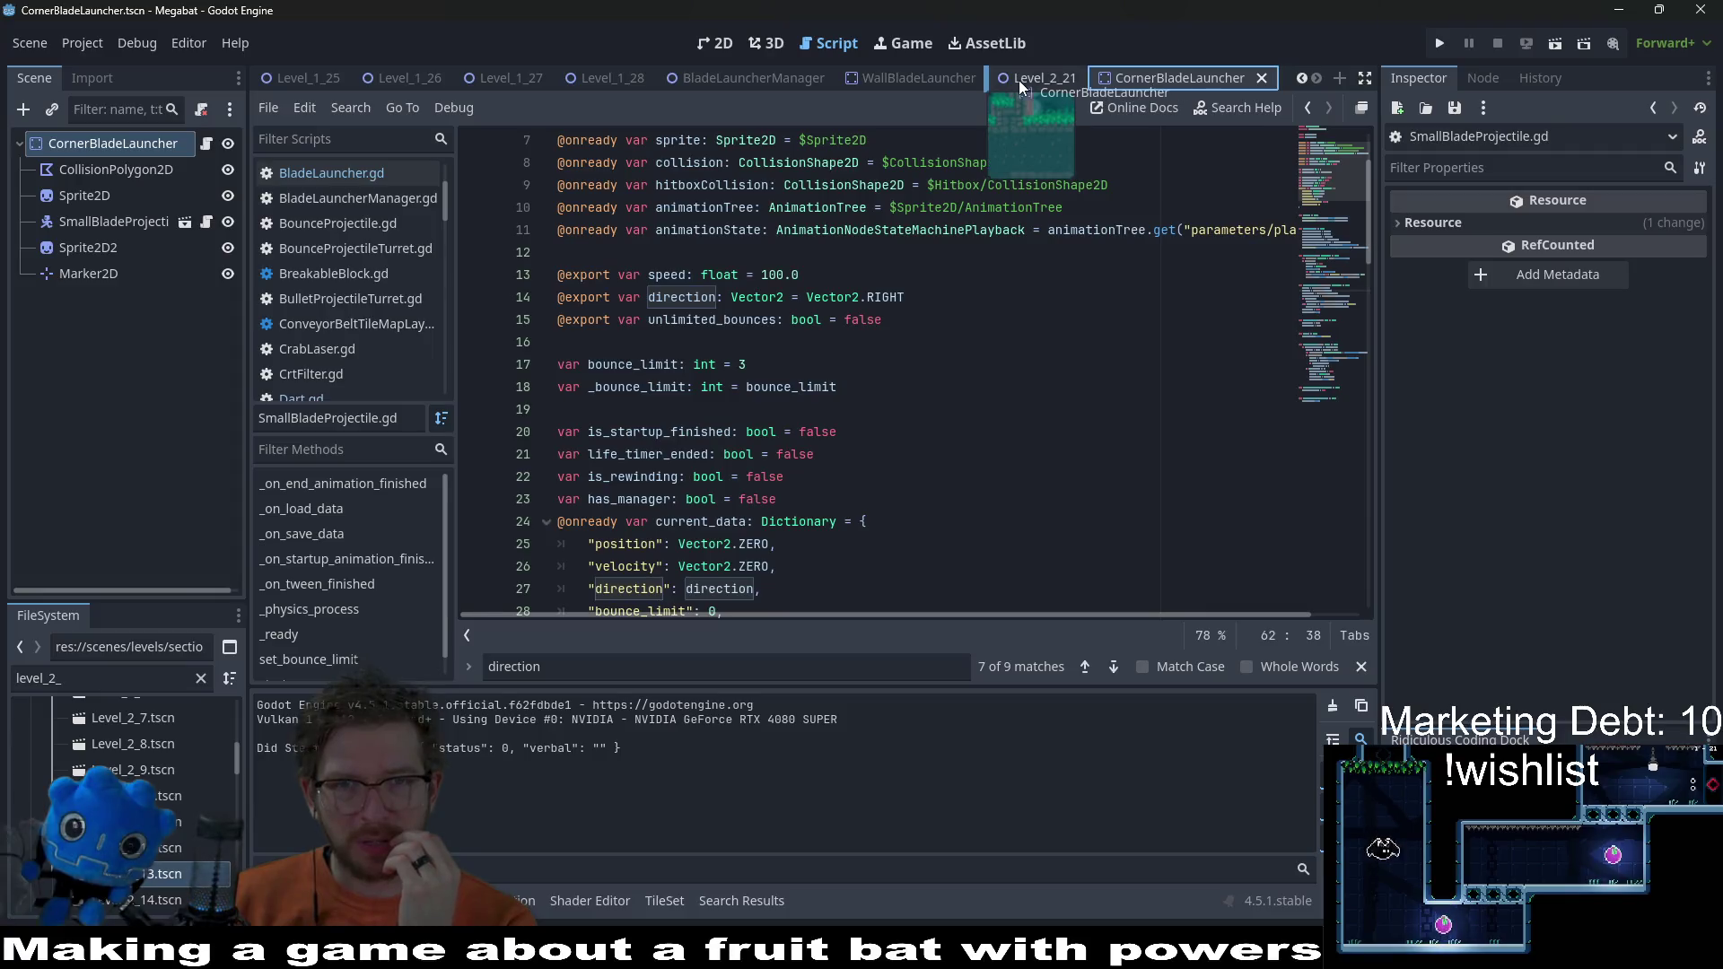
- Switch to CornerBladeLauncher and review how BladeLauncher.gd's launch() sets the blade's direction
key(ctrl+Tab)
click(205, 143)
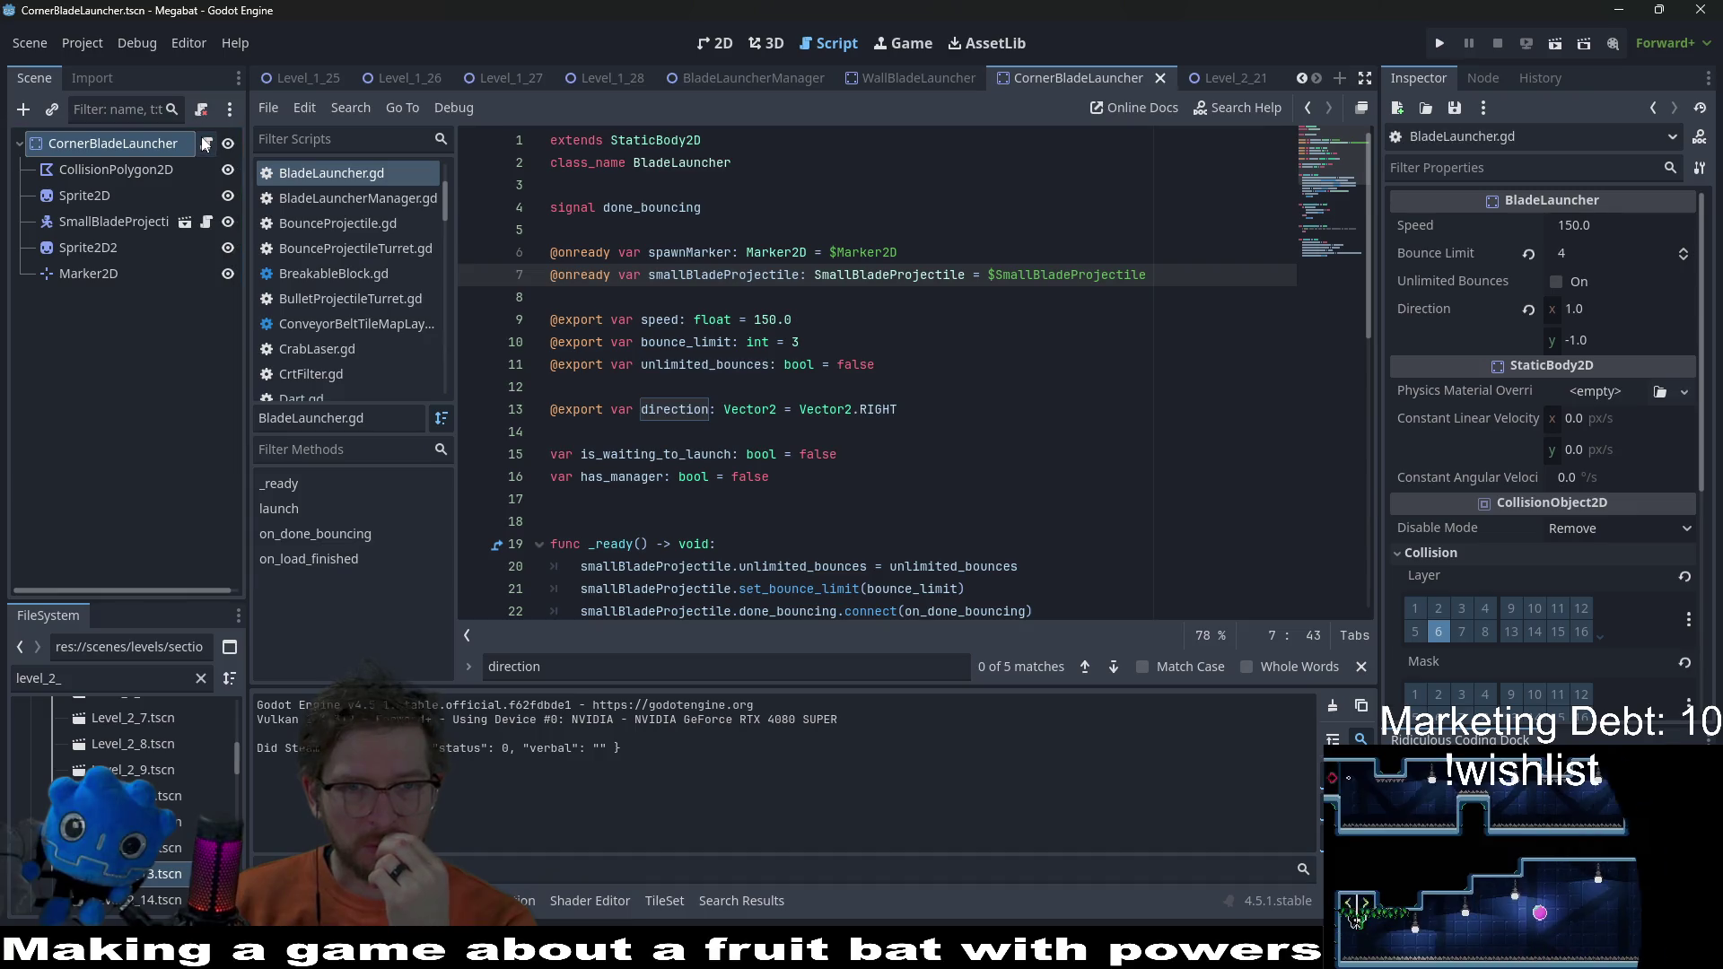
scroll(747, 294, down, 6)
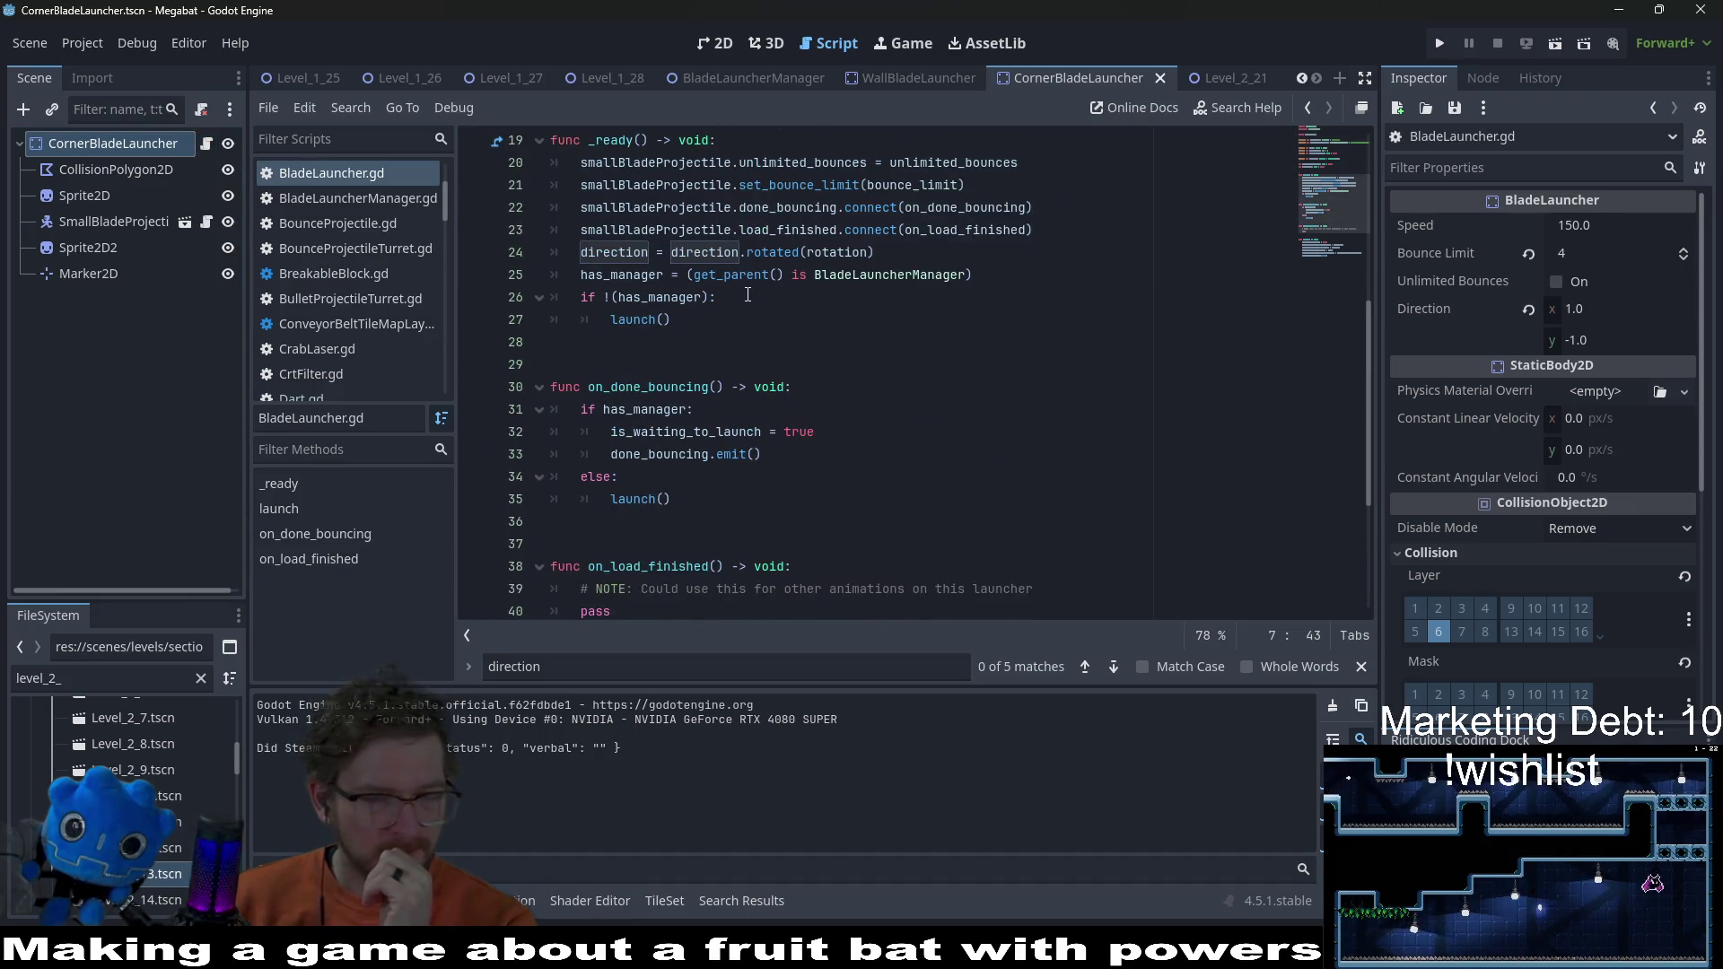
scroll(747, 294, down, 3)
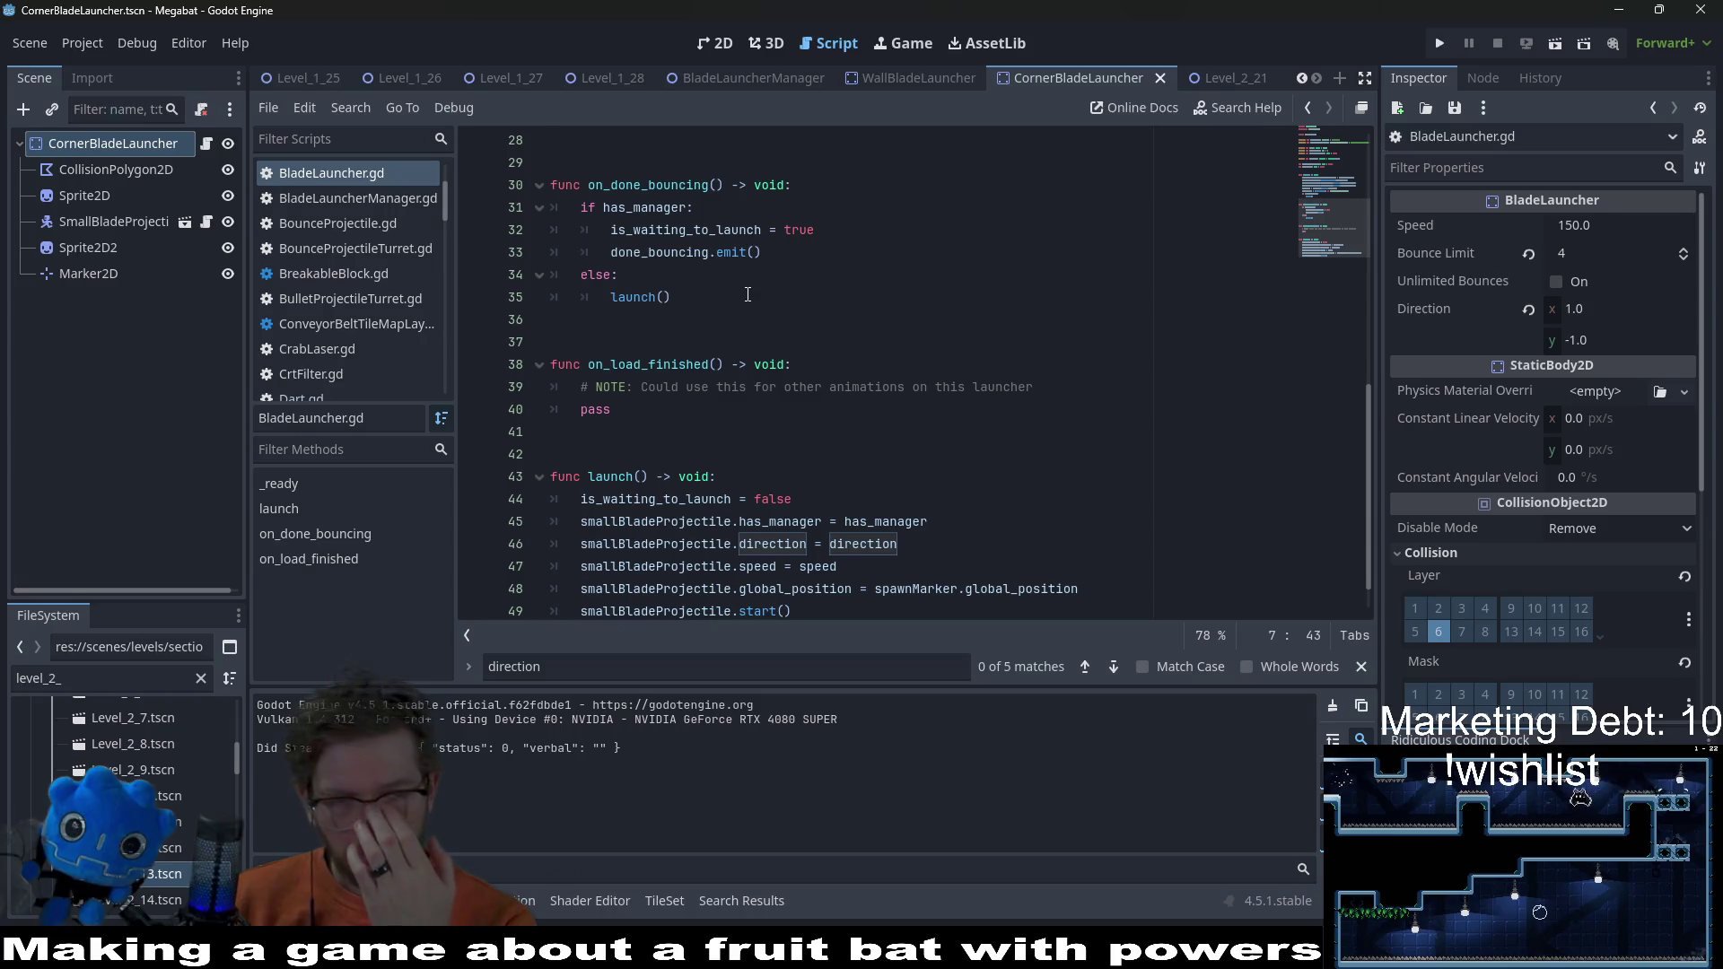
scroll(747, 295, down, 1)
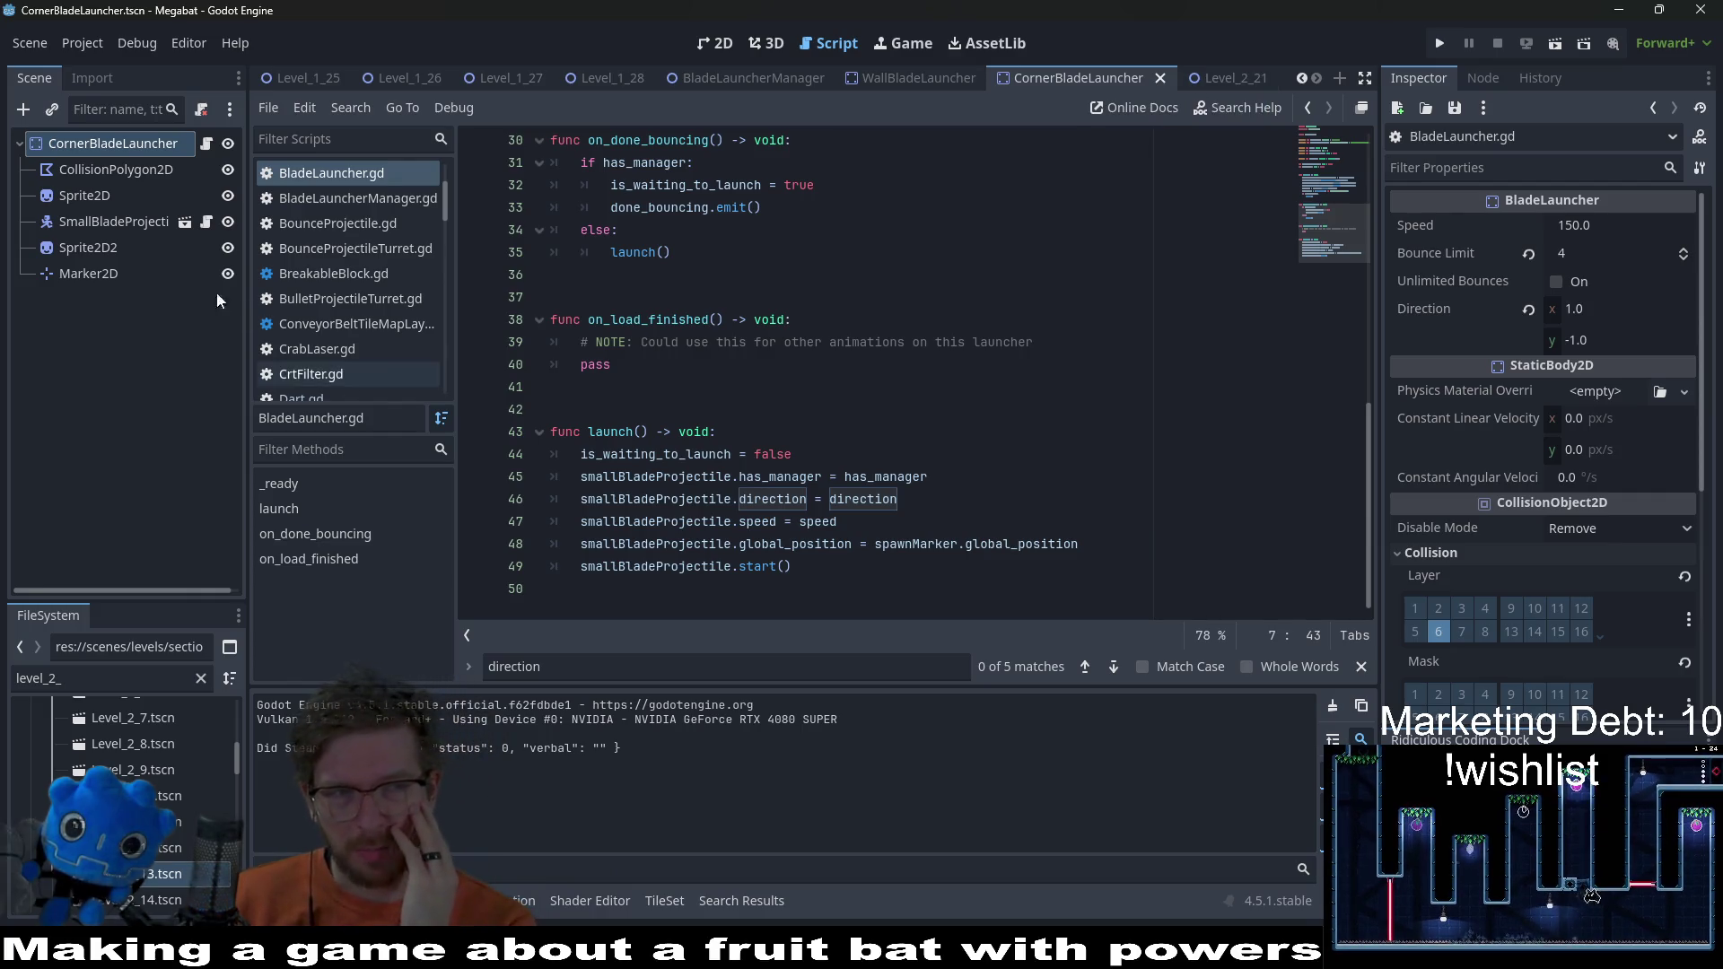
- Open SmallBladeProjectile.gd and read through its _on_save_data and _on_load_data handlers
click(101, 220)
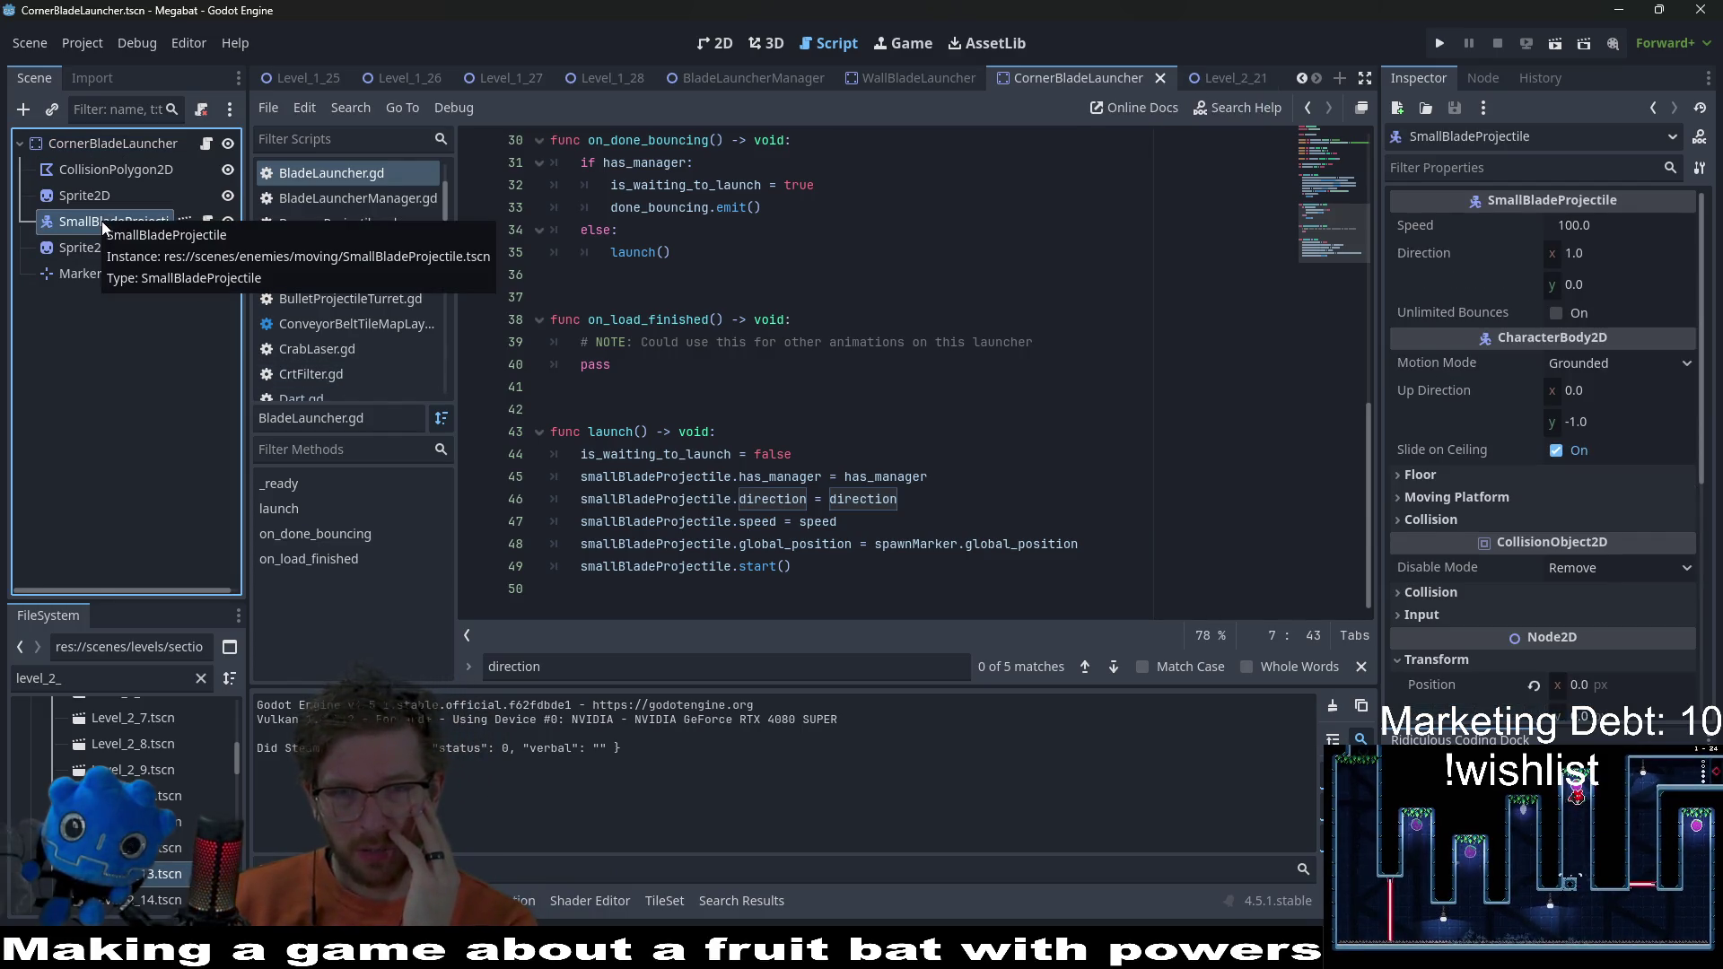
click(206, 221)
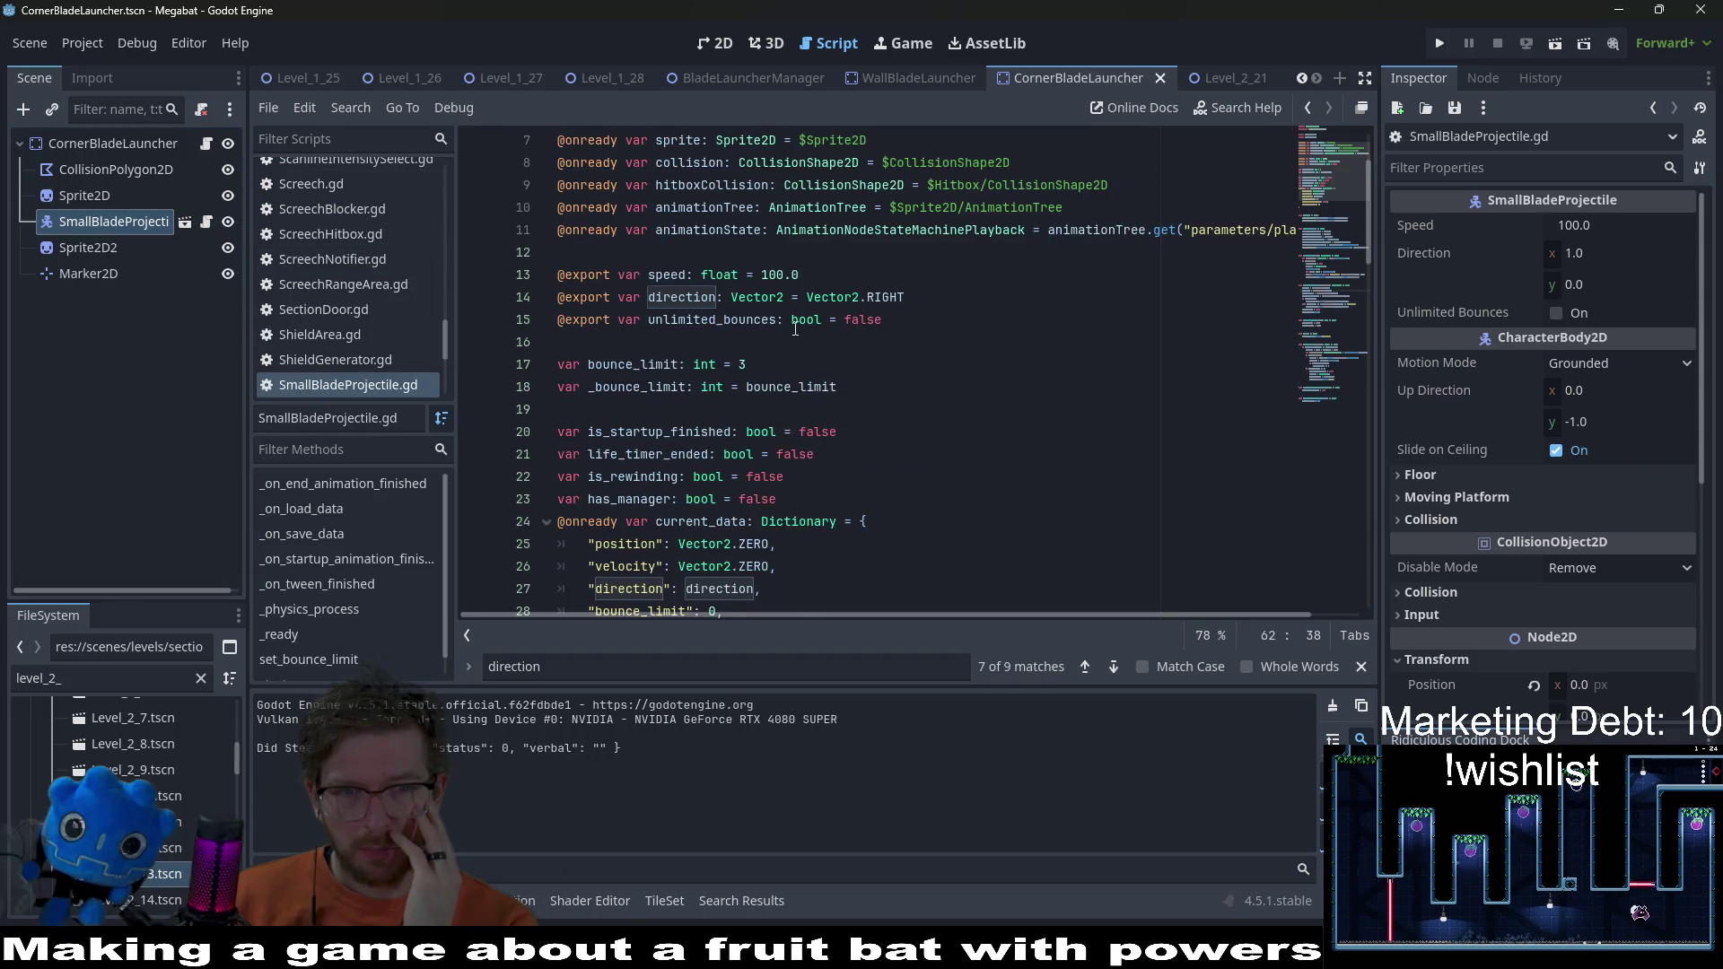
scroll(795, 328, down, 2)
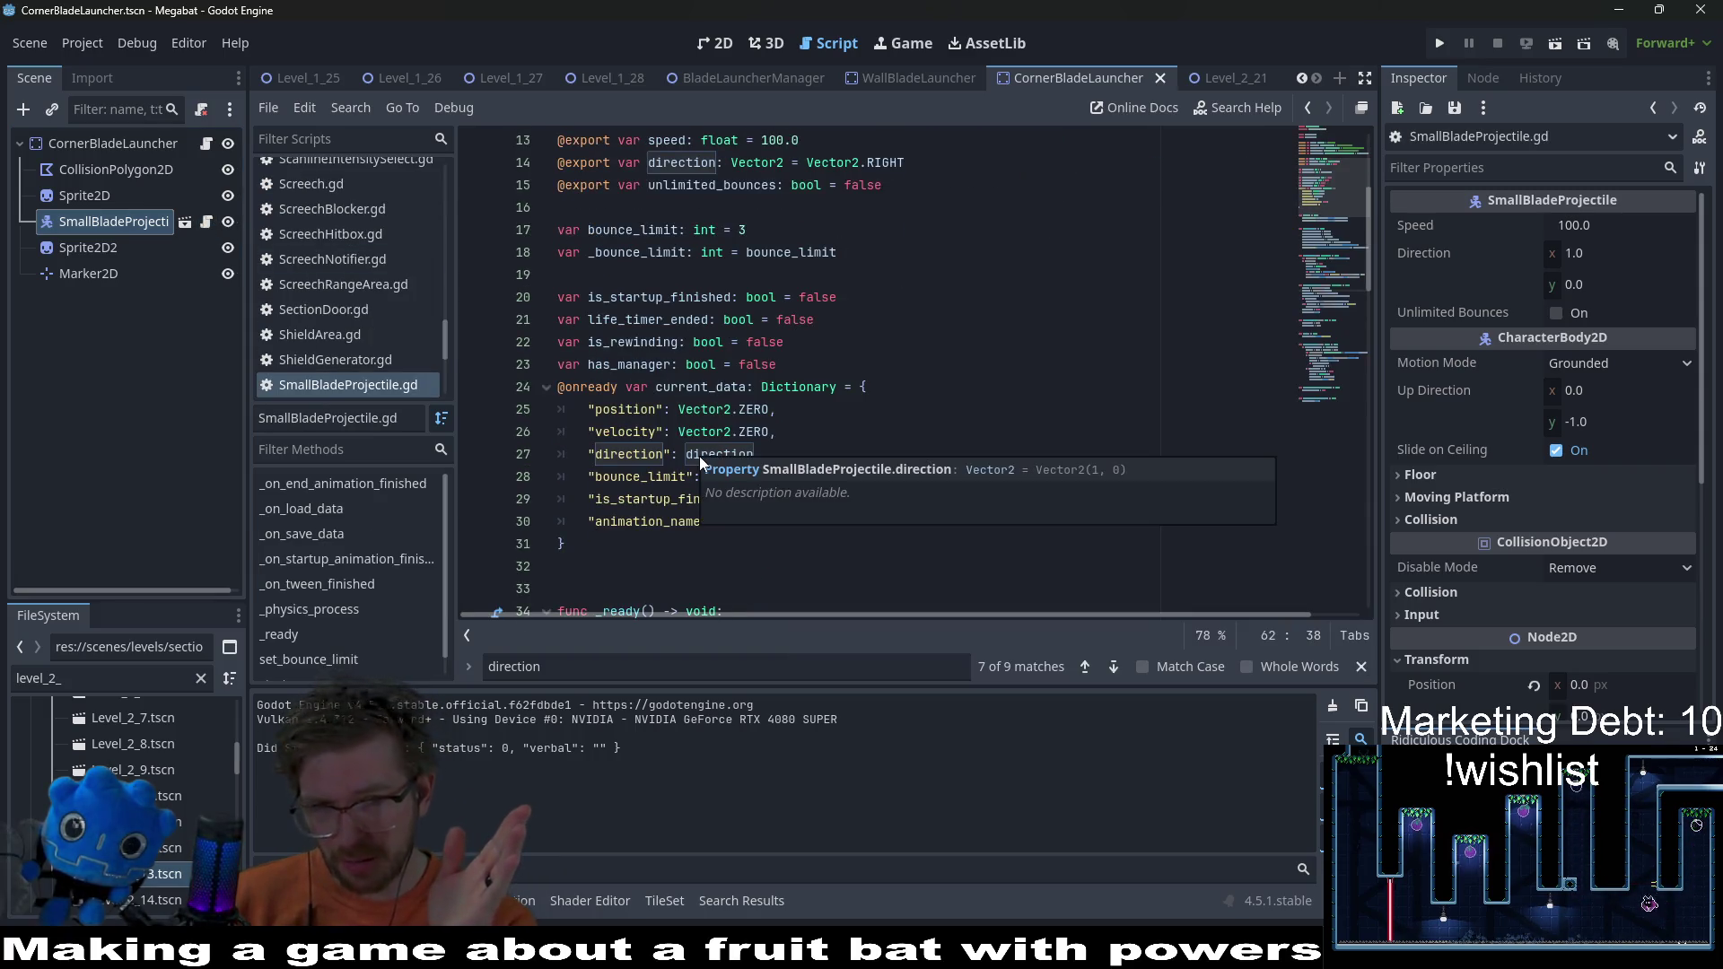
scroll(895, 375, down, 1)
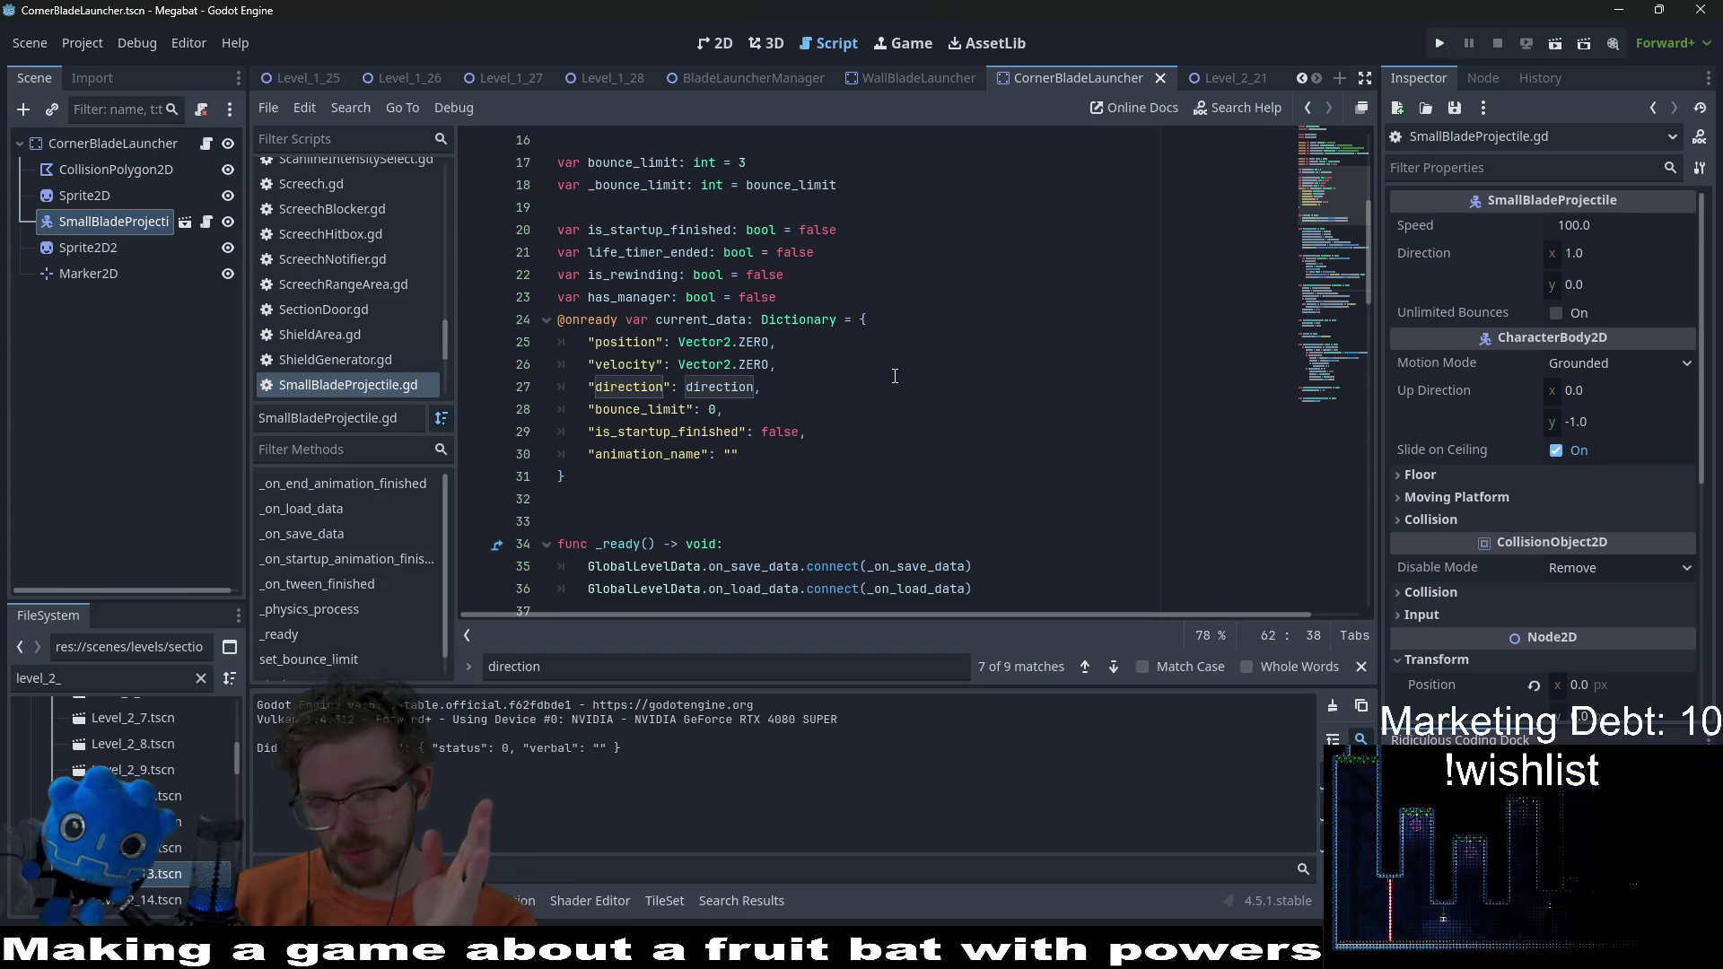
scroll(894, 375, down, 2)
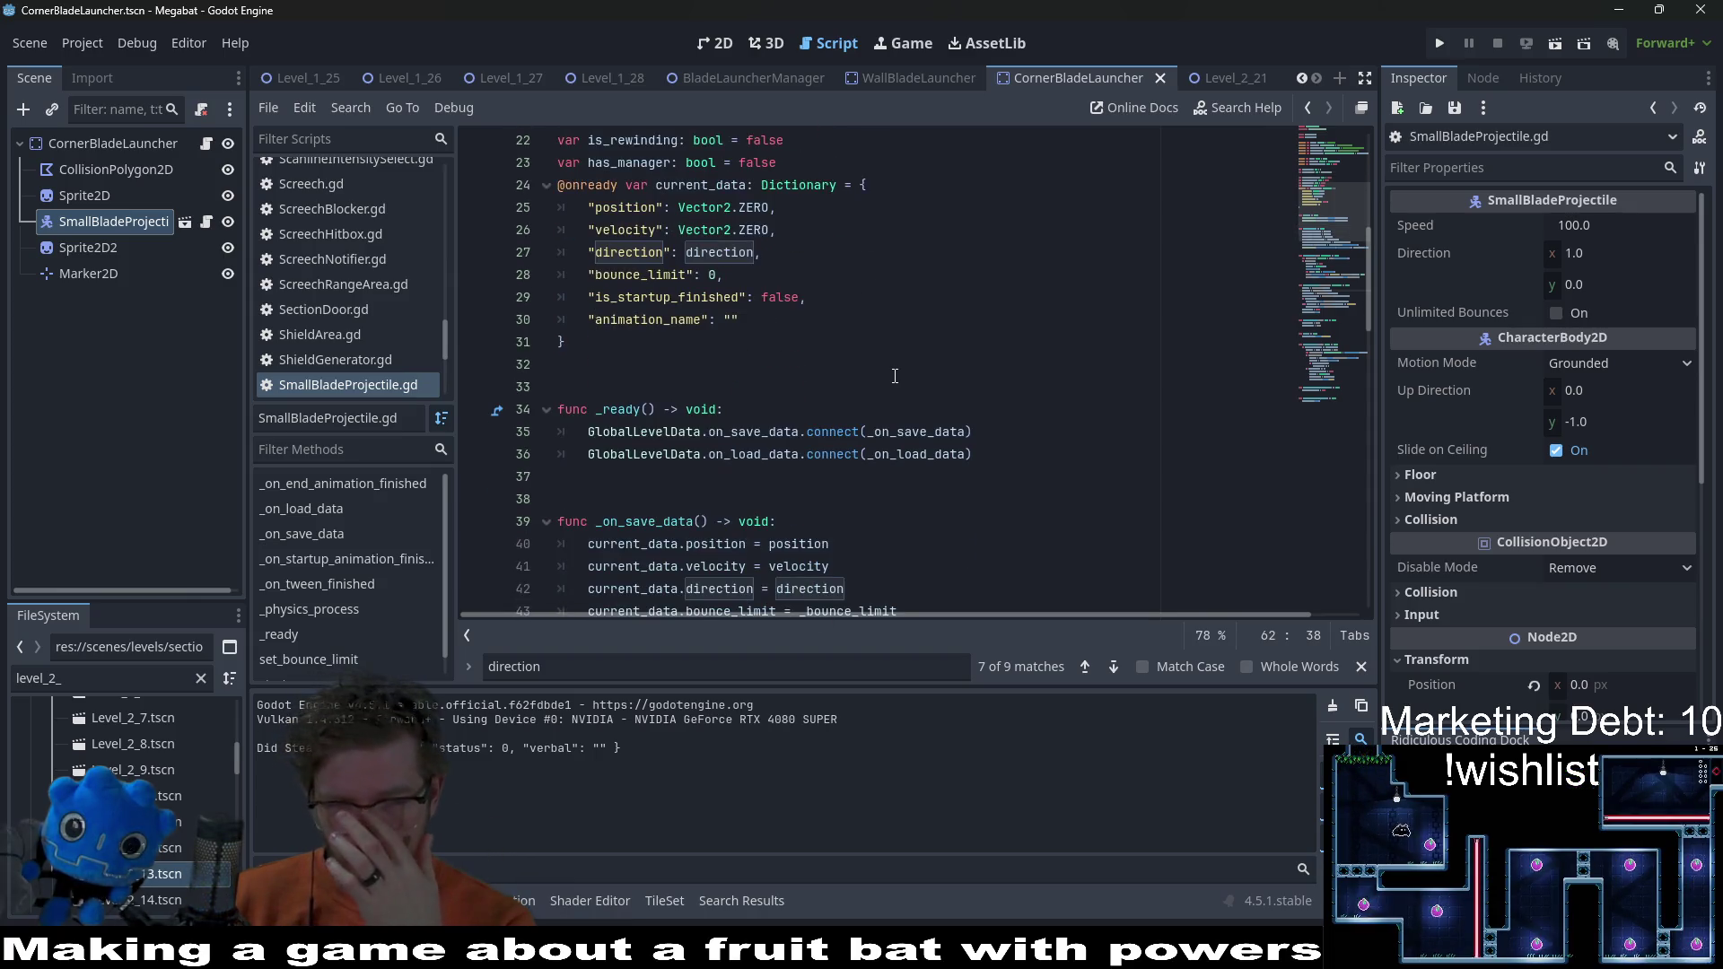
scroll(879, 387, down, 2)
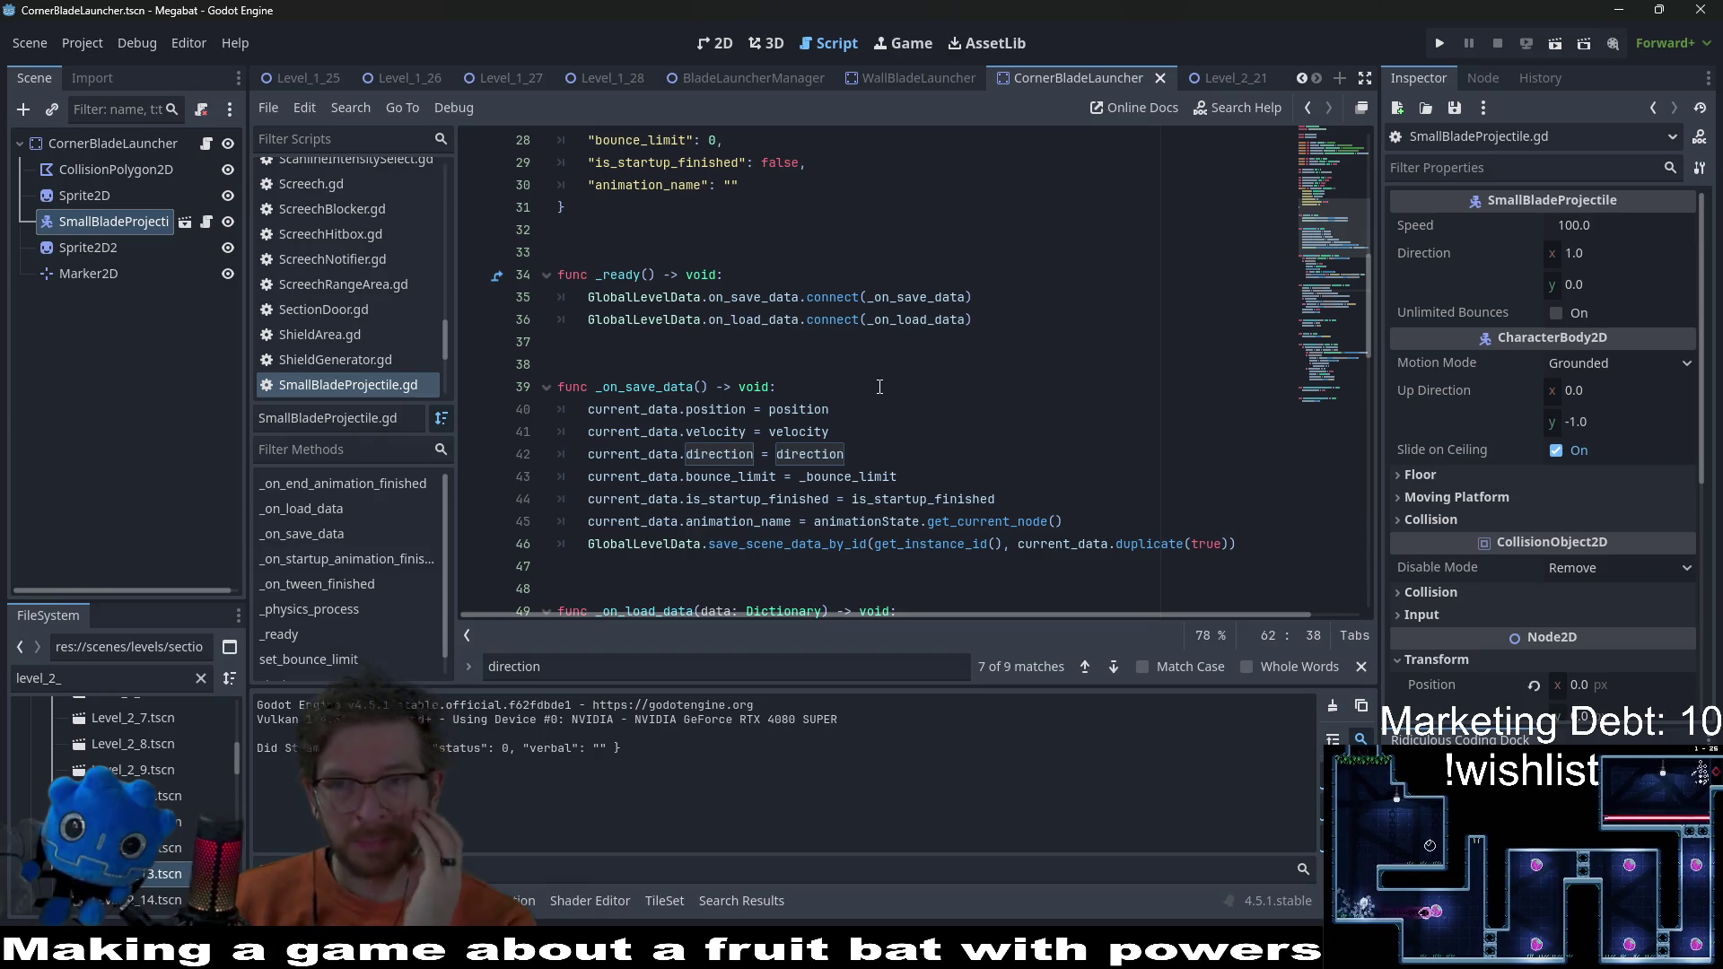
scroll(880, 386, down, 2)
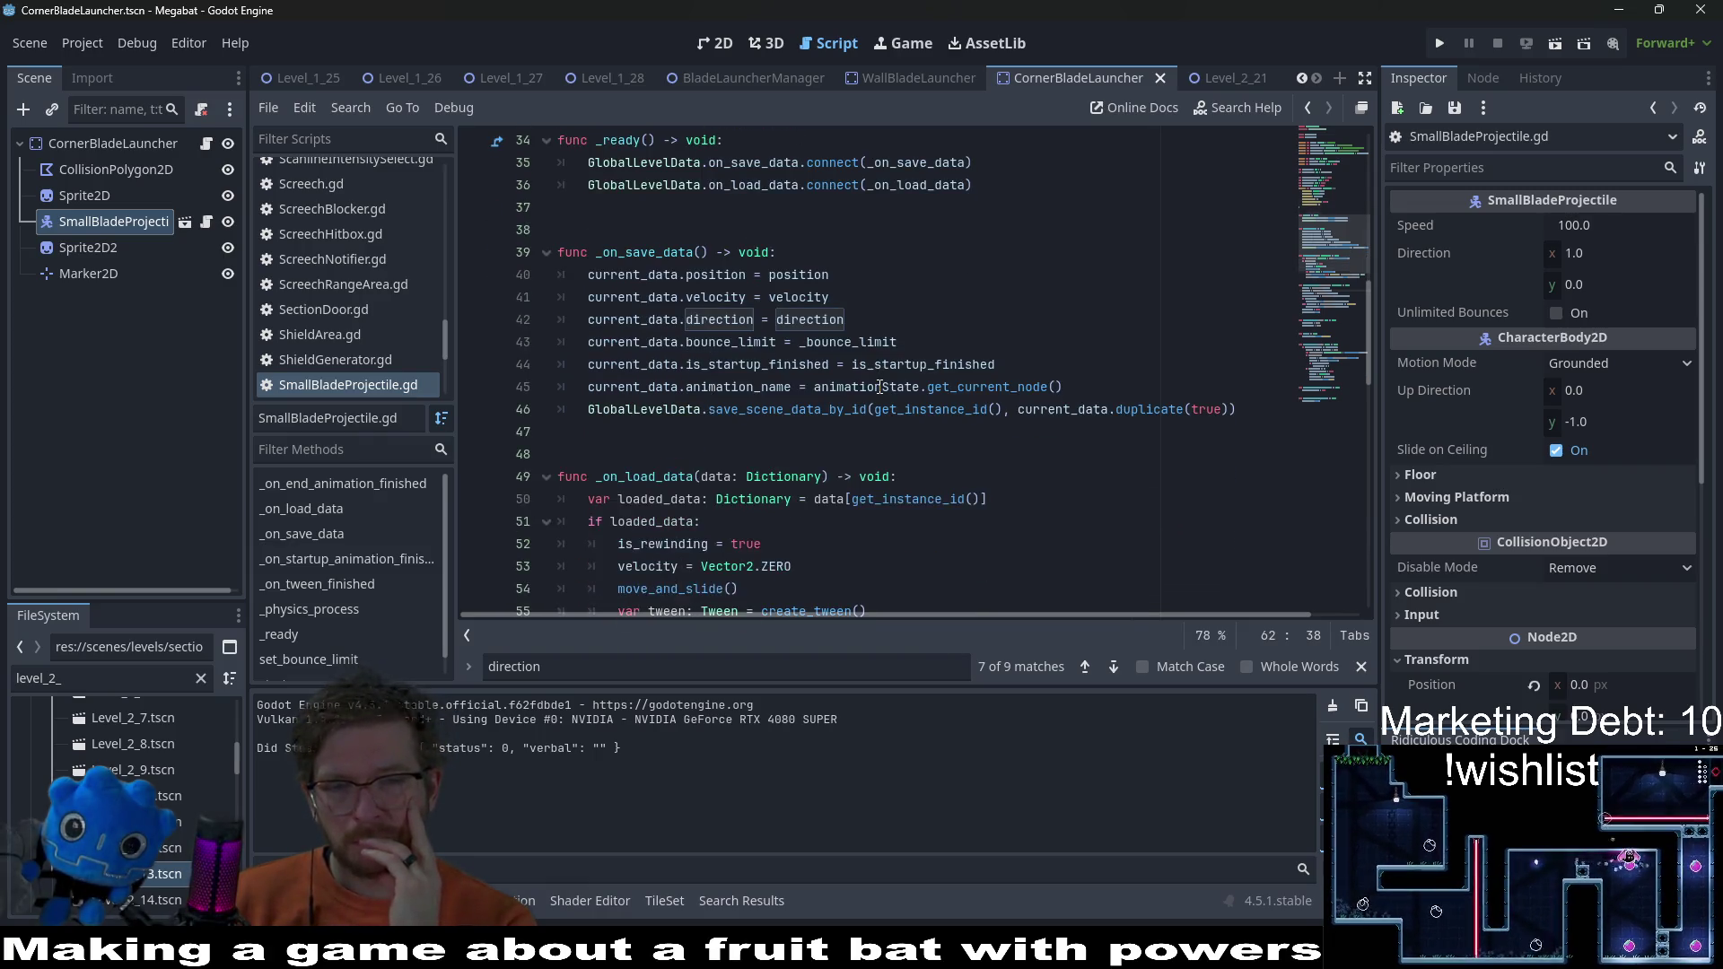
scroll(880, 387, down, 2)
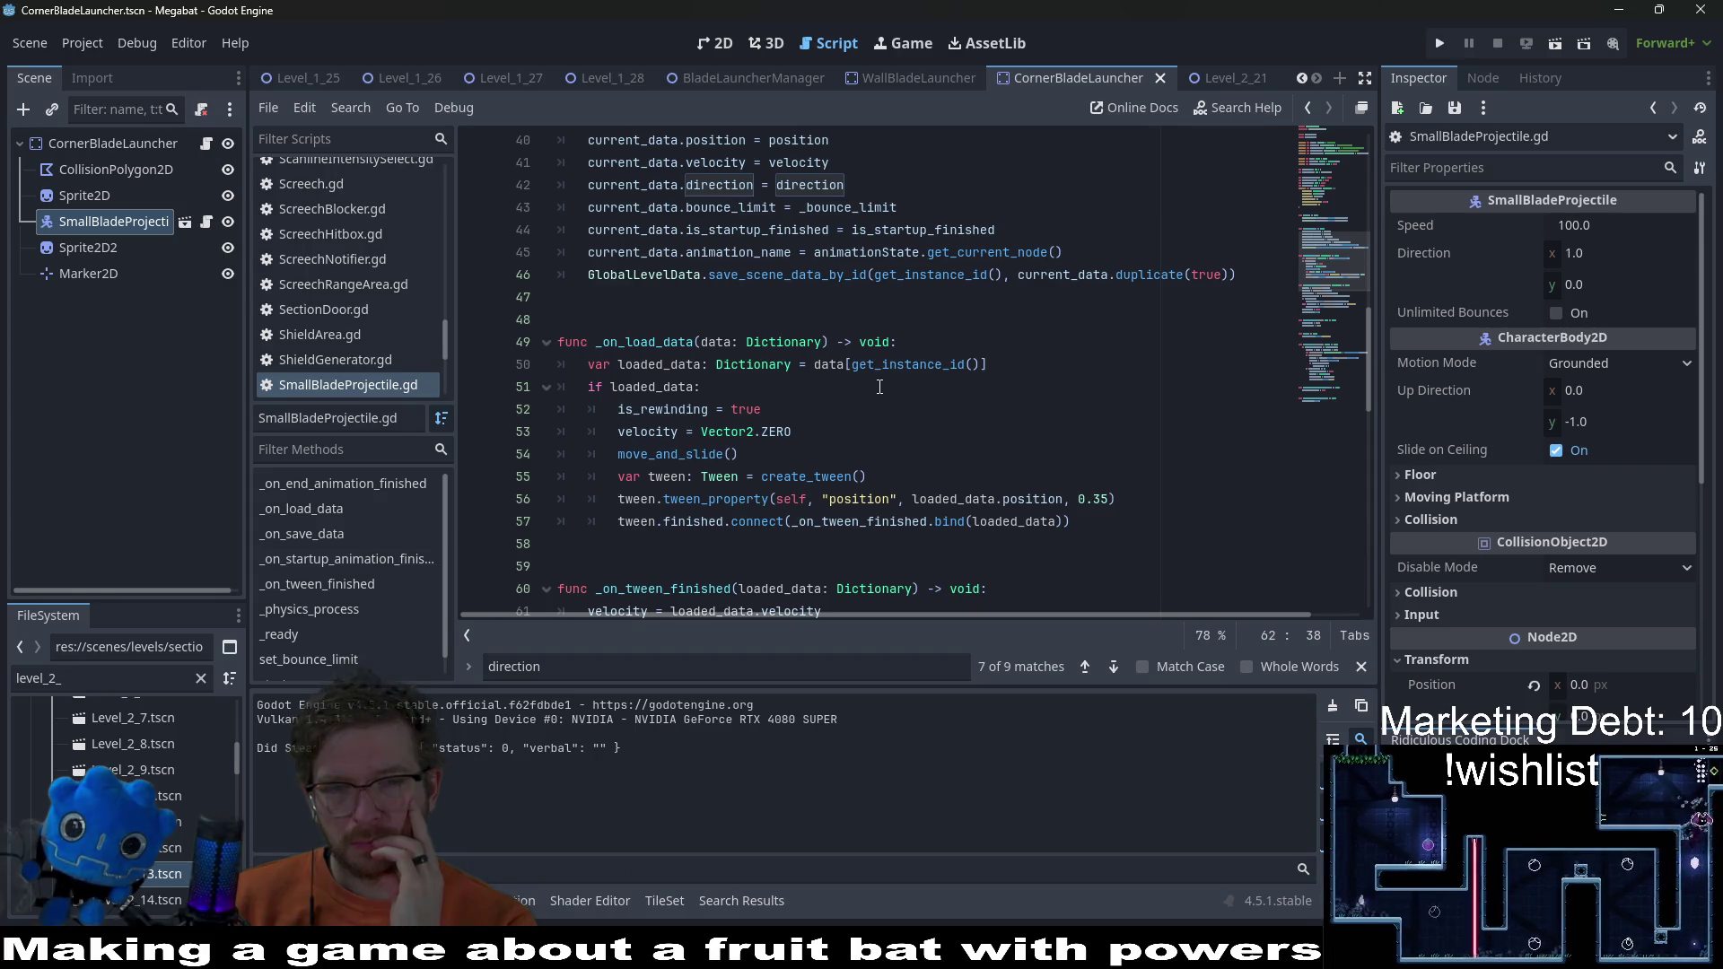
scroll(880, 386, down, 3)
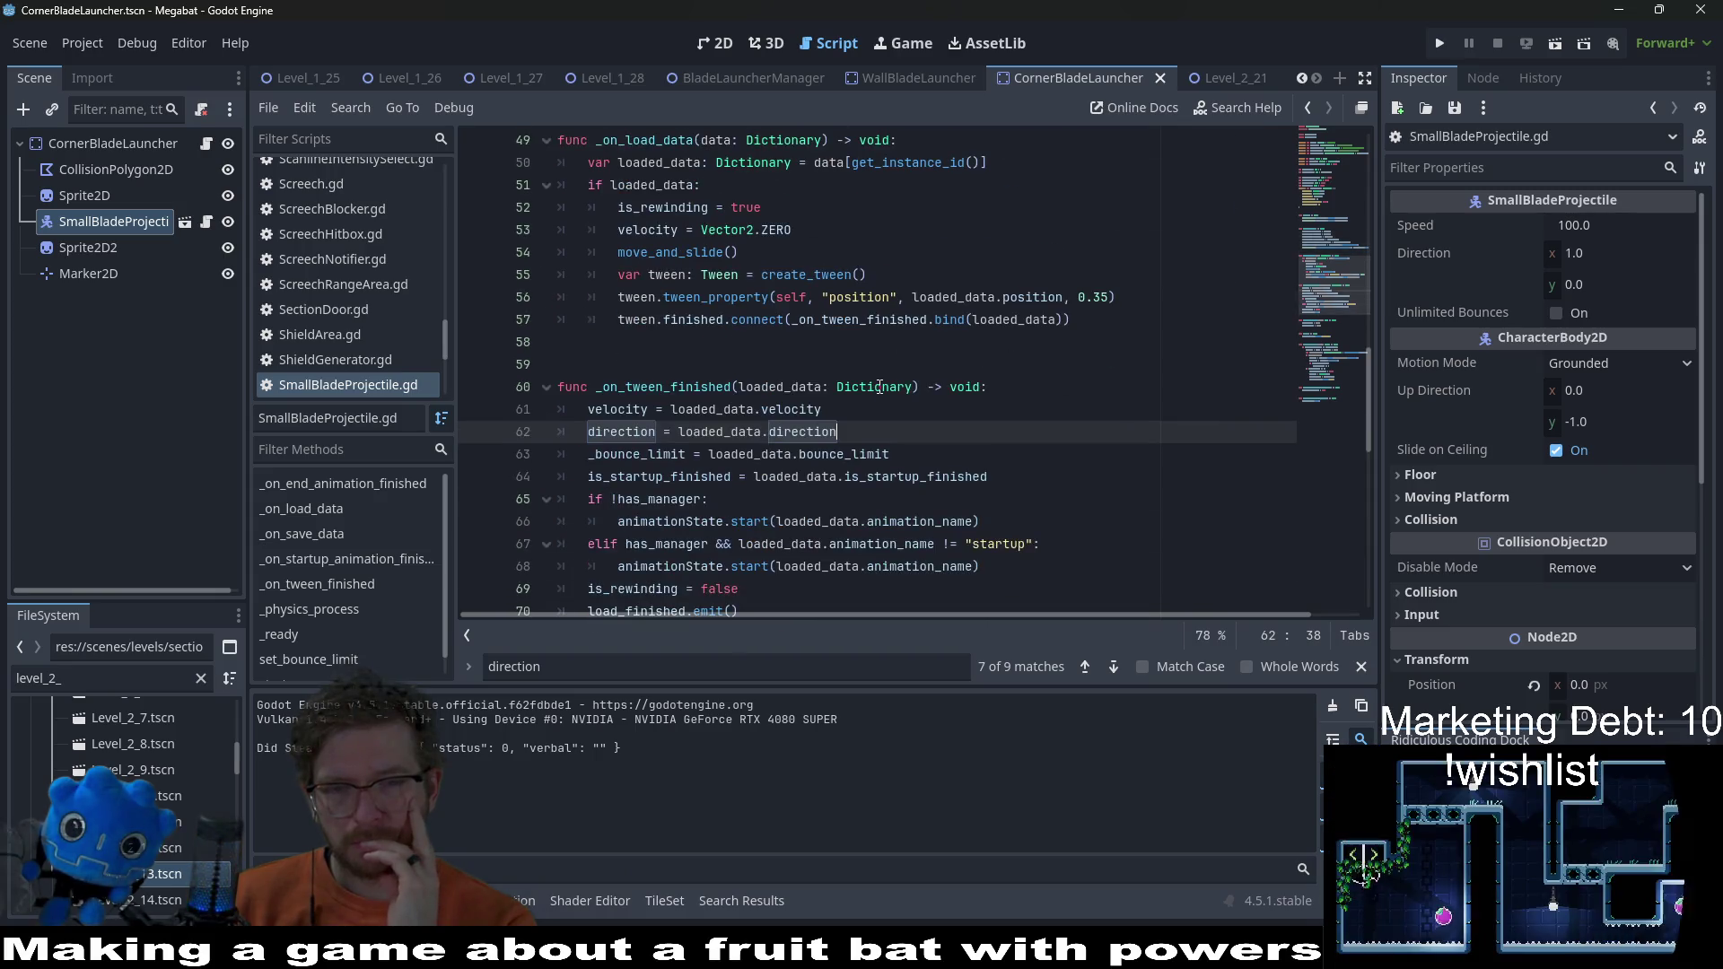
scroll(879, 387, down, 3)
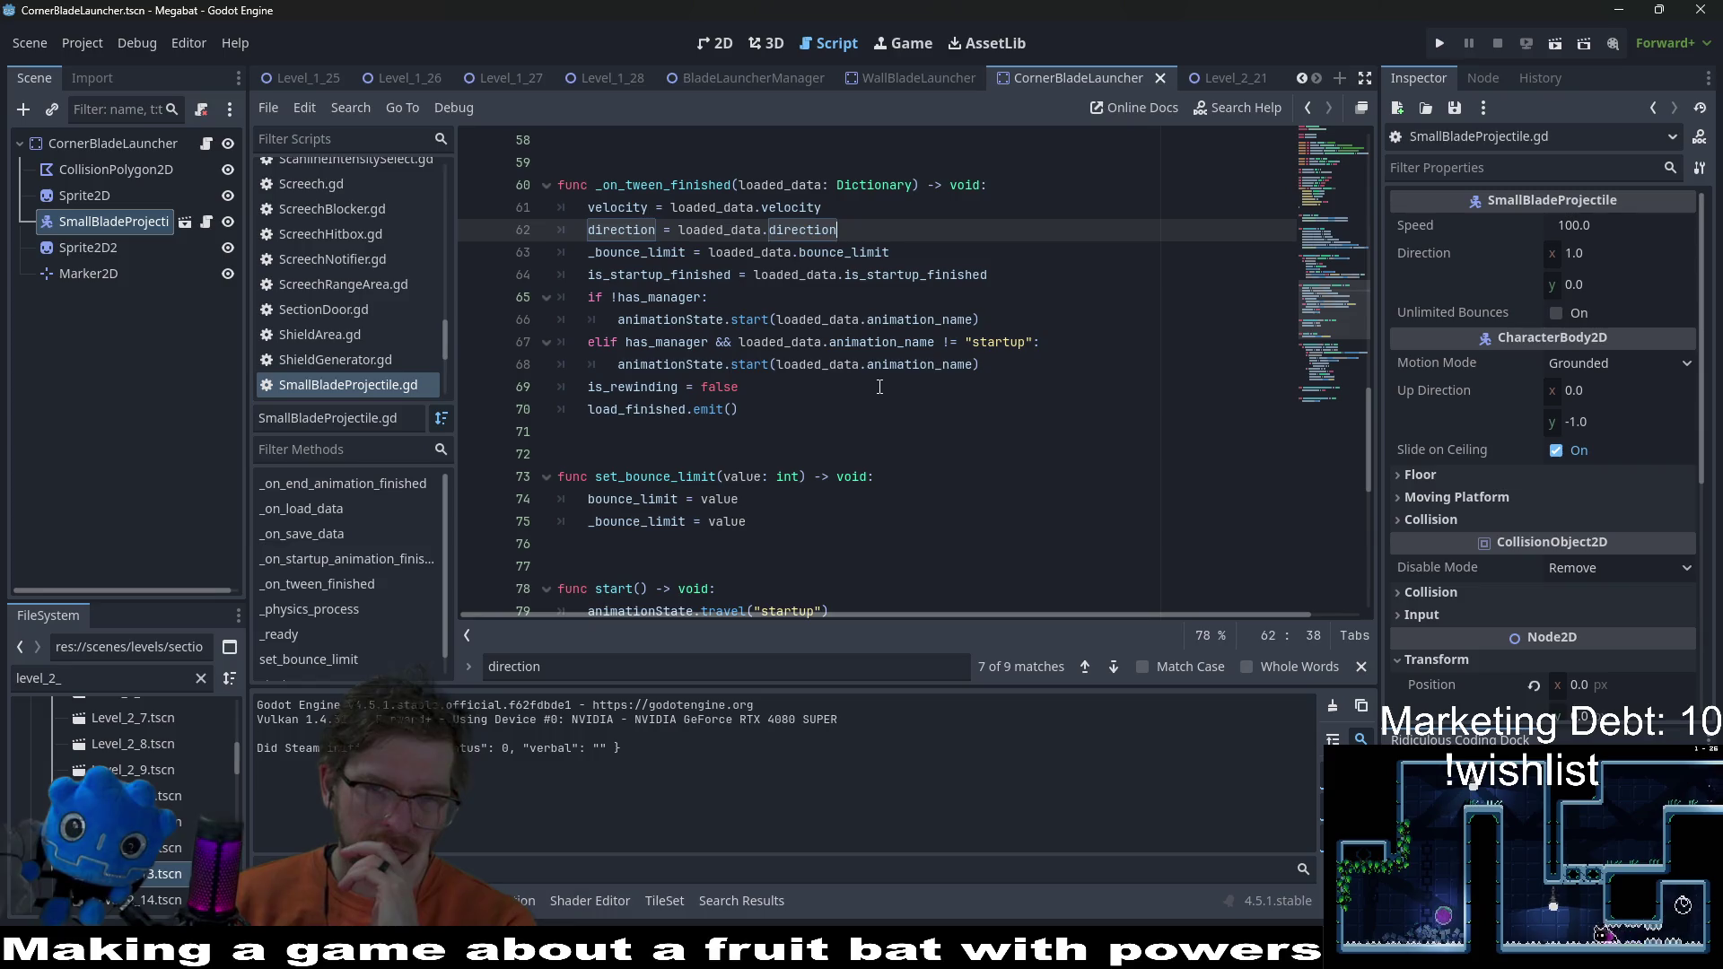
- Scroll back up and highlight is_startup_finished to spot its other uses
scroll(880, 387, up, 4)
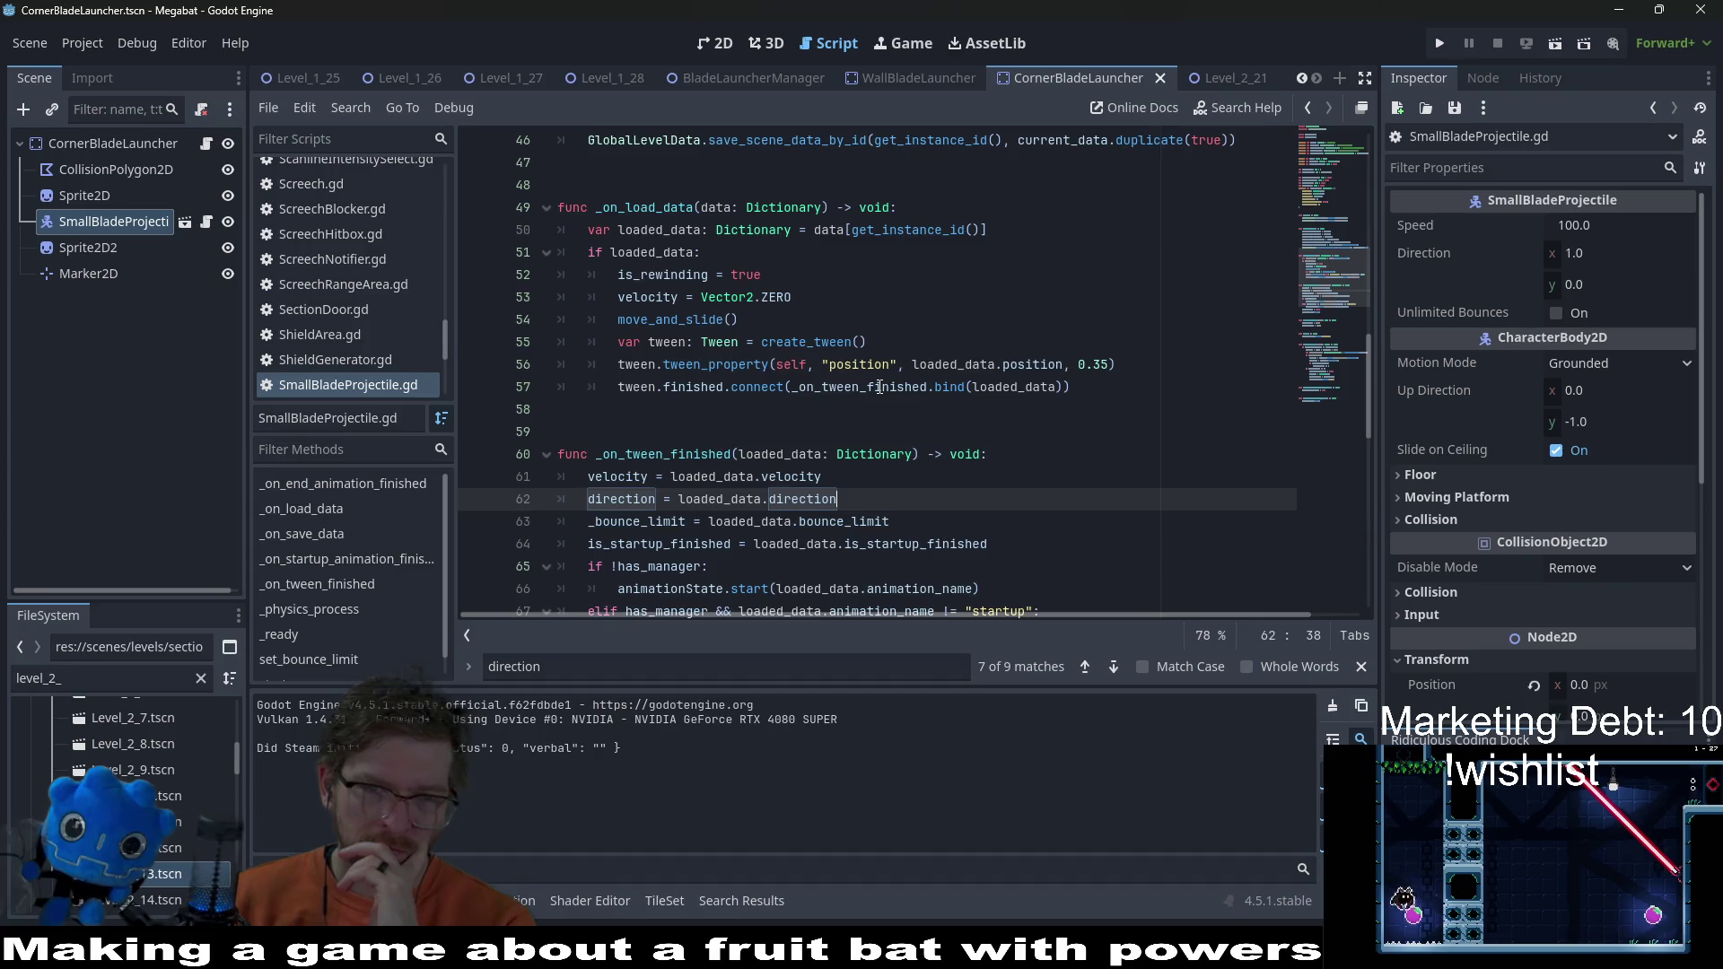
scroll(879, 386, up, 2)
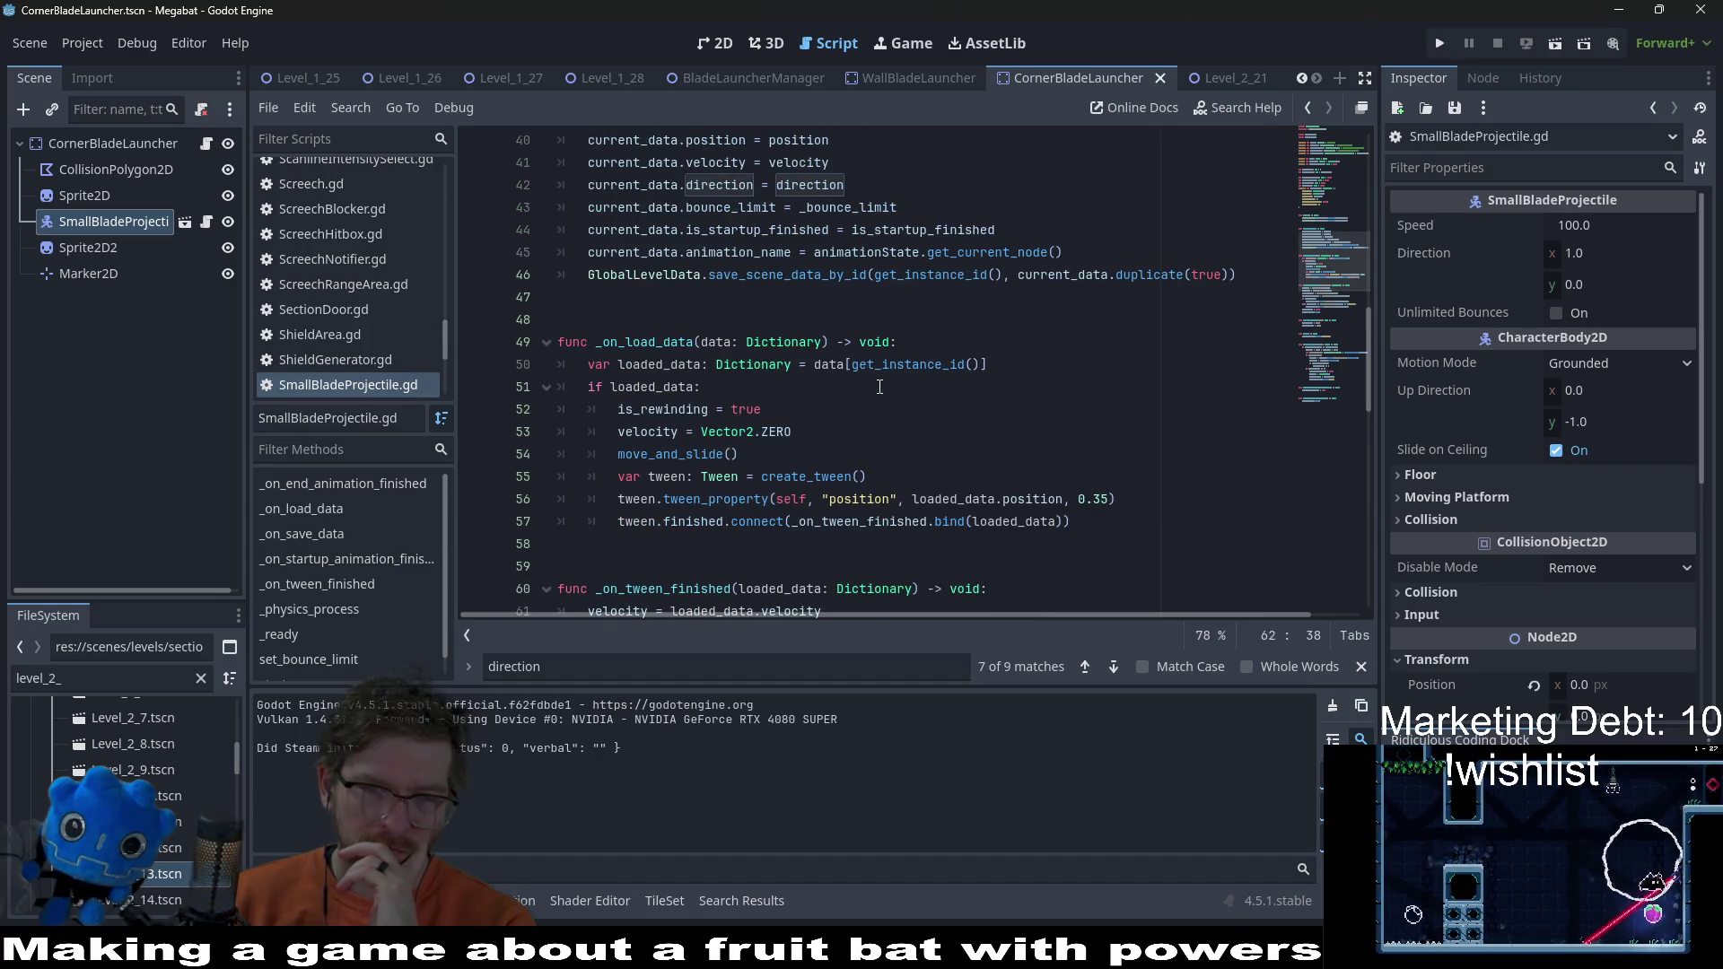
scroll(880, 387, up, 3)
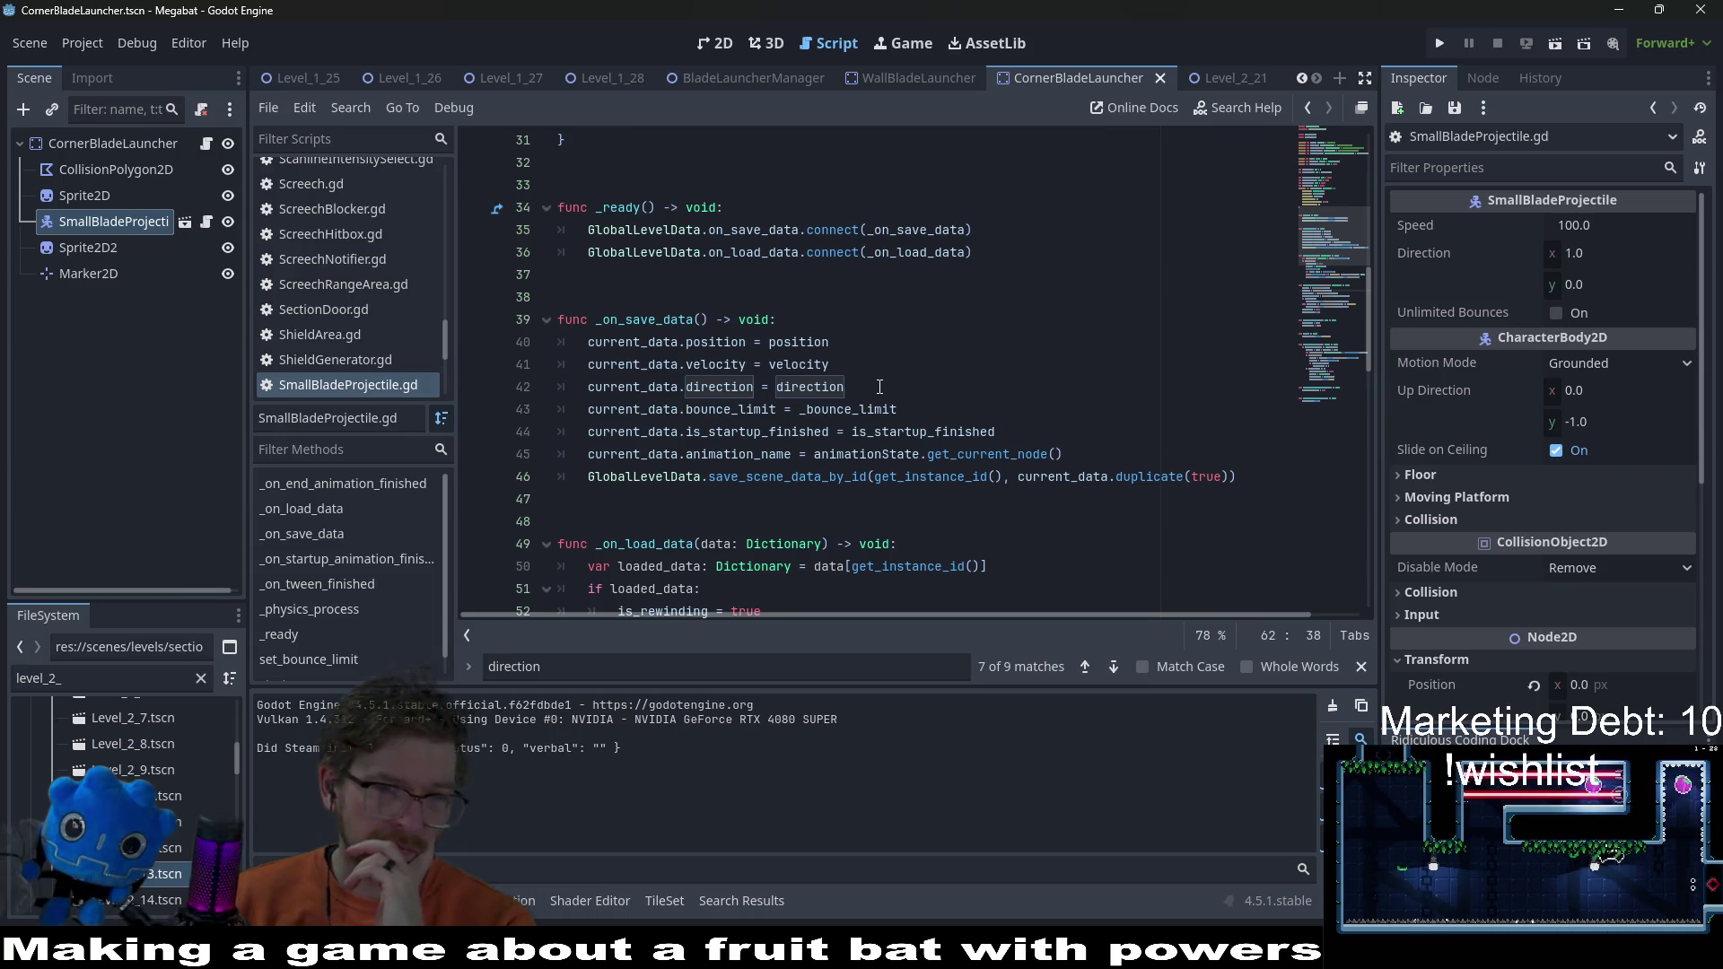
scroll(879, 387, up, 2)
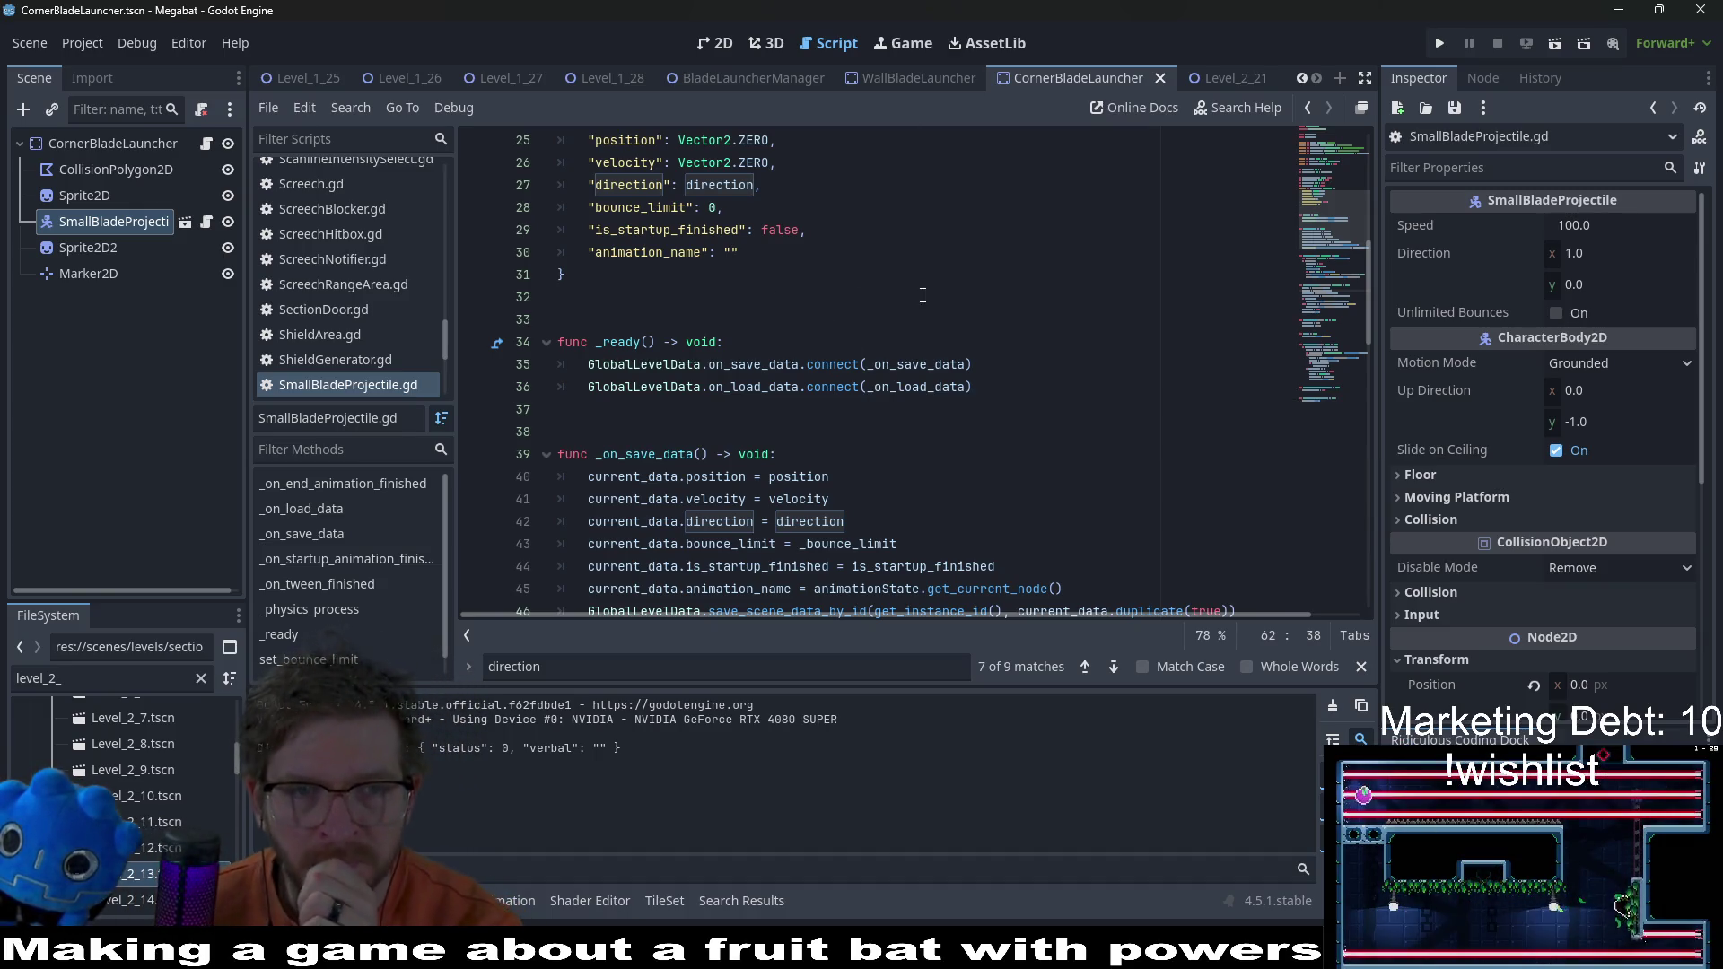
scroll(905, 291, up, 2)
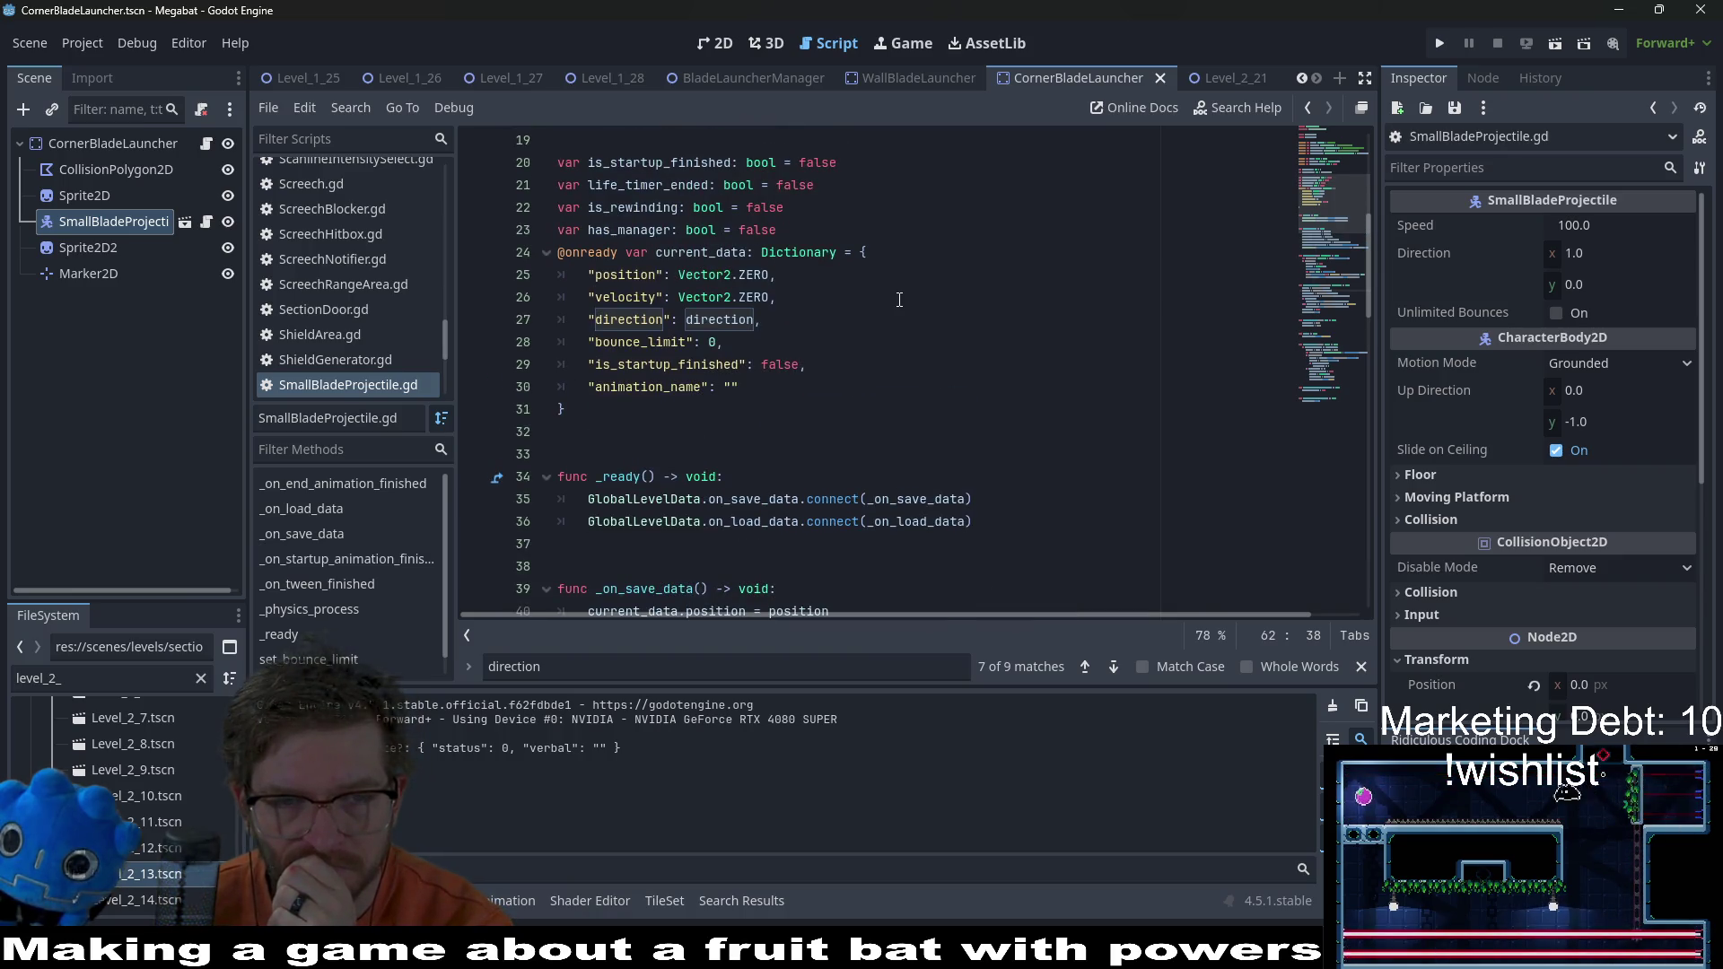
double_click(717, 371)
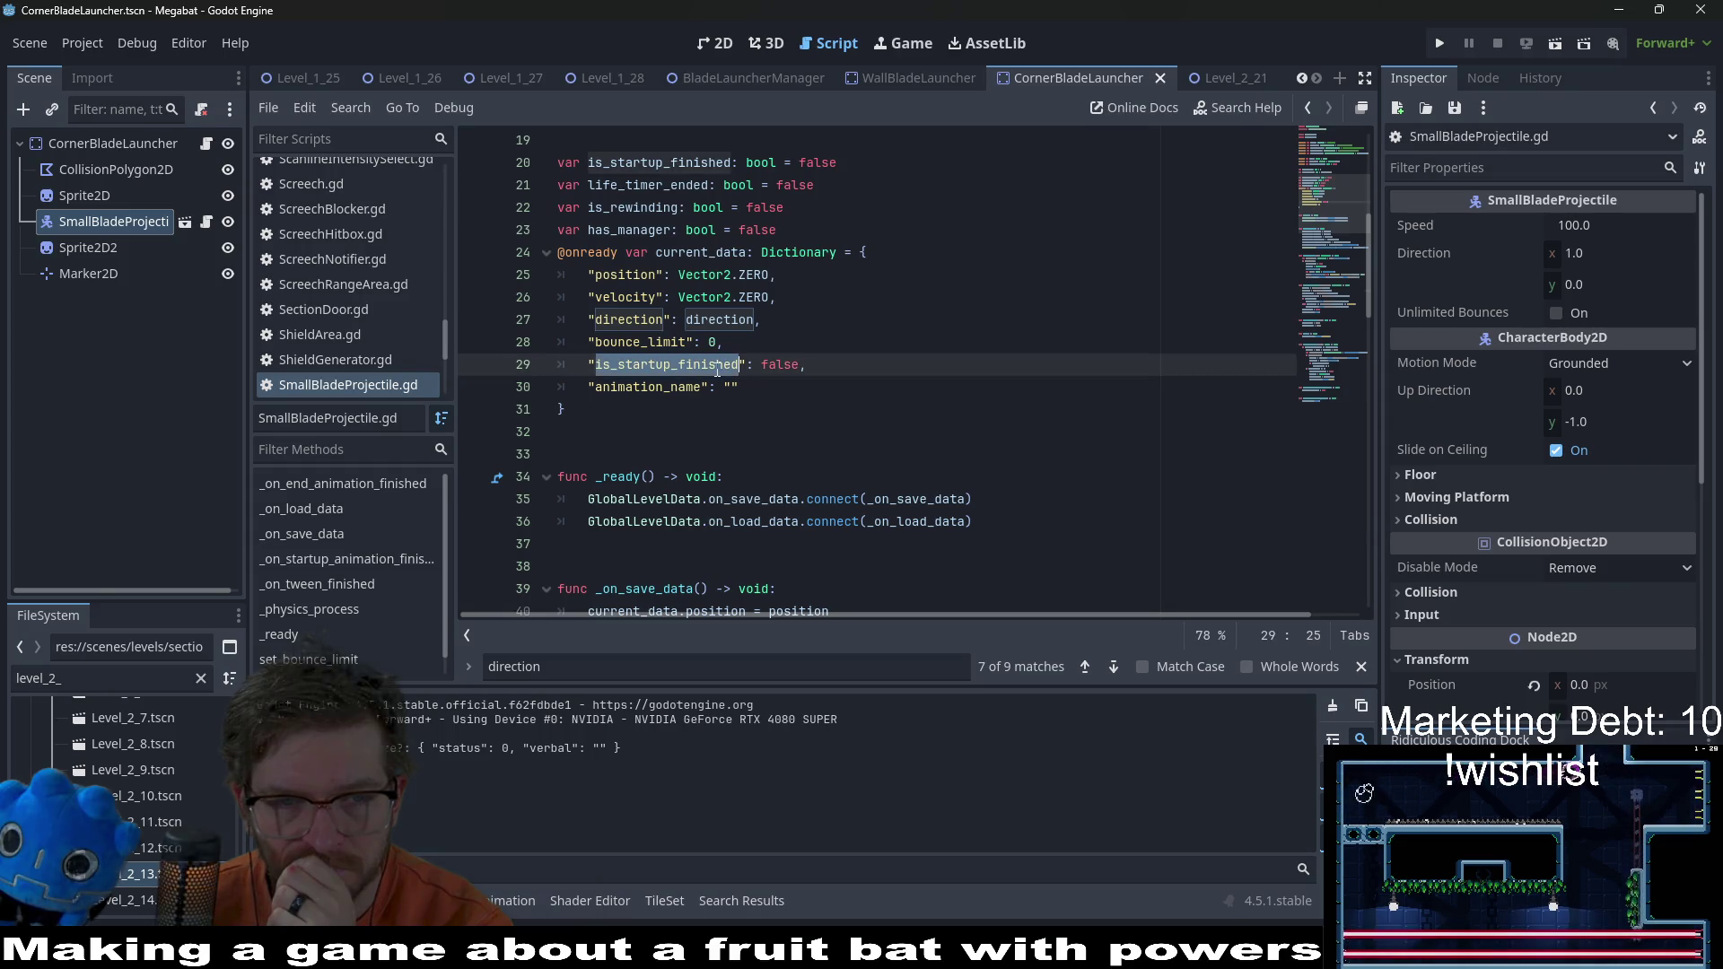
scroll(801, 361, down, 3)
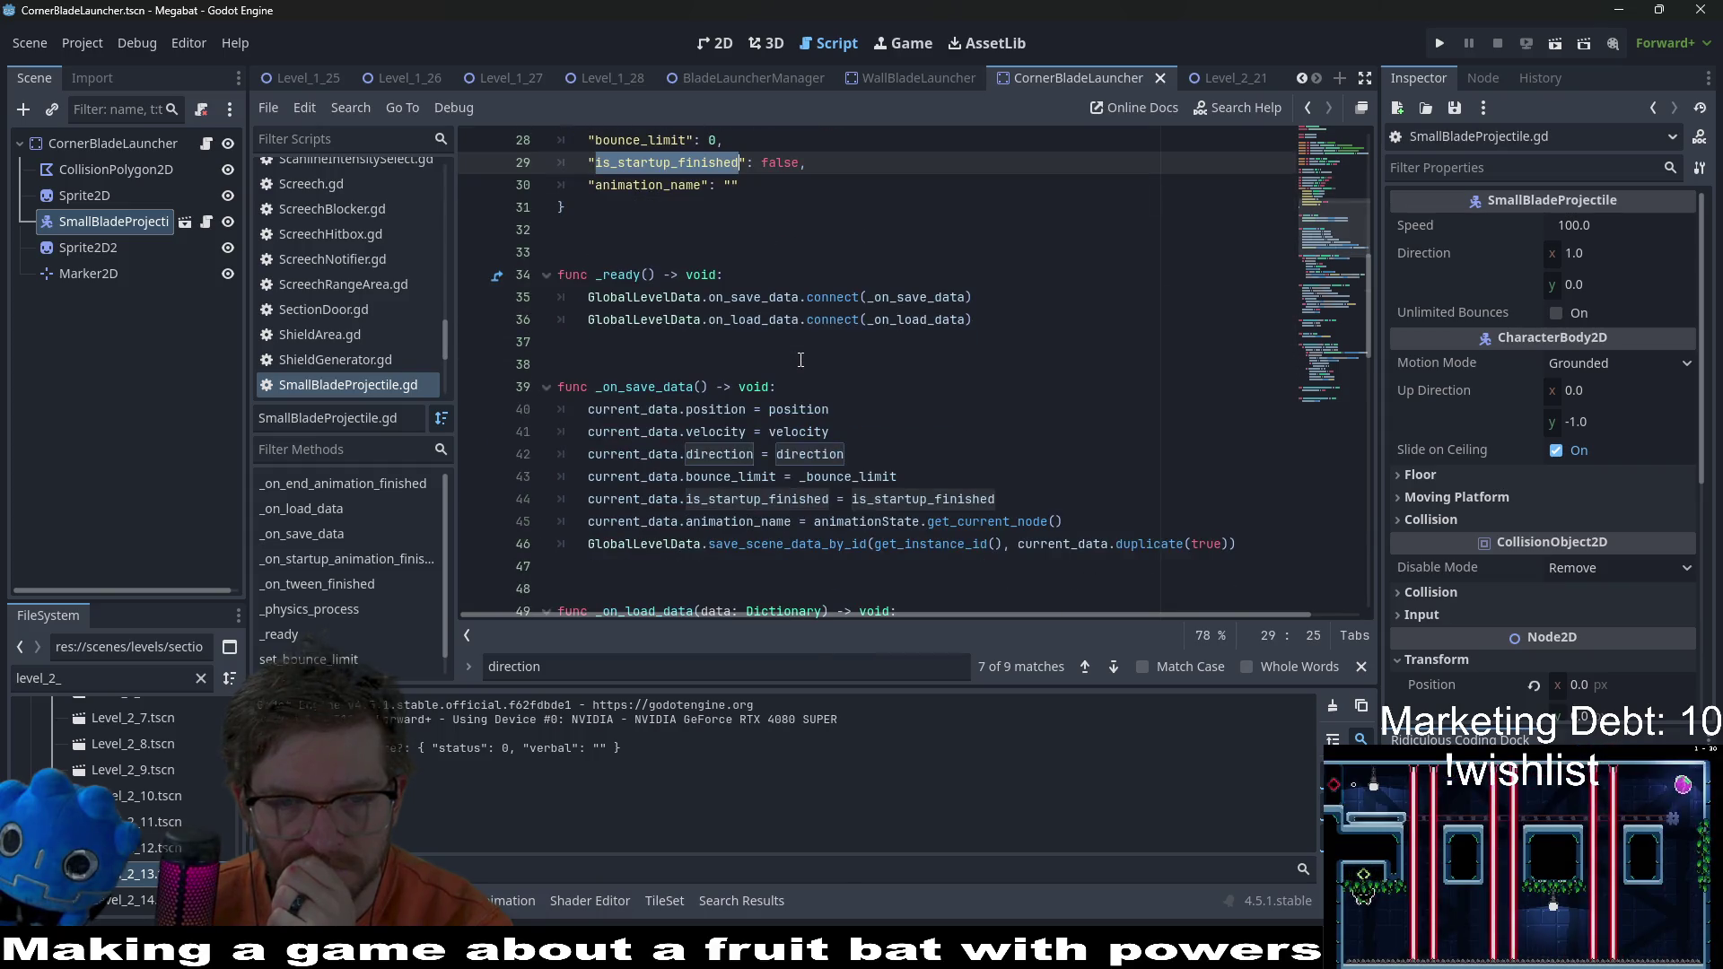
scroll(801, 360, down, 2)
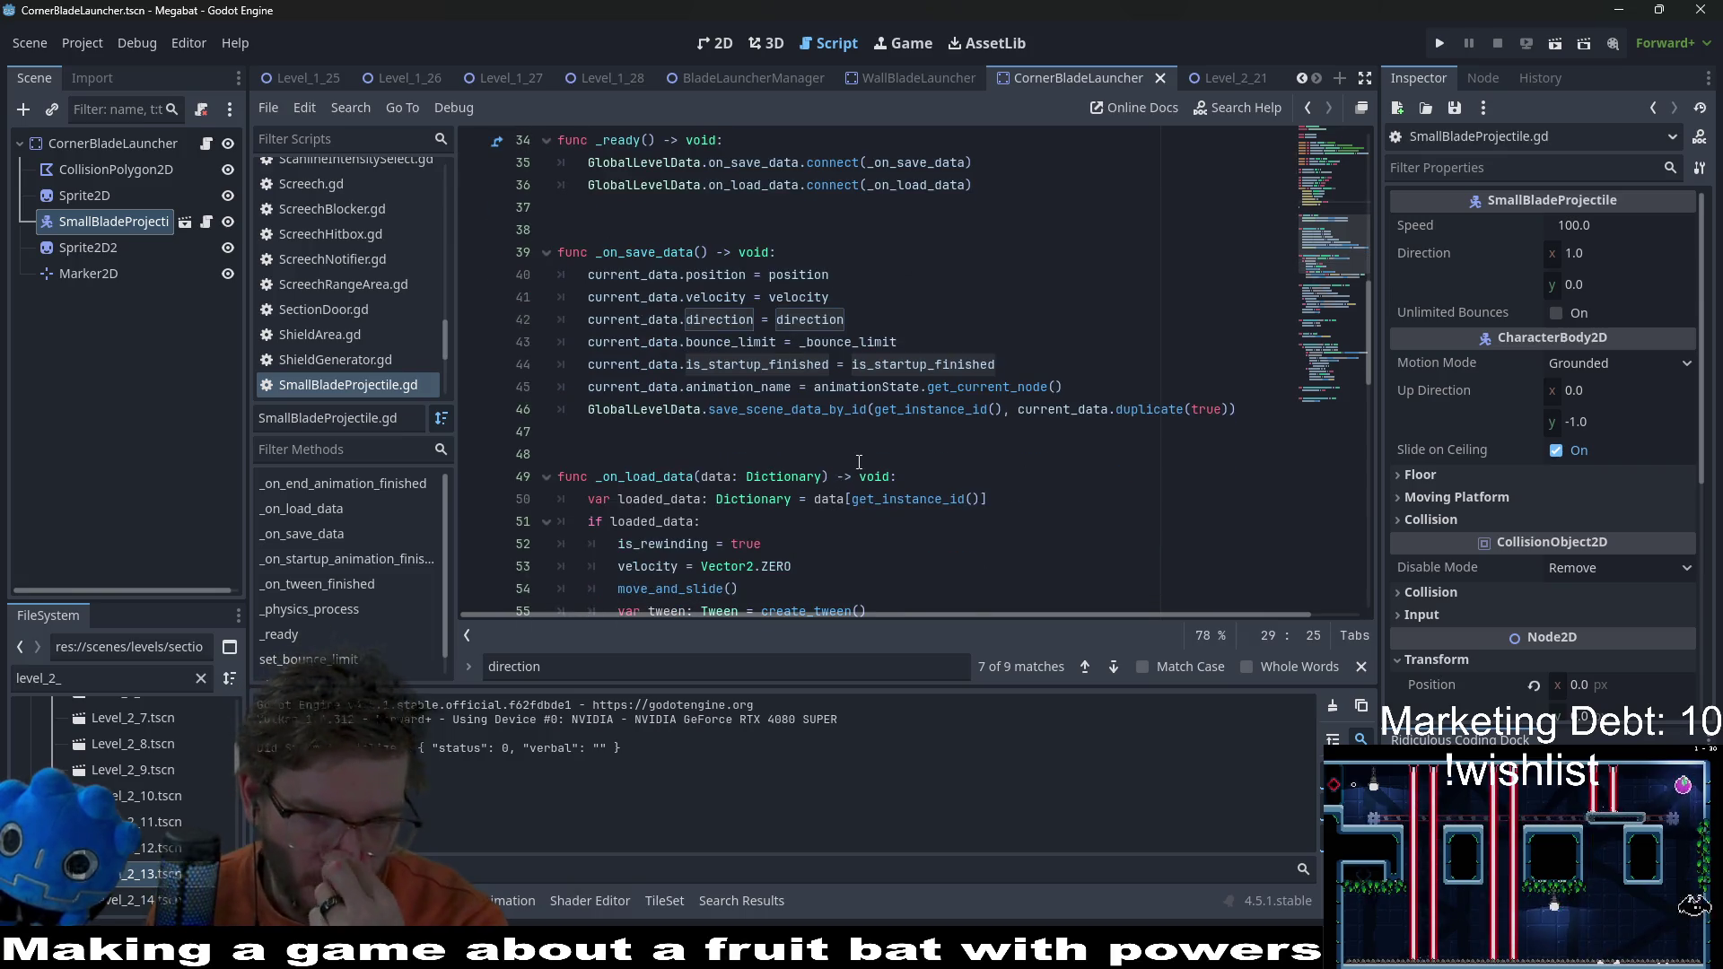
scroll(858, 460, down, 2)
click(781, 432)
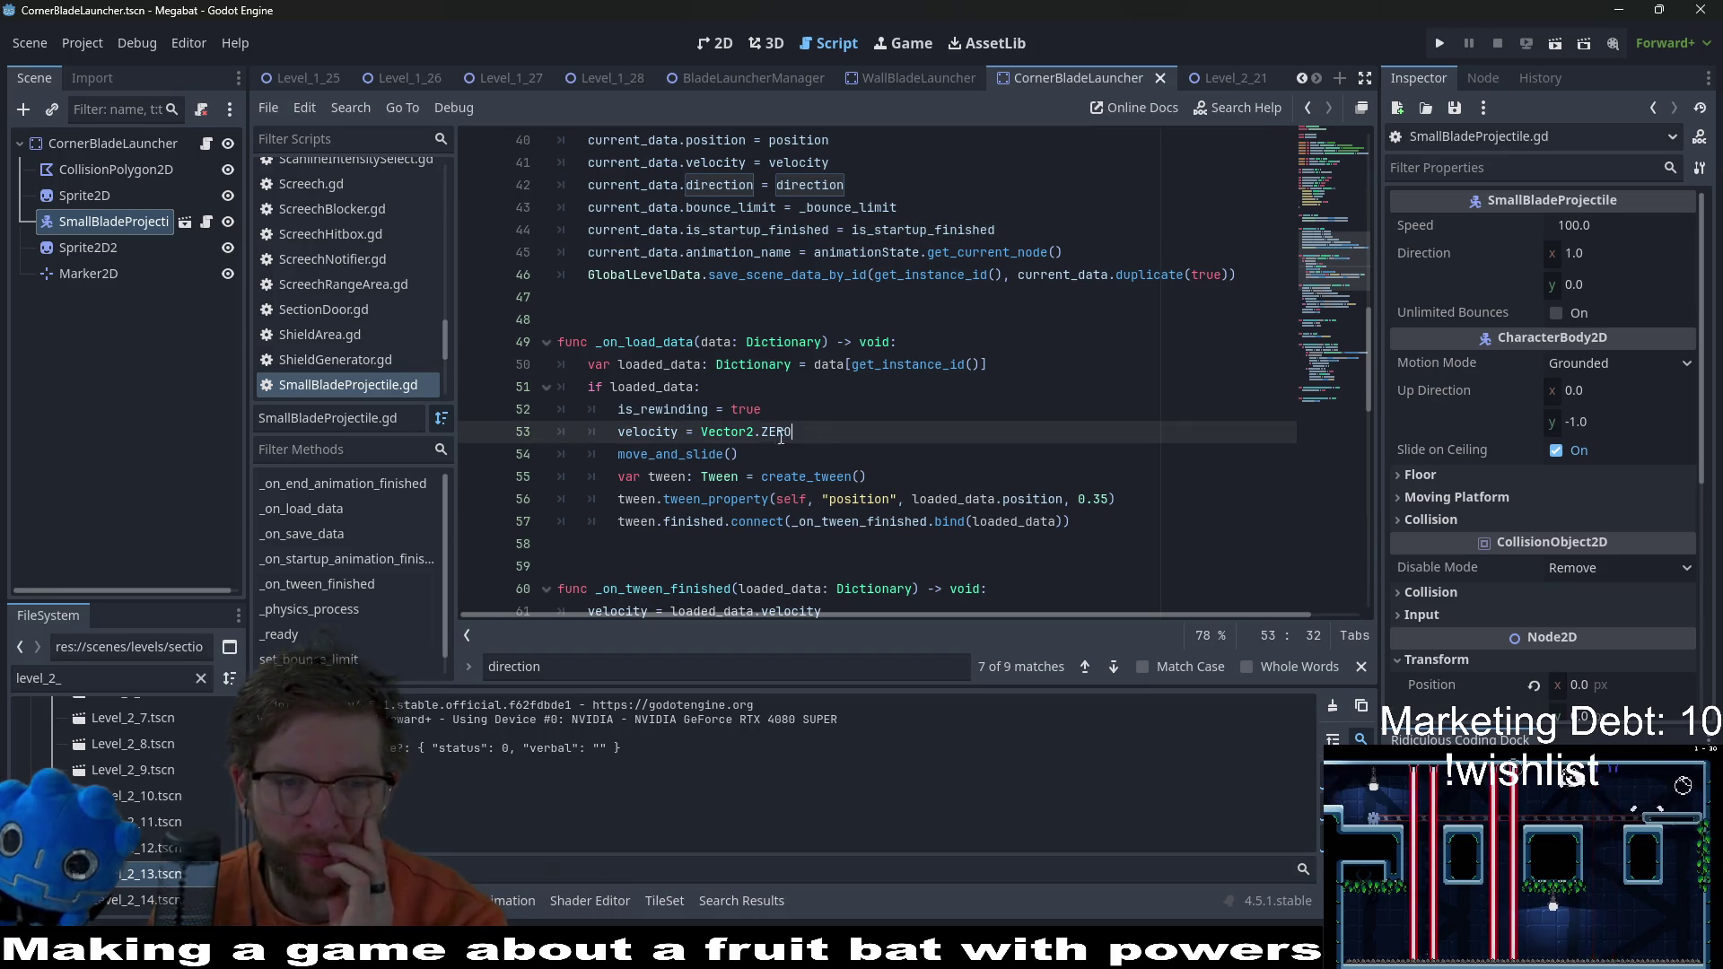
double_click(706, 409)
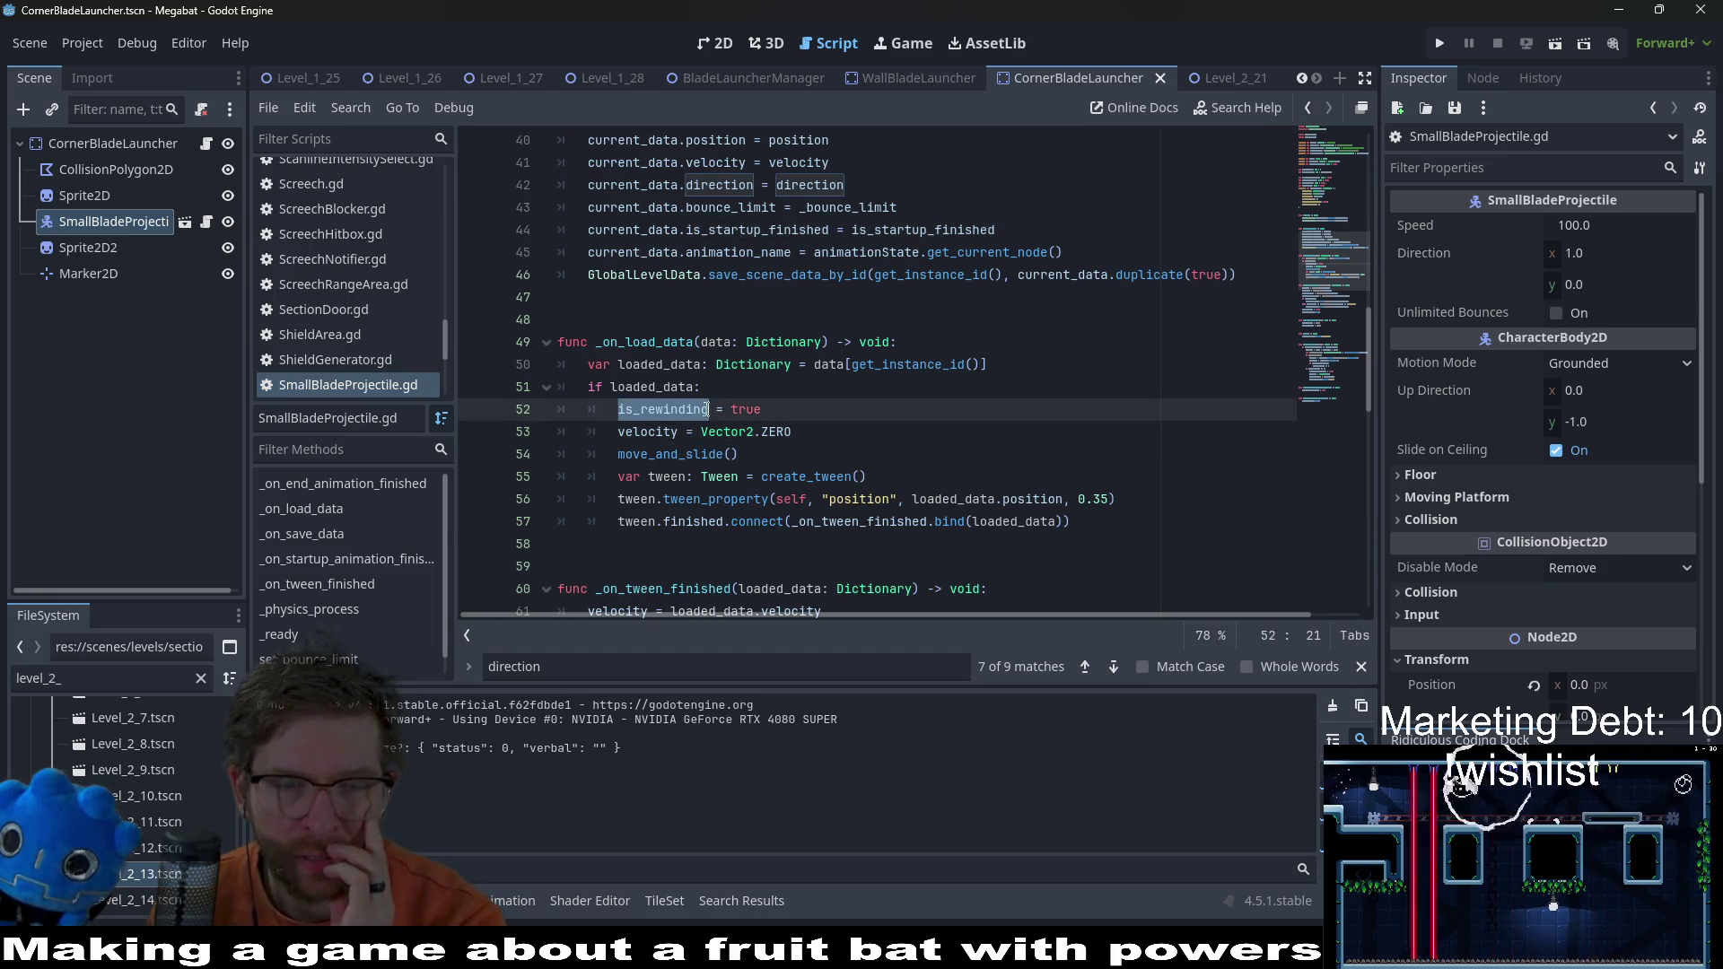
double_click(647, 432)
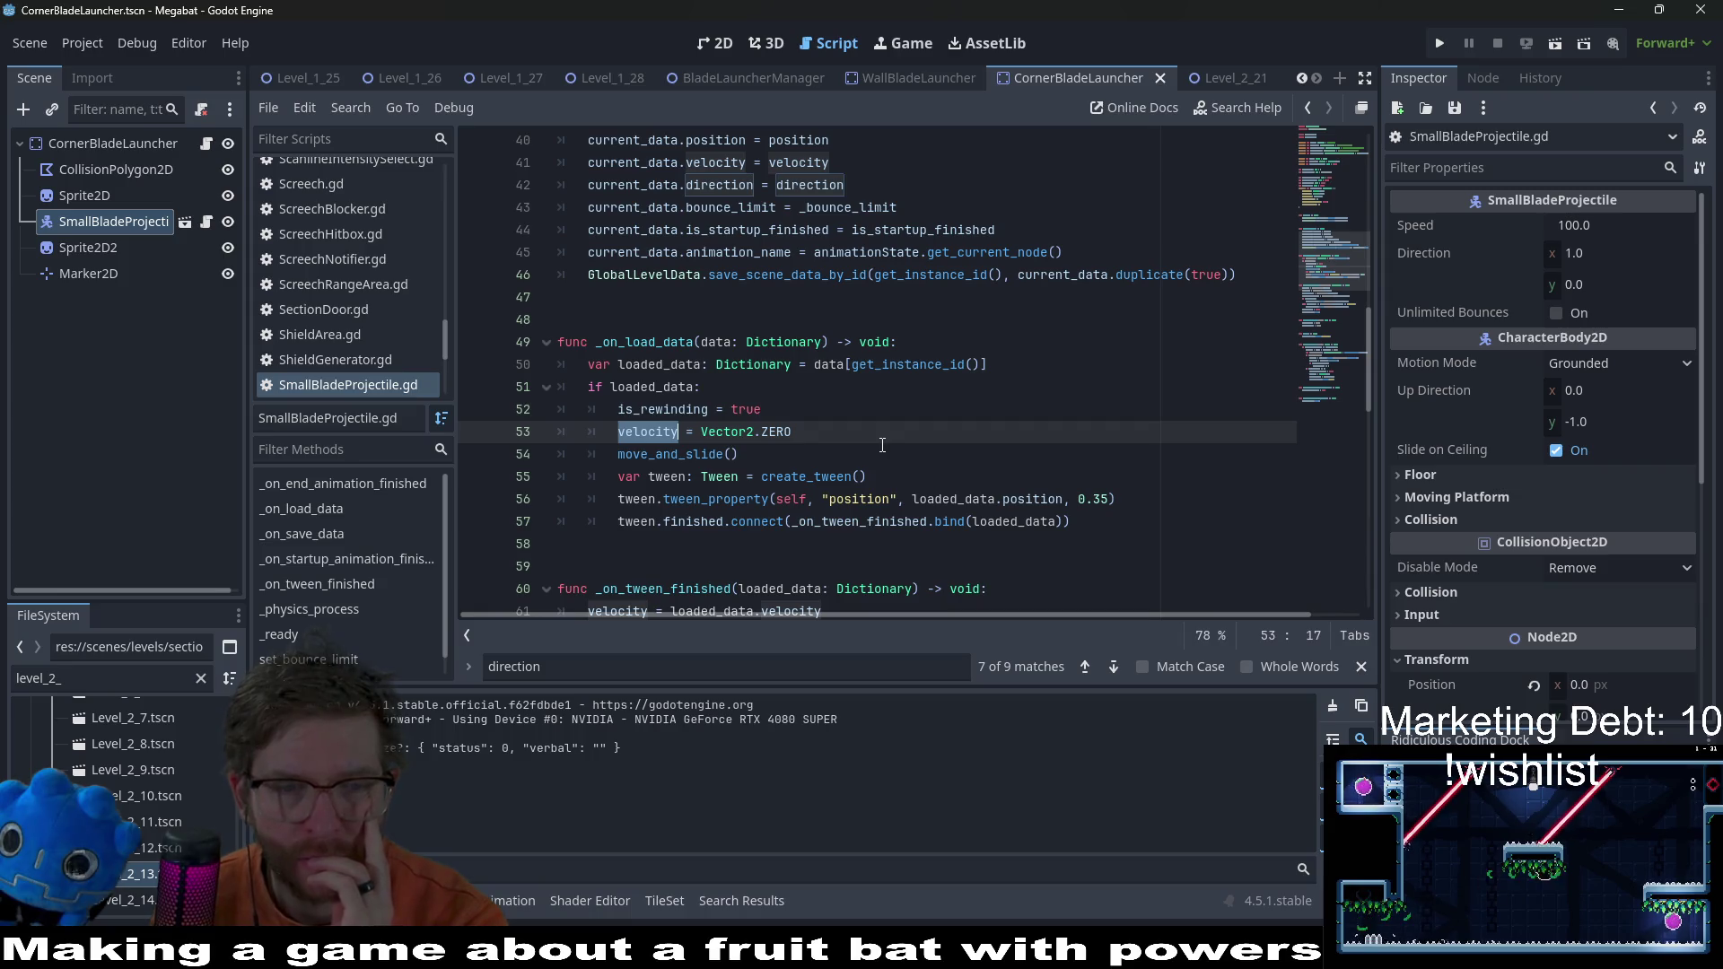
mouse_move(869, 386)
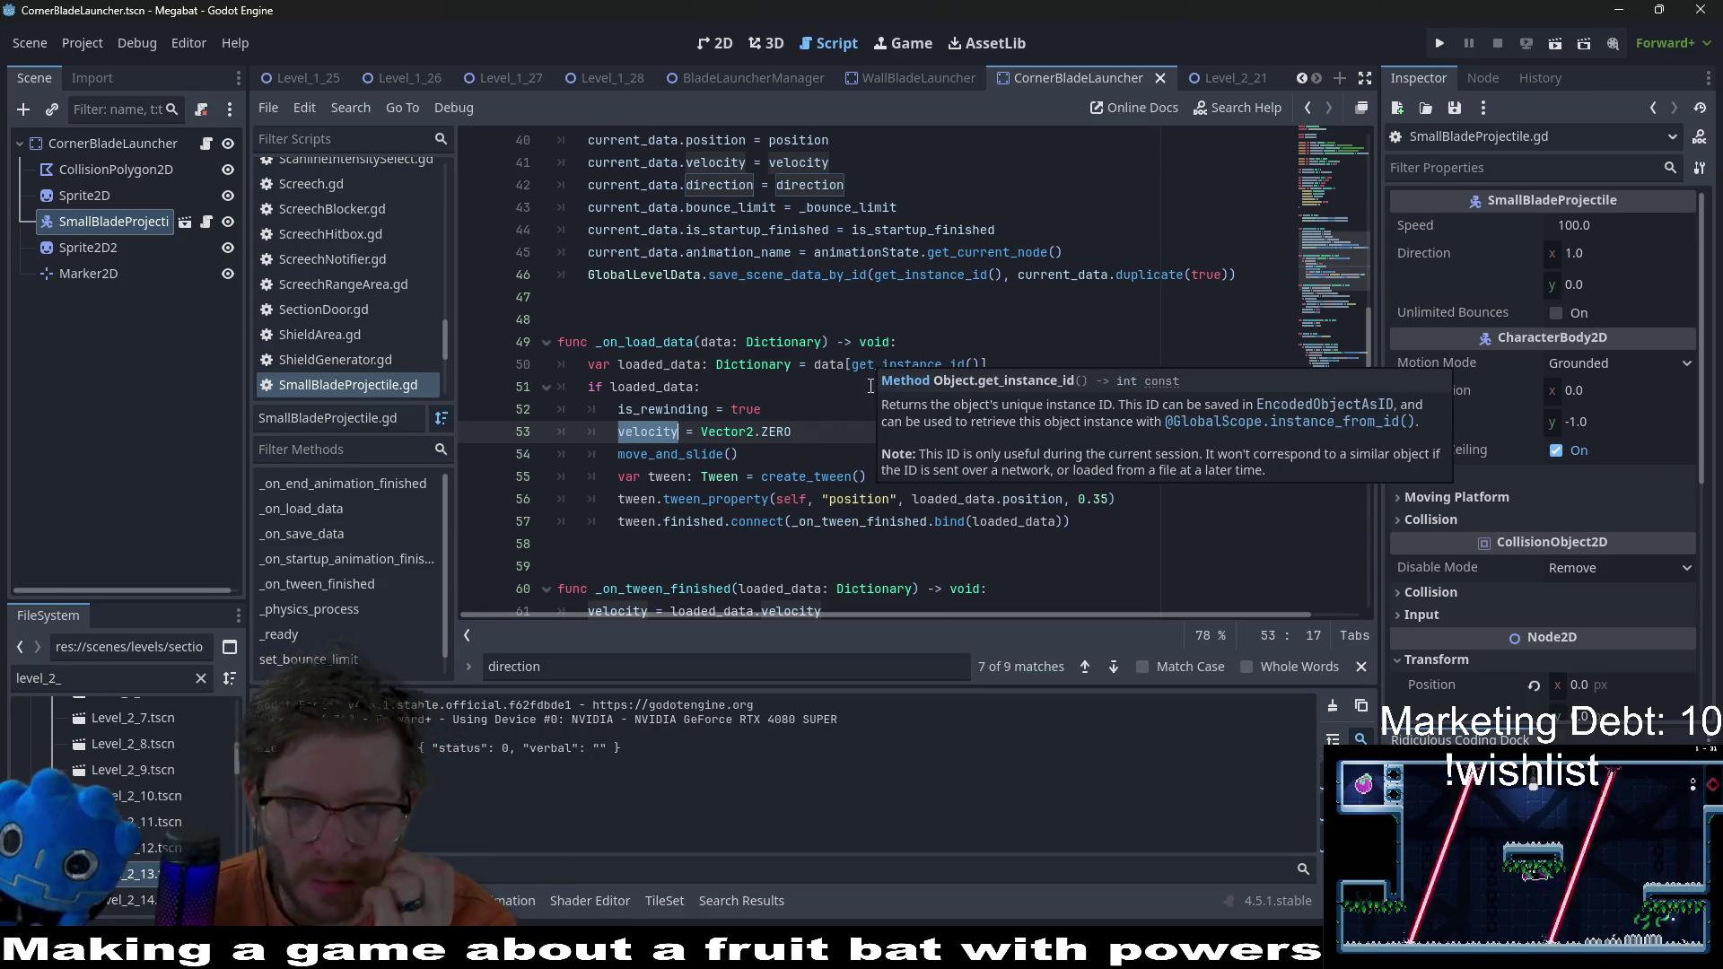
scroll(825, 439, up, 3)
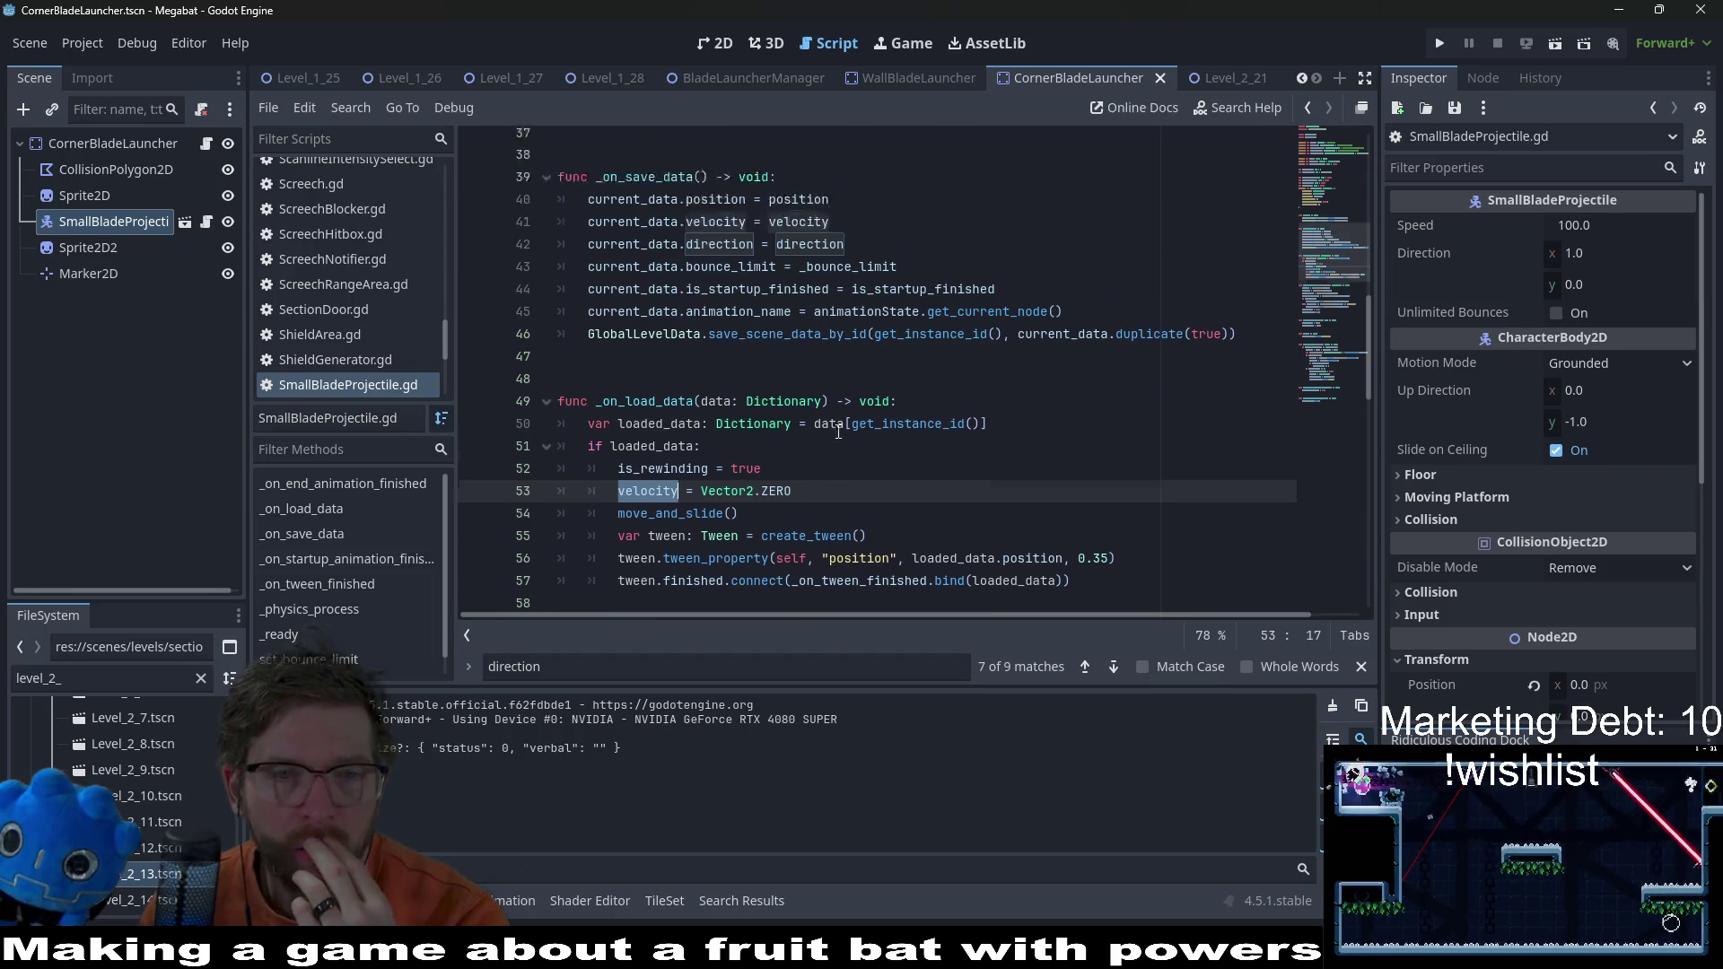
double_click(893, 389)
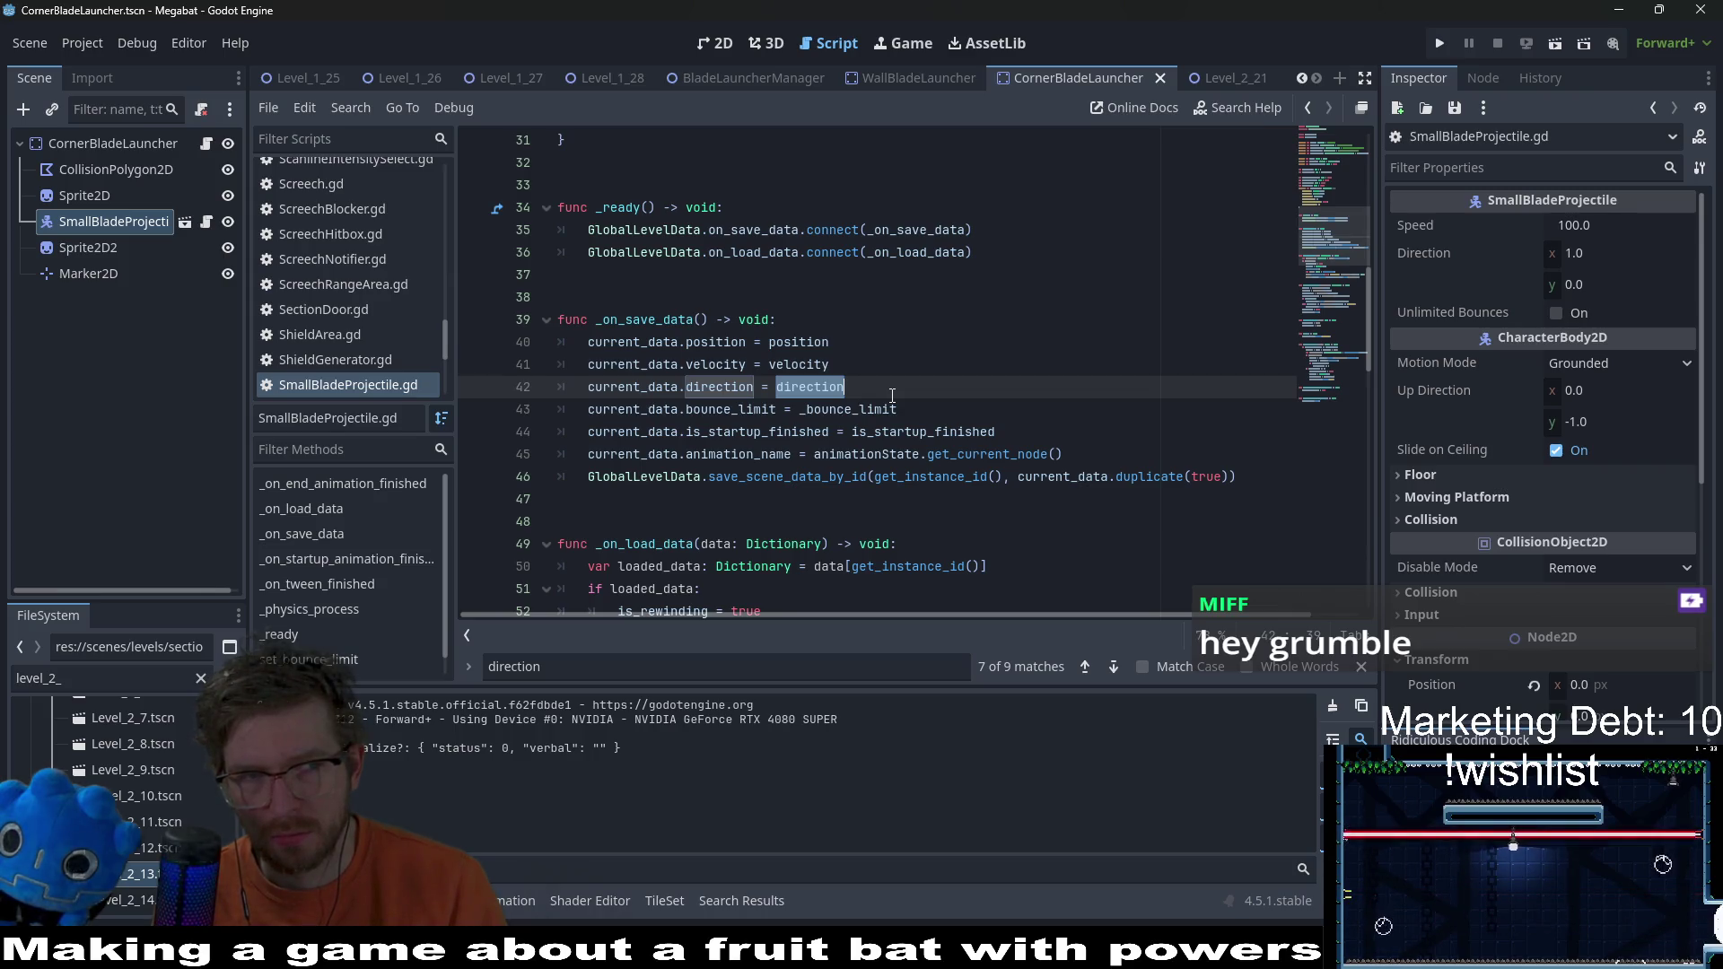
key(Return)
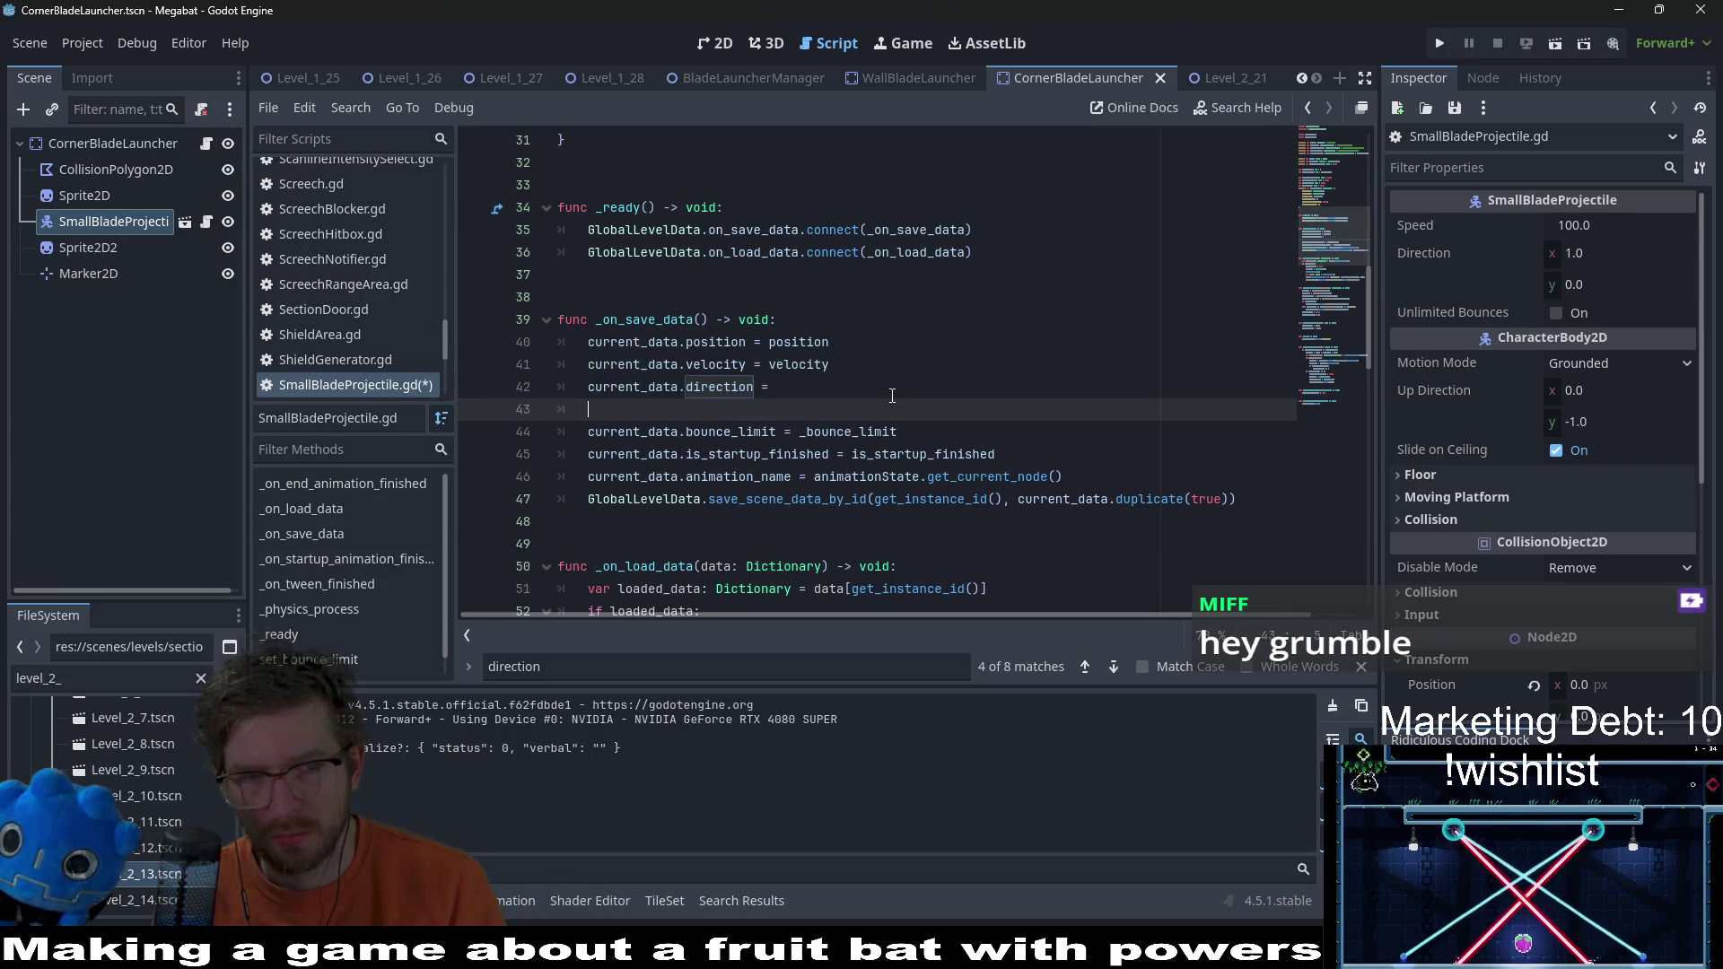
- Add print(direction), complete line 42 as current_data.direction = direction, and save
text(print)
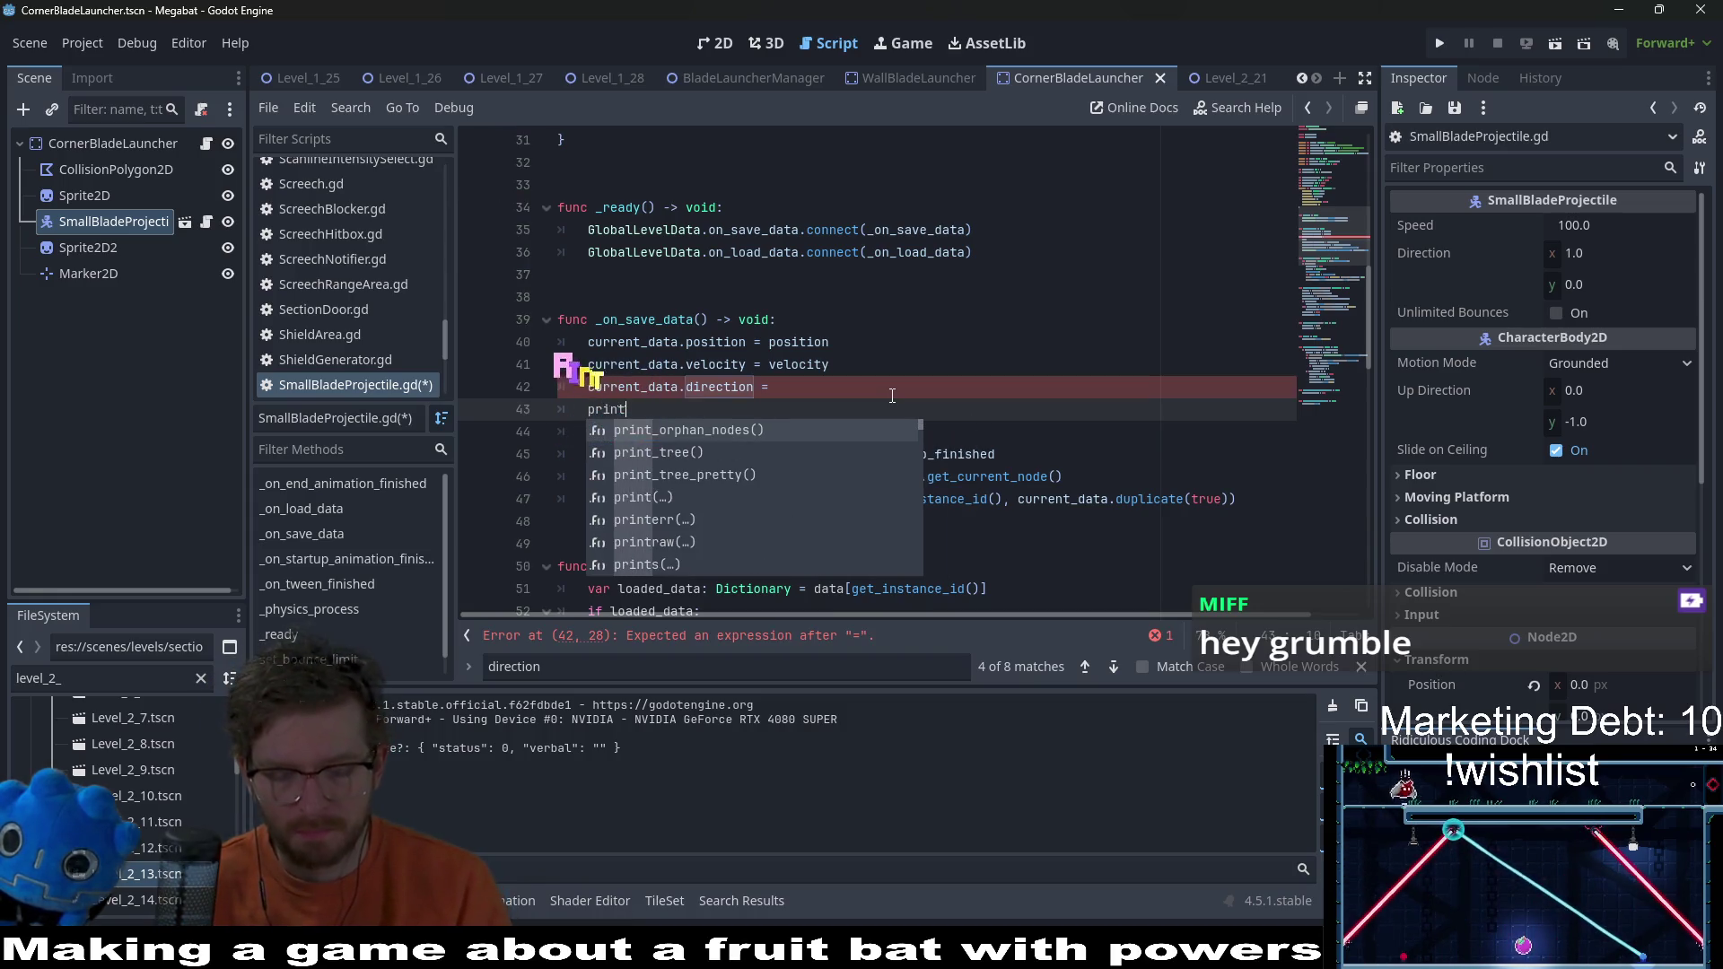
text((direction)
key(ctrl+s)
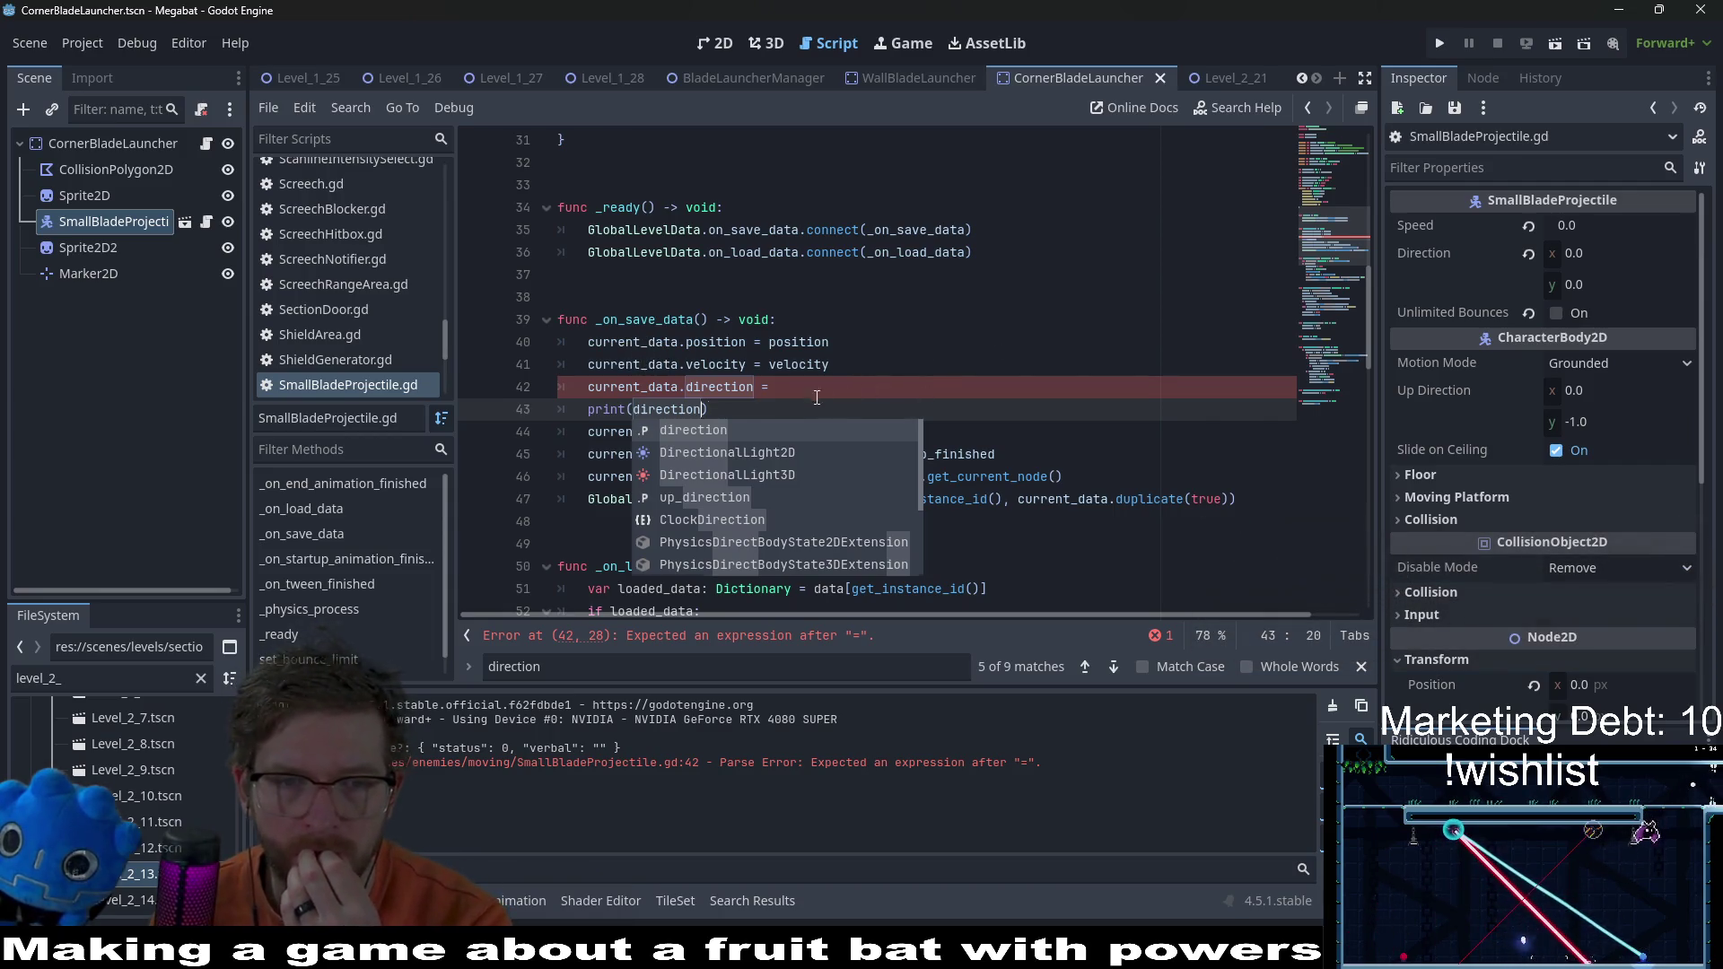
click(824, 387)
text(direction)
key(ctrl+s)
- Return to the Level_2_21 scene in the 2D view
click(893, 351)
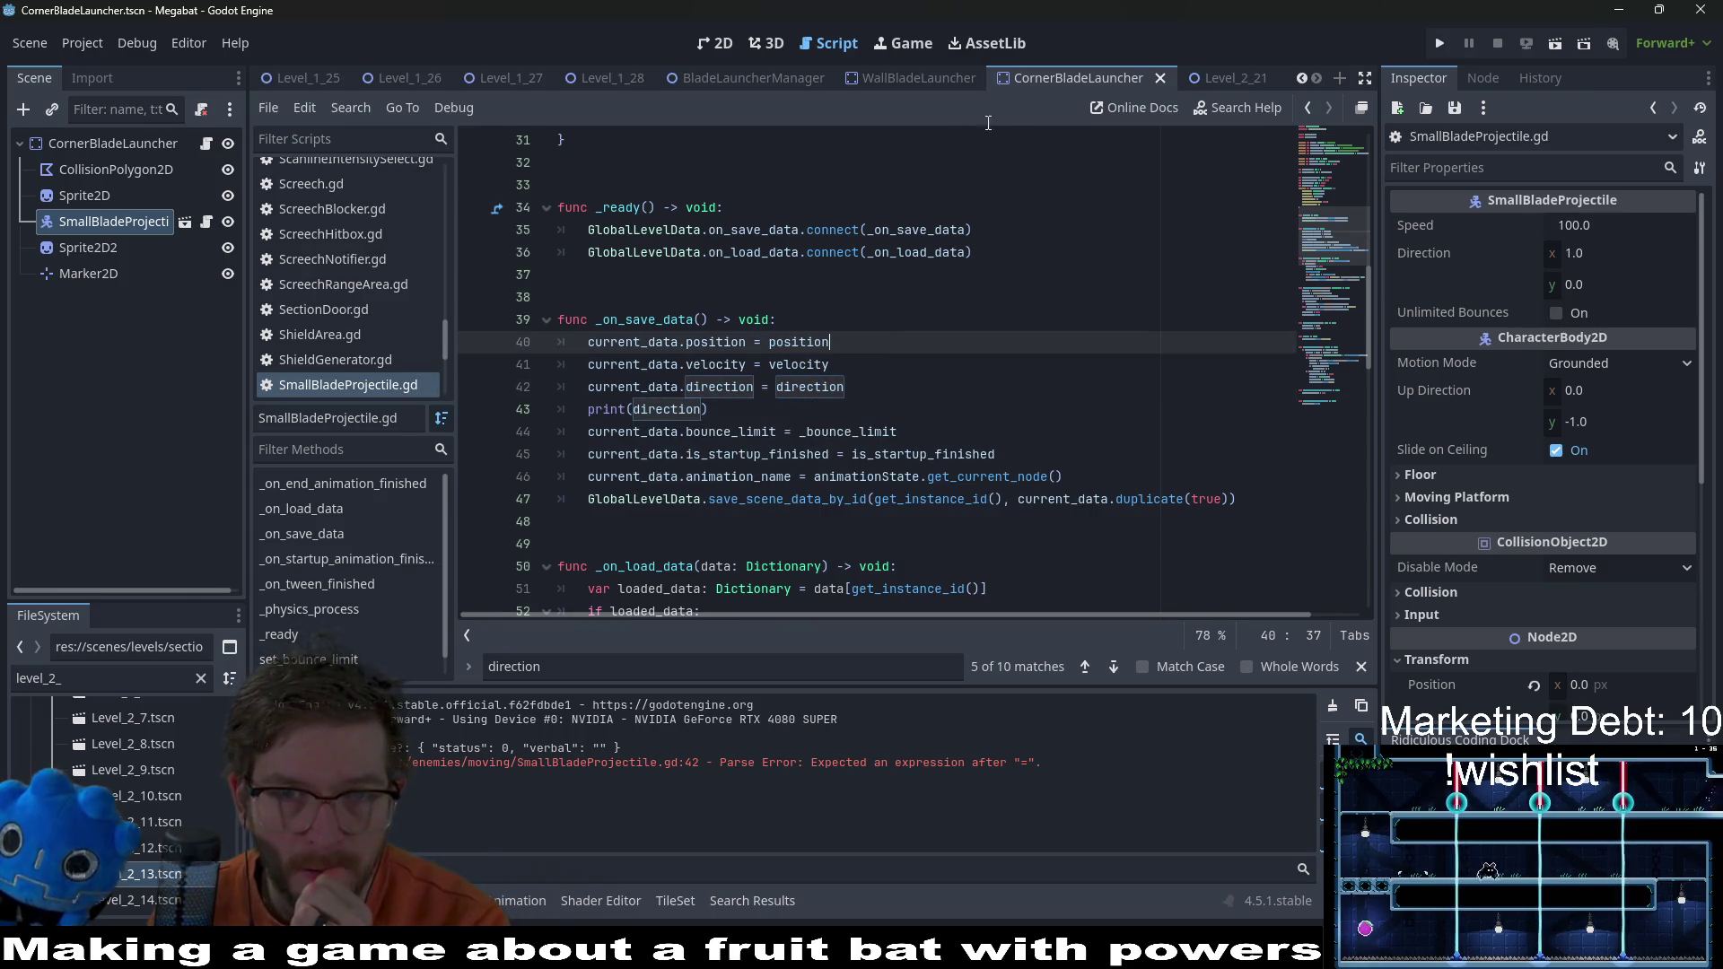
click(1242, 78)
click(736, 40)
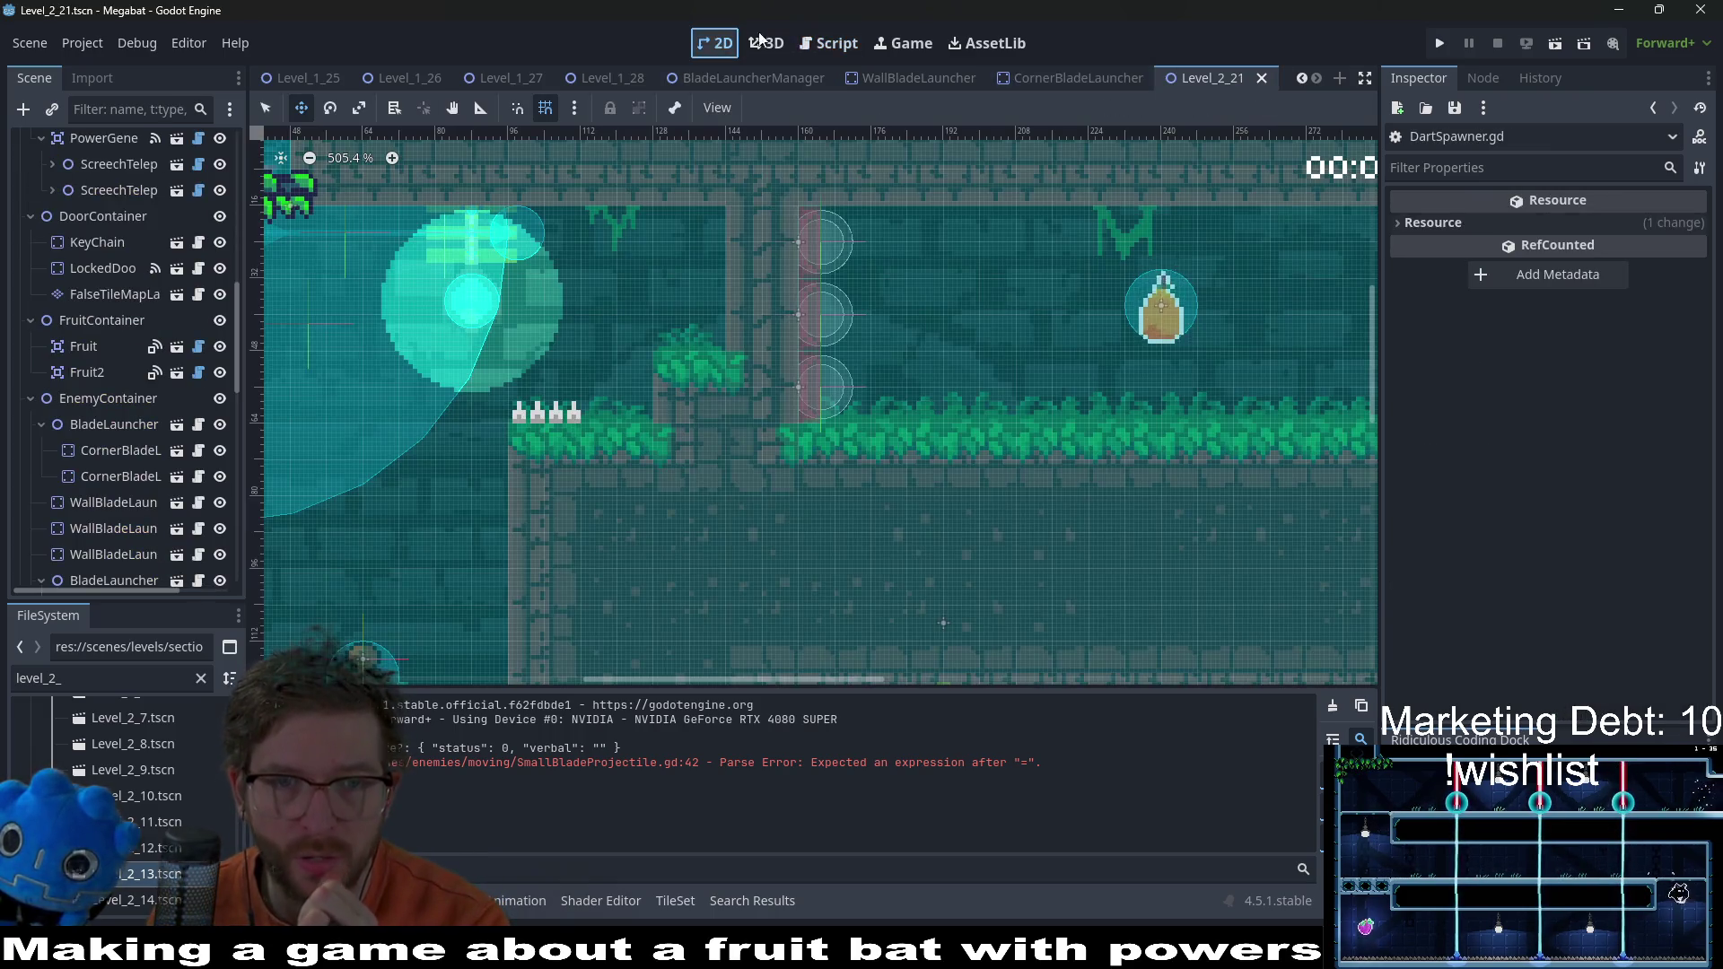
click(1555, 43)
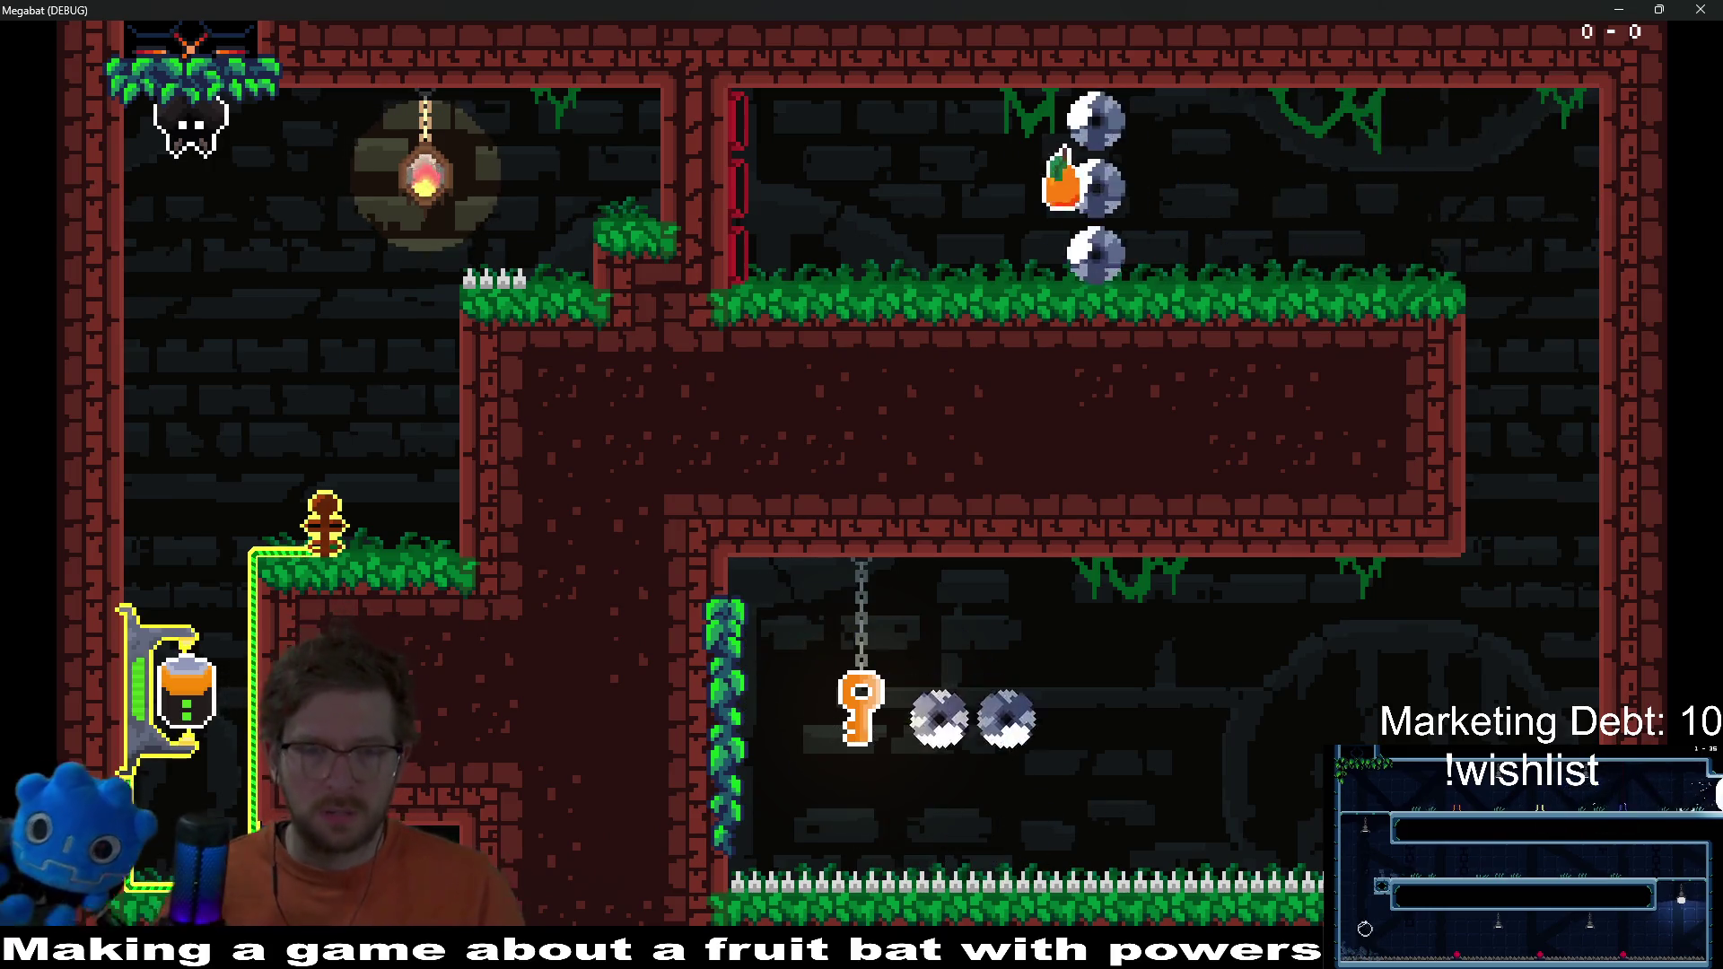
key(Right)
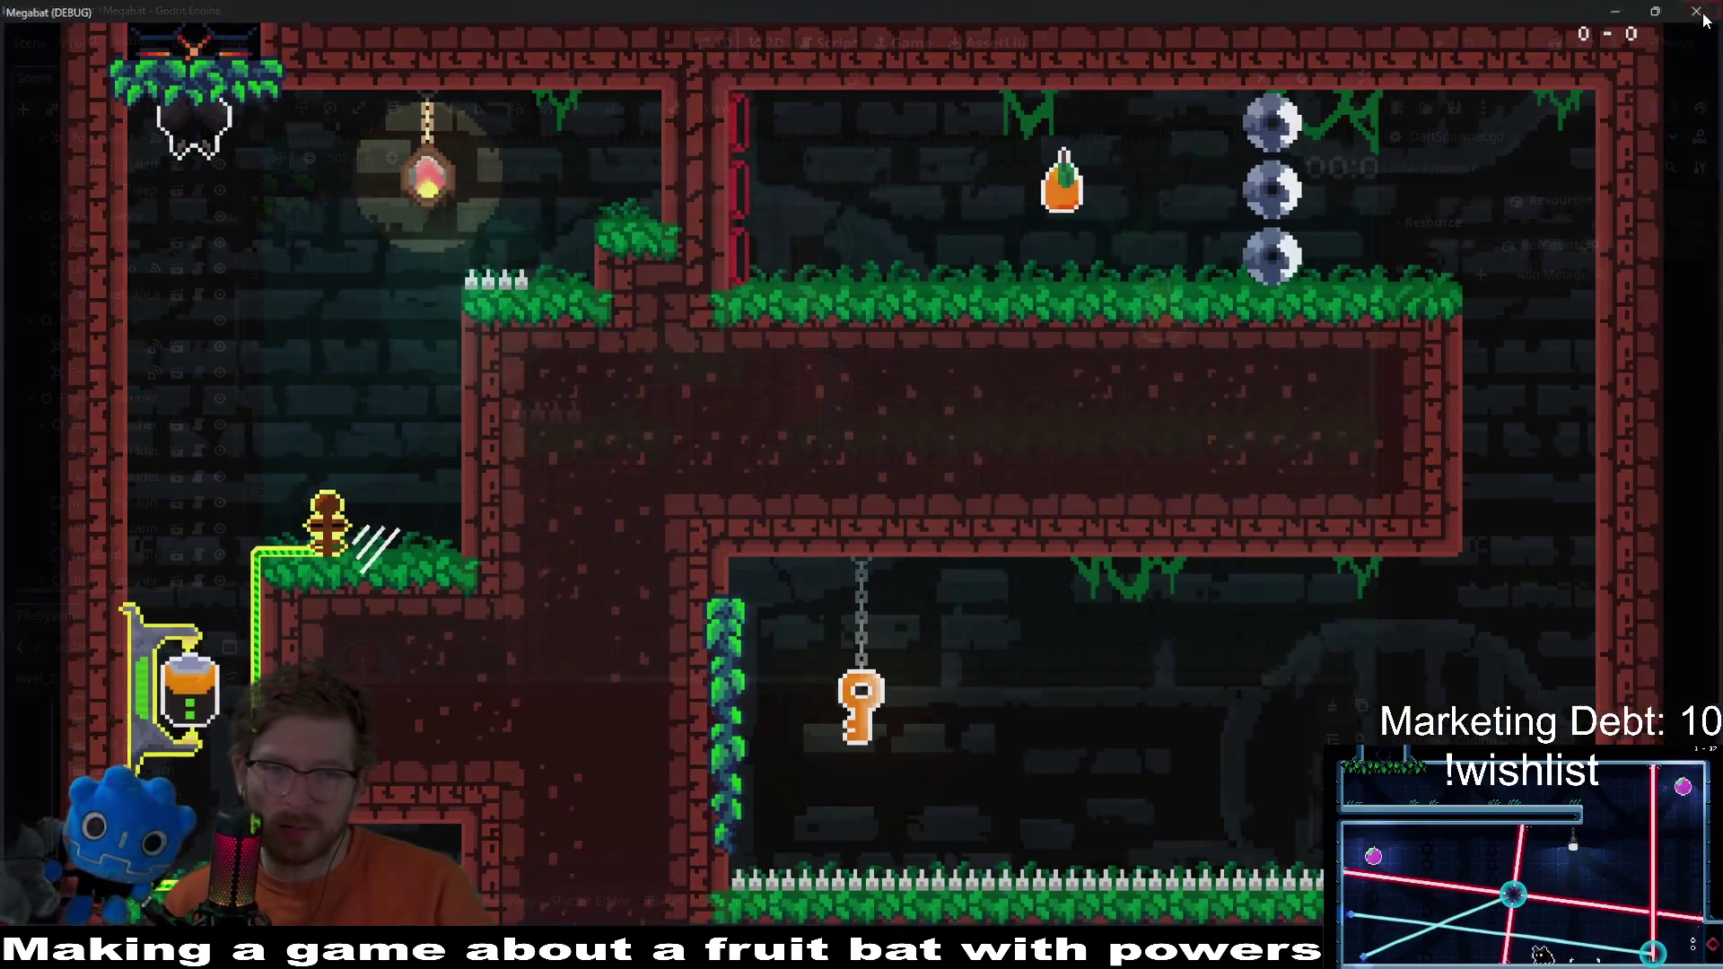
key(F8)
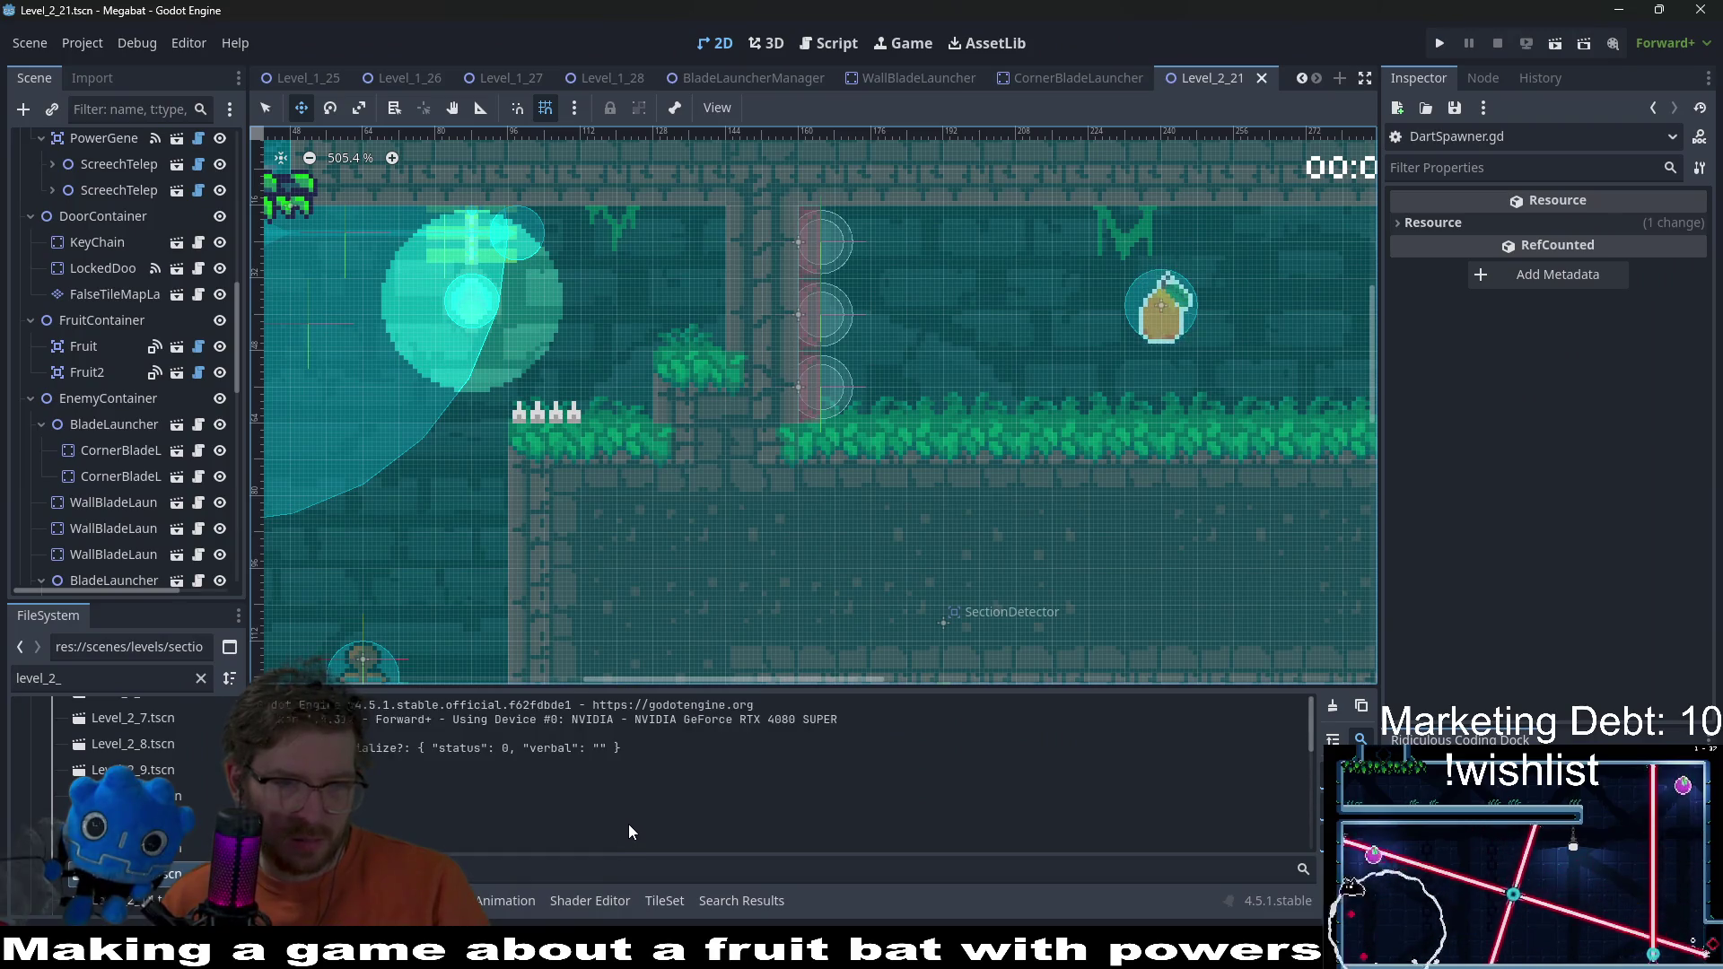
key(F5)
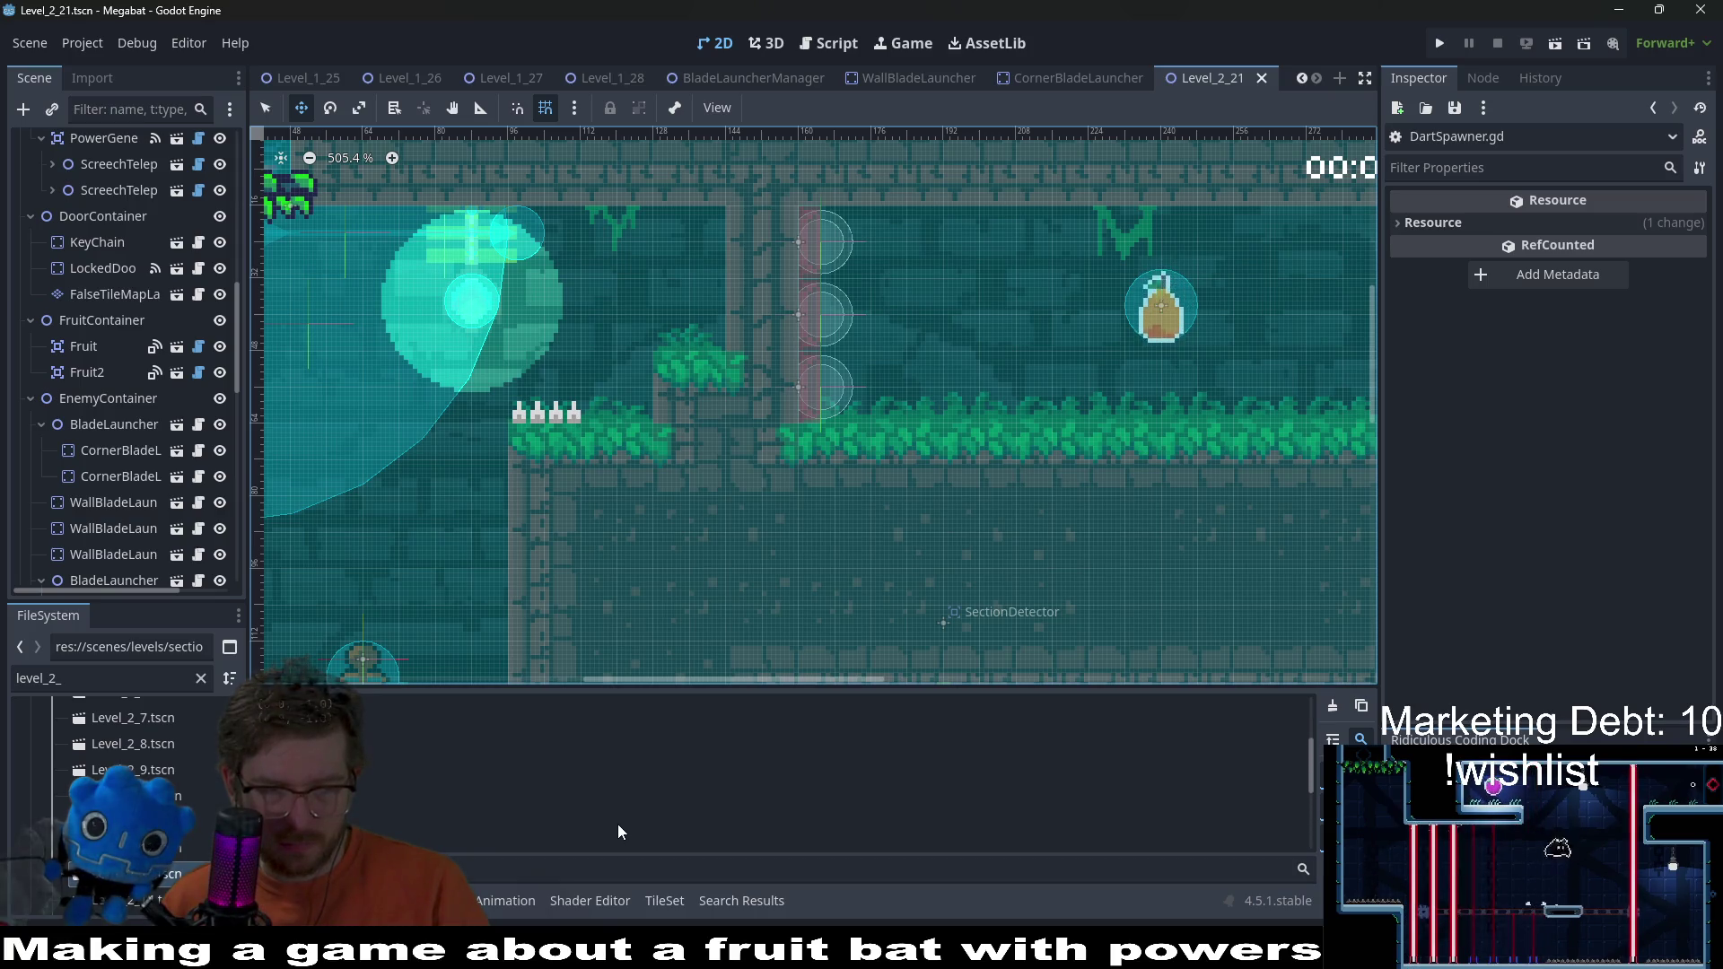
- Scroll through the output log, then select the Fruit2 pickup in the level
scroll(614, 826, down, 2)
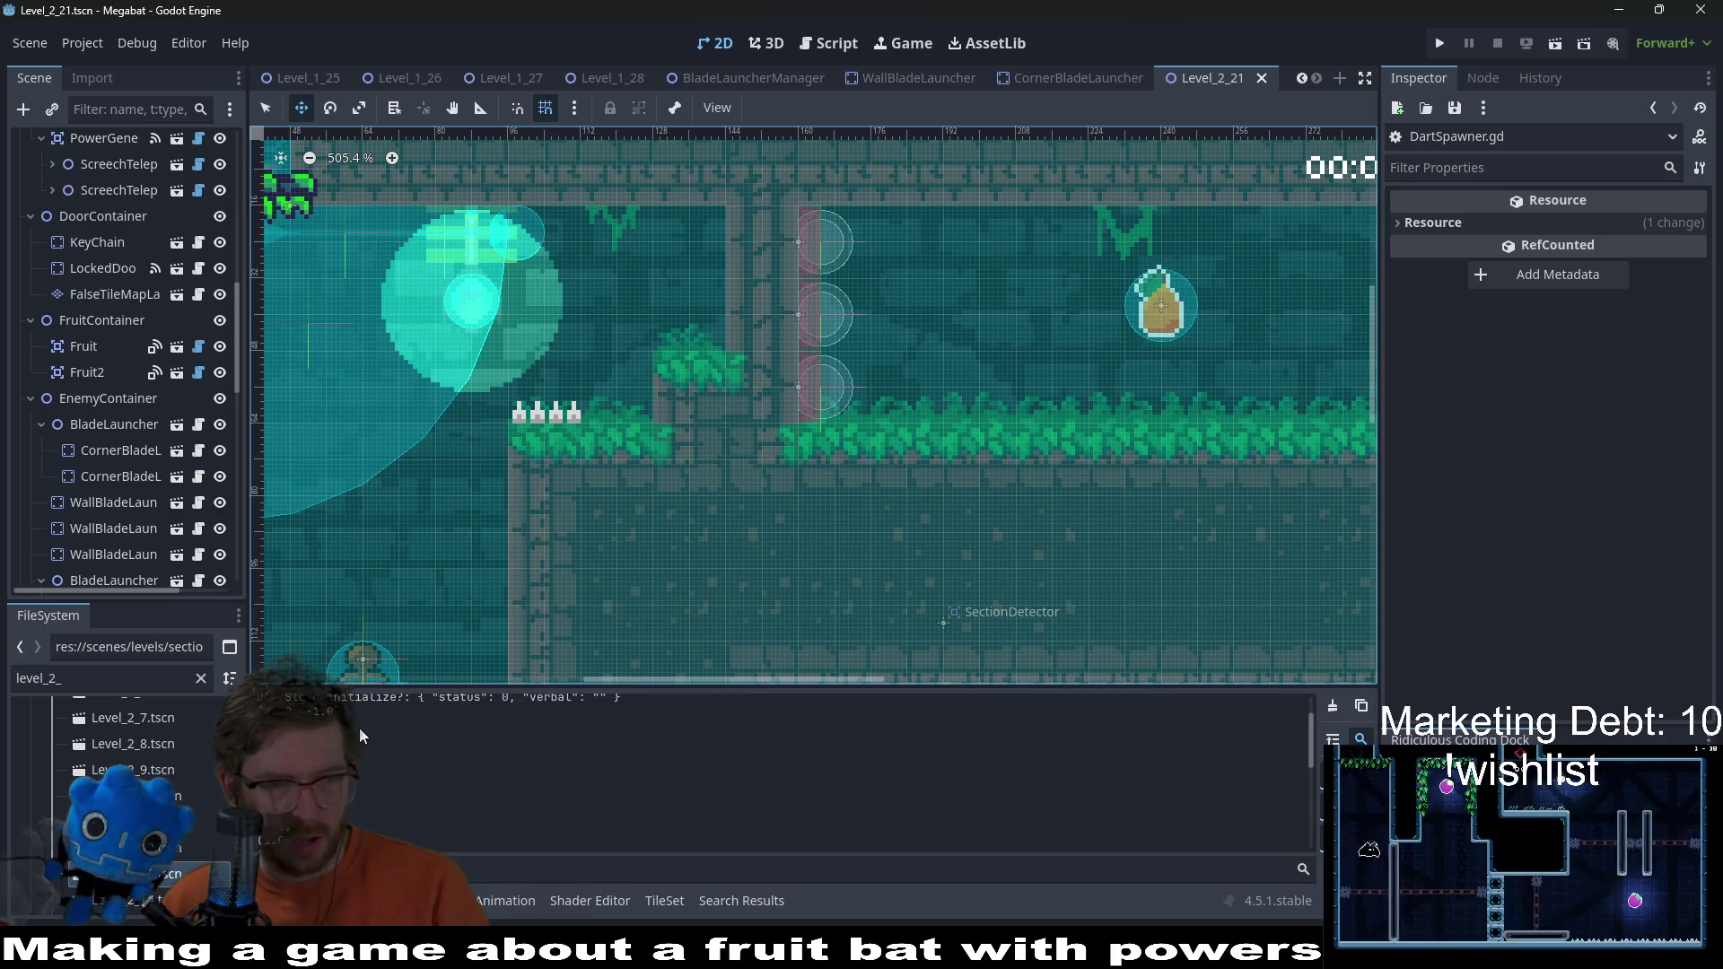
scroll(412, 739, down, 2)
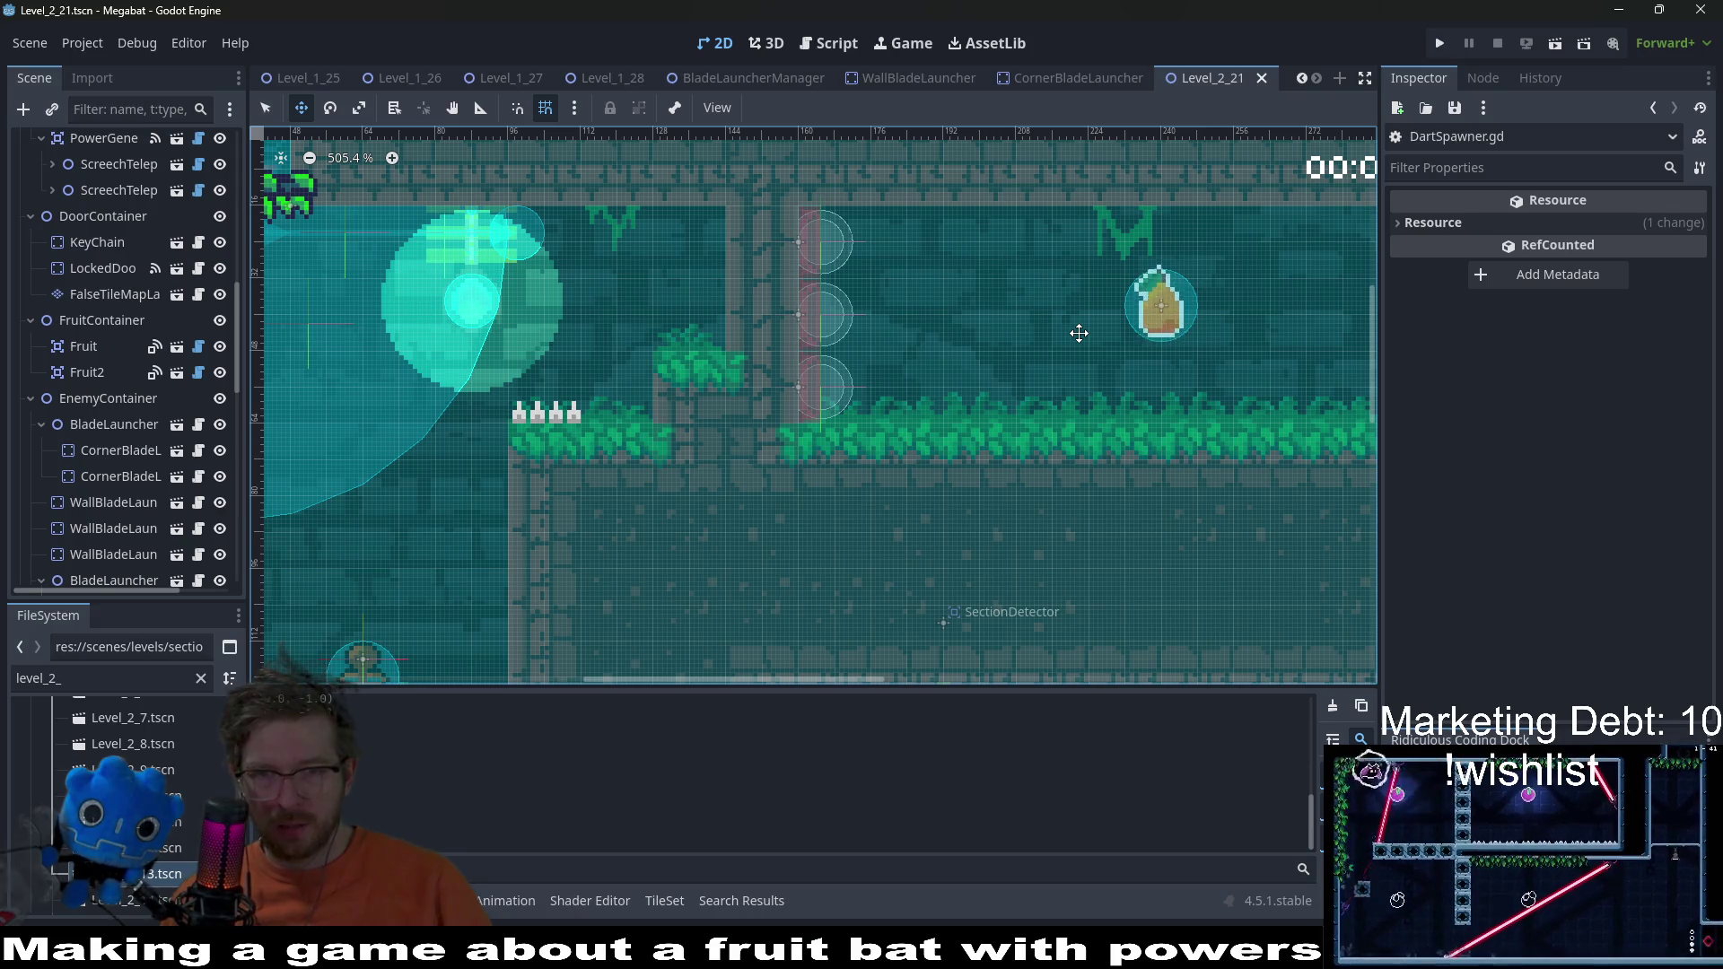
click(90, 376)
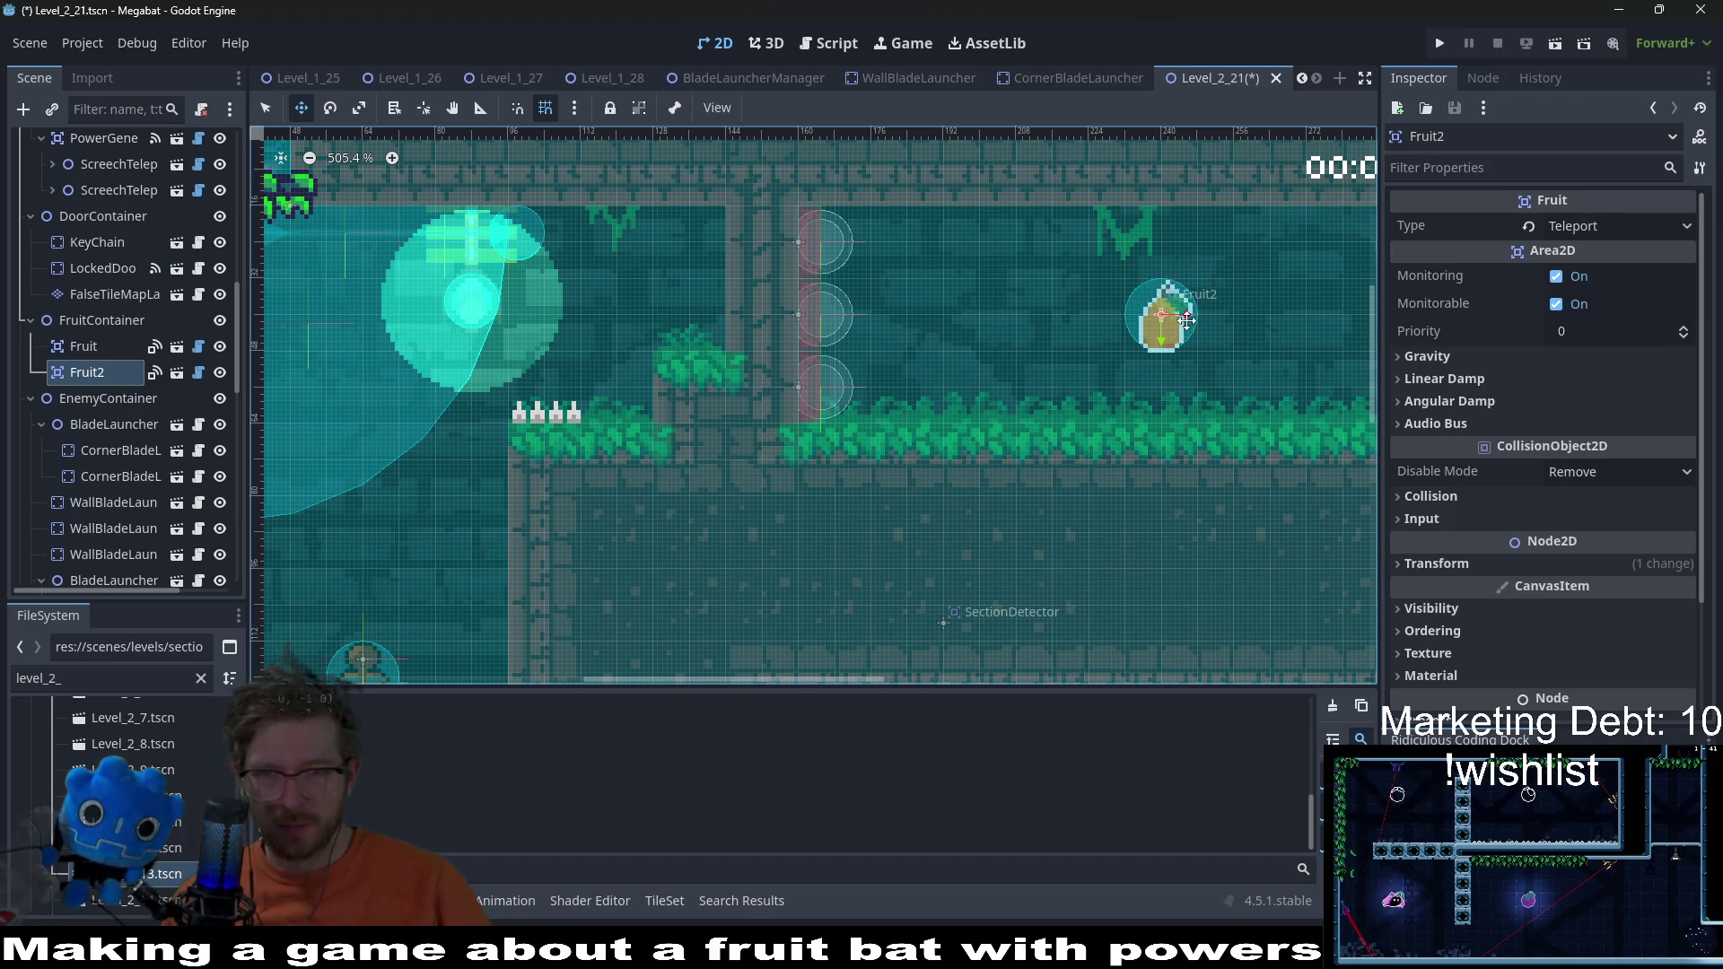
- Save Level_2_21, zoom out the viewport, and switch to the CornerBladeLauncher scene
key(ctrl+s)
scroll(1186, 320, down, 5)
scroll(1021, 356, down, 5)
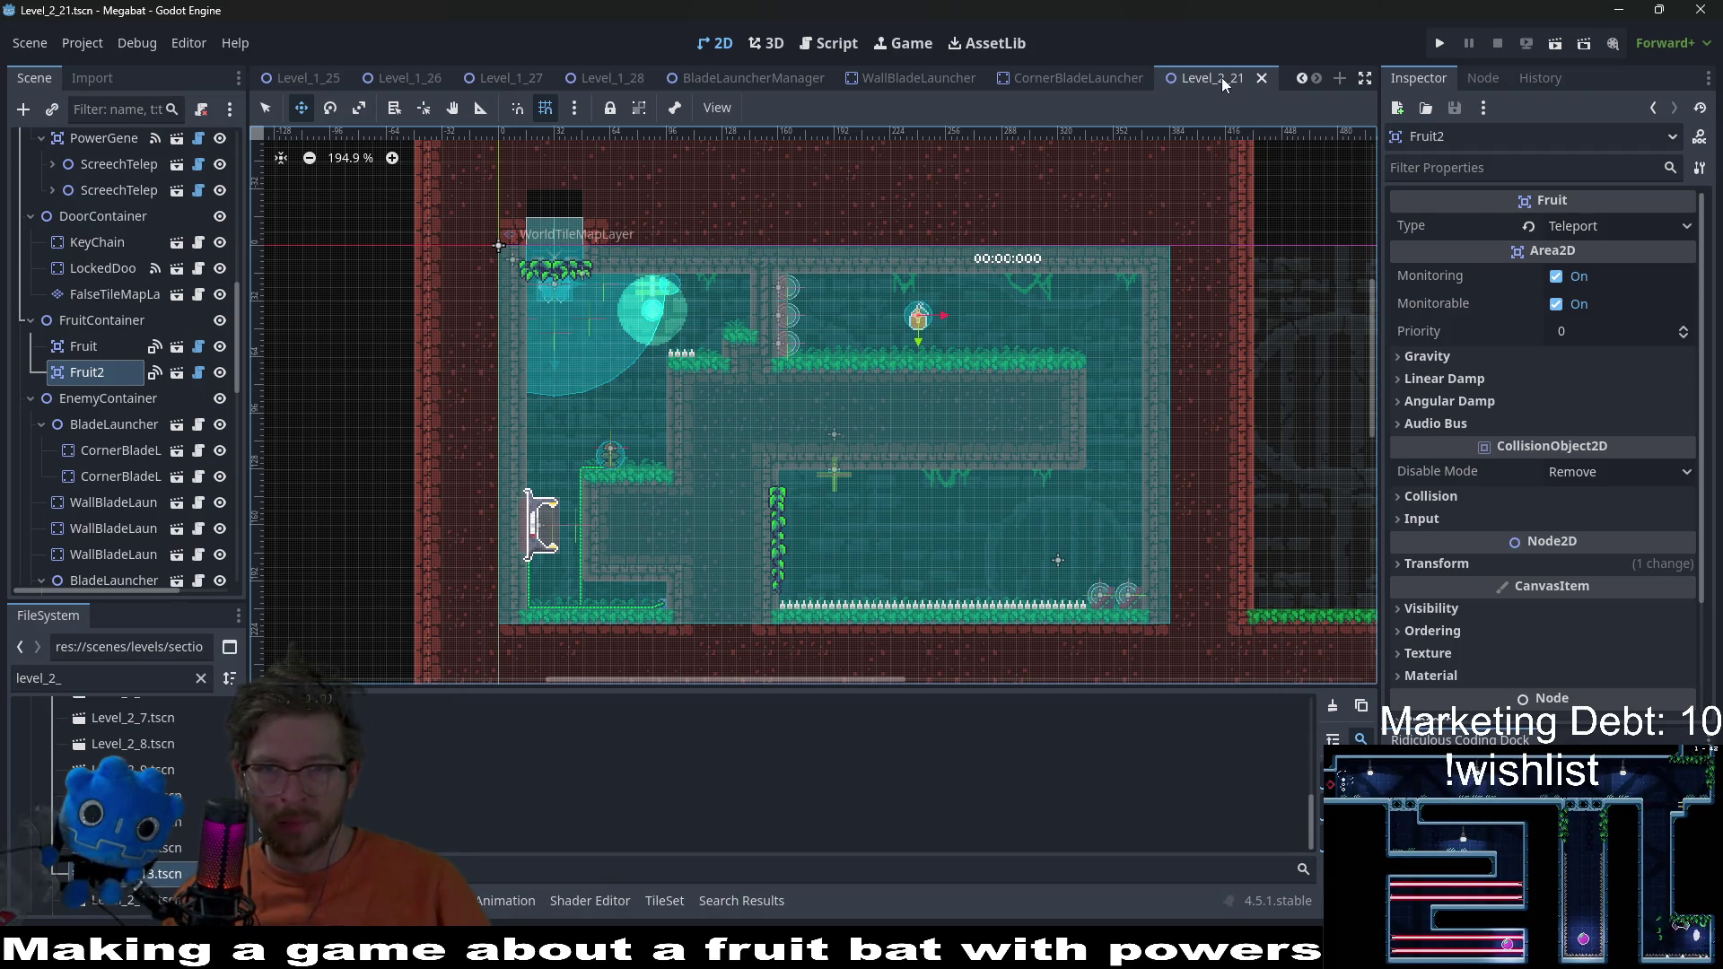
scroll(569, 84, up, 3)
scroll(569, 84, down, 3)
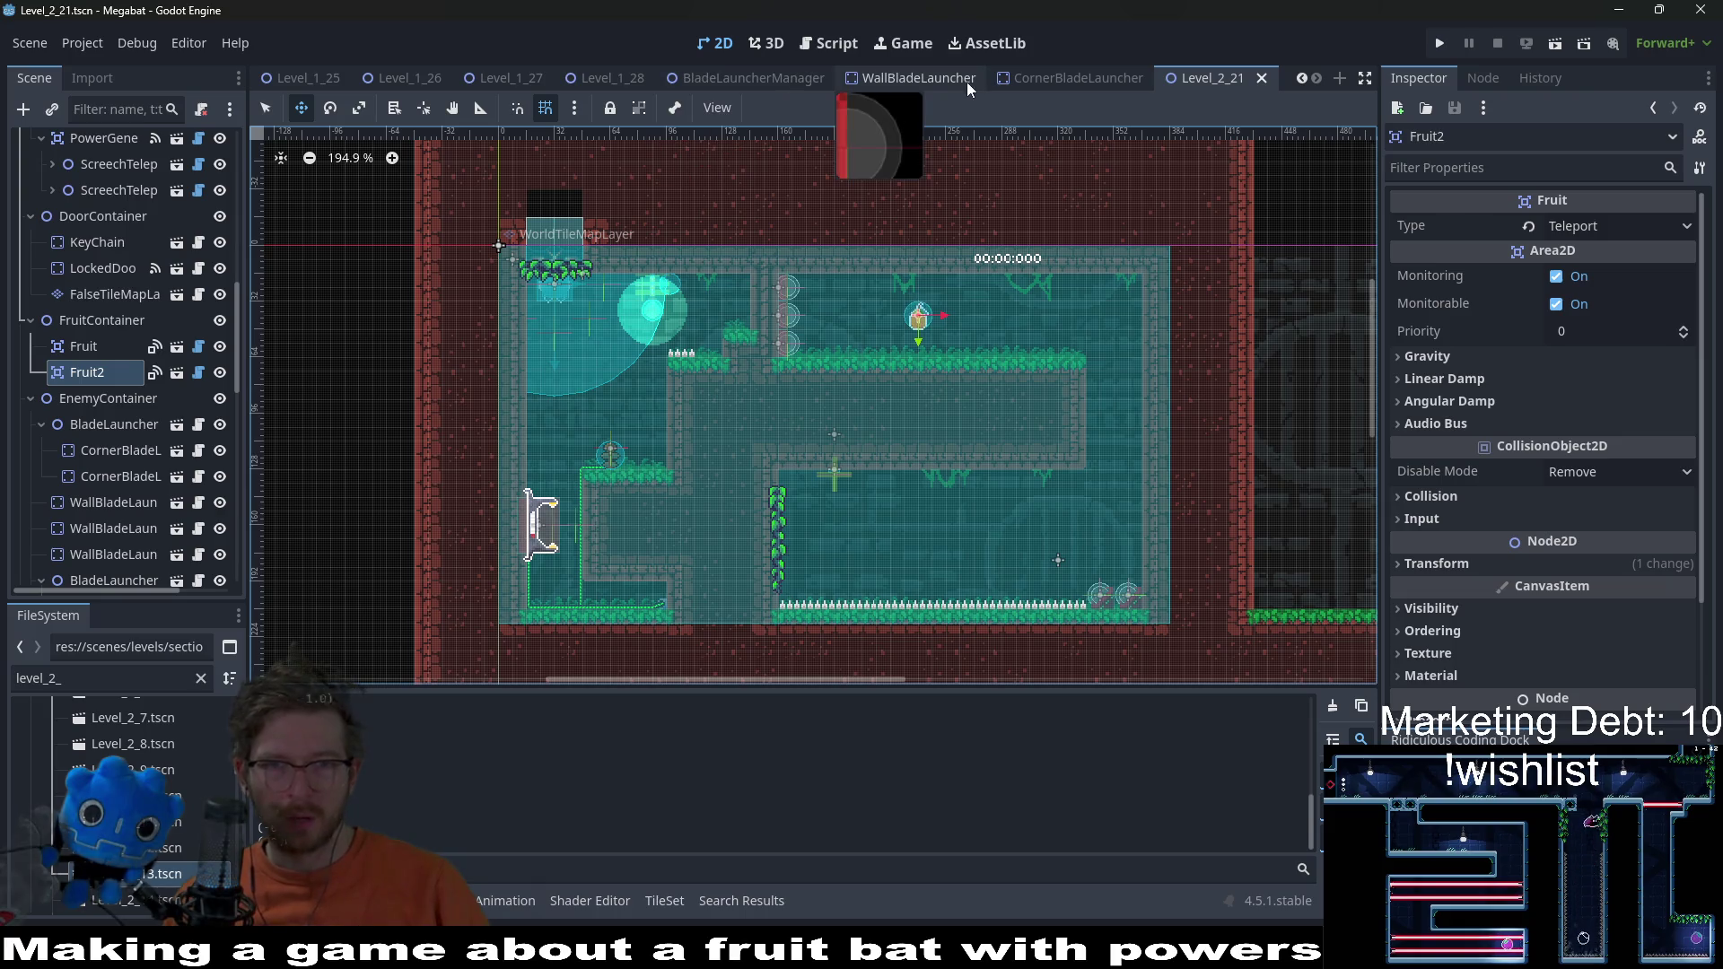
click(1061, 80)
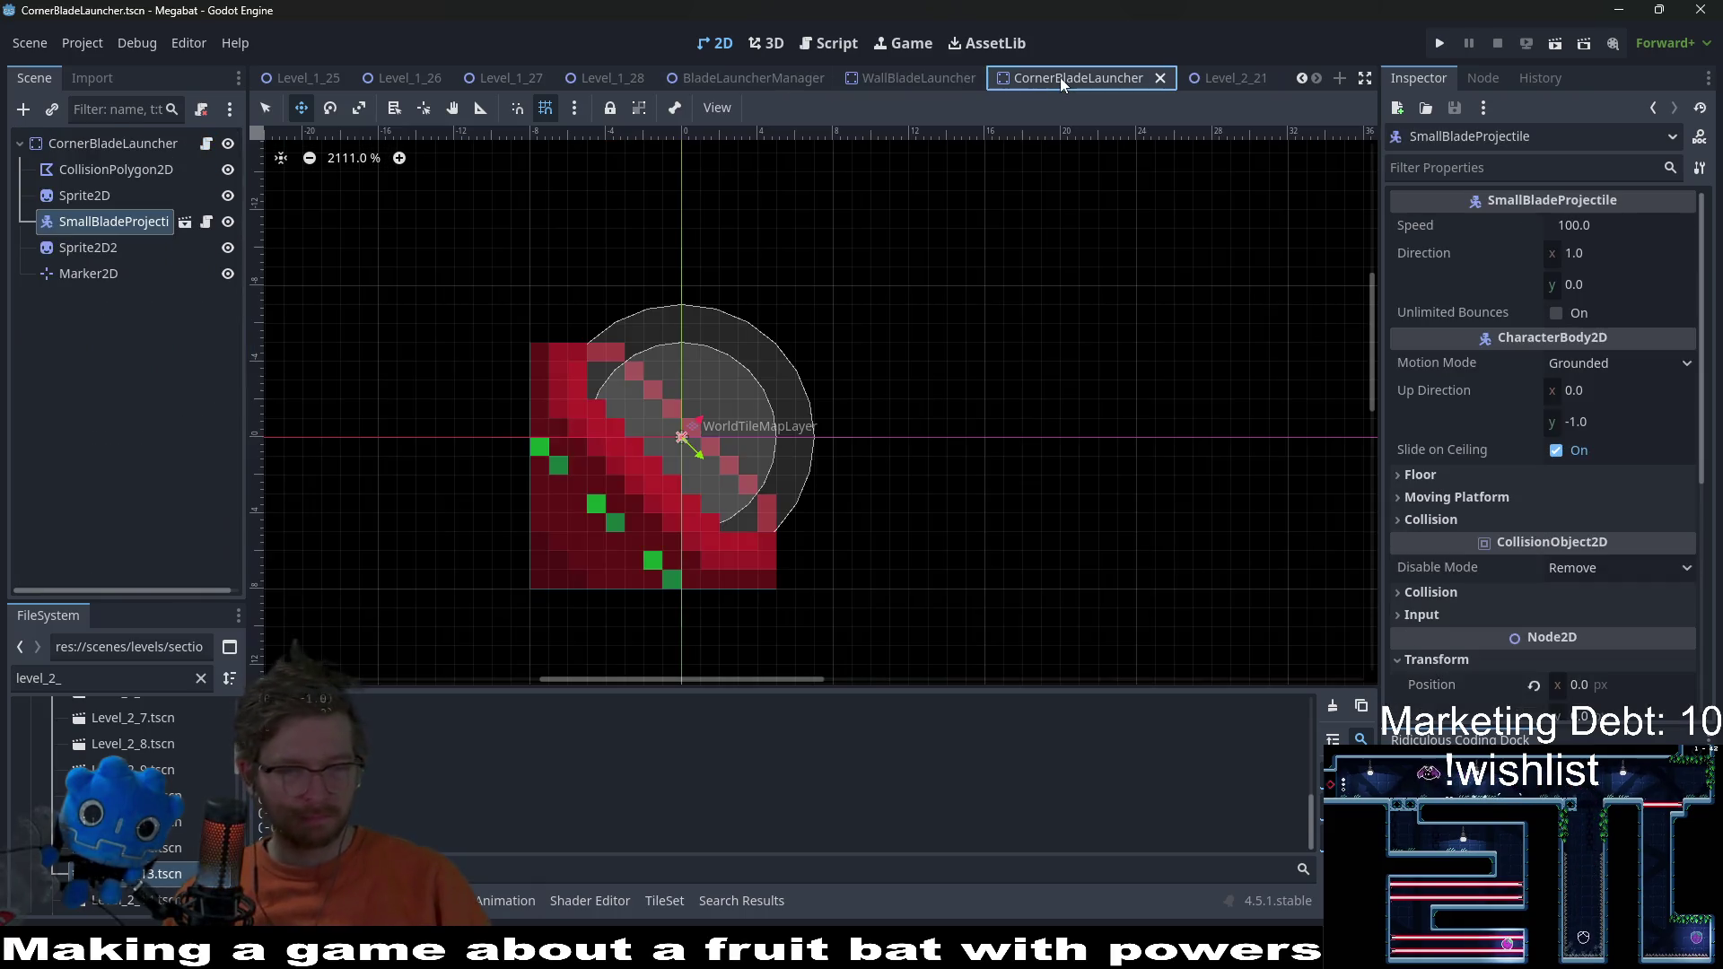
- Check BladeLauncher.gd, then select SmallBladeProjectile in the launcher's 2D view
click(207, 146)
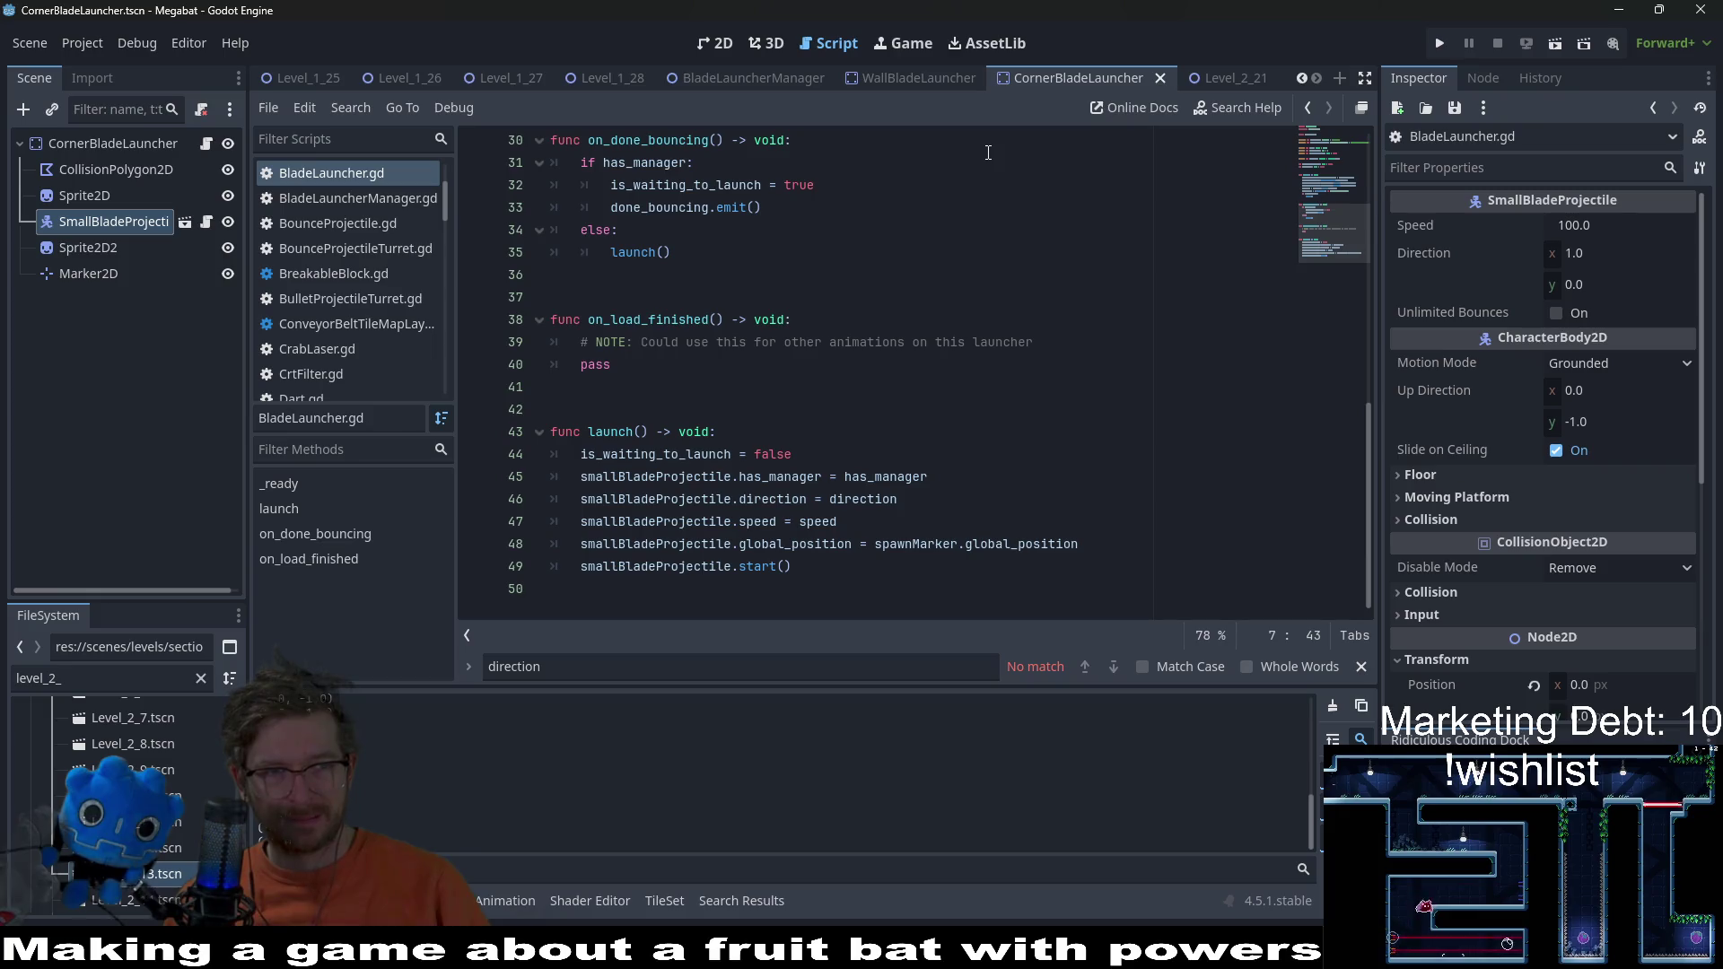
click(122, 142)
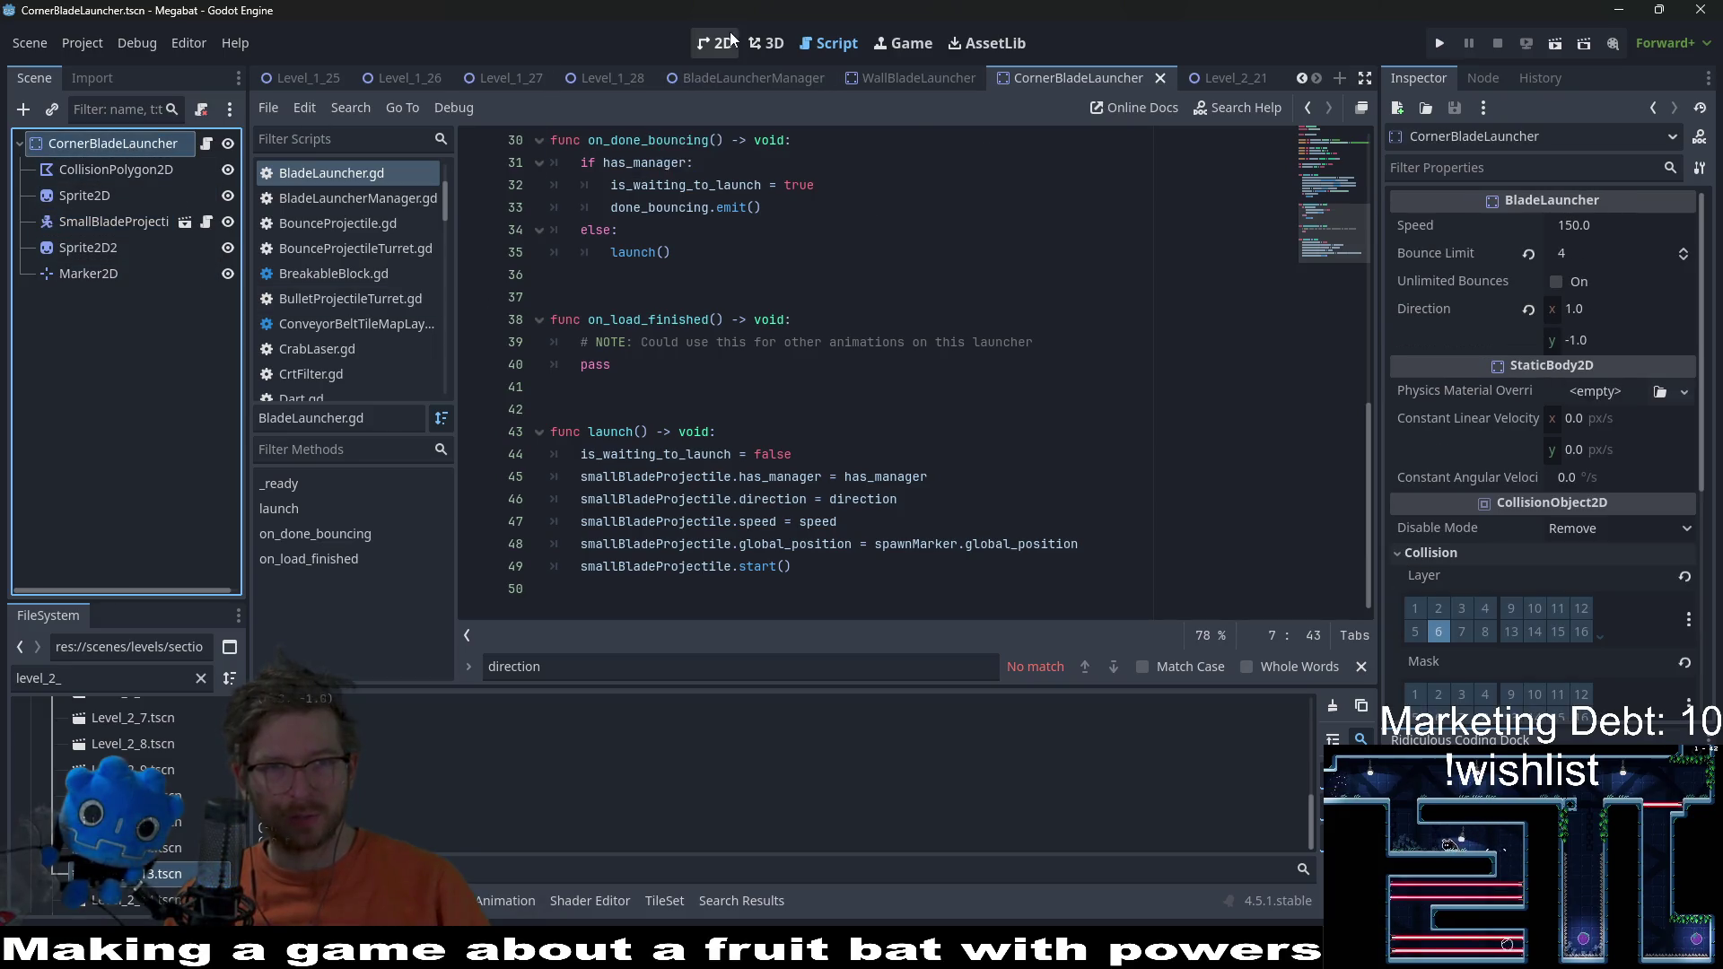
click(720, 43)
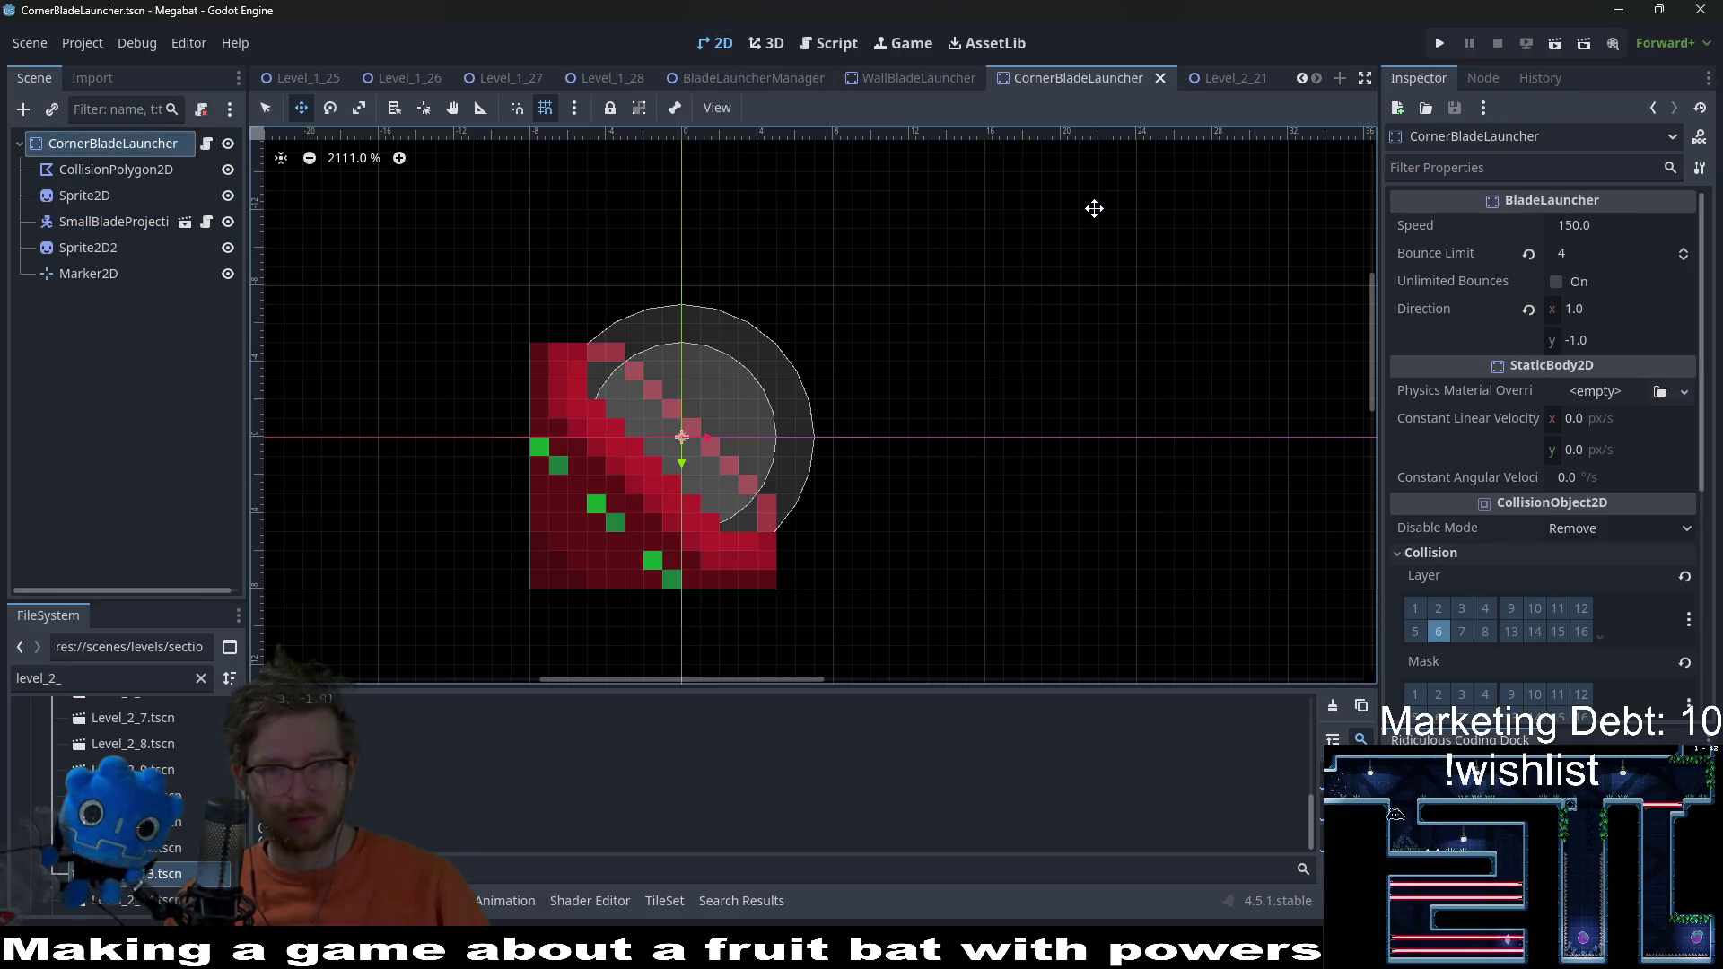
click(111, 216)
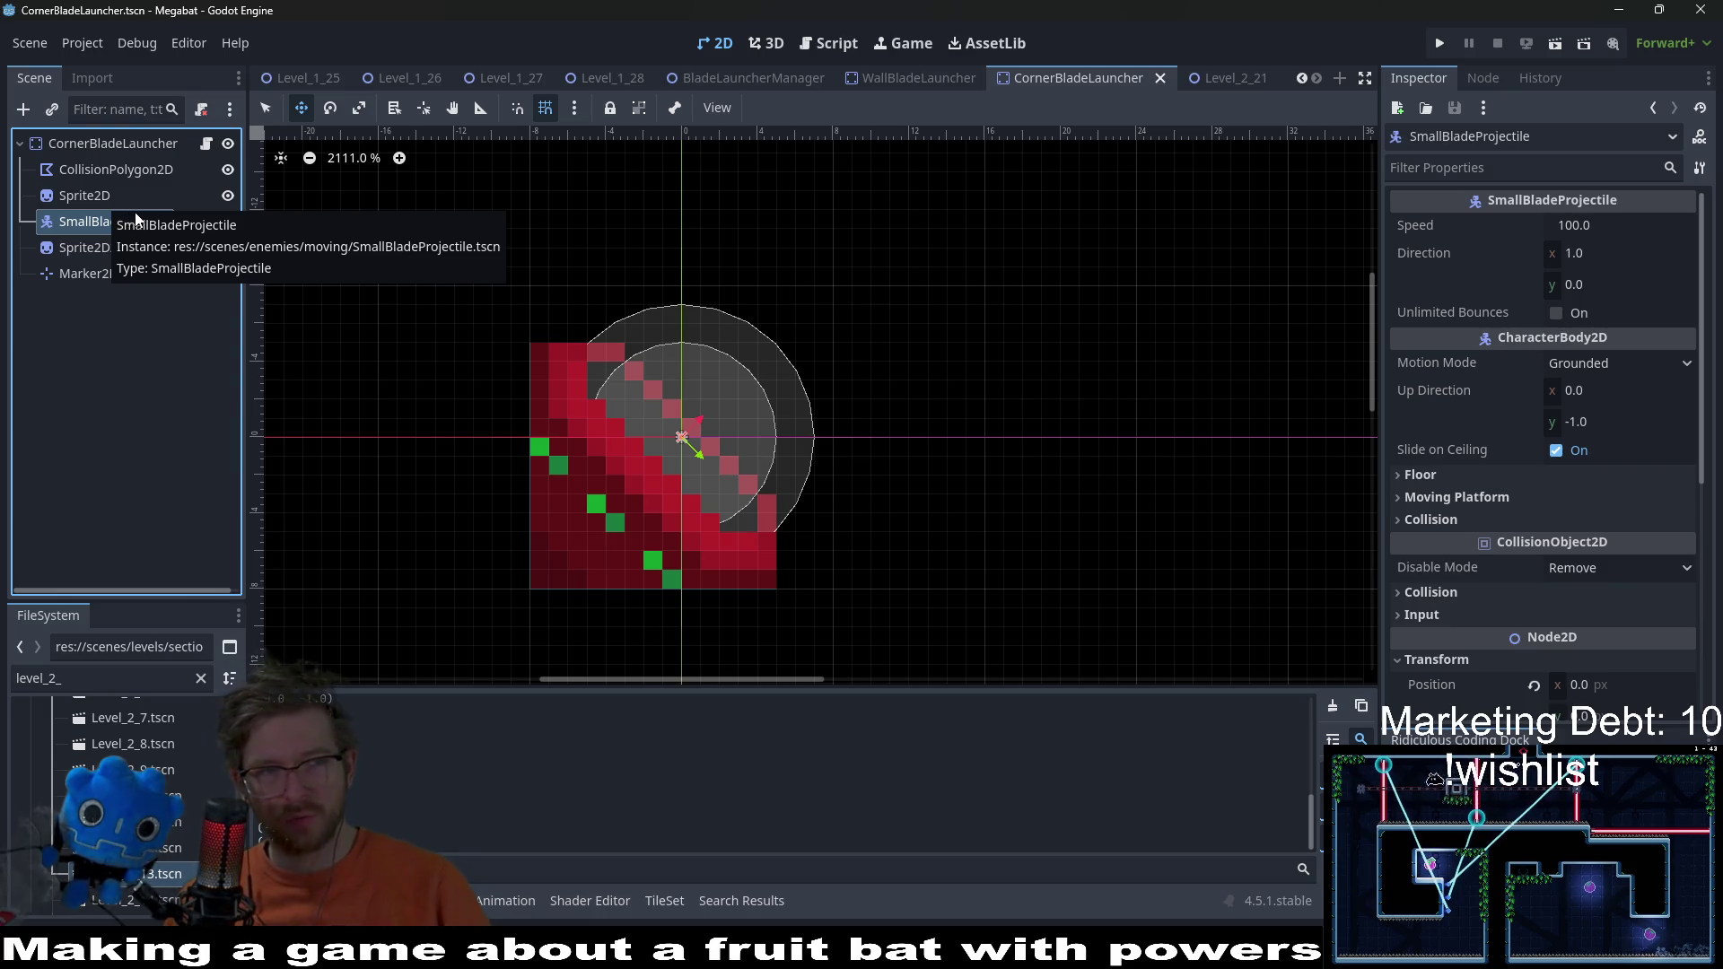
click(94, 196)
click(93, 223)
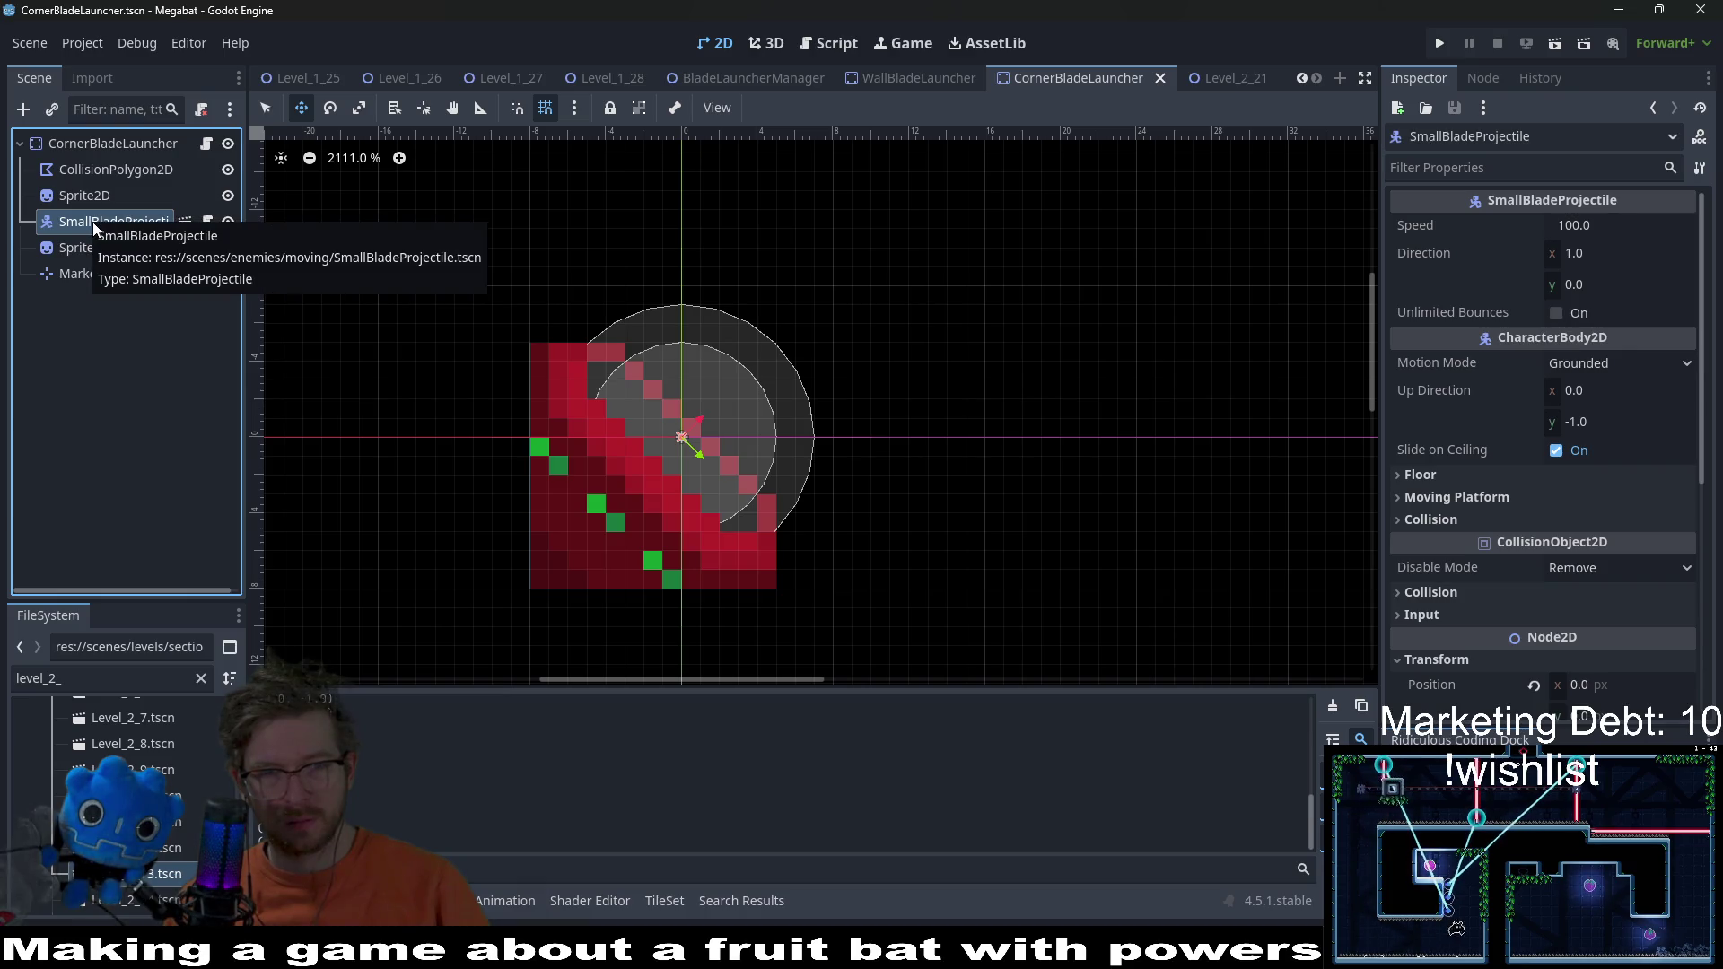
- Revert SmallBladeProjectile's rotation from -45° to 0°, save, and reopen its script
scroll(1463, 447, down, 3)
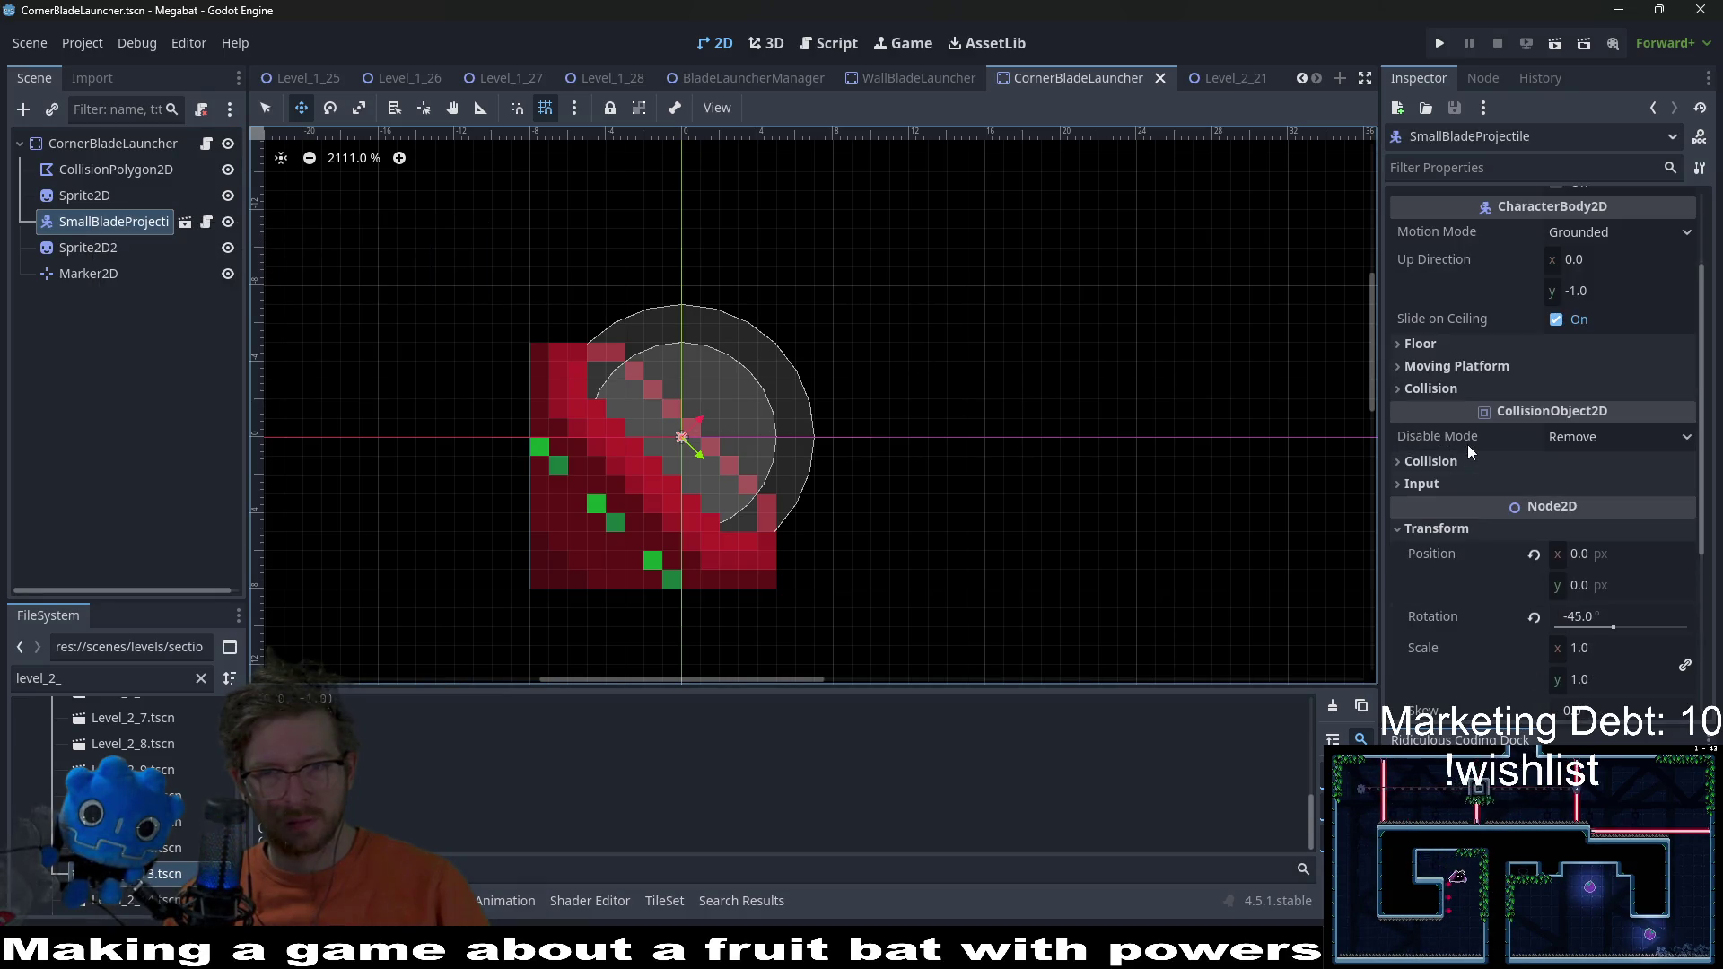
click(1534, 617)
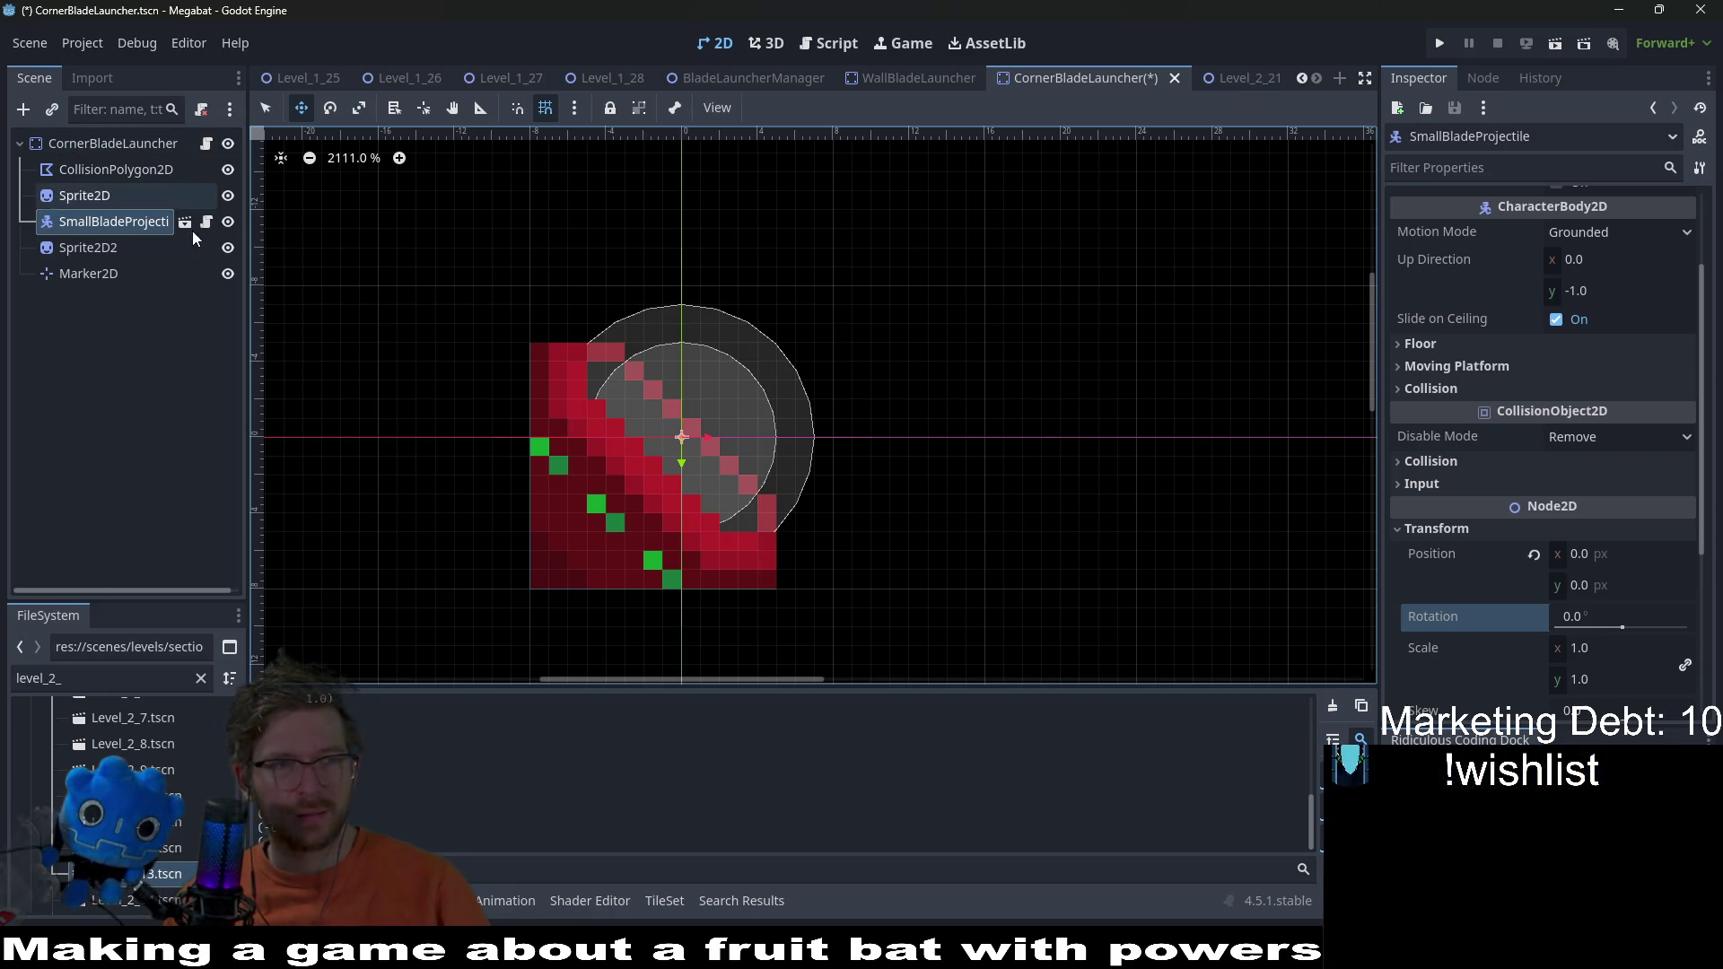
key(ctrl+s)
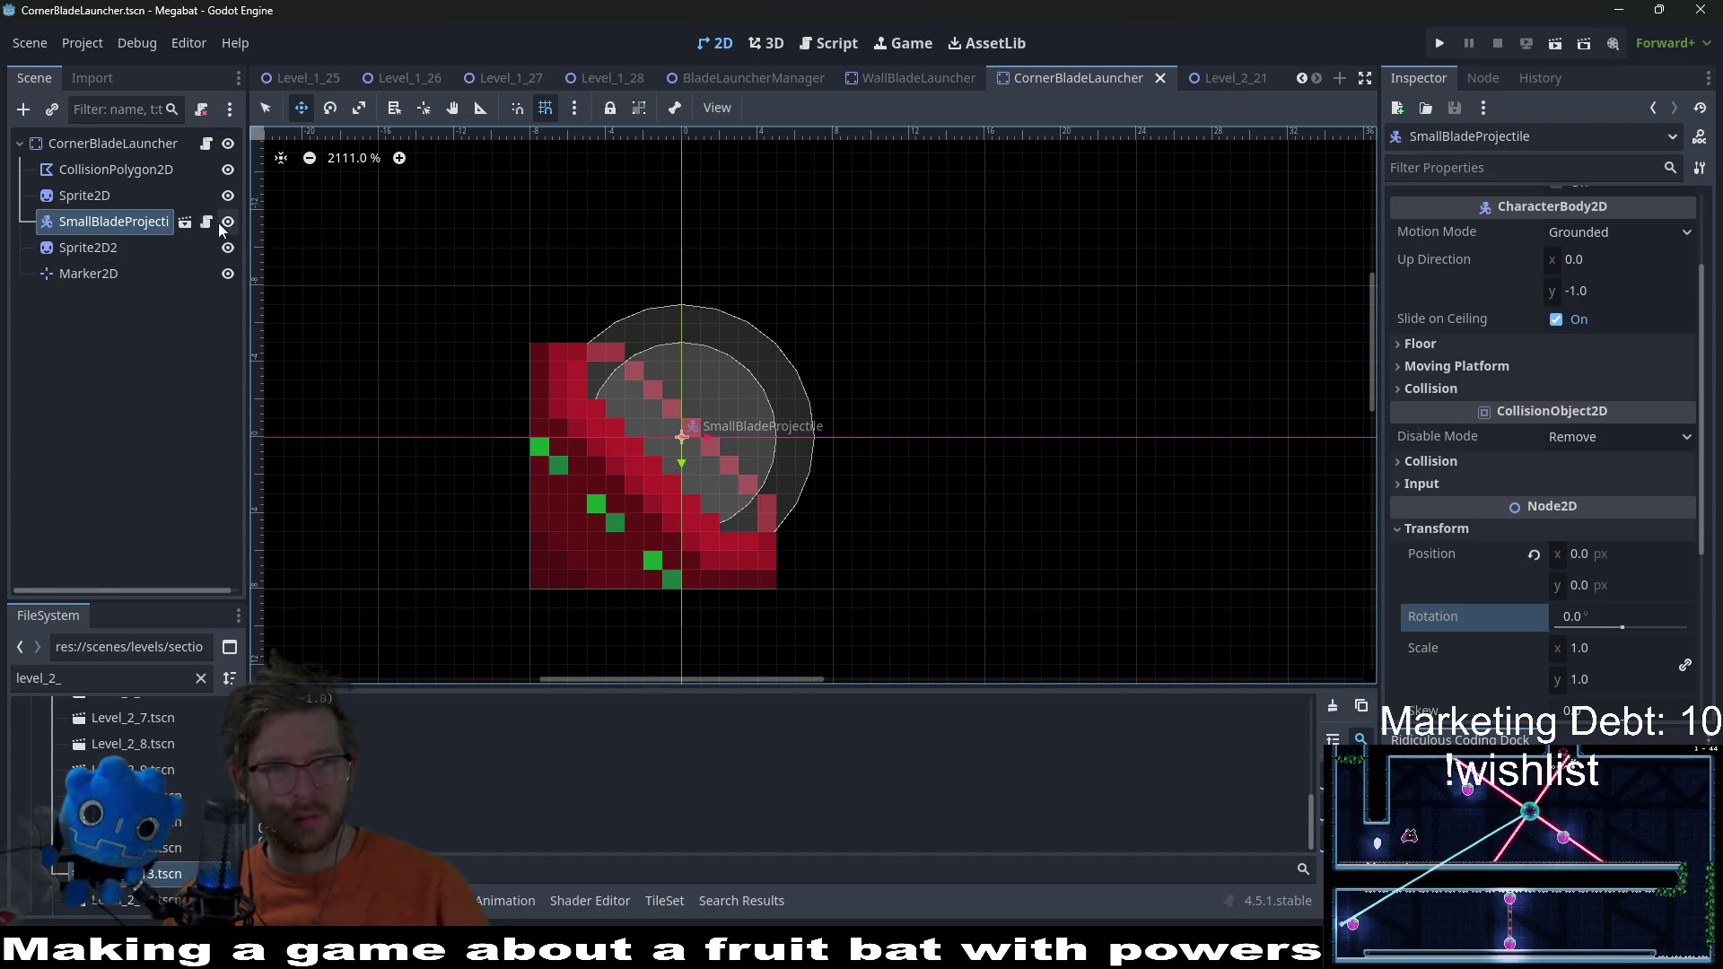
click(206, 222)
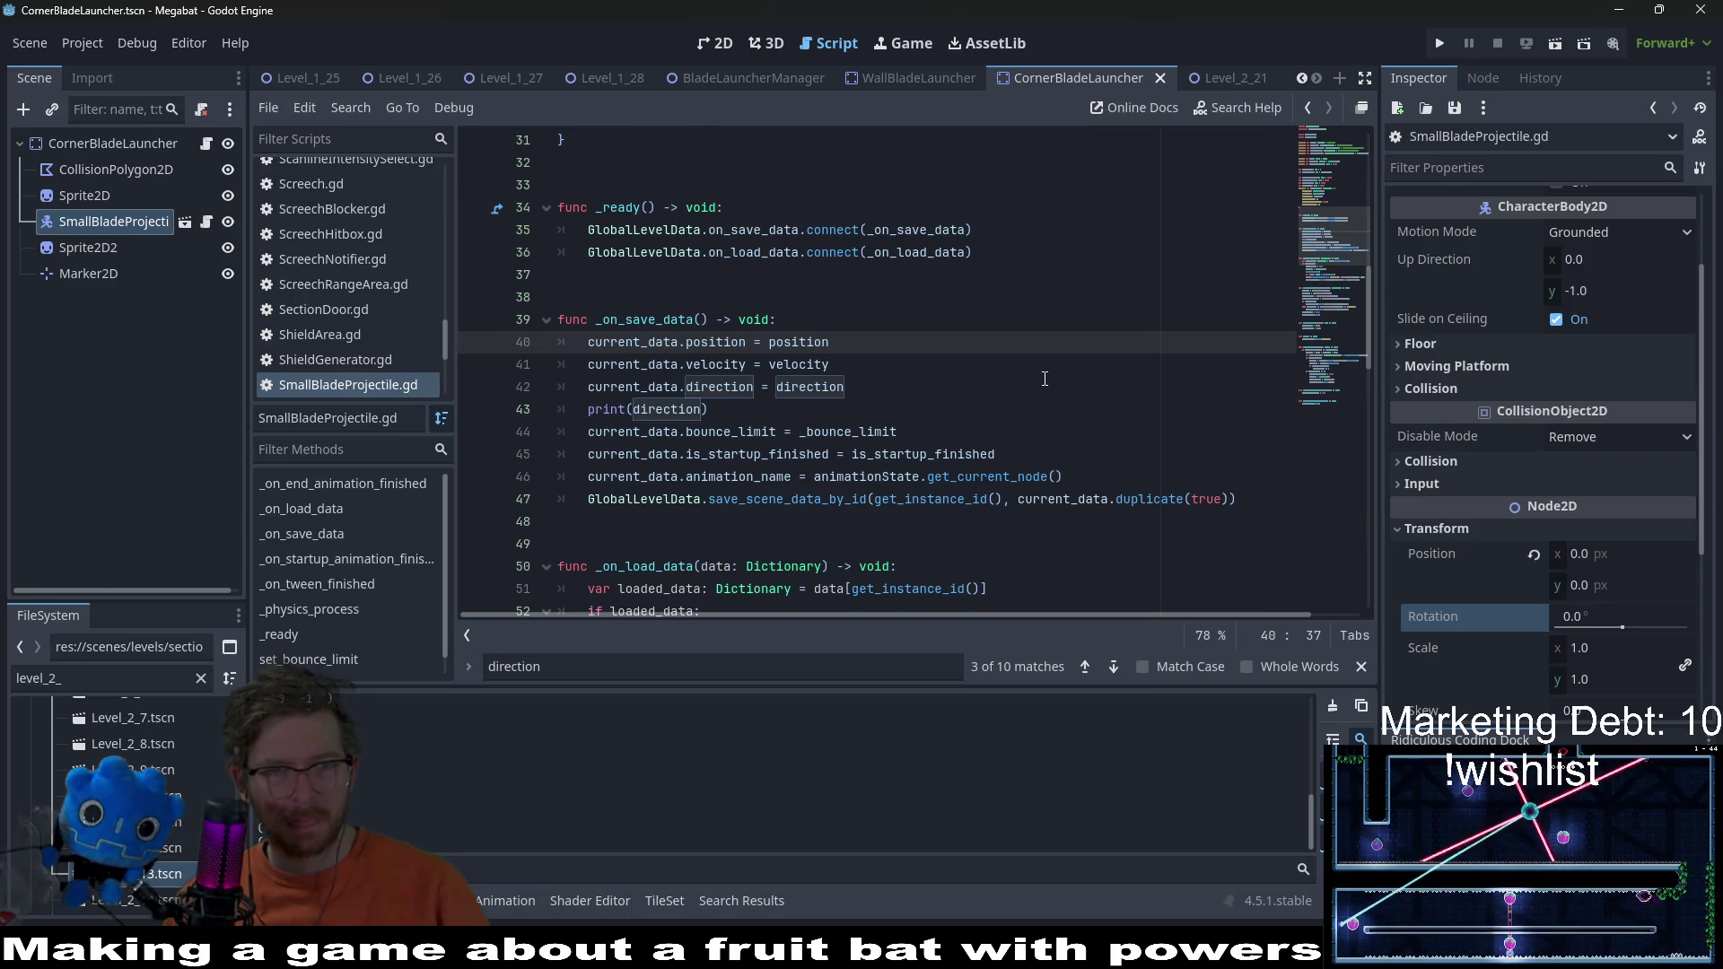
- Review the current_data defaults, then switch to the Level_2_21 scene
scroll(1045, 378, up, 4)
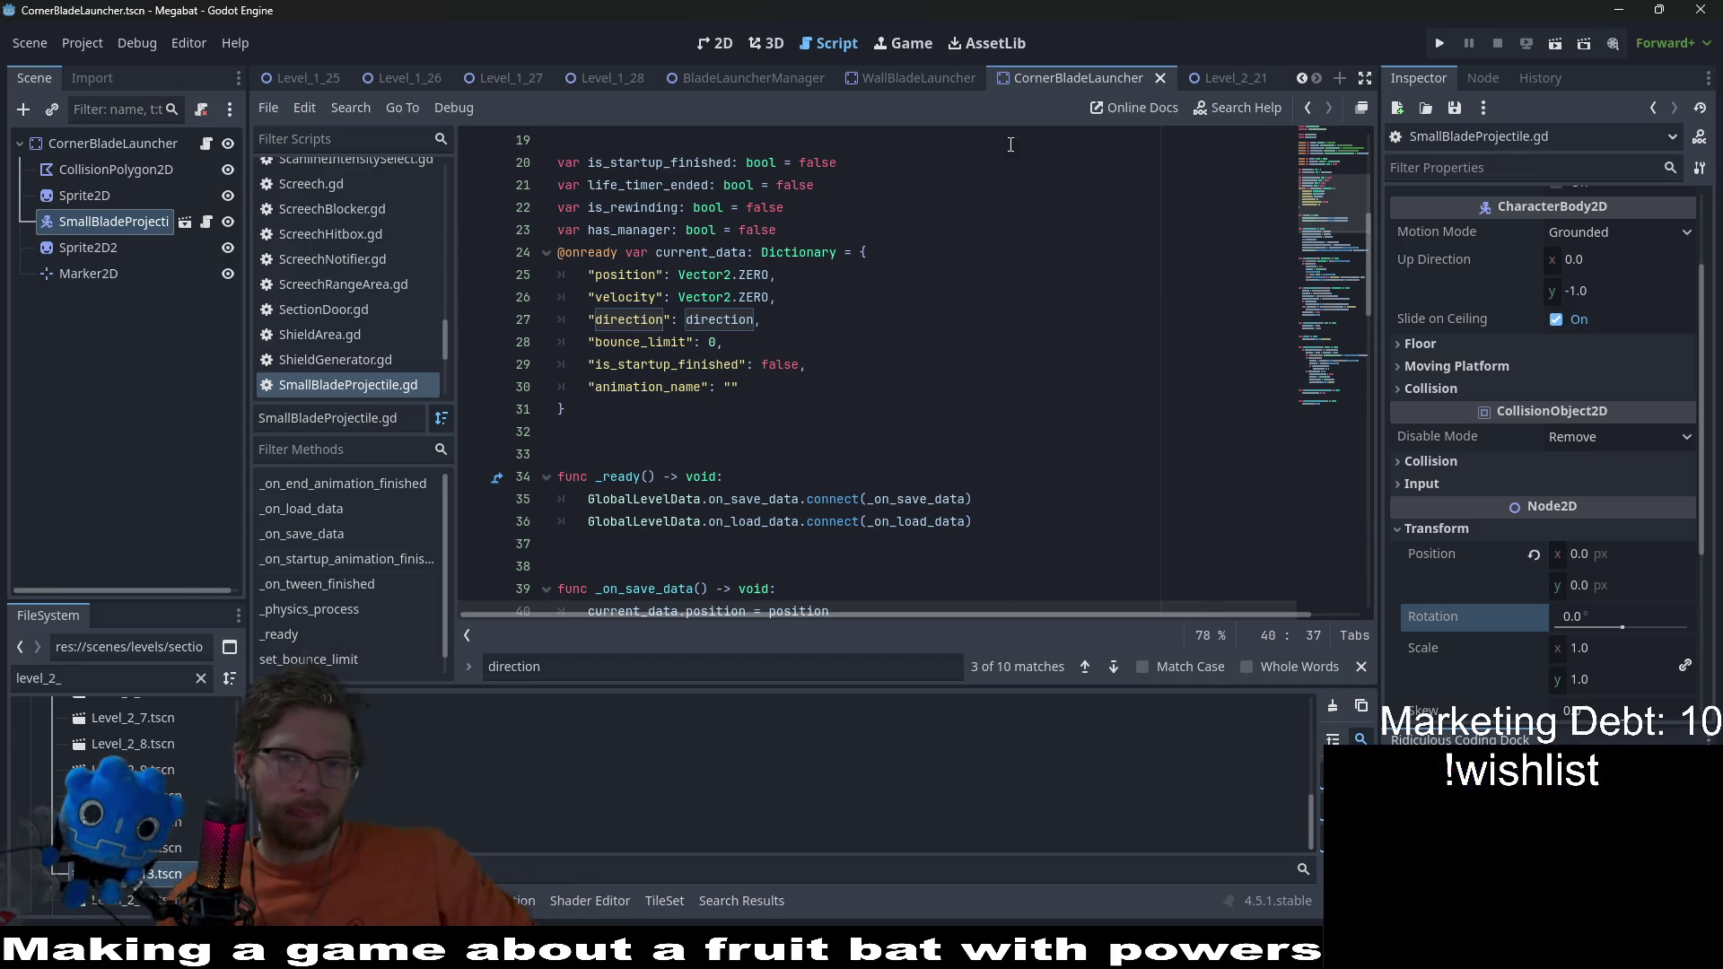
key(ctrl+Tab)
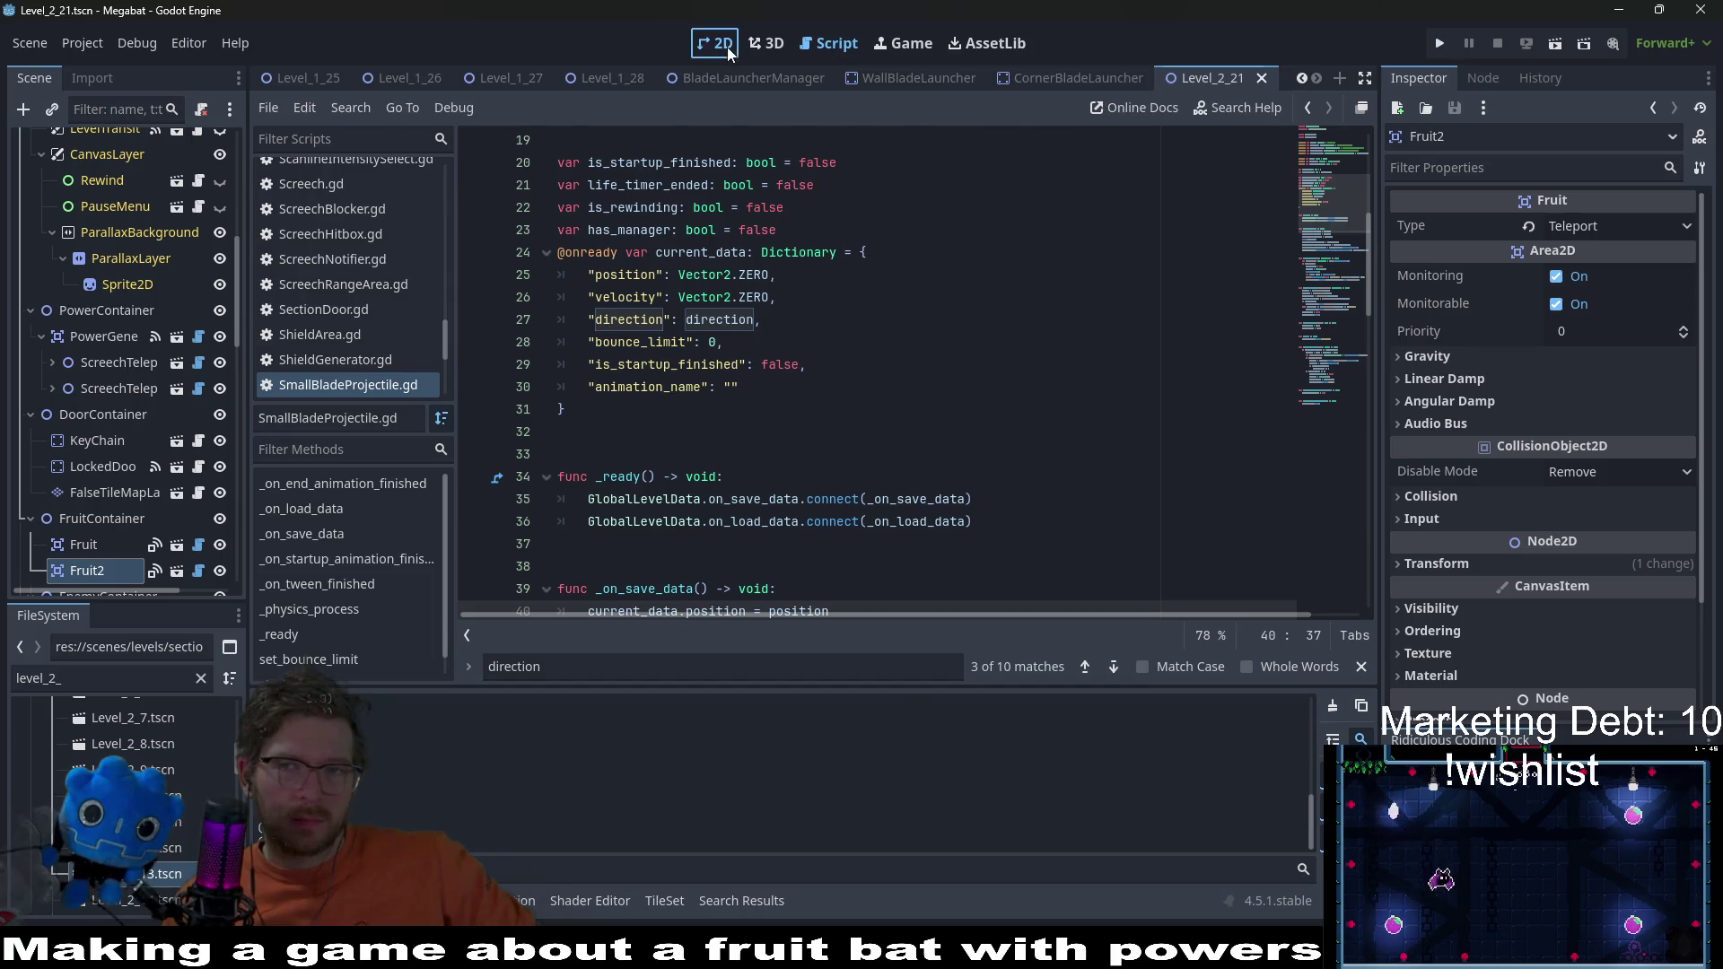
- Run Level_2_21 with F6, steer the bat right and left, then close the game
click(727, 46)
key(F6)
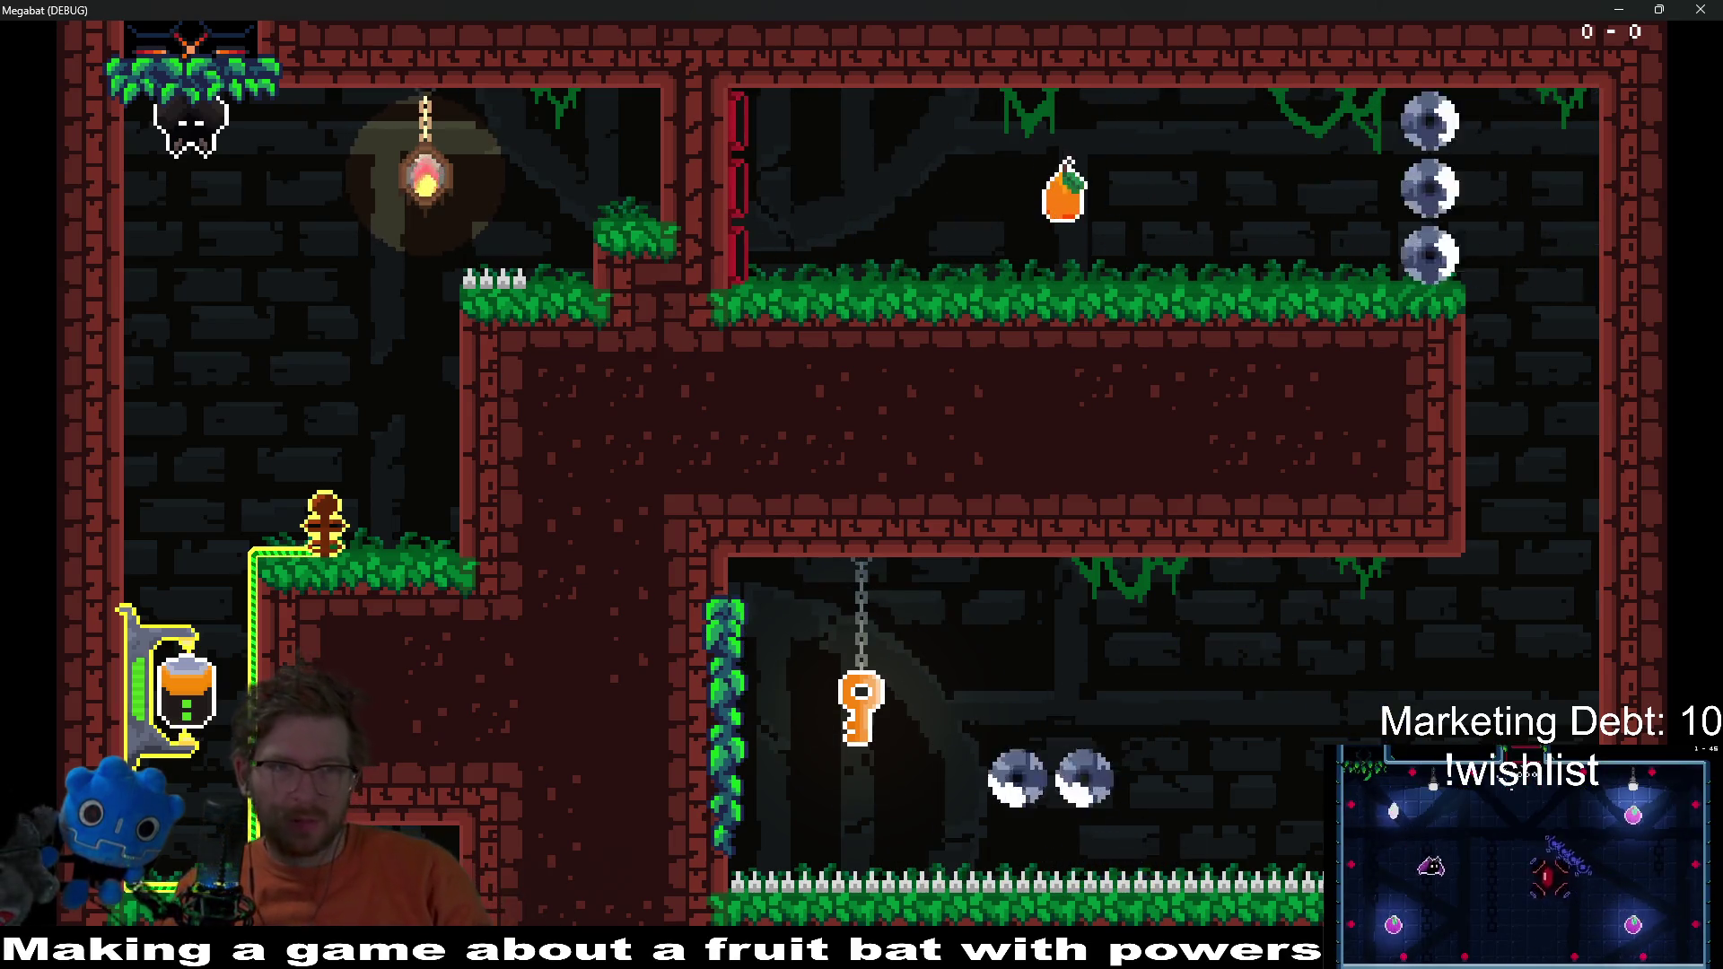
key(Right)
key(Left)
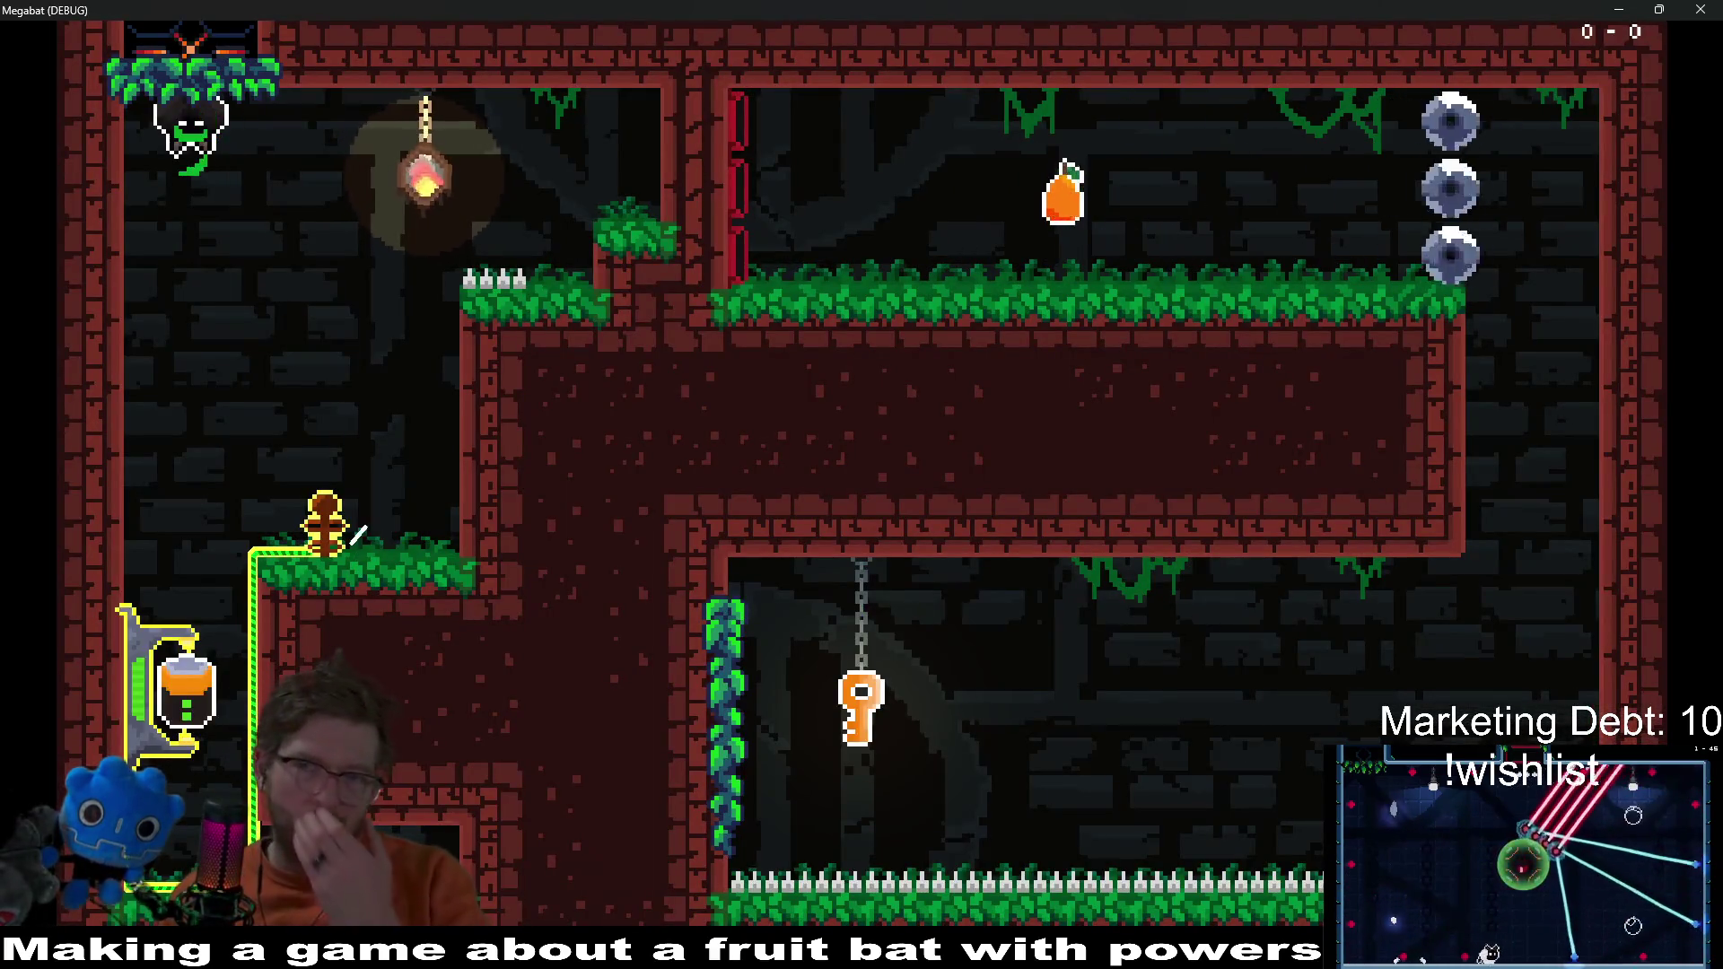
key(F8)
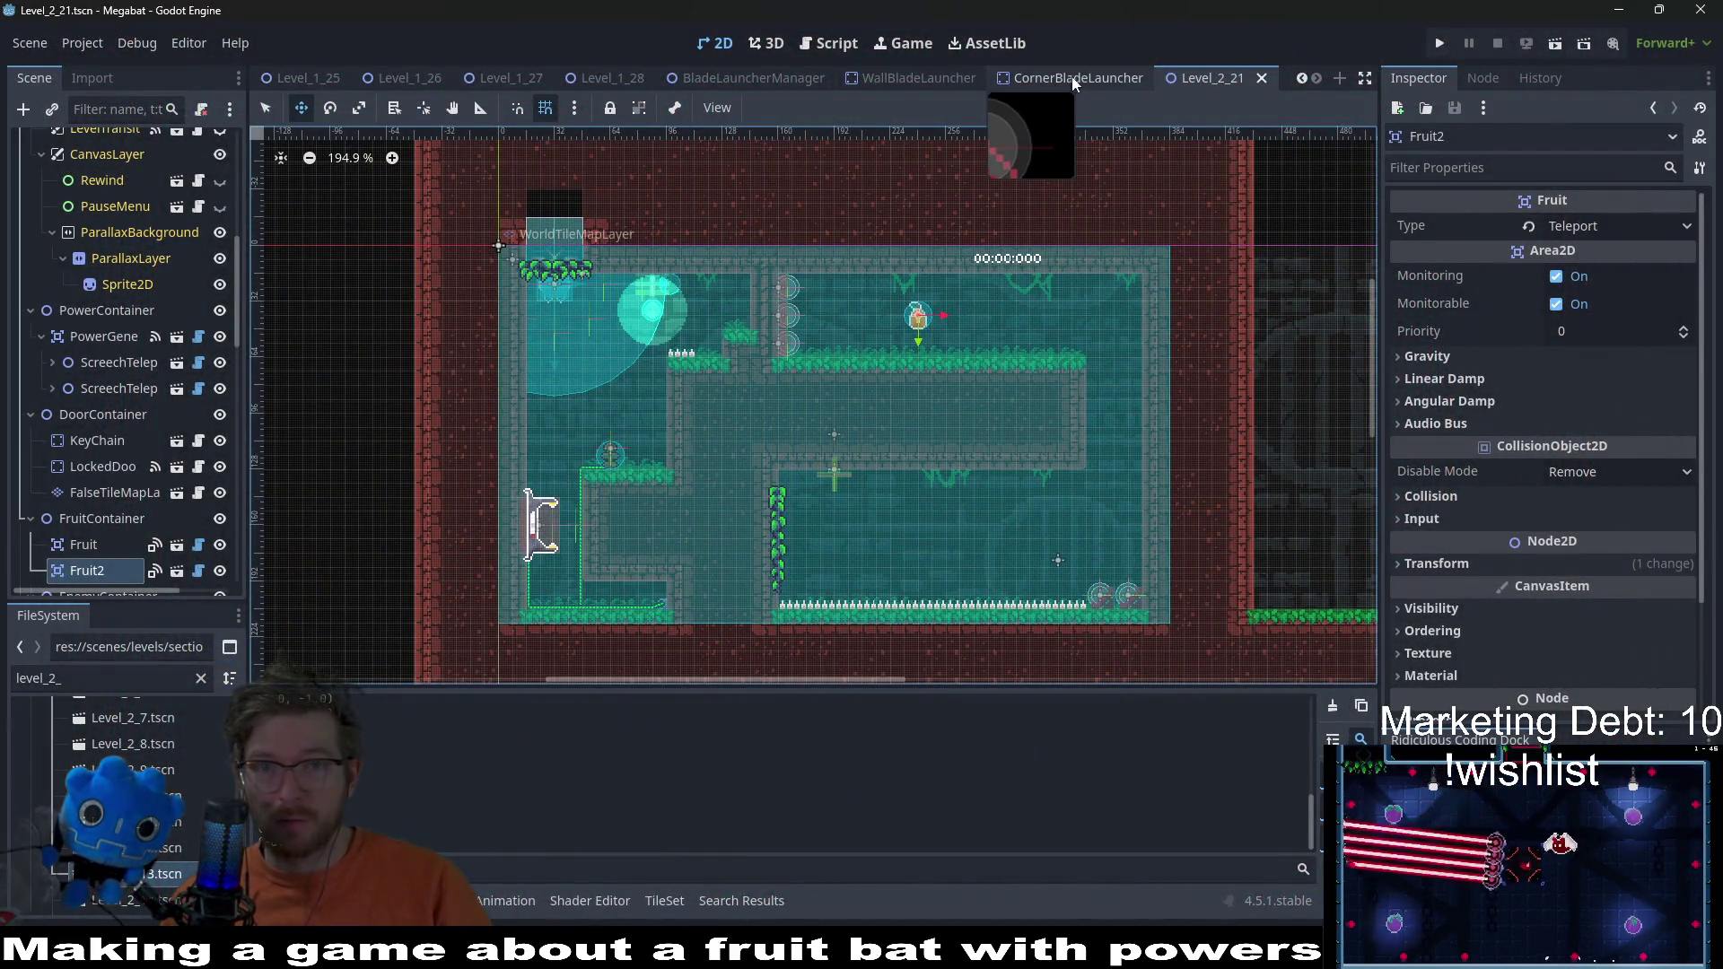
- In CornerBladeLauncher's 2D view, restore the blade's -45° rotation and save the scene
click(1231, 79)
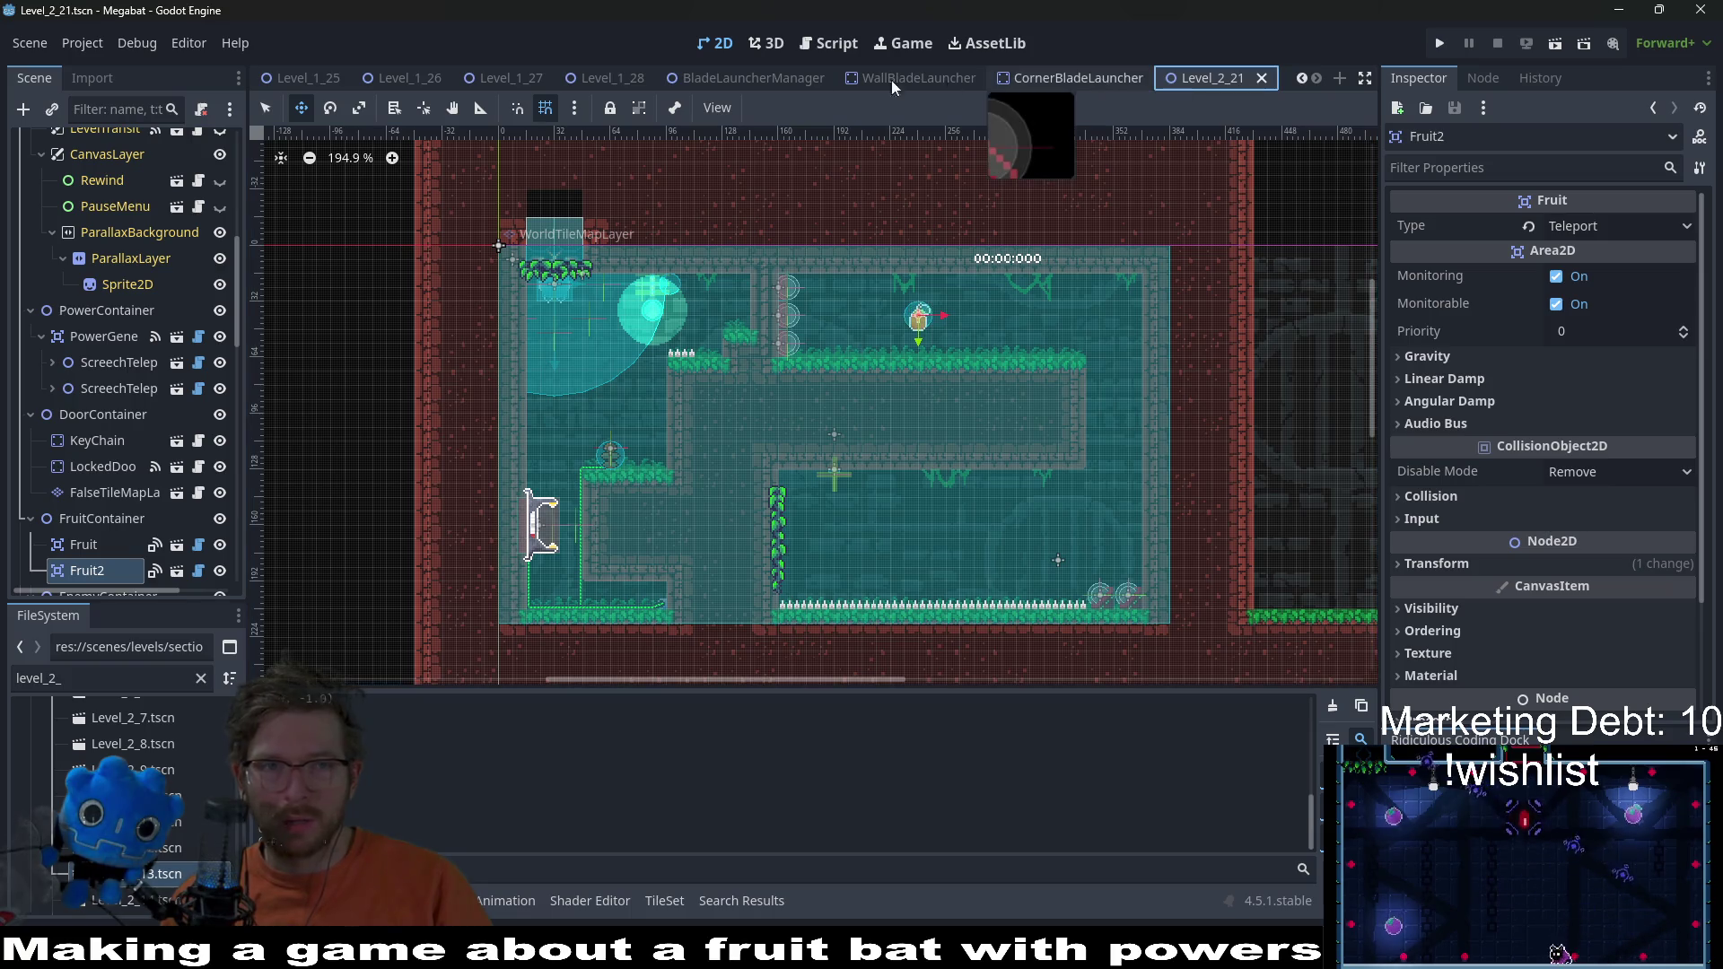
click(832, 43)
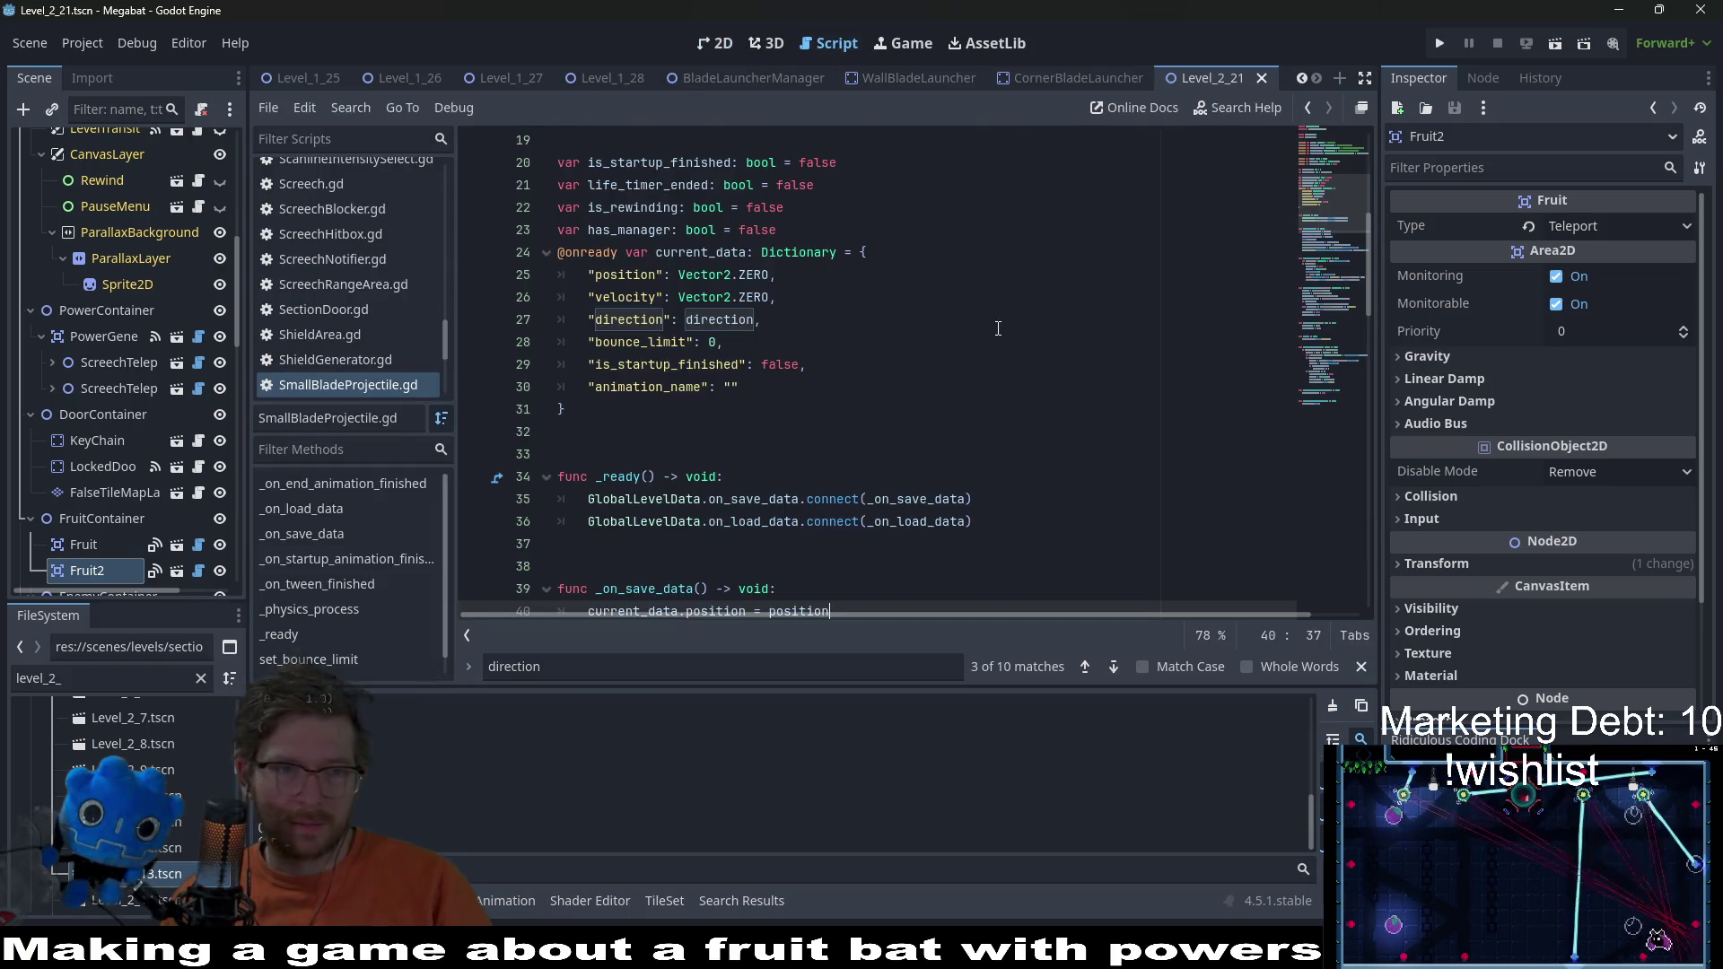
click(1068, 82)
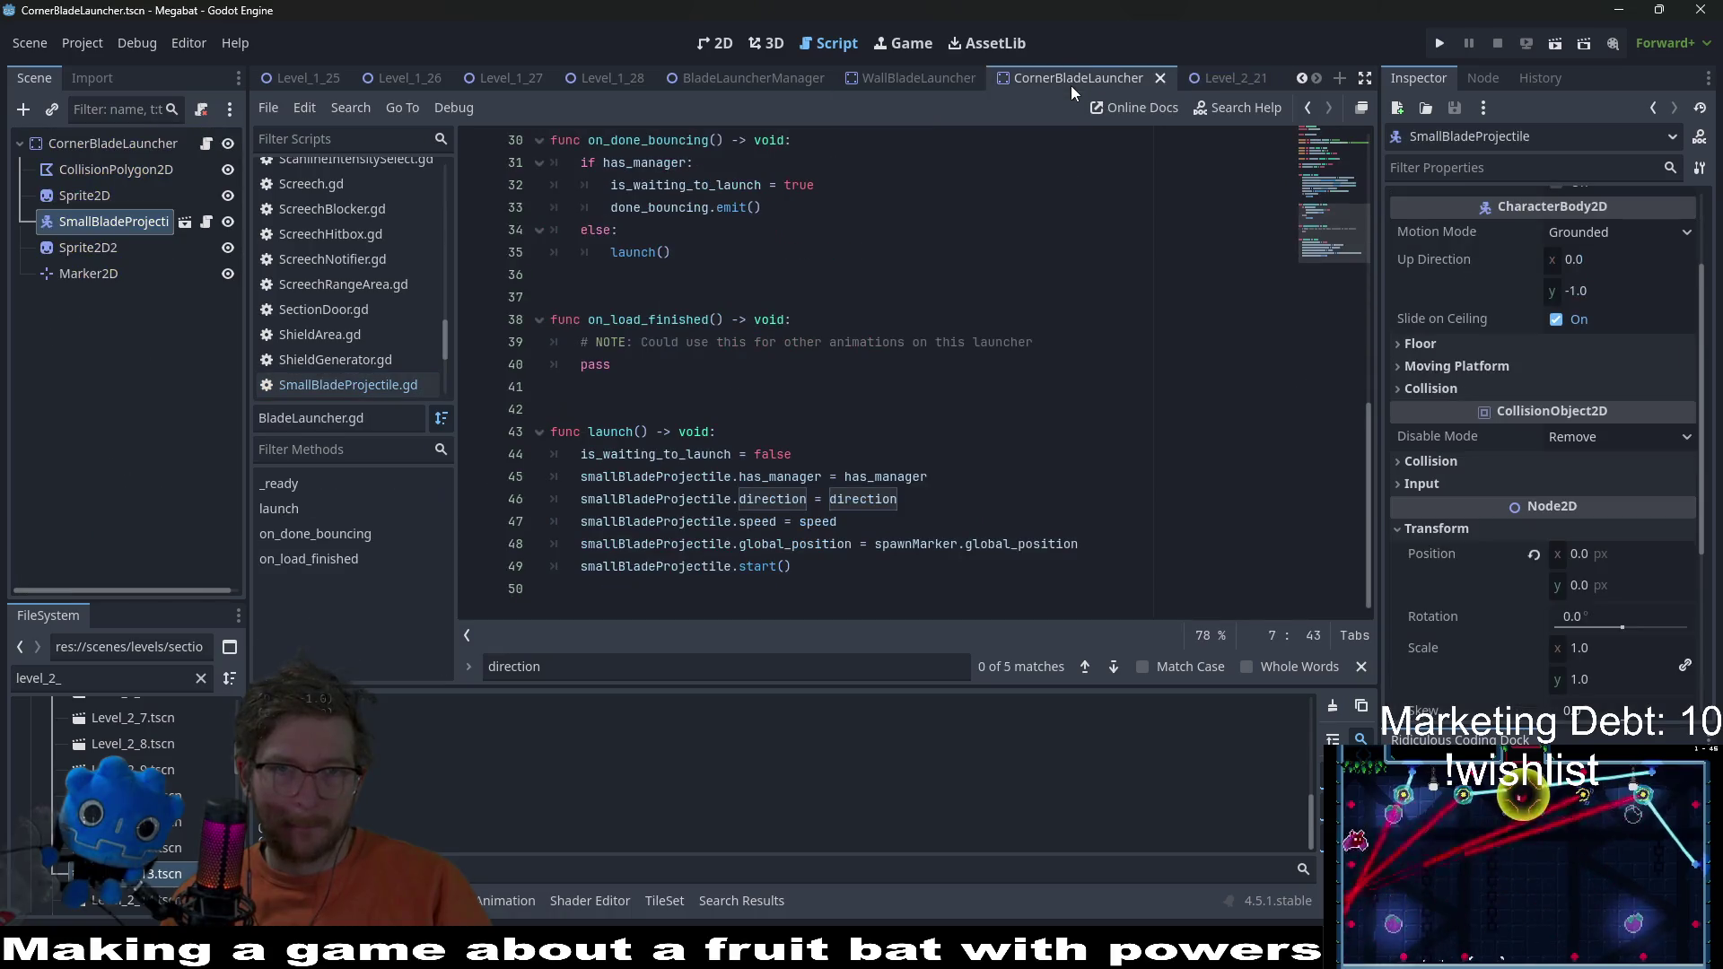
click(716, 47)
key(ctrl+z)
key(ctrl+s)
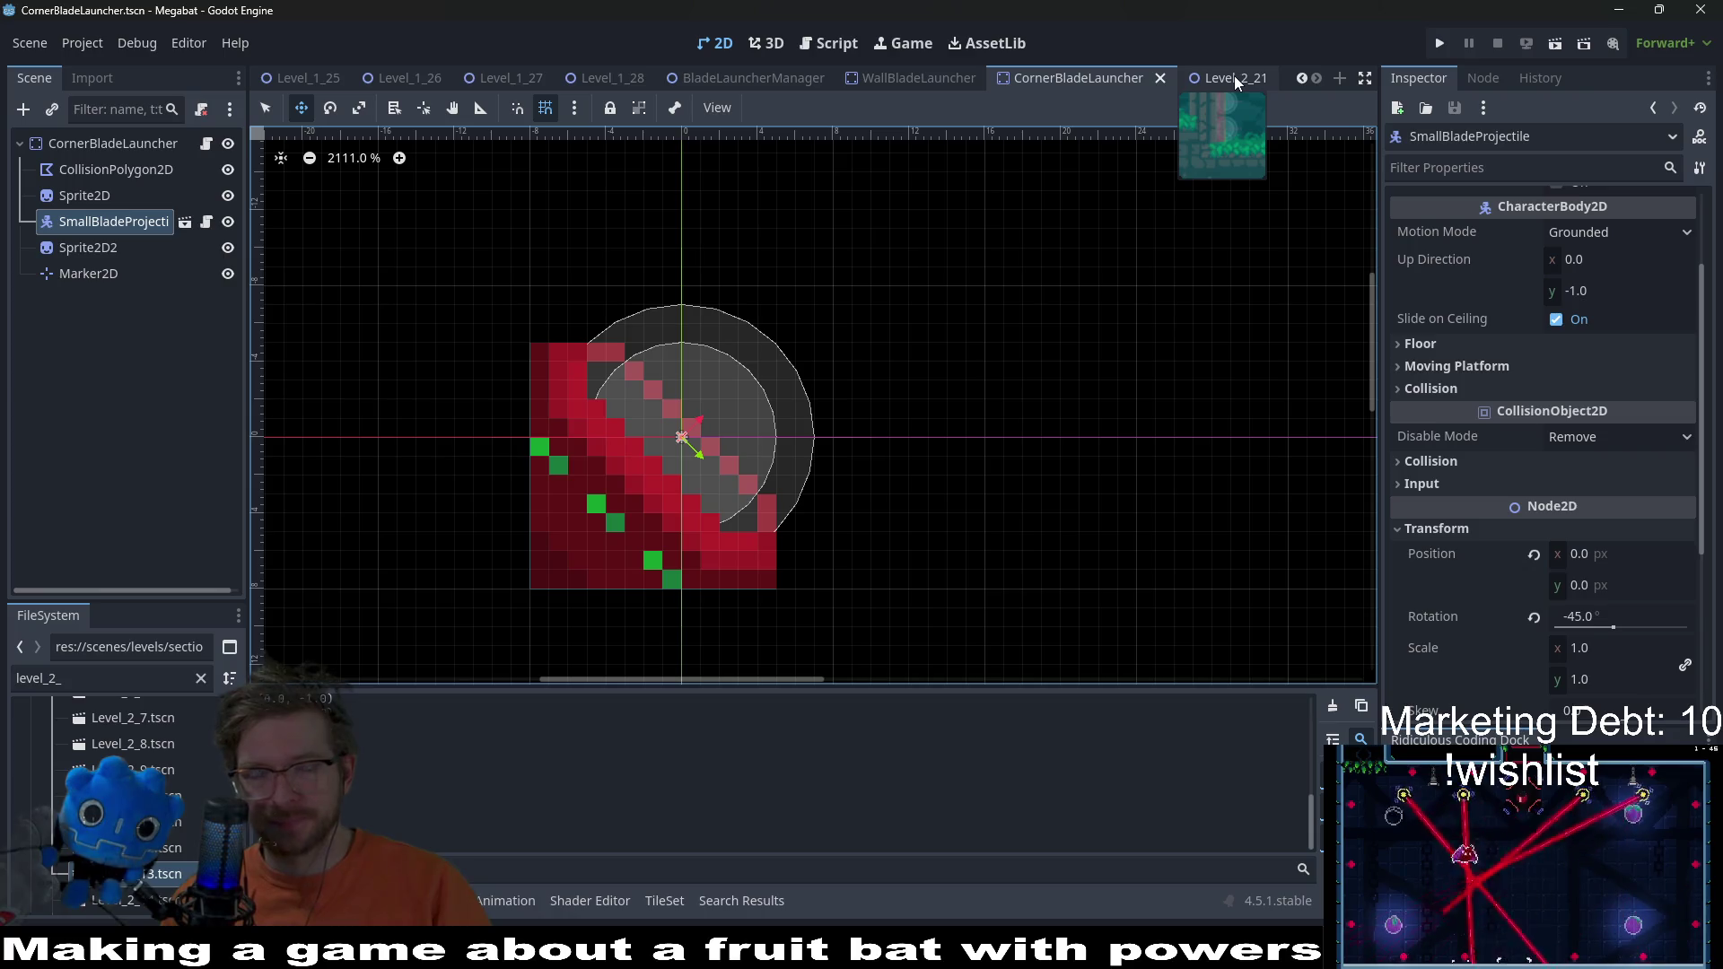
- Glance at Level_2_21, then reopen BladeLauncher.gd and SmallBladeProjectile.gd
click(1235, 78)
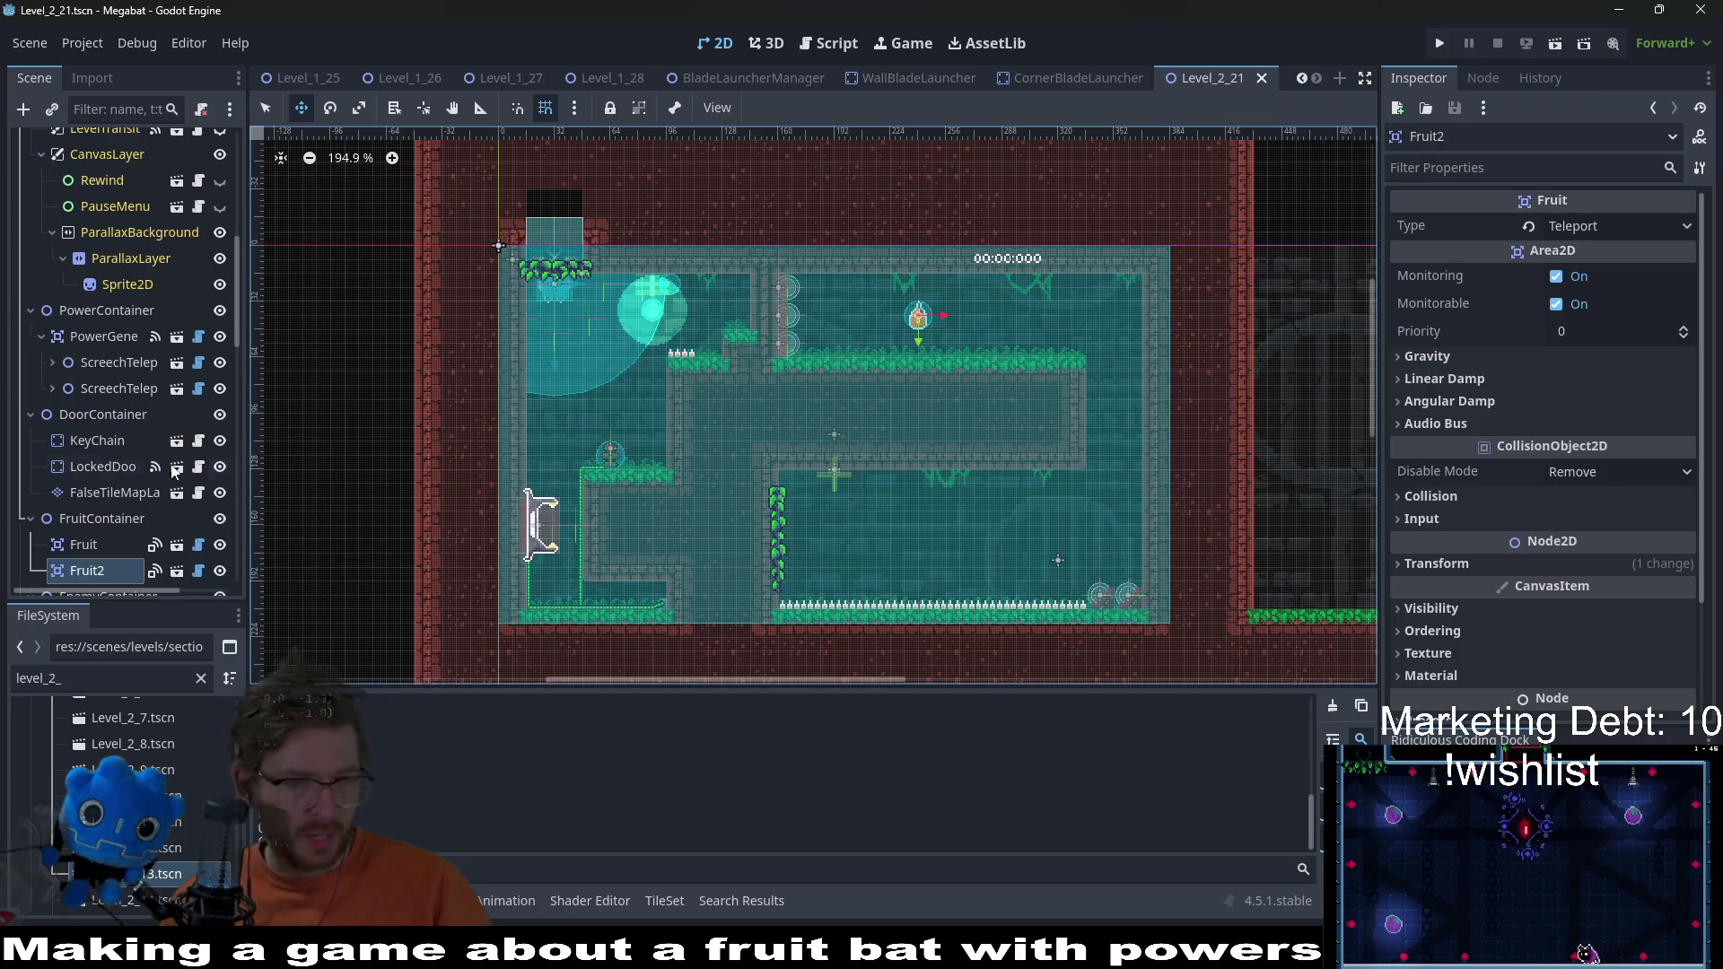
click(1088, 79)
click(207, 144)
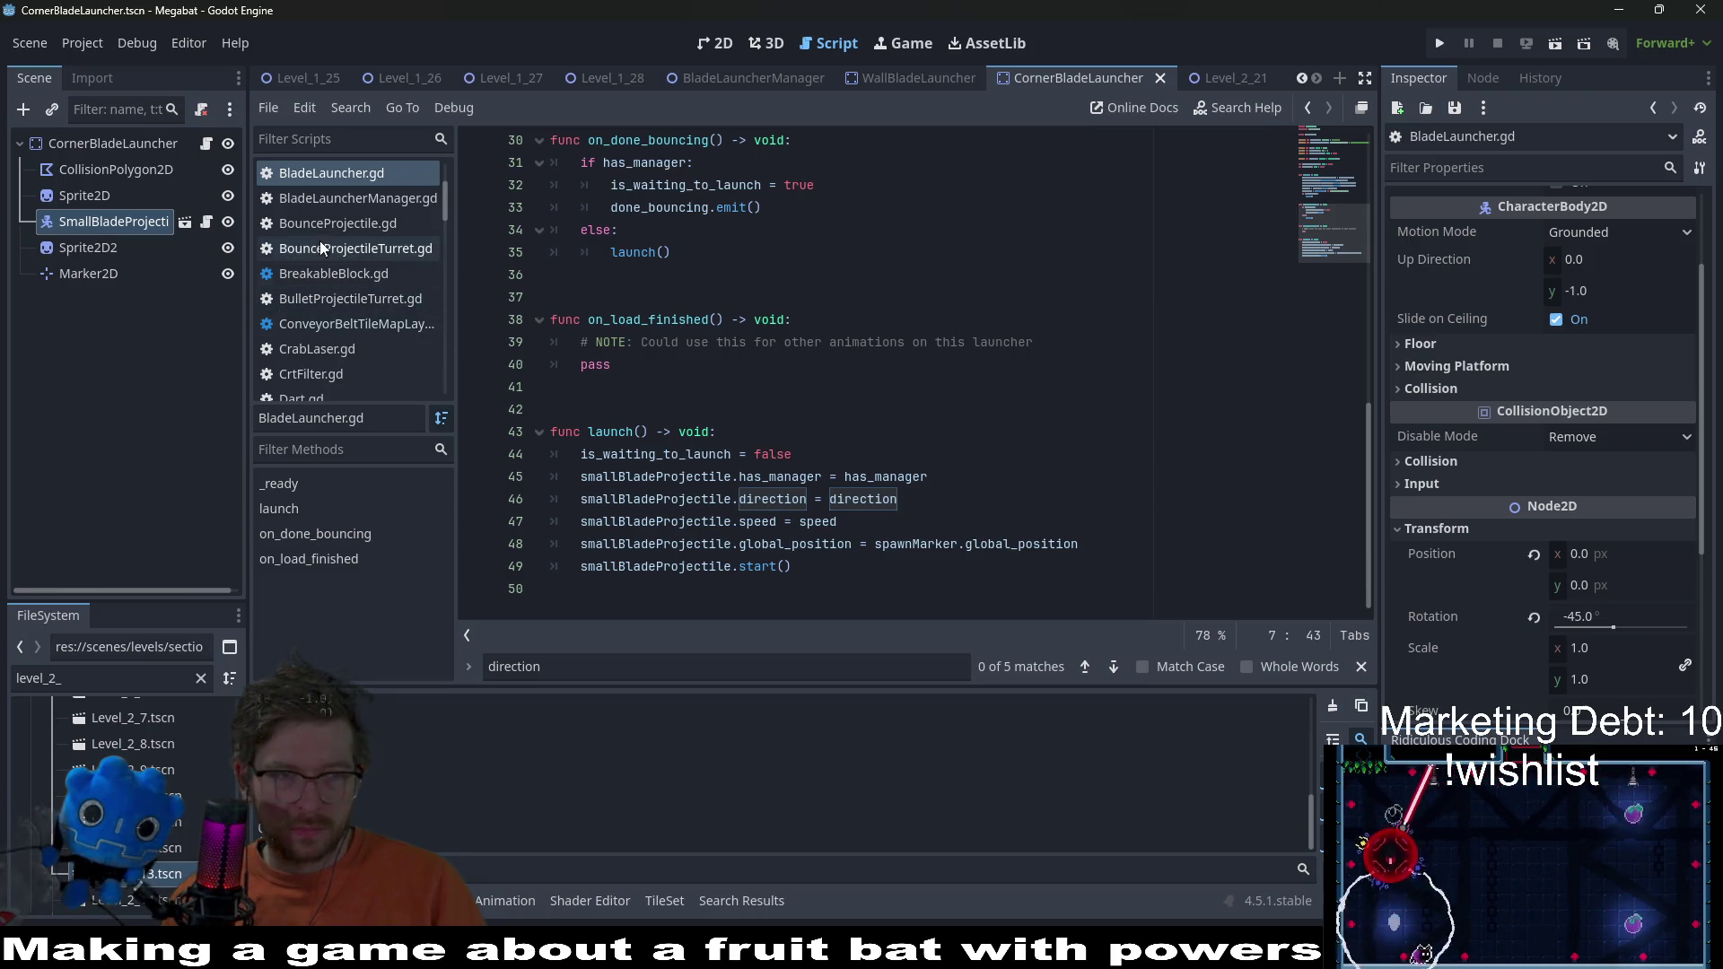
click(206, 221)
- Scroll to _physics_process and place the cursor at the end of line 84
scroll(875, 395, down, 3)
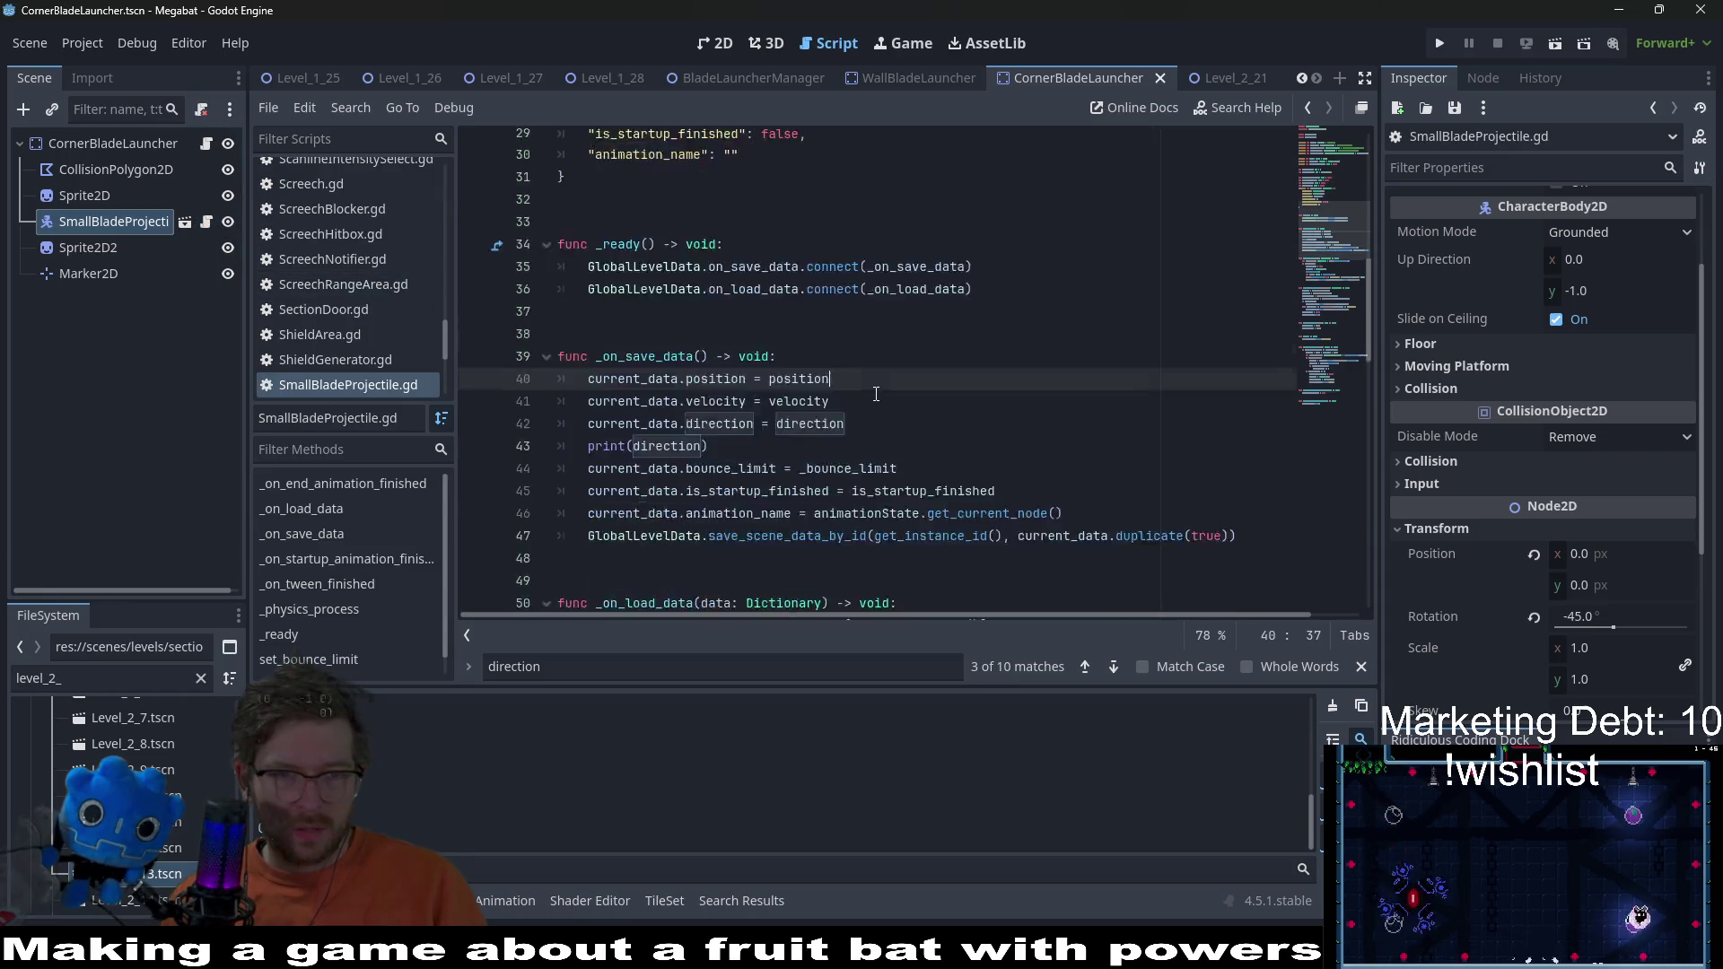
scroll(876, 394, down, 3)
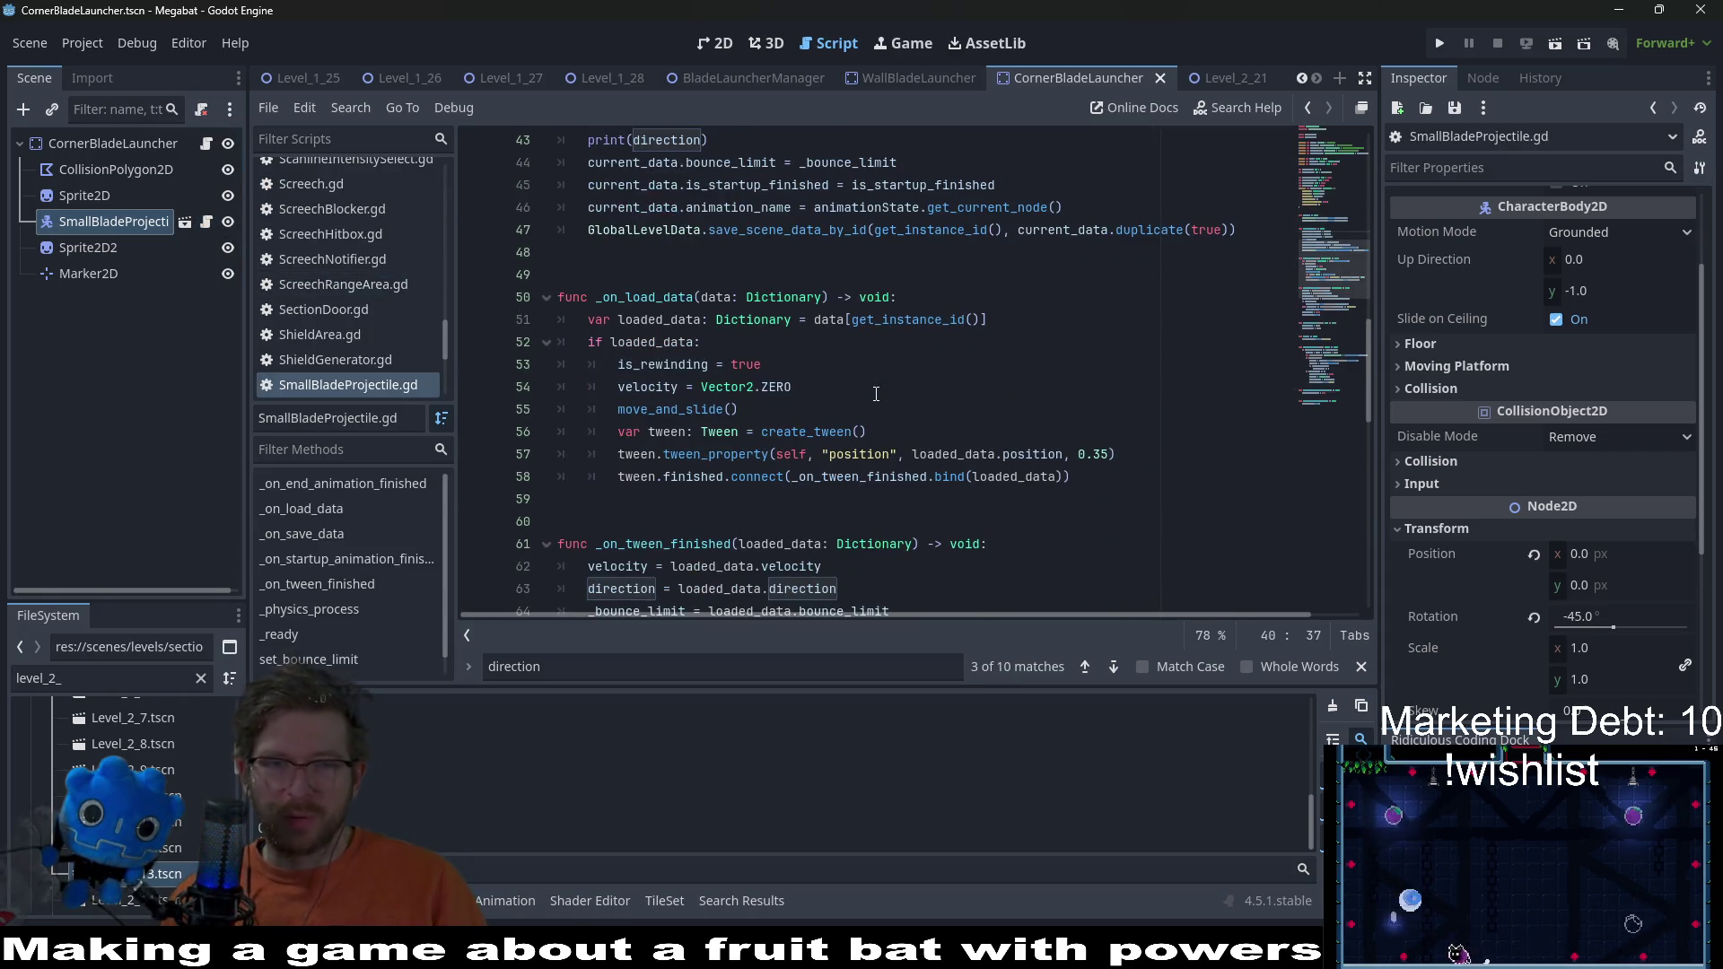
scroll(876, 395, down, 3)
scroll(876, 395, down, 7)
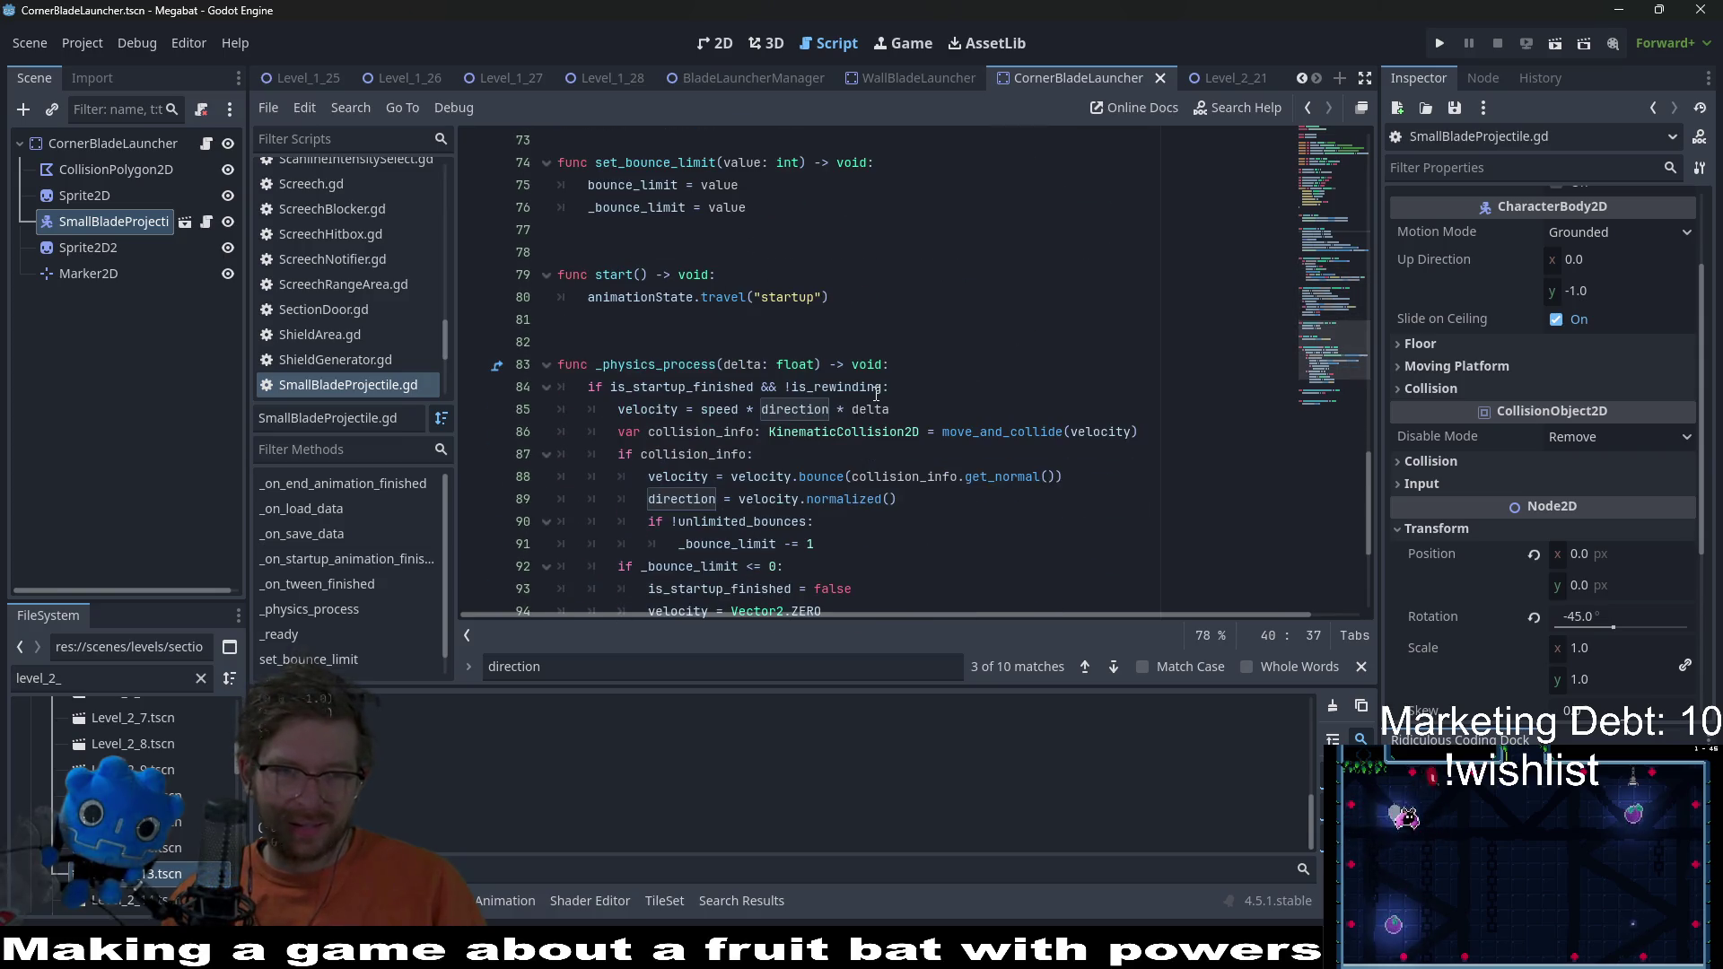
click(892, 388)
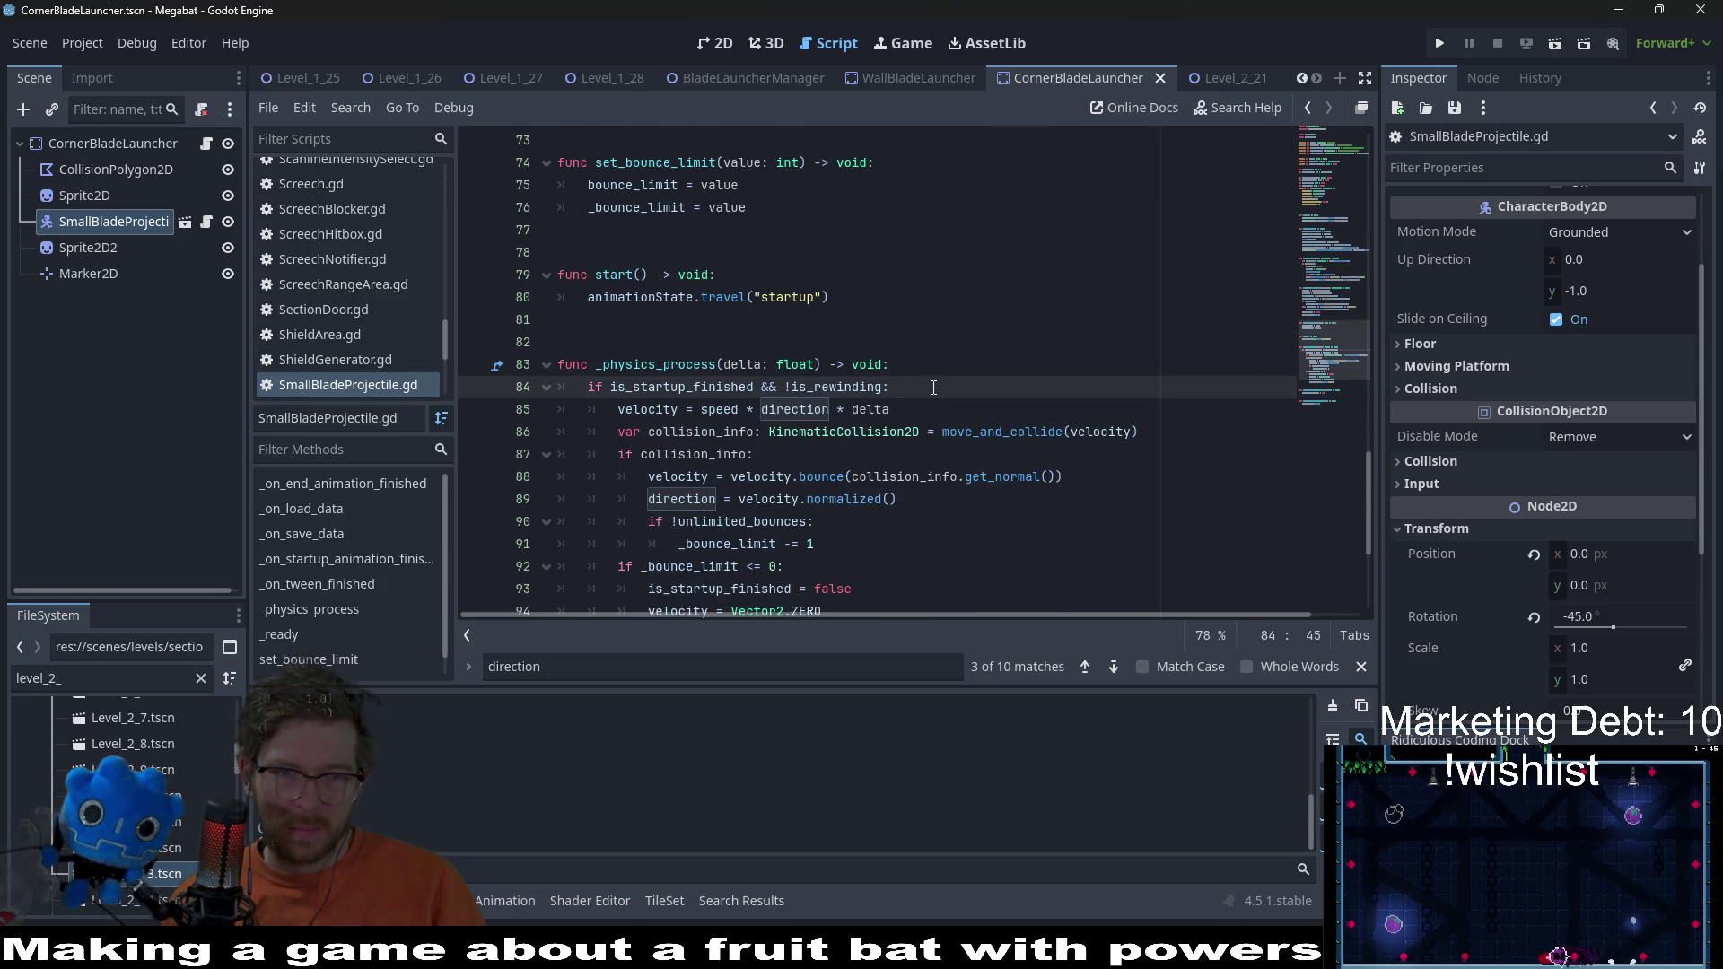
click(680, 373)
click(910, 384)
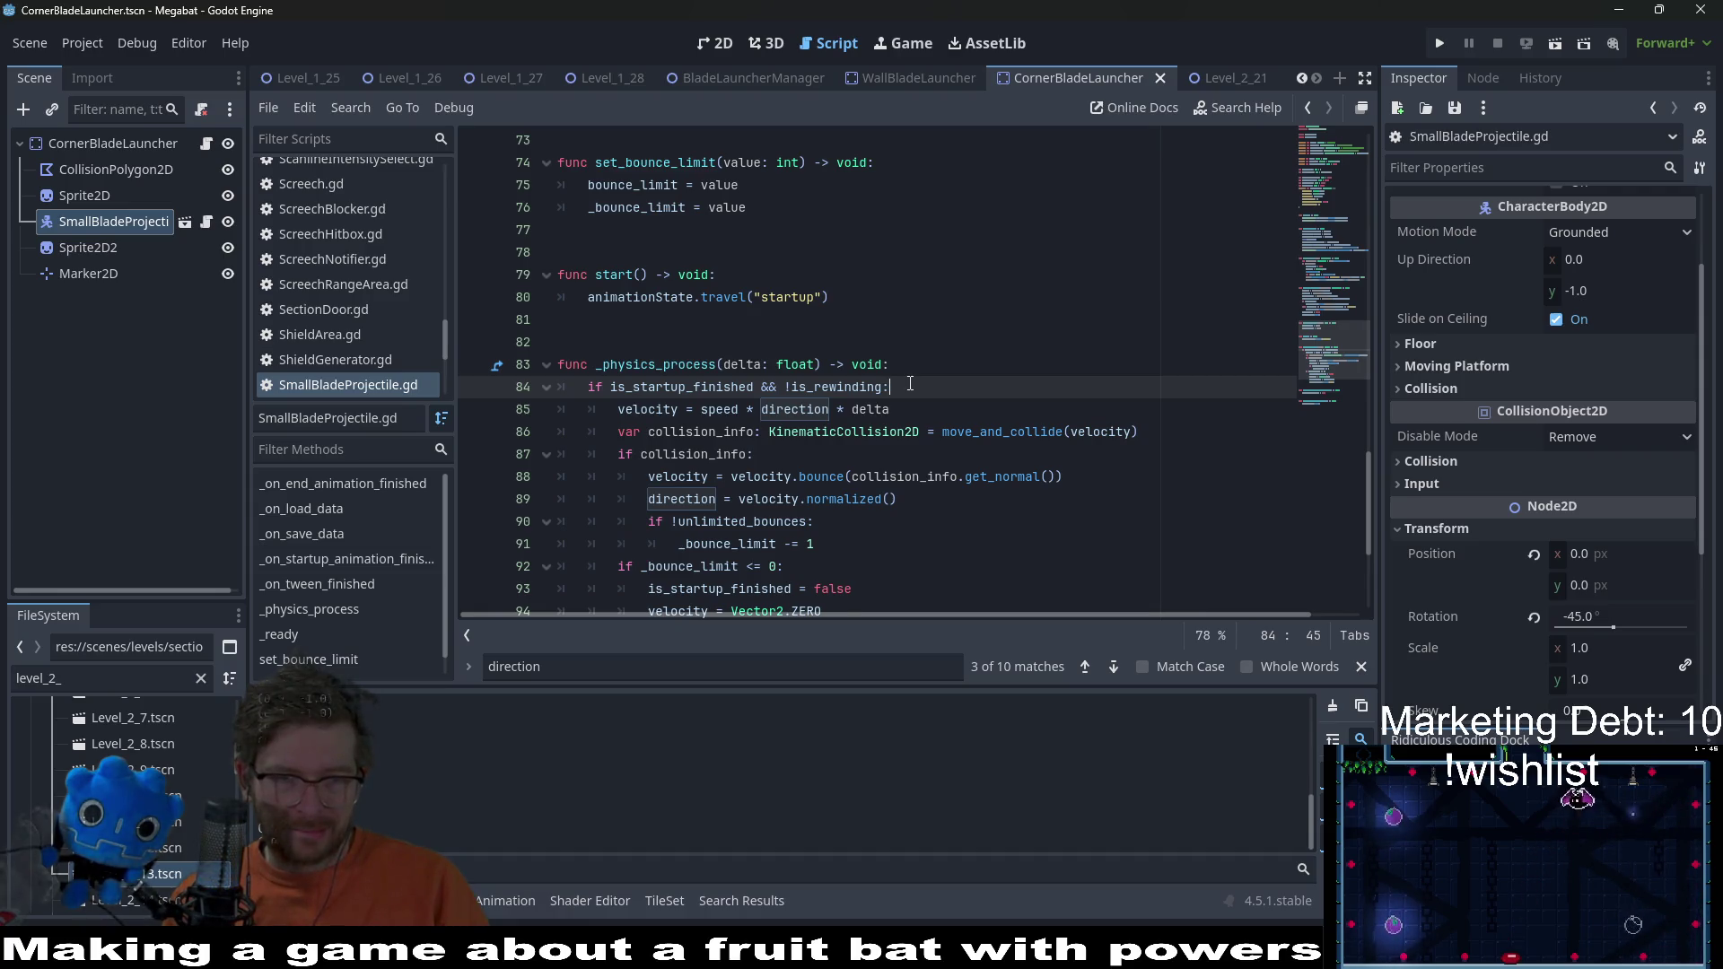
- Below line 84, add an 'if rotation_degrees == -45.0:' check containing an empty print()
key(Return)
text(if )
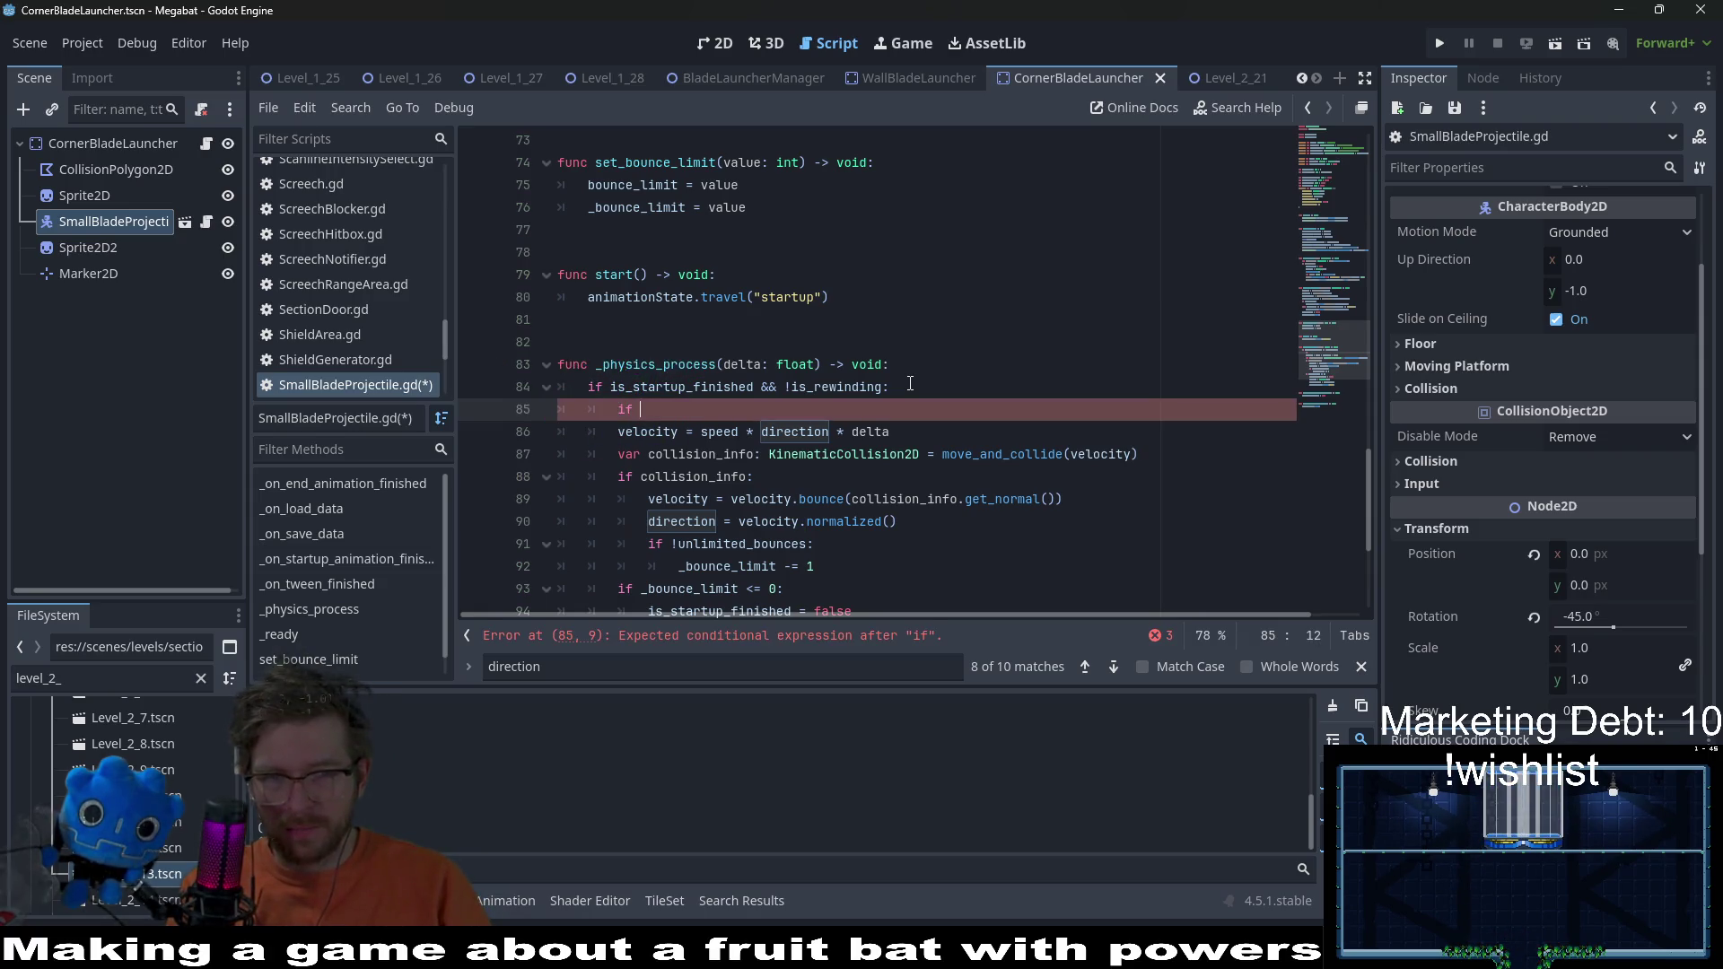
text(rad)
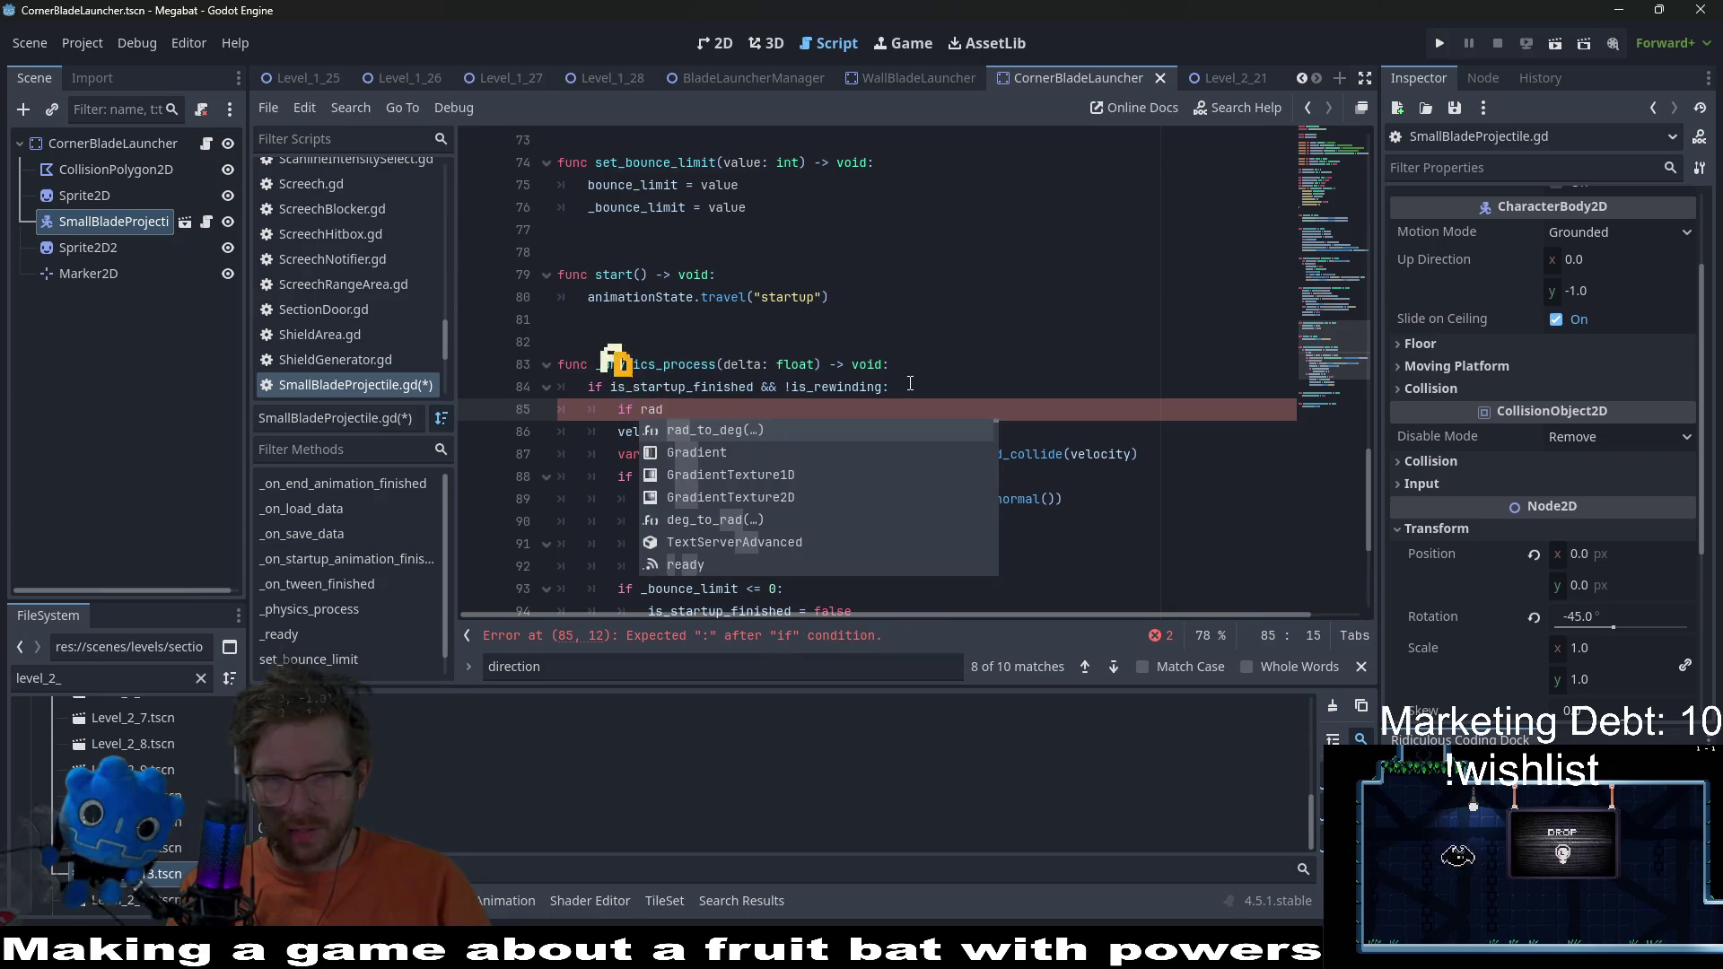
key(BackSpace)
key(BackSpace)
key(BackSpace)
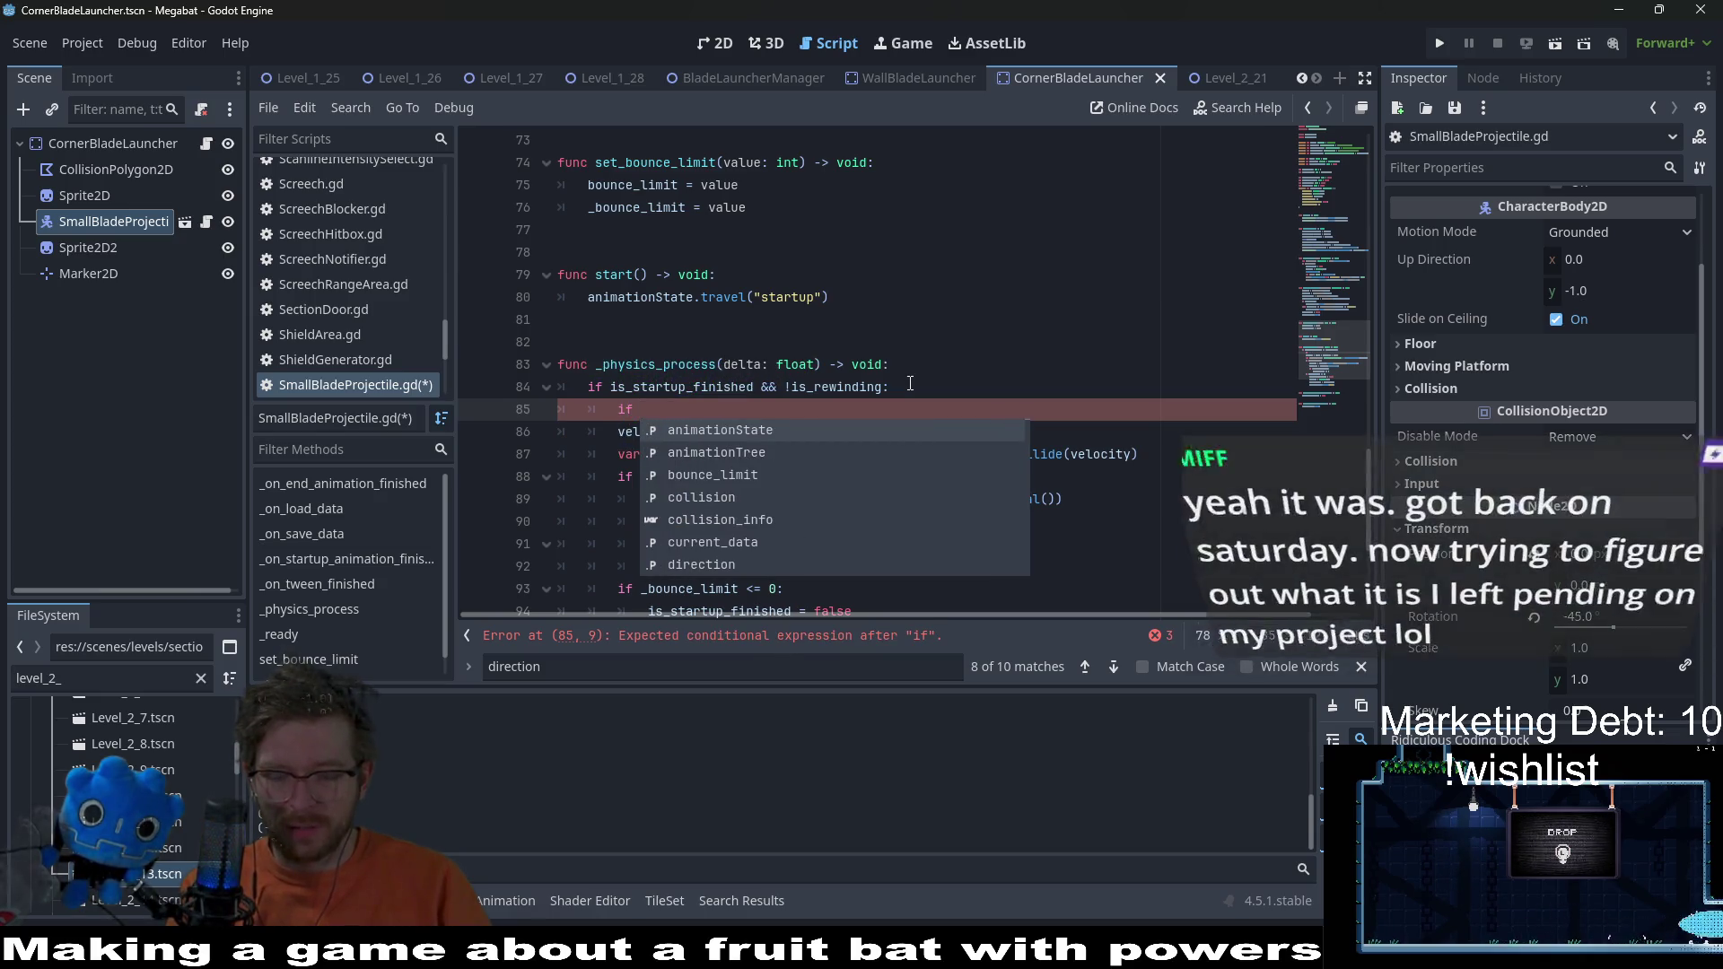
text(rotation)
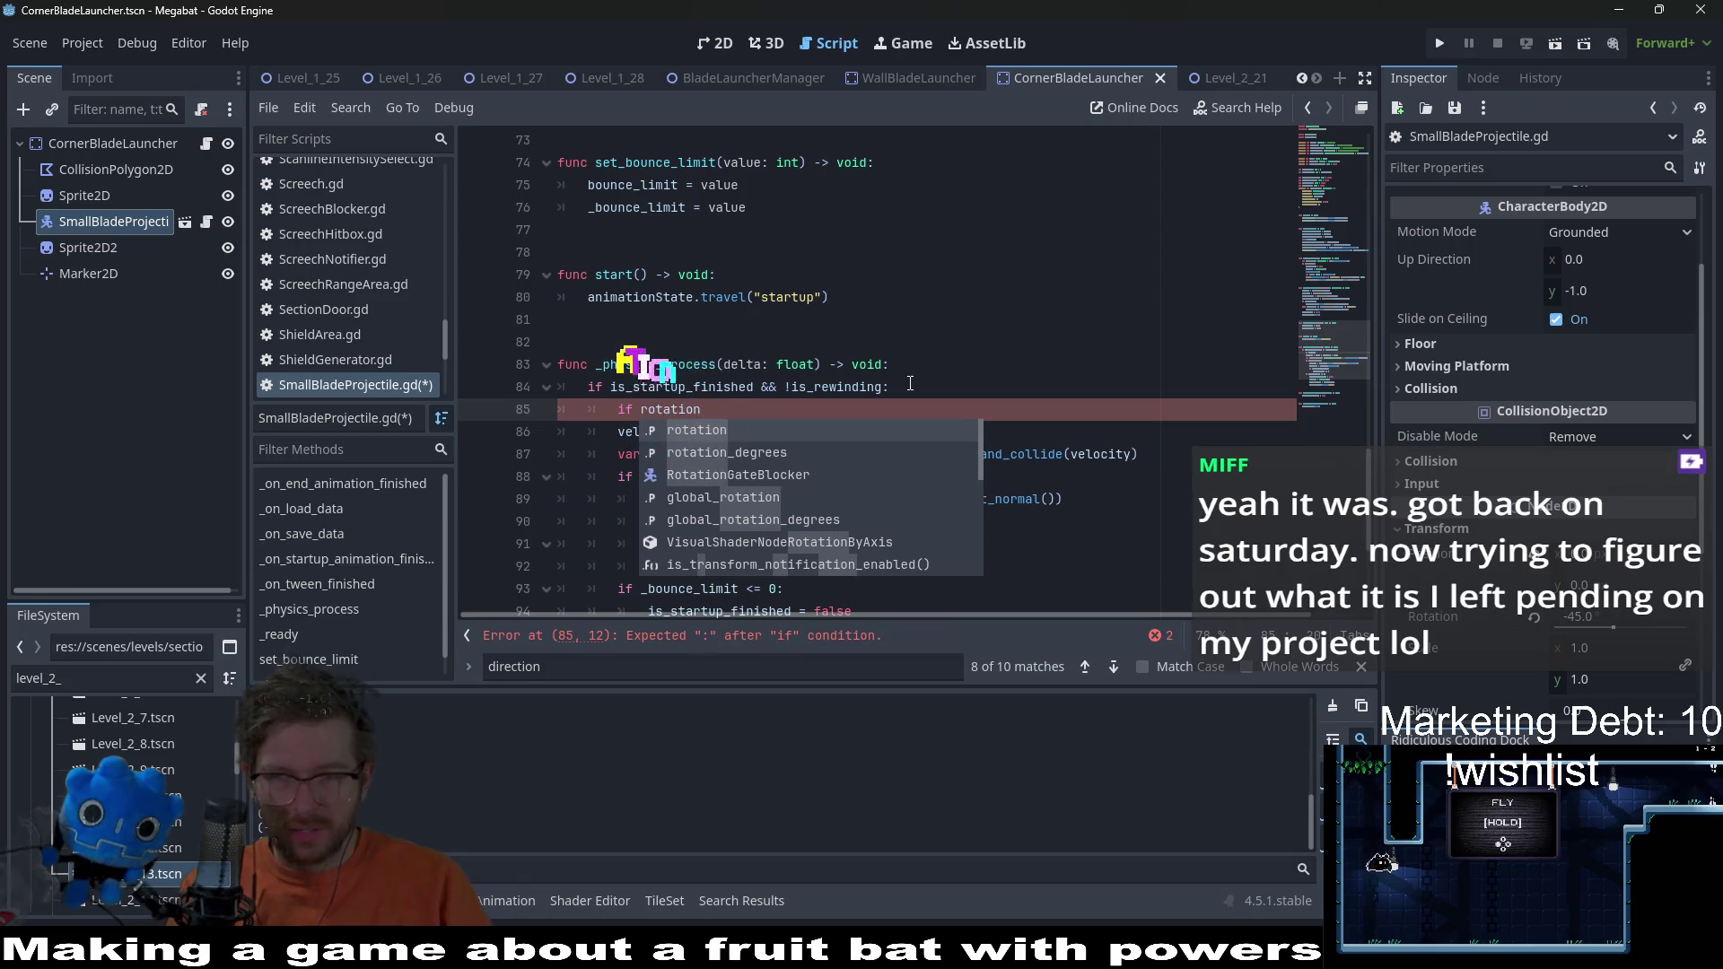
key(Down)
key(Return)
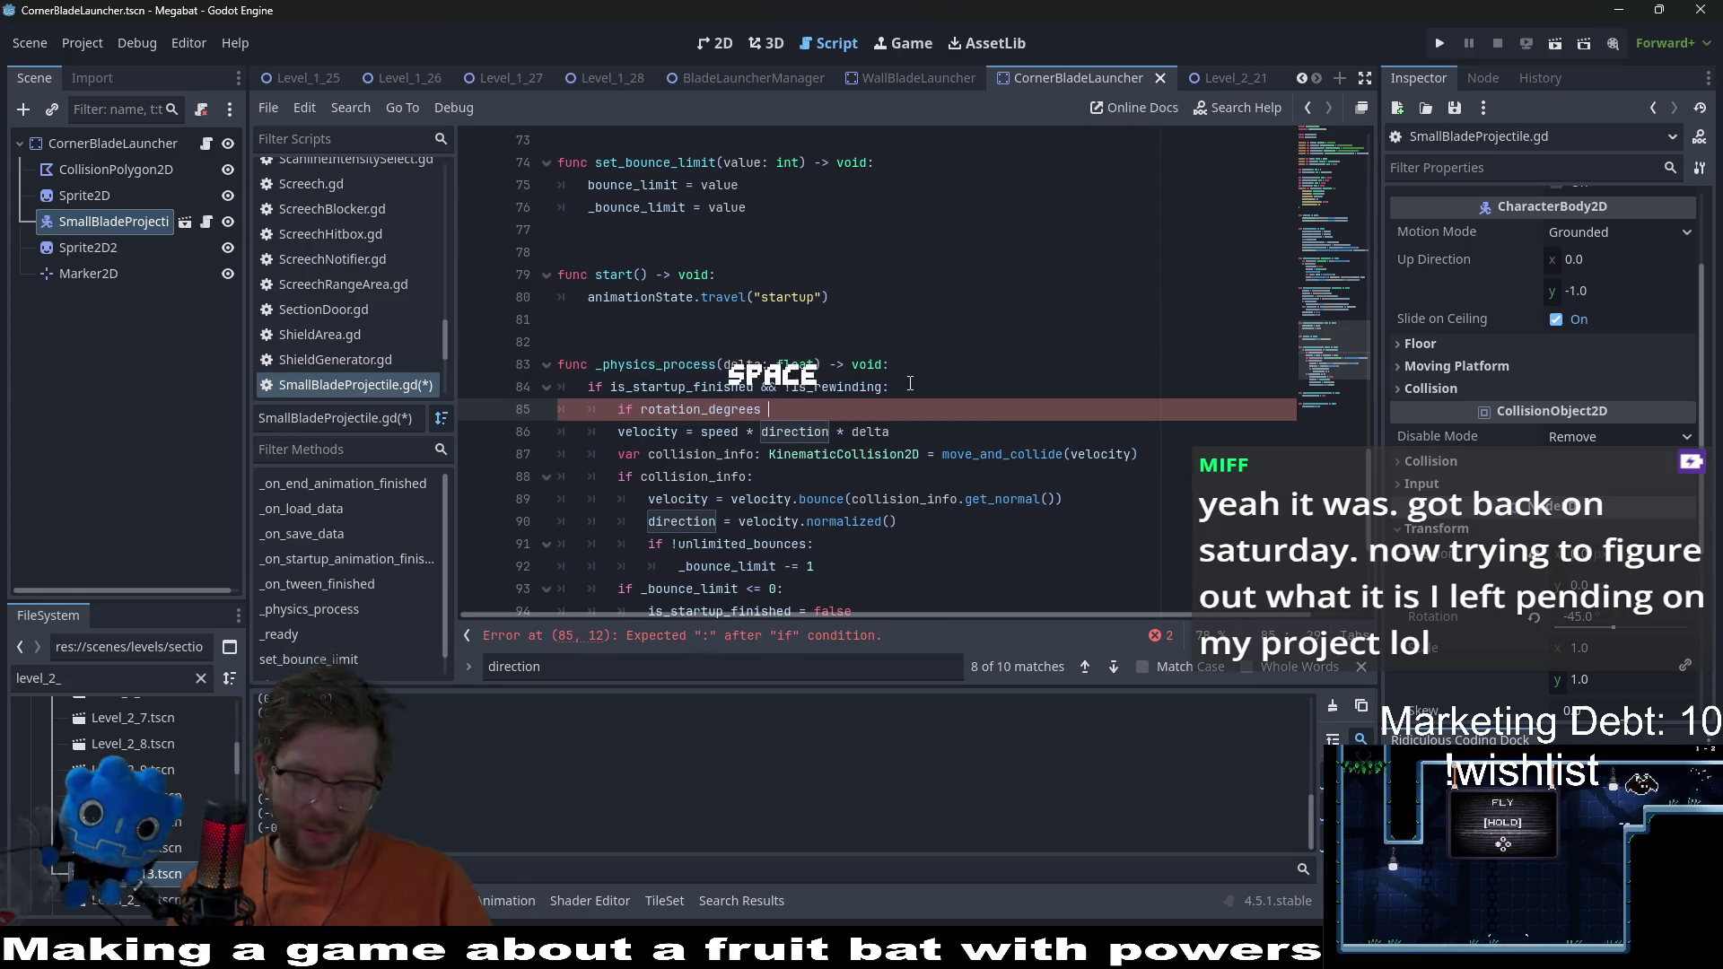
text(== 0.0)
key(BackSpace)
key(BackSpace)
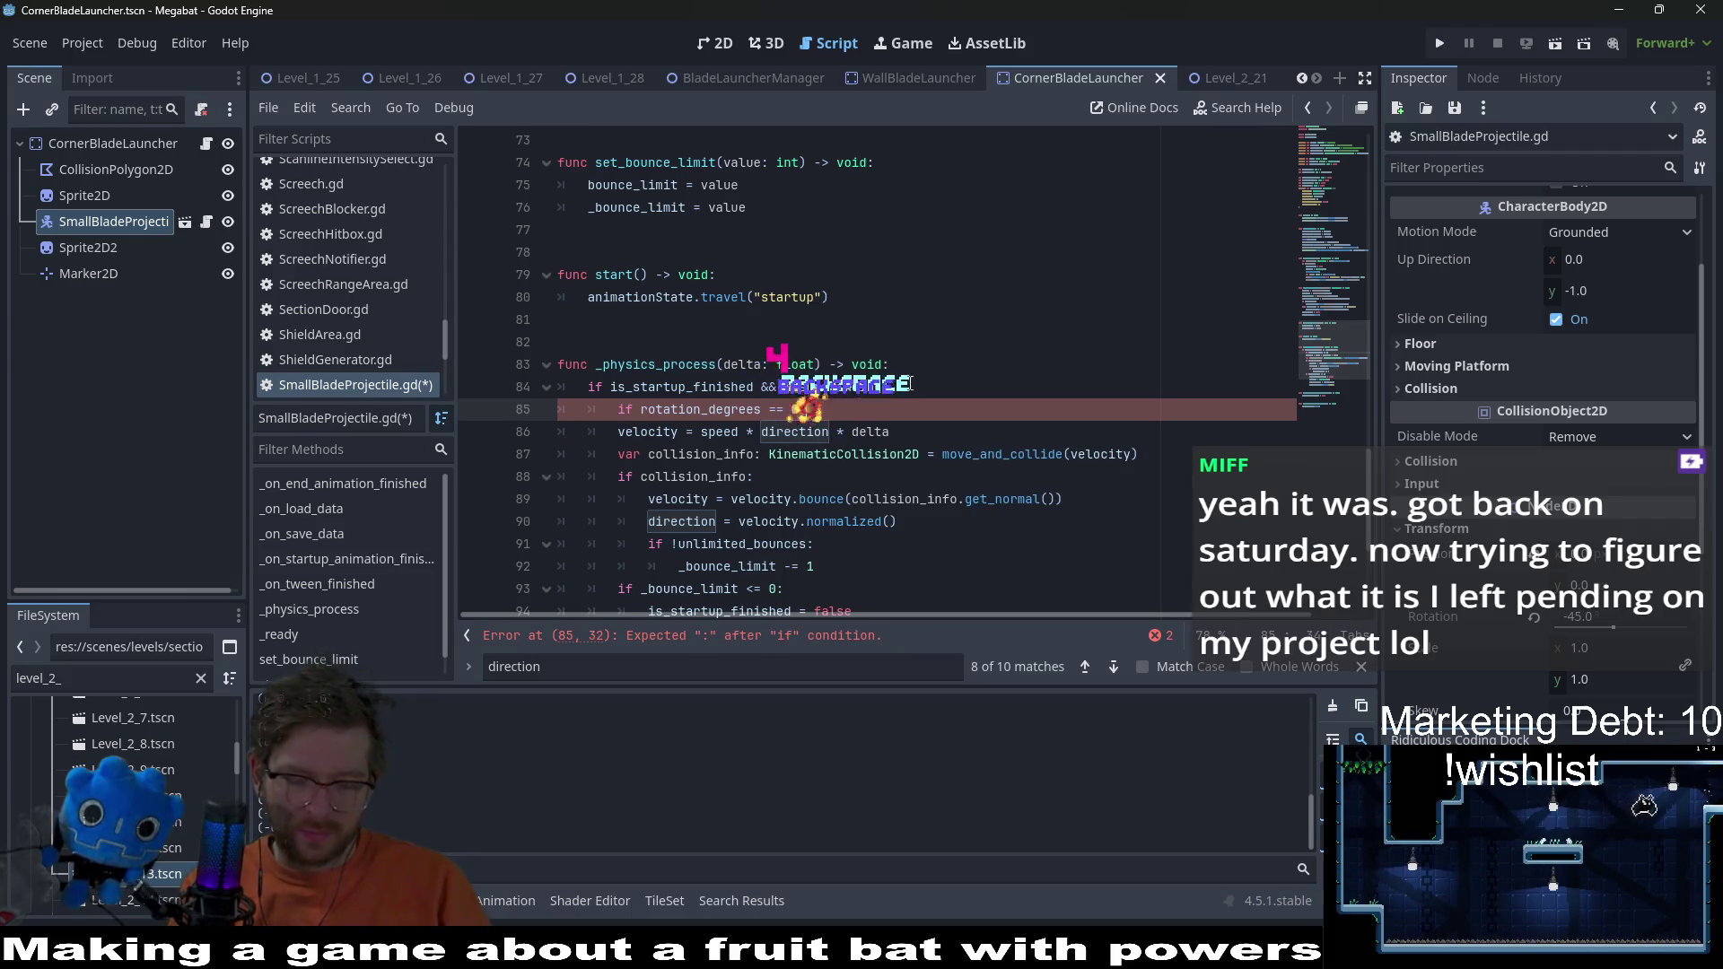
key(BackSpace)
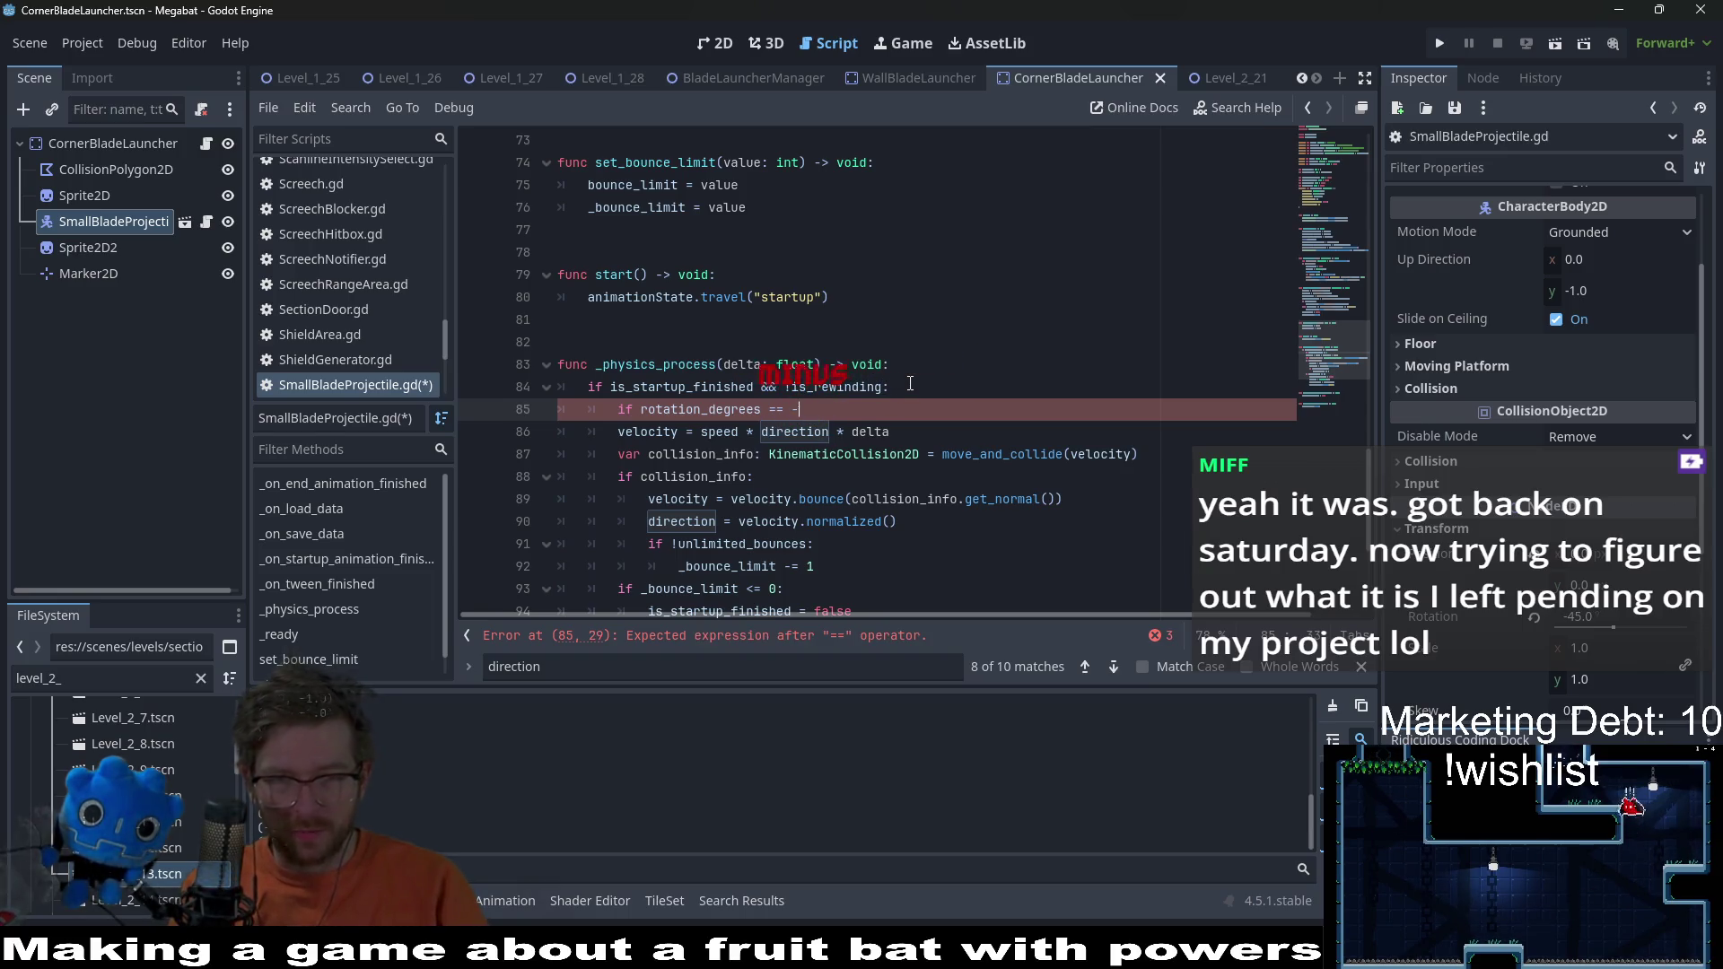
text(5.0:)
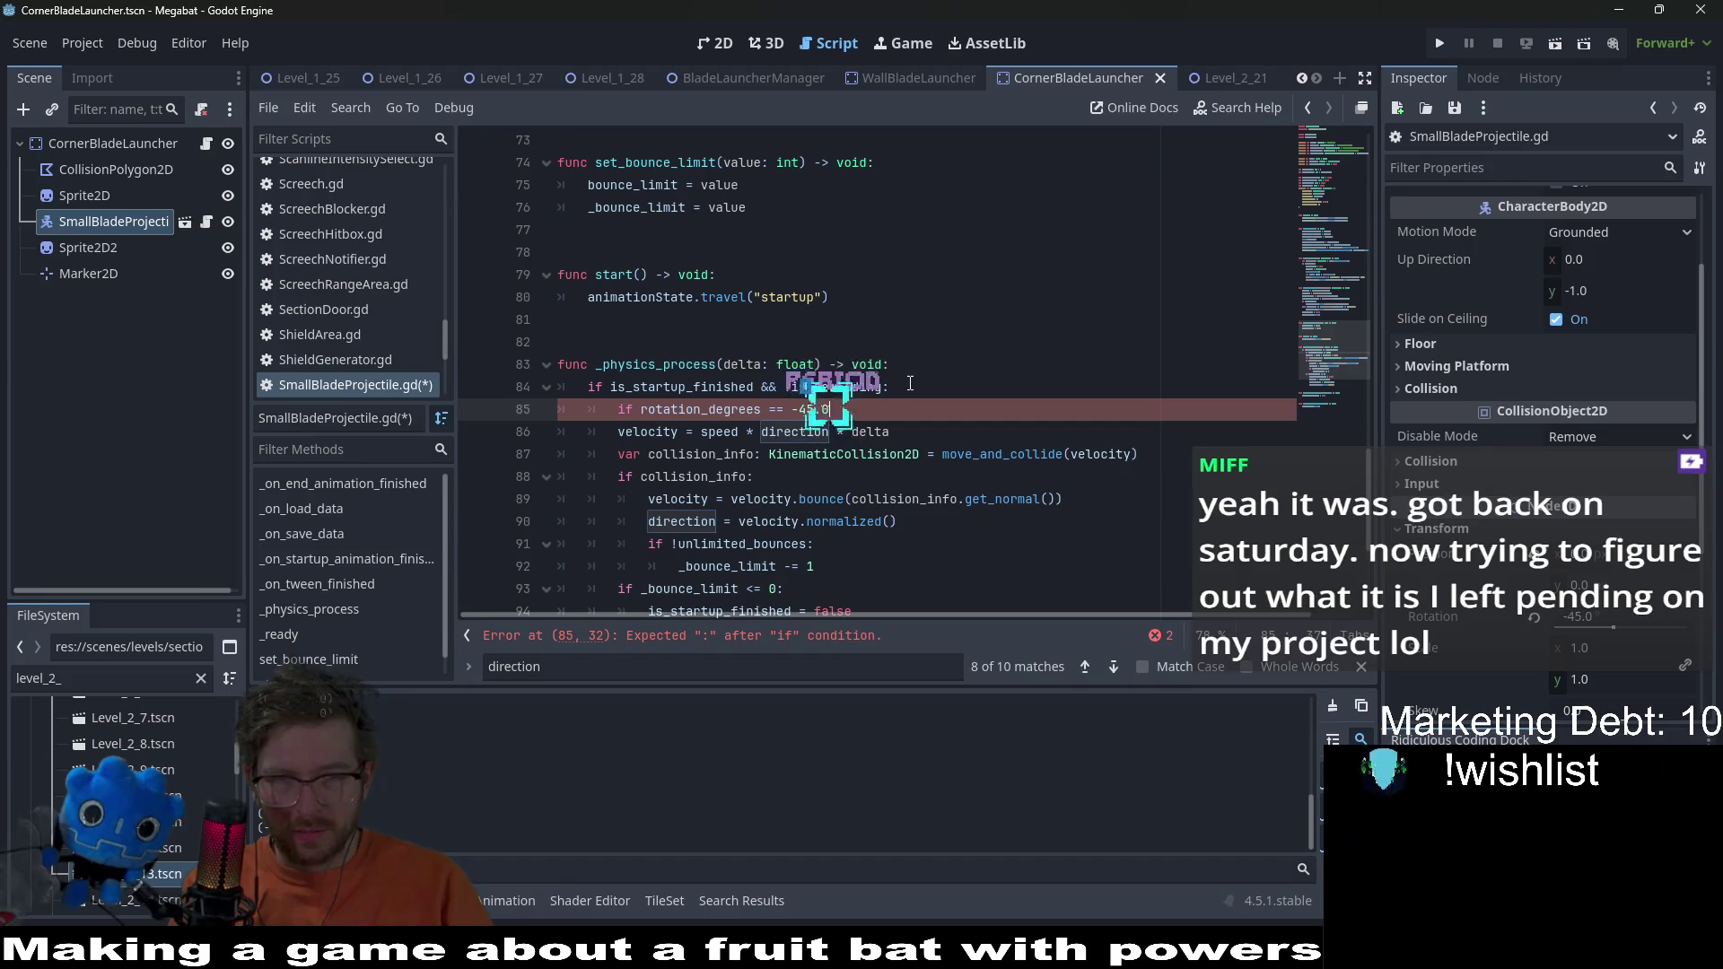
key(Return)
text(print()
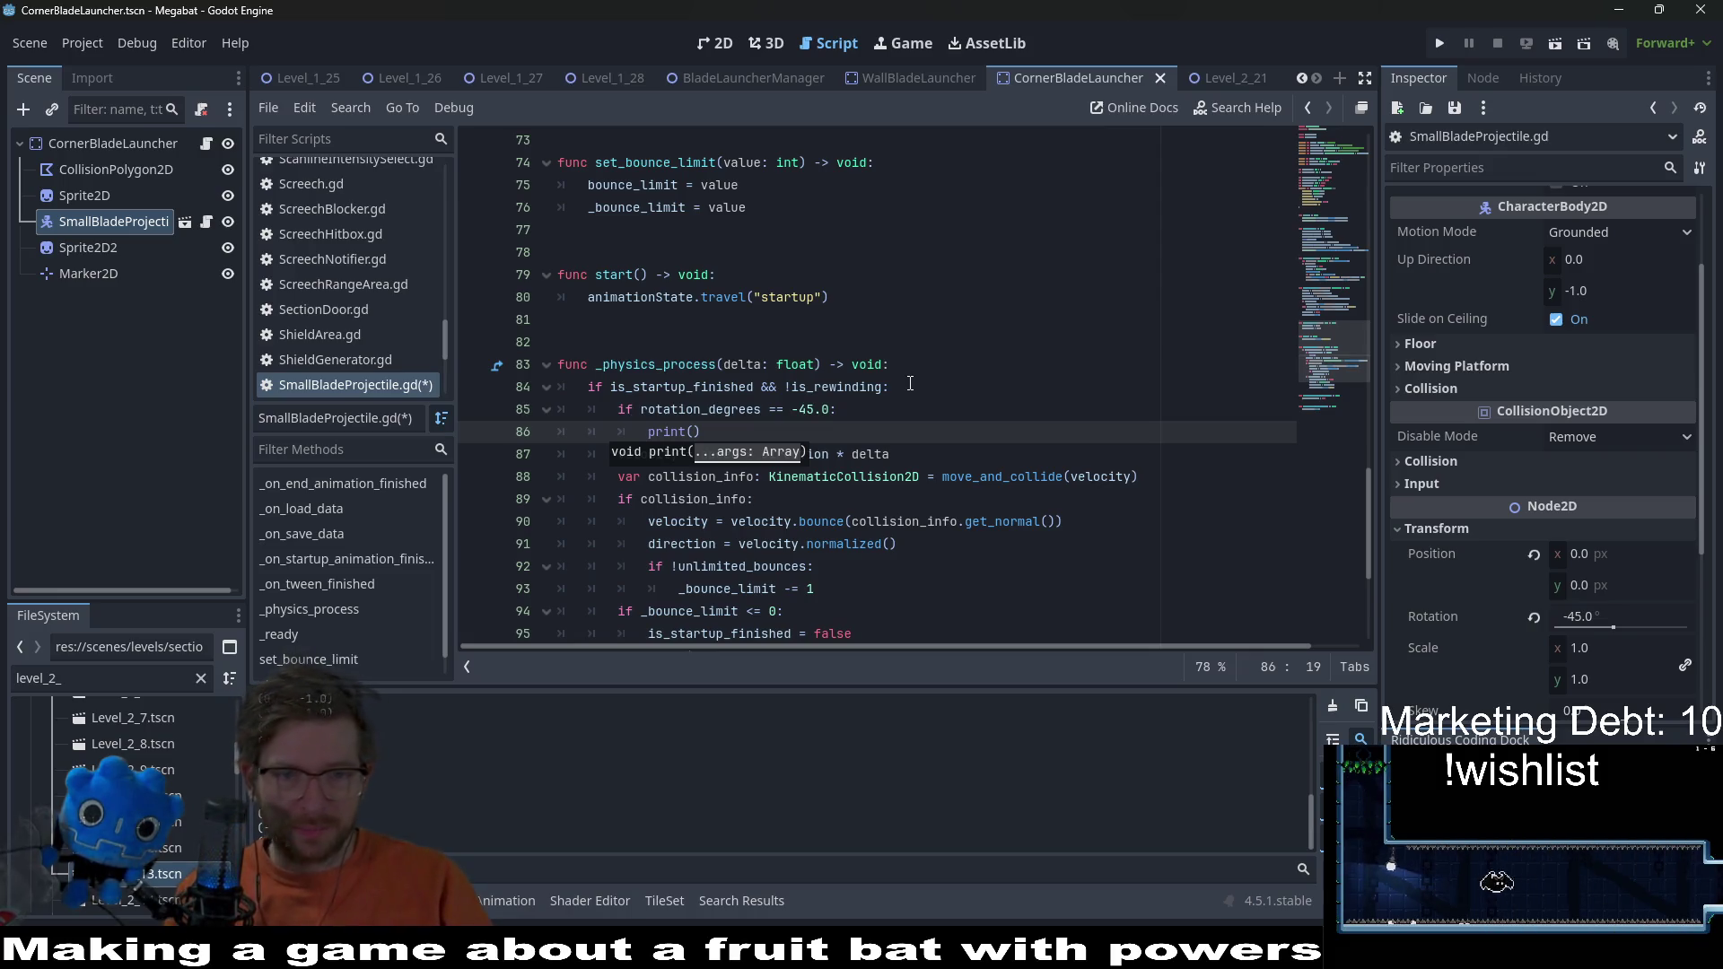
- Look over the surrounding script, then bring up the project-wide Find in Files search
scroll(956, 245, down, 5)
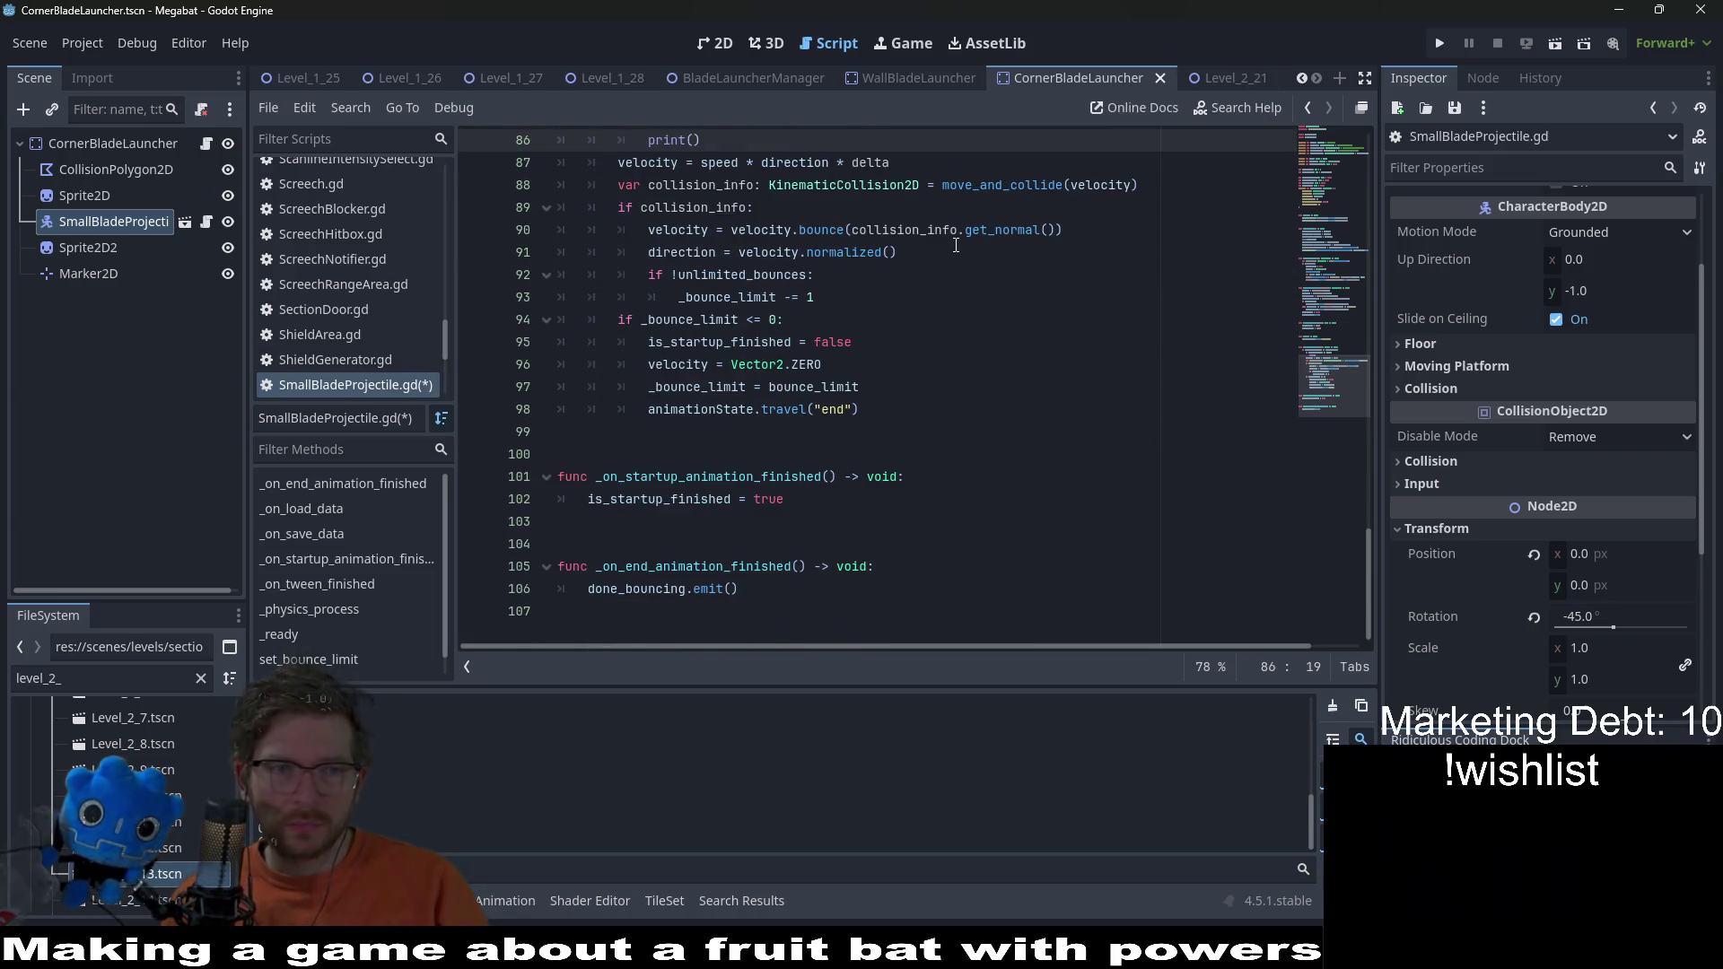
scroll(956, 245, up, 7)
scroll(955, 245, up, 8)
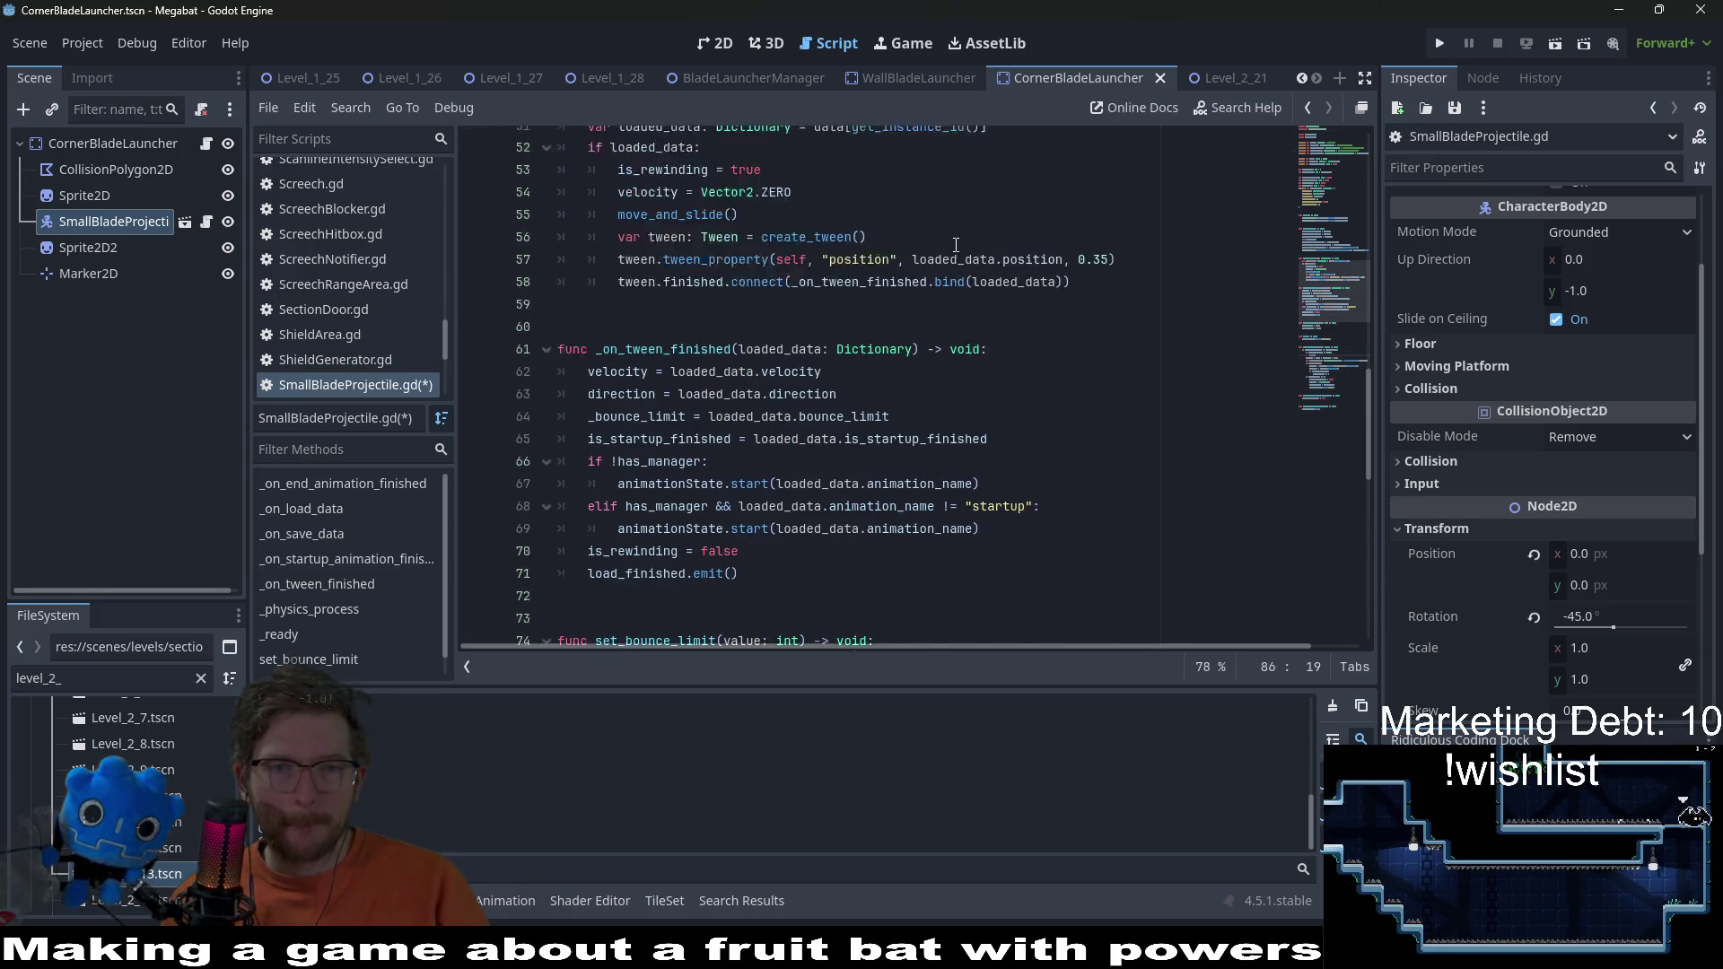
scroll(956, 245, down, 6)
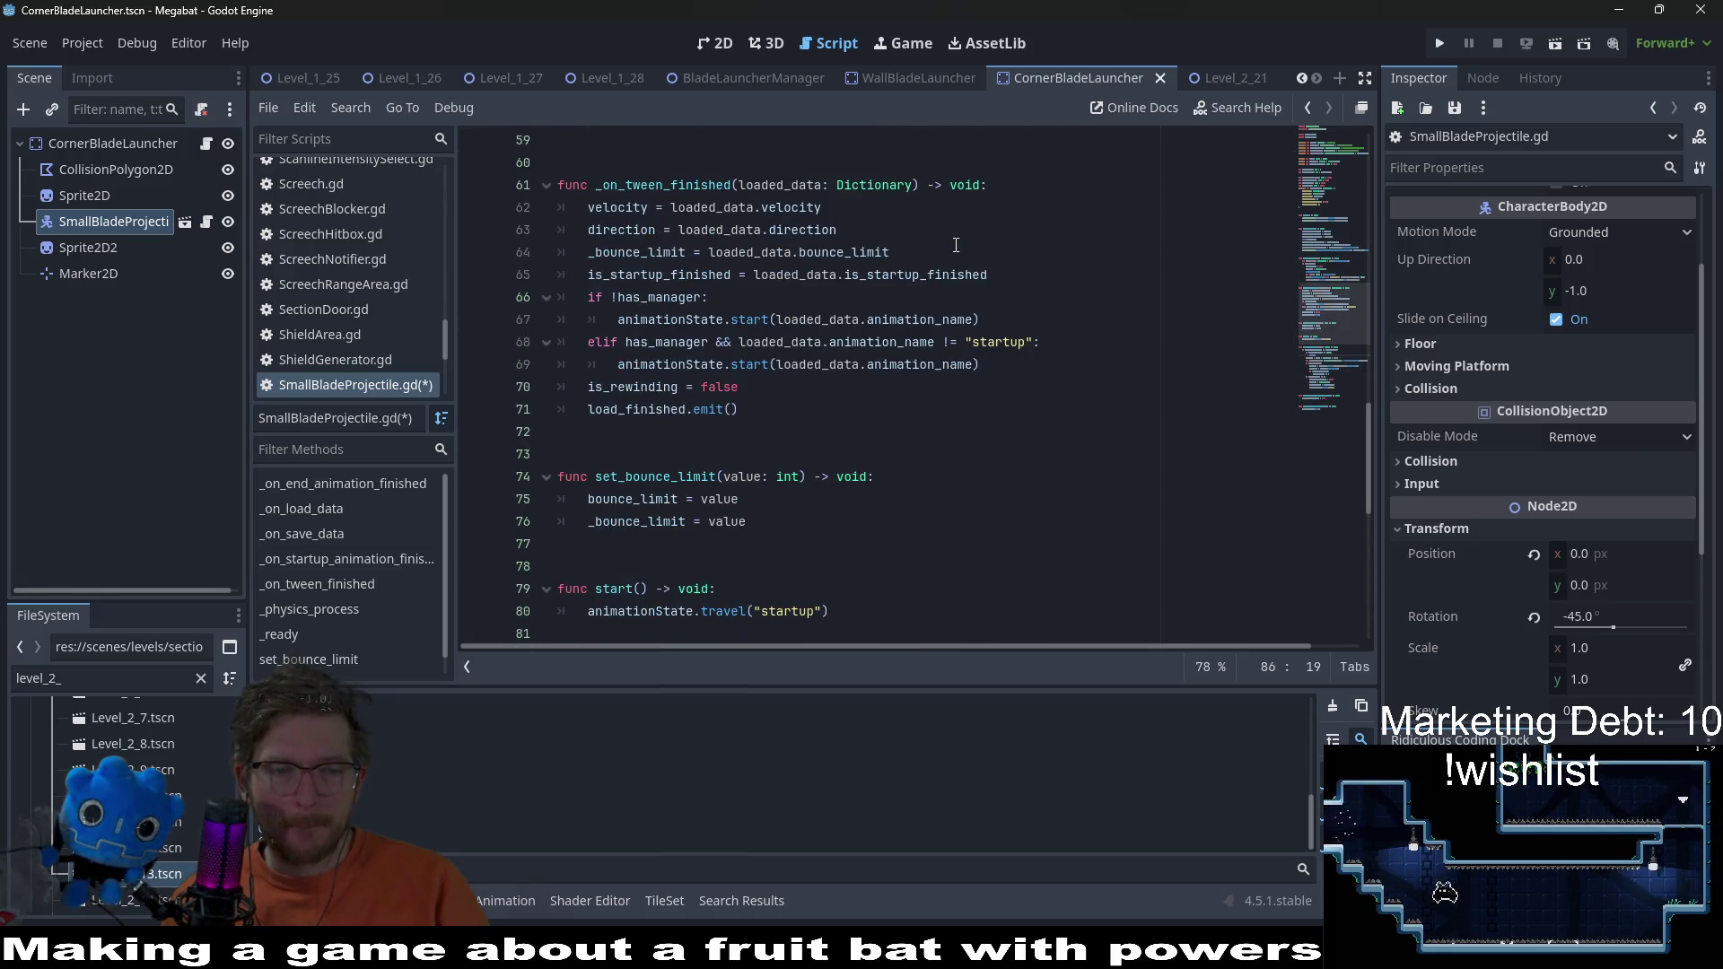
scroll(956, 245, down, 4)
click(956, 245)
key(ctrl+shift+f)
- Search the project for 'print(' (37 matches in 15 files) and check WallBladeLauncher for prints
text(print()
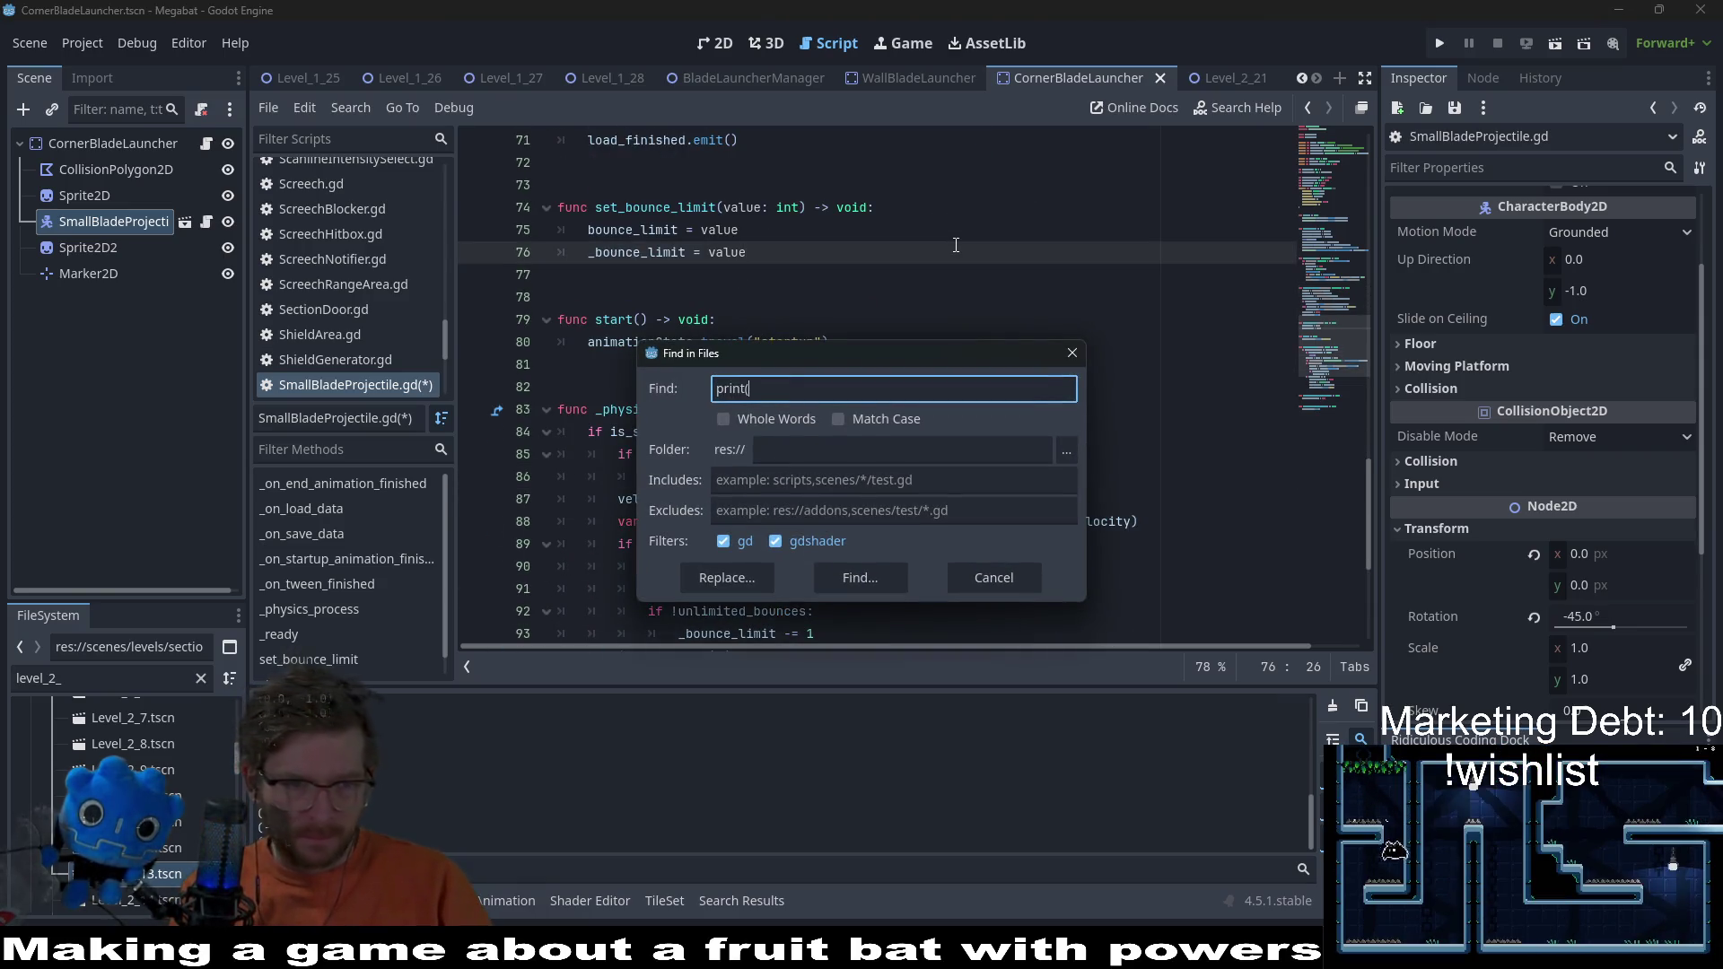
key(Return)
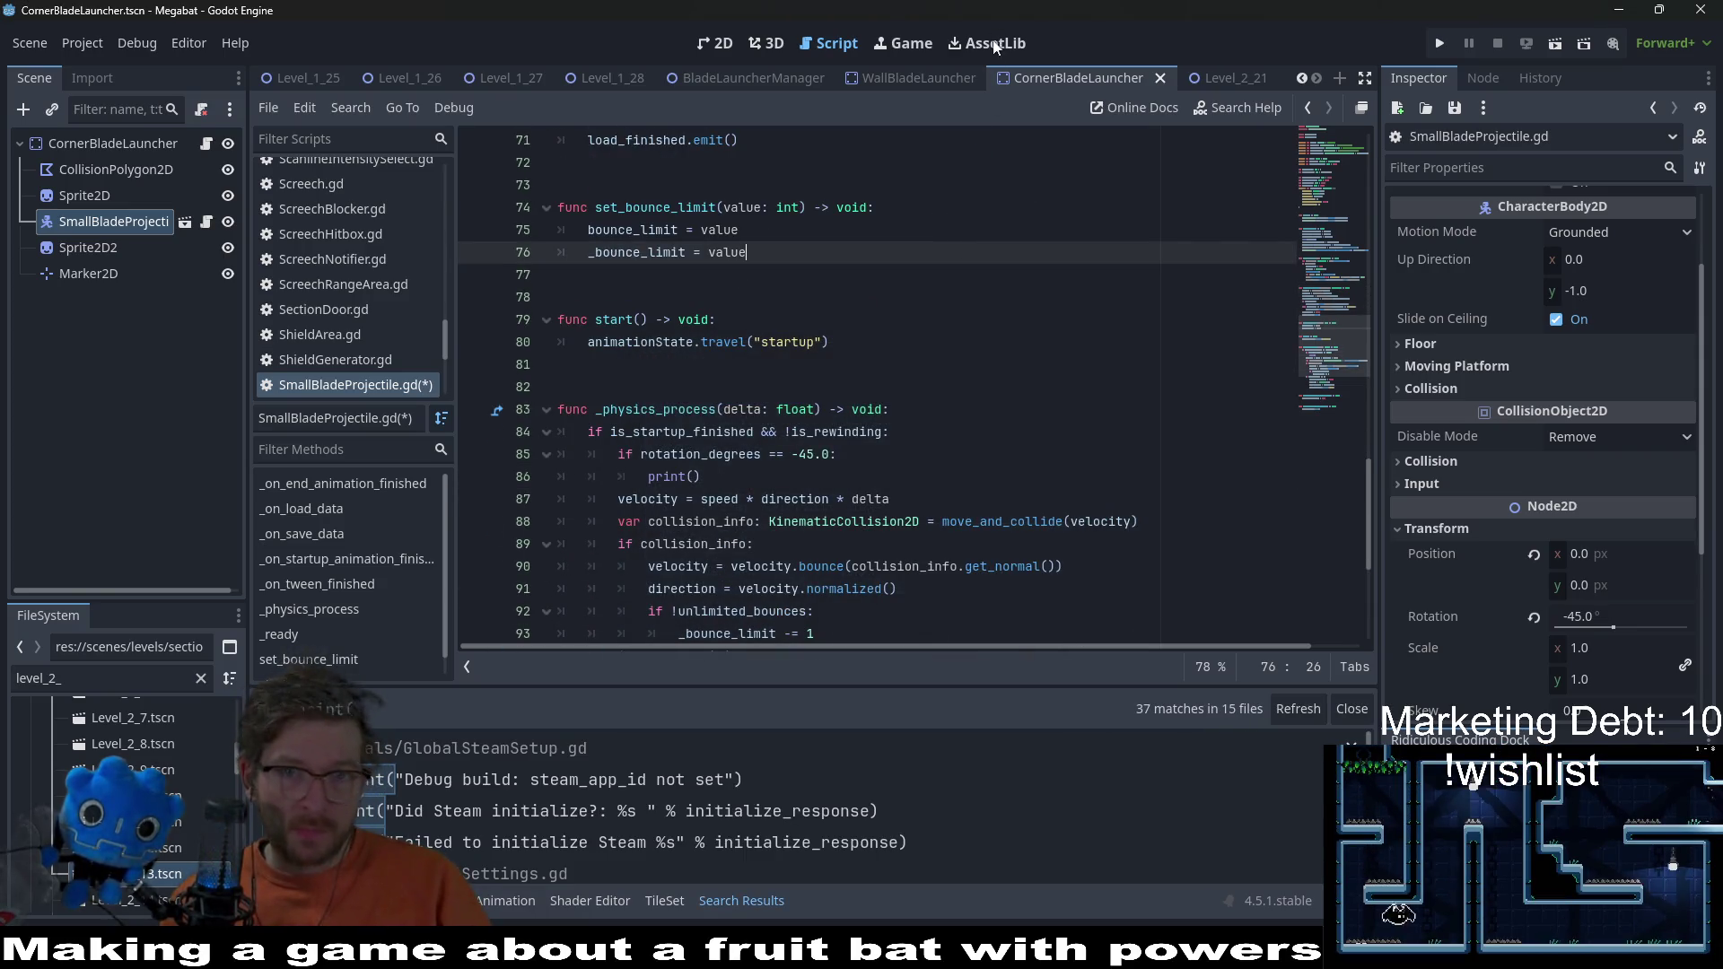
click(919, 78)
click(918, 342)
key(ctrl+f)
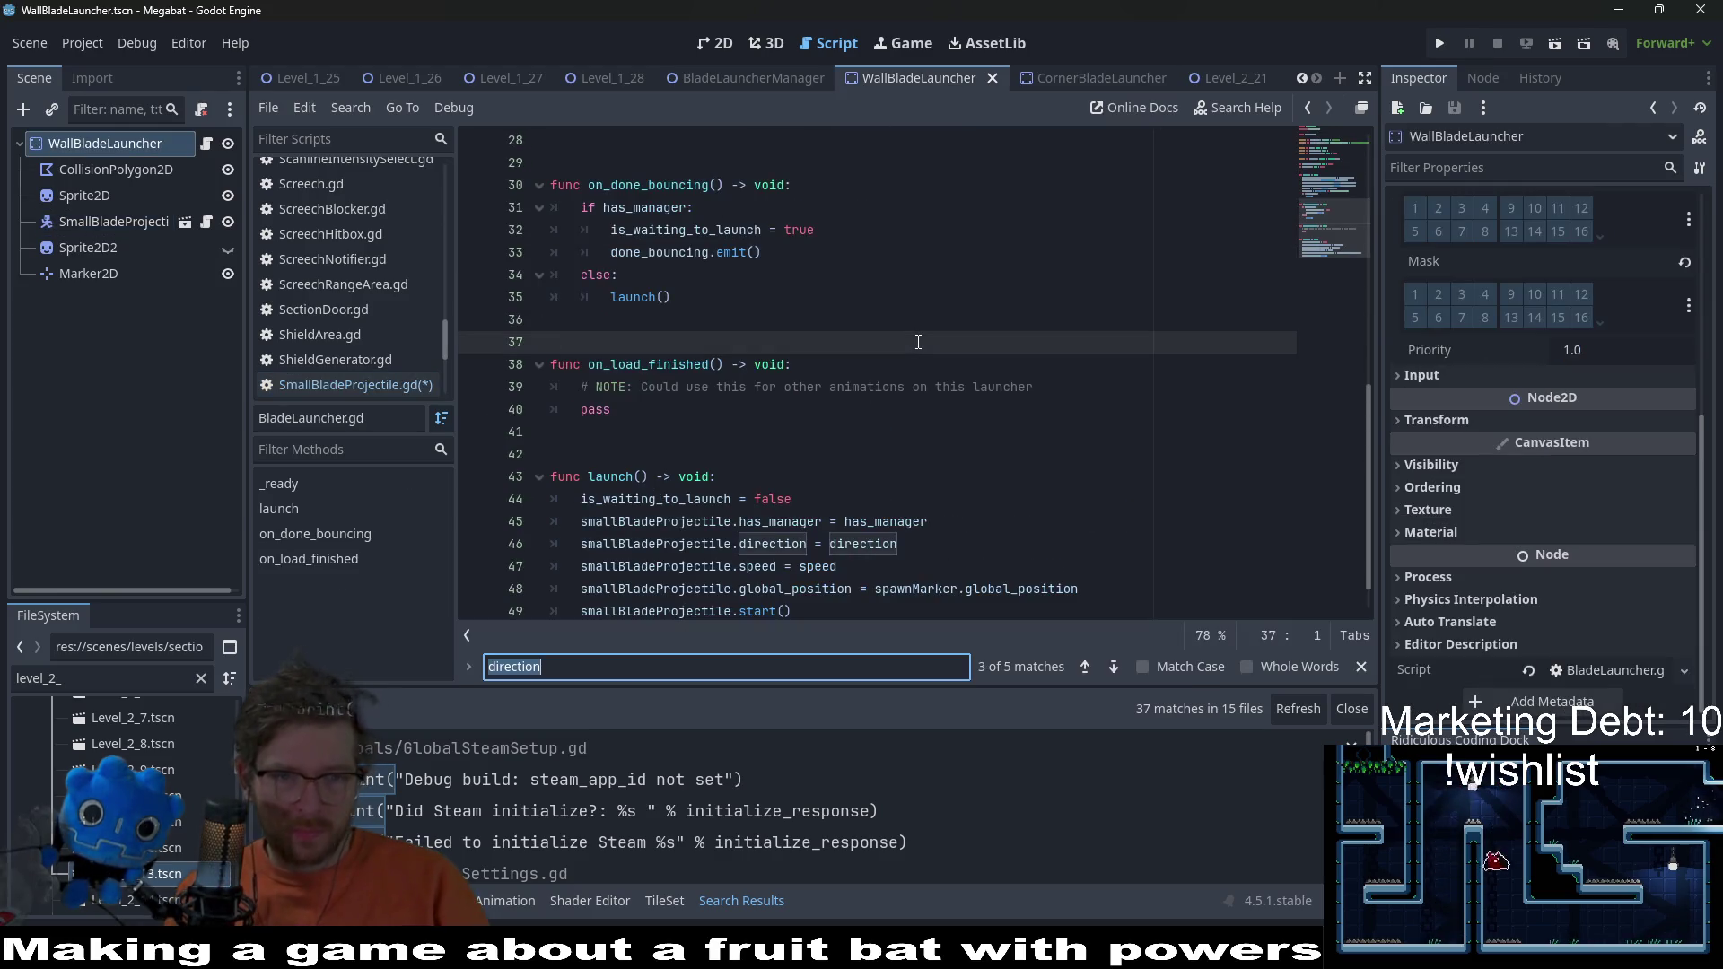
text(print)
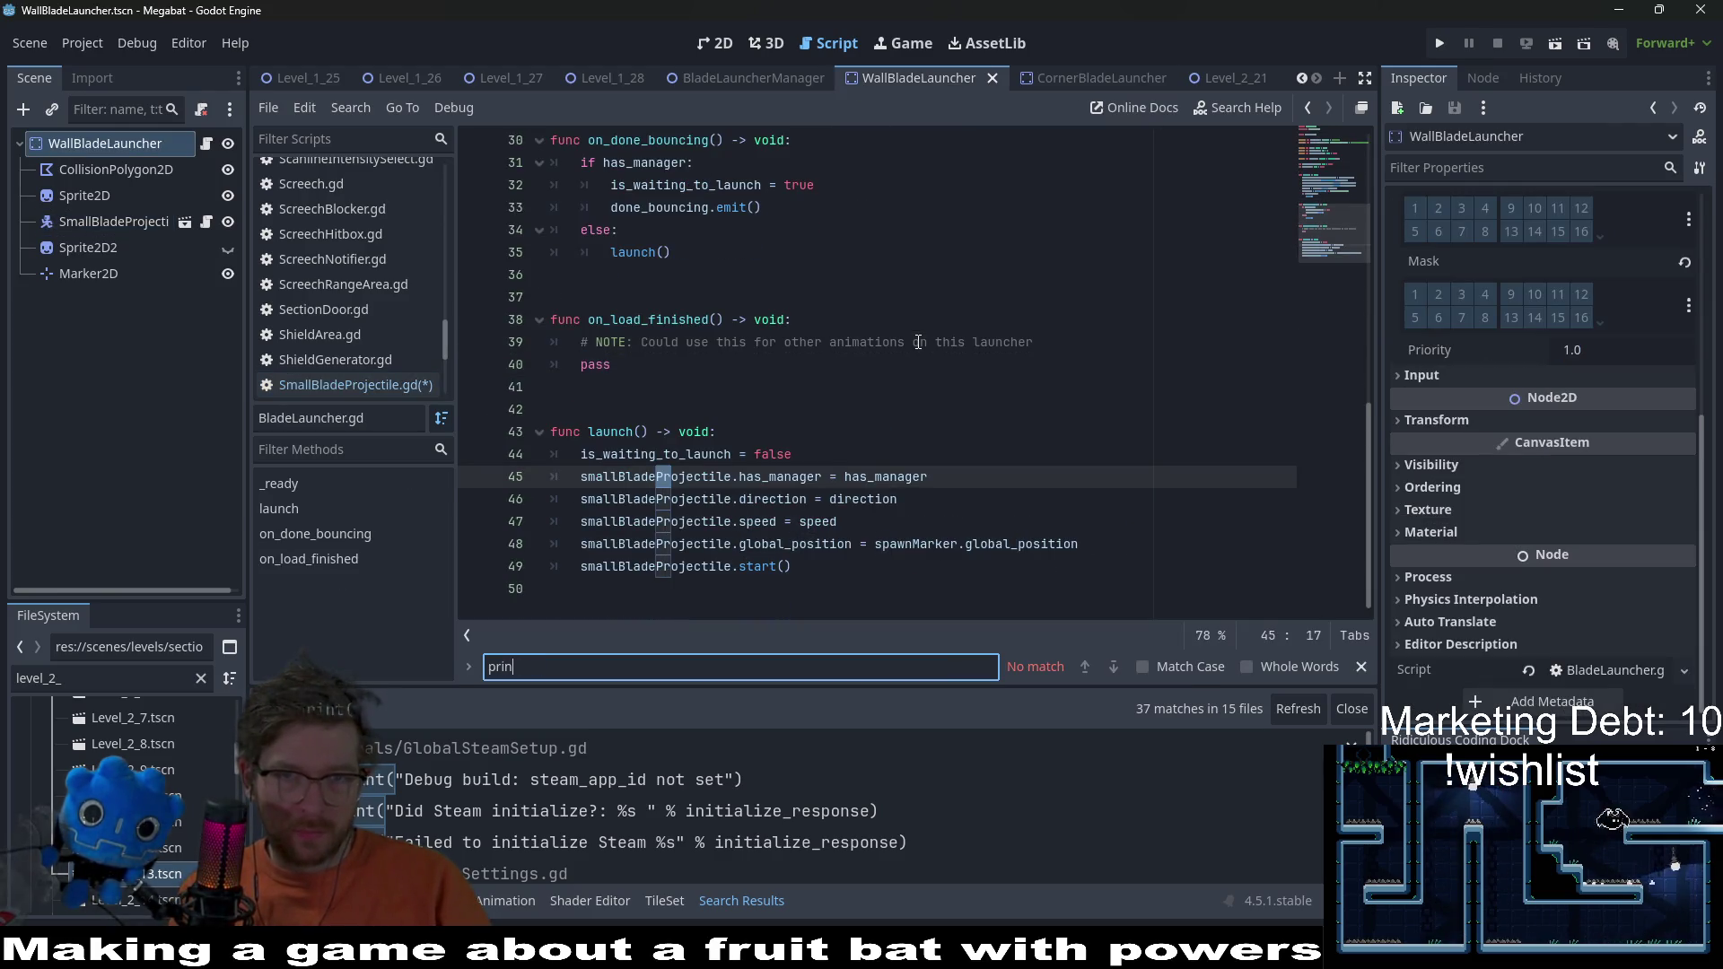
key(BackSpace)
key(BackSpace)
key(BackSpace)
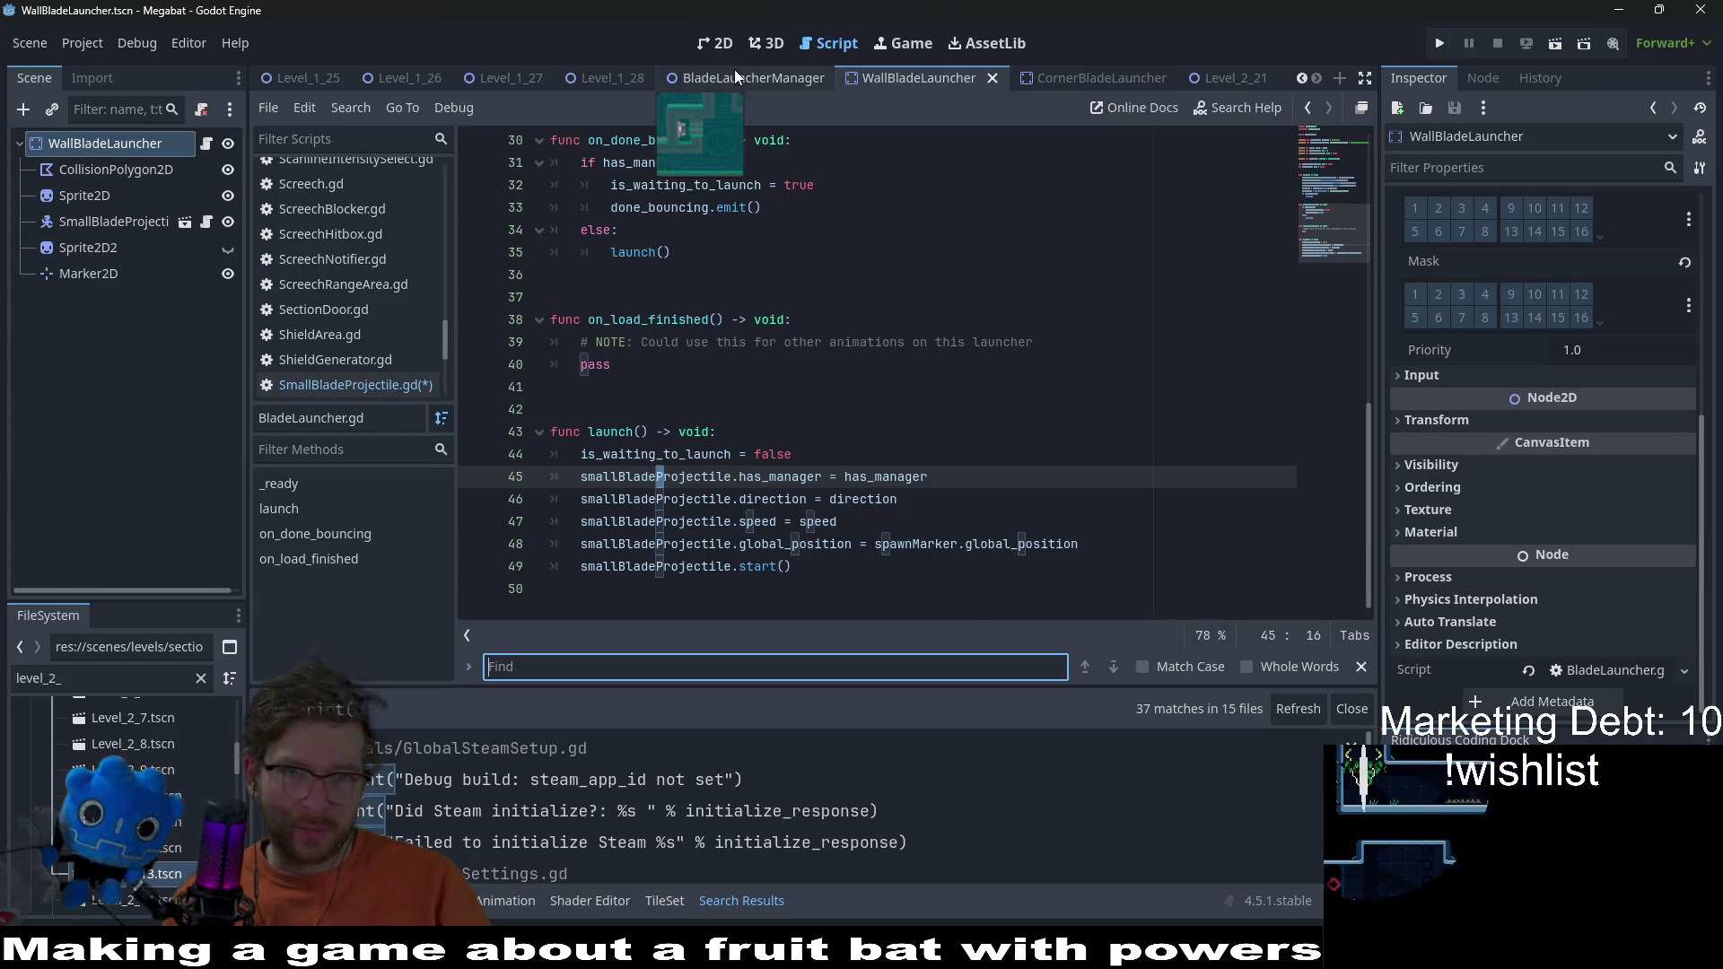
- Check the BladeLauncherManager script for 'print' calls, then return to CornerBladeLauncher
click(734, 78)
text(print)
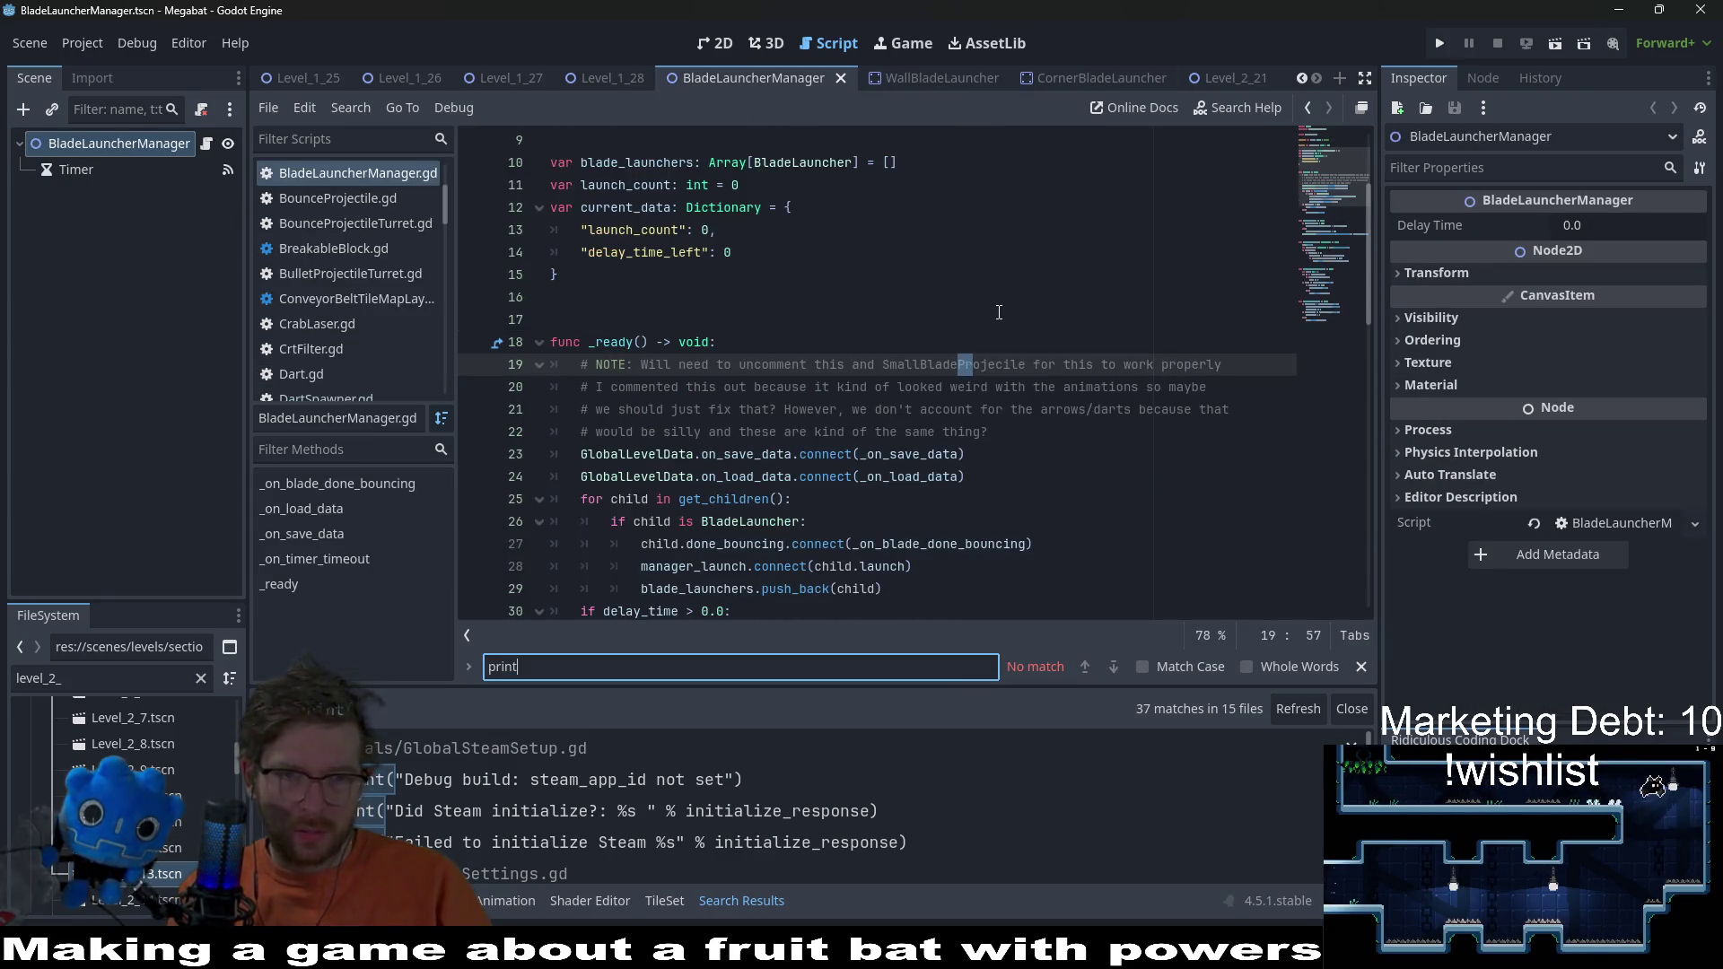
key(BackSpace)
key(BackSpace)
key(BackSpace)
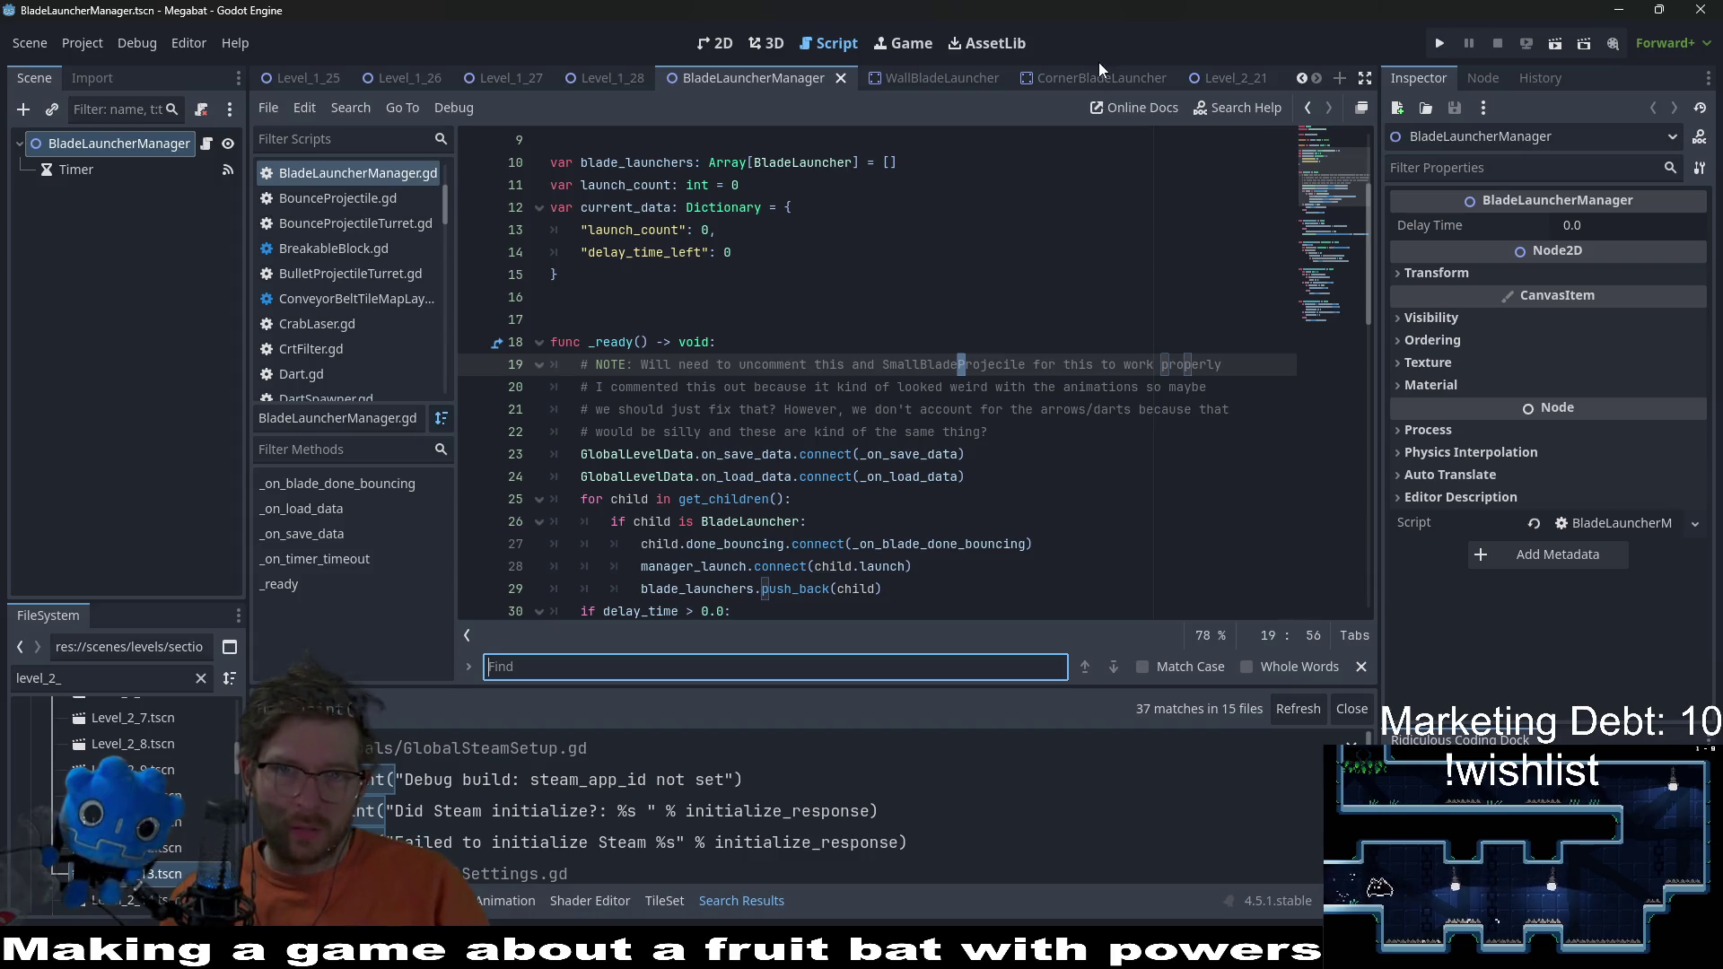
click(1102, 82)
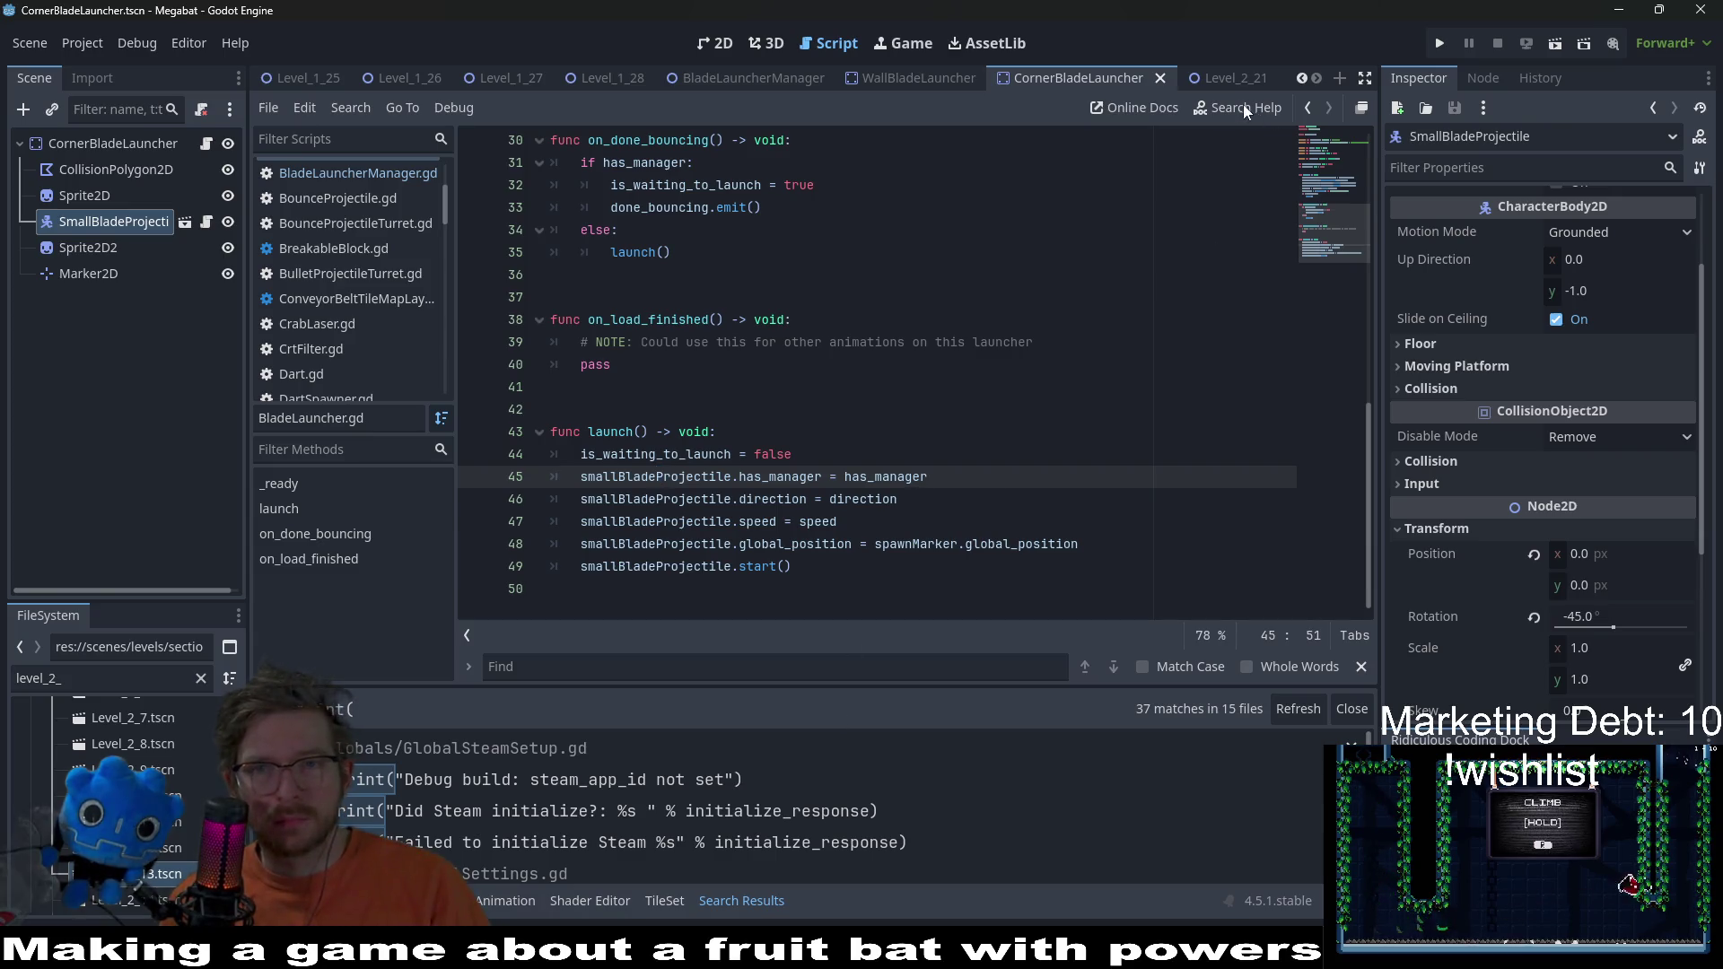
- Review CornerBladeLauncher's launch() code, including the global_position line and unlimited_bounces variable
click(1124, 378)
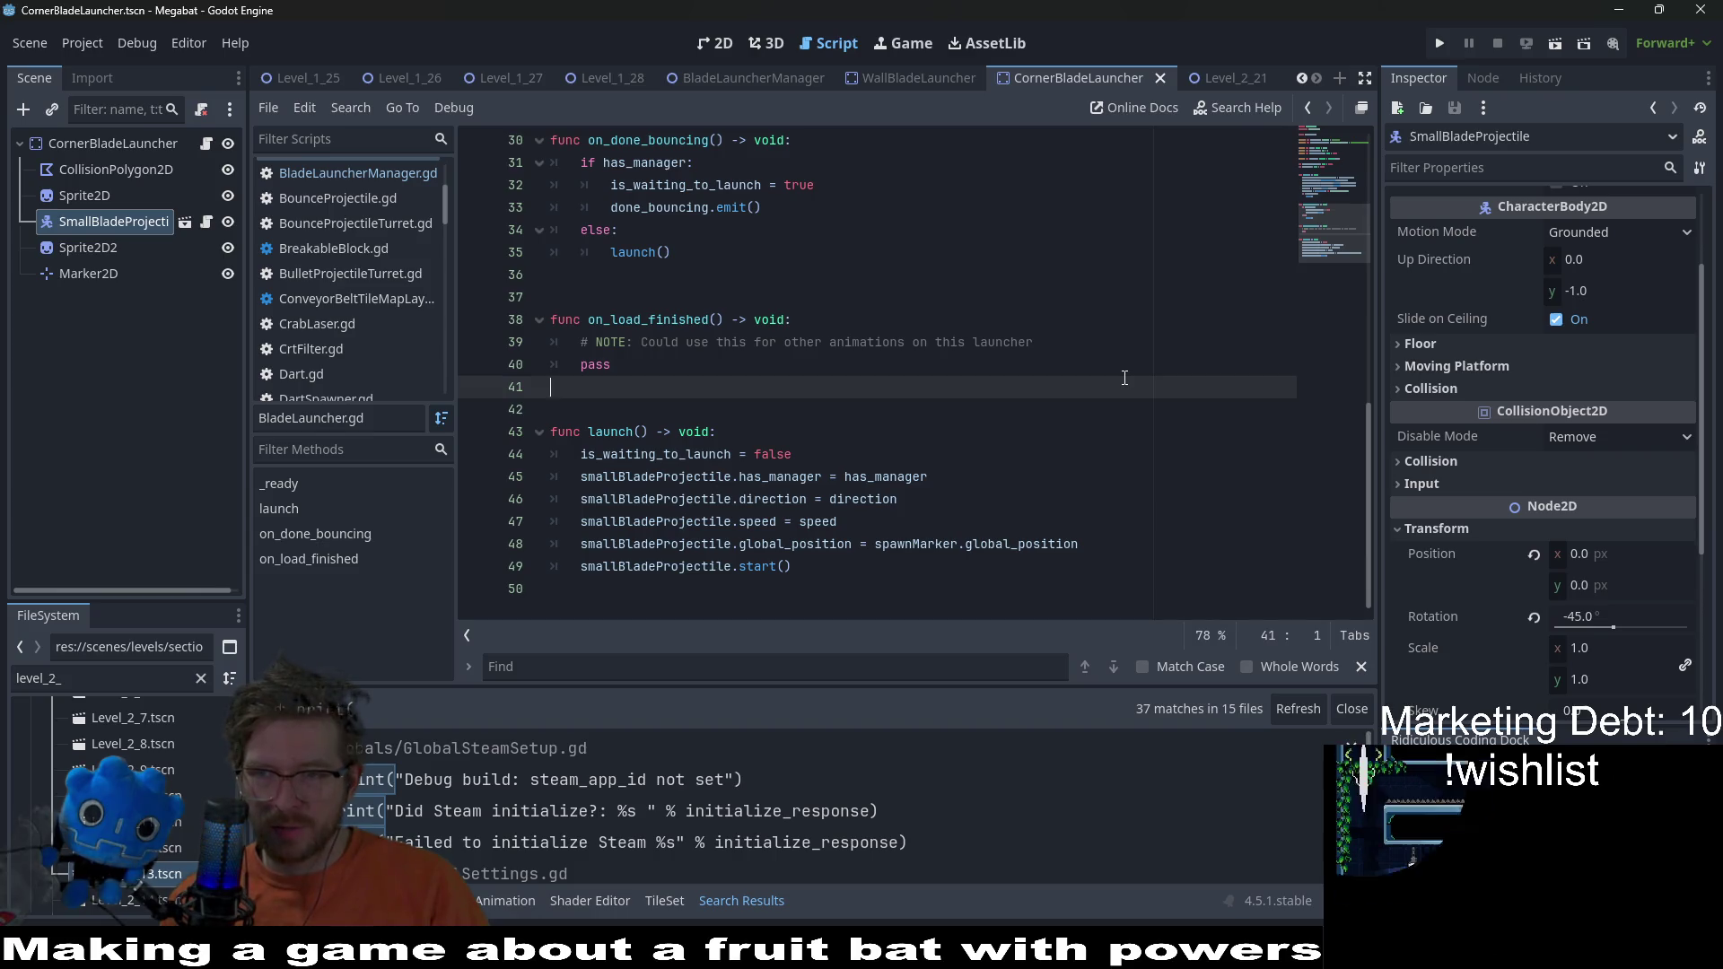
click(966, 453)
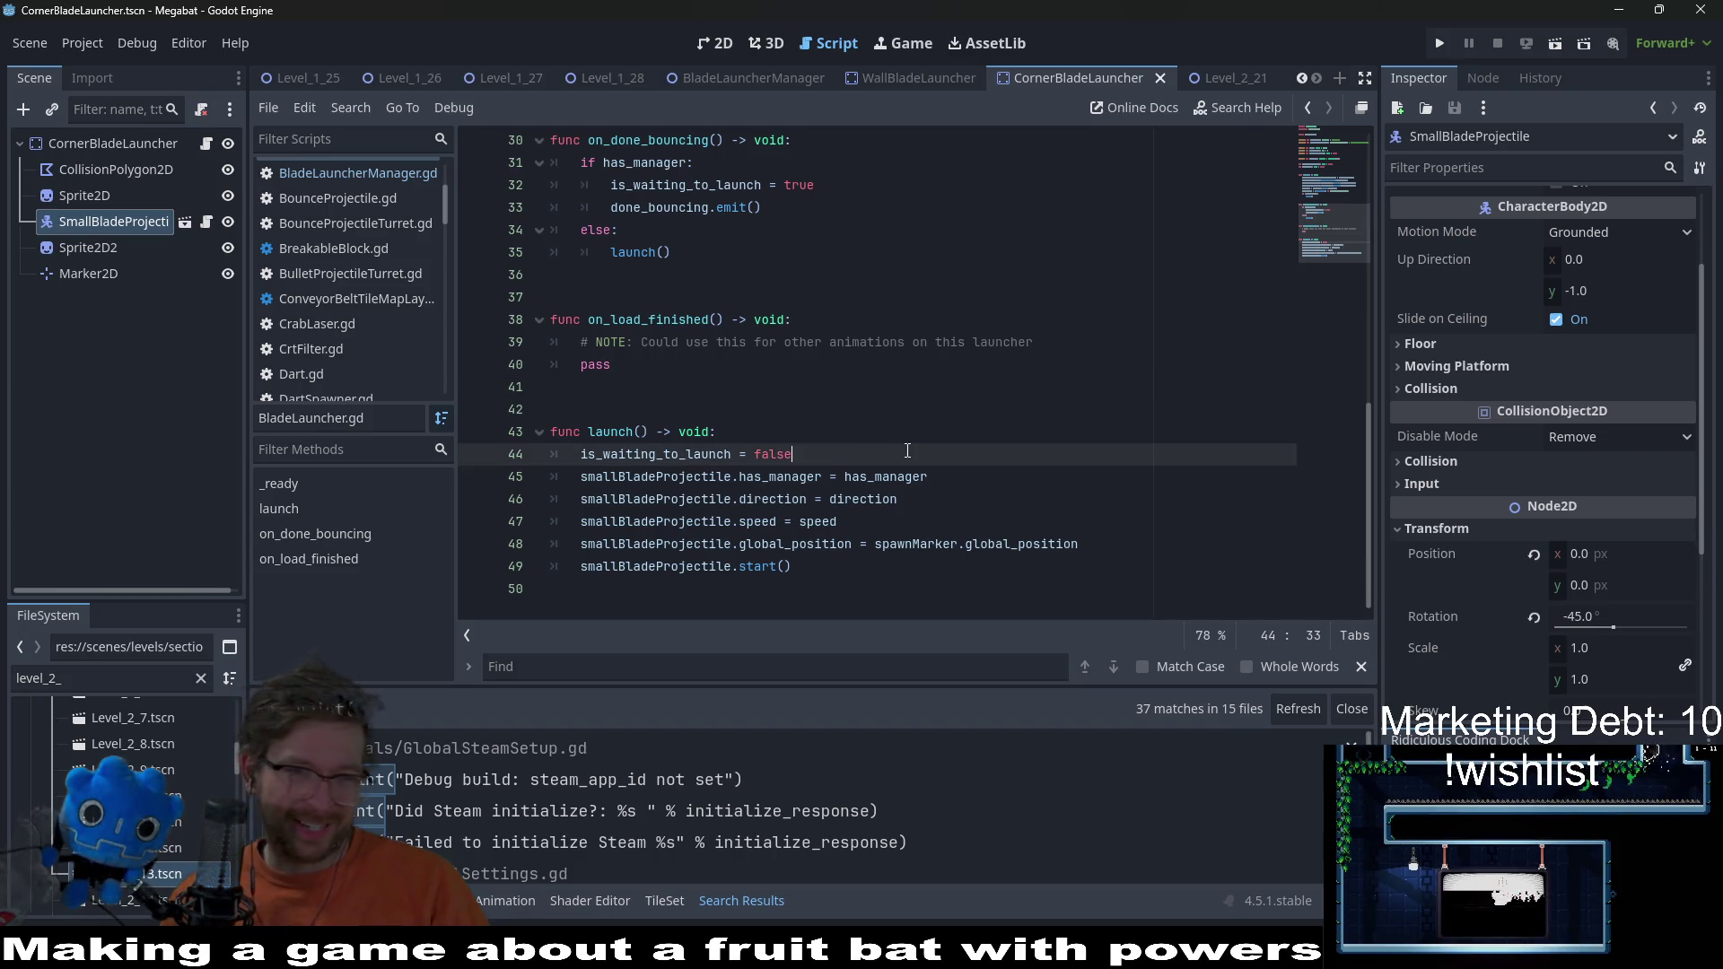
click(1058, 544)
click(1106, 545)
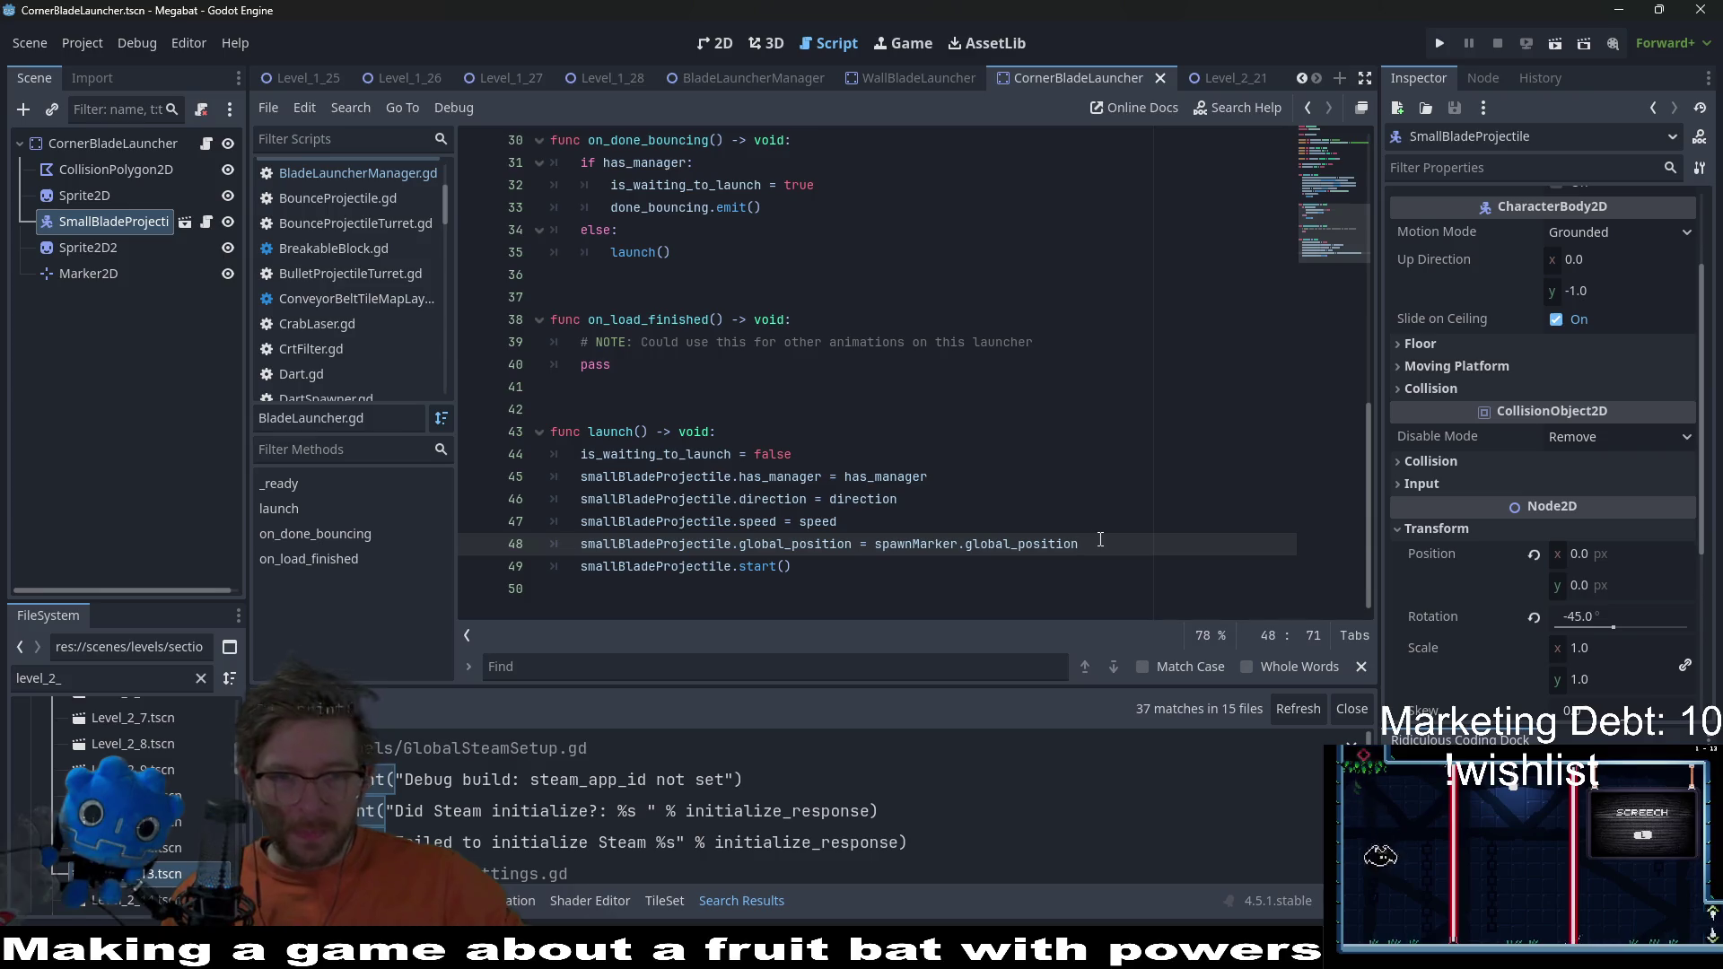
key(Down)
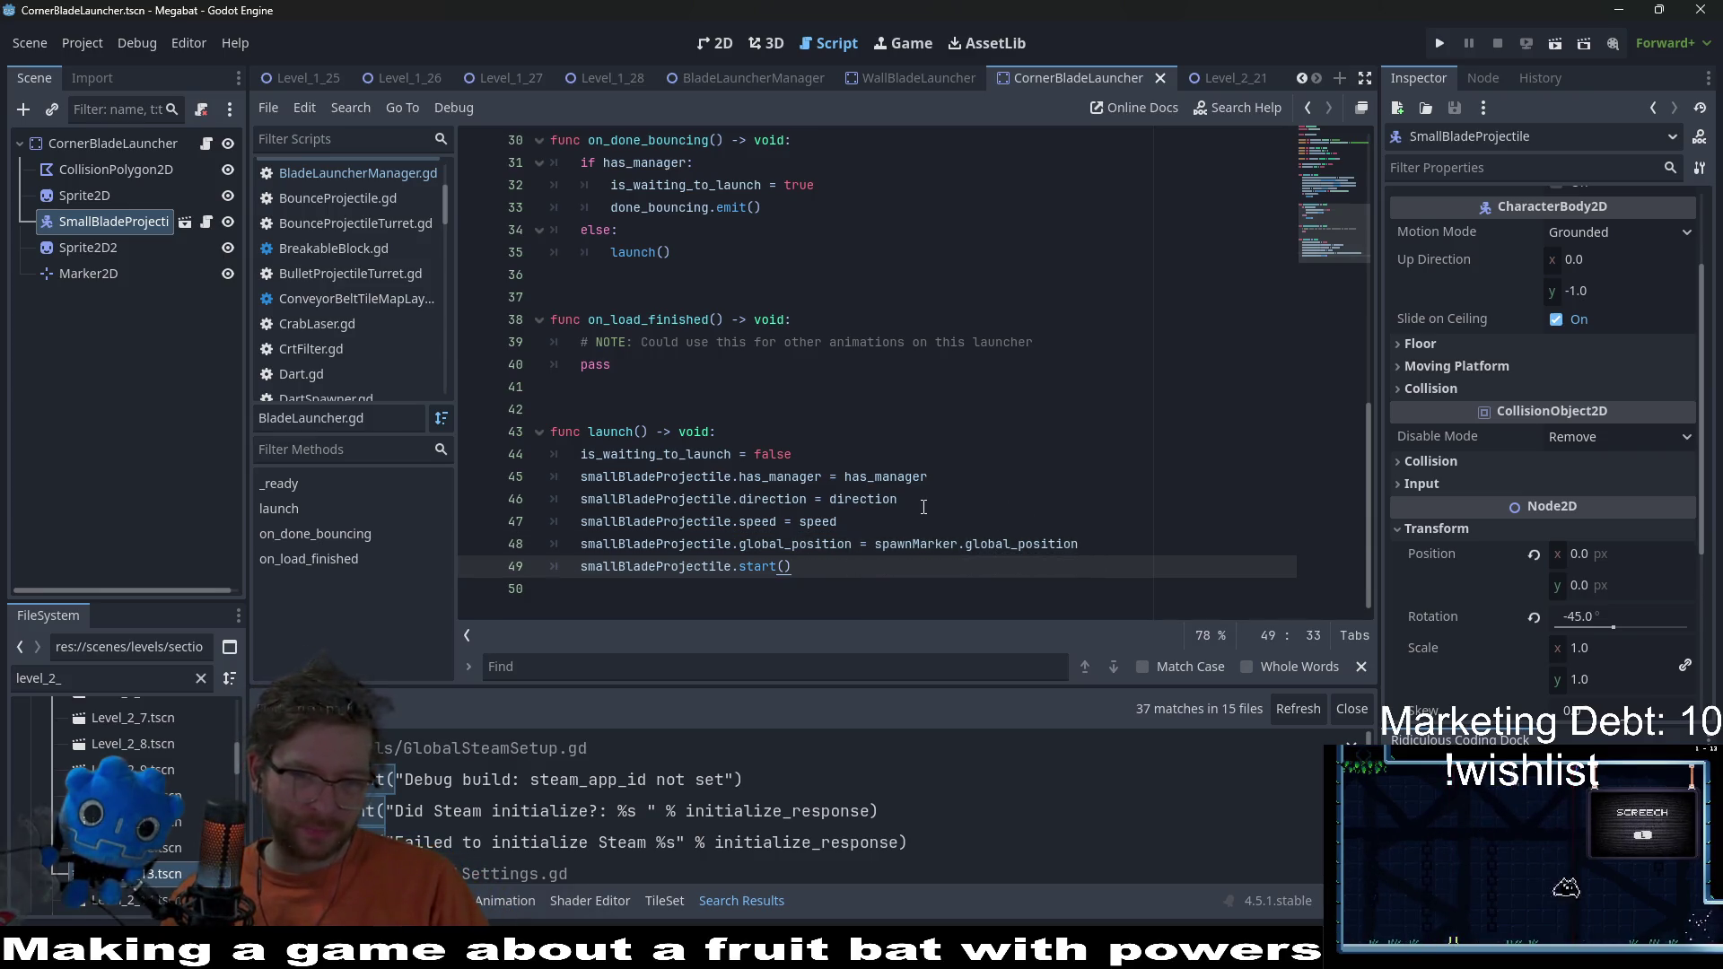
scroll(929, 507, up, 4)
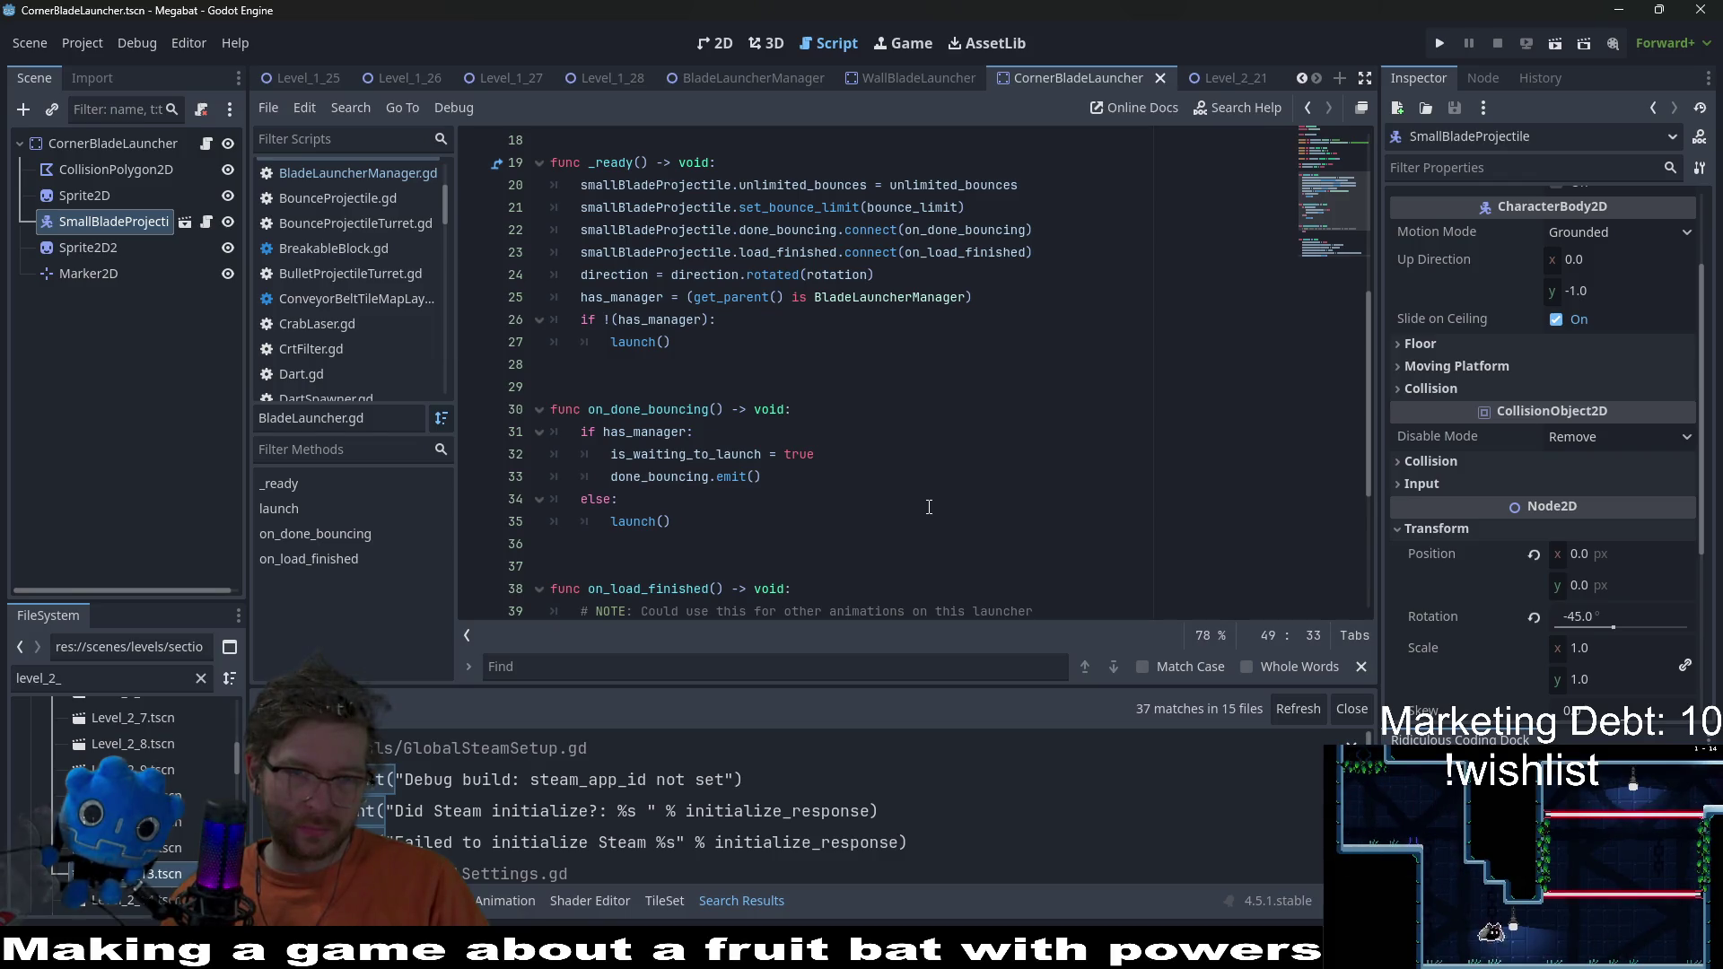
scroll(929, 507, up, 4)
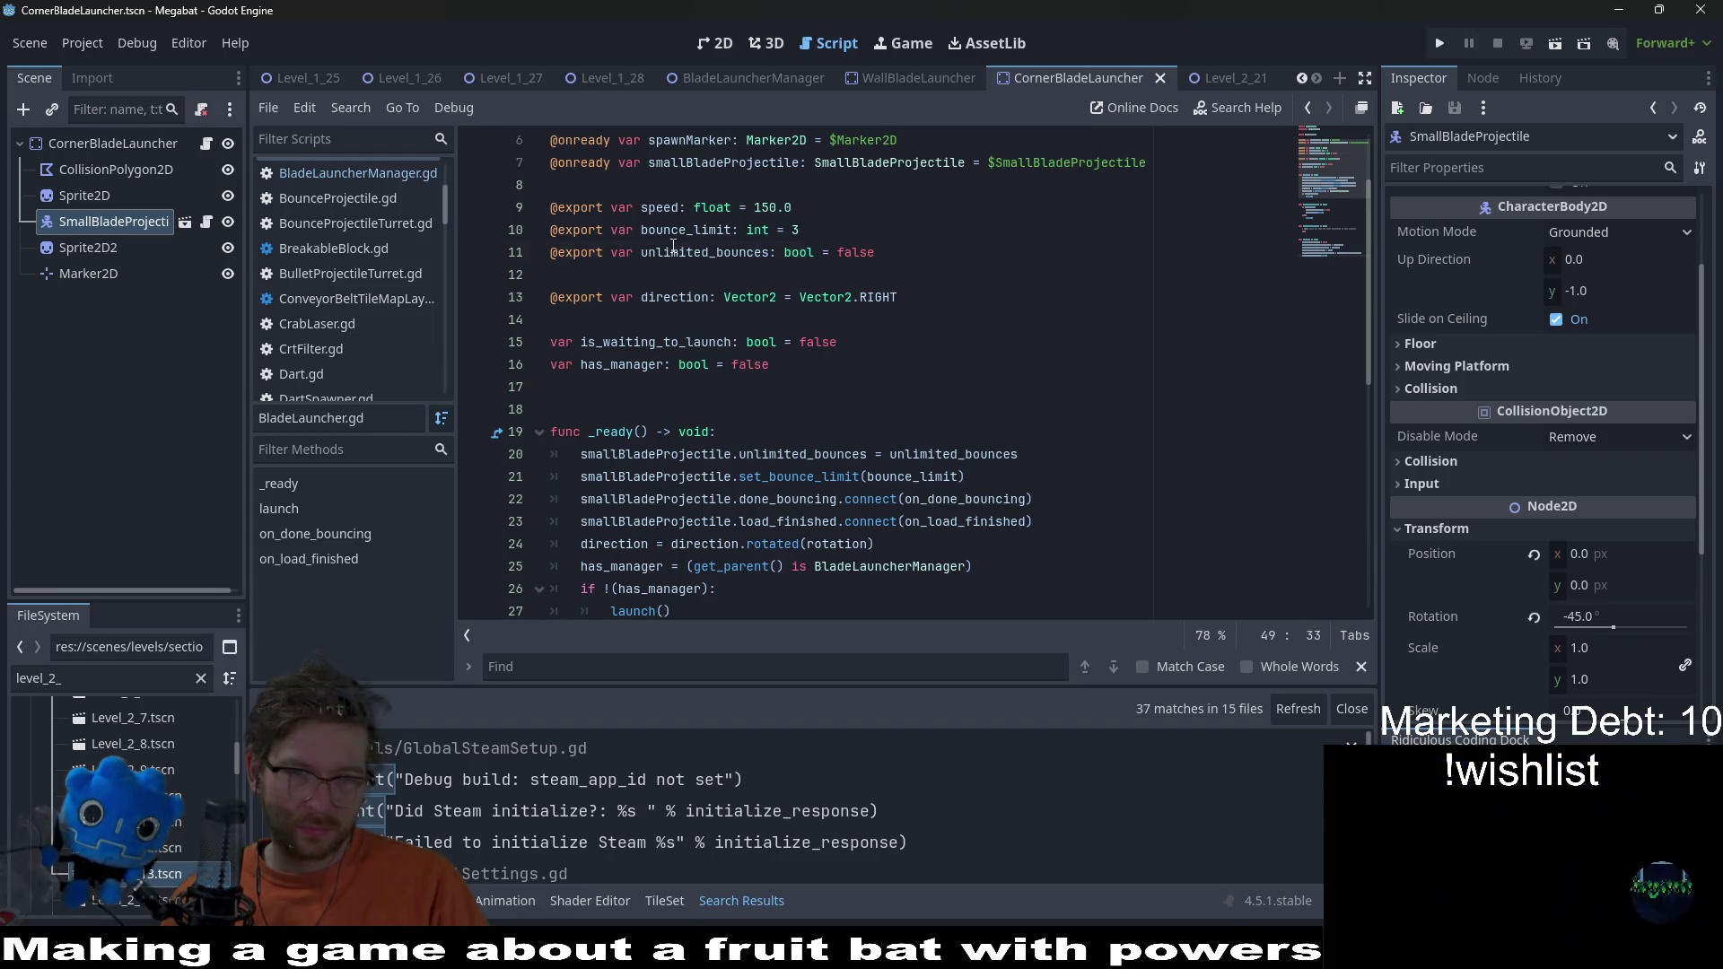
double_click(705, 252)
scroll(882, 340, down, 6)
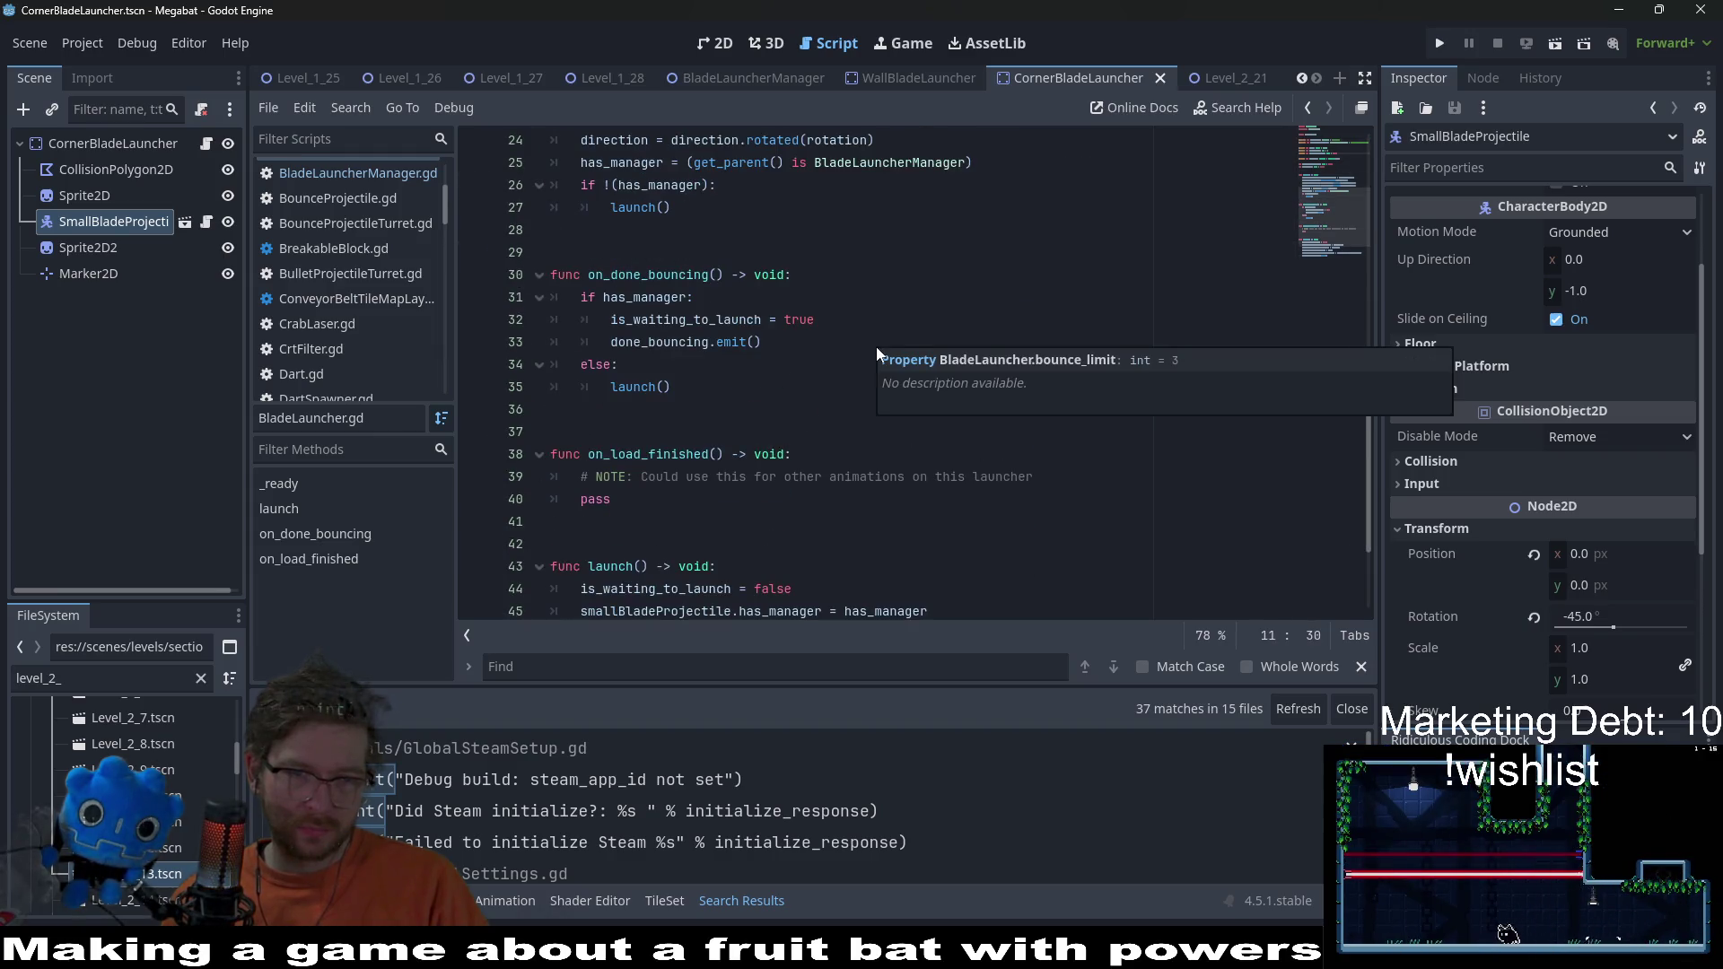
scroll(863, 521, down, 2)
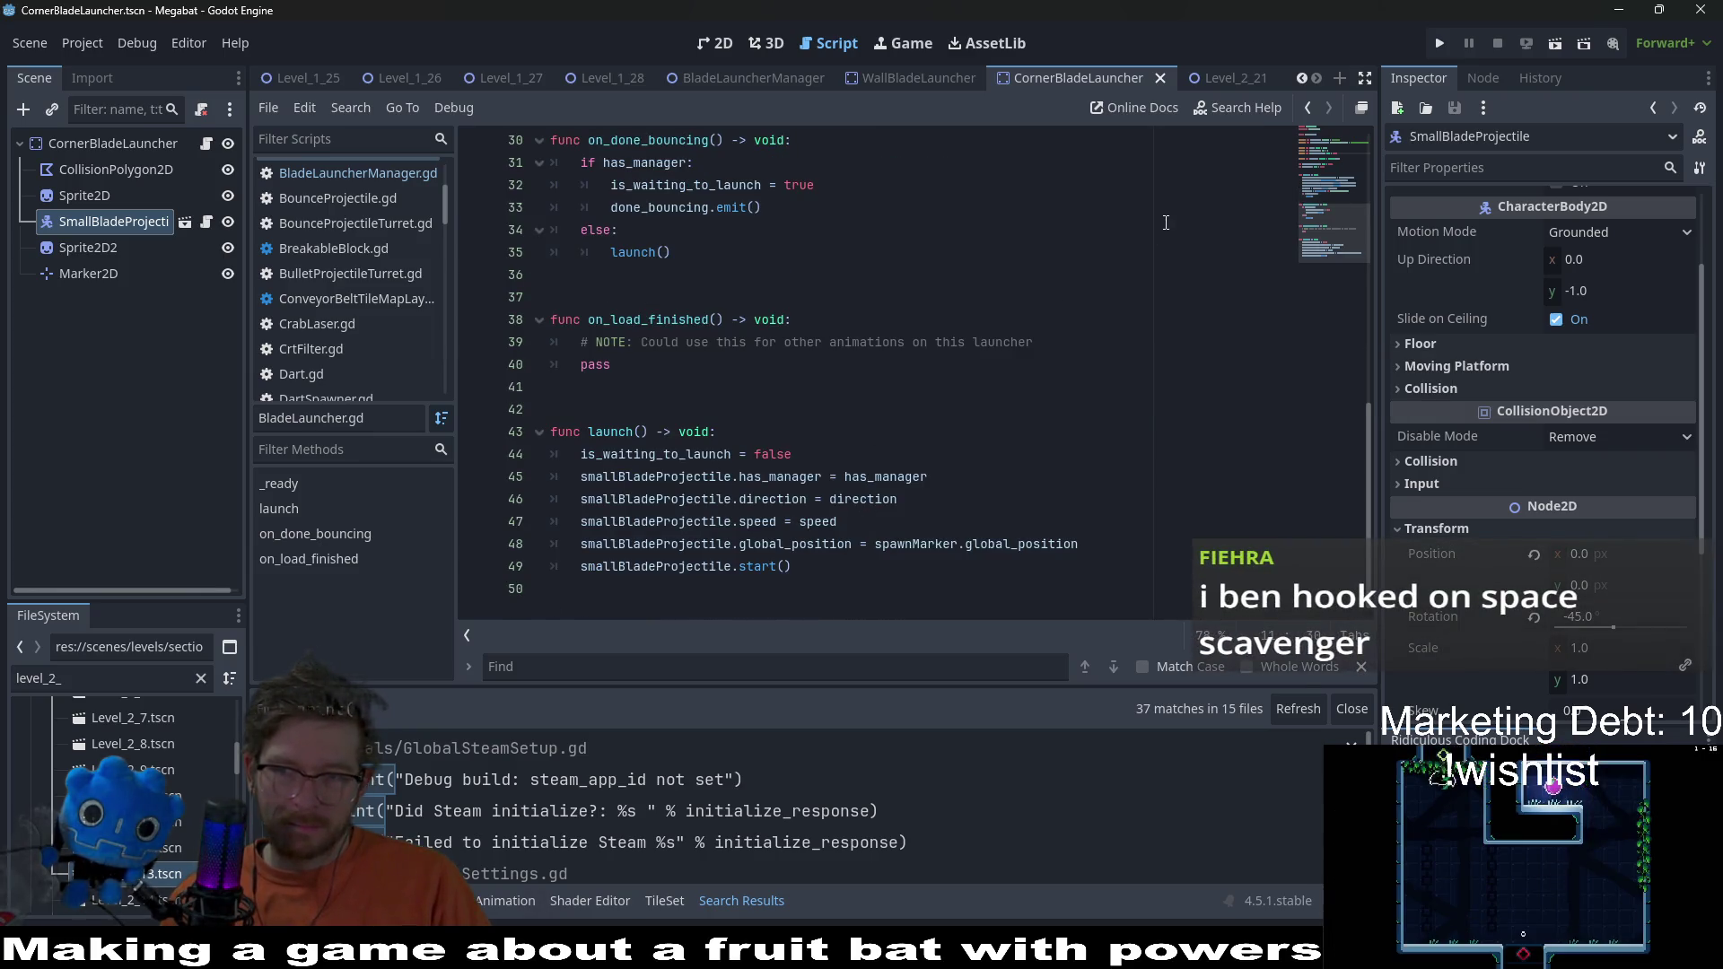
- Inspect the has_manager, direction, speed and global_position lines, then jump to the projectile's start() definition
click(879, 455)
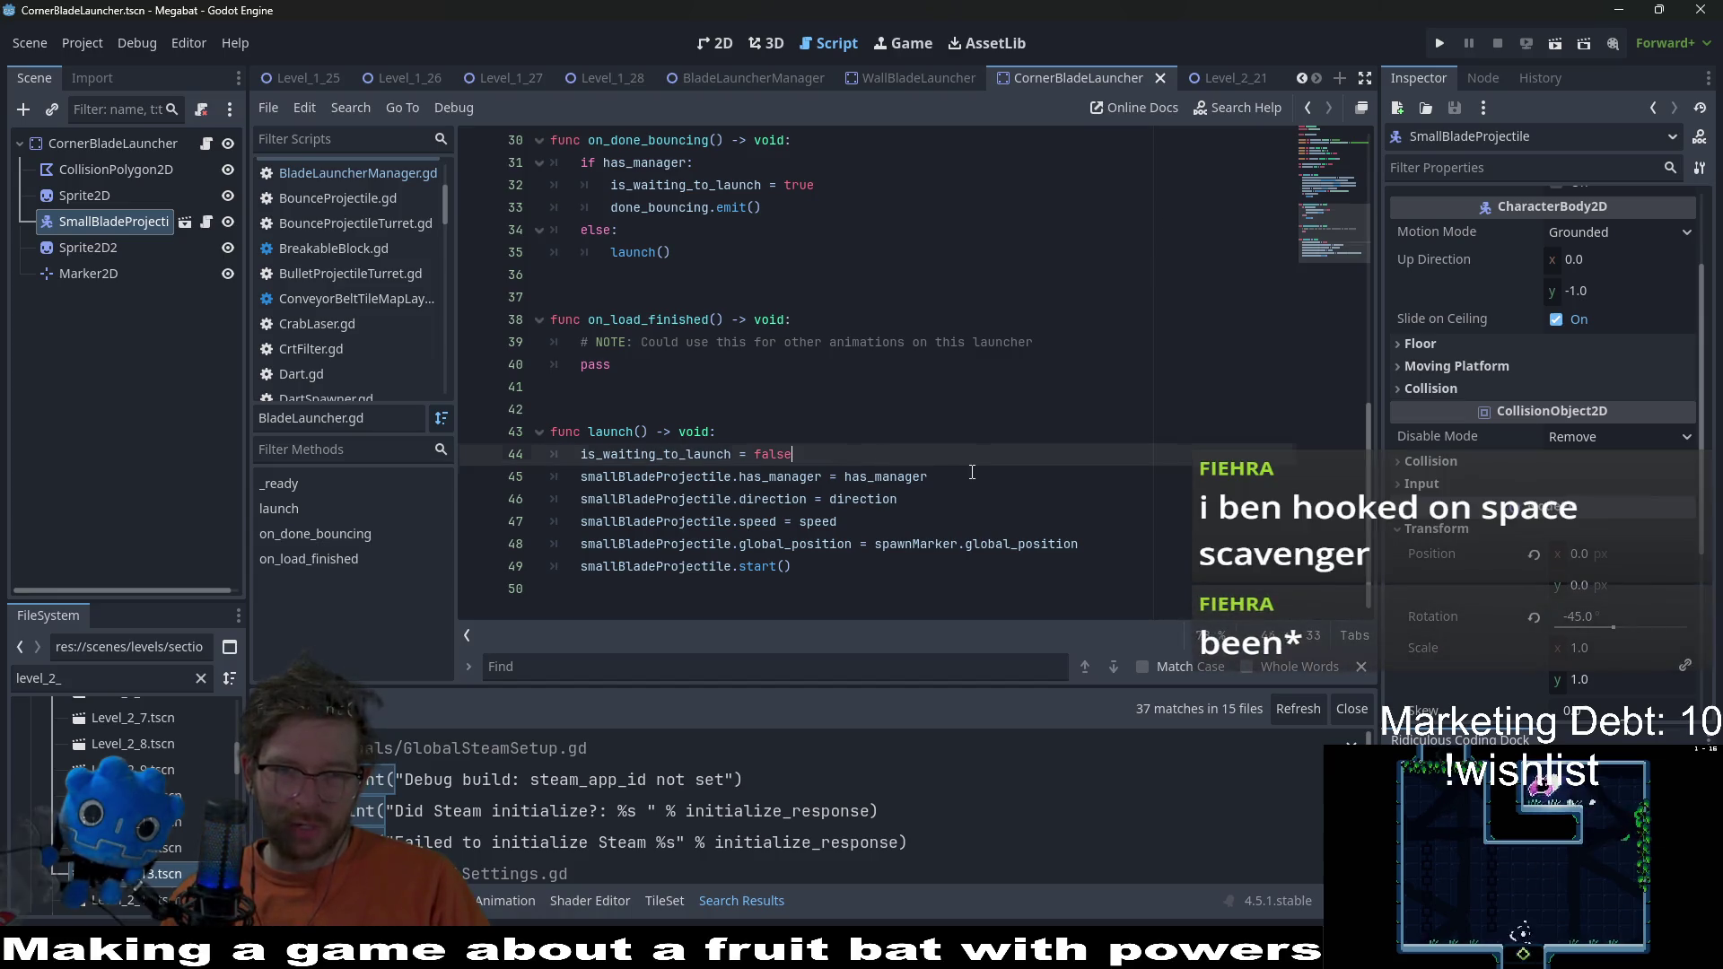
click(978, 478)
click(1094, 589)
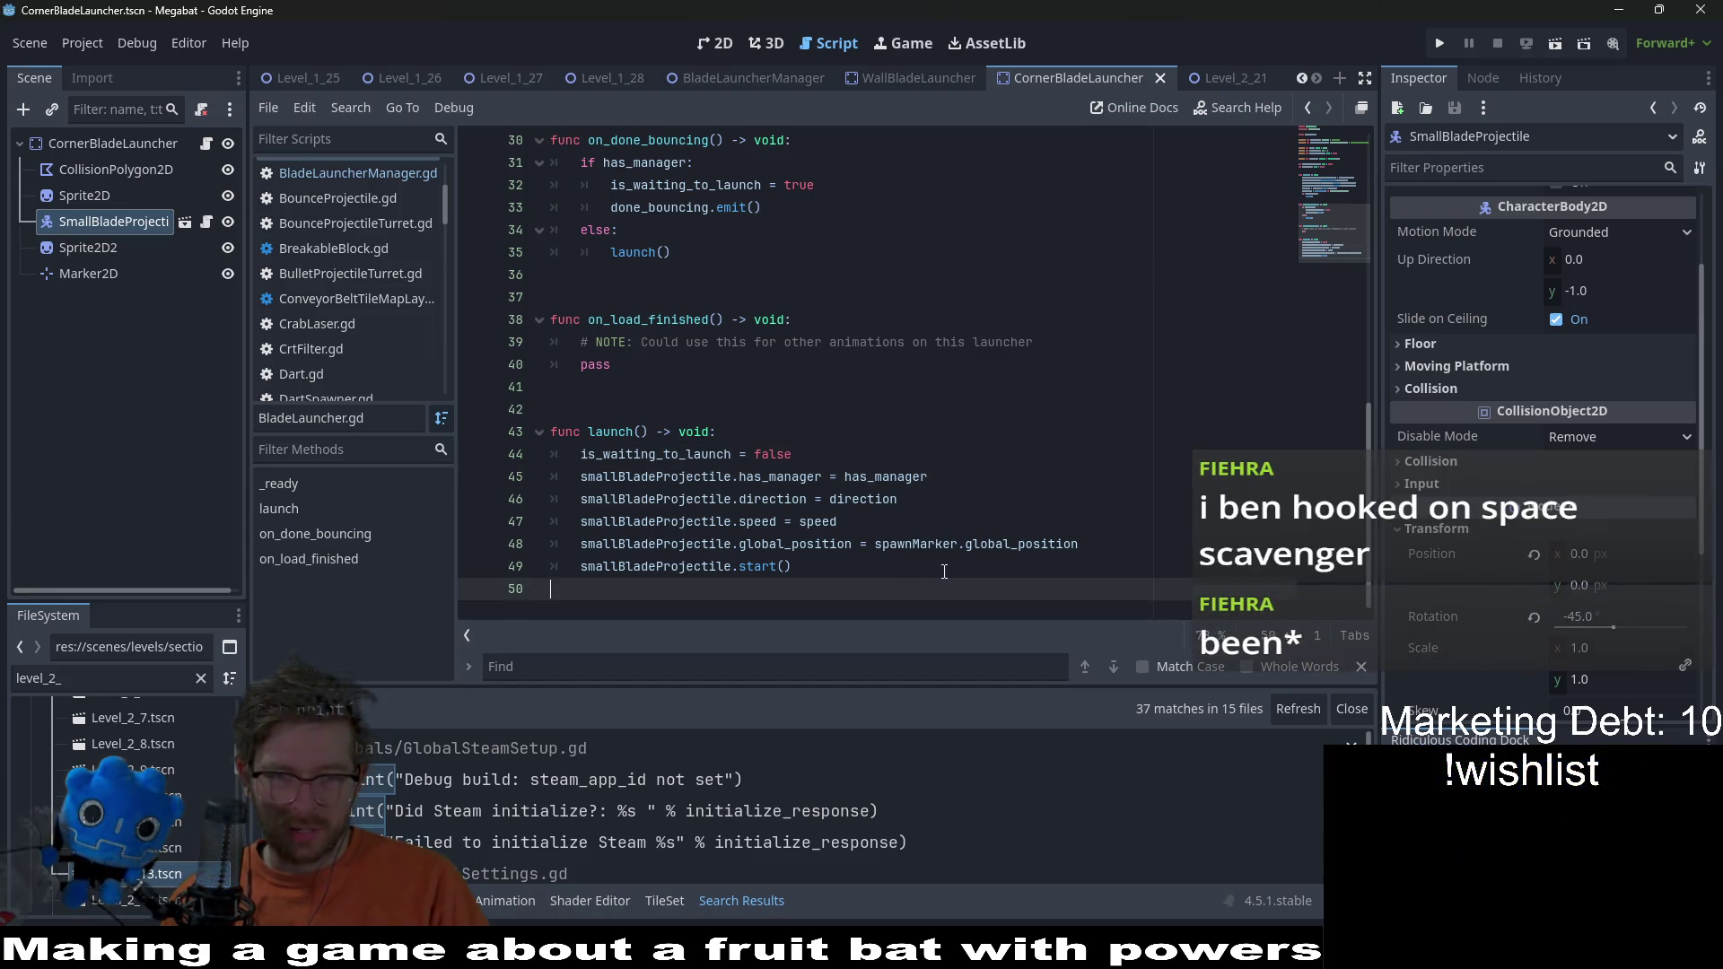
click(1155, 570)
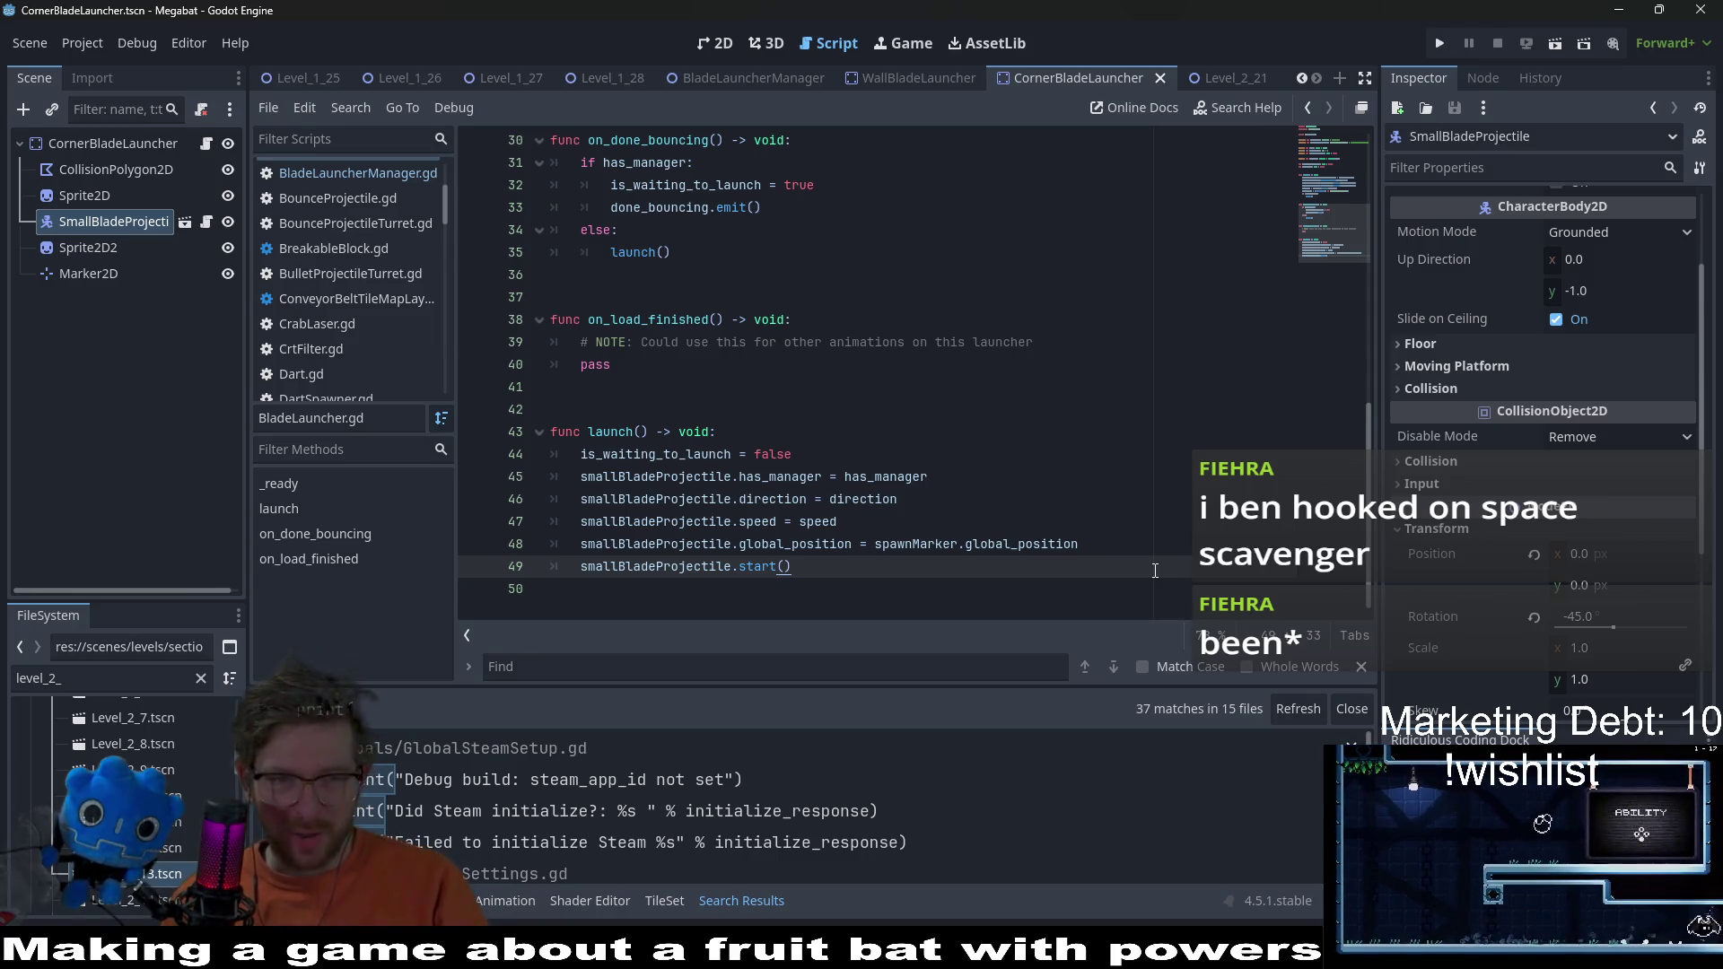
click(967, 544)
click(928, 522)
click(948, 502)
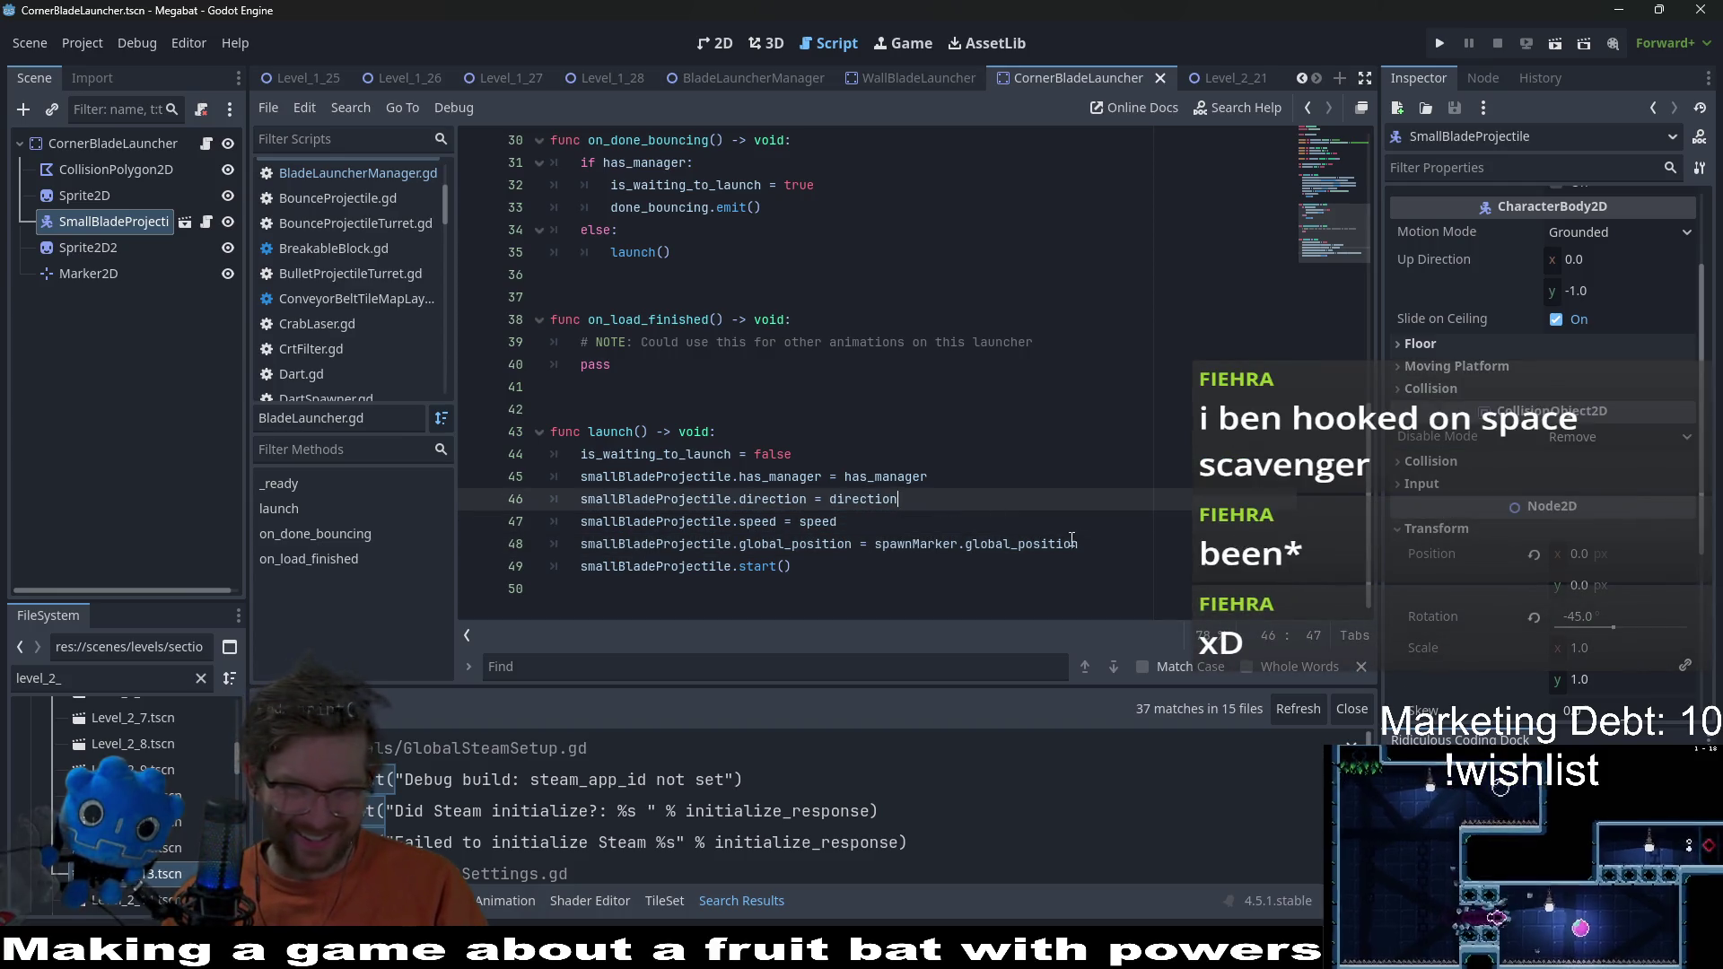
click(1032, 522)
click(1090, 548)
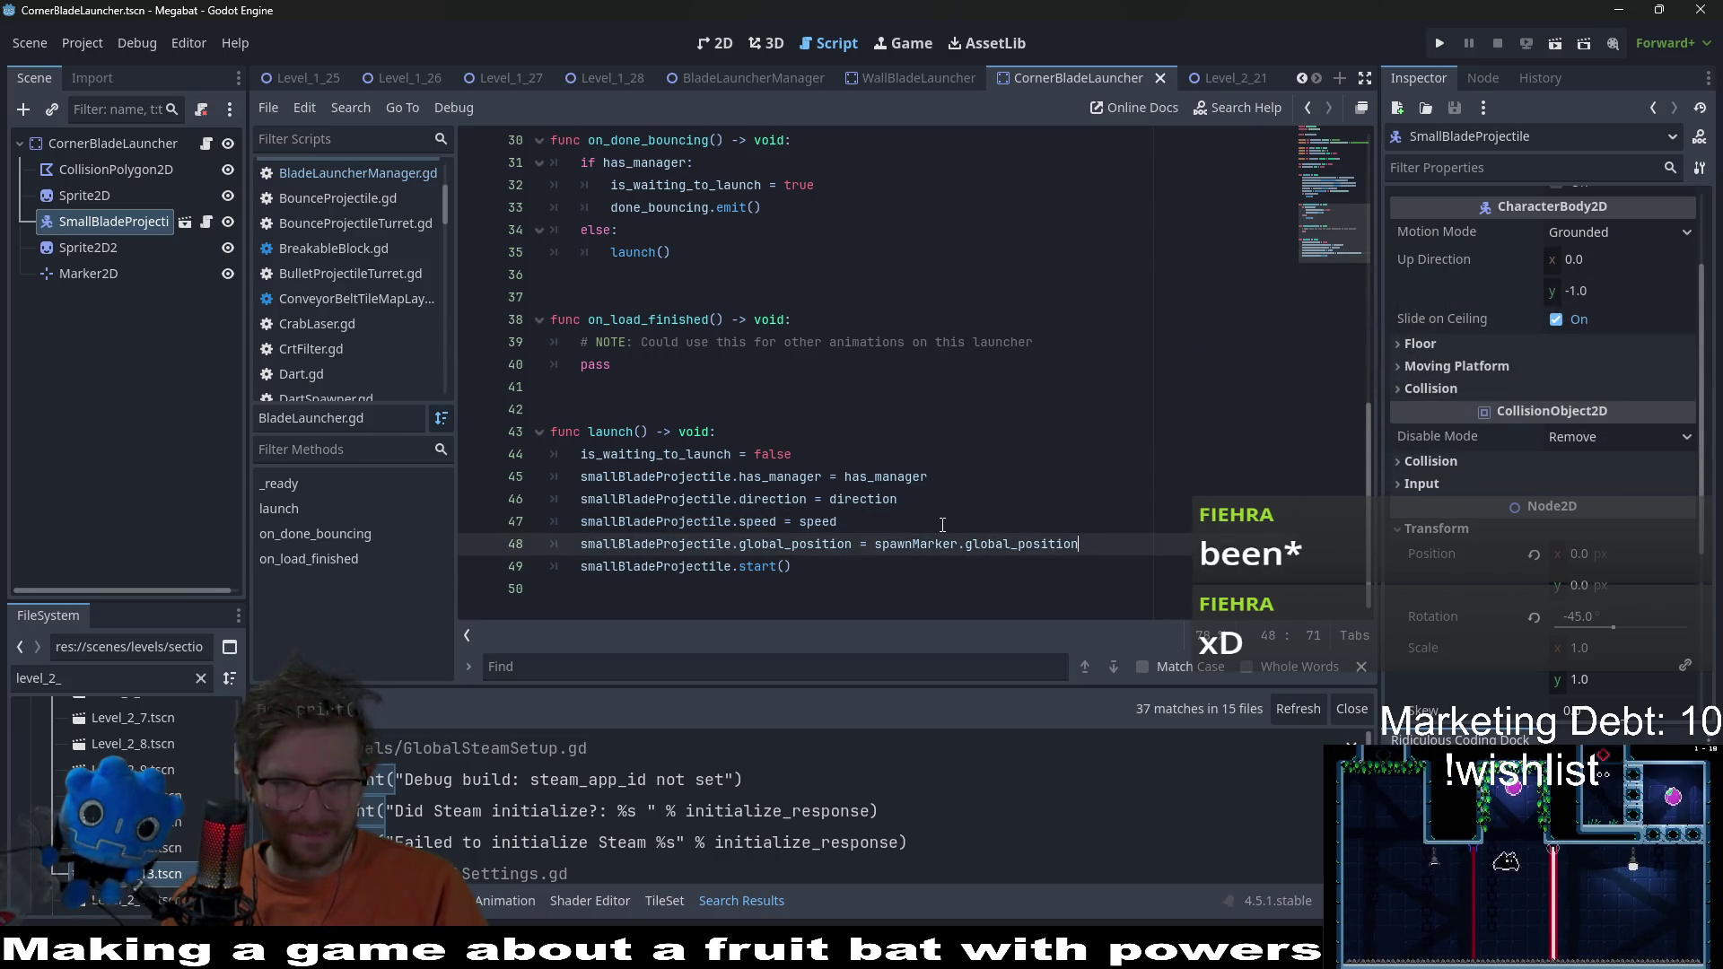
click(808, 546)
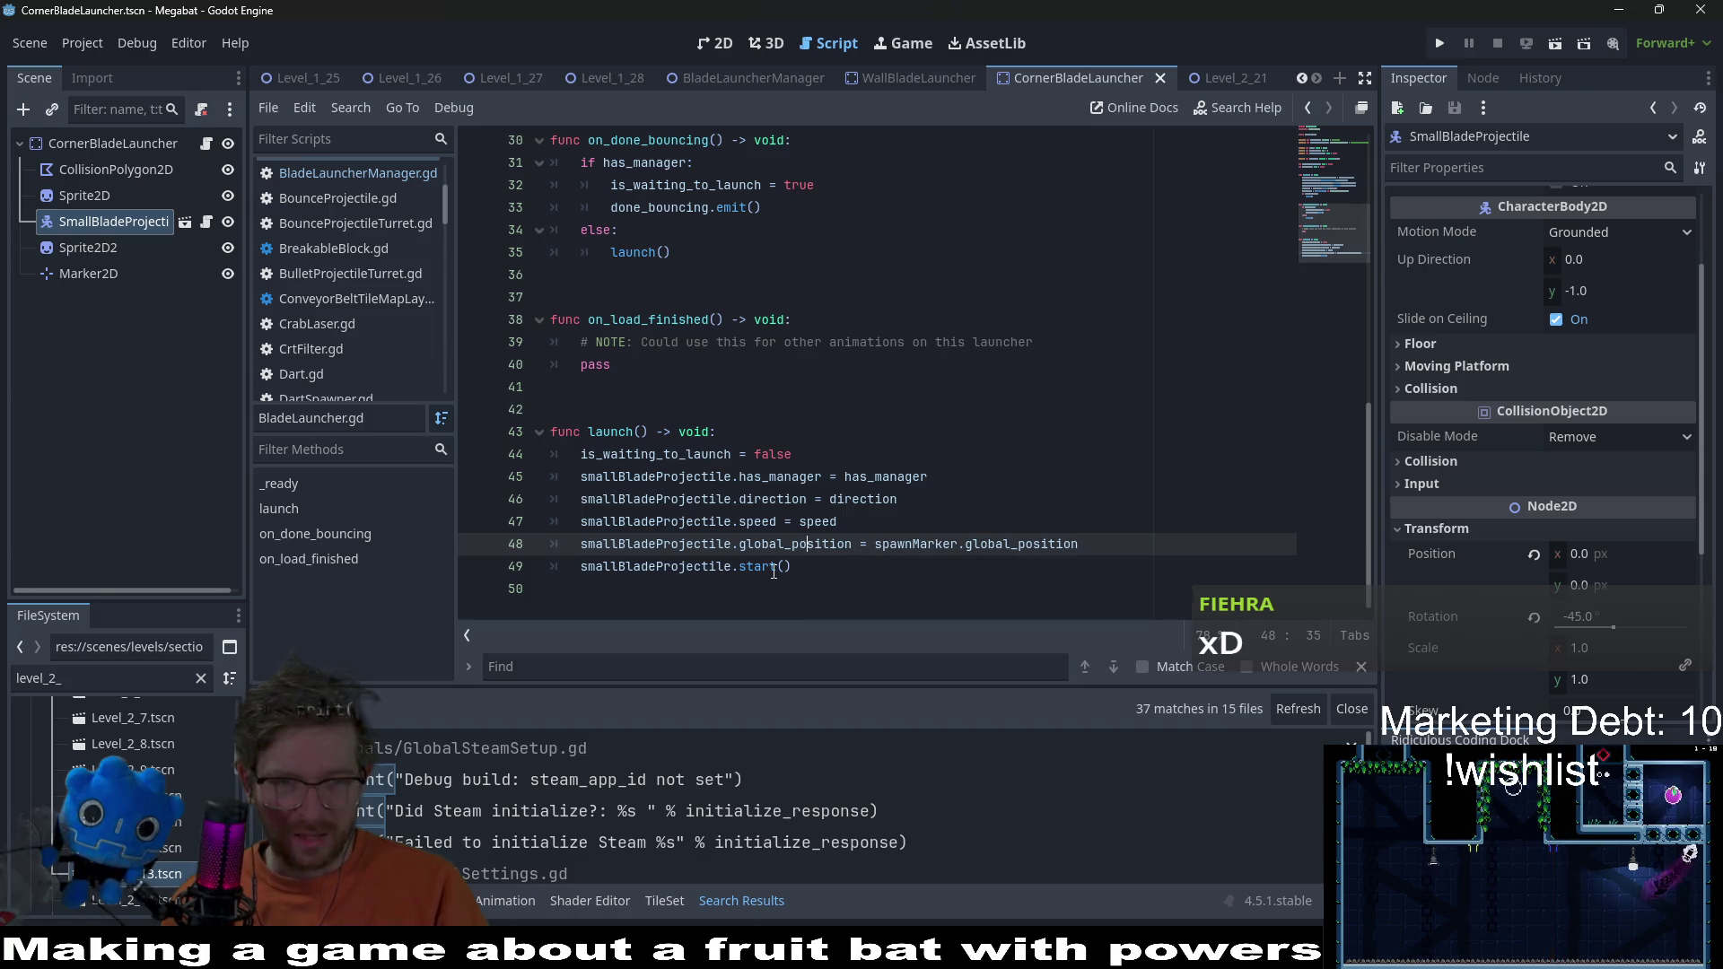
ctrl+click(773, 567)
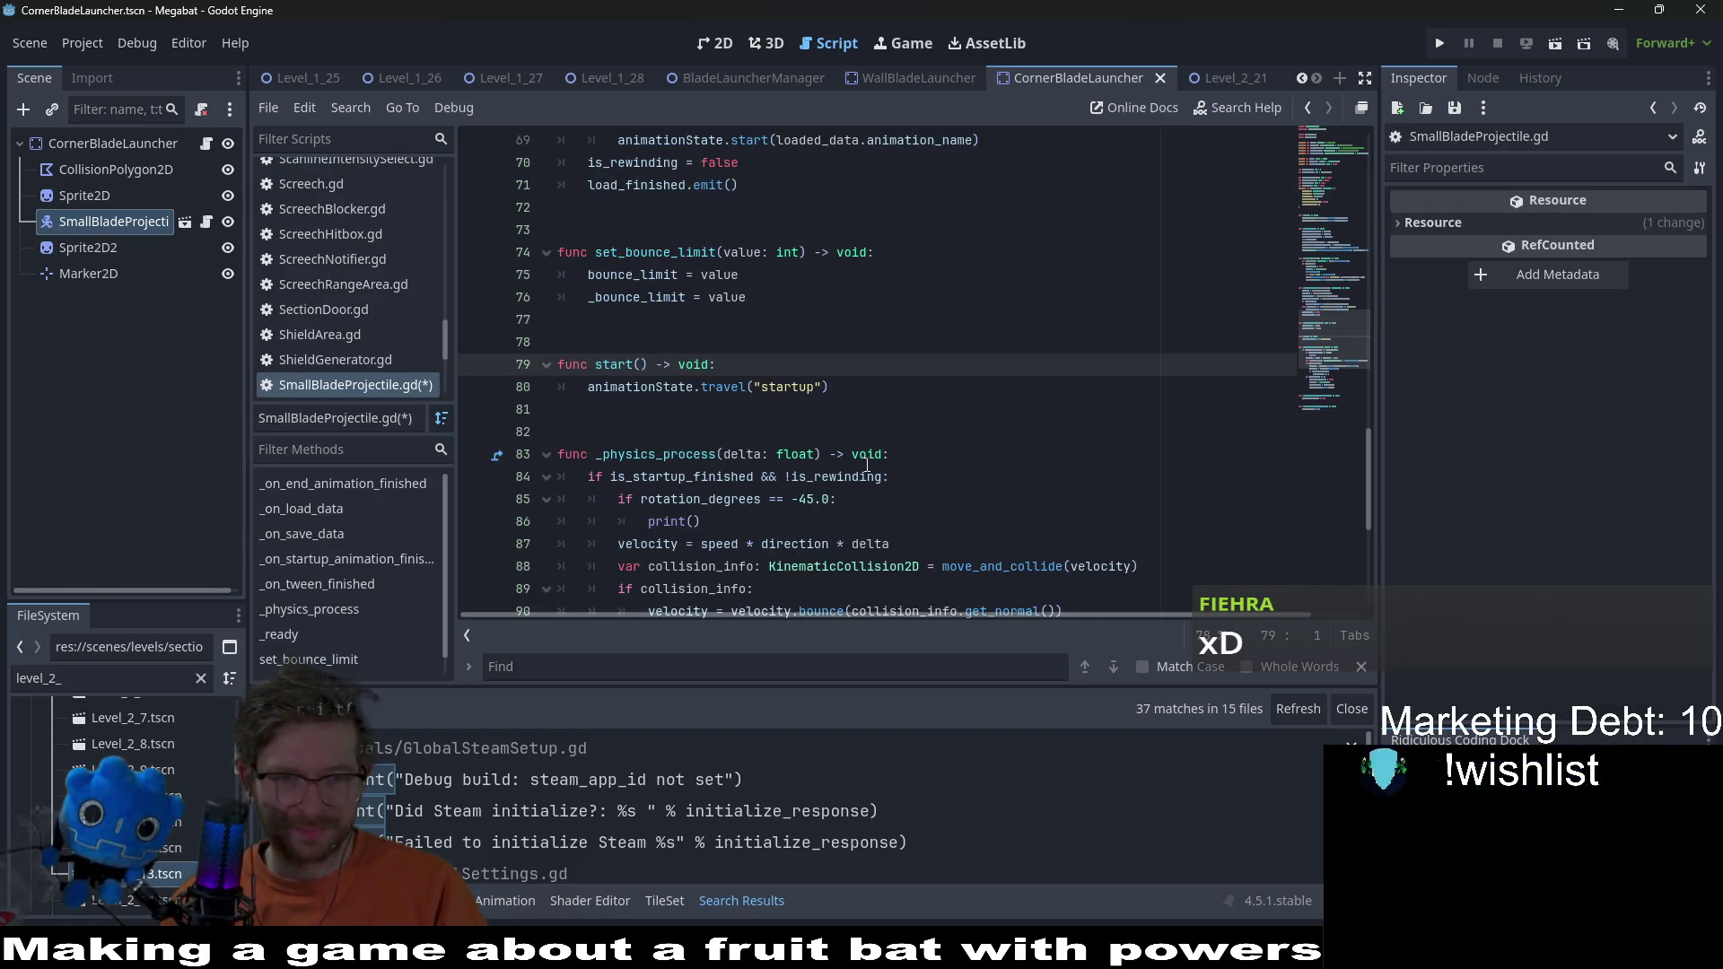
- Turn the empty print into print("direction: ", direction) under the -45 rotation check
scroll(867, 464, down, 3)
click(696, 319)
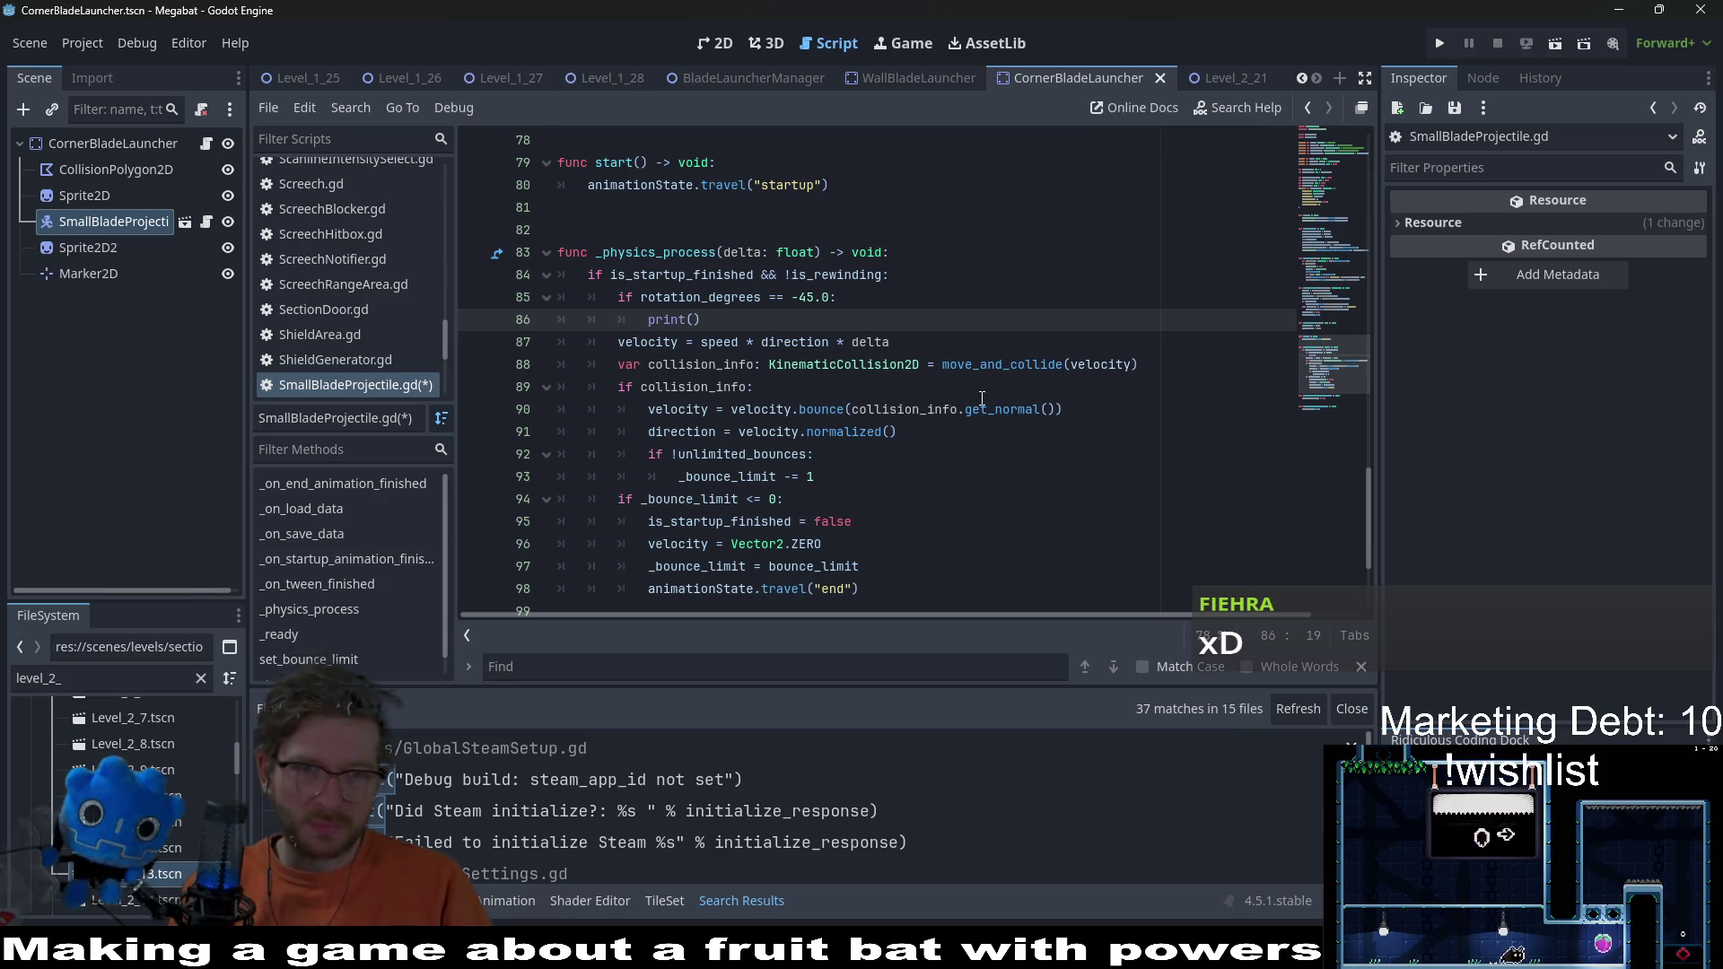
key(BackSpace)
key(BackSpace)
key(BackSpace)
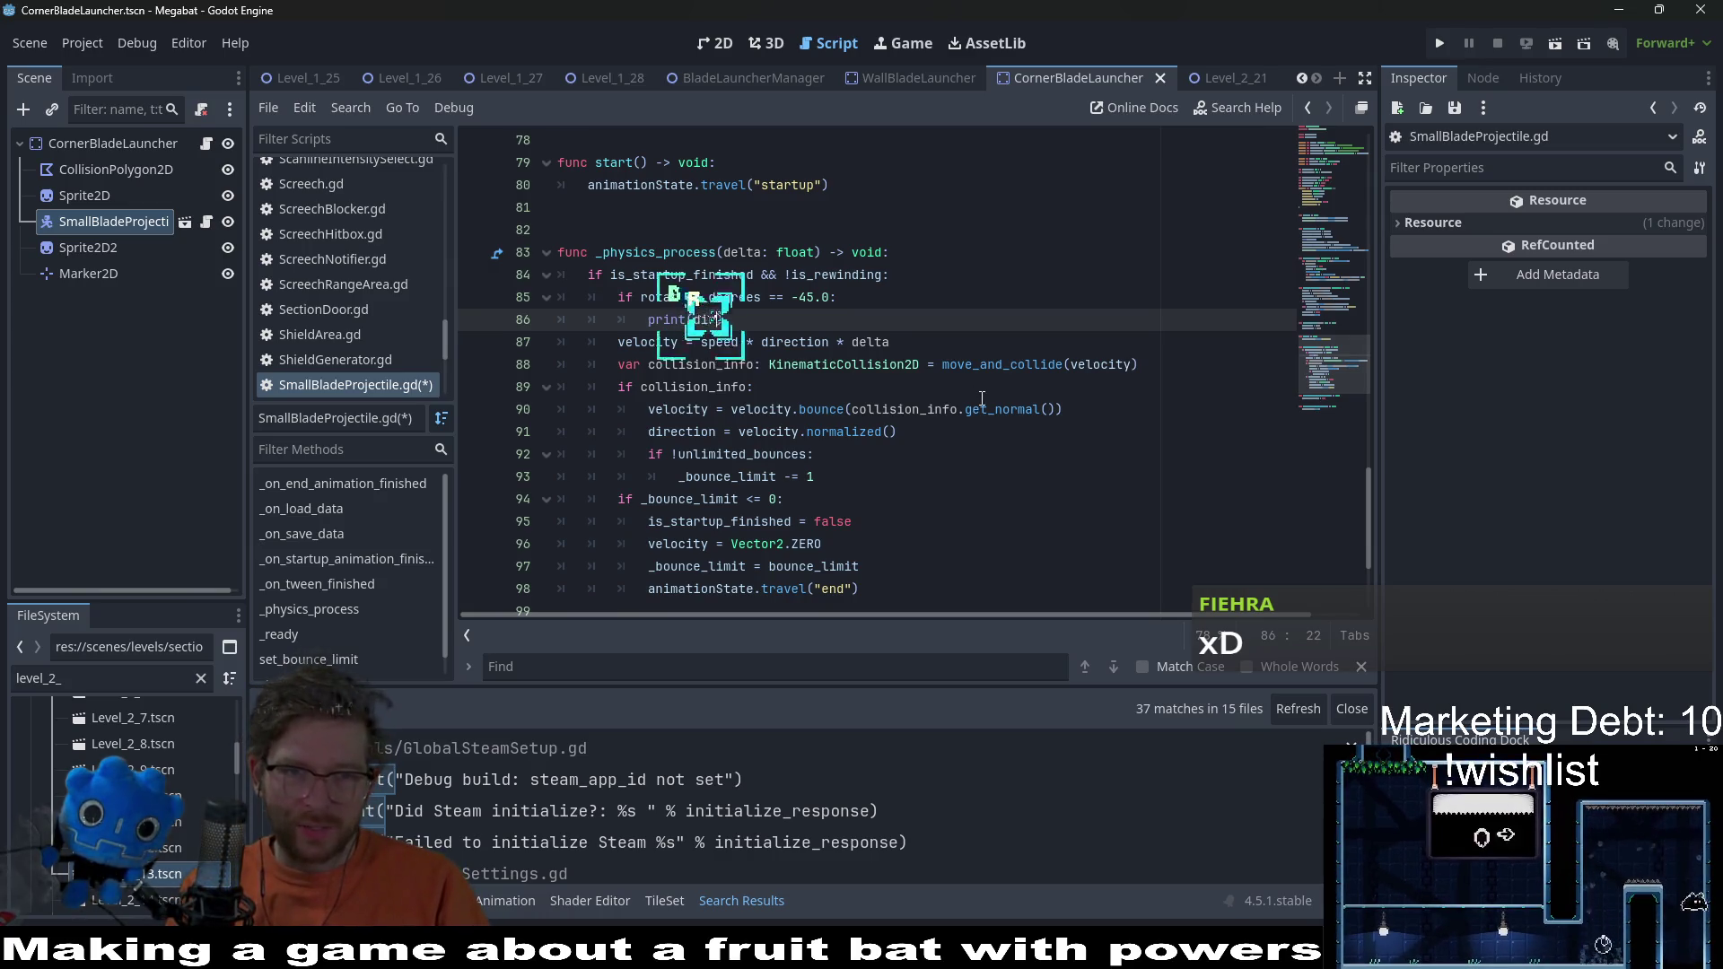
text(t("direction)
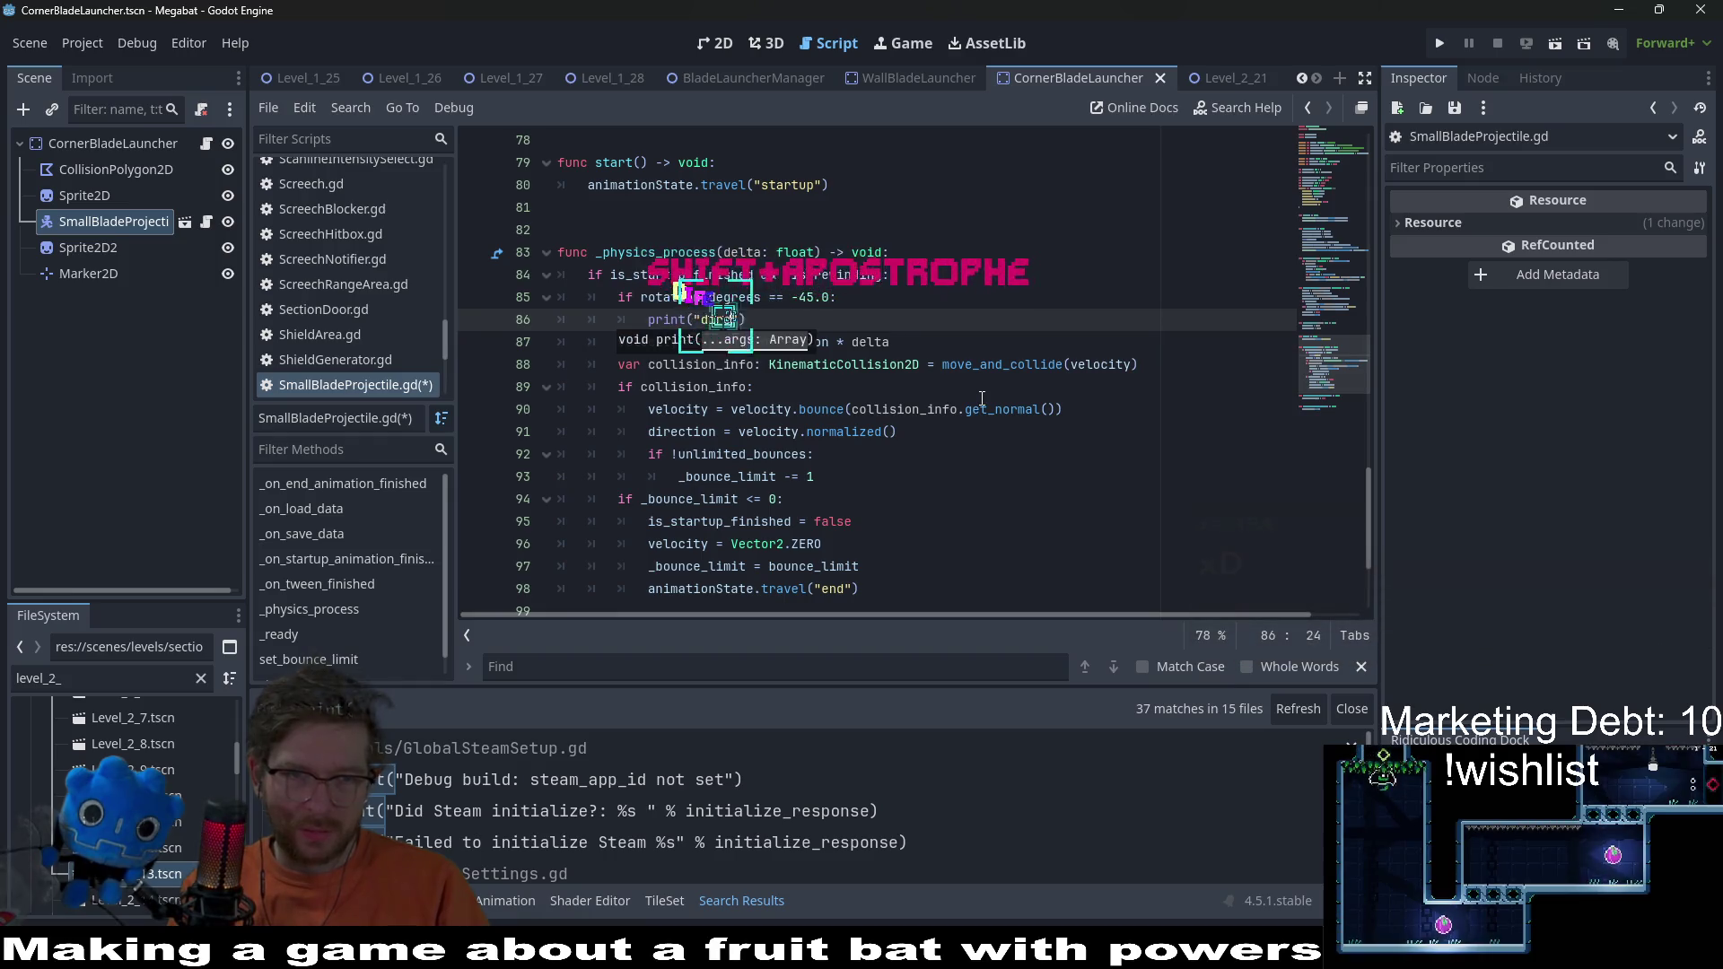
text("))
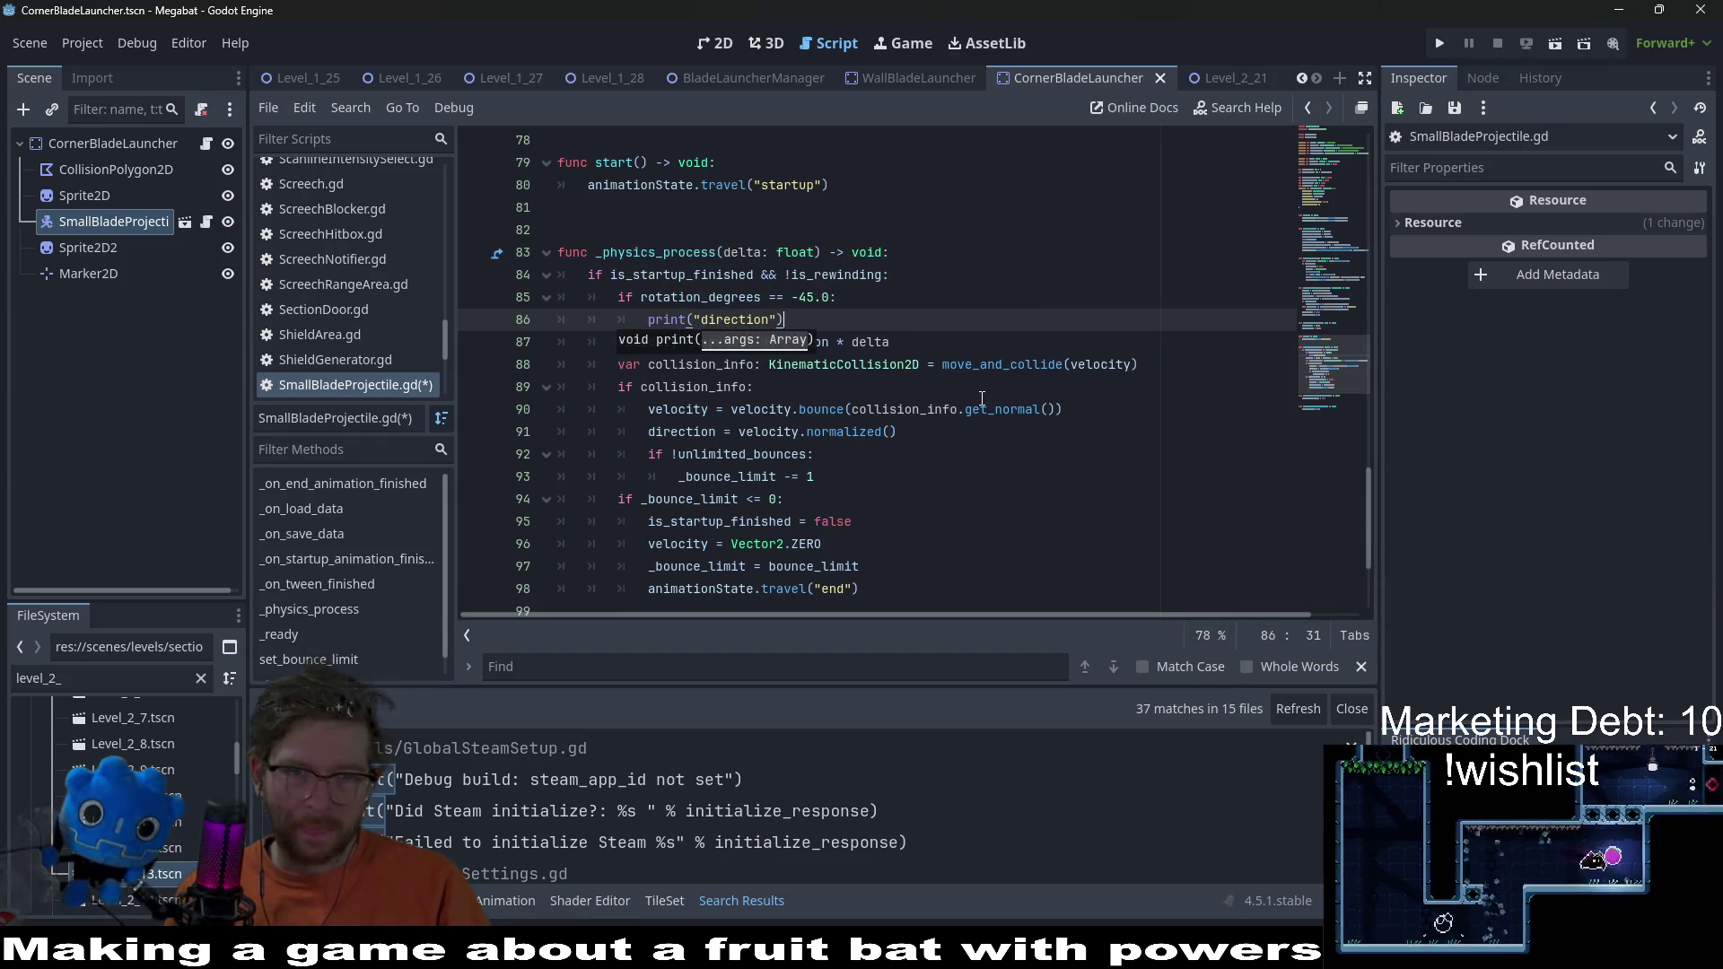
key(Return)
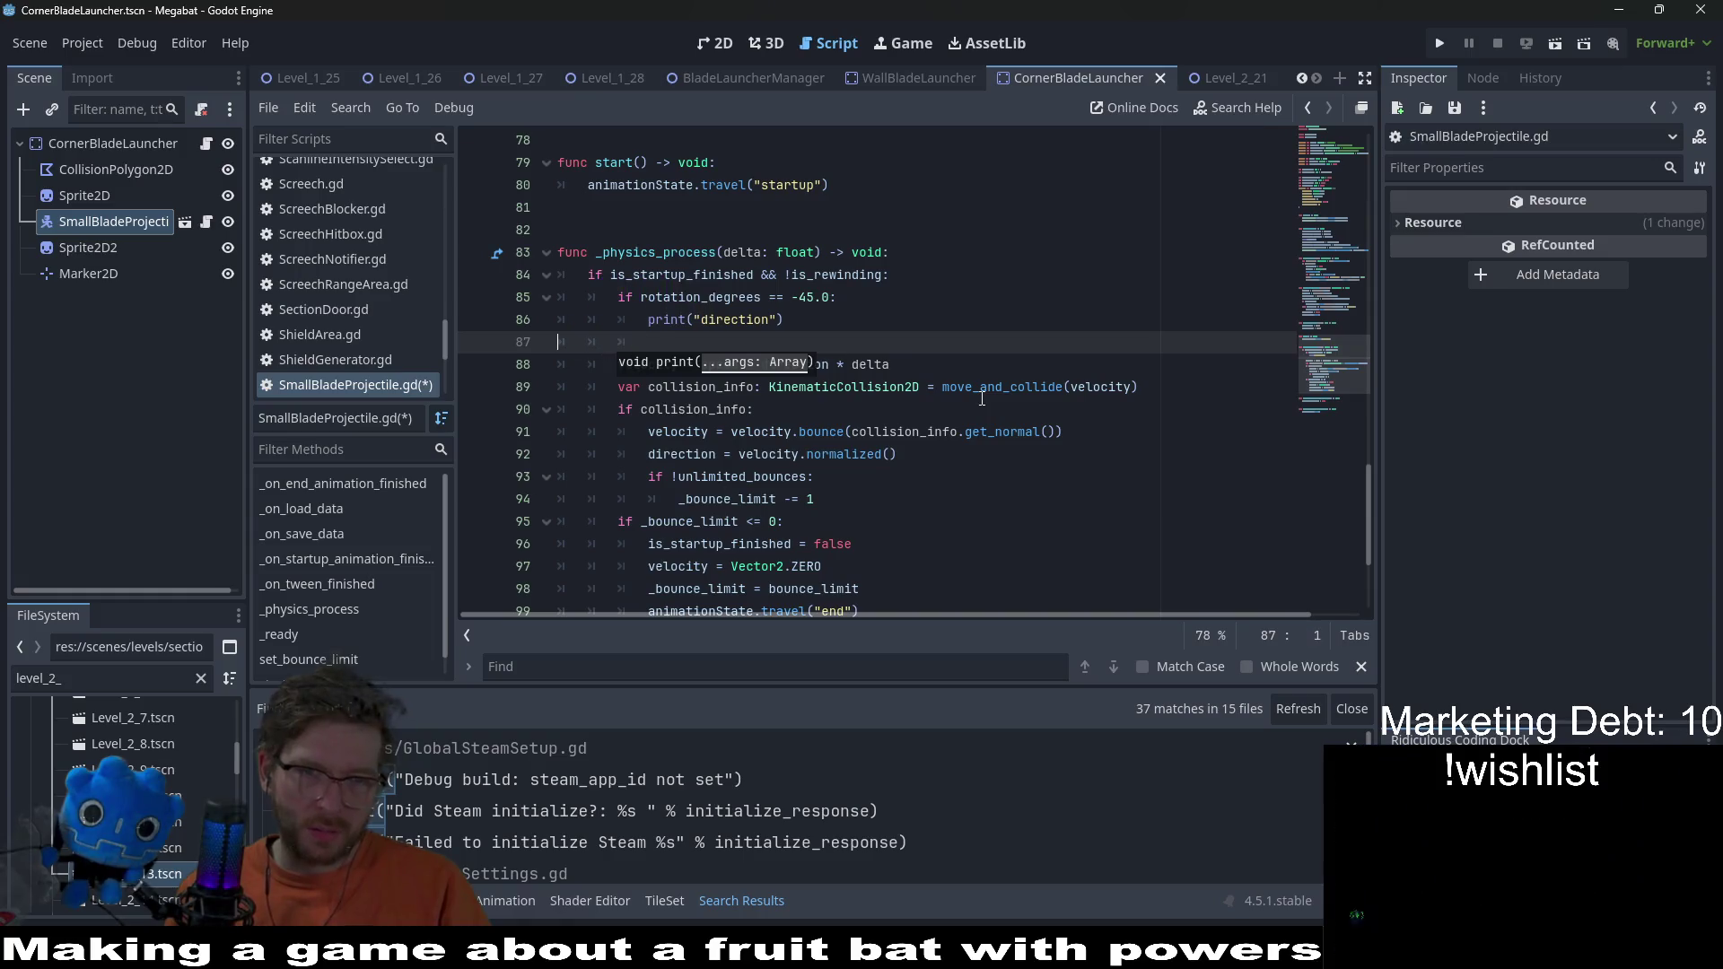
key(BackSpace)
key(Left)
key(Left)
text(: ", direction))
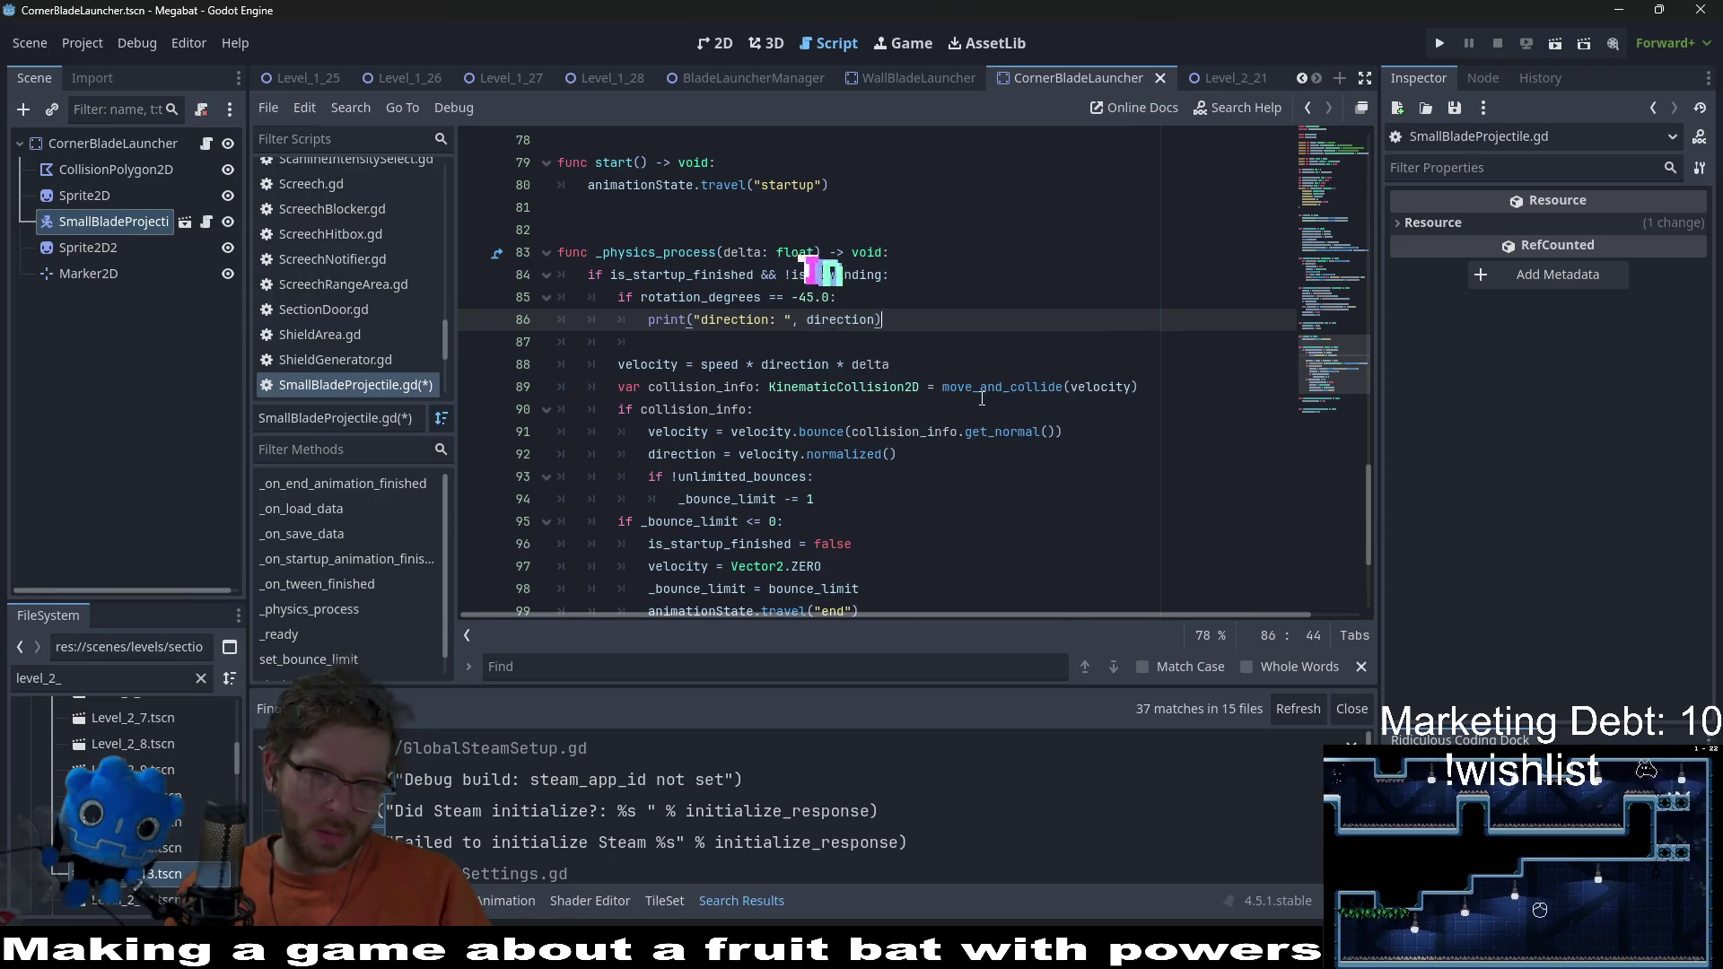
- Add a second print showing a velocity label and the velocity value
key(Return)
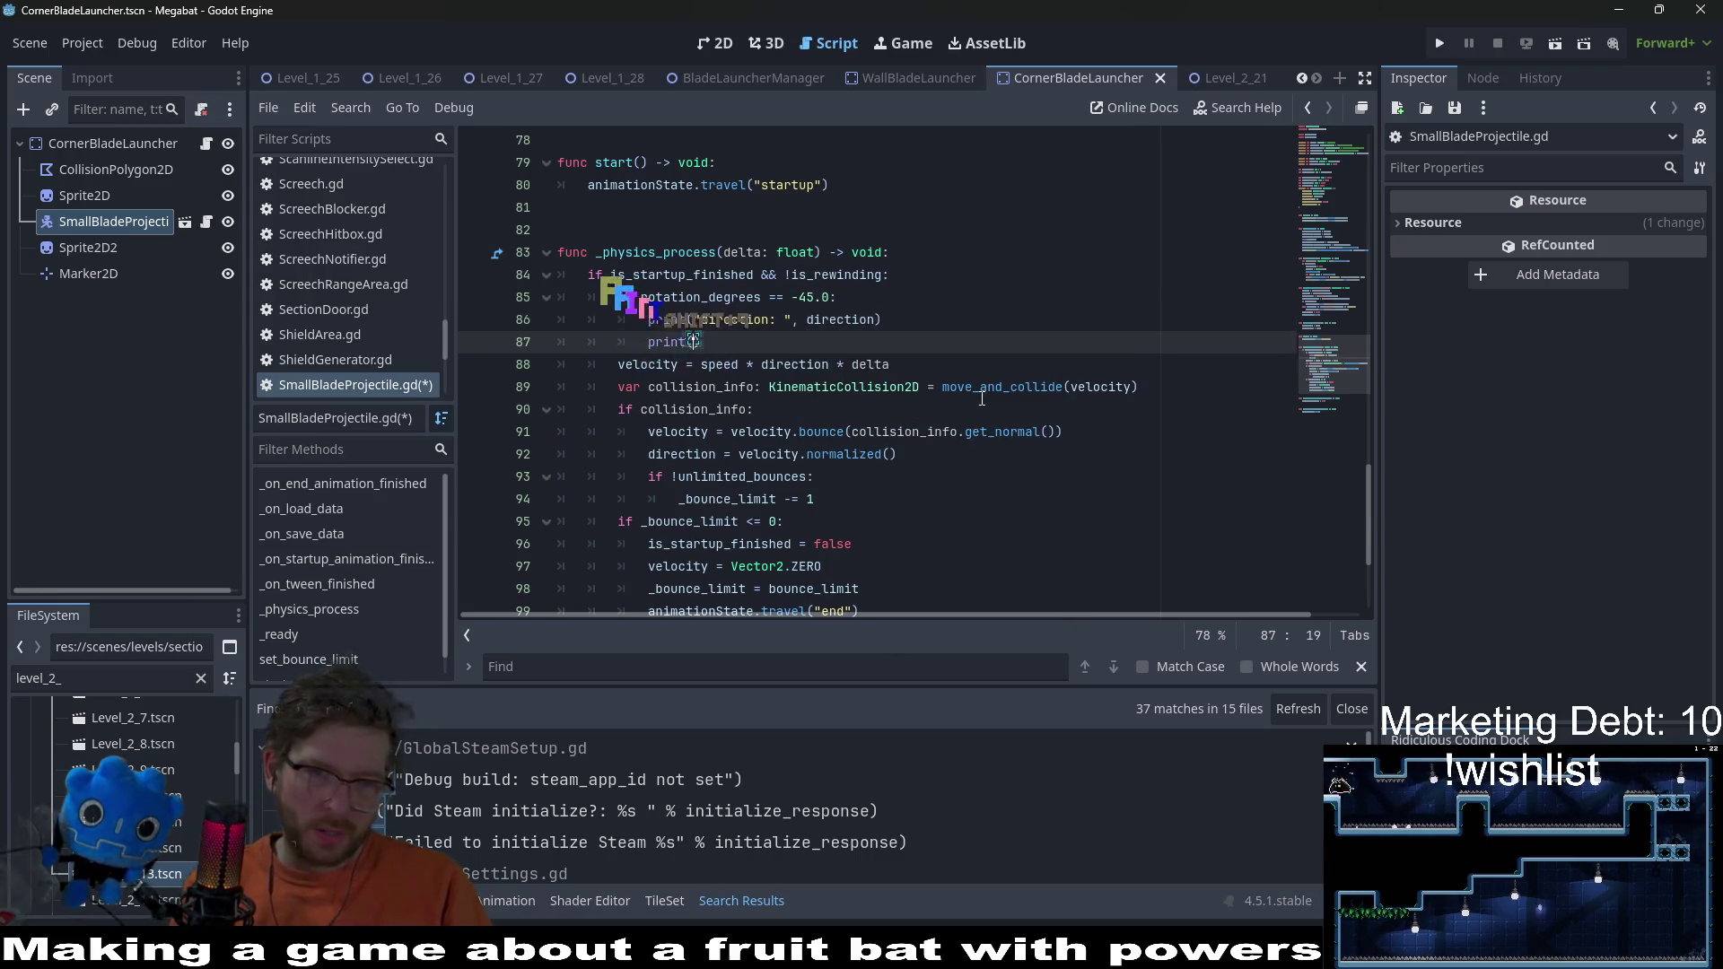
text("vele)
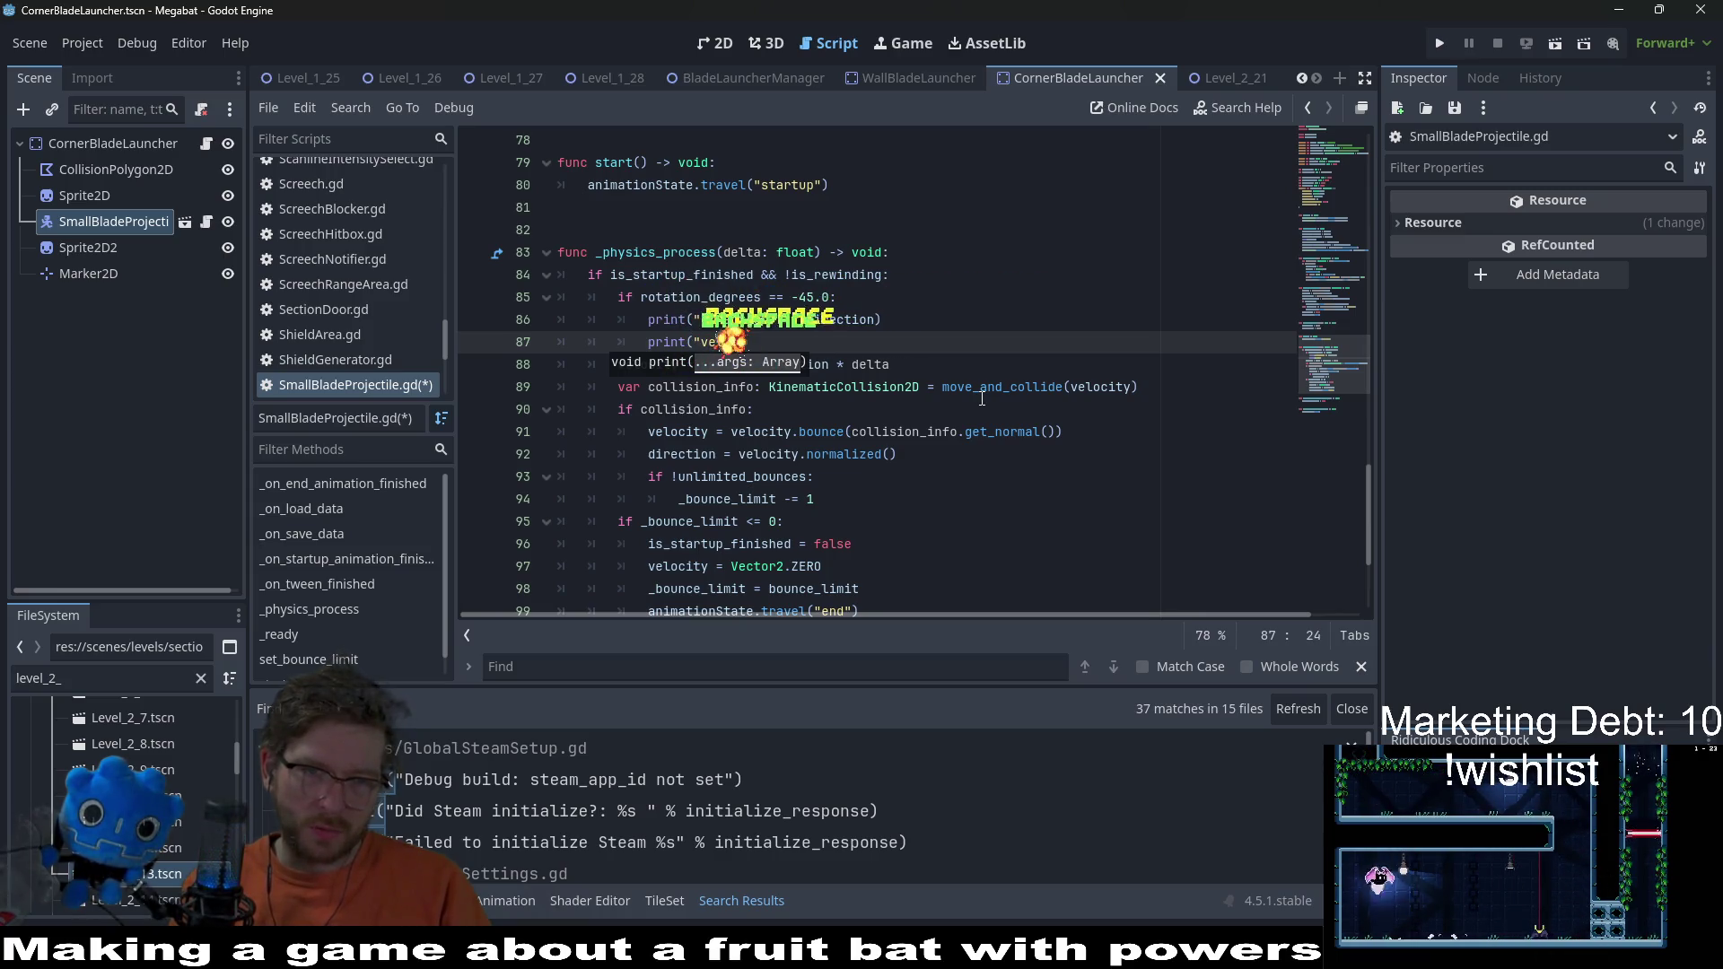
key(BackSpace)
text(ocity:)
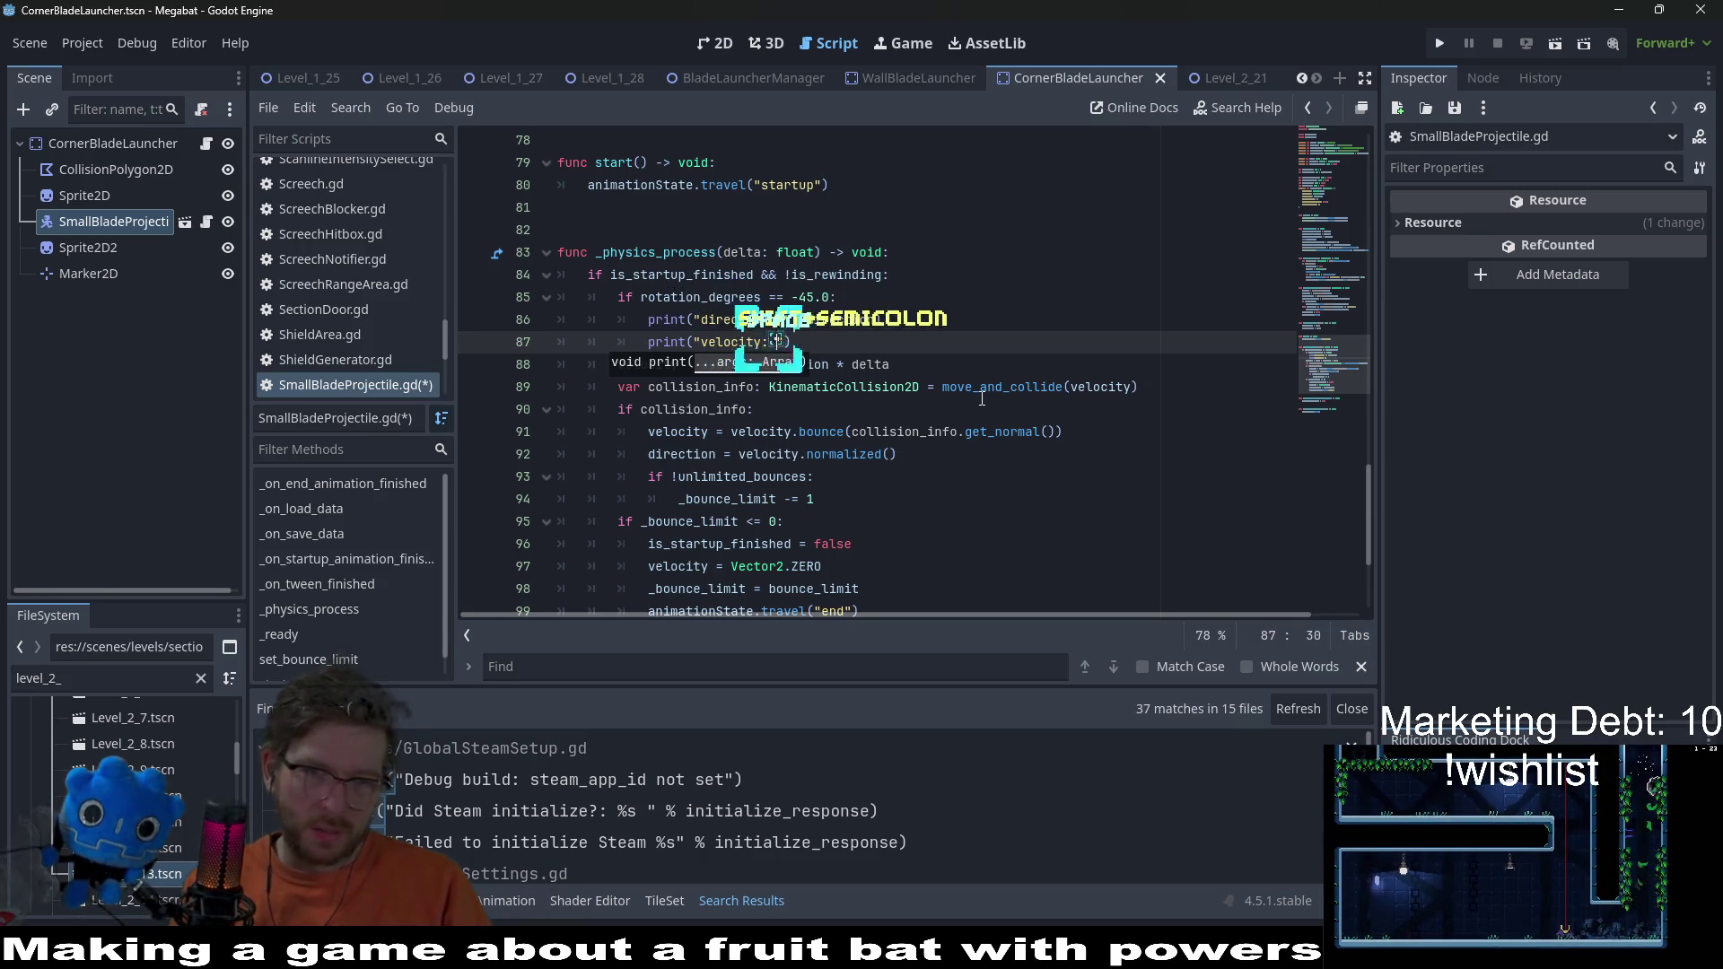
text(".)
key(BackSpace)
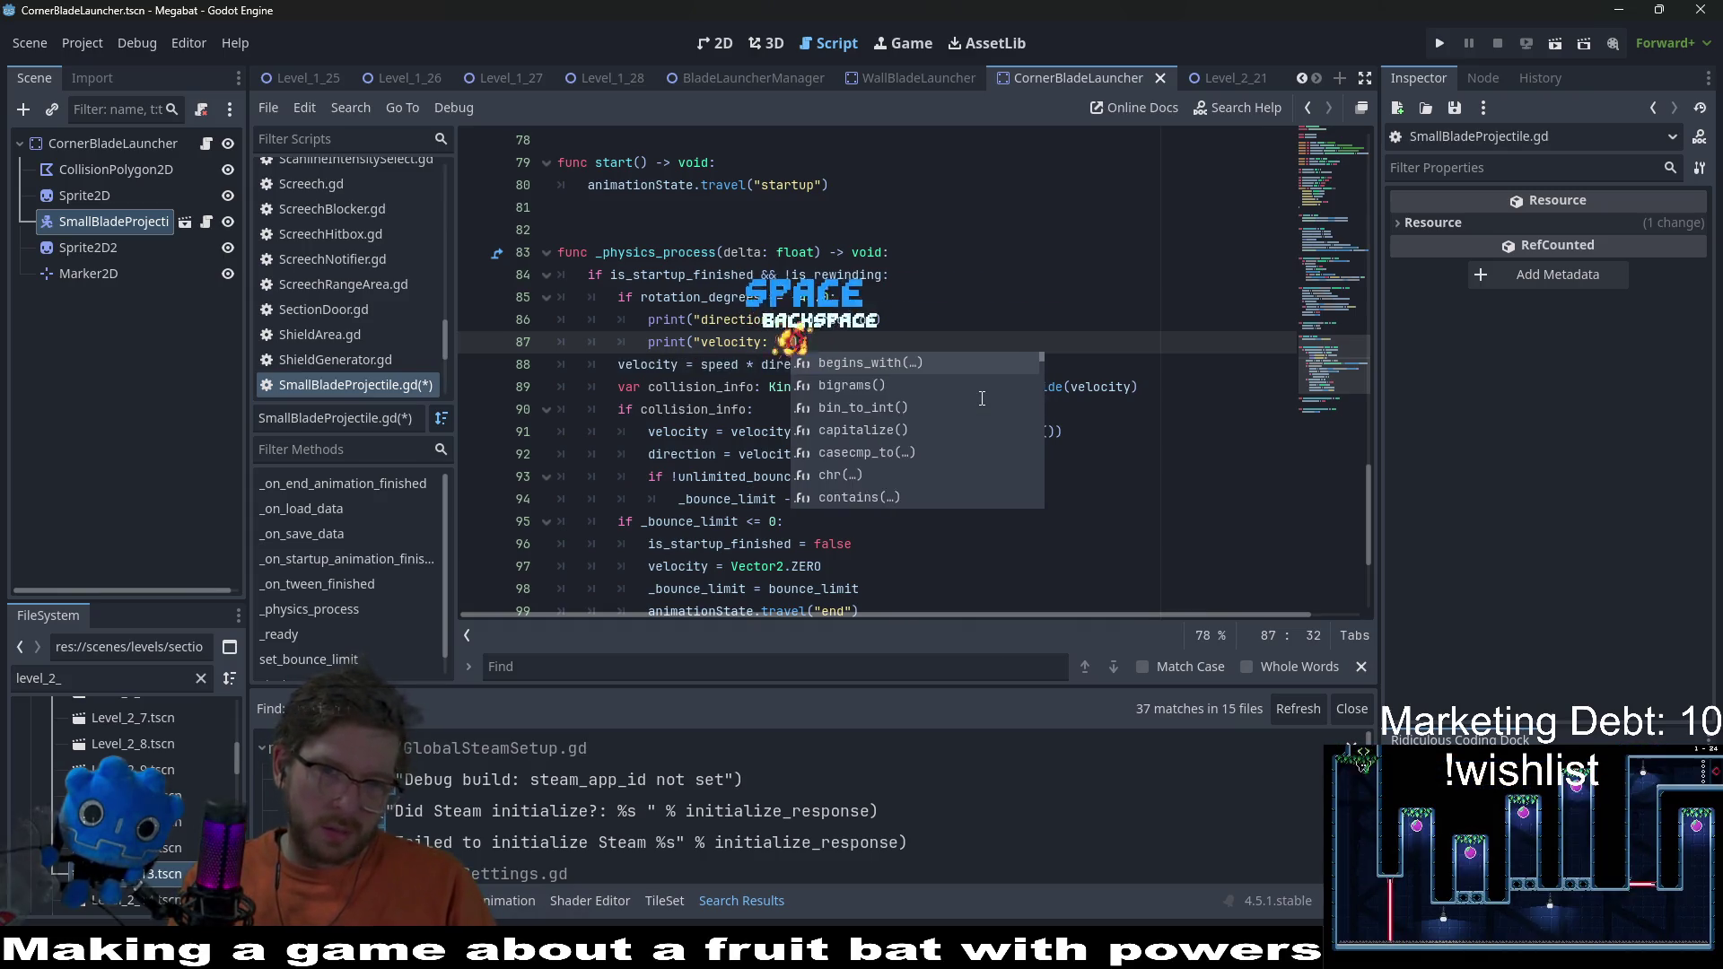
key(BackSpace)
text(, vel)
key(Return)
- Move the rotation check and its two prints below the velocity calculation line and save
key(shift+Up)
key(shift+Up)
key(shift+Up)
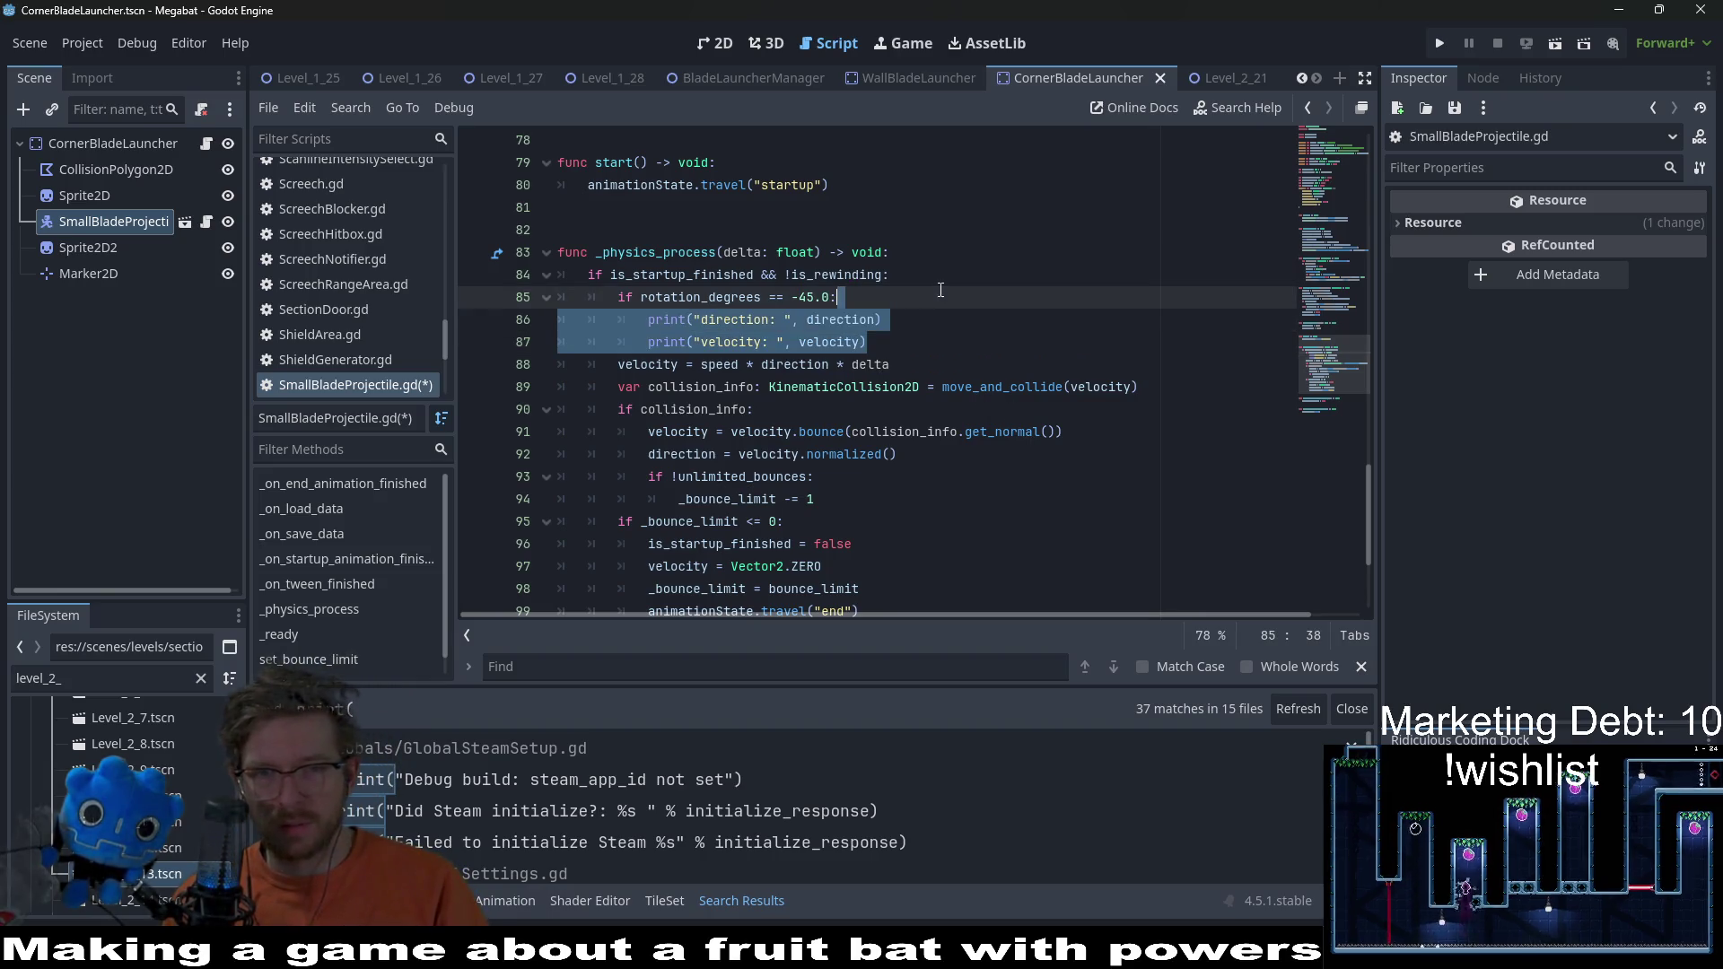
key(ctrl+x)
key(Down)
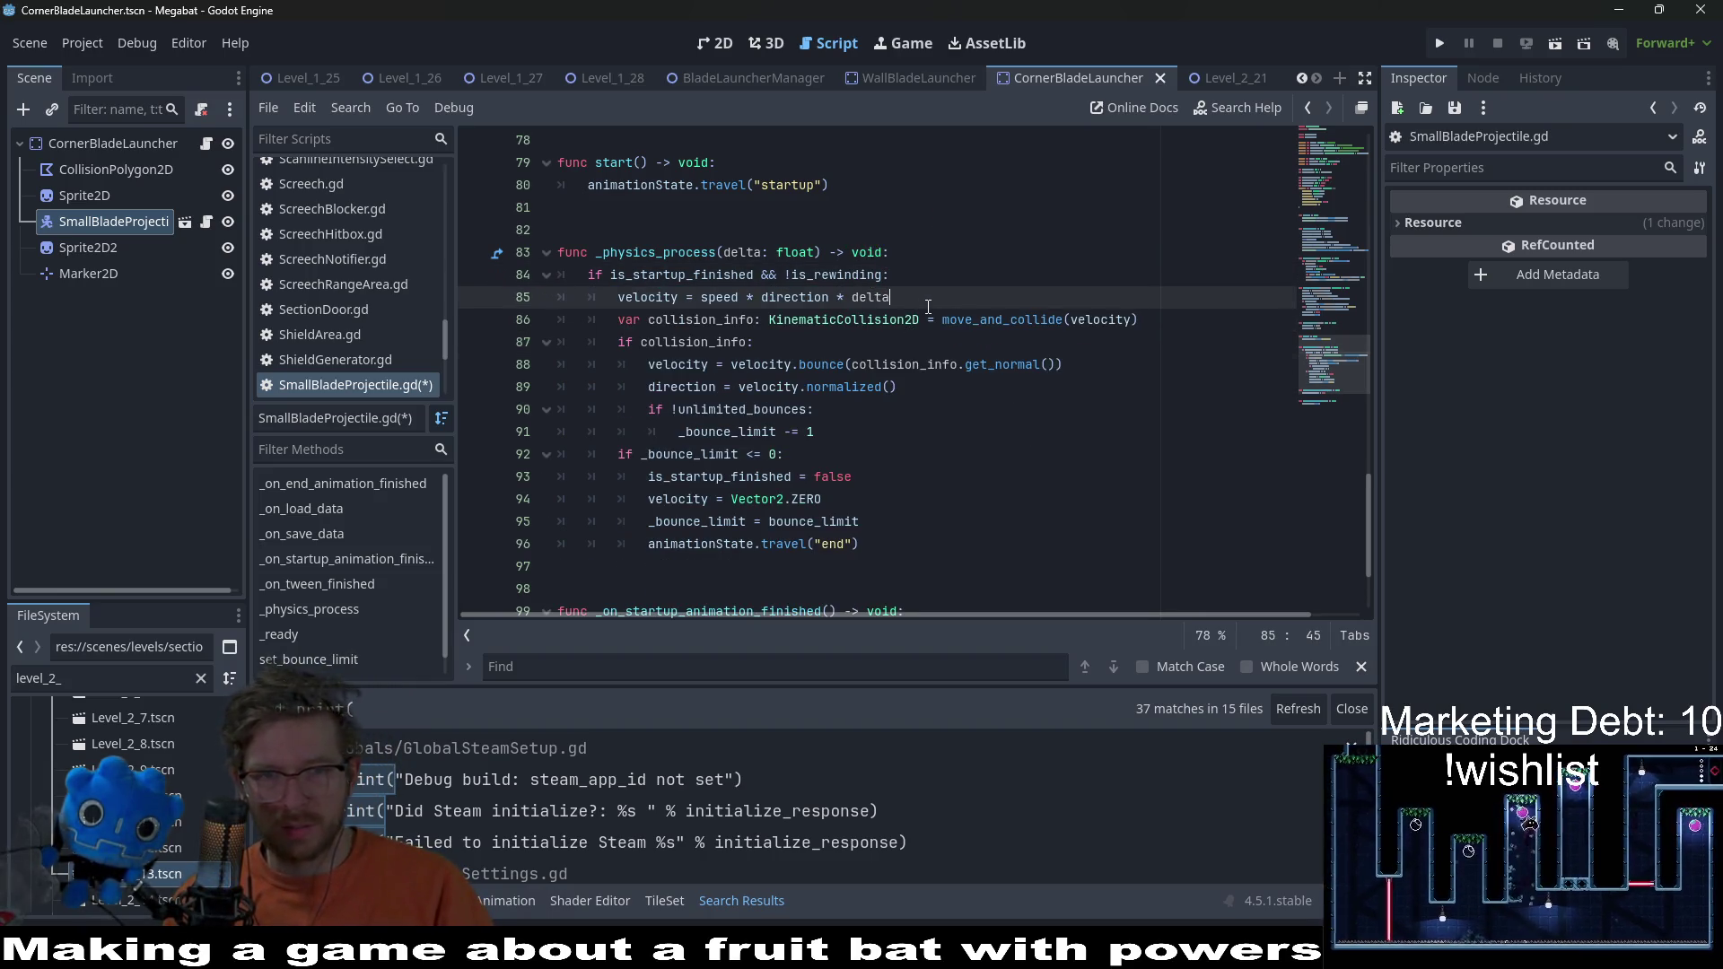
key(ctrl+v)
click(877, 304)
key(ctrl+s)
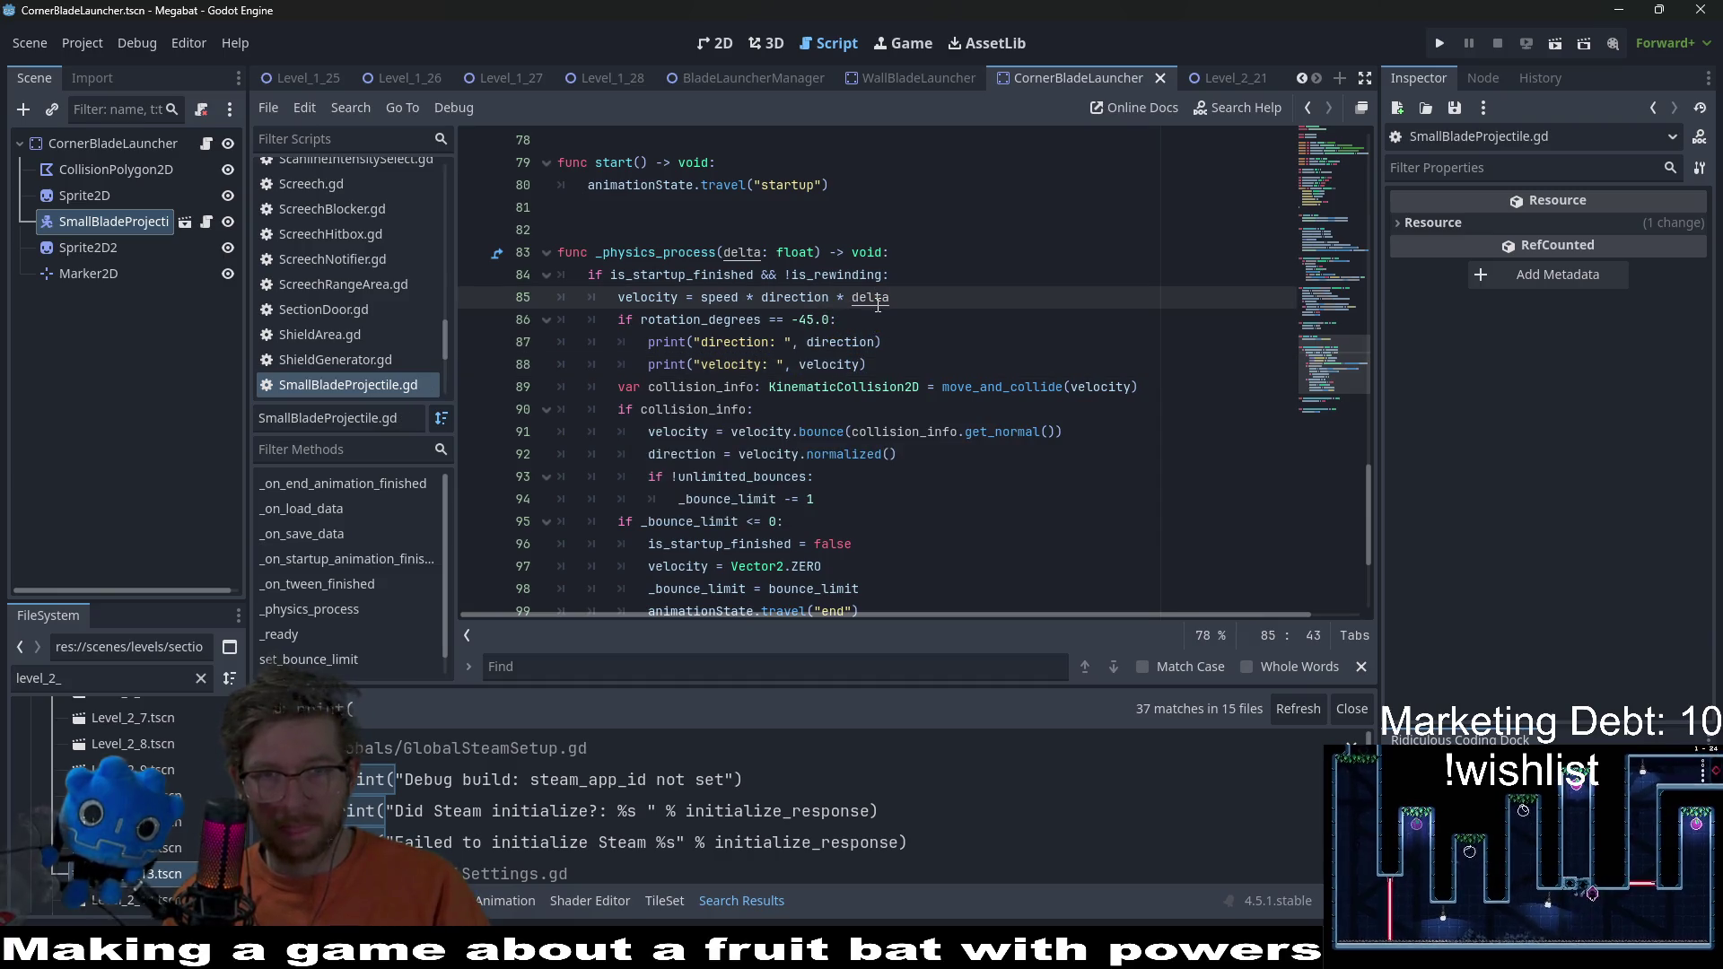
- Undo a stray blank line after the velocity line, re-save, and show the Level_2_21 scene
click(925, 300)
key(Return)
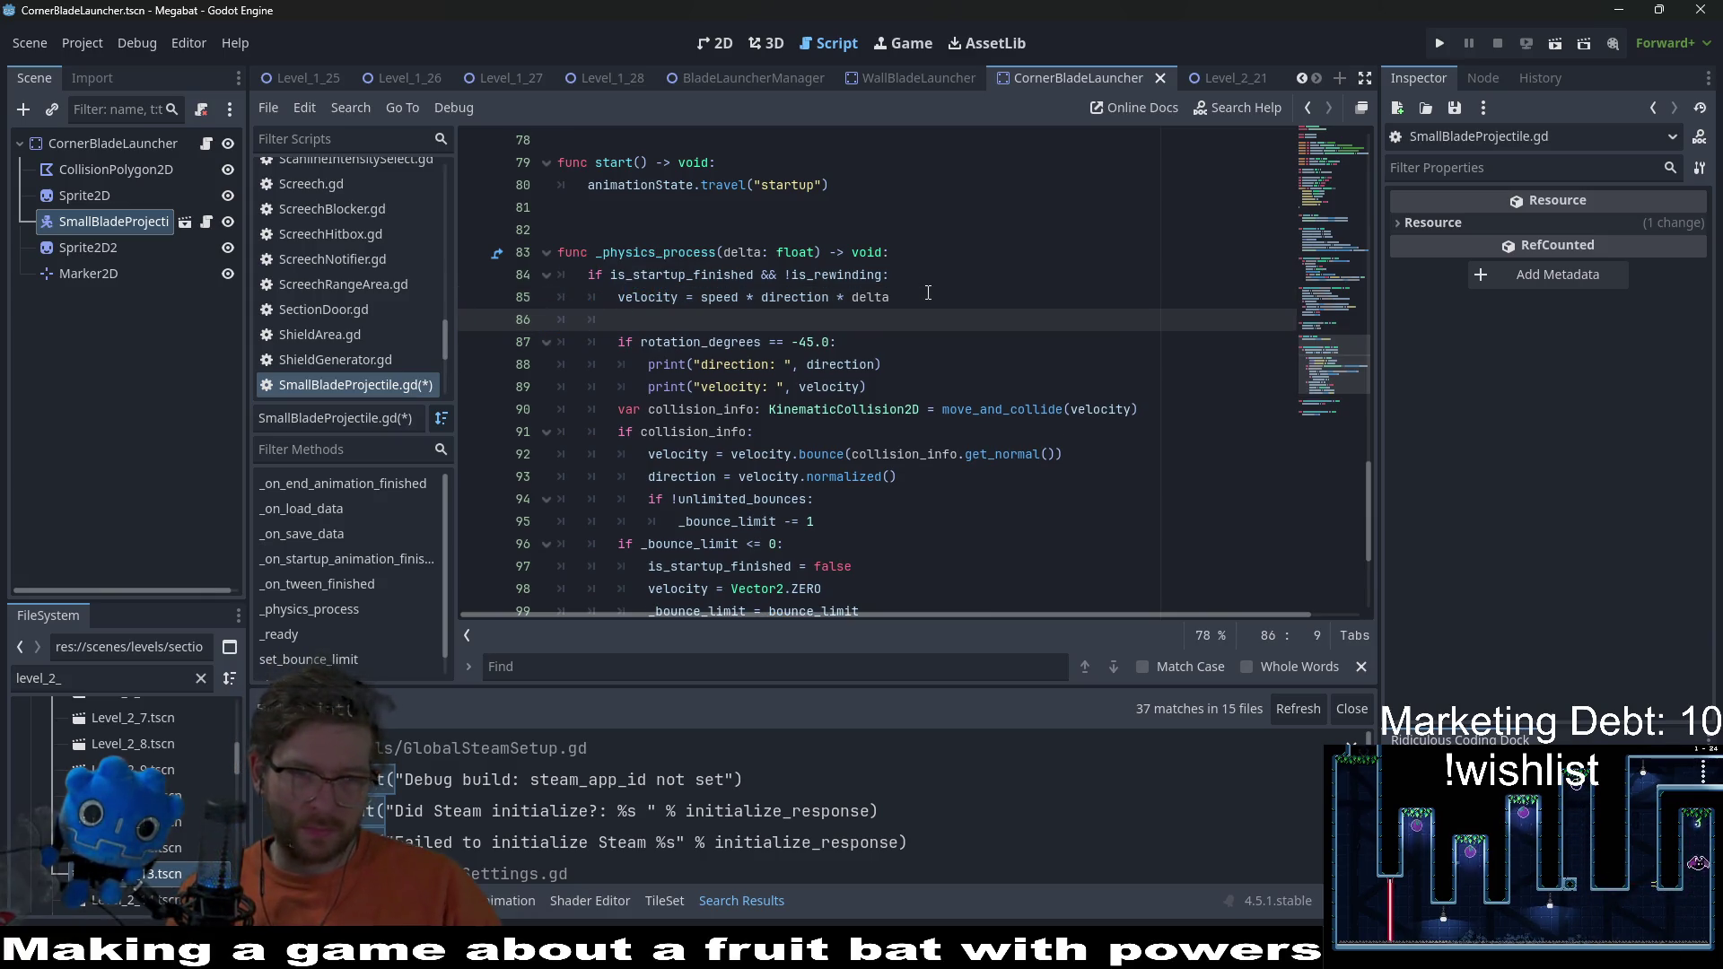
key(ctrl+z)
click(933, 318)
key(ctrl+s)
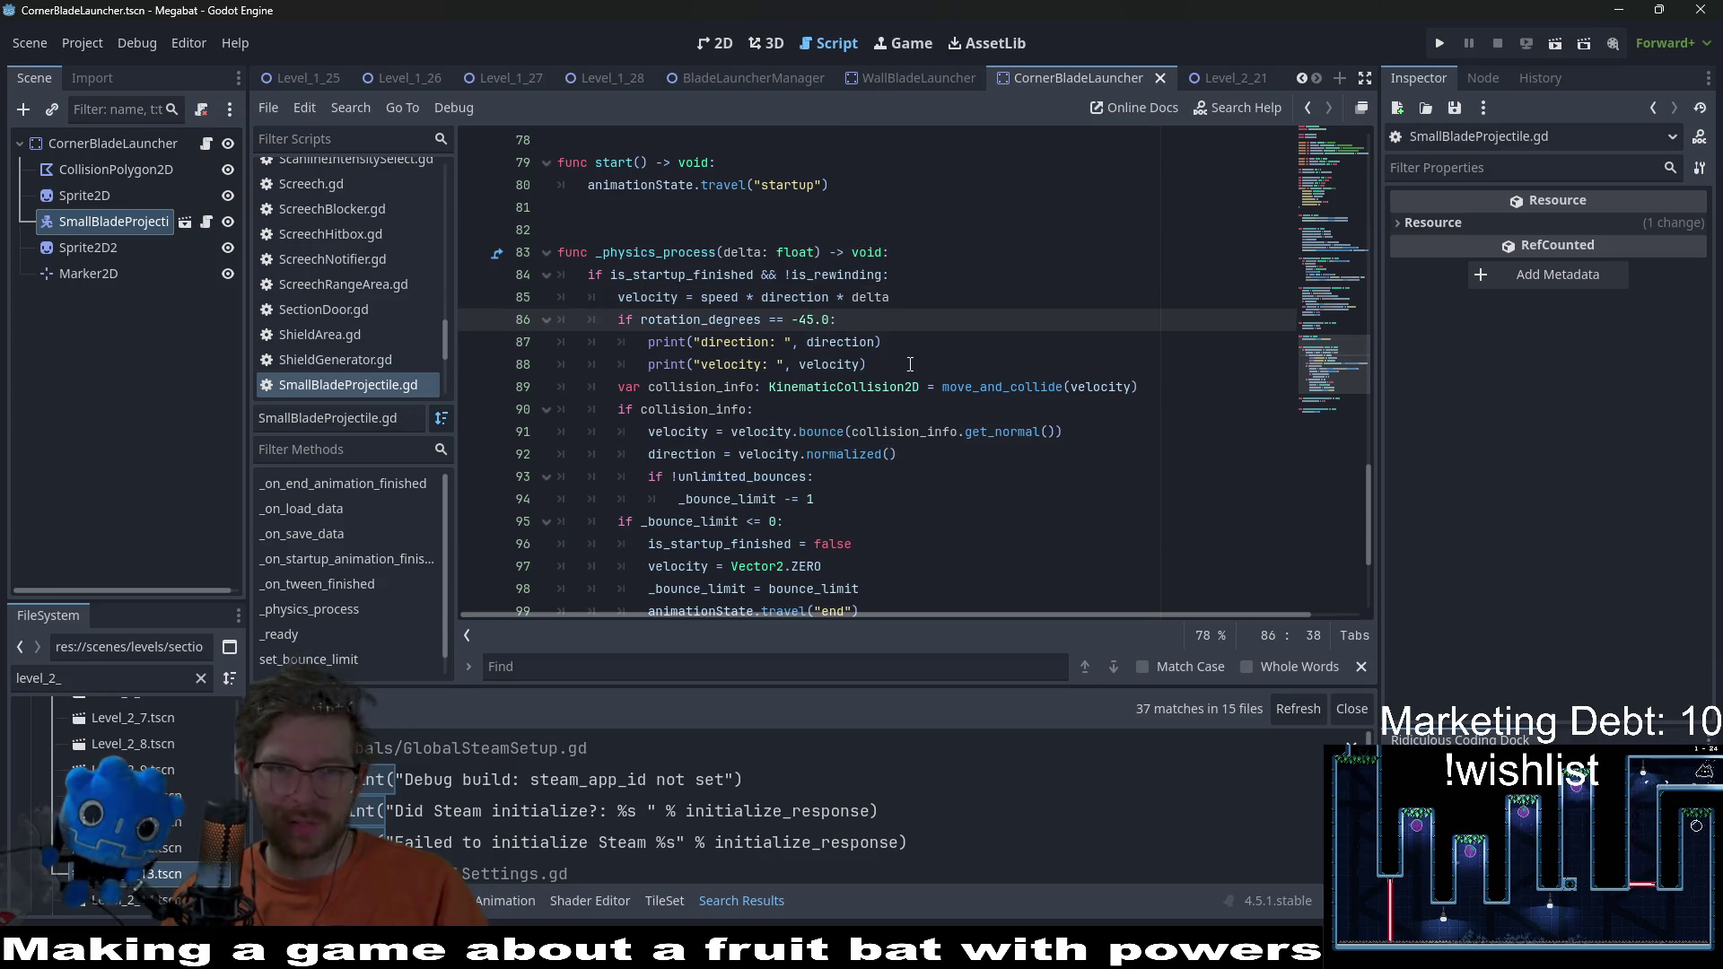
click(1215, 74)
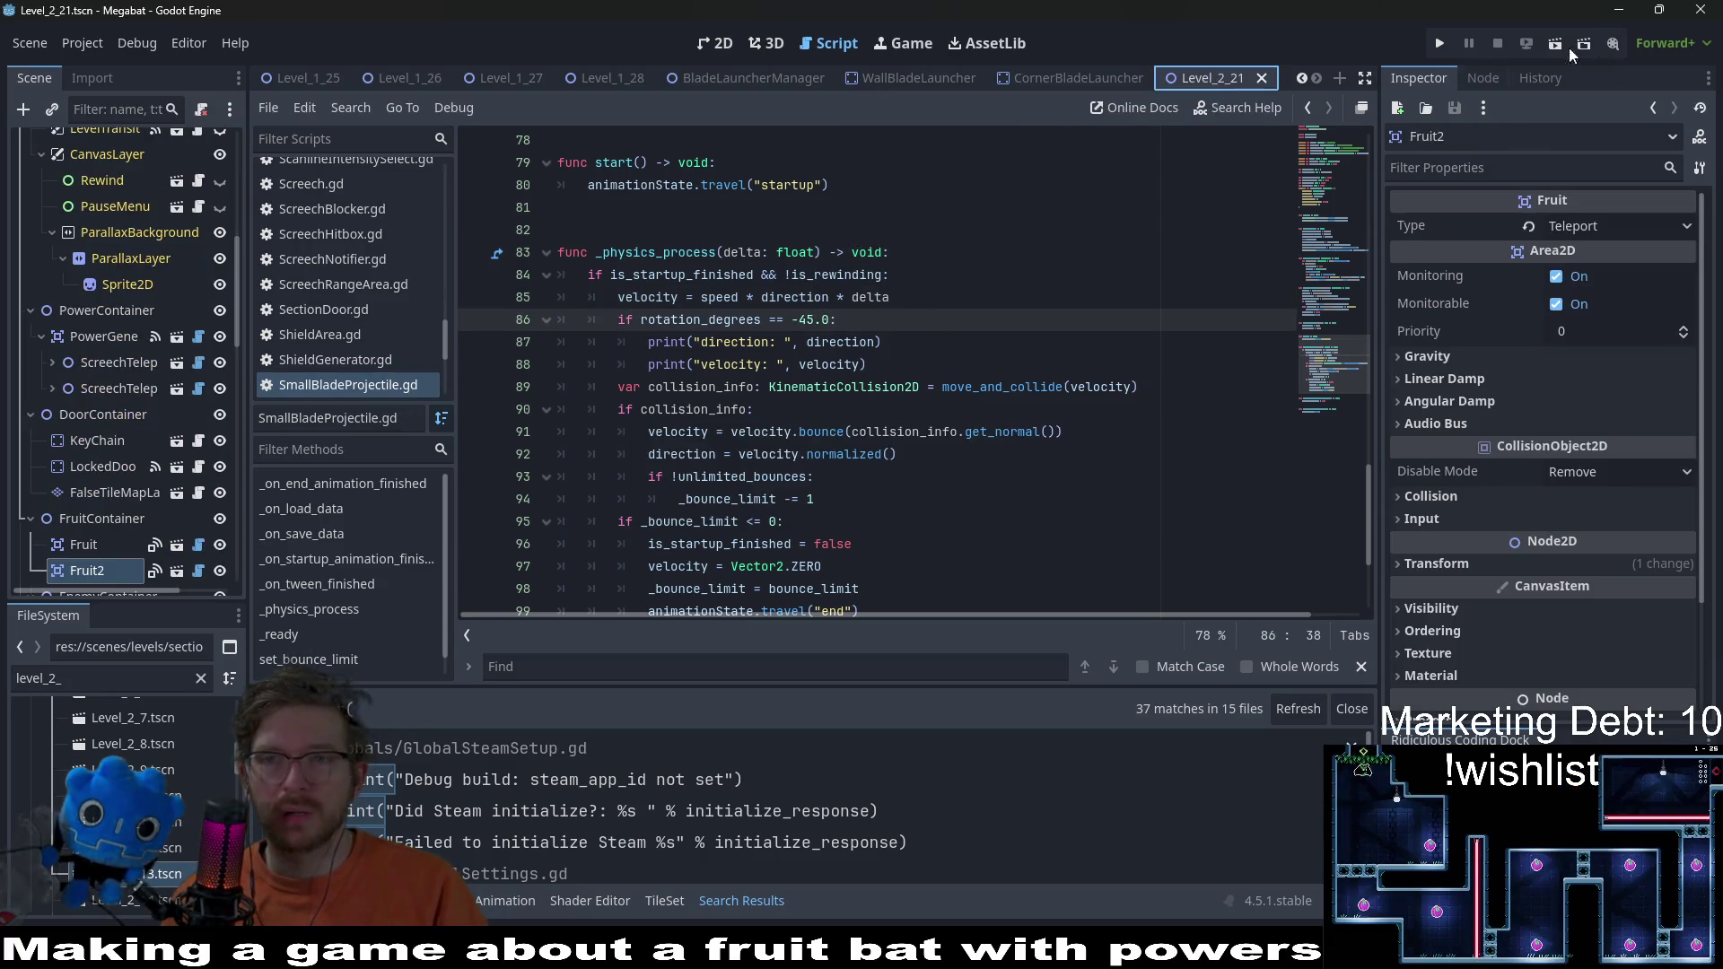
- Run the current scene to test the blade, then close the game window
click(1555, 45)
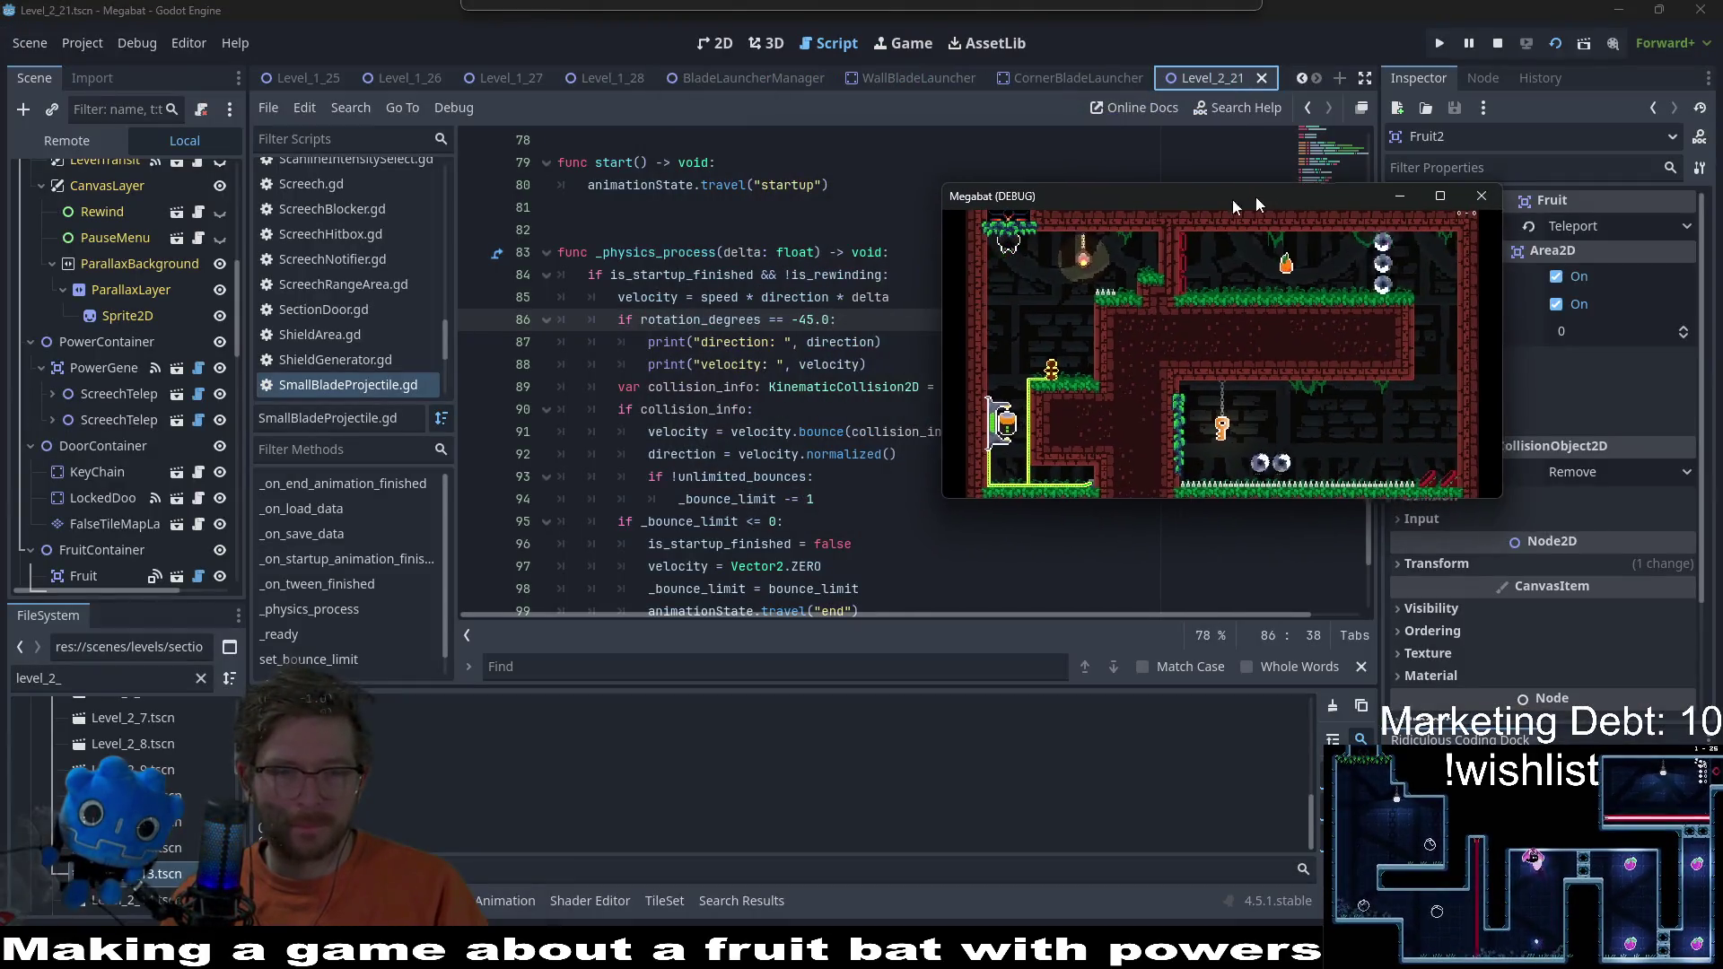
drag(1256, 204, 942, 161)
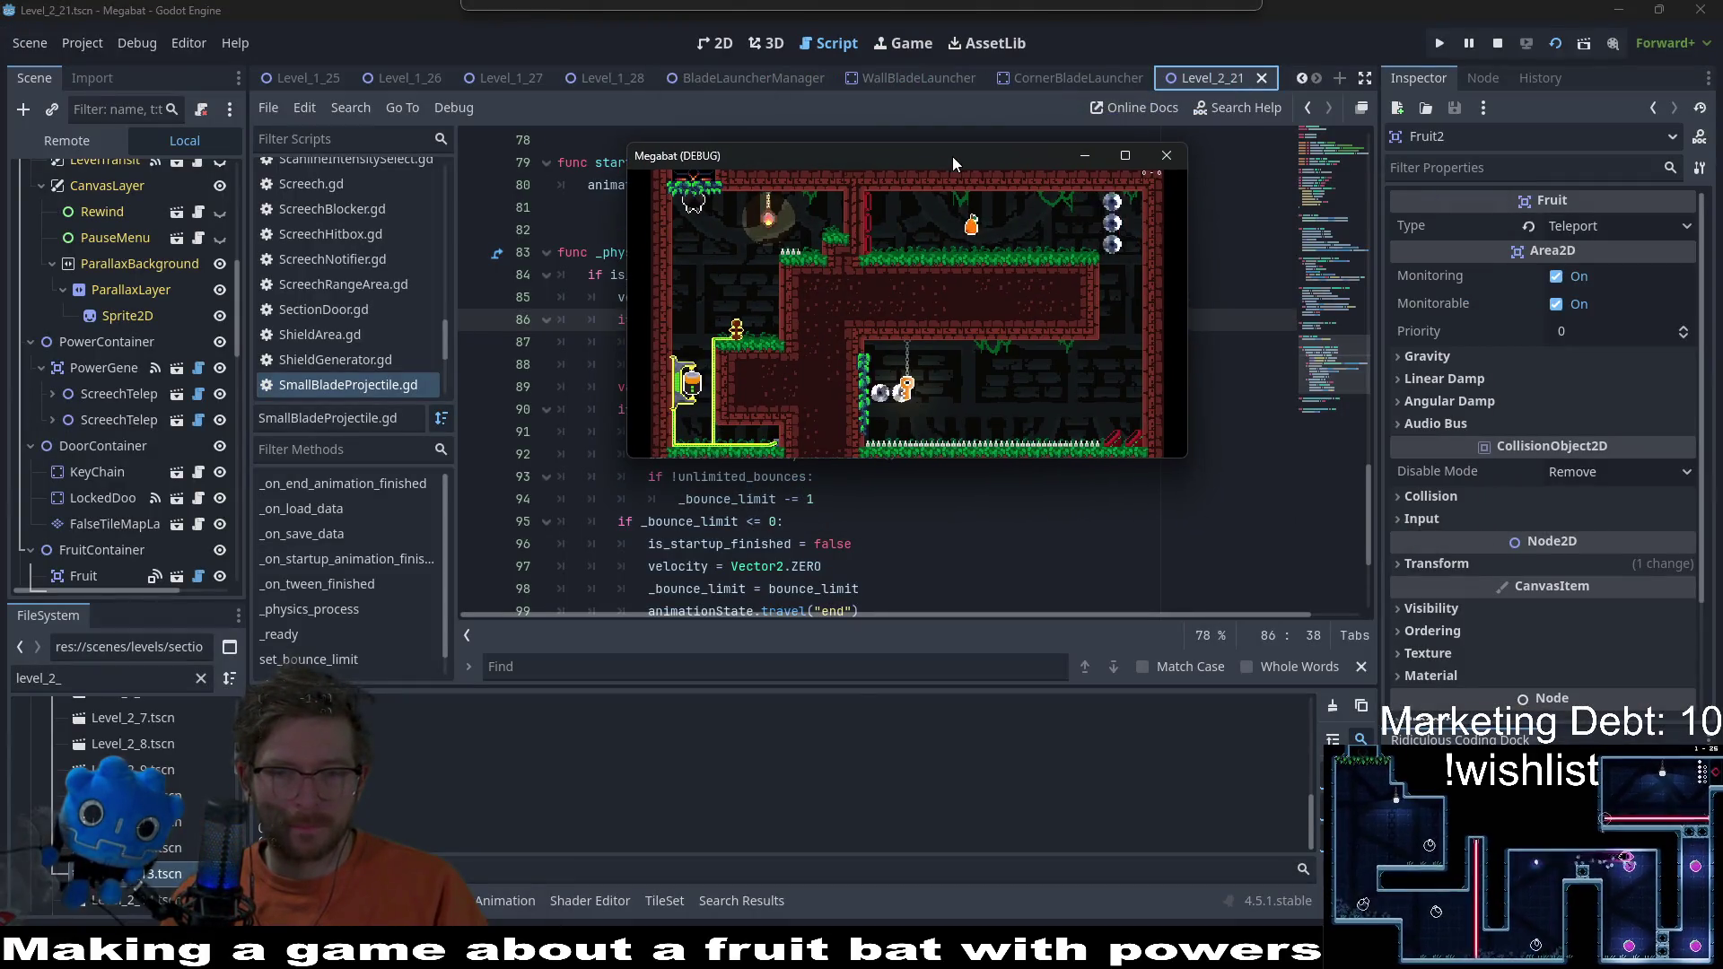
click(1163, 157)
- Delete the print(direction) debug line from the save function and save the script
click(935, 388)
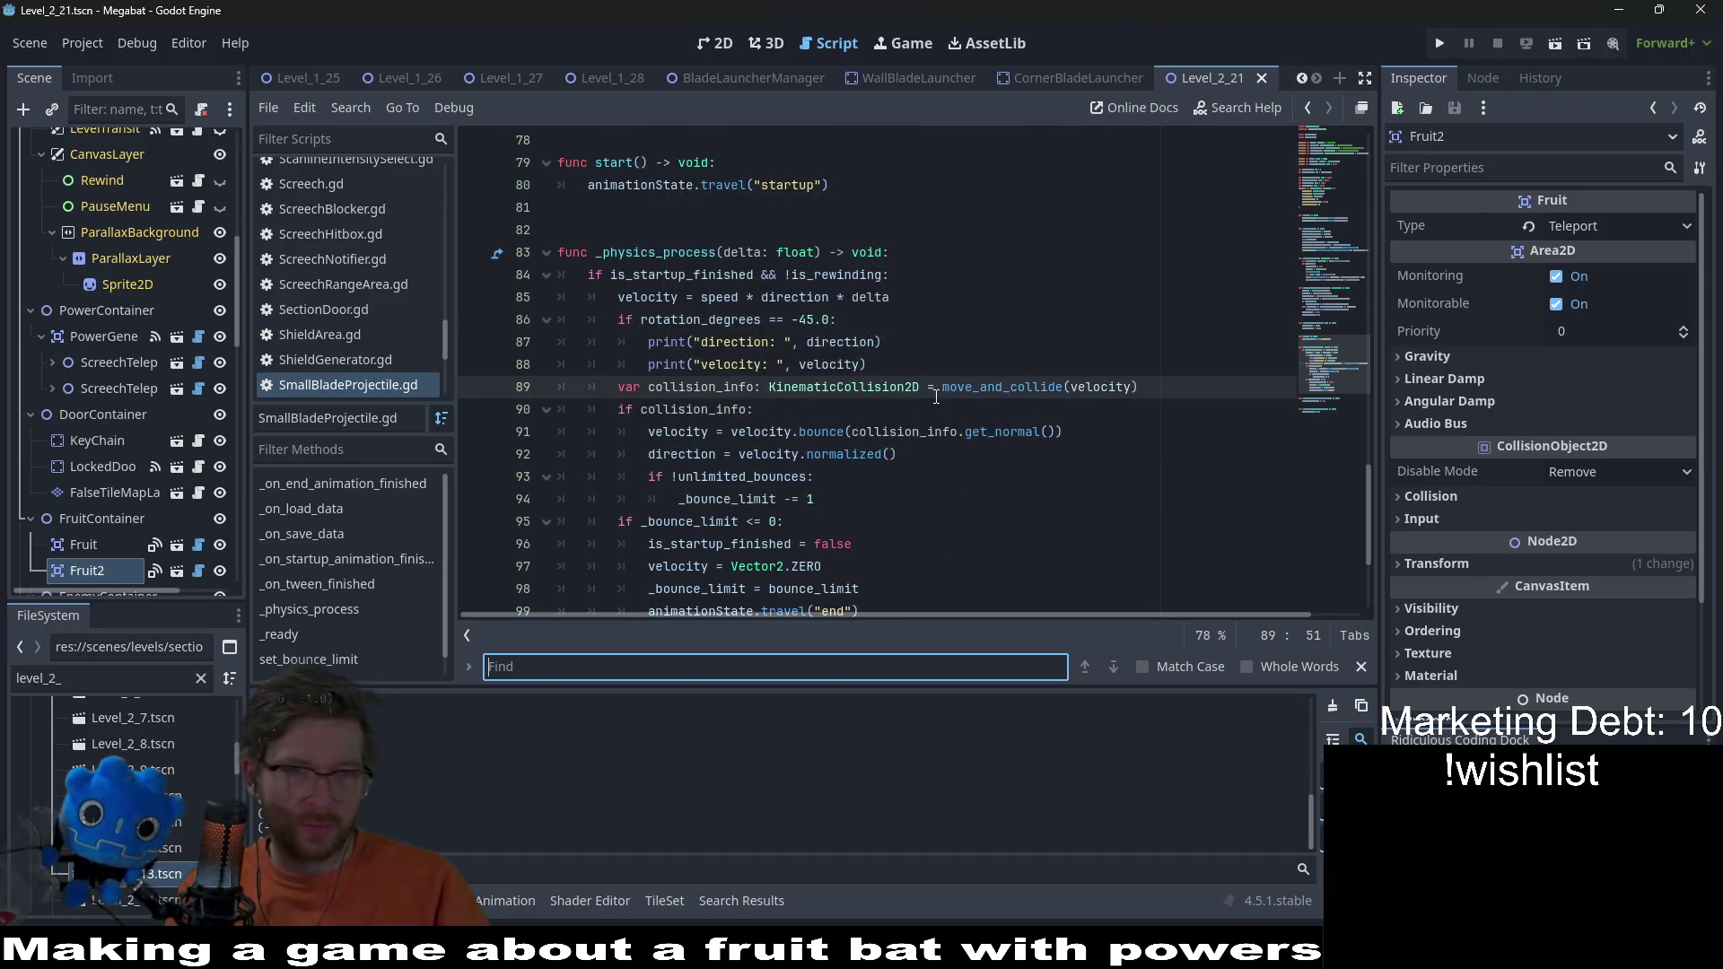
text(print()
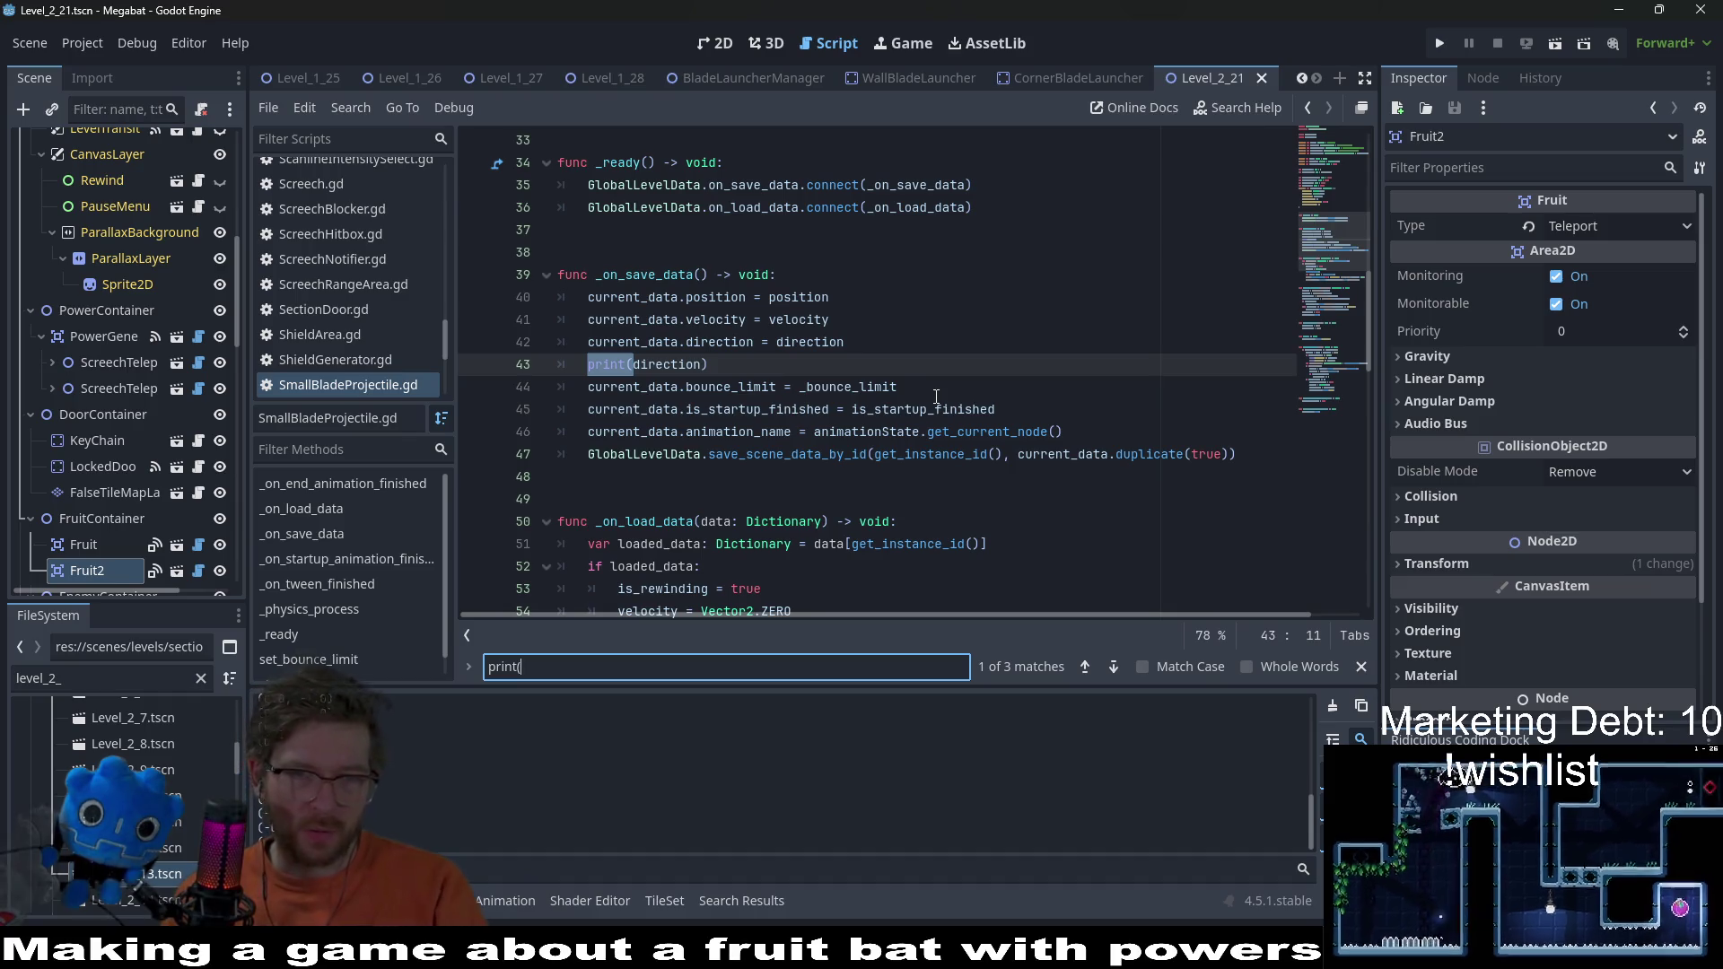
triple_click(884, 360)
key(BackSpace)
key(BackSpace)
key(ctrl+s)
scroll(919, 356, down, 6)
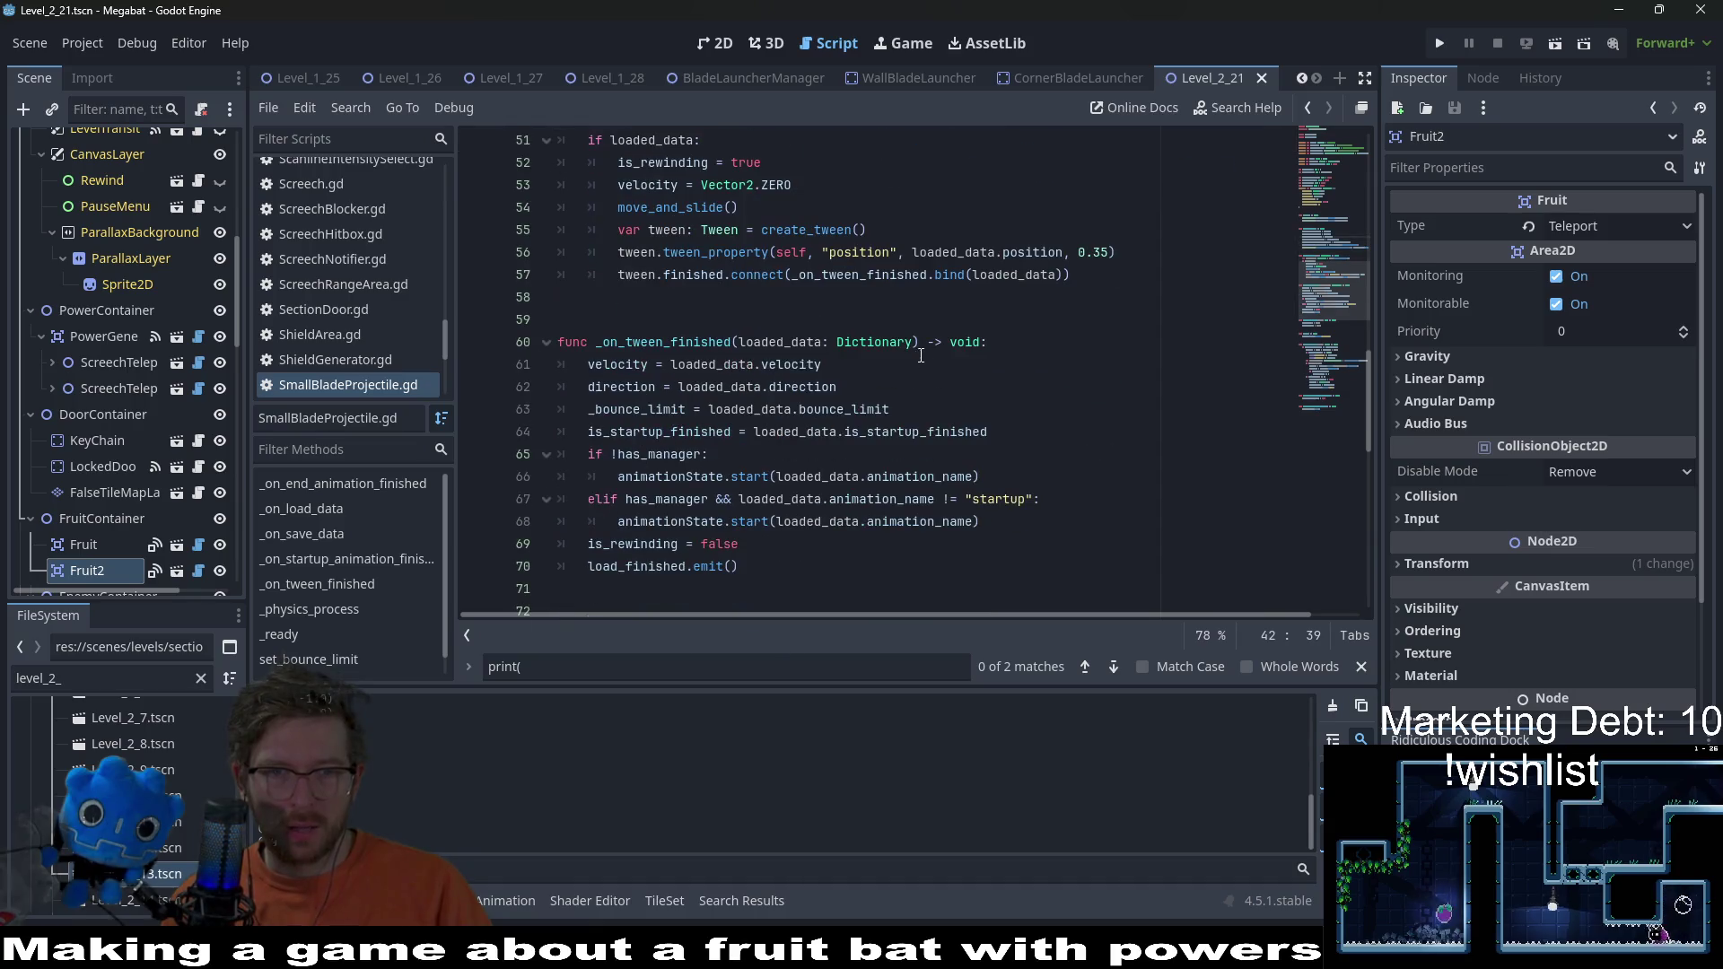
scroll(894, 377, up, 10)
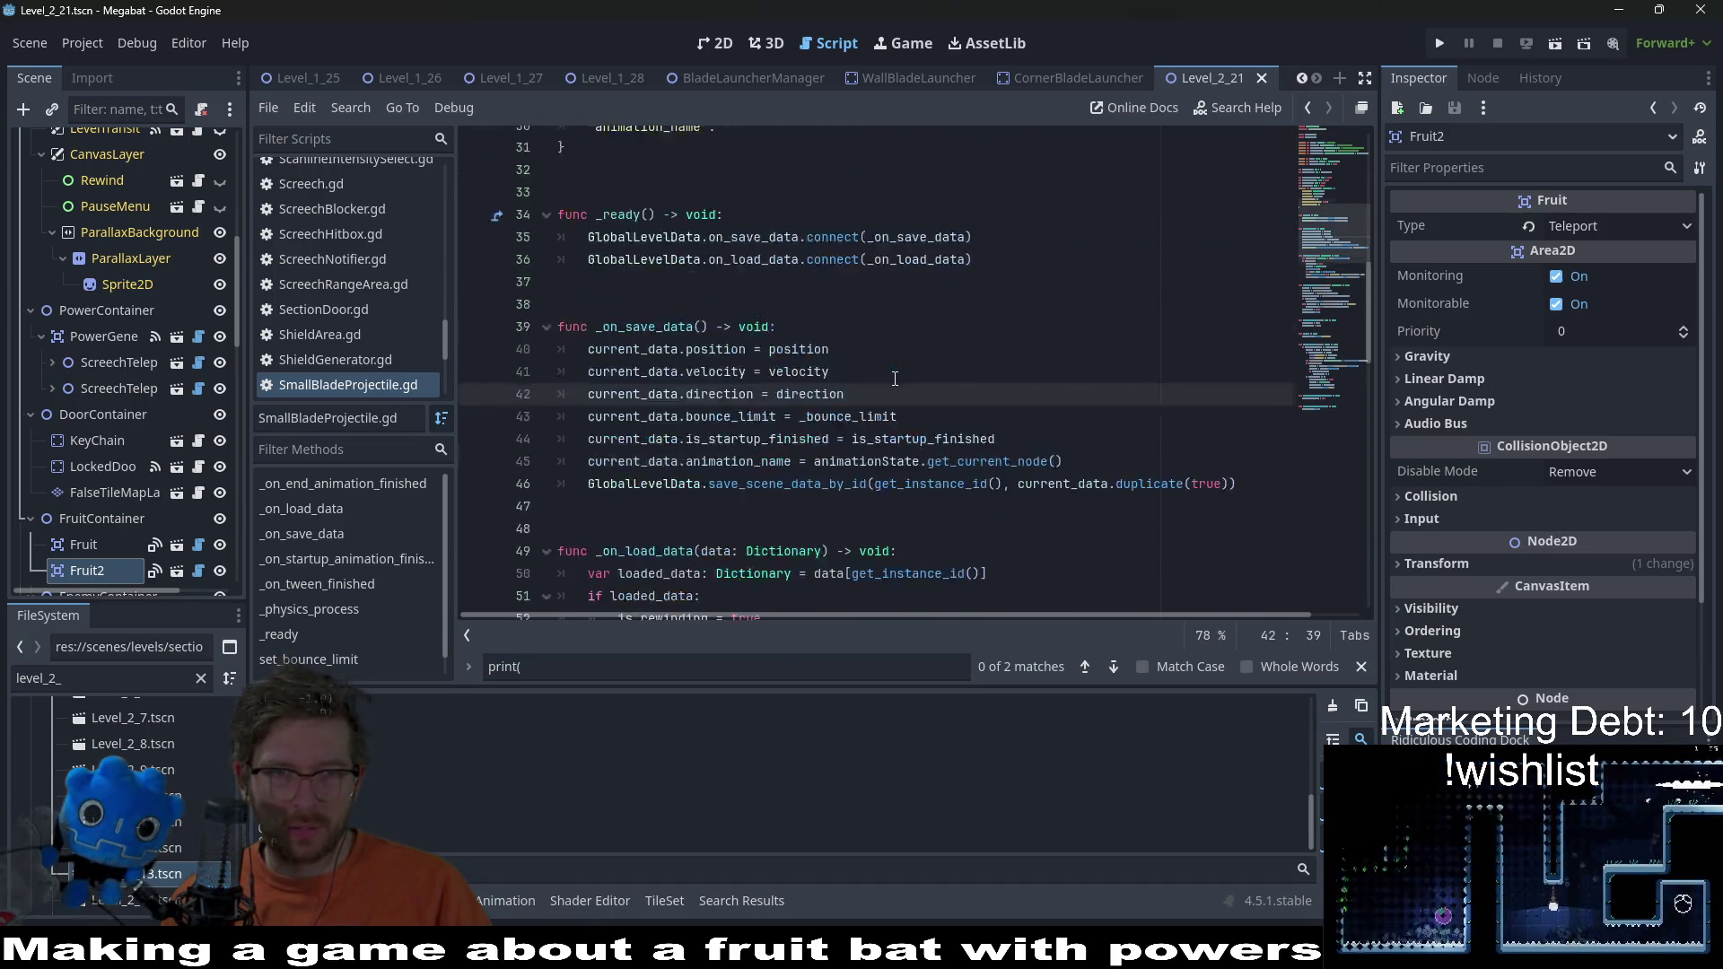
scroll(895, 378, down, 16)
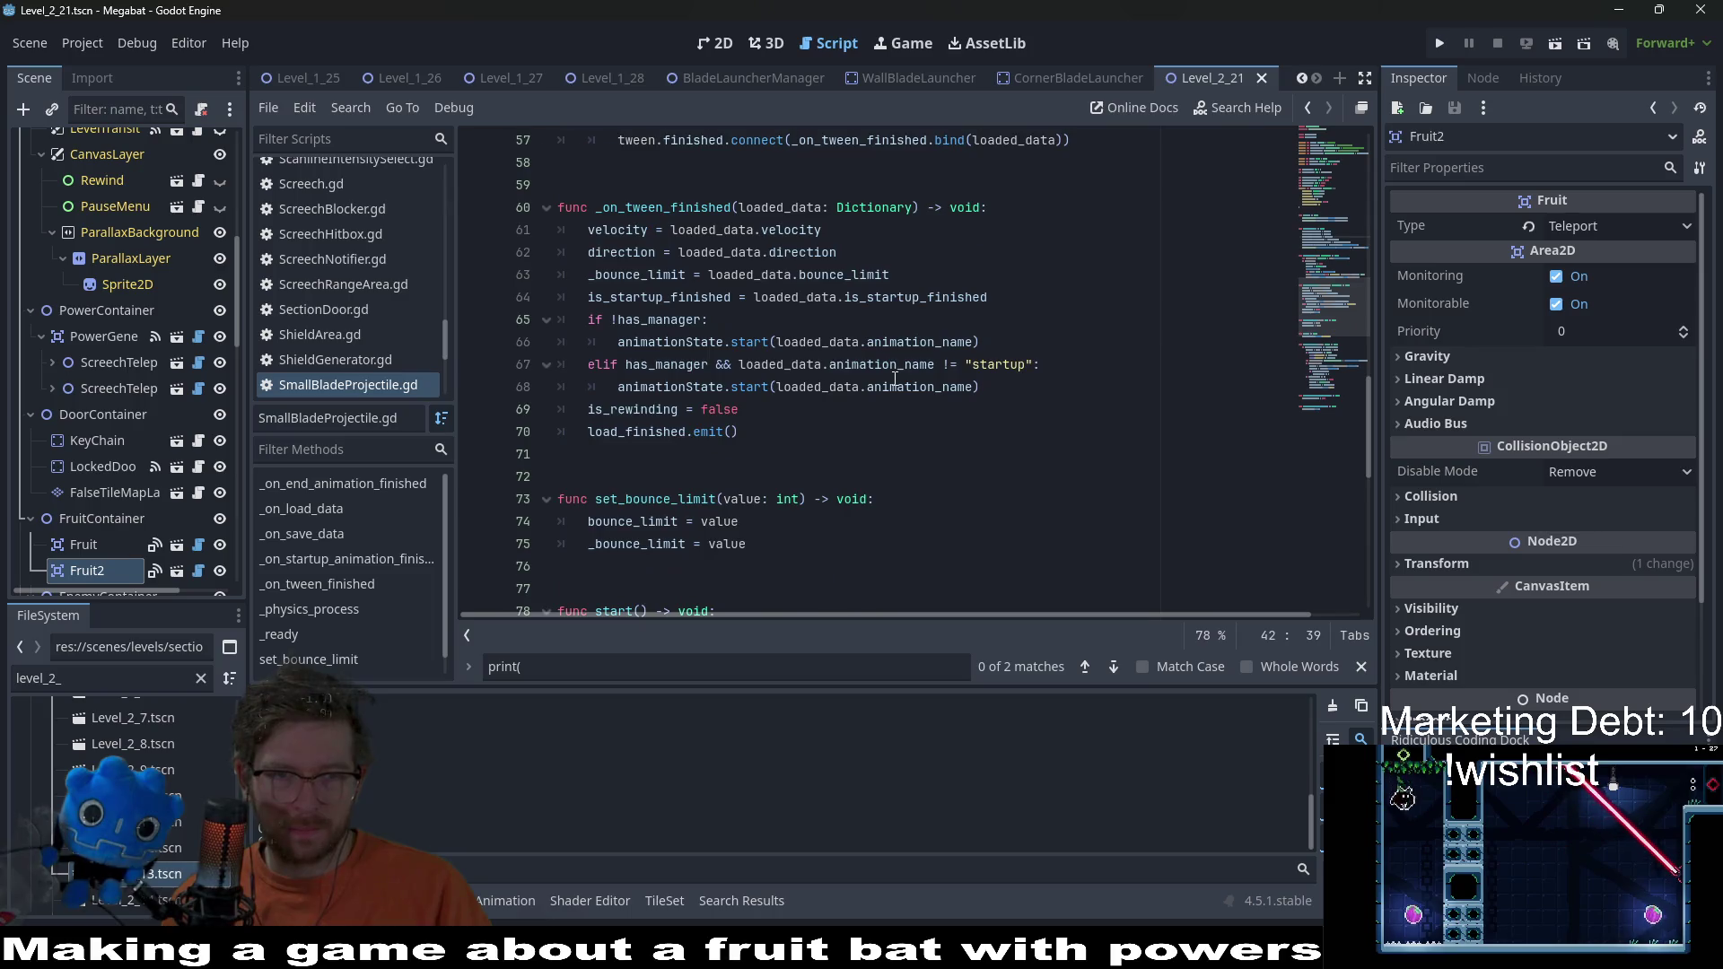
scroll(895, 378, down, 3)
drag(897, 345, 907, 274)
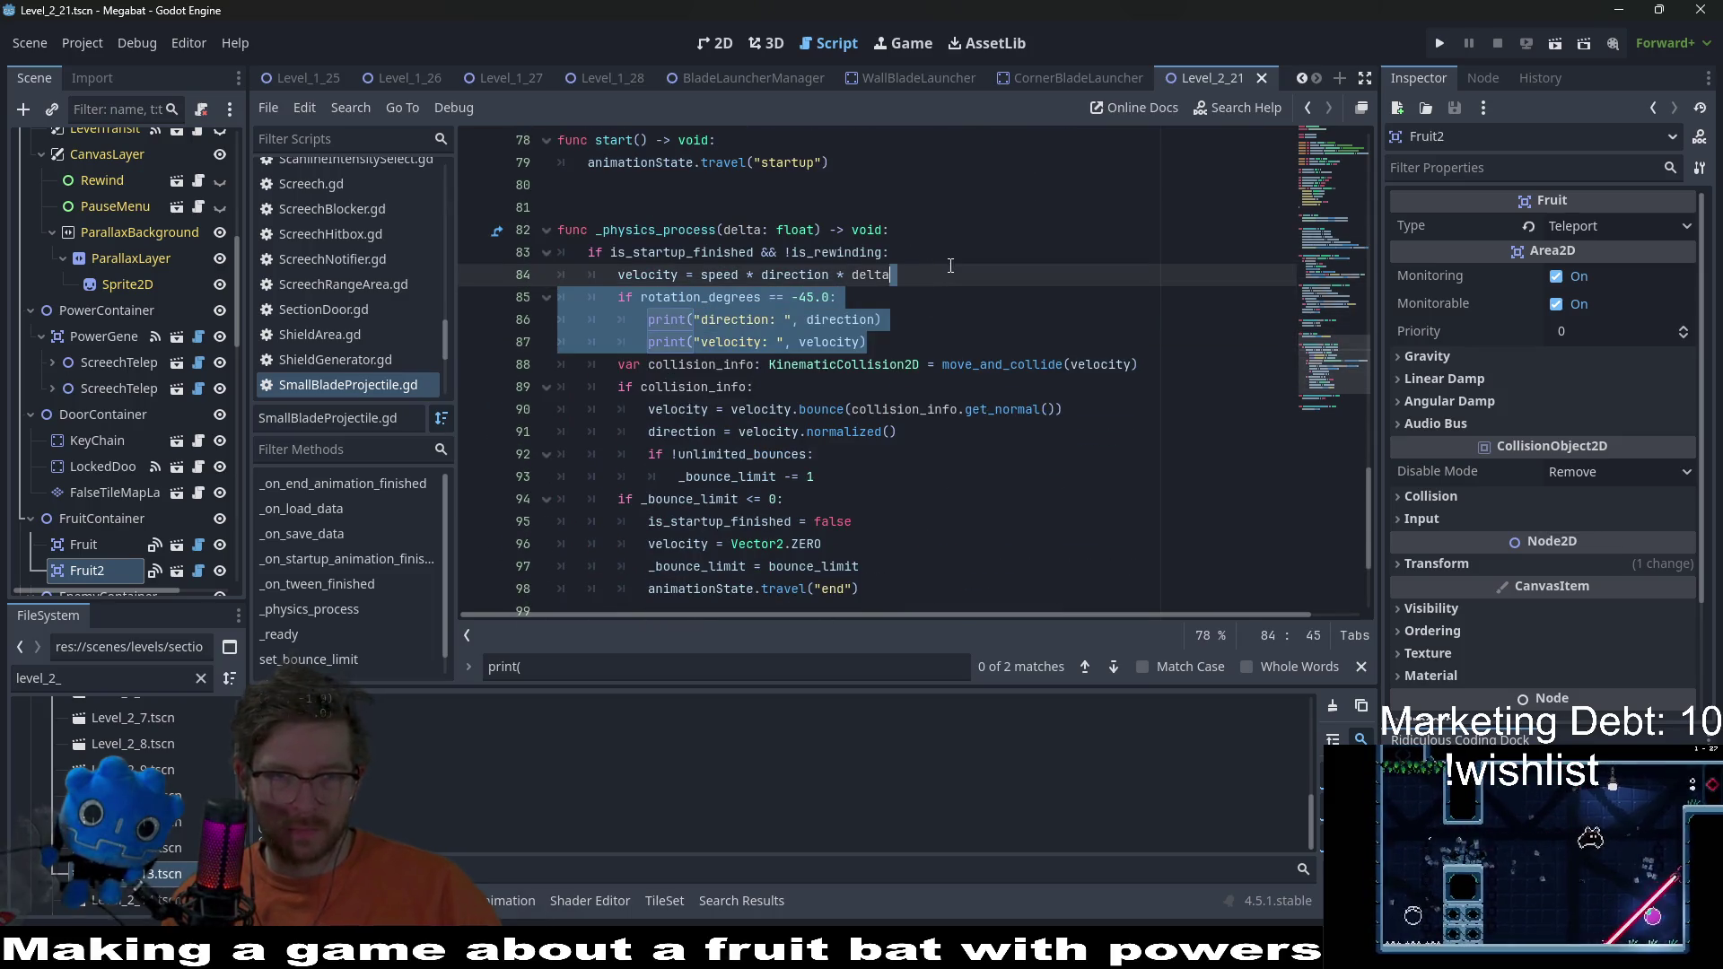
- Move the rotation_degrees debug block to the top of _physics_process, dedent it, and save
key(ctrl+x)
click(916, 237)
key(ctrl+v)
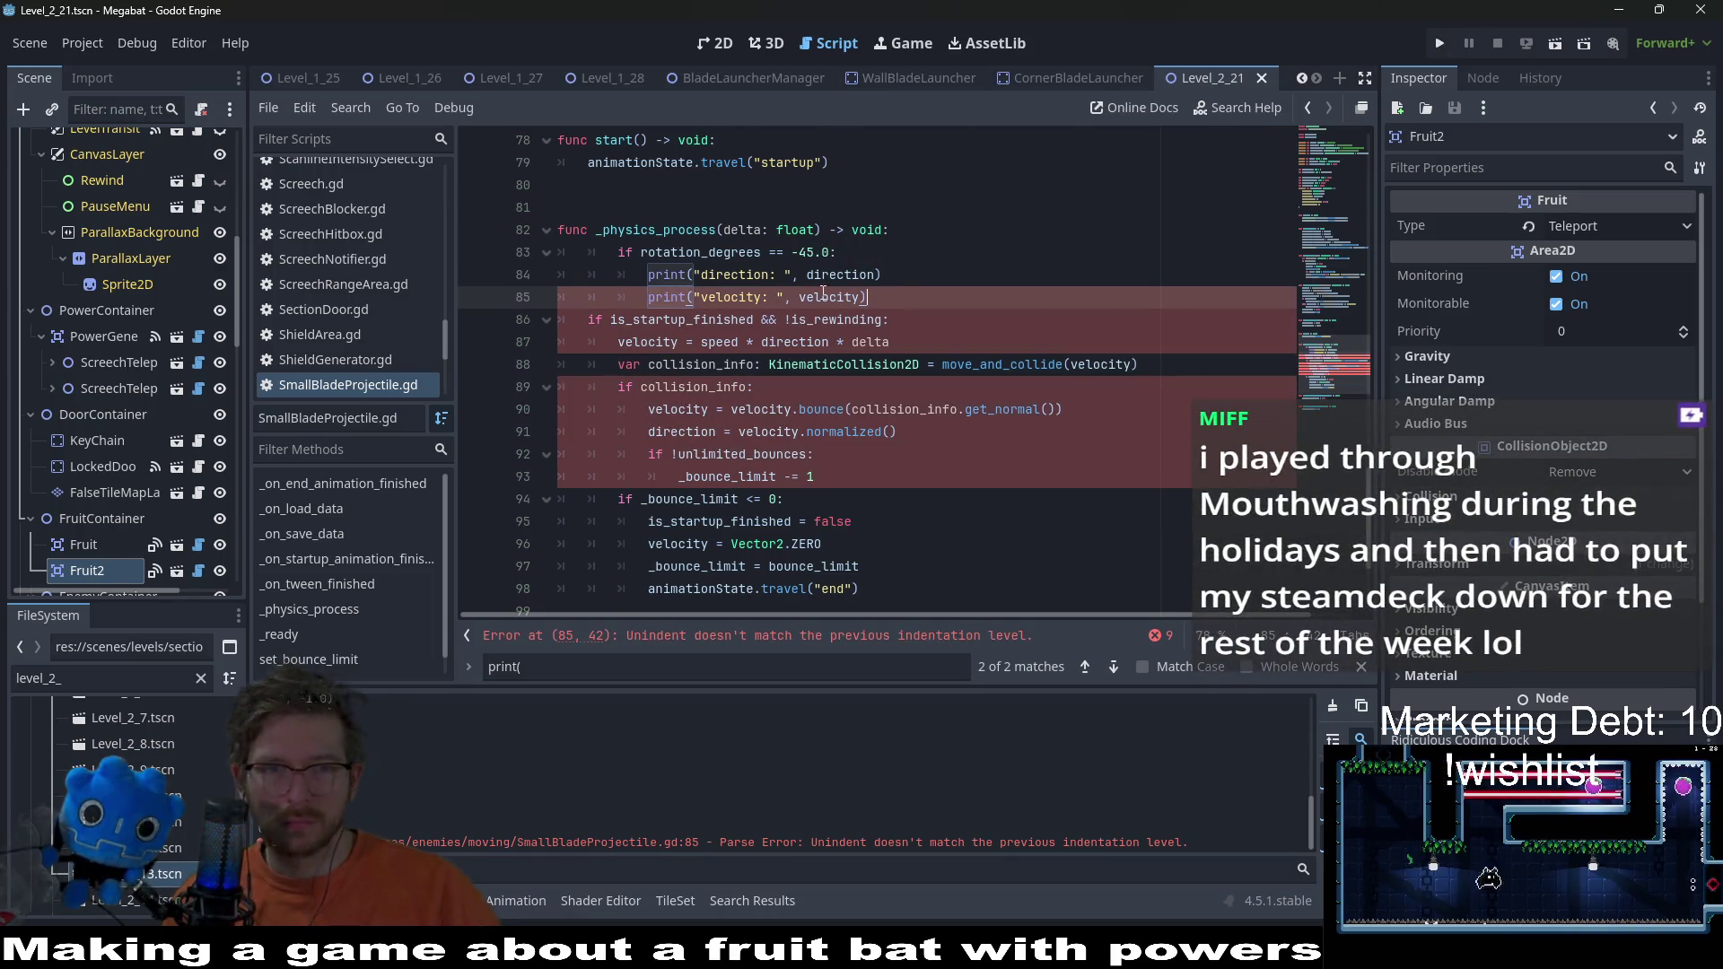
key(shift+Up)
key(shift+Up)
key(shift+Home)
text(`)
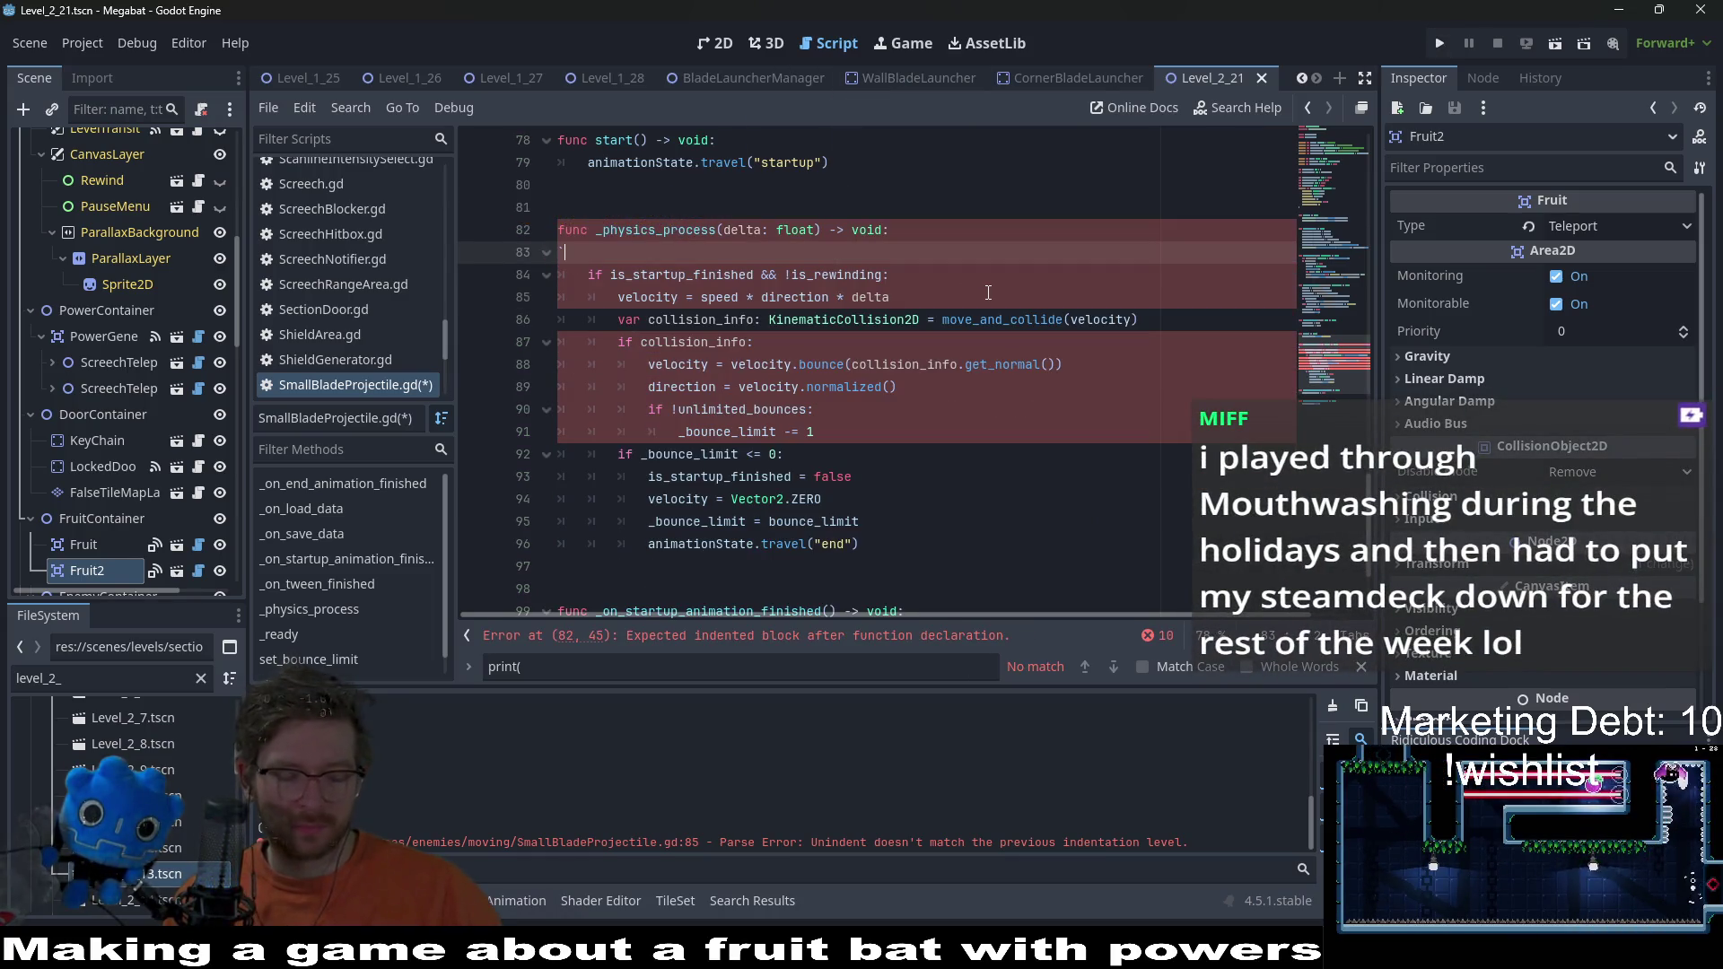
key(ctrl+z)
key(shift+Tab)
key(ctrl+s)
- Run the scene to test, then inspect the rotation_degrees check and the node's transform values
click(1557, 45)
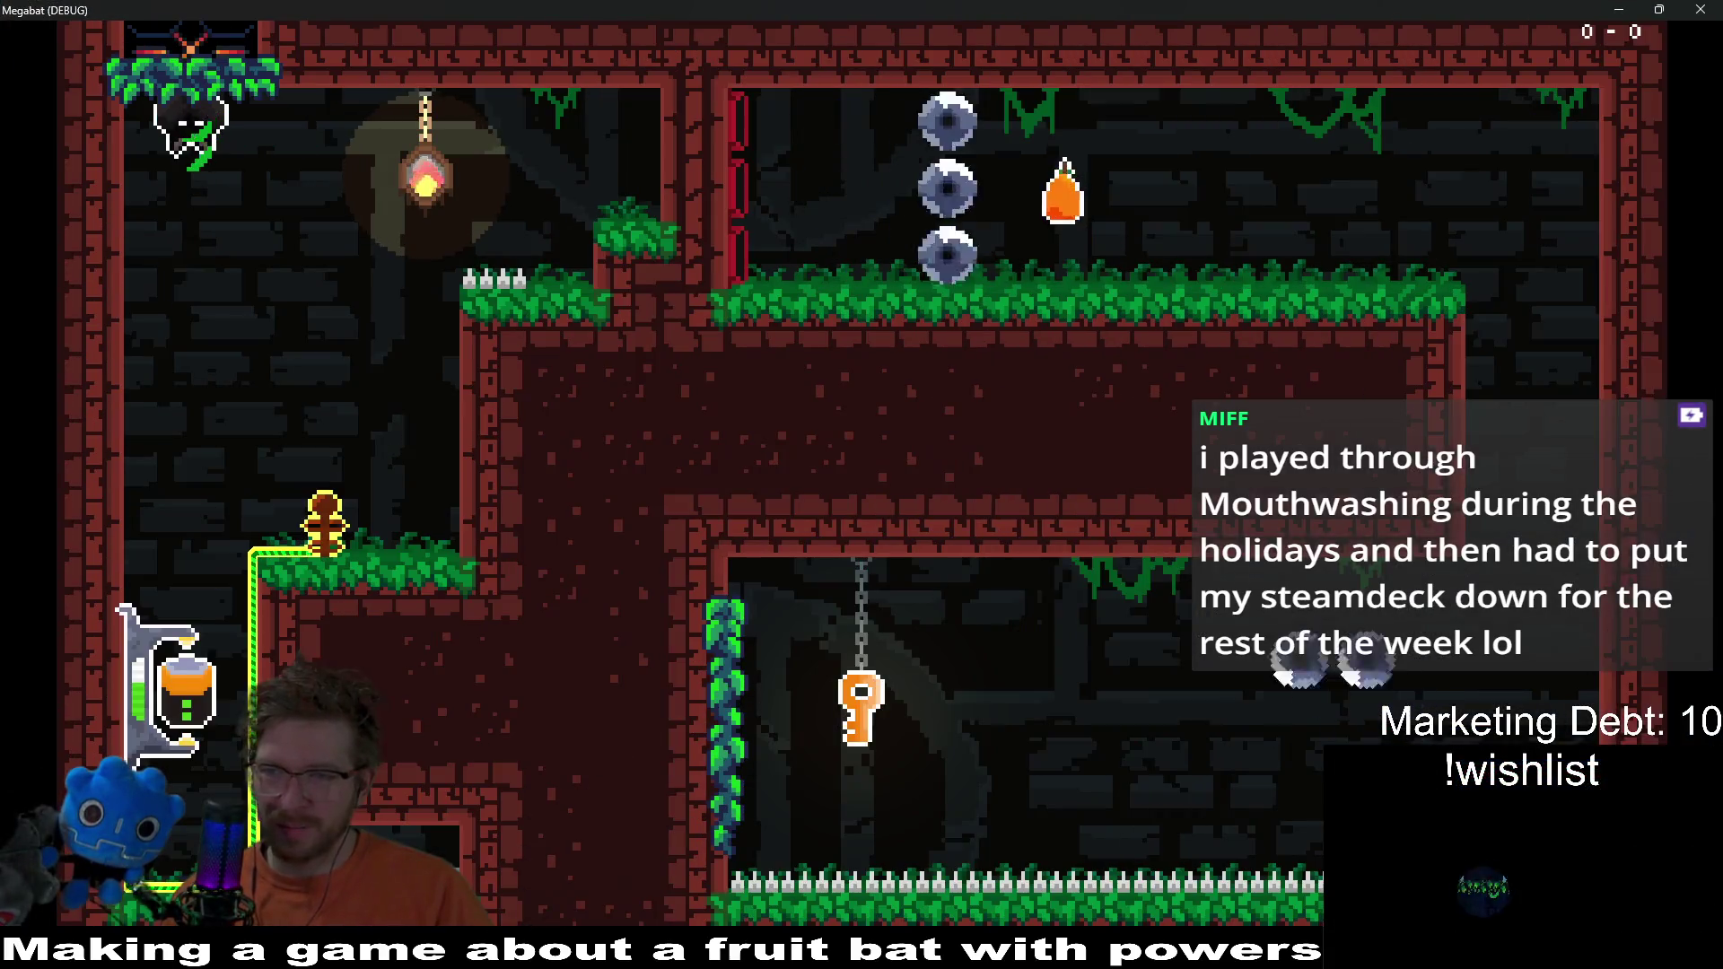
mouse_move(966, 9)
mouse_down()
mouse_move(884, 130)
mouse_move(916, 137)
mouse_move(890, 141)
mouse_up()
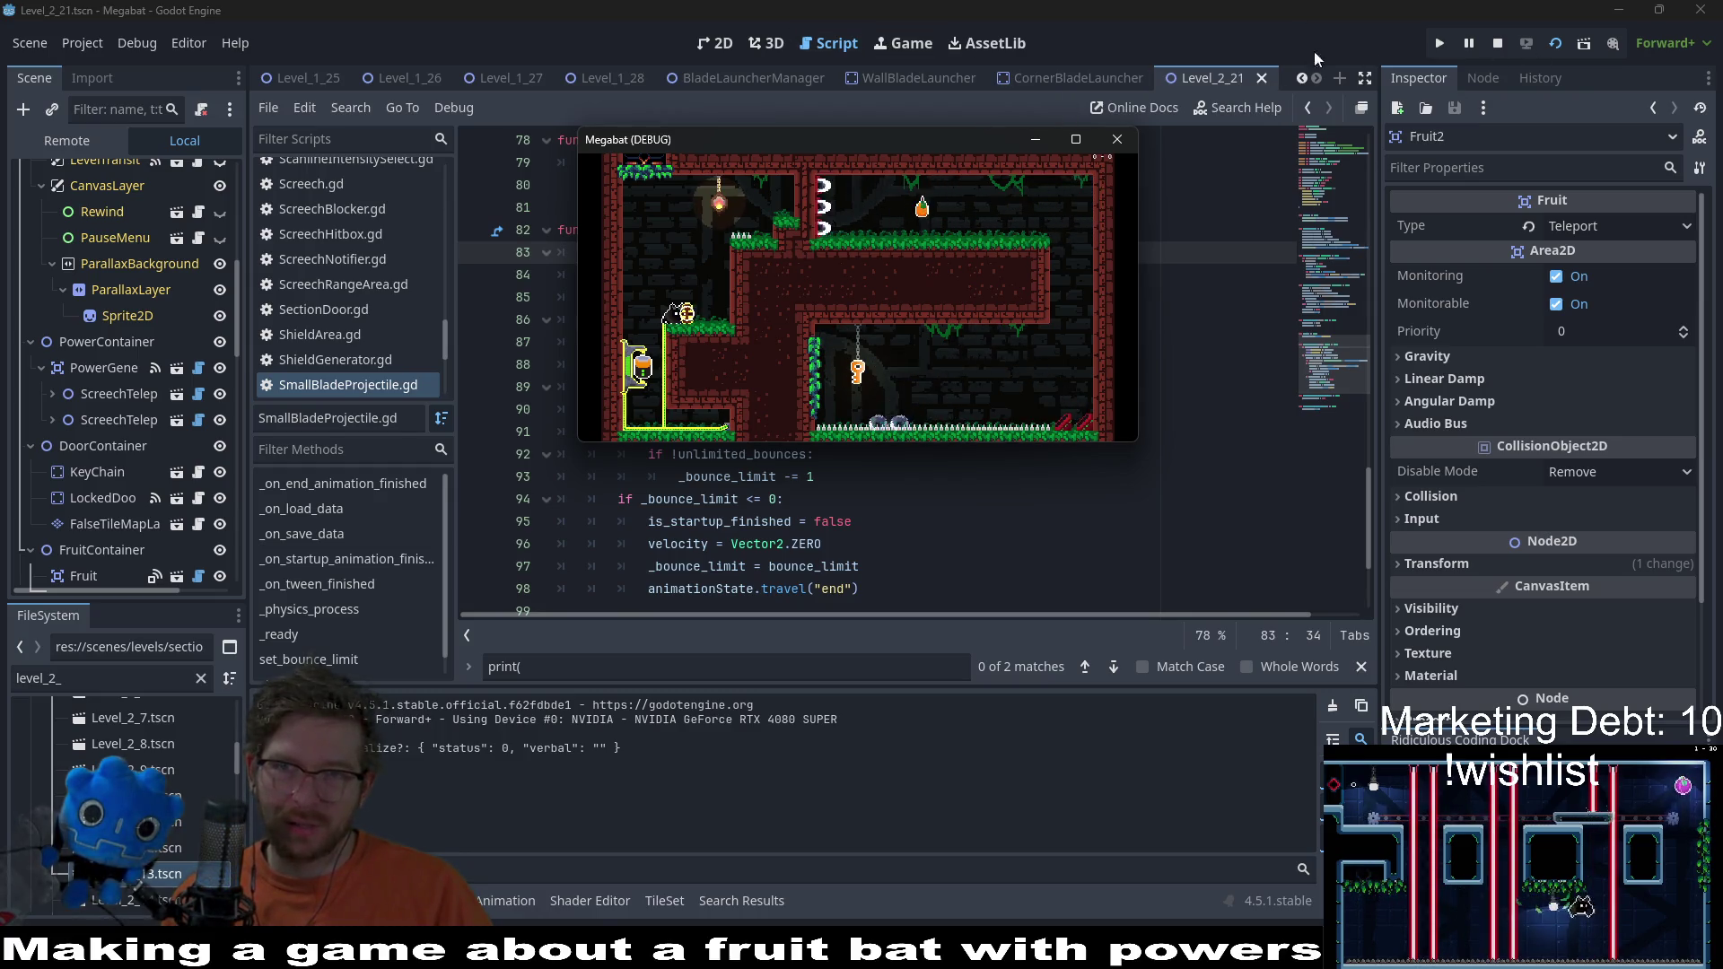
click(1117, 139)
click(812, 340)
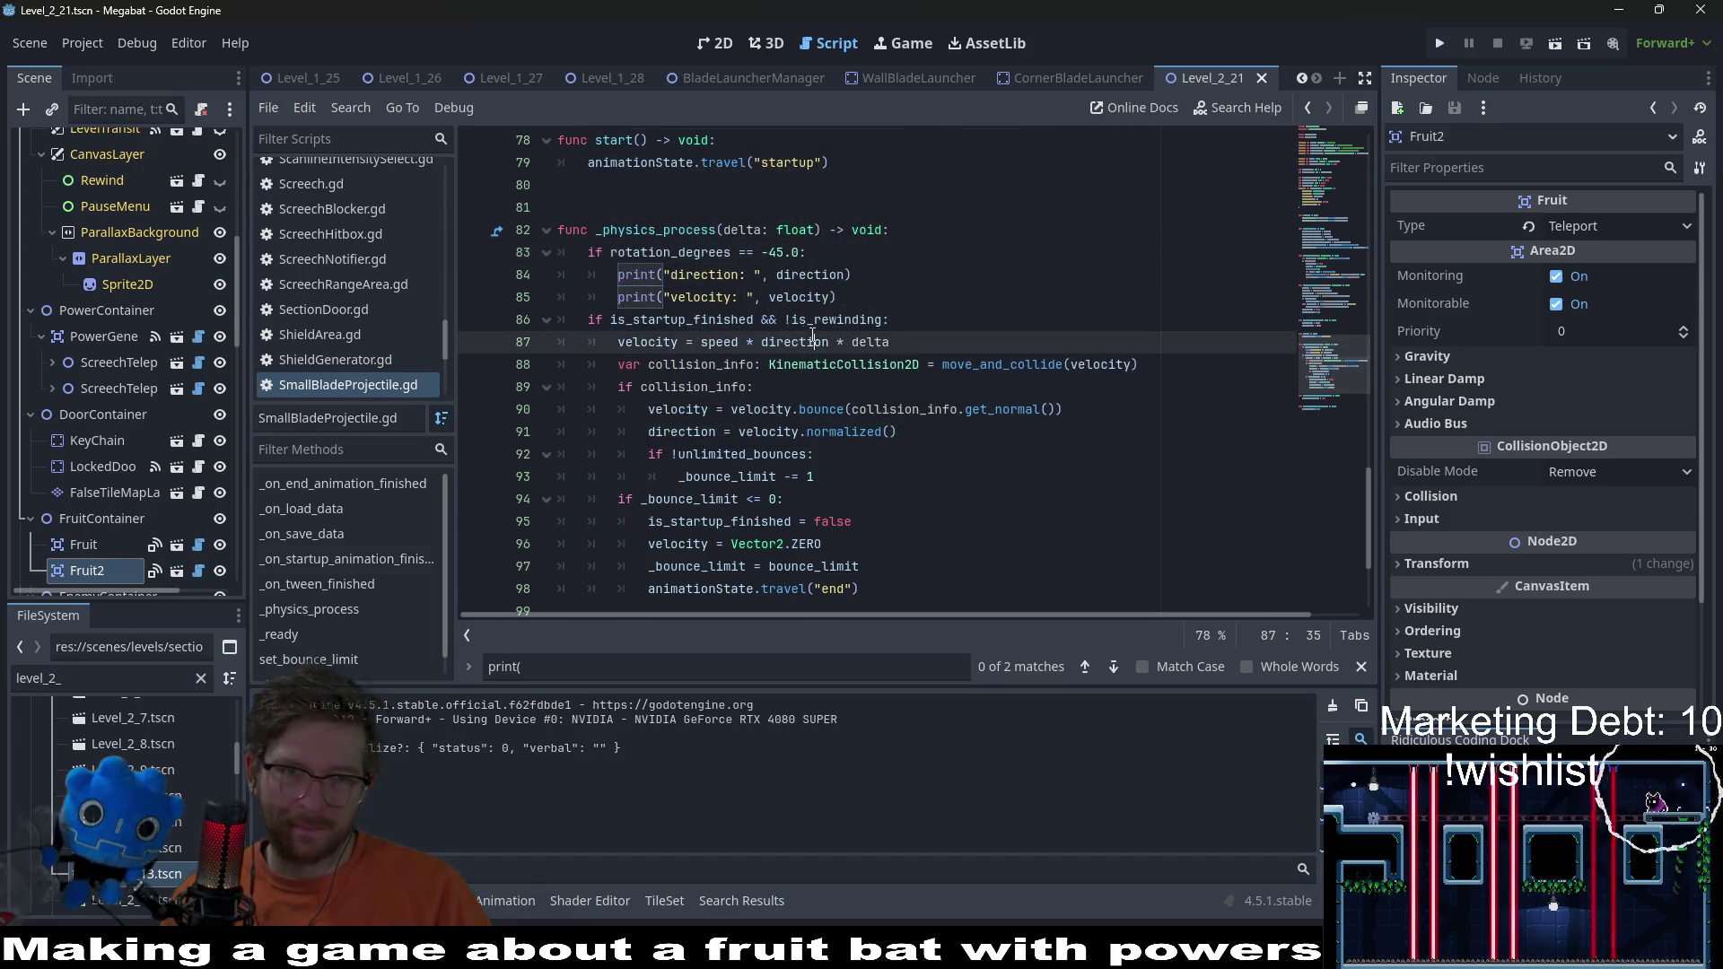
click(754, 254)
double_click(702, 252)
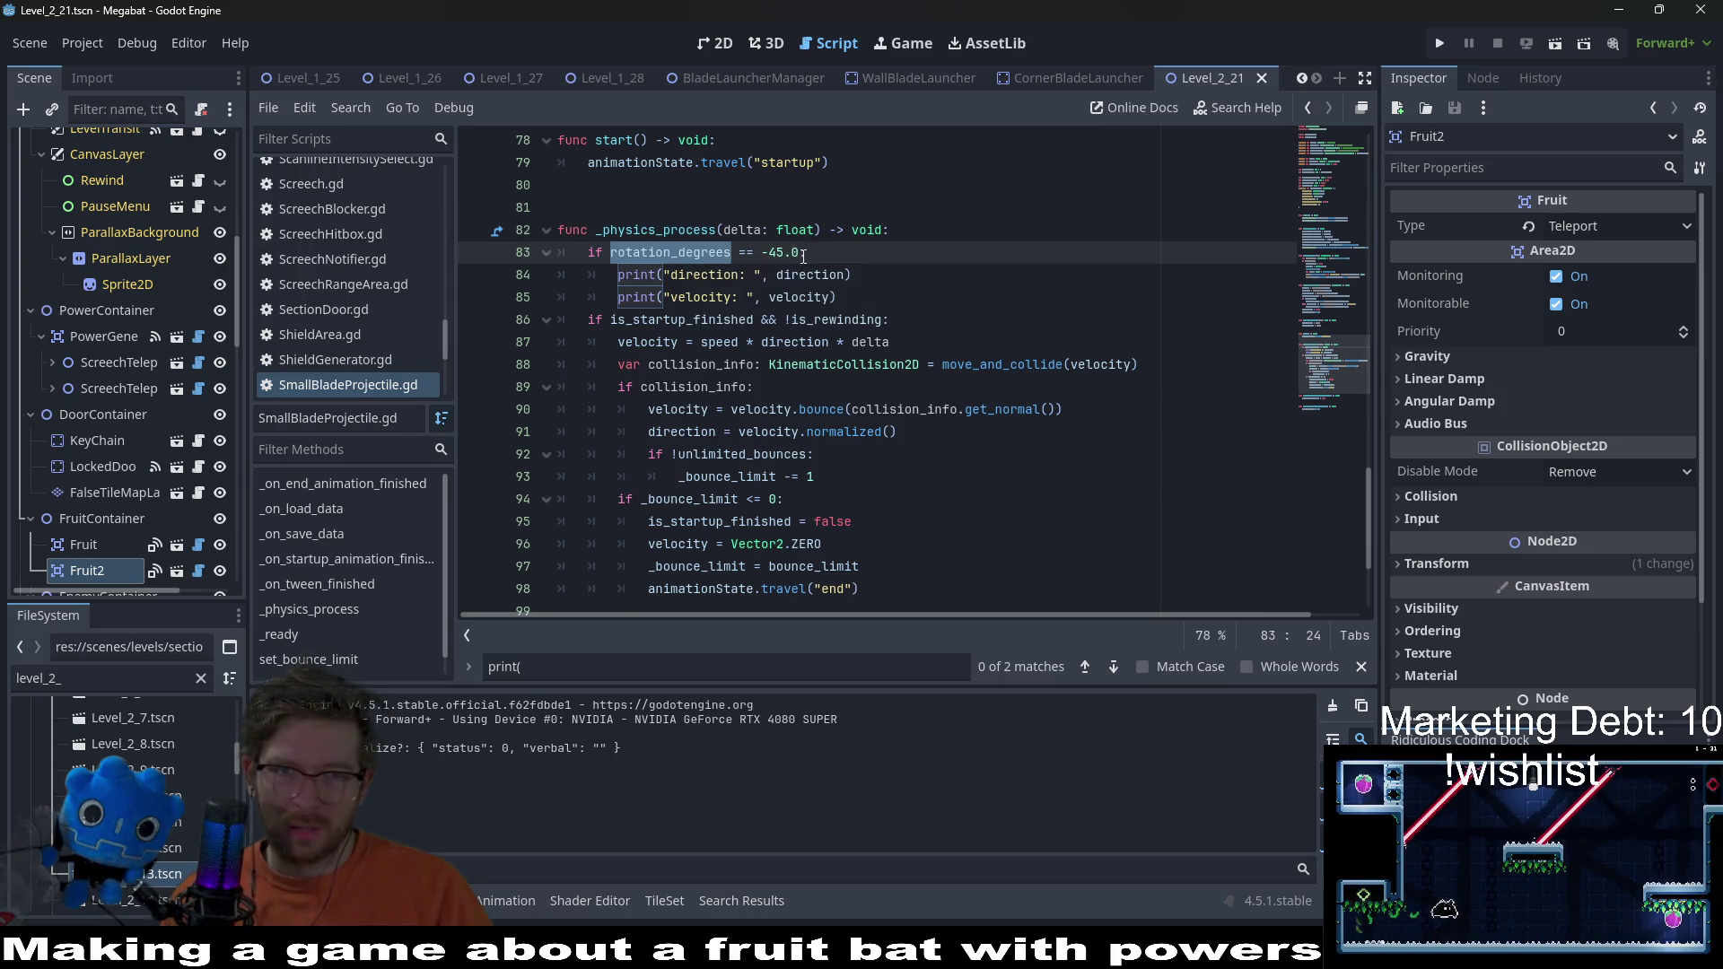
click(1509, 565)
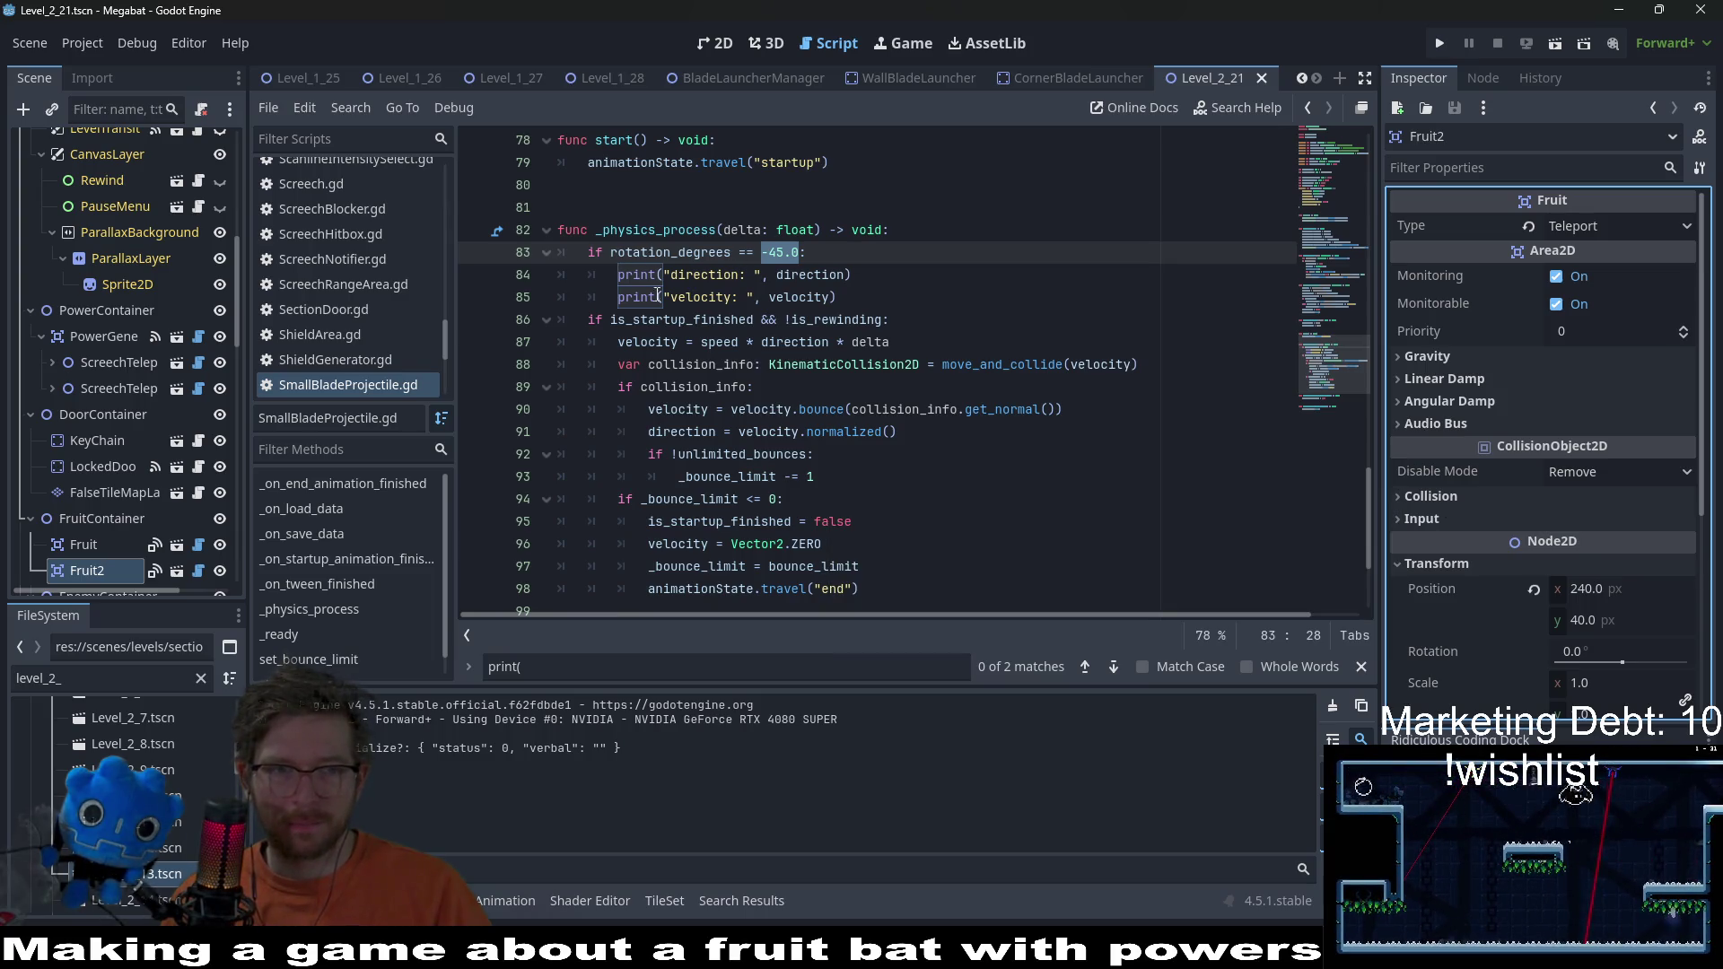
- Review the CornerBladeLauncher script, then switch over to Steam
scroll(1144, 476, up, 4)
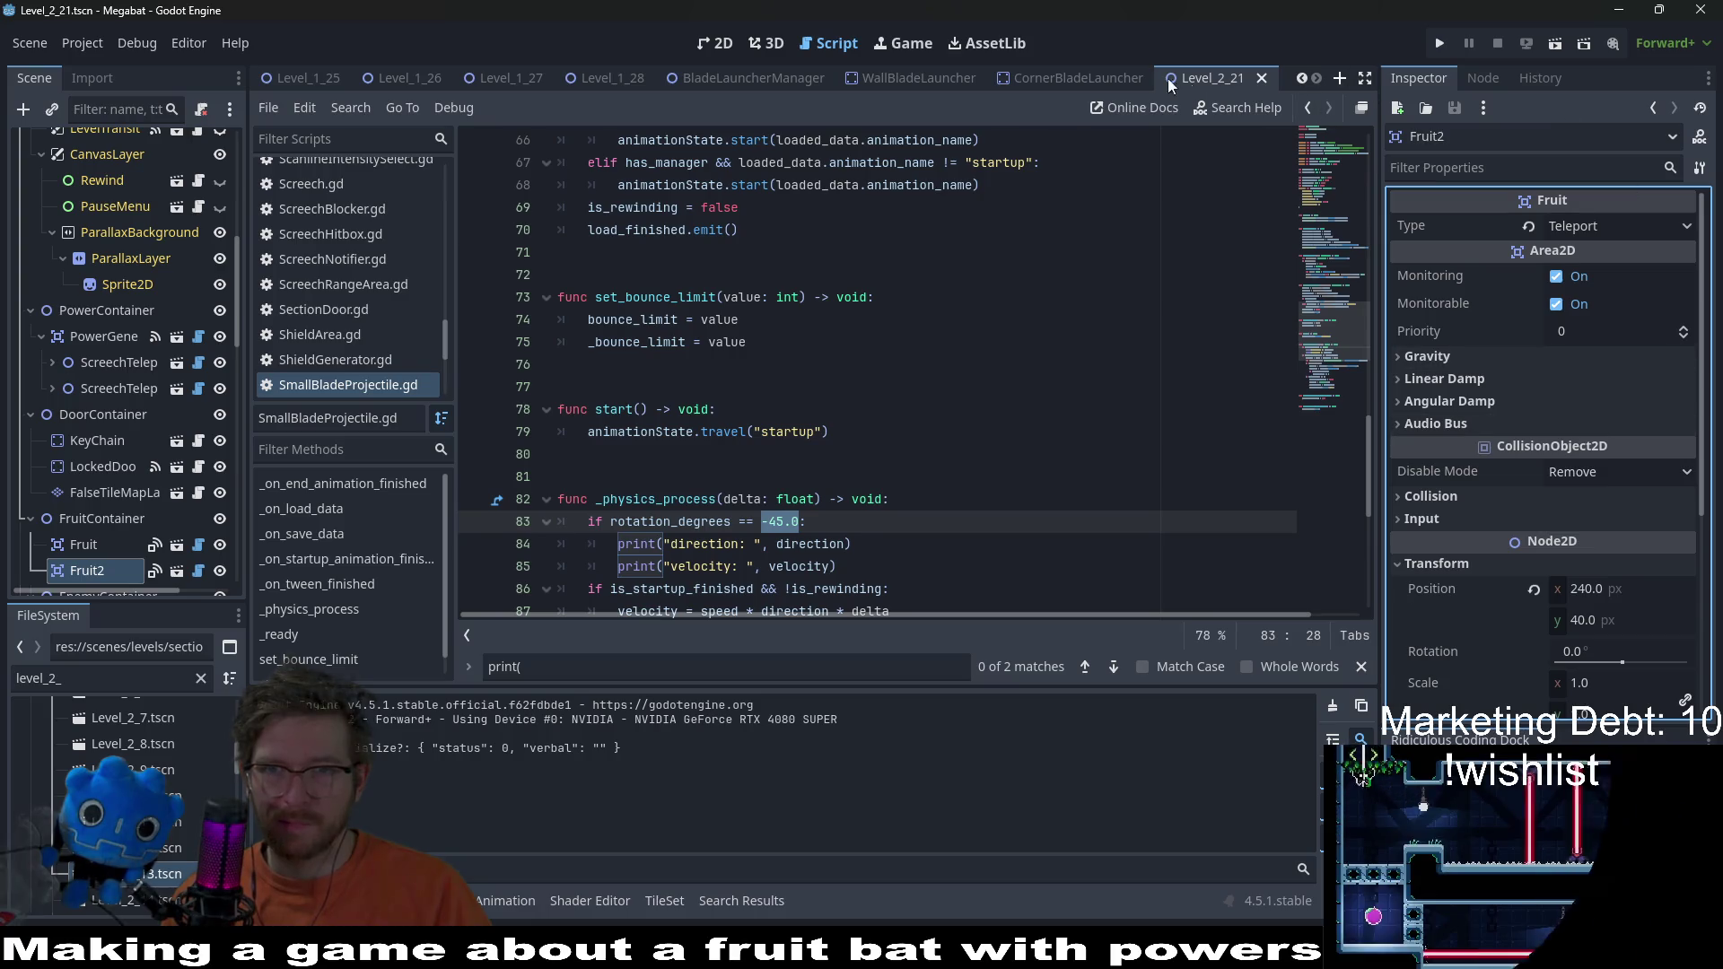
click(1054, 79)
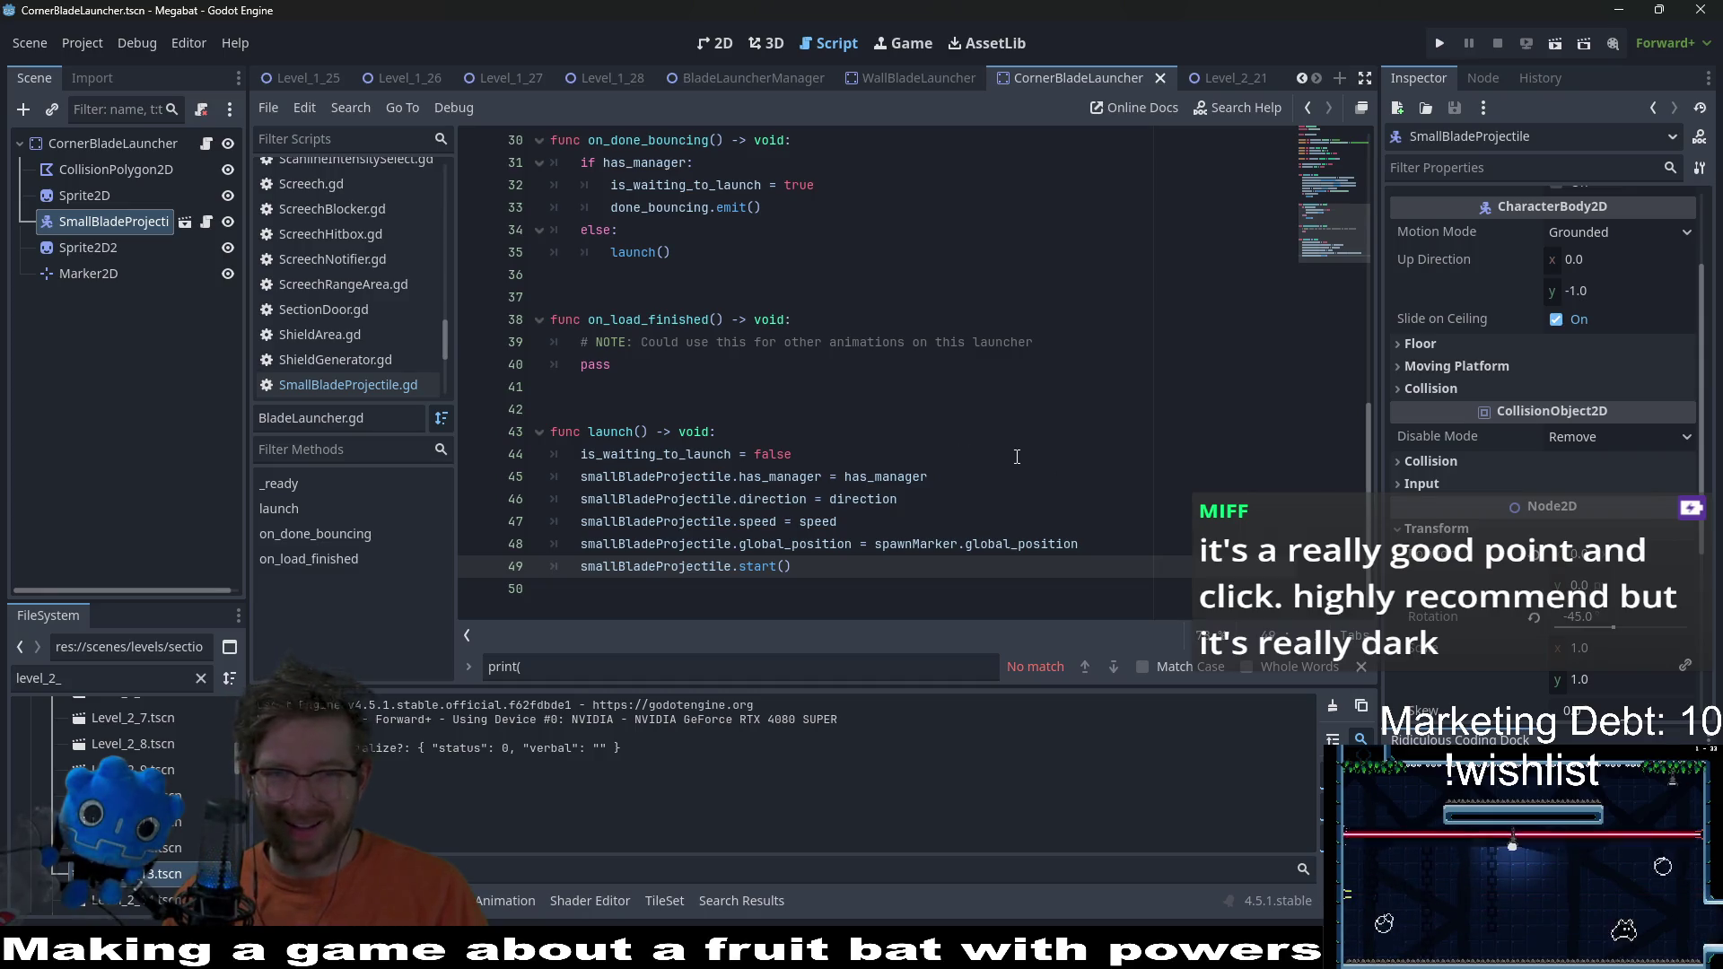
scroll(791, 356, up, 4)
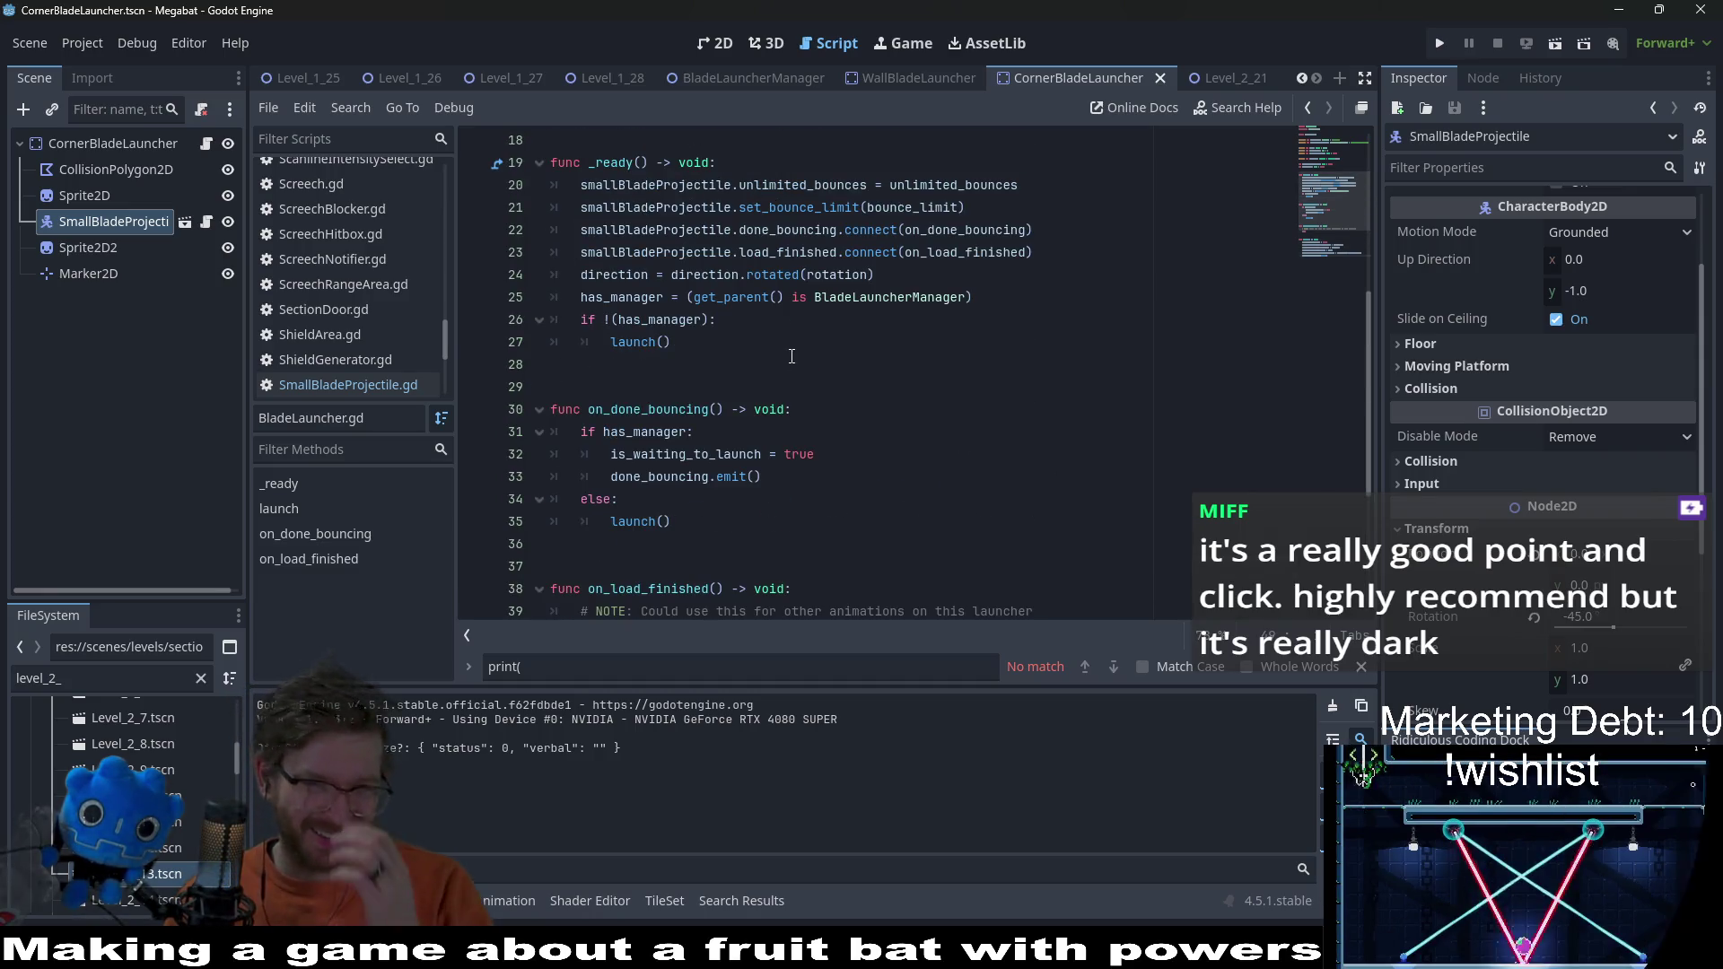
key(alt+Tab)
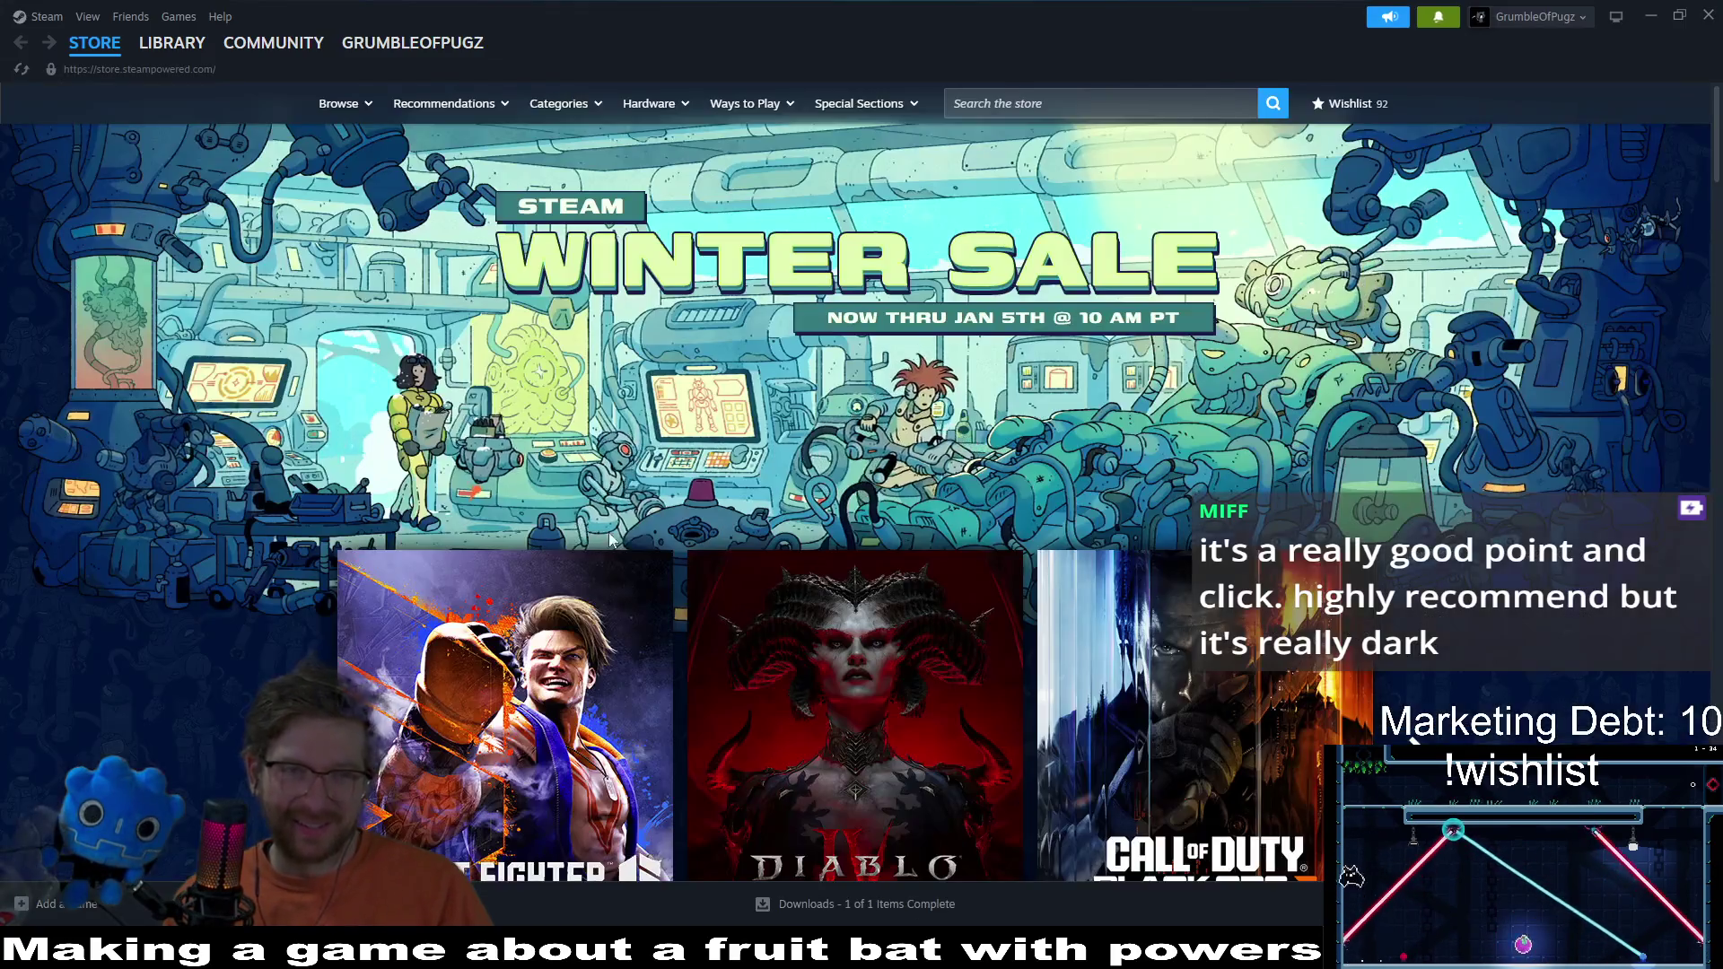
- Search the Steam store for 'Mouthwa', open the Mouthwashing page, and pause its trailer
click(1087, 103)
text(Mouth)
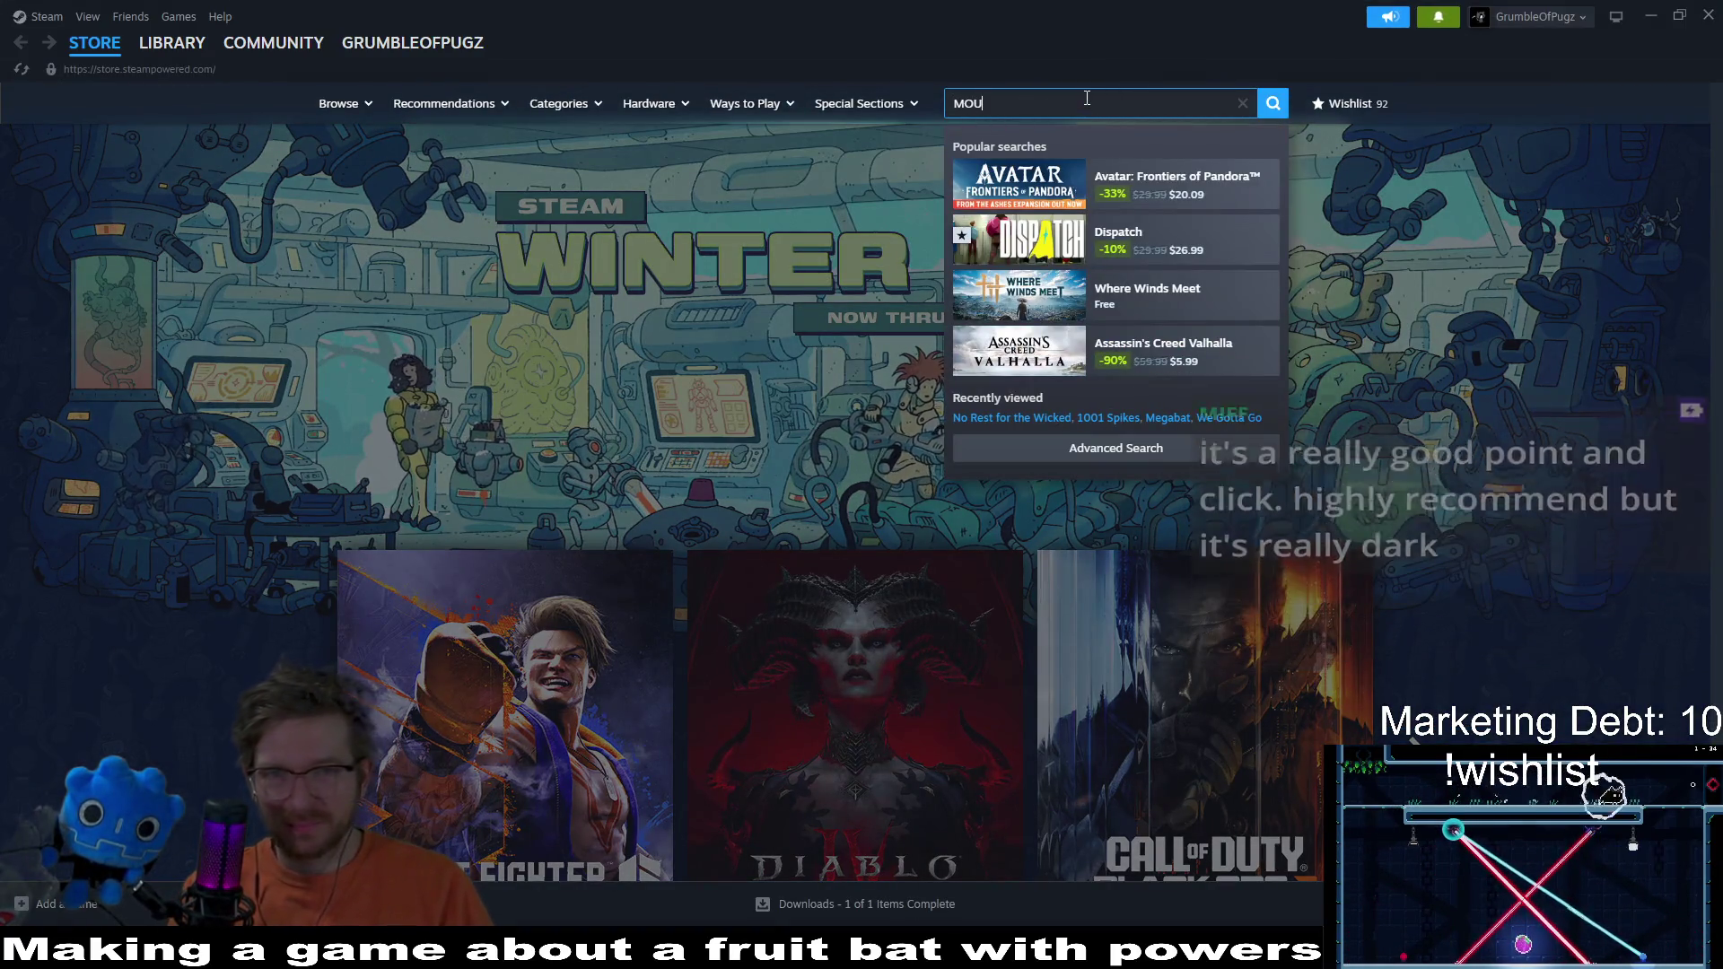
text(wa)
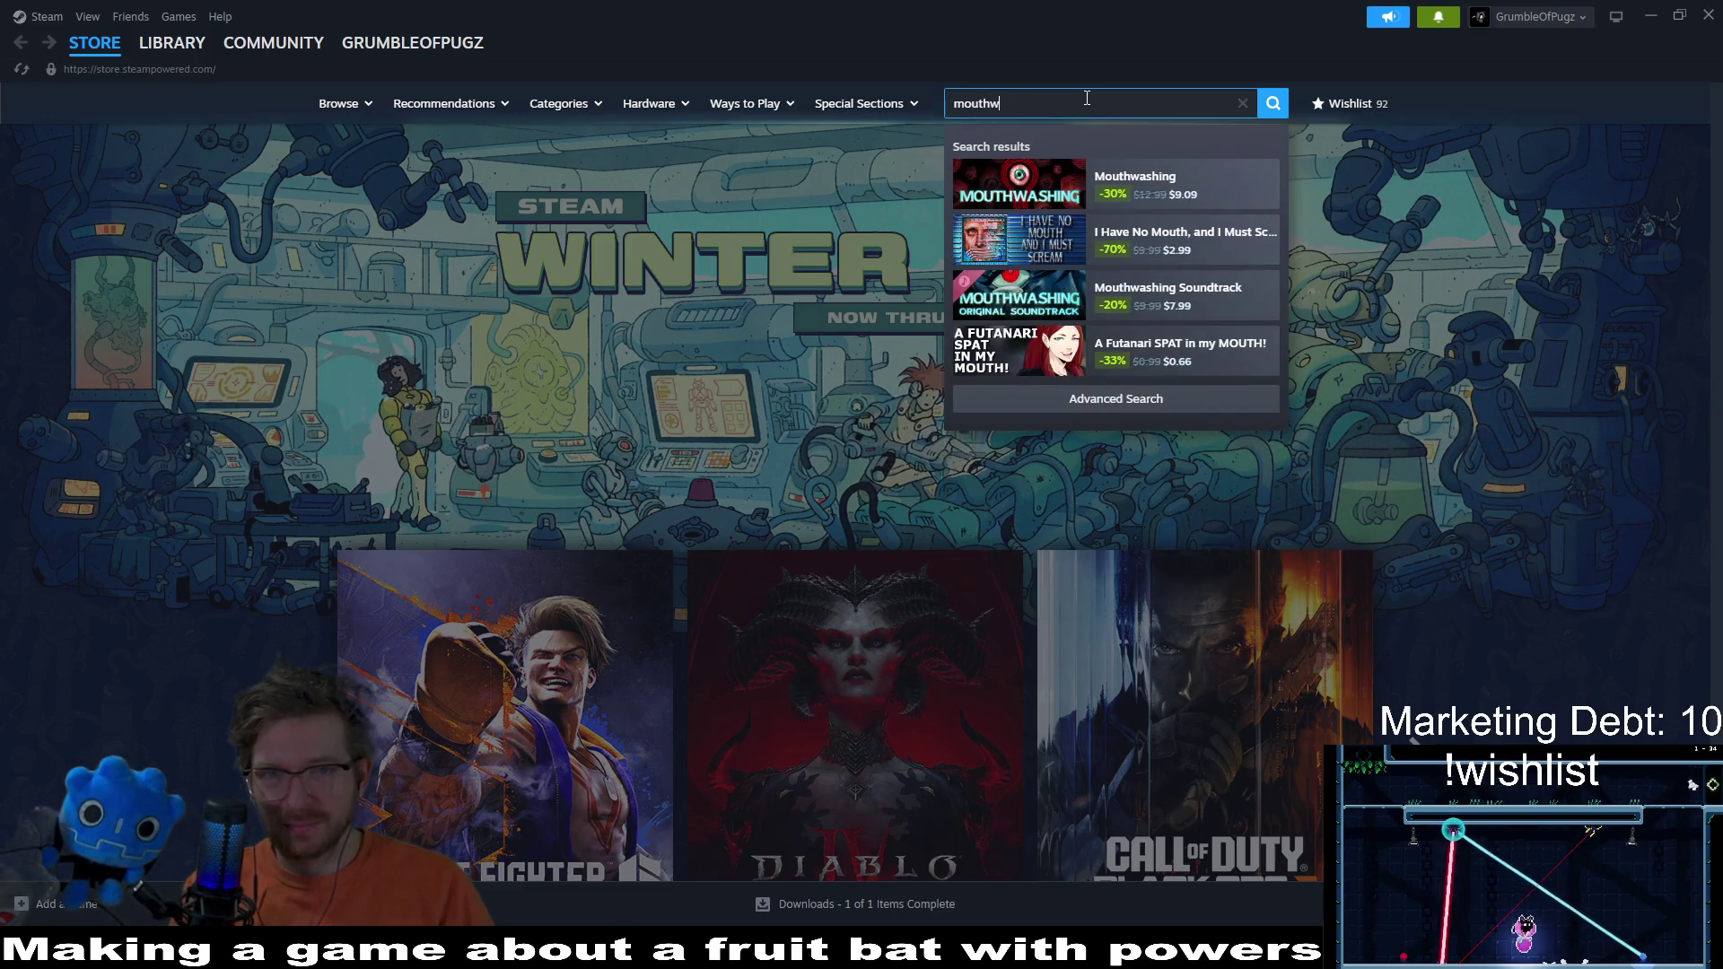
click(1224, 180)
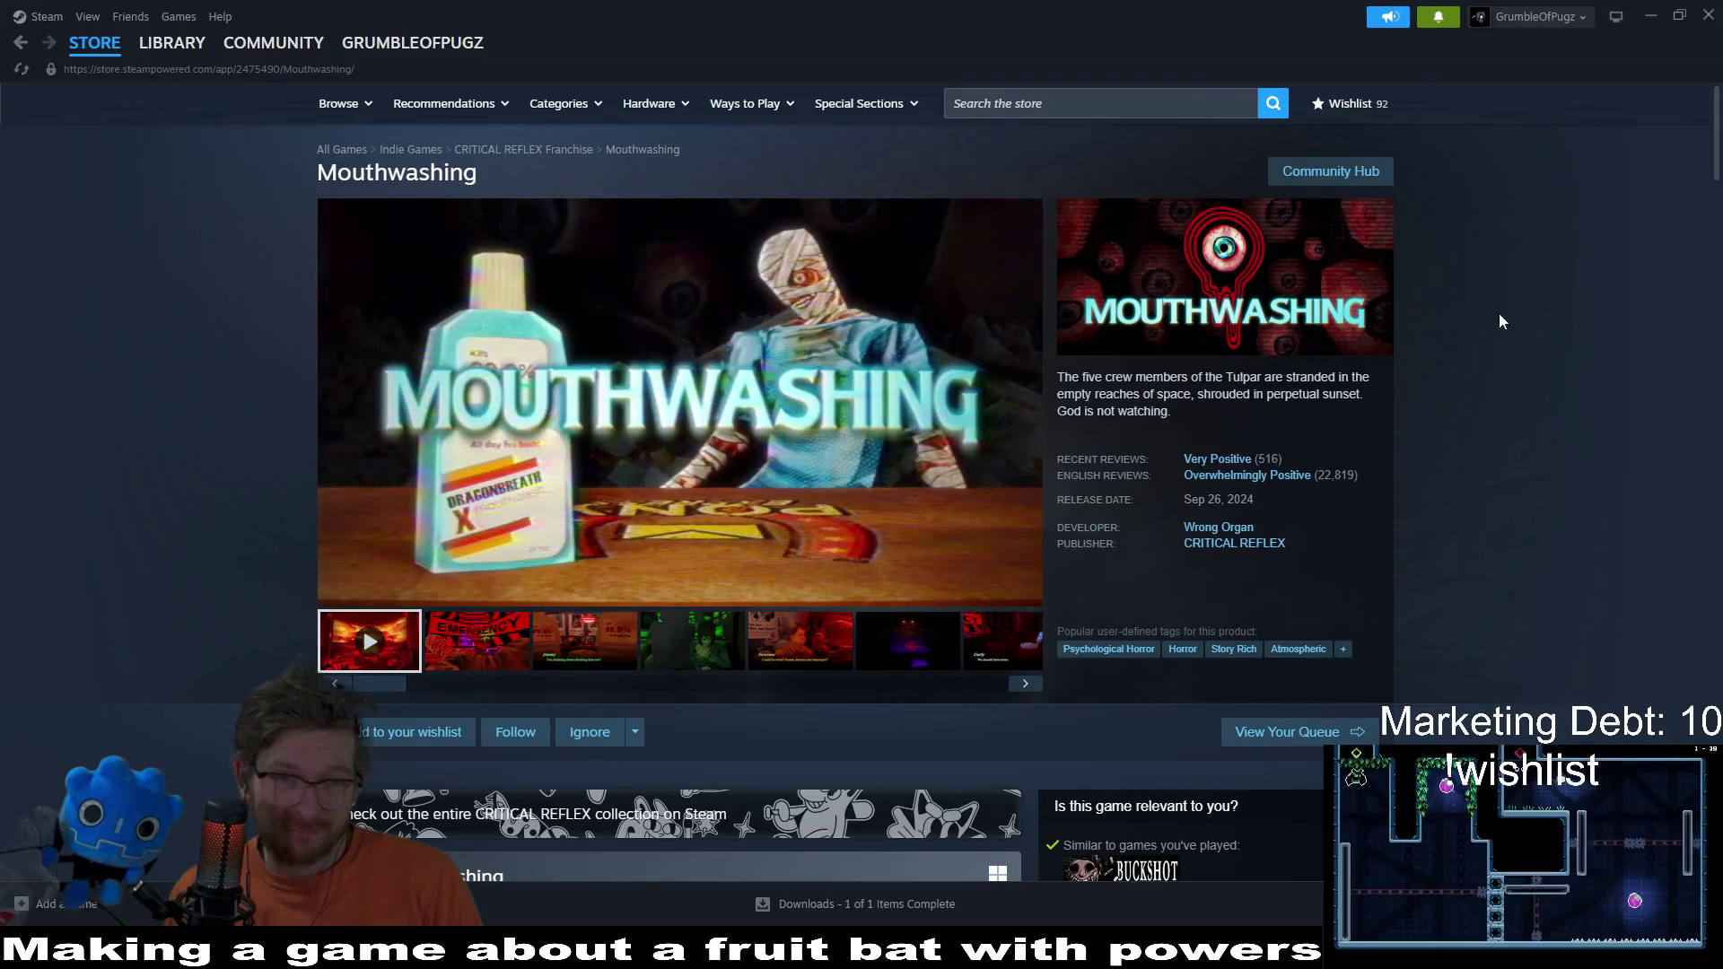
mouse_move(749, 390)
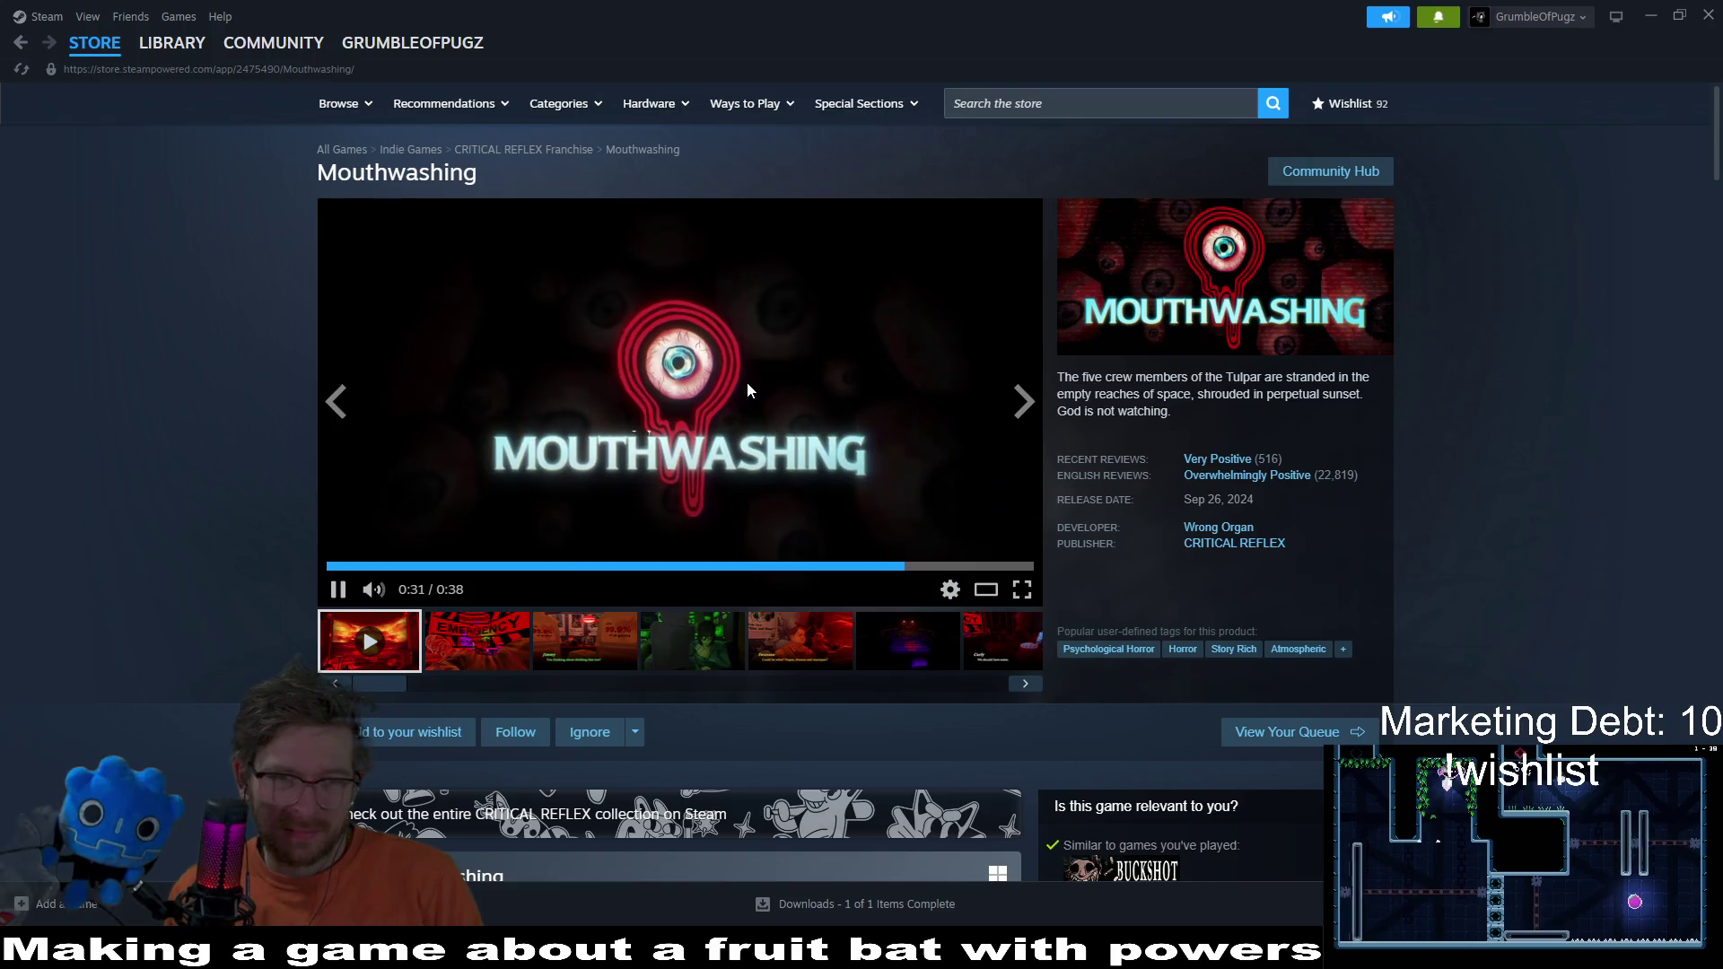
click(750, 390)
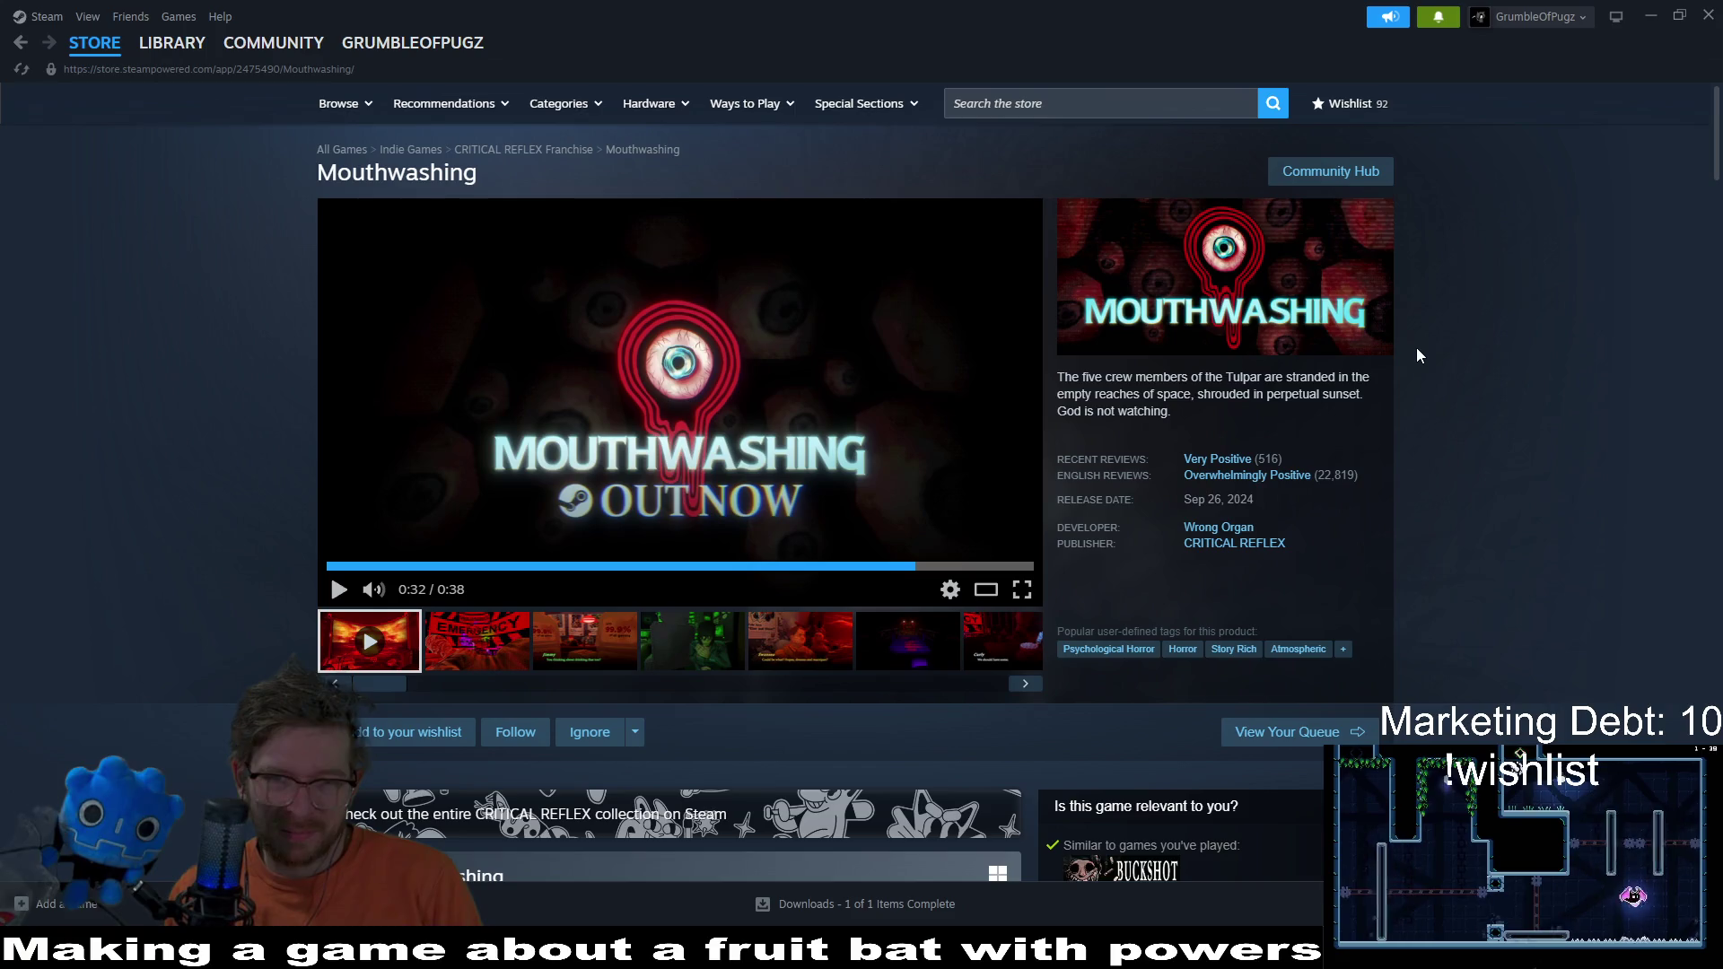
- Browse the Mouthwashing store page, go to the Steam library, and restore down the window
scroll(1418, 352, down, 10)
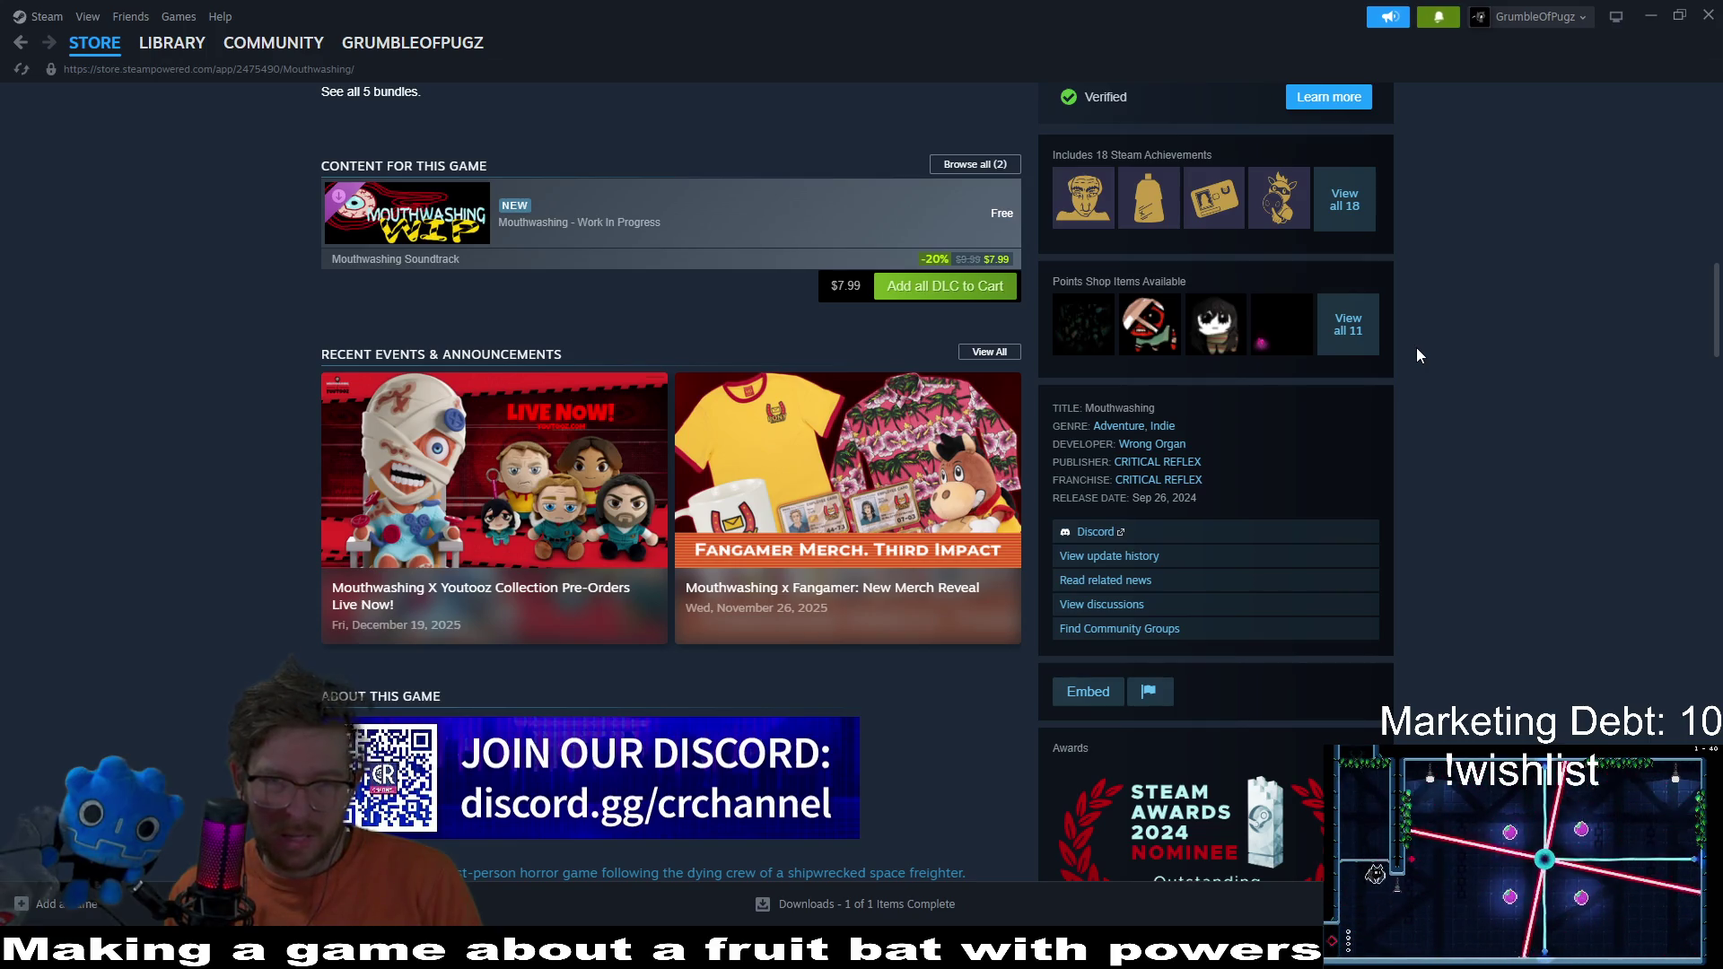
middle_click(1516, 311)
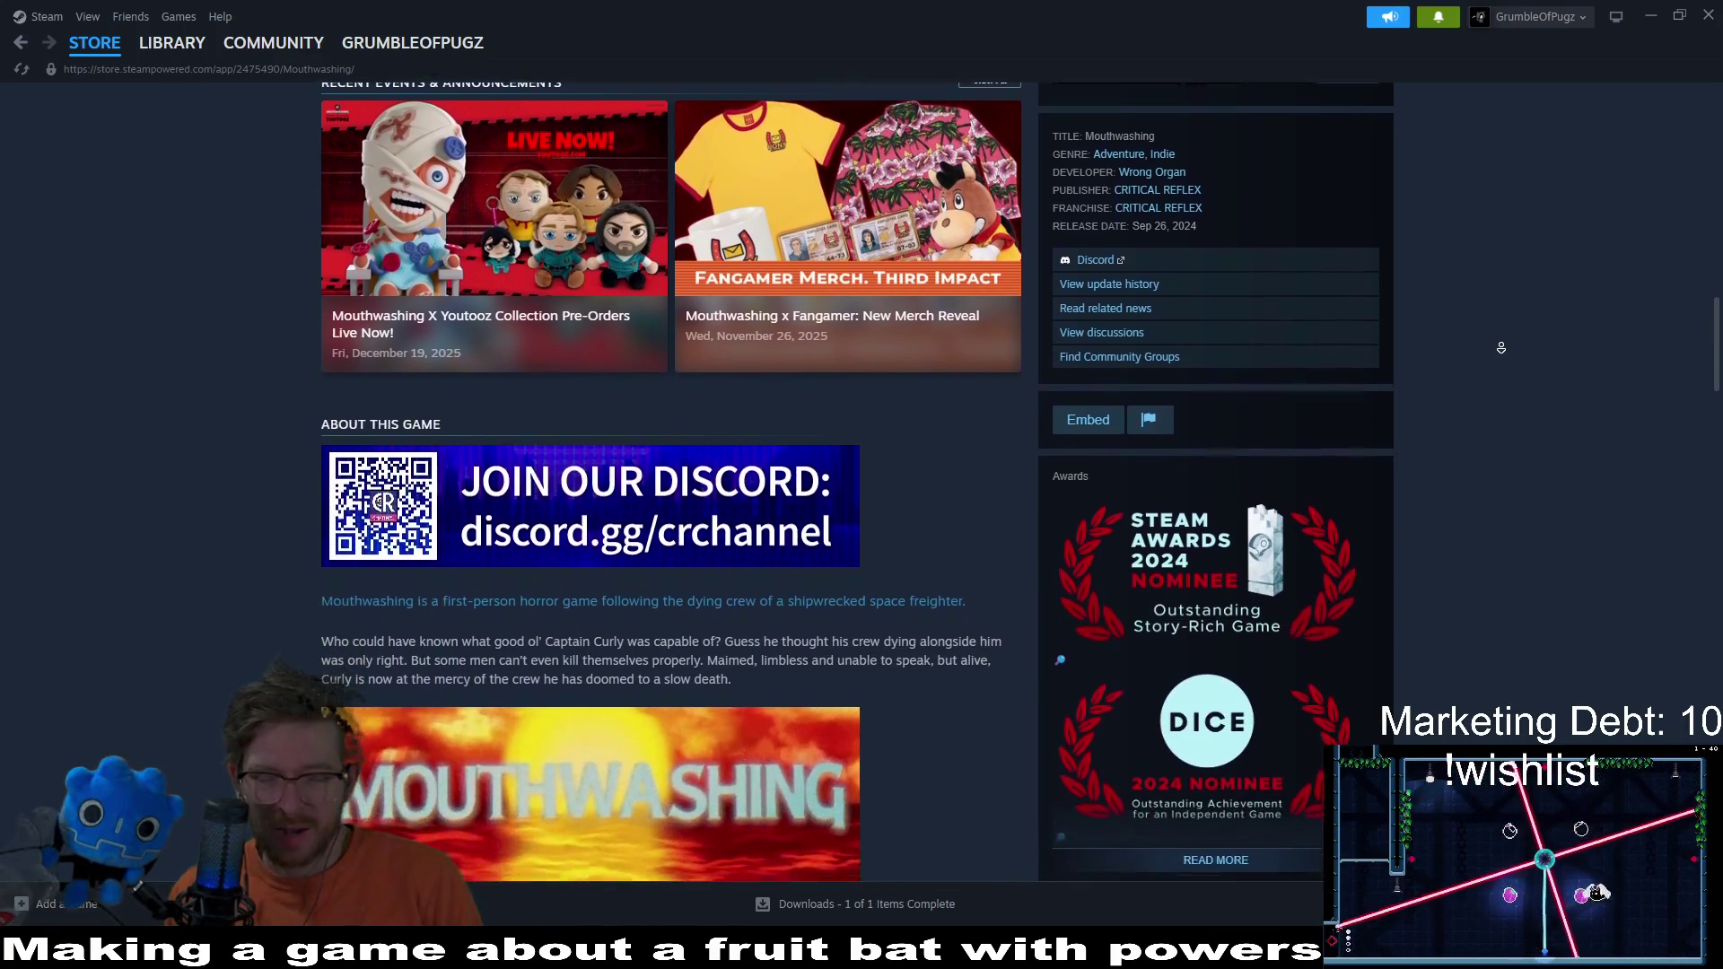
key(End)
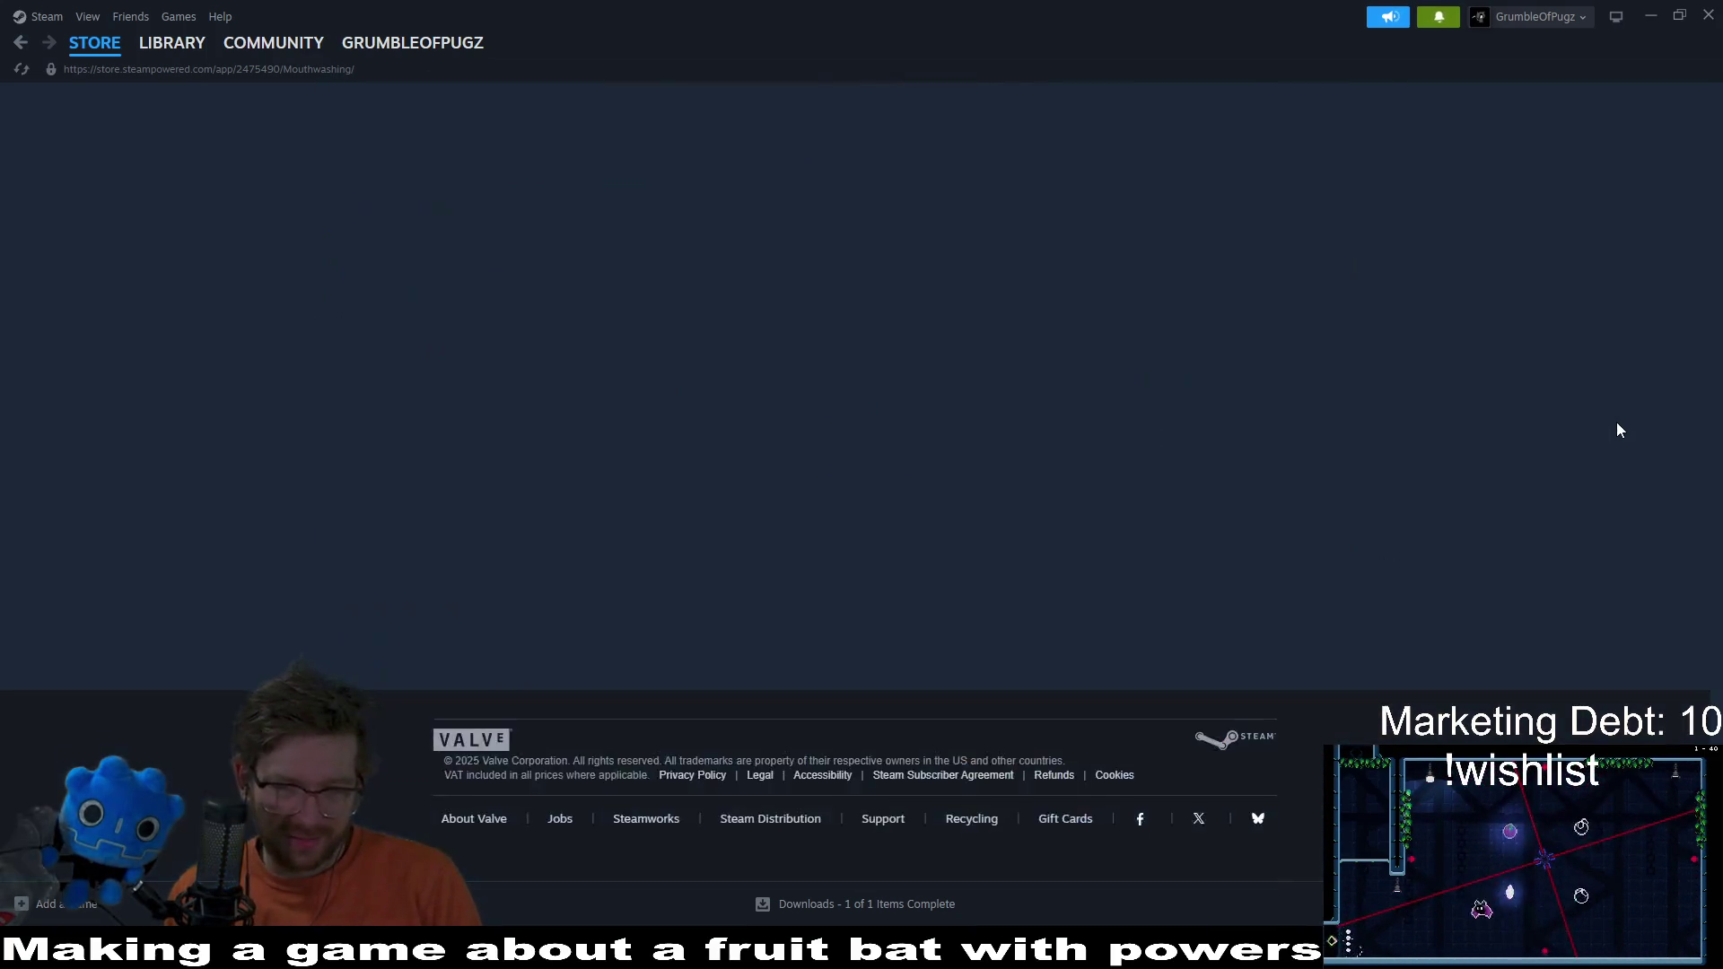
key(Home)
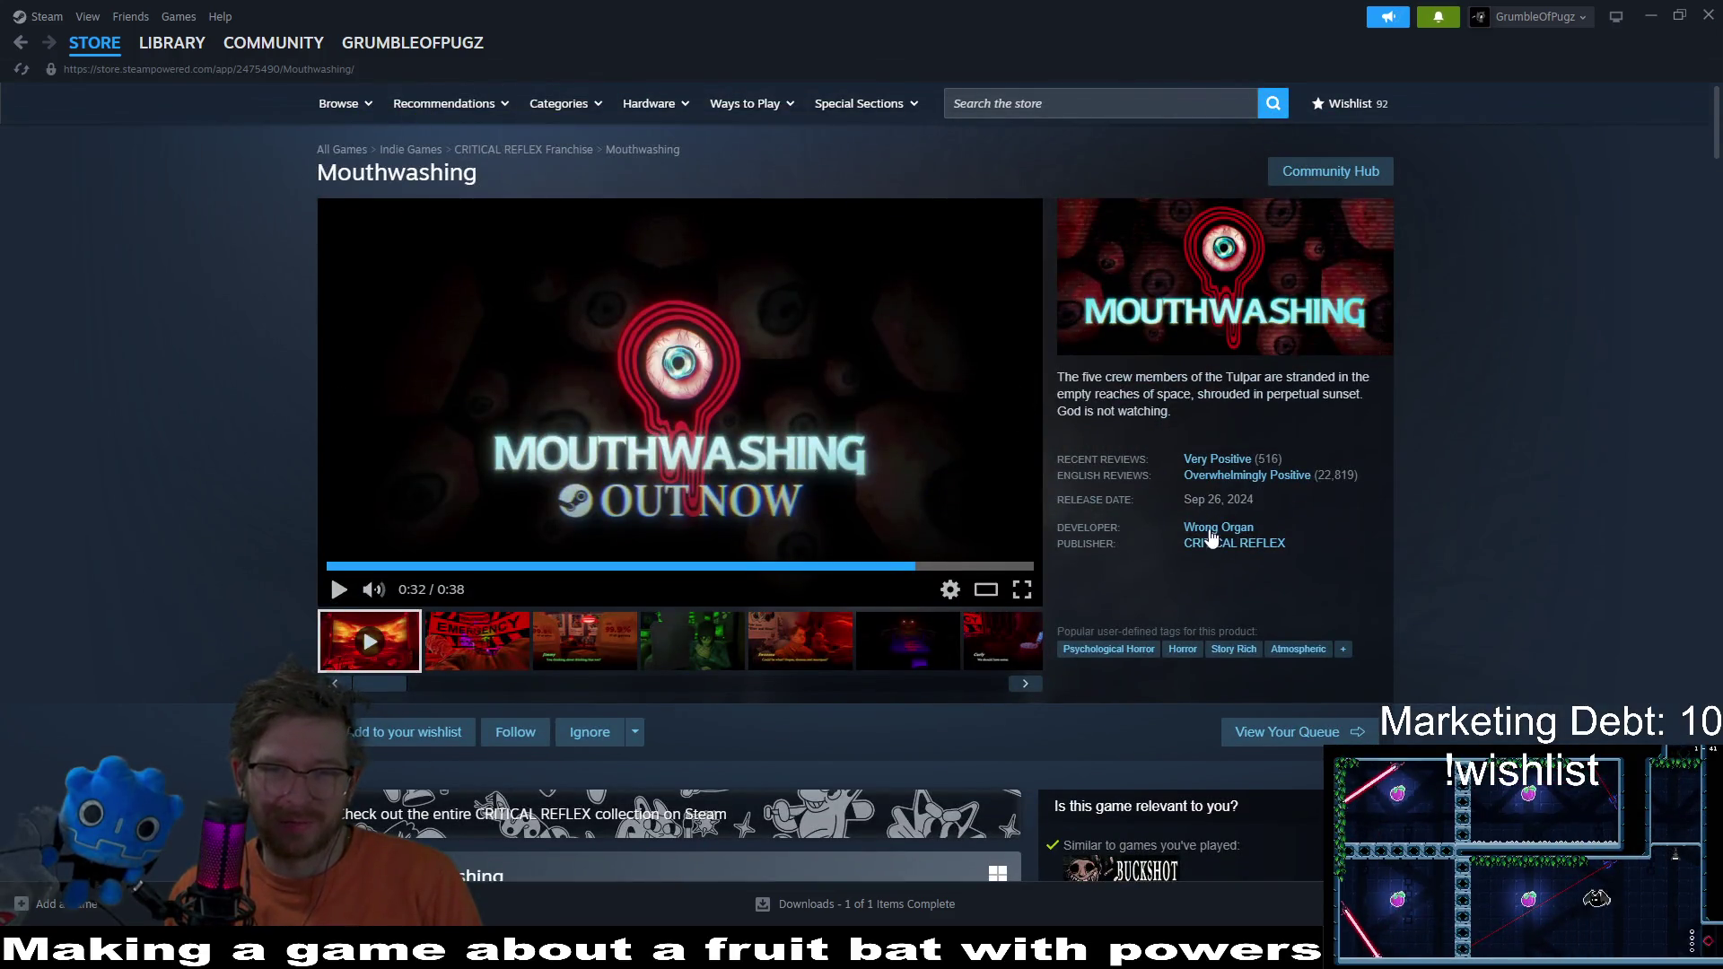
click(164, 52)
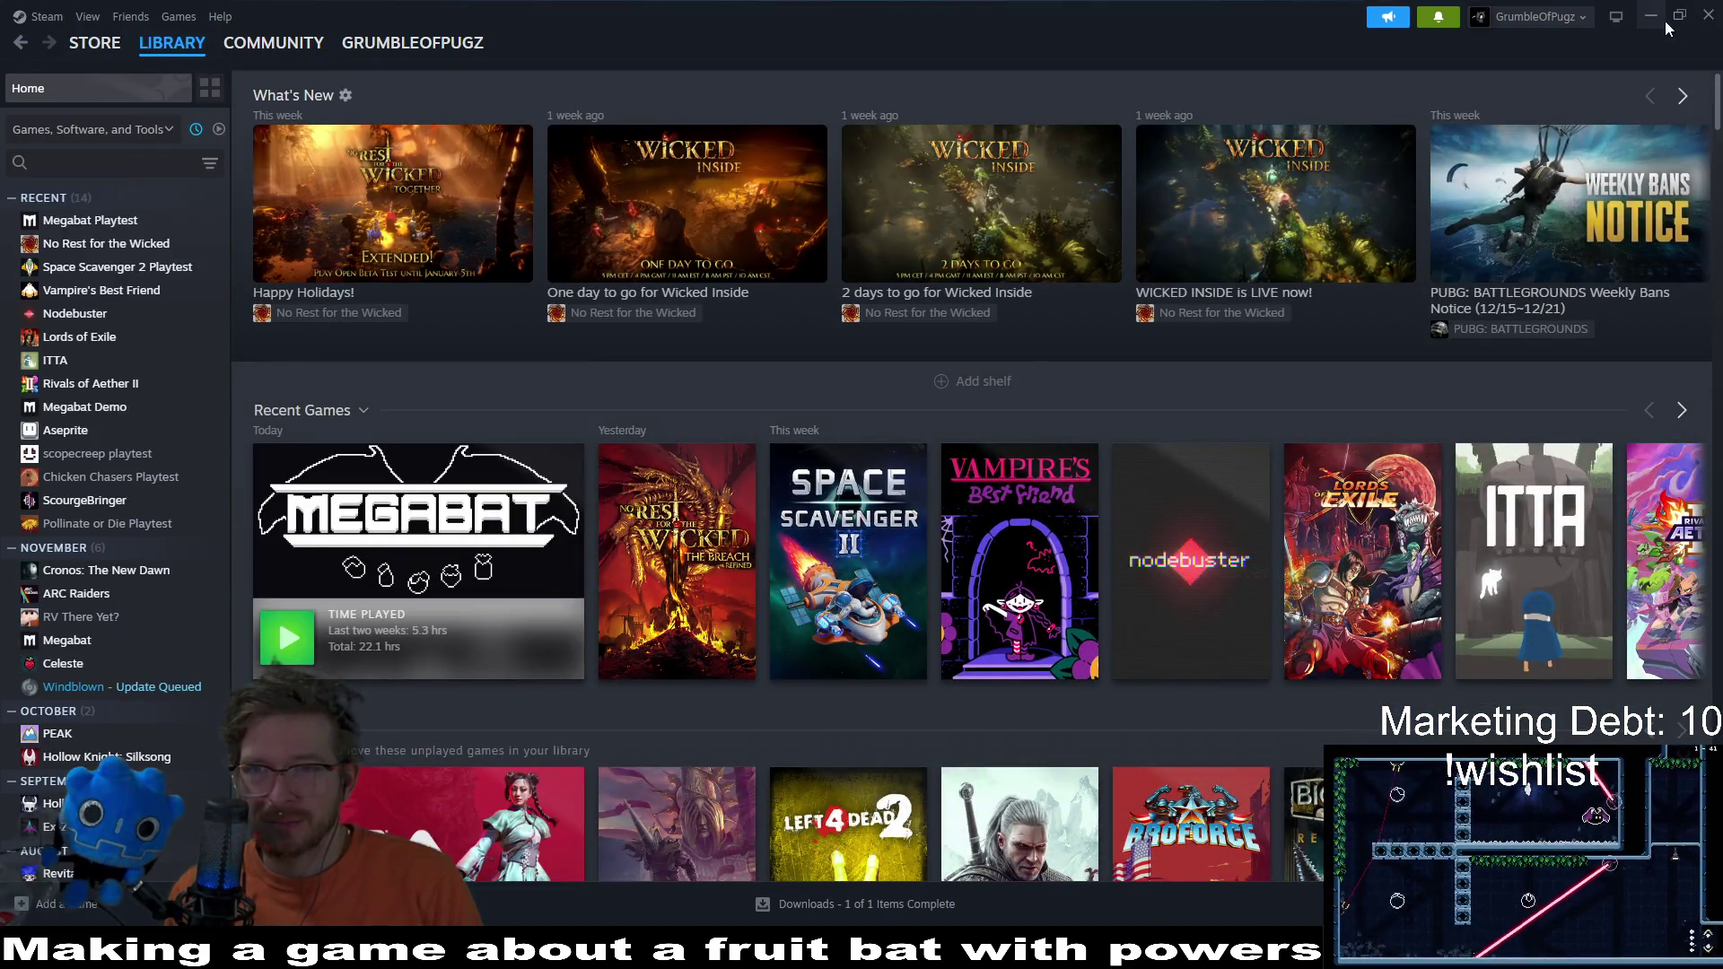
click(1668, 18)
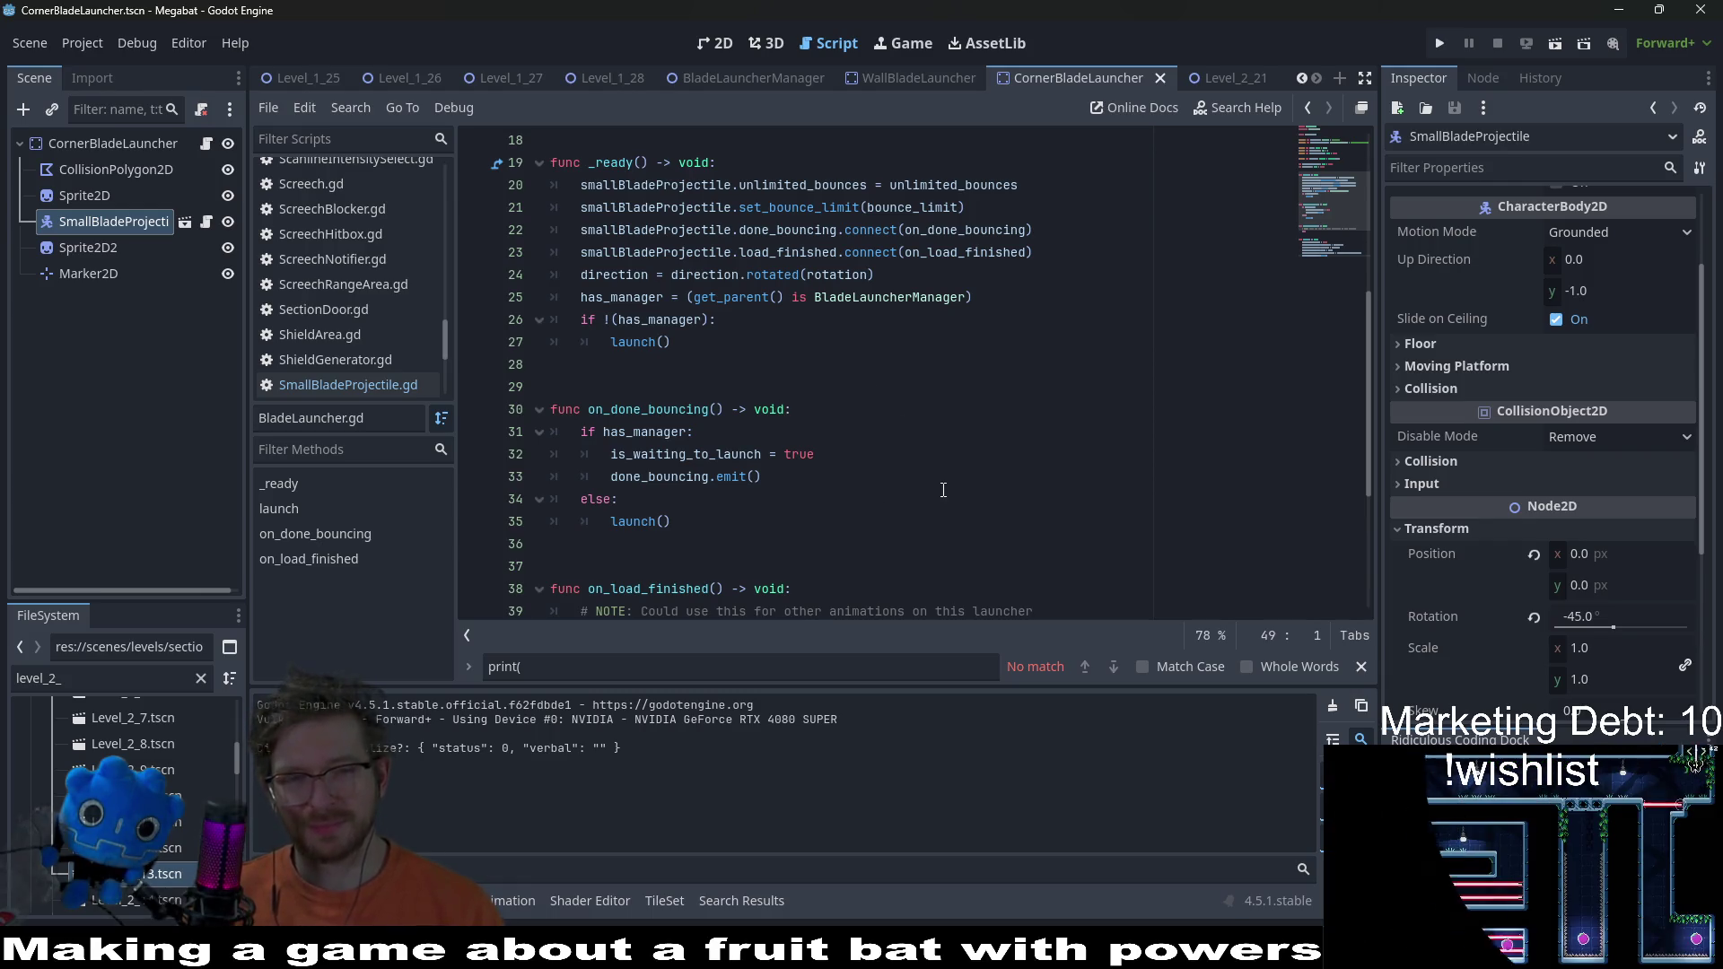
- Look over the launcher script's is_waiting_to_launch variable
click(857, 473)
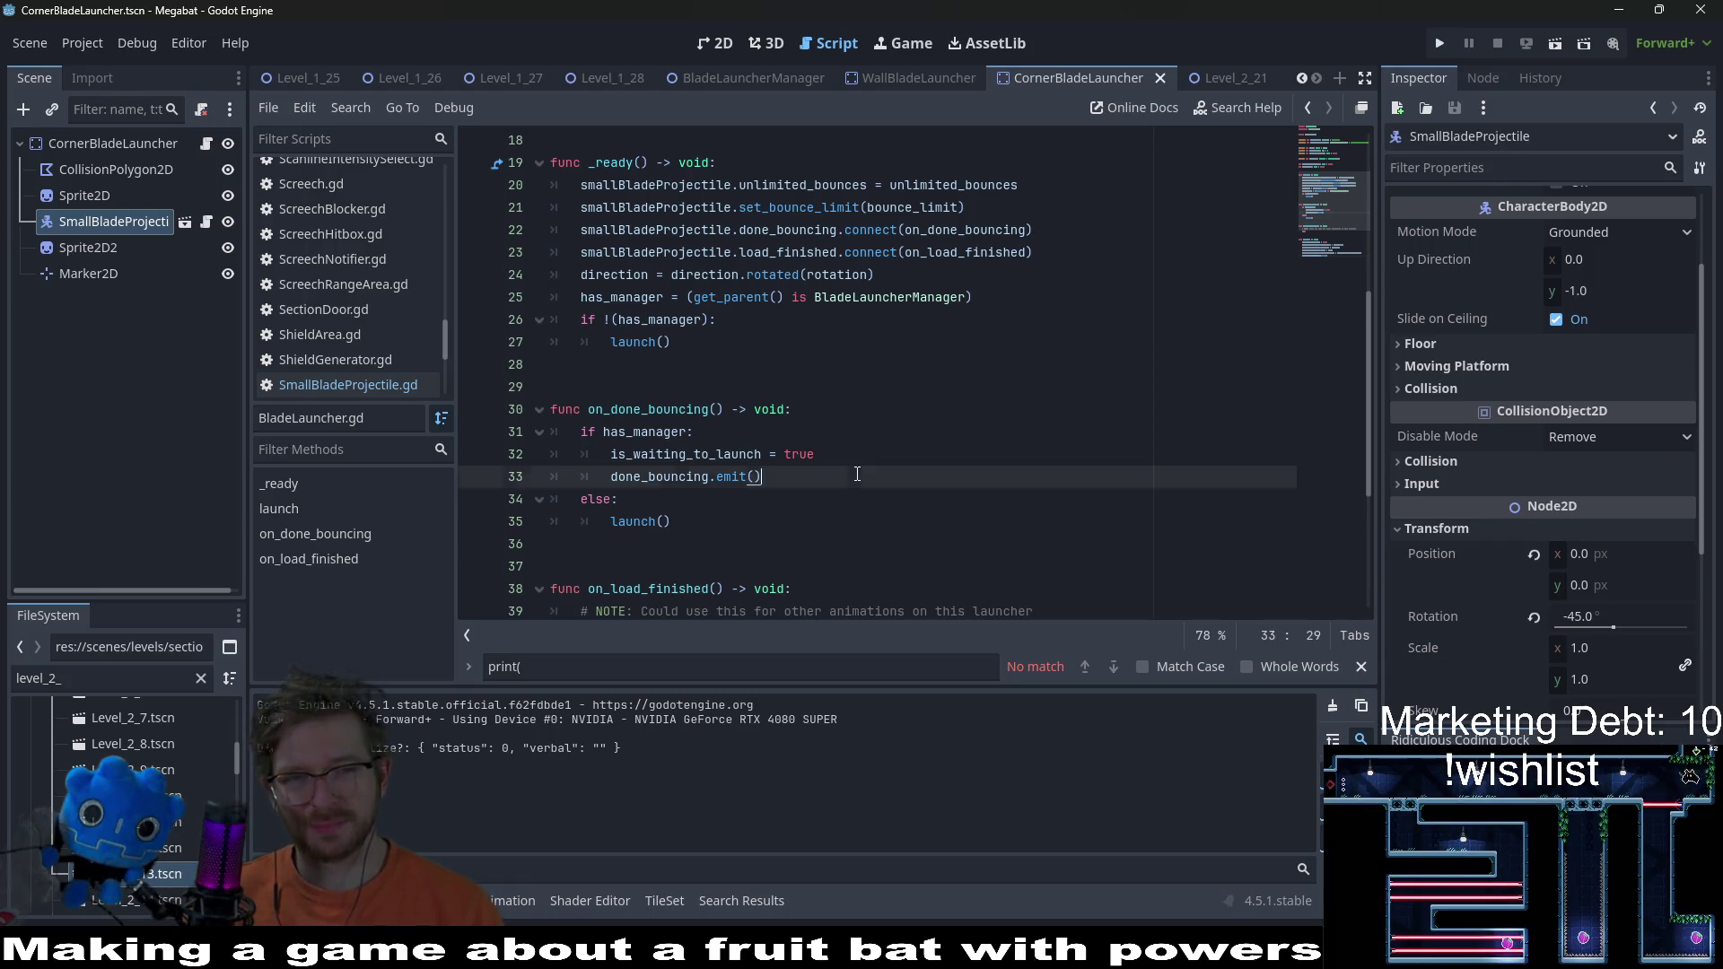
double_click(715, 455)
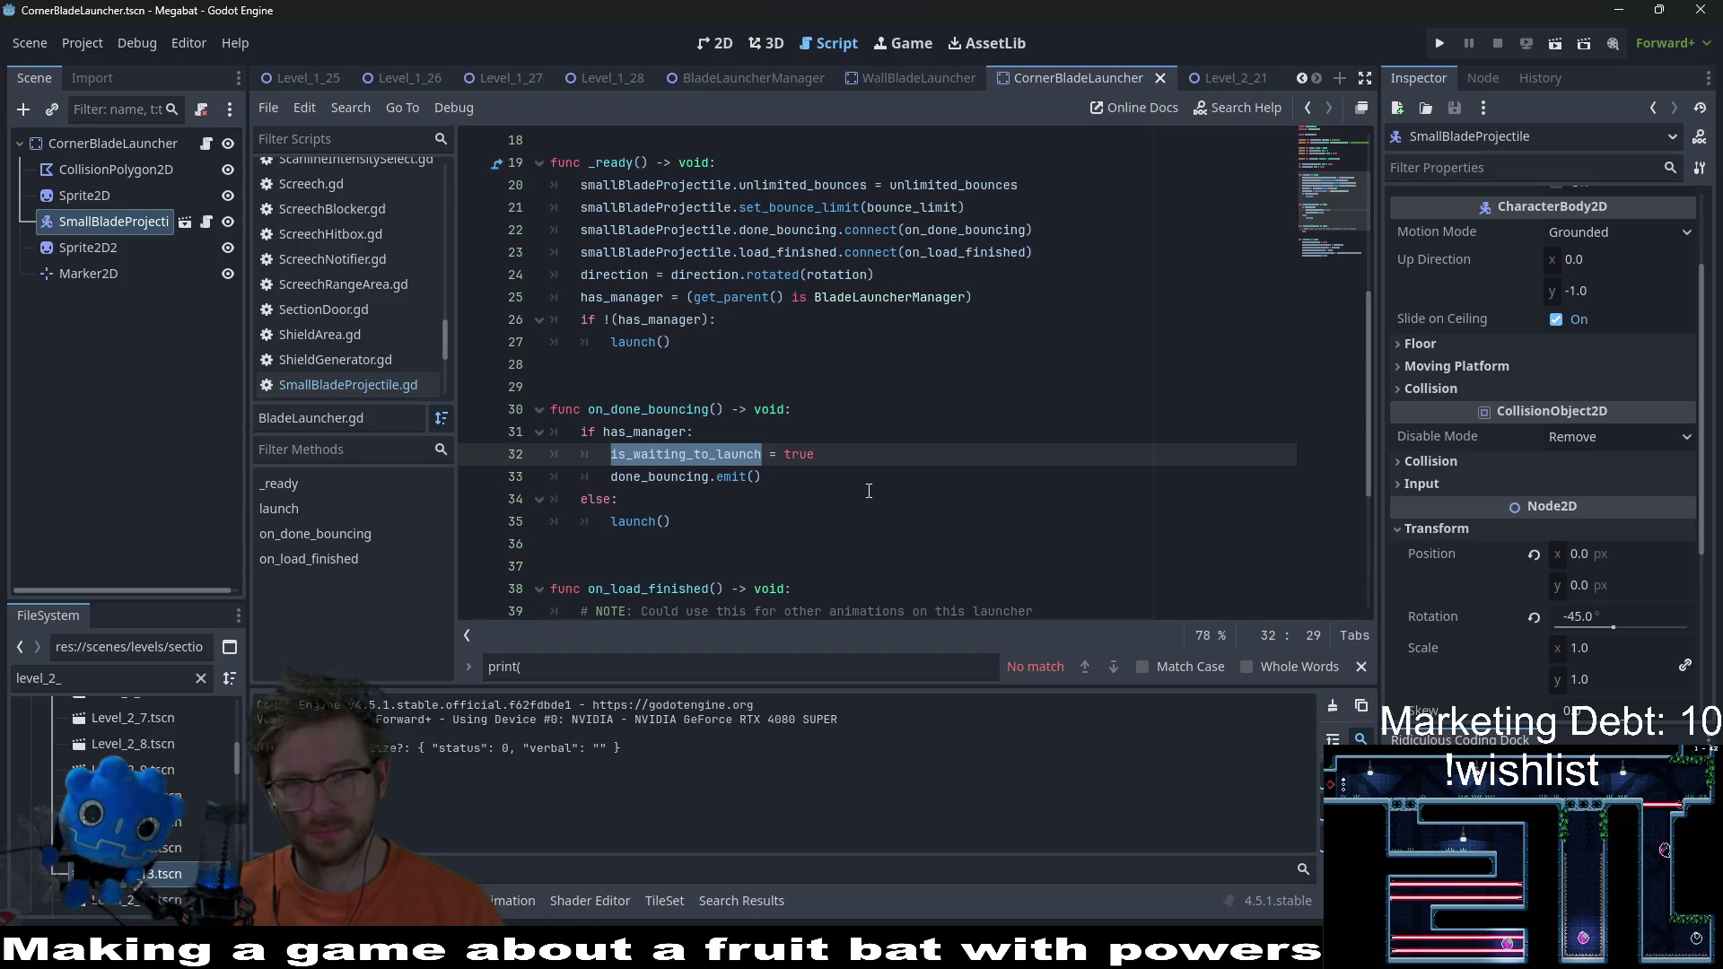
scroll(868, 490, down, 4)
scroll(775, 522, up, 4)
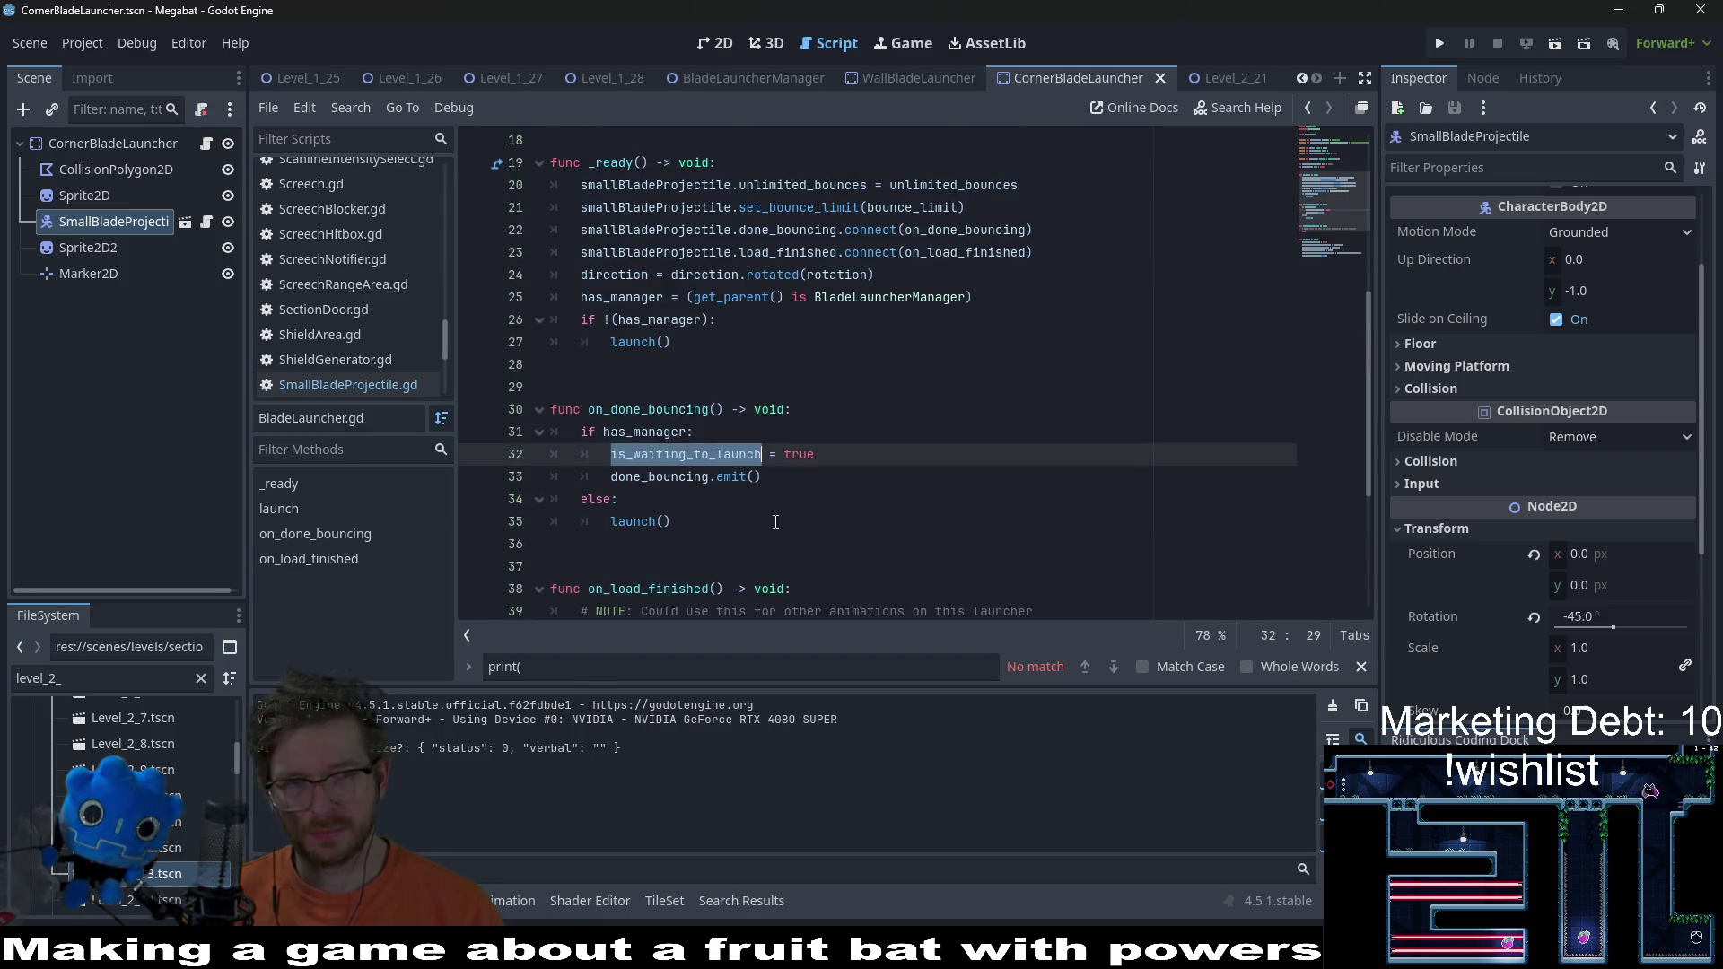
- Change SmallBladeProjectile line 83 to 'if rotation_degrees != 0.0:', save, and show Level_2_21 in 2D
click(370, 386)
scroll(843, 404, down, 2)
click(849, 384)
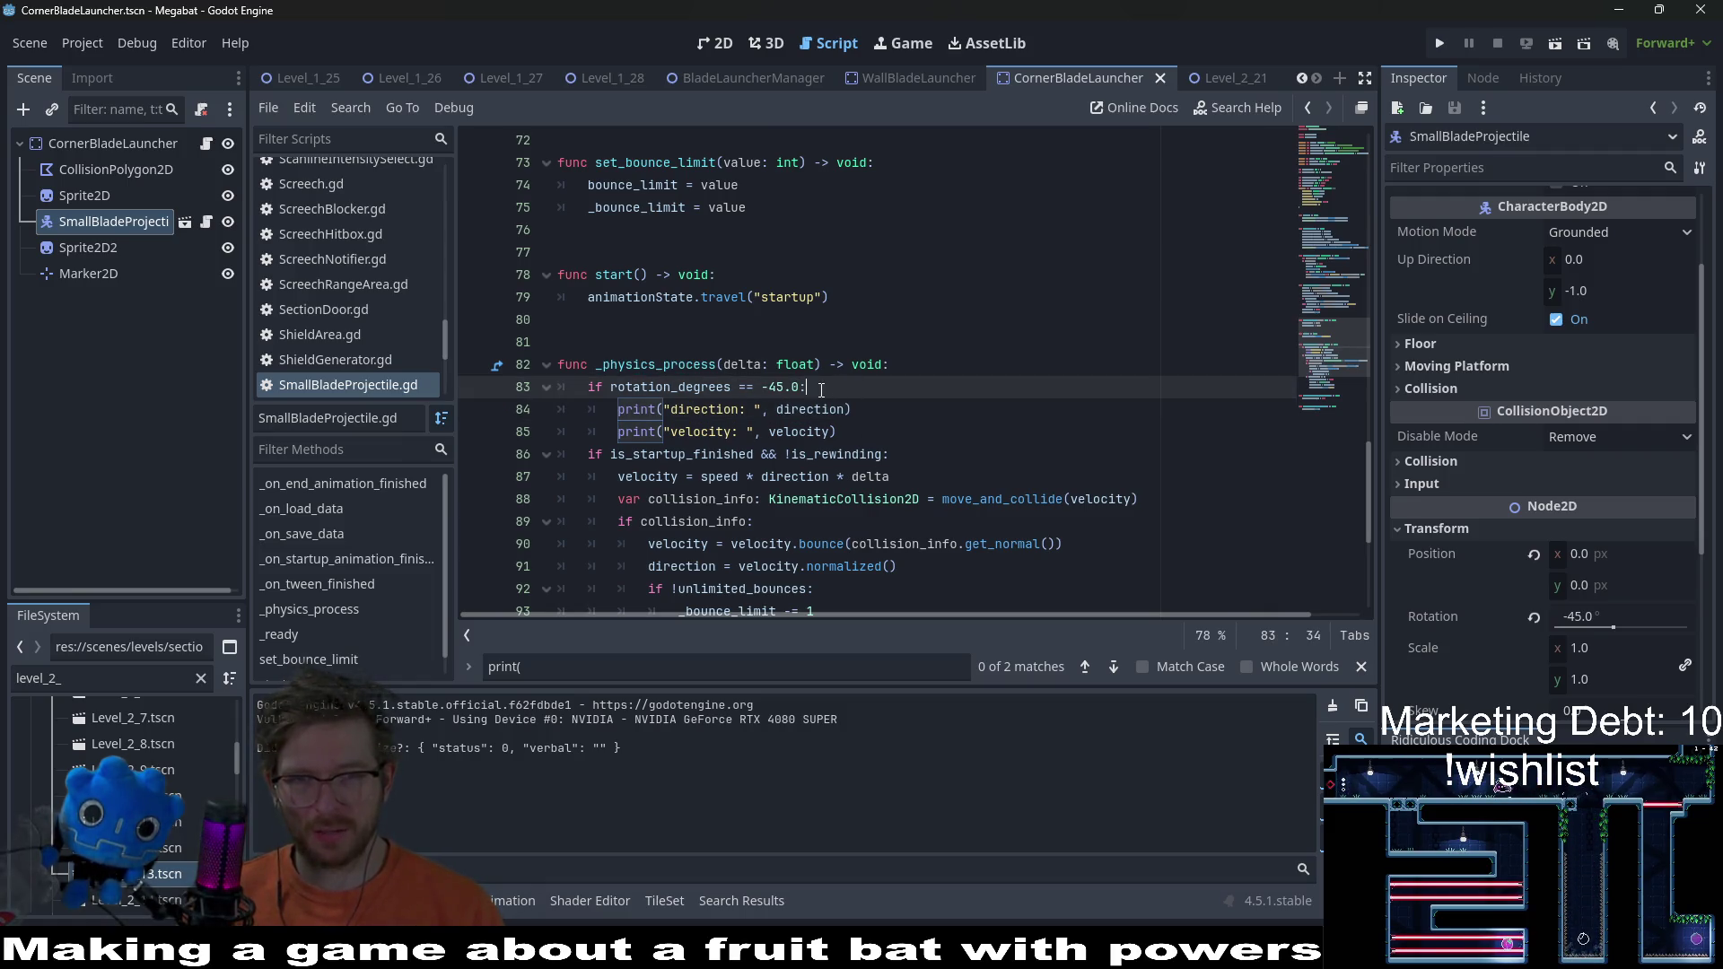
key(BackSpace)
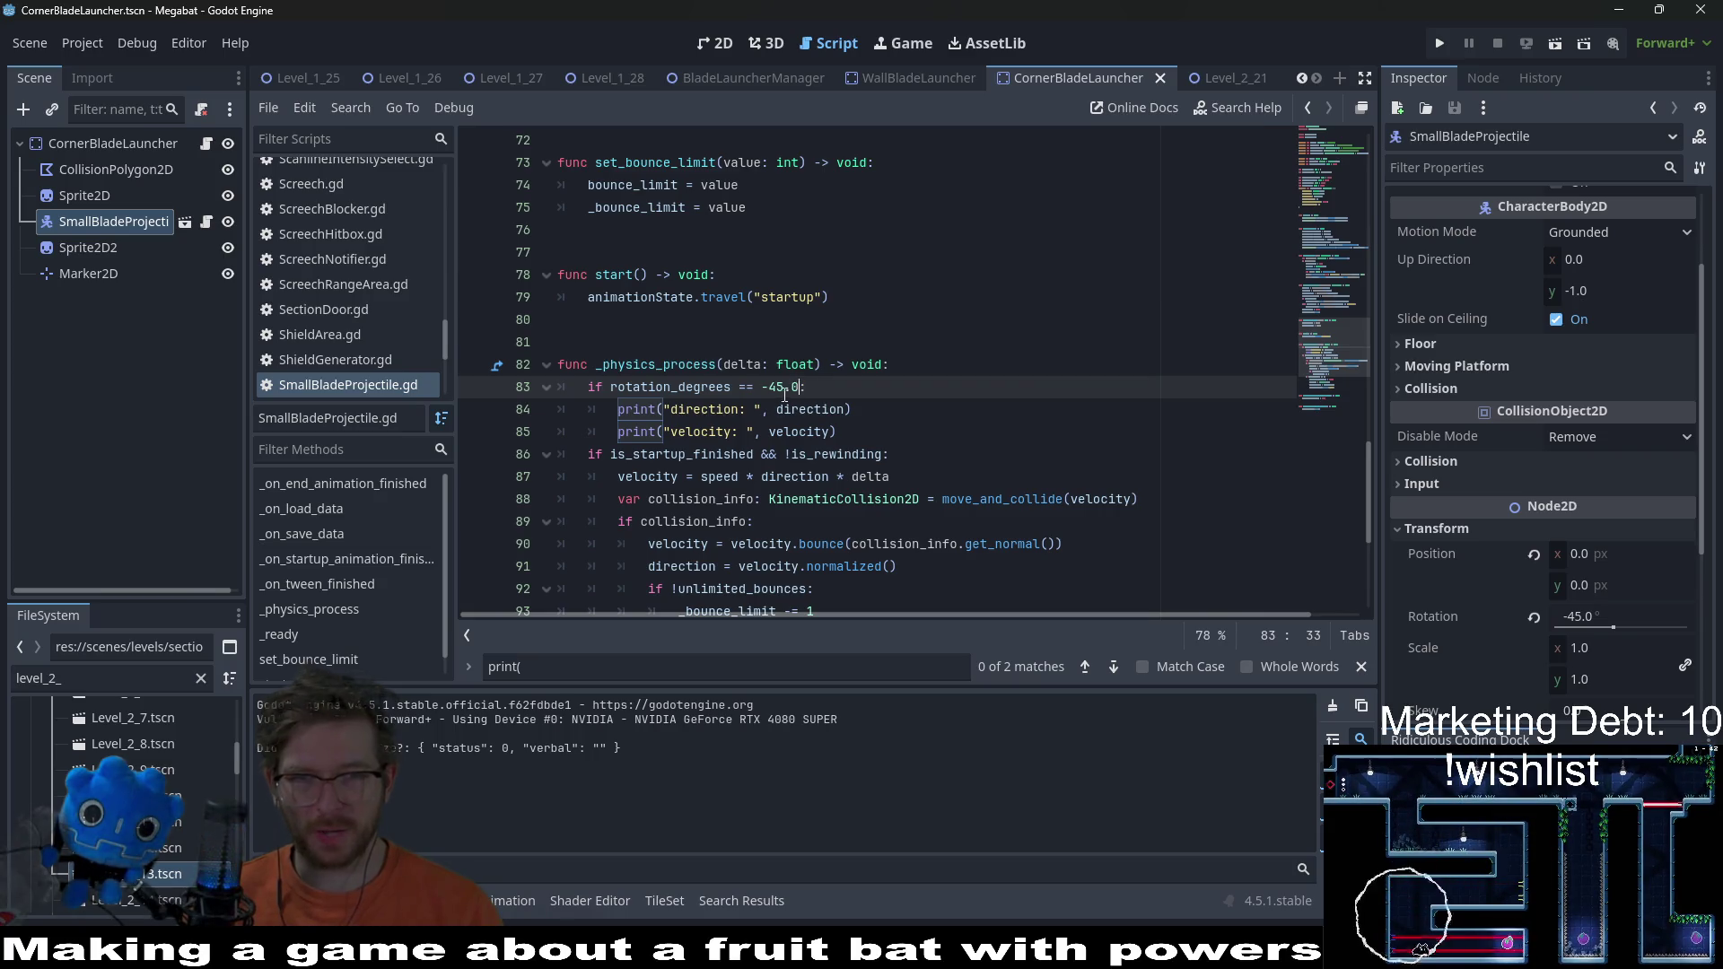
key(BackSpace)
key(BackSpace)
key(BackSpace)
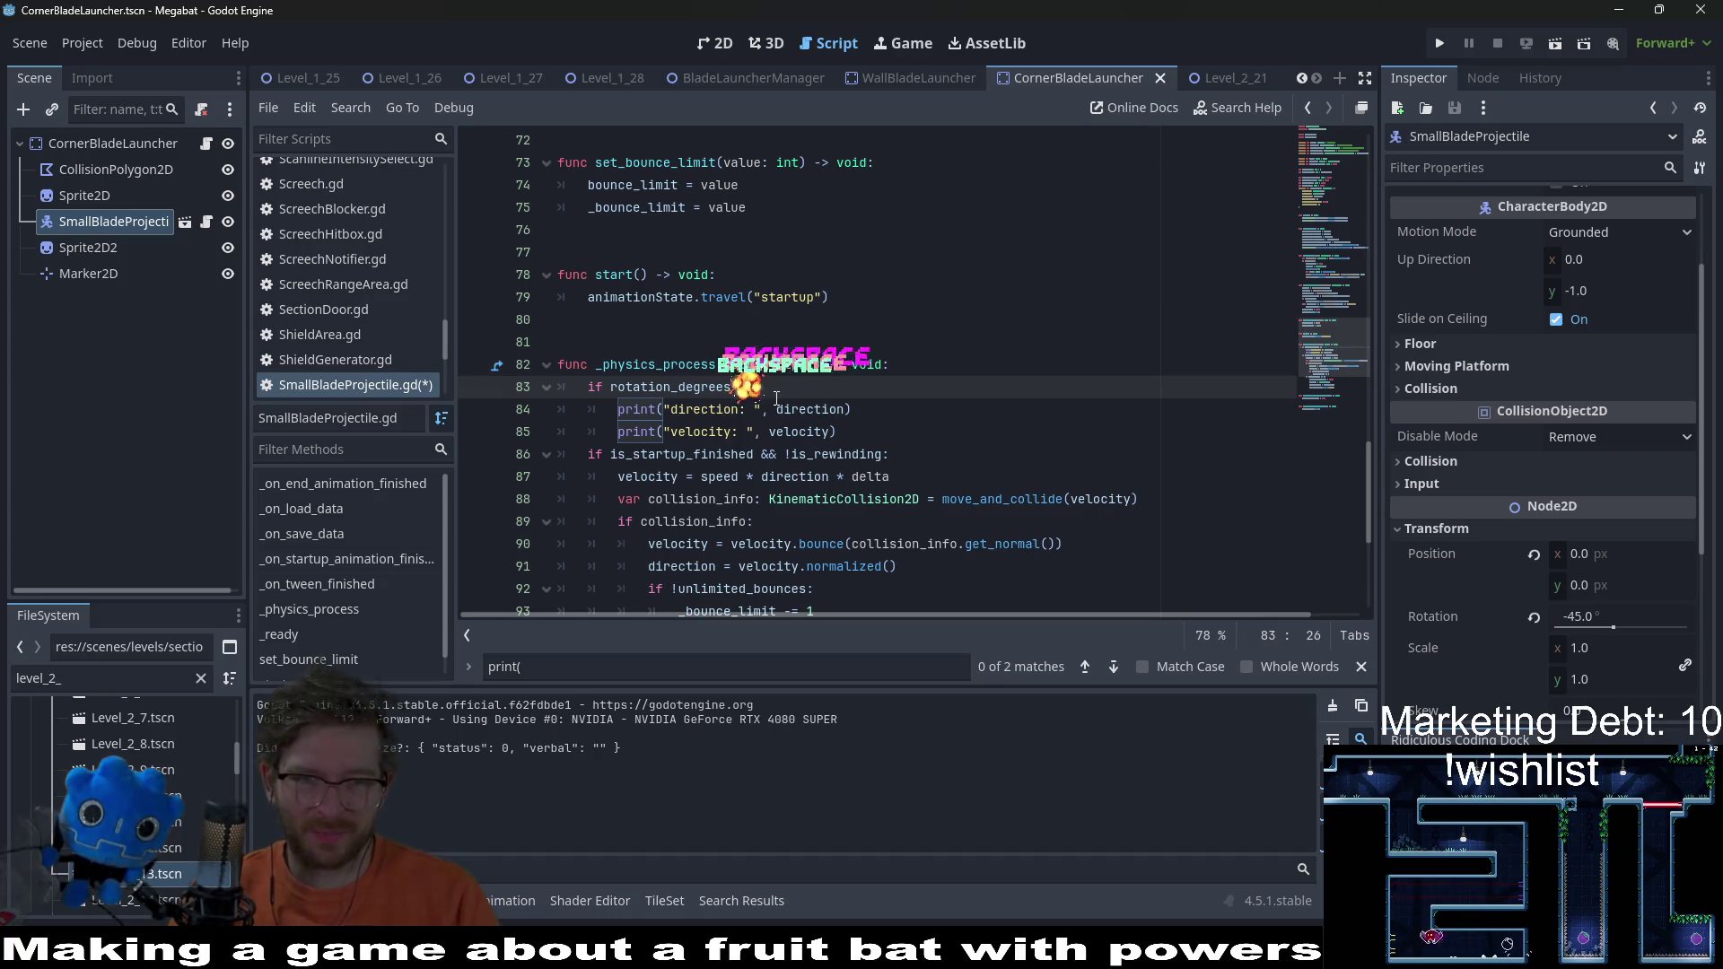
text(!= 0)
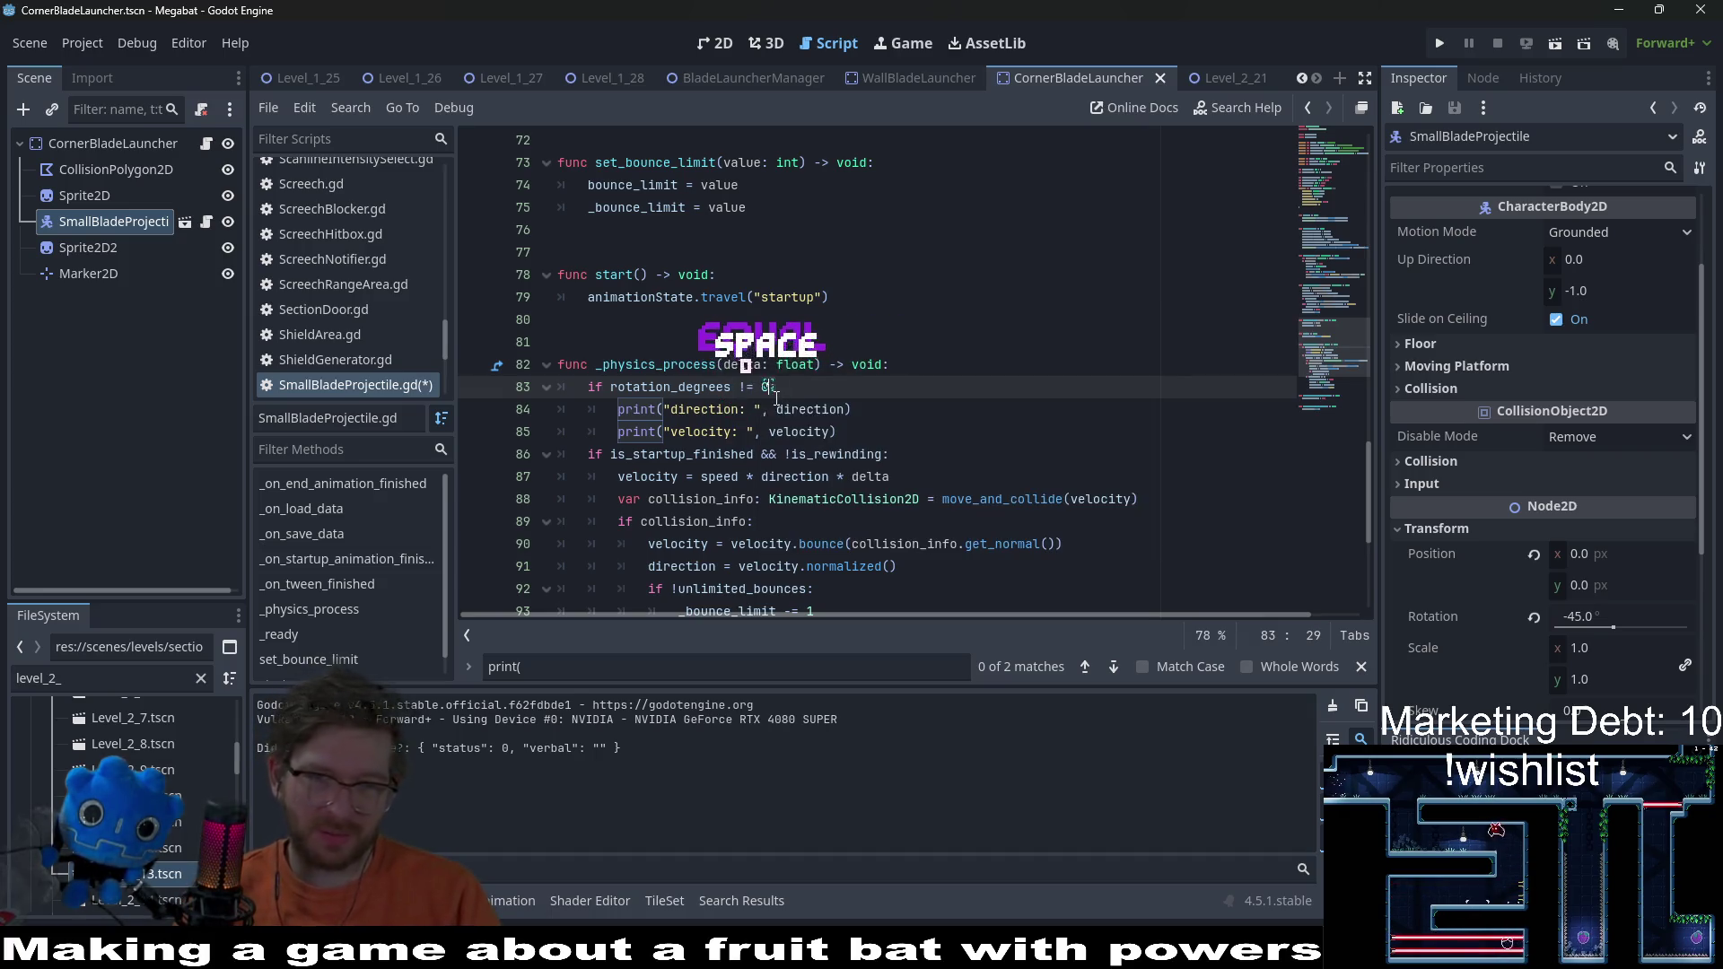
text(.0)
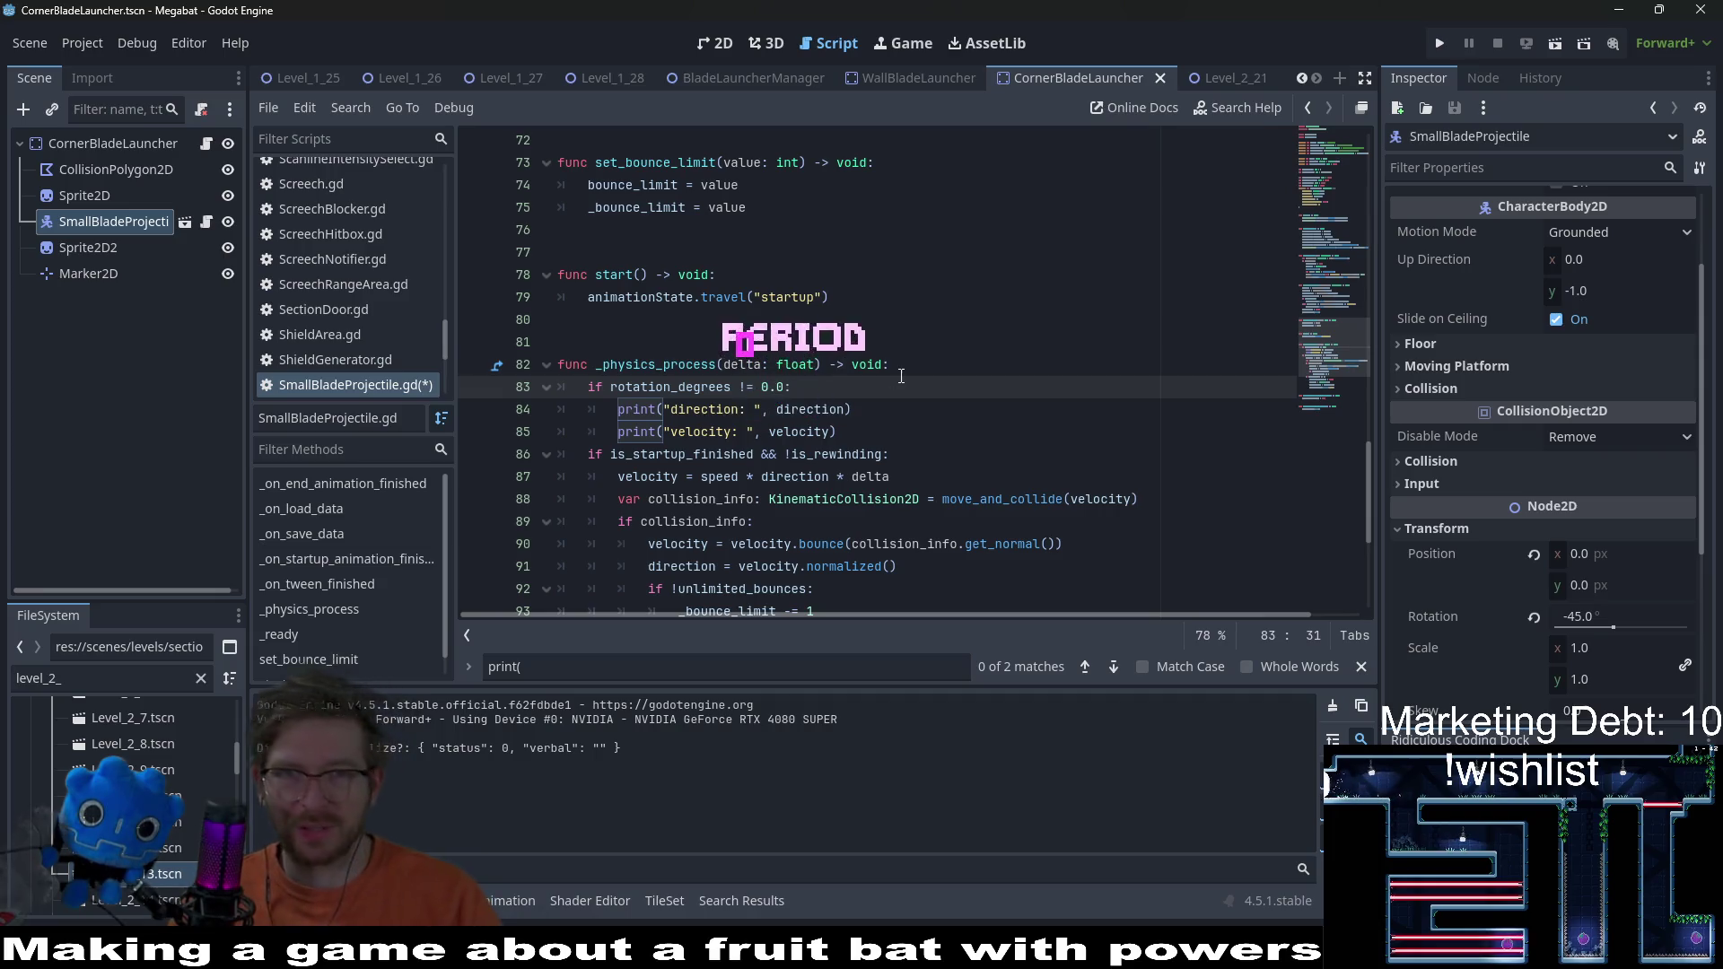
click(898, 364)
key(ctrl+s)
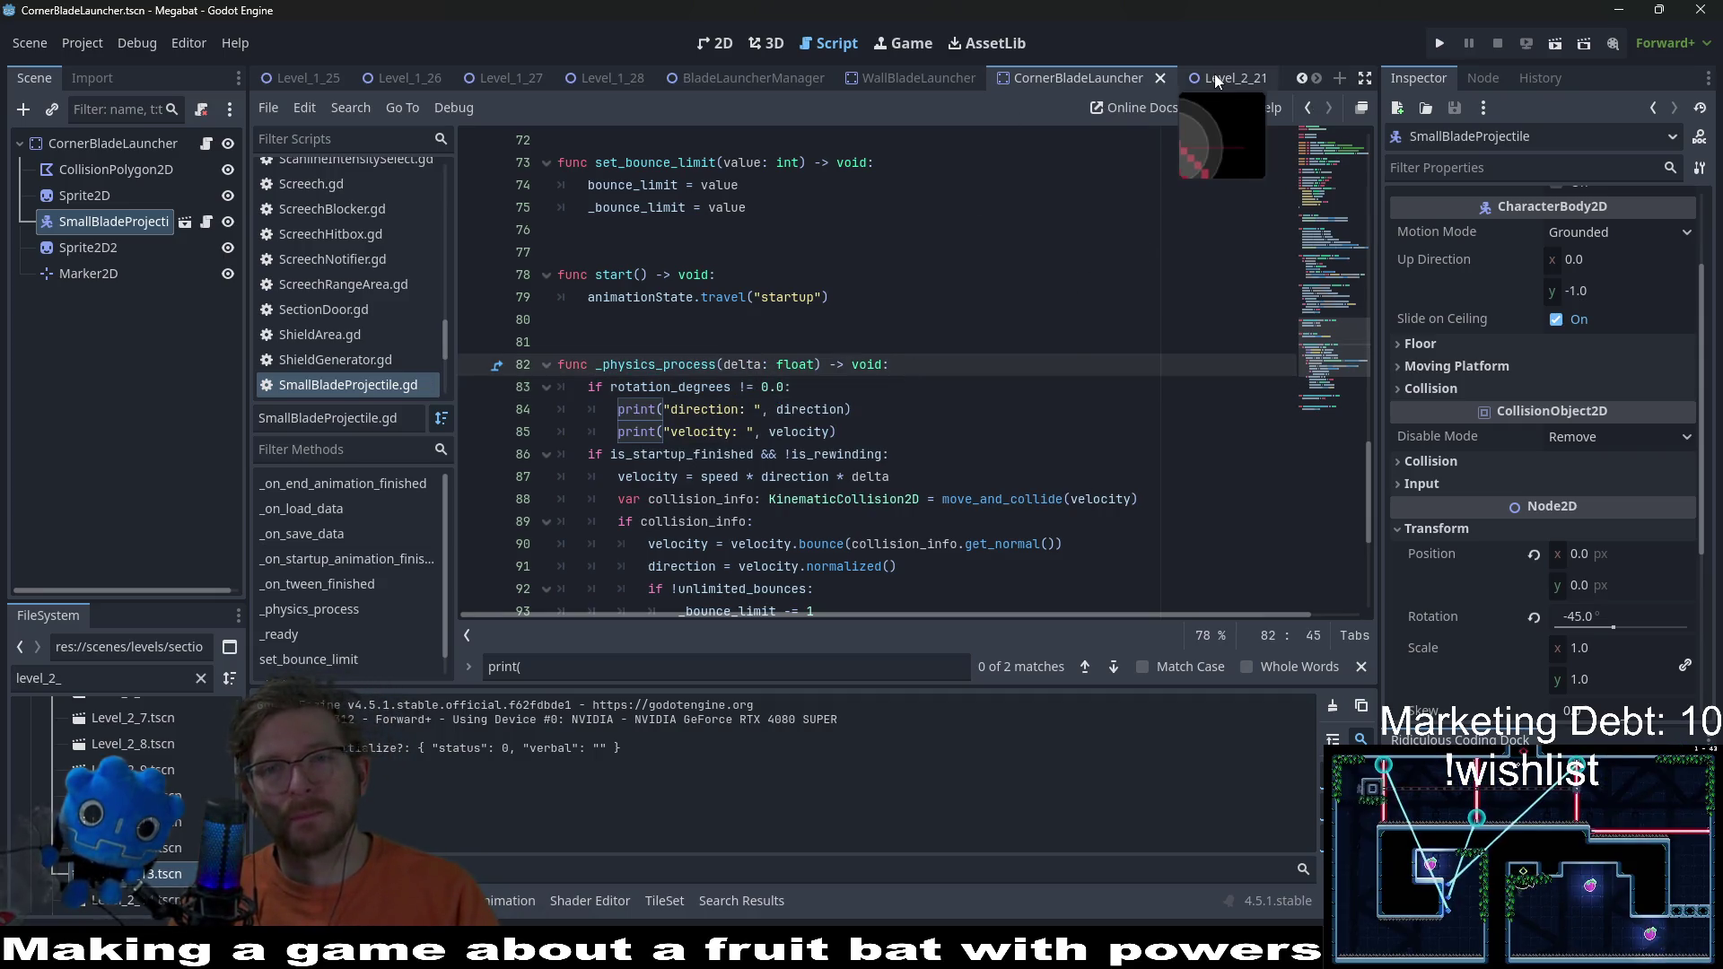
click(1214, 78)
click(718, 42)
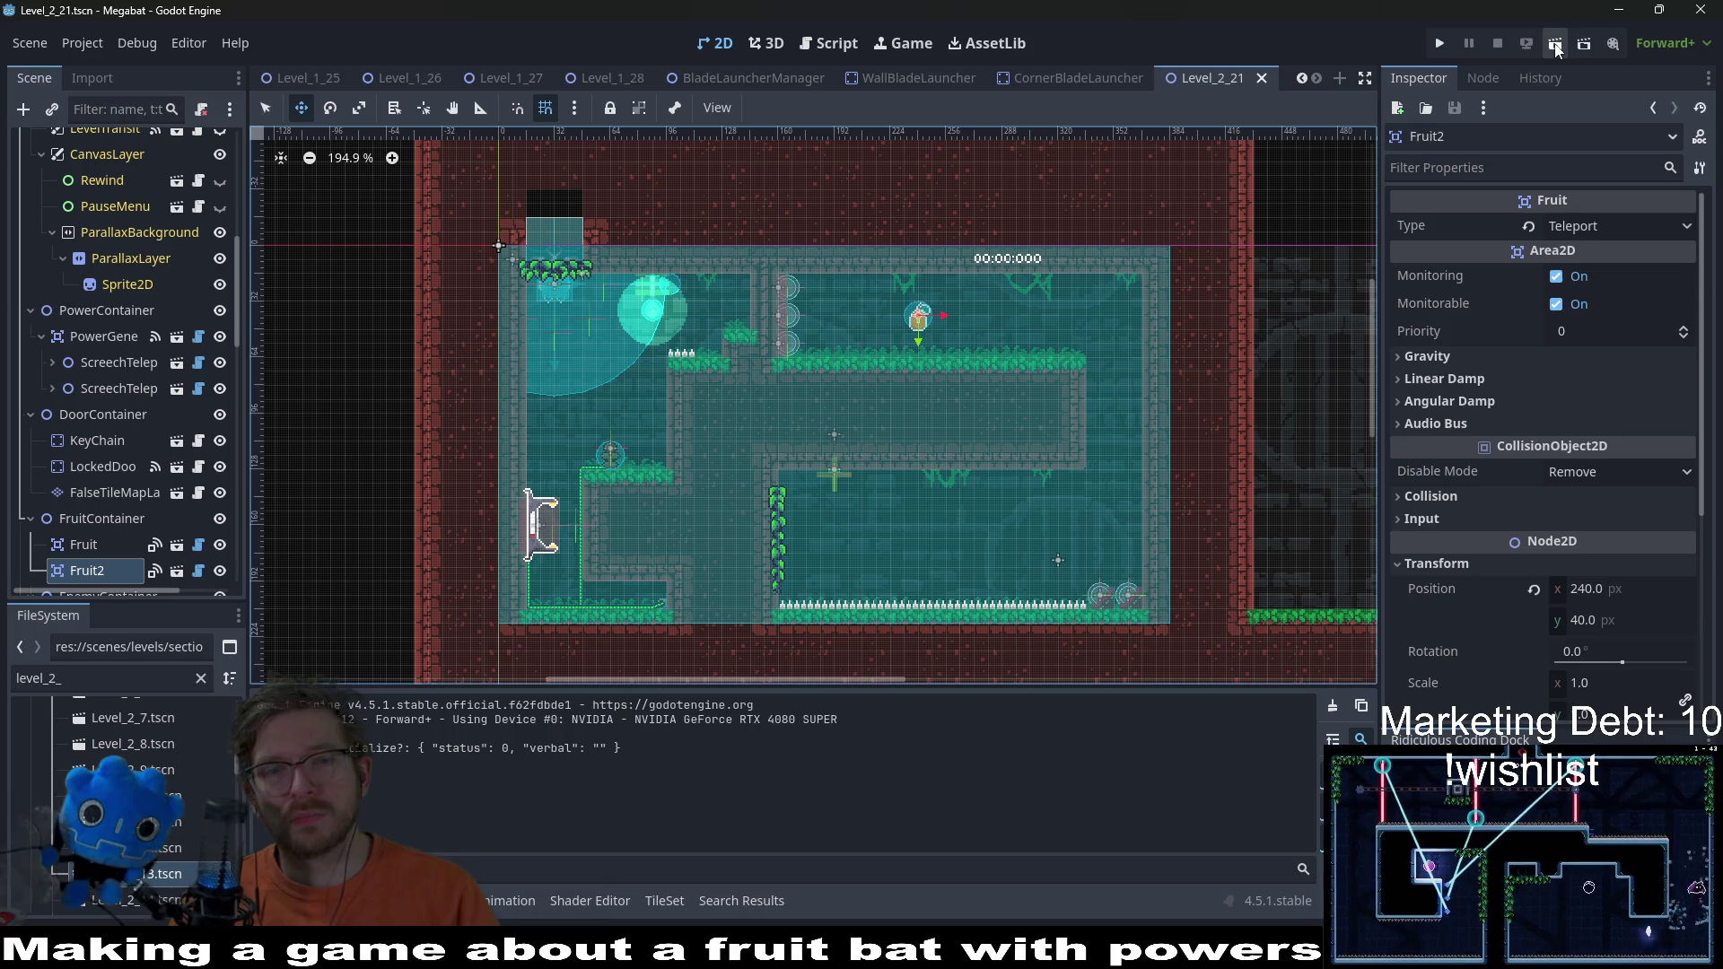
- Test-run Level_2_21 to read the printed blade direction values, then return to SmallBladeProjectile.gd line 84
key(F6)
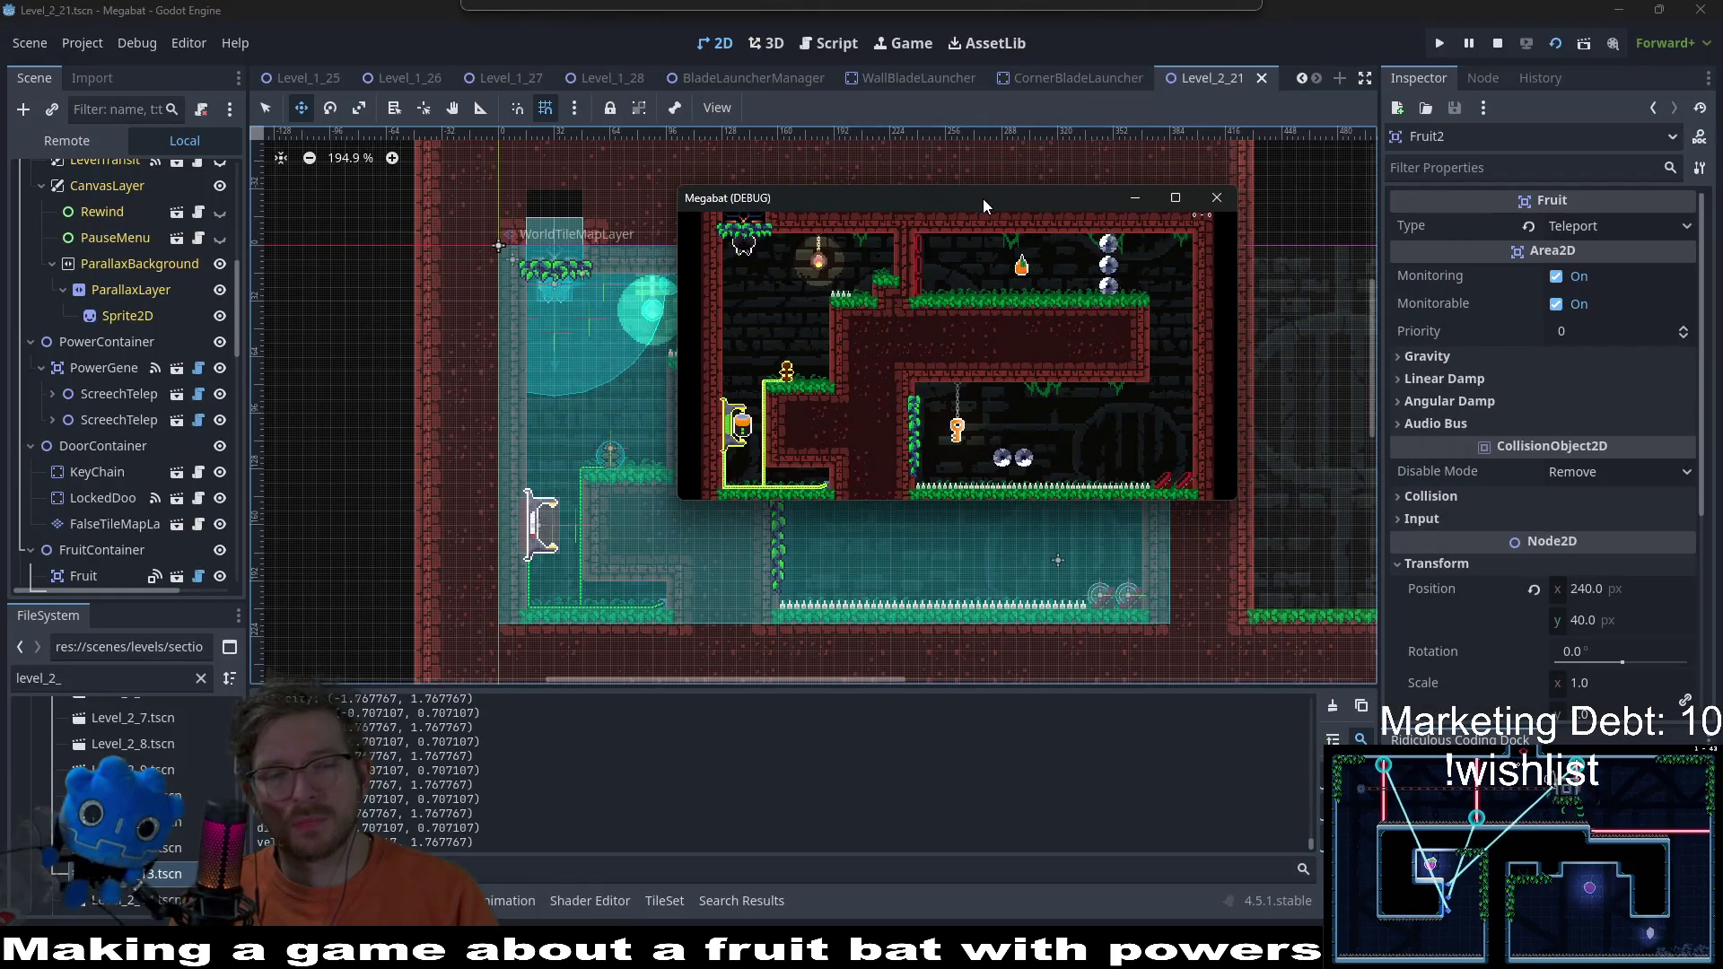
drag(971, 201, 892, 203)
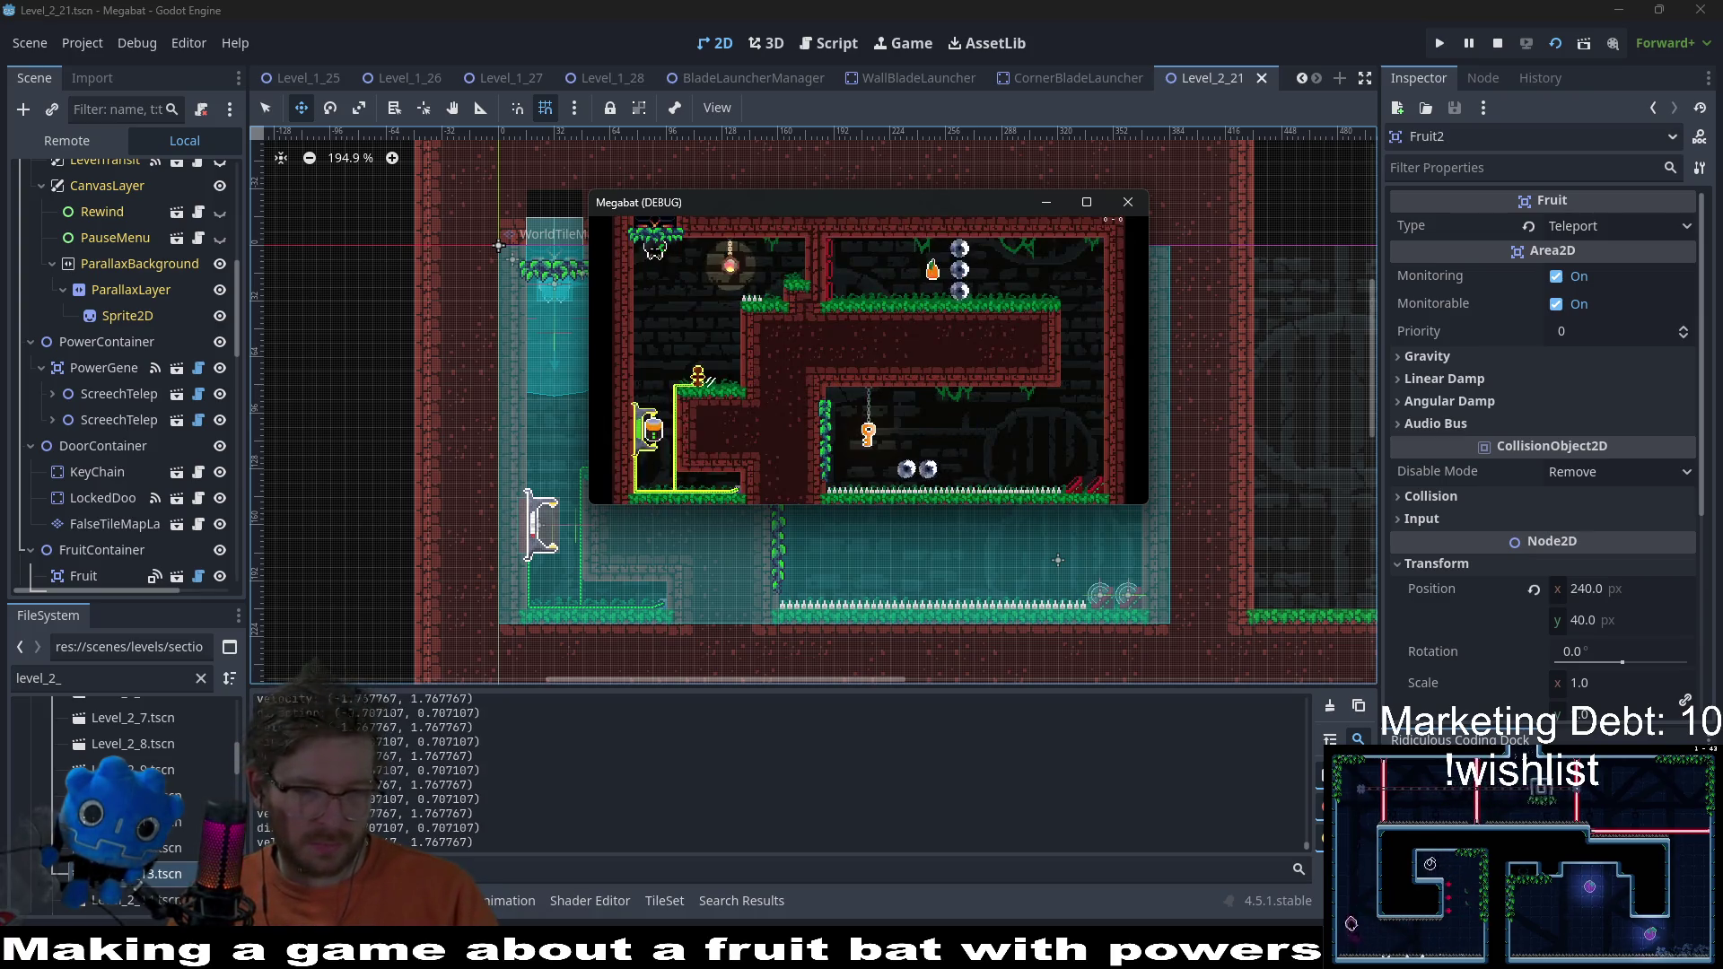
click(1128, 202)
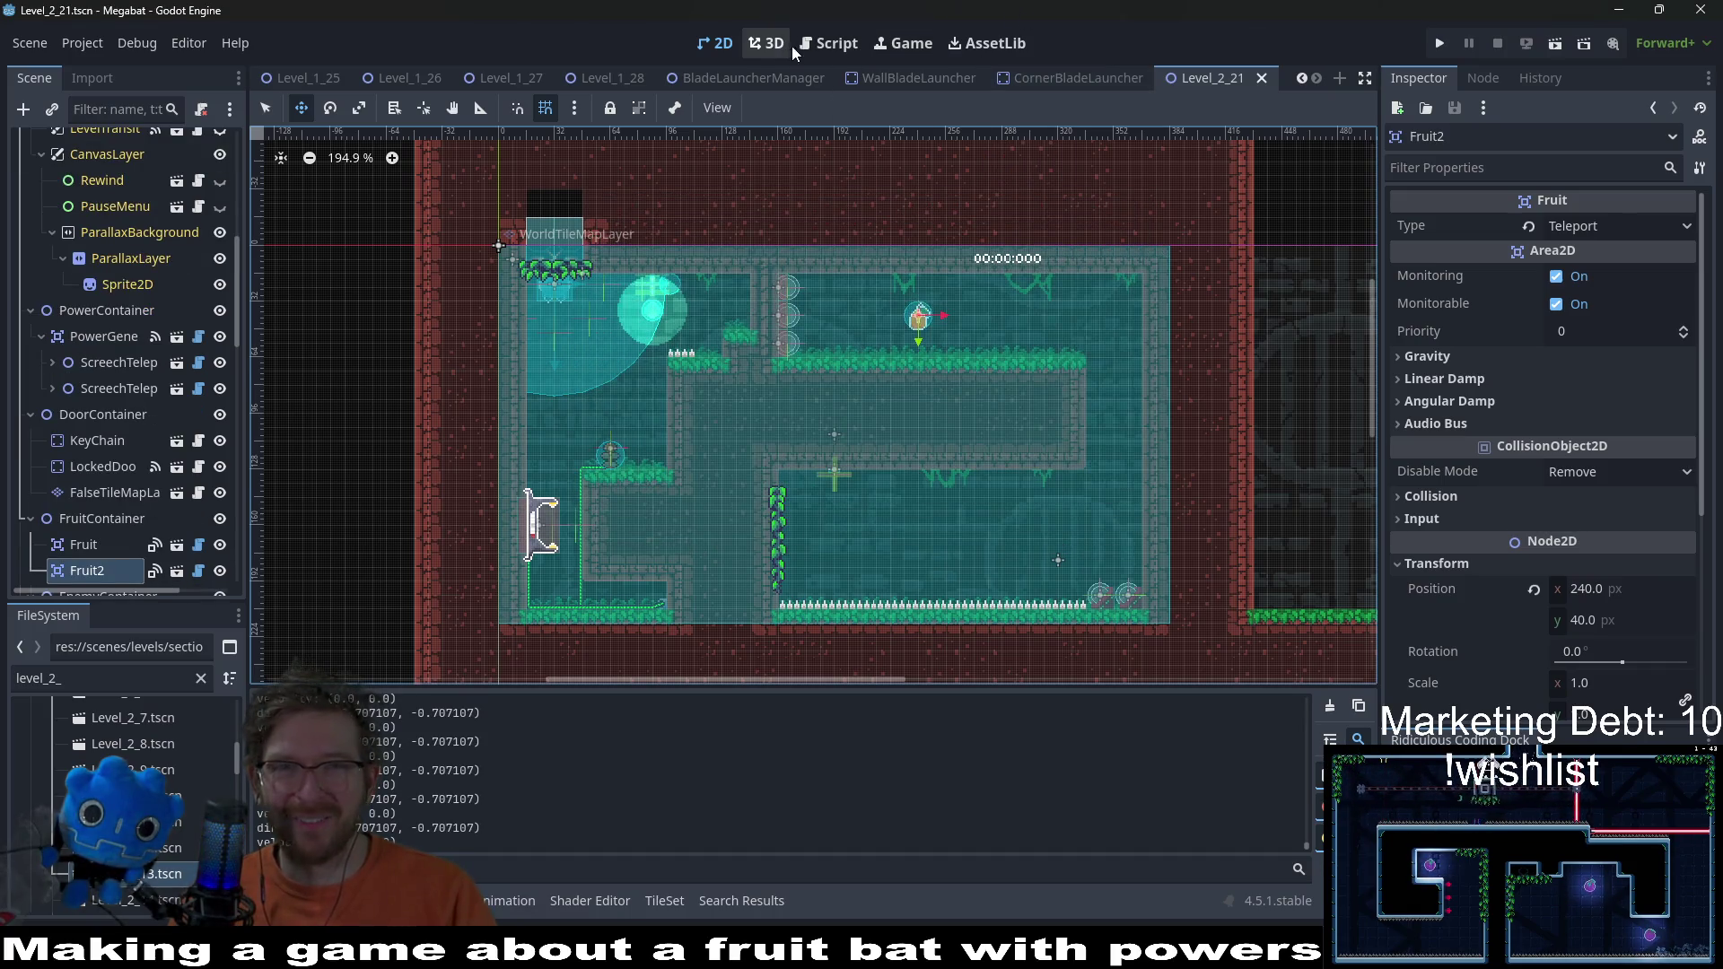
click(830, 41)
click(859, 418)
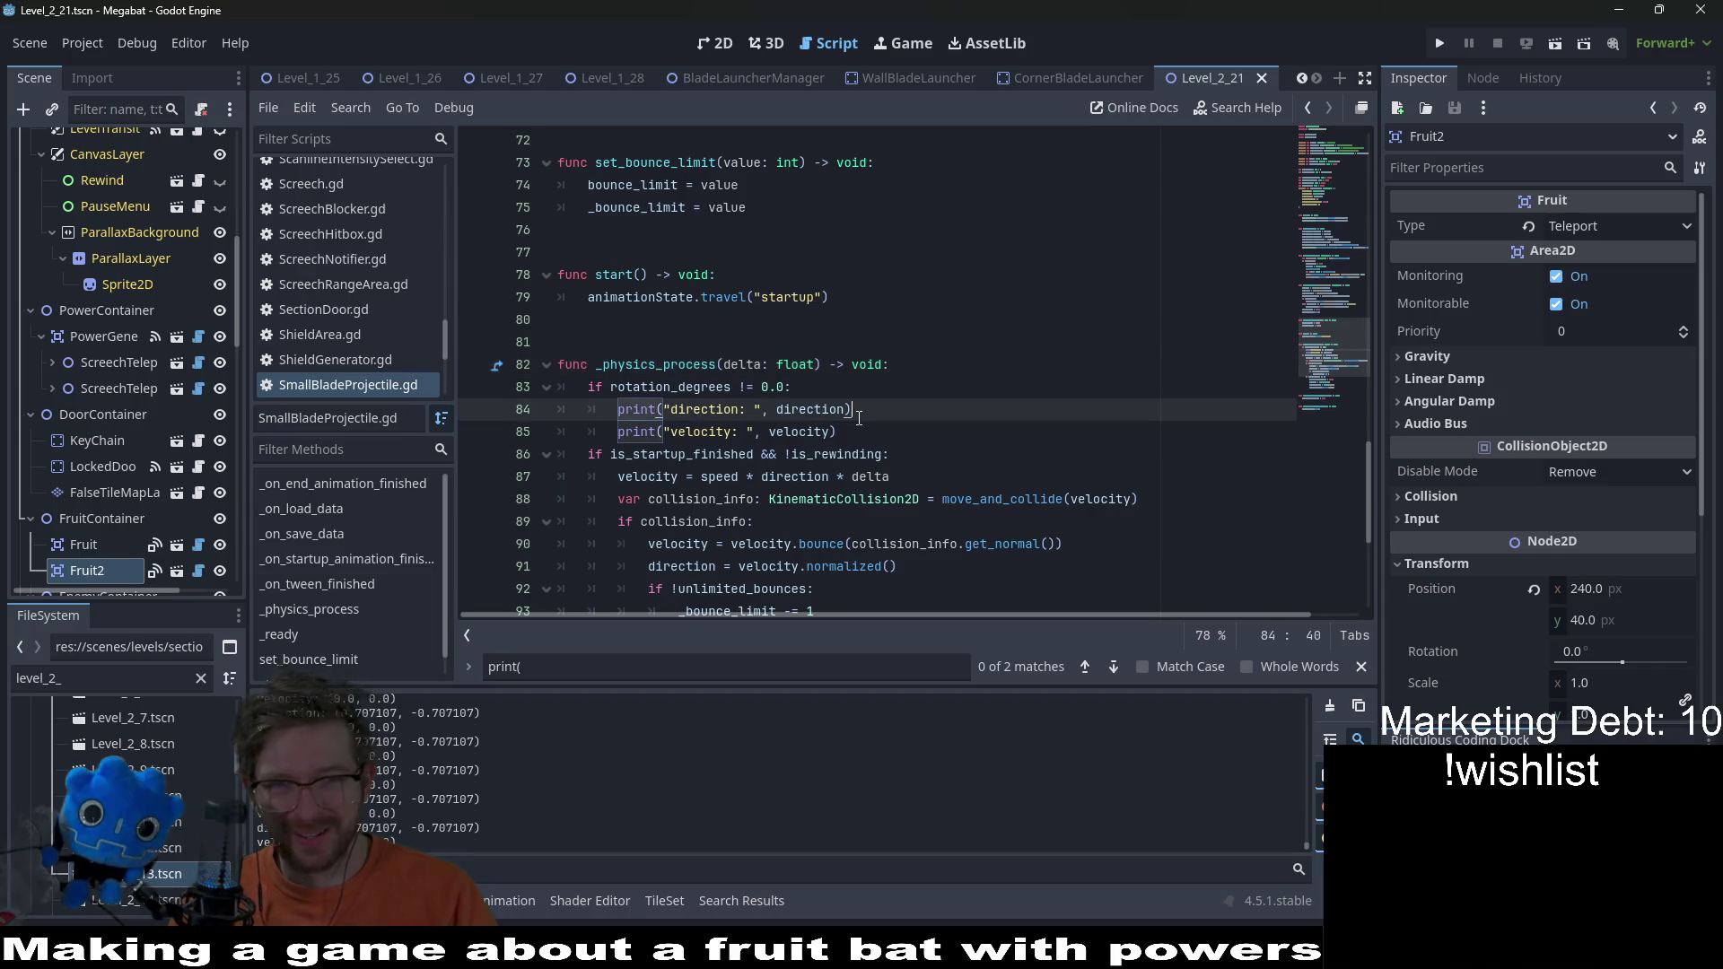
- Change line 83 to 'if roundi(rotation_degrees) != 0.0:', save, and rerun the scene
click(801, 385)
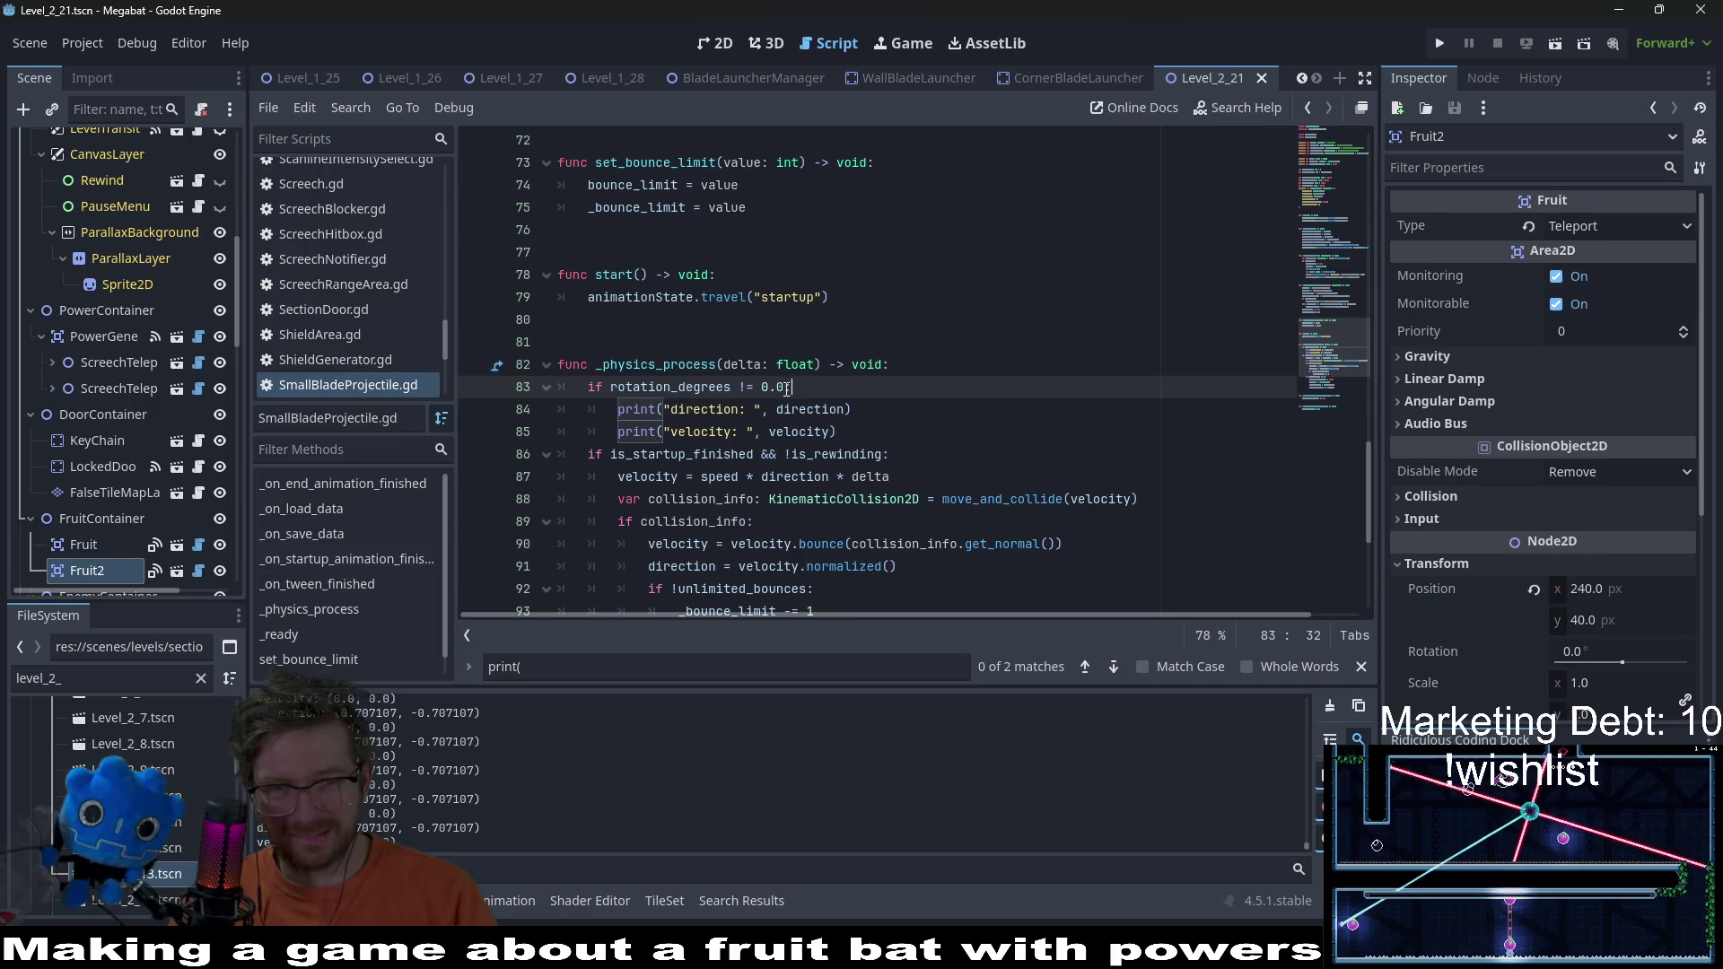
drag(643, 393, 614, 395)
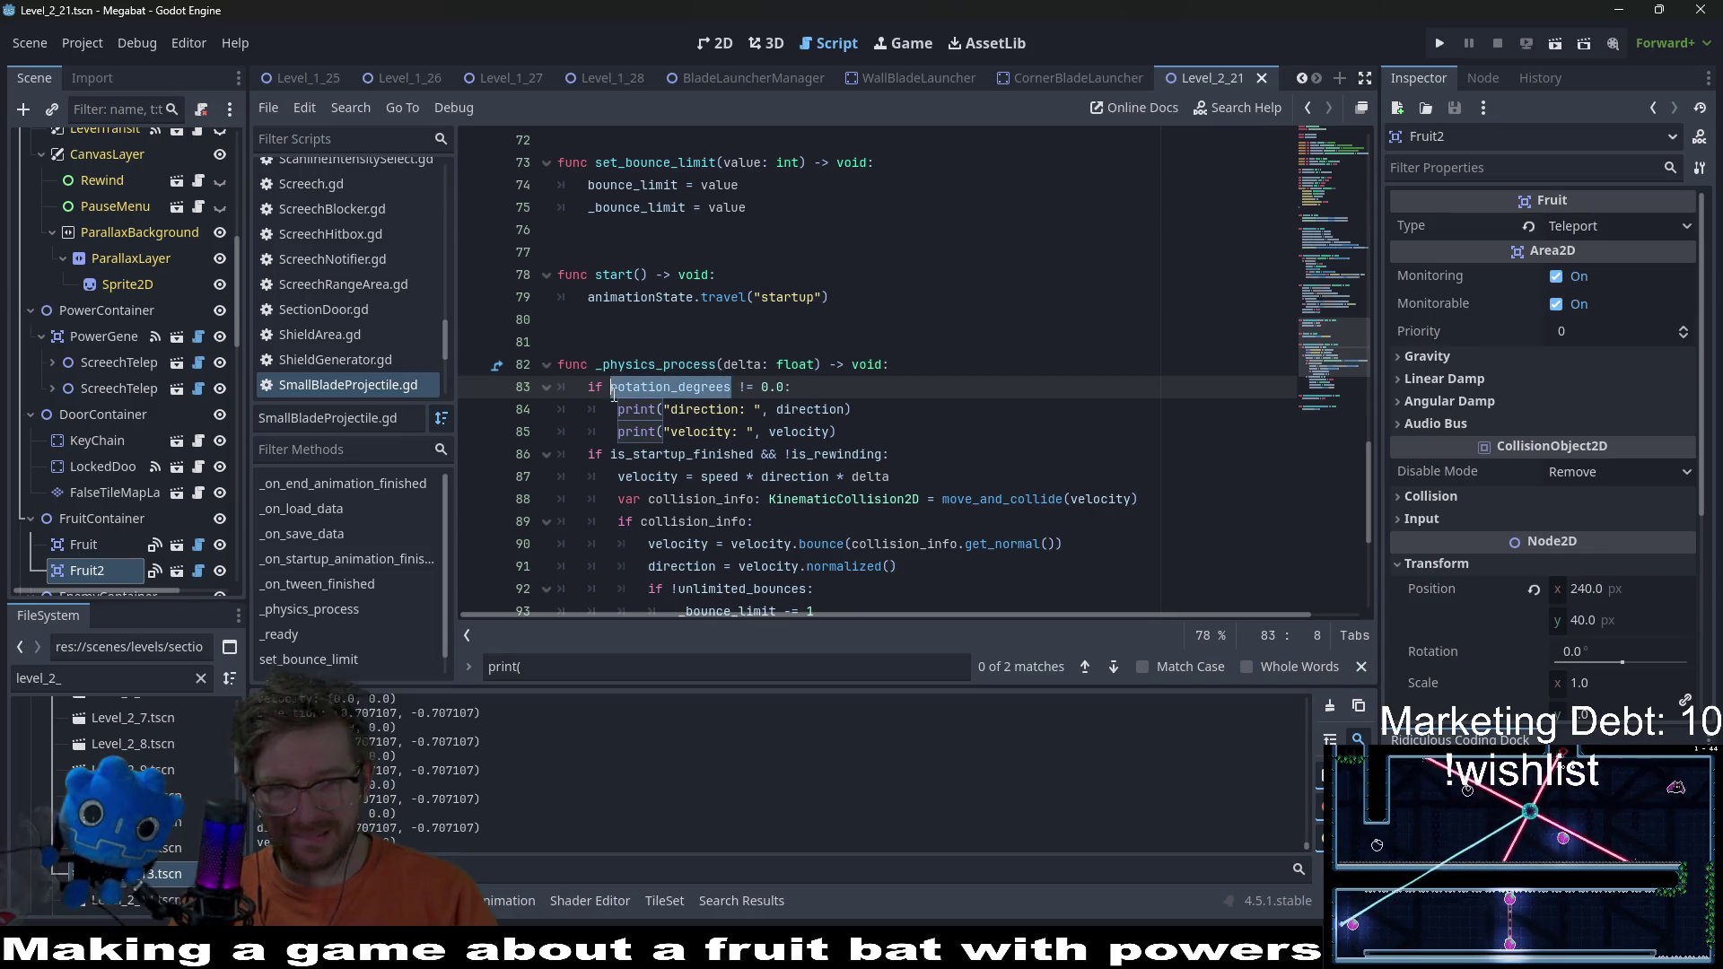
key(ctrl+x)
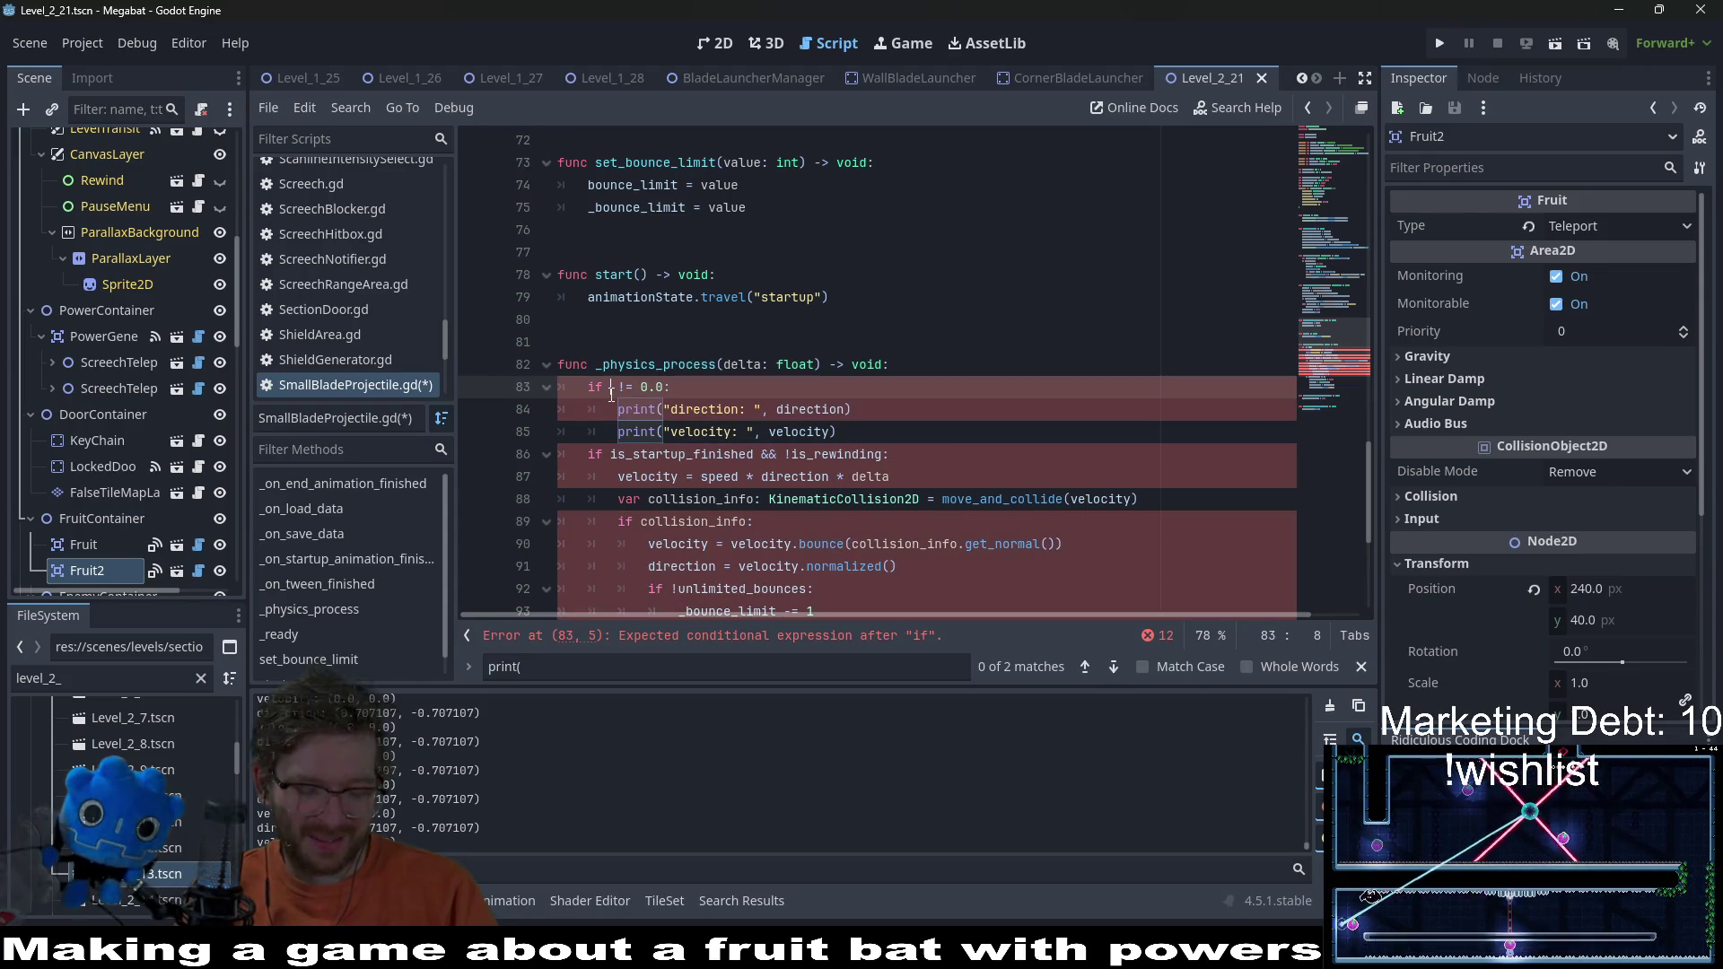
text(rou)
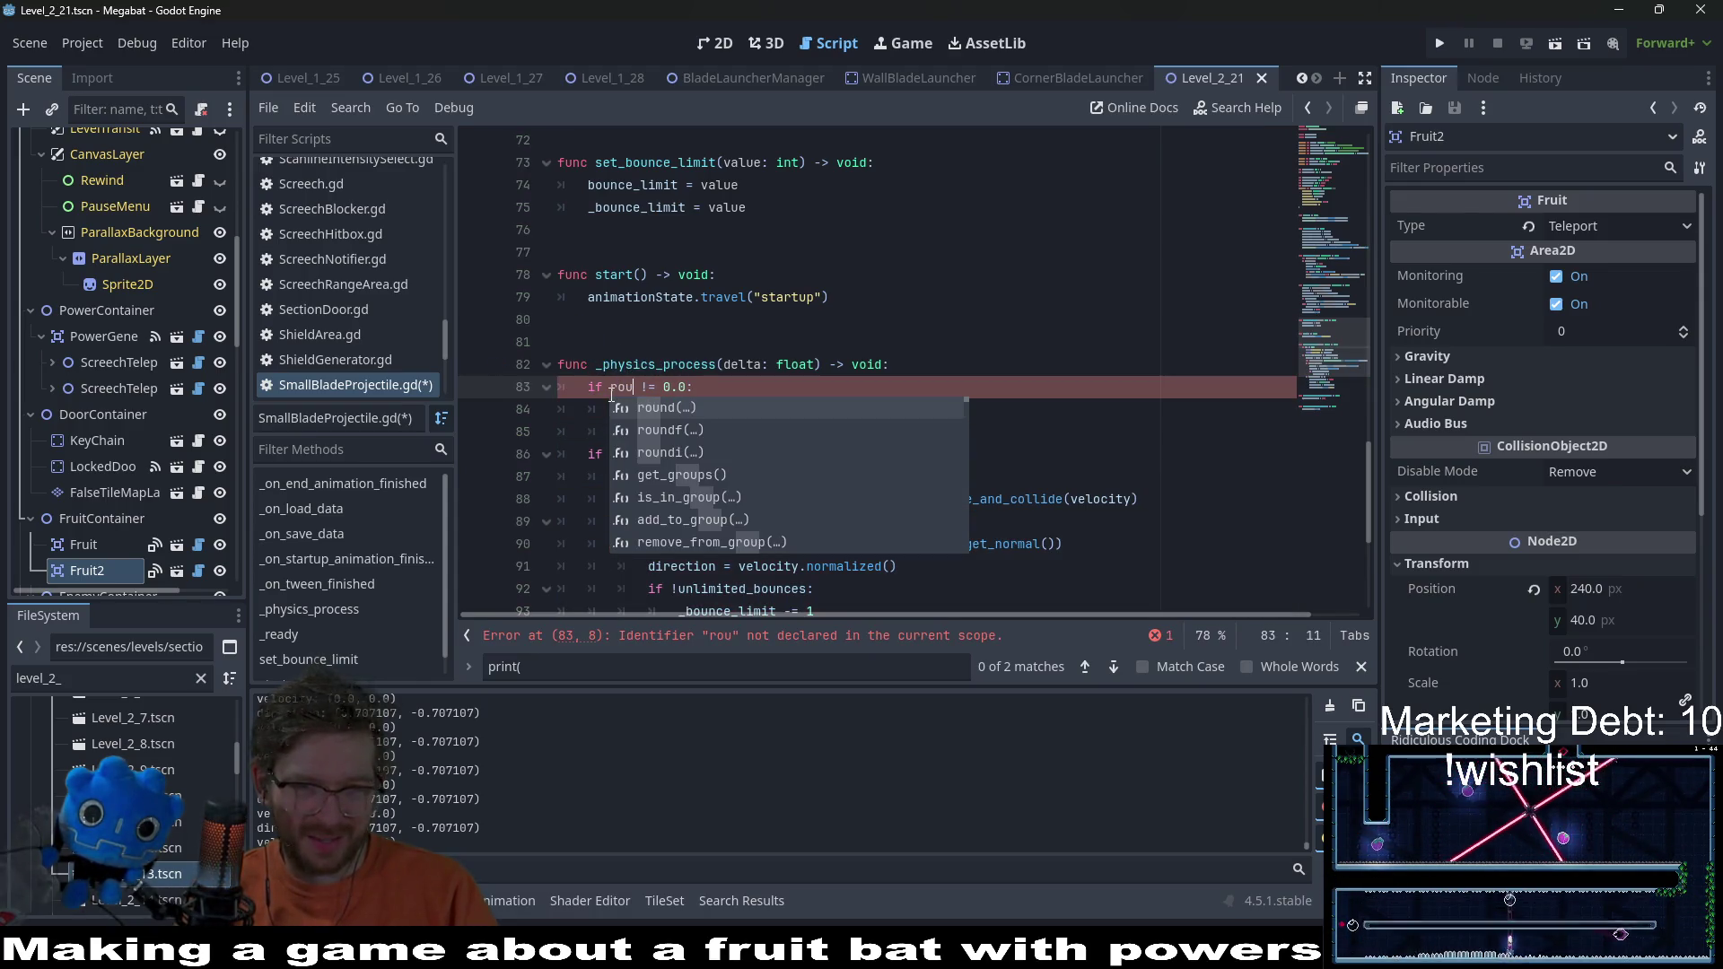
key(Down)
key(Down)
key(Up)
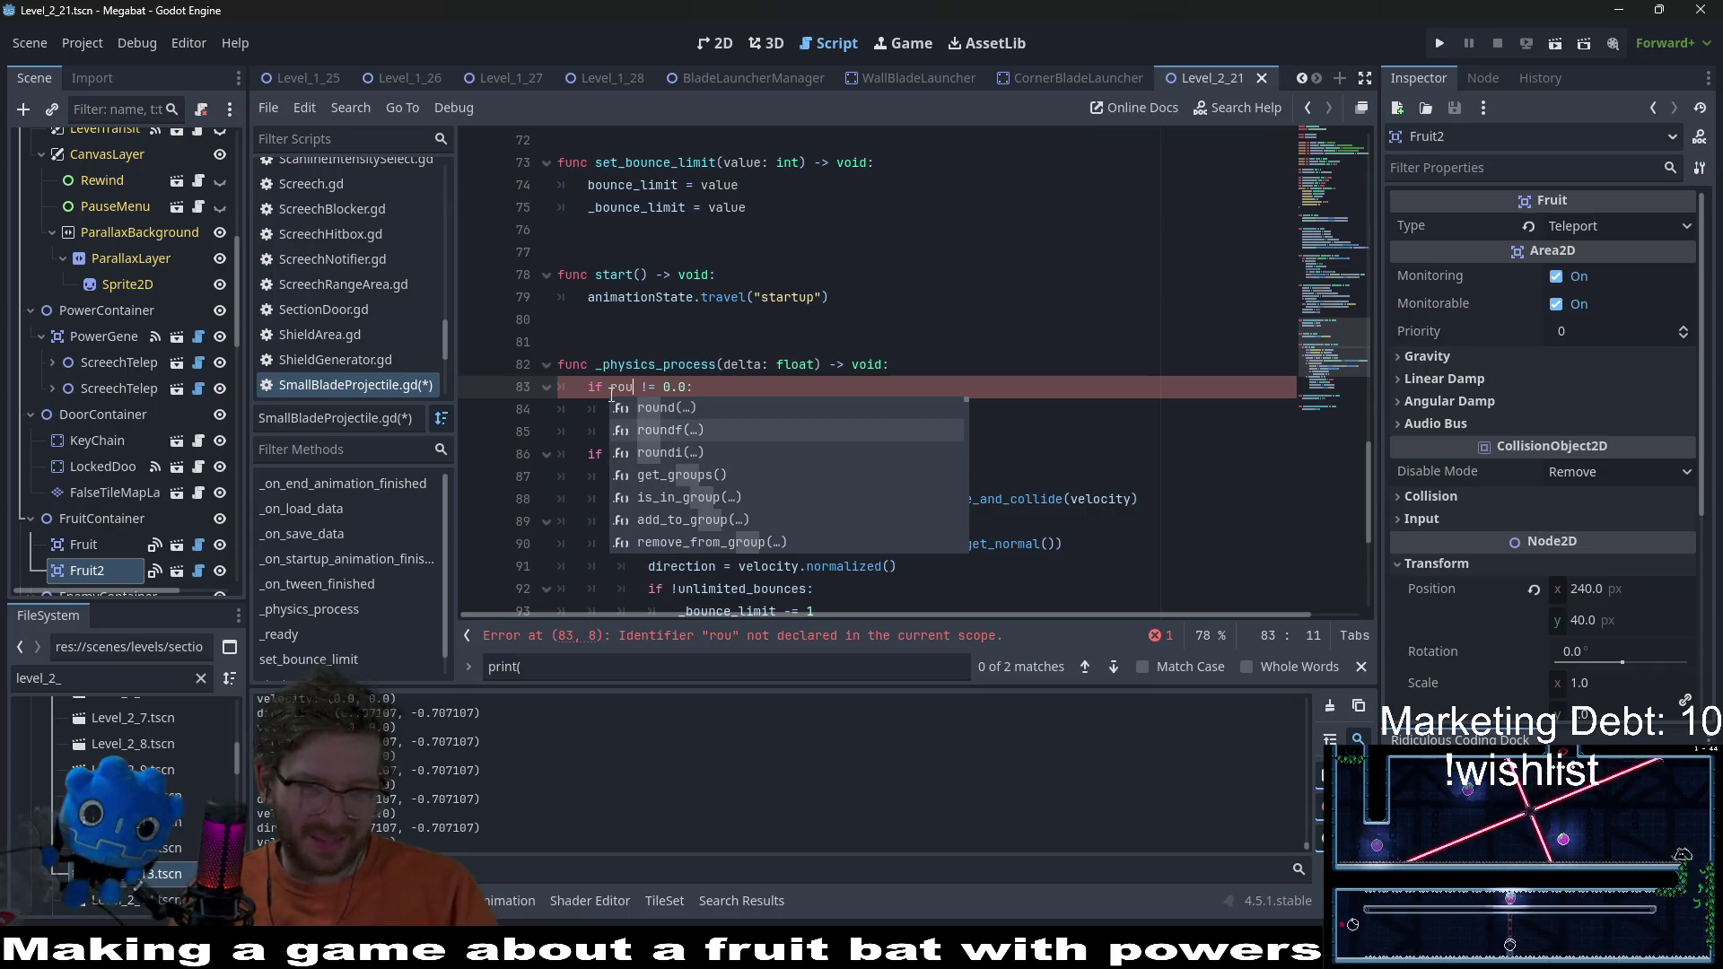
key(Down)
key(Return)
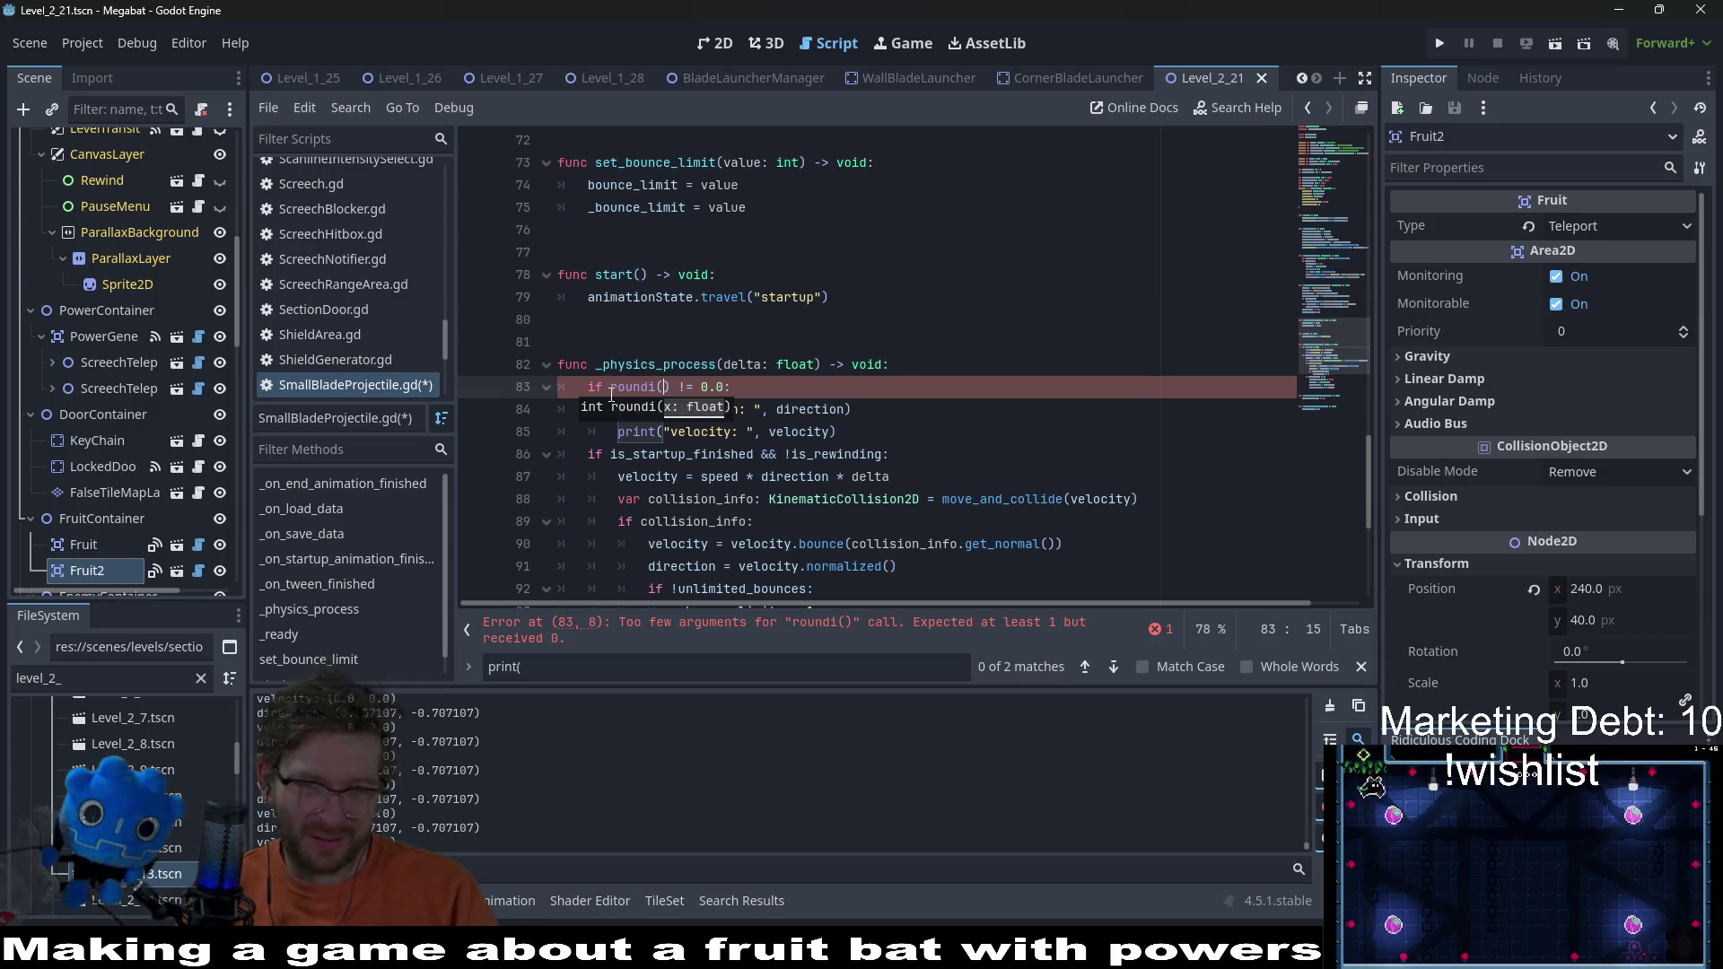
key(ctrl+v)
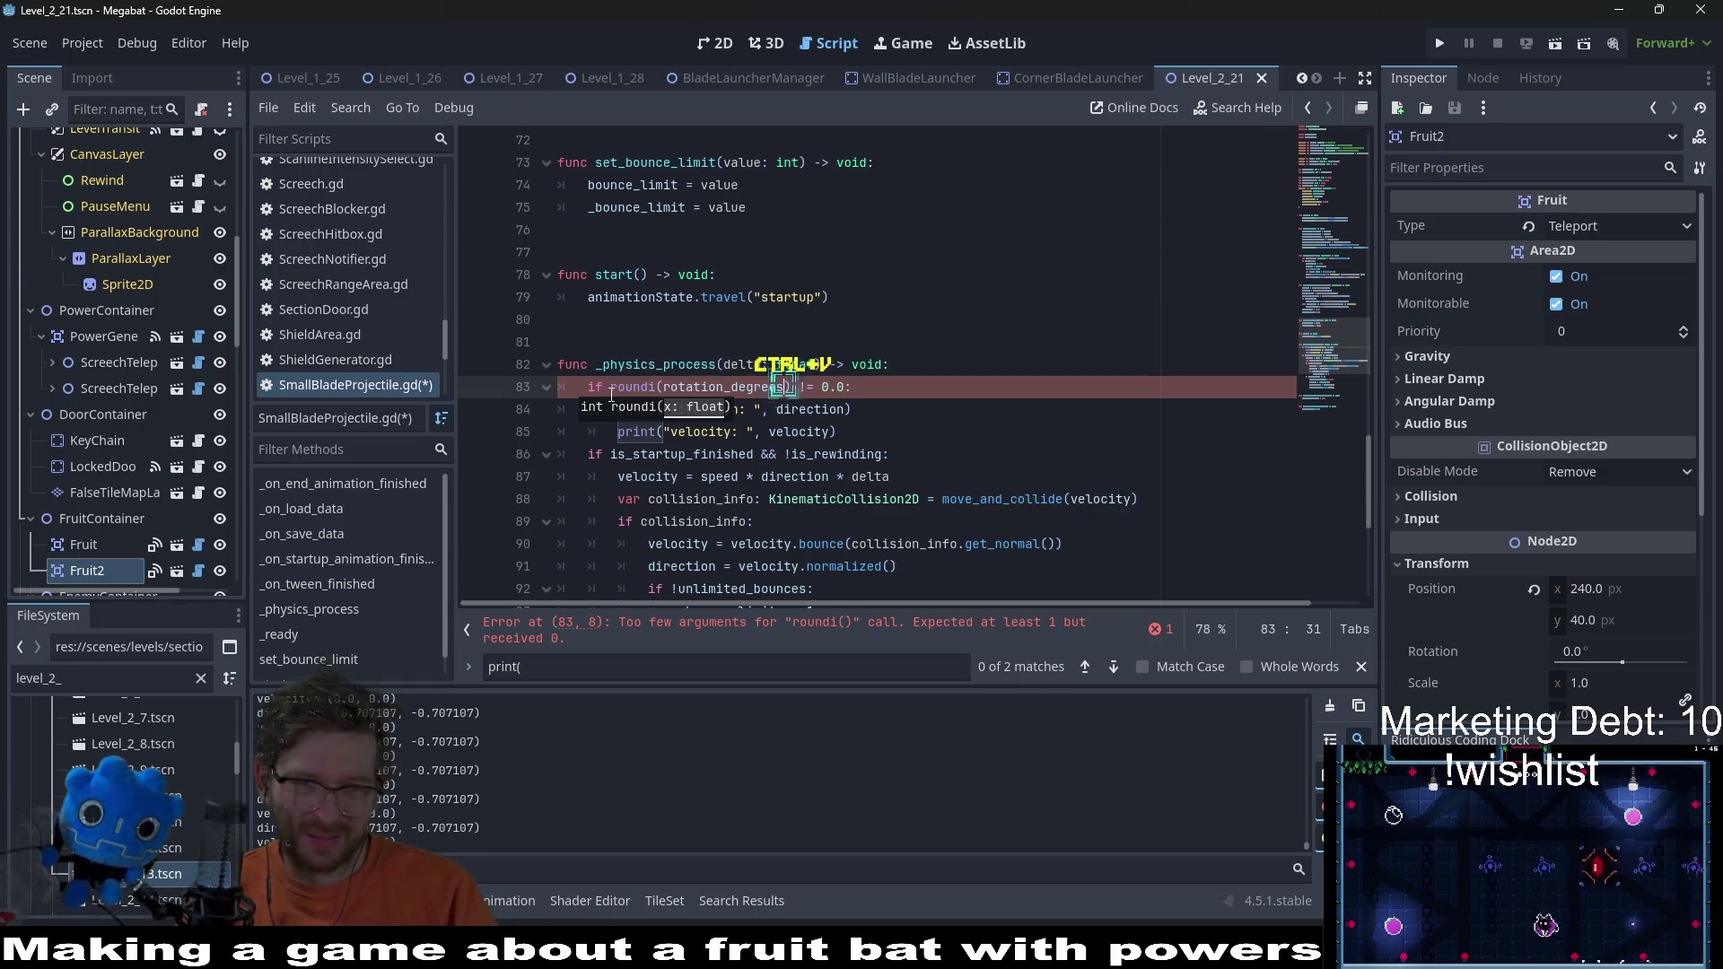
click(925, 366)
key(ctrl+s)
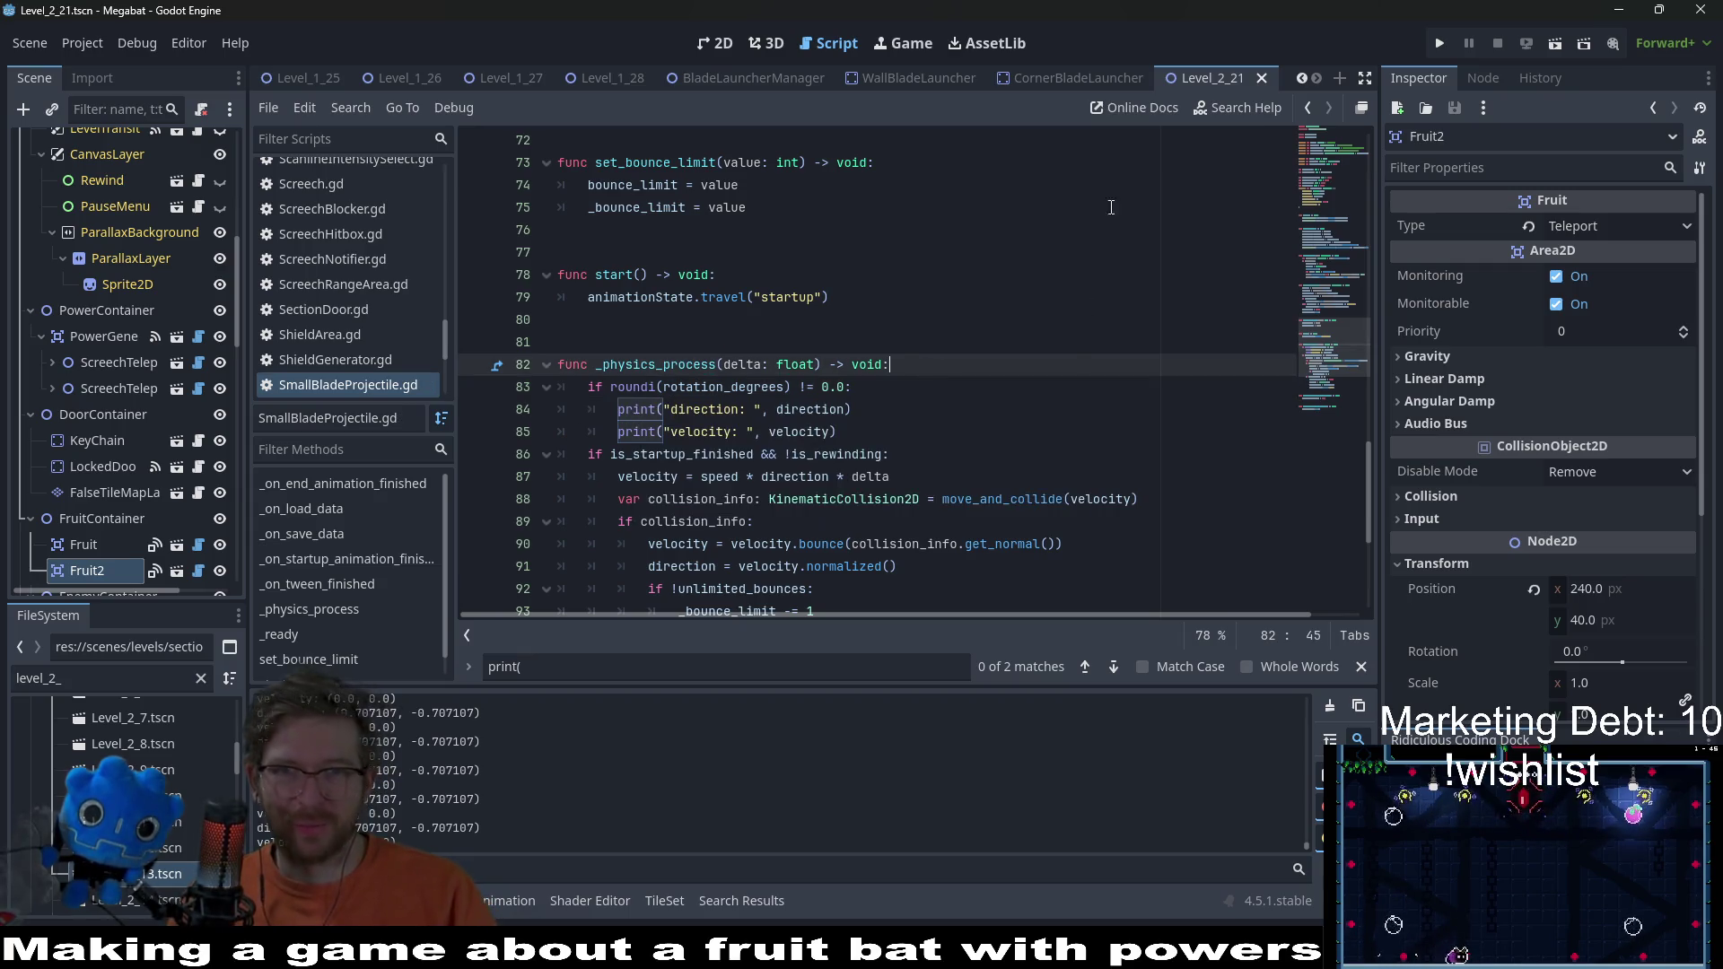
click(1553, 45)
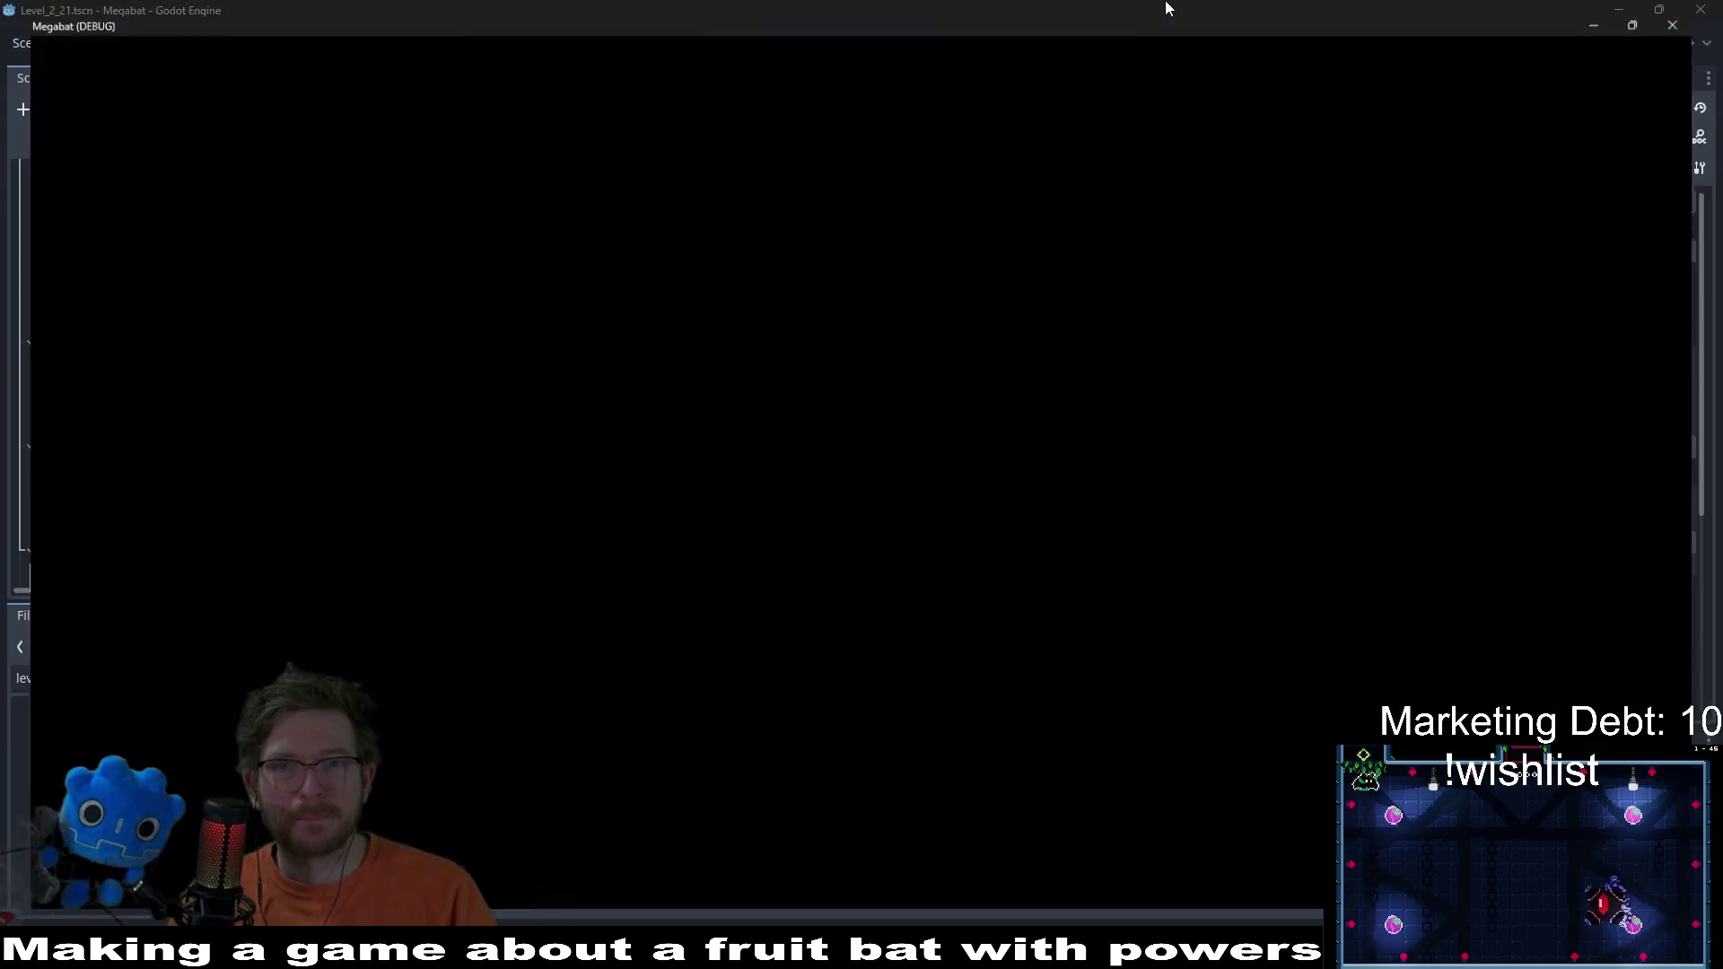
mouse_move(1155, 25)
mouse_down()
mouse_move(998, 160)
mouse_move(1009, 215)
mouse_up()
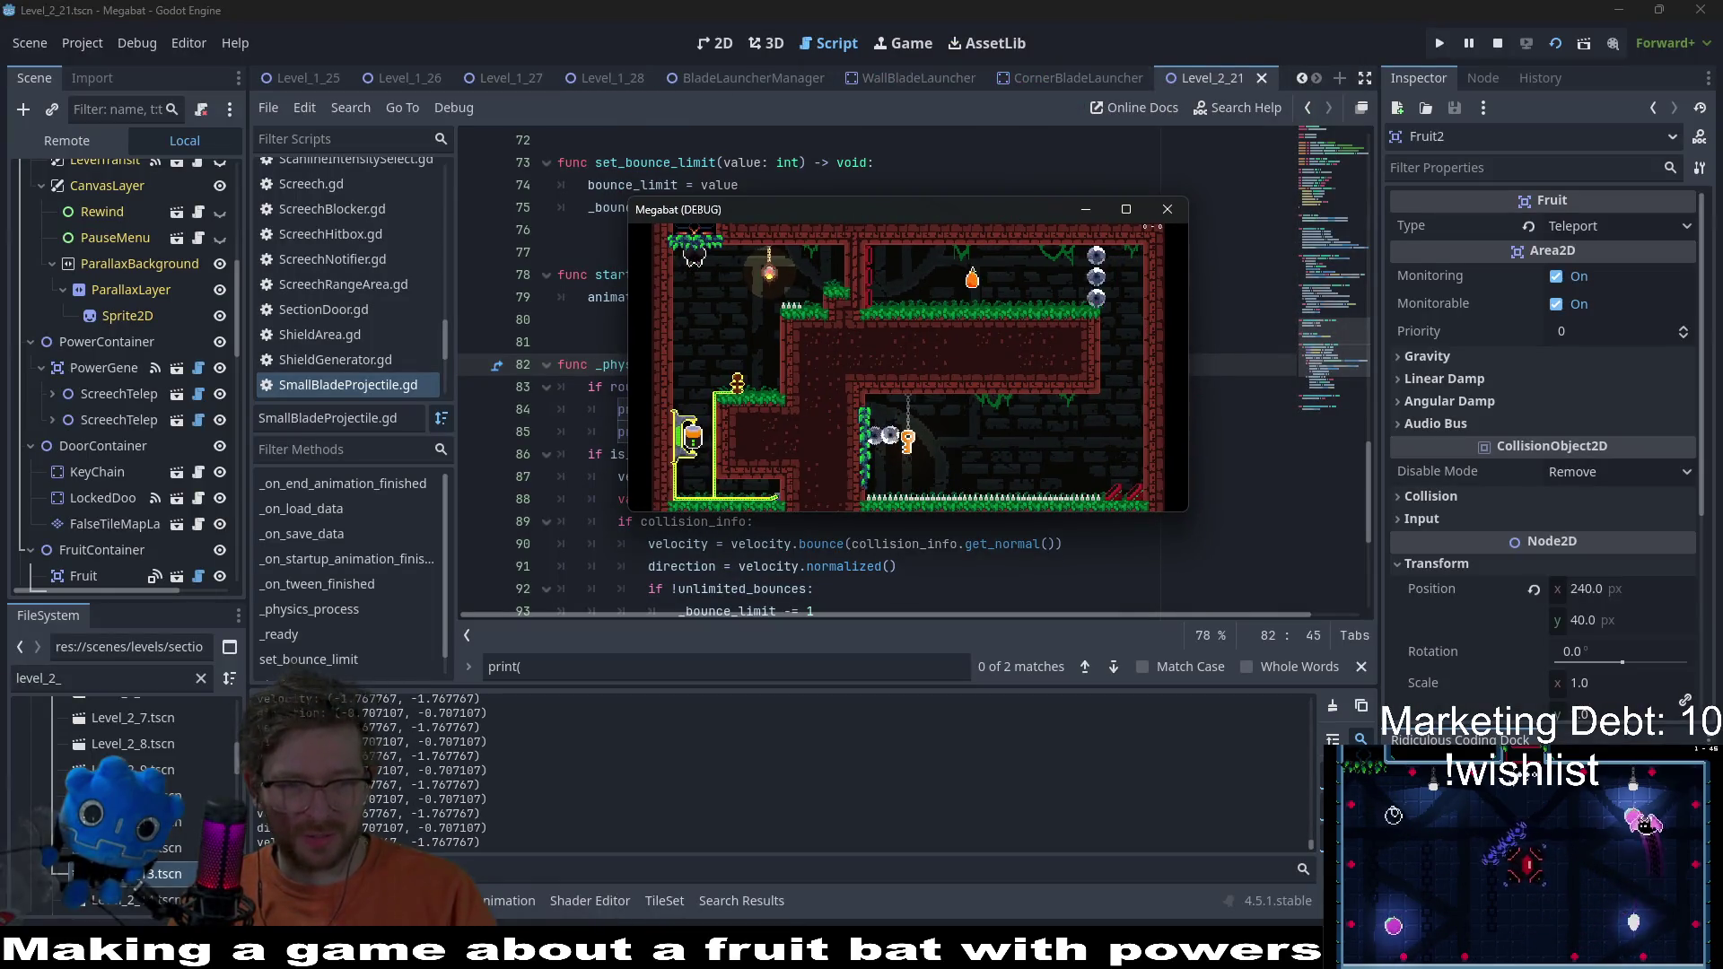
click(1218, 476)
key(F6)
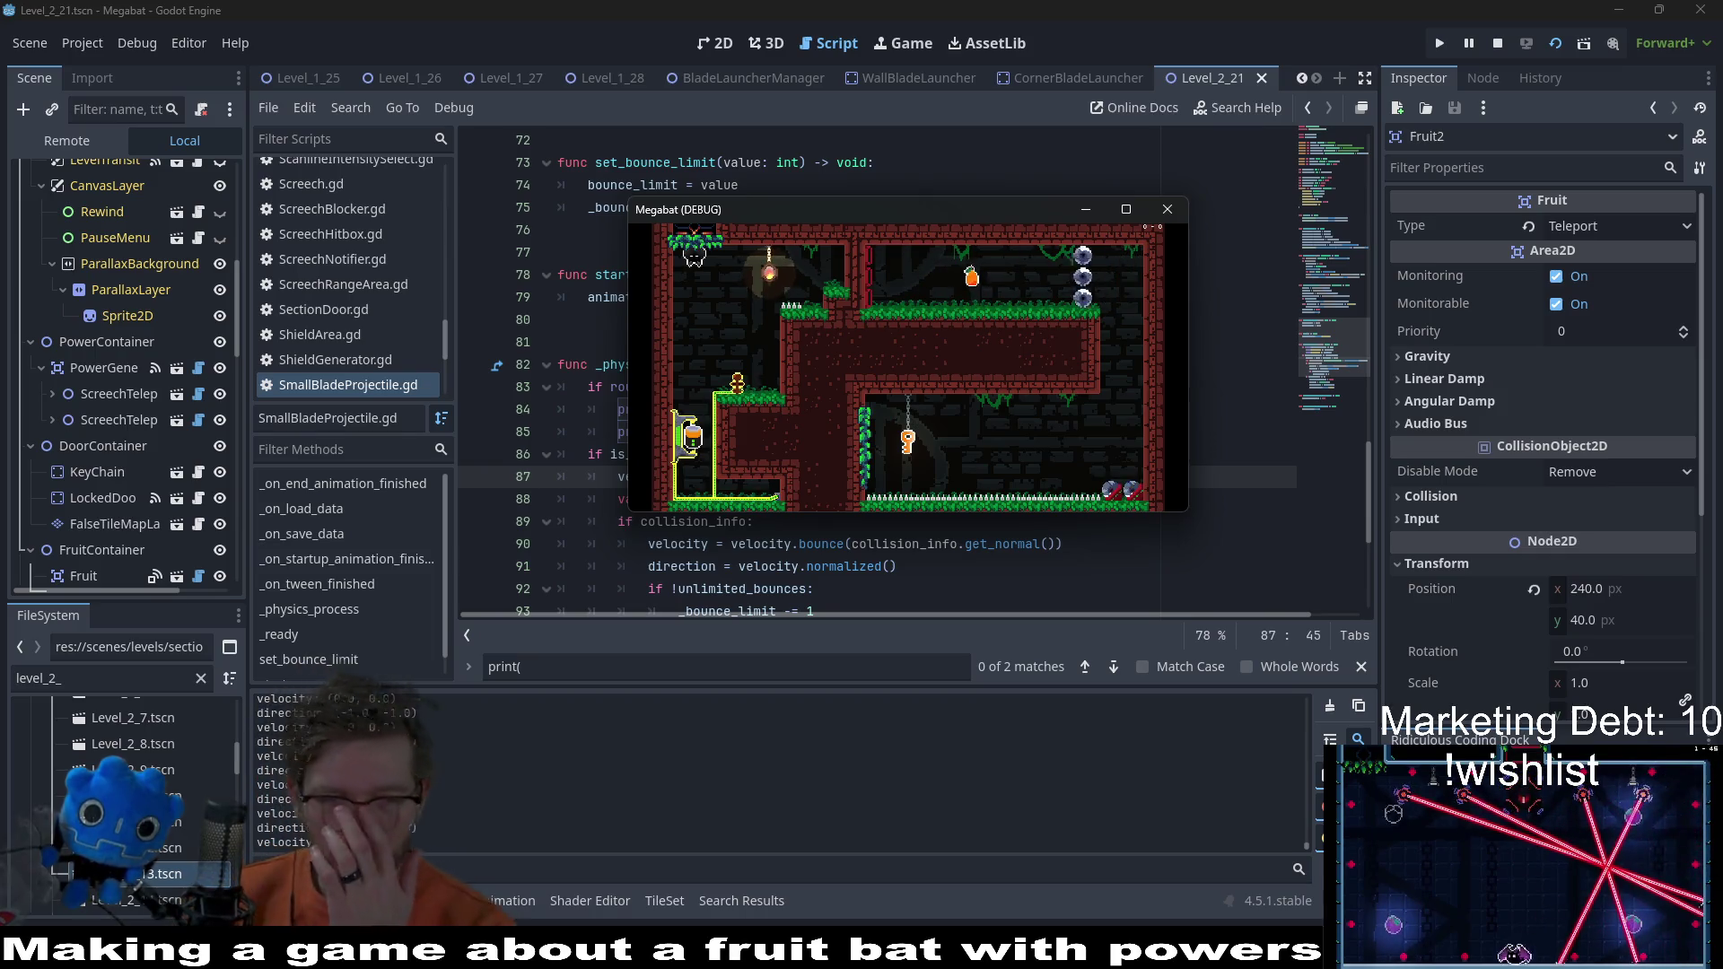
click(1167, 209)
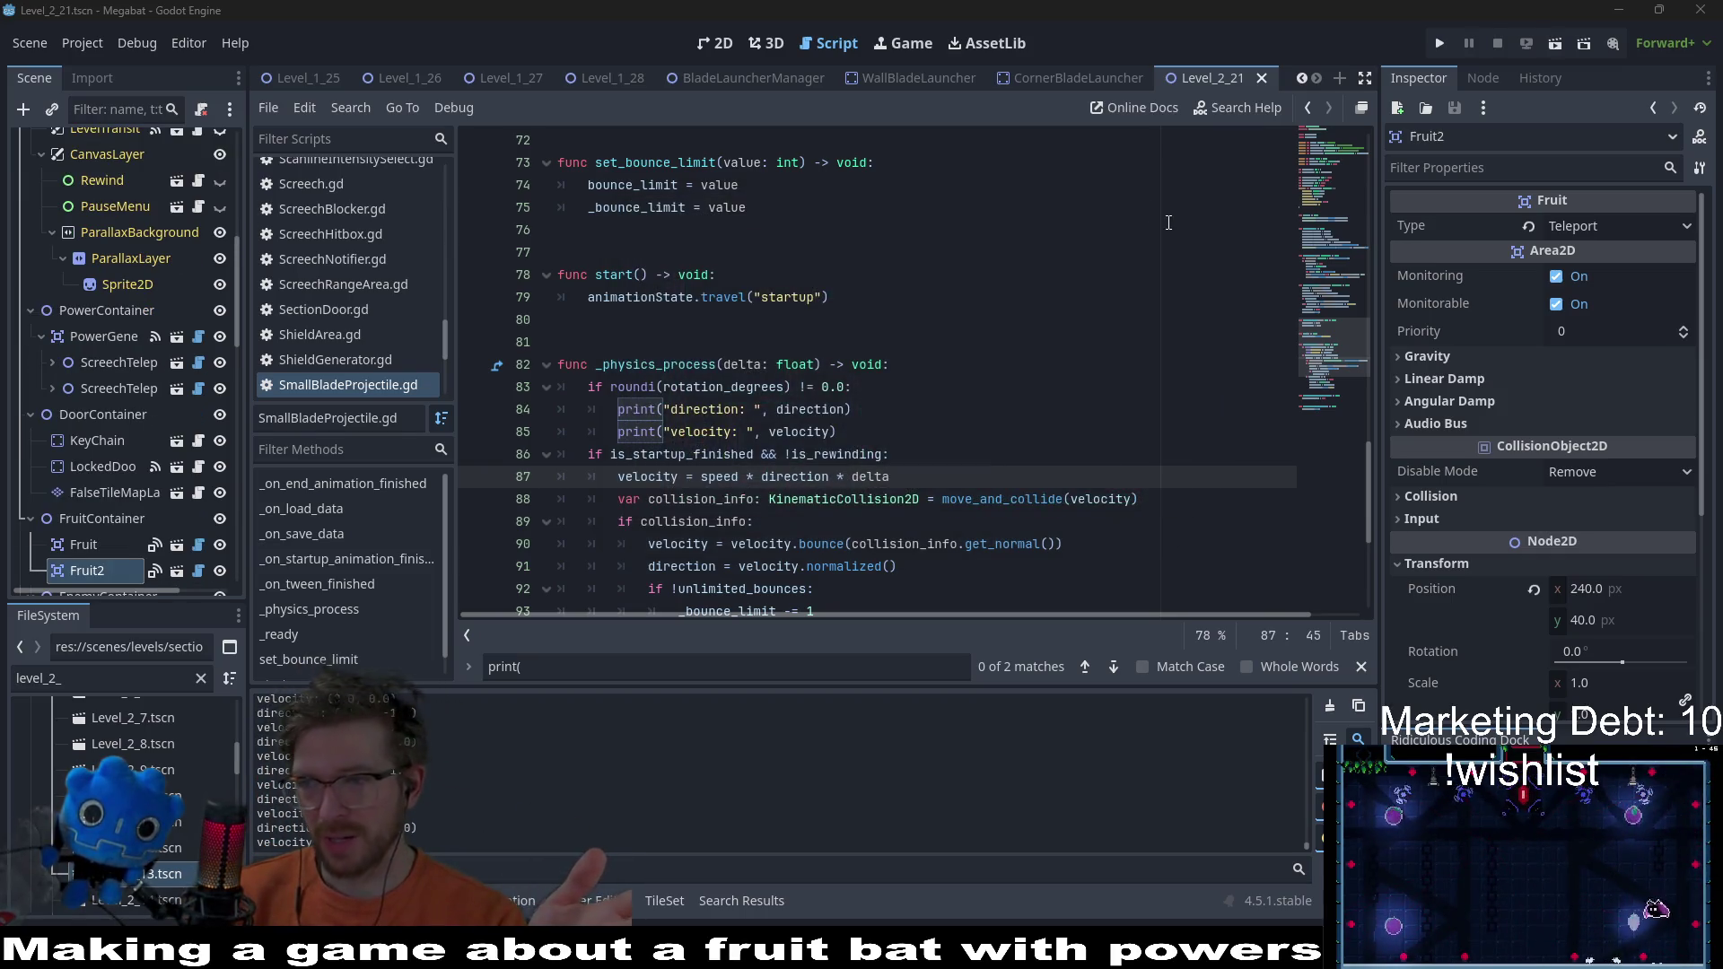
scroll(1147, 451, down, 2)
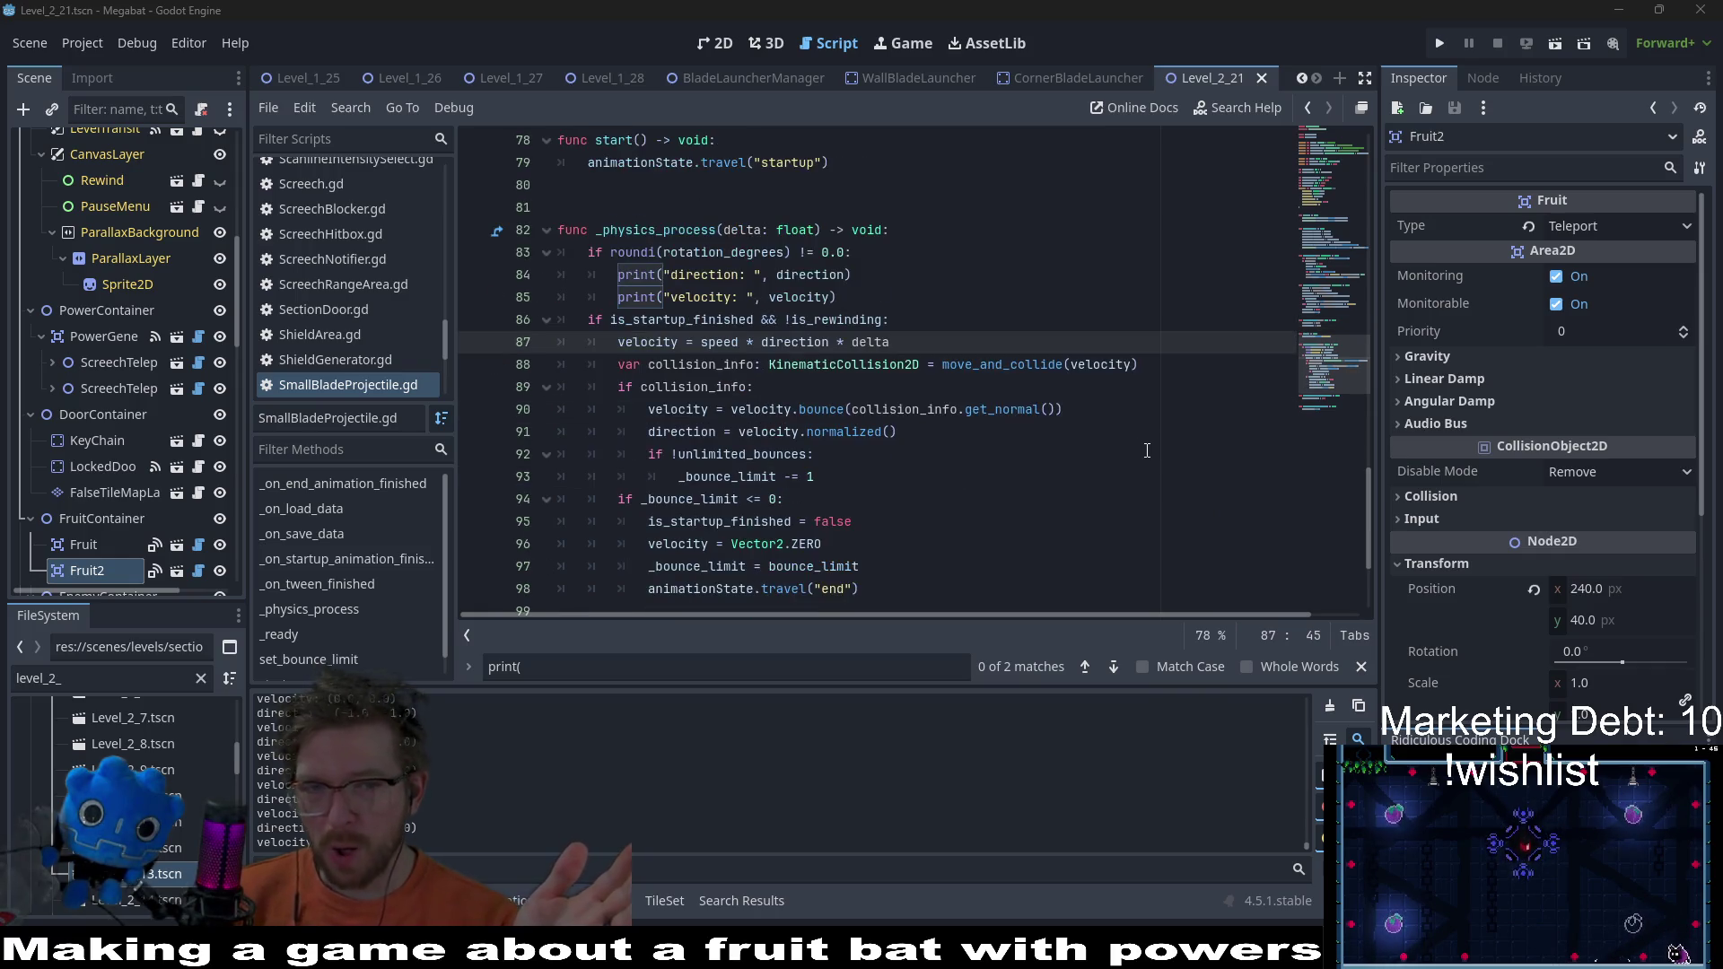
- Move the rotation debug check and prints under 'if is_startup_finished && !is_rewinding', indented one level
click(1147, 451)
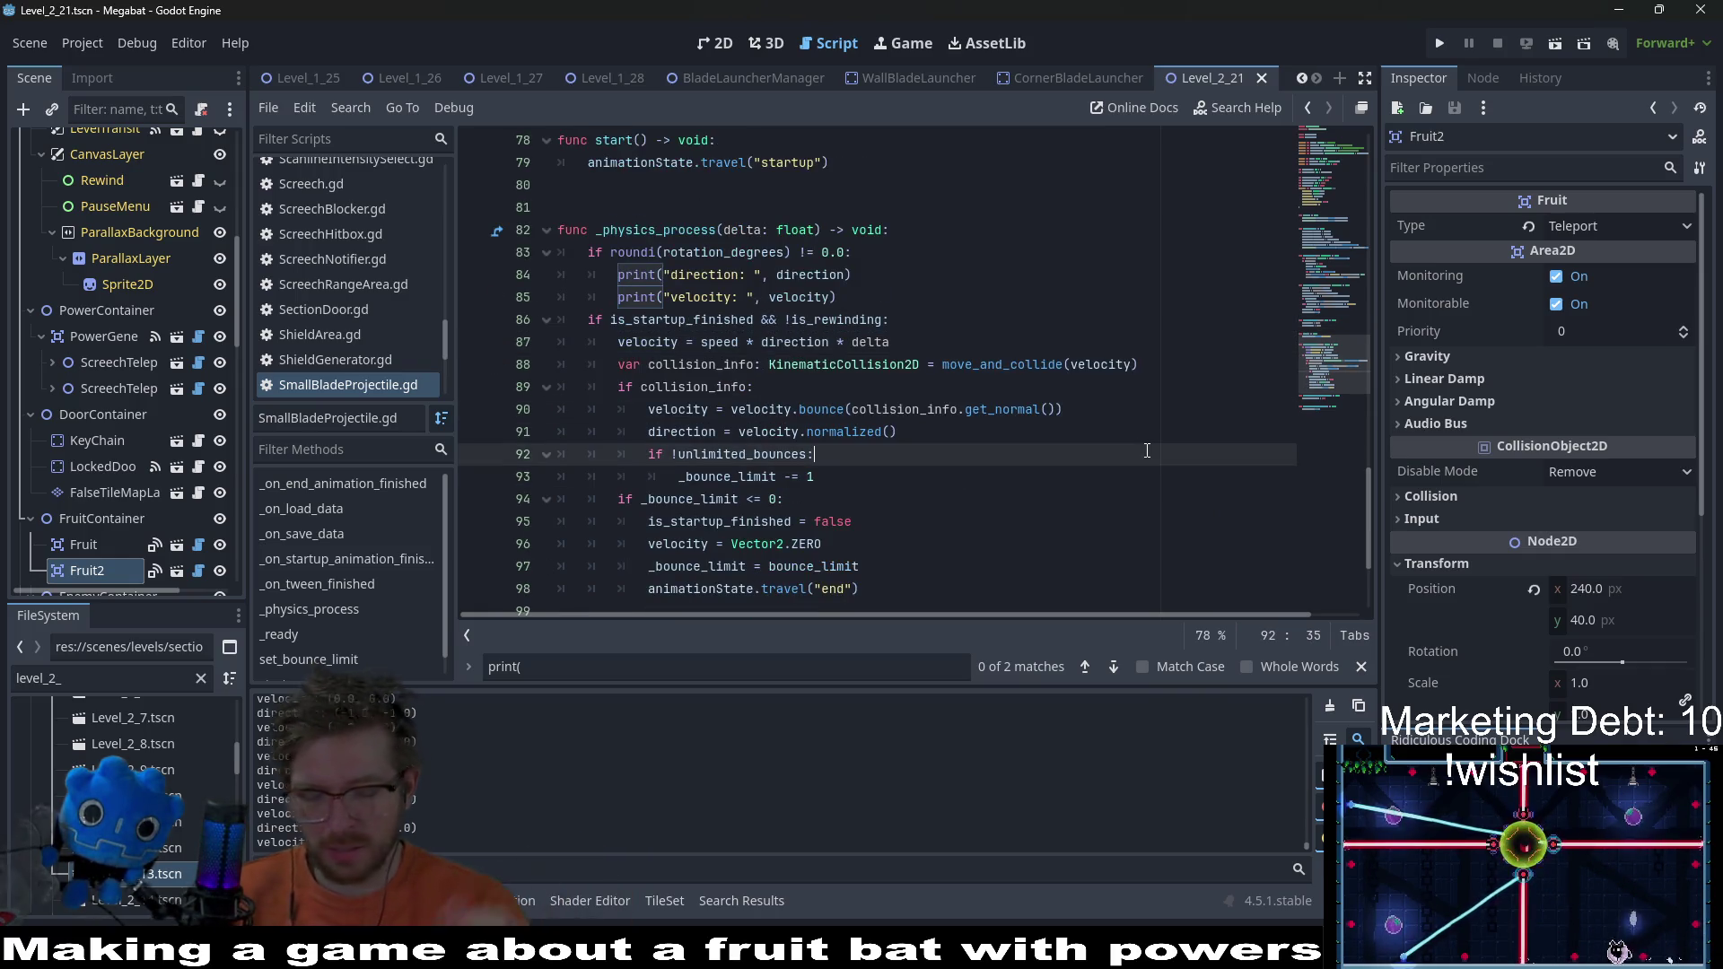
key(ctrl+f)
text(rot)
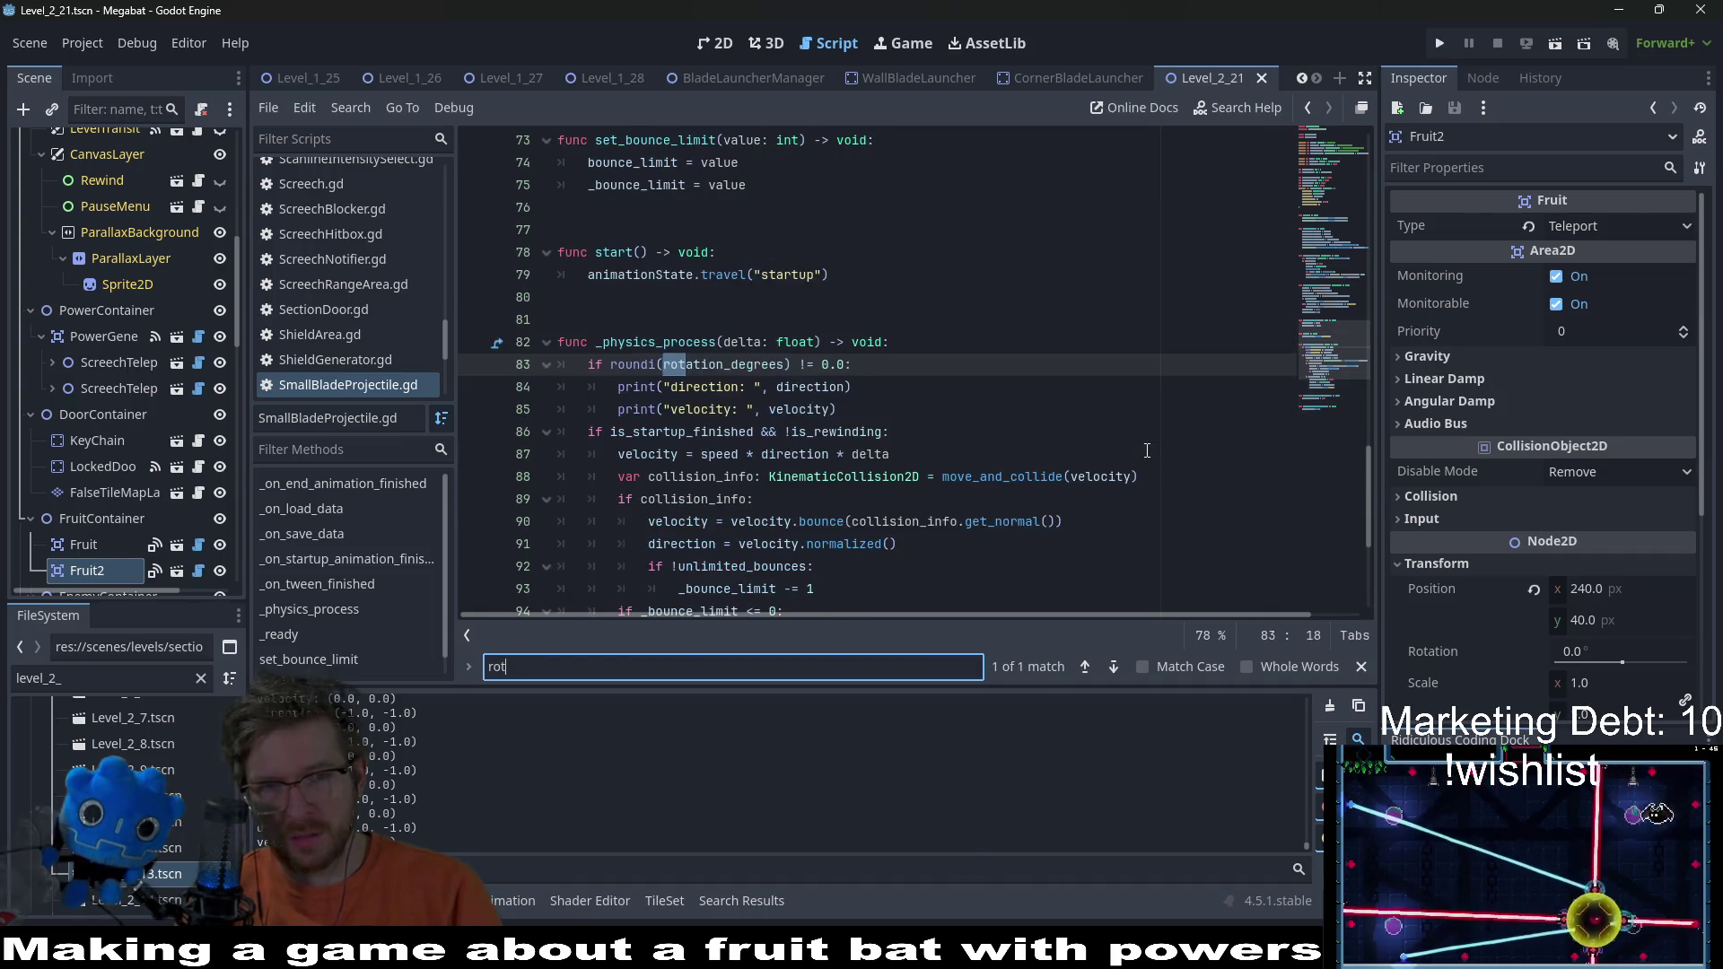
click(972, 381)
drag(938, 409, 923, 344)
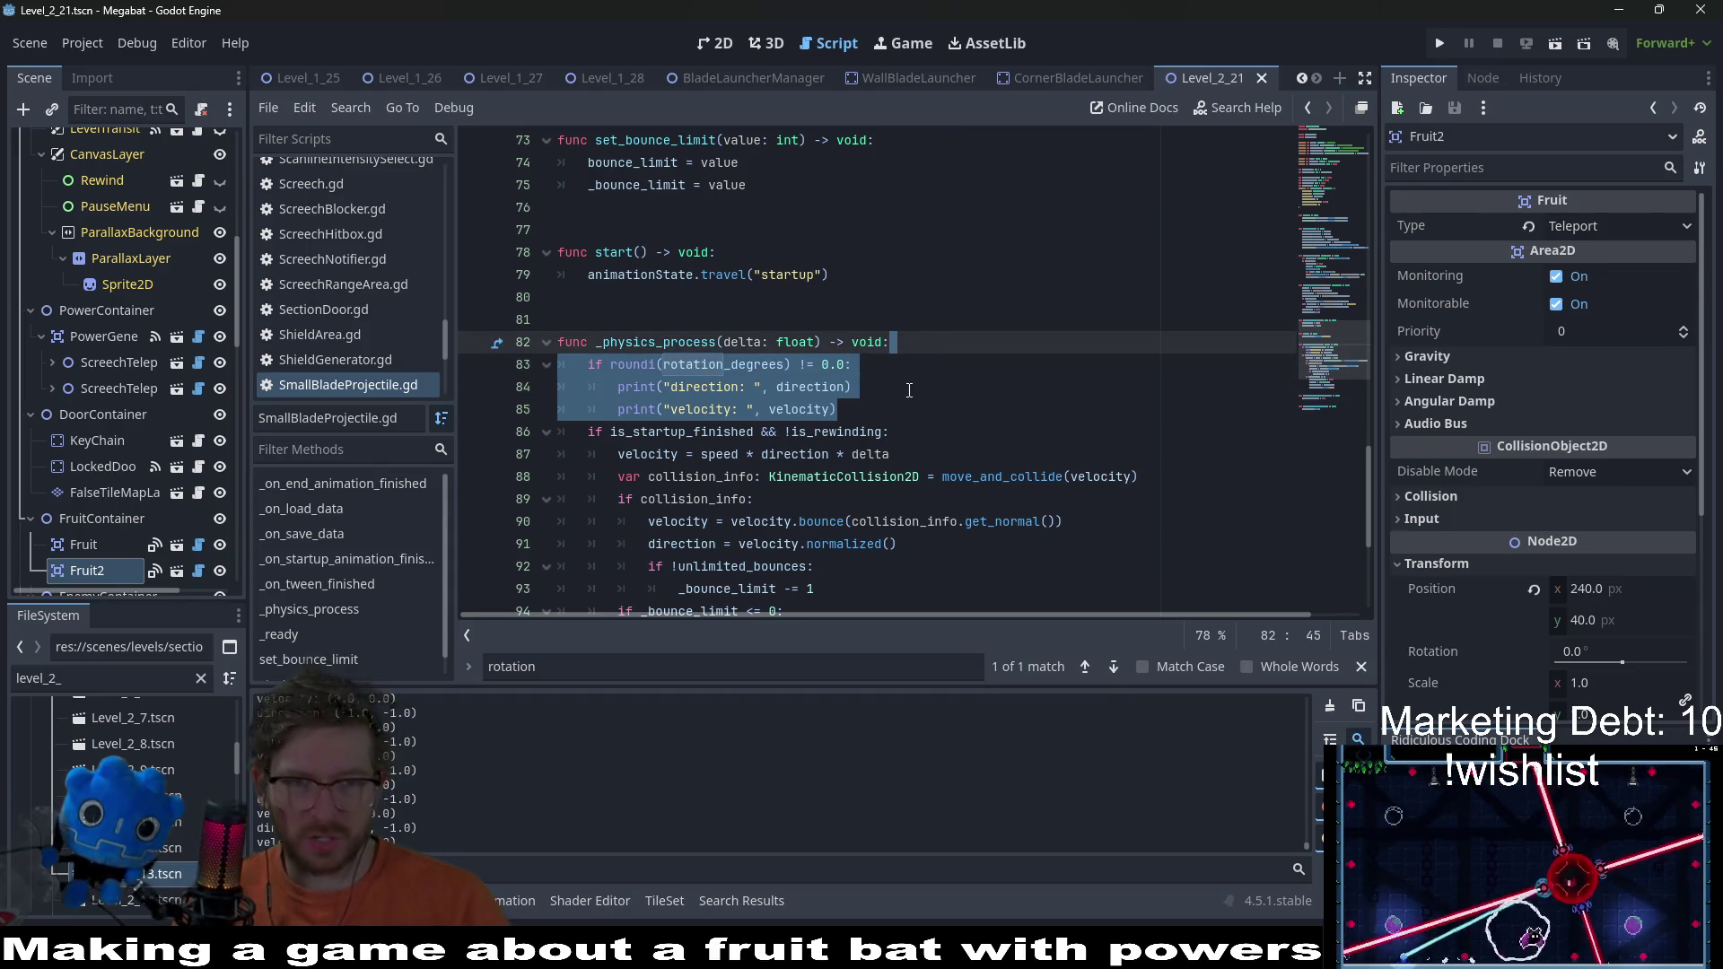
key(ctrl+x)
key(Down)
key(ctrl+v)
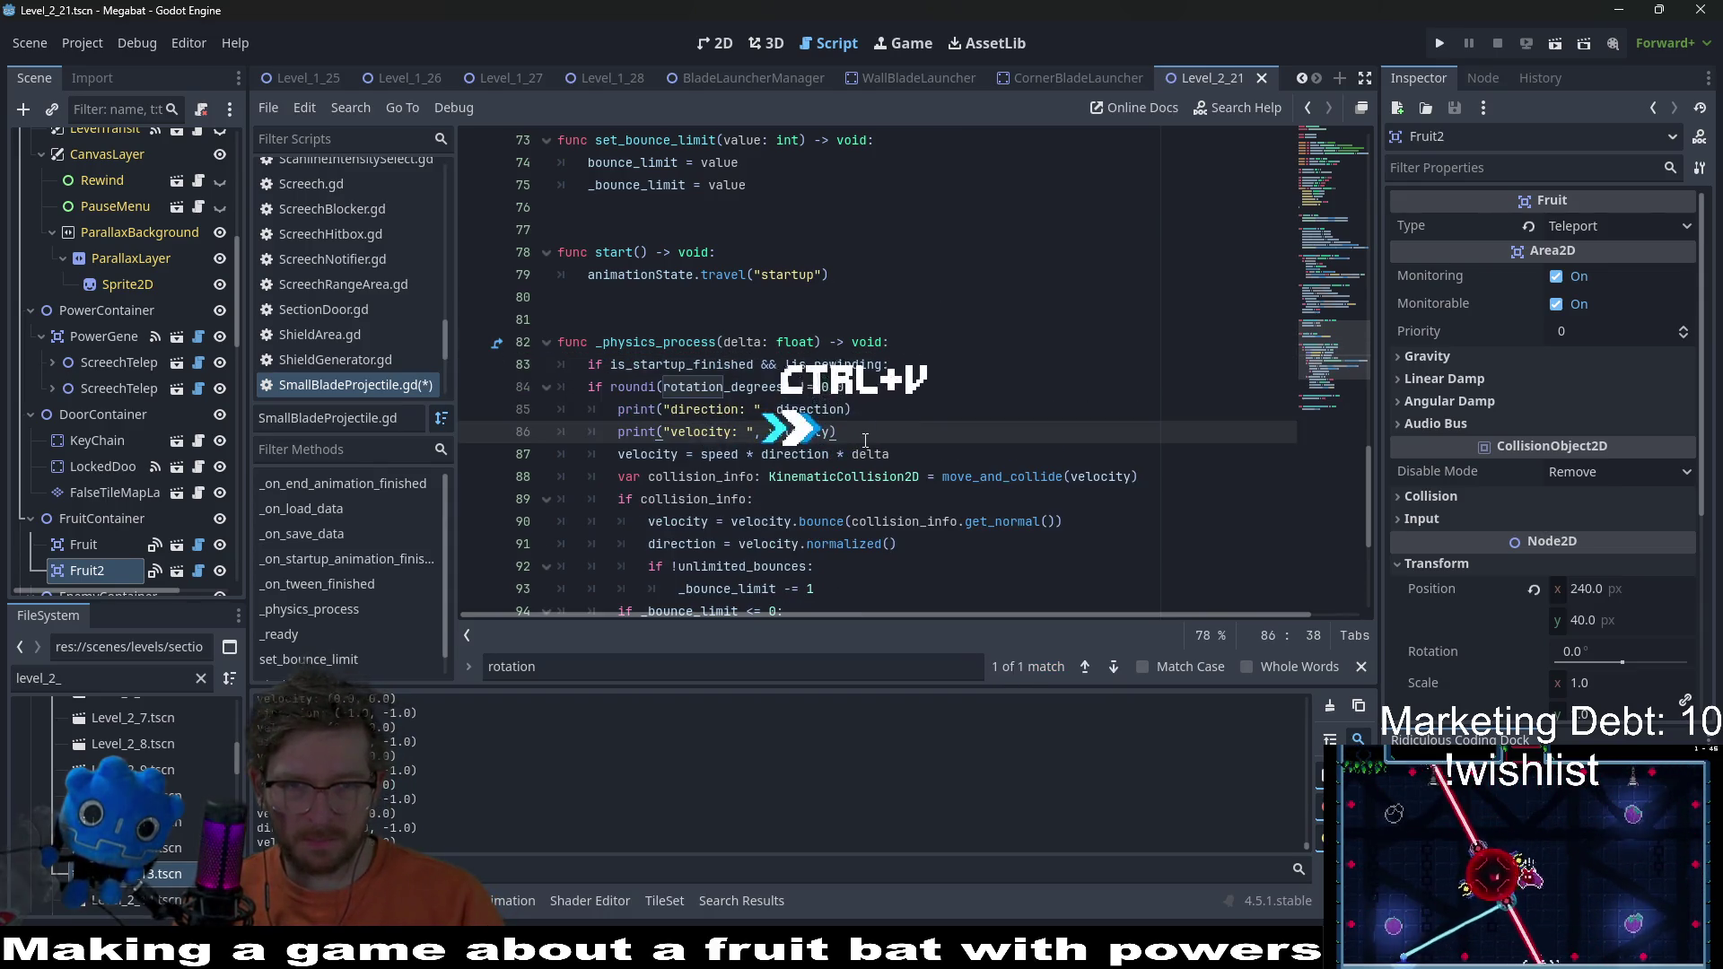
drag(866, 440, 889, 386)
key(Tab)
click(952, 395)
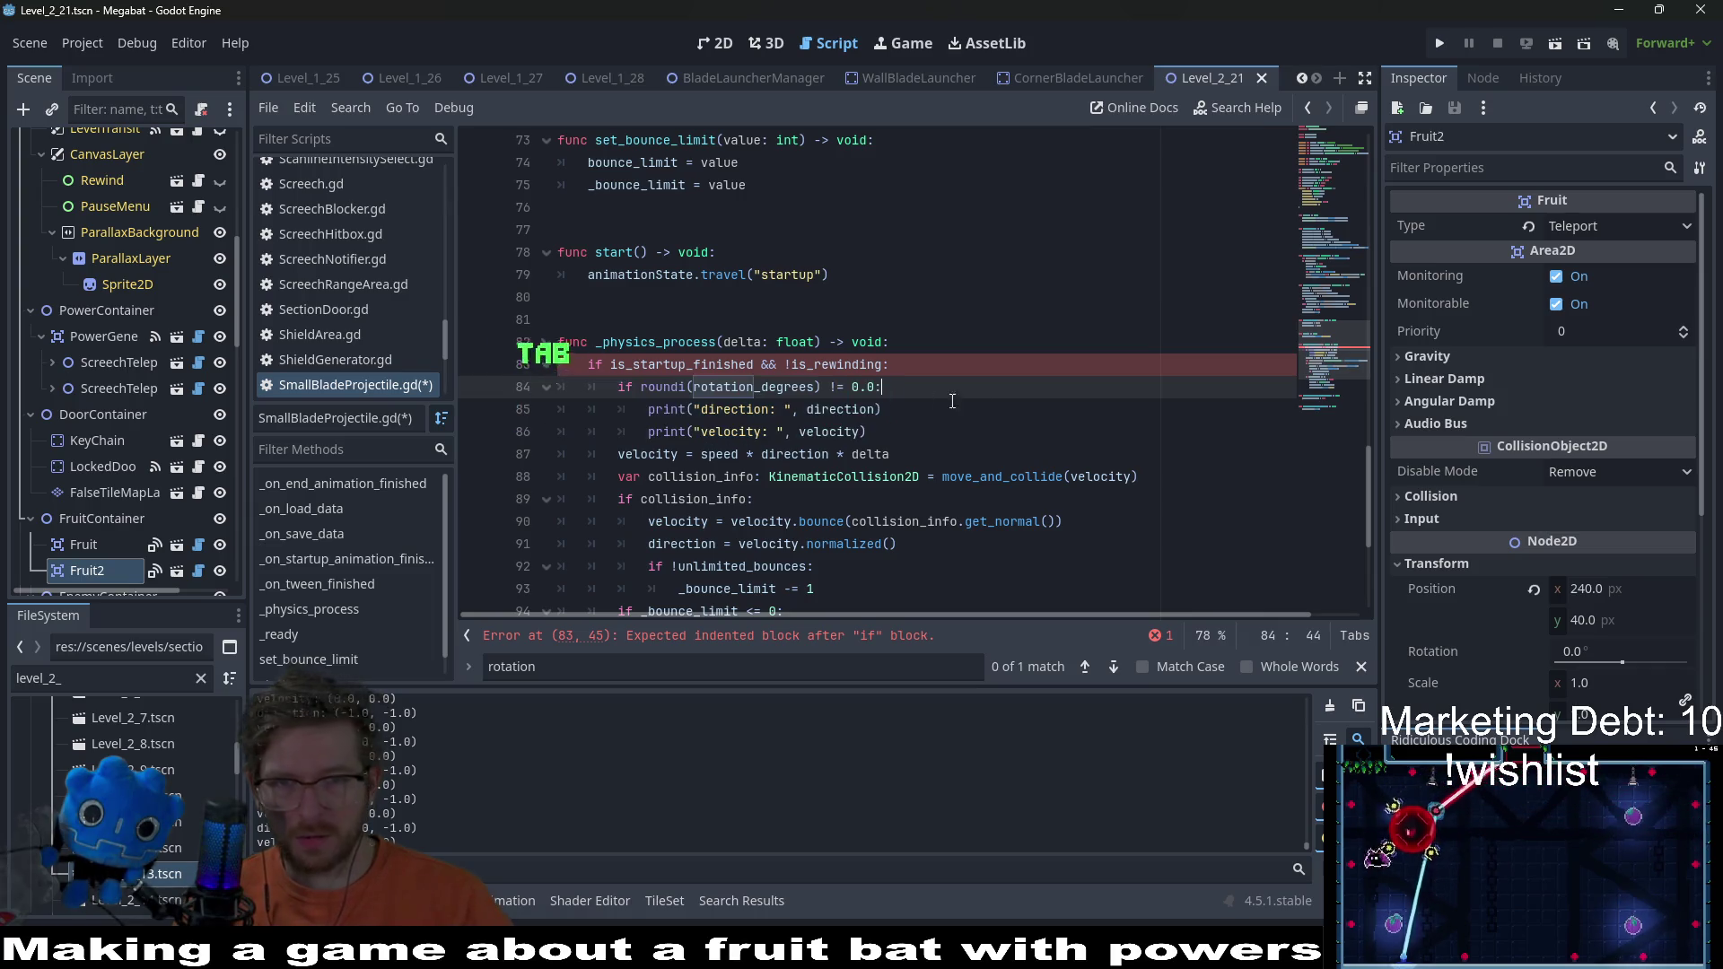
- Save the script and test-run the game to check the direction output, then close it
key(ctrl+s)
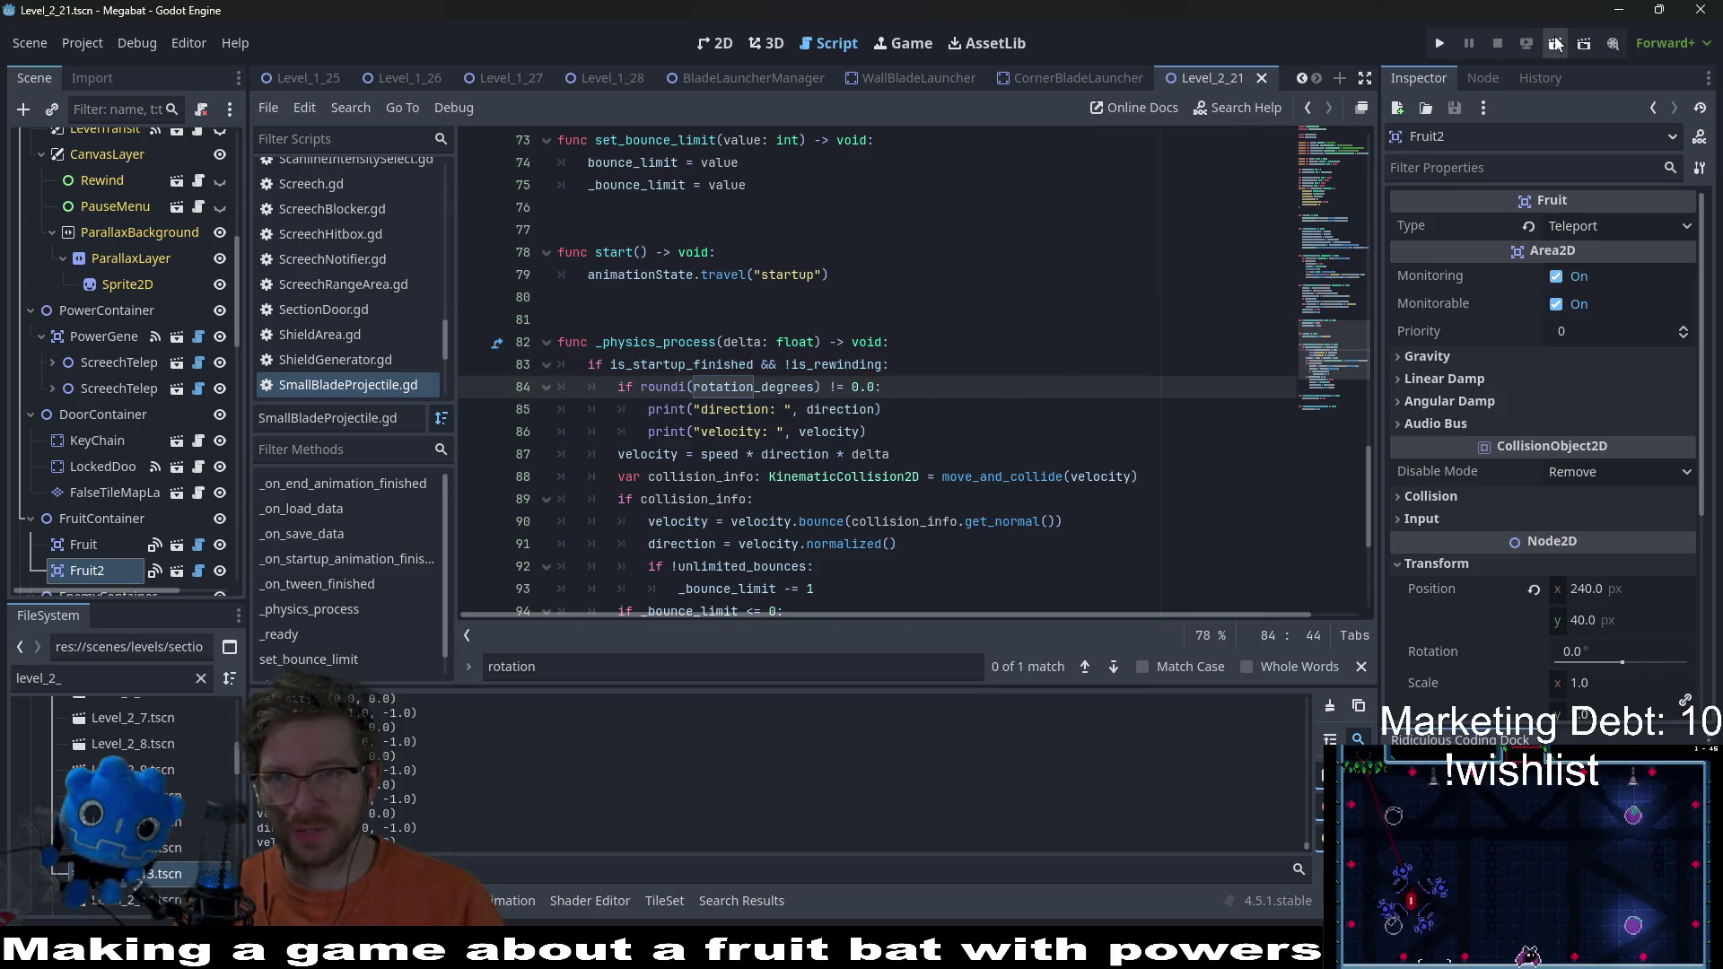
click(1556, 44)
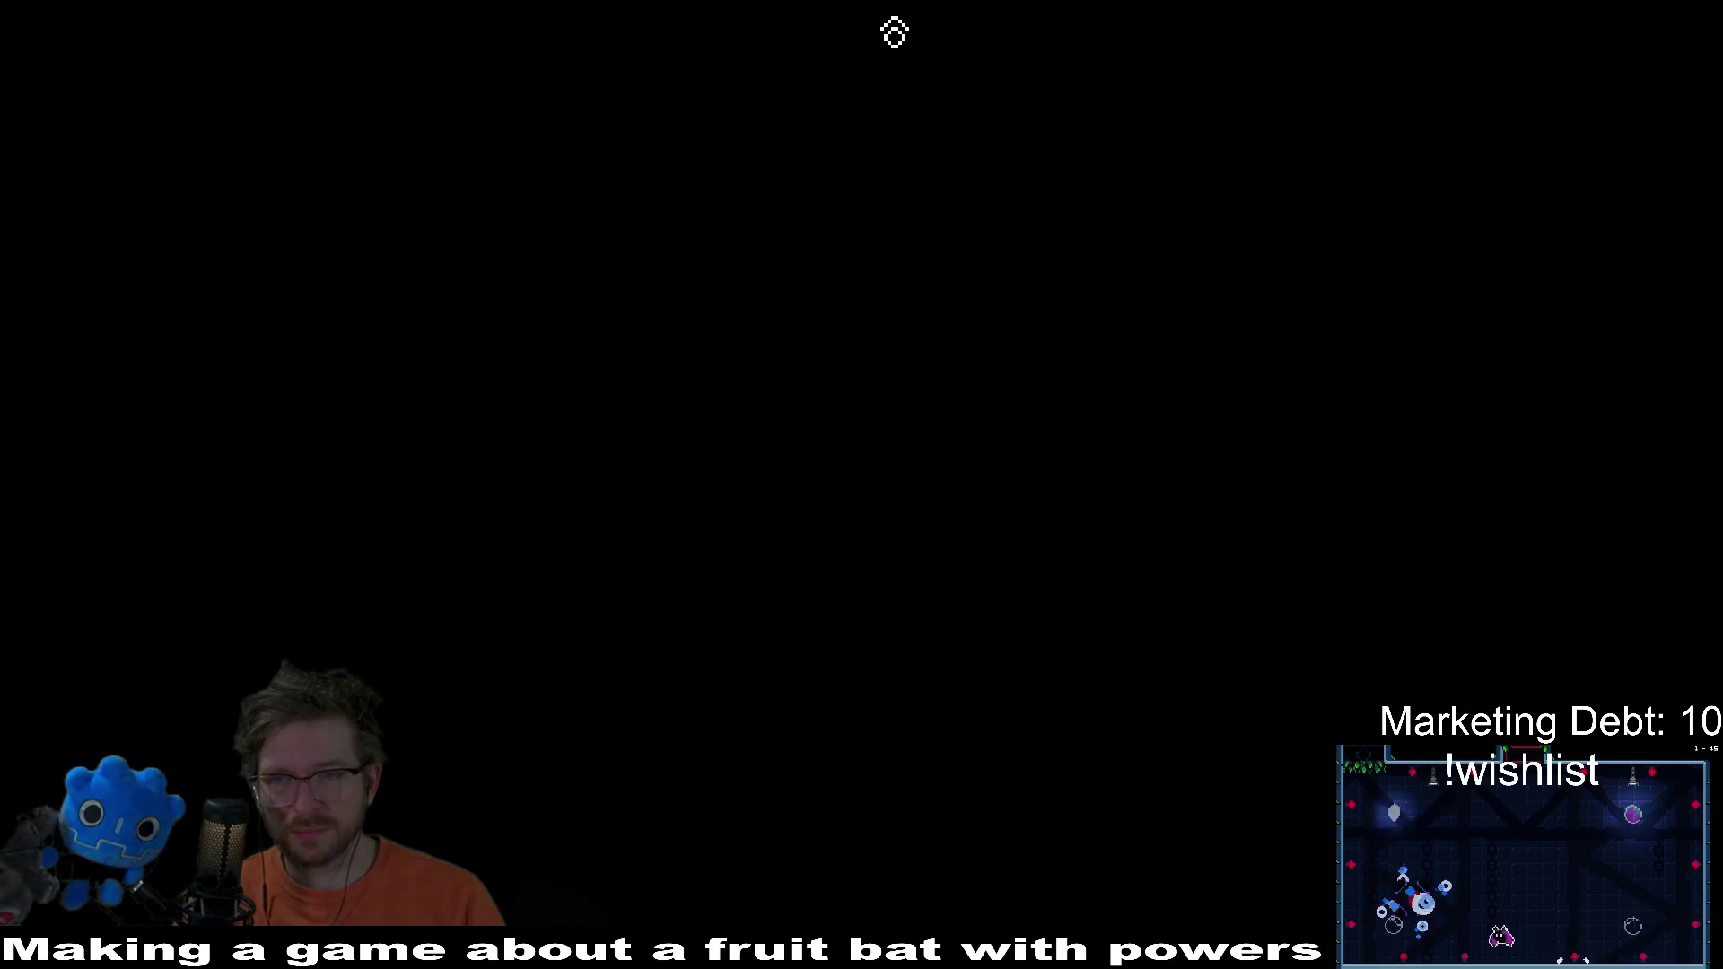
drag(836, 14, 877, 212)
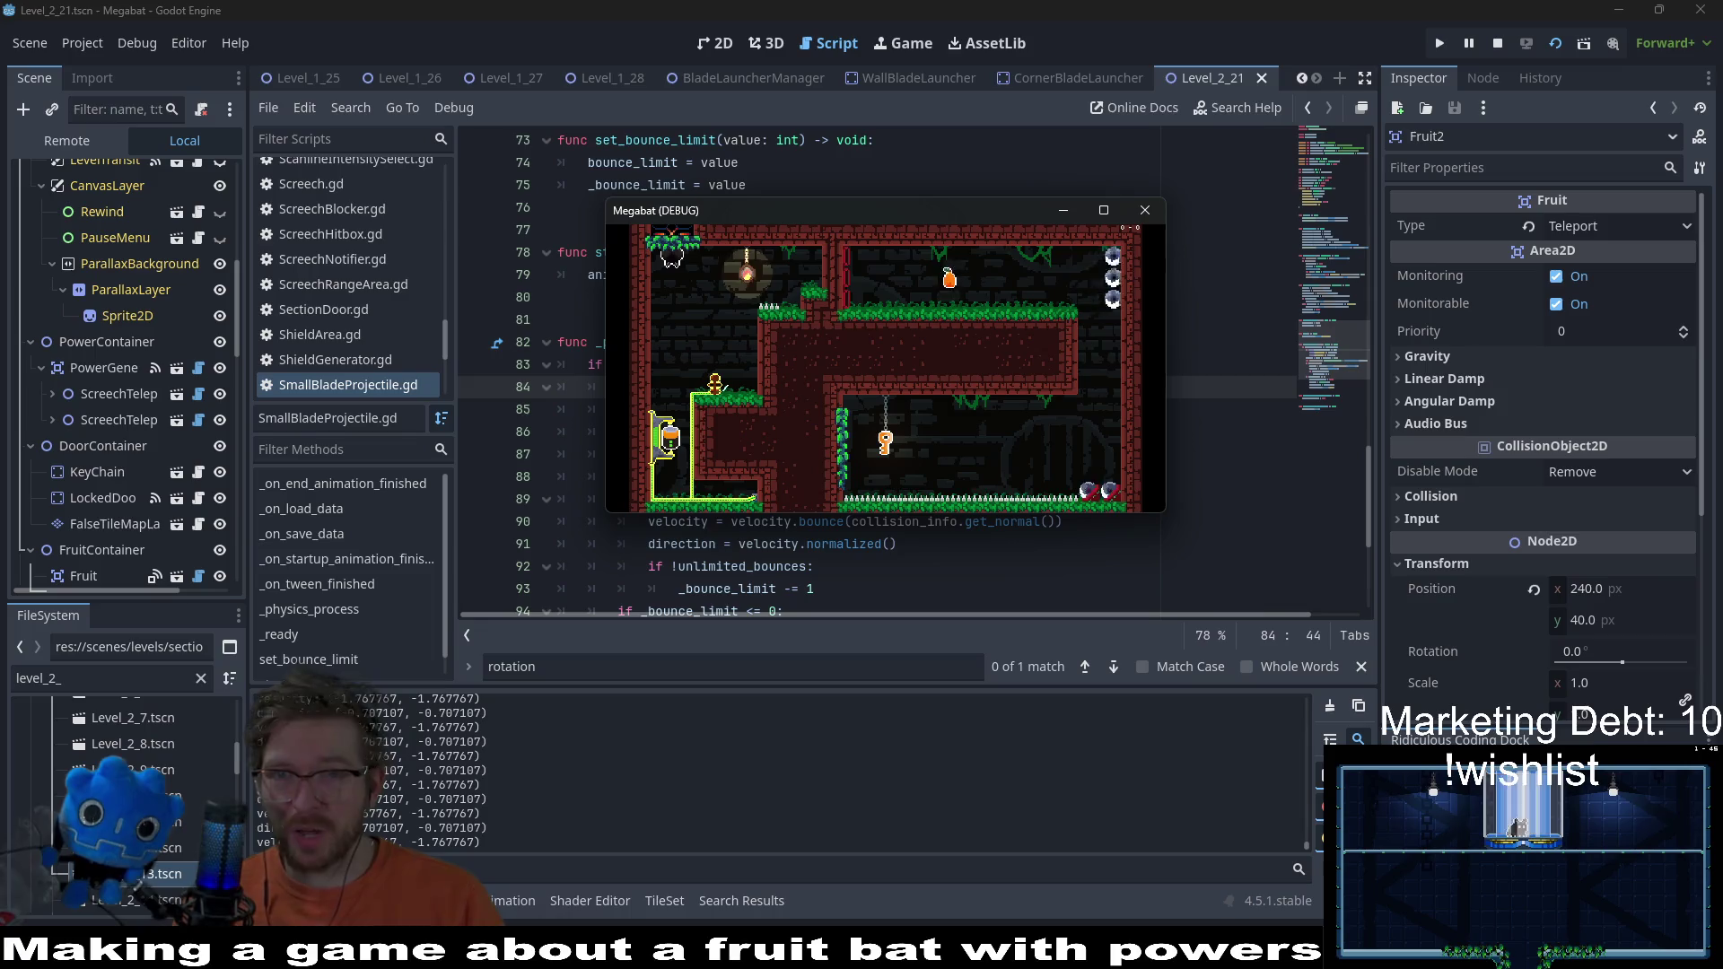
click(1160, 212)
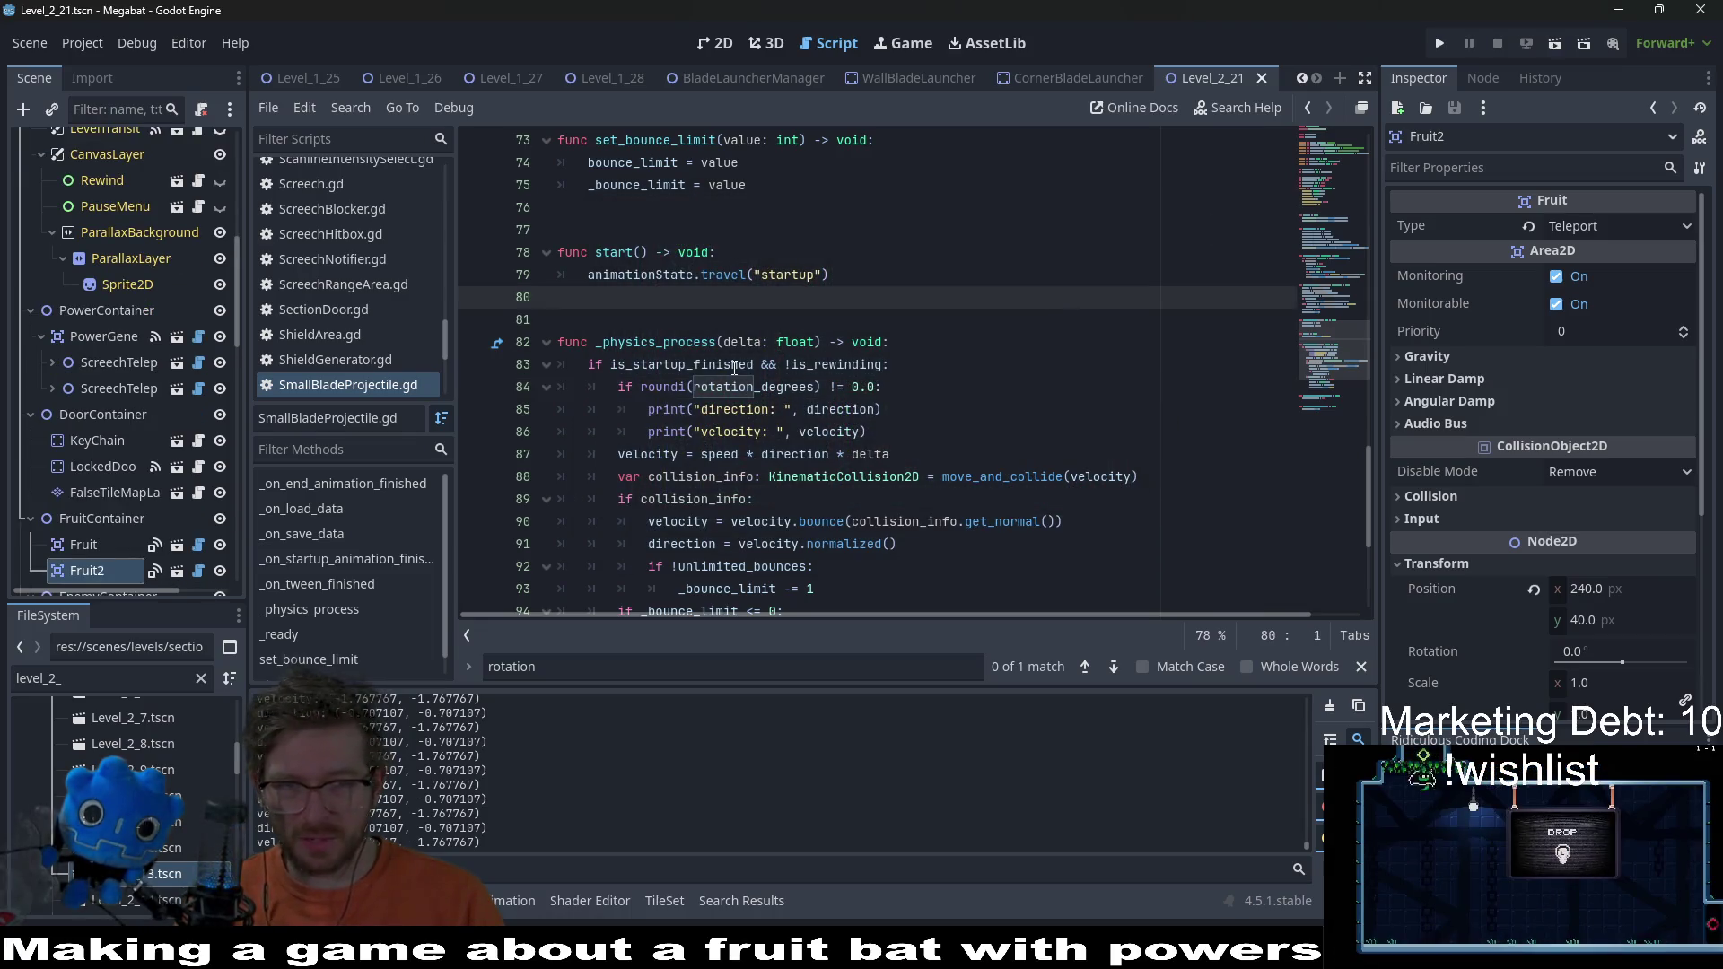
- Search the script for is_startup_finished and step through its declaration, save, restore and physics uses
double_click(682, 364)
double_click(868, 366)
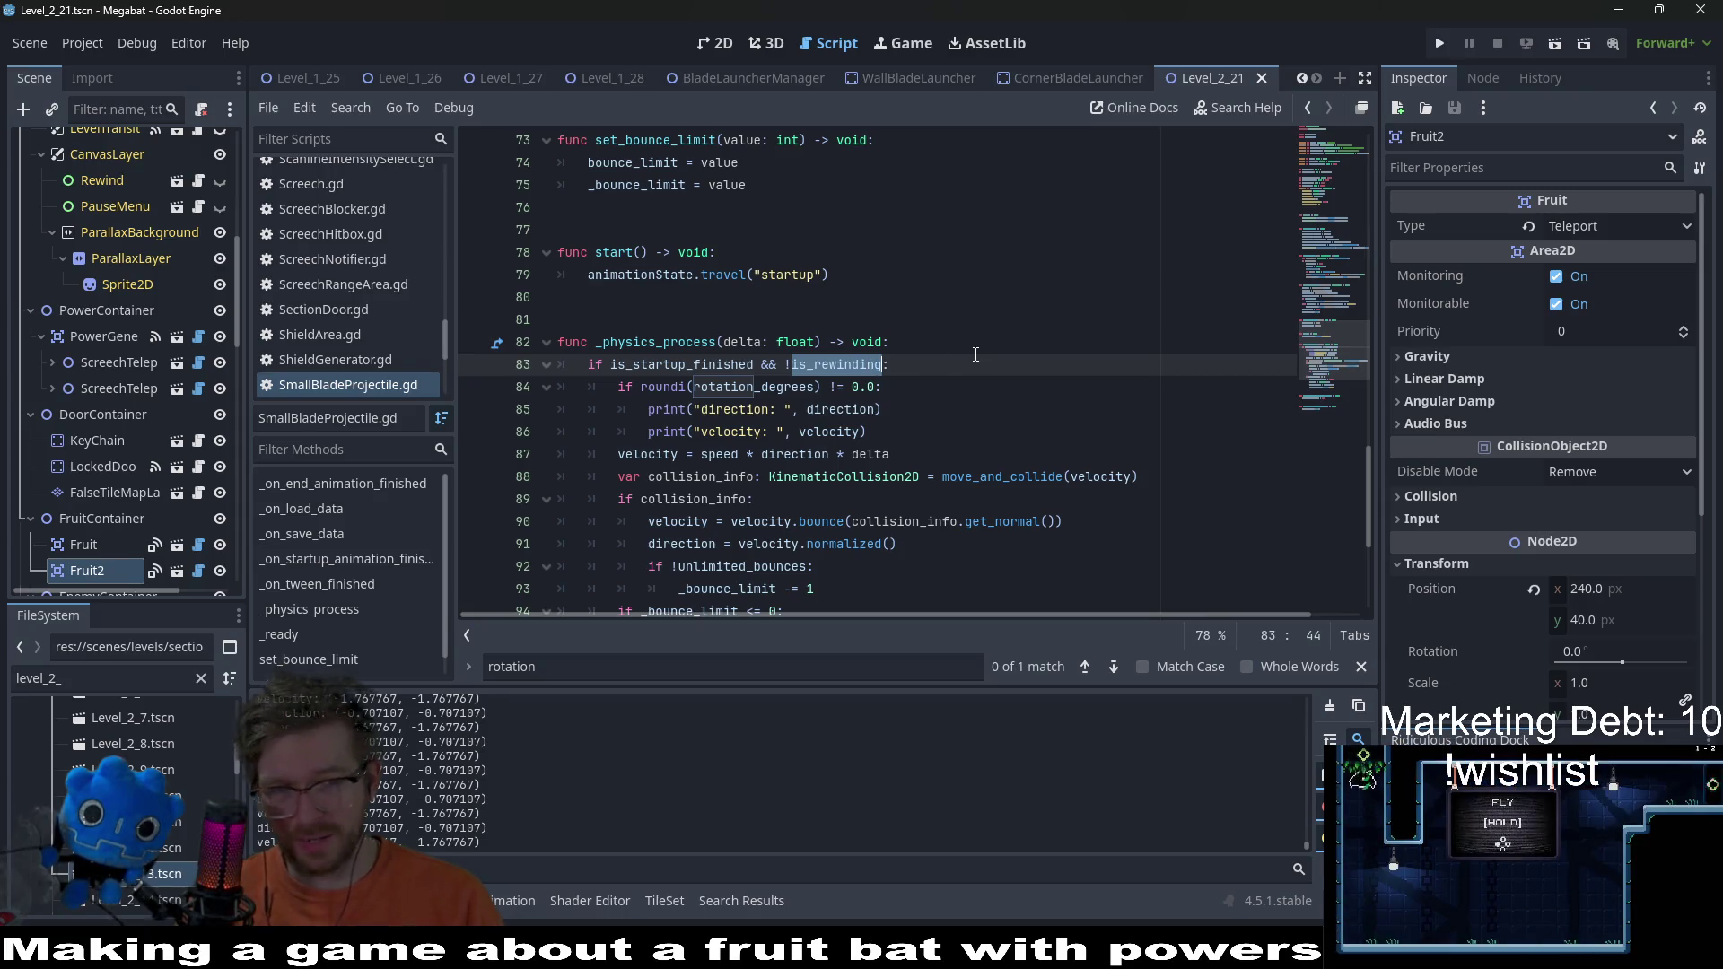
drag(703, 366, 757, 365)
double_click(675, 364)
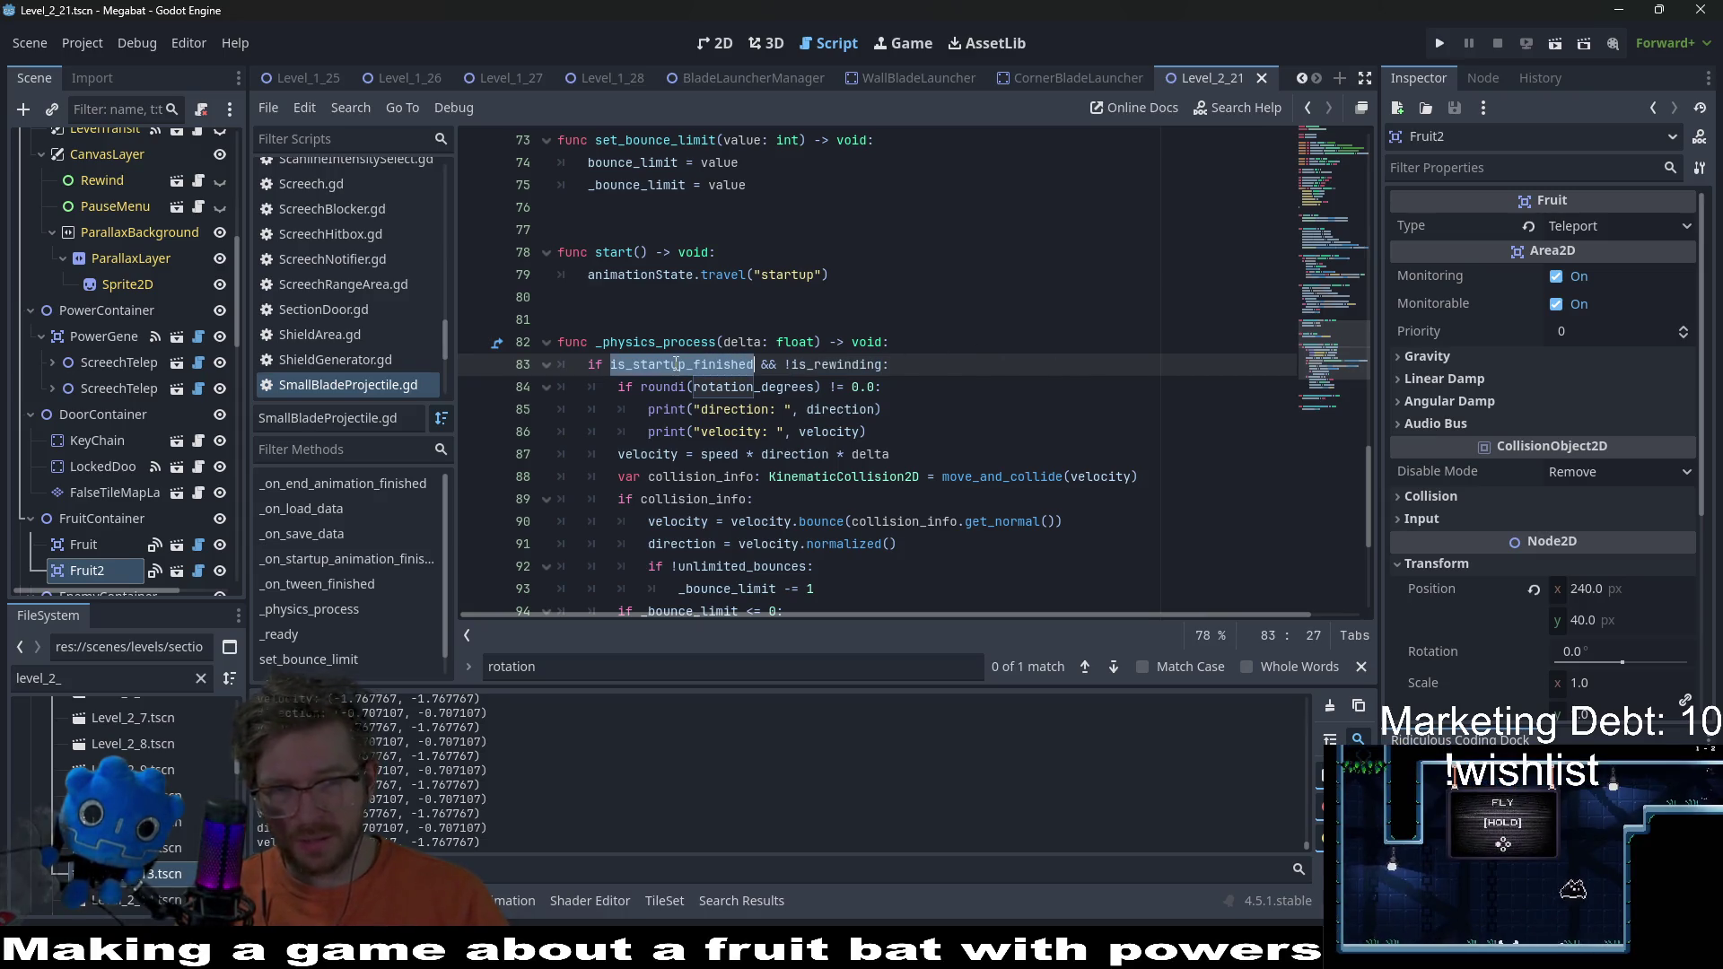
key(ctrl+f)
key(Return)
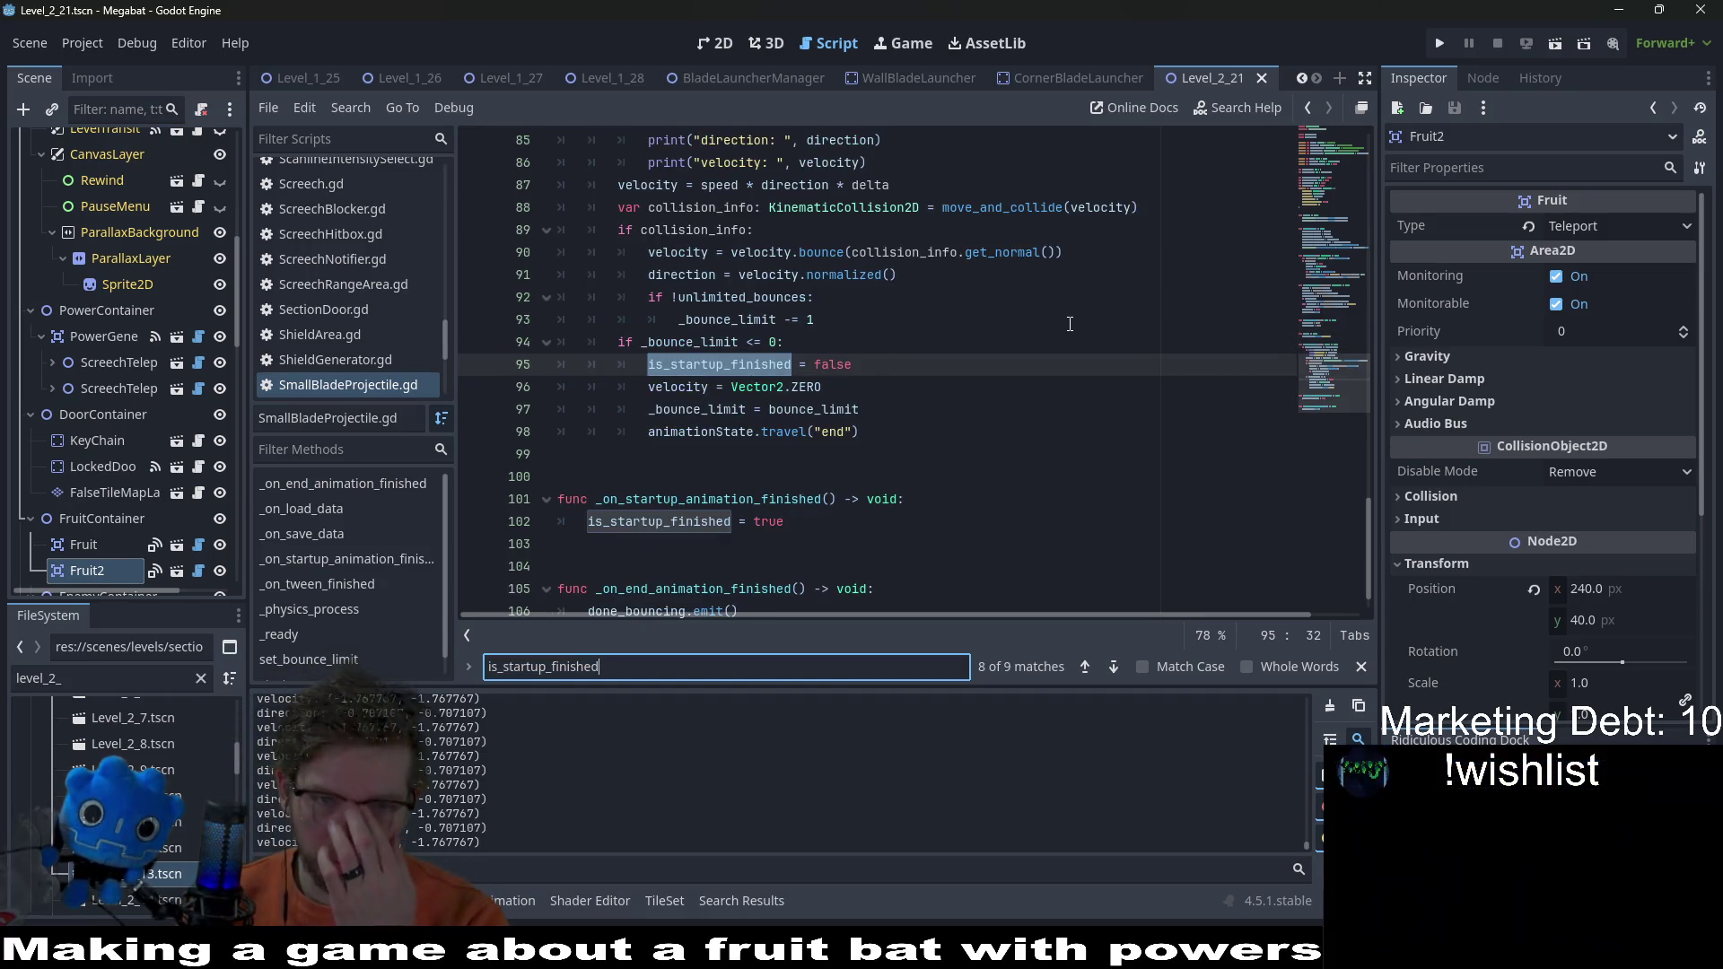
key(Return)
key(Return)
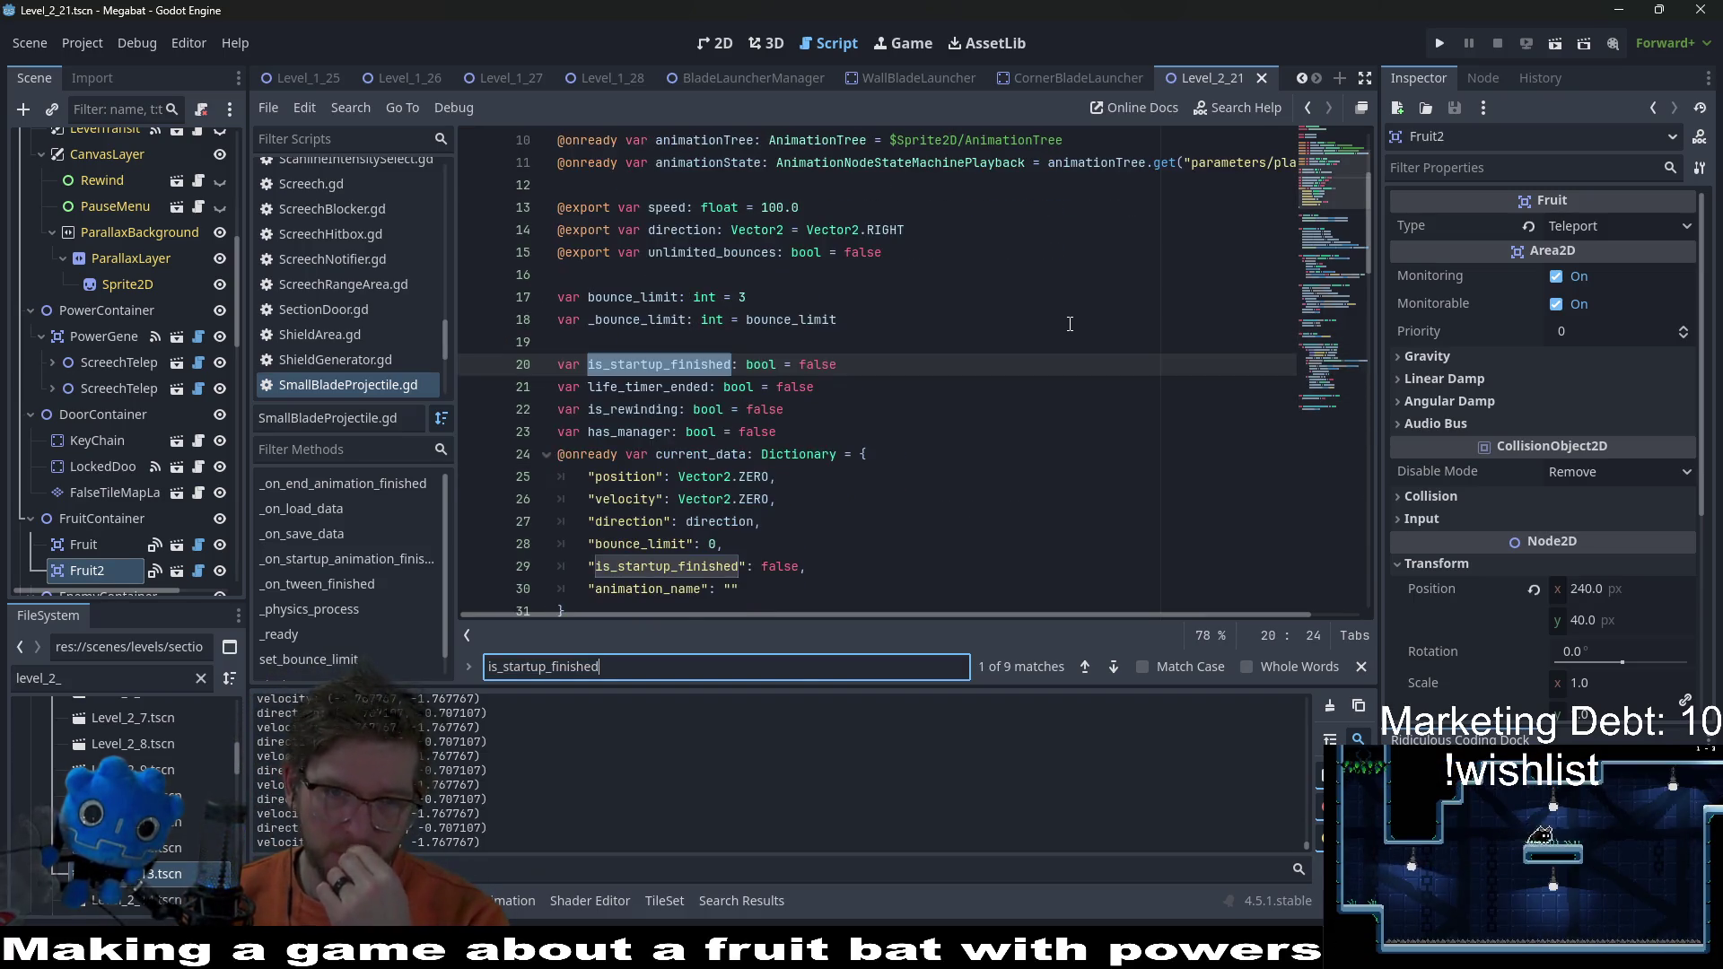
key(Return)
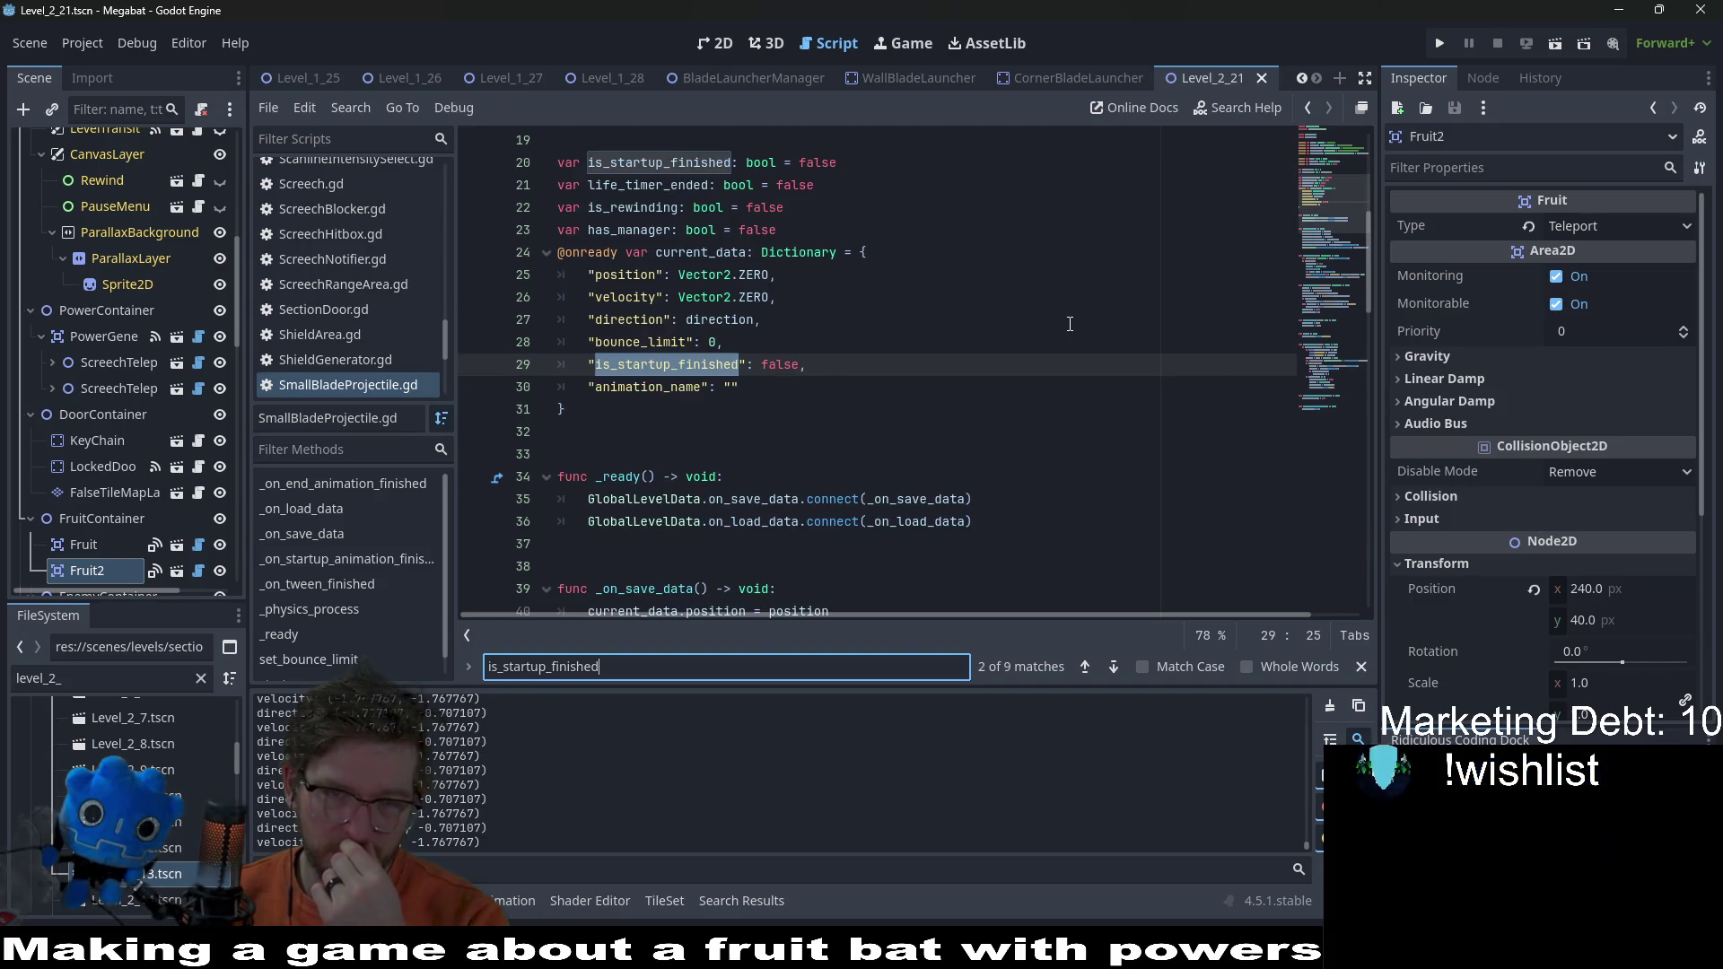
key(Return)
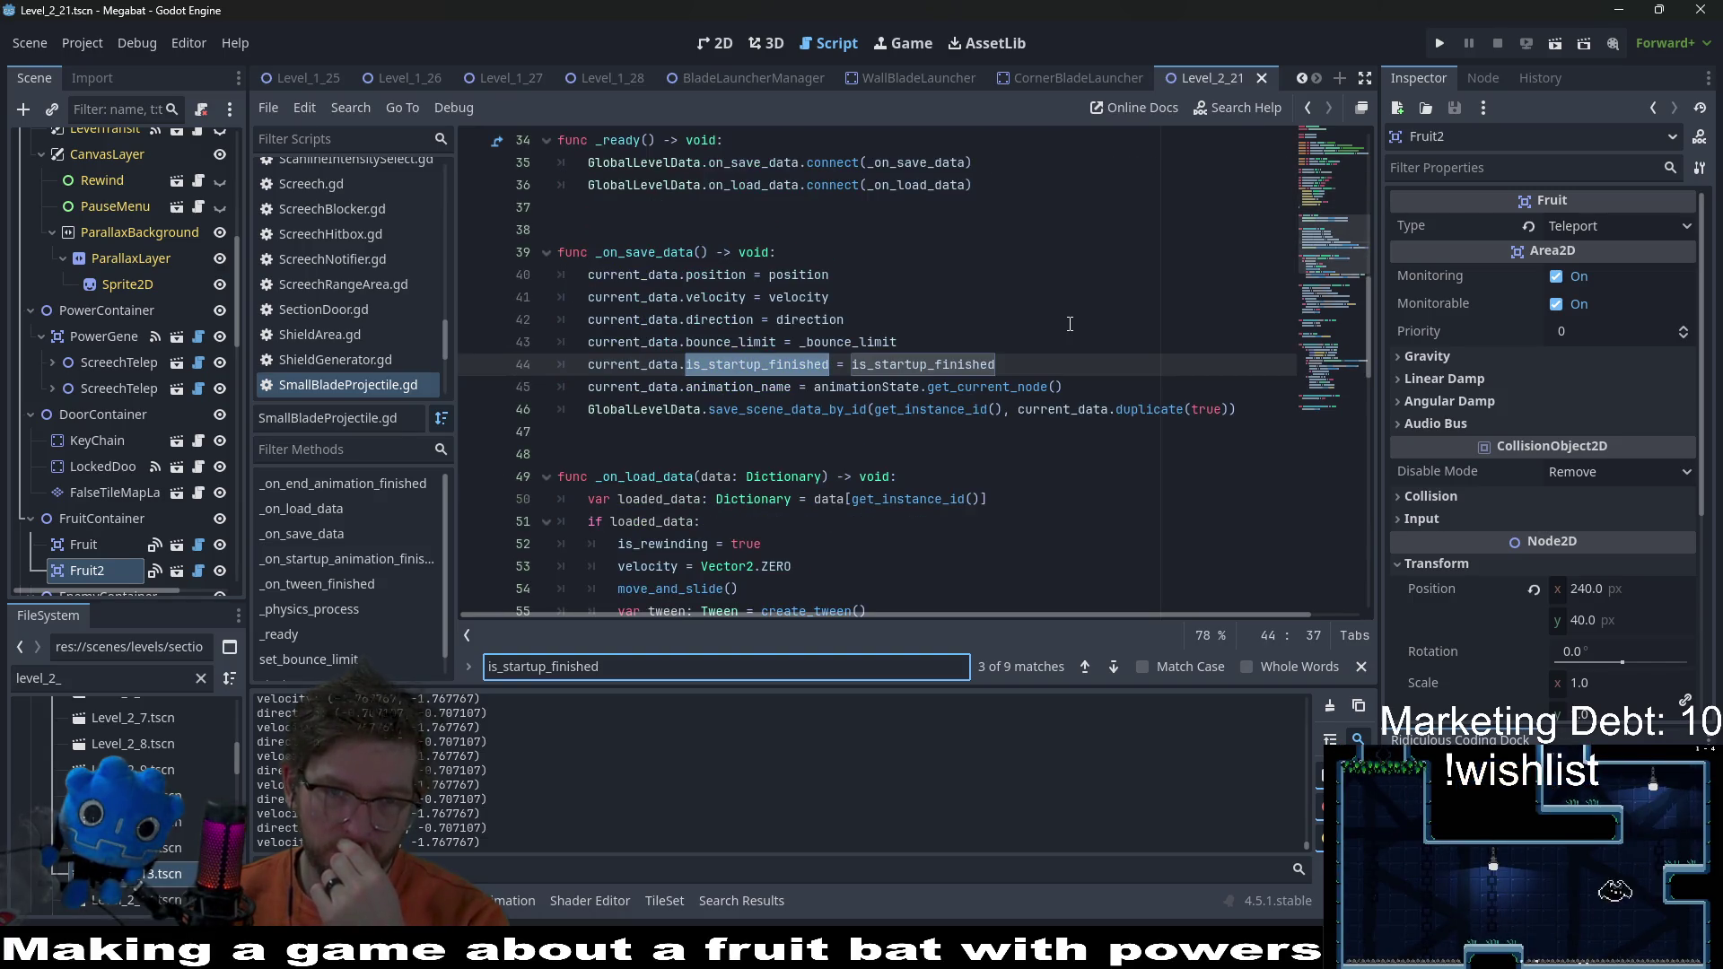
key(Return)
key(Return)
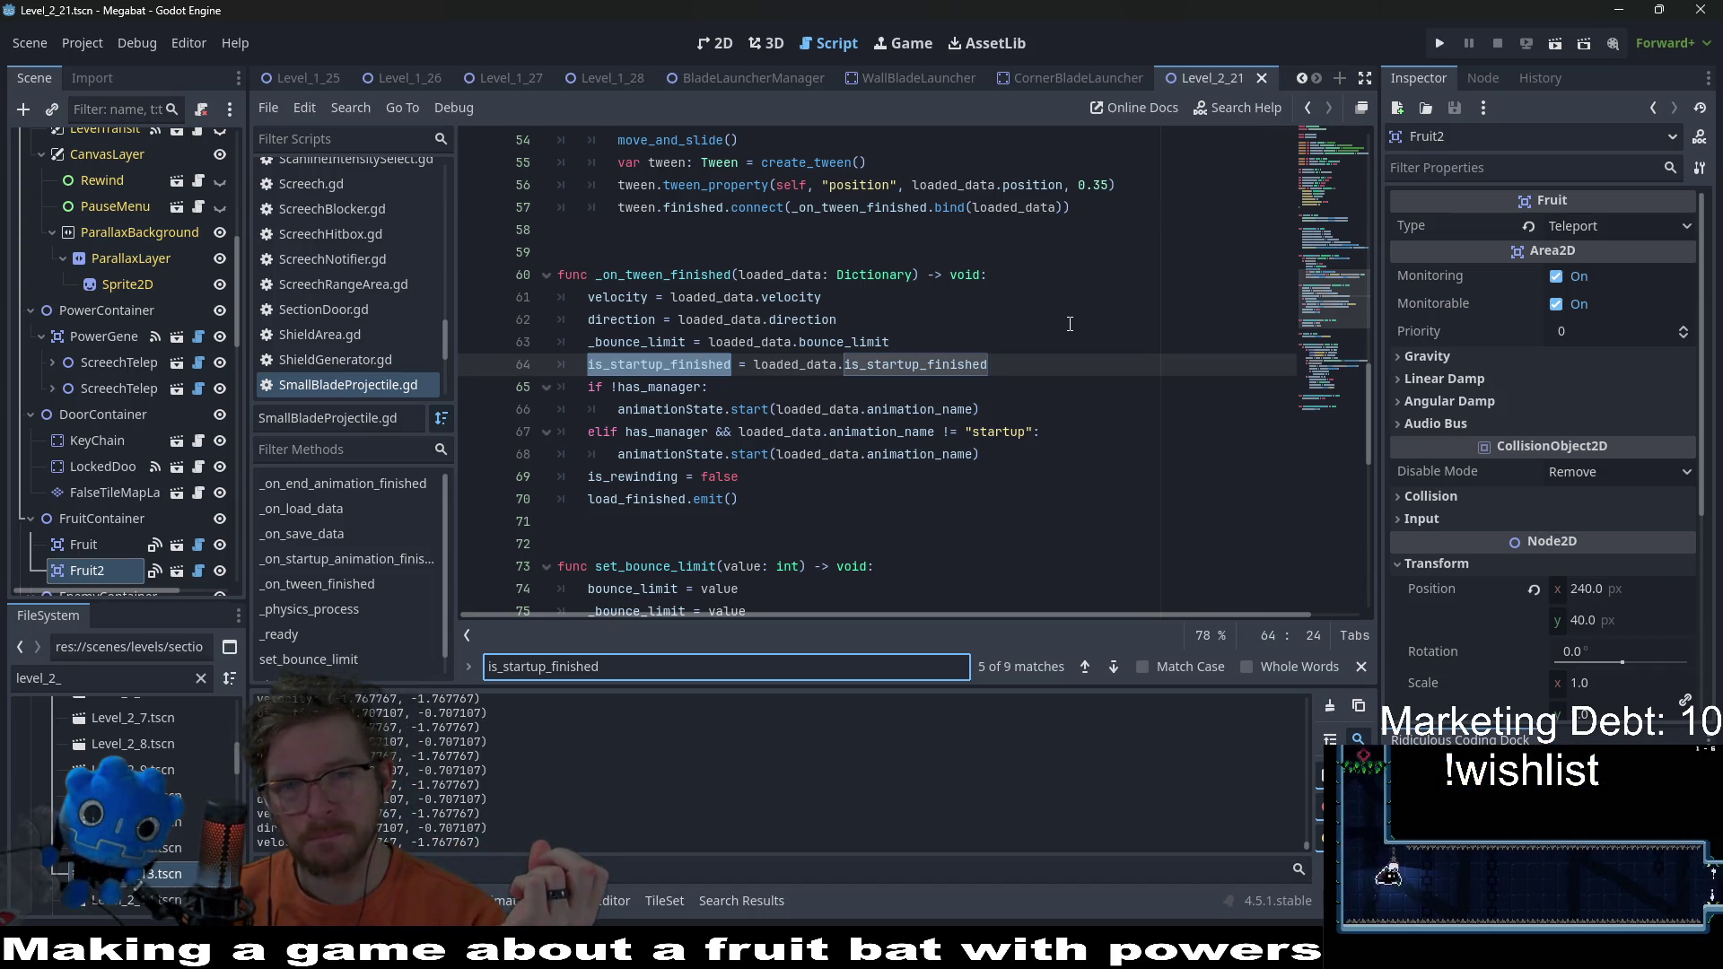
key(Return)
key(Return)
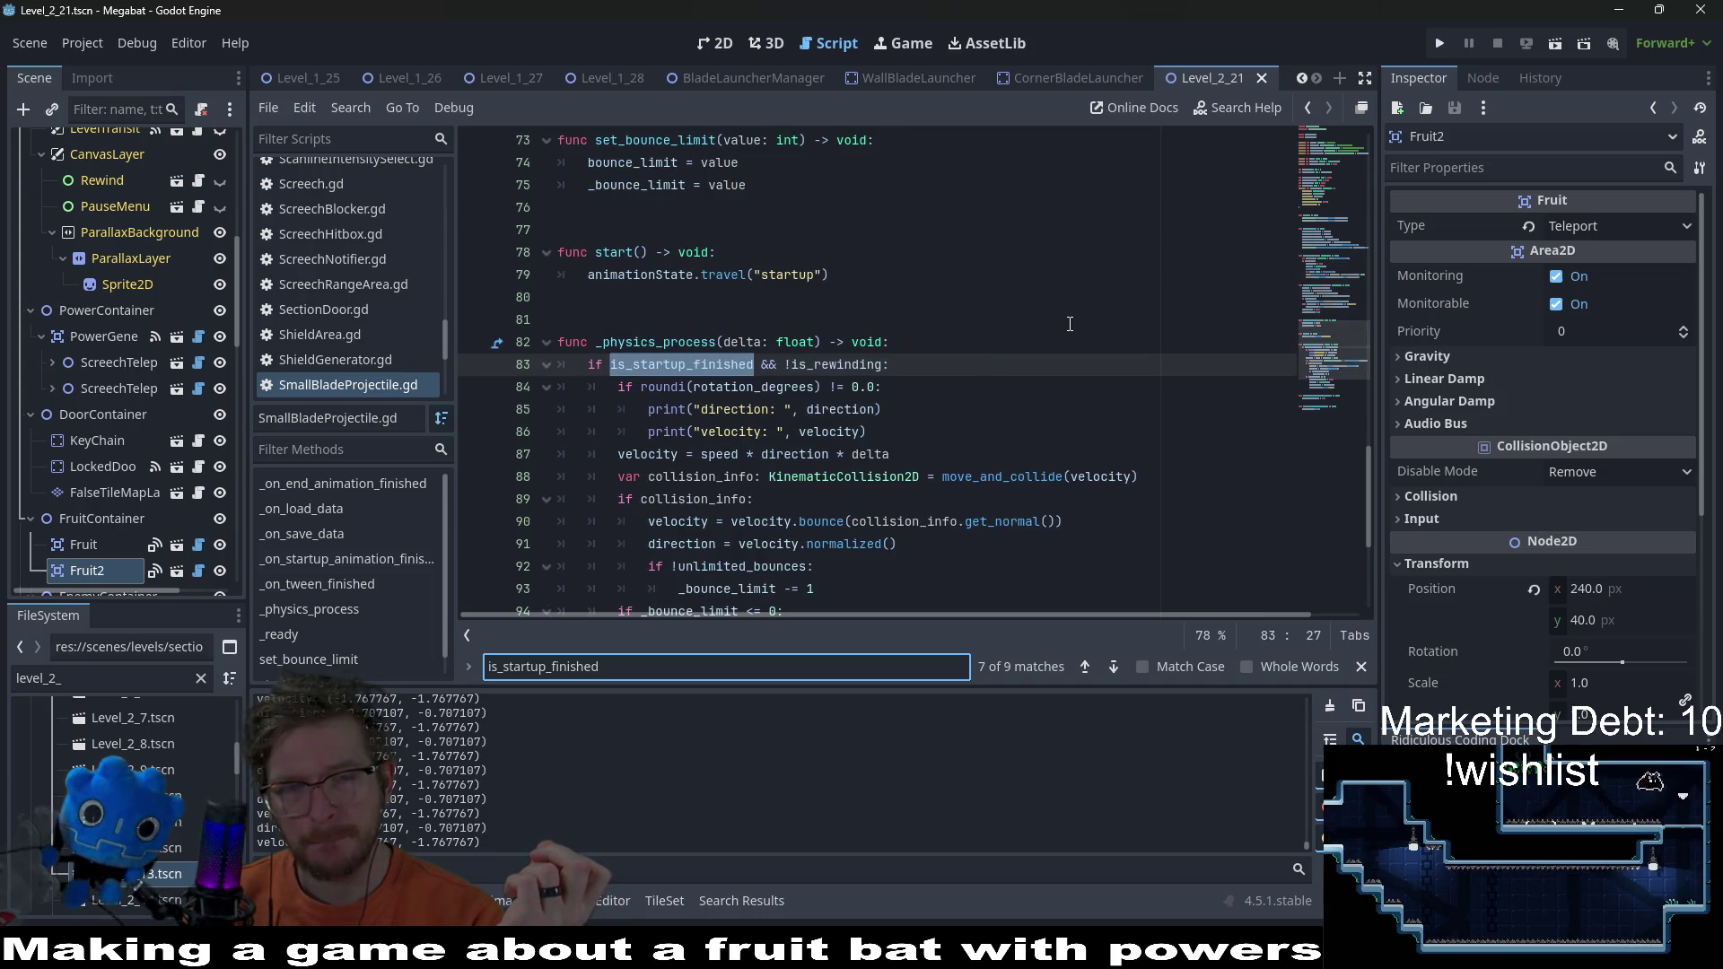
- Review the remaining matches and delete the "is_startup_finished": false entry from current_data
key(Return)
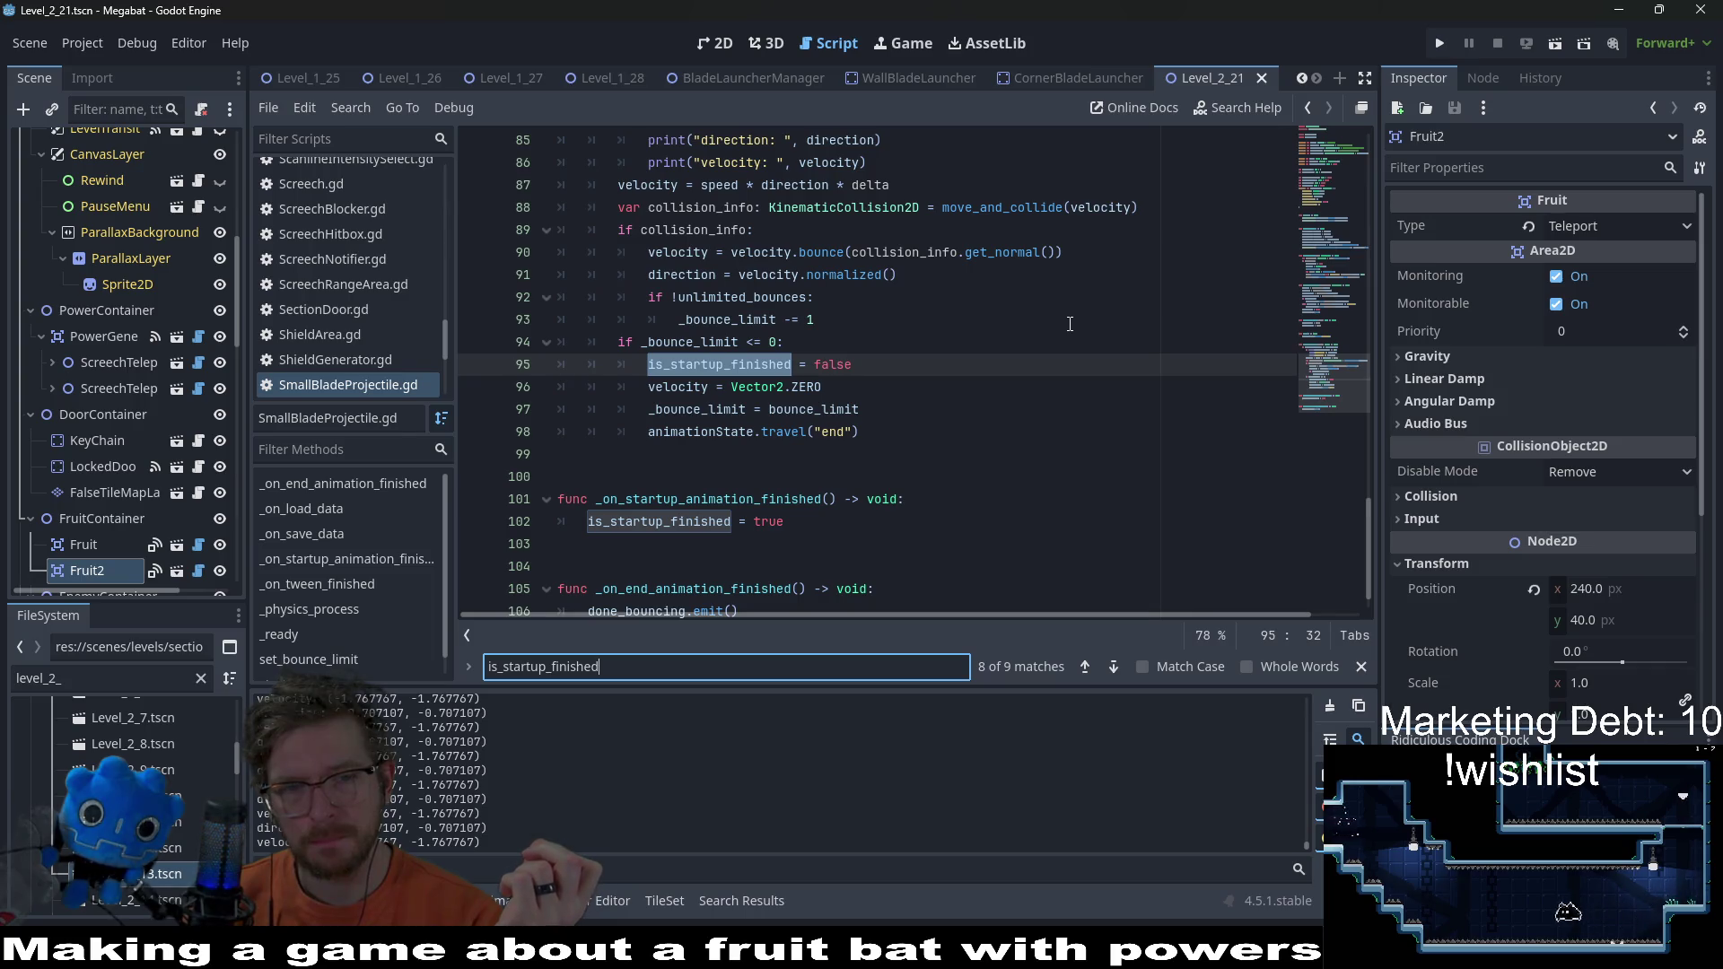
key(Return)
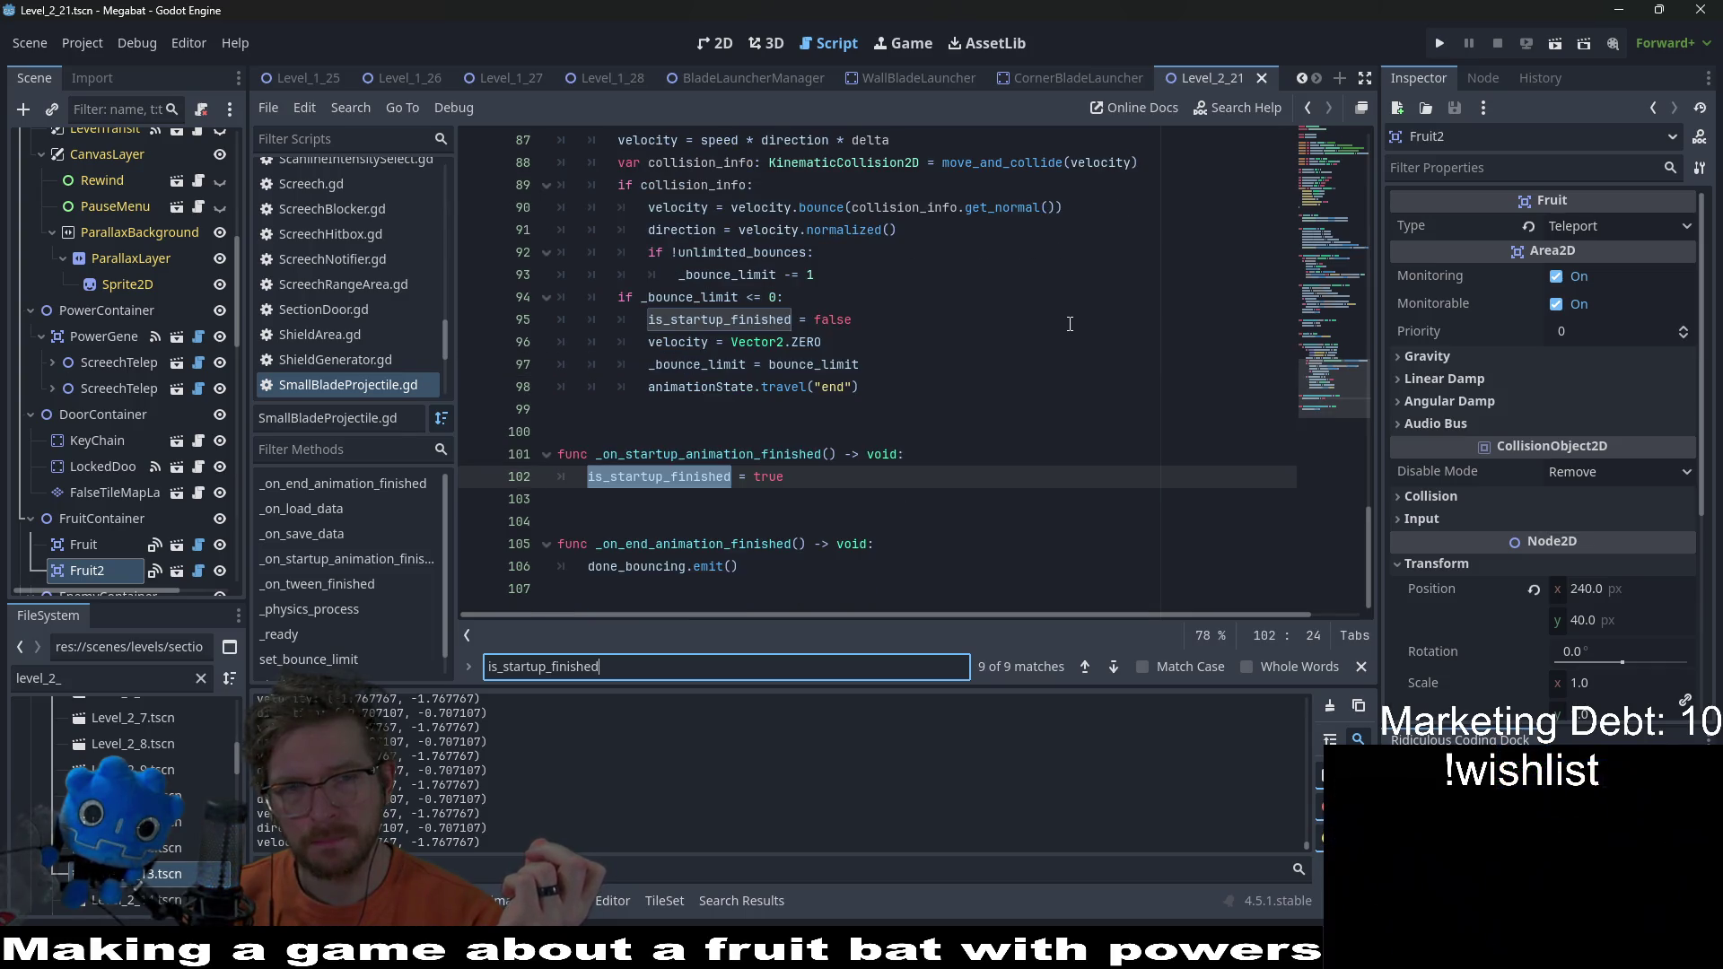
key(Return)
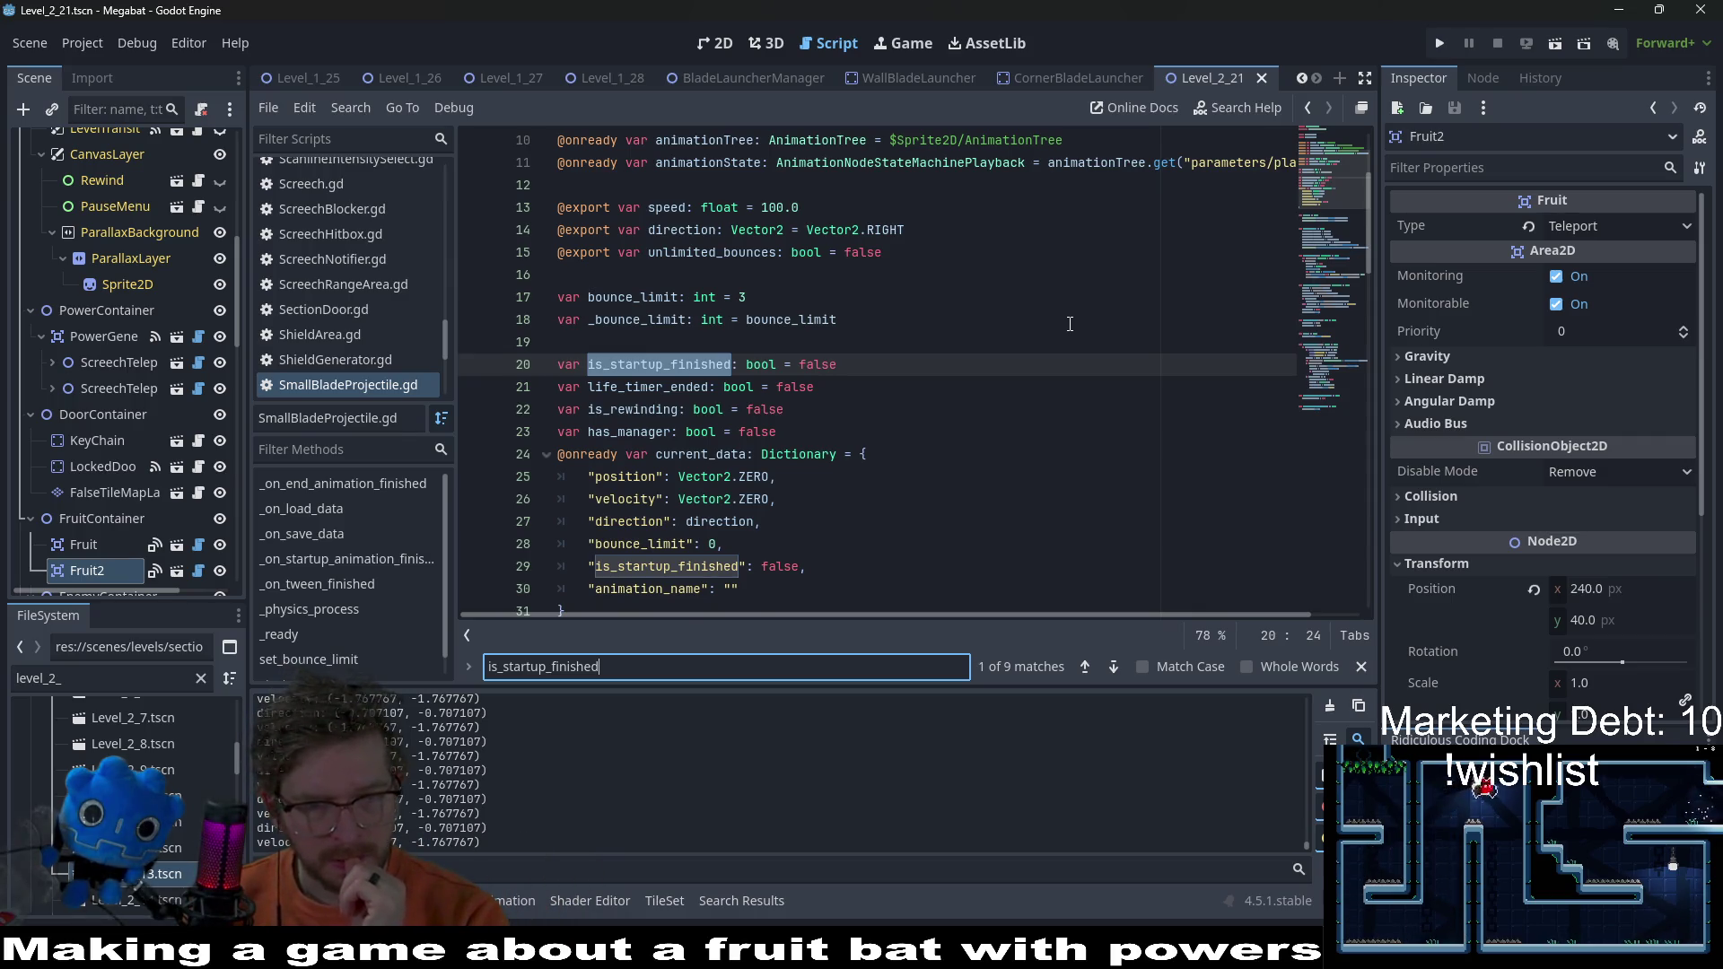
key(Return)
key(Return)
key(Return)
key(Return)
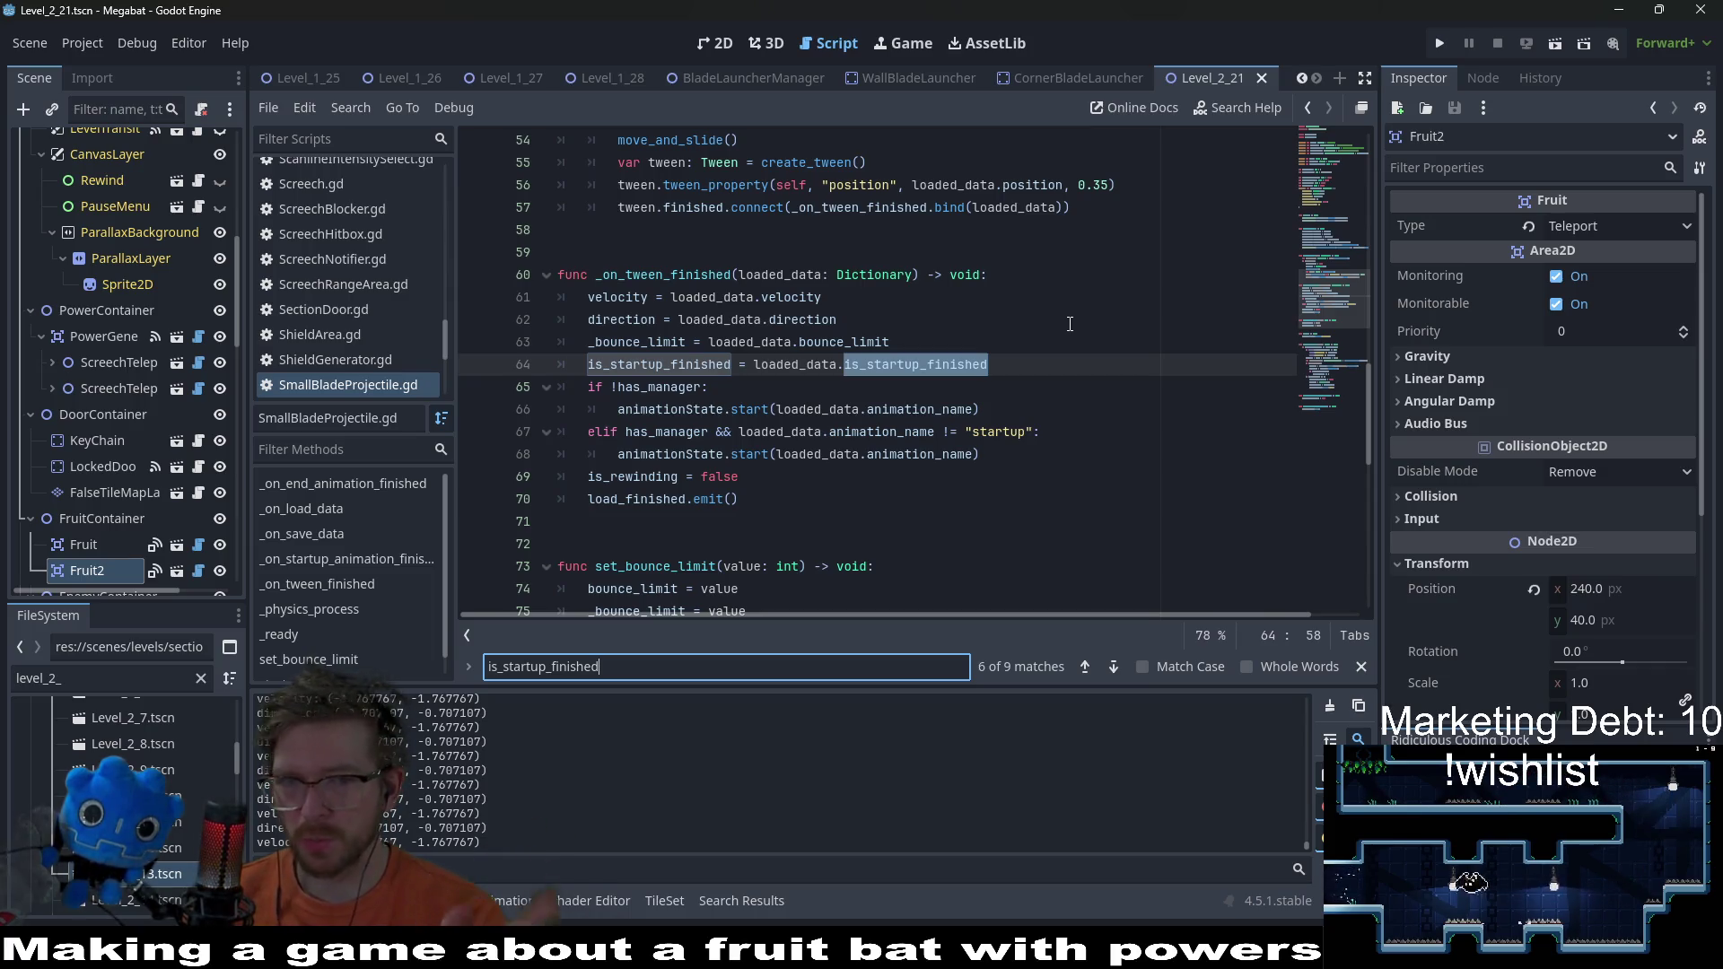
key(Return)
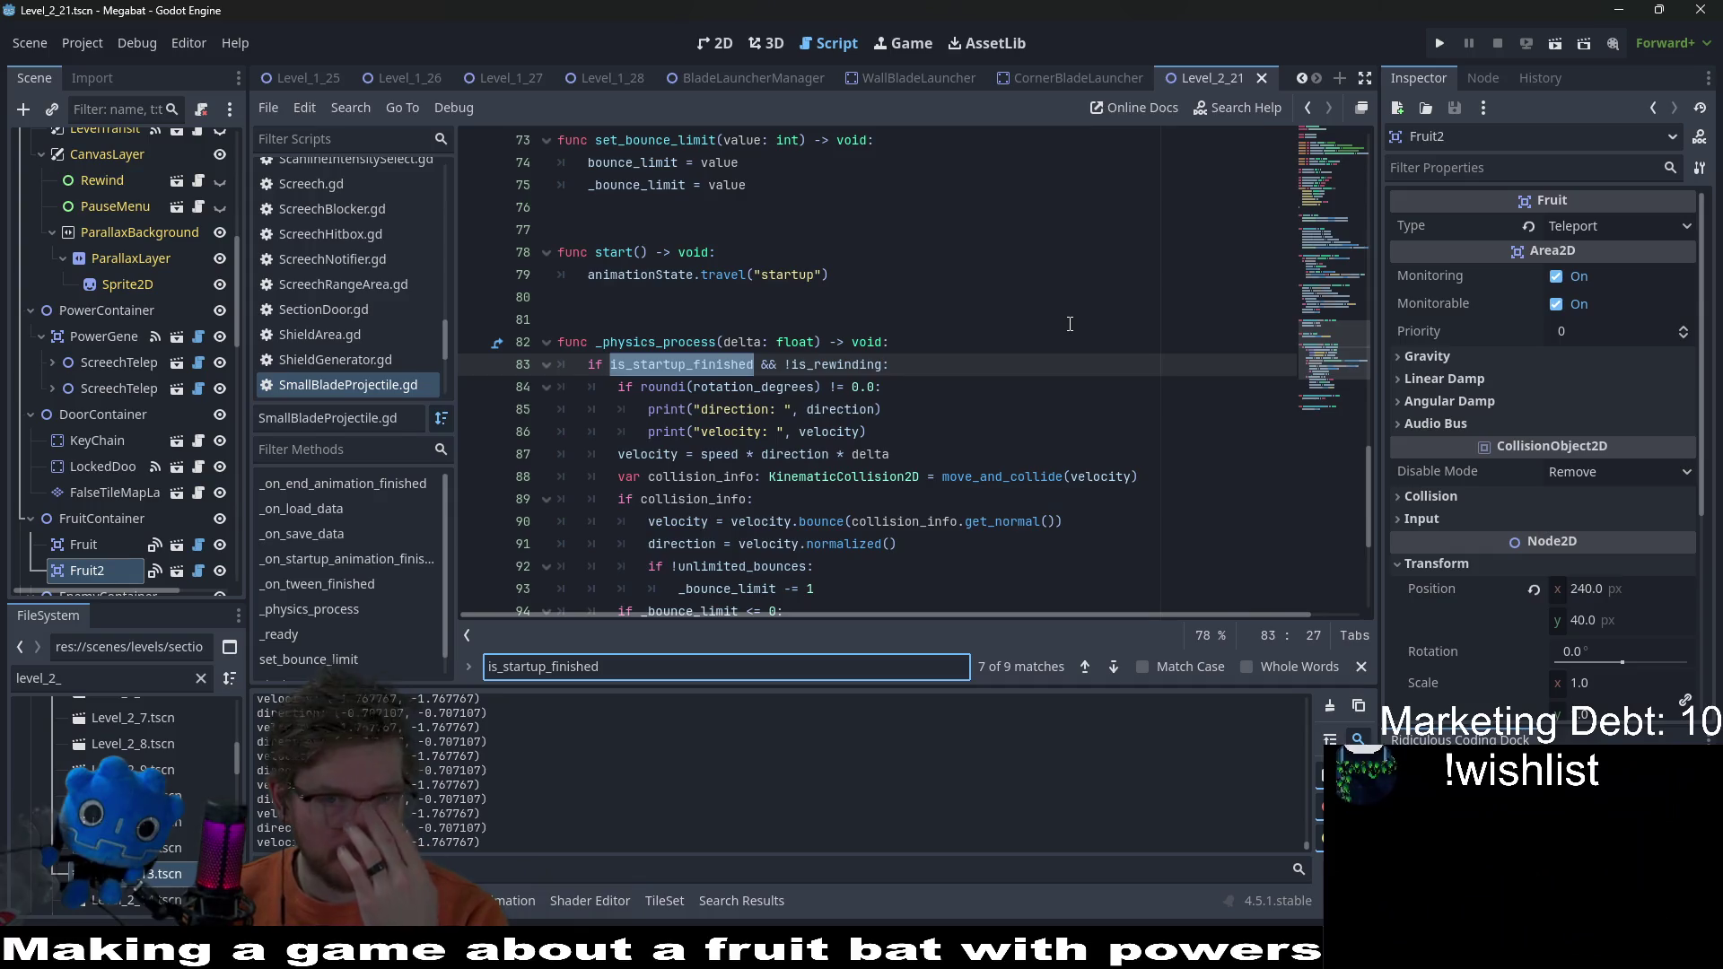
key(Return)
key(Return)
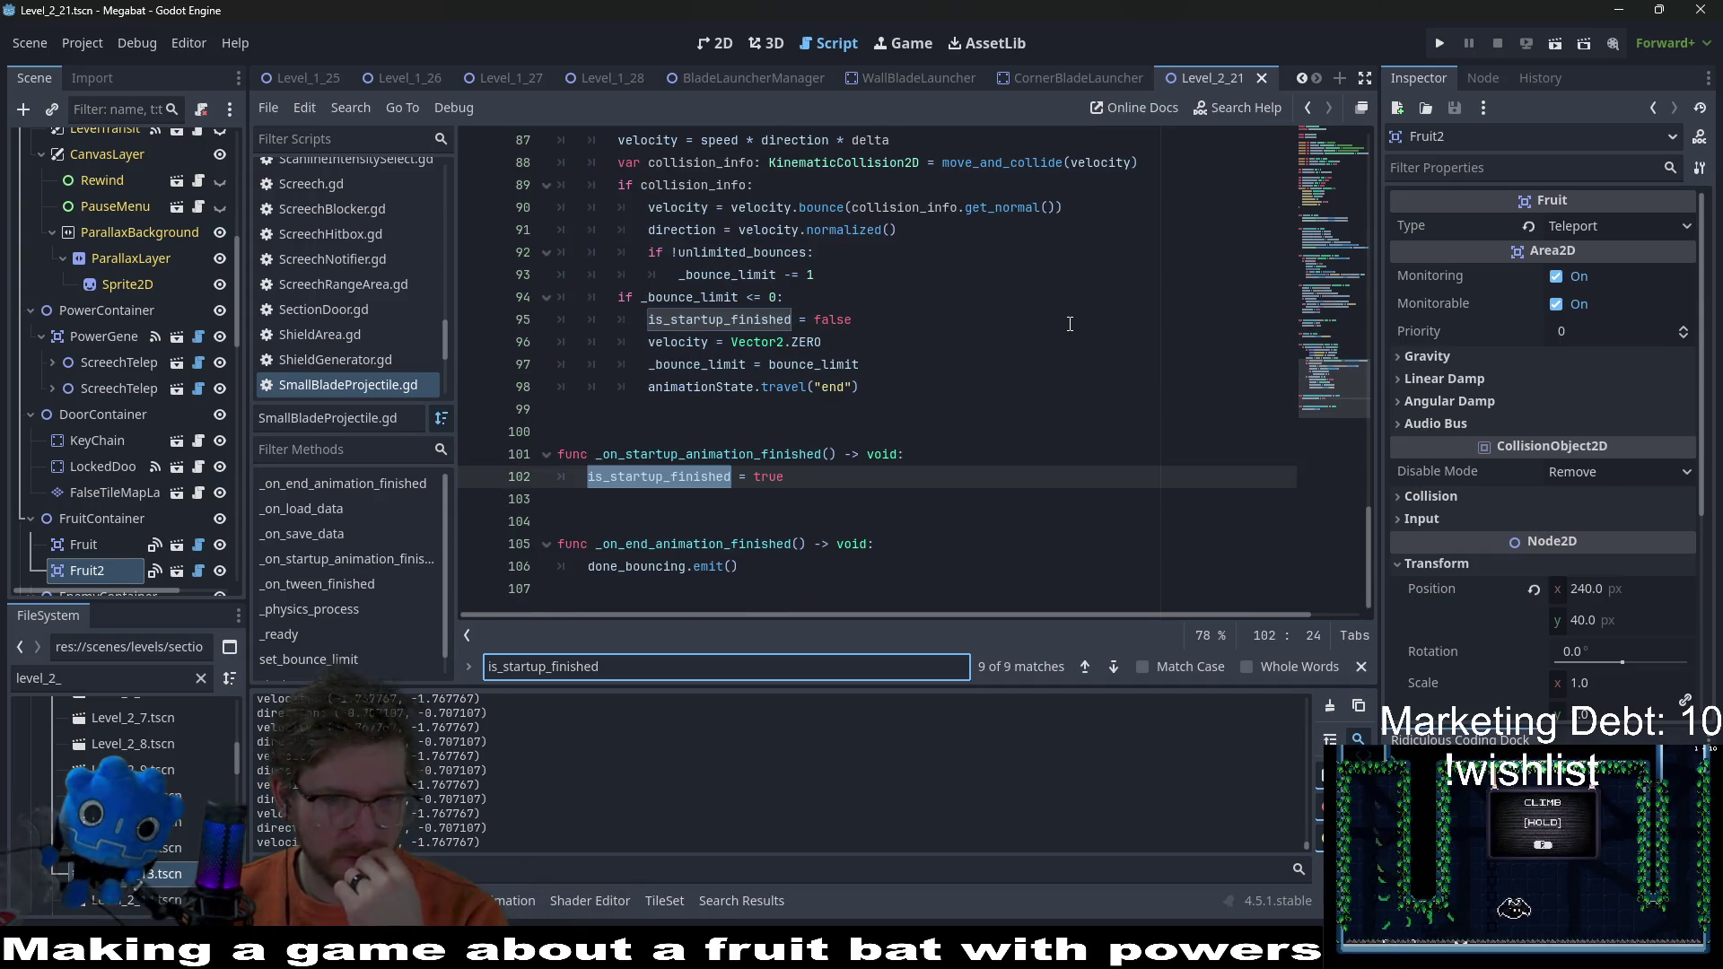
key(Return)
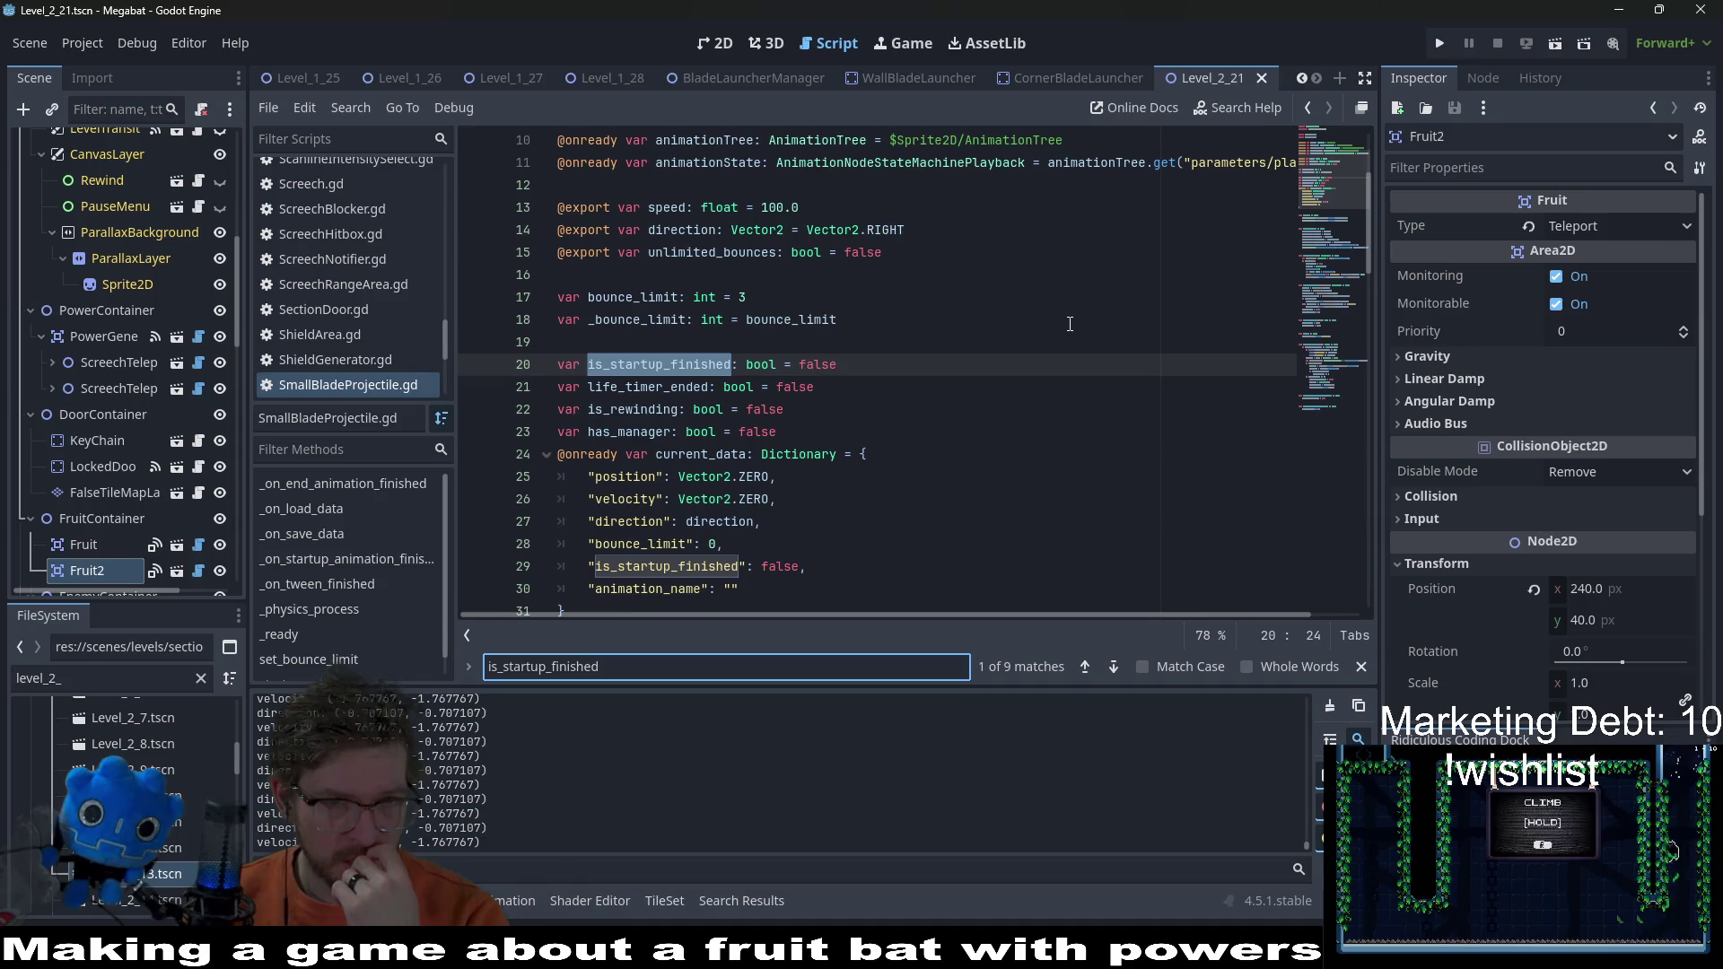
drag(822, 567, 822, 555)
key(BackSpace)
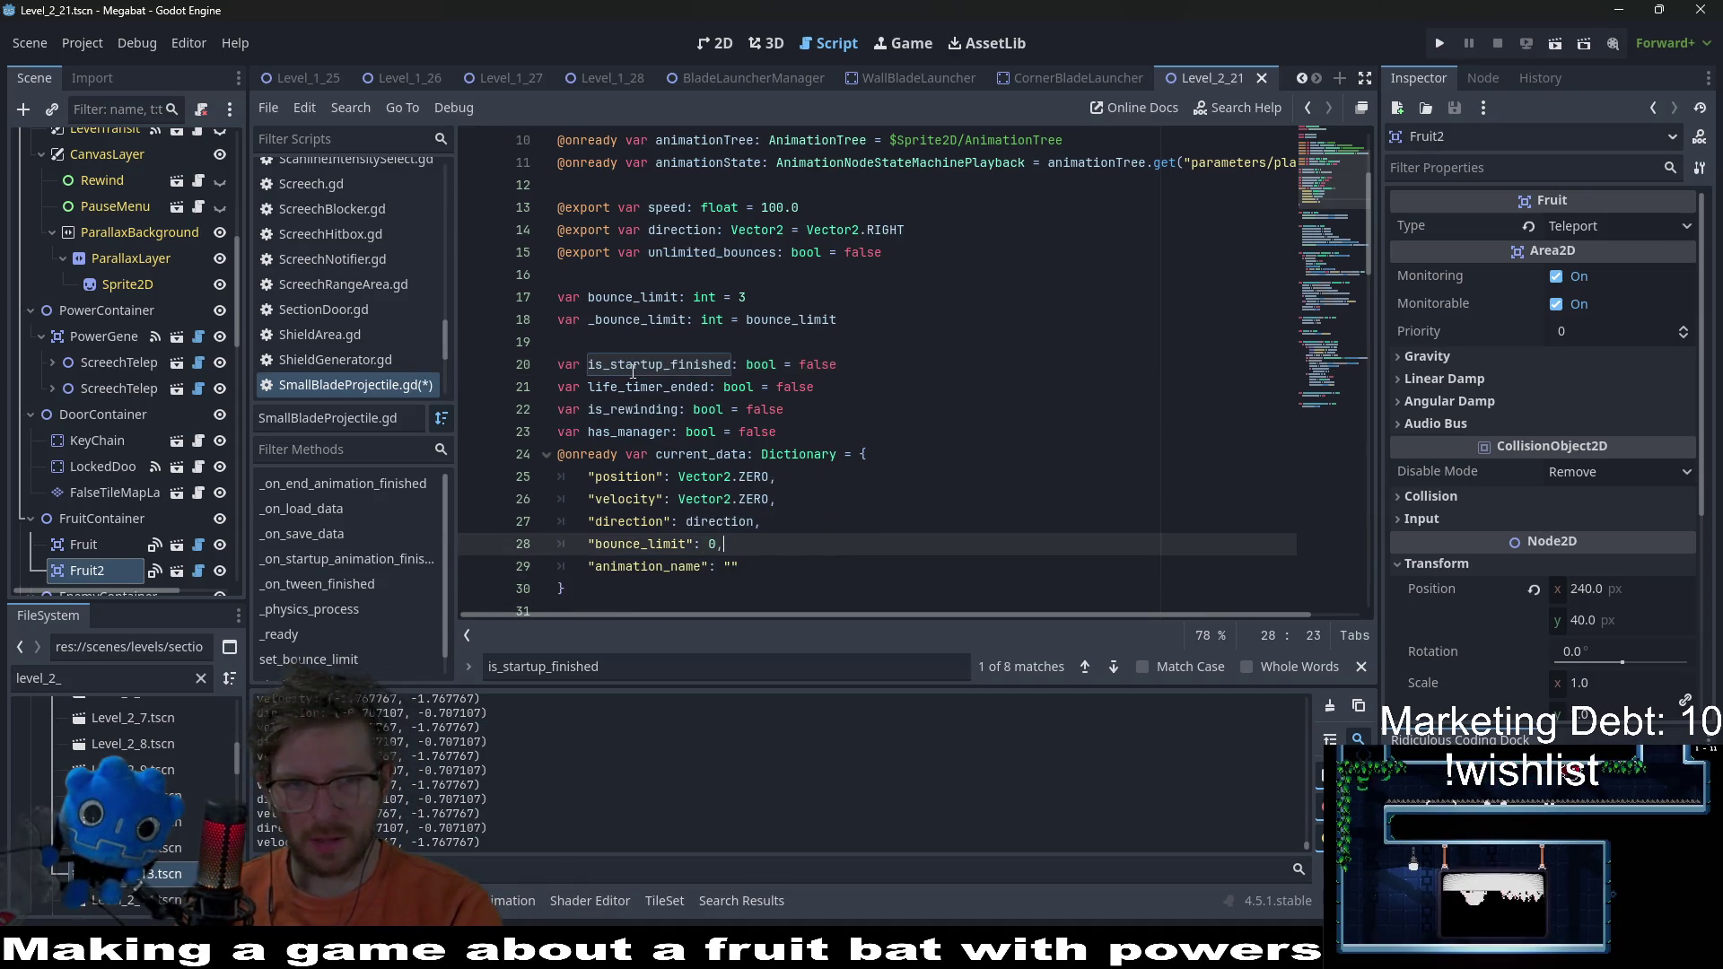
- Find the is_startup_finished save line, delete it, and save the script
double_click(639, 366)
key(ctrl+f)
key(Return)
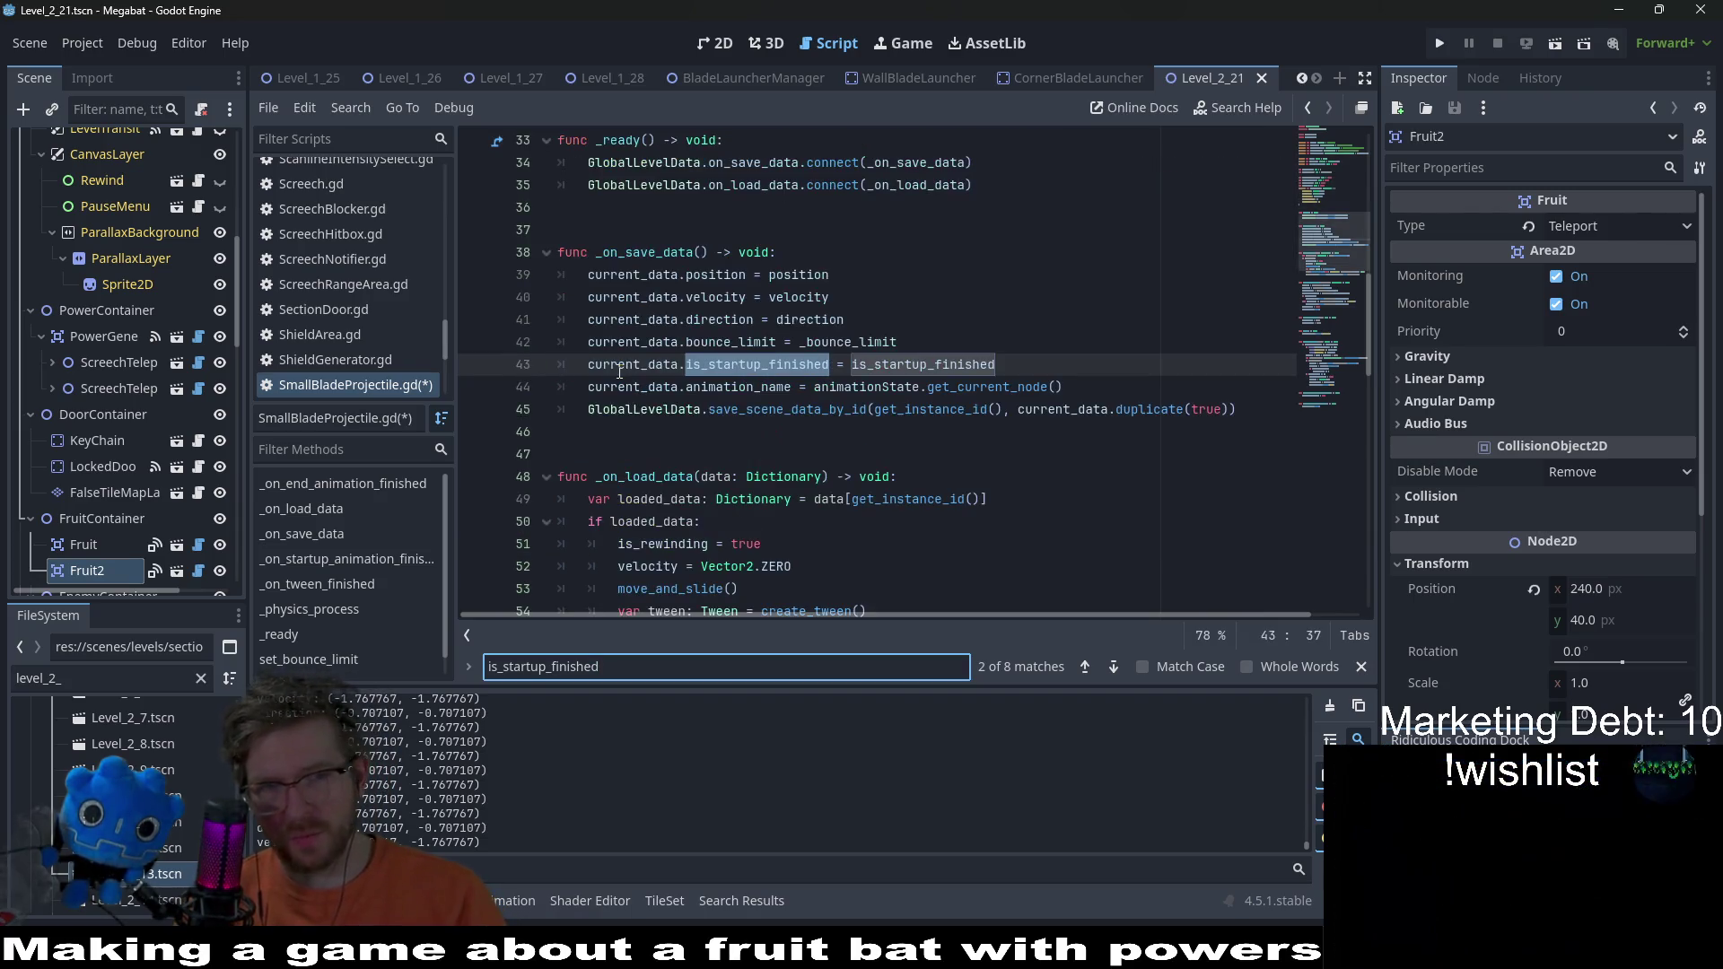
click(1000, 363)
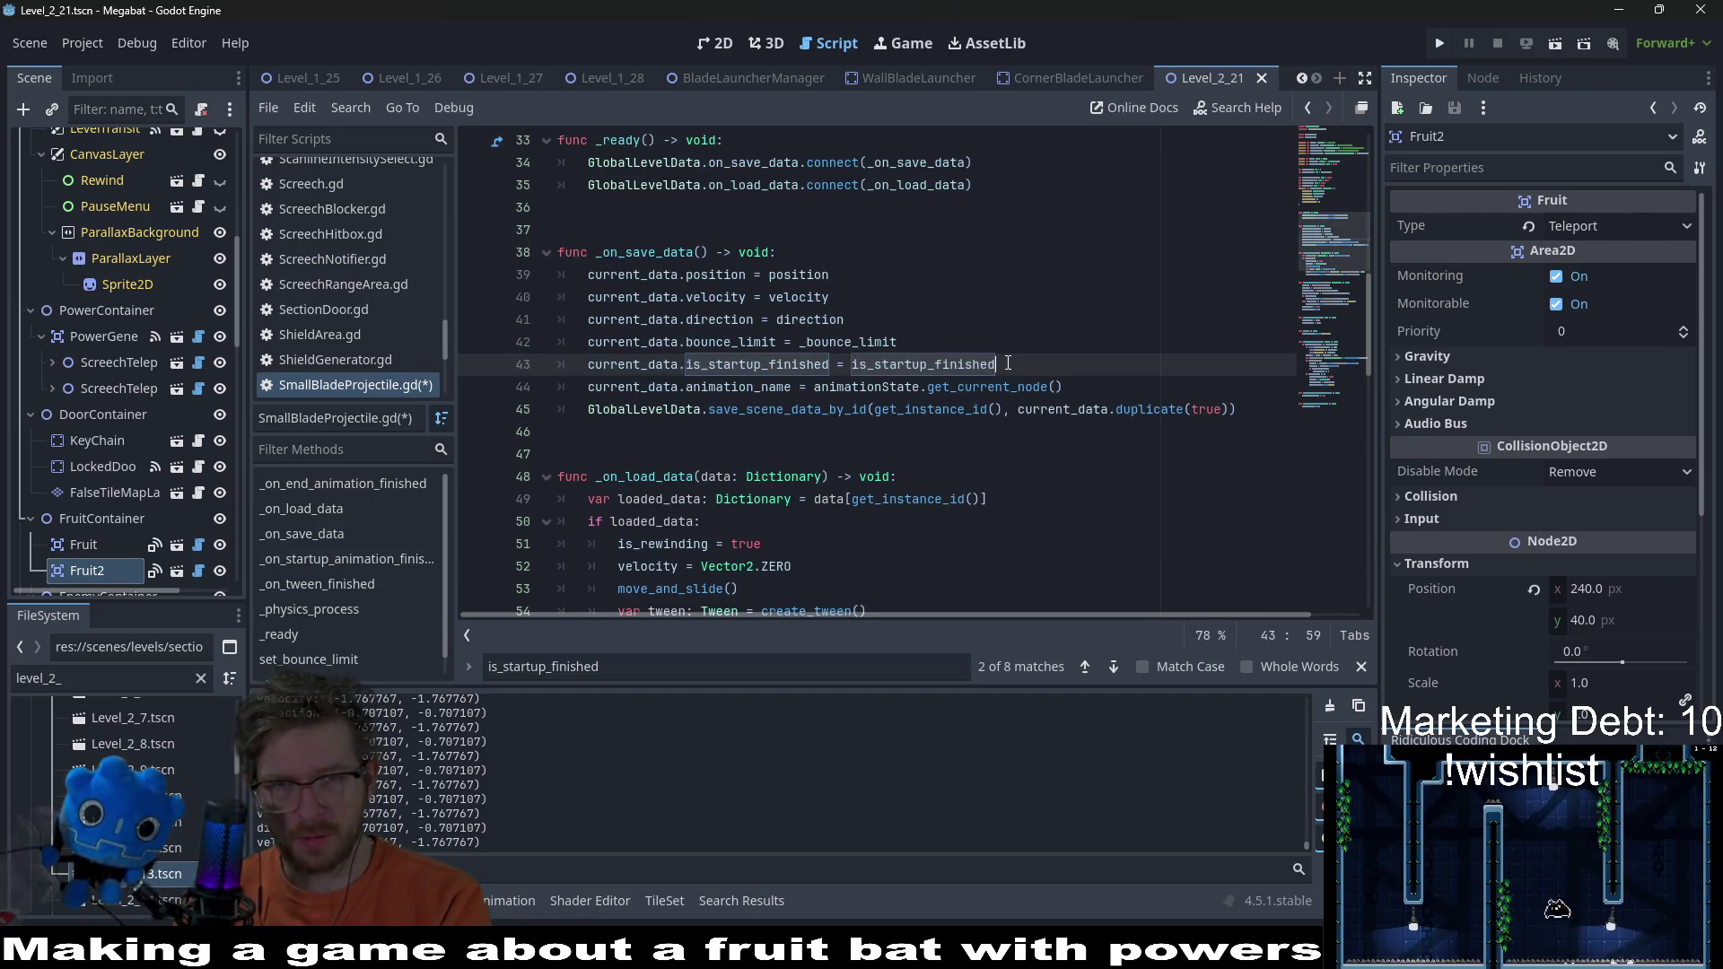
key(shift+Up)
key(BackSpace)
key(ctrl+s)
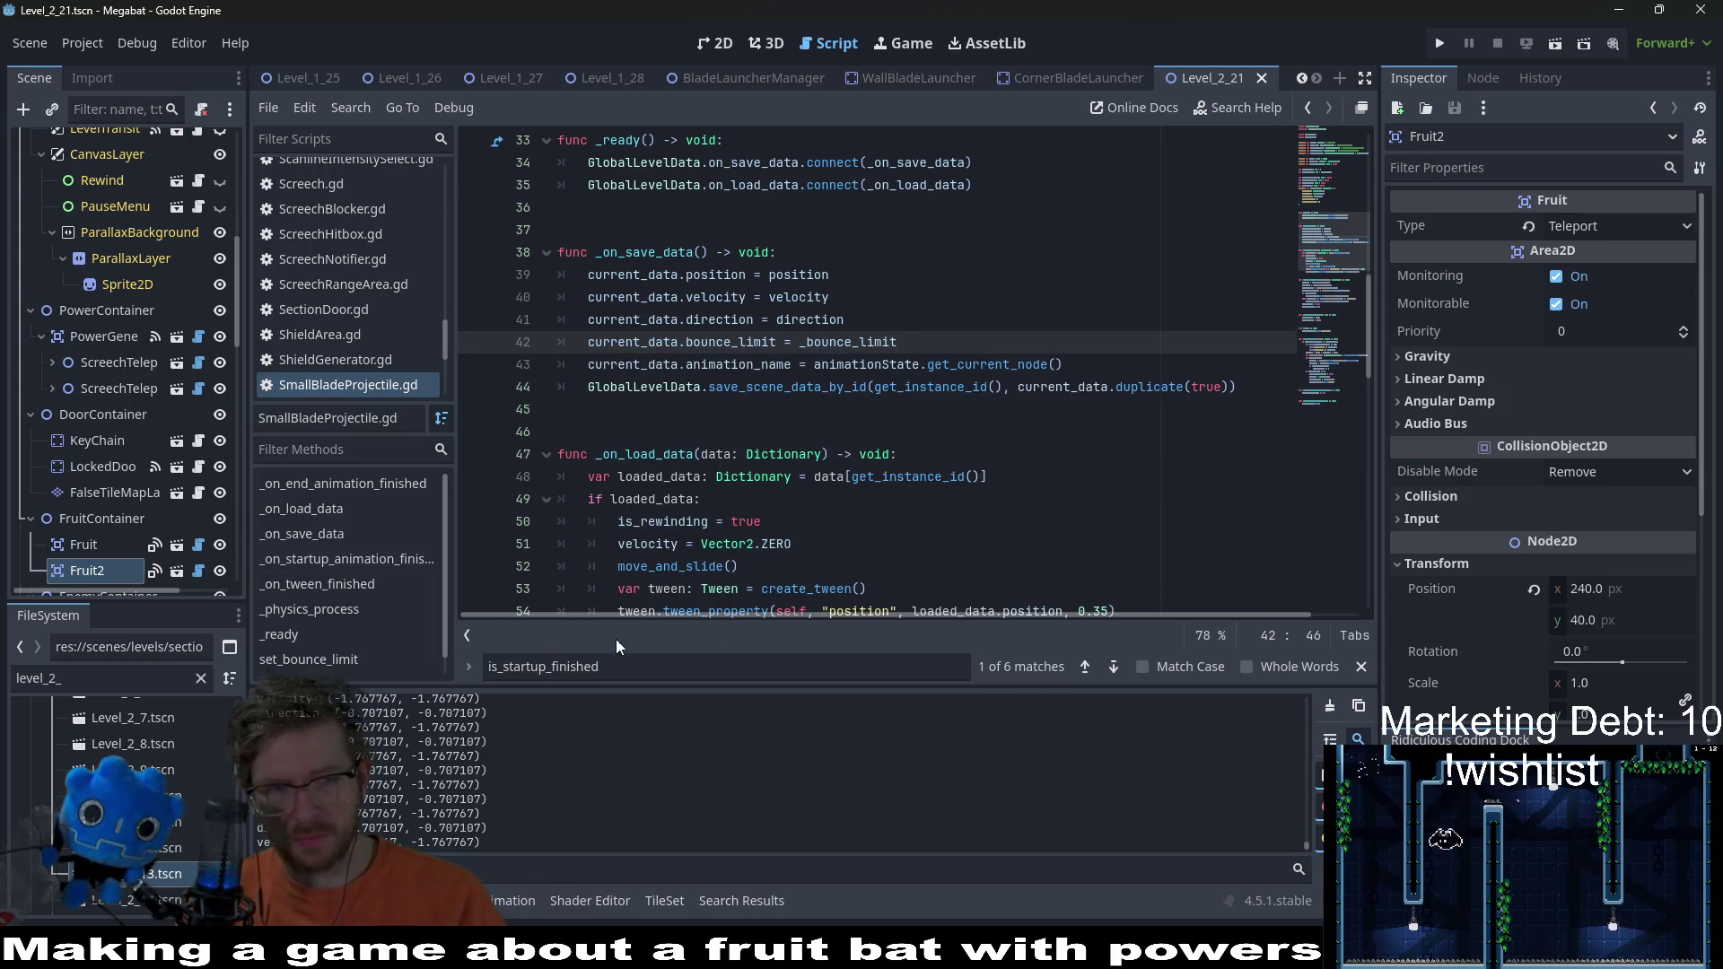
- Delete the line in _on_tween_finished that restores is_startup_finished from loaded_data
click(623, 667)
key(Return)
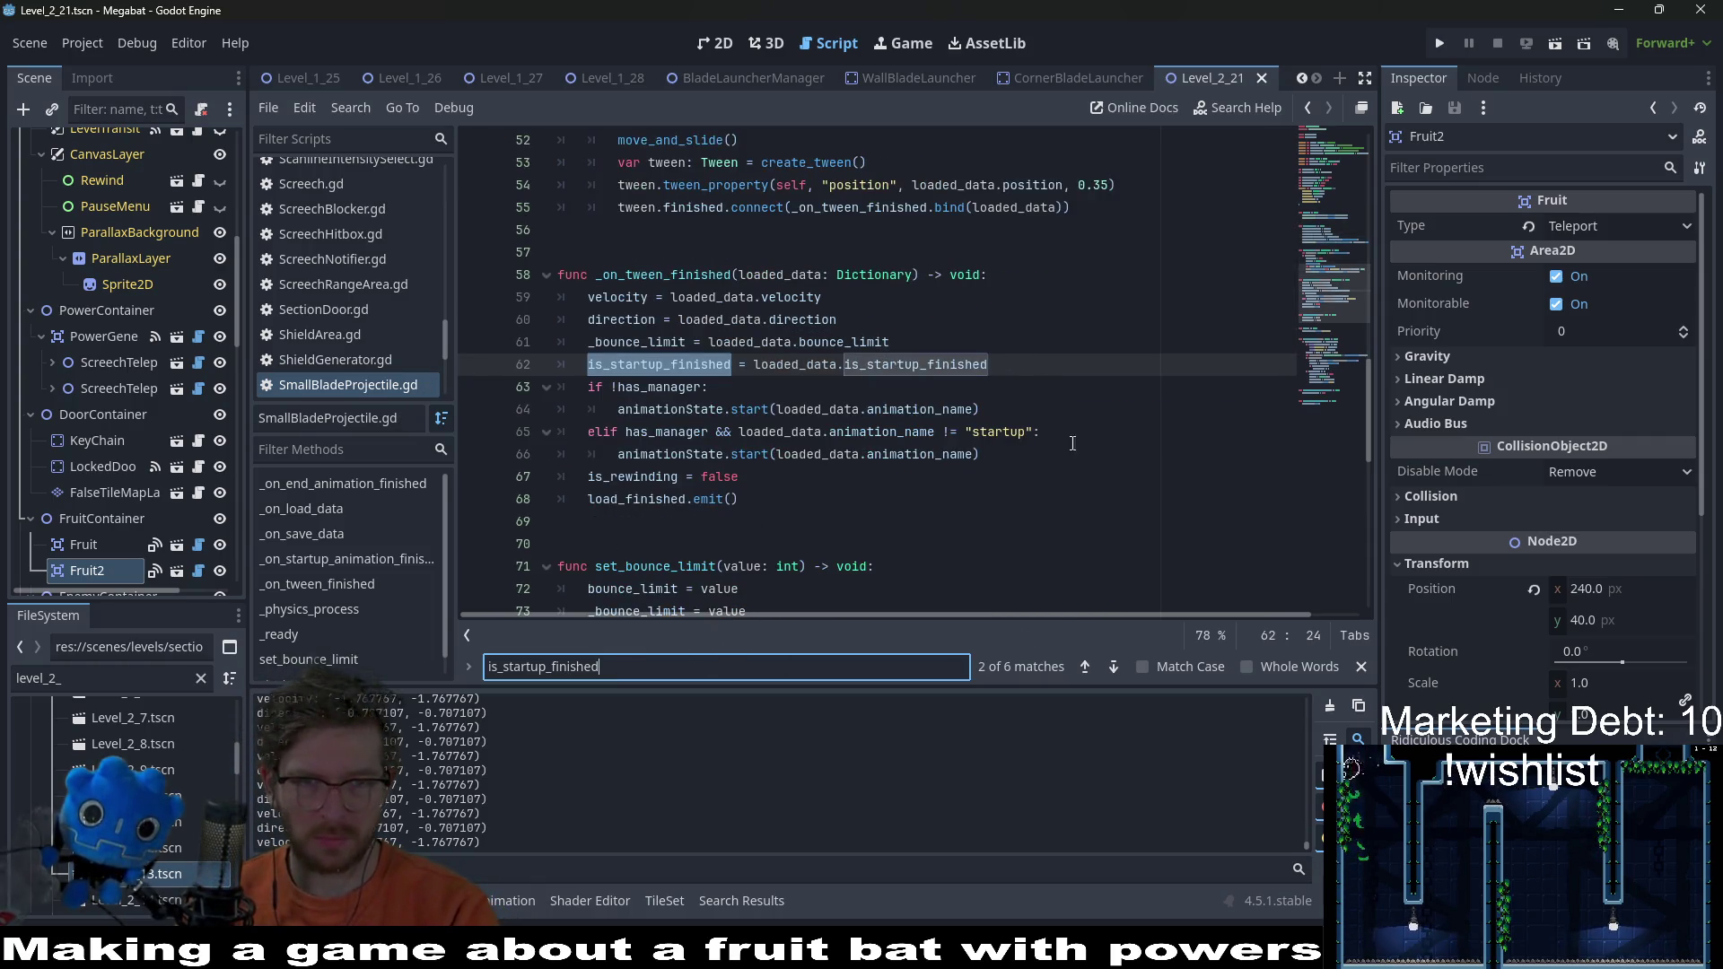
click(1032, 363)
key(shift+Up)
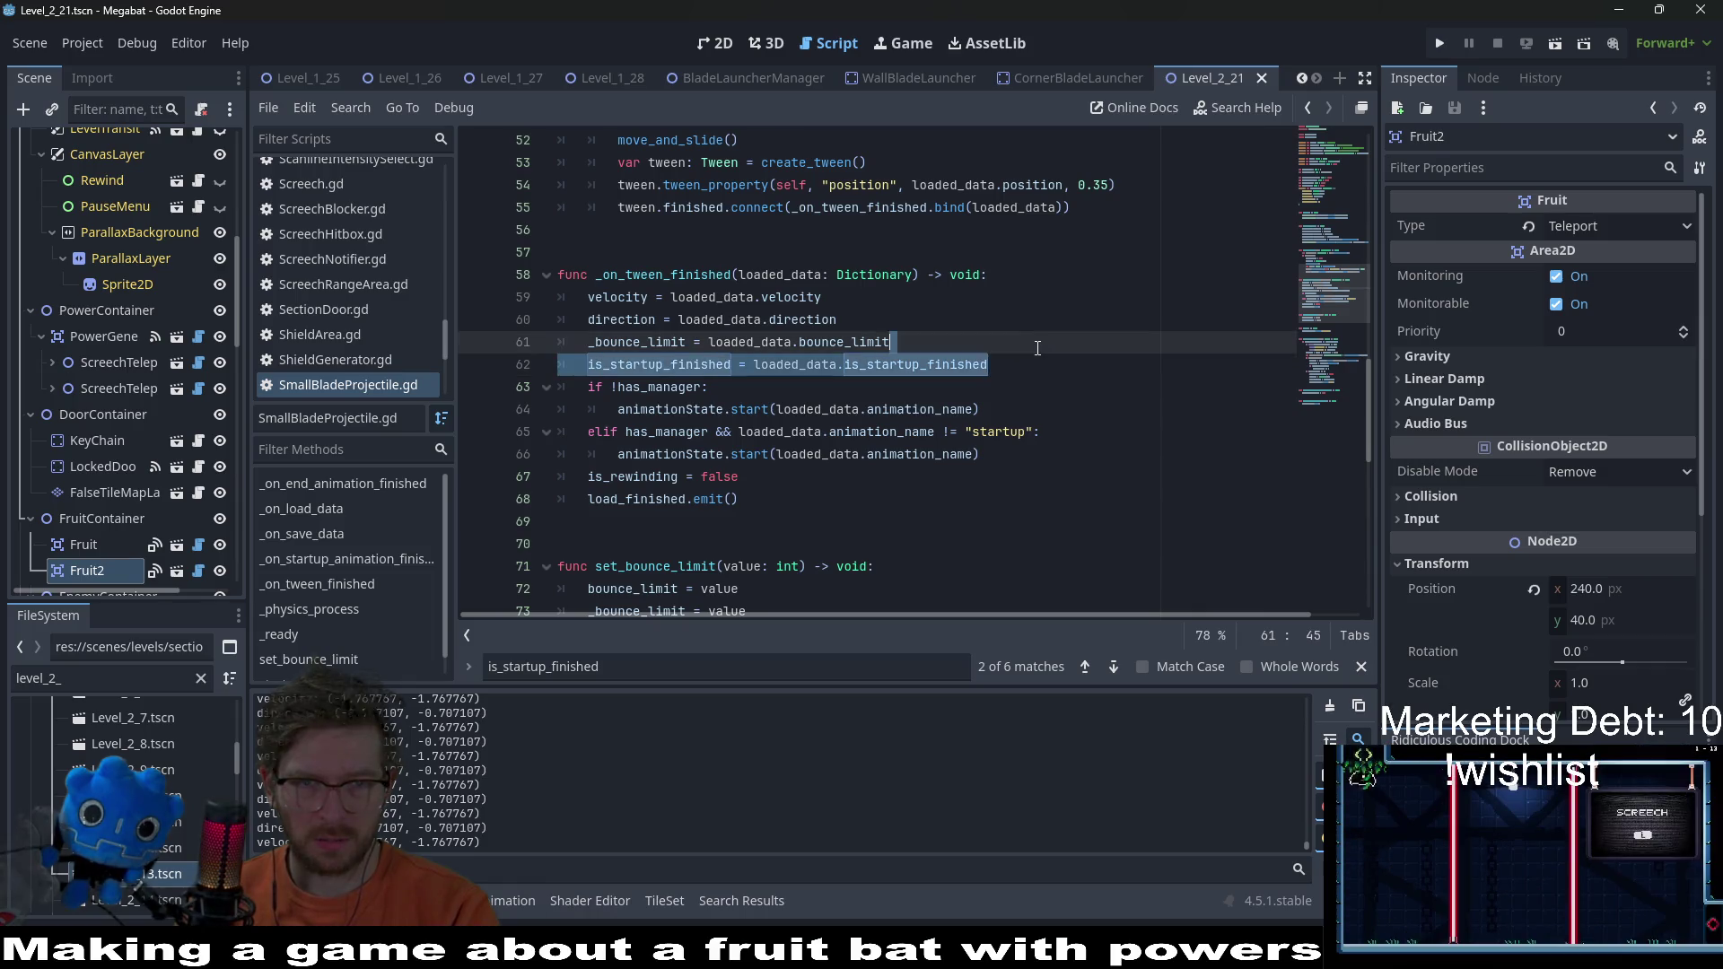
key(BackSpace)
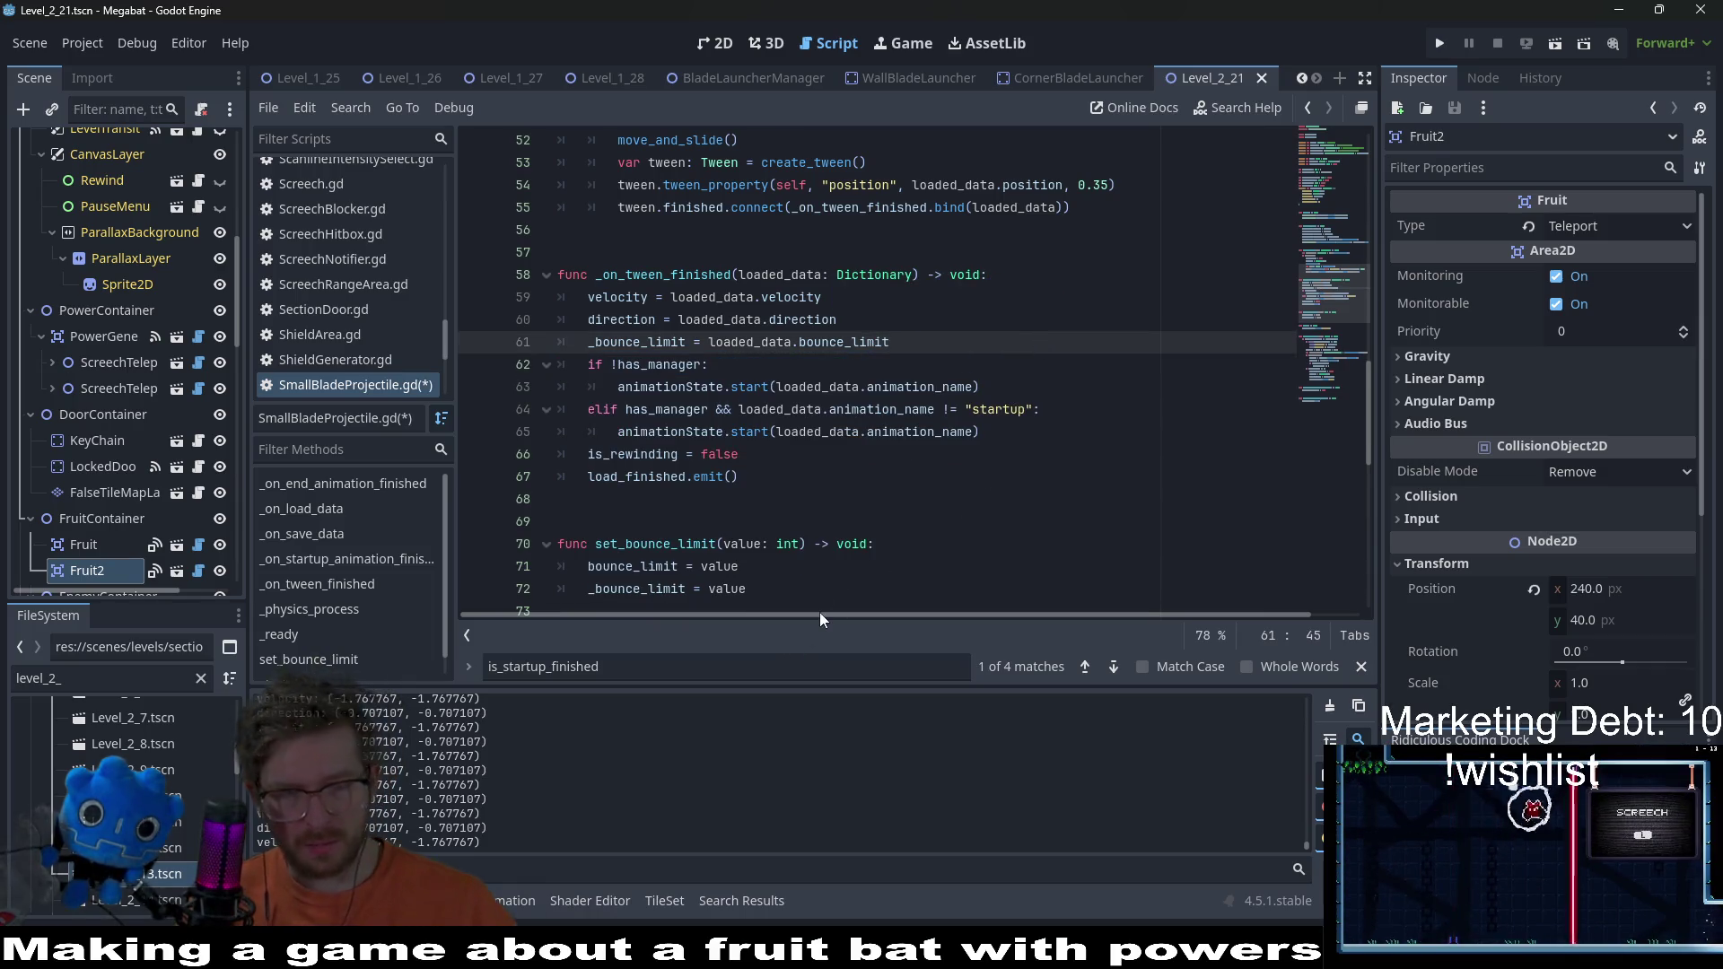
key(ctrl+z)
key(ctrl+shift+z)
- Step through the remaining is_startup_finished matches to its last use
click(774, 667)
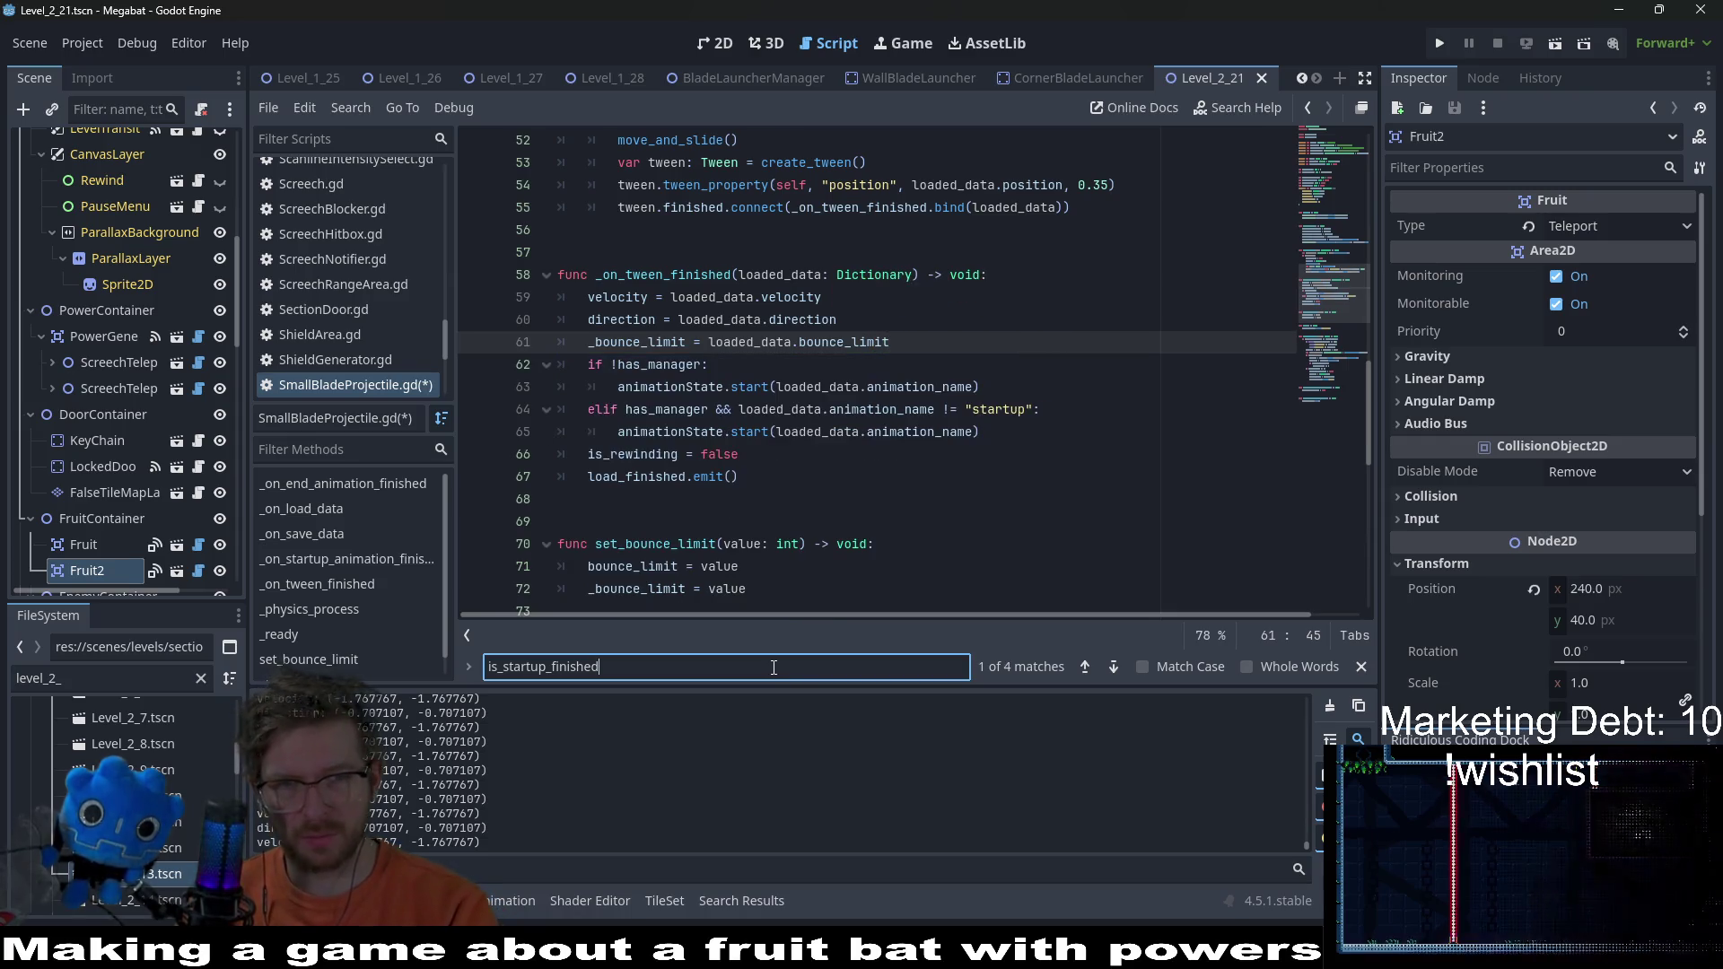
key(Return)
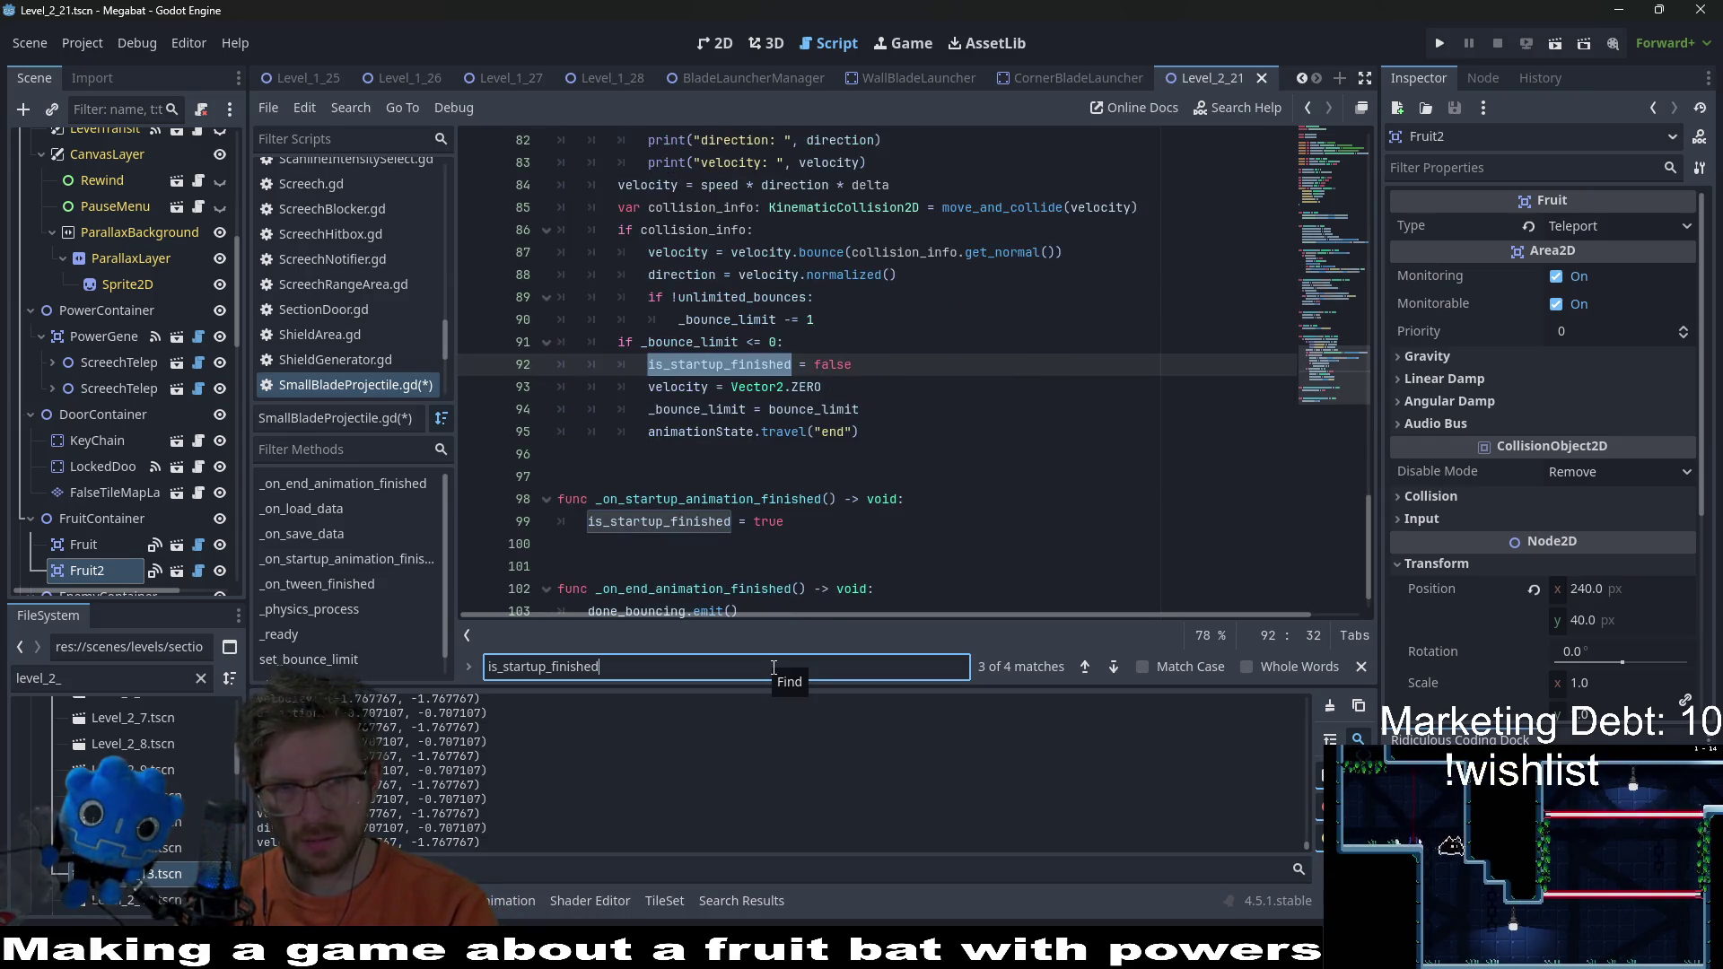
key(Return)
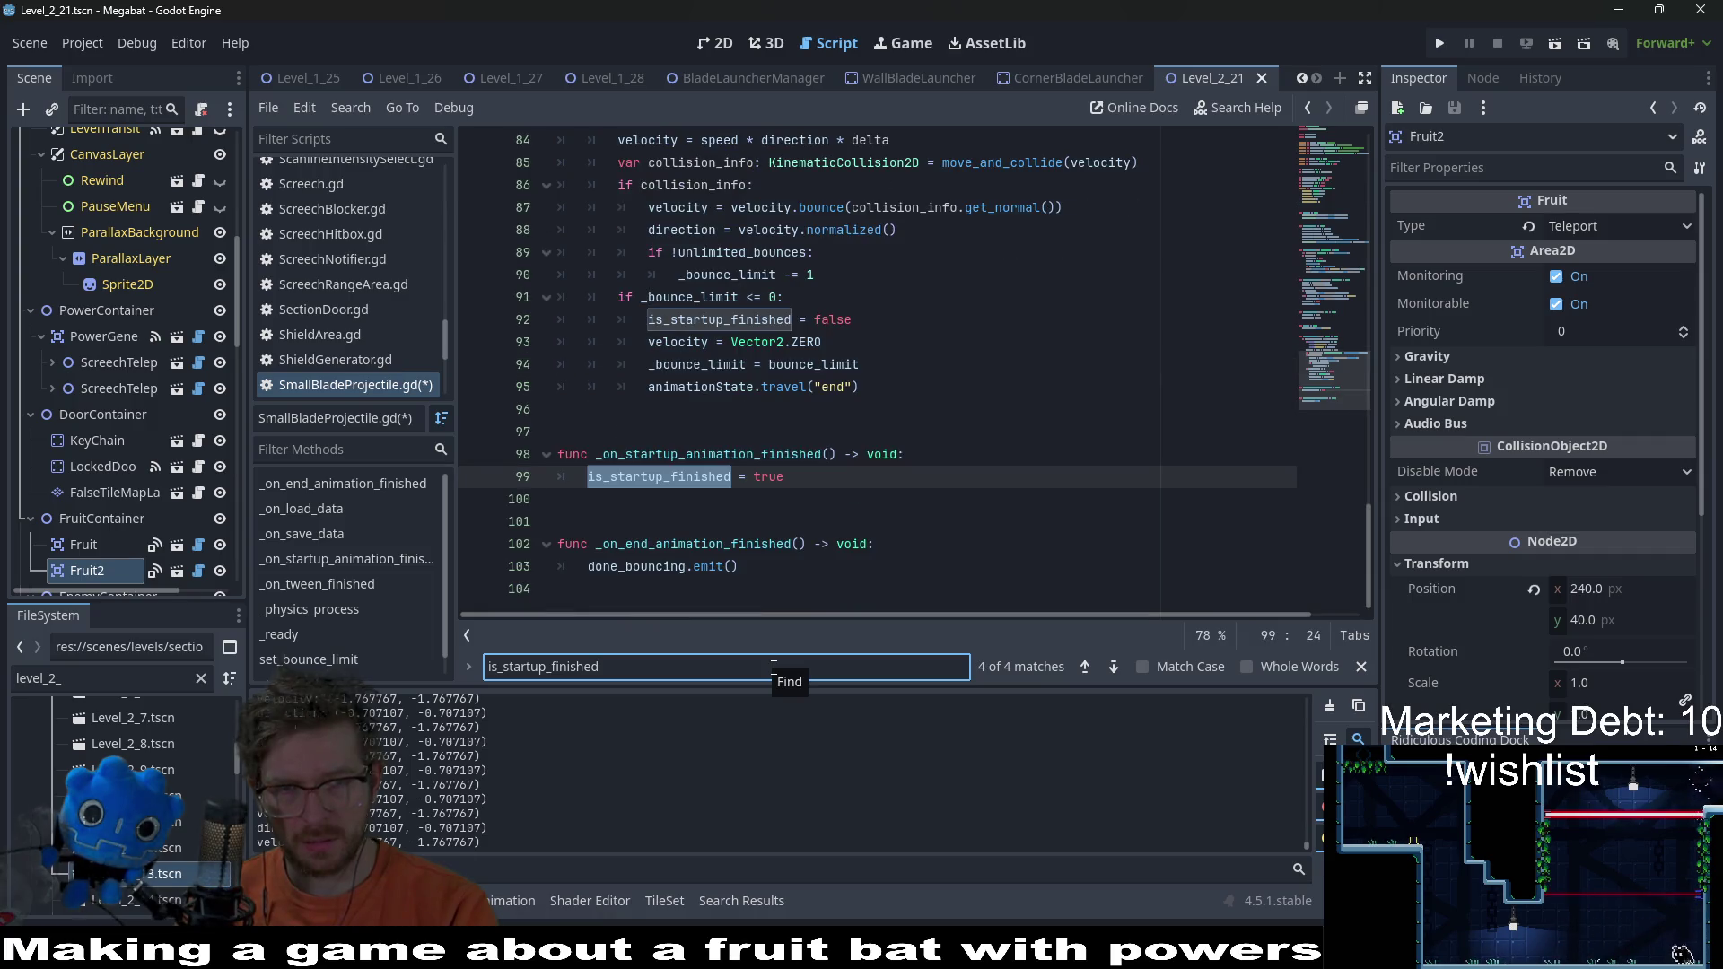
scroll(802, 451, up, 1)
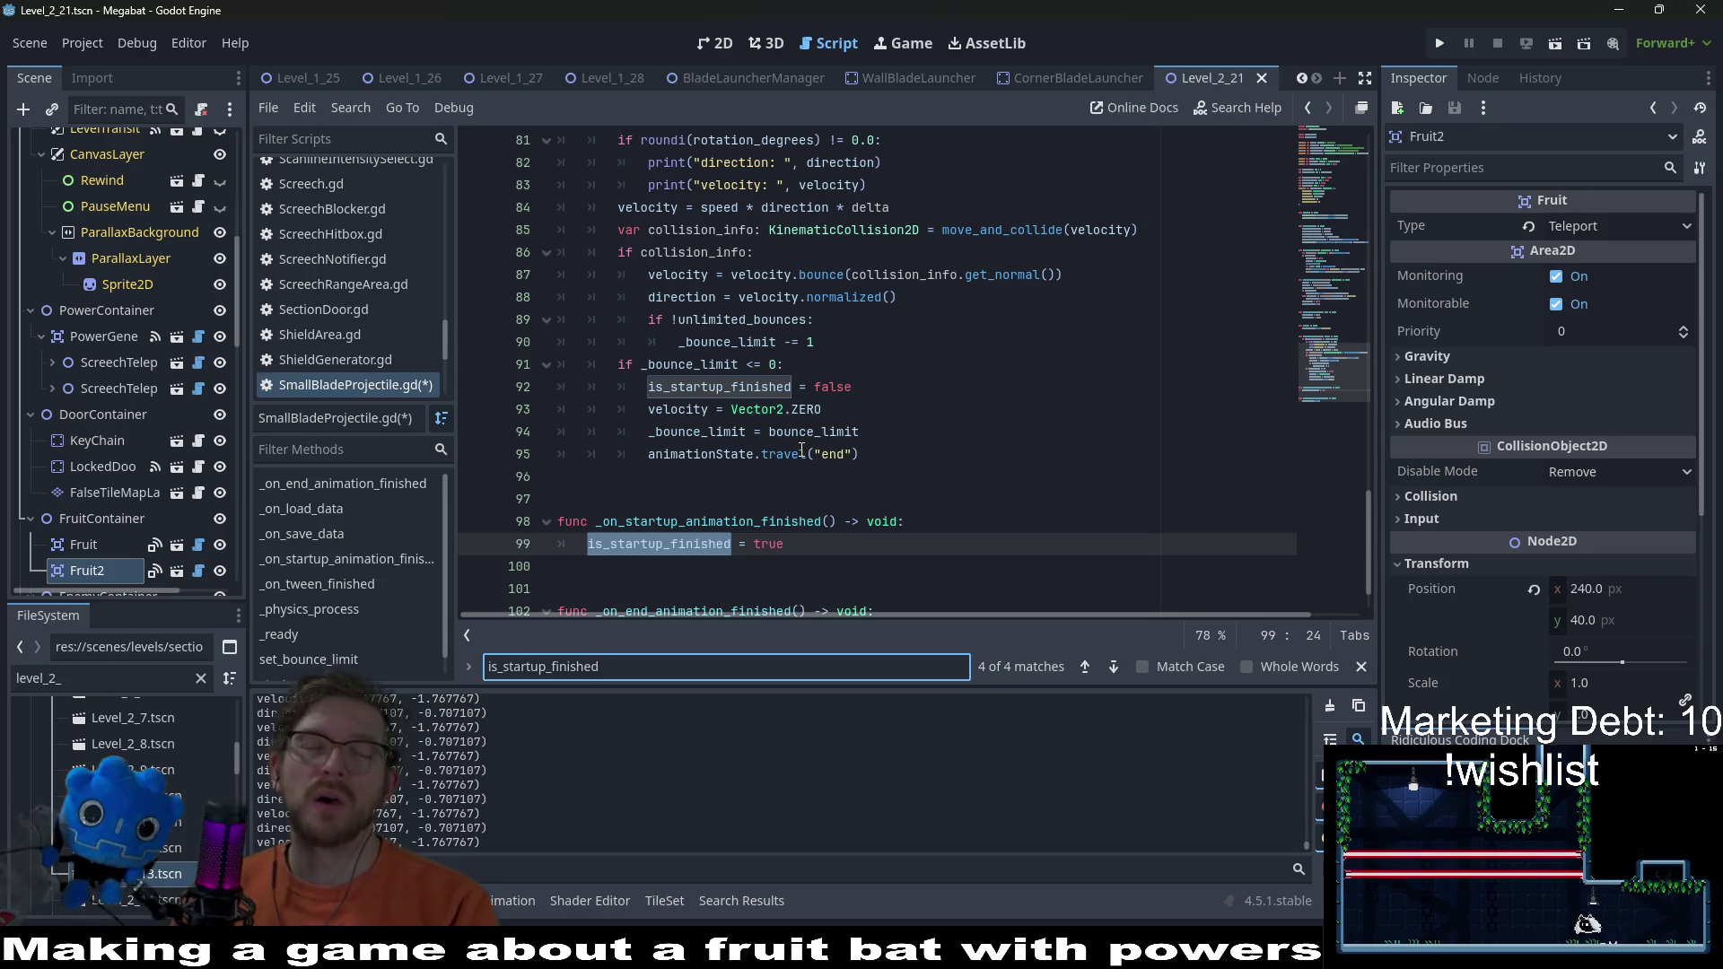
- Undo and redo recent edits so is_startup_finished is saved and restored again, then save
click(936, 387)
key(ctrl+z)
key(ctrl+z)
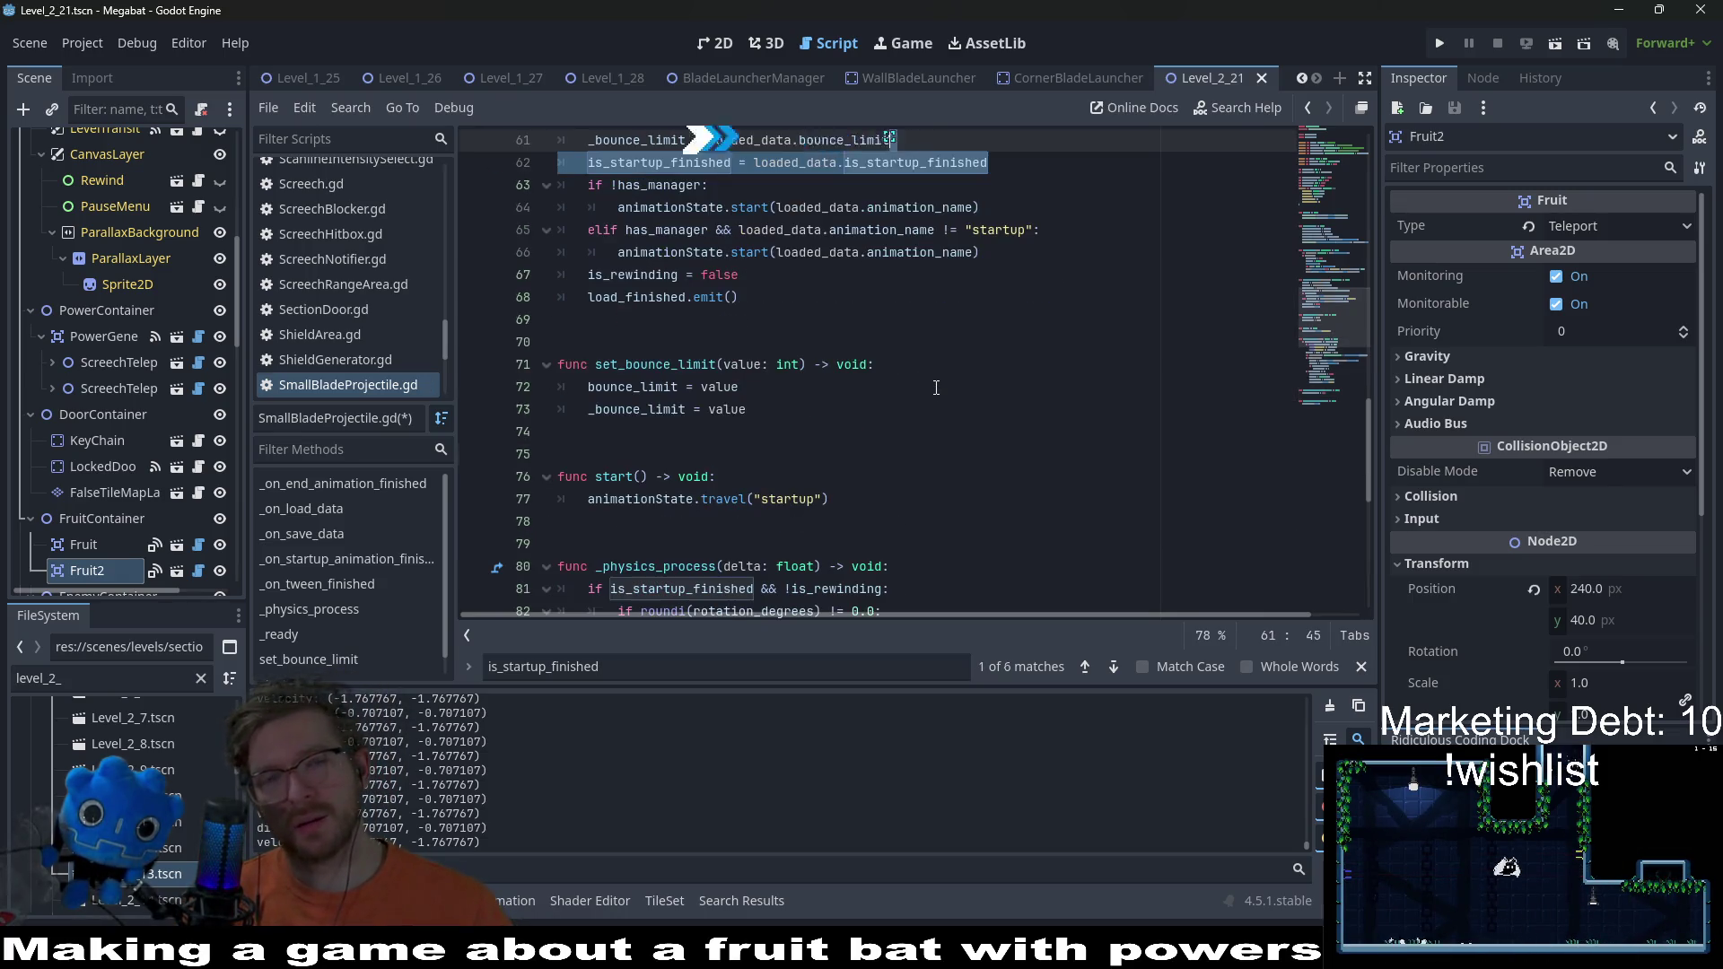
key(ctrl+shift+z)
key(ctrl+shift+z)
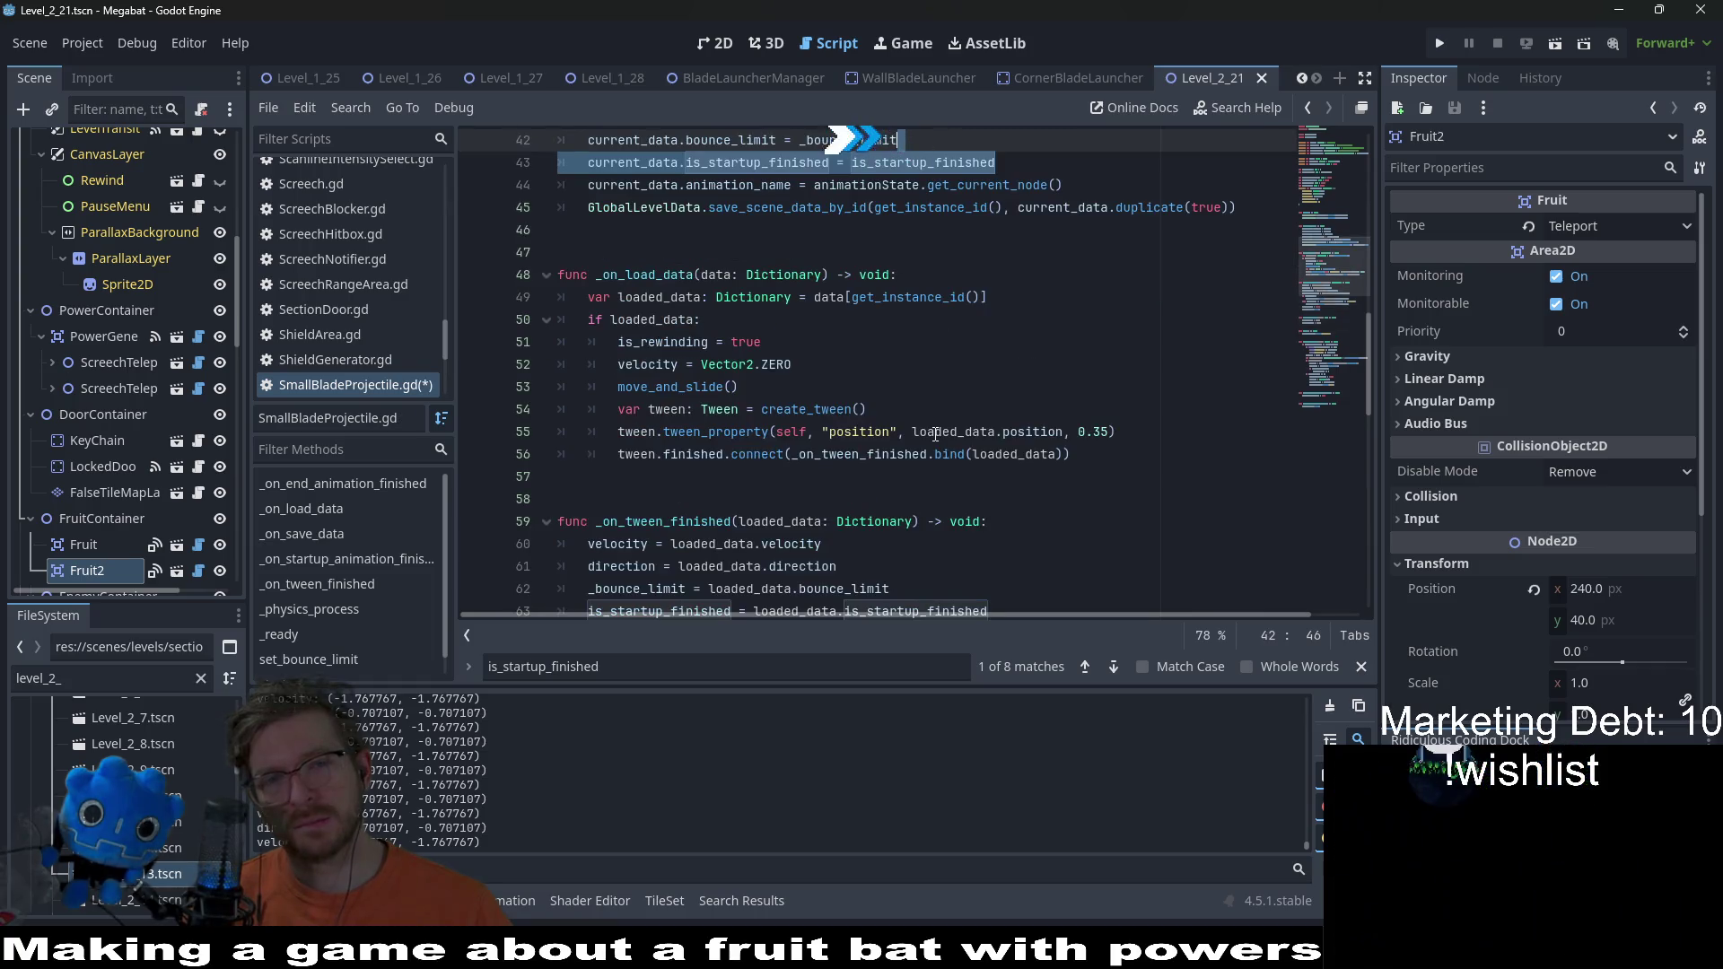
click(1021, 482)
key(ctrl+z)
key(ctrl+z)
key(ctrl+z)
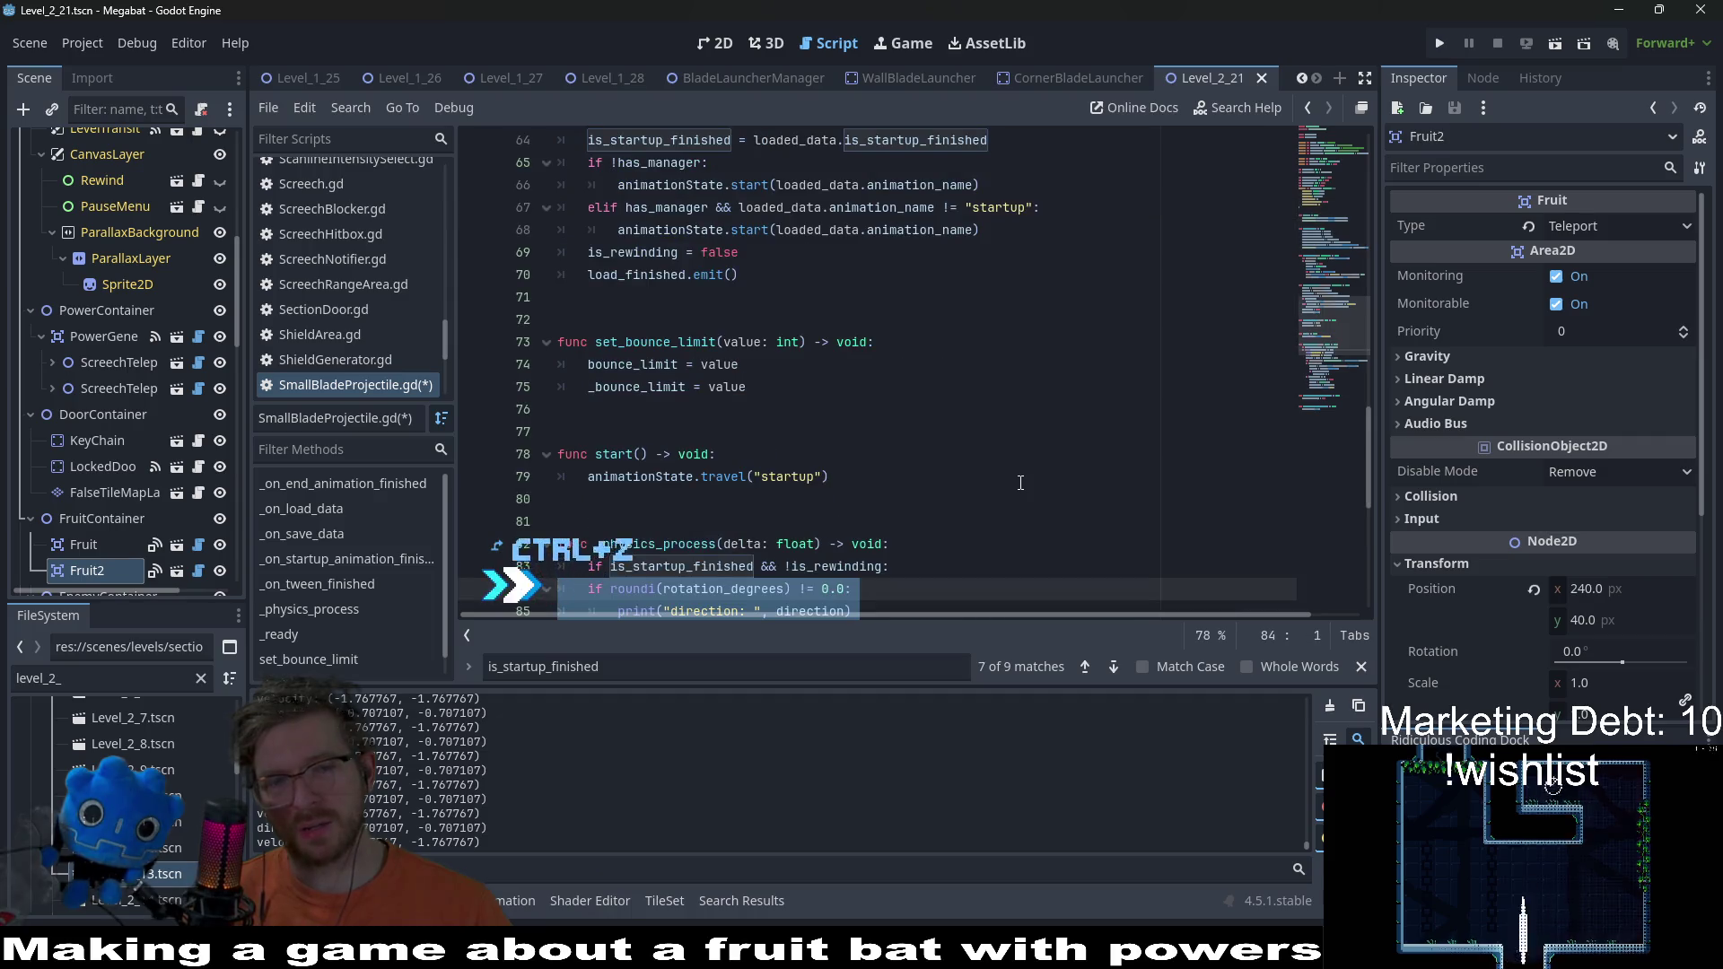
key(ctrl+shift+z)
click(1020, 483)
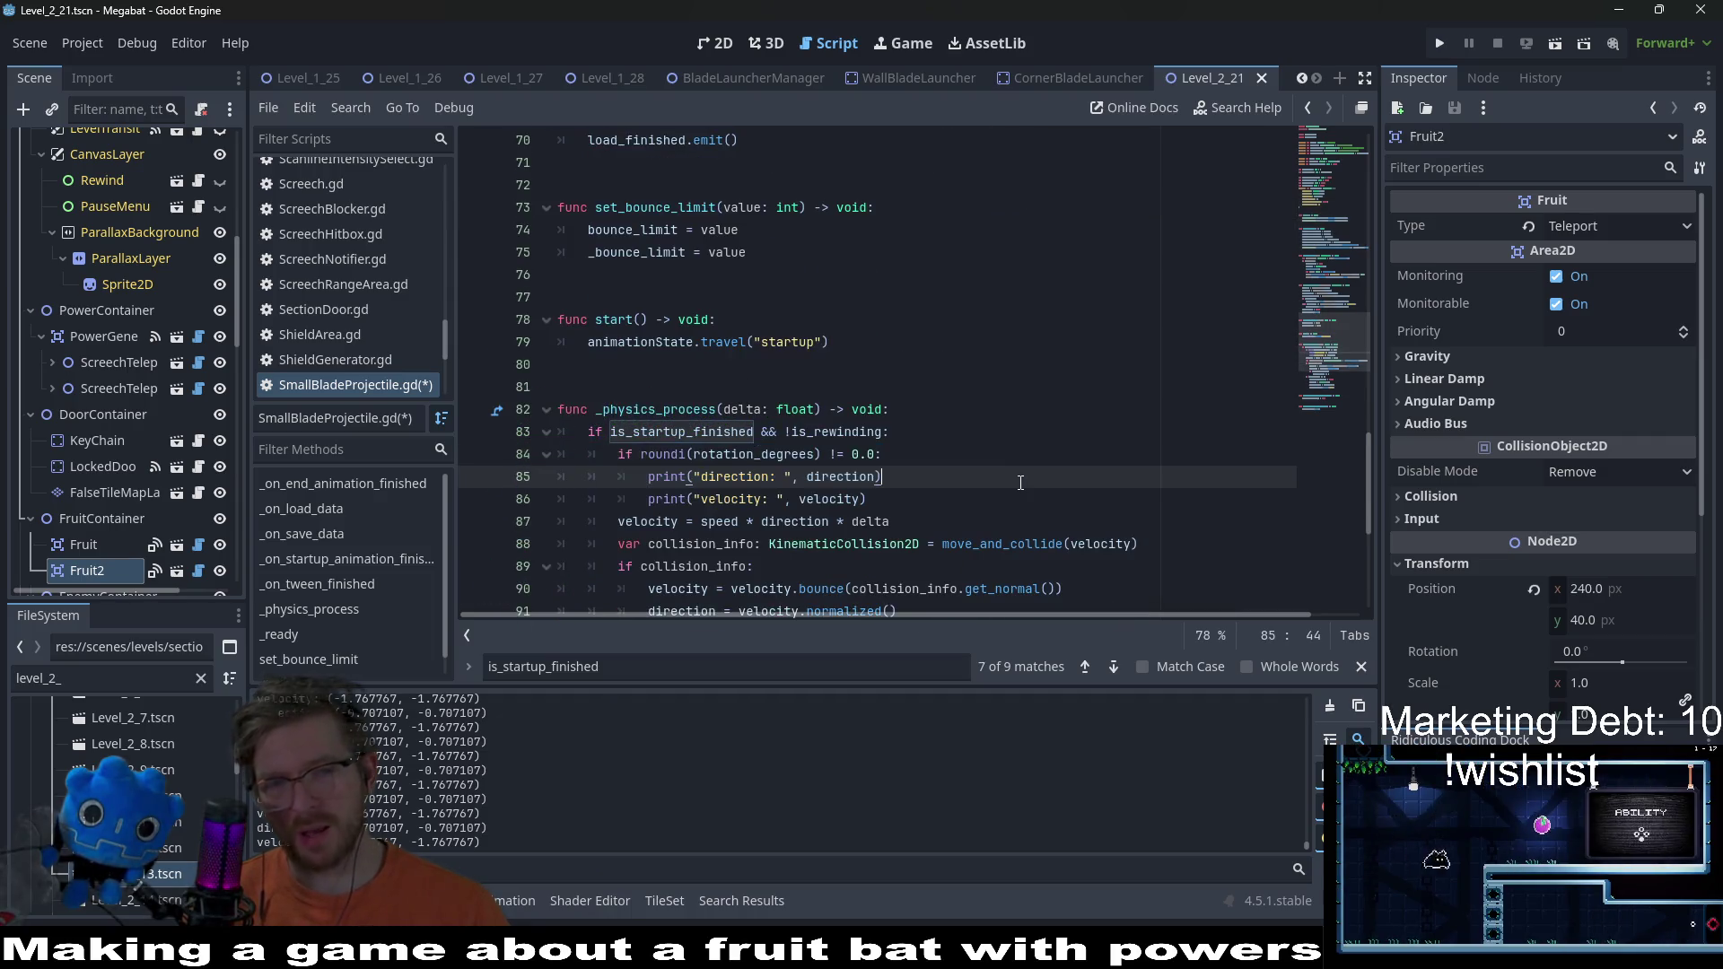
scroll(1020, 483, down, 3)
key(ctrl+s)
scroll(1021, 483, down, 3)
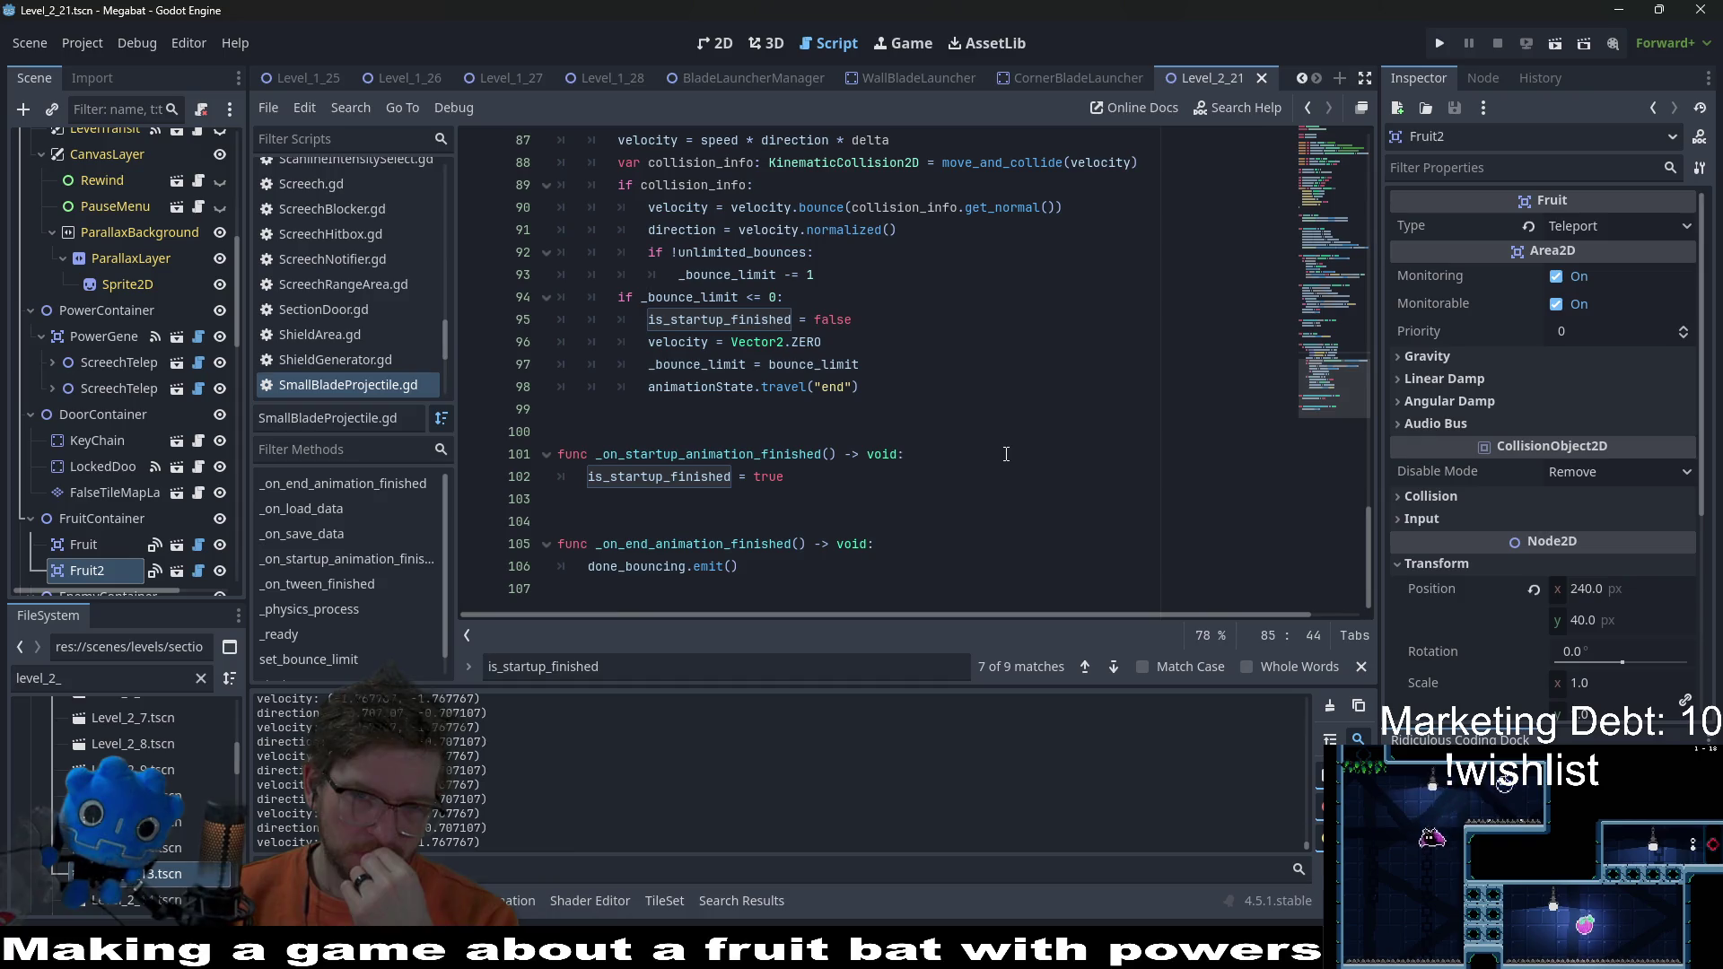
- Inspect lines 60–66 of _on_tween_finished around the loaded_data restore
scroll(1006, 454, up, 3)
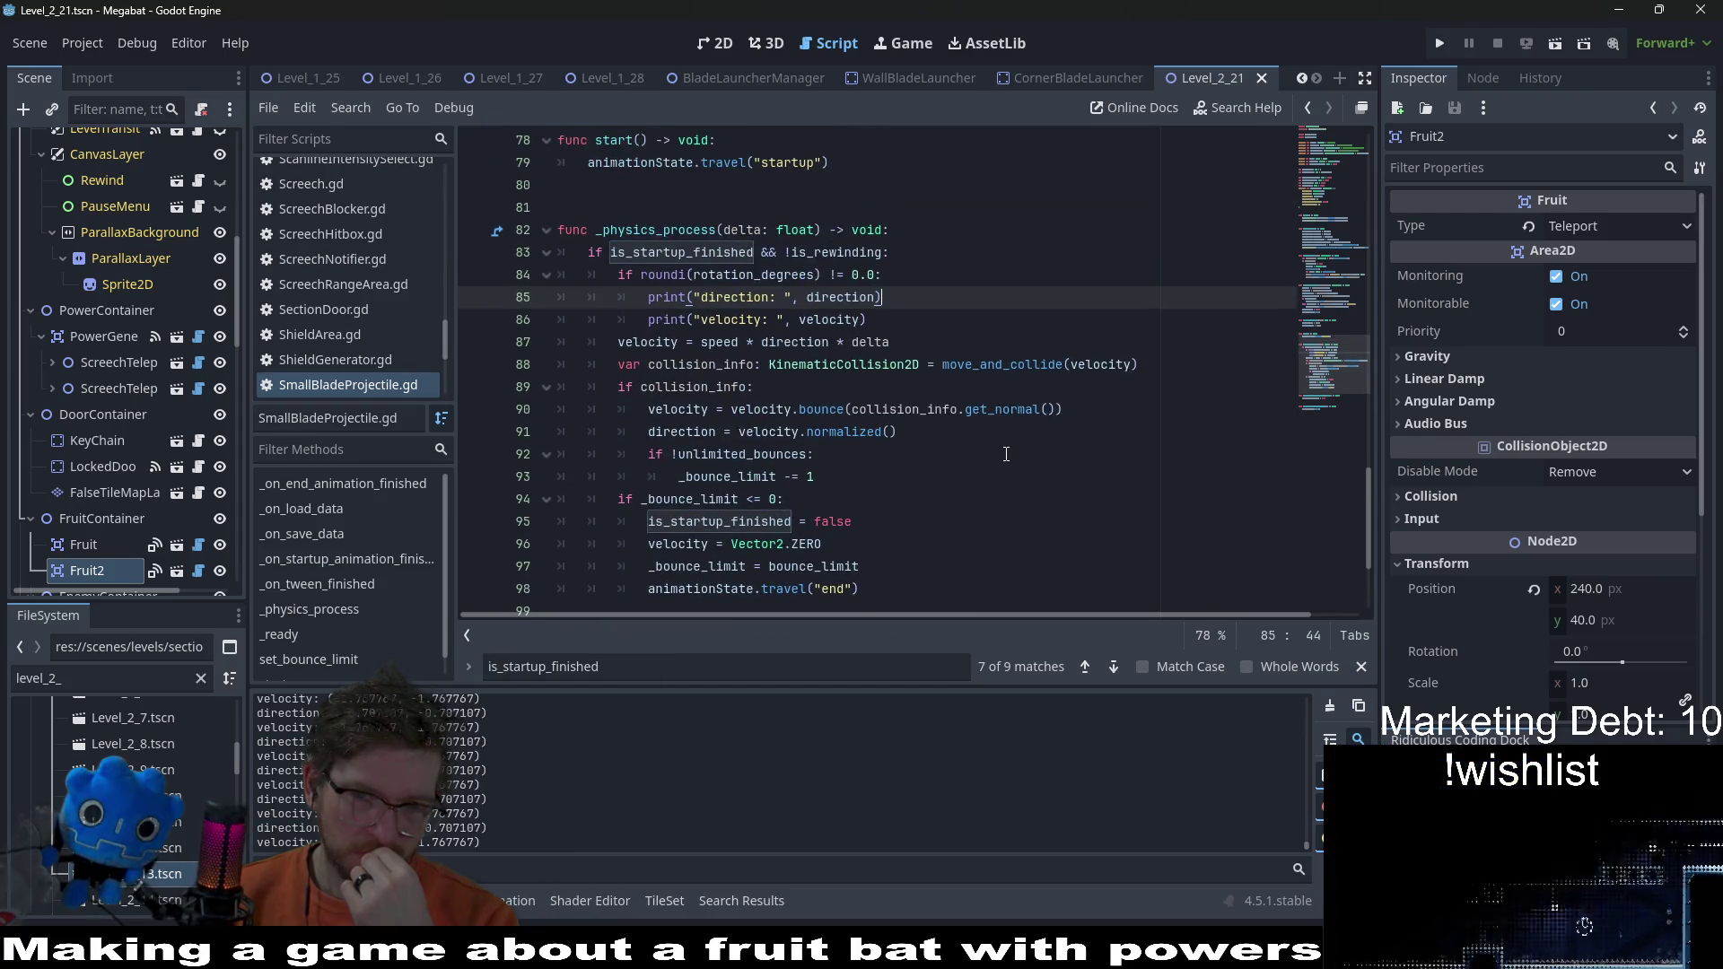
scroll(1006, 454, up, 10)
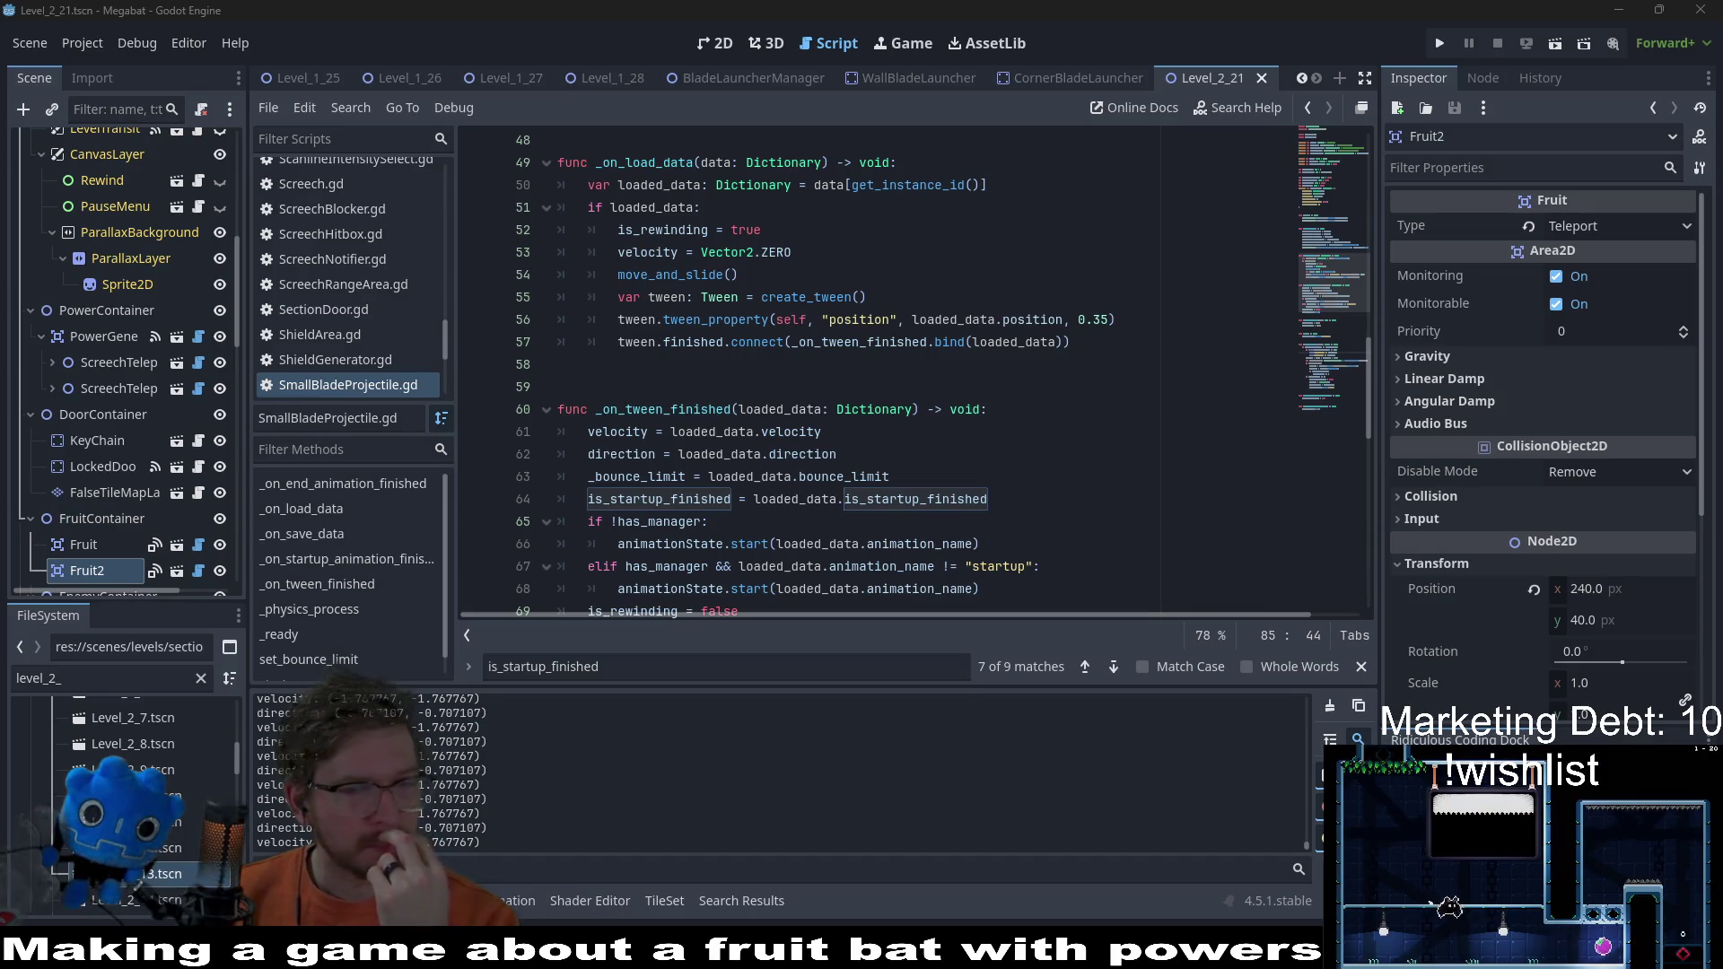
click(1076, 417)
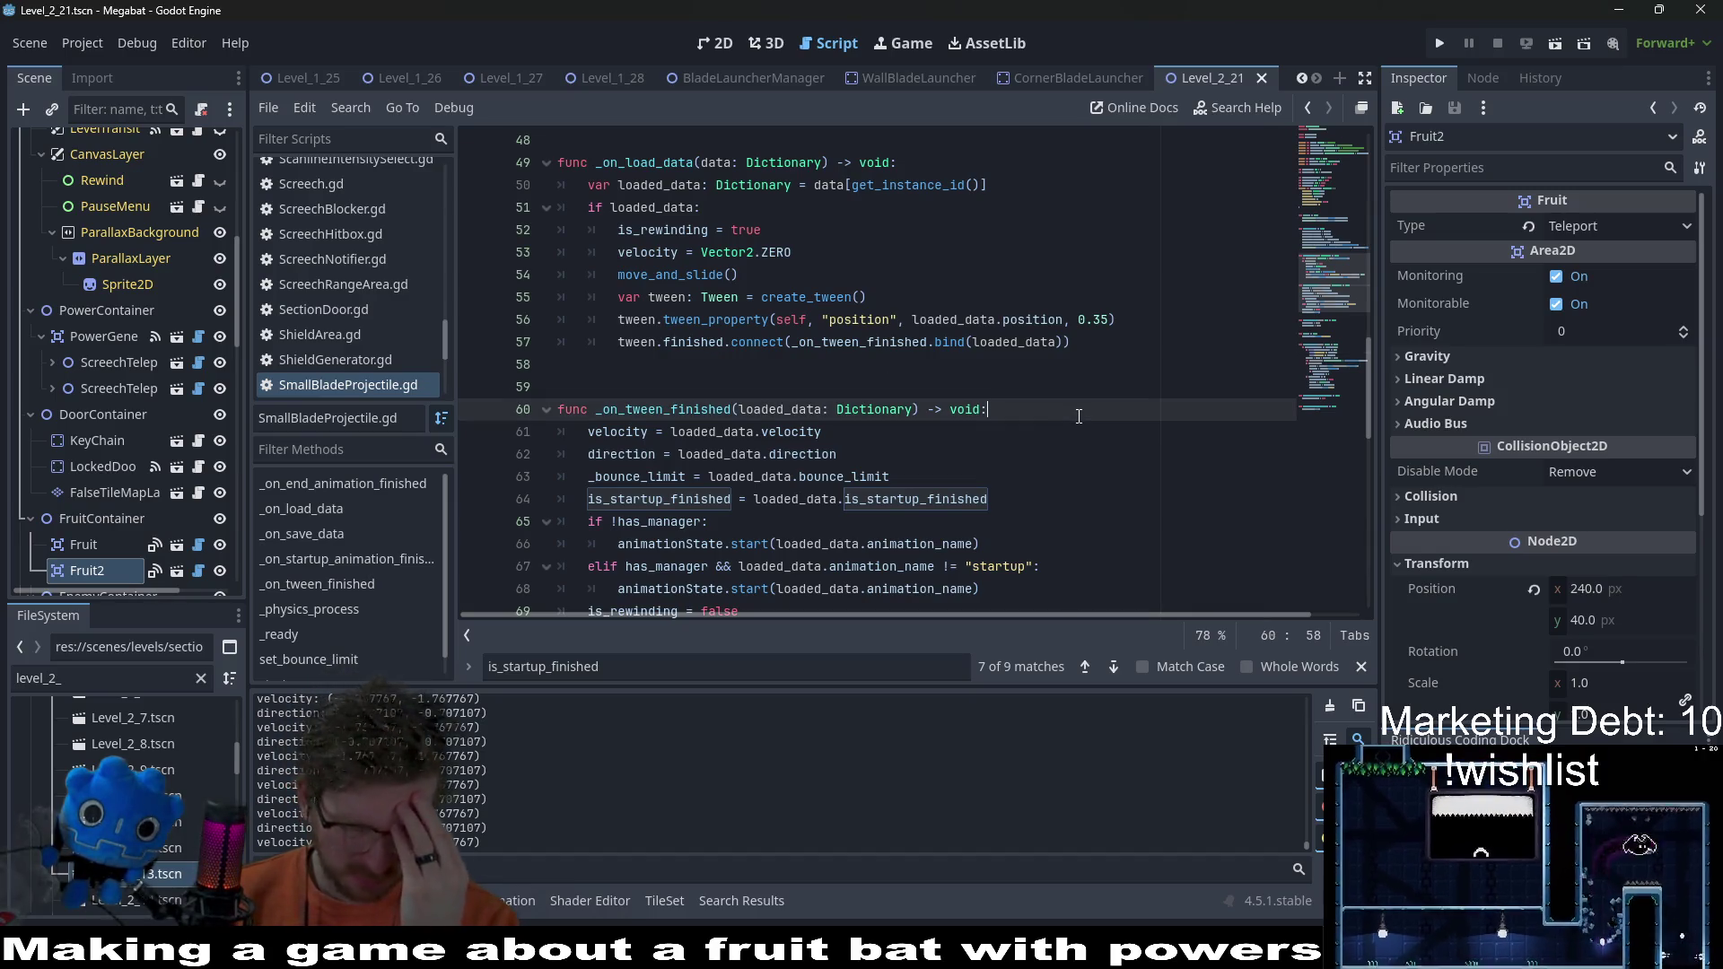
click(1049, 487)
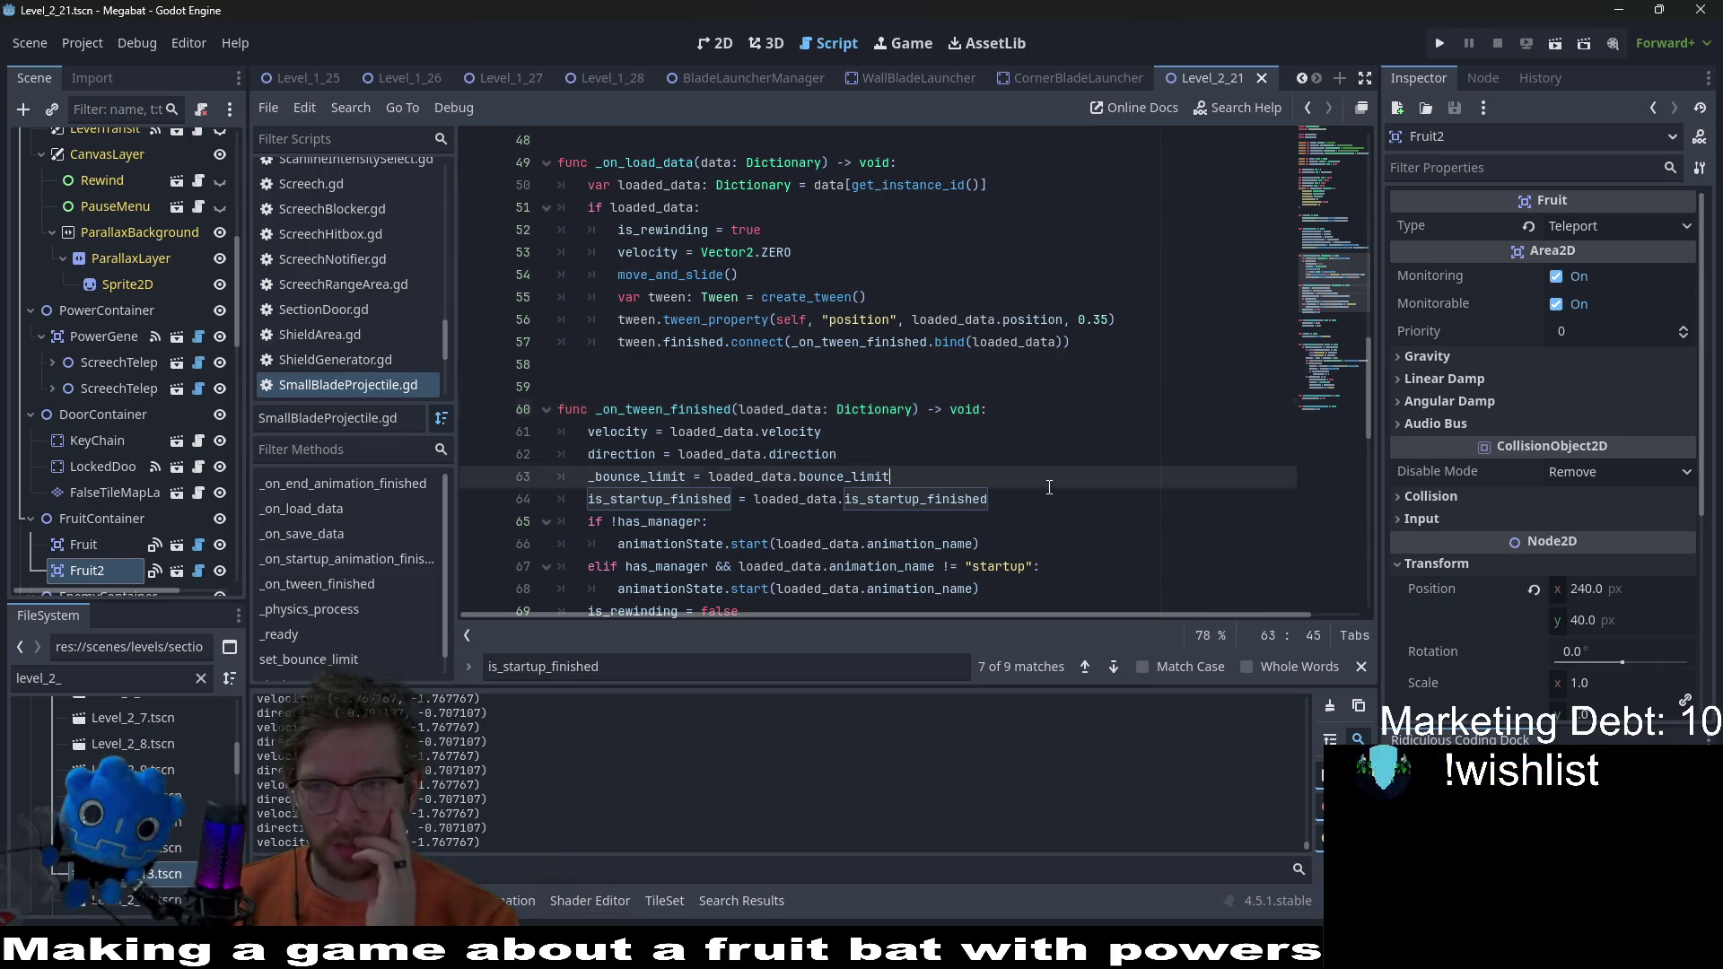
scroll(1049, 487, down, 3)
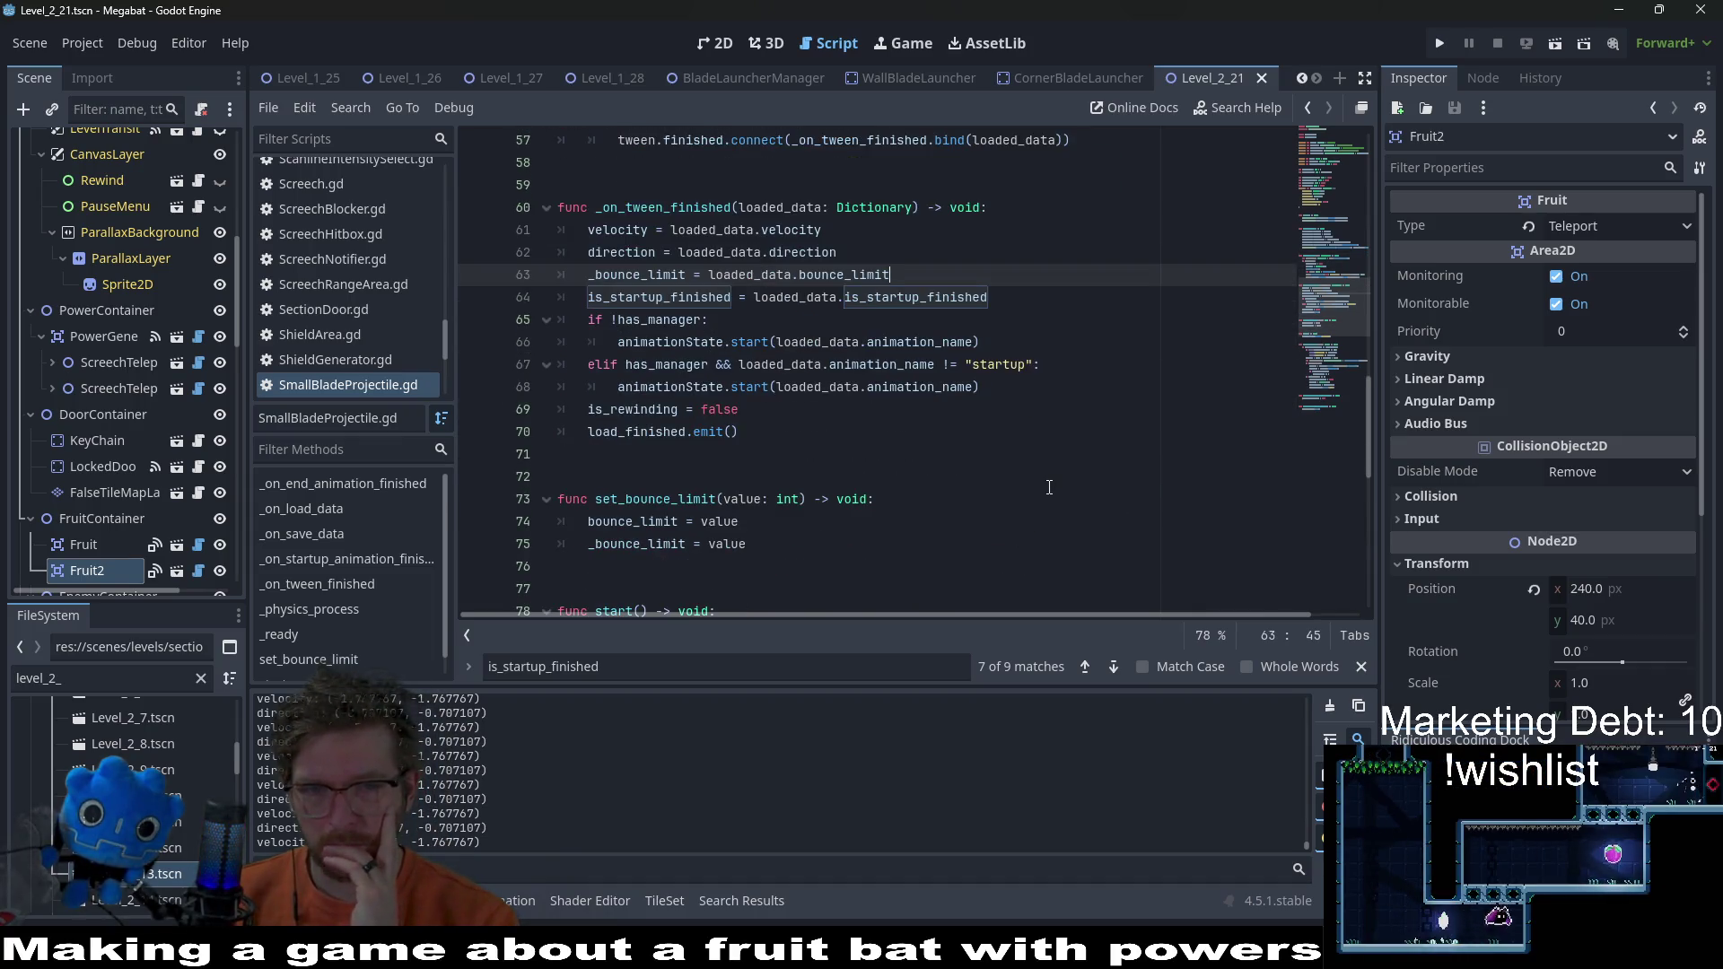
click(829, 334)
click(918, 342)
click(1123, 351)
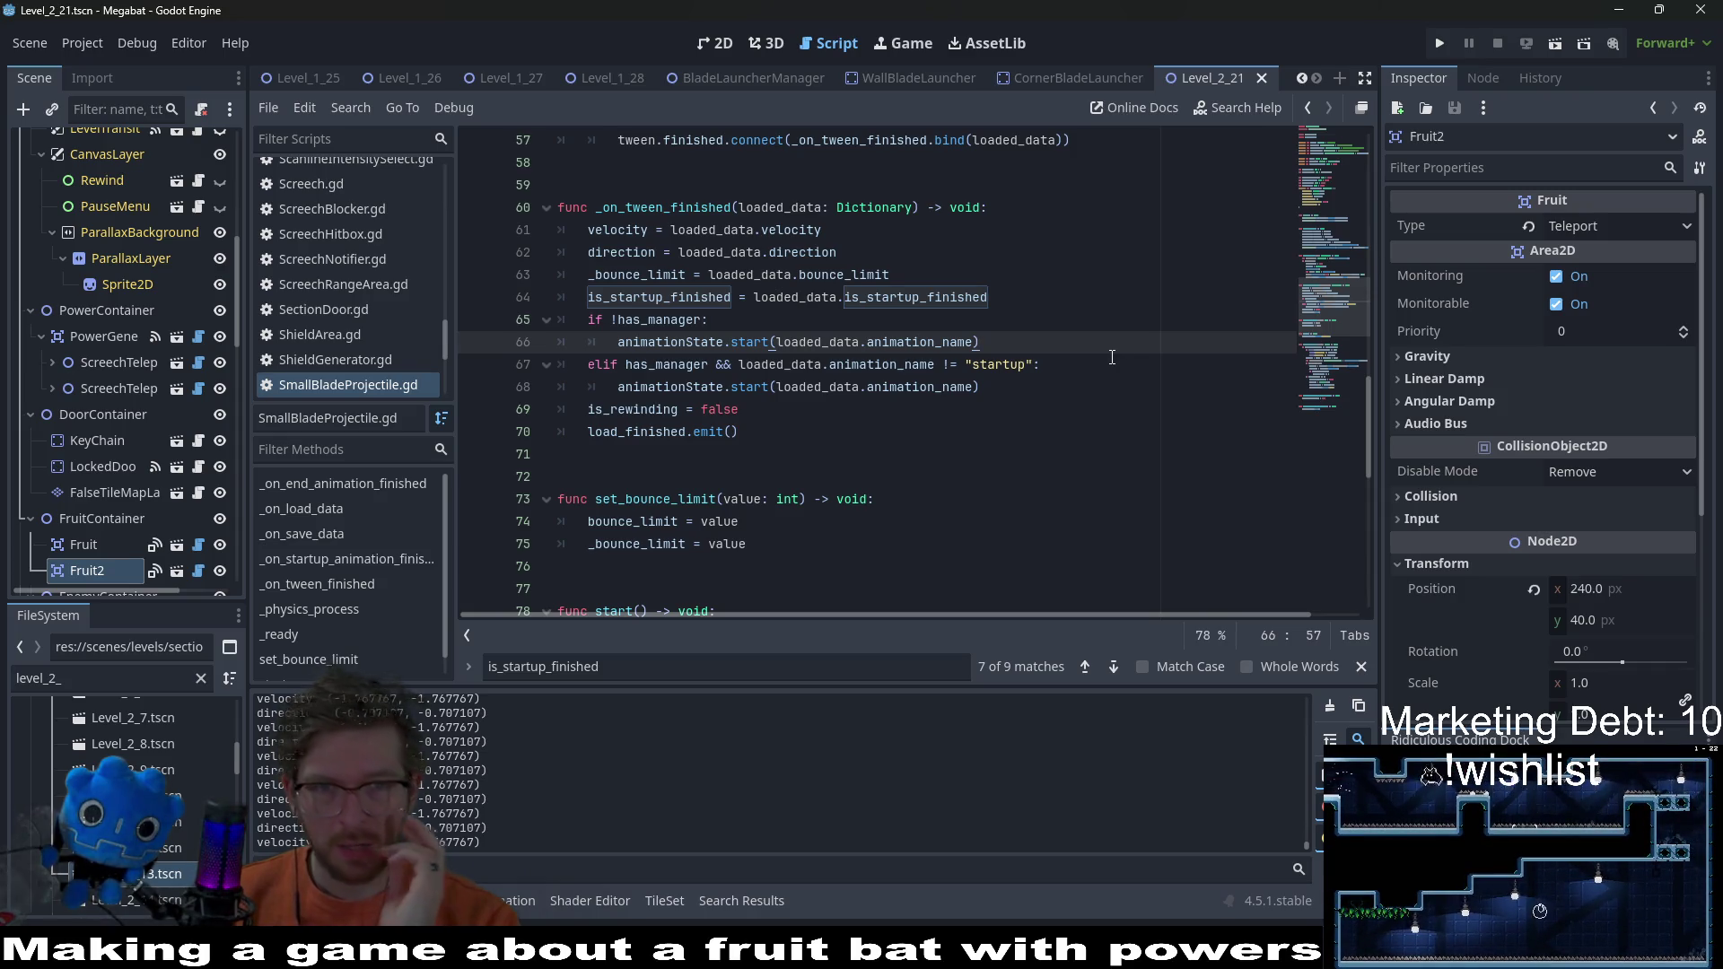
- Add a blank line after the is_startup_finished restore on line 64
scroll(1044, 297, up, 3)
scroll(1043, 297, up, 6)
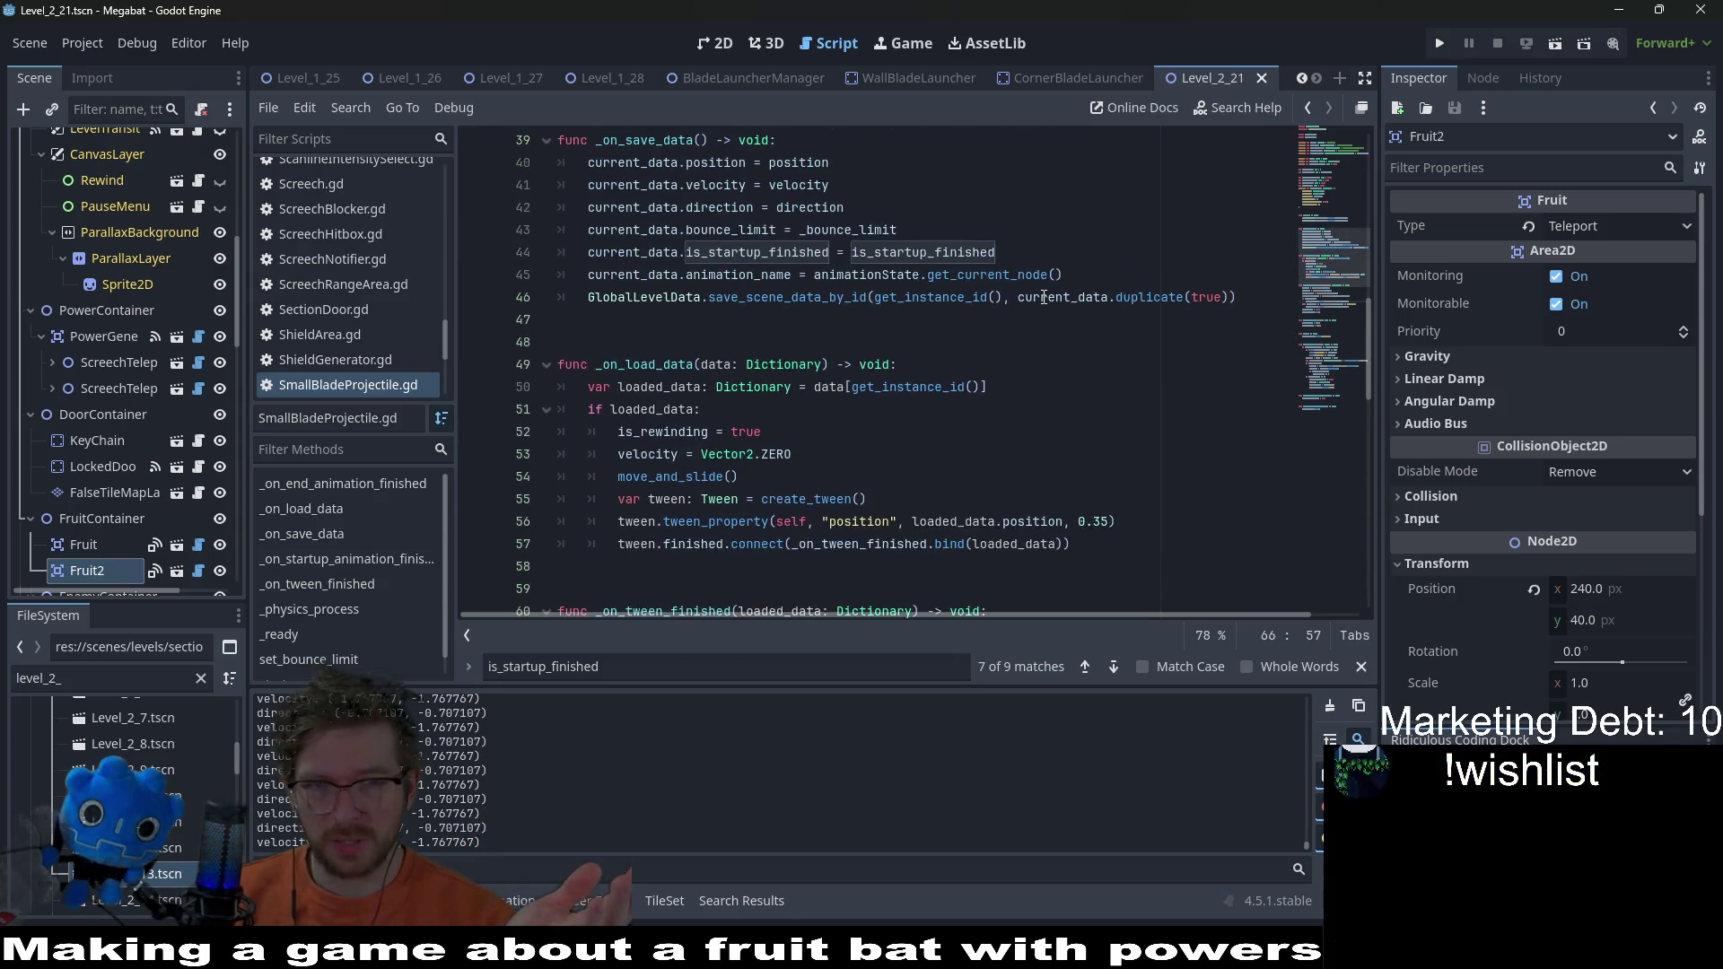
scroll(854, 244, down, 5)
scroll(853, 244, down, 2)
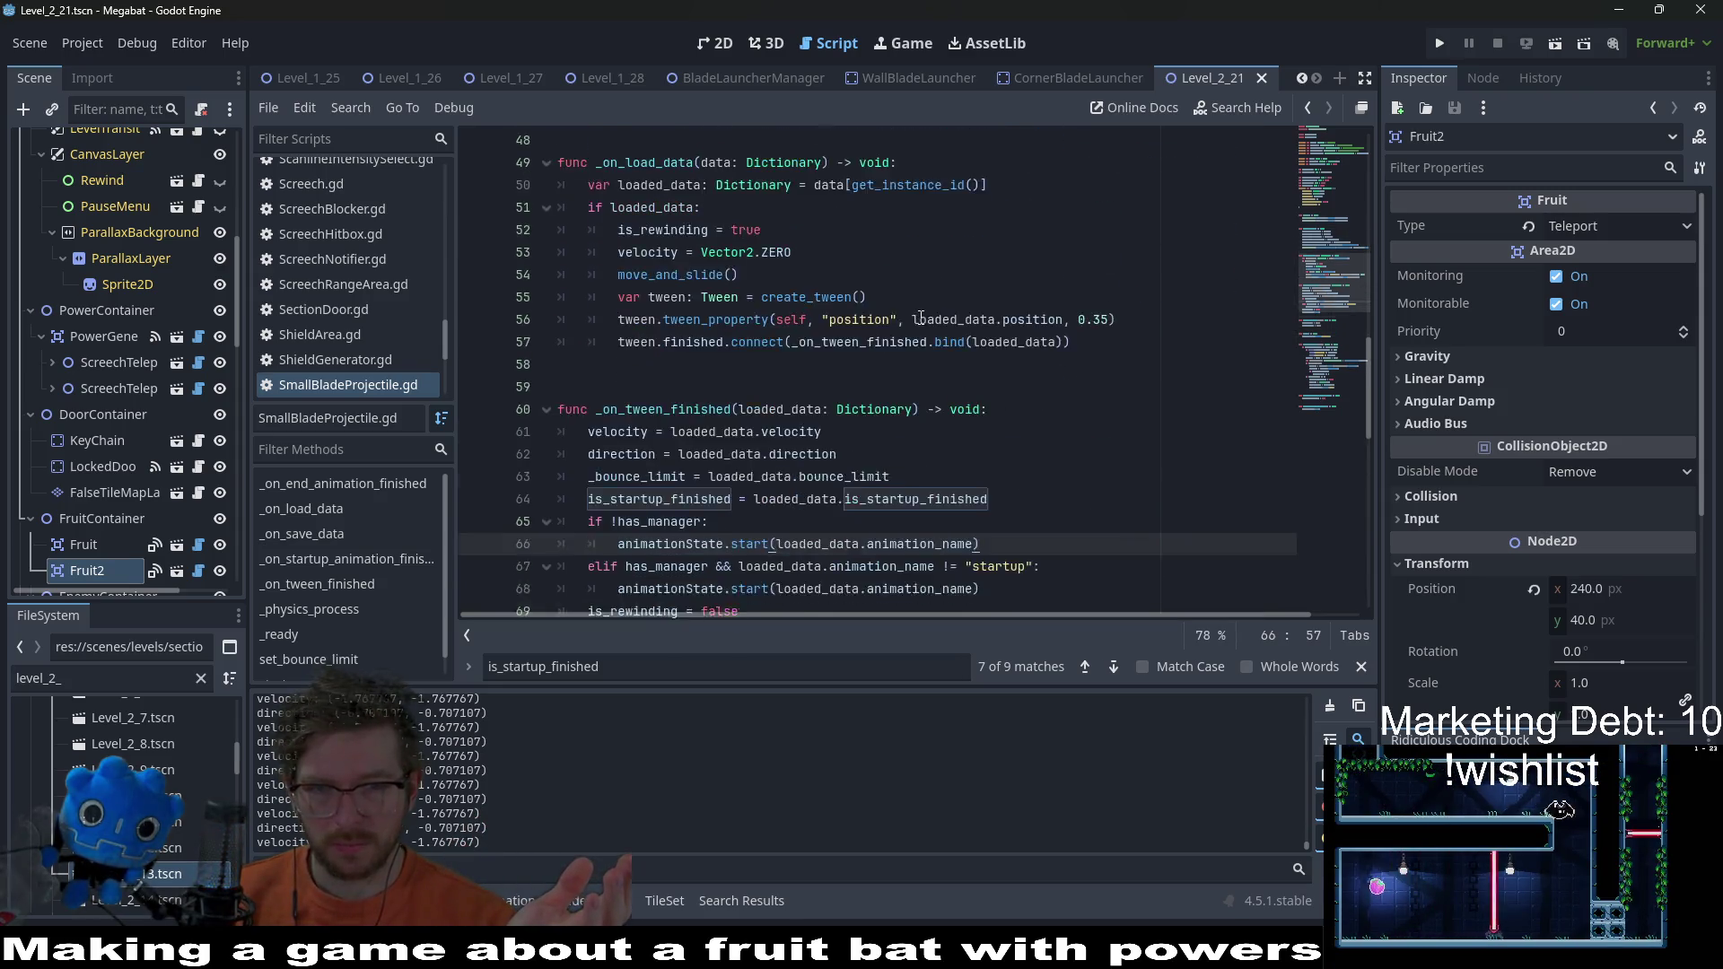
drag(988, 432, 779, 432)
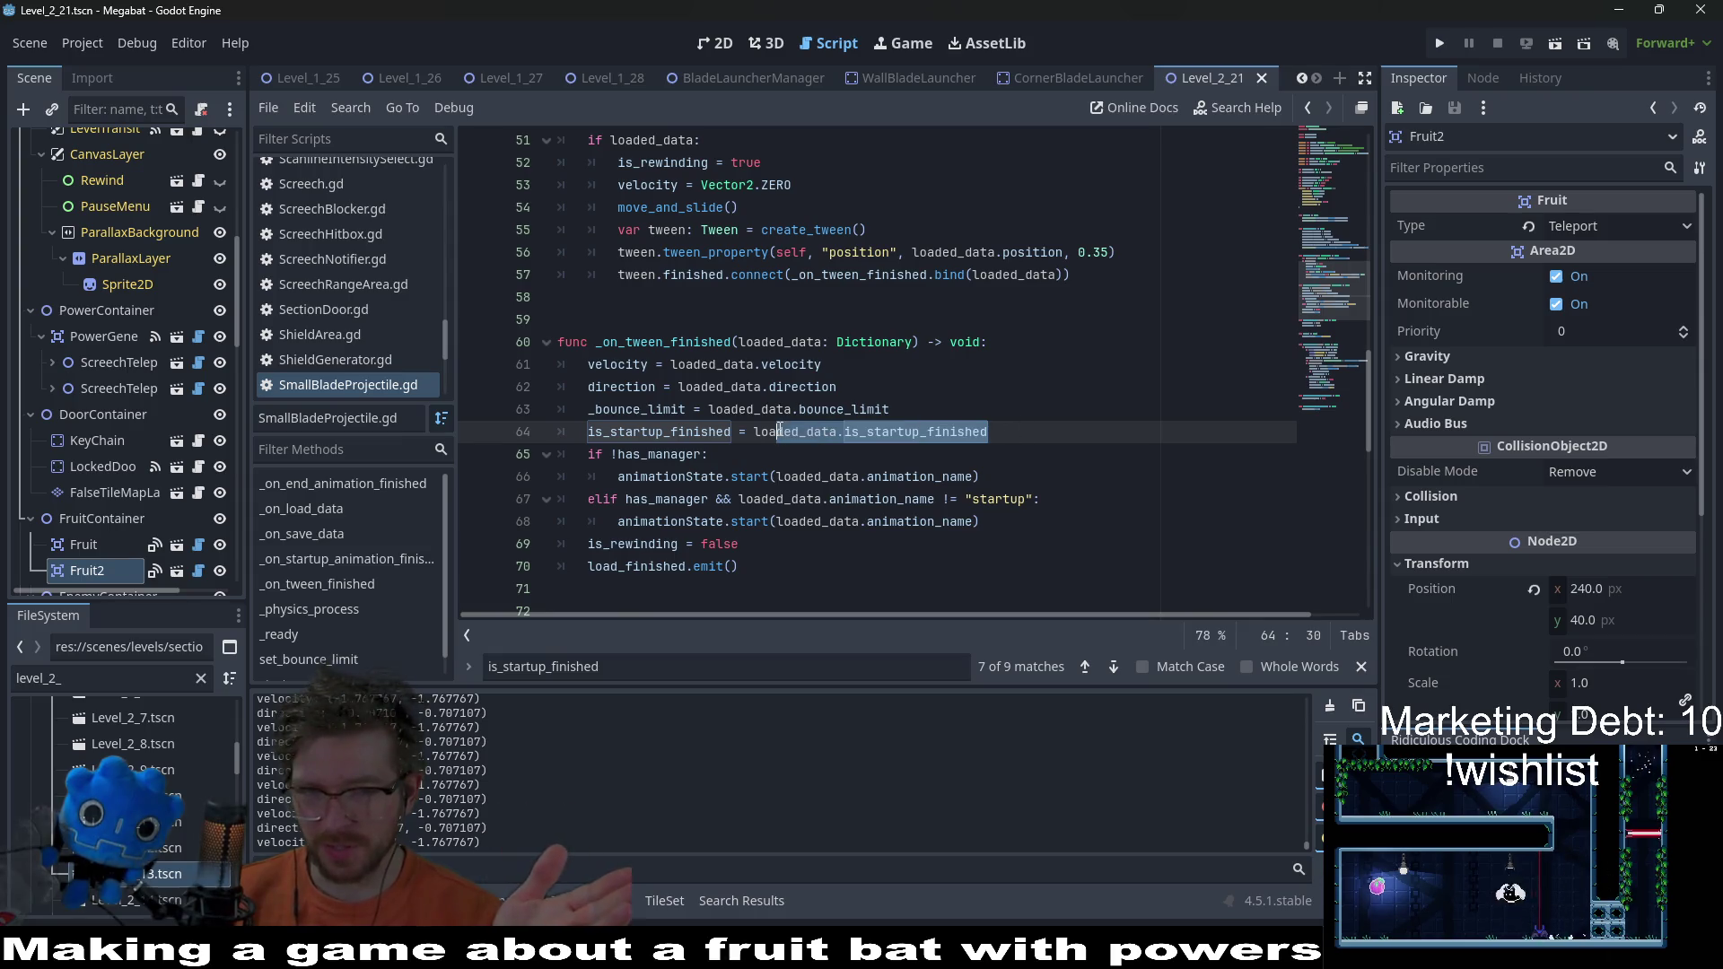
click(987, 432)
key(Return)
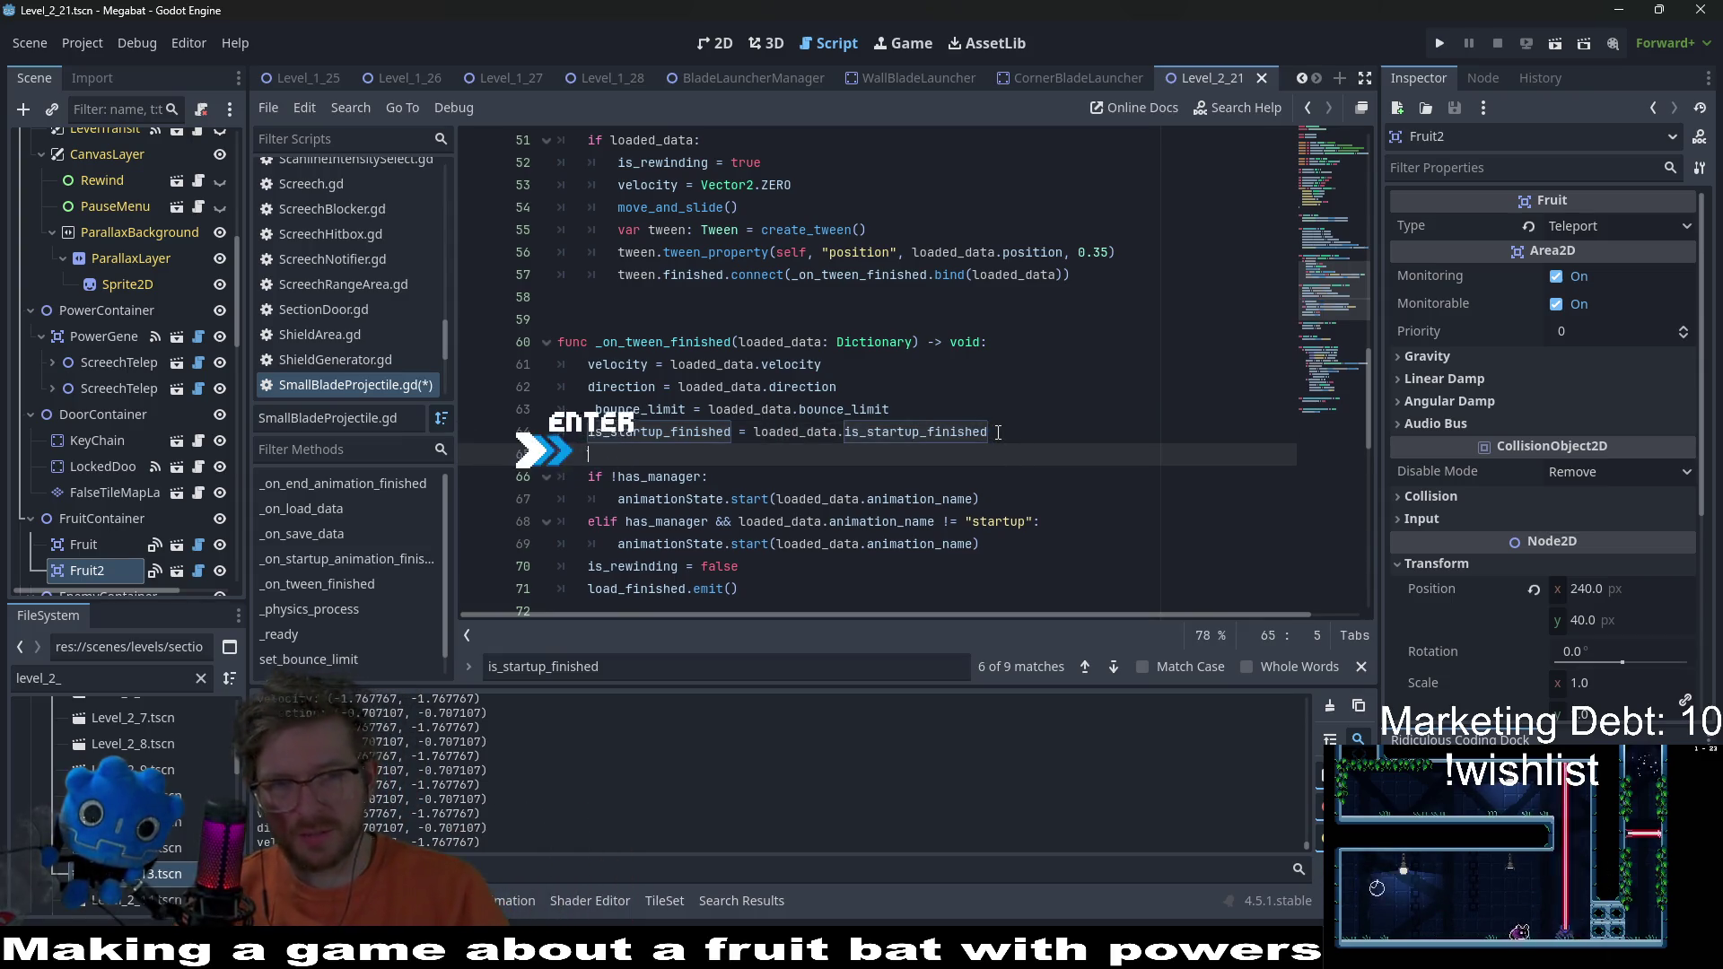
- Add print("is_startup_finished: ", is_startup_finished) on line 65, save, and run the level
text(print("is_start)
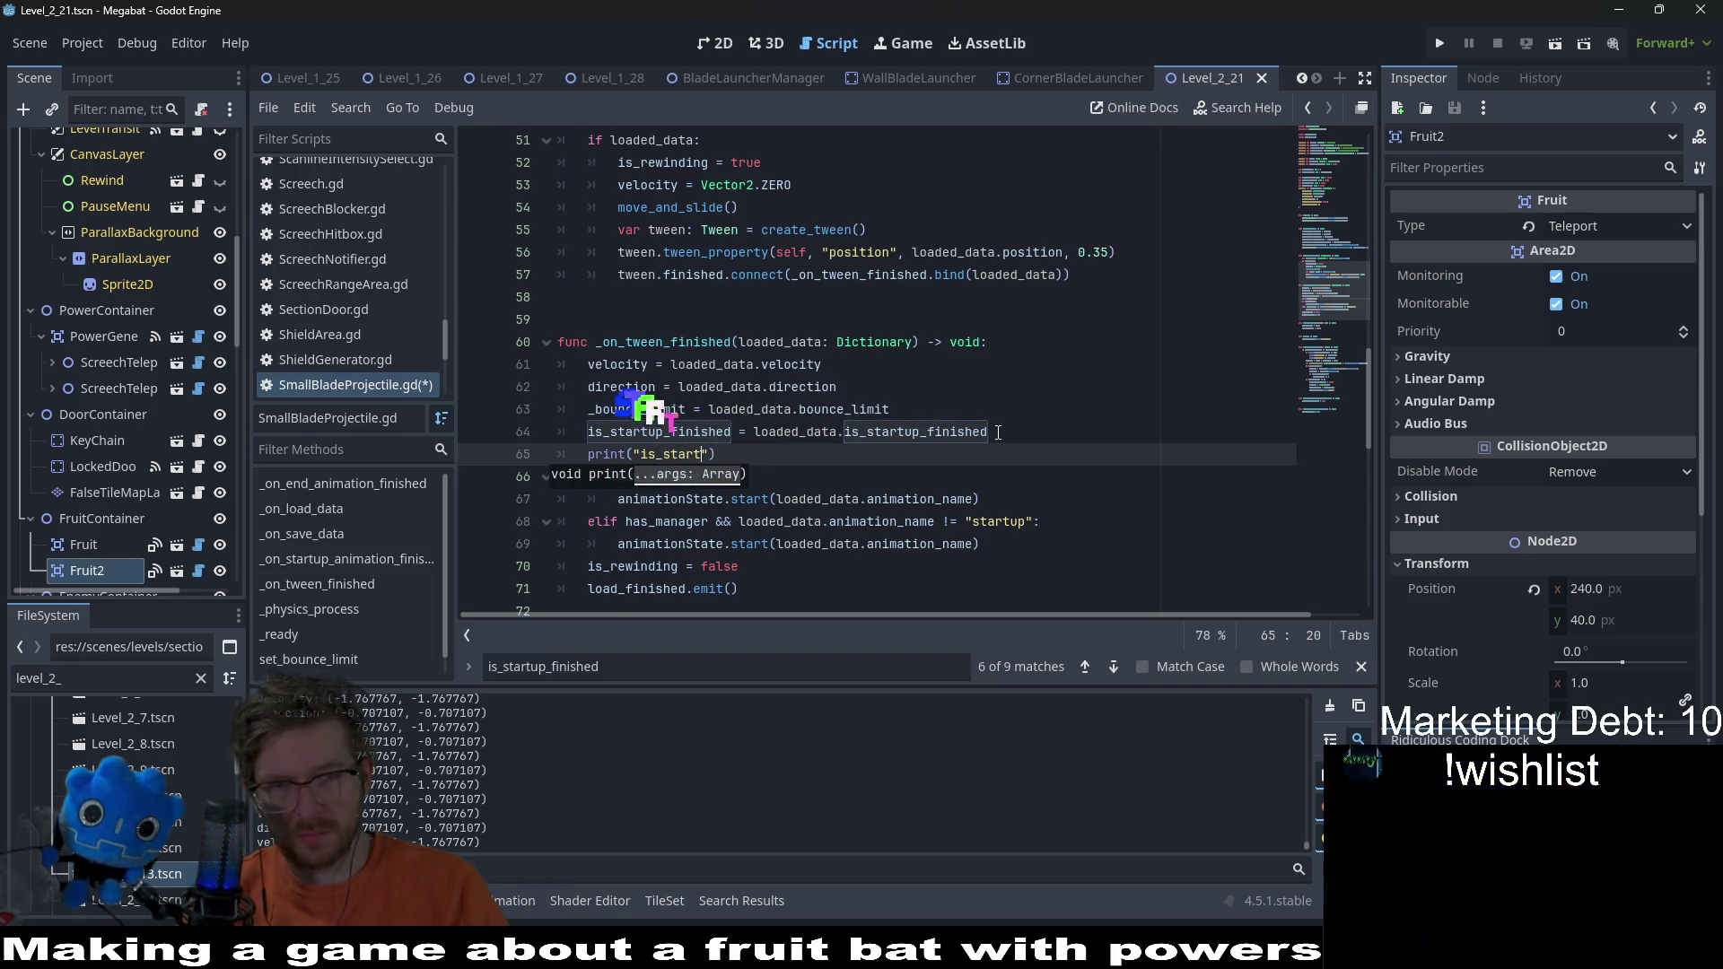
text(up_finished: ", is_start)
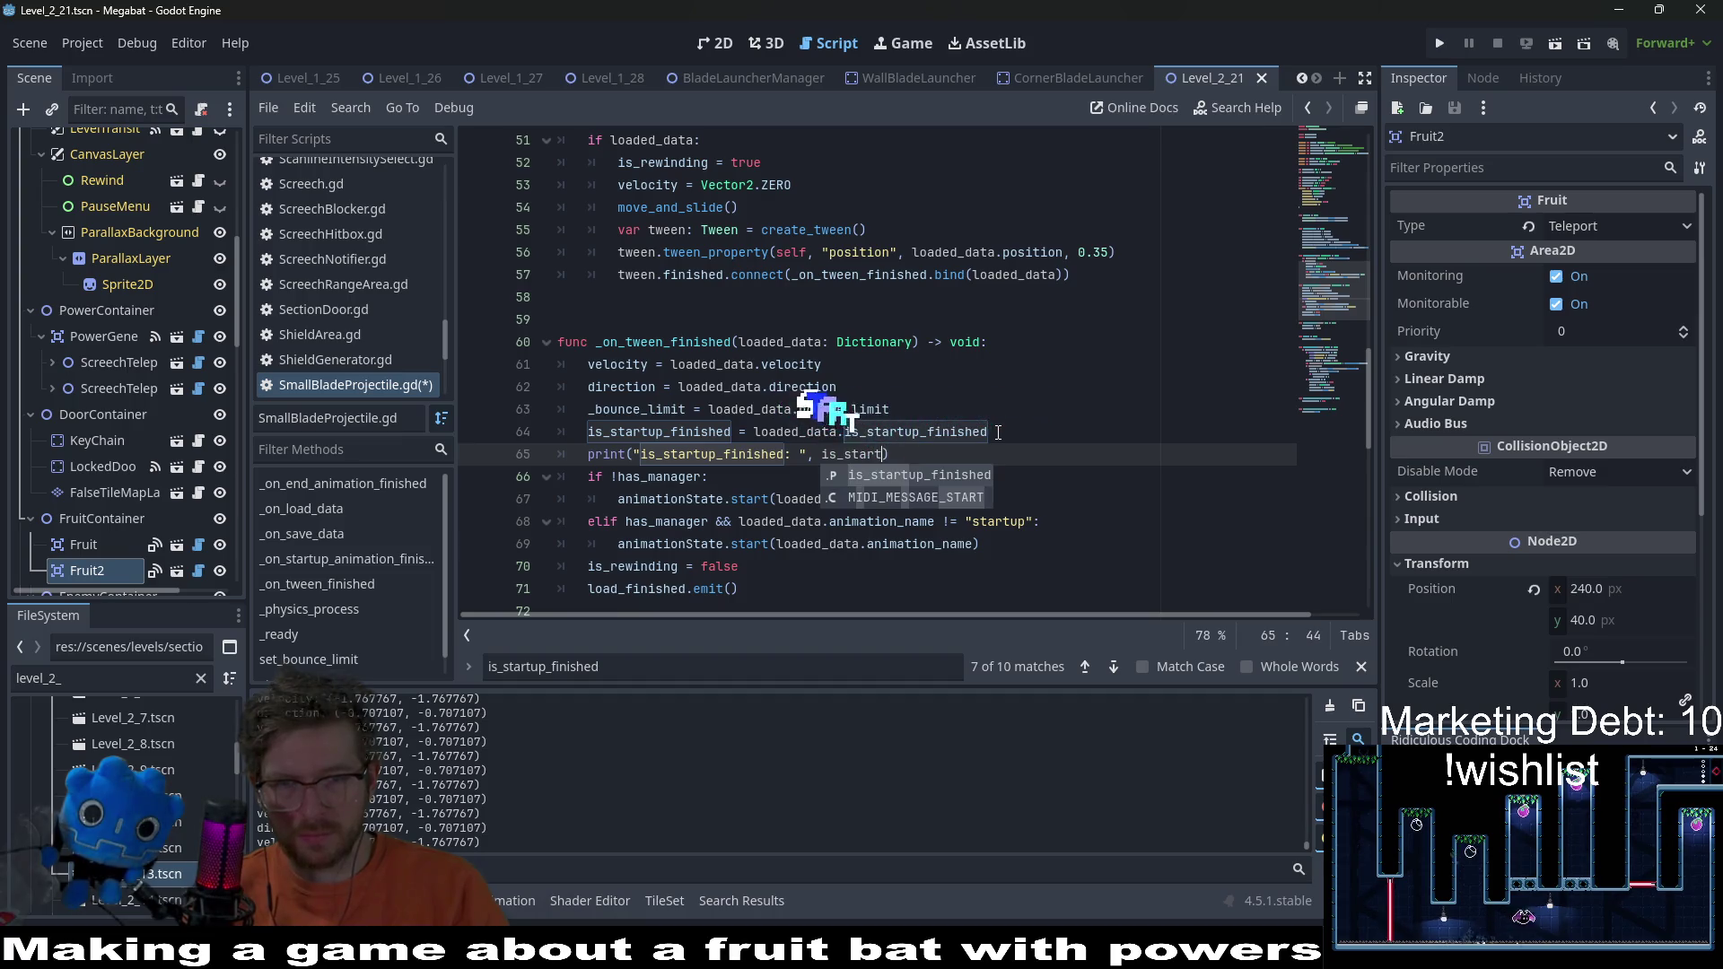
key(Return)
key(ctrl+s)
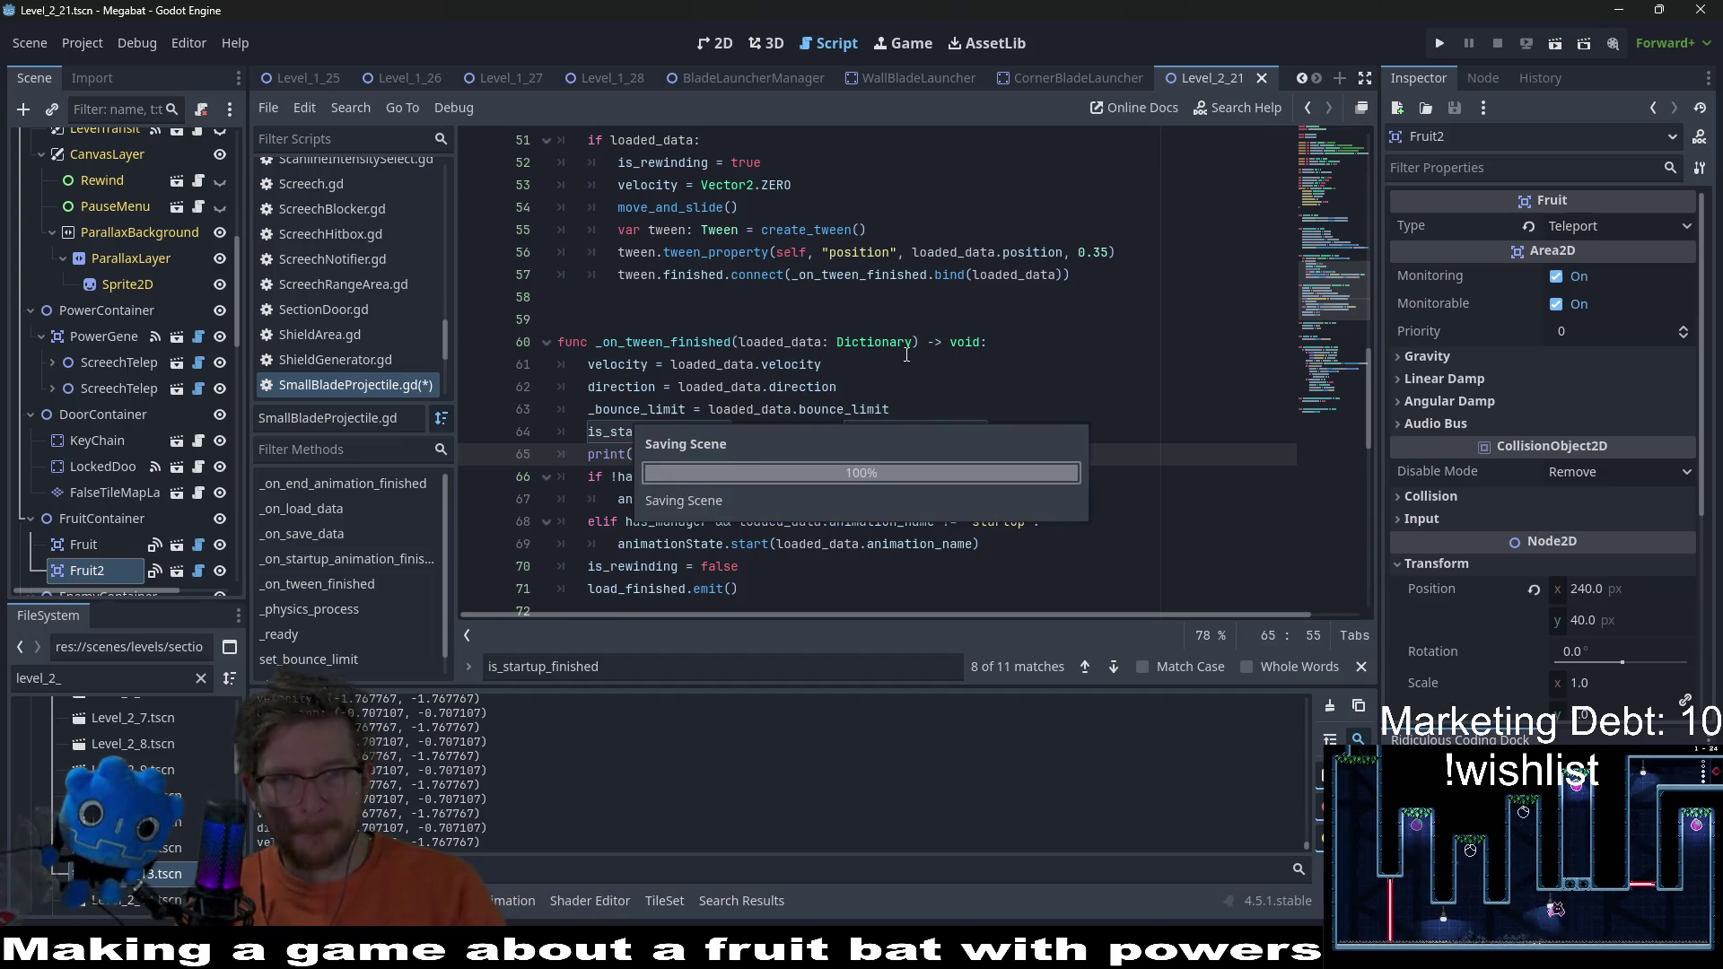
scroll(906, 355, up, 4)
key(F6)
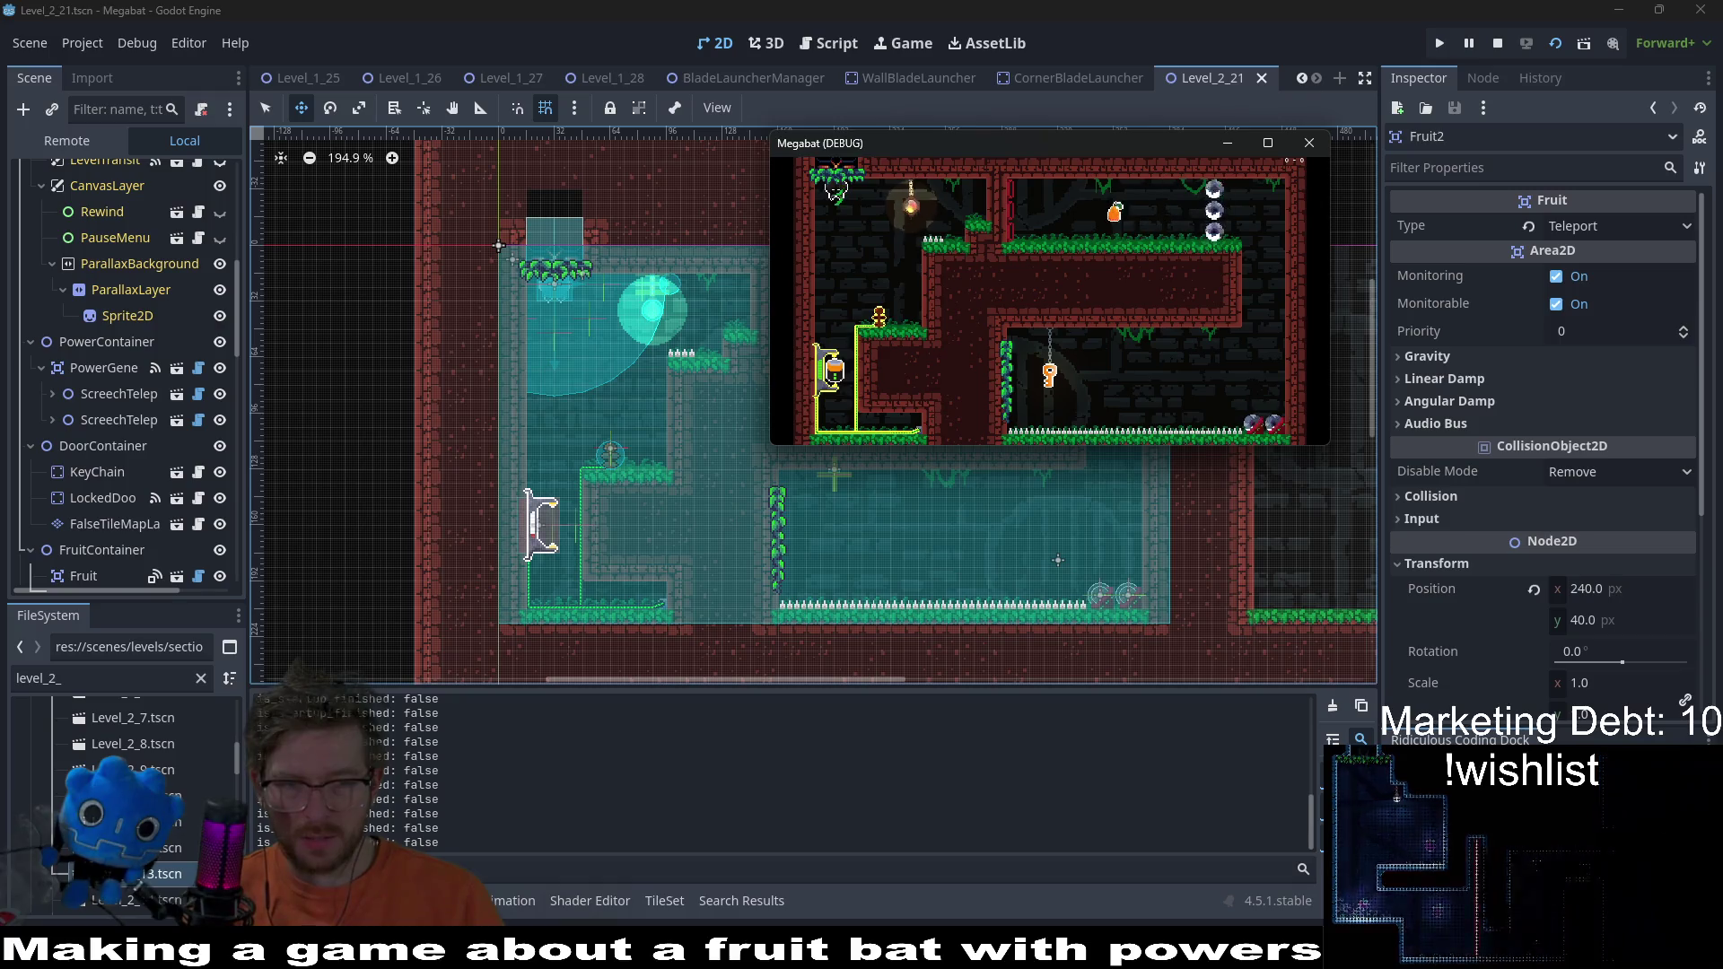
- Close the Megabat debug run after it logs is_startup_finished: false and return to script line 94
click(1308, 145)
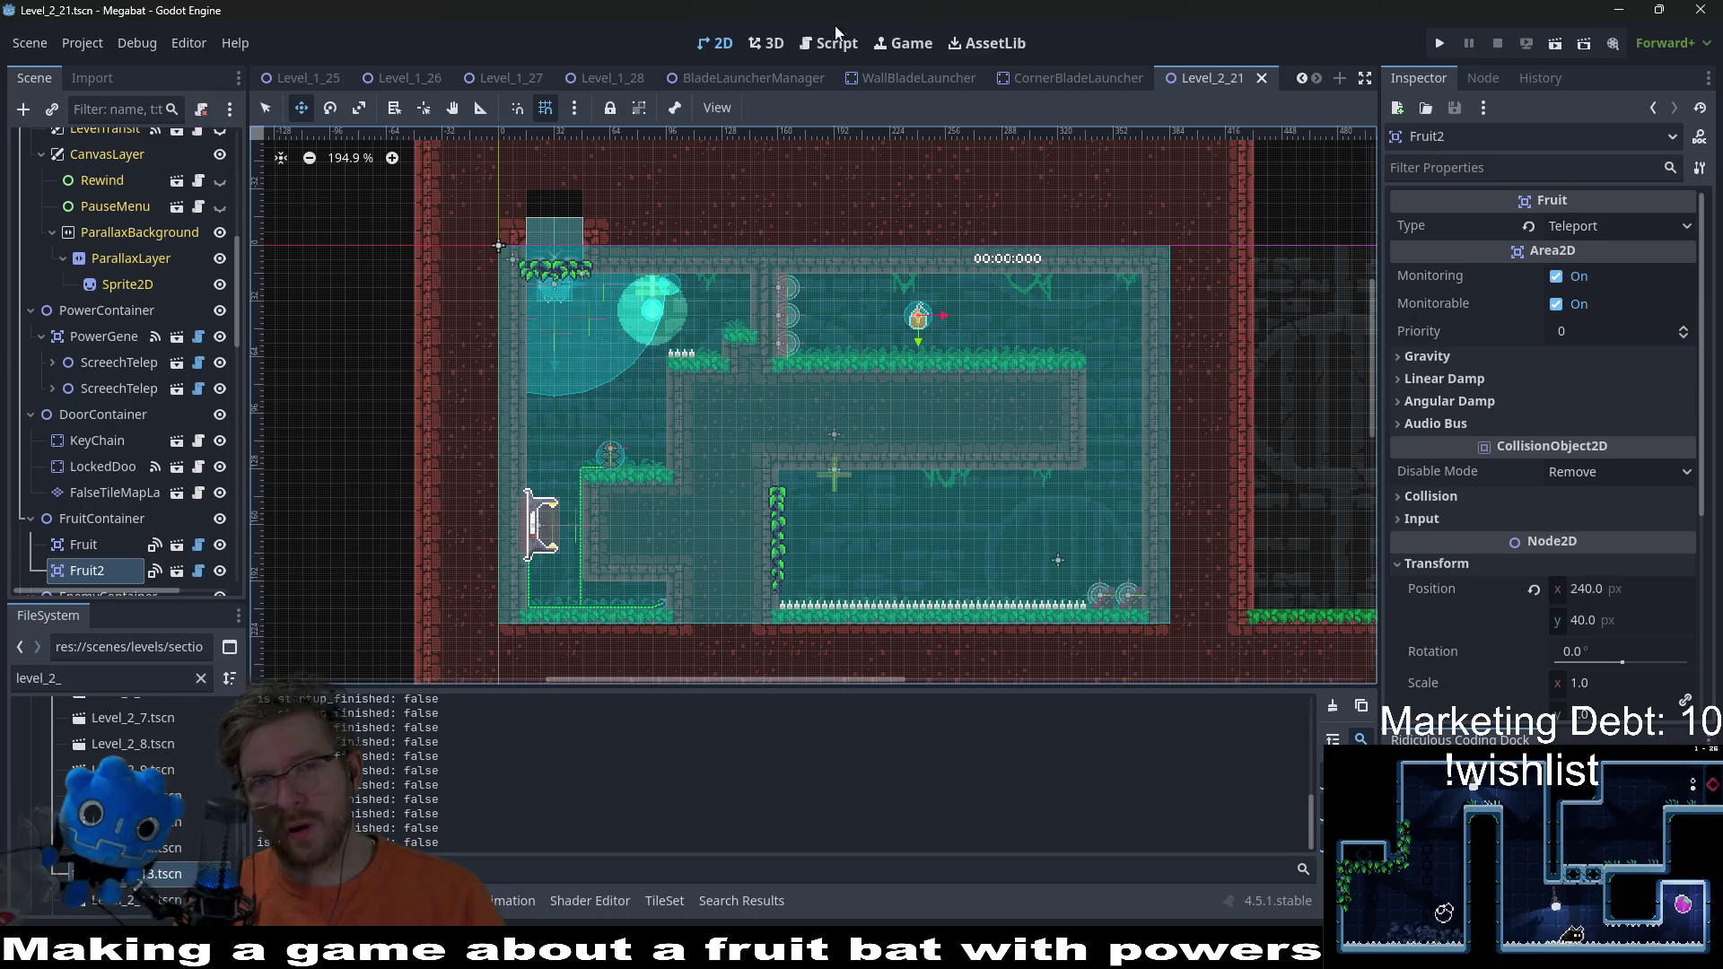
click(832, 45)
click(938, 492)
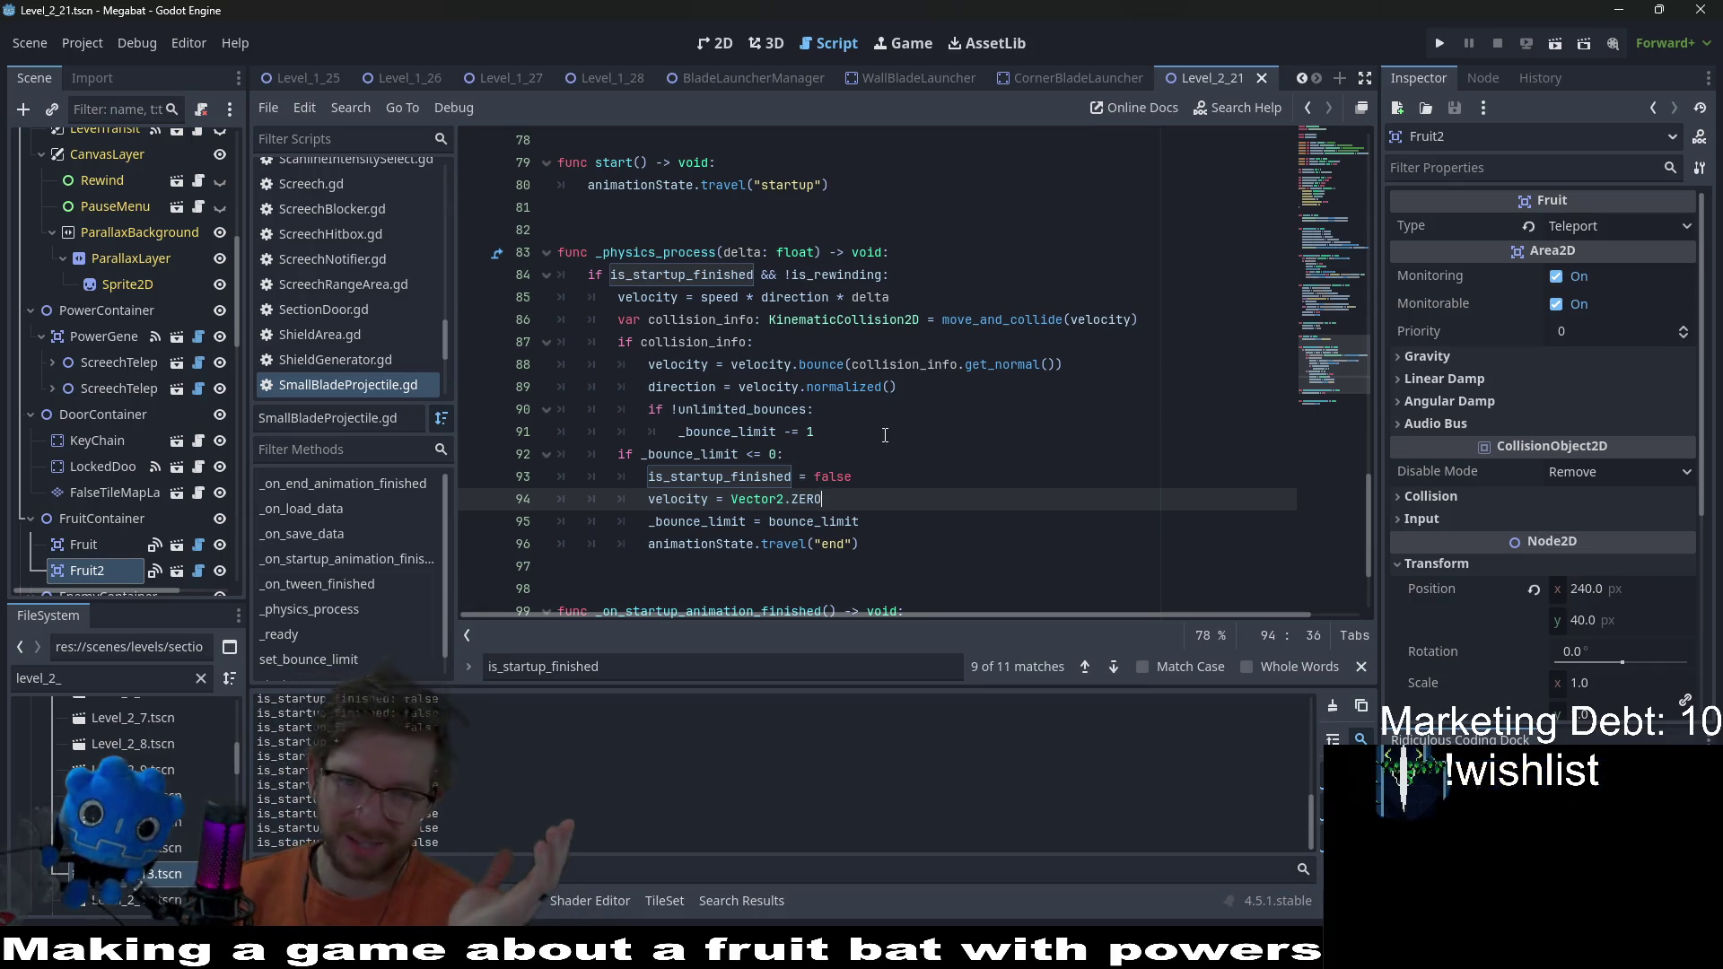
- Search for is_startup_finished and step through its matches to the reset on line 93
mouse_move(861, 359)
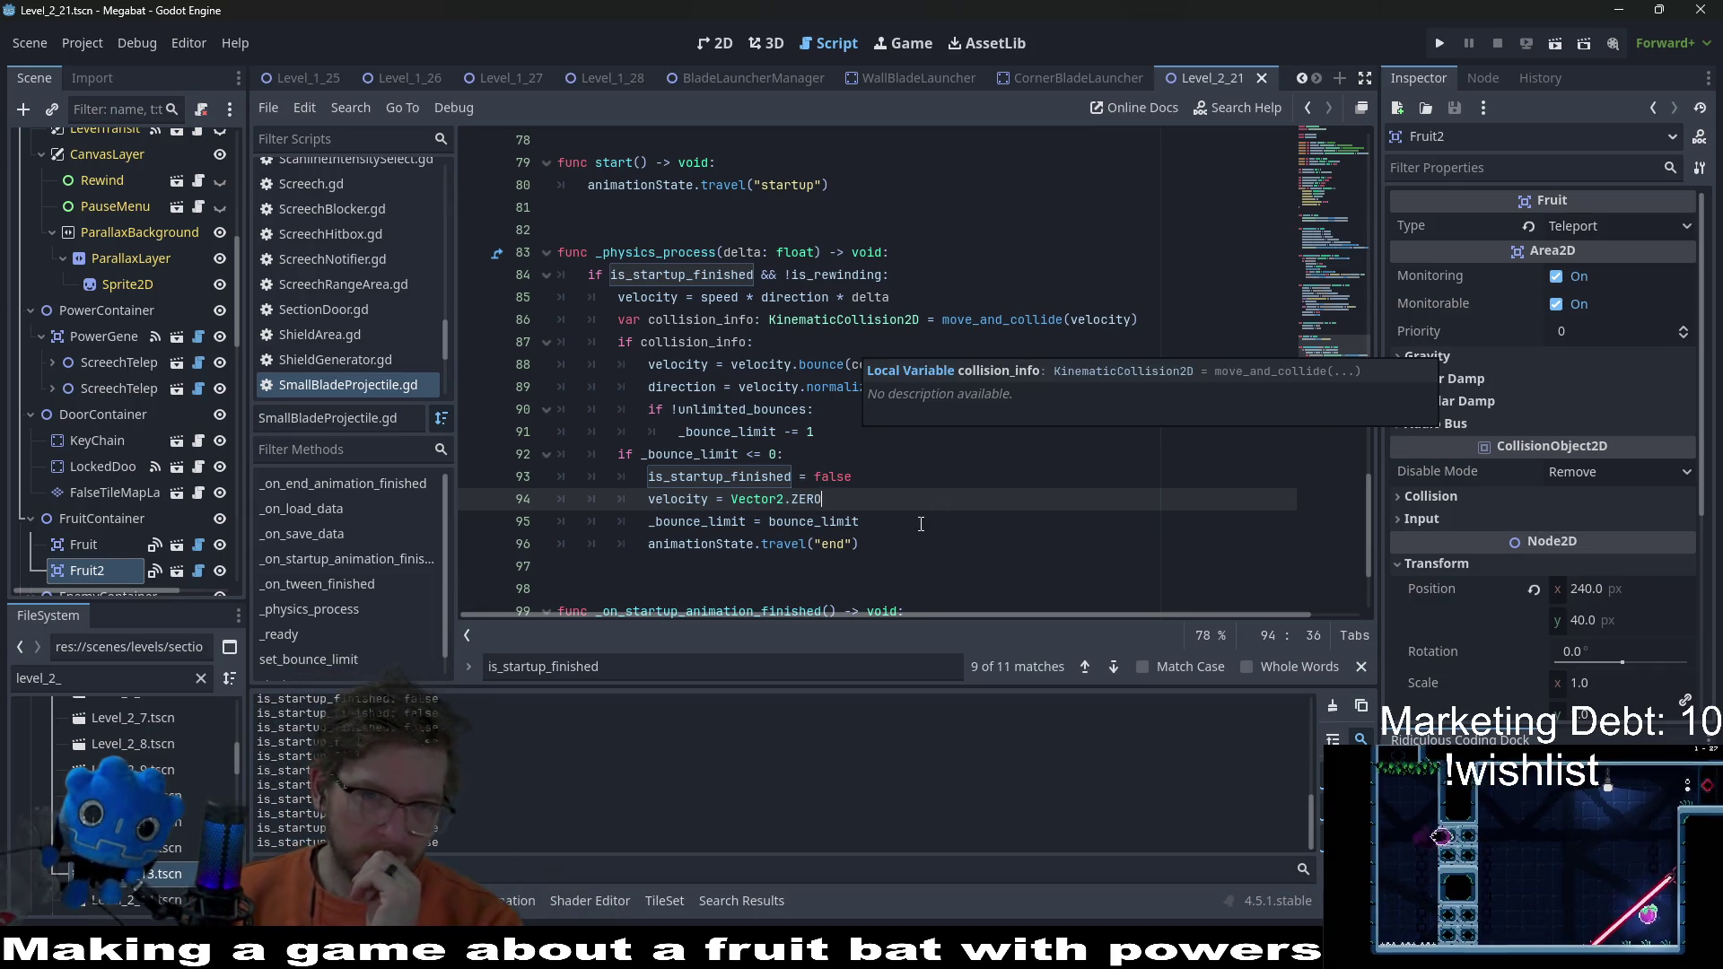
double_click(671, 498)
double_click(697, 477)
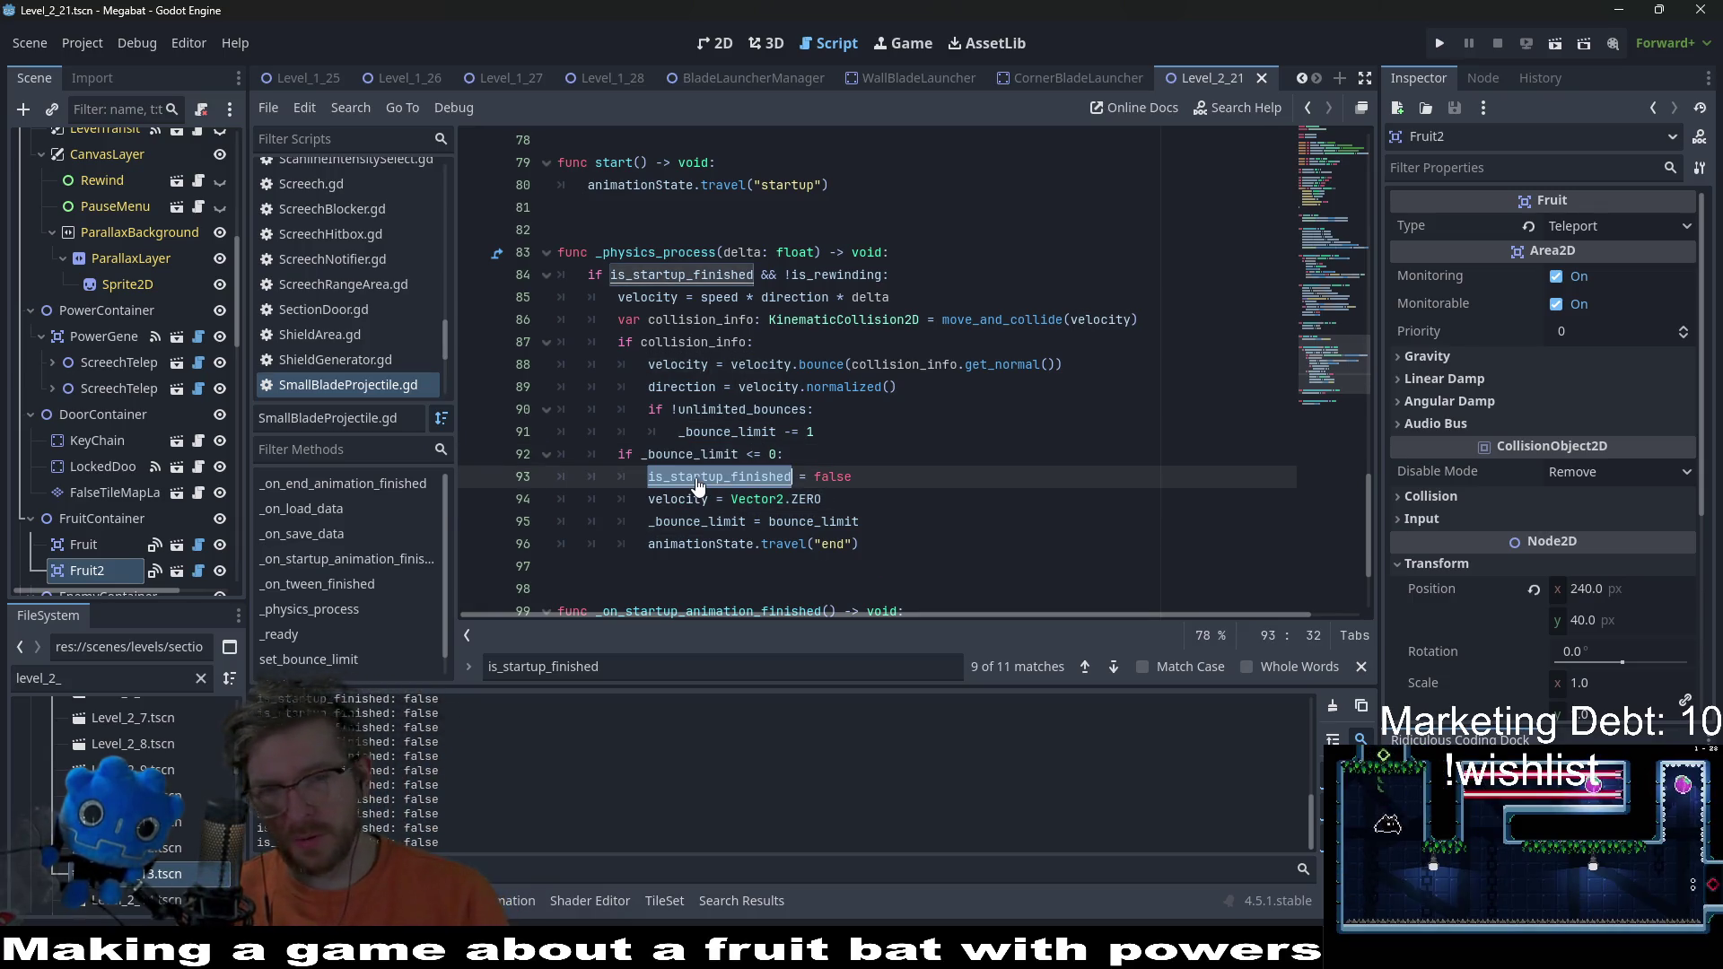
key(ctrl+f)
key(Return)
key(Return)
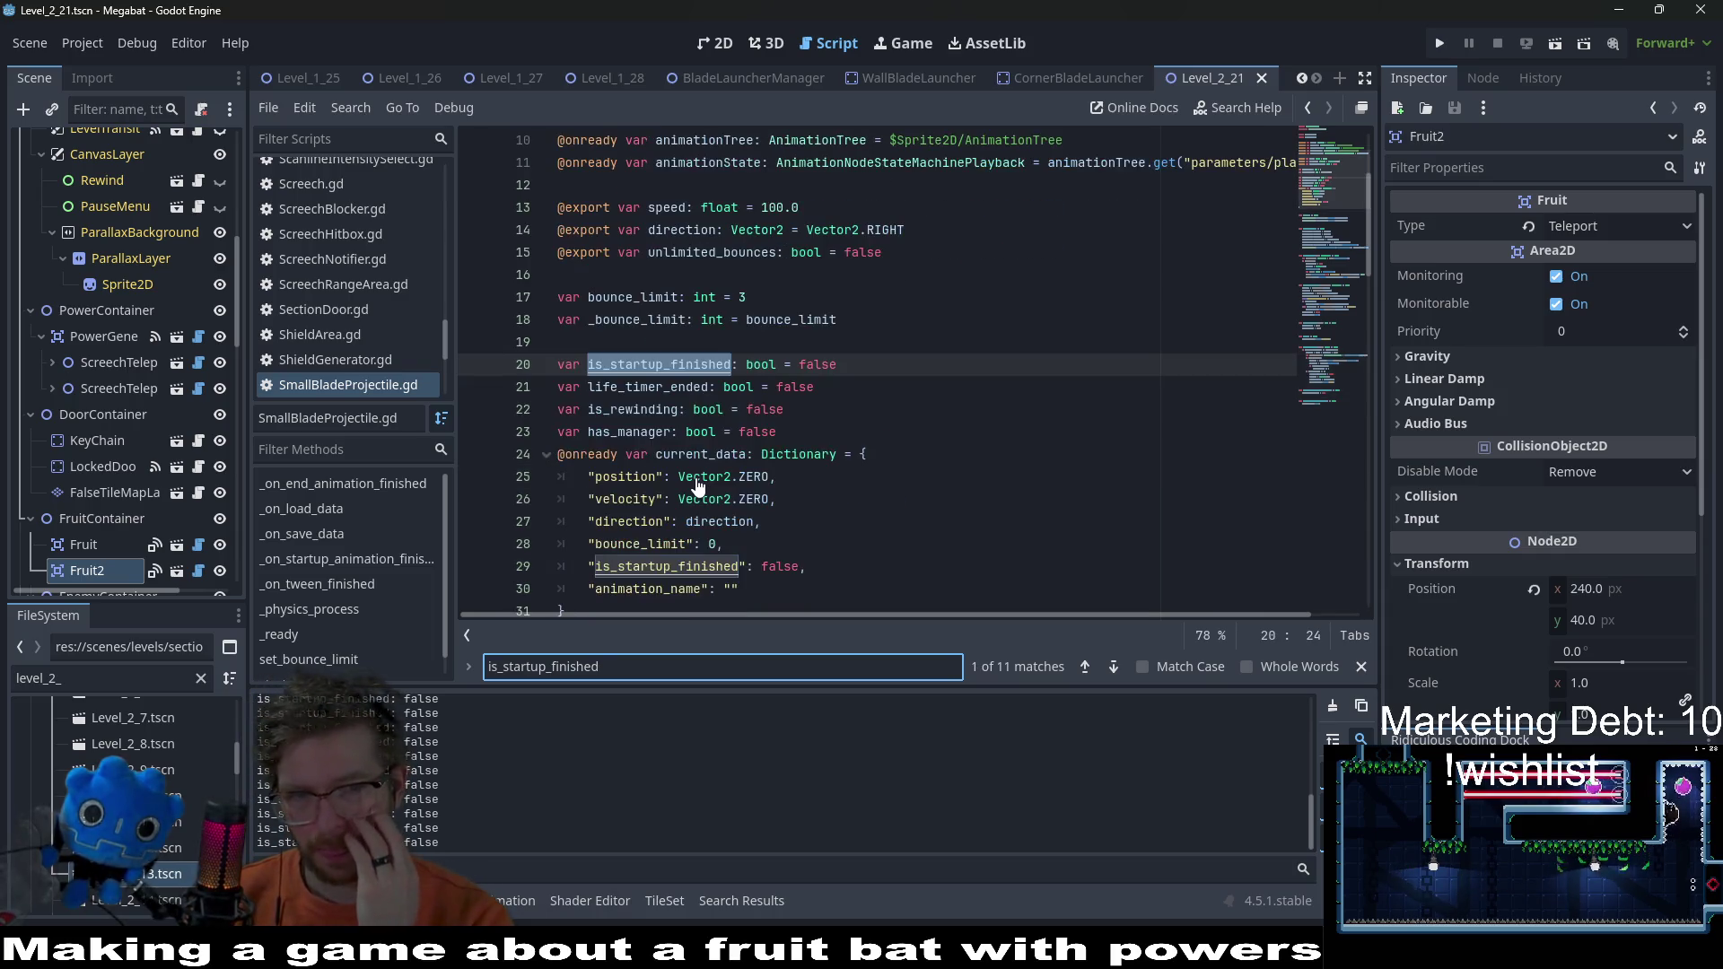
key(Return)
key(Return)
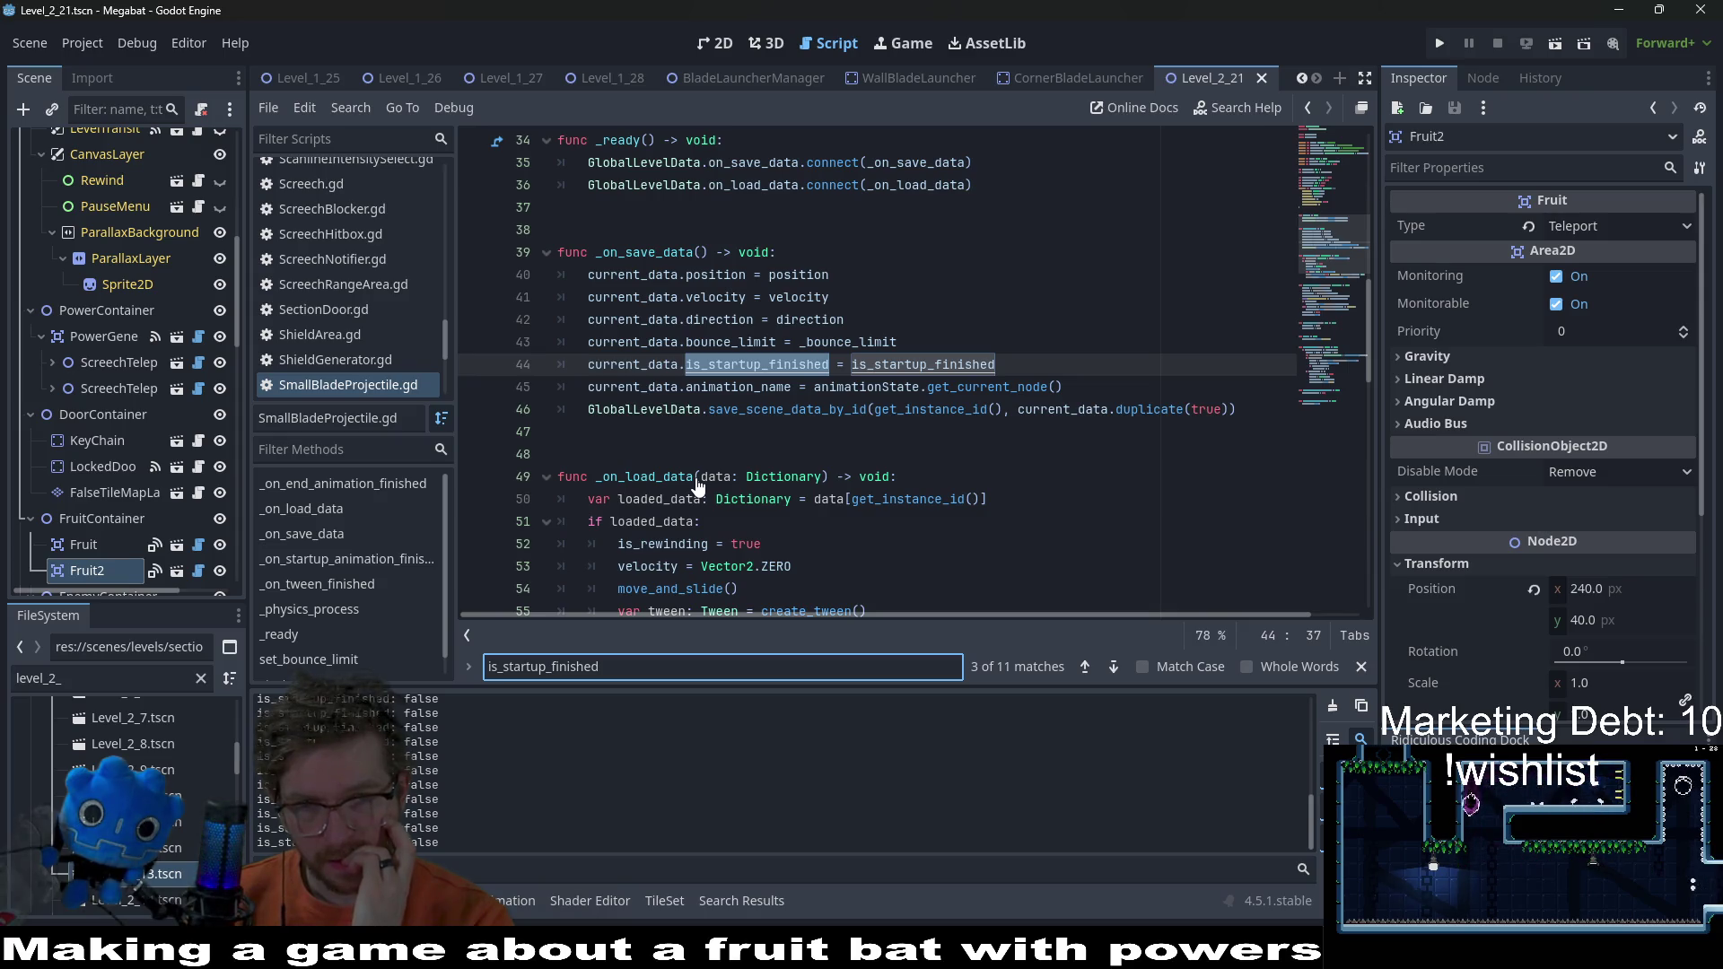
key(Return)
key(Return)
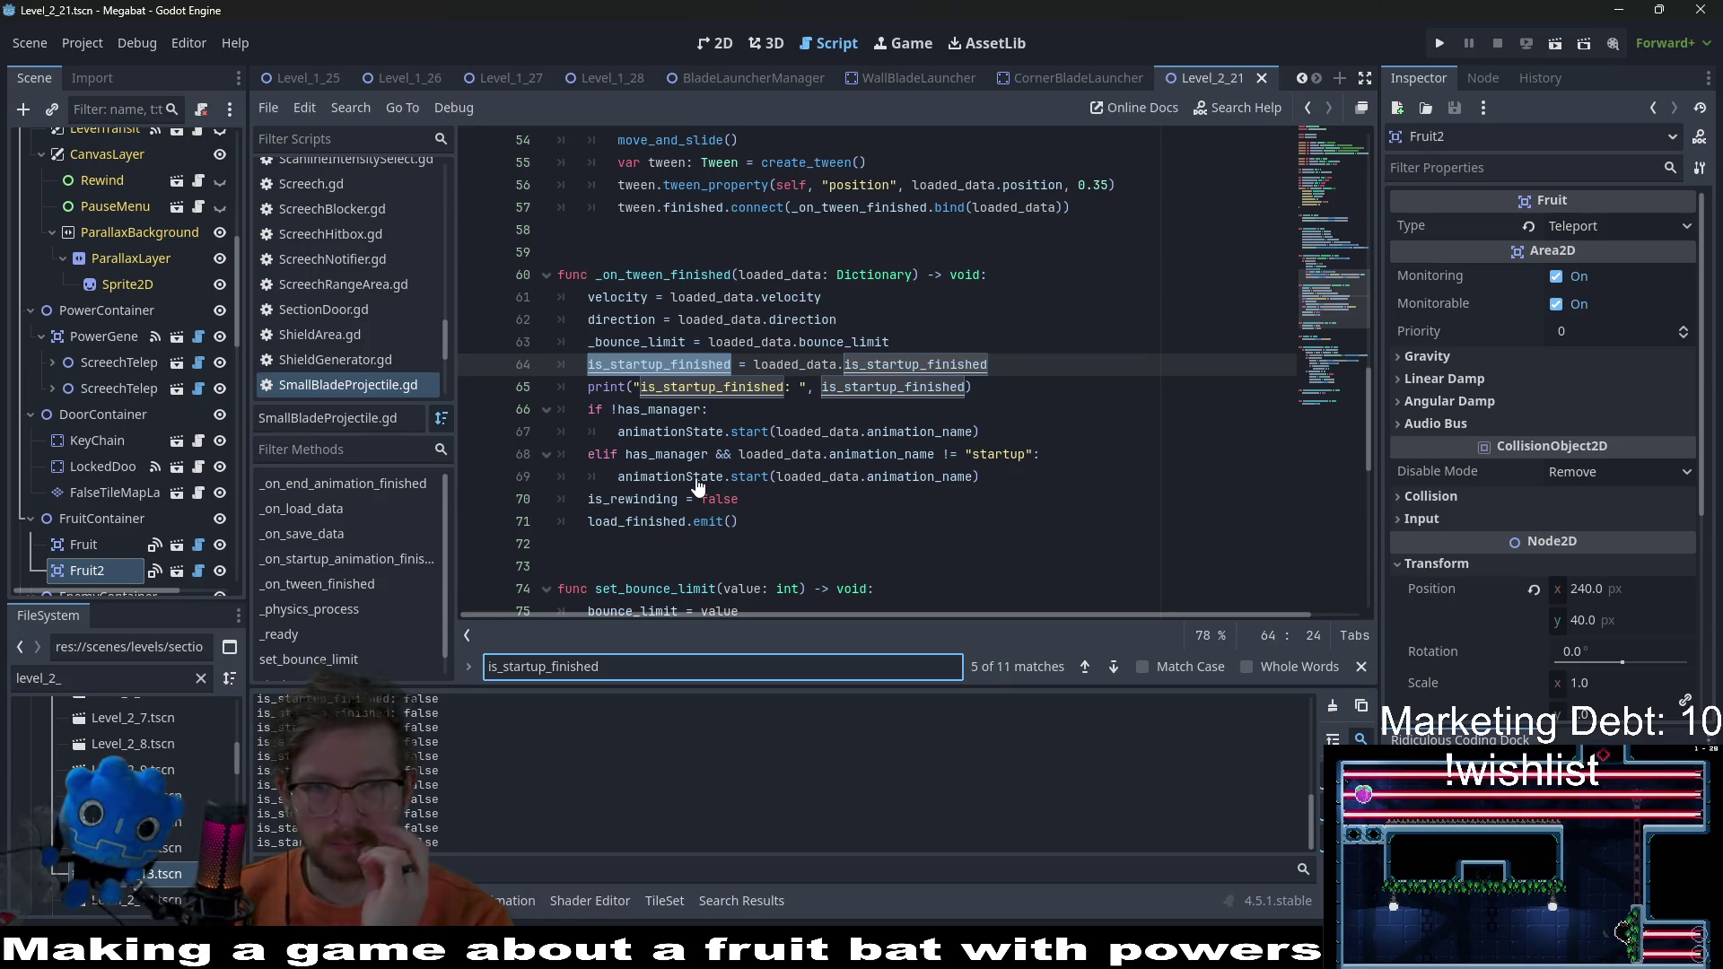
key(Return)
key(Return)
key(Return)
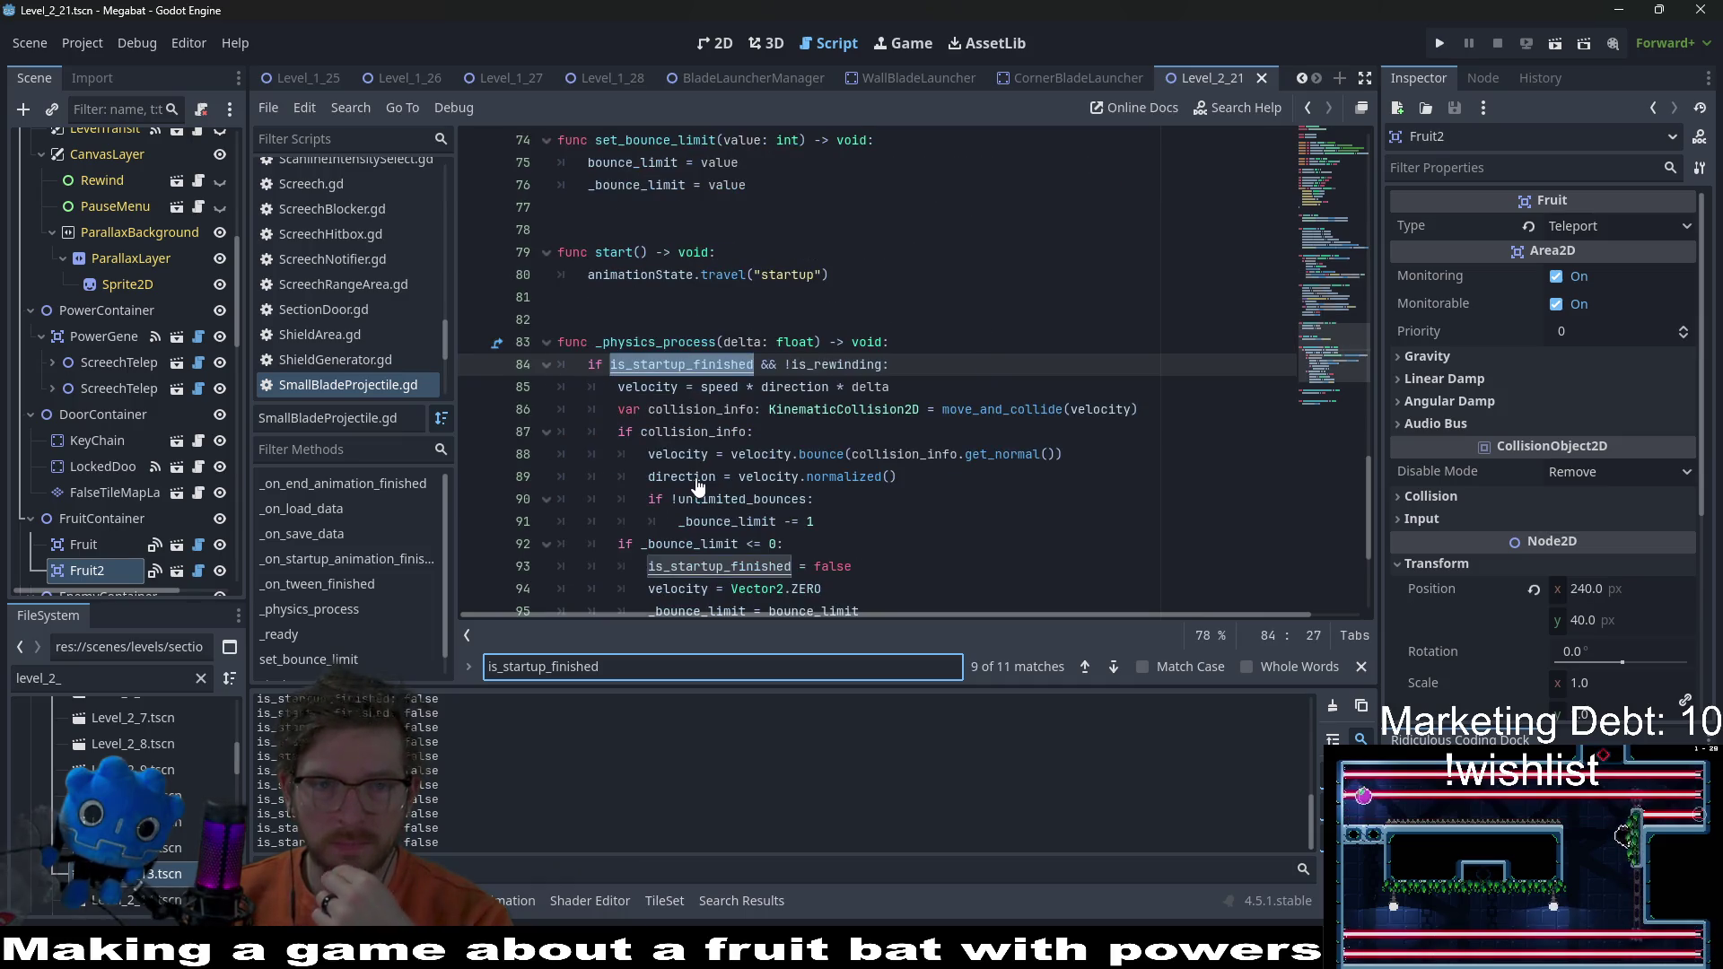
key(Return)
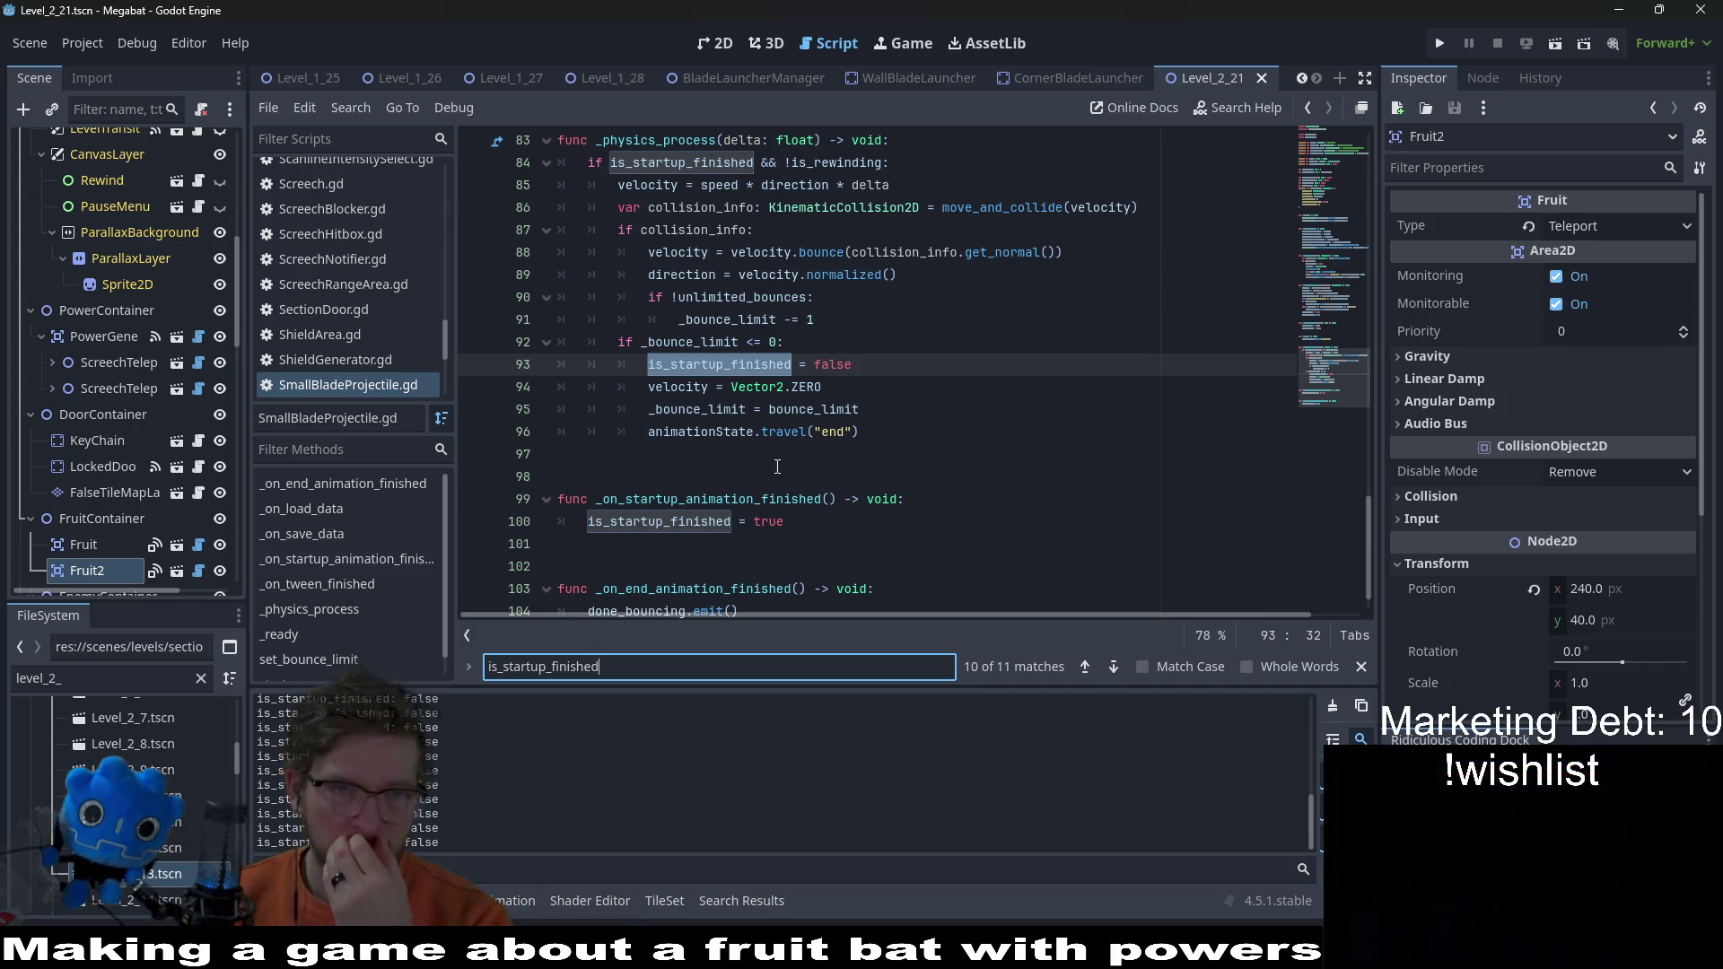
- Open a new blank line after the is_startup_finished save on line 44 in _on_save_data
scroll(916, 345, up, 7)
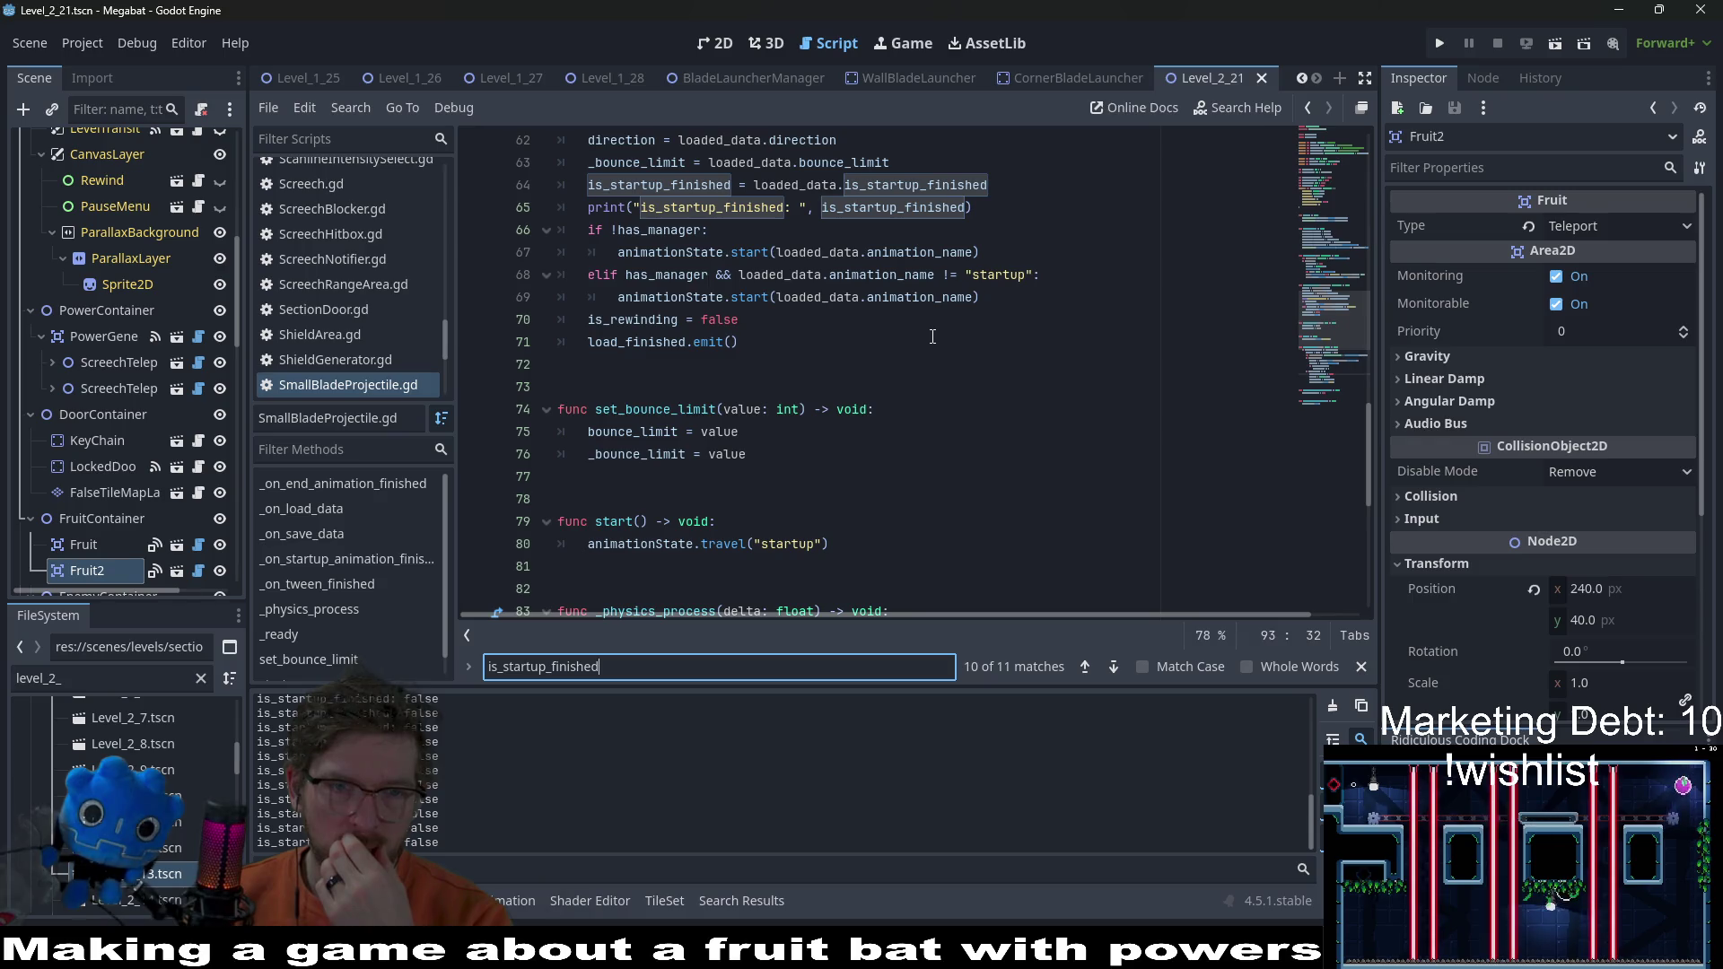
scroll(938, 332, up, 2)
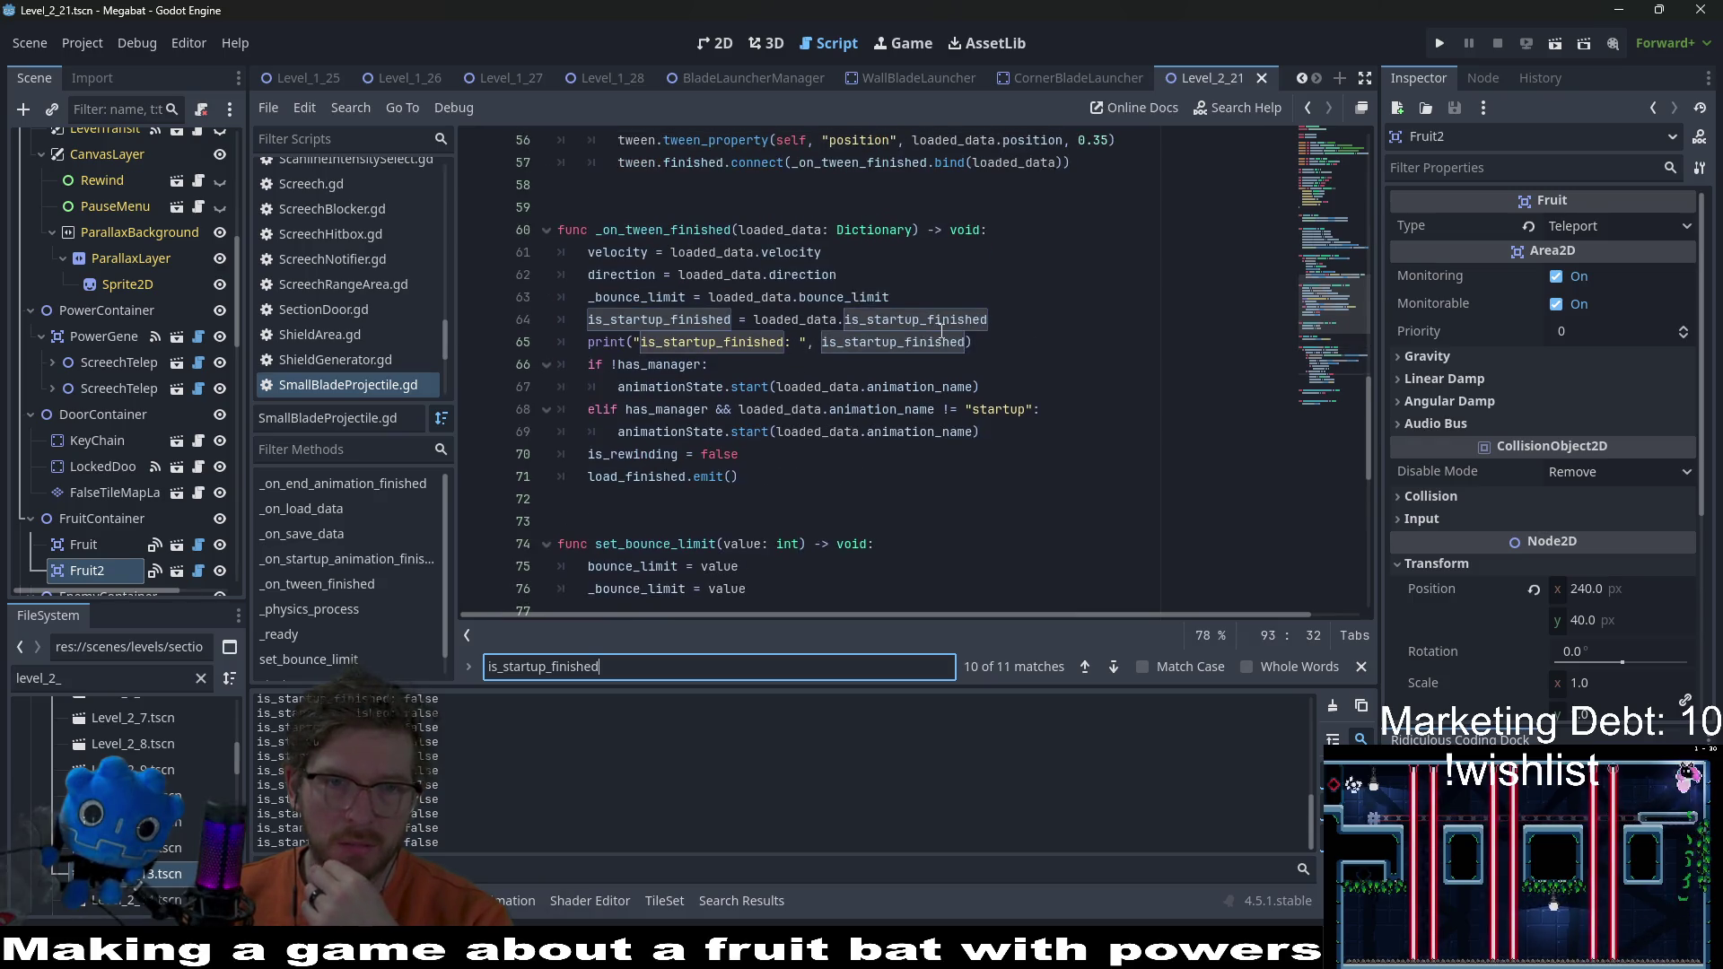
scroll(940, 332, up, 6)
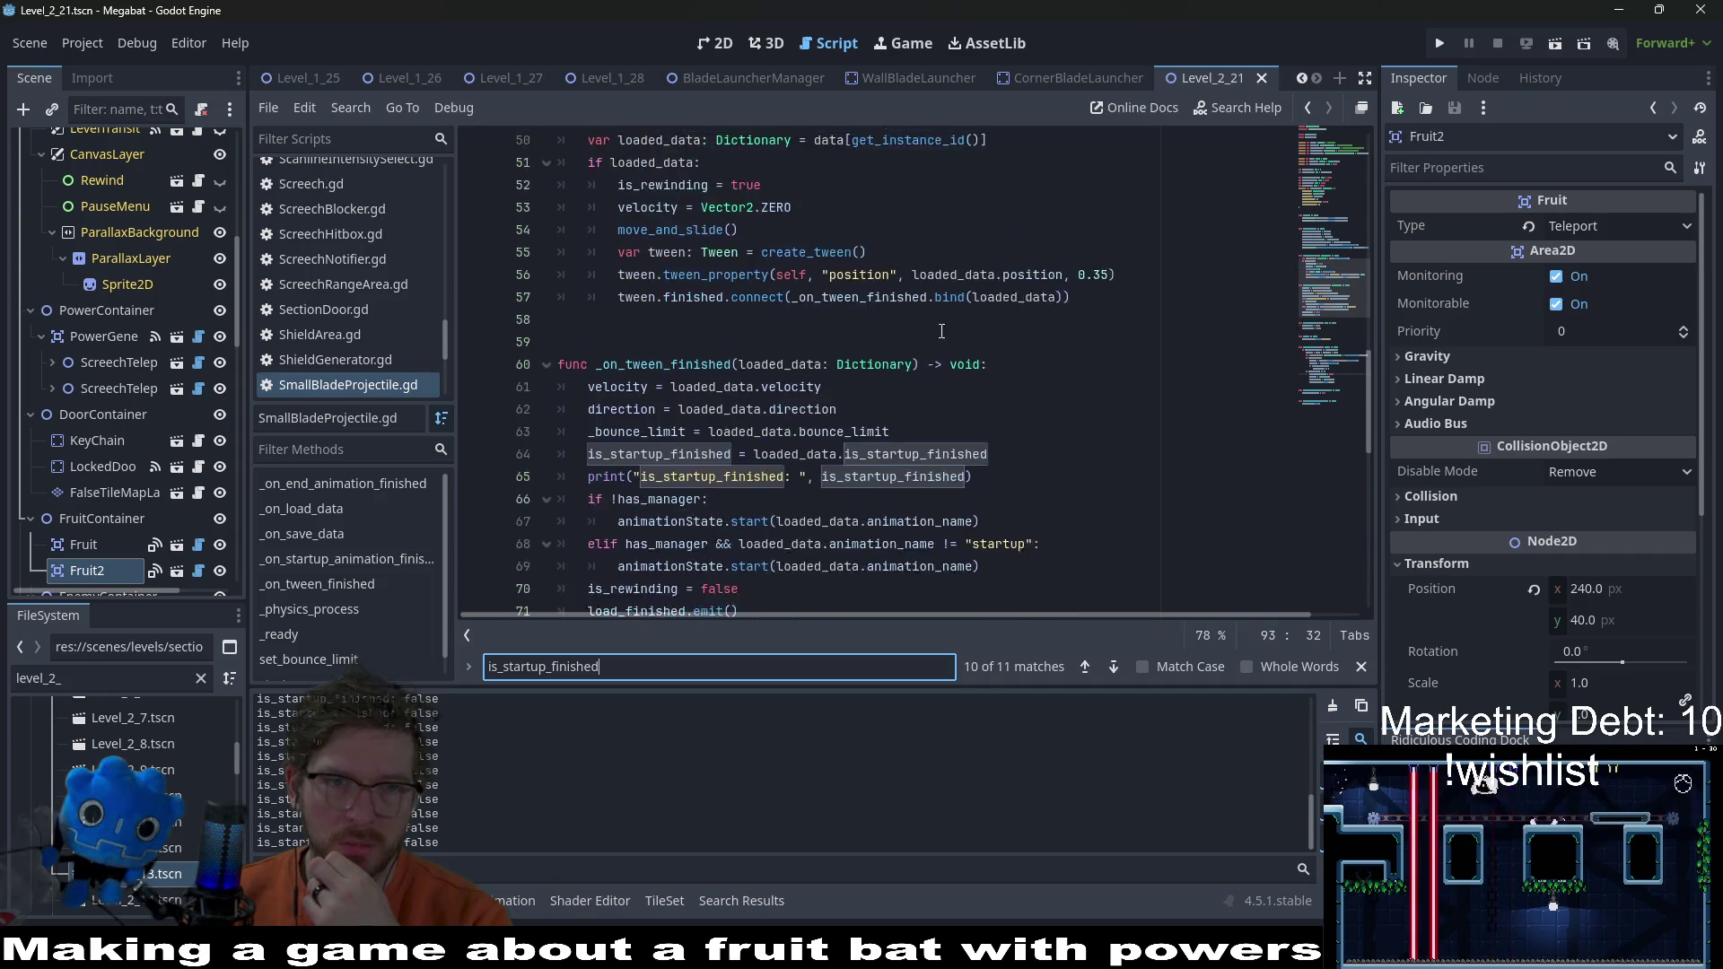
scroll(941, 332, up, 2)
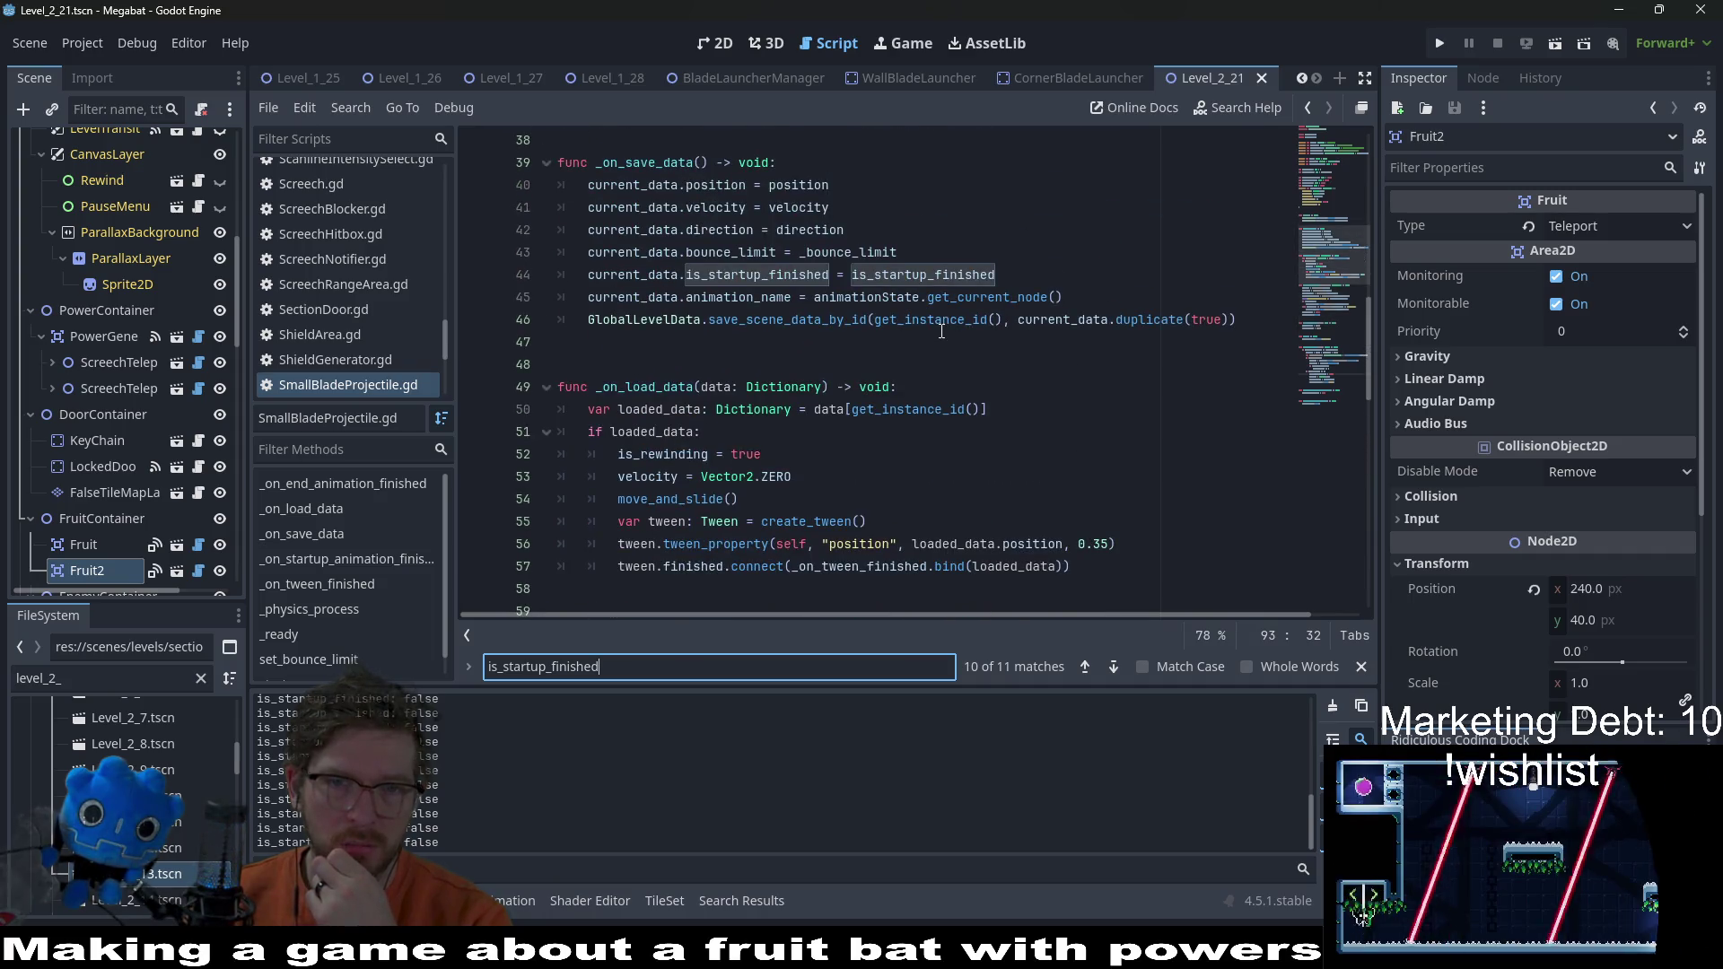
click(1032, 409)
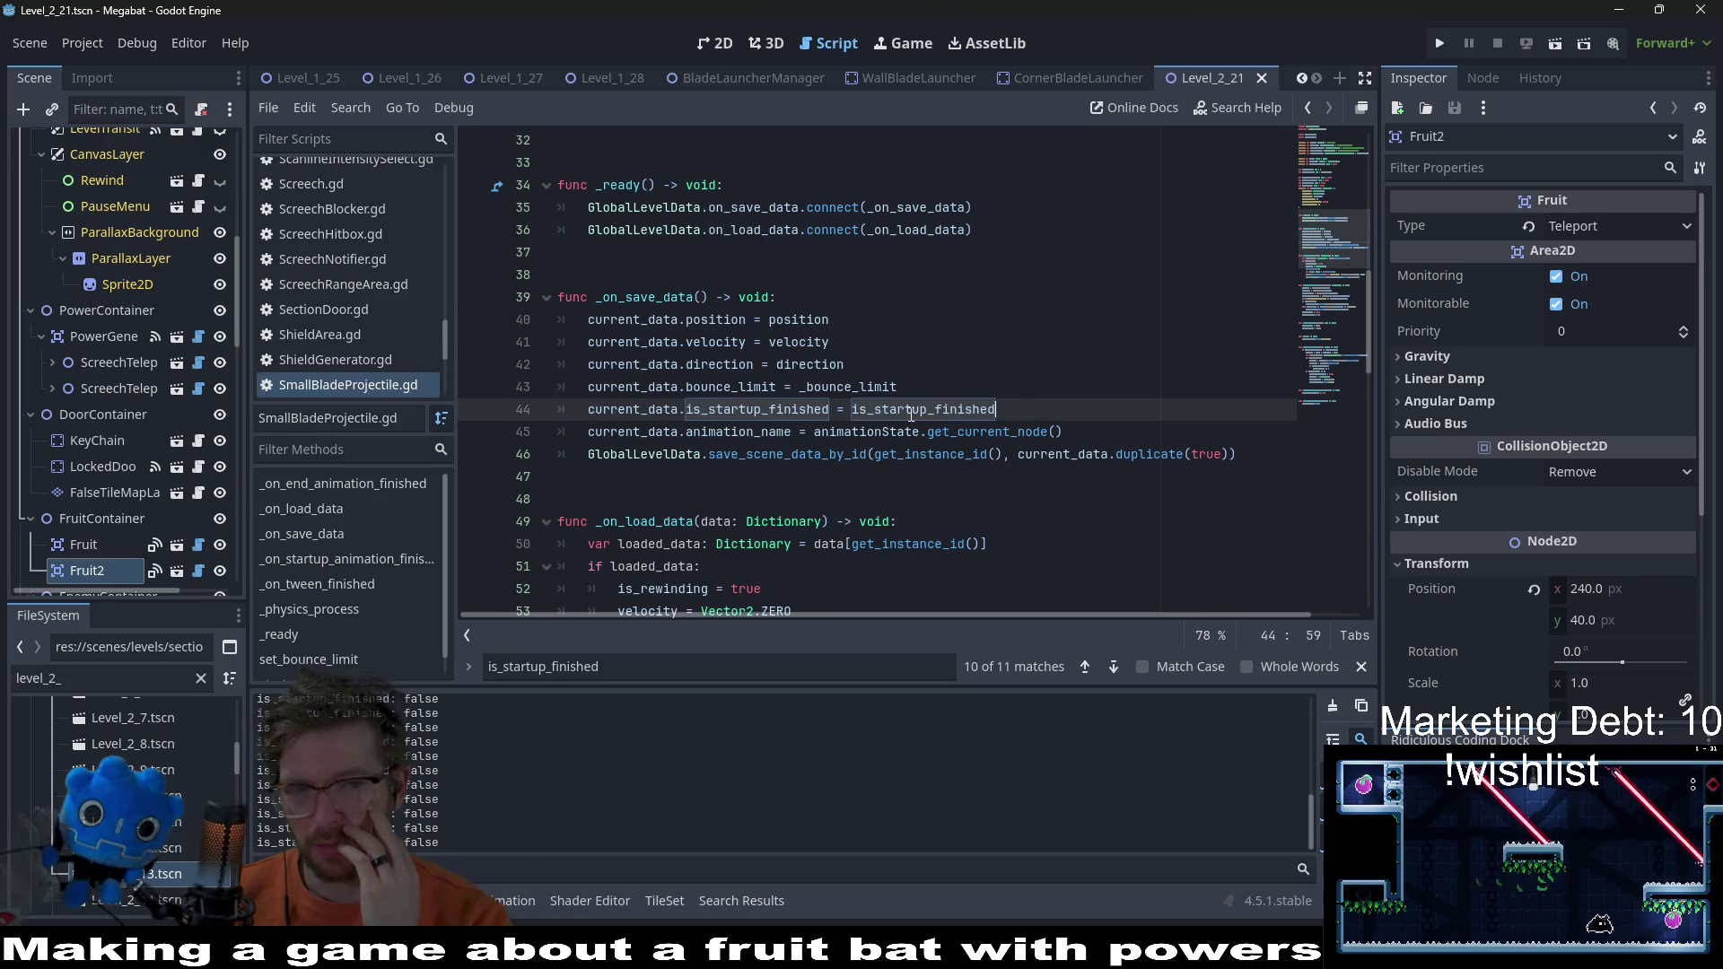
key(Return)
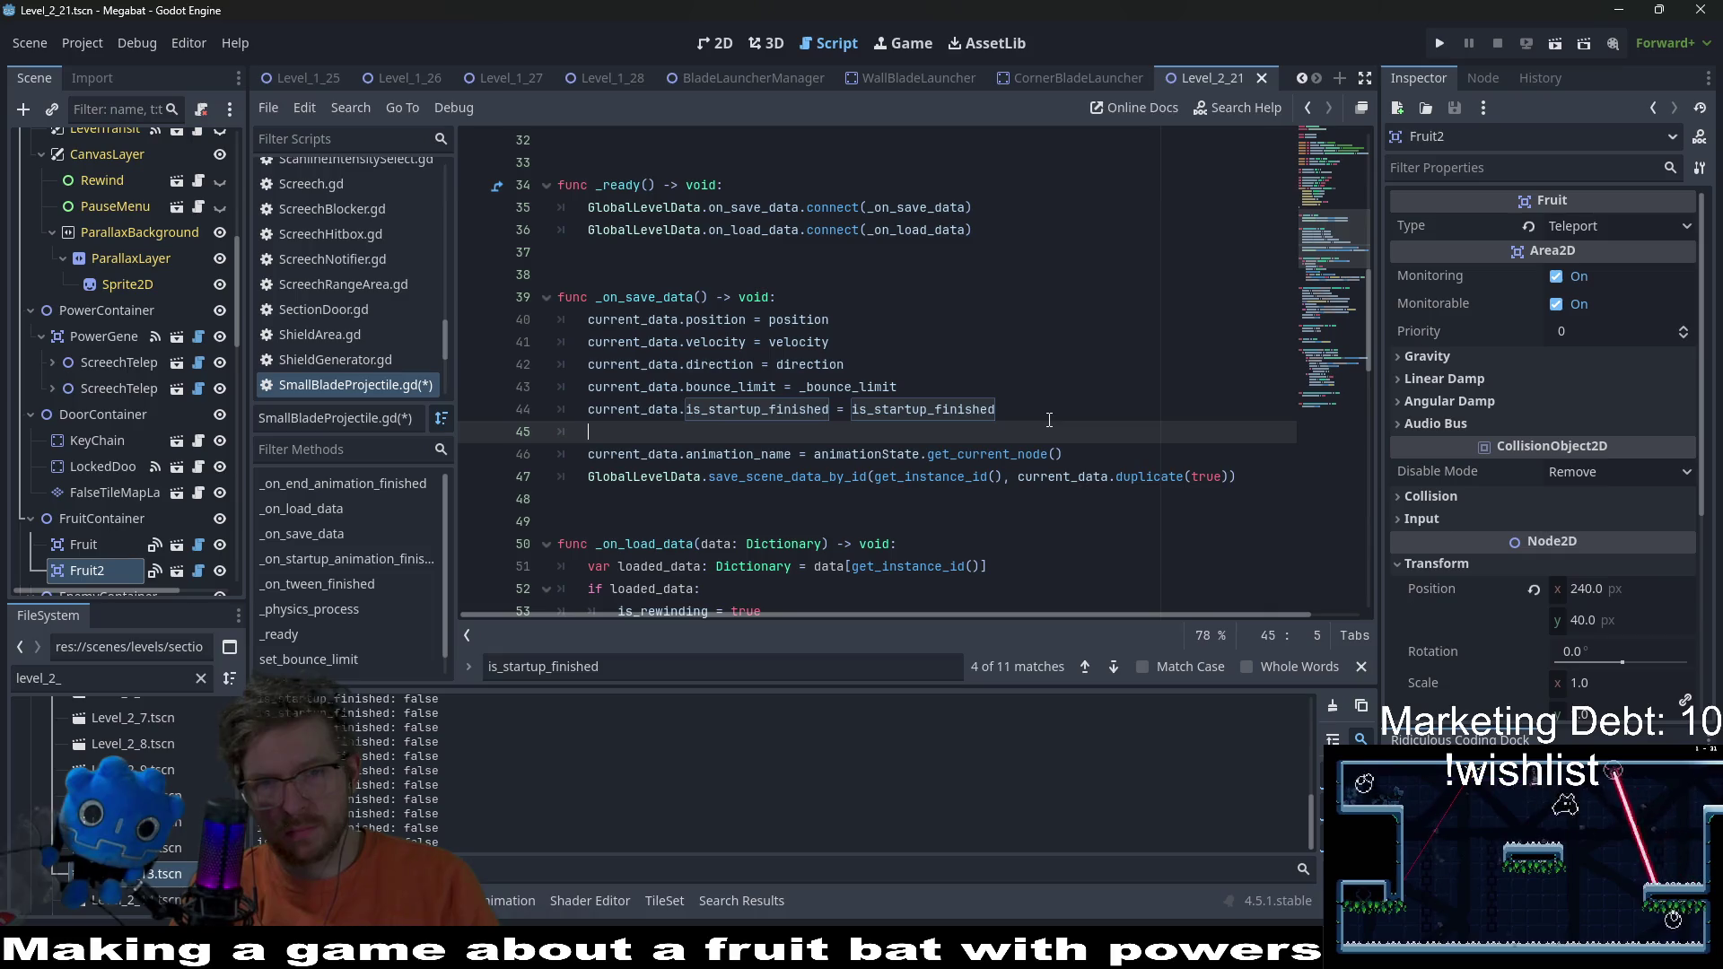
text(print)
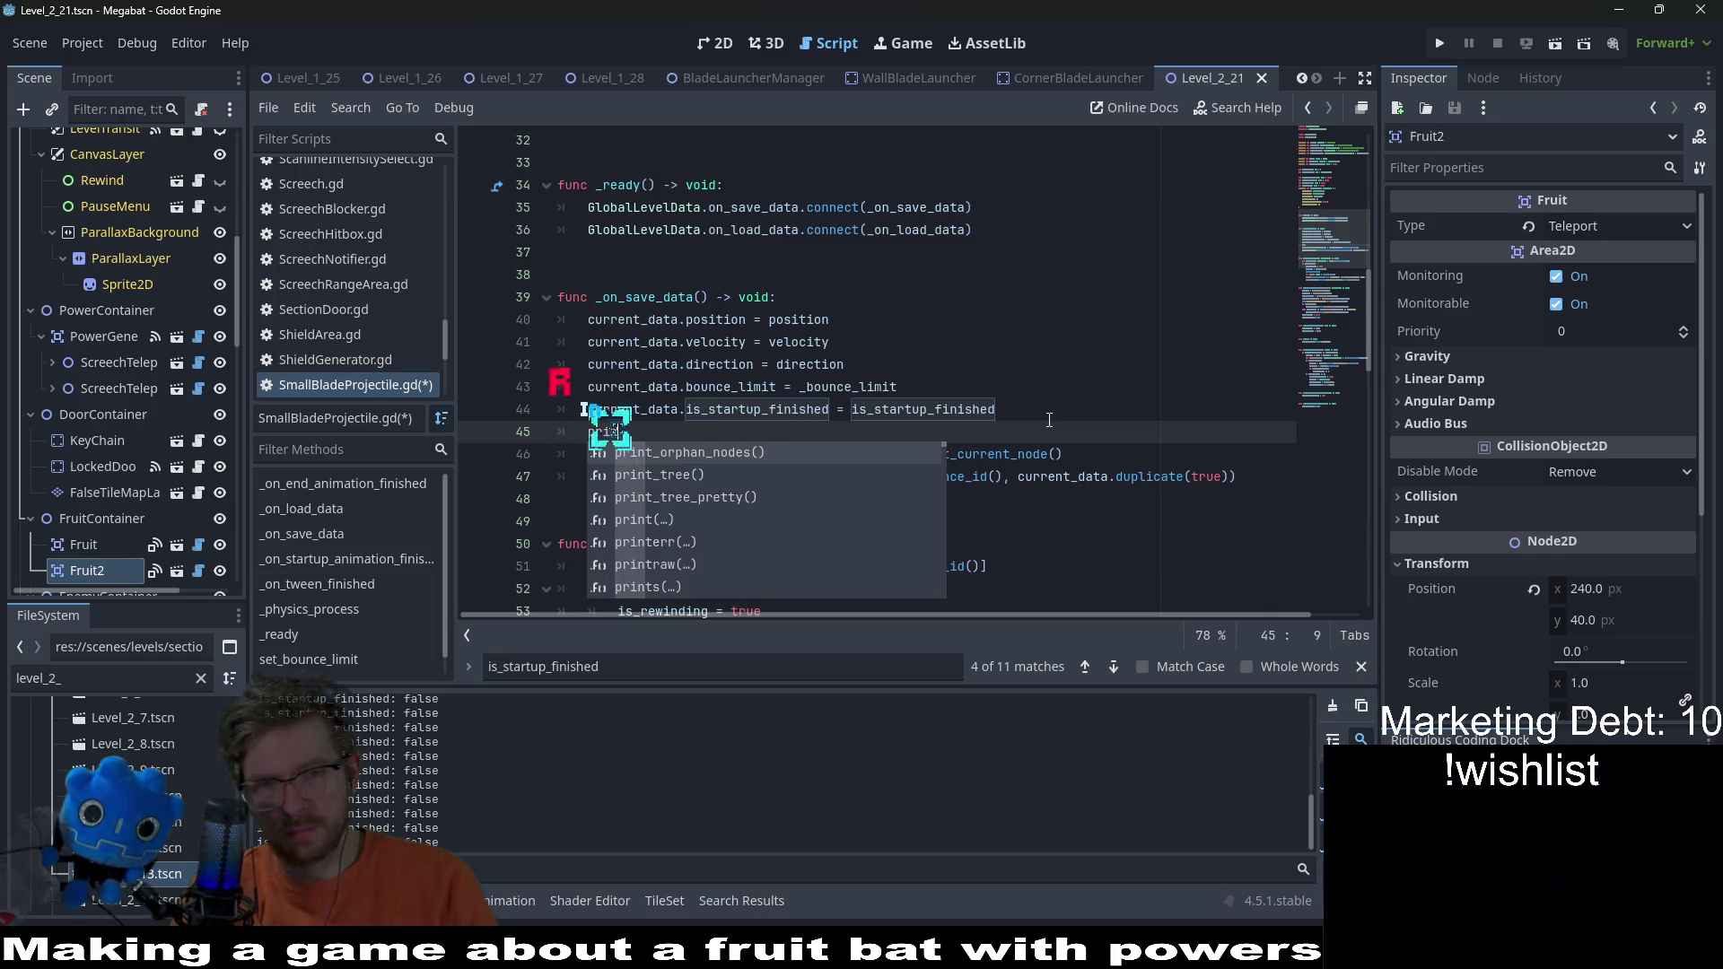
text(()
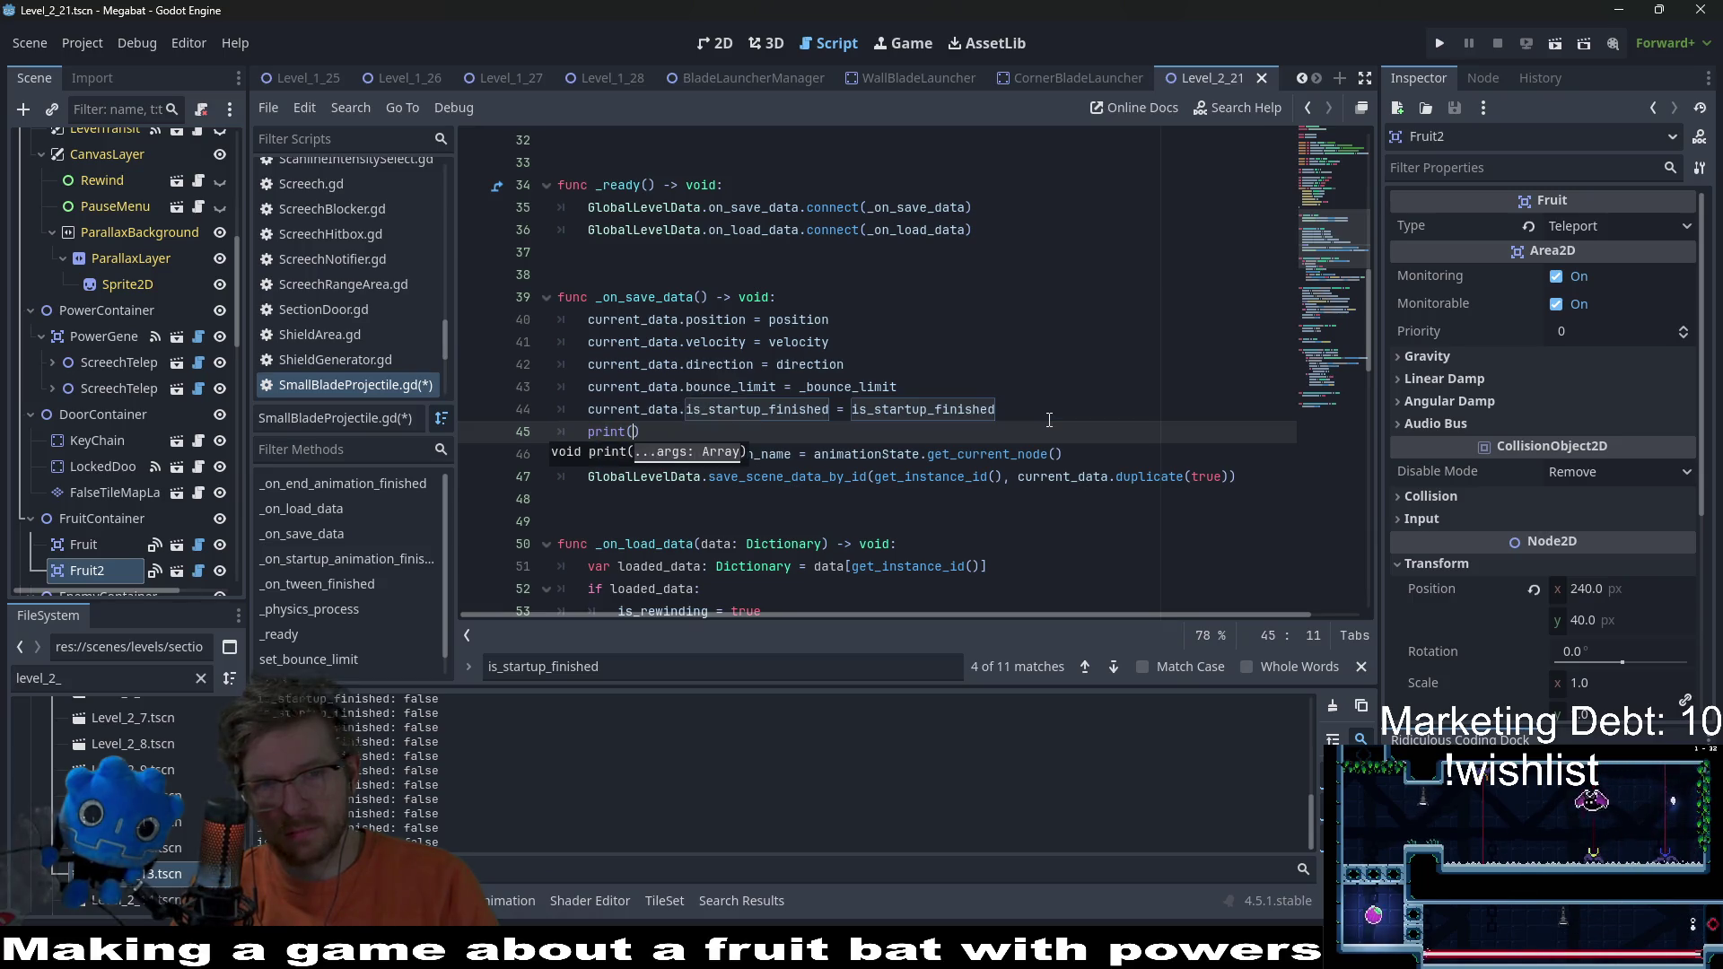
text(s_)
key(BackSpace)
key(BackSpace)
key(BackSpace)
text(current_data)
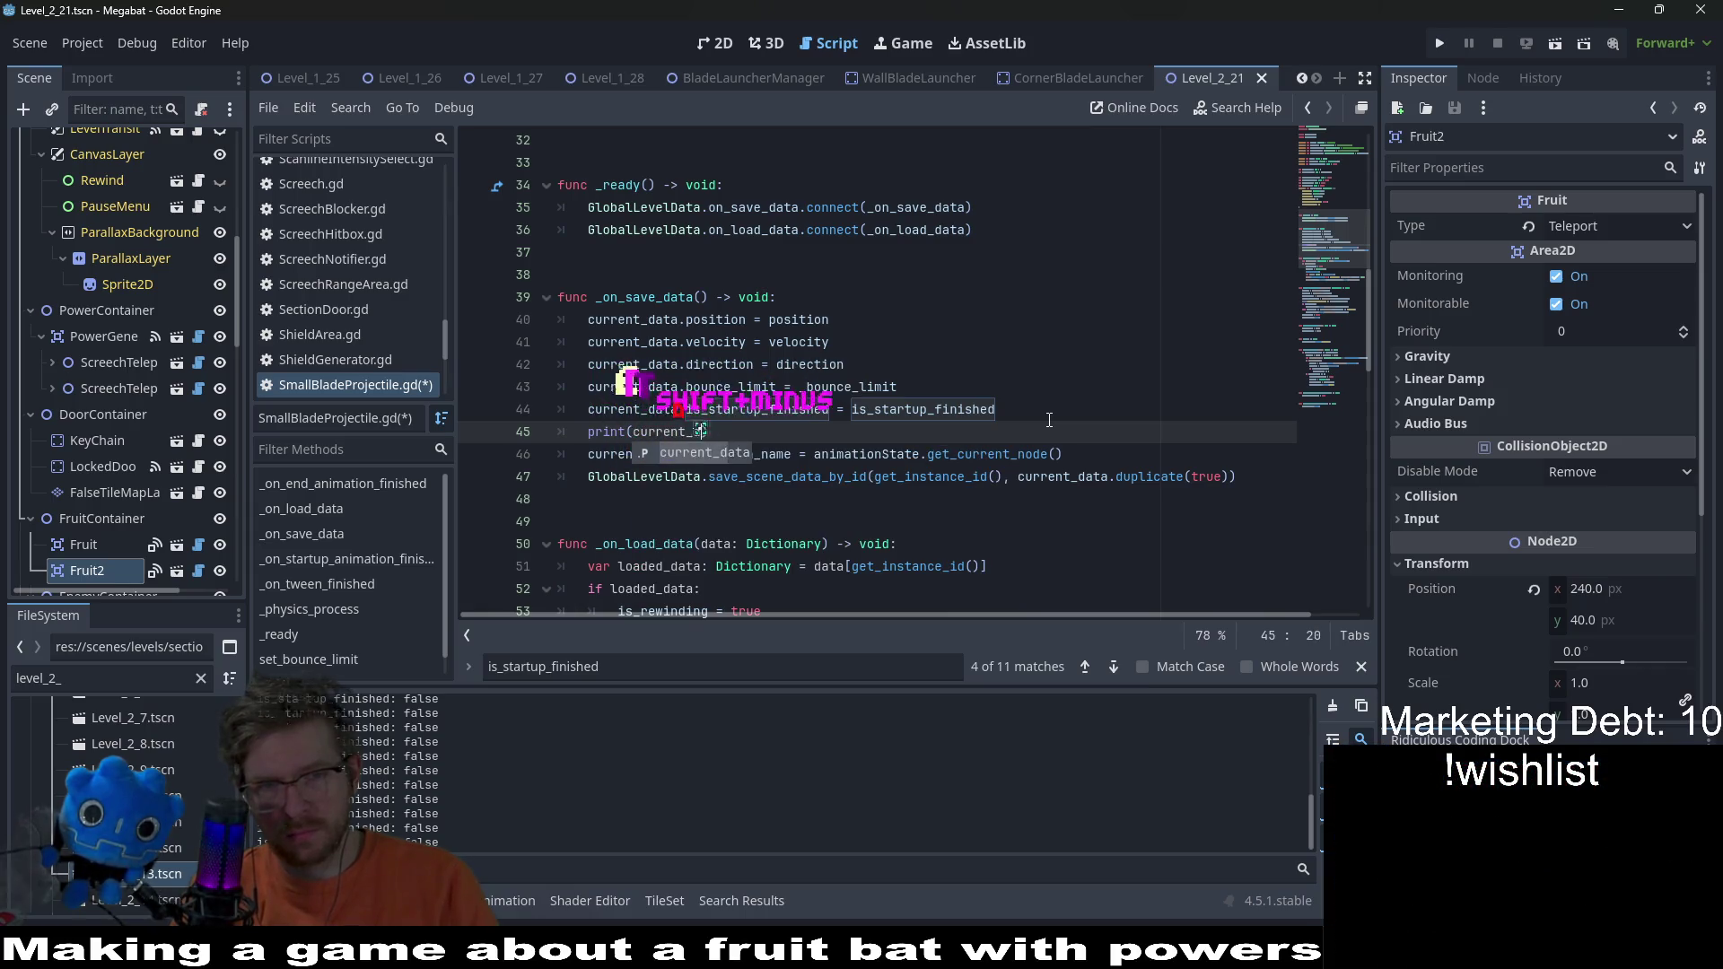
text(.)
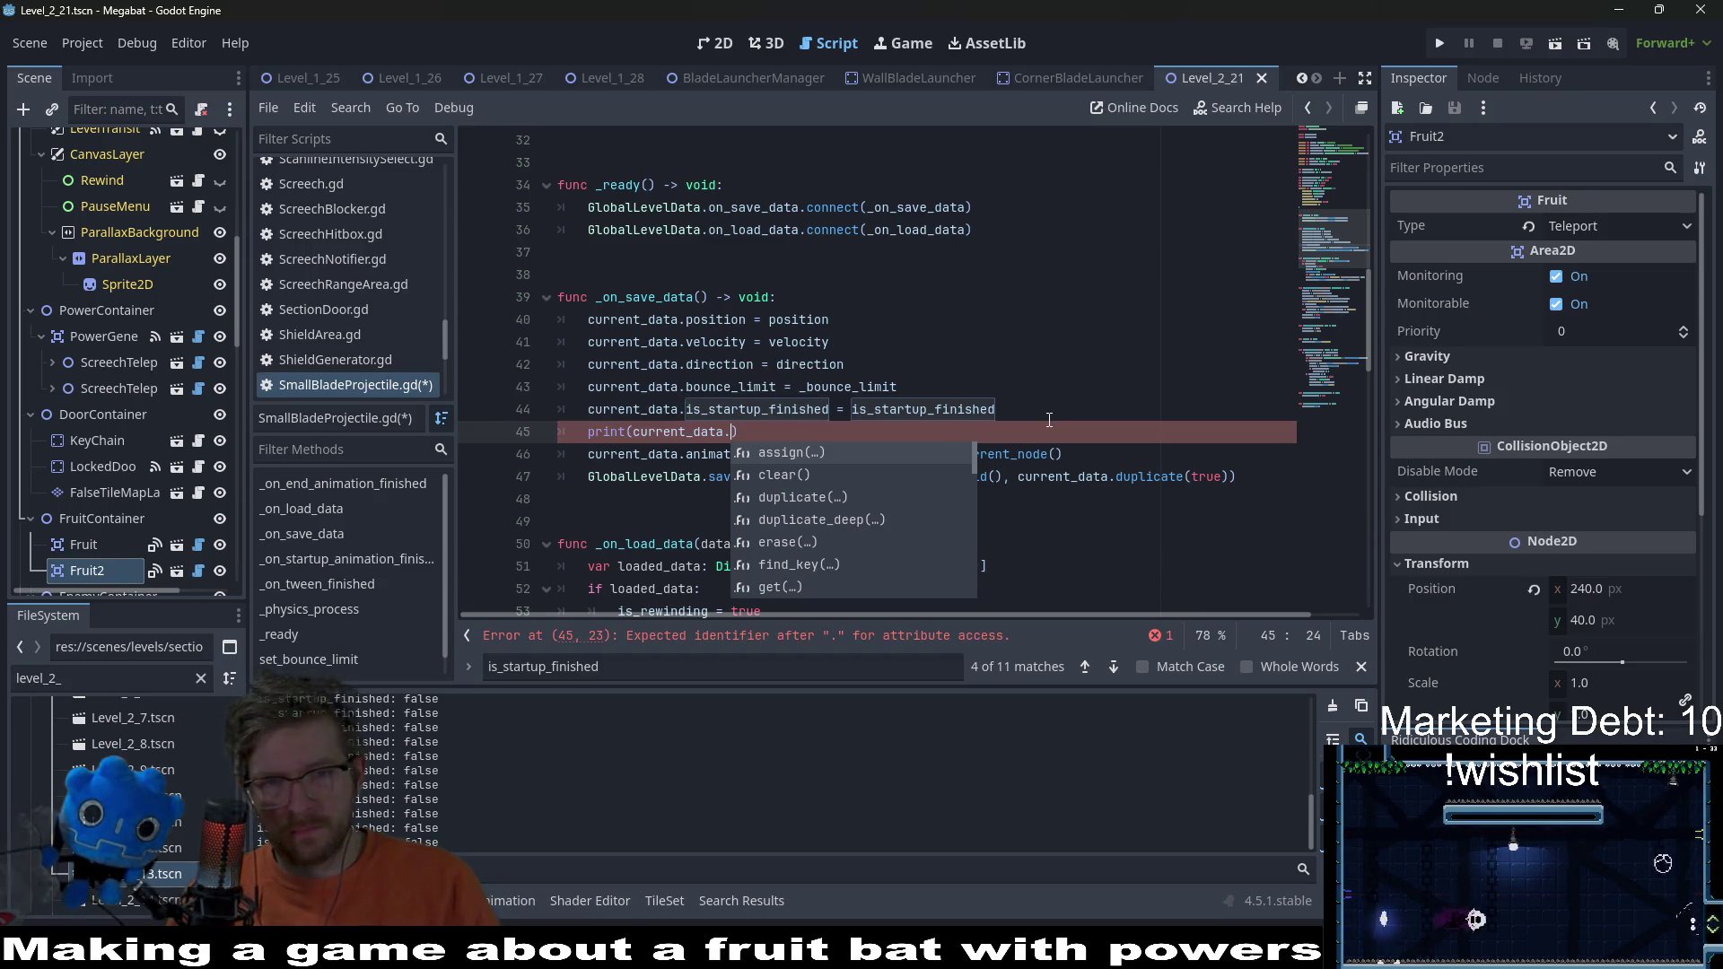
key(BackSpace)
key(BackSpace)
key(BackSpace)
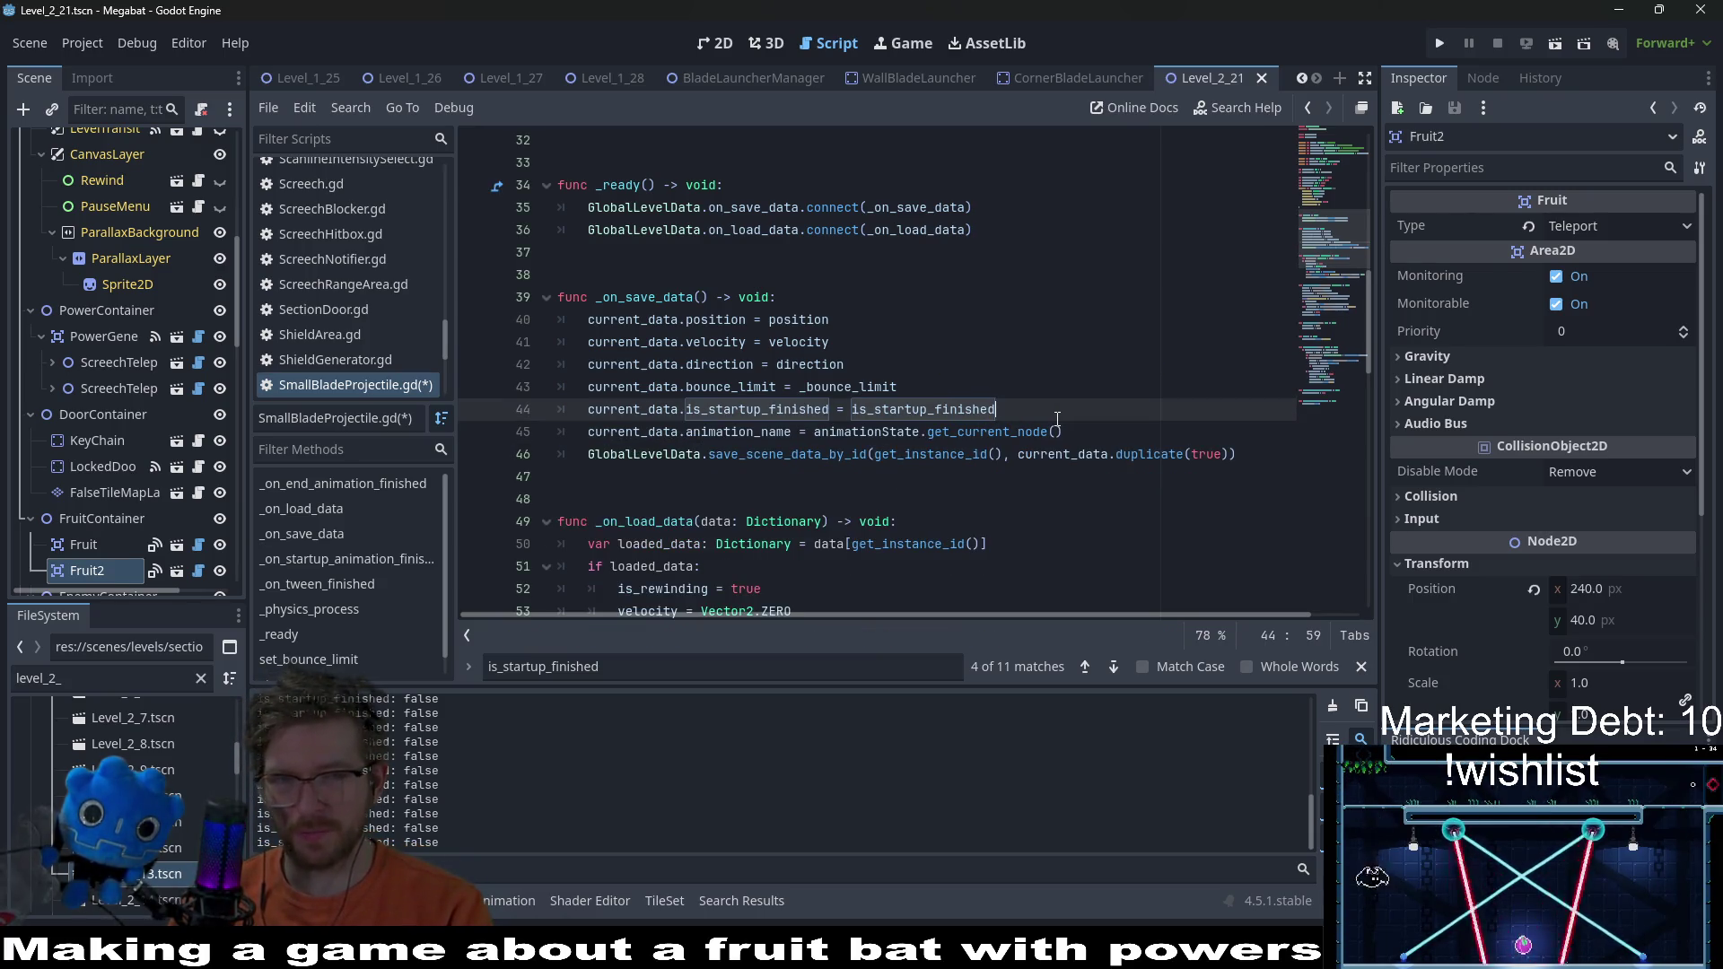
double_click(671, 297)
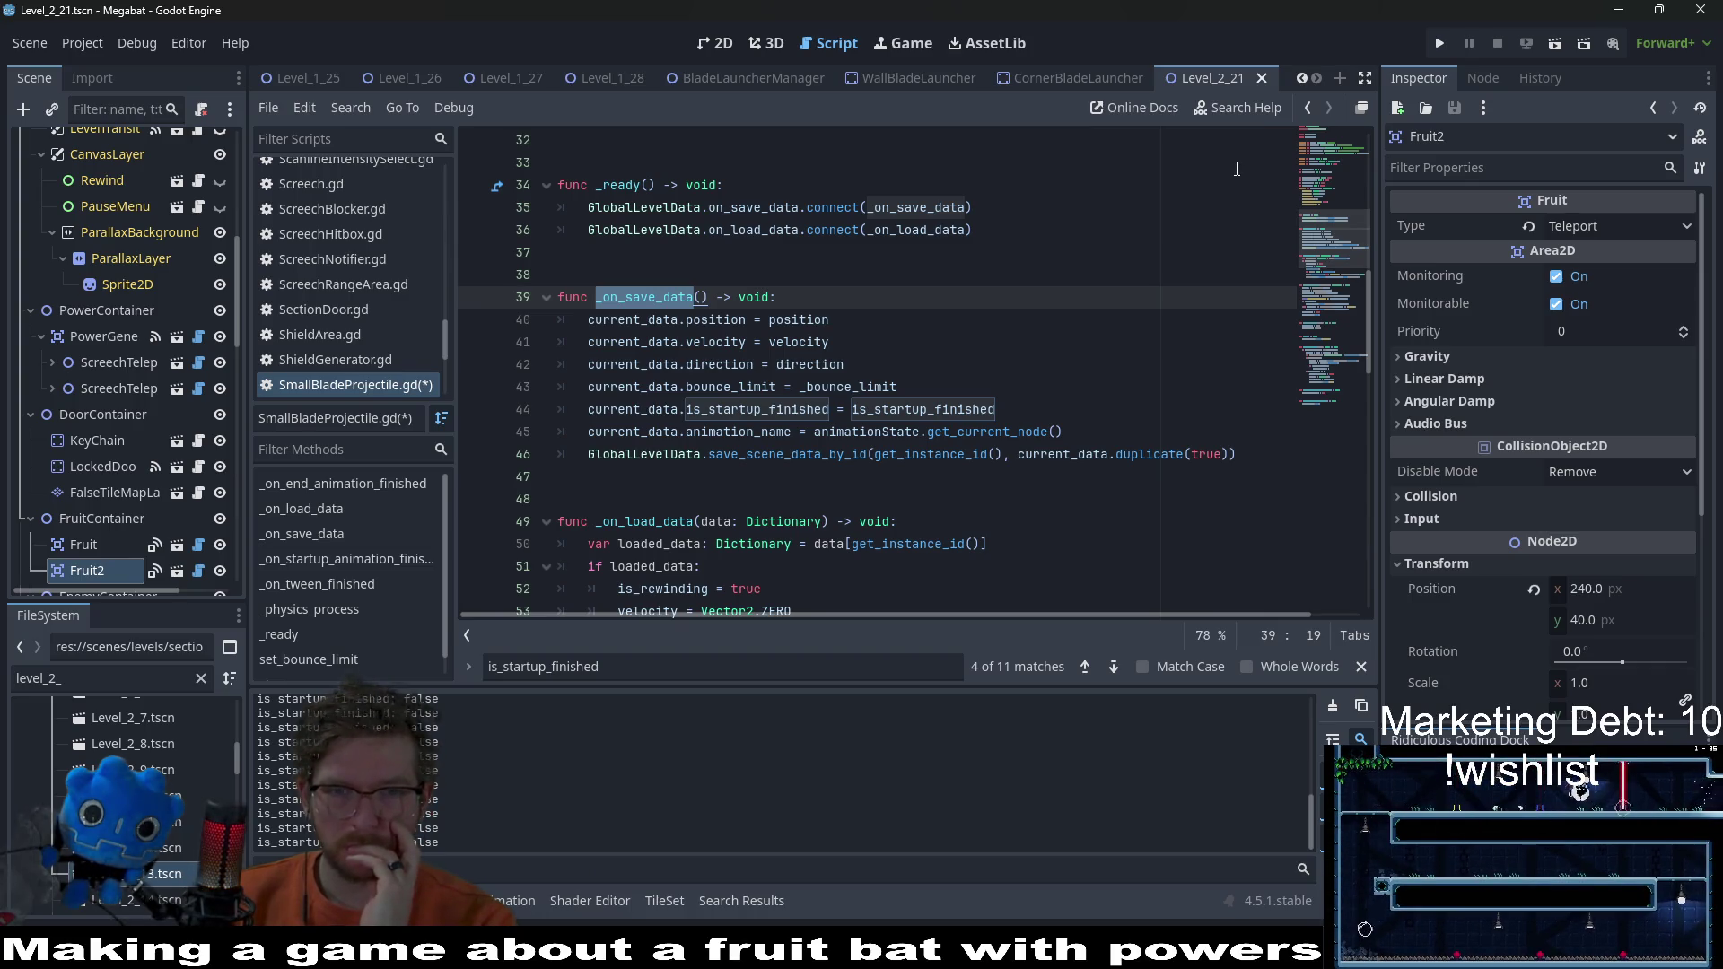
- Save SmallBladeProjectile.gd and check the is_startup_finished value saved on line 44
click(1237, 169)
click(1048, 312)
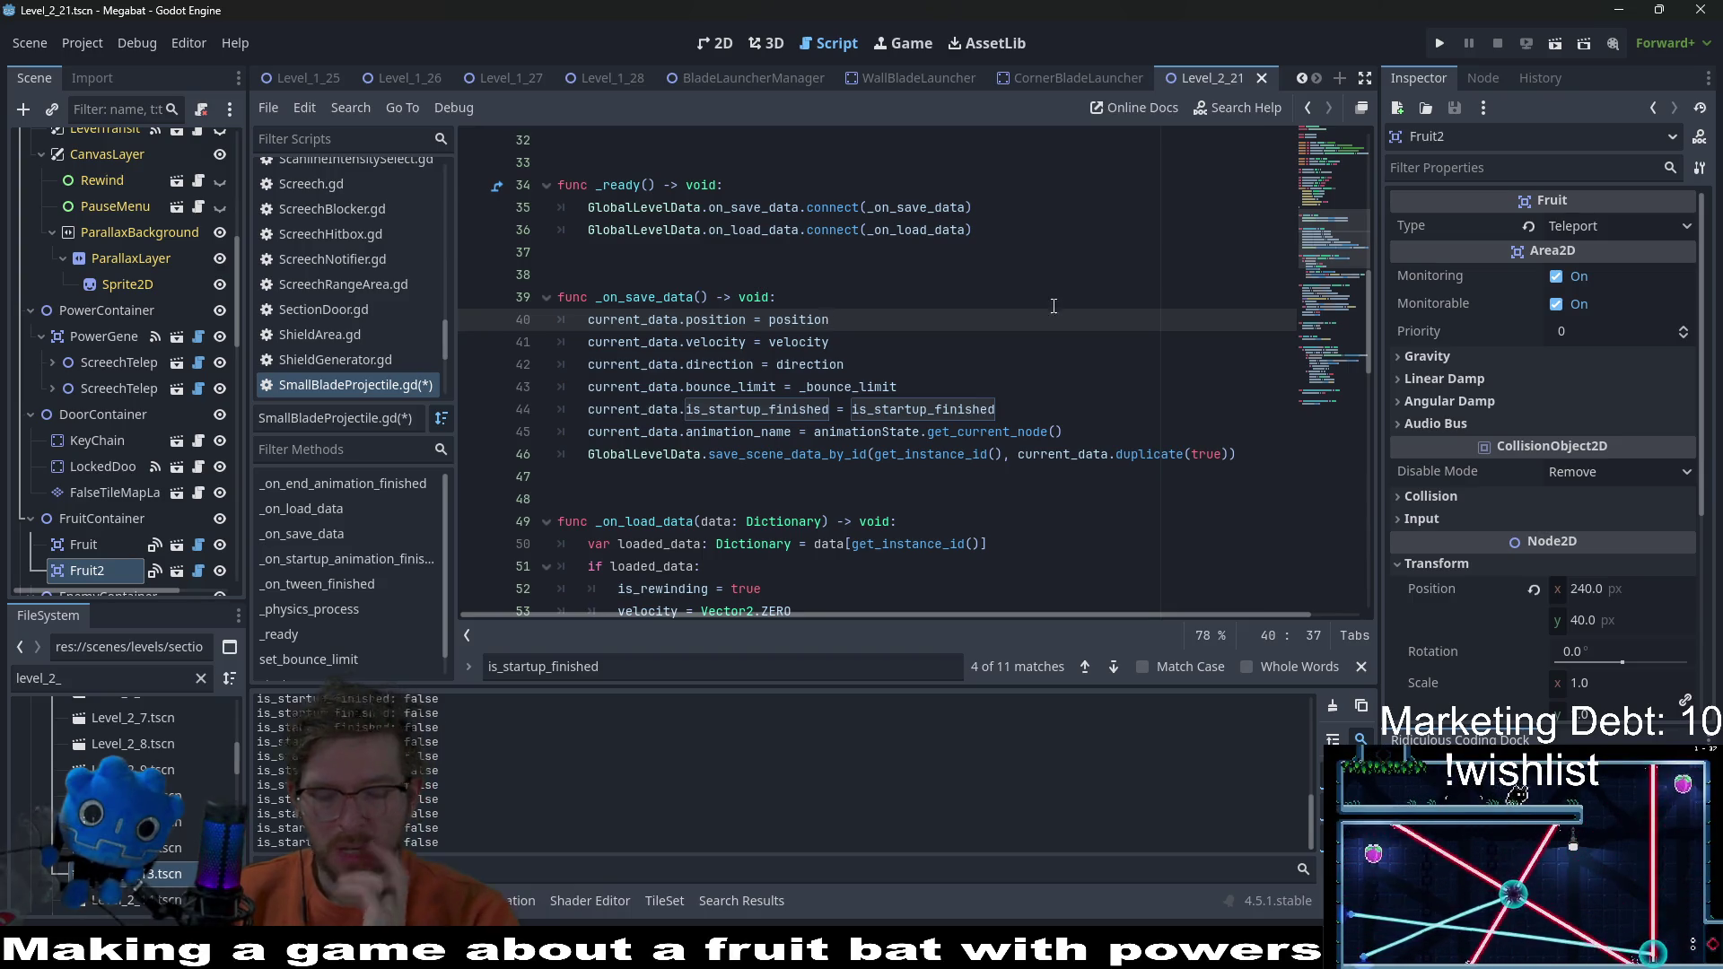
key(ctrl+s)
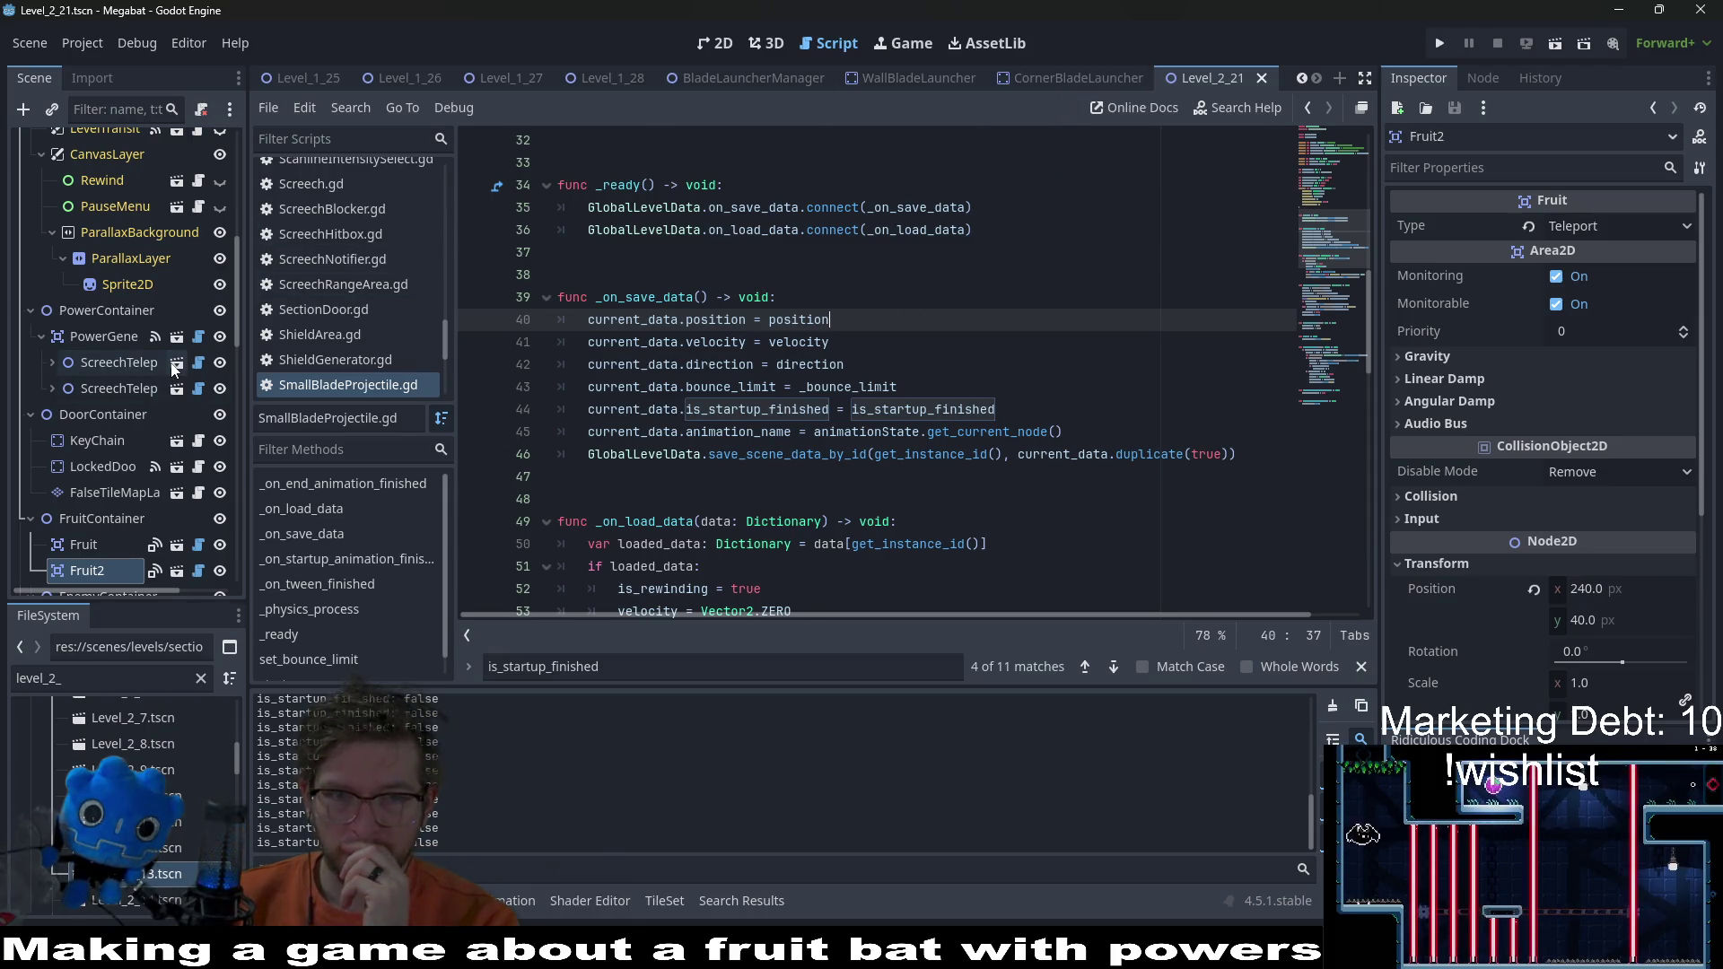
double_click(920, 412)
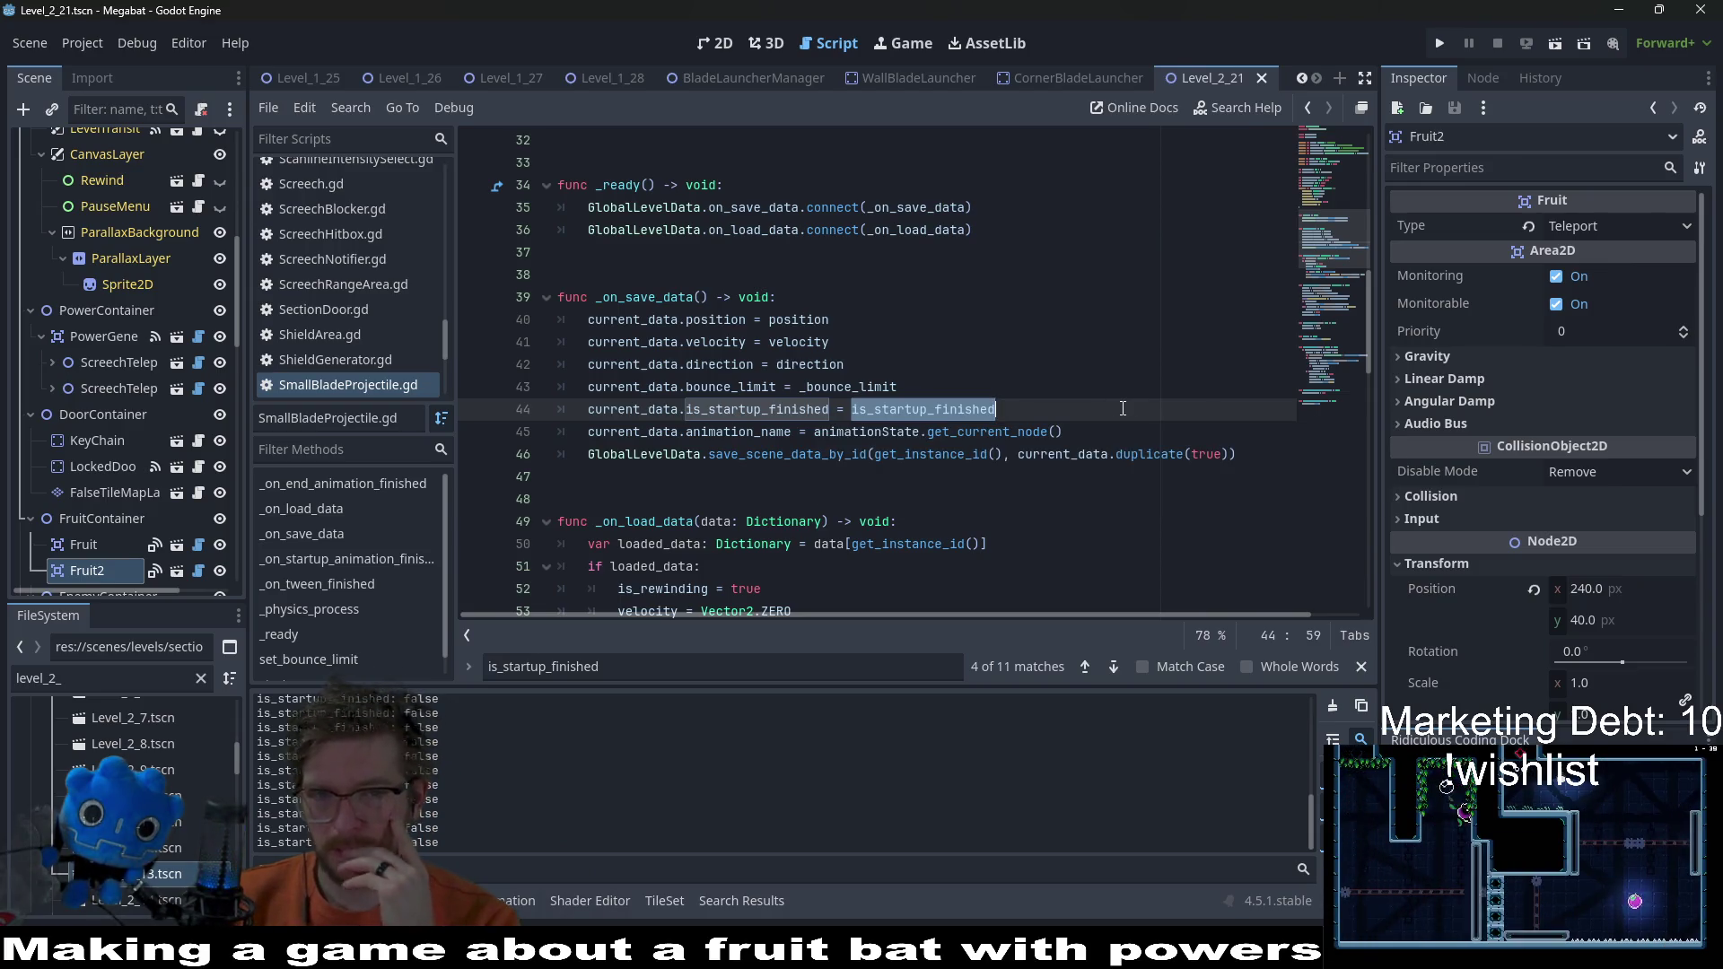
- Review how _on_tween_finished restores is_startup_finished and restarts the animation on lines 64–69
scroll(1122, 408, down, 6)
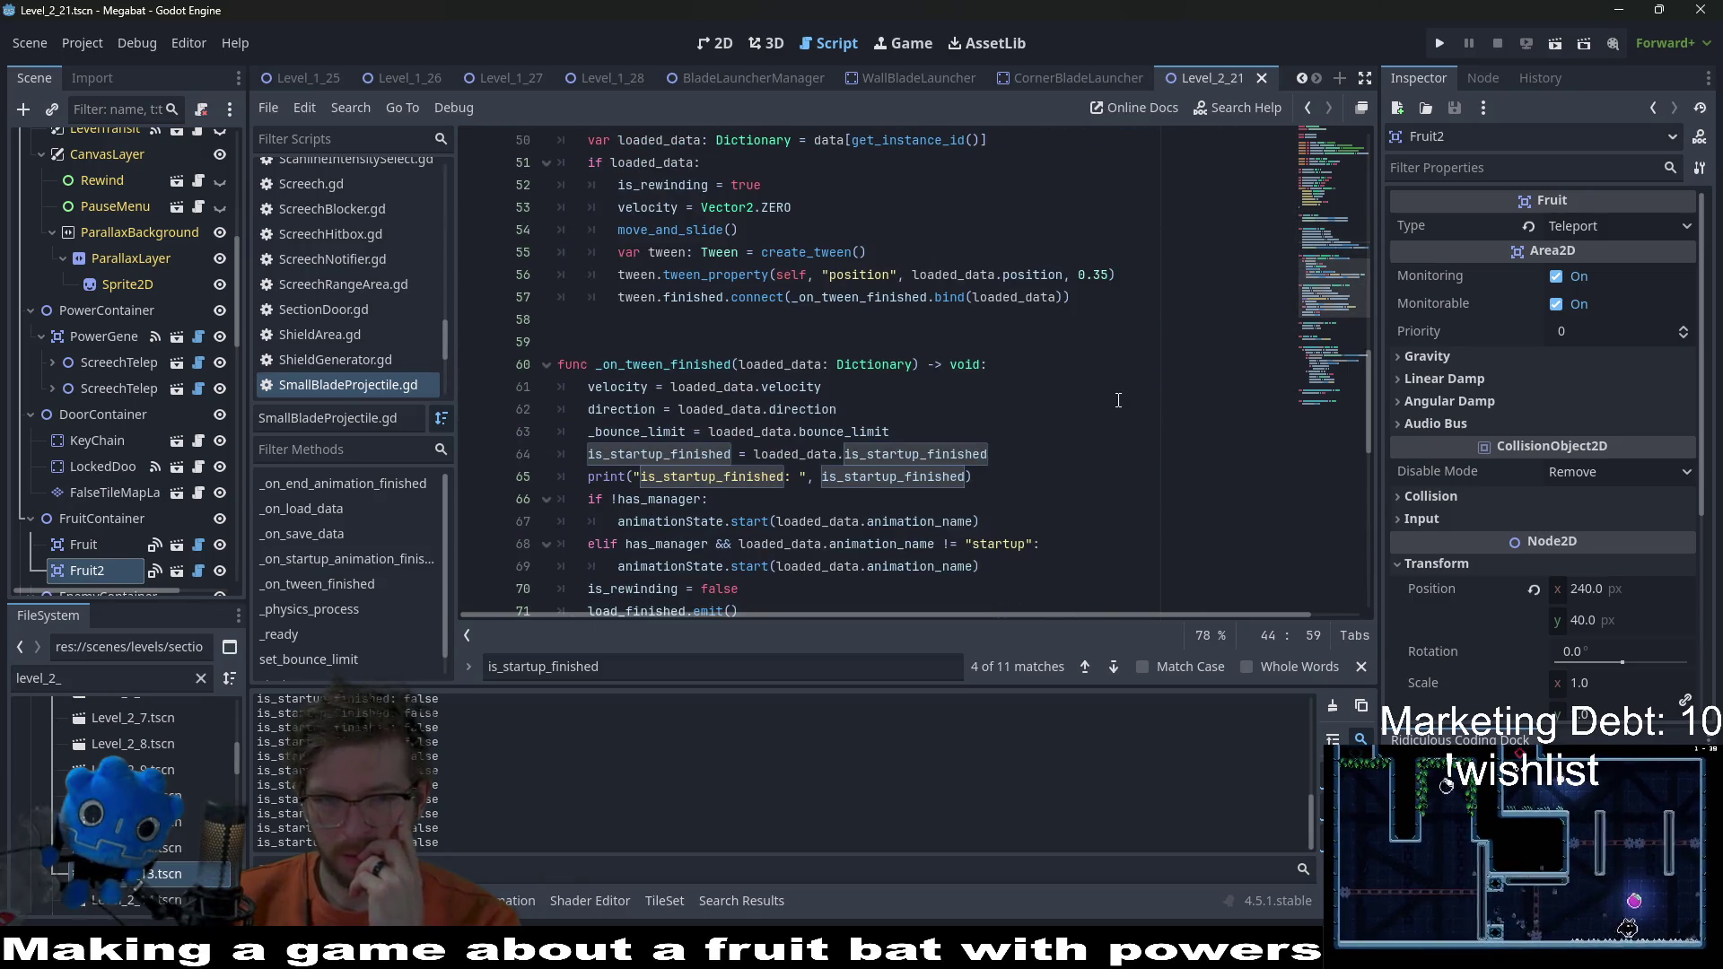
scroll(1118, 400, down, 1)
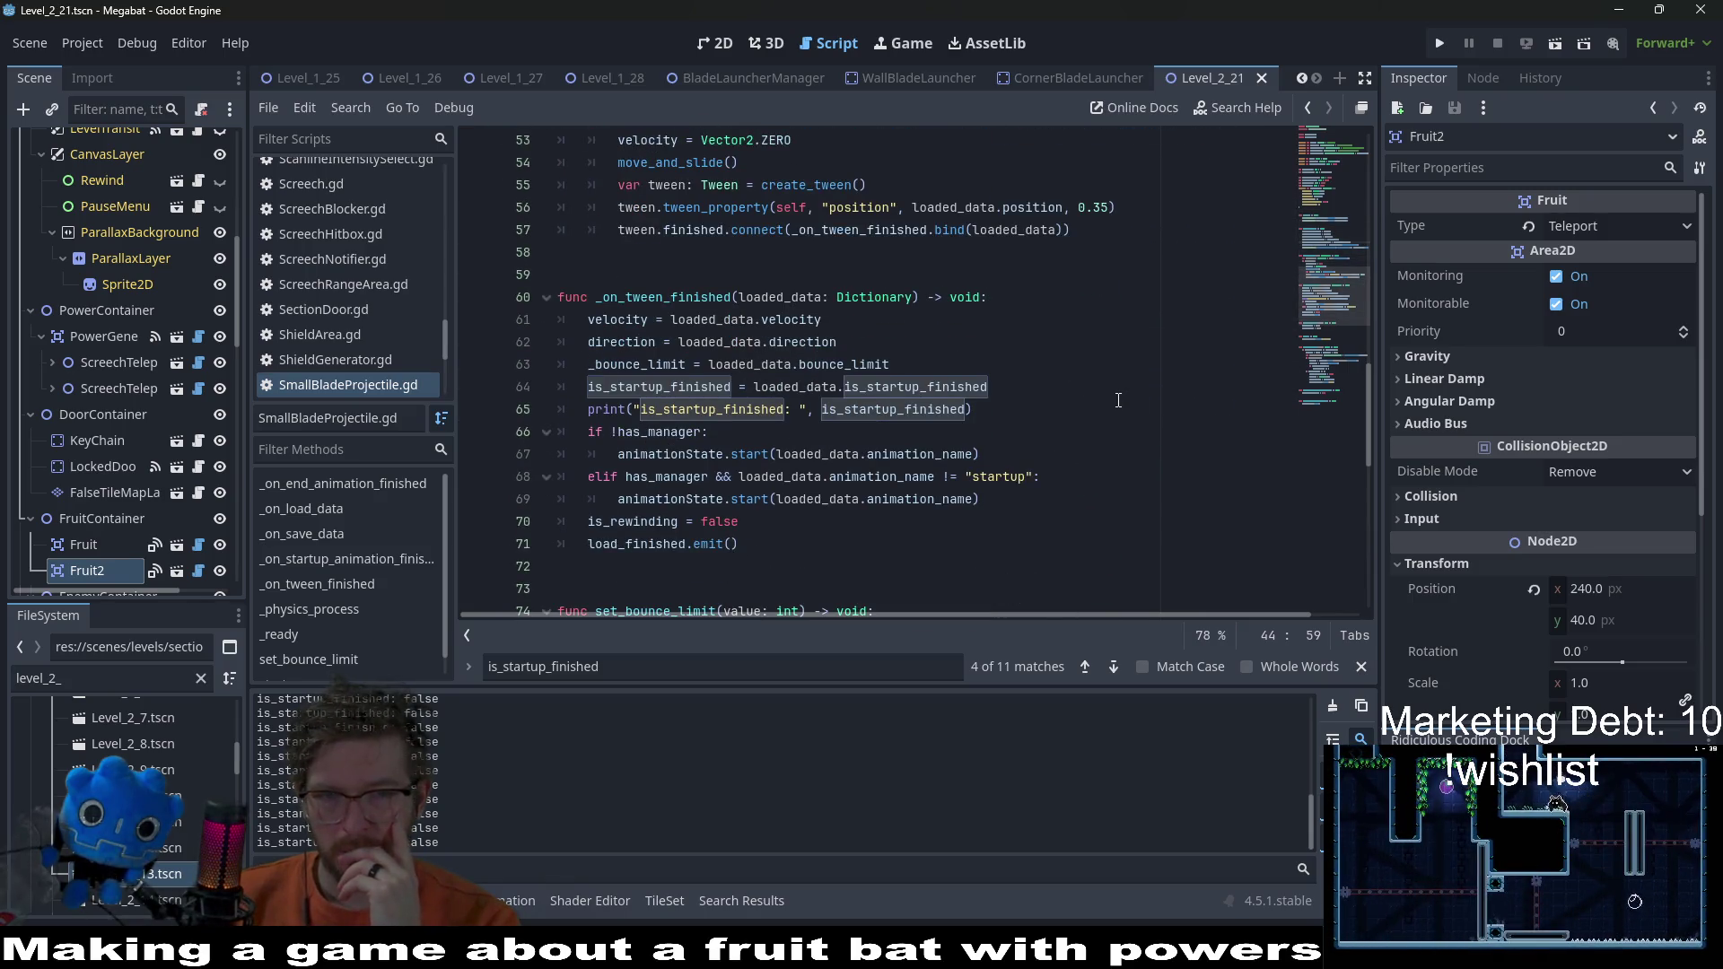
double_click(905, 389)
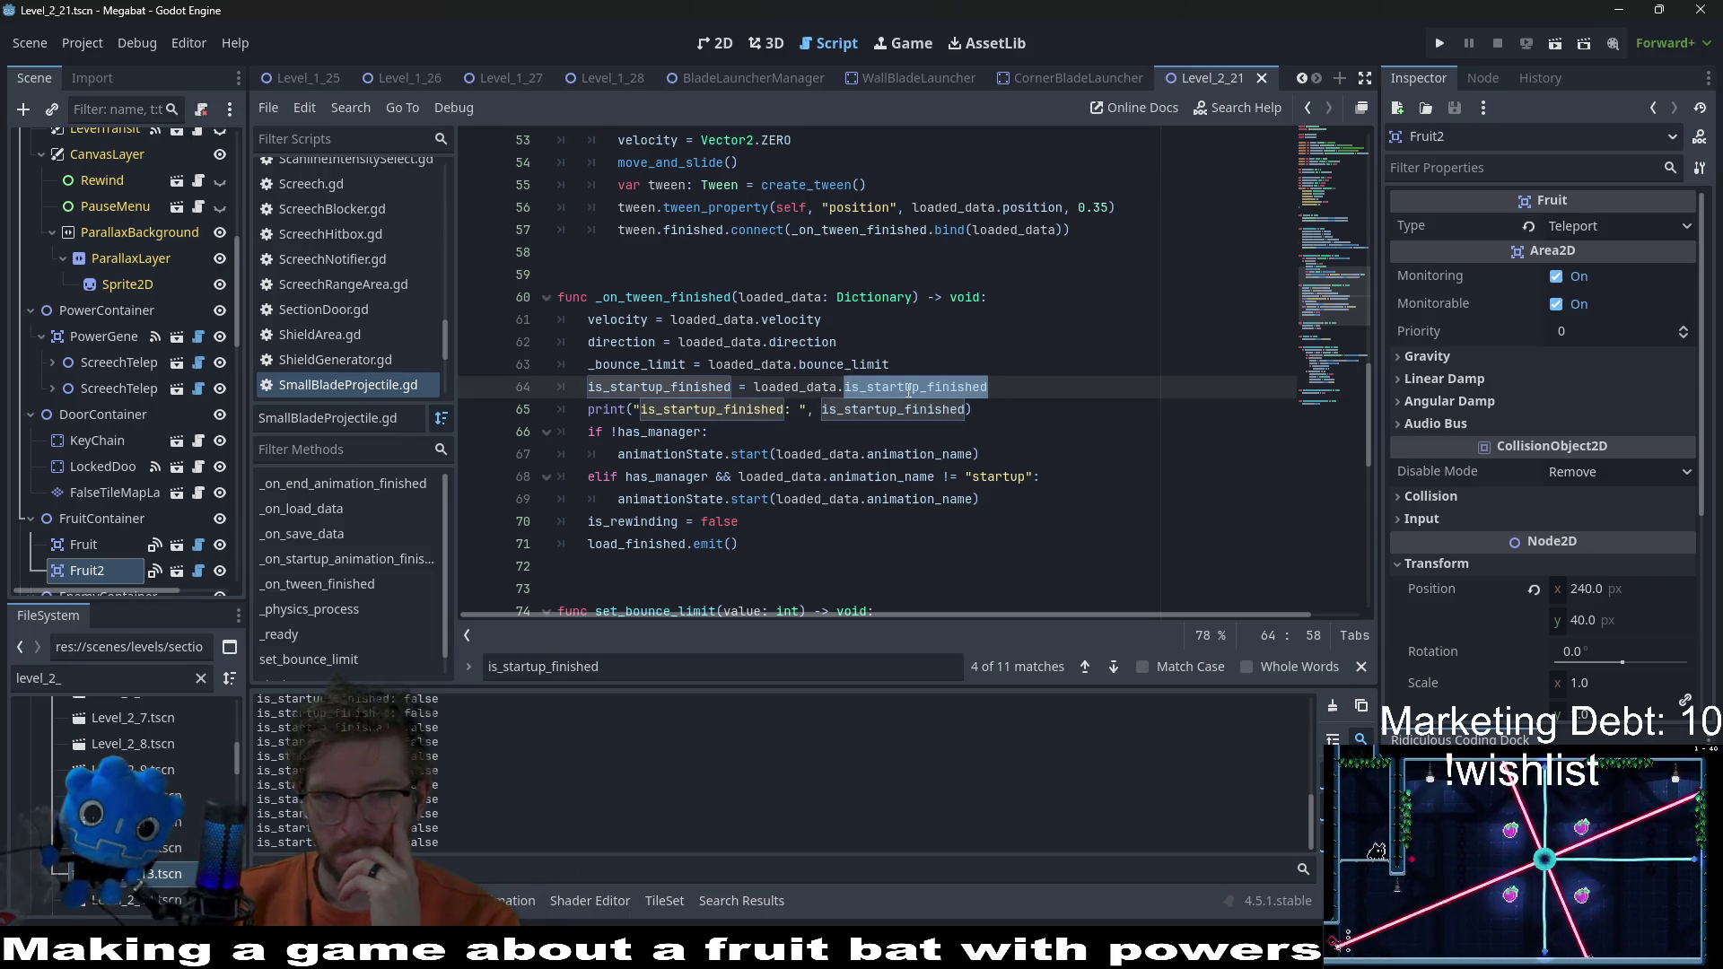
click(1070, 414)
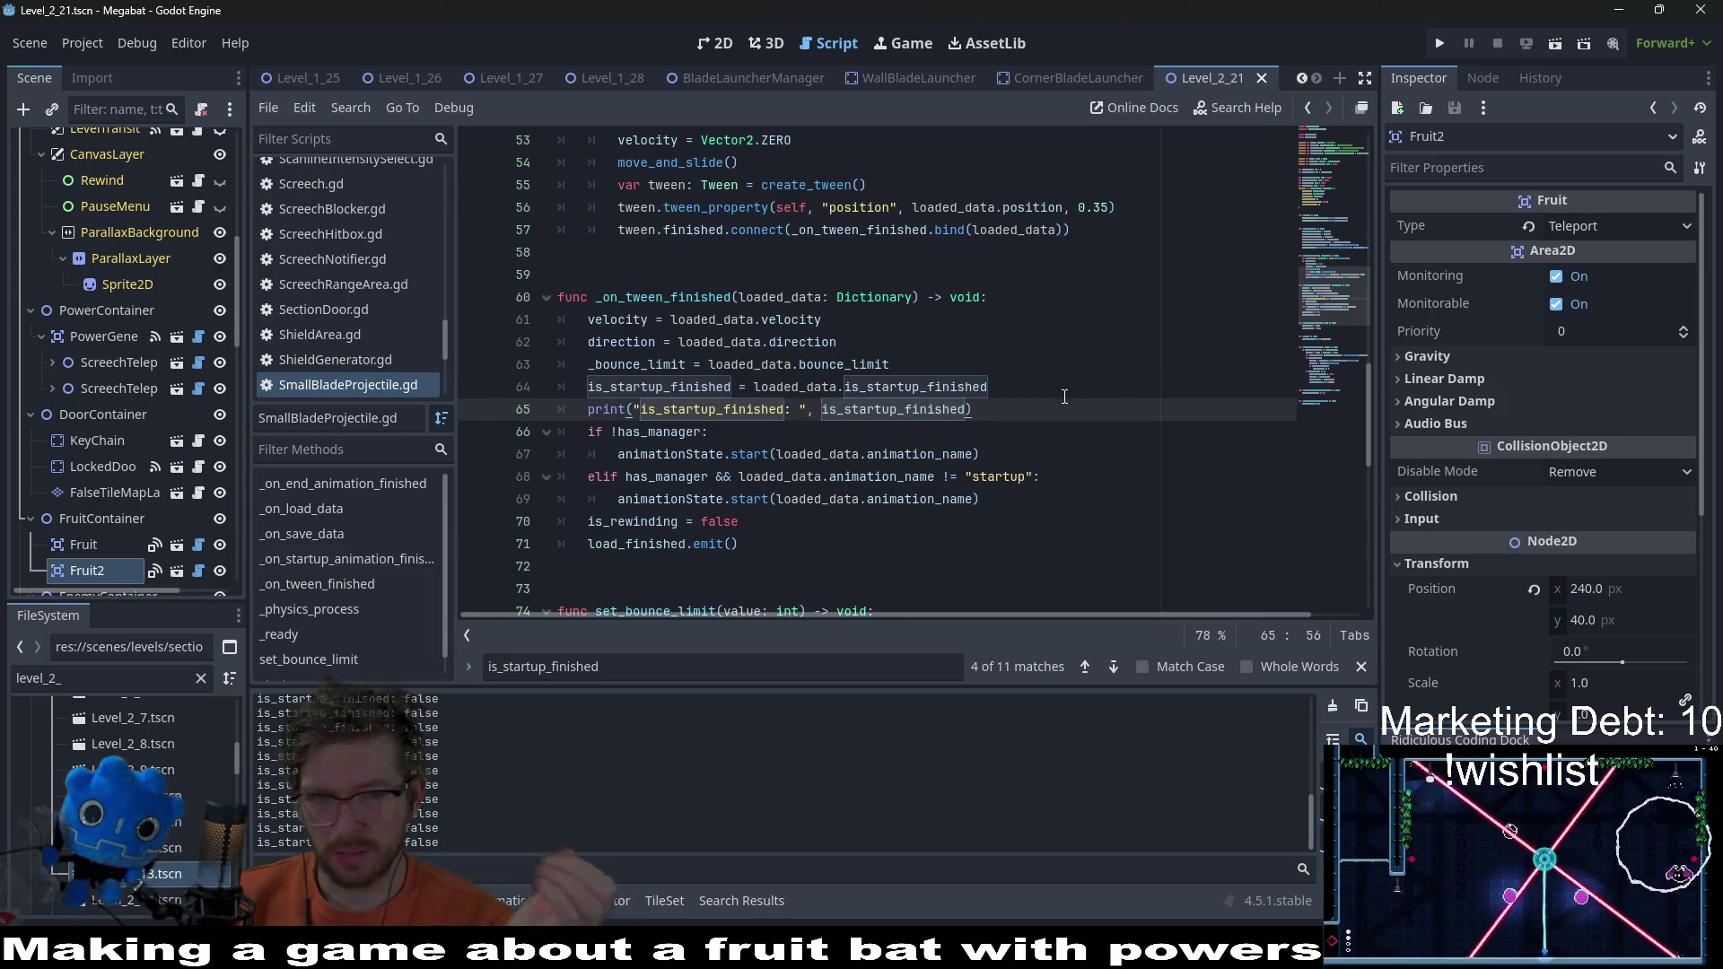
mouse_move(980, 499)
mouse_down()
mouse_move(844, 499)
mouse_move(561, 434)
mouse_up()
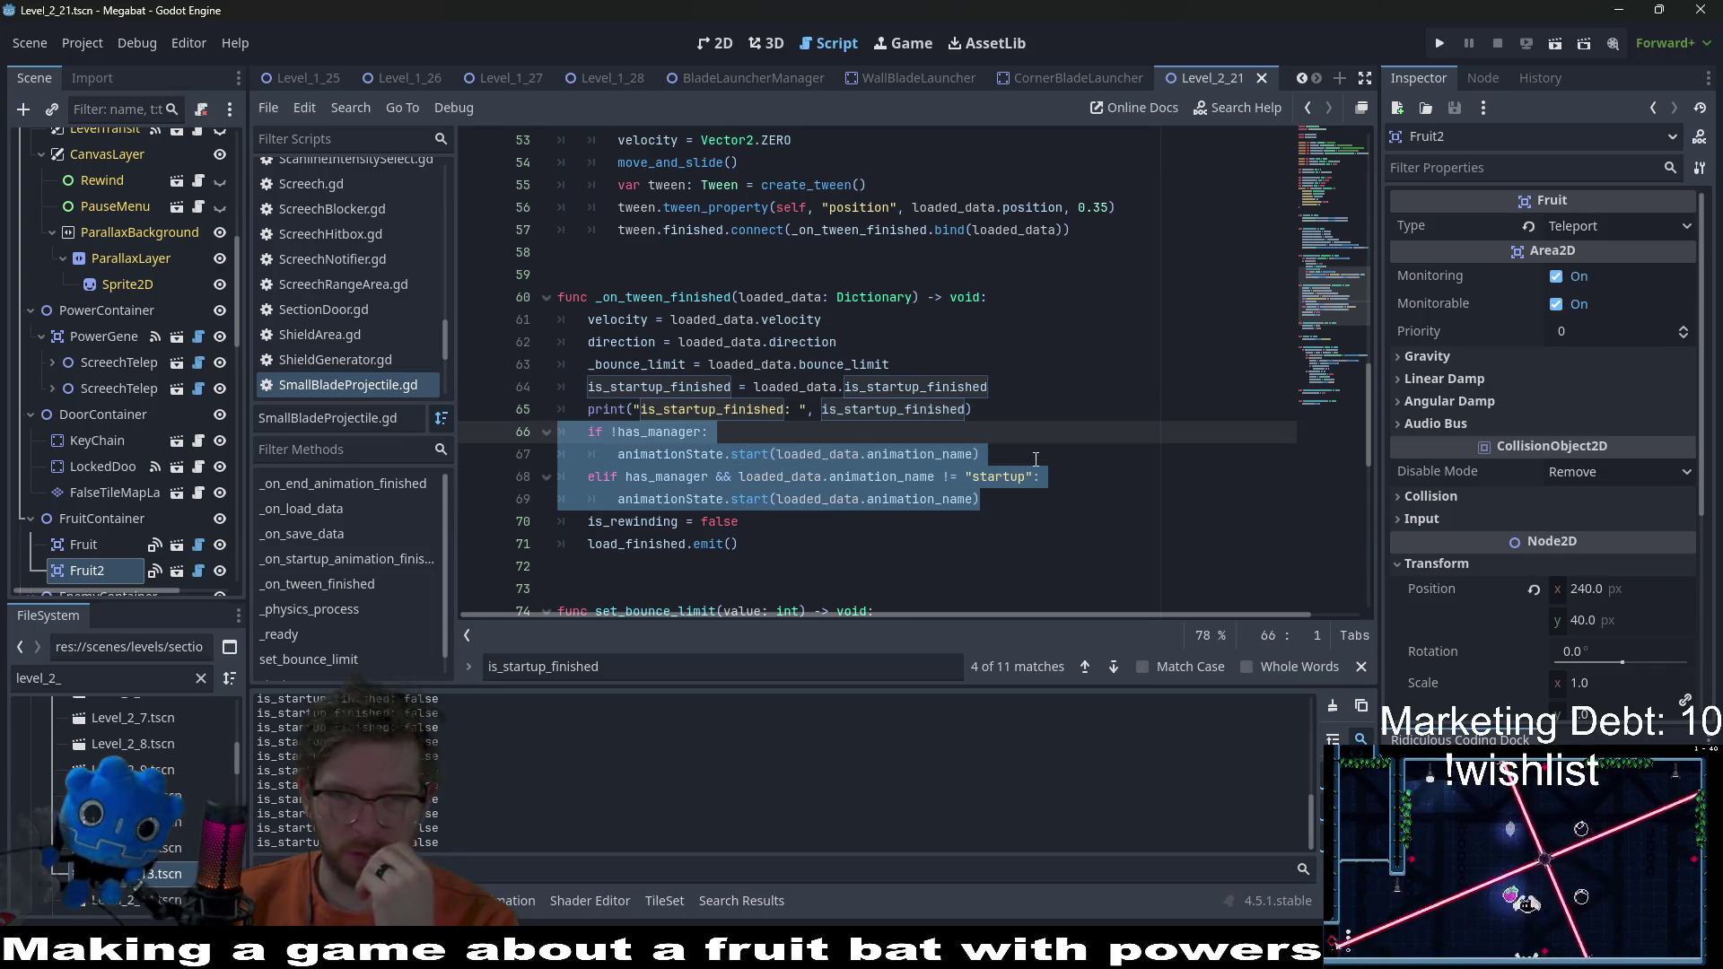
click(1089, 443)
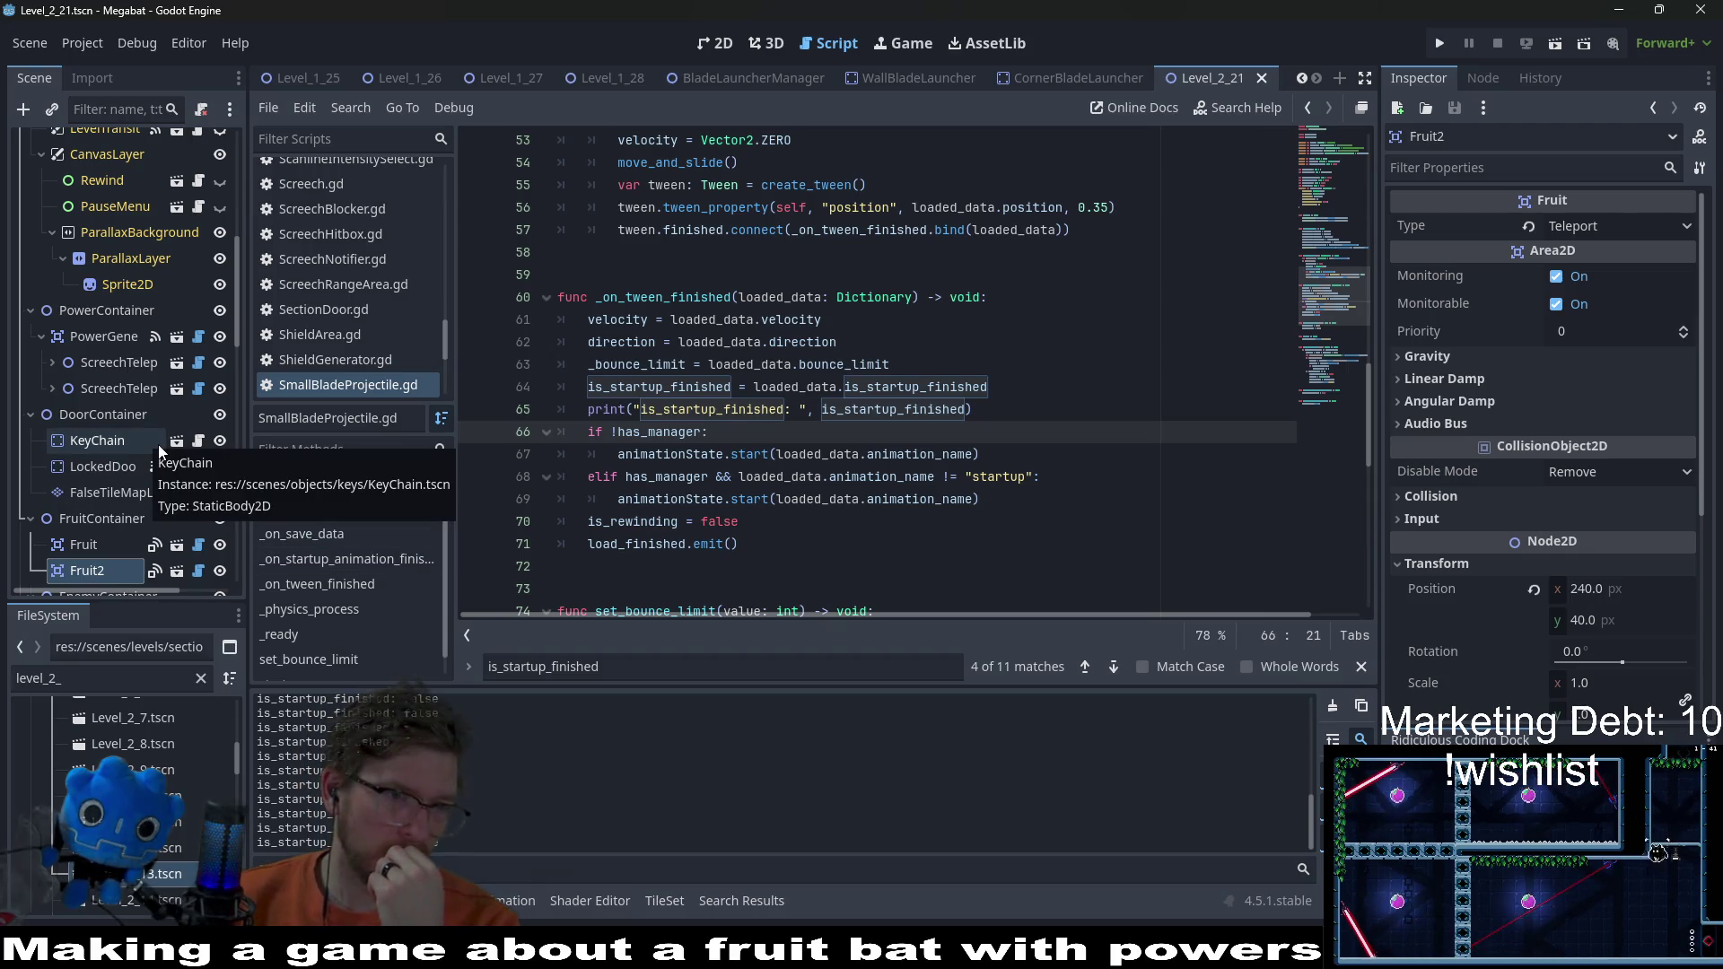
- Switch to the Level_1_28 scene and back to Level_2_21
click(606, 80)
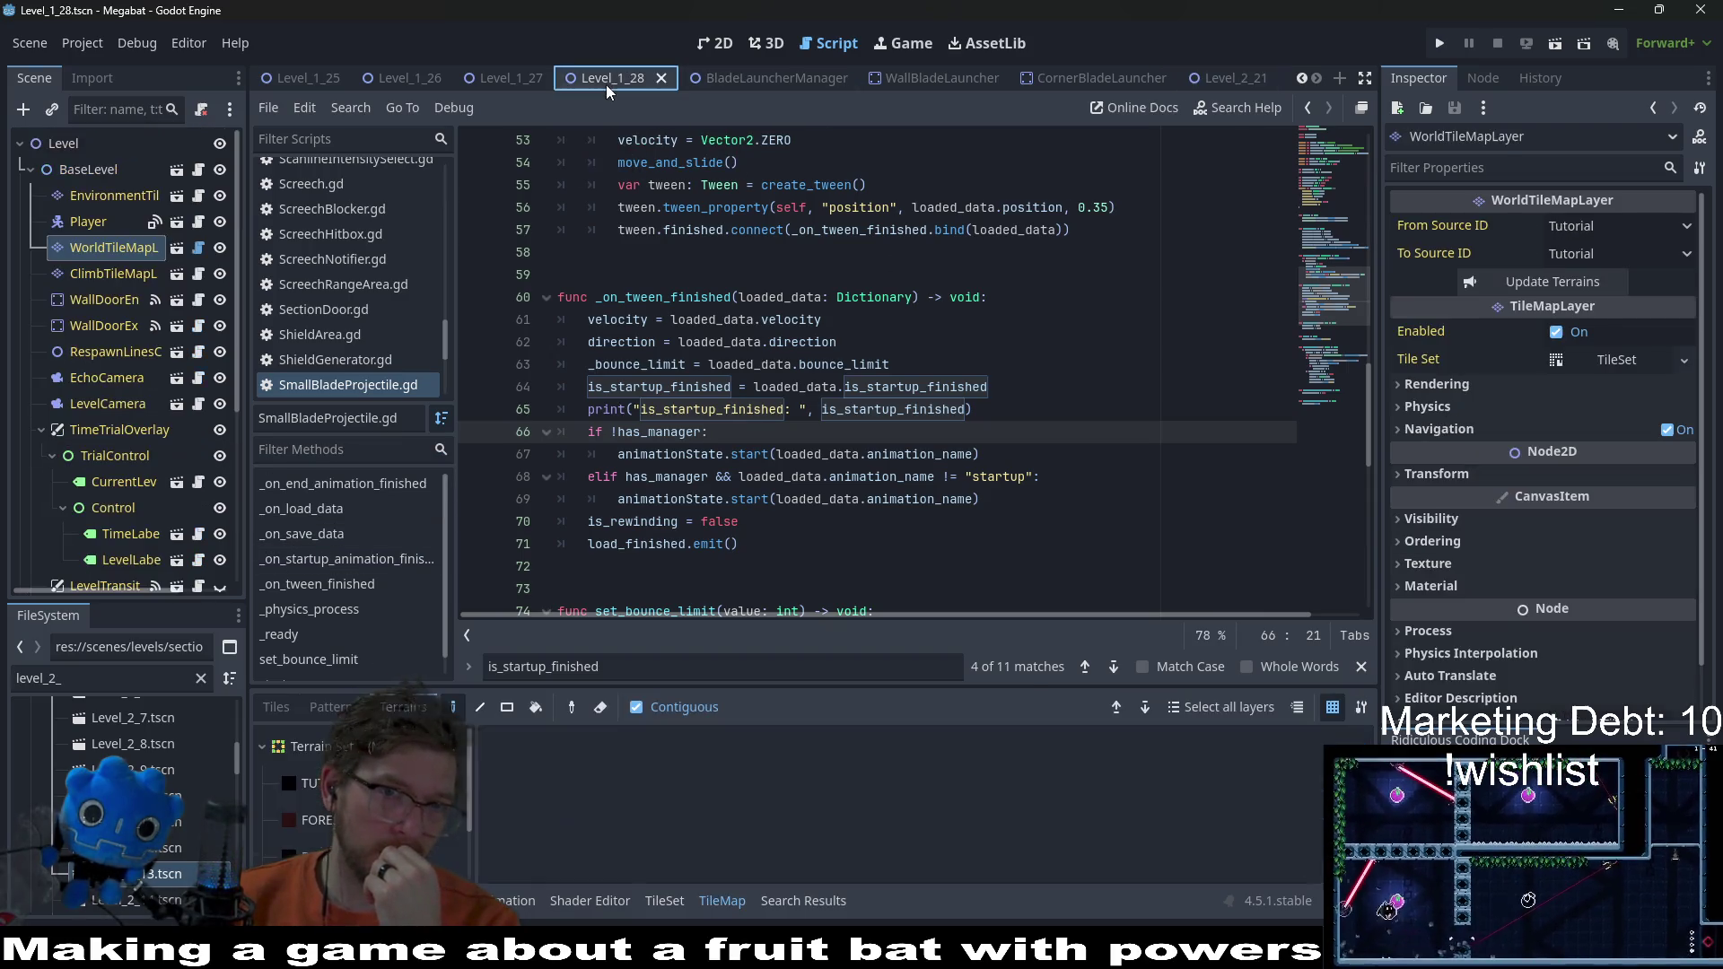
click(1229, 78)
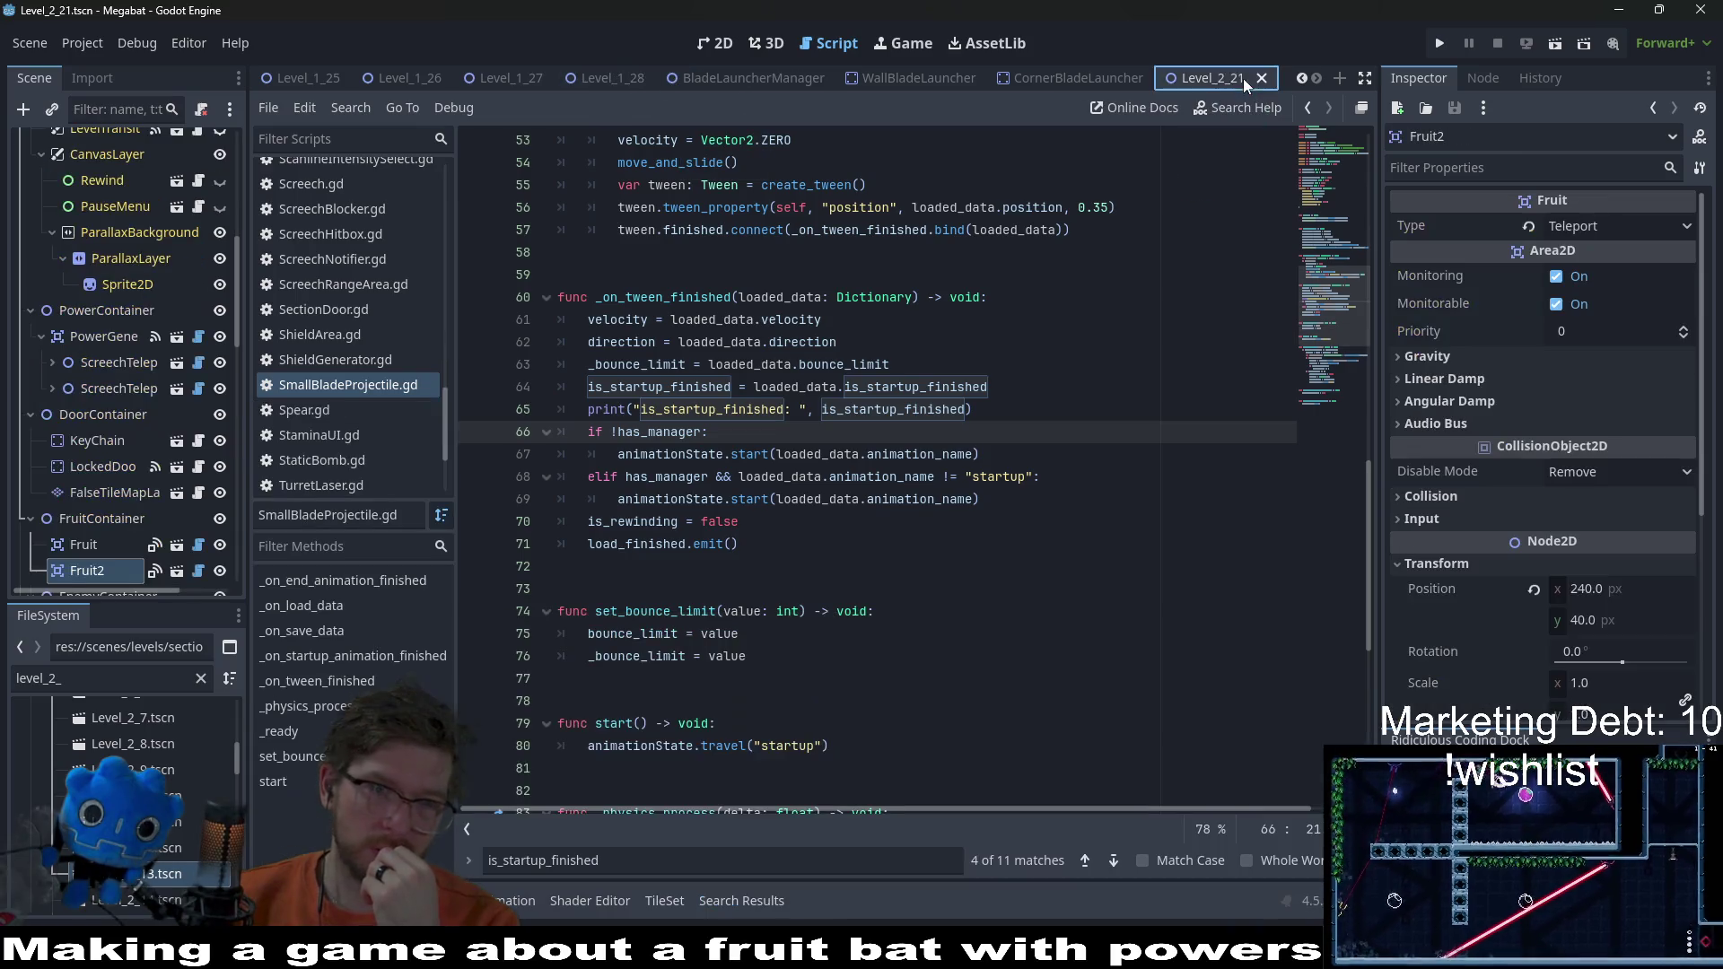
scroll(138, 373, down, 5)
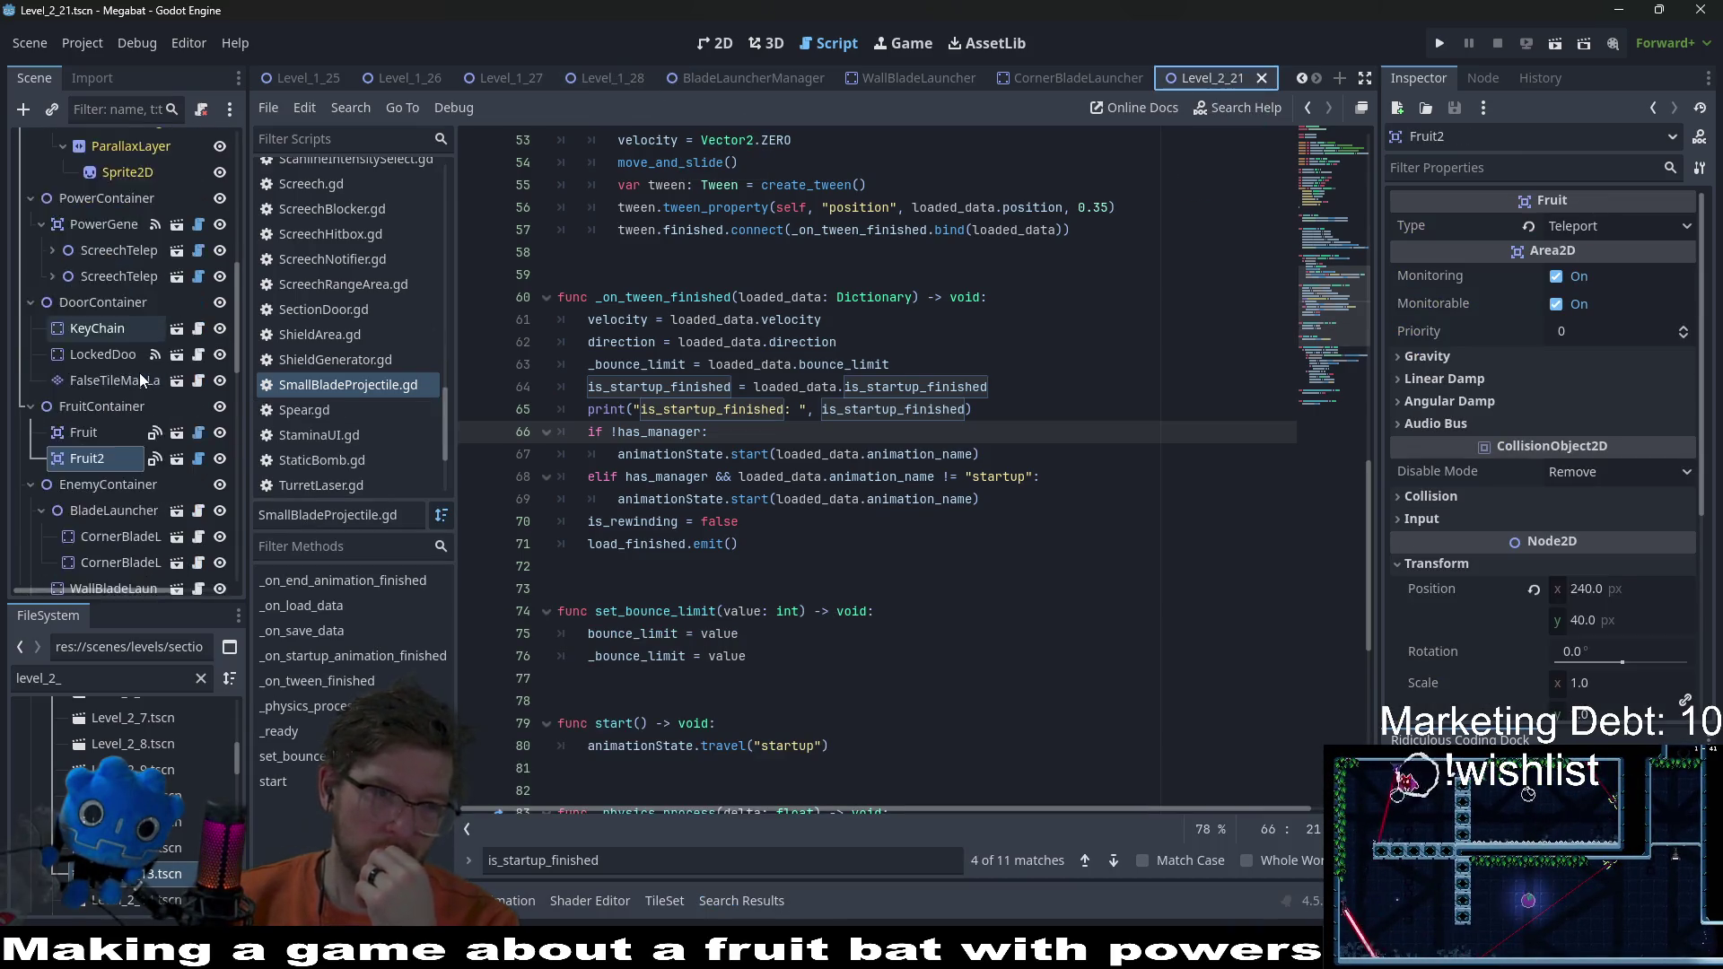
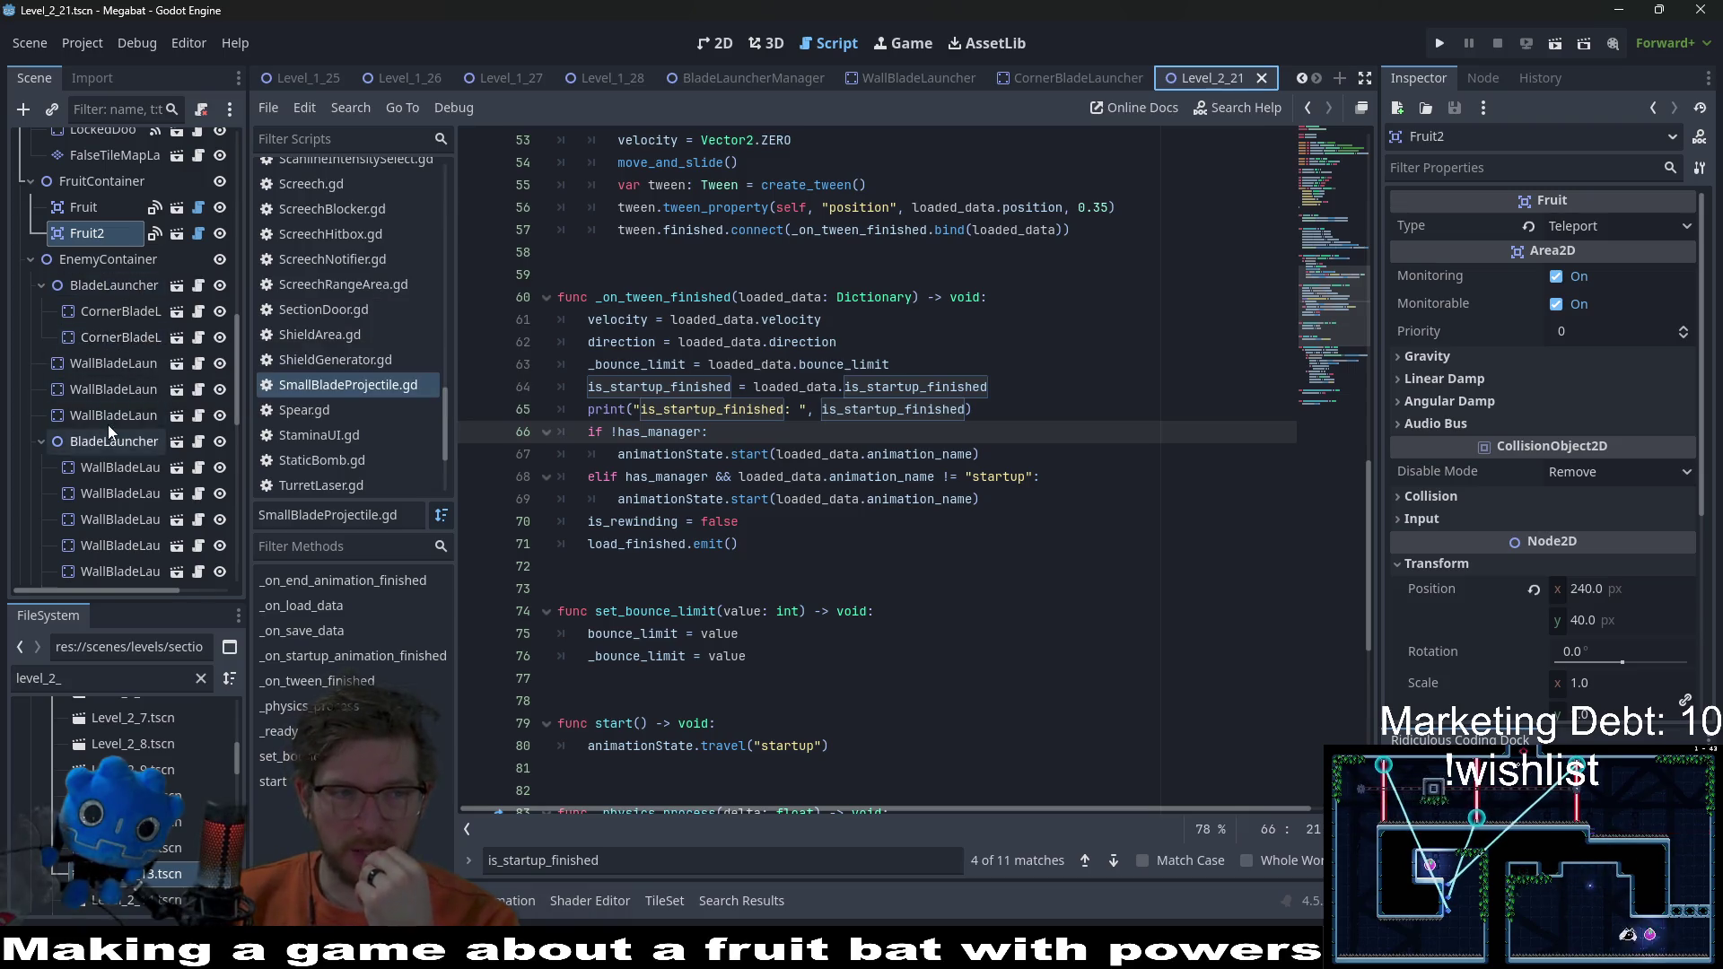
- Review the tween-finished code and select the animation-name condition on line 68
scroll(108, 424, down, 3)
scroll(131, 391, down, 5)
scroll(131, 392, down, 3)
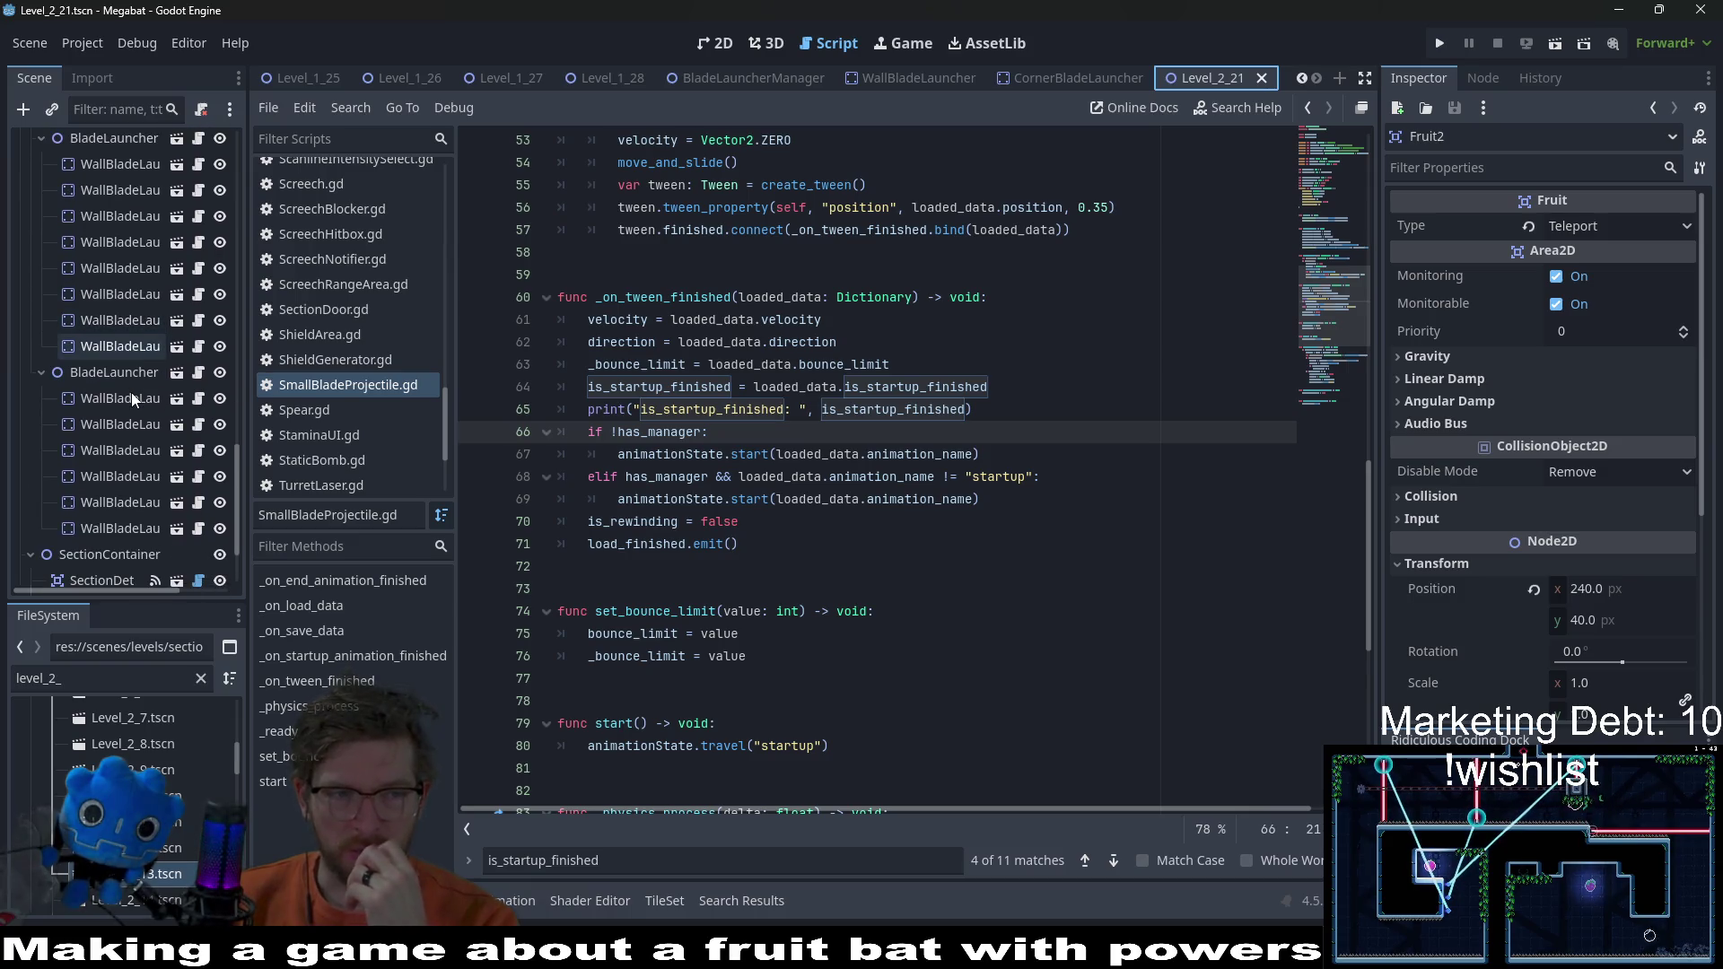
scroll(131, 391, up, 2)
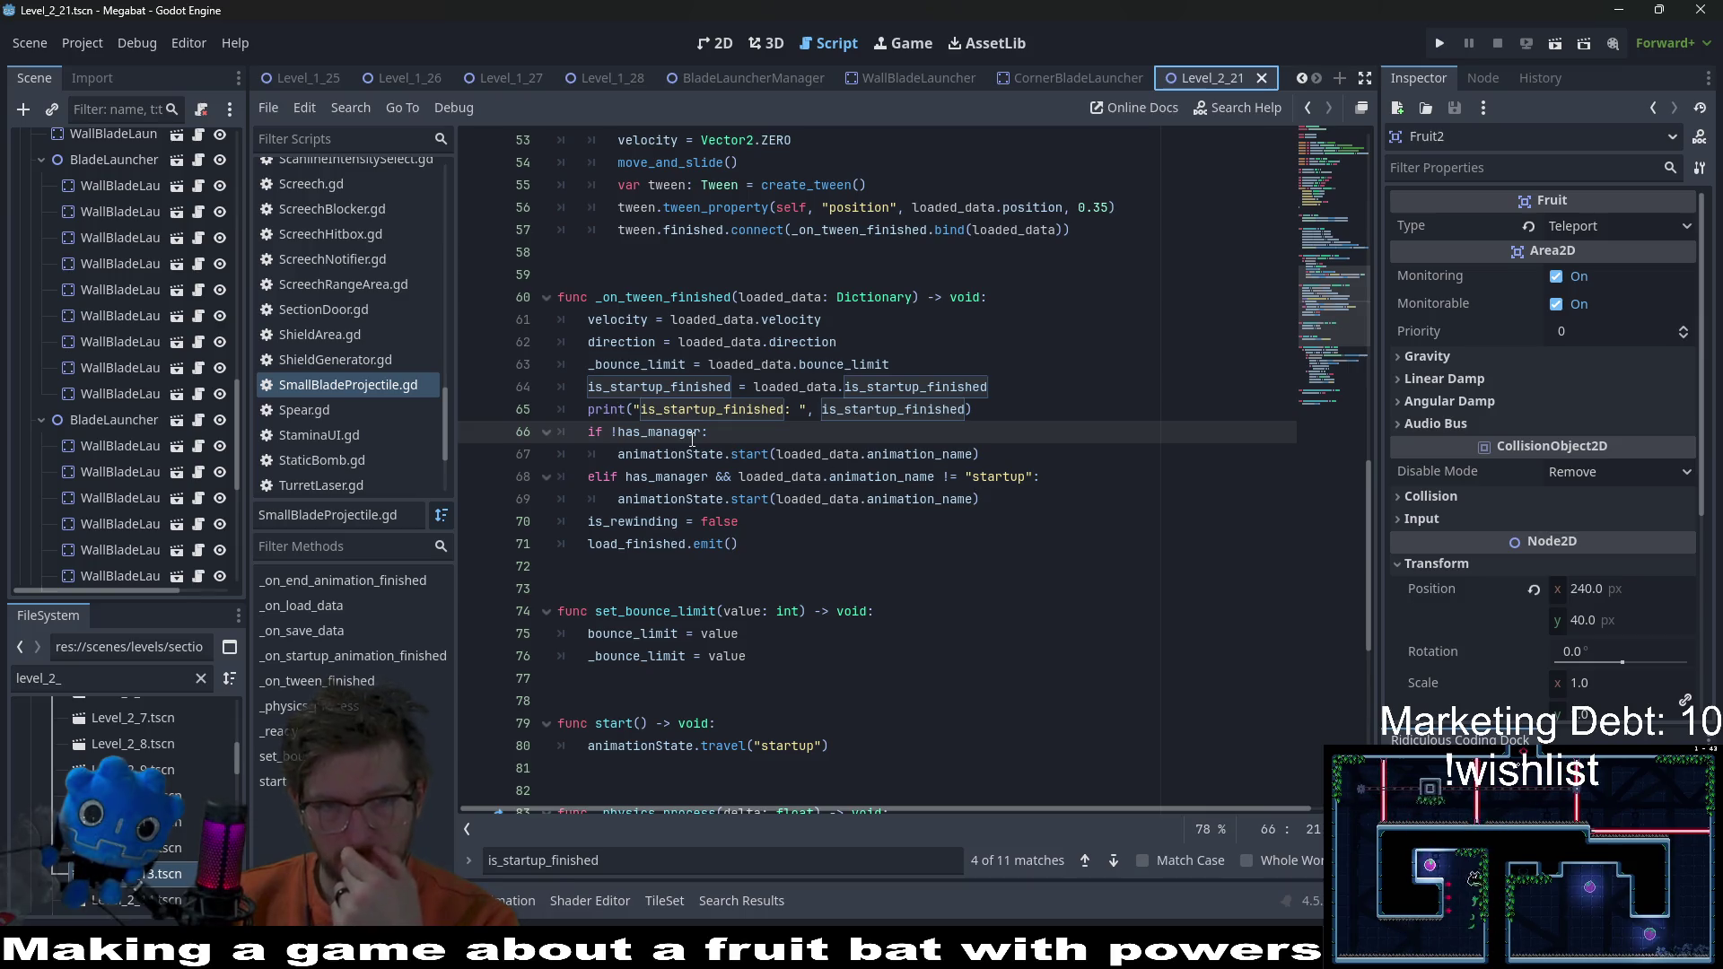
click(929, 387)
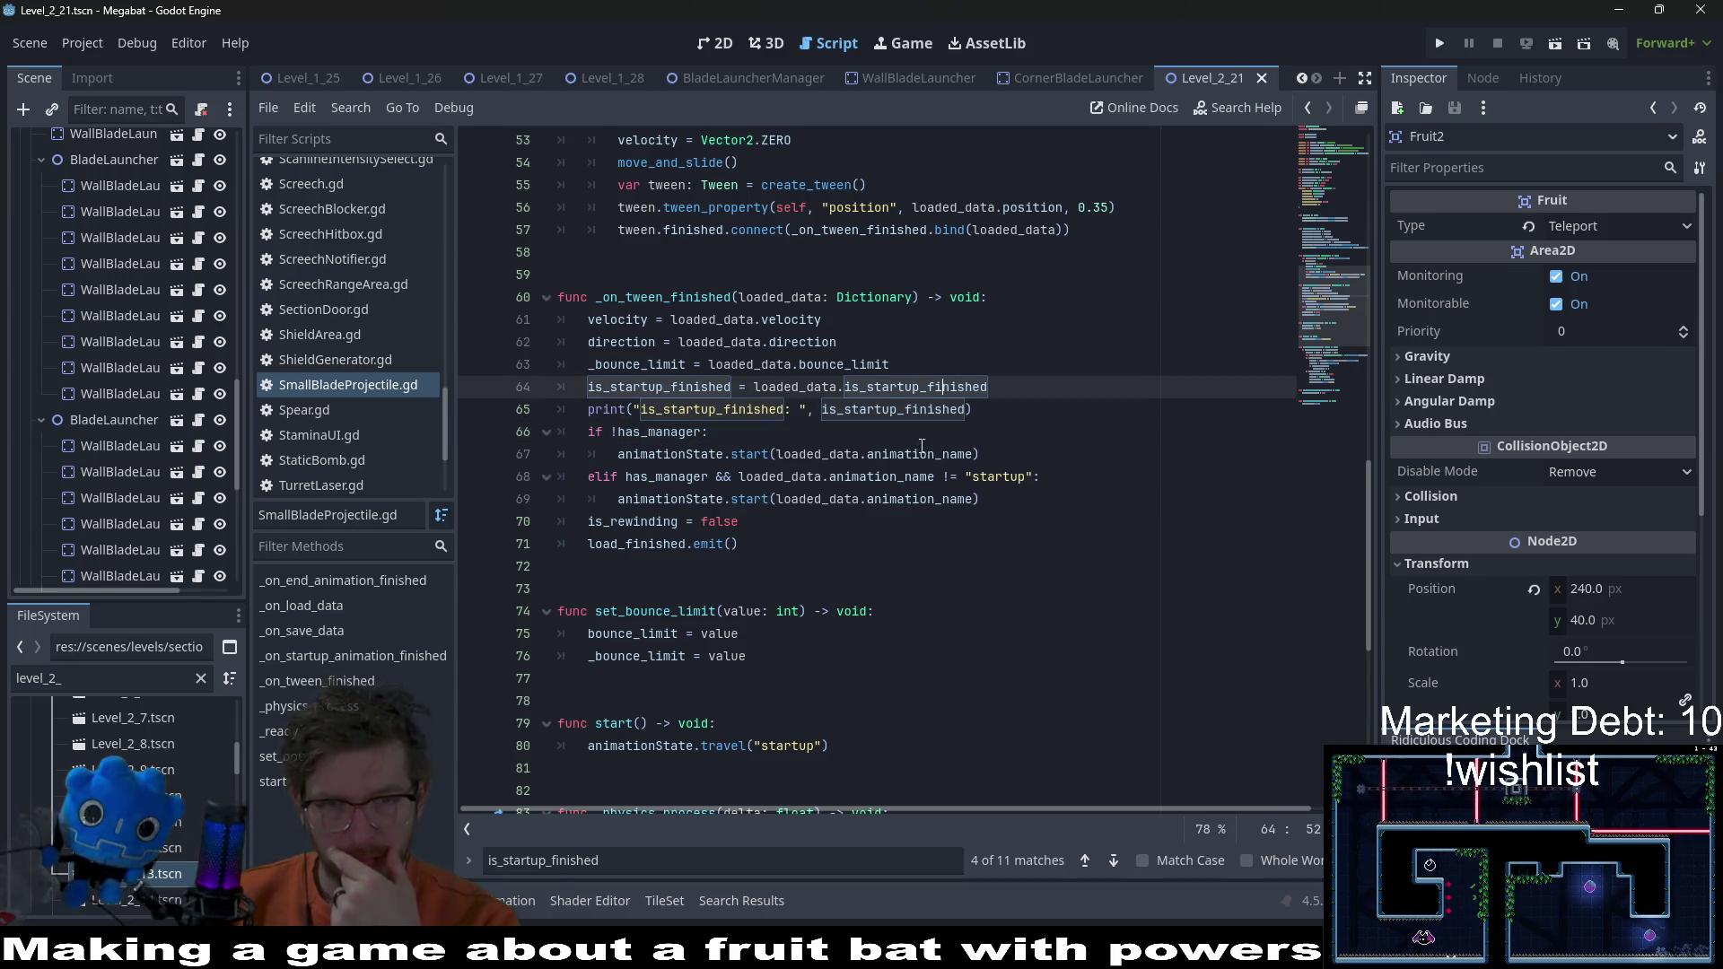
click(1059, 491)
click(1074, 473)
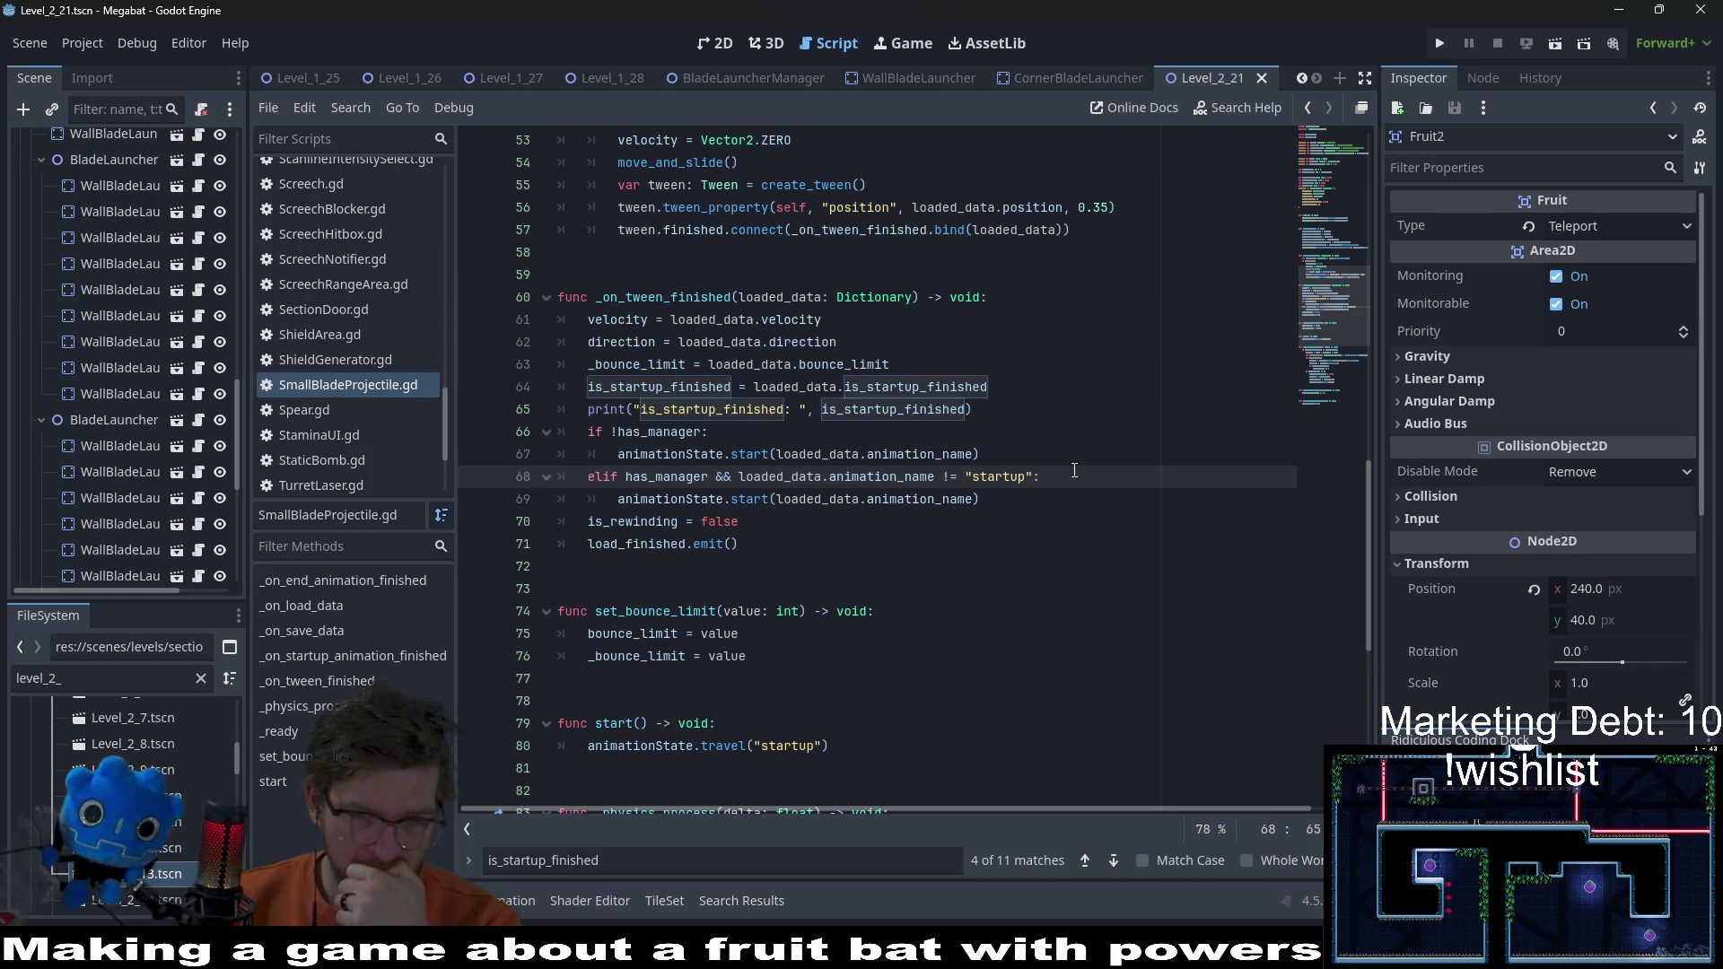
click(694, 521)
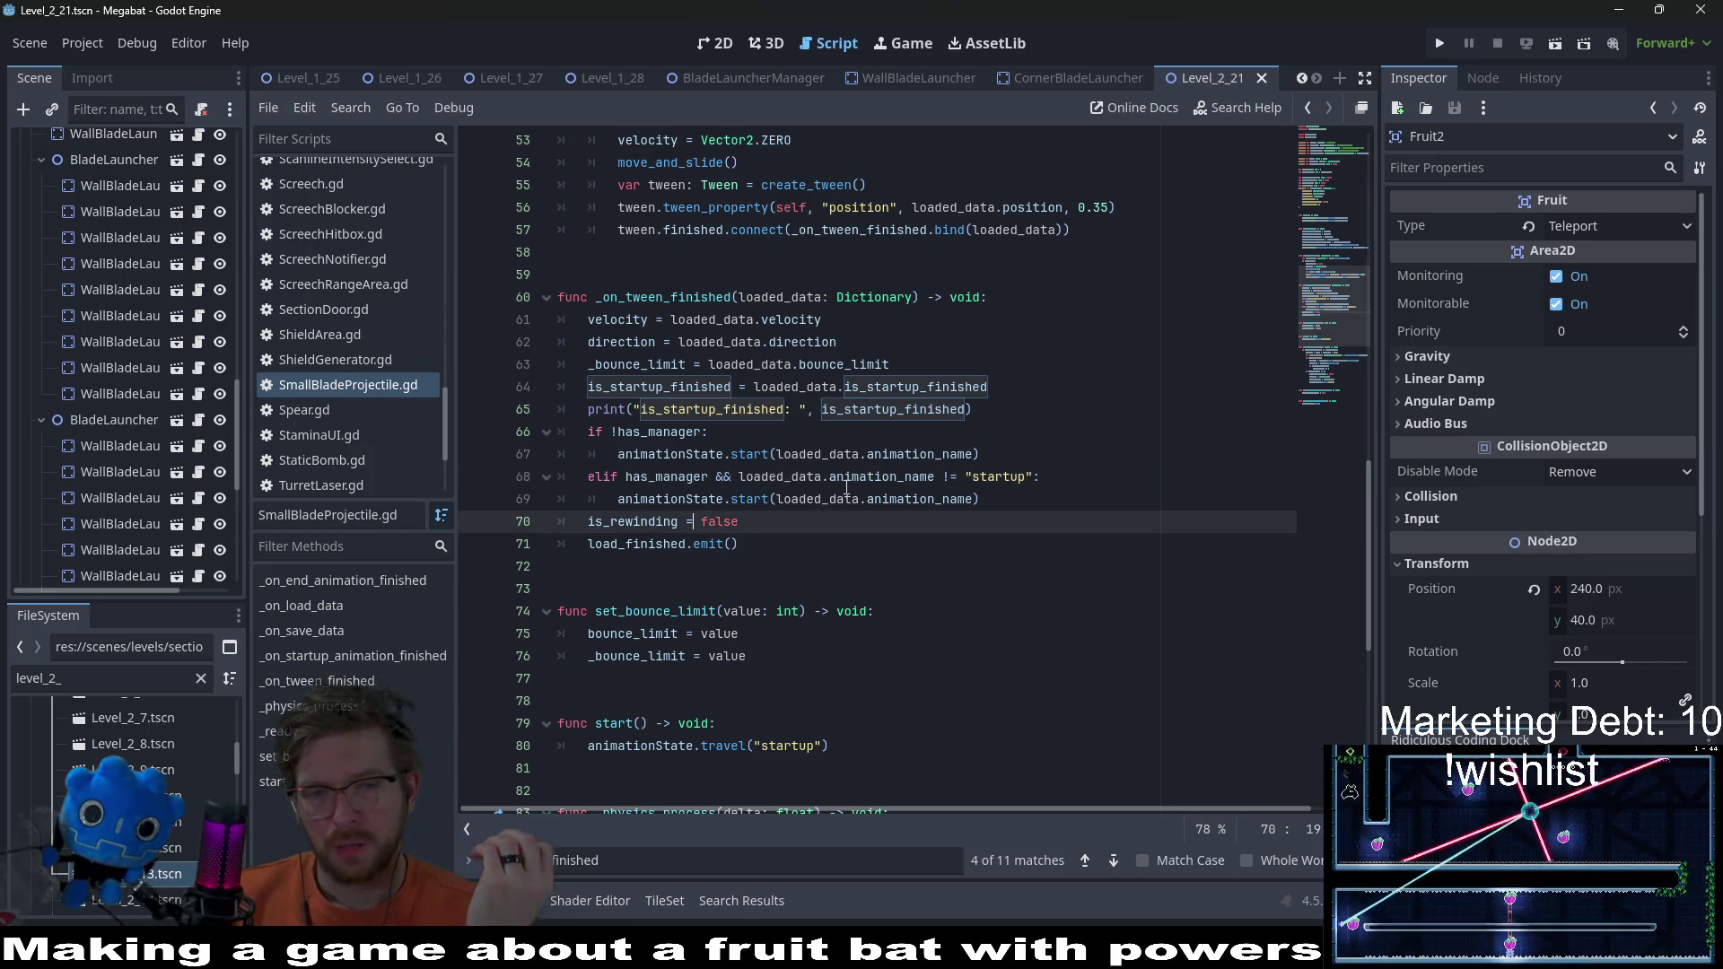
double_click(668, 499)
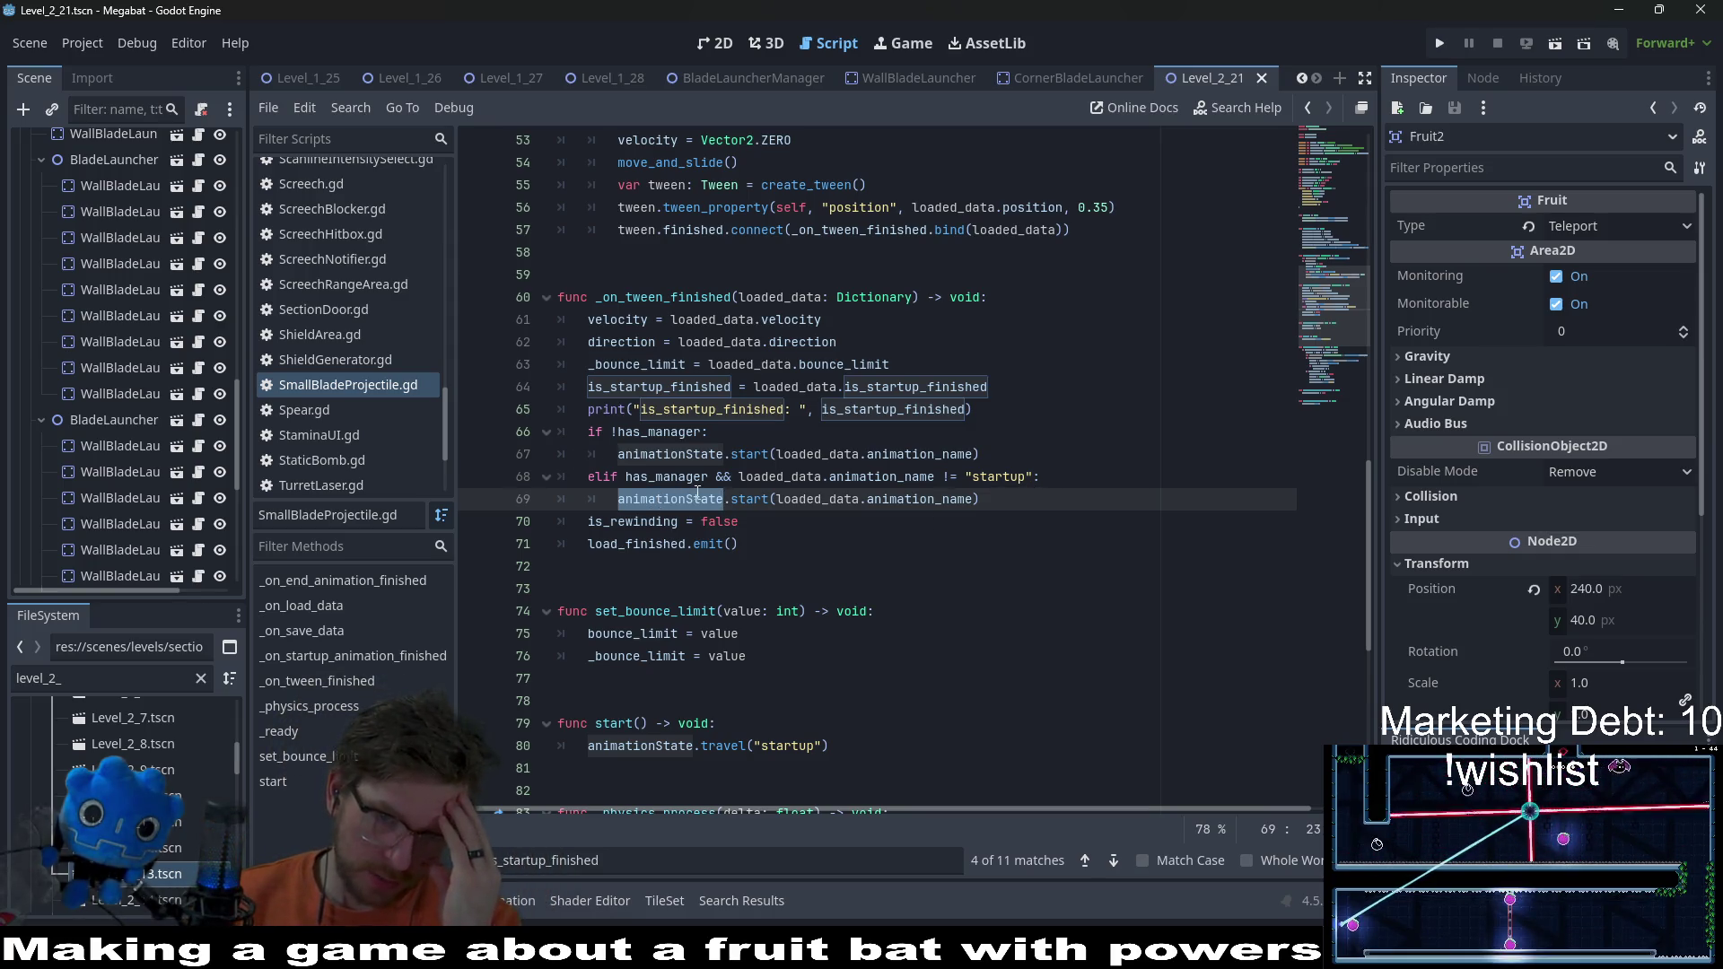
mouse_move(741, 476)
mouse_down()
mouse_move(1030, 481)
mouse_move(978, 499)
mouse_move(628, 483)
mouse_move(635, 496)
mouse_up()
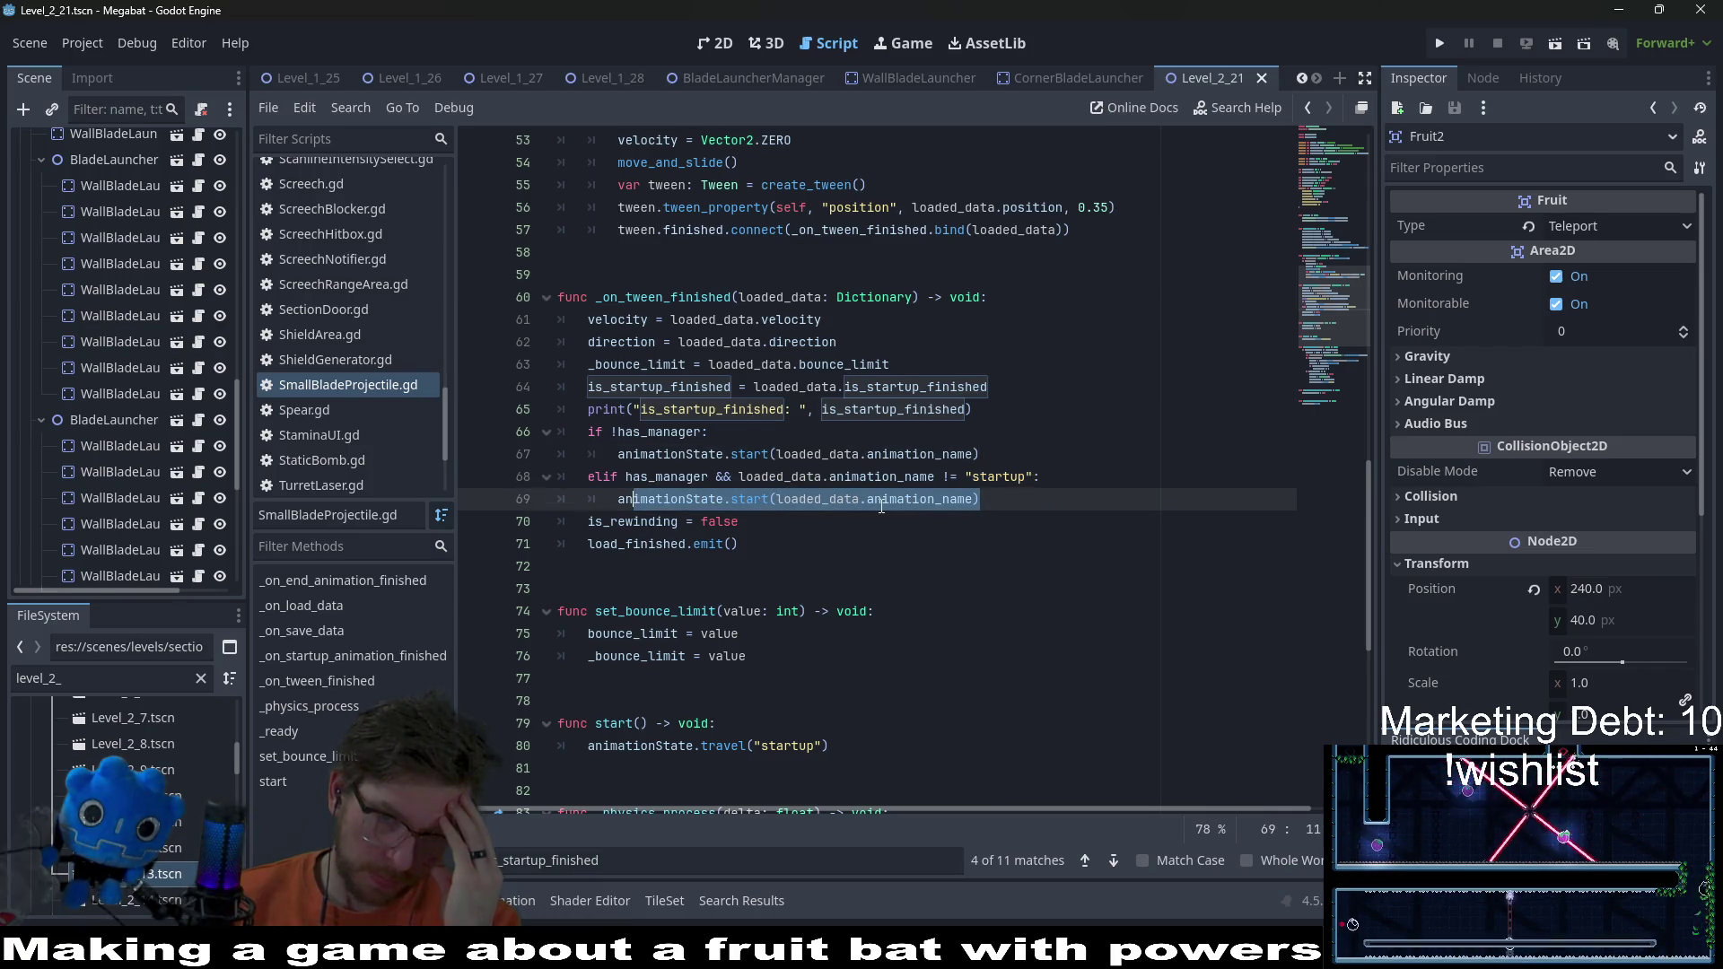
click(966, 499)
drag(1034, 478, 737, 479)
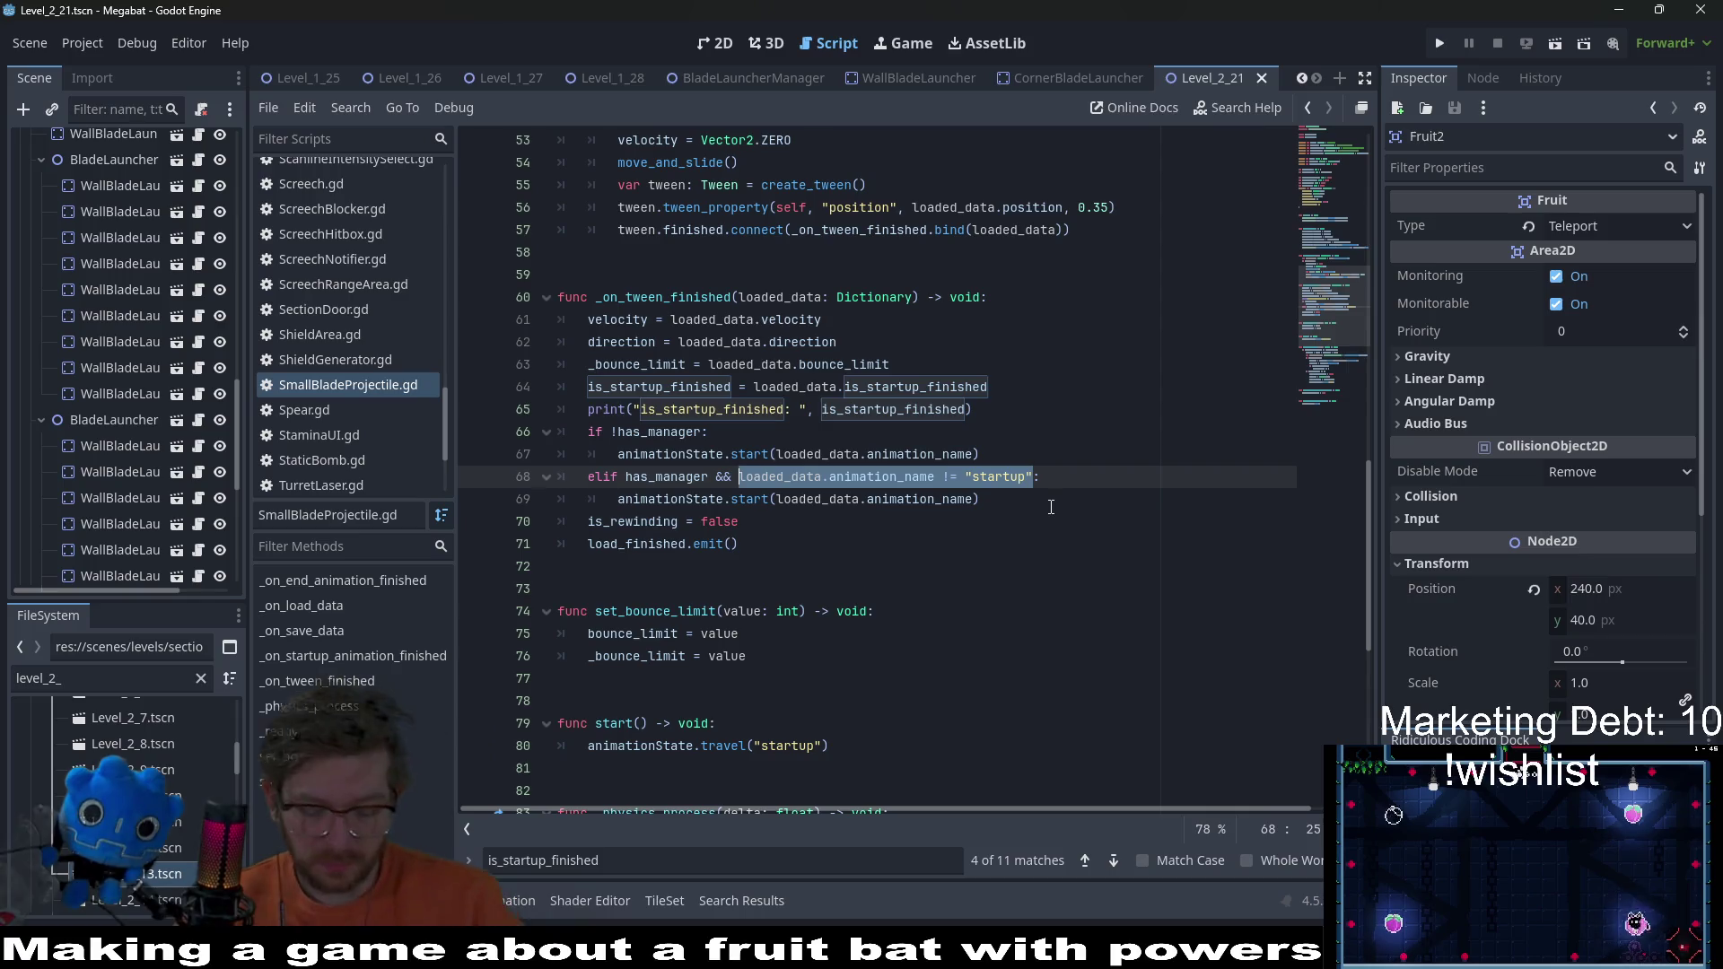
- Wrap line 68's animation-name condition in parentheses with || !is_startup_finished
key(ctrl+x)
text(():)
key(ctrl+v)
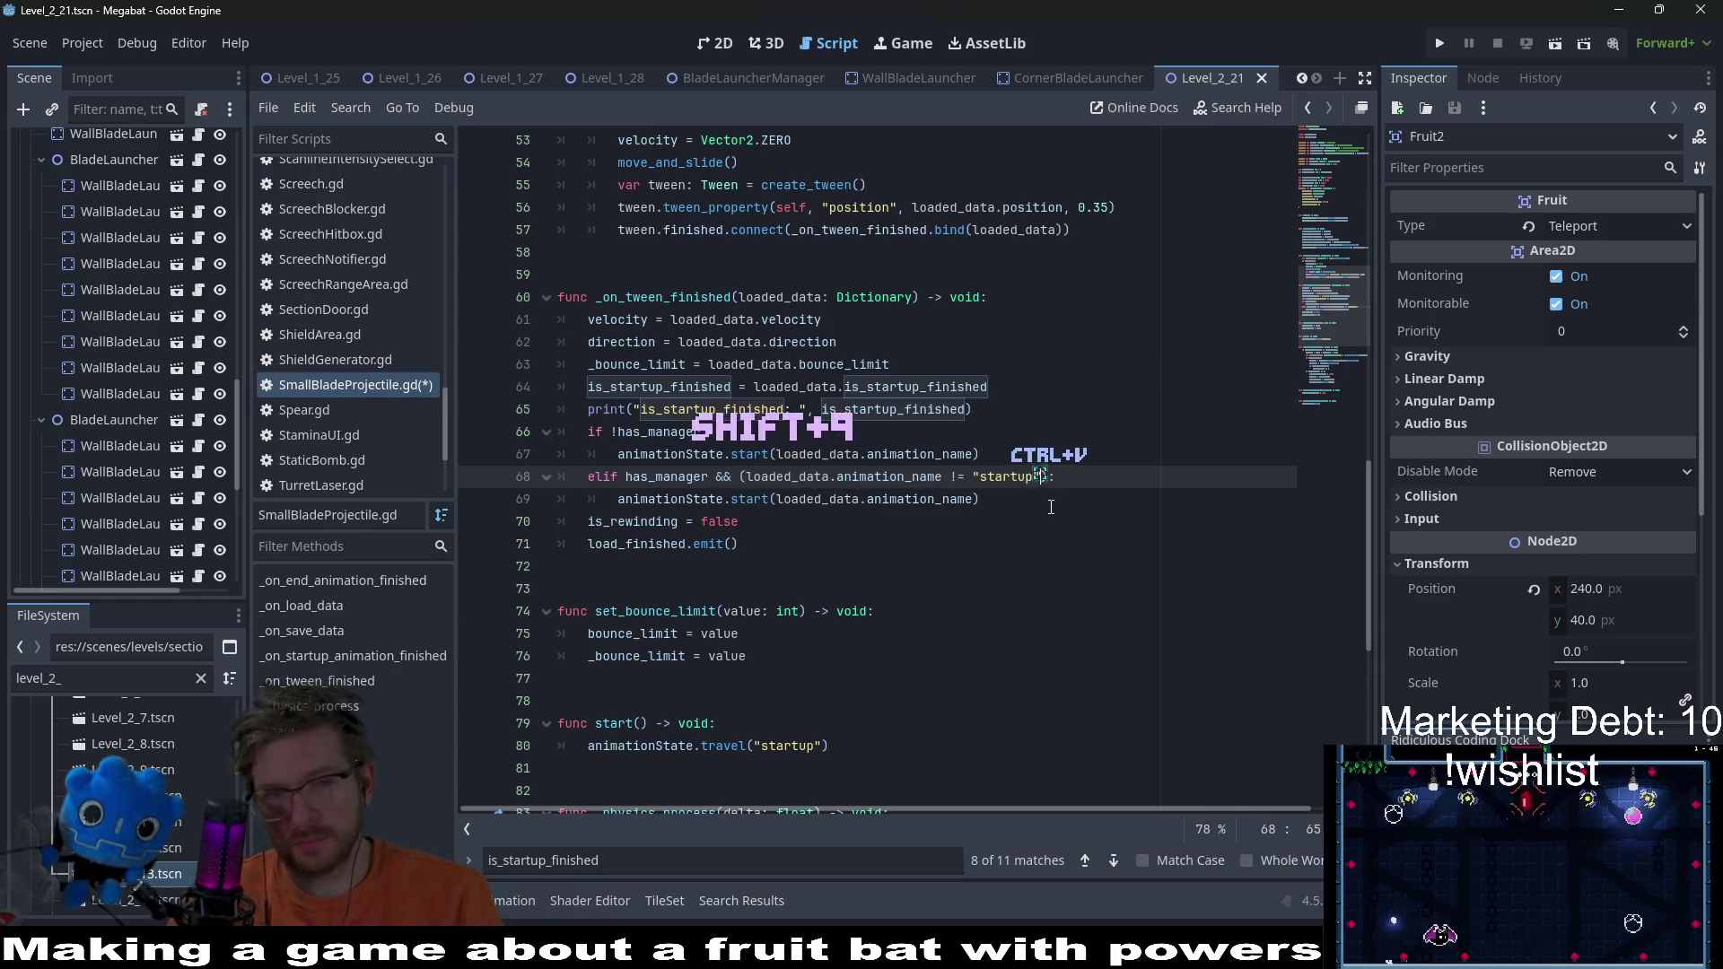
text(||)
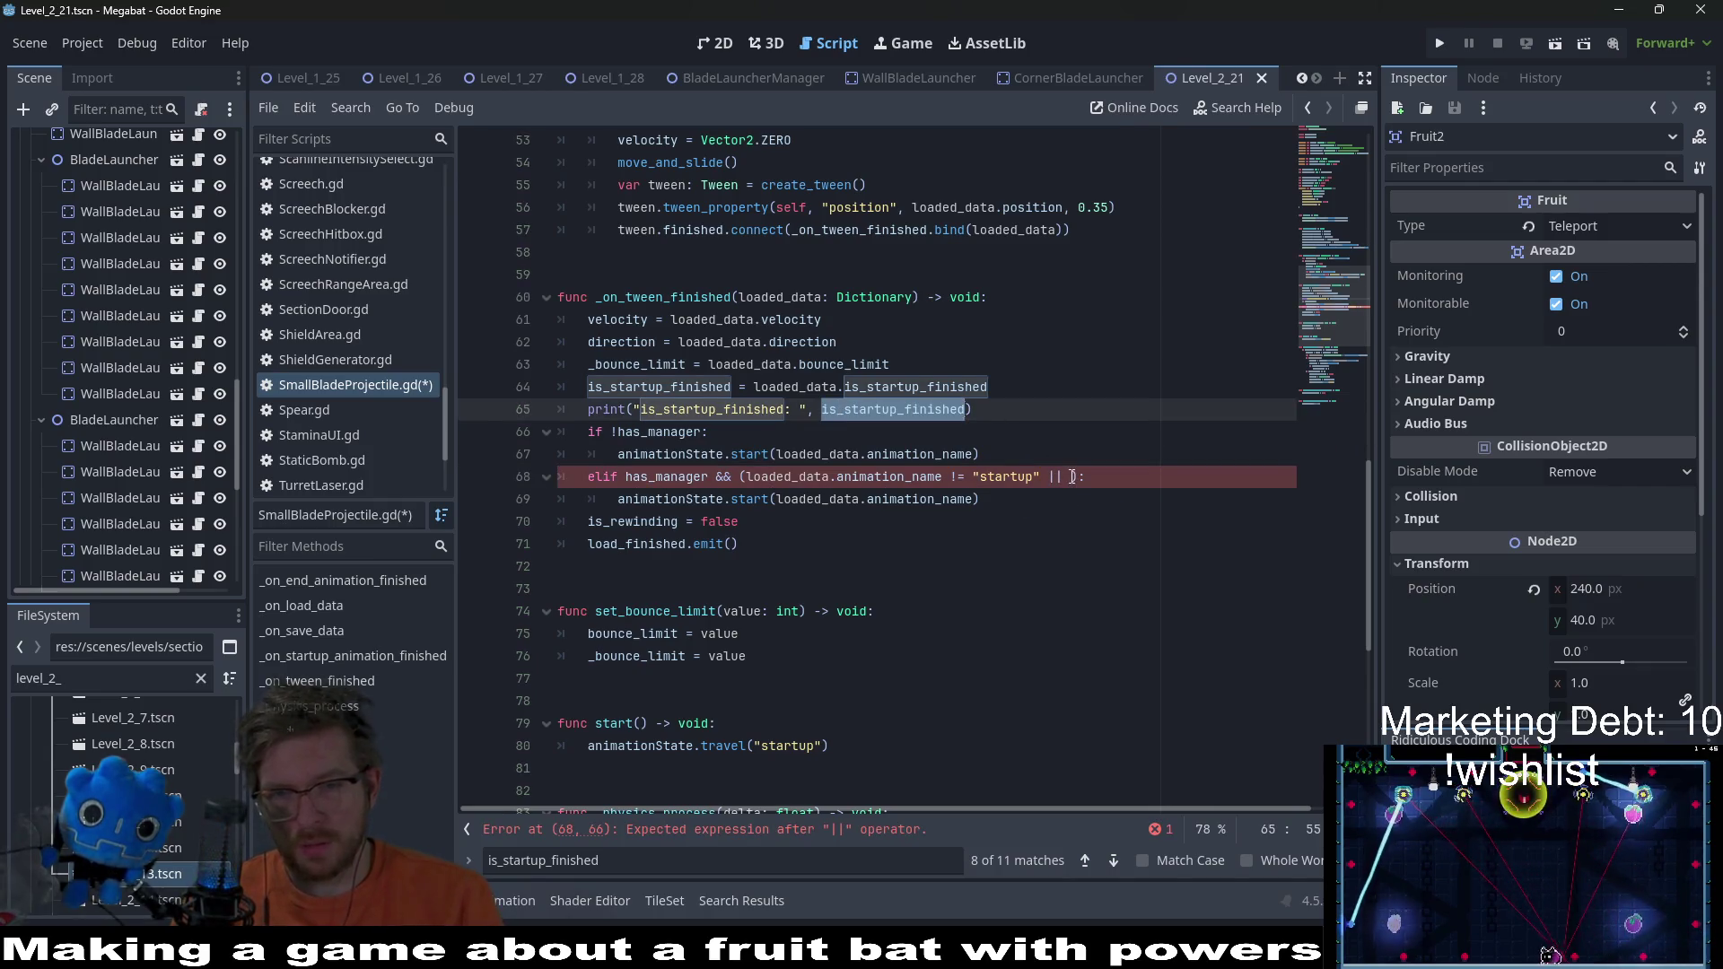
click(1075, 477)
text(!)
key(ctrl+v)
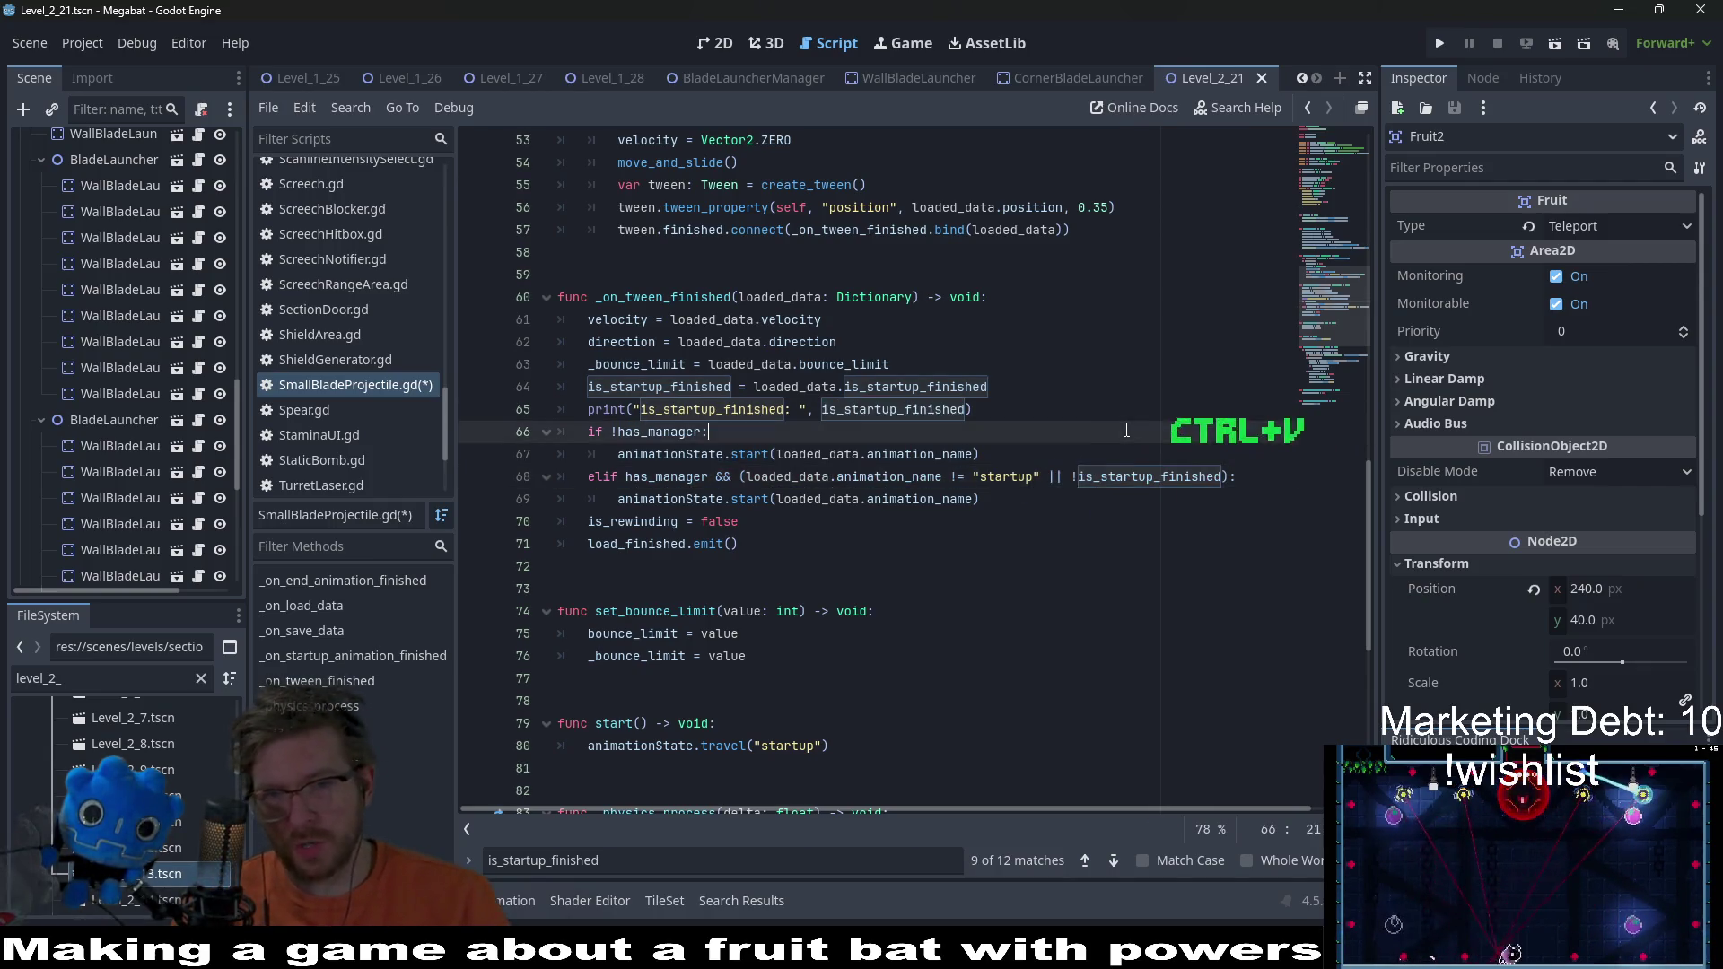
- Undo the is_startup_finished addition and cut the animation-name condition from line 68
click(1126, 430)
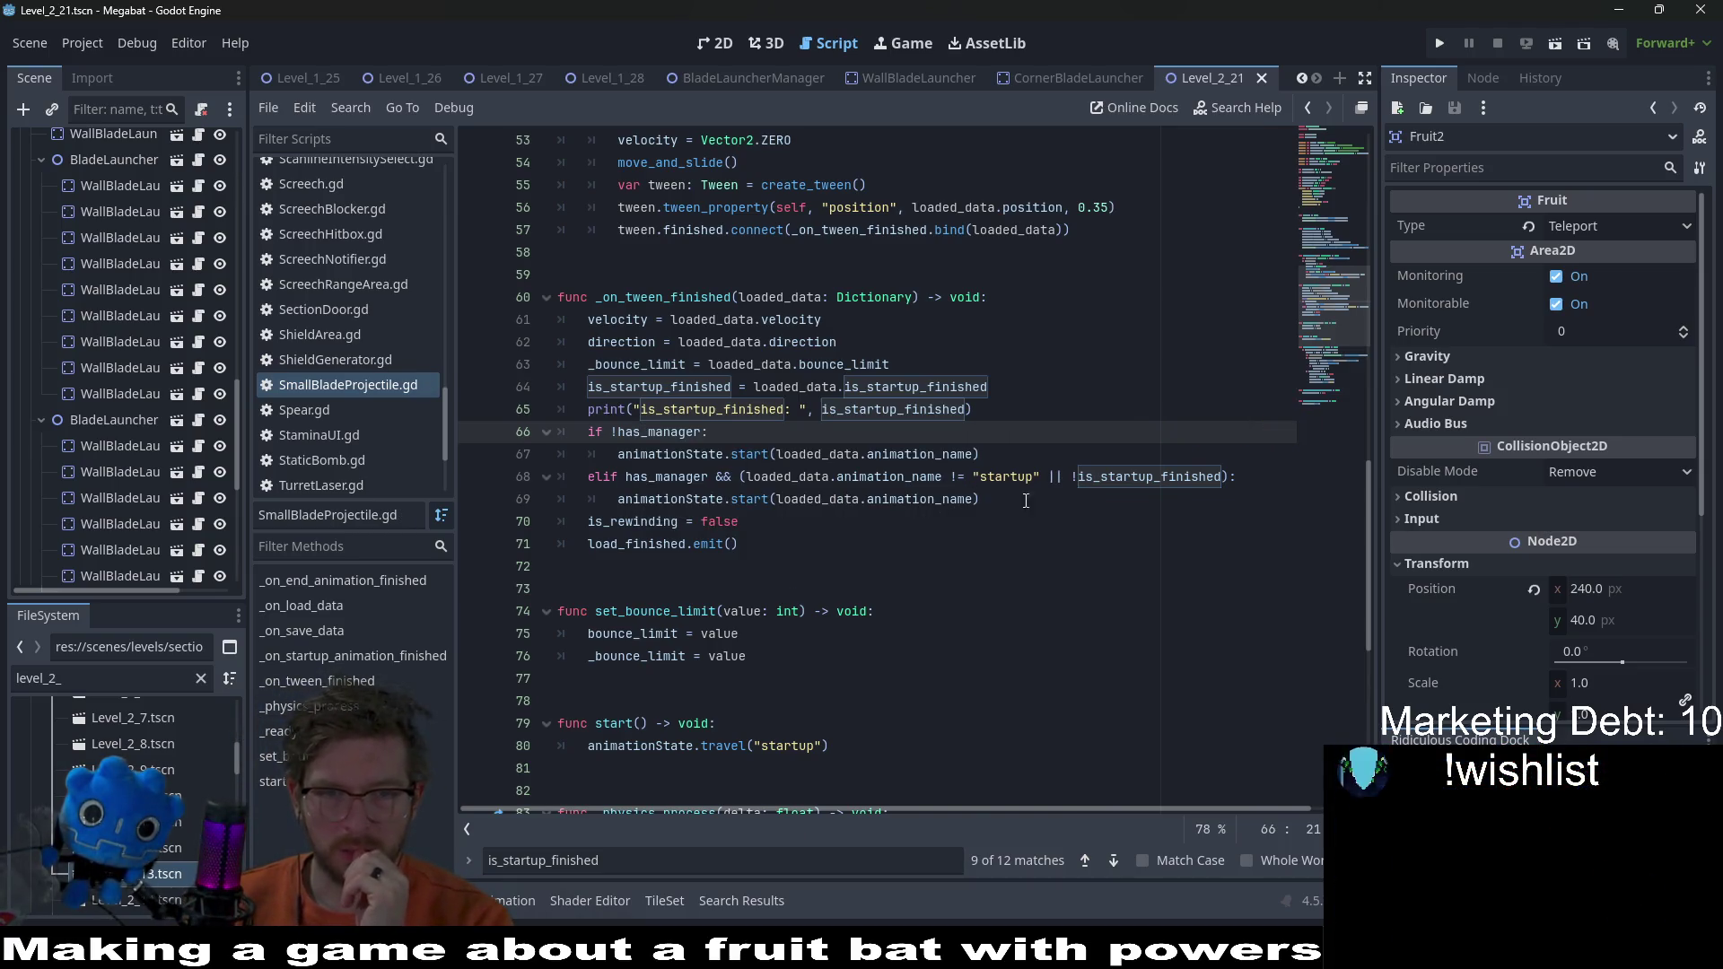
double_click(913, 499)
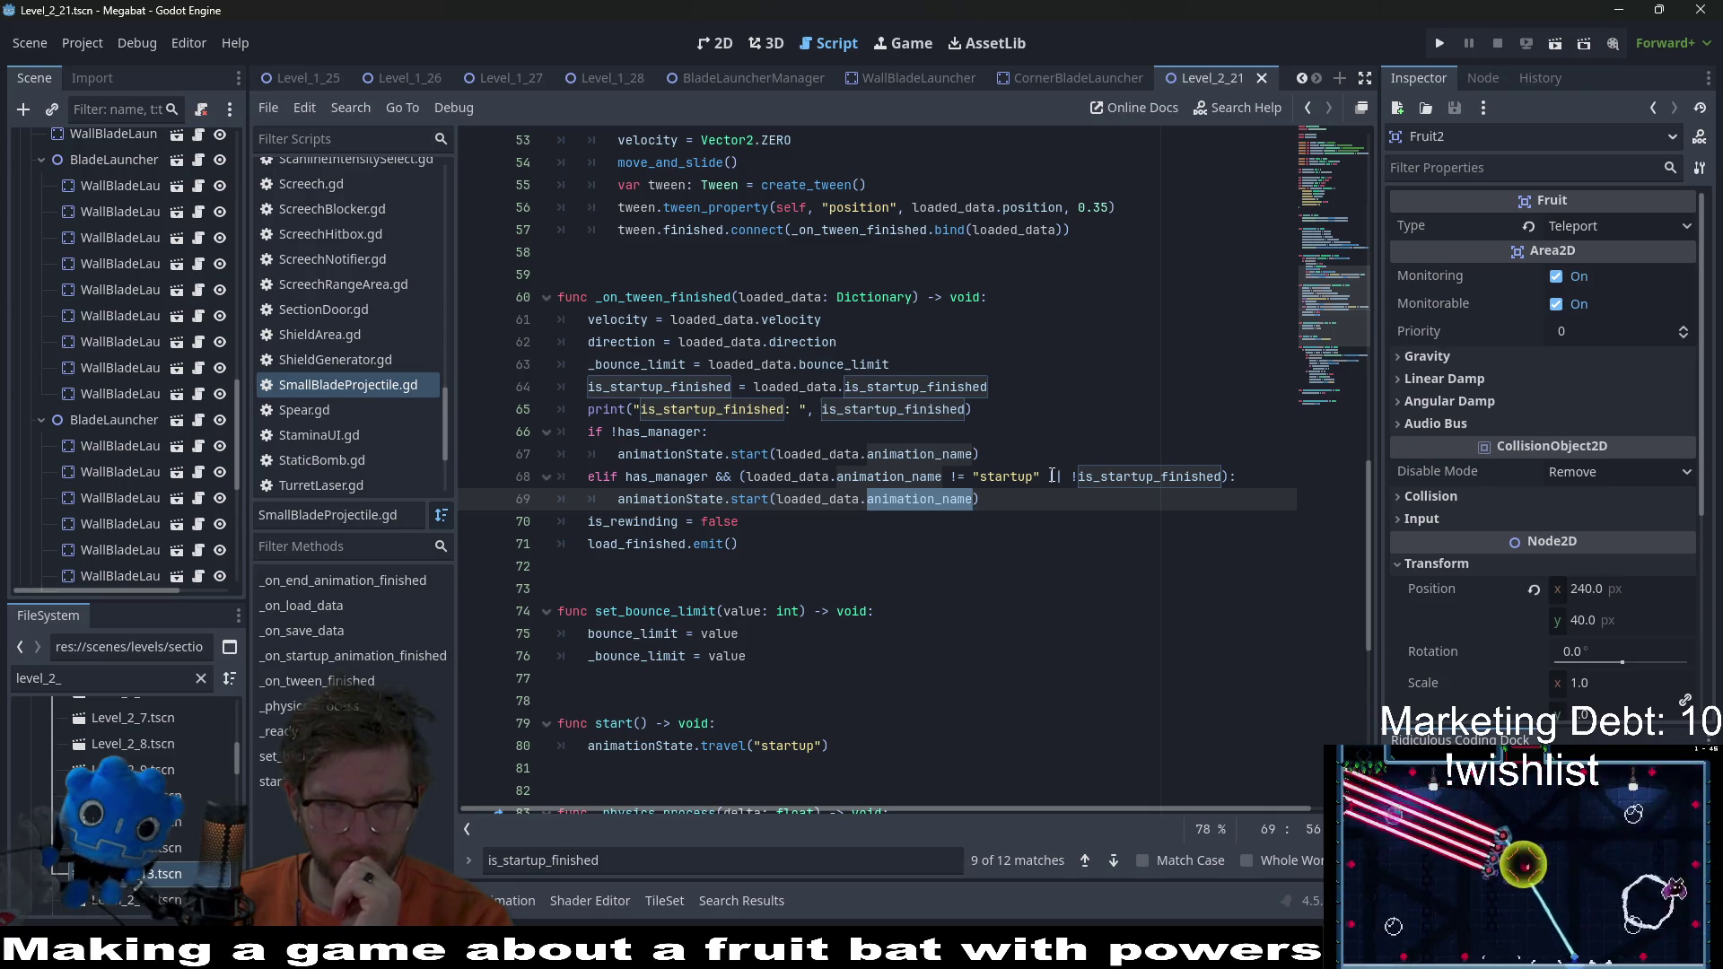
drag(1047, 476, 839, 476)
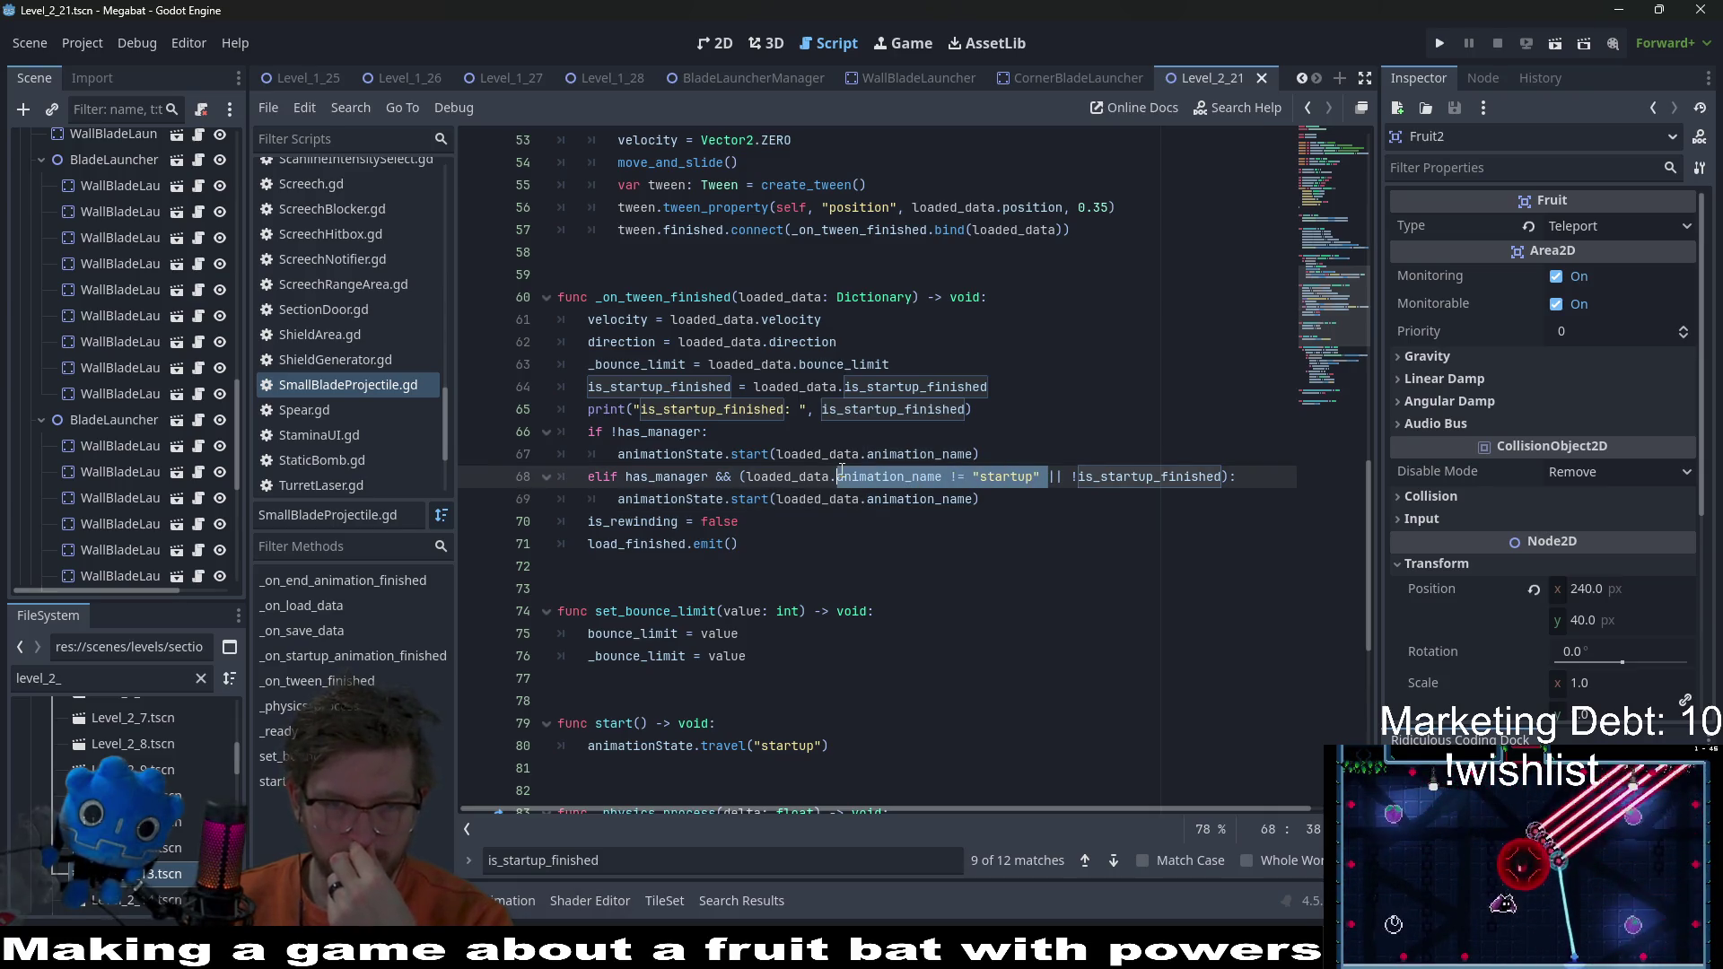
key(ctrl+z)
key(ctrl+z)
key(ctrl+z)
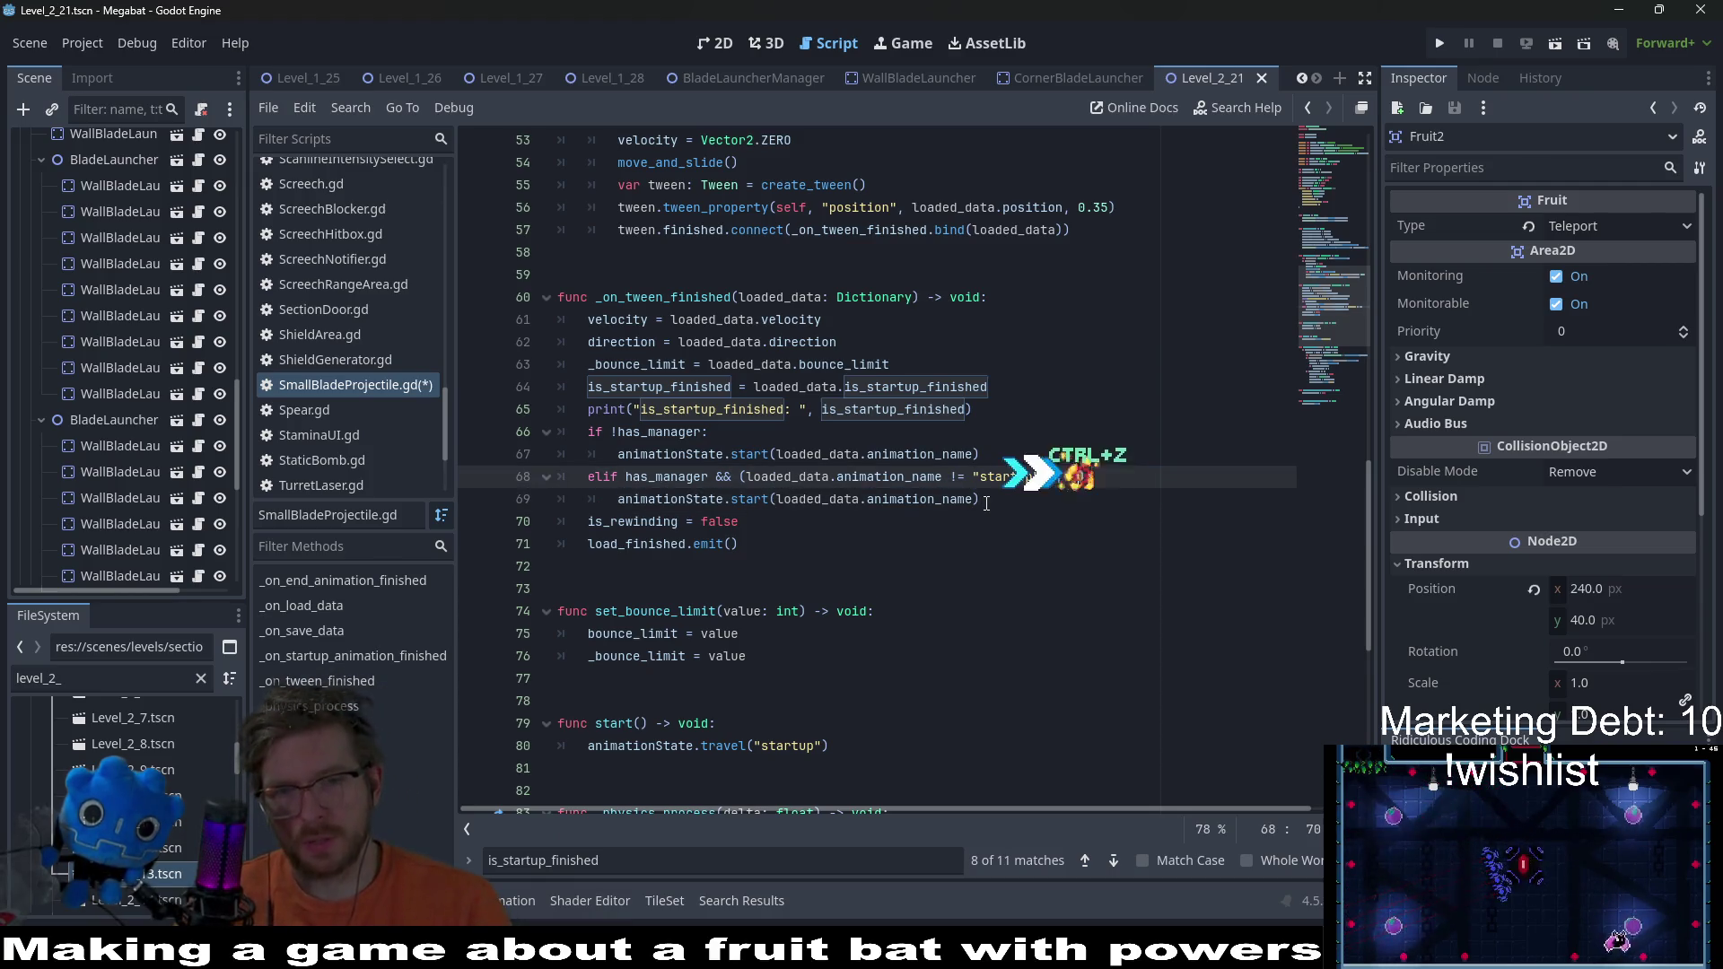
key(ctrl+z)
key(ctrl+z)
key(ctrl+z)
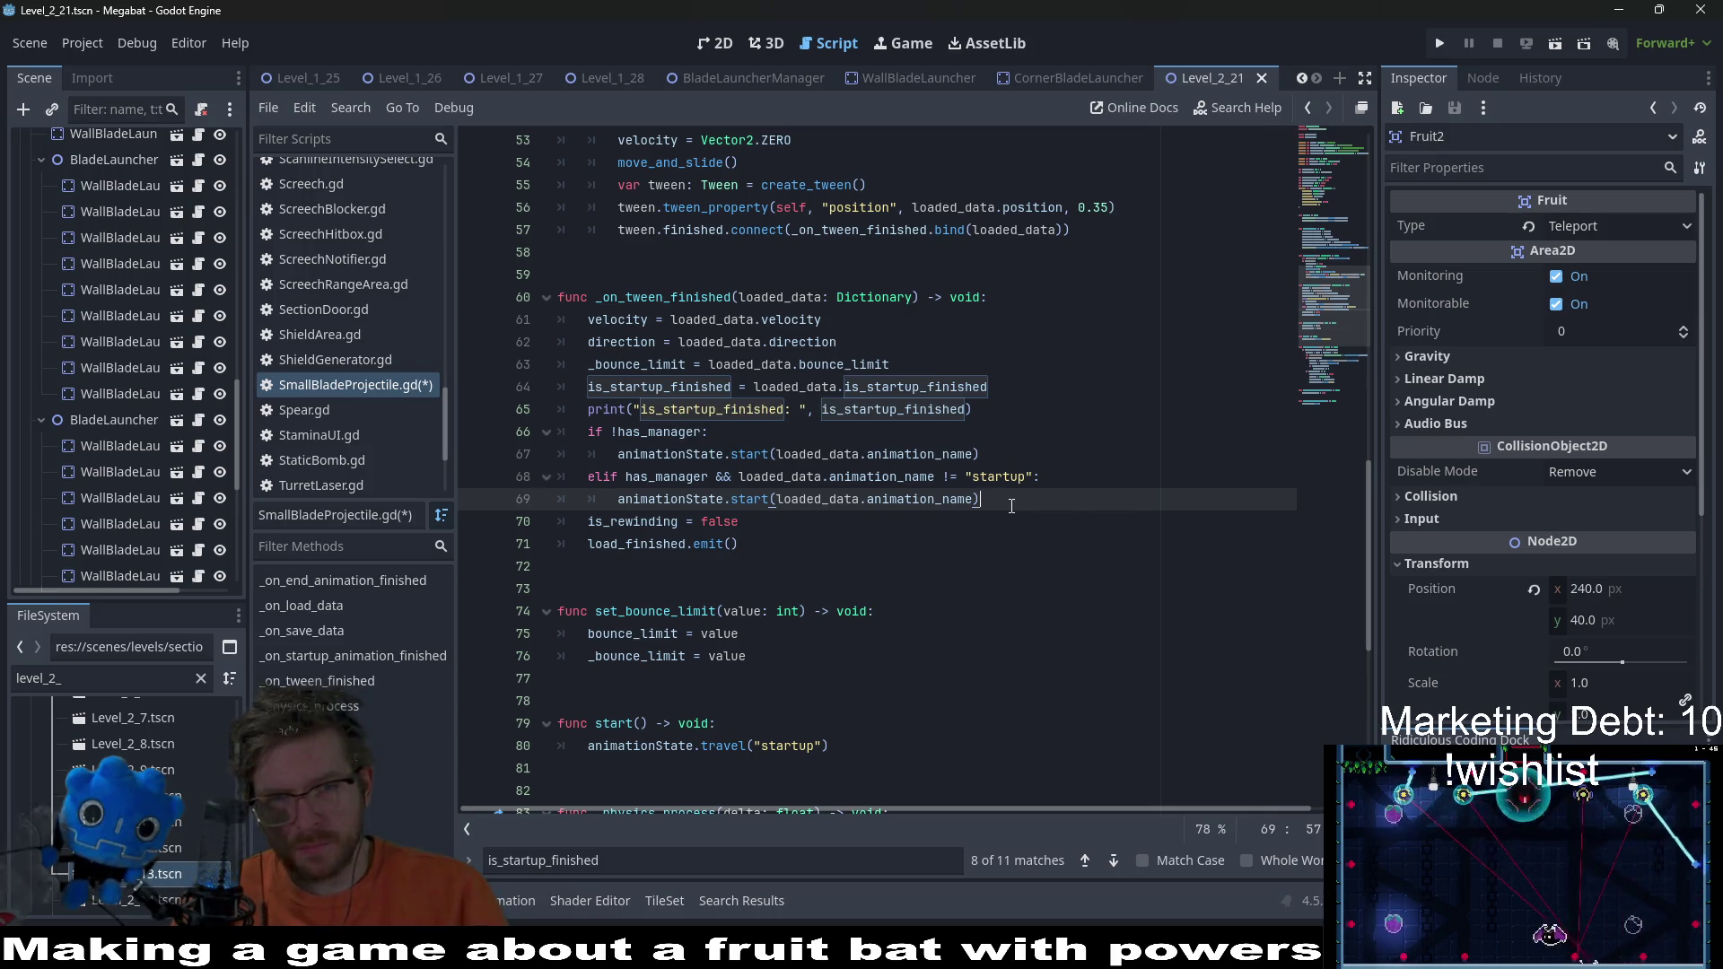
drag(741, 478, 1039, 476)
key(ctrl+x)
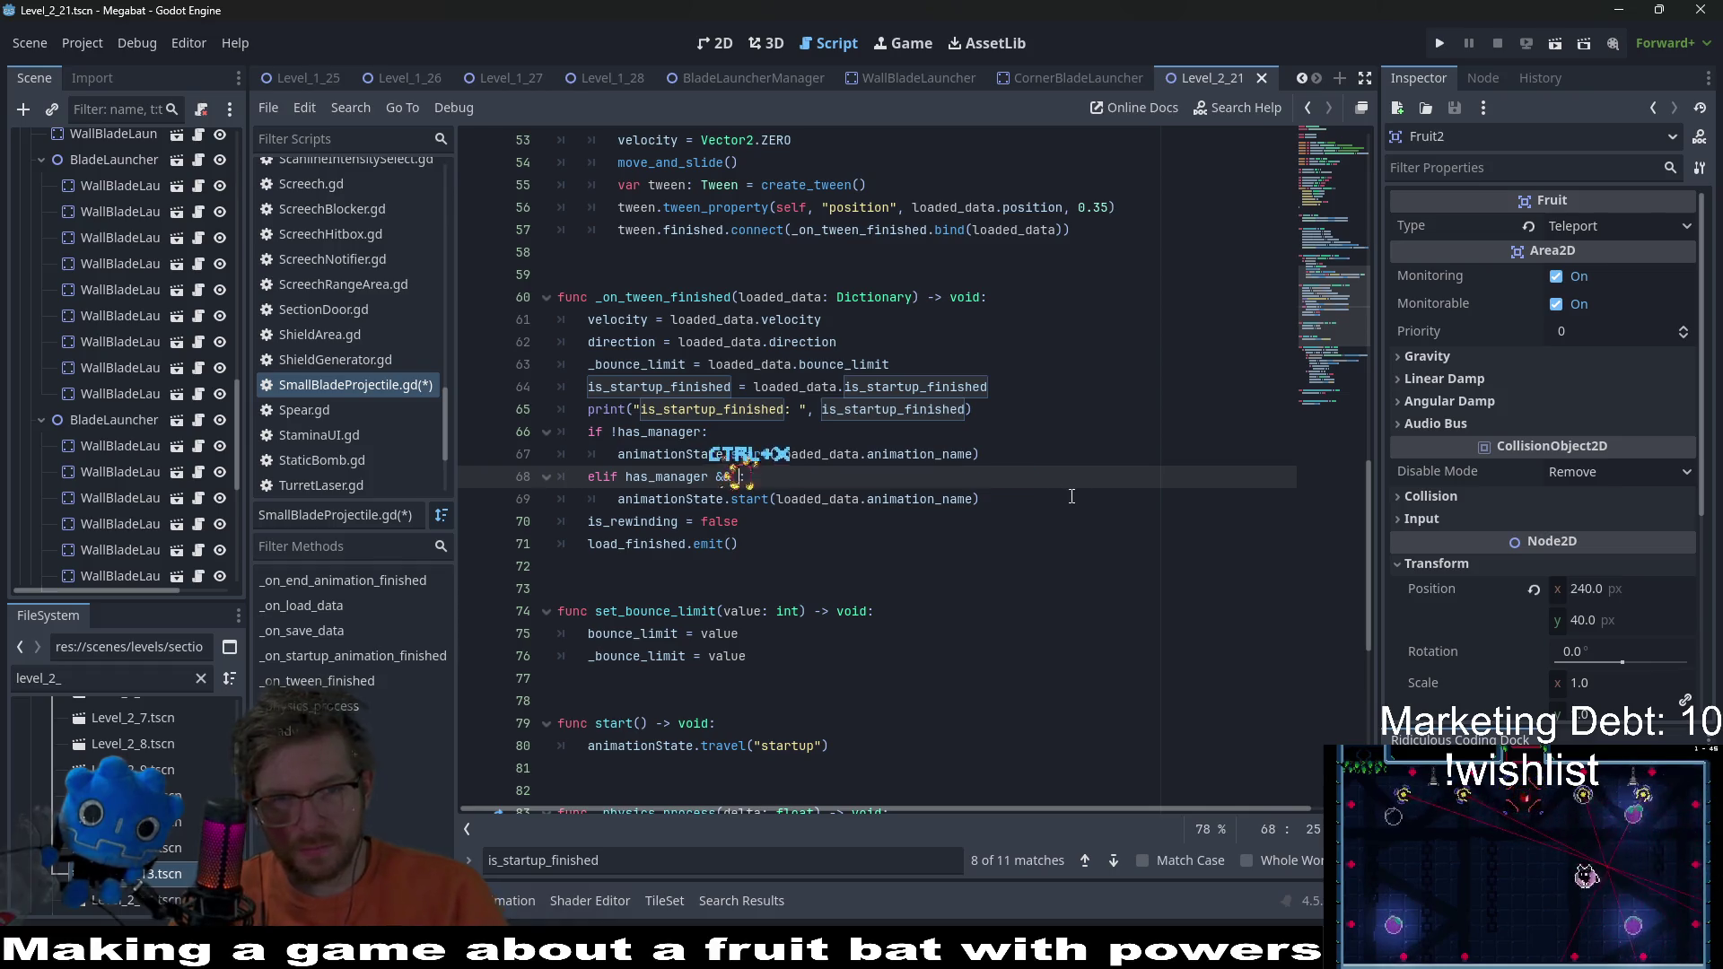
- Nest the animation-name condition as an if under elif has_manager, indenting the animationState call
key(BackSpace)
key(BackSpace)
key(BackSpace)
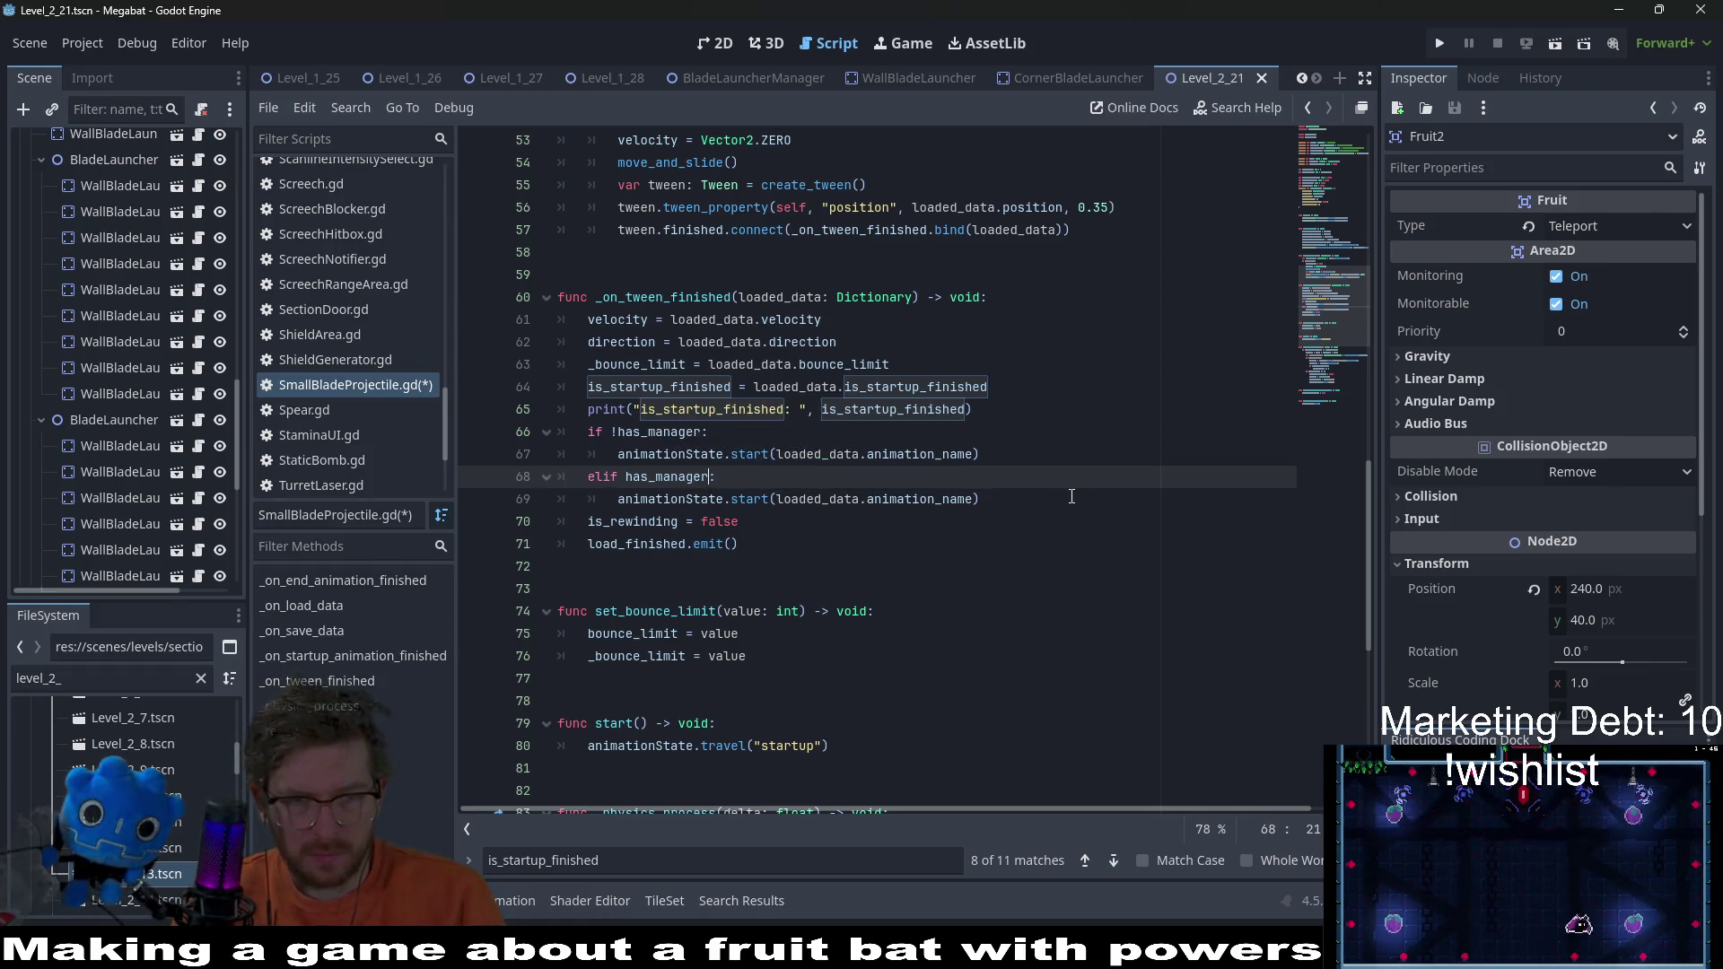
key(End)
key(Return)
text(if)
key(ctrl+v)
text(:)
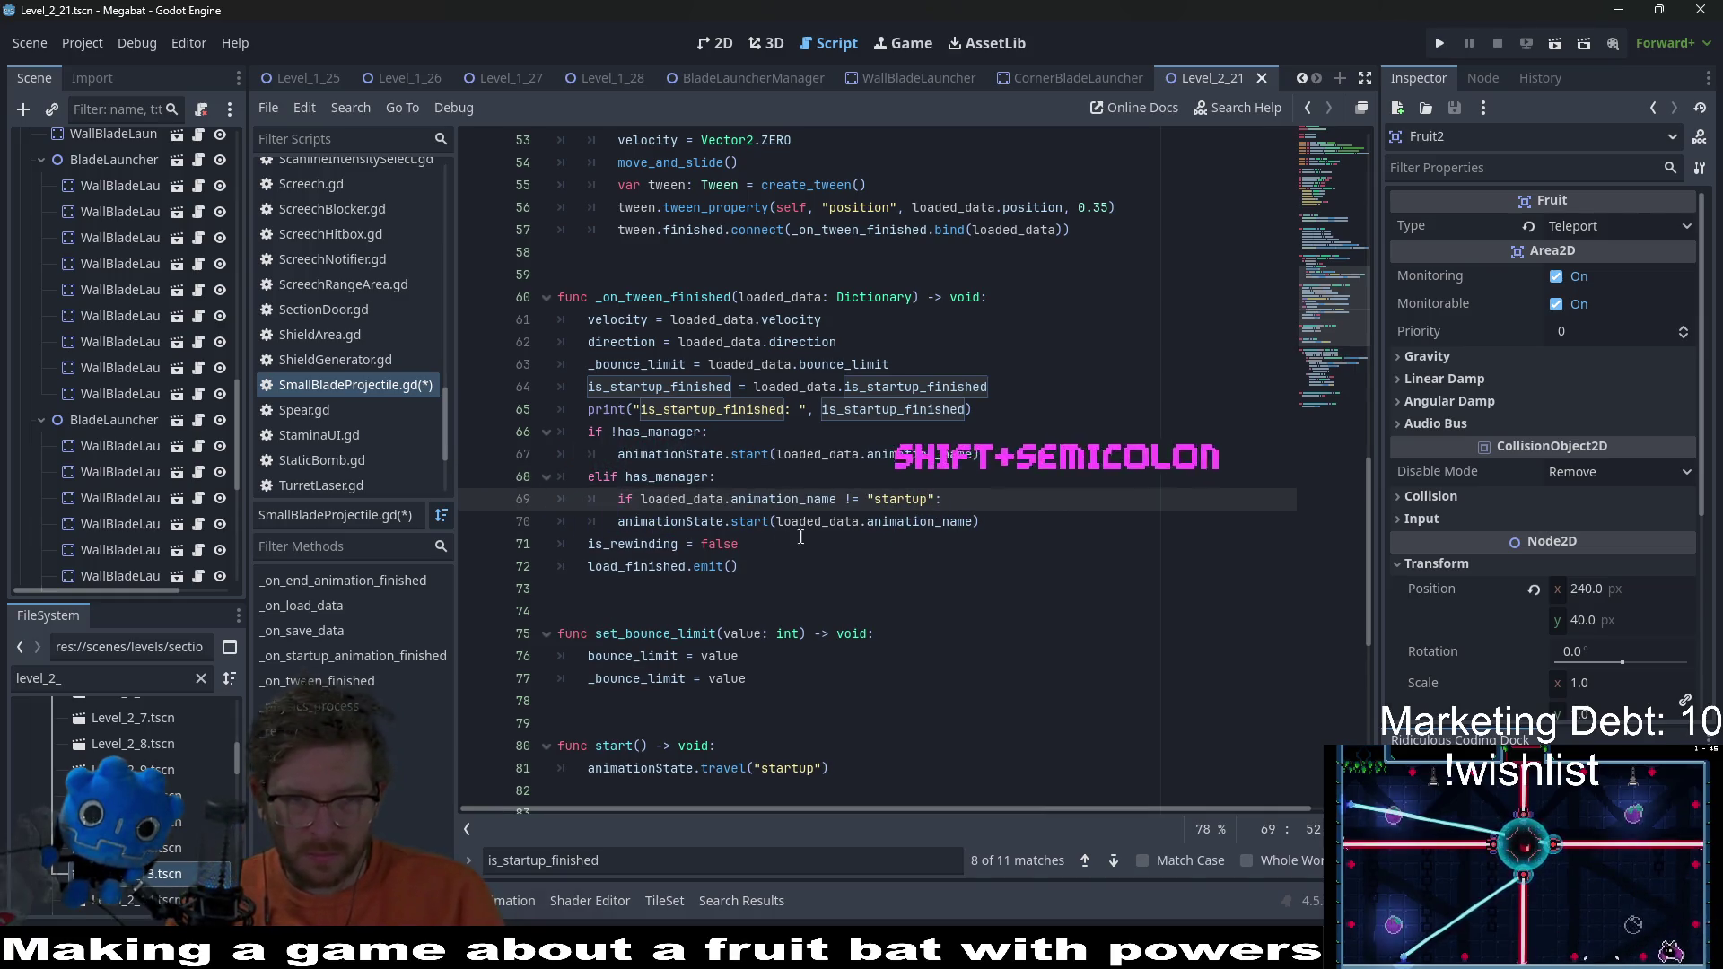
click(627, 521)
key(Tab)
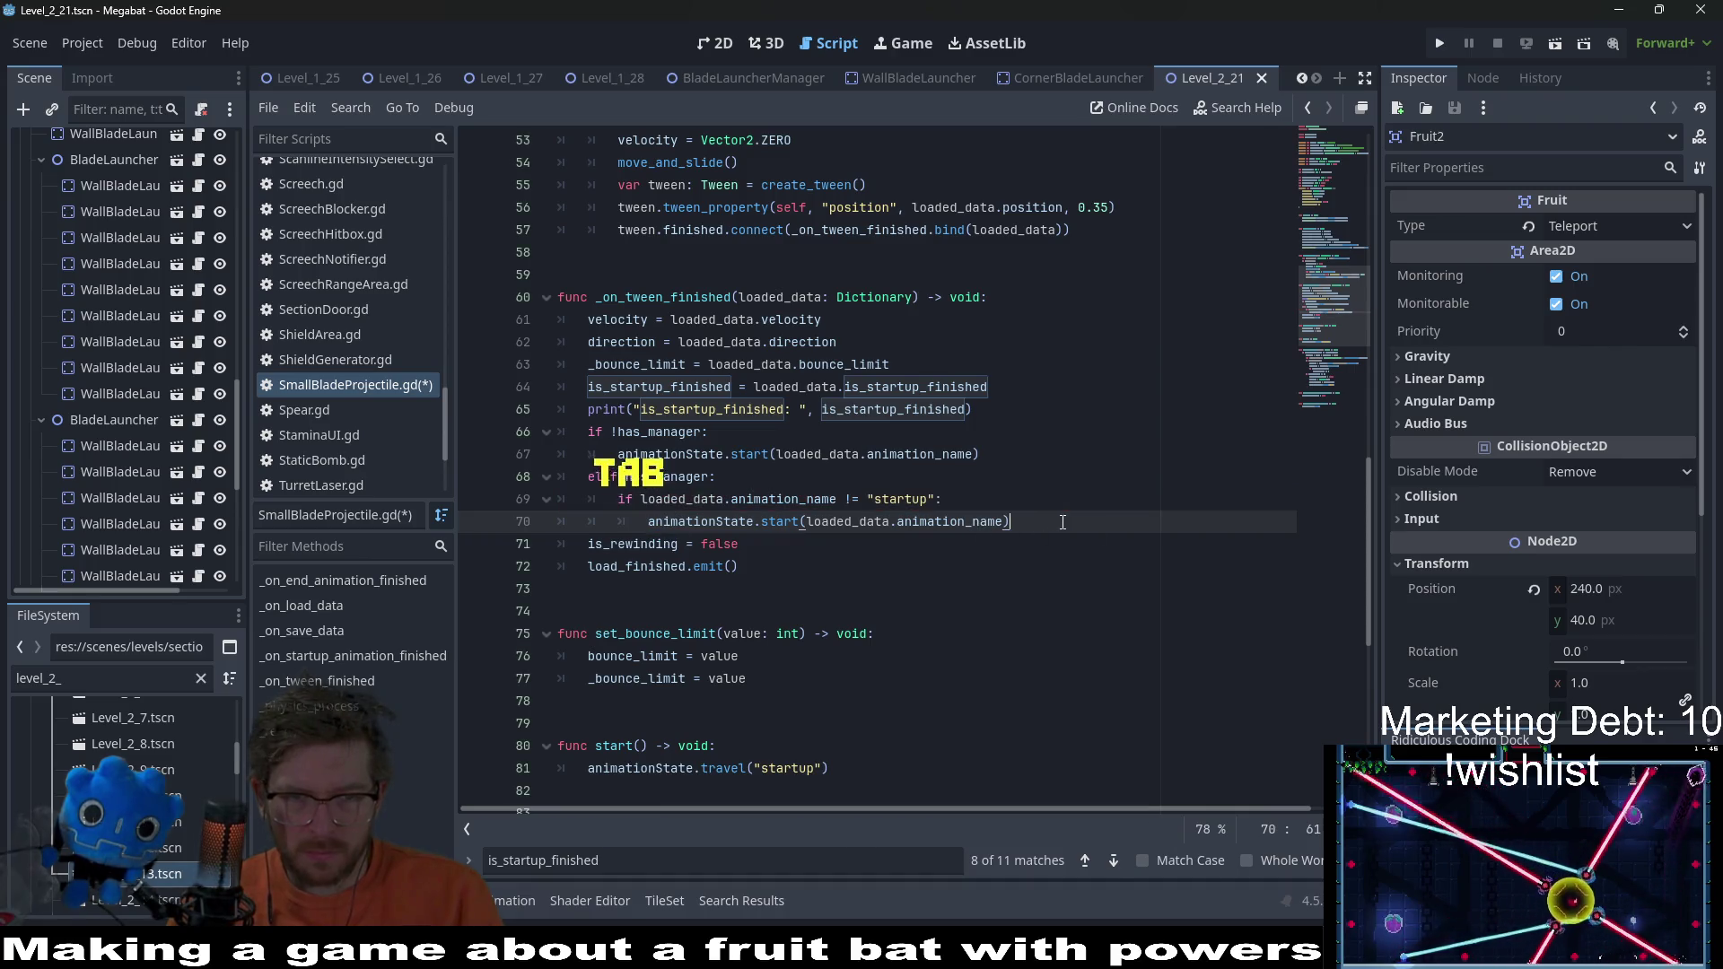
key(End)
key(Return)
key(BackSpace)
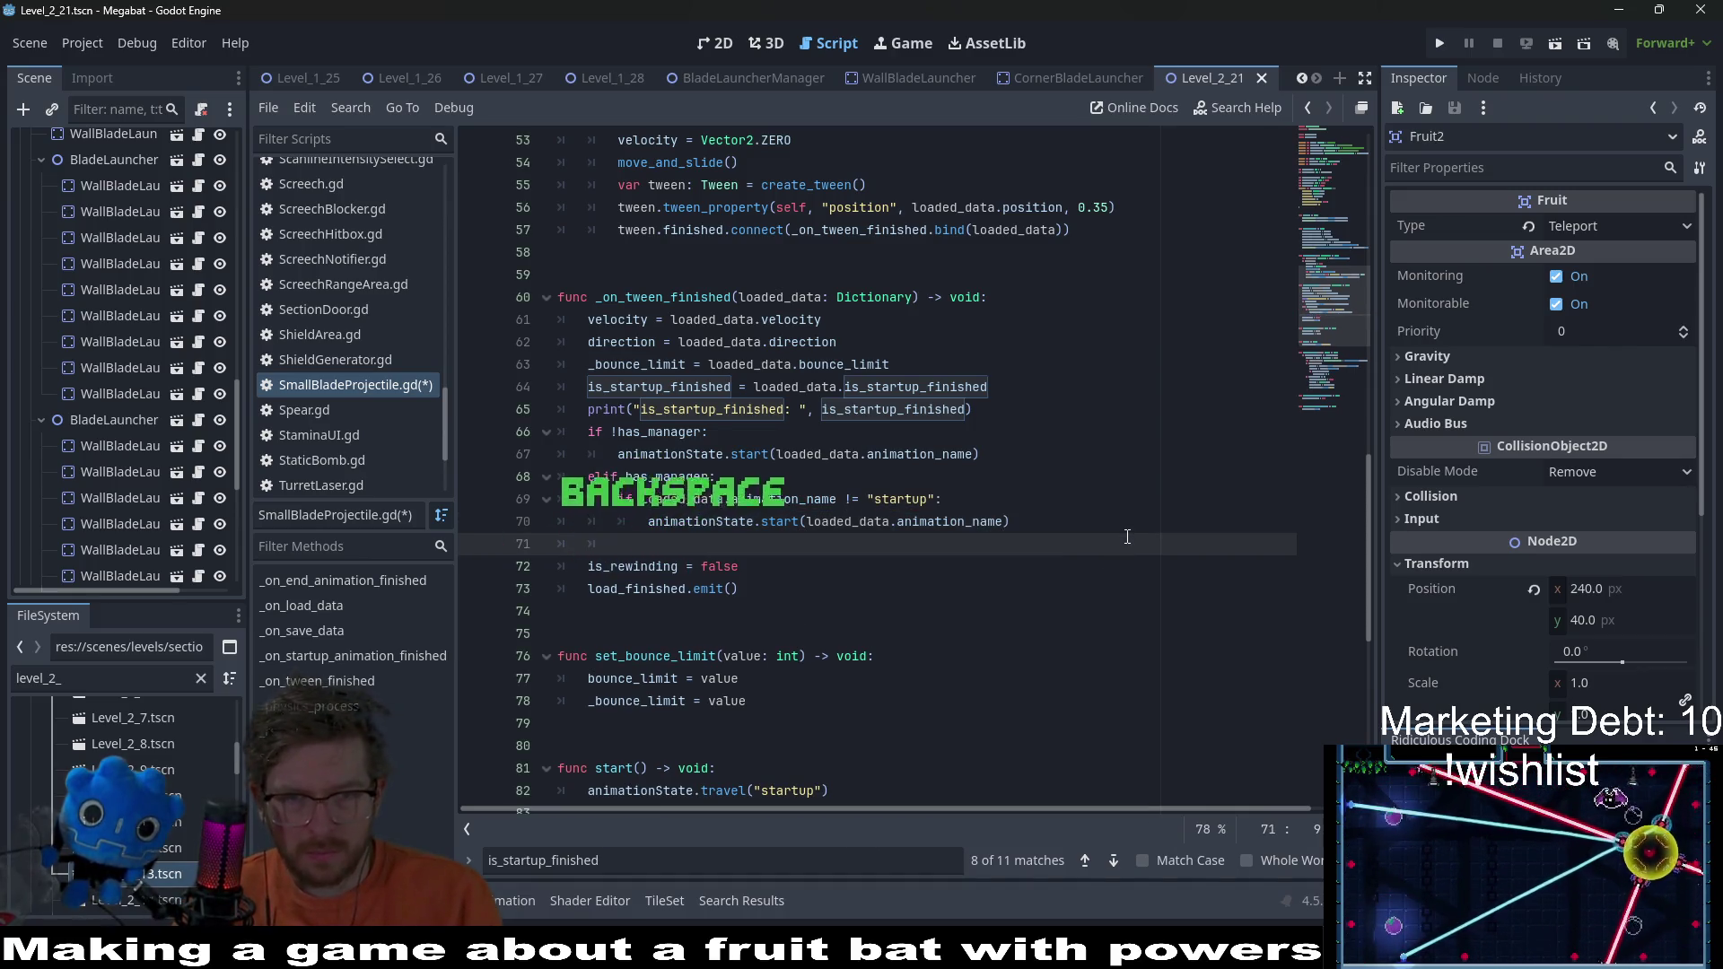
- Add an elif !is_startup_finished: branch after the nested if
text(else:)
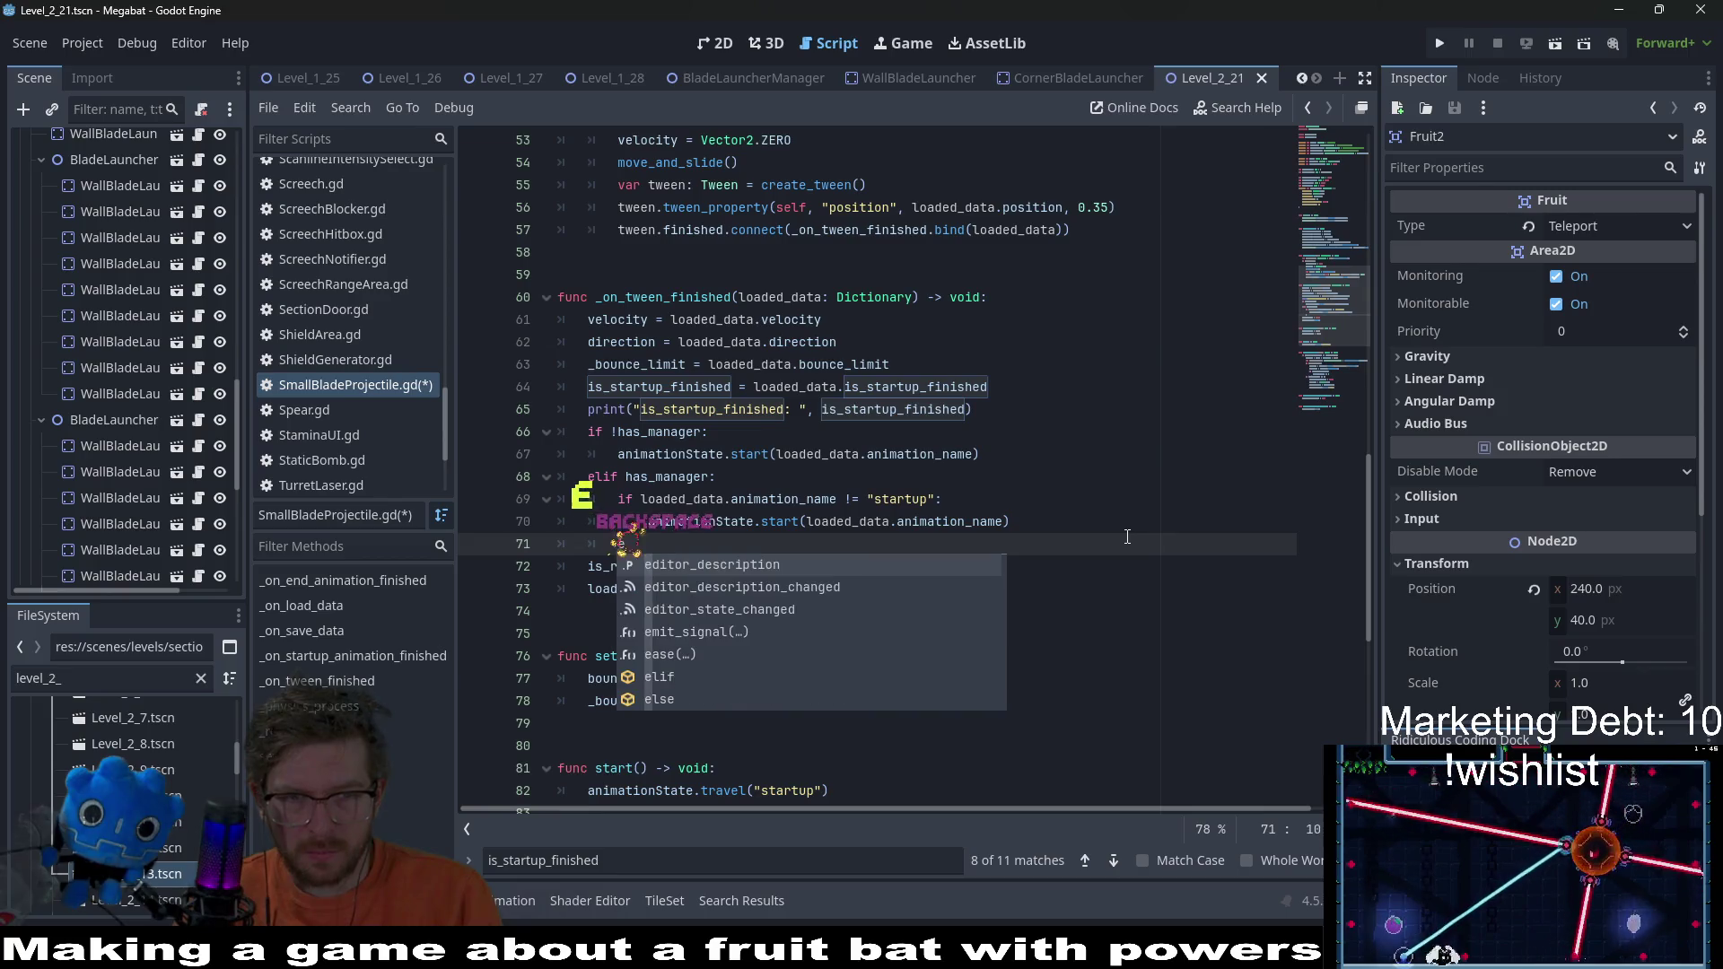
key(Return)
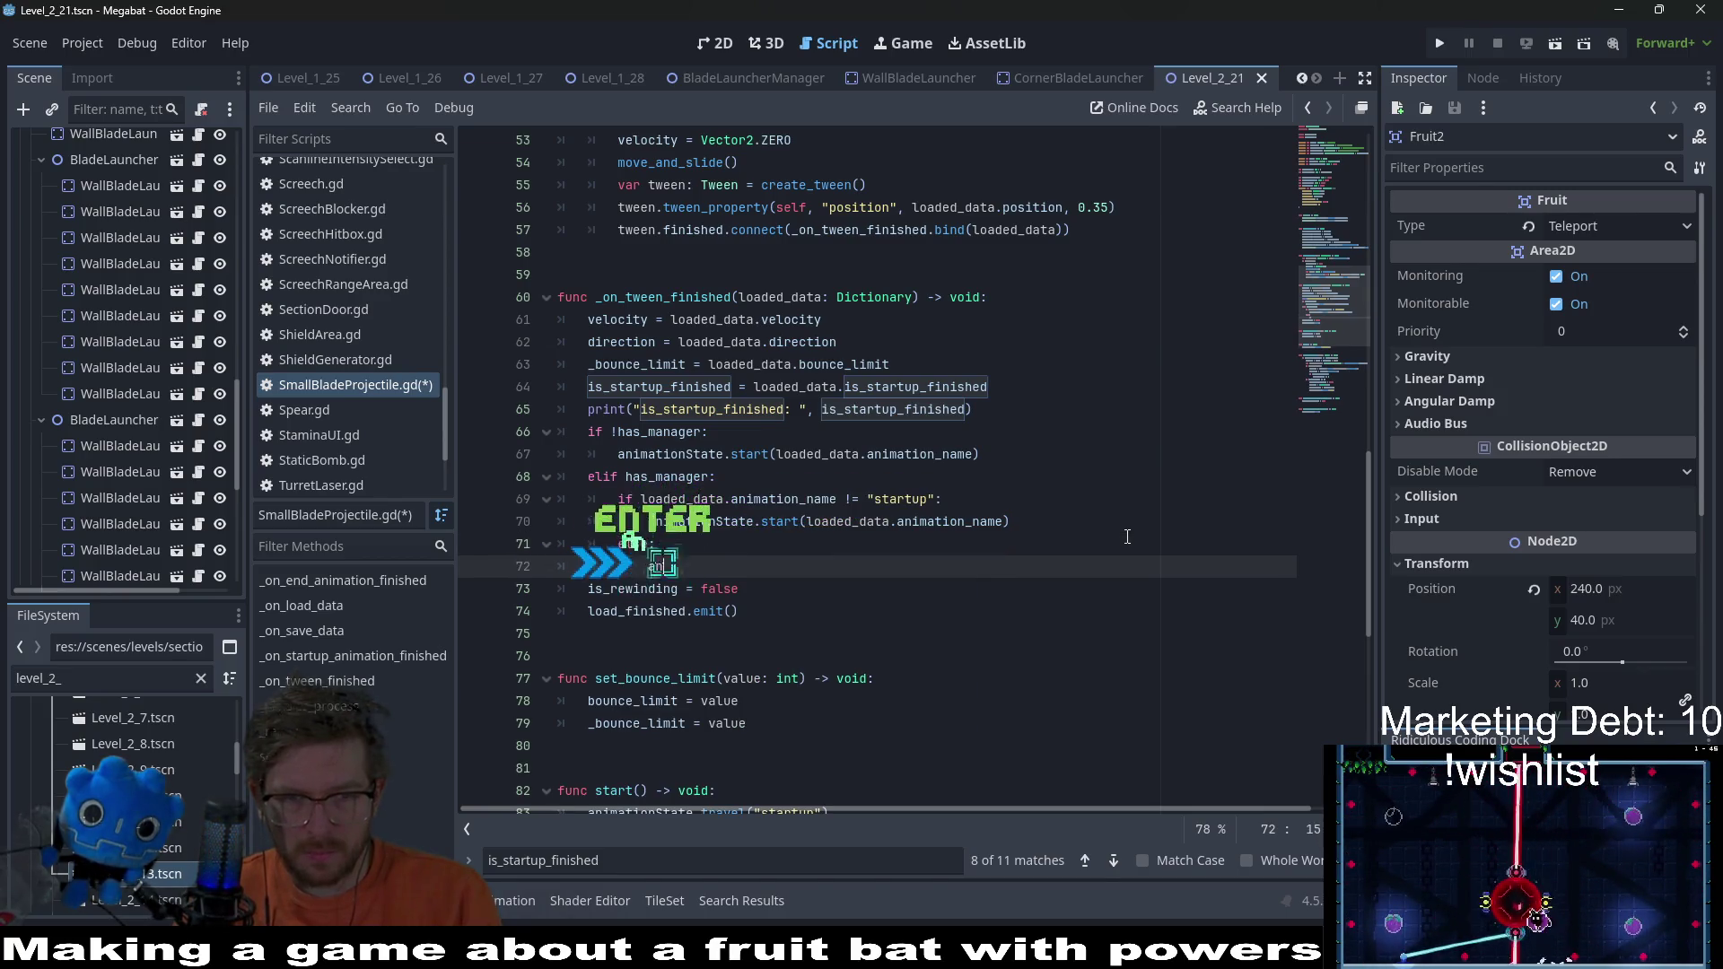
text(animati)
key(BackSpace)
key(BackSpace)
key(BackSpace)
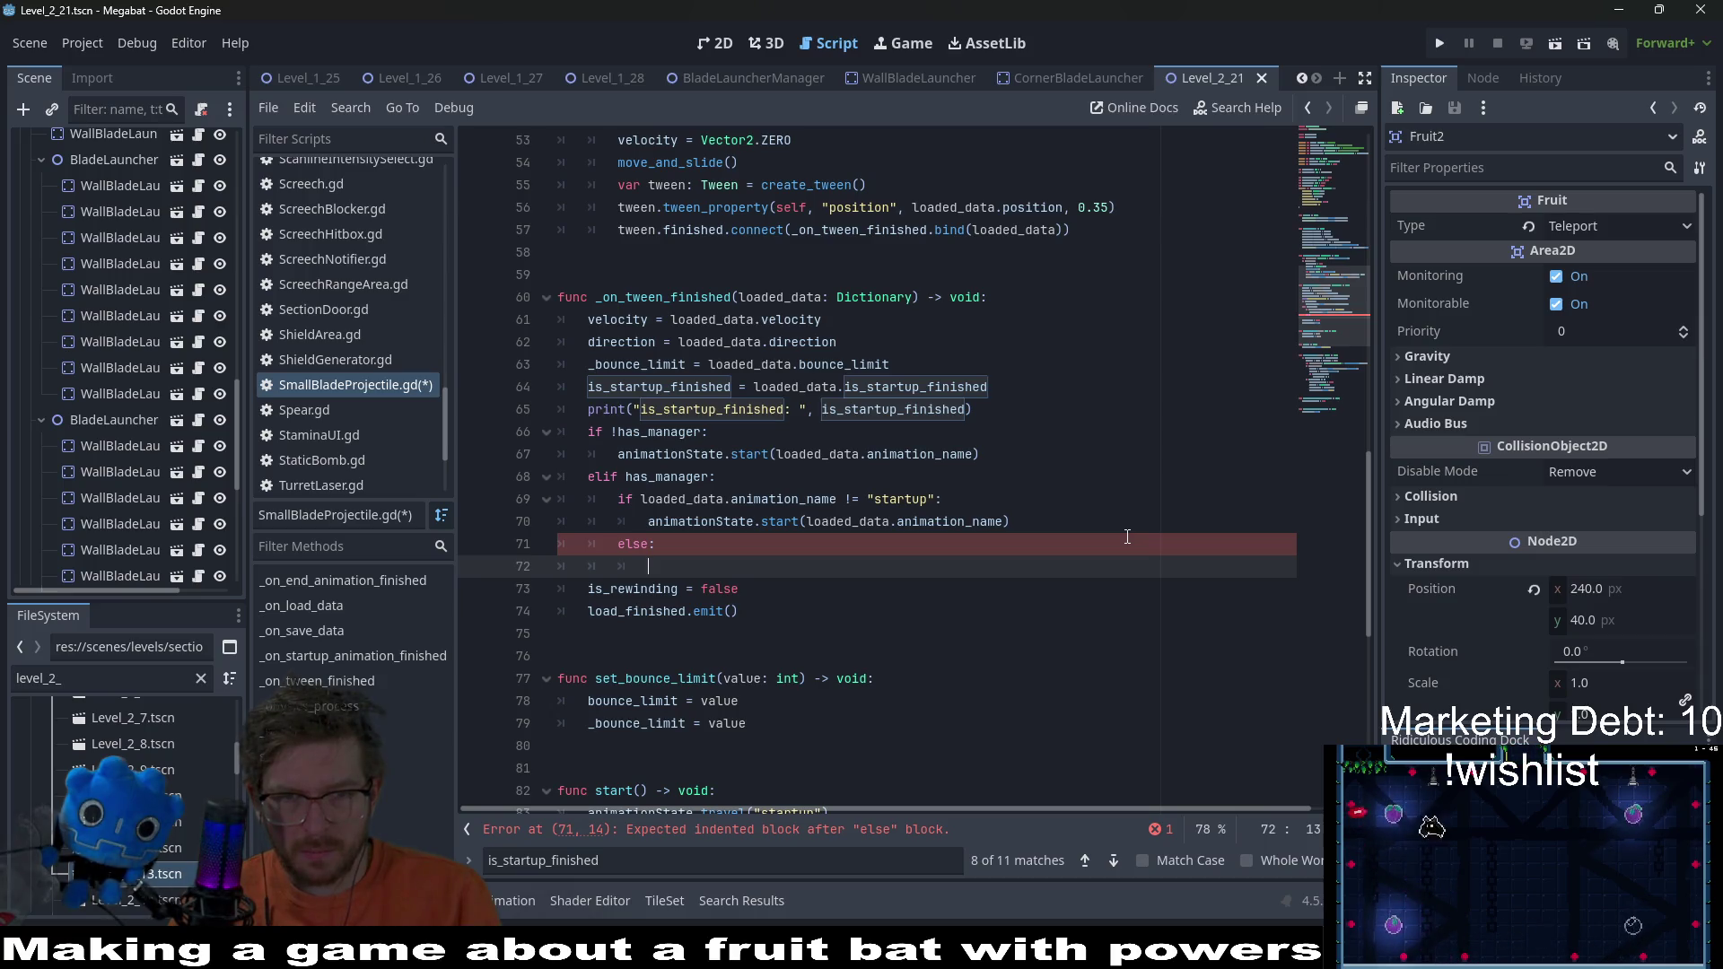
key(Up)
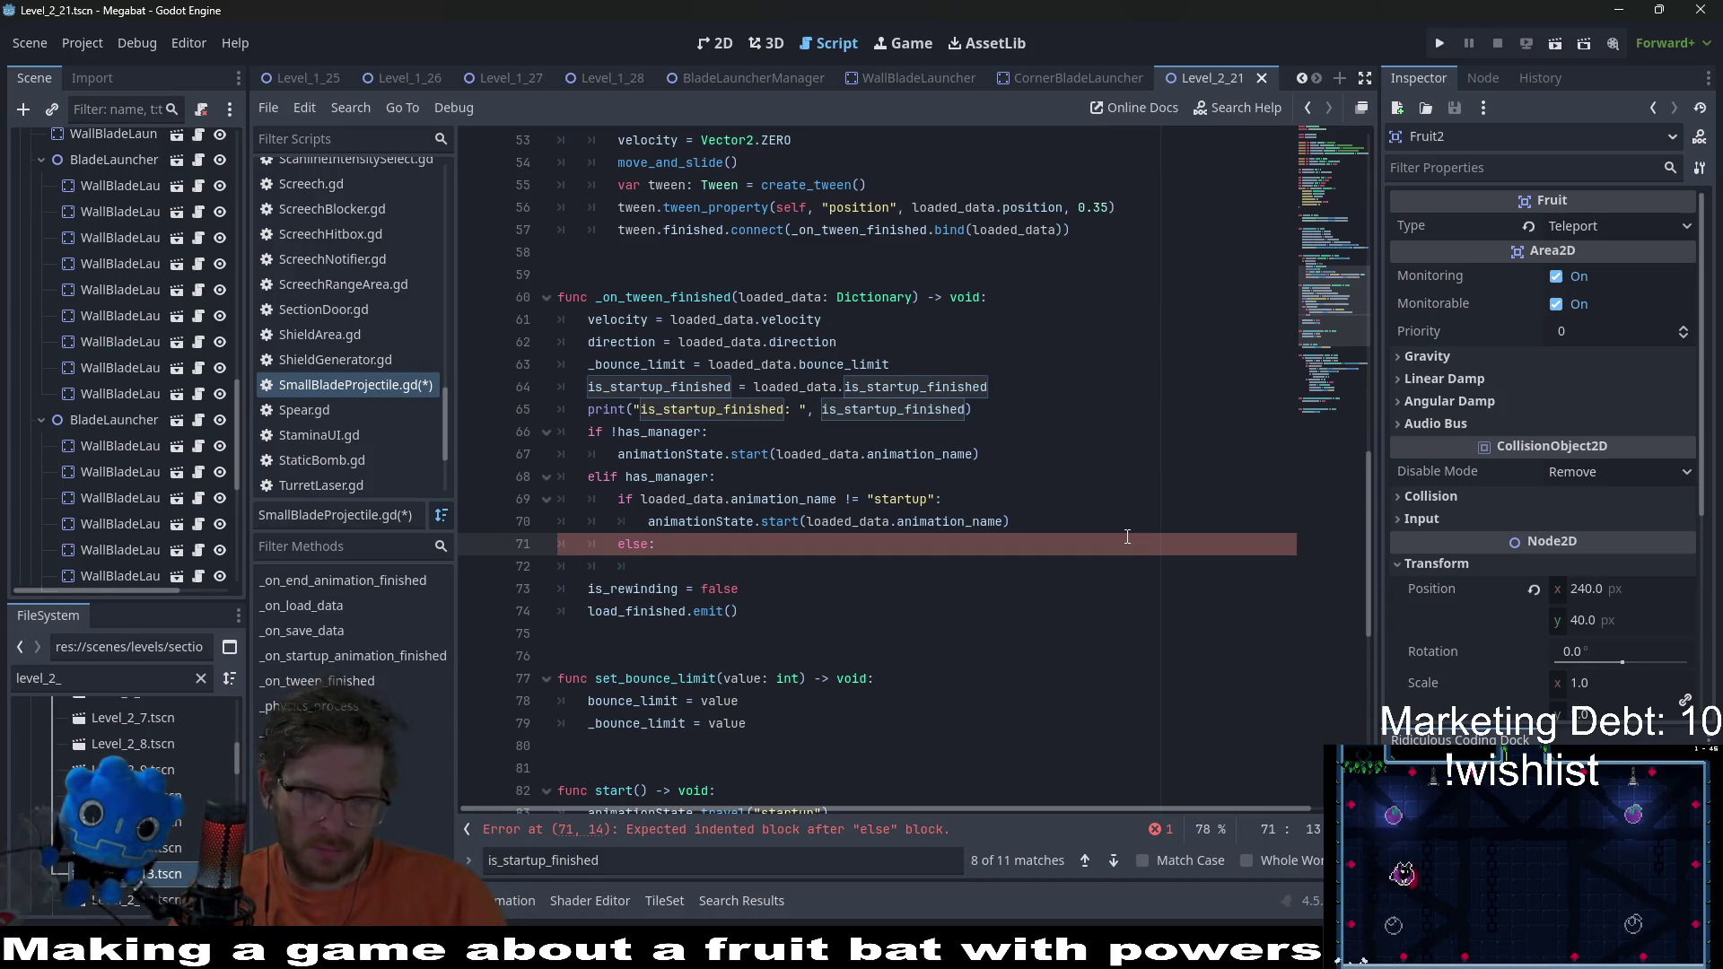
key(Down)
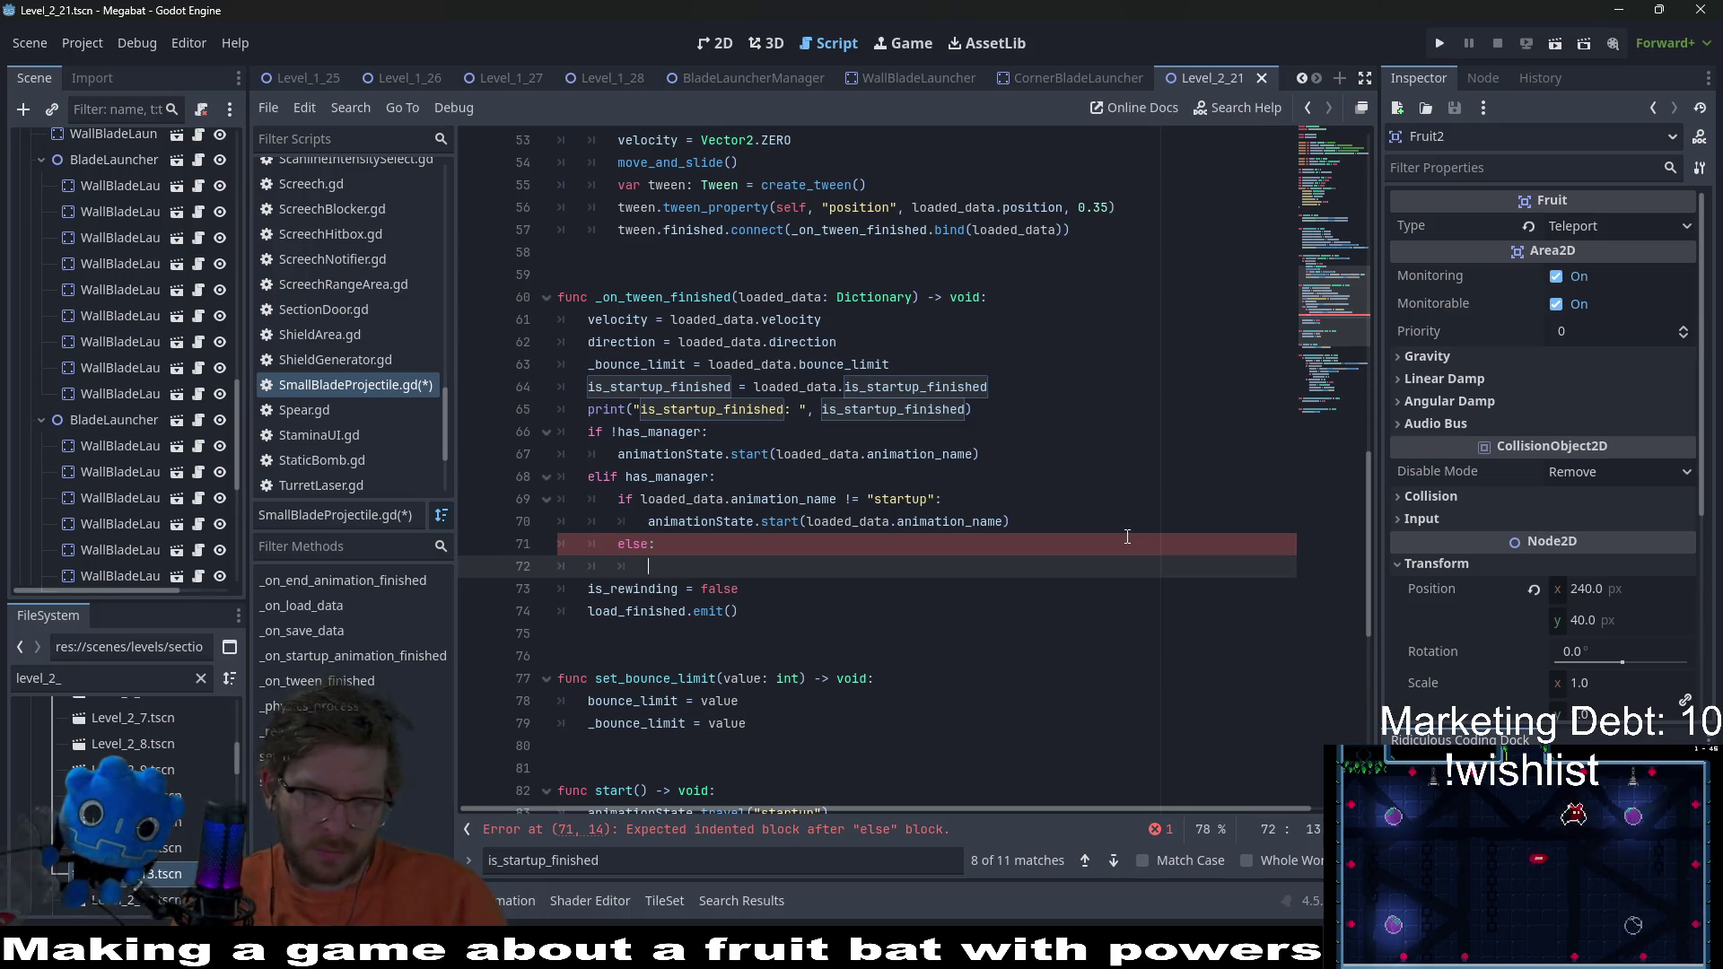
key(Up)
key(BackSpace)
key(BackSpace)
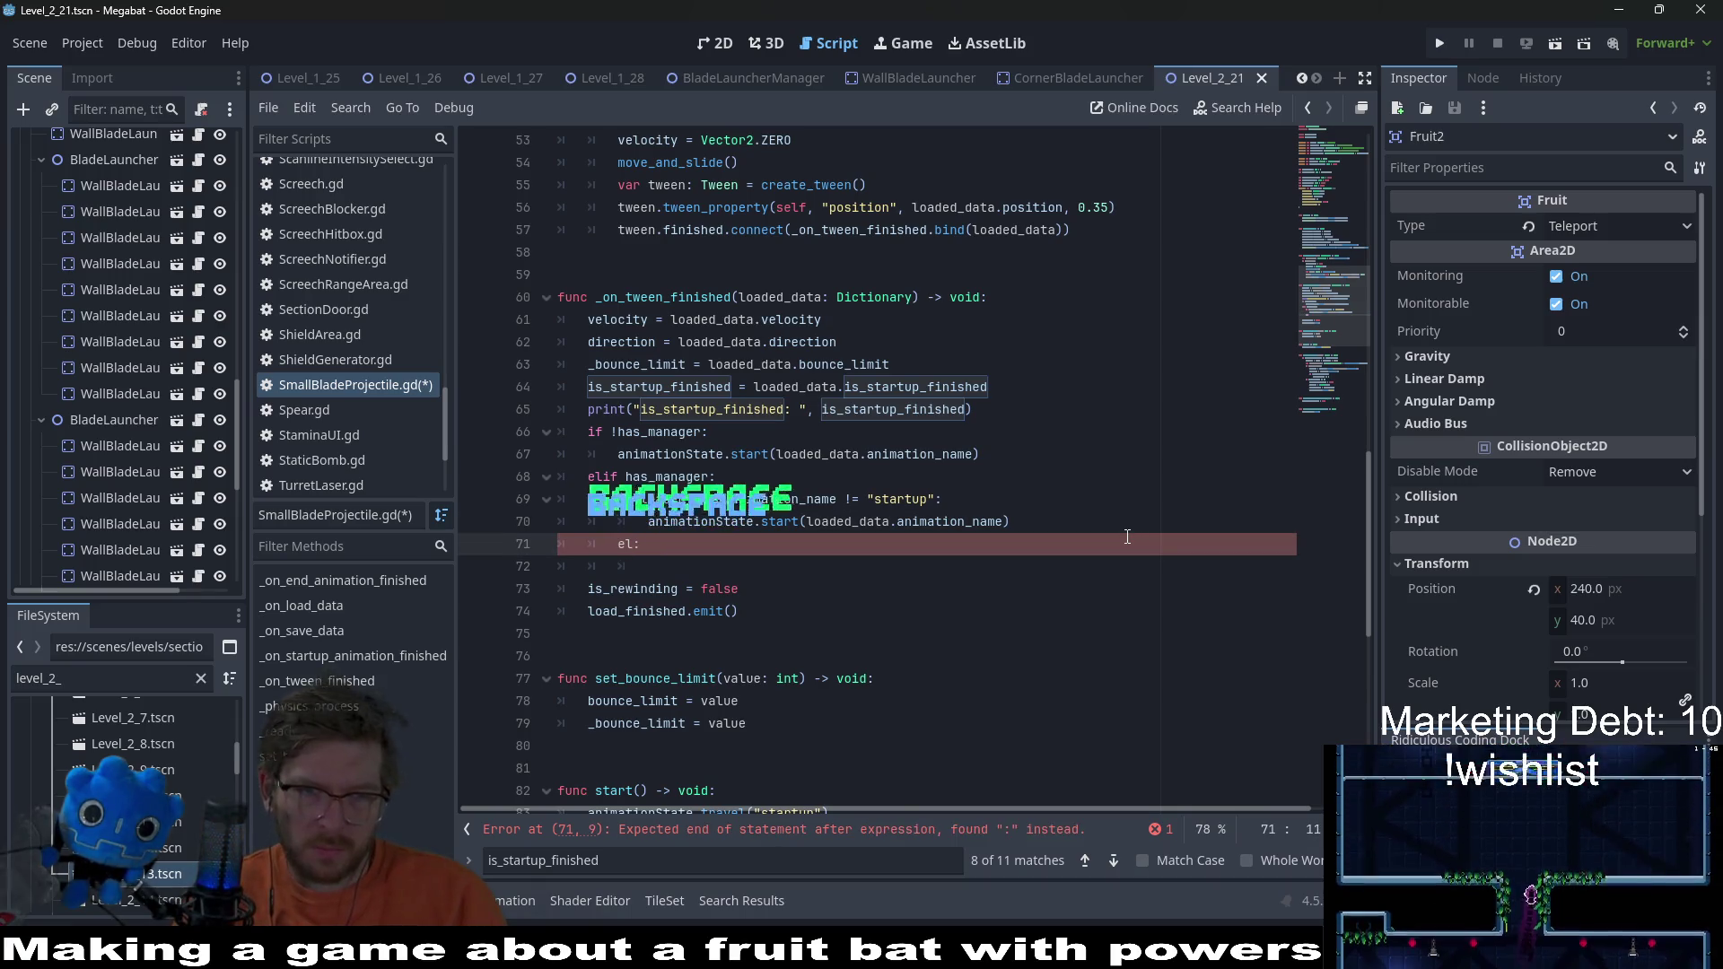
text(if is_start)
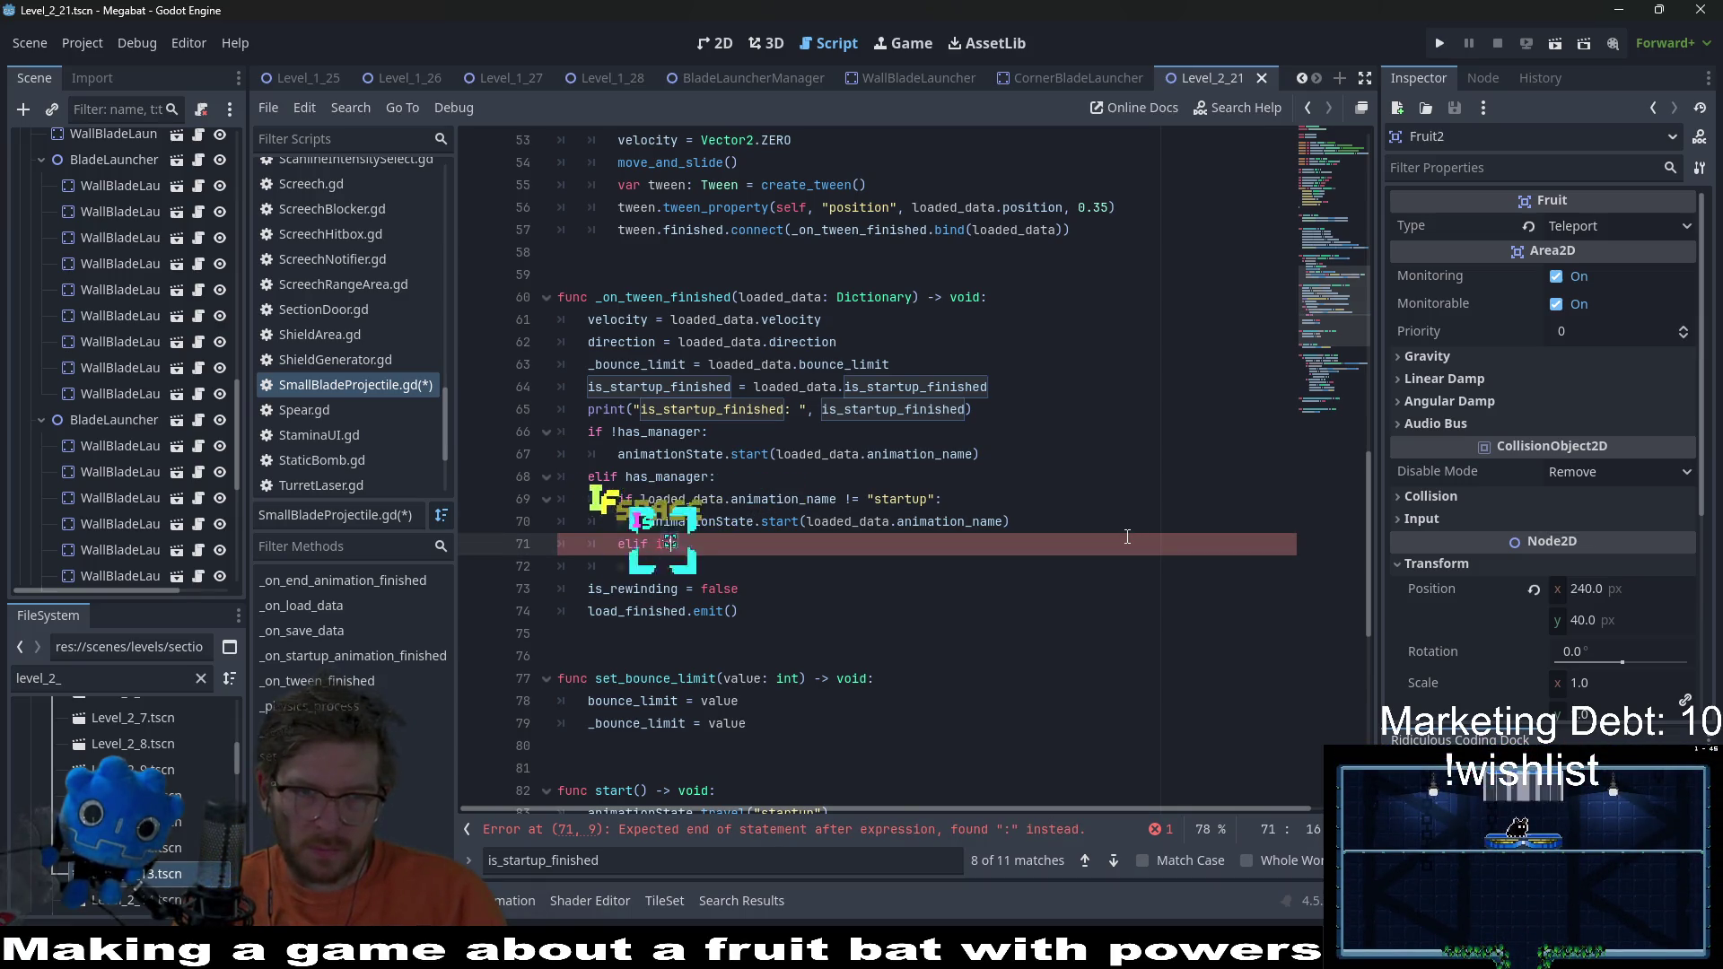
text(up_finished:)
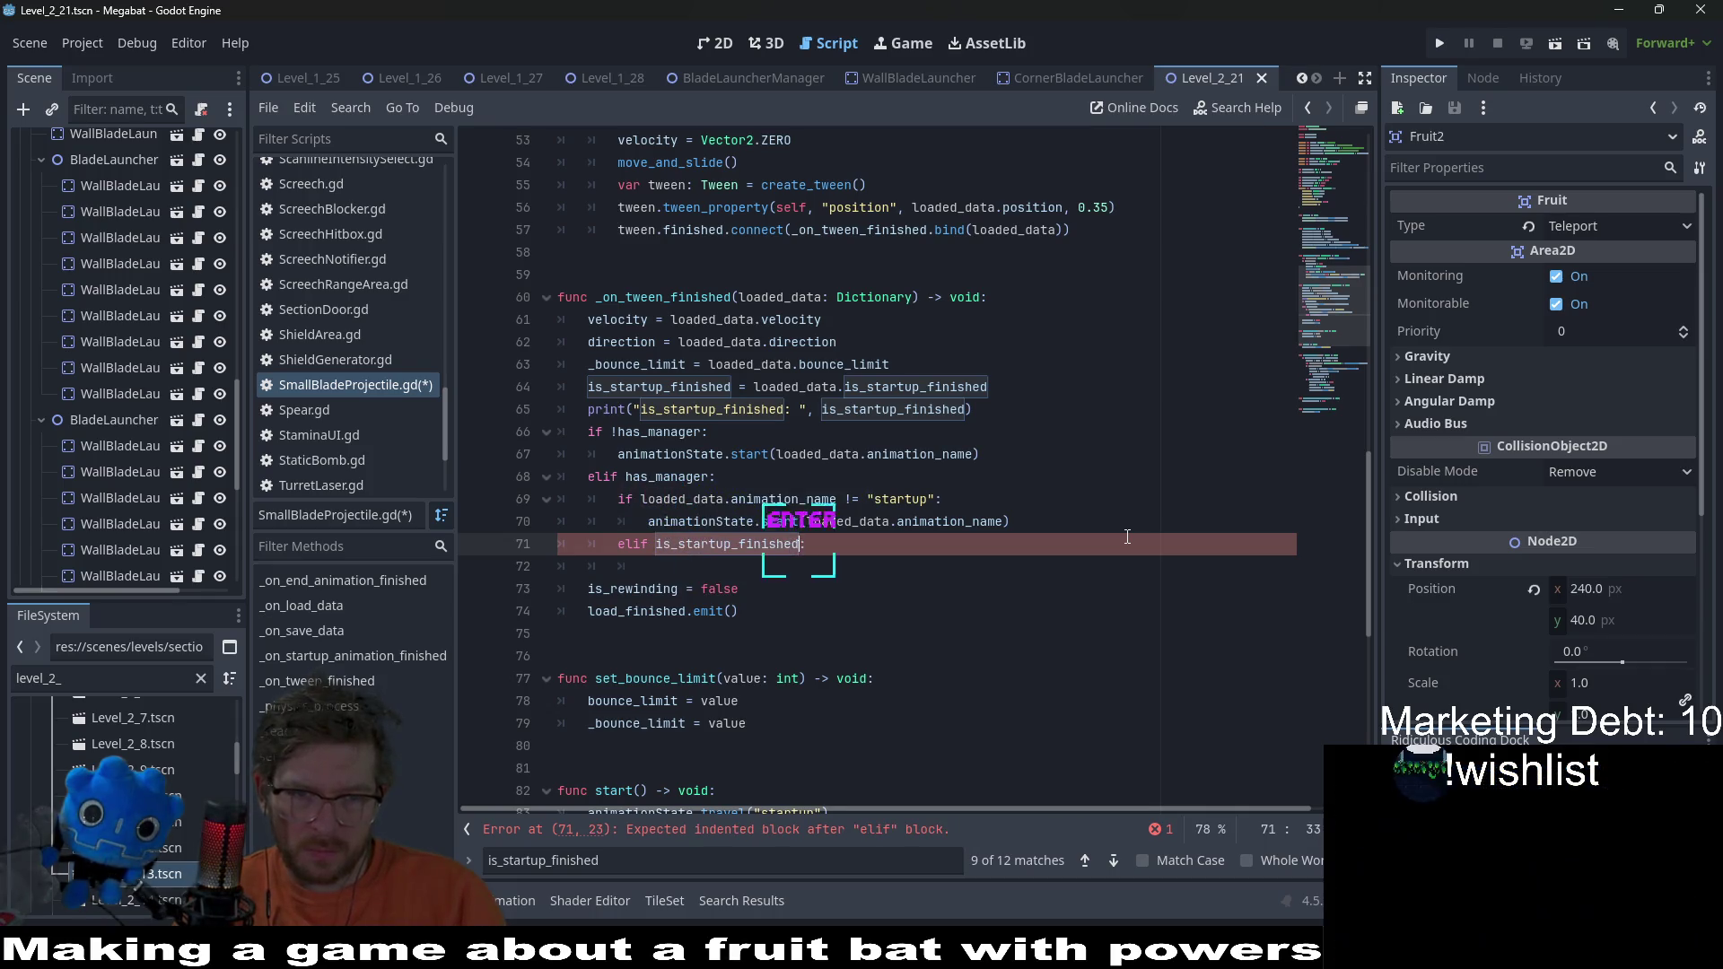
key(Return)
text(!)
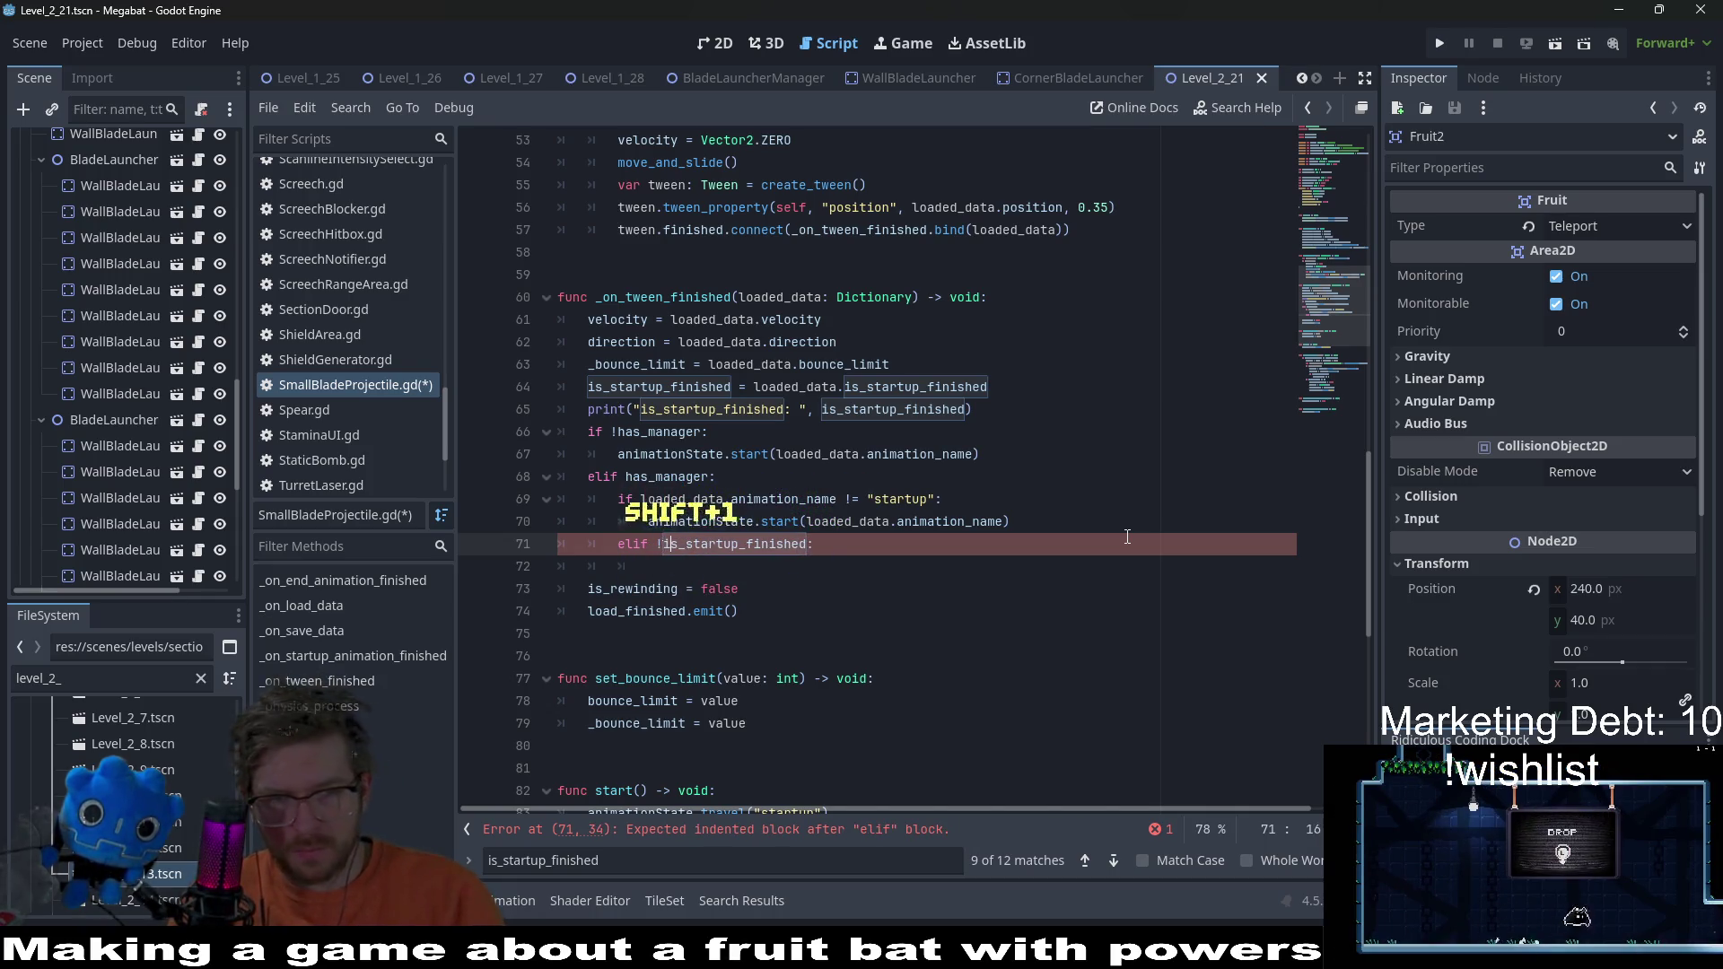
key(Down)
- Fill the new branch with animationState.start("startup") and save the script
click(1023, 521)
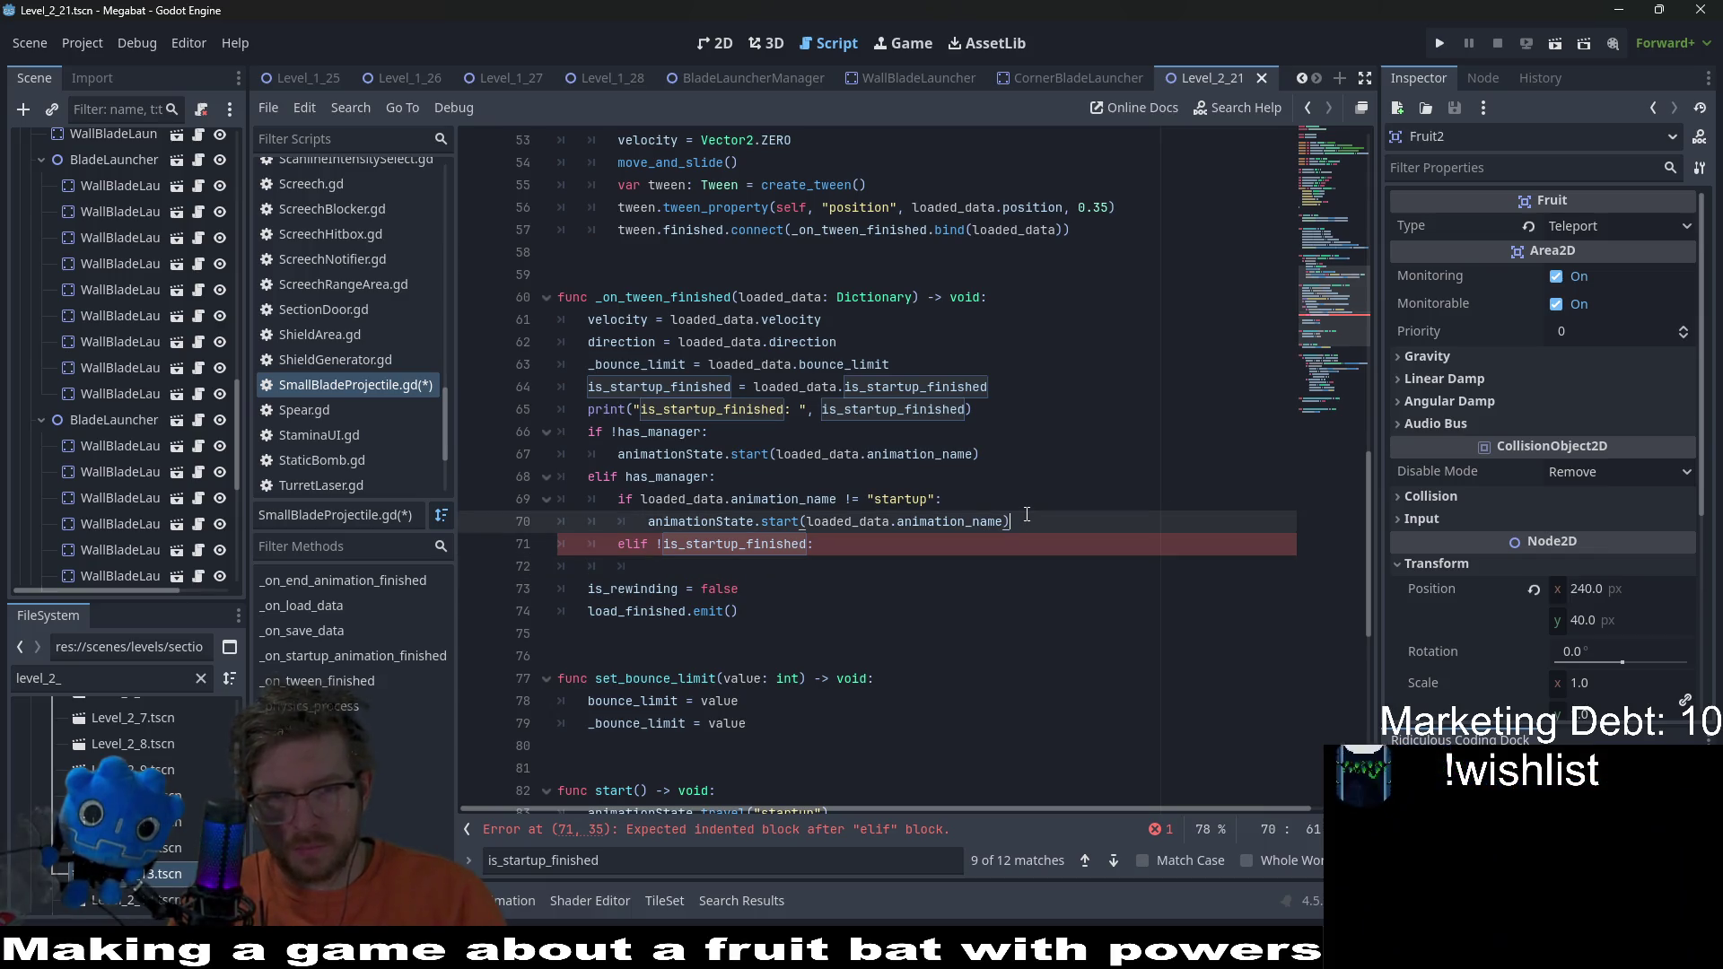
key(shift+Up)
key(ctrl+c)
click(871, 567)
key(ctrl+v)
double_click(930, 566)
key(BackSpace)
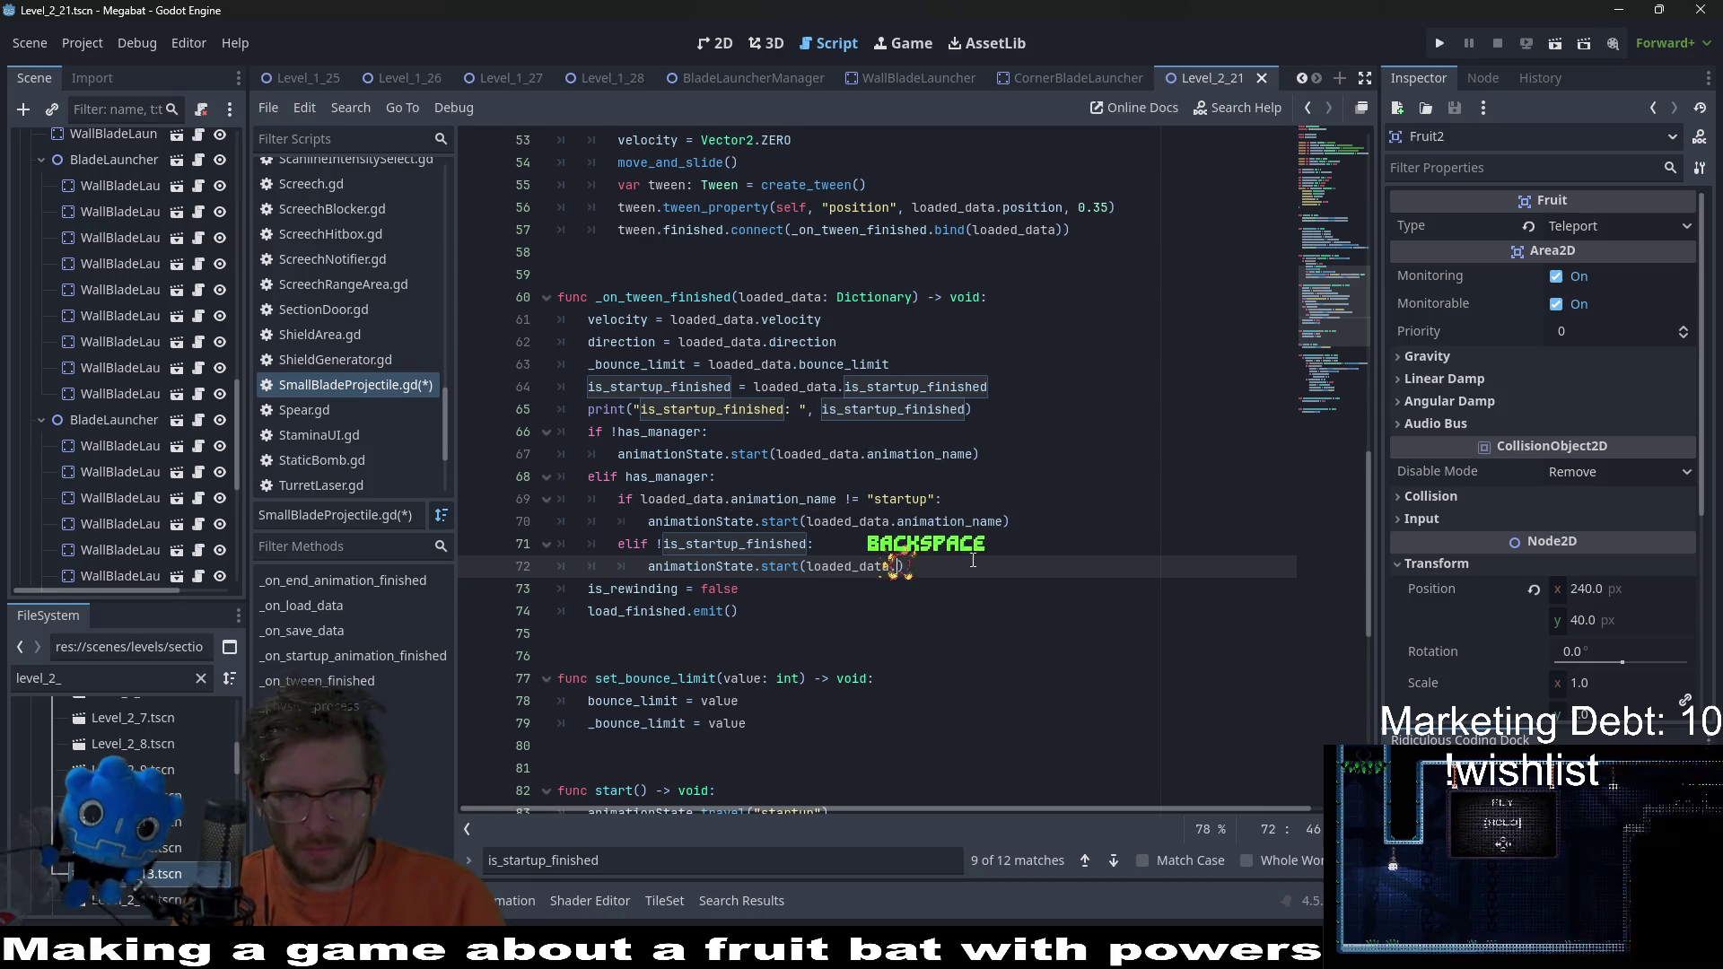
text(start)
key(BackSpace)
key(BackSpace)
key(BackSpace)
key(BackSpace)
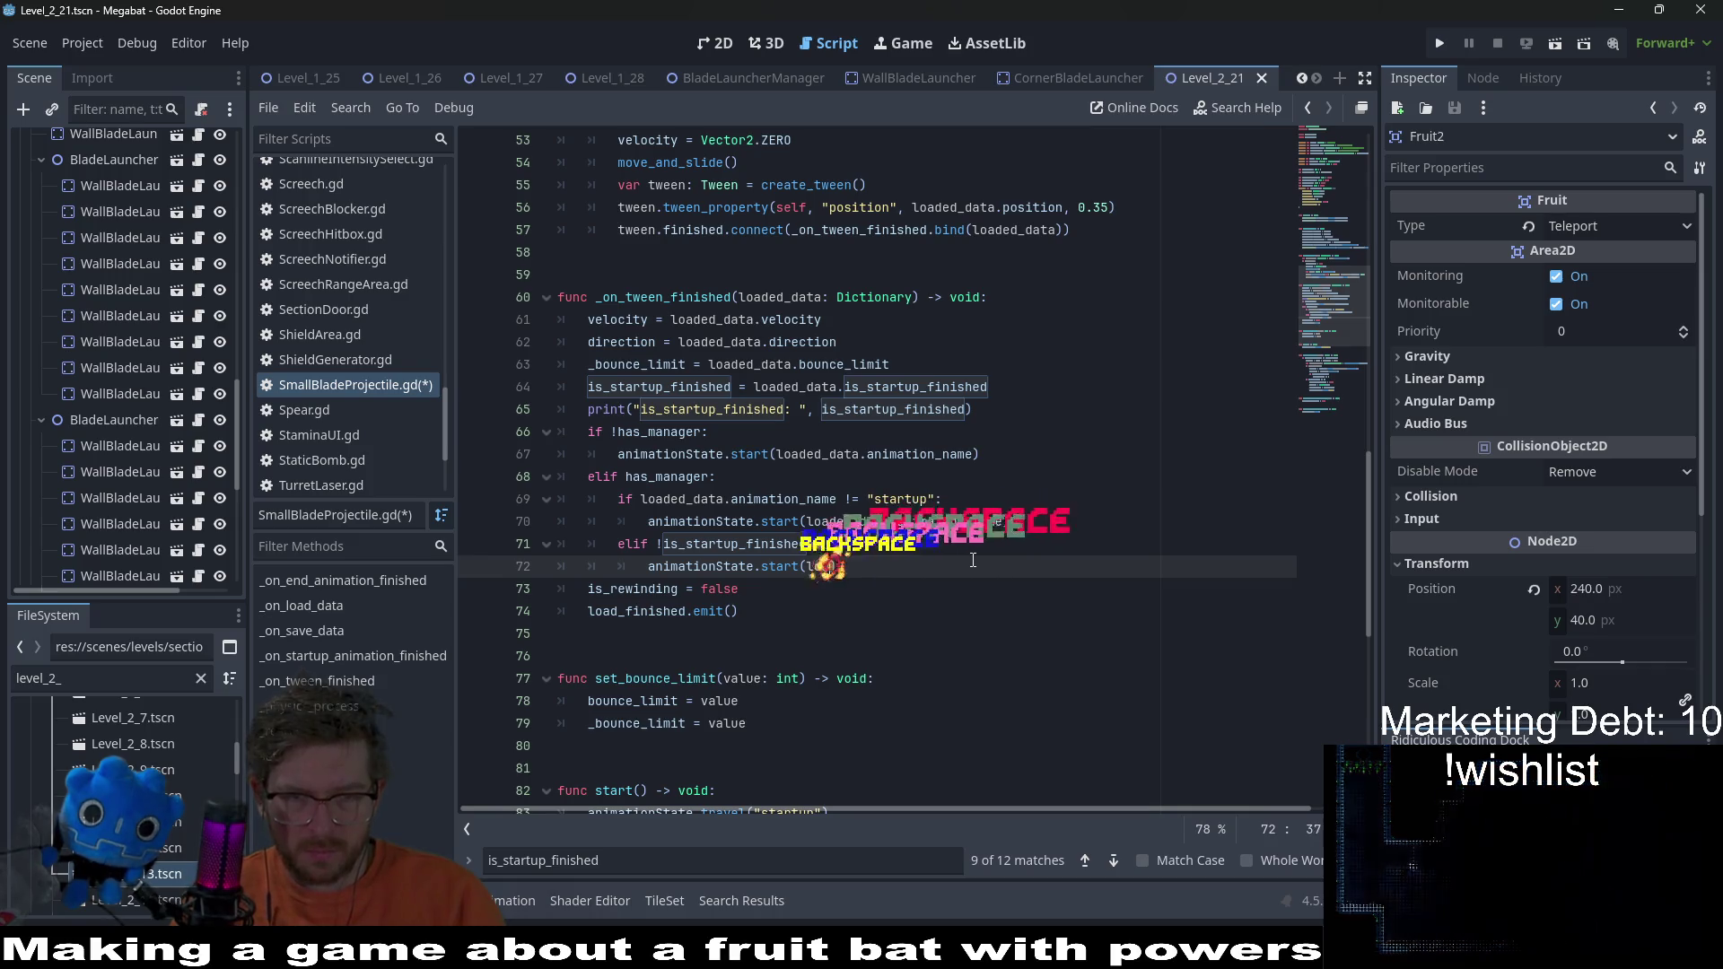
text("star)
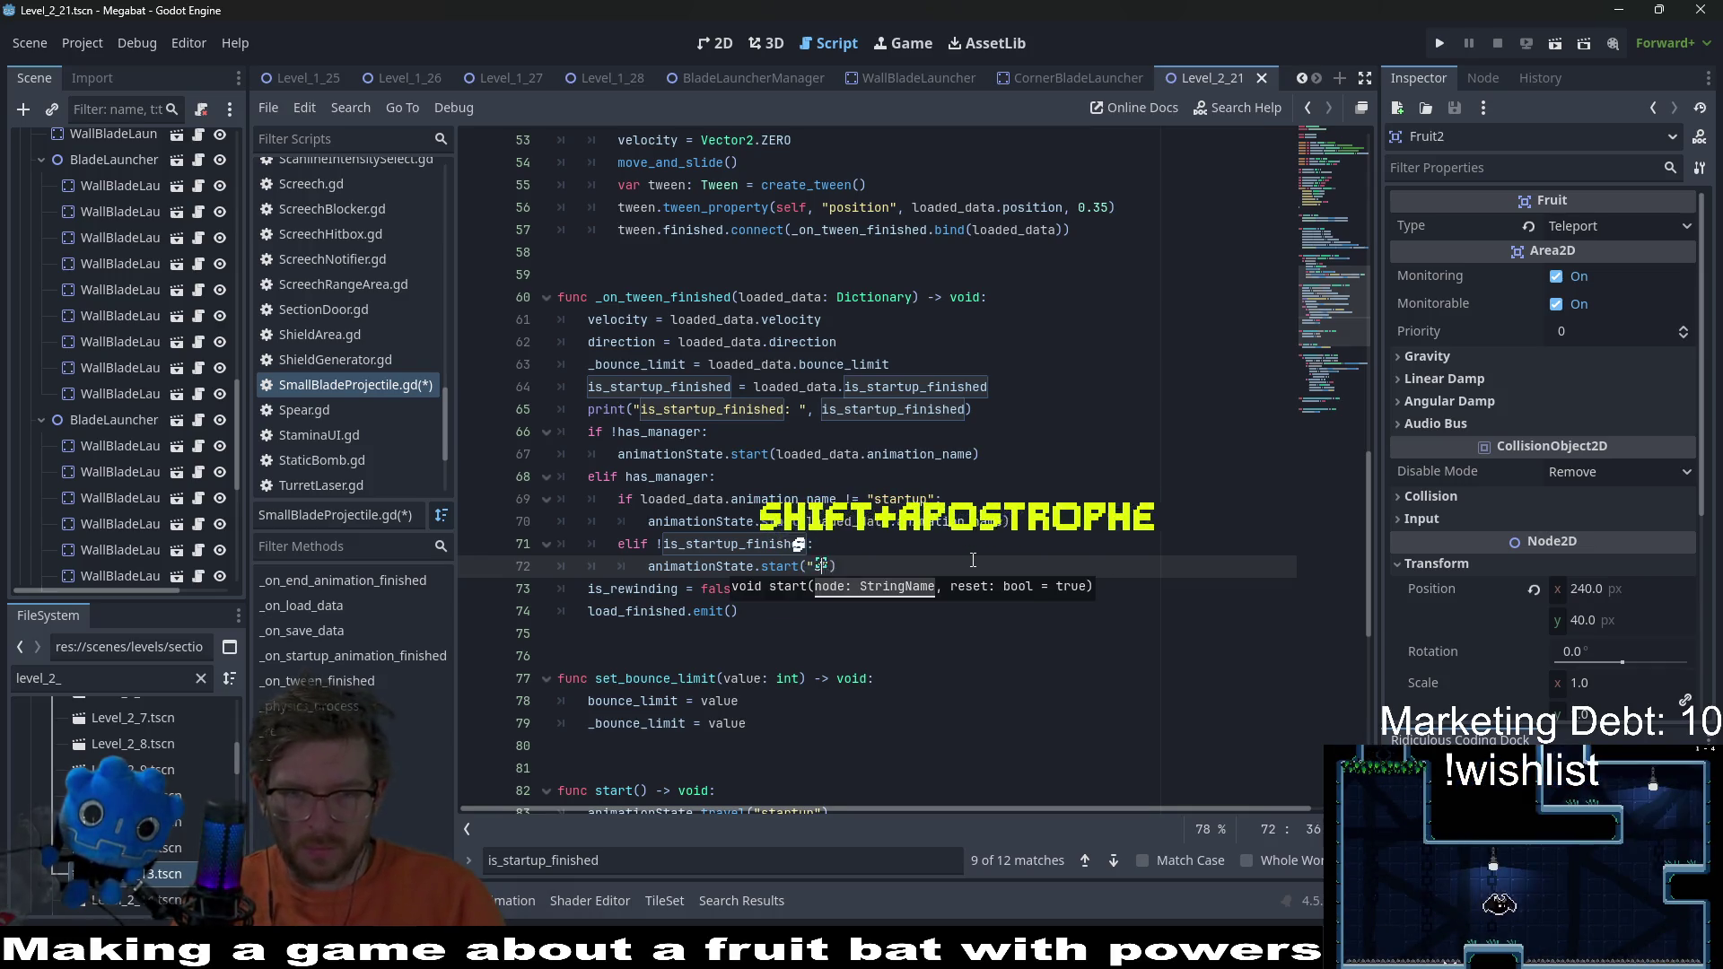
text(tup)
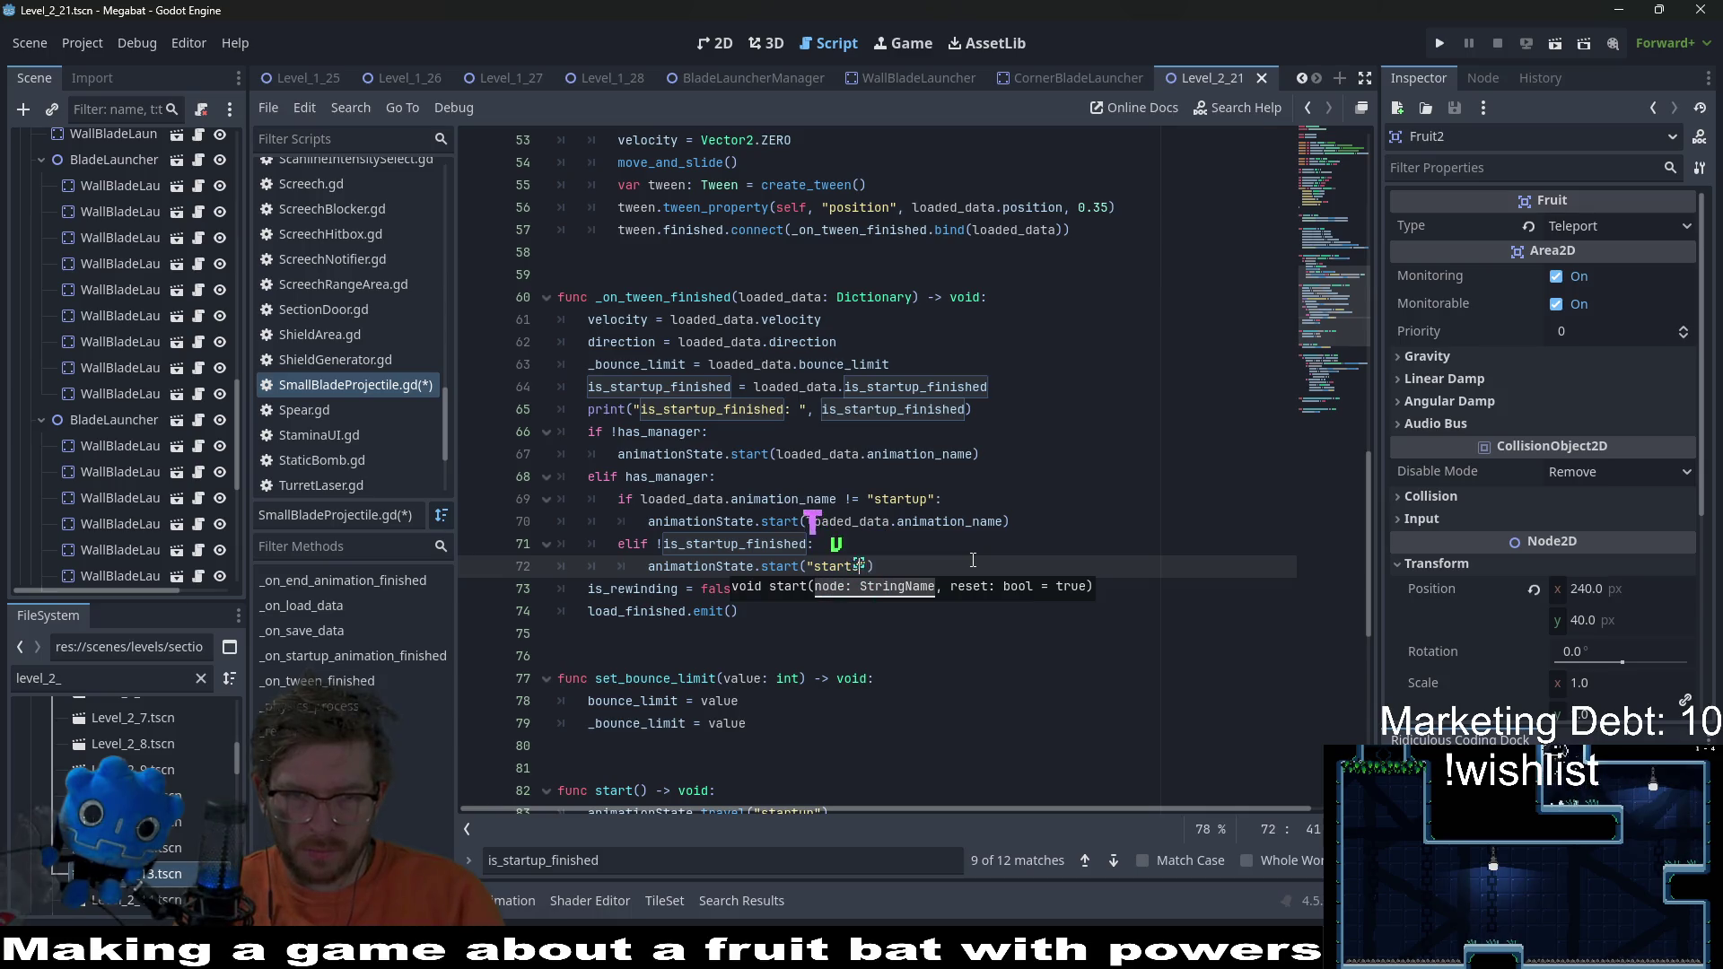
key(ctrl+s)
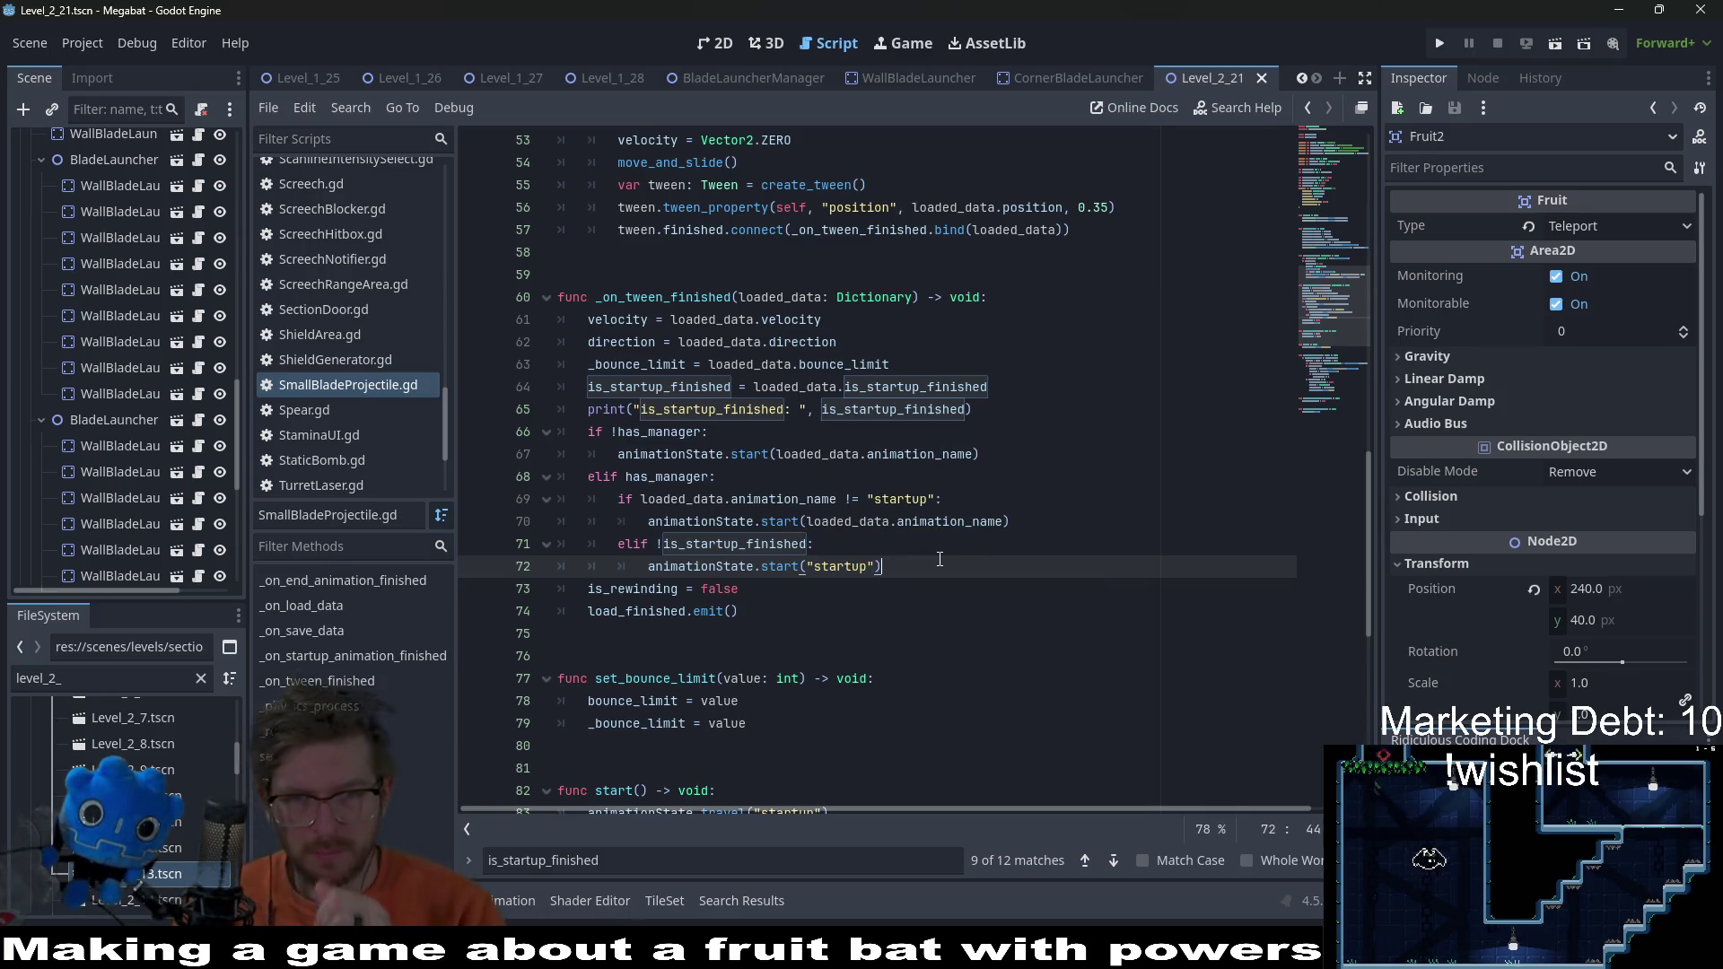
click(977, 546)
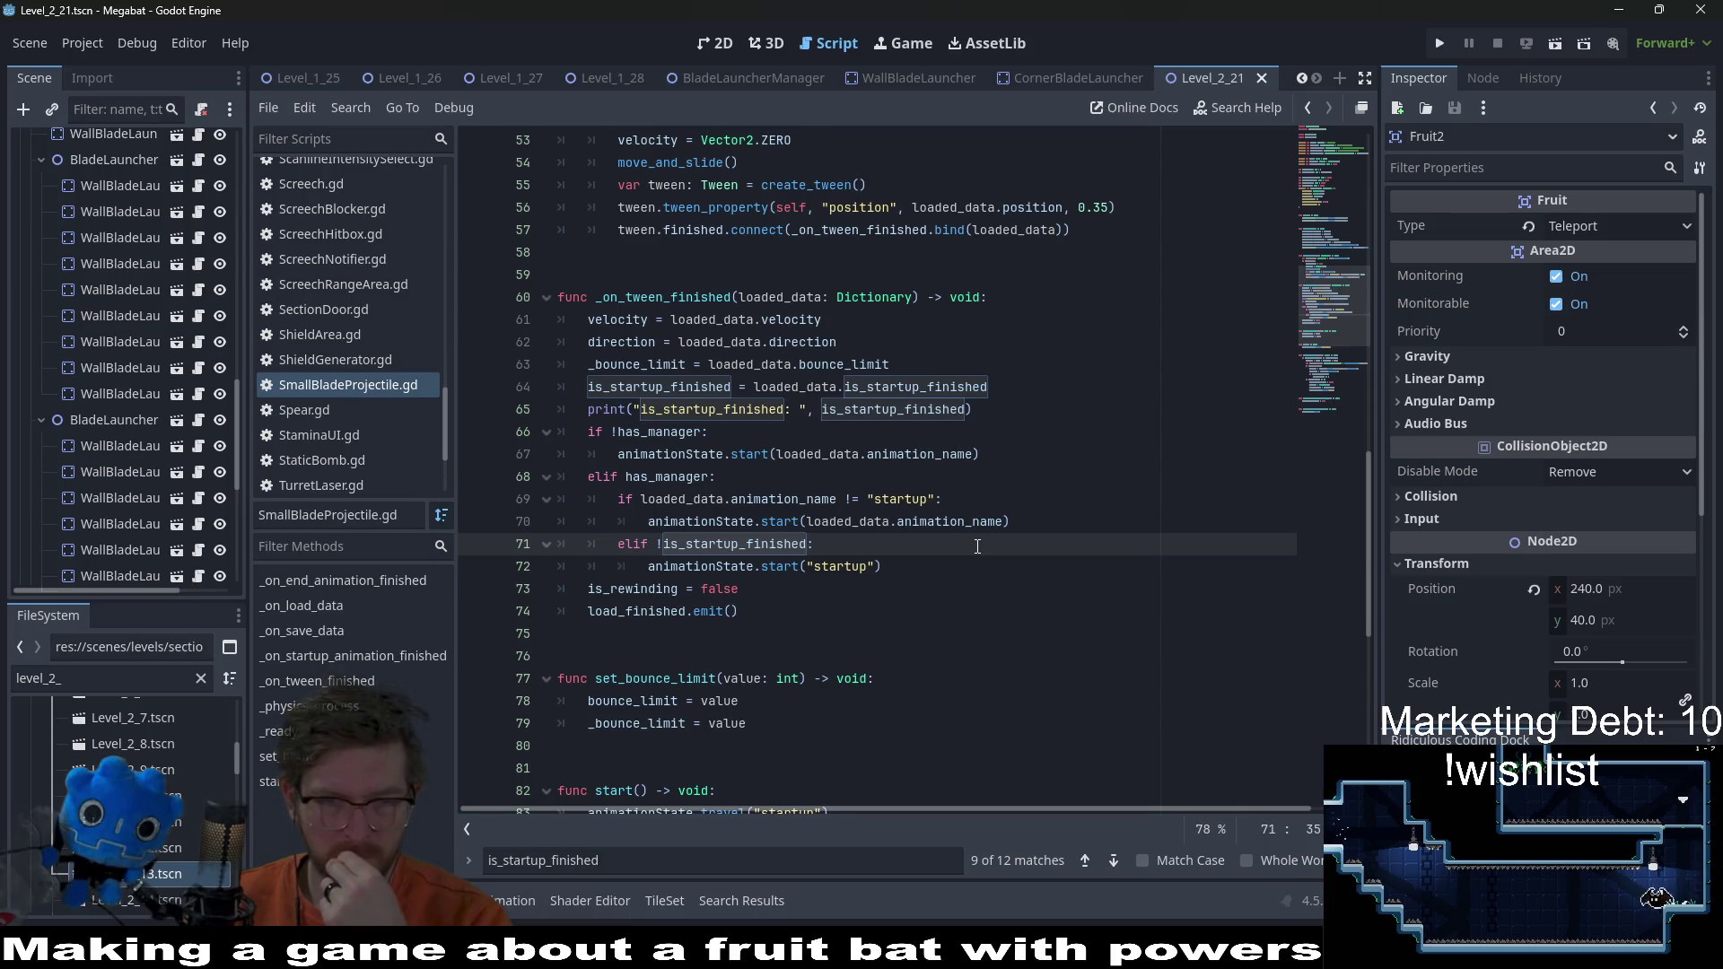
- Review the has_manager block on lines 66–72, then run the level scene with Run Current Scene
click(685, 477)
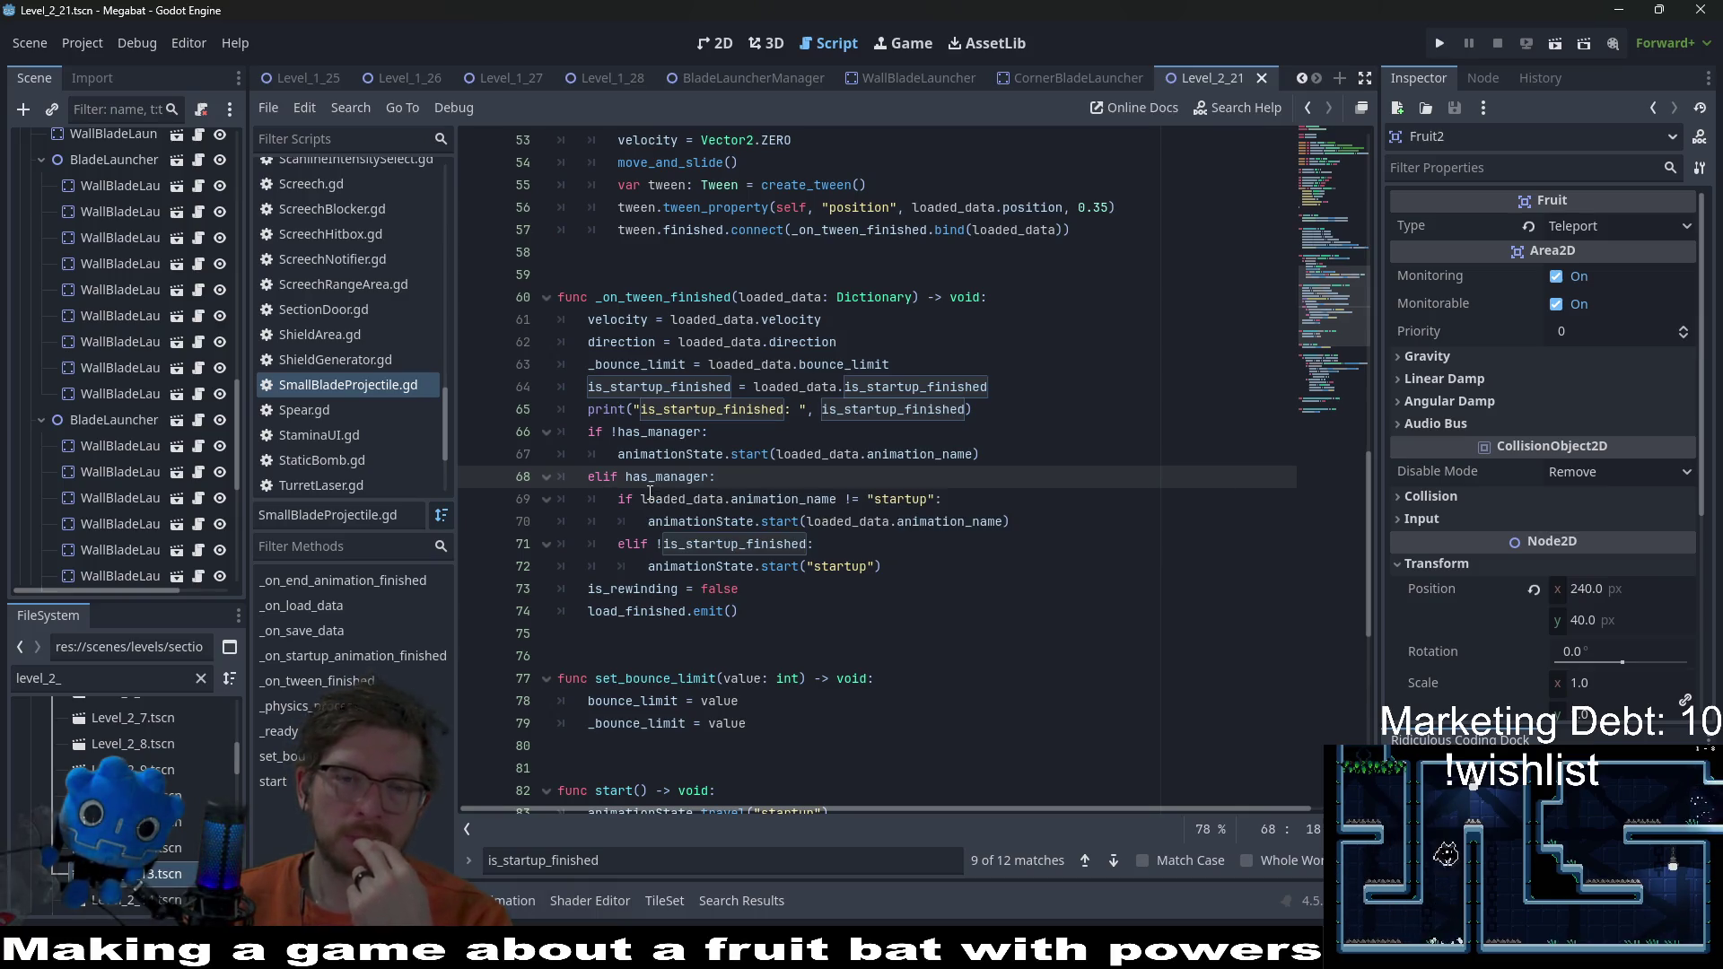
click(786, 470)
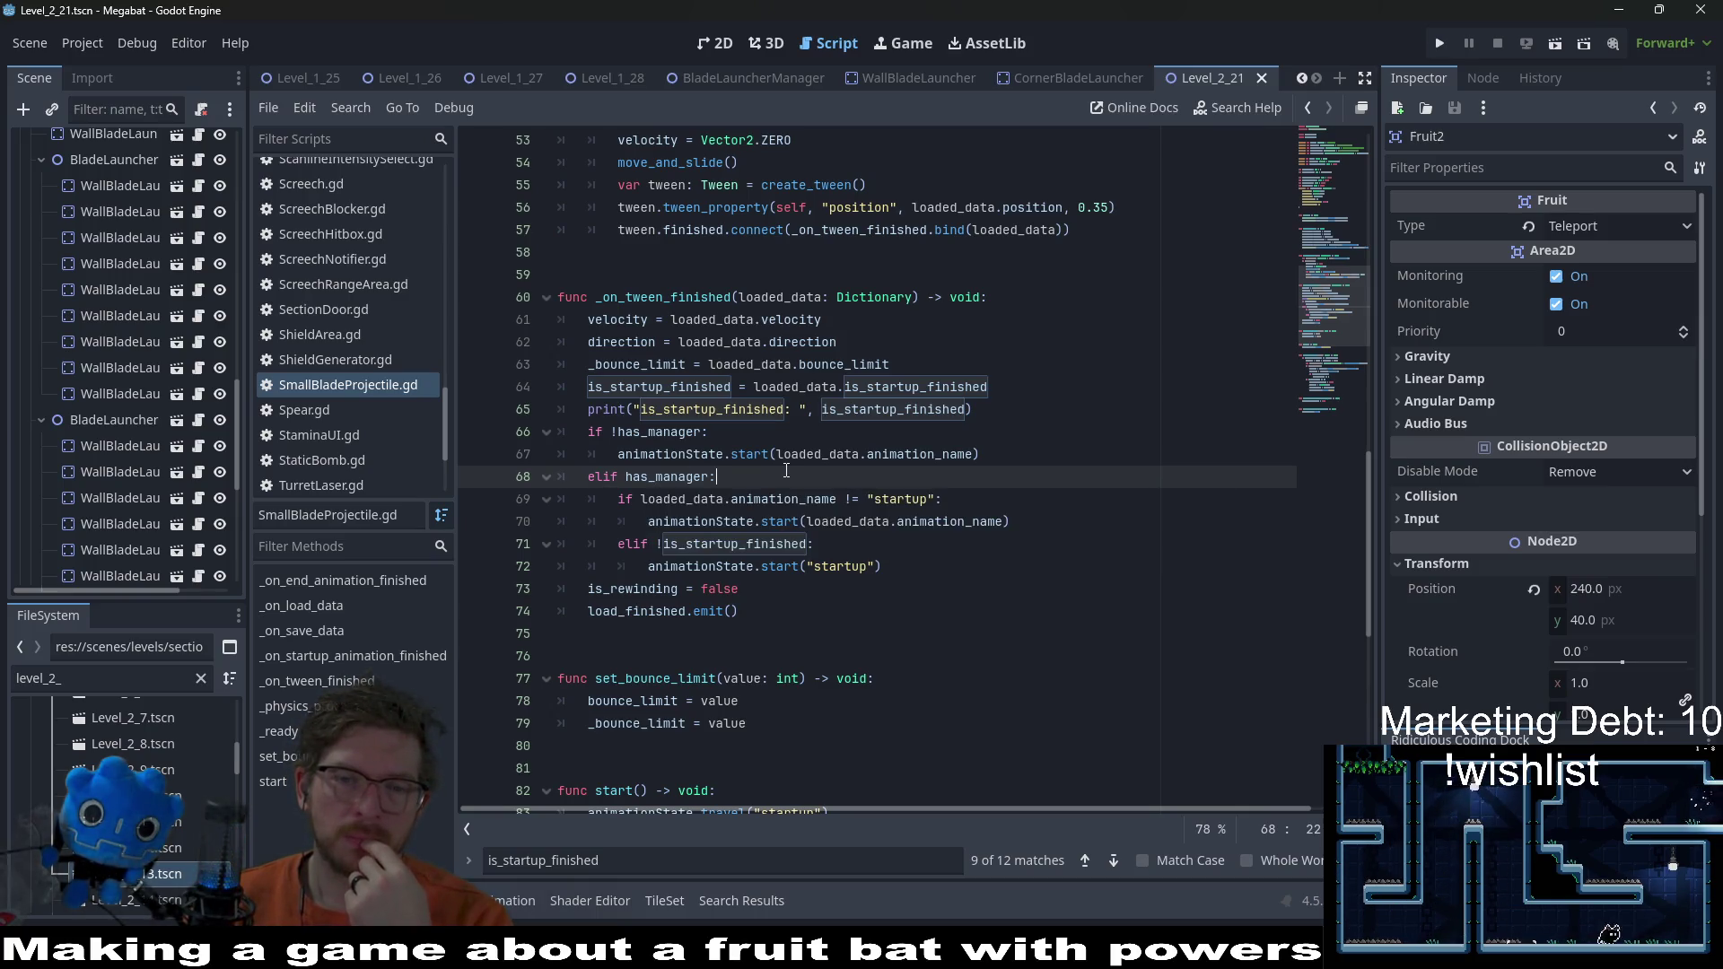
drag(883, 566, 557, 431)
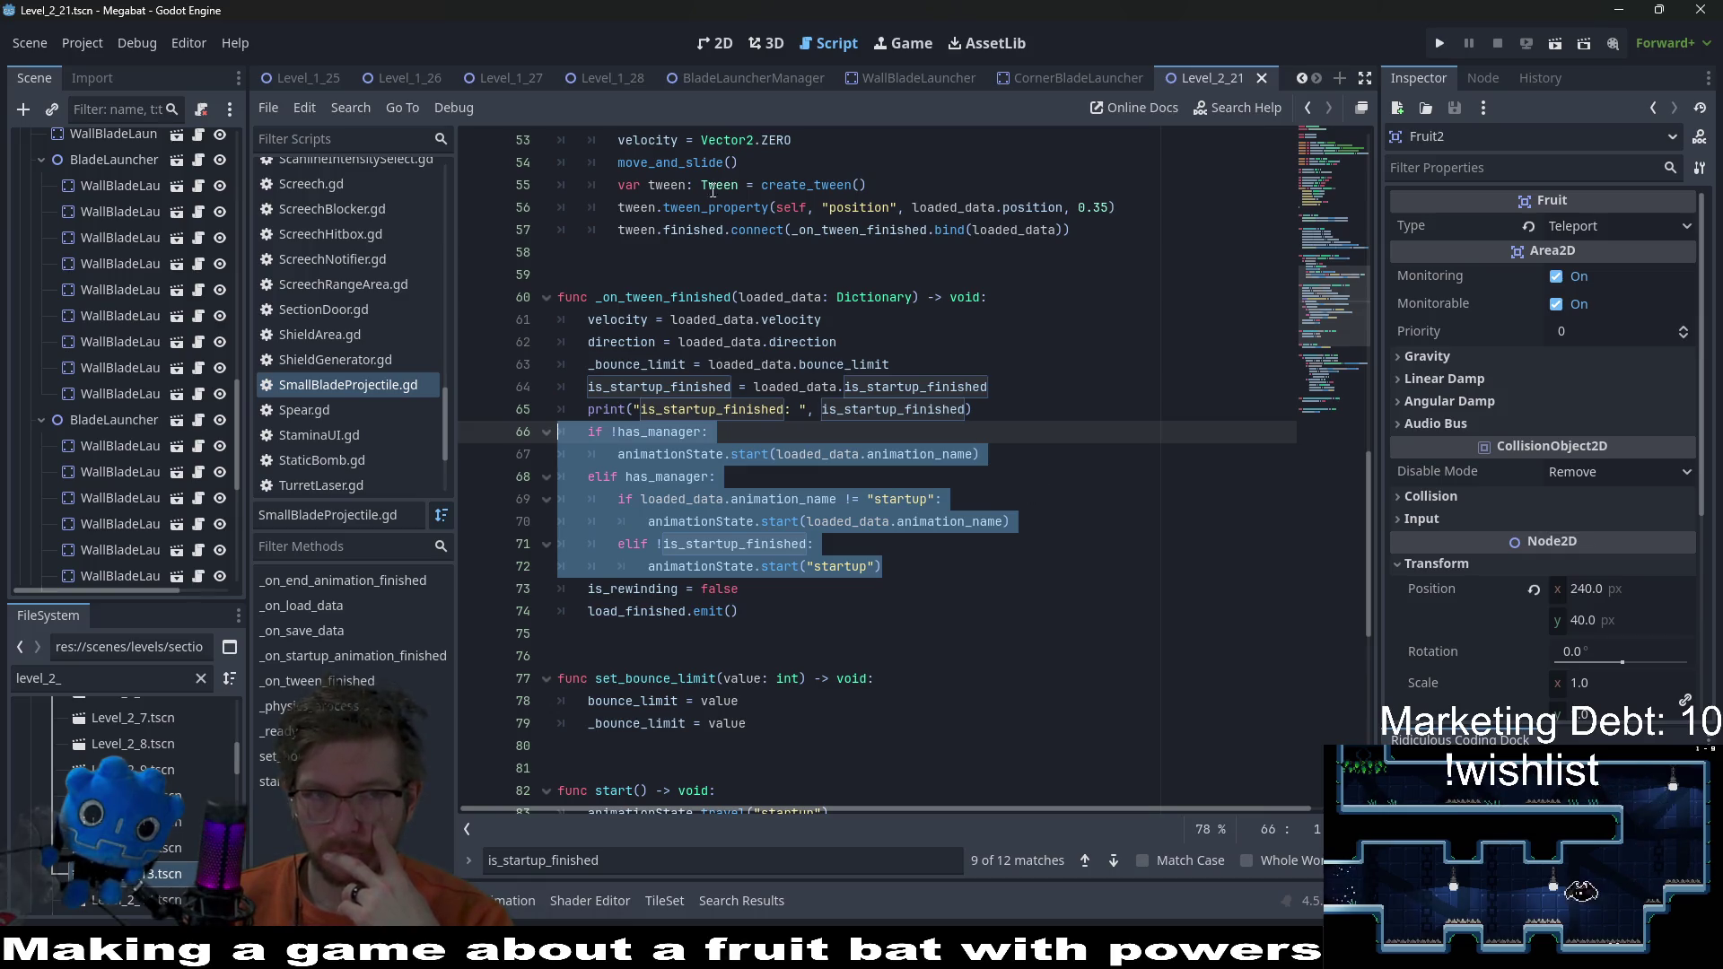
click(718, 43)
click(1555, 43)
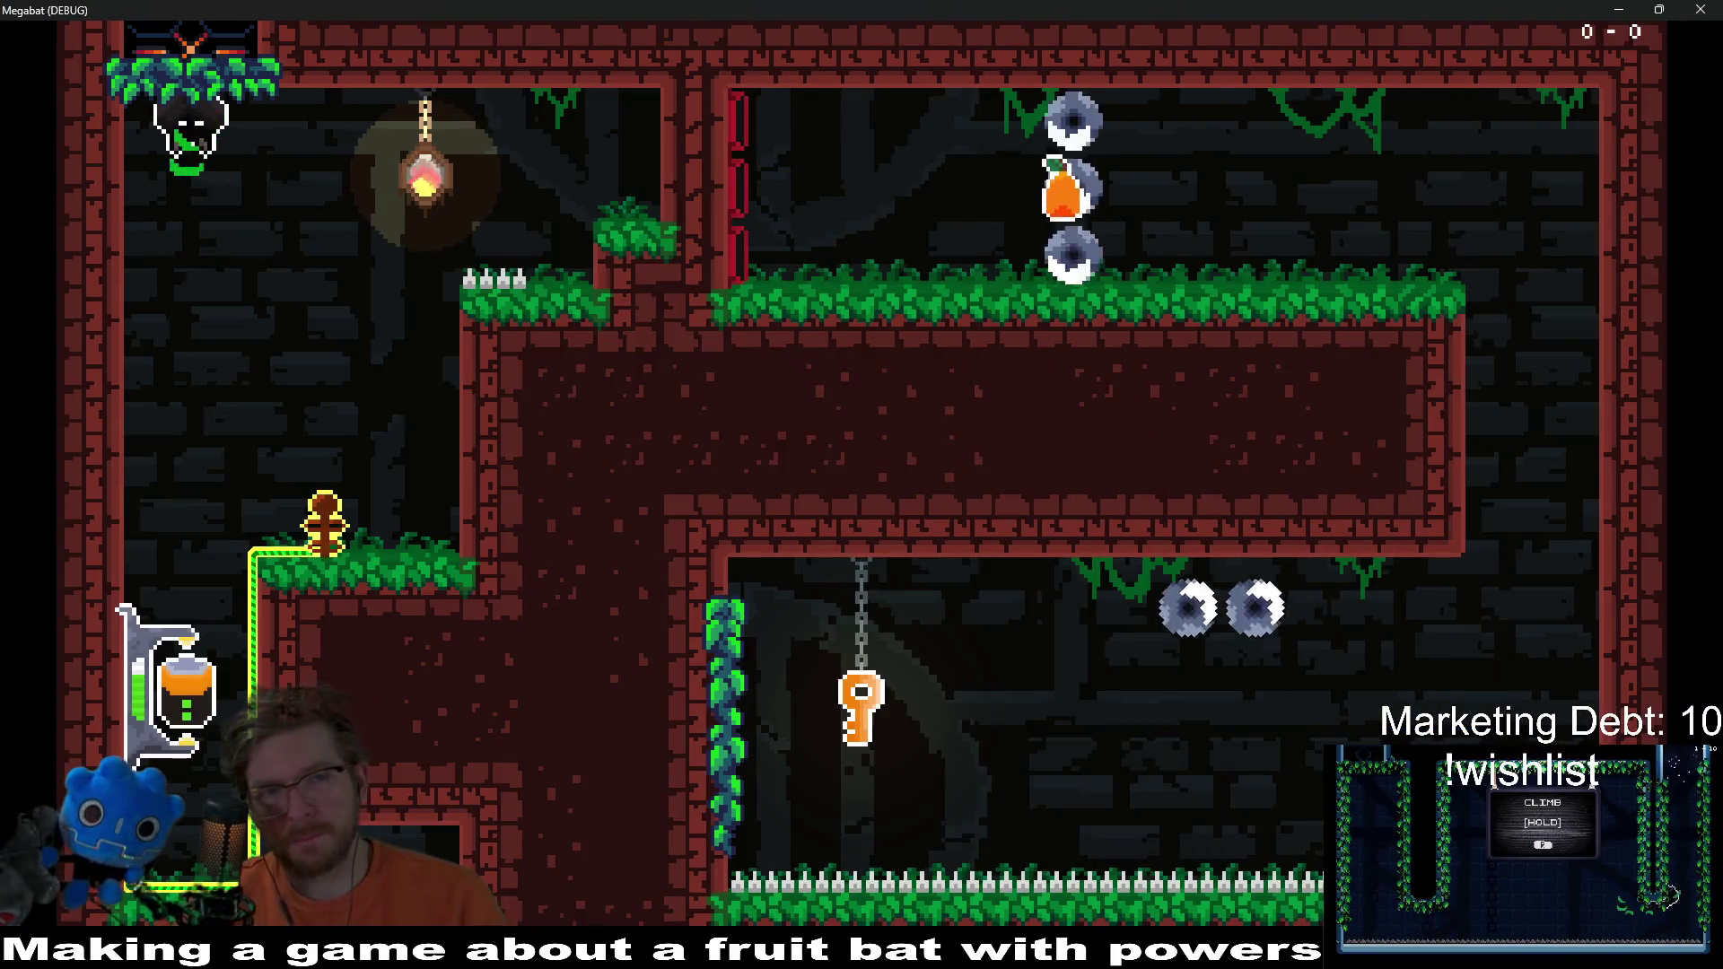
- Fly the bat onto the spiked ledges and blades several times, then stop the game with F8
key(Right)
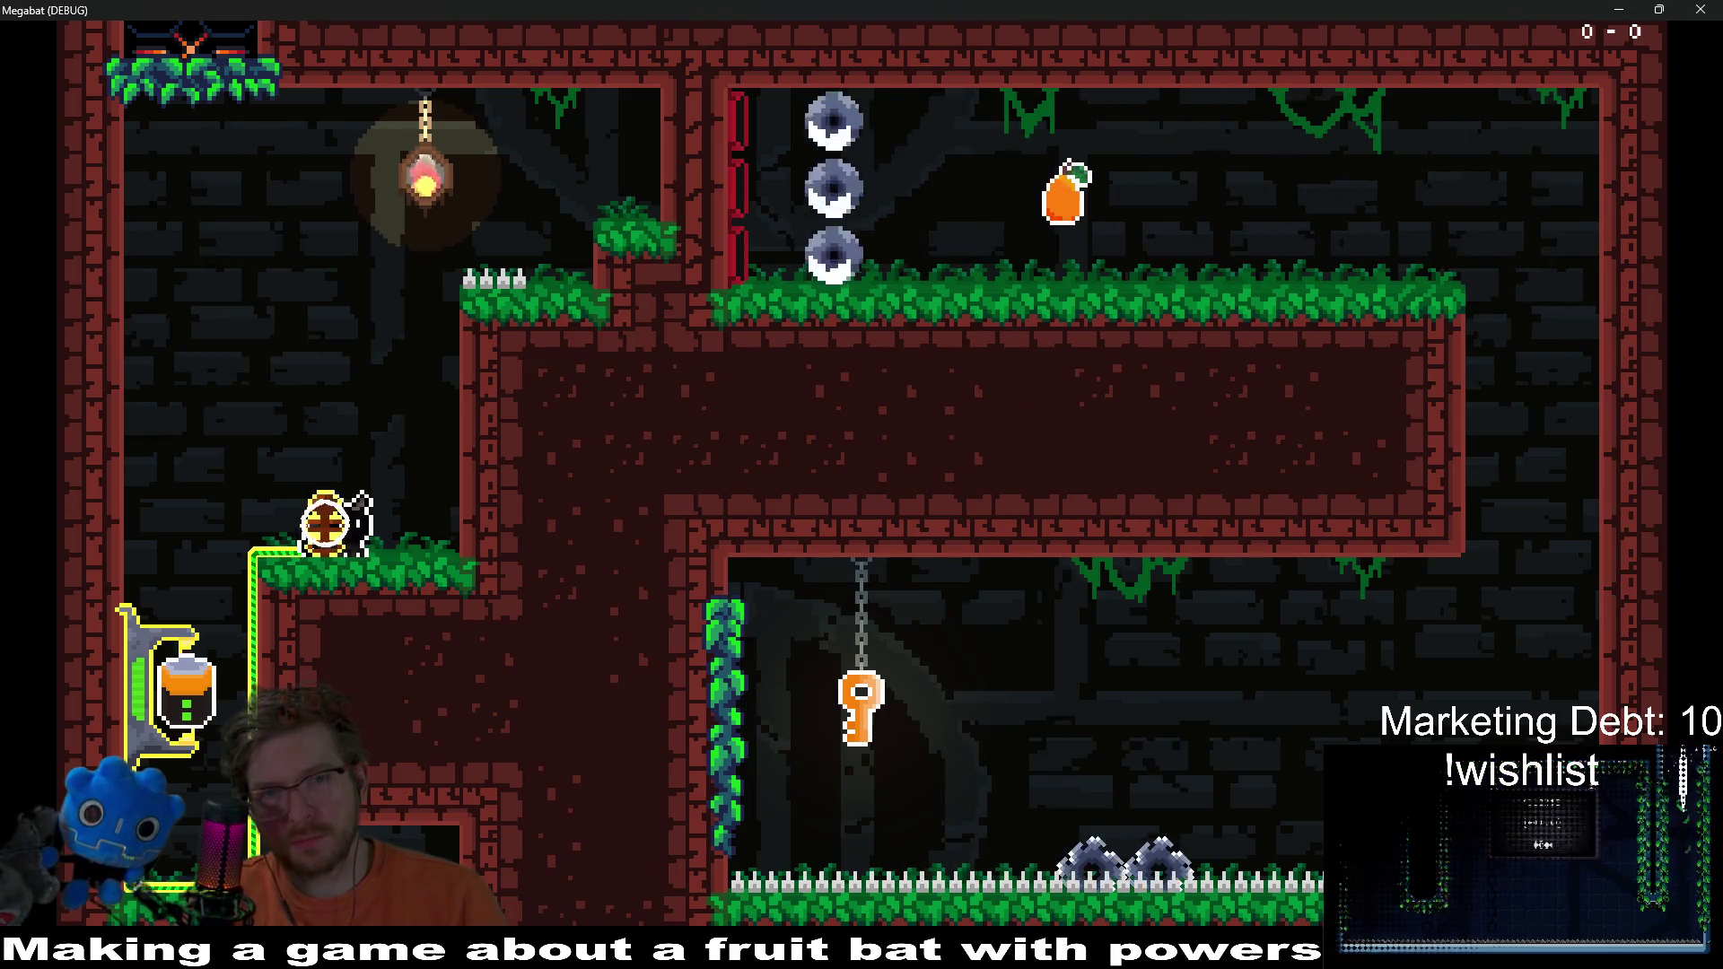
key(Up)
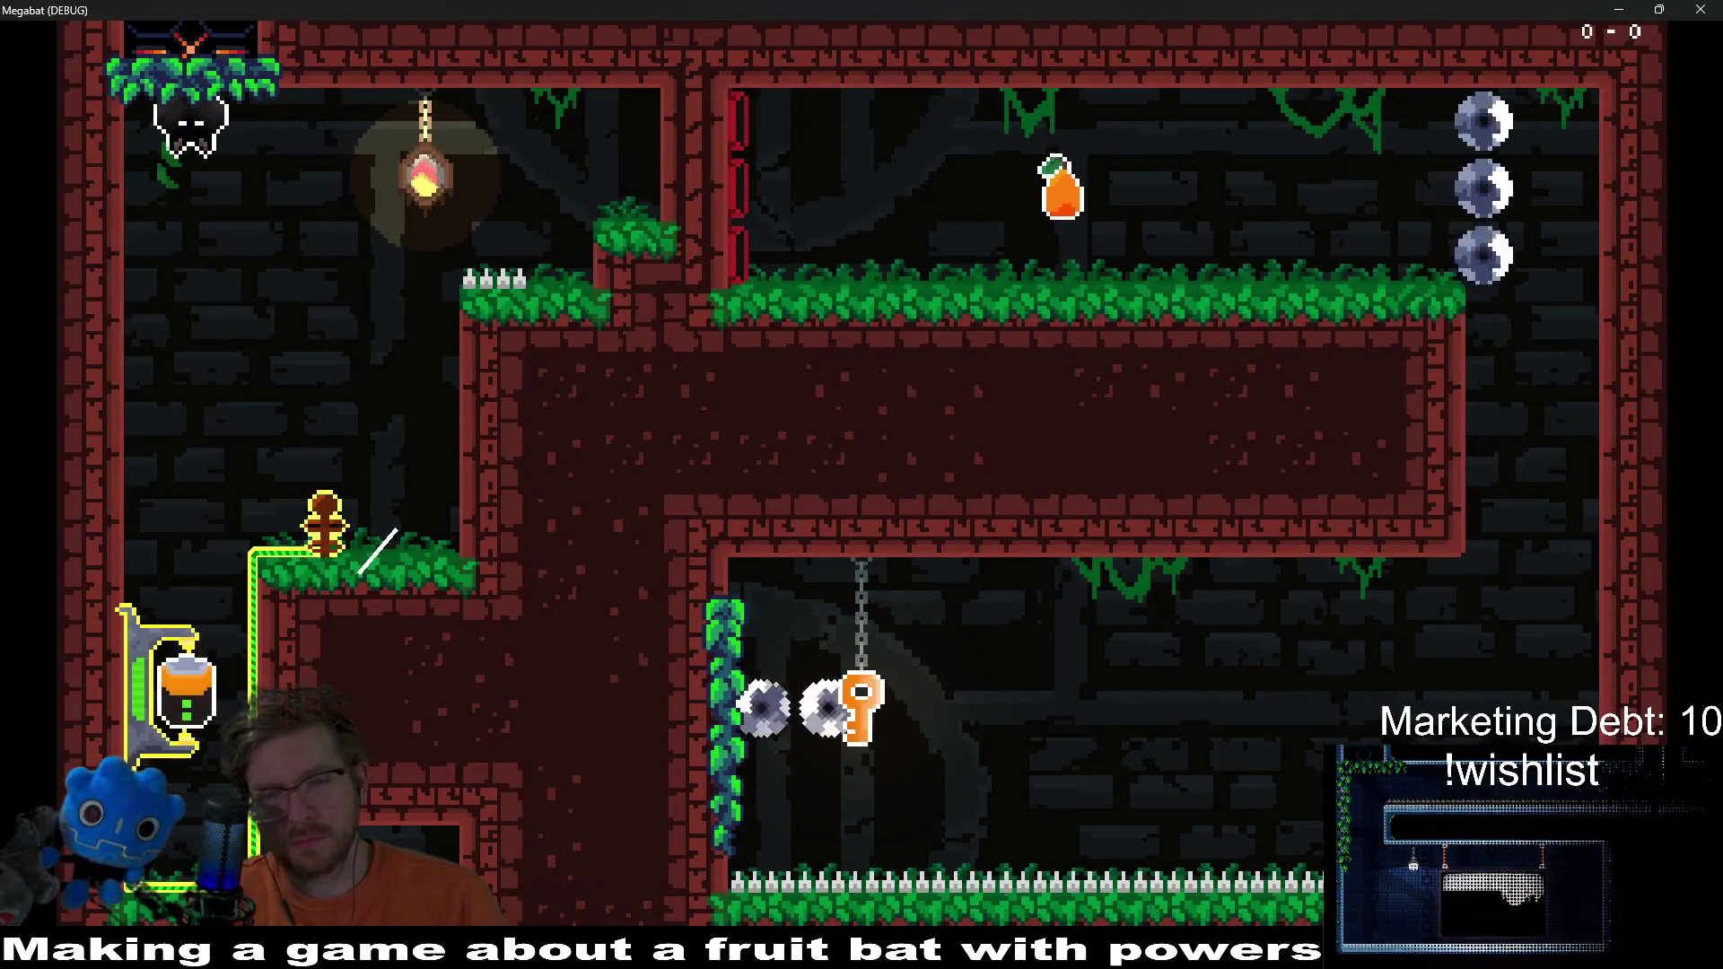
key(Right)
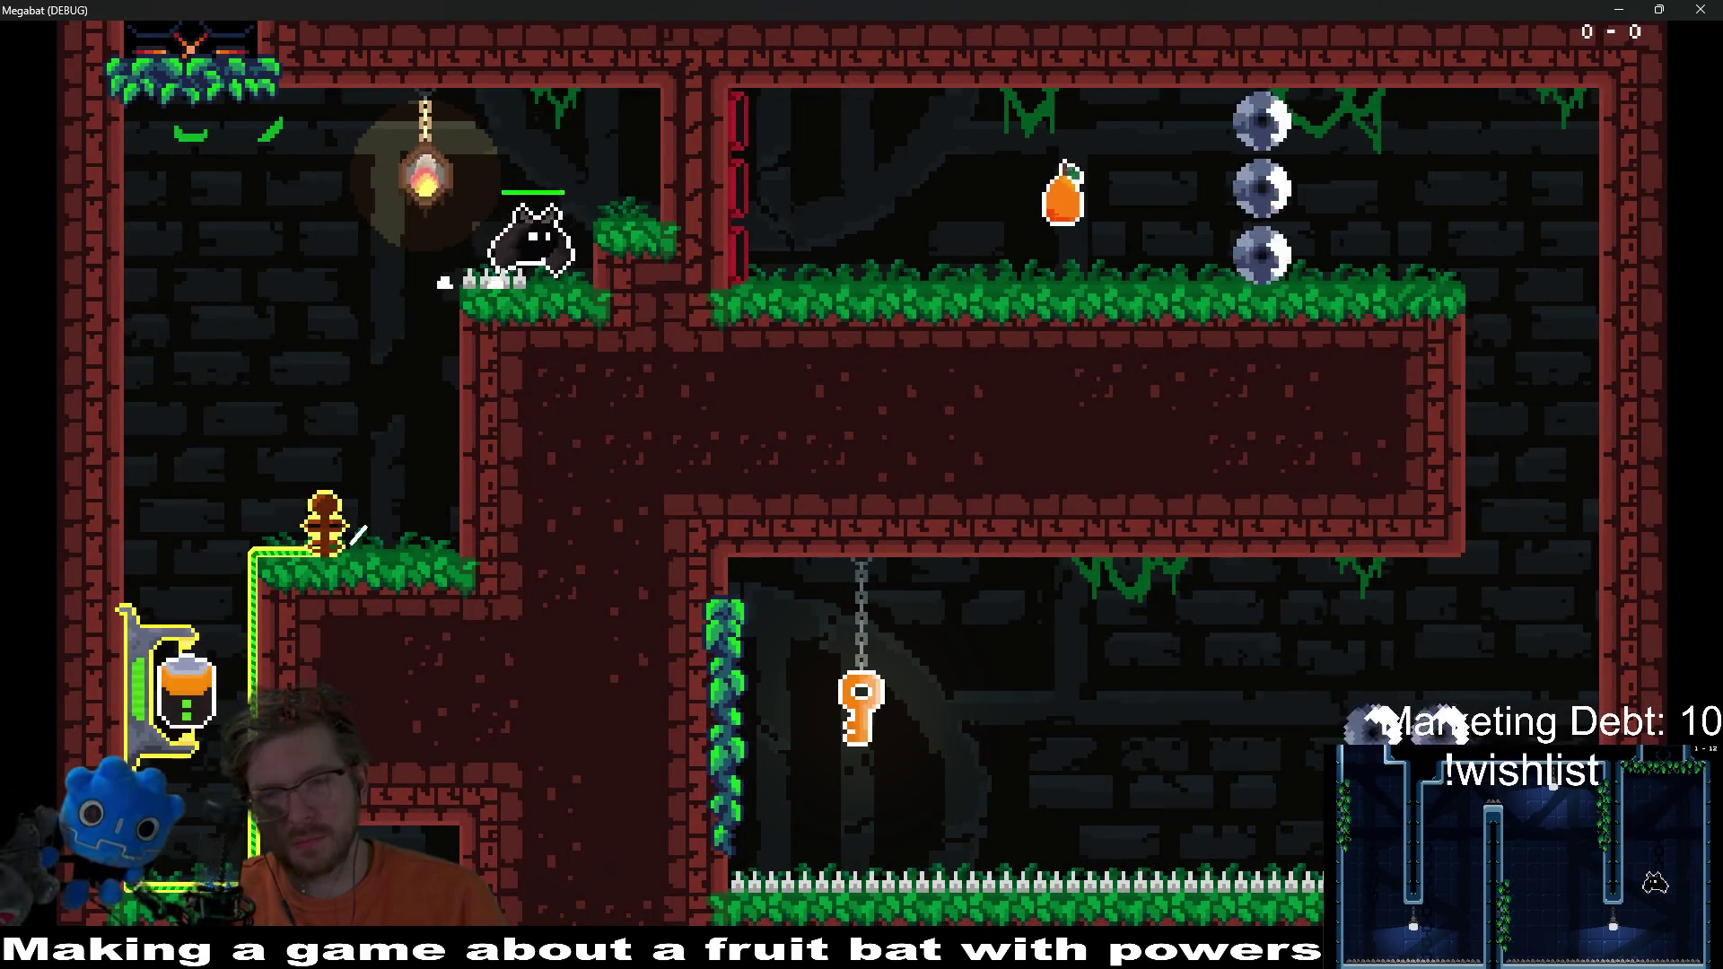
key(Right)
key(Left)
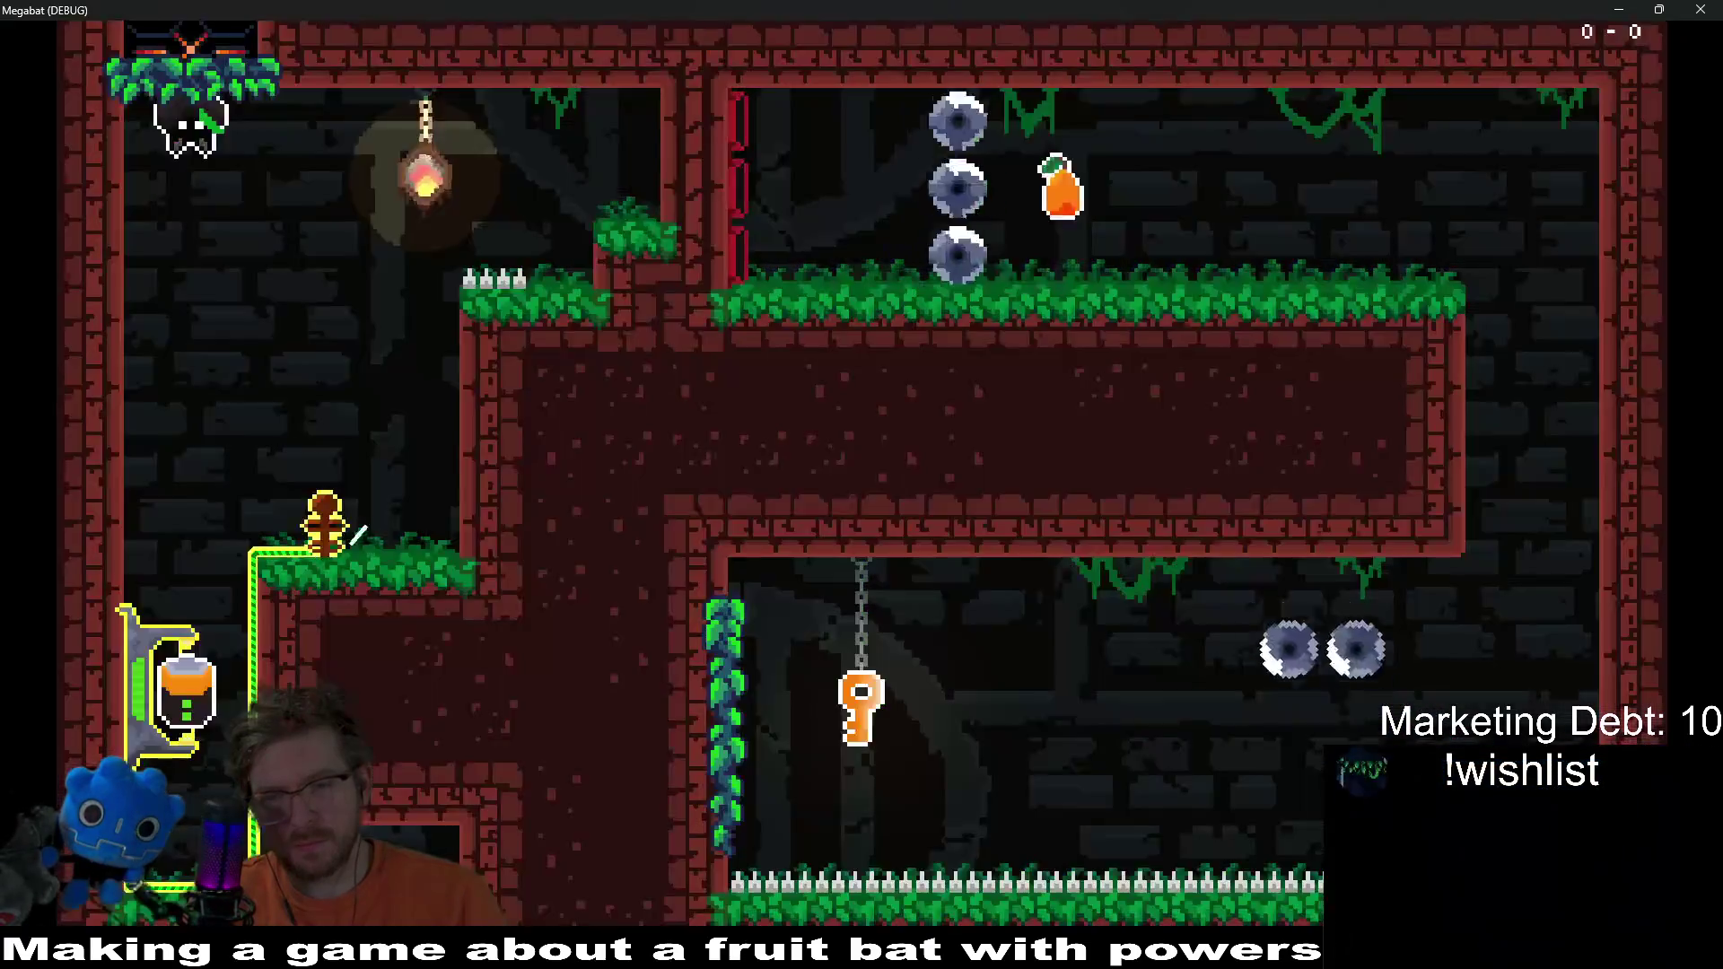
key(Right)
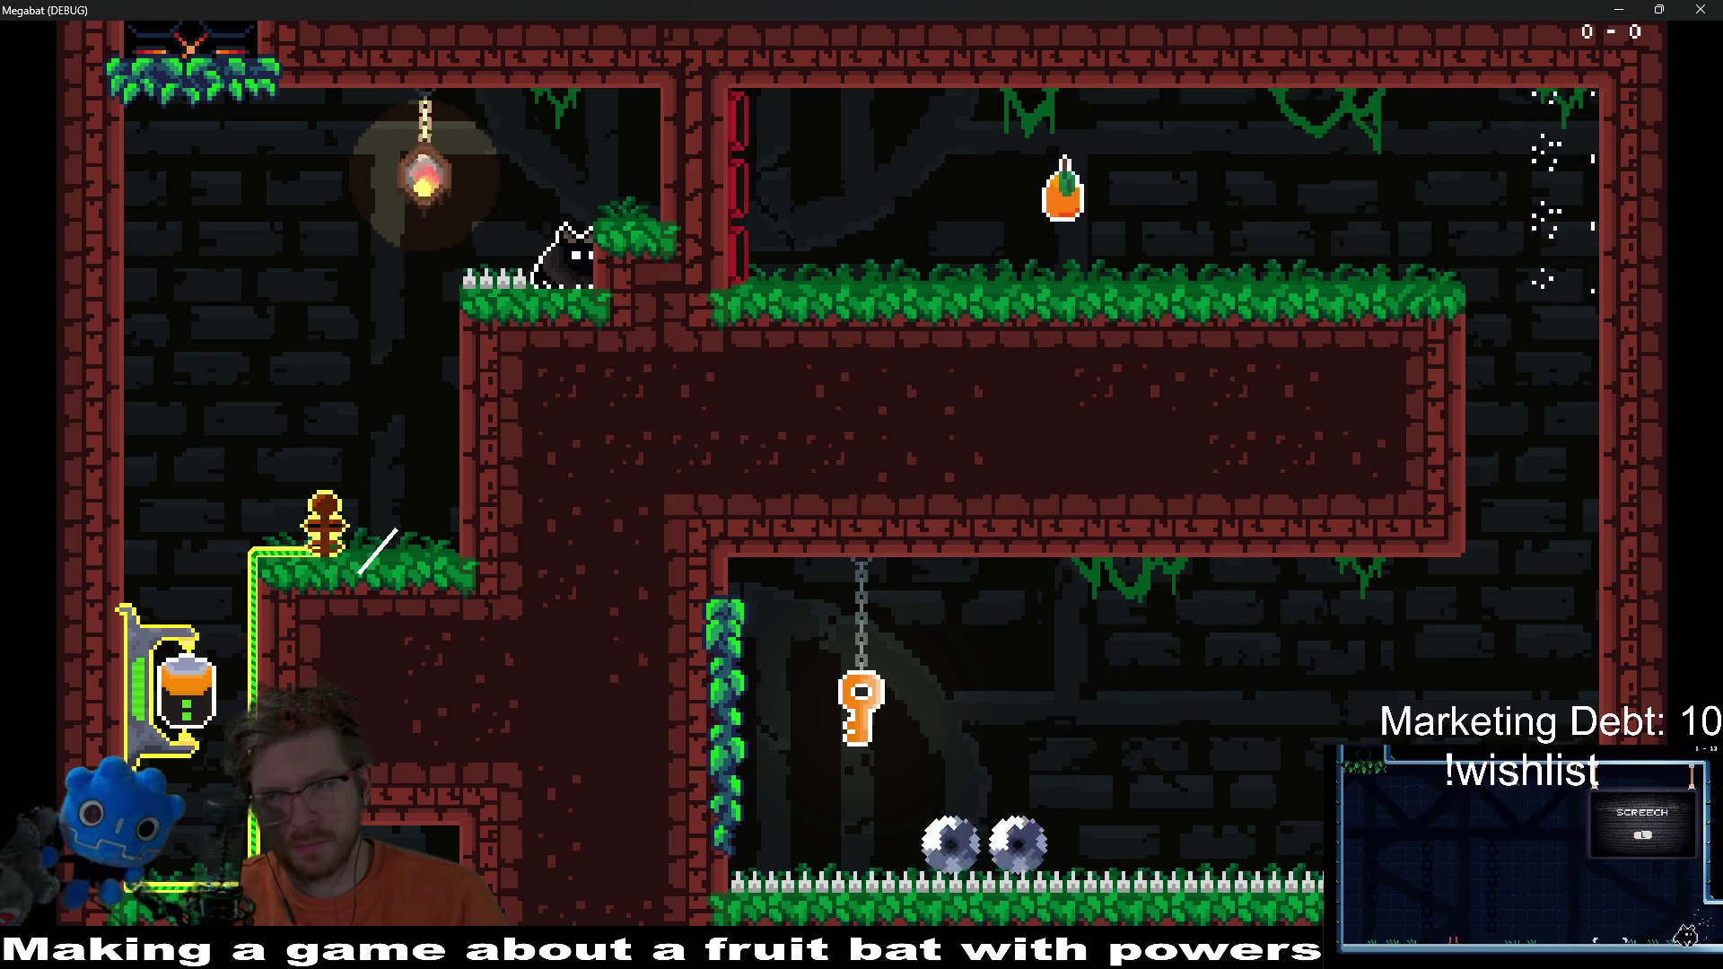
key(Left)
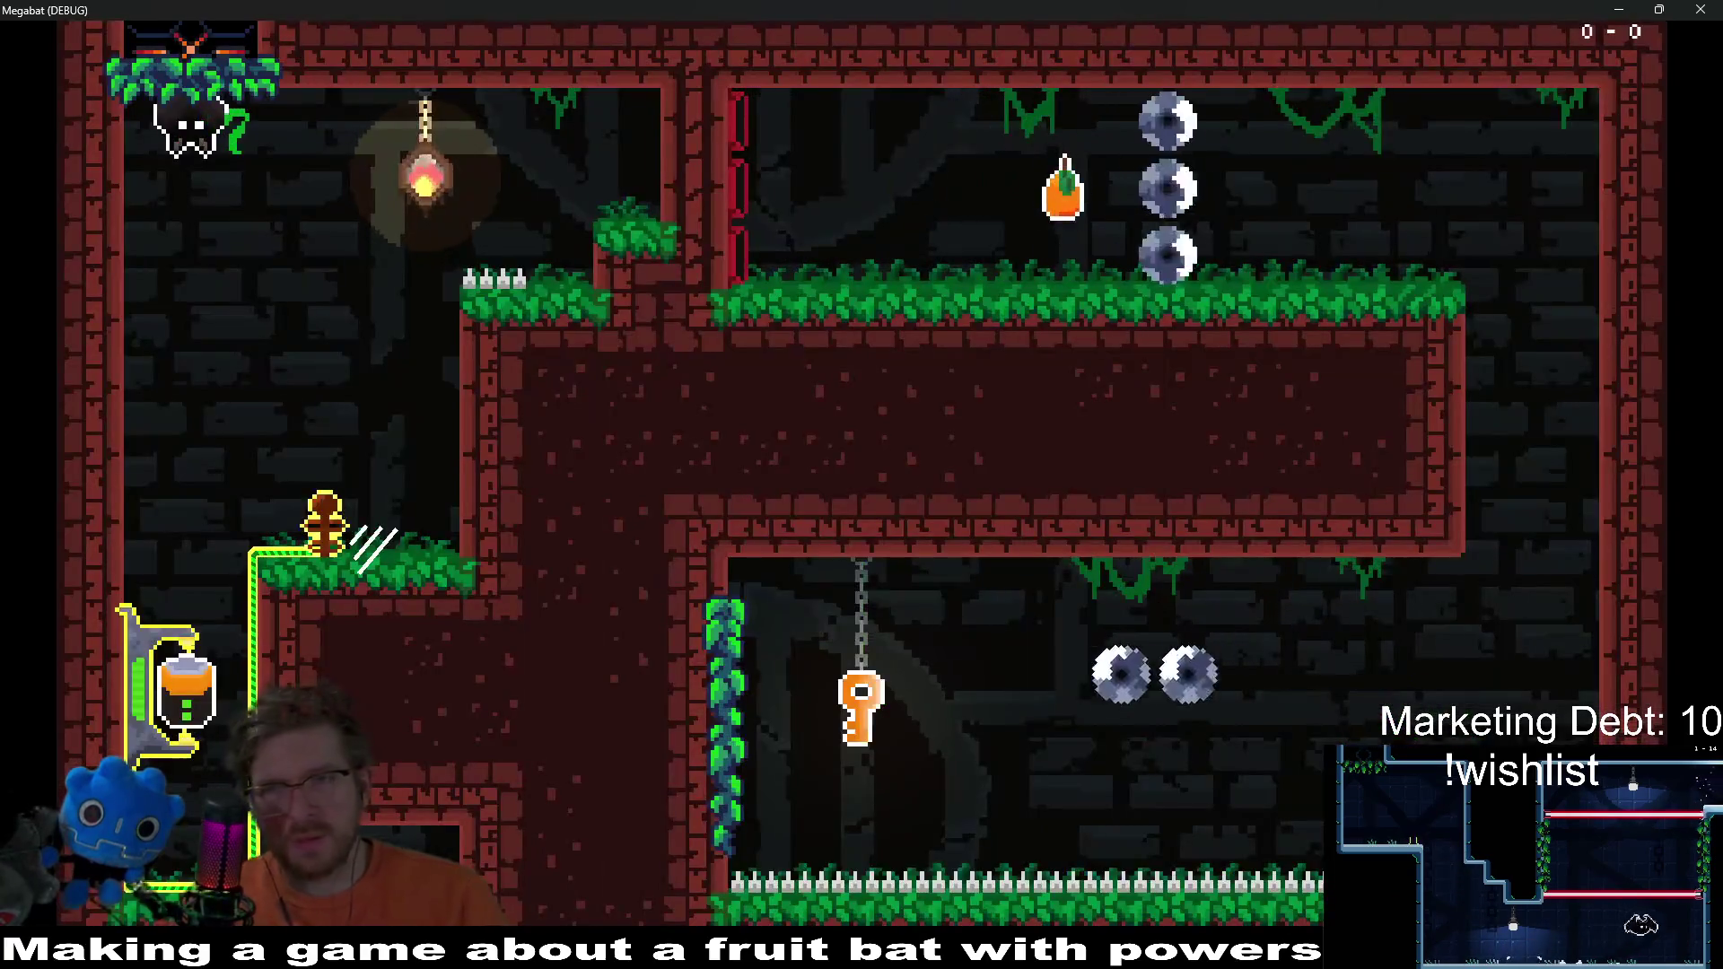
key(F8)
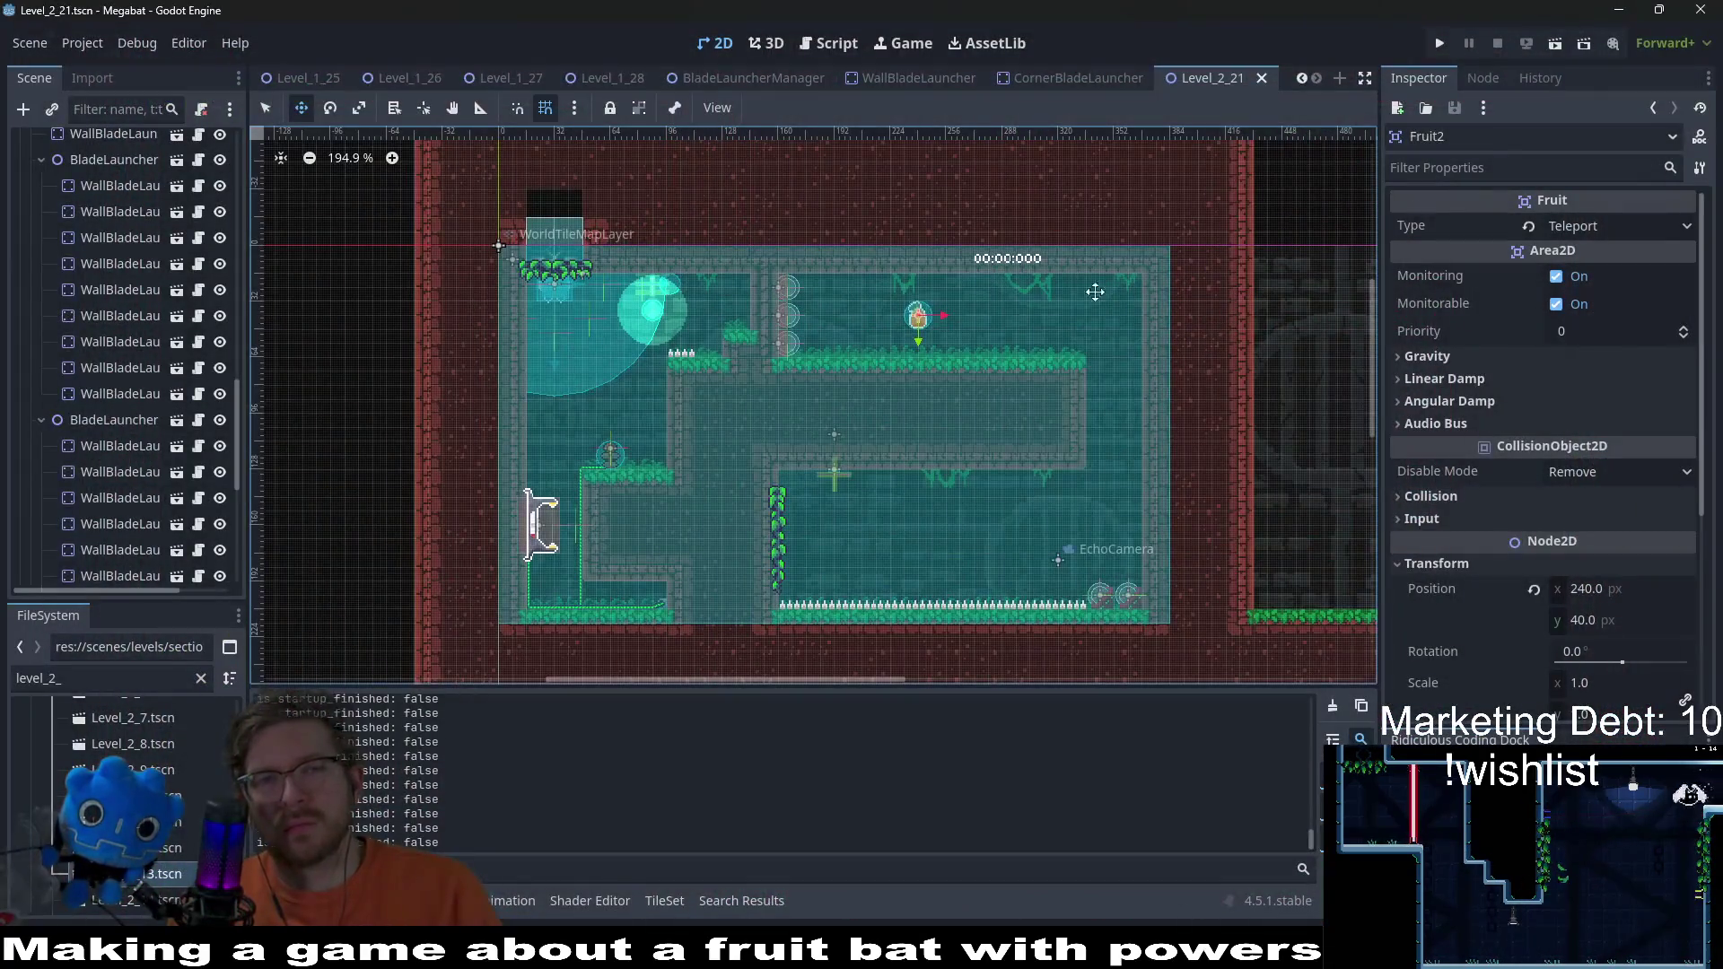
click(828, 46)
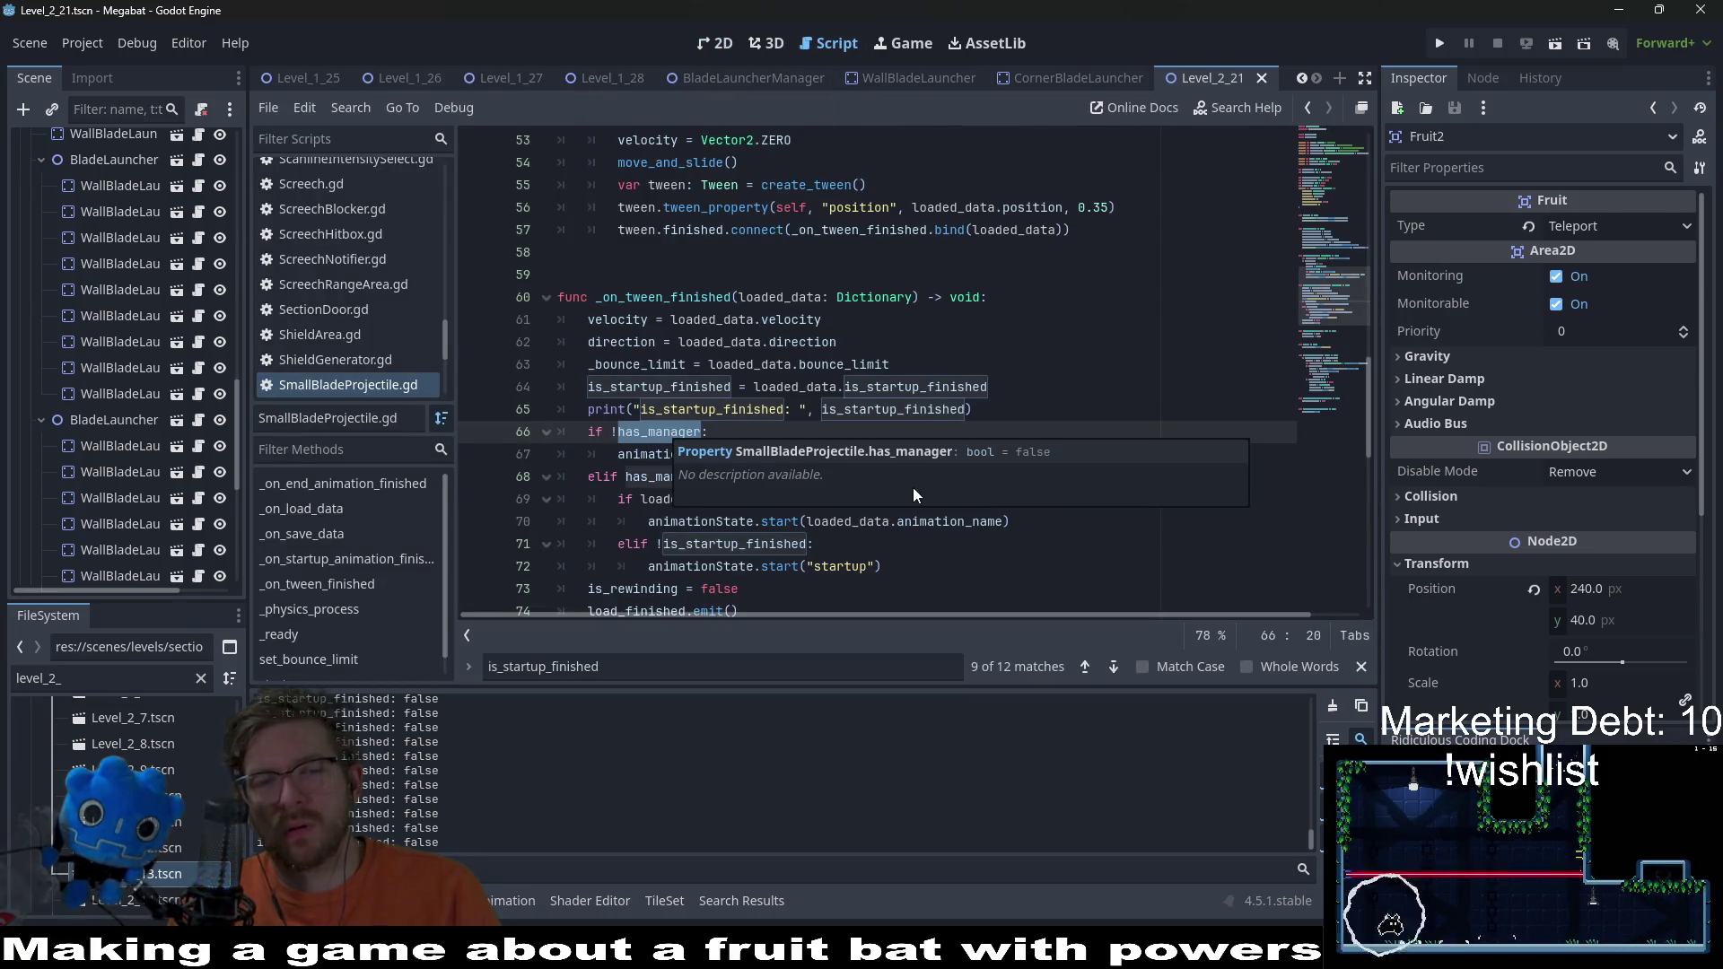
- Inspect loaded_data.animation_name on line 70, then the animation_name saved on line 45
click(840, 542)
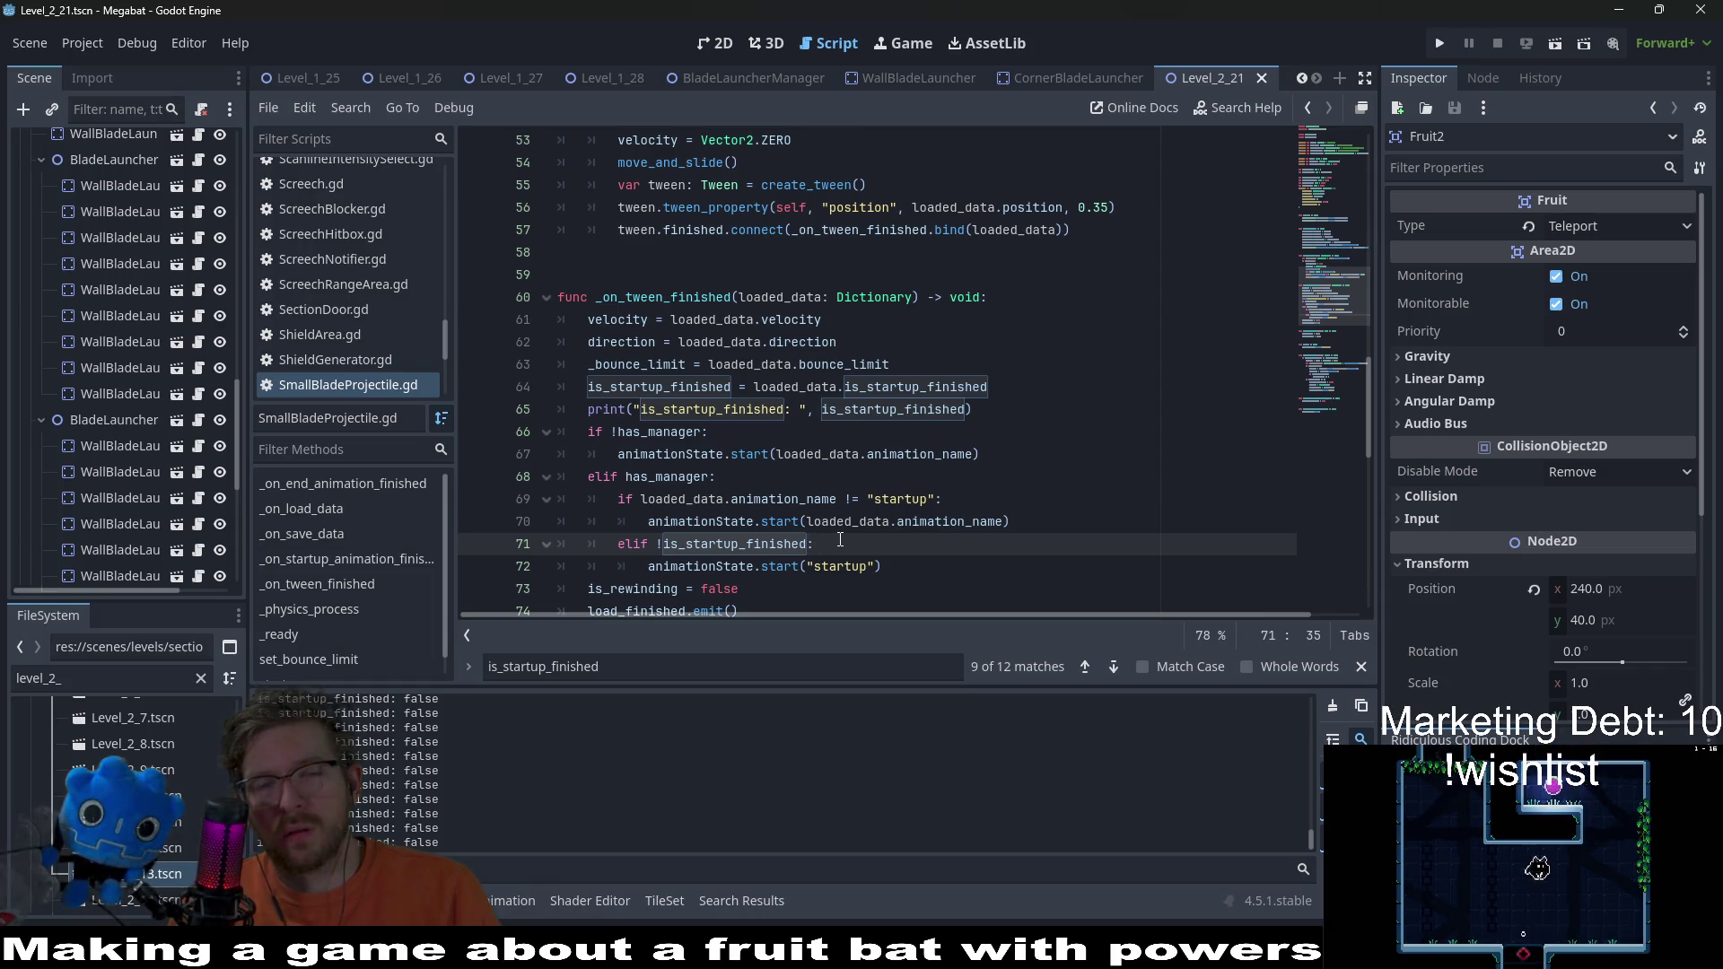
drag(903, 569, 553, 525)
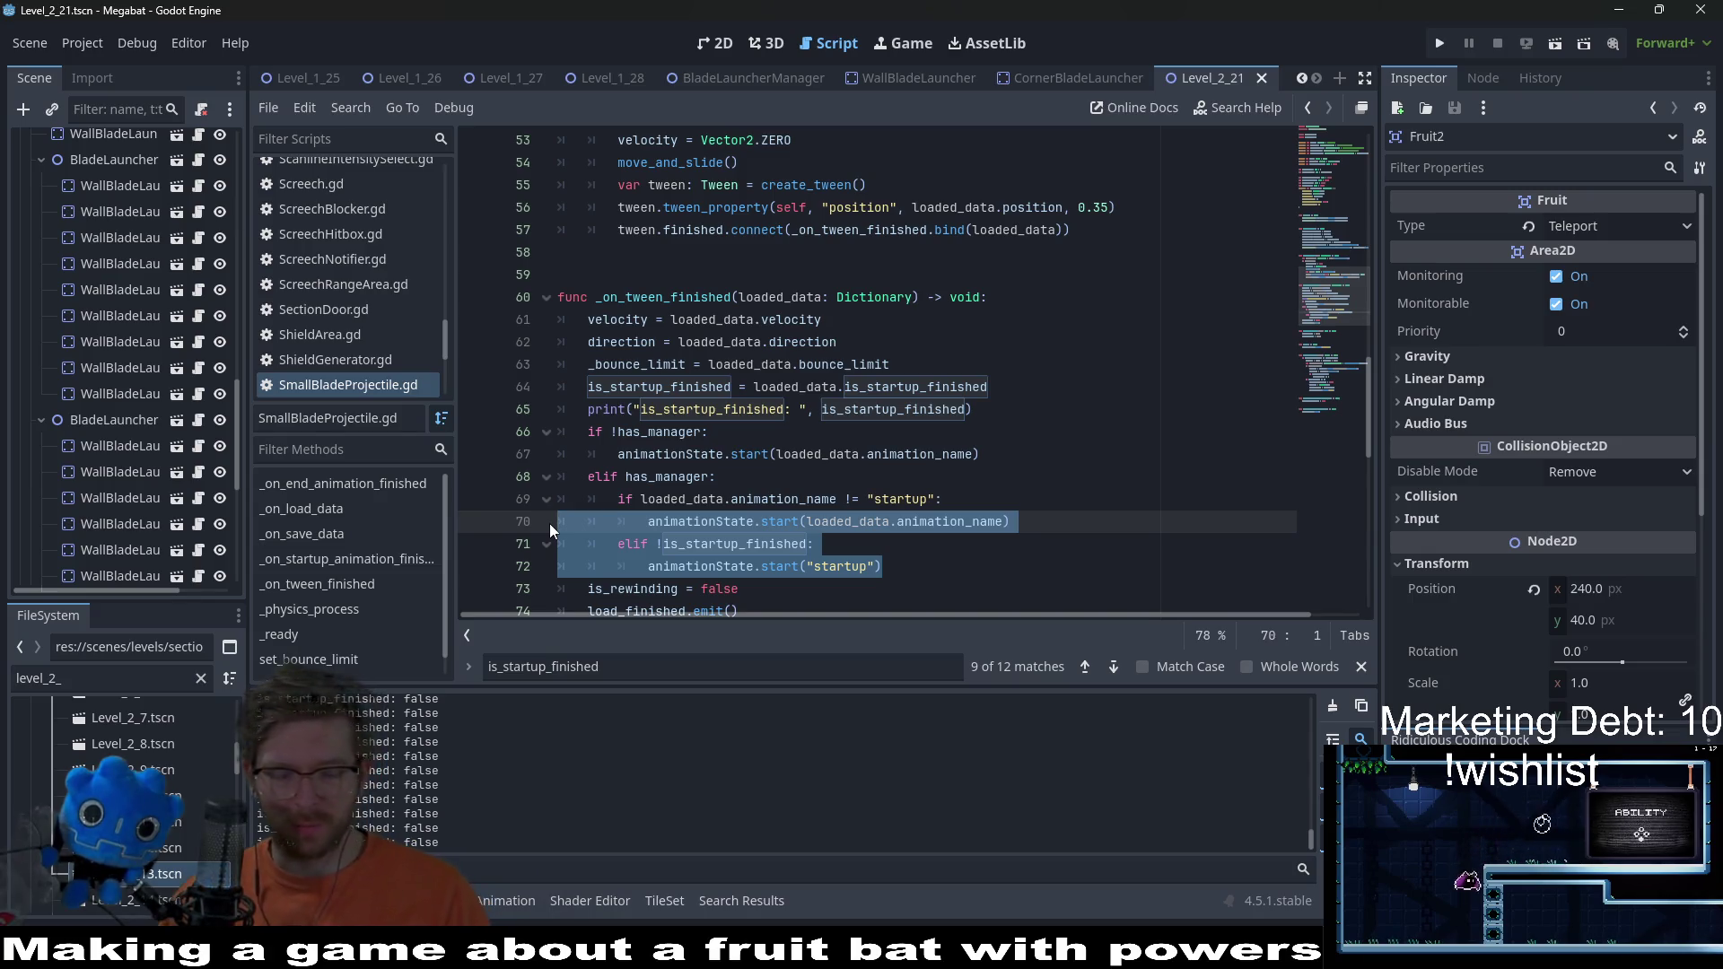
click(1034, 537)
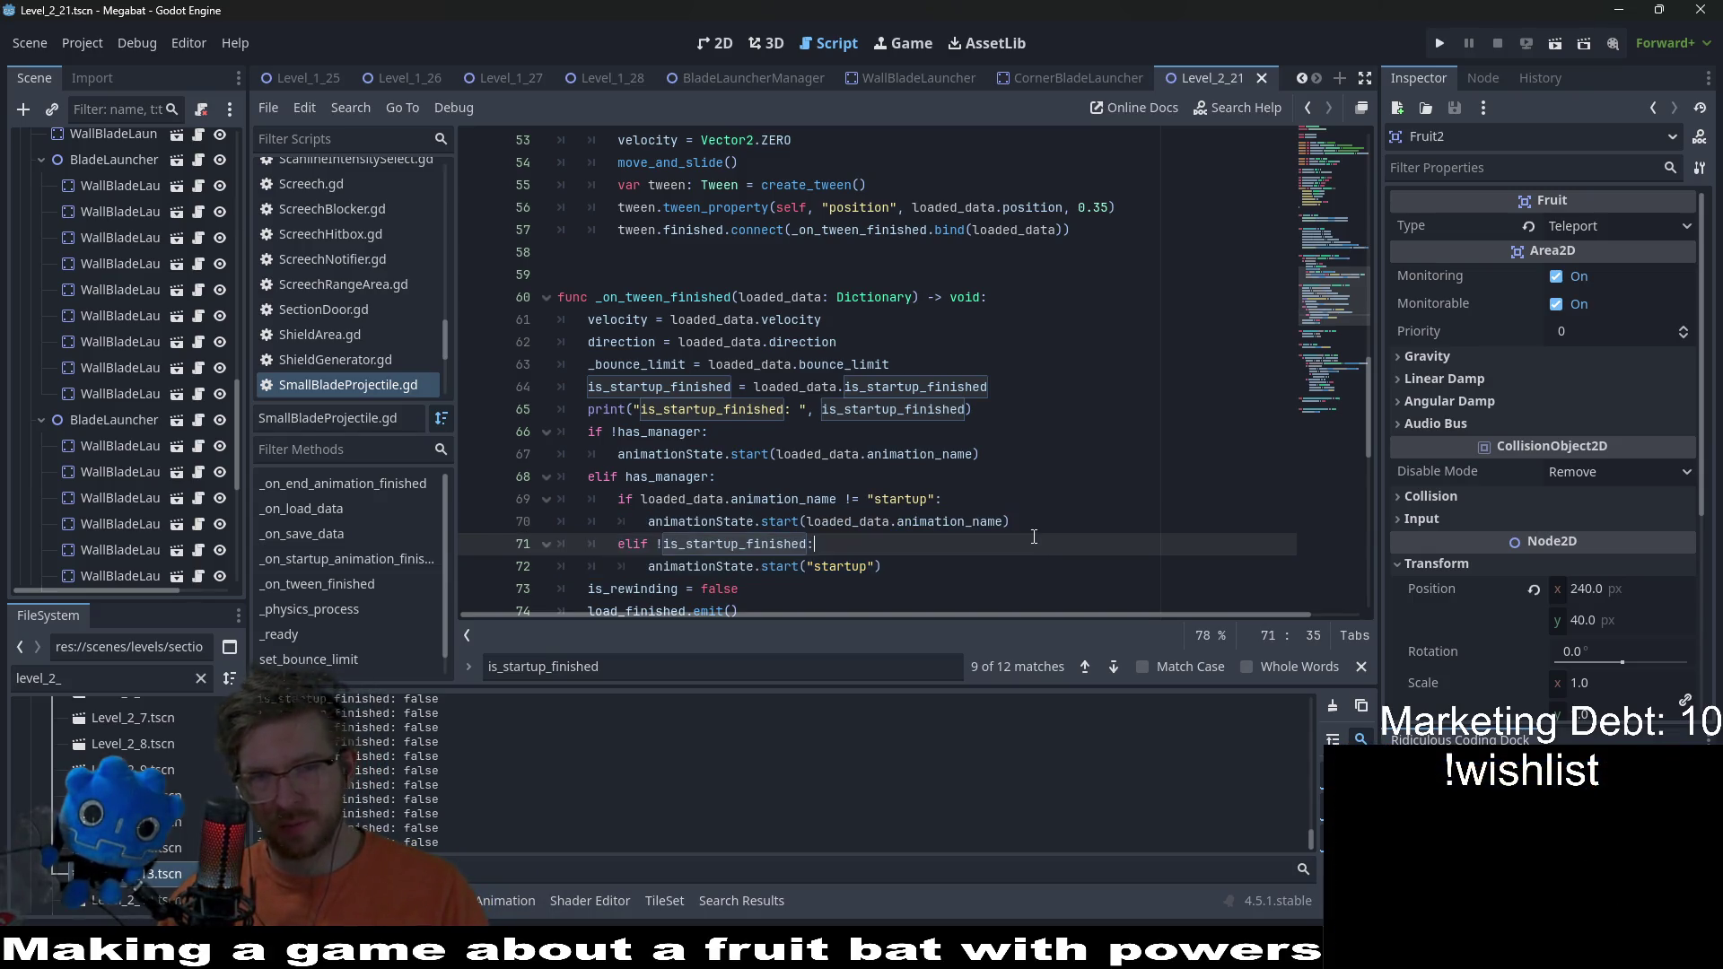
click(980, 557)
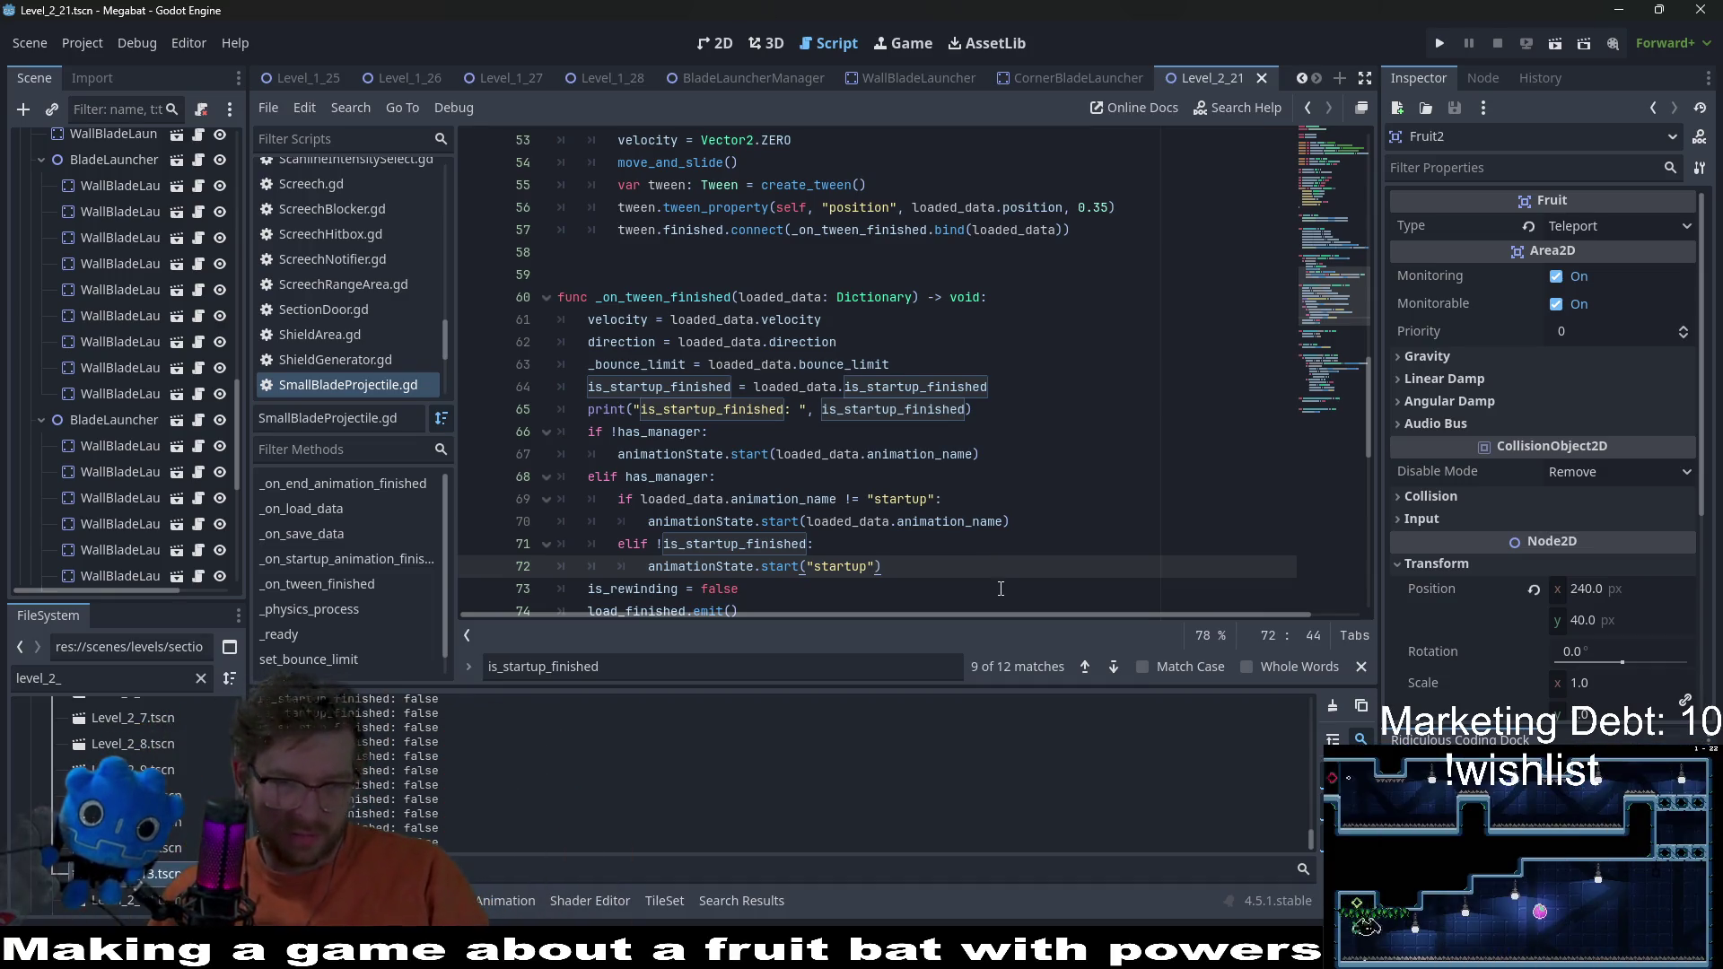
drag(1004, 521, 803, 526)
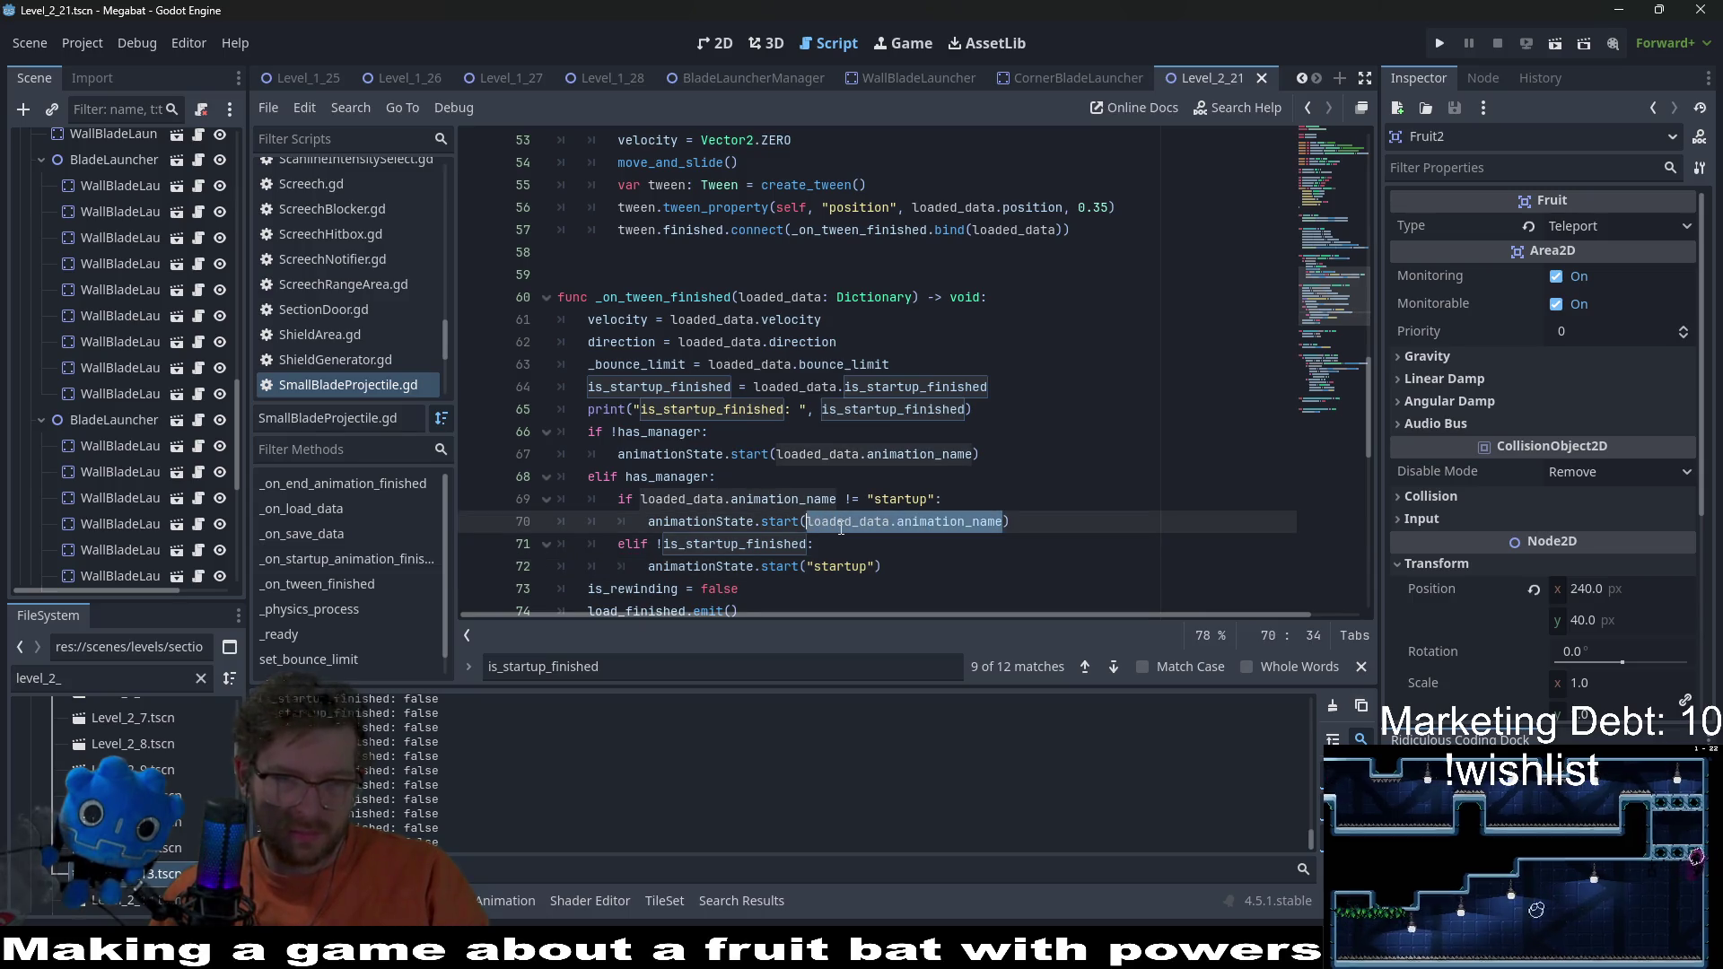
scroll(845, 528, up, 9)
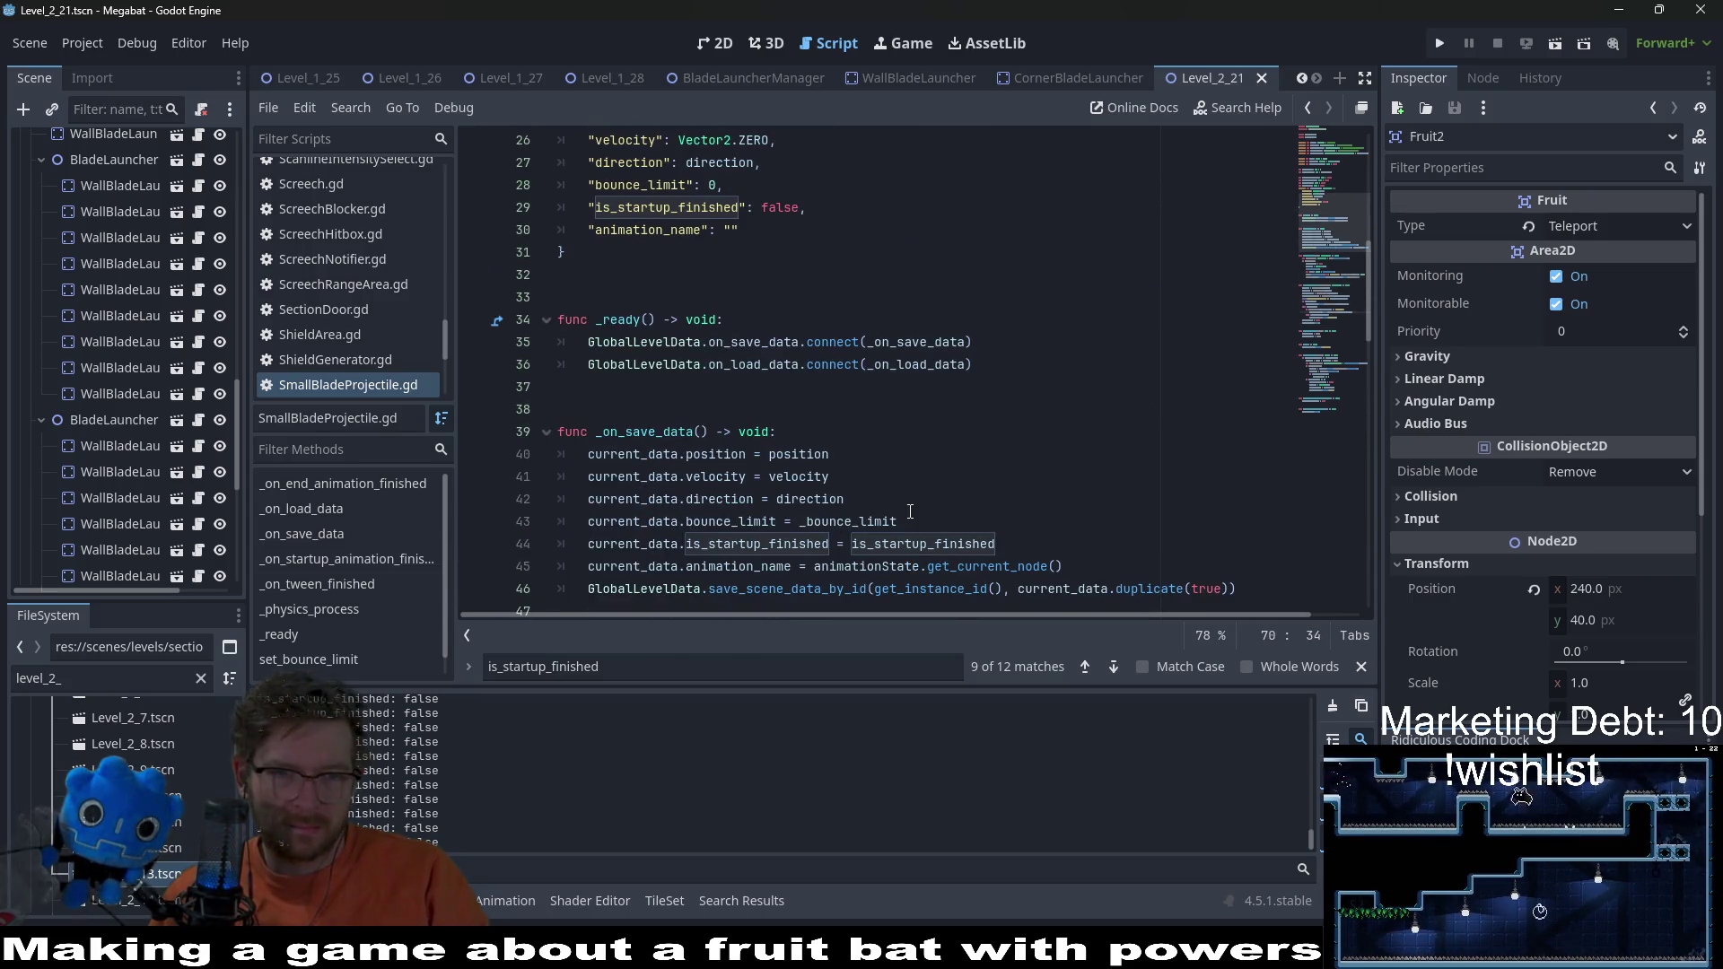
mouse_move(945, 581)
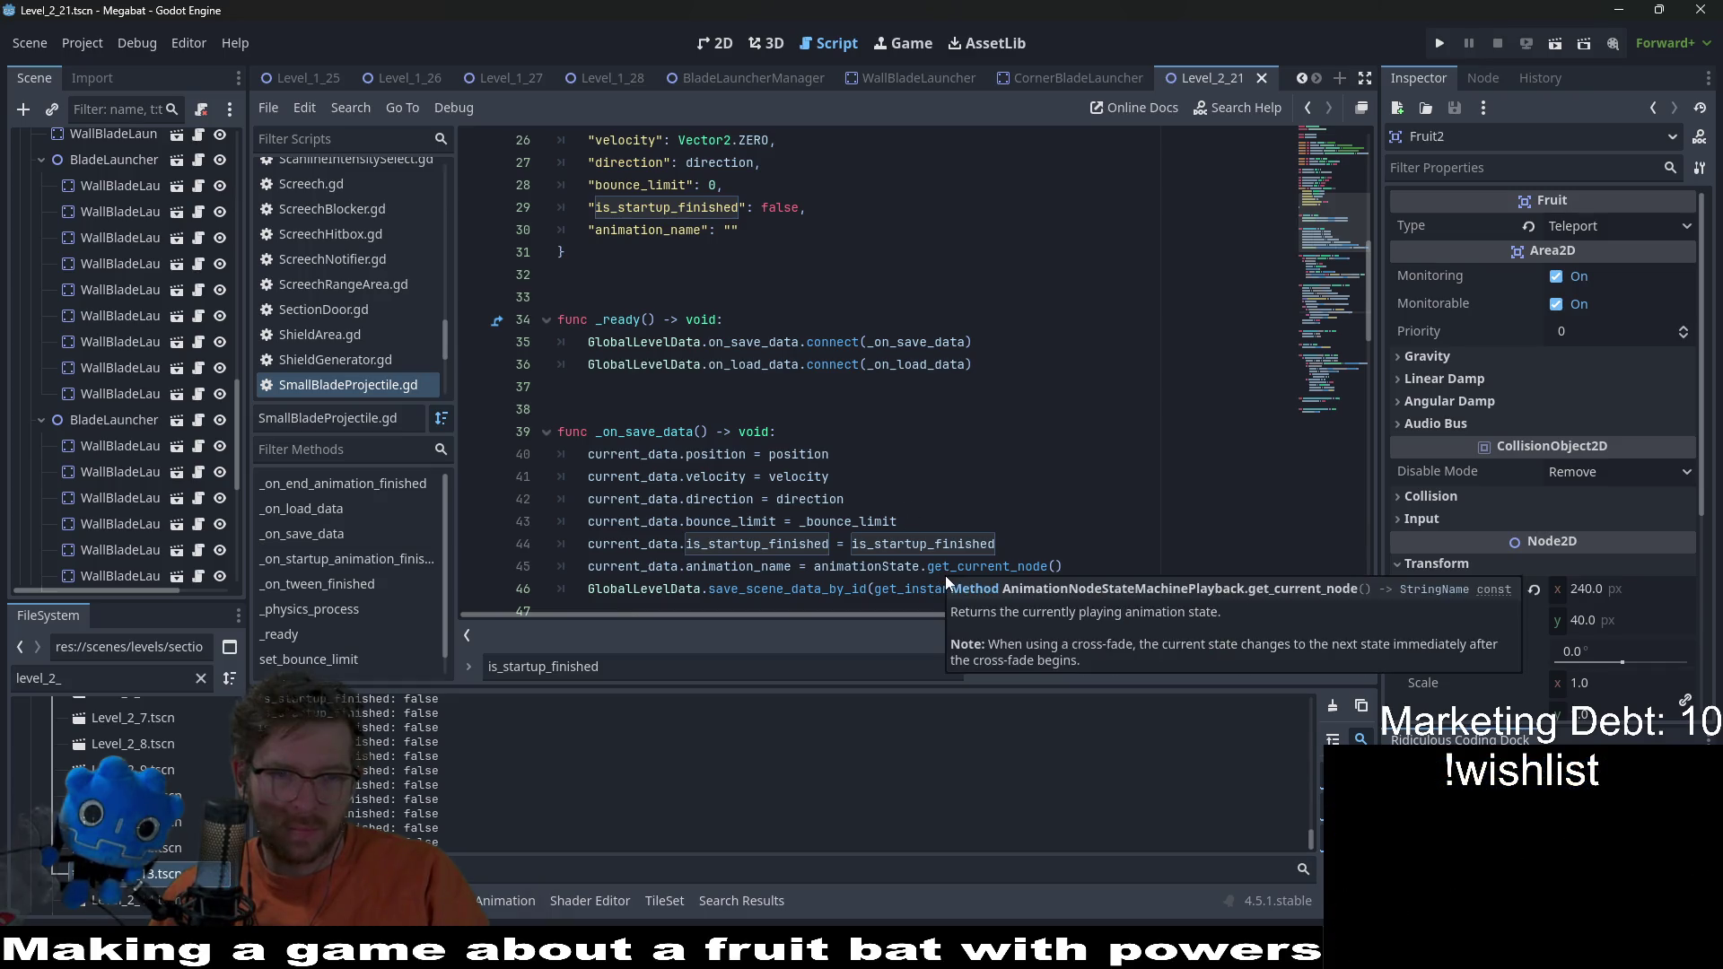
click(972, 498)
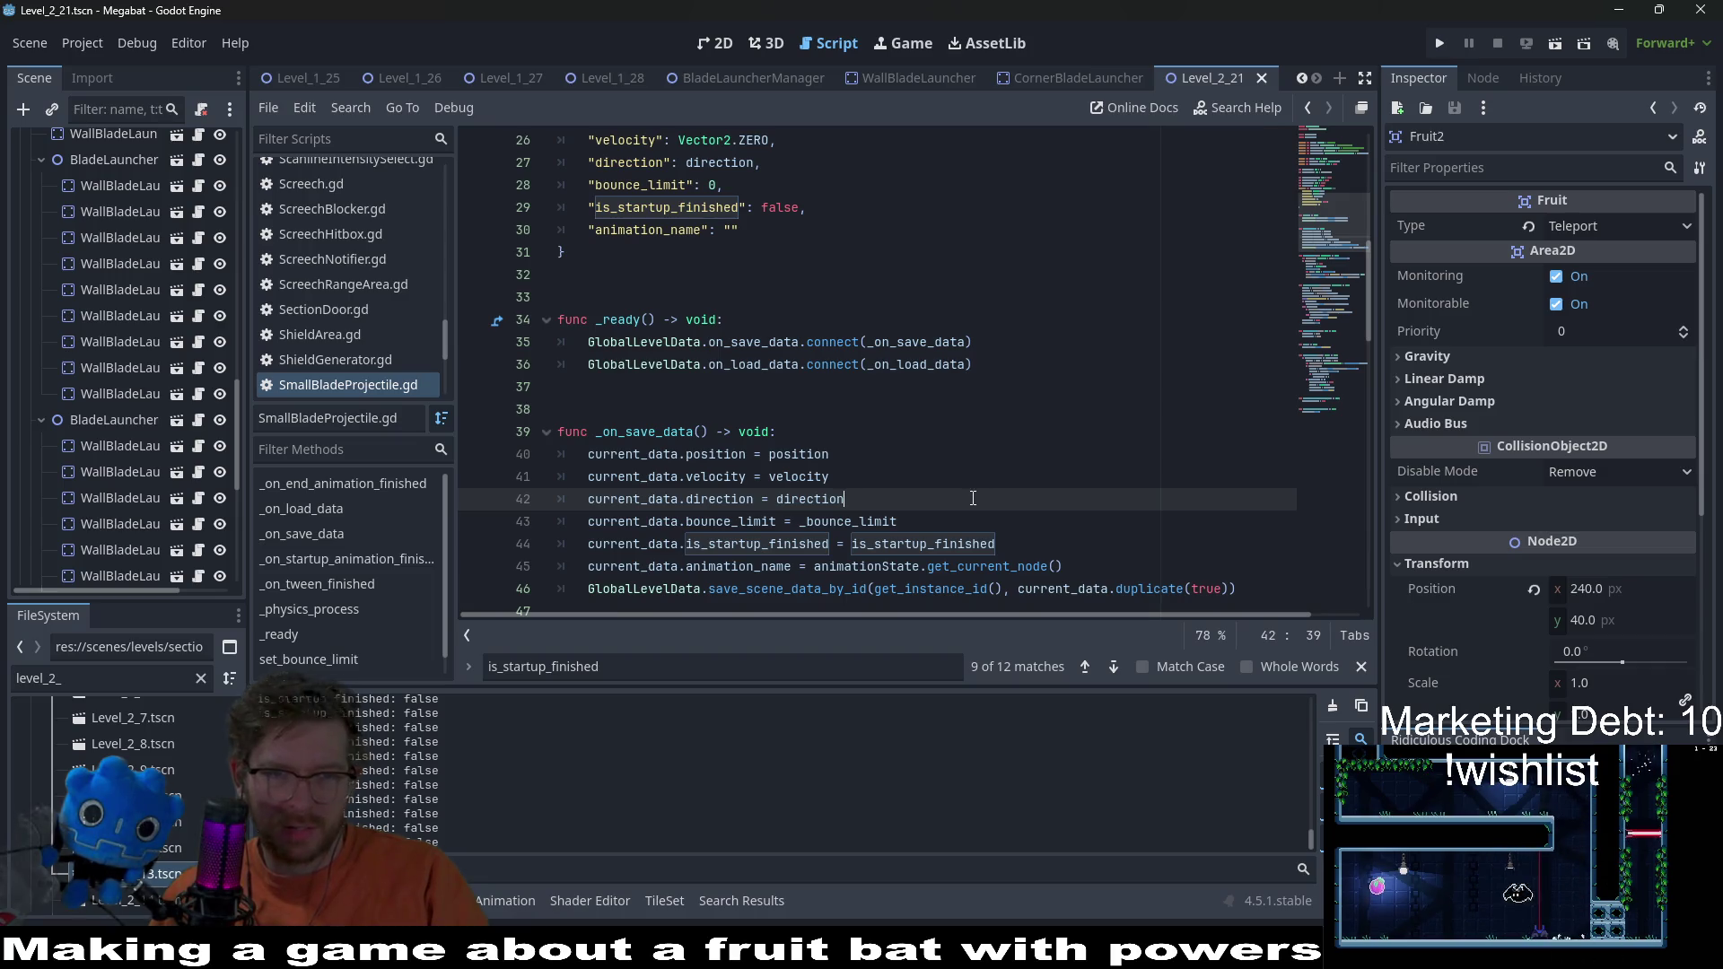
double_click(757, 566)
scroll(790, 574, down, 11)
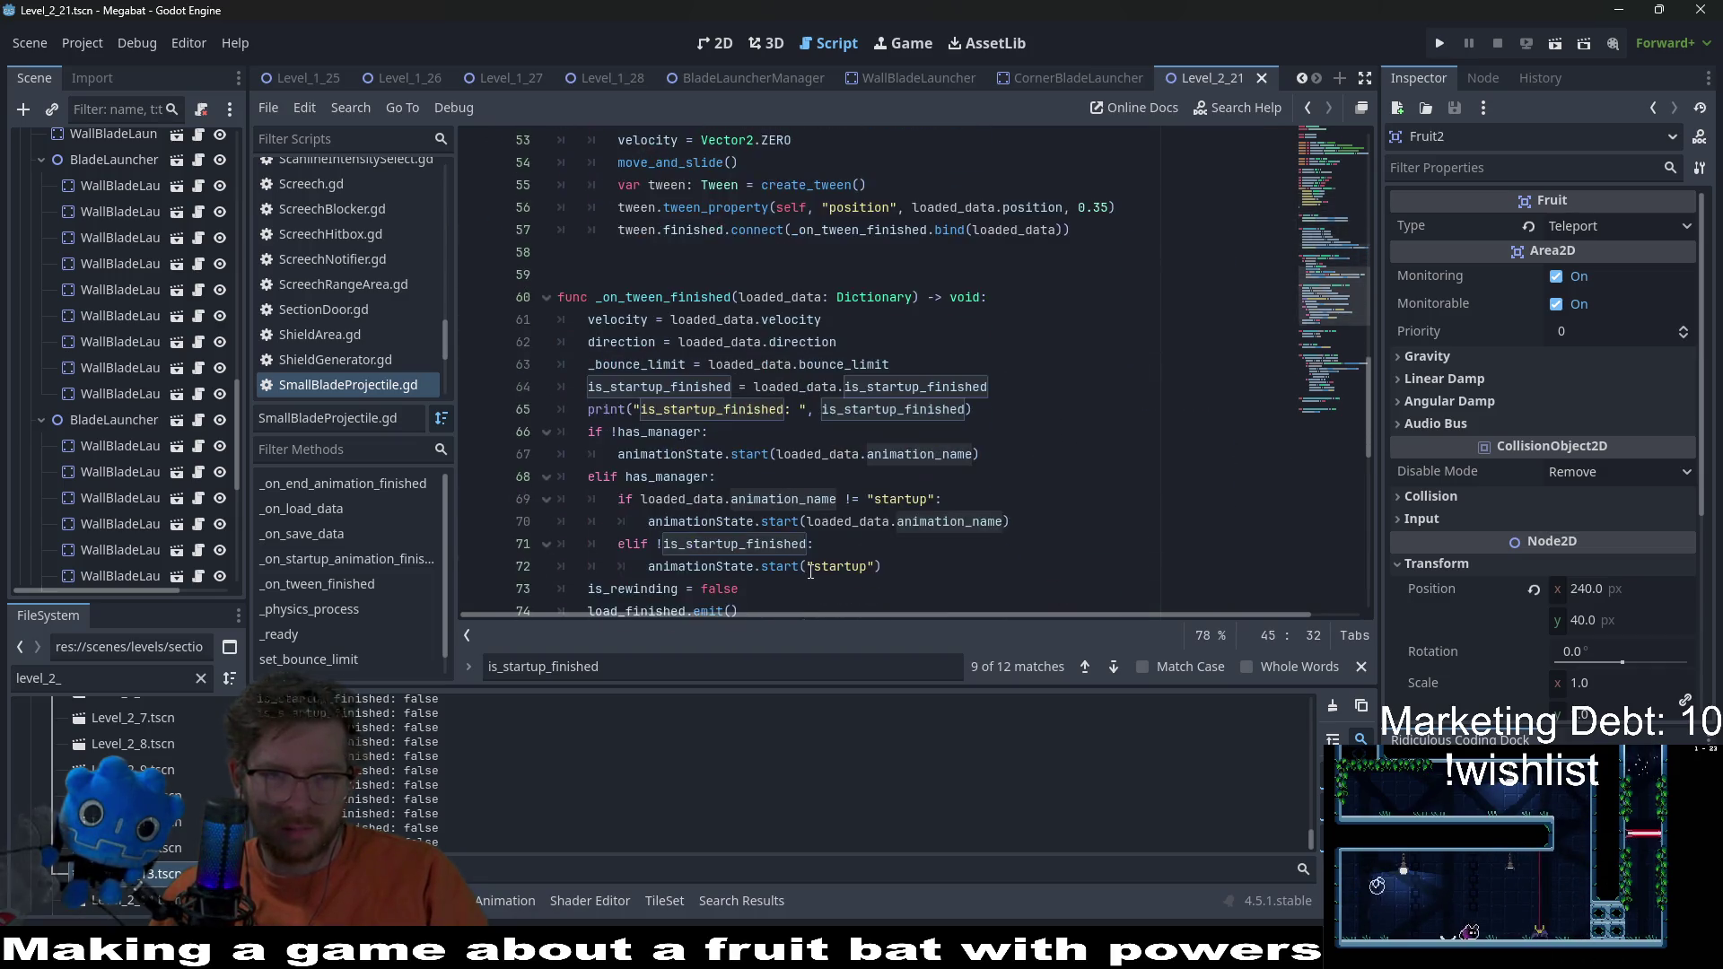
scroll(810, 571, up, 8)
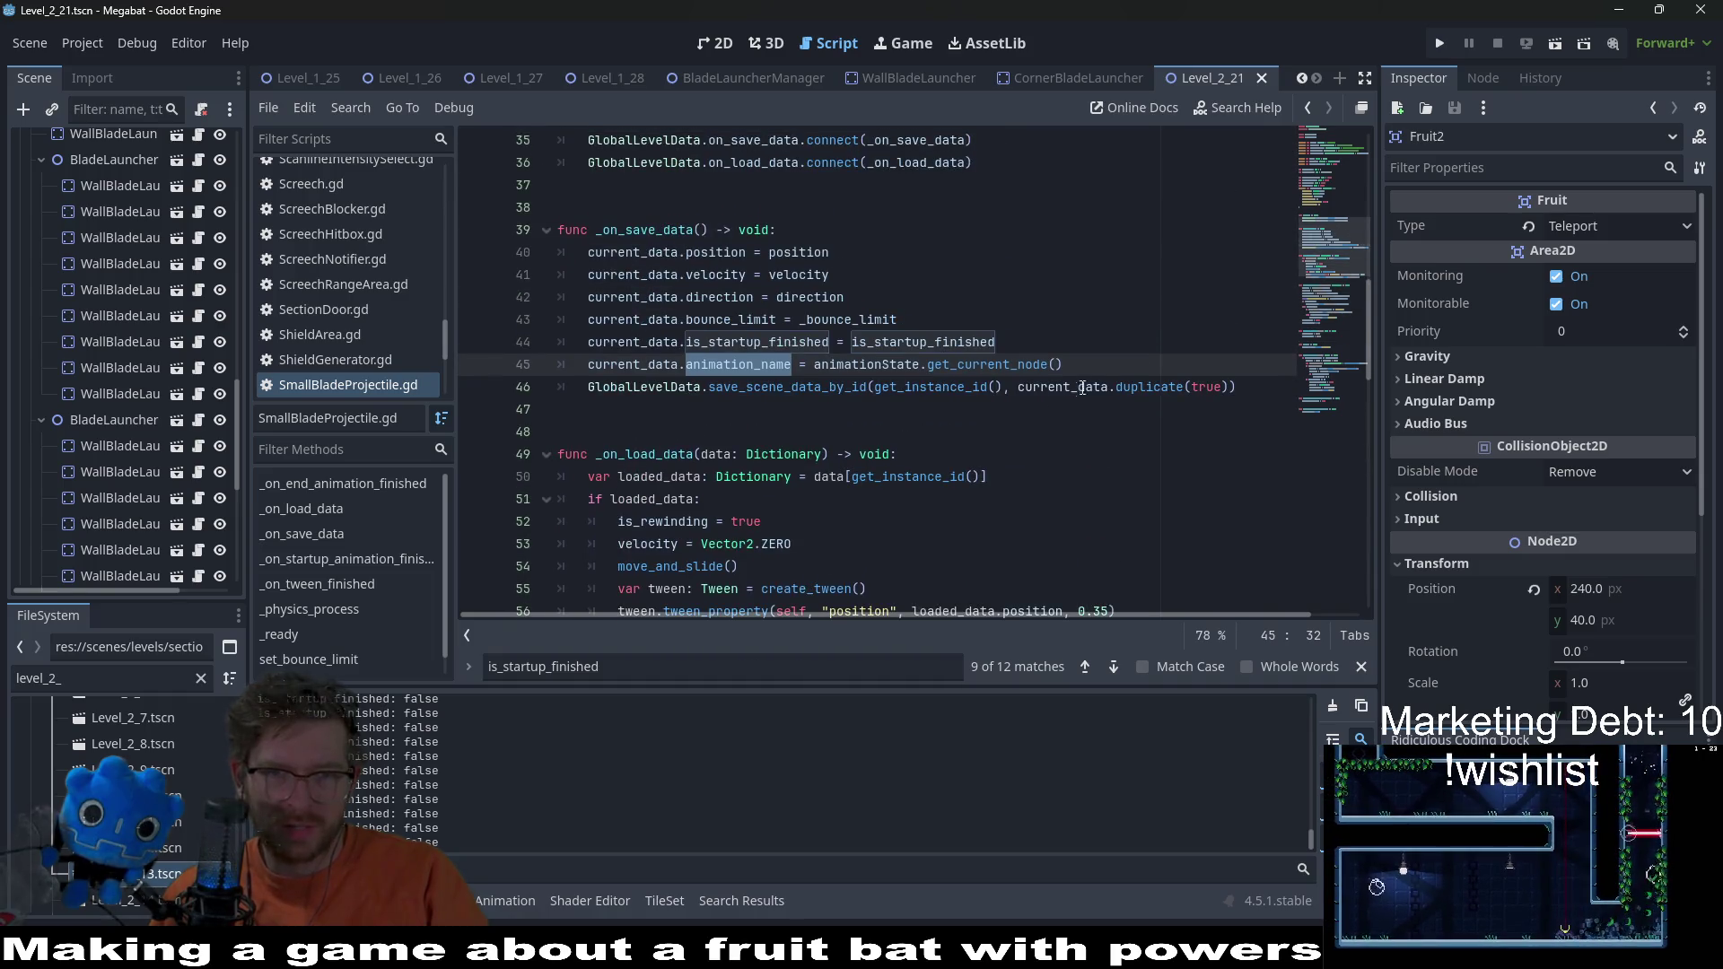
- Add print(current_data.animation_name) on line 46 of the save handler and save
key(Return)
text(print(is)
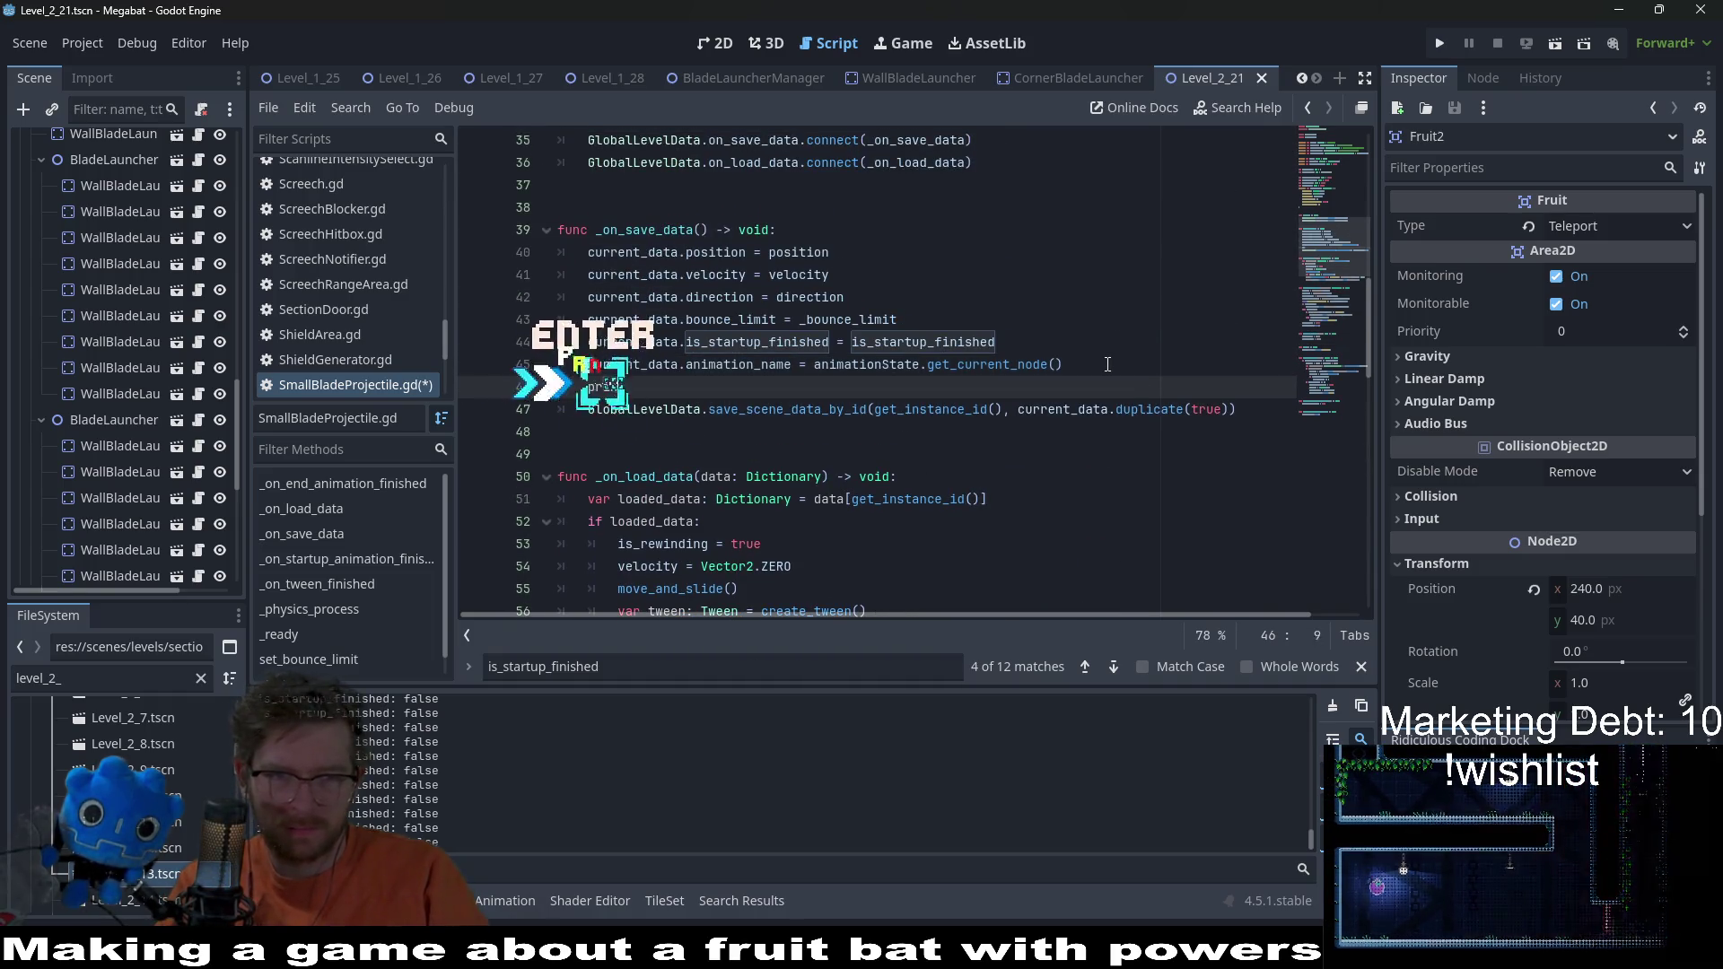
text(imation)
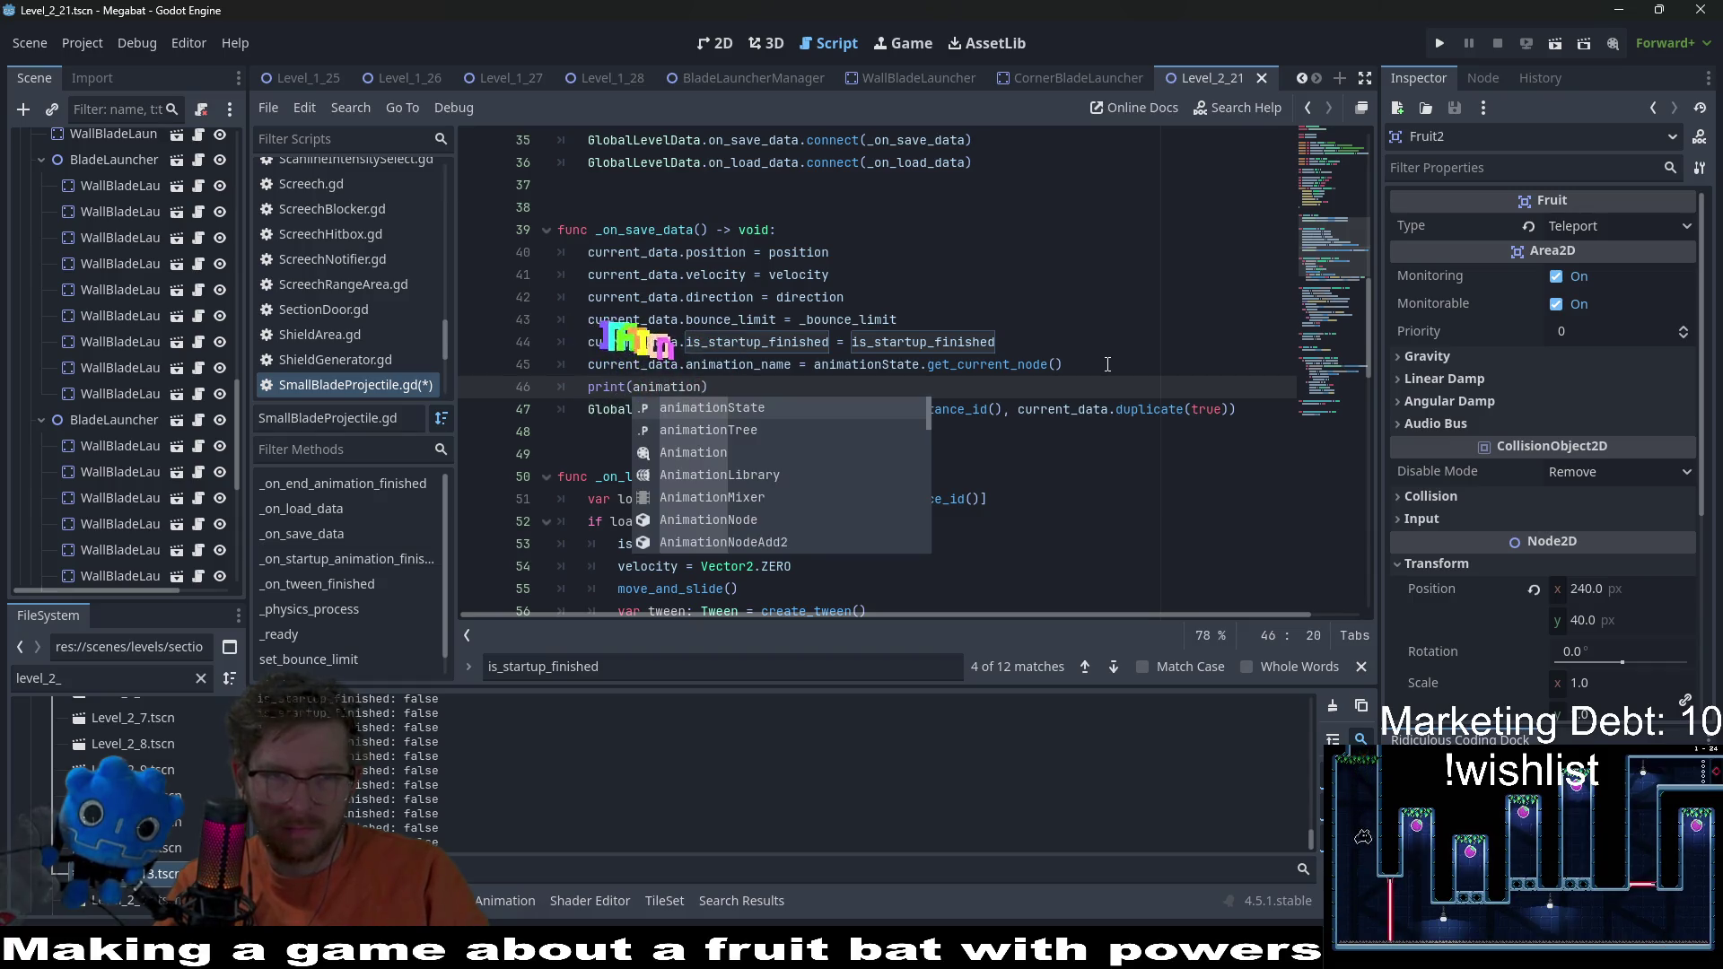
key(BackSpace)
key(BackSpace)
key(BackSpace)
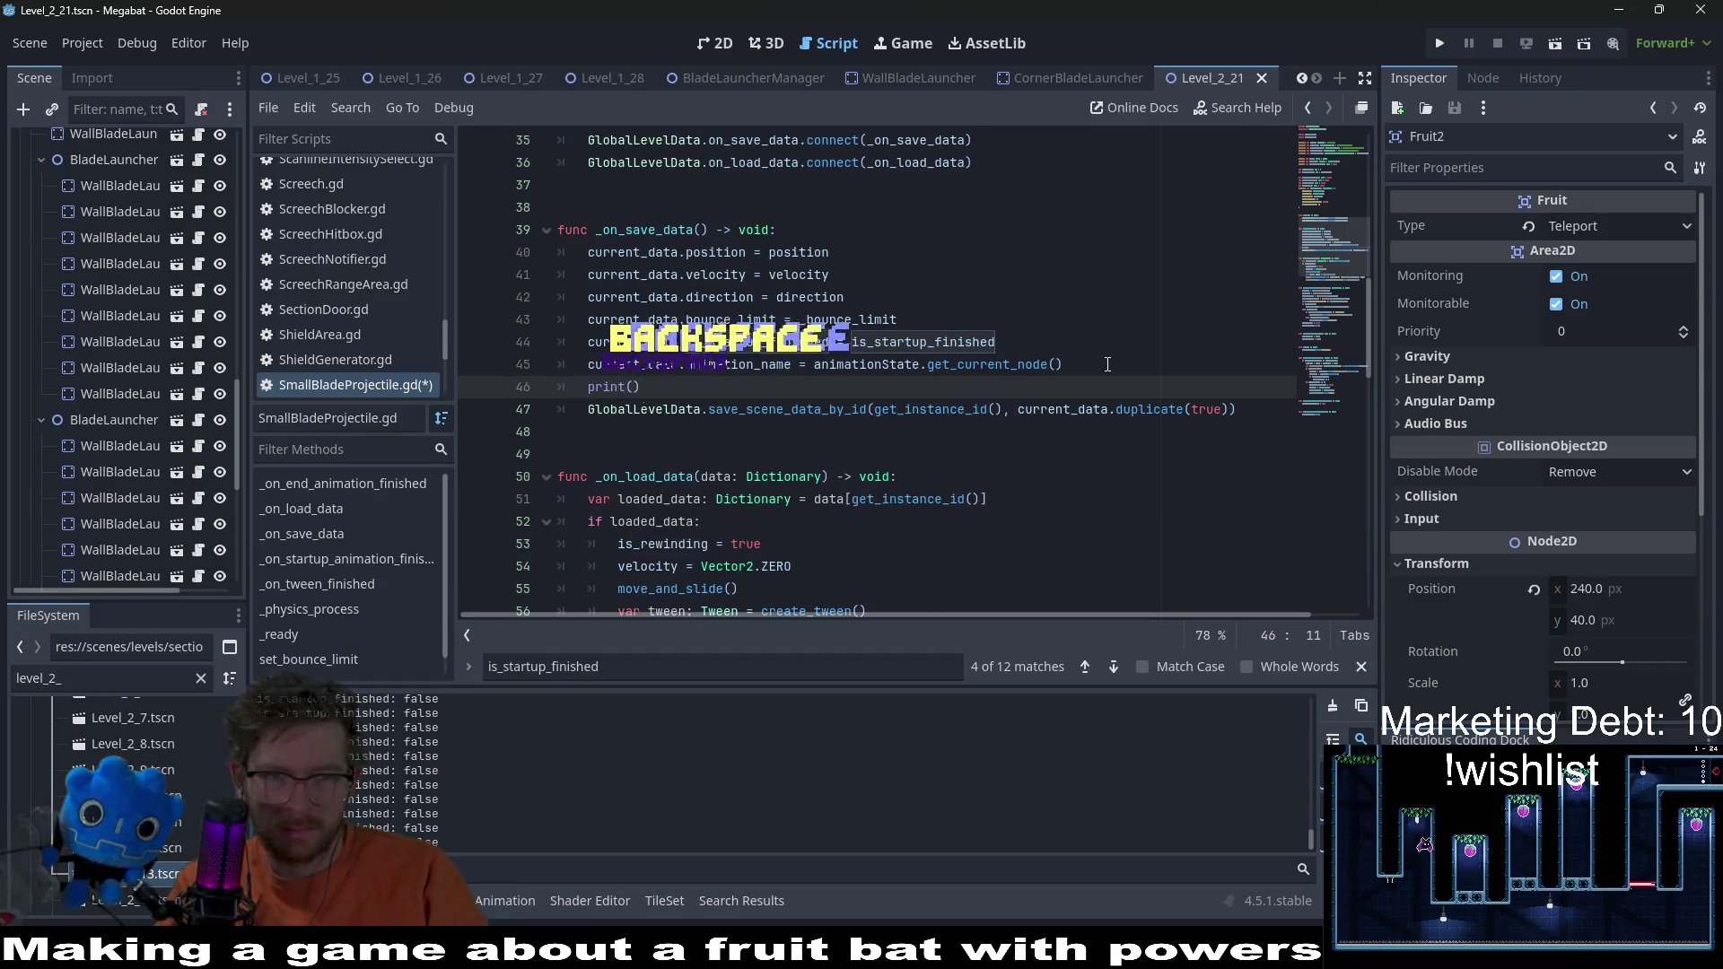
text(_data.)
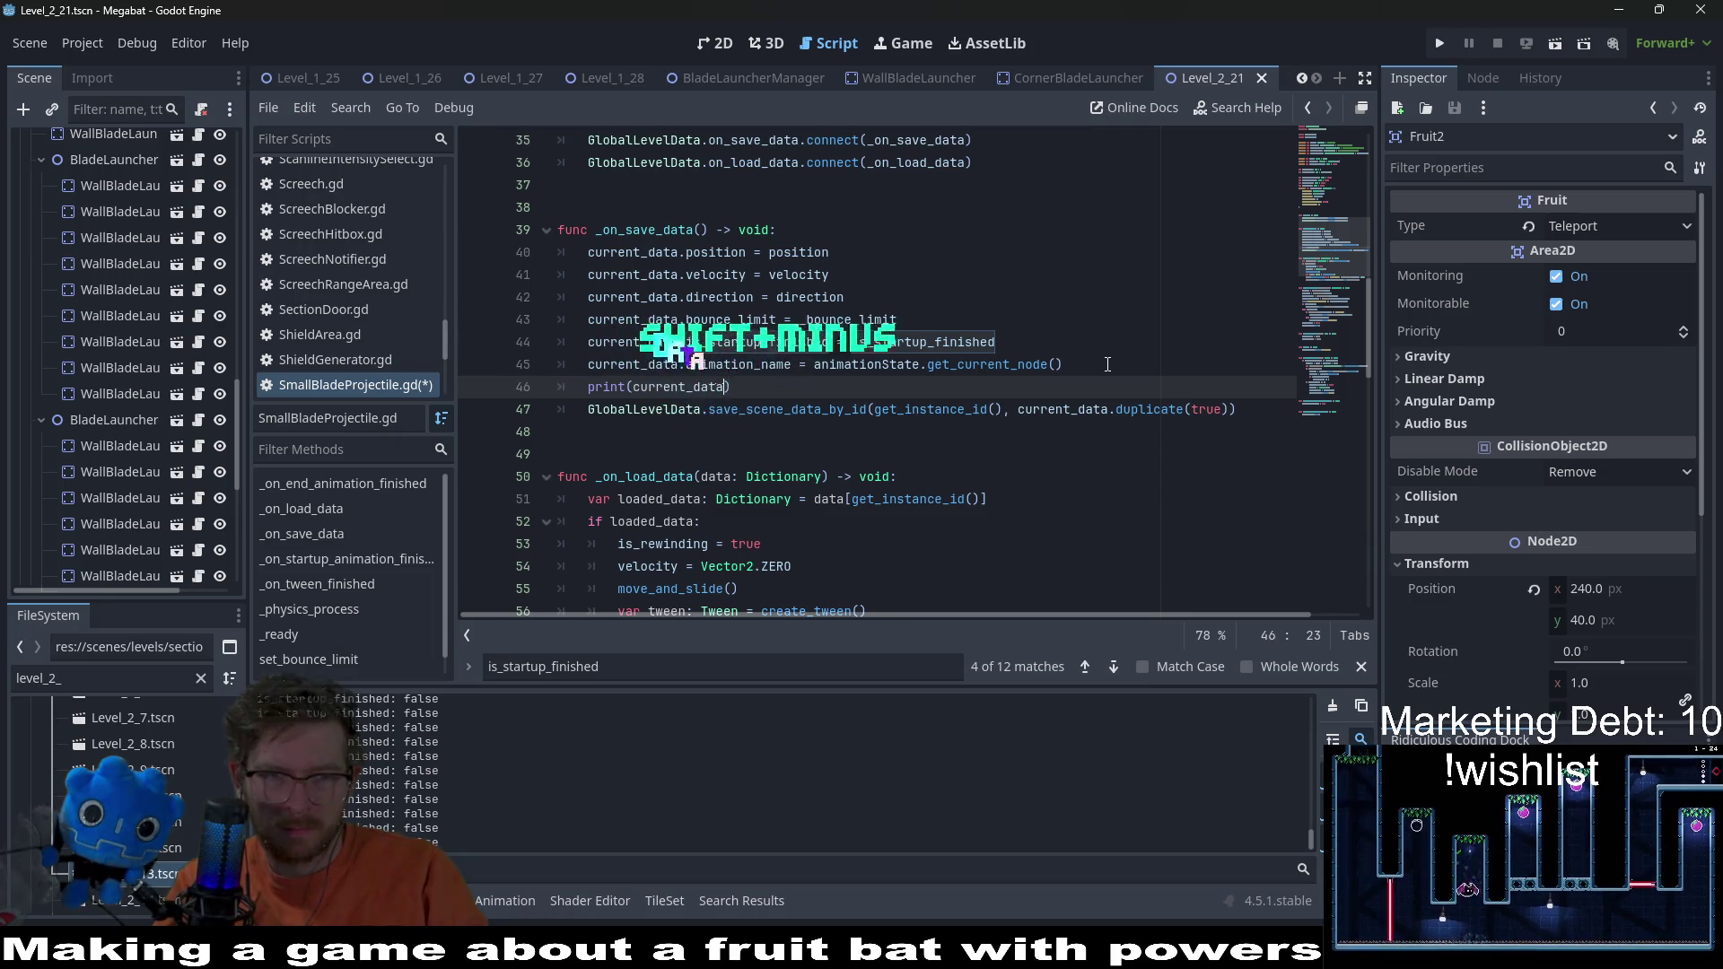
text(animation)
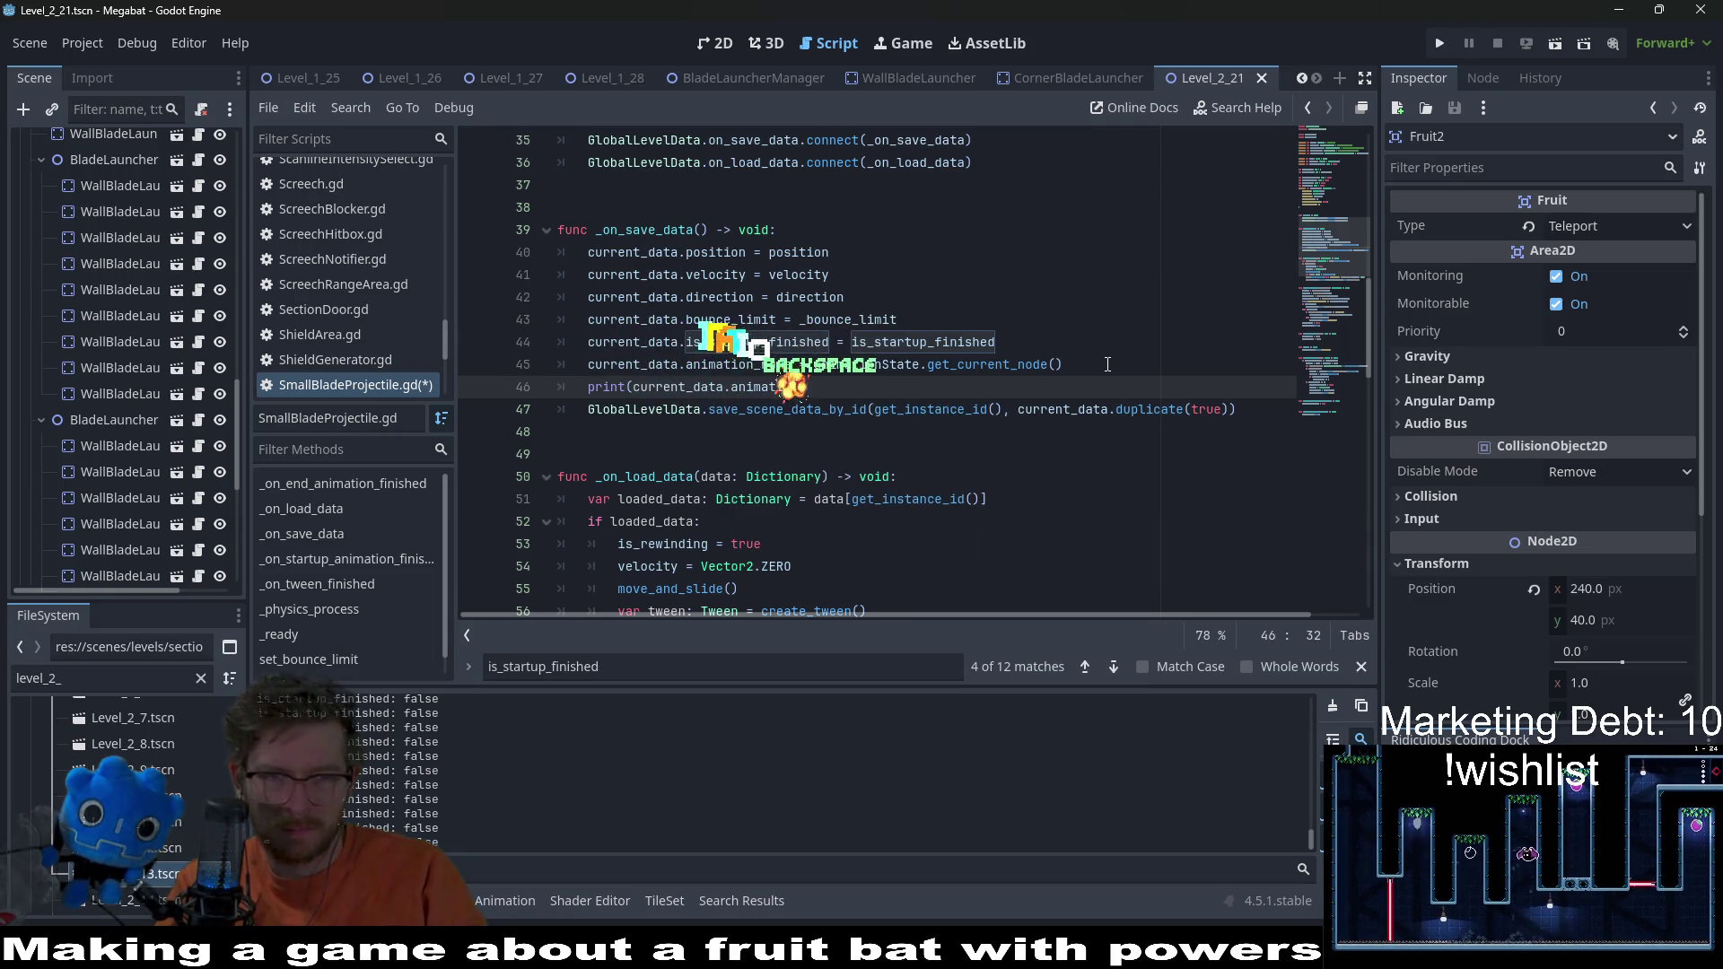
key(BackSpace)
key(BackSpace)
key(BackSpace)
text(.animatio)
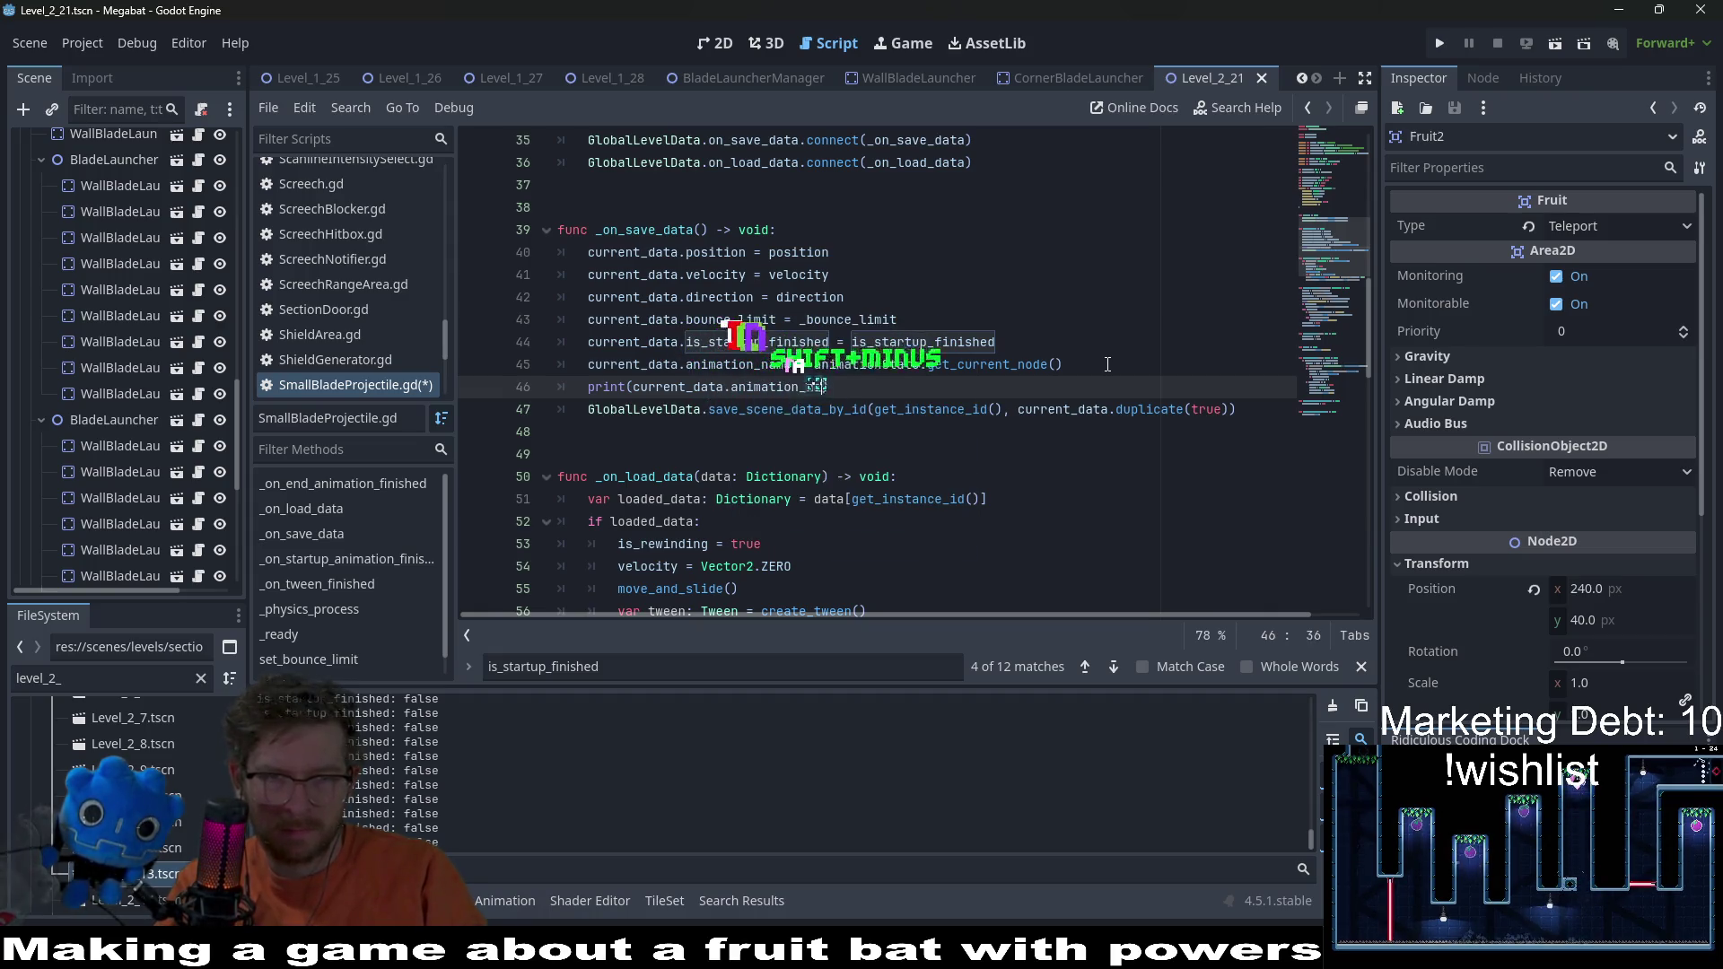
text(n)
key(Return)
key(ctrl+s)
- Find is_start, delete the is_startup_finished print in the tween handler, save, and show the 2D scene
click(1018, 363)
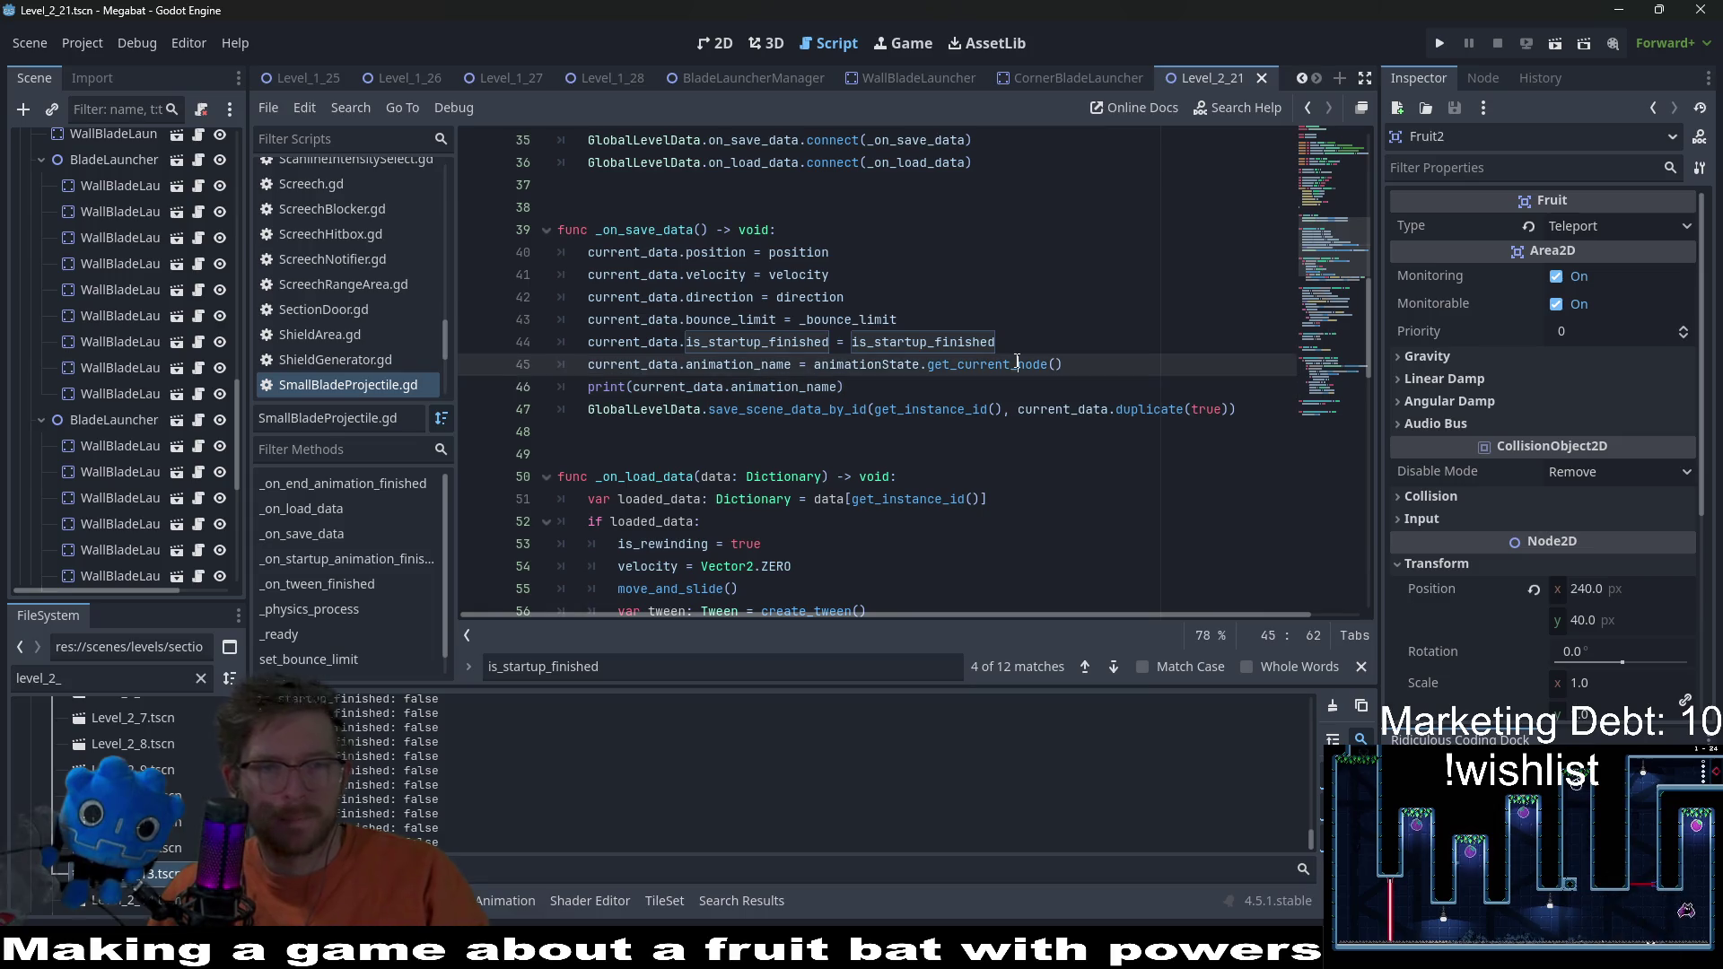
text(is_start)
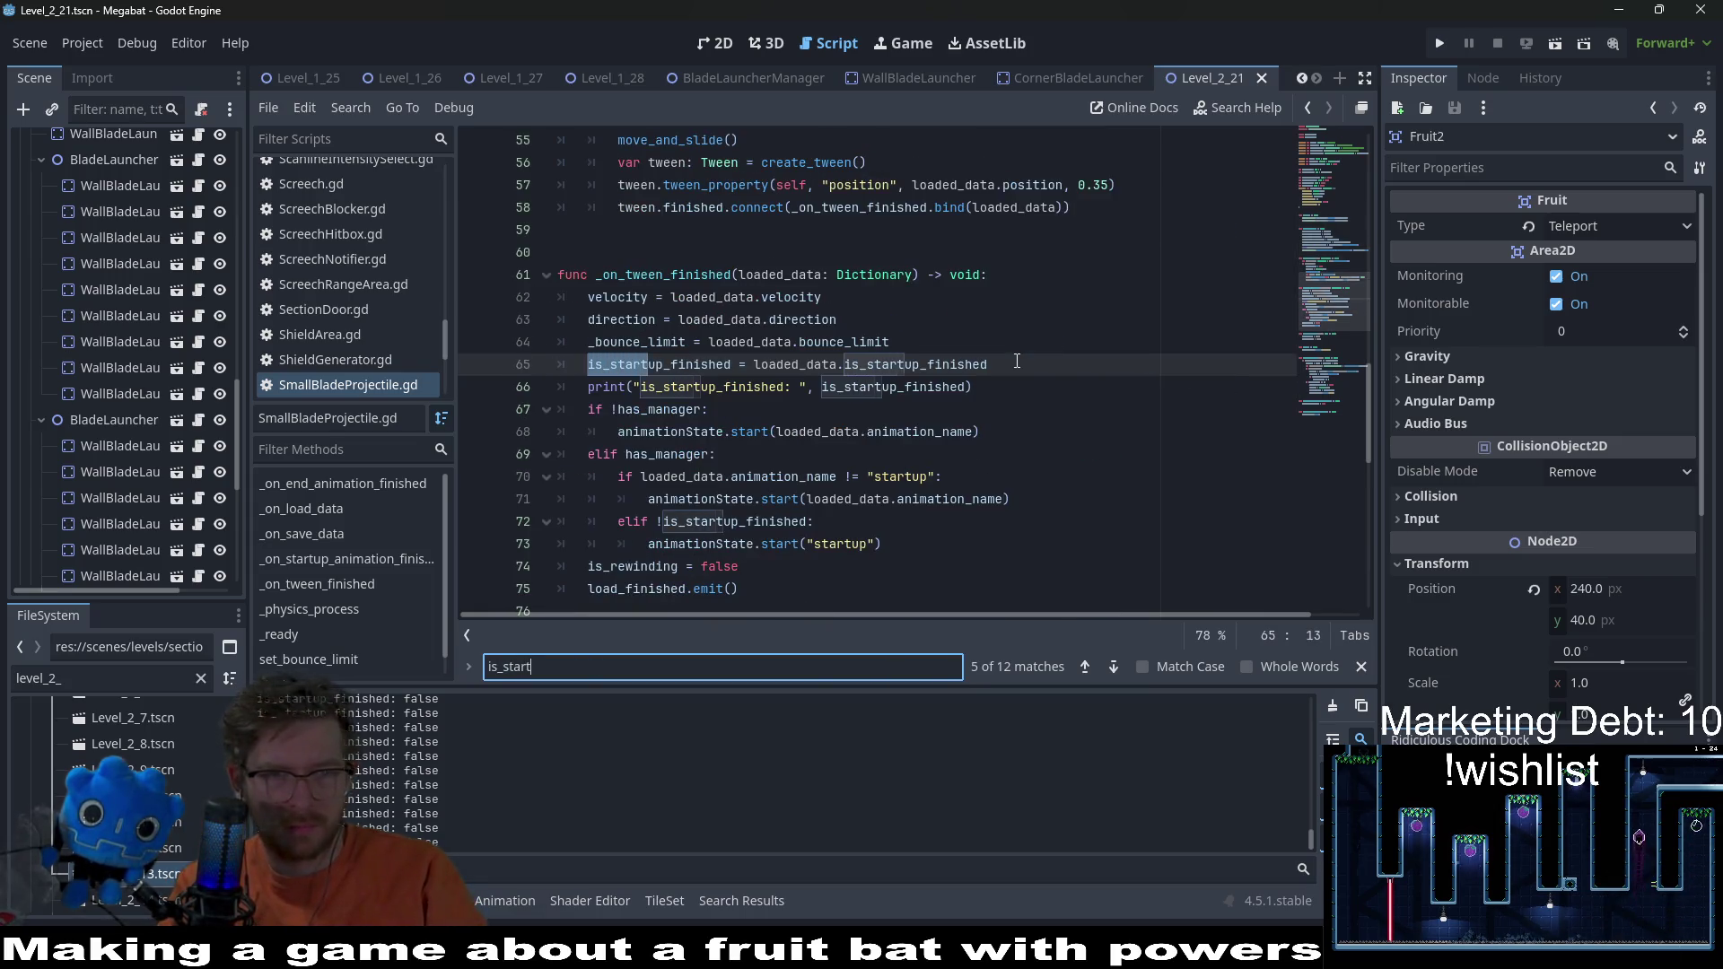
drag(997, 377, 997, 364)
key(BackSpace)
key(ctrl+s)
click(701, 47)
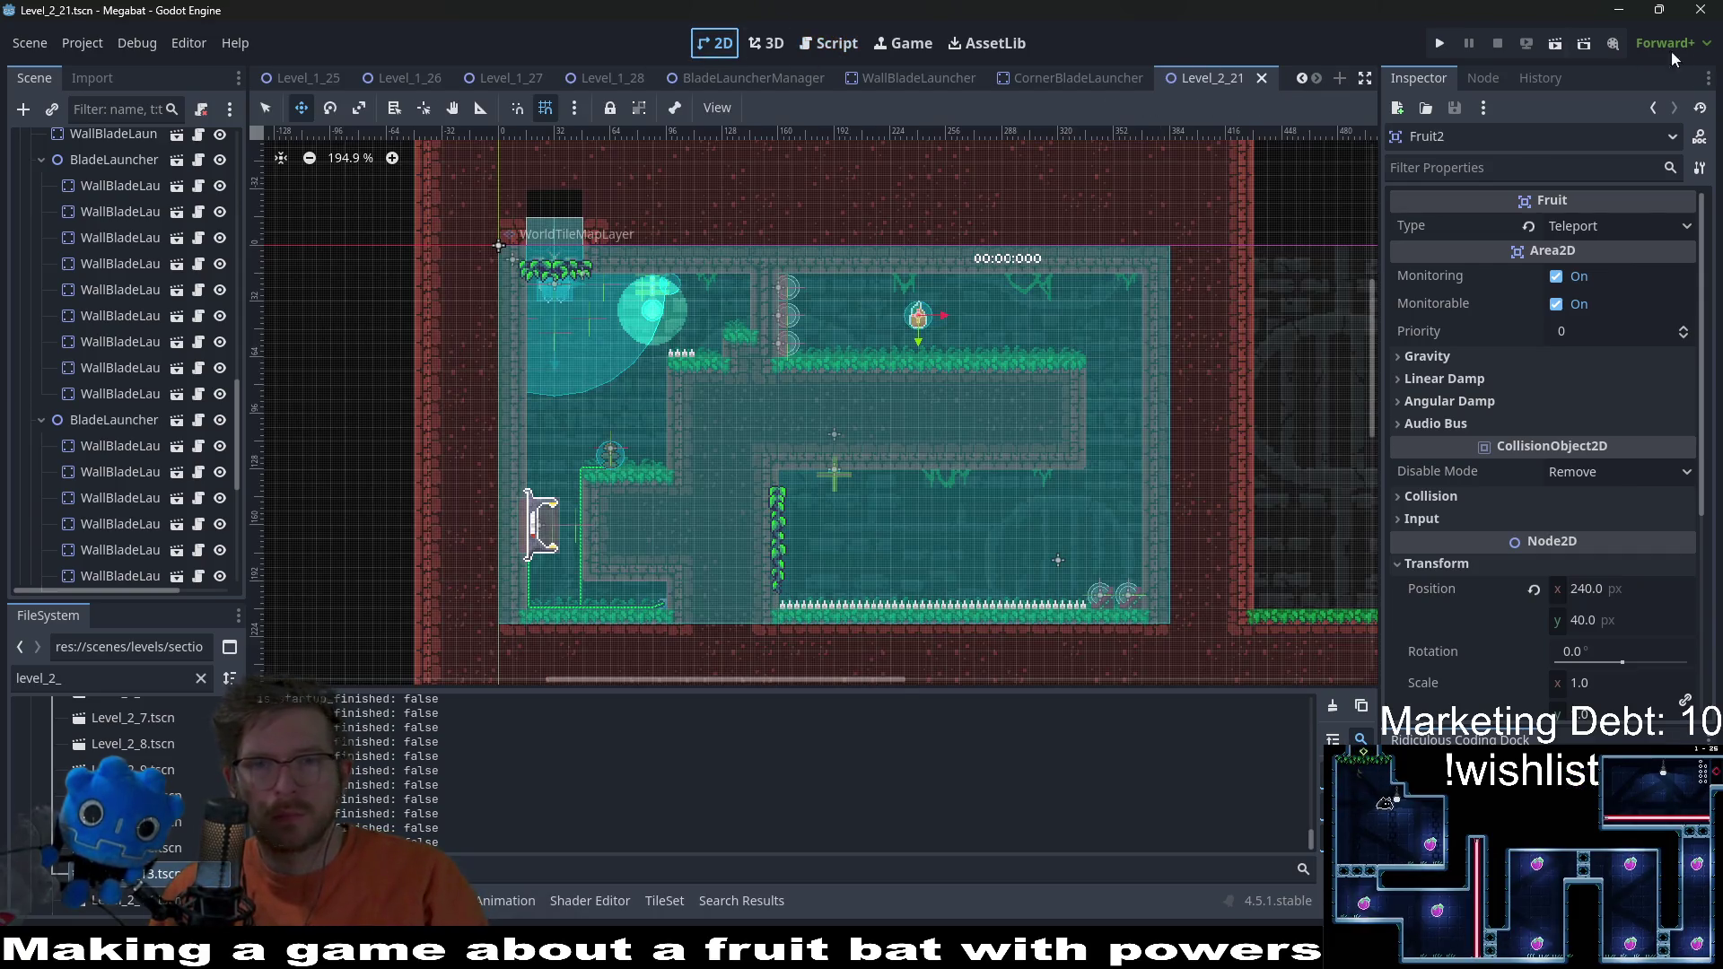
- Run the level, fly the bat right, and drag the game out of fullscreen into a window
click(1560, 45)
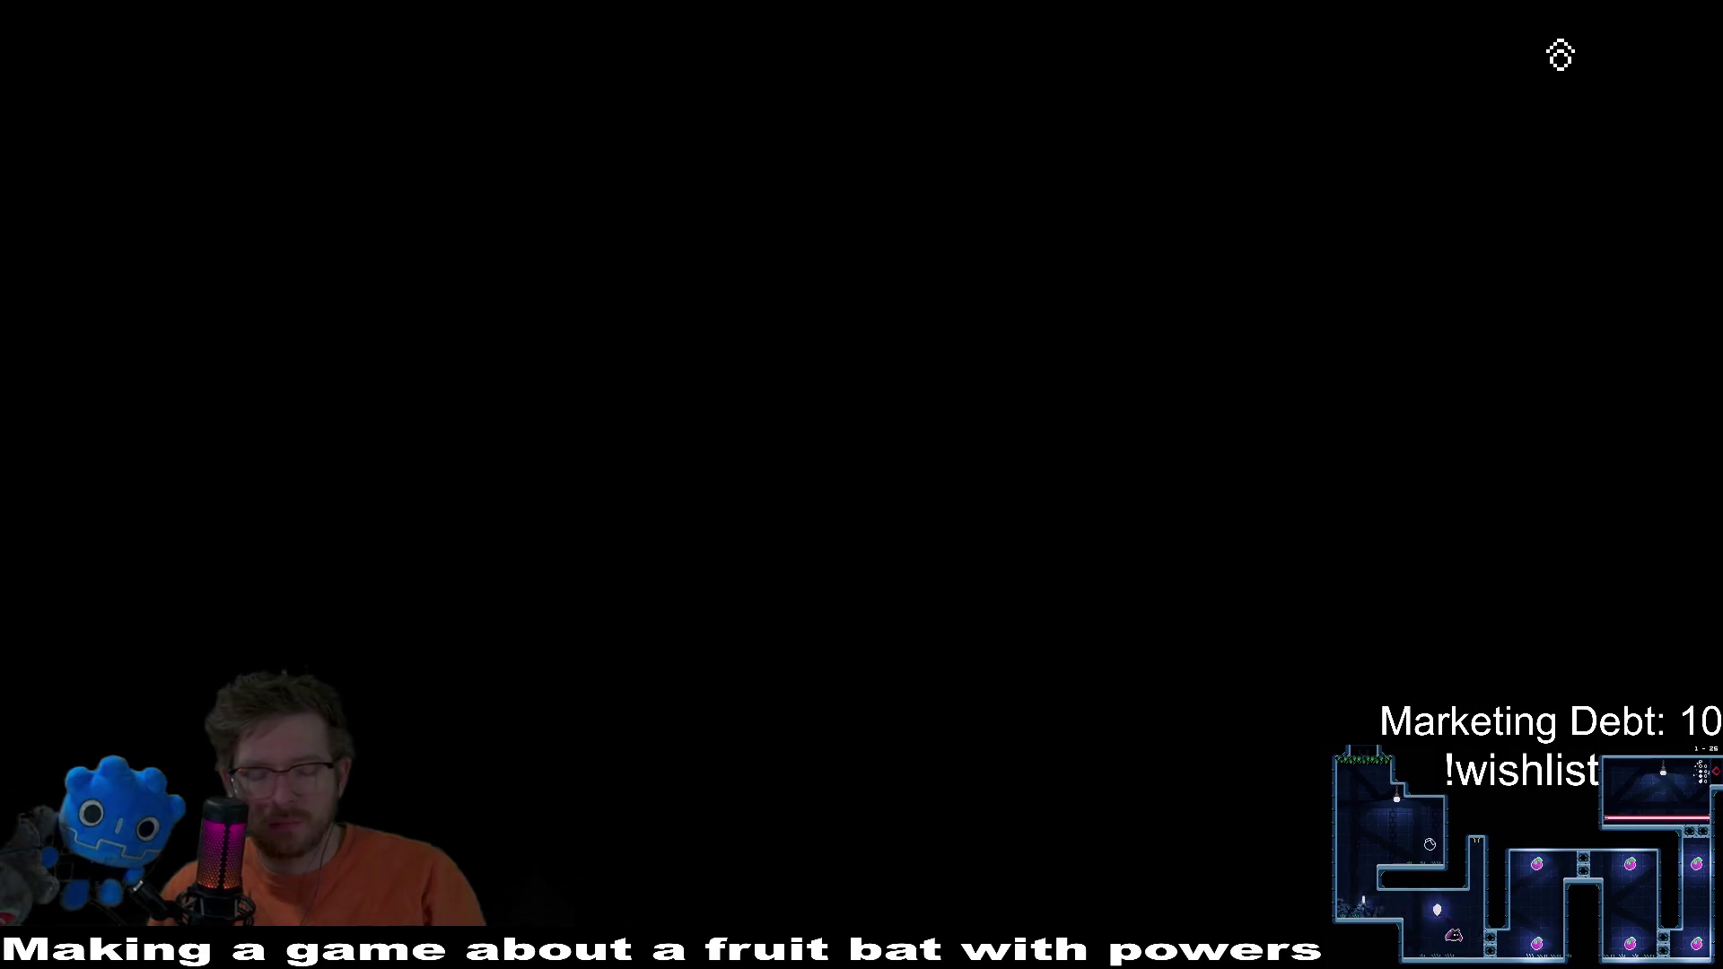
key(Right)
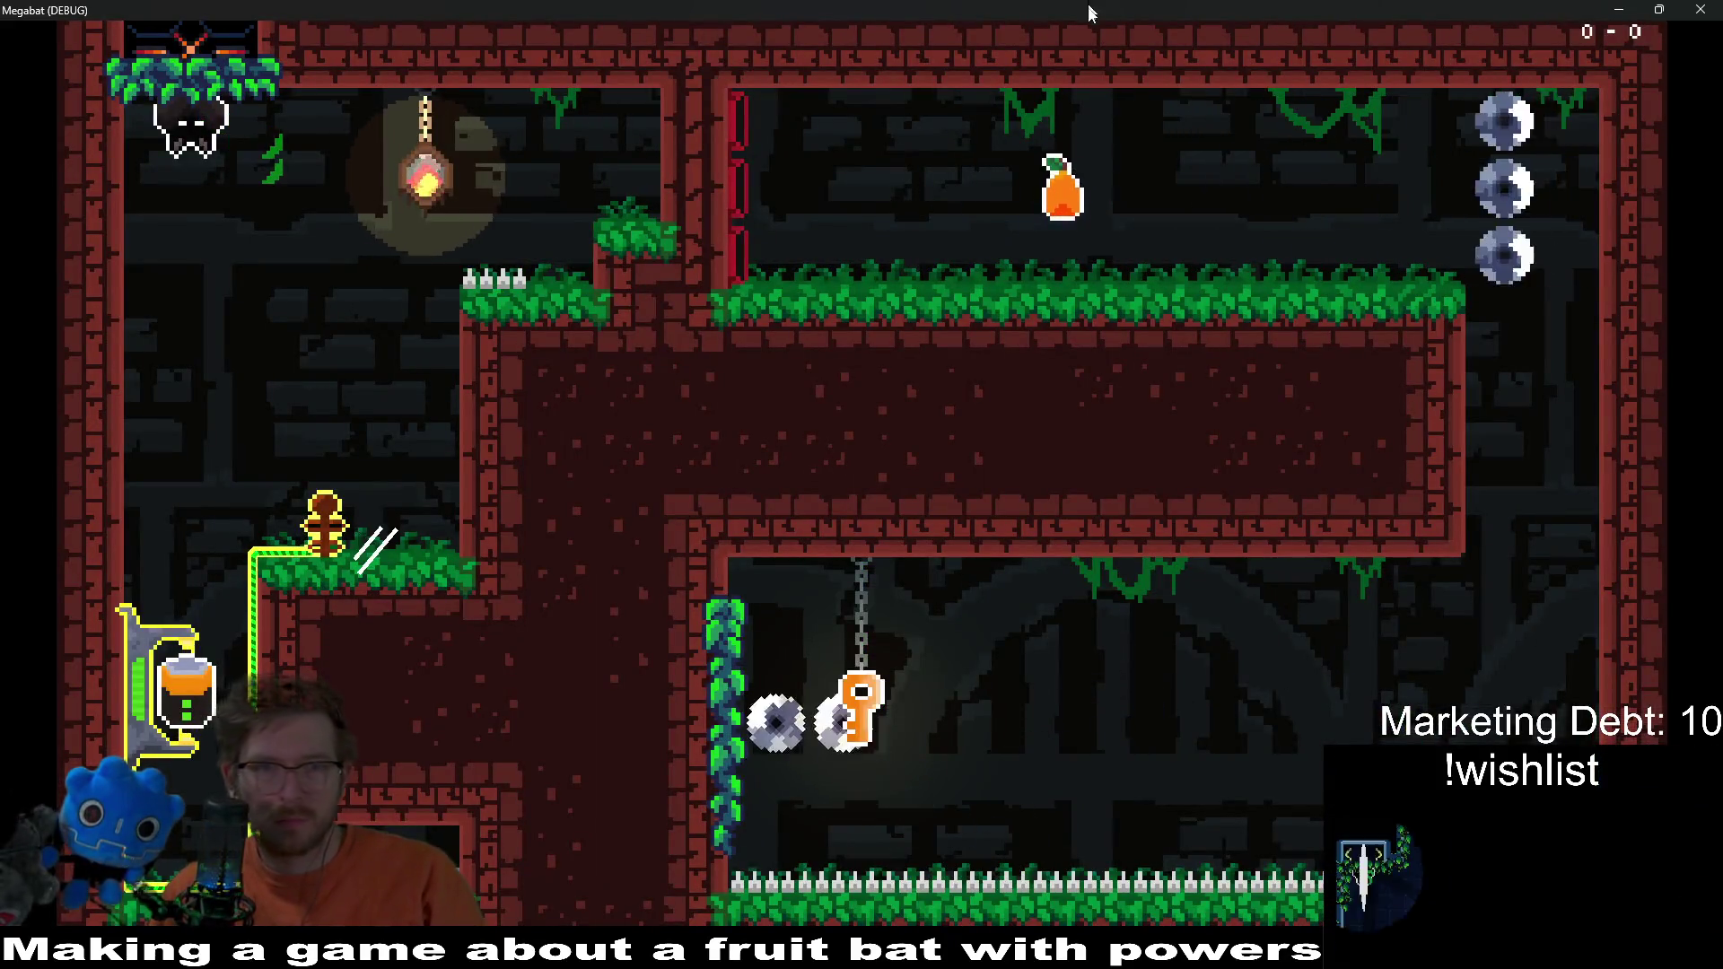
mouse_move(1088, 11)
mouse_down()
mouse_move(1187, 219)
mouse_move(1005, 248)
mouse_up()
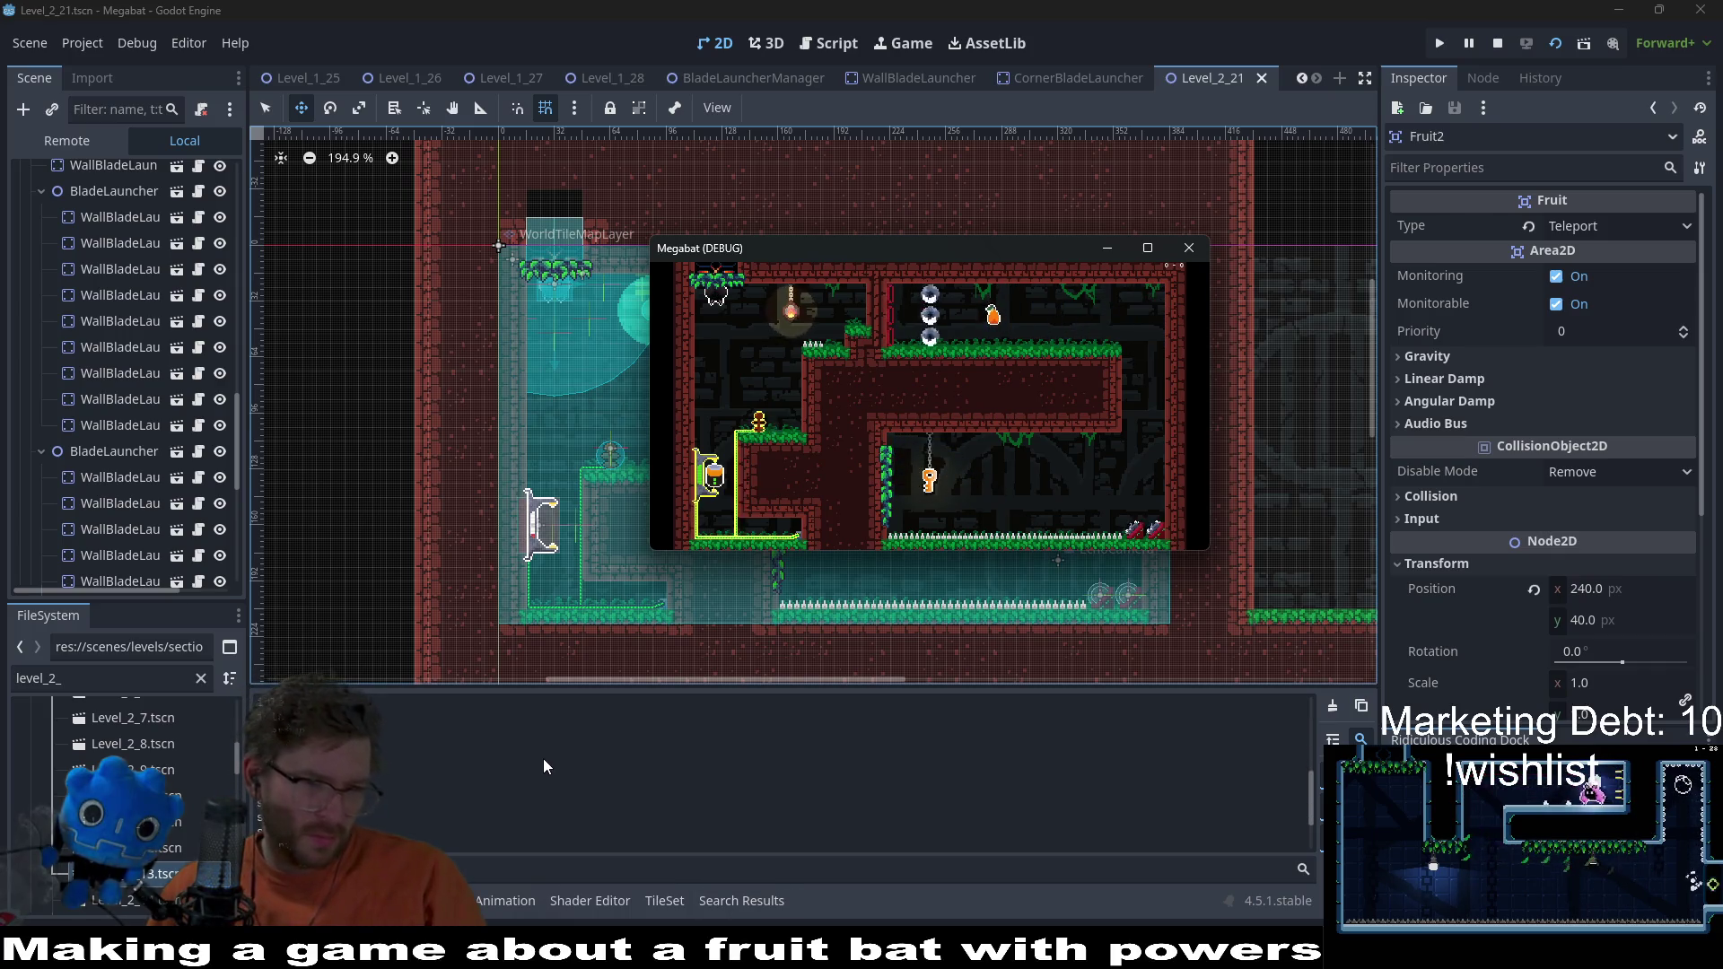
- Return to SmallBladeProjectile.gd, scroll up to the exports, and start a new line after line 15
click(828, 43)
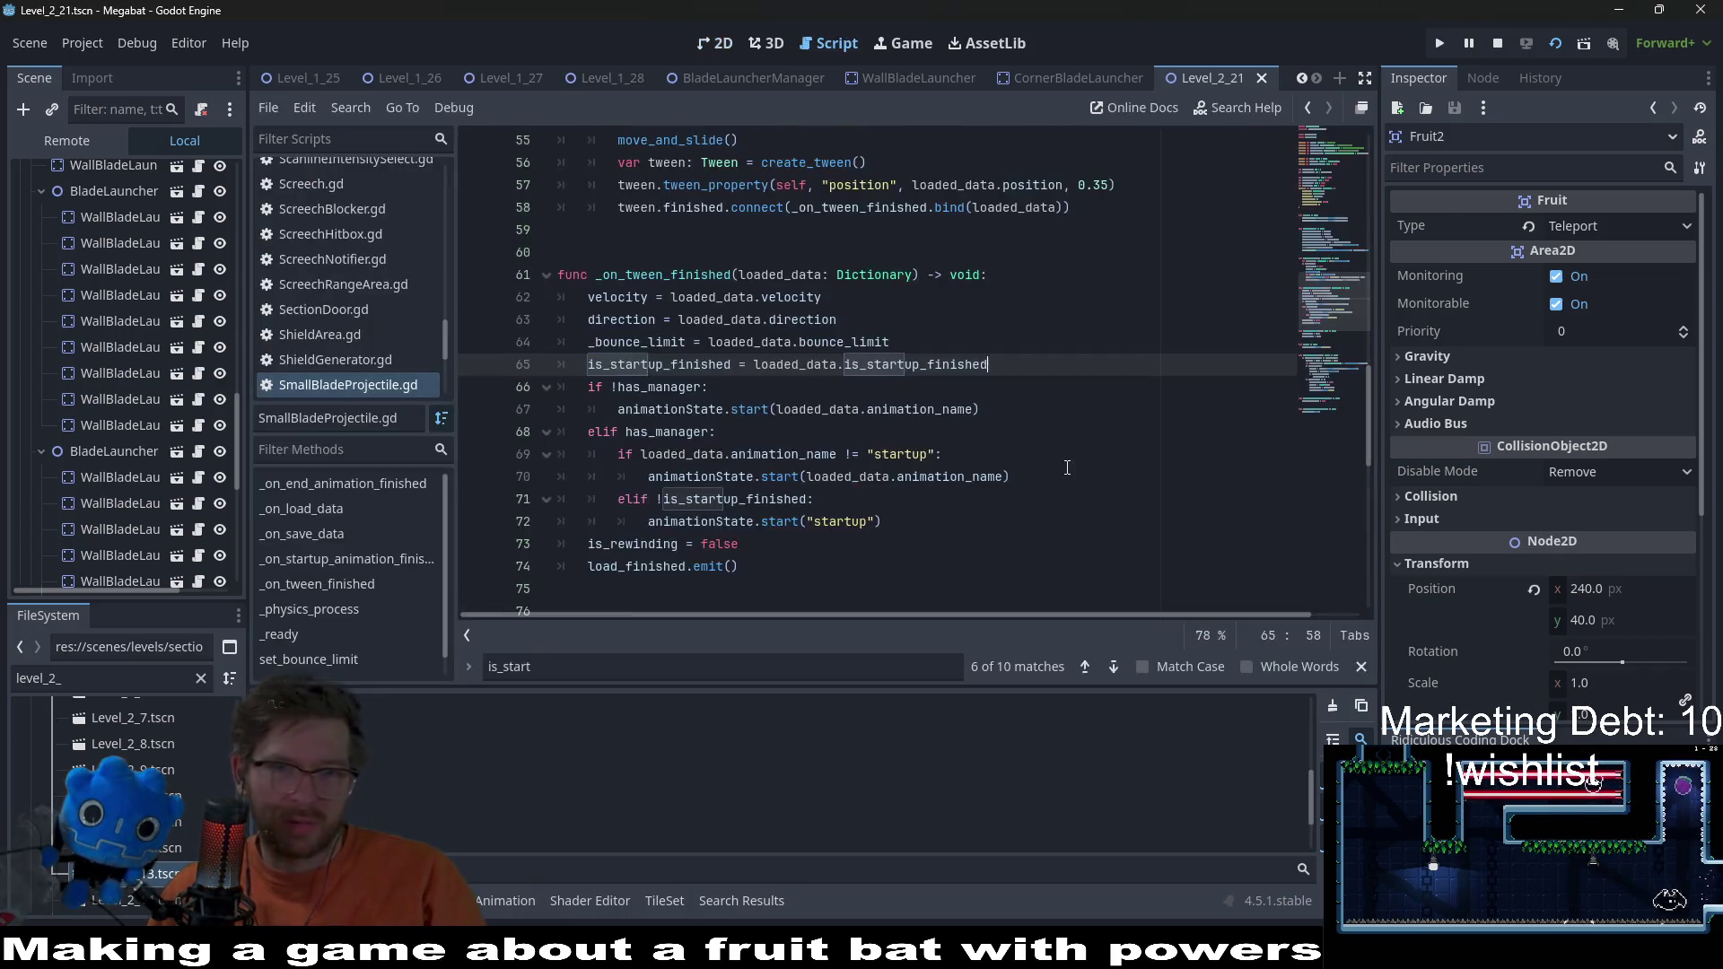
scroll(807, 422, up, 9)
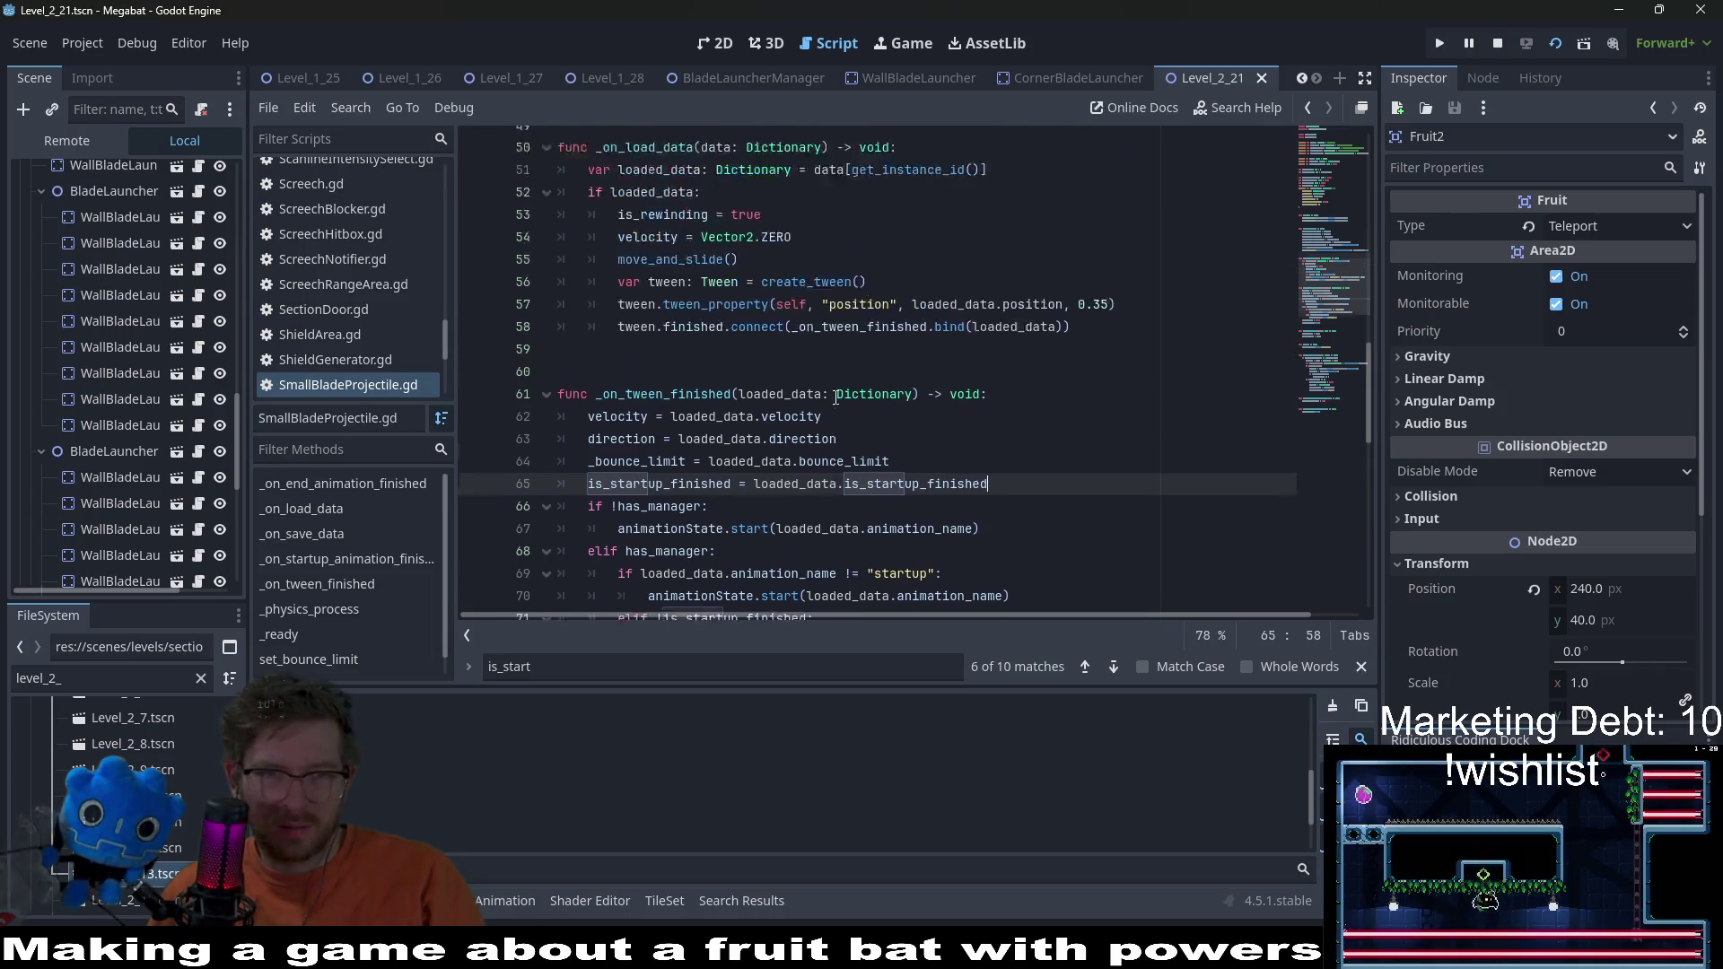
click(1009, 478)
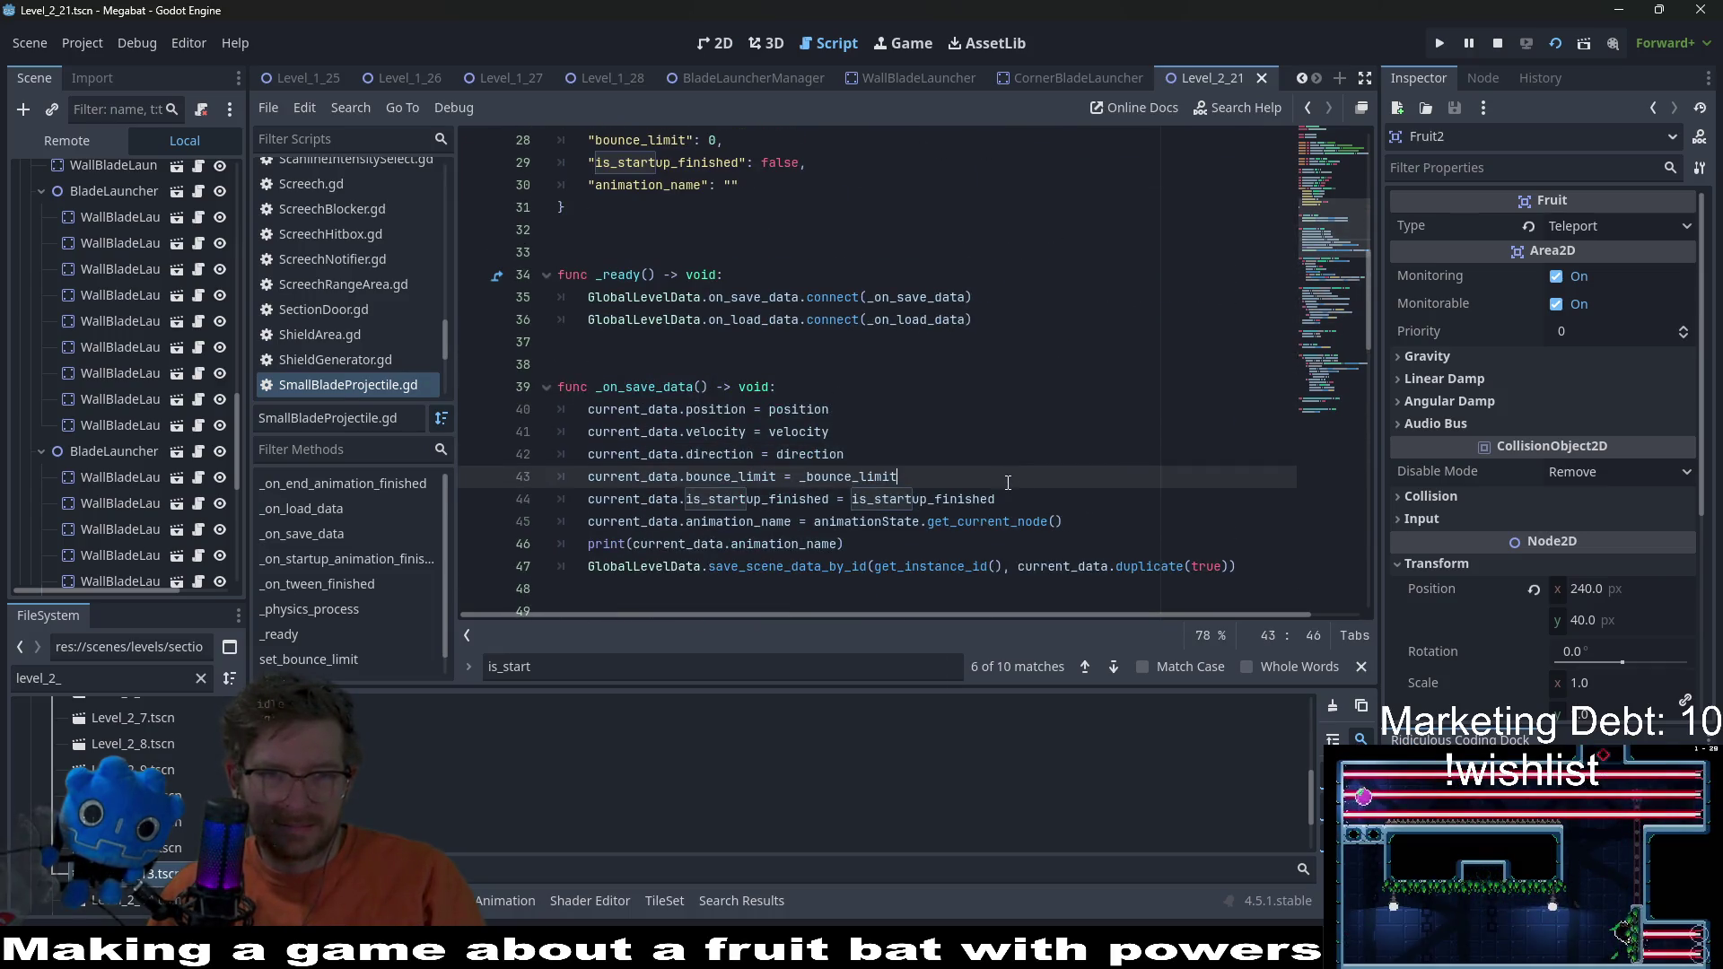
scroll(1008, 483, up, 5)
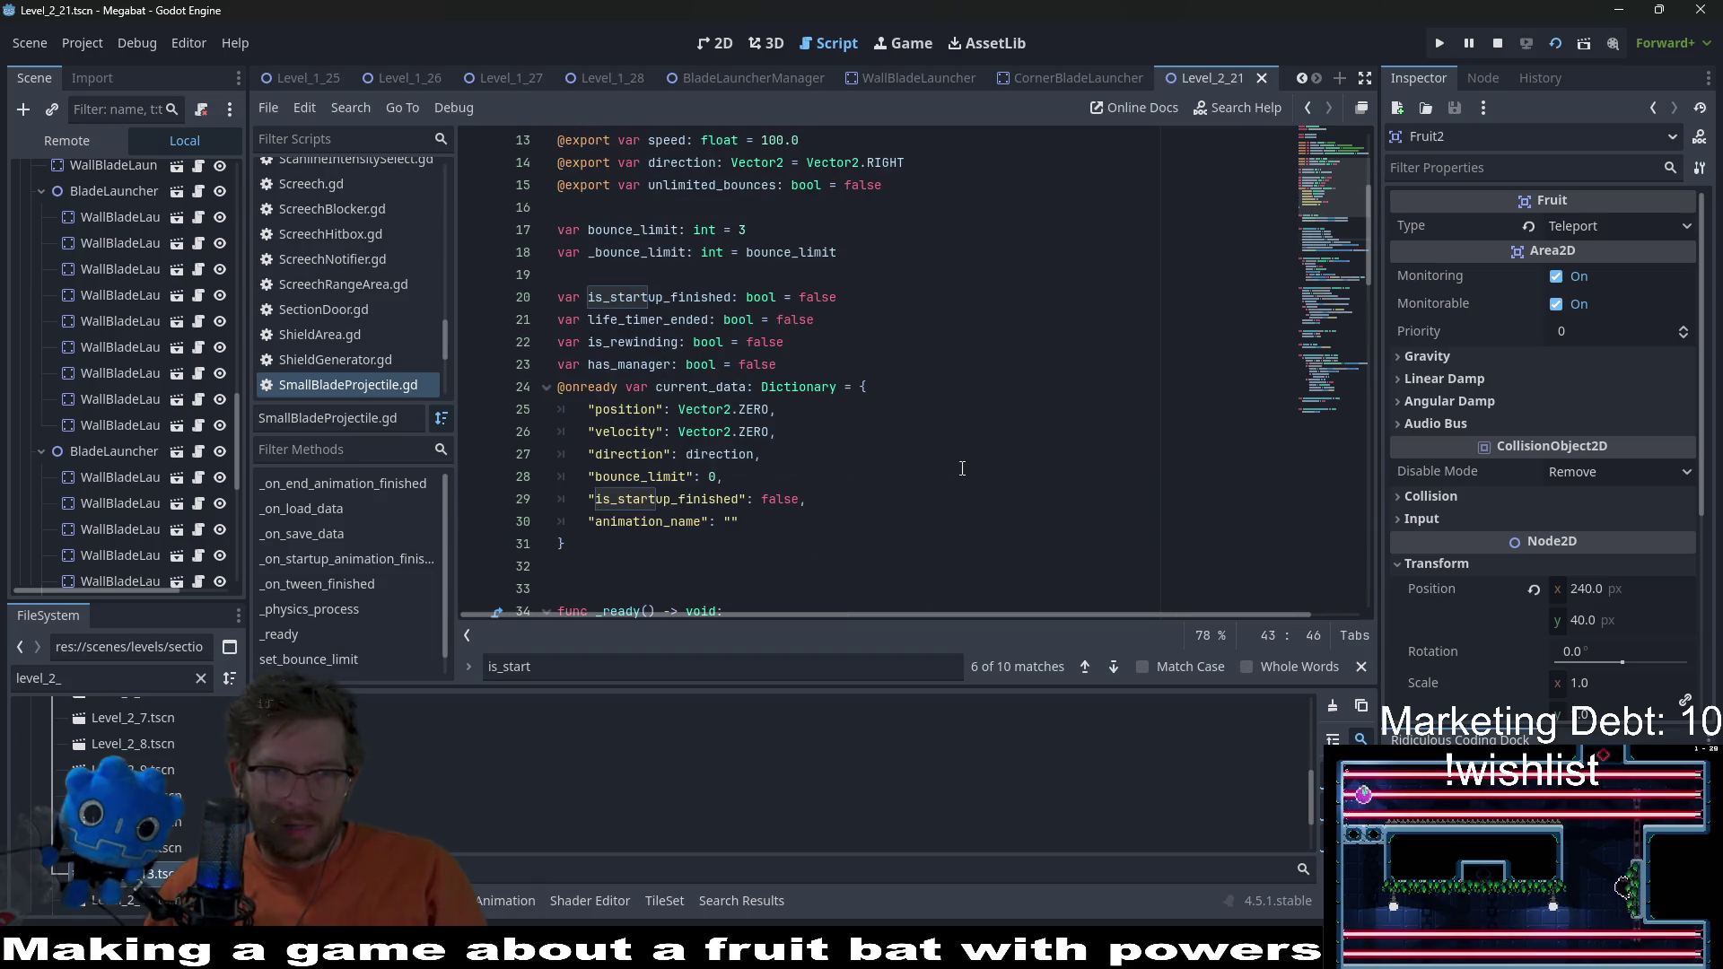
scroll(920, 265, up, 2)
click(910, 329)
key(Return)
text(@)
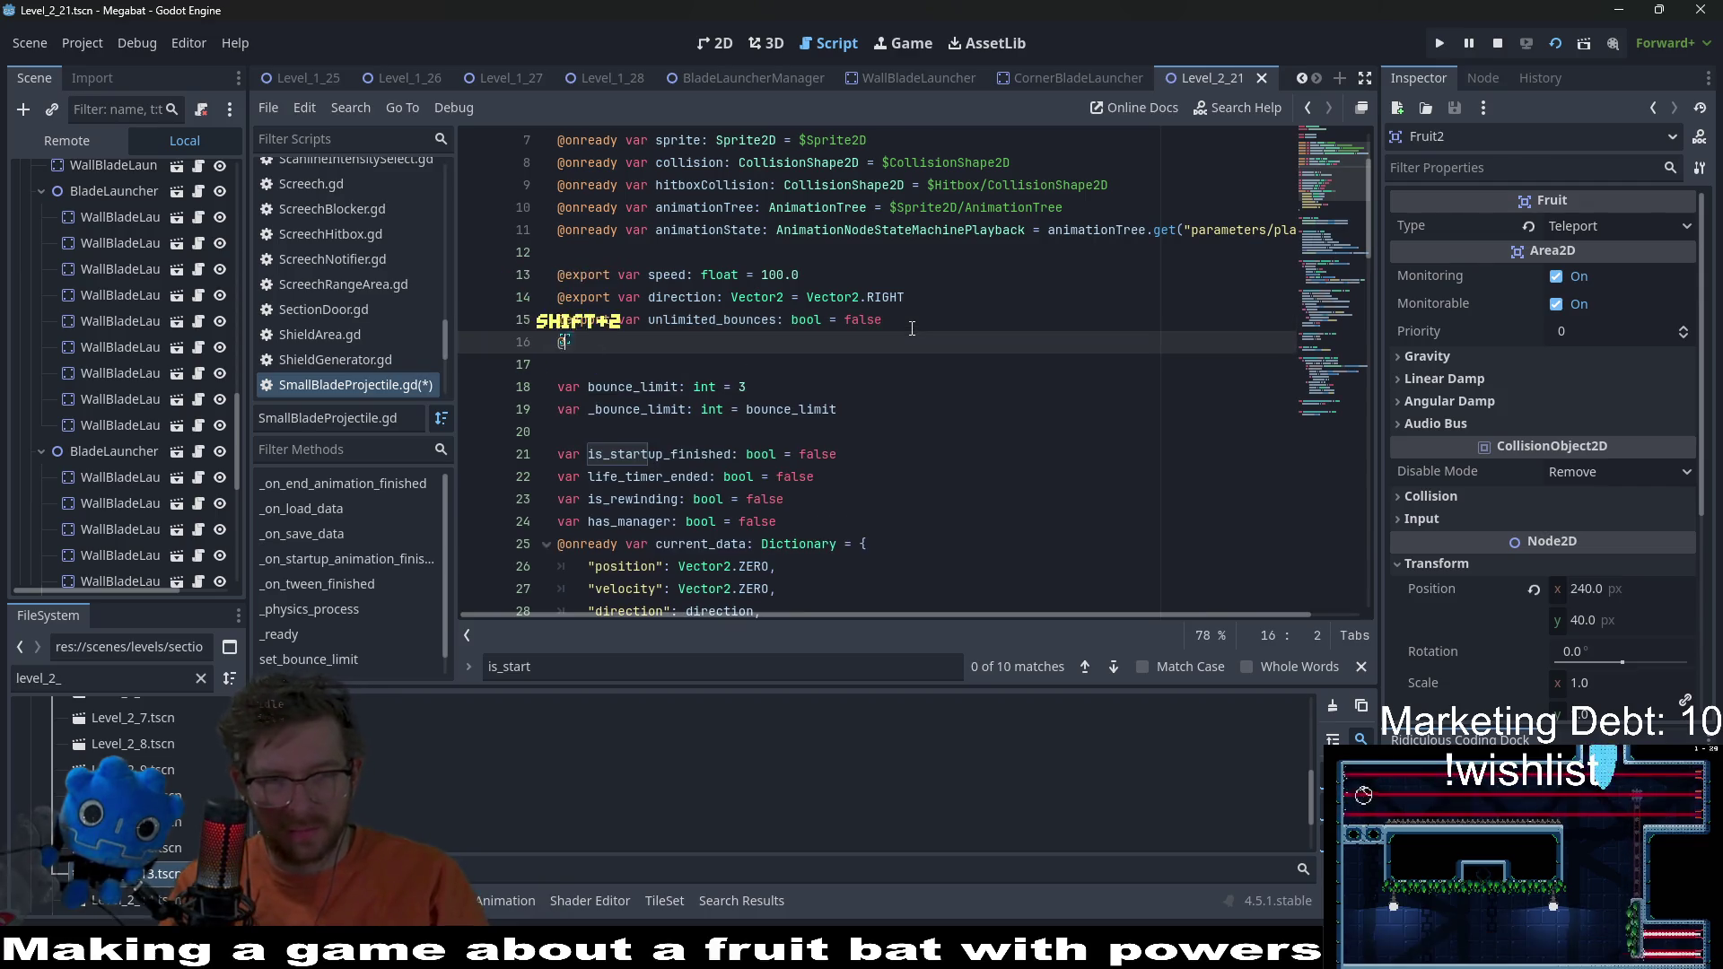
text(export var is_)
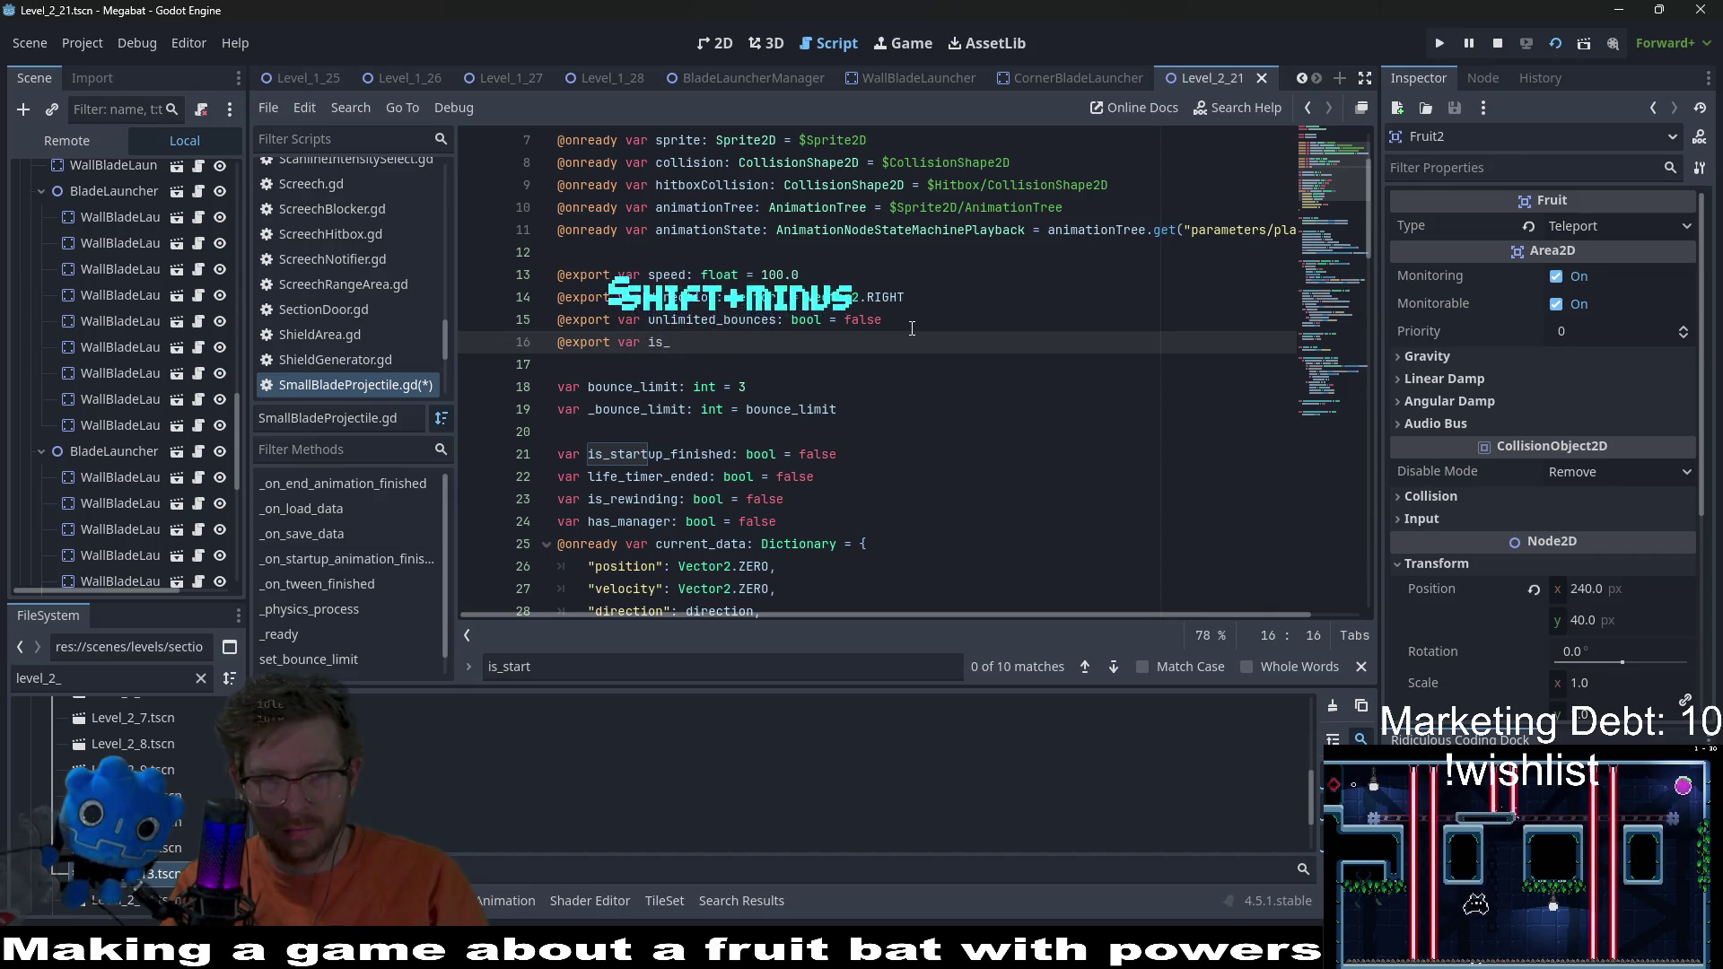
key(BackSpace)
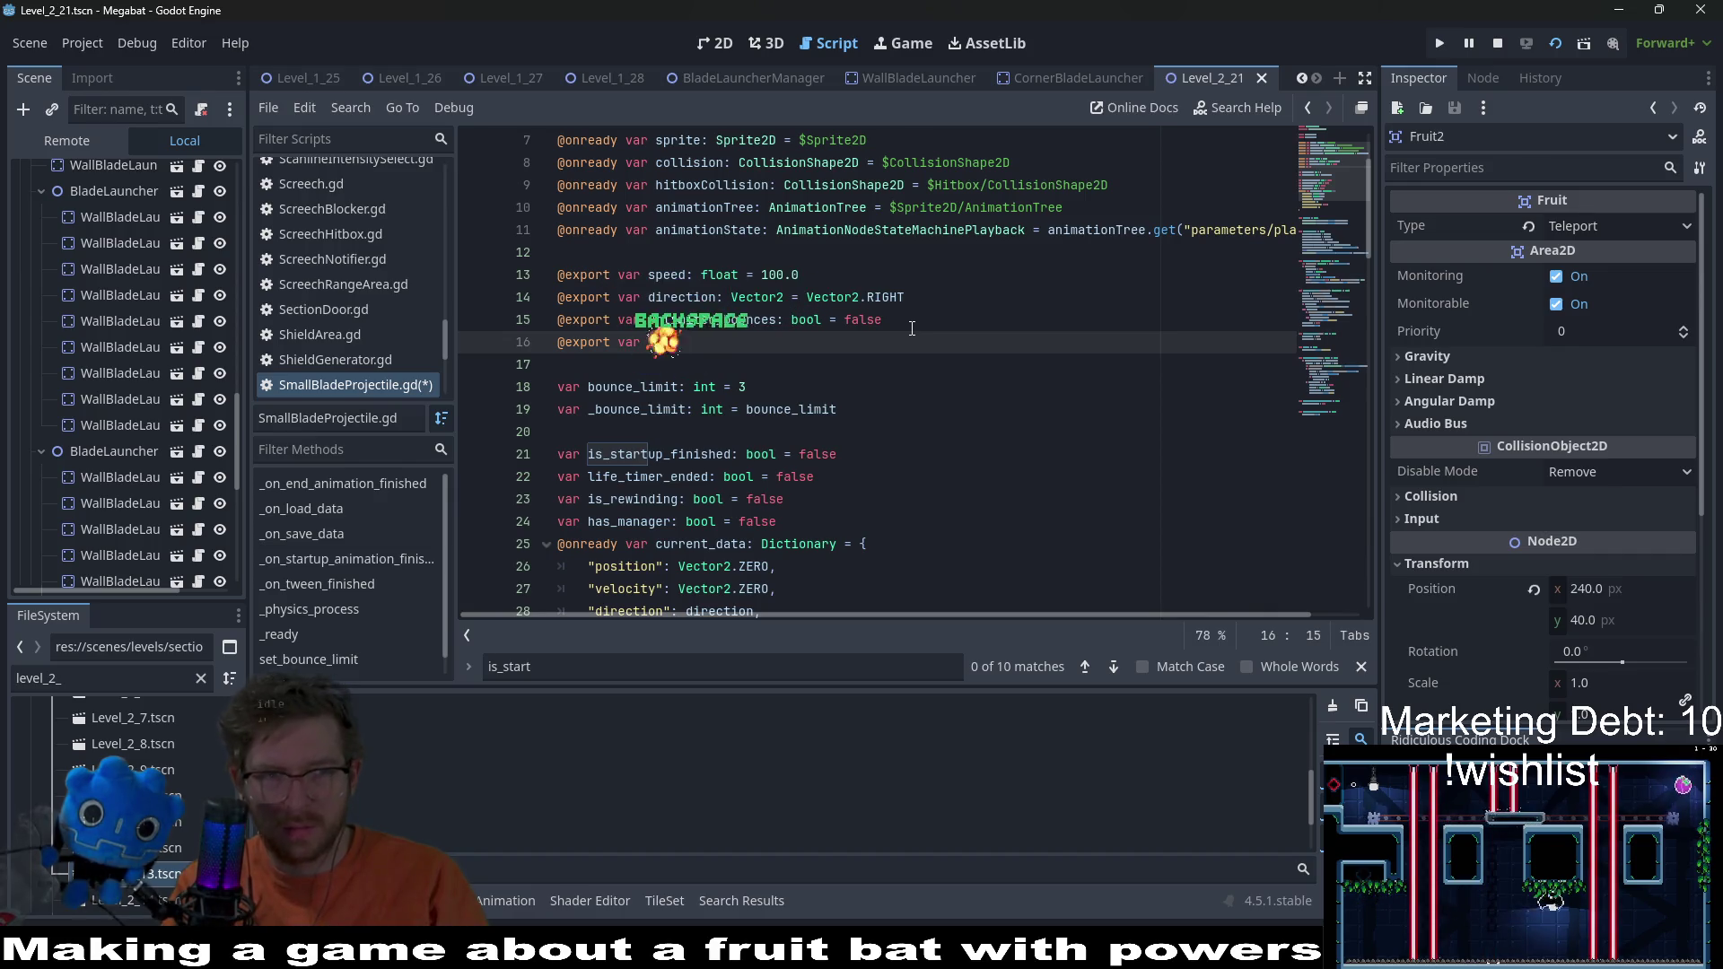
key(BackSpace)
key(BackSpace)
key(BackSpace)
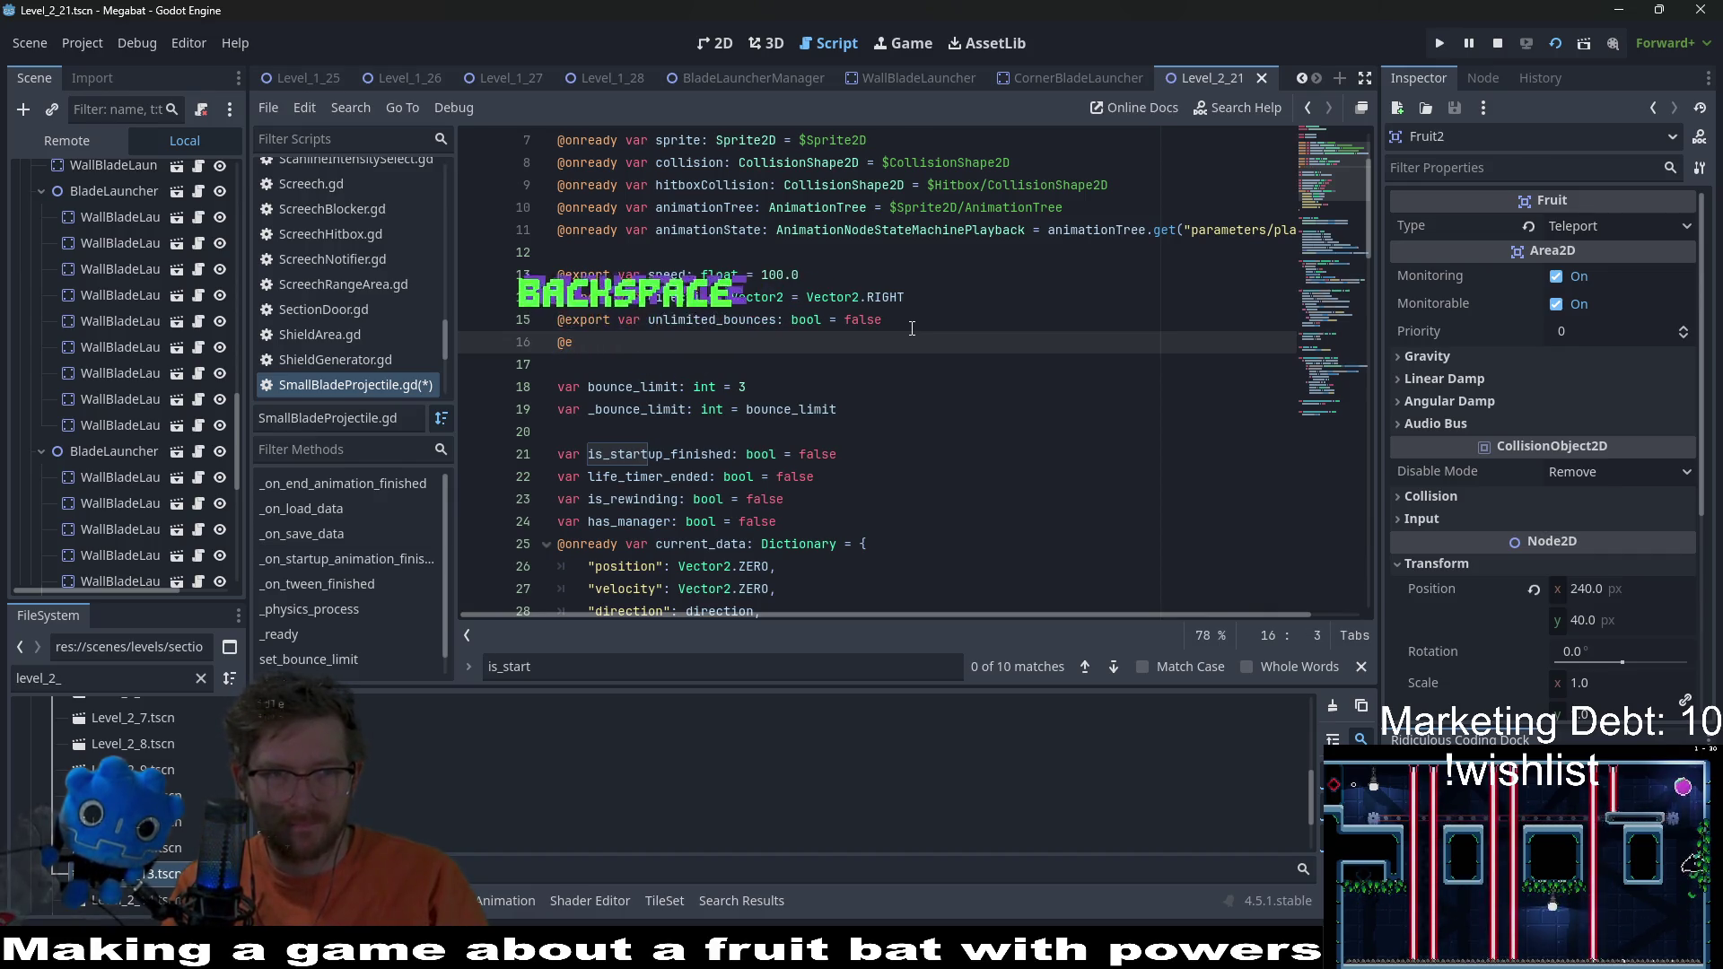
text(port var is)
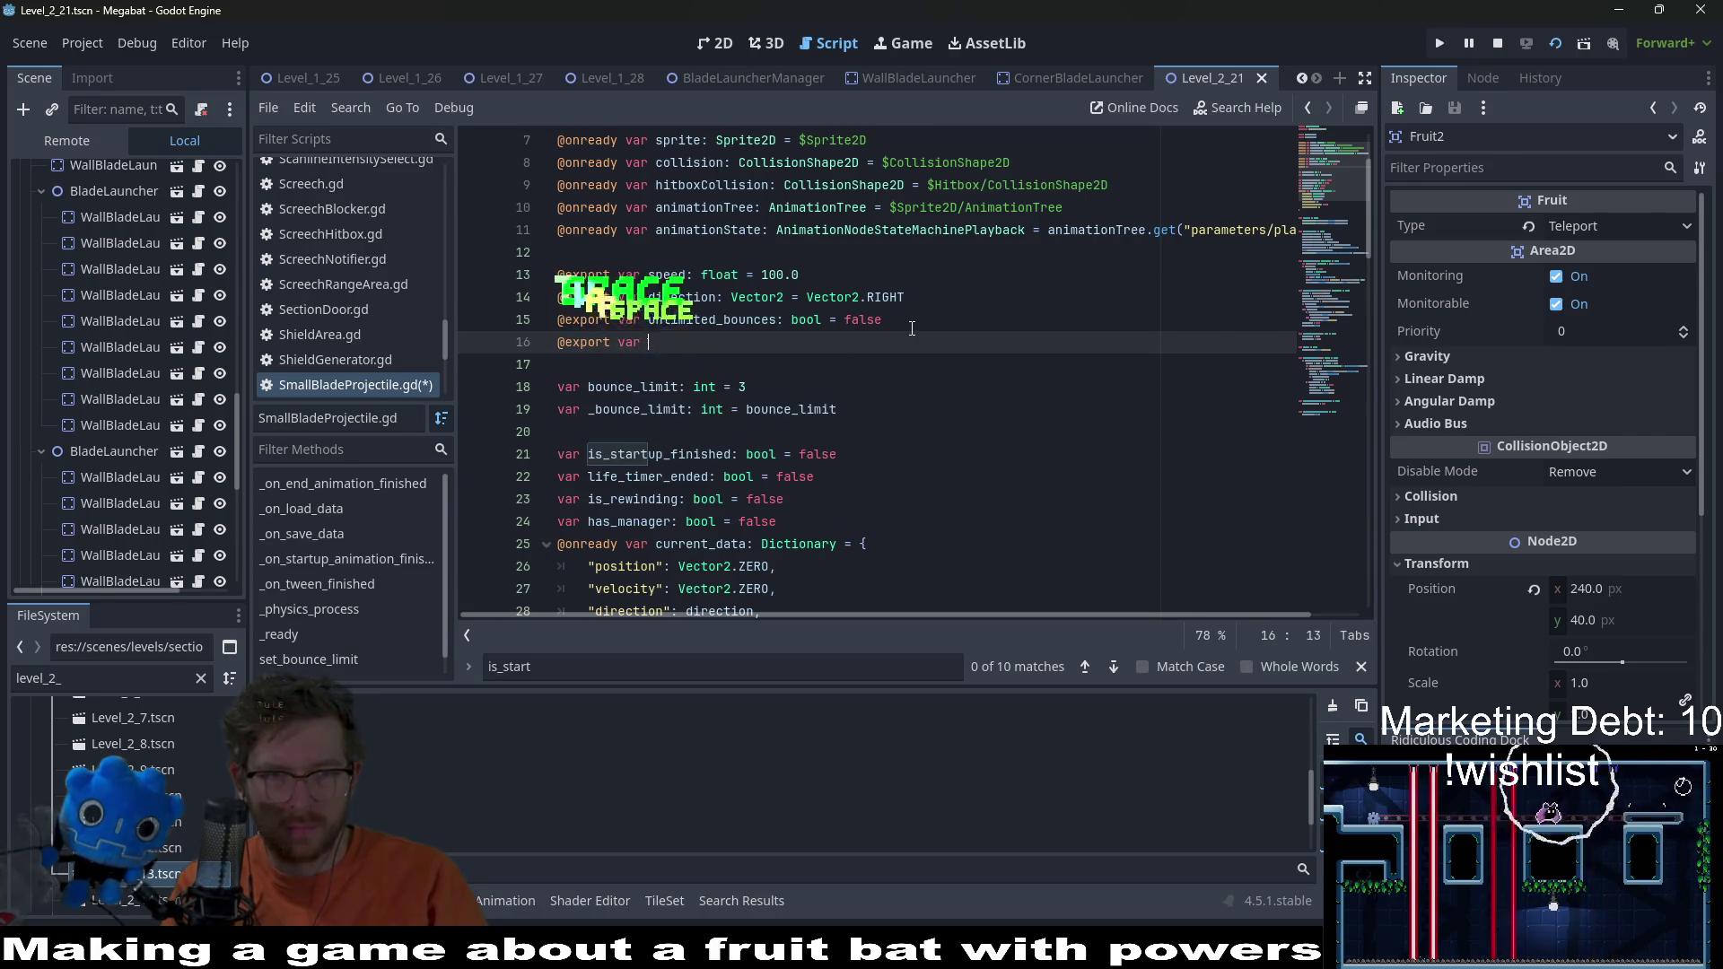
text(_corner_)
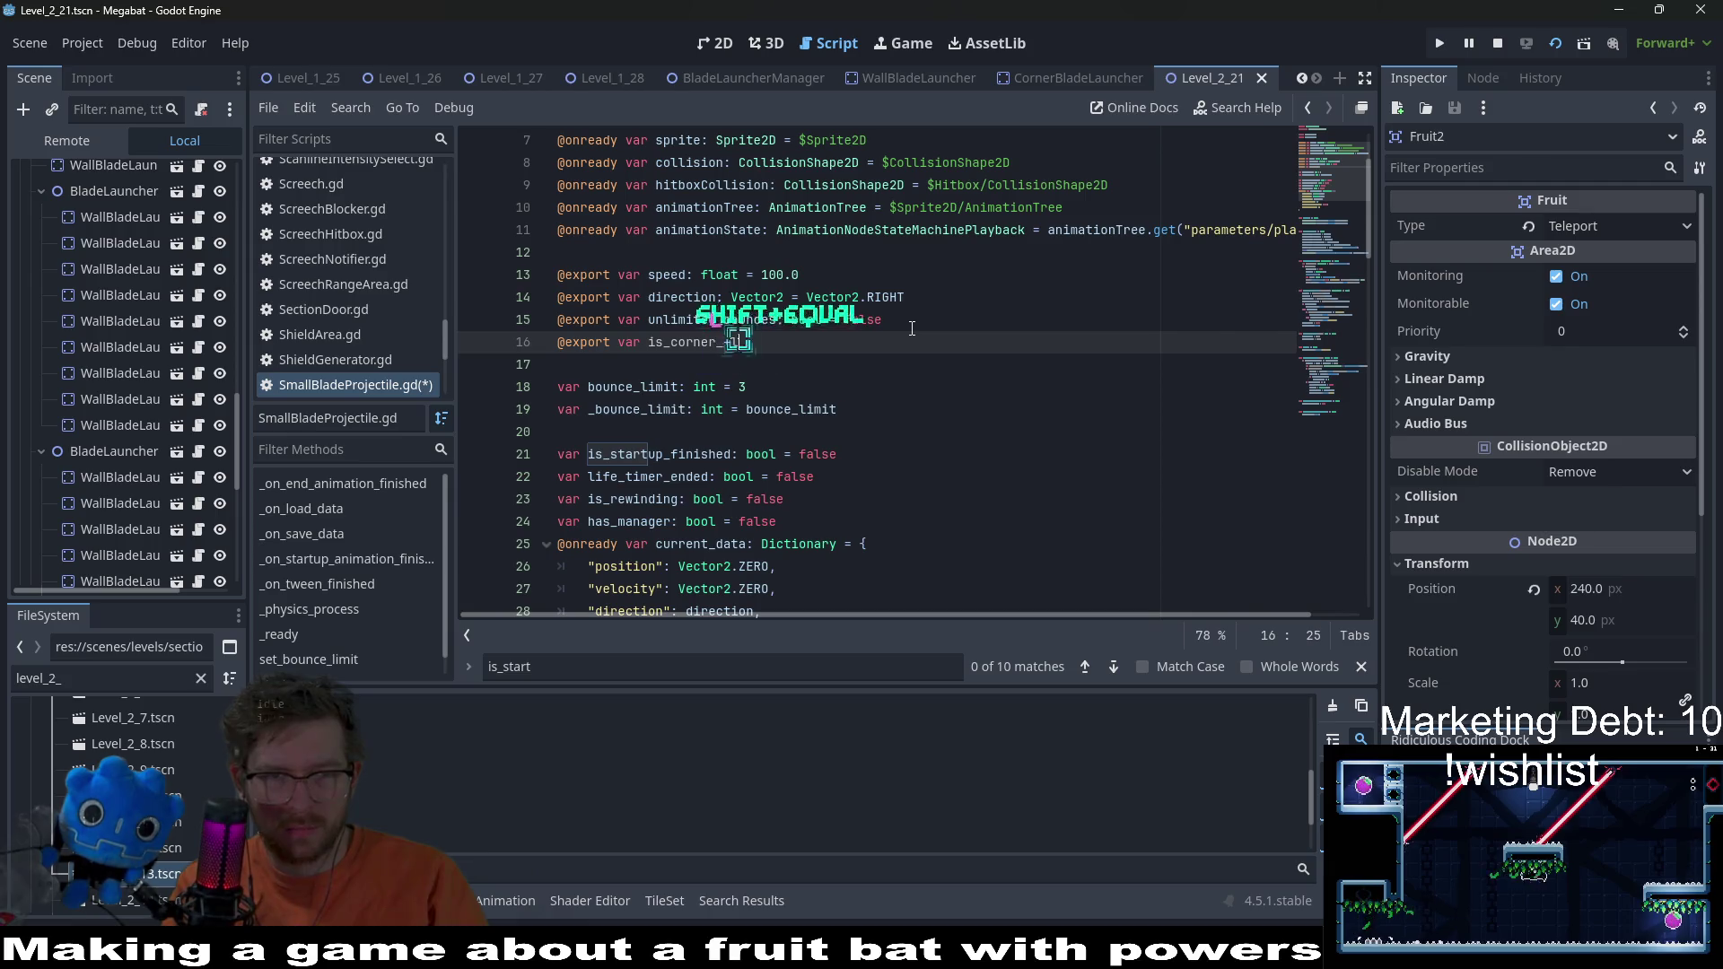
key(BackSpace)
text(aun)
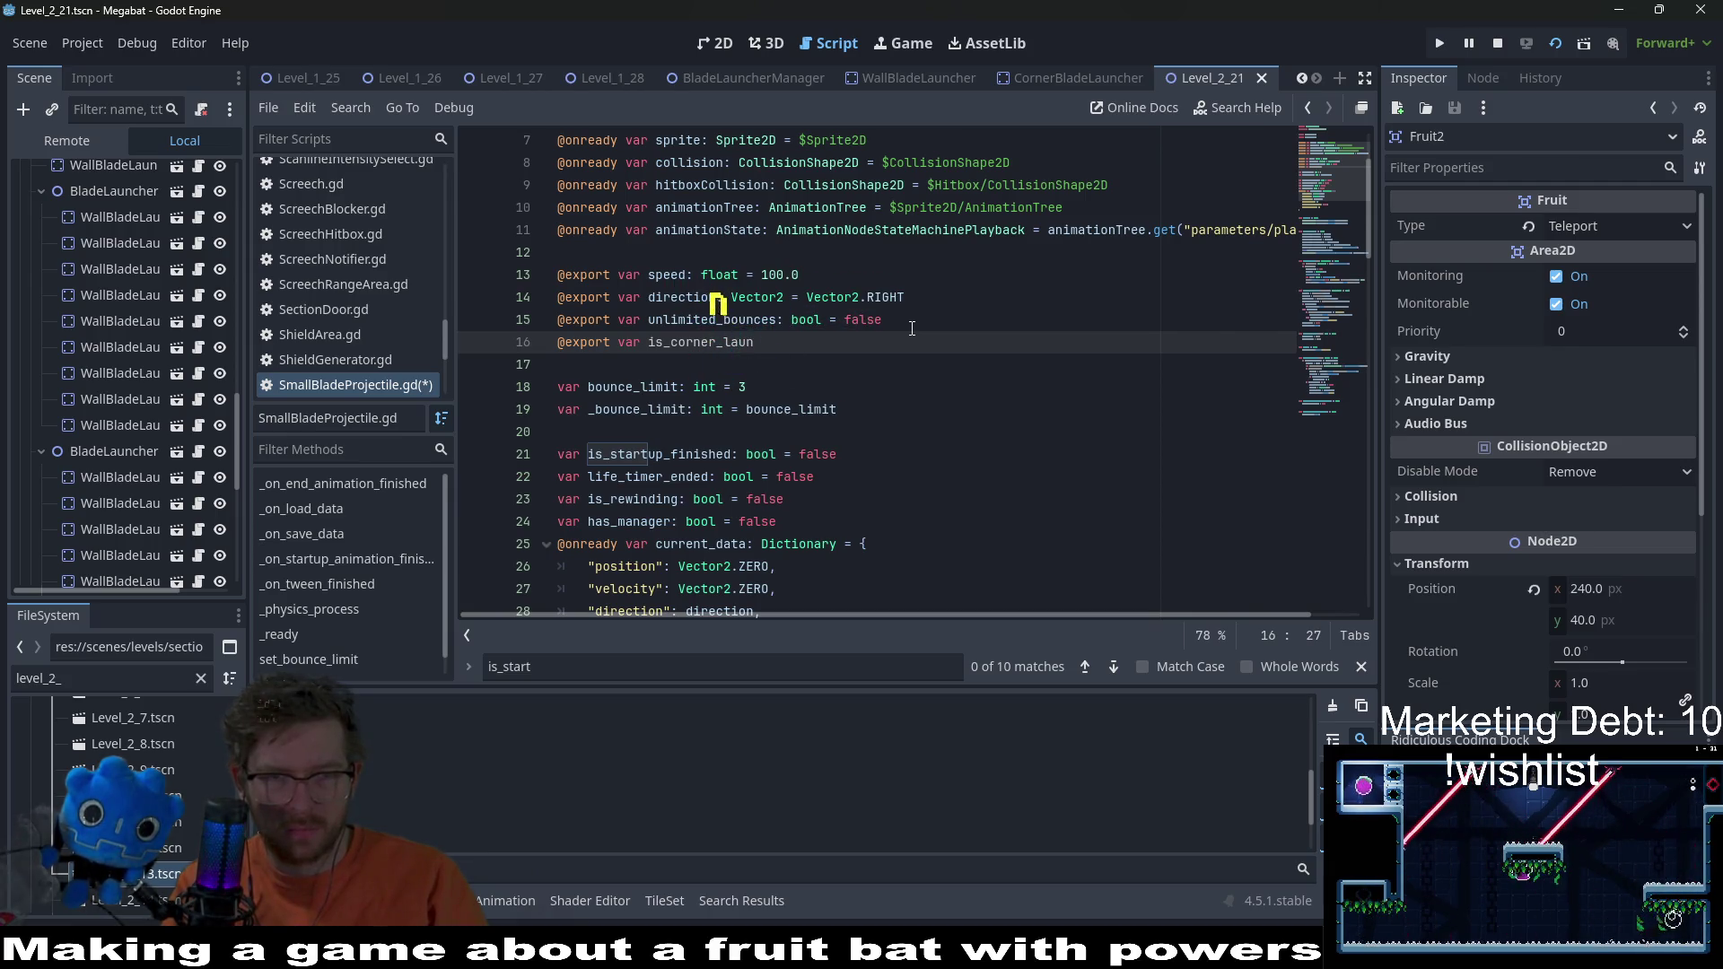
key(BackSpace)
key(BackSpace)
text(: bool = fal)
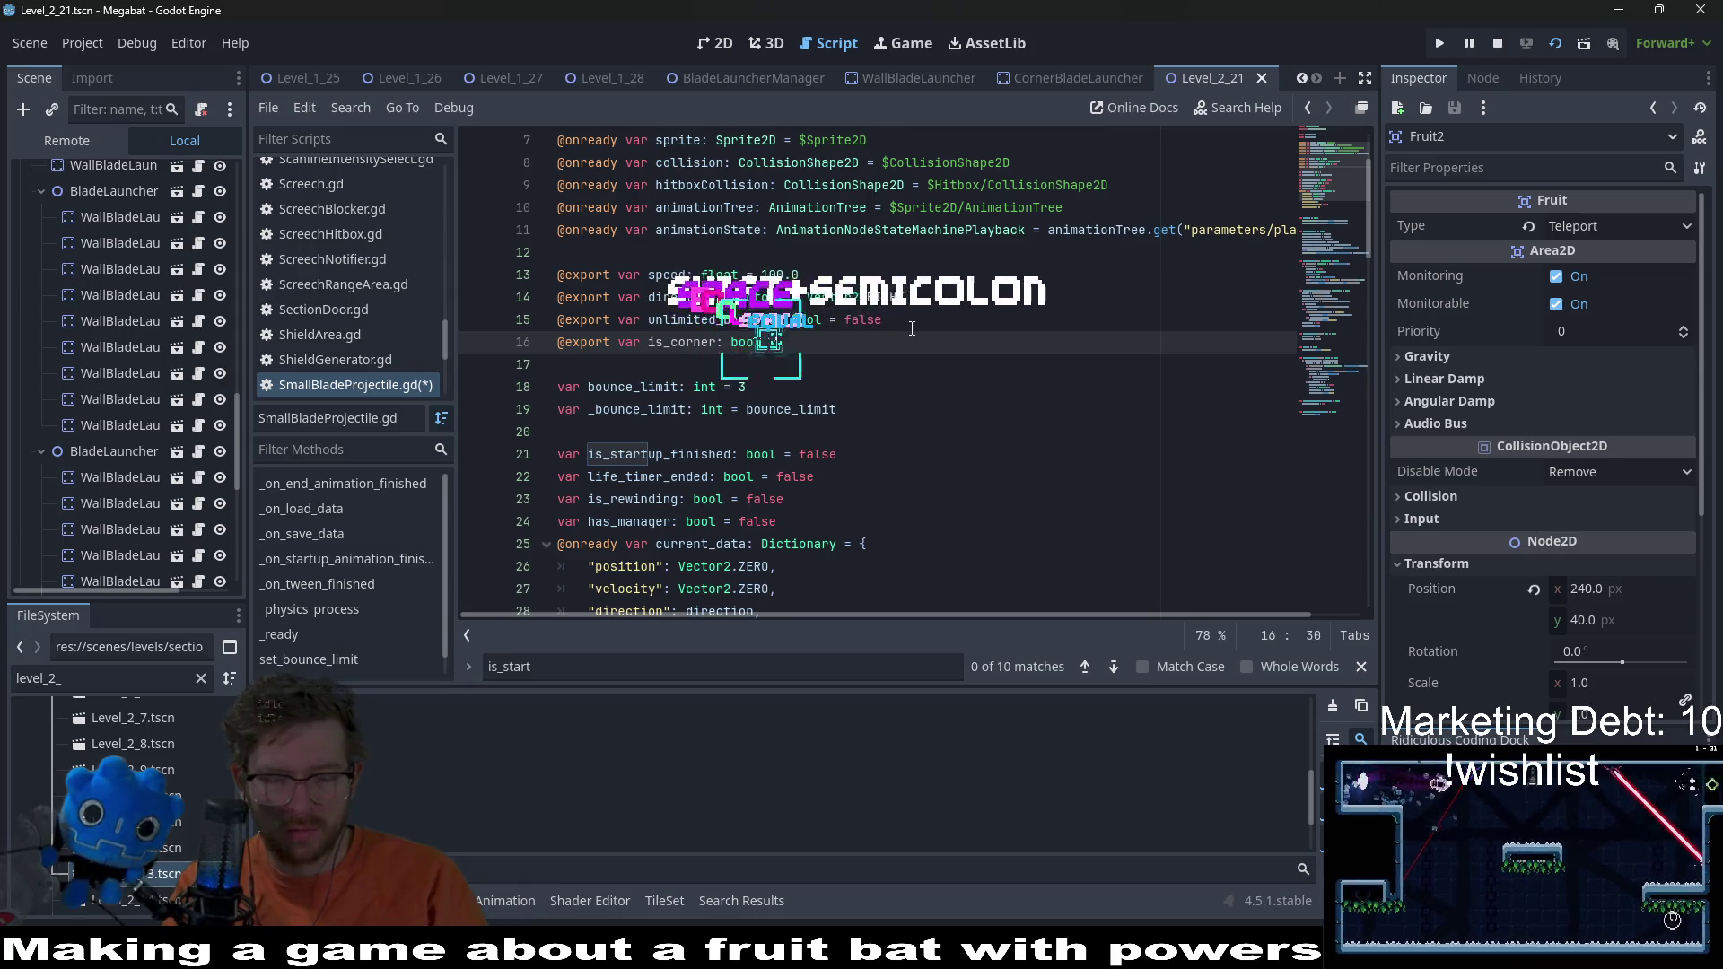
text(se)
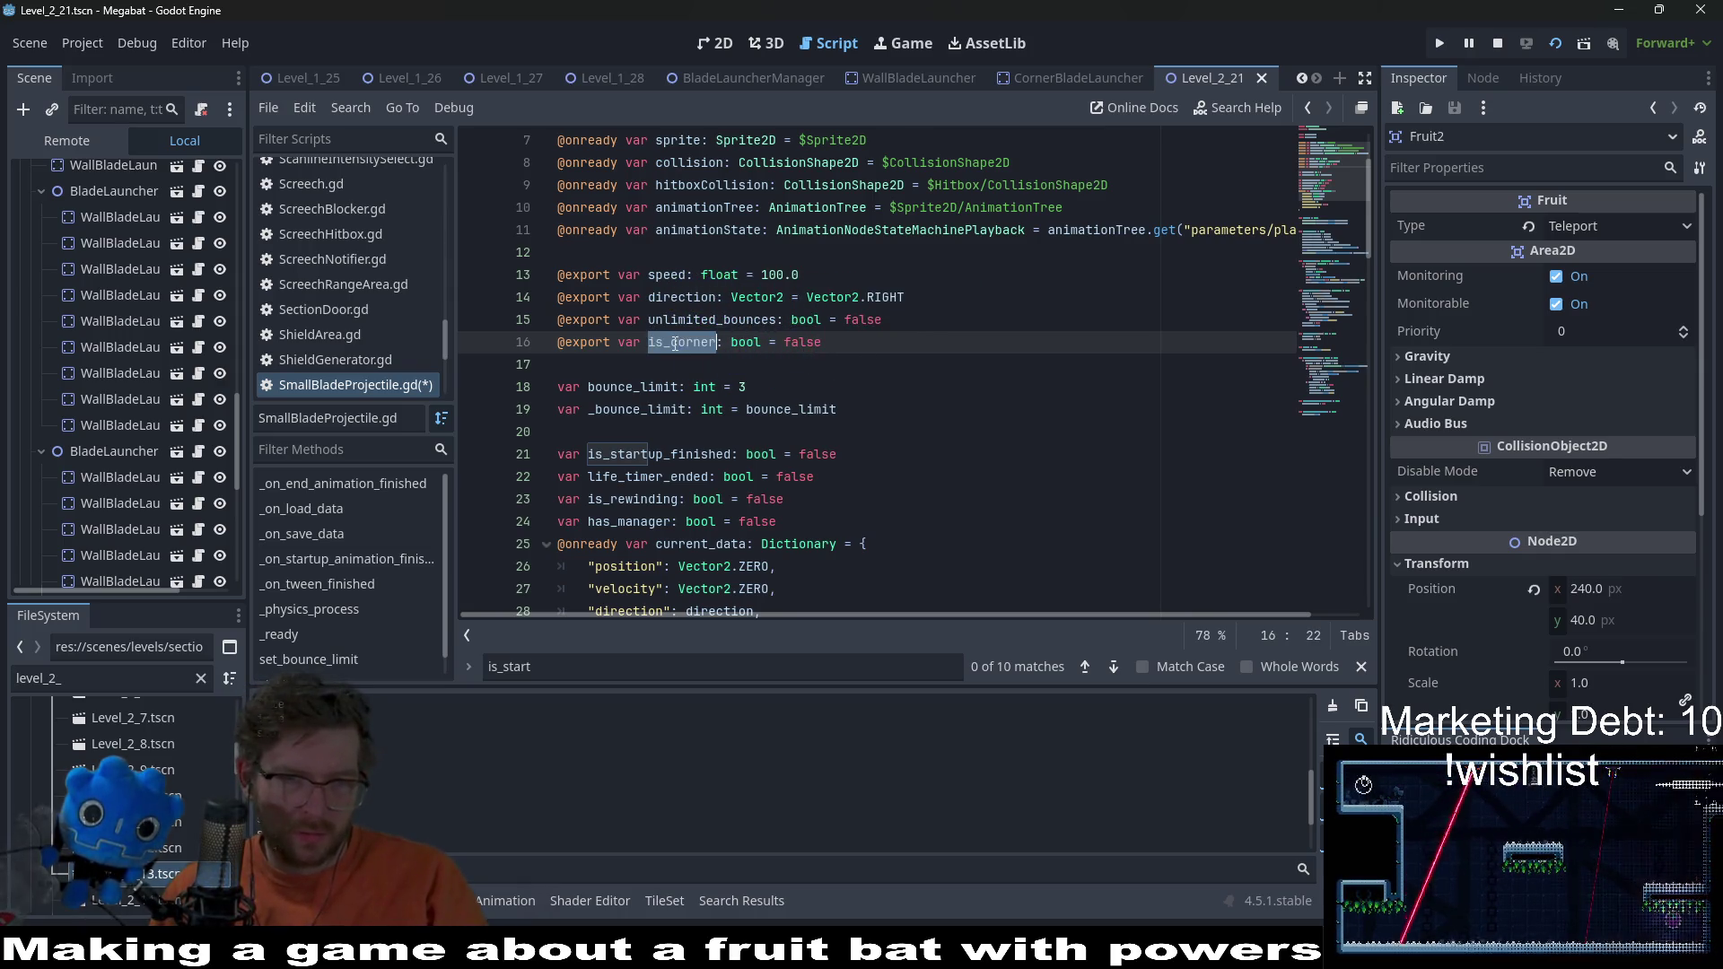
scroll(857, 386, down, 9)
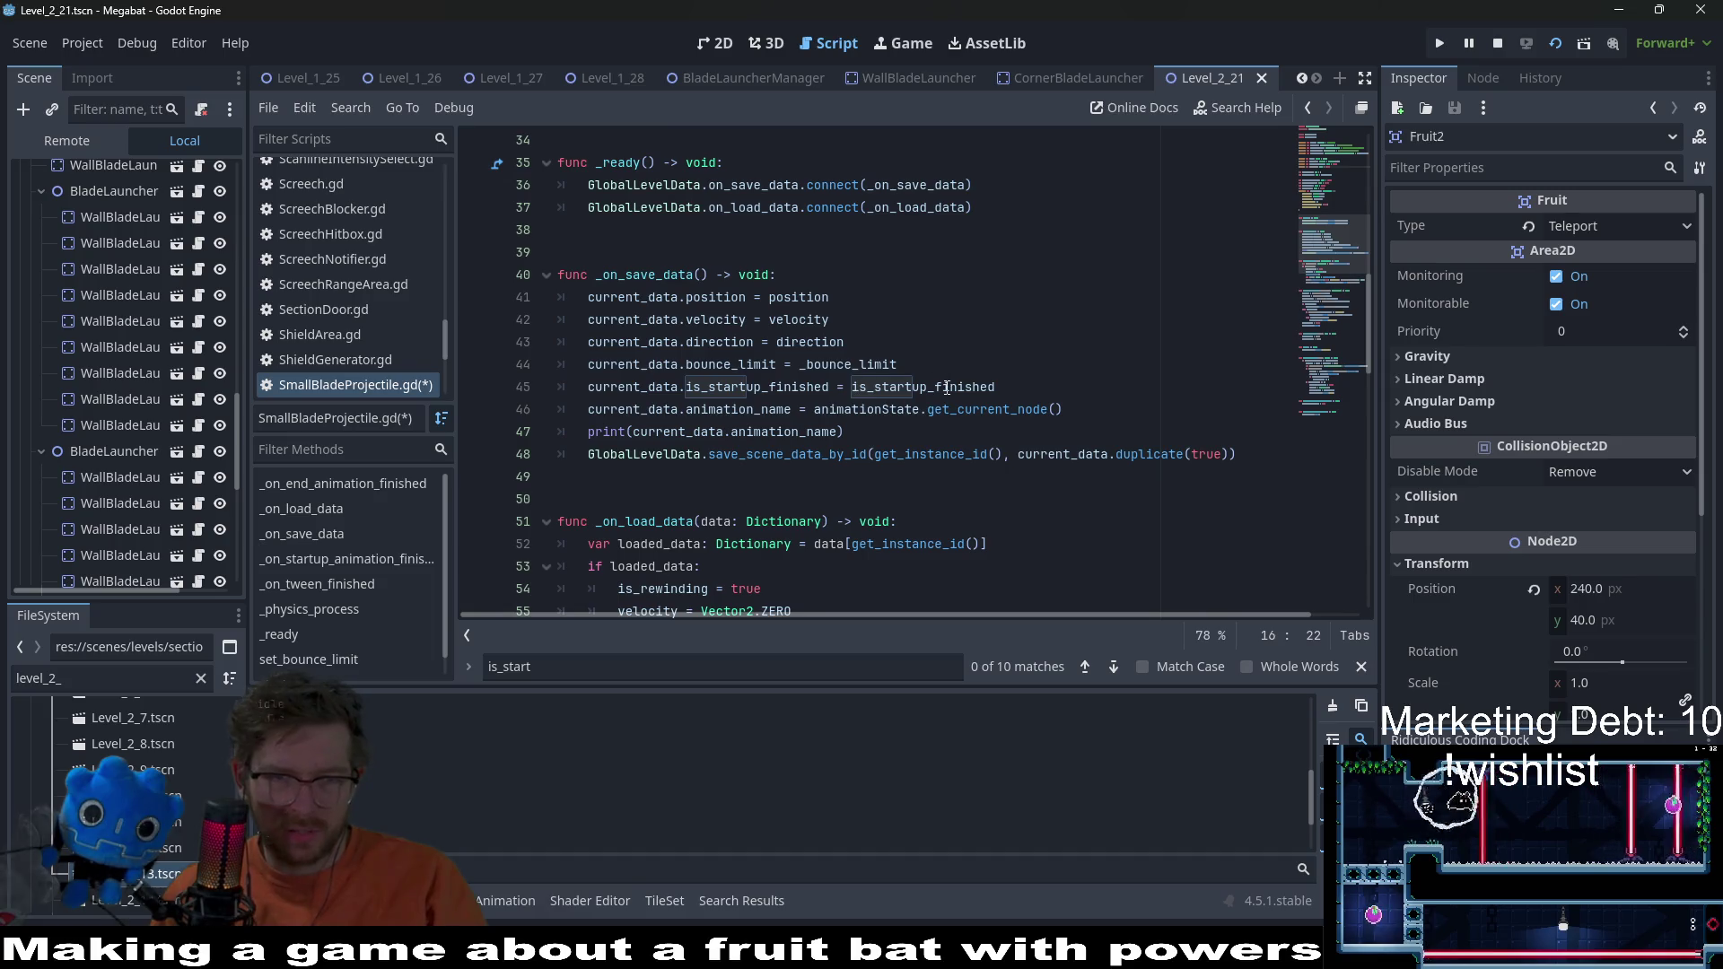
- Put the animation_name print under an if is_corner: check, keeping the assignment above, and save
click(1046, 399)
key(Return)
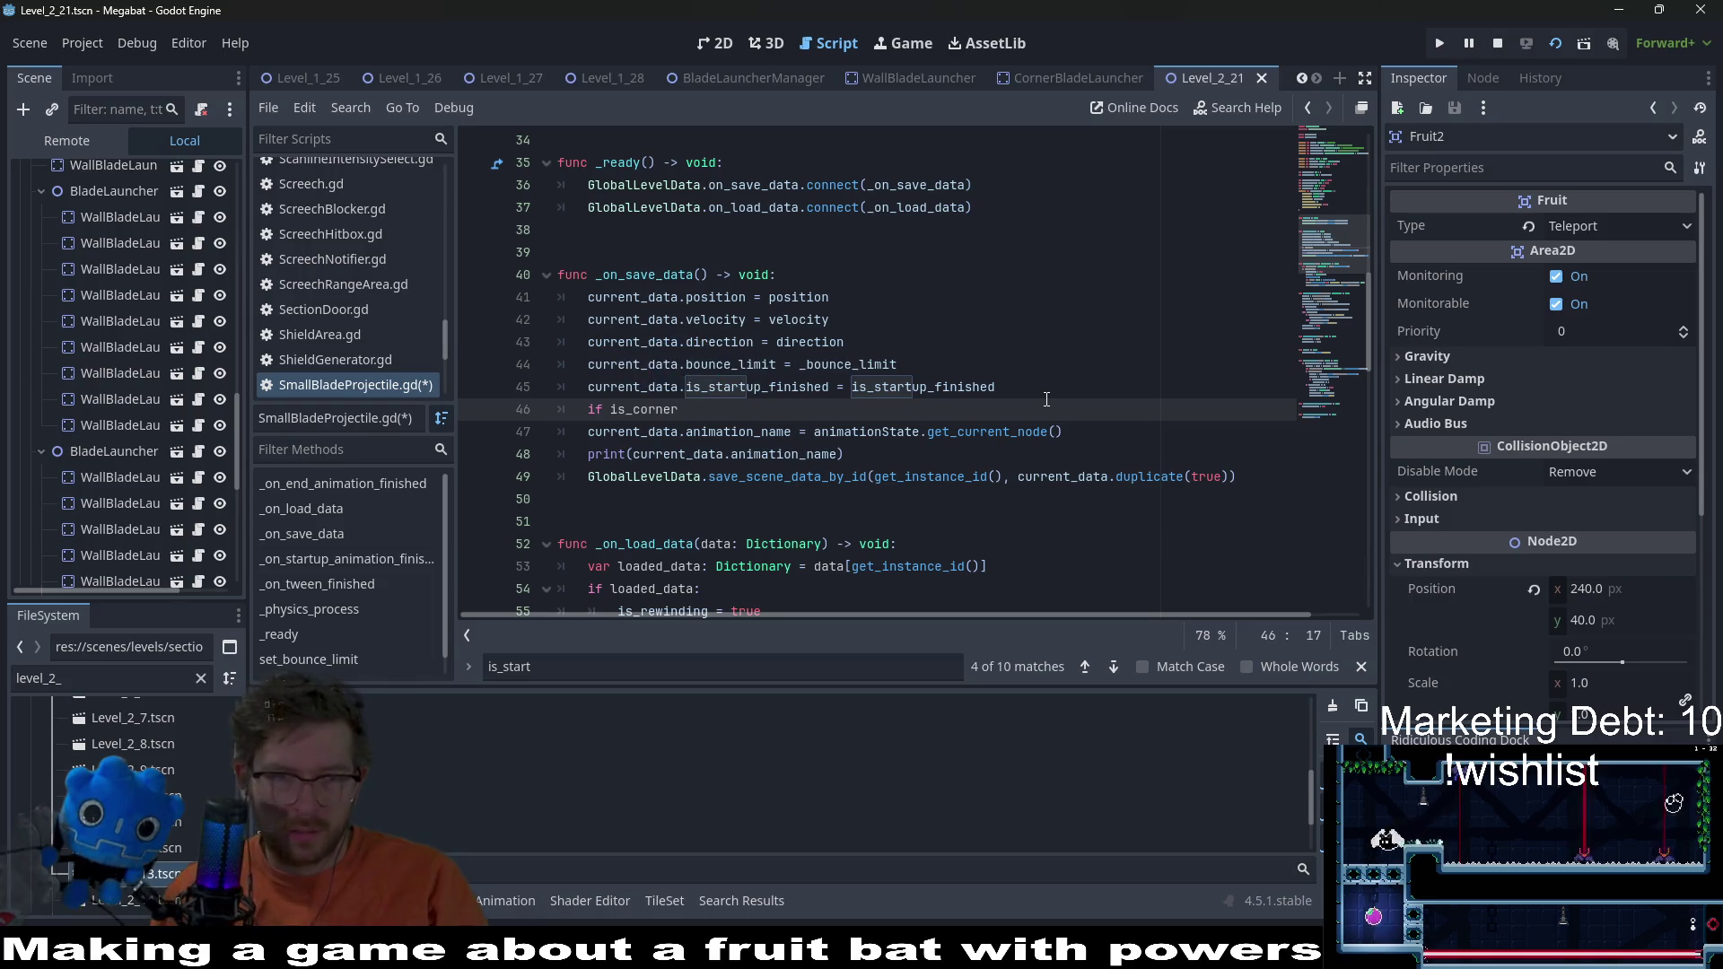
click(590, 432)
key(Down)
key(Home)
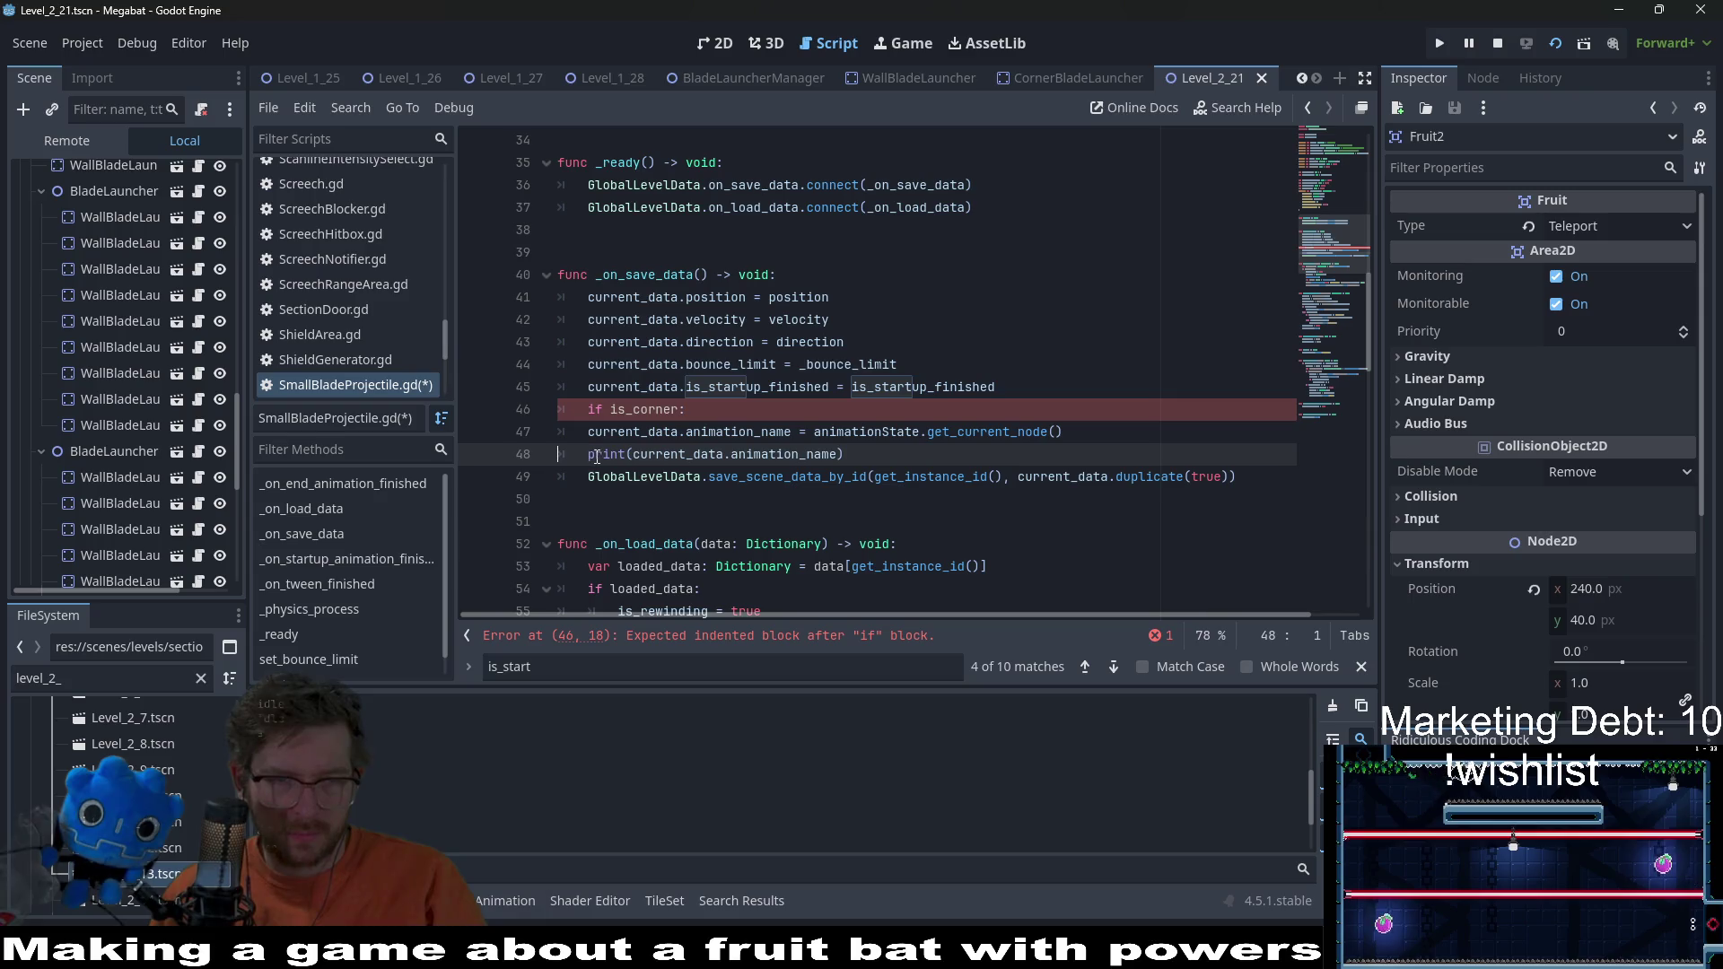
drag(1118, 438, 1129, 416)
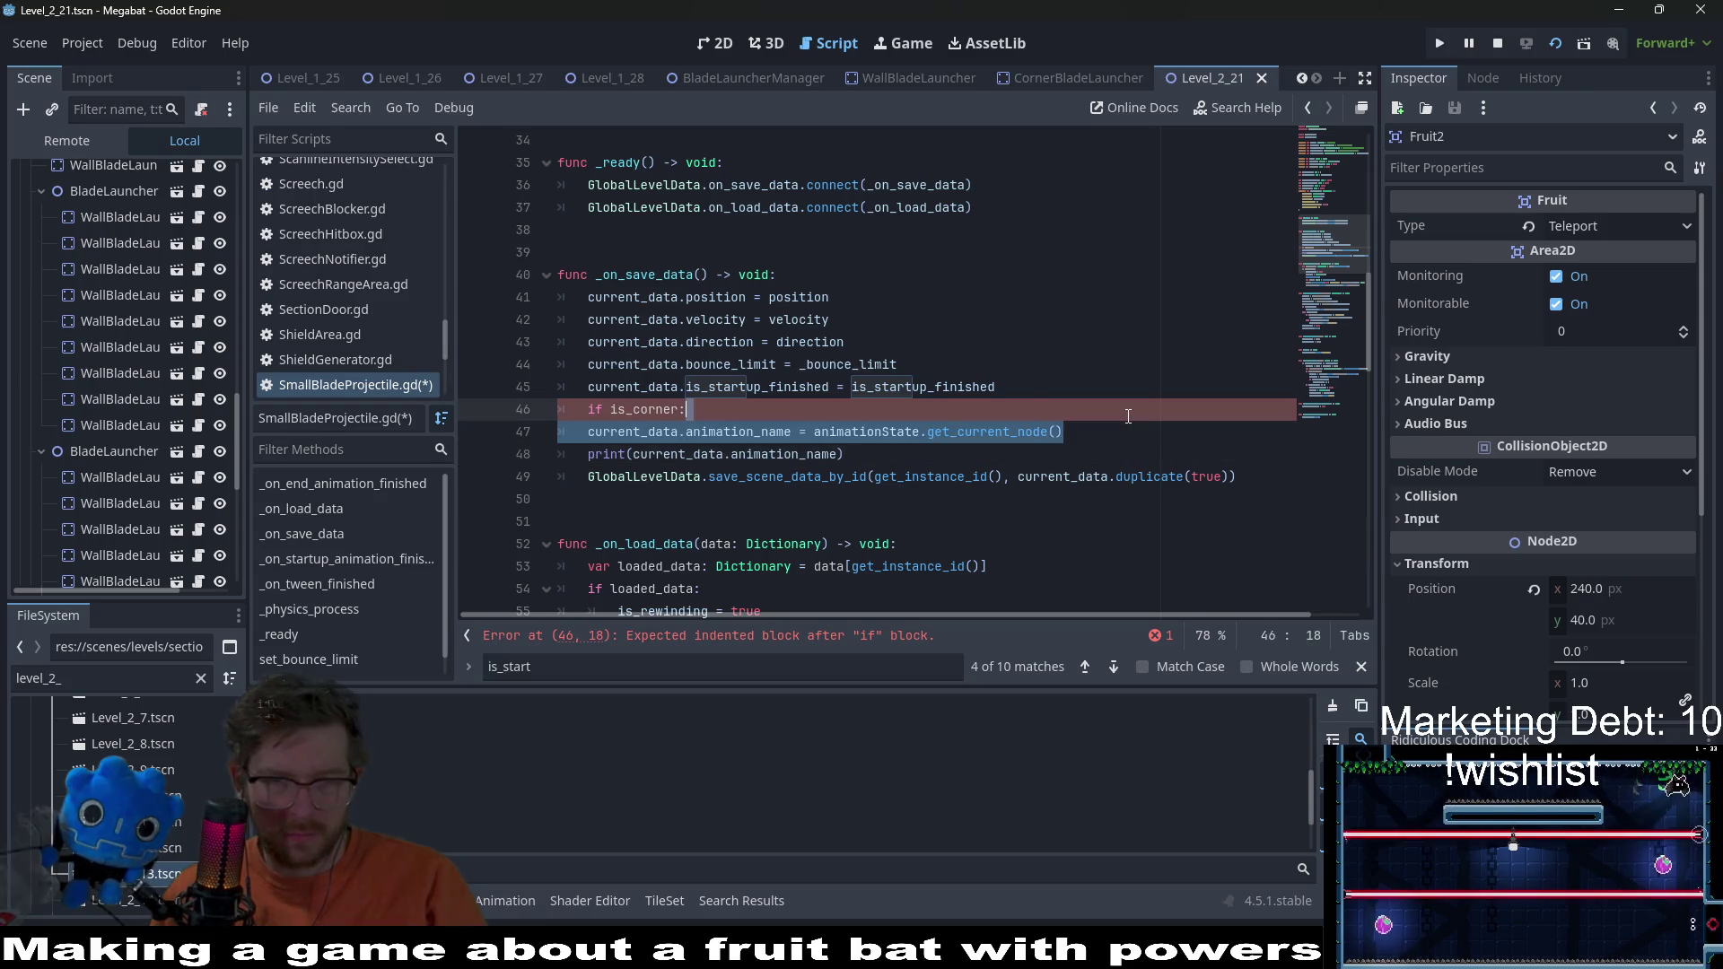
key(ctrl+x)
key(Up)
key(End)
key(ctrl+v)
click(560, 459)
key(Tab)
key(ctrl+s)
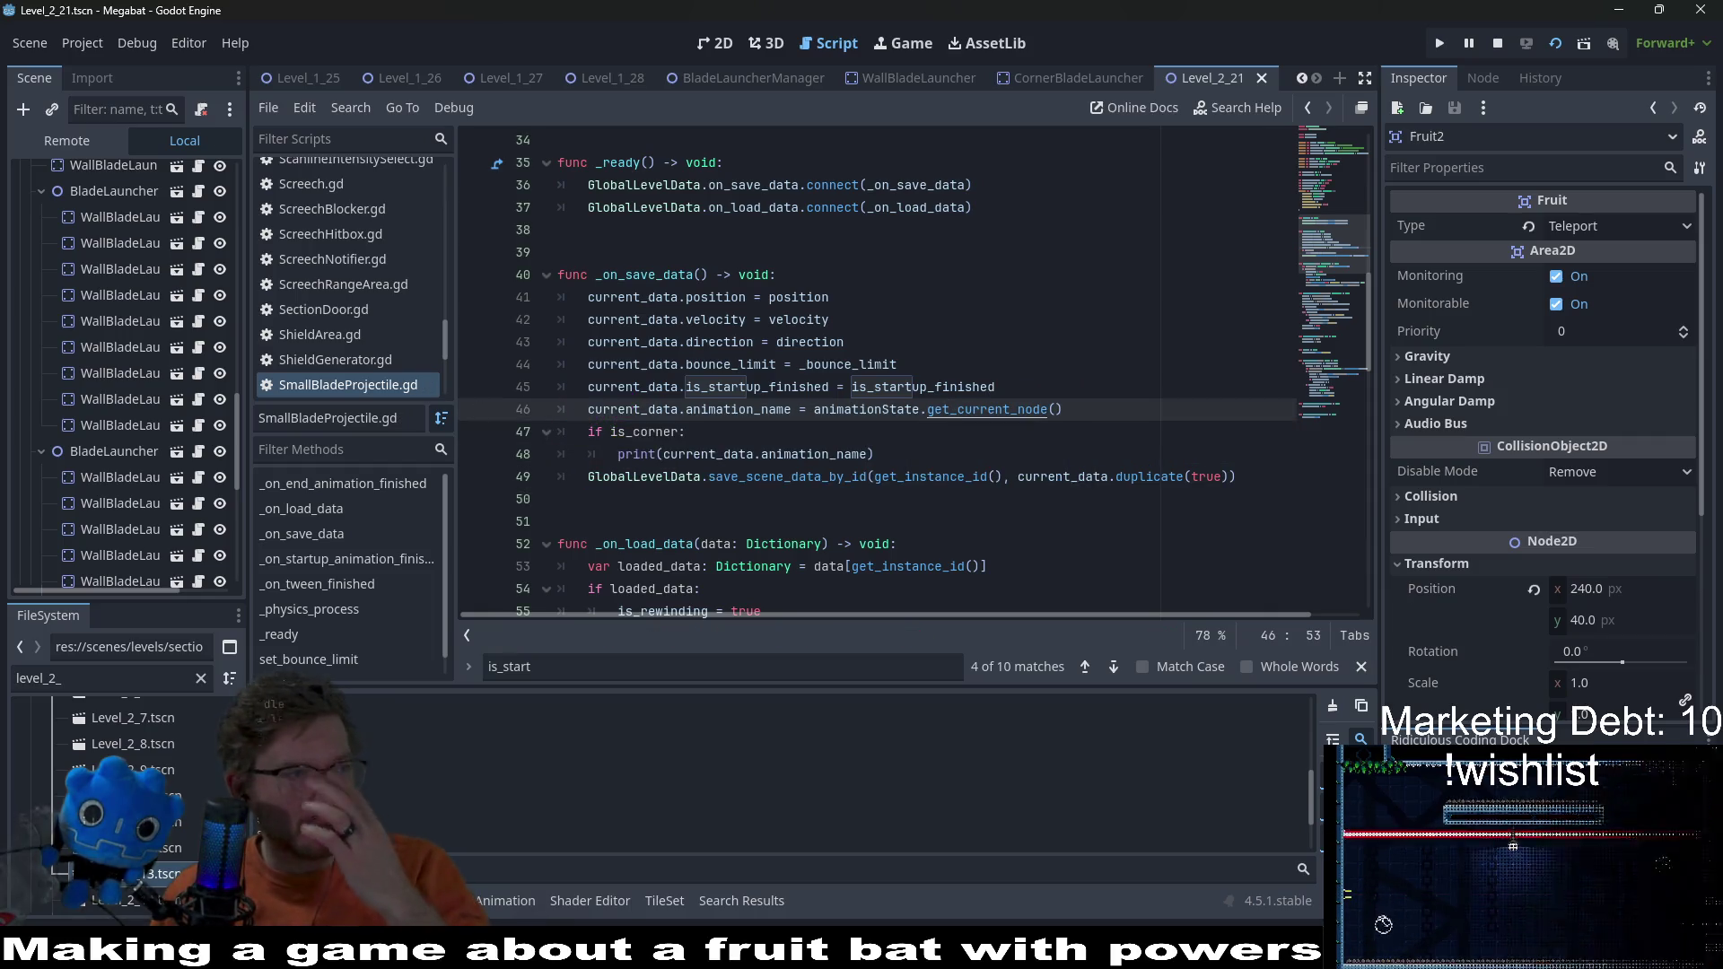
- Check CornerBladeLauncher's SmallBladeProjectile node, then return to Level_2_21's 2D view
click(742, 342)
click(1152, 453)
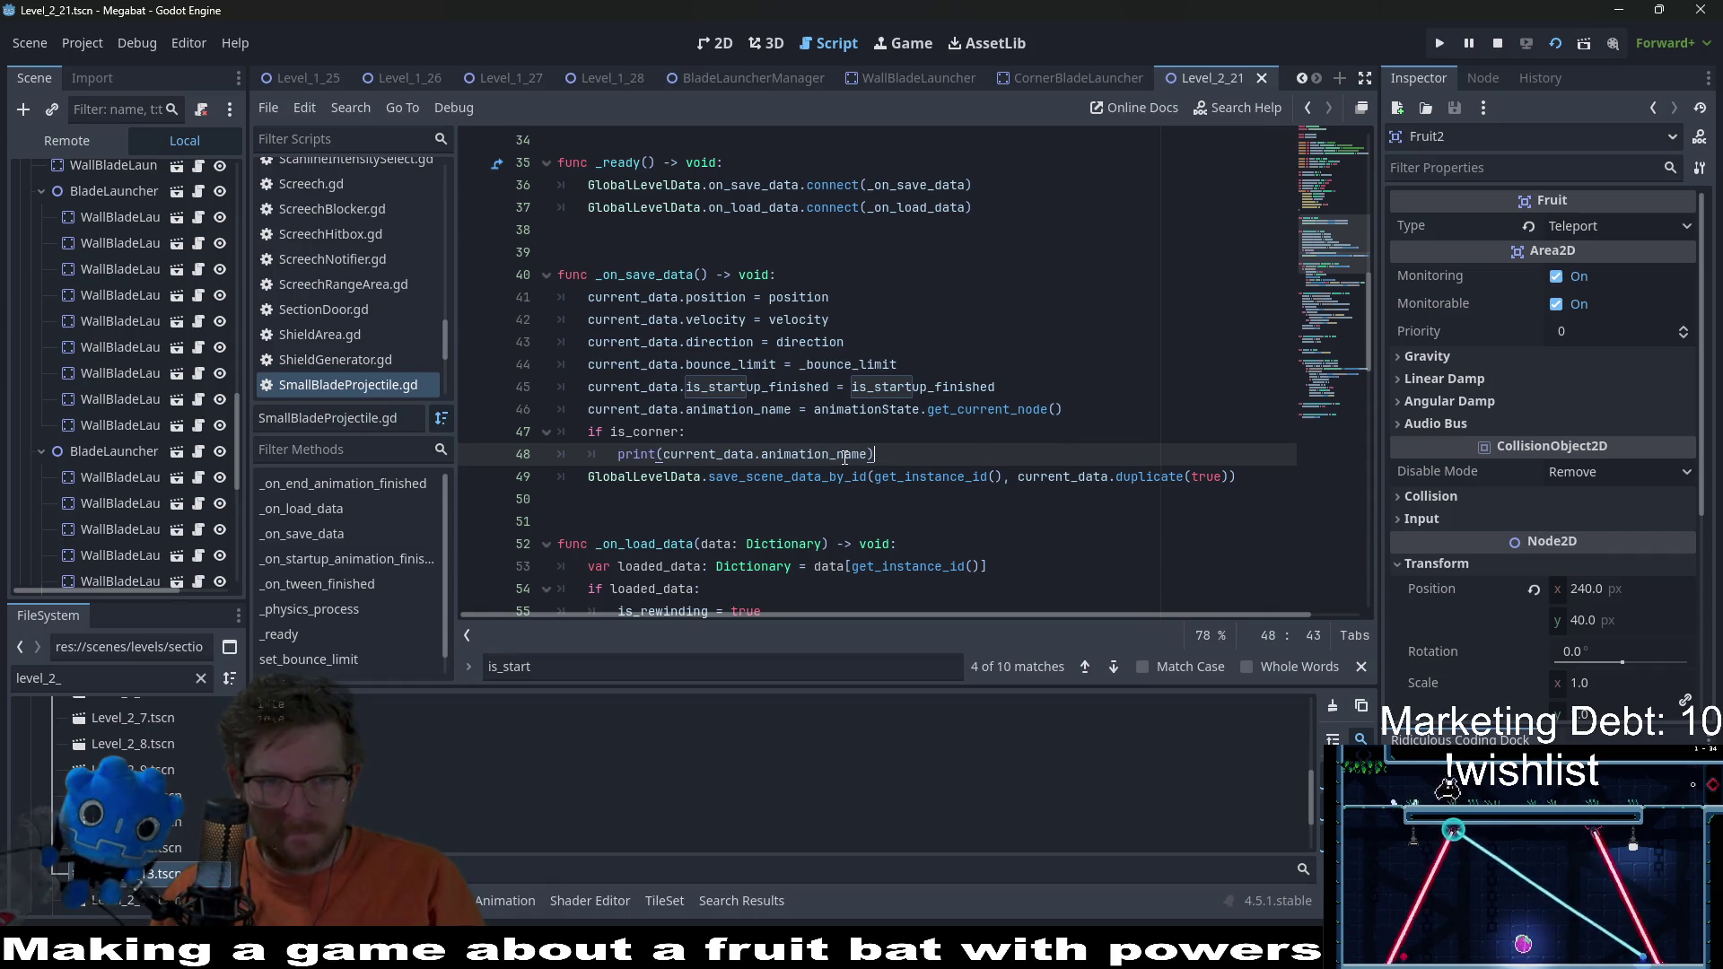
click(1073, 78)
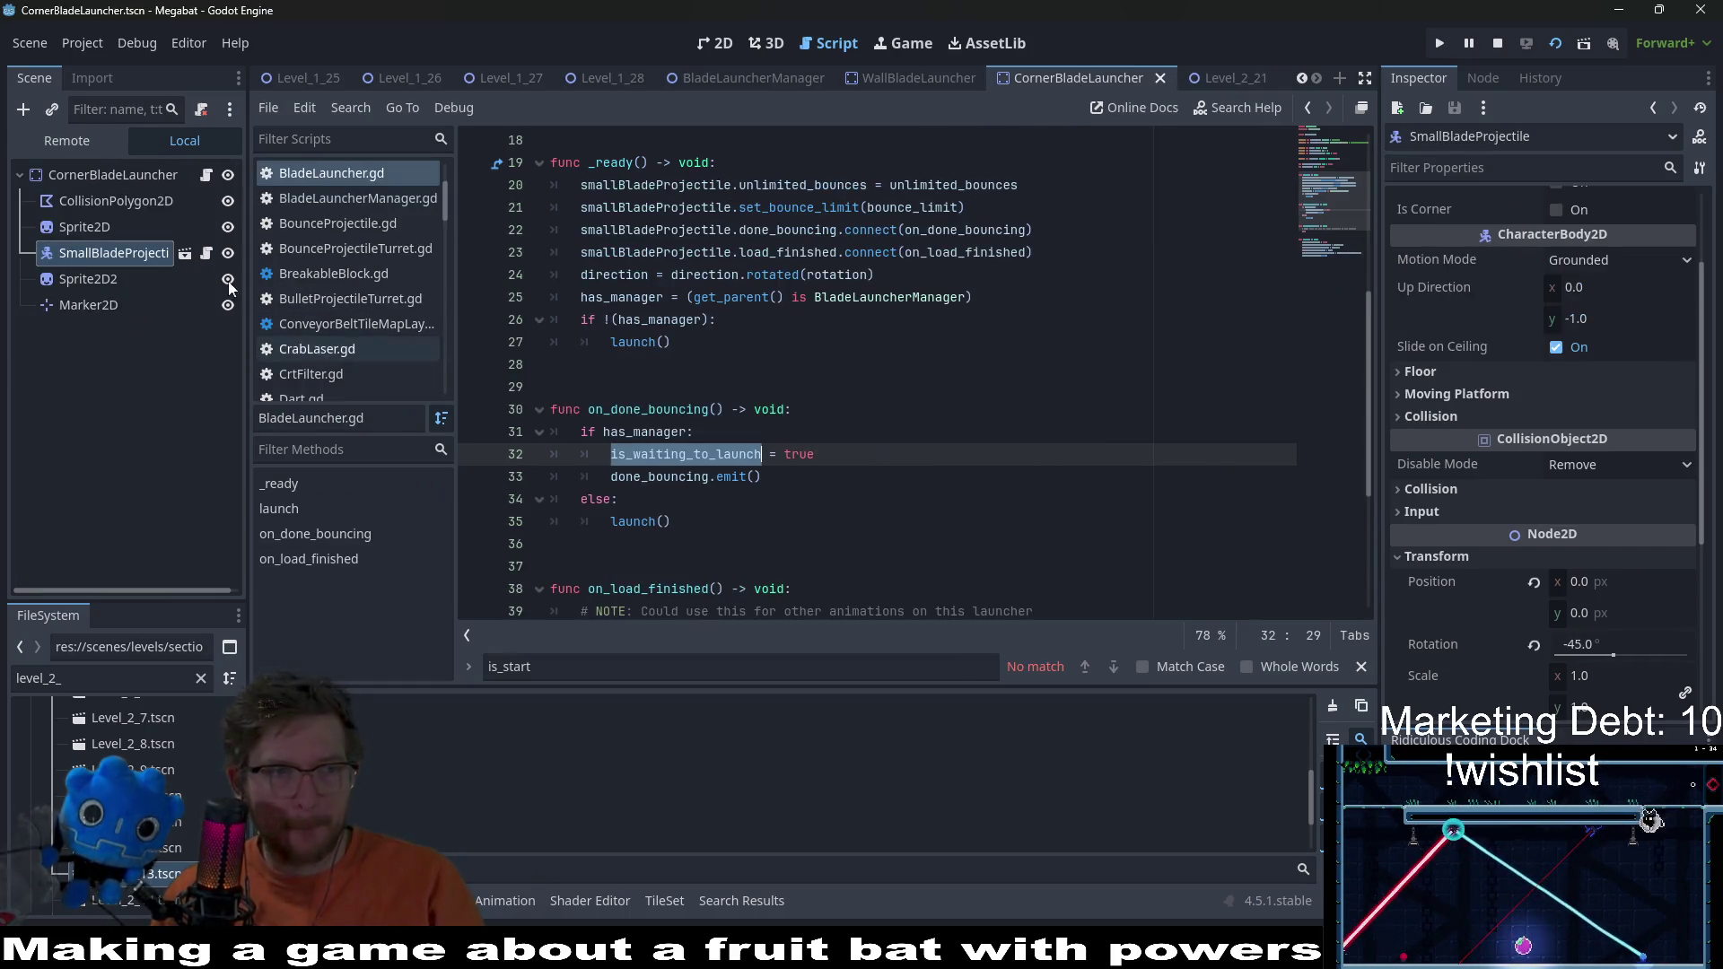
click(93, 260)
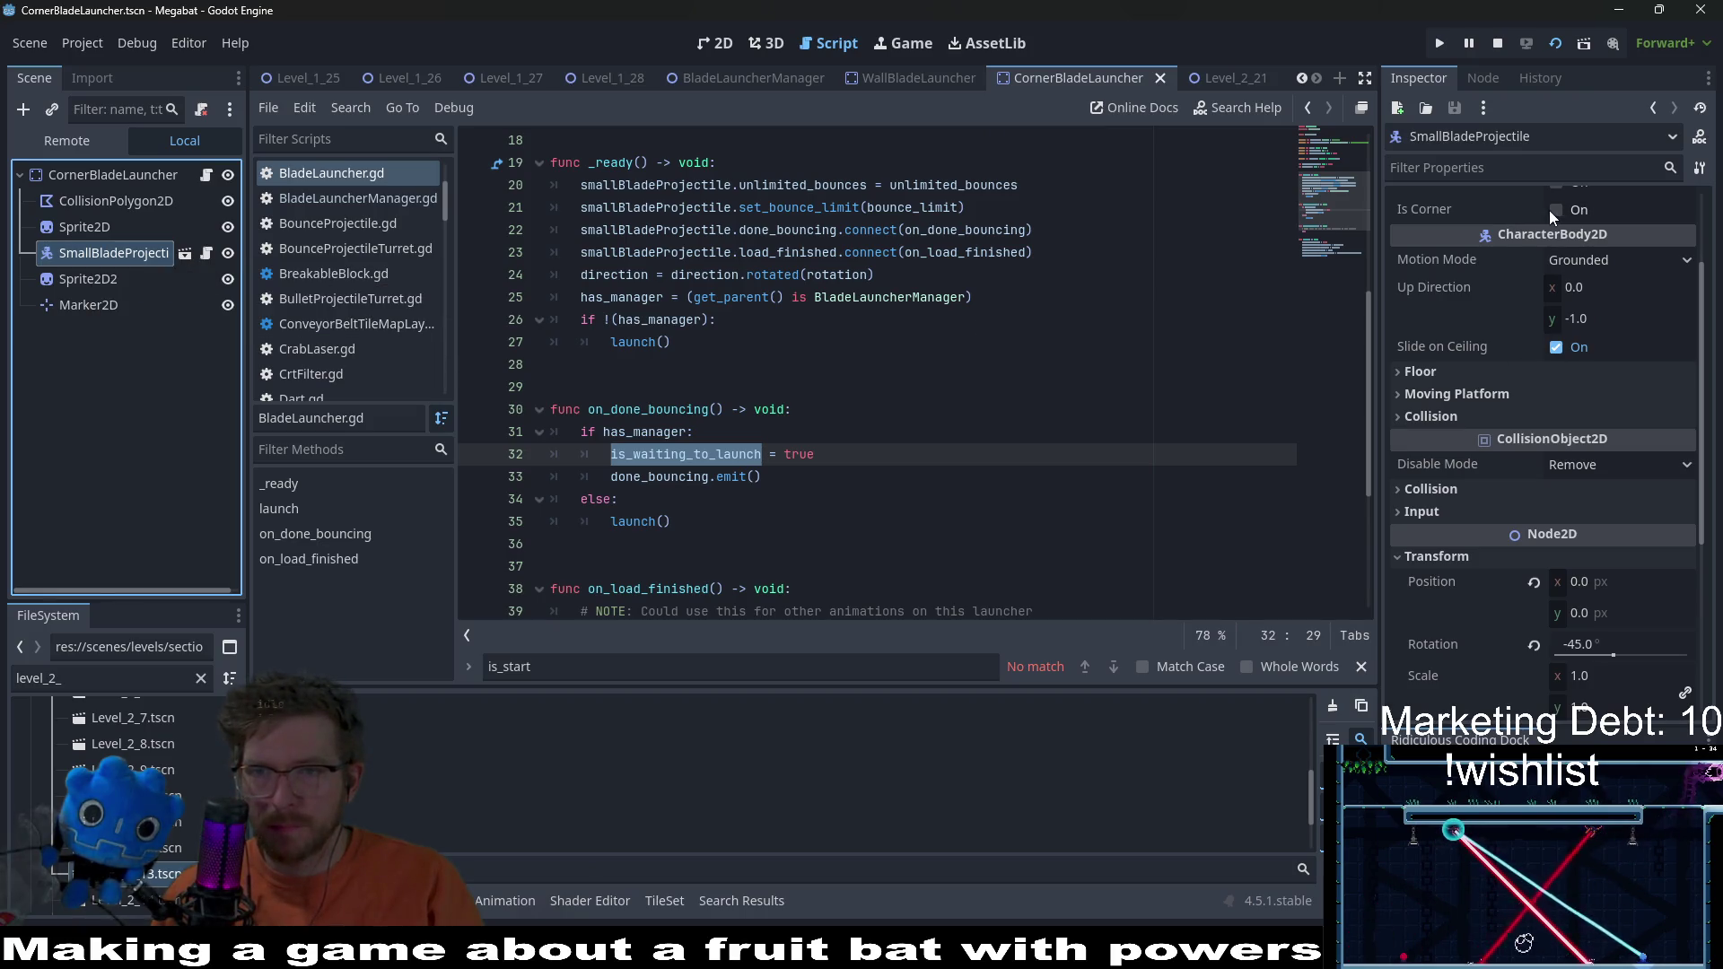
click(1224, 70)
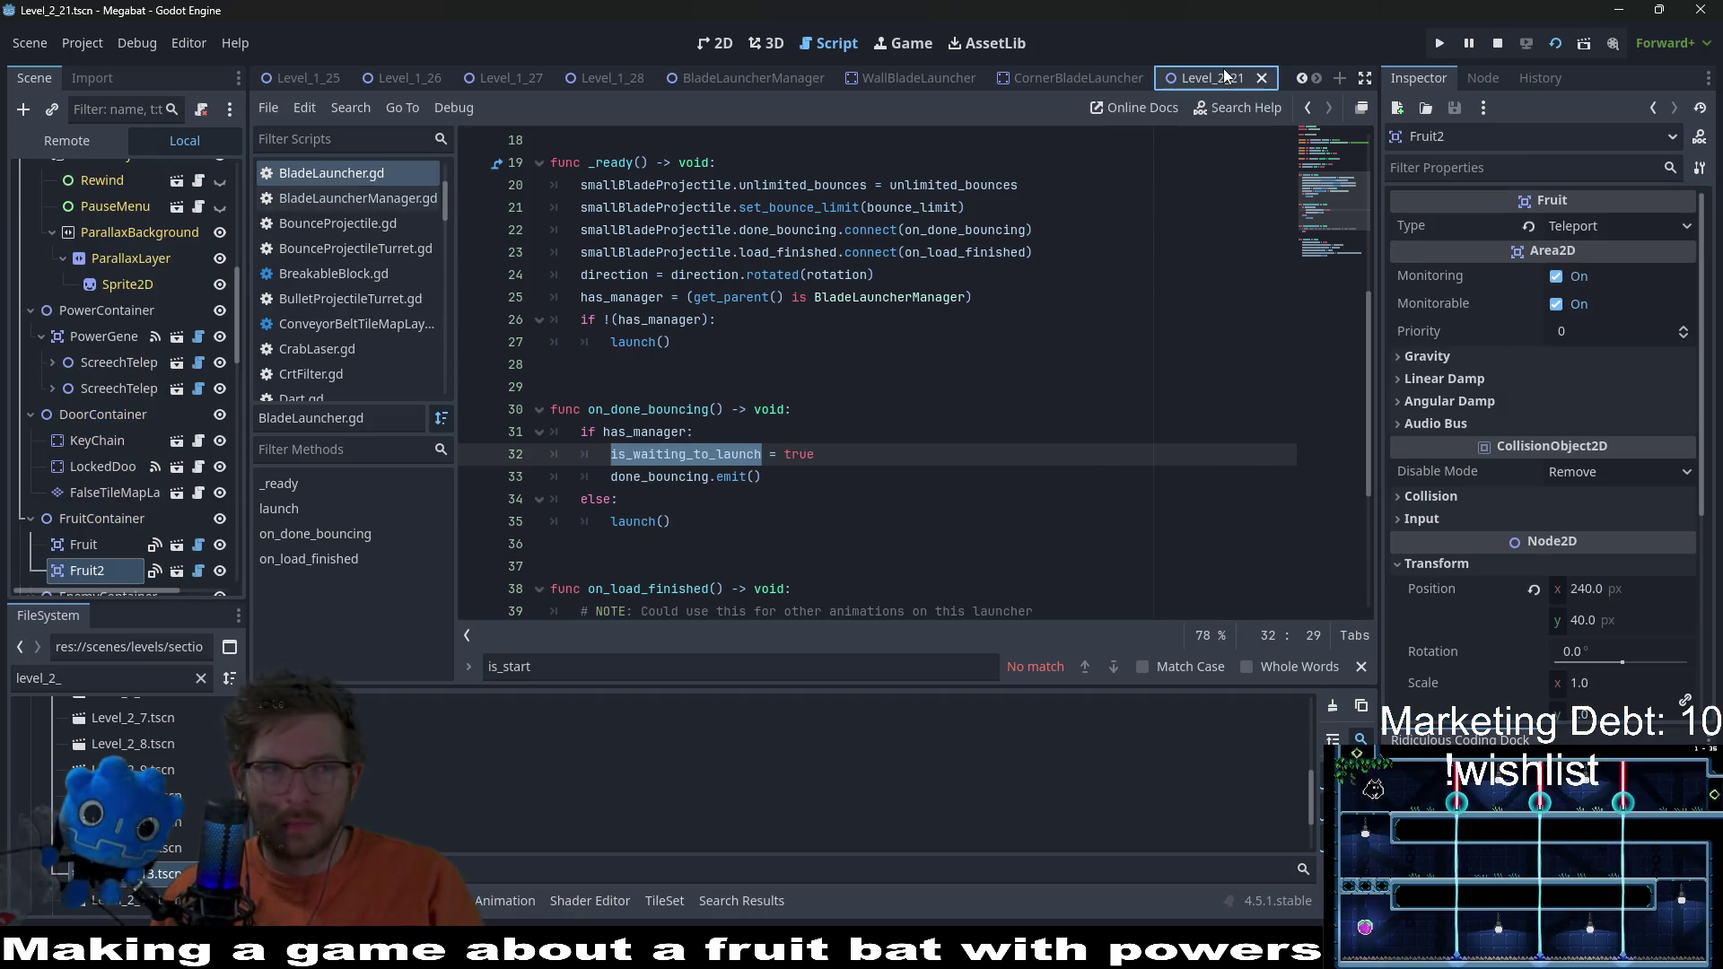
click(725, 42)
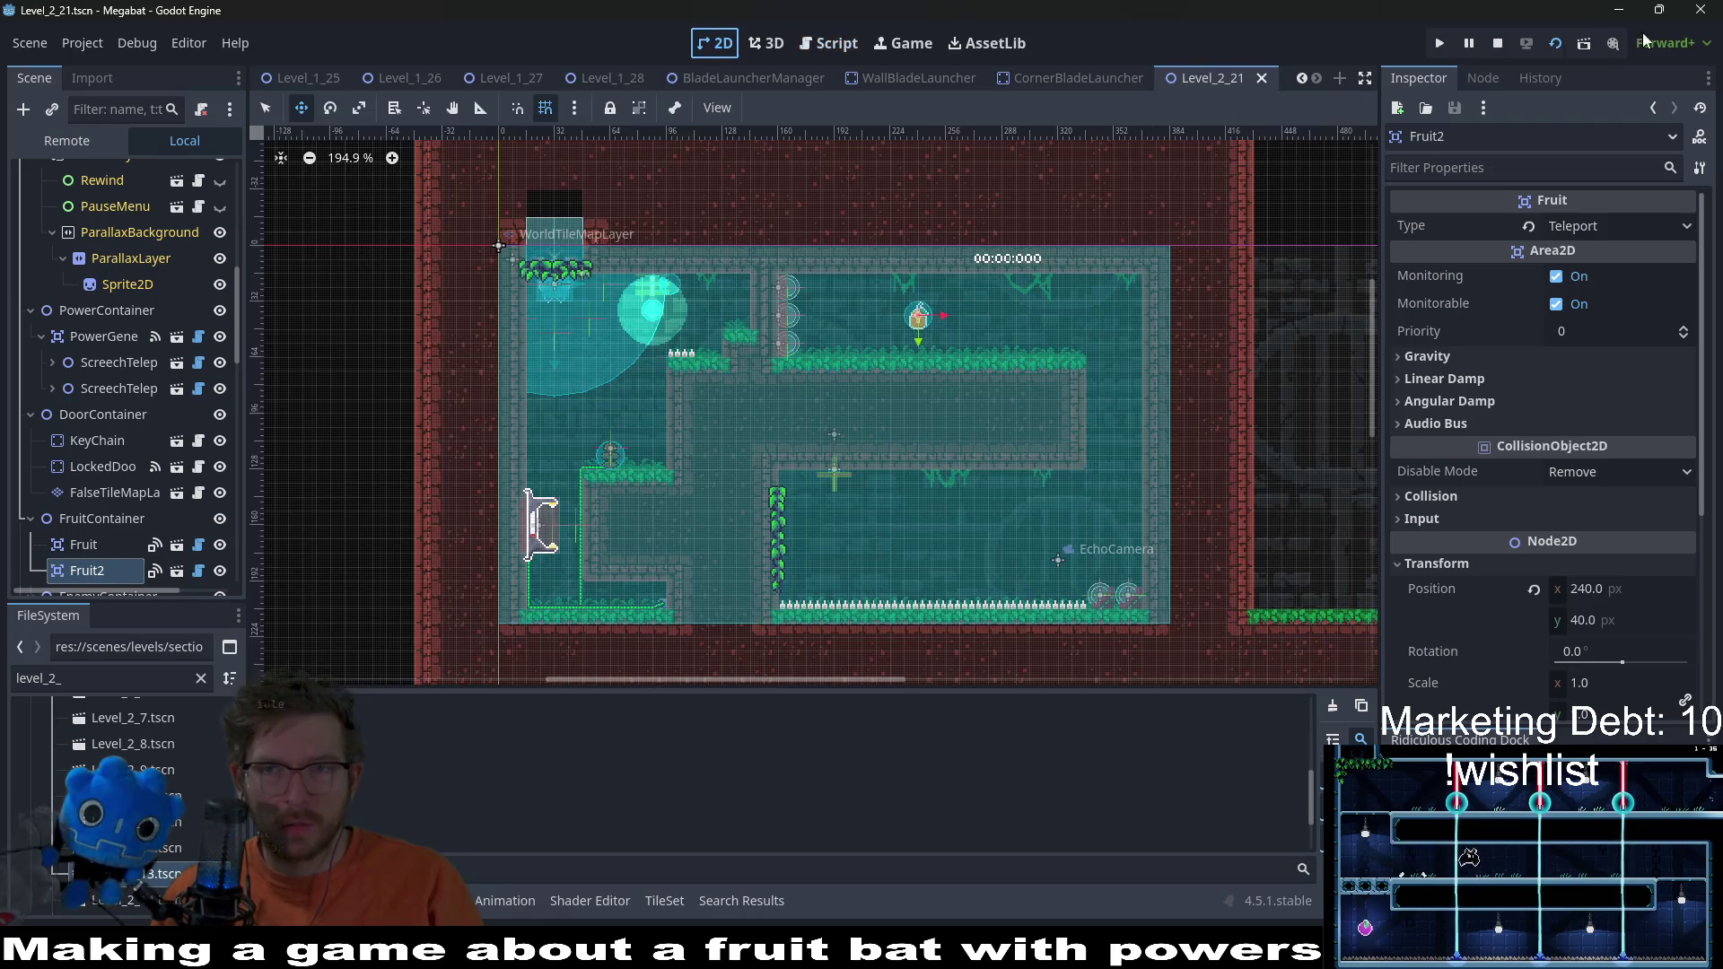
- Rerun the level, shift the game window left, then stop the test run
click(1556, 44)
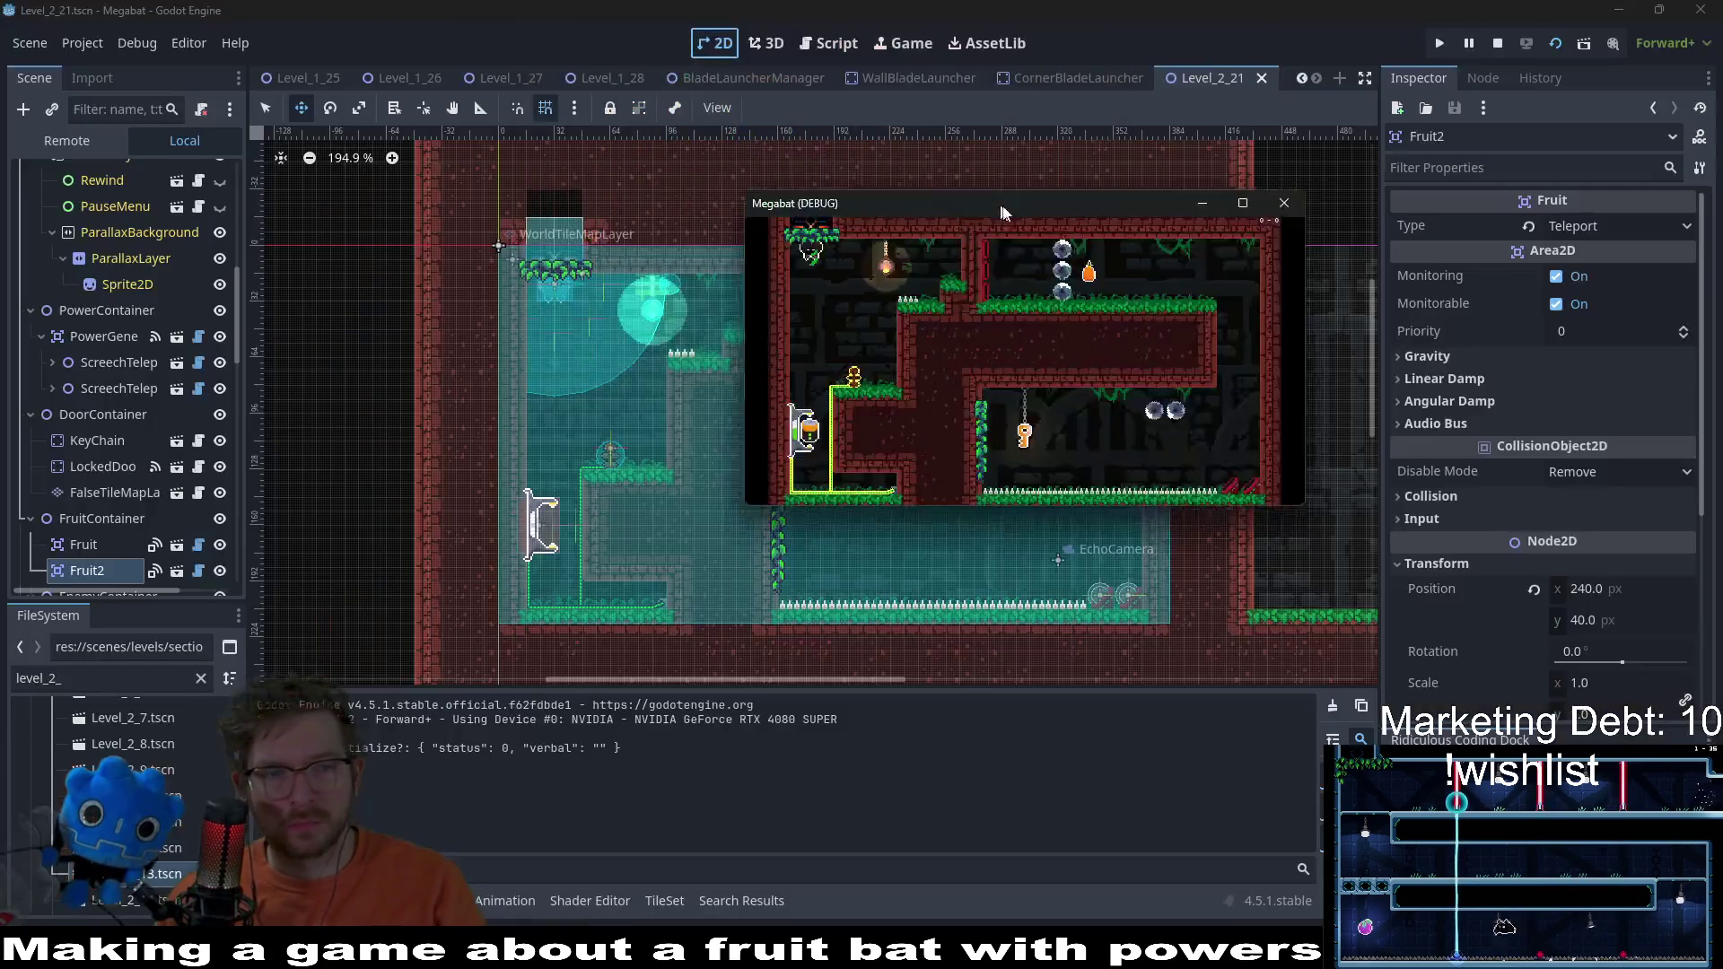
drag(1038, 195, 886, 204)
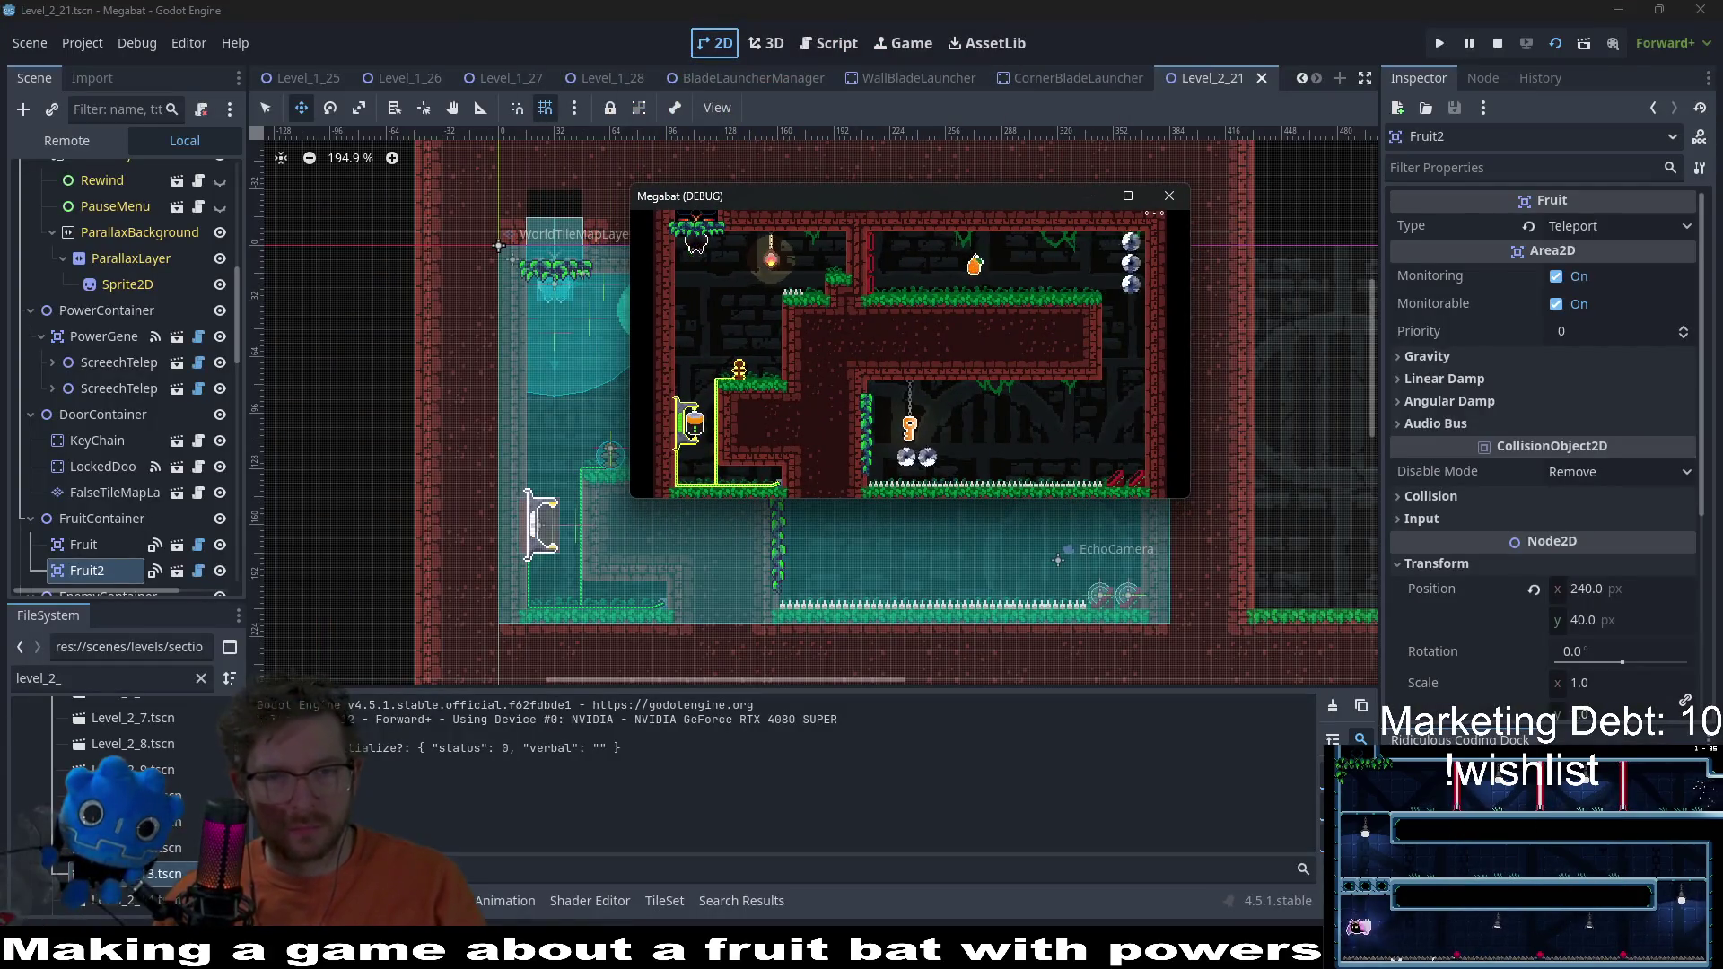
click(1172, 204)
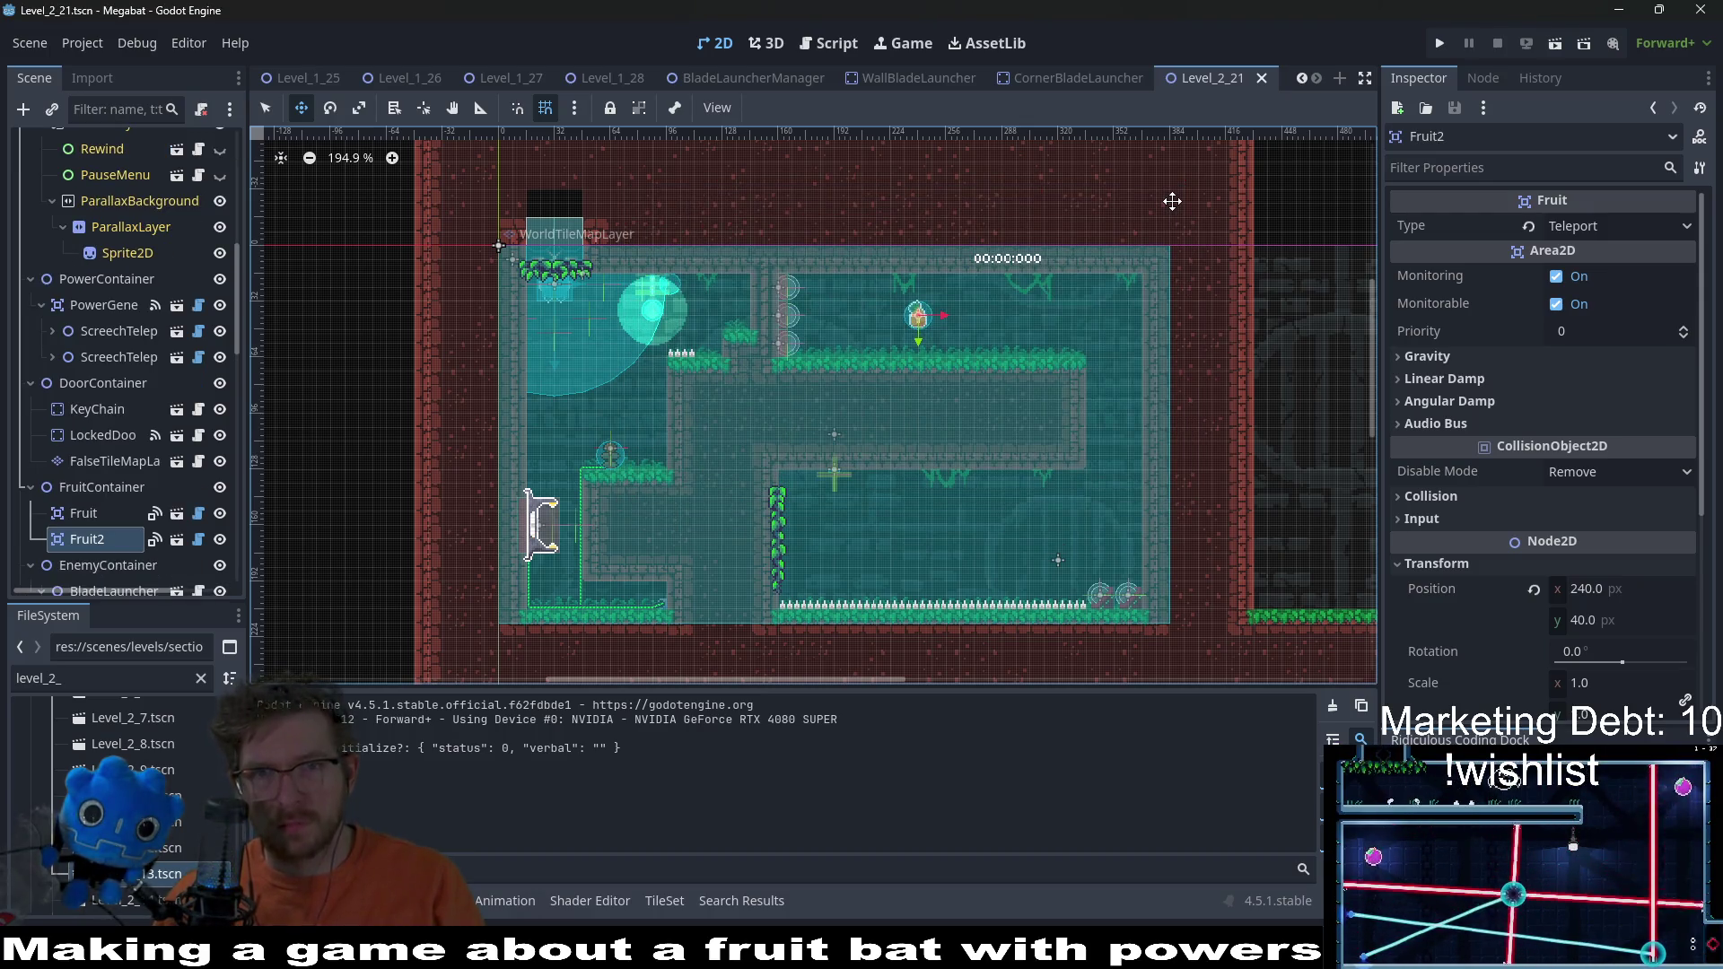
- Open BladeLauncher.gd and scroll through its launch and bounce code
mouse_move(1073, 72)
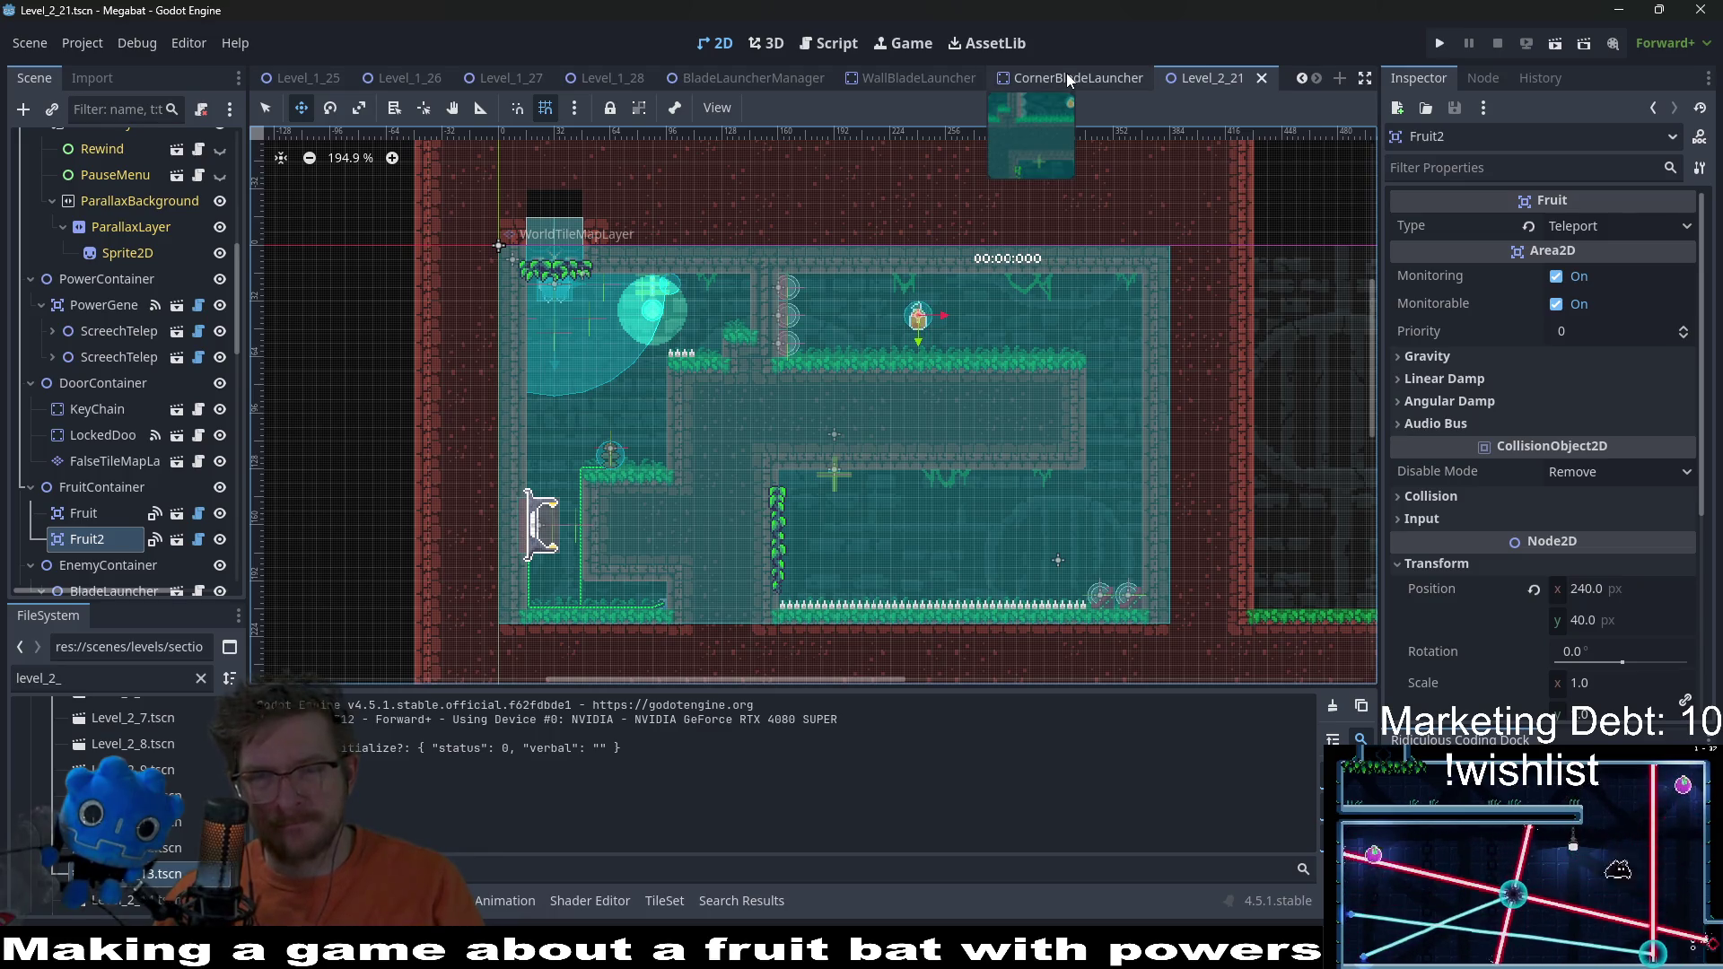
click(844, 43)
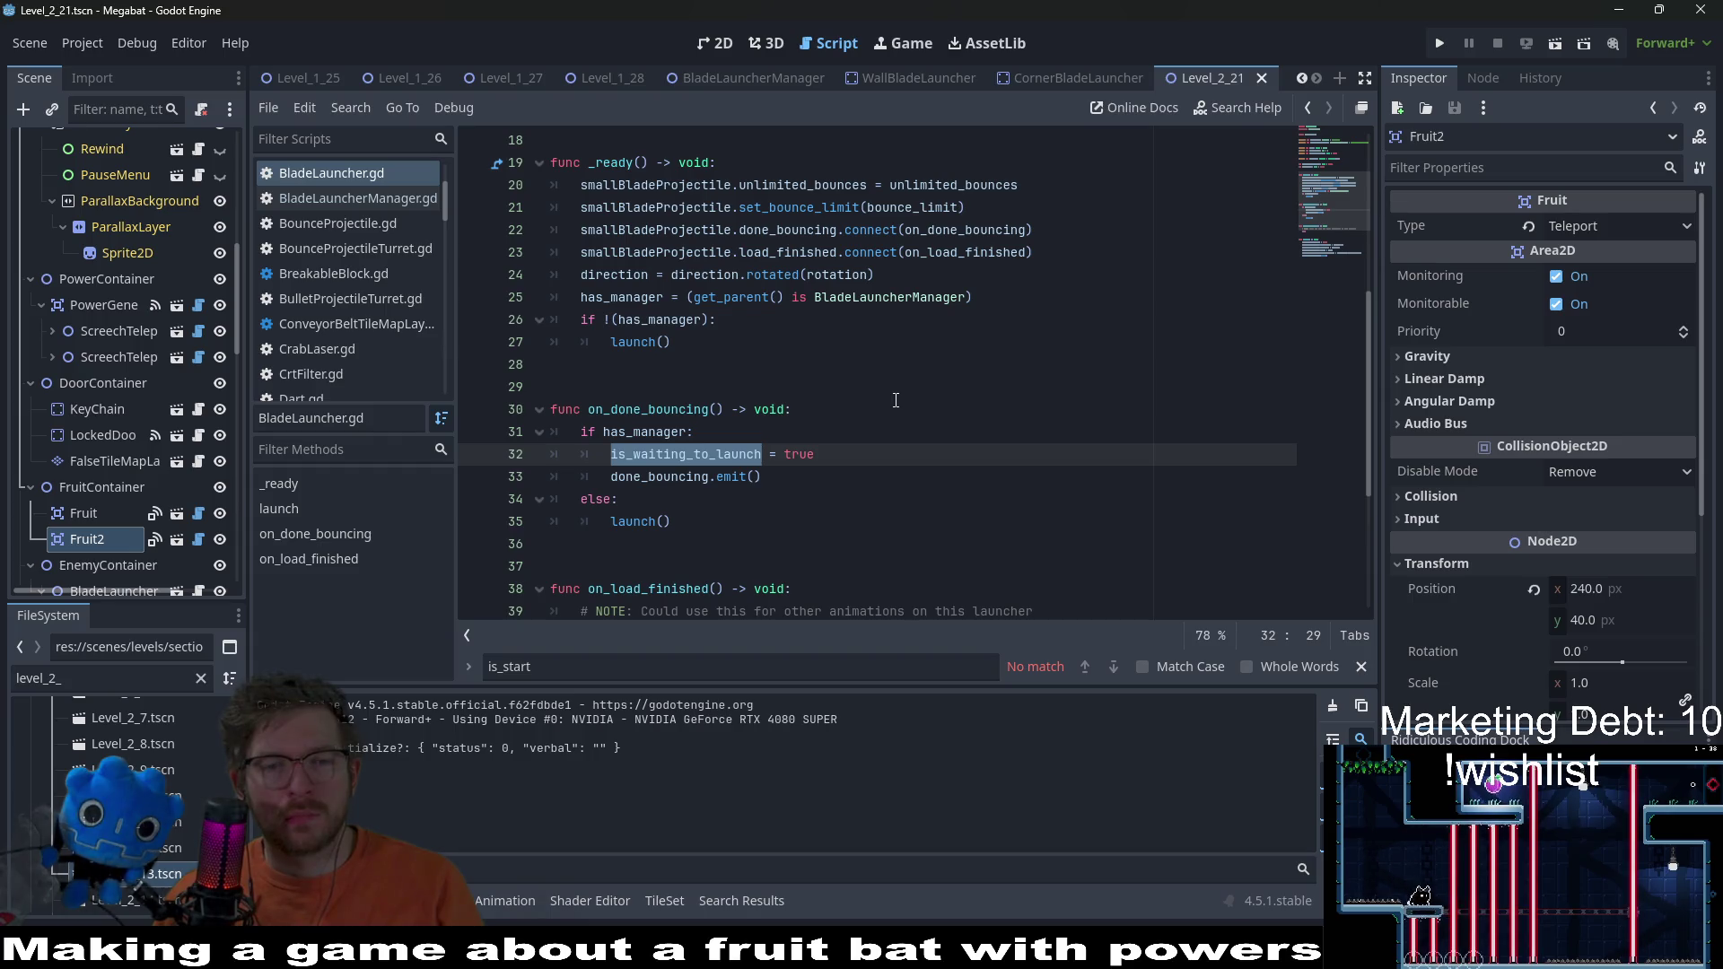
scroll(896, 400, down, 4)
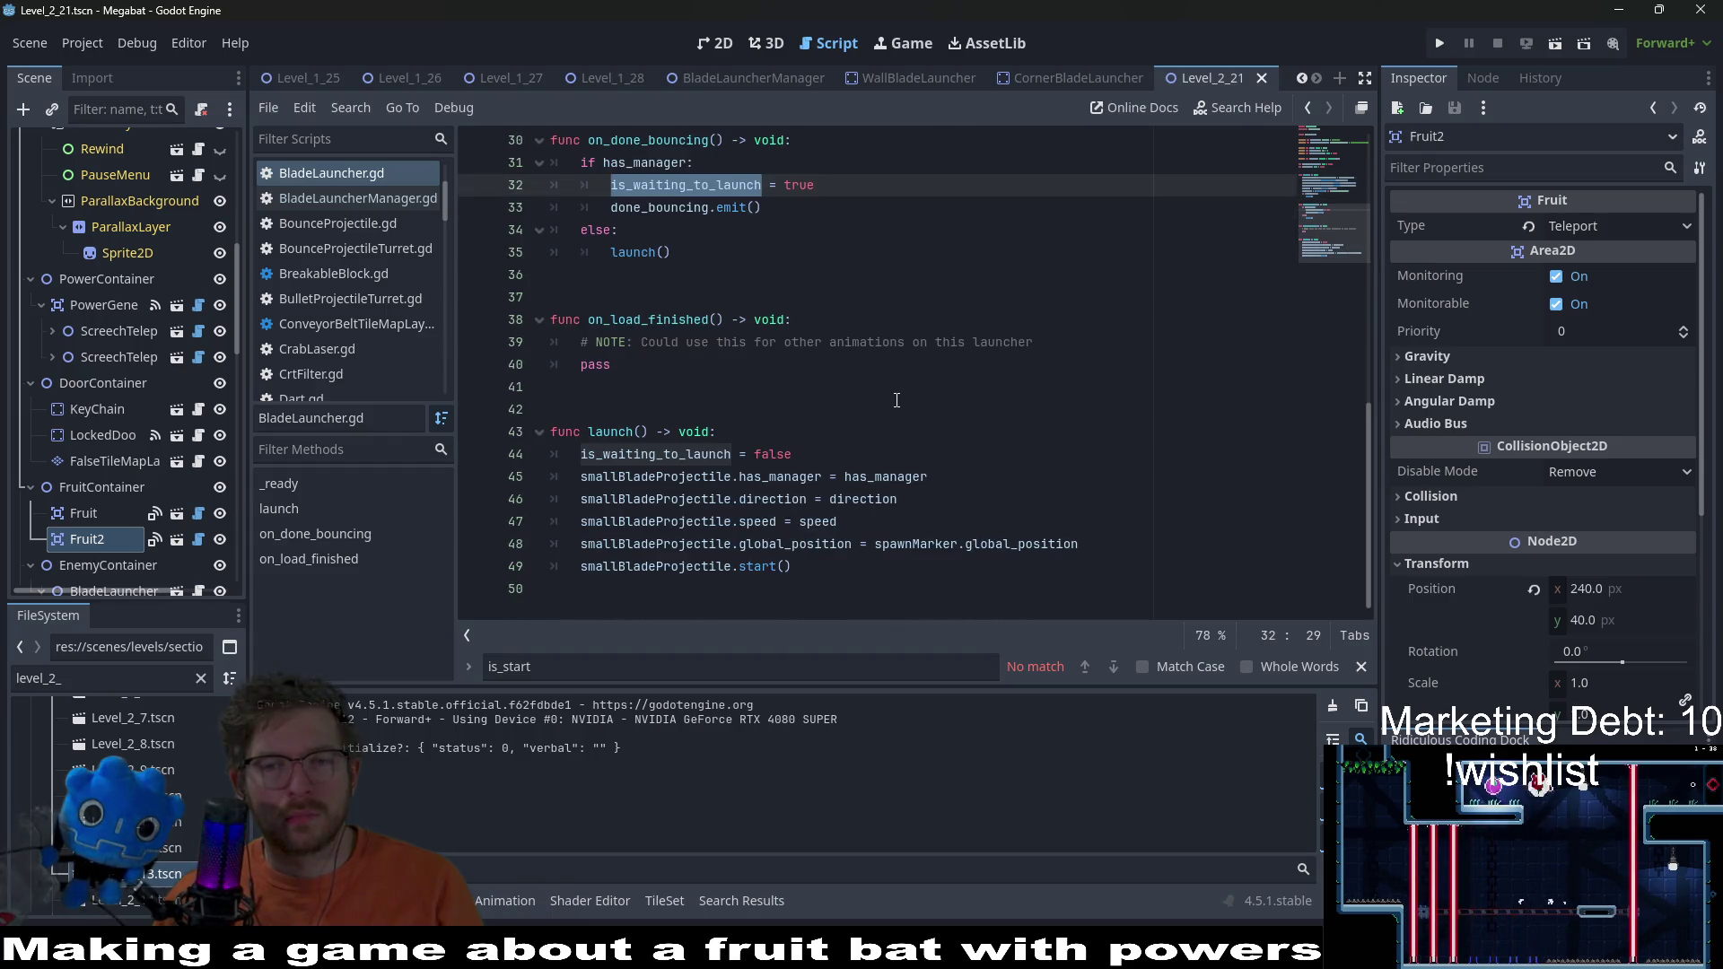
scroll(897, 401, up, 6)
scroll(899, 400, down, 6)
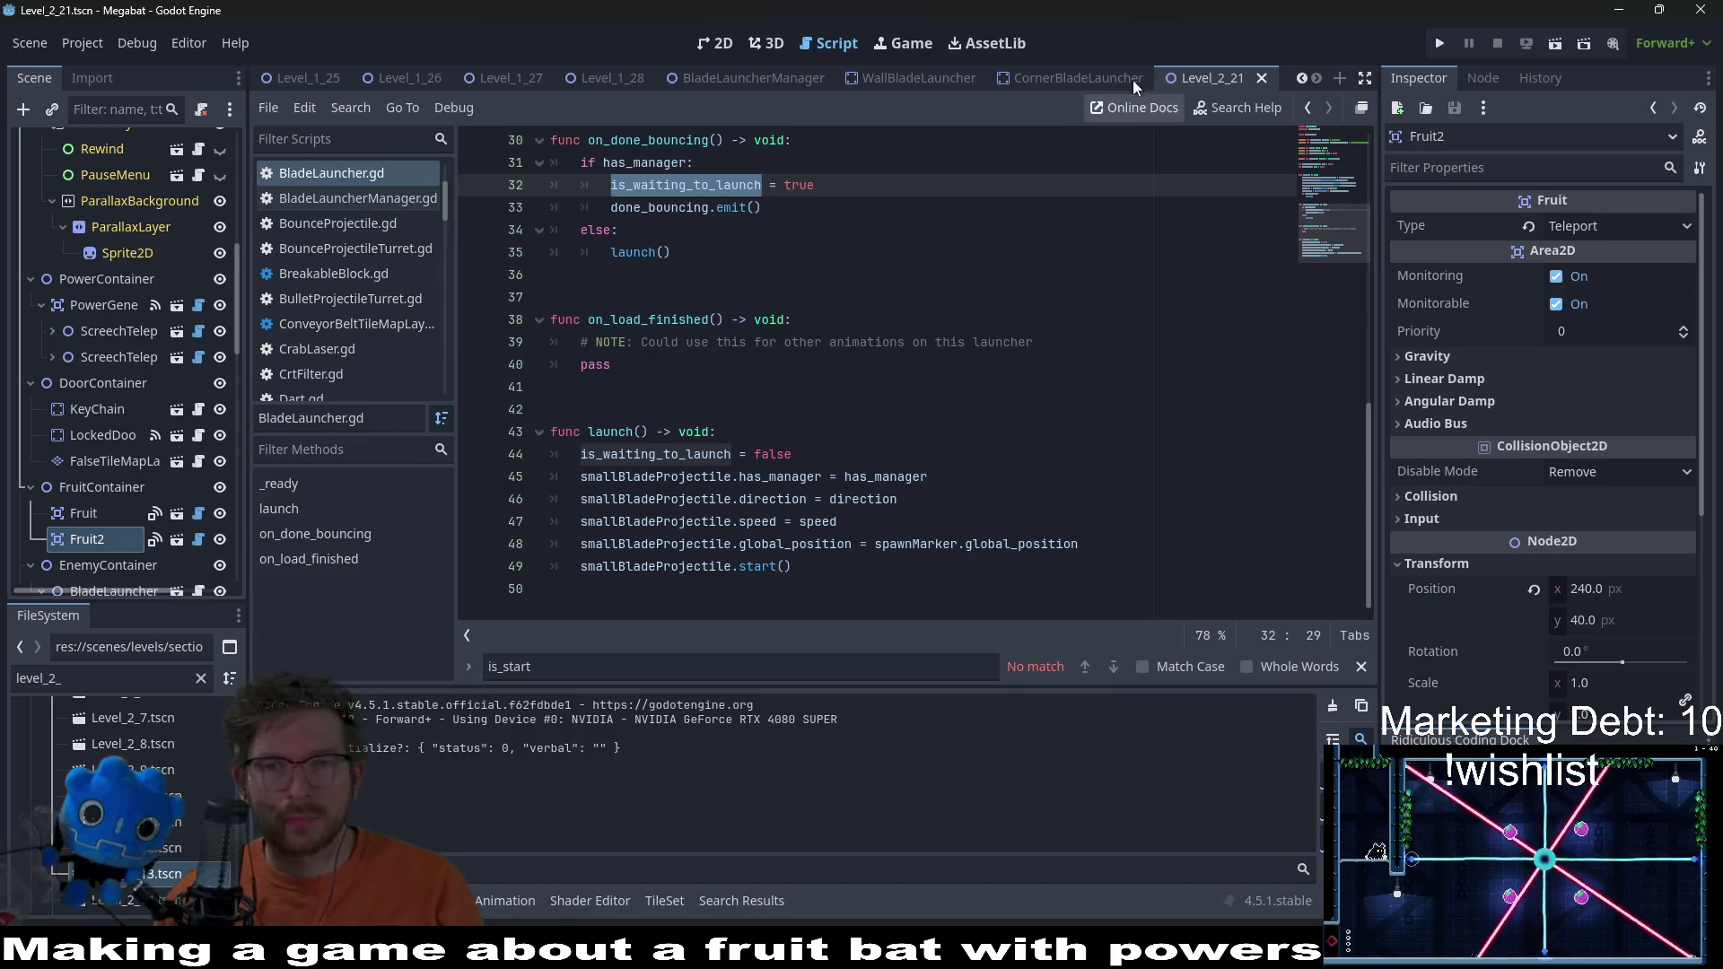
click(1014, 75)
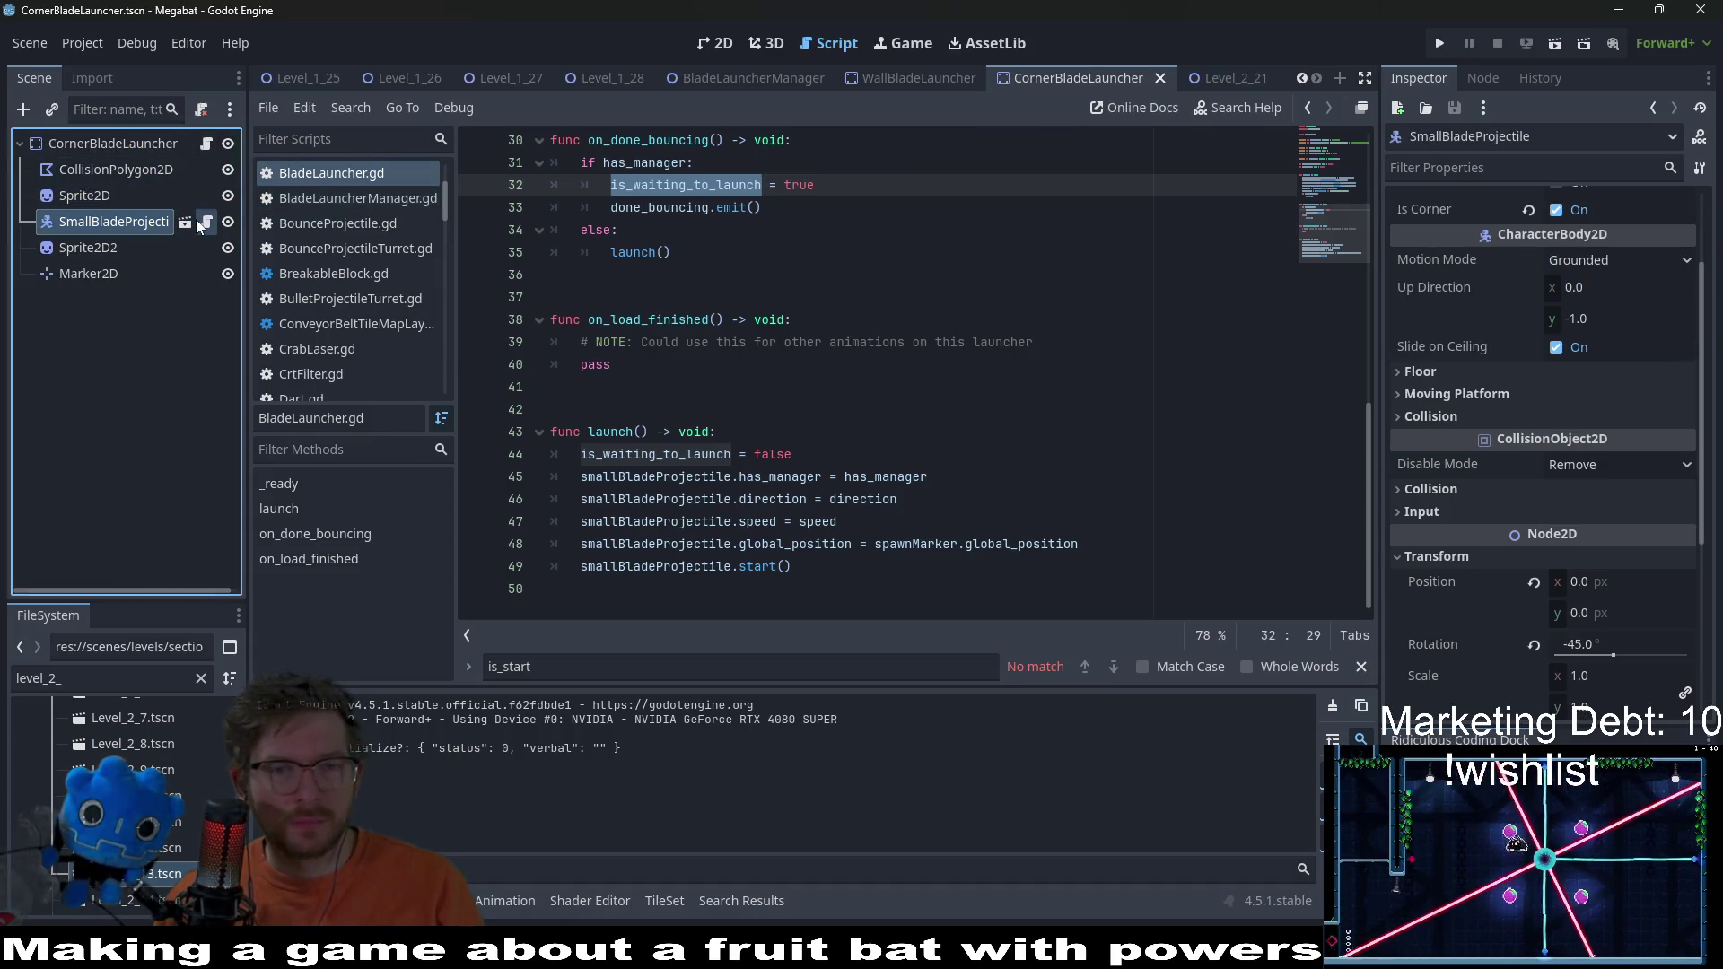
- Undo the debug print edits in SmallBladeProjectile.gd five times and save it
click(201, 220)
key(ctrl+z)
key(ctrl+z)
key(ctrl+z)
key(ctrl+z)
key(ctrl+z)
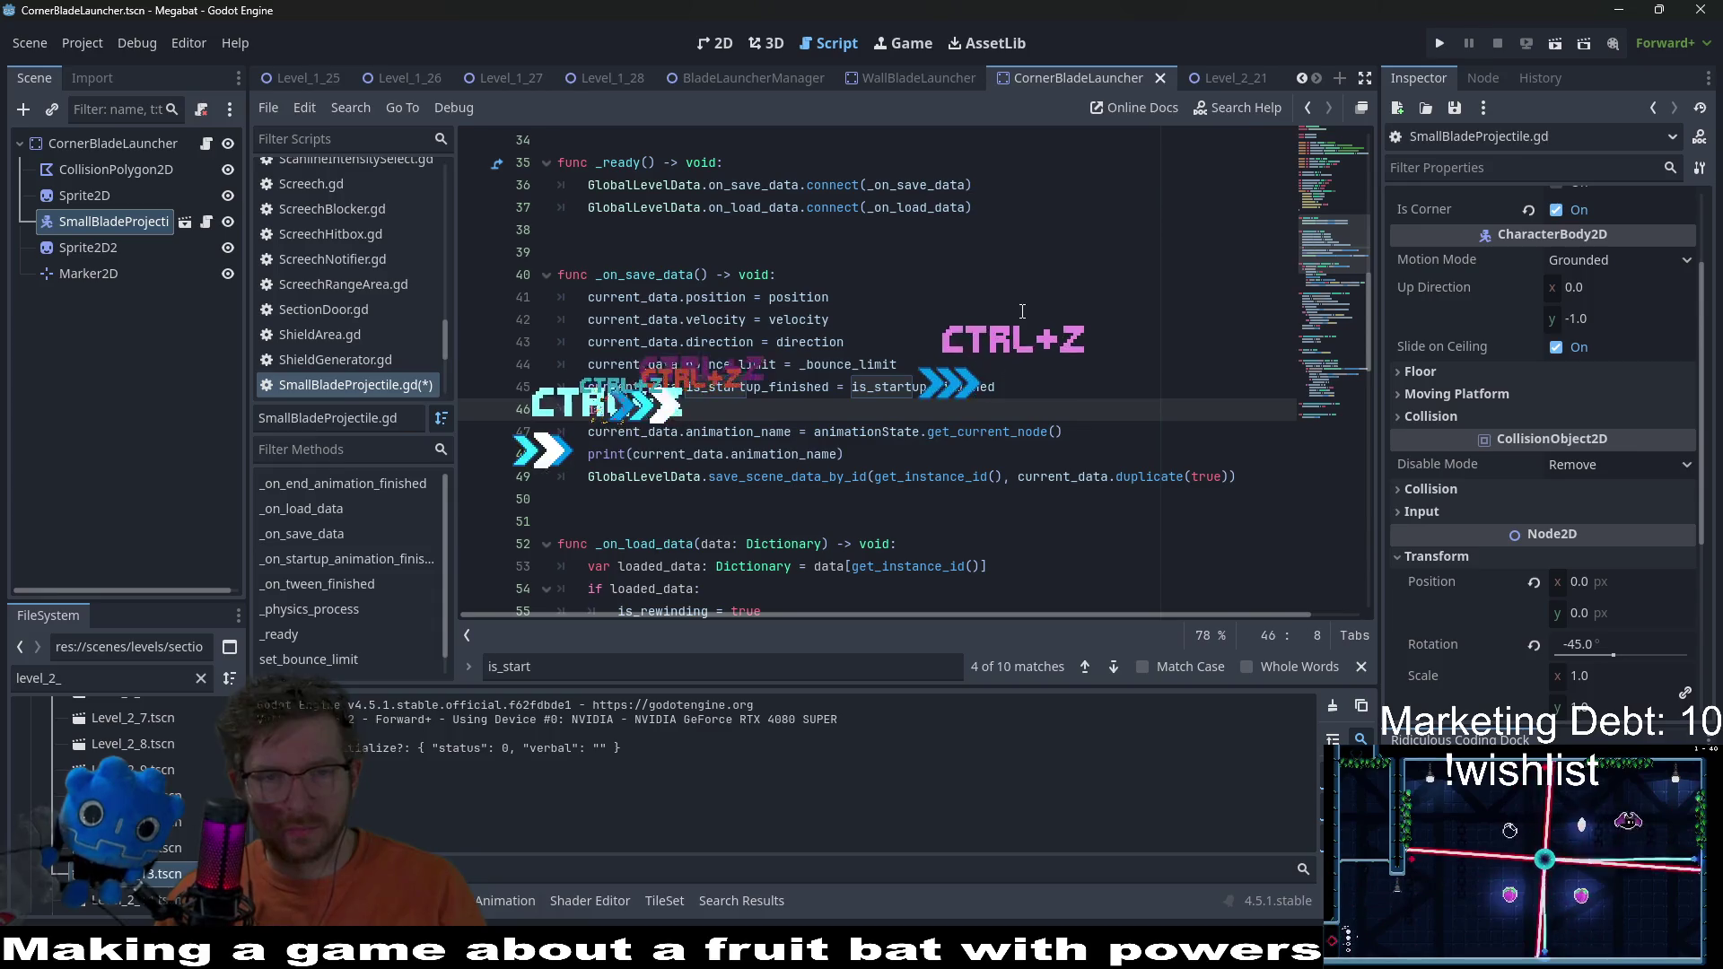
key(ctrl+z)
key(ctrl+z)
key(ctrl+z)
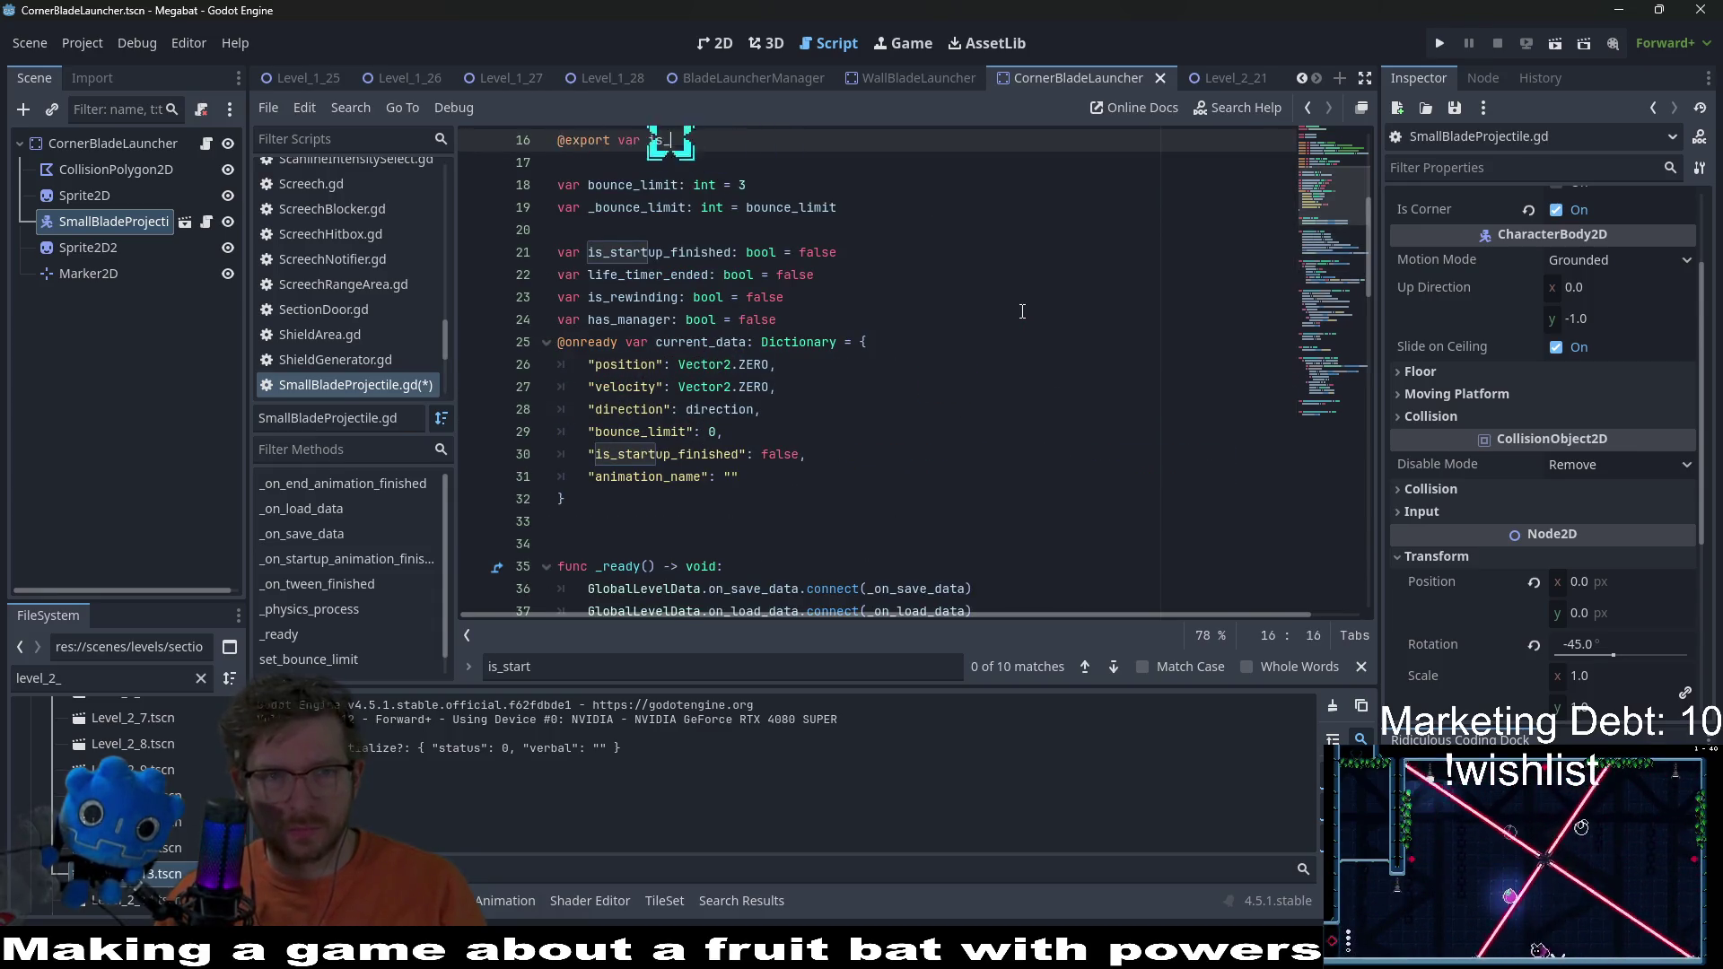
key(ctrl+z)
key(ctrl+z)
key(ctrl+z)
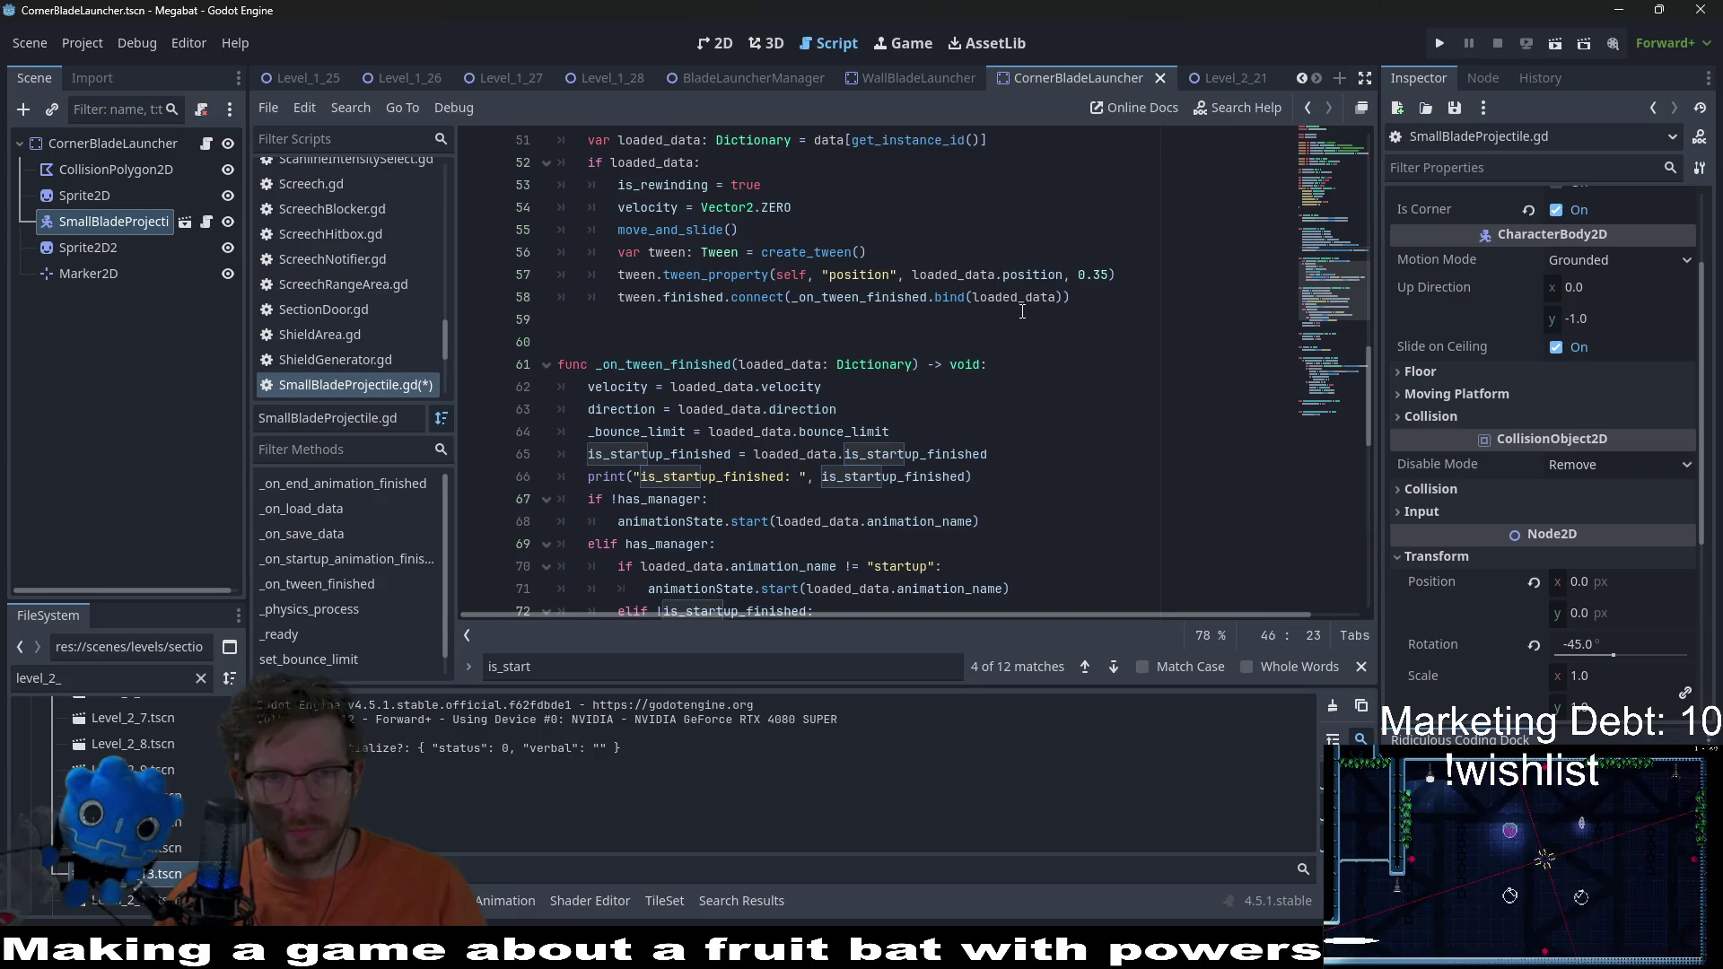
key(ctrl+z)
key(ctrl+z)
key(ctrl+z)
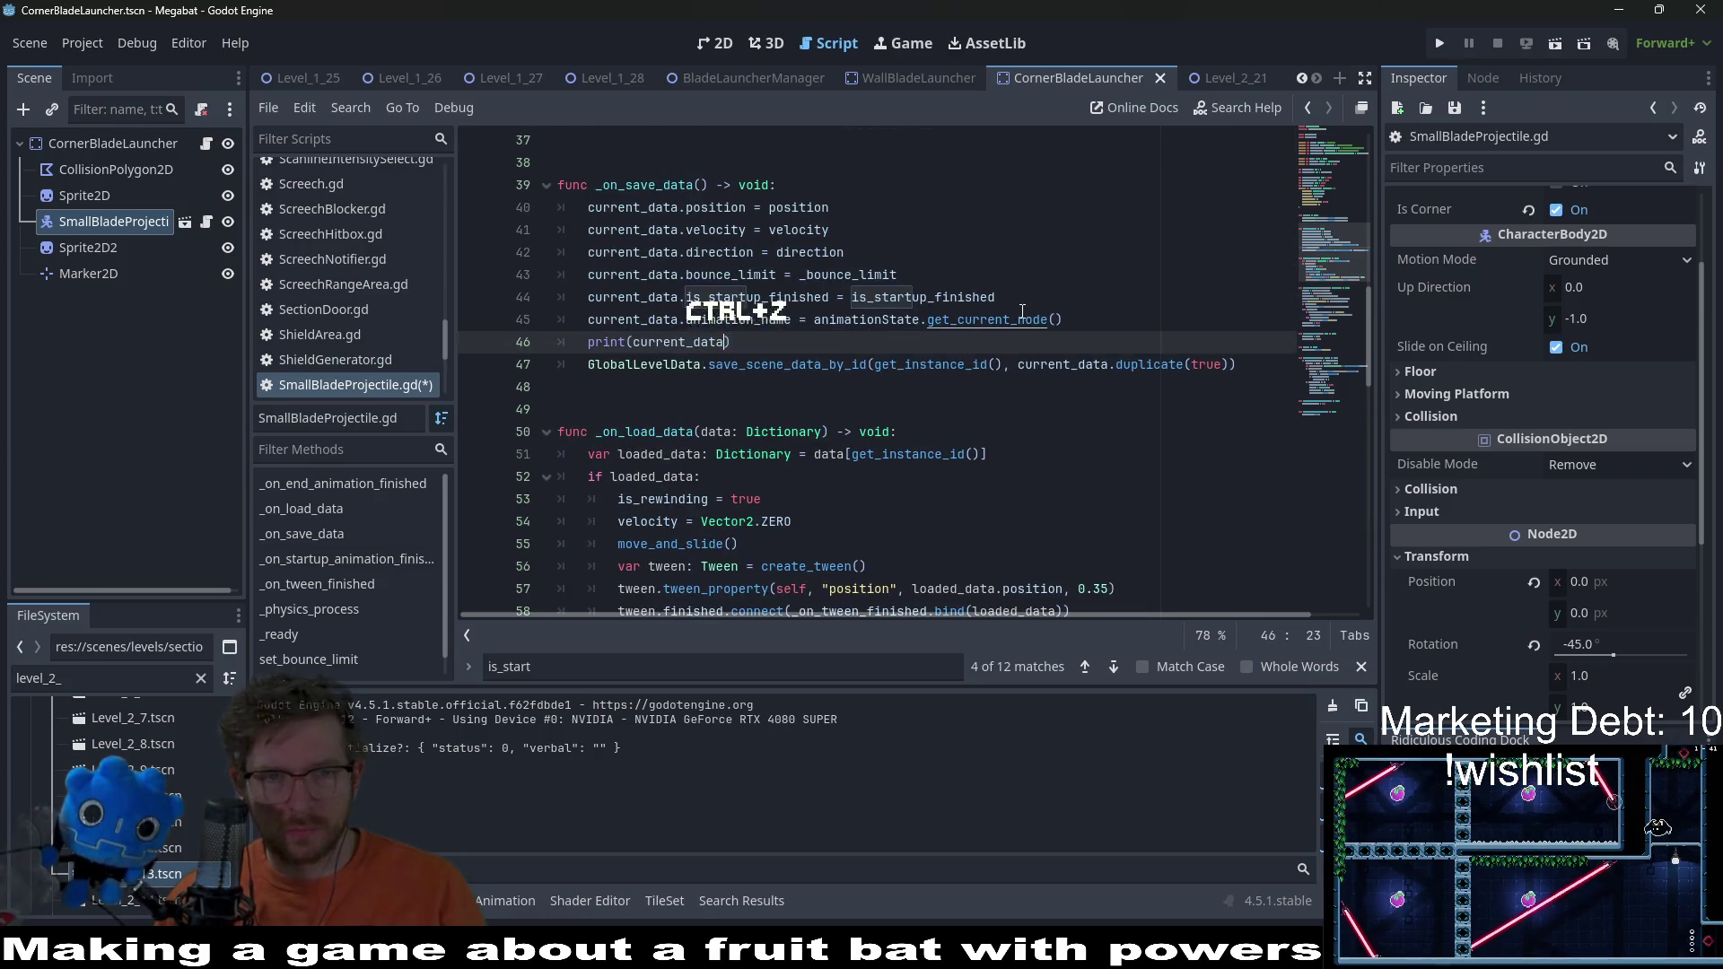
key(ctrl+z)
key(ctrl+z)
key(ctrl+z)
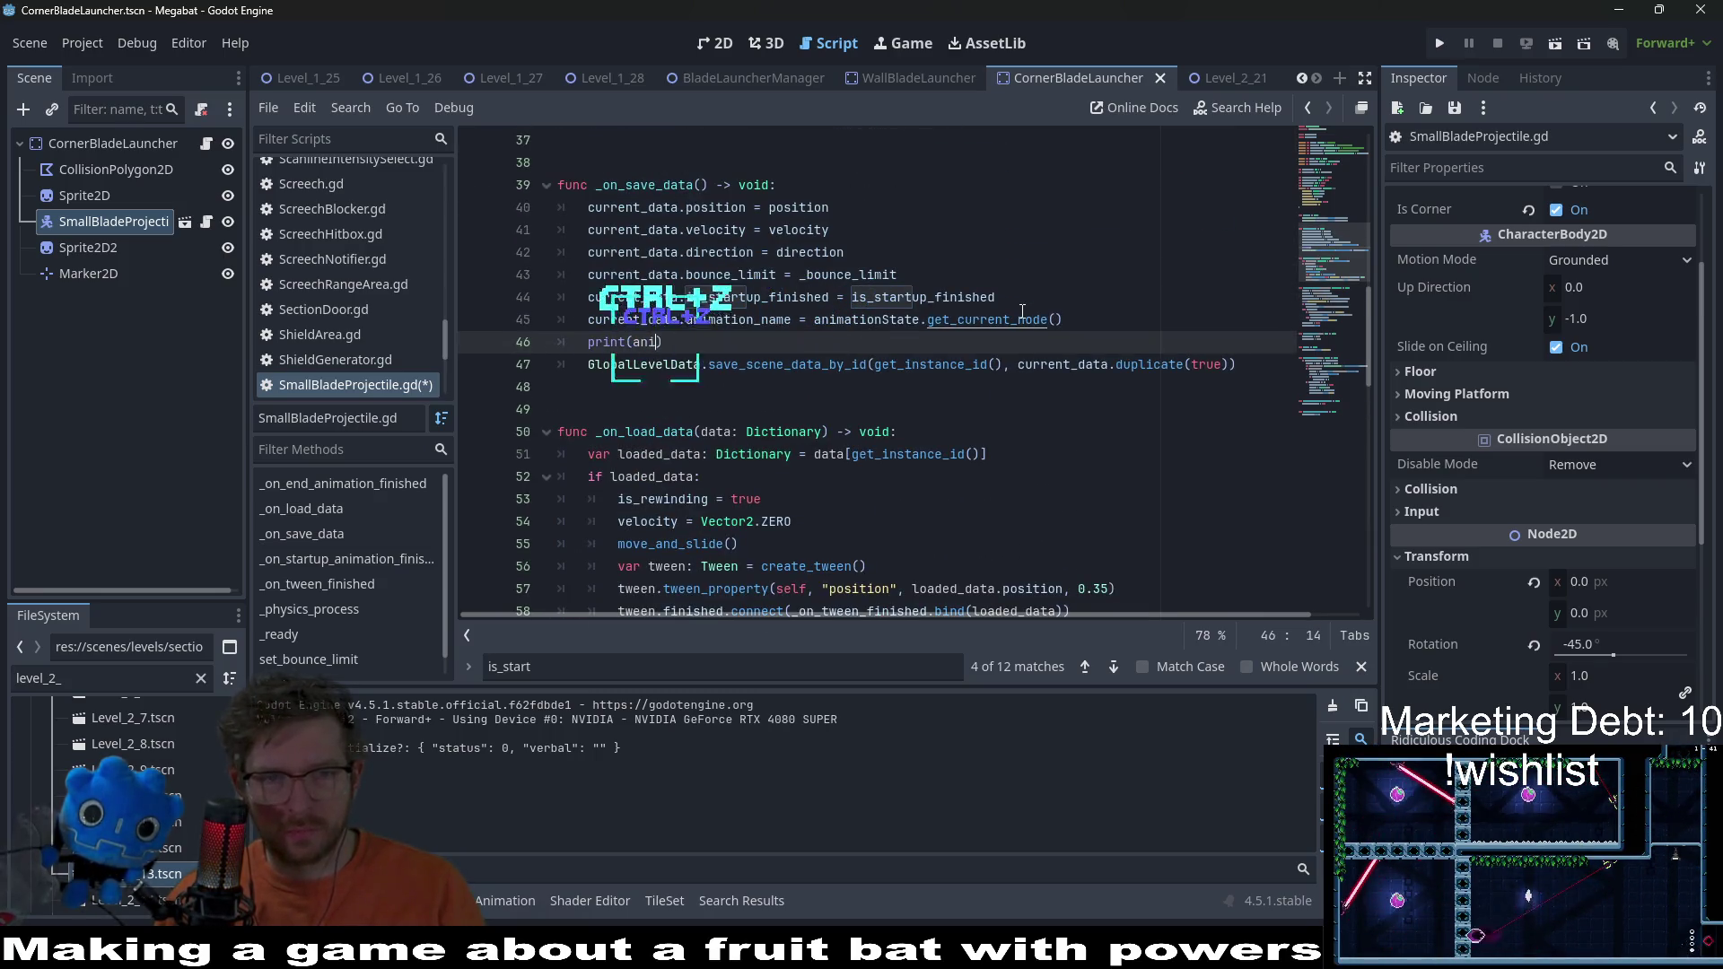
key(ctrl+s)
- Review the startup-animation and has_manager lines around 67–72 of the projectile script
scroll(1022, 312, down, 7)
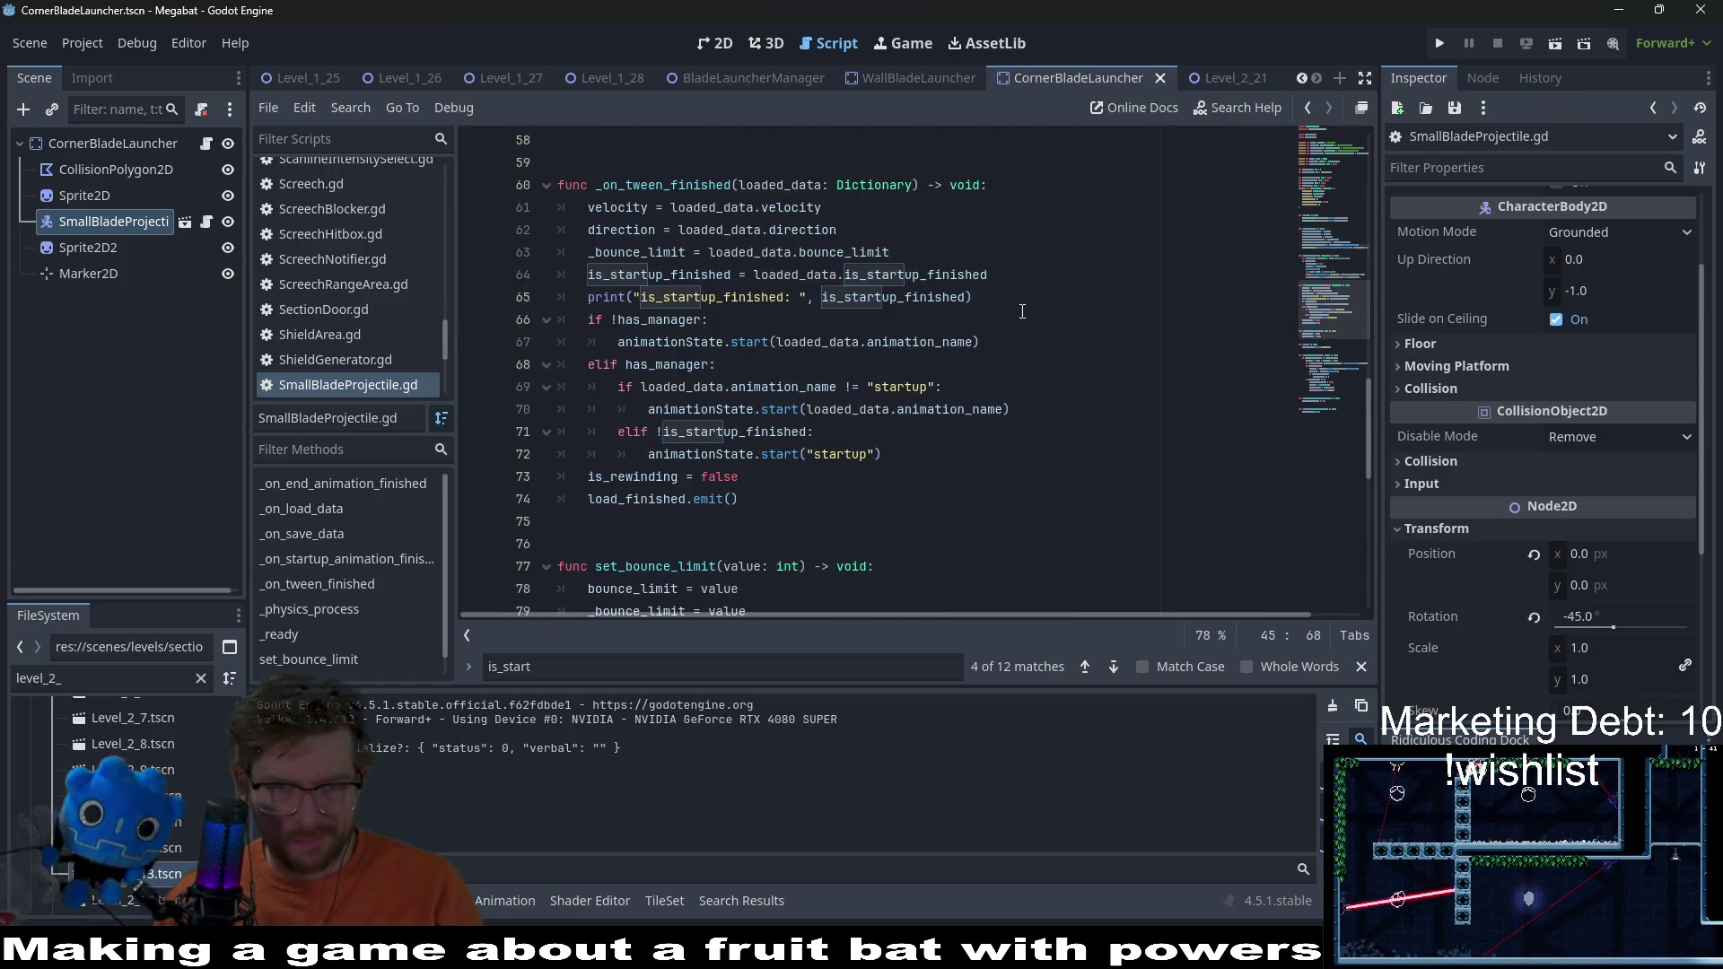
click(960, 458)
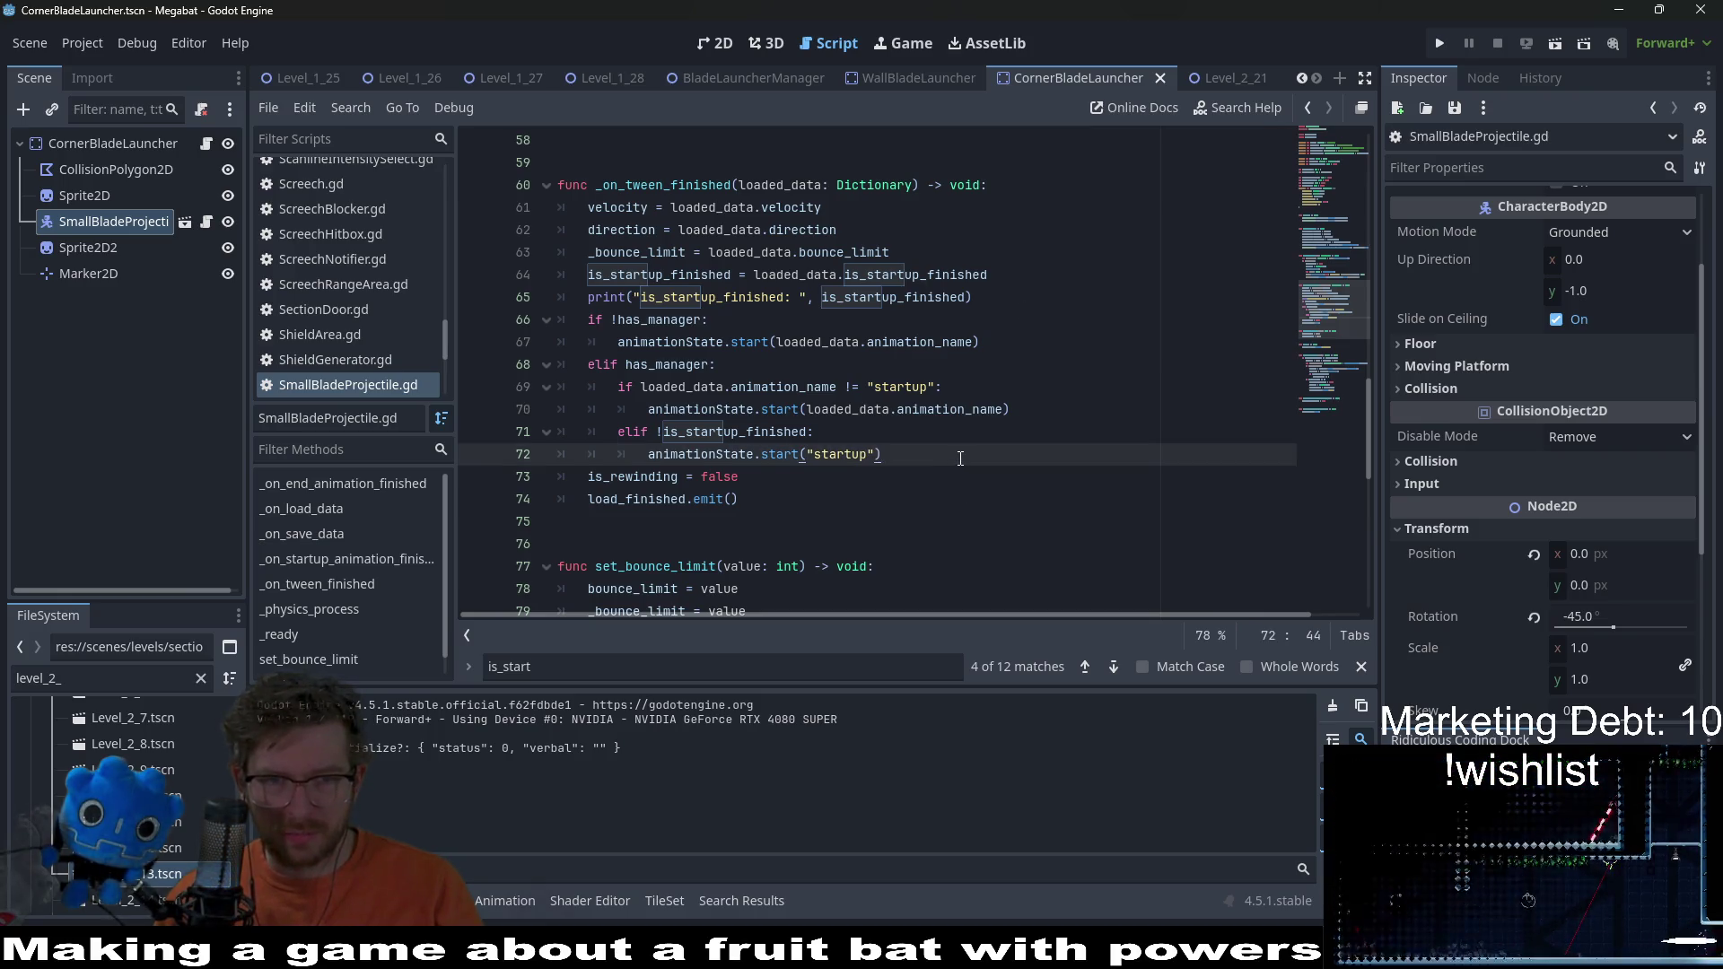
double_click(709, 454)
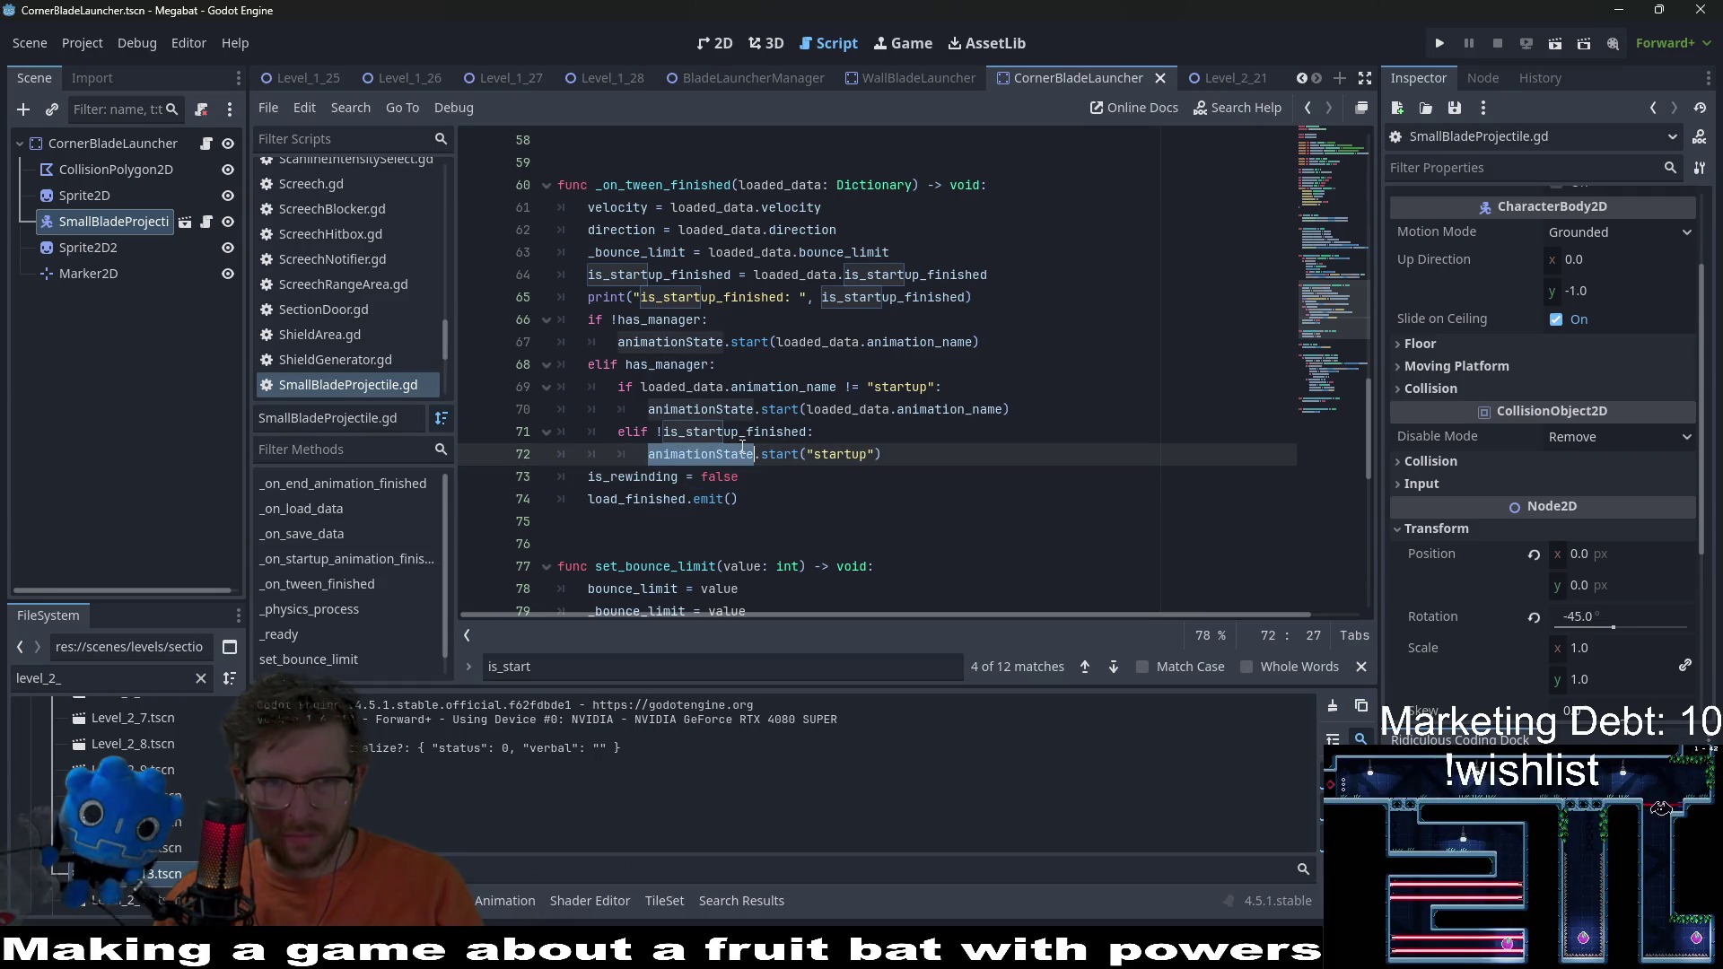
click(919, 409)
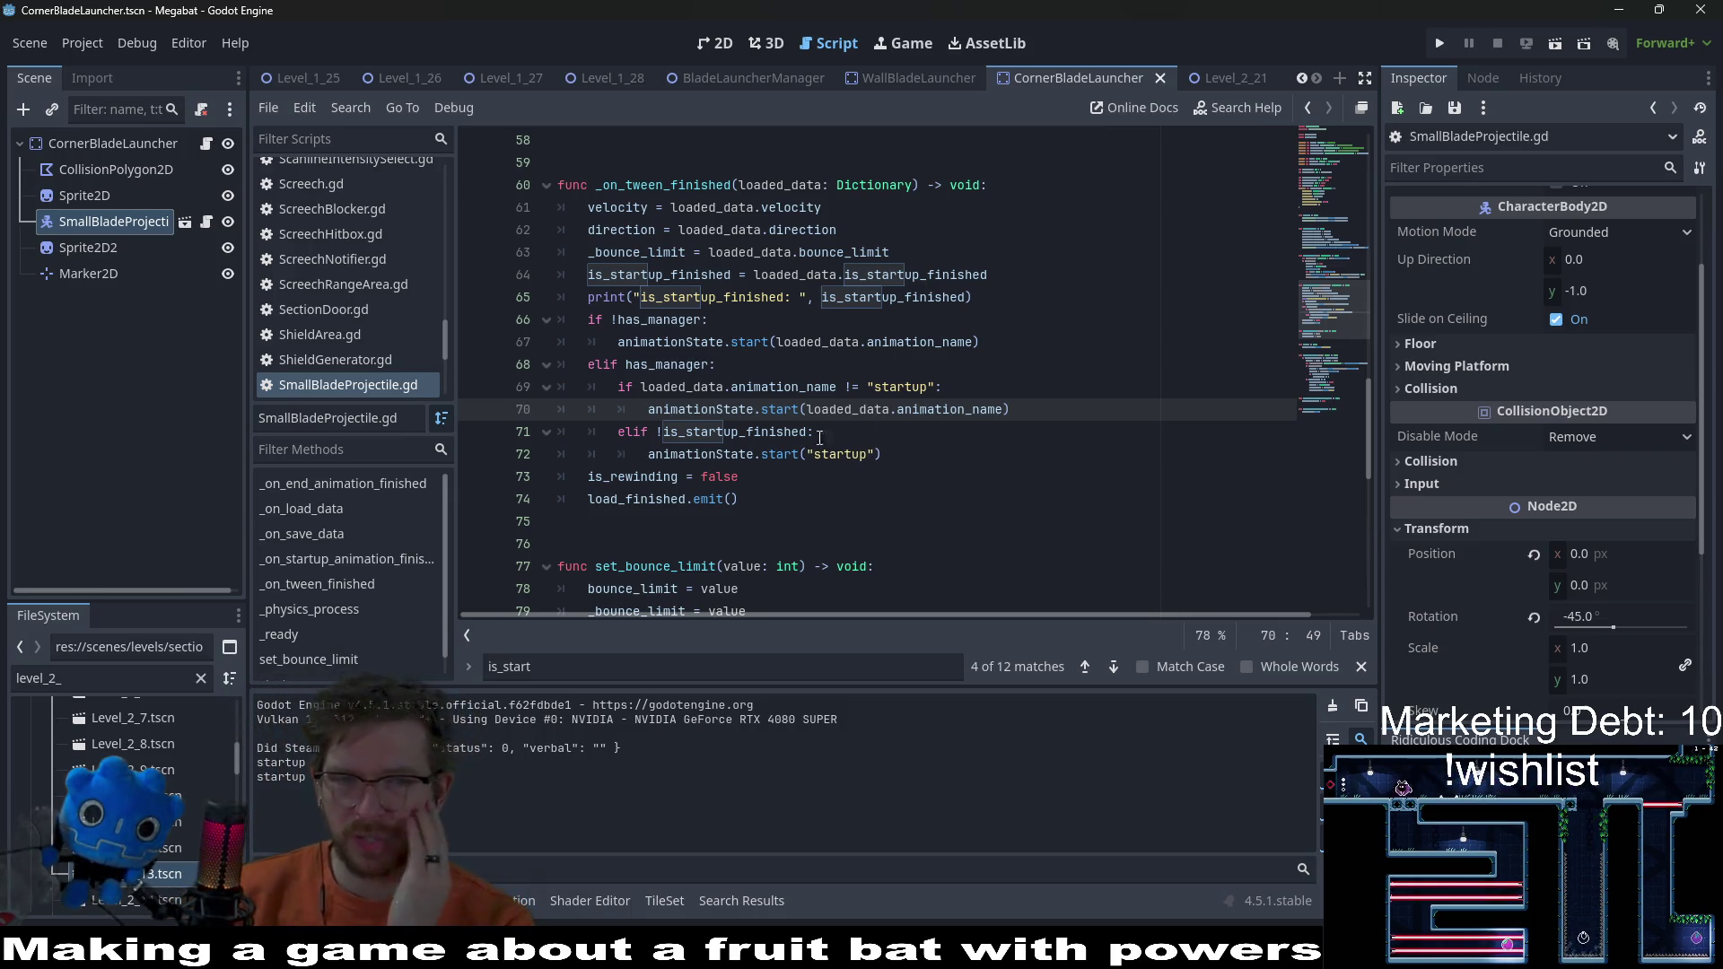
click(747, 328)
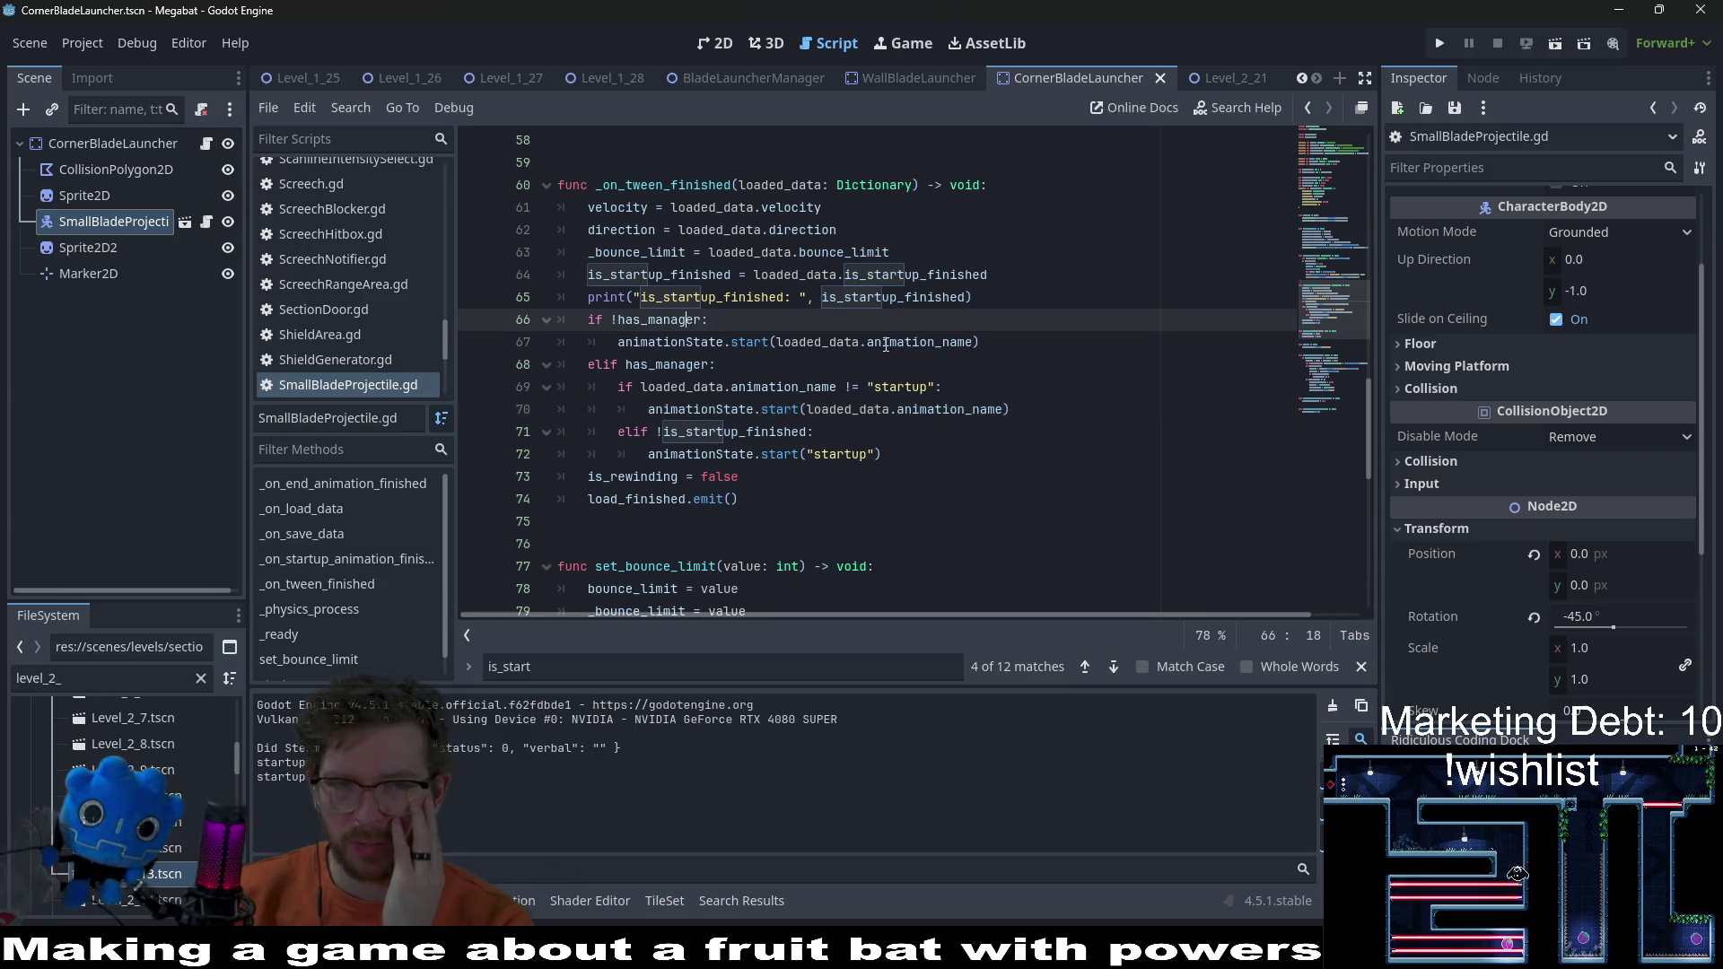
click(987, 335)
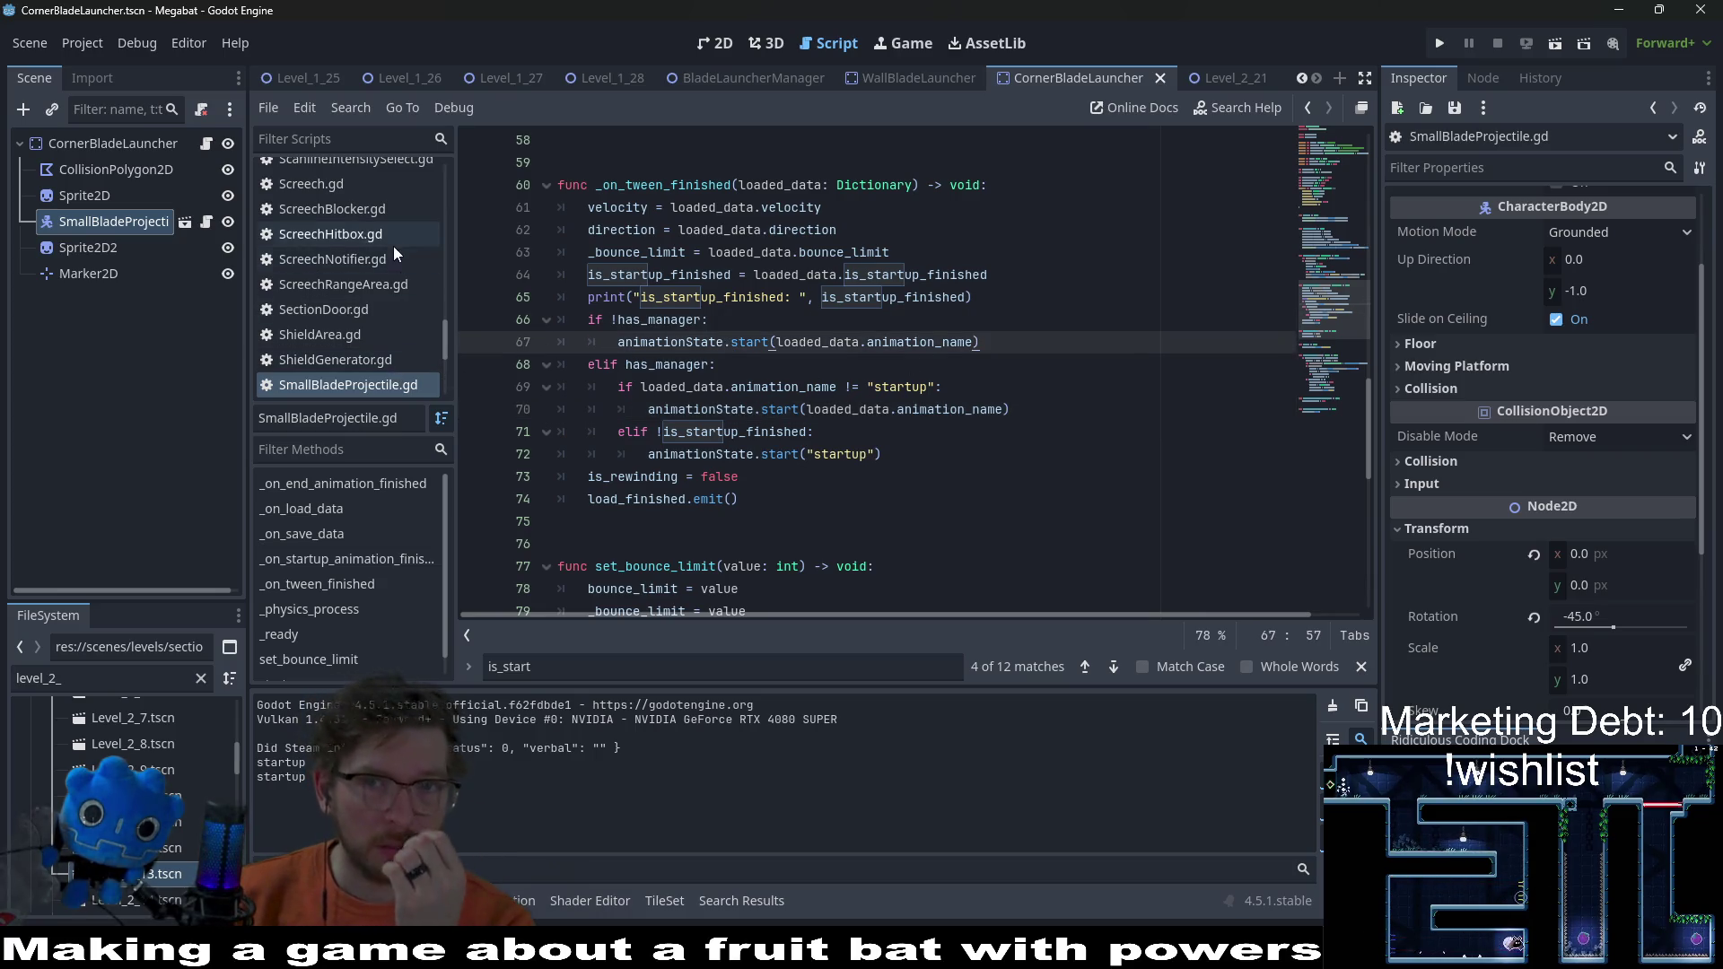
click(761, 78)
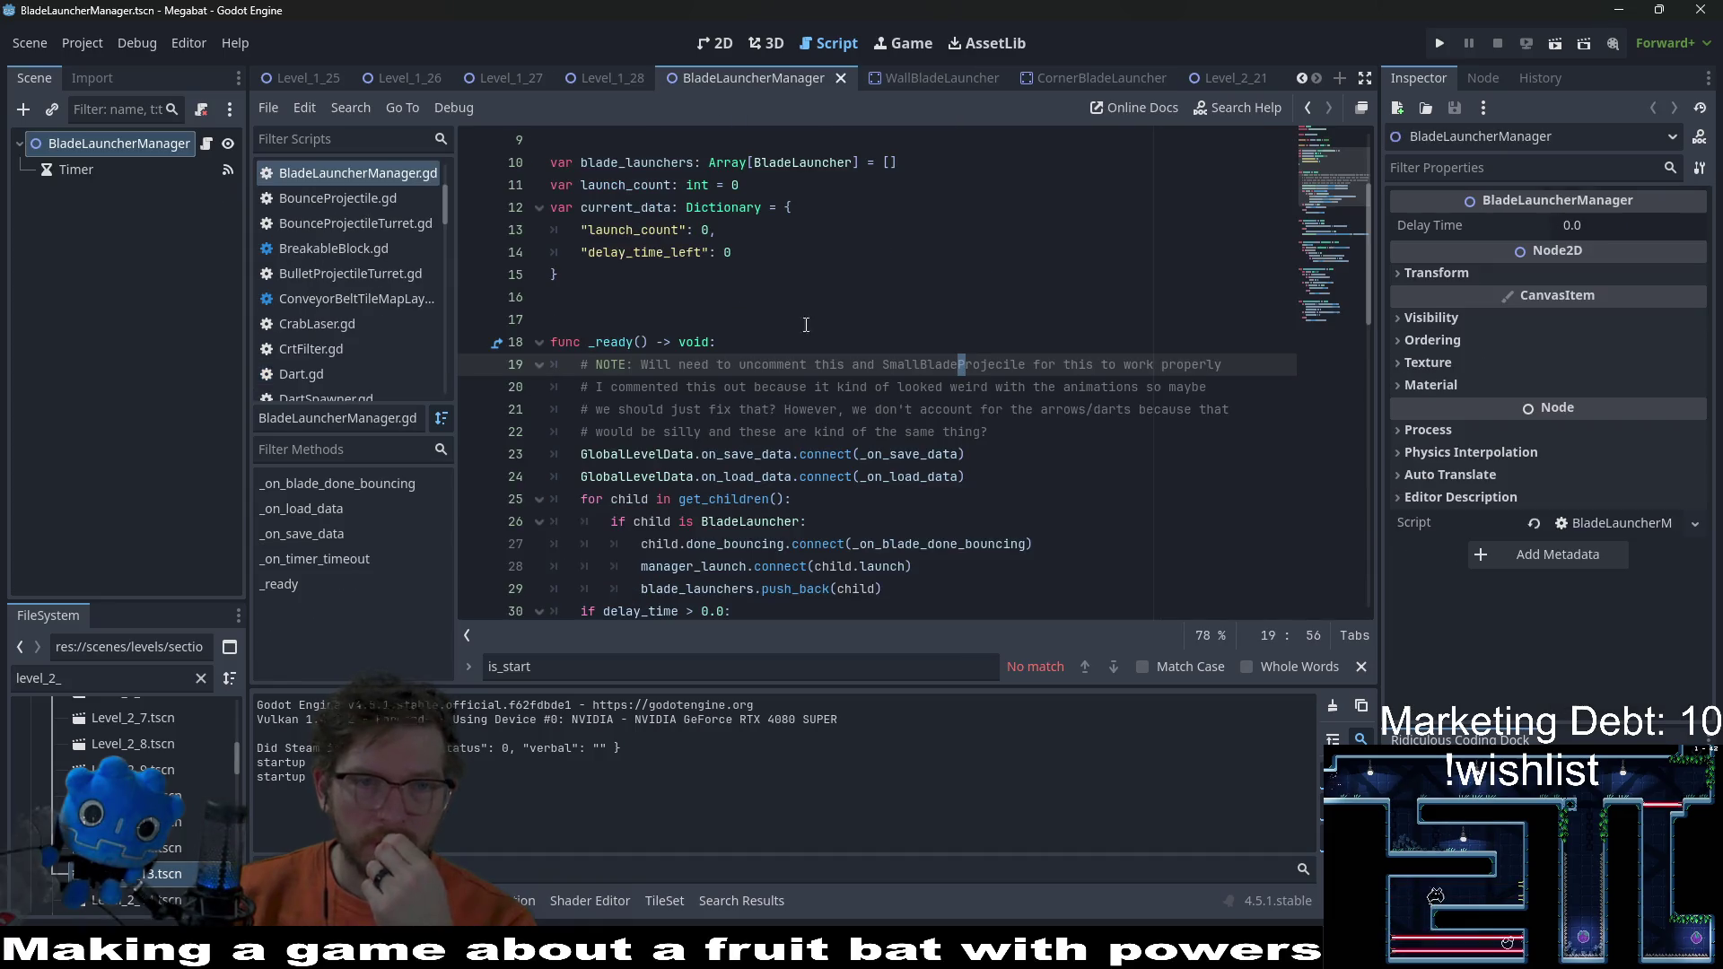
- Read BladeLauncherManager.gd's _ready, then reach the CornerBladeLauncher scene via Level_2_21
scroll(992, 397, down, 2)
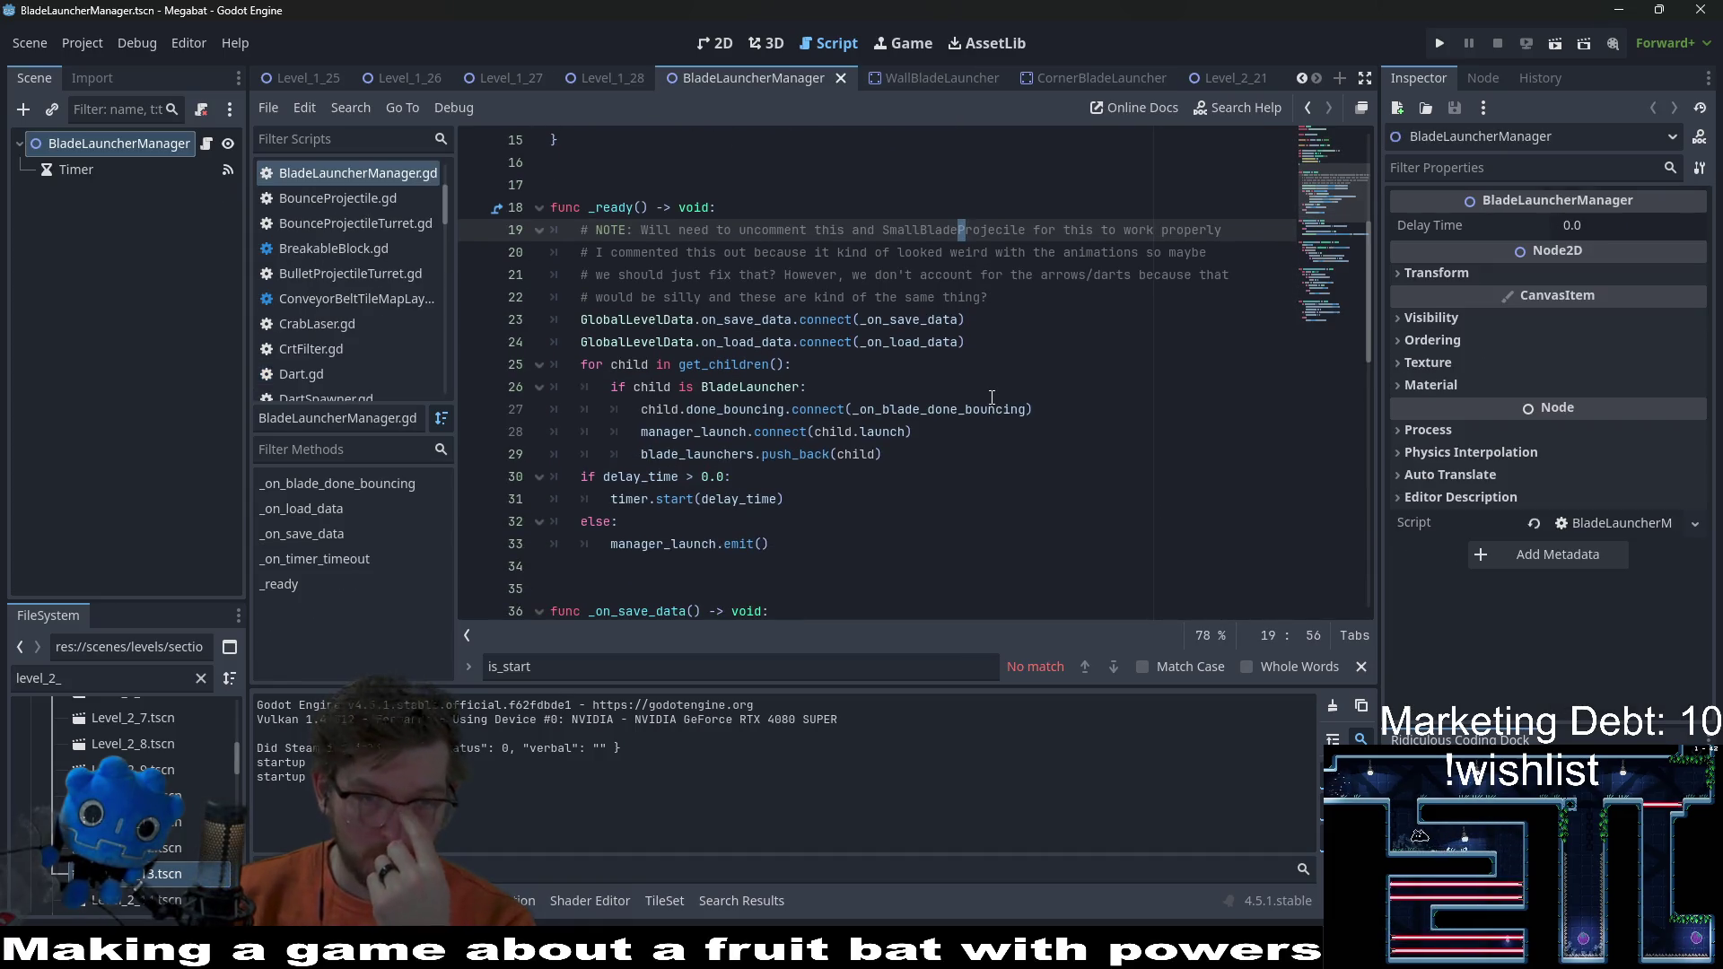
scroll(992, 398, down, 2)
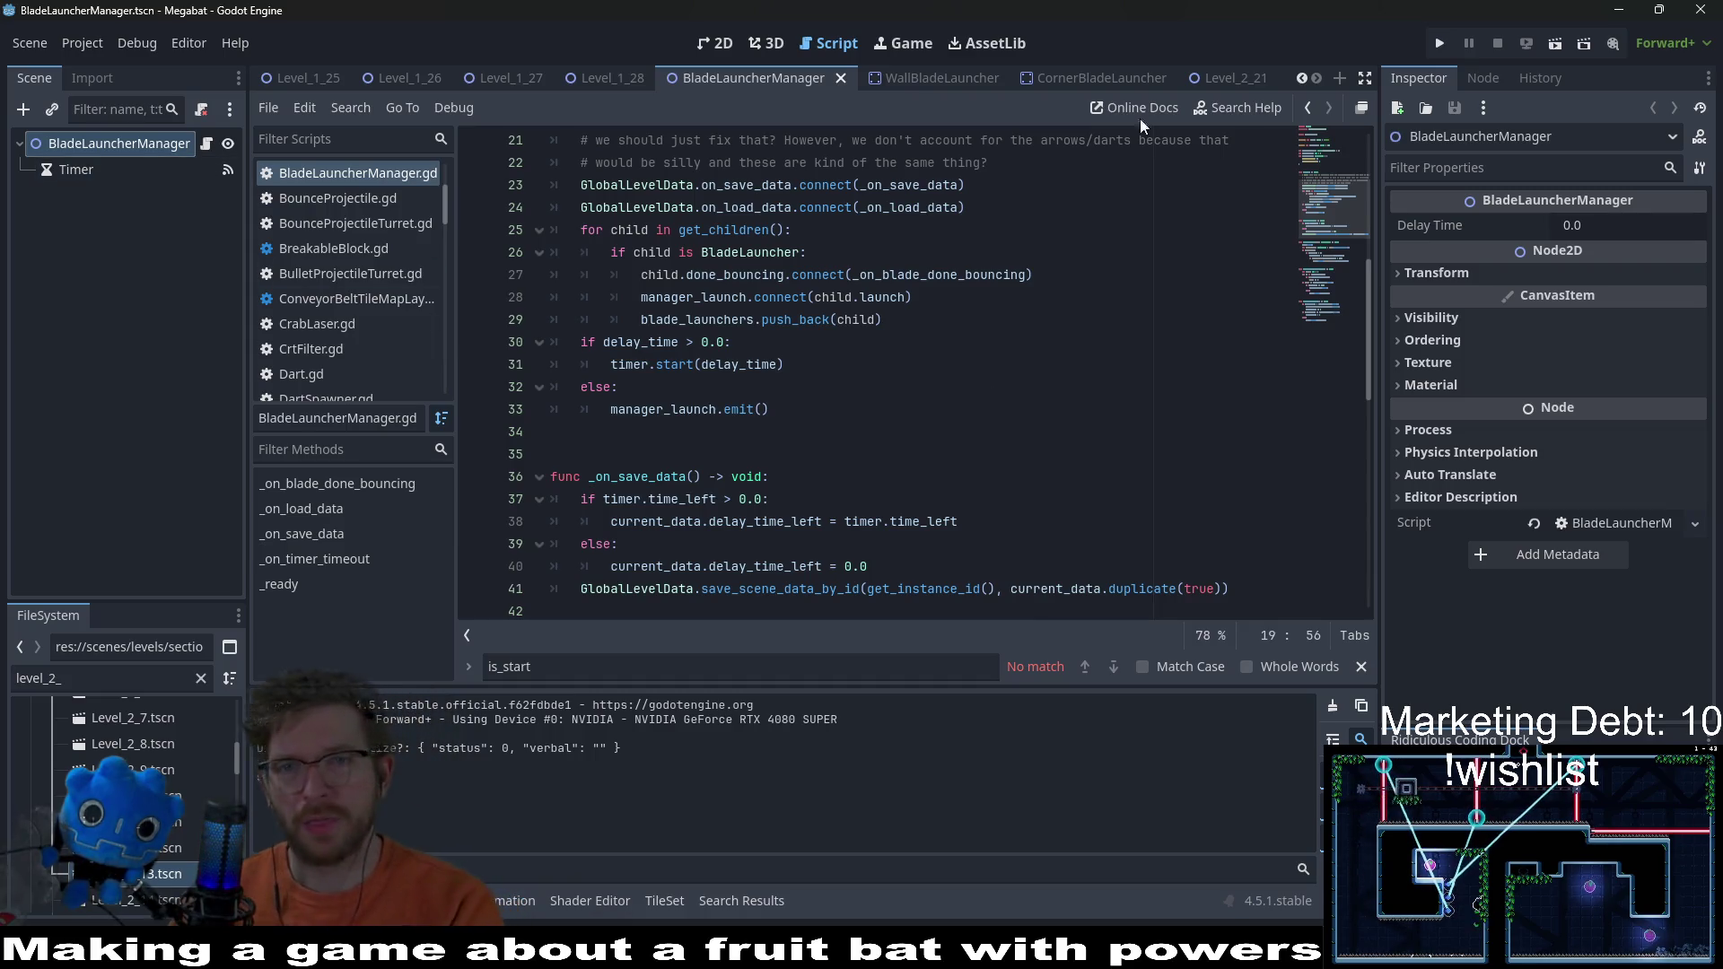
click(1218, 79)
click(1032, 78)
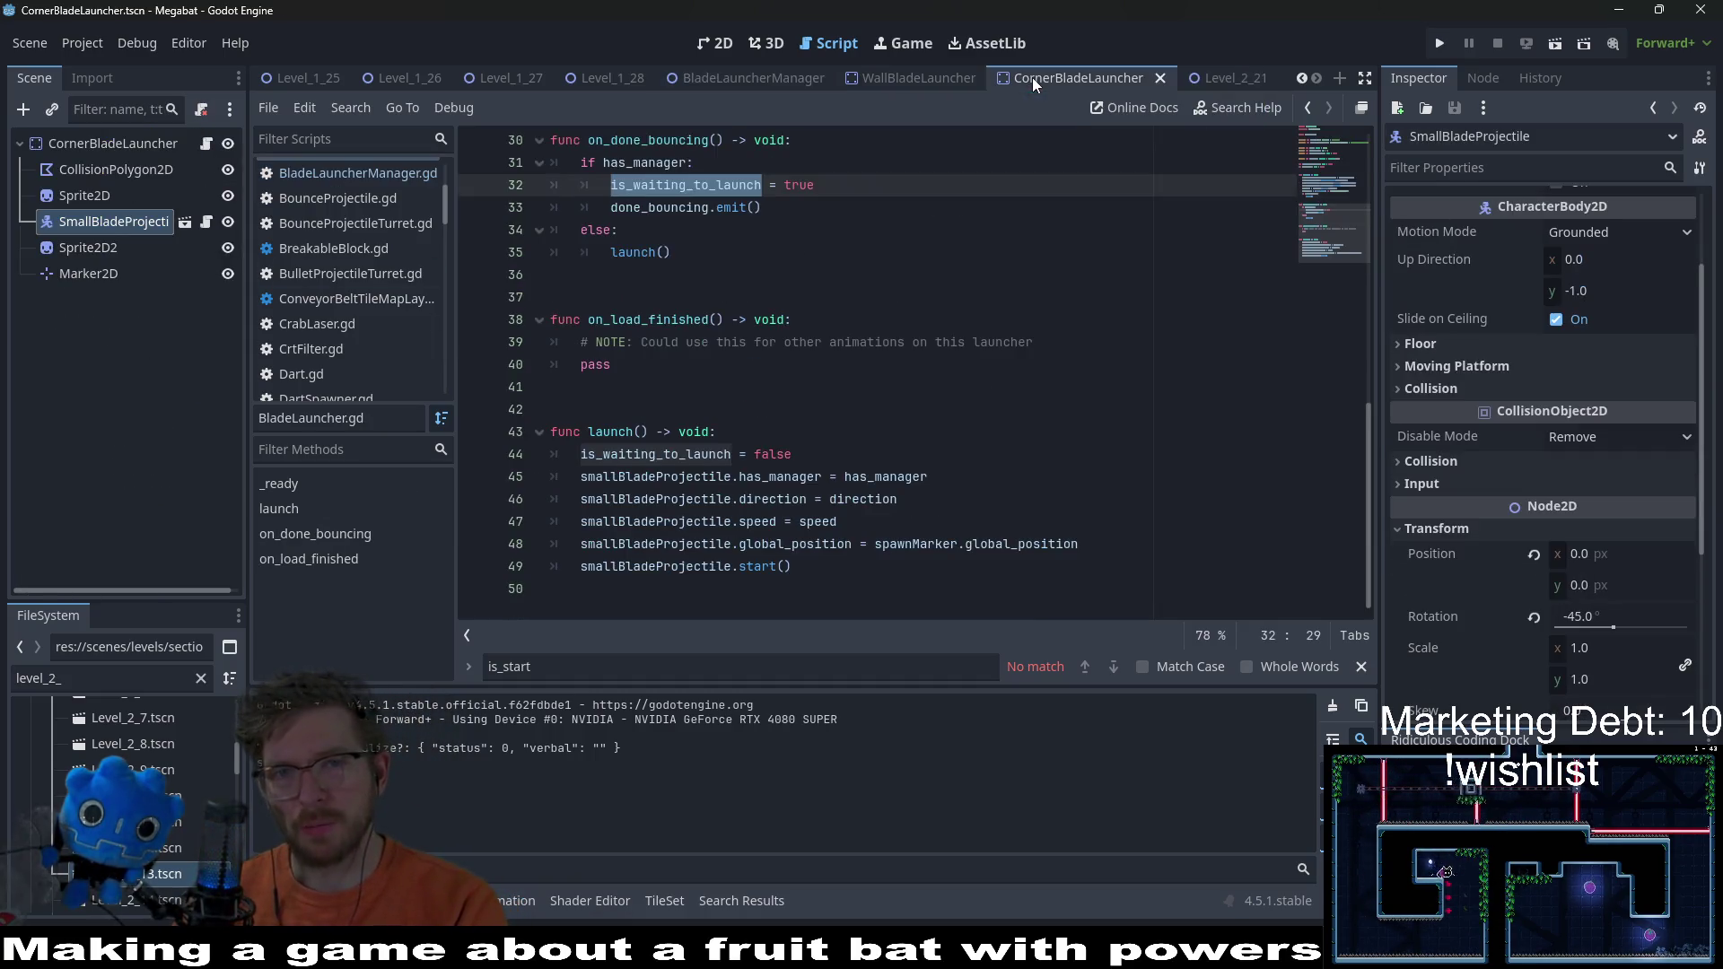
- In WallBladeLauncher's SmallBladeProjectile.gd, undo away the elif !is_startup_finished branch
click(923, 70)
click(207, 222)
click(958, 367)
key(ctrl+z)
key(ctrl+z)
key(ctrl+z)
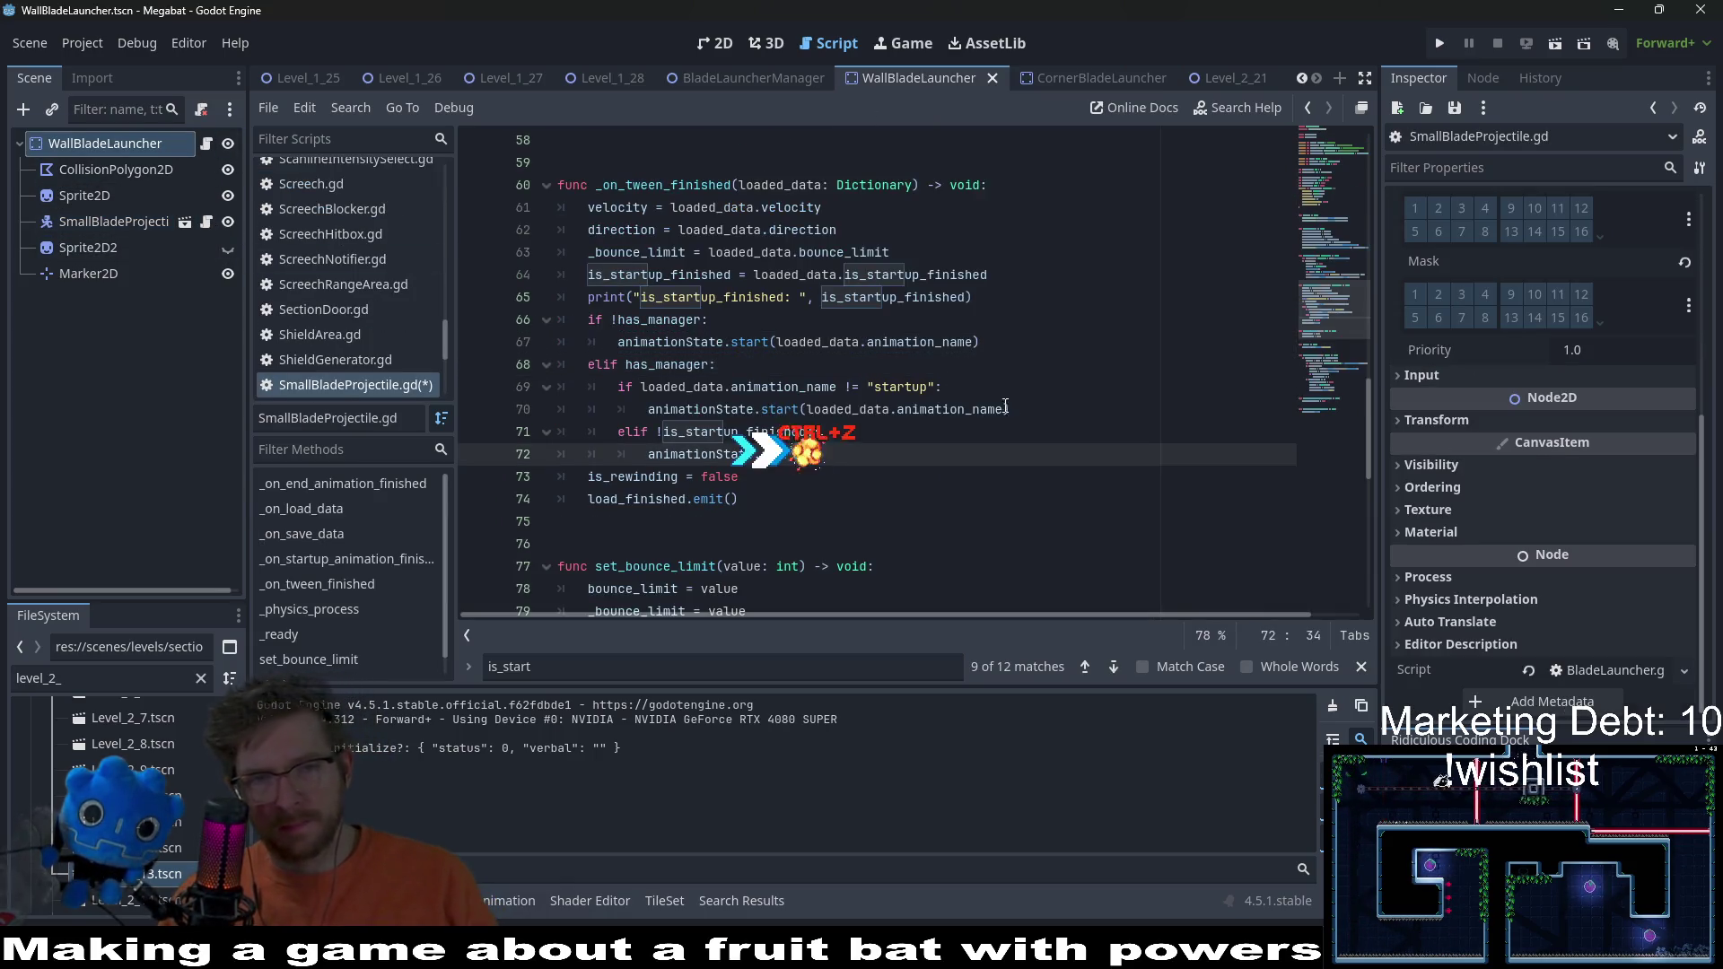
key(ctrl+z)
key(ctrl+z)
key(ctrl+z)
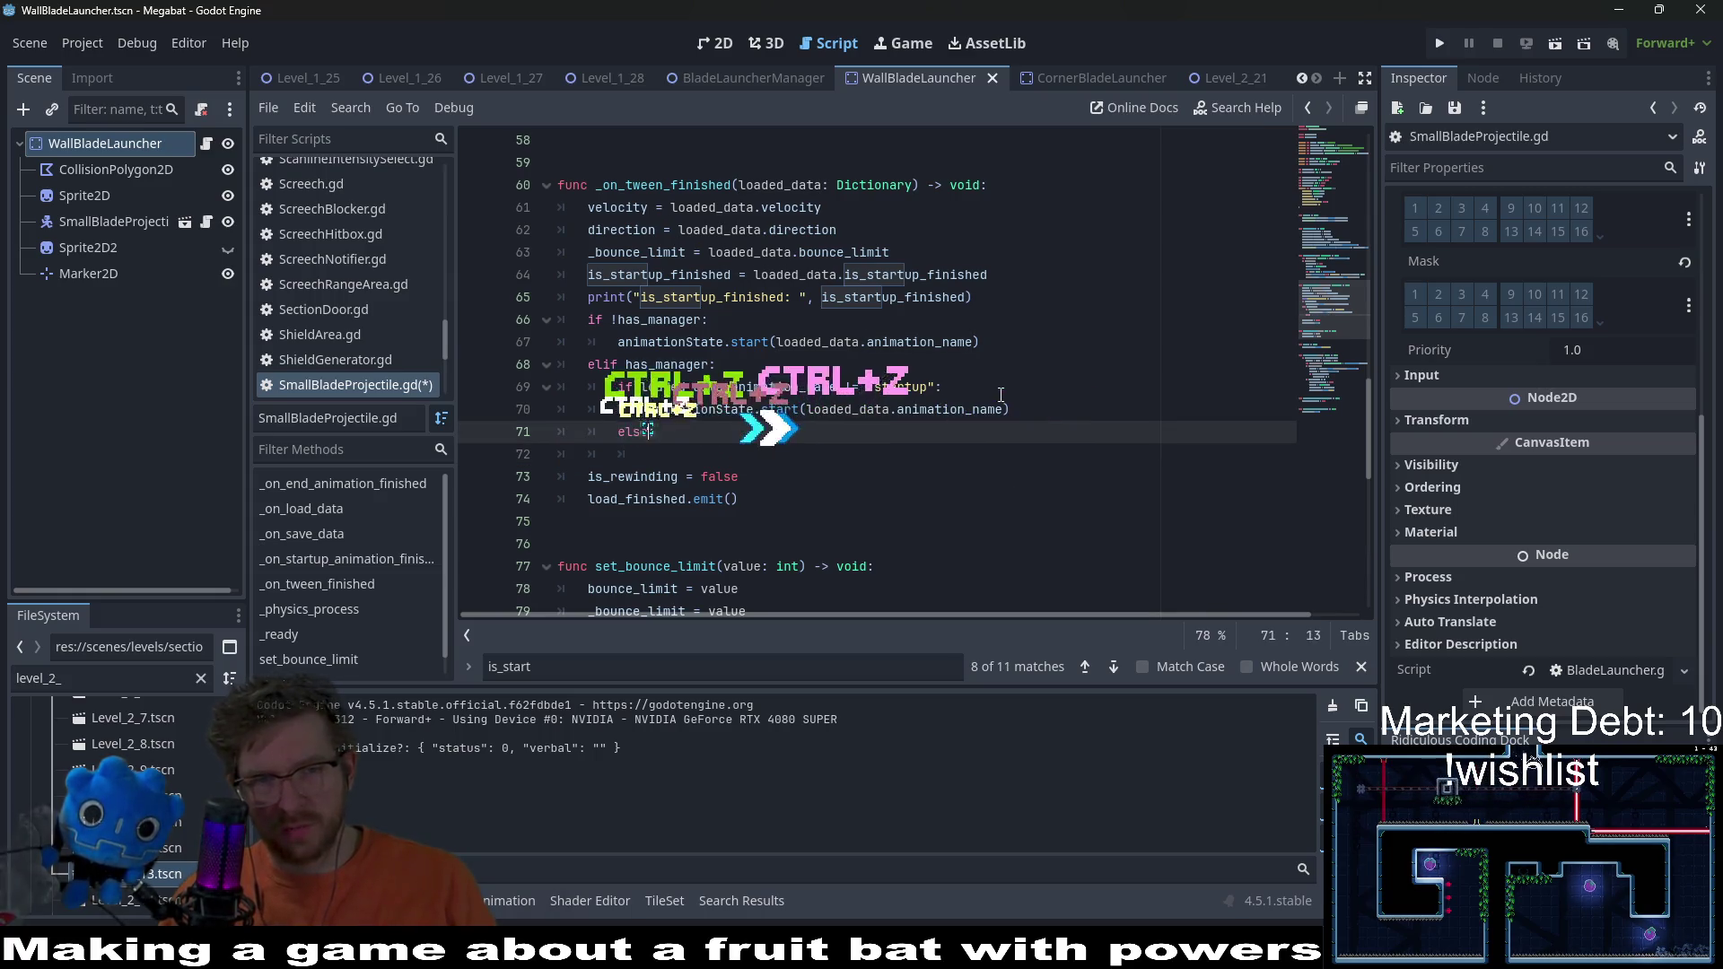
key(ctrl+z)
key(ctrl+z)
key(ctrl+z)
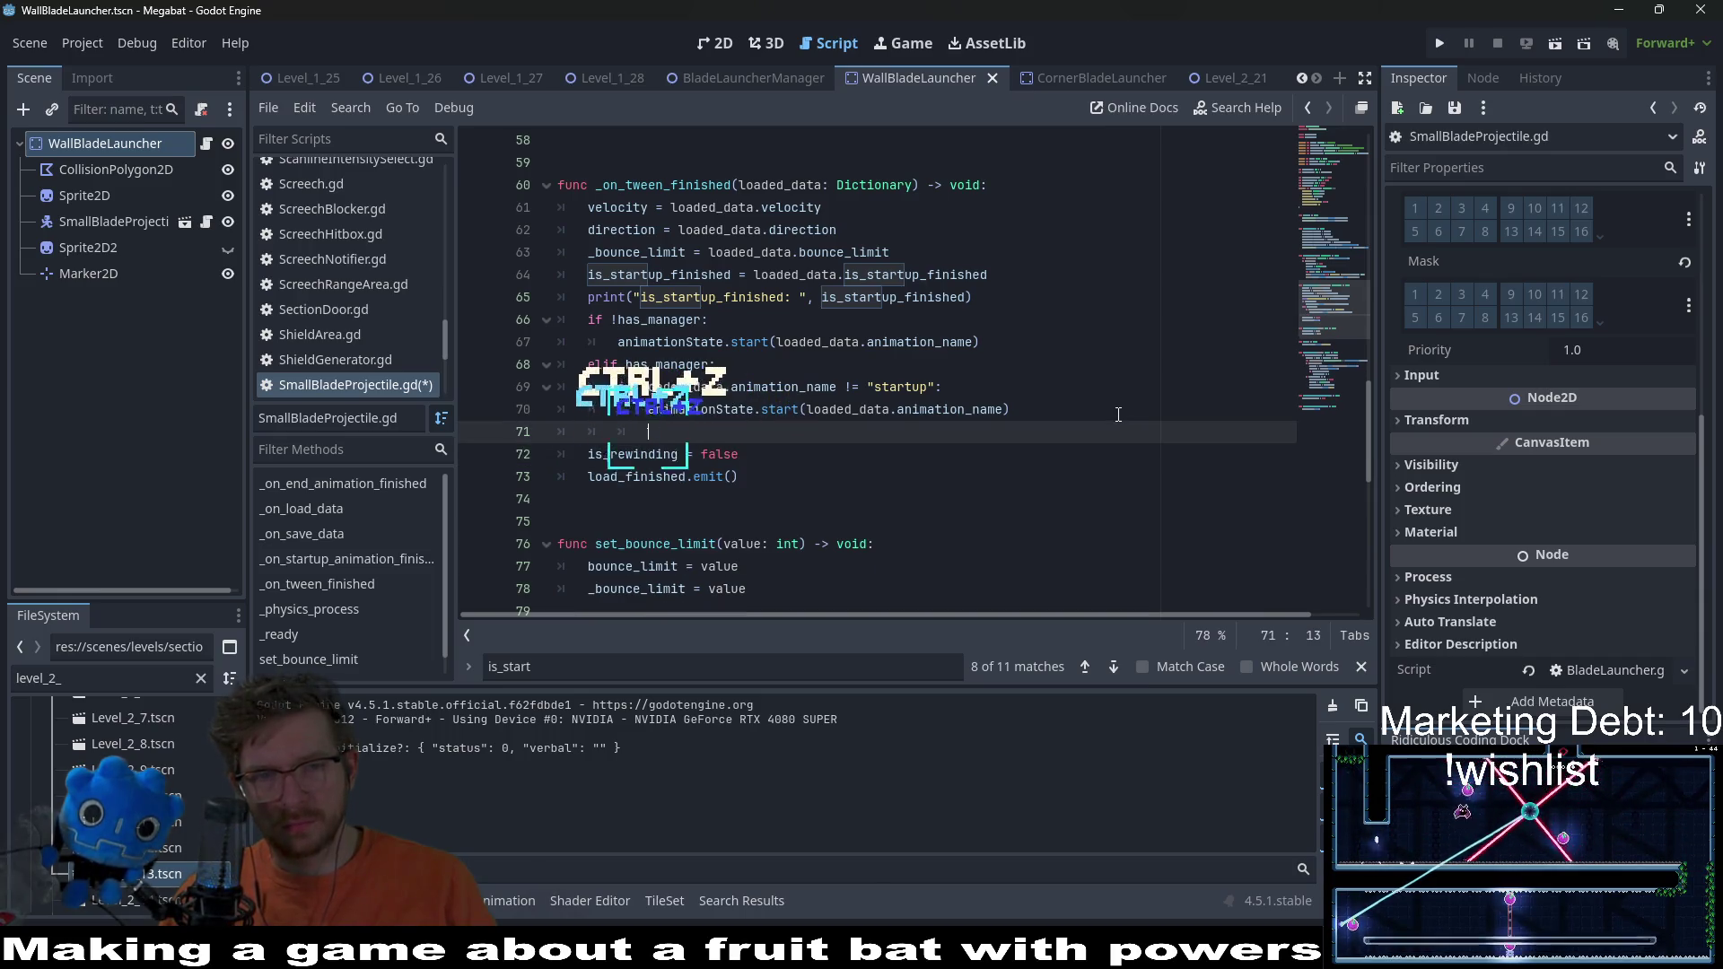
key(ctrl+z)
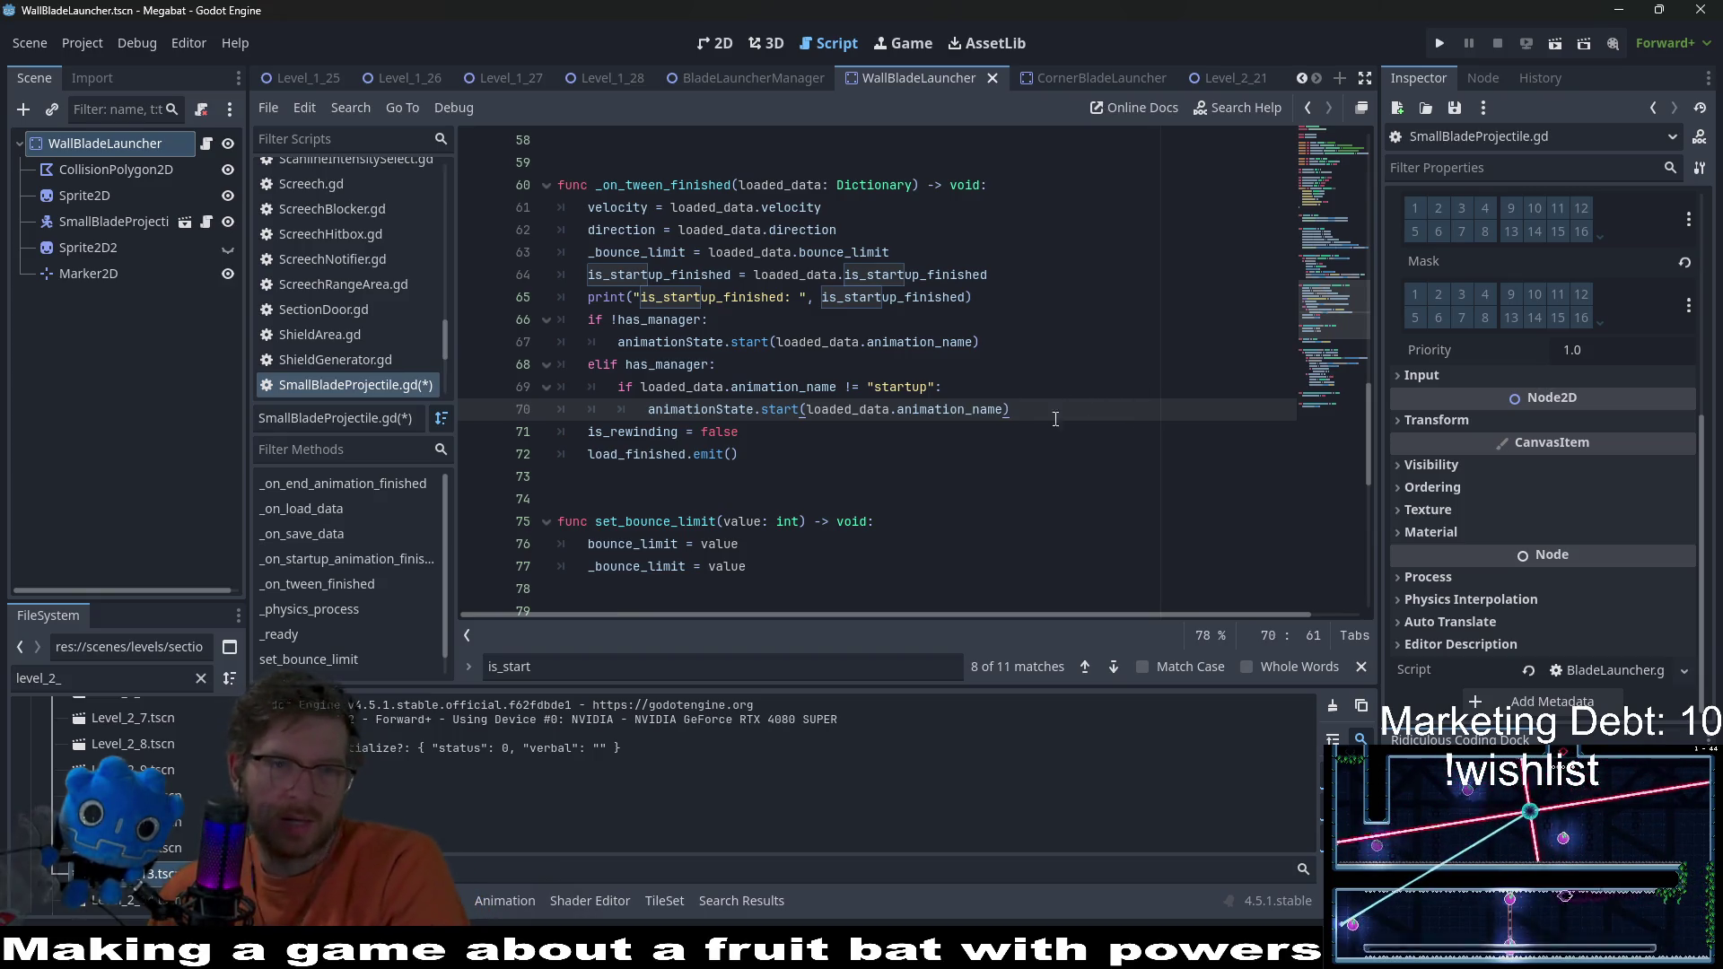
- Check the has_manager condition and animation restart on lines 69–70, then save
click(715, 364)
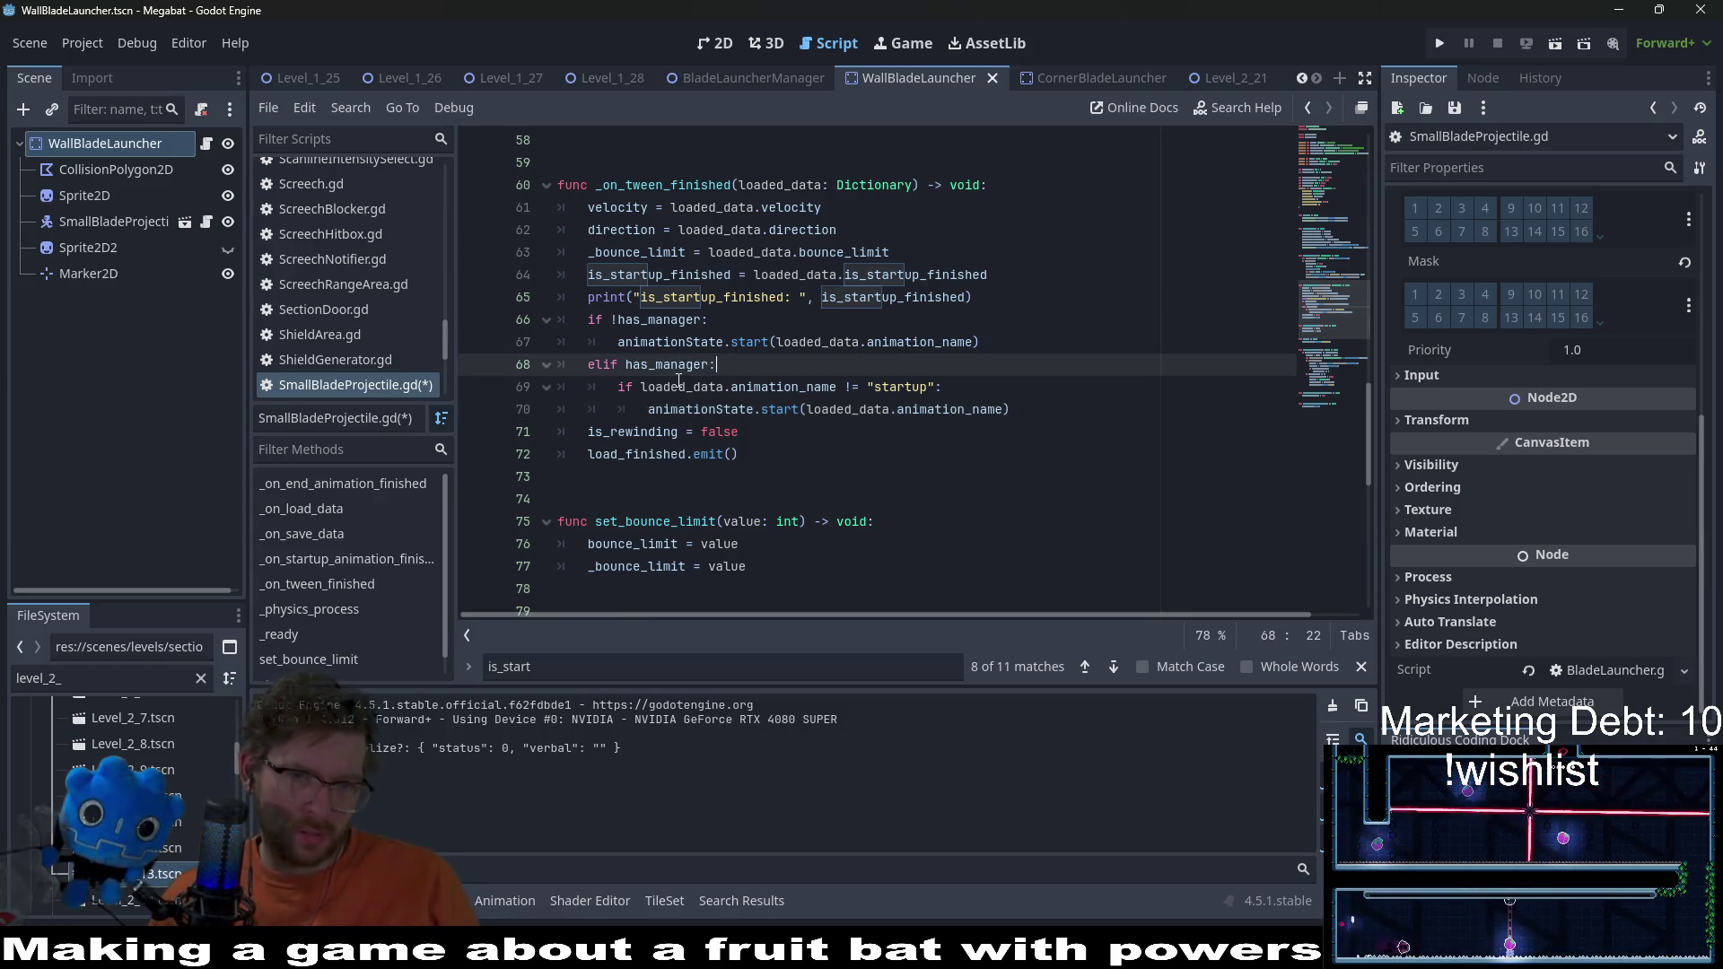
double_click(687, 364)
mouse_move(1010, 410)
mouse_down()
mouse_move(700, 392)
mouse_move(663, 413)
mouse_move(1010, 414)
mouse_up()
key(F5)
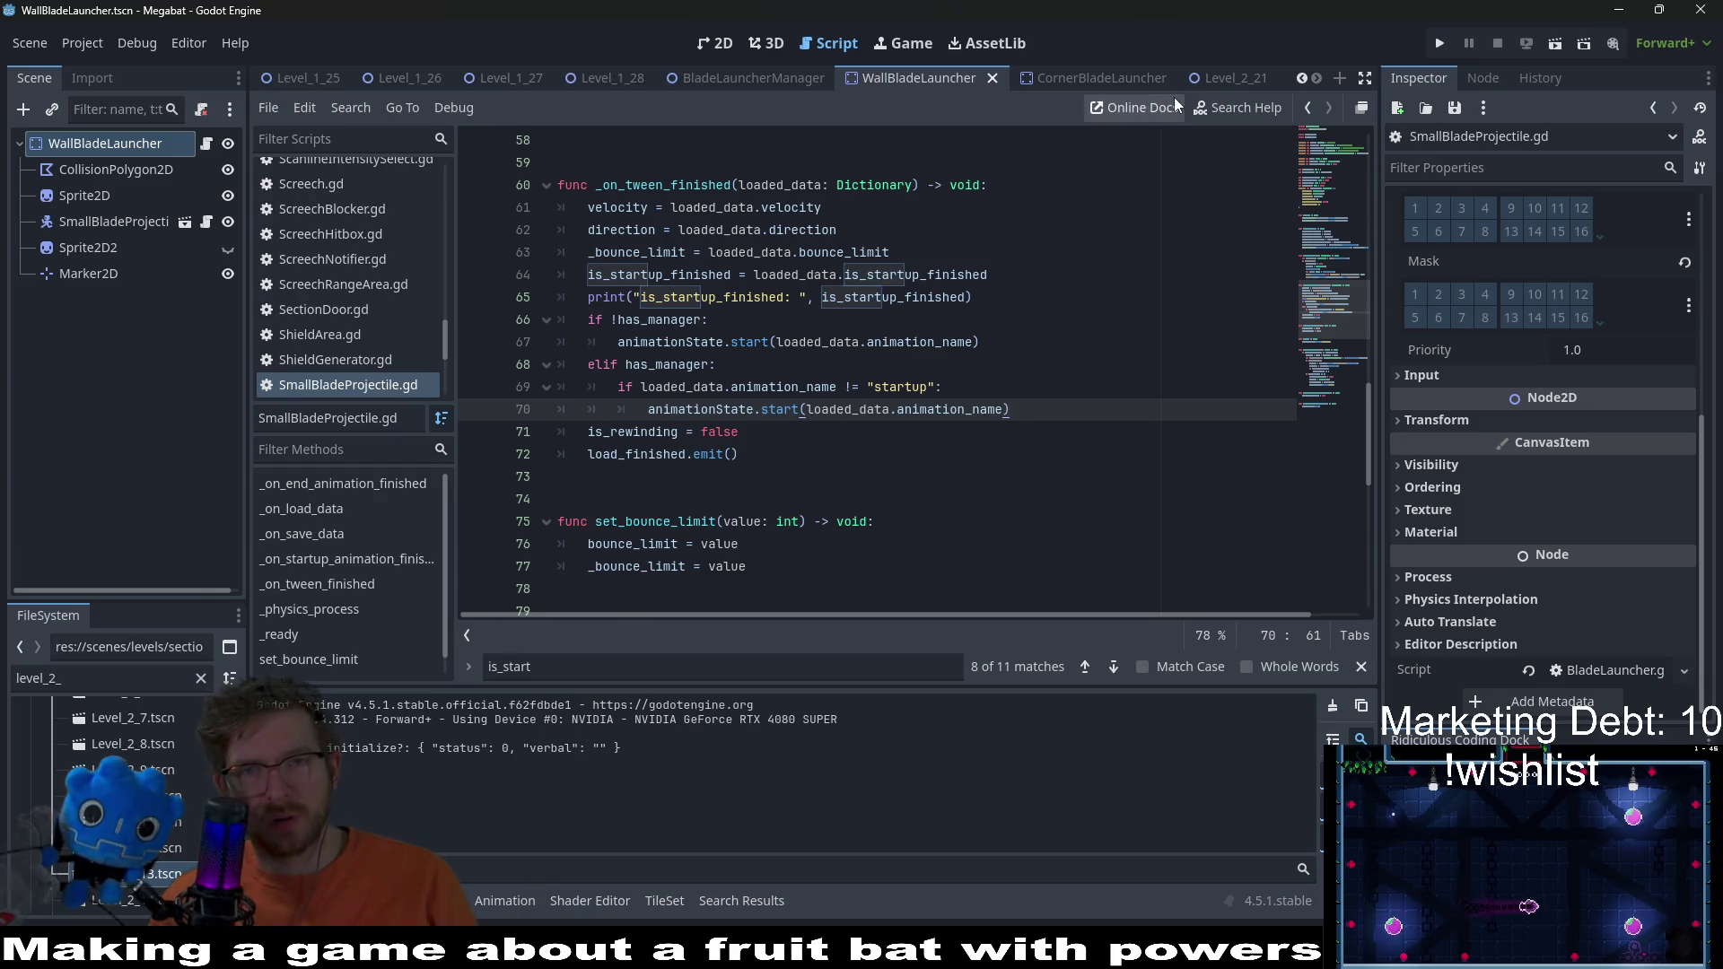
click(769, 78)
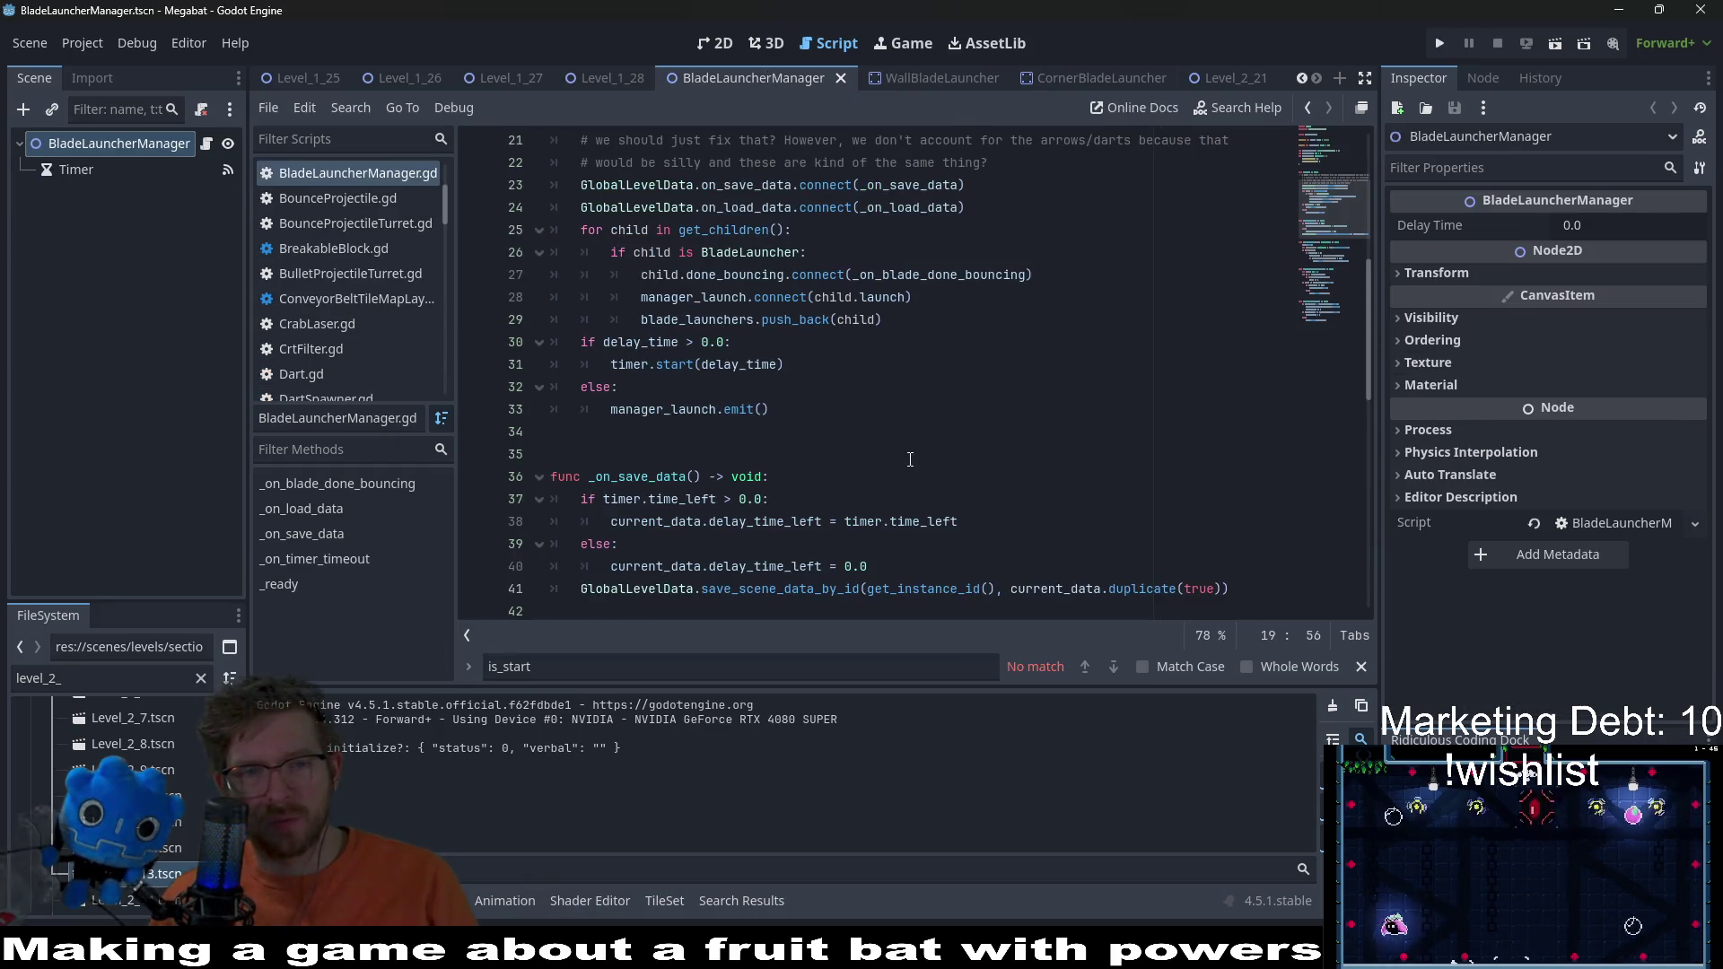
- Scroll through BladeLauncherManager.gd and close the game test window
scroll(910, 459, down, 2)
scroll(925, 454, down, 2)
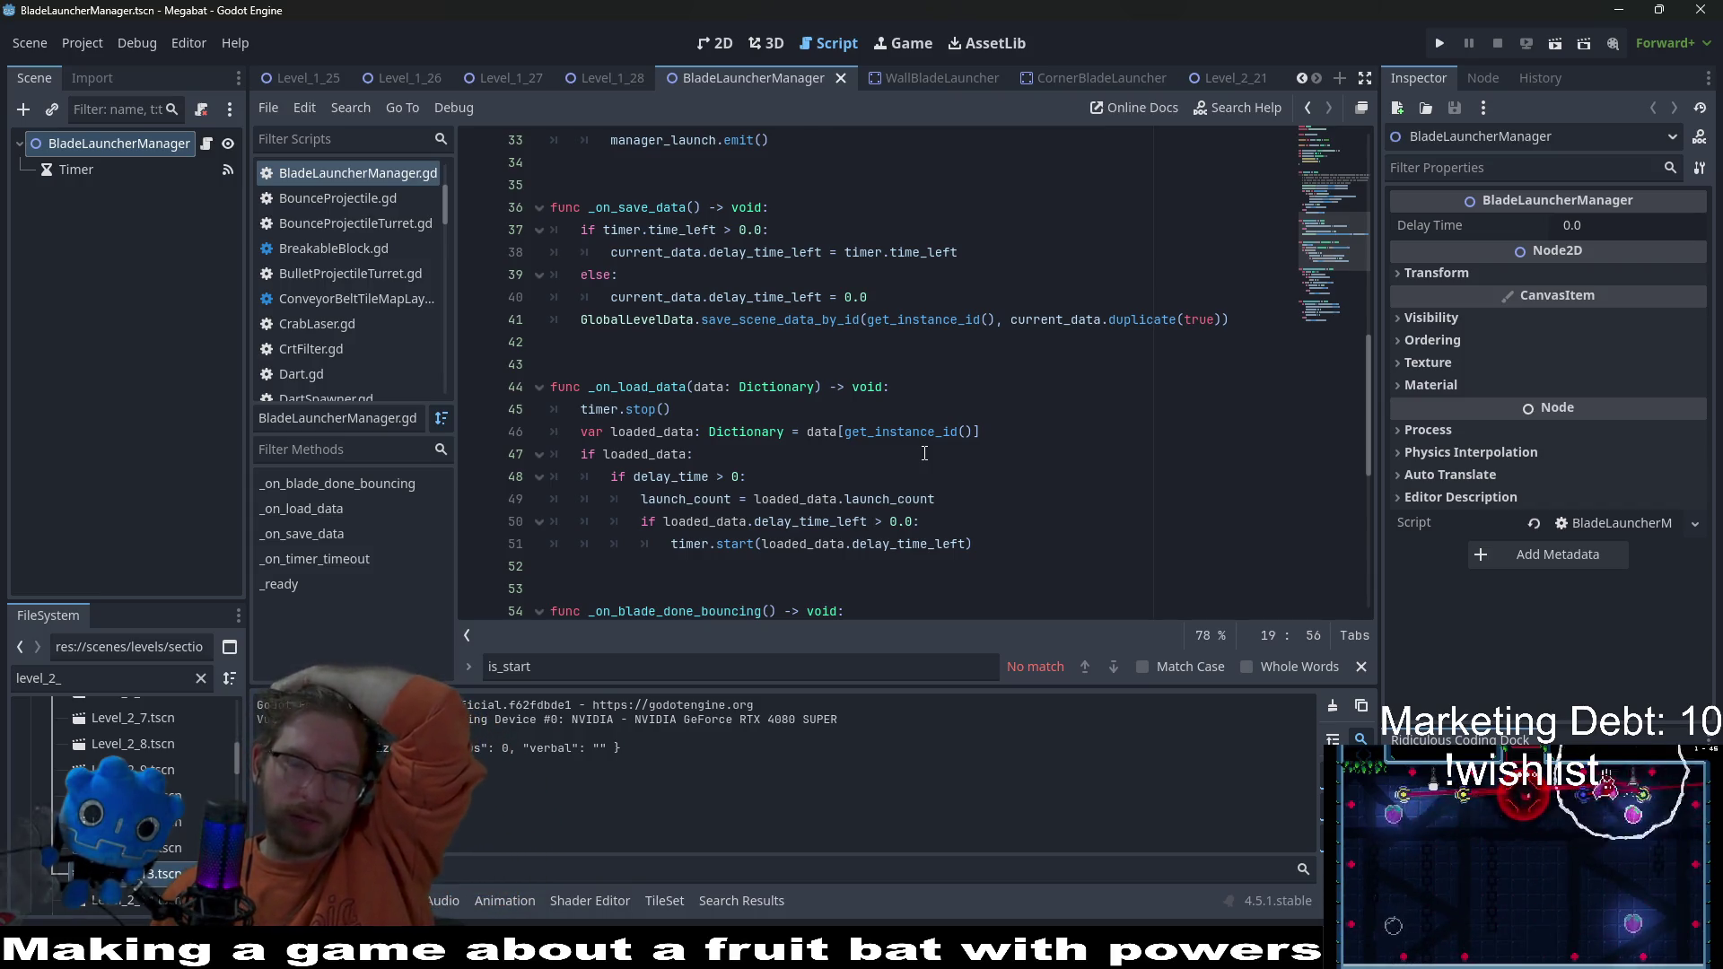
scroll(925, 453, down, 2)
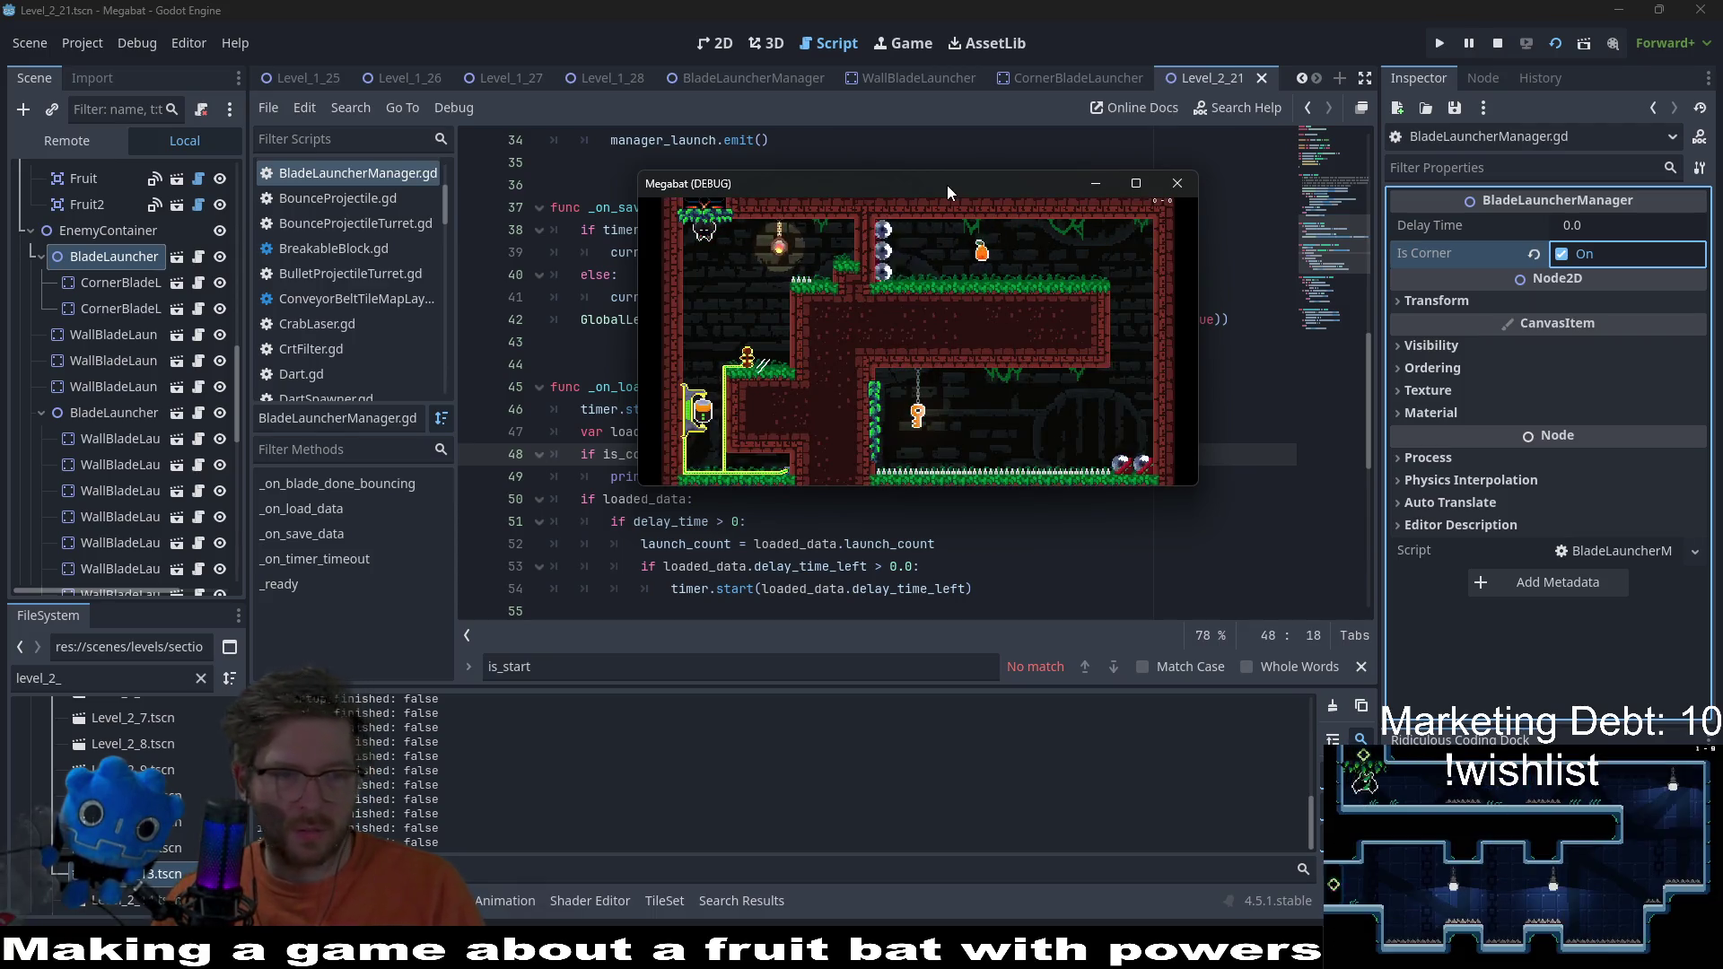
click(1177, 184)
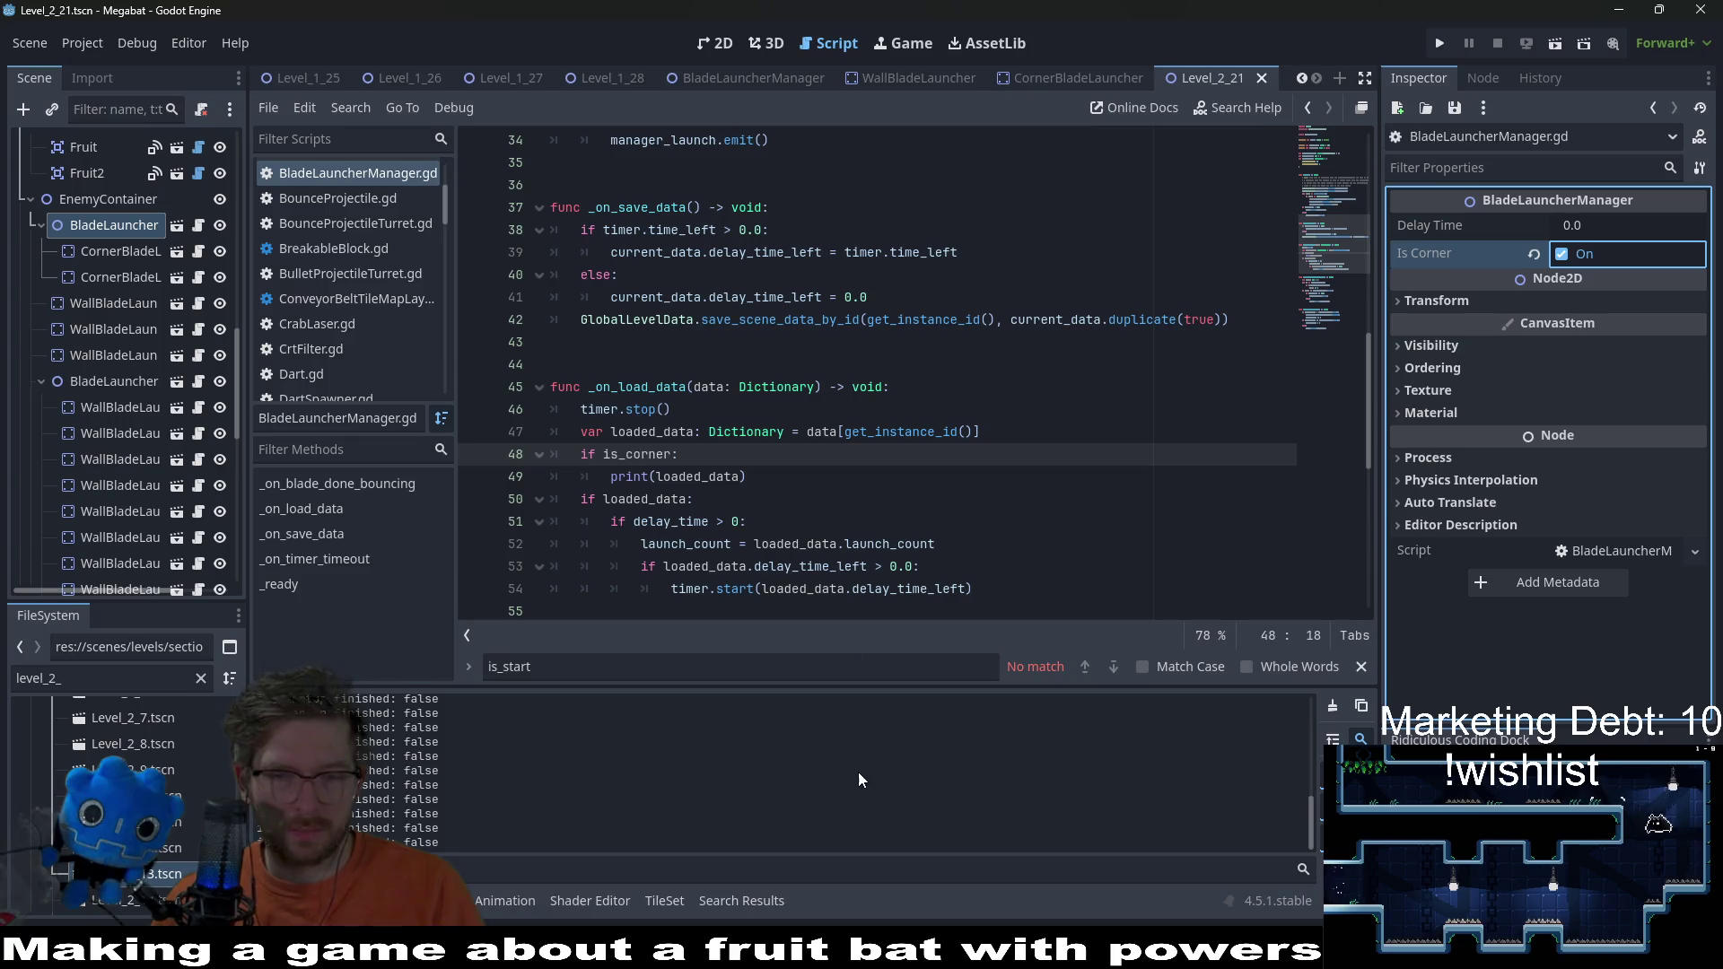
- Relaunch the scene with F6 and open BladeLauncher.gd from the BladeLauncher node
key(F6)
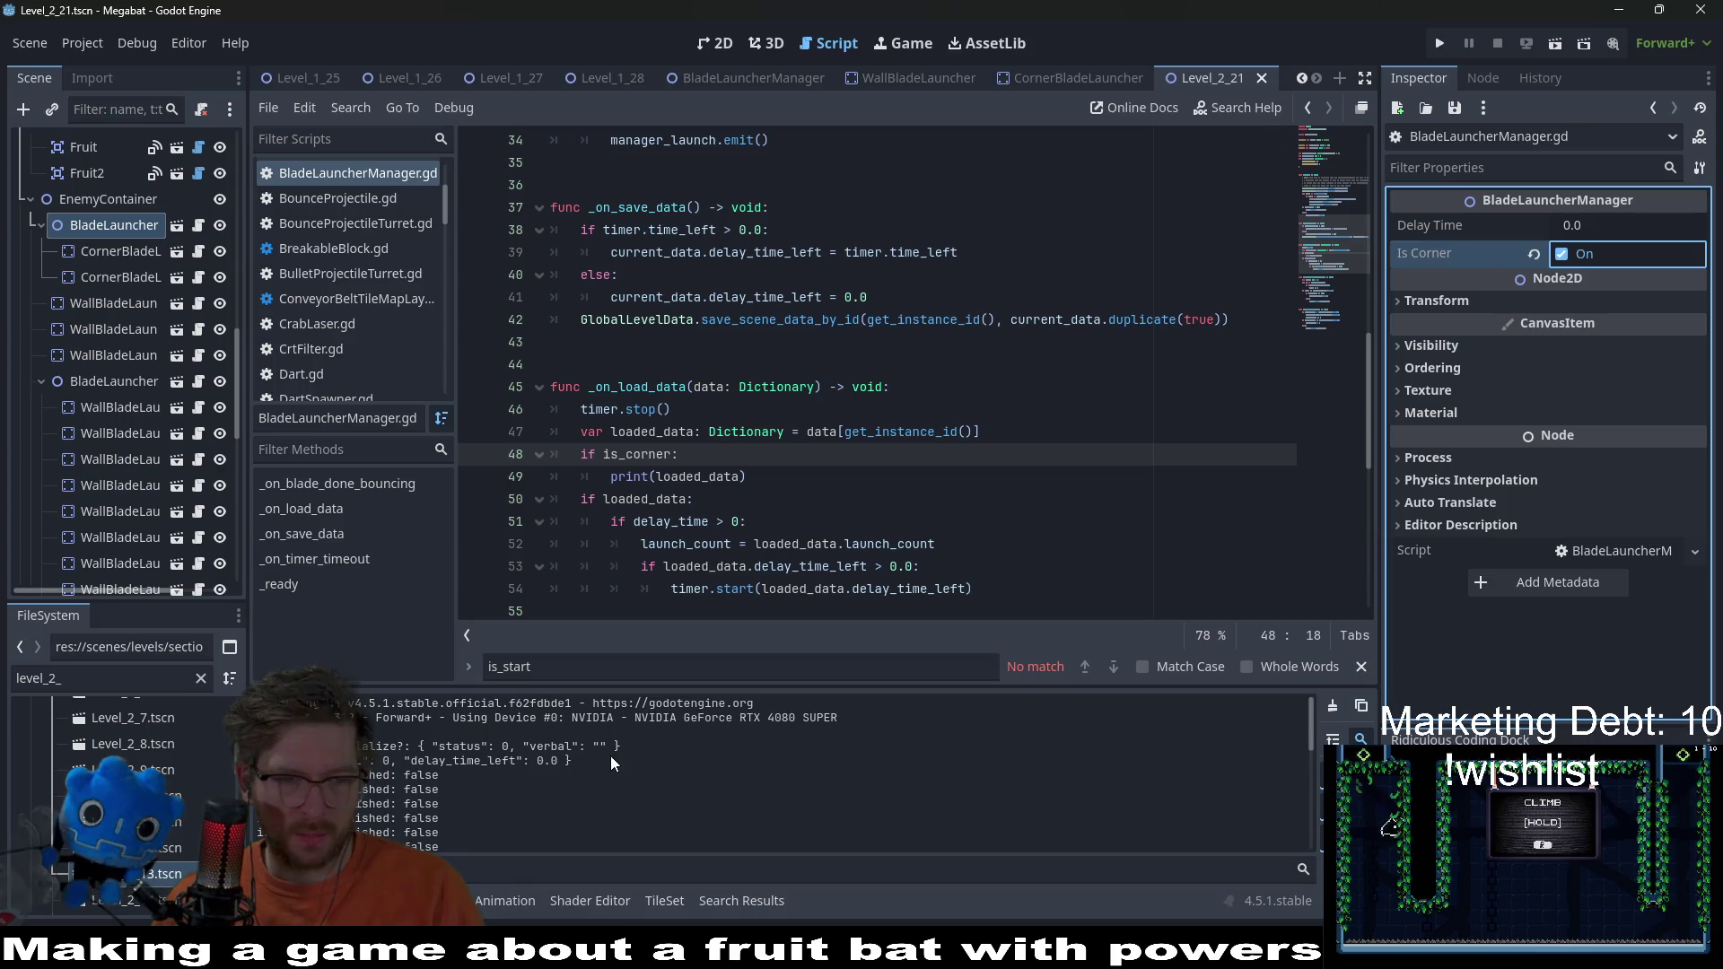
key(Up)
key(Up)
key(Up)
key(Up)
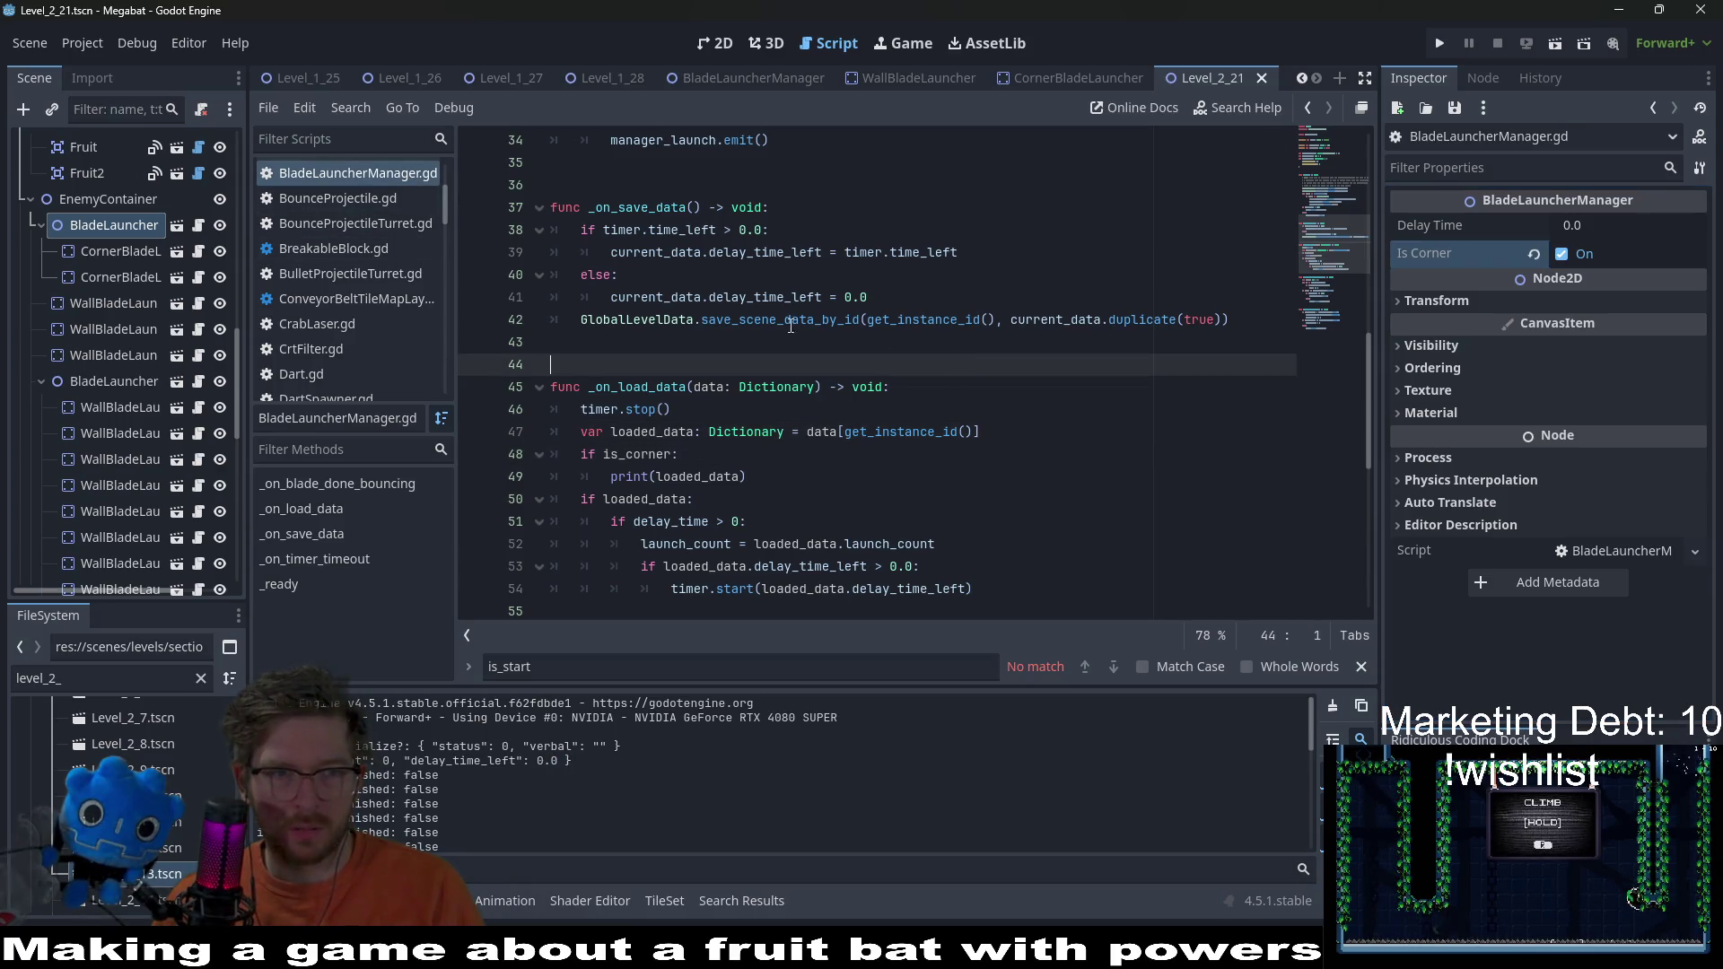
click(198, 225)
click(886, 280)
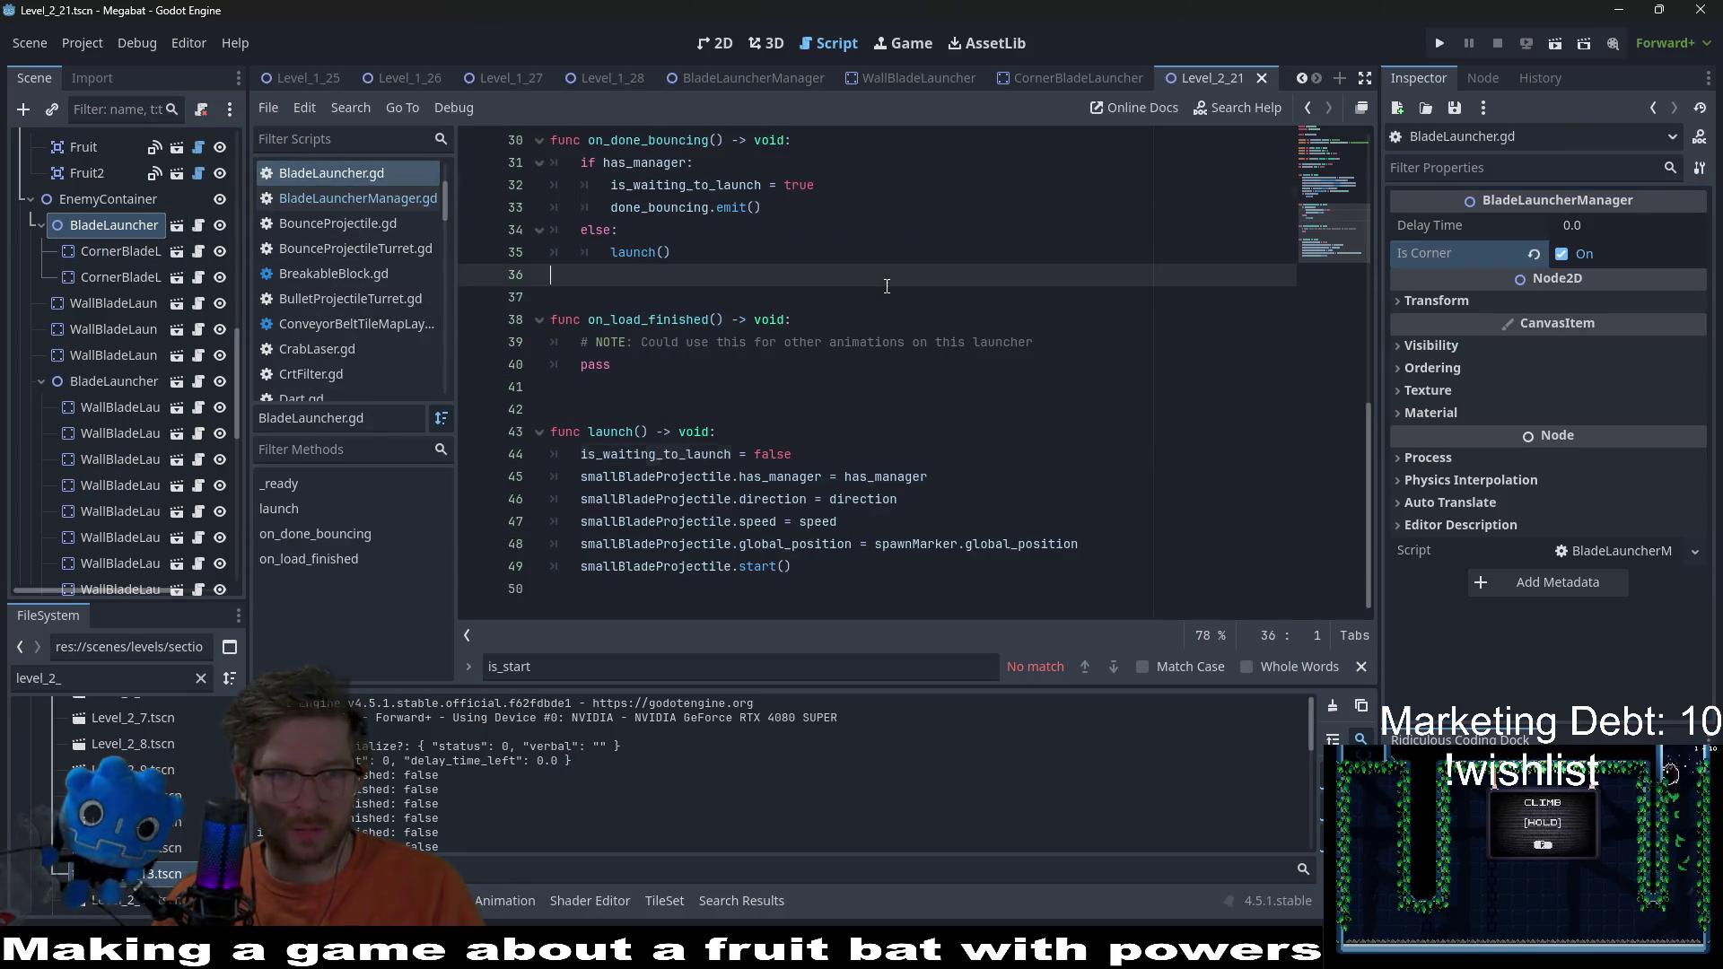
- Find and delete the is_startup_finished print line in SmallBladeProjectile.gd
scroll(889, 283, up, 10)
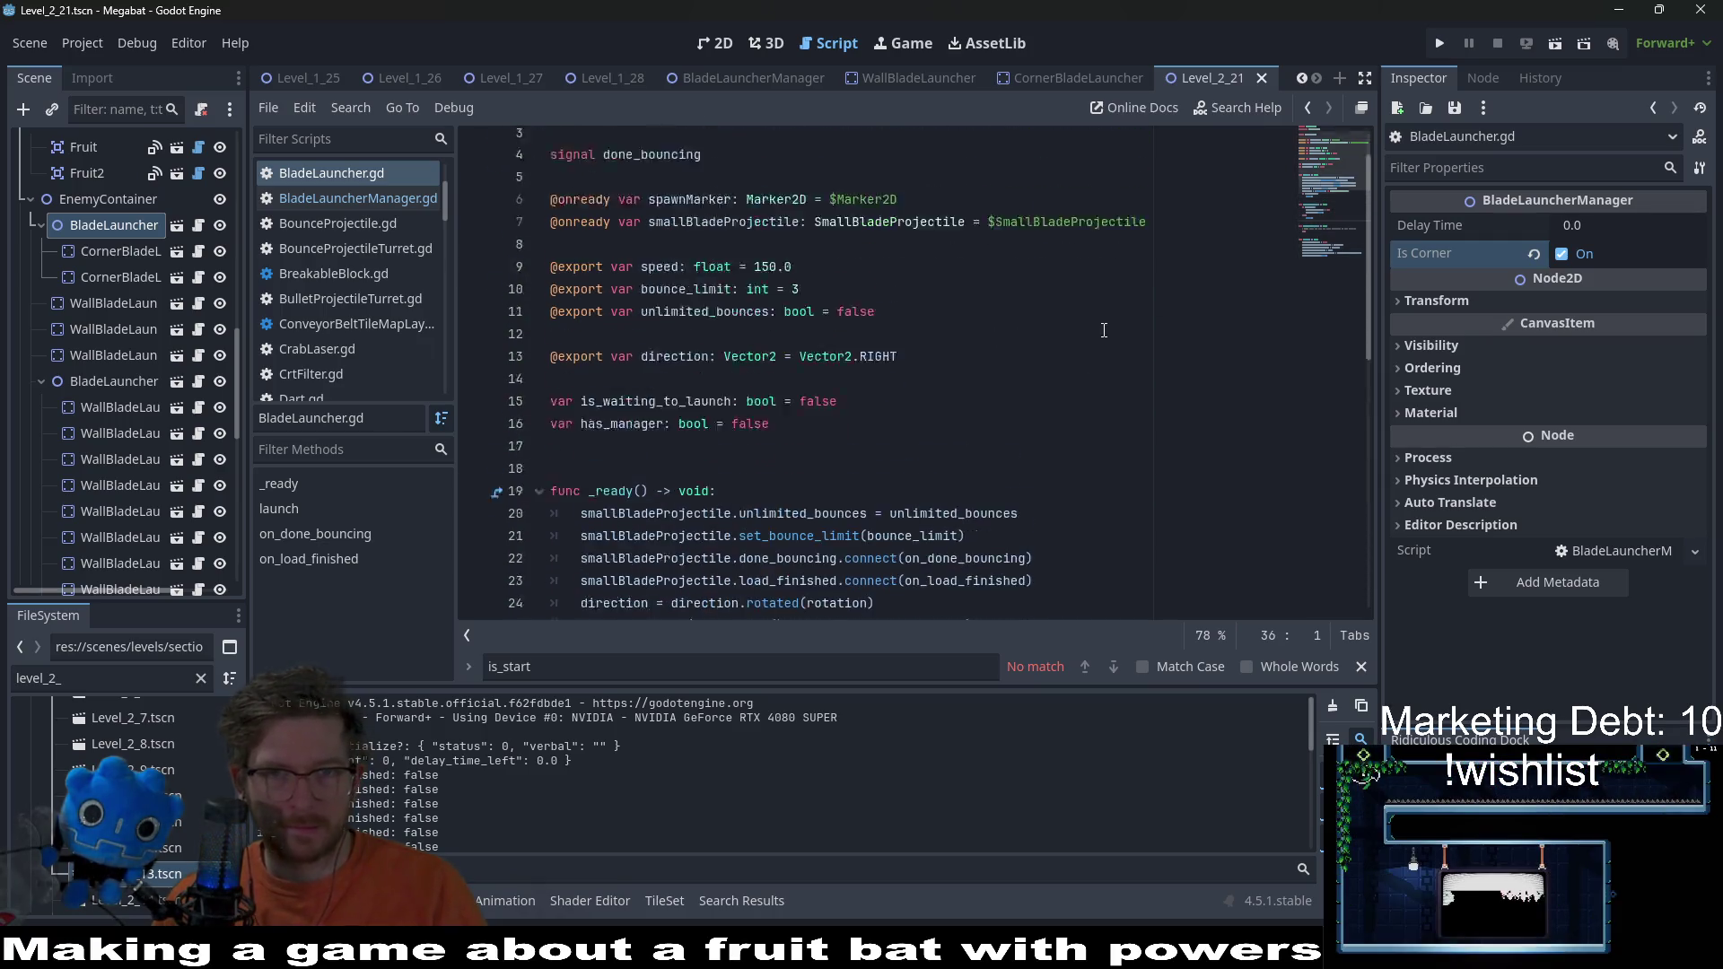
ctrl+click(898, 281)
key(ctrl+f)
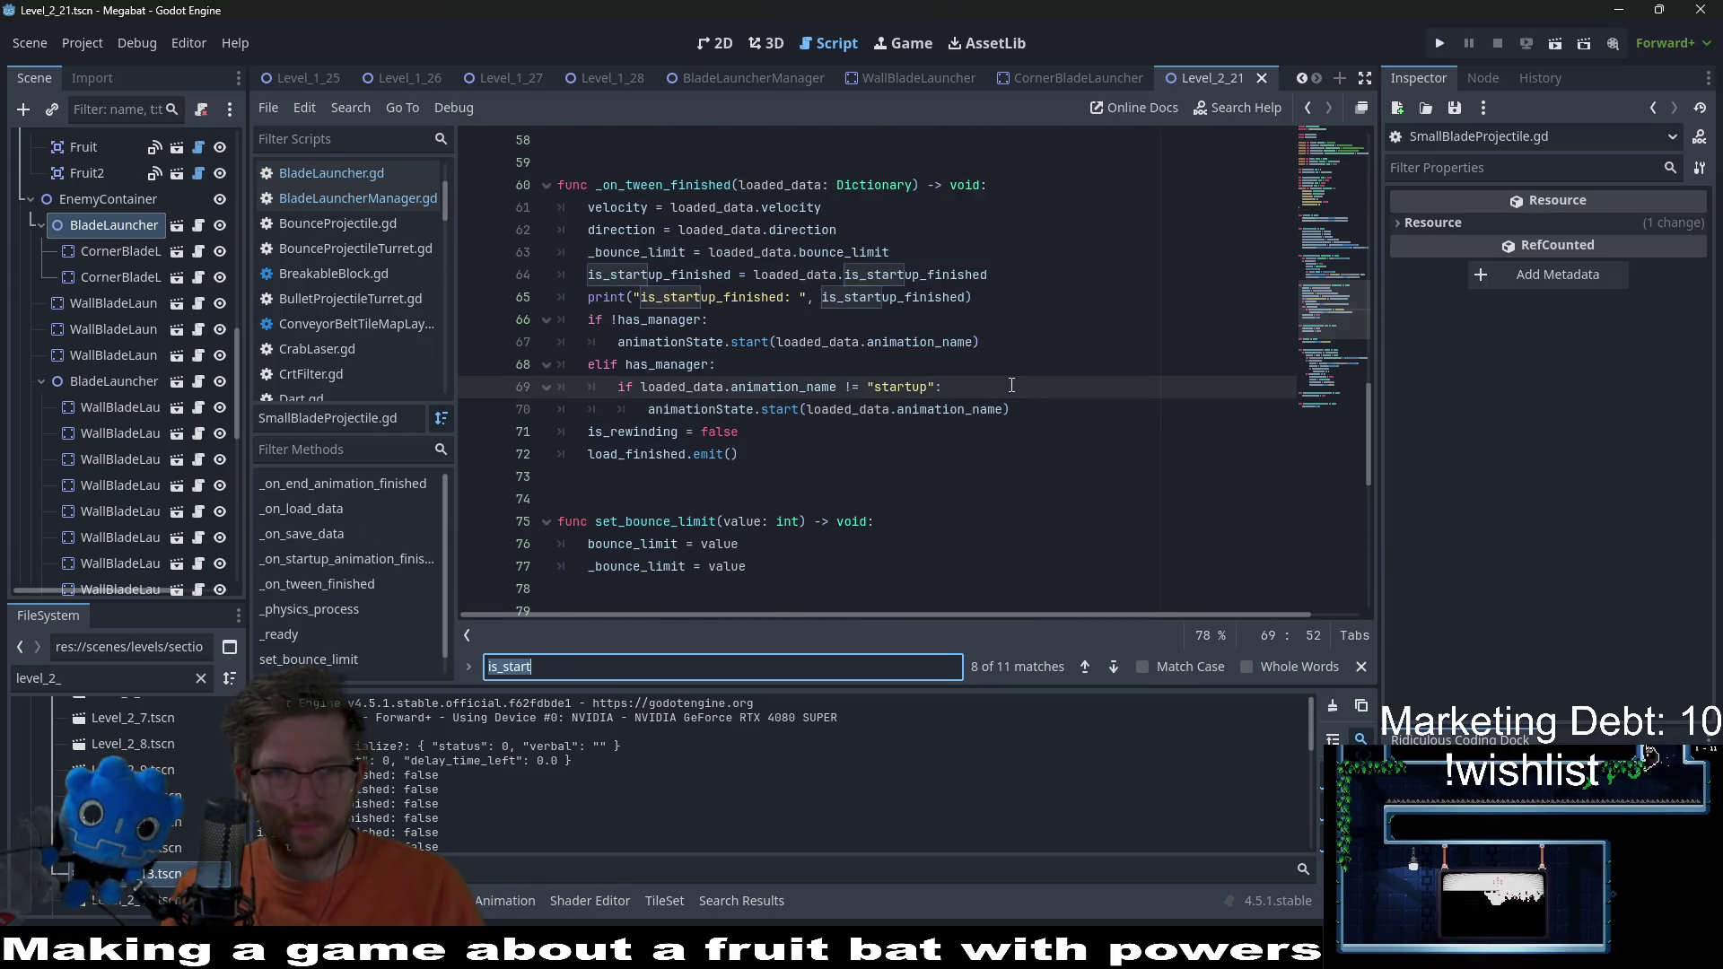
text(print)
drag(1011, 364, 1008, 343)
key(BackSpace)
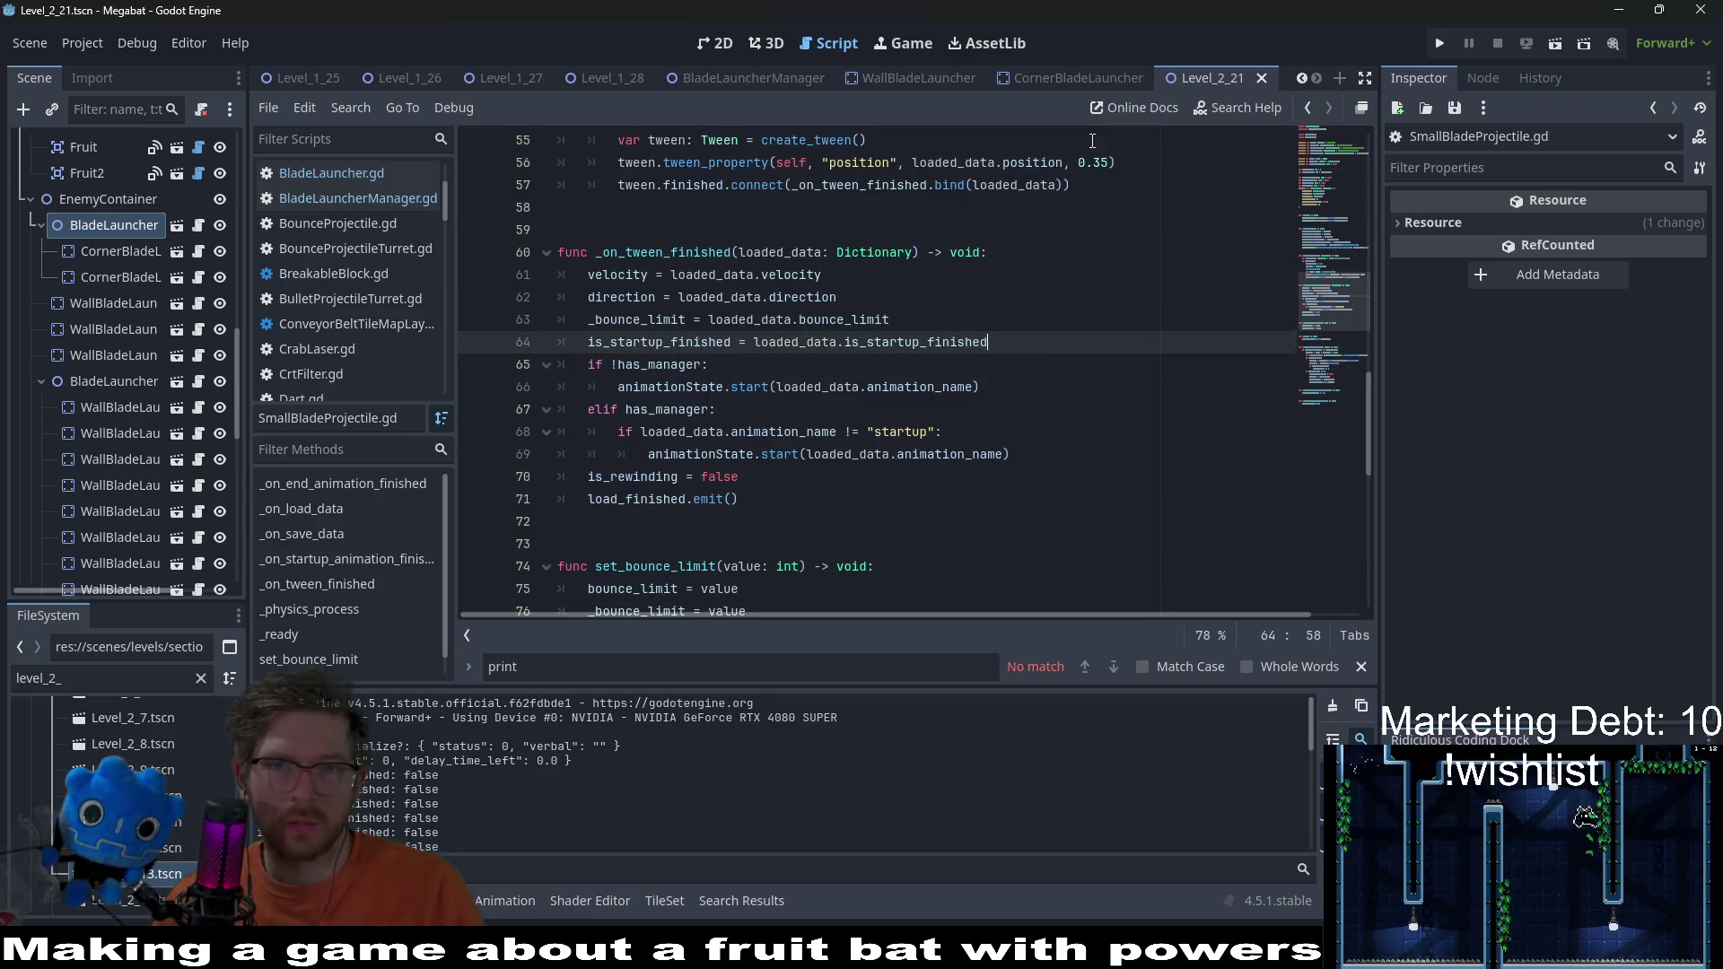
- Search CornerBladeLauncher's BladeLauncher.gd for 'launch_'
click(1091, 77)
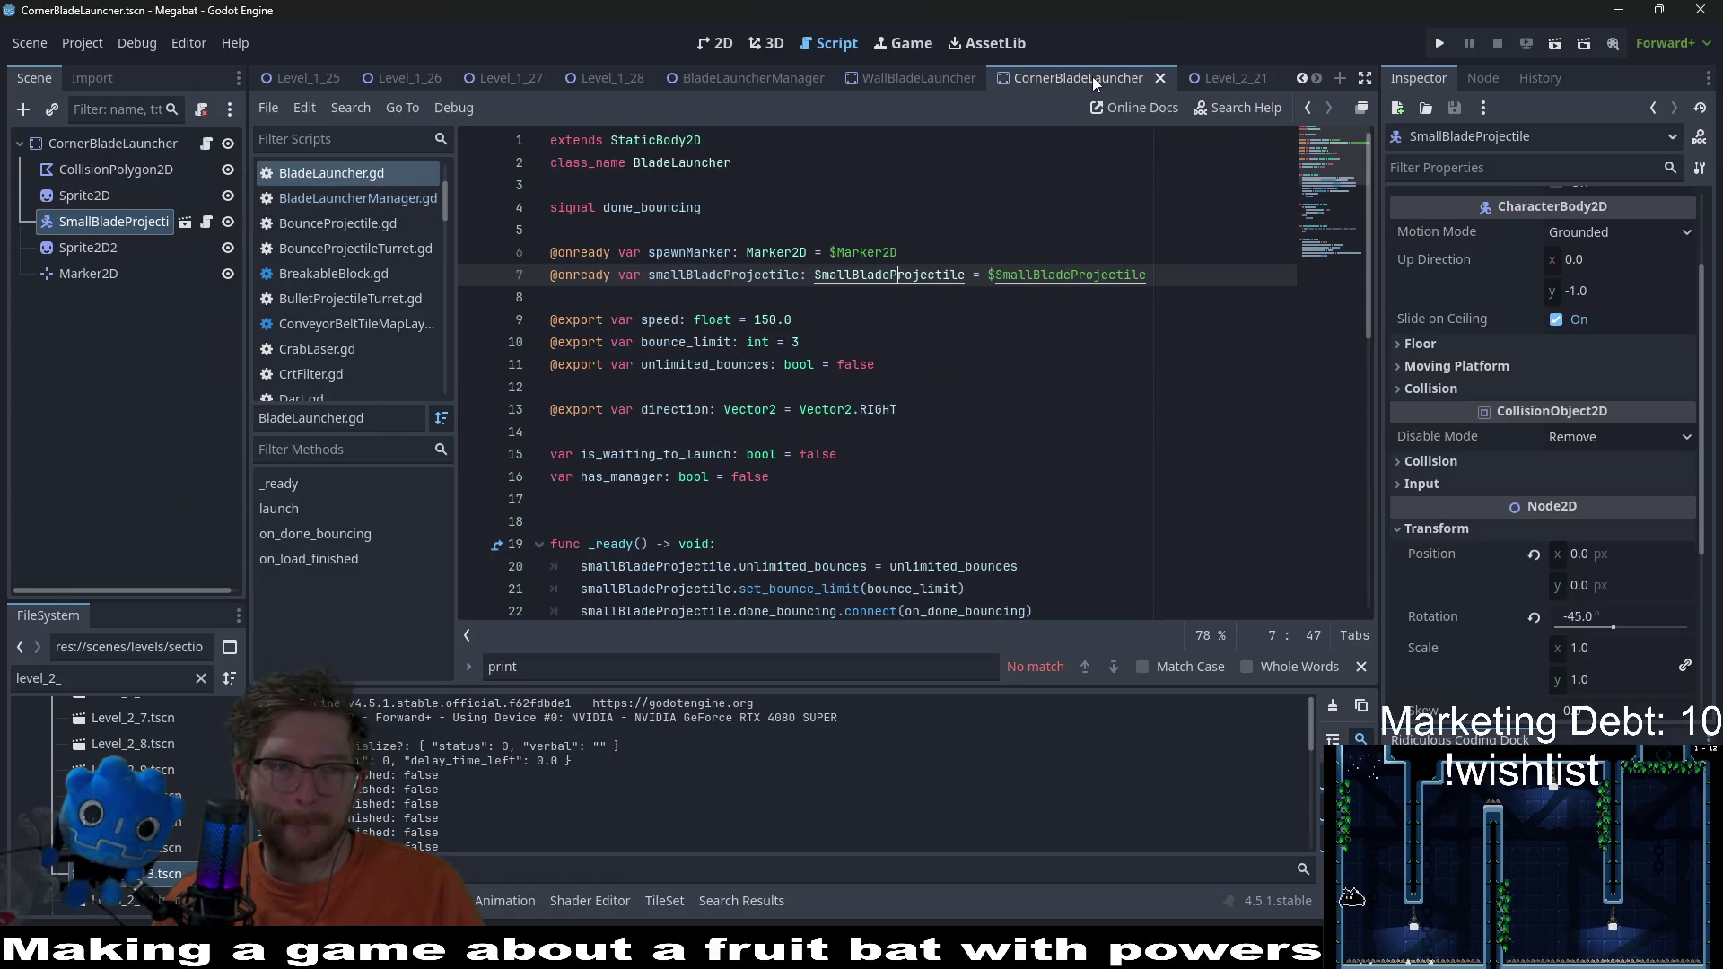
click(1084, 416)
key(ctrl+f)
text(launch)
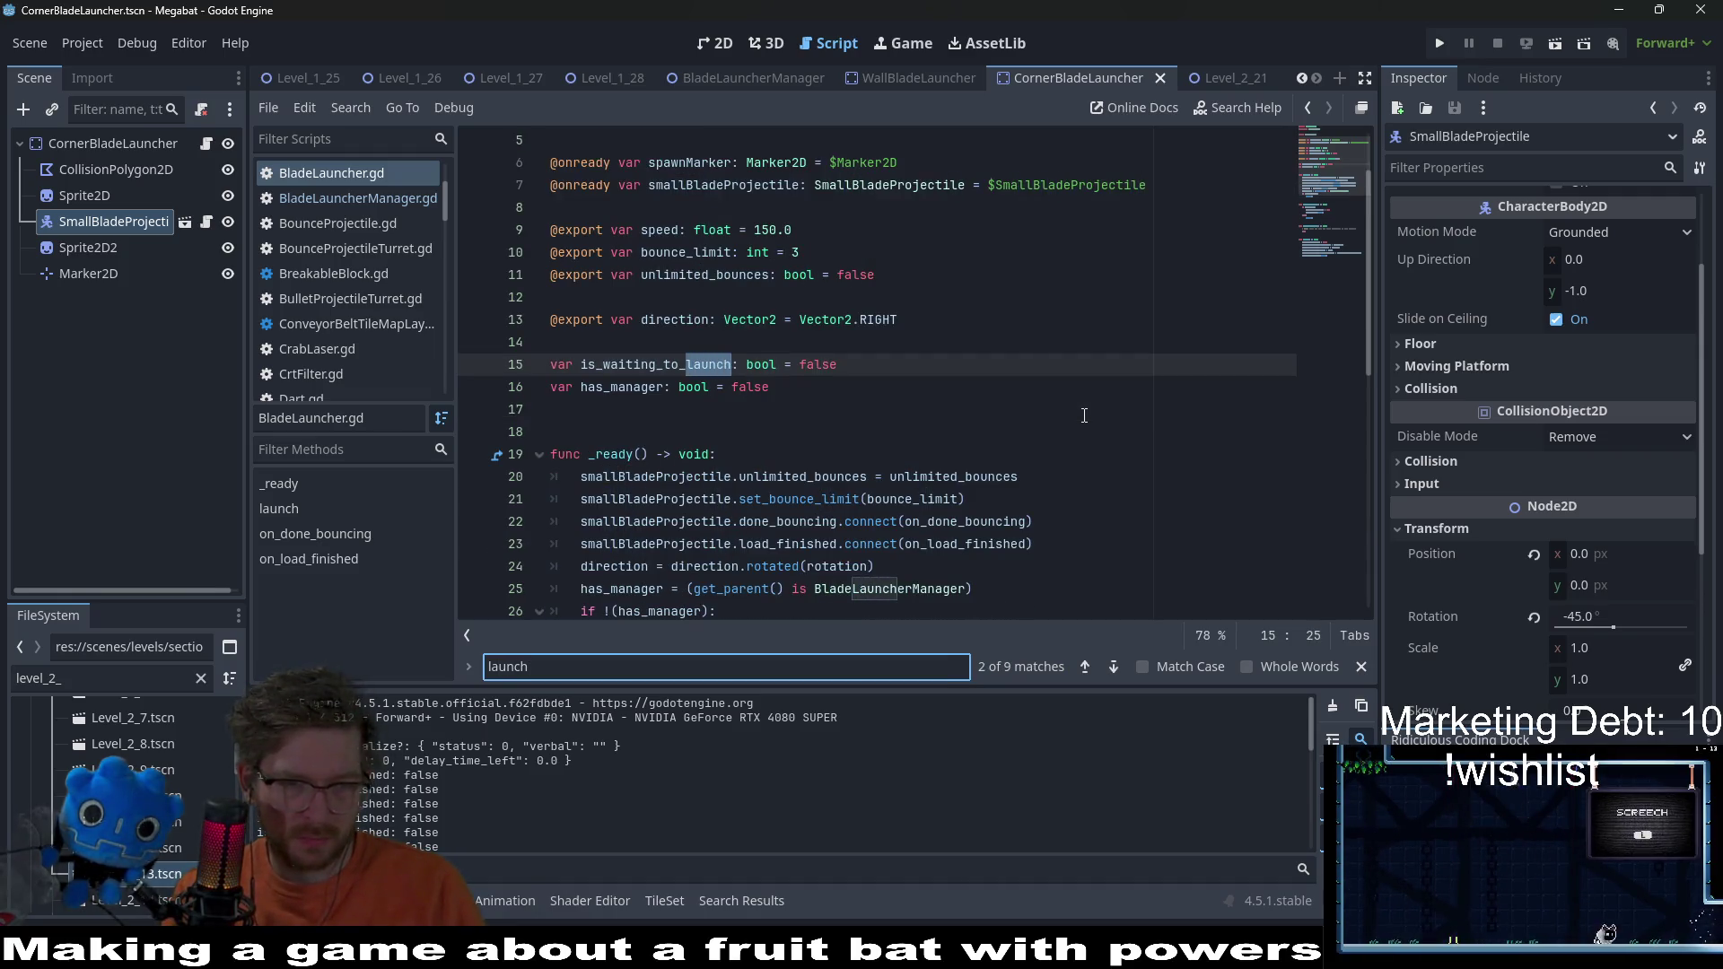
text(_)
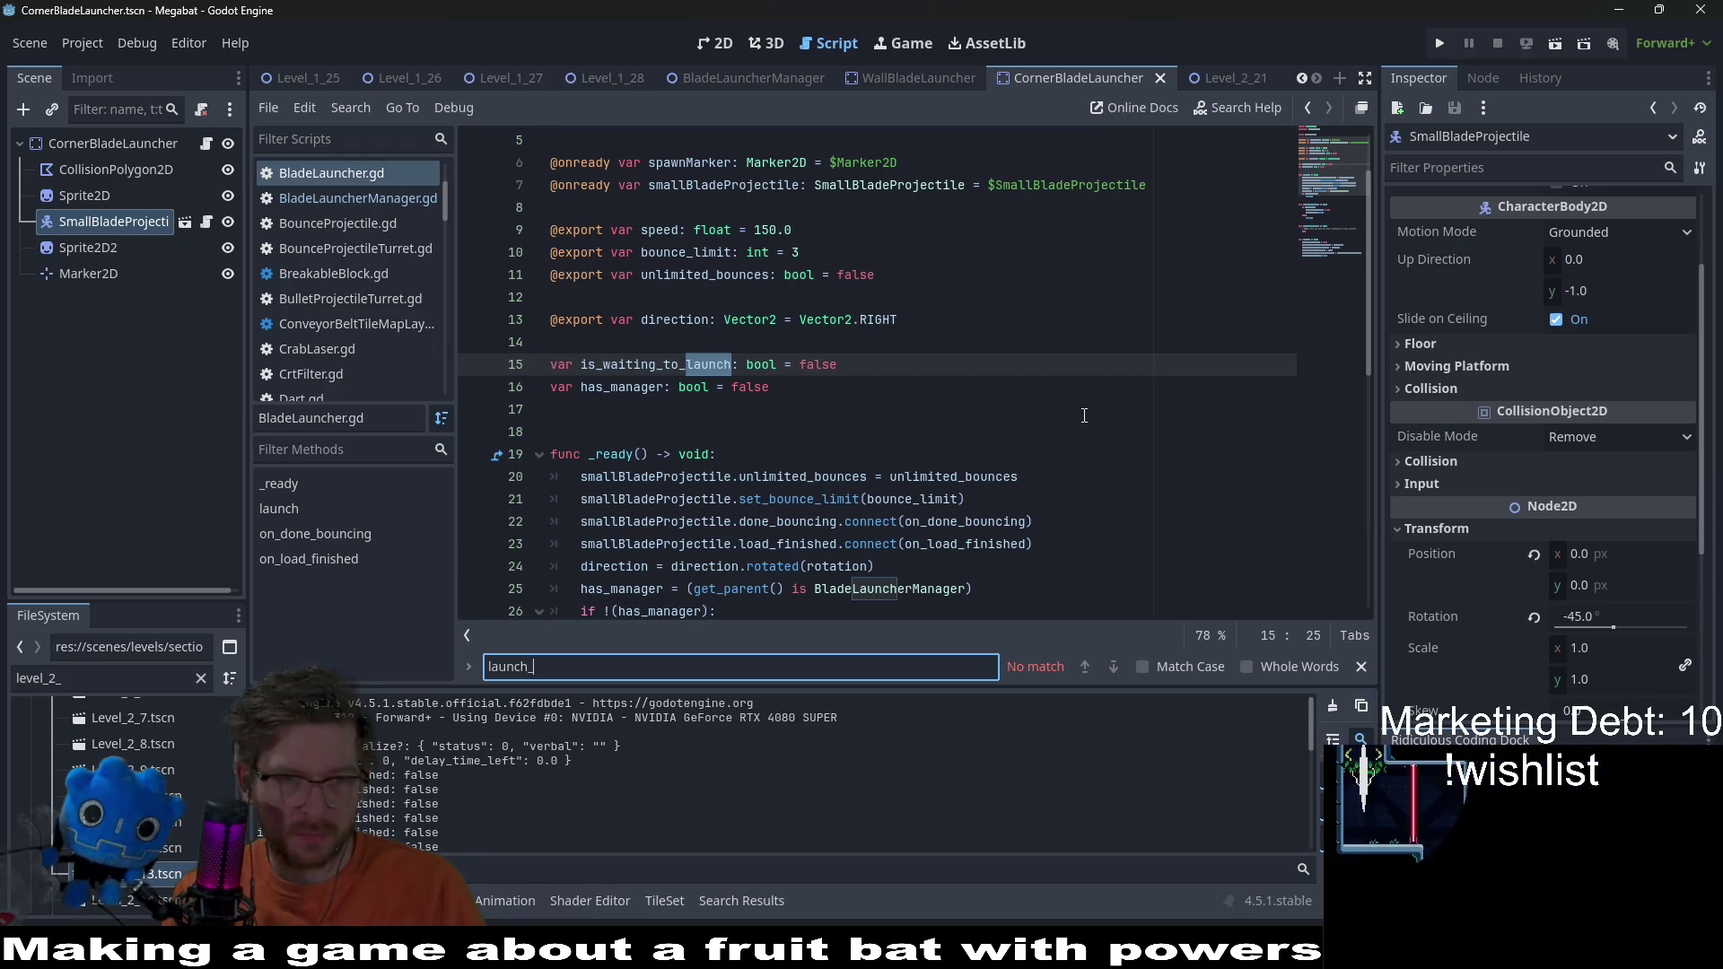
- Search BladeLauncherManager.gd for launch_count and review where it is used
click(375, 198)
click(1012, 342)
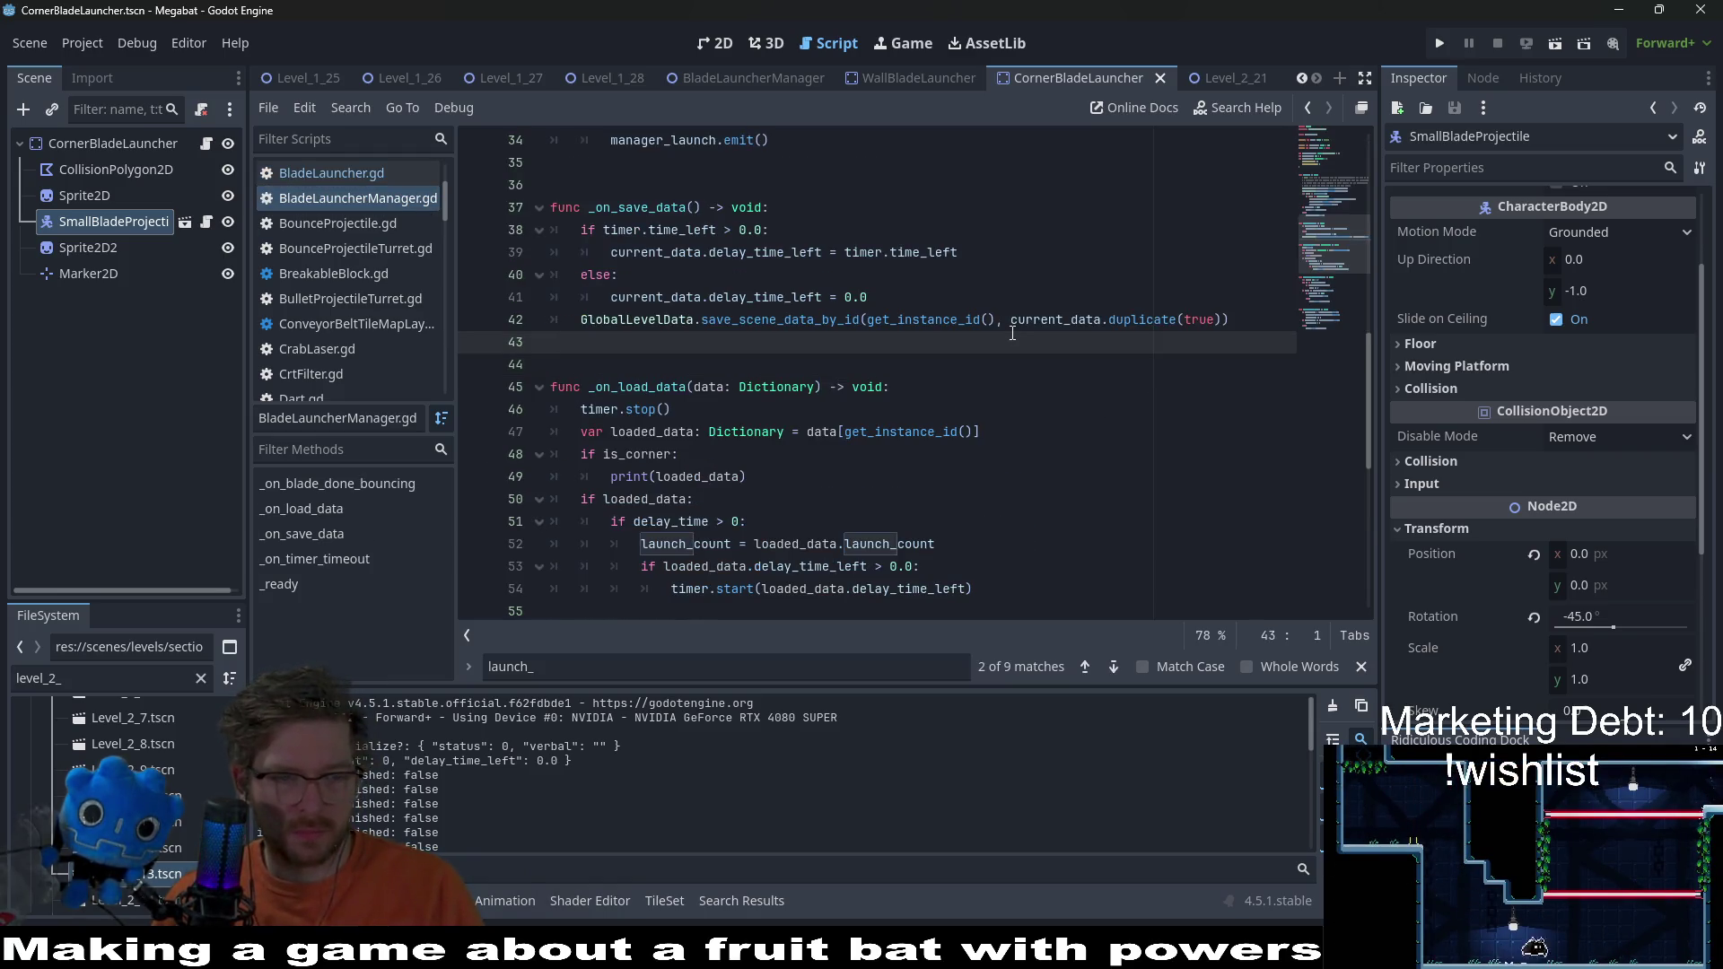
key(ctrl+f)
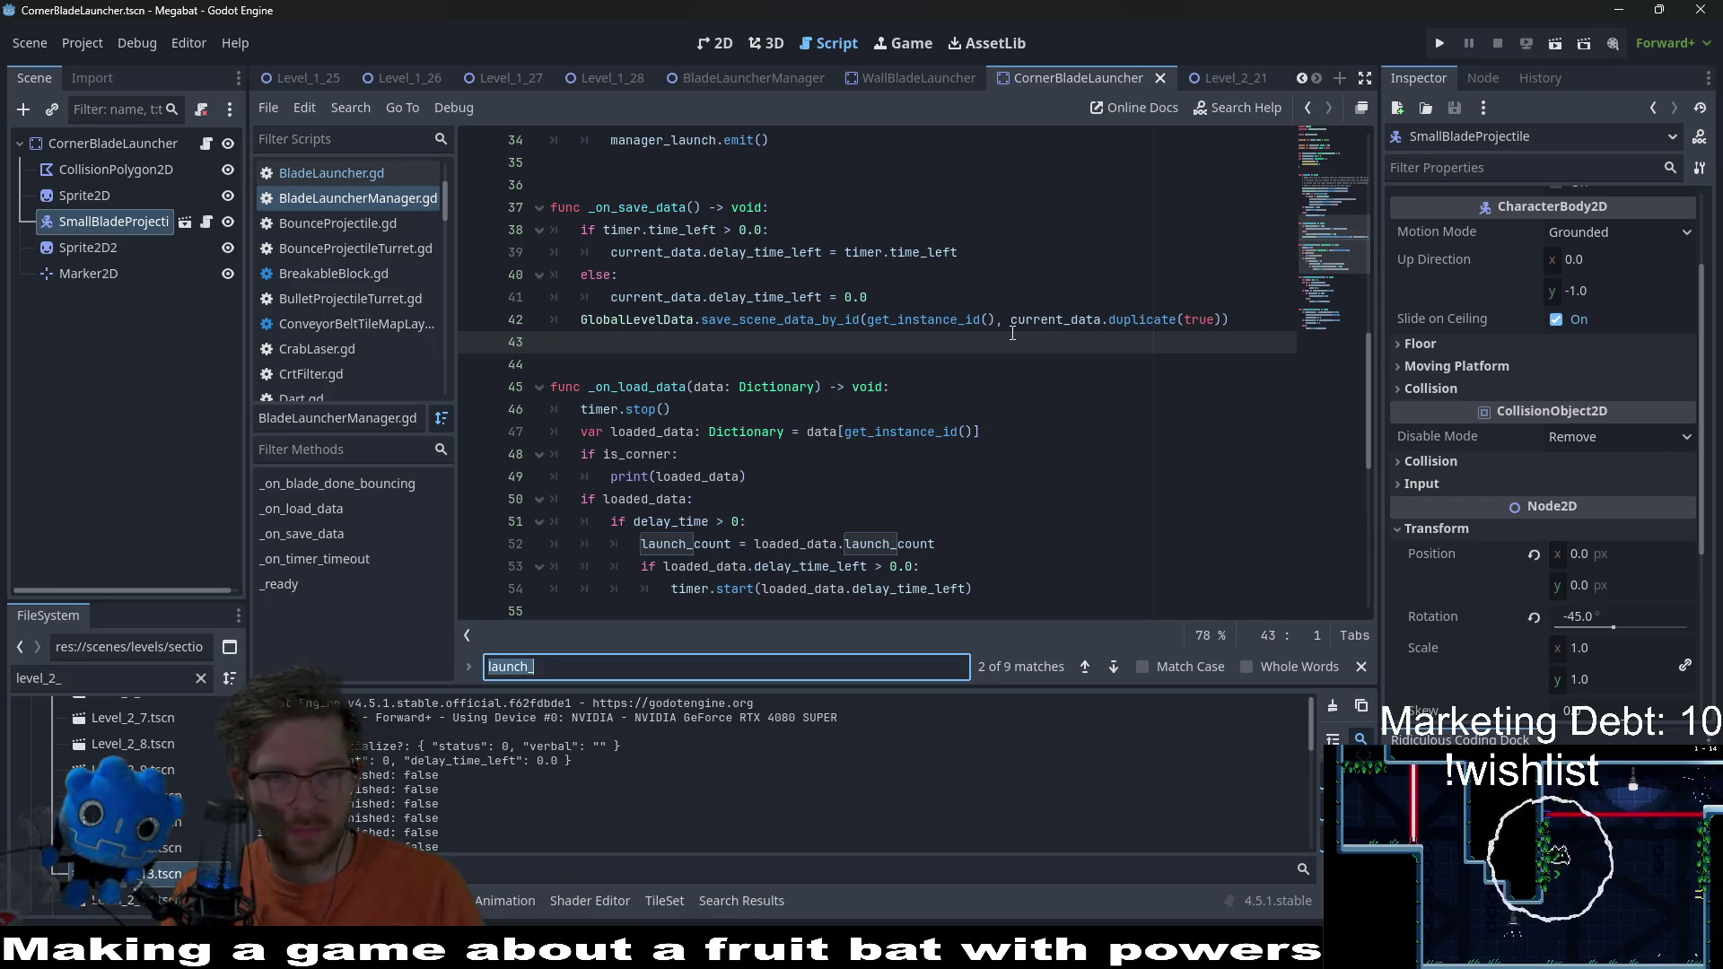
text(count)
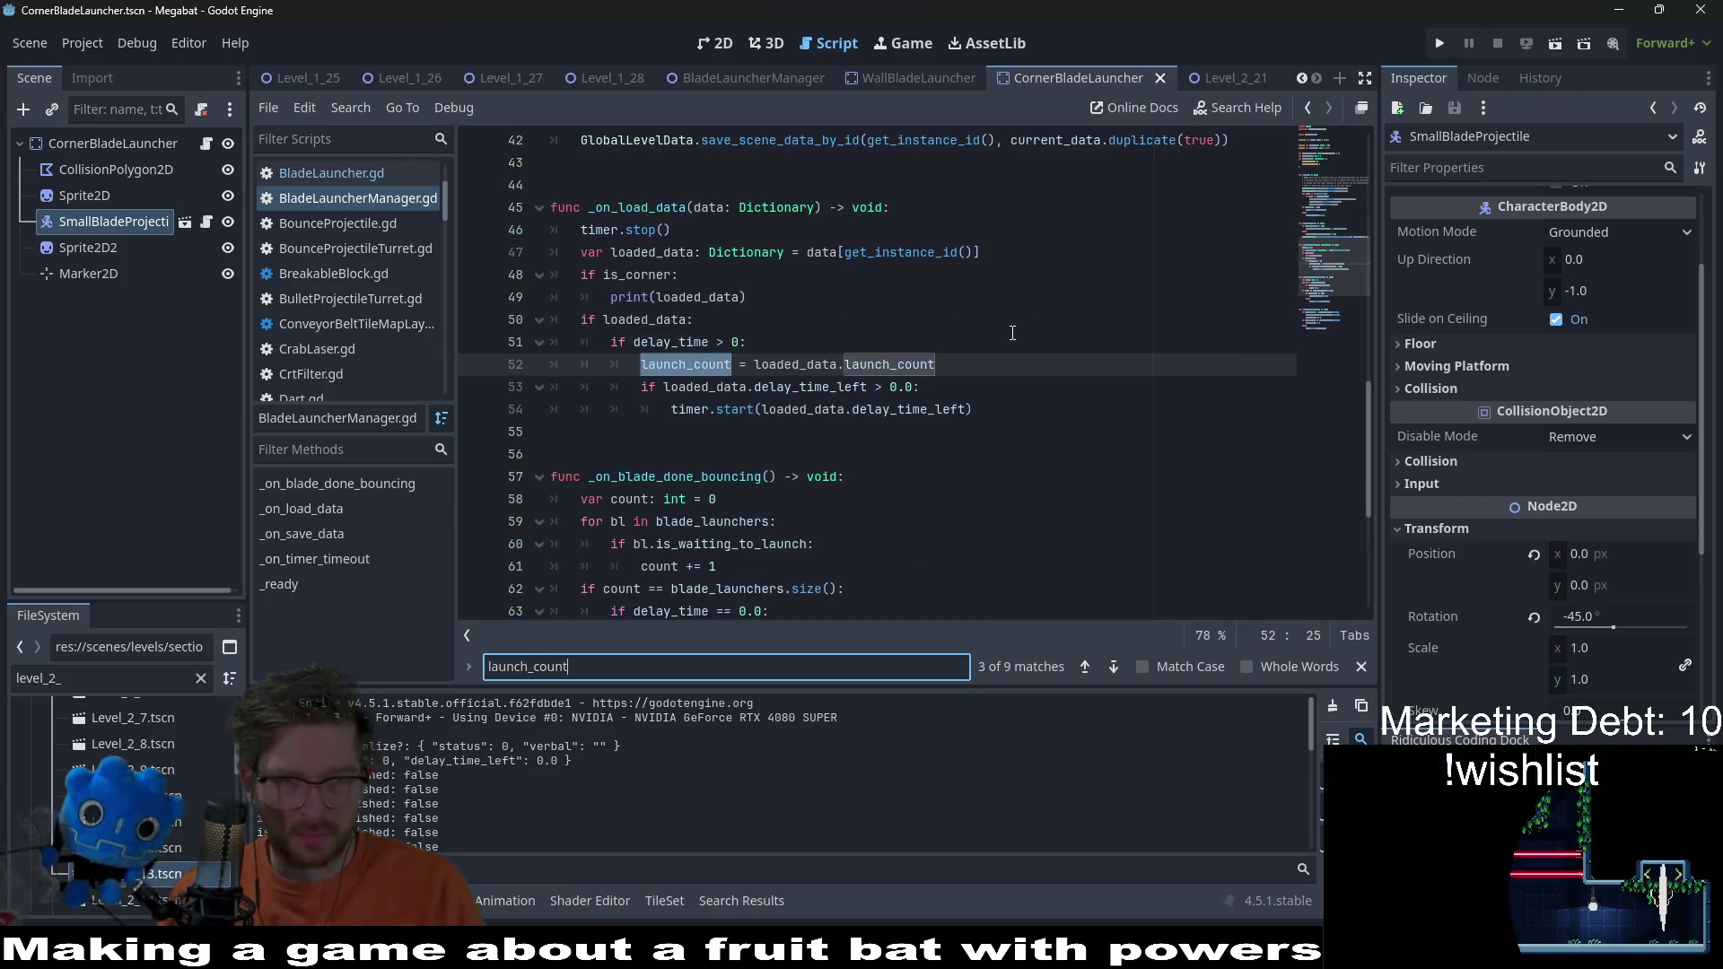
key(Return)
key(Return)
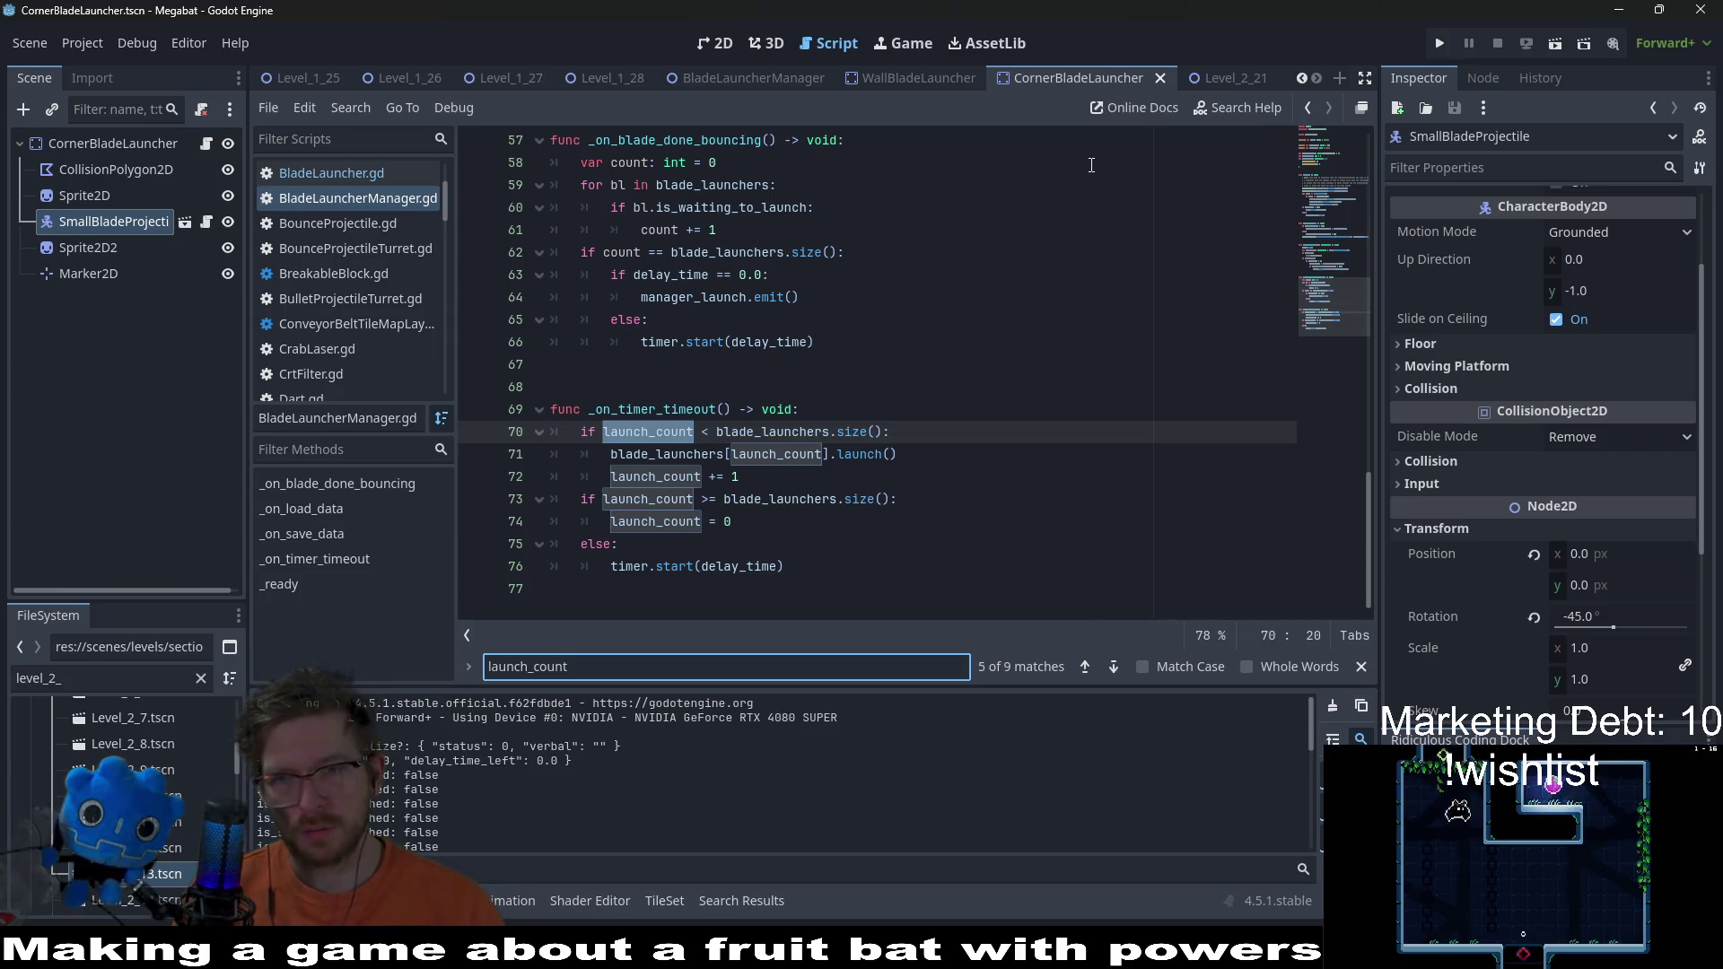
scroll(1080, 327, up, 5)
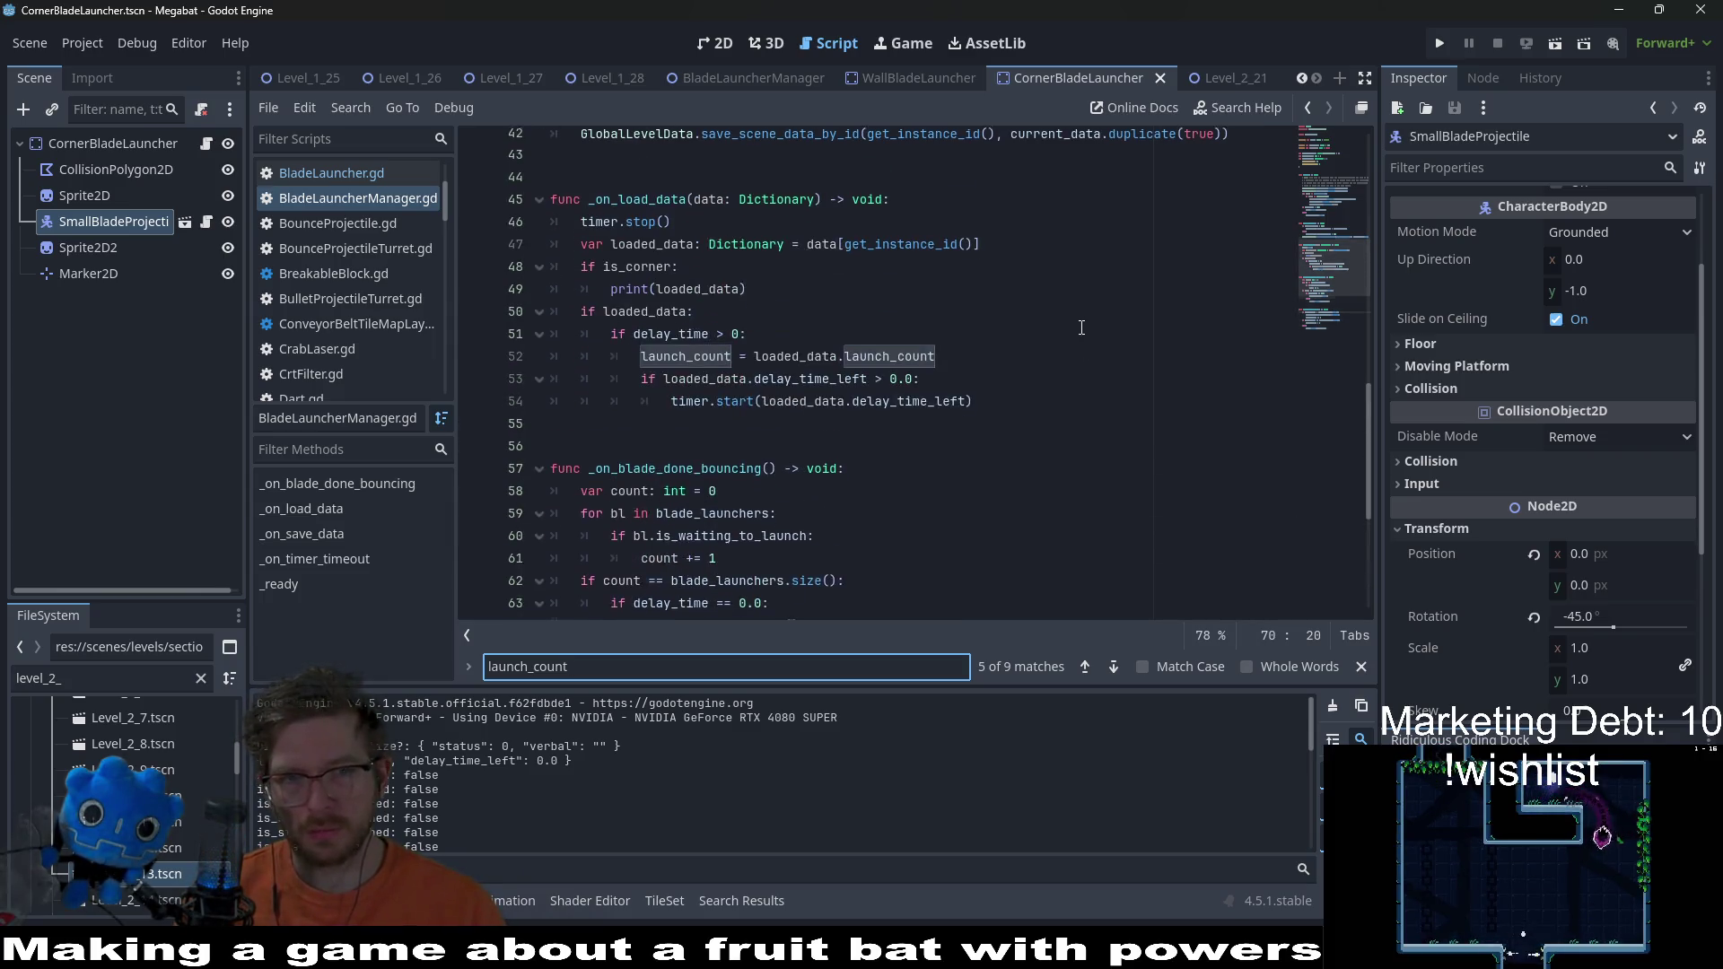
scroll(1082, 328, down, 5)
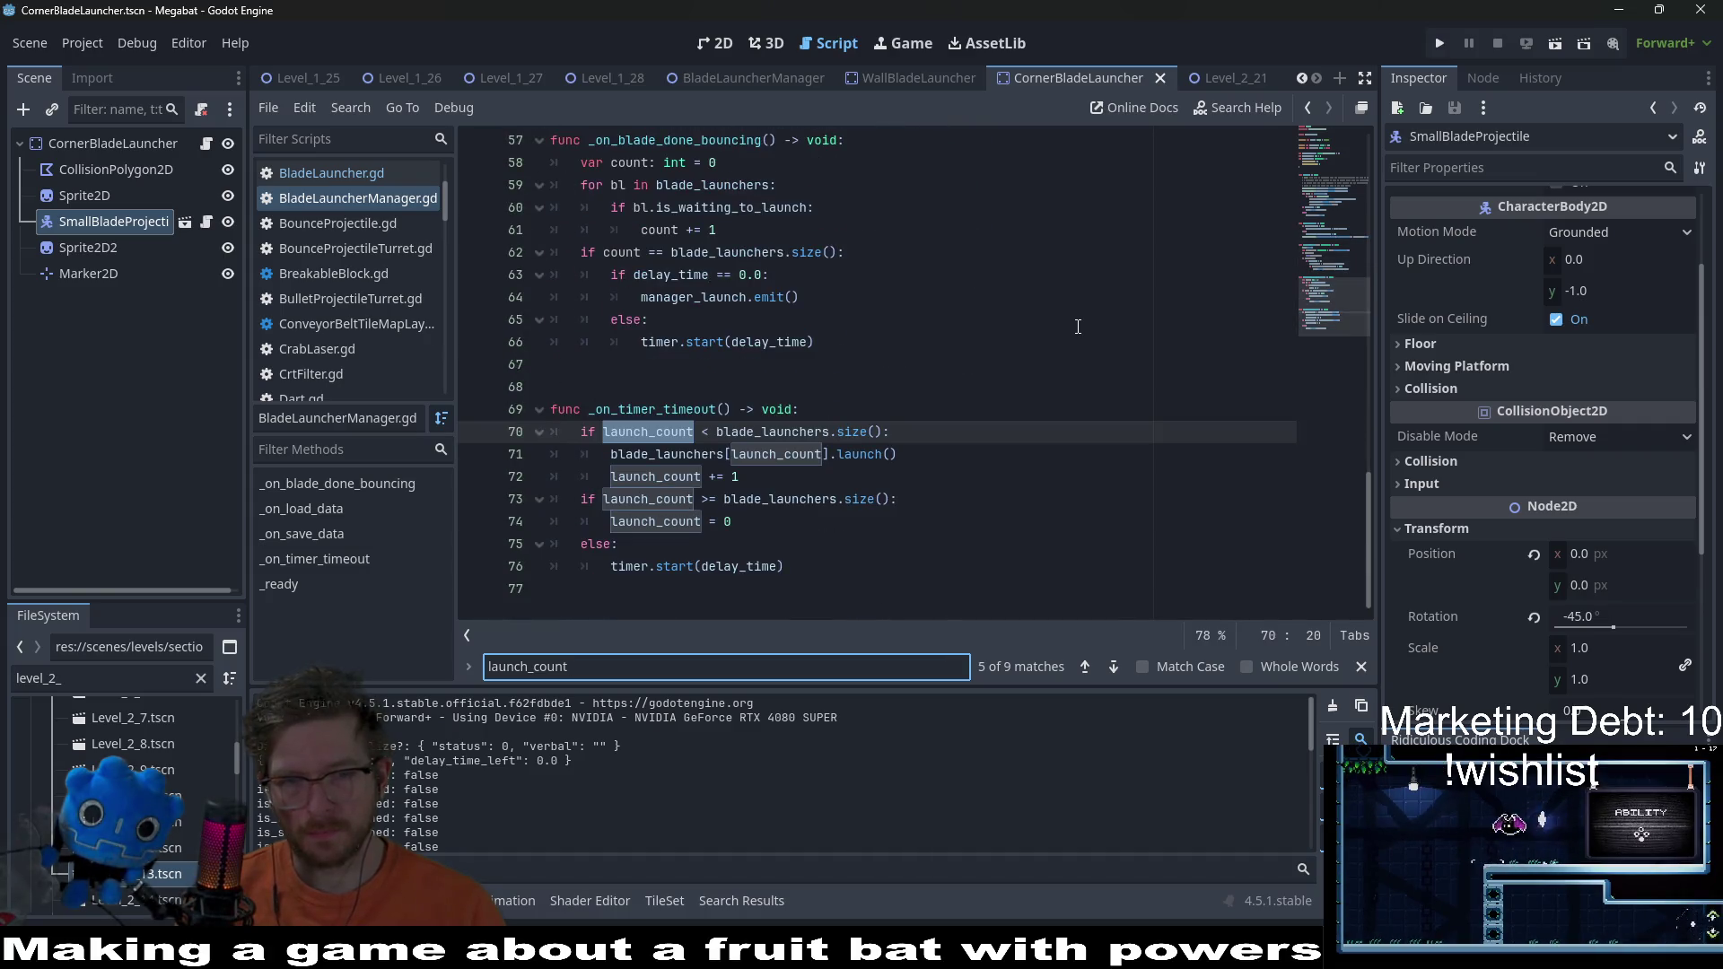
scroll(1078, 326, up, 7)
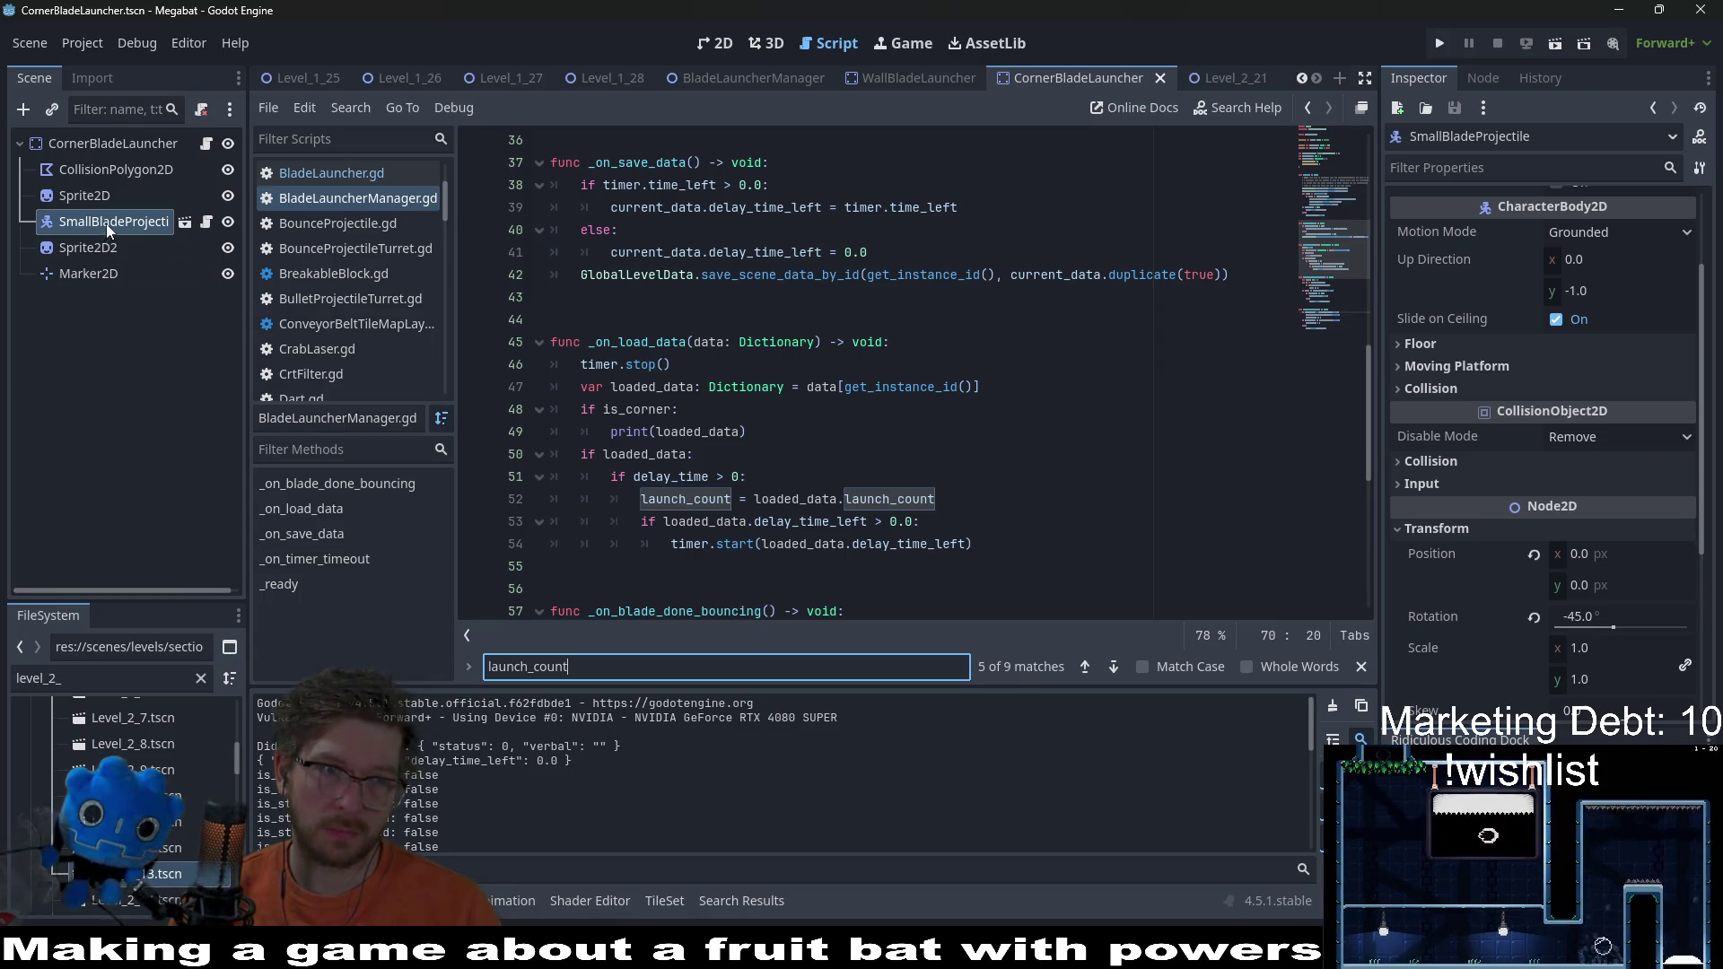
click(919, 79)
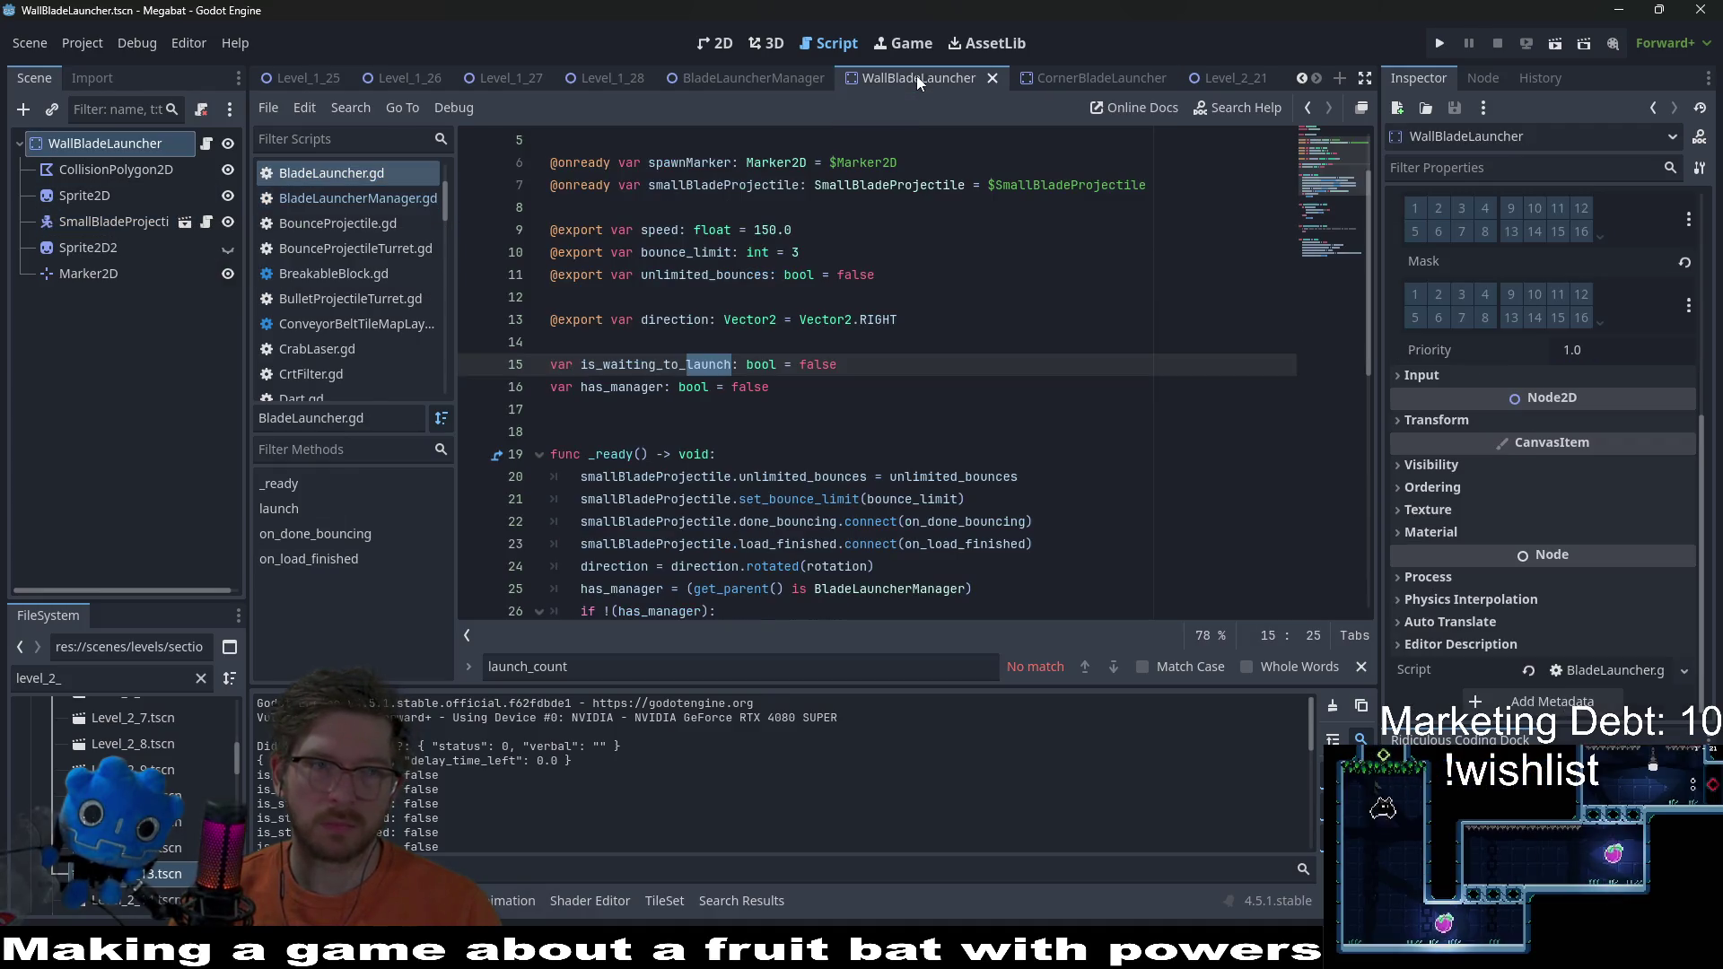
- Check the BladeLauncherManager Timer: 0.1 s wait time, one shot on
click(1090, 83)
click(727, 82)
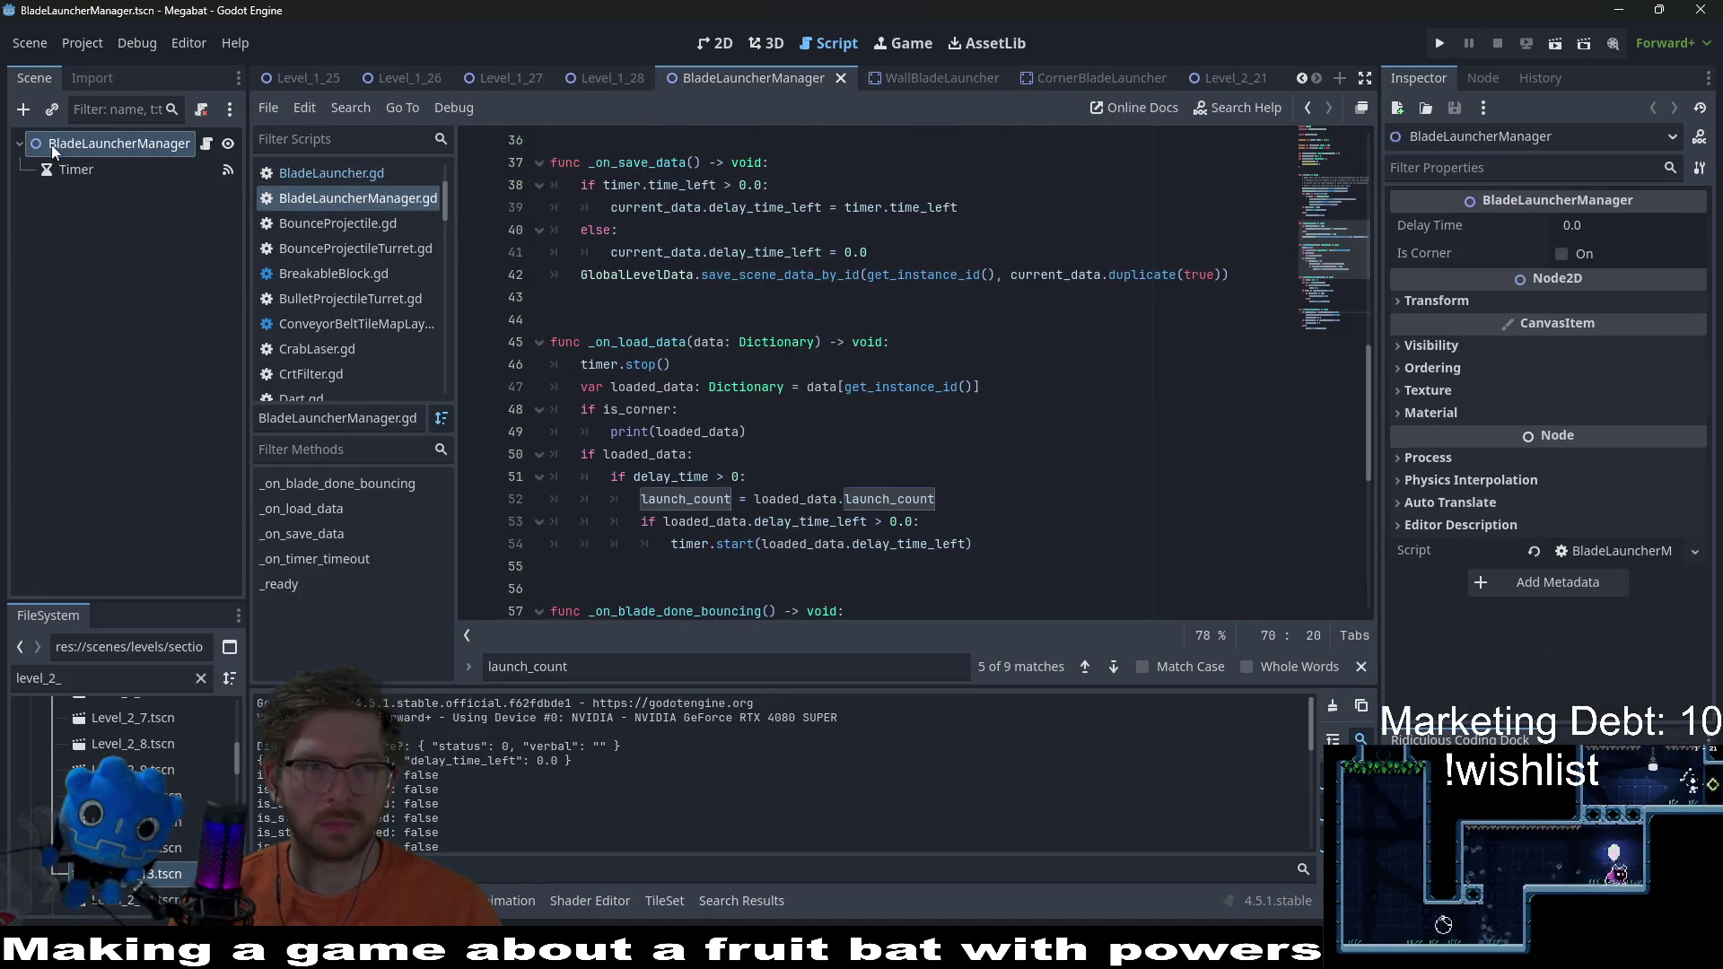
click(89, 174)
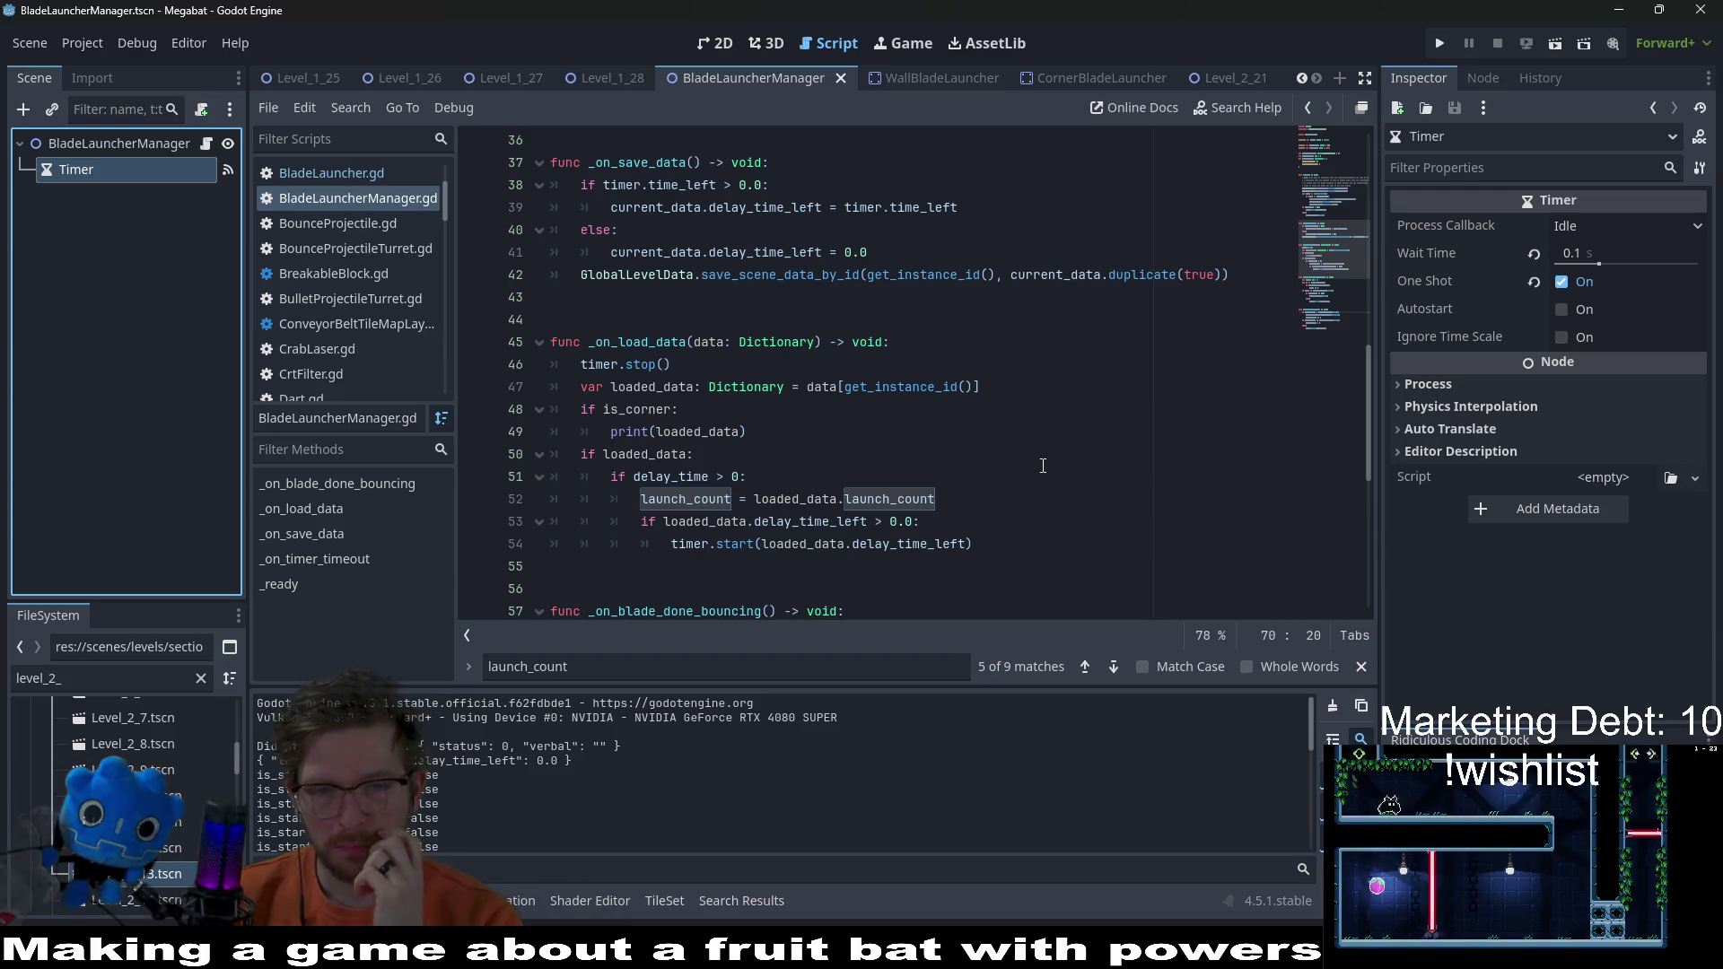
click(996, 545)
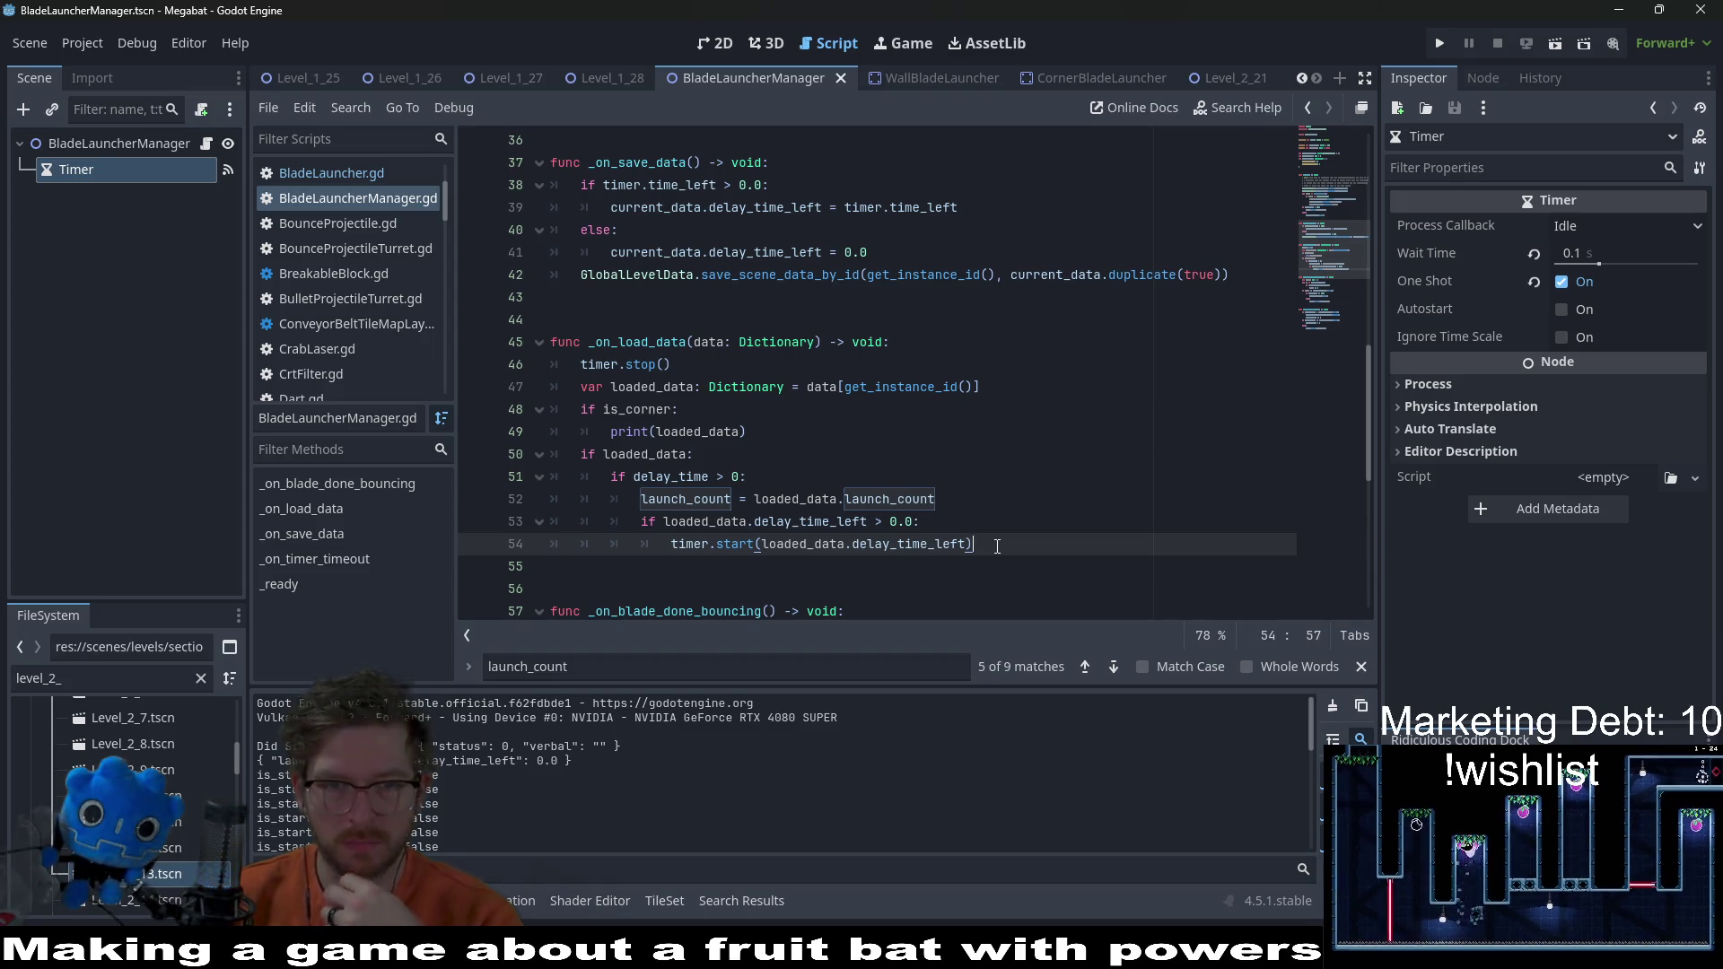
- Add an 'else:' branch calling 'timer.start()' after line 54 and save
key(Return)
key(BackSpace)
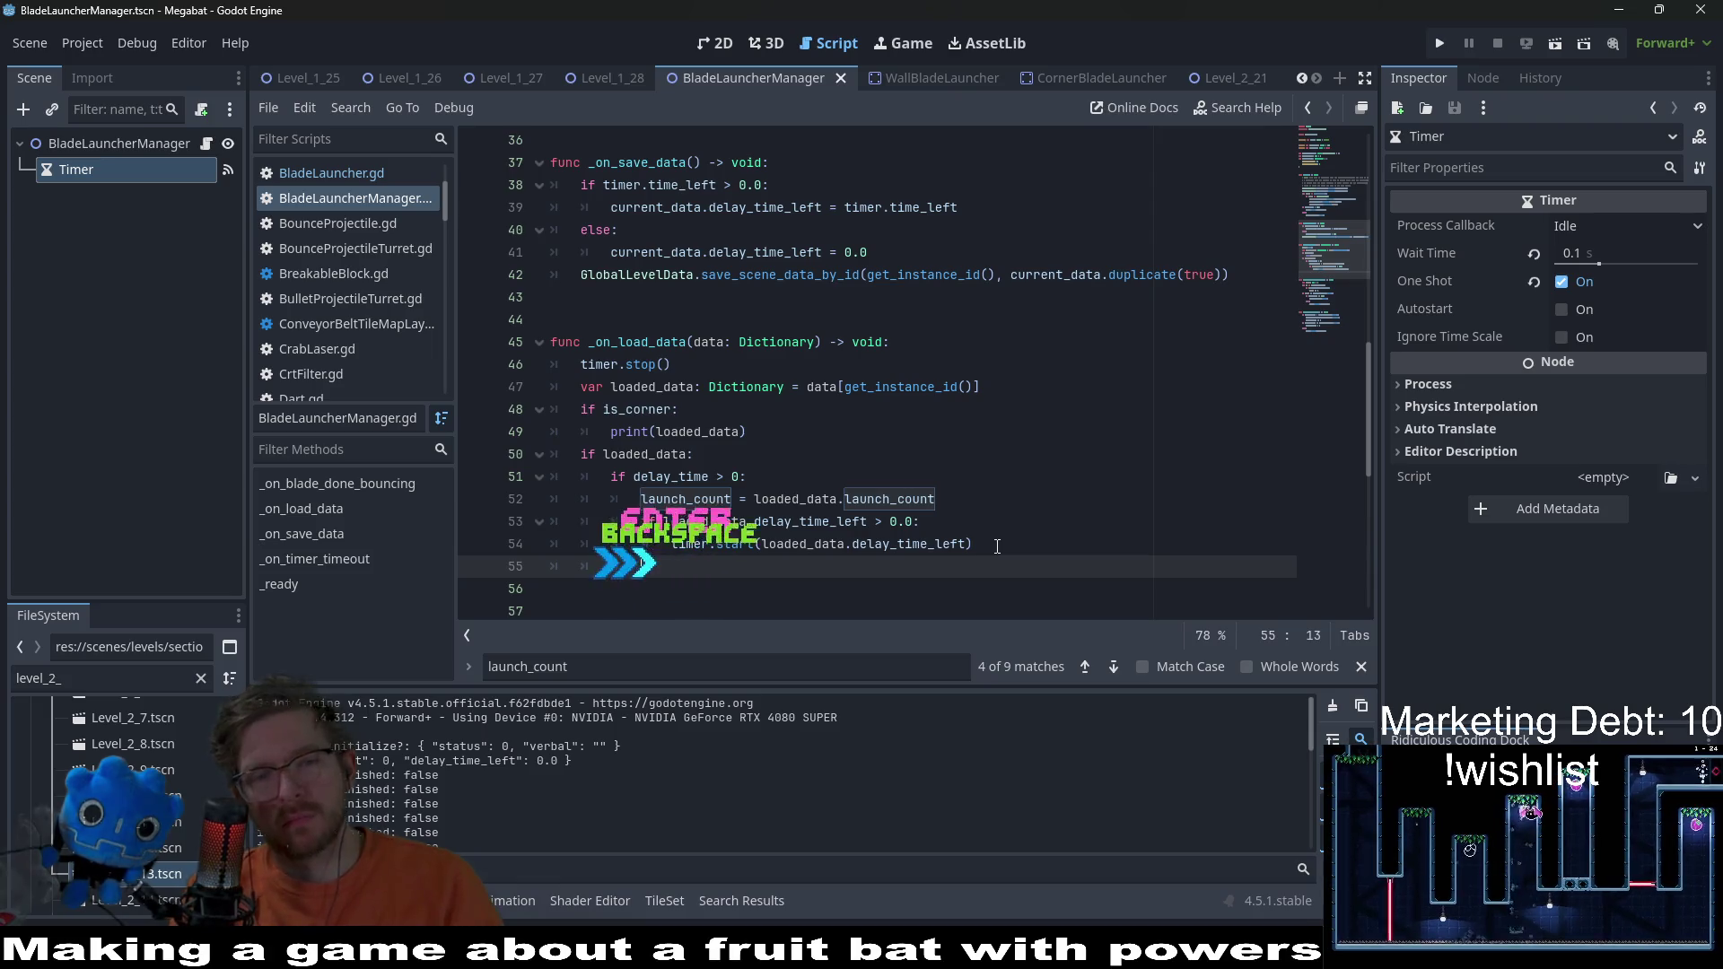
text(else:)
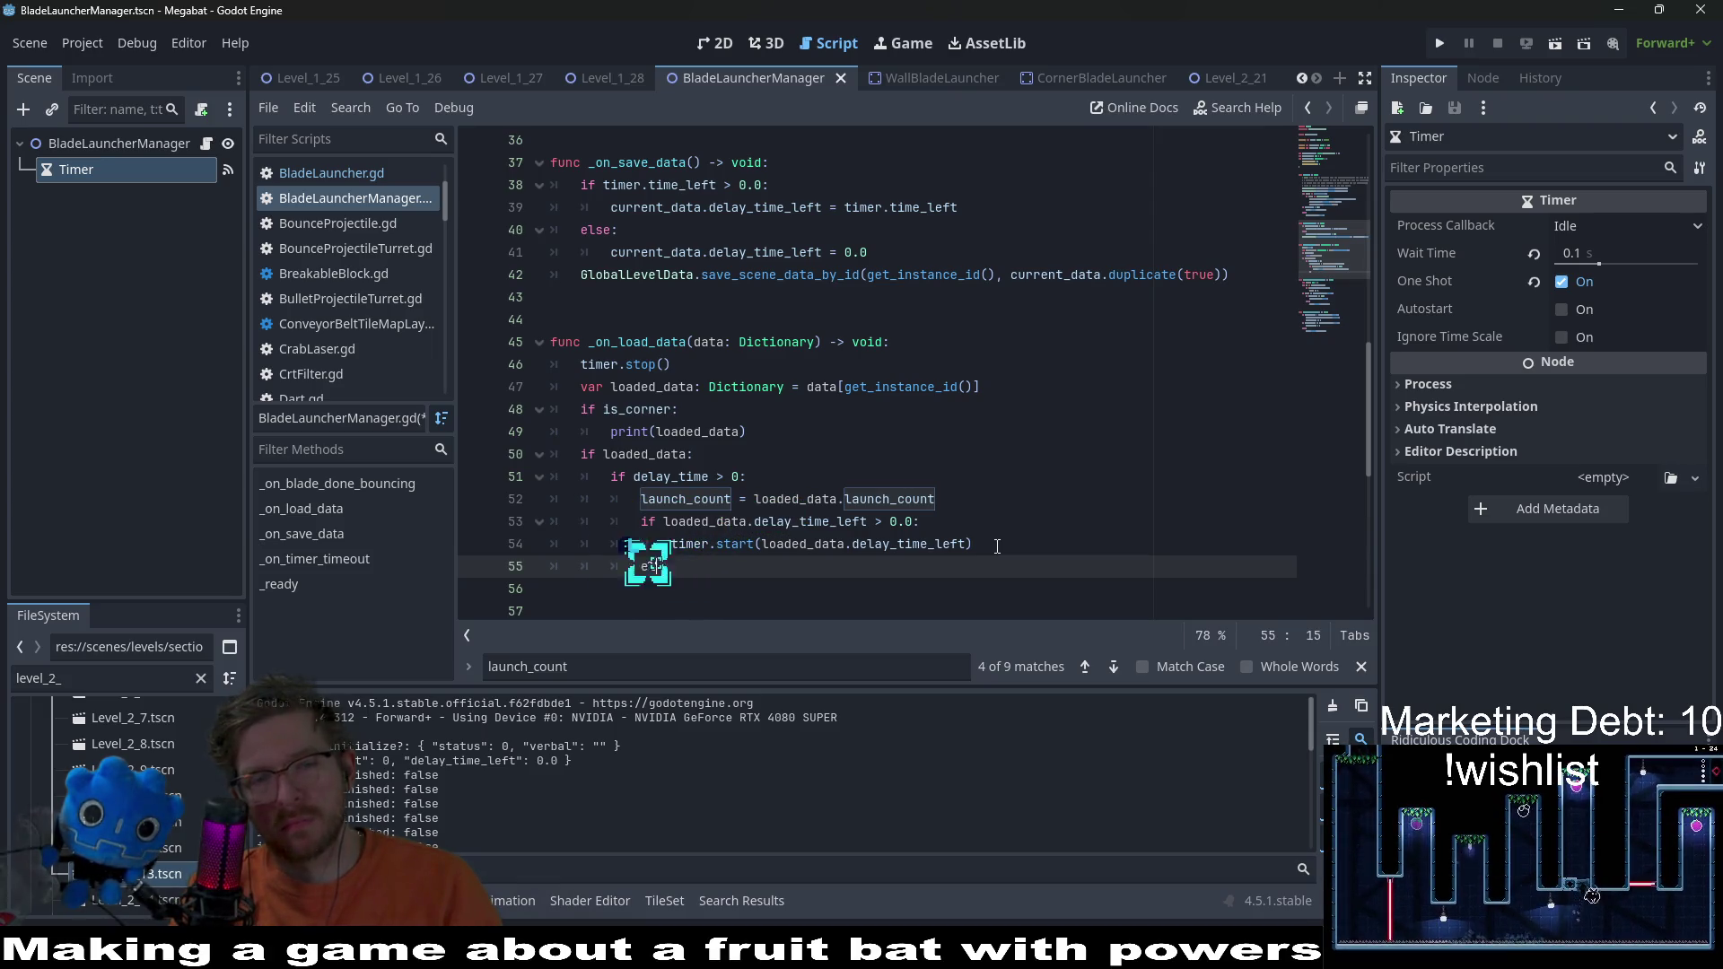
key(Return)
text(timer.start())
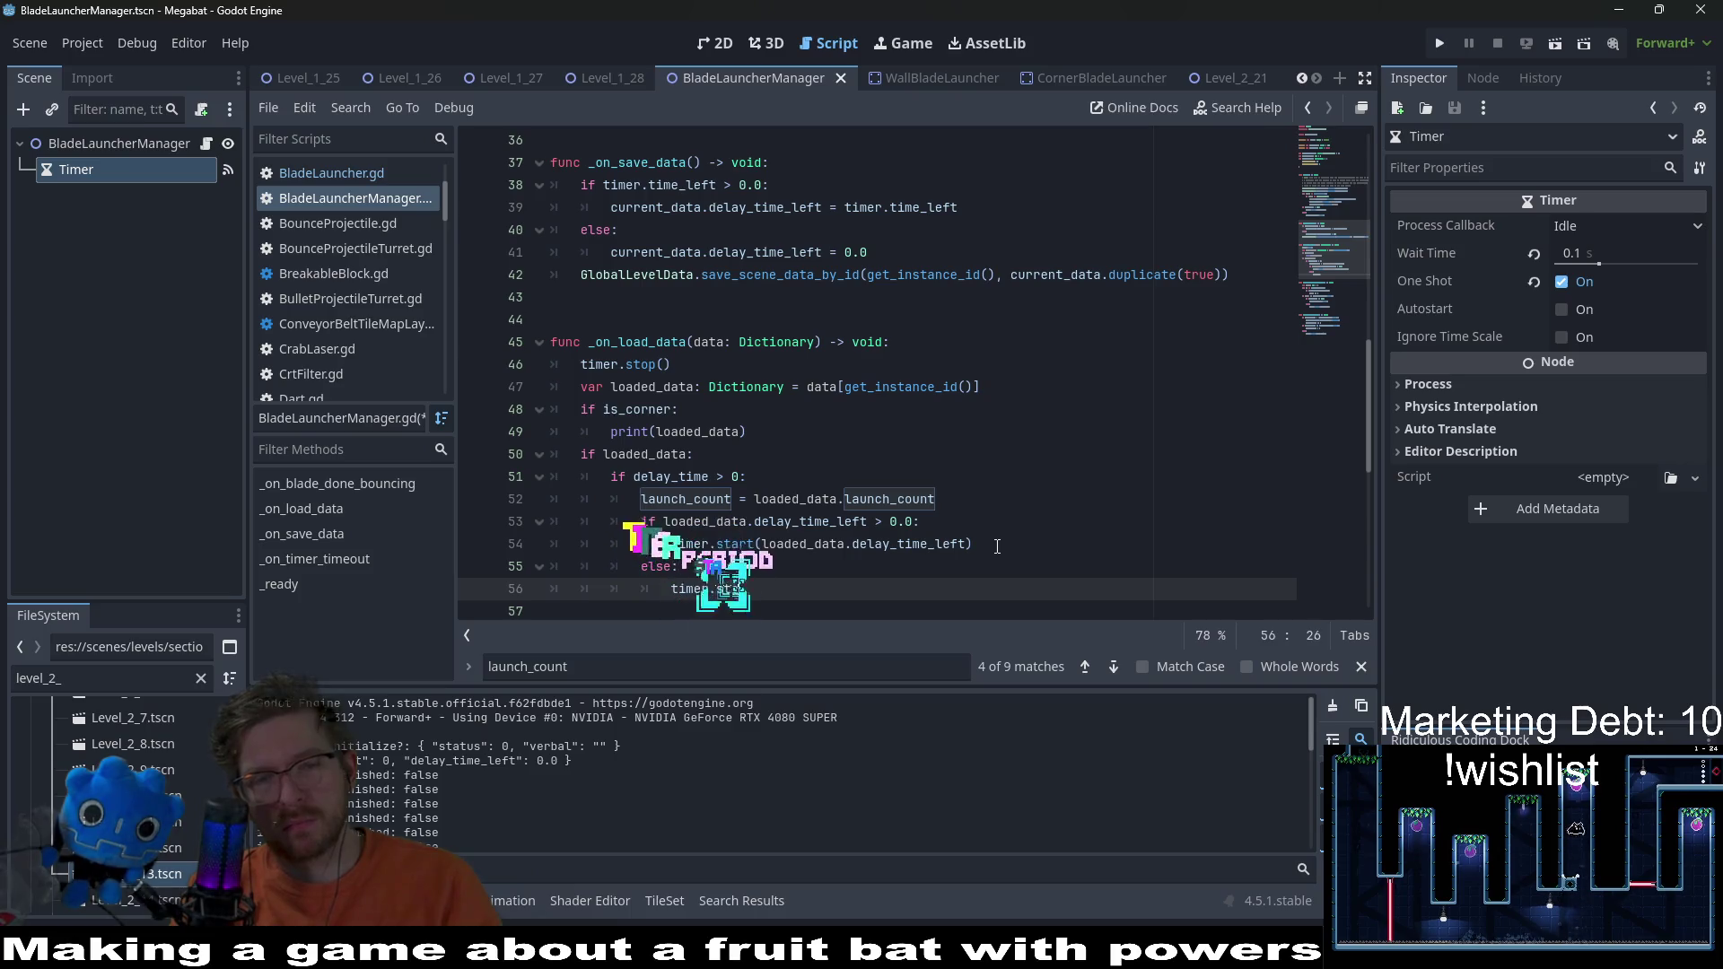
key(ctrl+s)
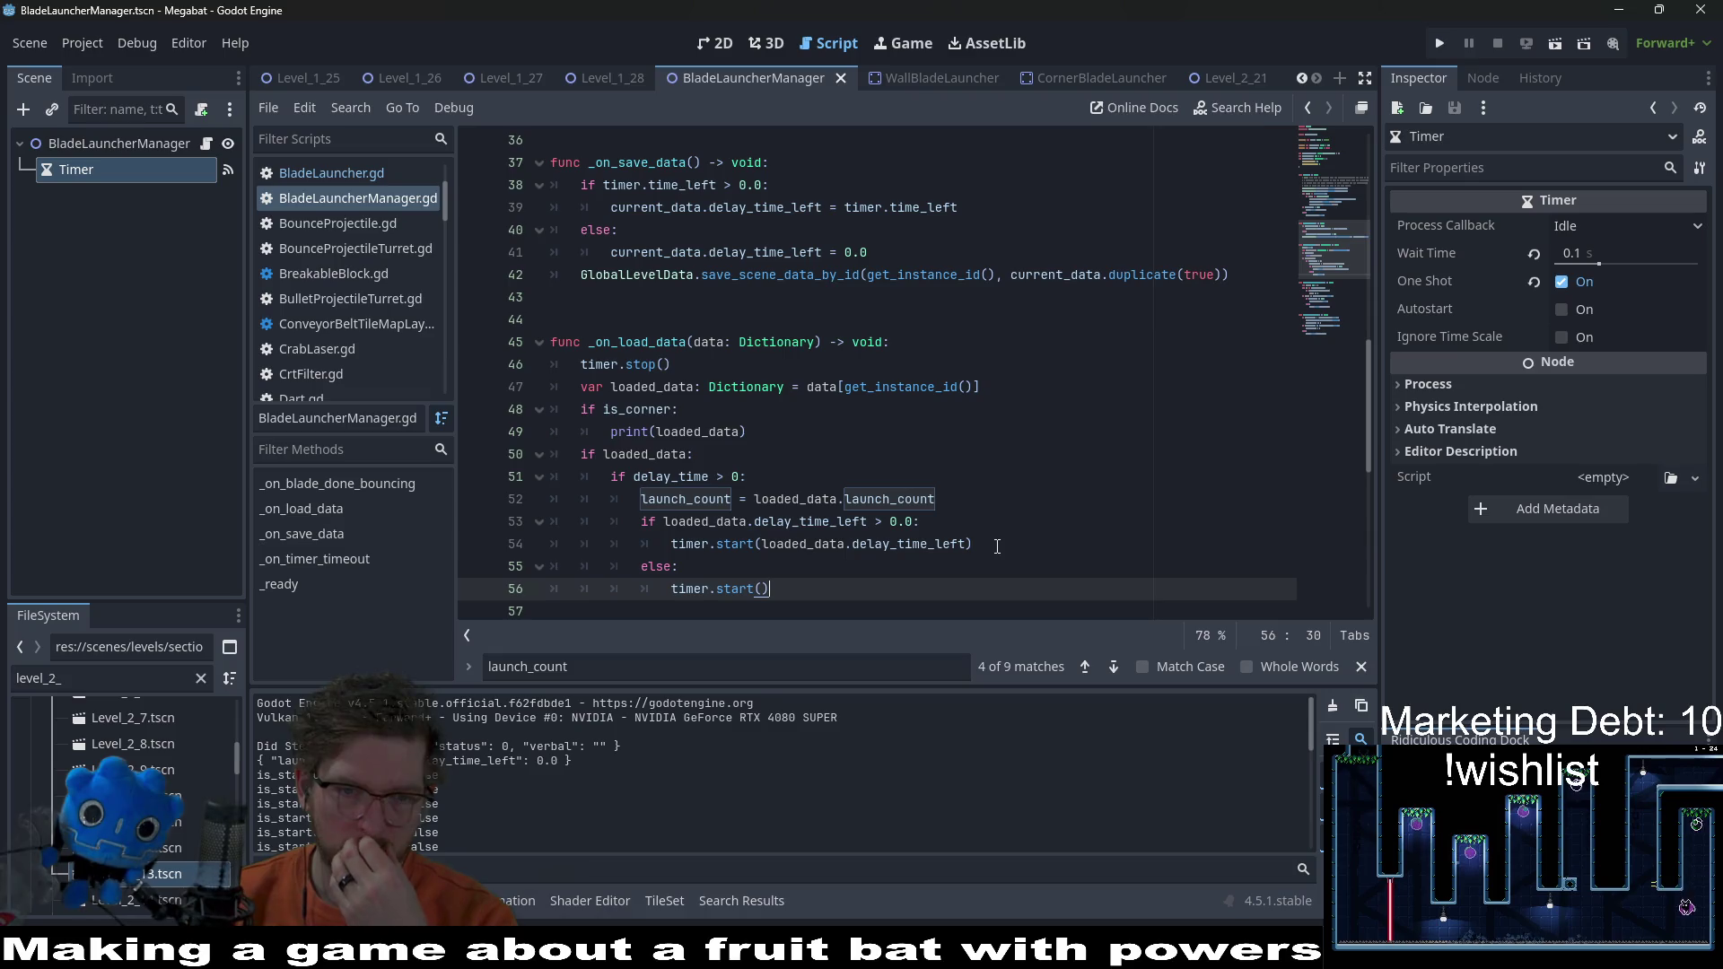
- Review the delay_time declaration and the BladeLauncherManager node's properties
scroll(998, 546, up, 10)
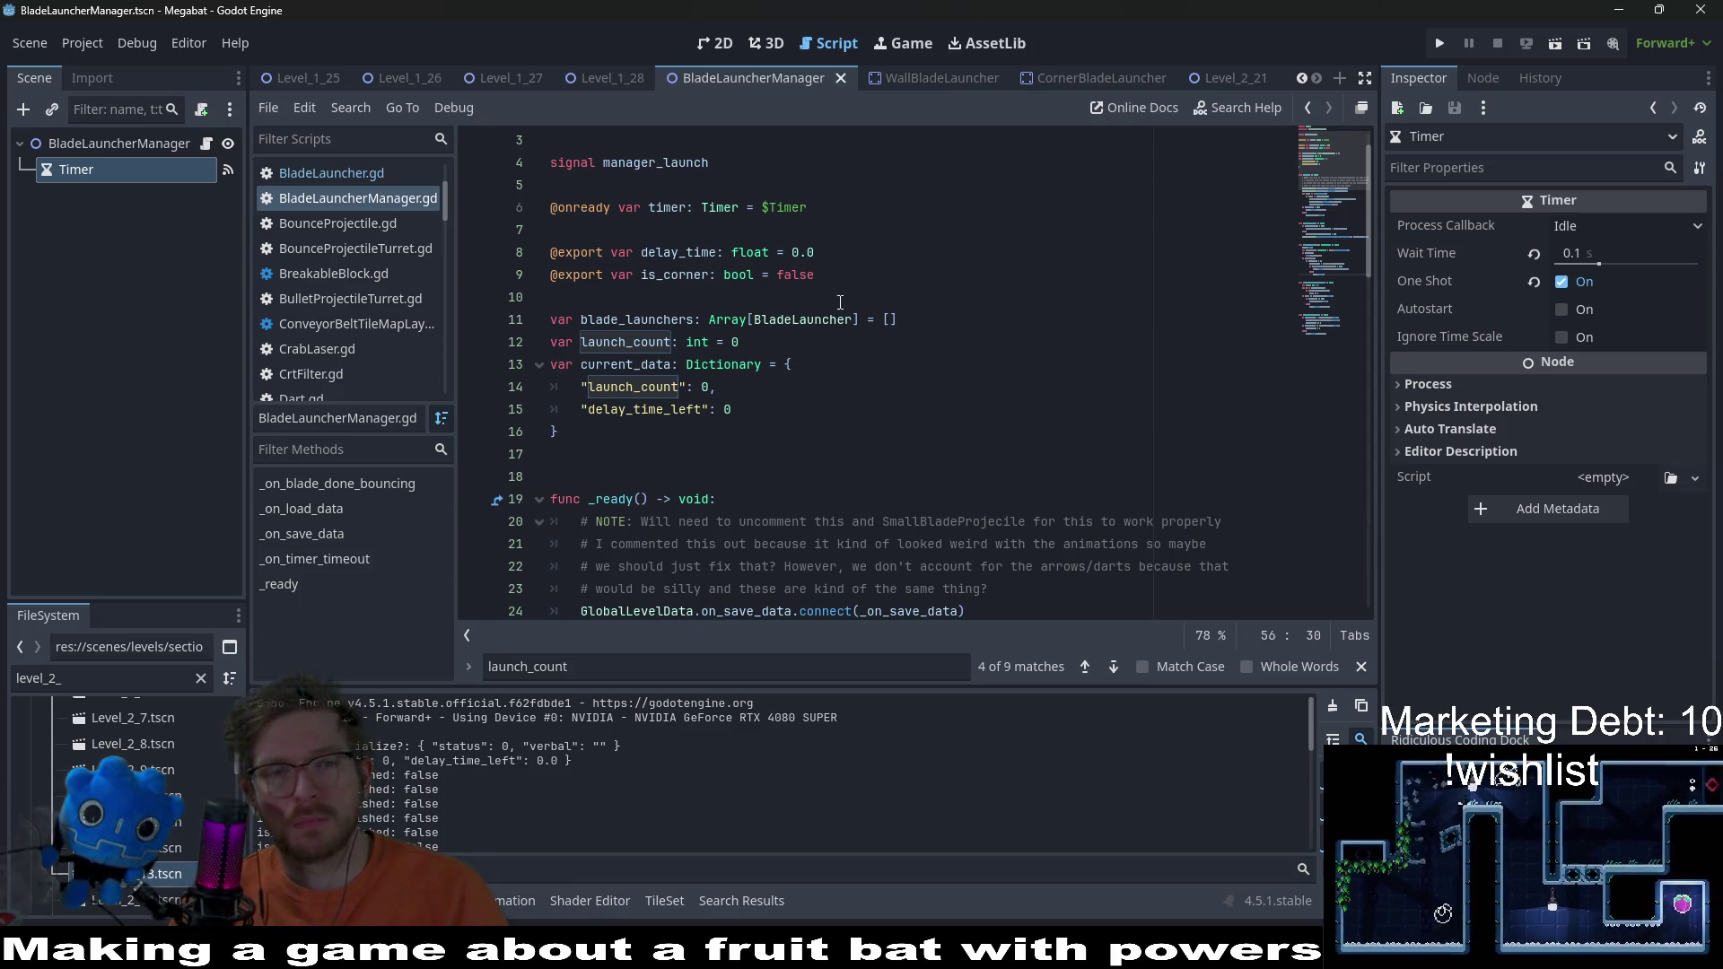
click(666, 253)
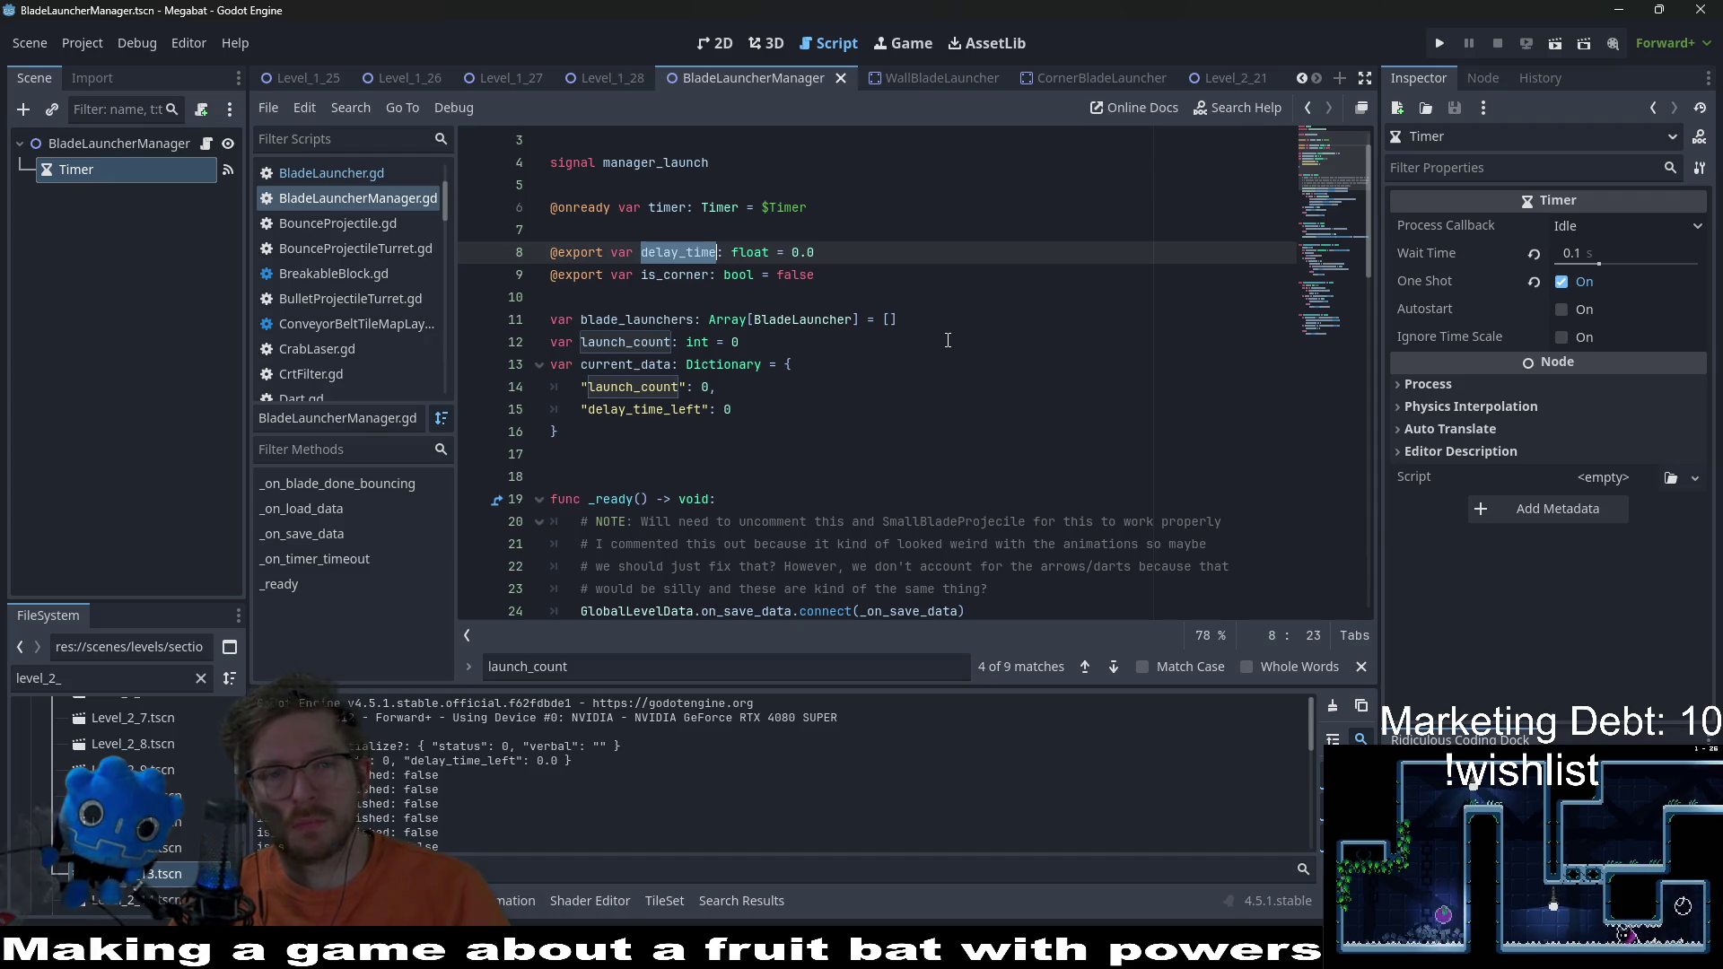
click(91, 151)
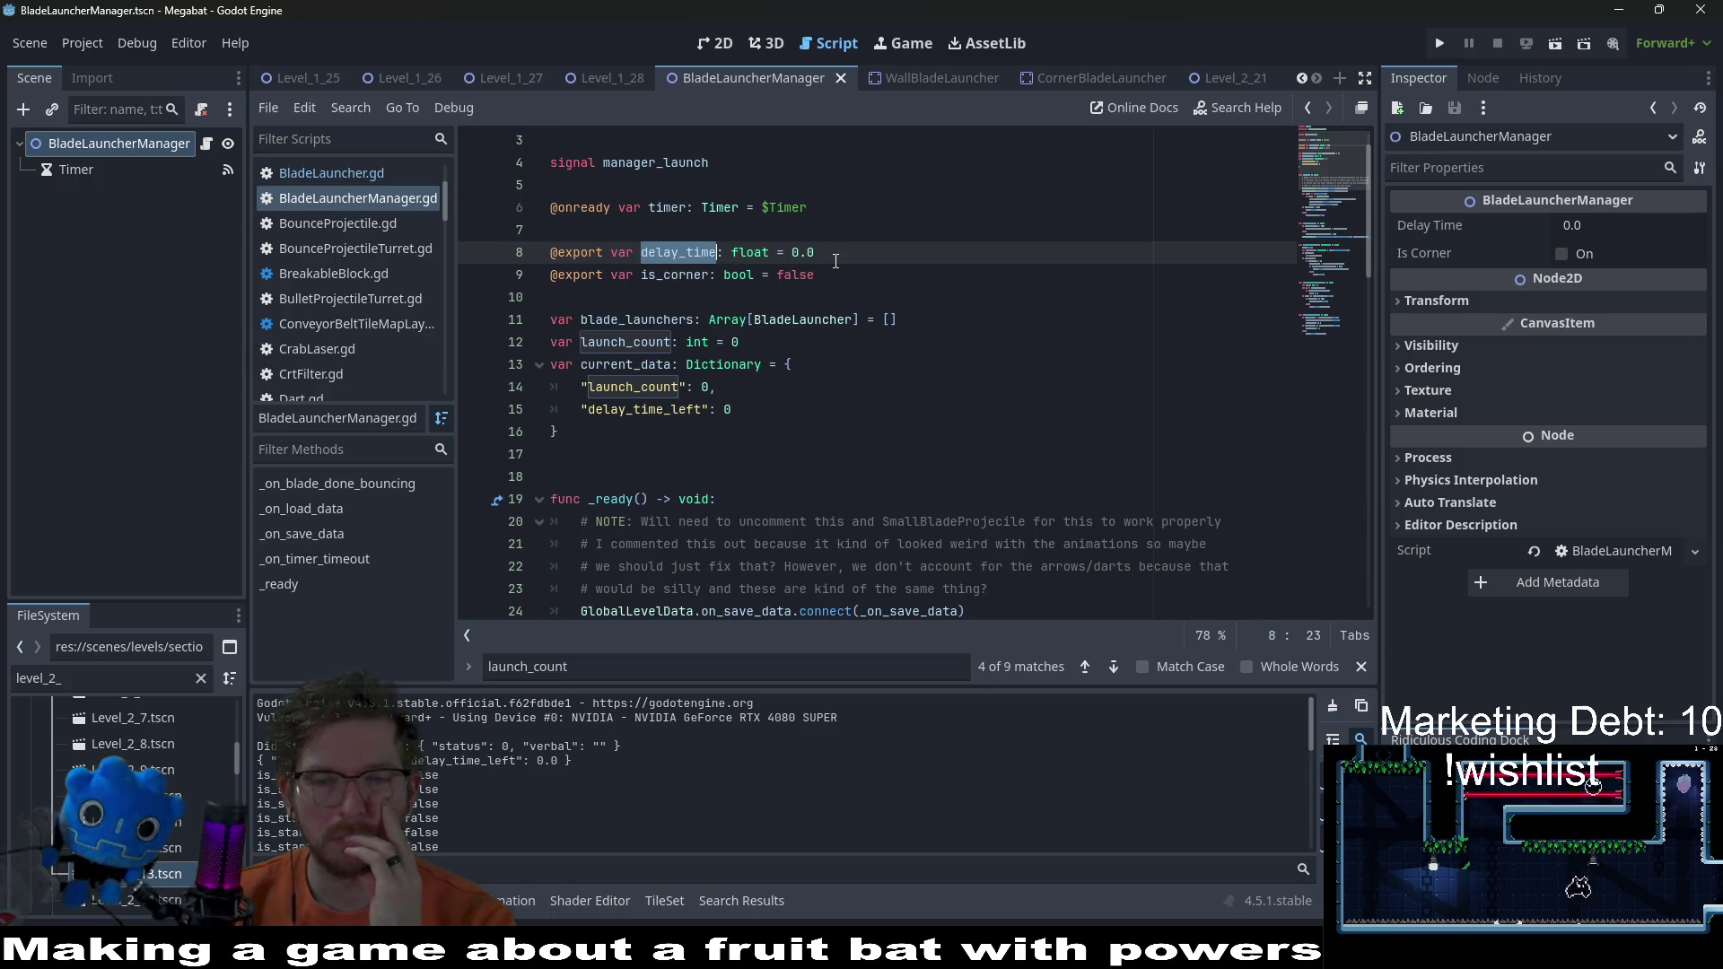
scroll(833, 265, down, 5)
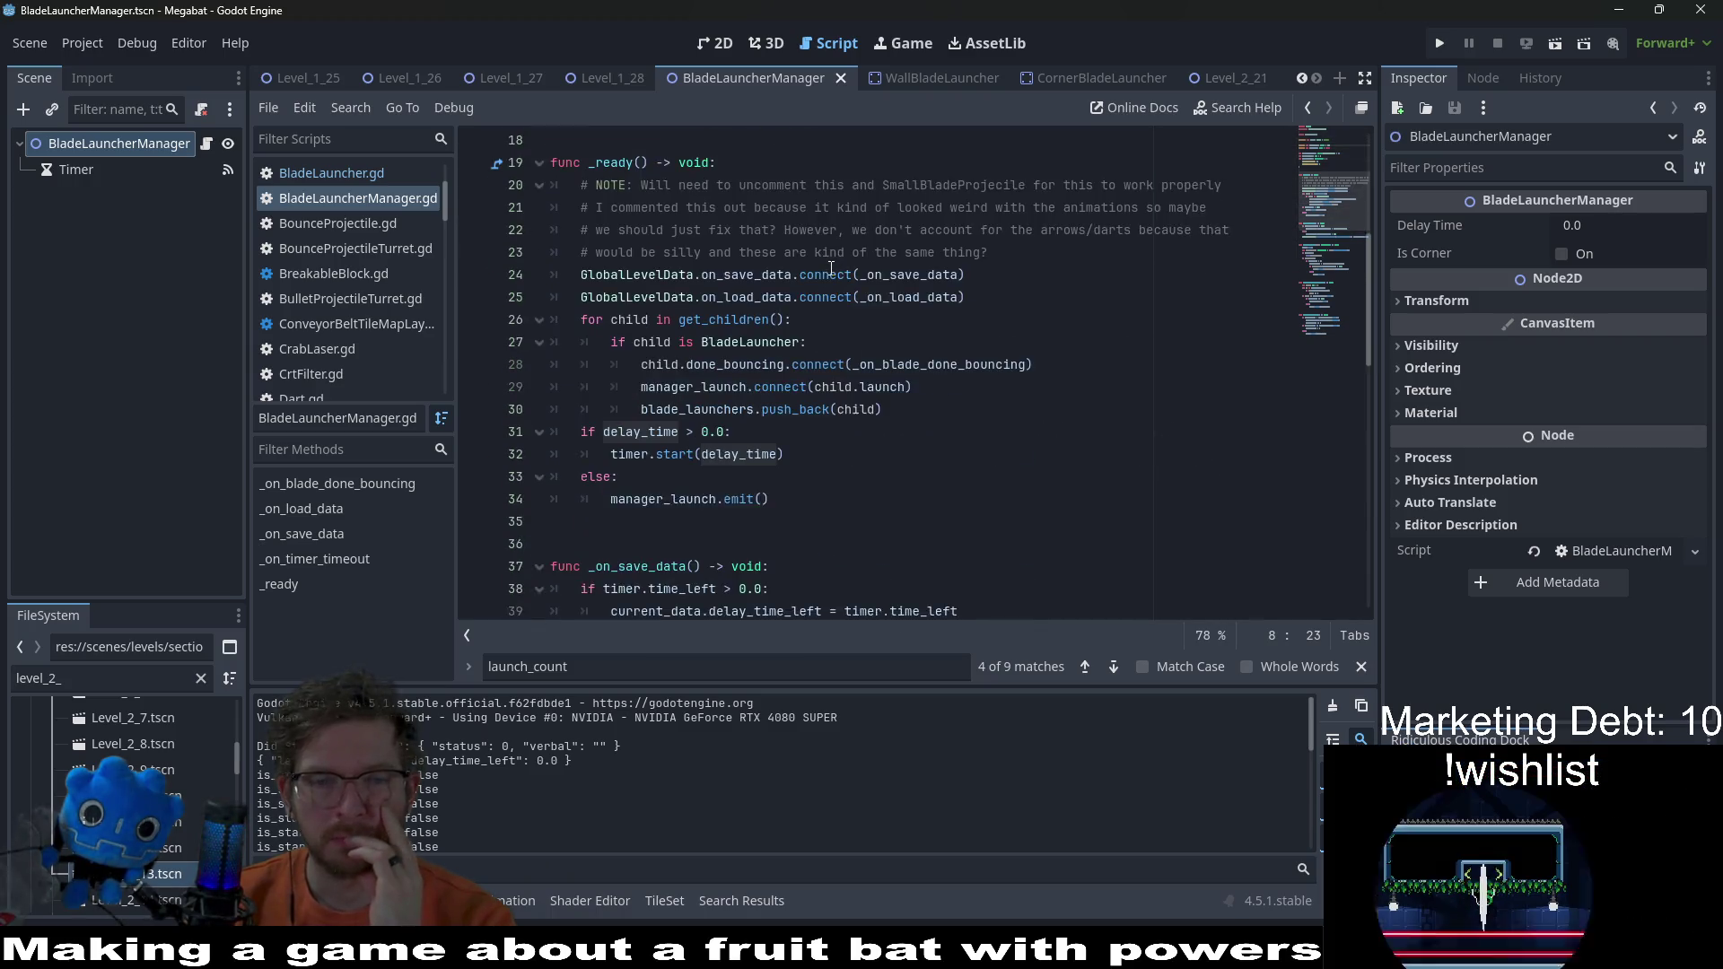
scroll(831, 269, down, 5)
scroll(831, 268, down, 3)
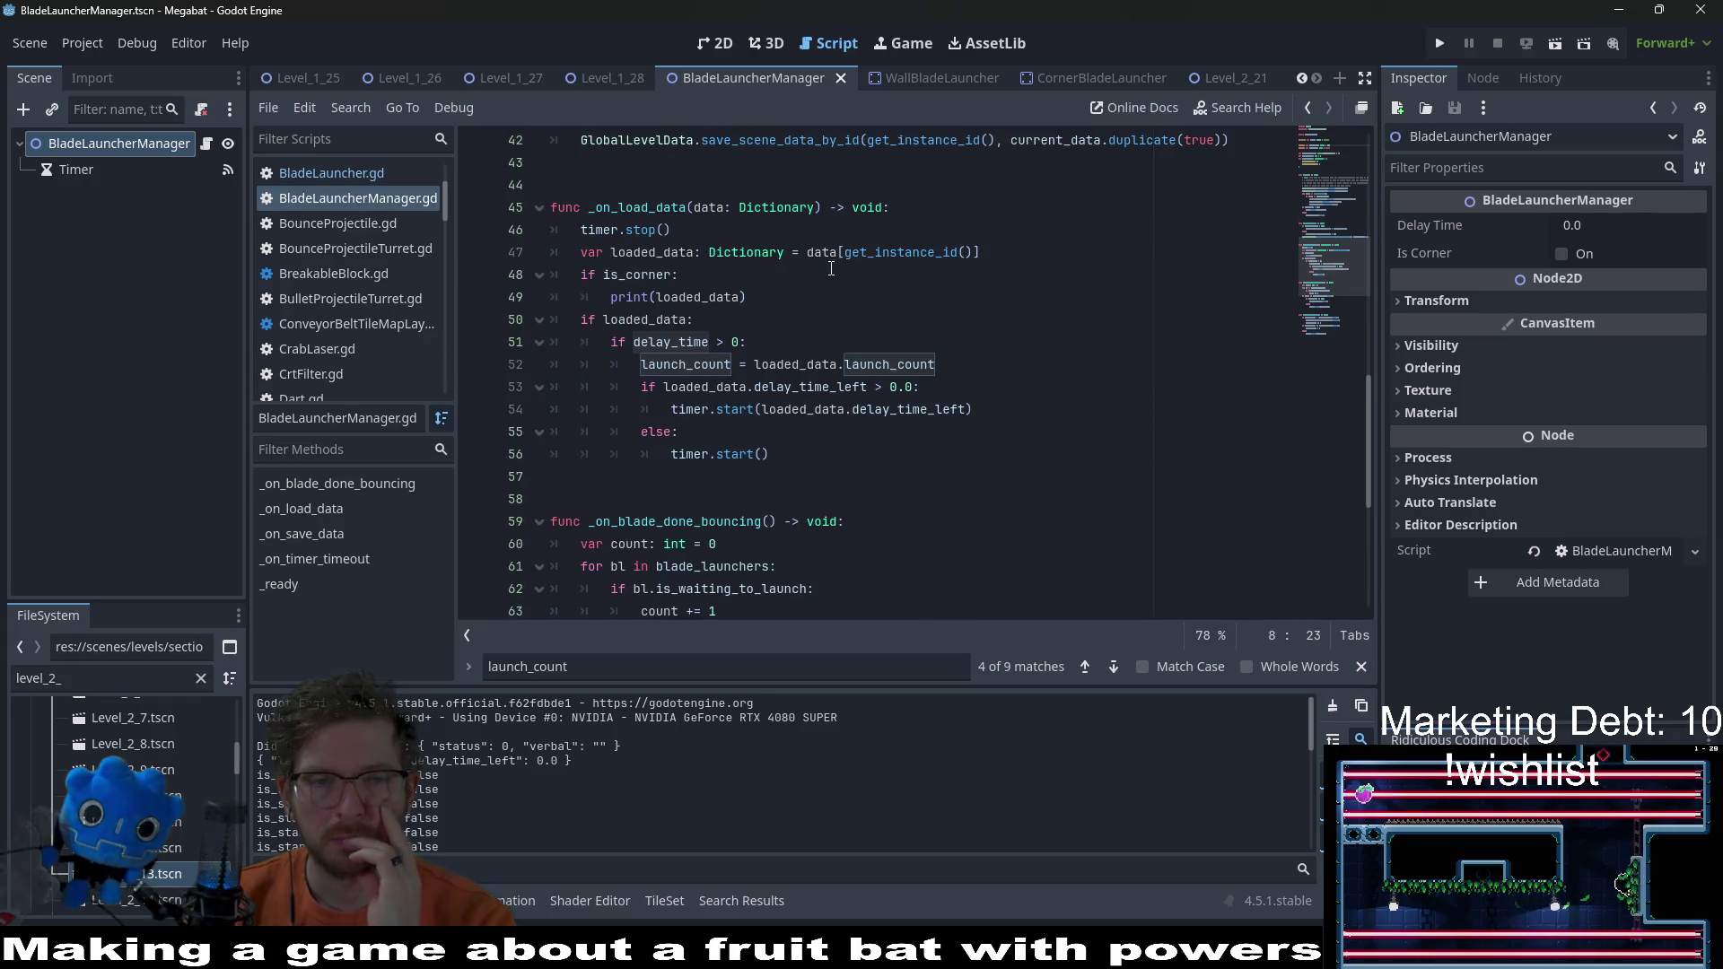
- Outdent the else branch to pair with 'if delay_time > 0:' and save
click(830, 454)
drag(932, 449, 1020, 411)
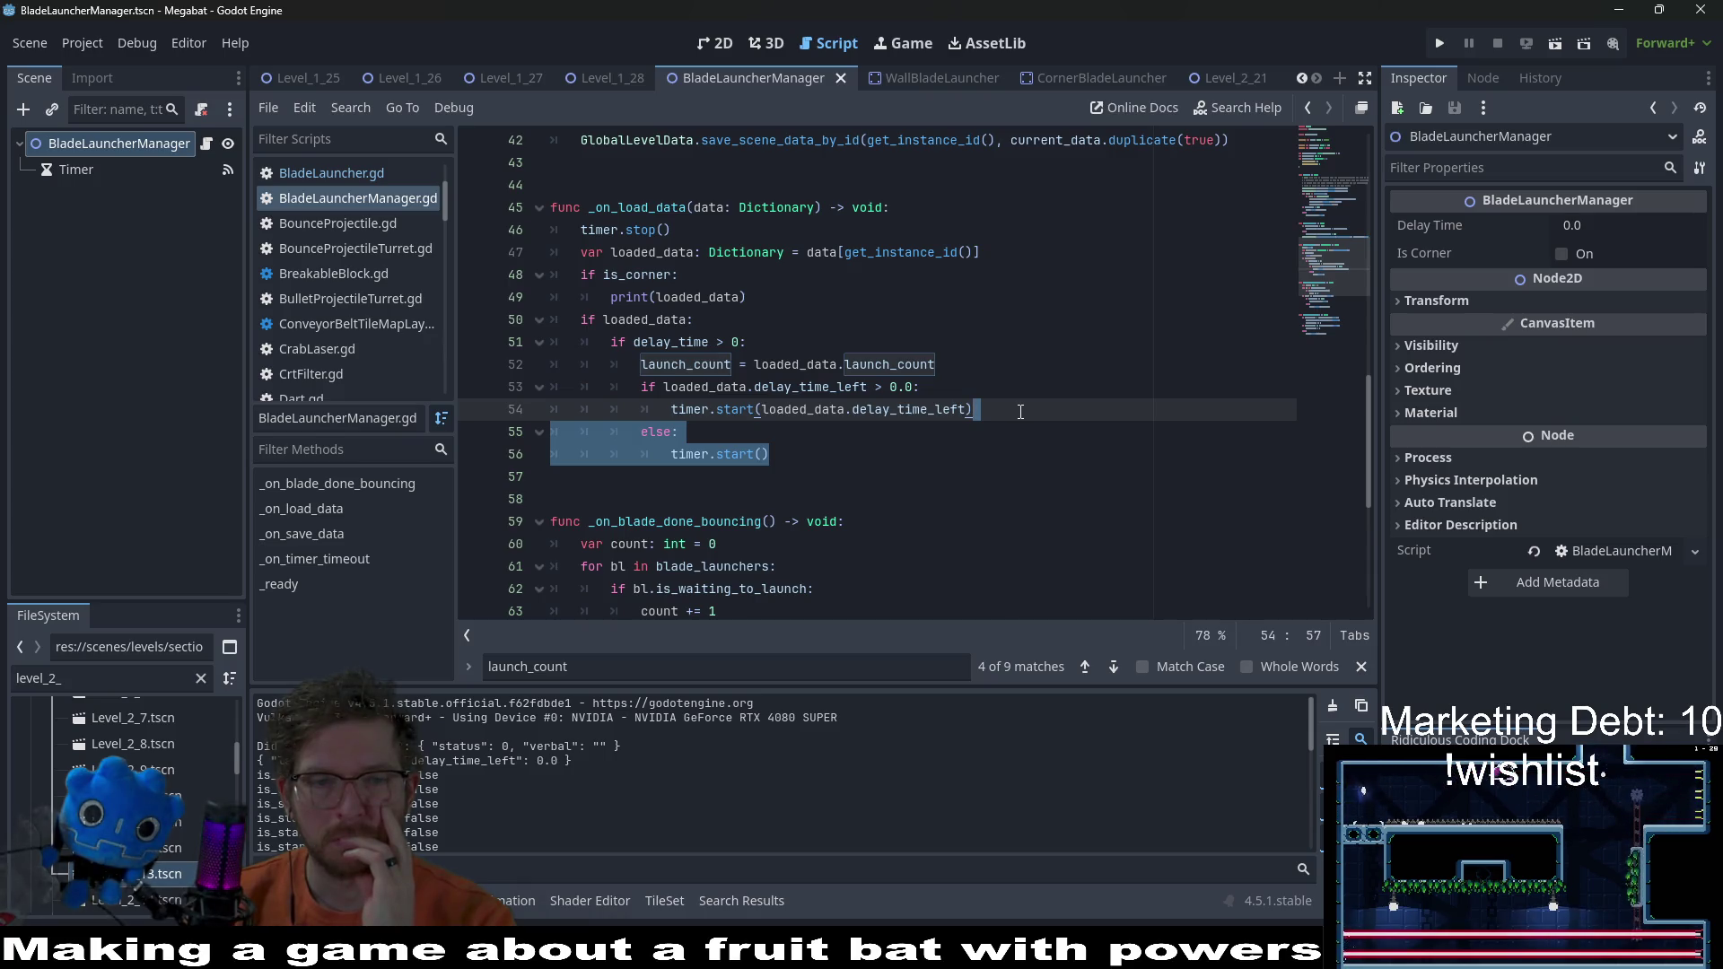
click(867, 409)
drag(770, 454, 551, 432)
key(shift+Tab)
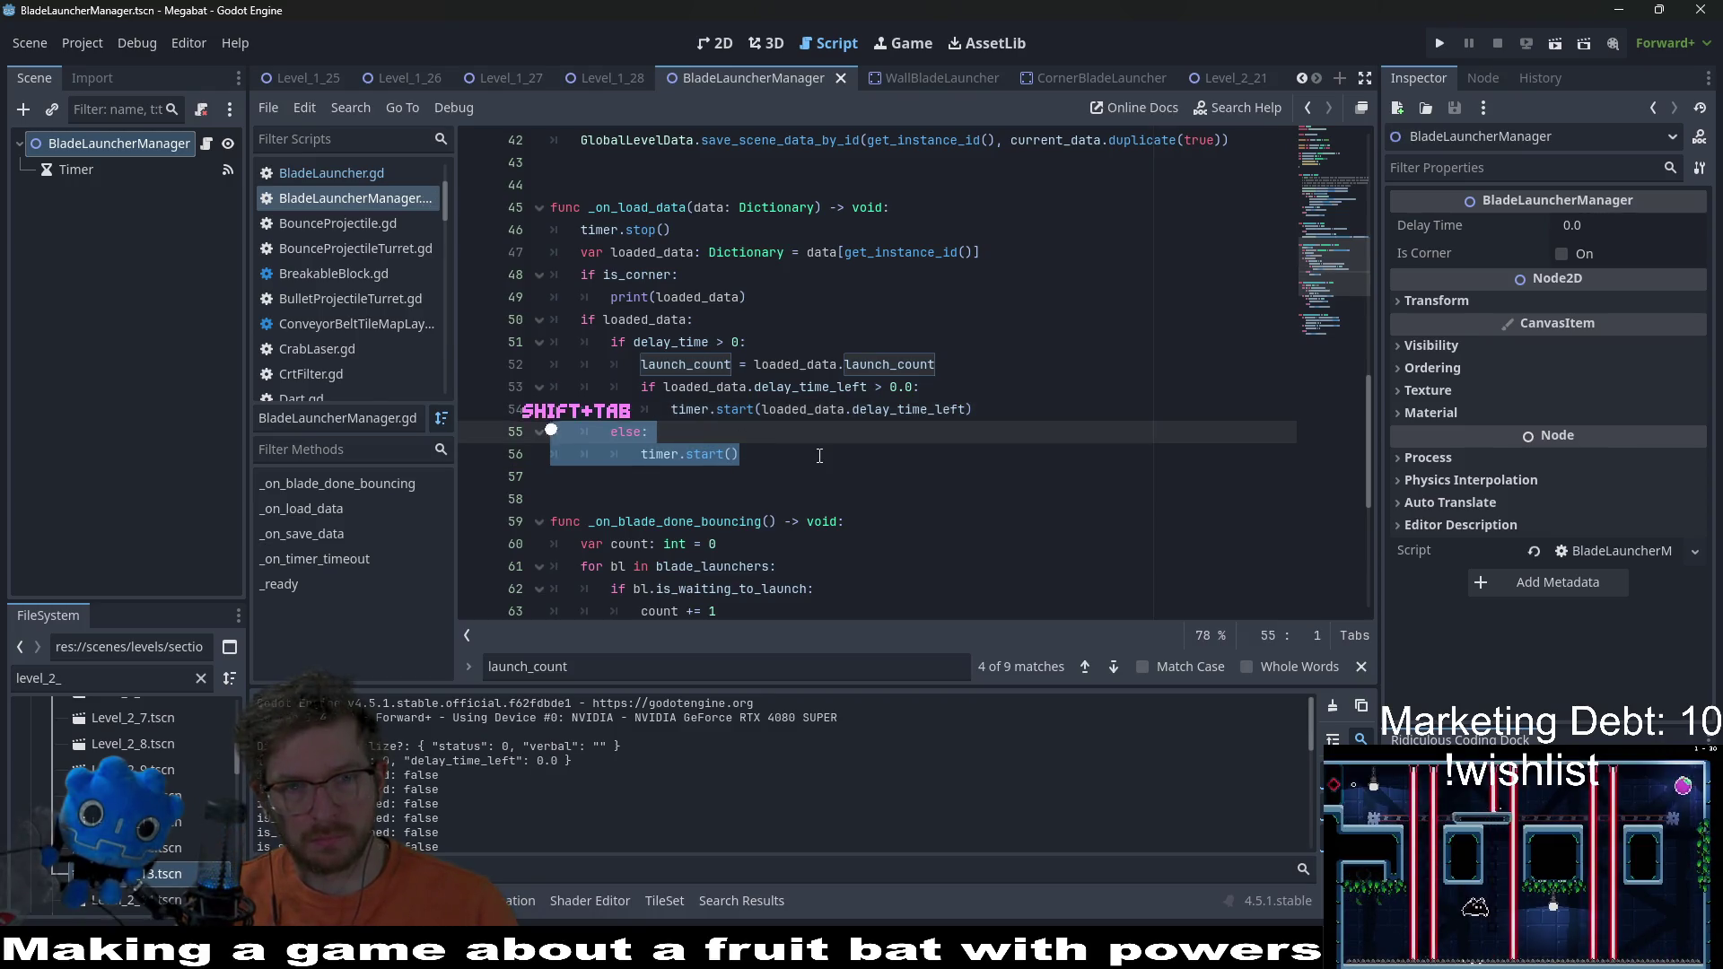
click(832, 451)
key(ctrl+s)
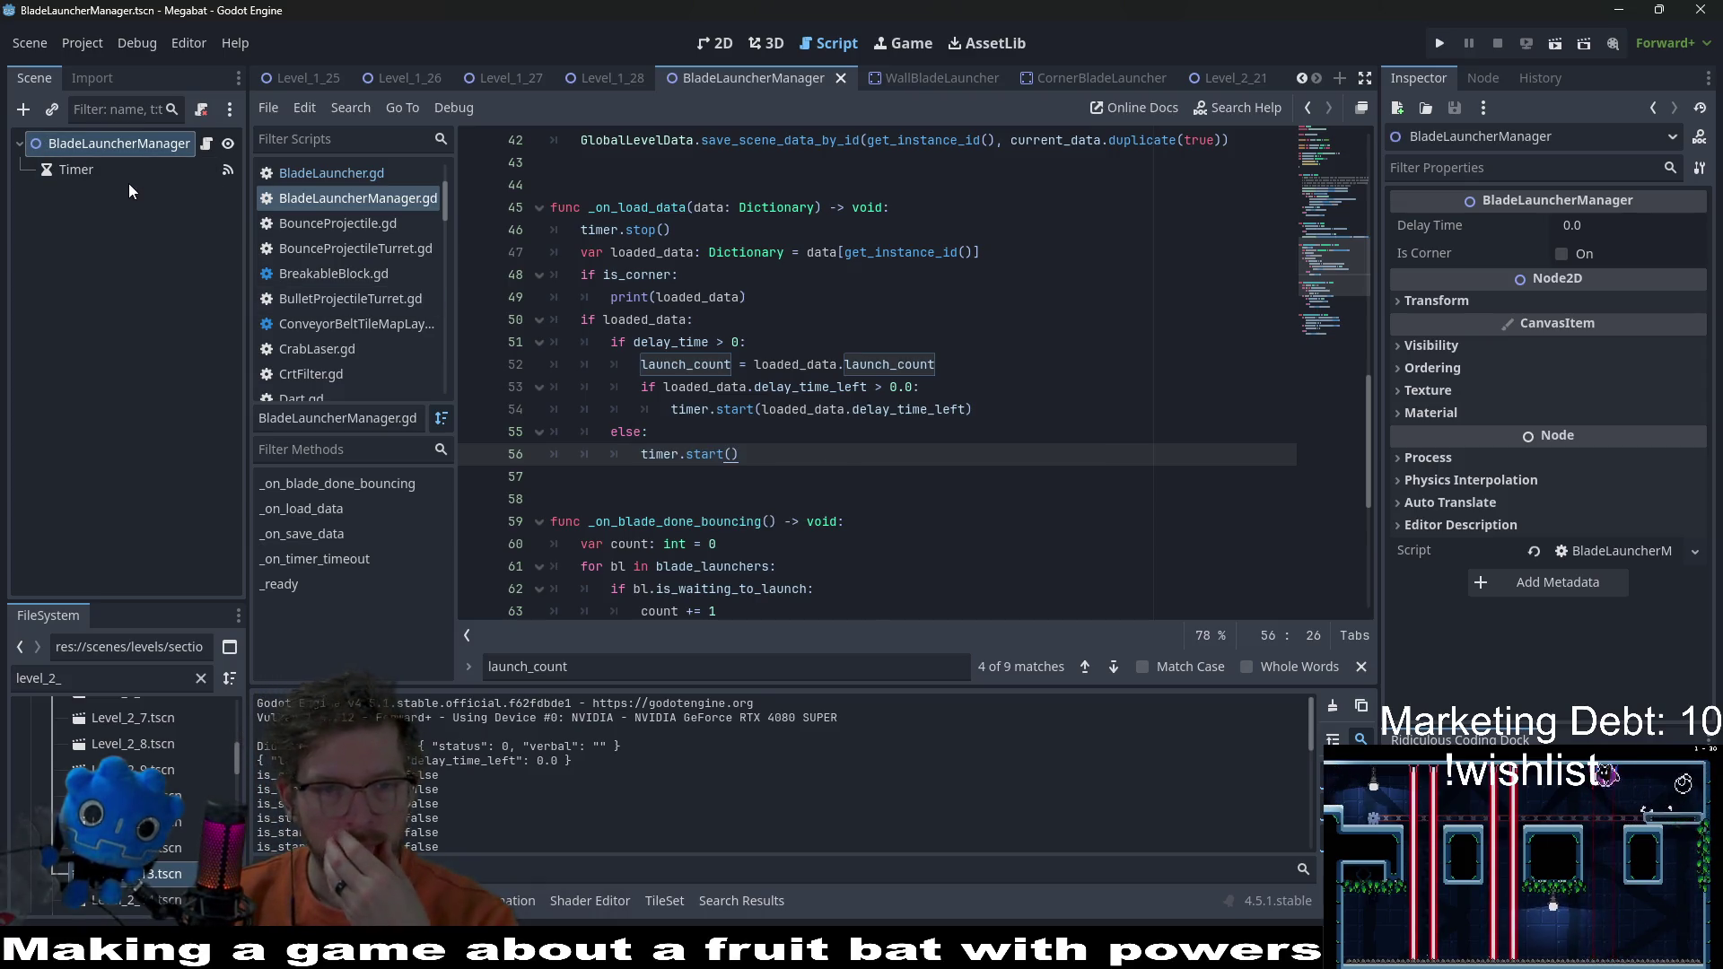
scroll(867, 388, down, 6)
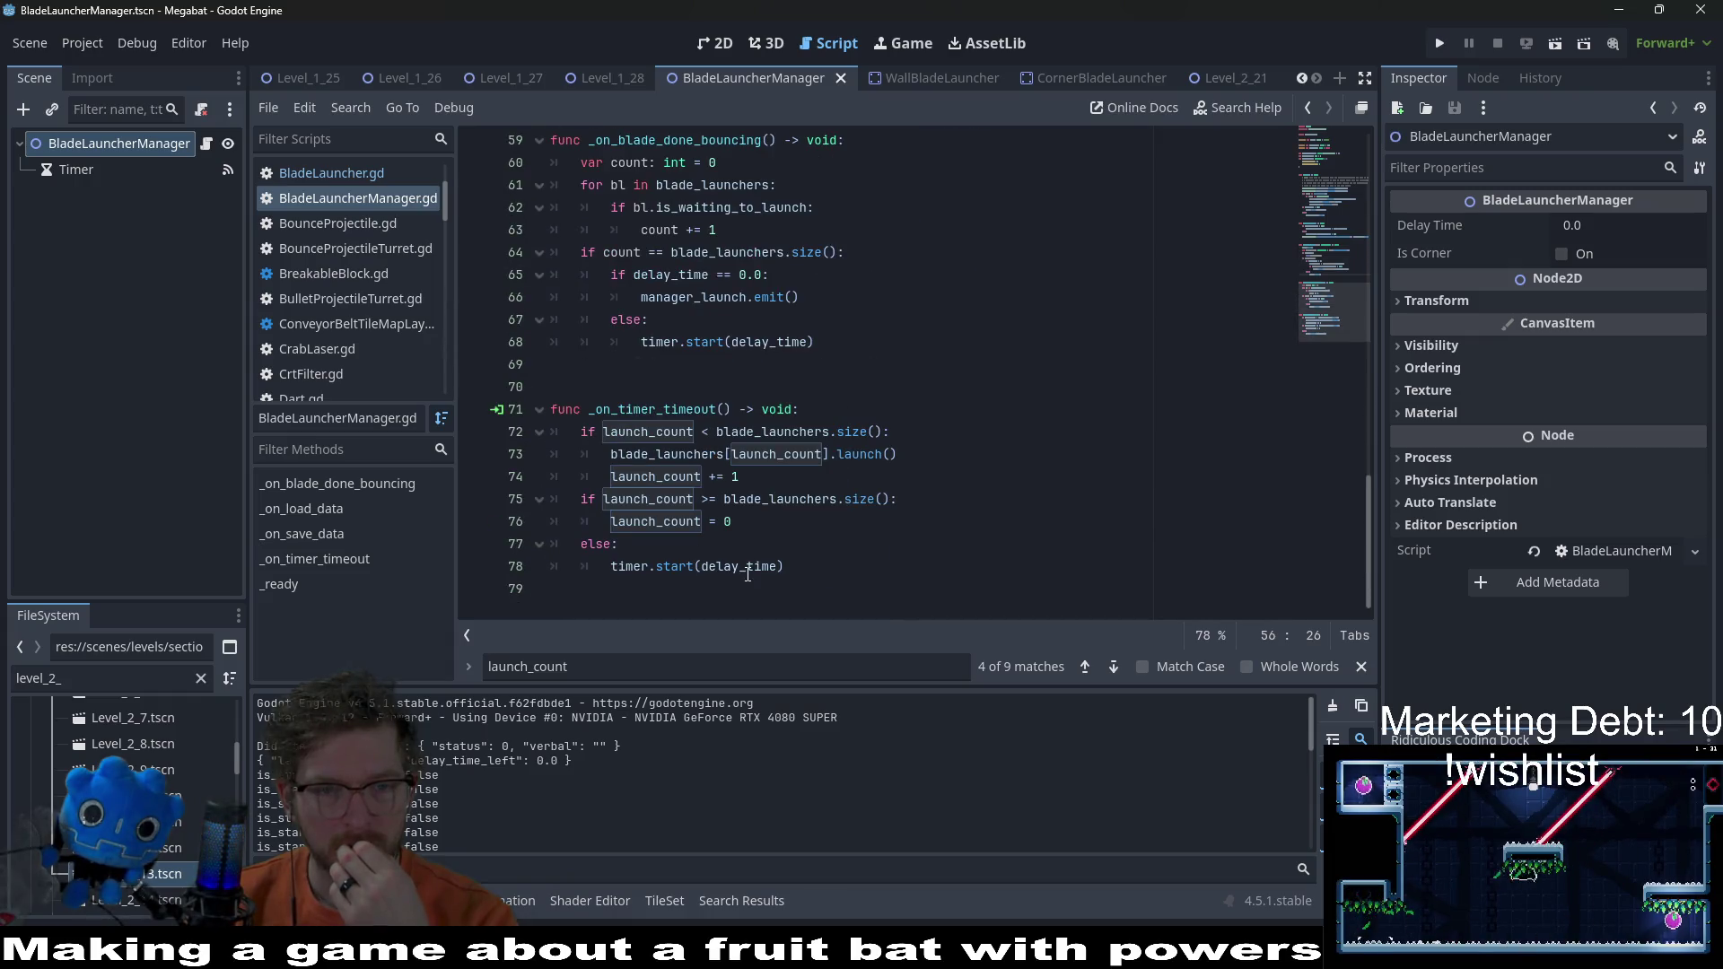
- Launch a test run with F5 and inspect the Timer node's properties
double_click(750, 567)
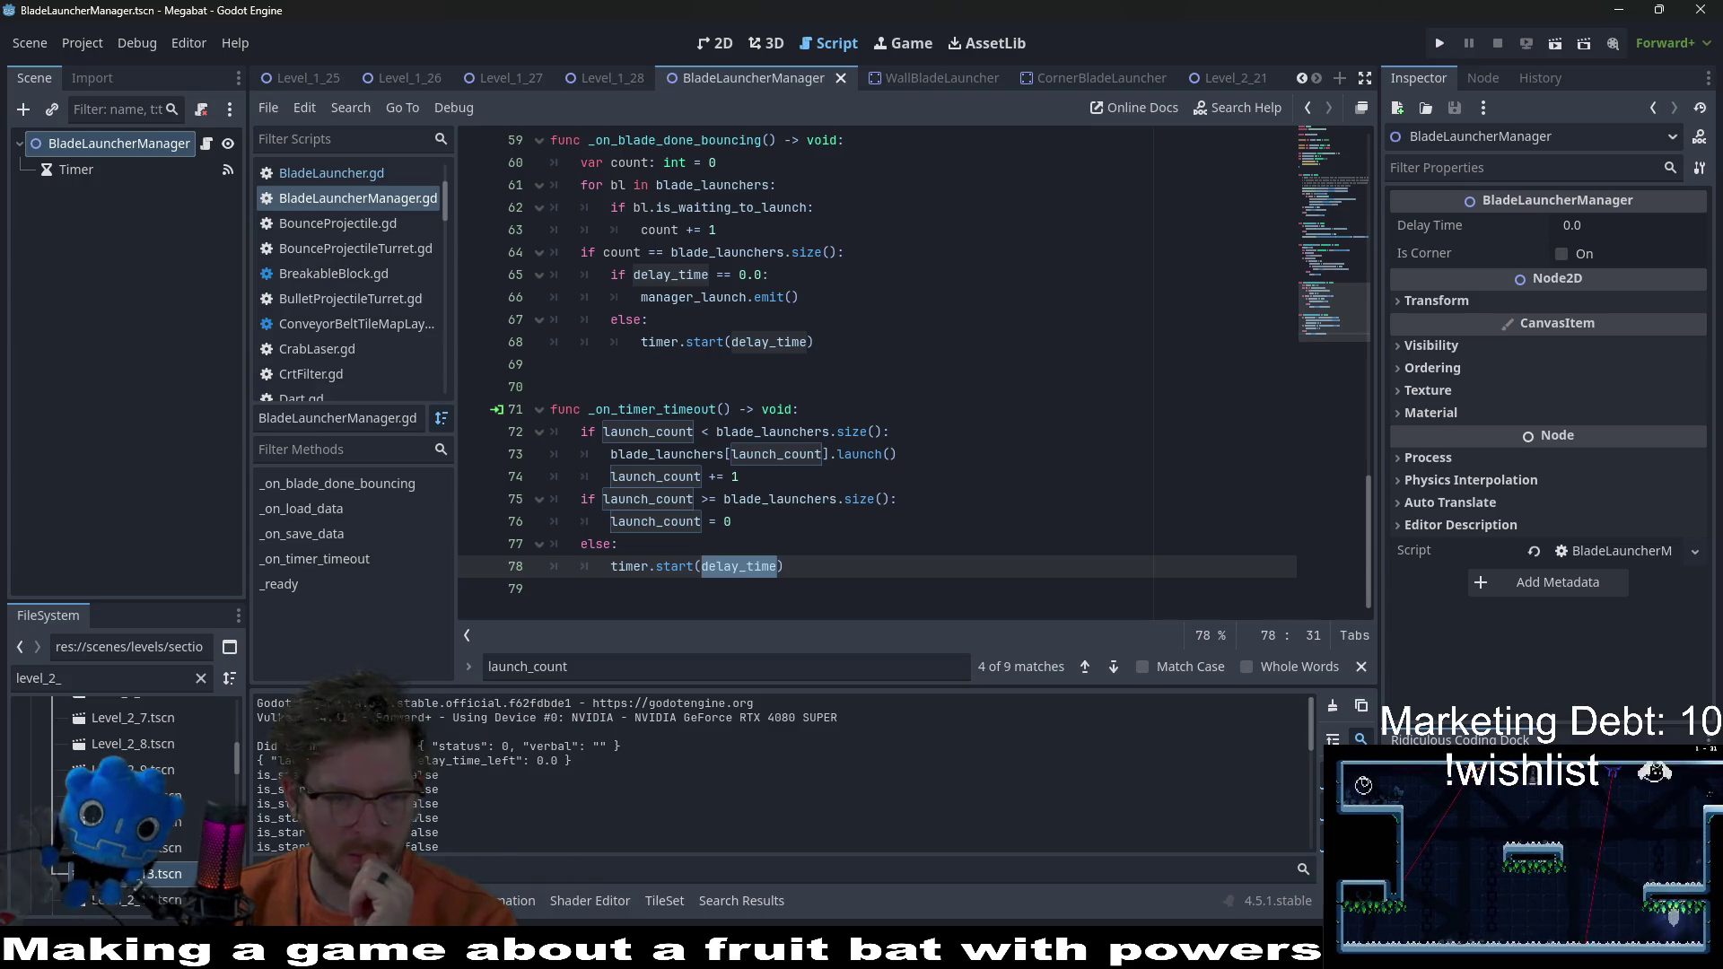
key(F5)
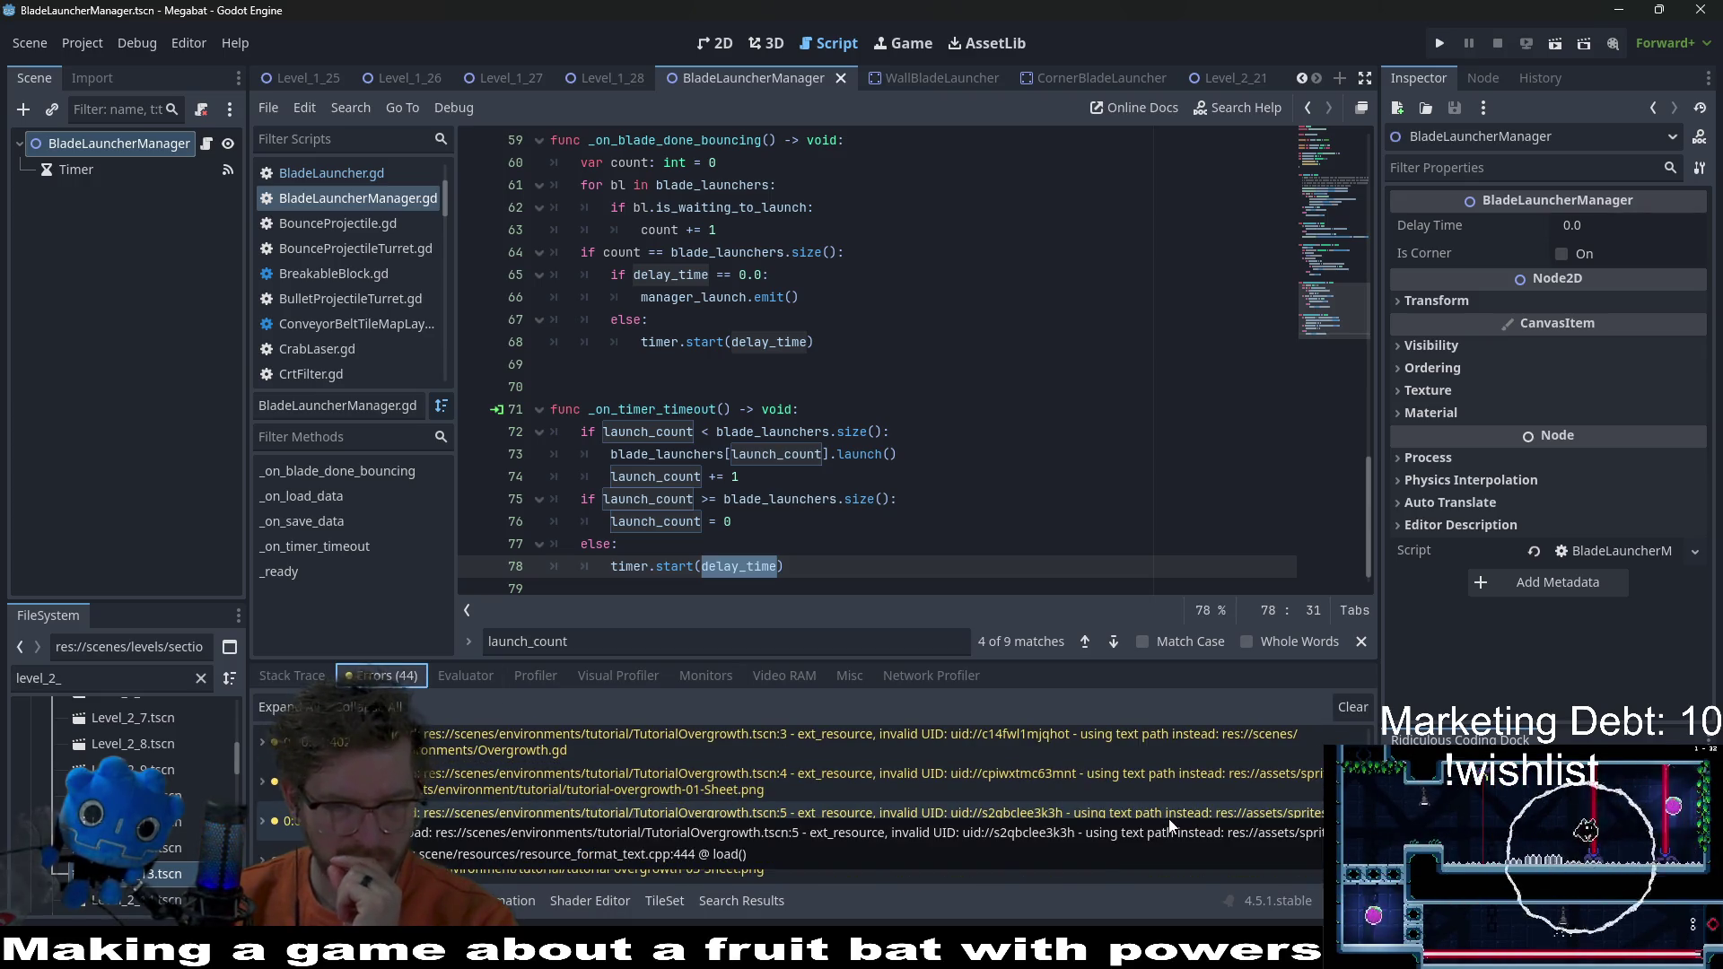
scroll(806, 831, down, 3)
scroll(817, 826, down, 3)
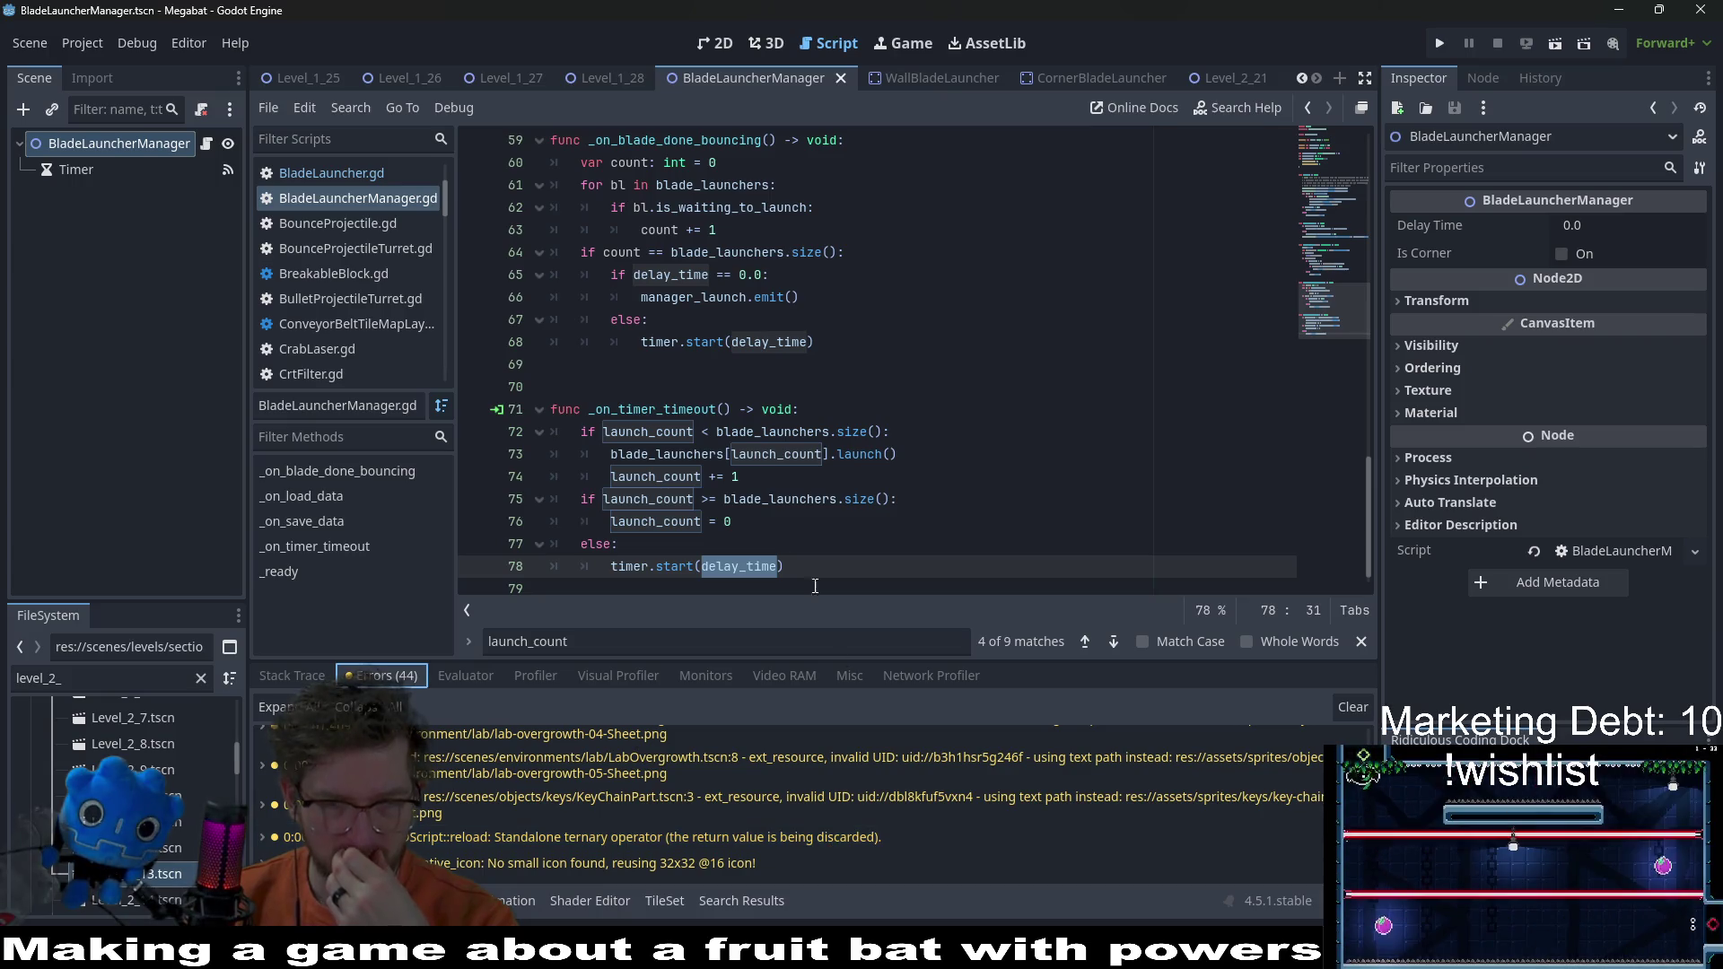
mouse_move(773, 506)
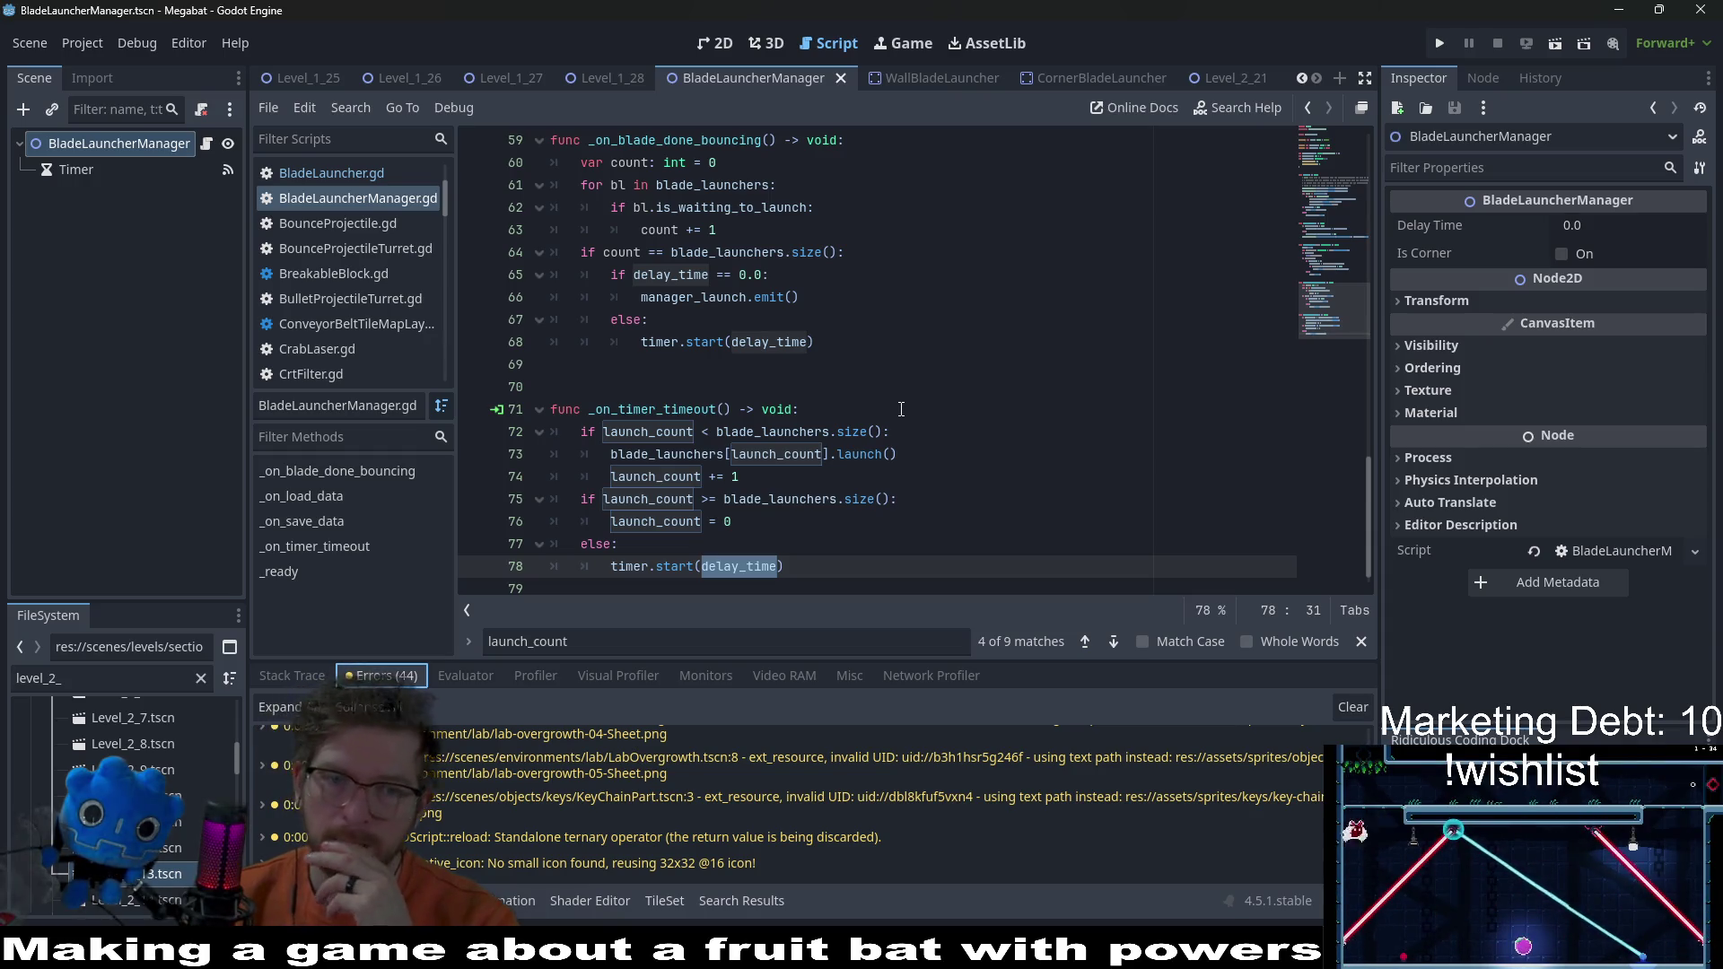
click(66, 176)
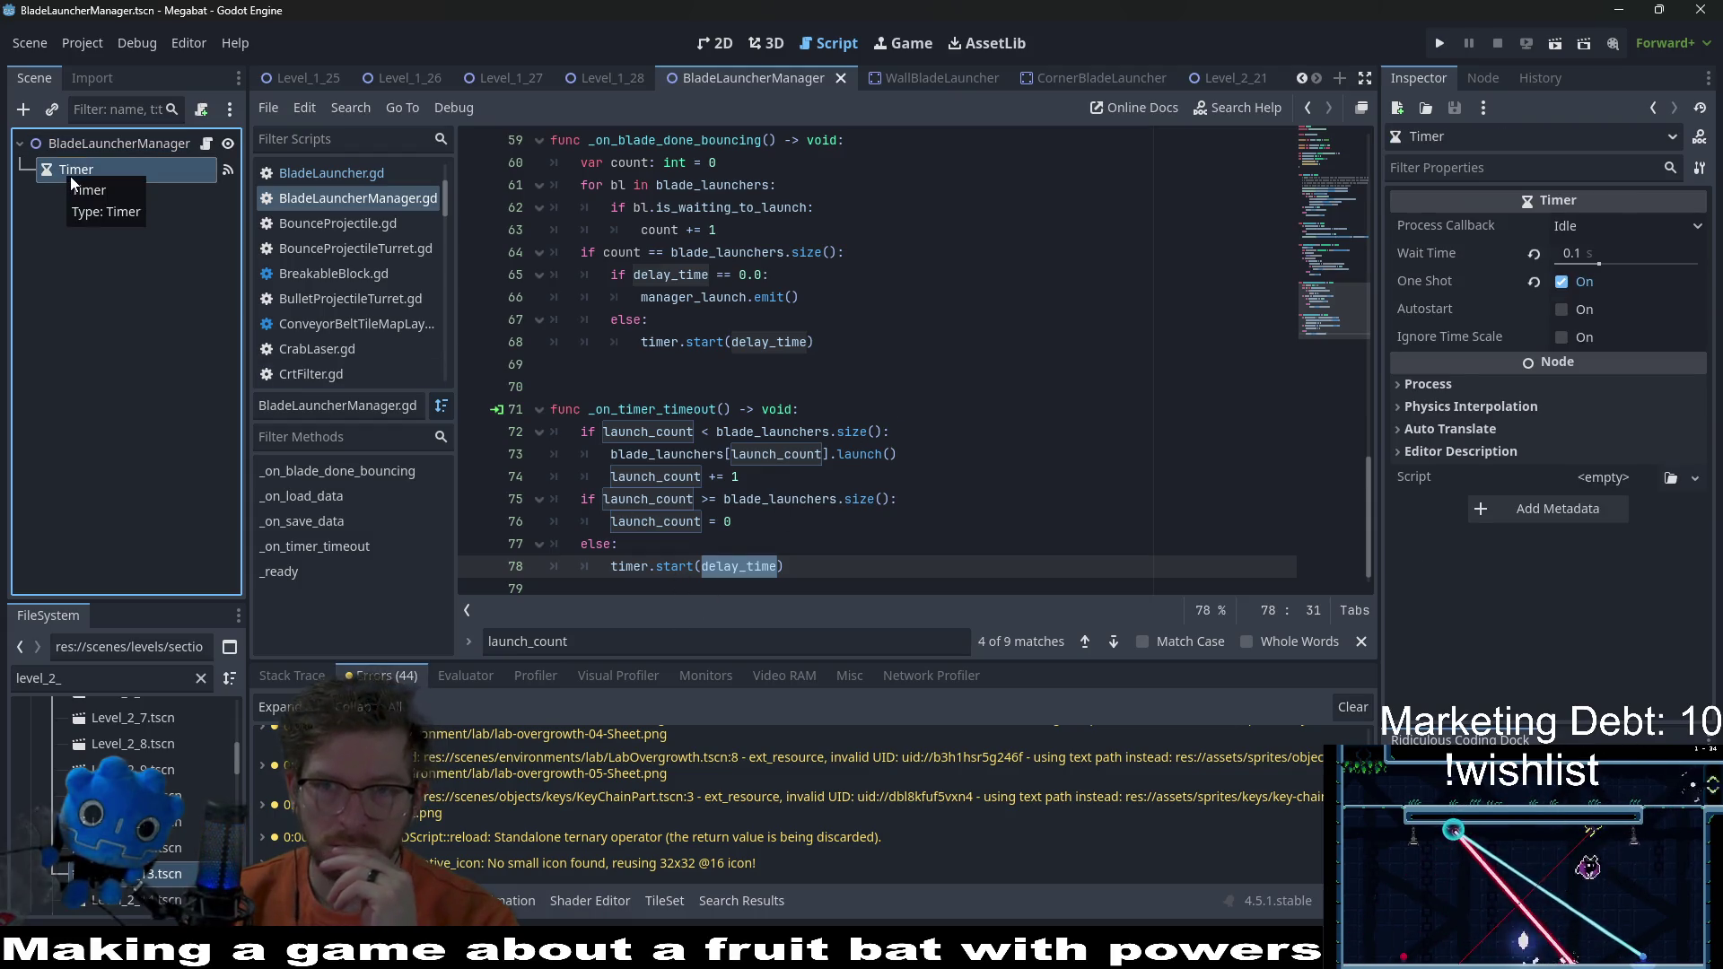
- Take delay_time from the timer restart in _on_timer_timeout near line 77
double_click(728, 563)
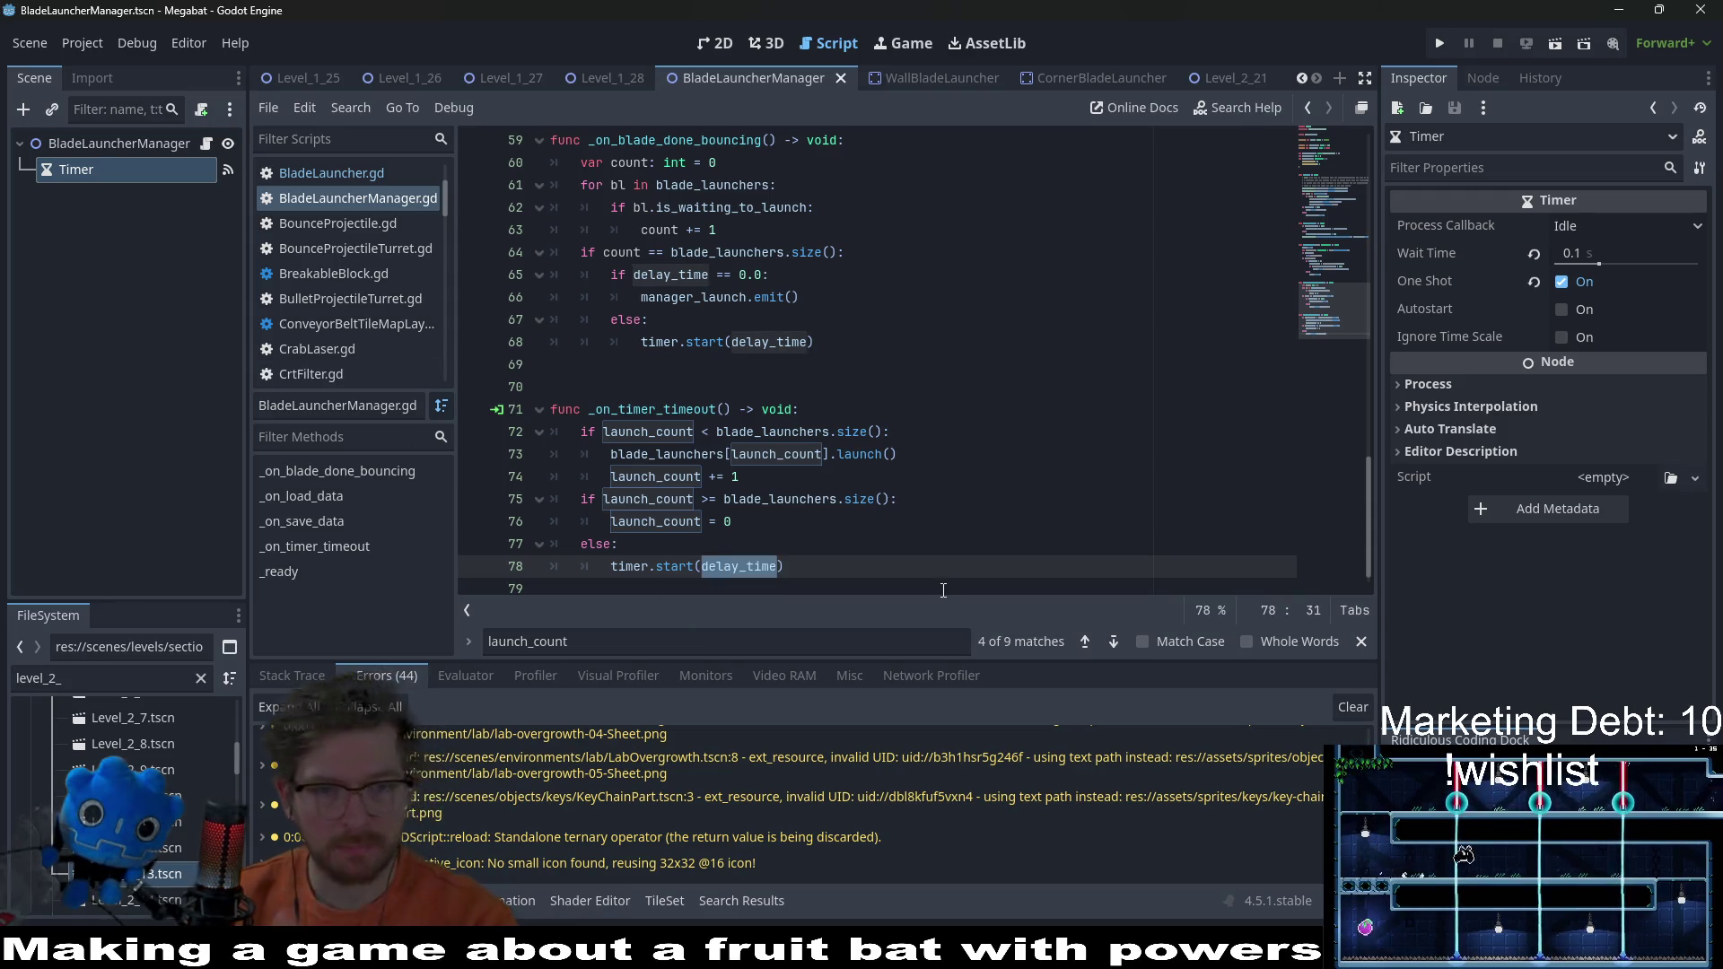
key(BackSpace)
click(784, 522)
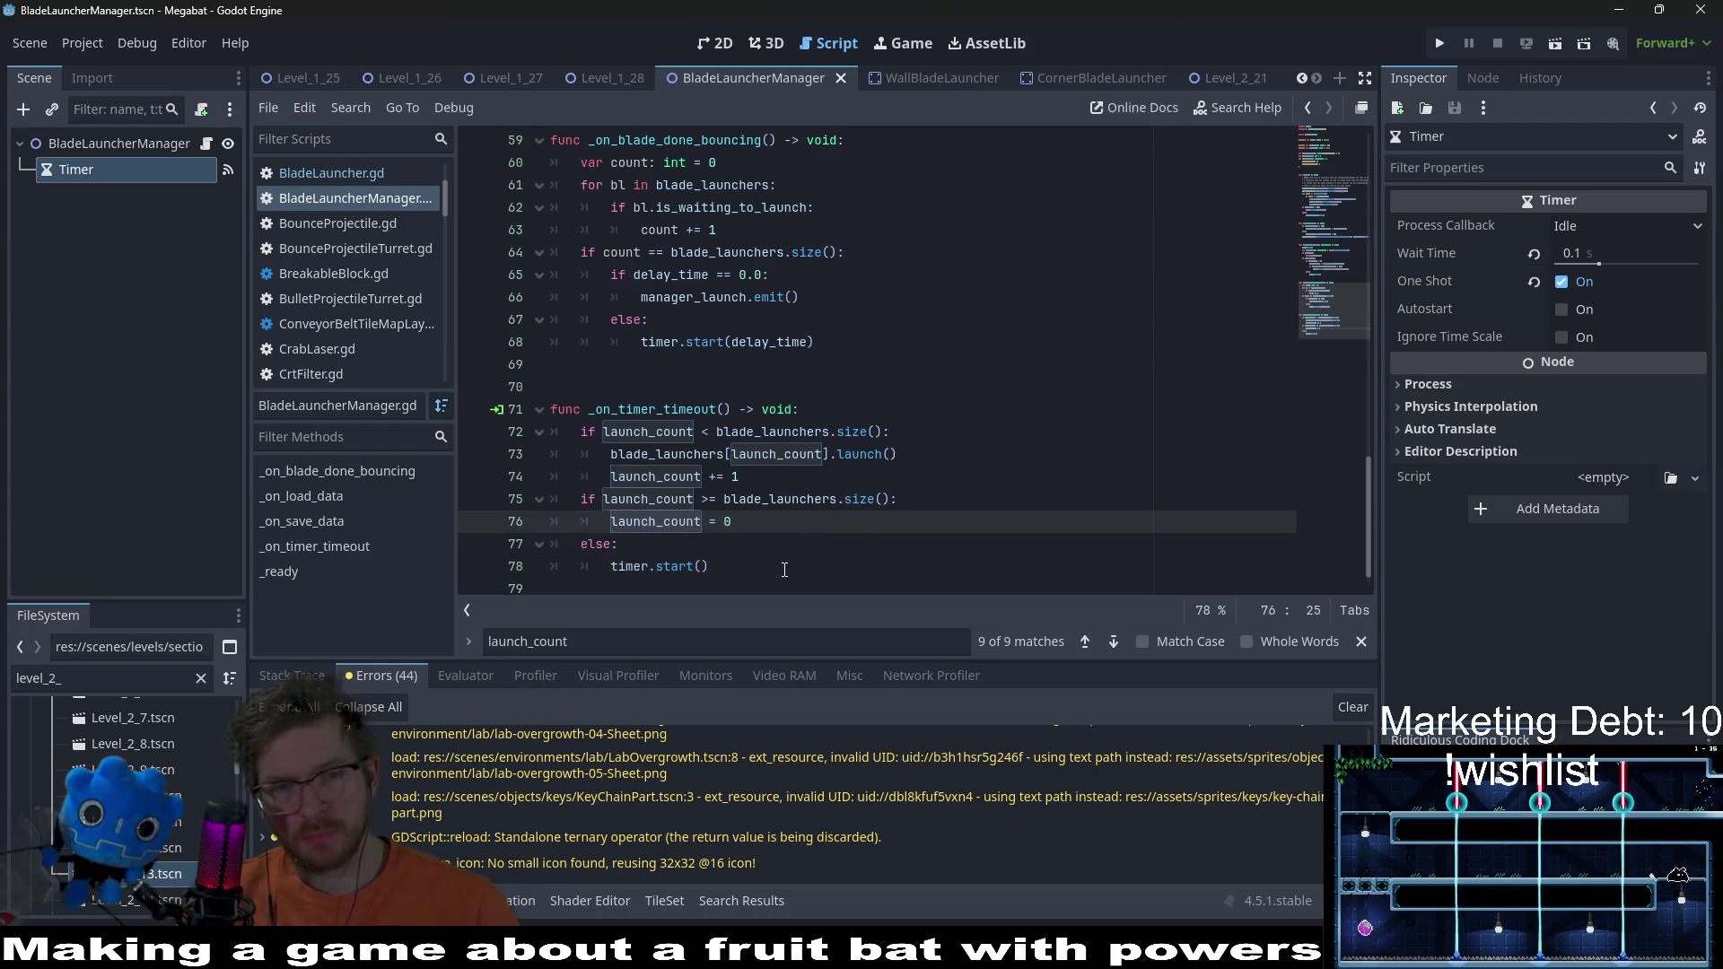
key(ctrl+z)
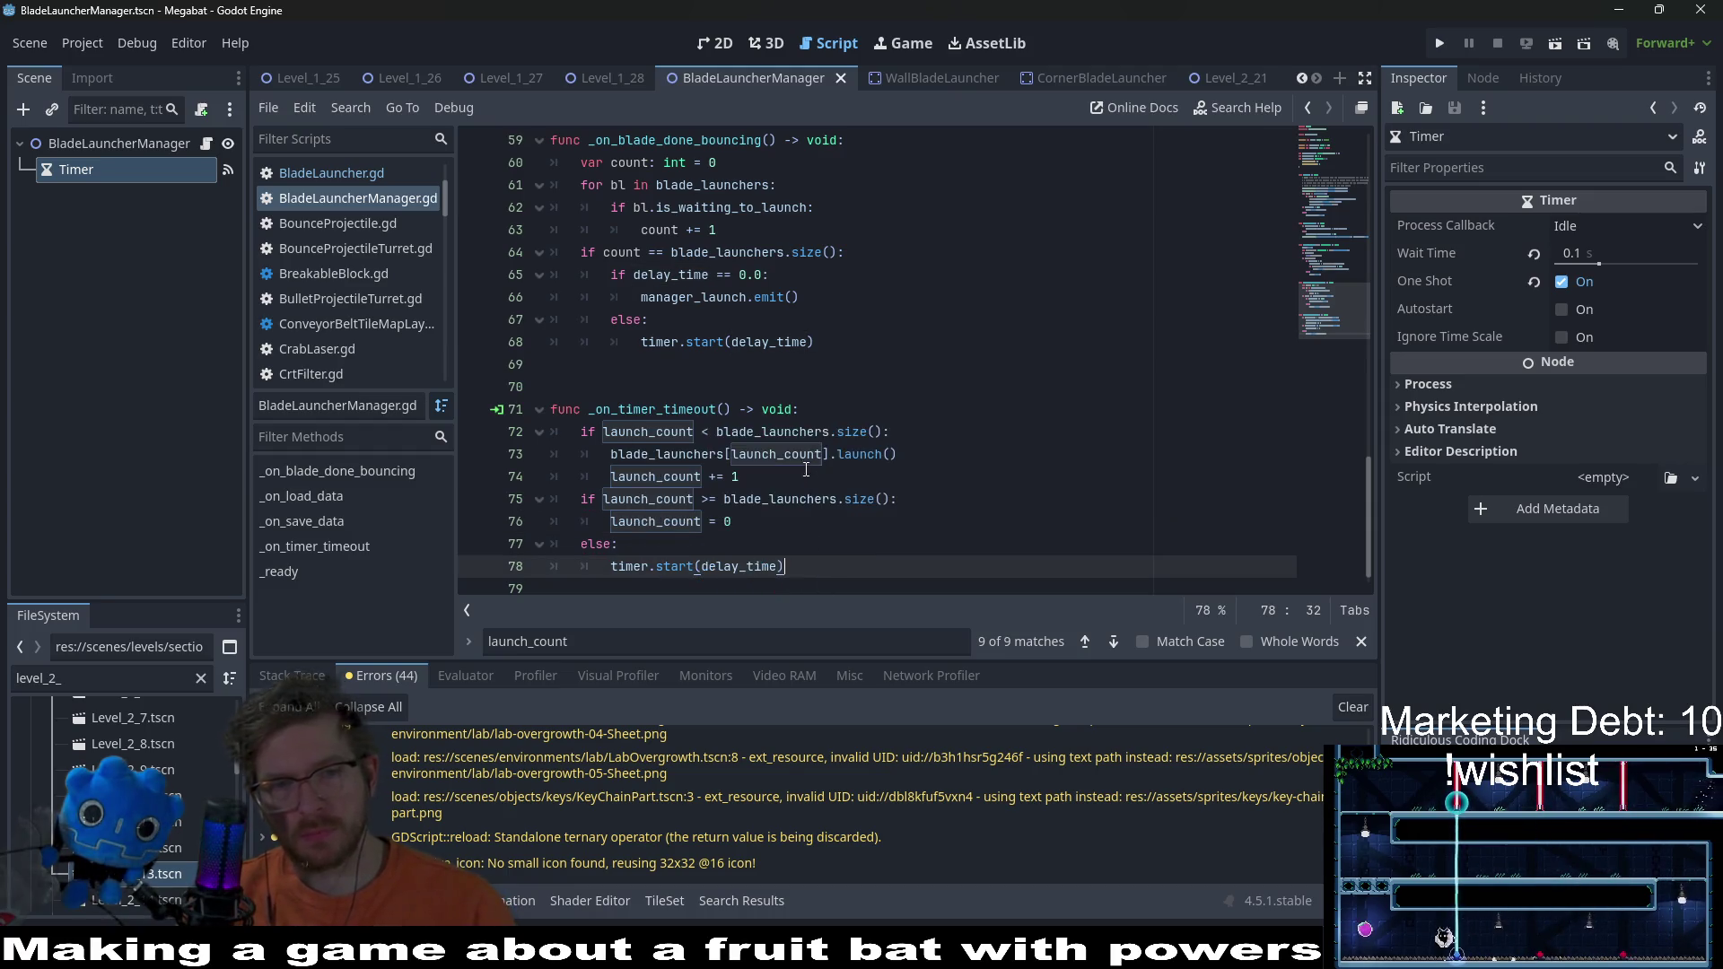
double_click(674, 411)
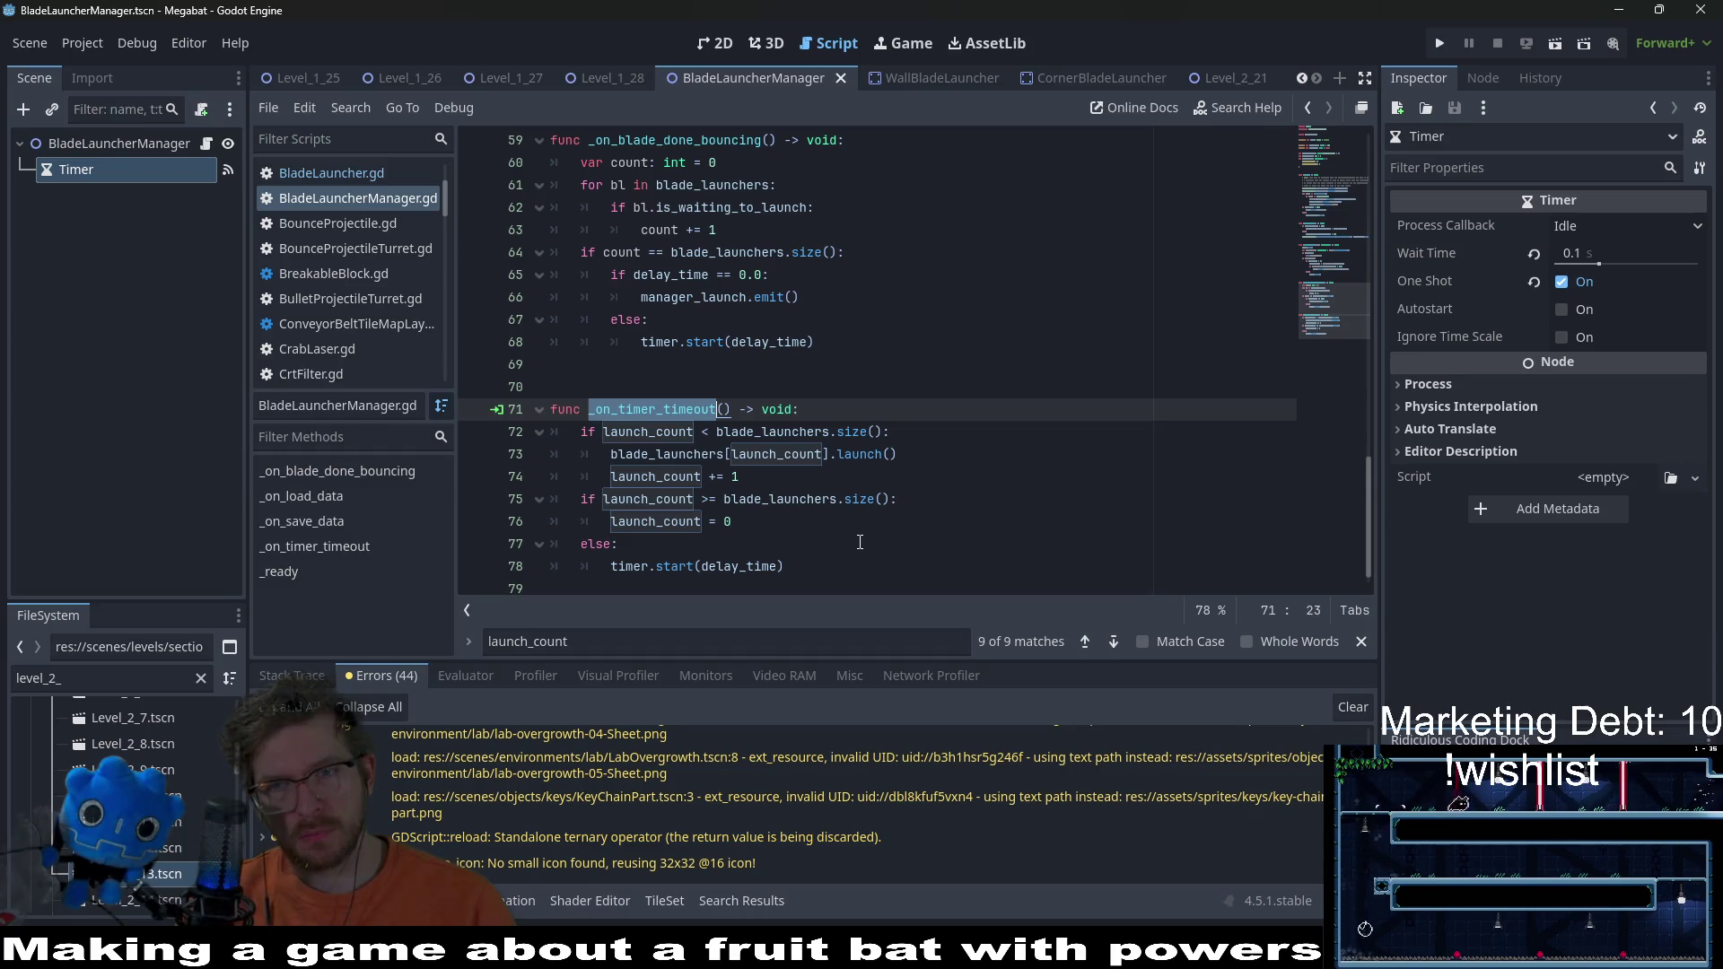
click(787, 567)
click(791, 549)
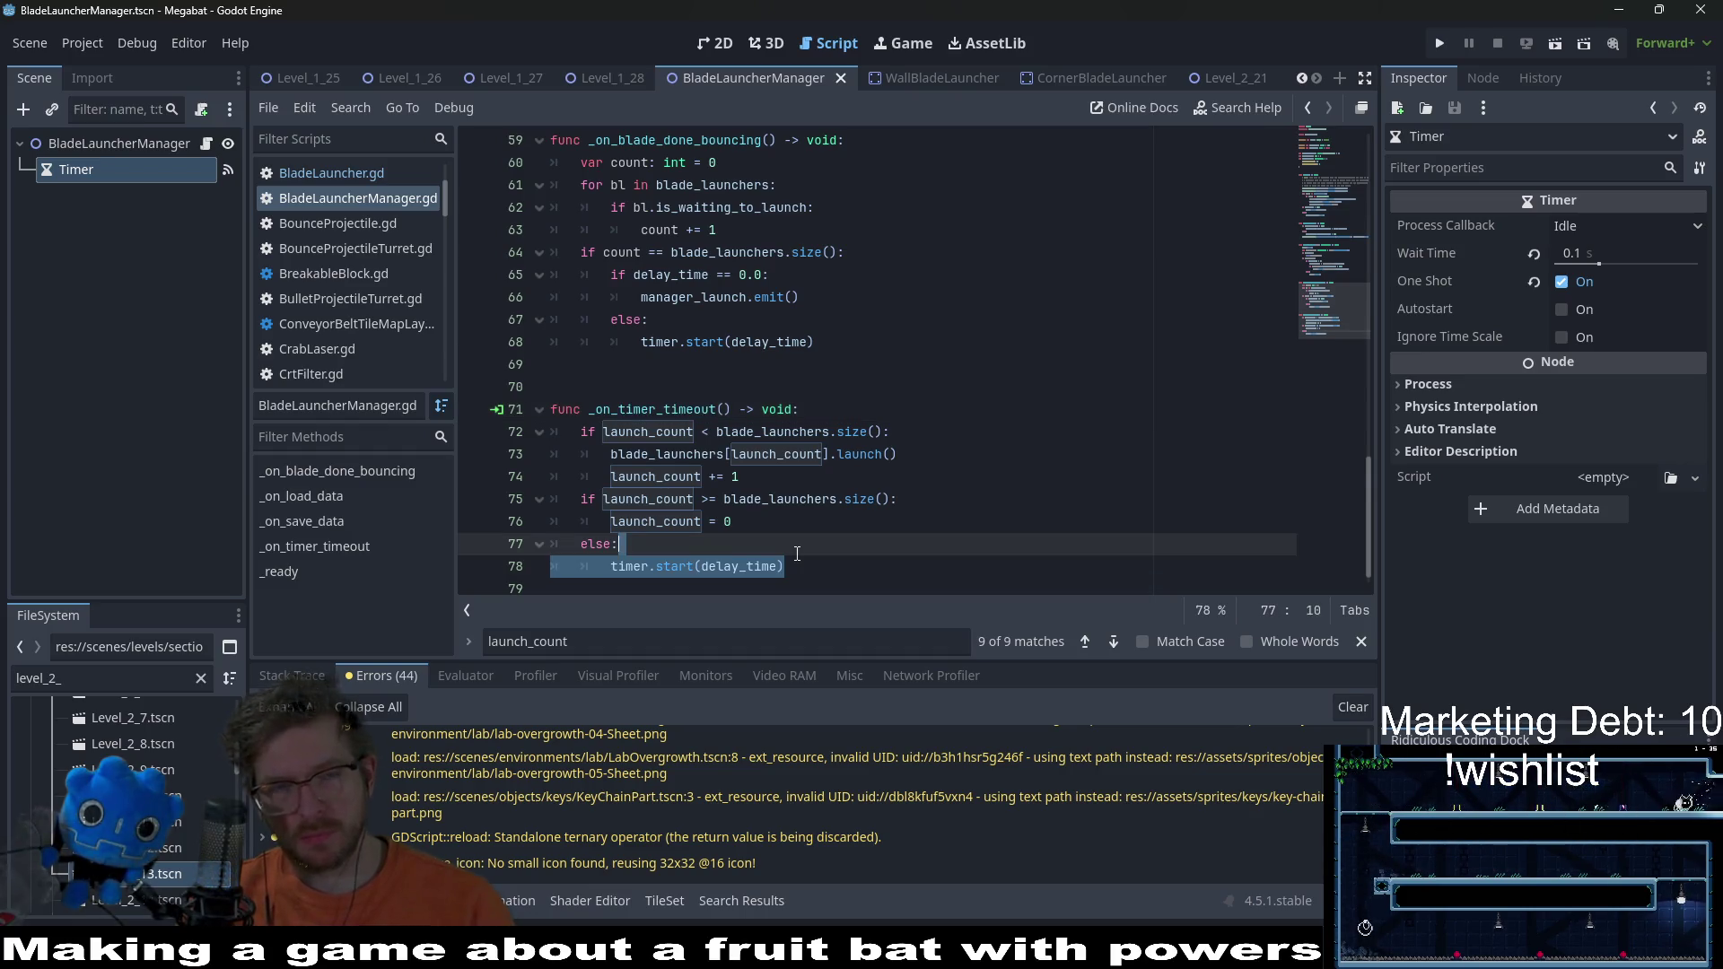
- Change line 56's else branch to timer.start(delay_time)
scroll(795, 552, up, 6)
click(749, 478)
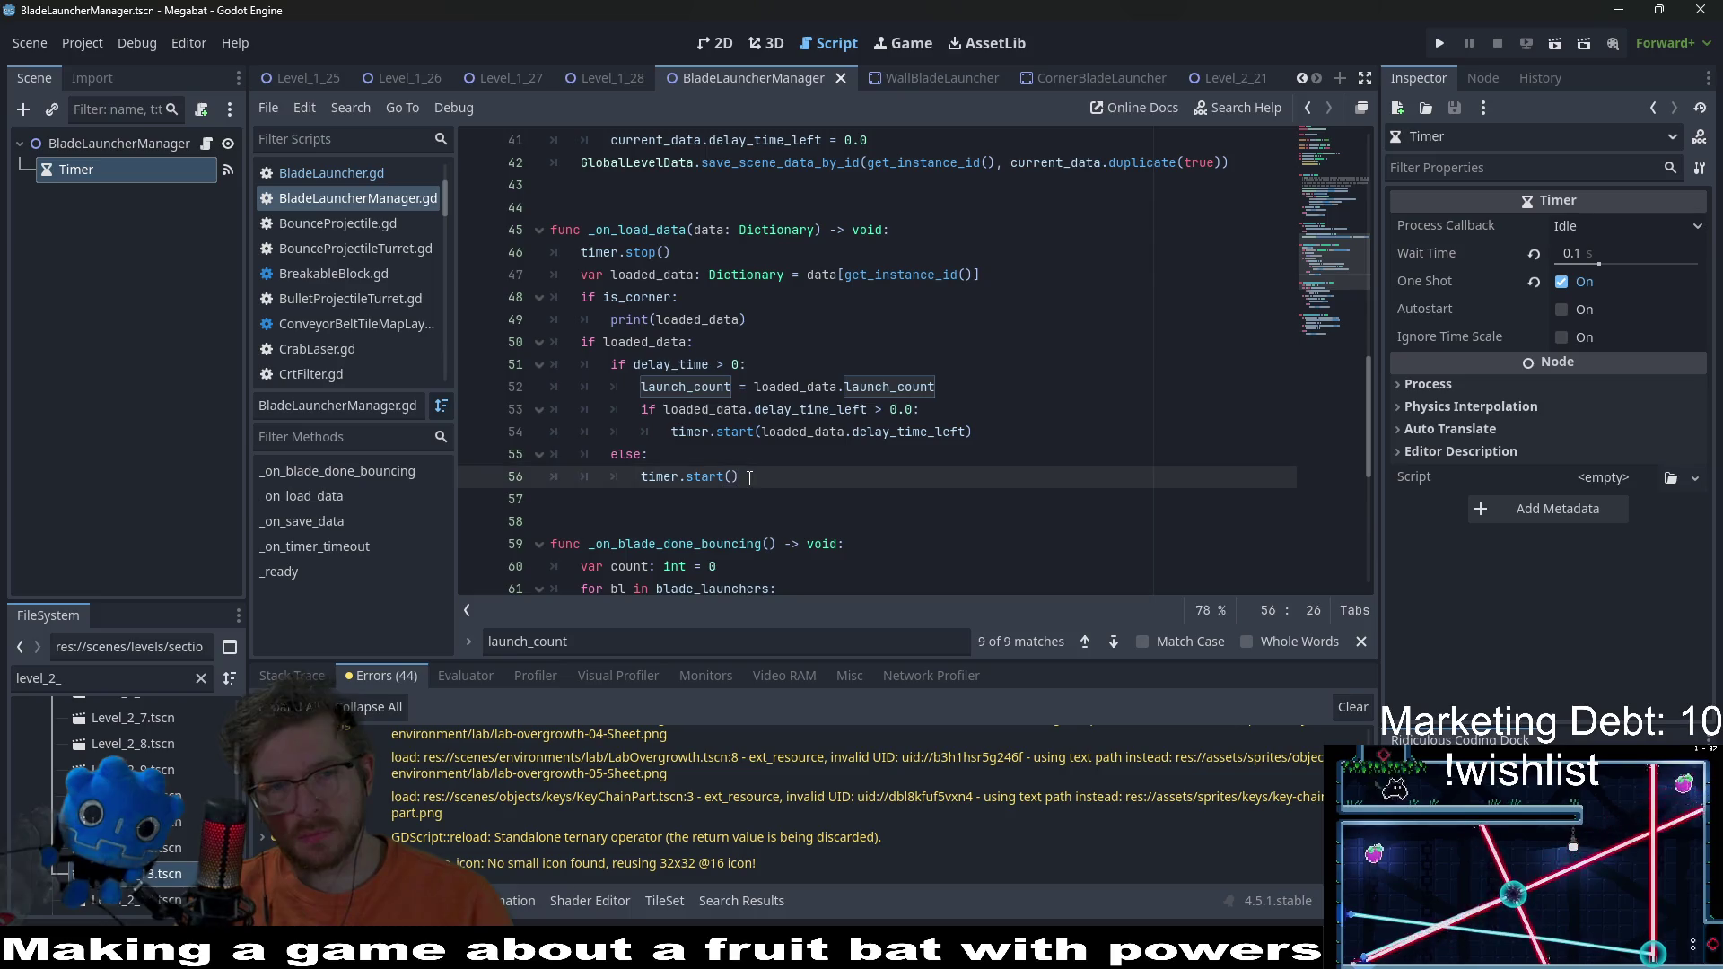
key(Left)
key(ctrl+v)
key(Home)
click(713, 455)
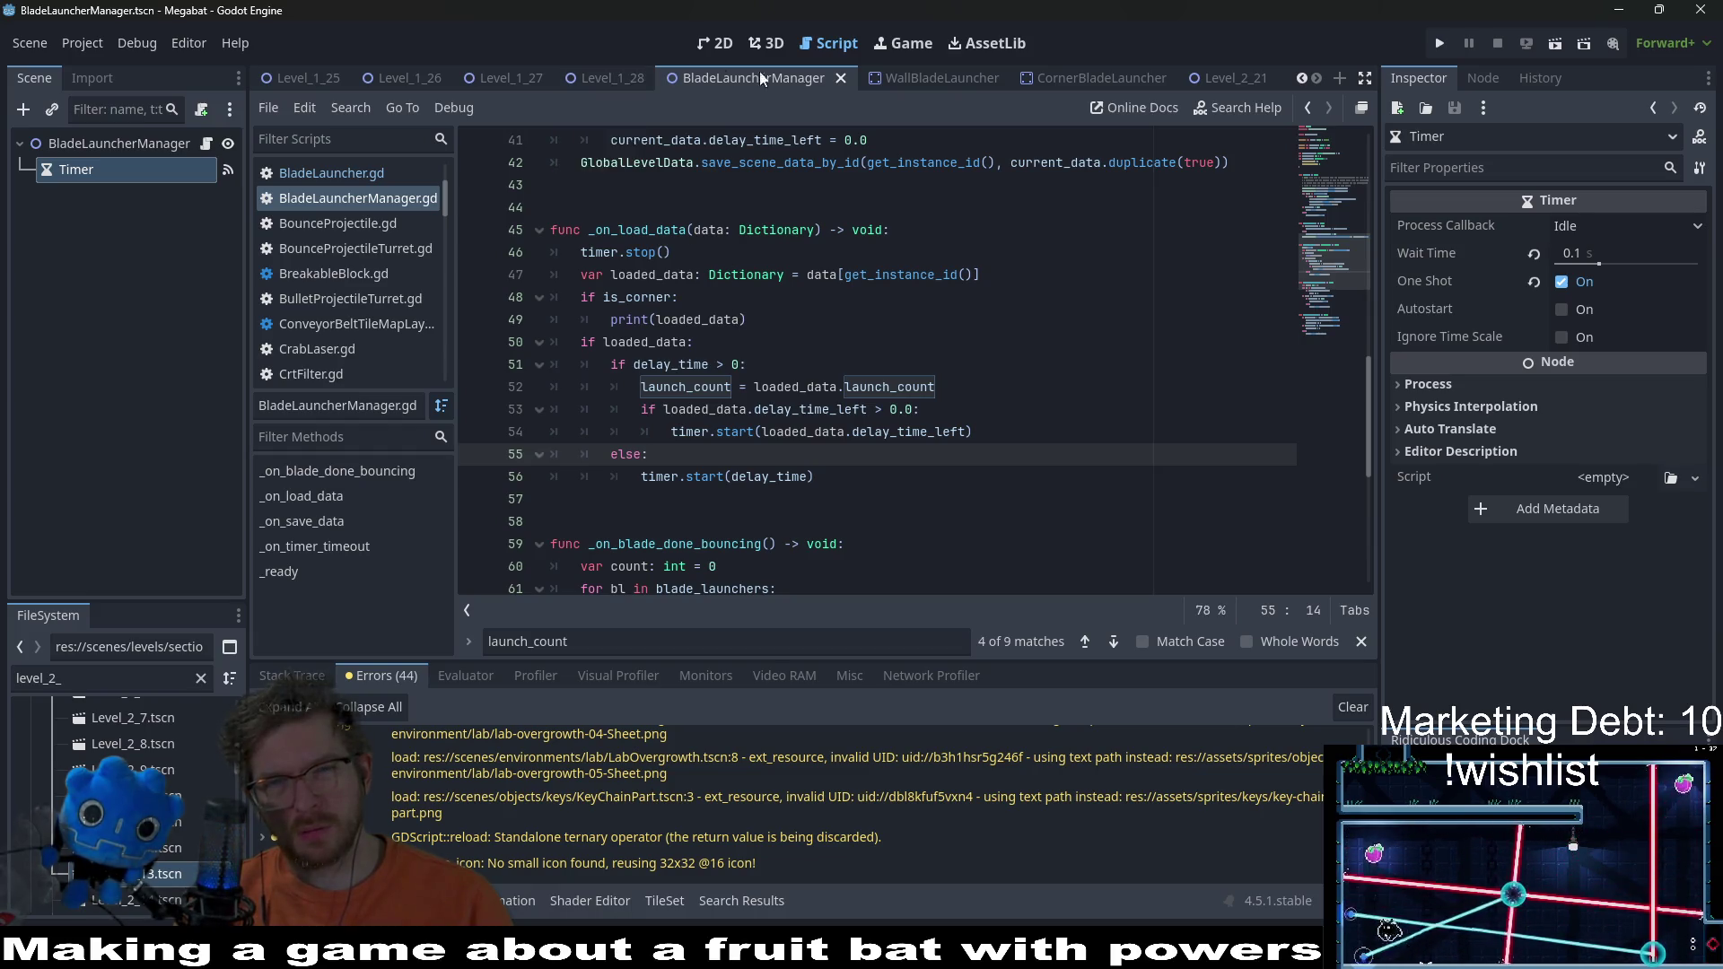
click(1237, 79)
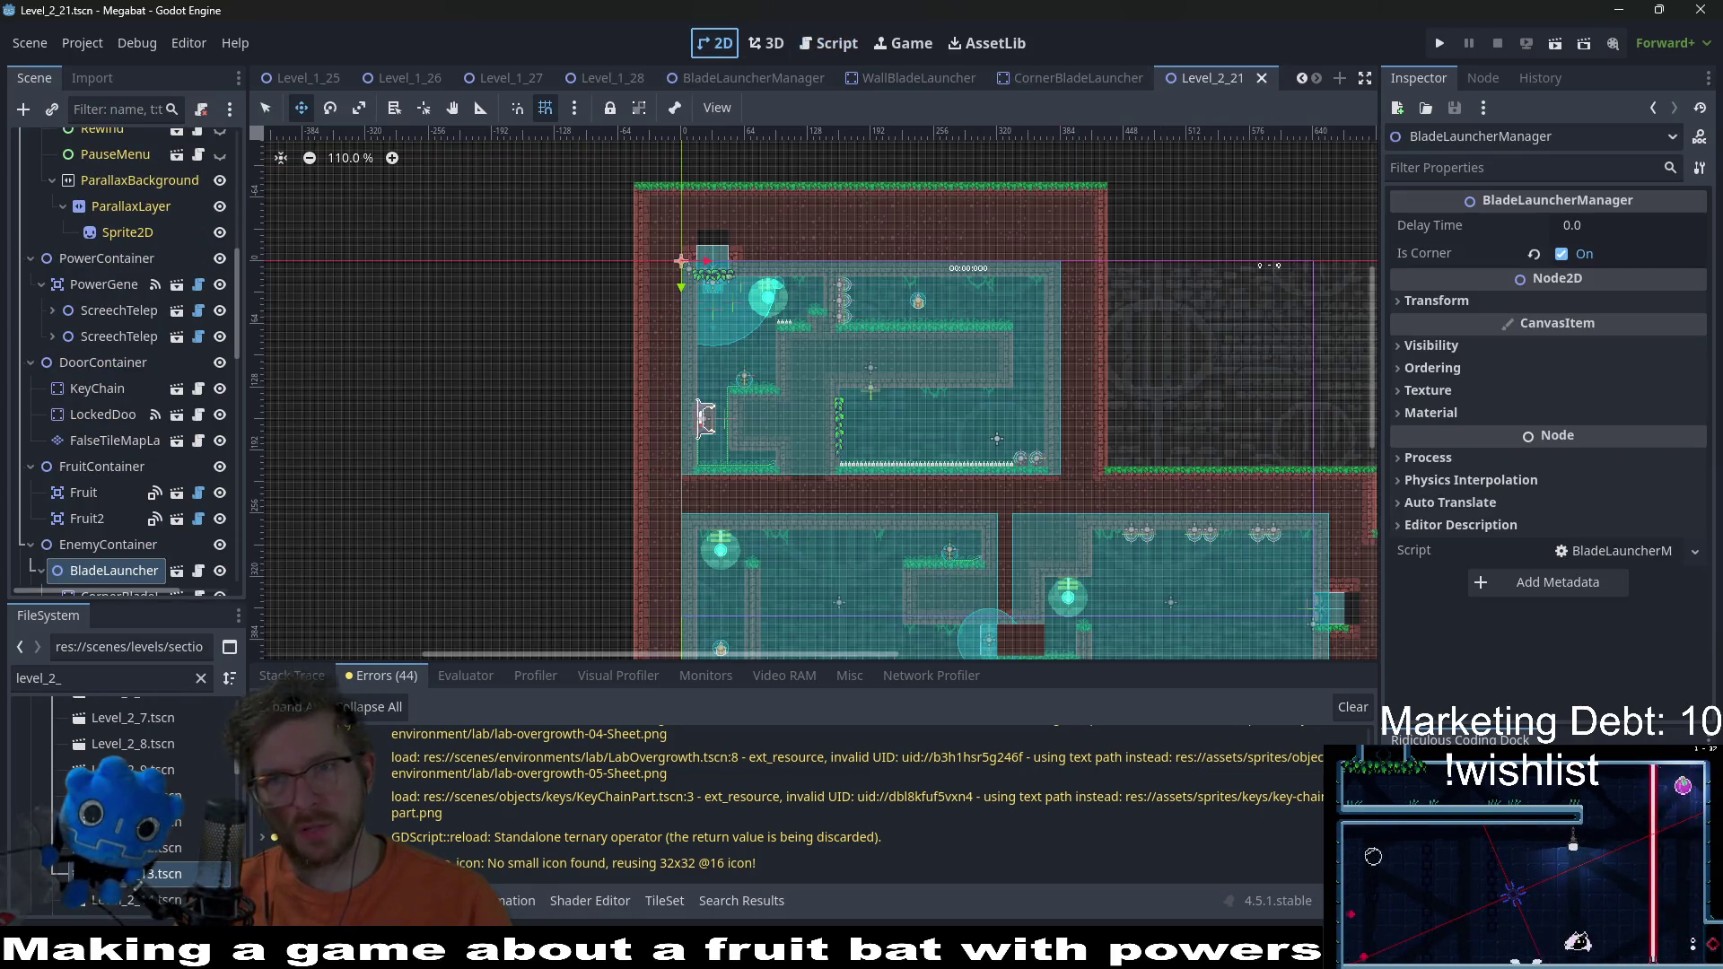
- Play-test Level_2_21, flying the bat right past the lamp into the saws, then stop
click(1554, 45)
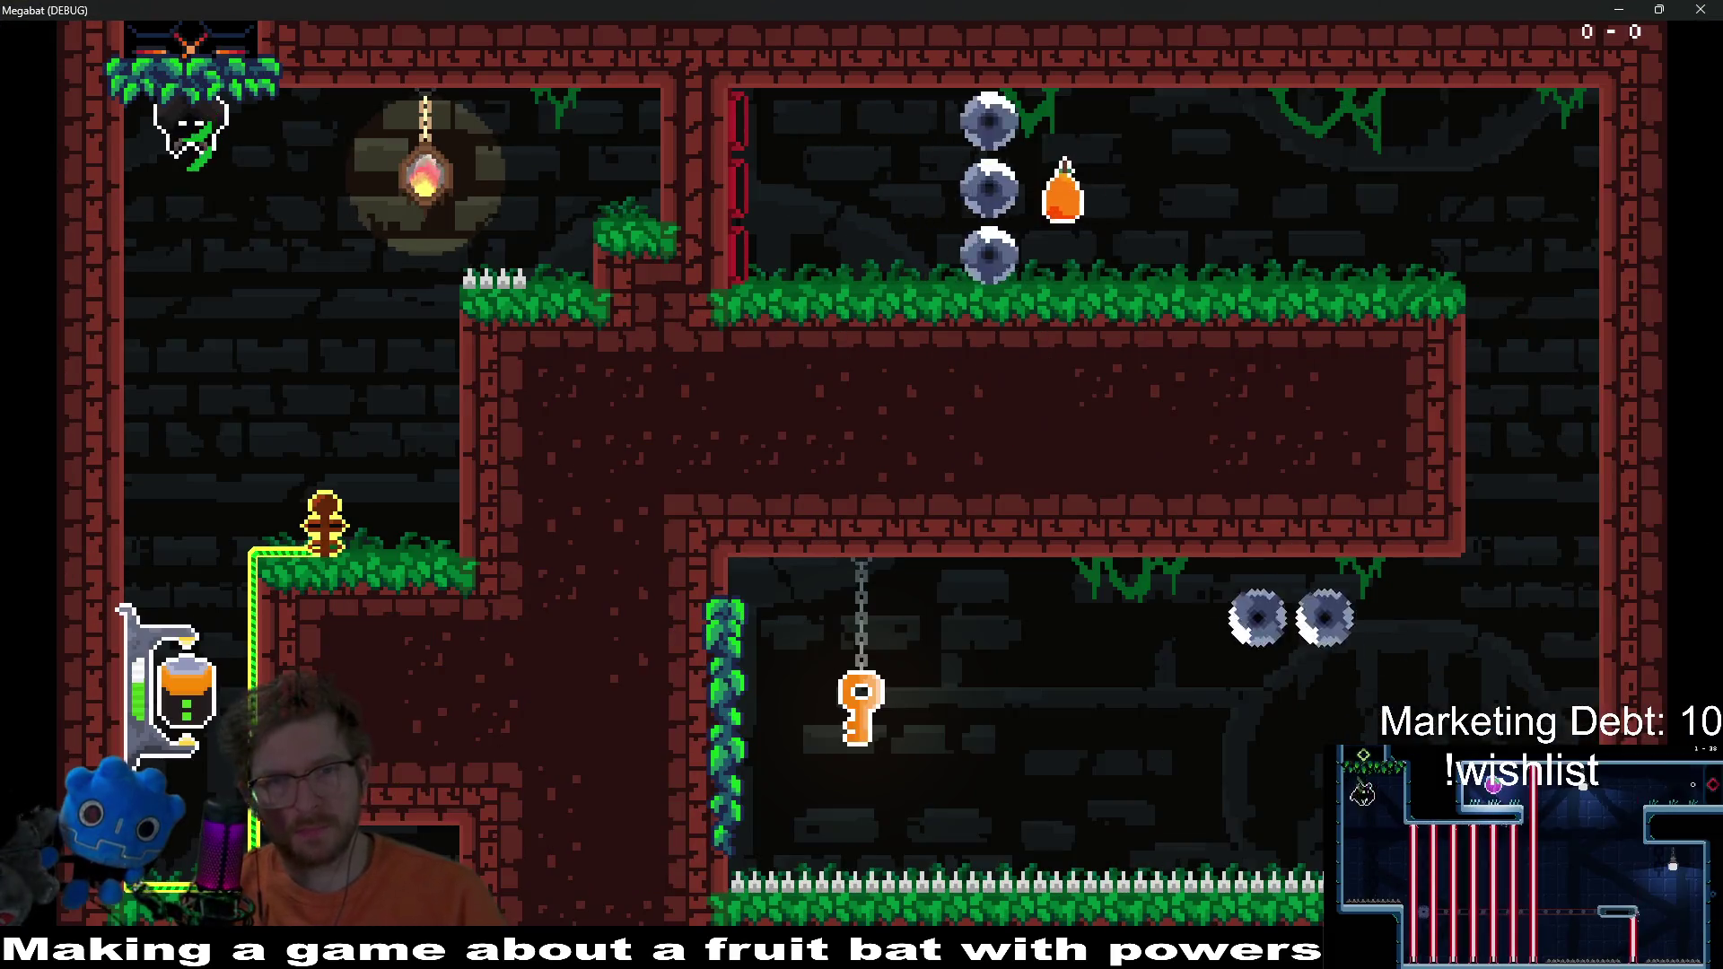
key(Right)
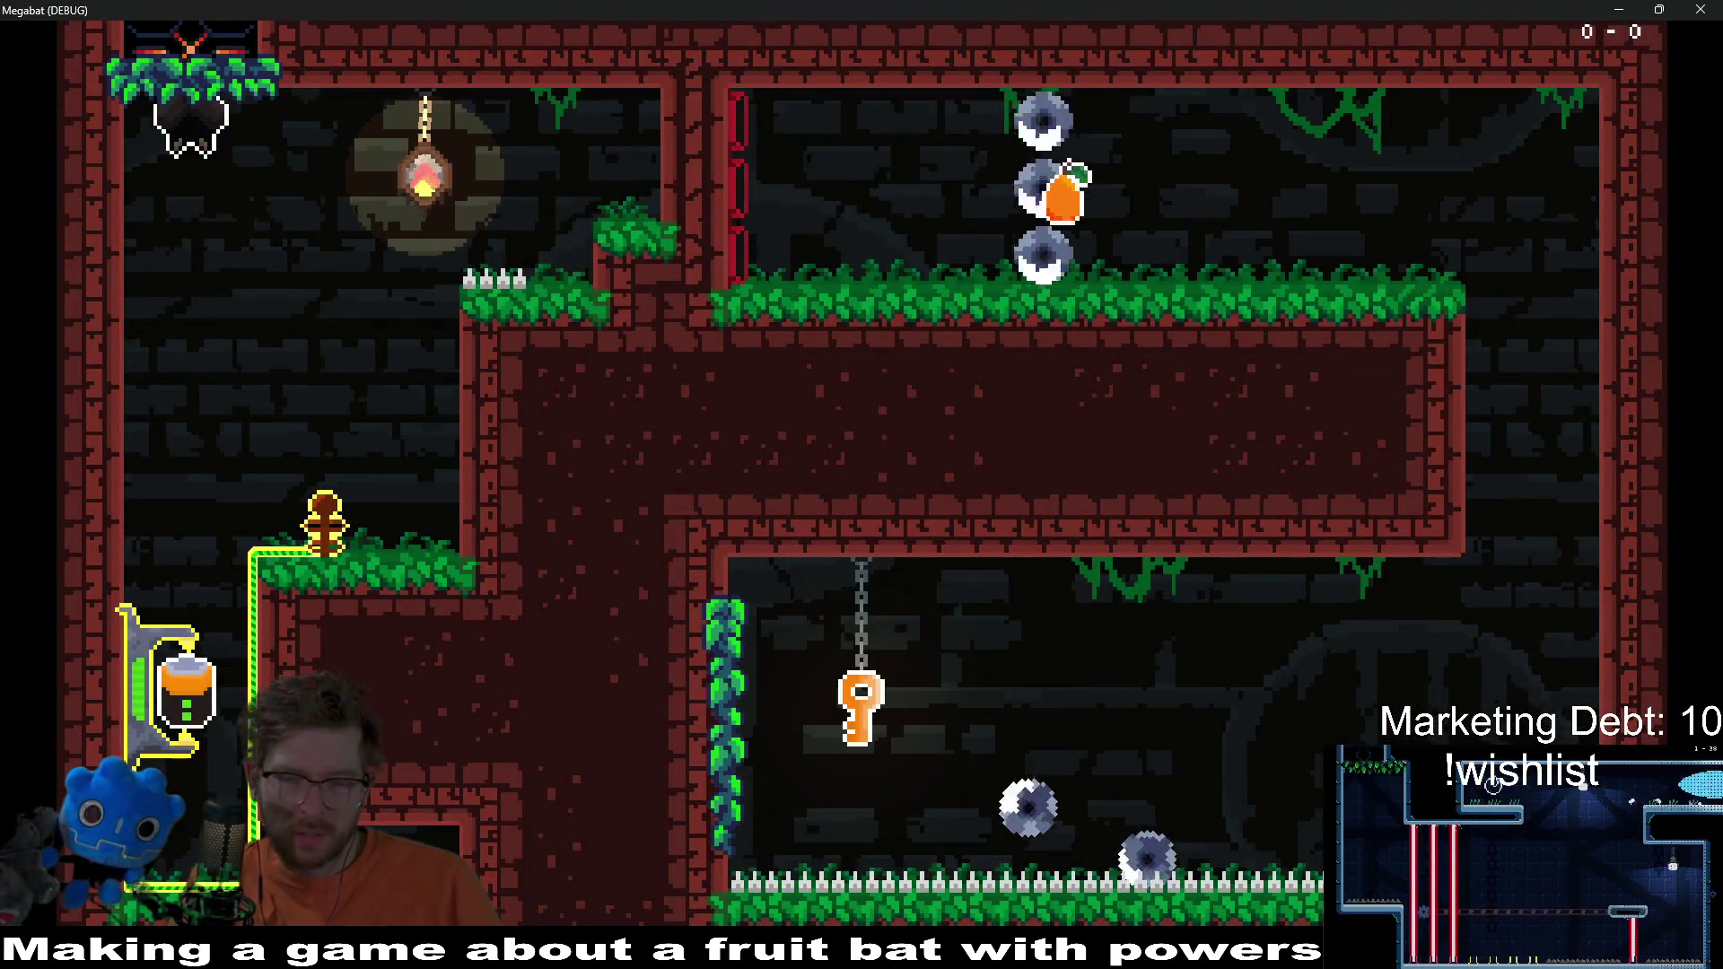
key(Right)
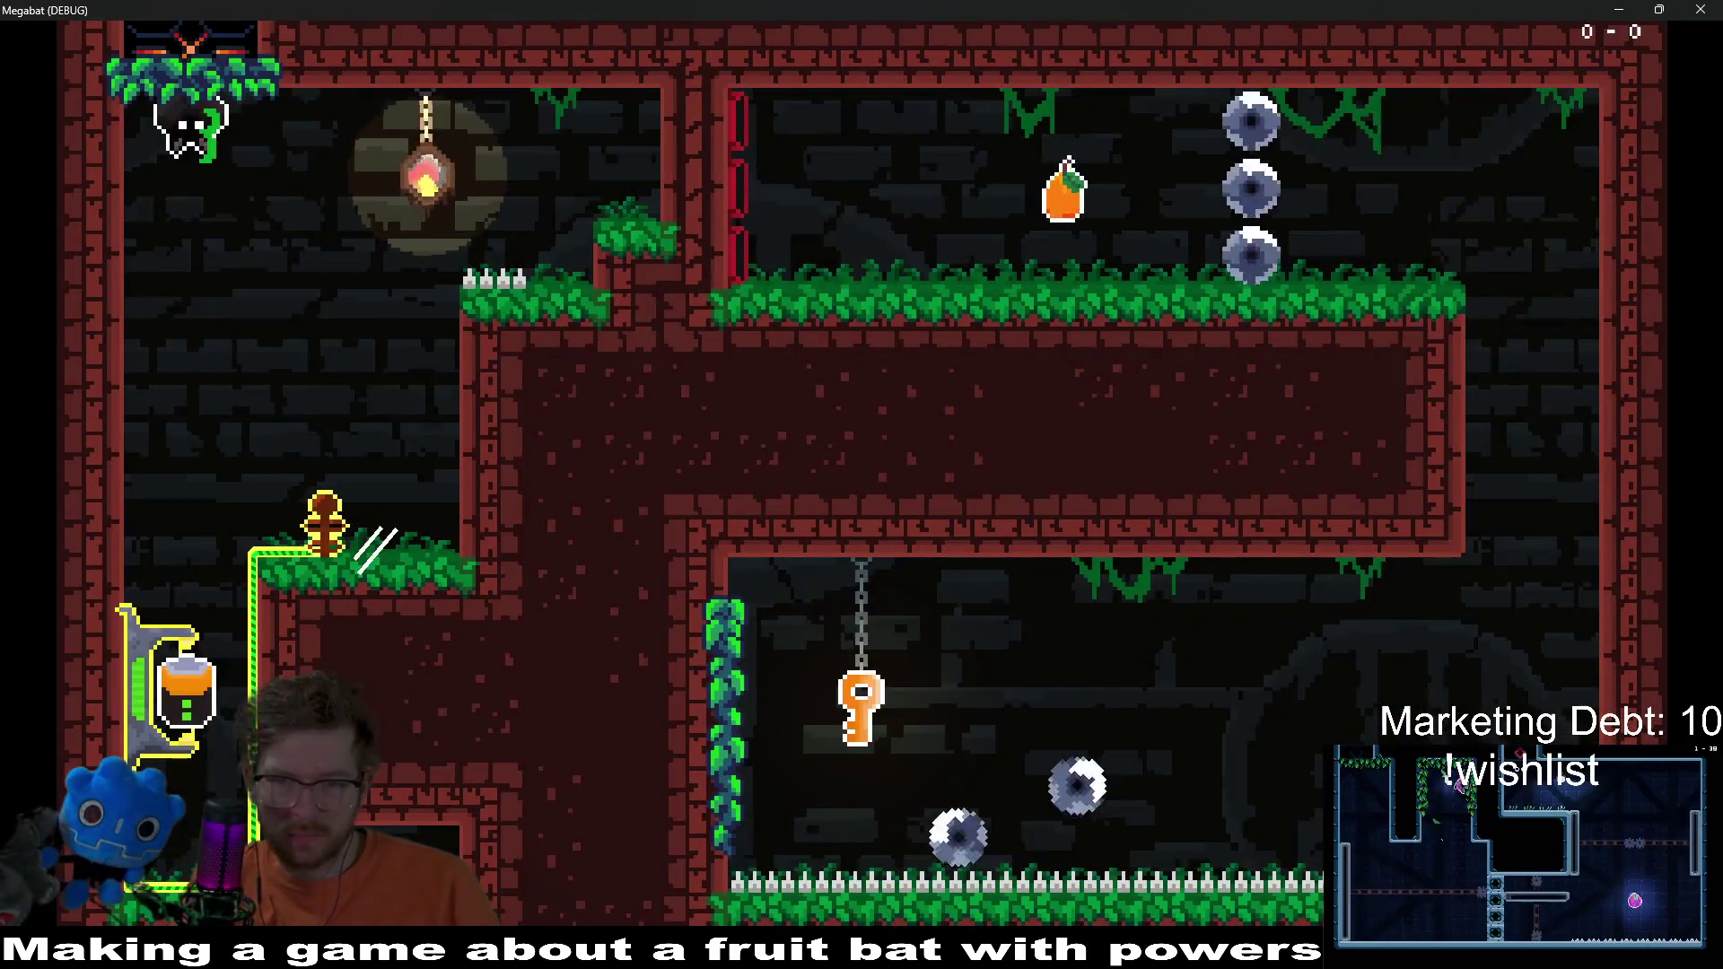
key(Right)
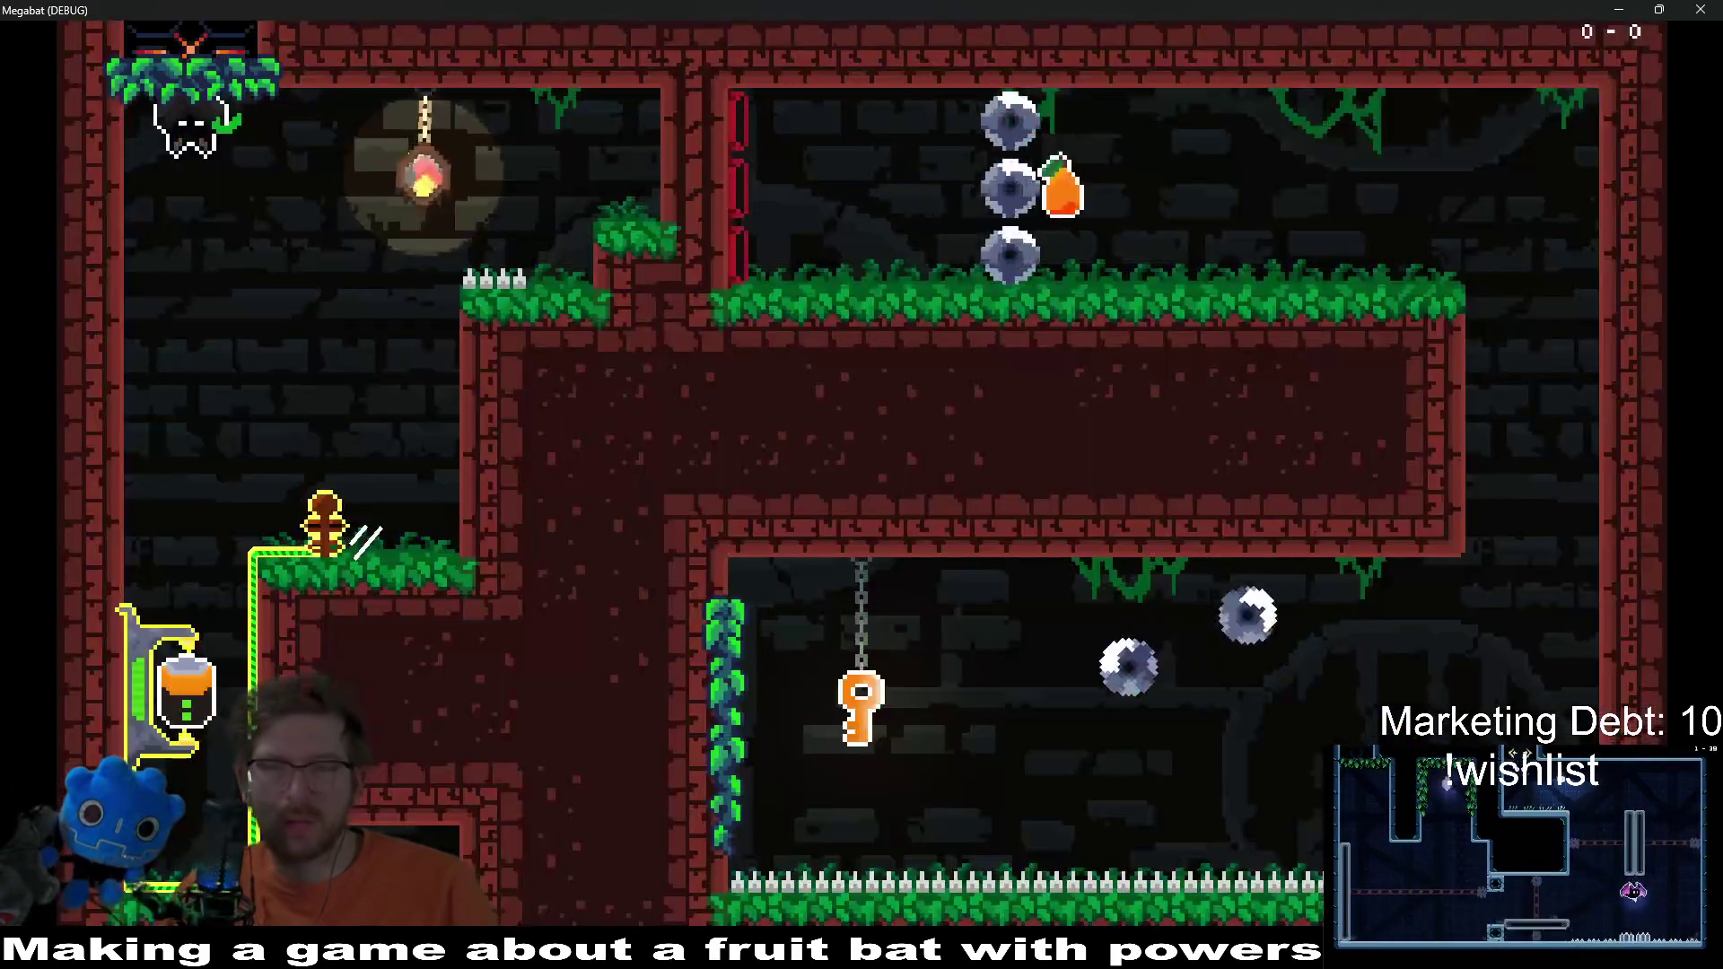
key(F8)
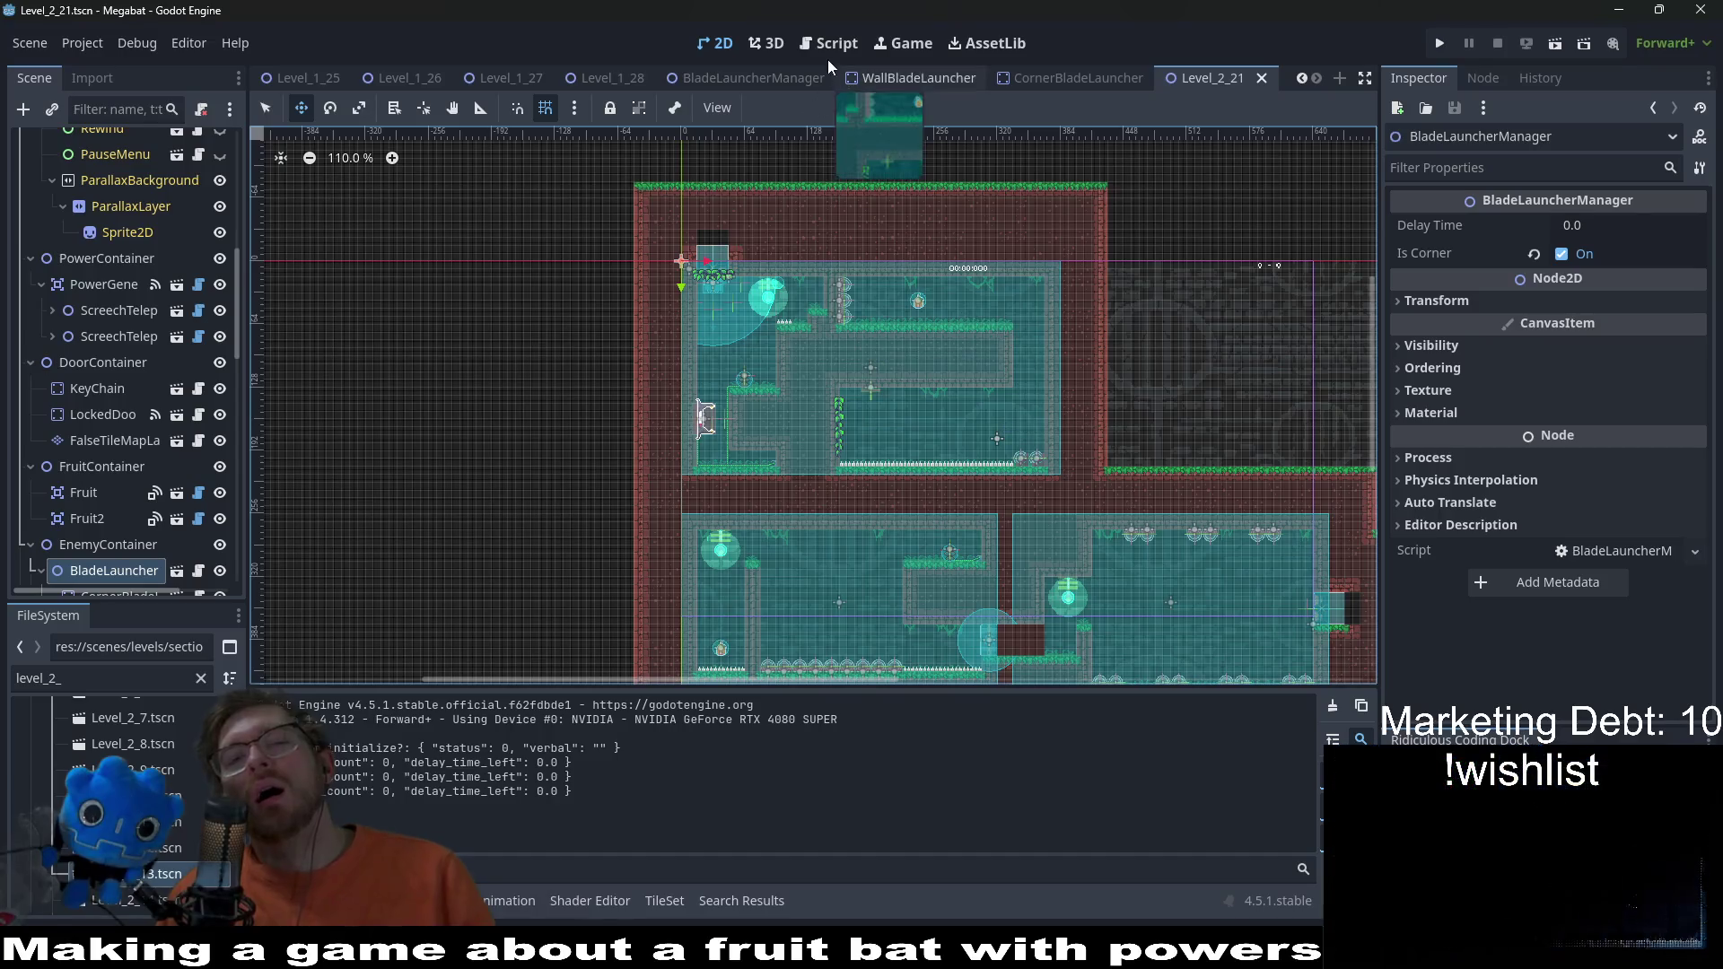
- Compare the removed print line with undo/redo, then bring up the CornerBladeLauncher scene
click(824, 47)
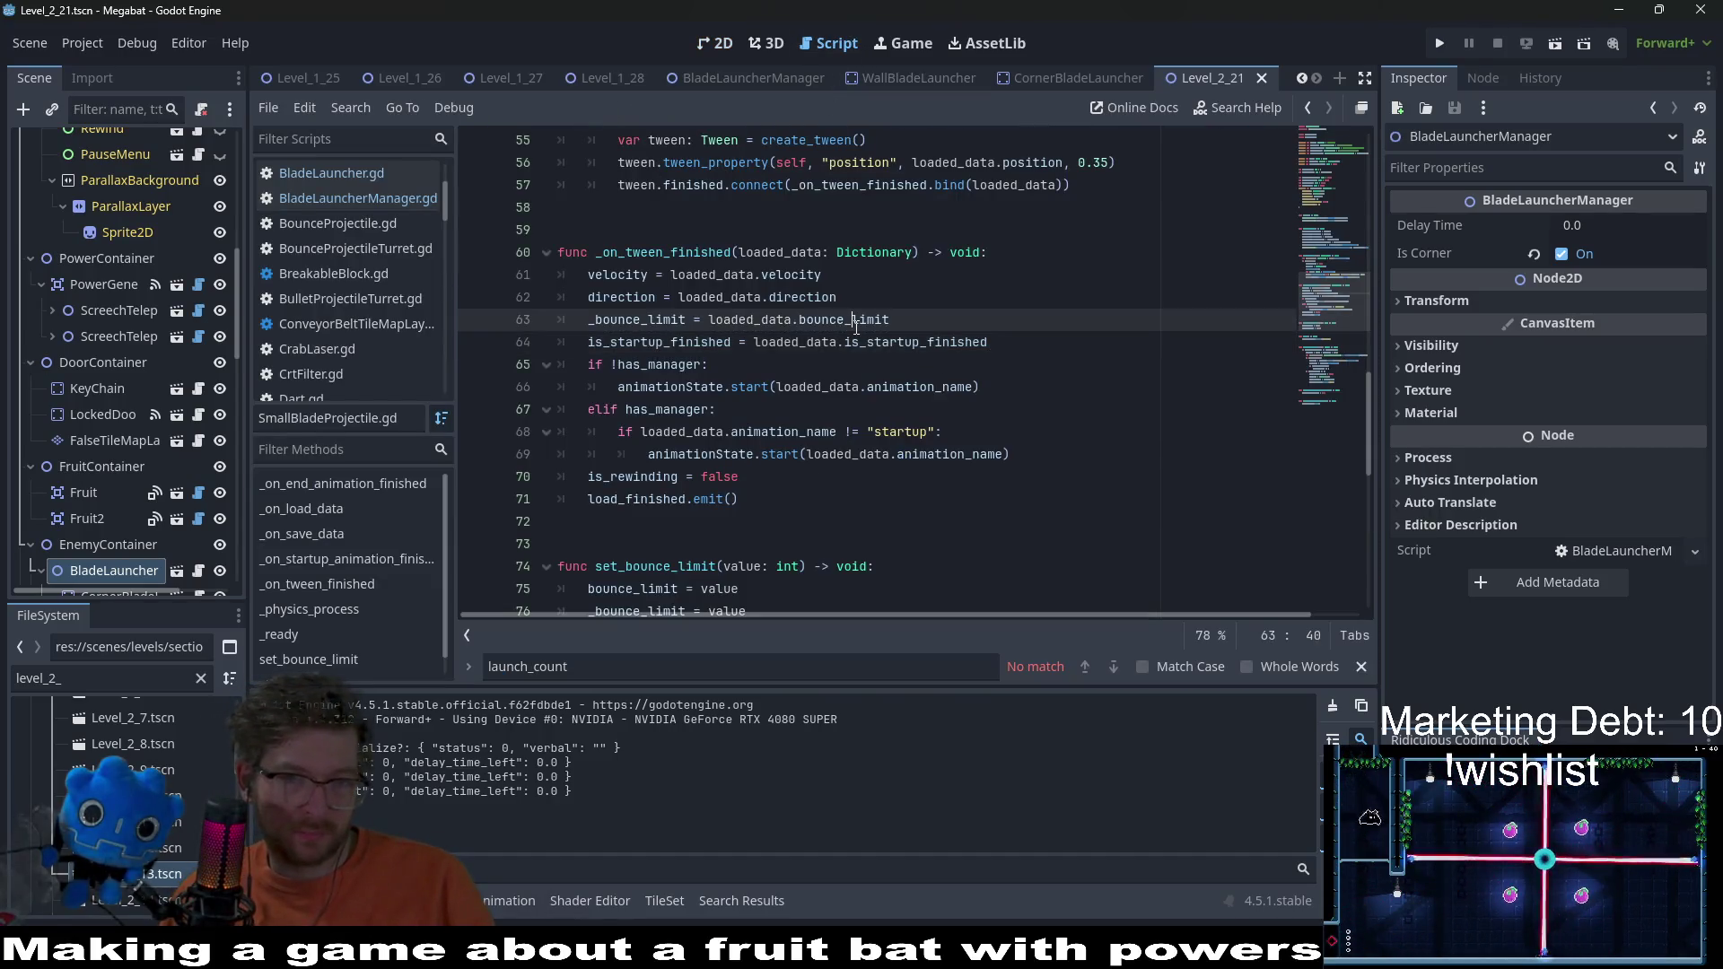
scroll(994, 383, up, 3)
key(ctrl+z)
key(ctrl+z)
key(ctrl+z)
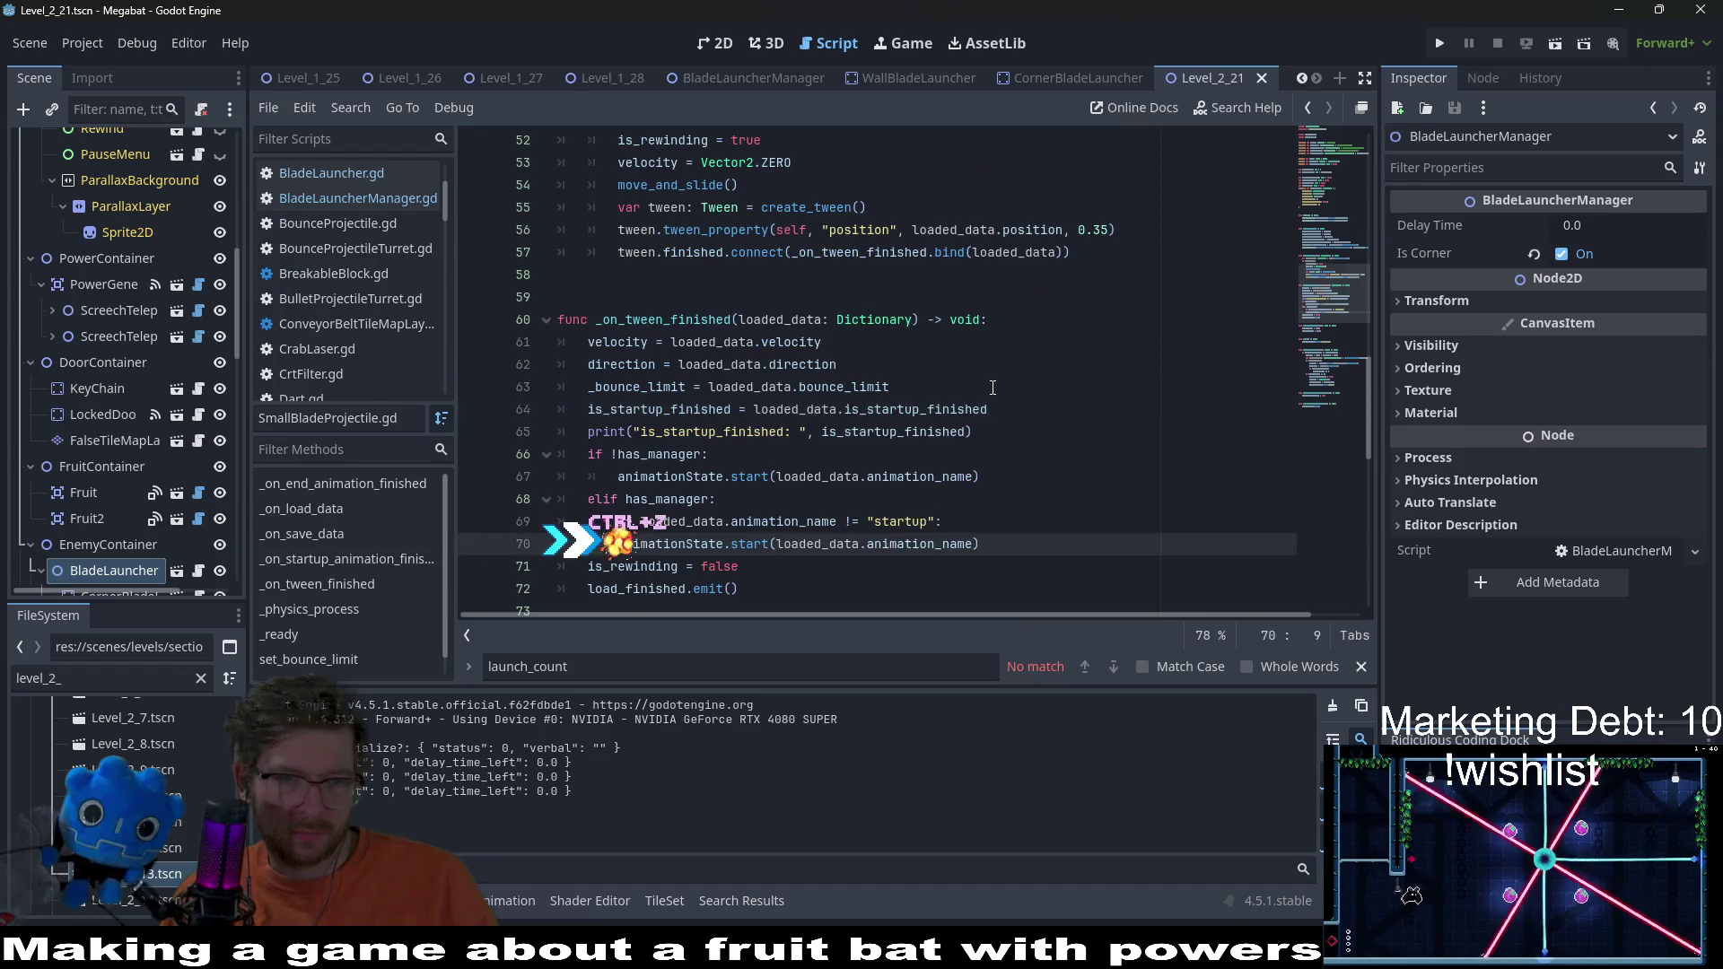
key(ctrl+shift+z)
key(ctrl+shift+z)
key(ctrl+shift+z)
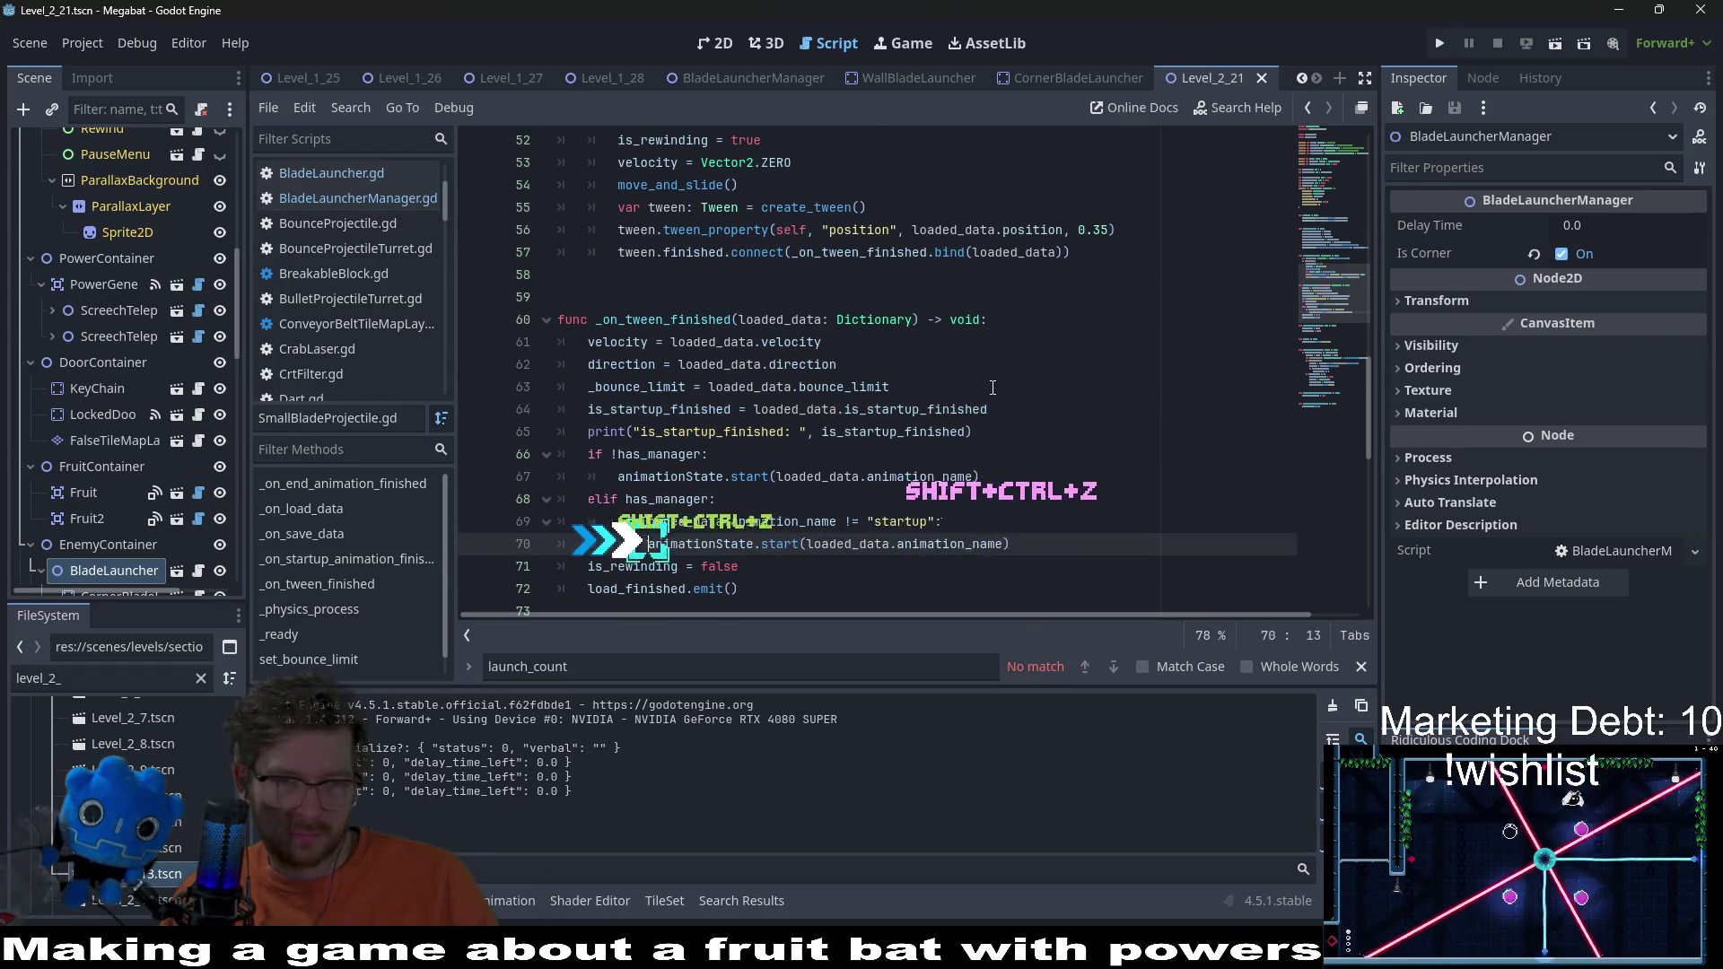
key(Up)
key(Up)
key(Up)
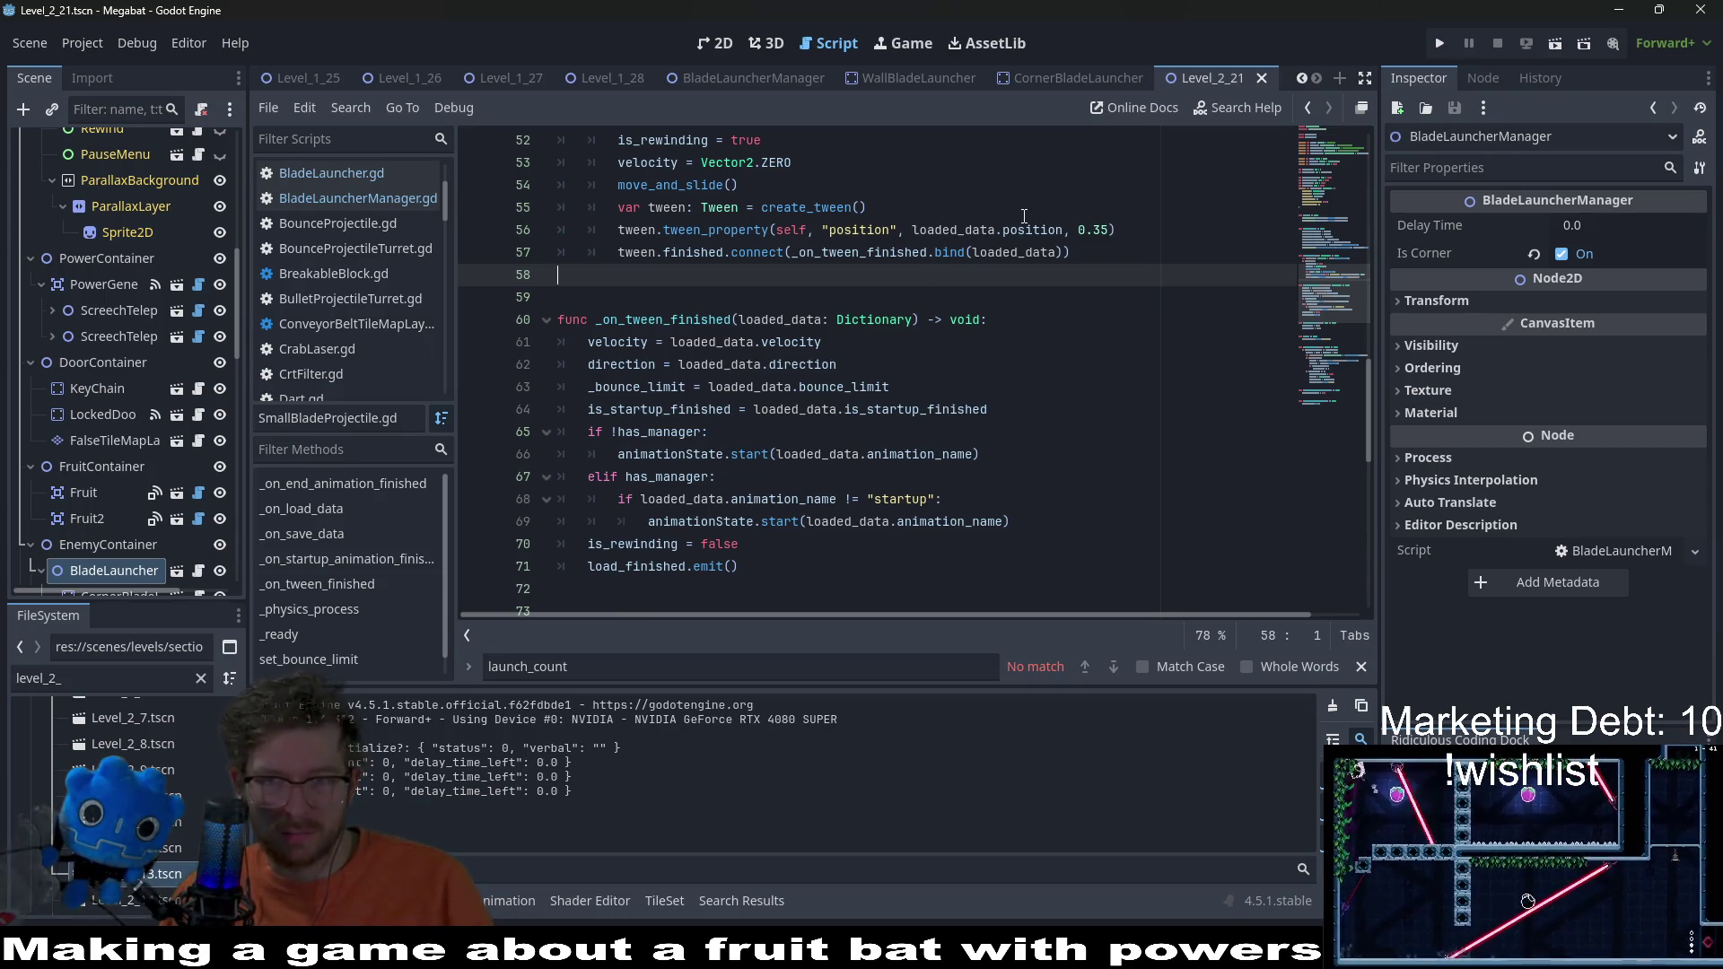
click(1046, 88)
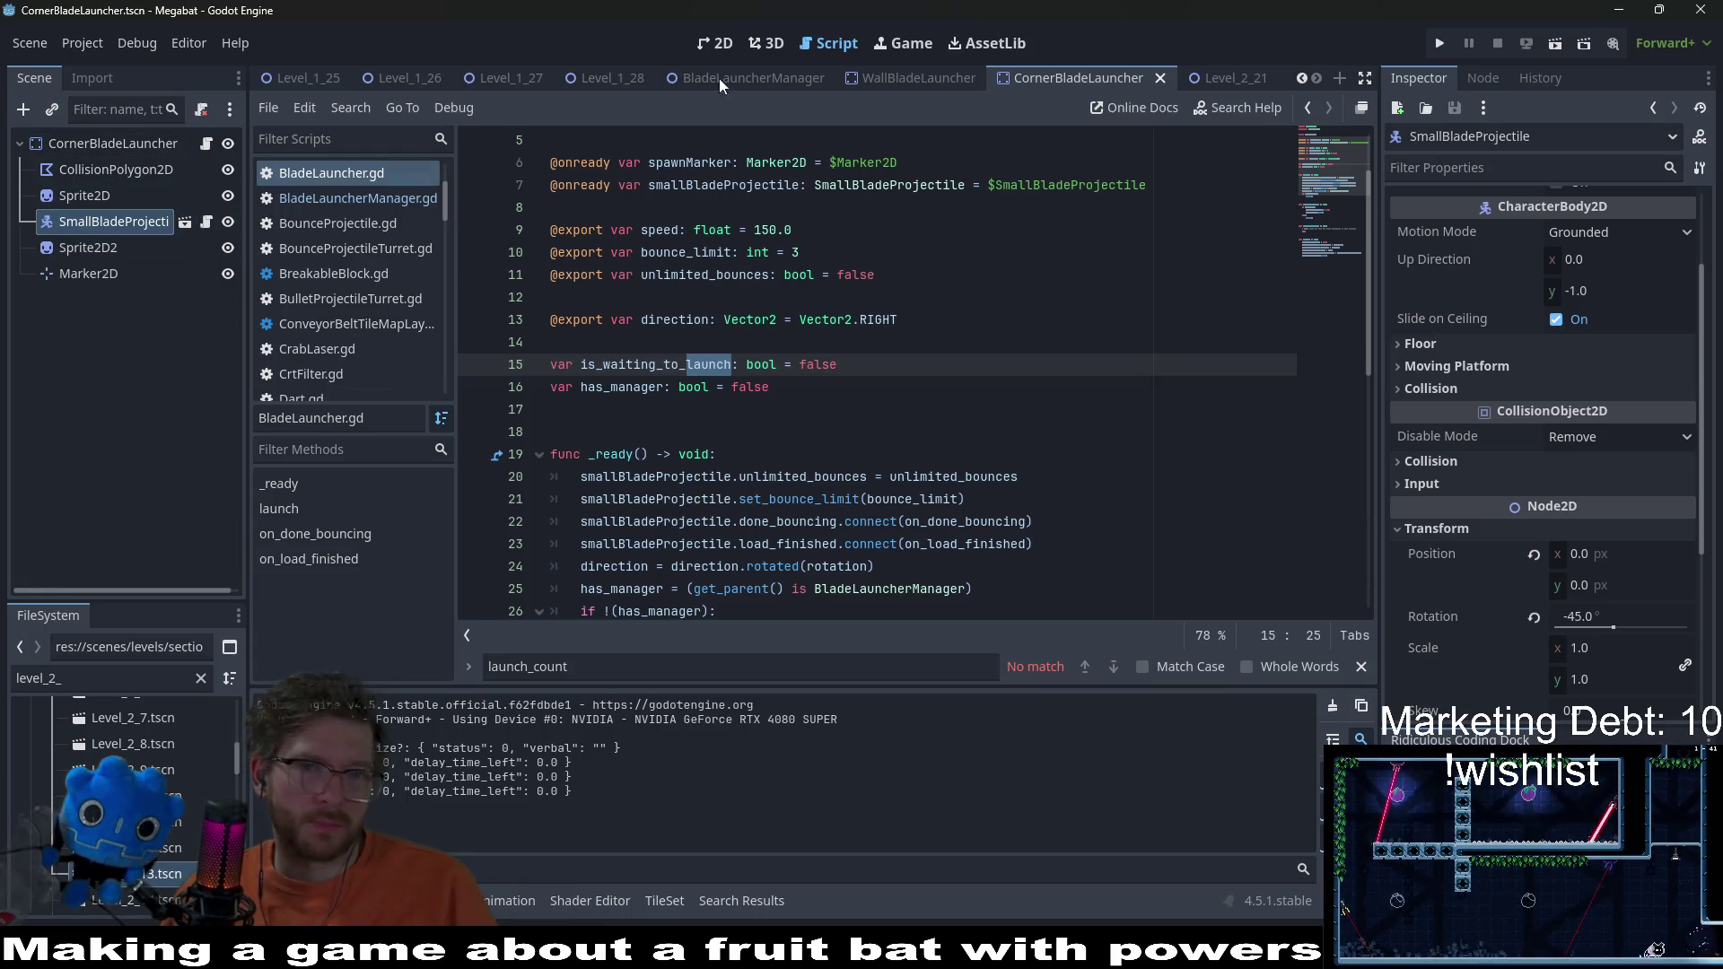
- Look over the corner and wall launcher scenes, then open the BladeLauncherManager script
click(704, 47)
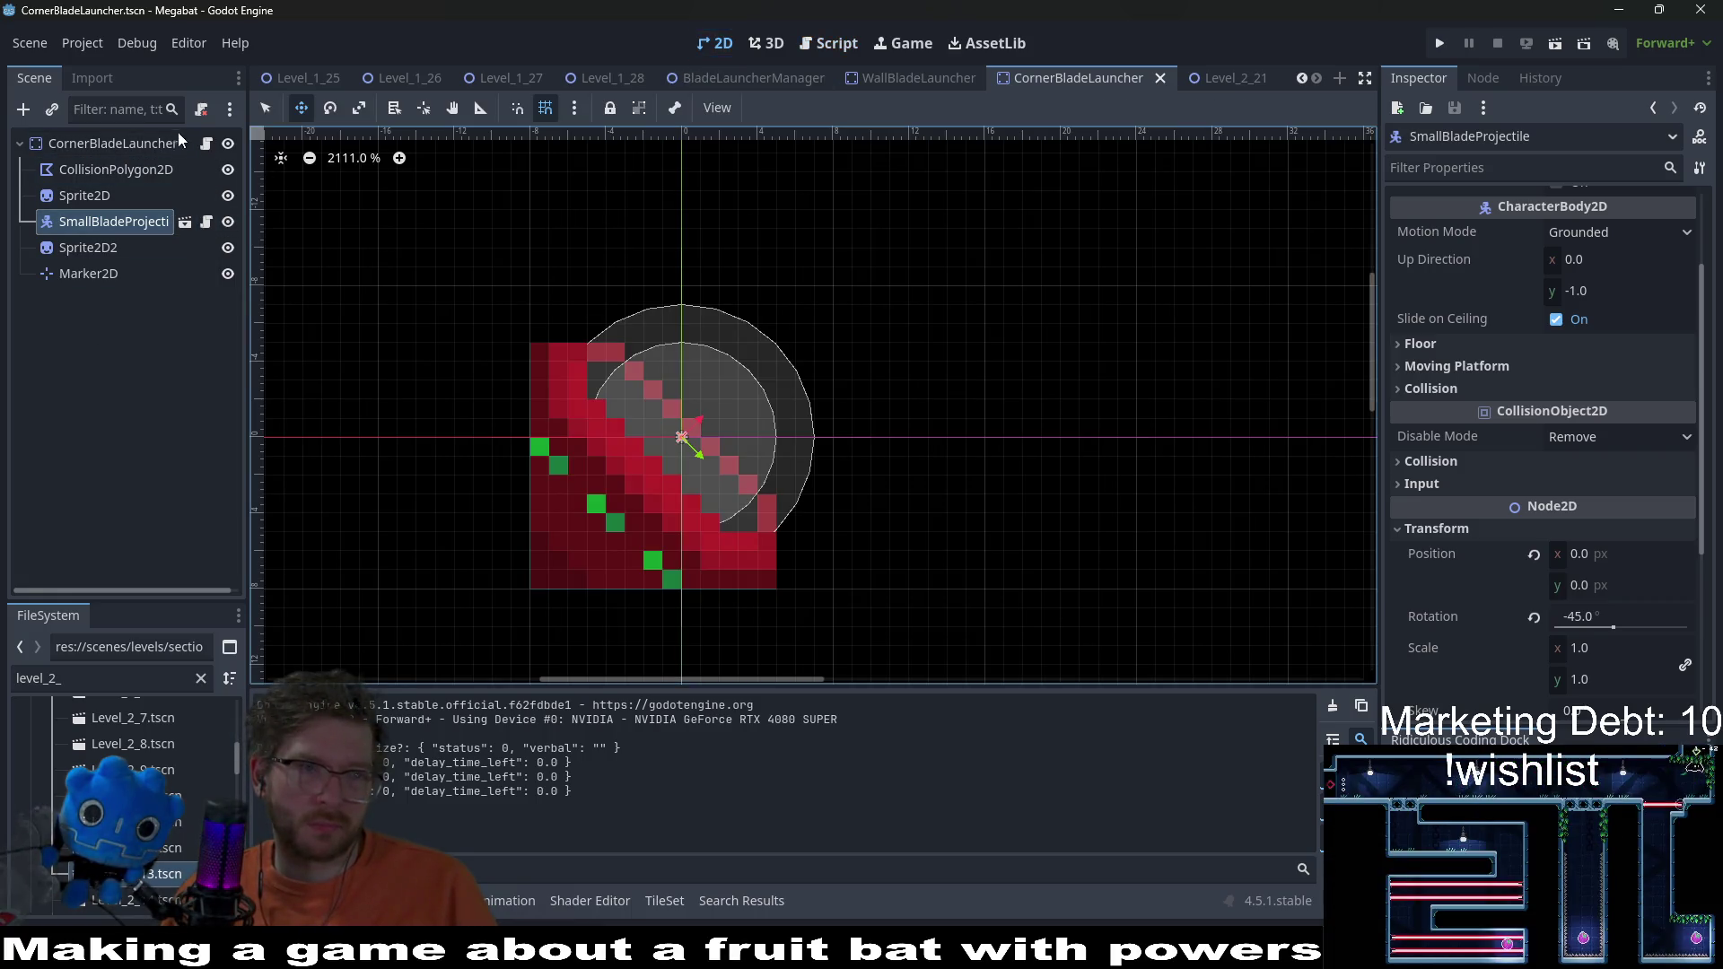
click(206, 144)
click(907, 80)
click(708, 76)
click(1005, 315)
- Undo the else-branch timer restart and its delay_time argument
key(ctrl+z)
key(ctrl+z)
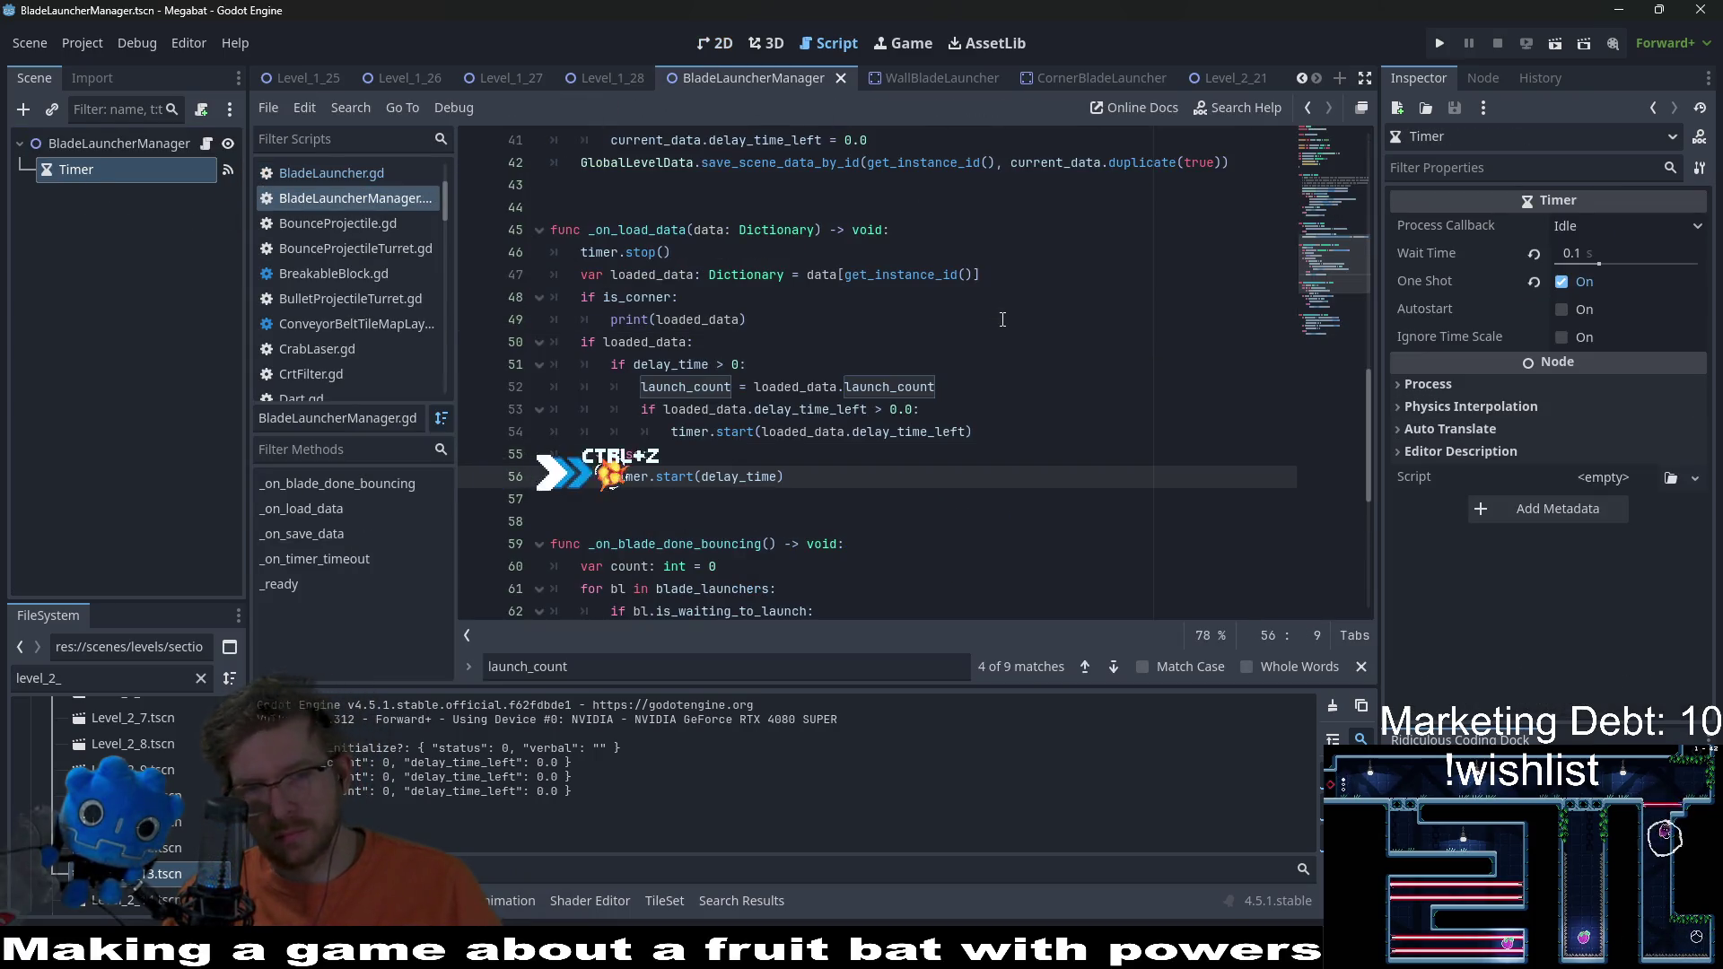
key(ctrl+z)
key(ctrl+z)
key(ctrl+z)
key(ctrl+z)
key(ctrl+z)
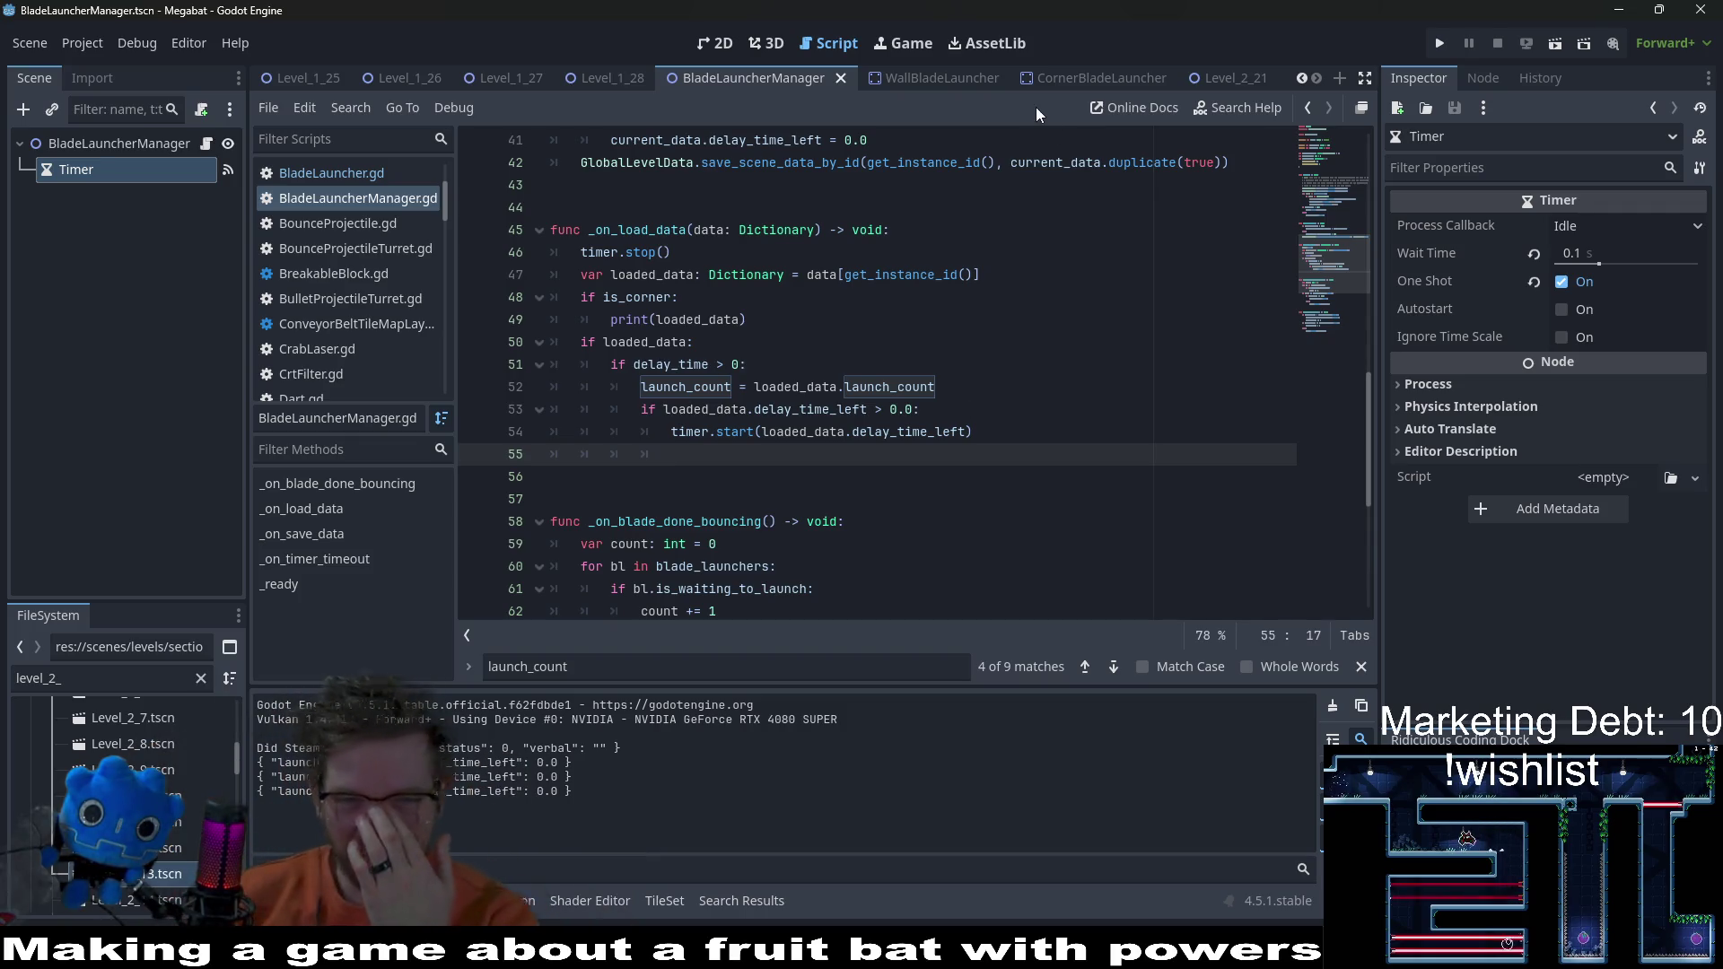
scroll(1029, 168, down, 3)
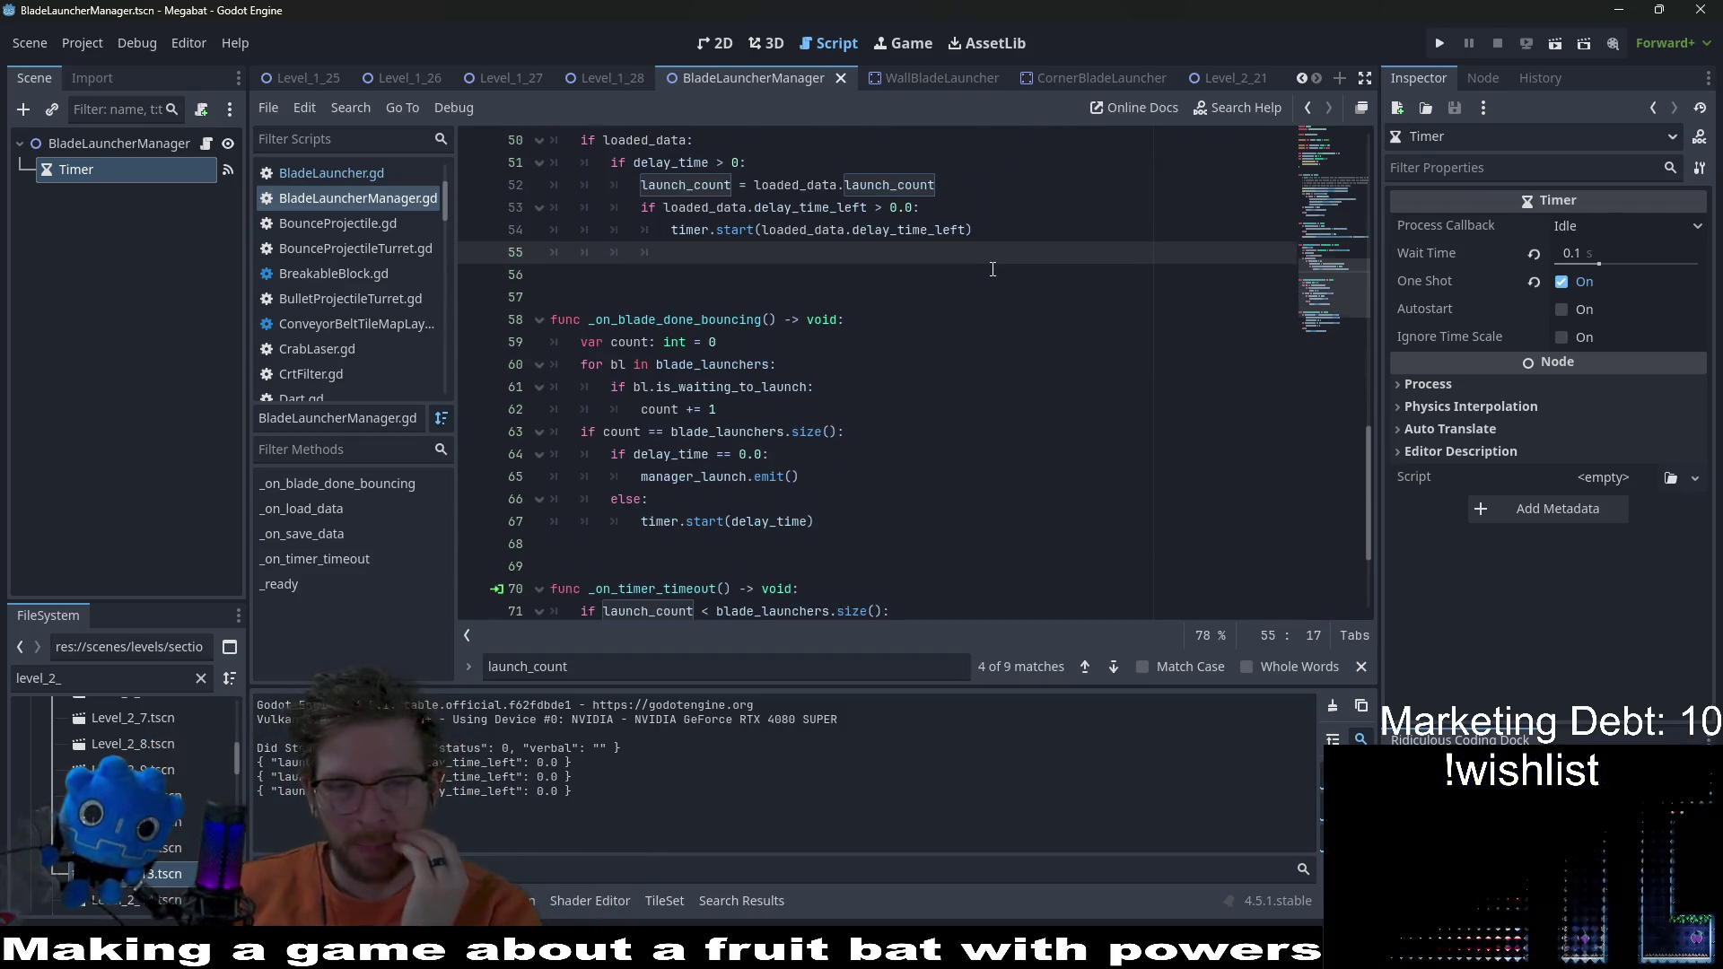
scroll(993, 269, down, 2)
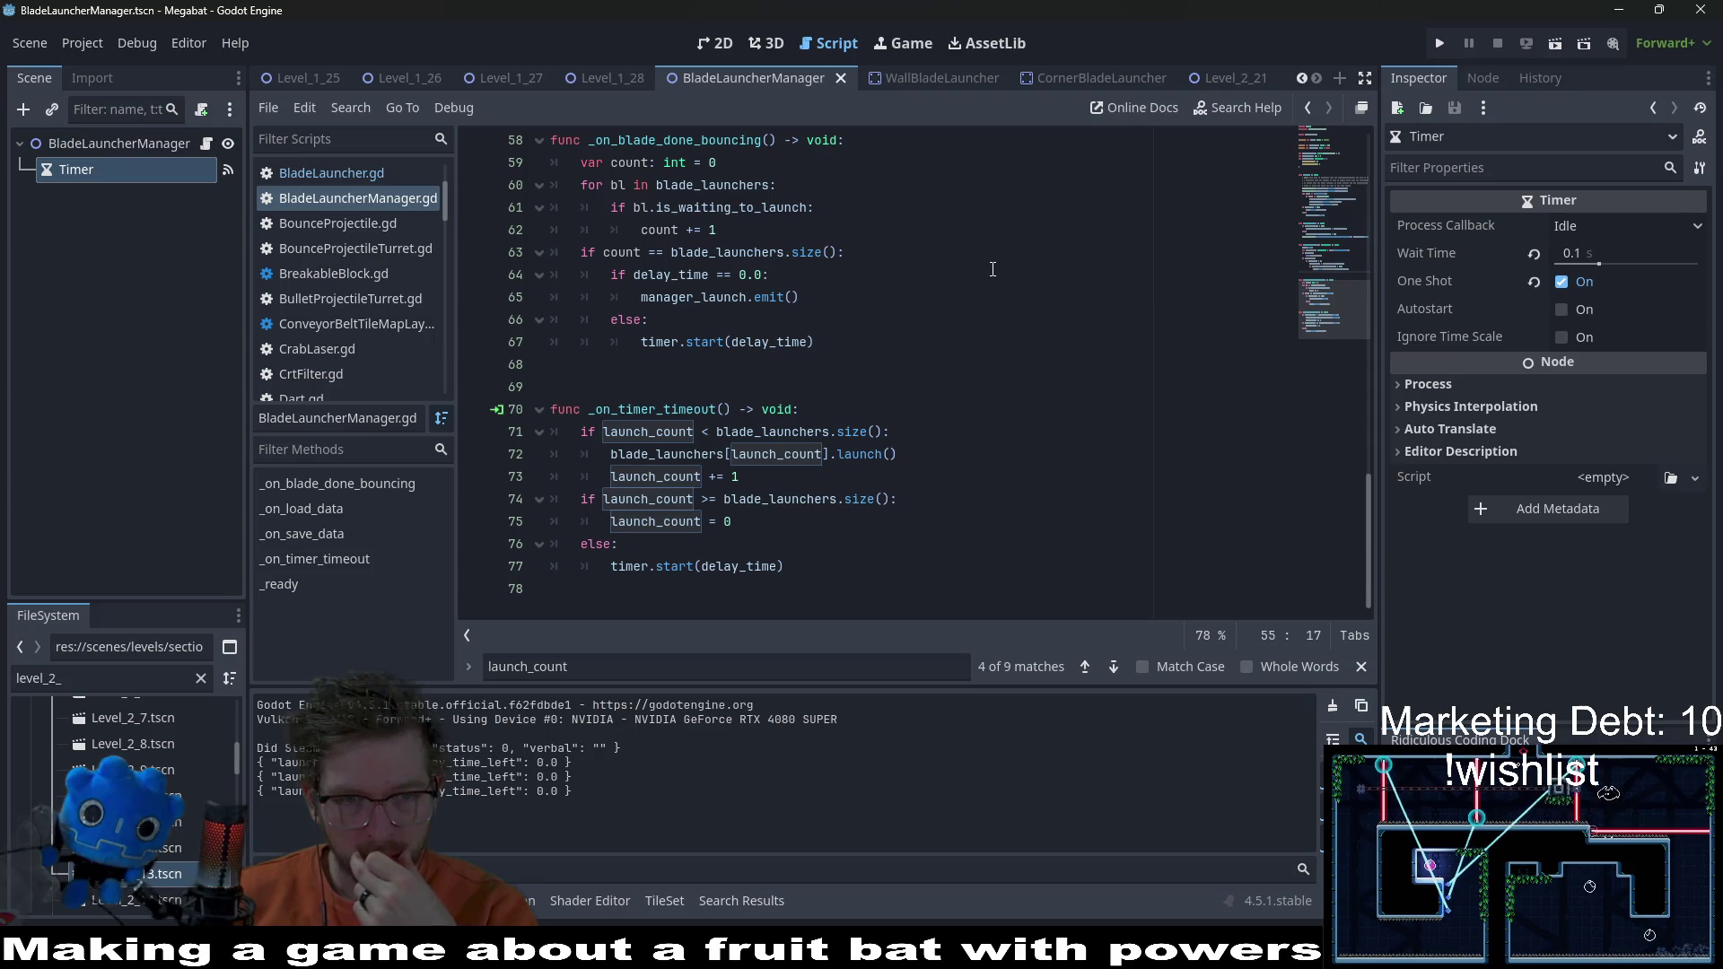
- Highlight every use of launch_count and blade_launchers in the script
double_click(668, 496)
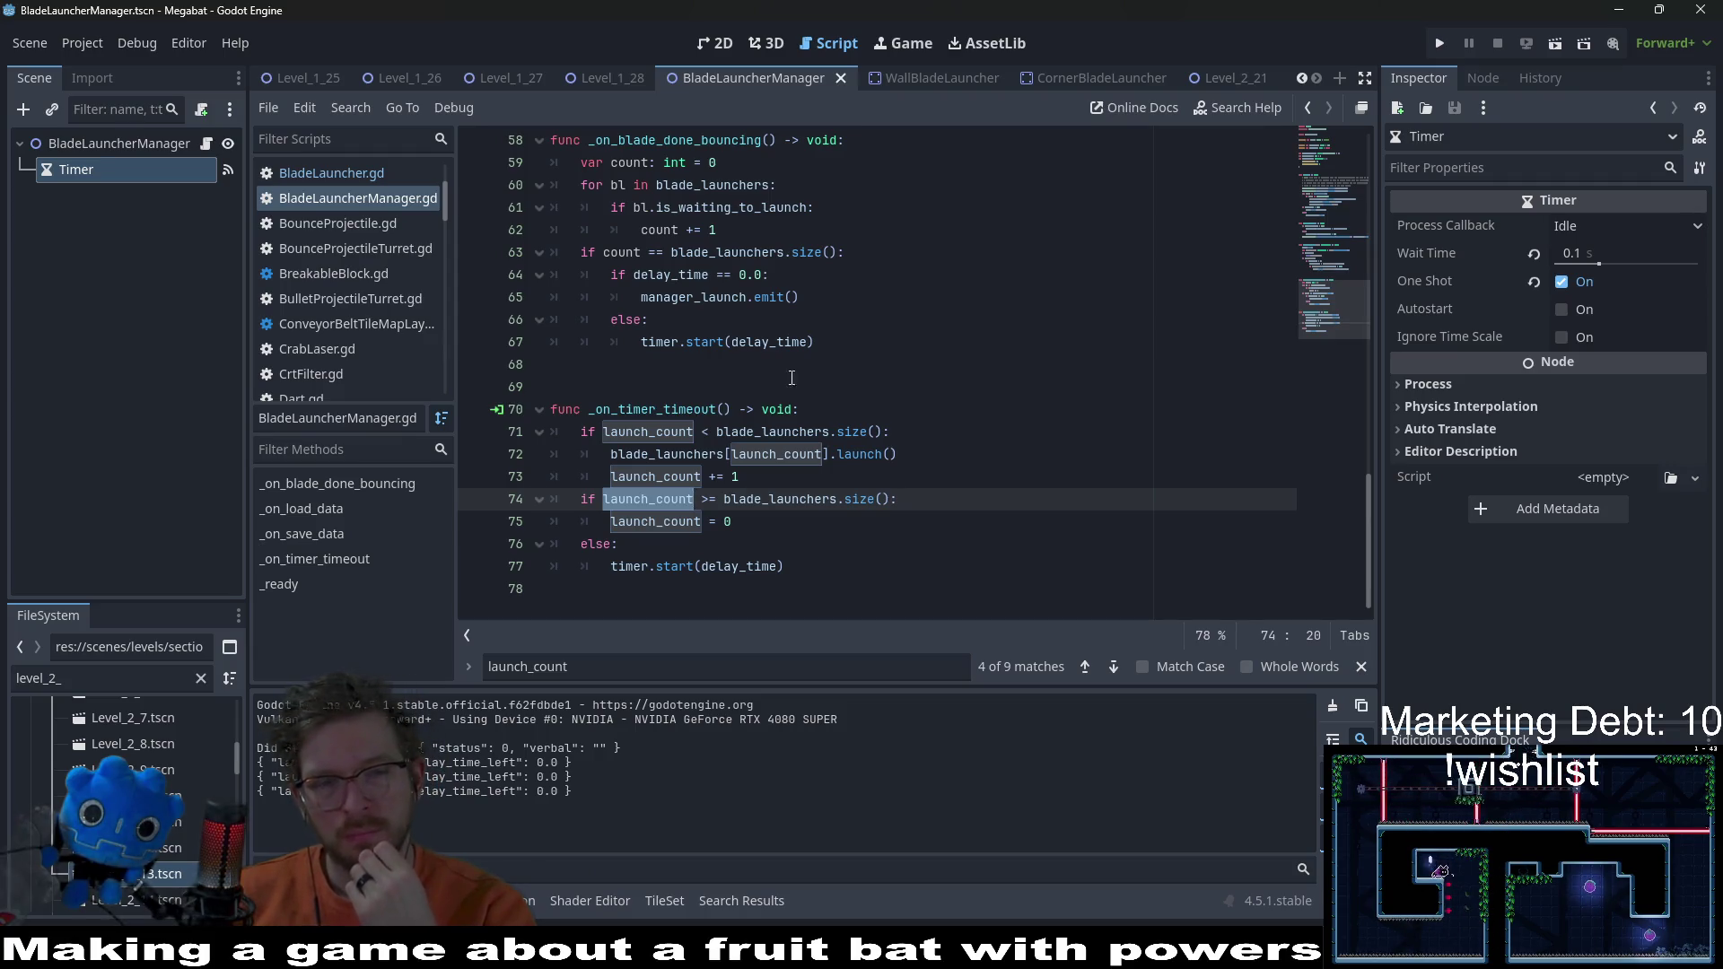
double_click(775, 463)
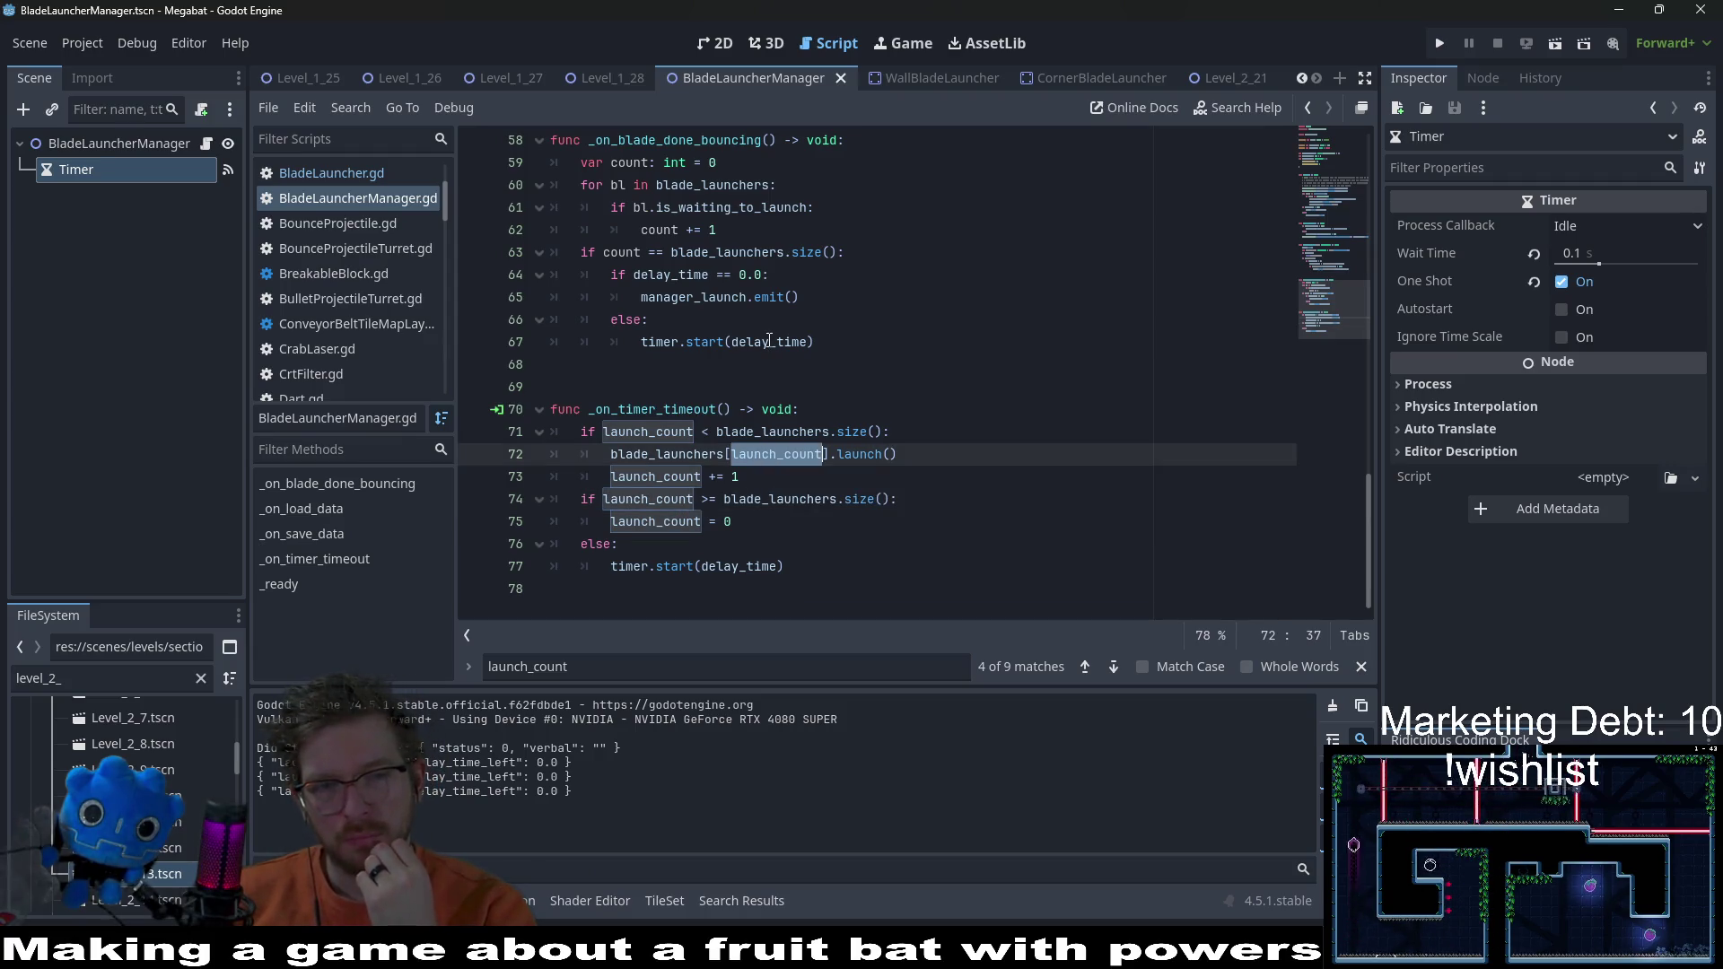
mouse_move(768, 346)
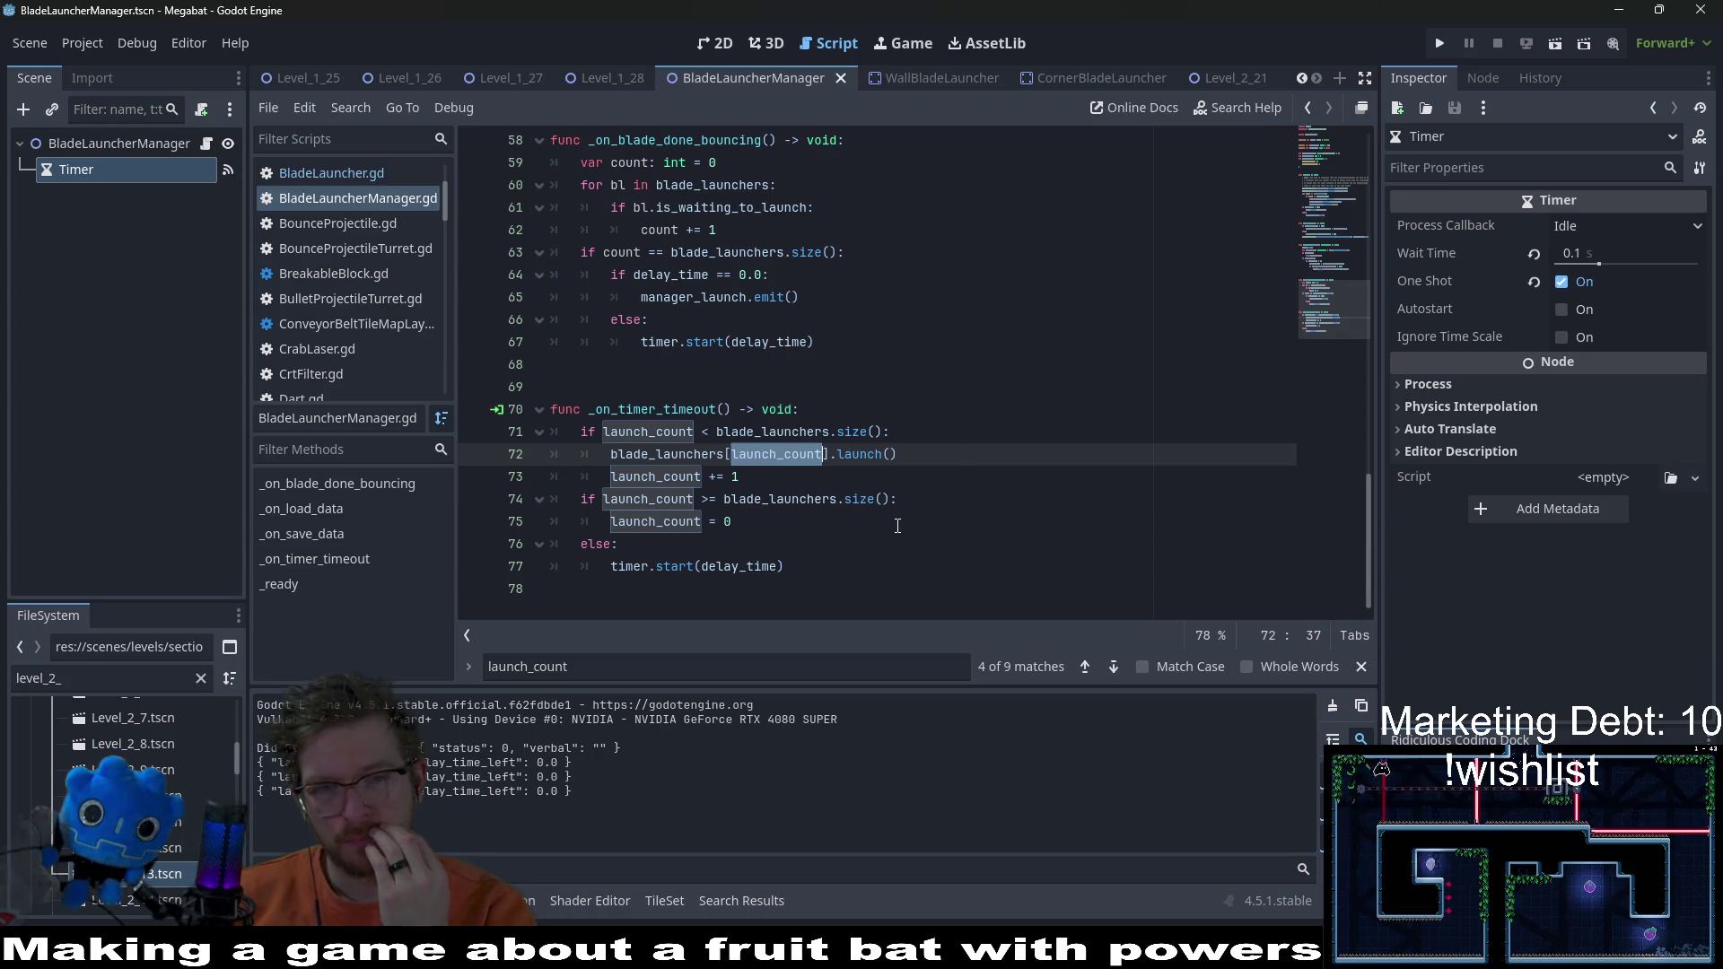
double_click(807, 505)
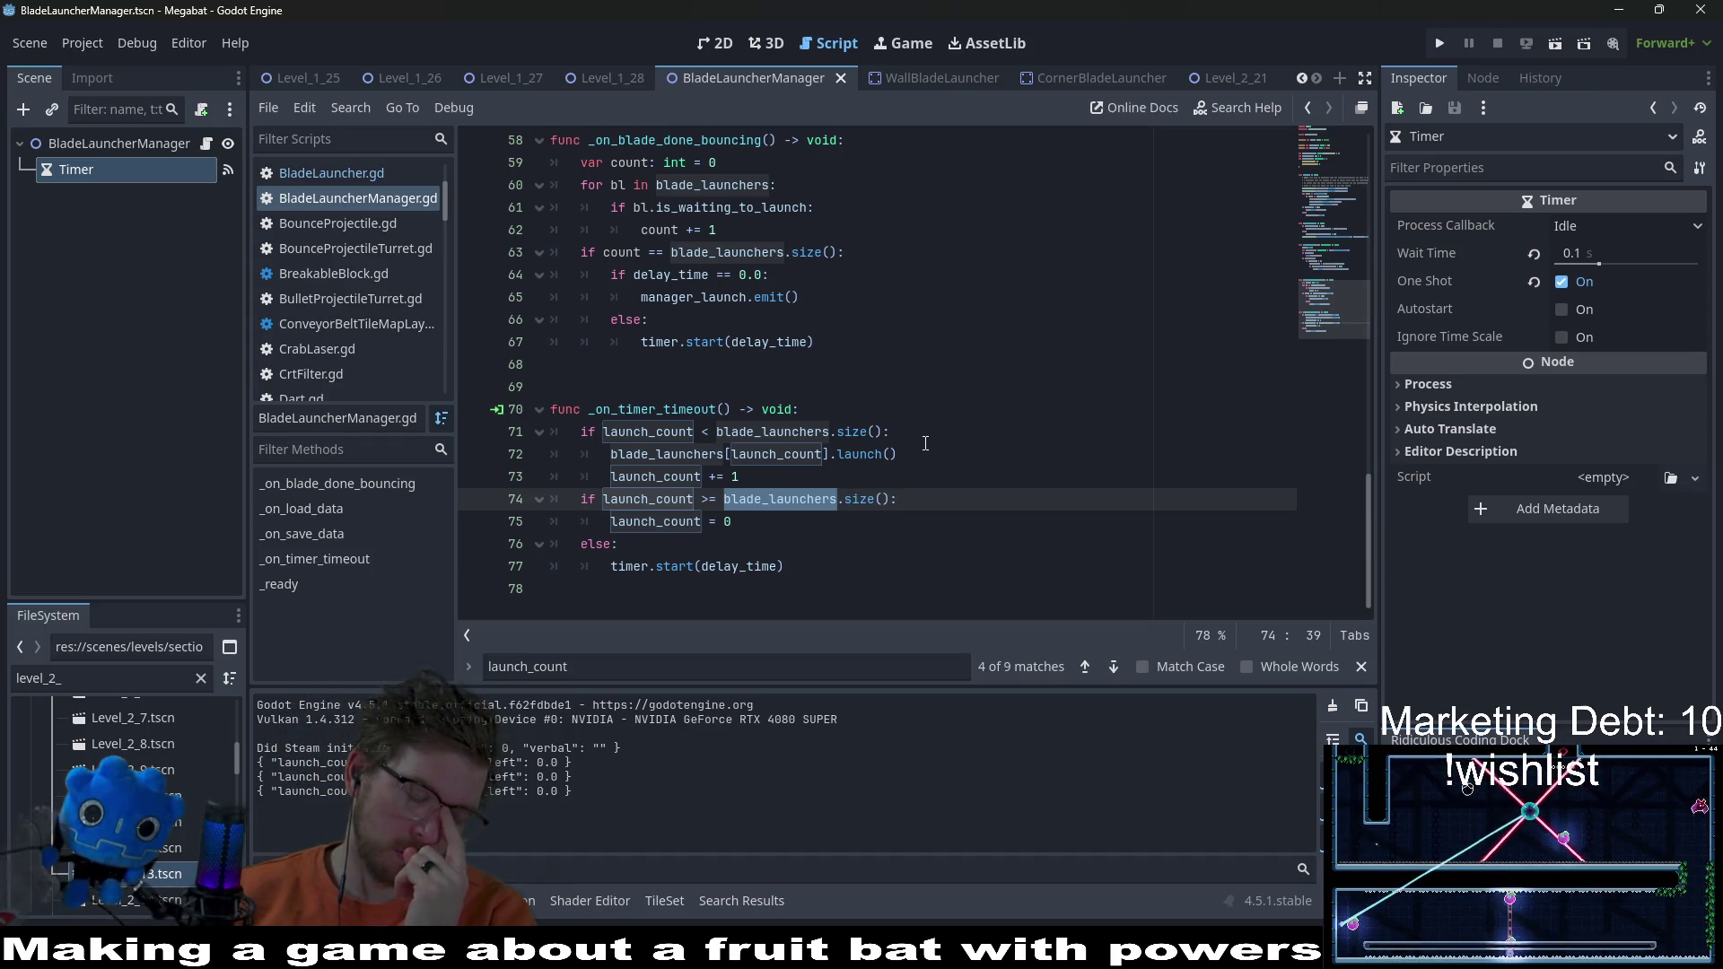
scroll(898, 404, up, 4)
- Compare earlier versions of the load block and timer-timeout function using undo and redo
click(842, 364)
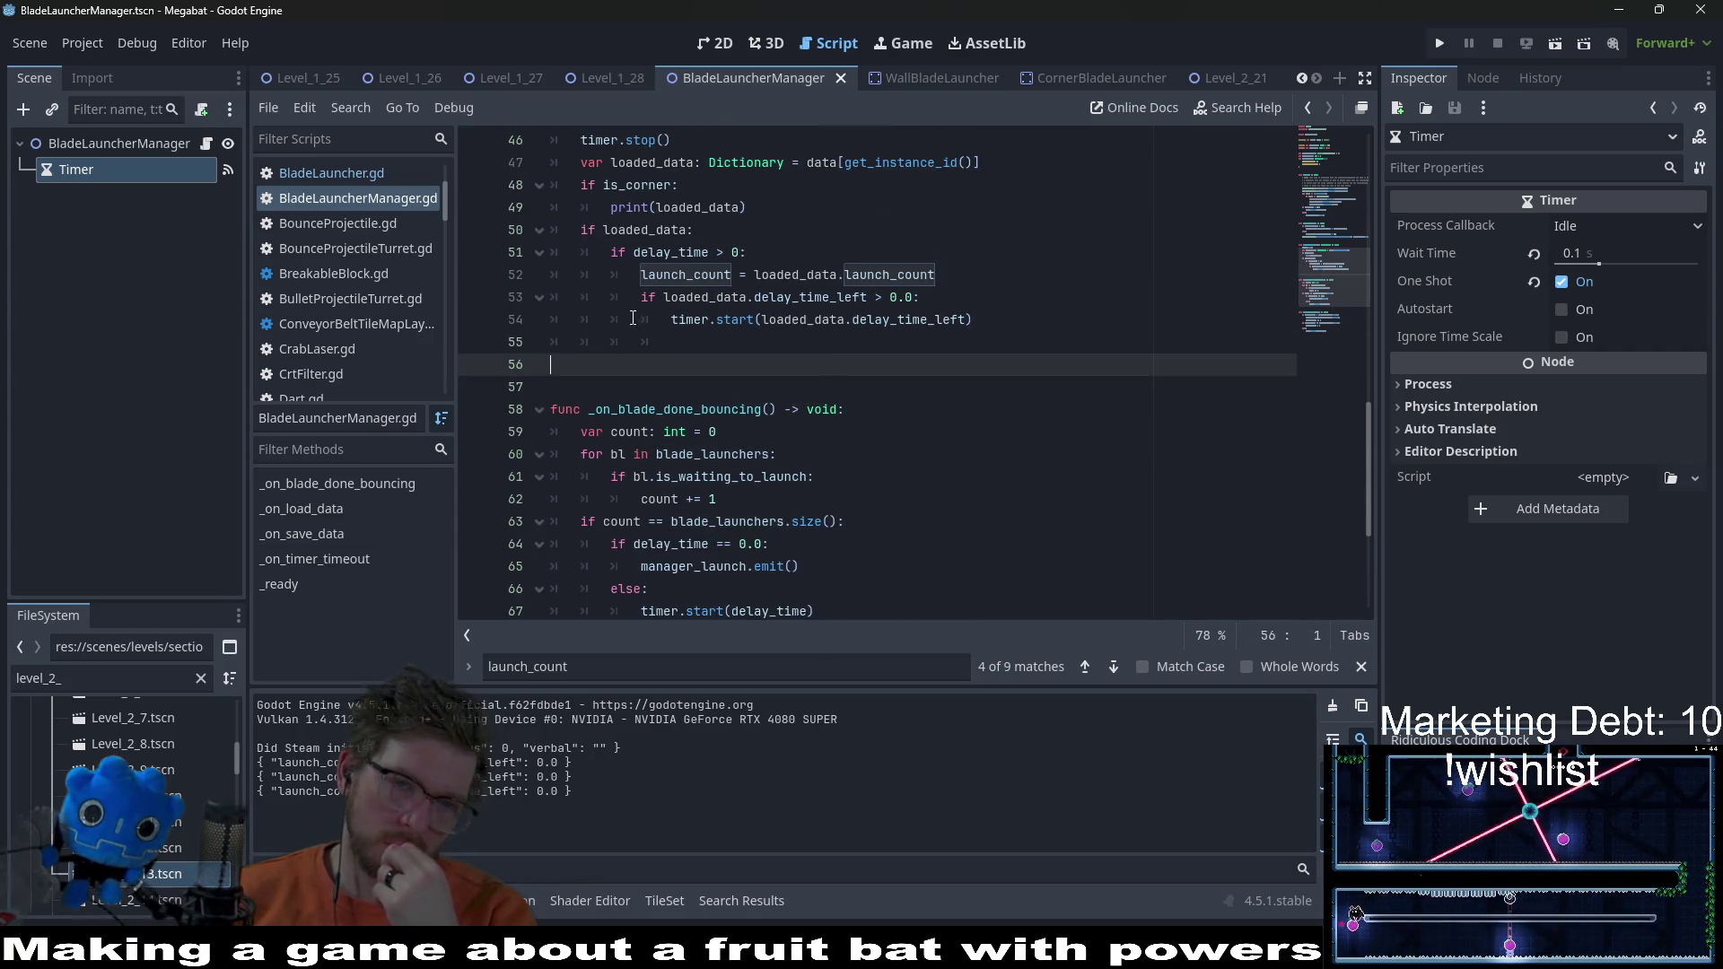
click(660, 340)
scroll(739, 351, down, 4)
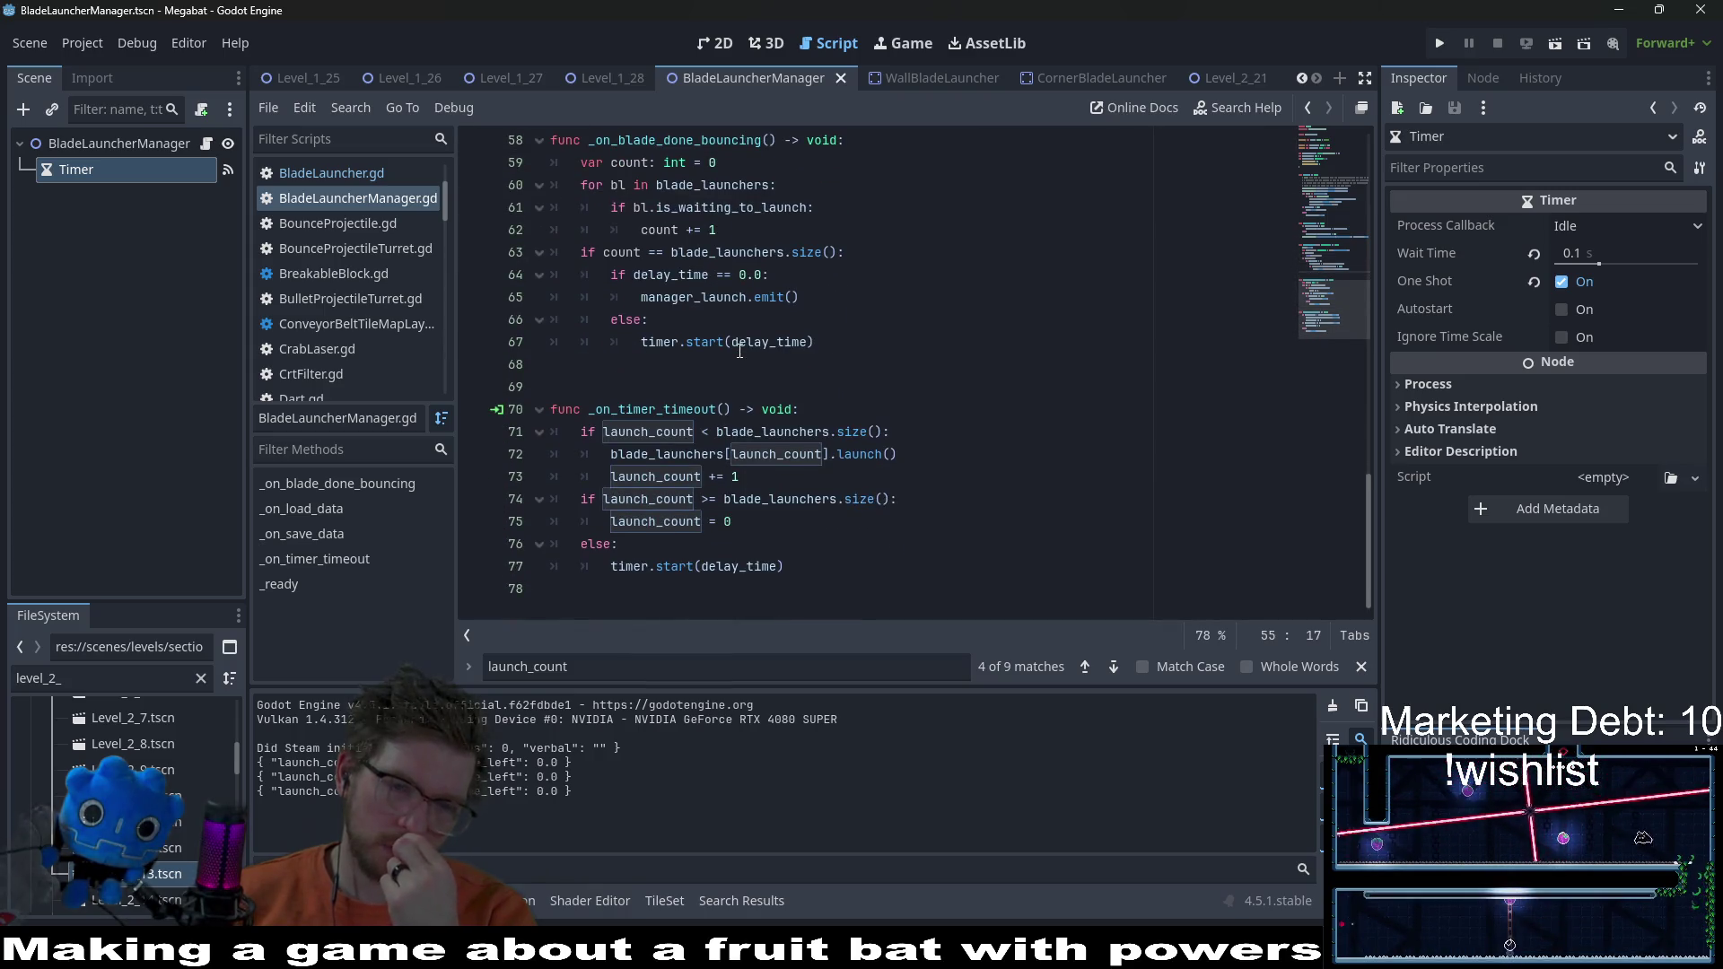
click(880, 499)
key(ctrl+z)
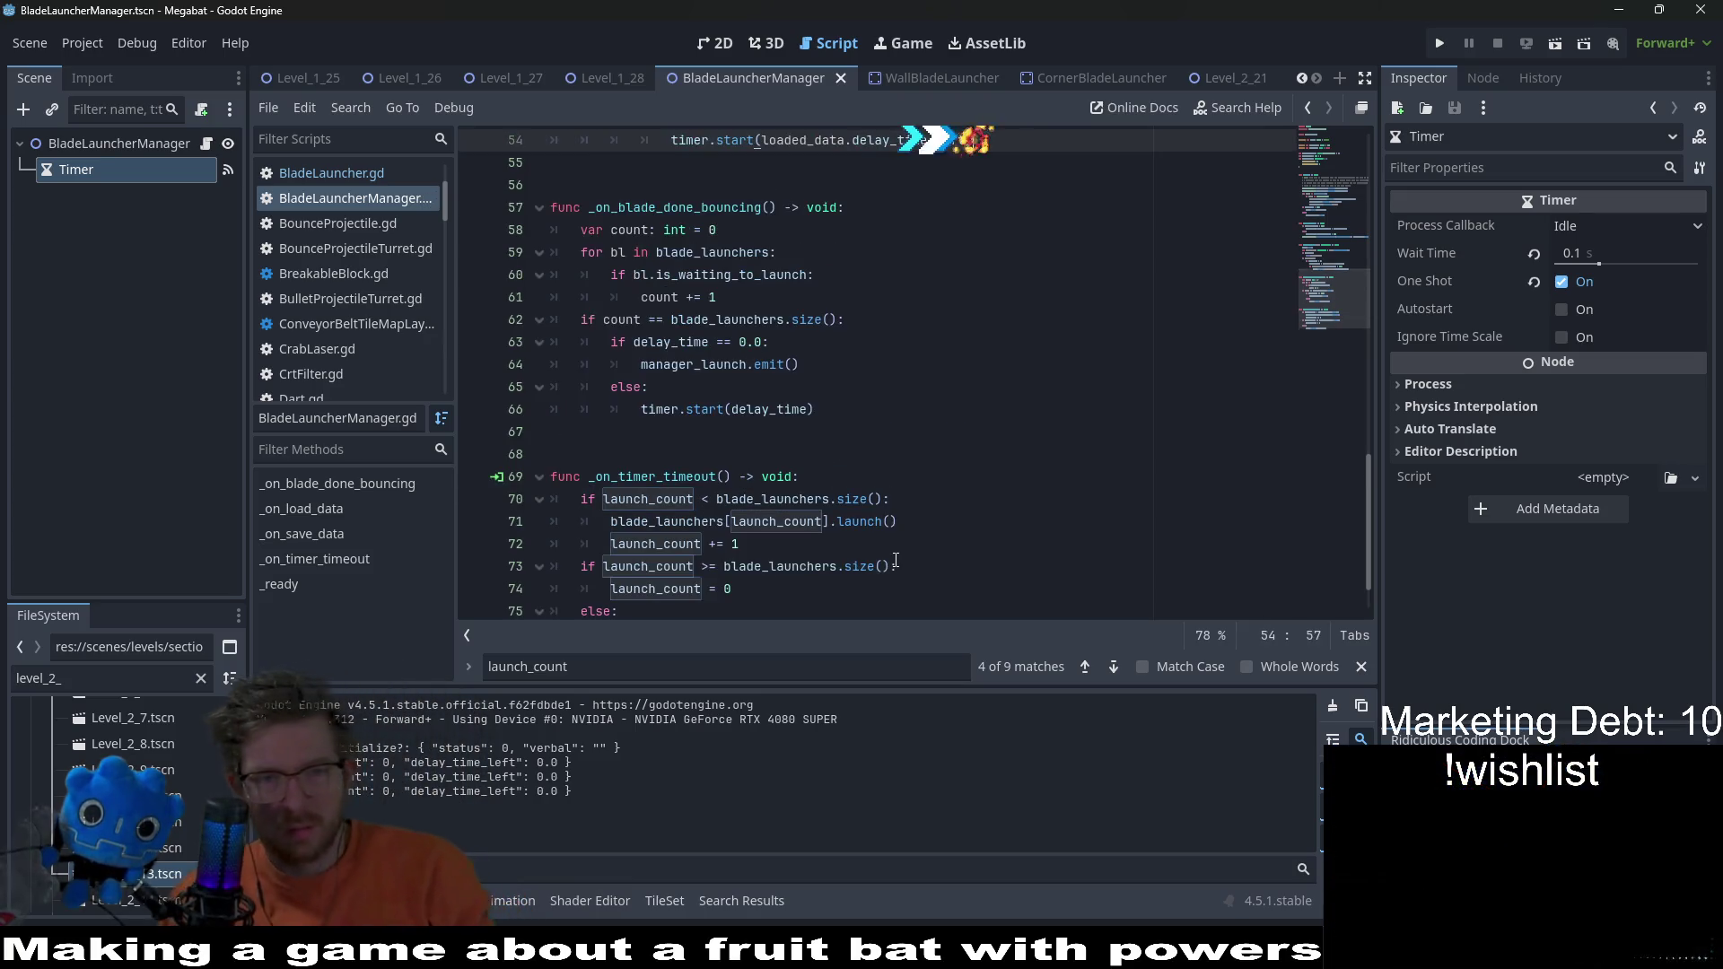
key(ctrl+z)
key(ctrl+z)
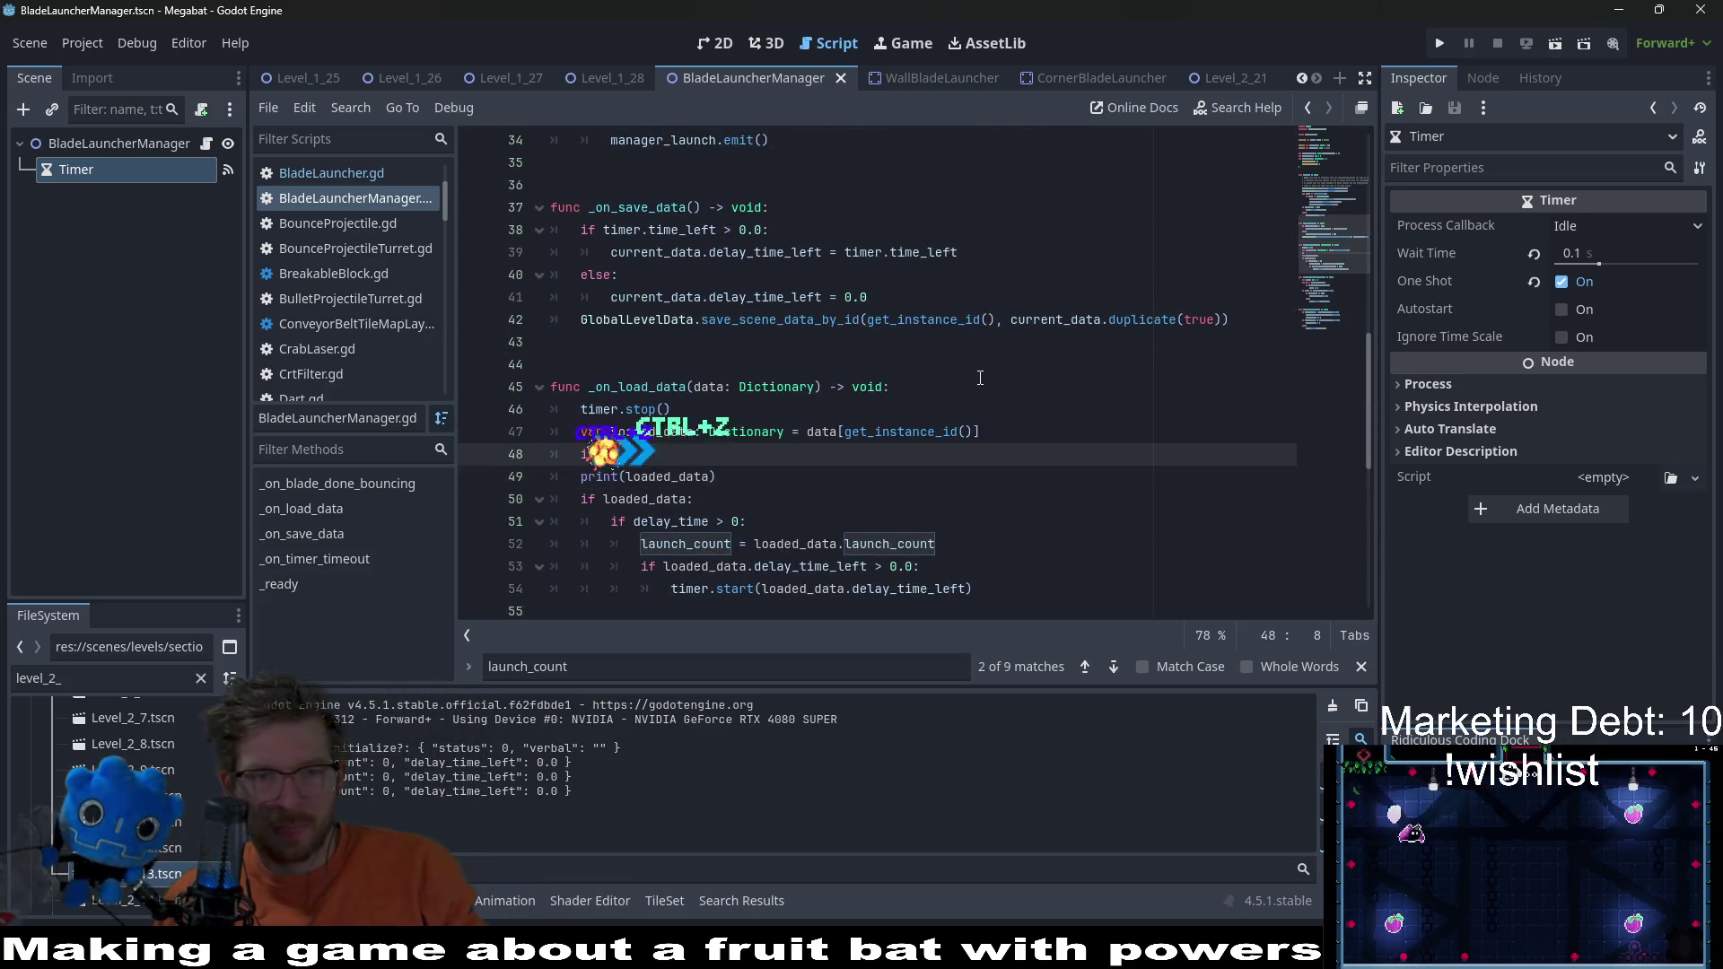
key(ctrl+shift+z)
key(ctrl+shift+z)
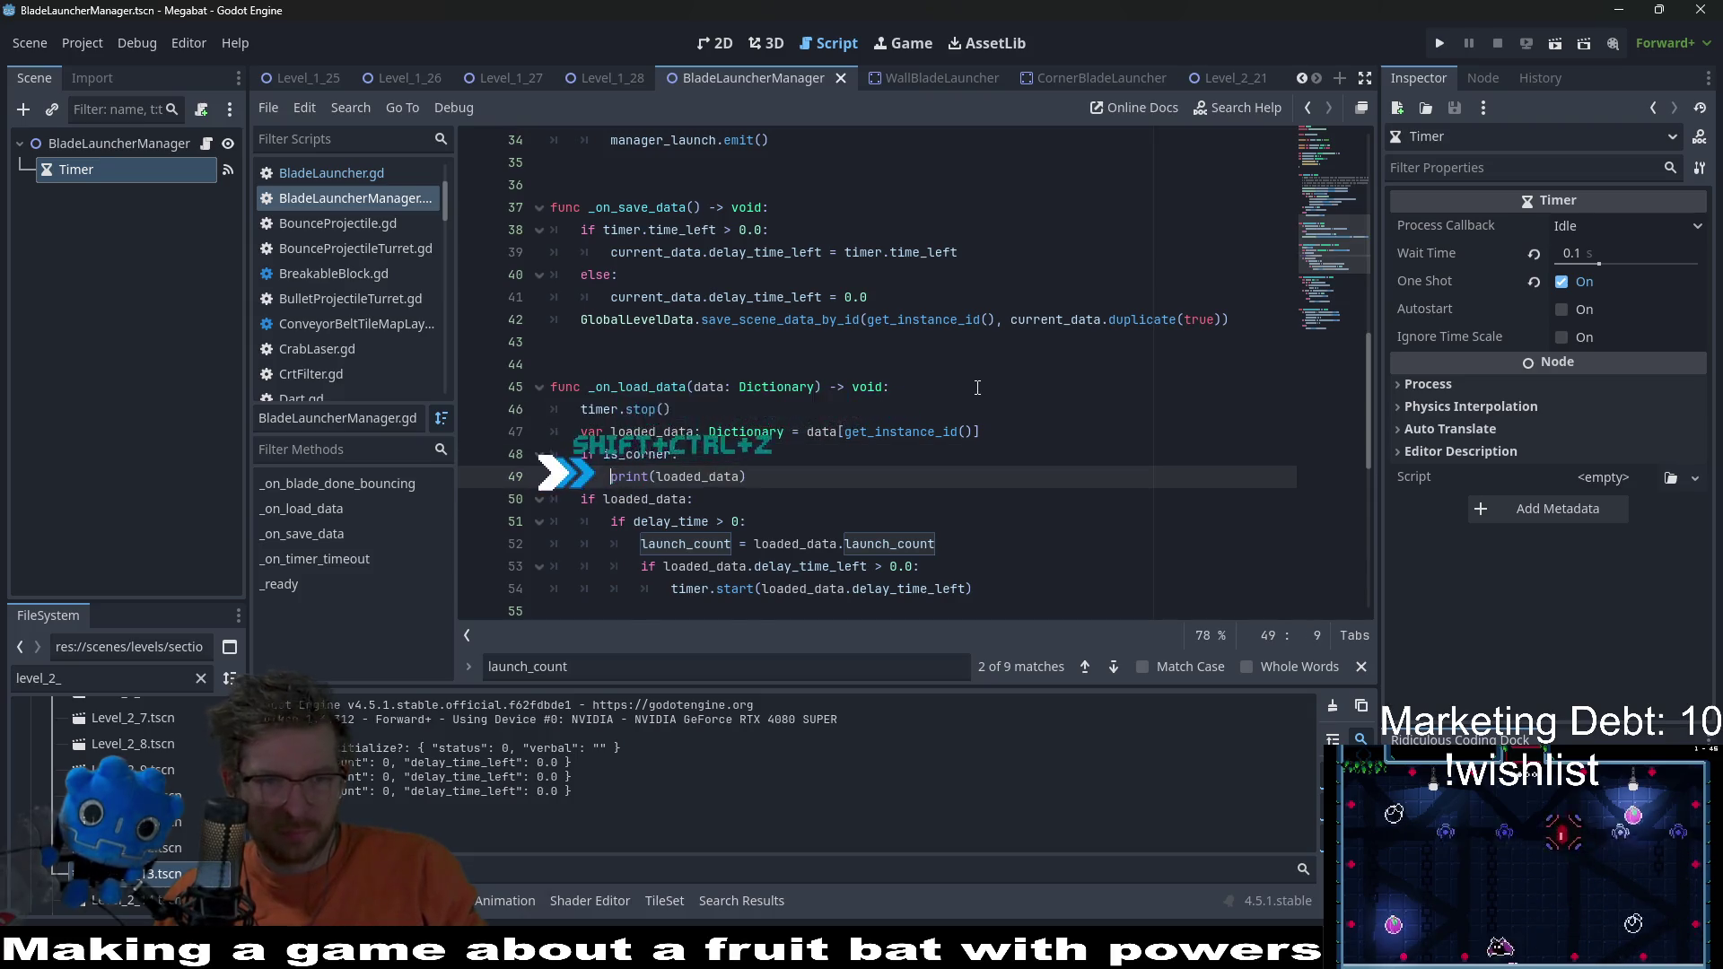
- Check delay_time in the timer restart call, then return to the blank line 55
scroll(977, 387, down, 2)
click(742, 573)
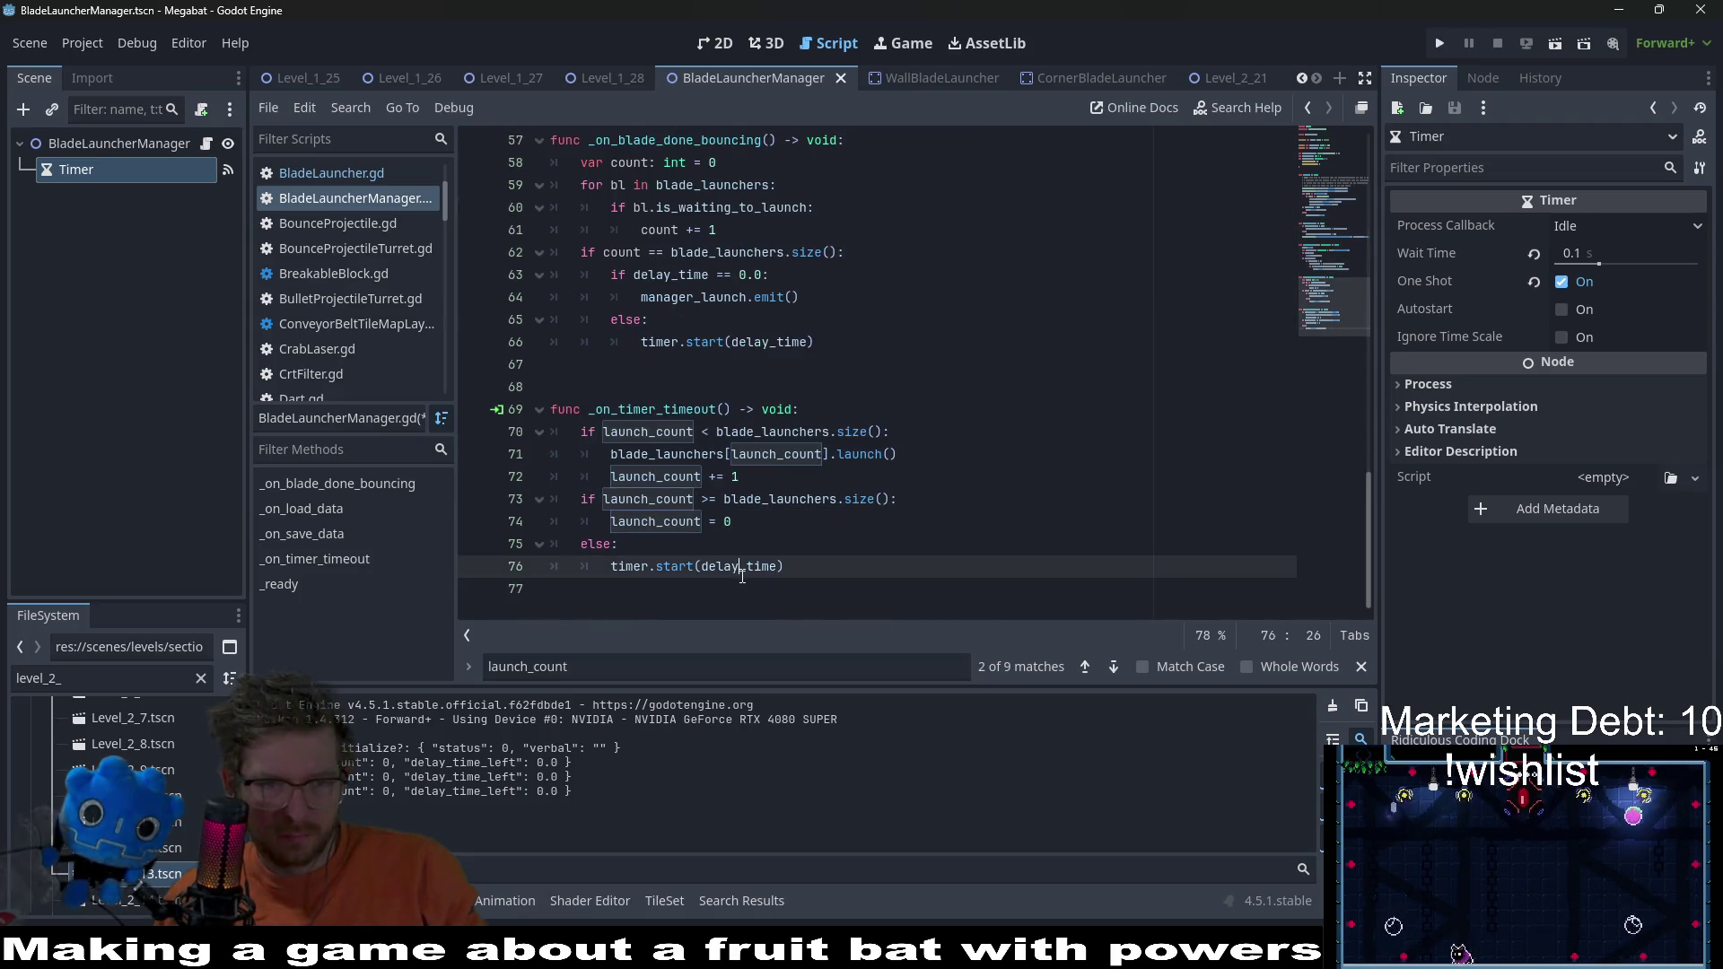
double_click(742, 566)
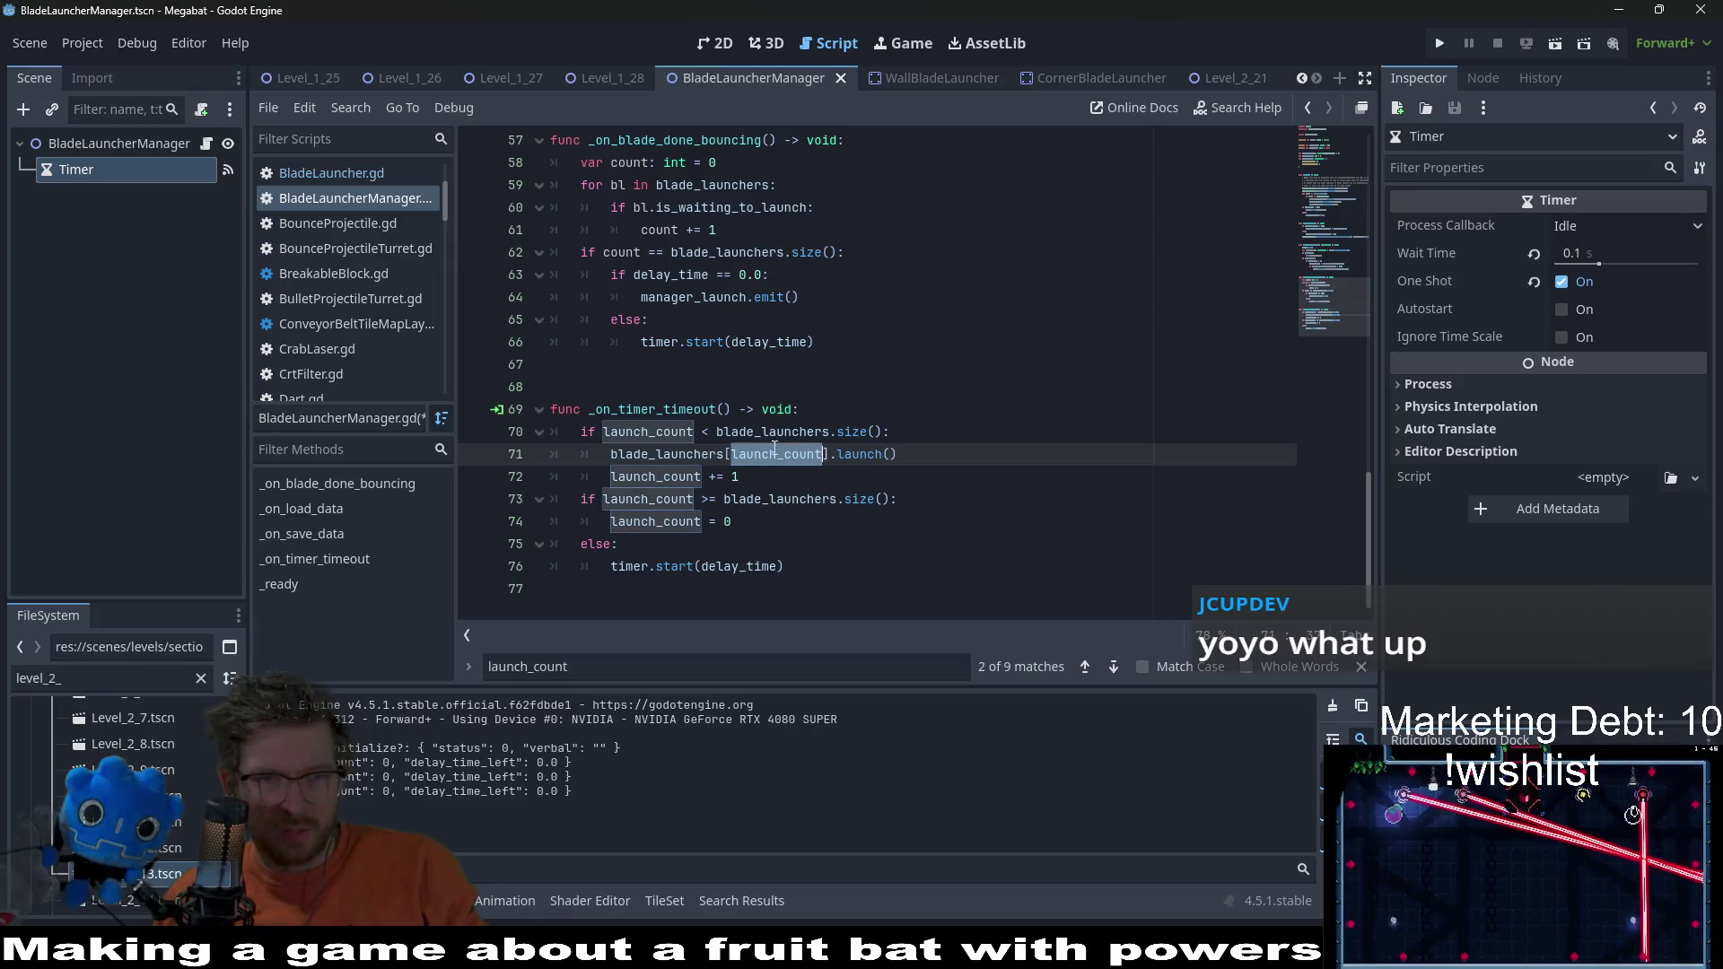
scroll(847, 336, up, 3)
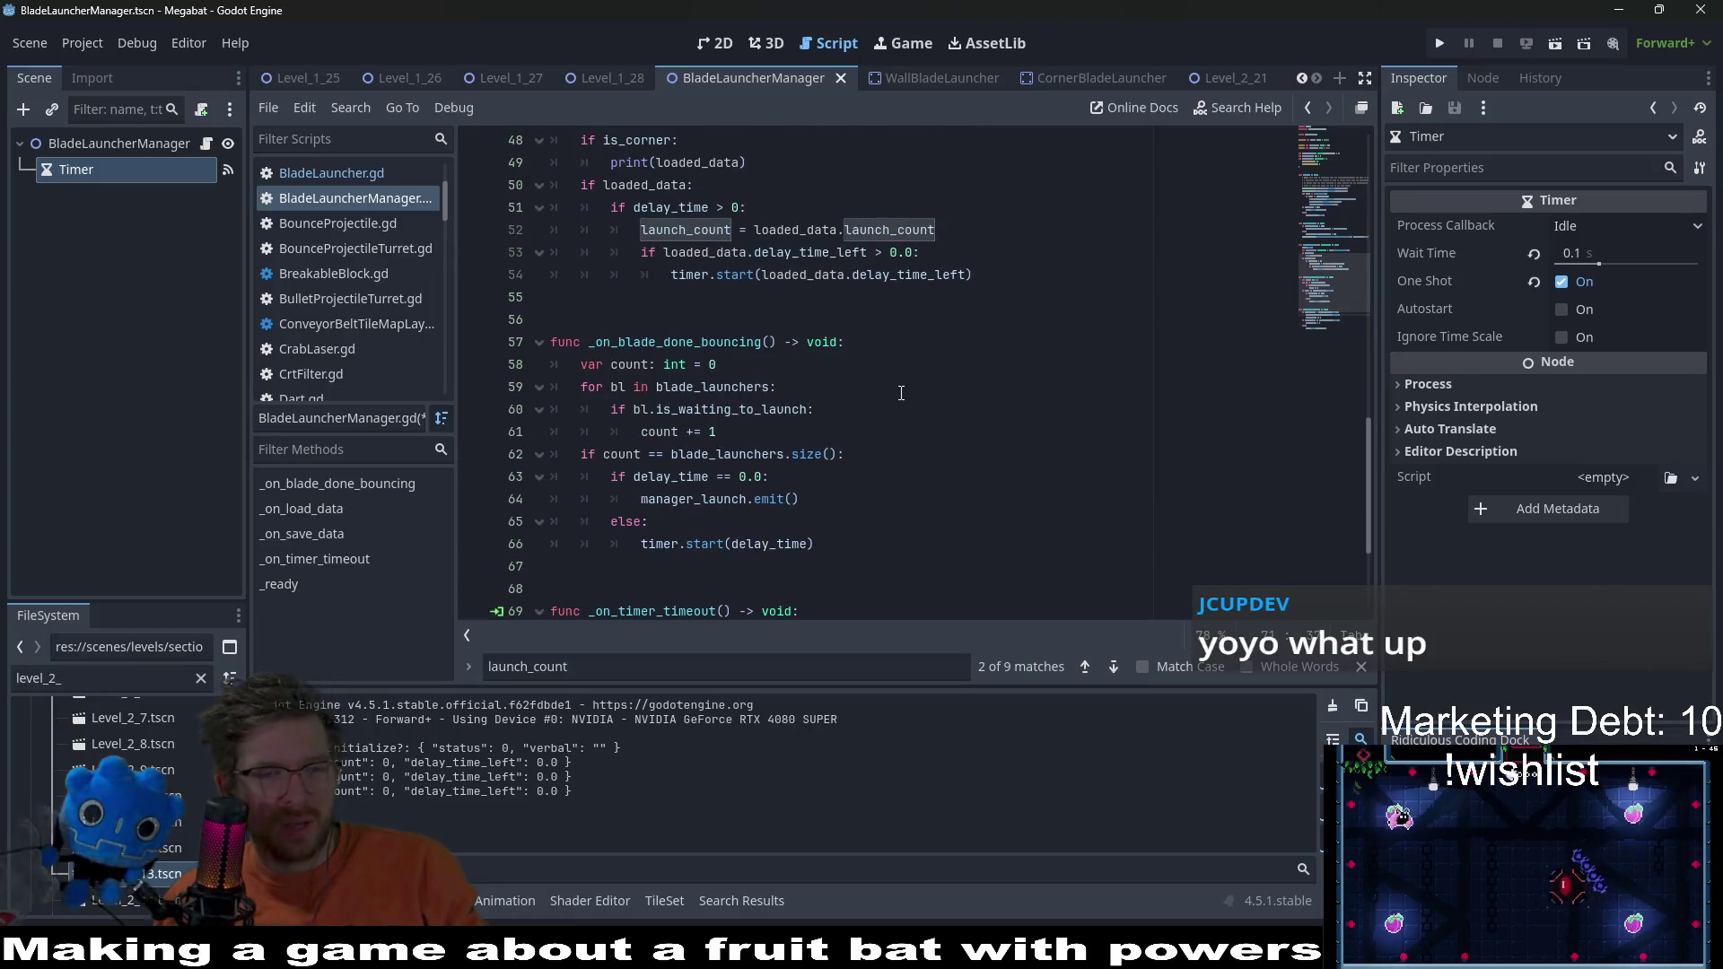
scroll(901, 393, down, 3)
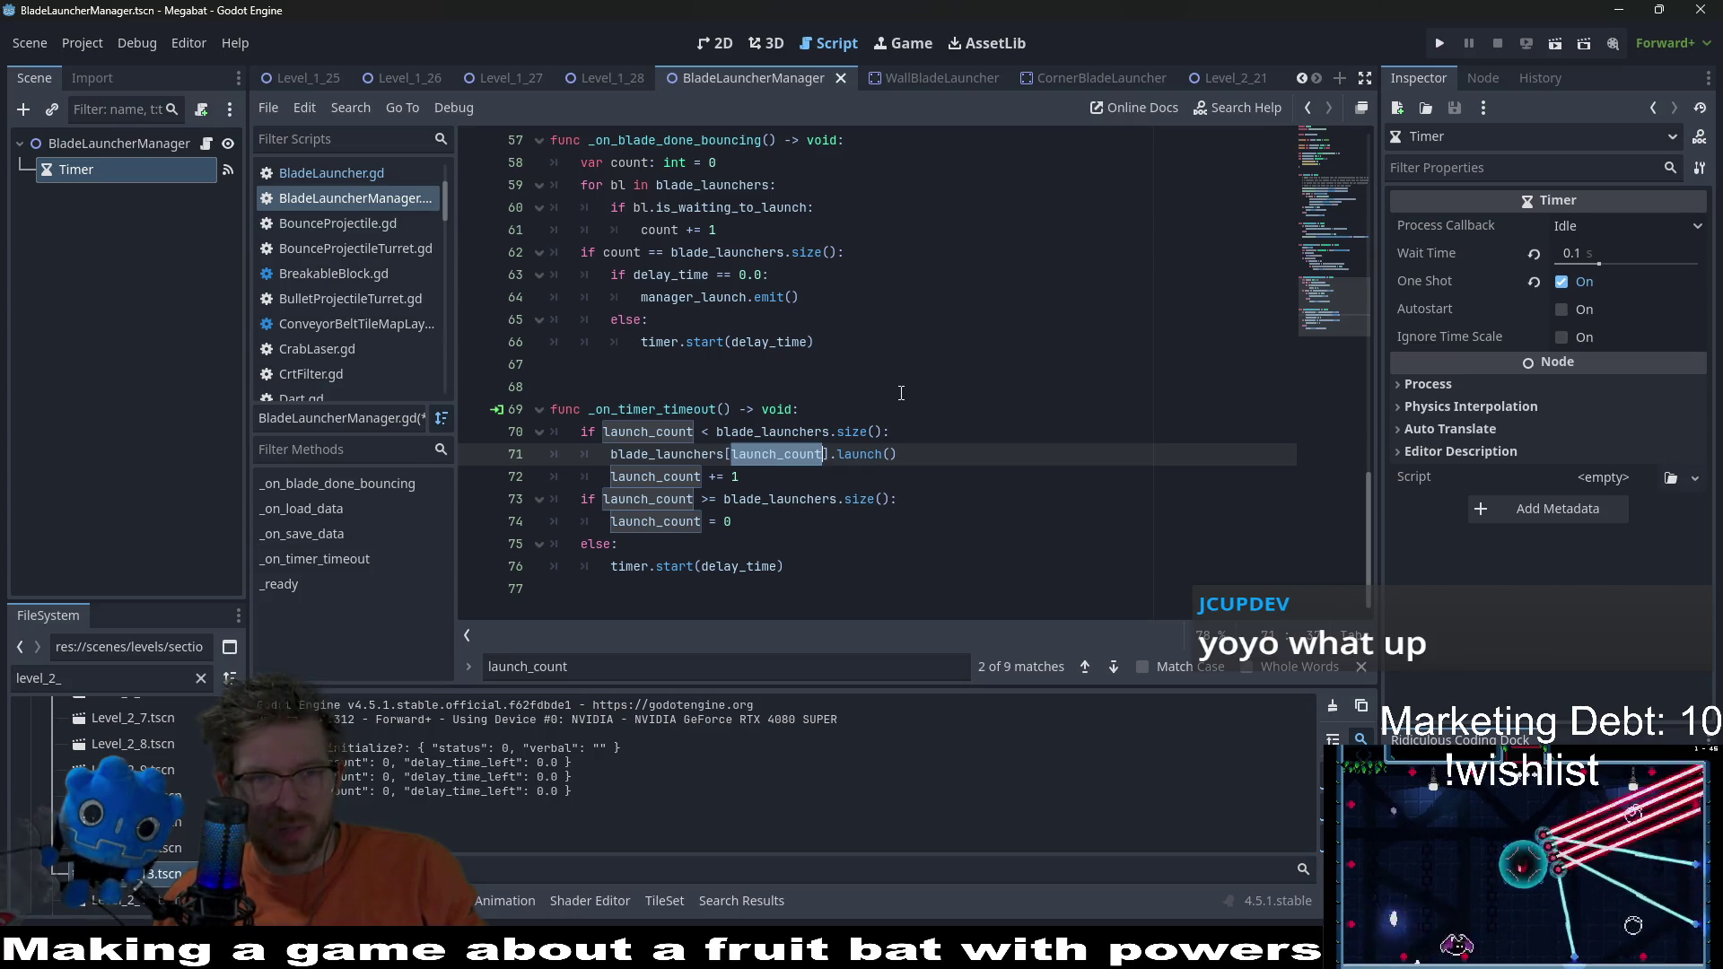
scroll(901, 394, up, 3)
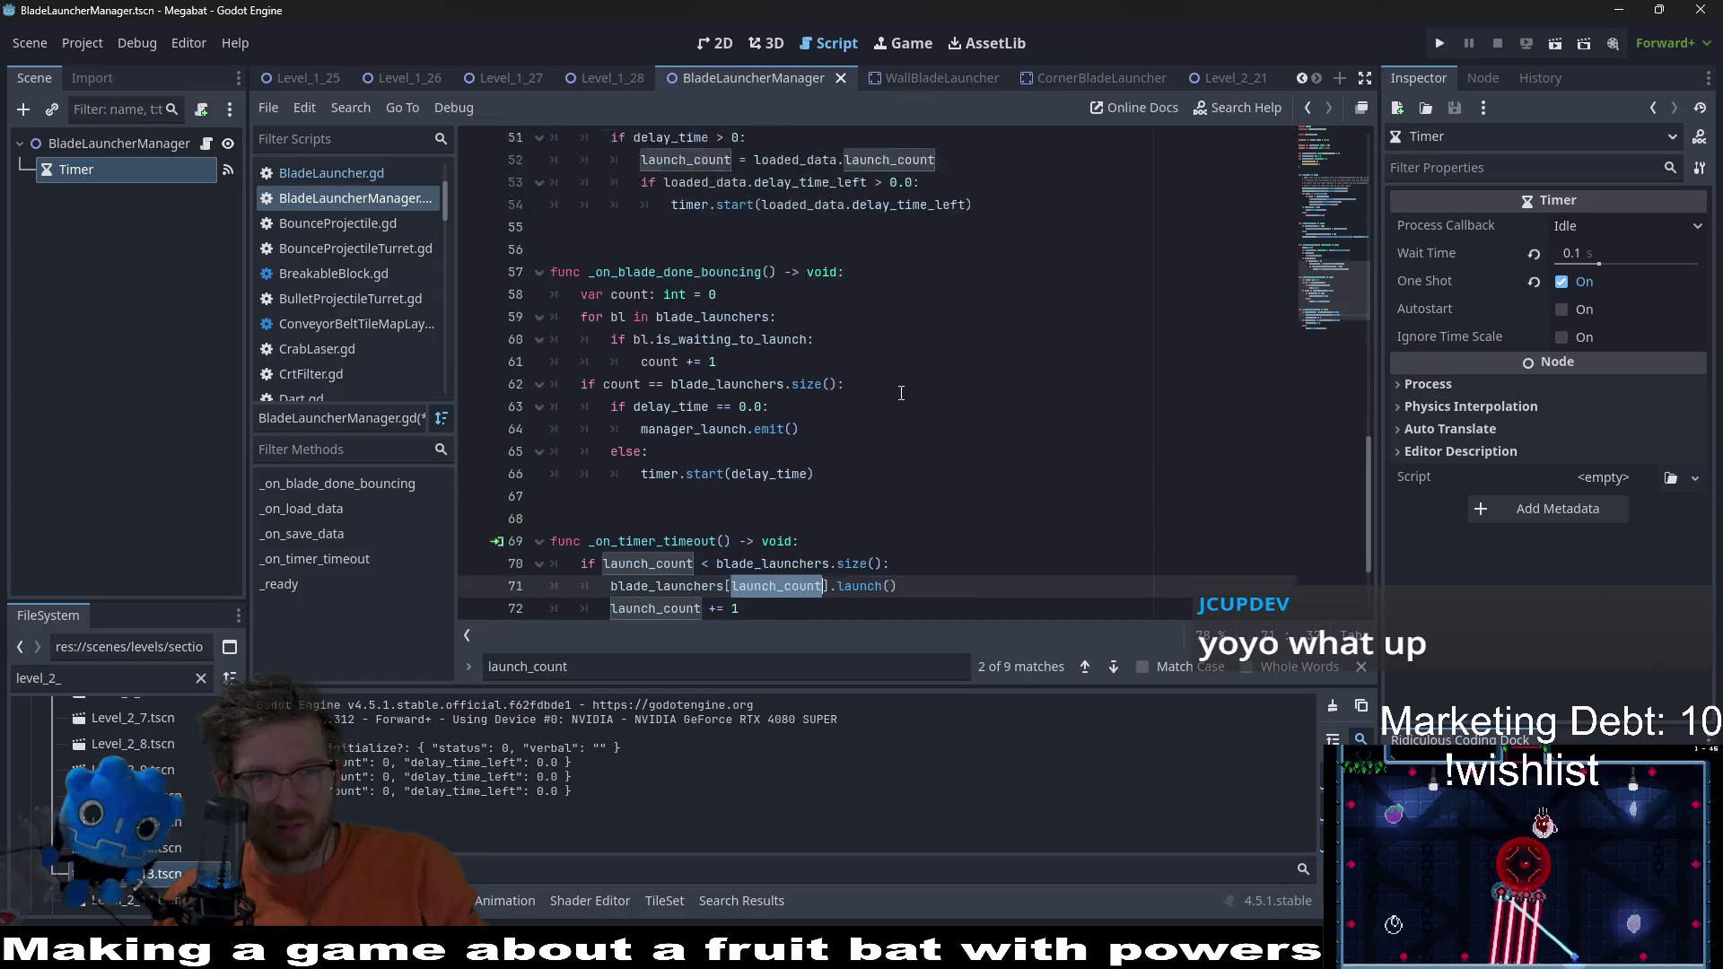
click(926, 301)
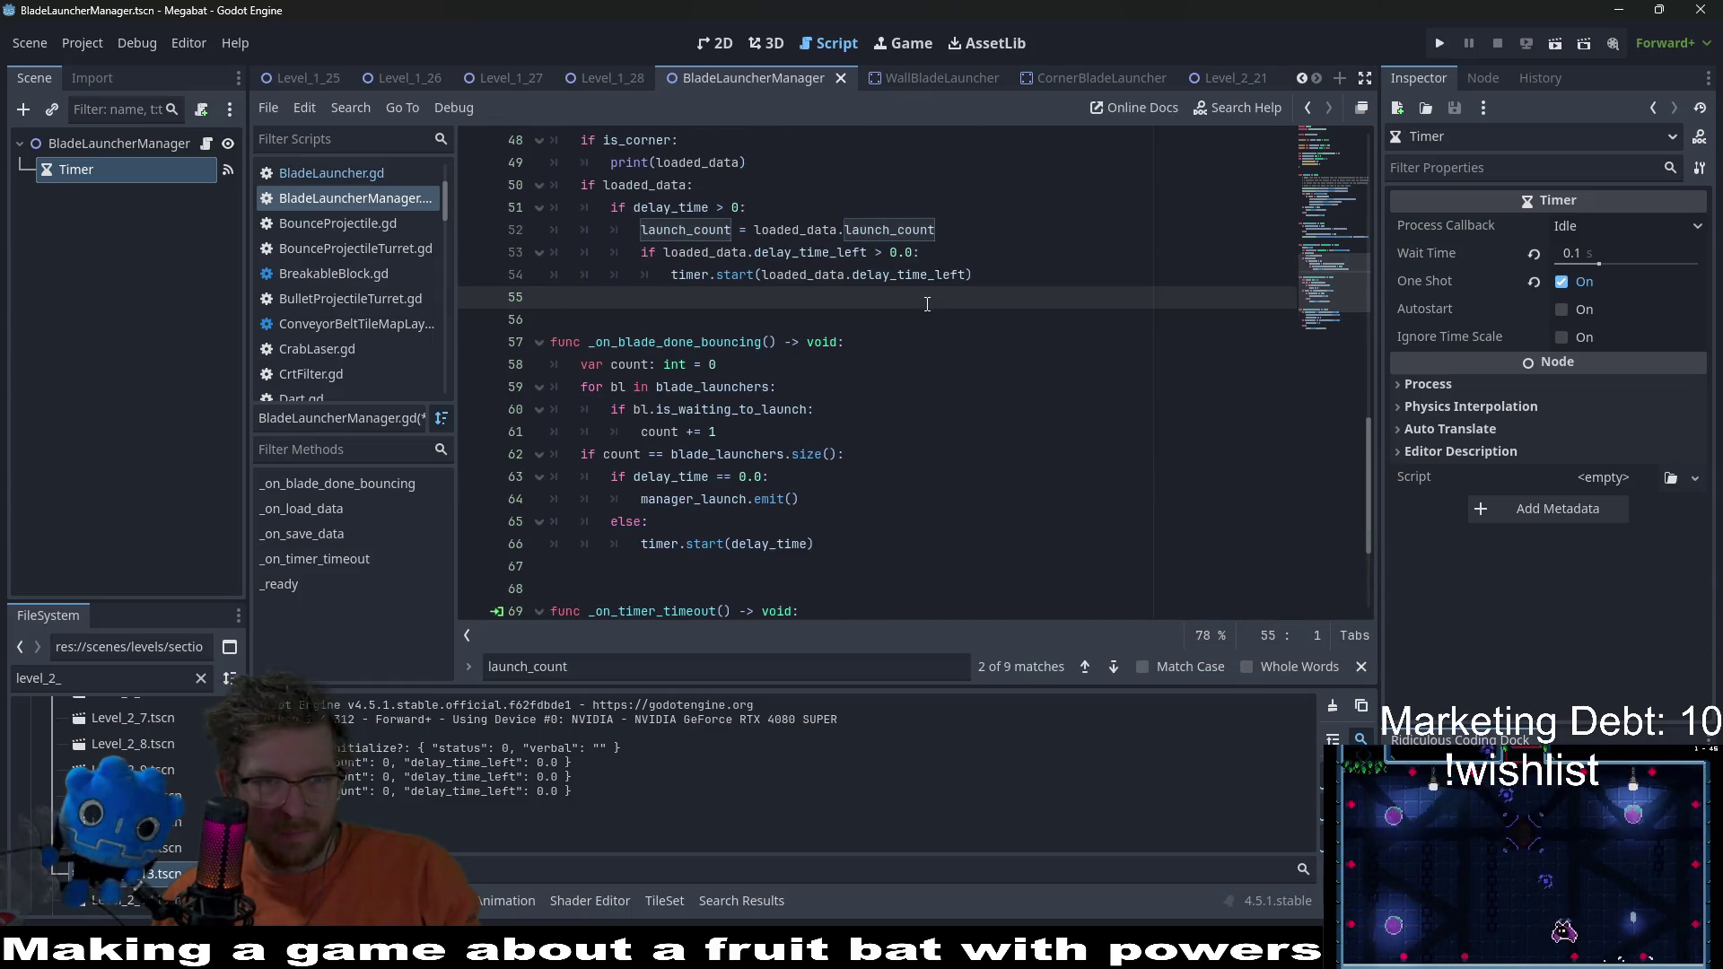
- Add an else: branch calling timer.start() to _on_load_data and save the script
key(Tab)
key(Tab)
text(else:)
key(Return)
text(s)
key(BackSpace)
text(timer.start())
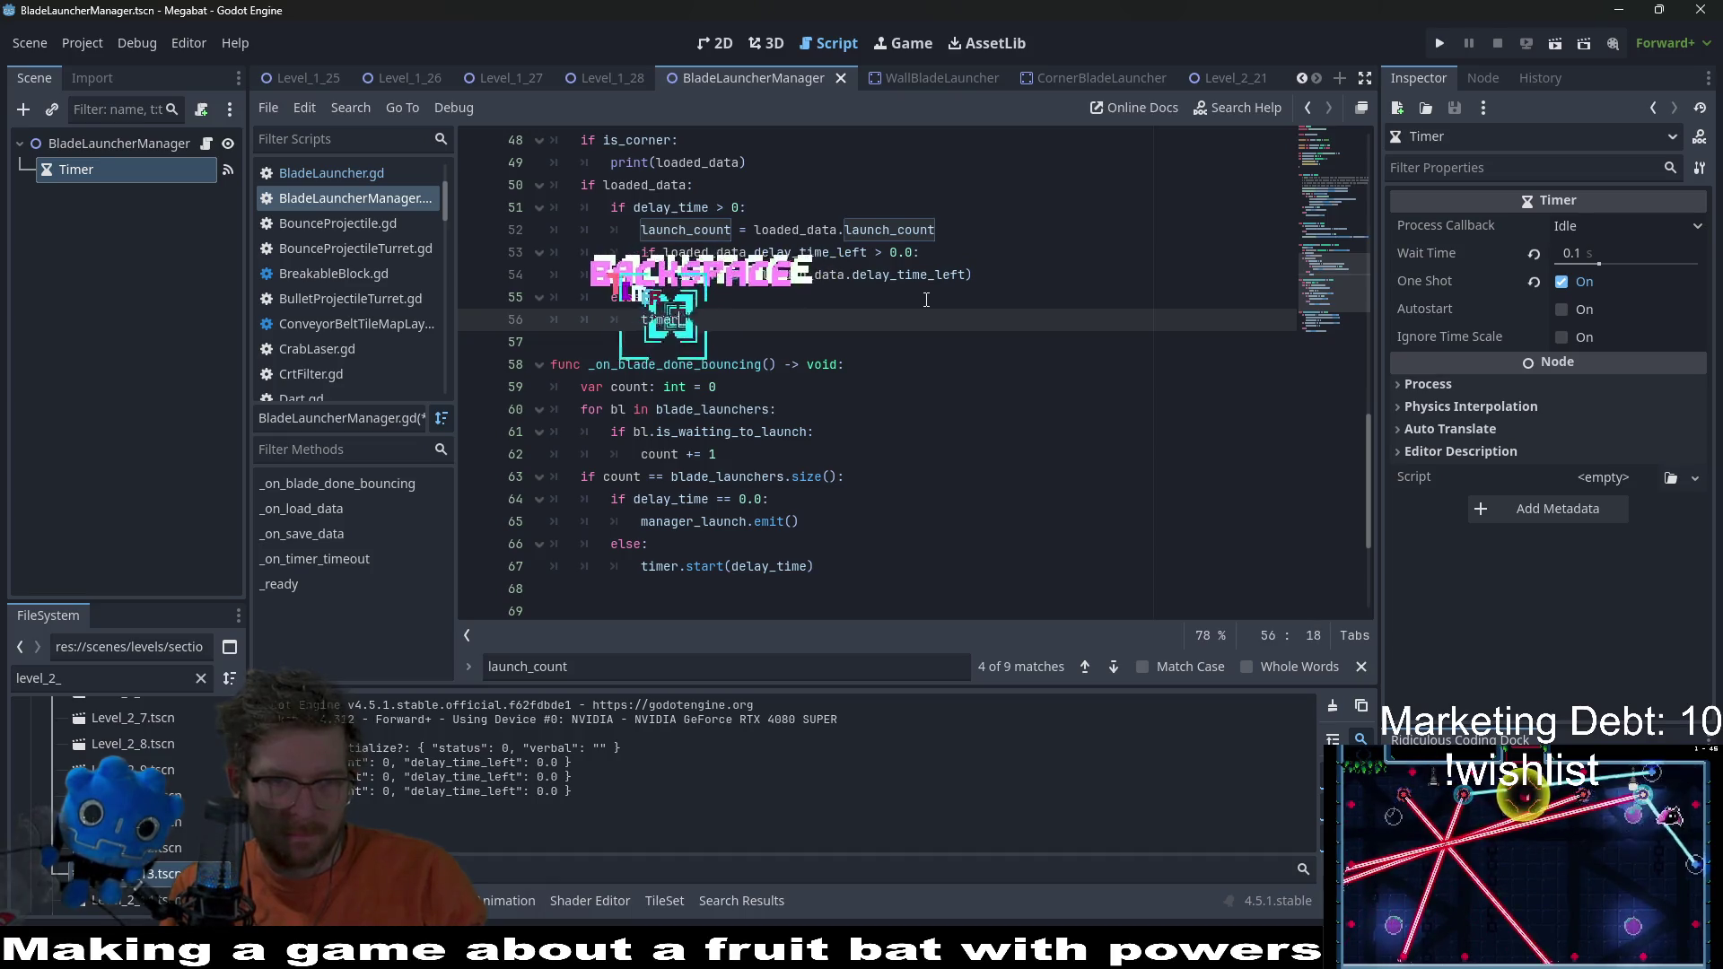
key(ctrl+s)
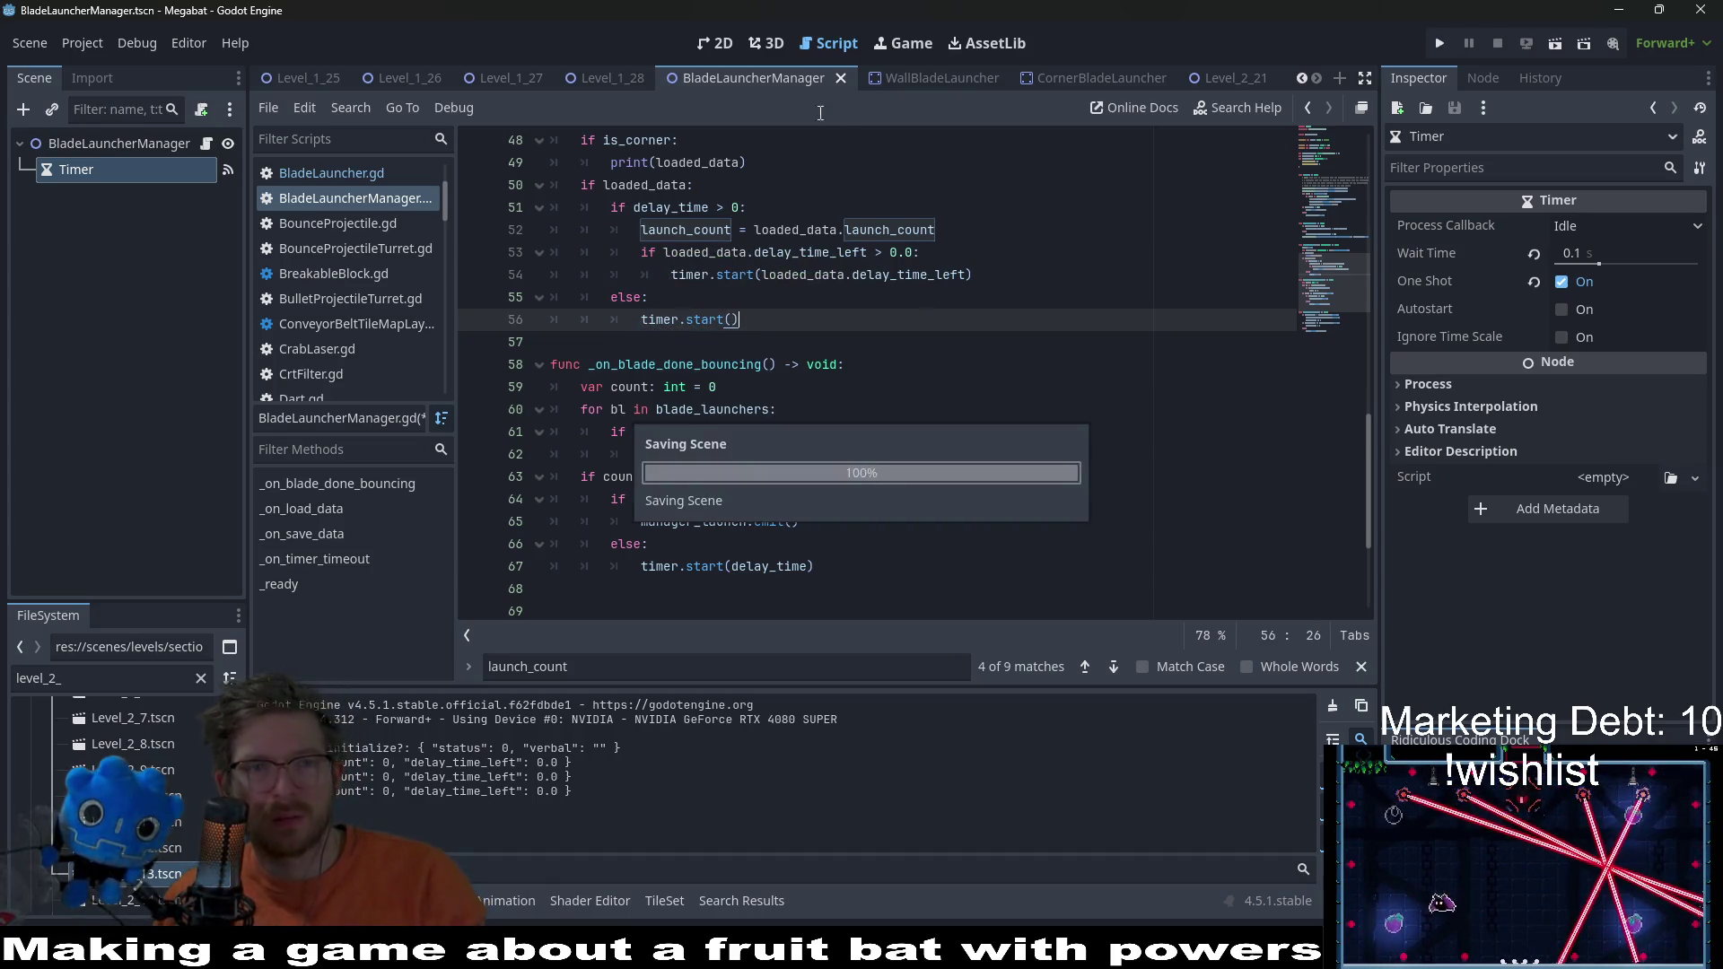
- Run the Level_2_21 scene to test the change, then stop the game
click(1252, 79)
click(1557, 45)
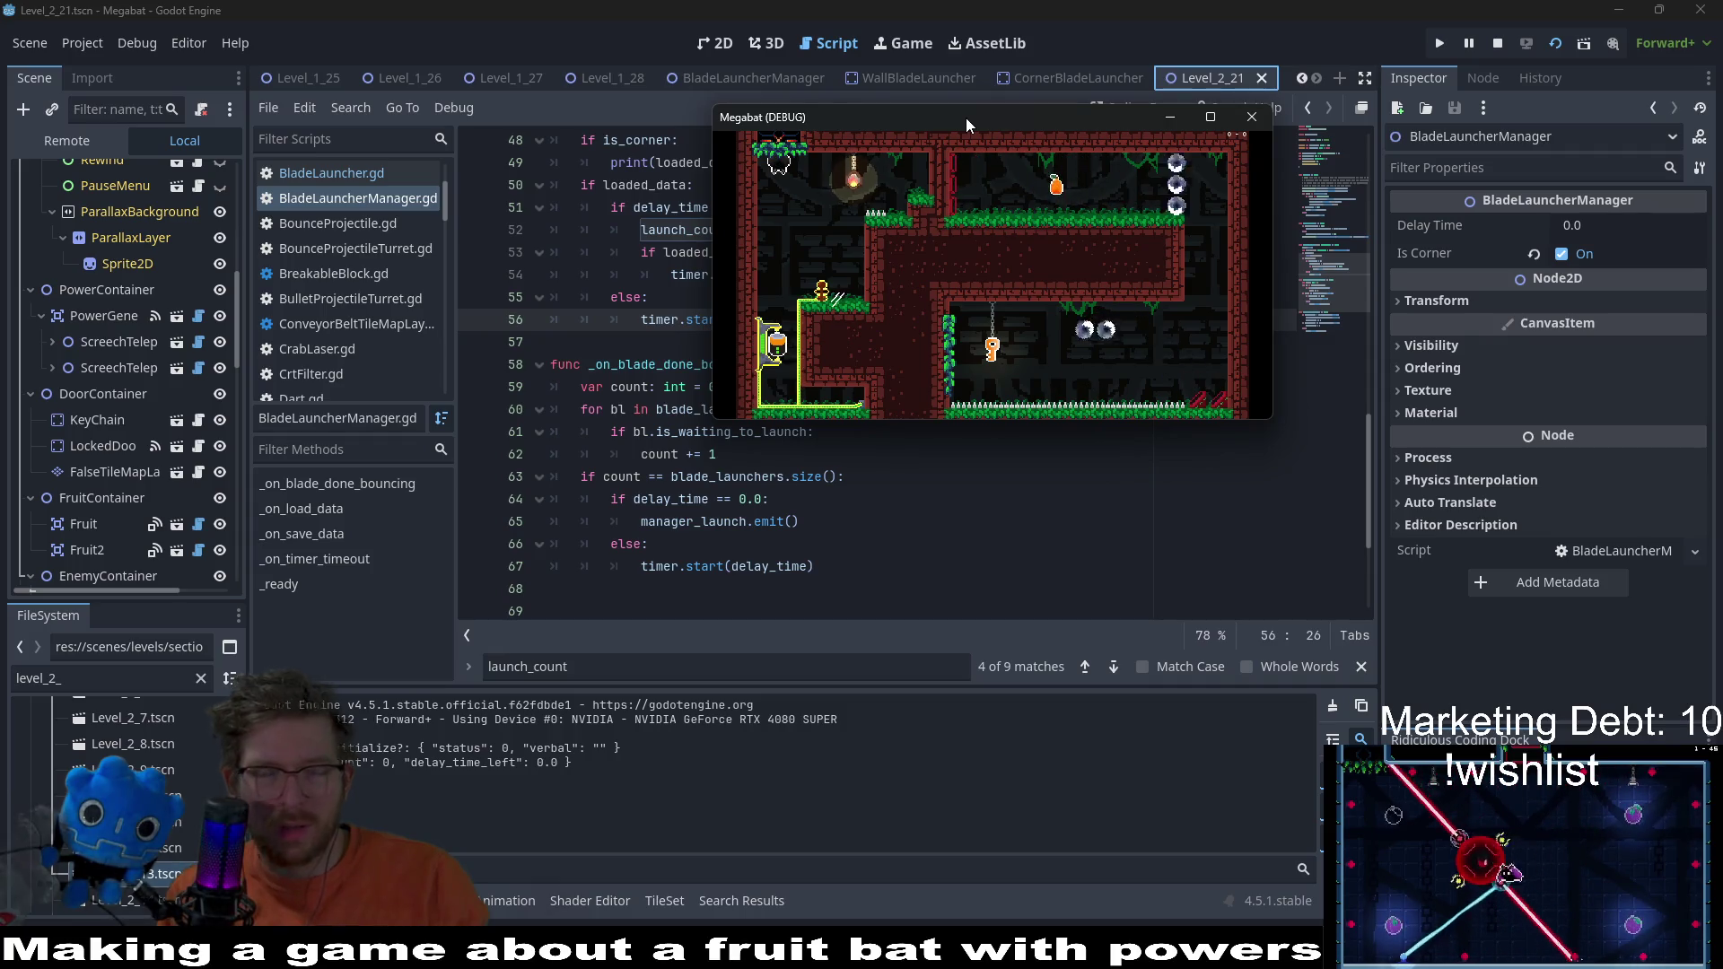
key(F8)
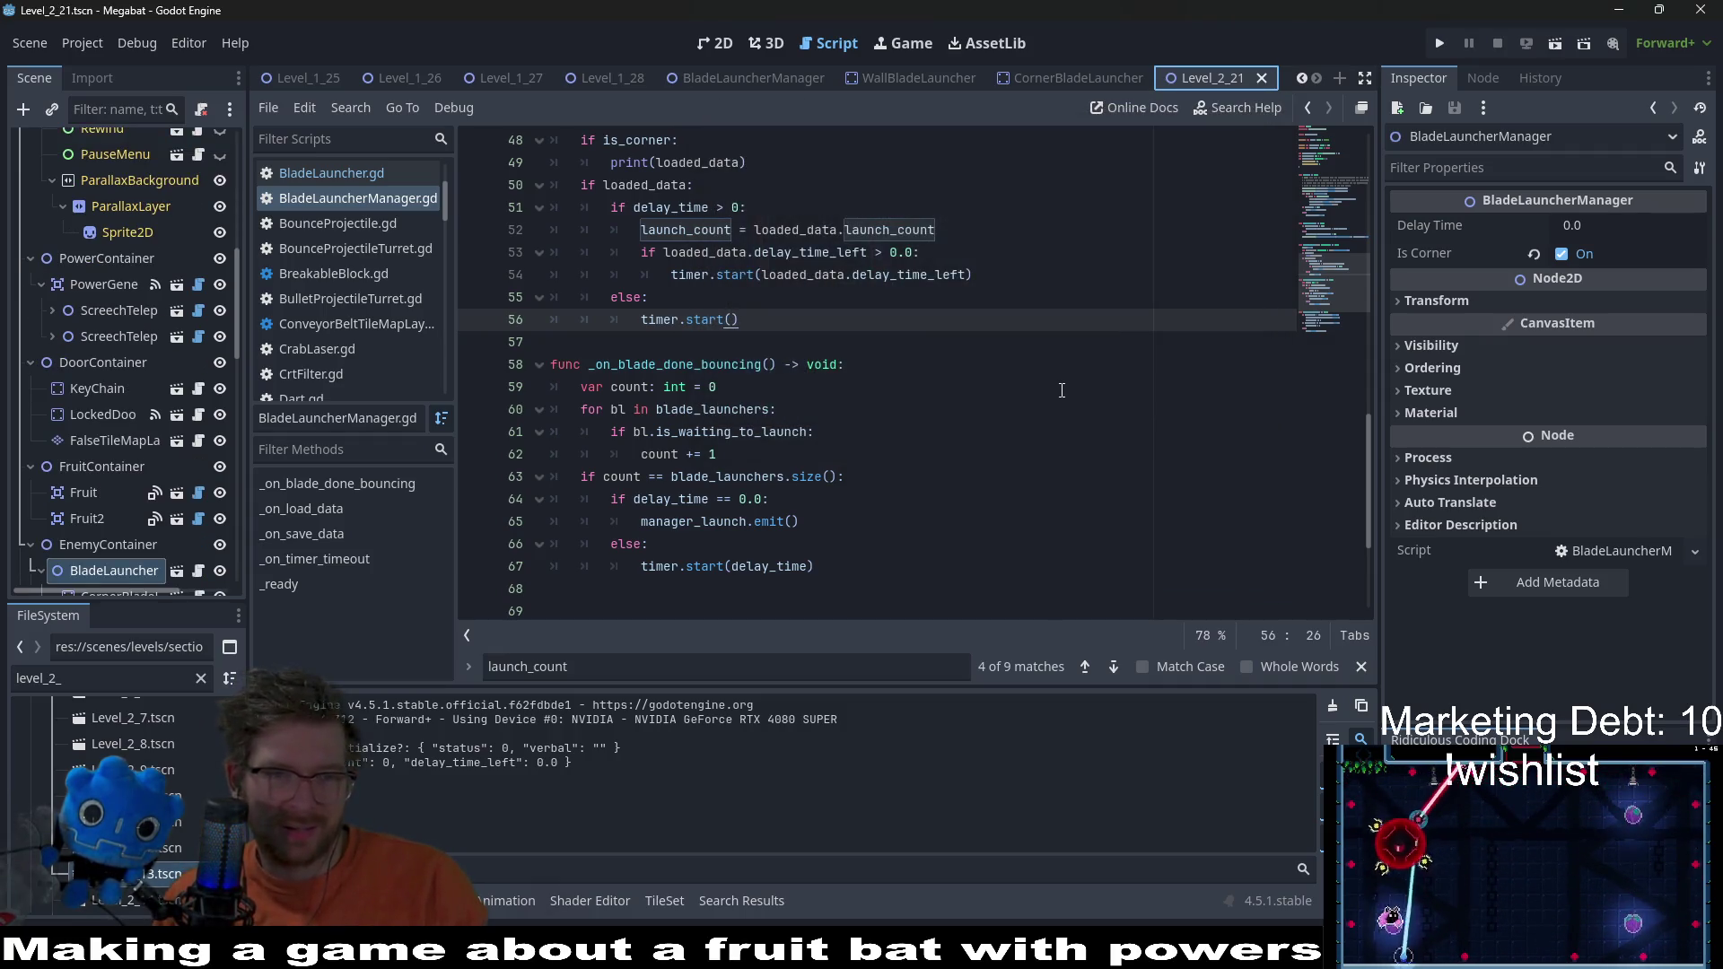
- Delete the else: timer.start() lines, restore the blank separator line, and save
mouse_move(962, 319)
mouse_down()
mouse_move(962, 297)
mouse_move(1061, 276)
mouse_up()
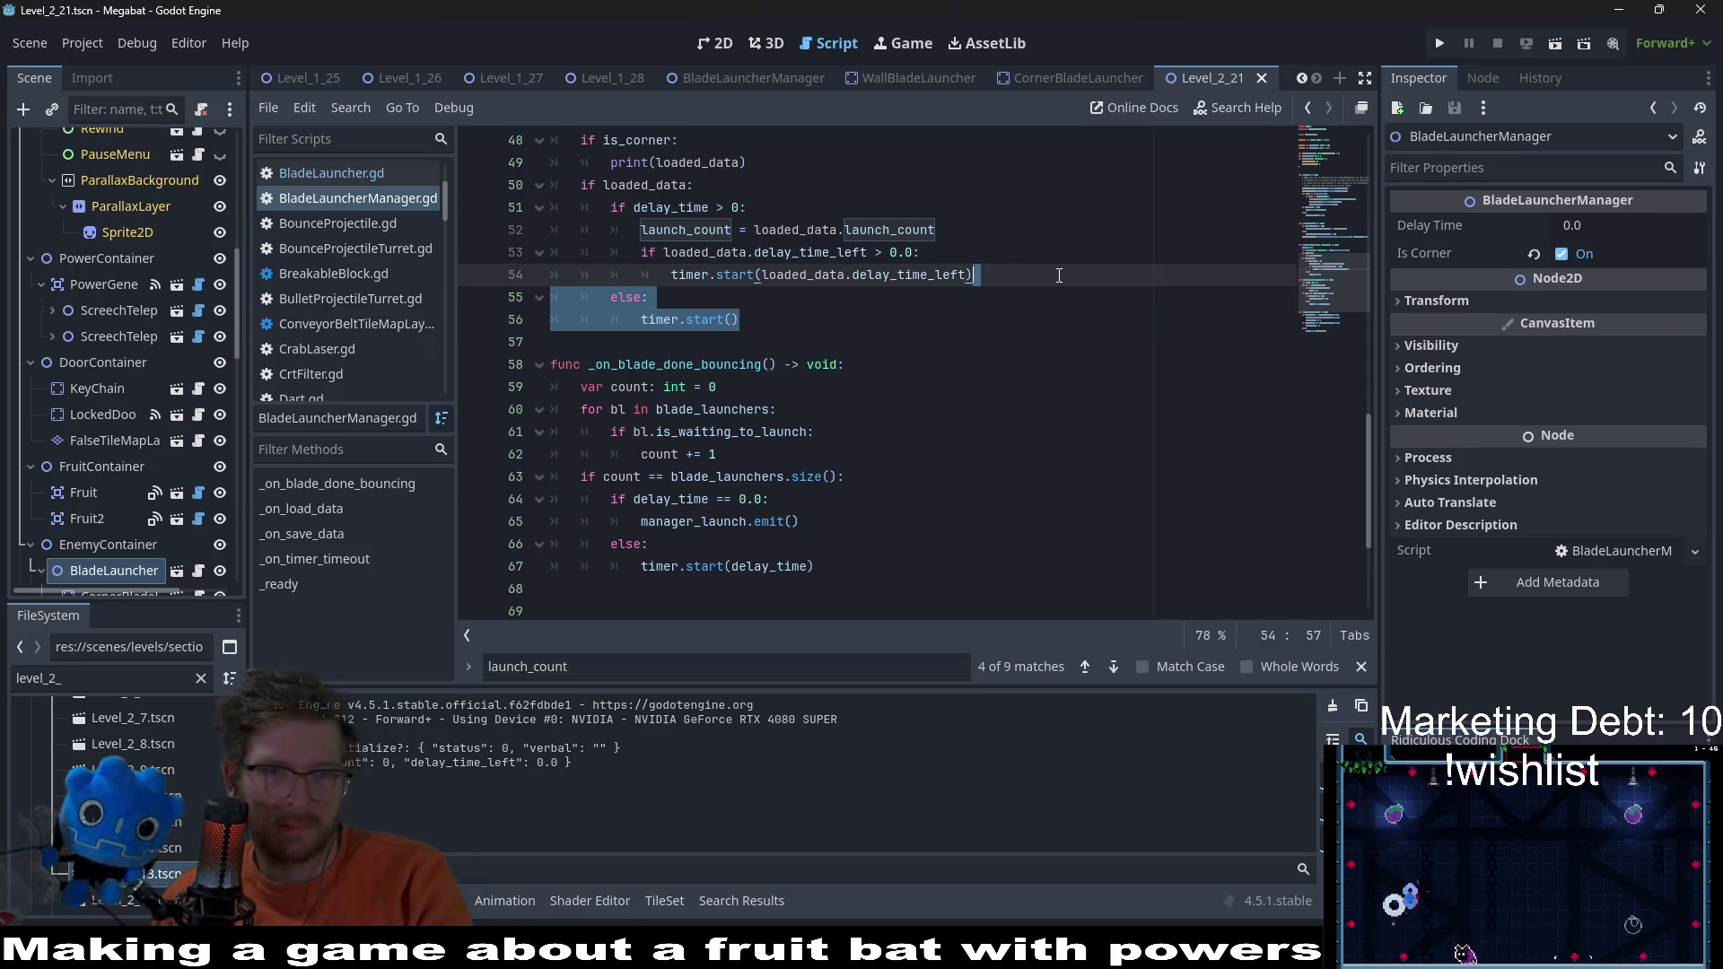
key(BackSpace)
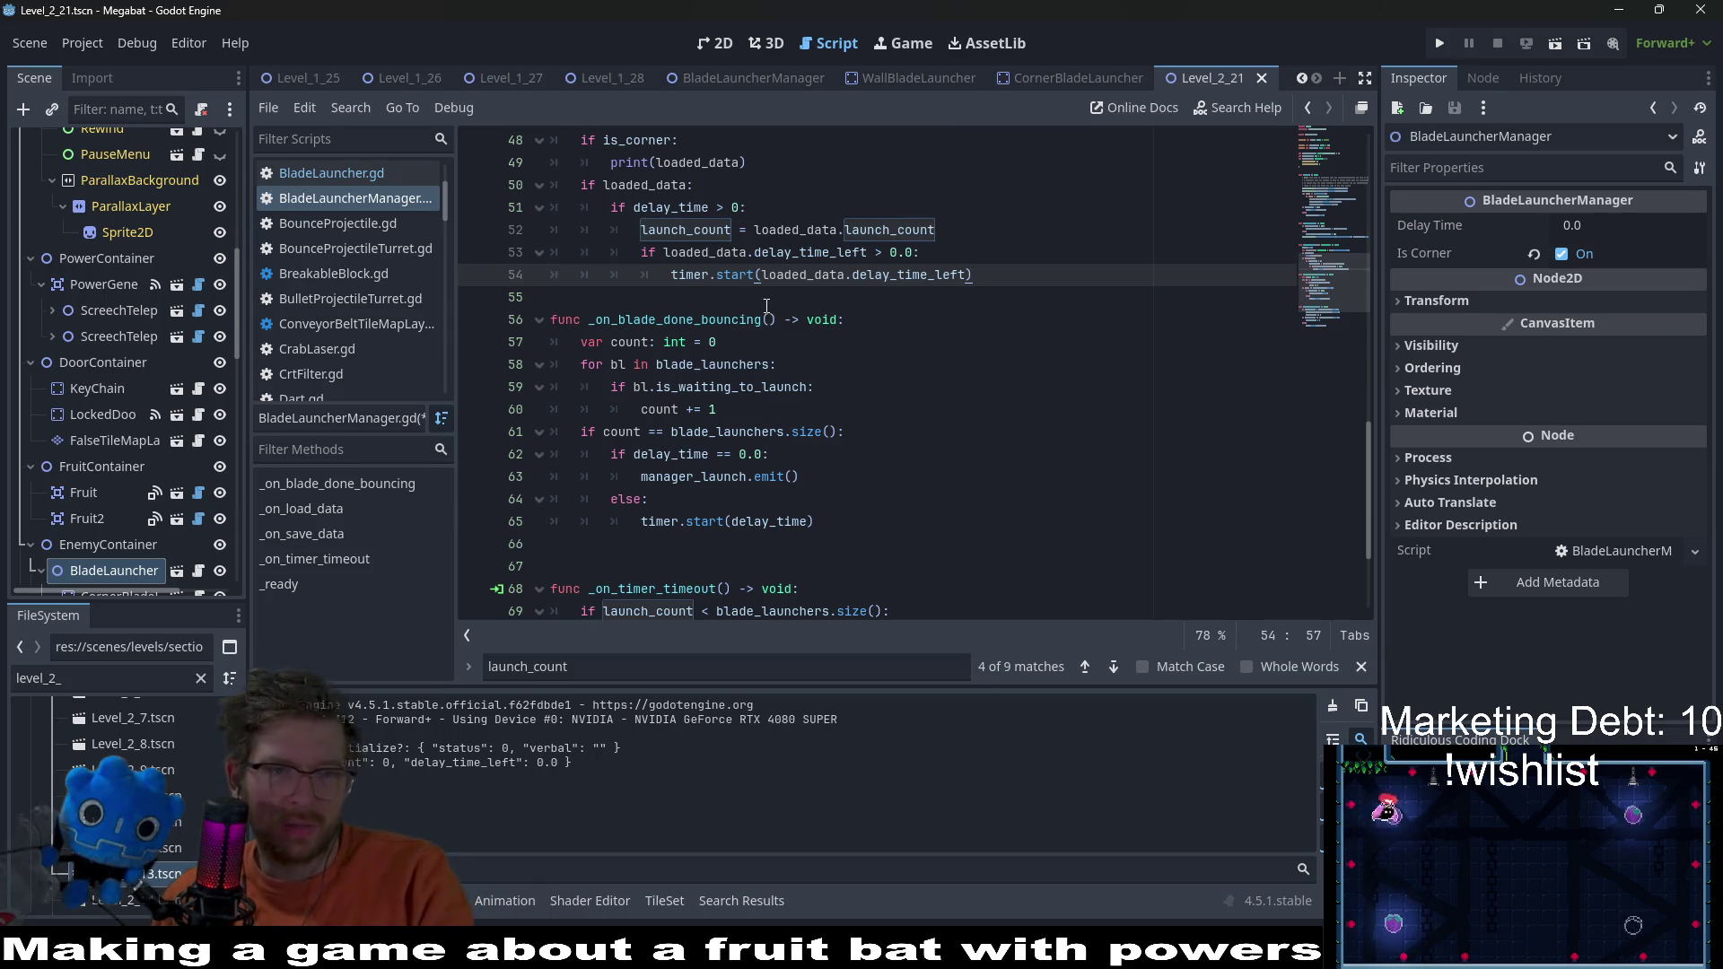
key(Down)
key(Return)
key(ctrl+s)
- Highlight the launch_count and blade_launchers declarations and their uses
scroll(1076, 350, up, 10)
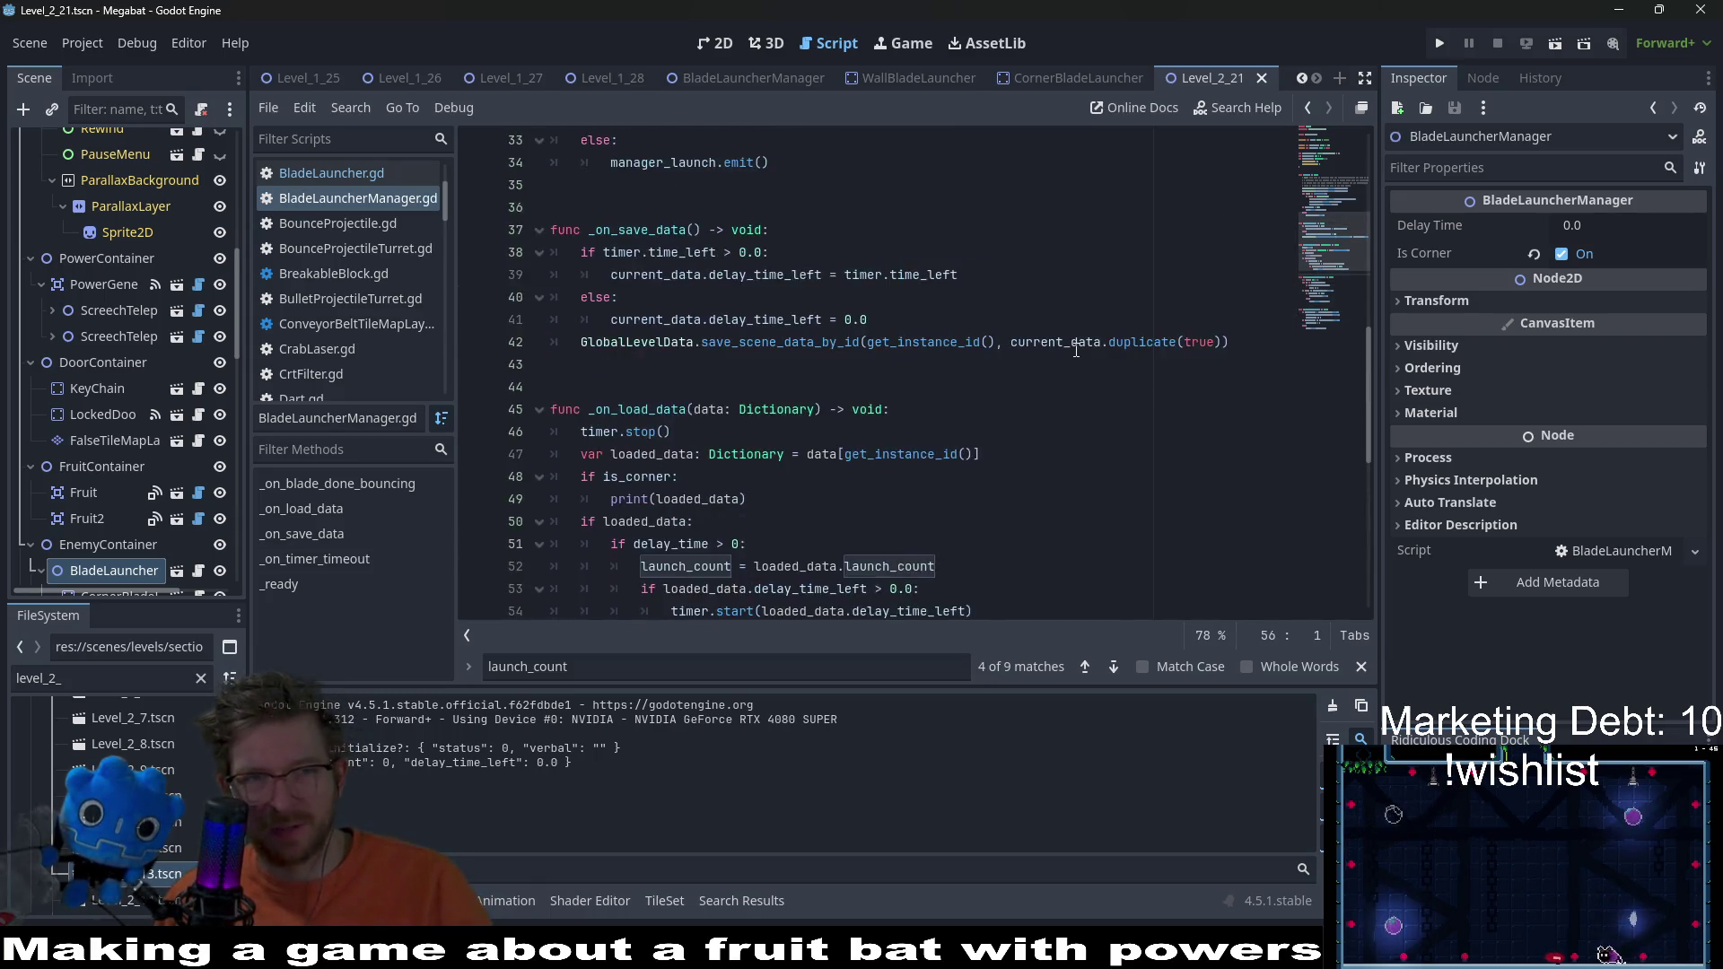
scroll(1076, 350, up, 6)
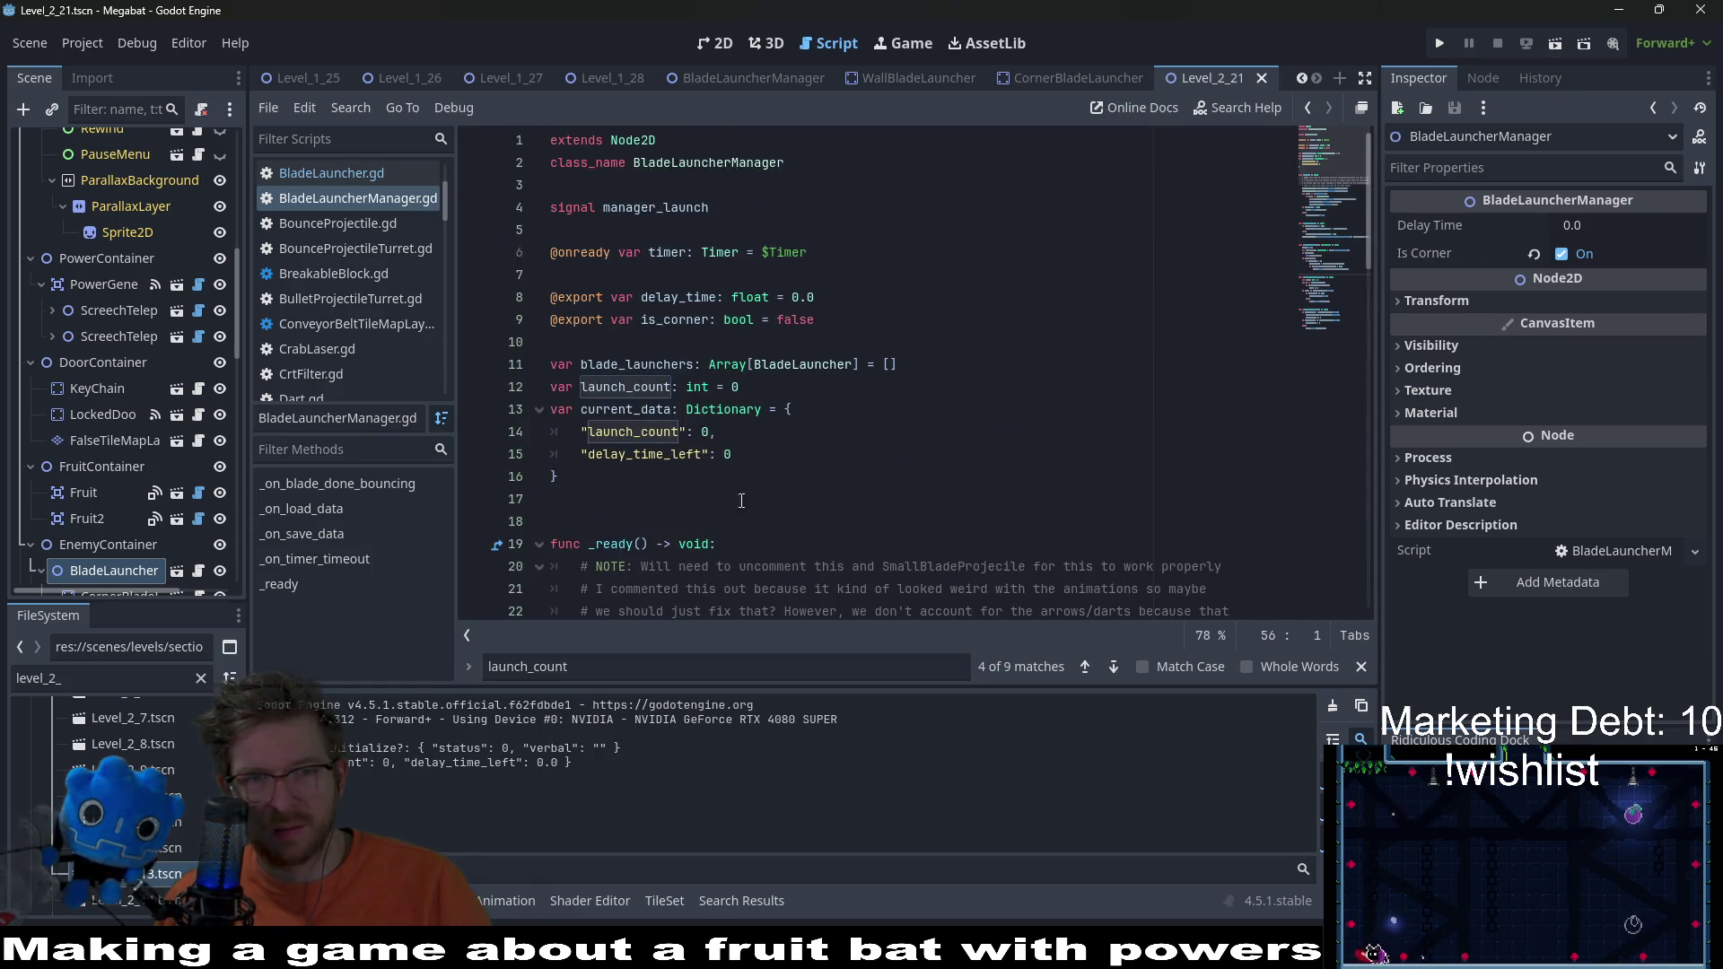
double_click(629, 432)
double_click(634, 387)
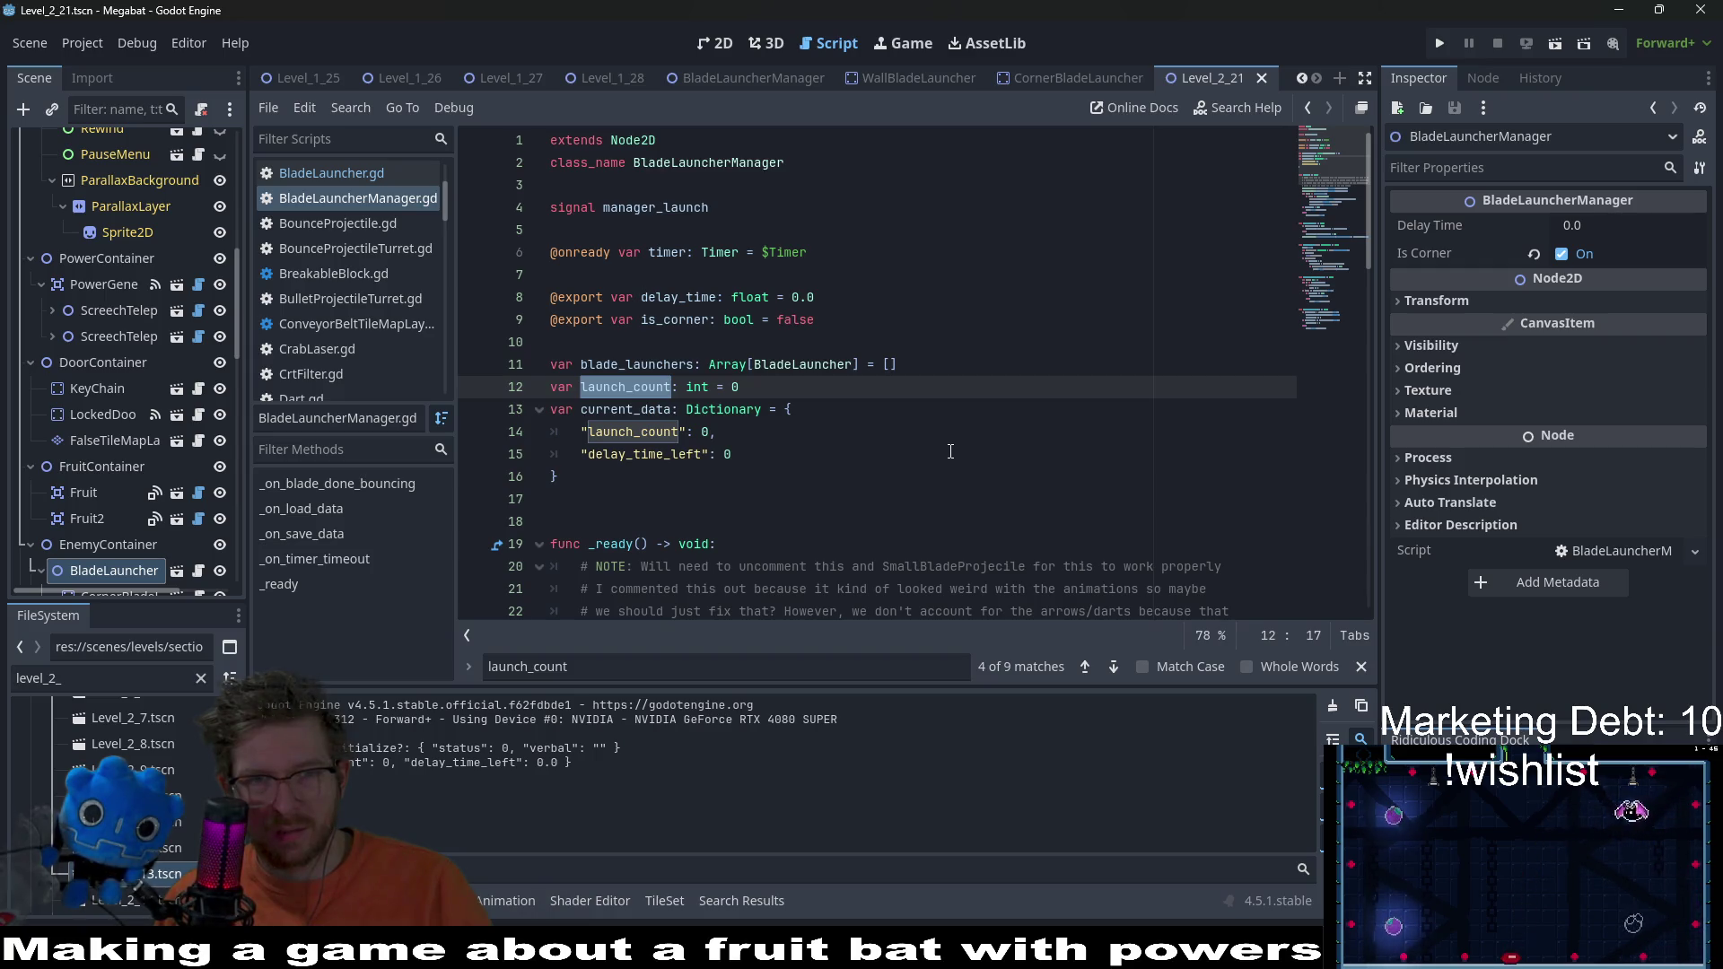
double_click(655, 364)
- Scroll through the variable declarations and _ready() of BladeLauncherManager.gd
scroll(980, 401, down, 3)
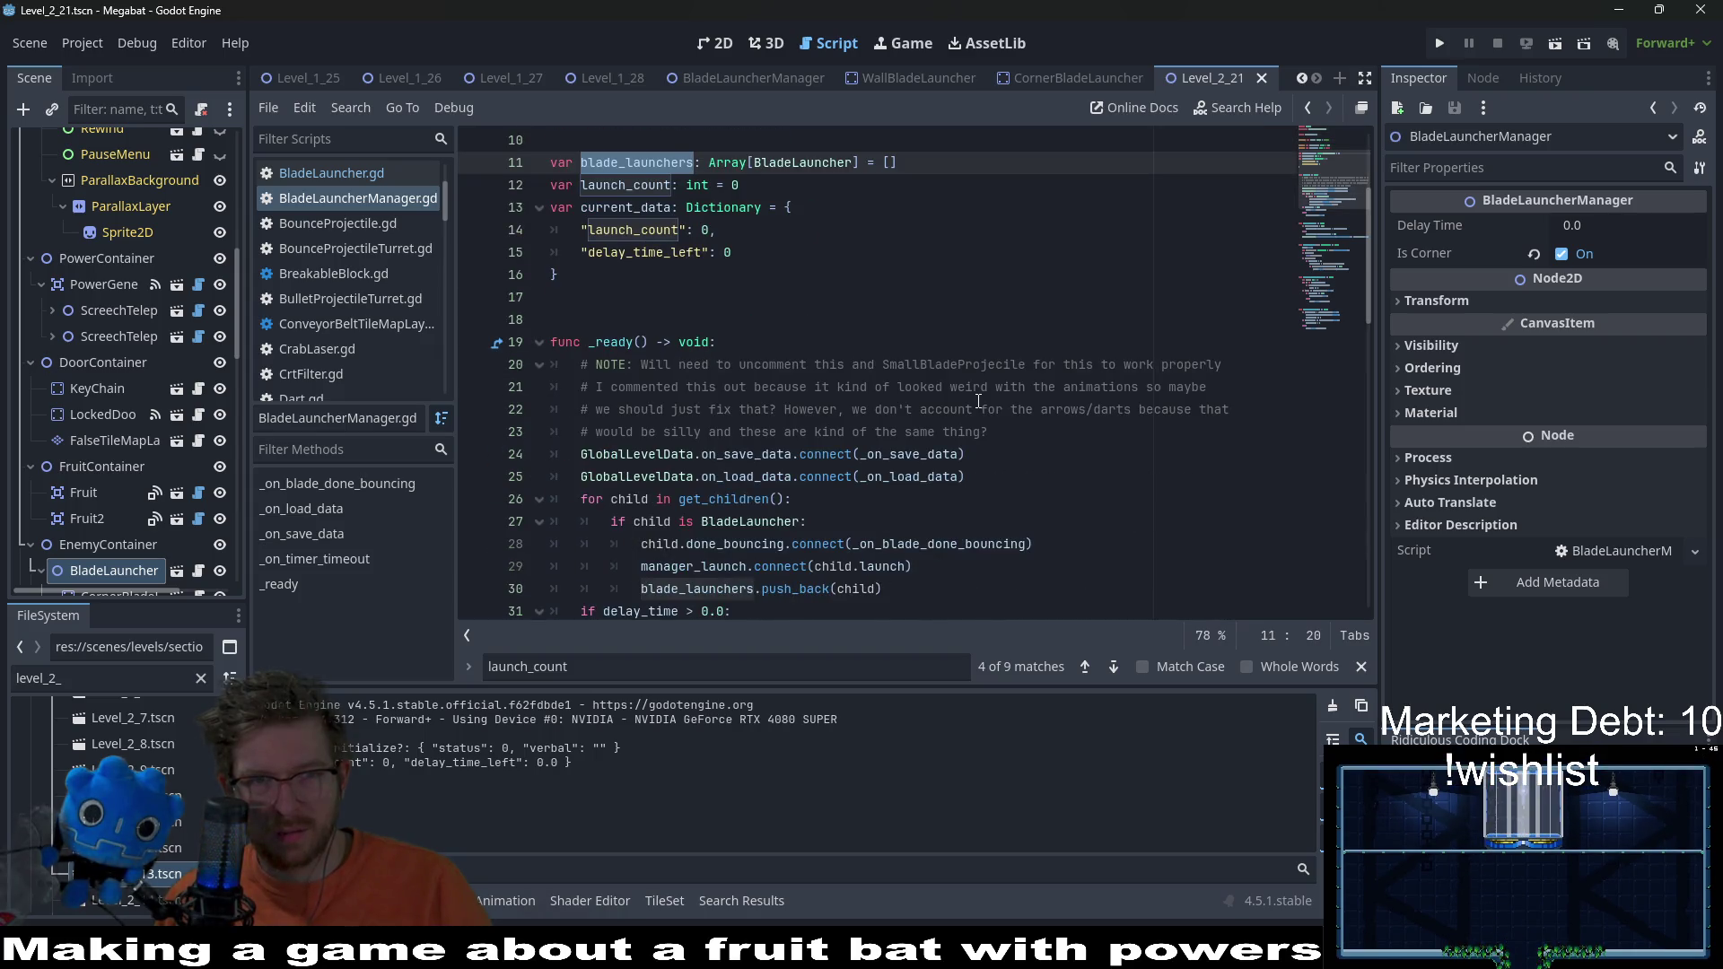
scroll(979, 401, down, 2)
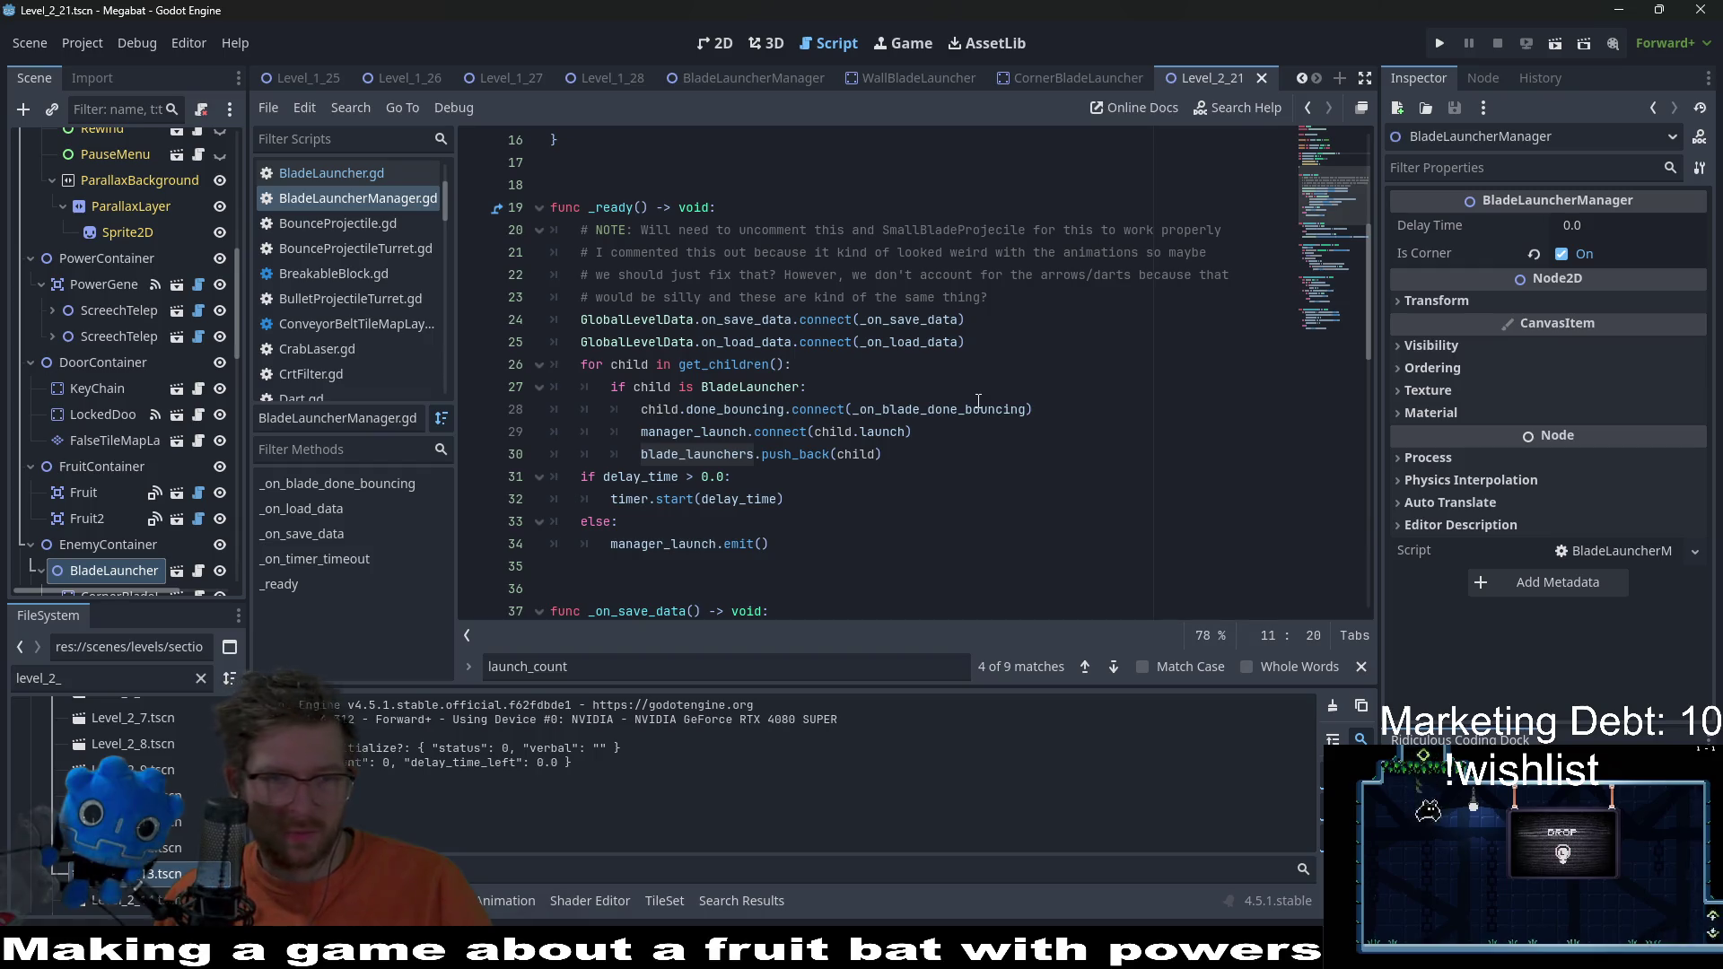
scroll(979, 401, up, 4)
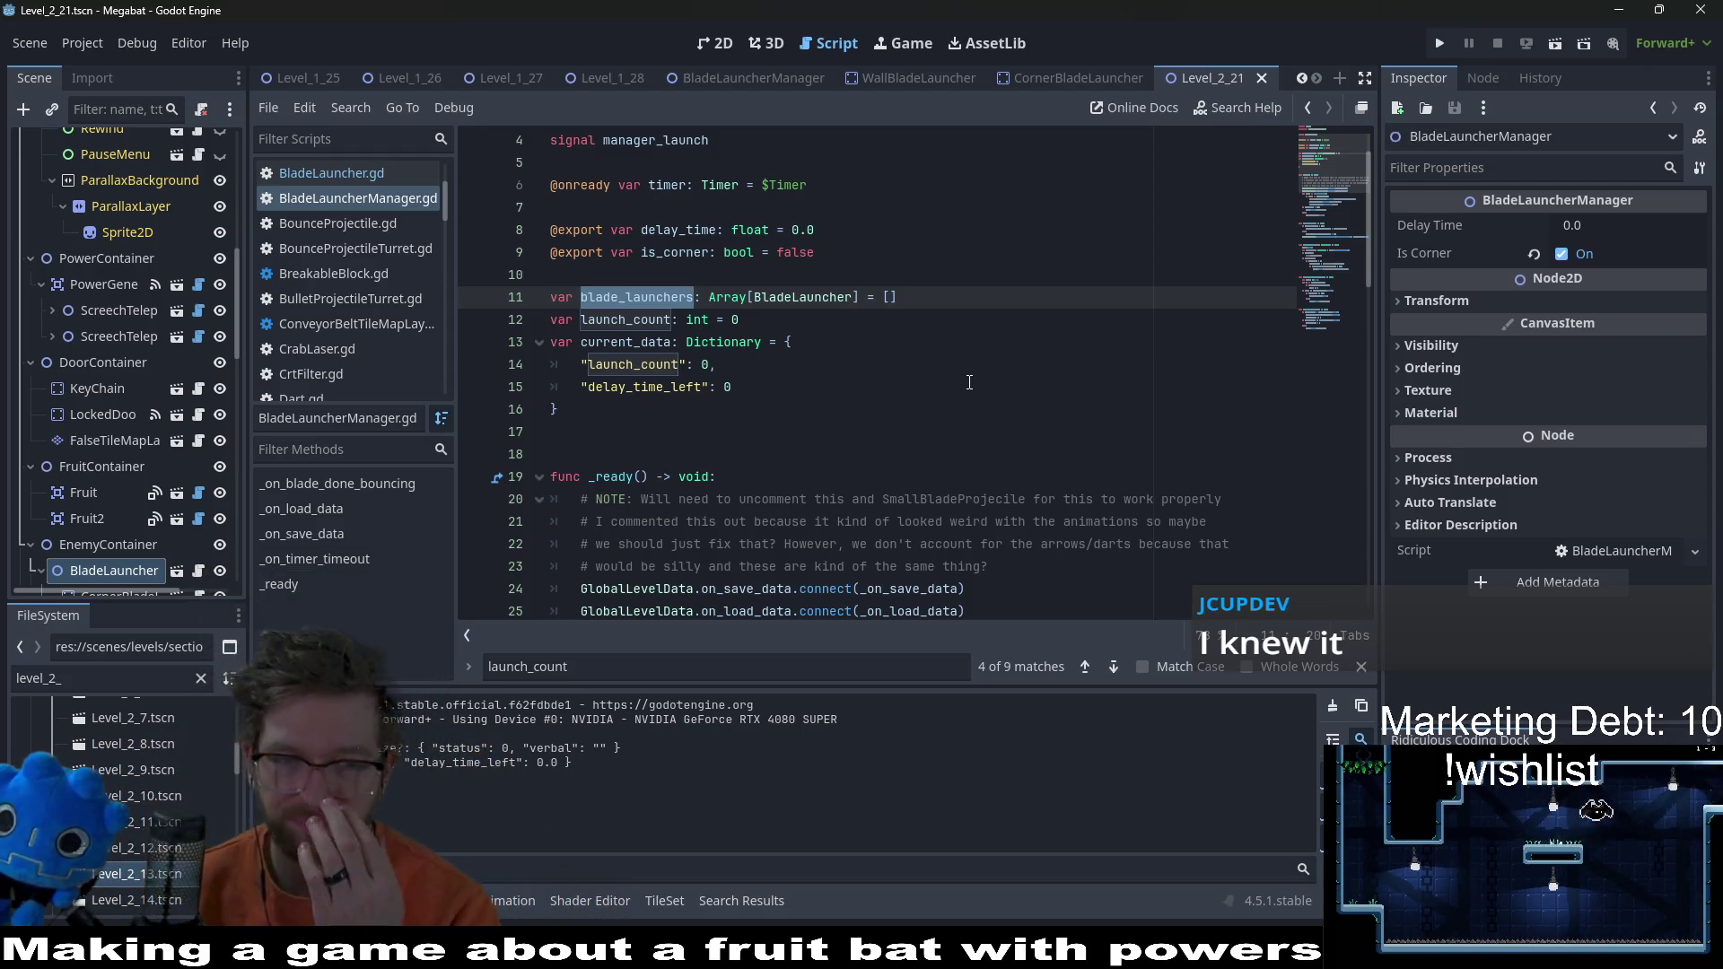
scroll(991, 340, down, 10)
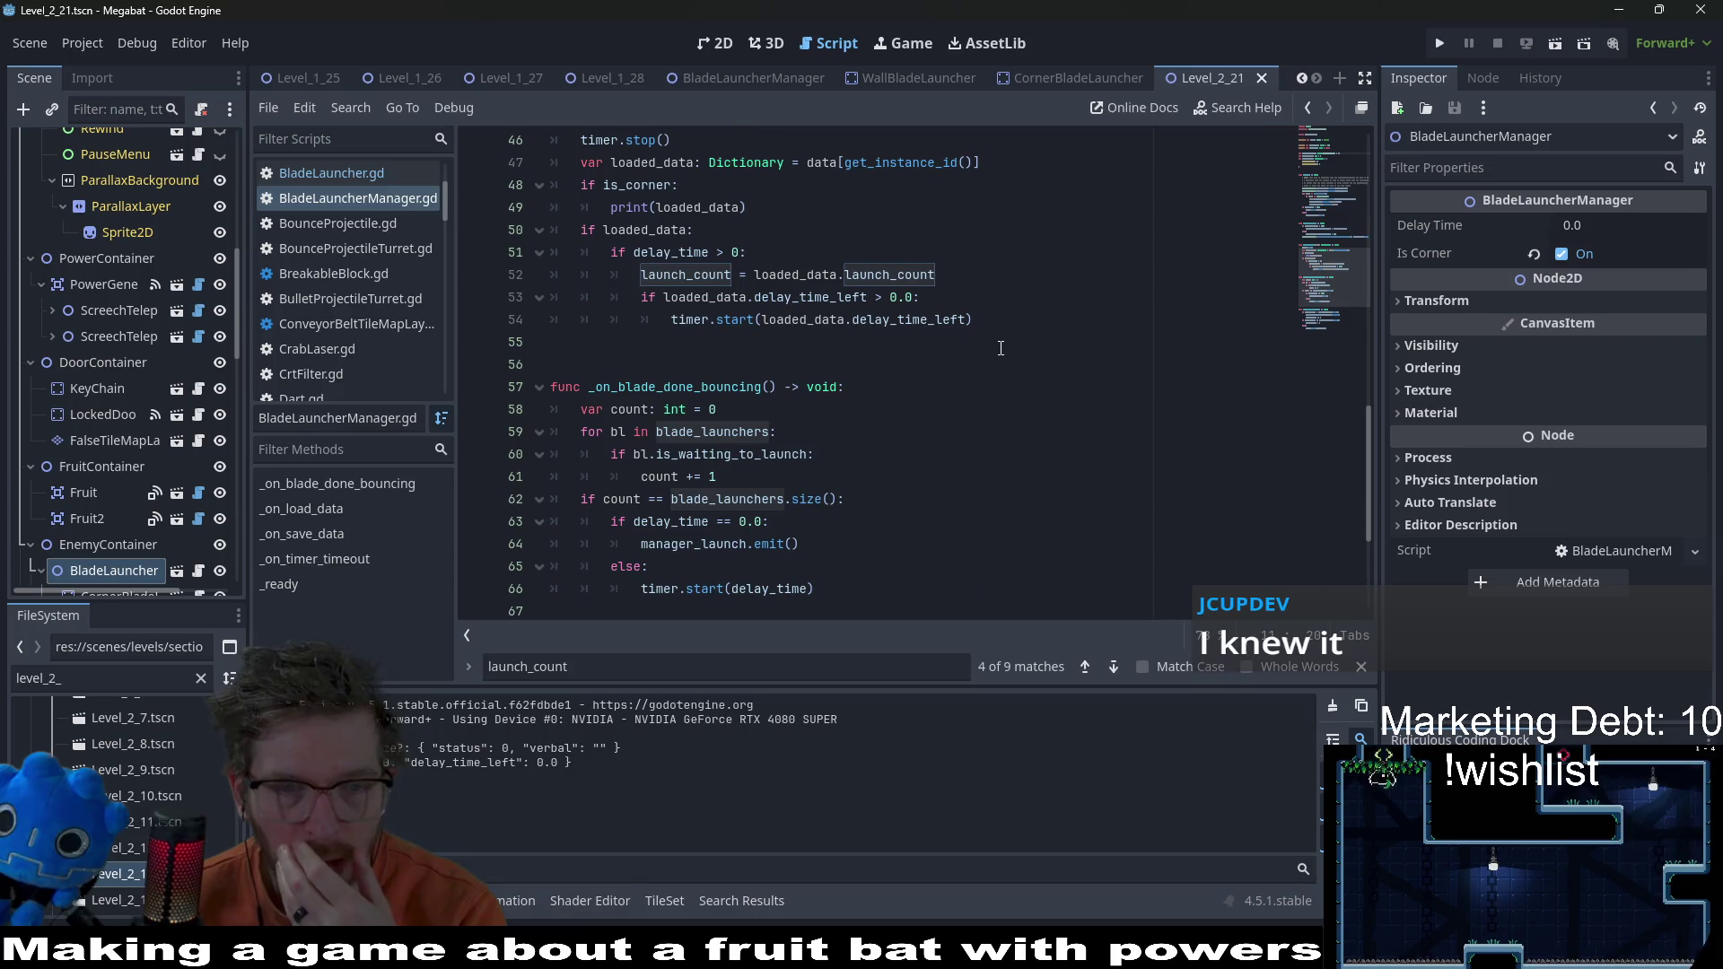
scroll(1000, 348, down, 3)
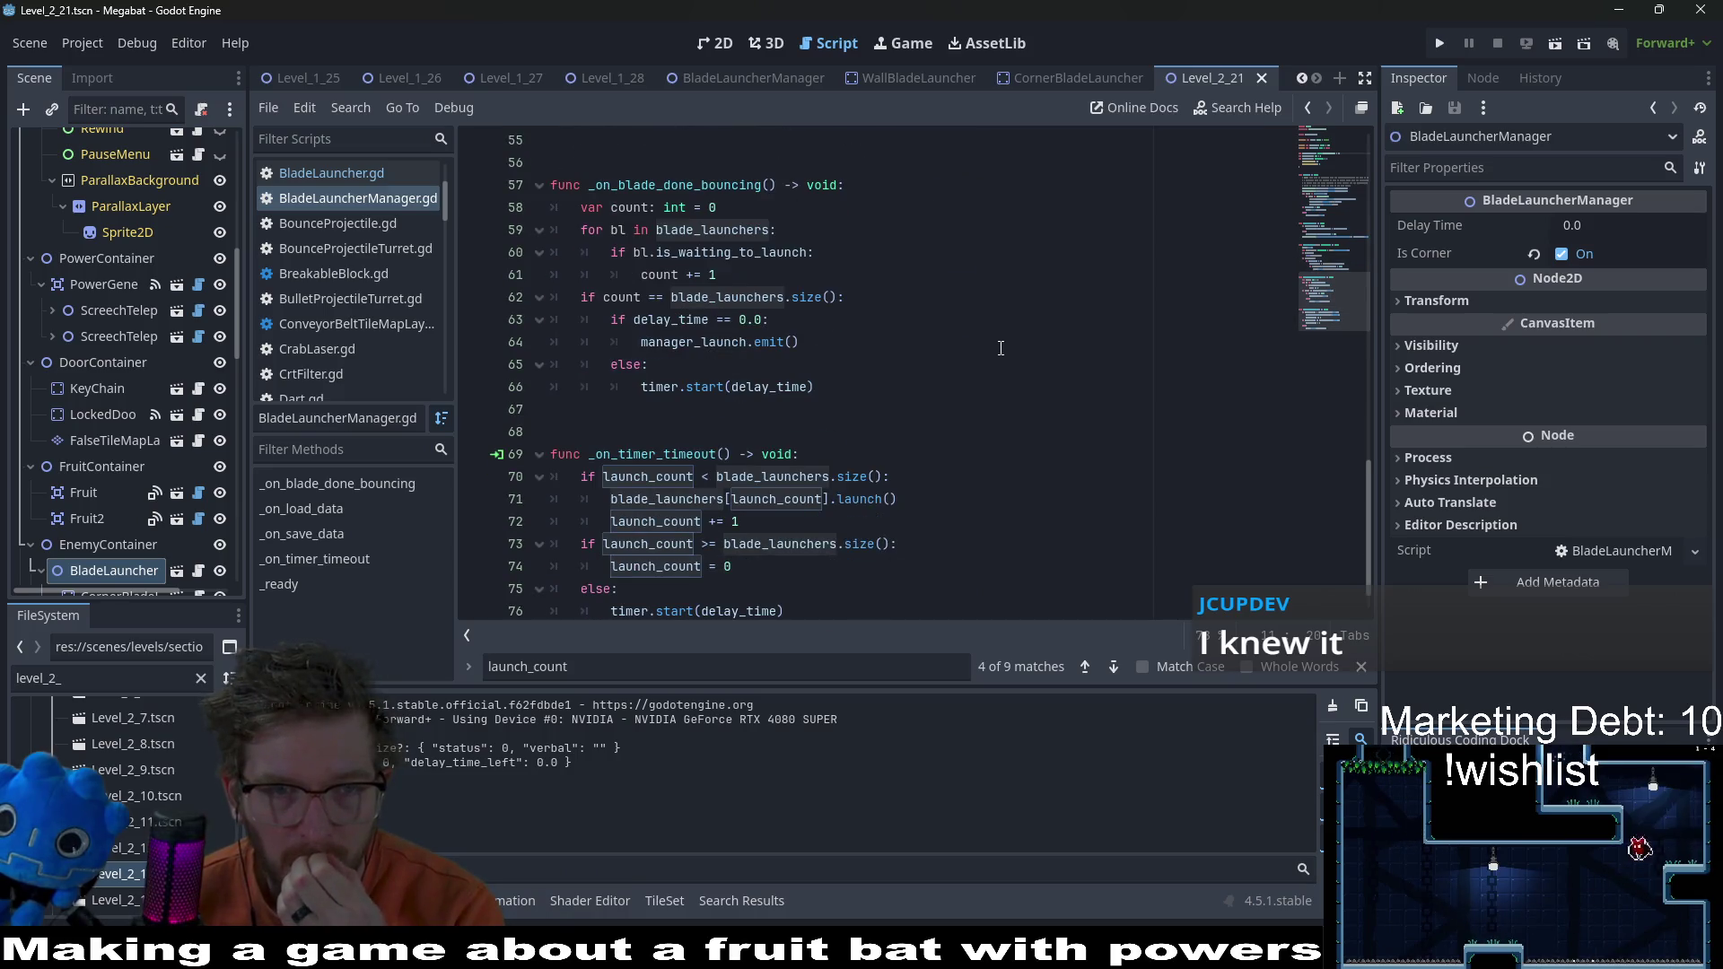
scroll(725, 266, down, 1)
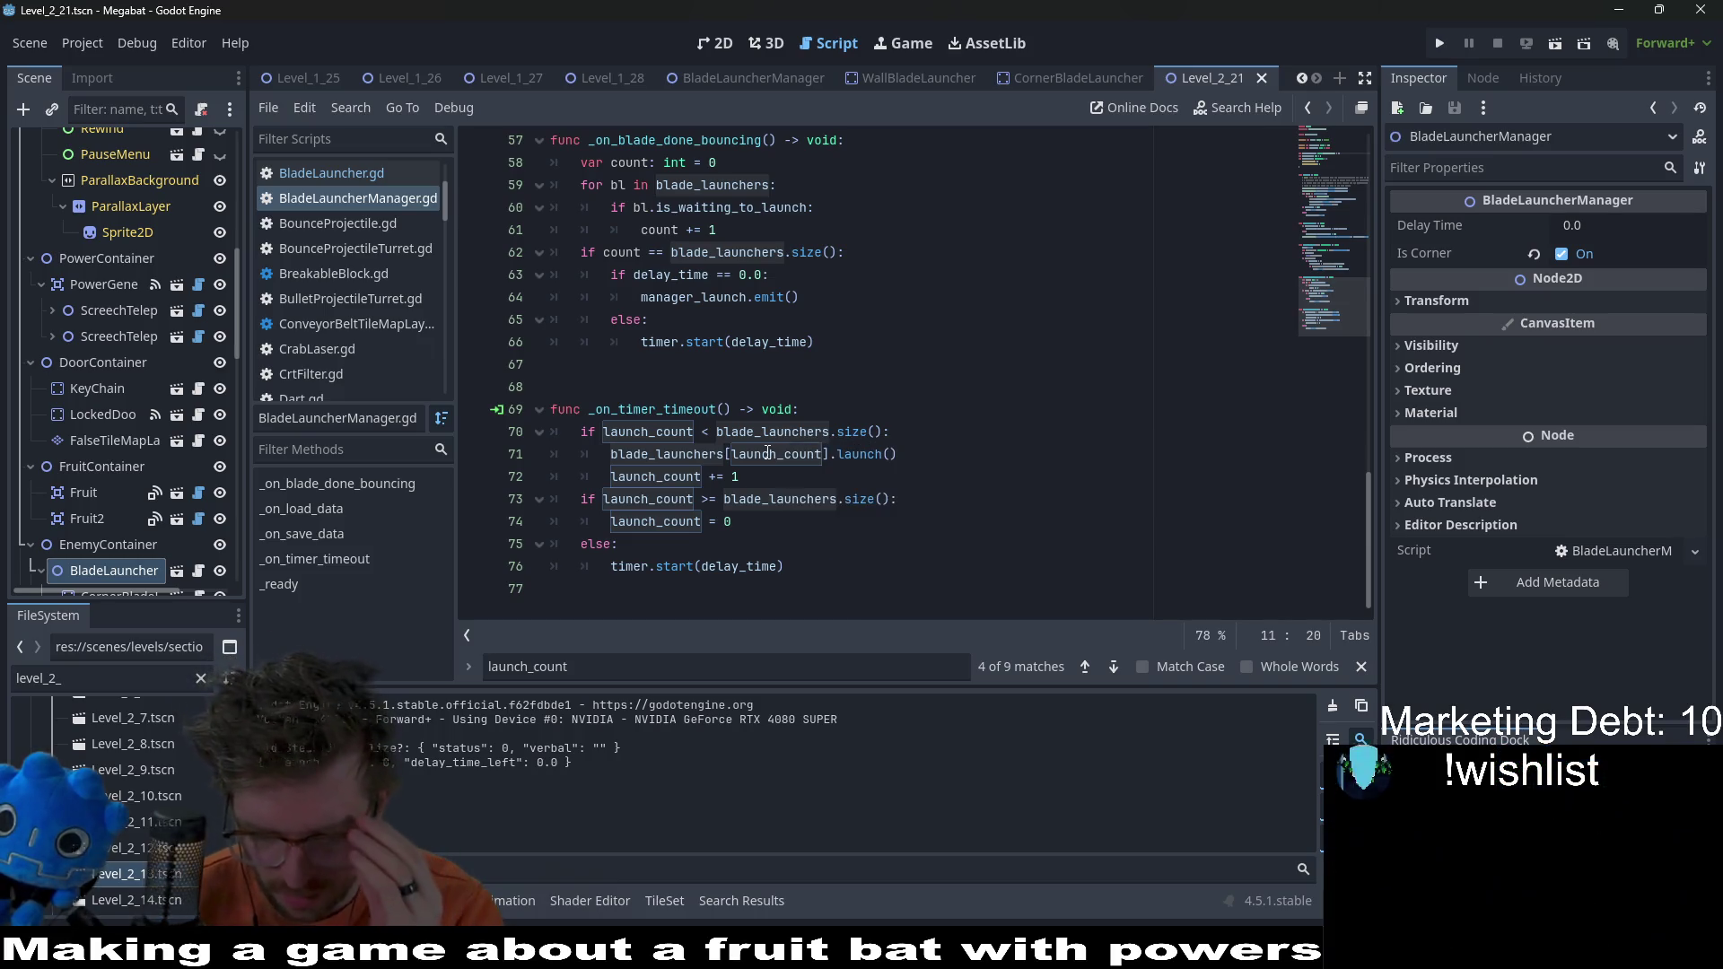
scroll(683, 512, up, 4)
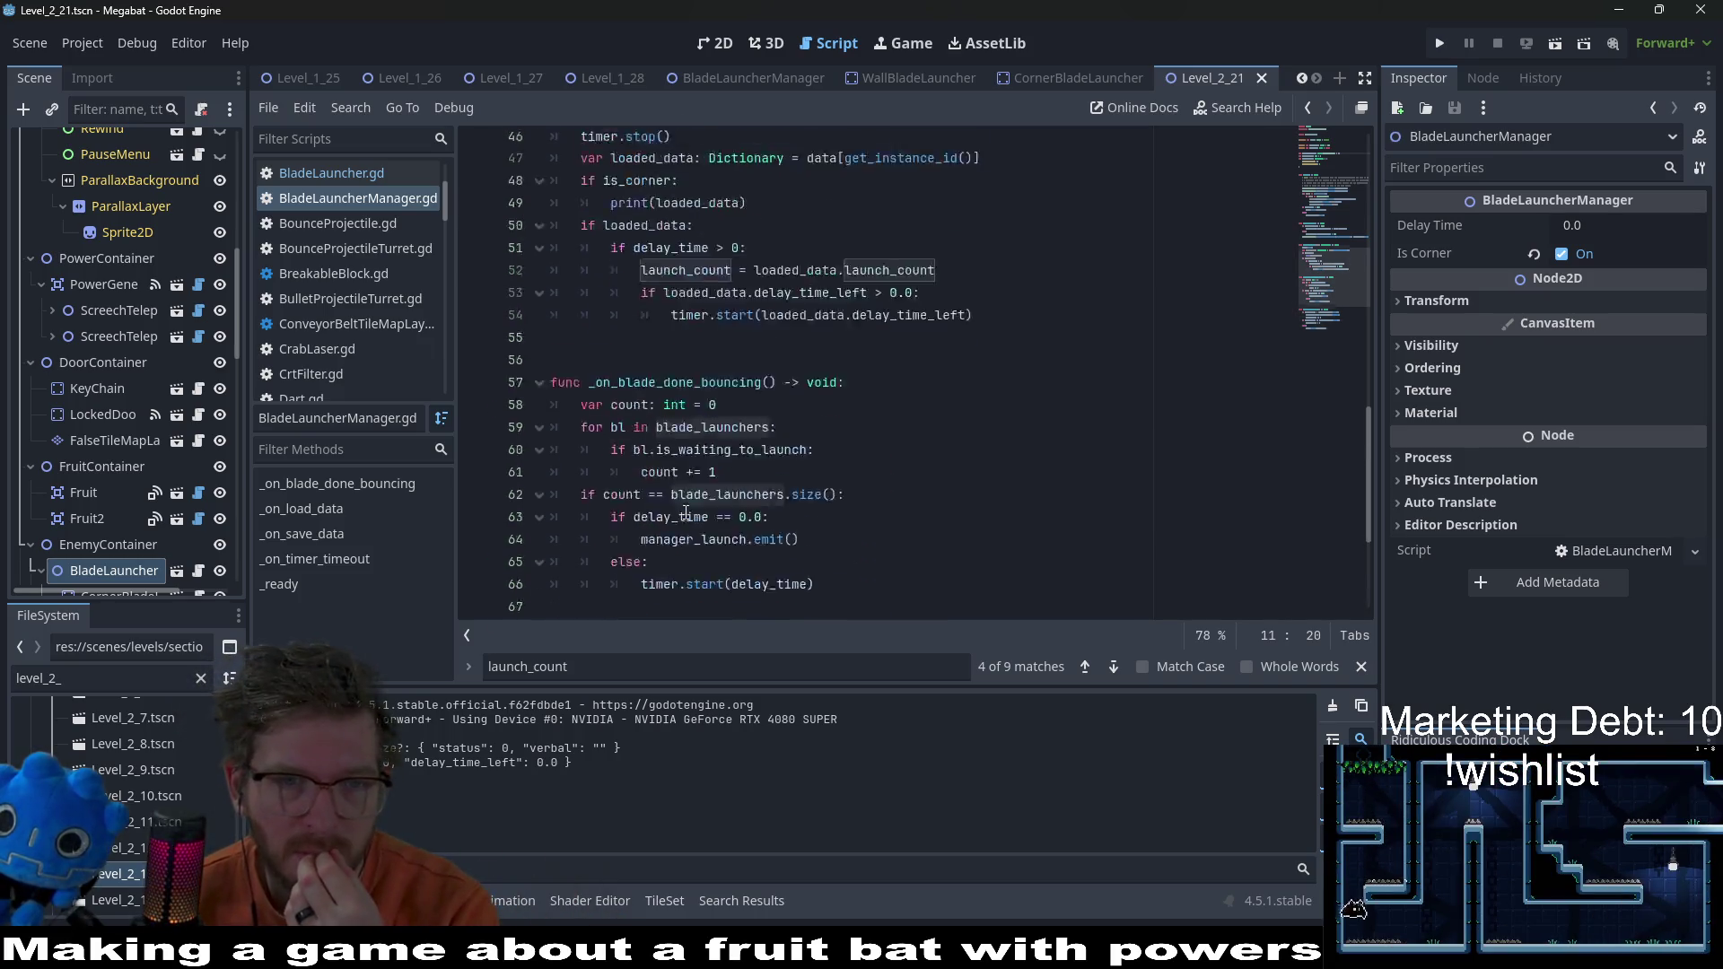
scroll(808, 371, up, 2)
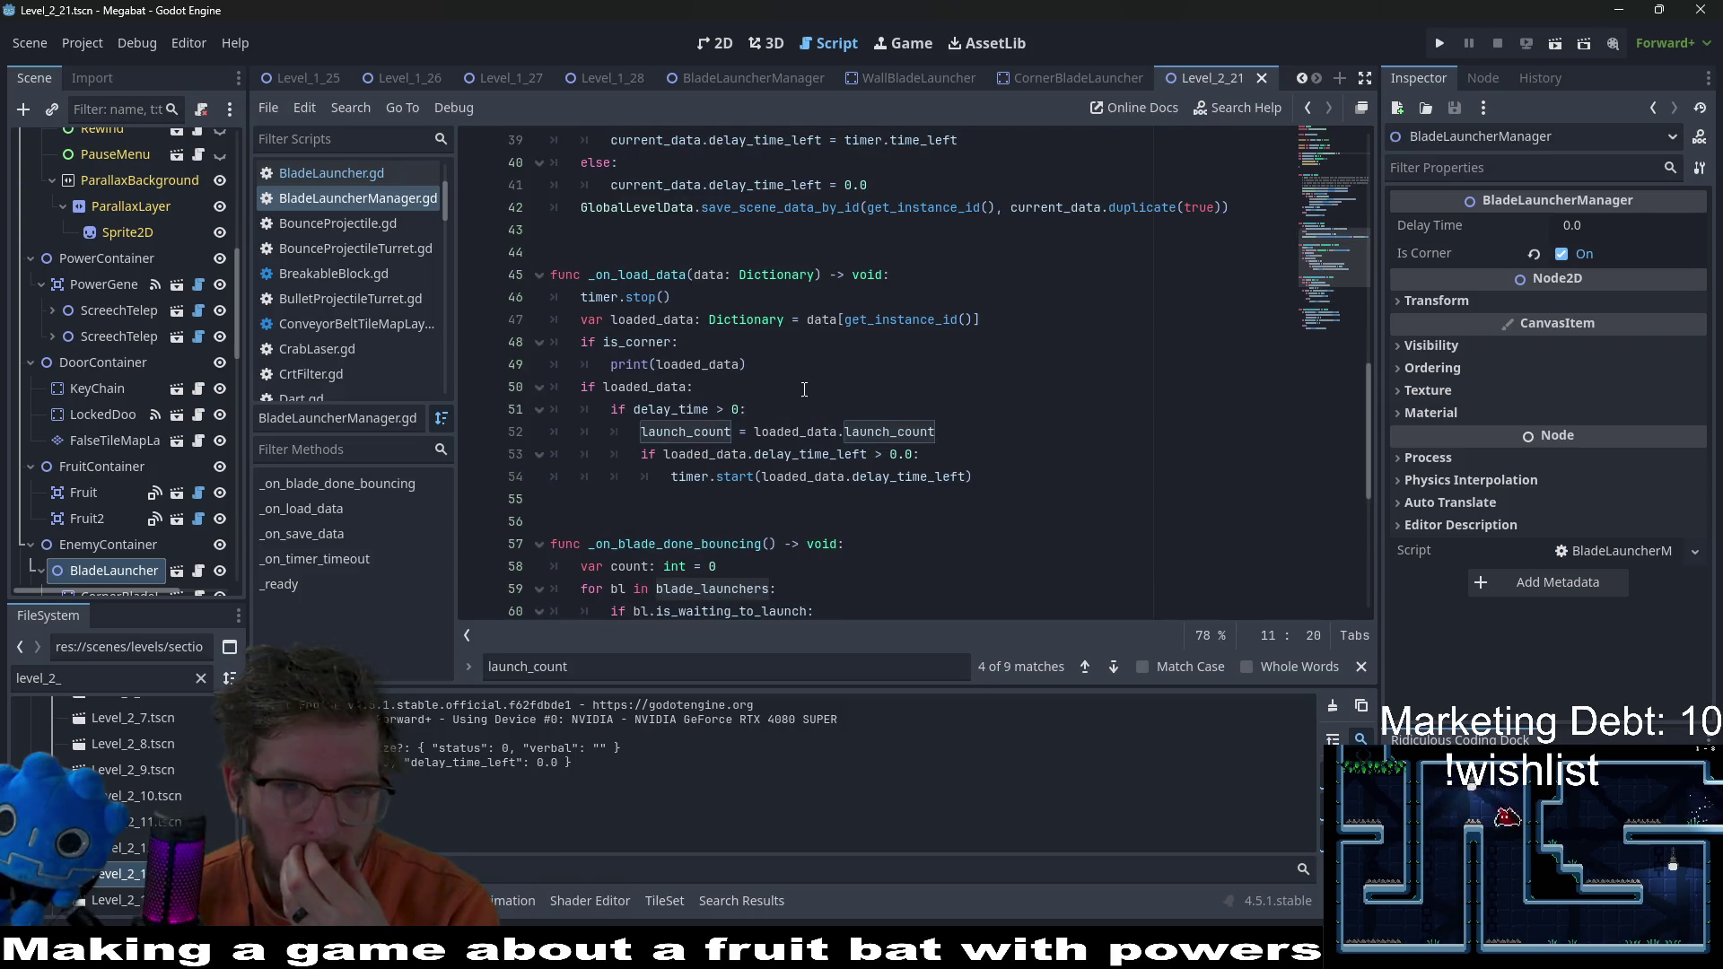
scroll(804, 389, up, 7)
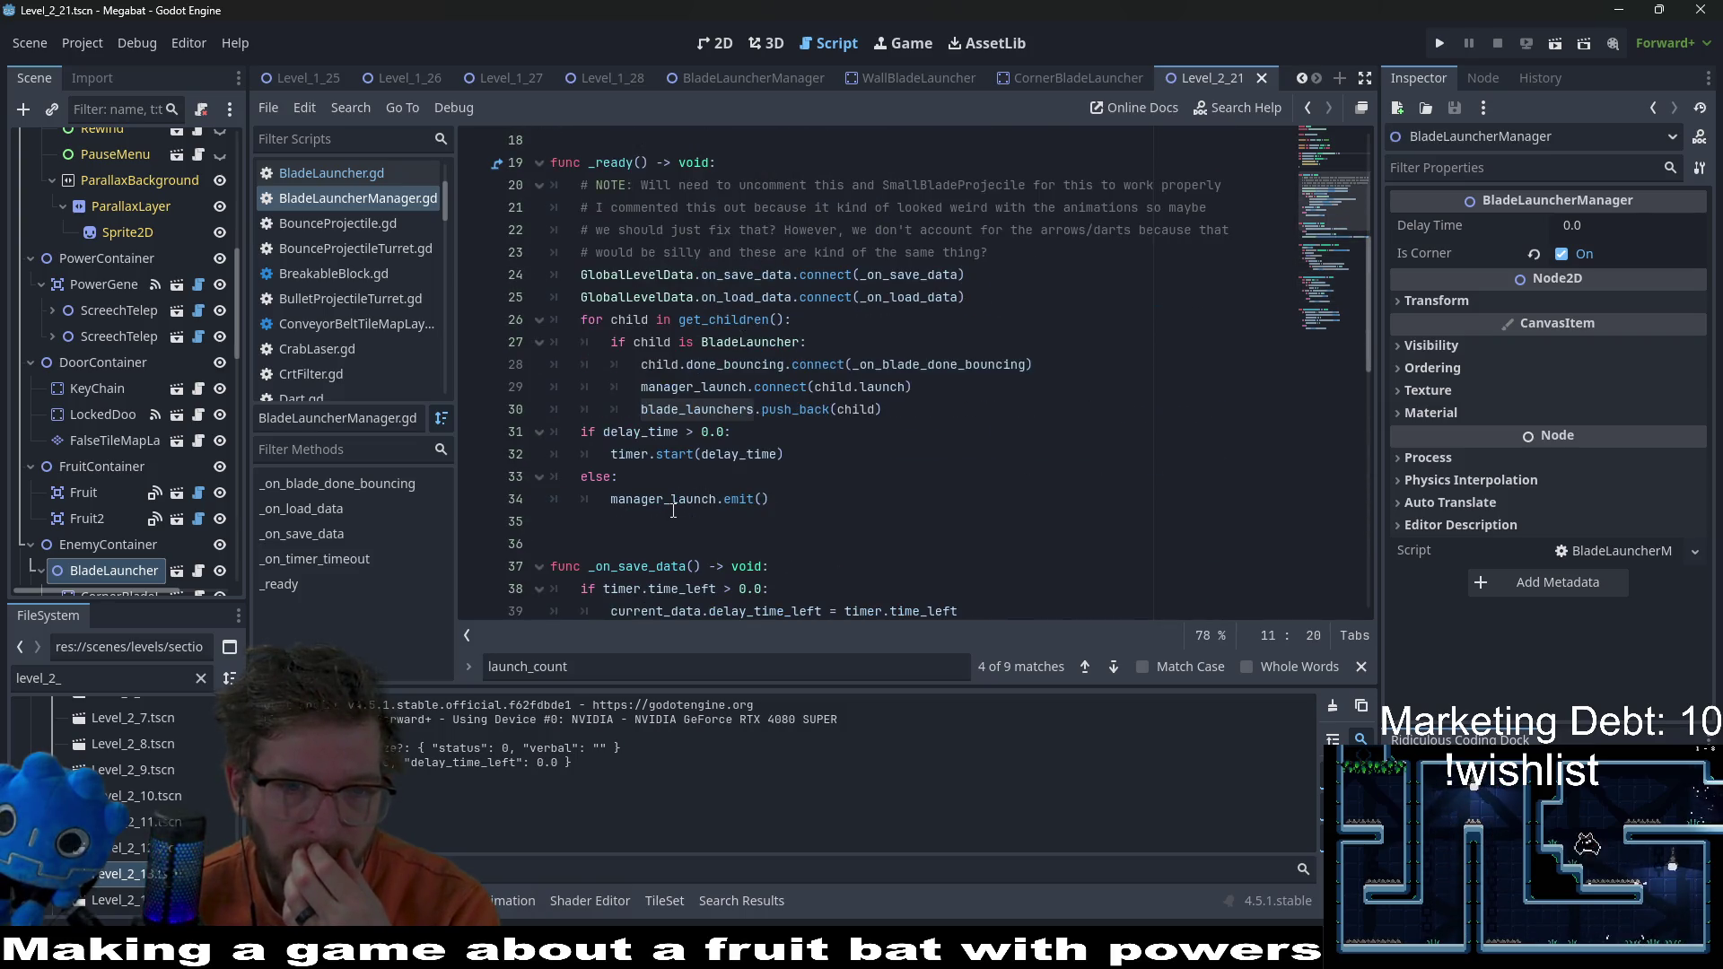
double_click(687, 503)
mouse_move(713, 509)
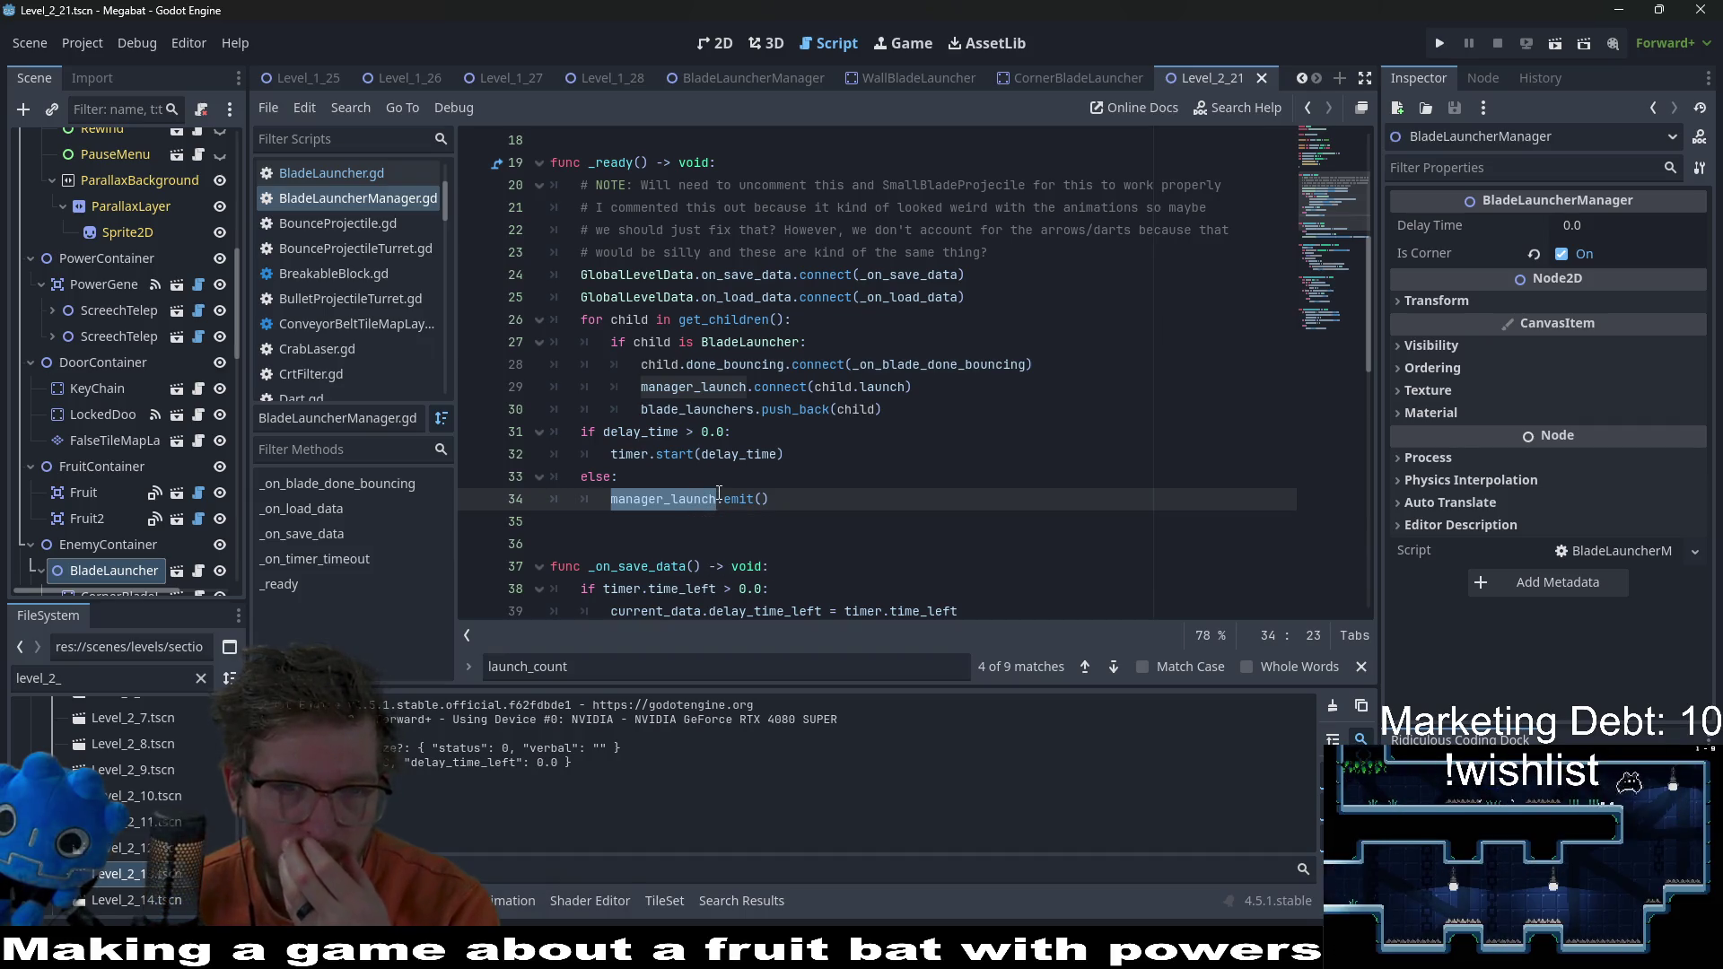
drag(788, 498, 795, 487)
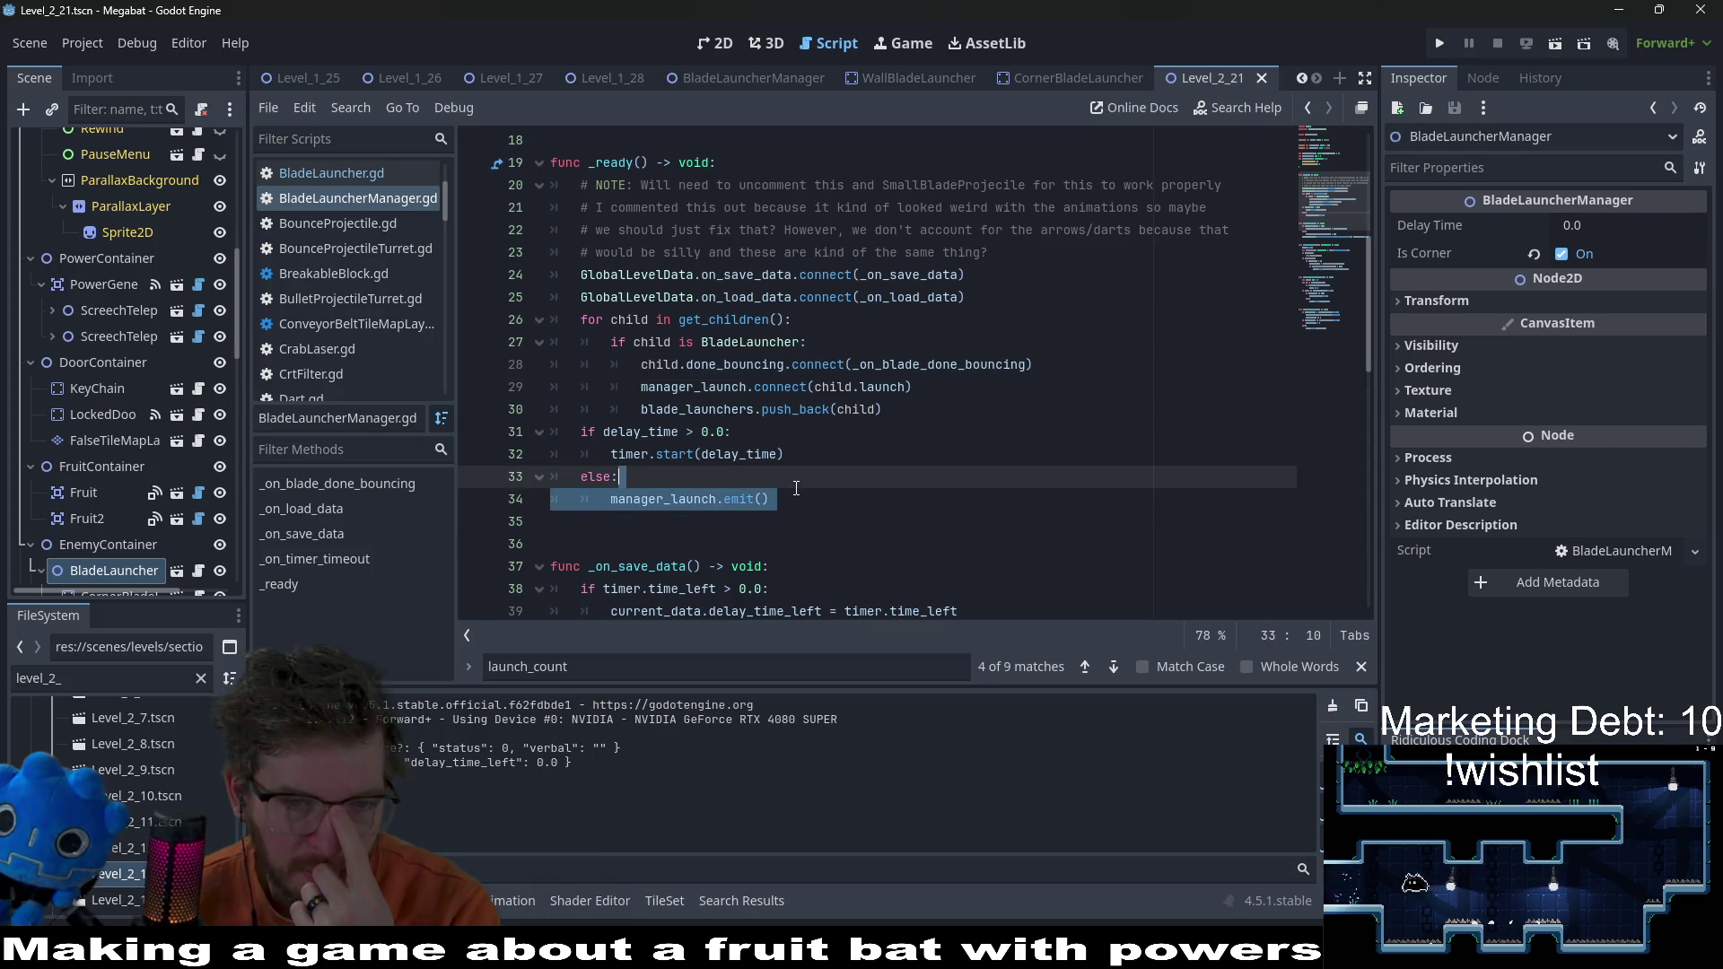
click(741, 431)
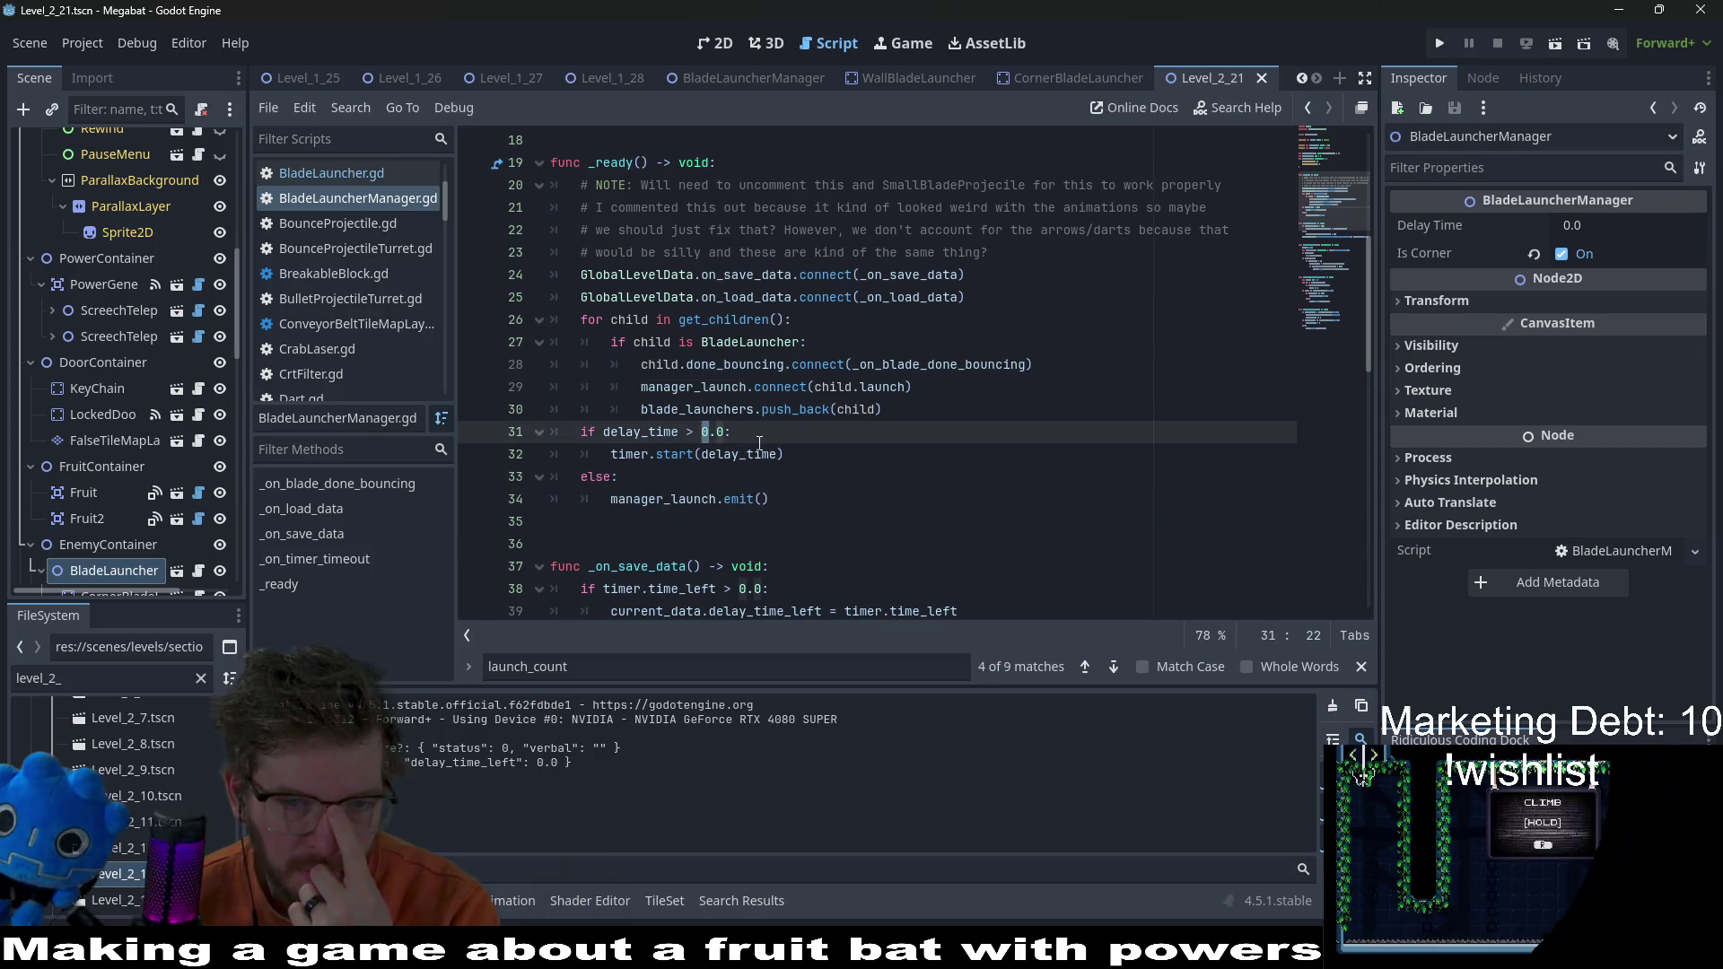
drag(791, 498, 553, 432)
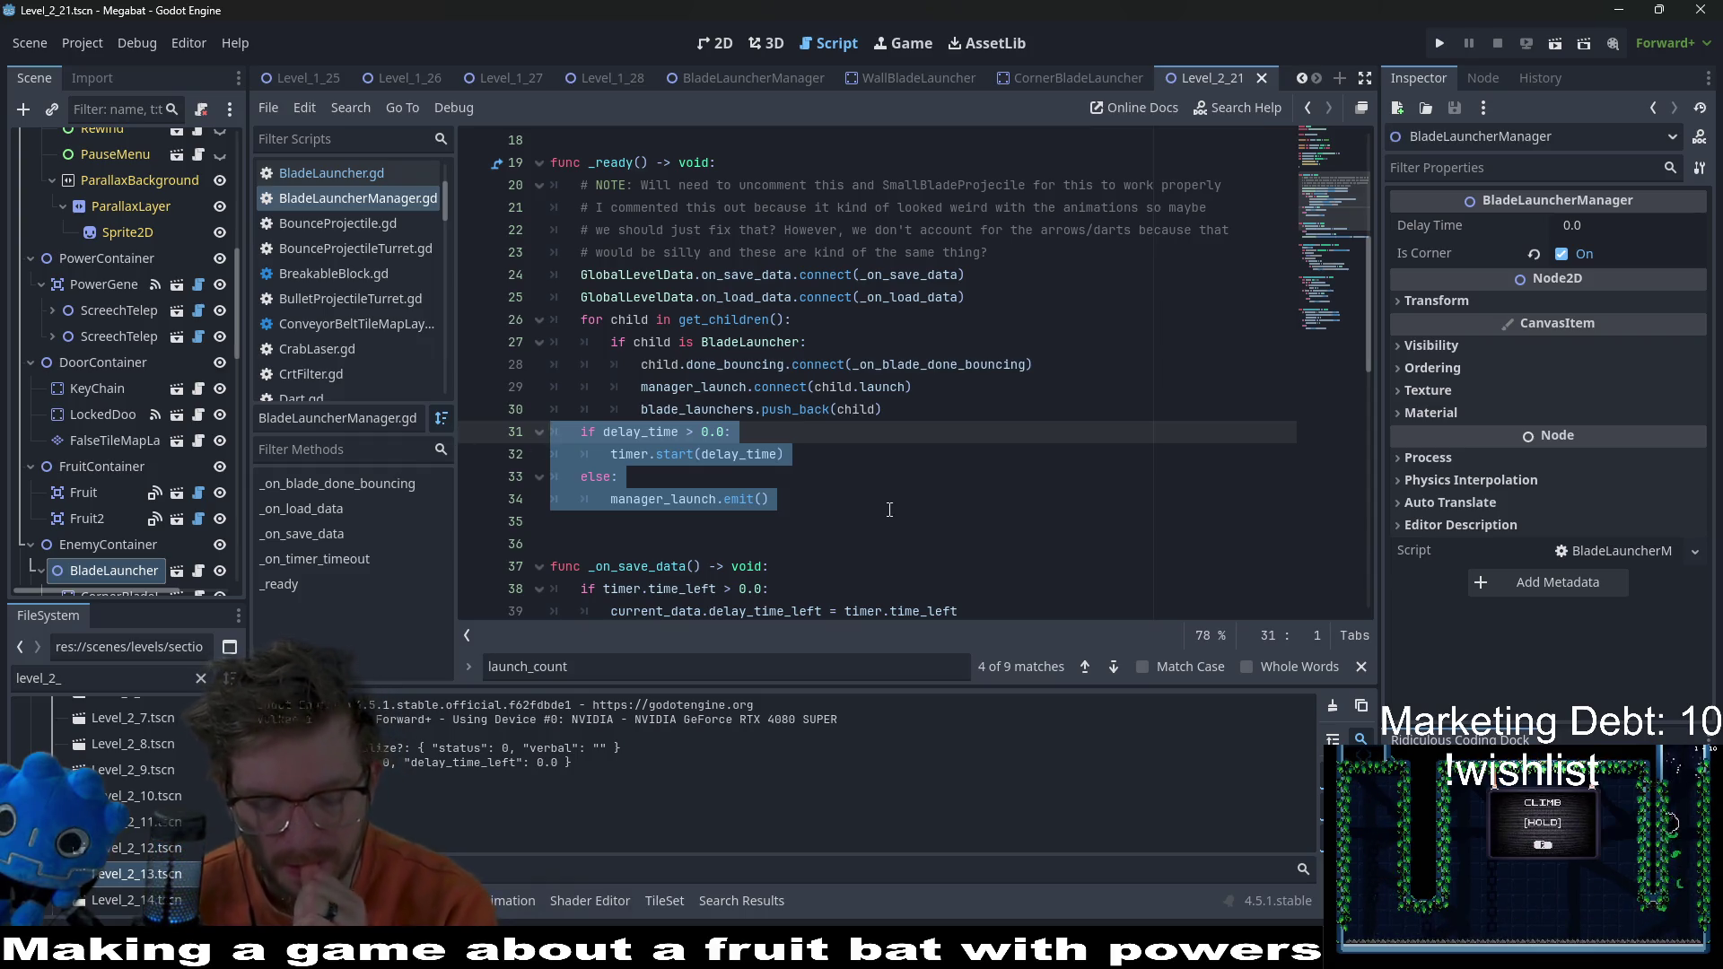
scroll(898, 483, down, 8)
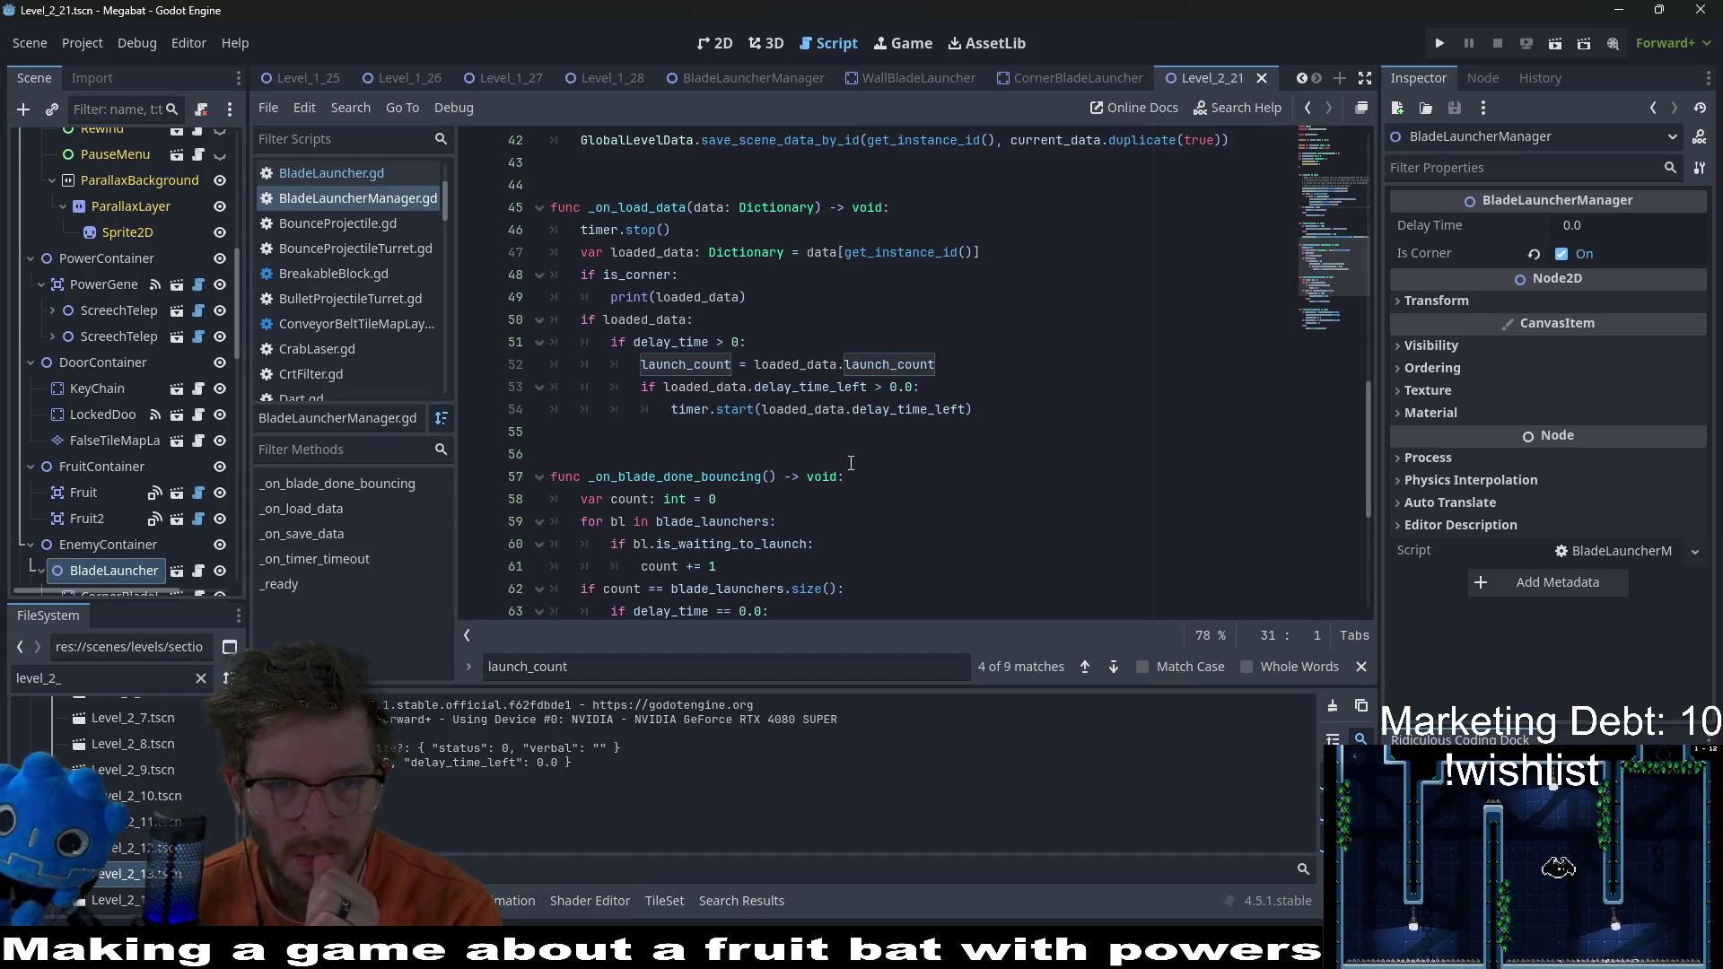
scroll(757, 364, up, 3)
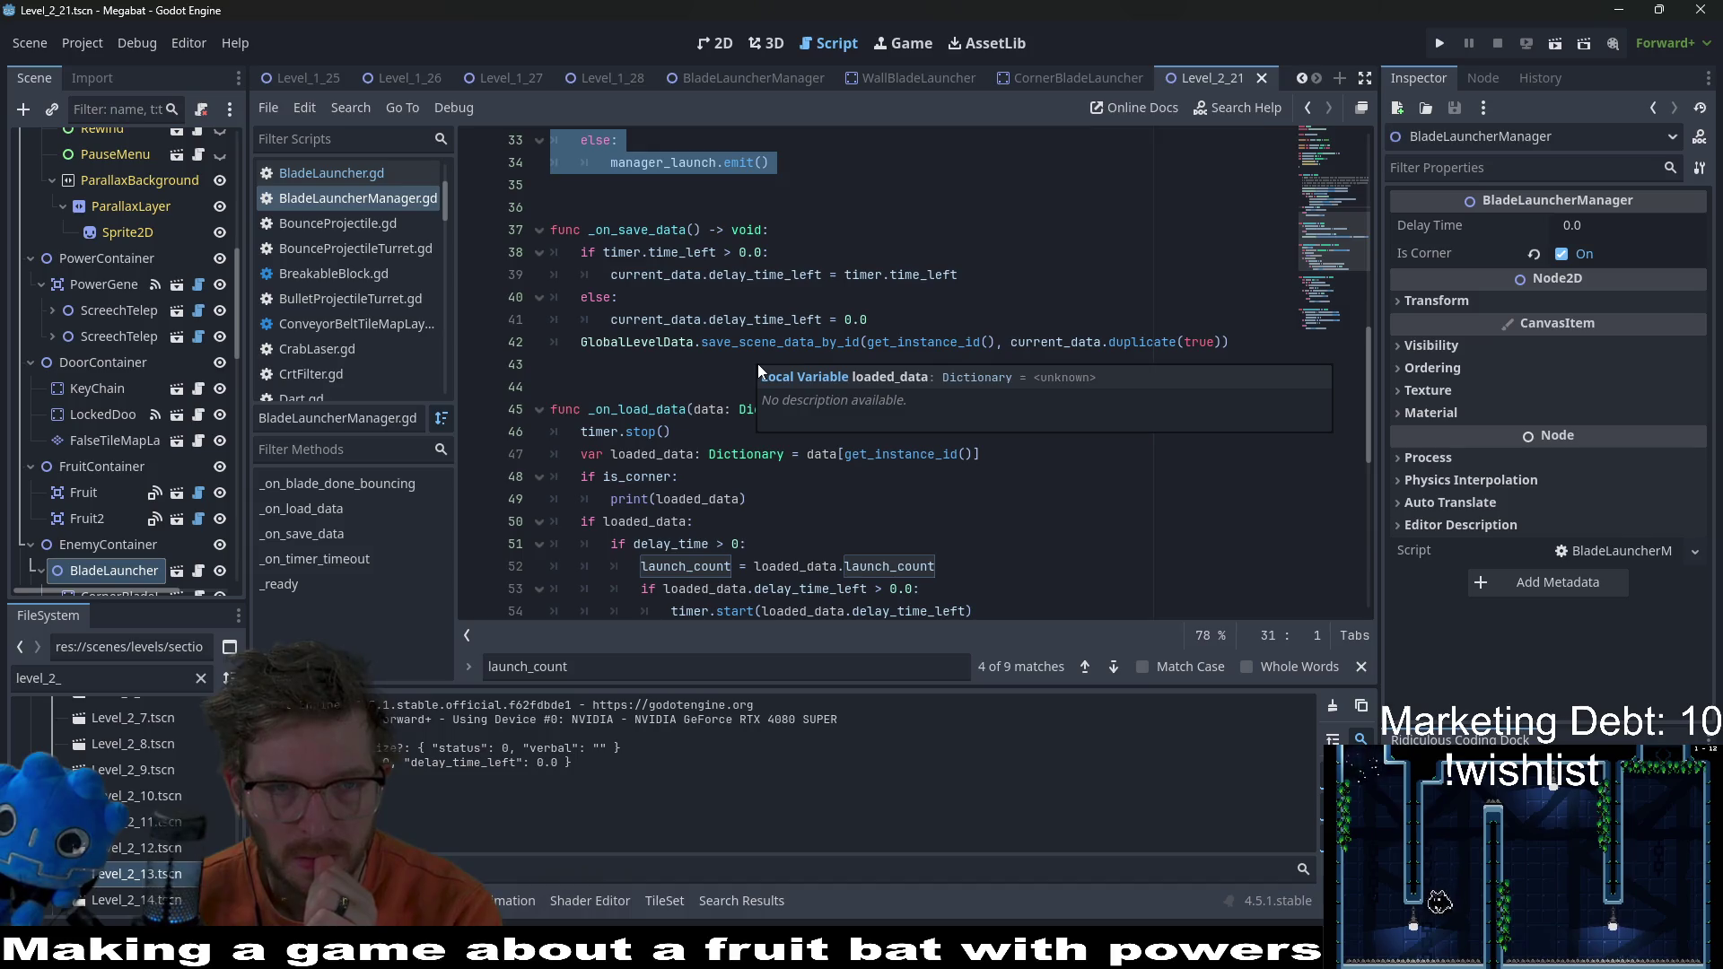
scroll(671, 259, up, 1)
mouse_move(687, 260)
mouse_down()
mouse_move(682, 232)
mouse_move(798, 210)
mouse_up()
key(ctrl+c)
scroll(755, 276, down, 4)
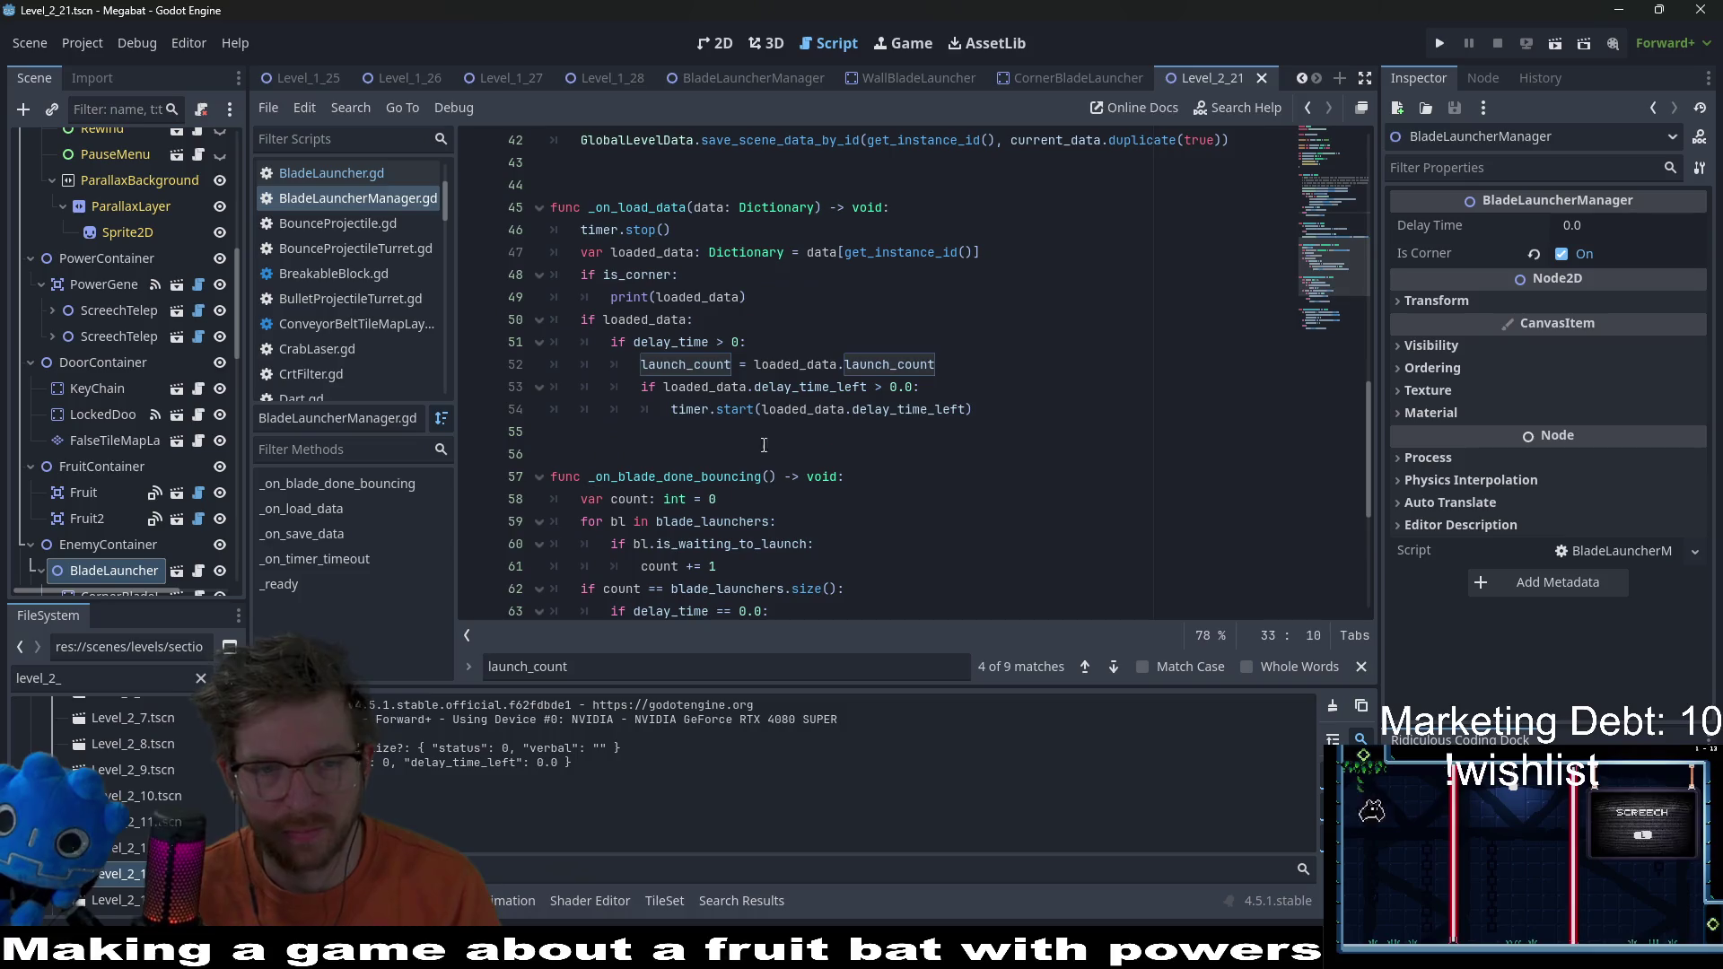
click(665, 431)
- Add an else: branch containing manager_launch.emit() after timer.start, correctly indented
key(Tab)
key(Tab)
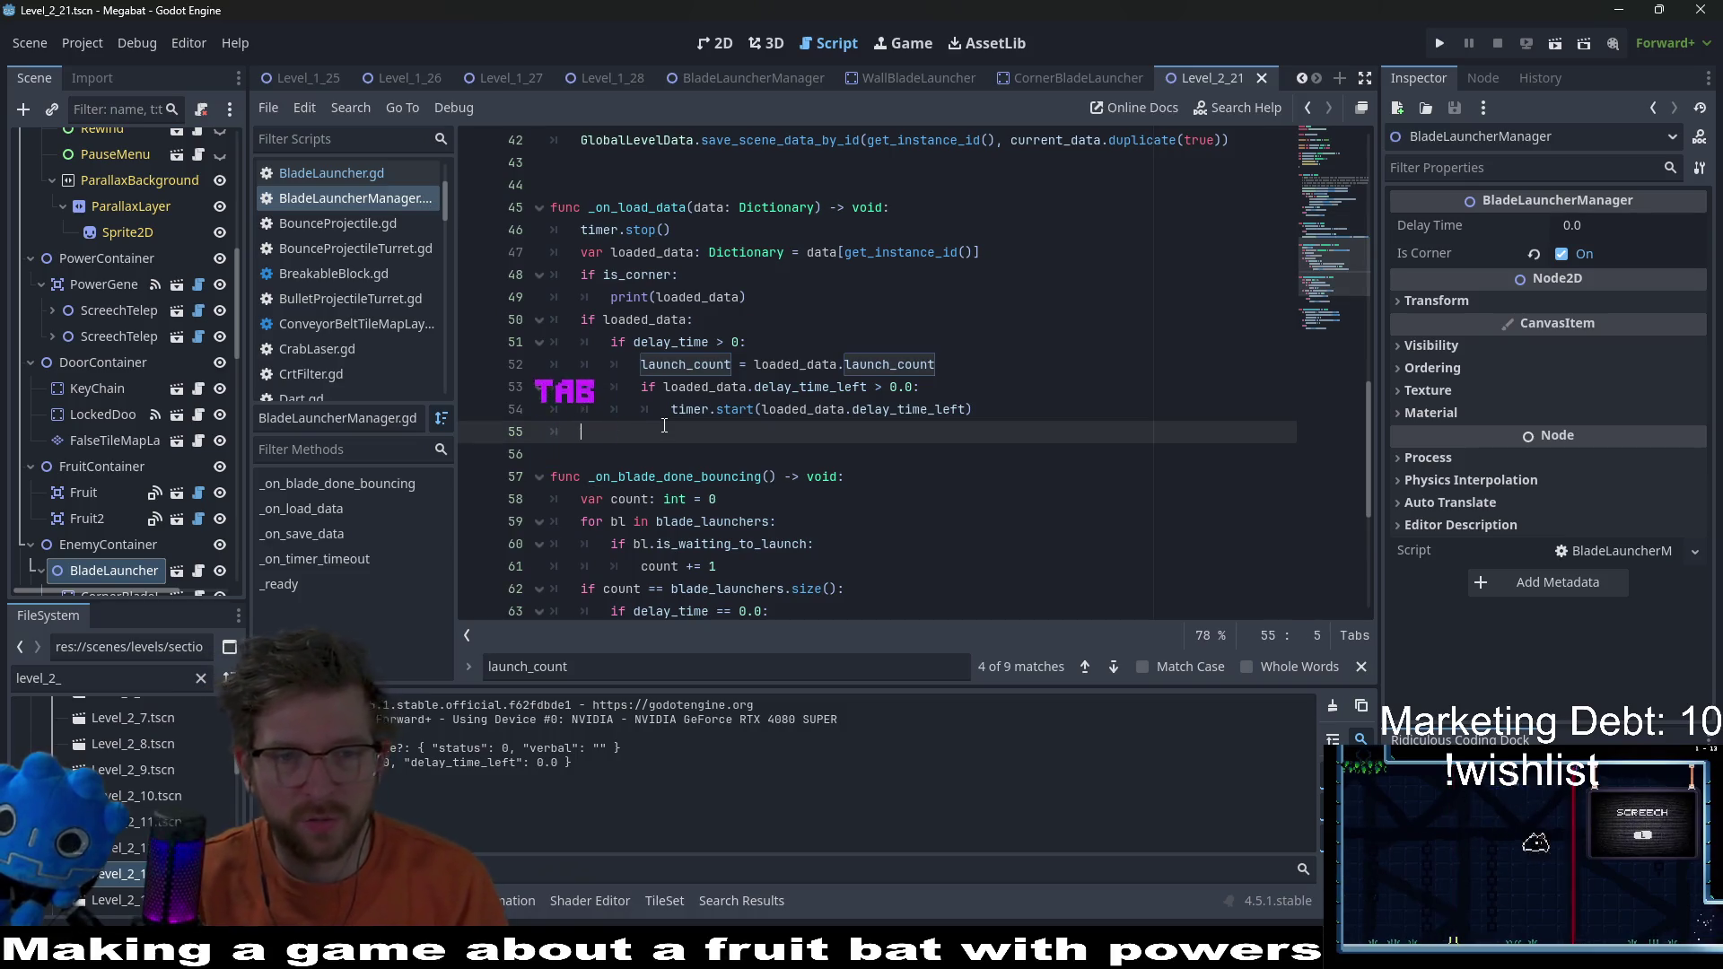
text(else:)
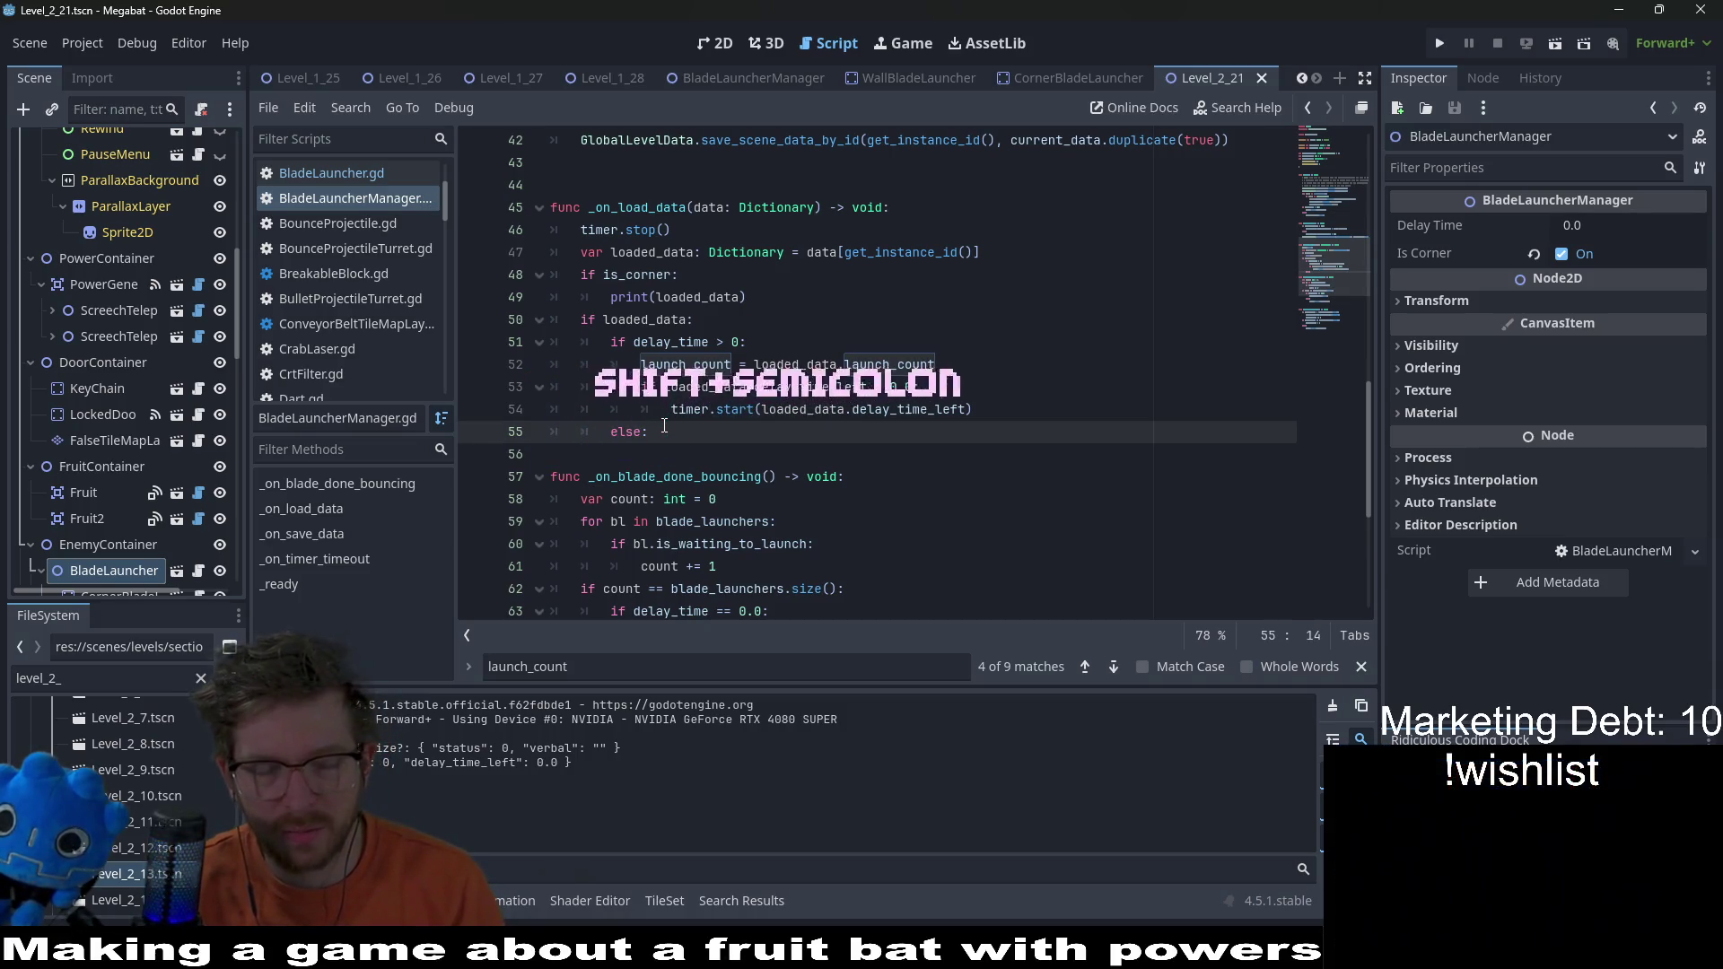
key(Return)
key(ctrl+v)
drag(777, 476, 677, 437)
key(Tab)
key(BackSpace)
key(BackSpace)
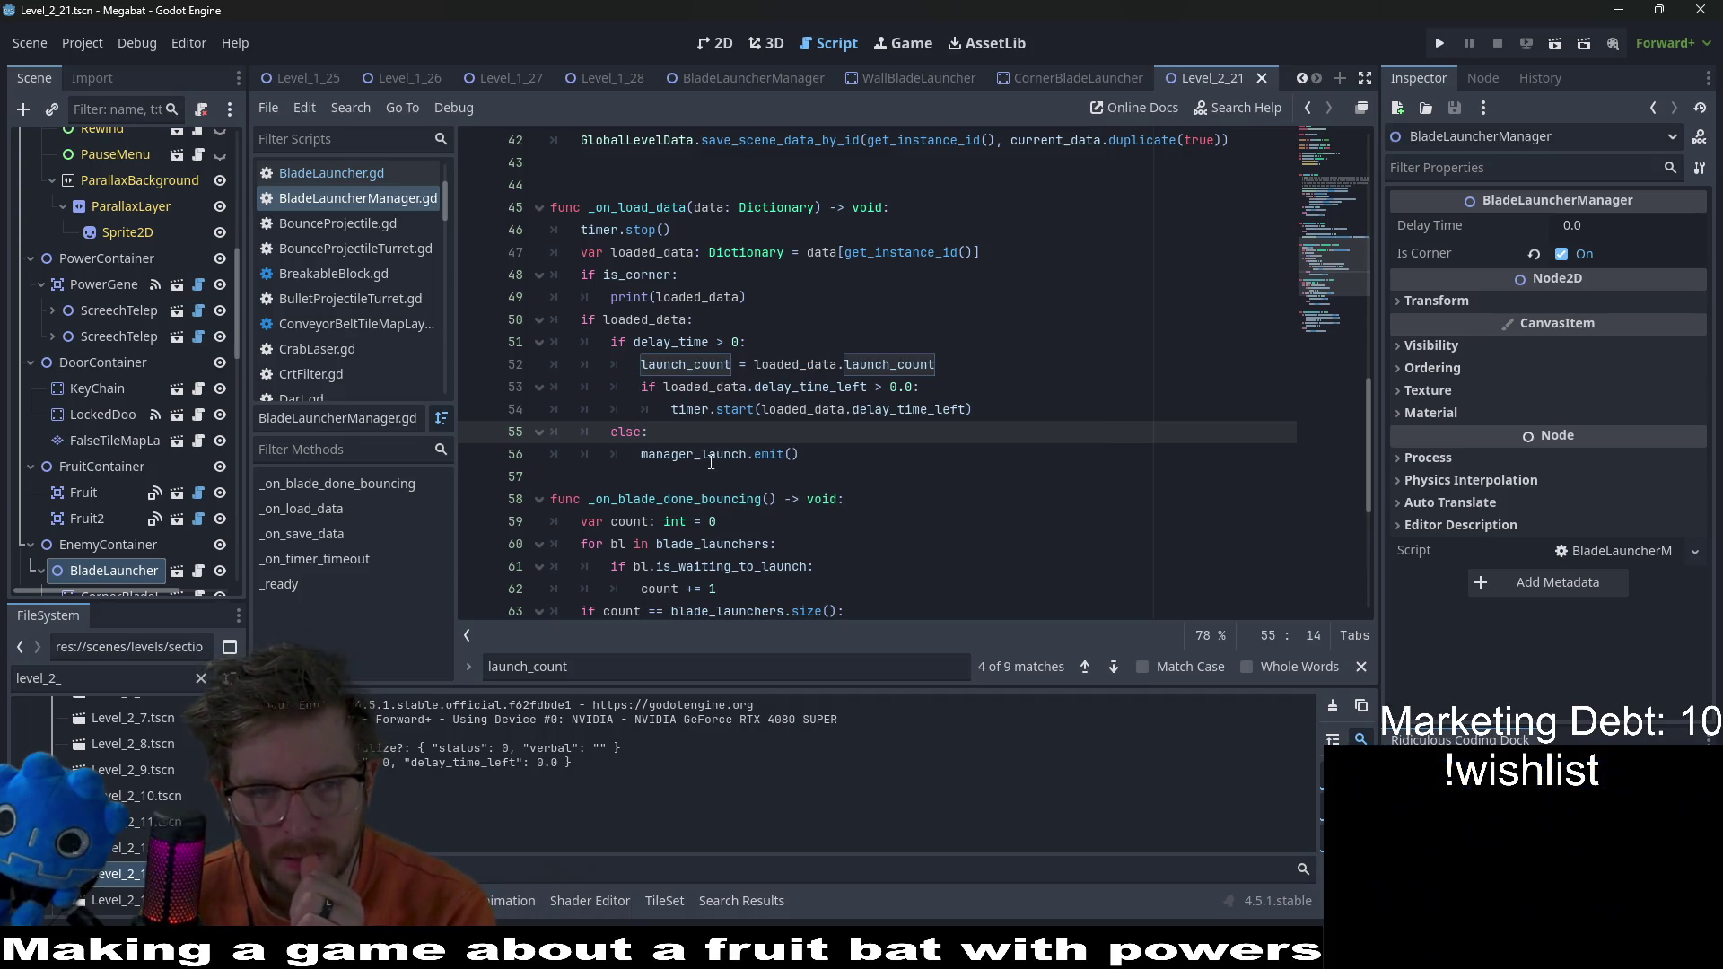
key(Down)
key(Home)
key(ctrl+shift+Right)
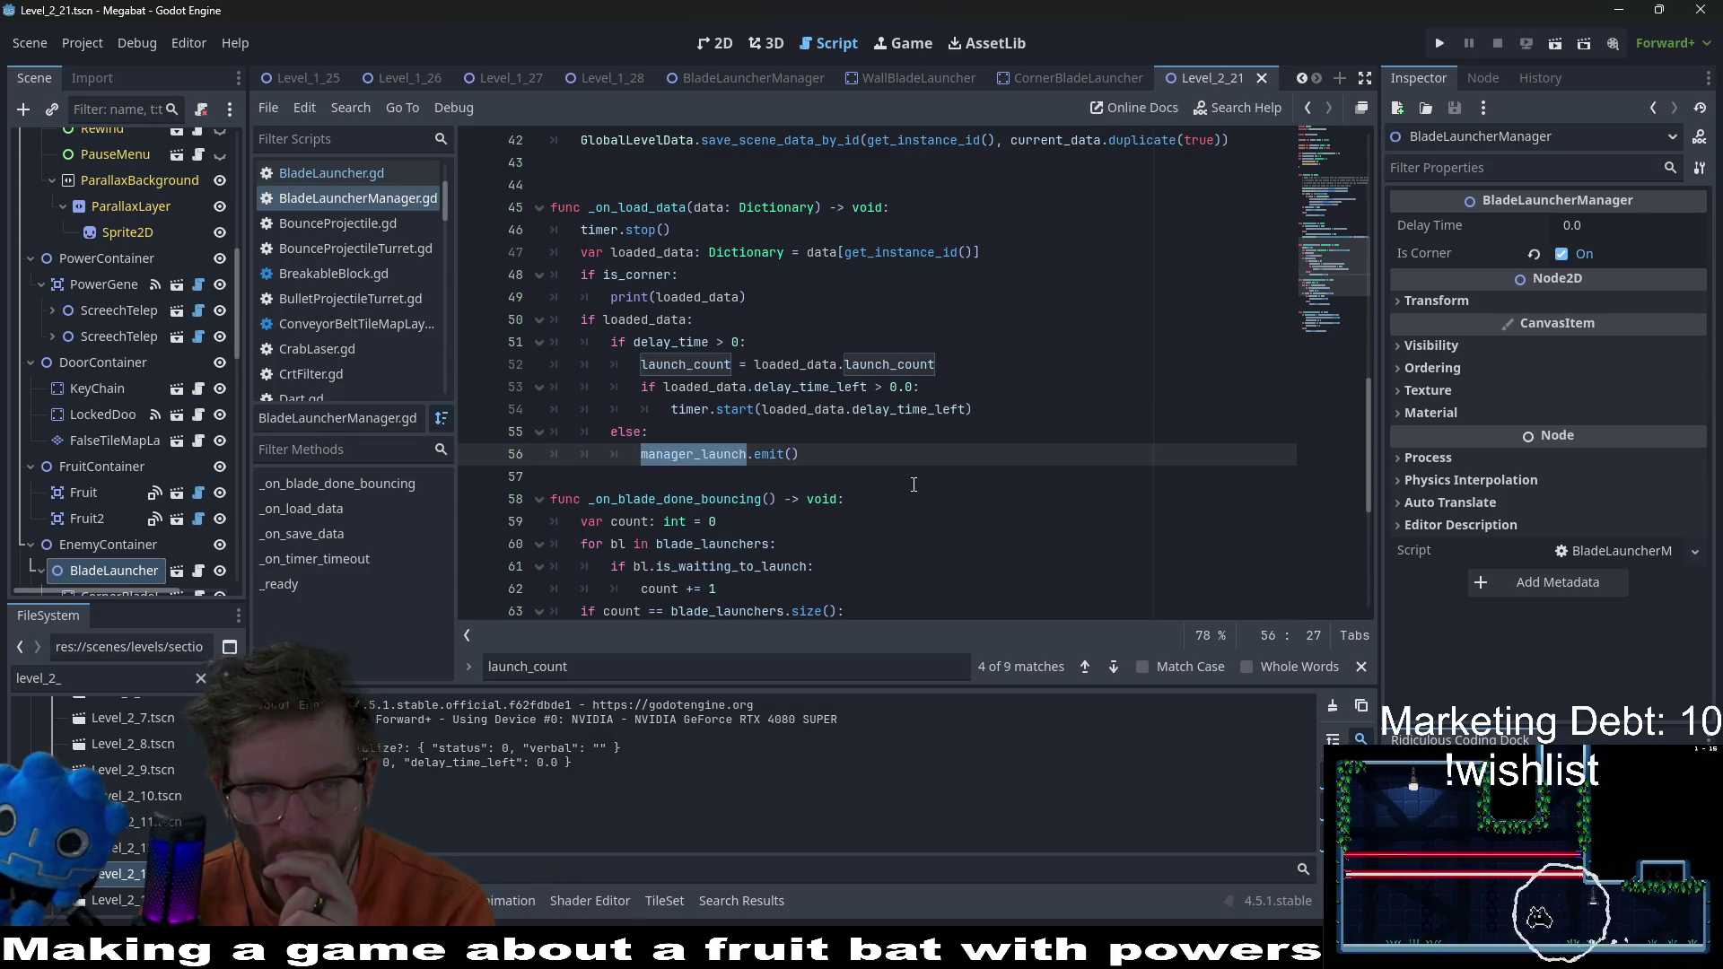
- Check delay_time_left in the saved data dictionary
scroll(808, 413, up, 10)
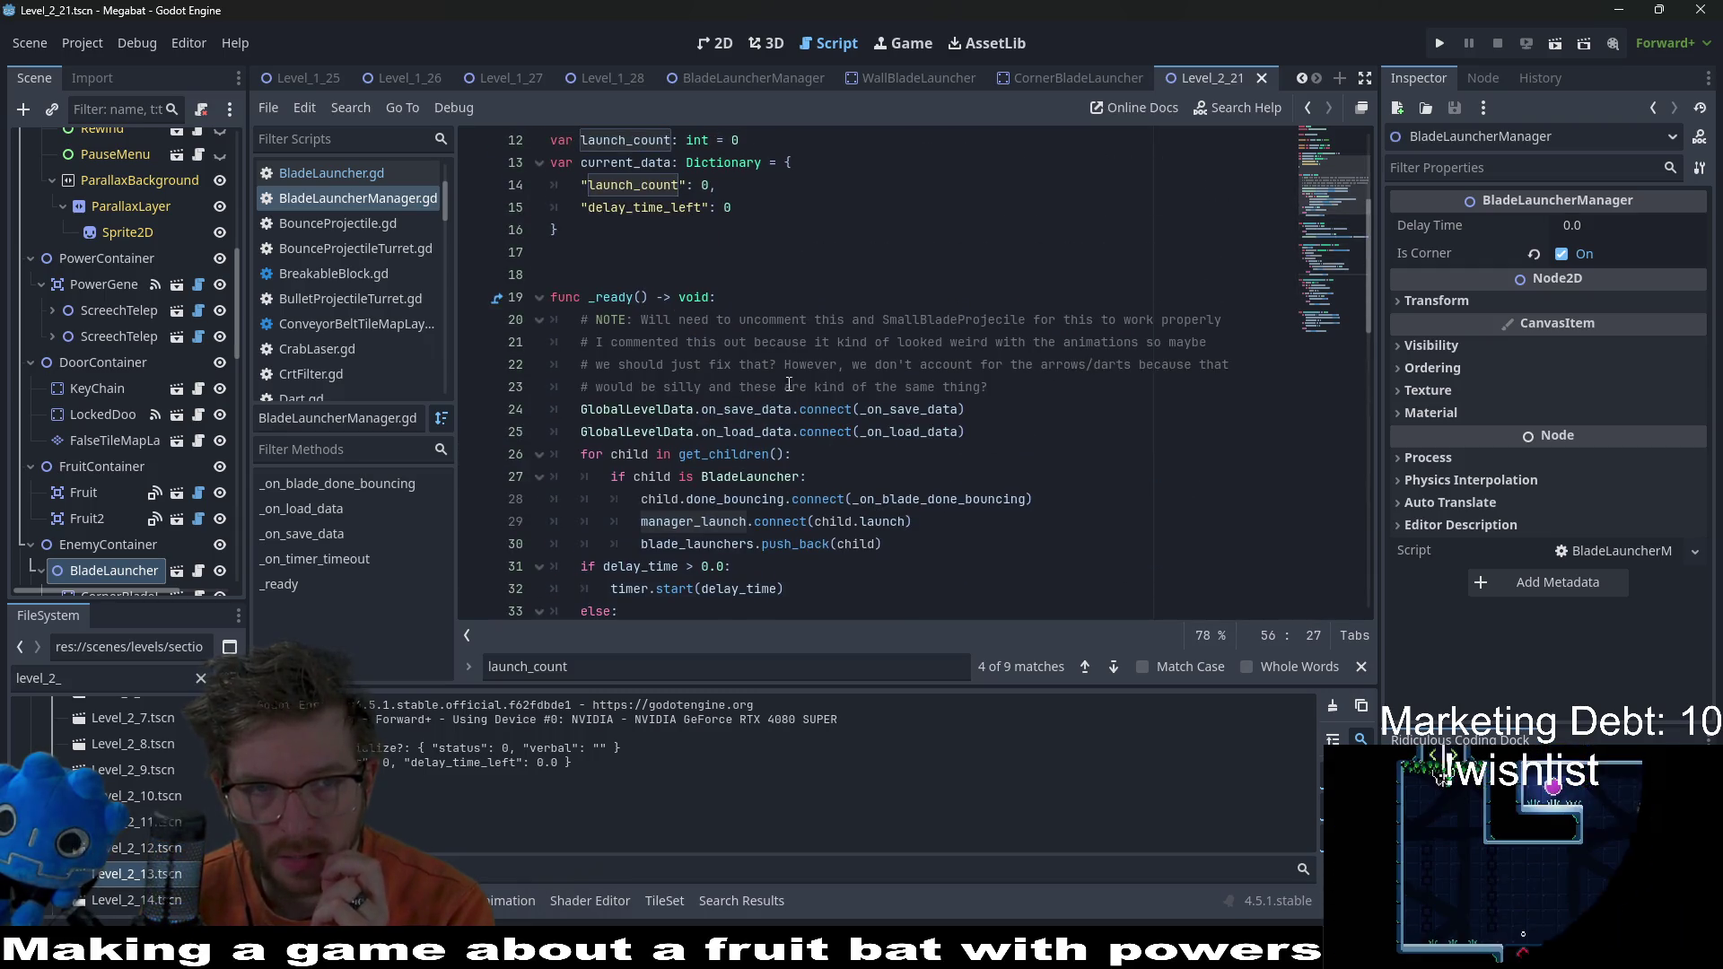
double_click(645, 207)
scroll(889, 314, up, 2)
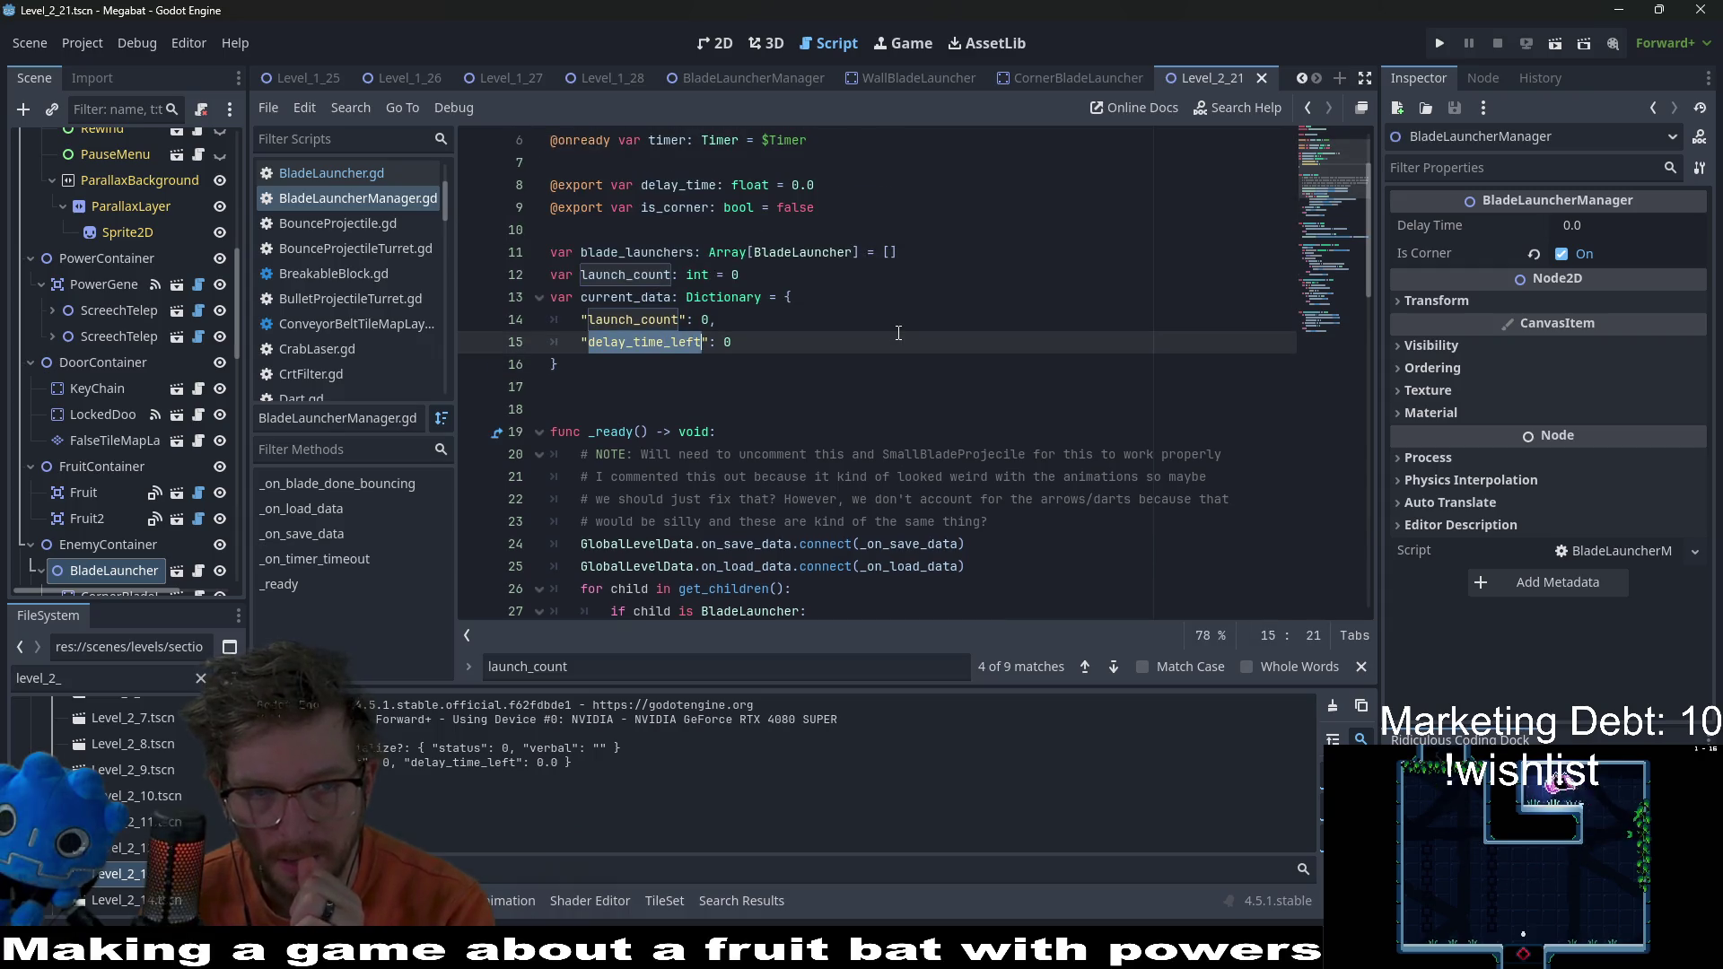
scroll(898, 333, down, 9)
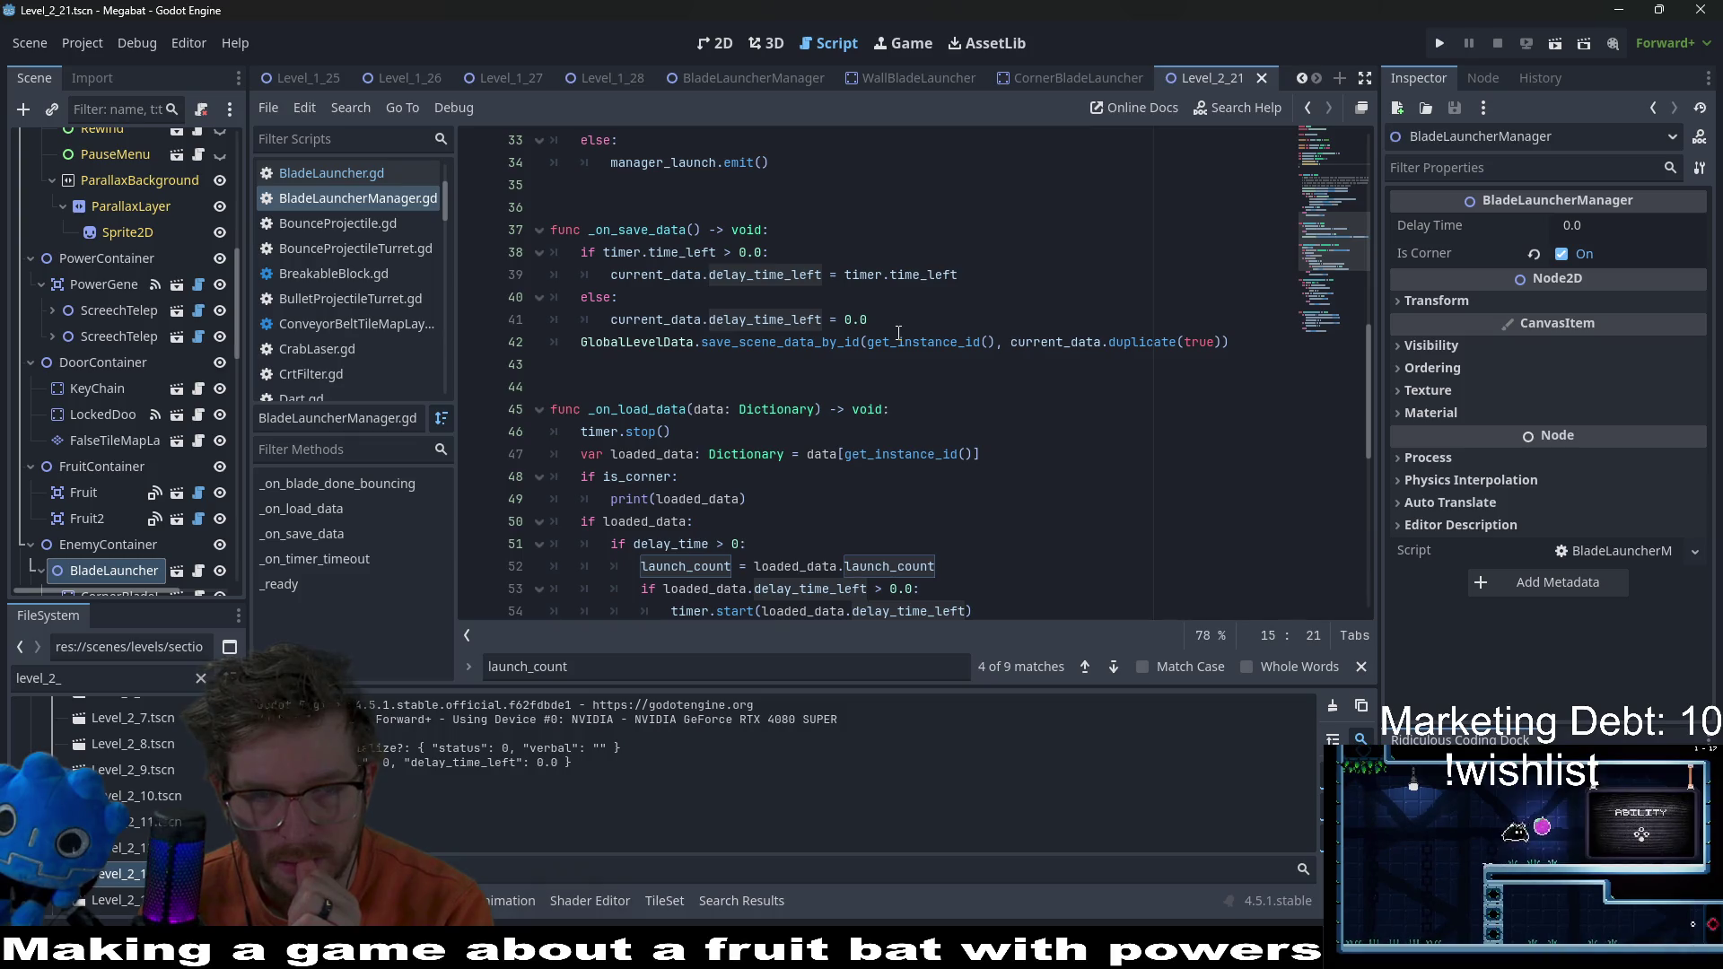
scroll(898, 333, down, 3)
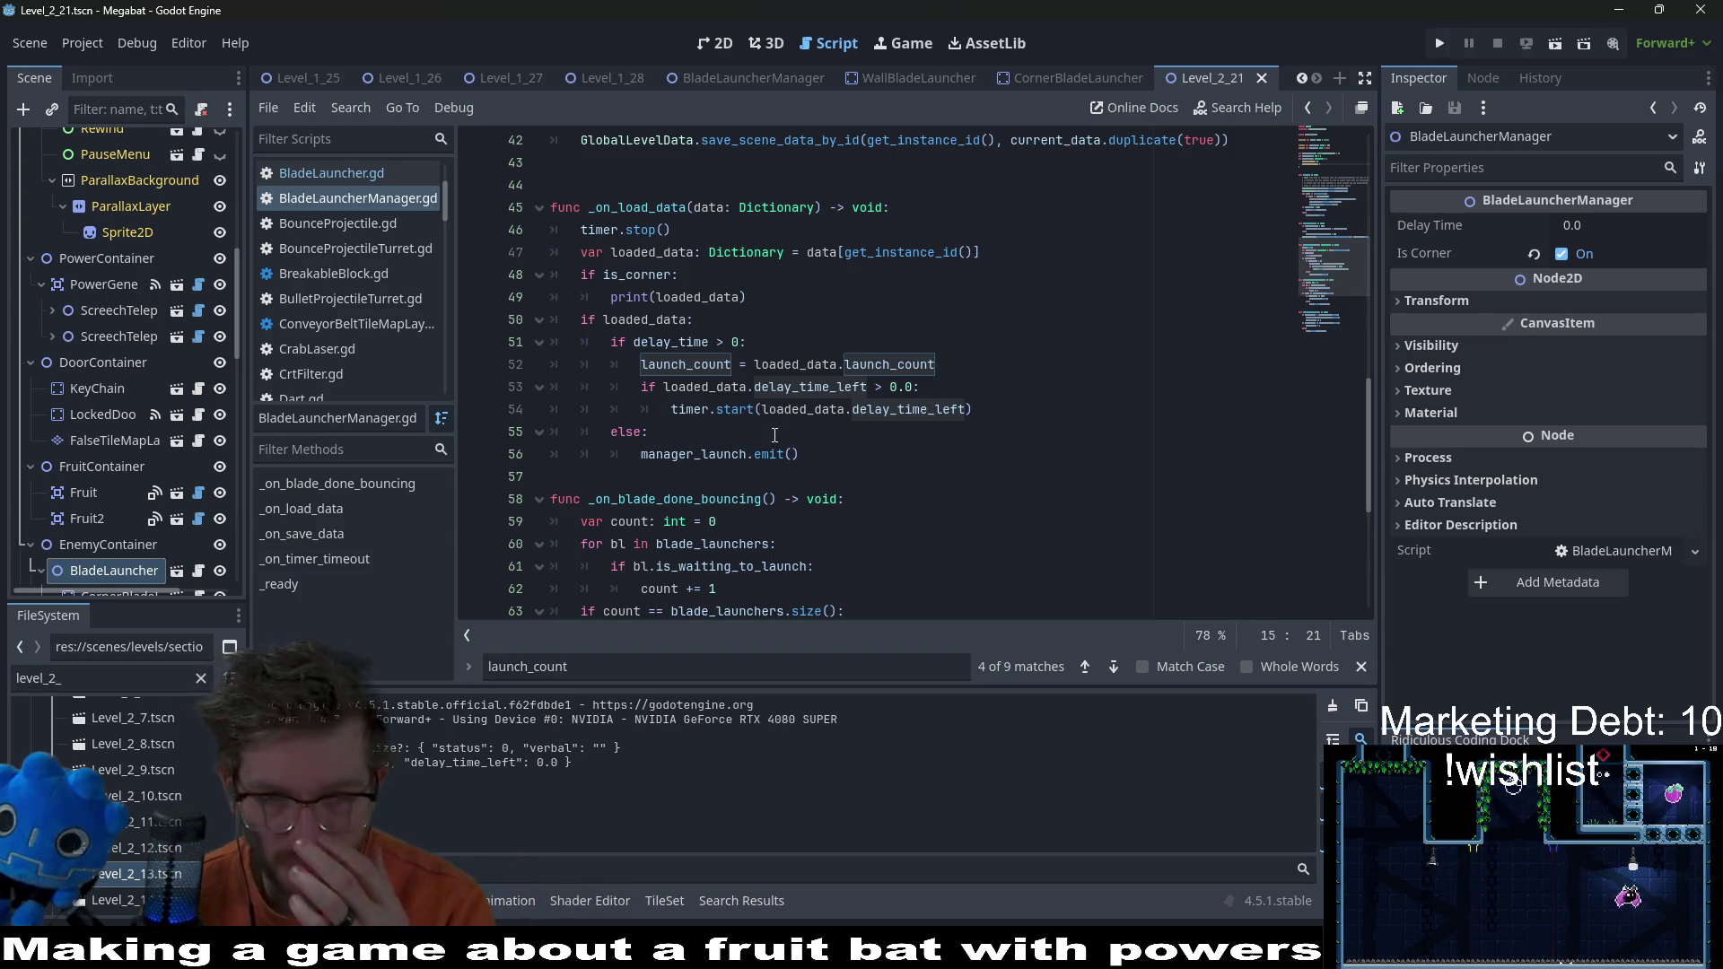
- Add a blank line after the new else branch and run the current level with F6
double_click(695, 454)
click(724, 476)
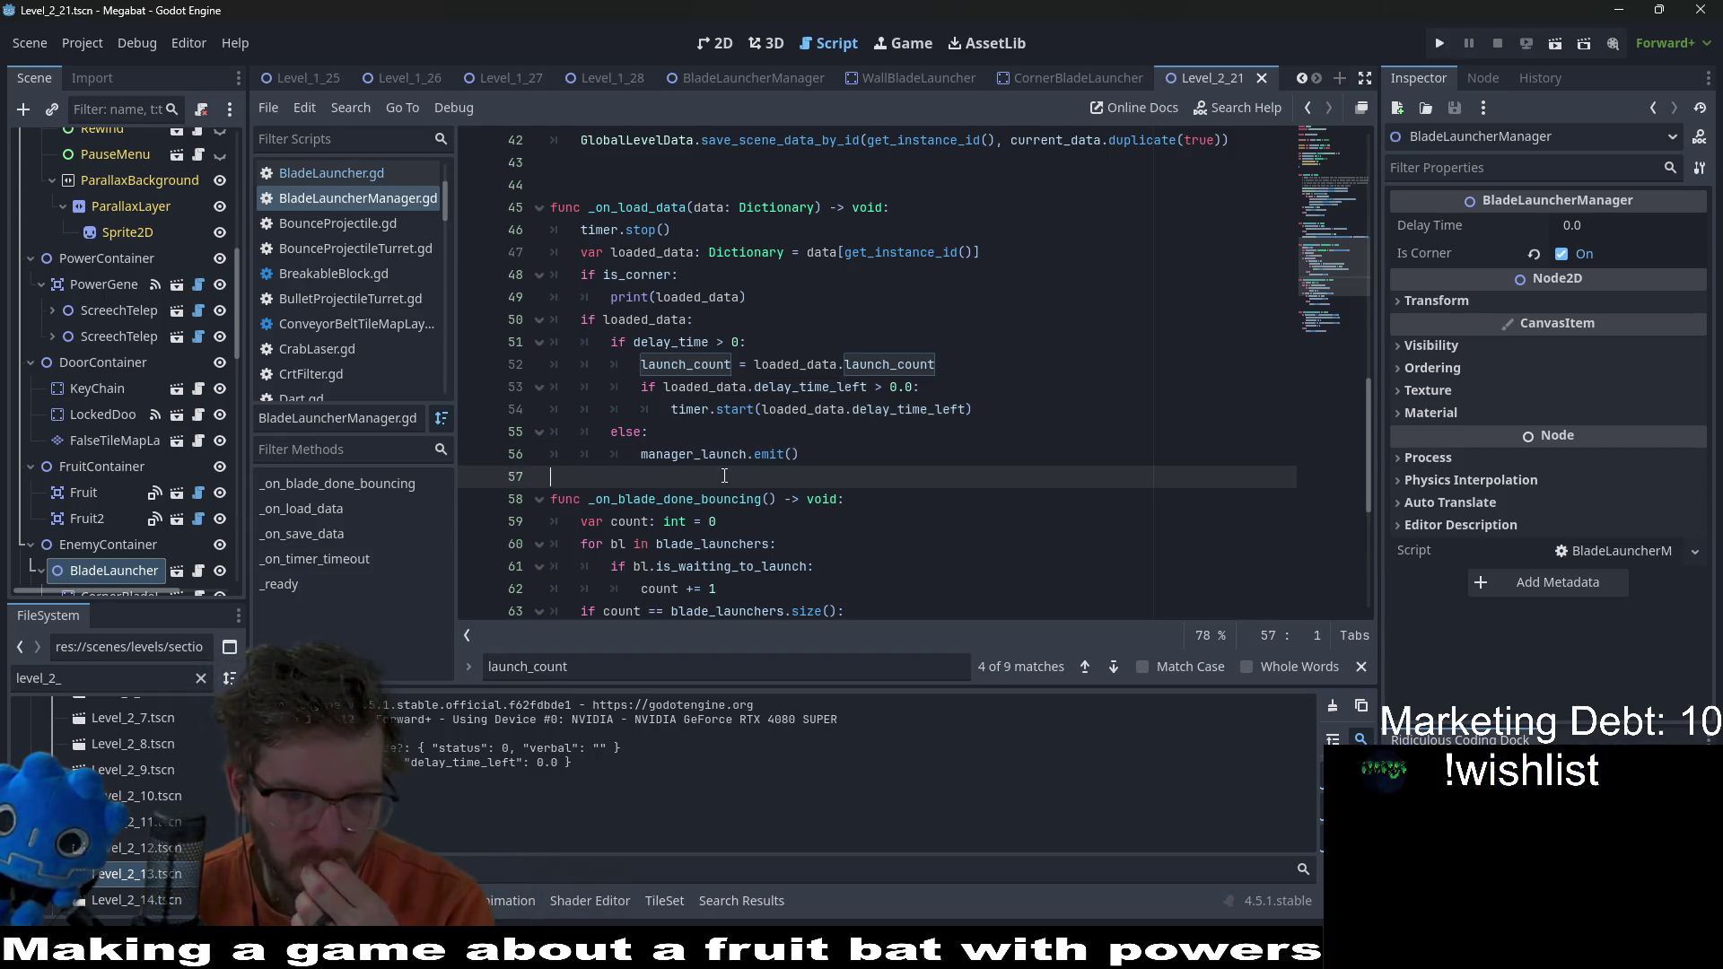
key(Return)
drag(664, 431, 822, 409)
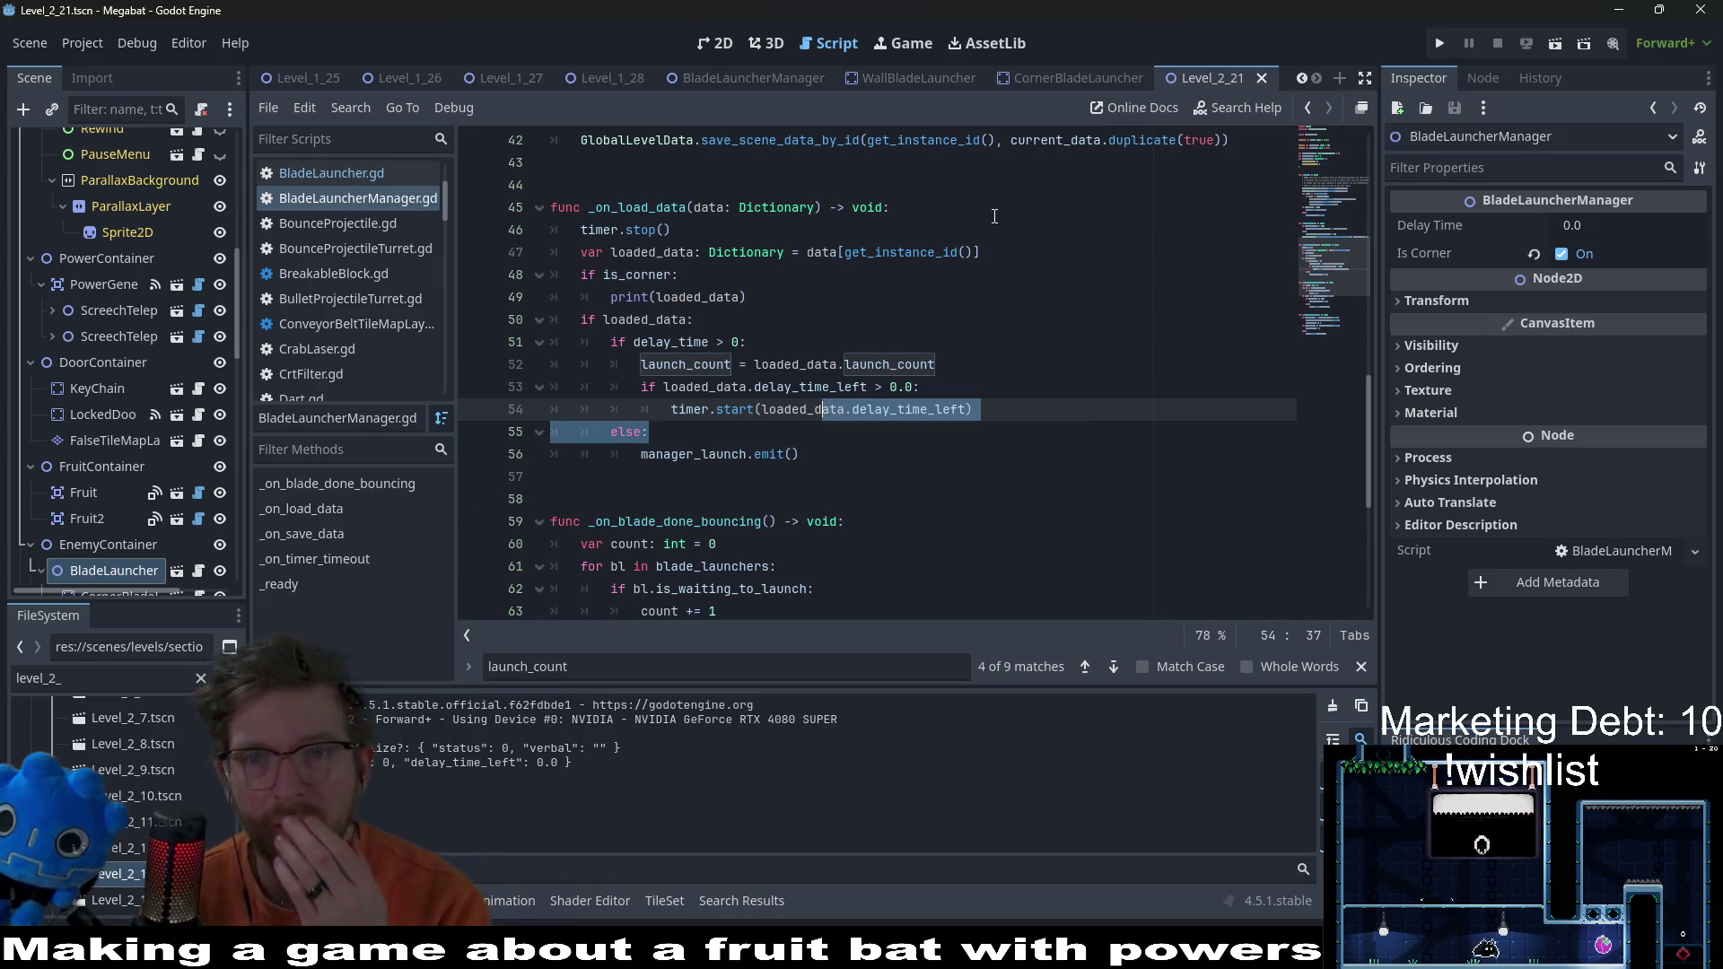
key(F6)
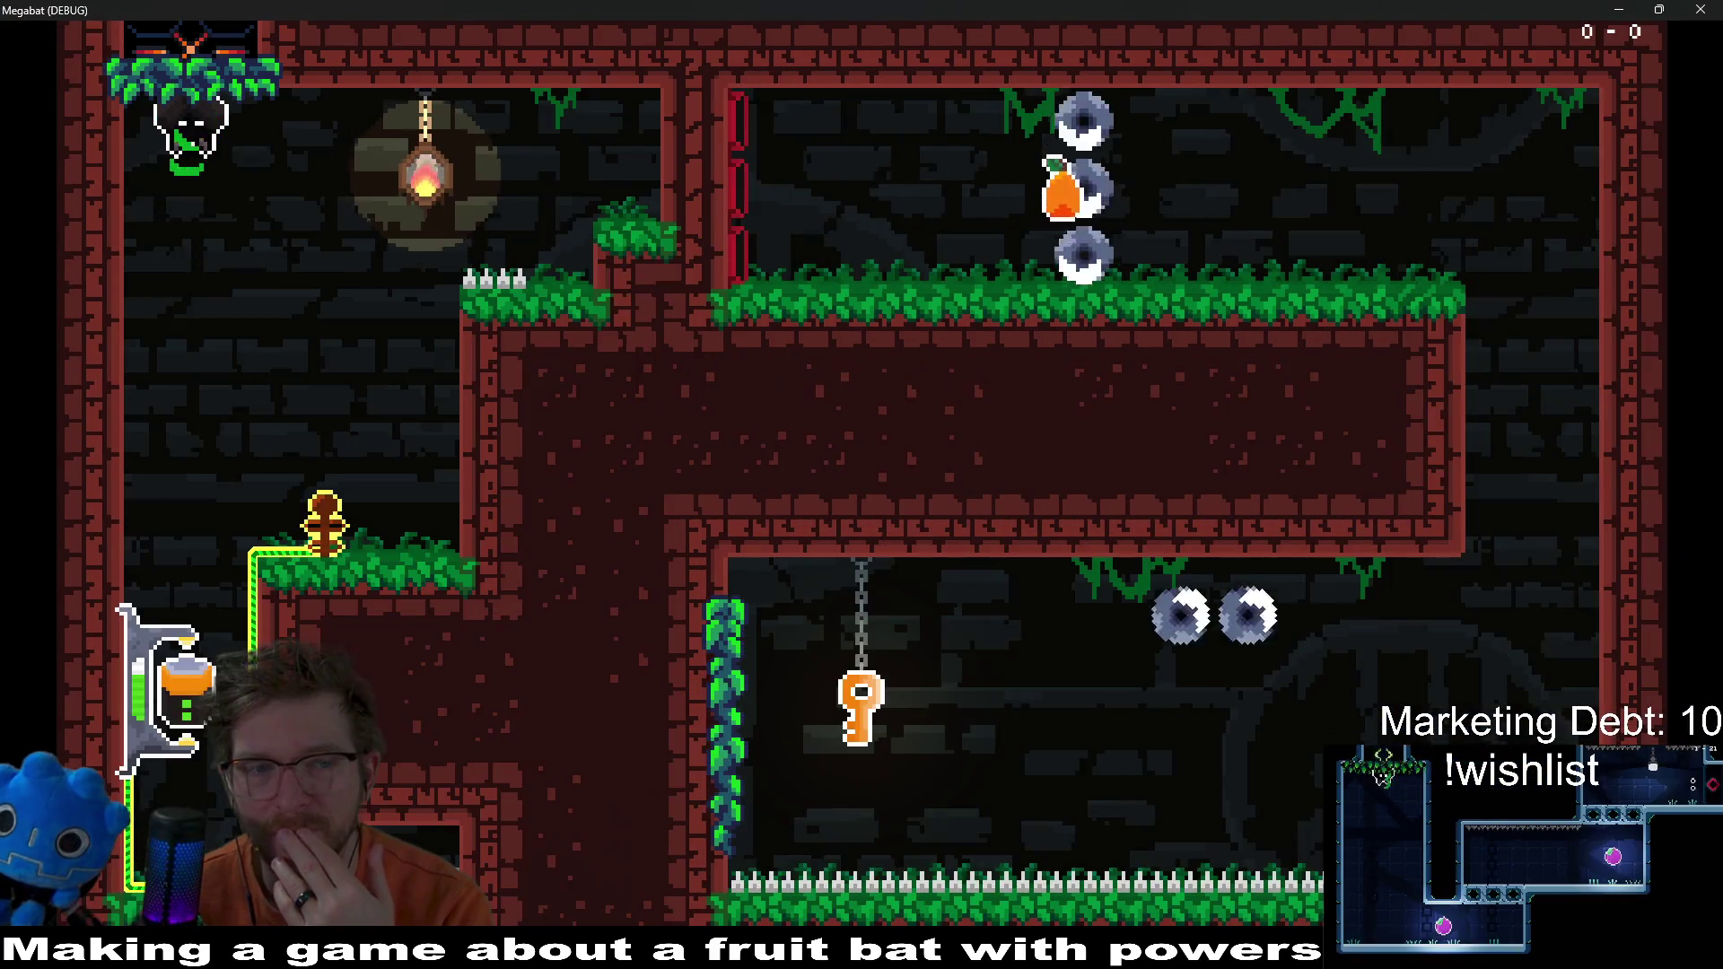
- Fly the bat left and right through several deaths and respawns, then stop with F8
key(Right)
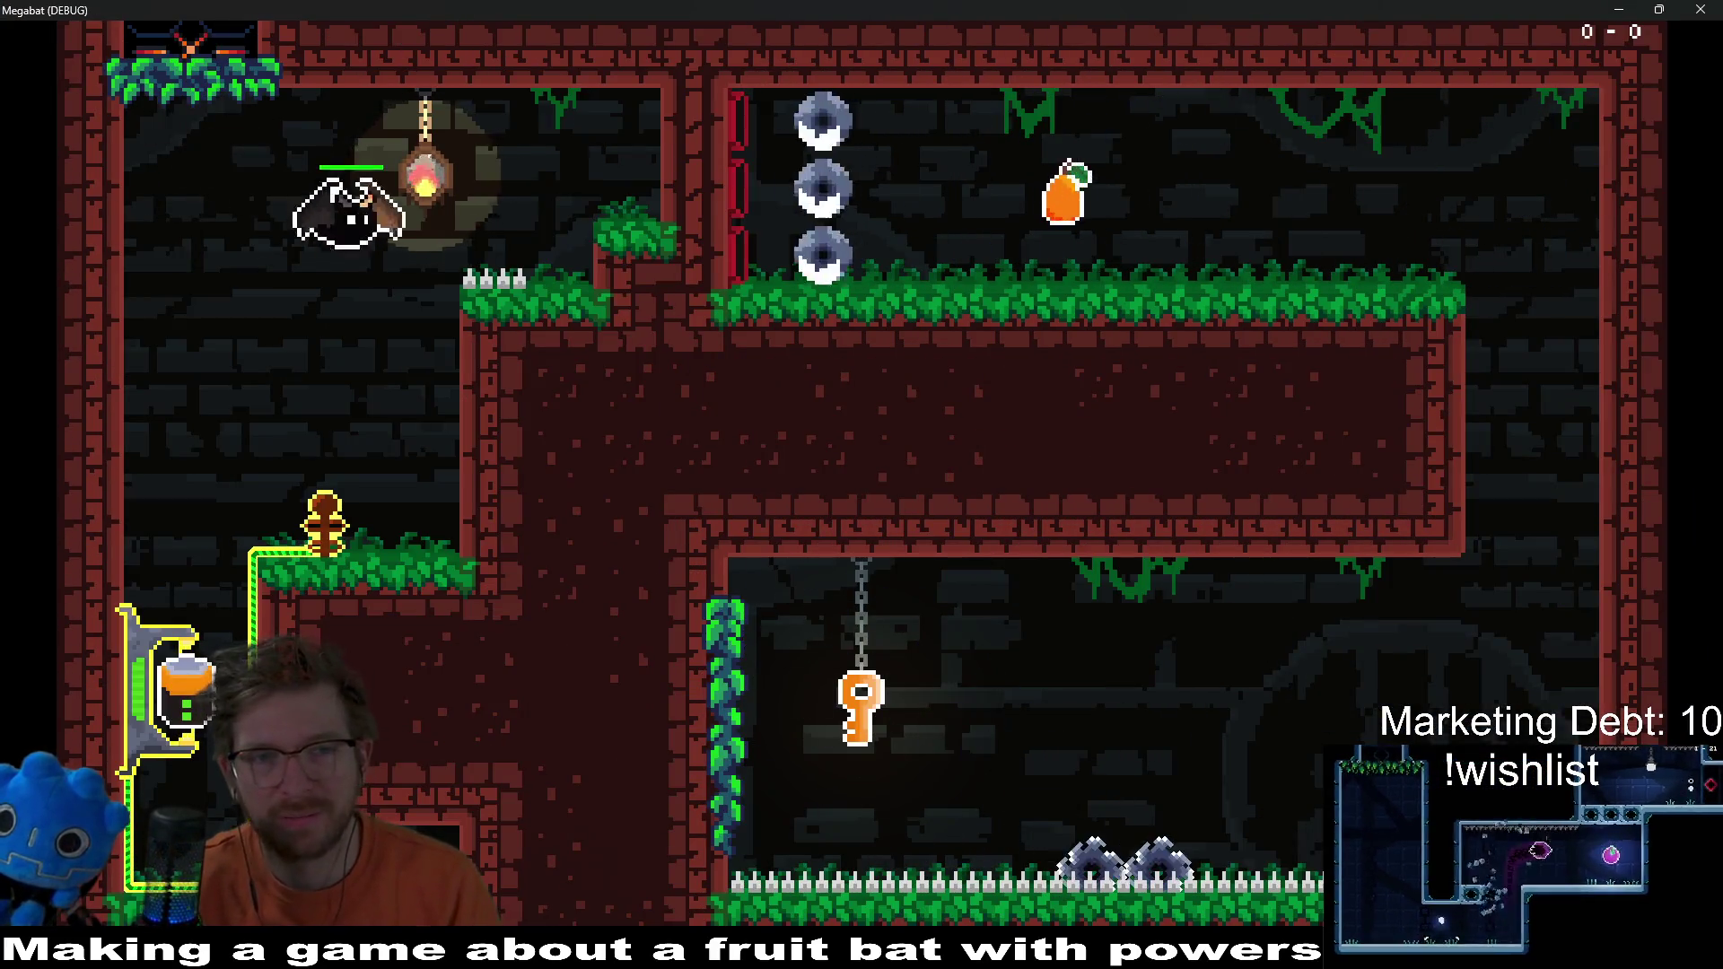
key(Left)
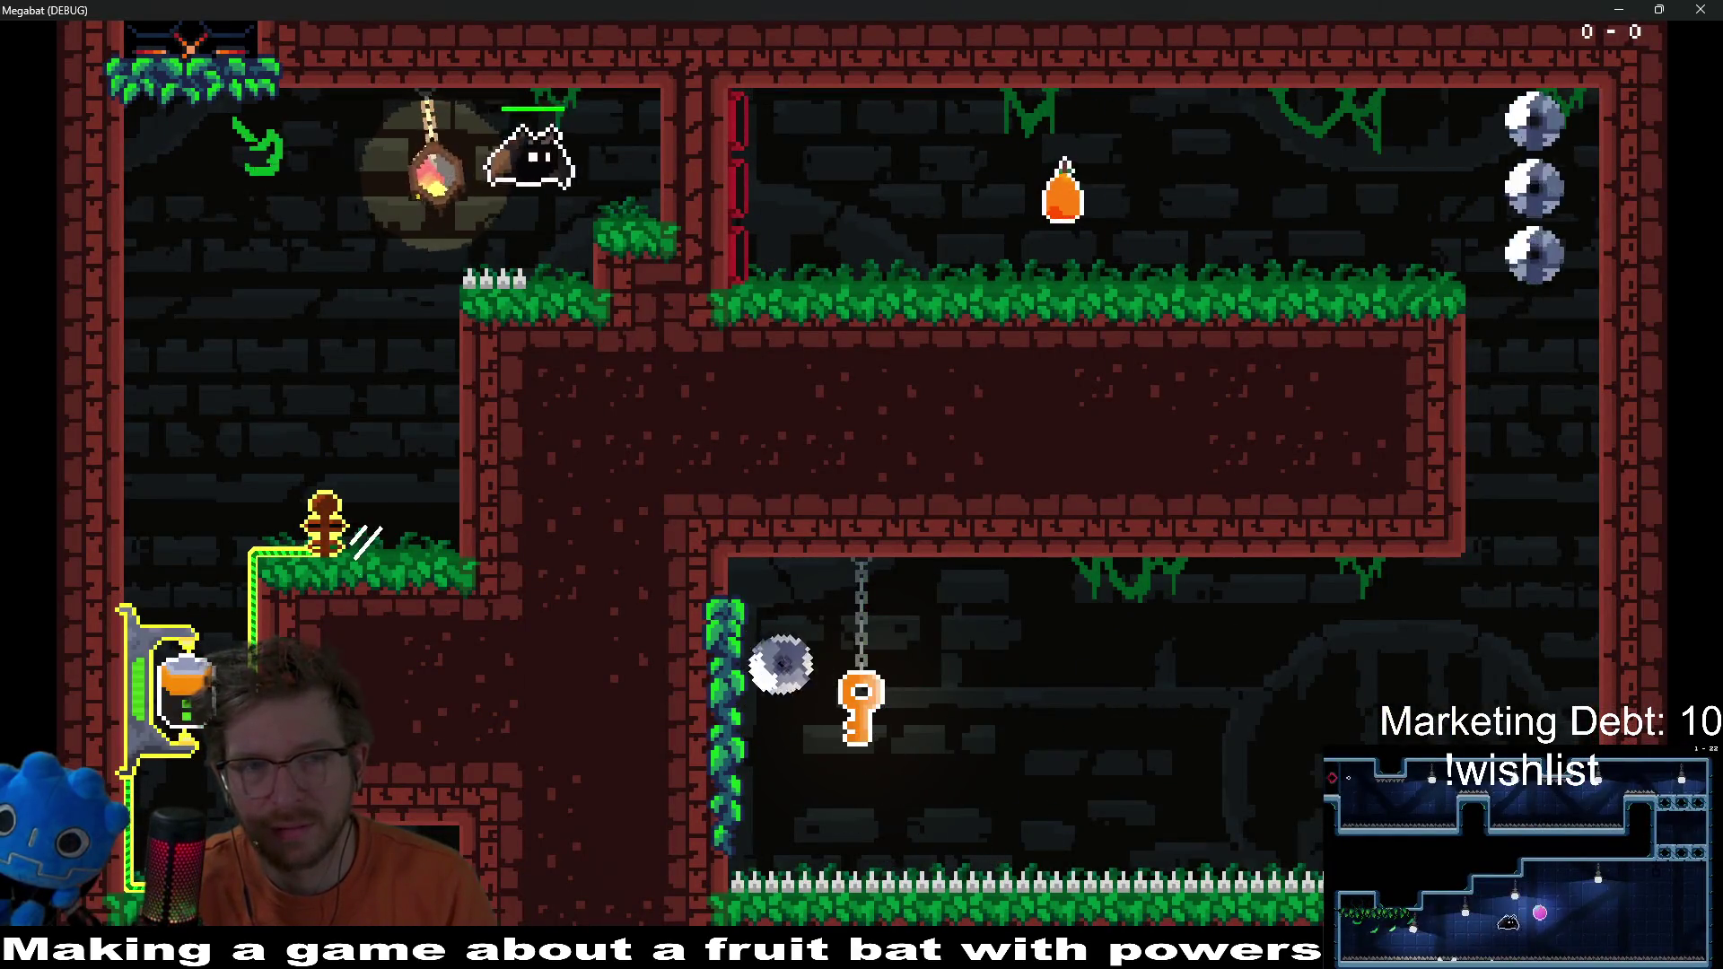
key(Right)
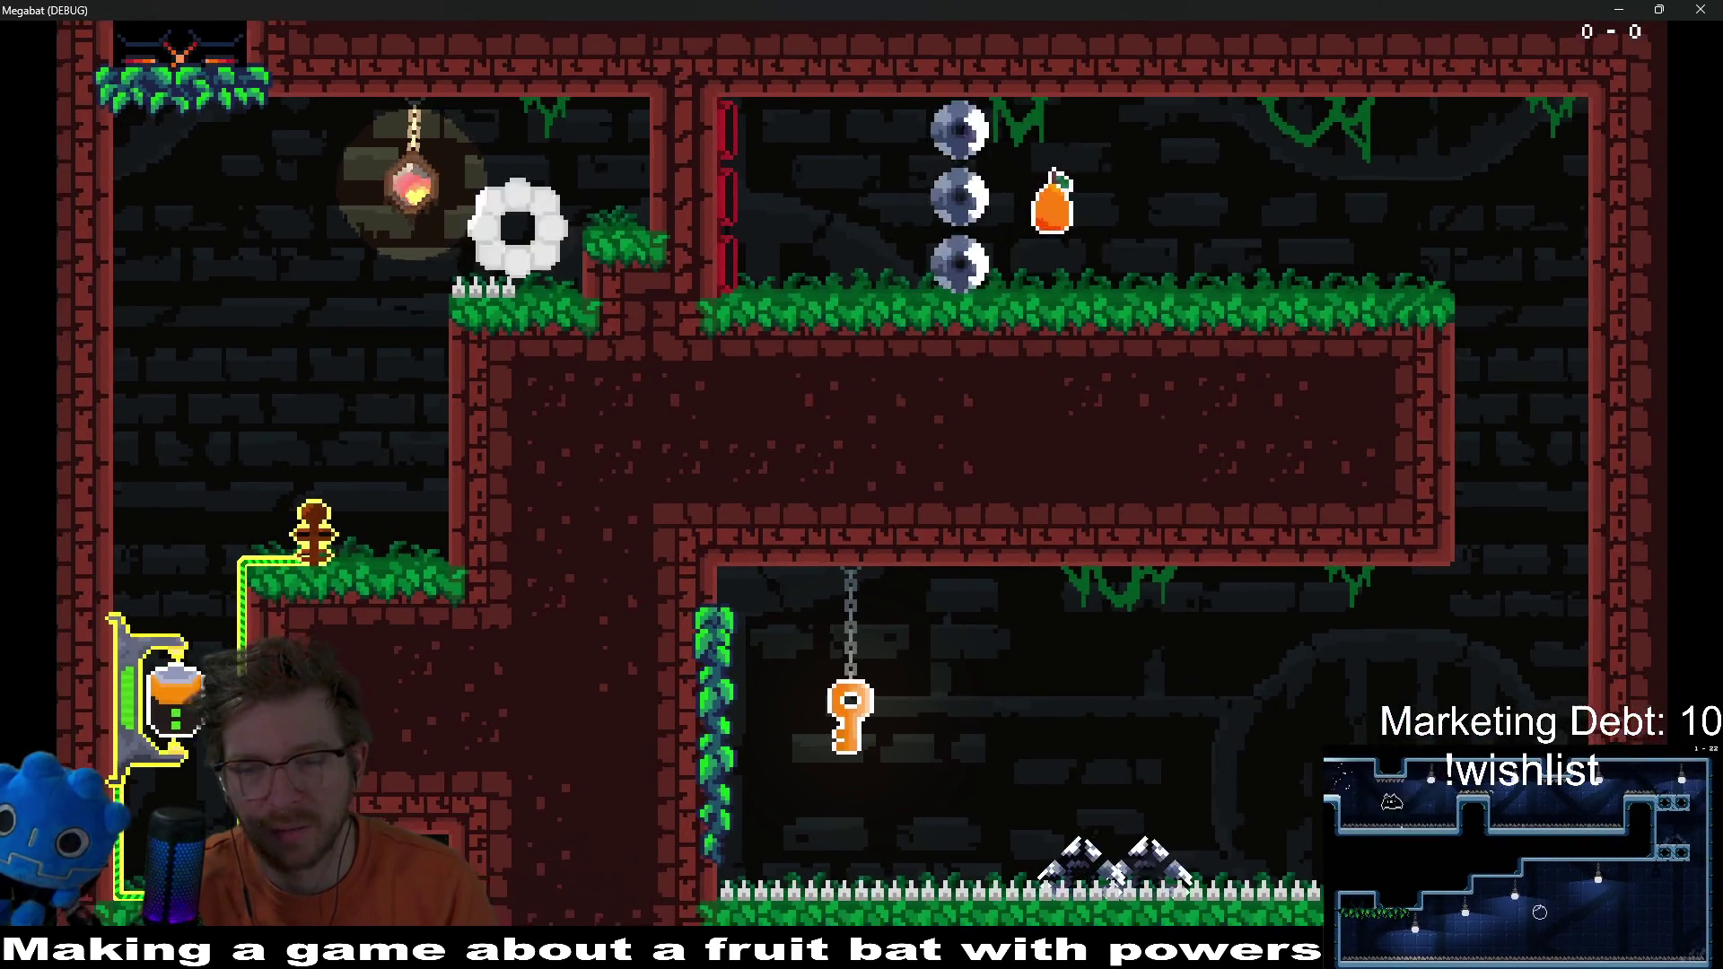
key(Right)
key(Right)
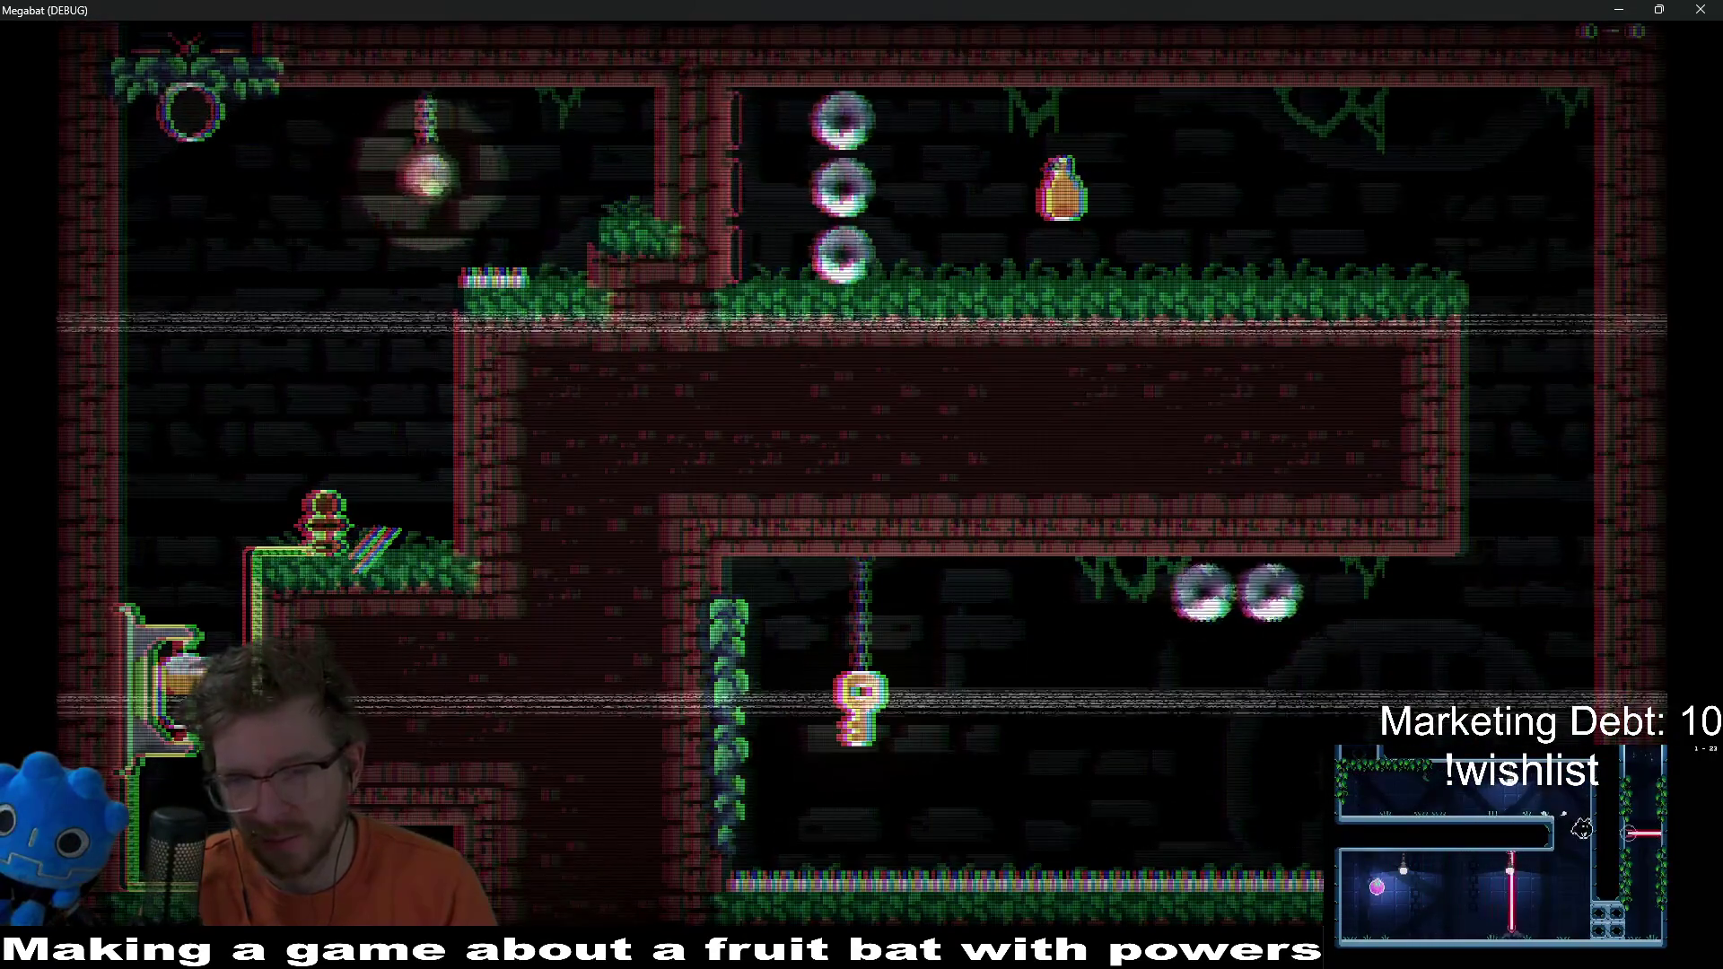
key(Right)
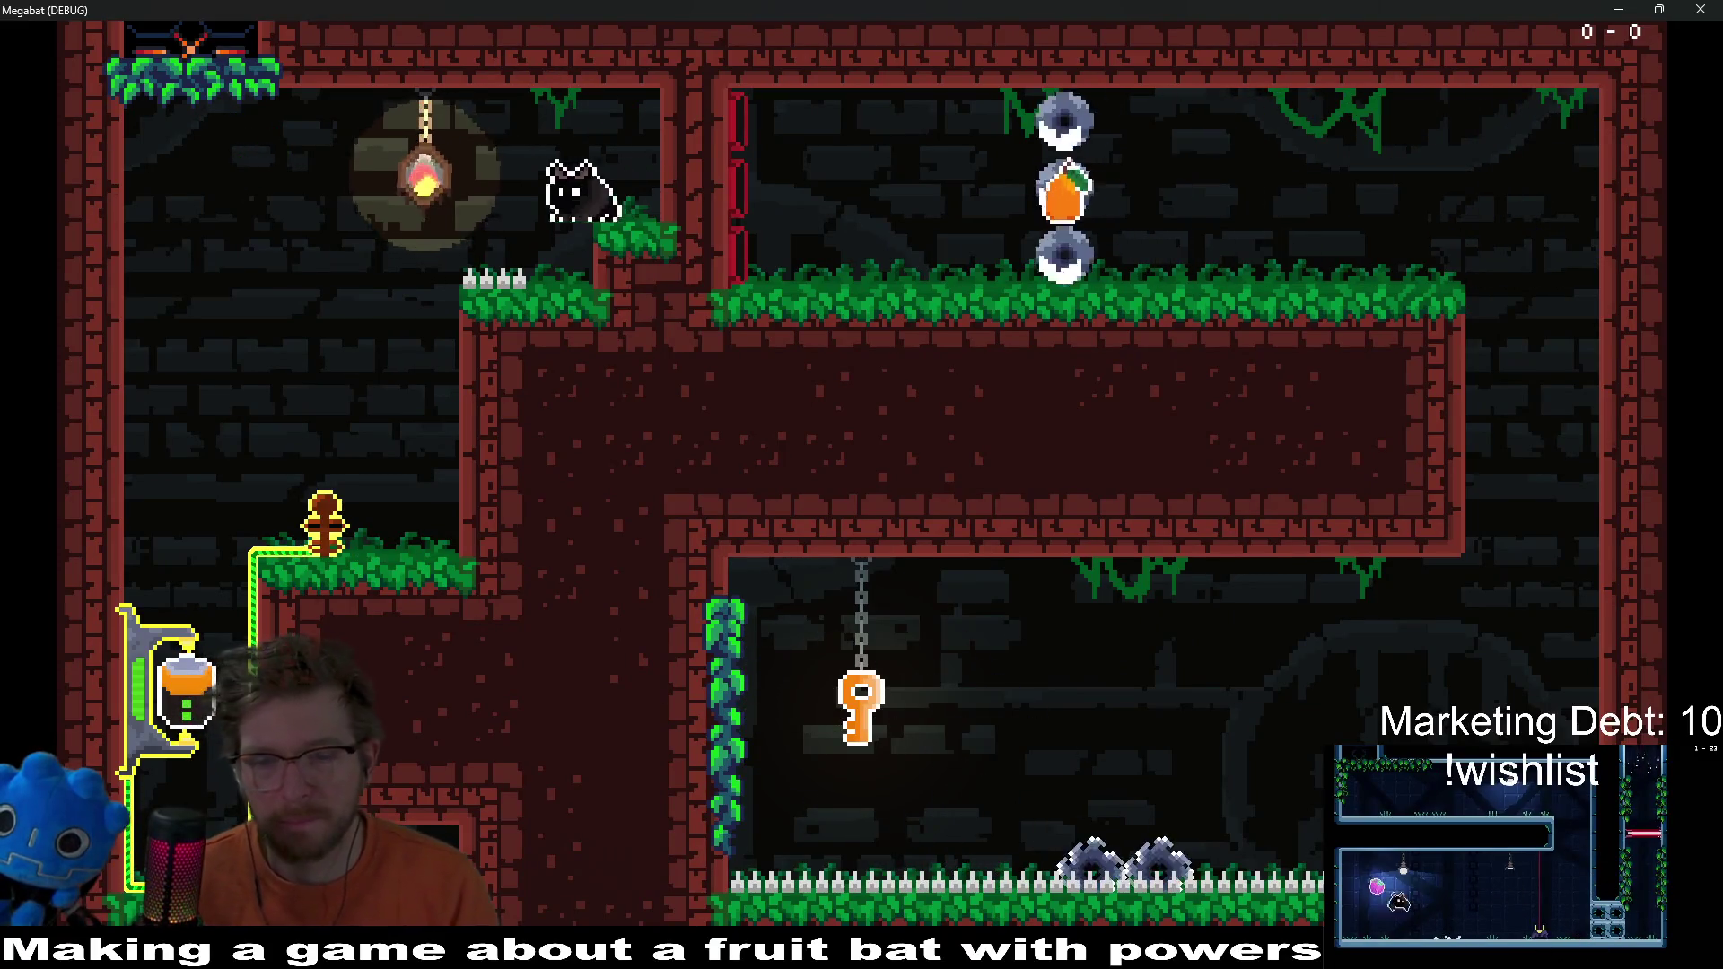
key(Left)
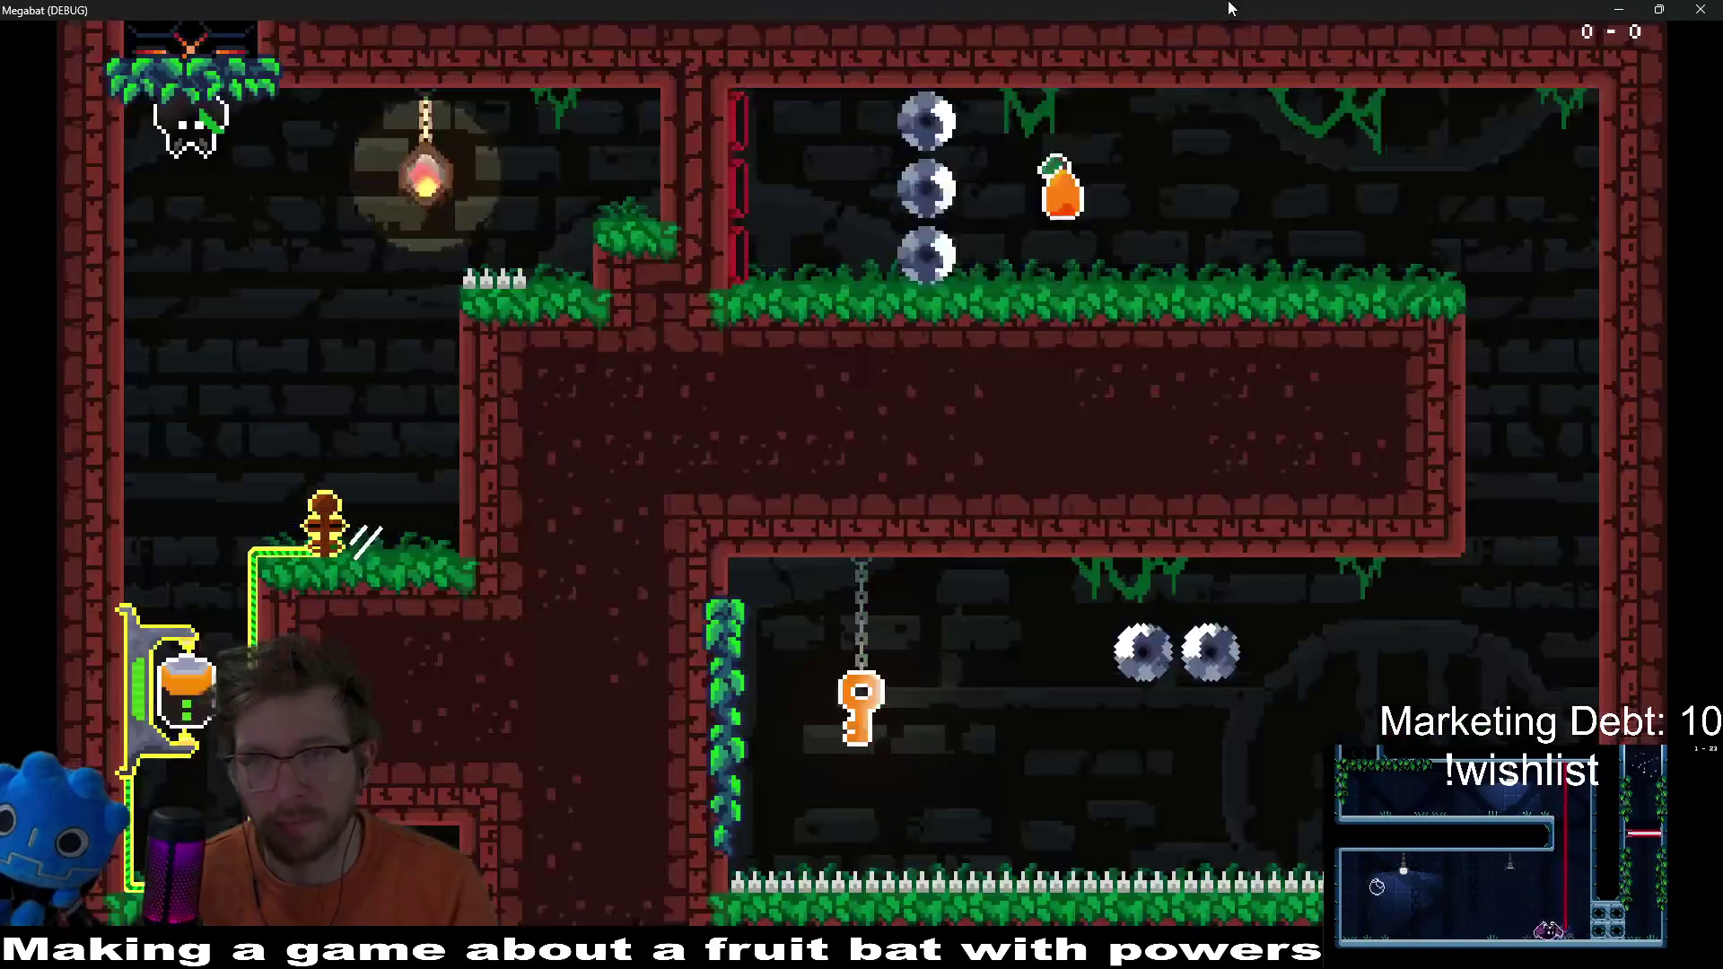
key(F8)
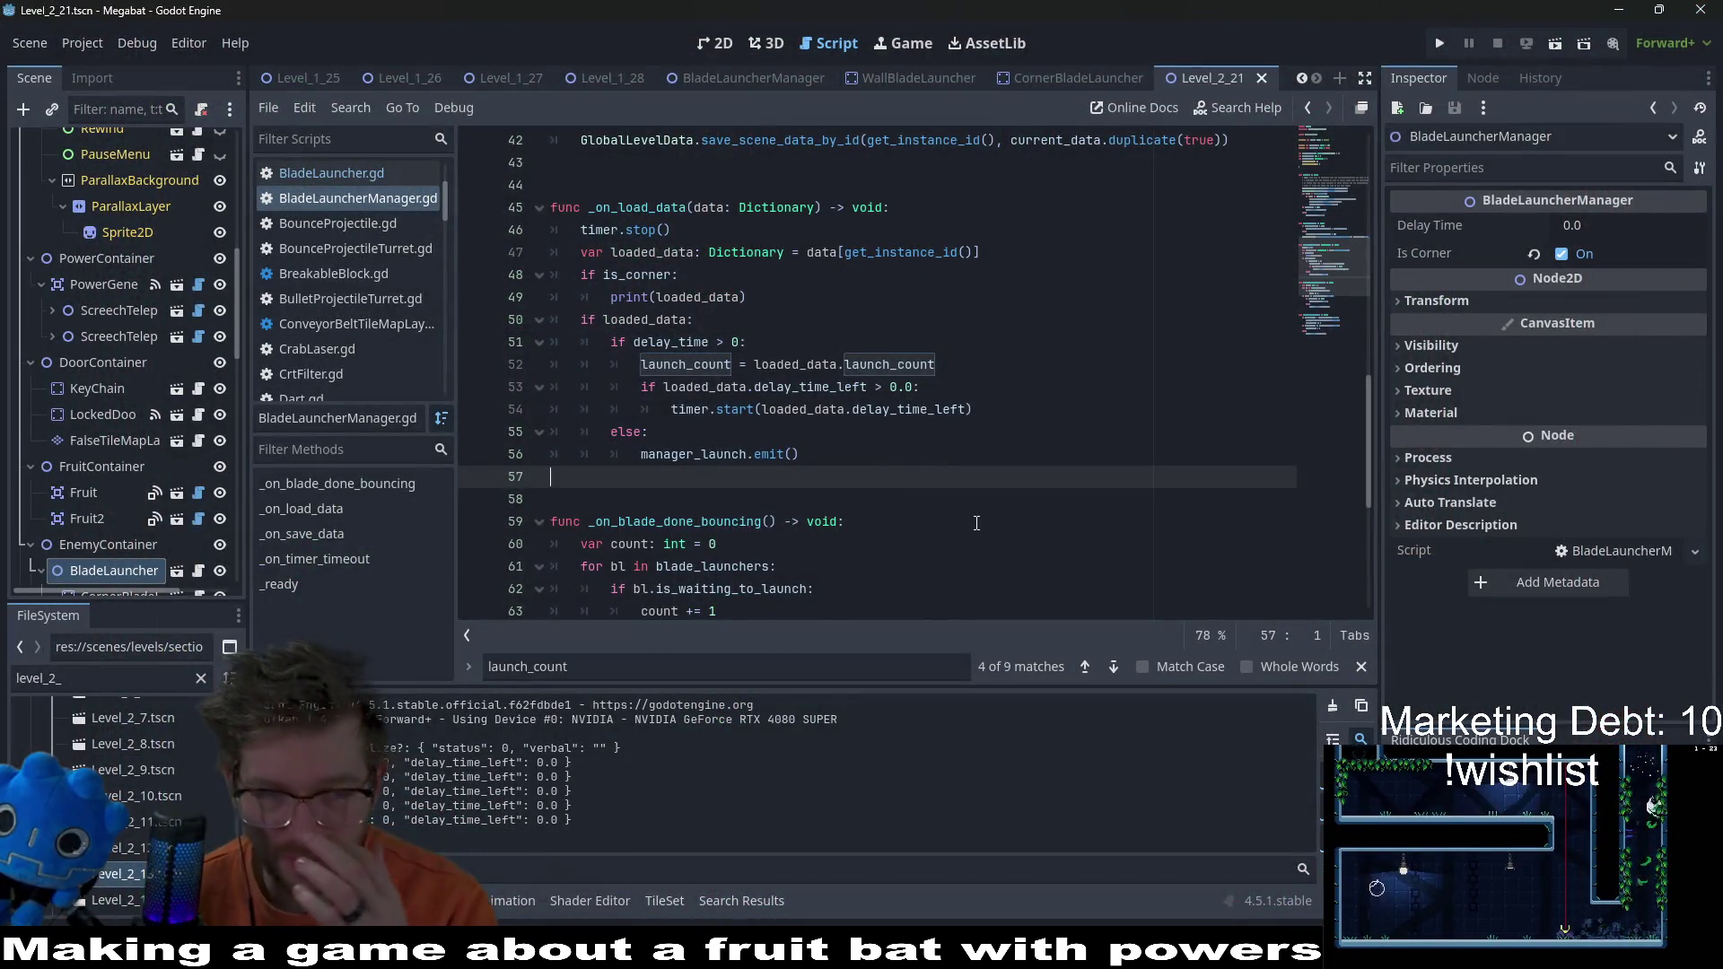
- Search the script for manager_launch.emit() to locate the else branch
click(846, 454)
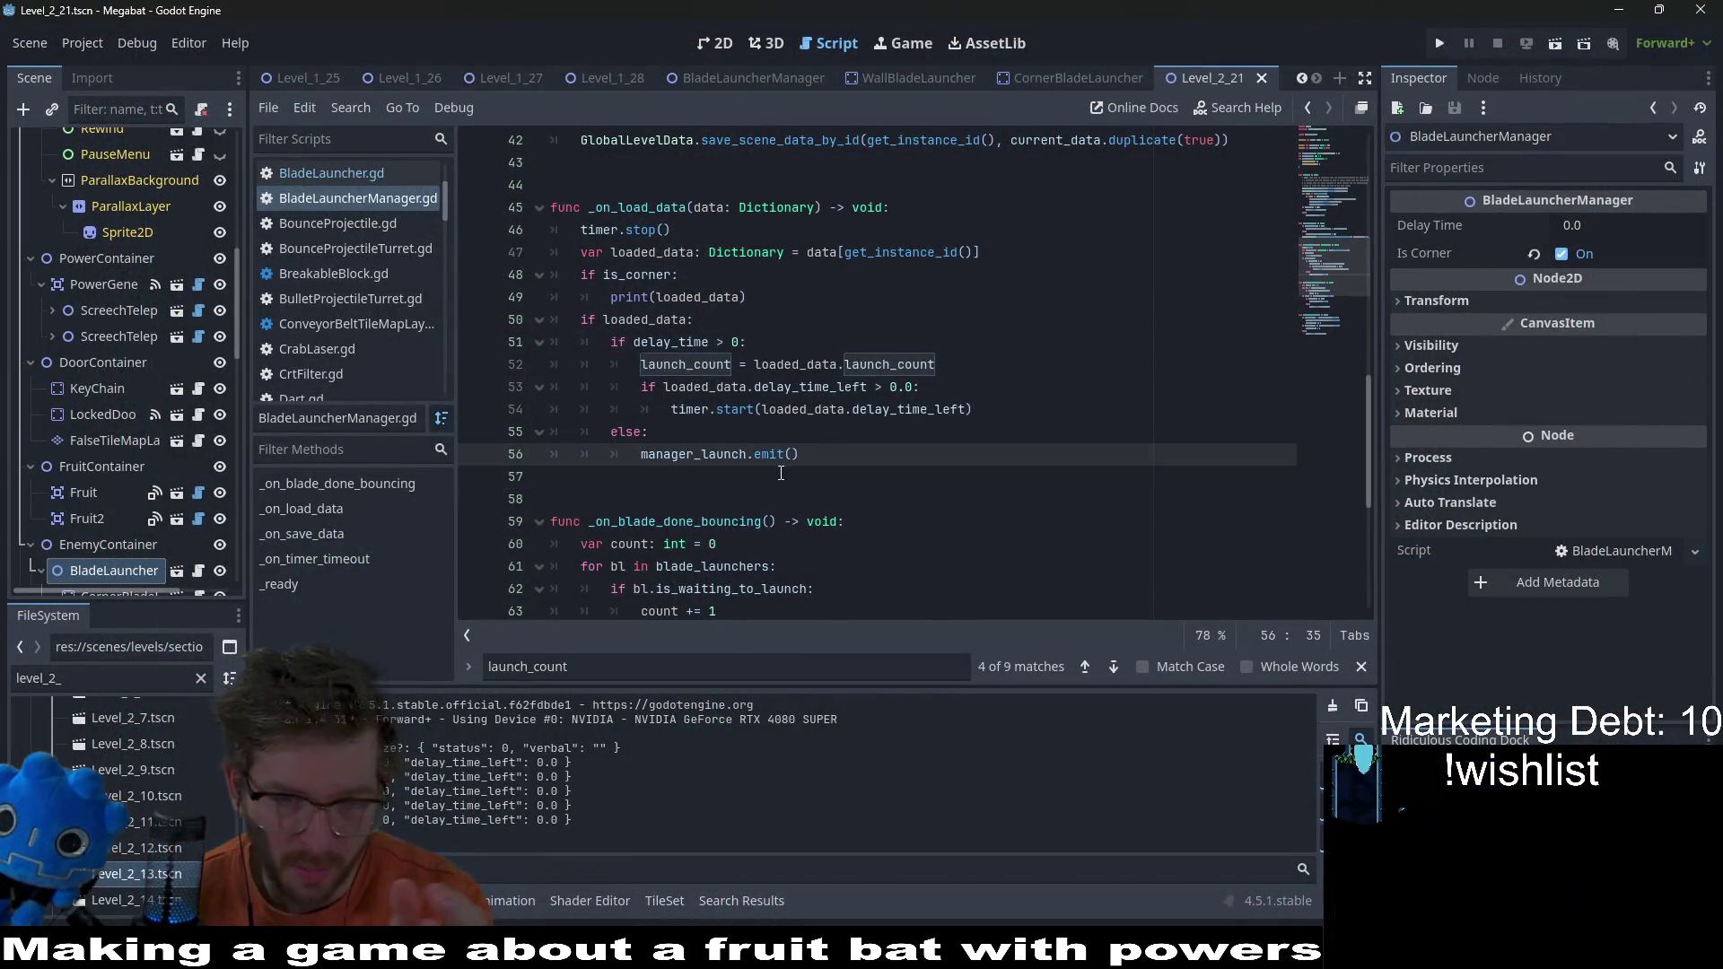
scroll(846, 454, up, 10)
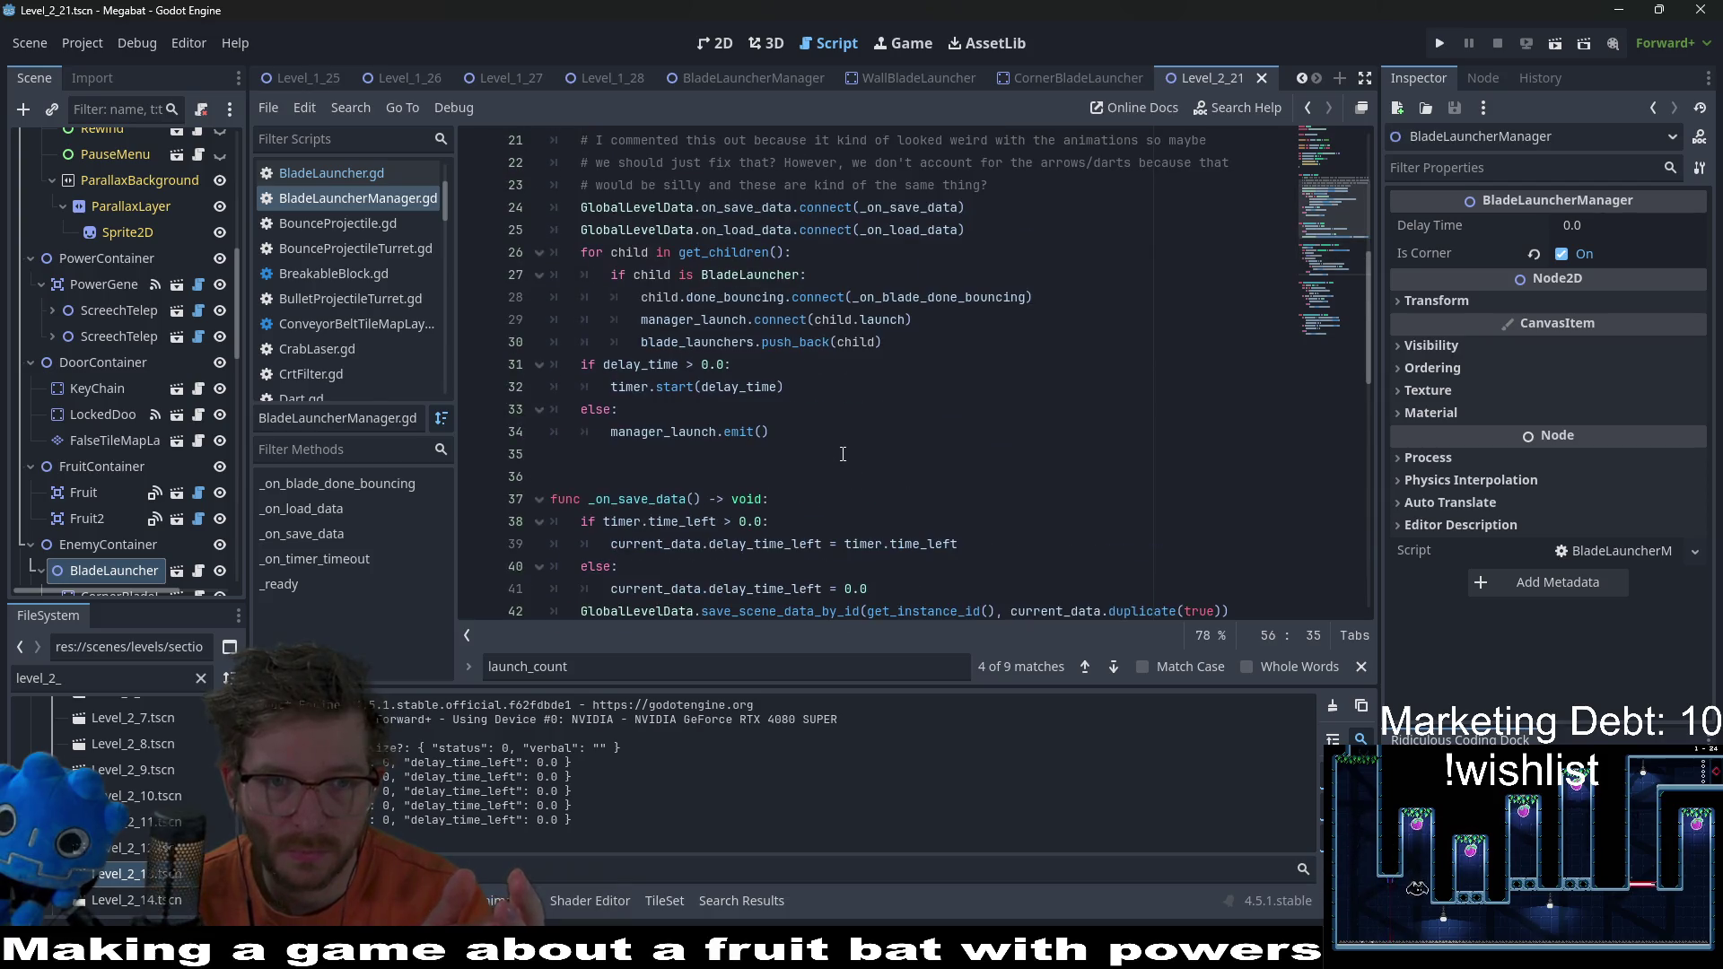
scroll(778, 515, down, 8)
double_click(720, 588)
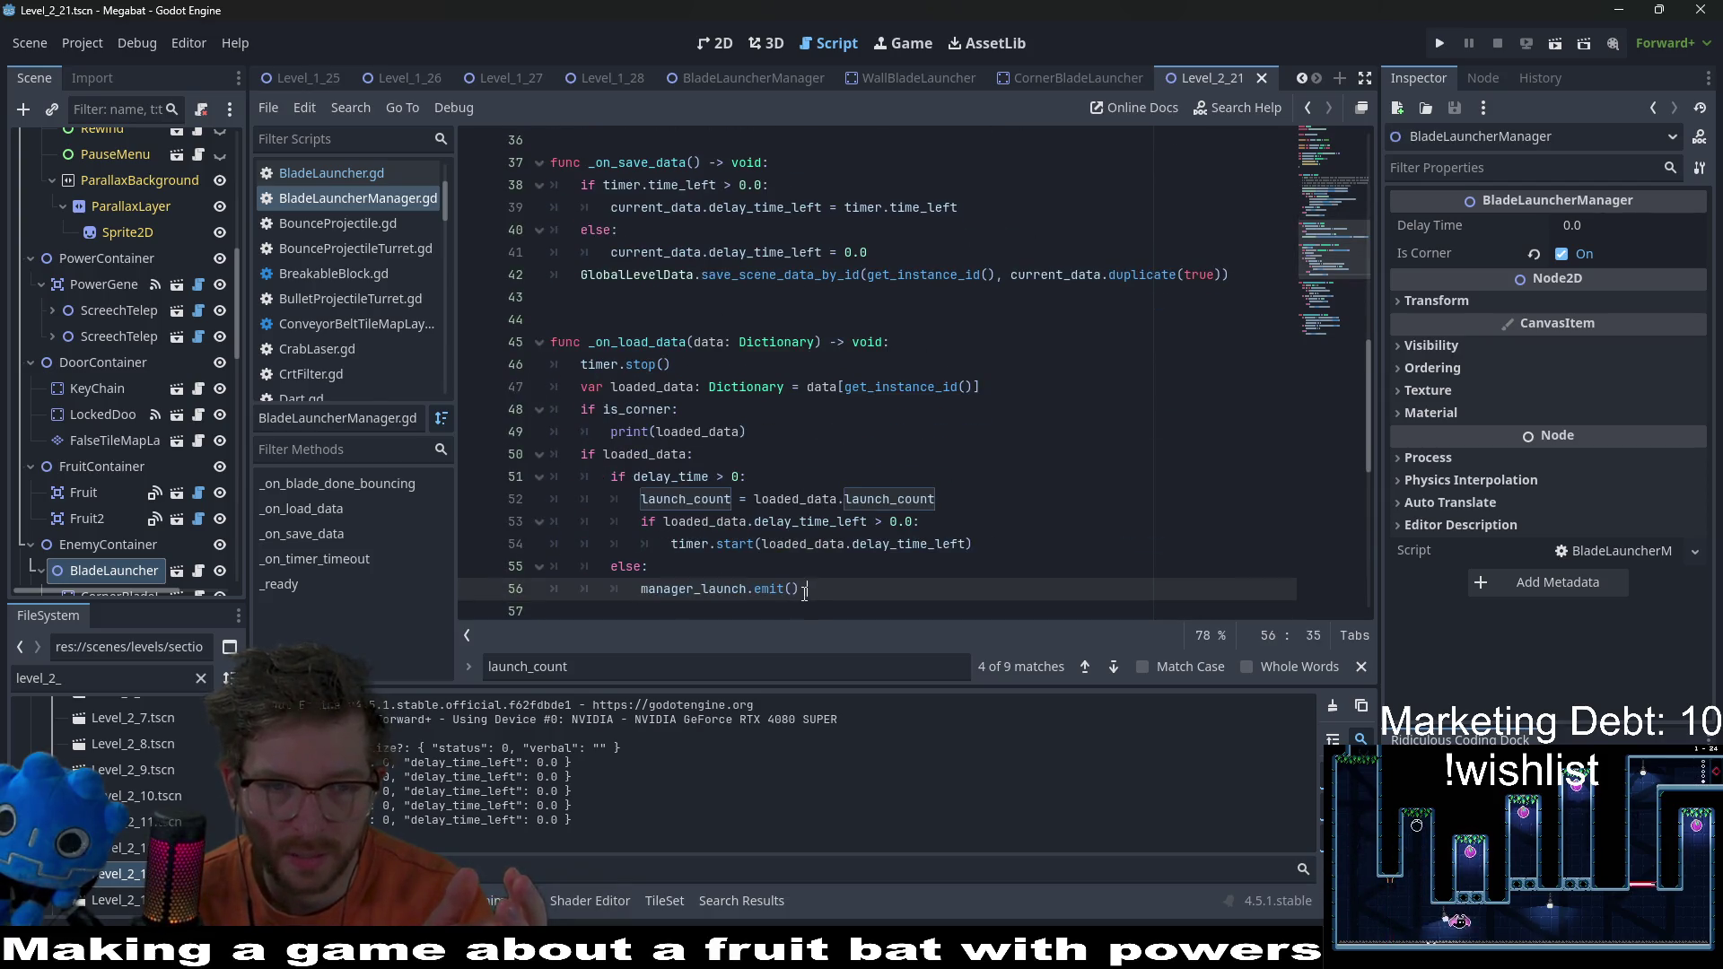
drag(805, 588, 642, 593)
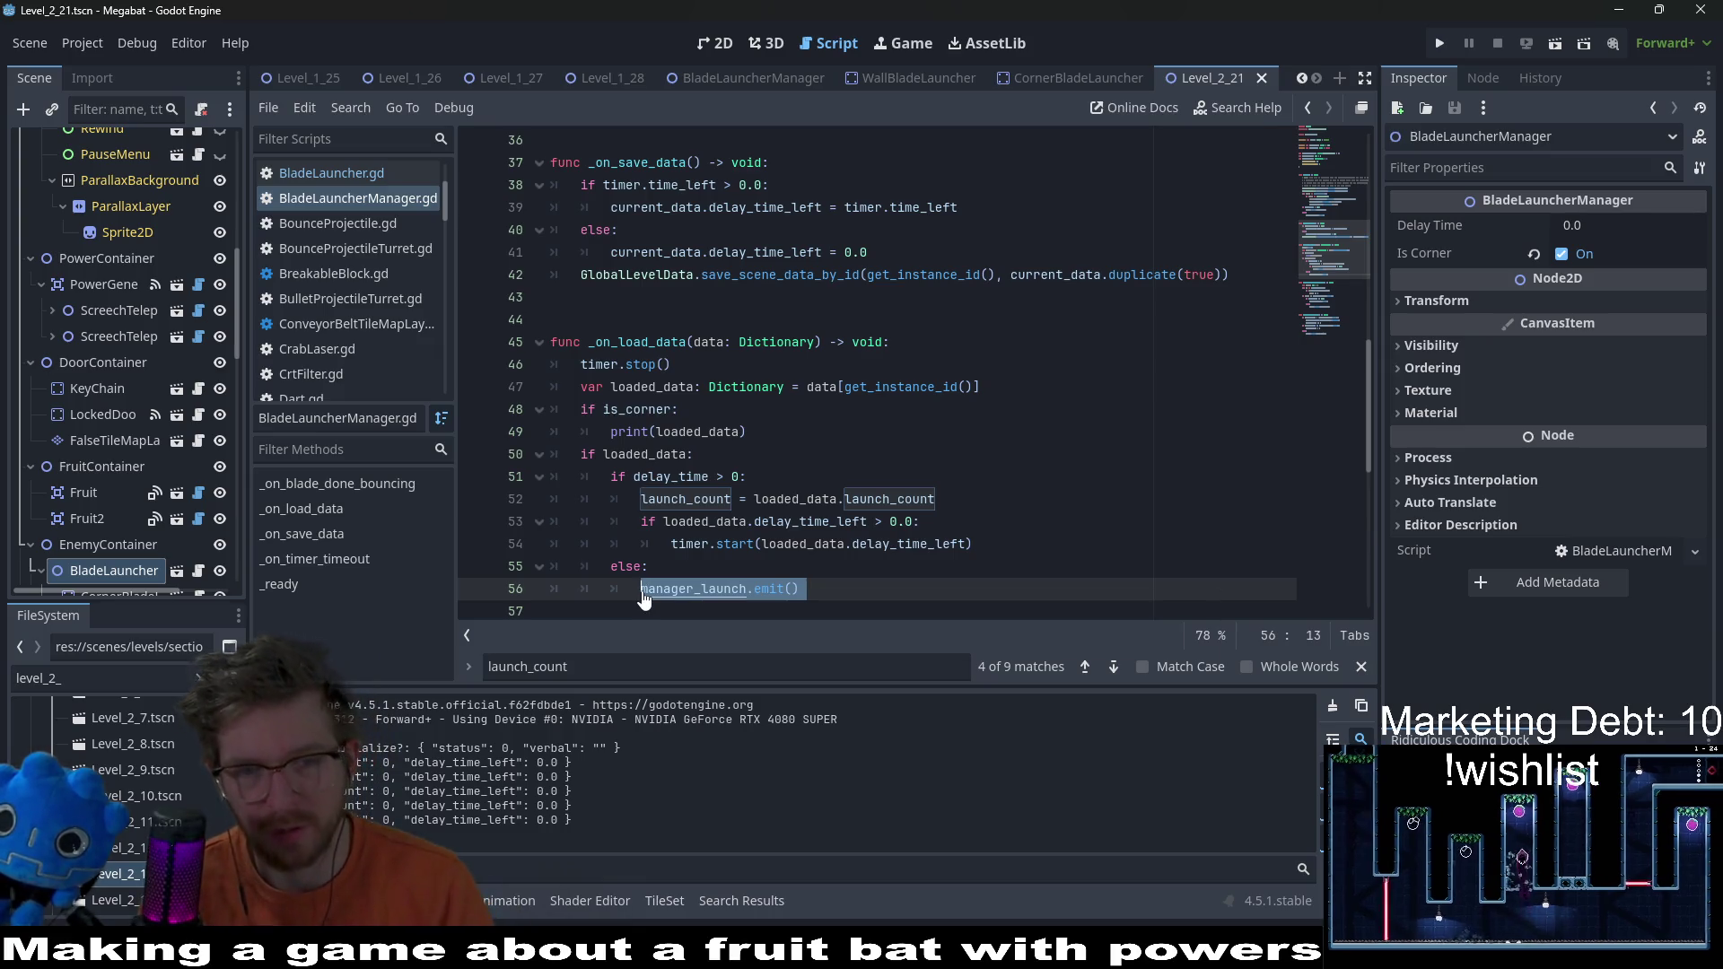
key(ctrl+f)
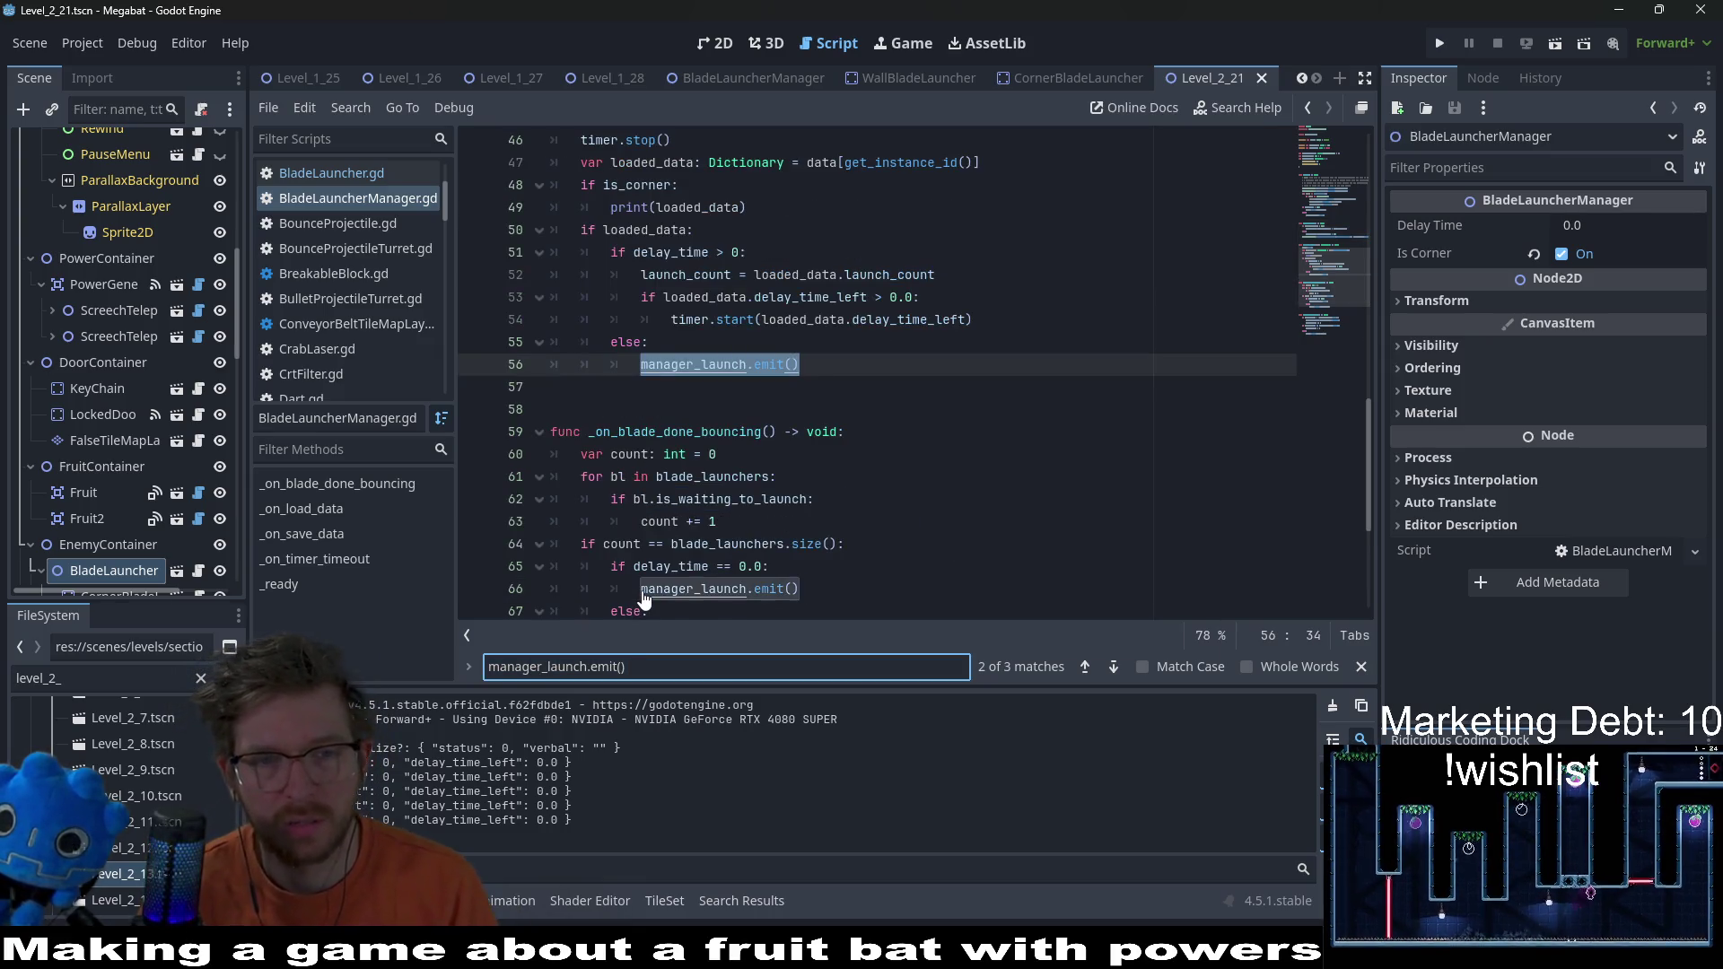
key(Return)
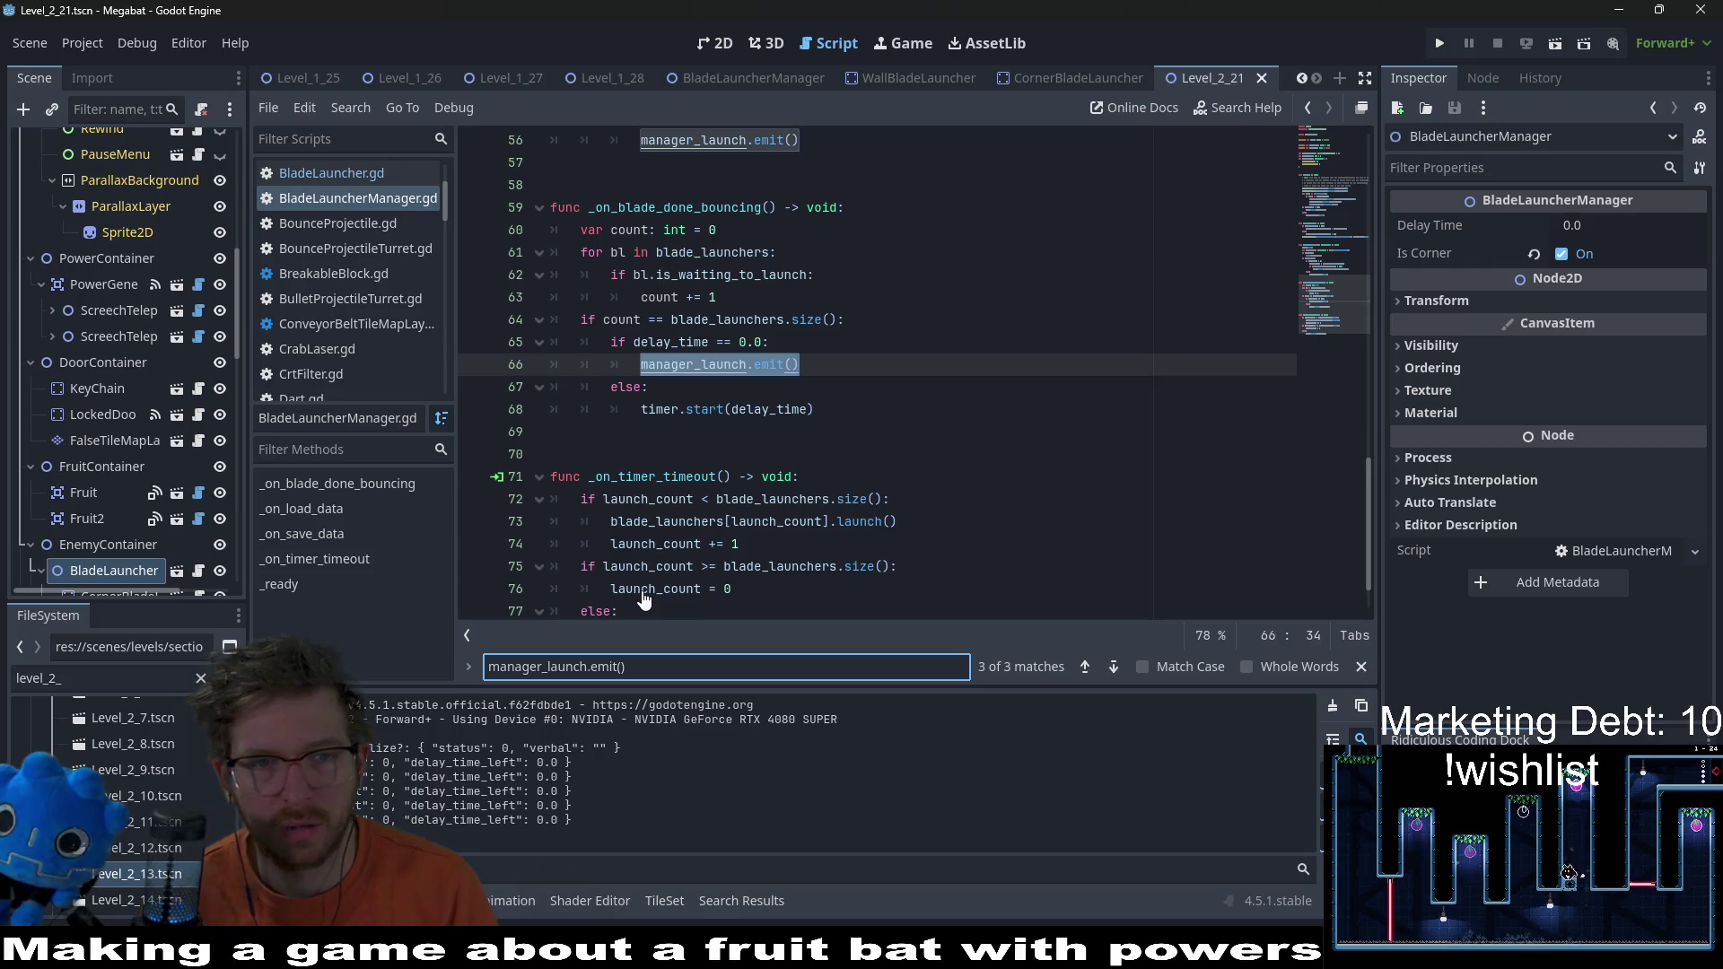
scroll(808, 386, up, 2)
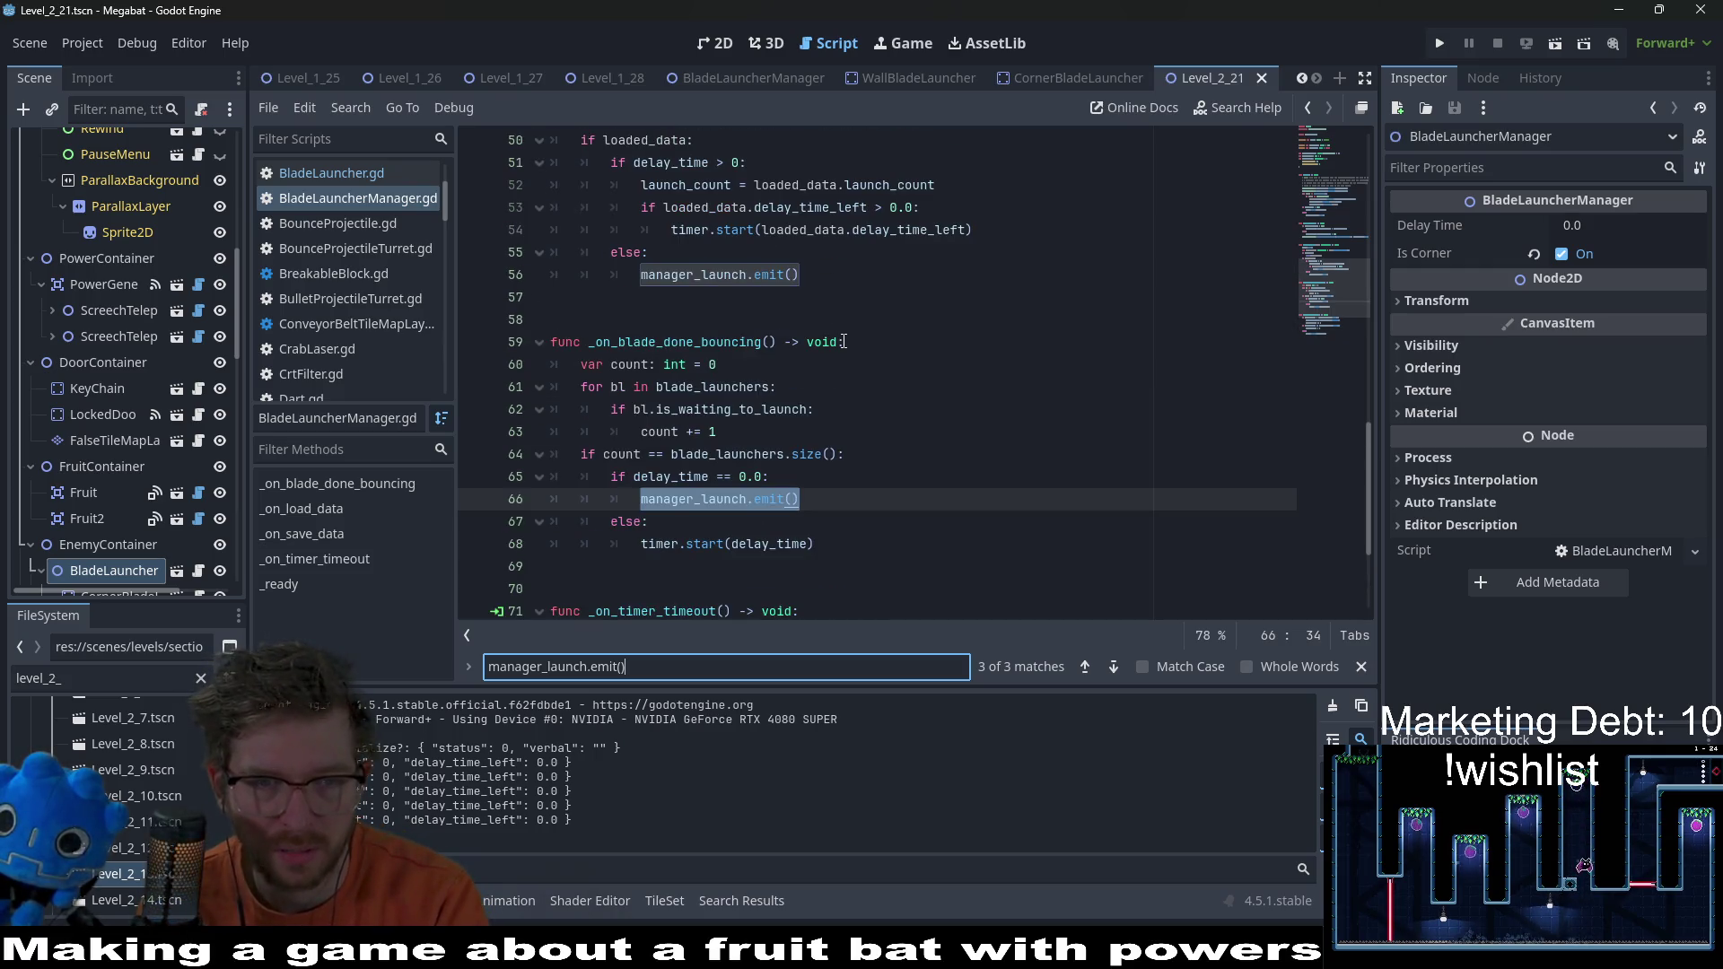
- Delete the else: manager_launch.emit() branch from _on_load_data and save BladeLauncherManager.gd
drag(812, 274, 828, 260)
drag(960, 241, 976, 230)
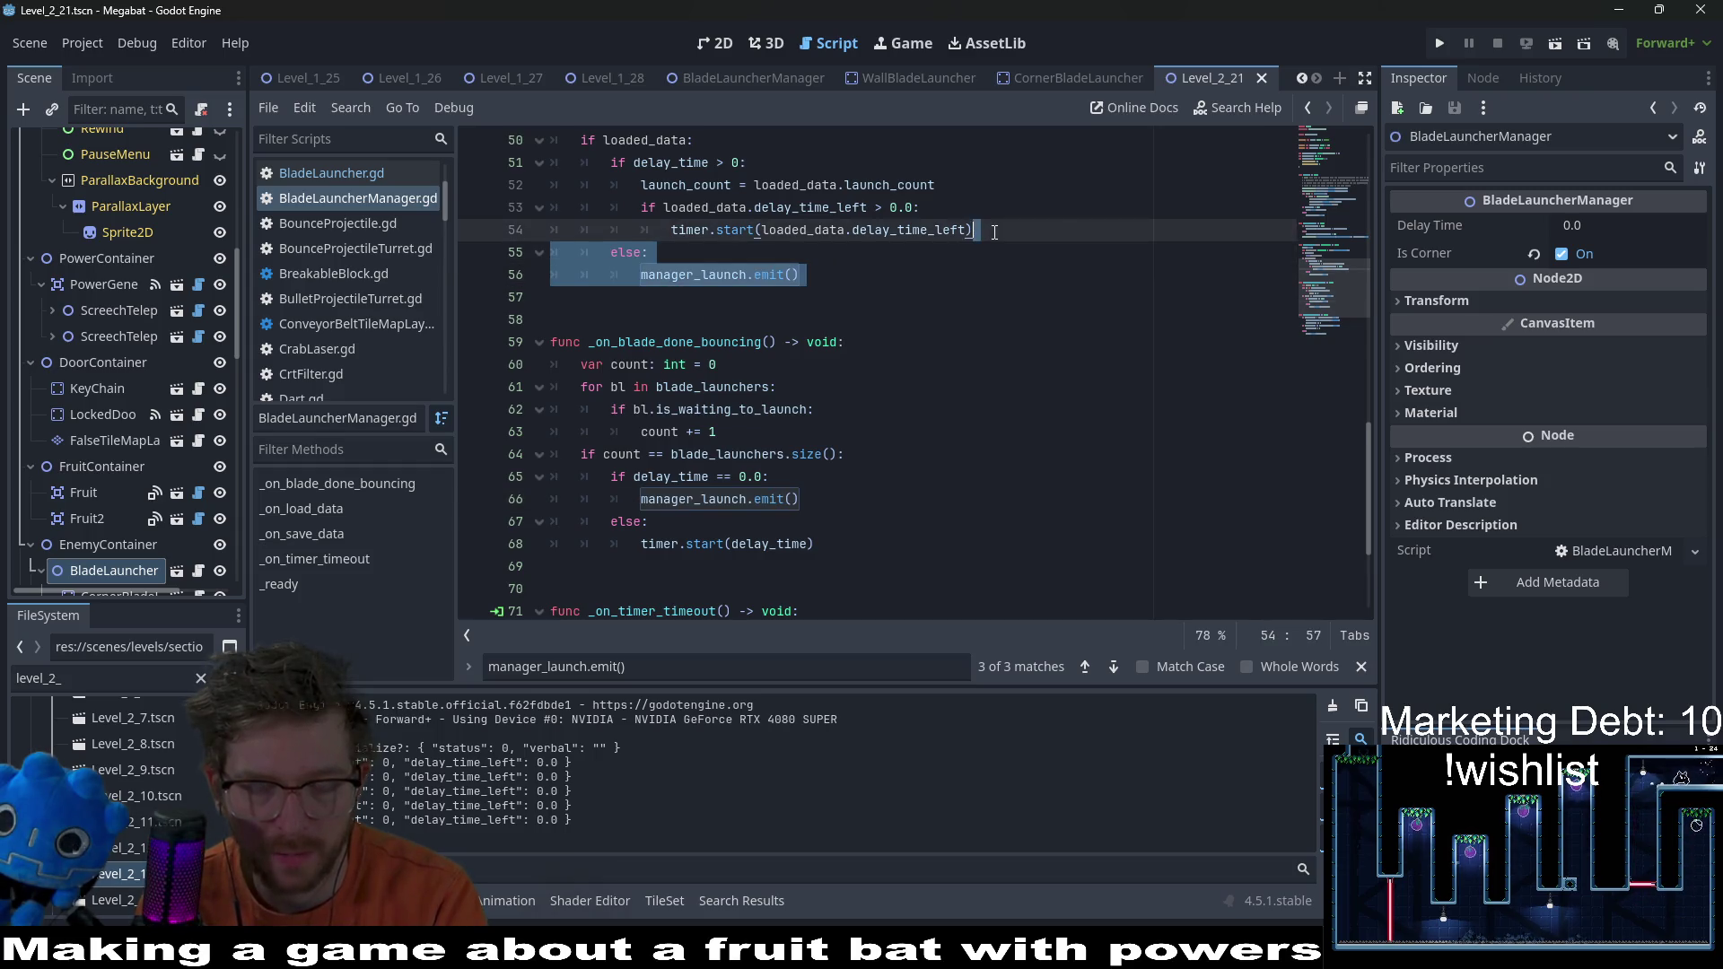
key(BackSpace)
key(ctrl+s)
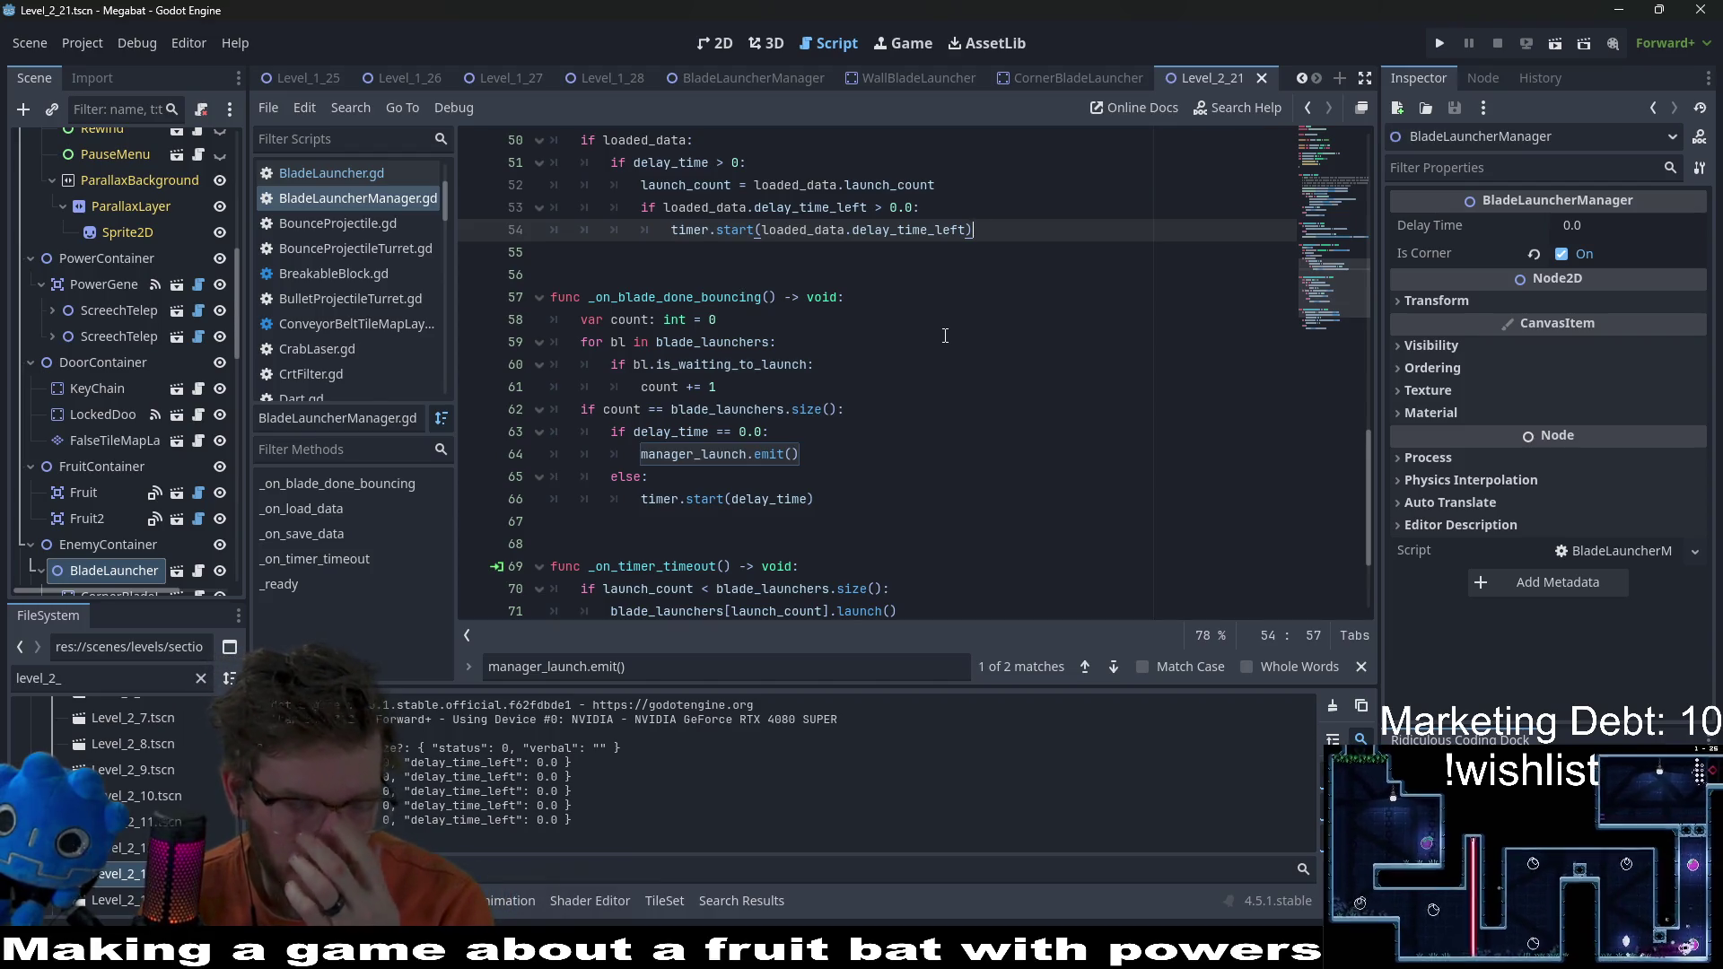
- Review the edited BladeLauncherManager.gd and move on to BladeLauncher.gd
scroll(945, 336, down, 3)
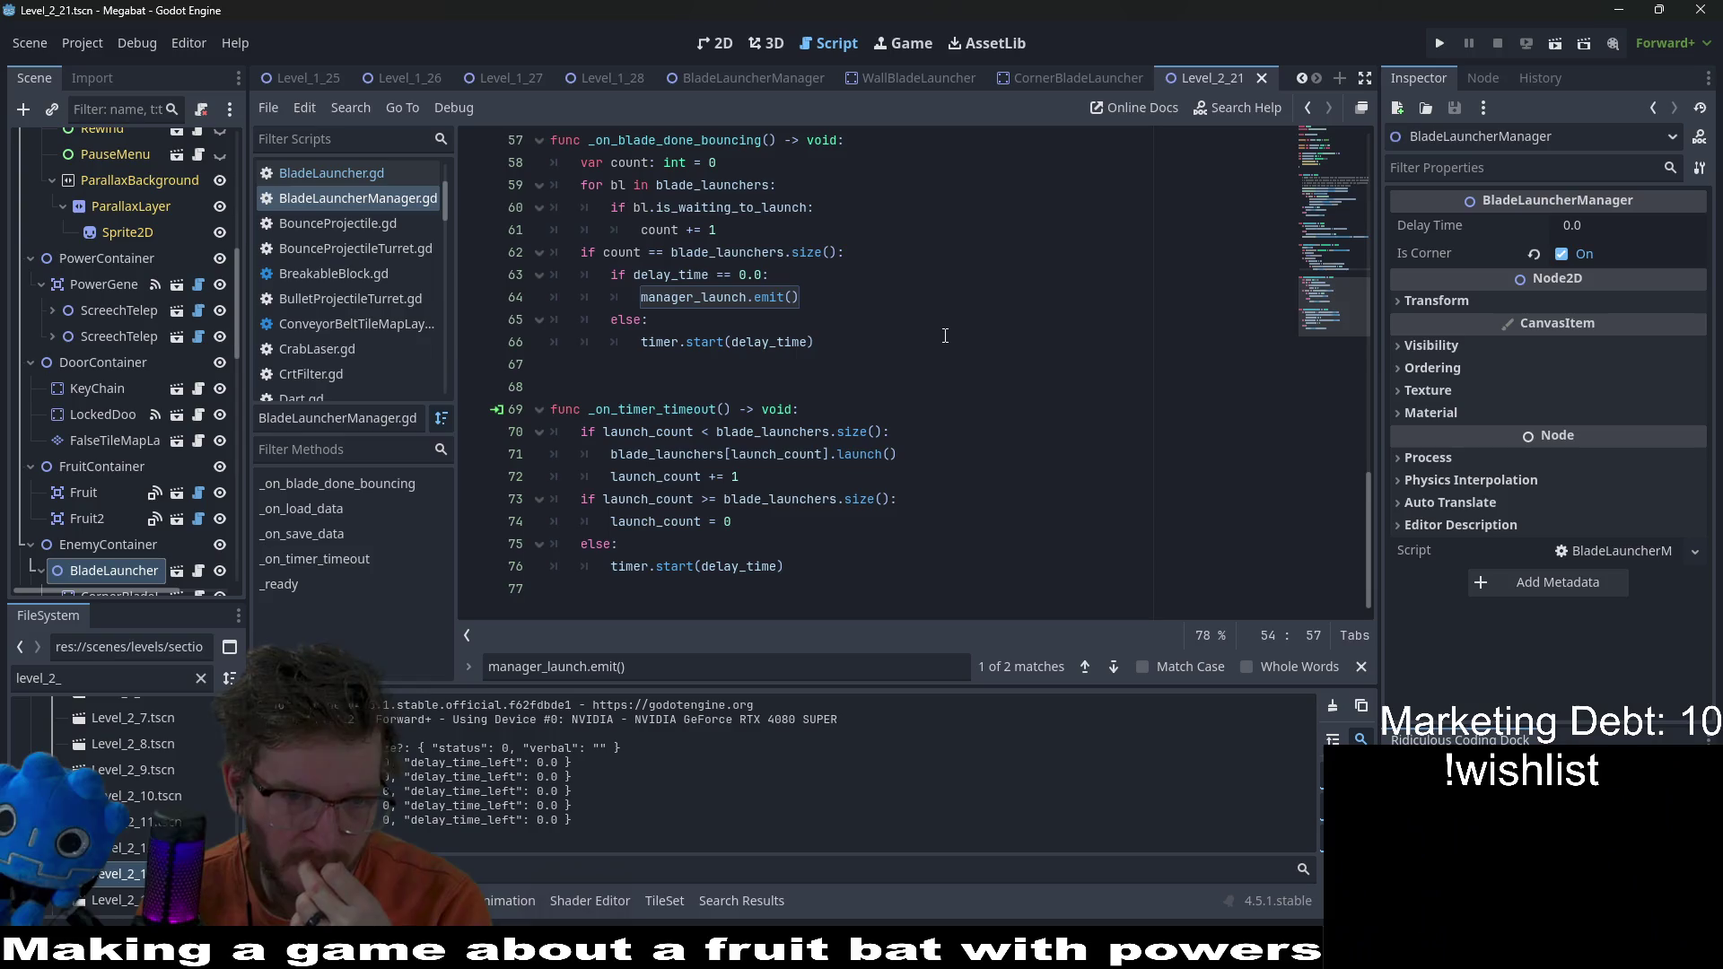
scroll(945, 335, up, 3)
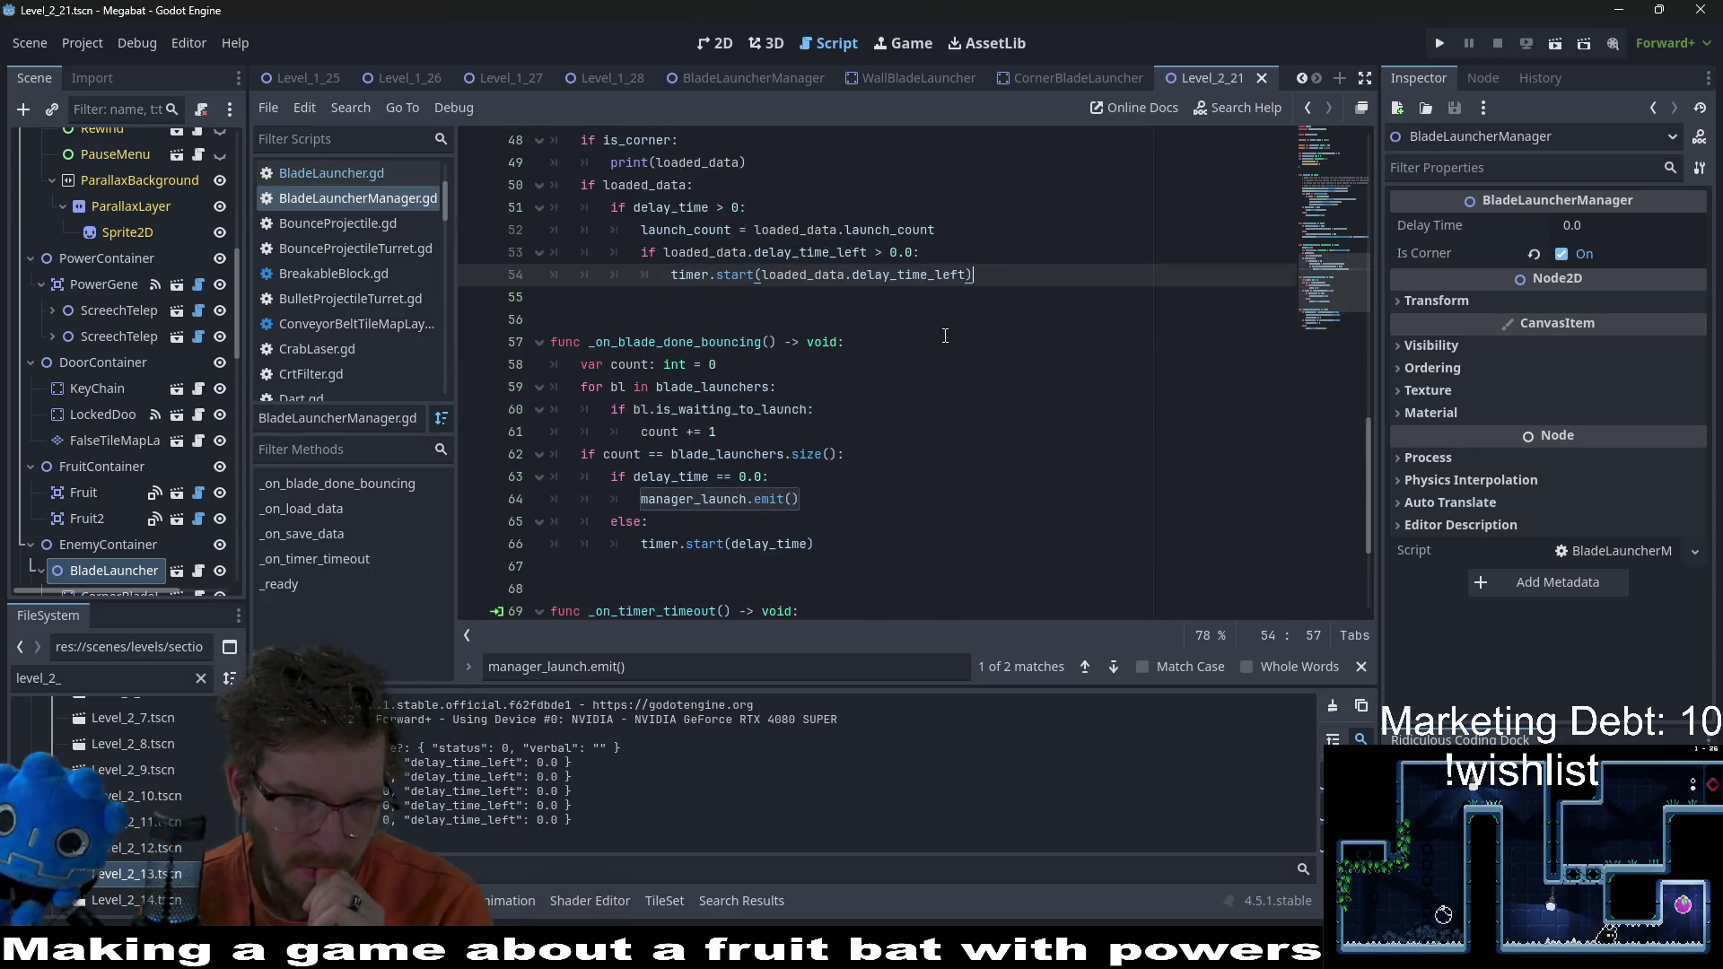
scroll(945, 336, up, 9)
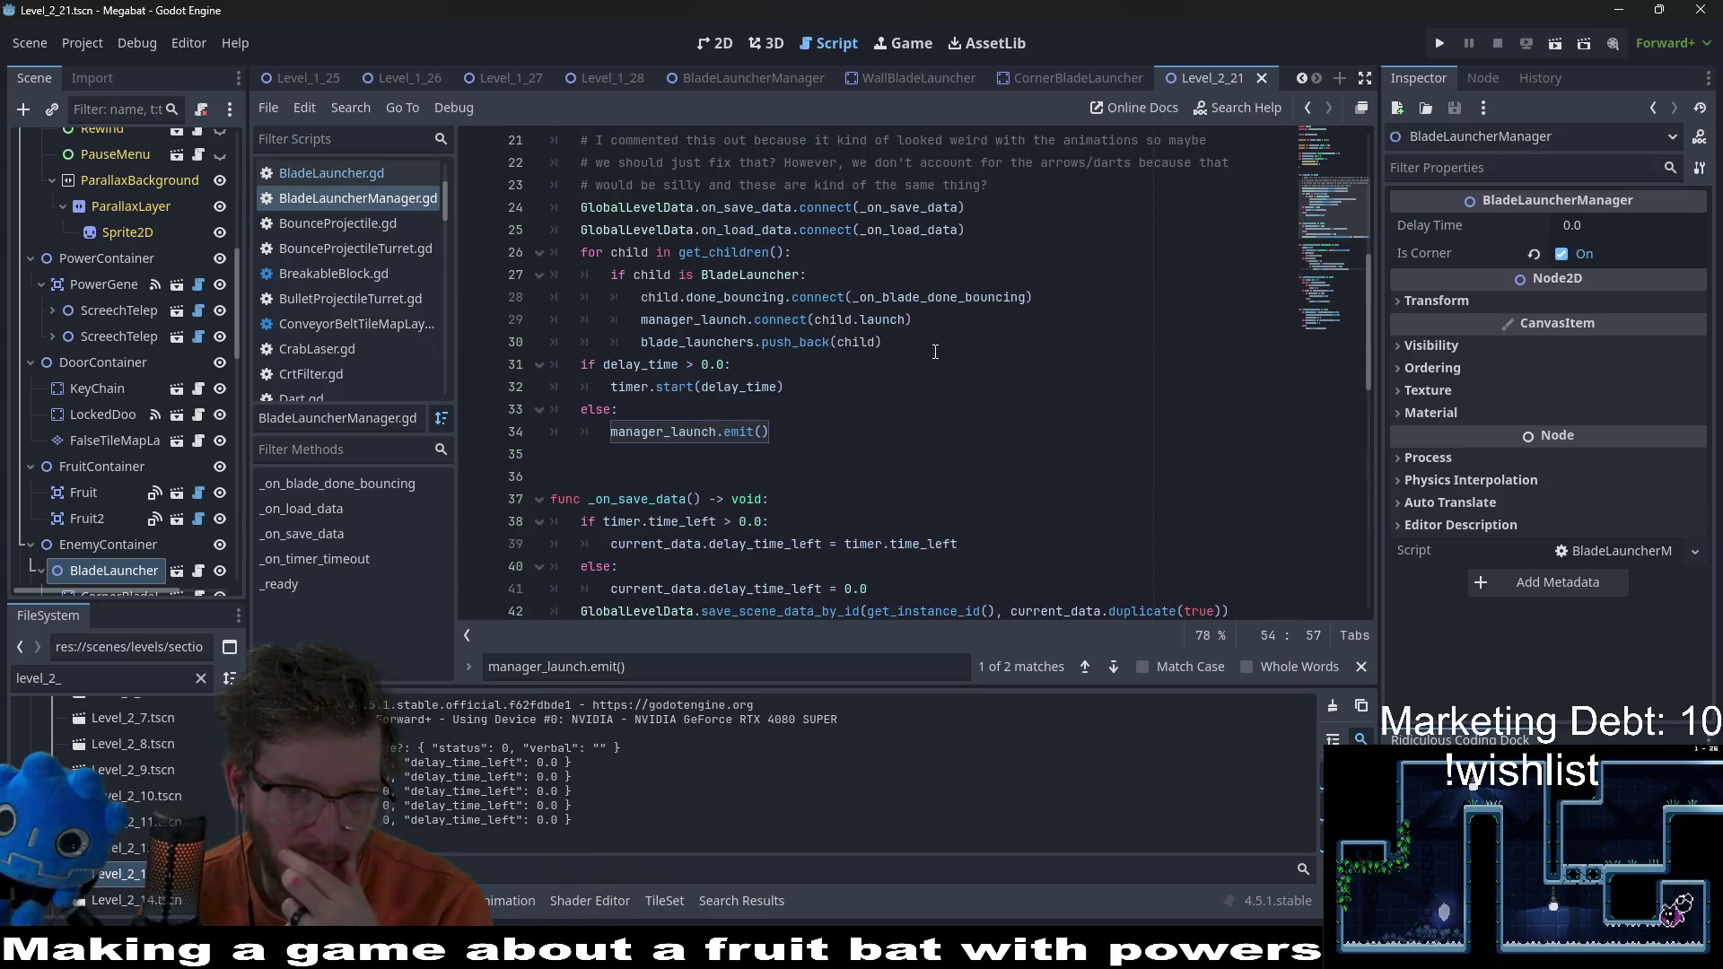
scroll(935, 352, up, 7)
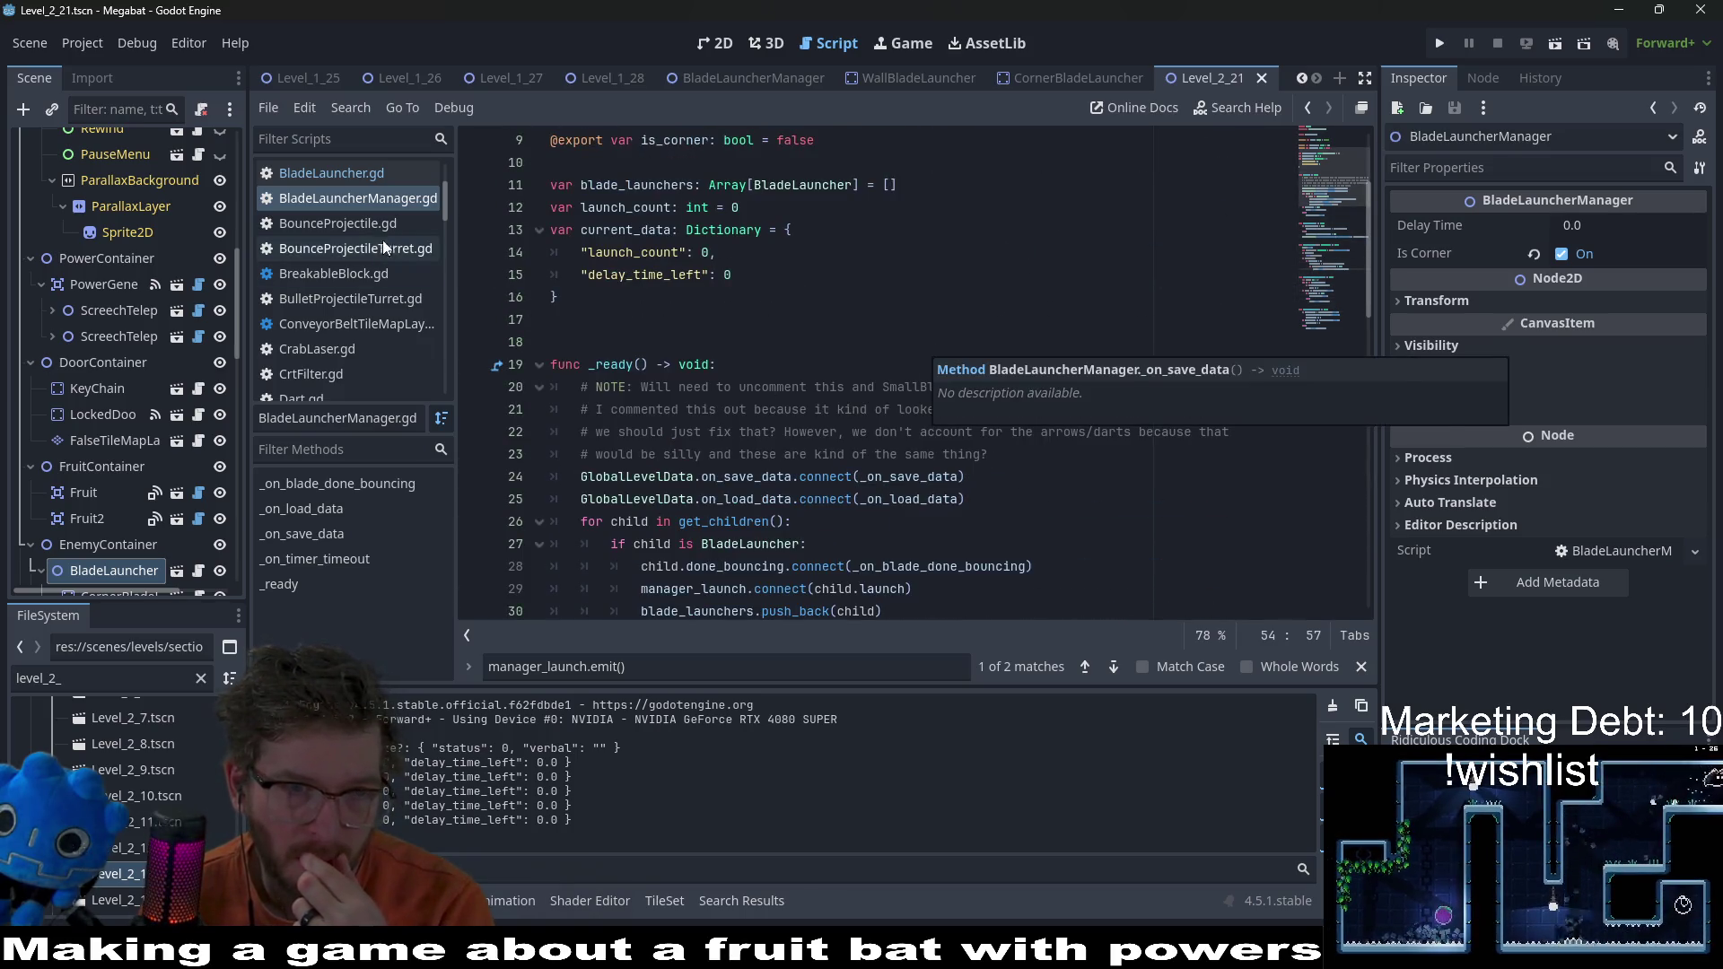
click(368, 178)
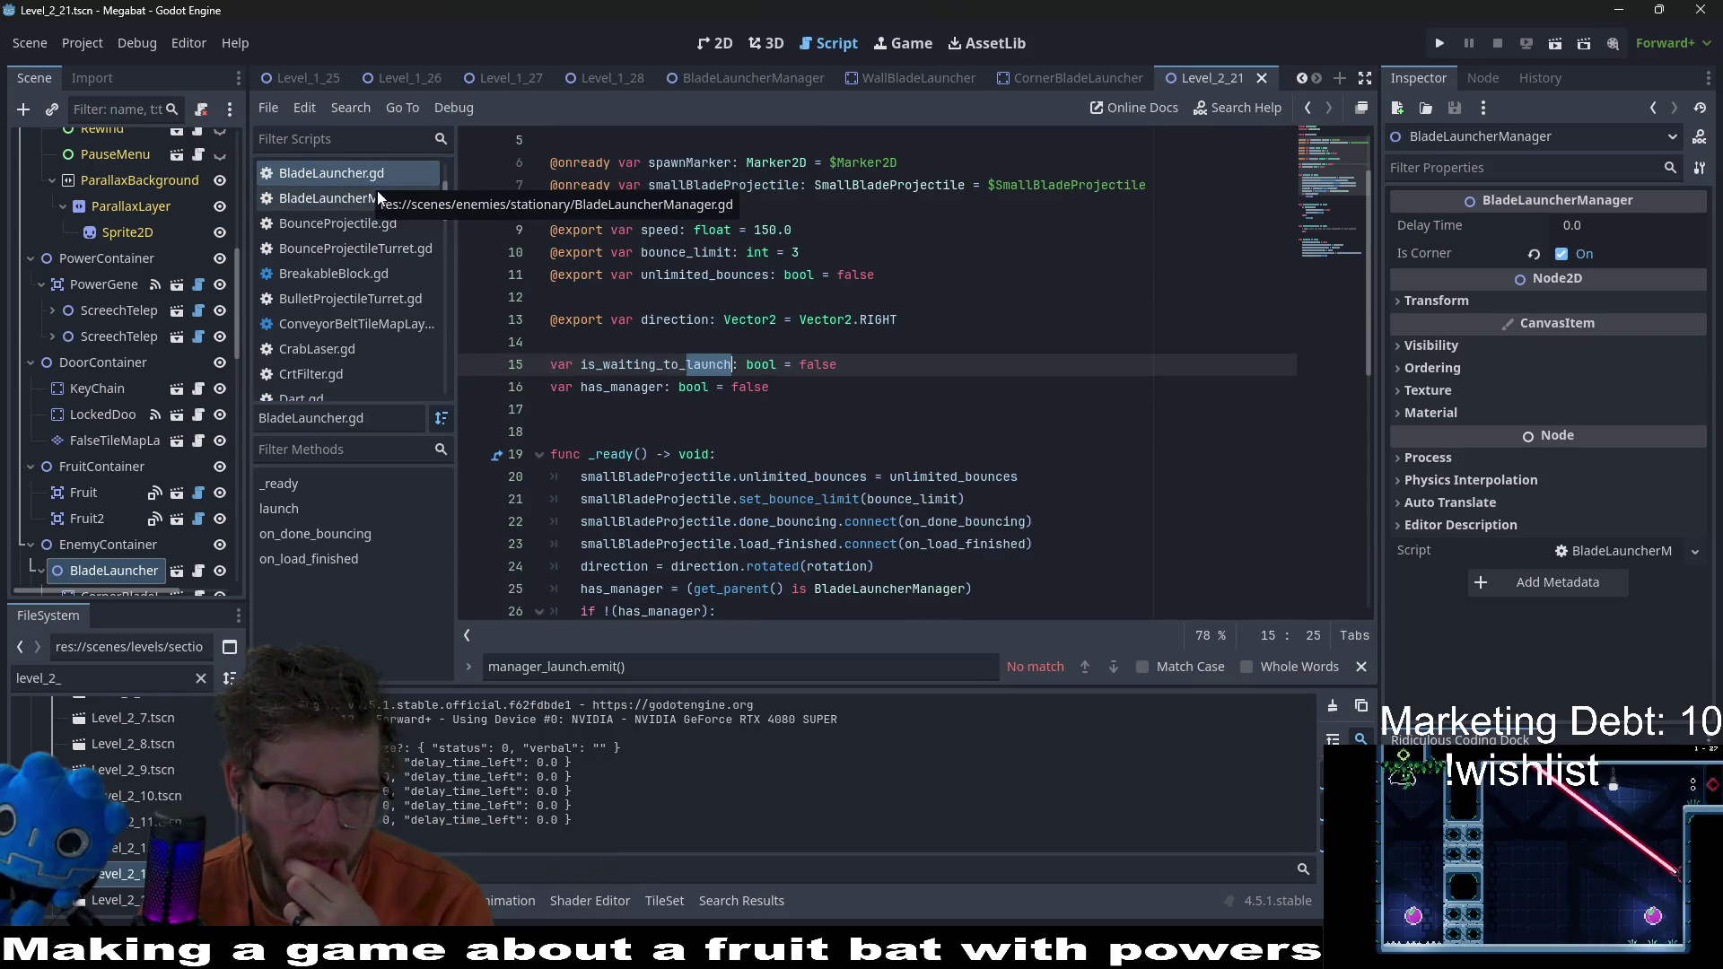
- Highlight the uses of has_manager and done_bouncing in BladeLauncher.gd
scroll(946, 307, down, 3)
scroll(807, 323, up, 2)
click(623, 322)
double_click(622, 323)
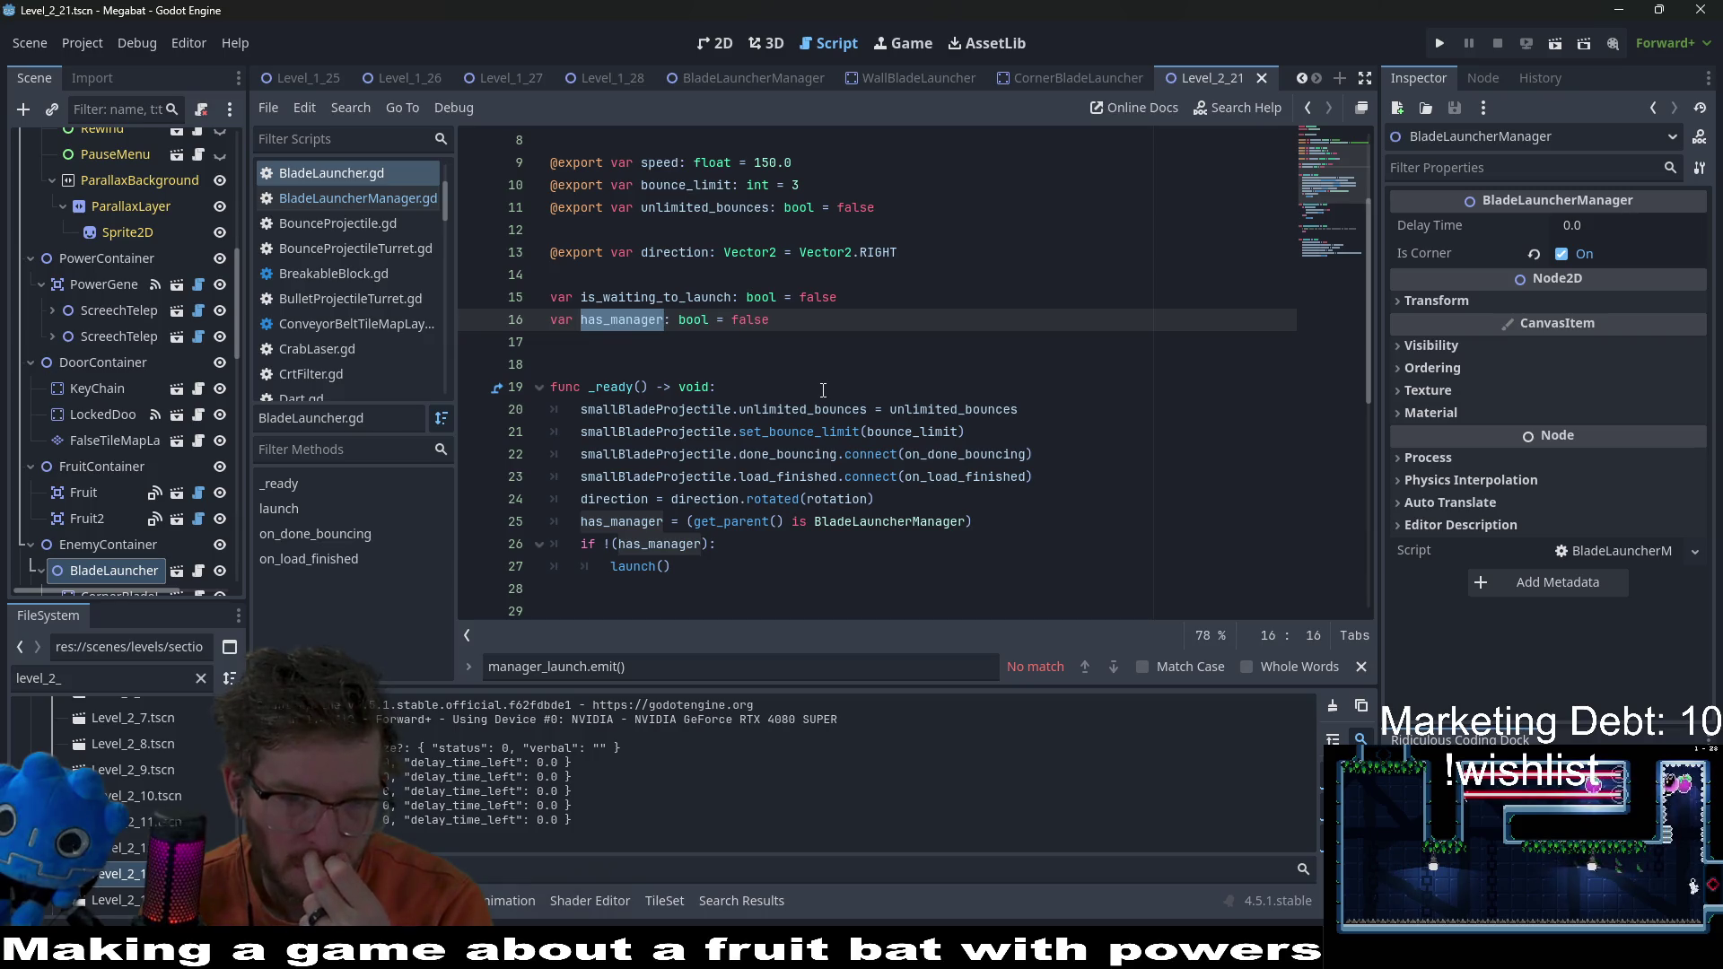
scroll(823, 391, down, 2)
scroll(823, 390, down, 3)
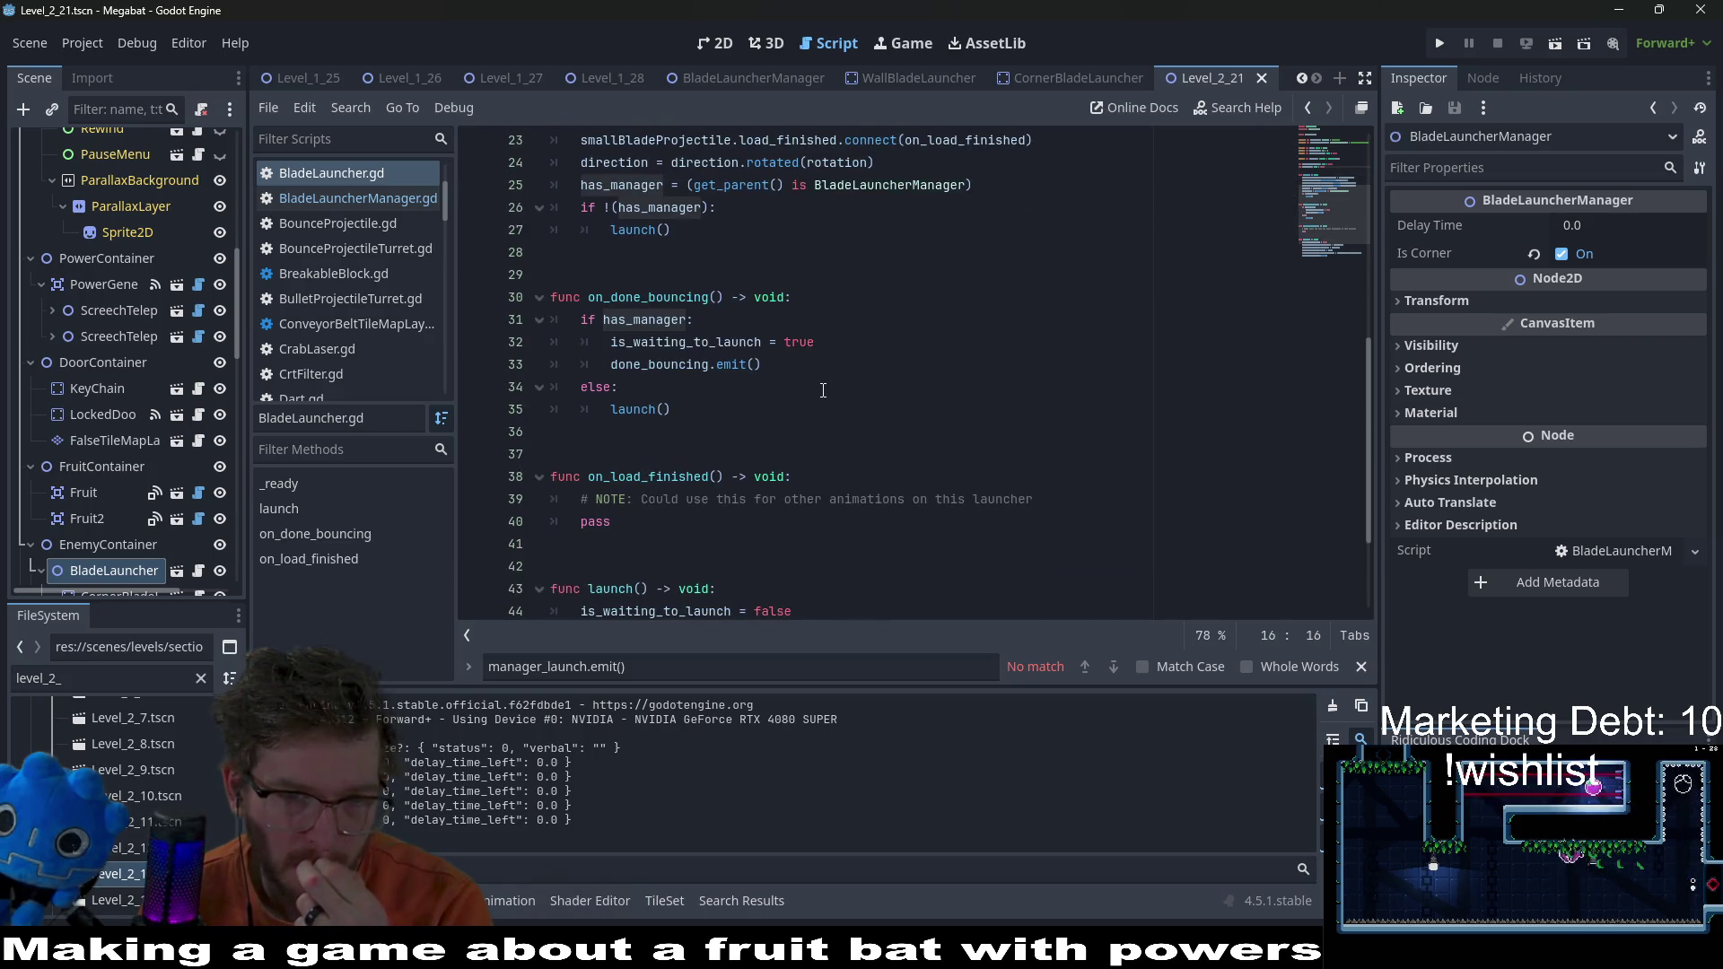
double_click(698, 366)
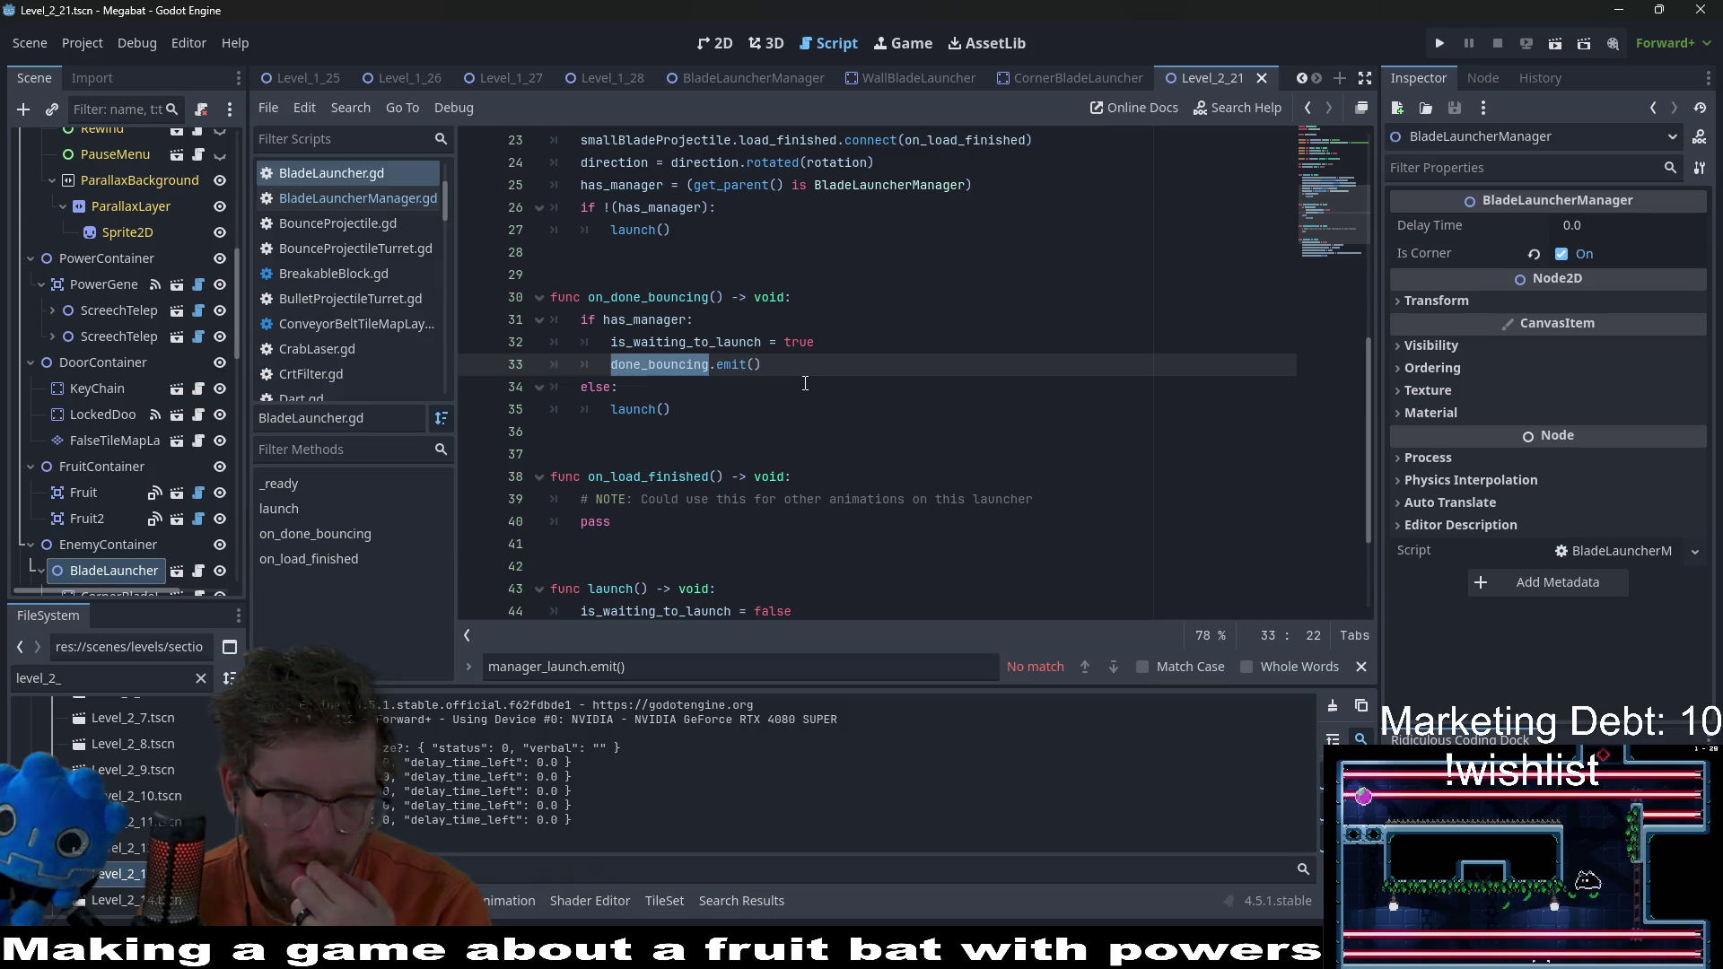
scroll(805, 383, down, 2)
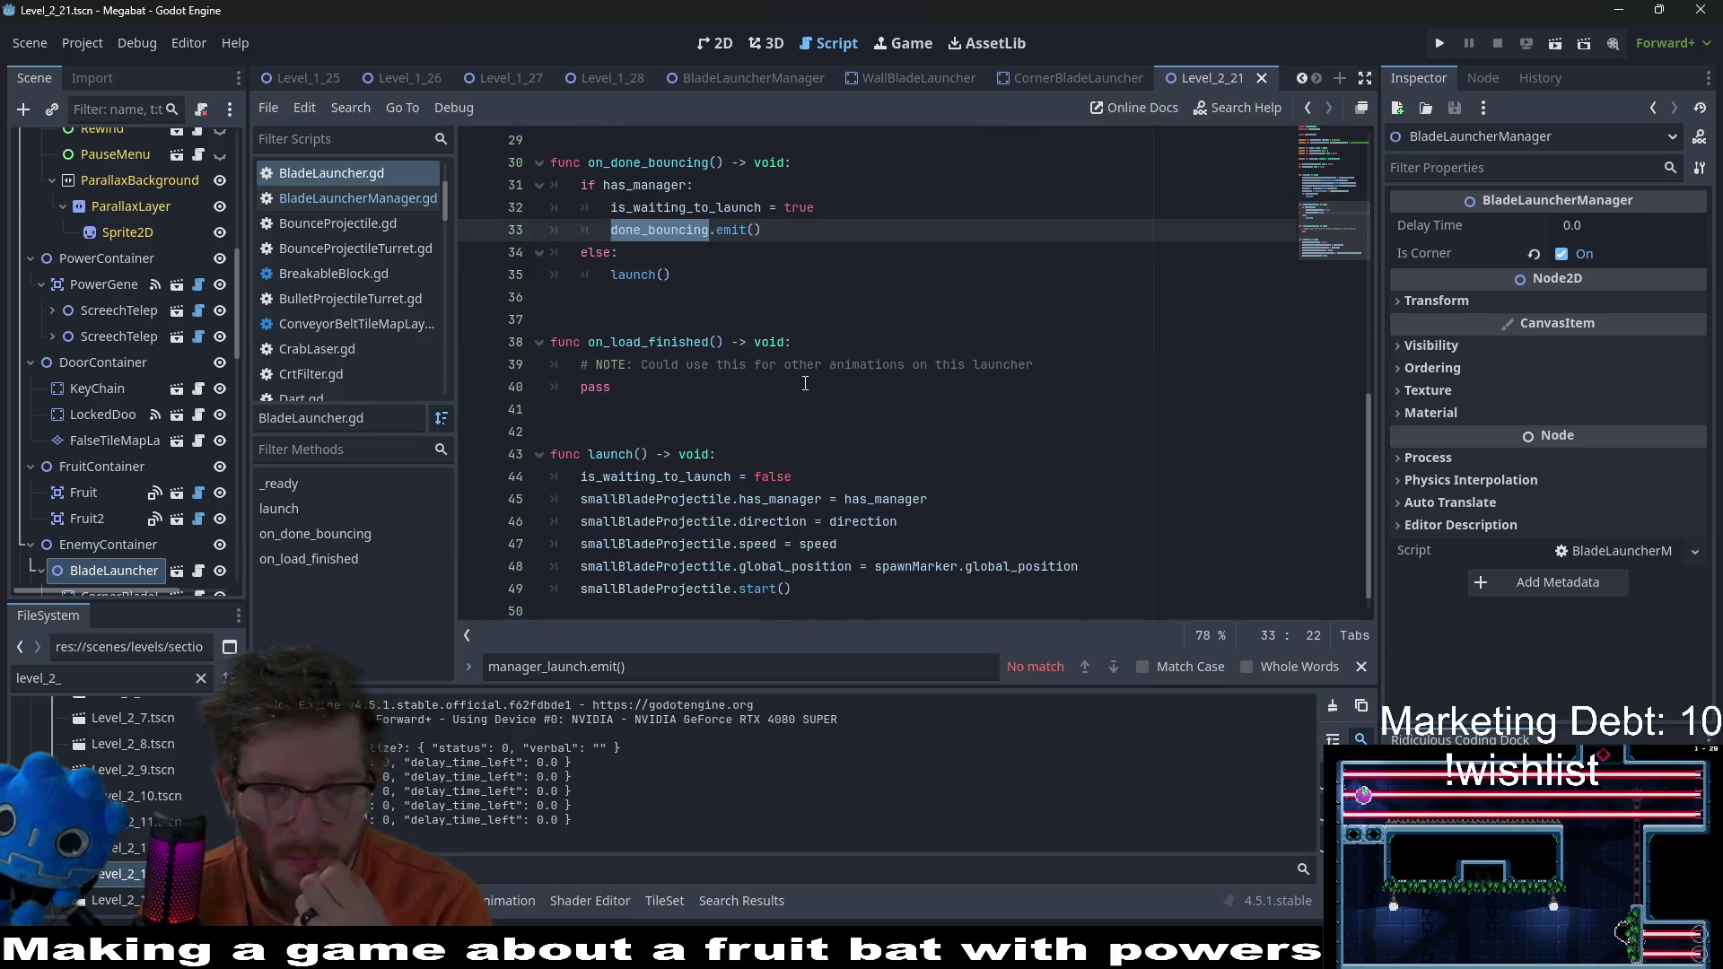
scroll(805, 383, down, 1)
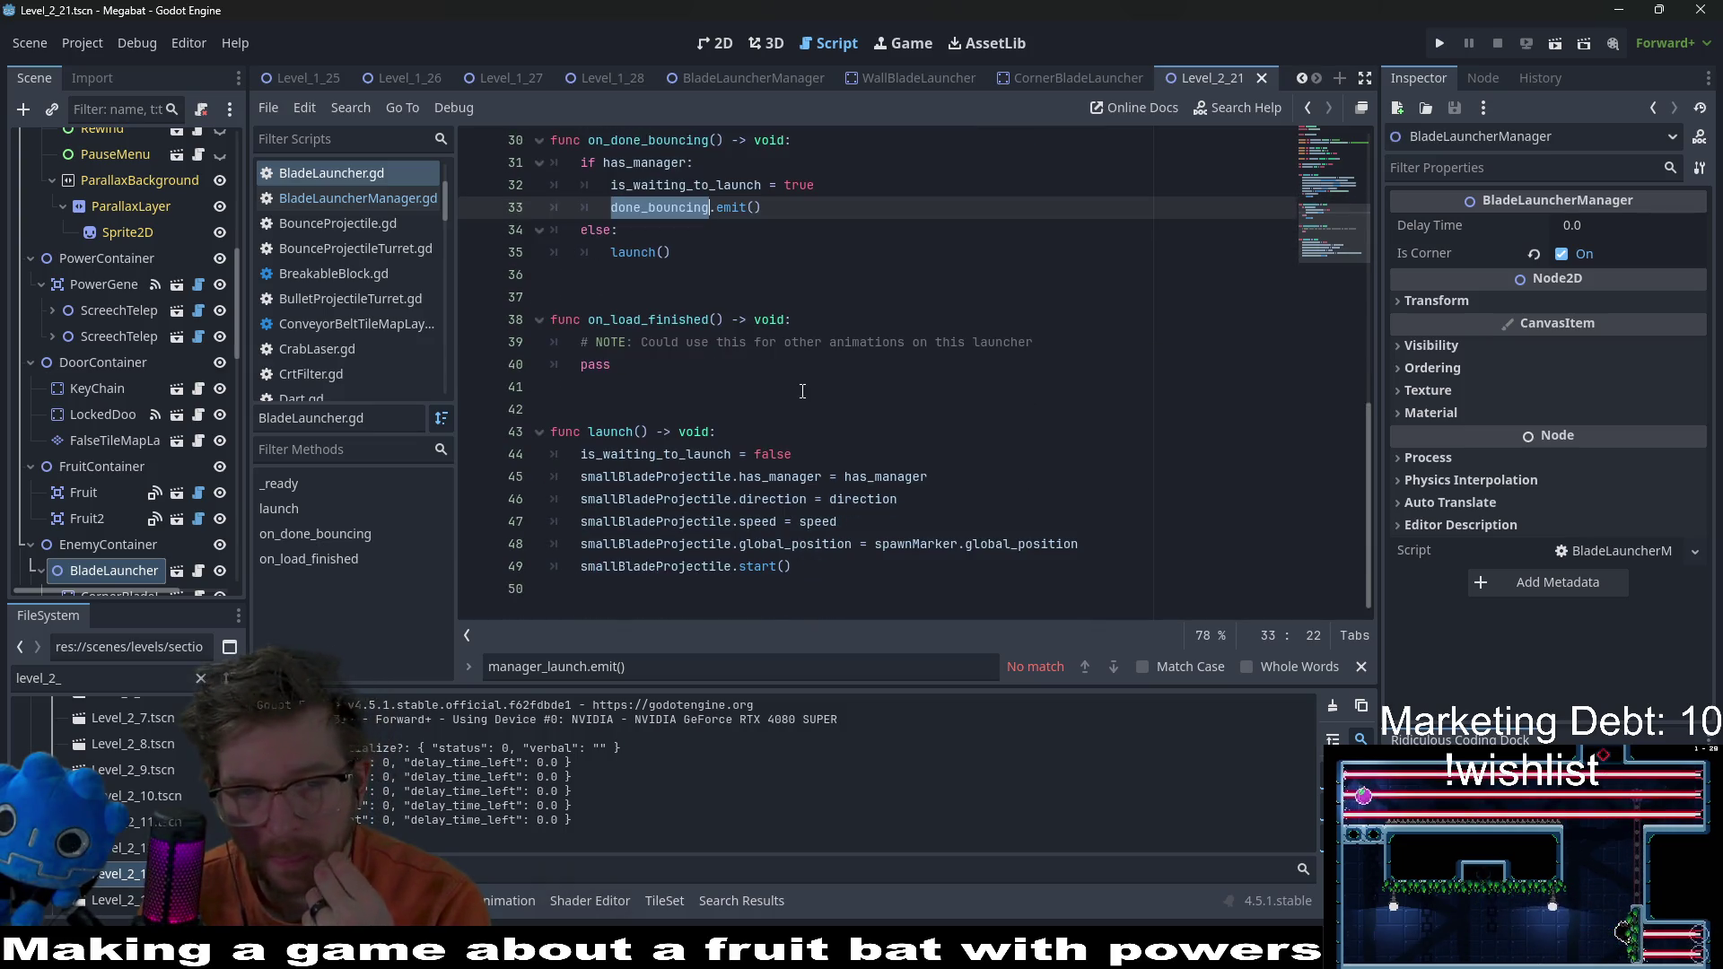
- Close the BounceProjectile, BounceProjectileTurret, BreakableBlock, BulletProjectileTurret and ConveyorBeltTileMapLayer scripts
click(311, 223)
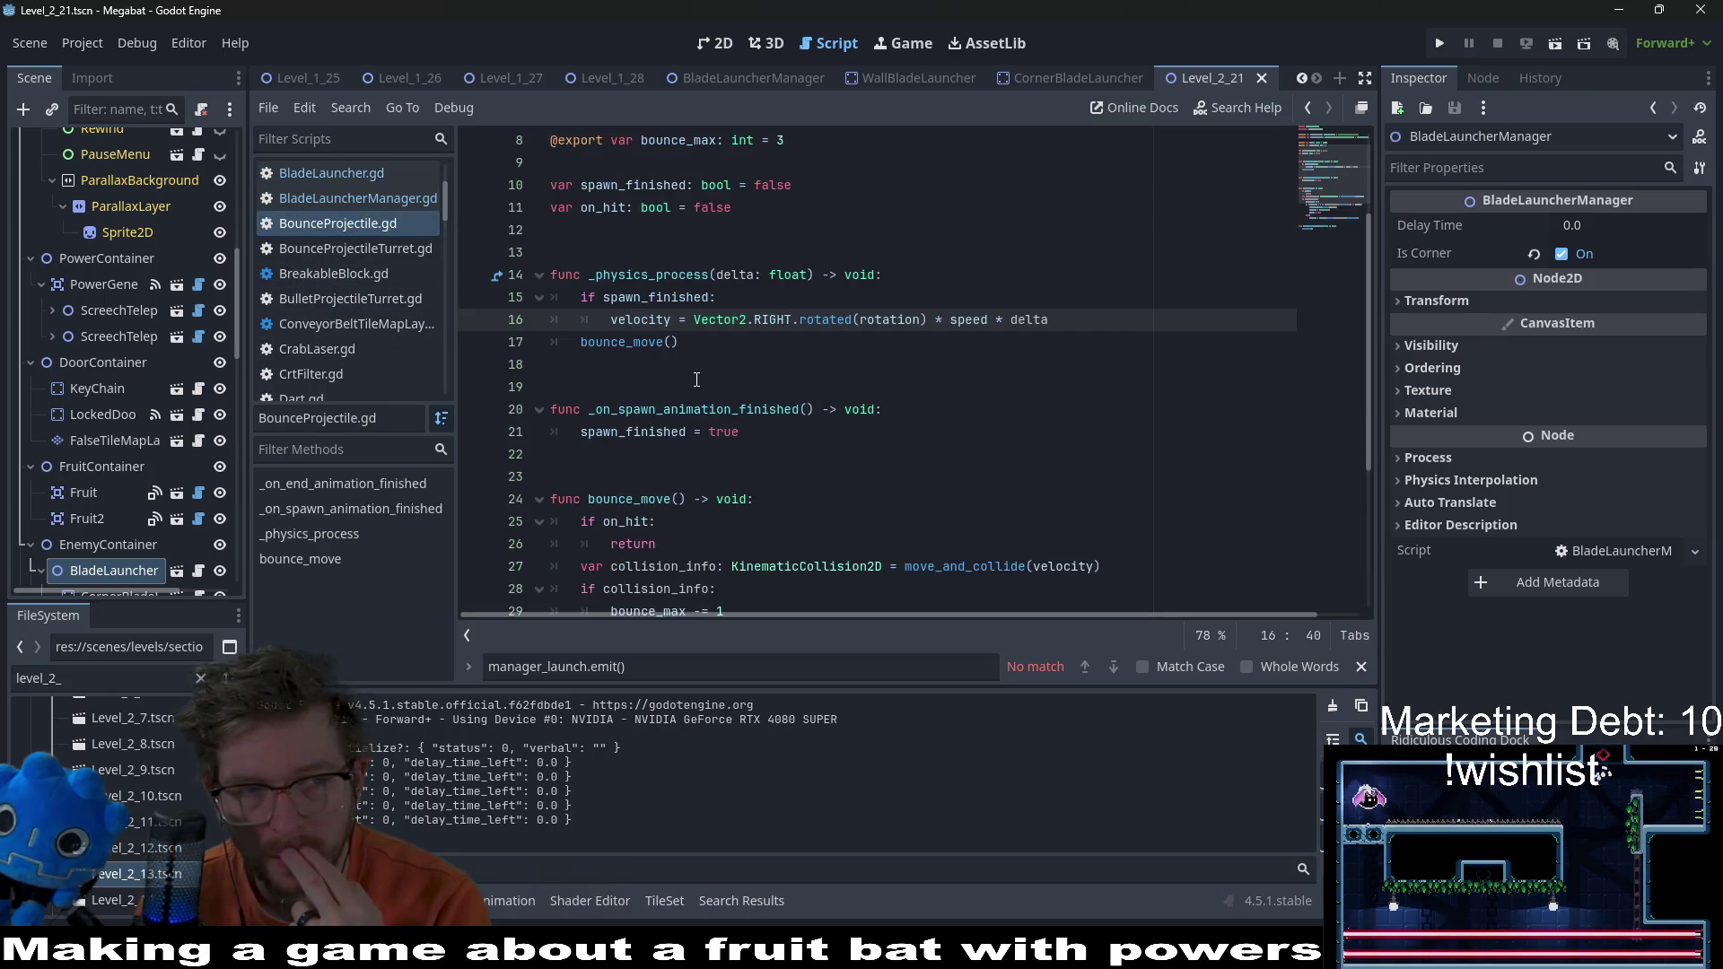
middle_click(341, 225)
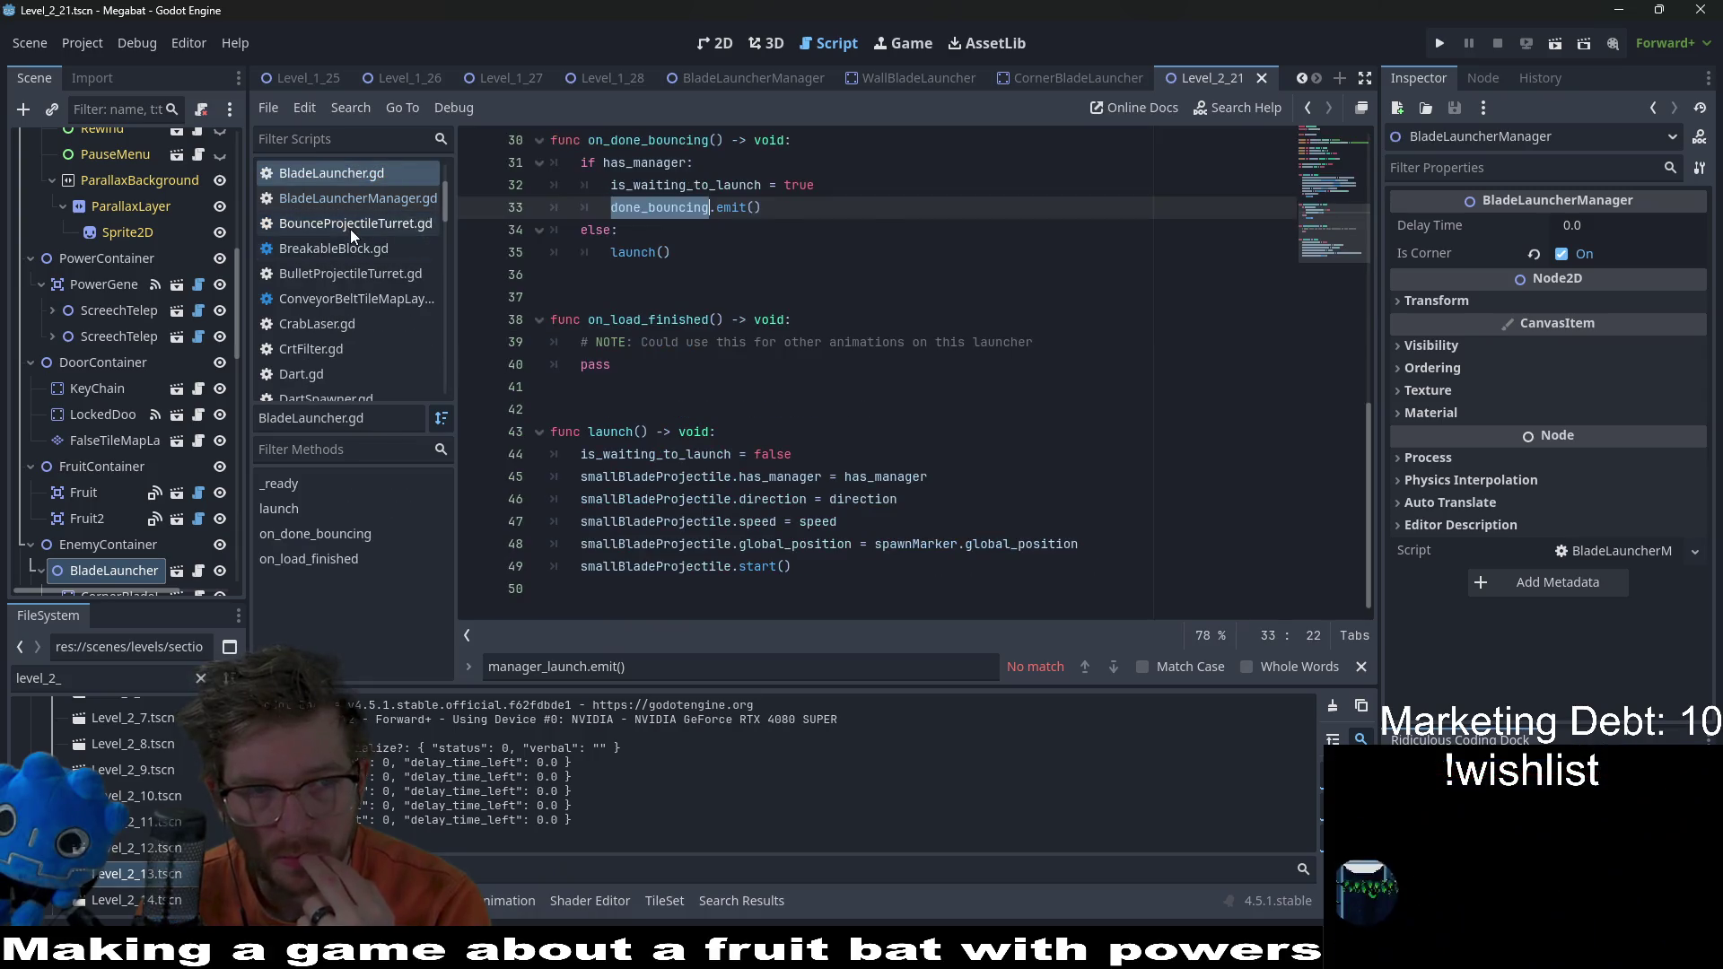
click(350, 228)
middle_click(384, 232)
middle_click(384, 231)
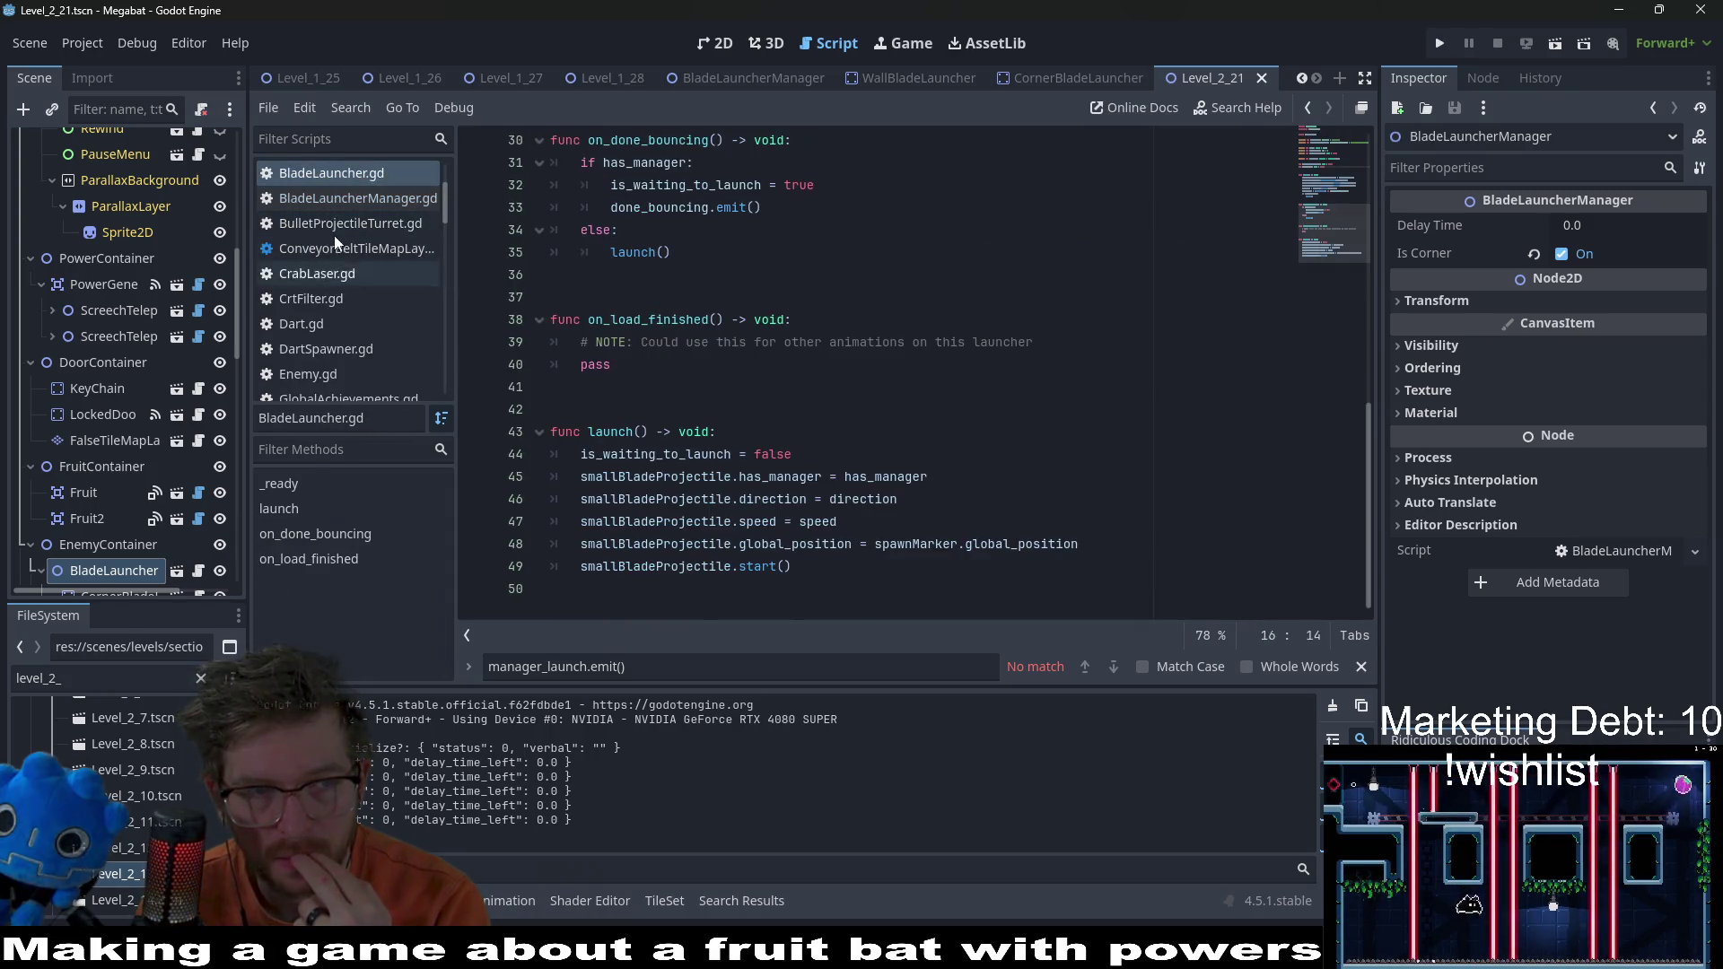
click(337, 226)
middle_click(343, 226)
click(341, 230)
middle_click(355, 229)
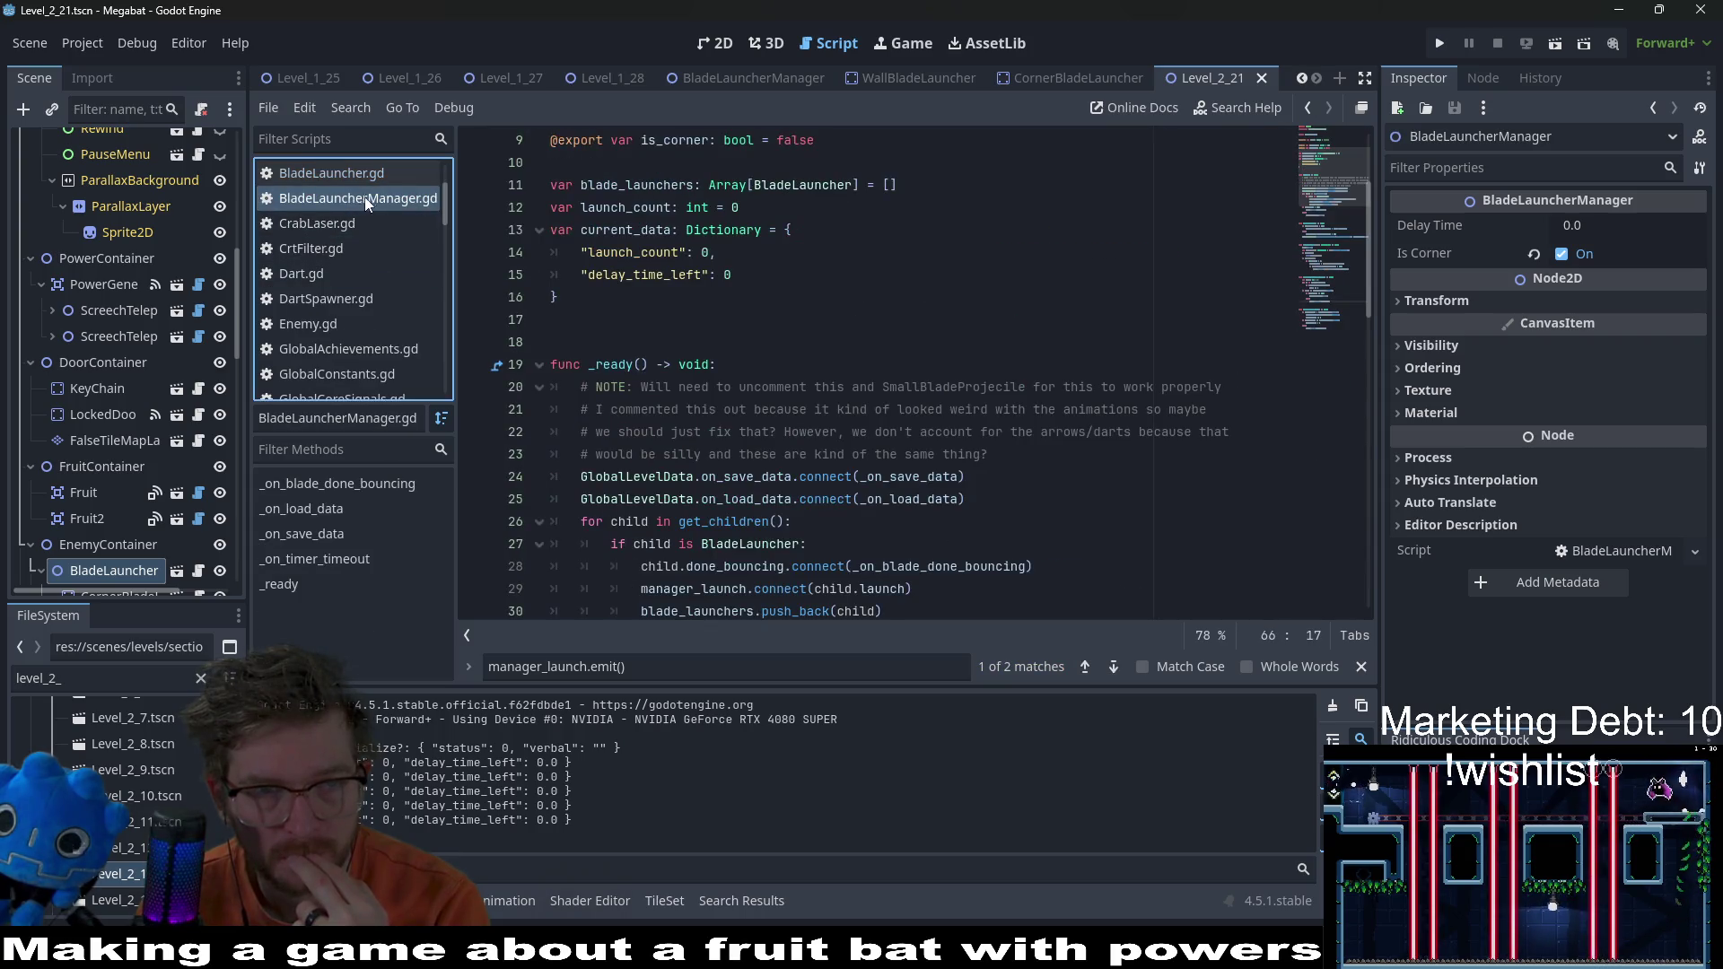
- Return to BladeLauncher.gd and bring up the SmallBladeProjectile script
click(381, 175)
scroll(870, 279, up, 6)
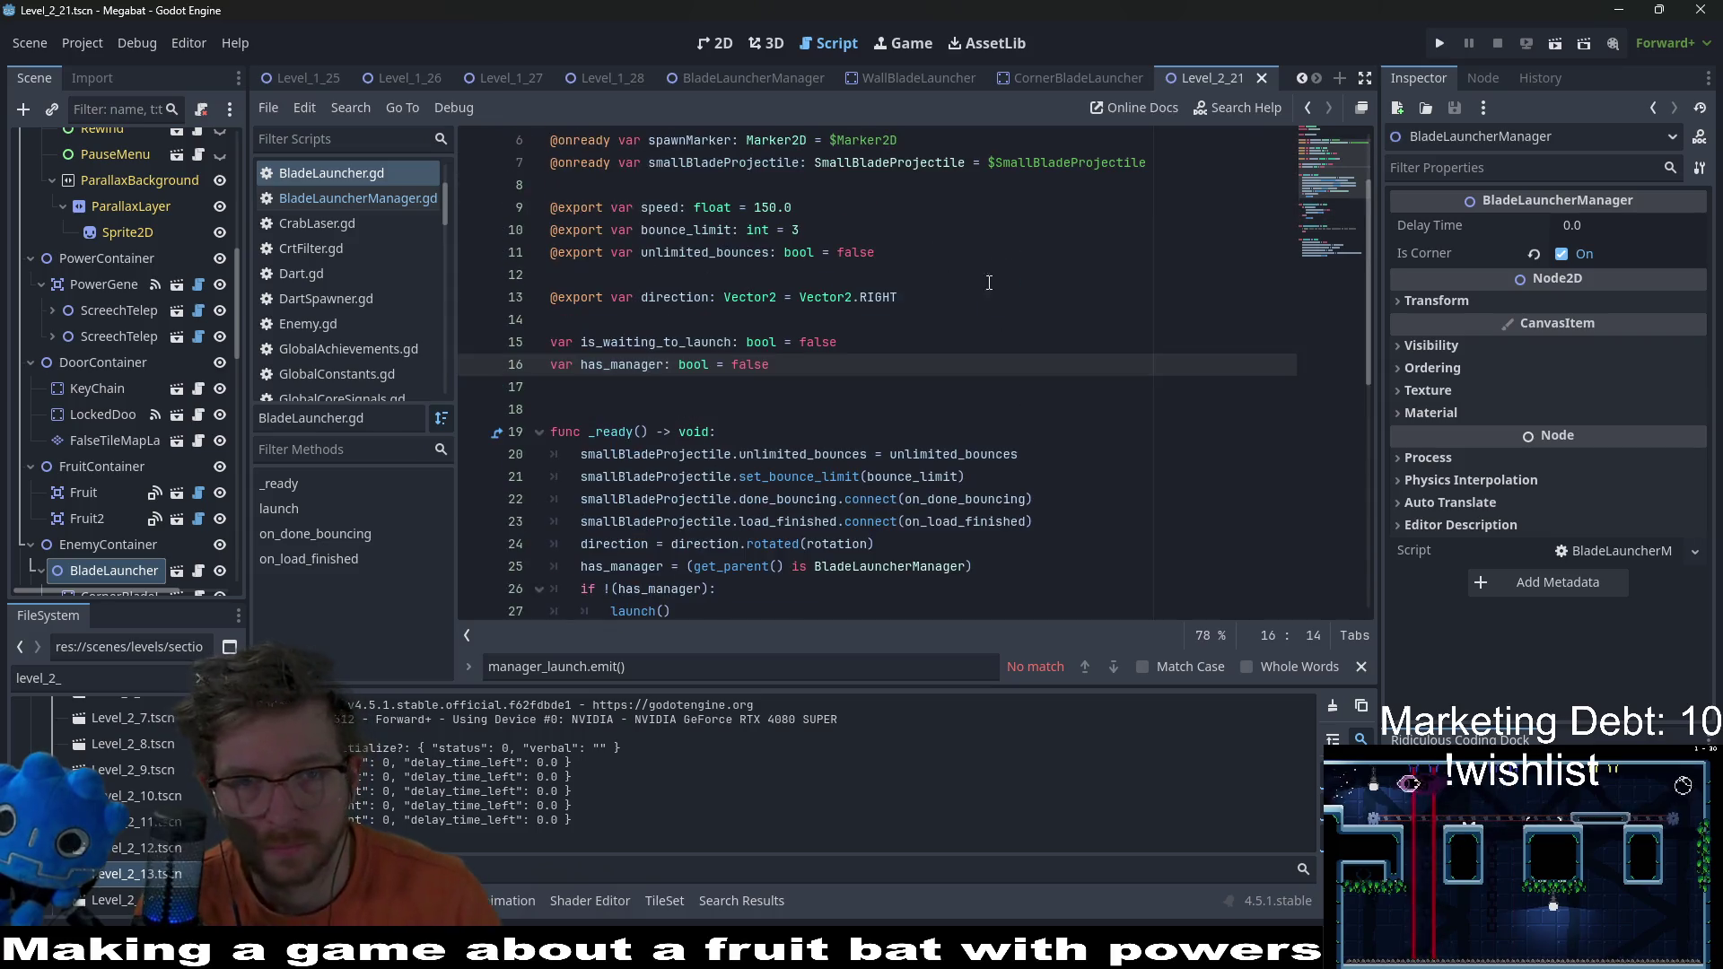
ctrl+click(896, 165)
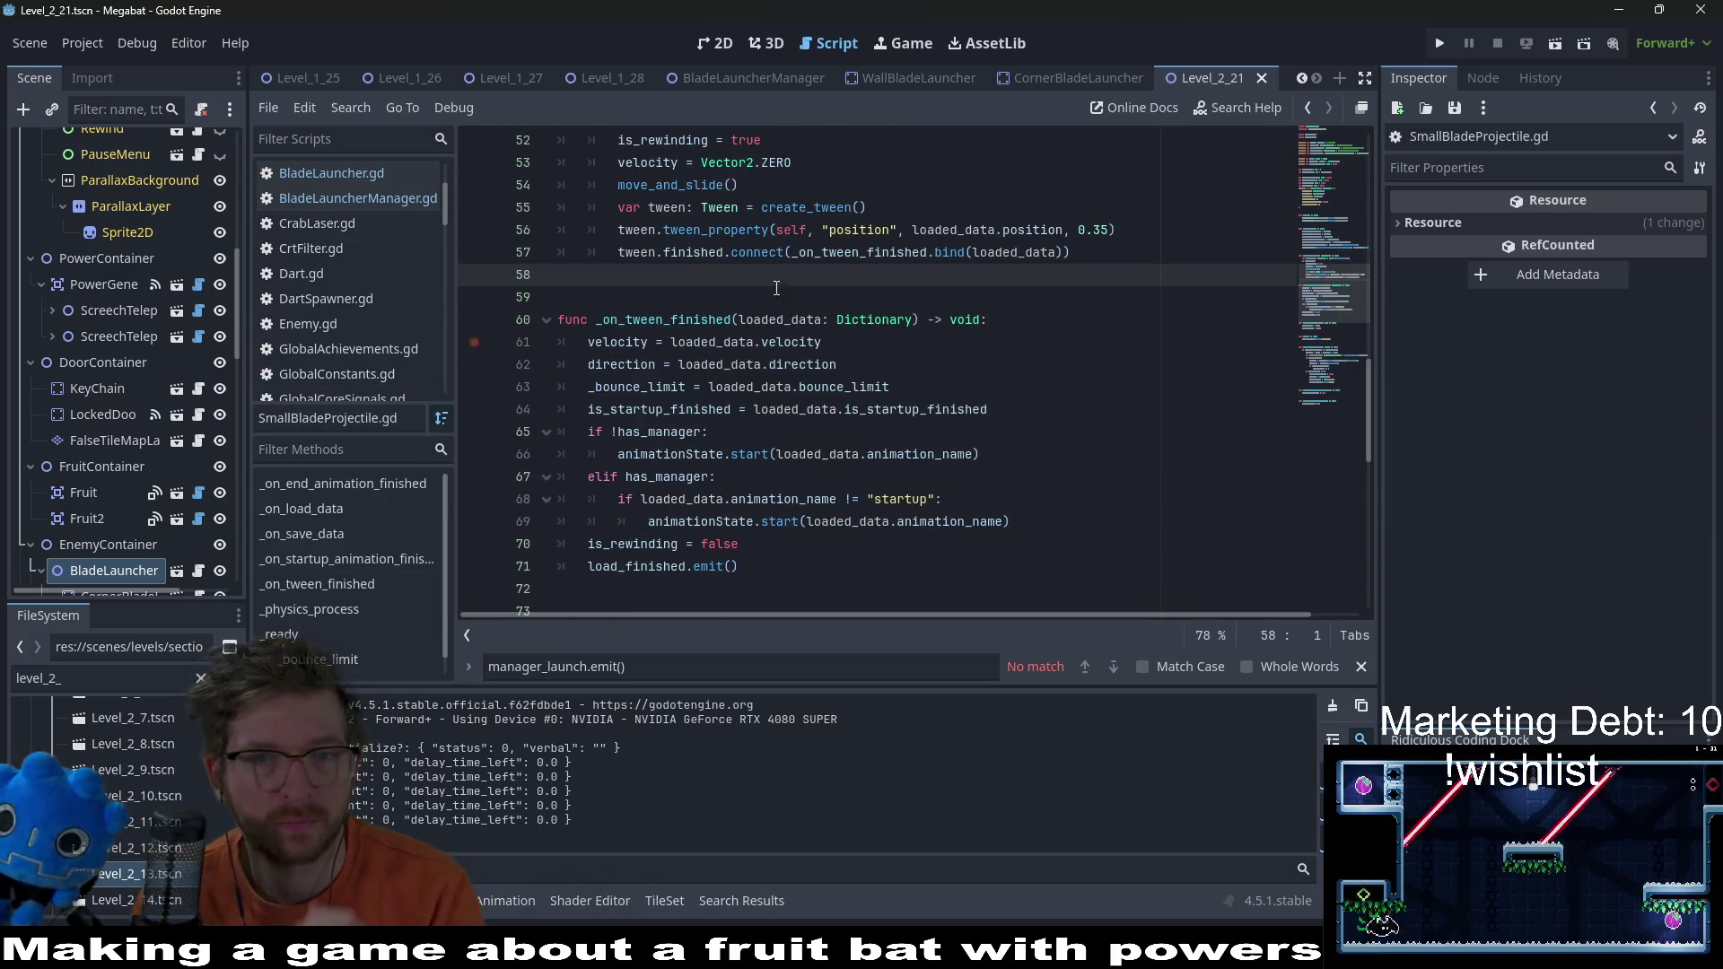
- Scroll through _on_save_data and _on_load_data in SmallBladeProjectile.gd
scroll(899, 357, up, 4)
scroll(342, 310, up, 3)
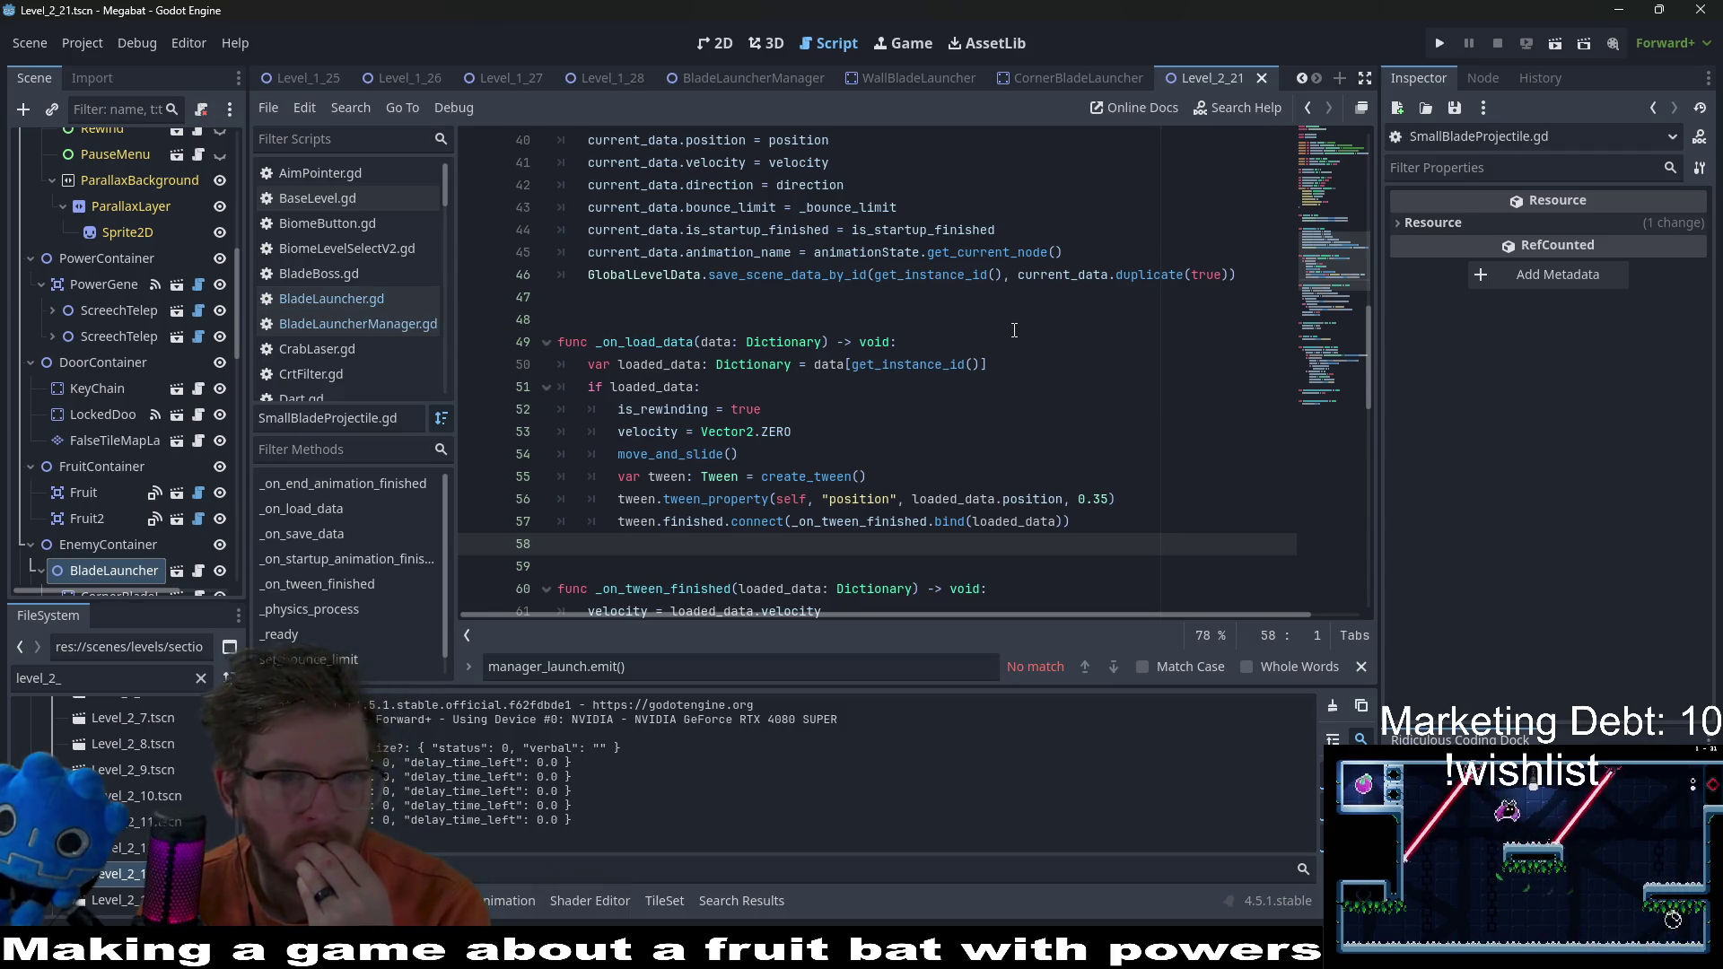
scroll(1014, 330, down, 4)
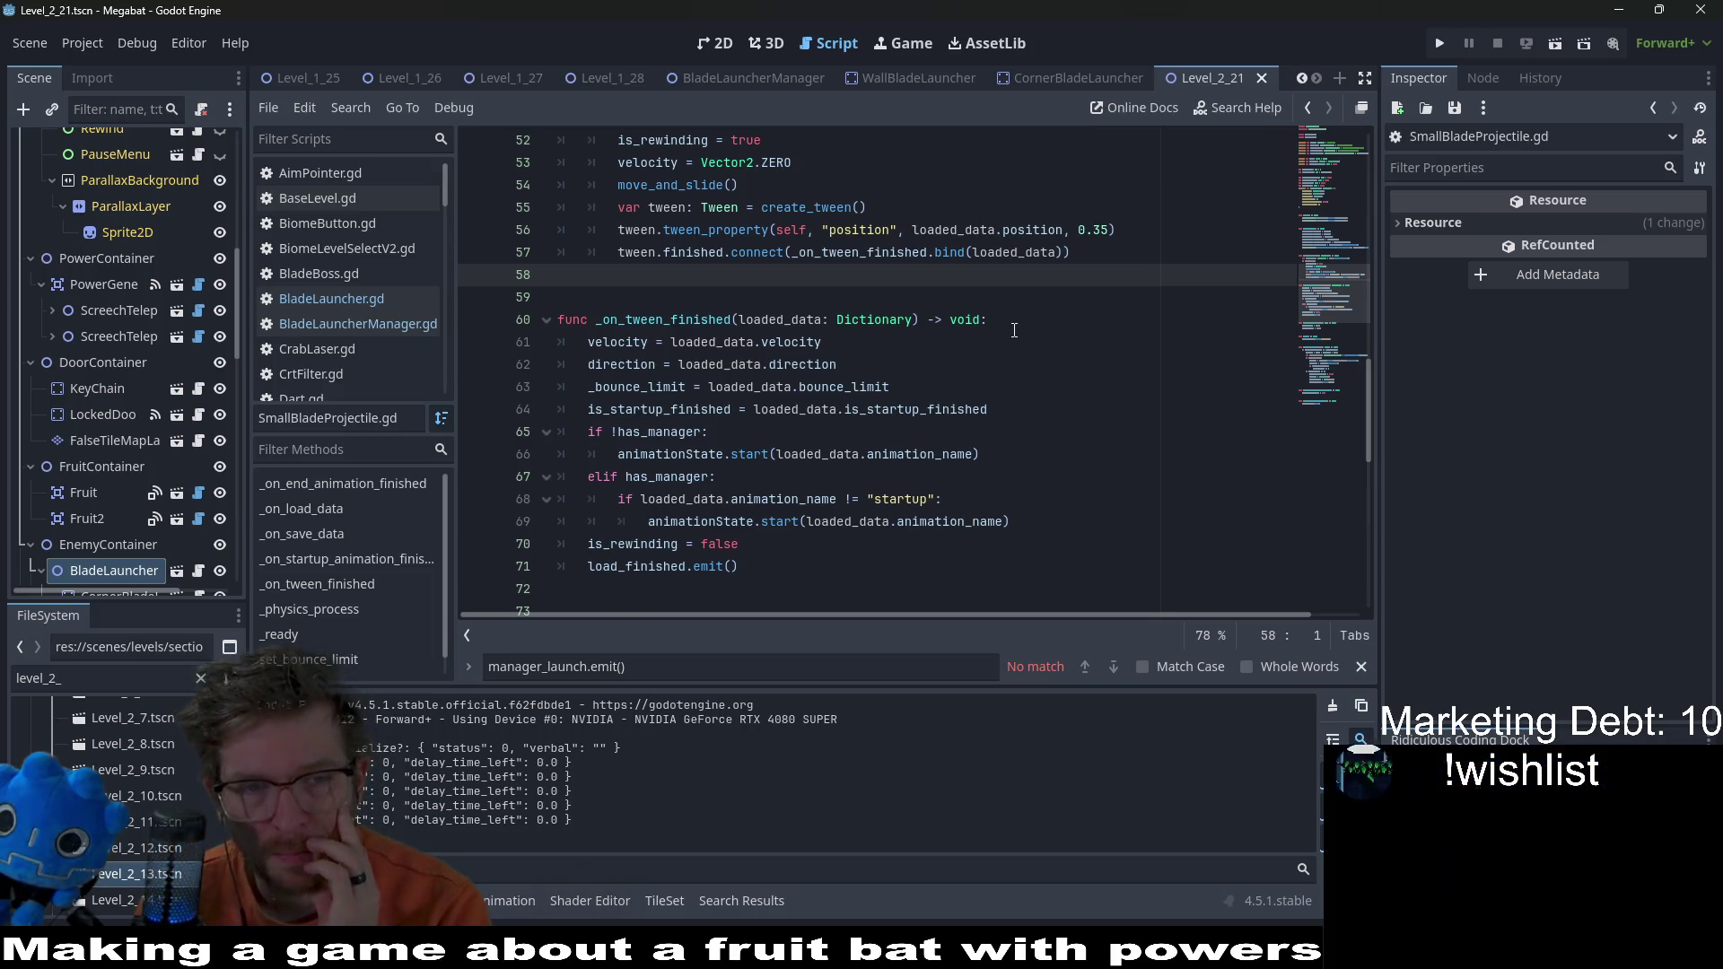
scroll(1014, 331, up, 3)
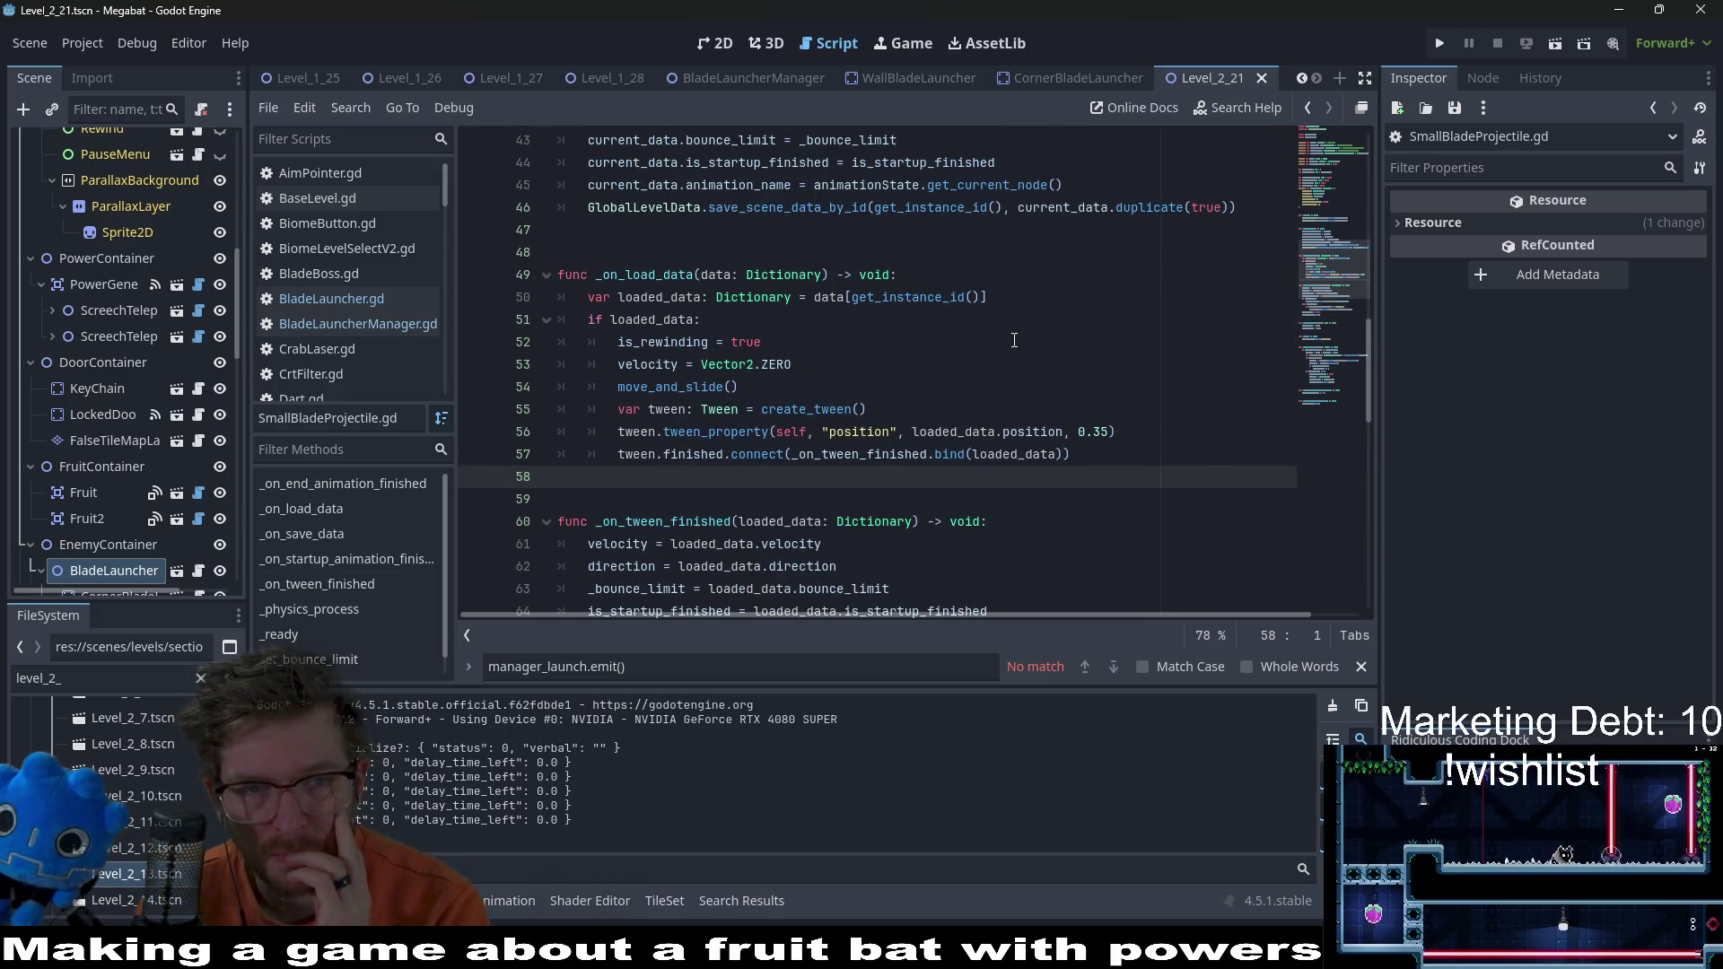
scroll(1015, 340, up, 3)
scroll(1014, 340, up, 3)
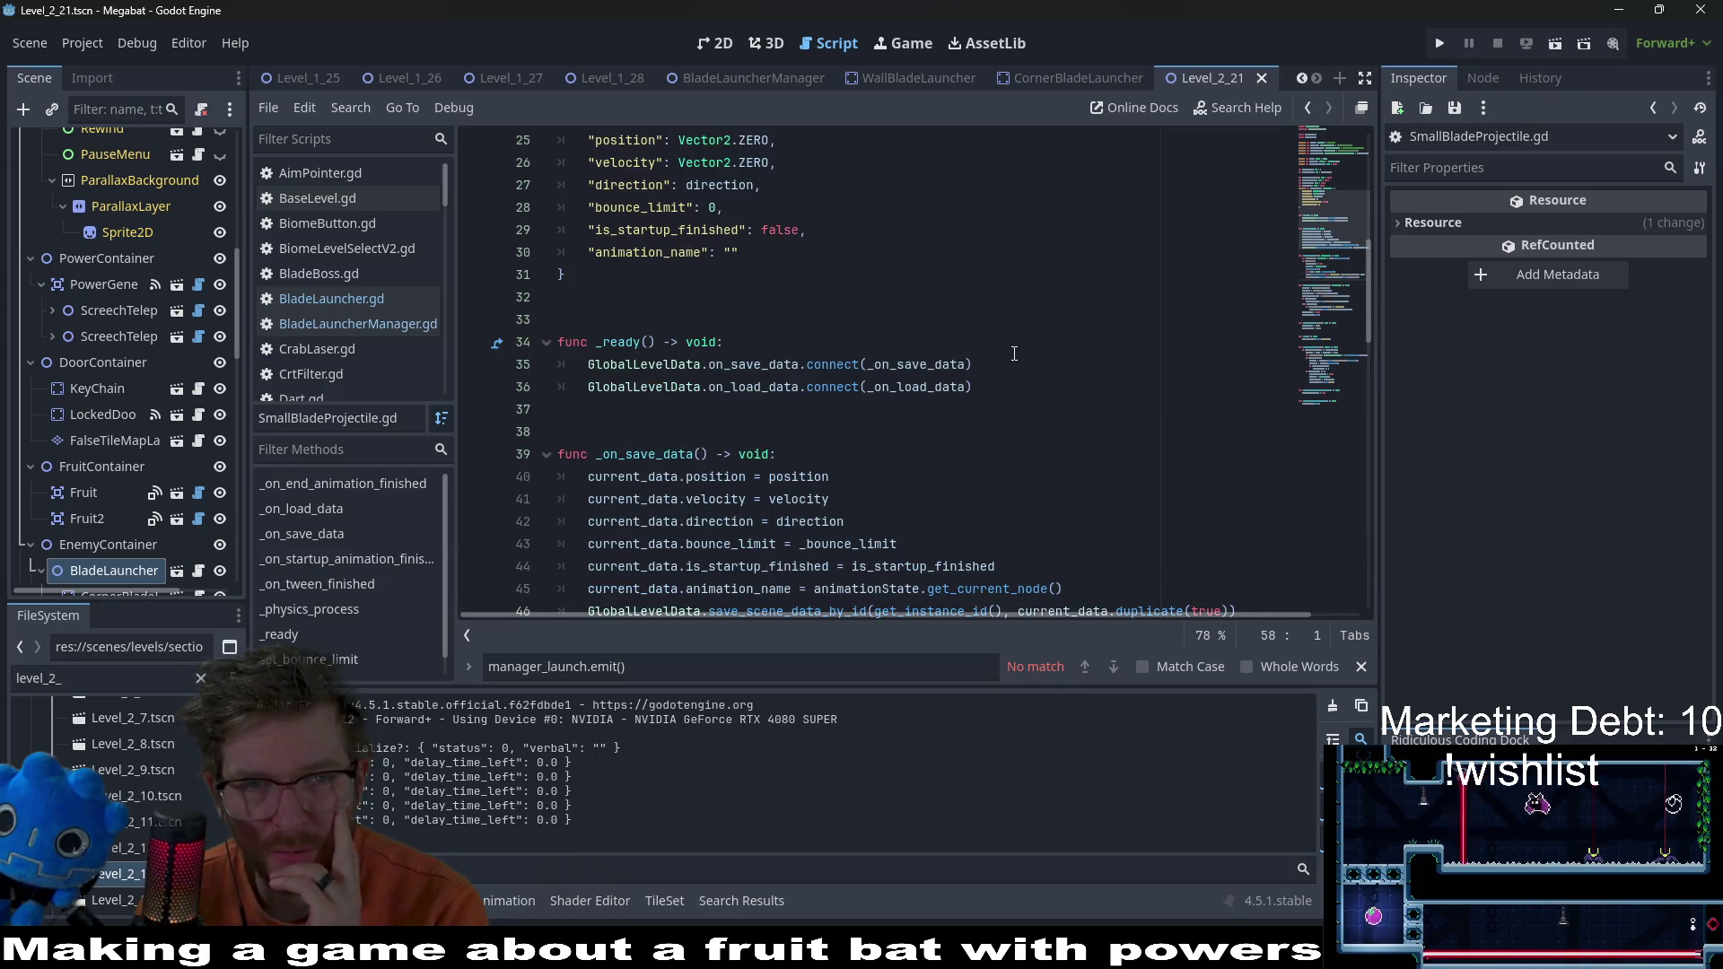
scroll(1014, 353, up, 4)
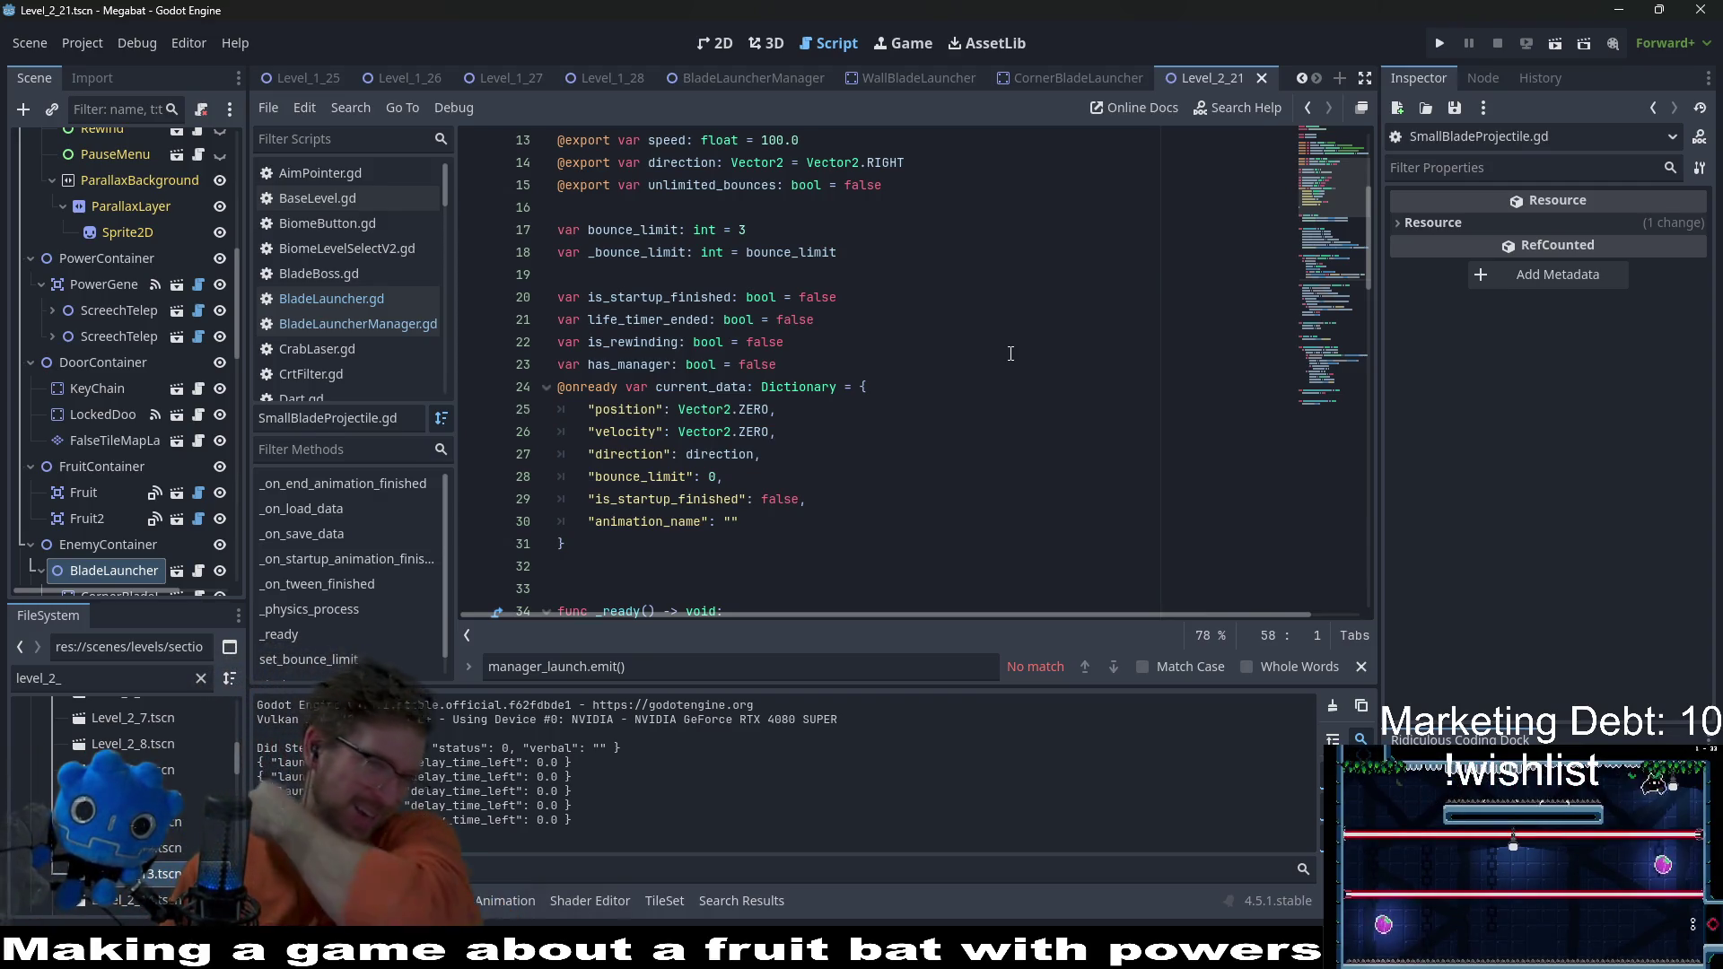
- Read _on_tween_finished and highlight every use of animationState
scroll(1024, 347, down, 8)
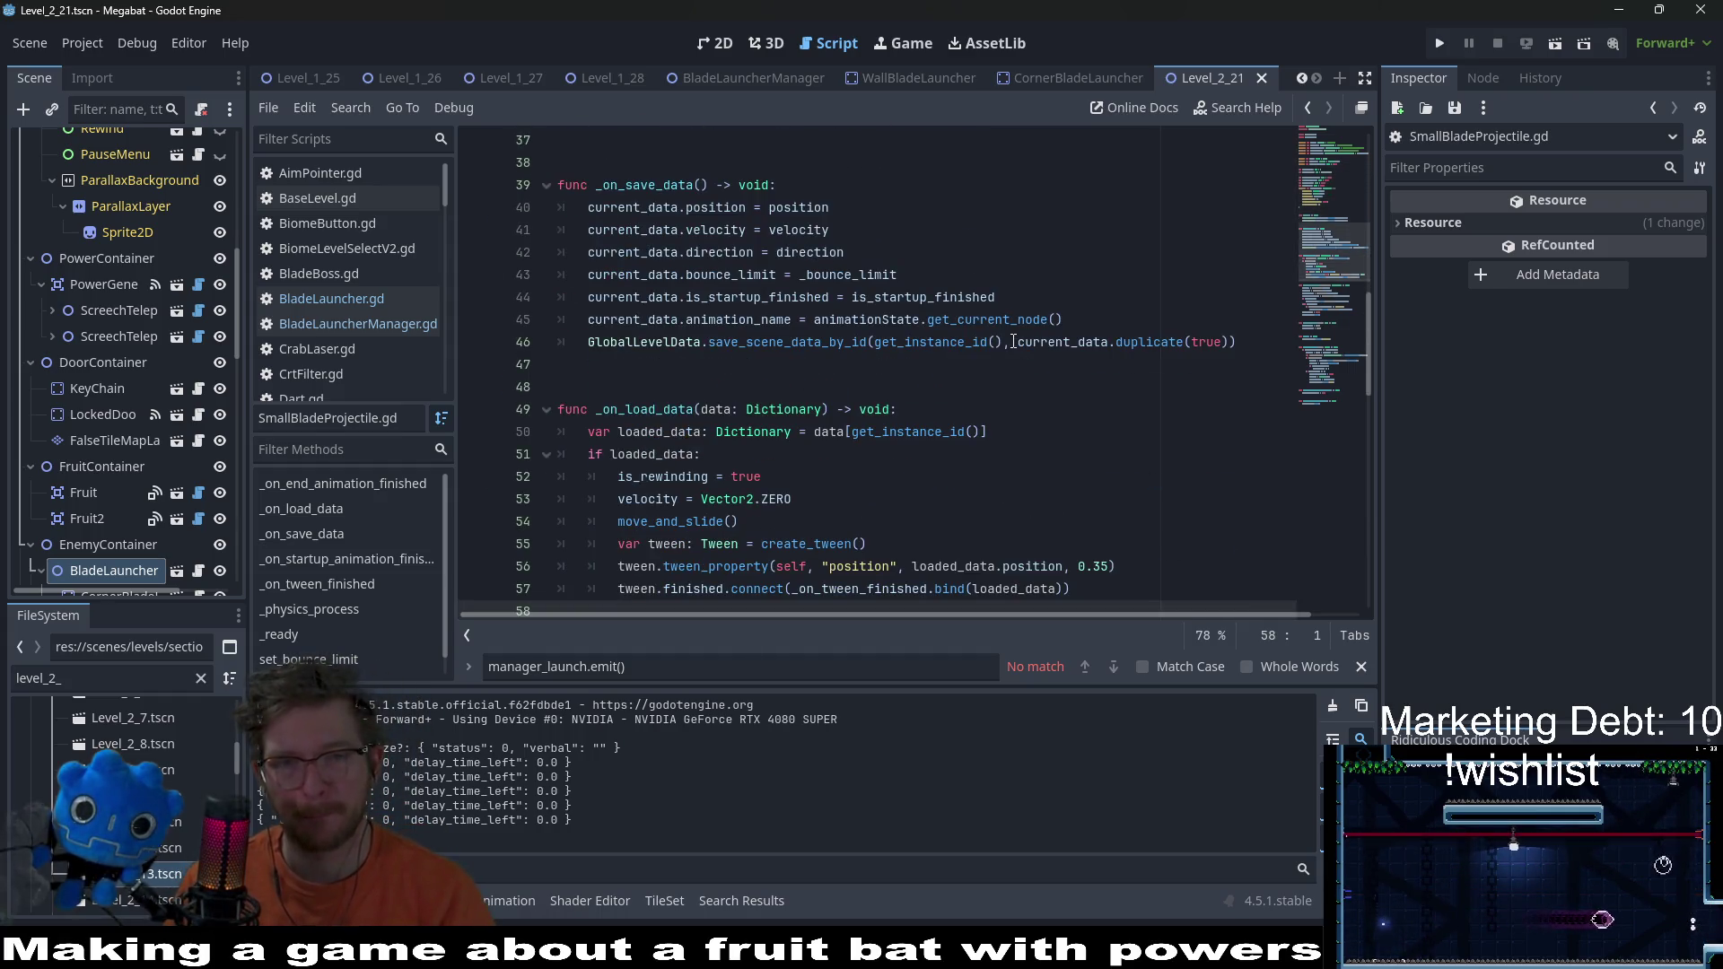
scroll(1013, 342, down, 3)
scroll(1013, 341, down, 4)
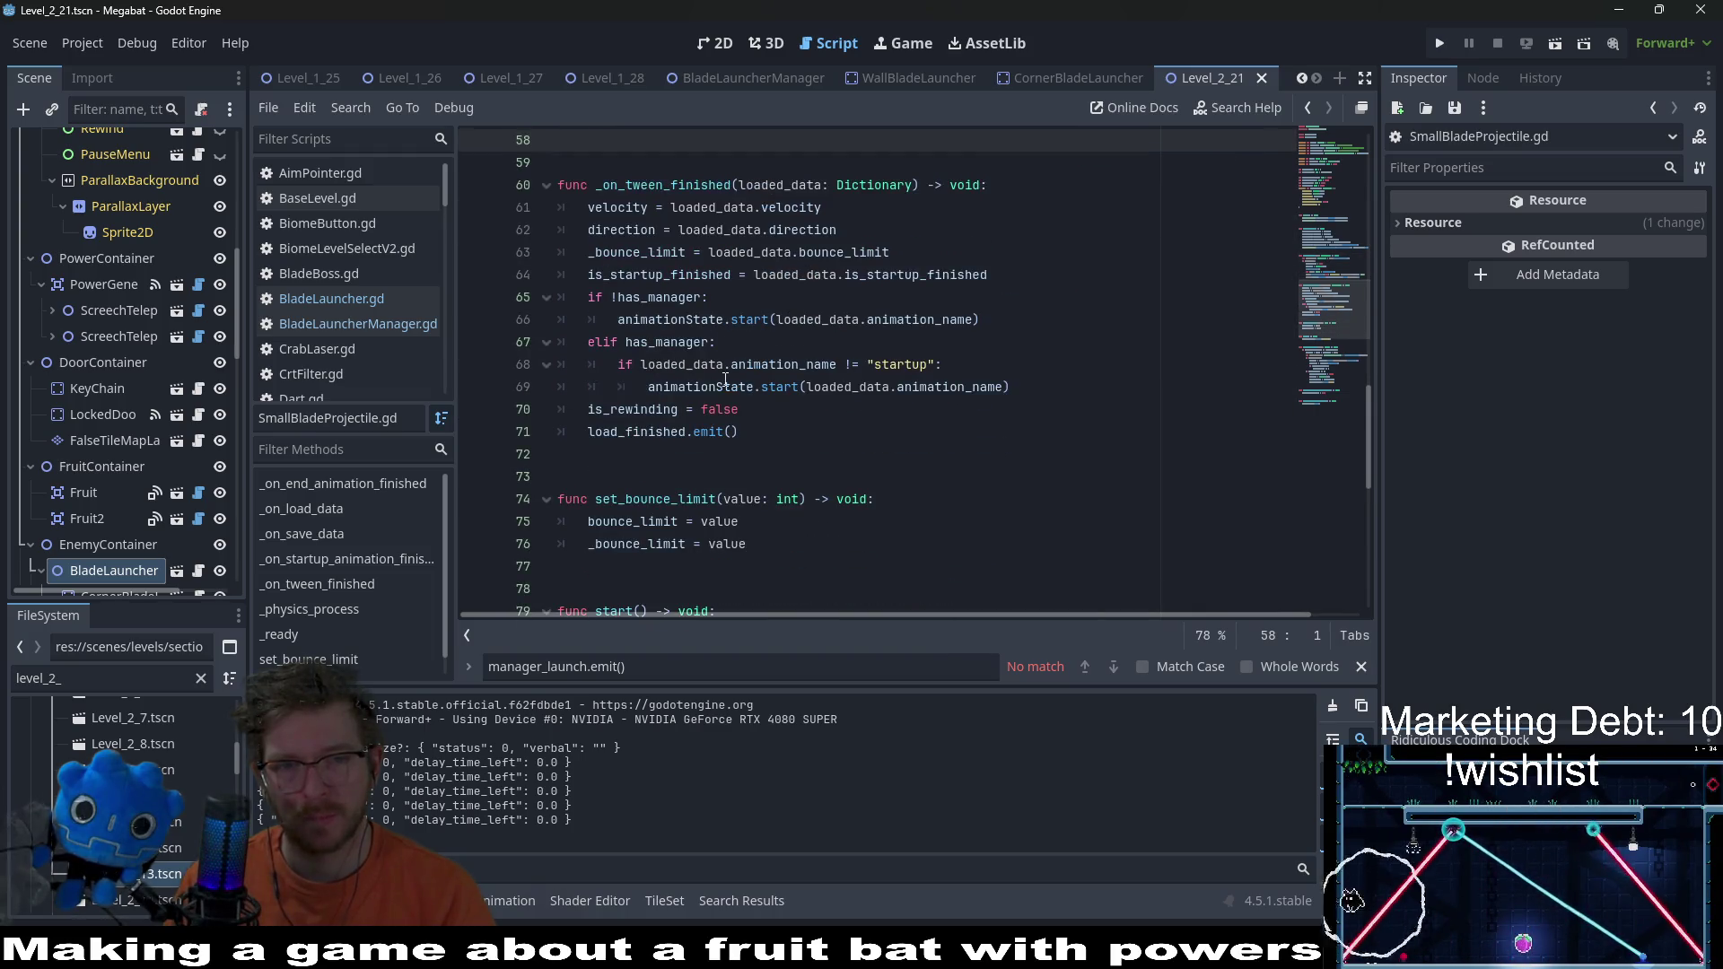
double_click(725, 384)
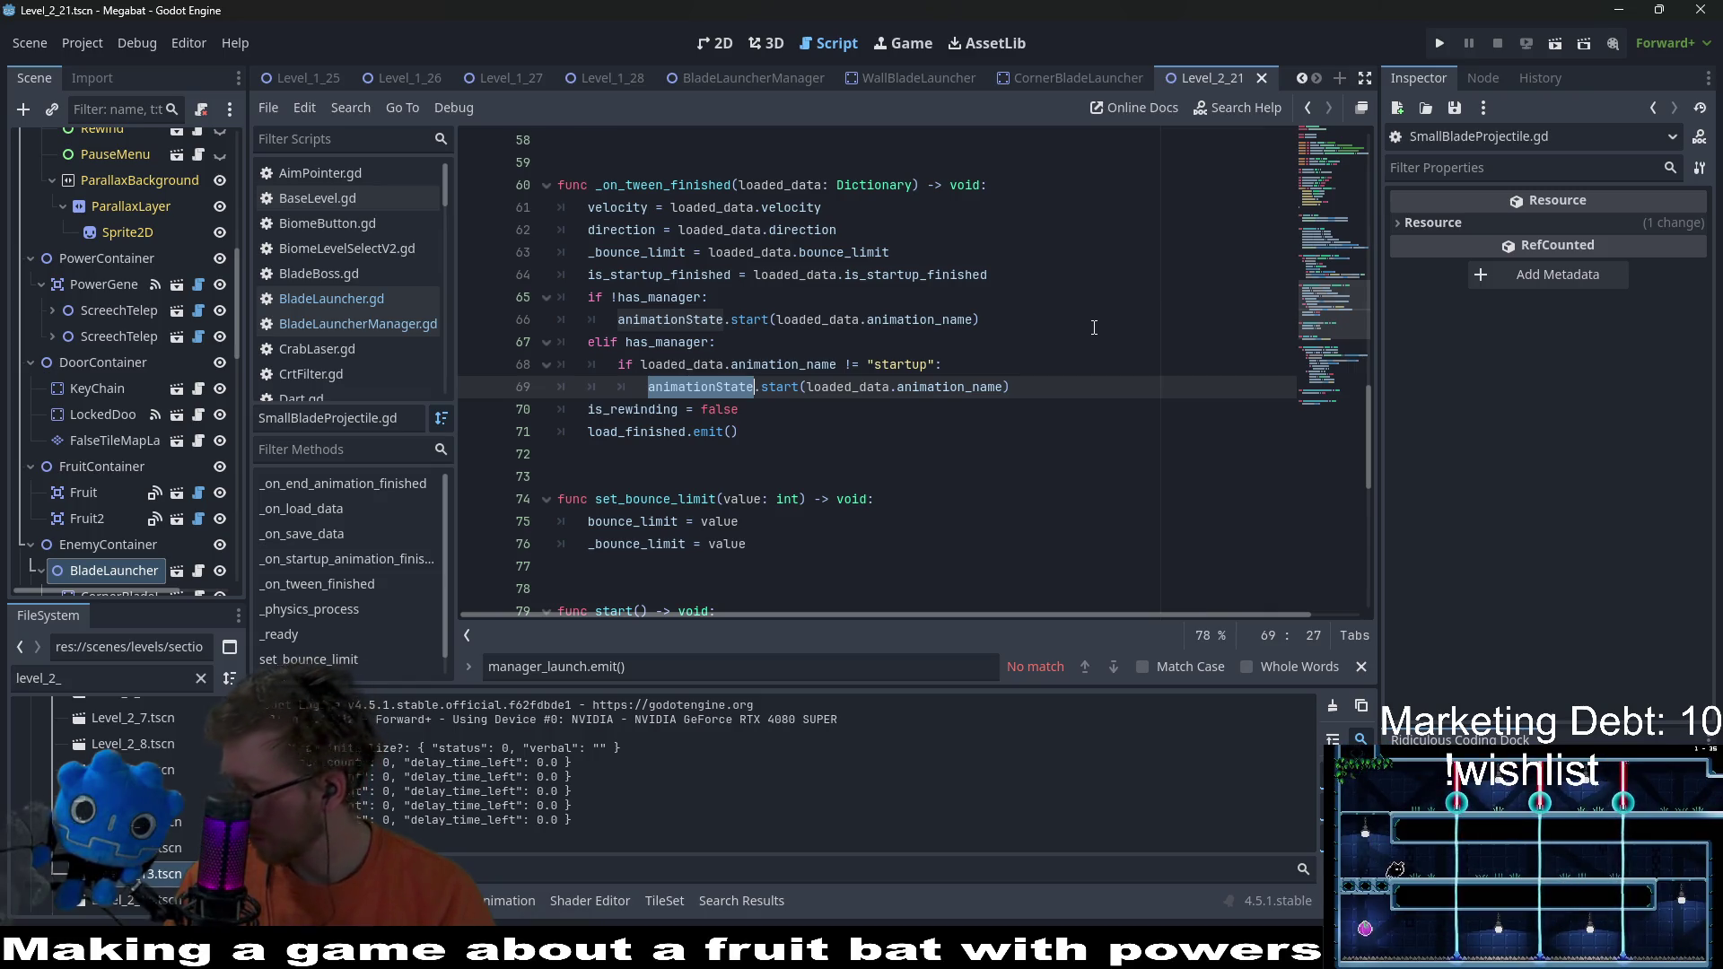
click(1052, 408)
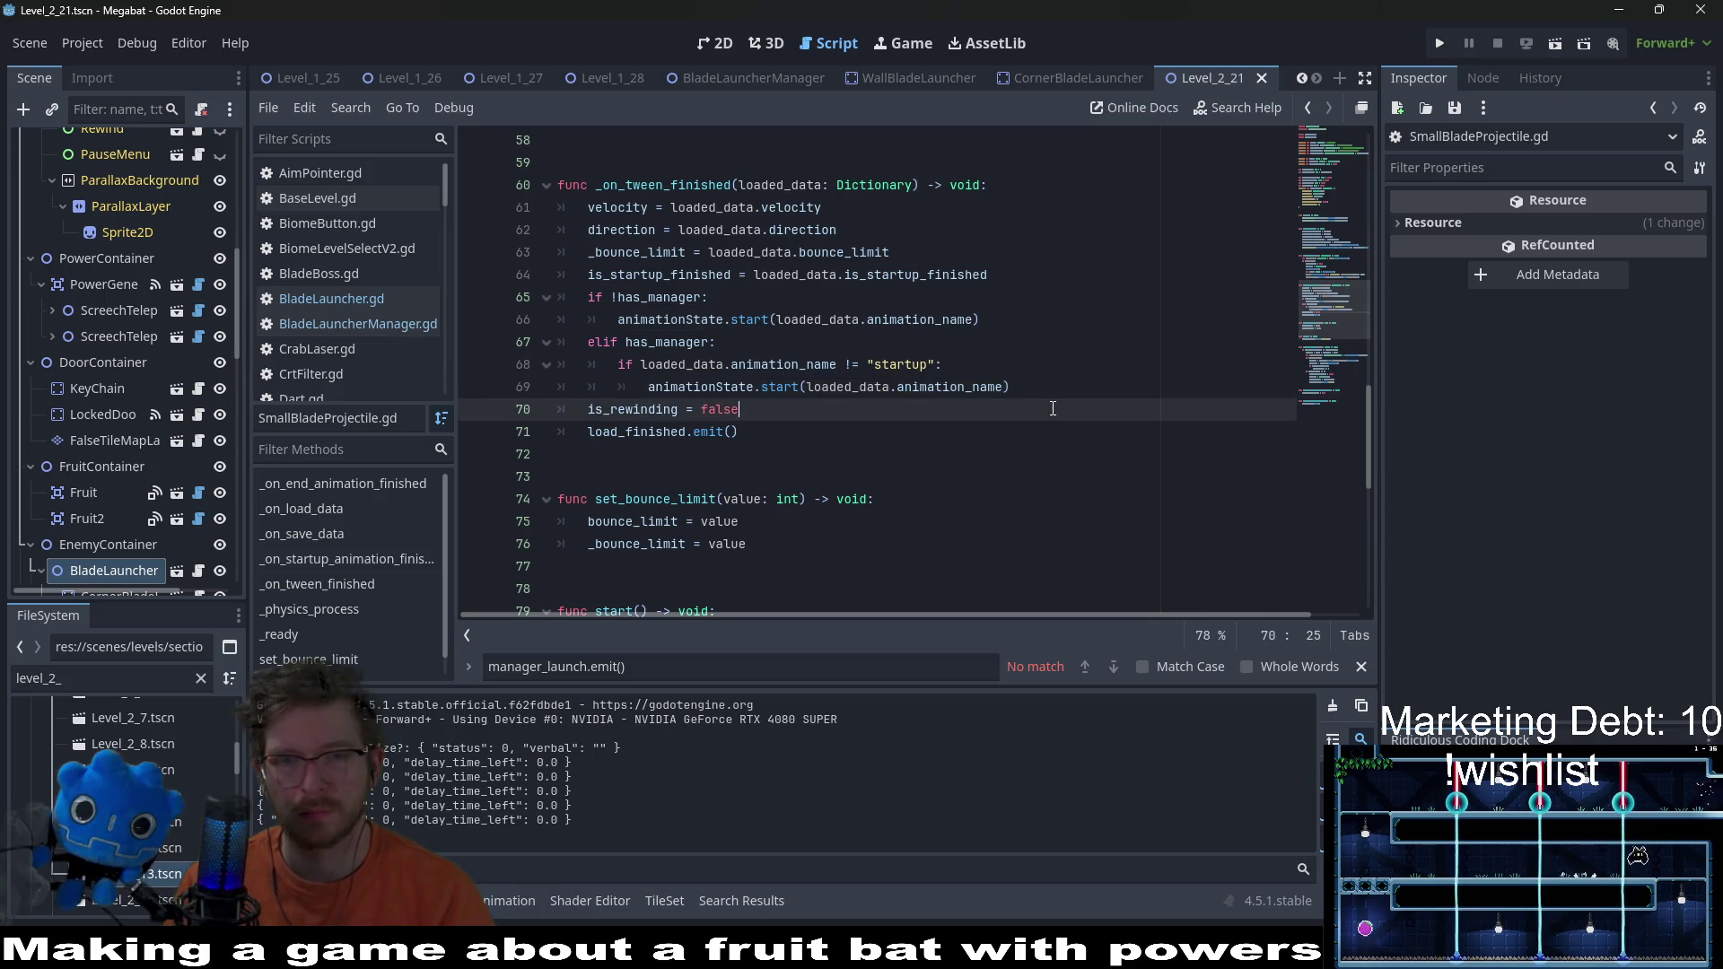
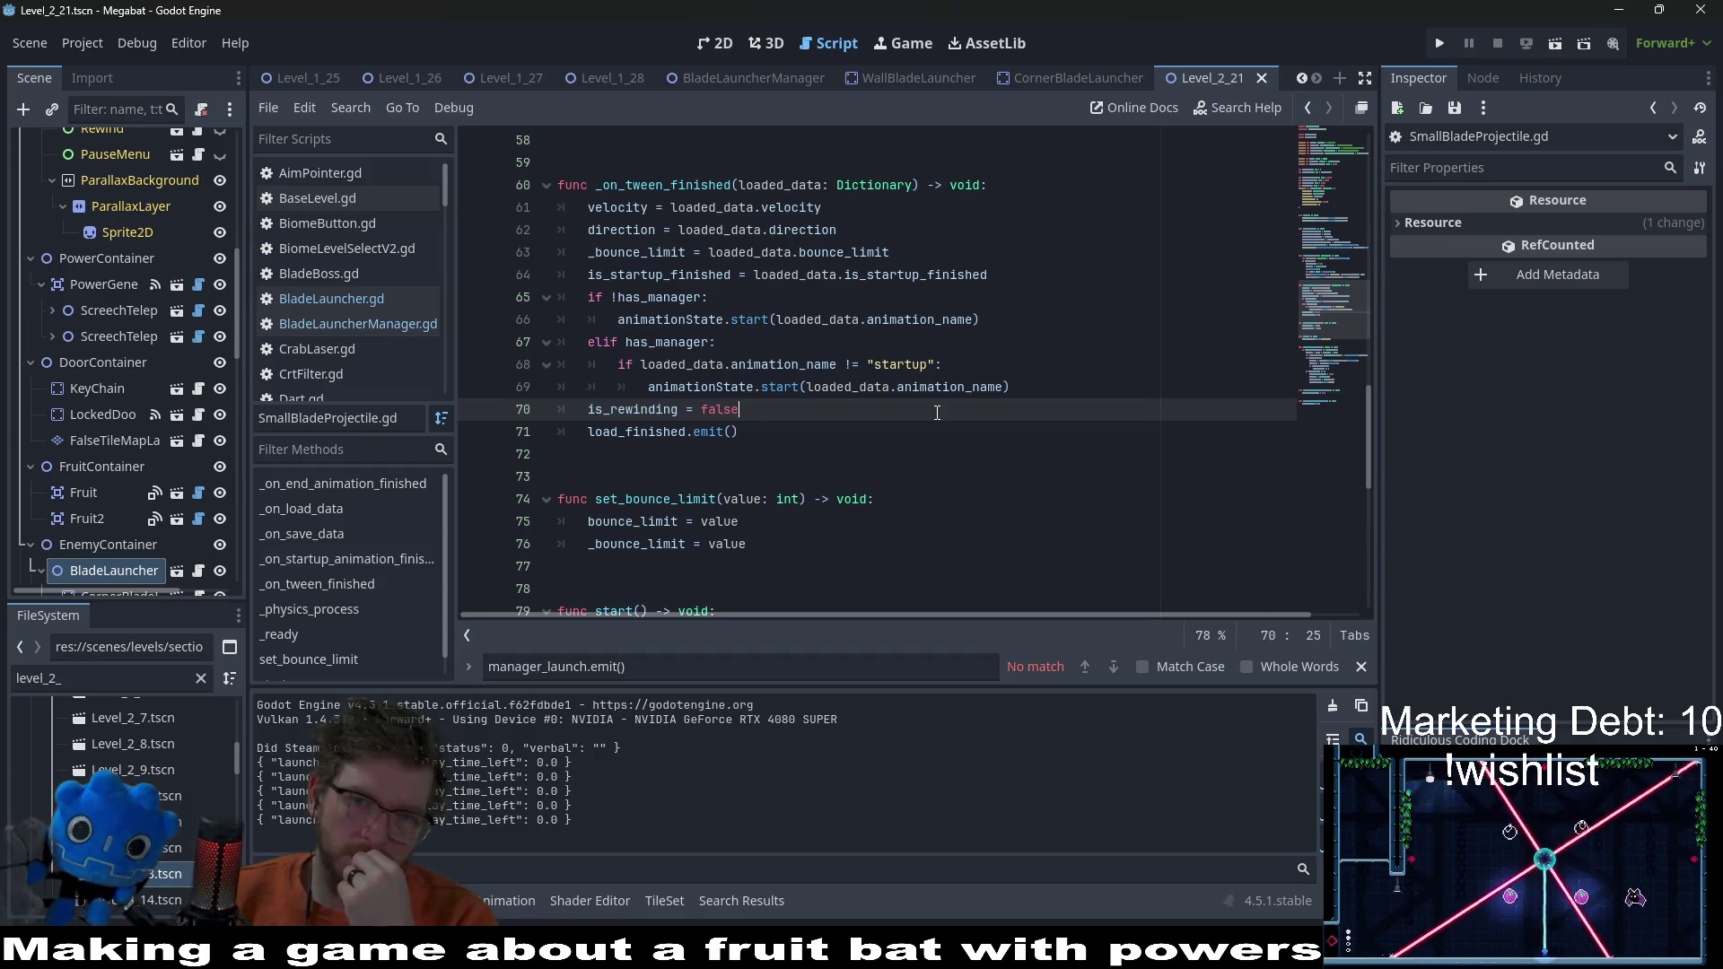
- Review the is_rewinding, load_finished and is_startup_finished checks in SmallBladeProjectile's _on_tween_finished
scroll(773, 455, down, 1)
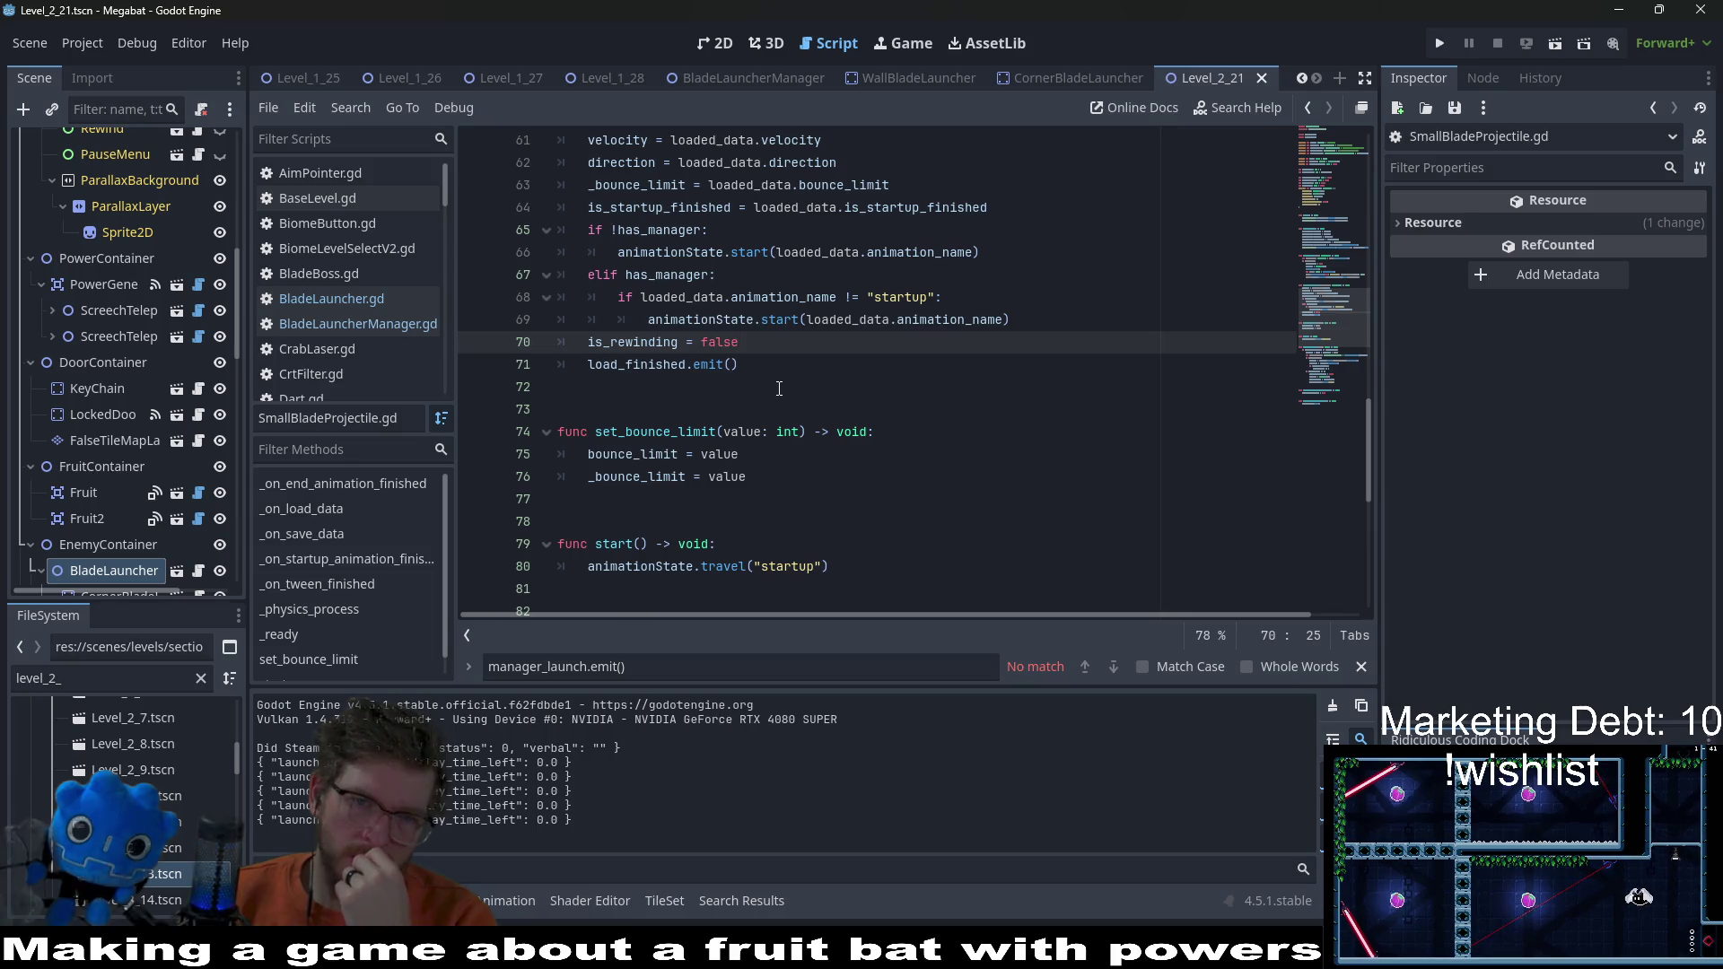
double_click(643, 343)
double_click(637, 364)
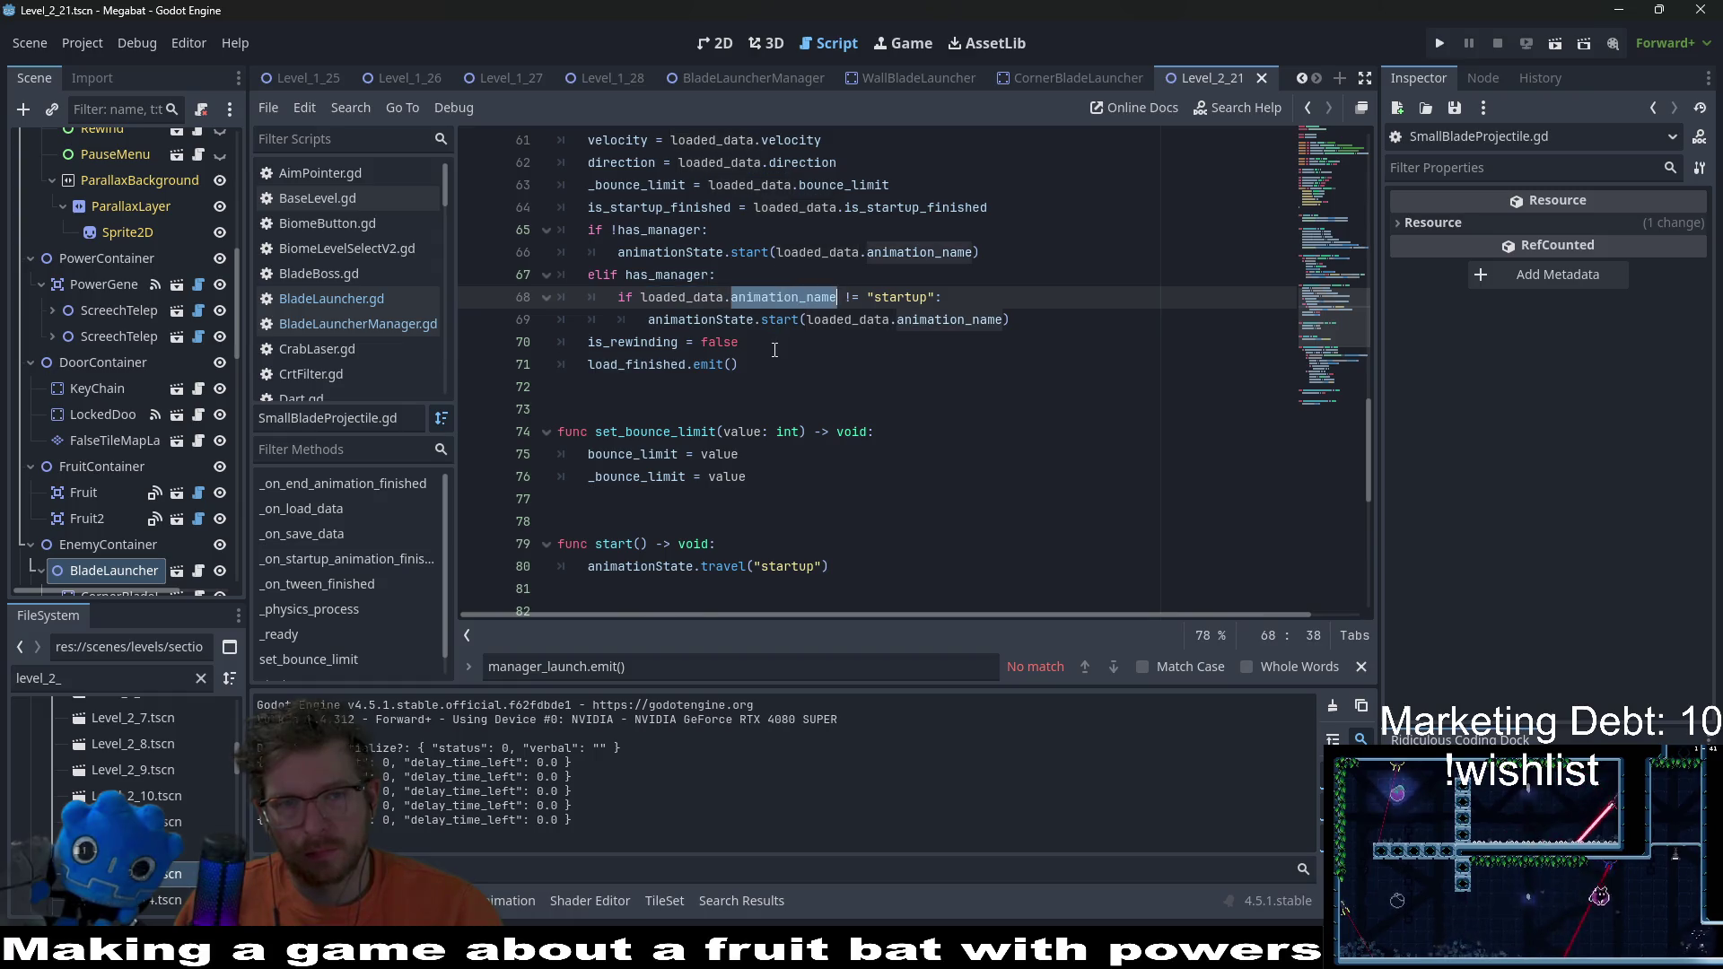
scroll(782, 293, up, 3)
double_click(920, 454)
double_click(895, 409)
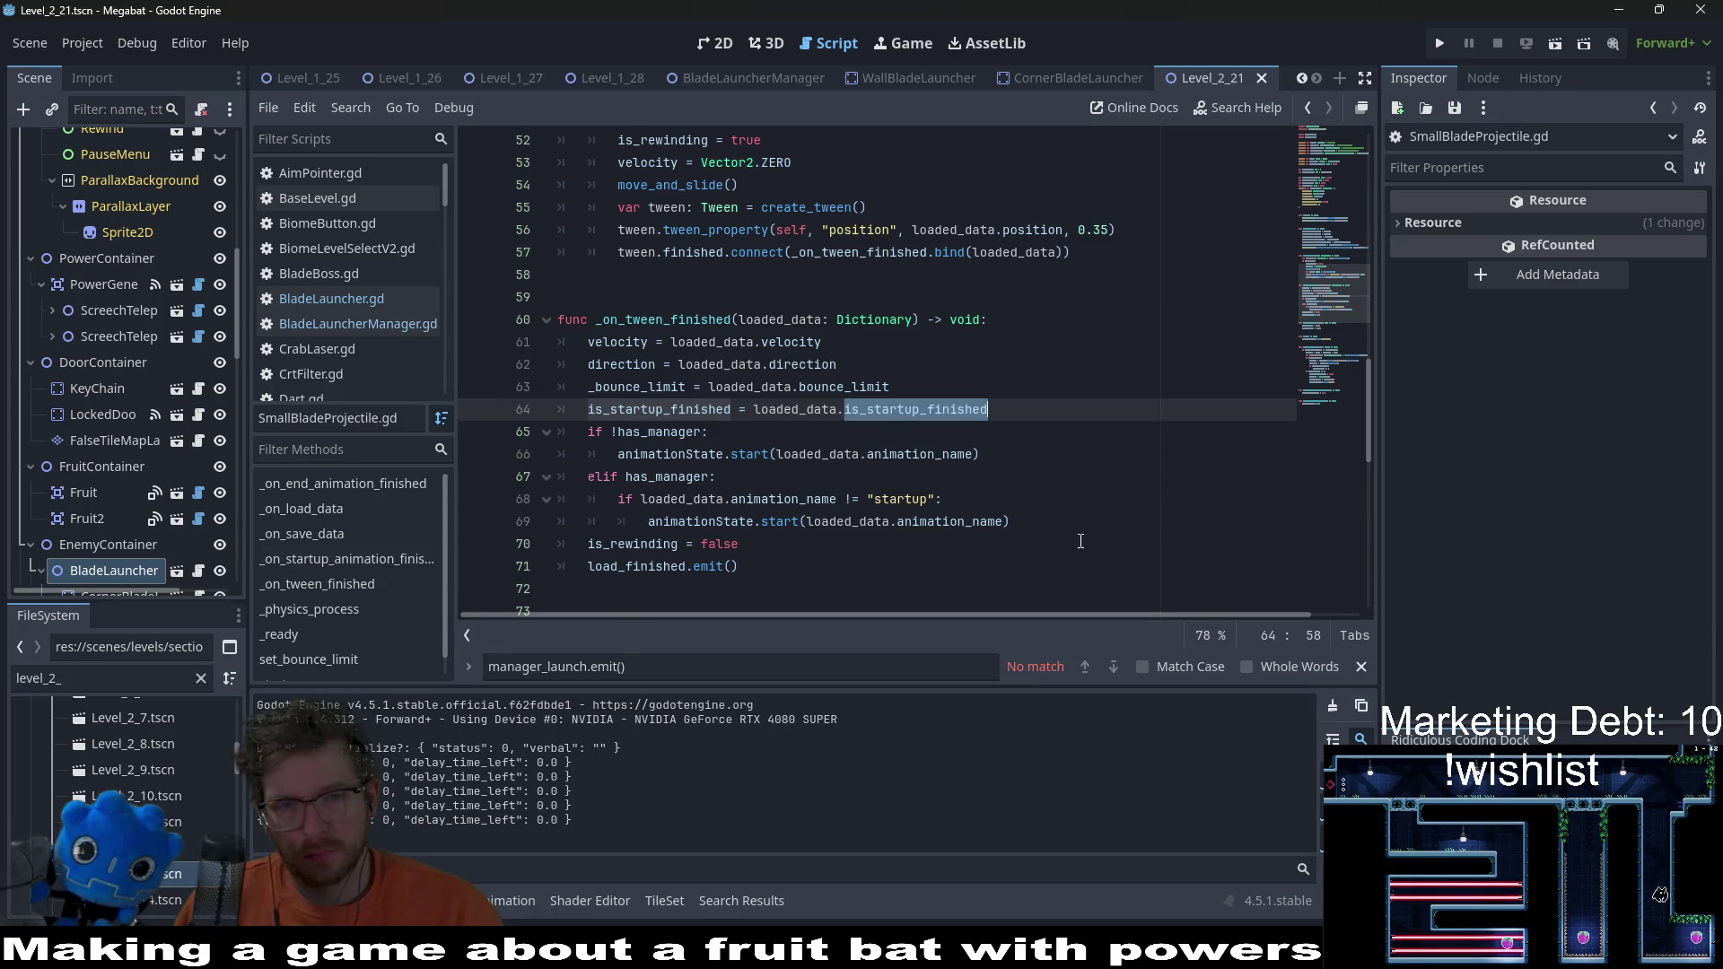
- Inspect the has_manager branch on lines 64–69 and open BladeLauncherManager.gd
click(1029, 518)
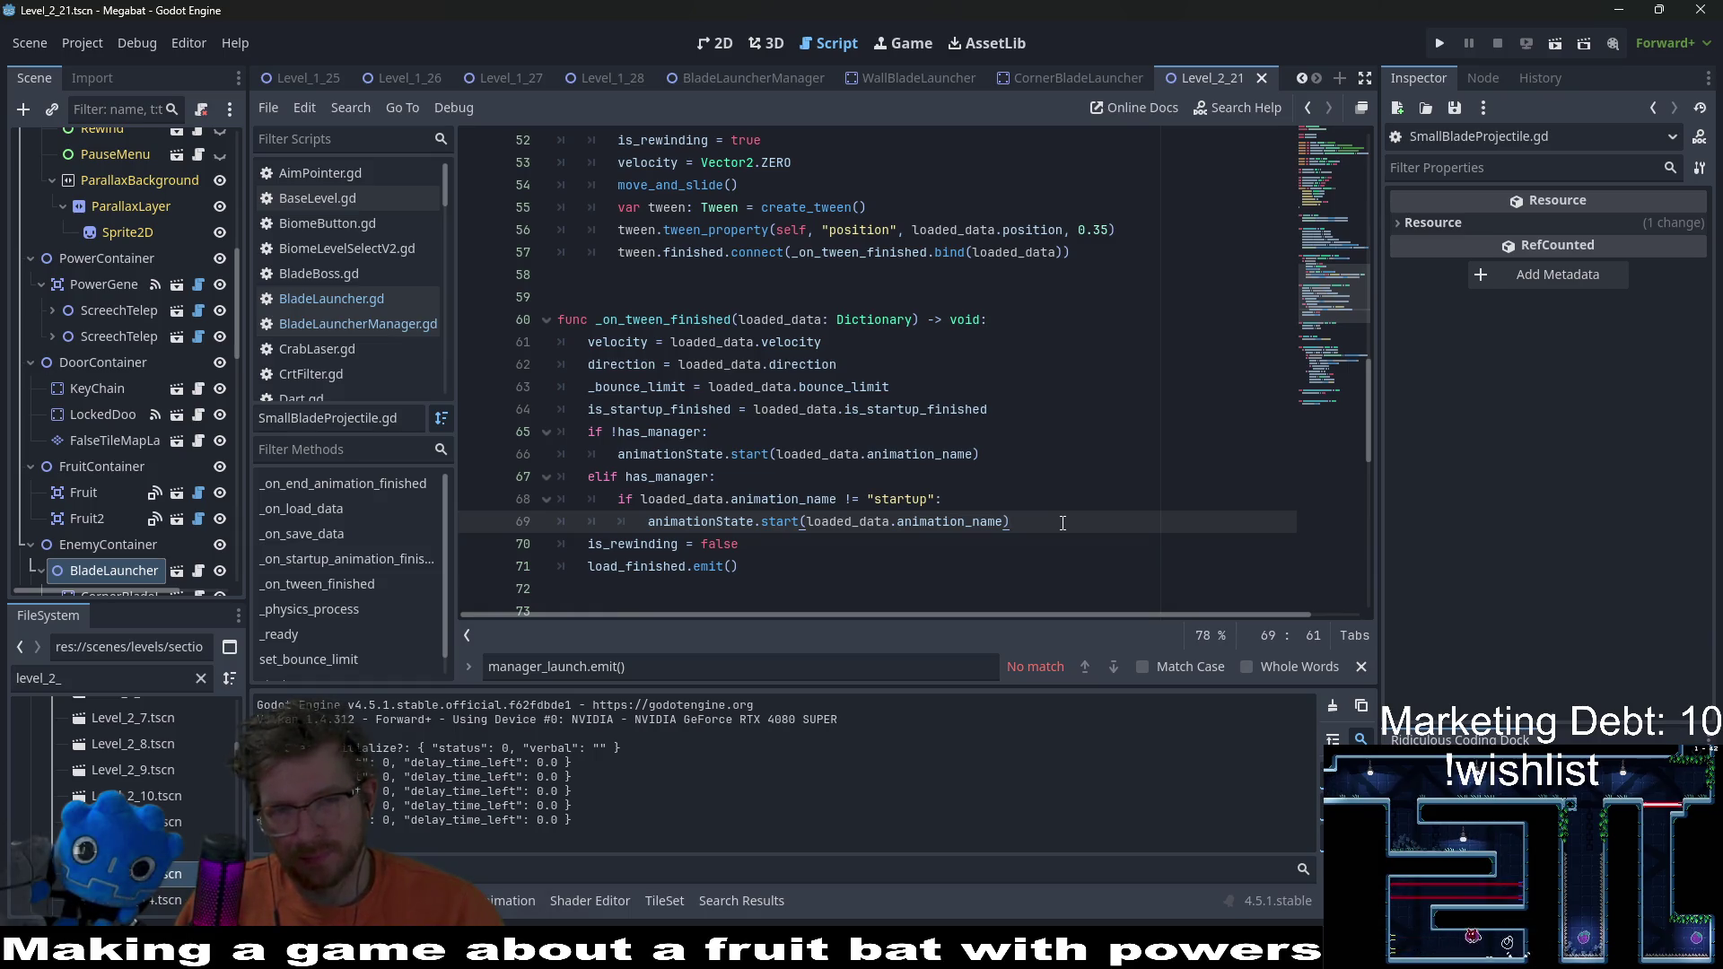
click(672, 455)
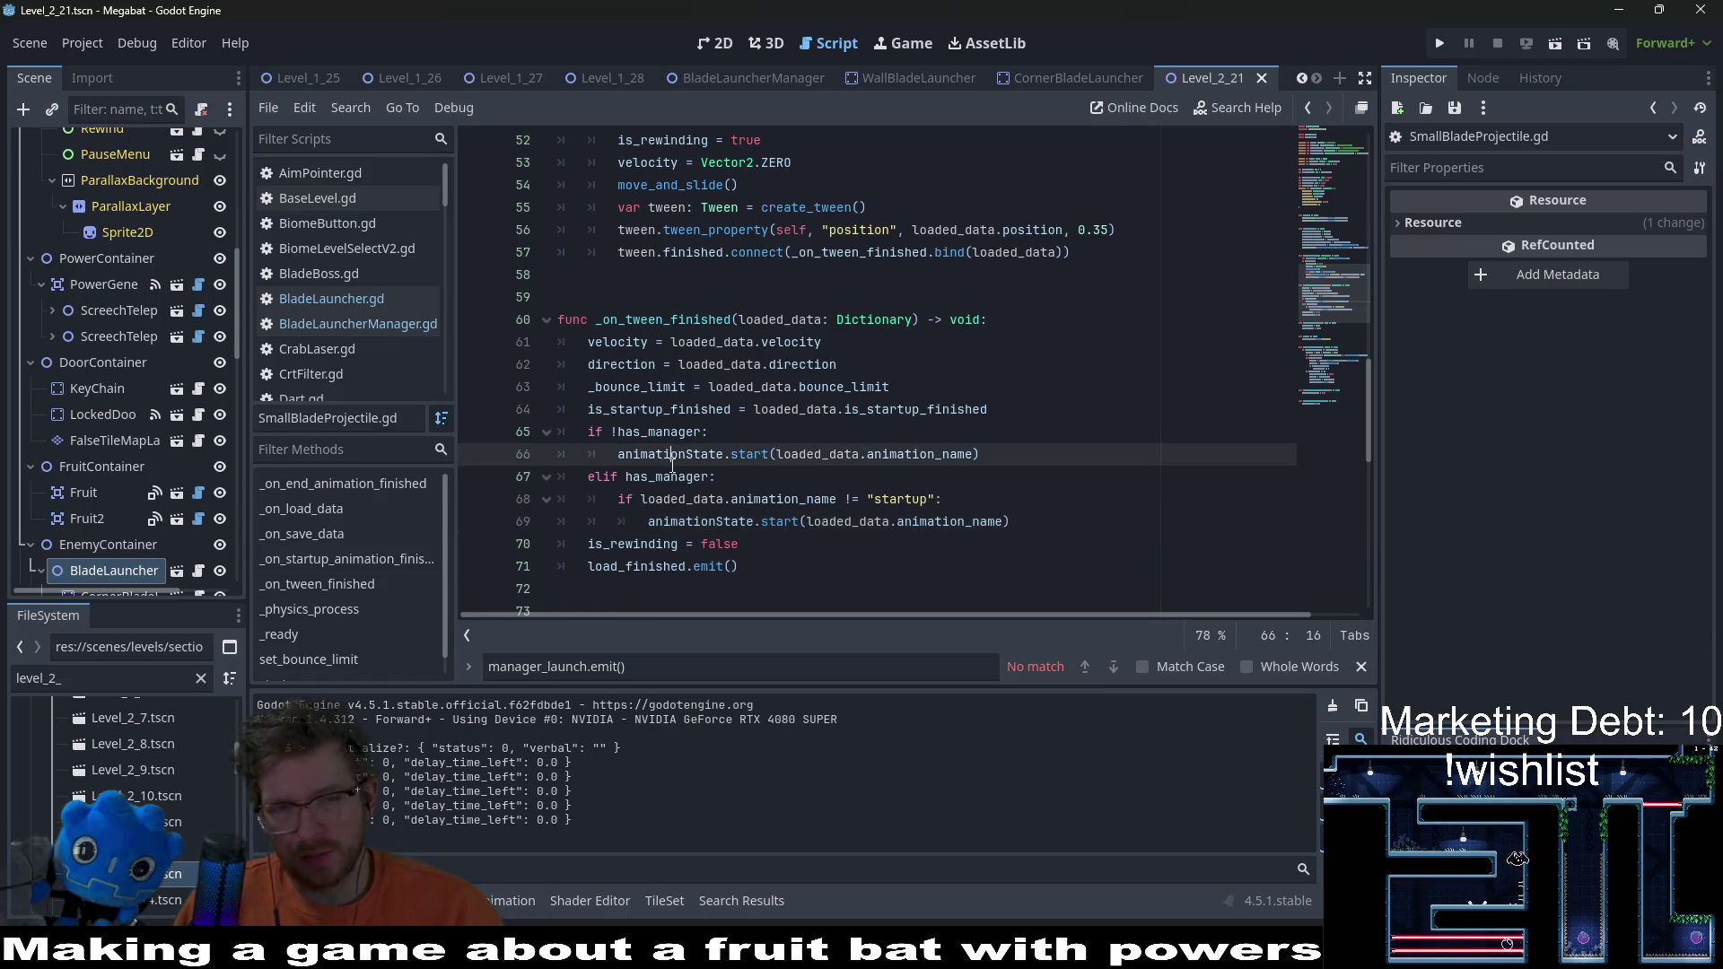
double_click(658, 484)
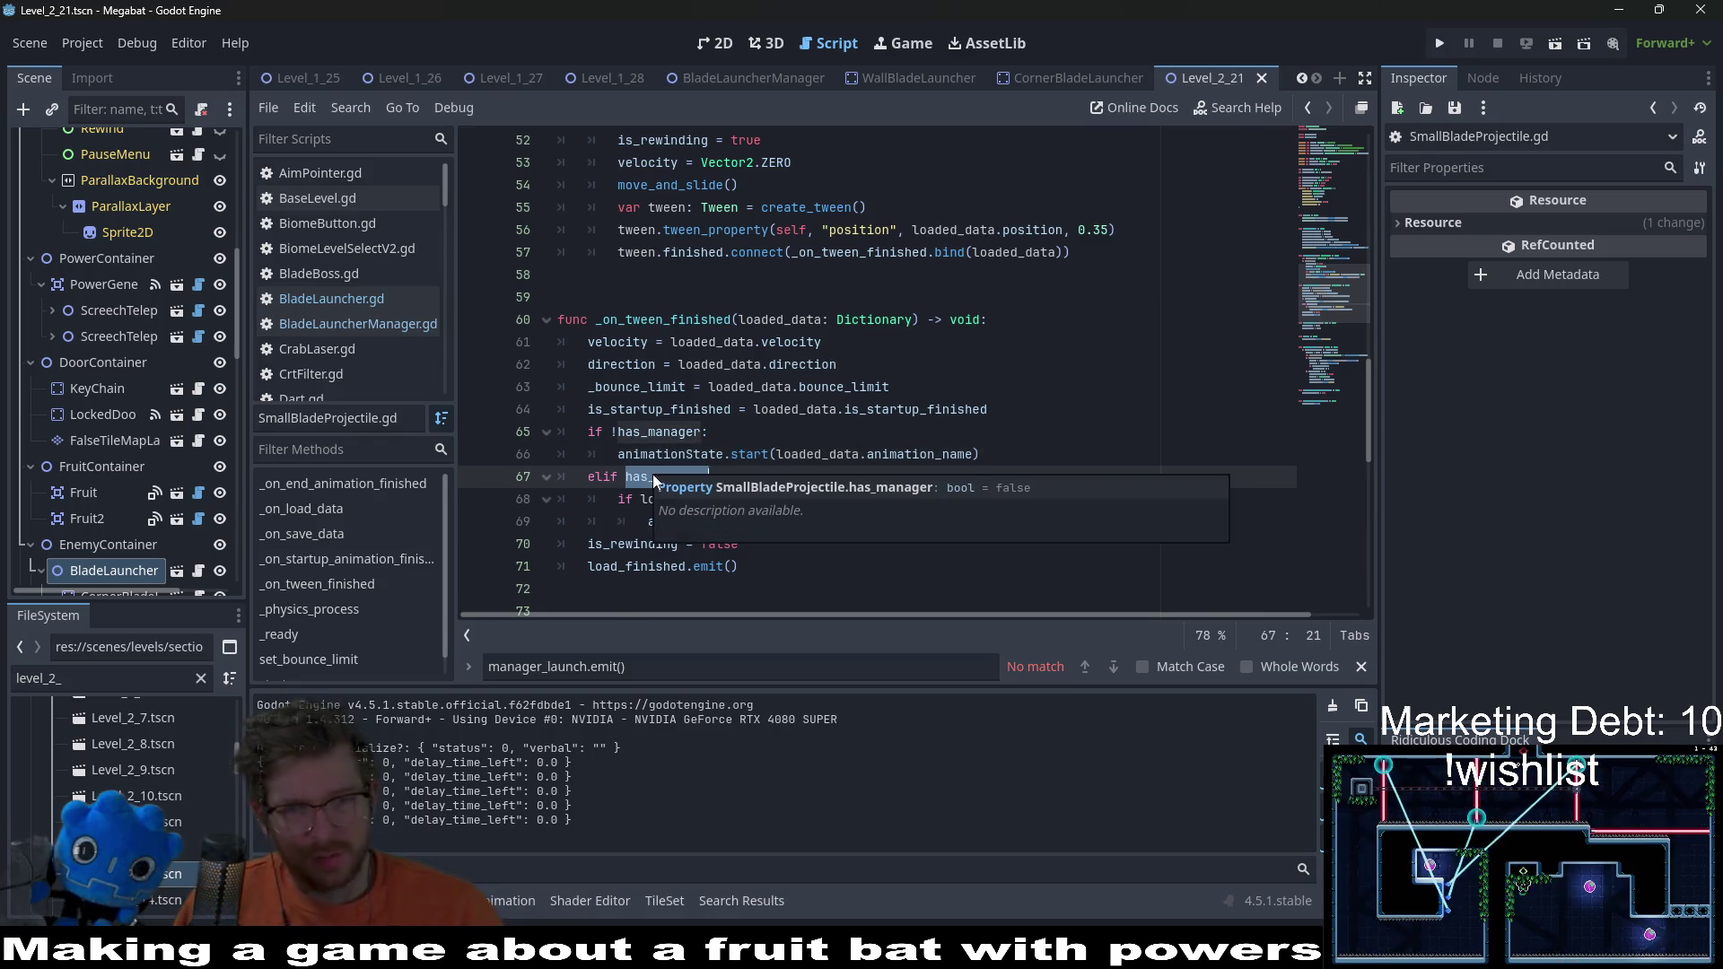
click(1054, 410)
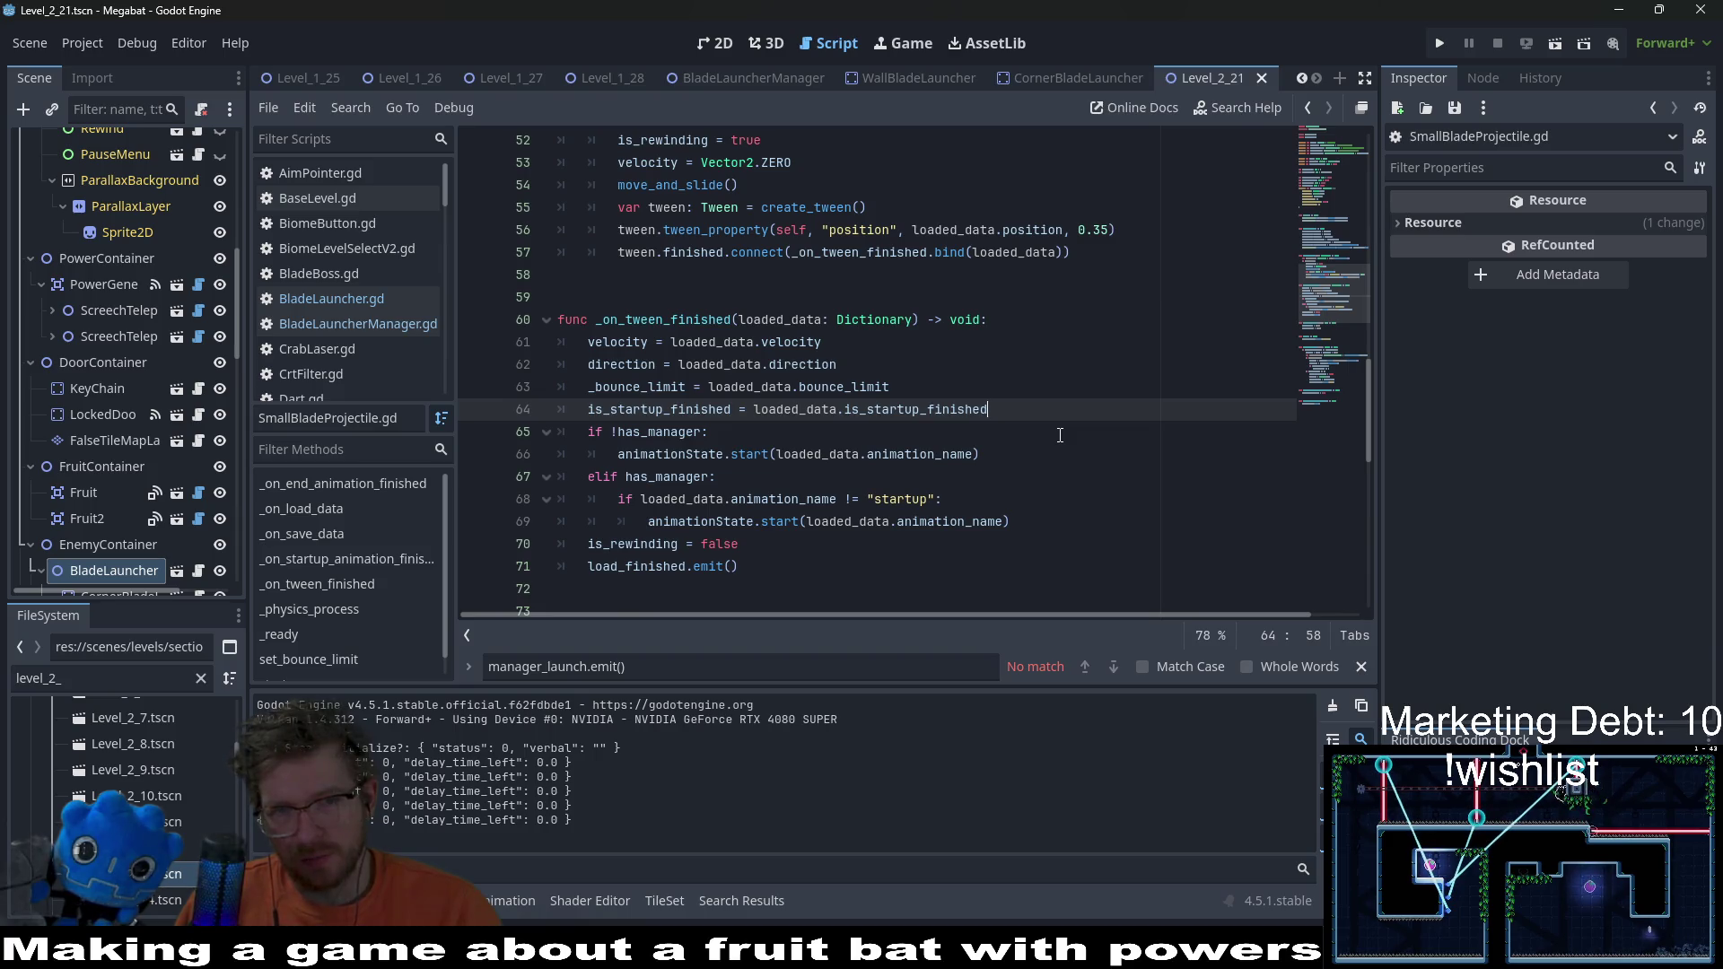
click(358, 327)
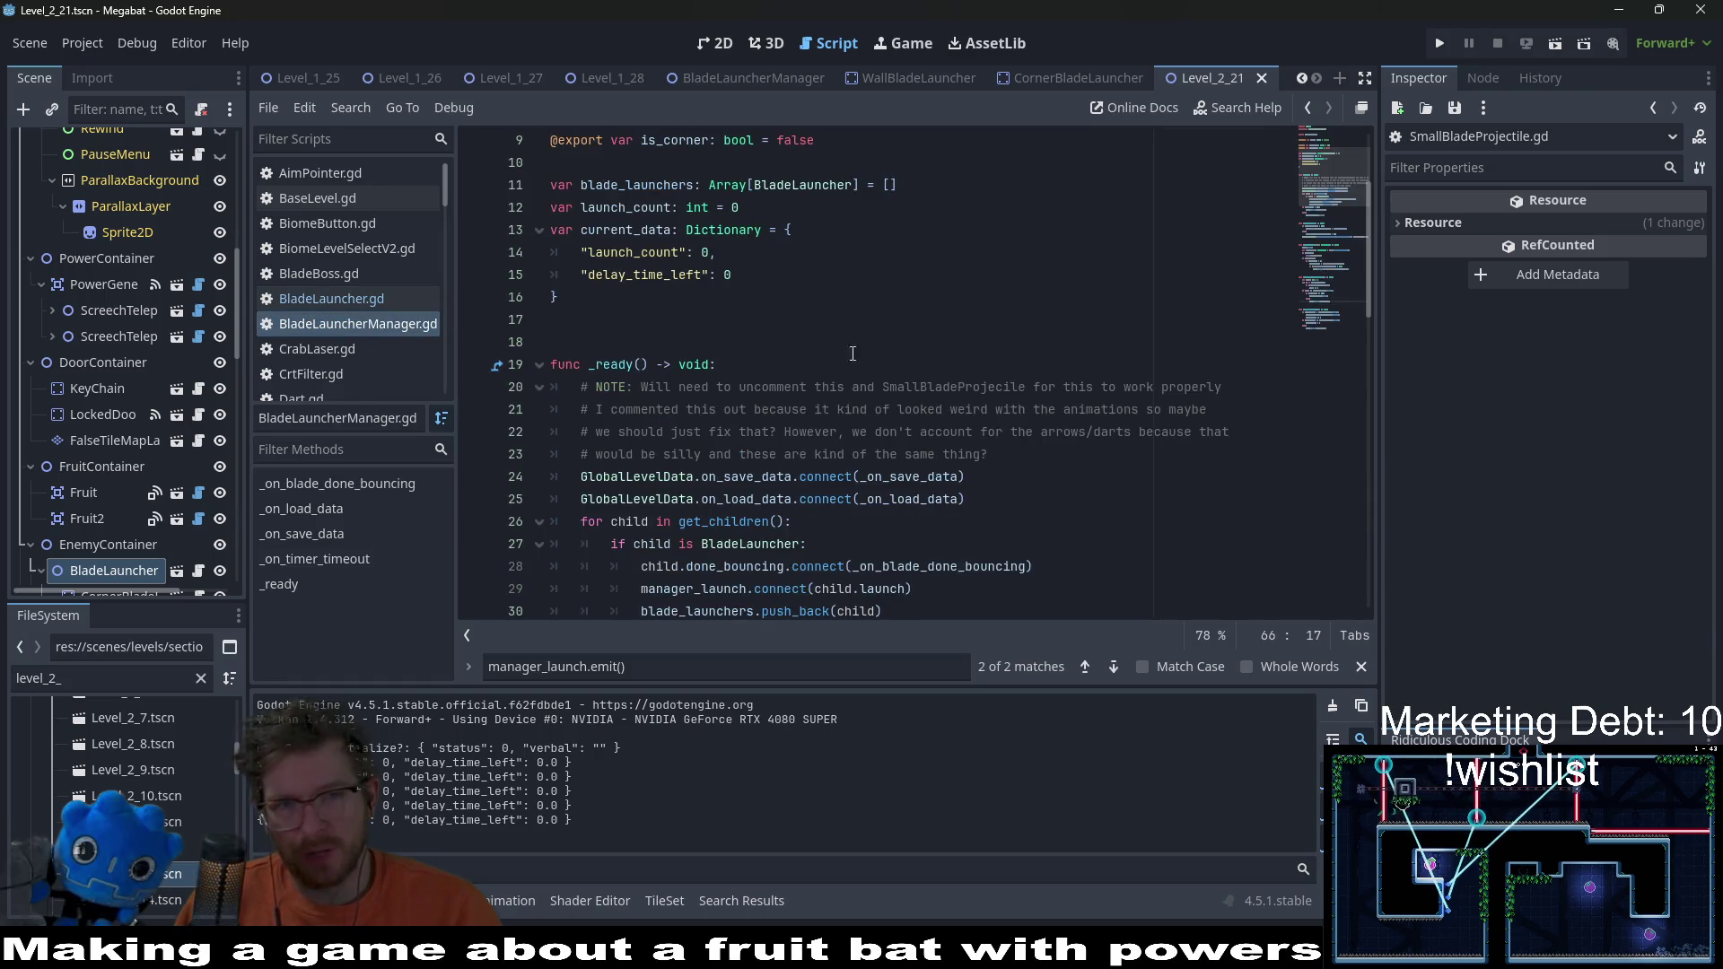
- Review how the manager saves and restores delay_time and delay_time_left
scroll(789, 351, up, 2)
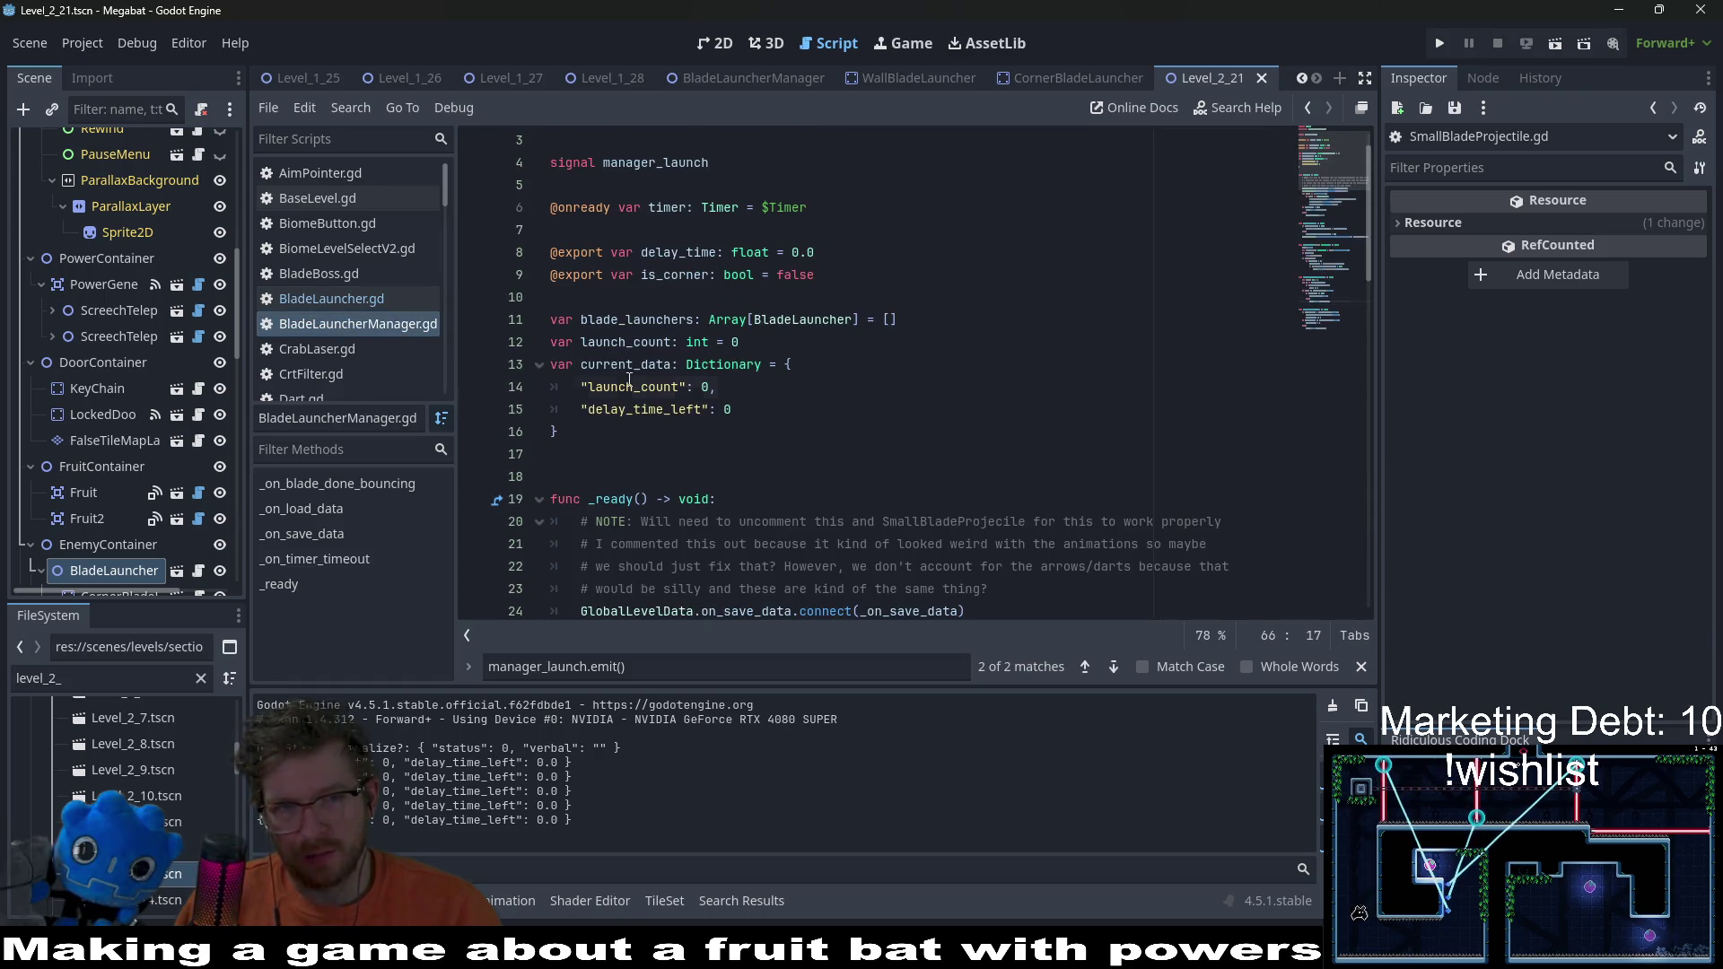
double_click(678, 252)
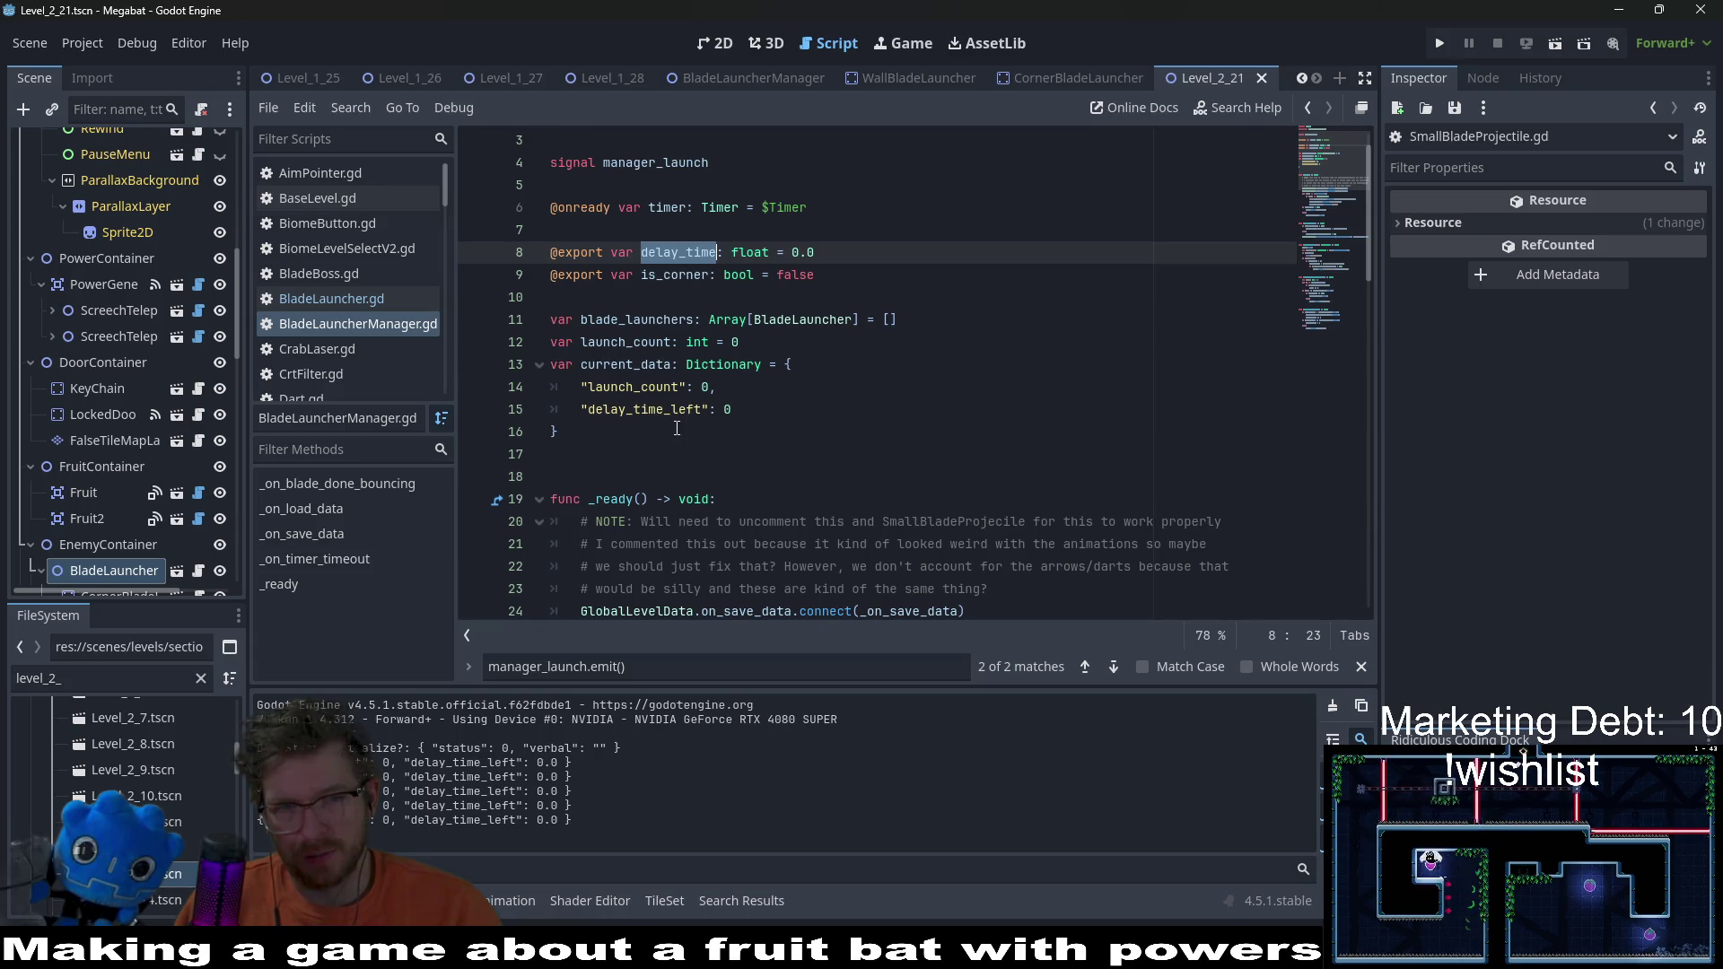
double_click(630, 404)
scroll(781, 393, down, 6)
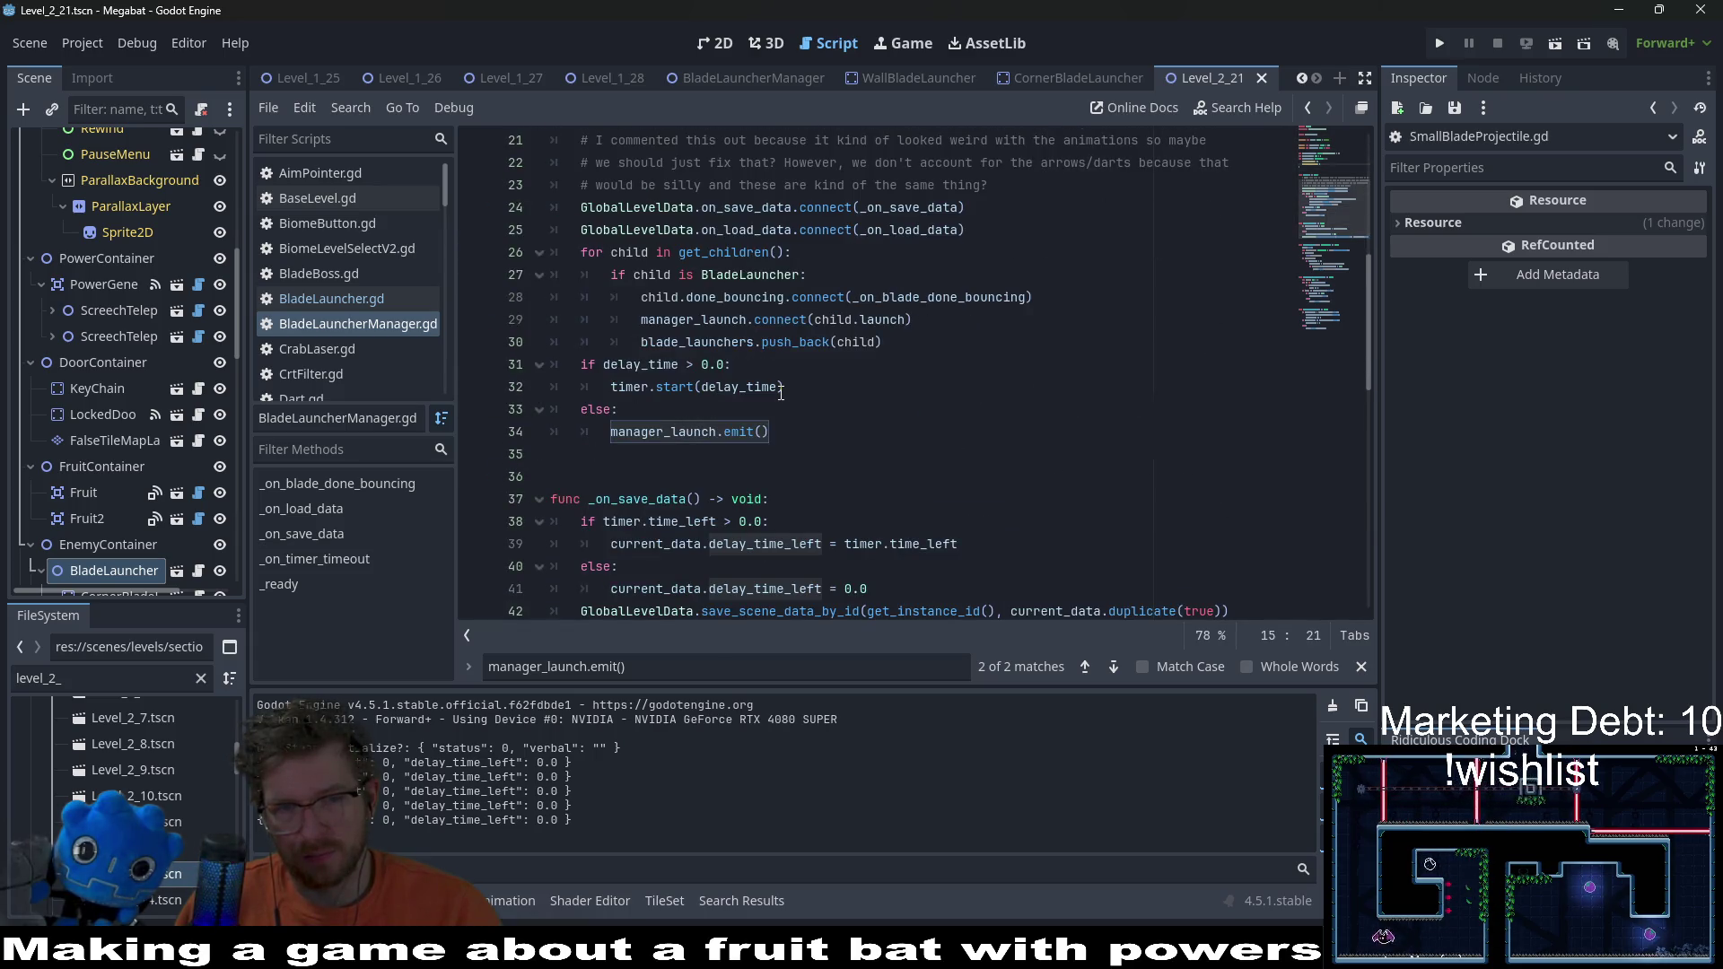
scroll(781, 393, down, 2)
click(804, 477)
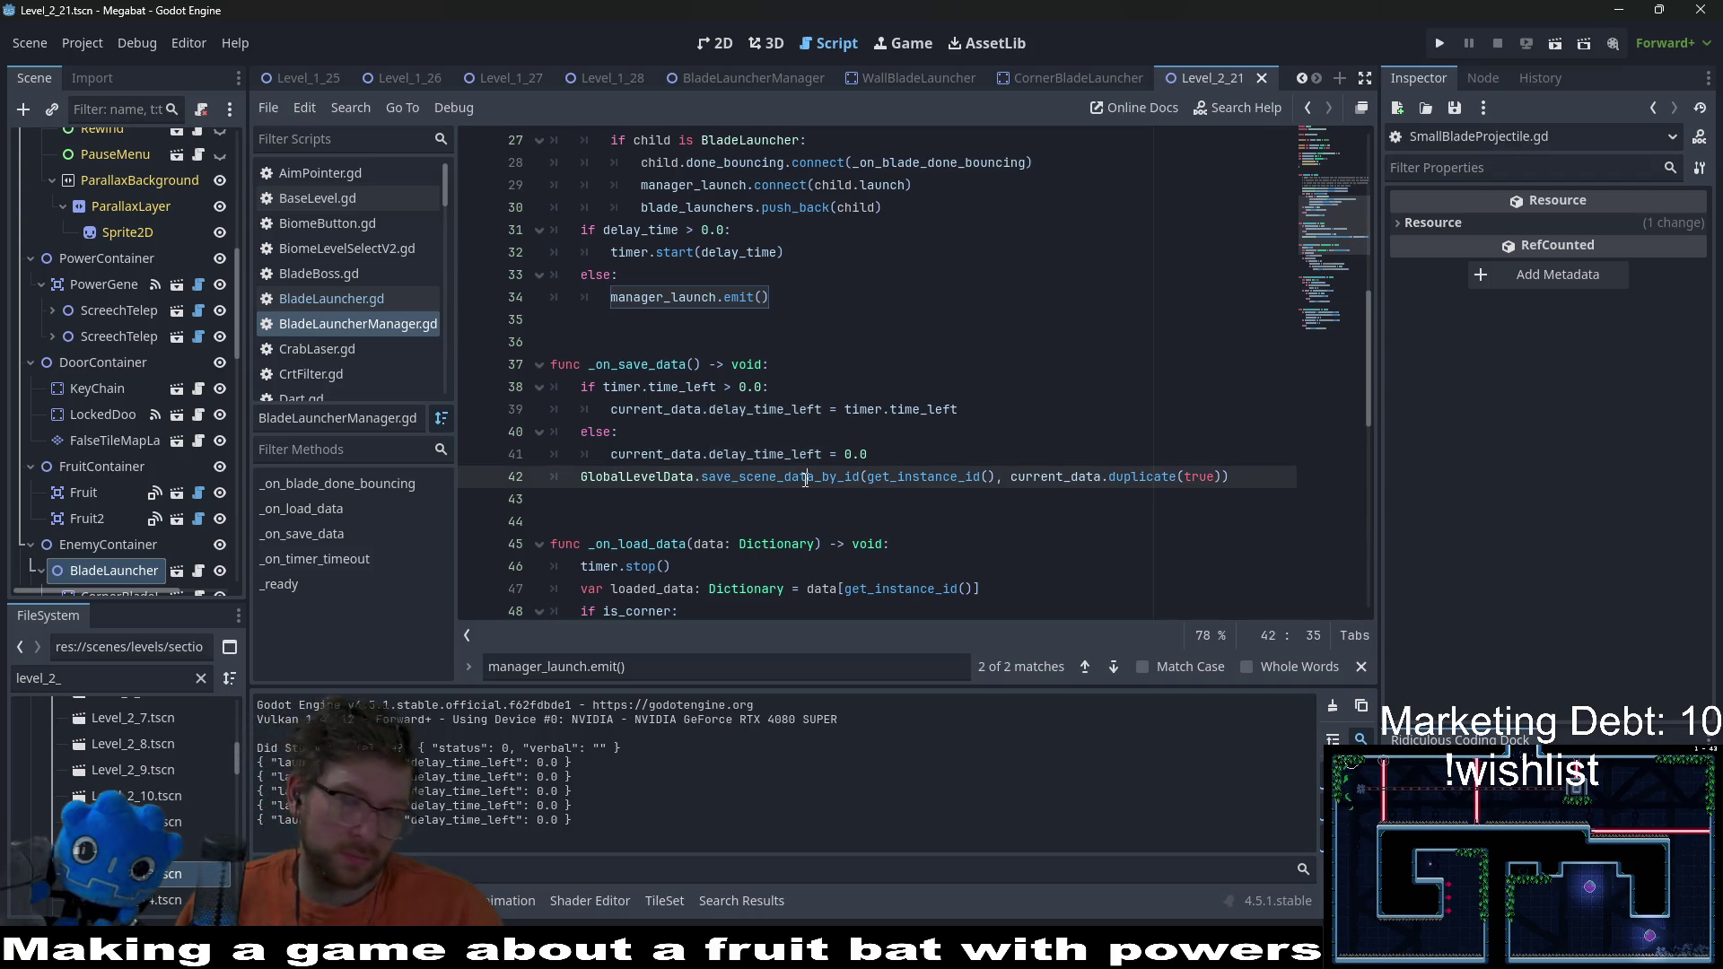
click(923, 442)
double_click(772, 453)
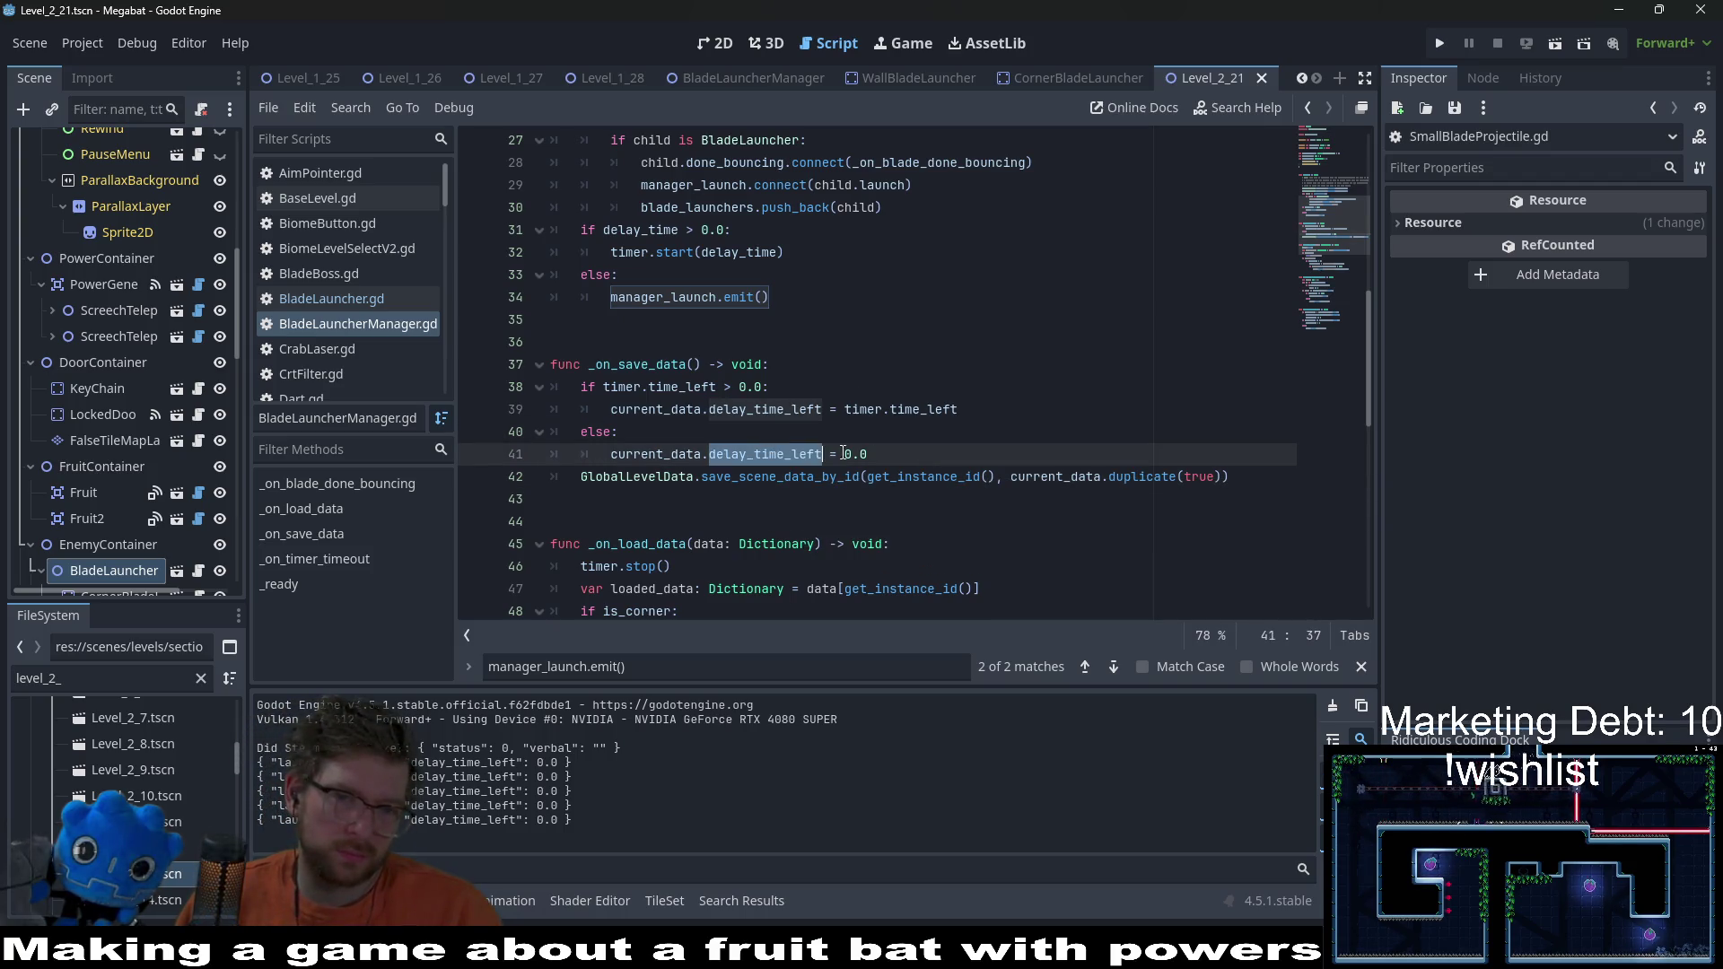
- Examine the _on_blade_done_bouncing handler and its delay_time check on lines 63–64
scroll(965, 462, down, 5)
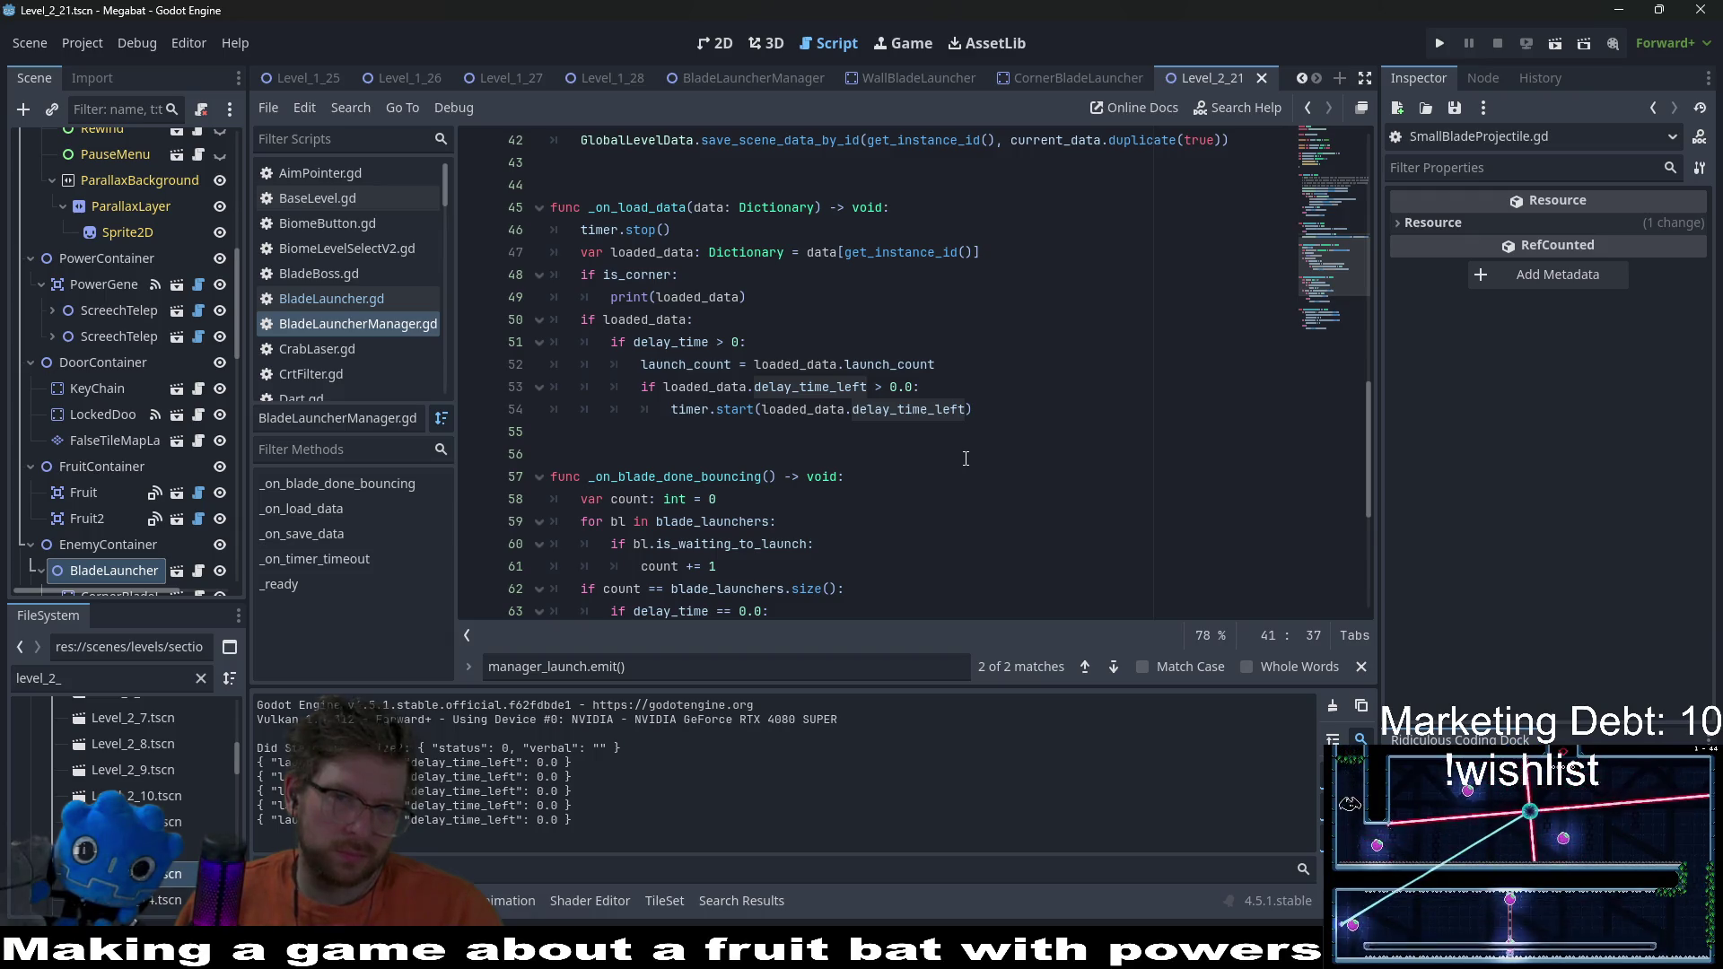
scroll(981, 432, down, 1)
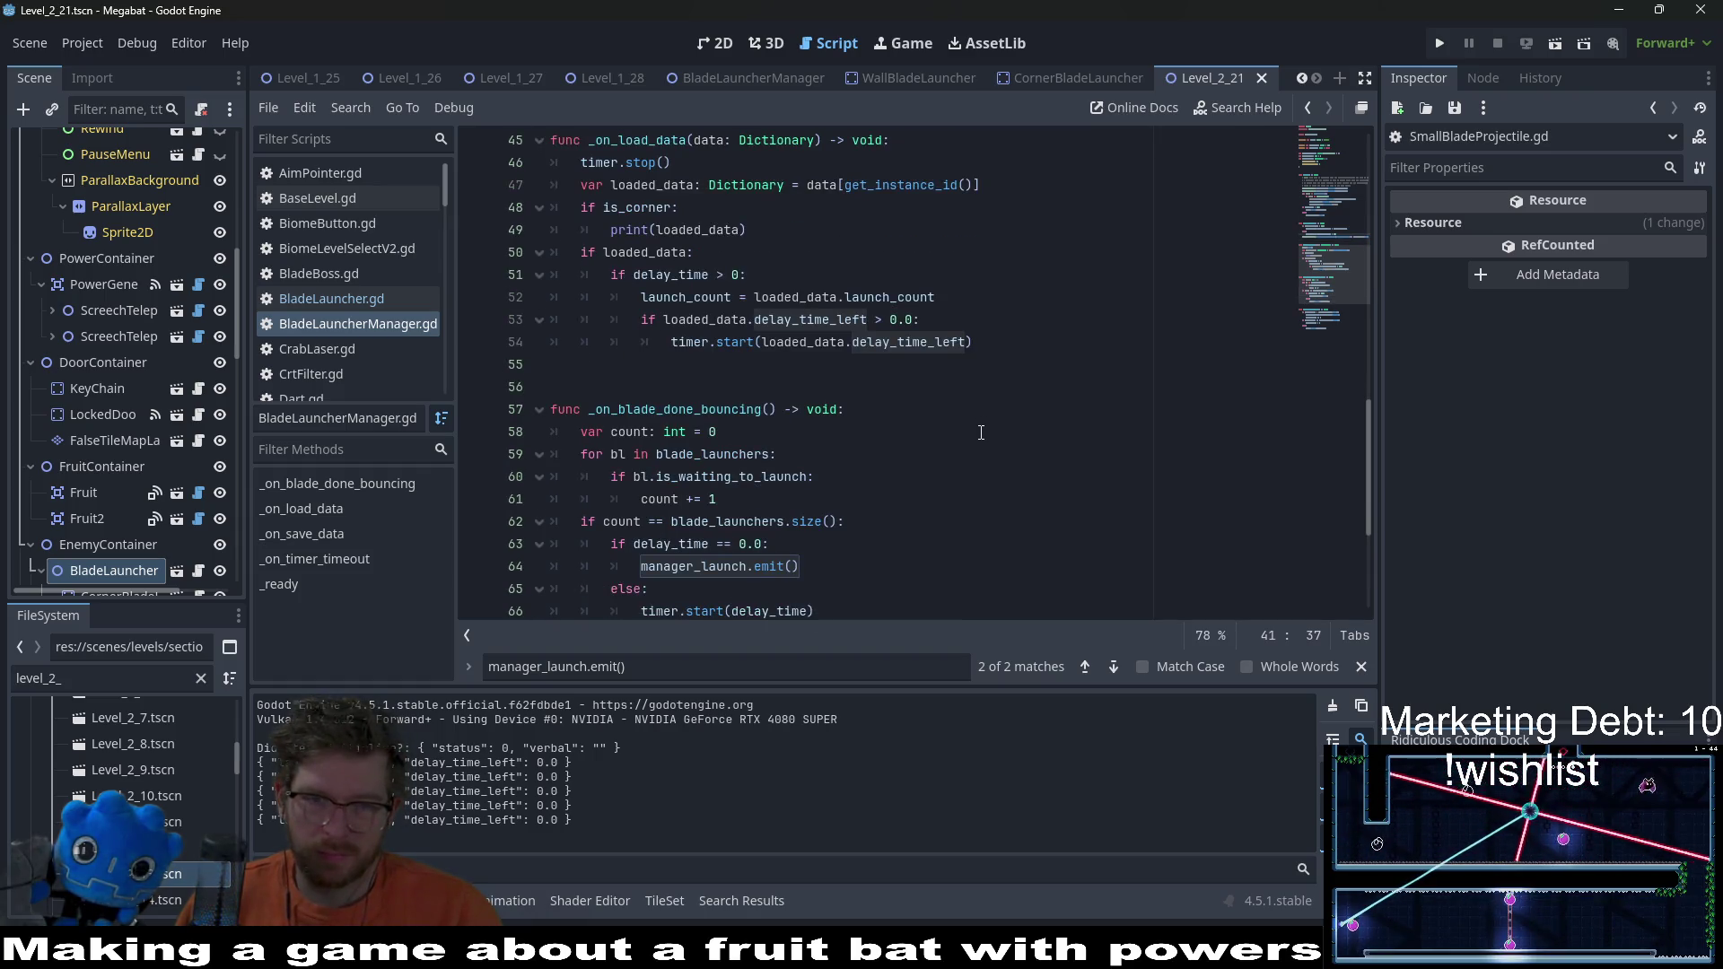
double_click(736, 409)
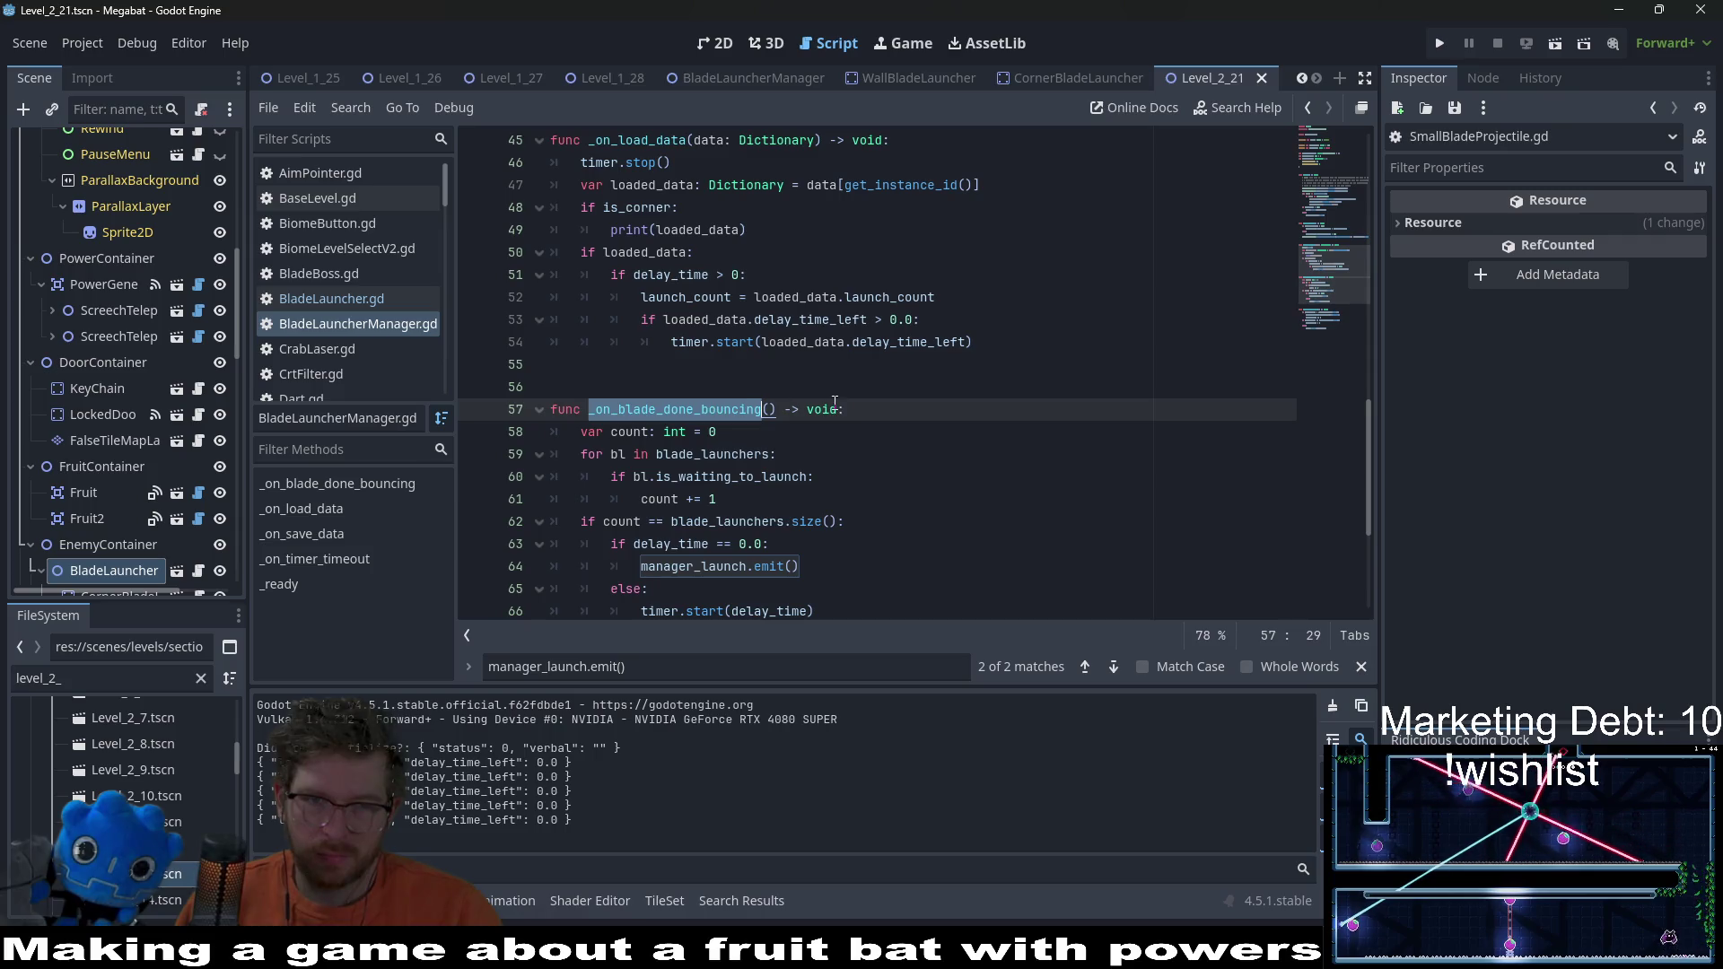
scroll(834, 403, down, 1)
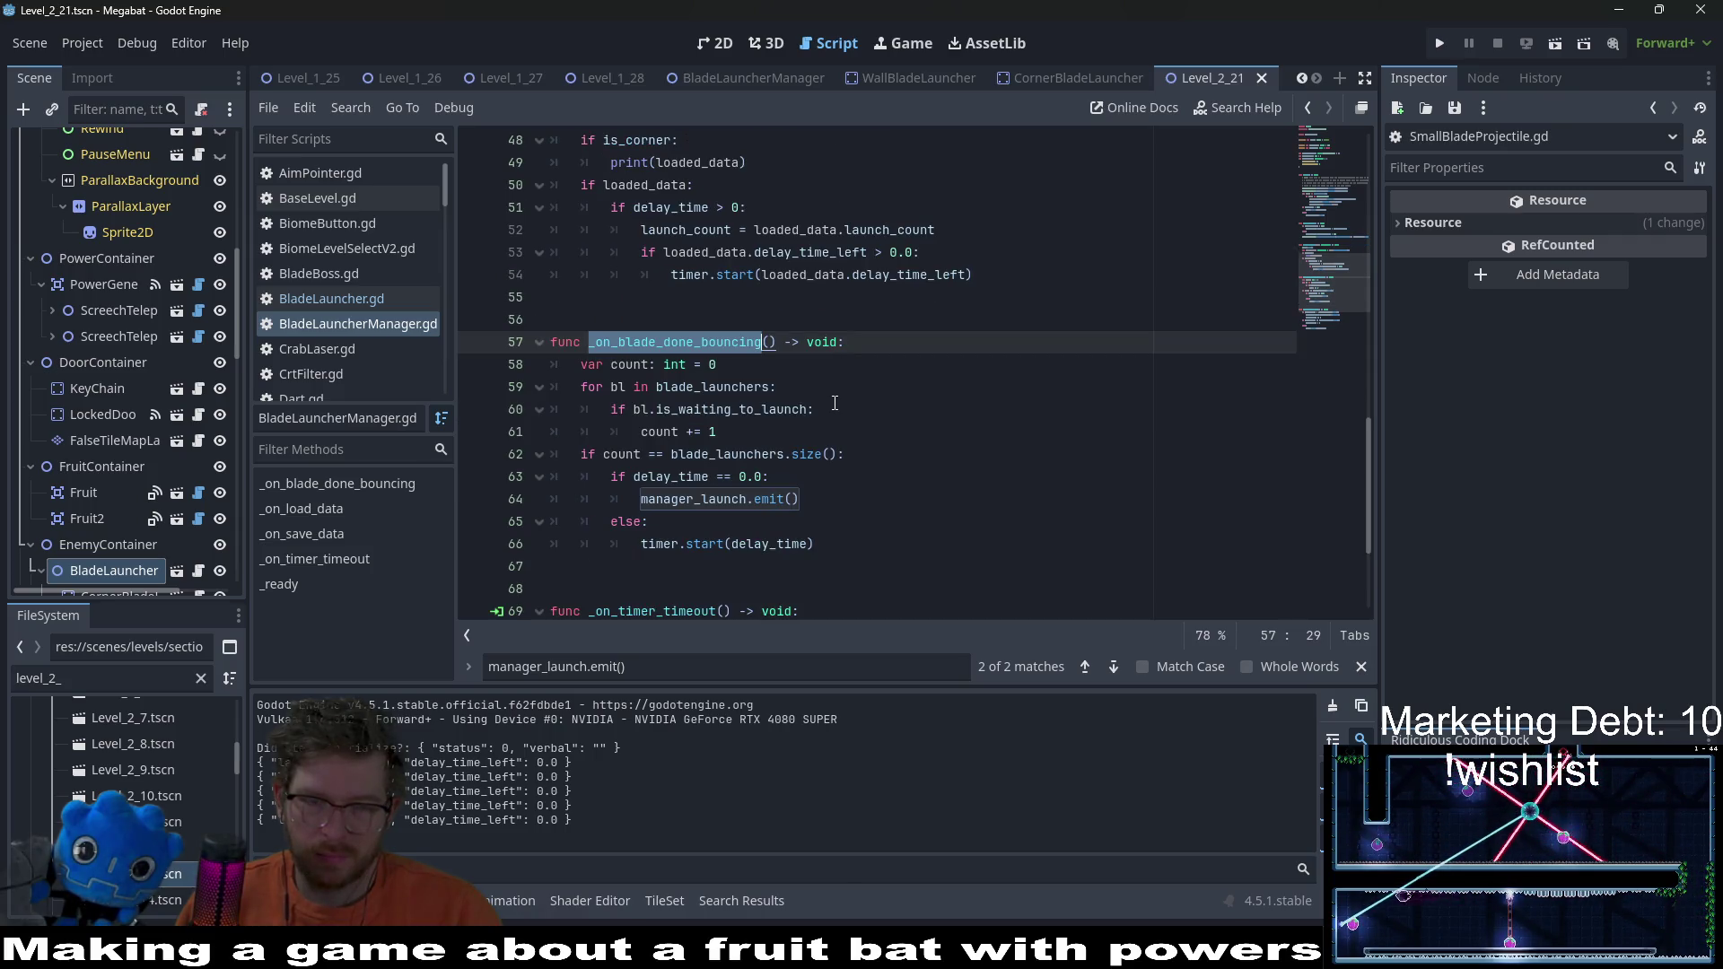
drag(799, 499, 574, 476)
click(790, 472)
key(alt+Left)
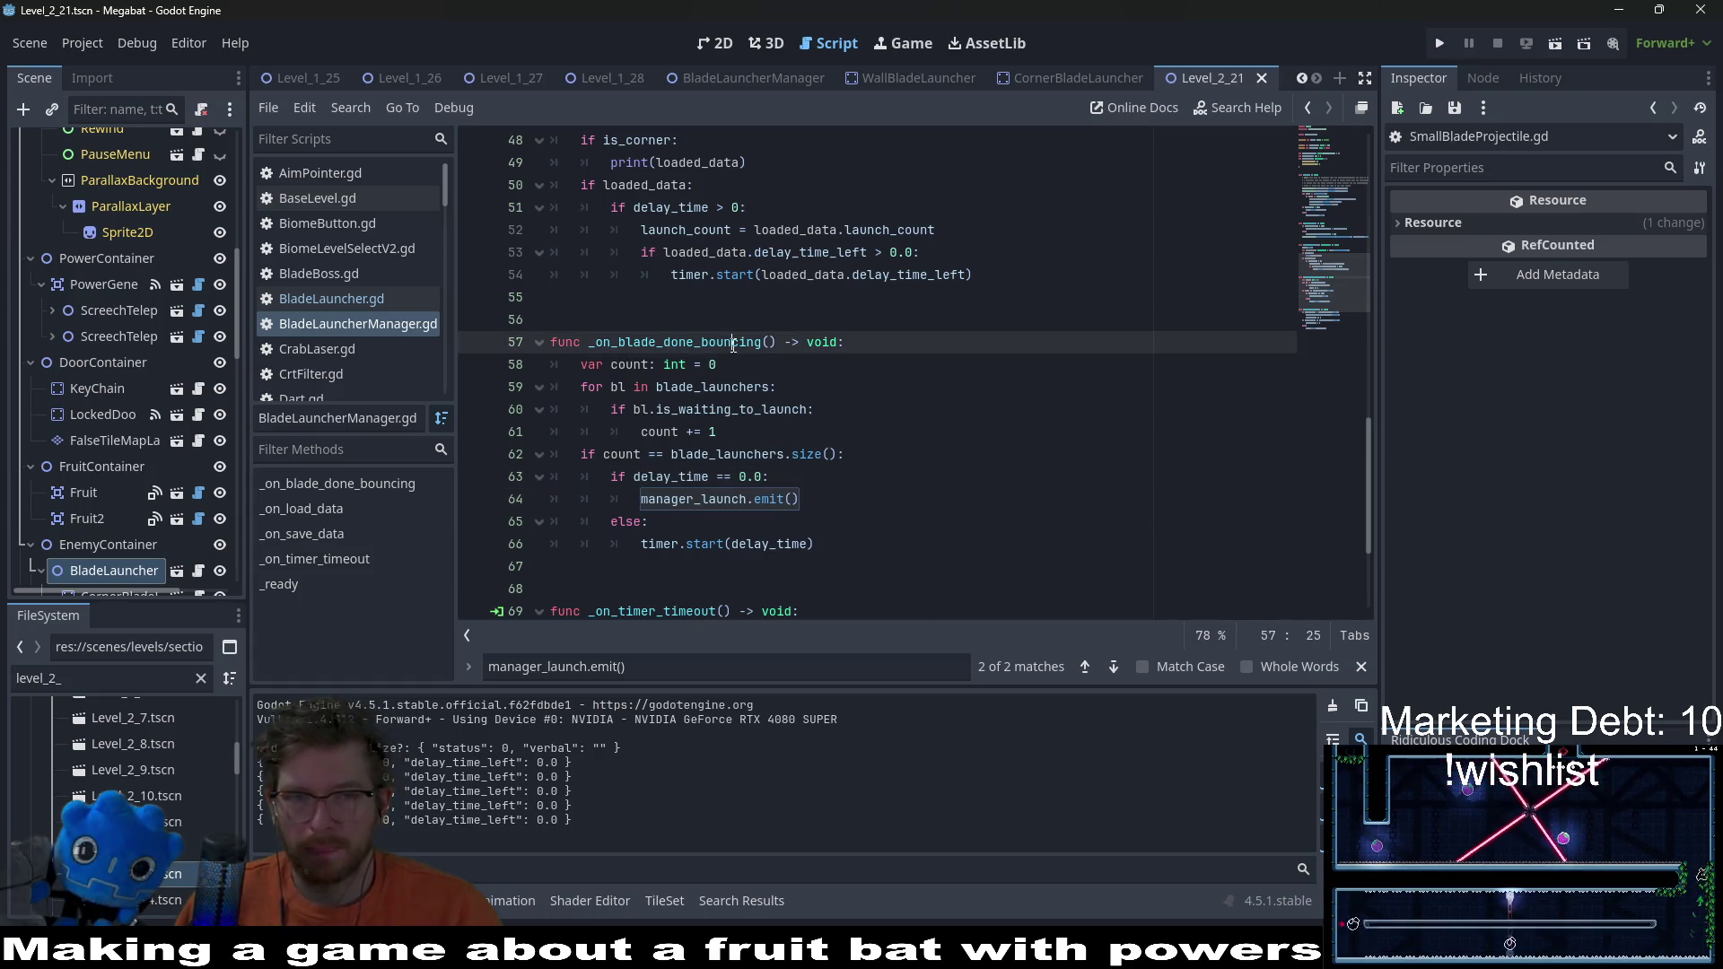
- Scroll through the rest of the manager script, then bring up BladeLauncher.gd's _ready function
scroll(964, 426, down, 2)
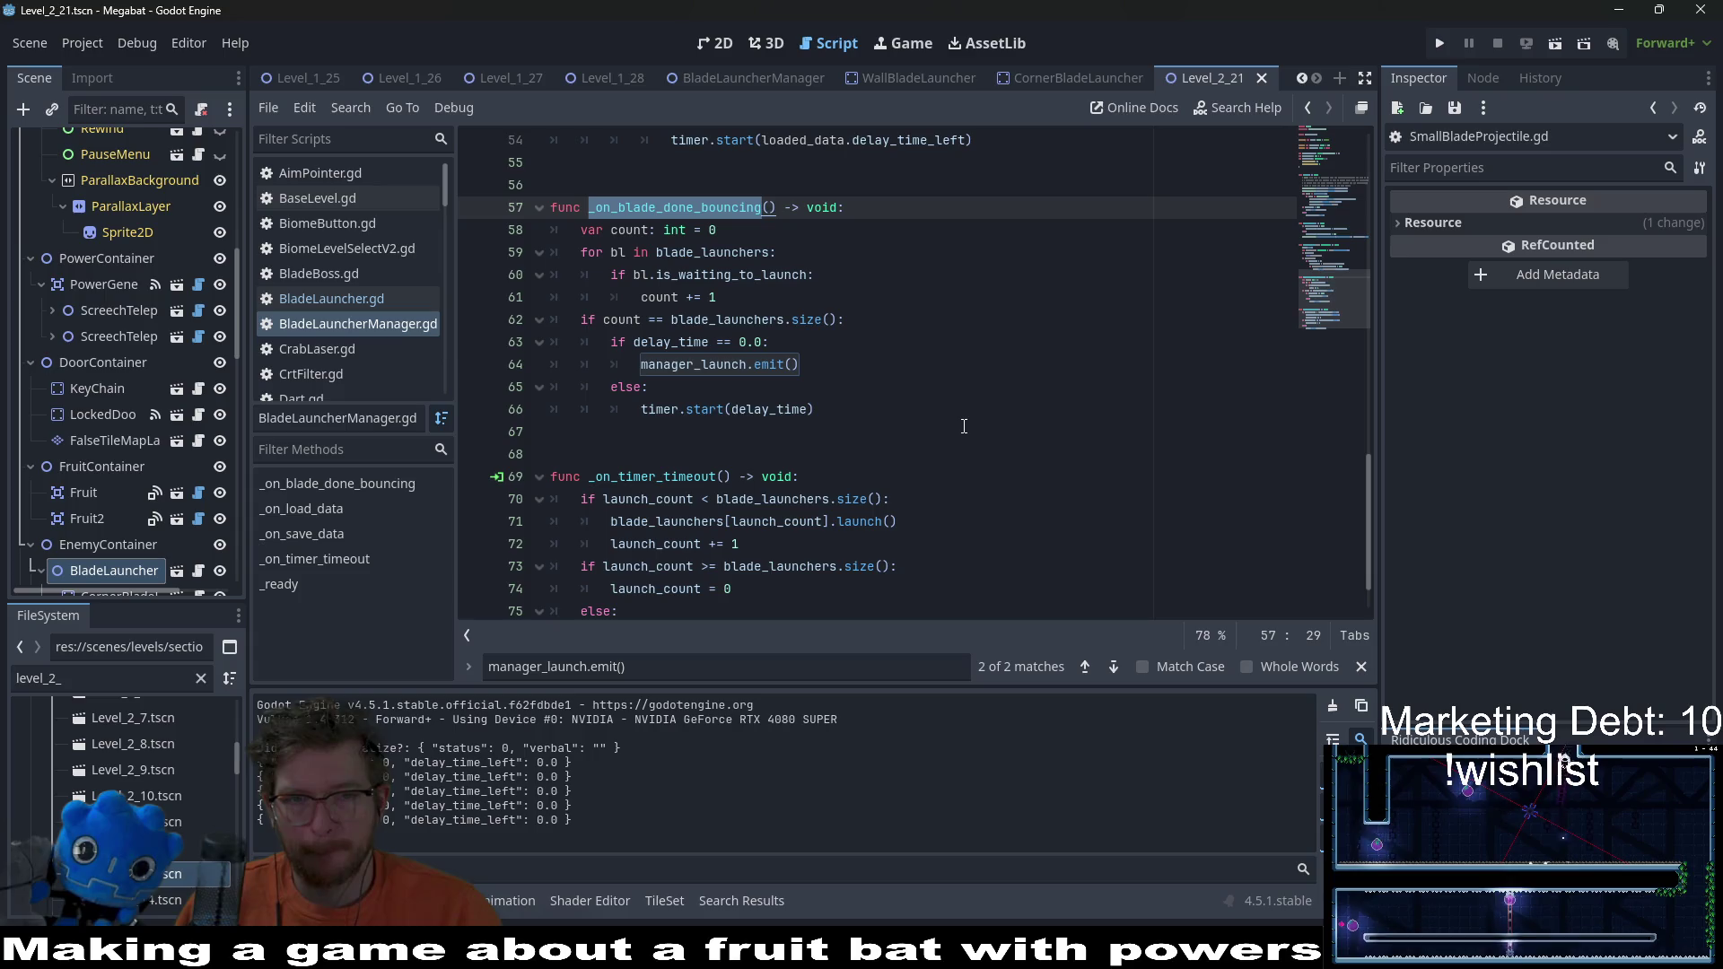
scroll(964, 426, down, 1)
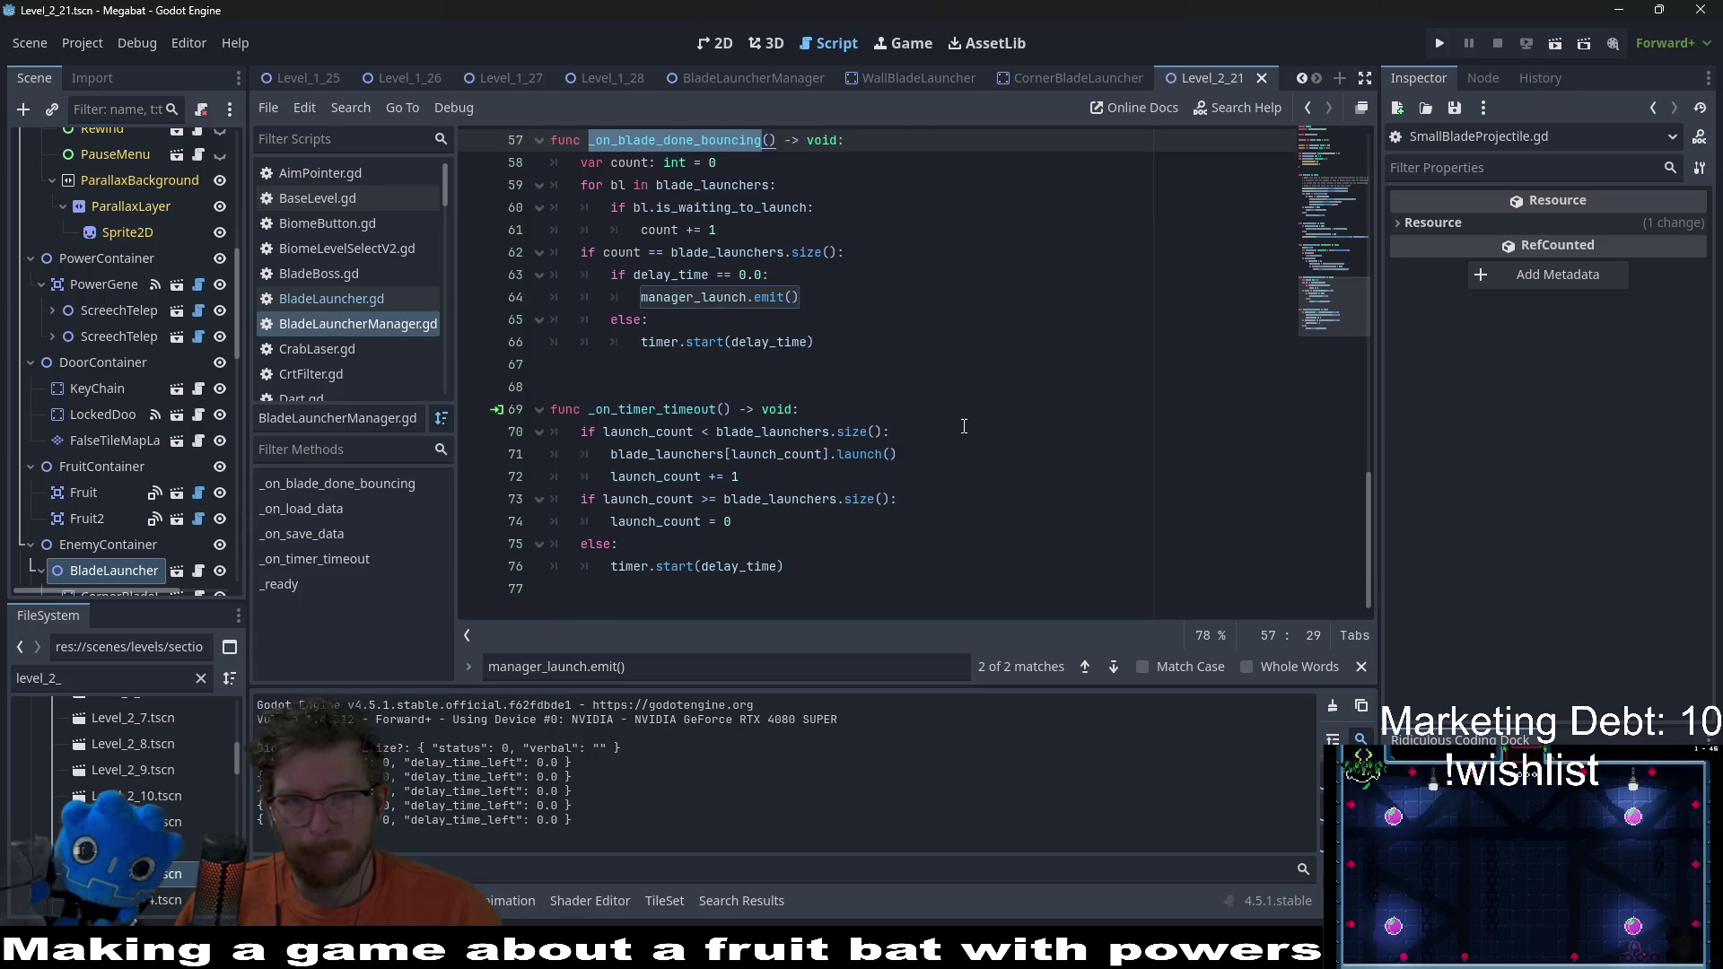
scroll(965, 426, up, 8)
scroll(966, 428, up, 3)
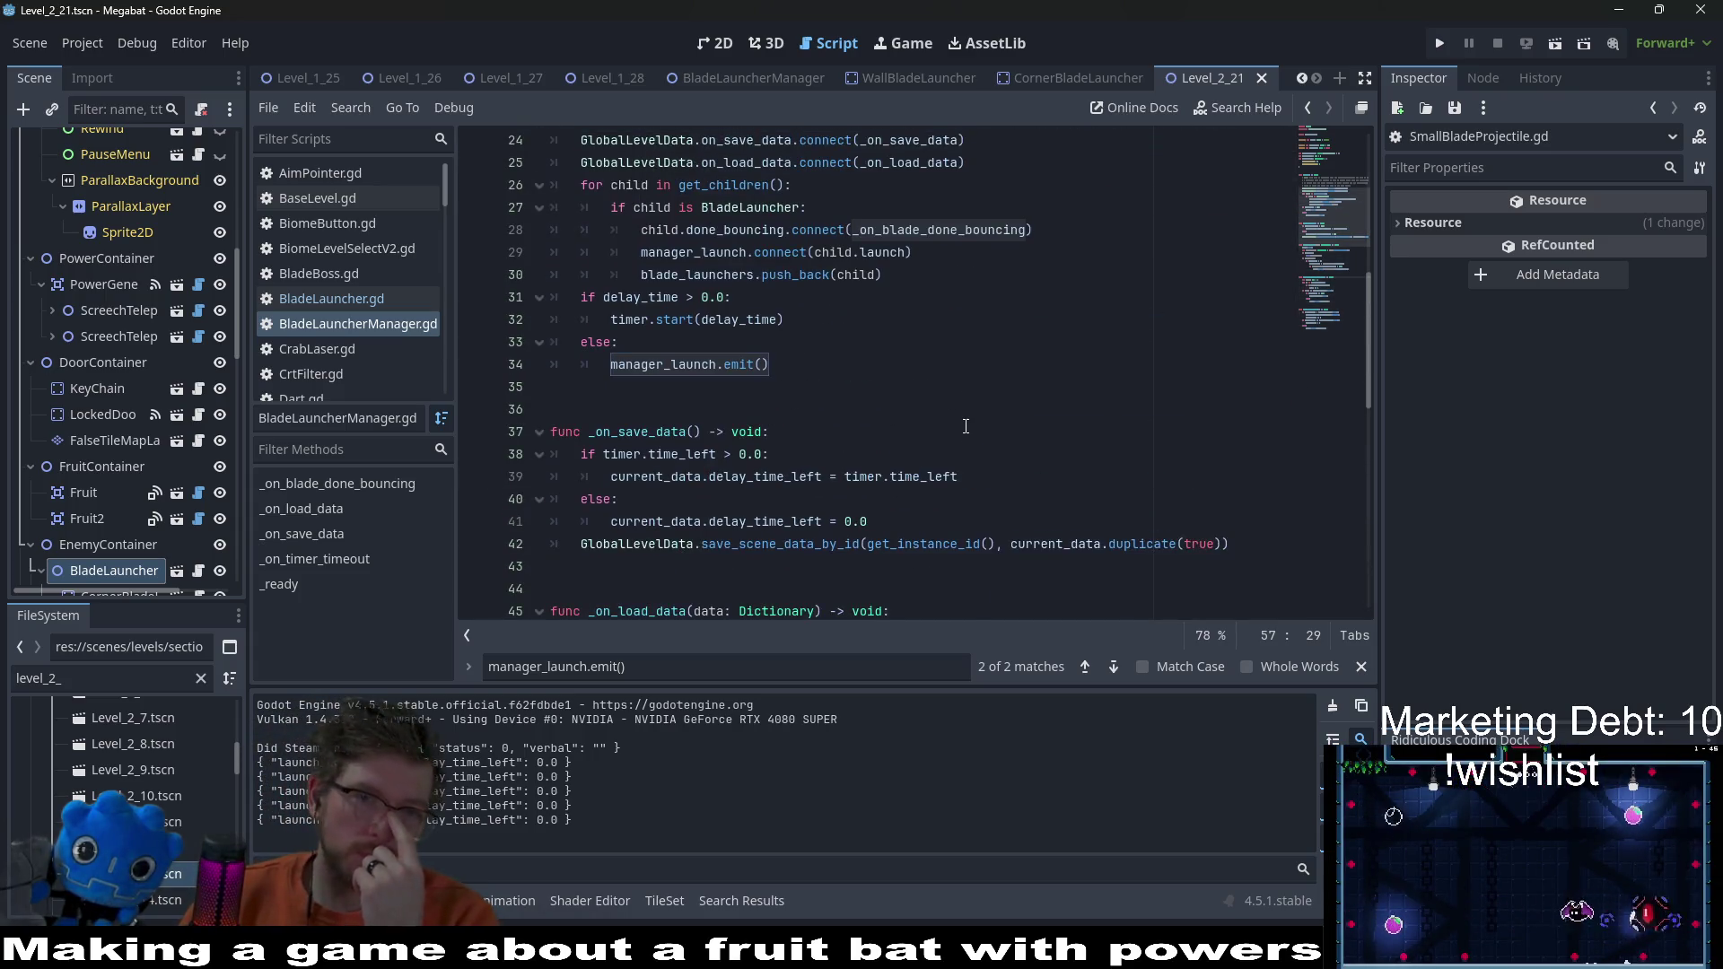
scroll(875, 377, up, 2)
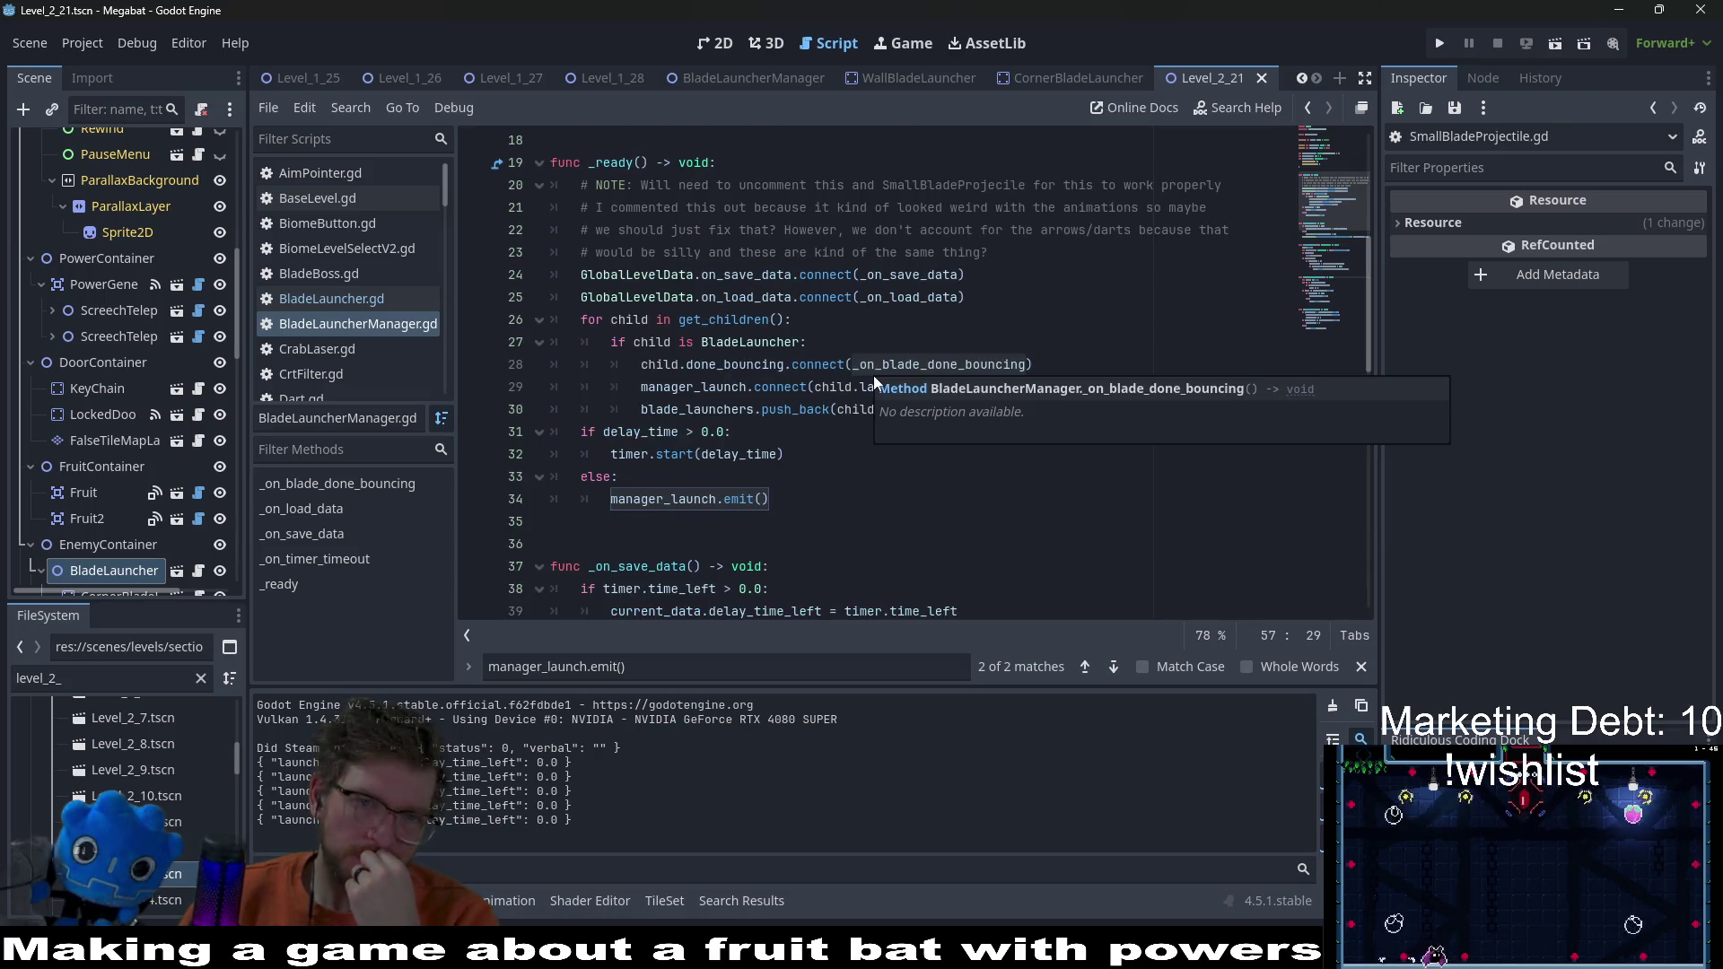
scroll(875, 377, up, 3)
scroll(737, 345, down, 7)
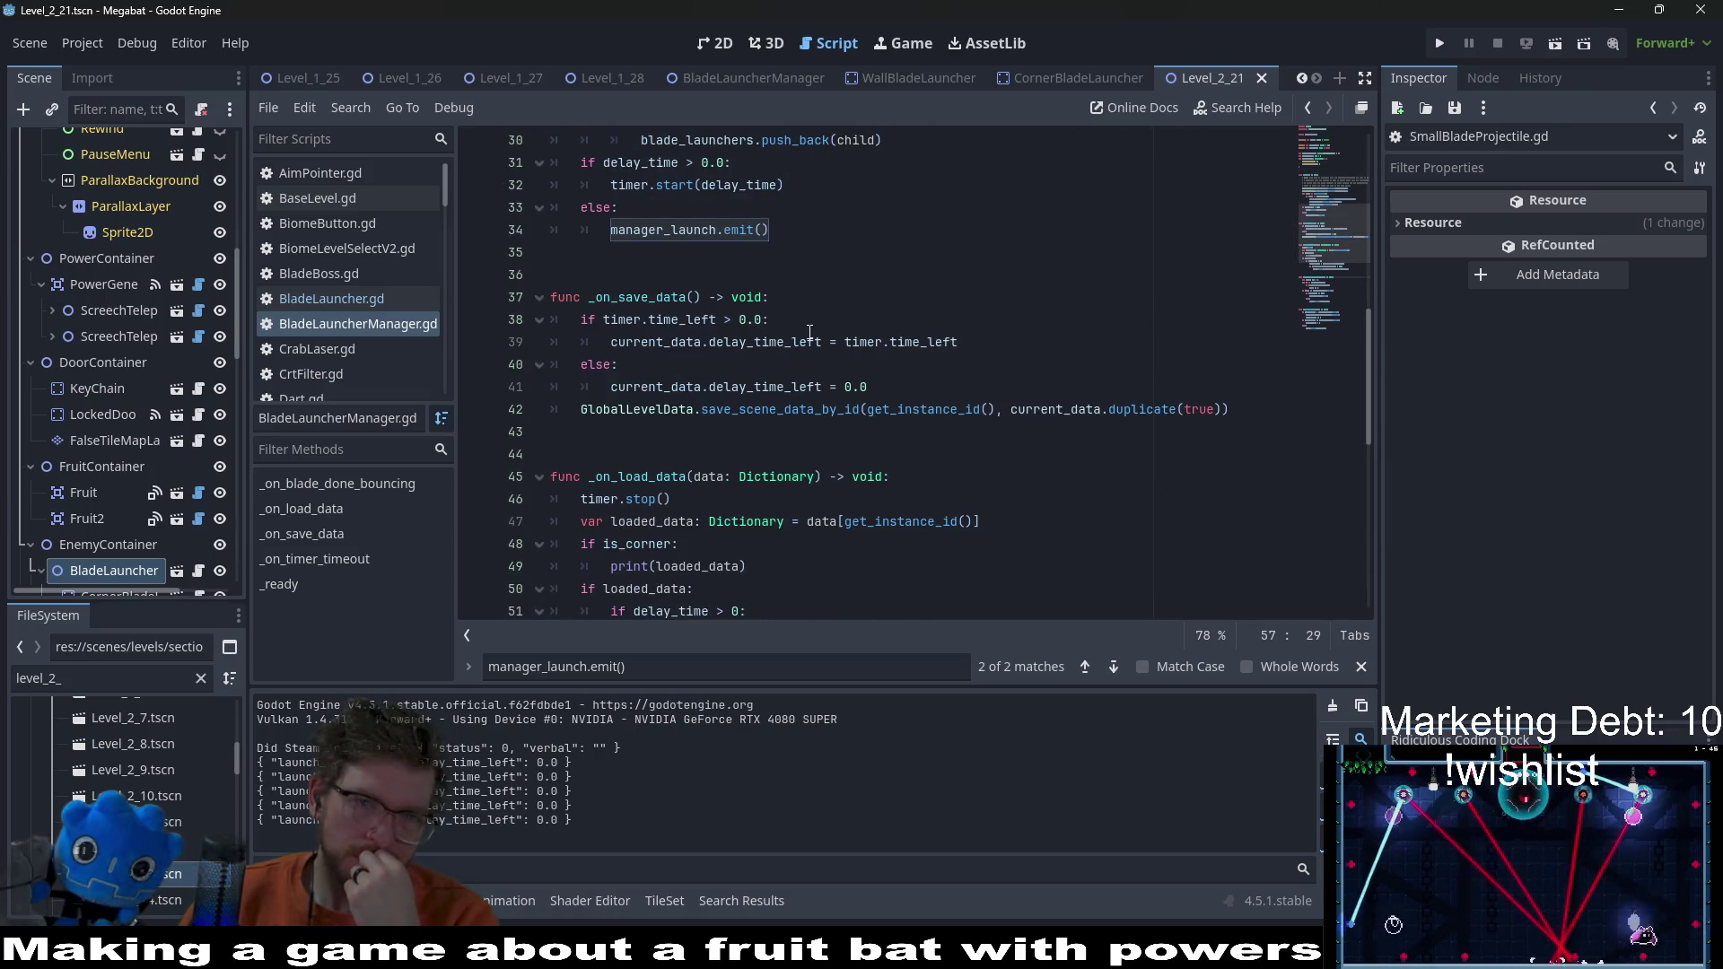
scroll(809, 332, down, 2)
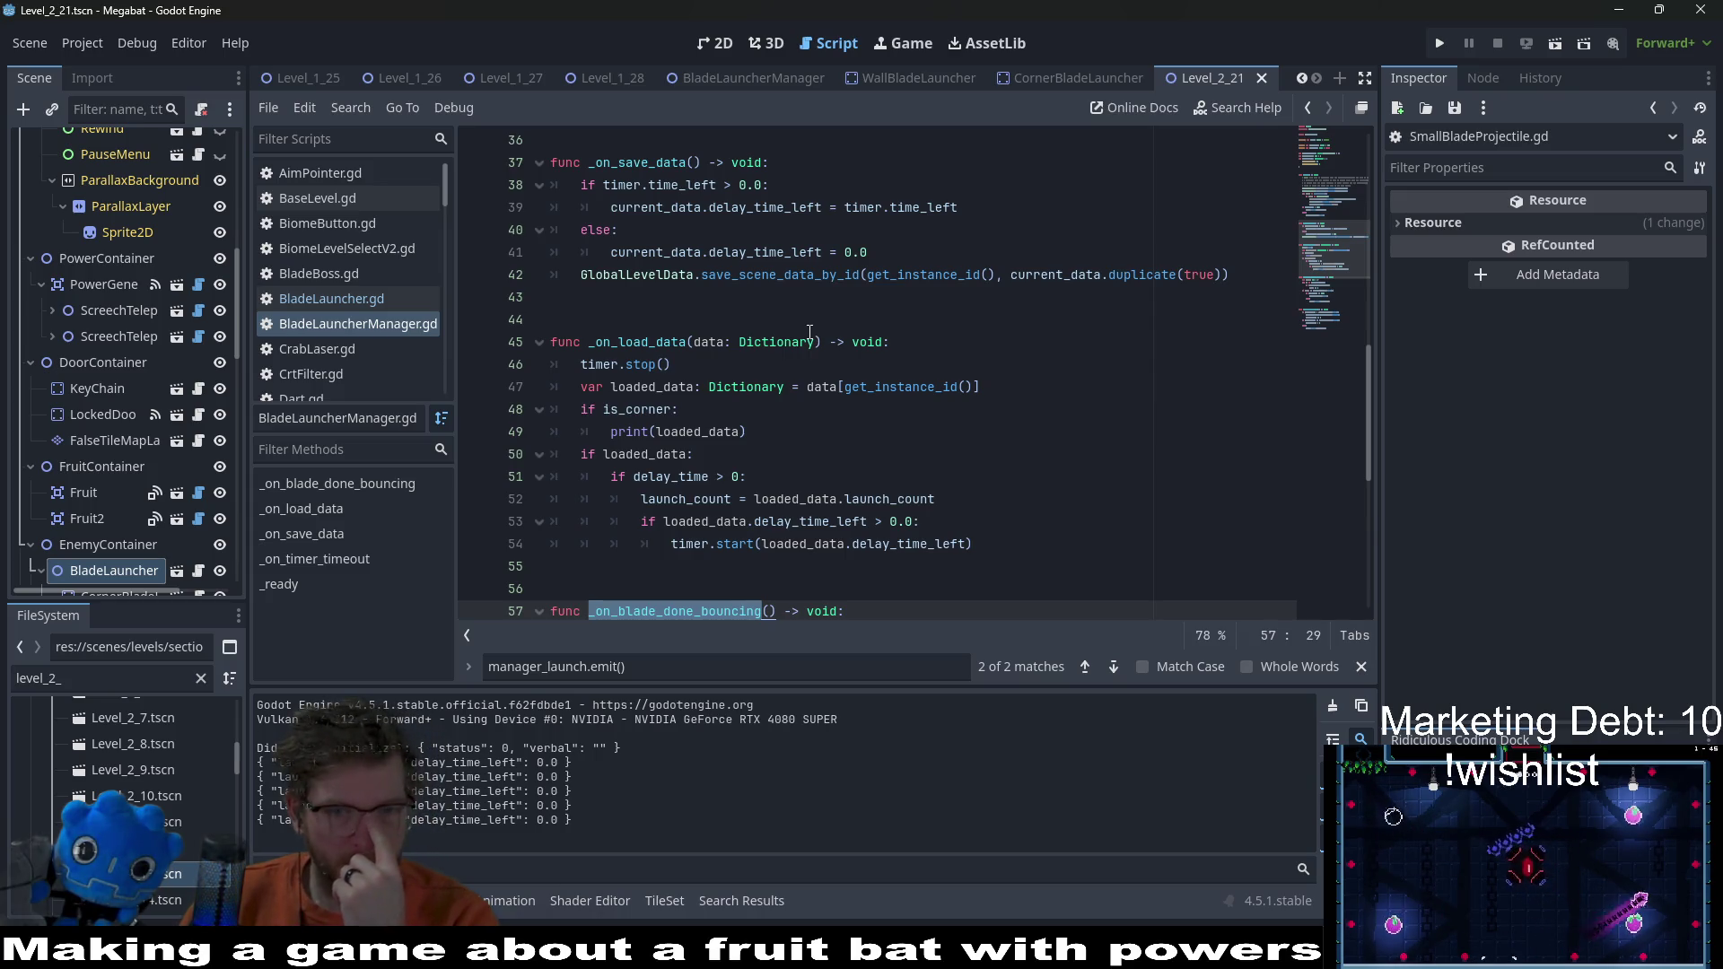
scroll(968, 468, down, 2)
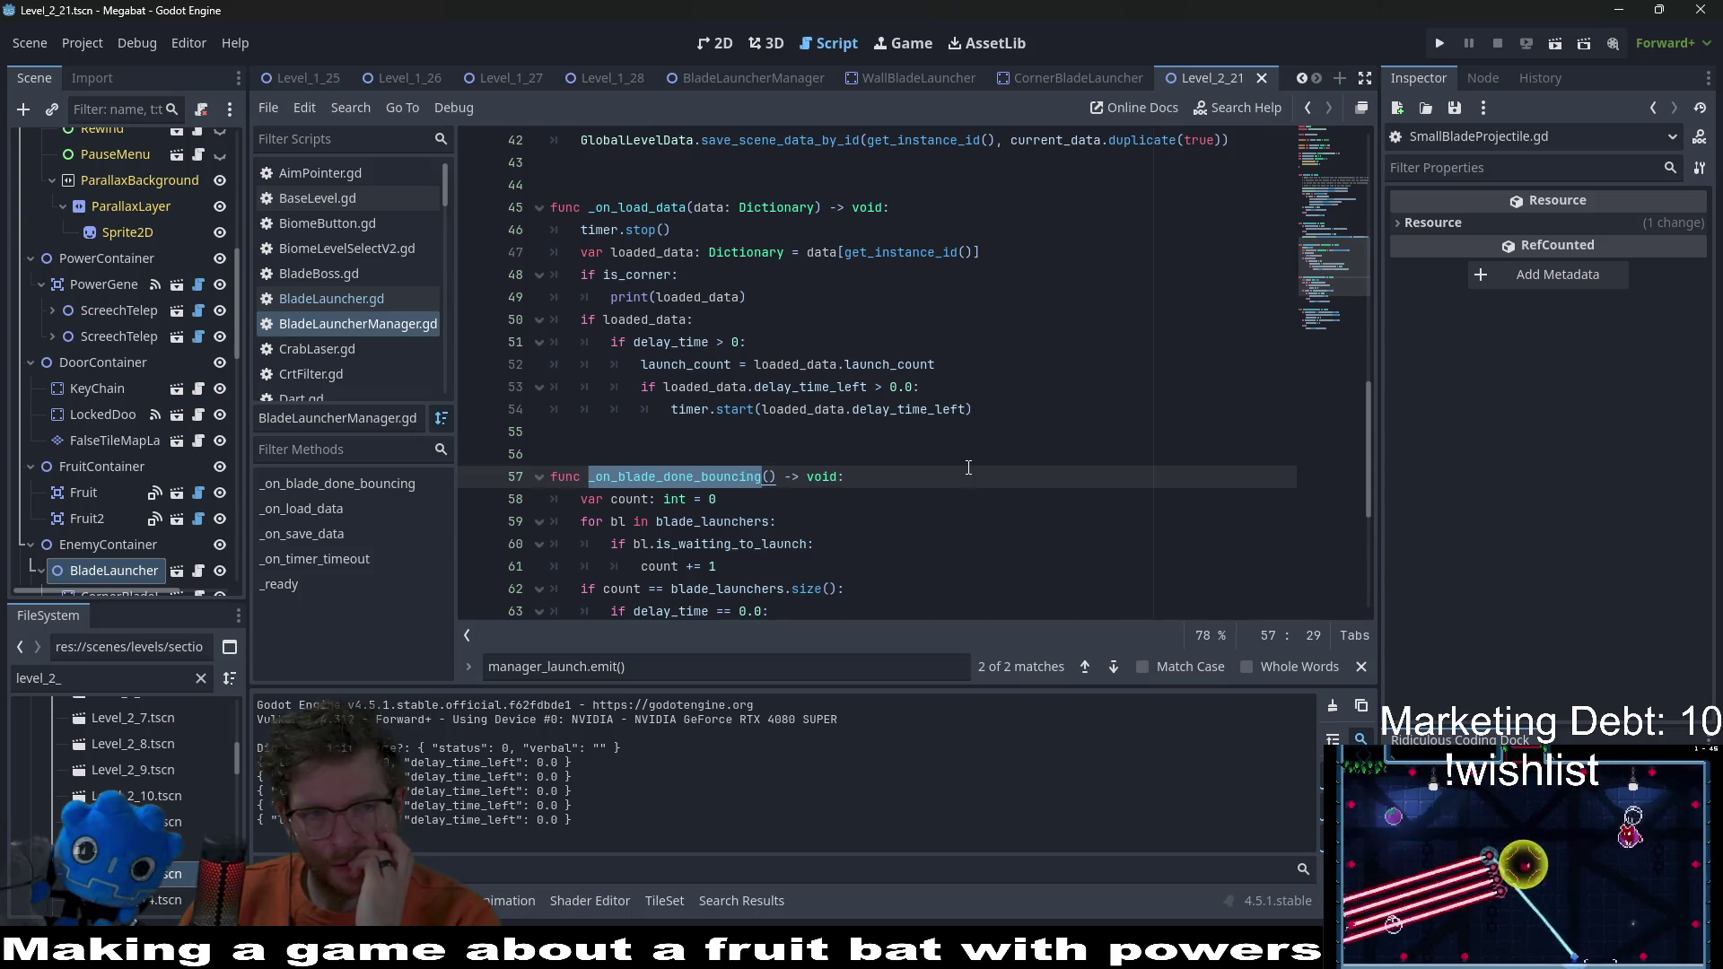
scroll(968, 467, down, 2)
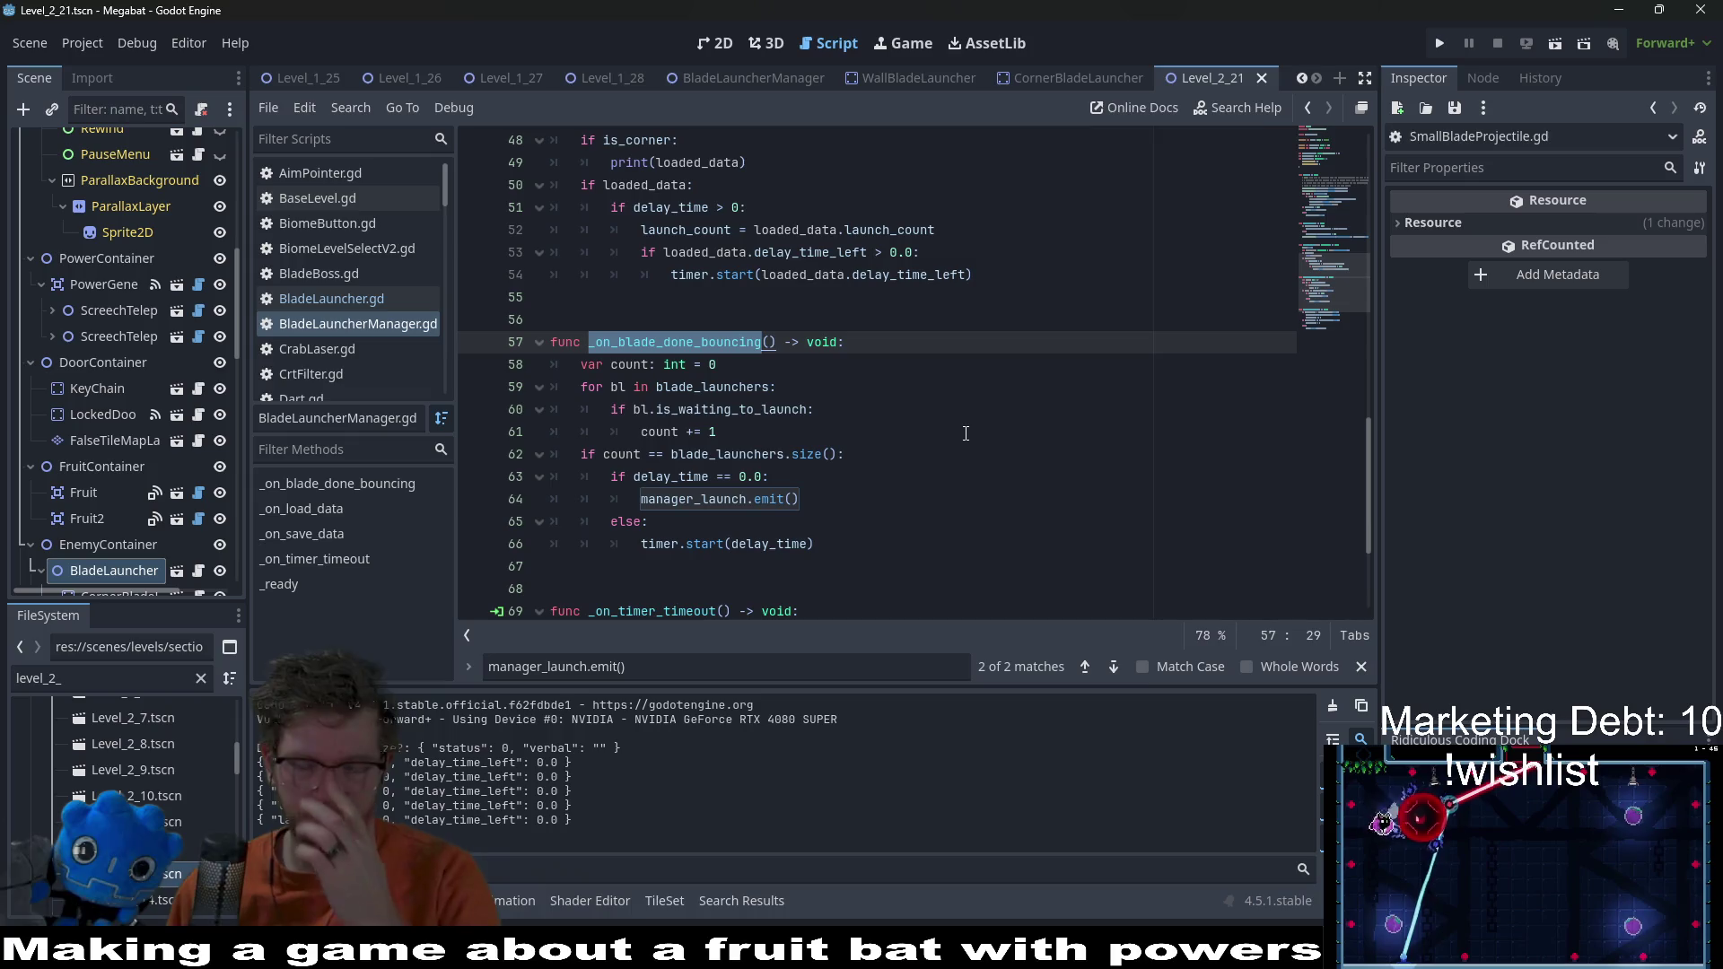
scroll(961, 411, down, 2)
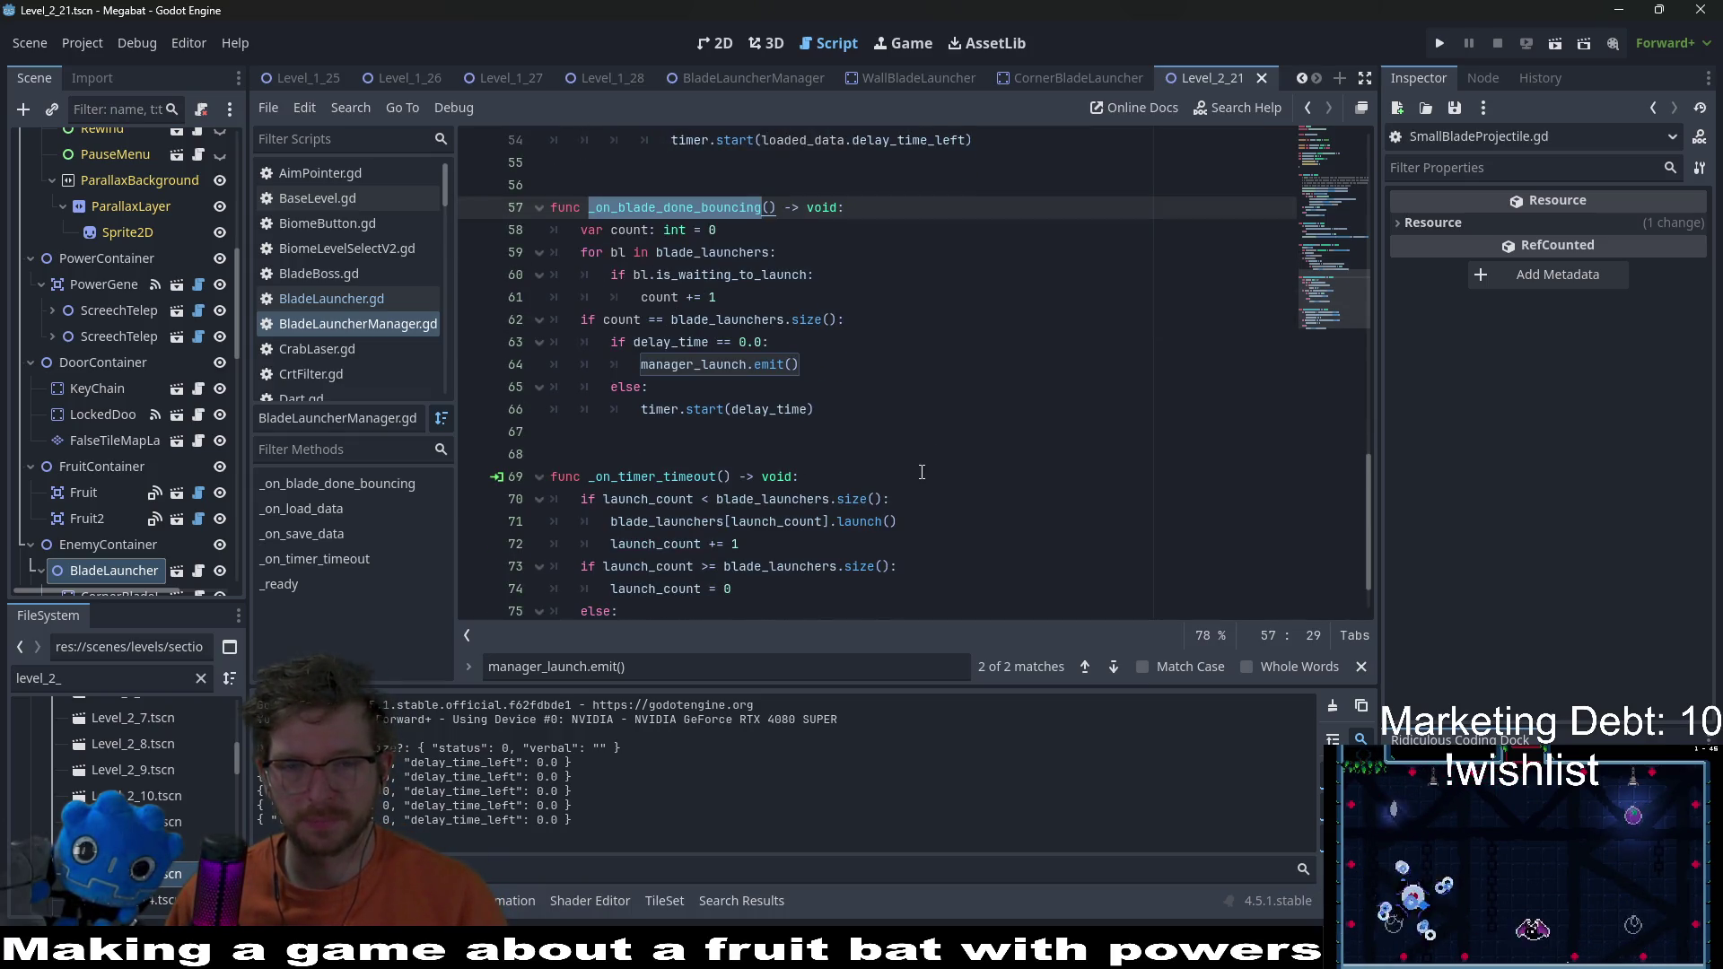
scroll(951, 460, down, 1)
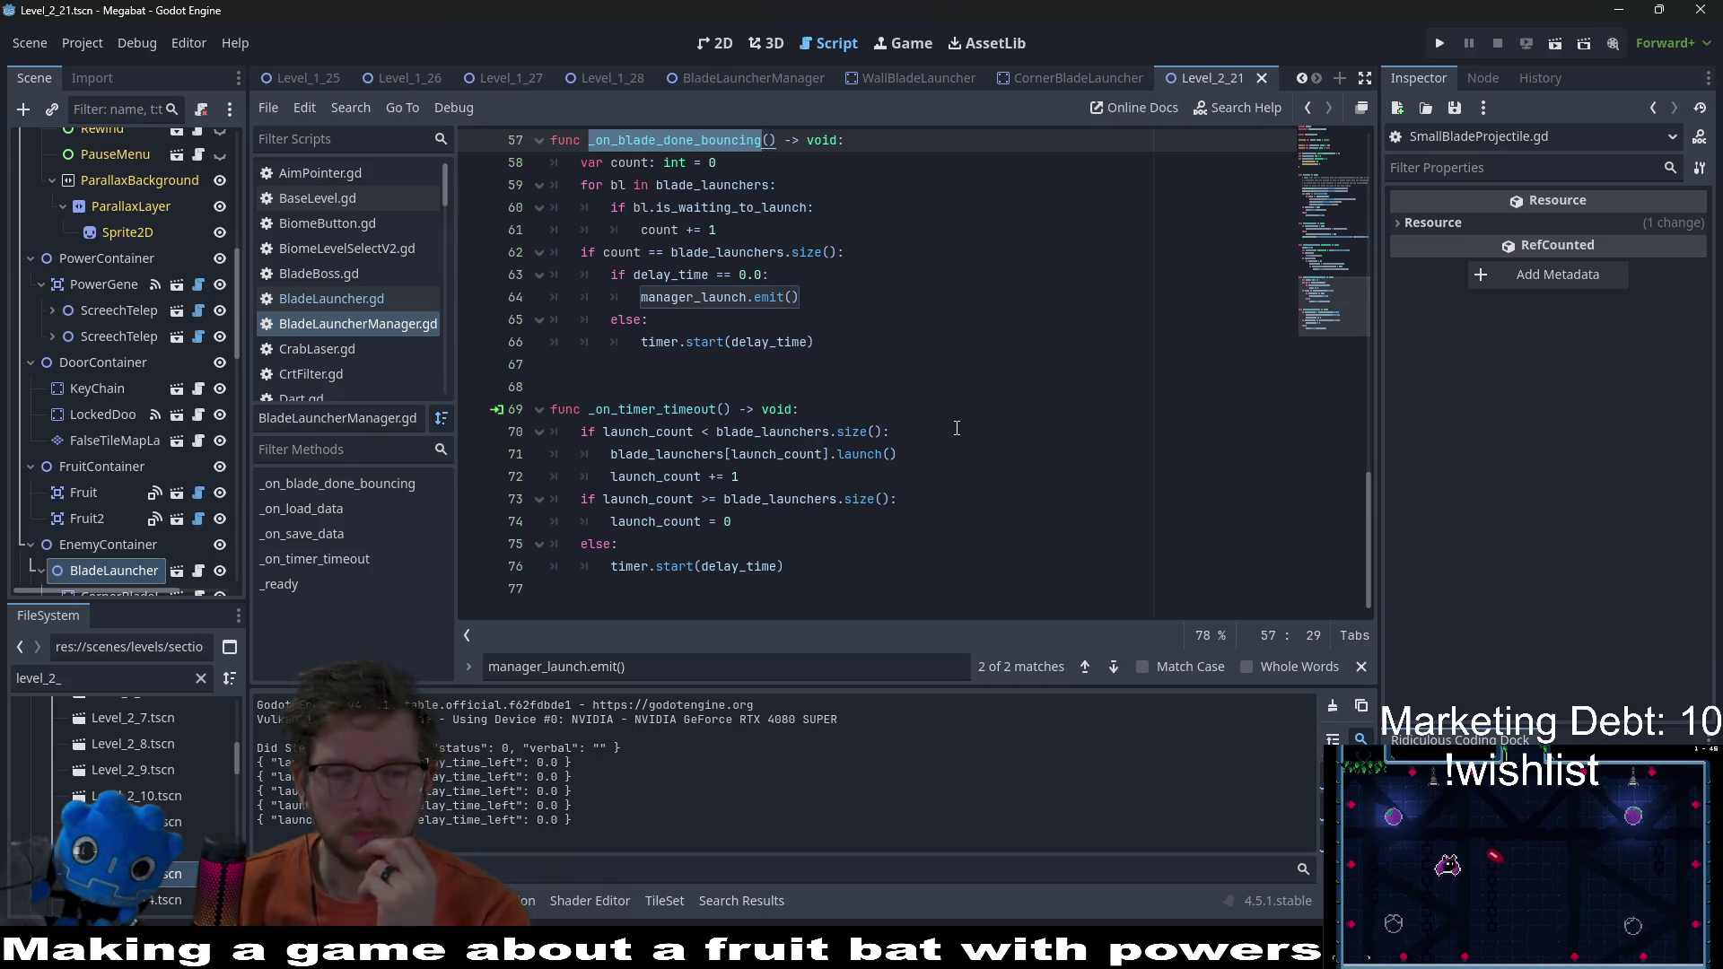
scroll(957, 428, up, 2)
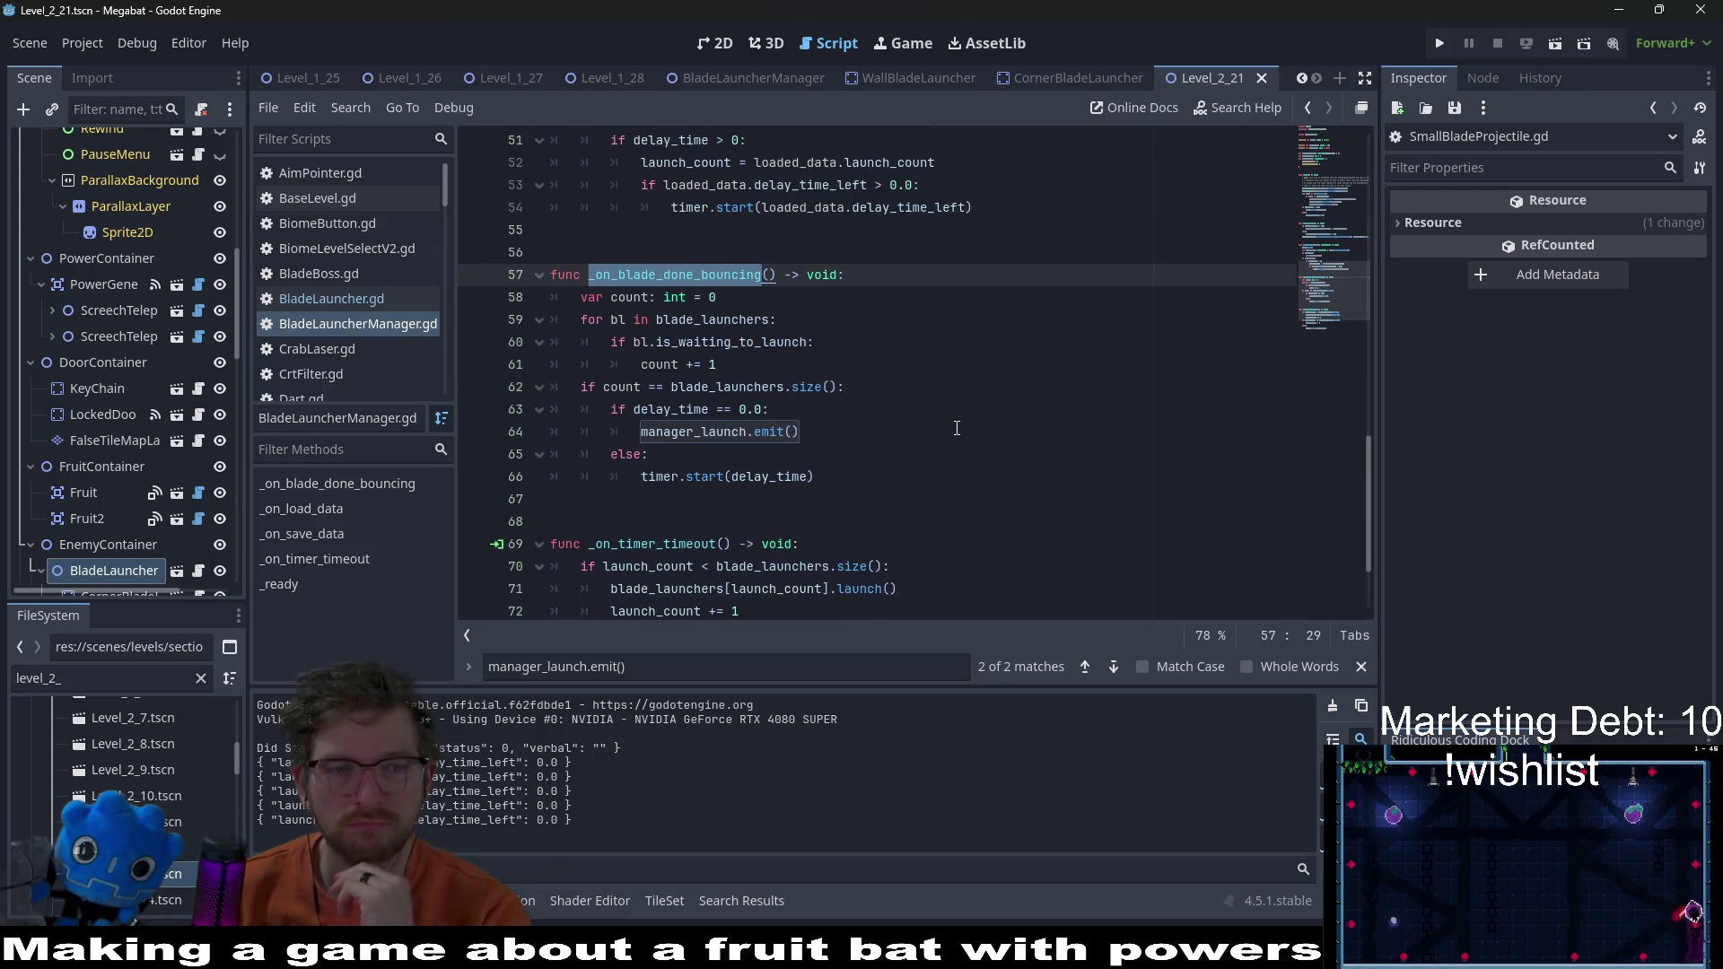
click(379, 294)
scroll(1039, 369, down, 3)
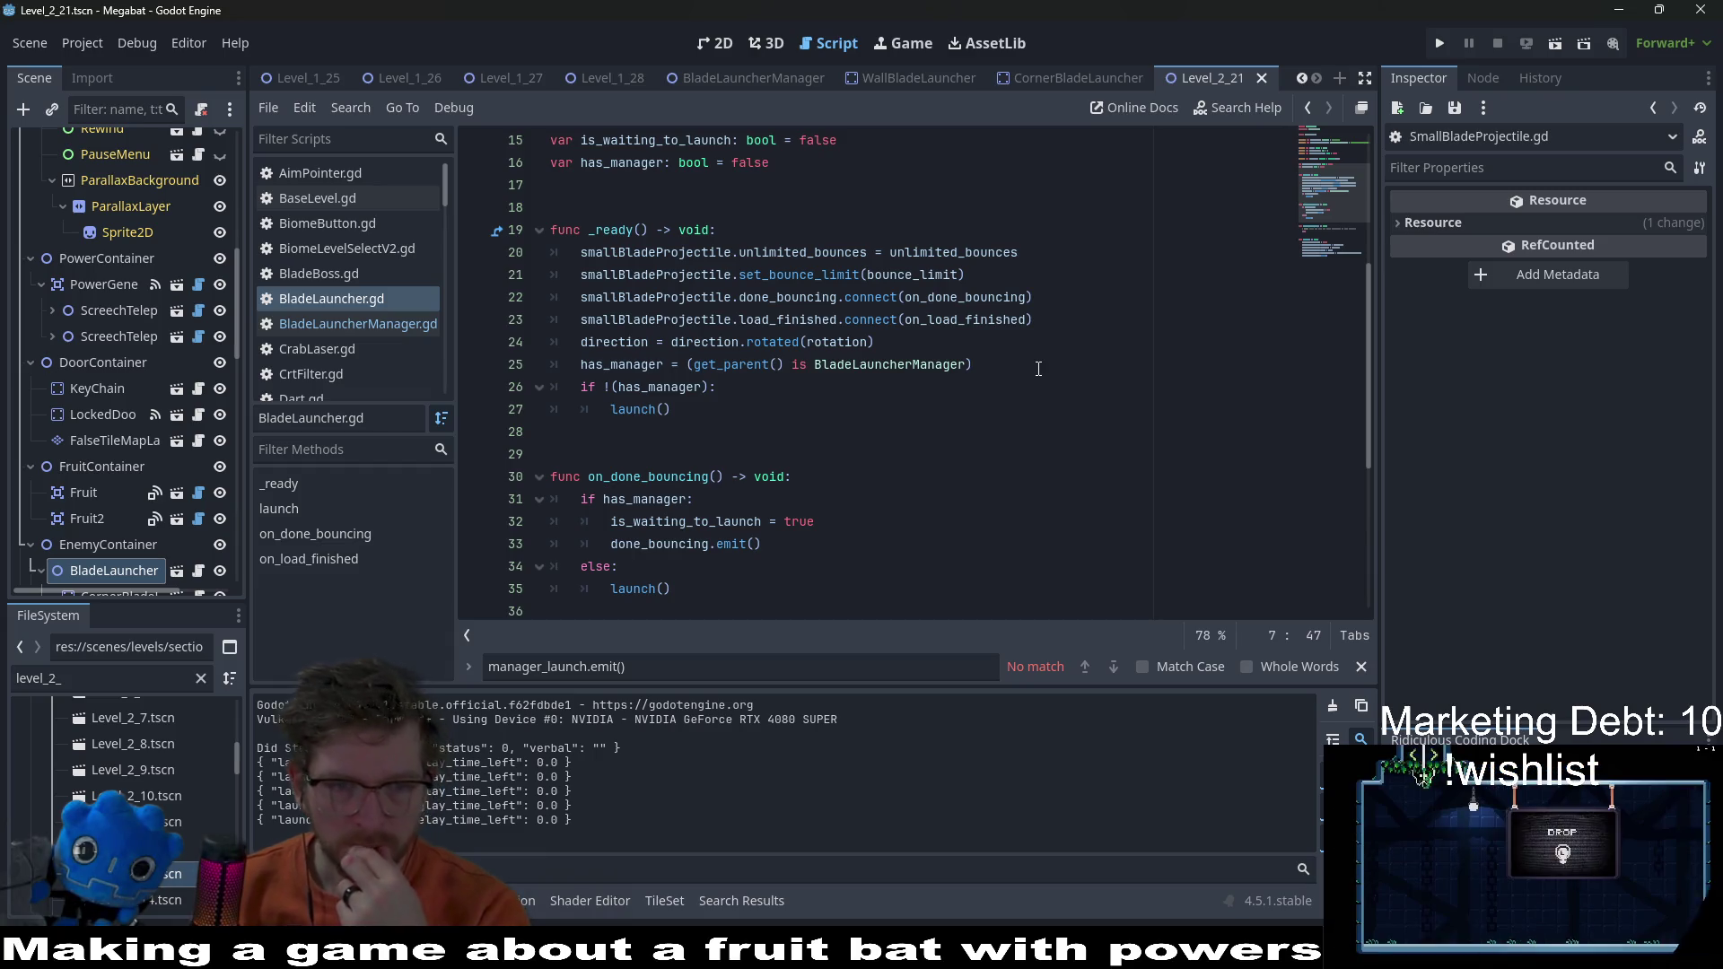
scroll(1037, 376, down, 1)
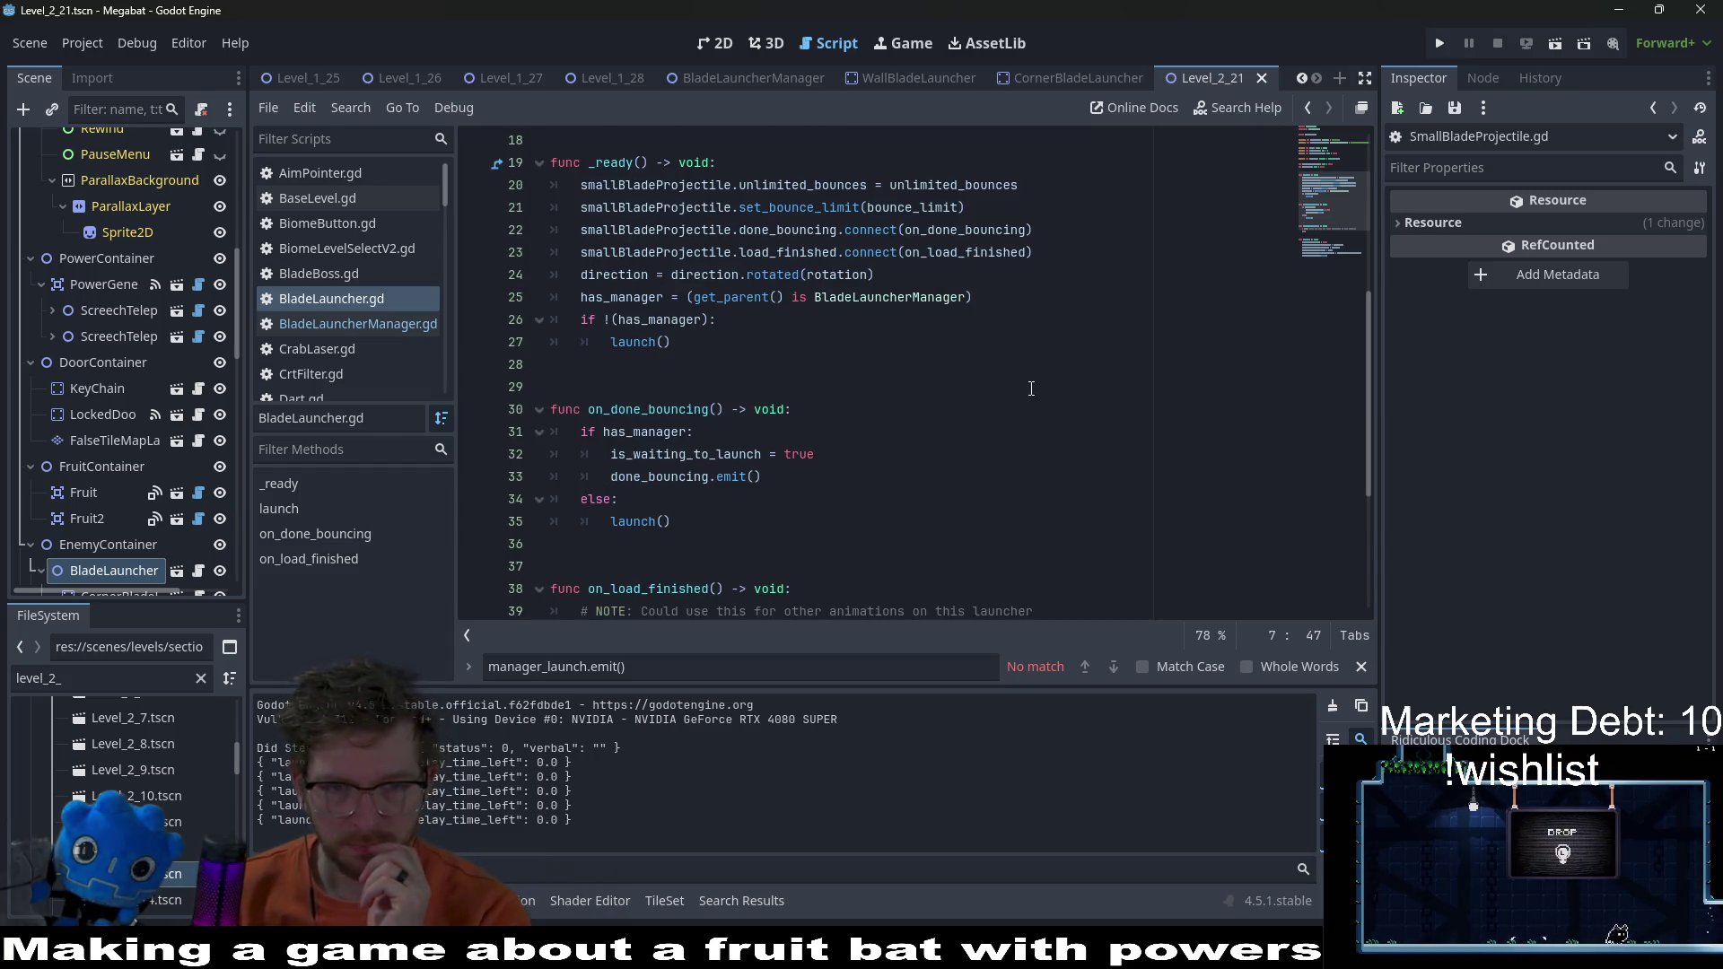
scroll(1031, 388, down, 1)
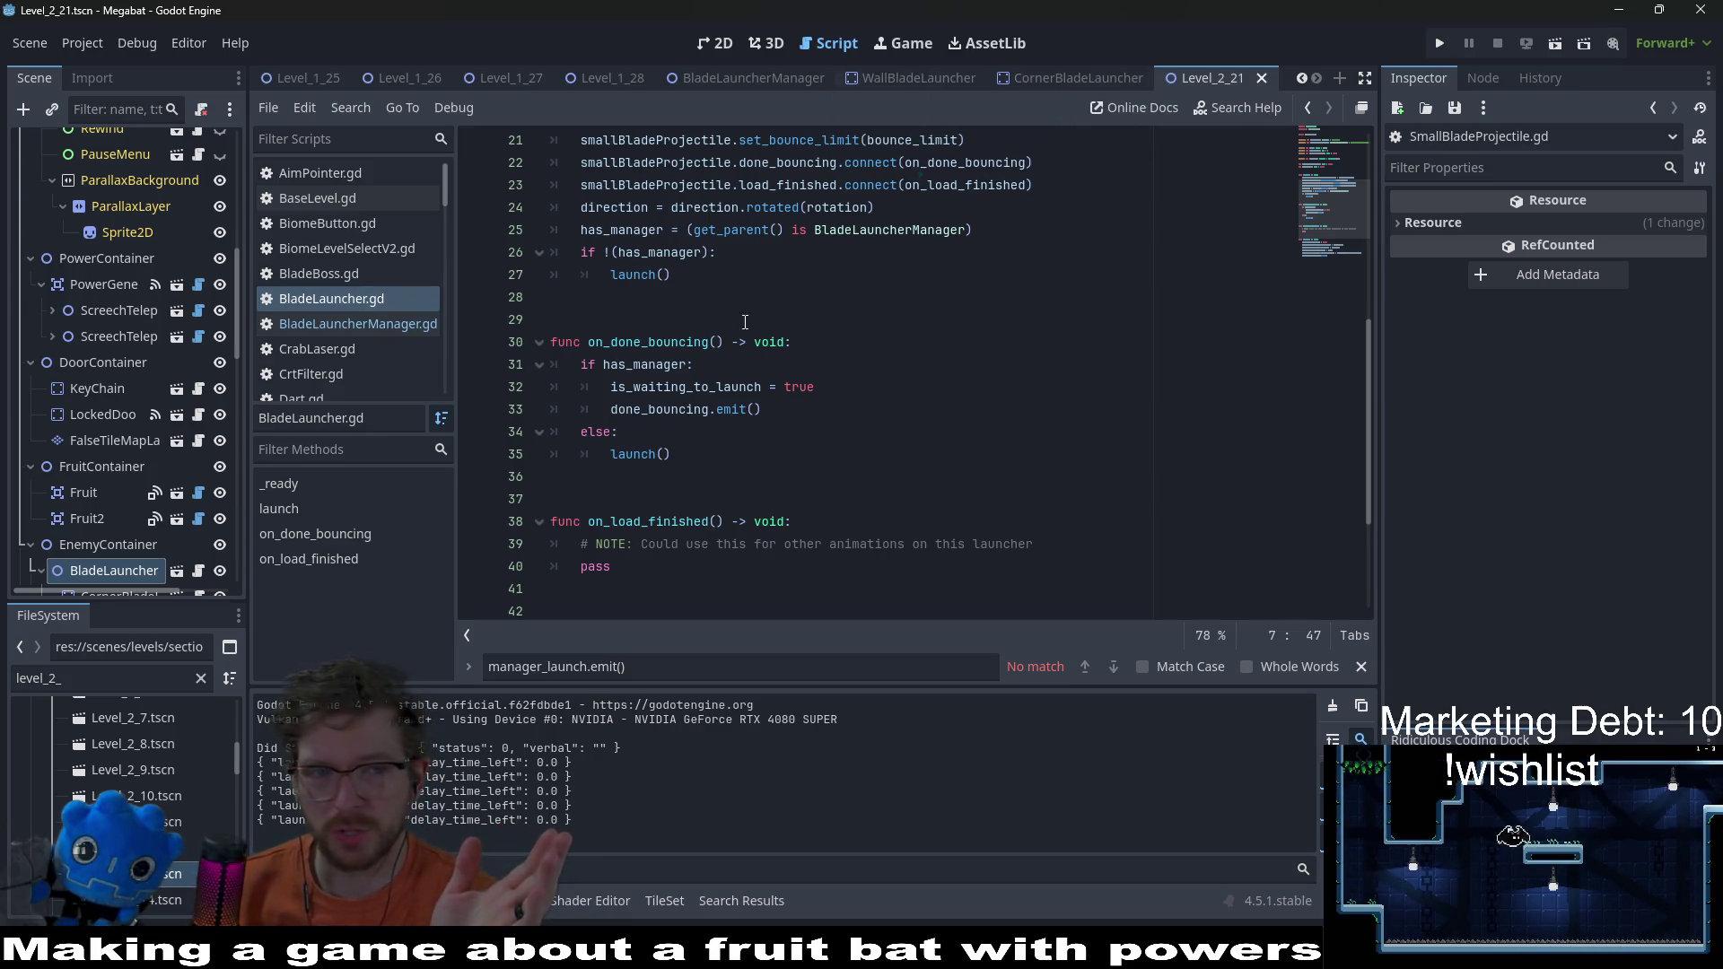
key(alt+Left)
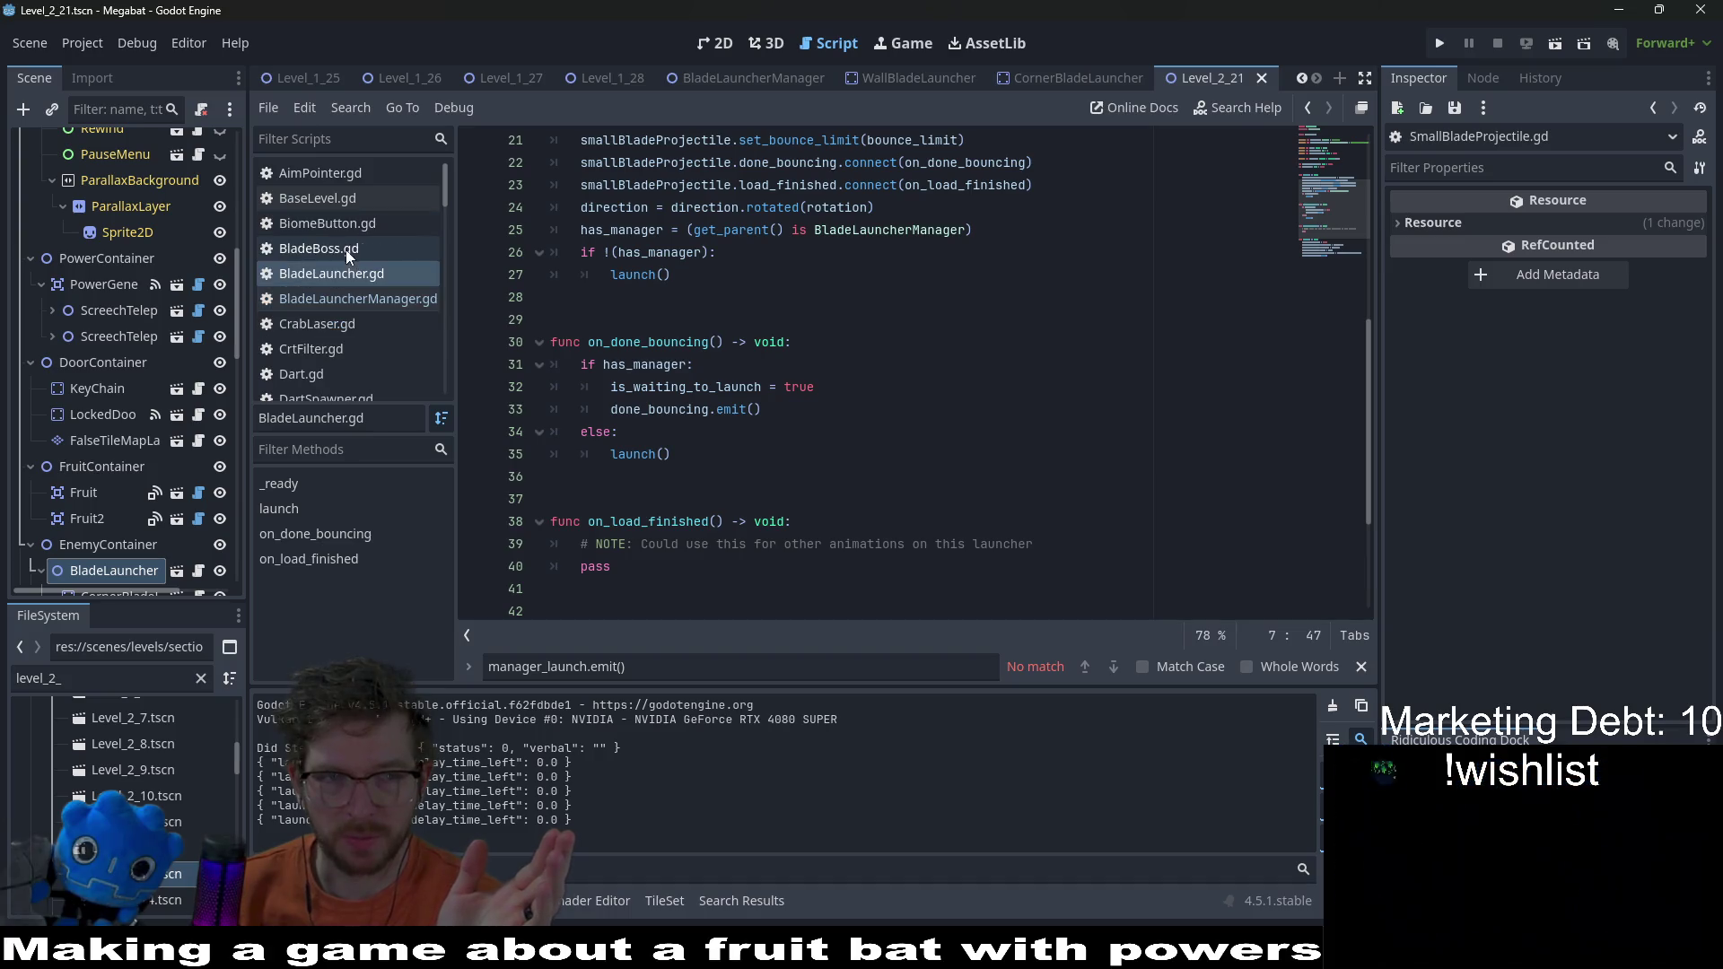
- Close BladeBoss, BaseLevel, AimPointer, Dart, Enemy, the global scripts and all tabs below BladeLauncherManager.gd
middle_click(347, 226)
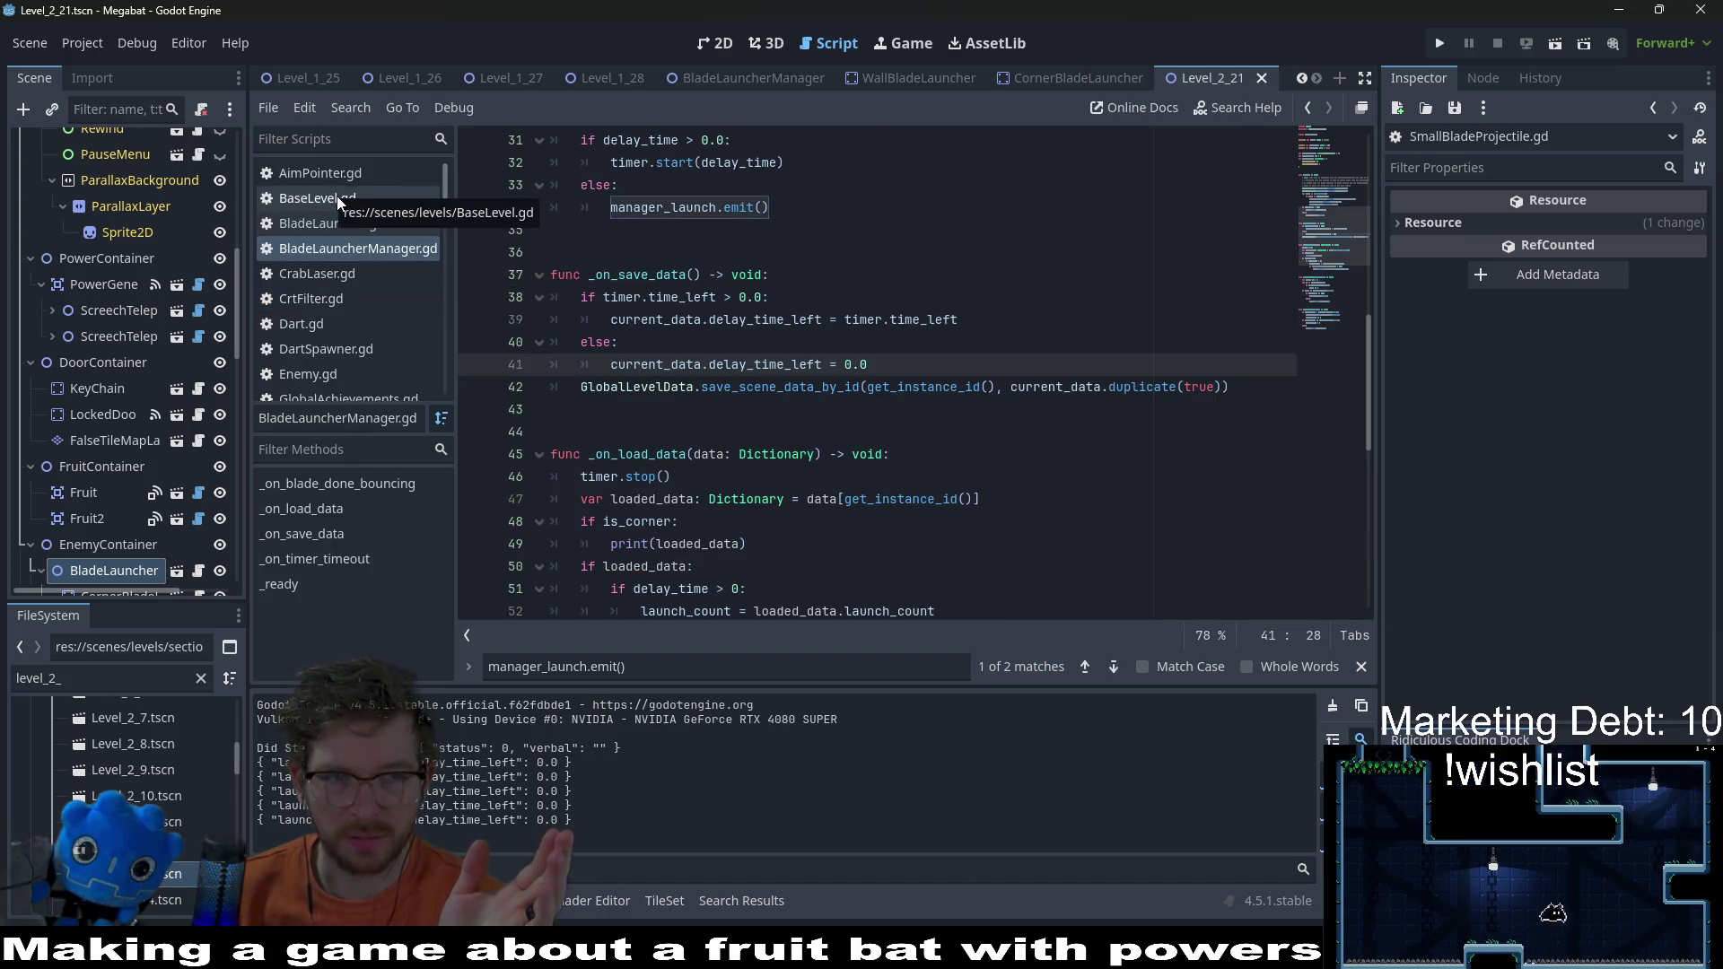
middle_click(336, 196)
middle_click(367, 172)
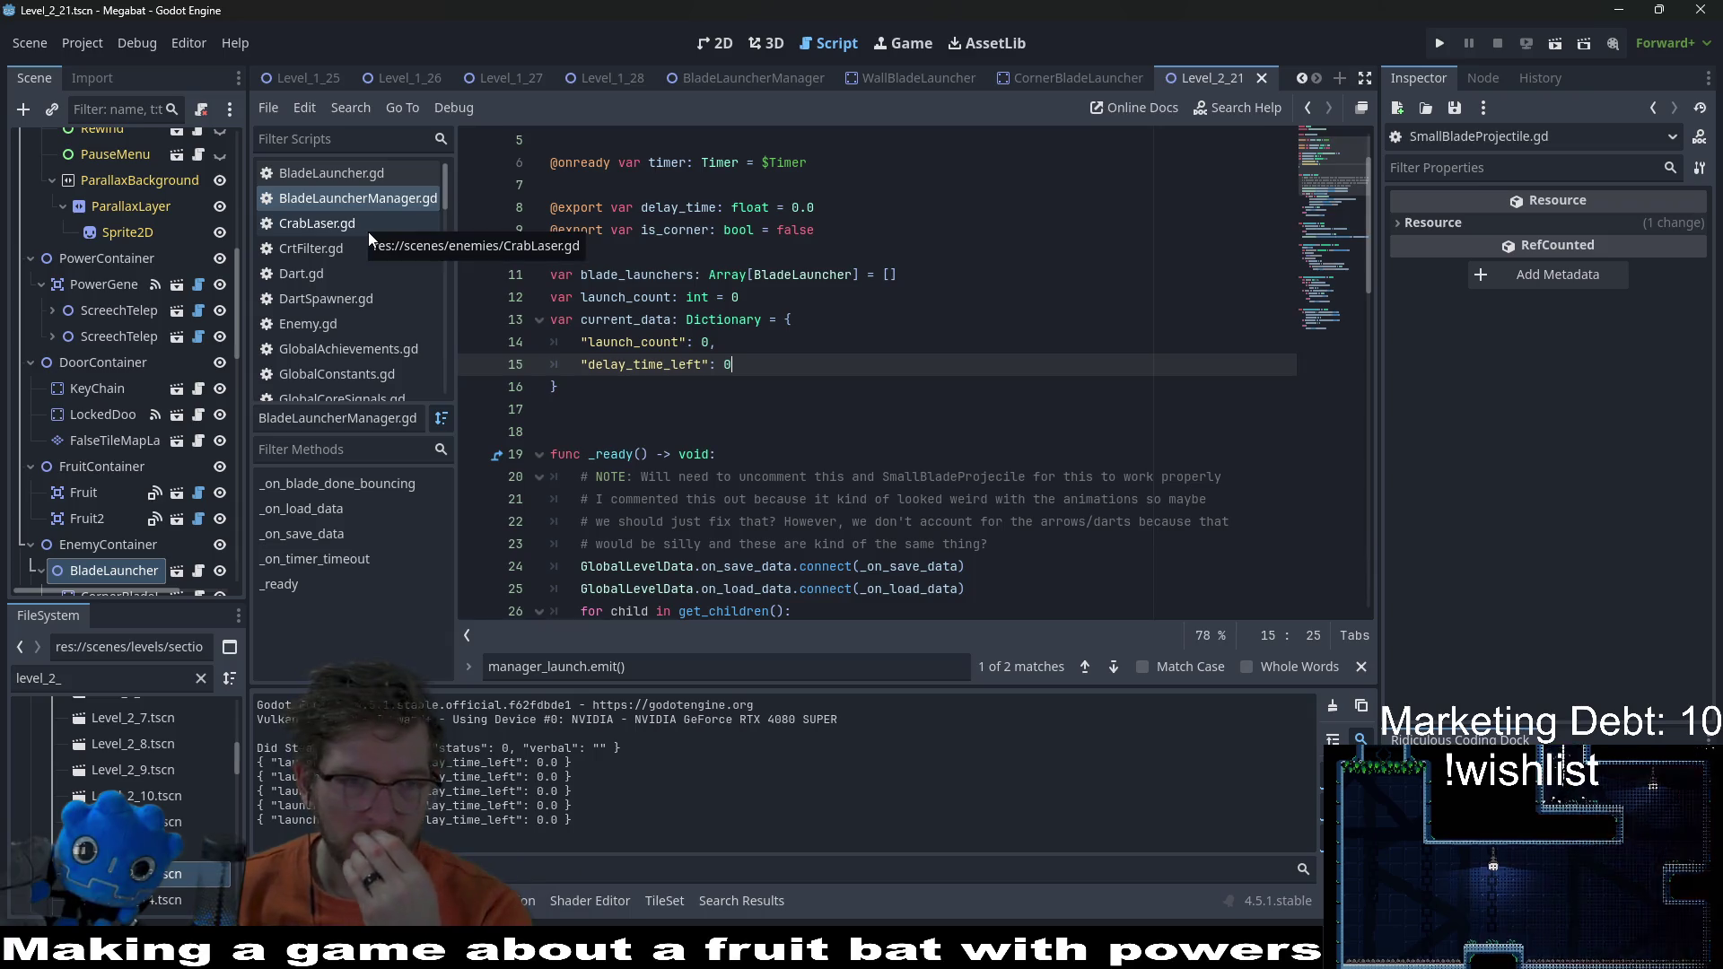
middle_click(313, 226)
middle_click(312, 226)
middle_click(312, 226)
middle_click(313, 226)
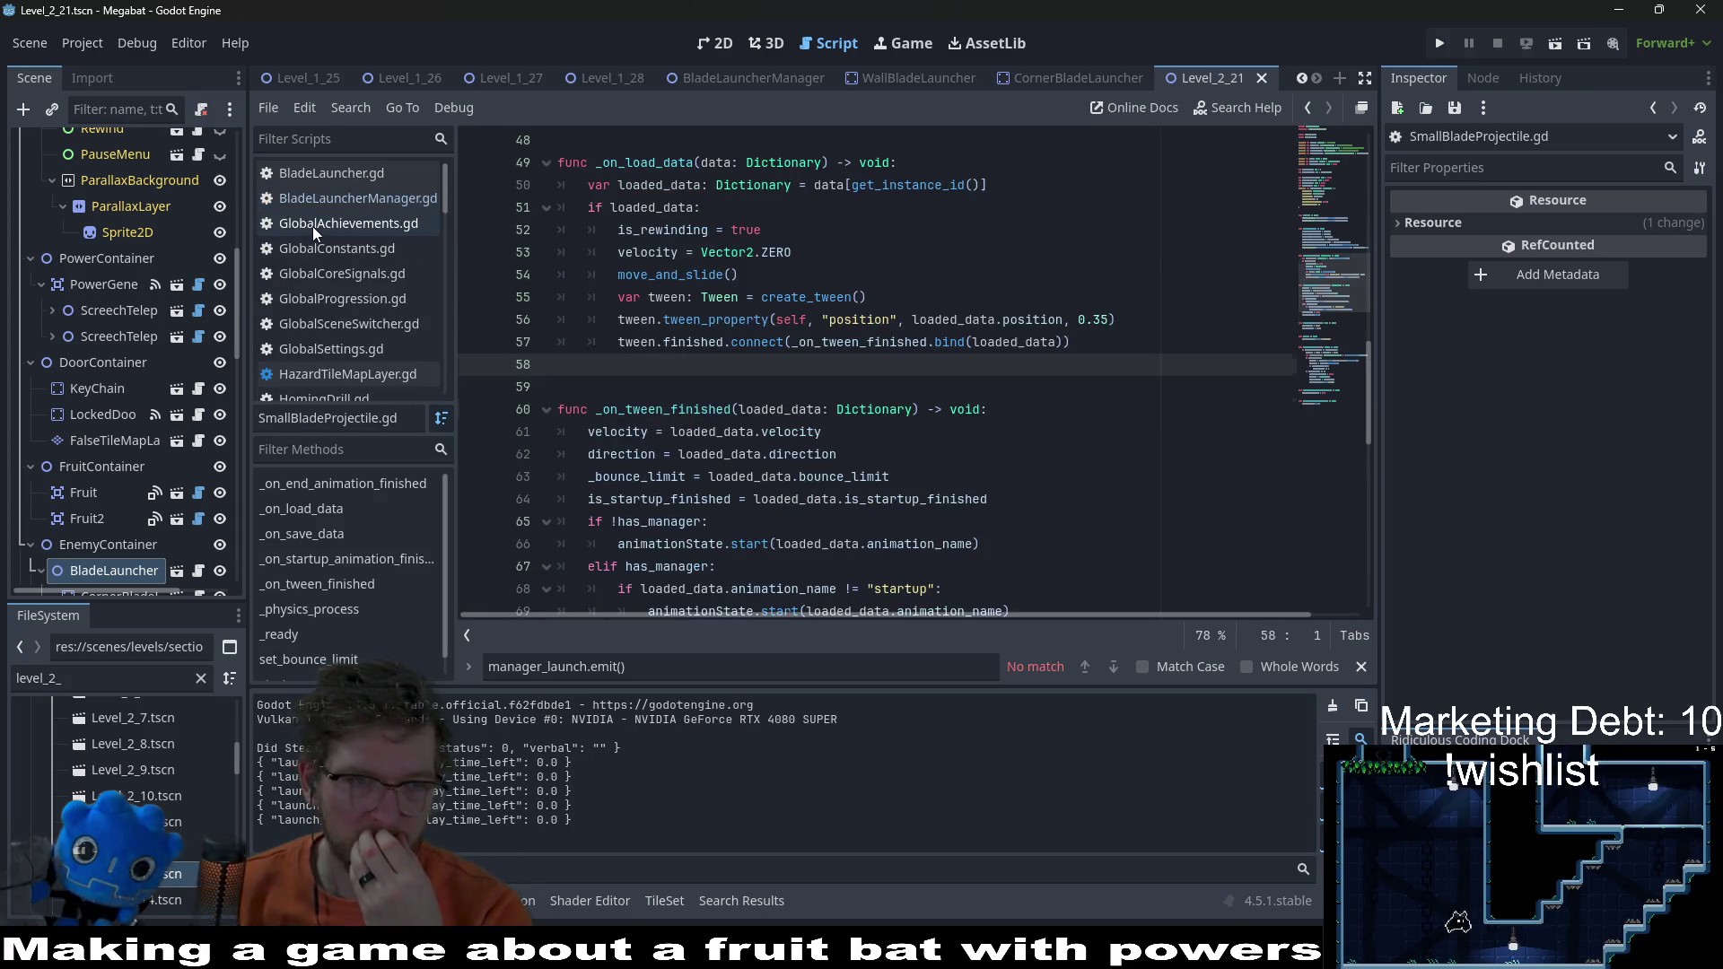
middle_click(312, 226)
middle_click(312, 227)
middle_click(312, 226)
middle_click(312, 227)
middle_click(312, 226)
middle_click(313, 227)
middle_click(312, 226)
middle_click(312, 226)
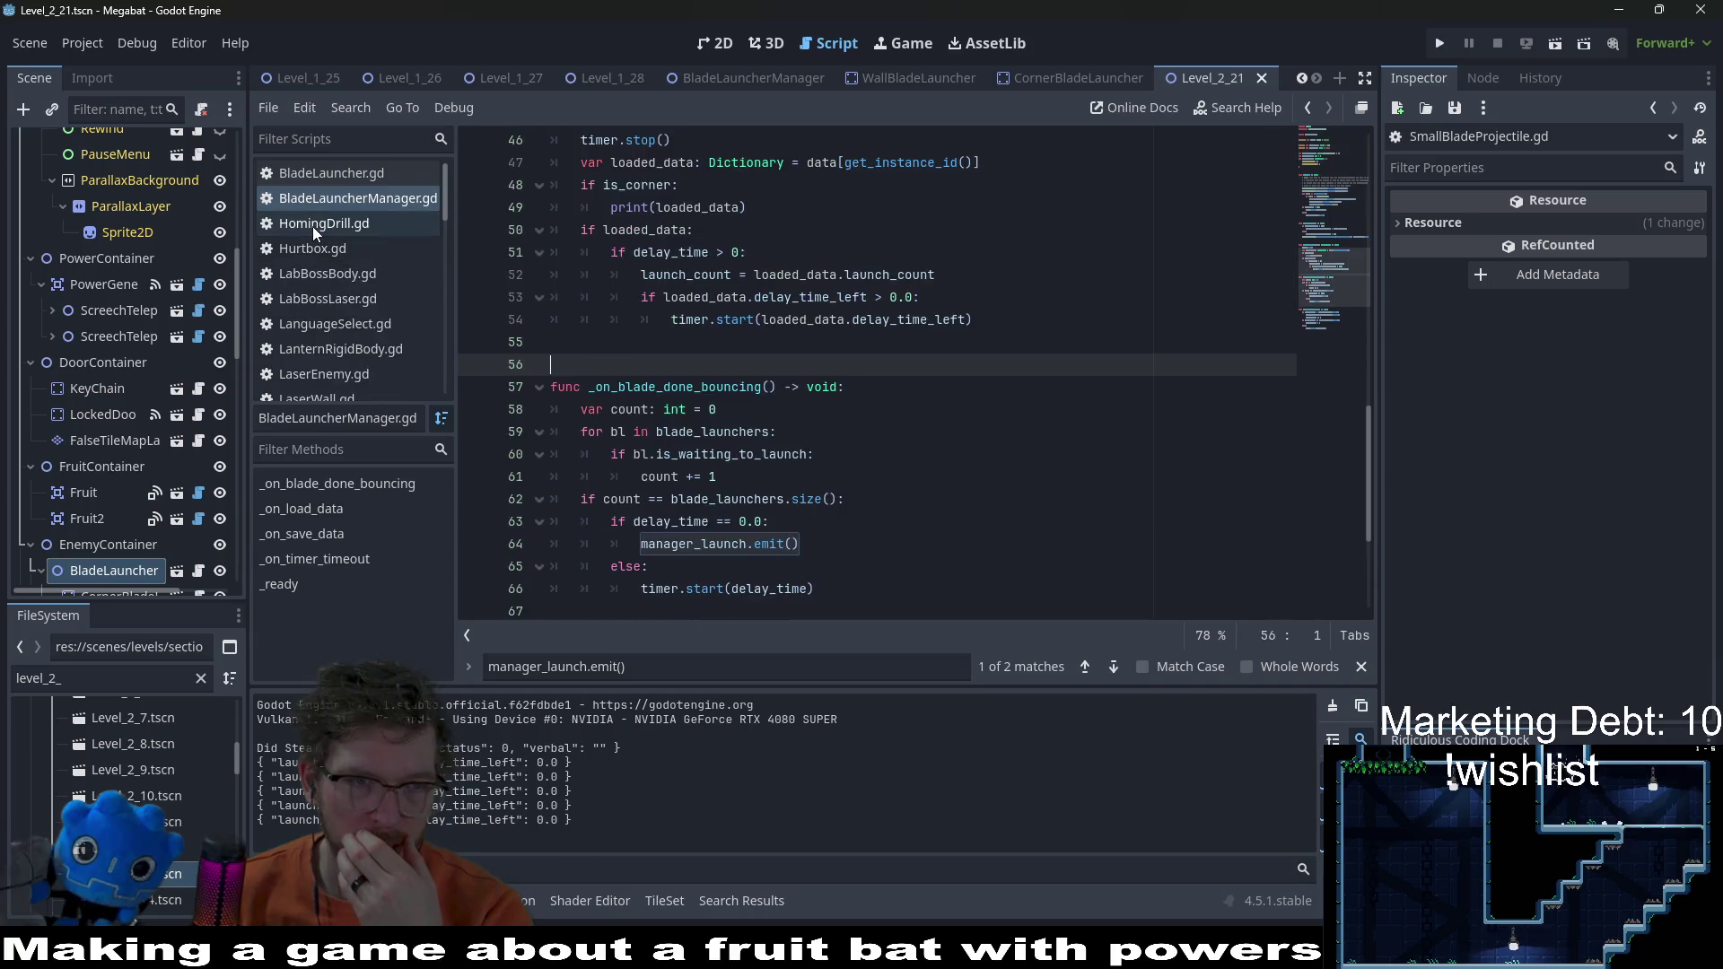
middle_click(312, 226)
middle_click(312, 226)
middle_click(312, 226)
middle_click(313, 226)
middle_click(312, 226)
middle_click(313, 227)
middle_click(312, 226)
middle_click(312, 227)
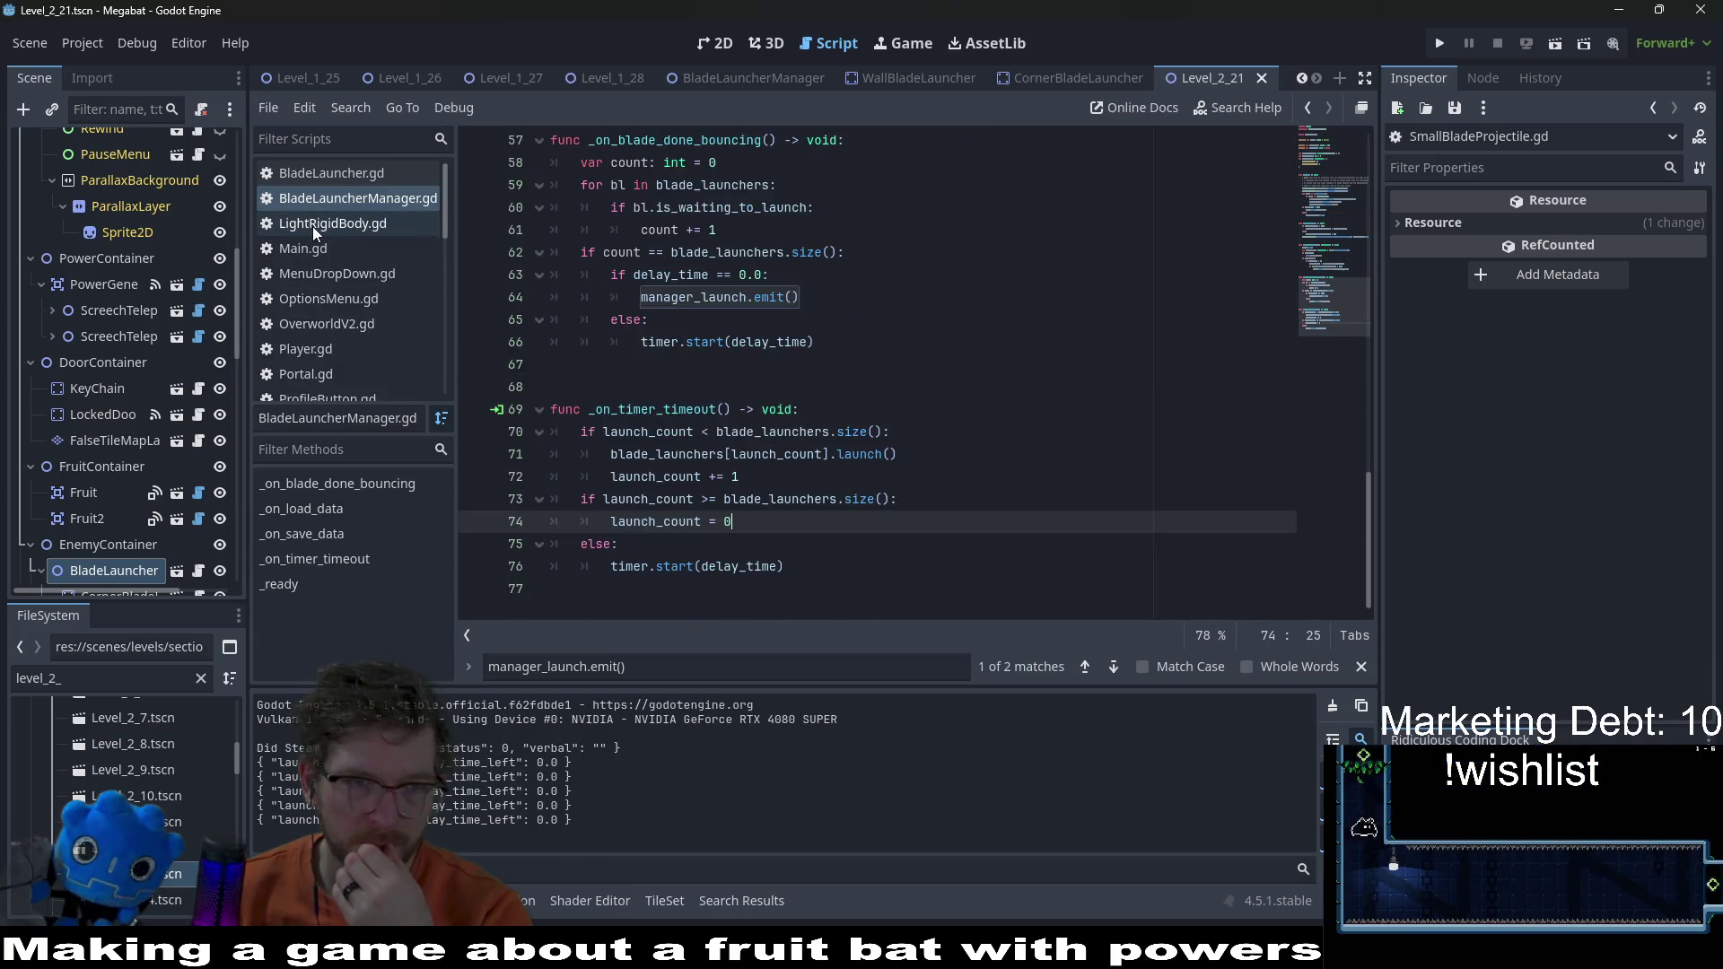
middle_click(312, 226)
middle_click(312, 226)
right_click(348, 193)
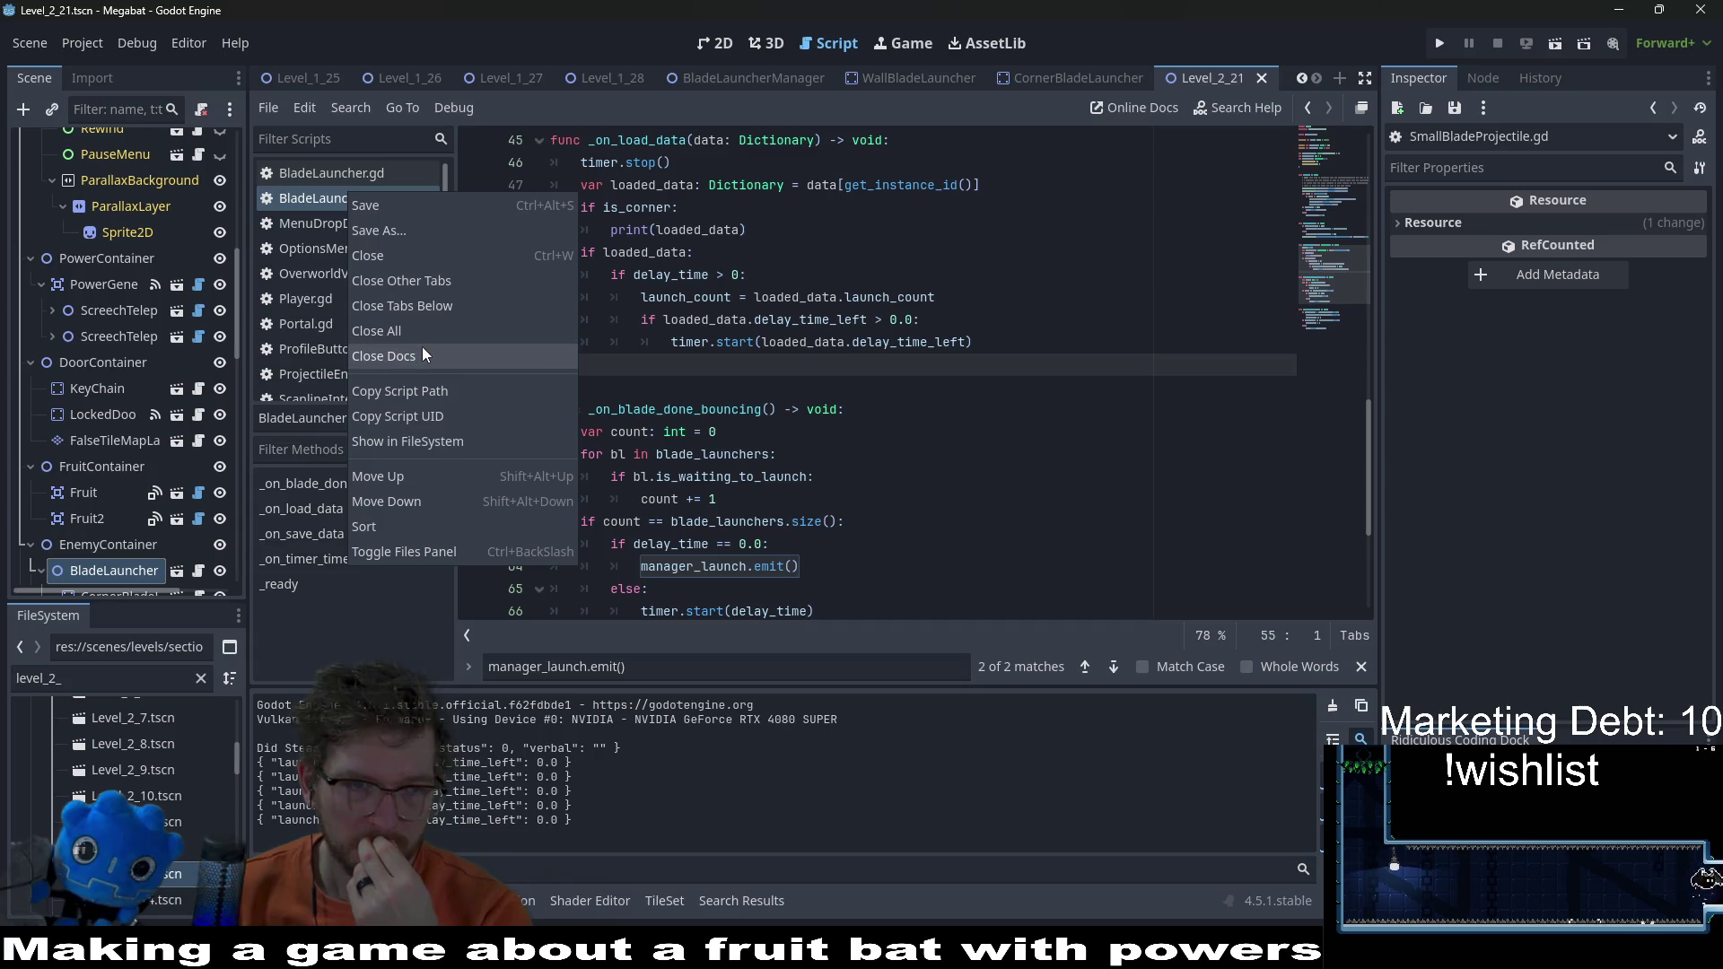
click(443, 306)
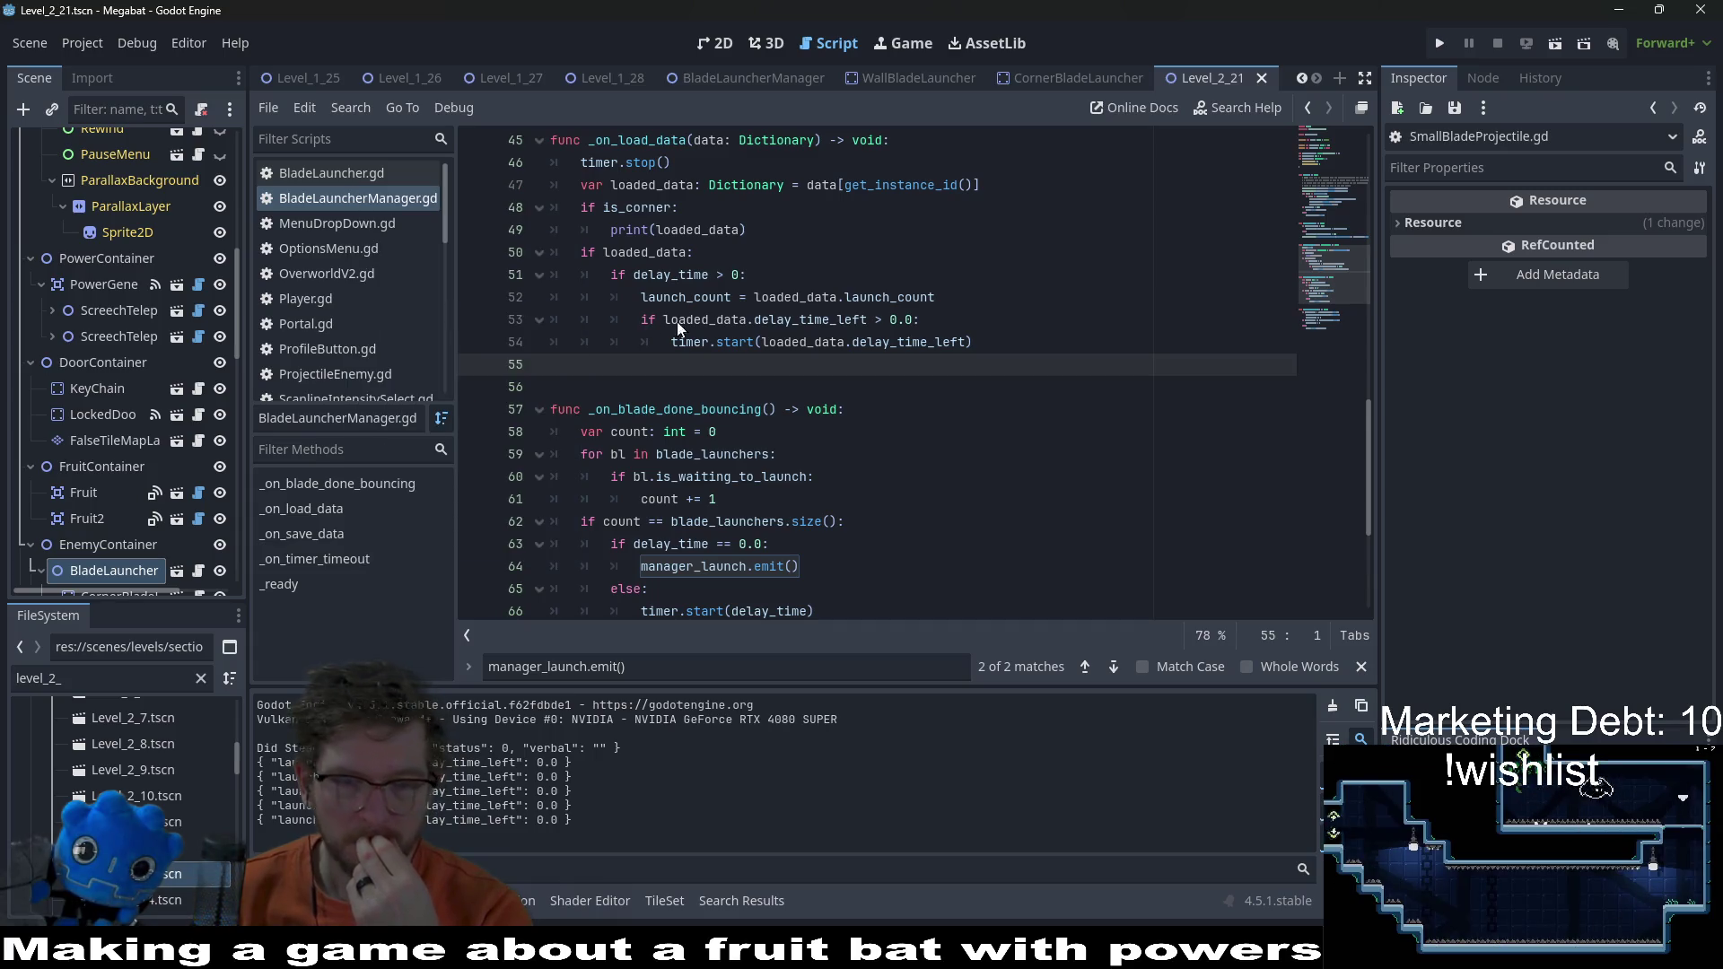
- From BladeLauncher.gd, jump into the SmallBladeProjectile script at _on_load_data
click(357, 174)
scroll(880, 386, up, 5)
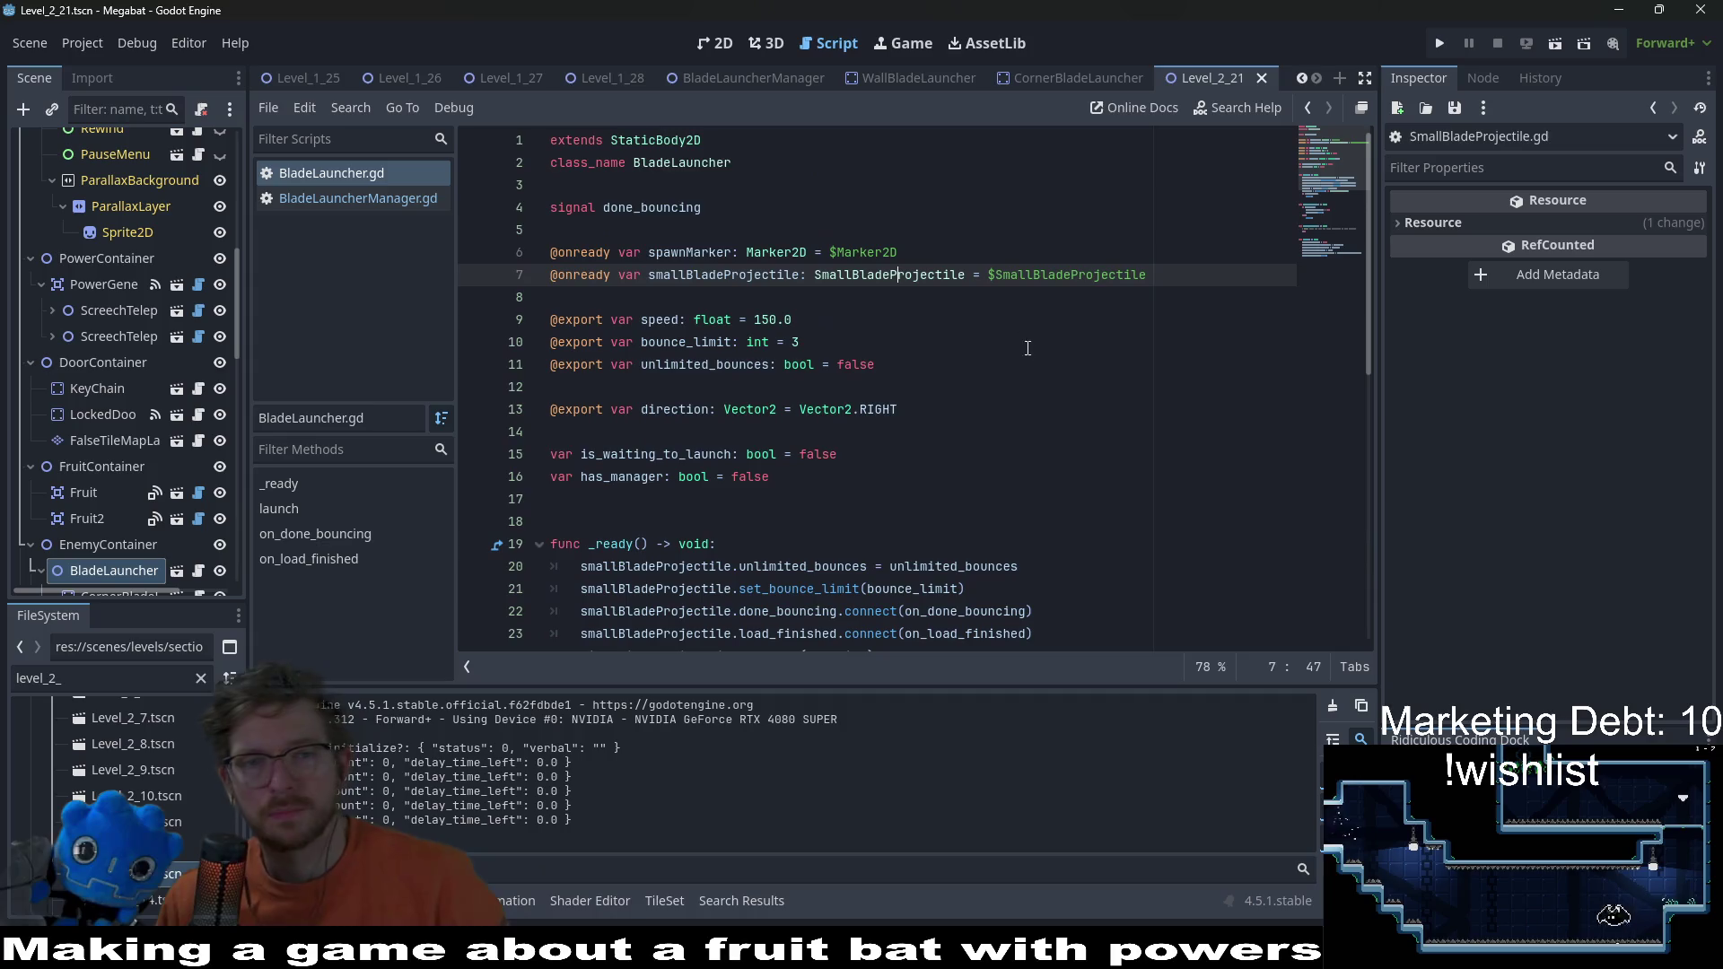
ctrl+click(916, 281)
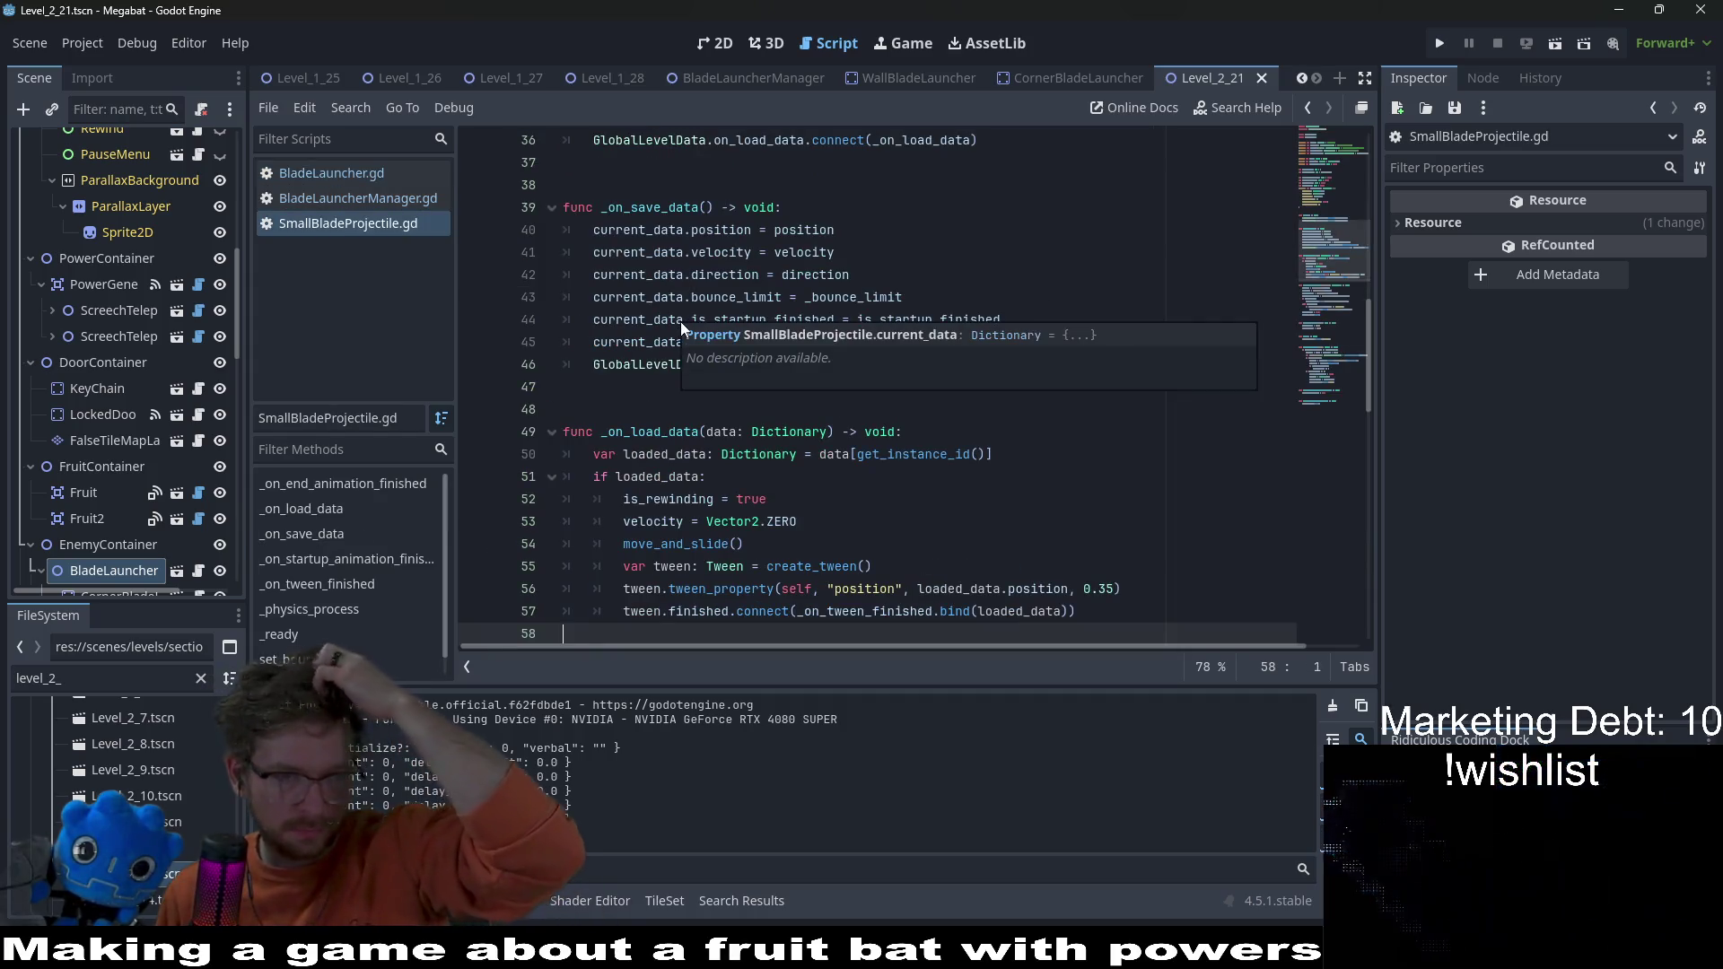
- Comment out lines 67–69, the elif has_manager branch of _on_tween_finished
click(993, 252)
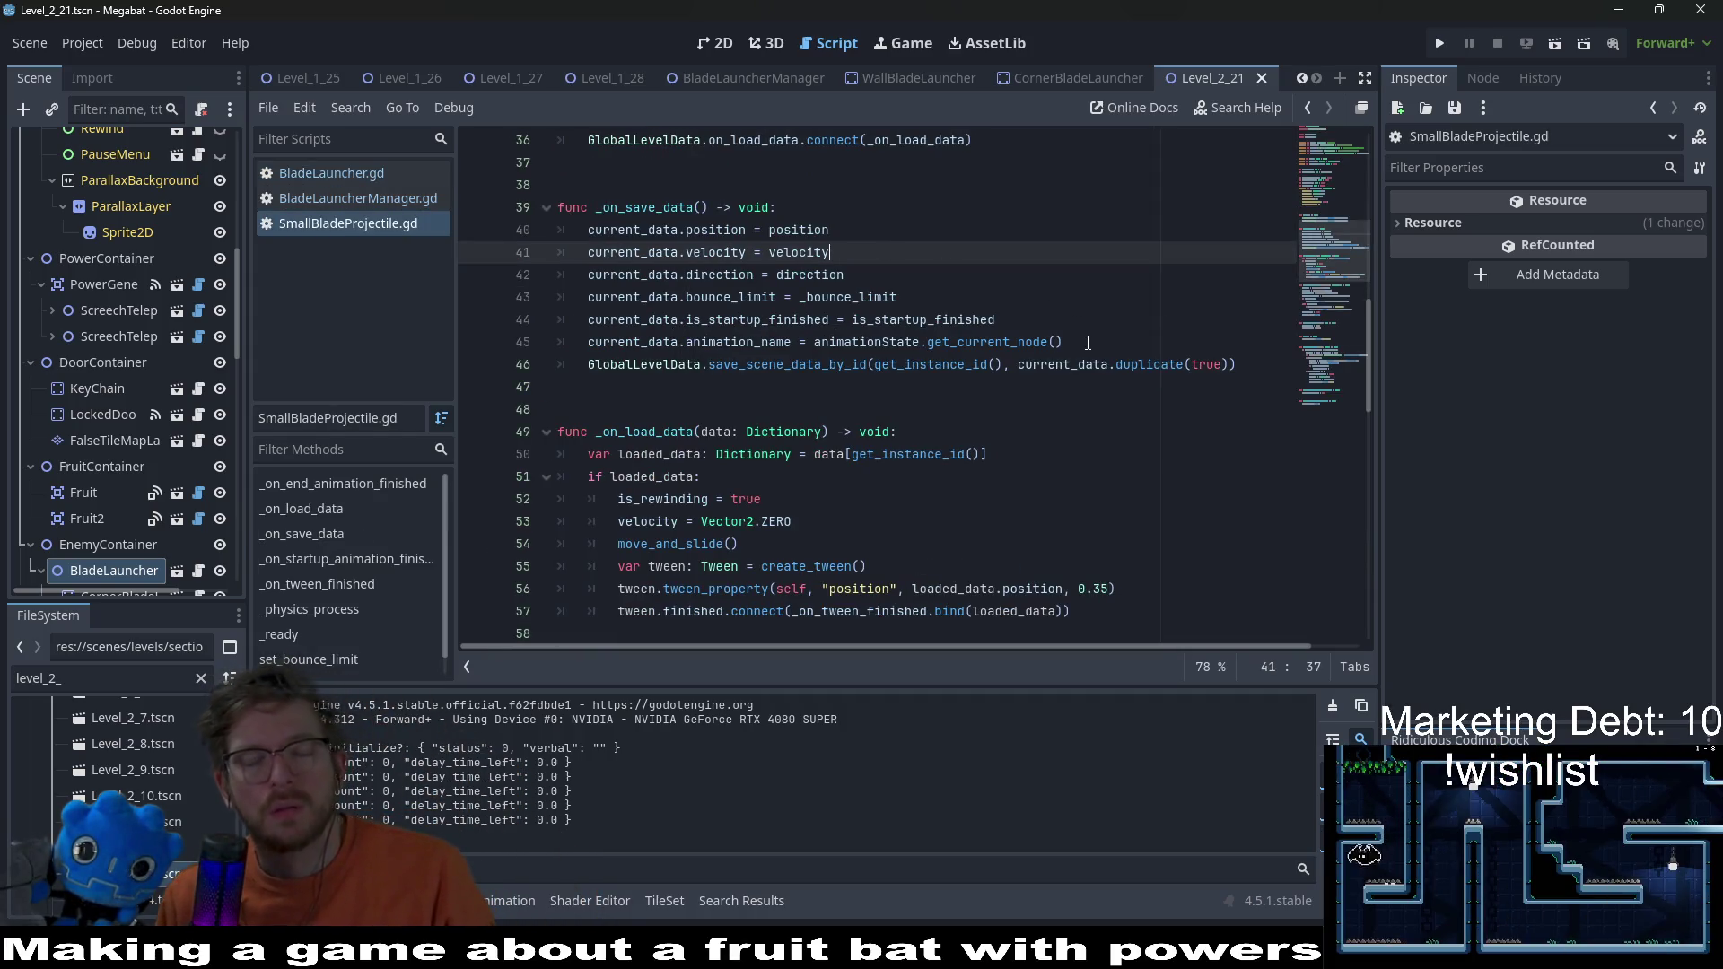
scroll(953, 380, down, 5)
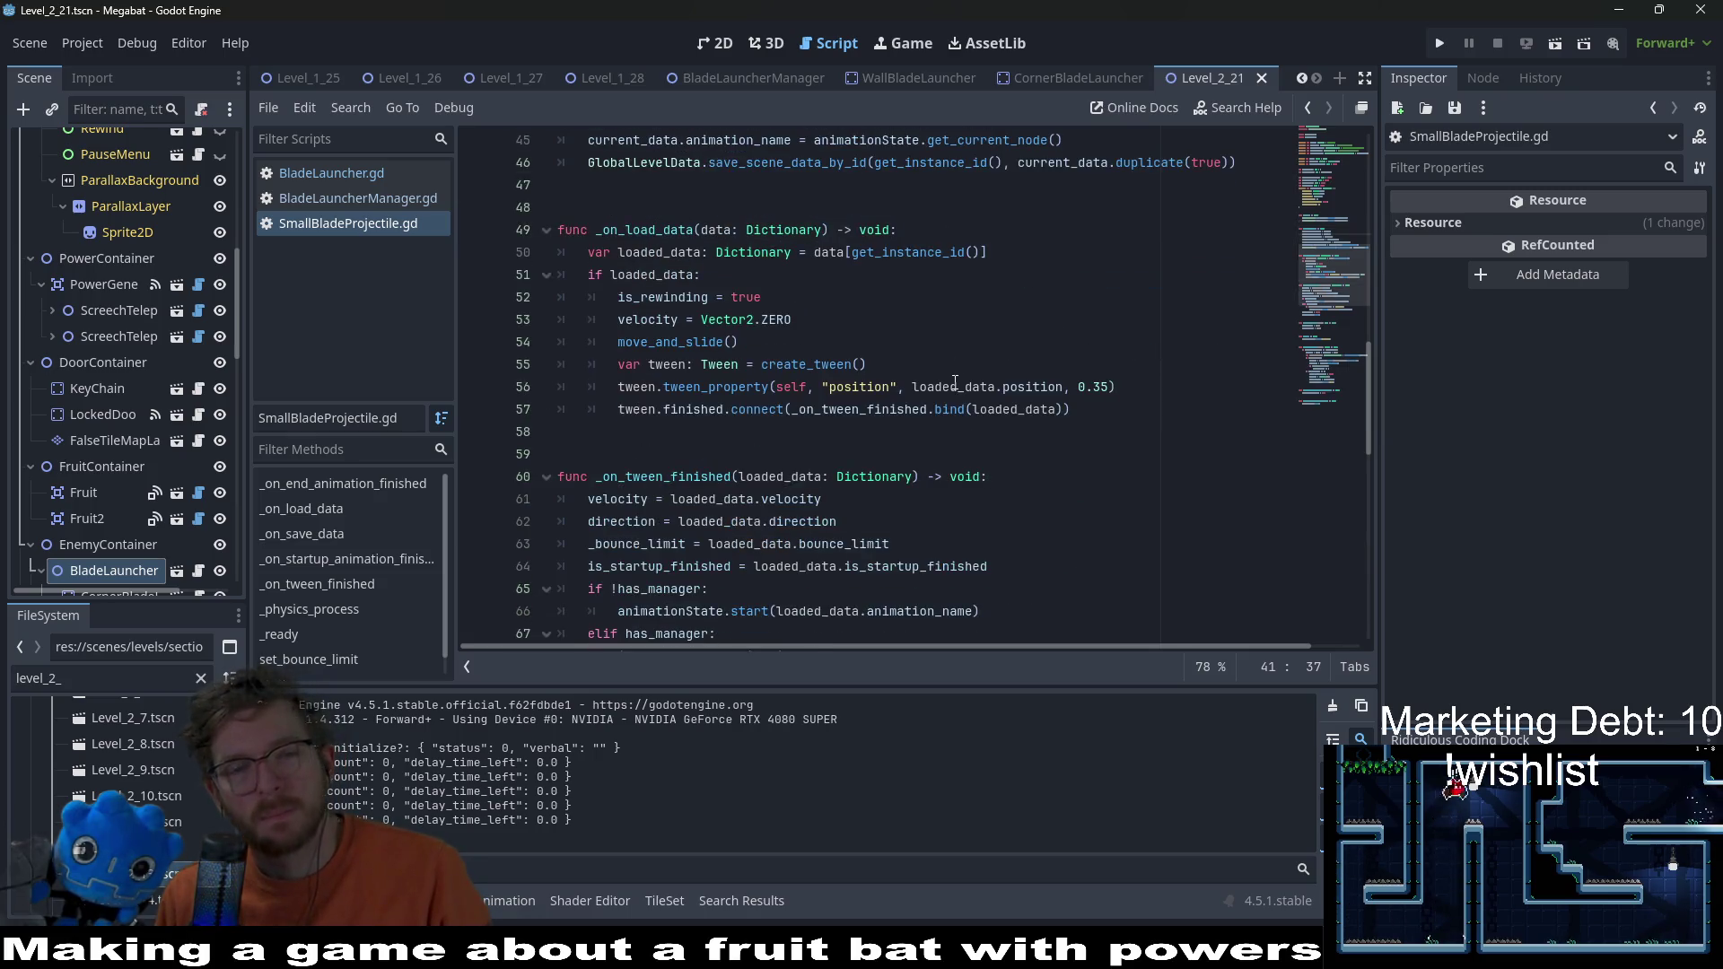
scroll(953, 381, down, 2)
mouse_move(1012, 476)
mouse_down()
mouse_move(628, 477)
mouse_move(442, 417)
mouse_up()
click(950, 409)
mouse_move(1020, 473)
mouse_down()
mouse_move(807, 476)
mouse_move(558, 434)
mouse_up()
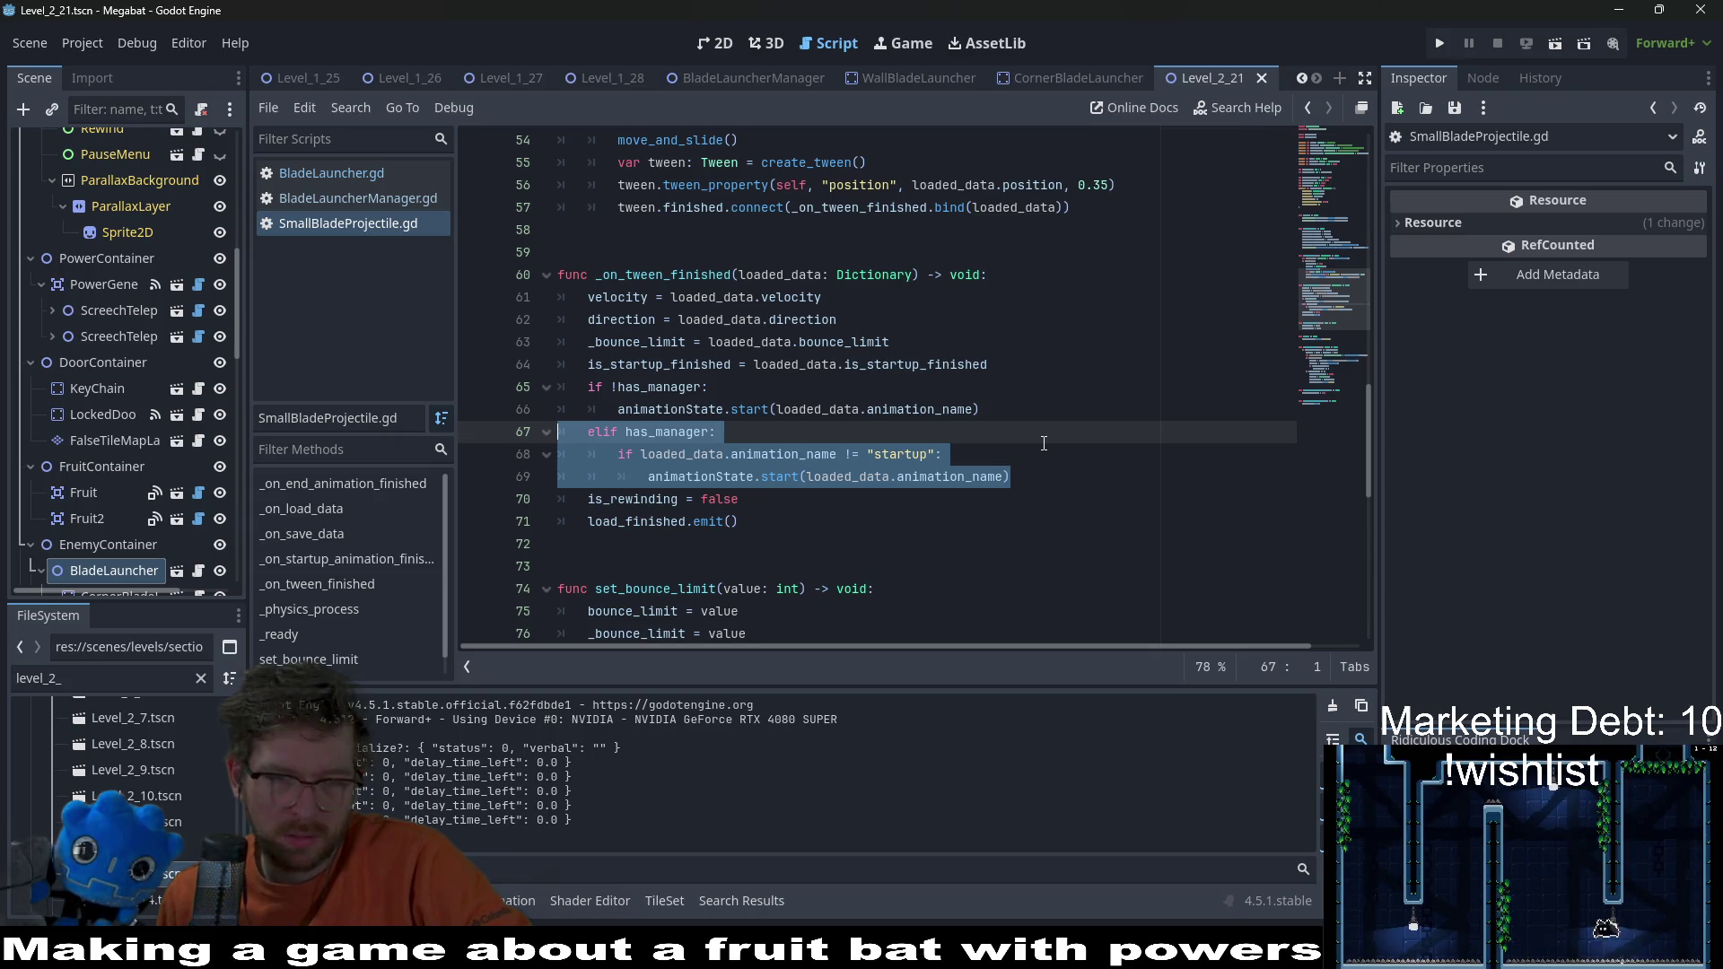
scroll(1043, 443, up, 5)
scroll(1046, 443, down, 6)
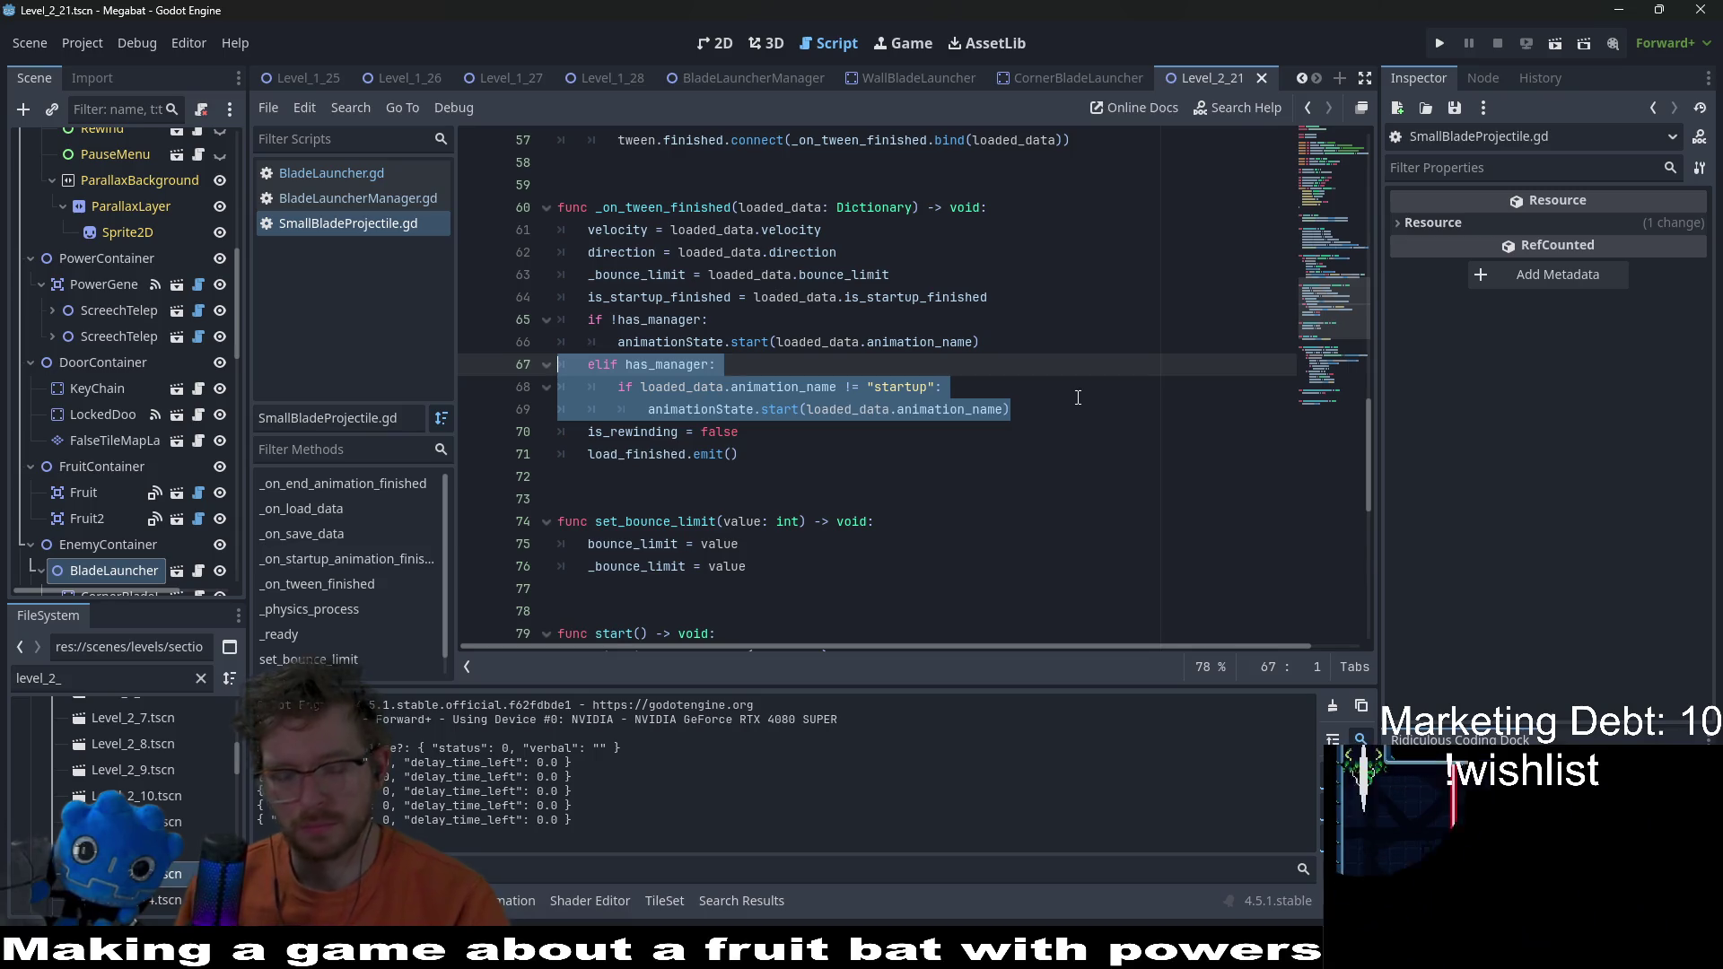
key(ctrl+k)
click(1130, 344)
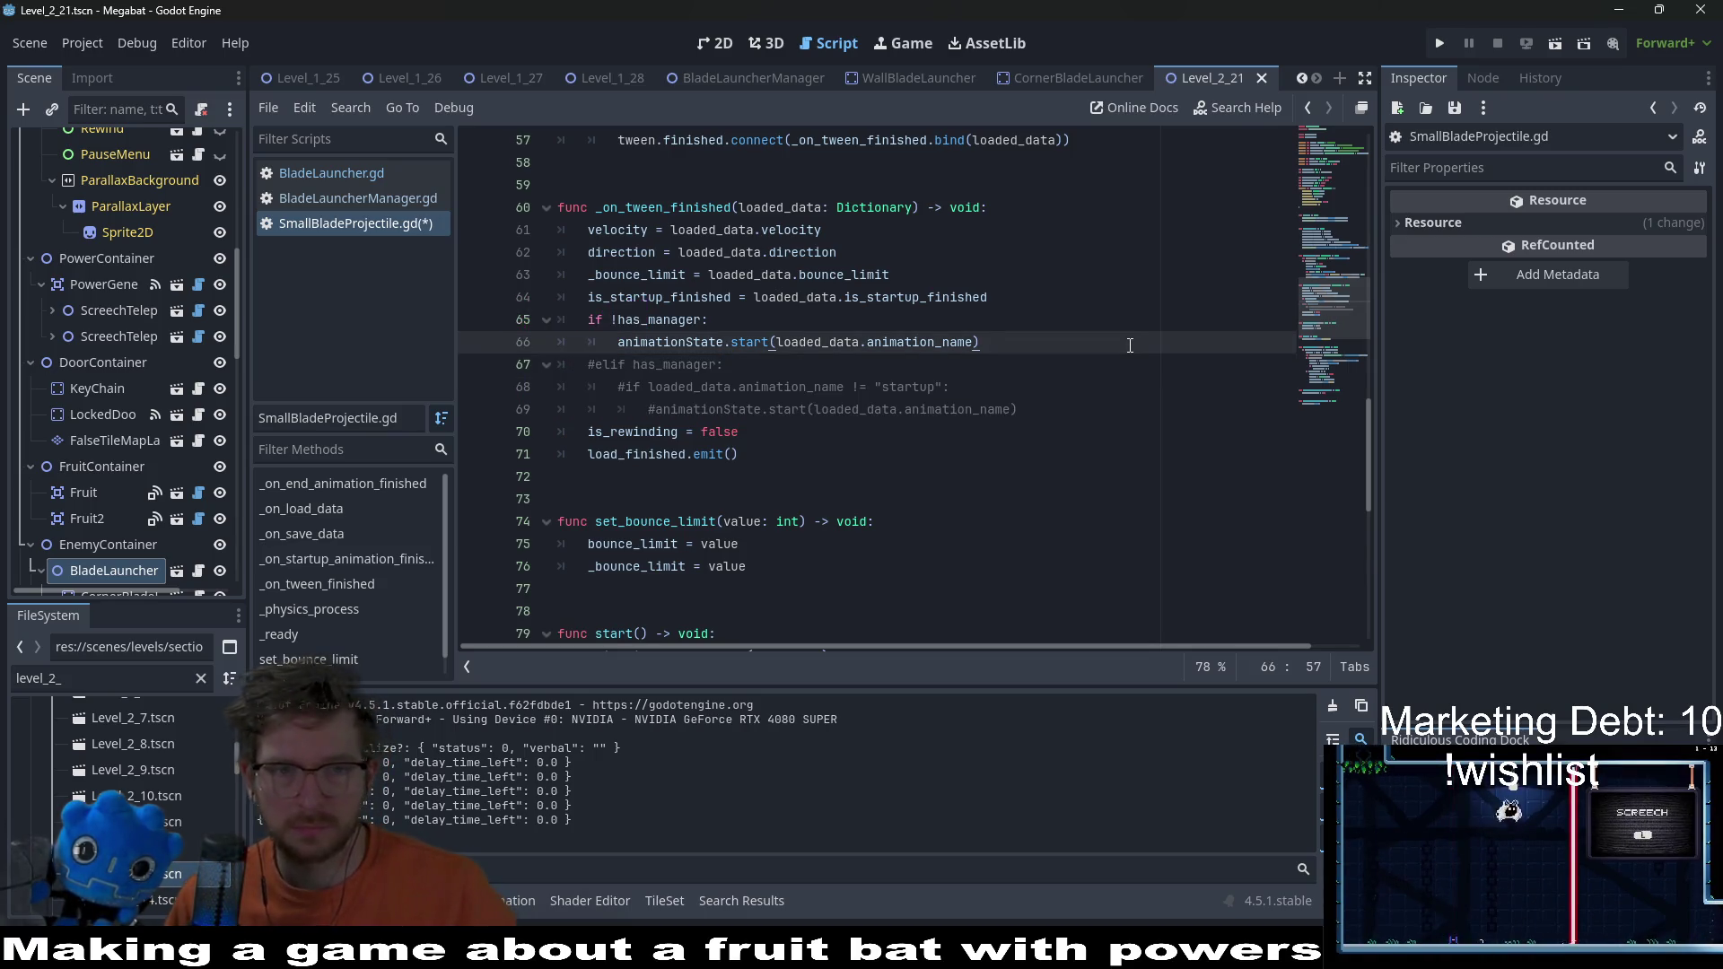
- Save SmallBladeProjectile.gd and scroll through the edited function
key(ctrl+s)
scroll(1130, 345, down, 3)
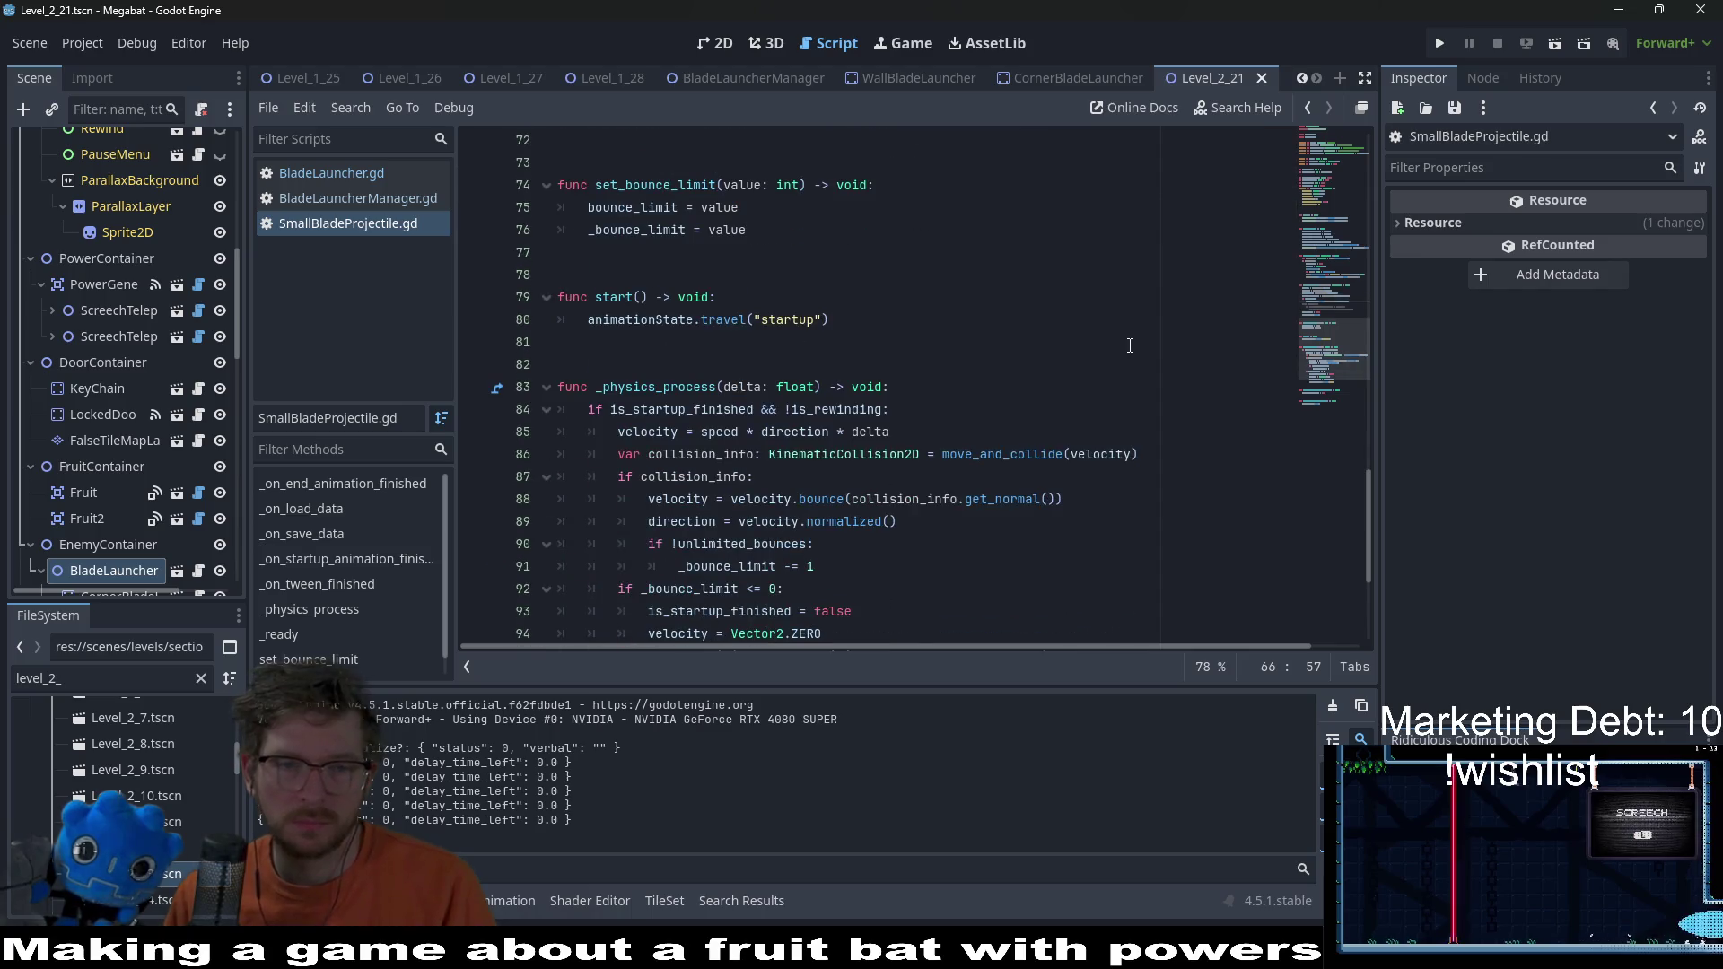
scroll(1130, 345, down, 3)
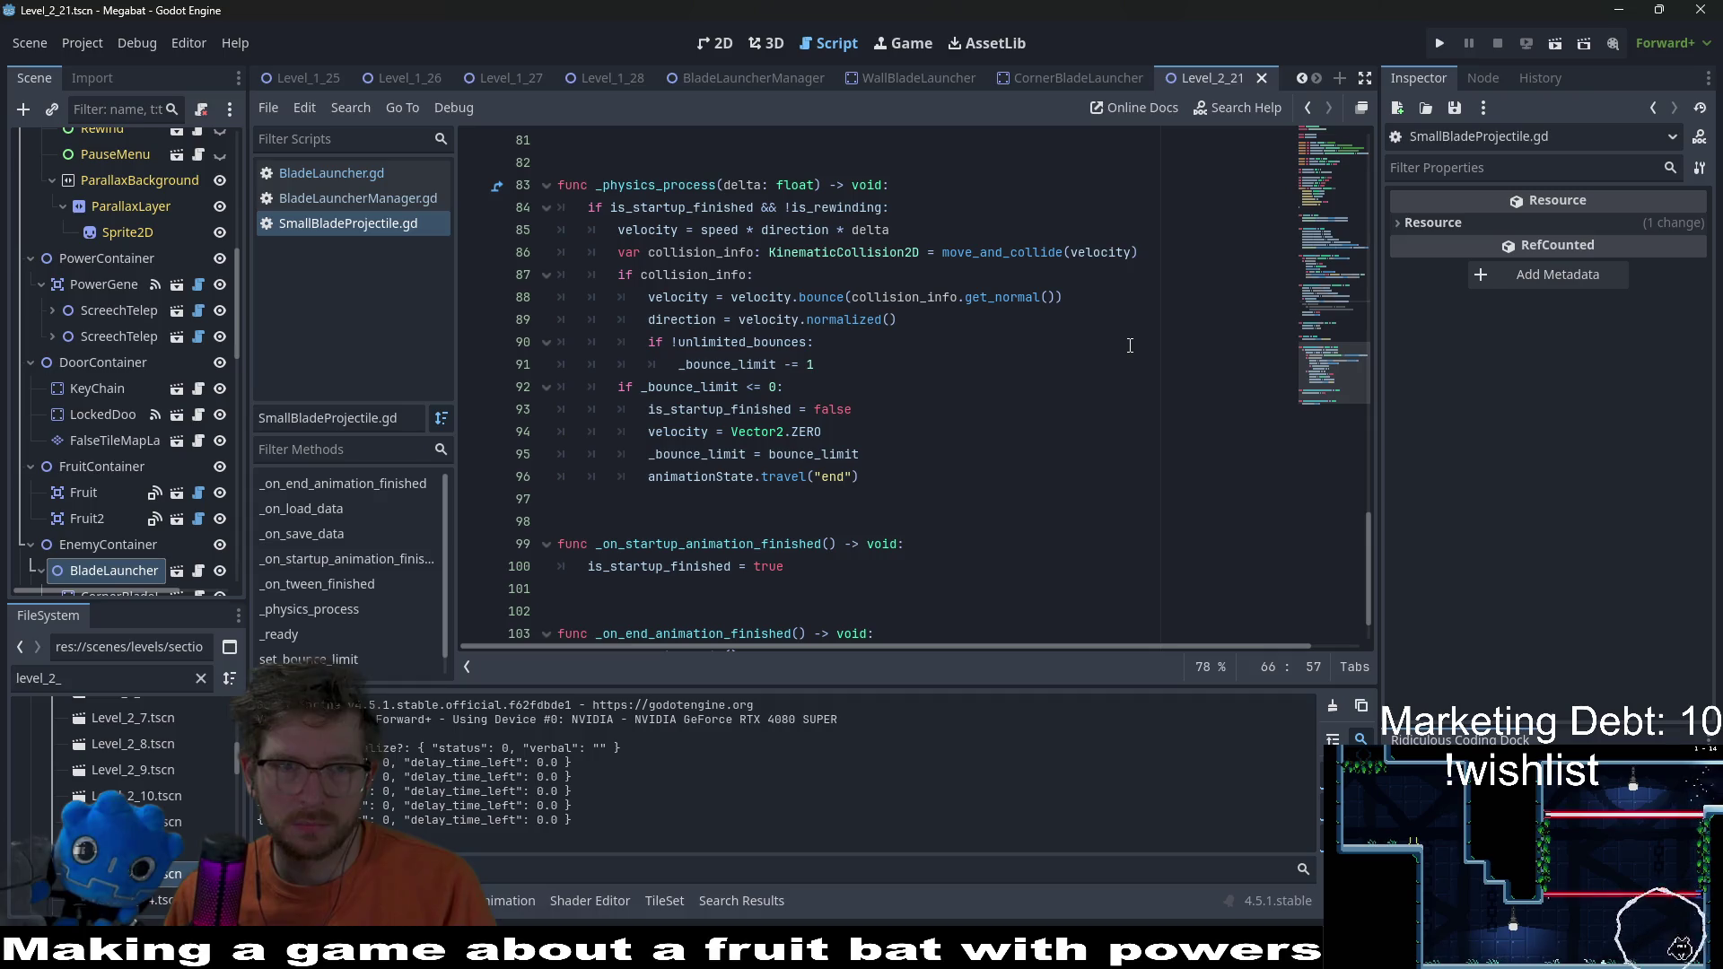
scroll(1130, 346, down, 1)
scroll(1139, 348, up, 6)
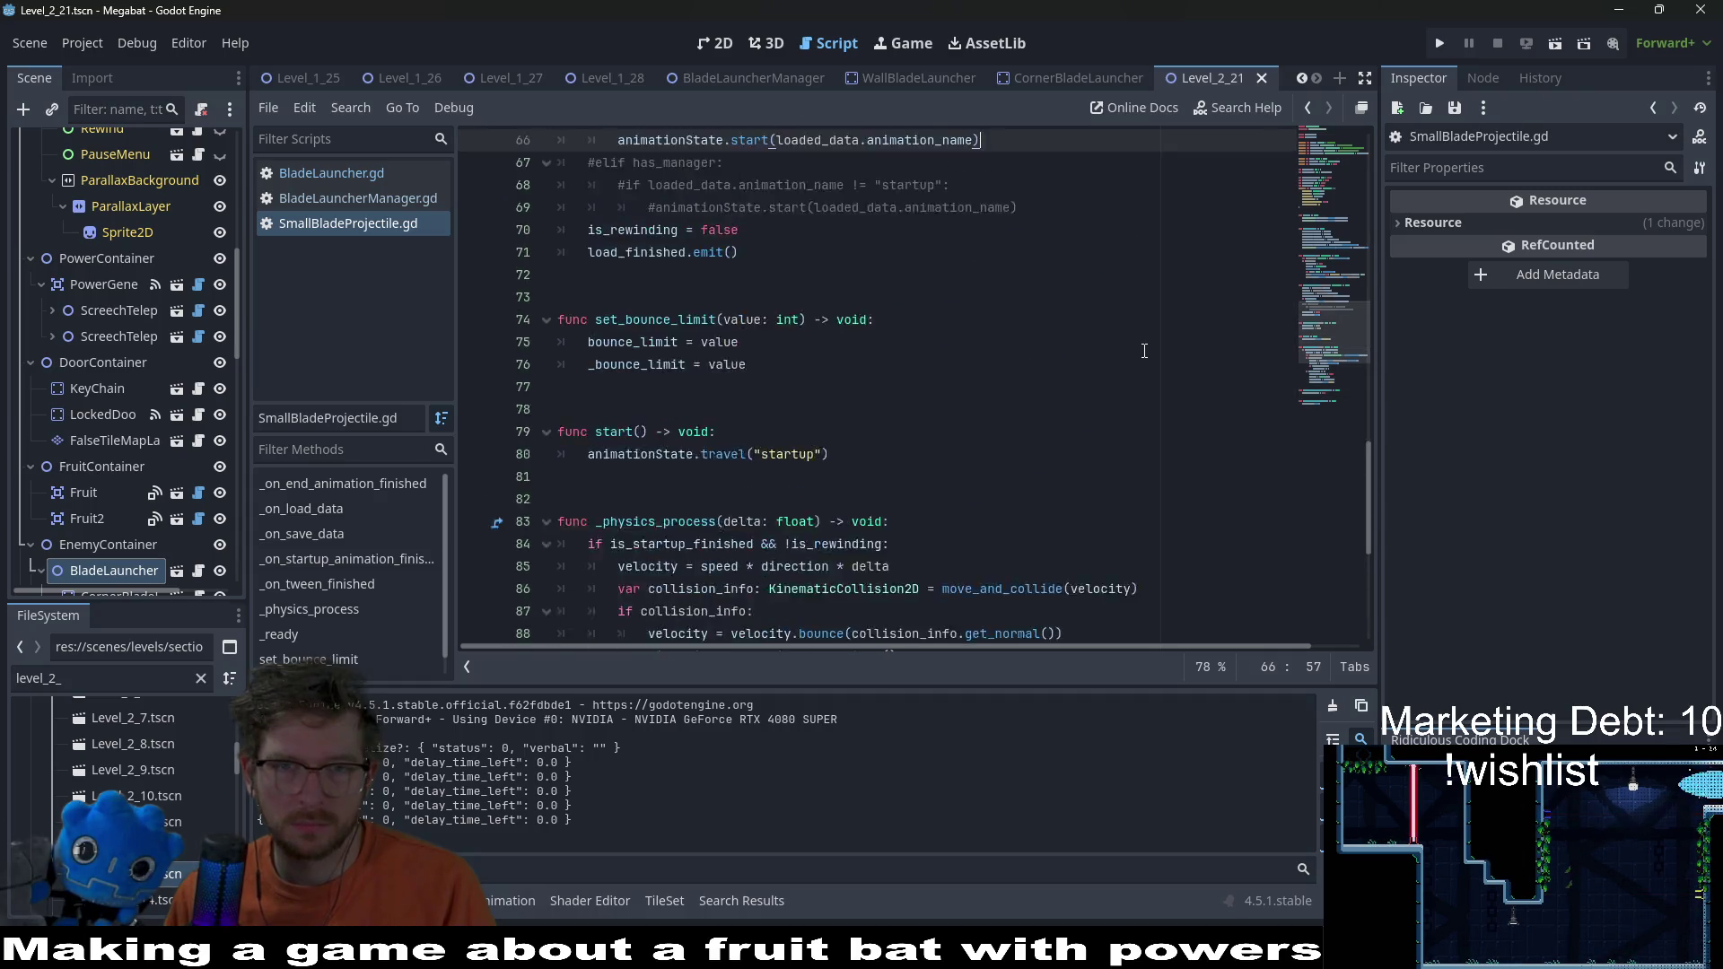
scroll(1144, 350, up, 13)
scroll(1144, 350, down, 9)
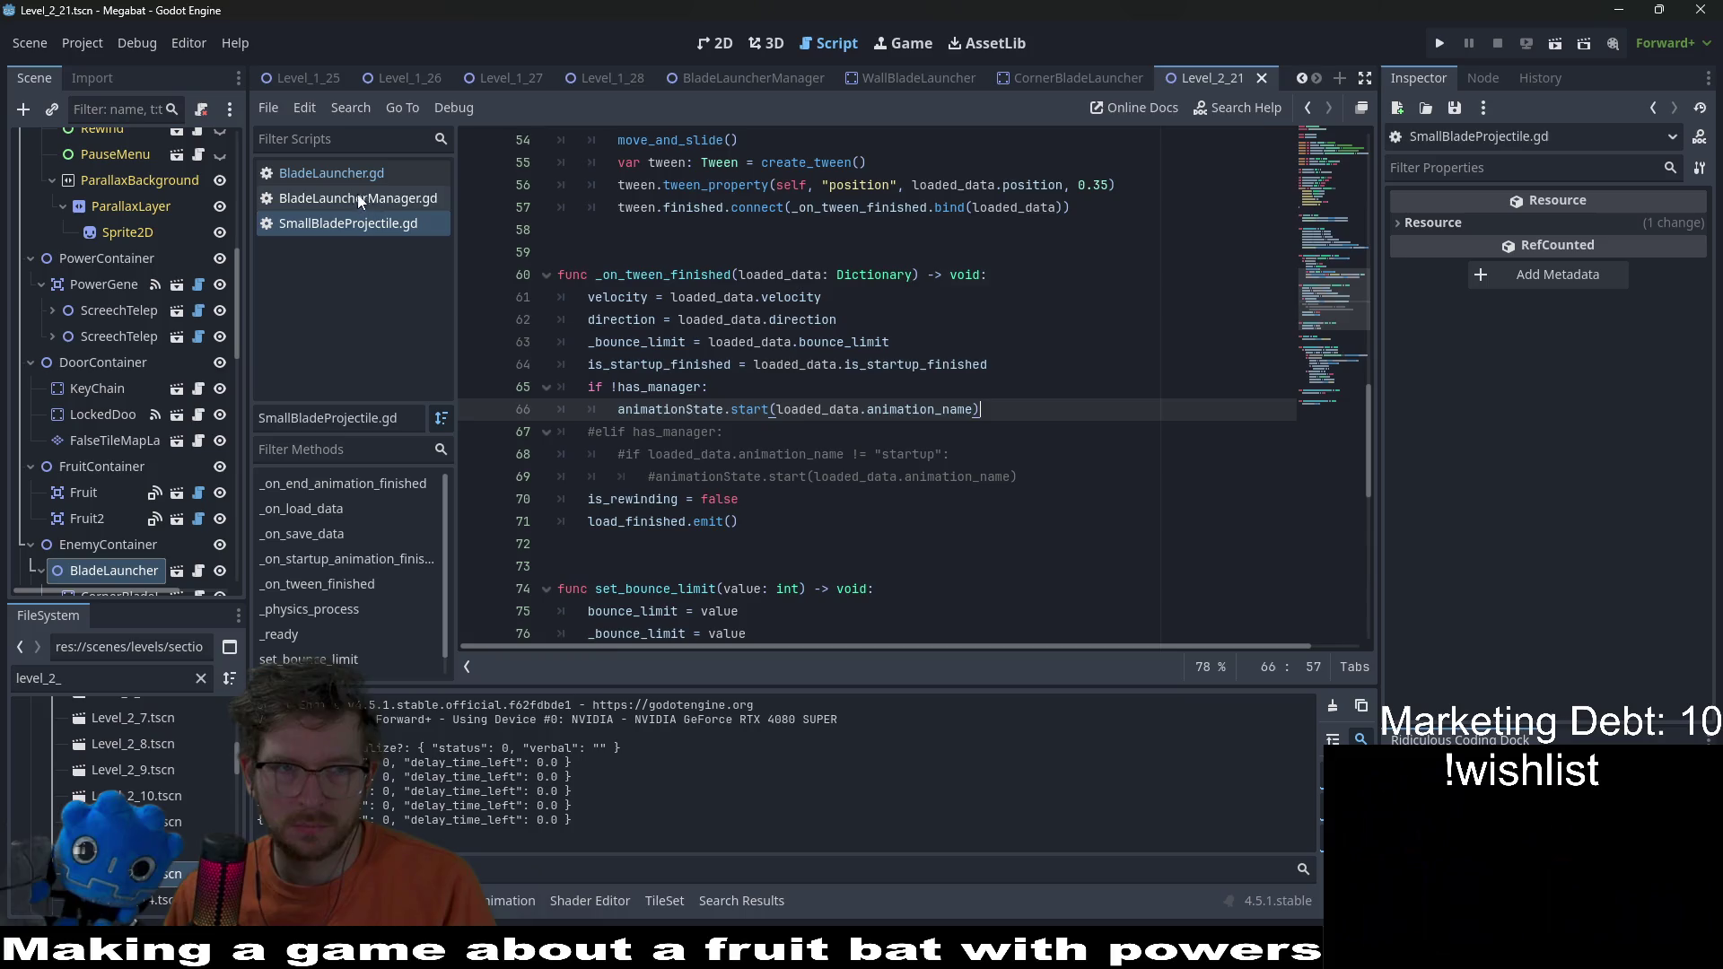
- In BladeLauncher.gd, review _ready's setup of unlimited_bounces, on_done_bouncing, load_finished and BladeLauncherManager
click(408, 174)
scroll(823, 357, down, 4)
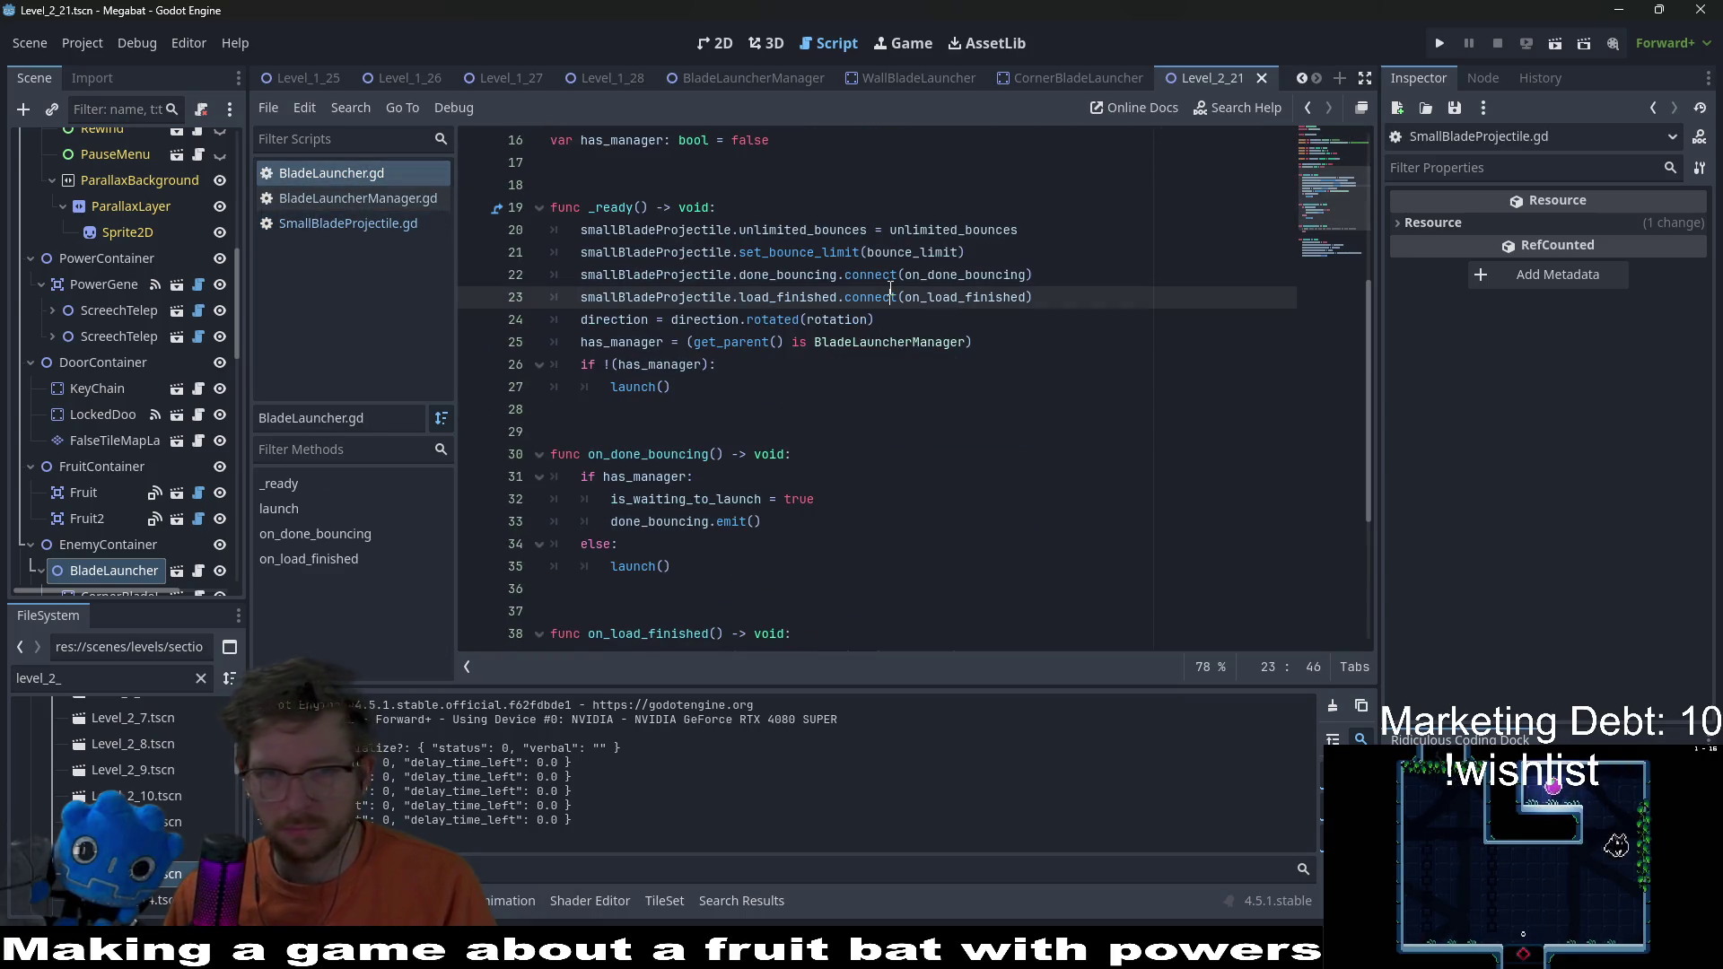
click(925, 251)
double_click(813, 344)
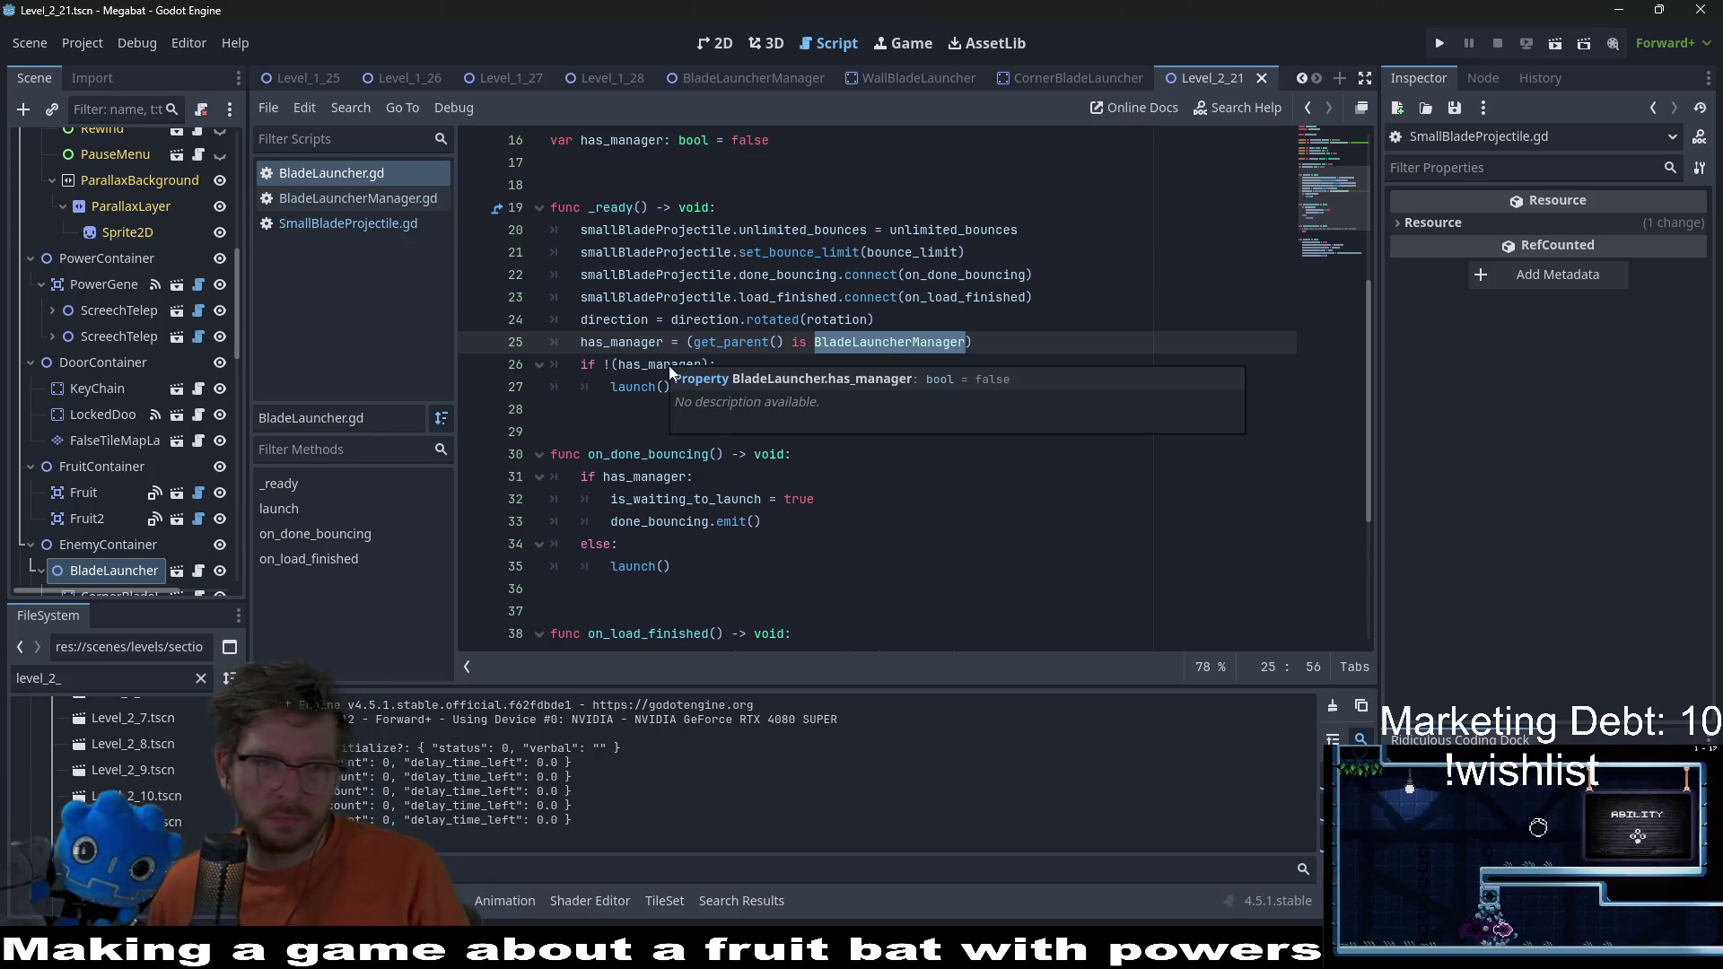
double_click(793, 318)
double_click(797, 299)
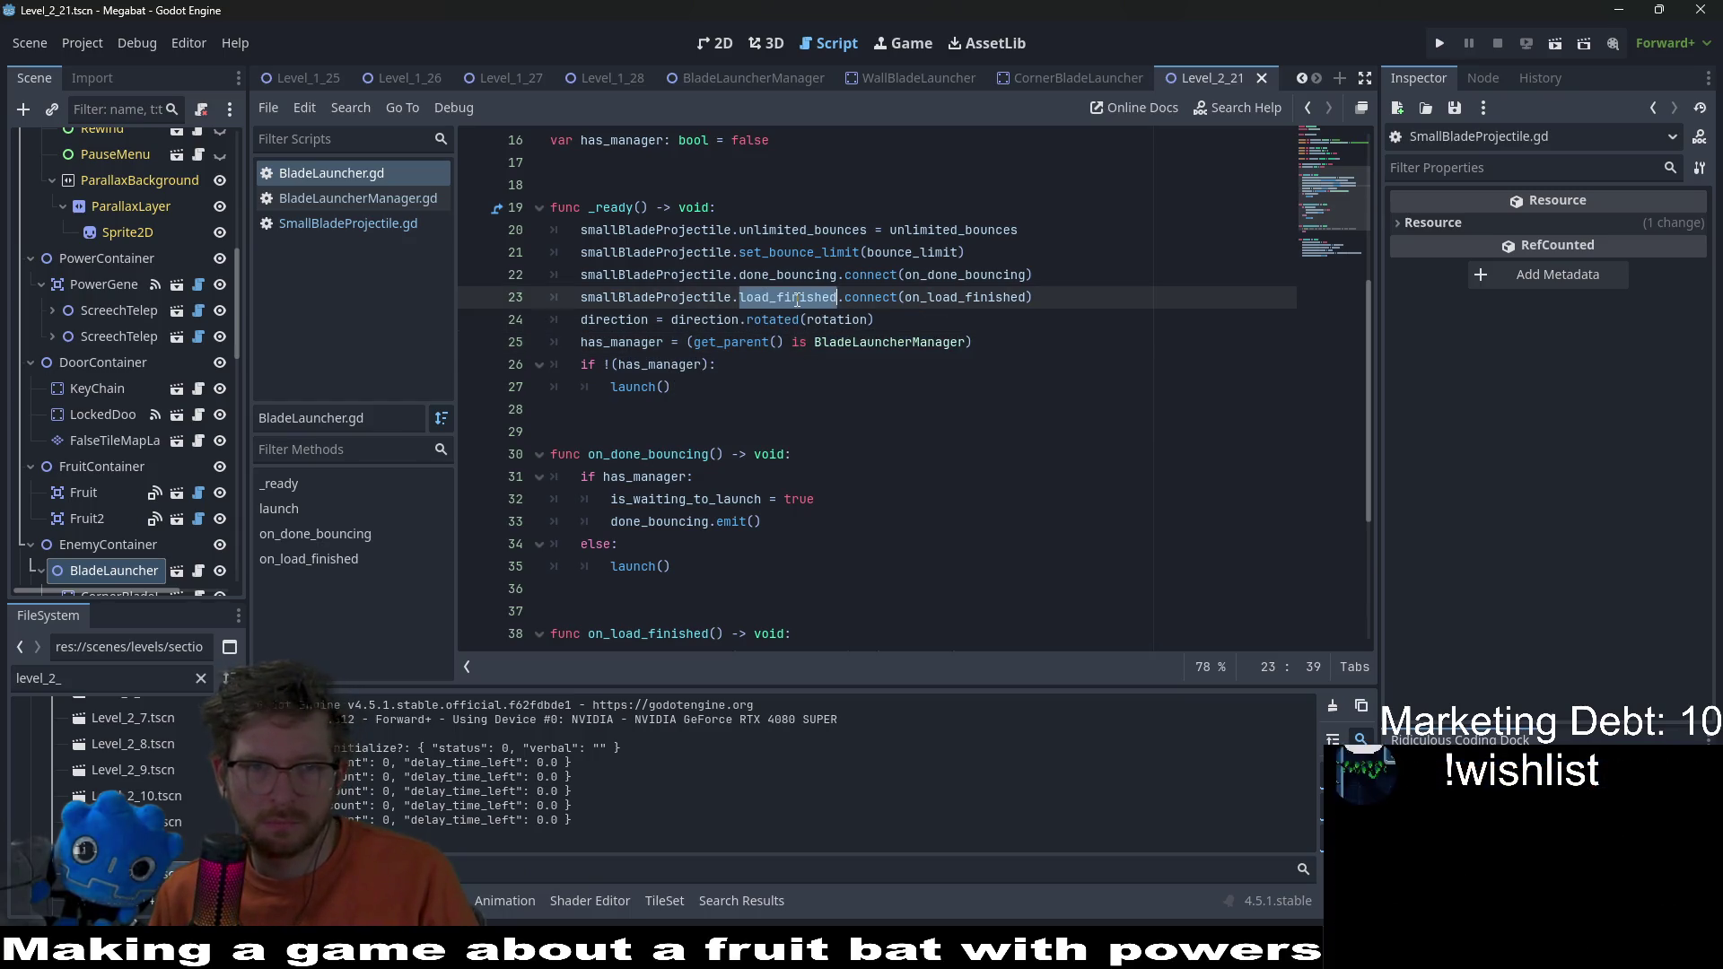
double_click(987, 297)
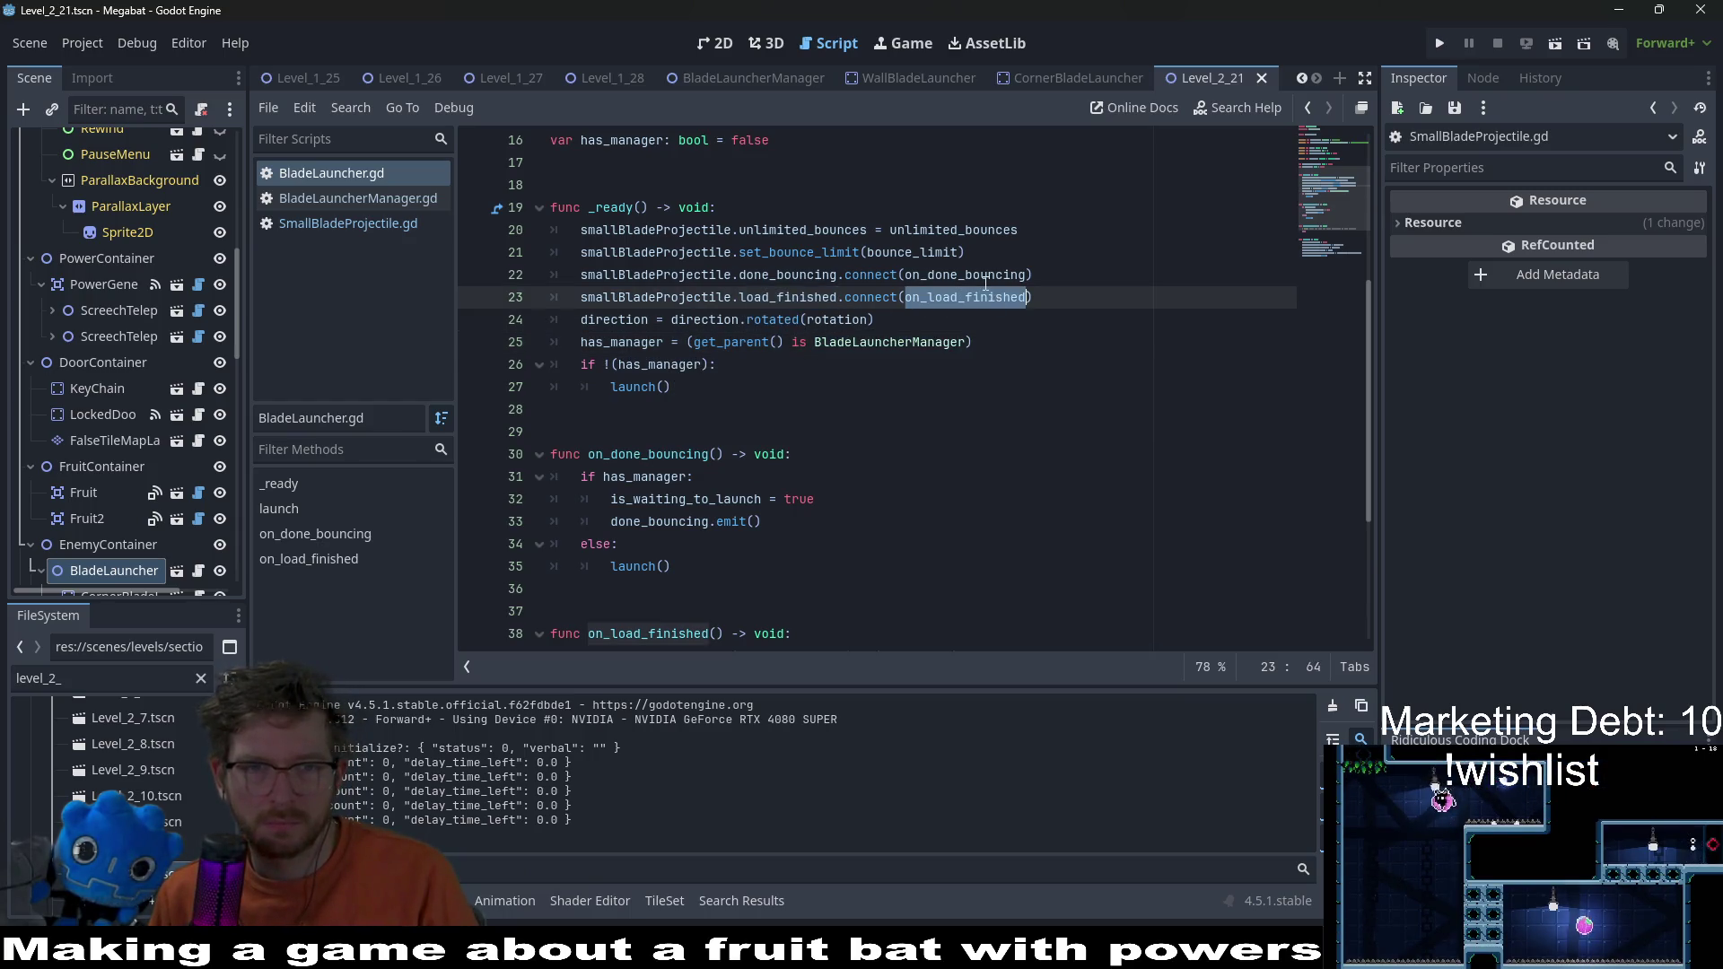
double_click(969, 275)
double_click(857, 231)
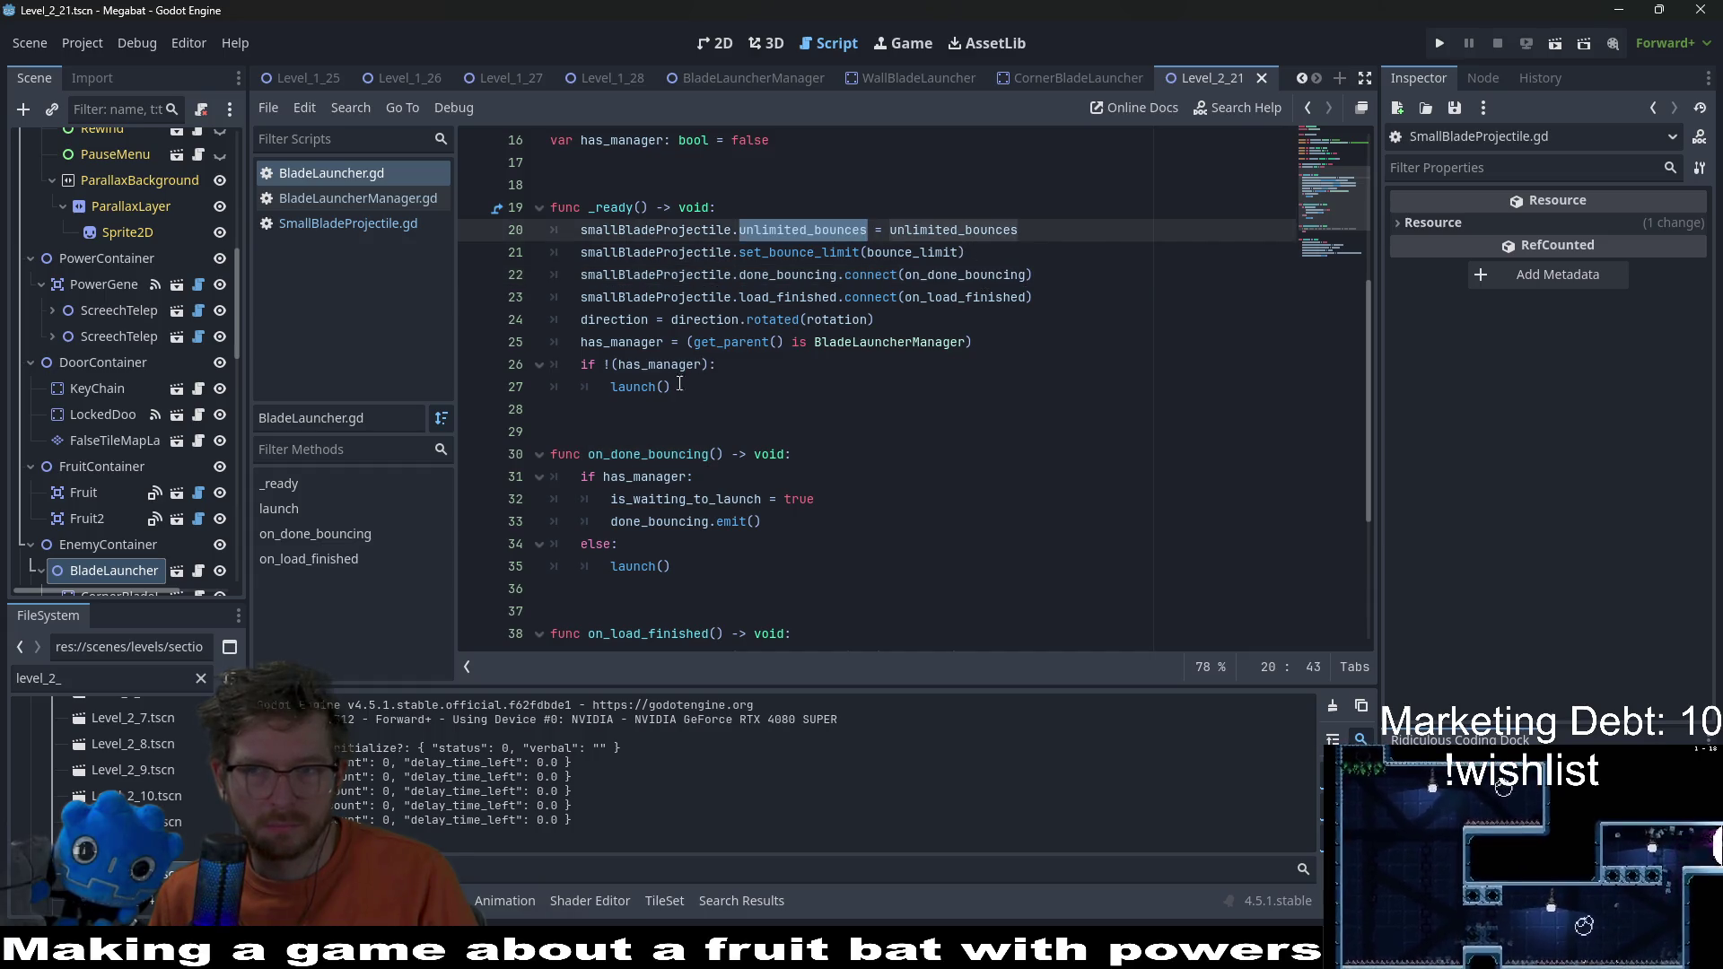
scroll(677, 384, down, 4)
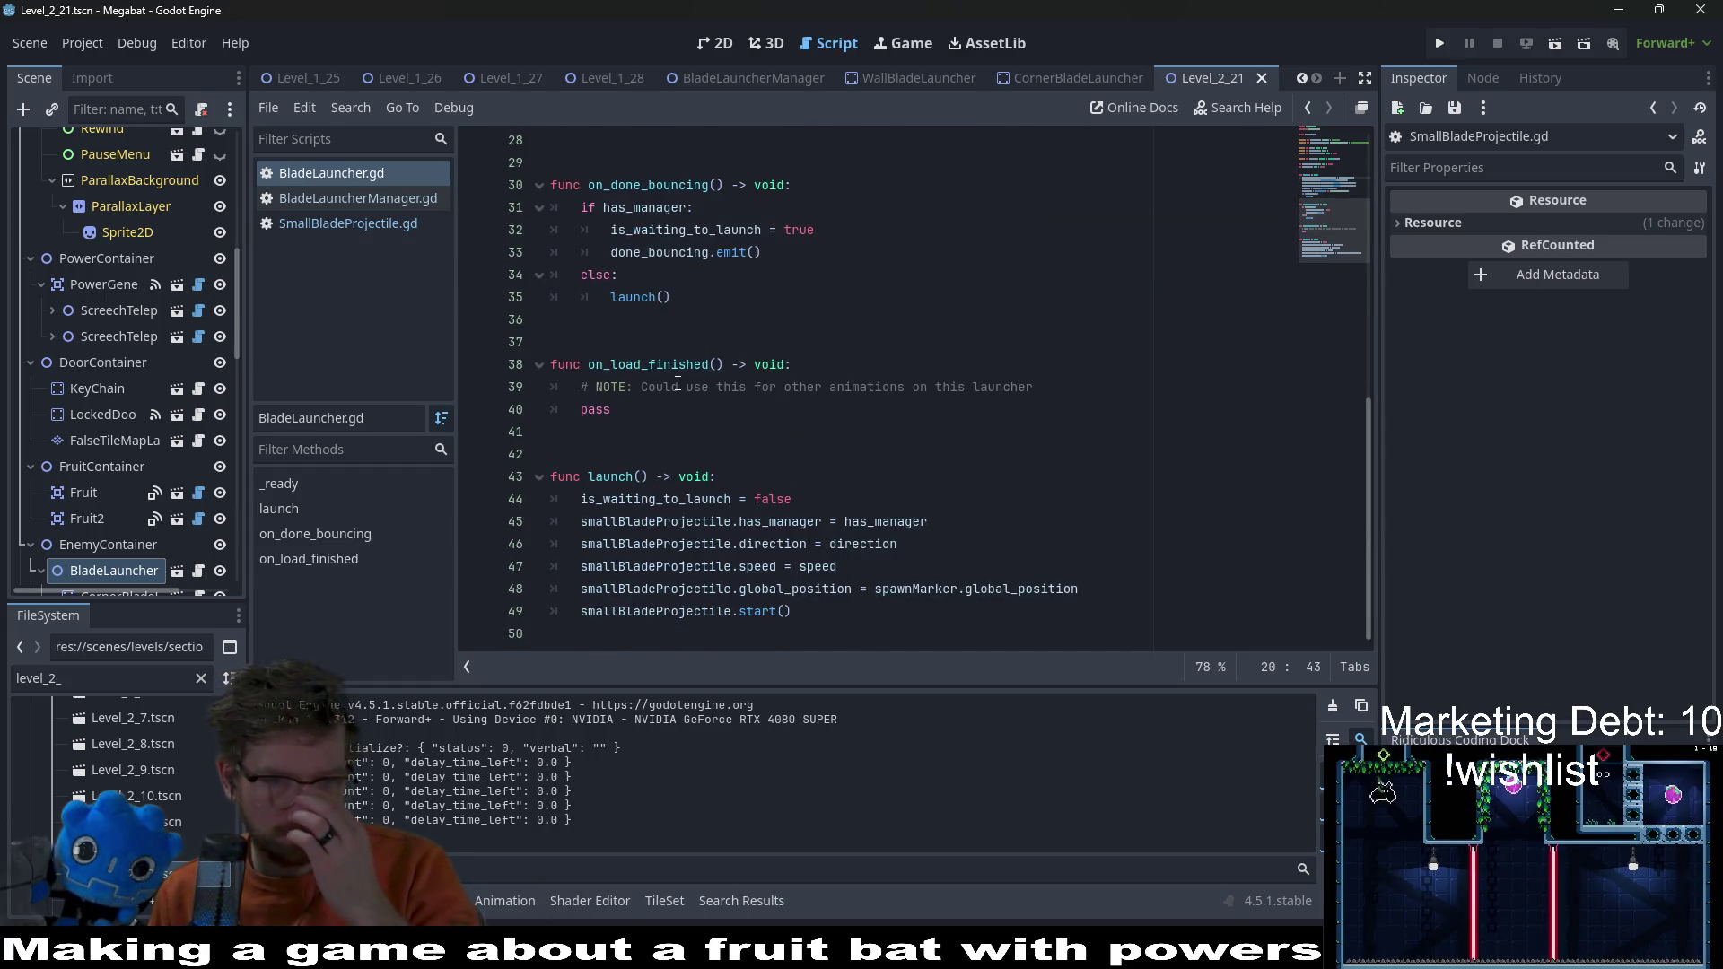
click(375, 226)
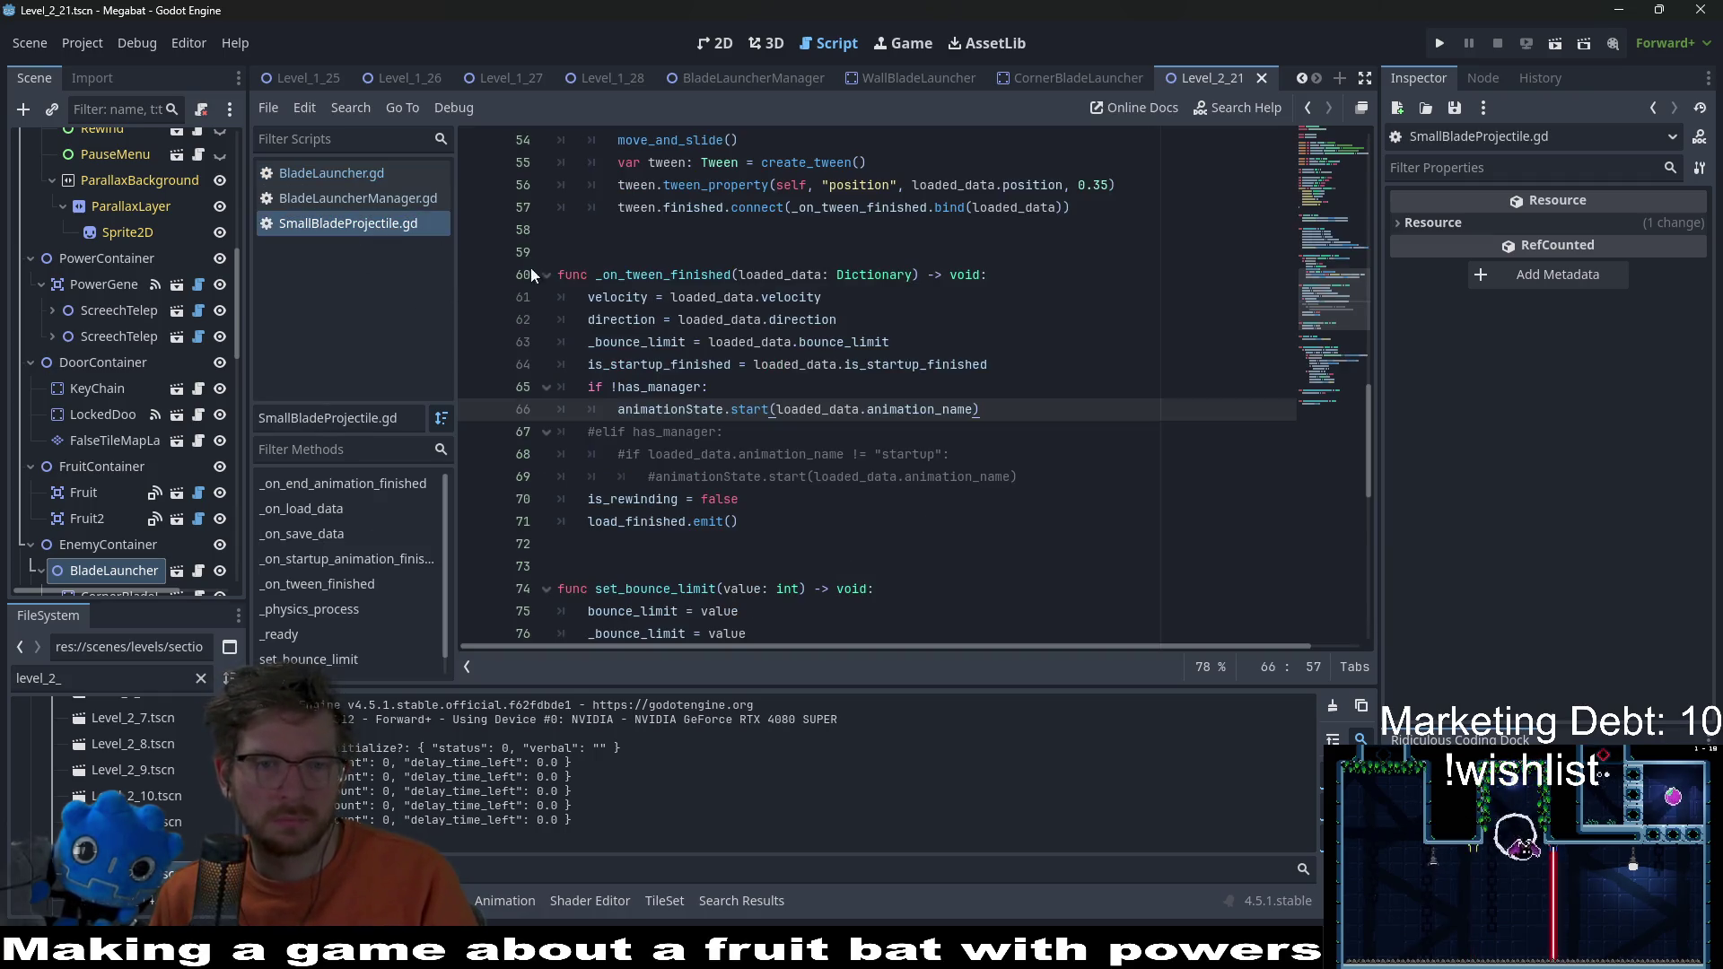
click(346, 172)
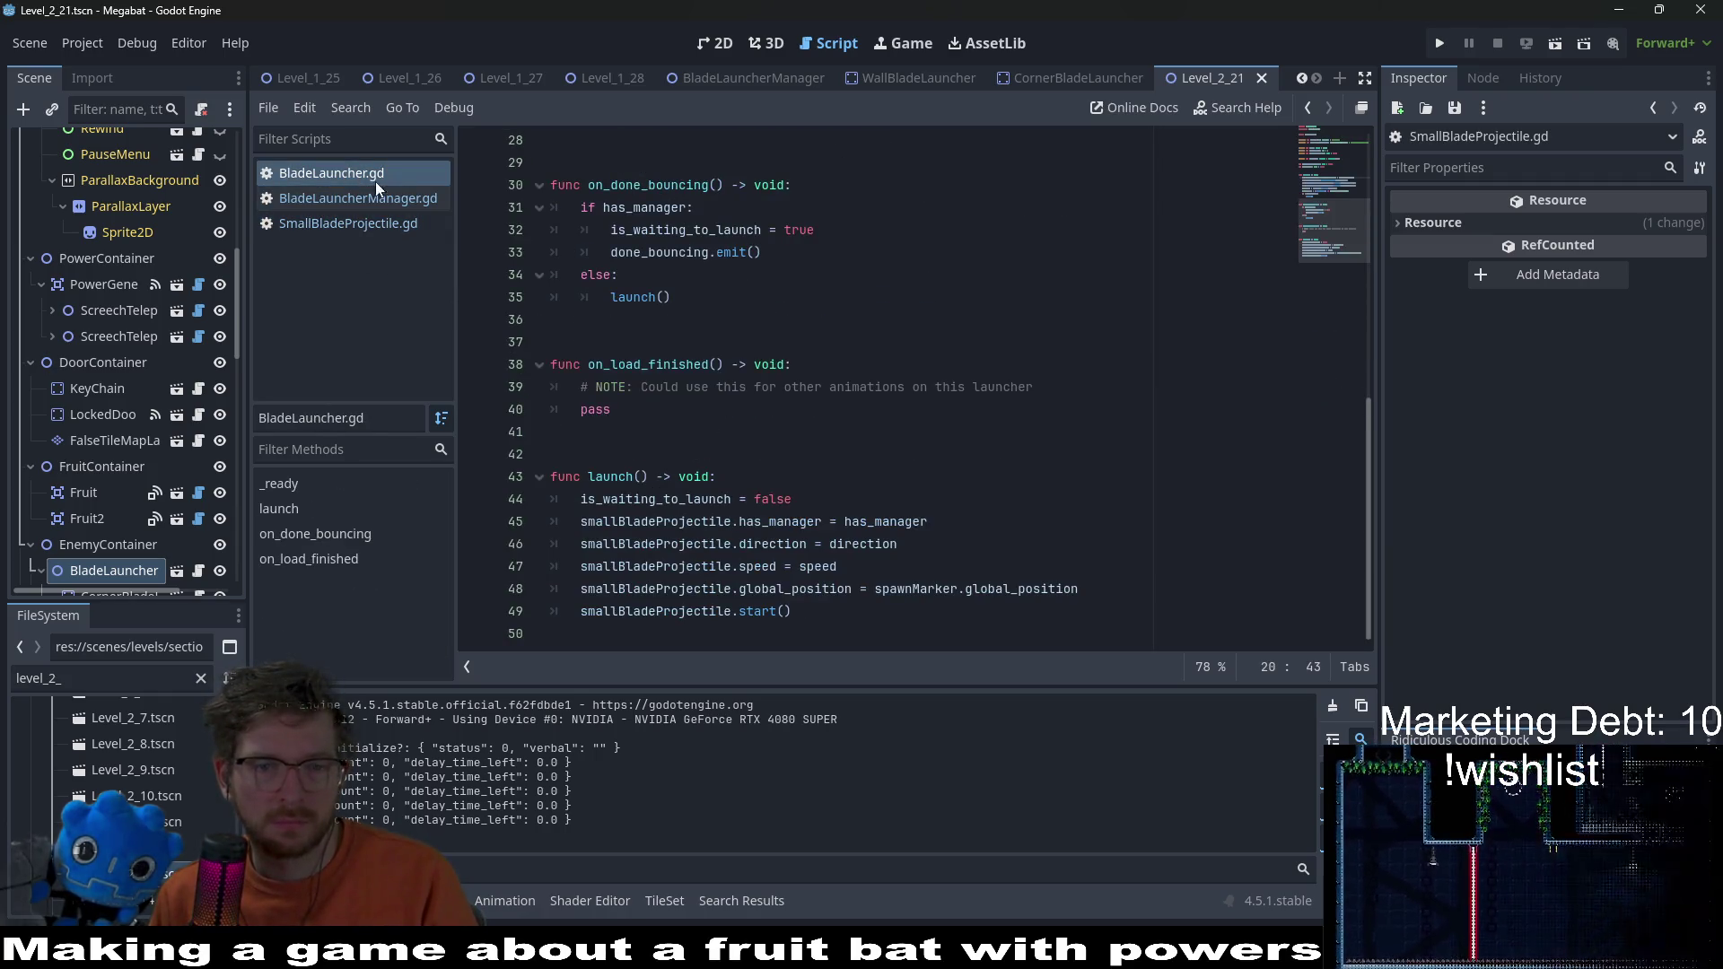
- Search all project files for the manager_launch signal from BladeLauncherManager.gd
click(368, 215)
click(377, 204)
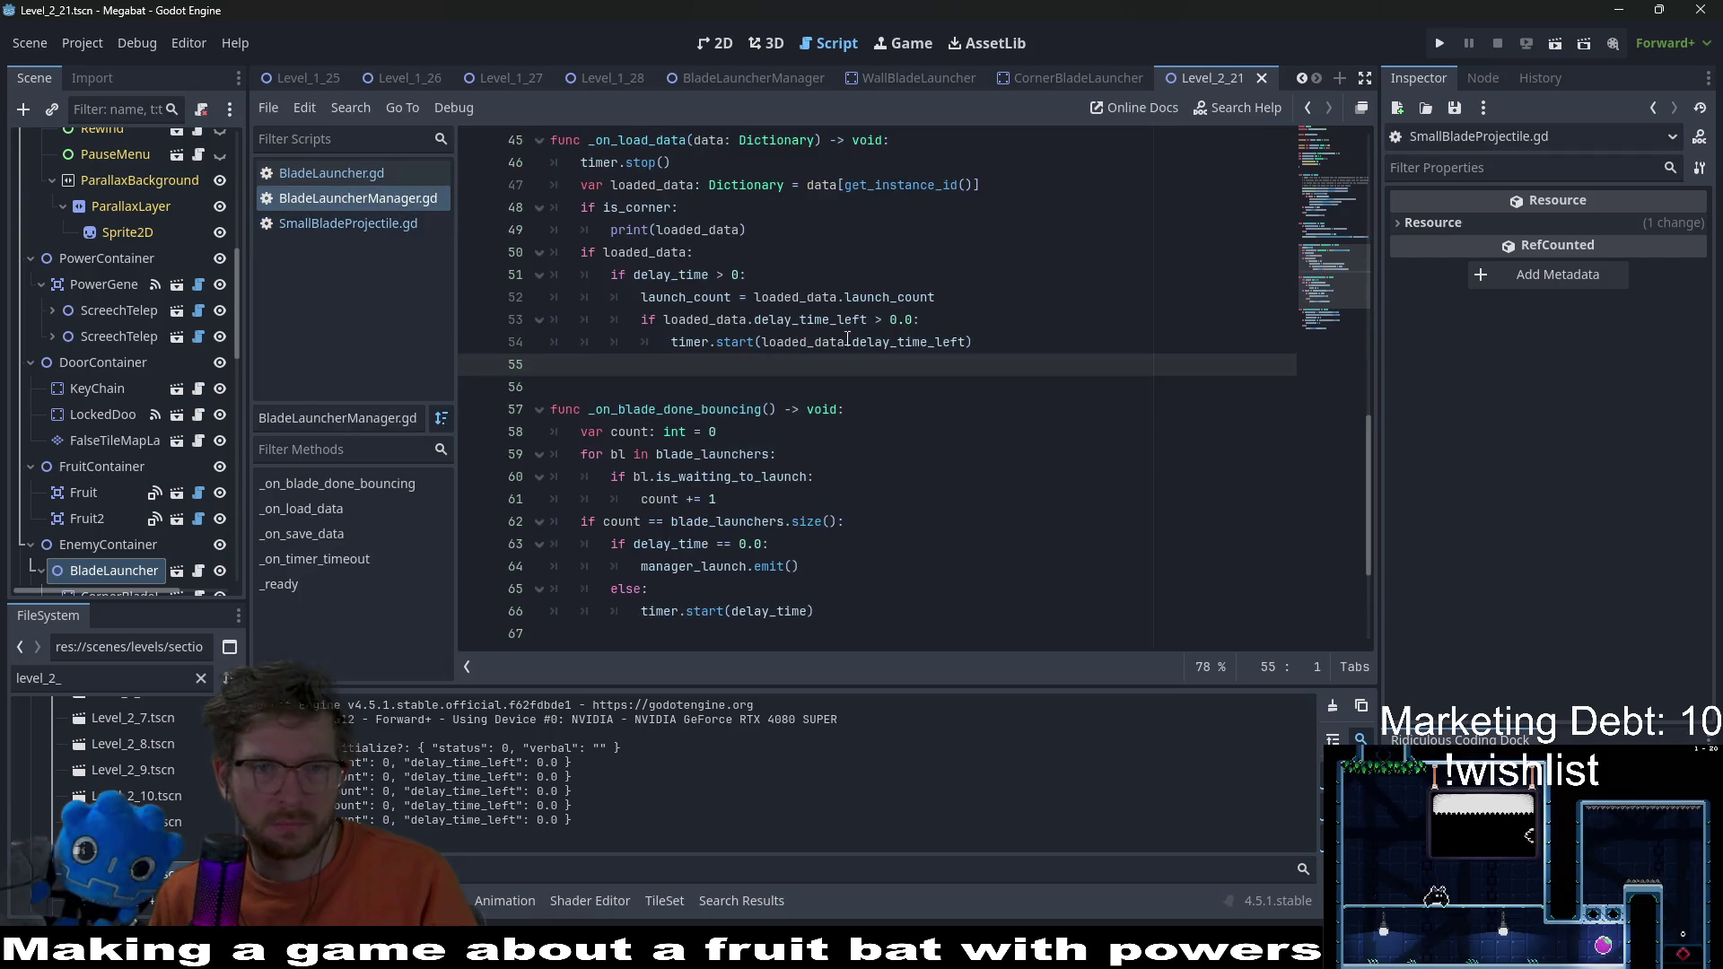
scroll(866, 340, up, 5)
scroll(866, 340, up, 9)
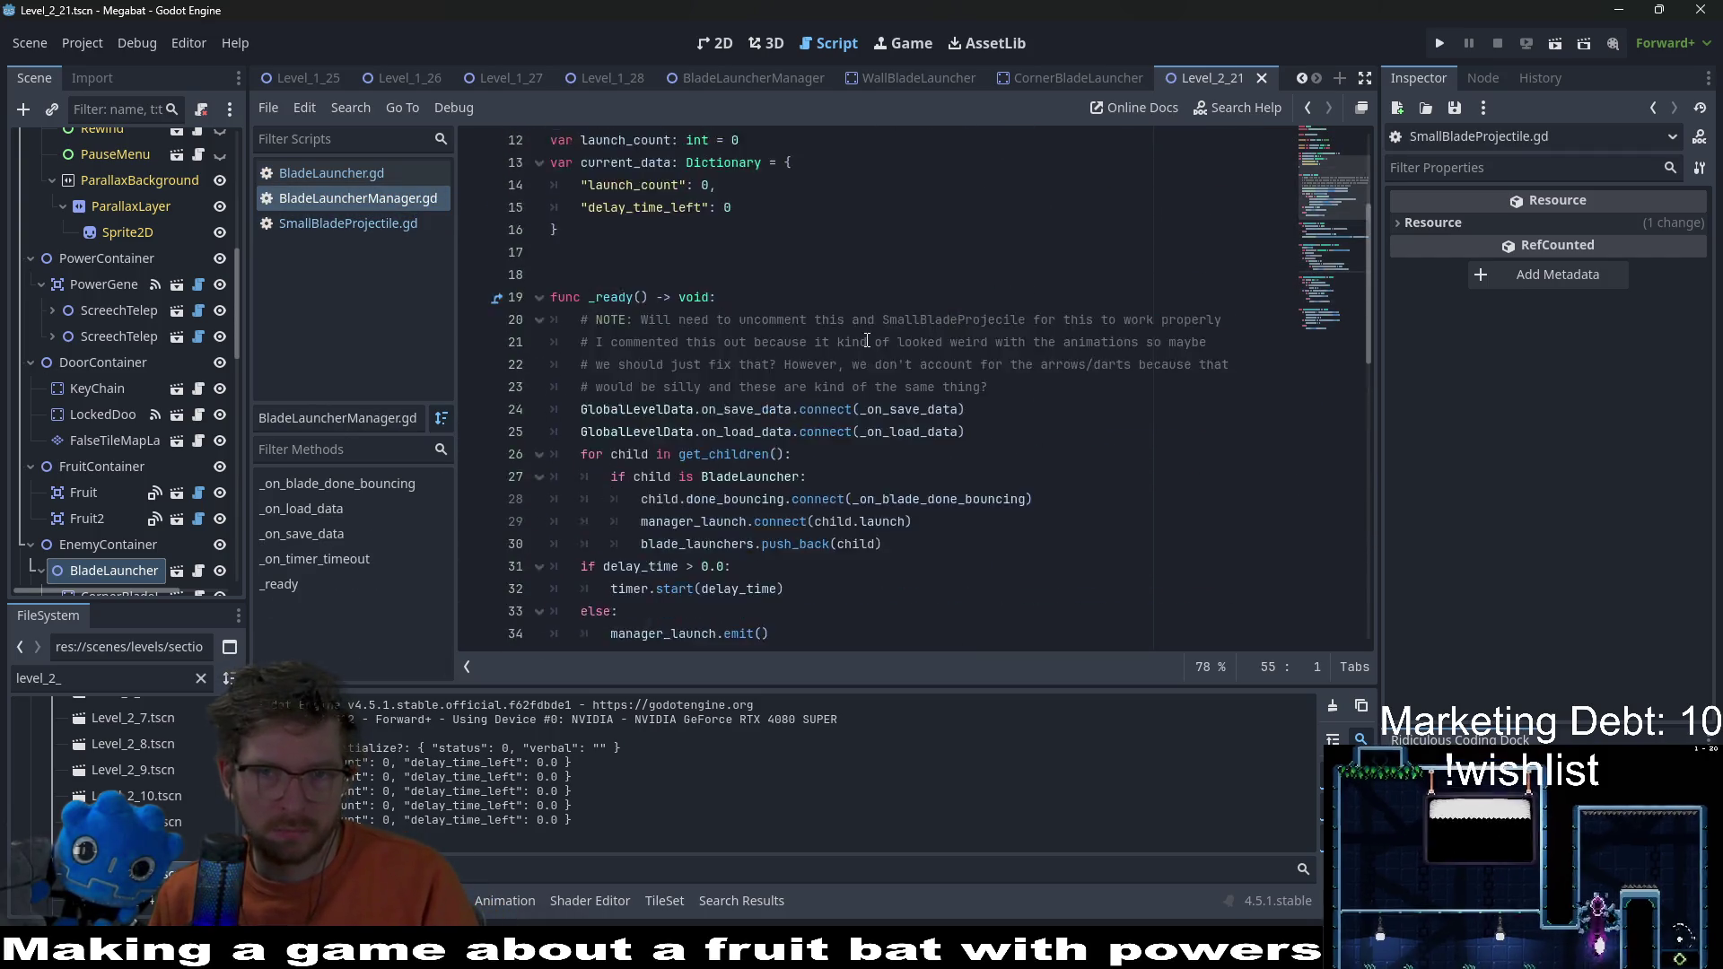
click(653, 208)
double_click(653, 204)
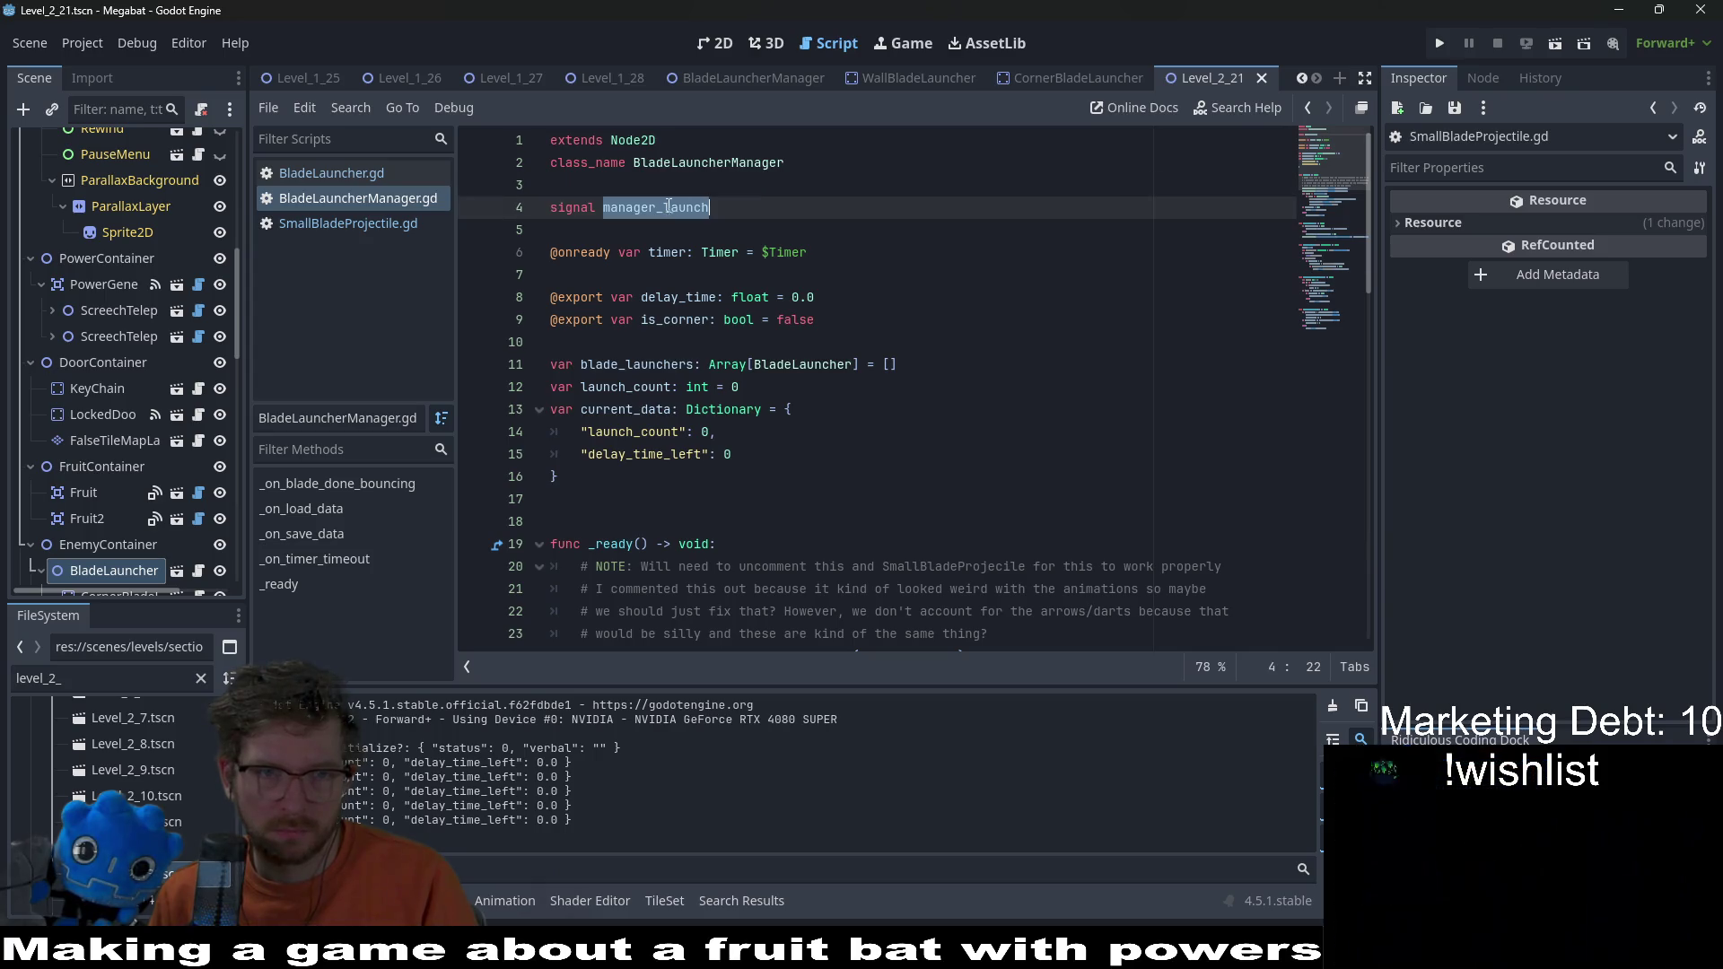
key(ctrl+shift+f)
key(Return)
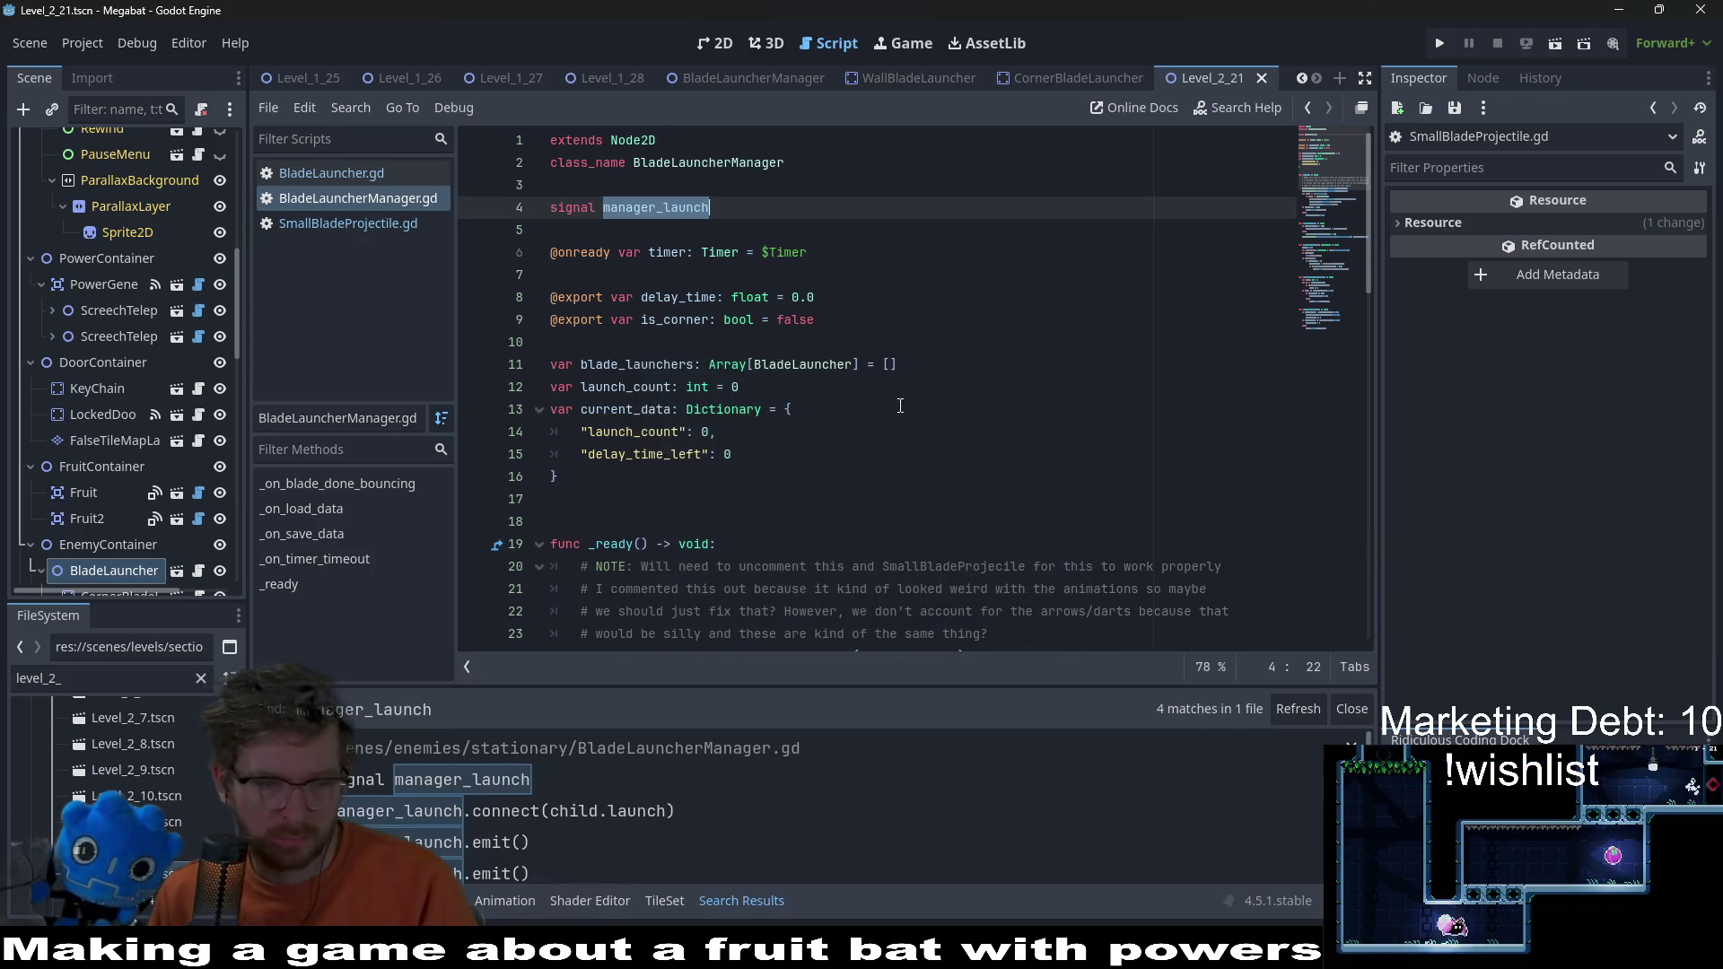
- Open the line 29 connect result and follow child.launch to BladeLauncher's launch definition
click(670, 810)
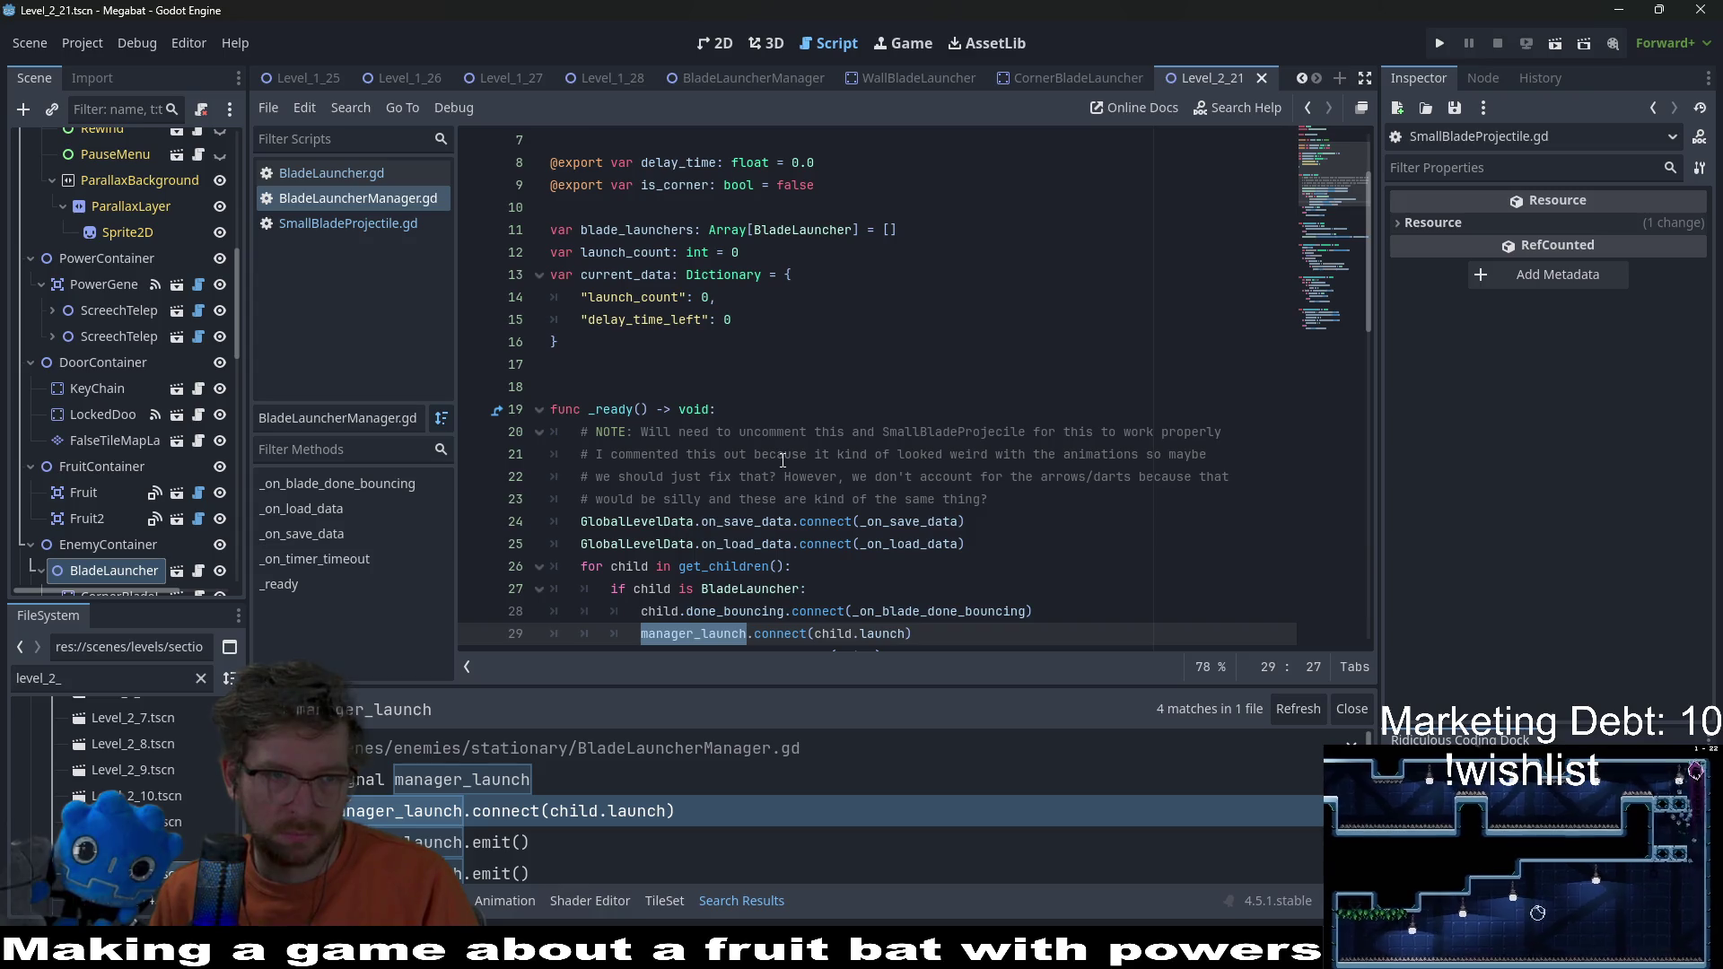
scroll(783, 460, down, 3)
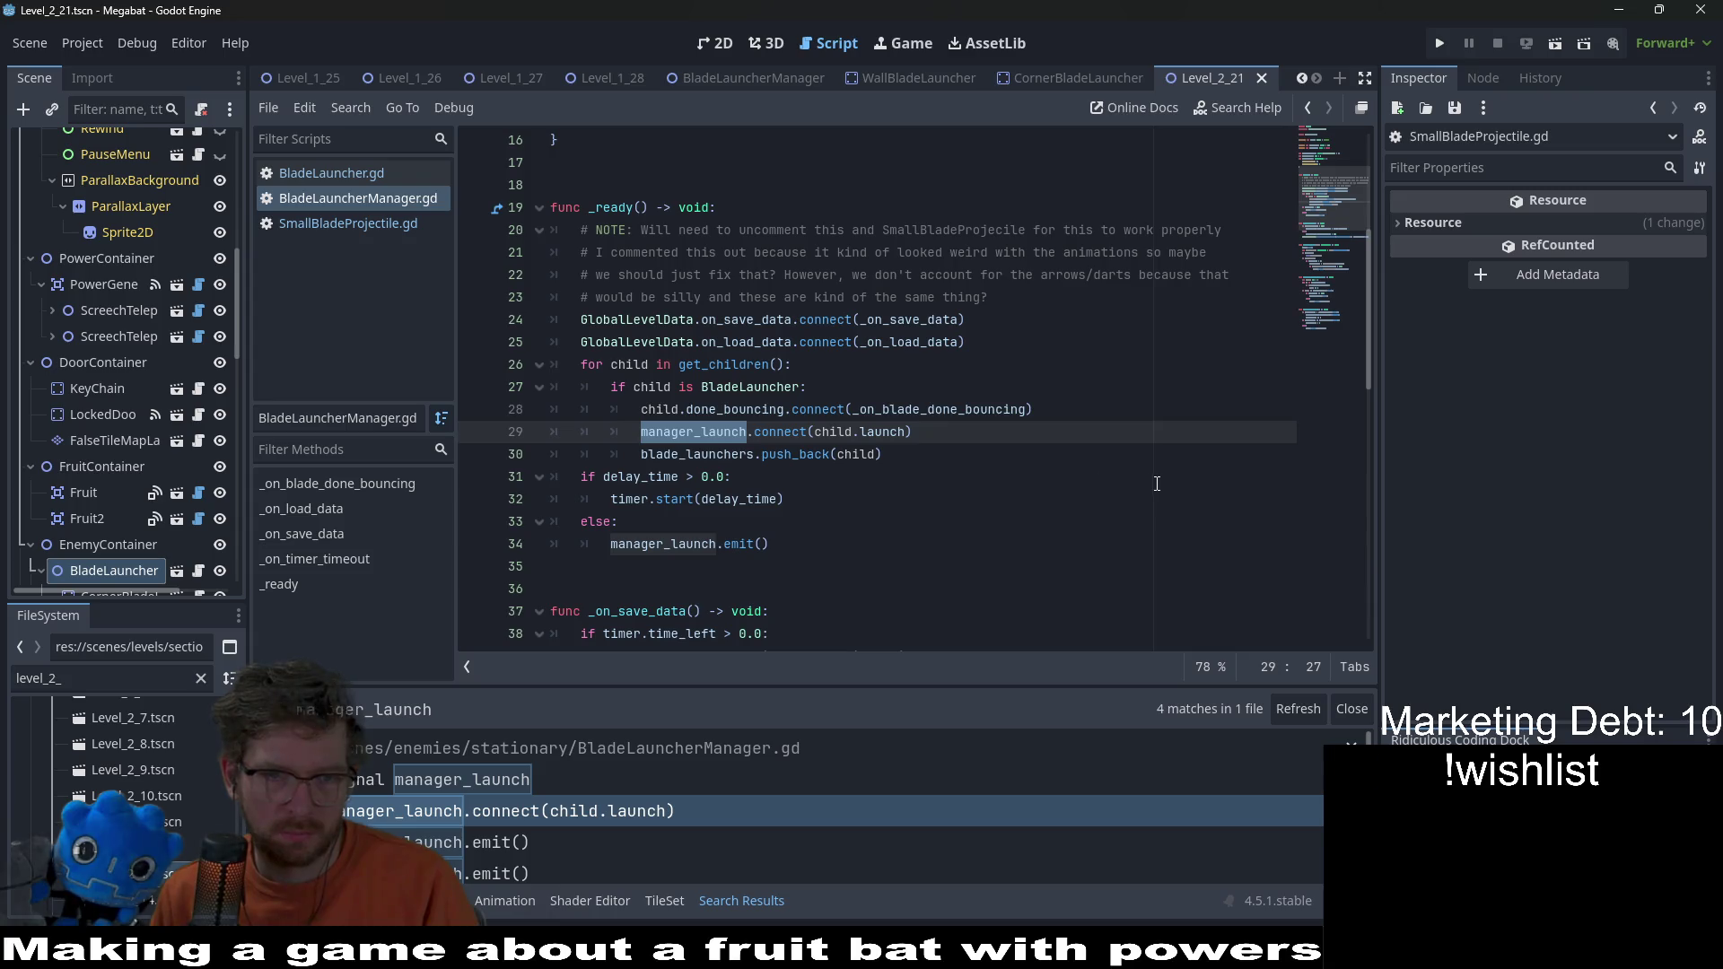
click(916, 434)
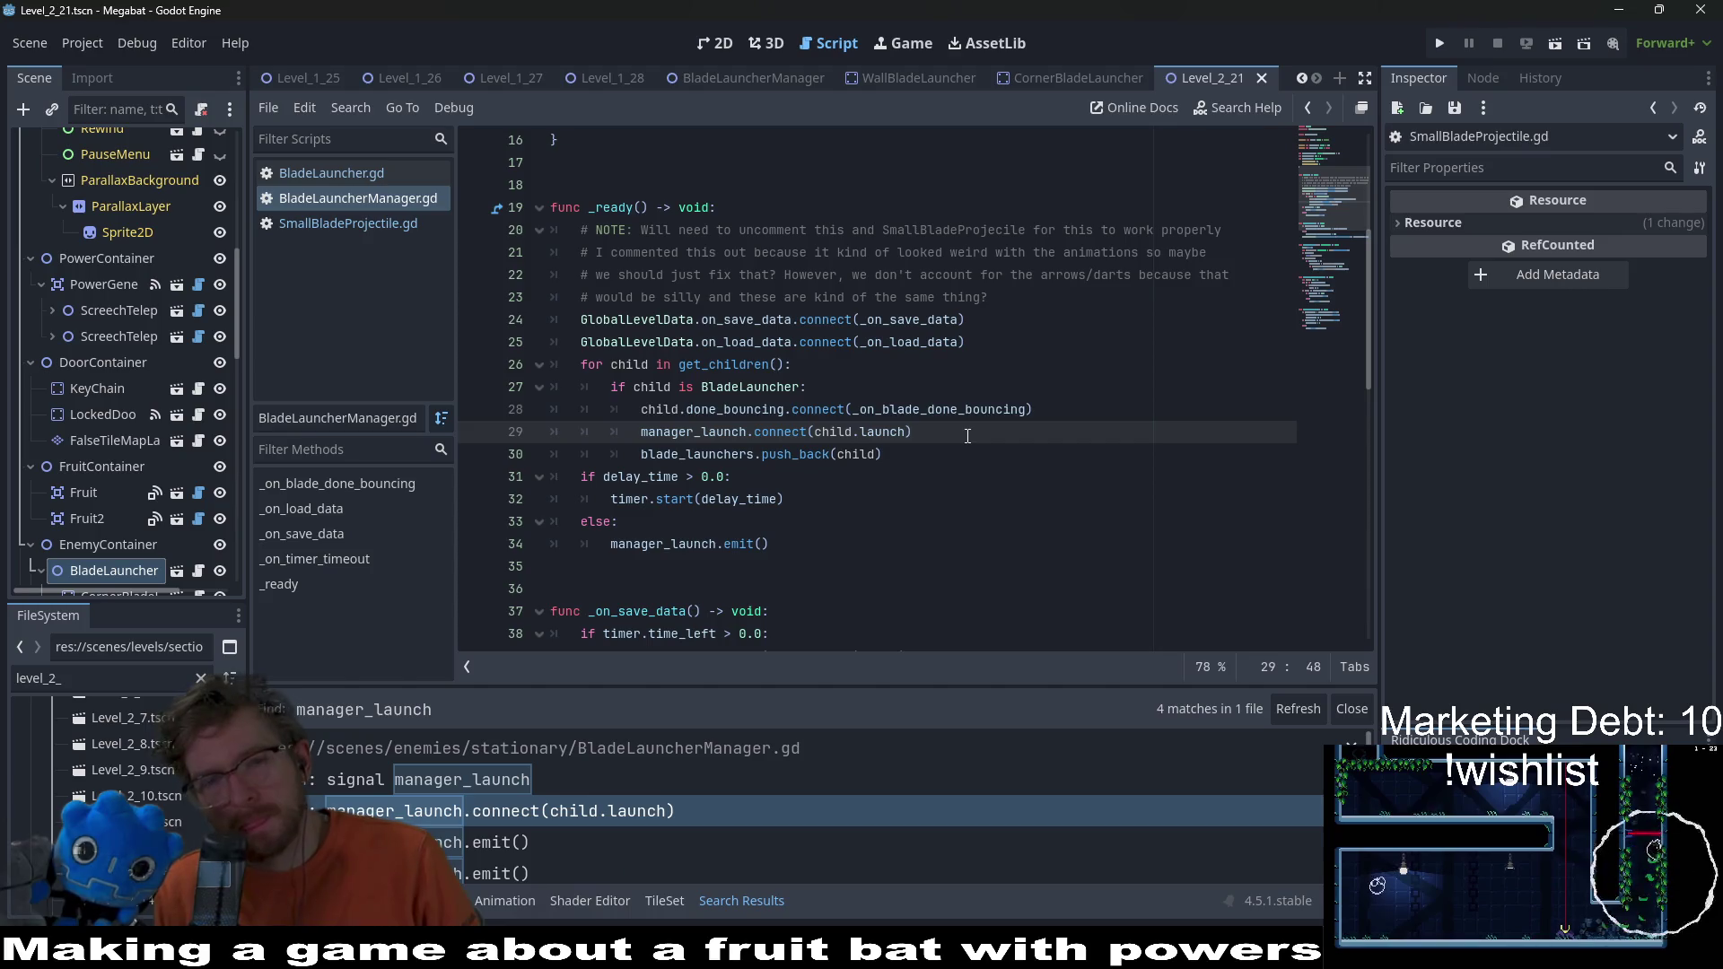
ctrl+click(901, 433)
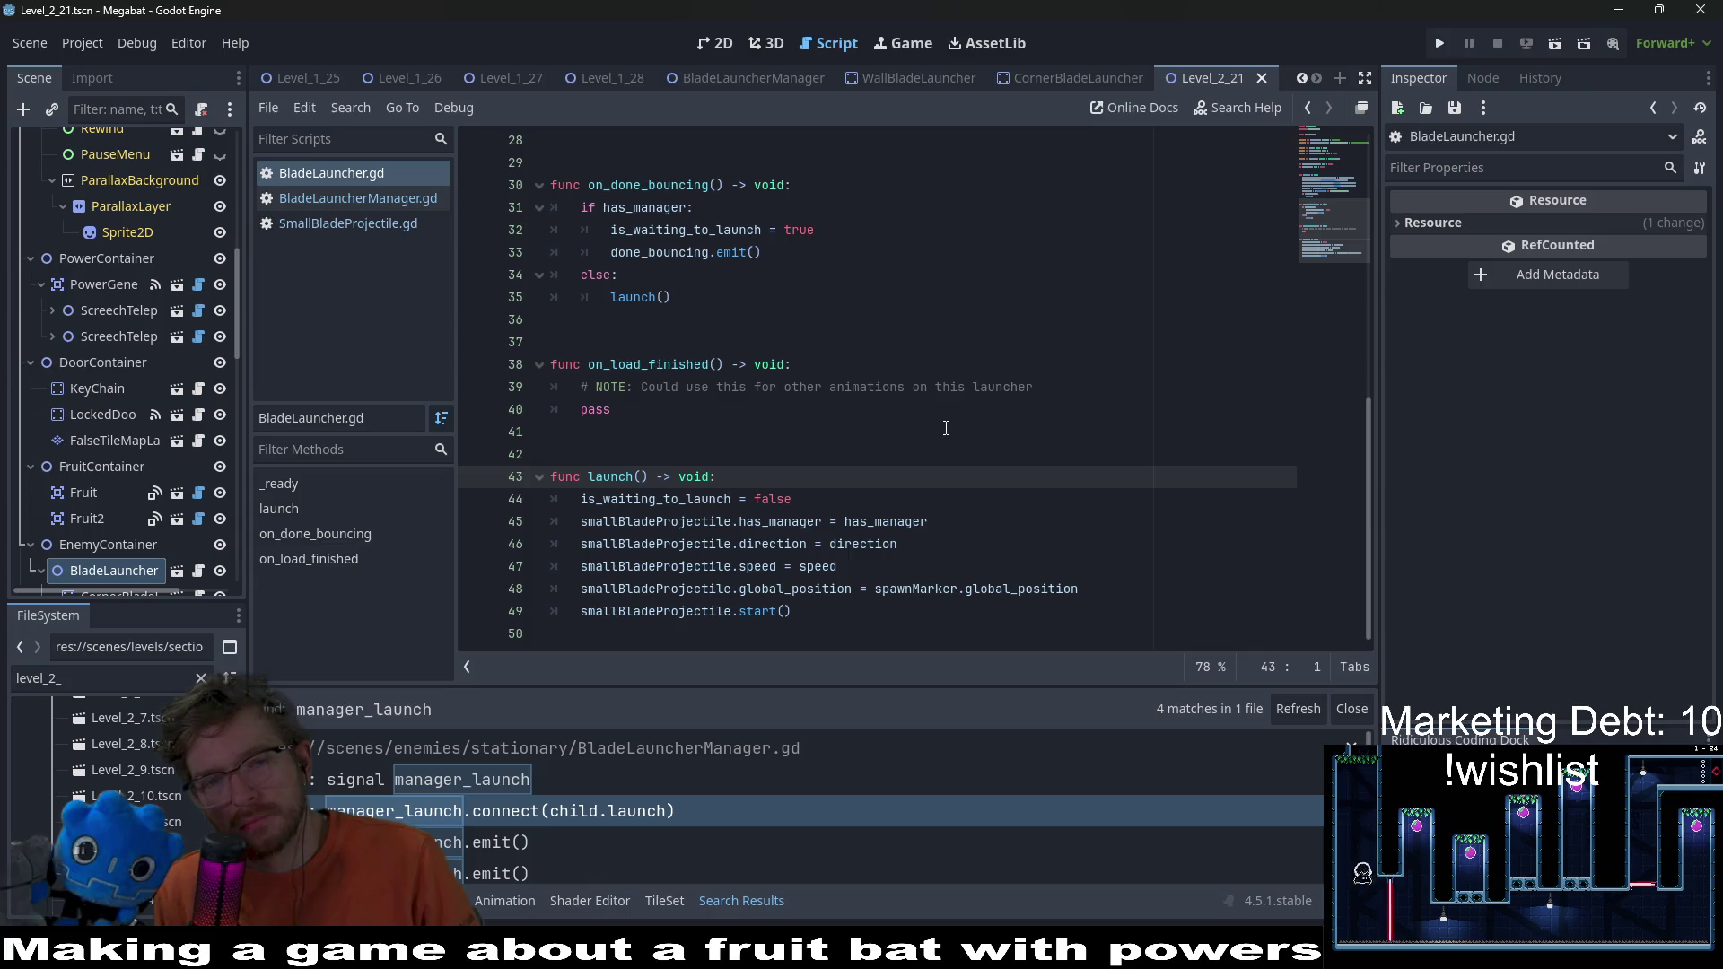
- Give launch() on line 43 the parameter is_initial: bool = false
click(799, 611)
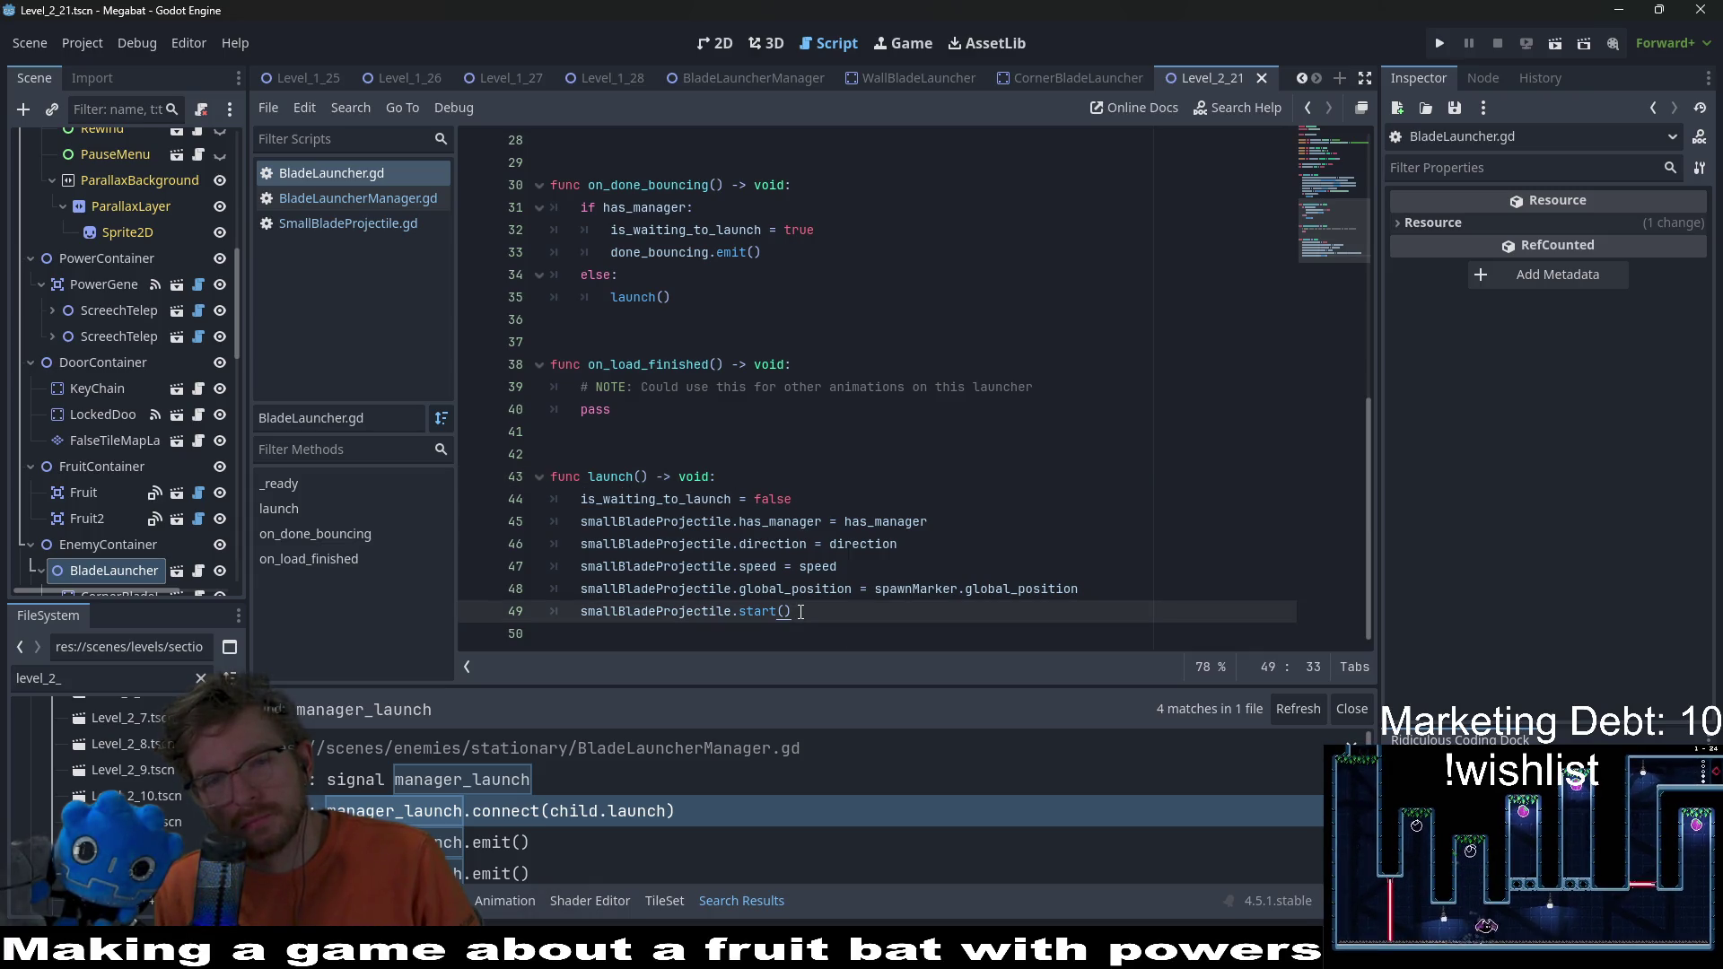
scroll(648, 473, up, 9)
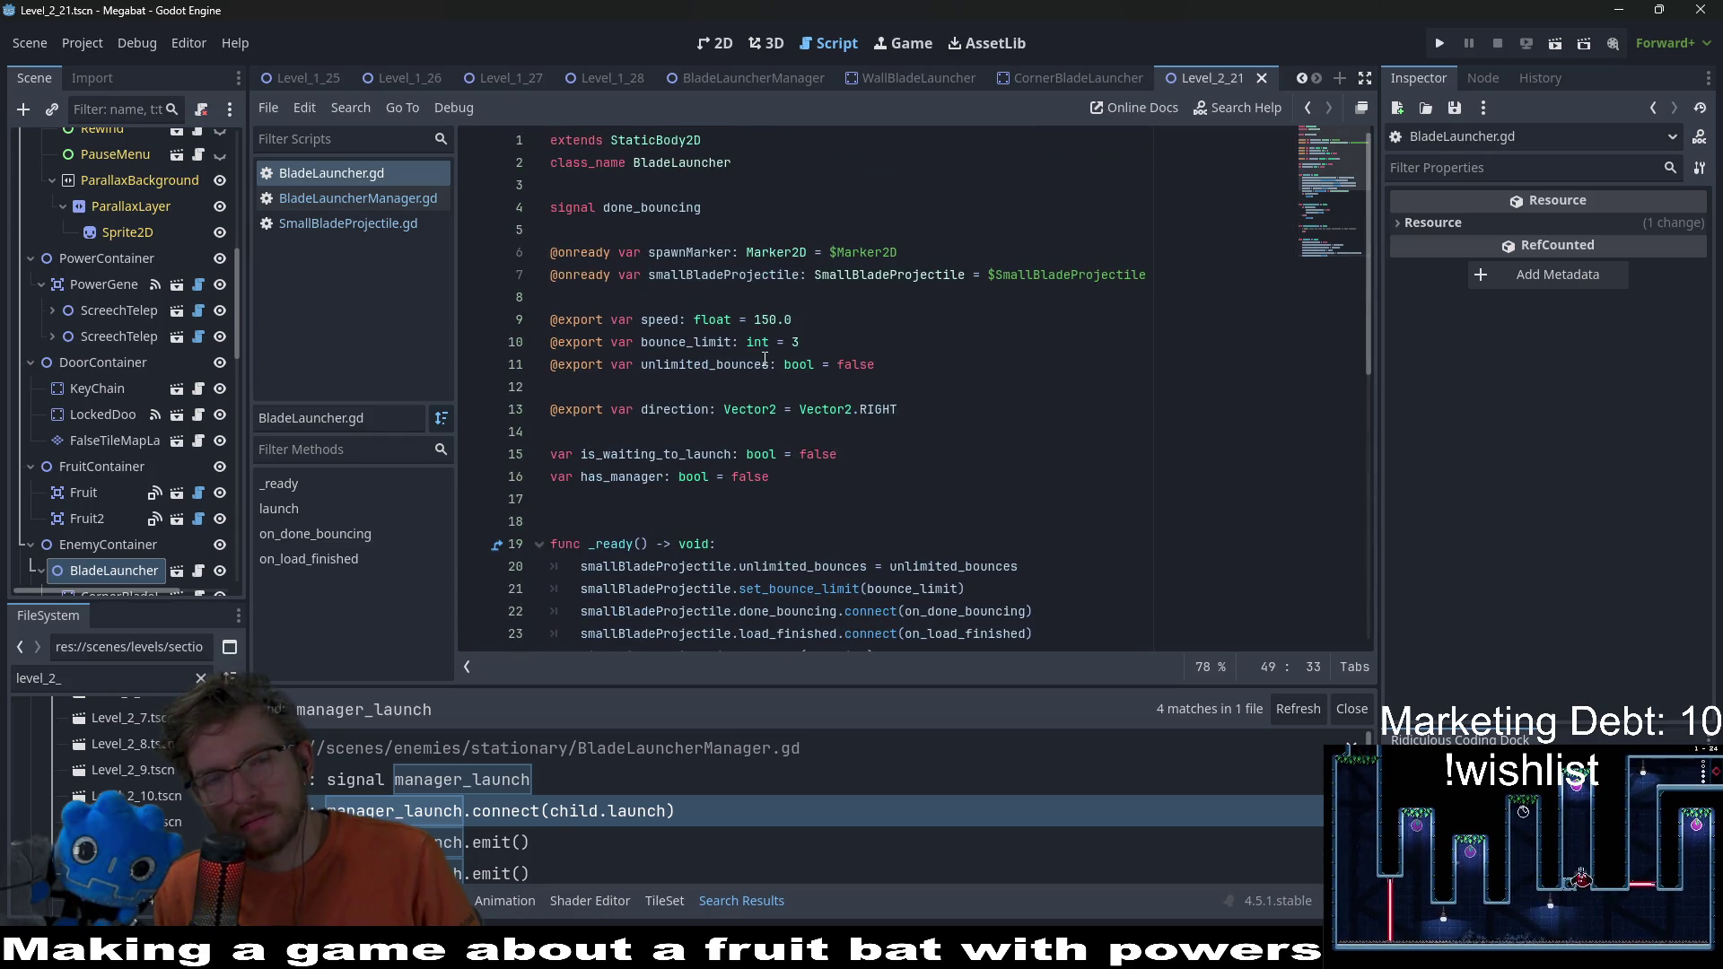
double_click(682, 473)
scroll(698, 458, down, 2)
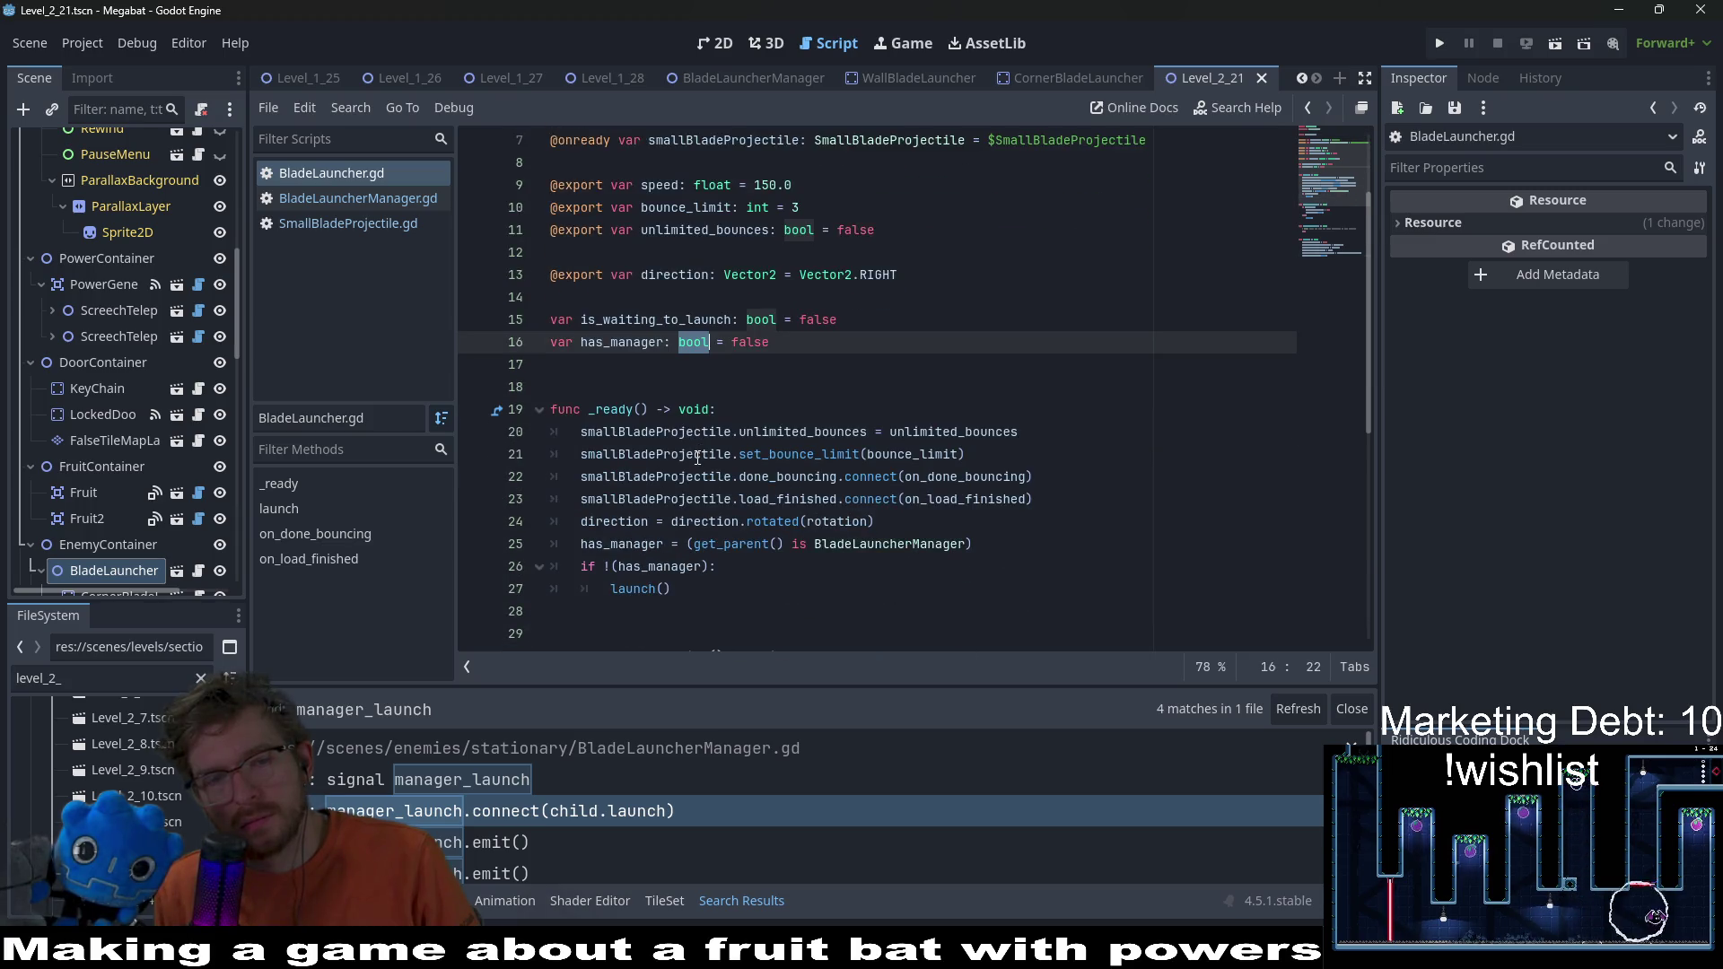
click(659, 584)
scroll(682, 538, down, 7)
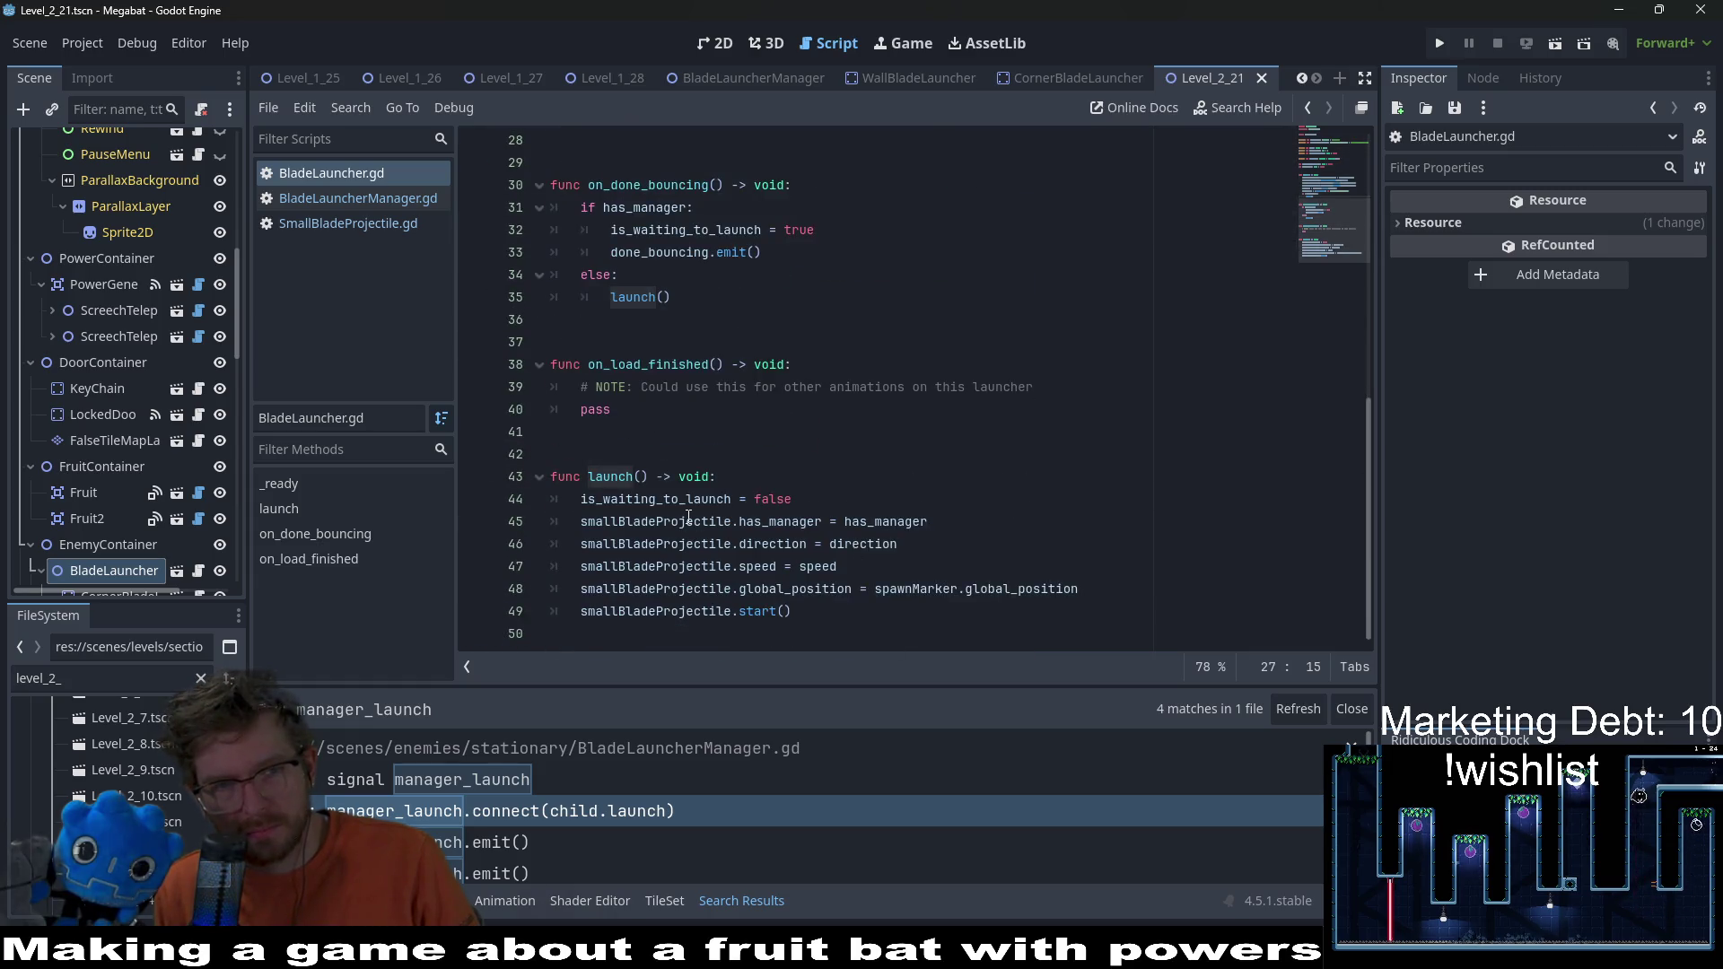
click(643, 479)
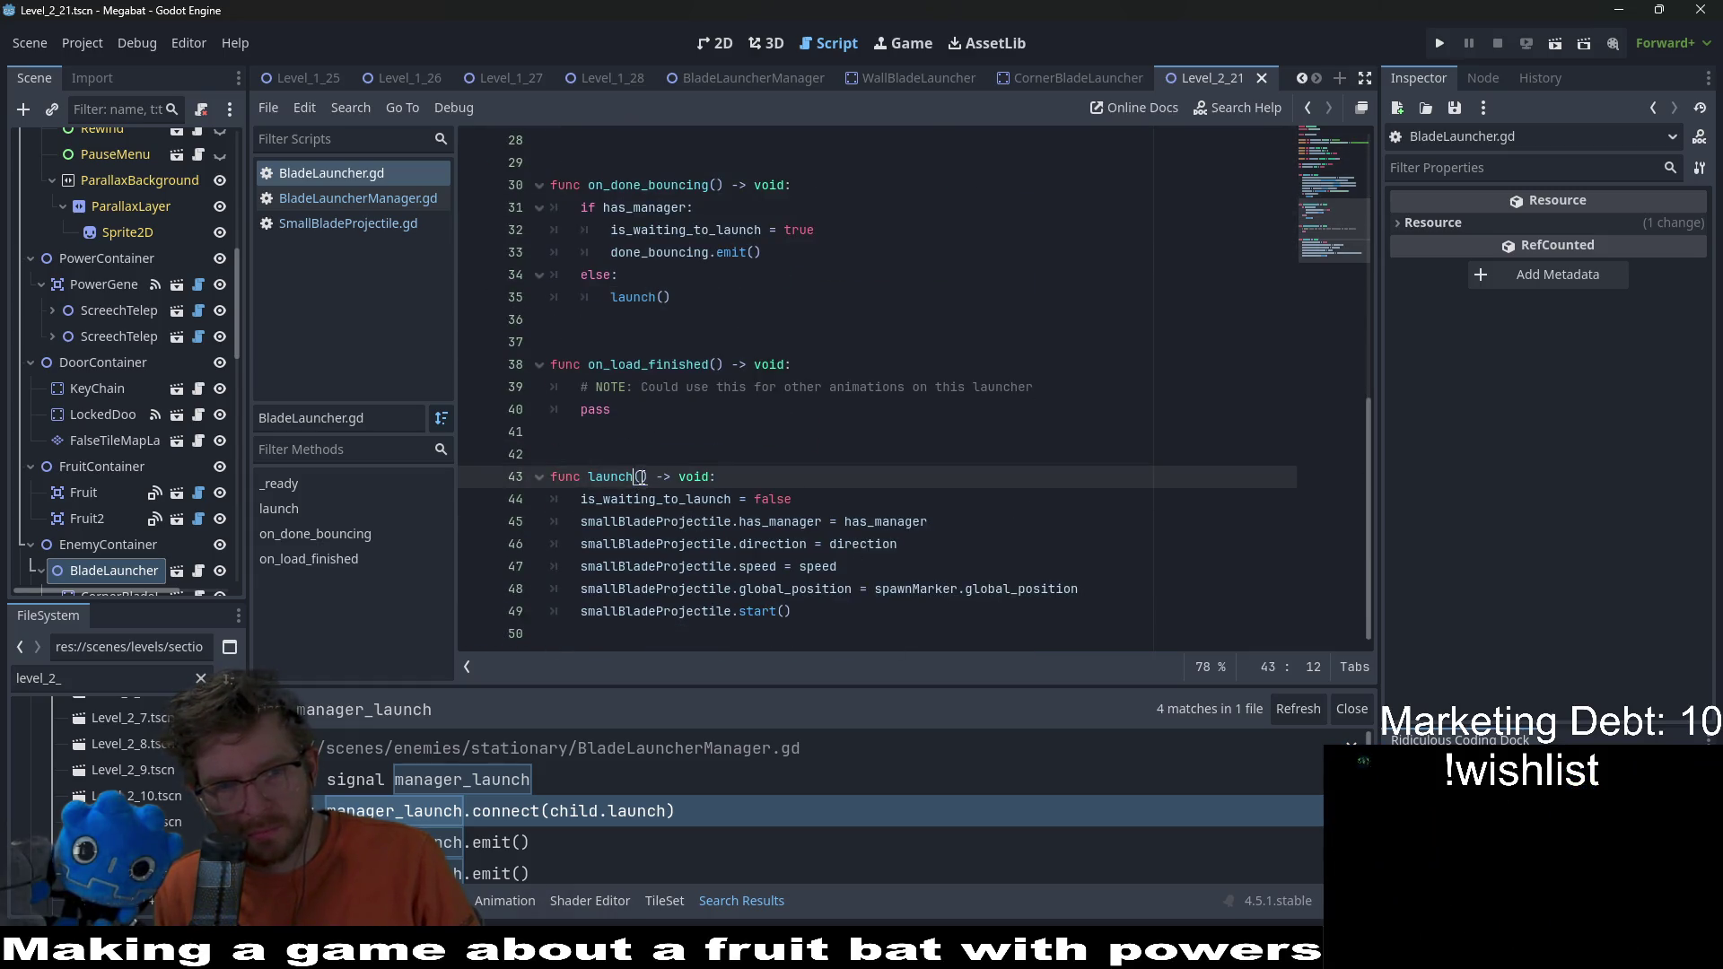
text(is_)
text(init)
text(ia)
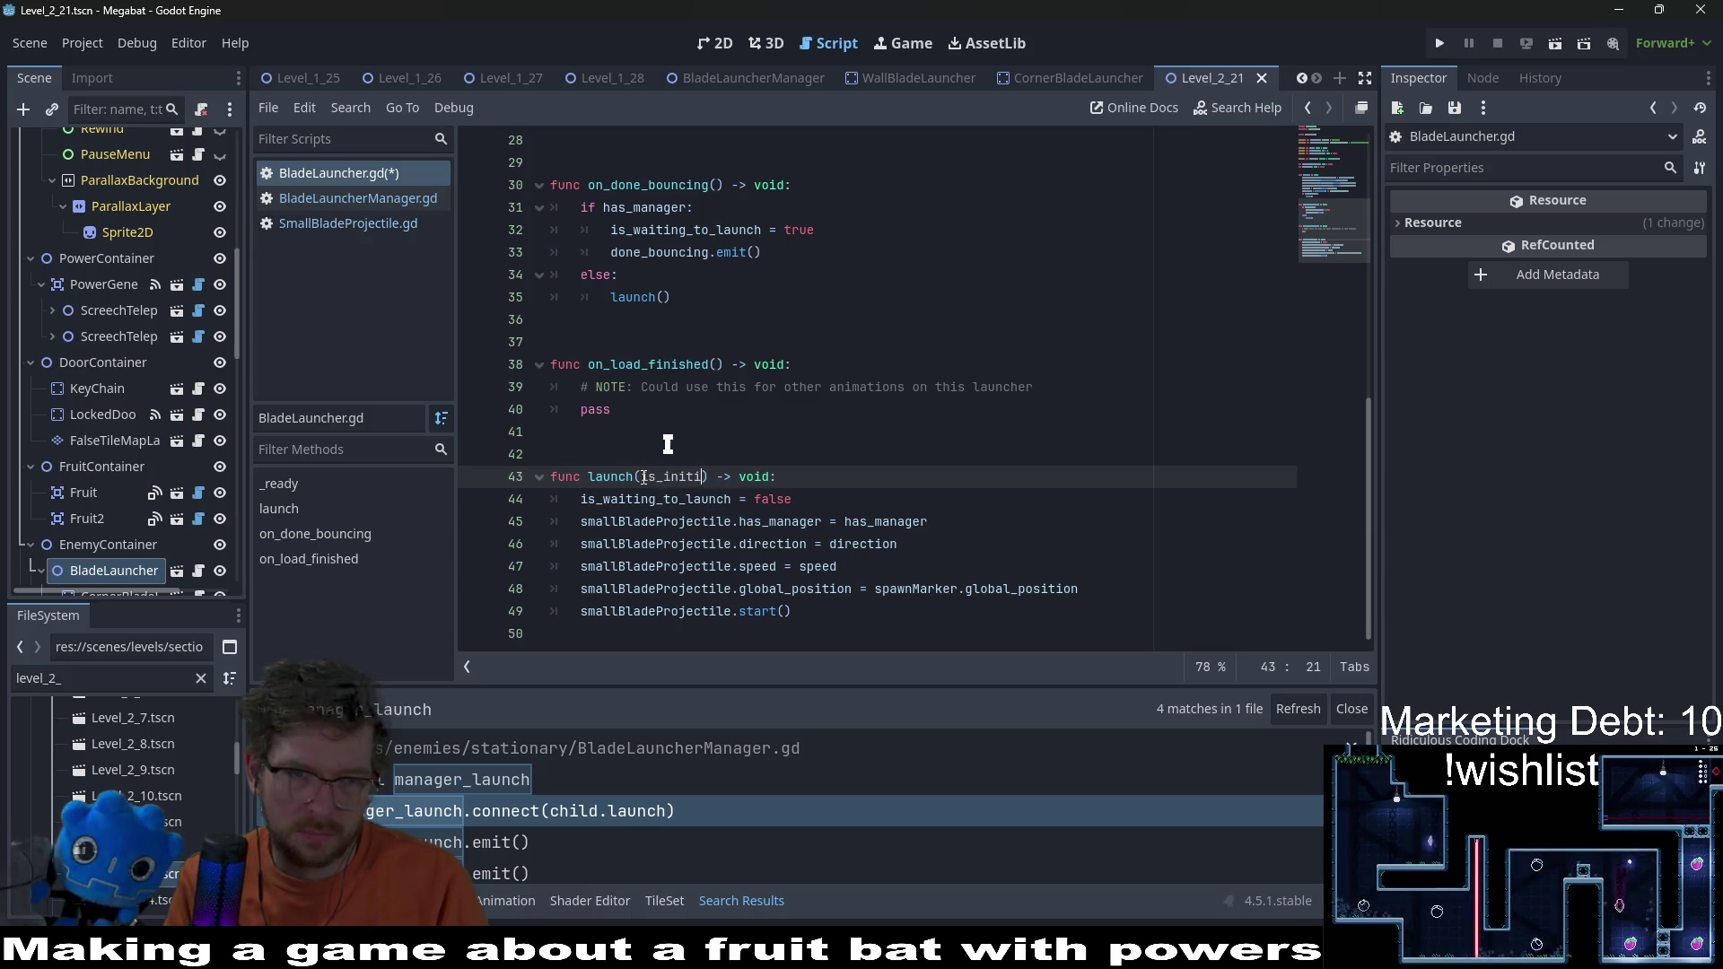
text(l:)
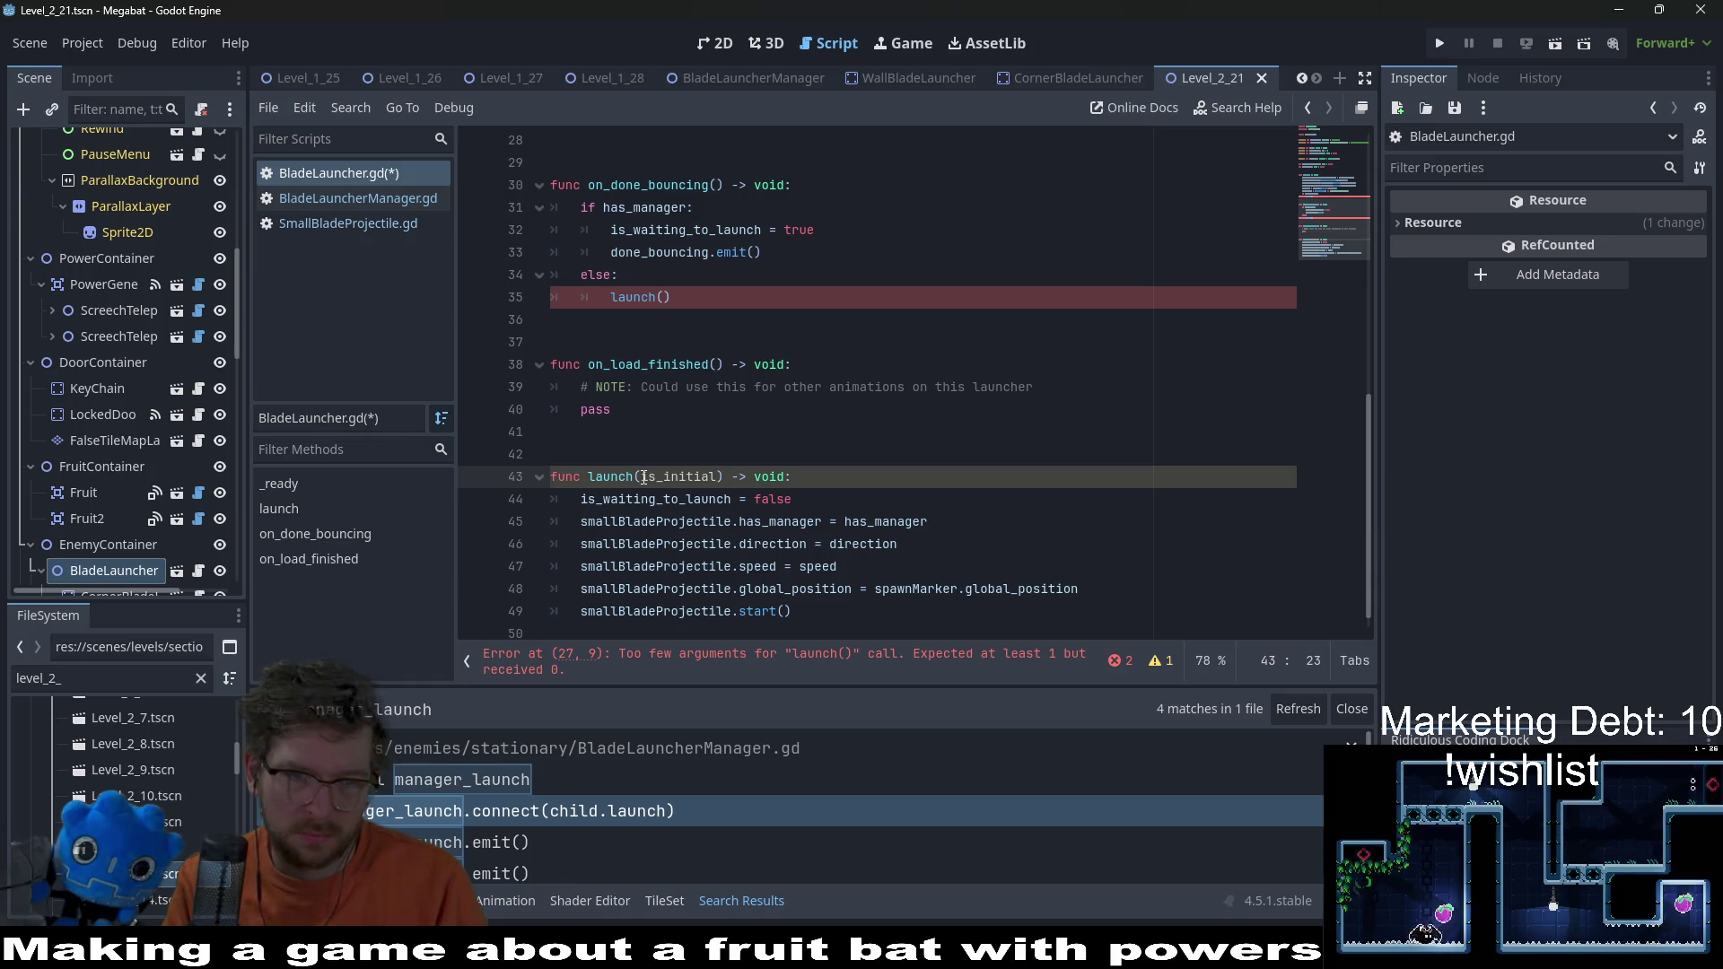
text( bool = false)
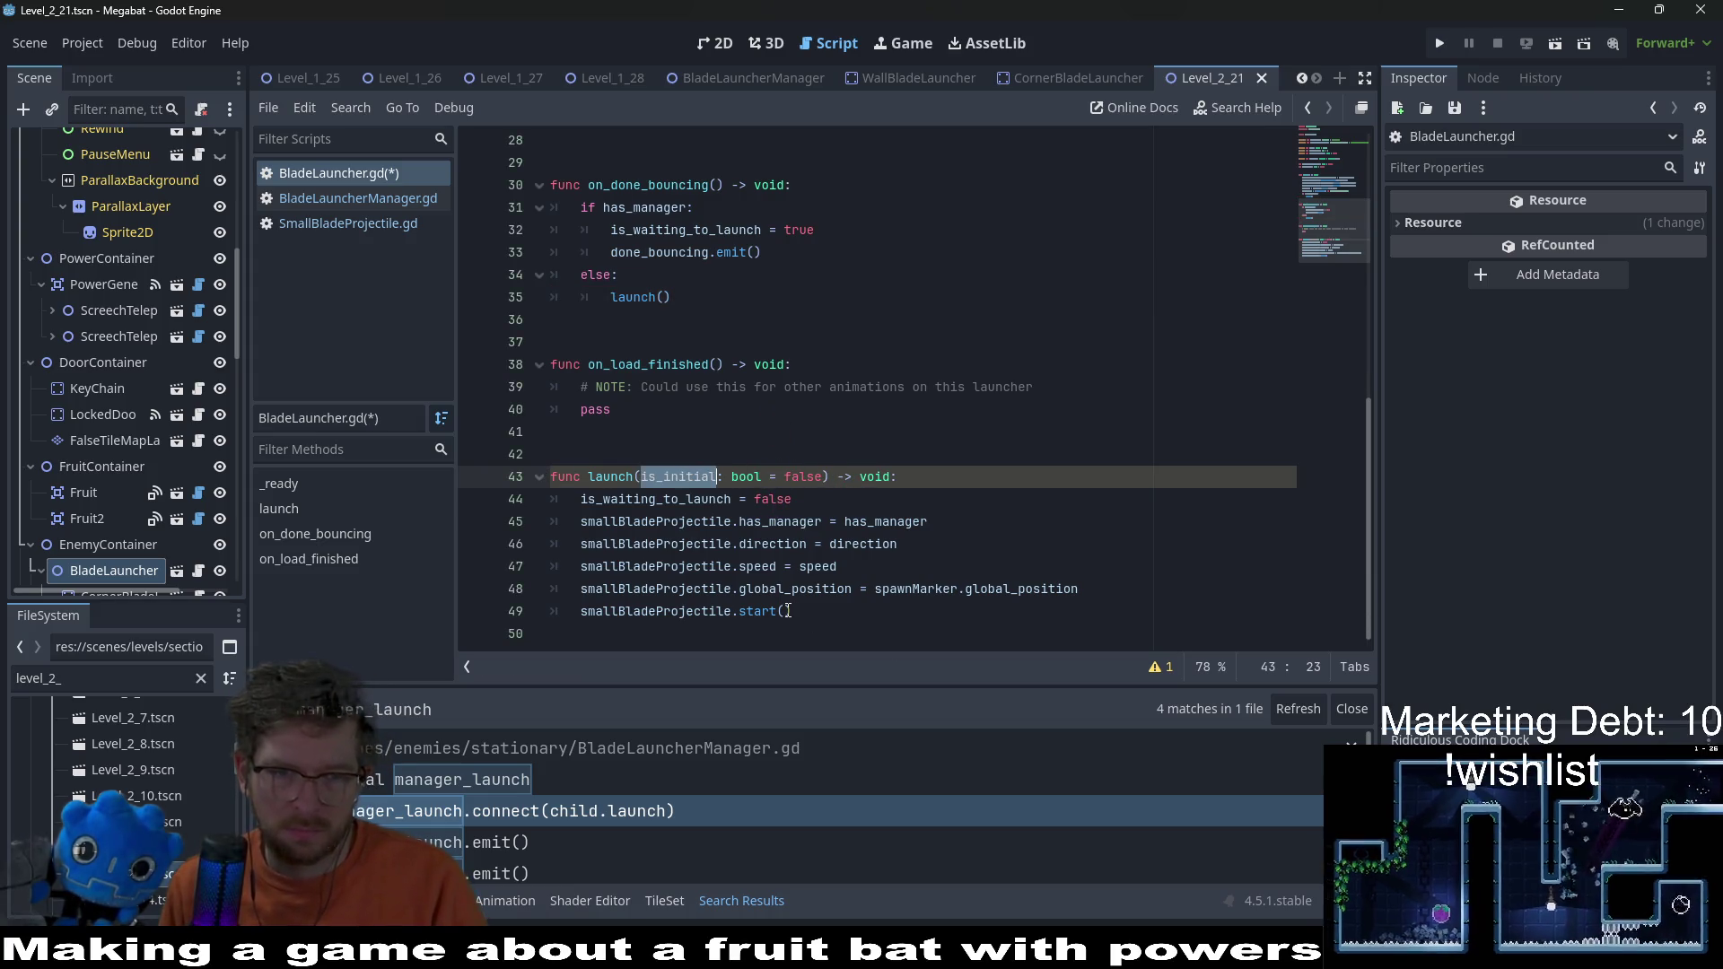
- Change the _ready call on line 27 to launch(true) and save BladeLauncher.gd
scroll(893, 580, up, 9)
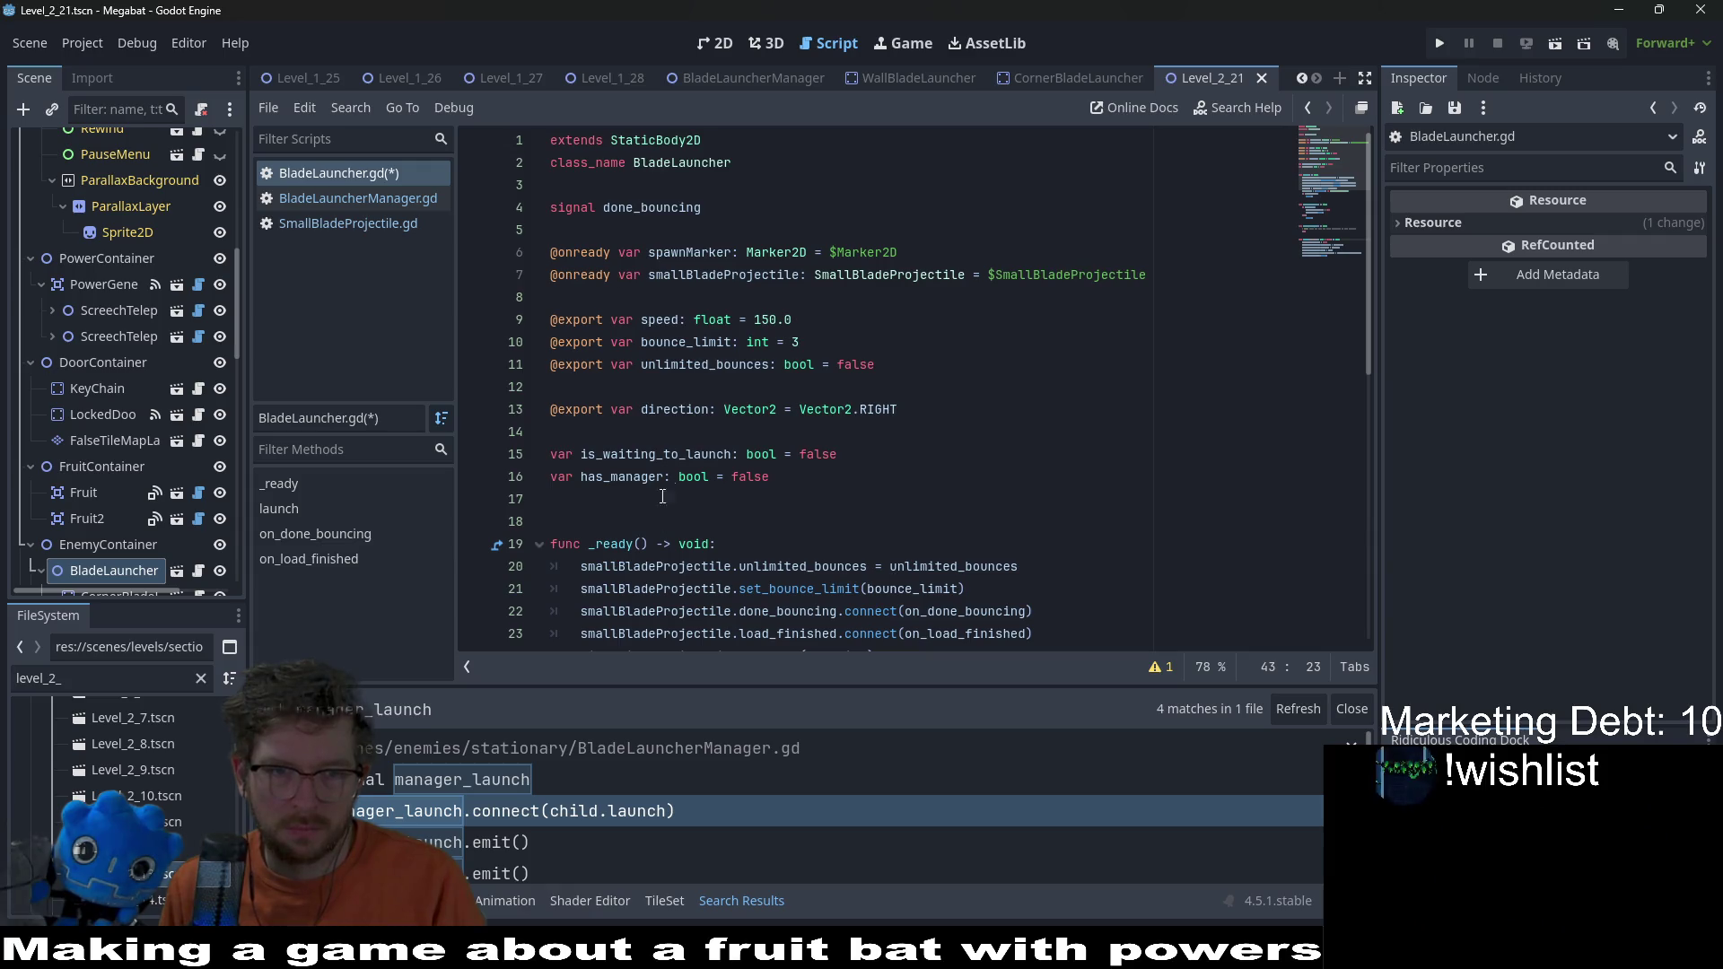
double_click(682, 409)
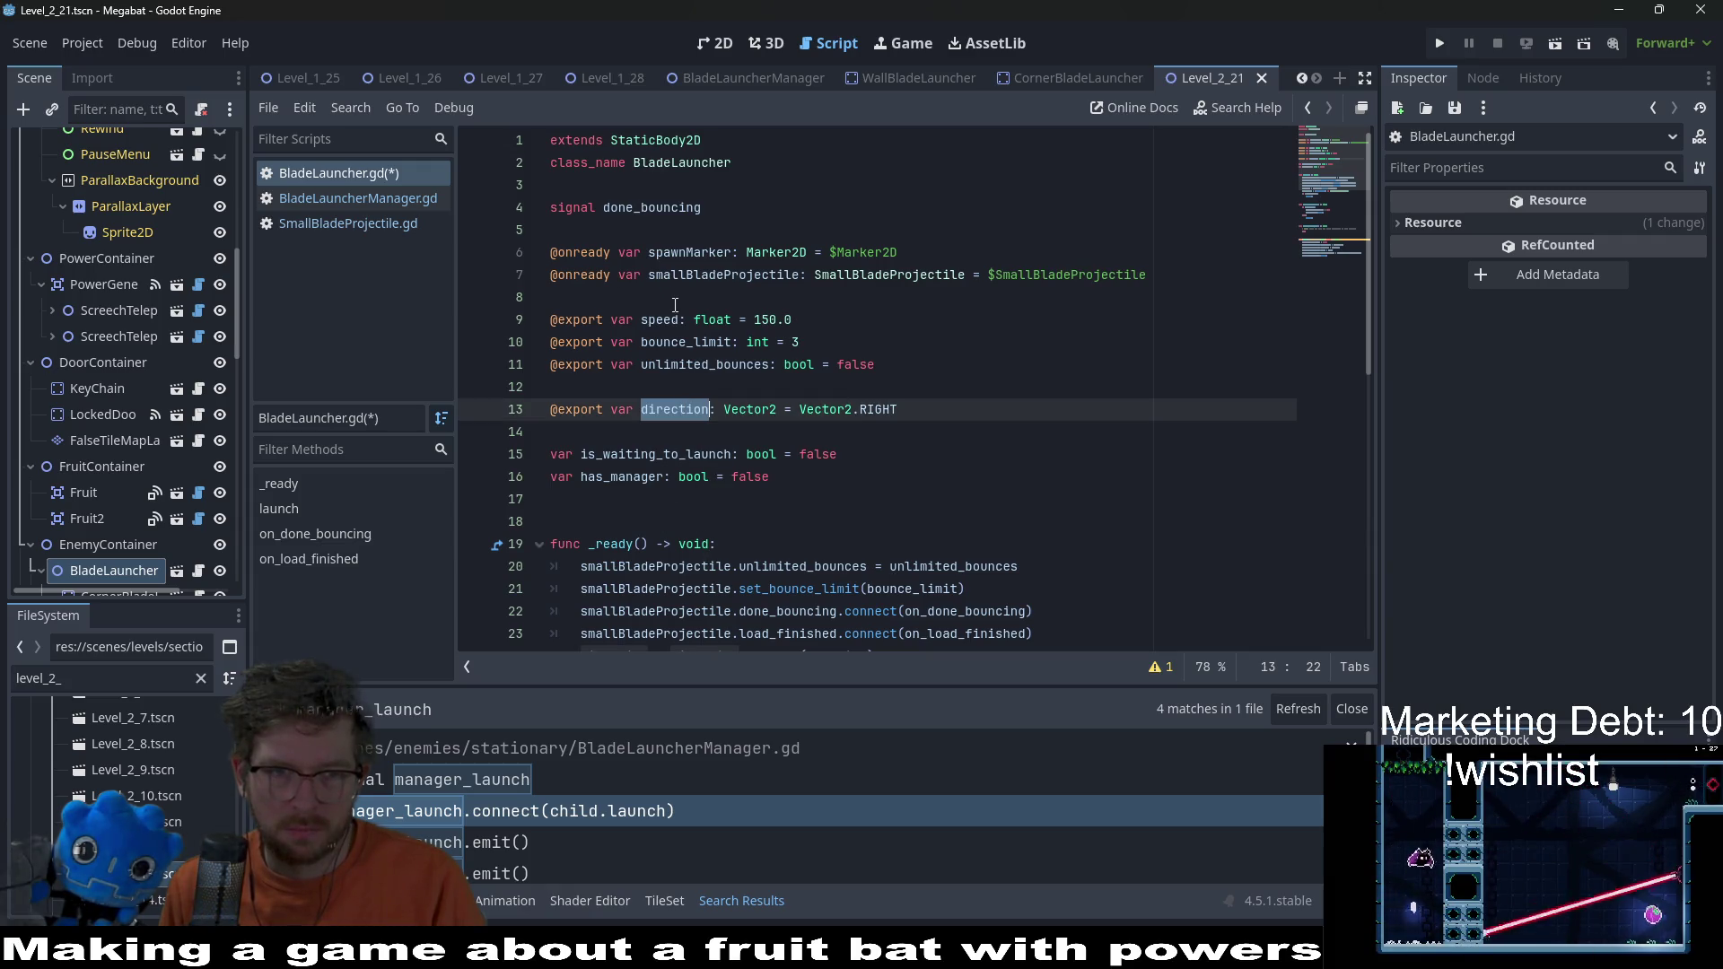
double_click(621, 478)
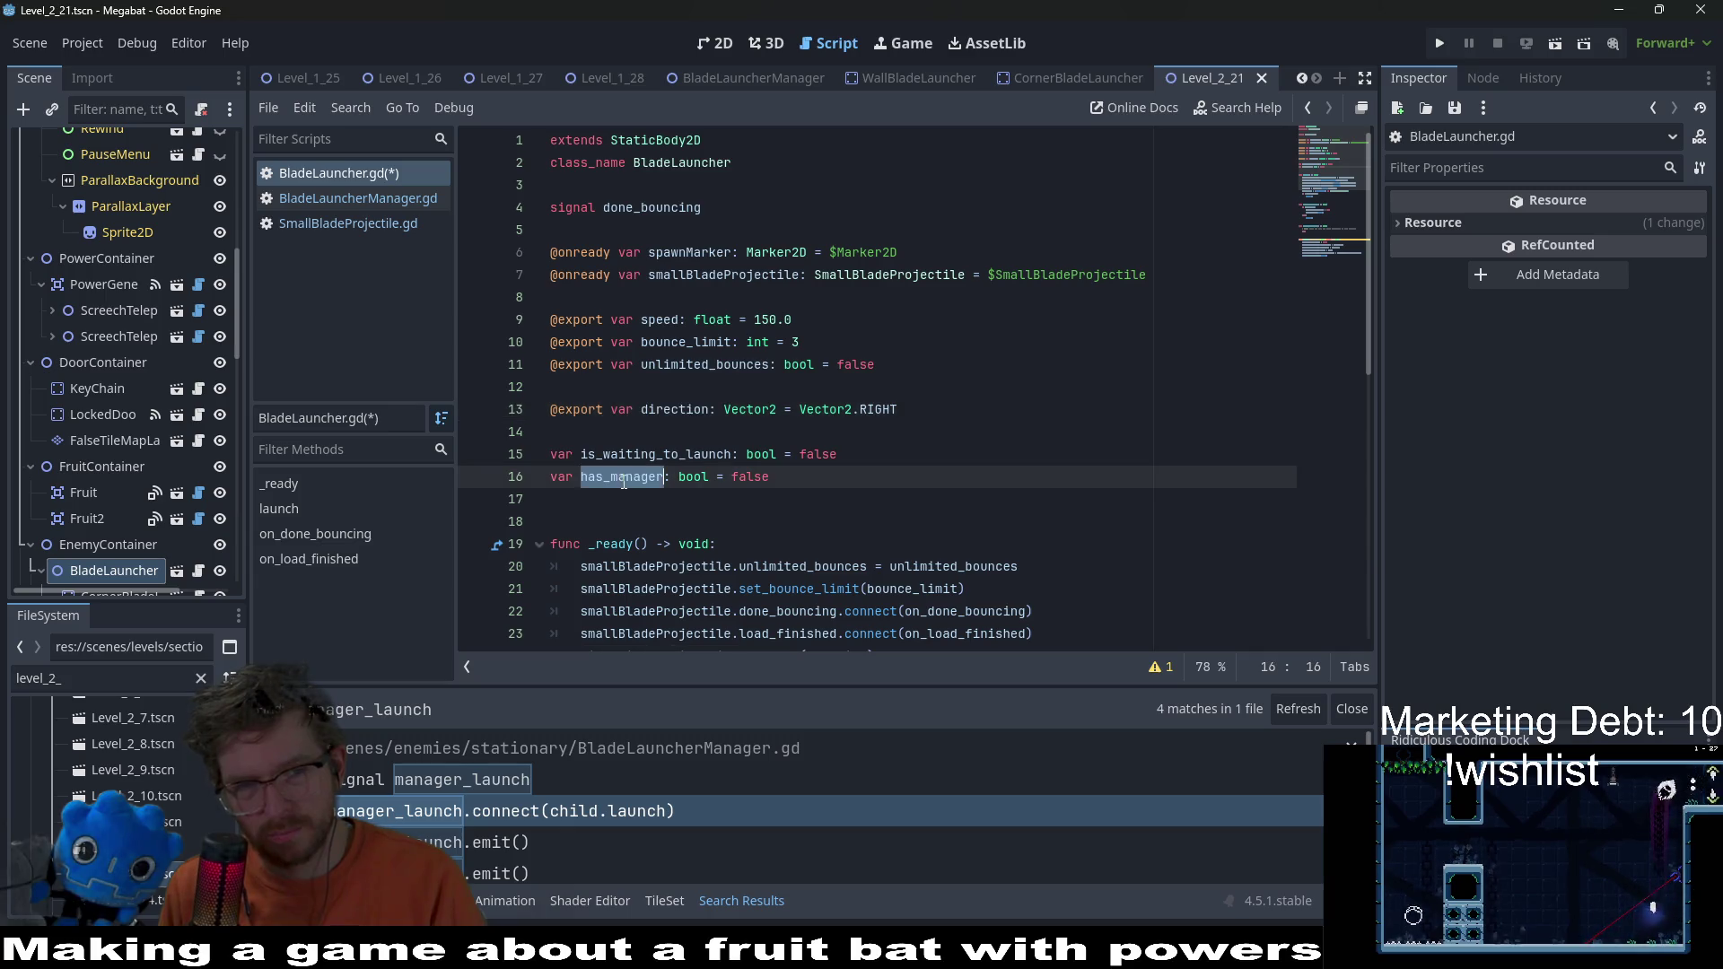
scroll(671, 542, down, 2)
click(664, 589)
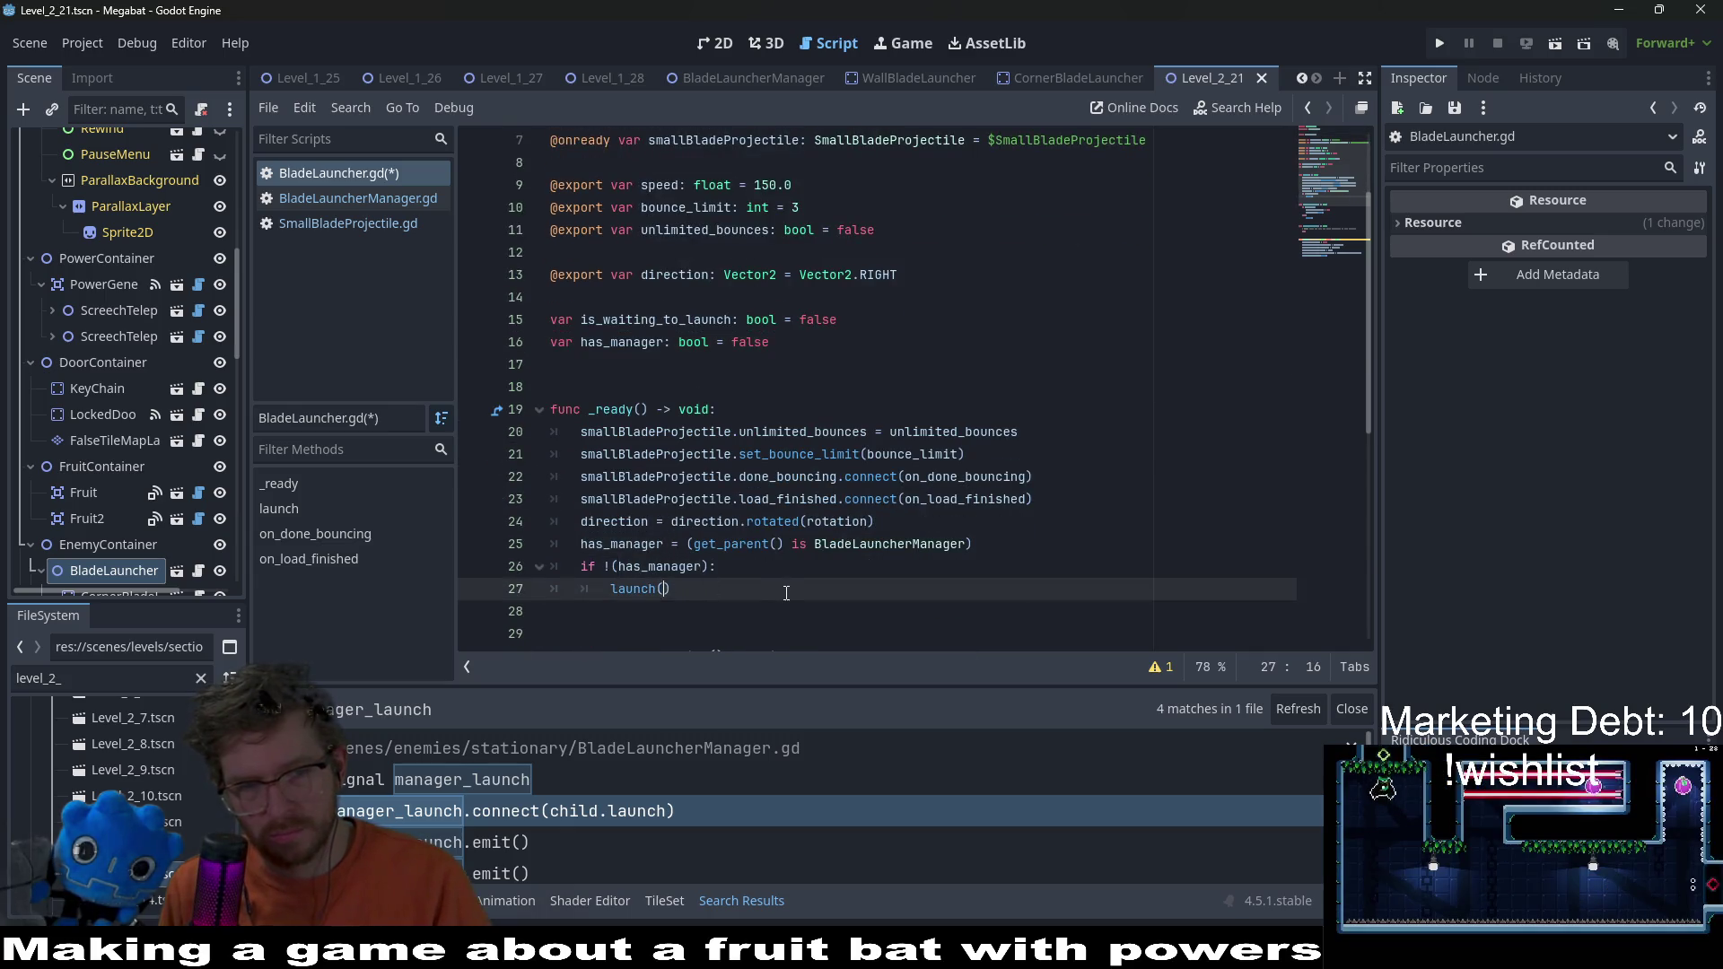
key(ctrl+z)
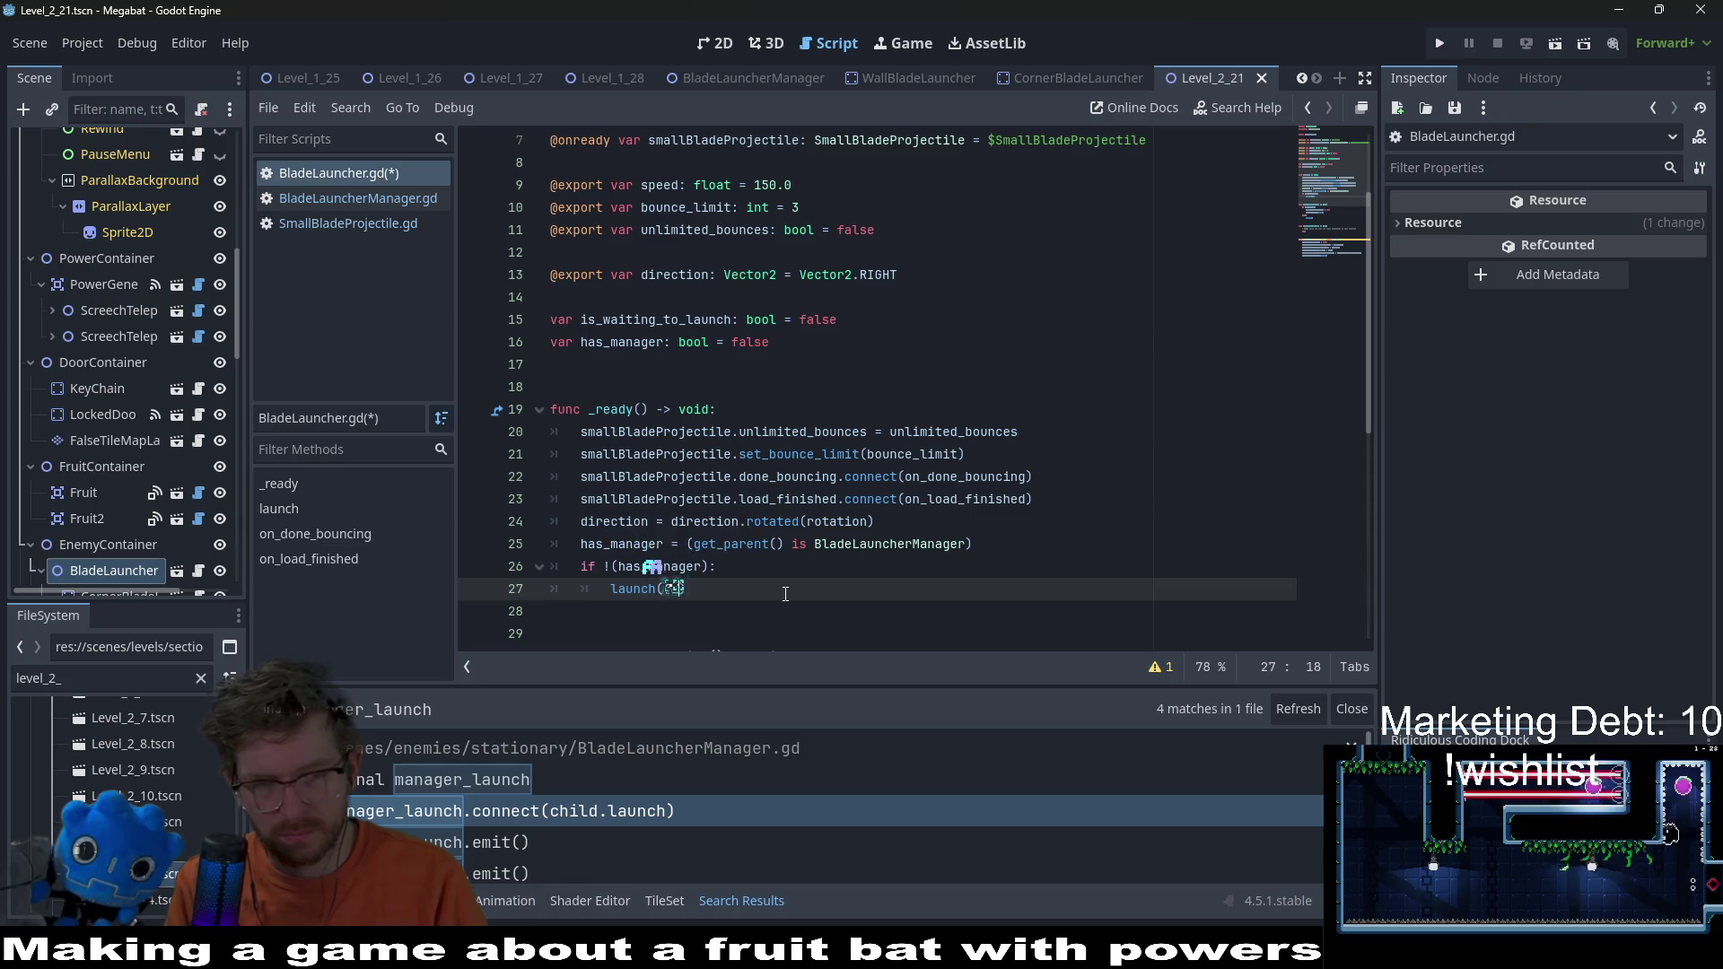
key(BackSpace)
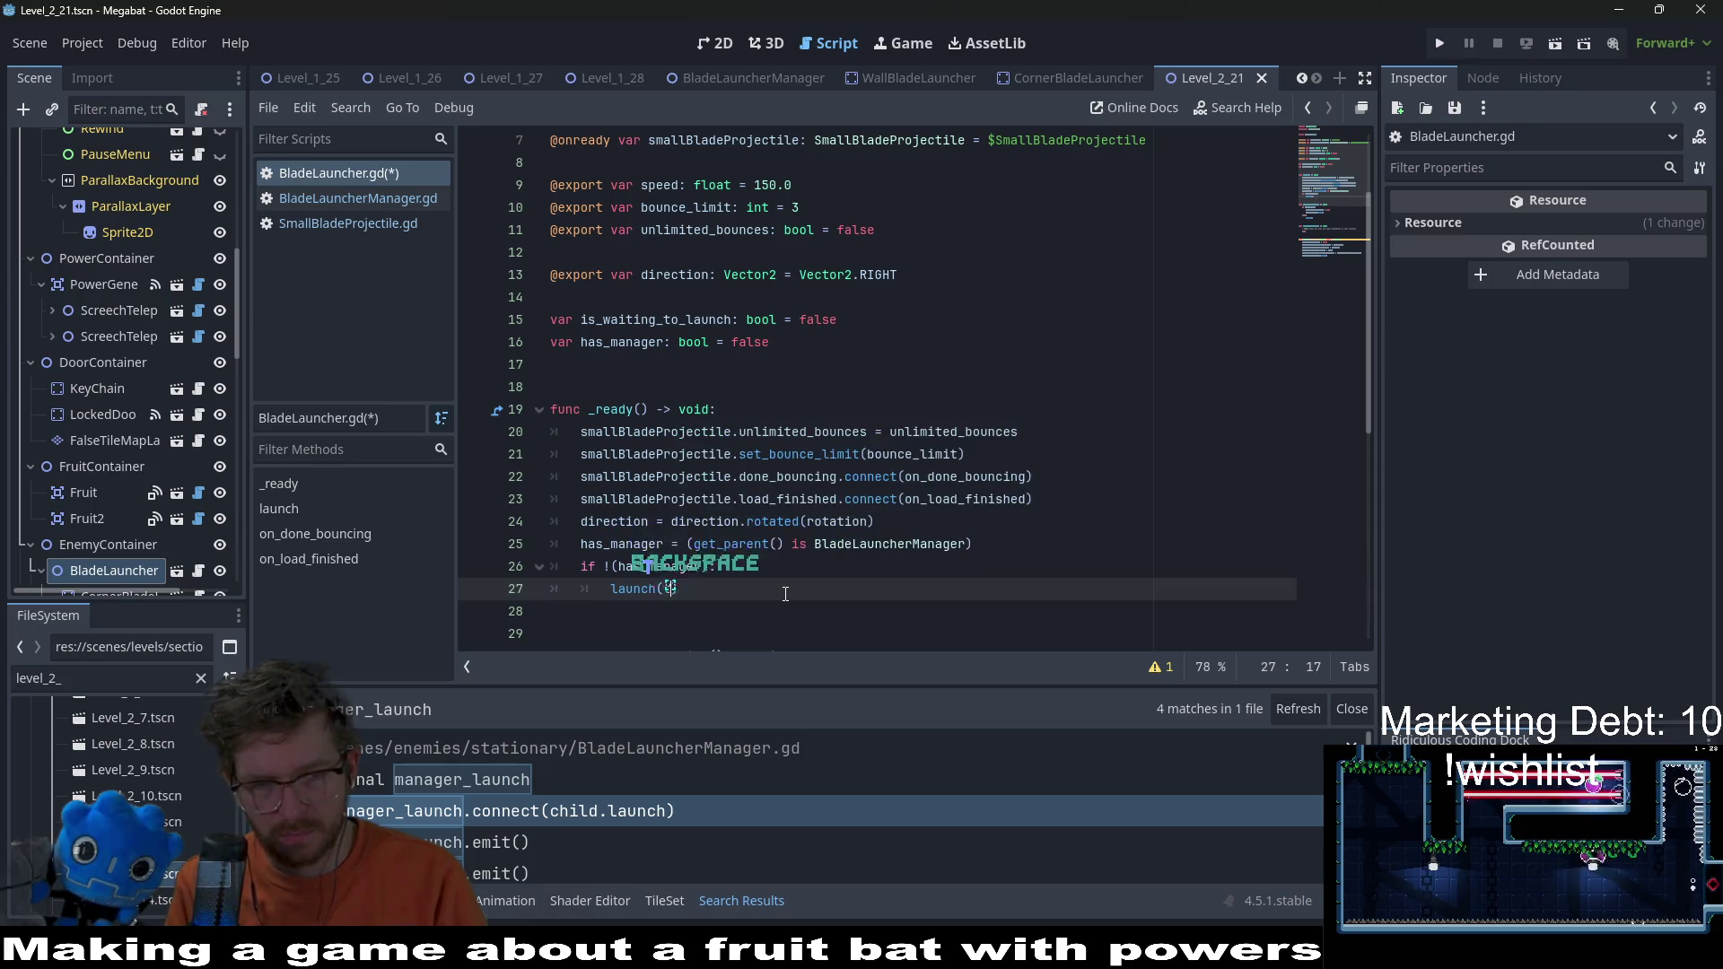
text(true))
click(1081, 525)
scroll(1082, 526, down, 2)
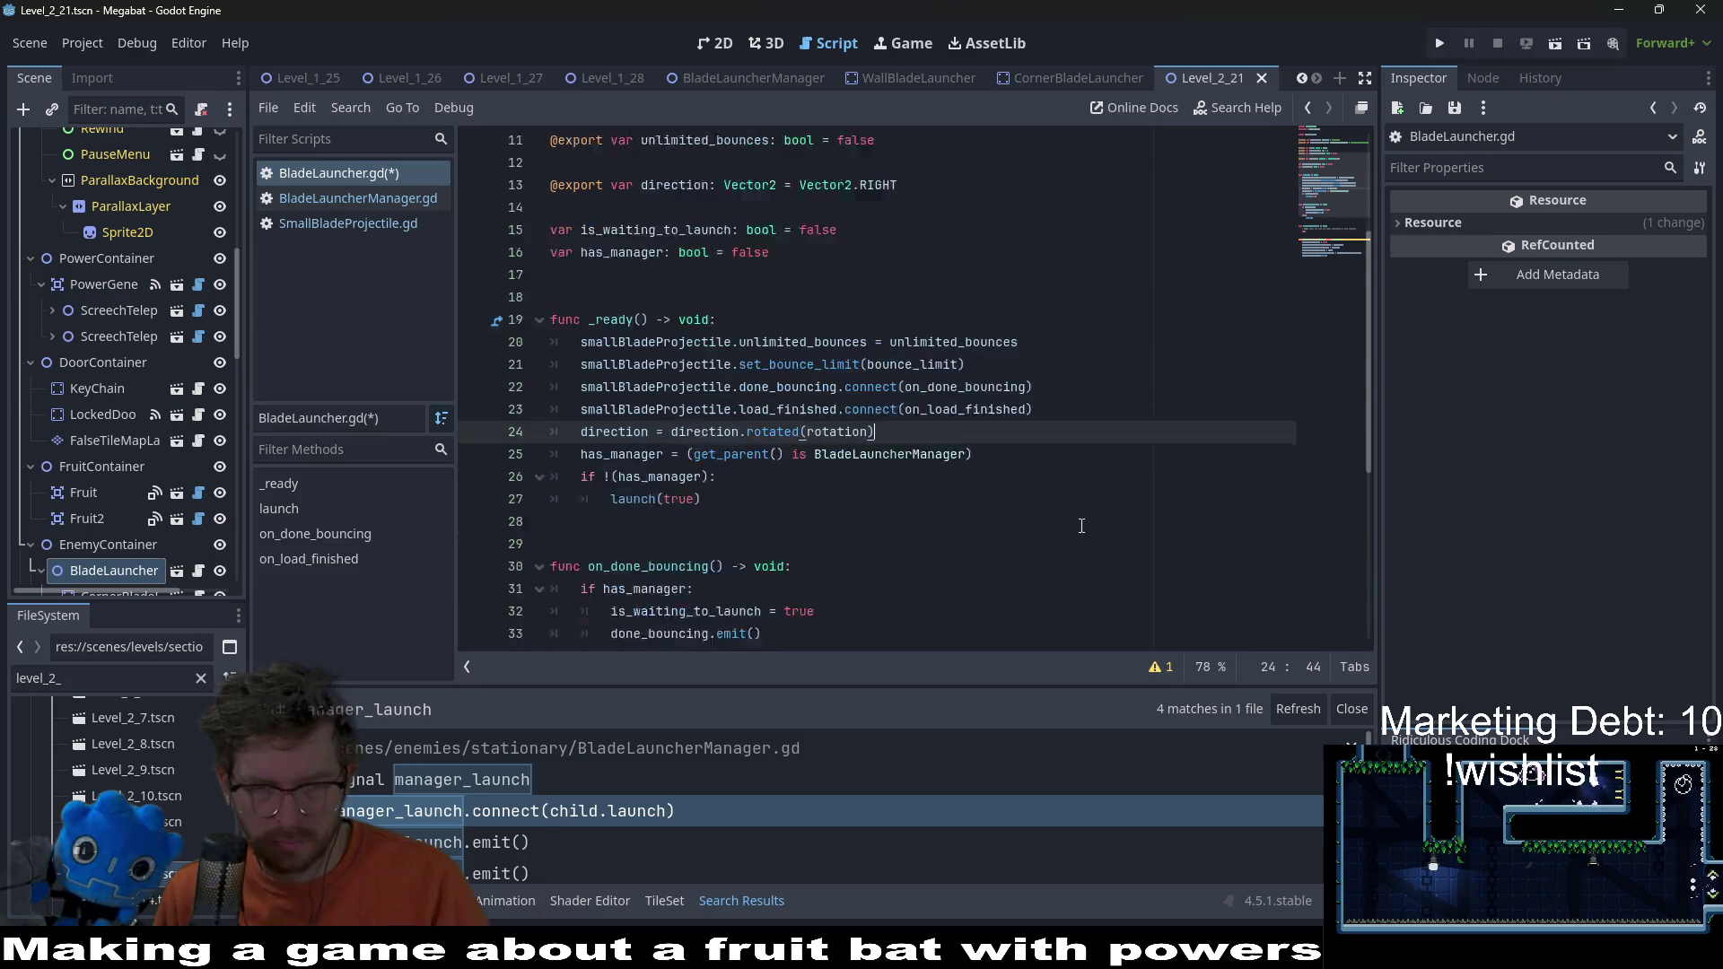
key(ctrl+s)
- Copy the is_initial parameter name for use inside start() on line 49
ctrl+scroll(1081, 526, down, 1)
scroll(897, 502, down, 5)
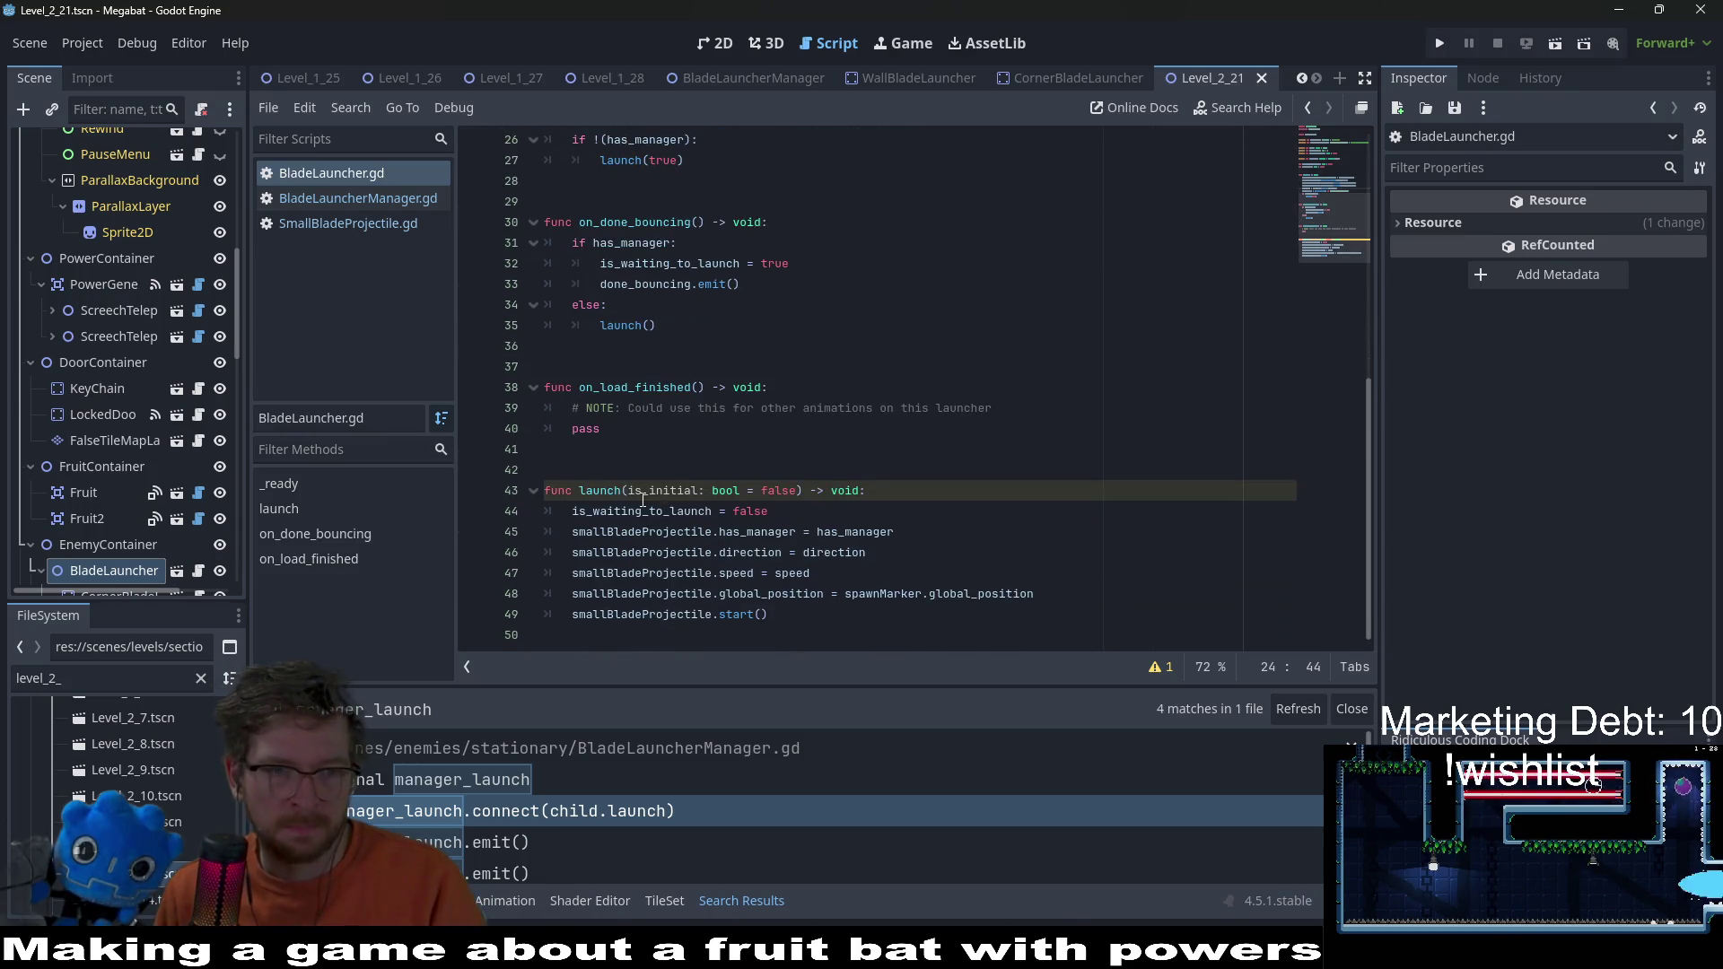
double_click(671, 499)
key(ctrl+c)
click(763, 615)
- Call start(is_initial) and save, then declare start(is_initial: bool = false) in SmallBladeProjectile.gd
key(ctrl+v)
key(ctrl+s)
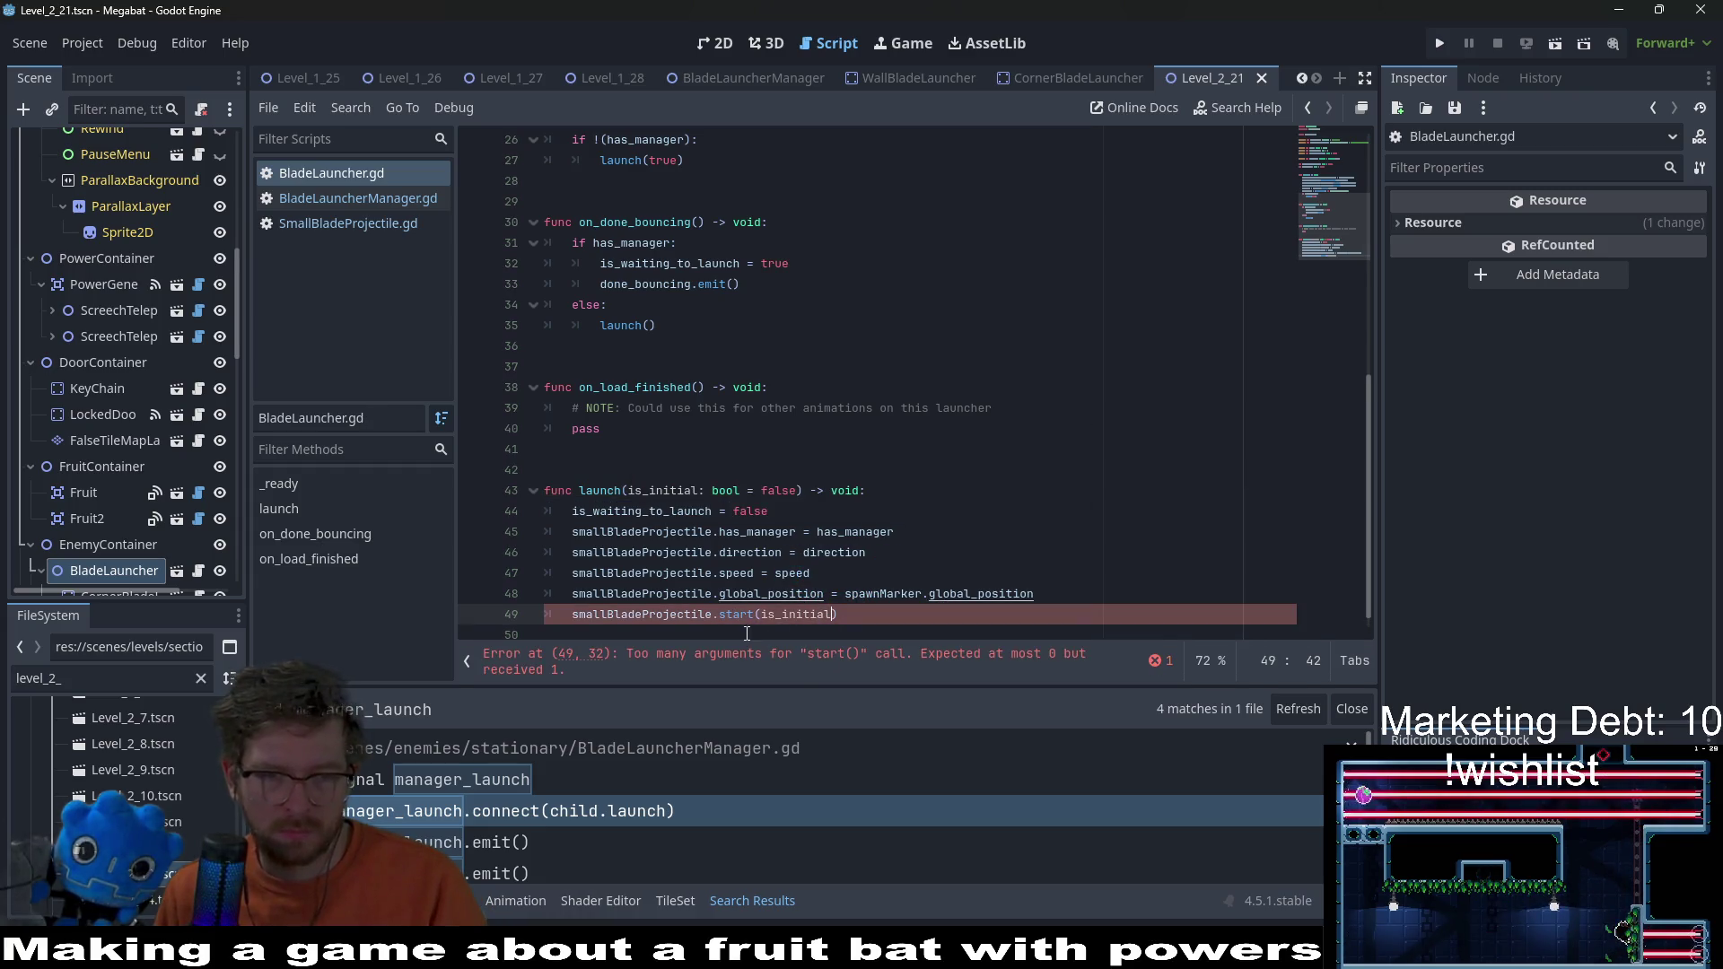
ctrl+click(736, 619)
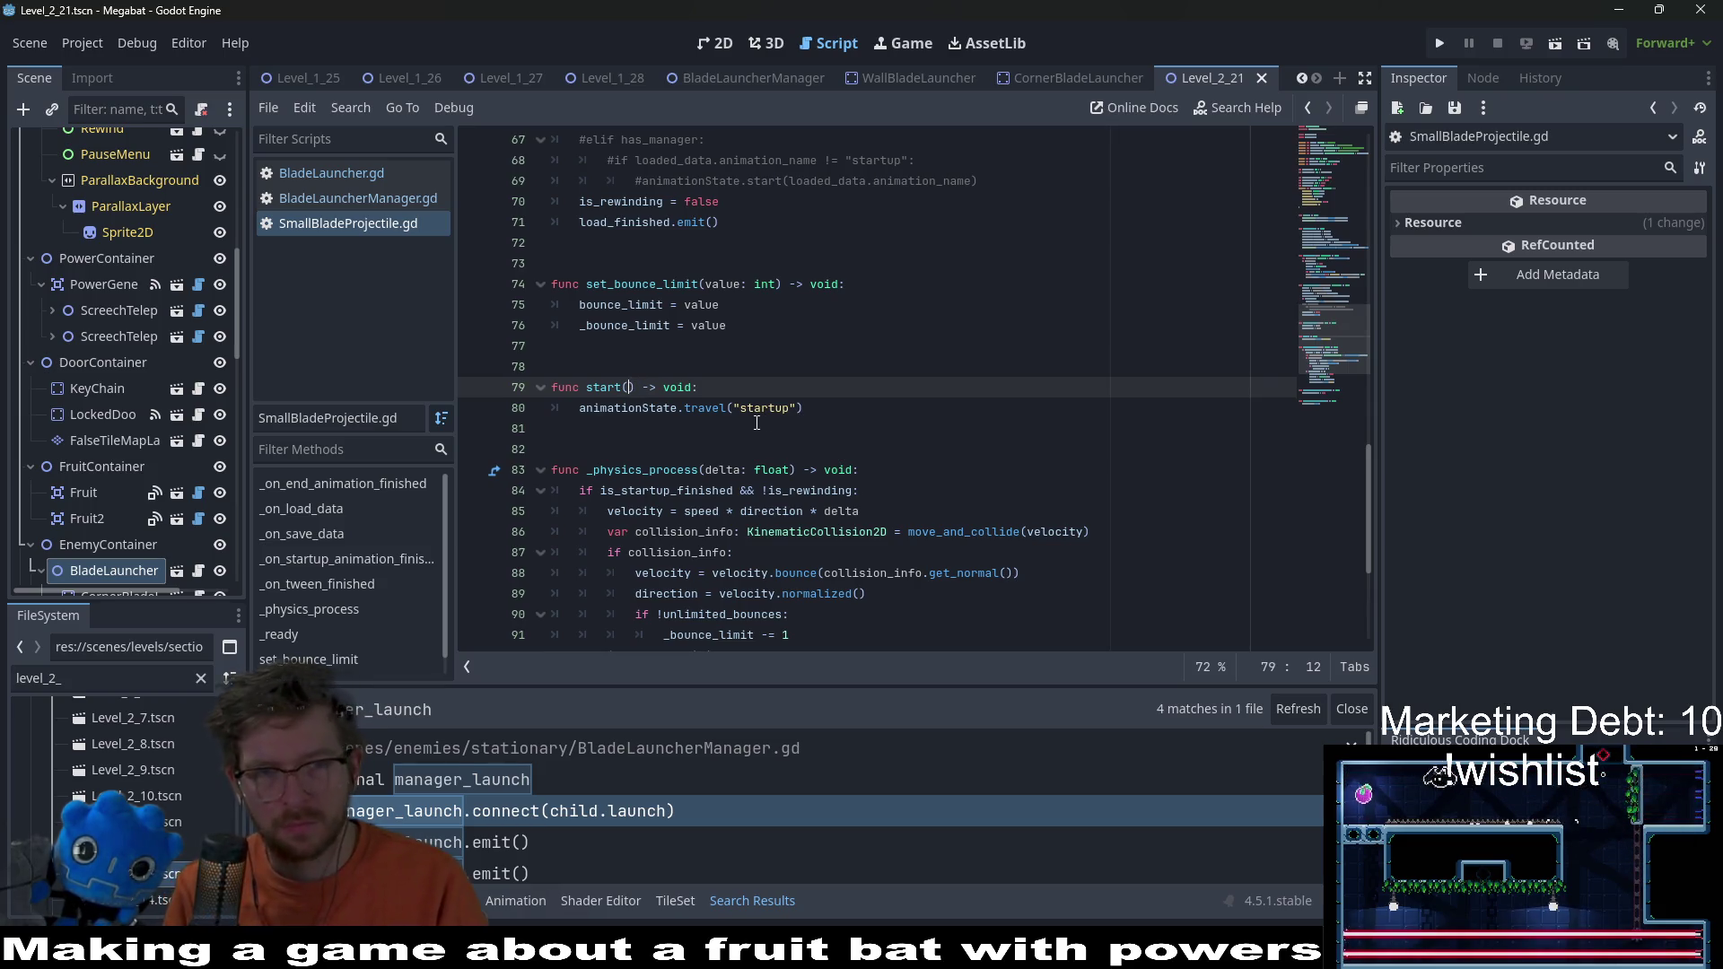
key(ctrl+v)
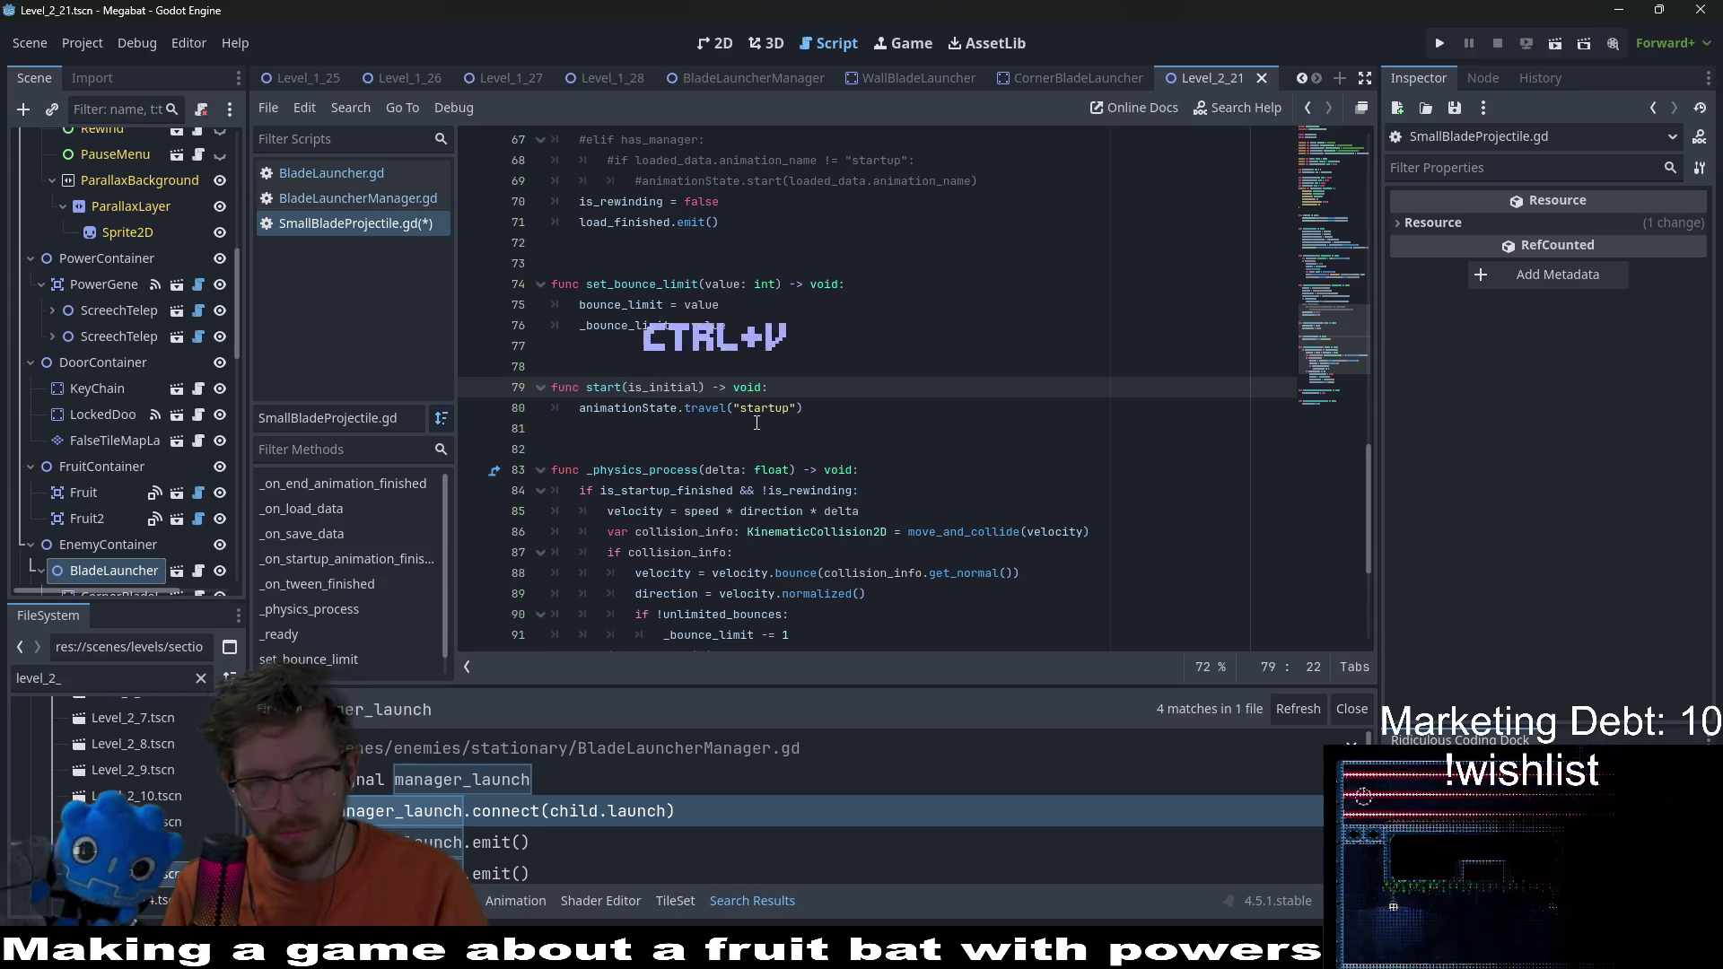
text(: bool)
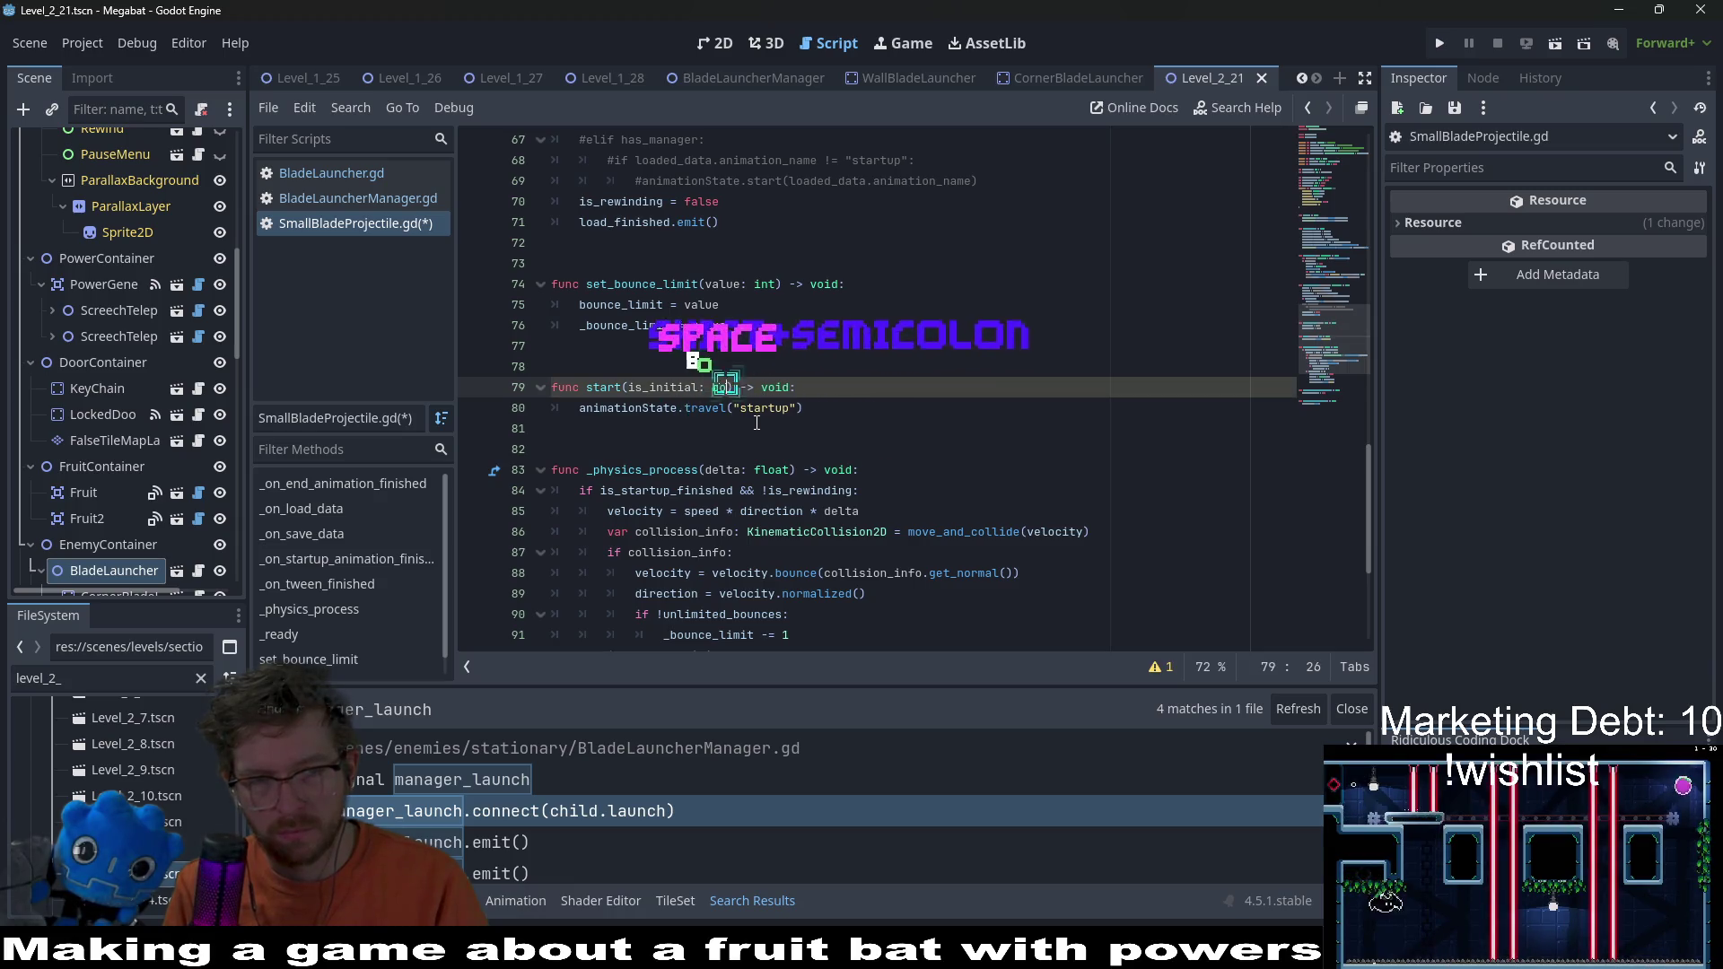
text( = f)
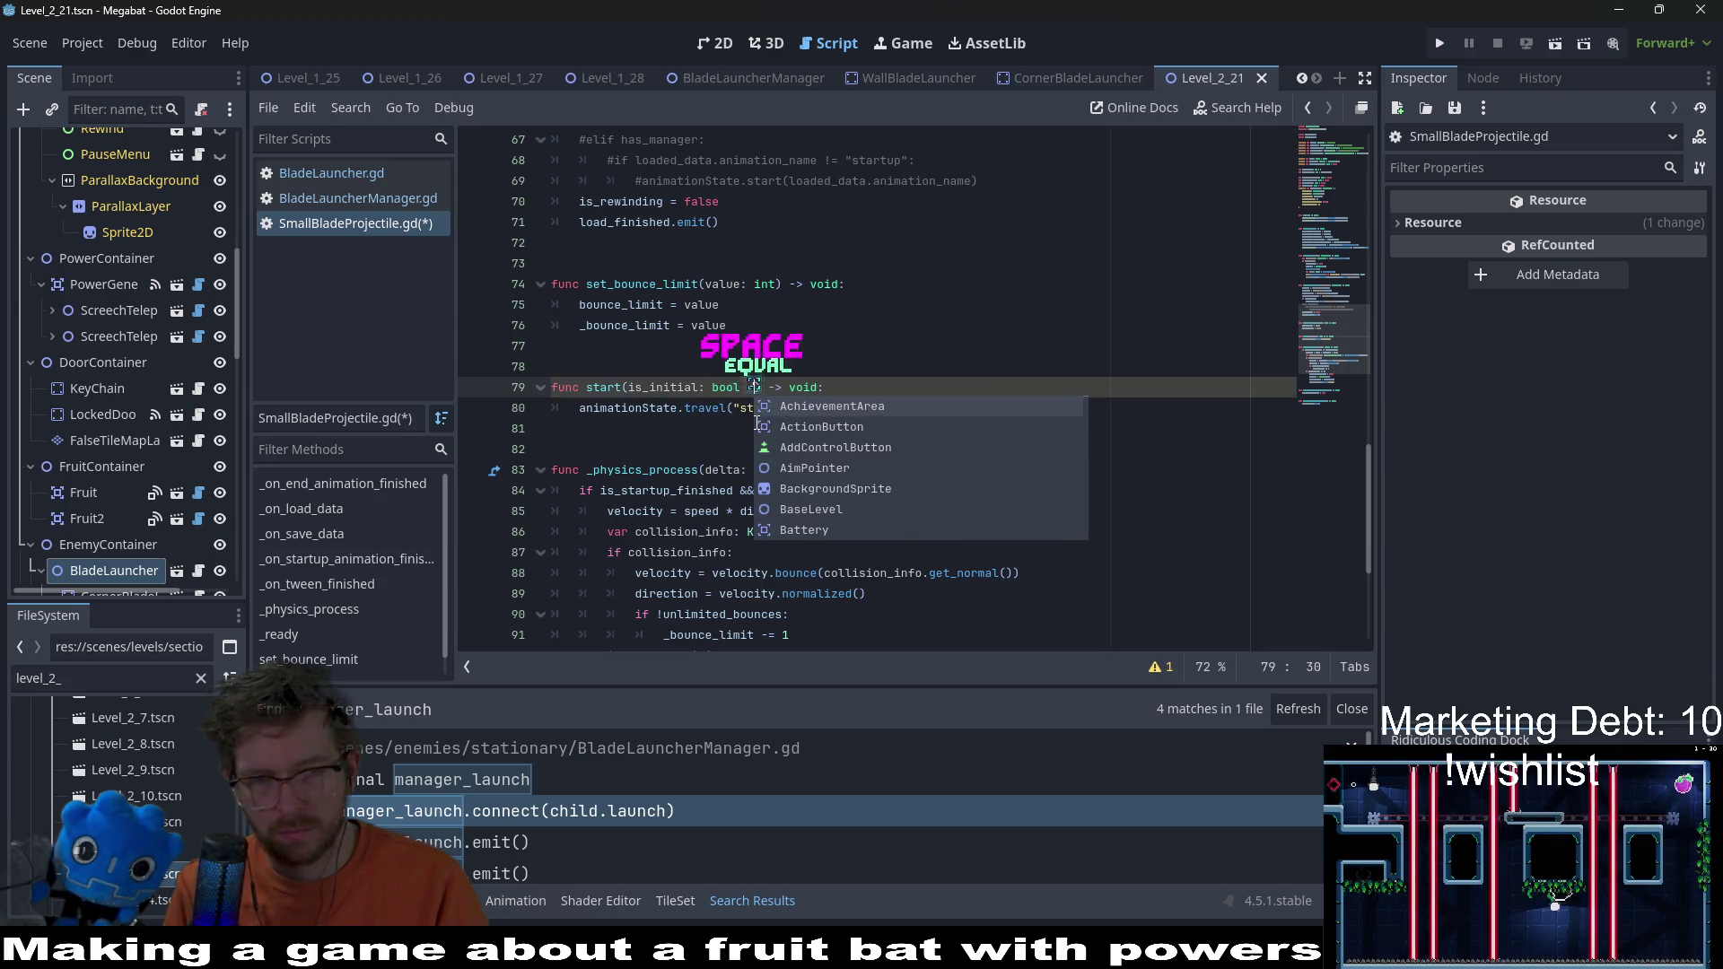
text(alse)
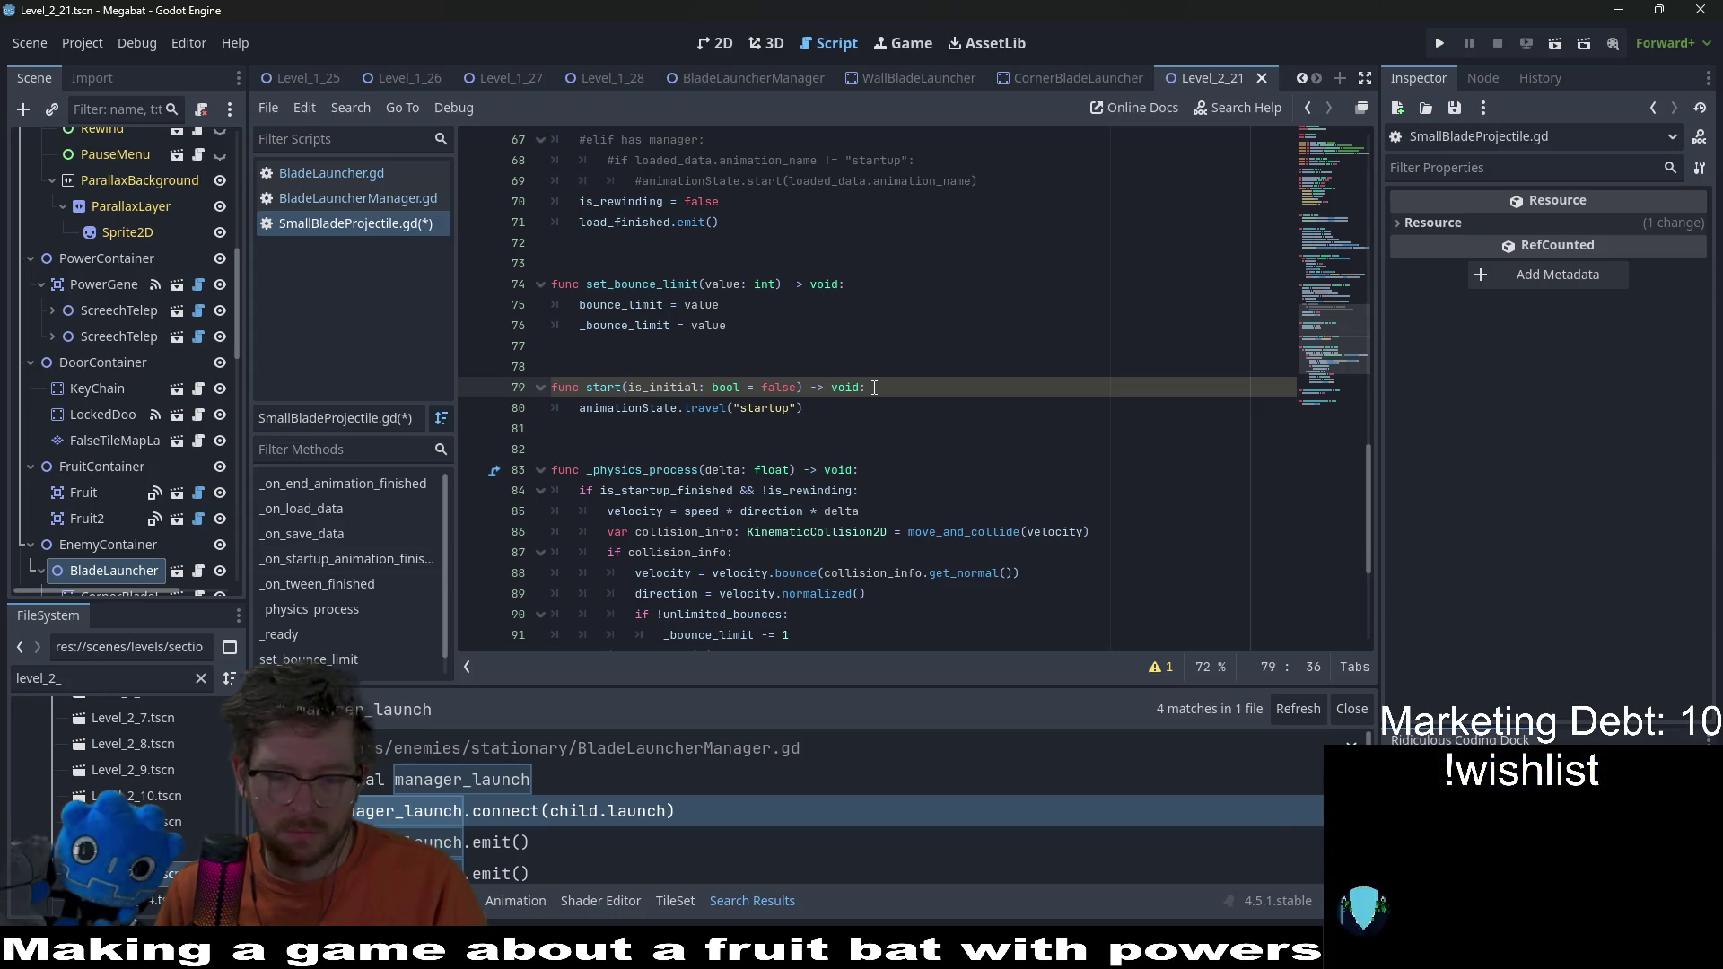
- Check BladeLauncher.gd's start call, then add a new line inside SmallBladeProjectile's start()
click(395, 198)
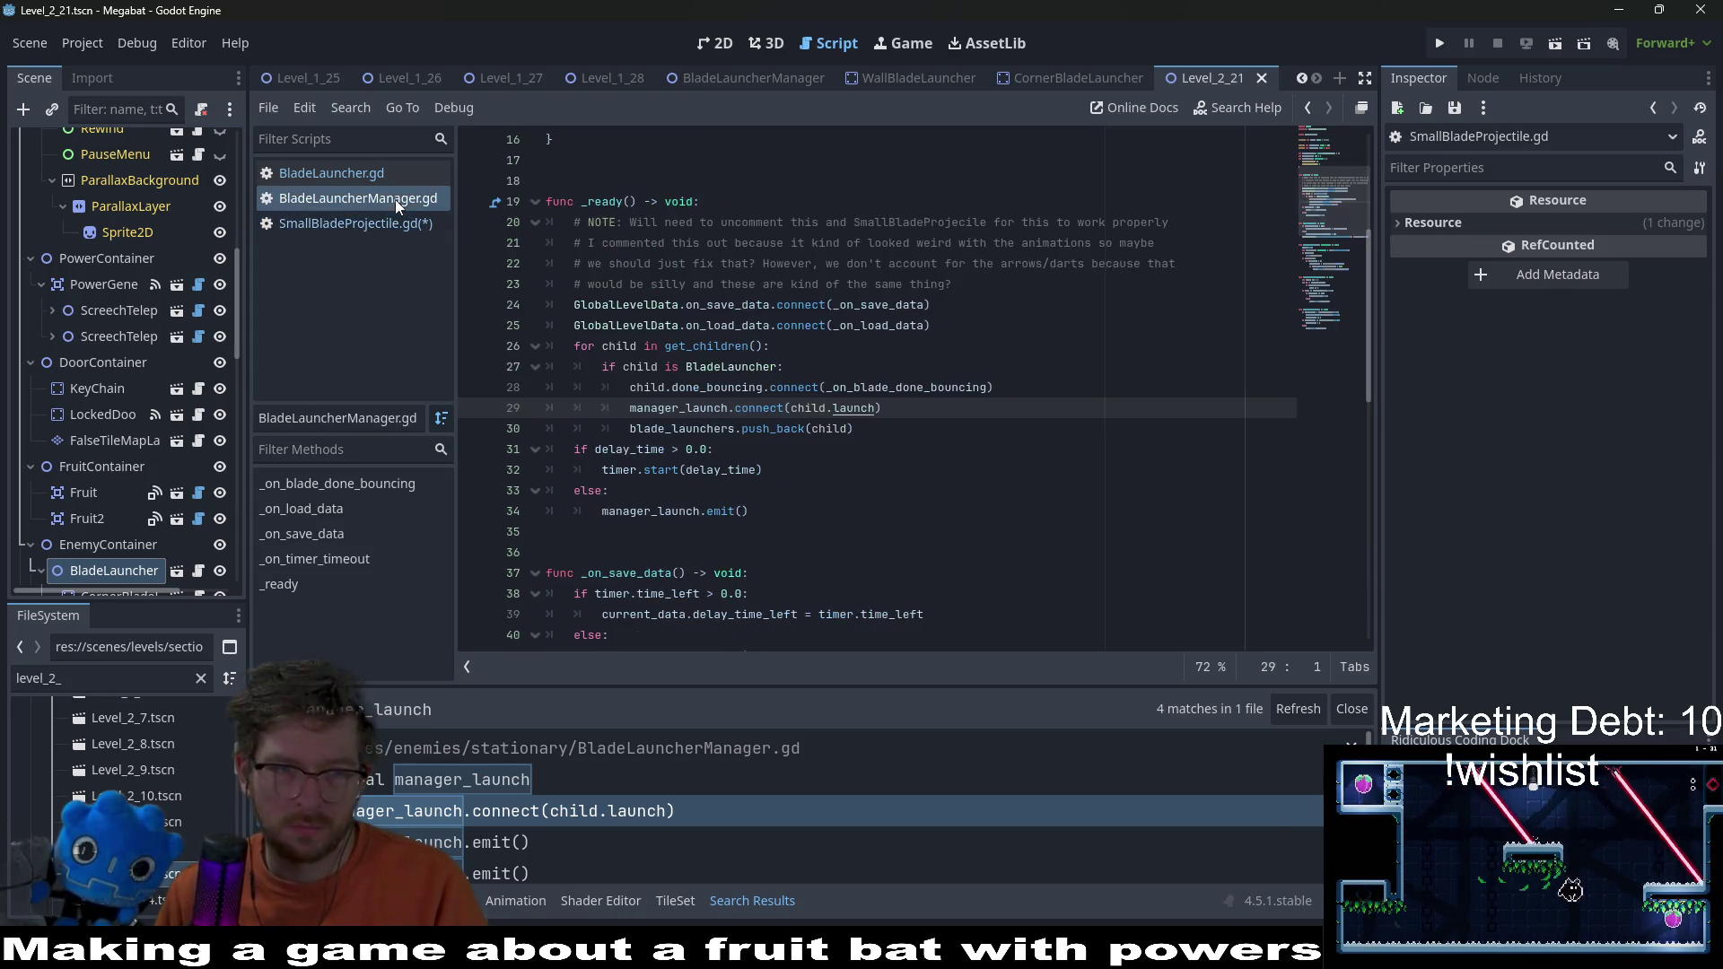
click(354, 179)
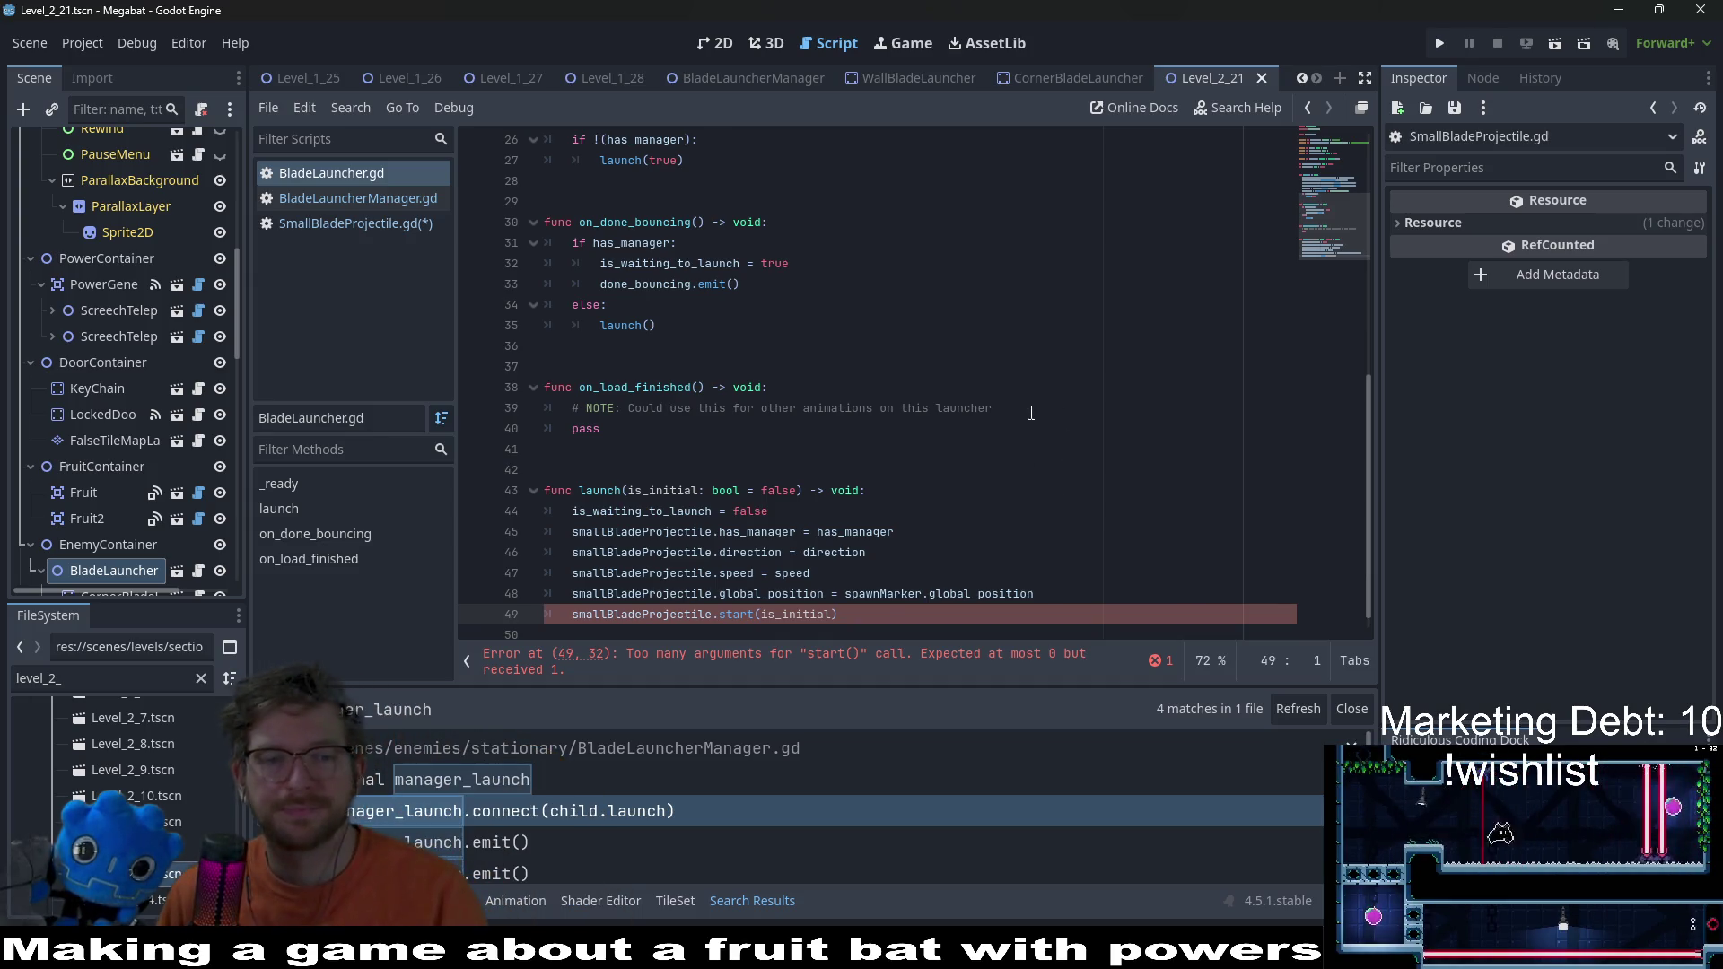
click(371, 226)
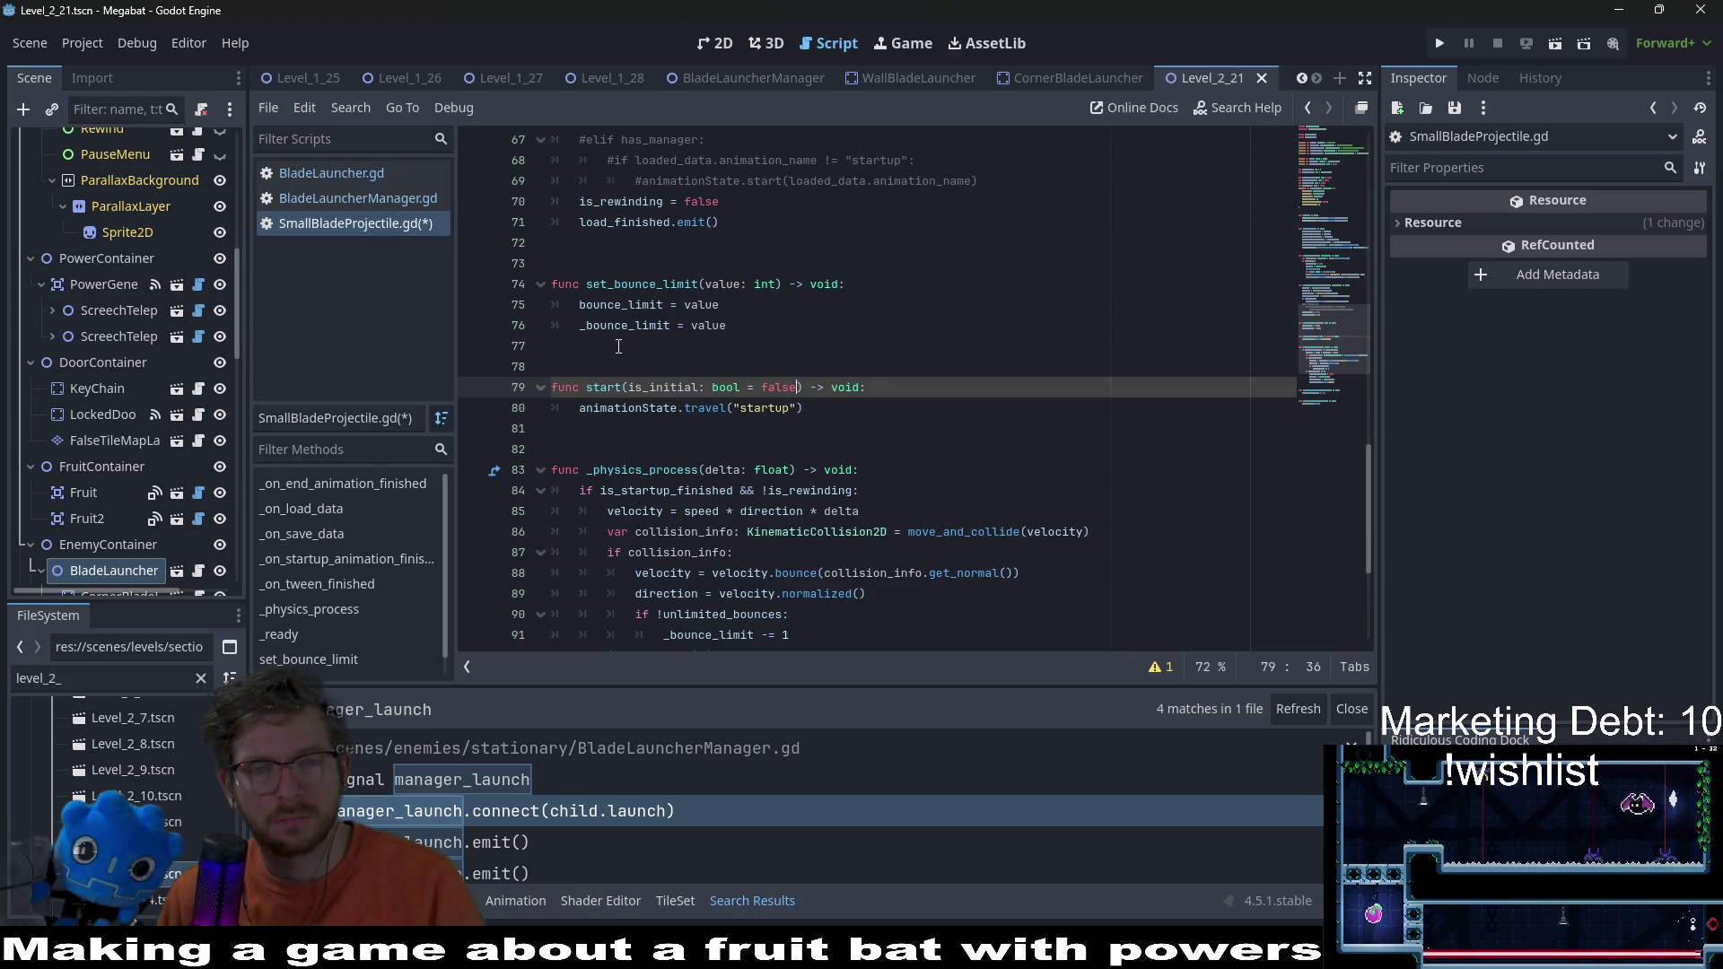
key(Return)
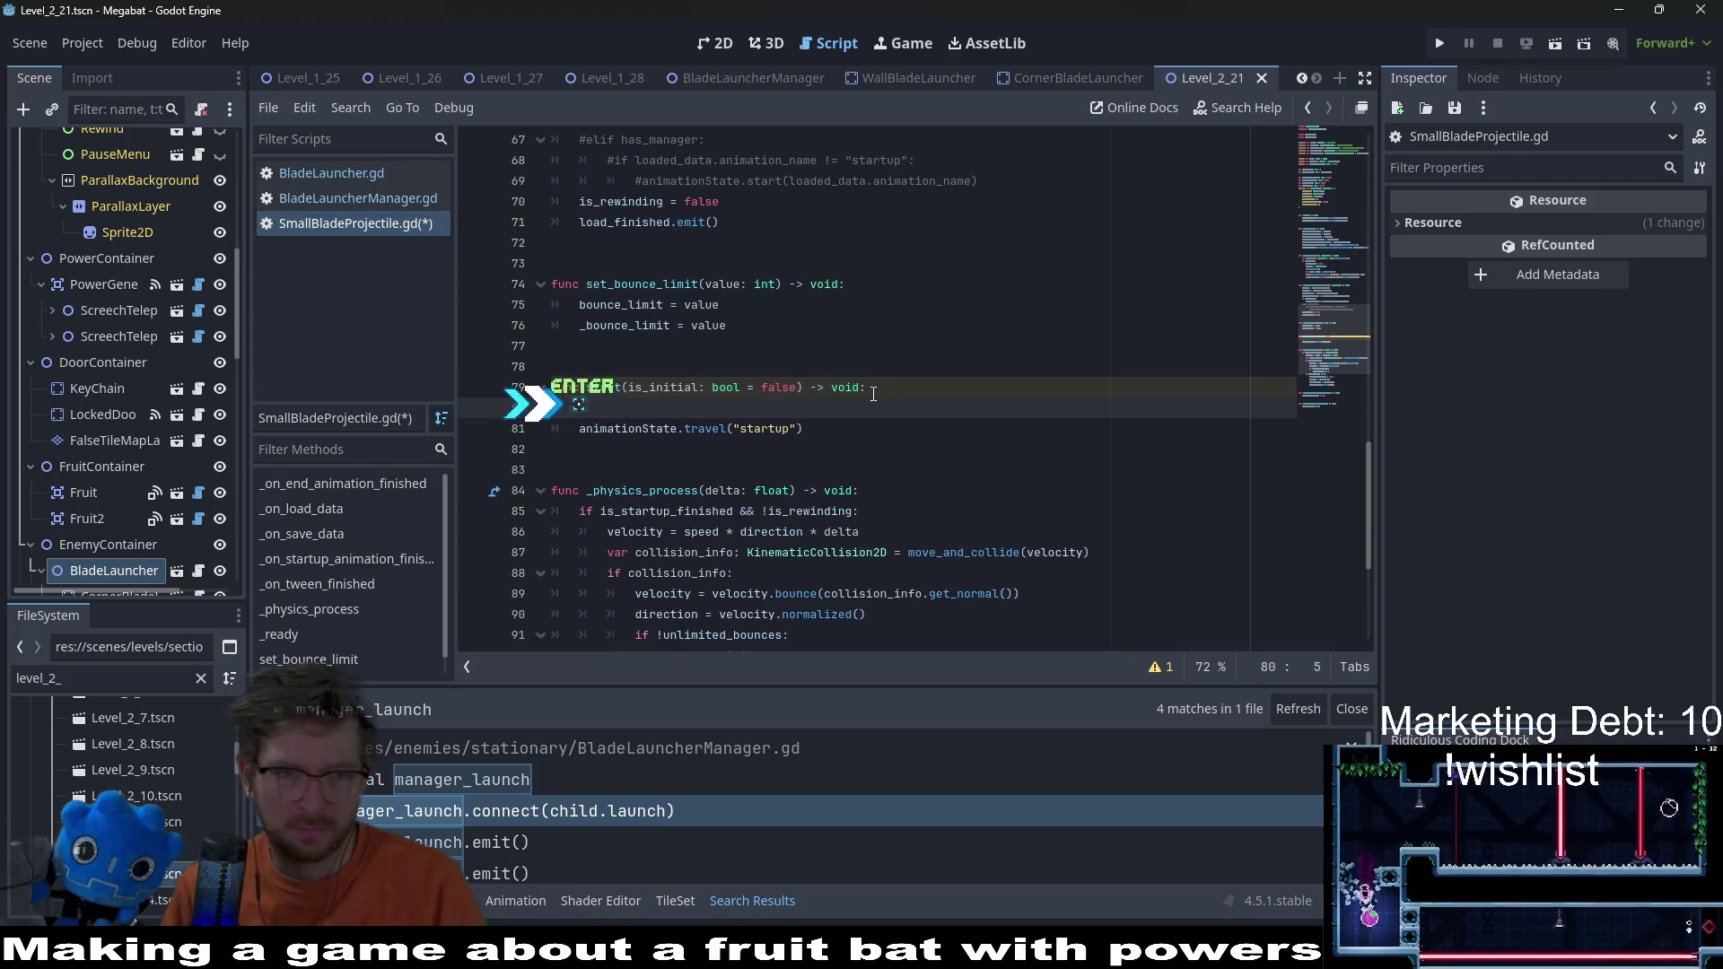
- Add an 'if is_initial:' condition in start() and indent the startup travel line under it
text(if is_ini)
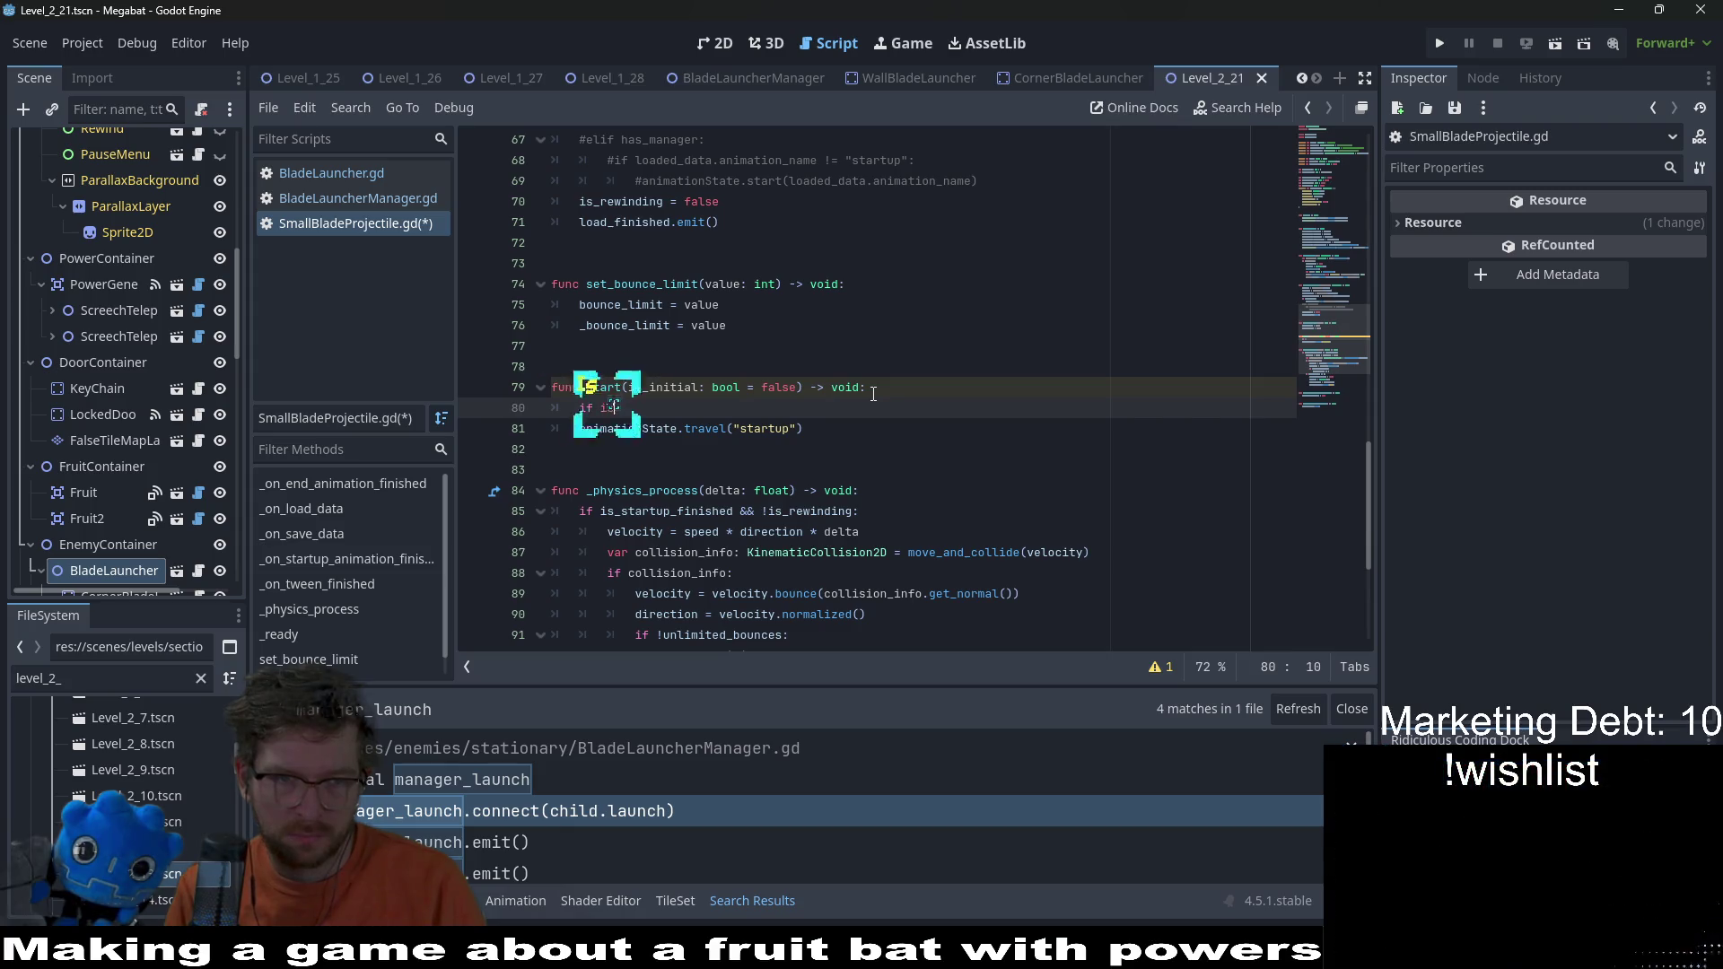
key(Return)
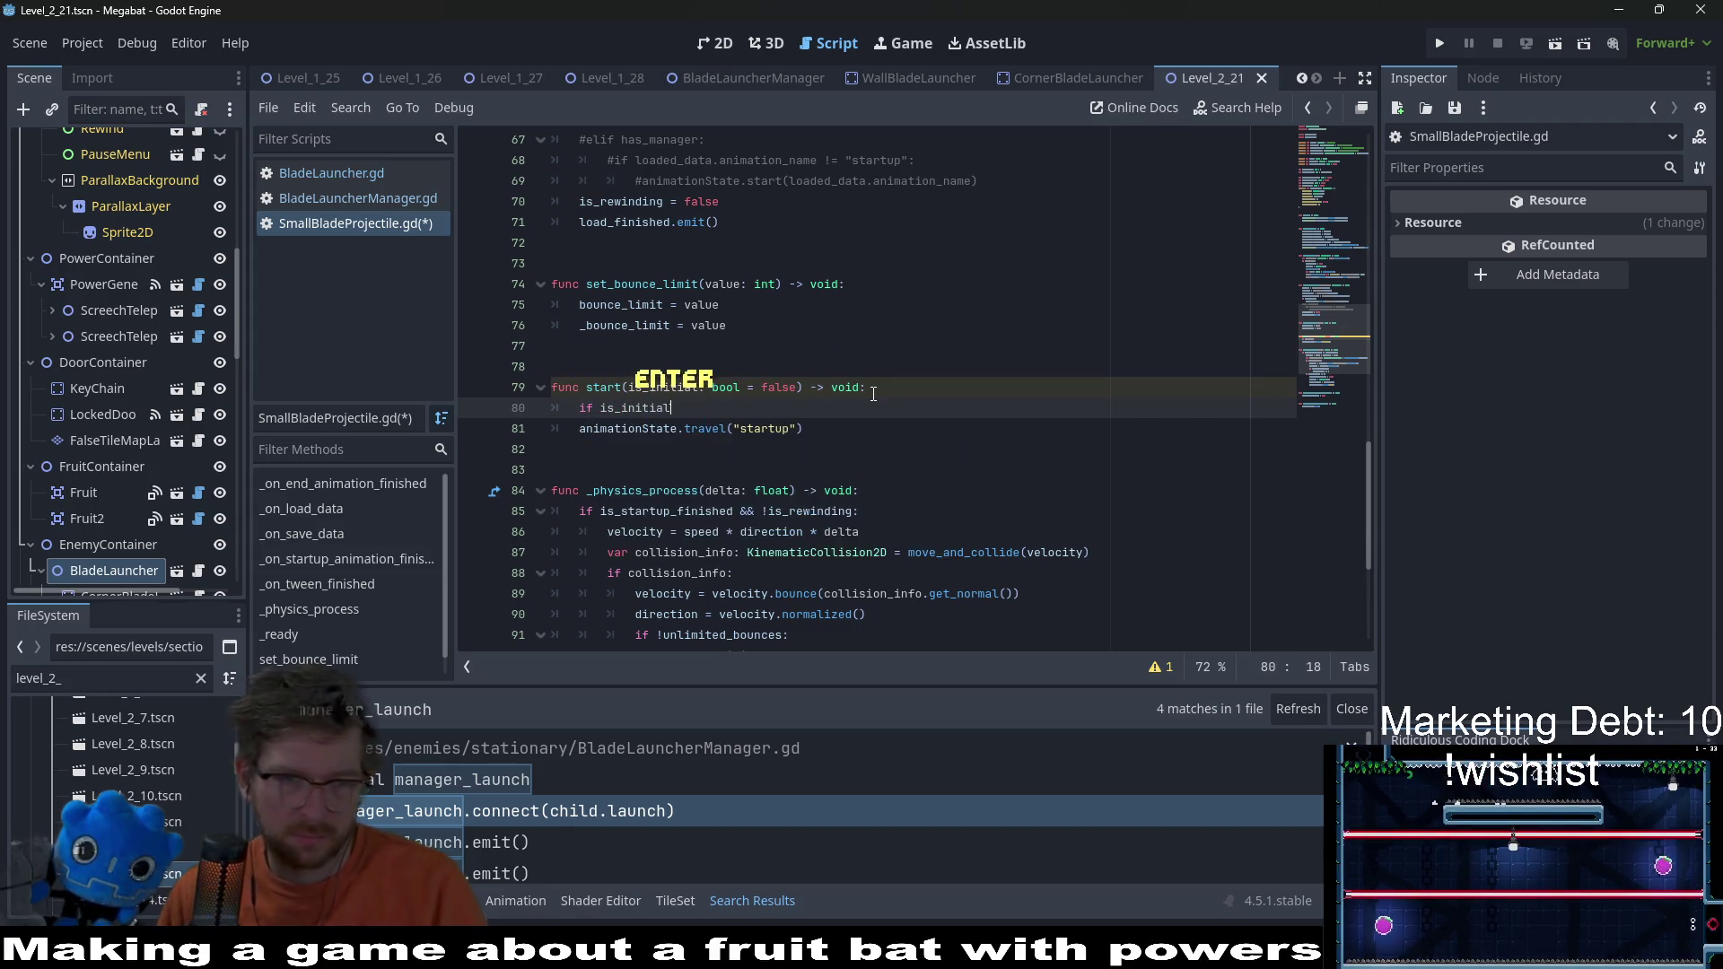
text(:)
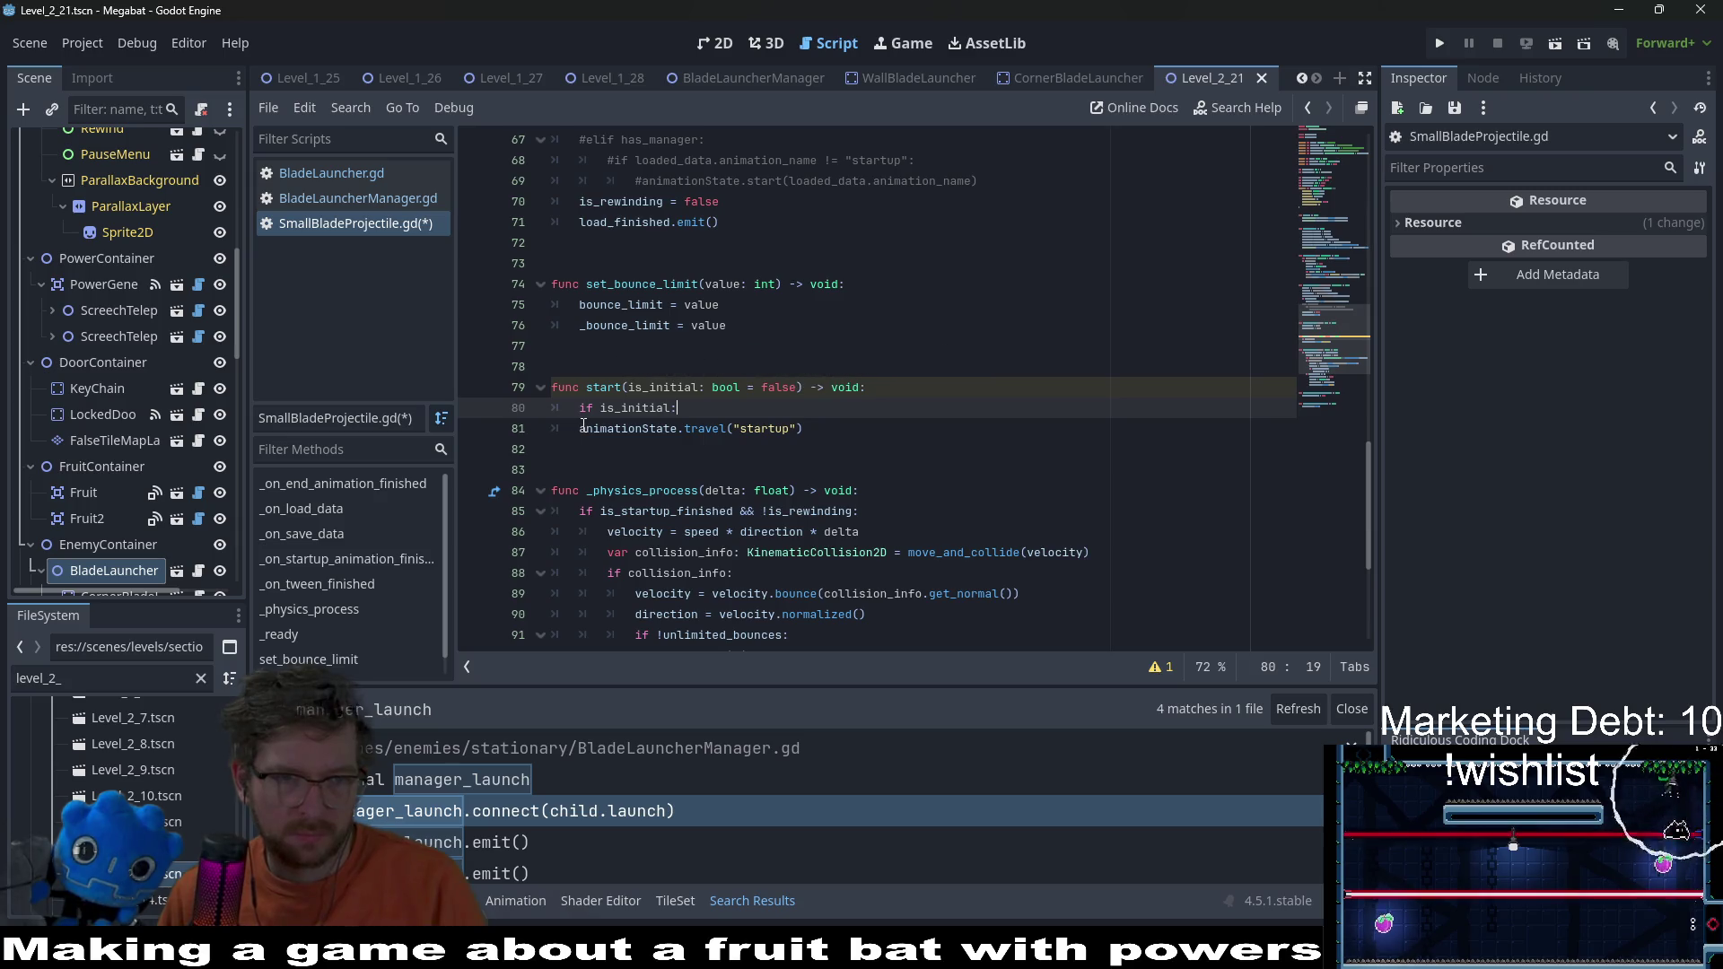
click(844, 436)
key(Home)
key(Tab)
click(867, 429)
- Add an else branch calling animationState.travel(current_data.animation_name), then save the script
key(Return)
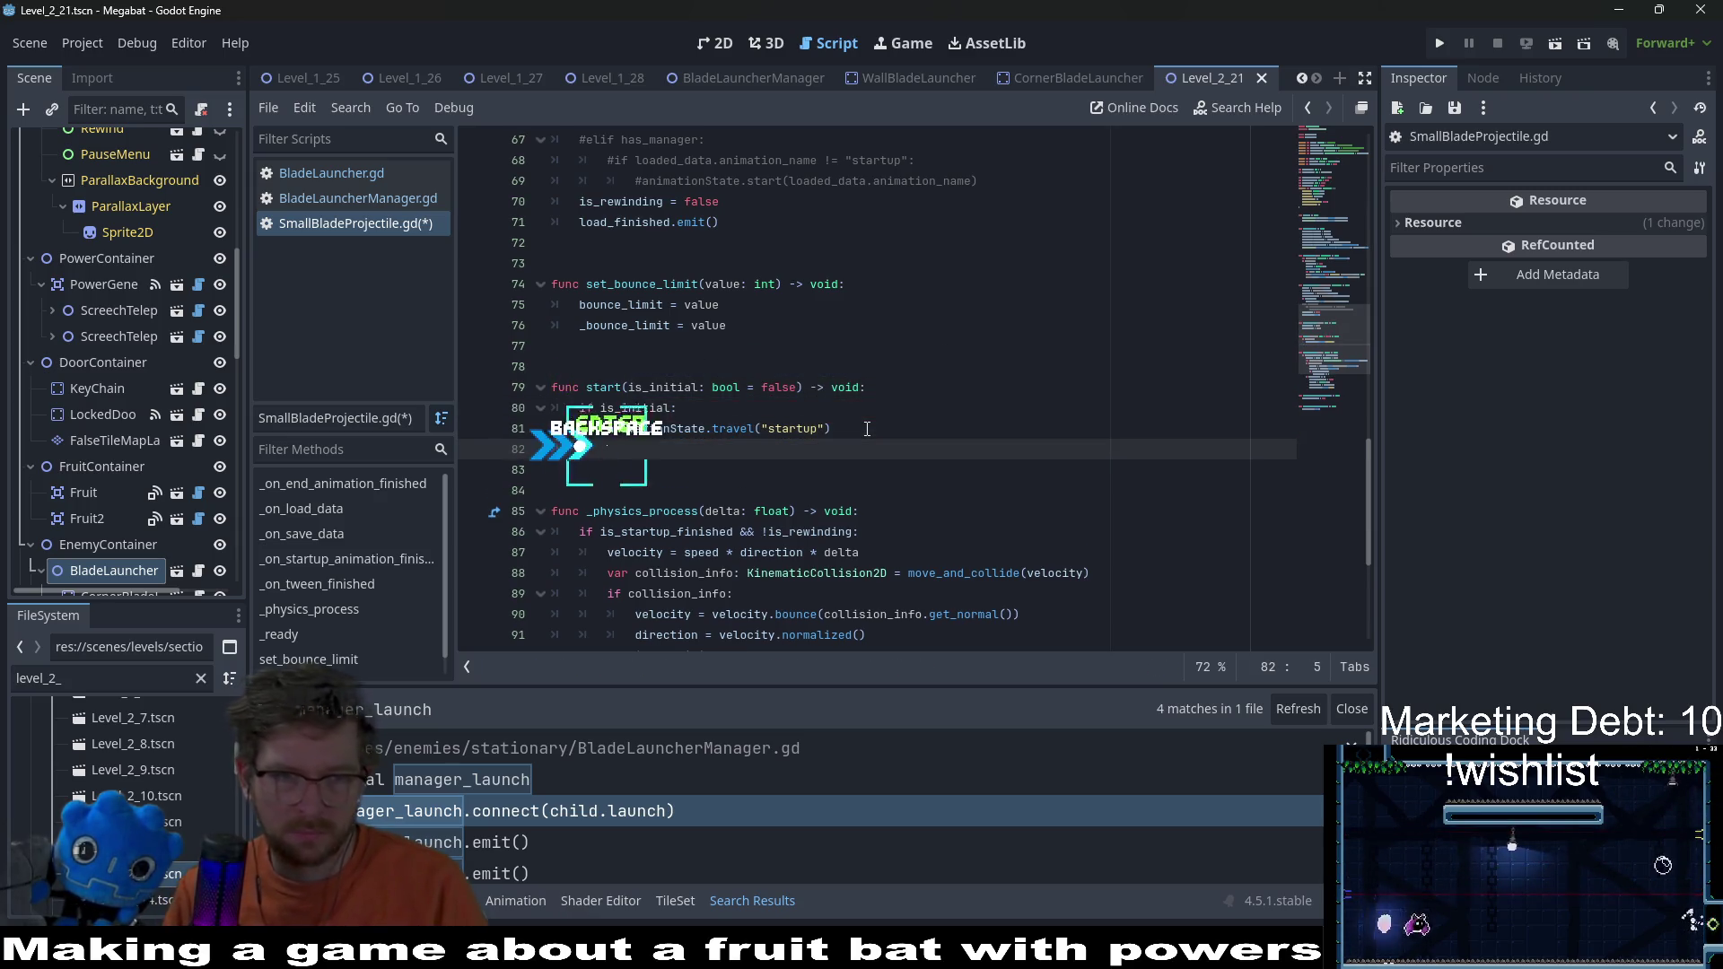
key(BackSpace)
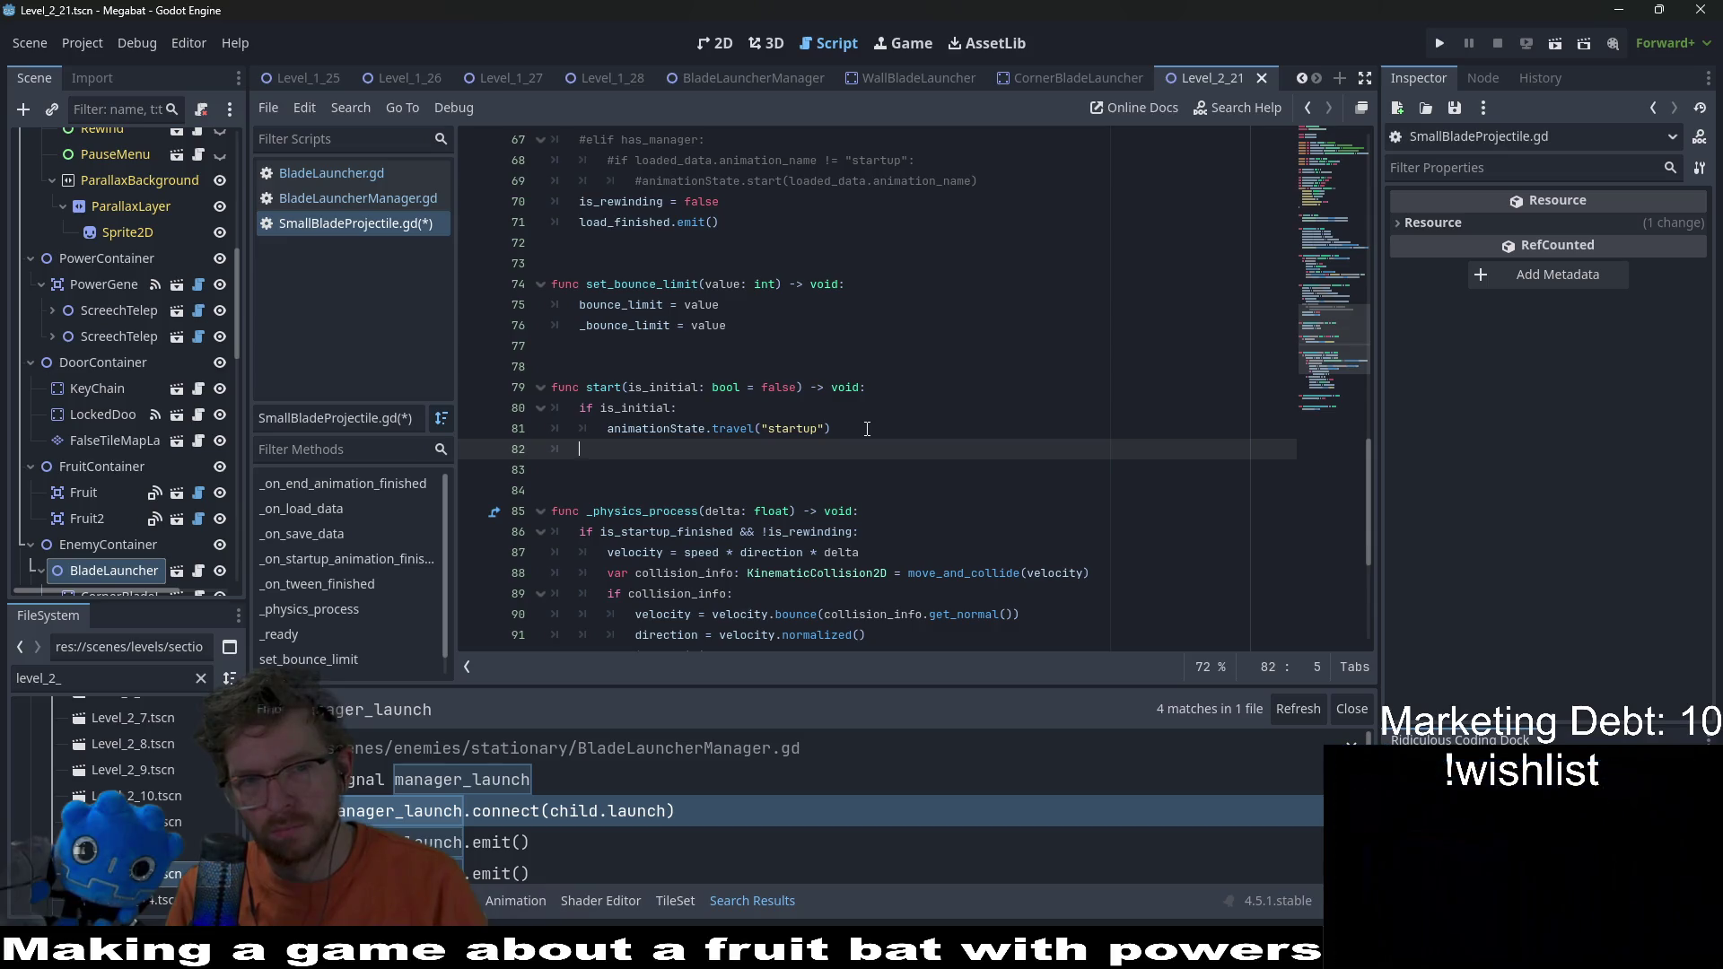
text(se:)
key(Return)
text(anima)
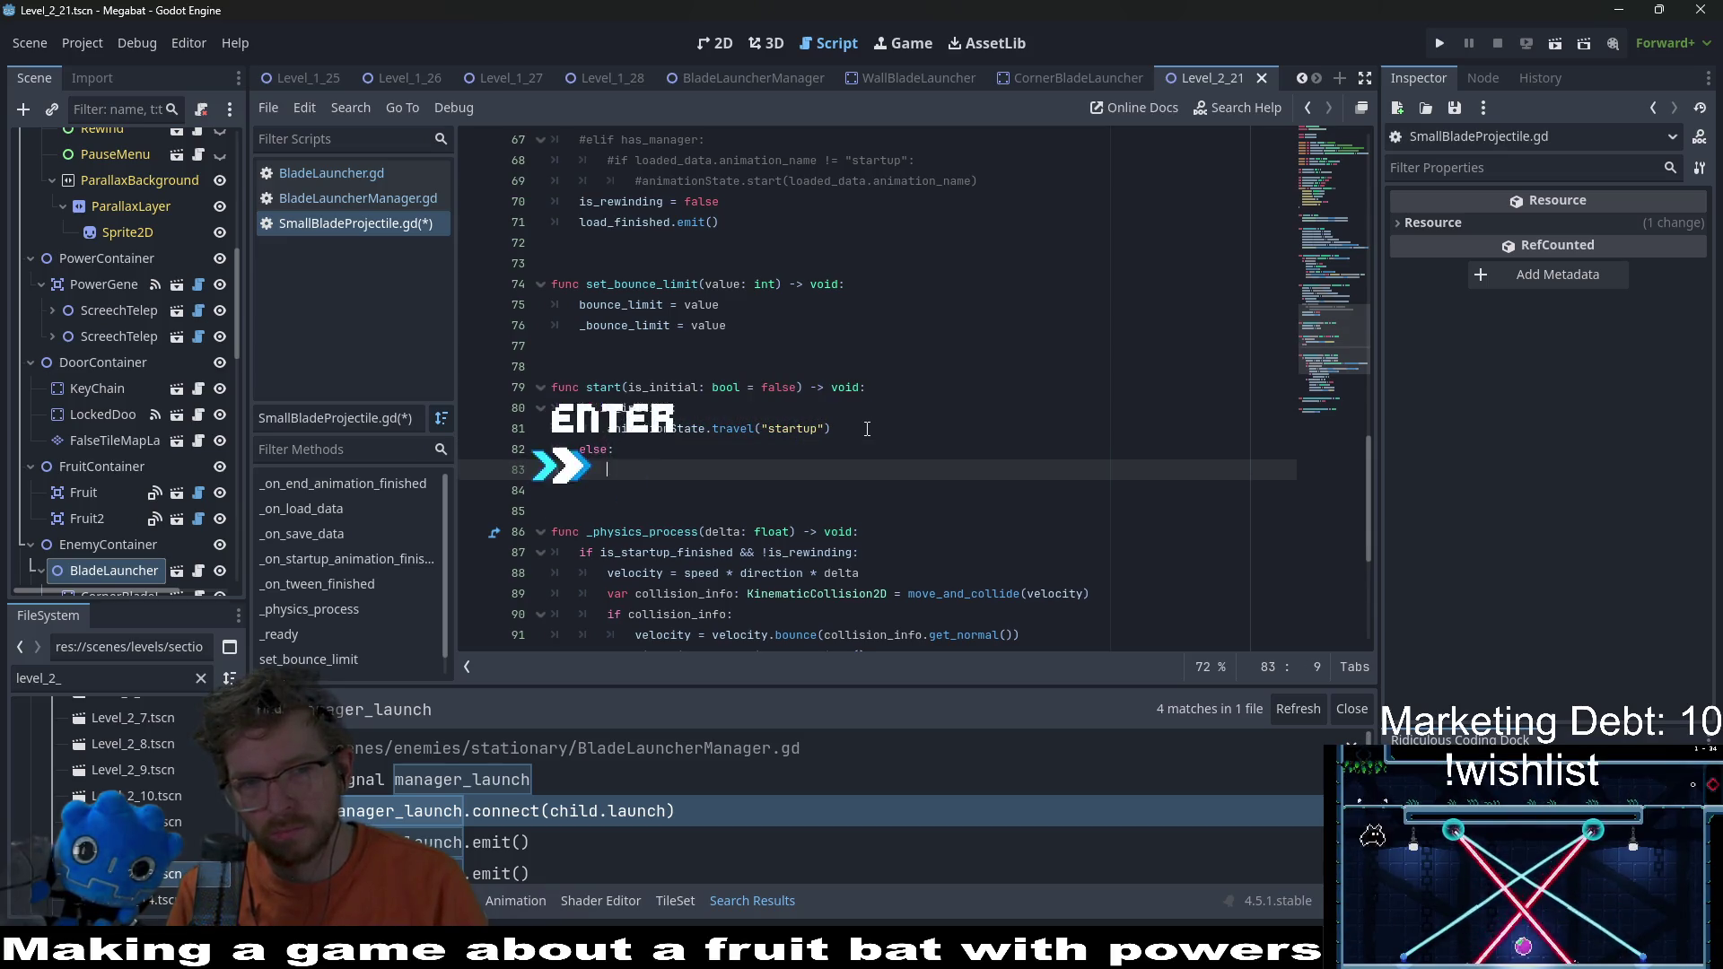
text(tionState.trave)
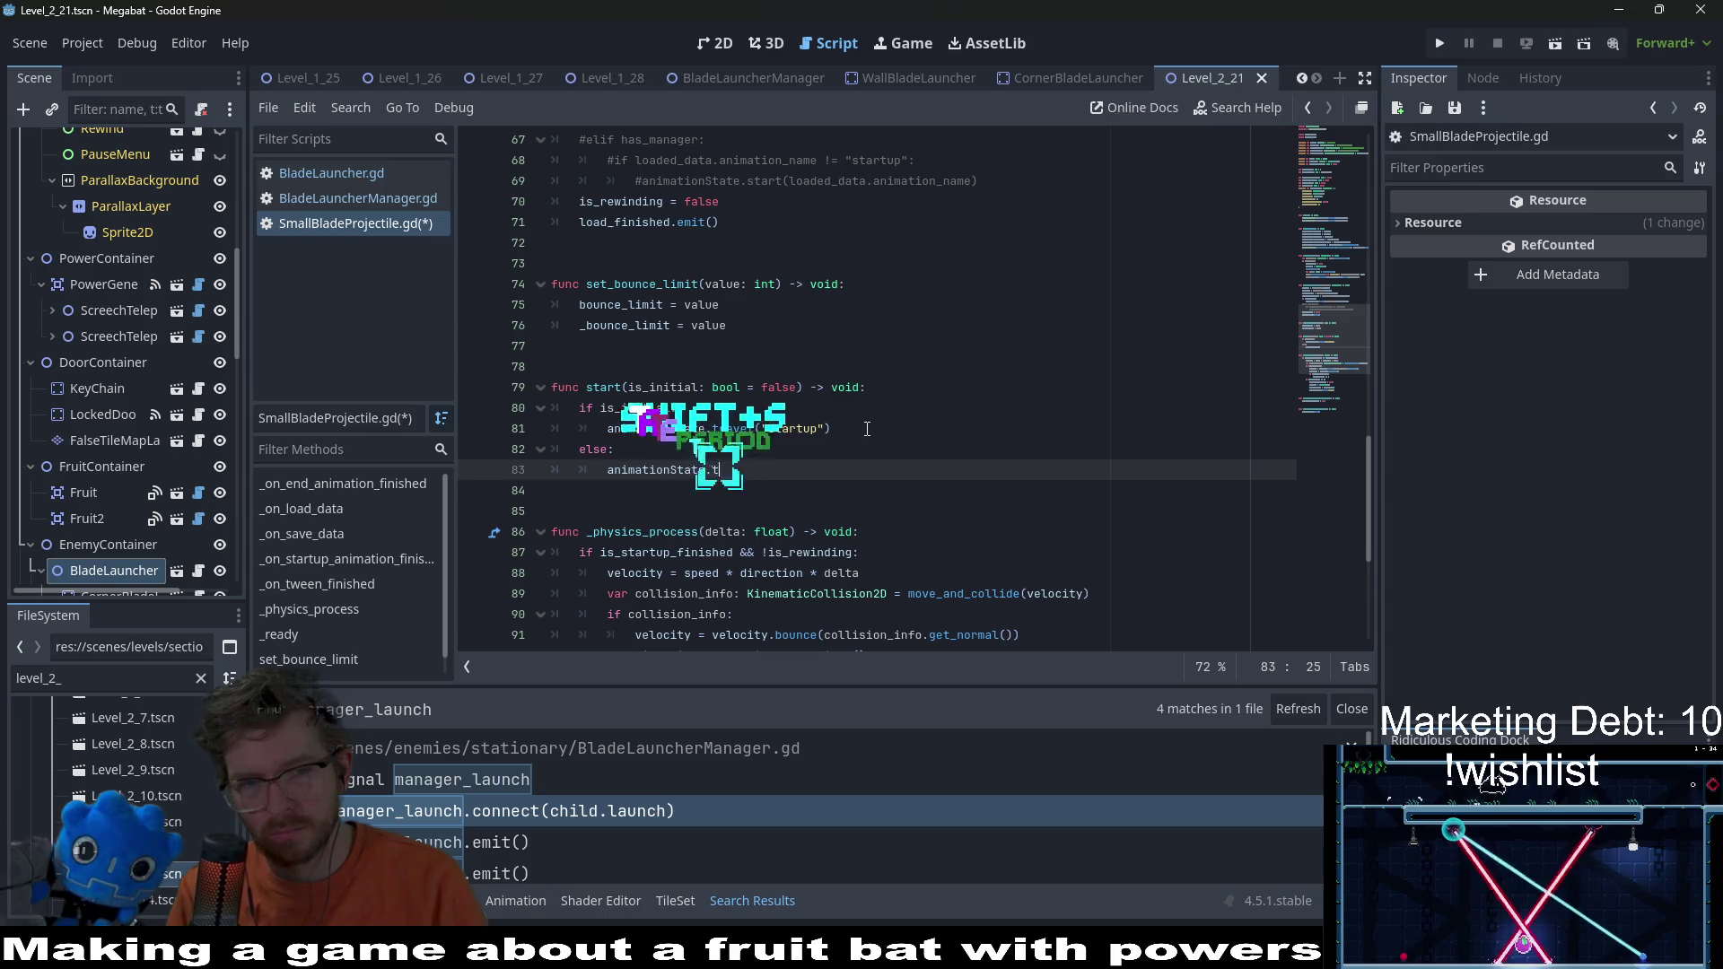
text(l(current)
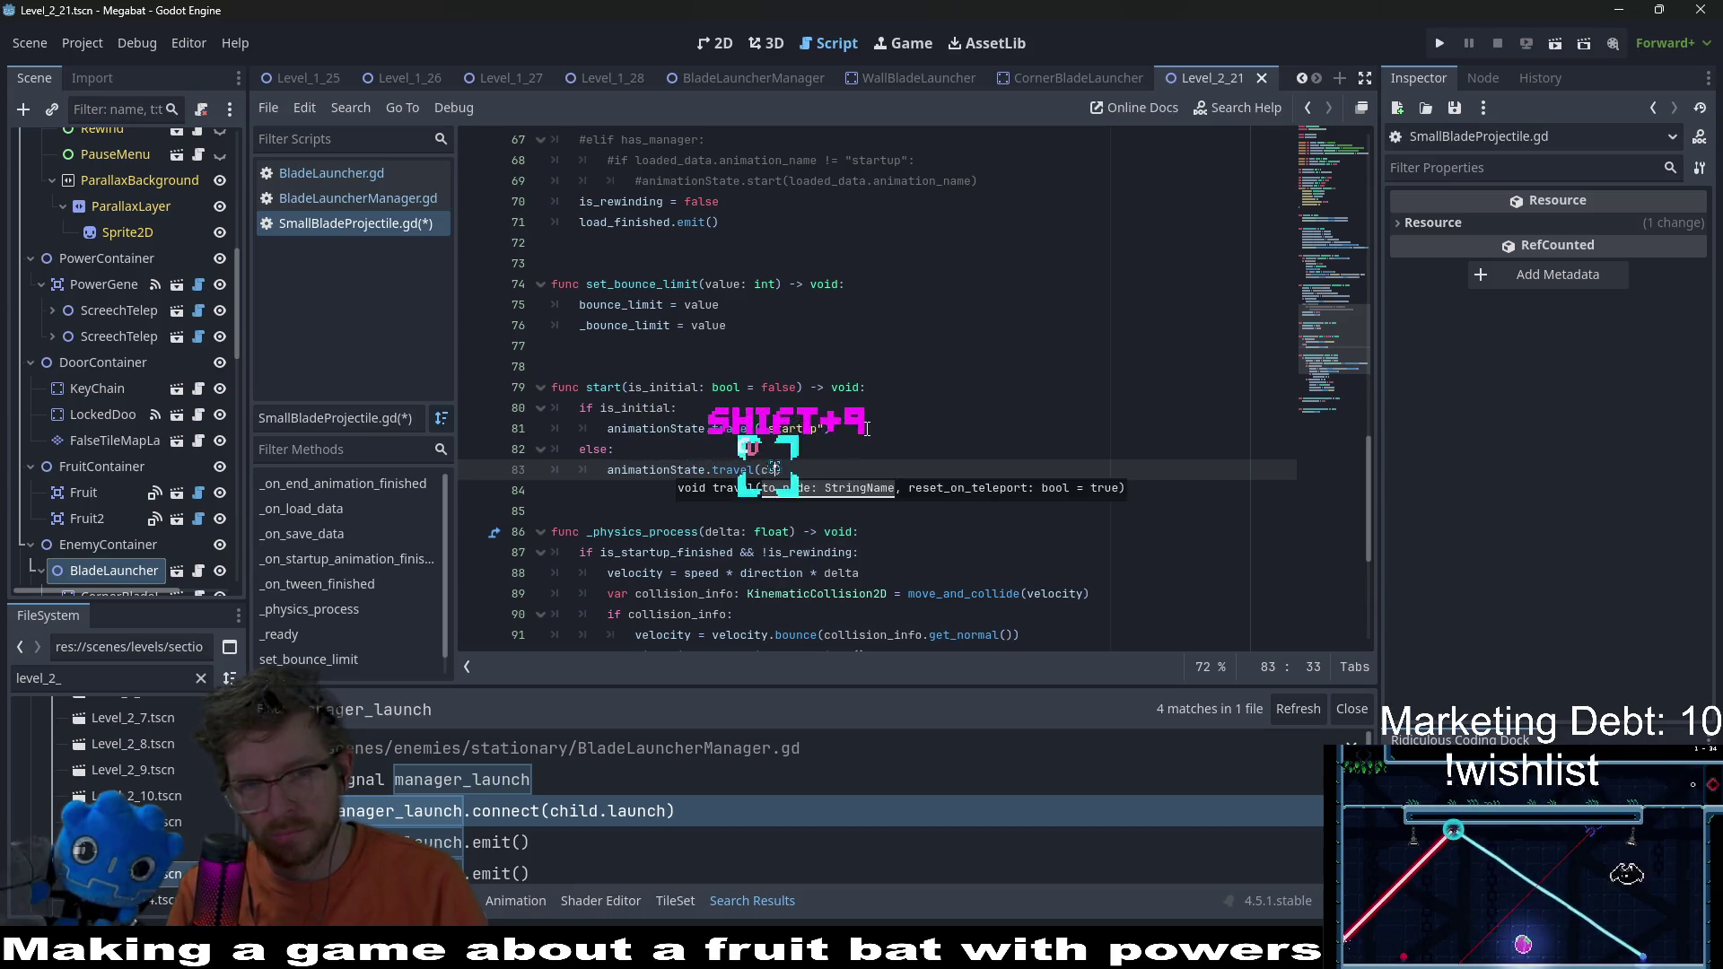
text(_)
key(Return)
text(.a)
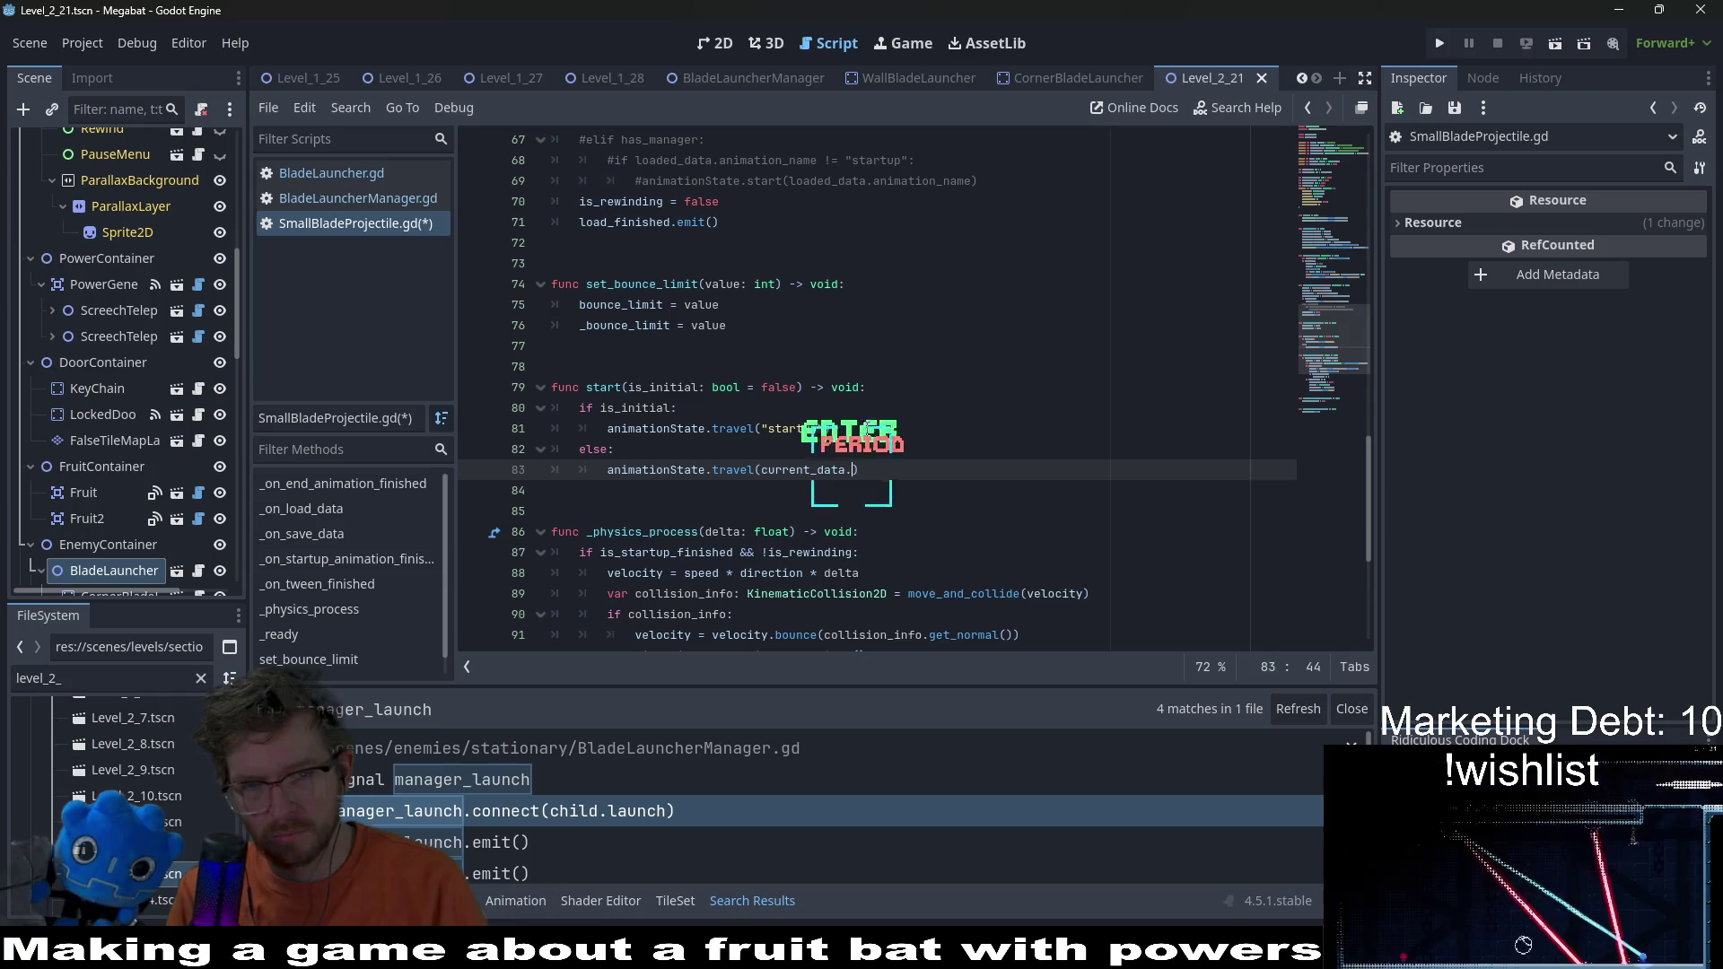
text(nimation_name)
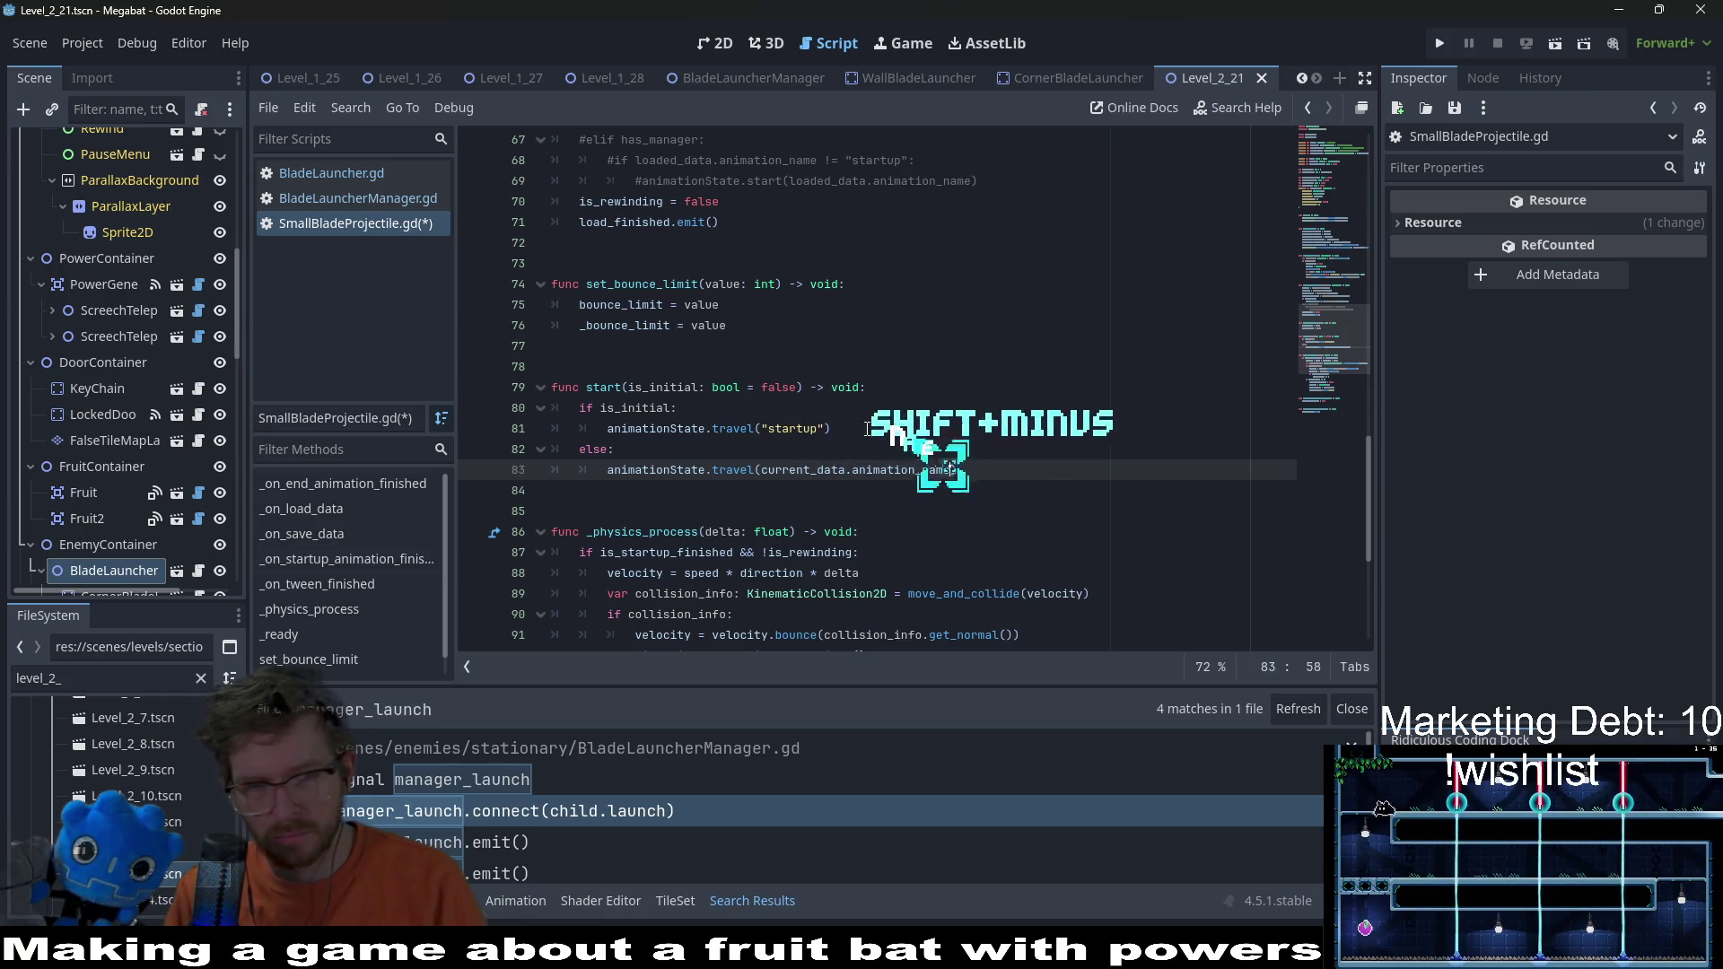
key(ctrl+s)
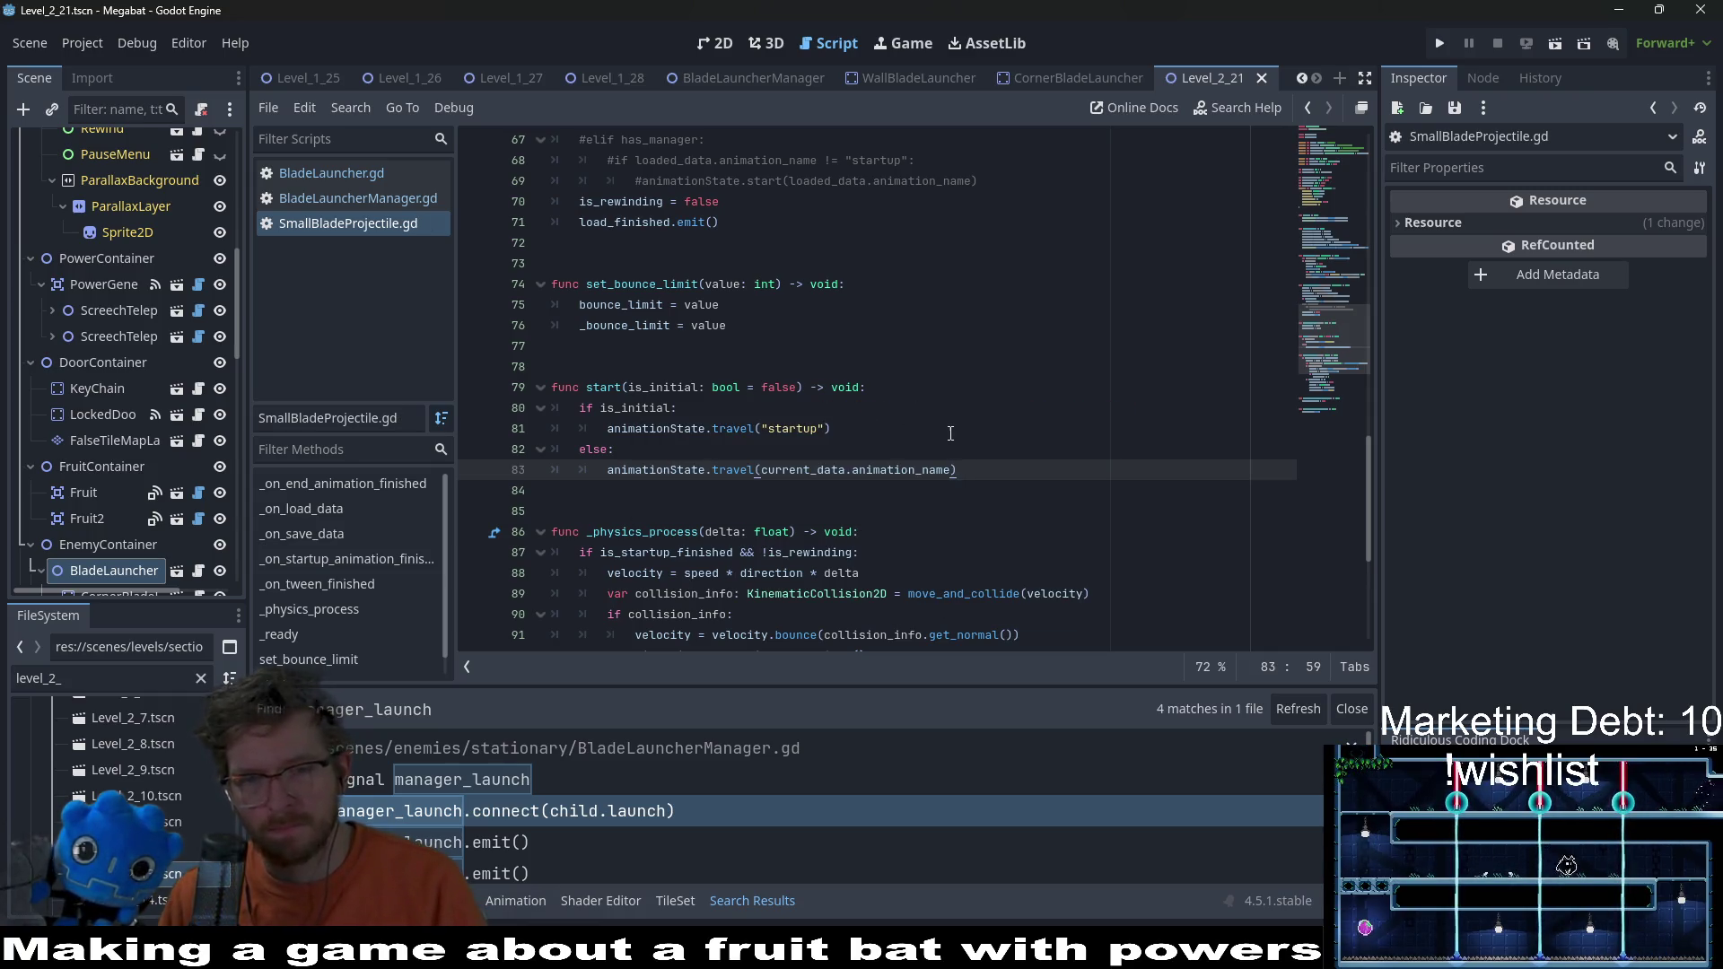
scroll(906, 431, down, 5)
- Review the saved-animation restore lines 66–69 in _on_tween_finished, then switch to the Level_1_28 scene
scroll(951, 433, down, 1)
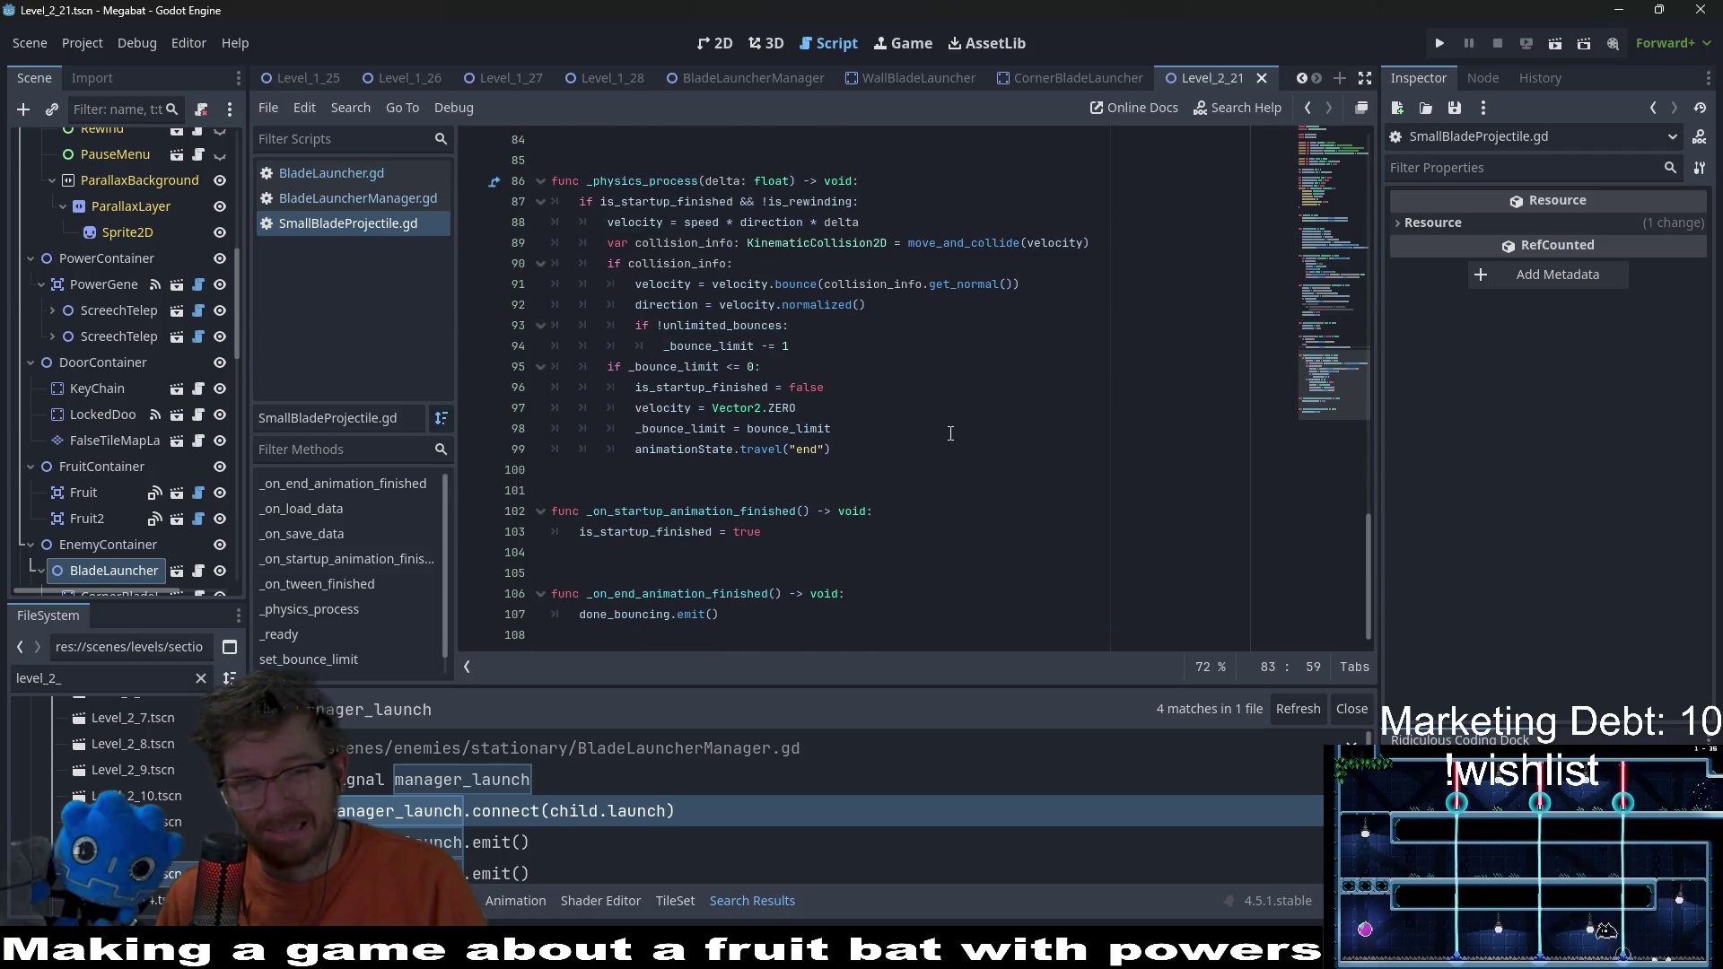
scroll(953, 447, up, 11)
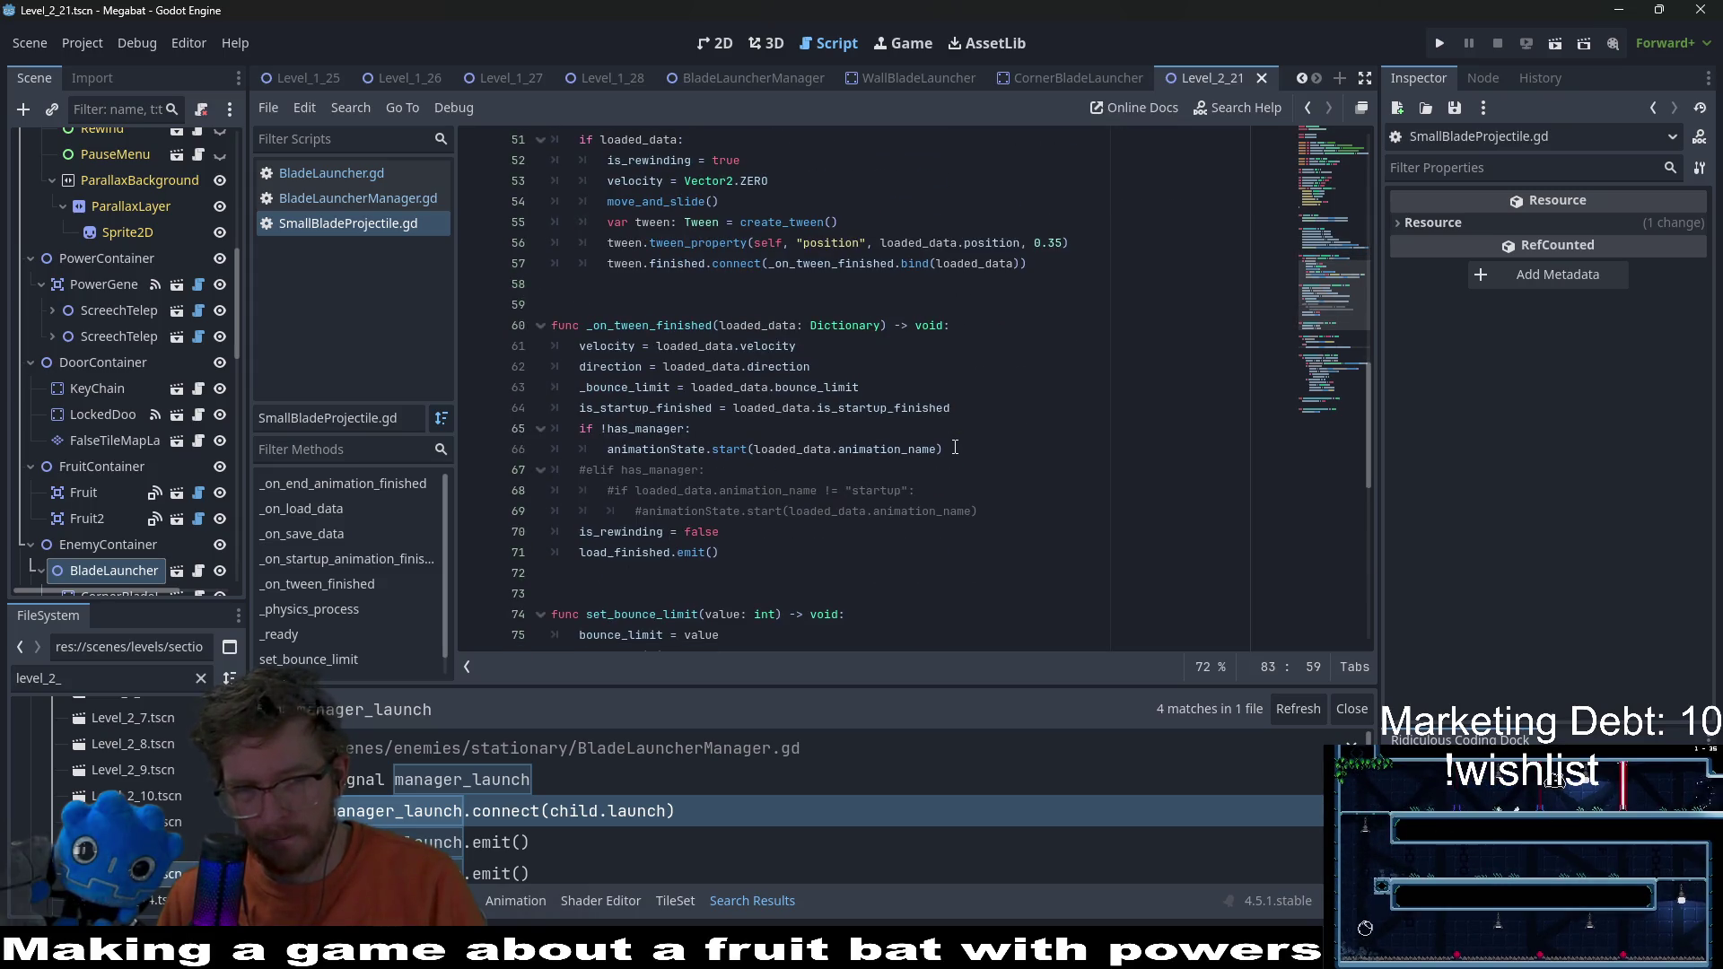
mouse_move(994, 502)
mouse_down()
mouse_move(808, 511)
mouse_move(395, 447)
mouse_up()
click(1028, 492)
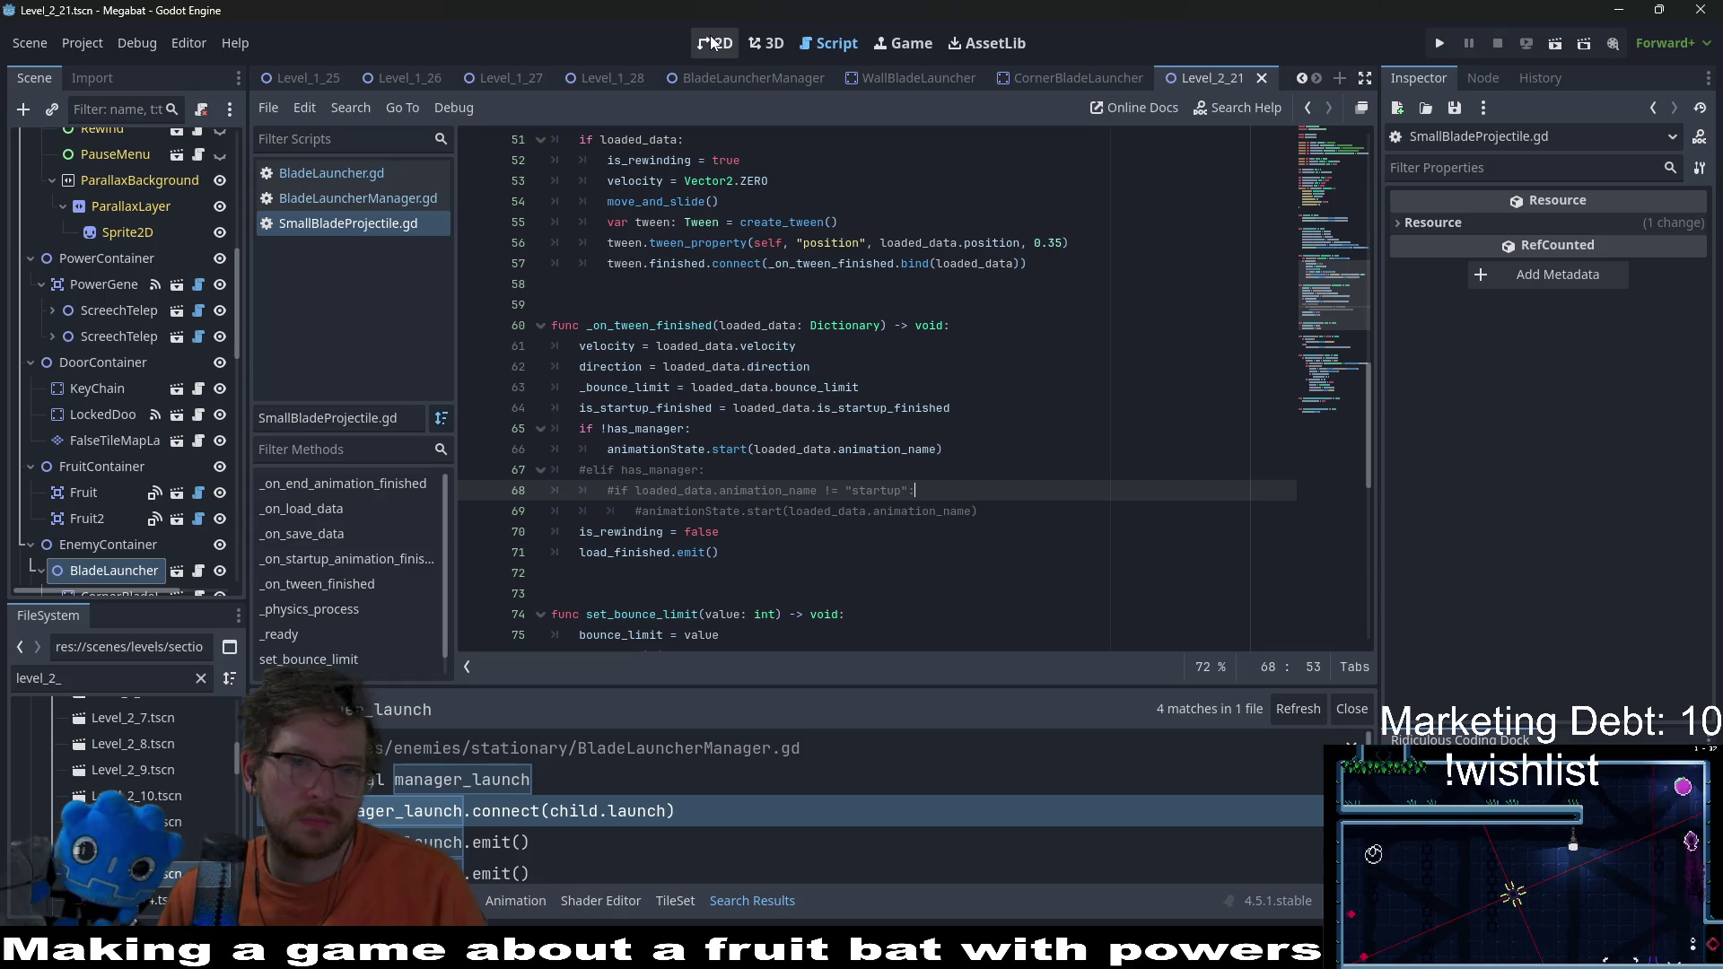
click(614, 78)
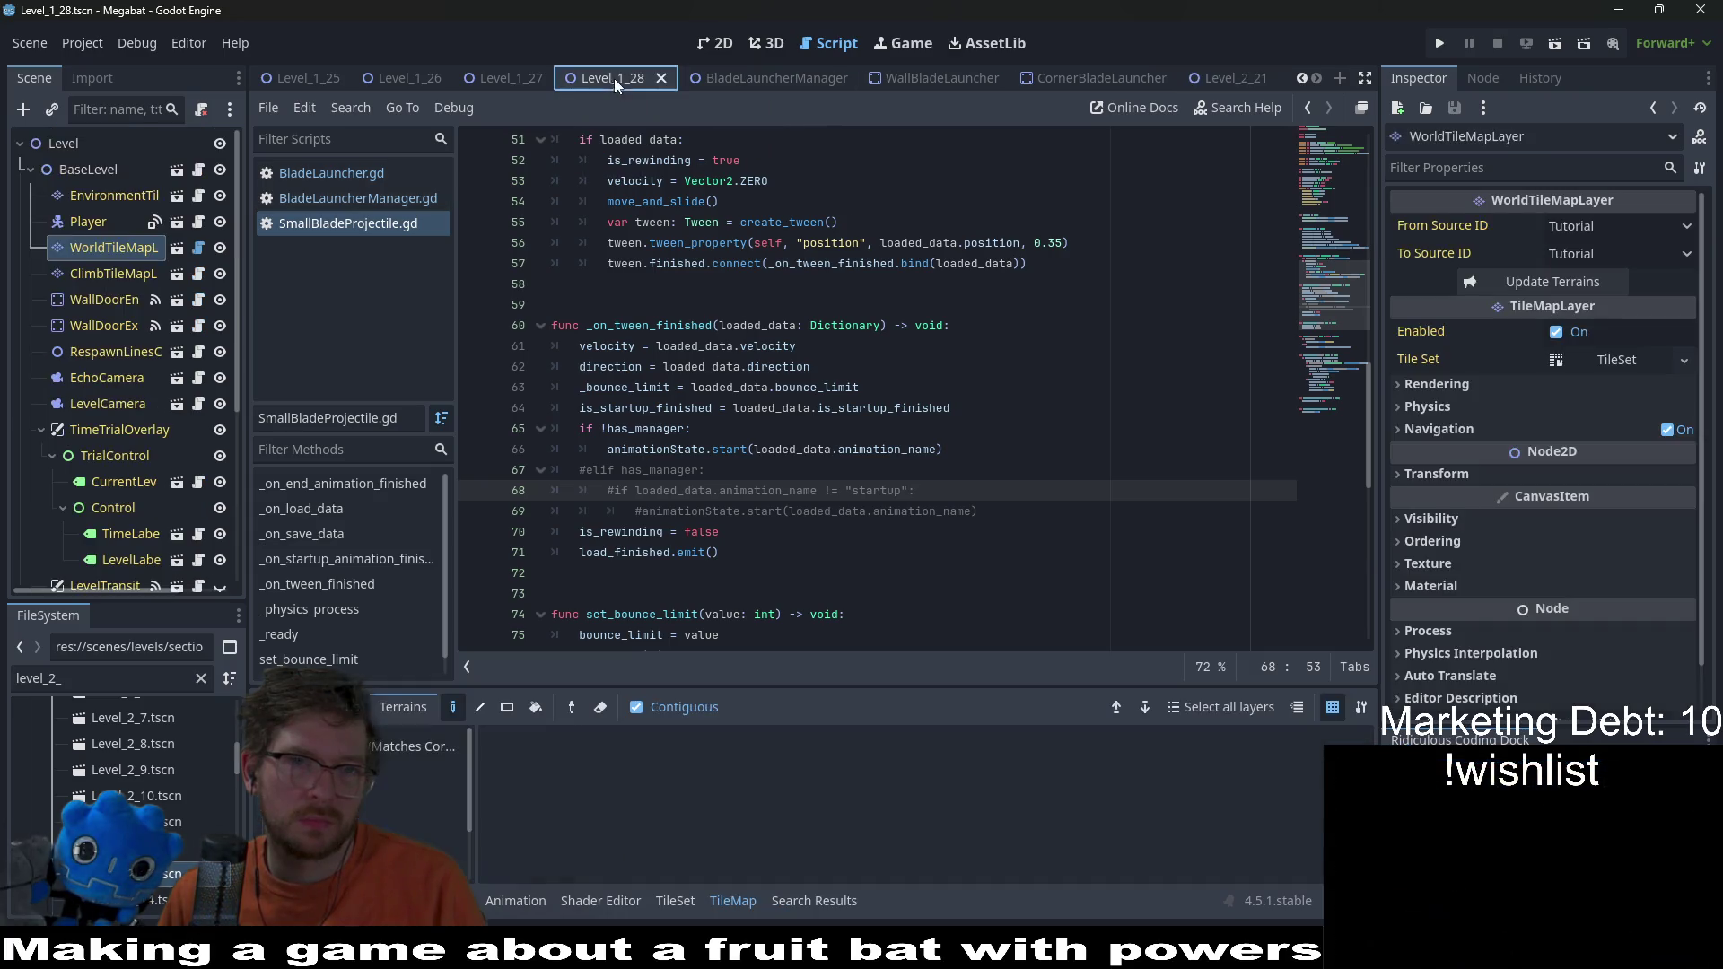
- Run the level being tested and fly the Megabat through it, then close the game window
click(710, 44)
click(1210, 83)
click(1553, 43)
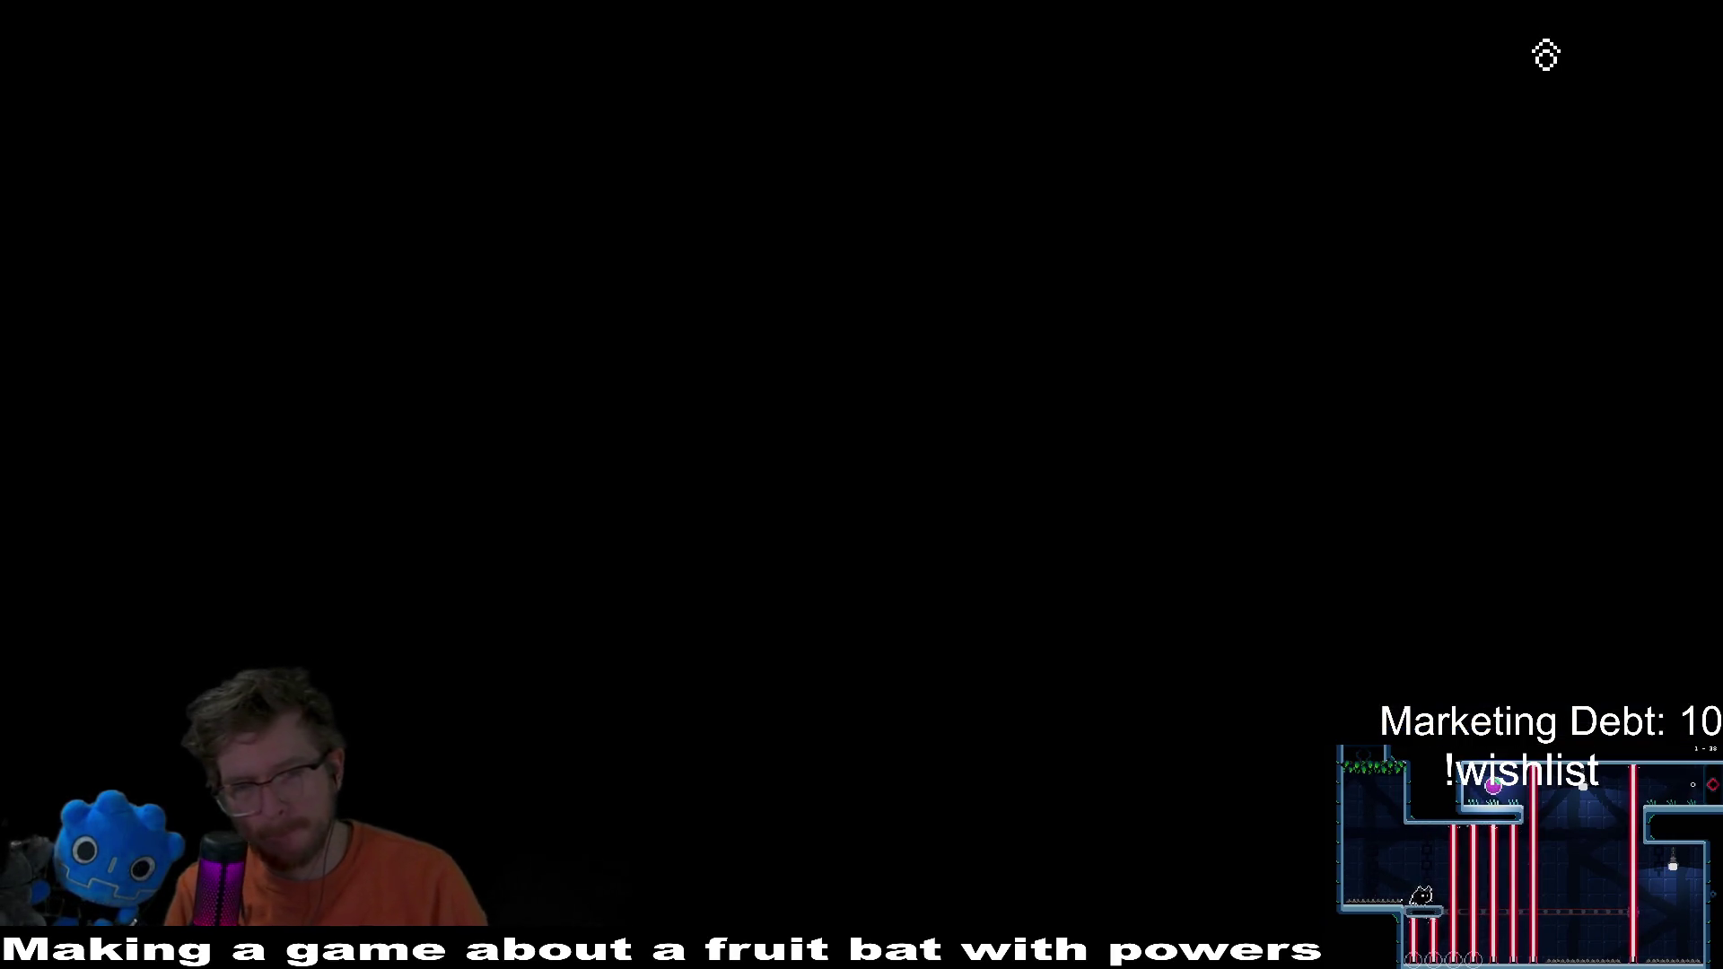
key(Right)
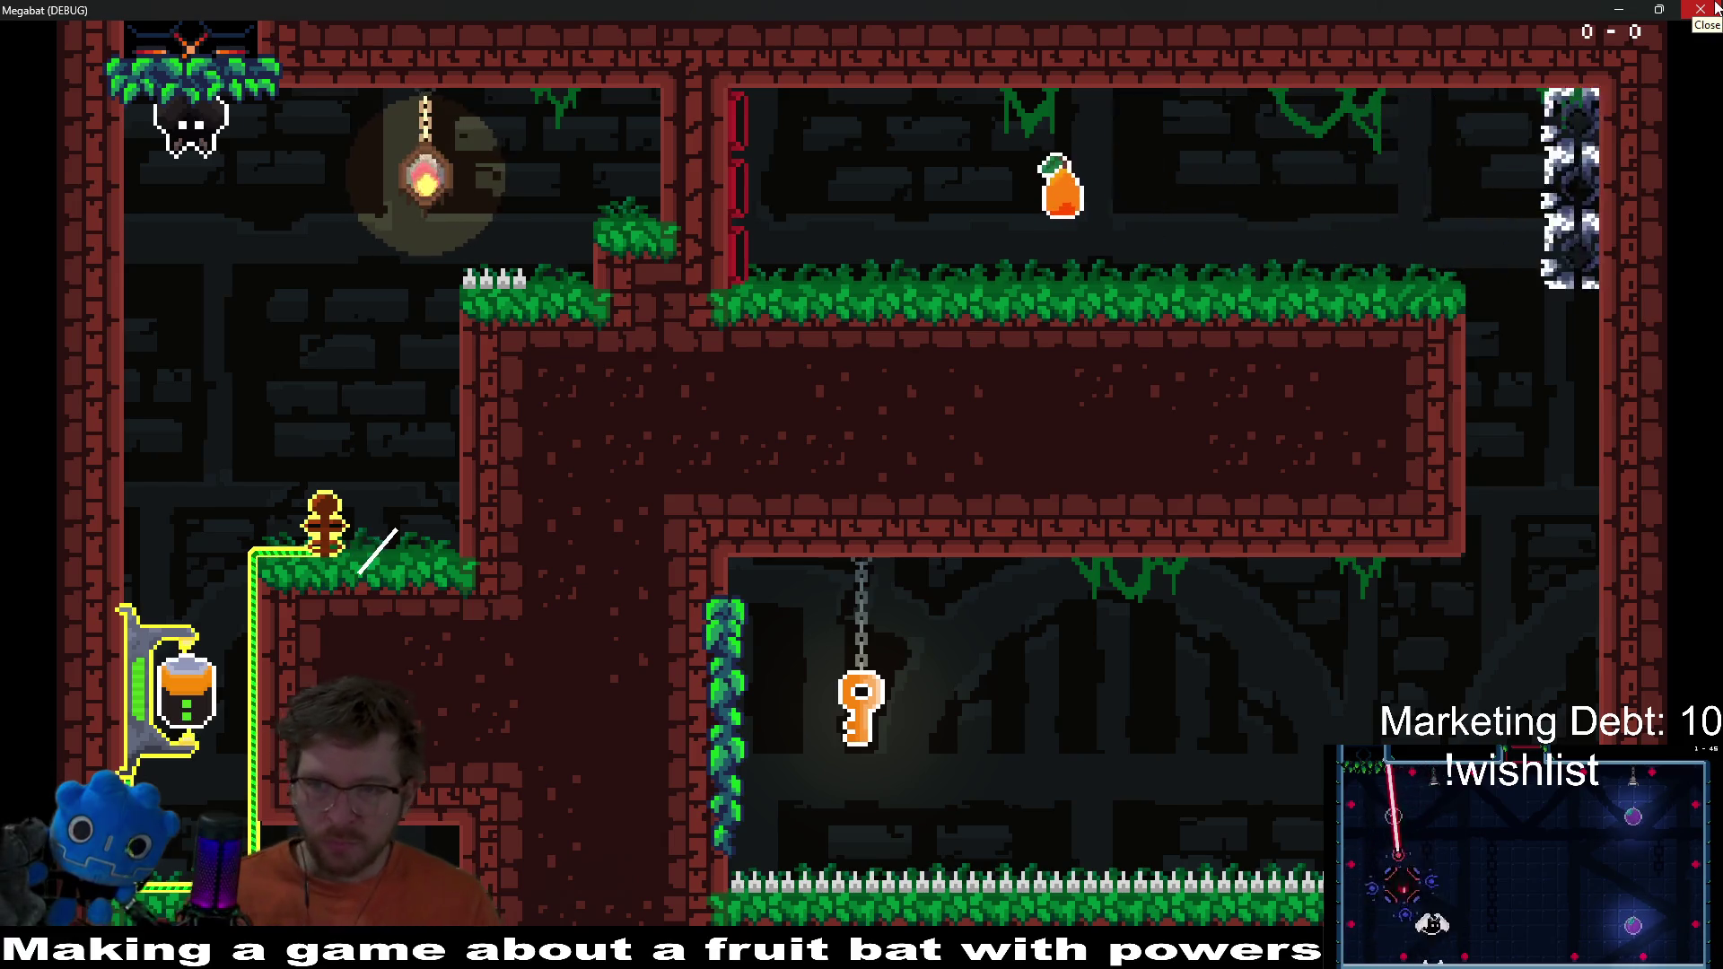
click(1715, 7)
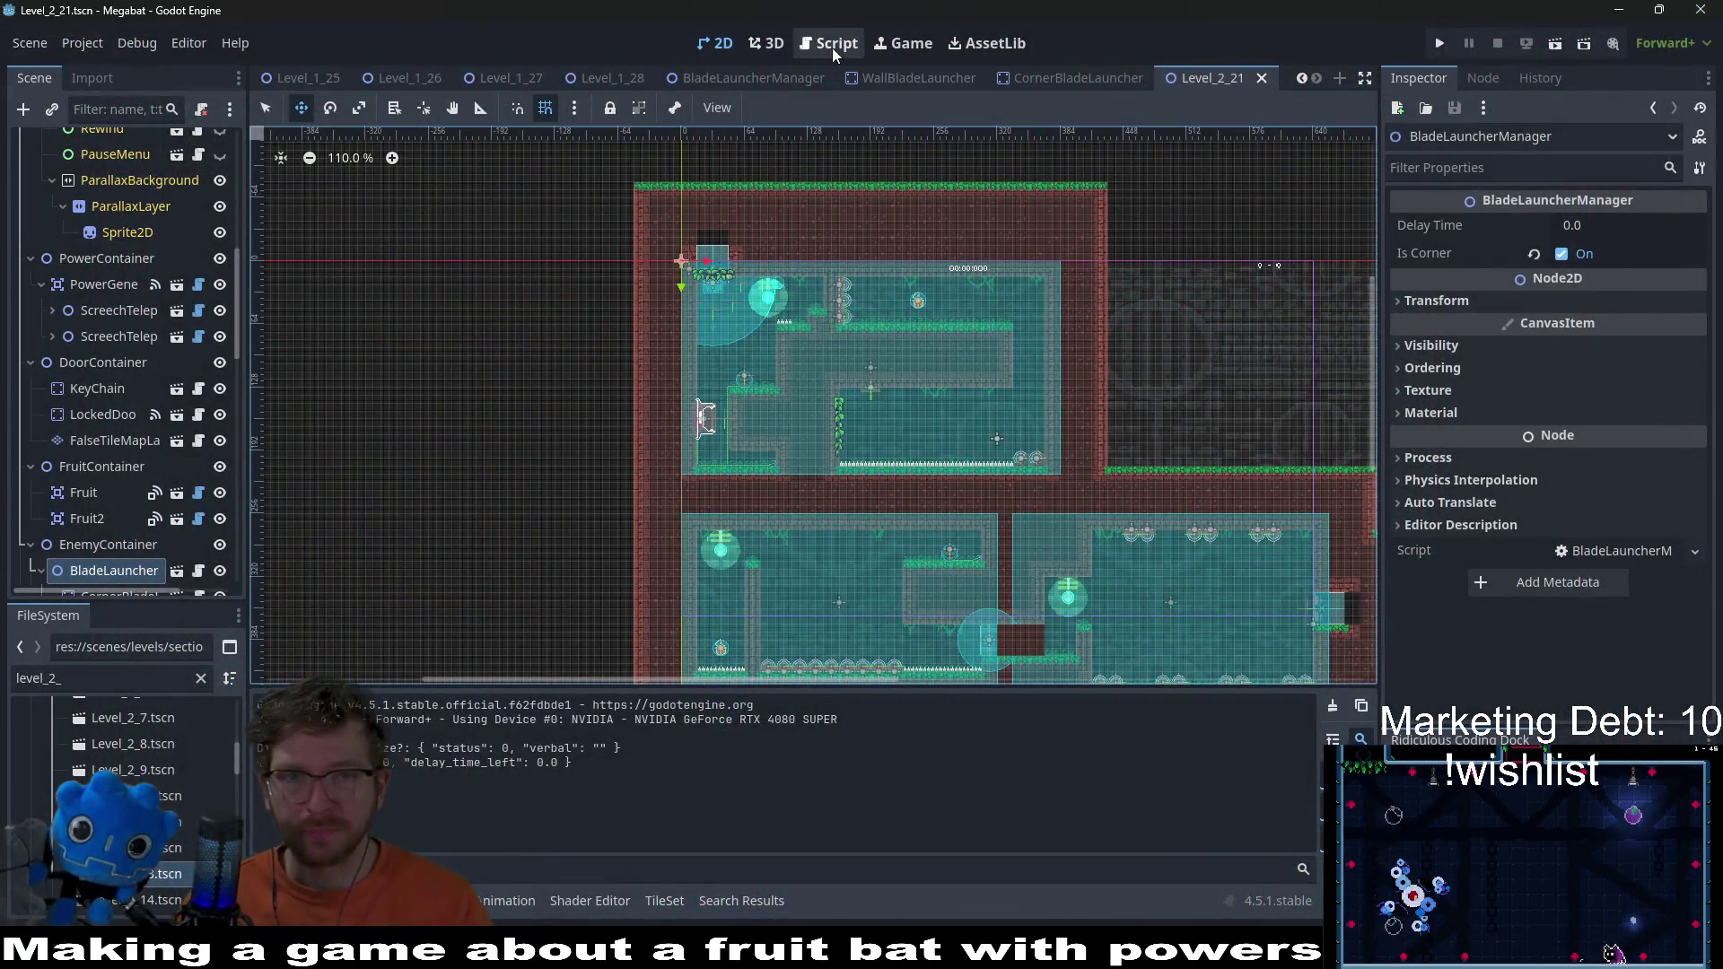
- Open the BladeLauncher script and inspect its launch function
click(833, 49)
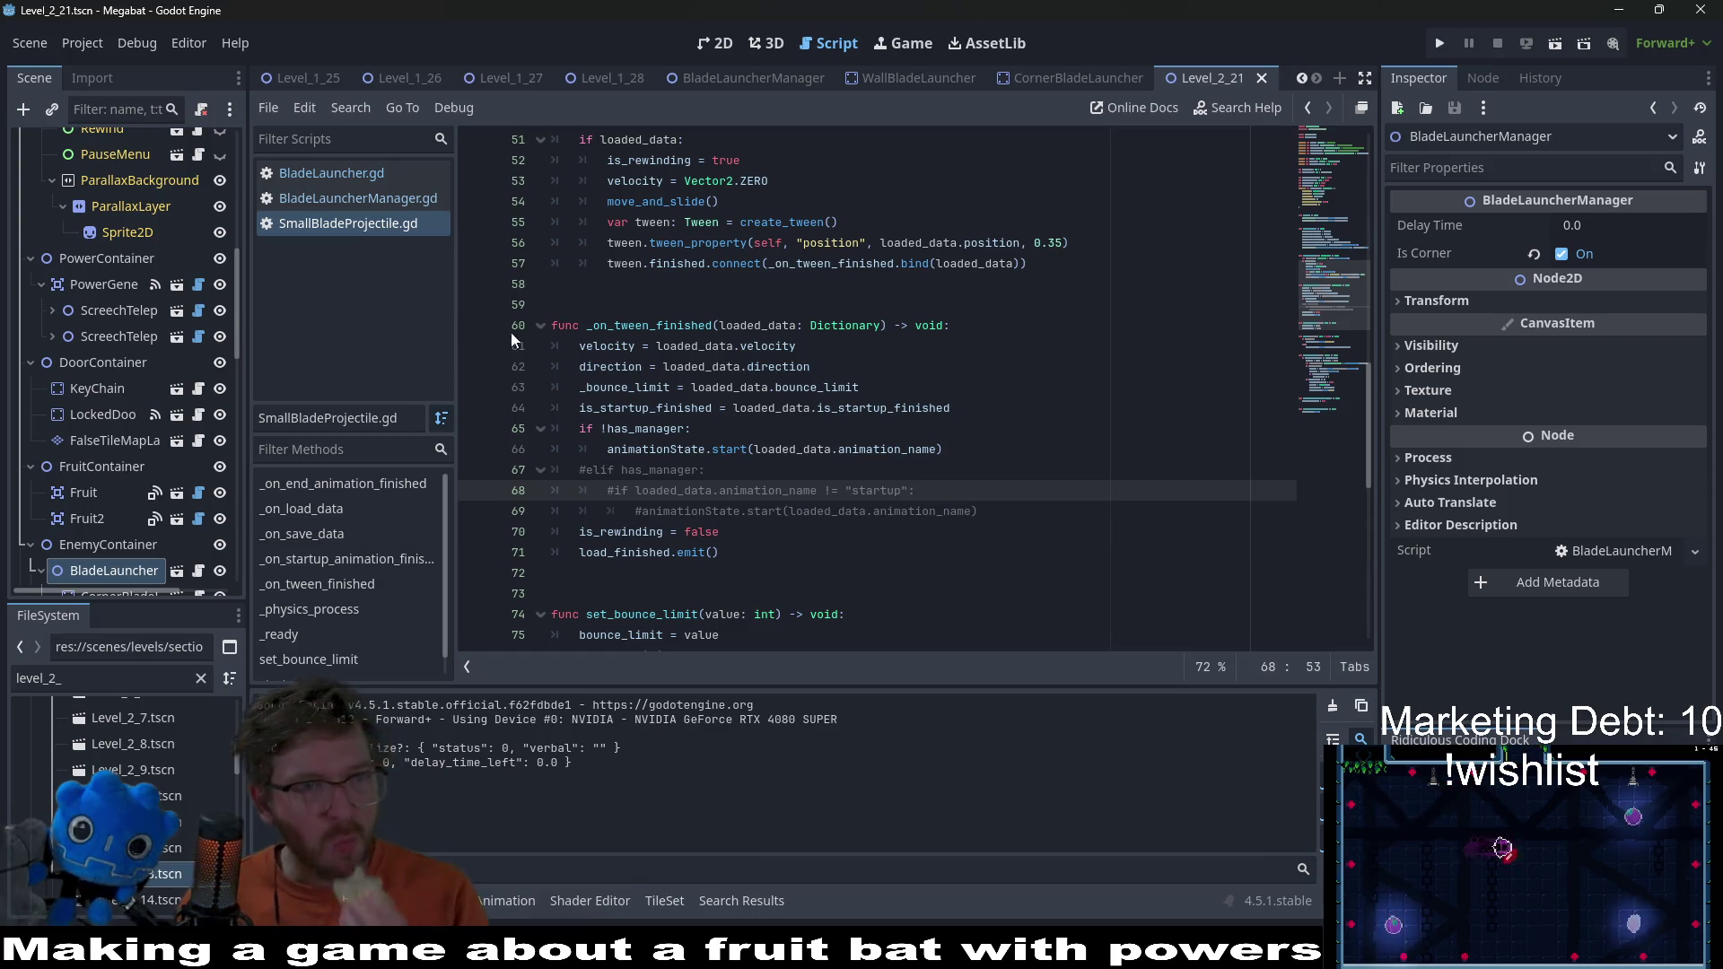
click(330, 174)
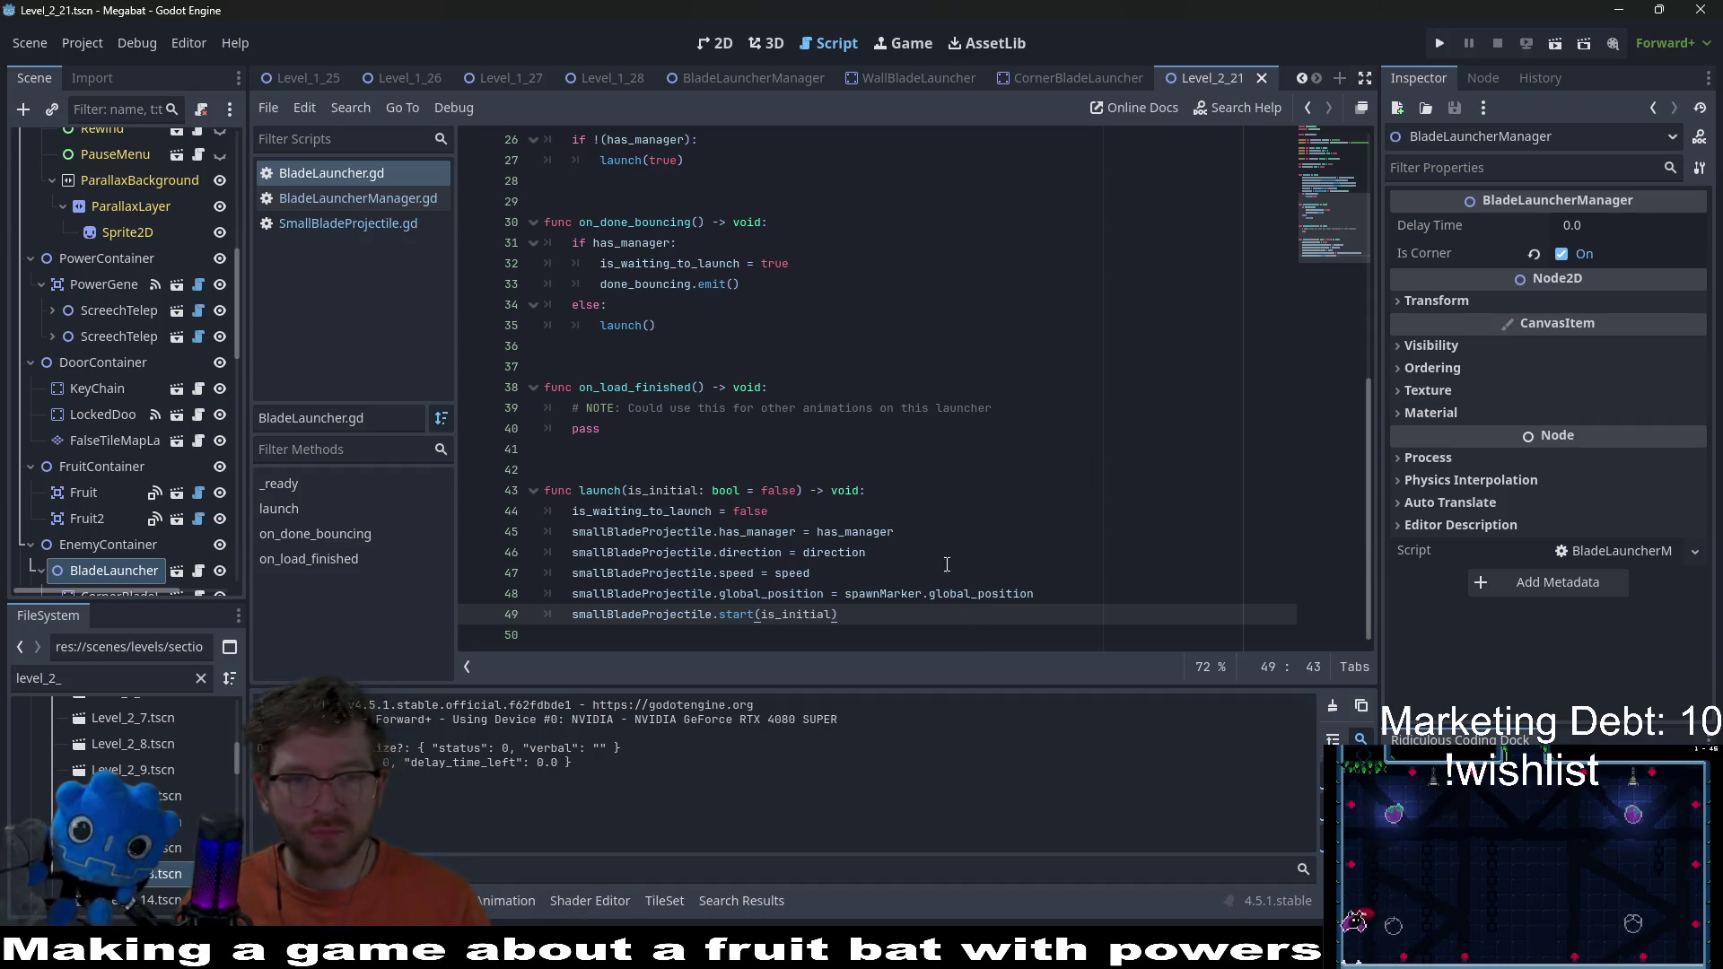
double_click(596, 490)
scroll(775, 372, up, 2)
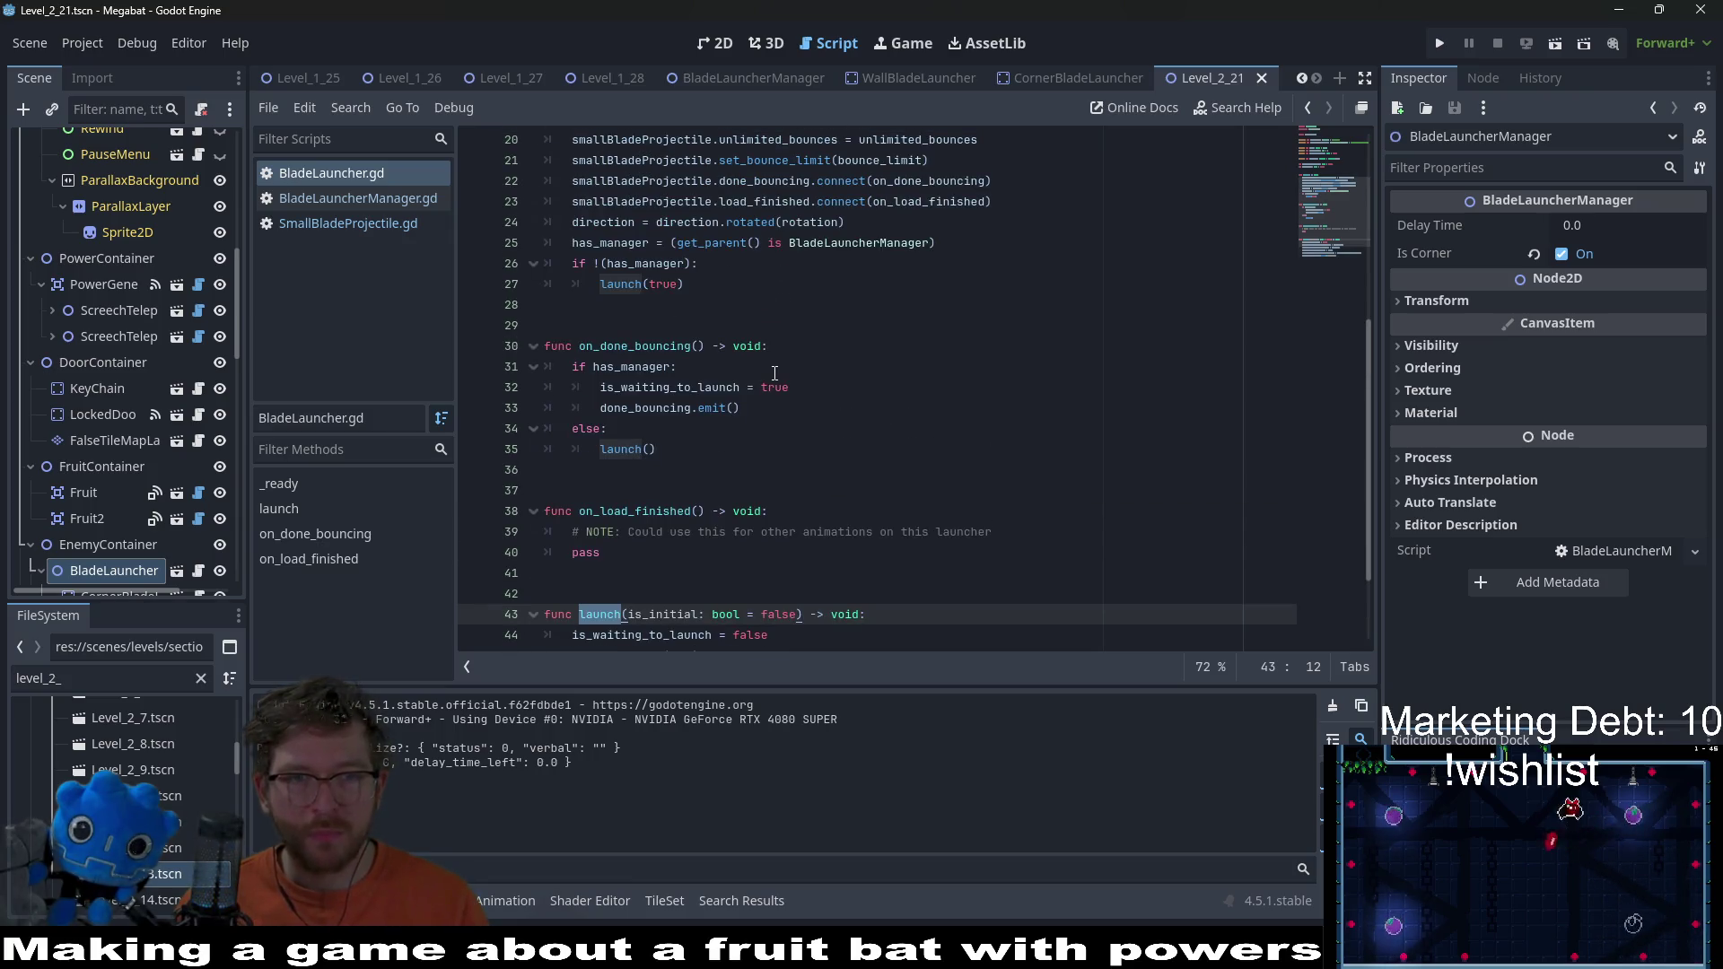
scroll(774, 372, down, 2)
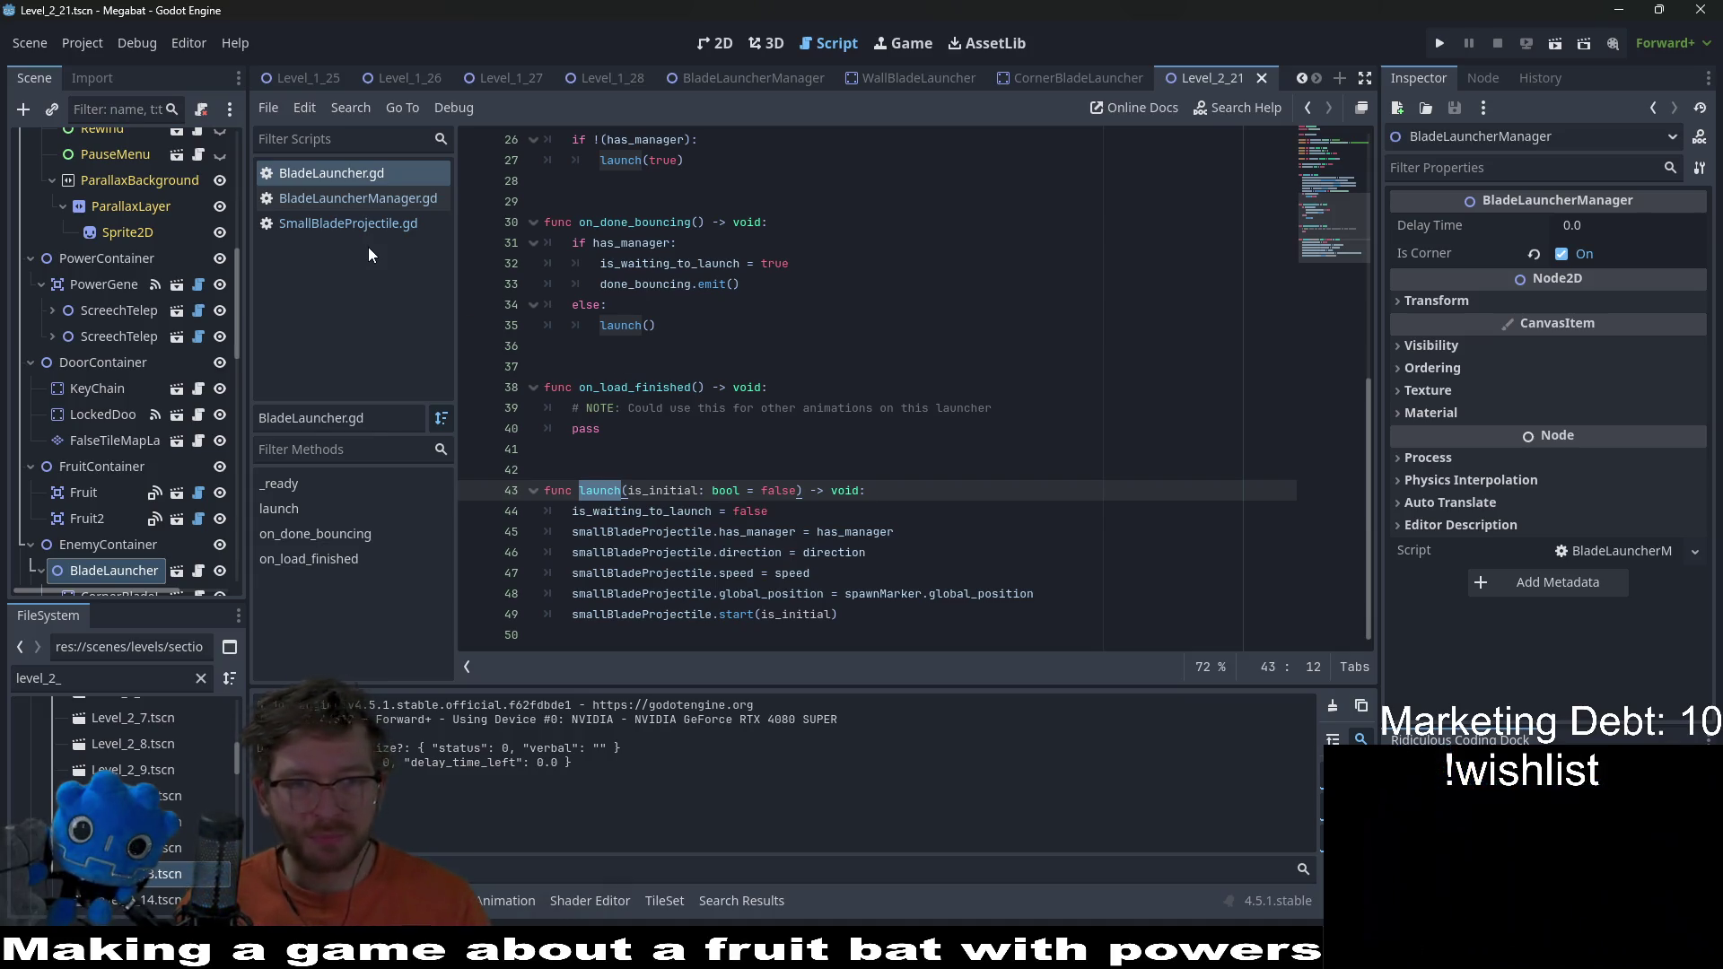
- Open BladeLauncherManager.gd and add a new line under 'else:' above manager_launch.emit() in _ready
click(365, 224)
click(381, 198)
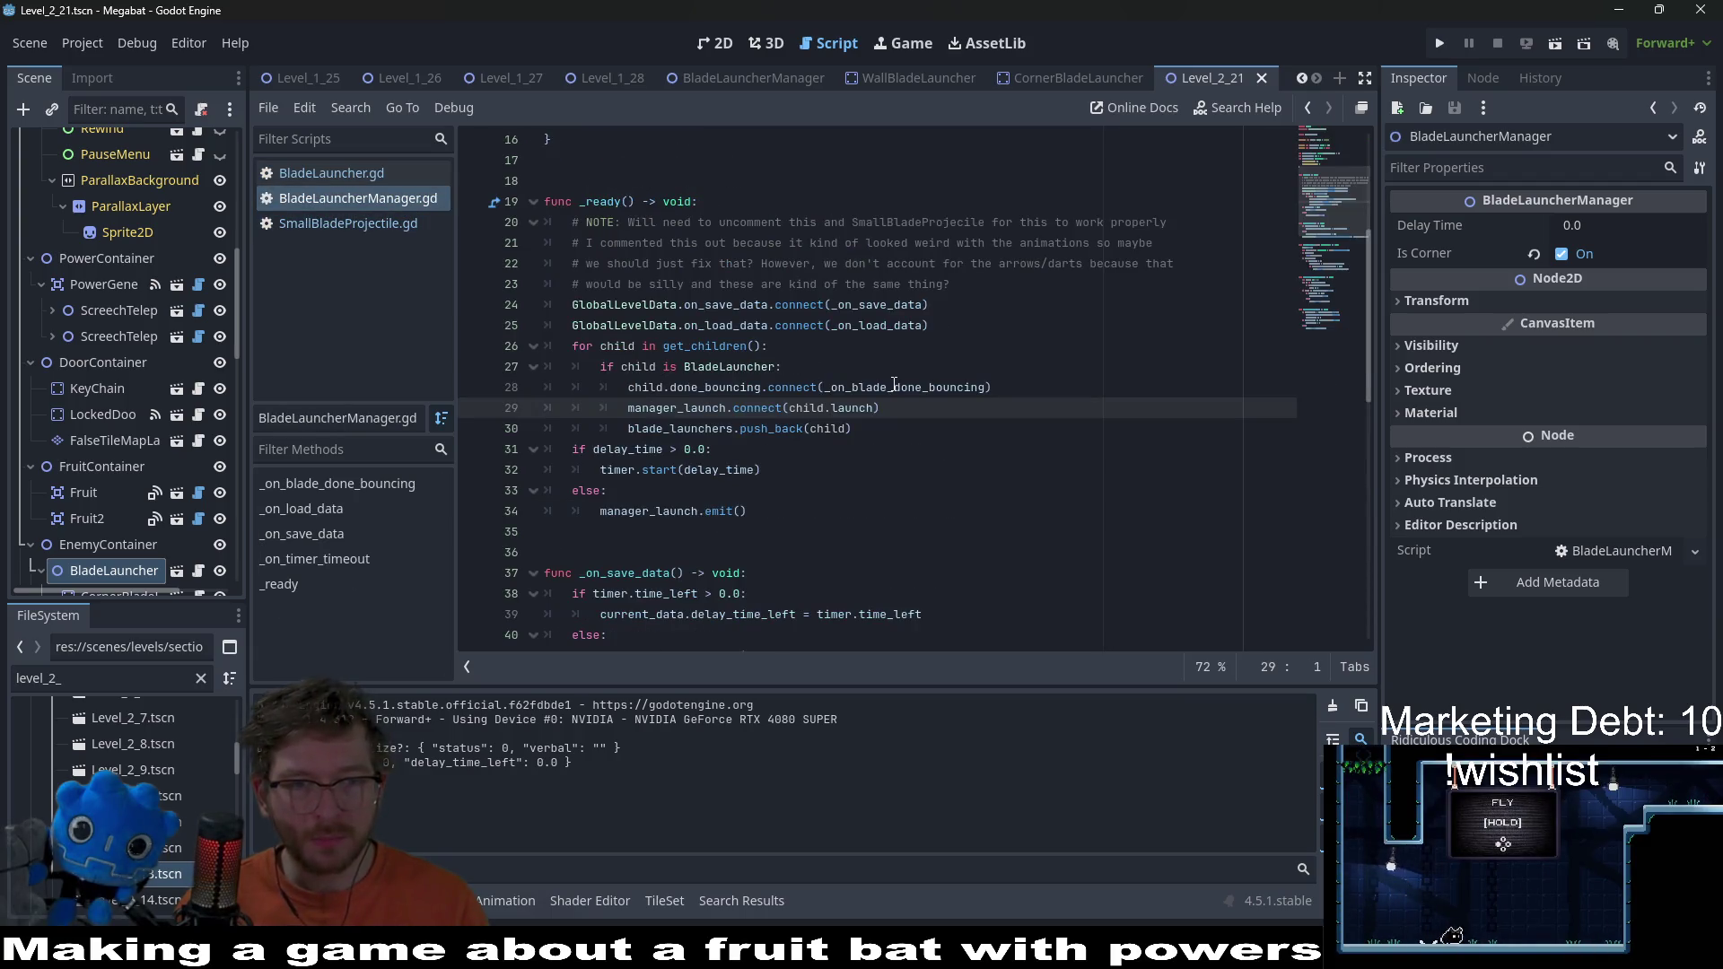
mouse_move(892, 386)
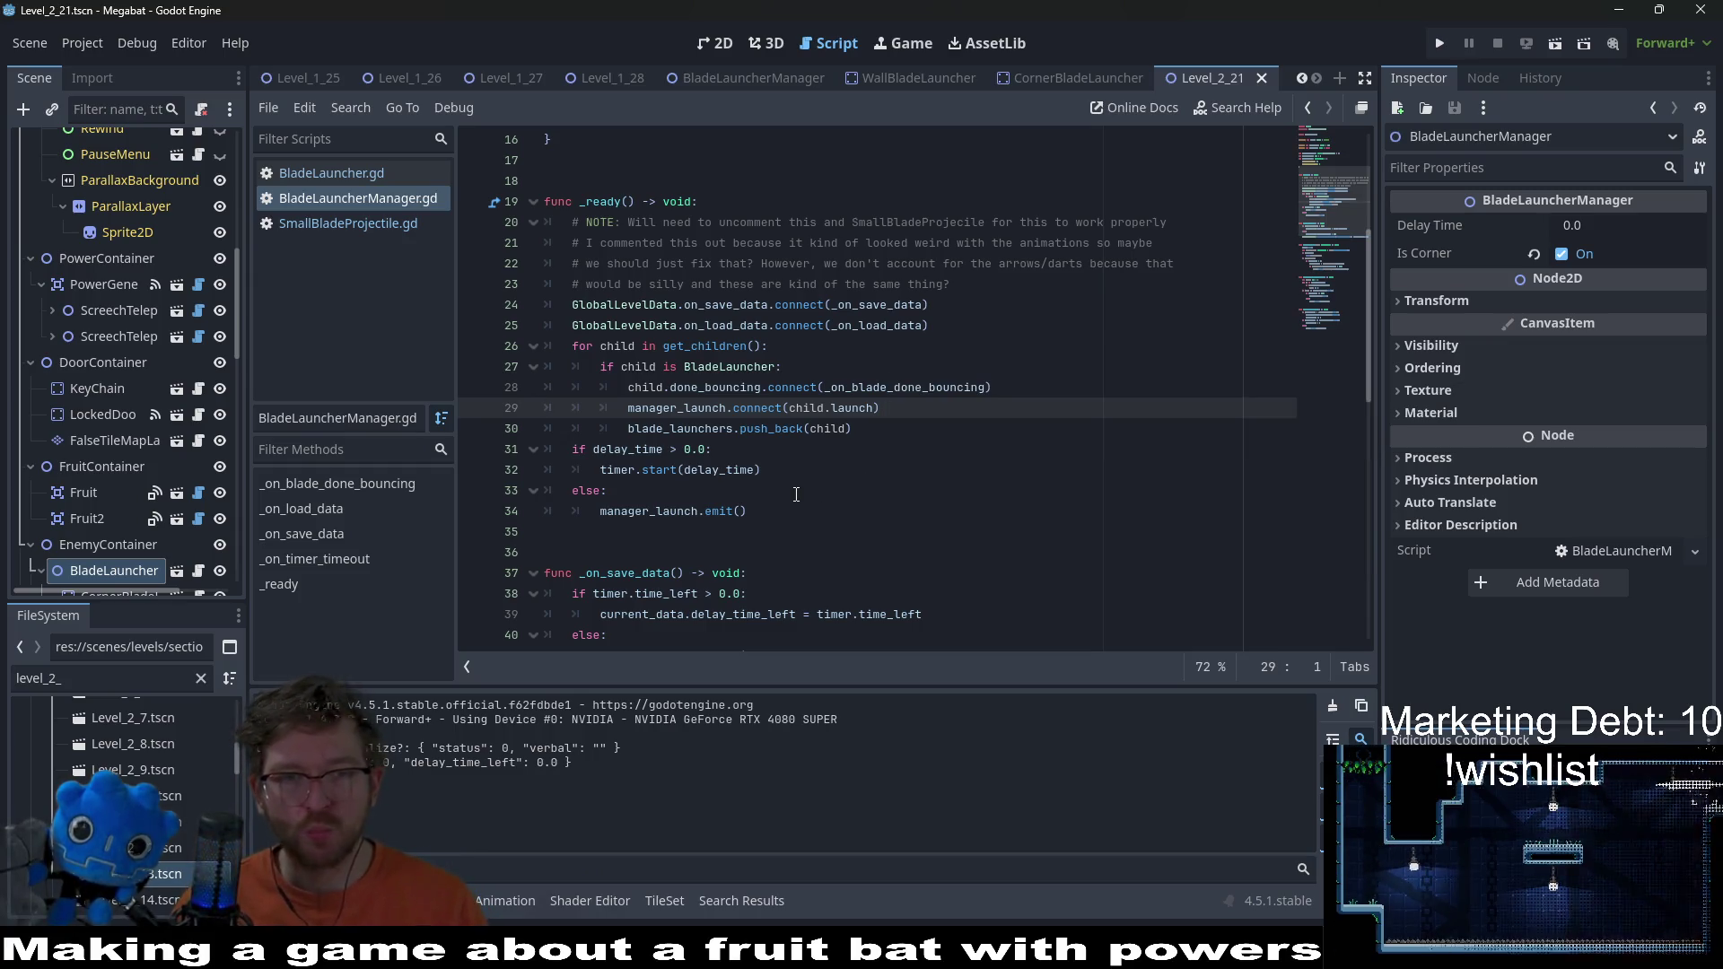
click(747, 511)
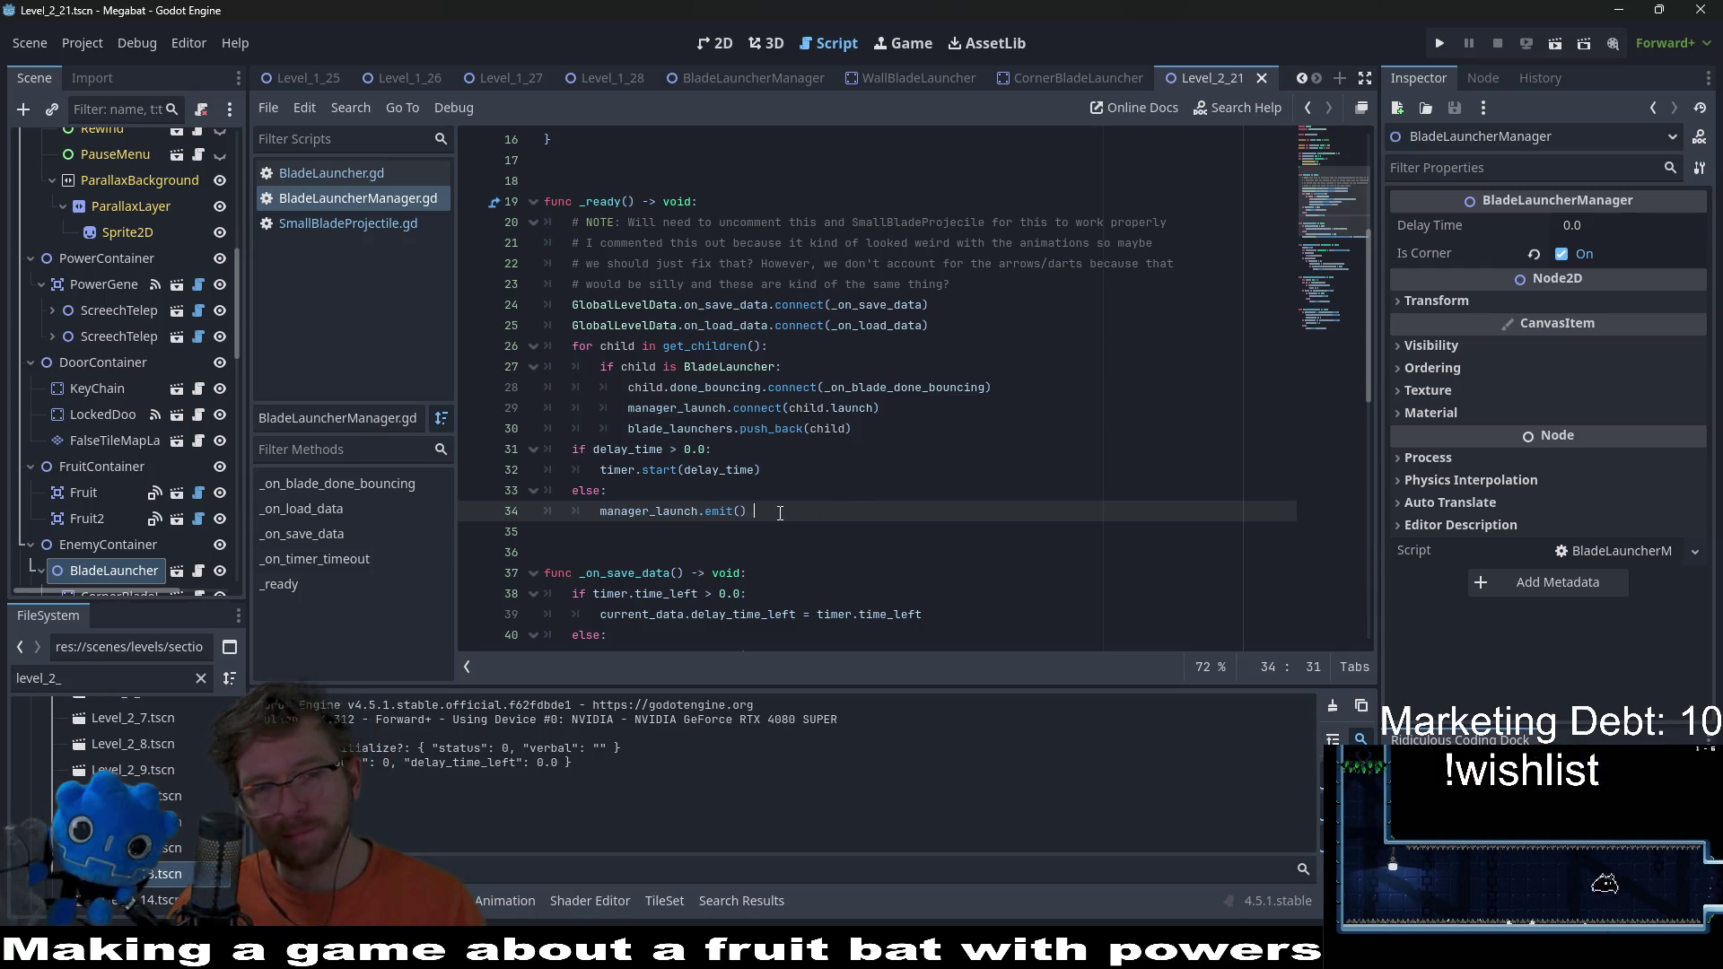
click(663, 496)
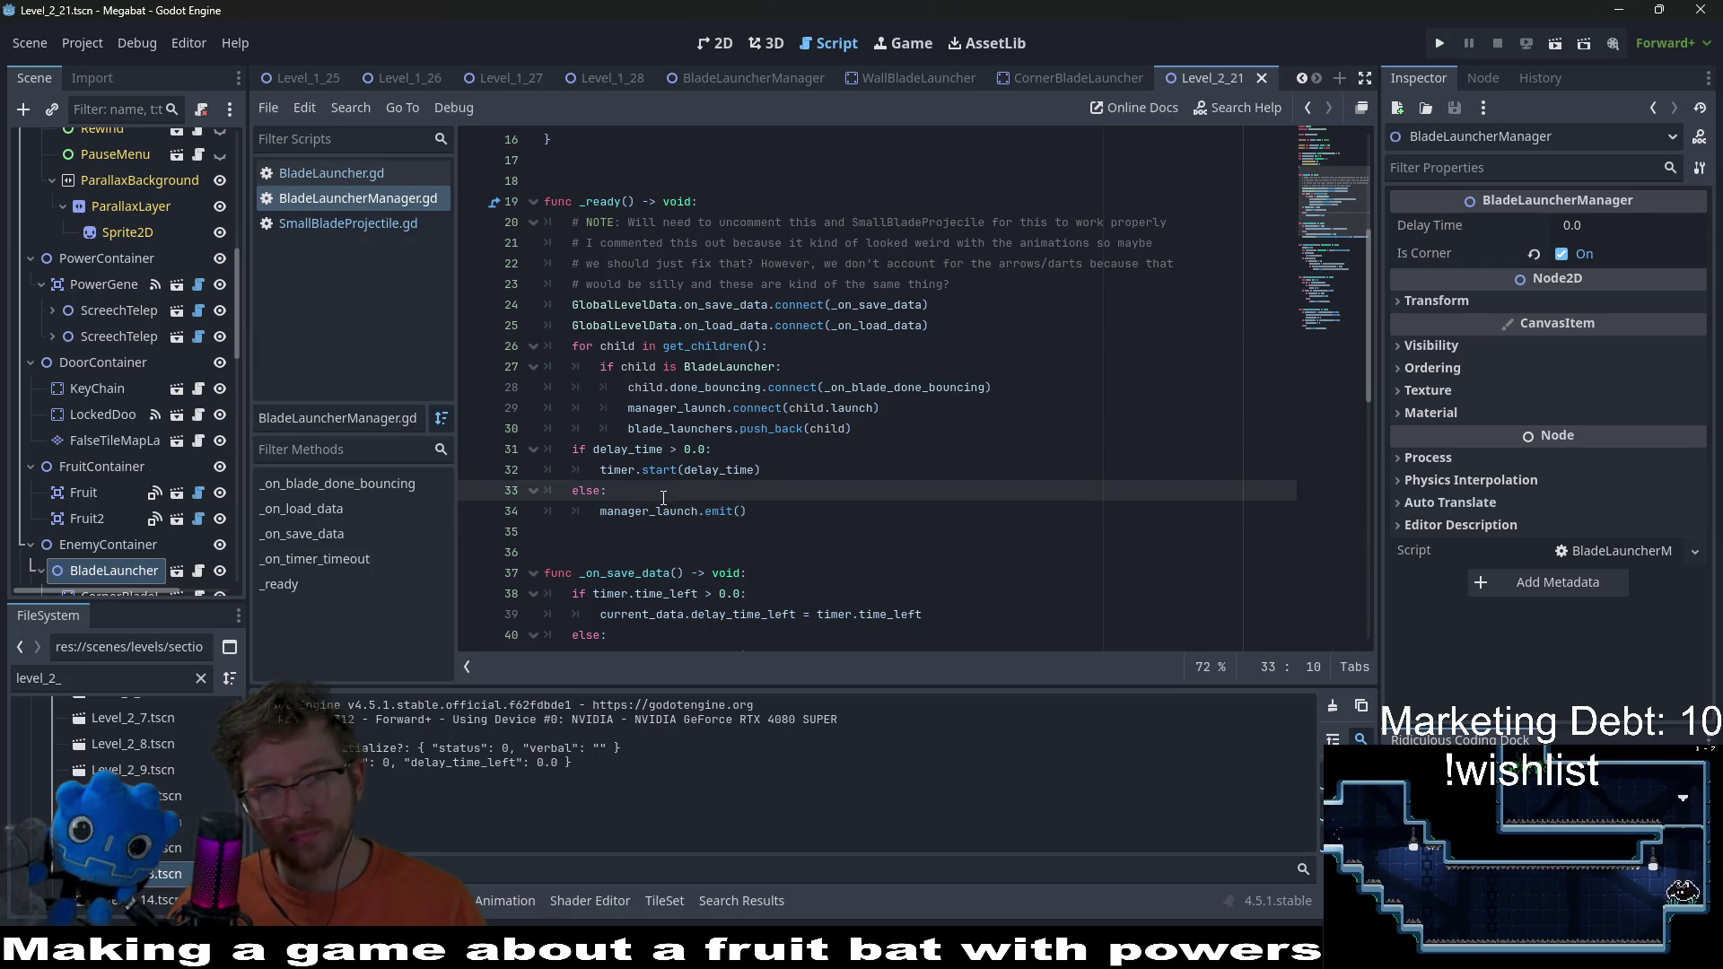
key(Return)
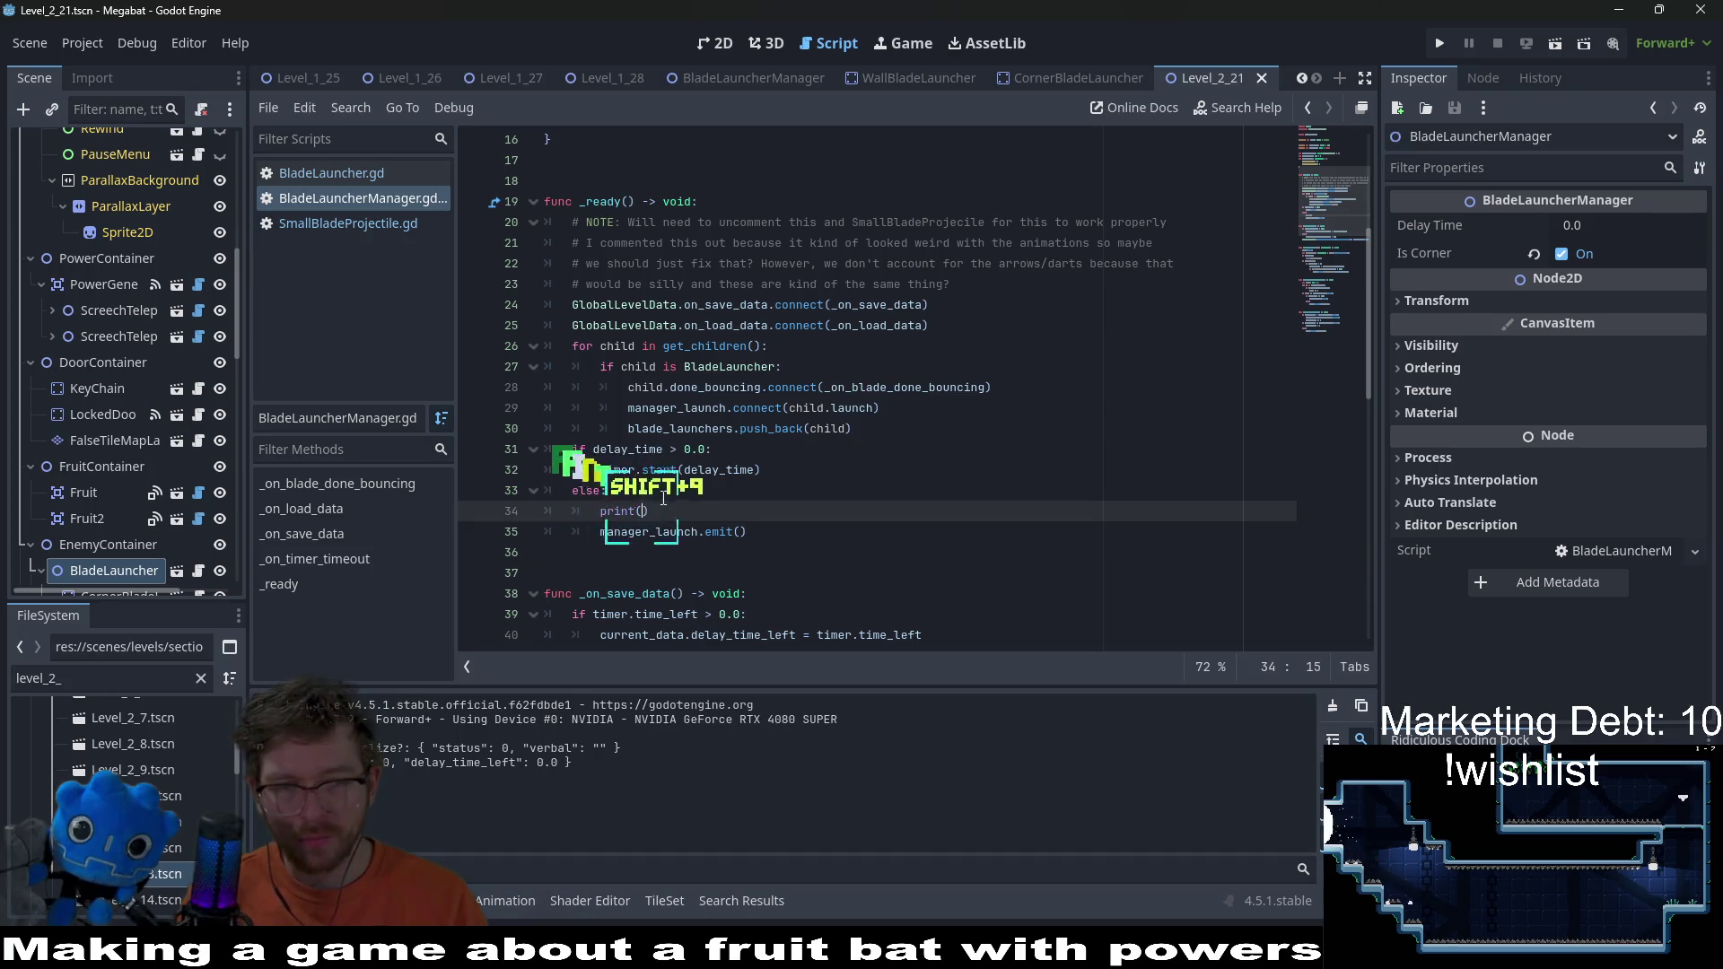
- Add print("TEST") in the else branch, test-run the game, and close it with F8
text("TEST)
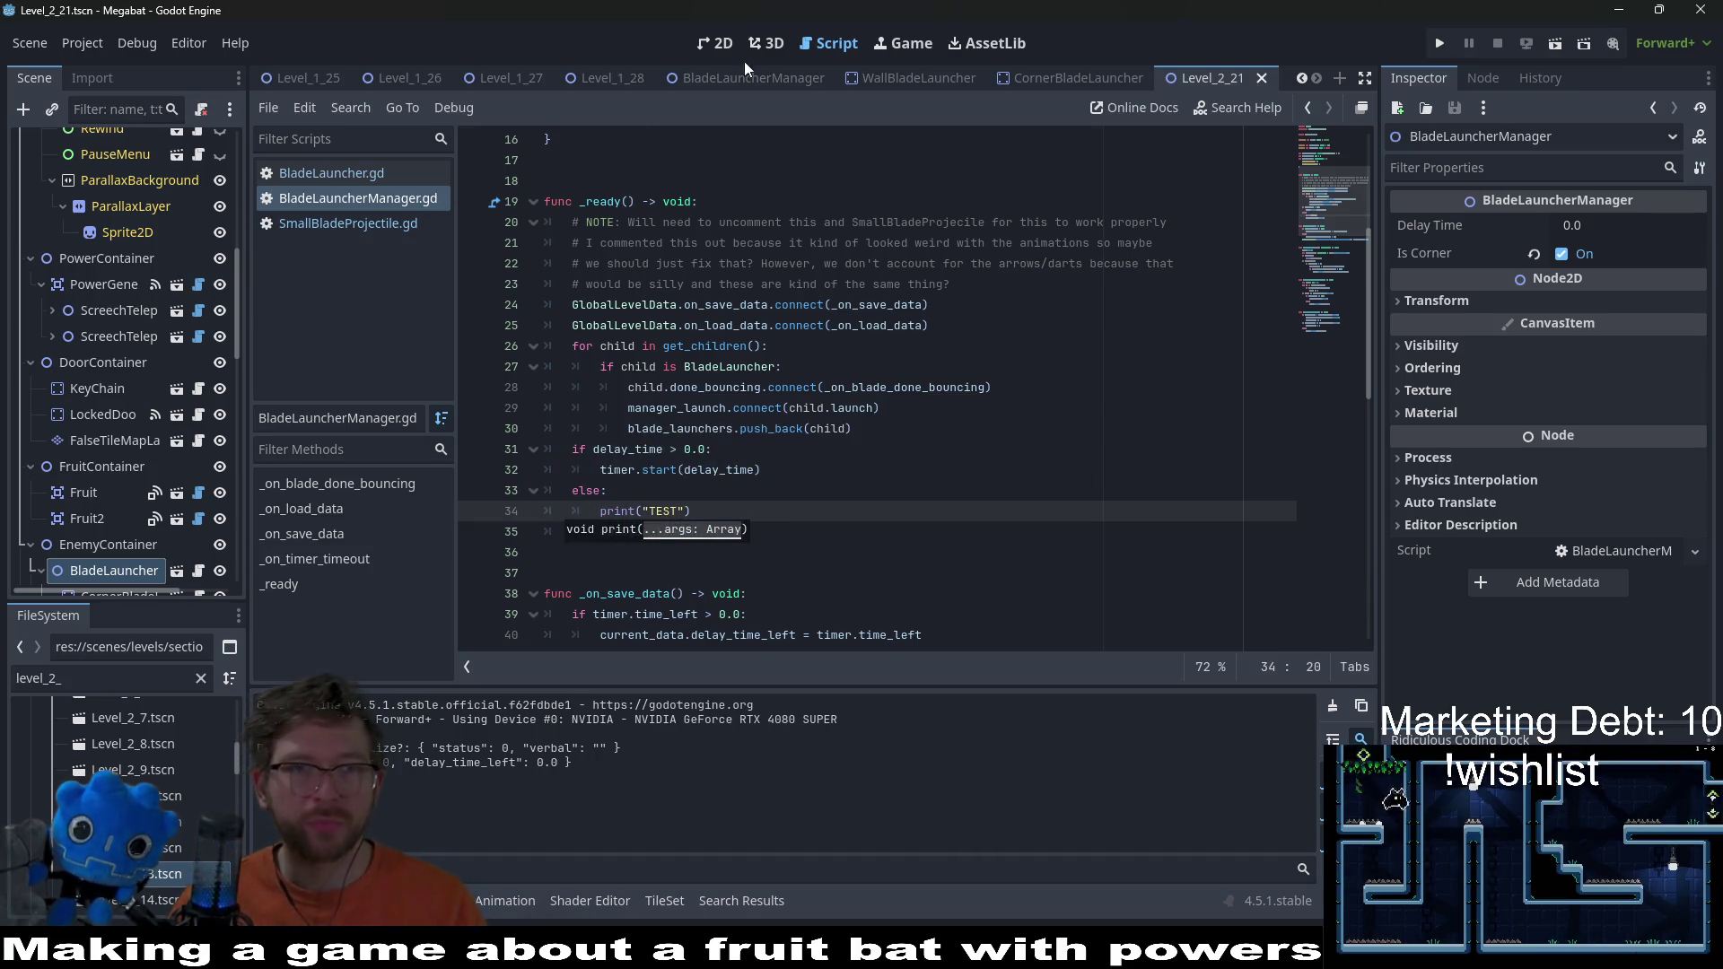
click(703, 48)
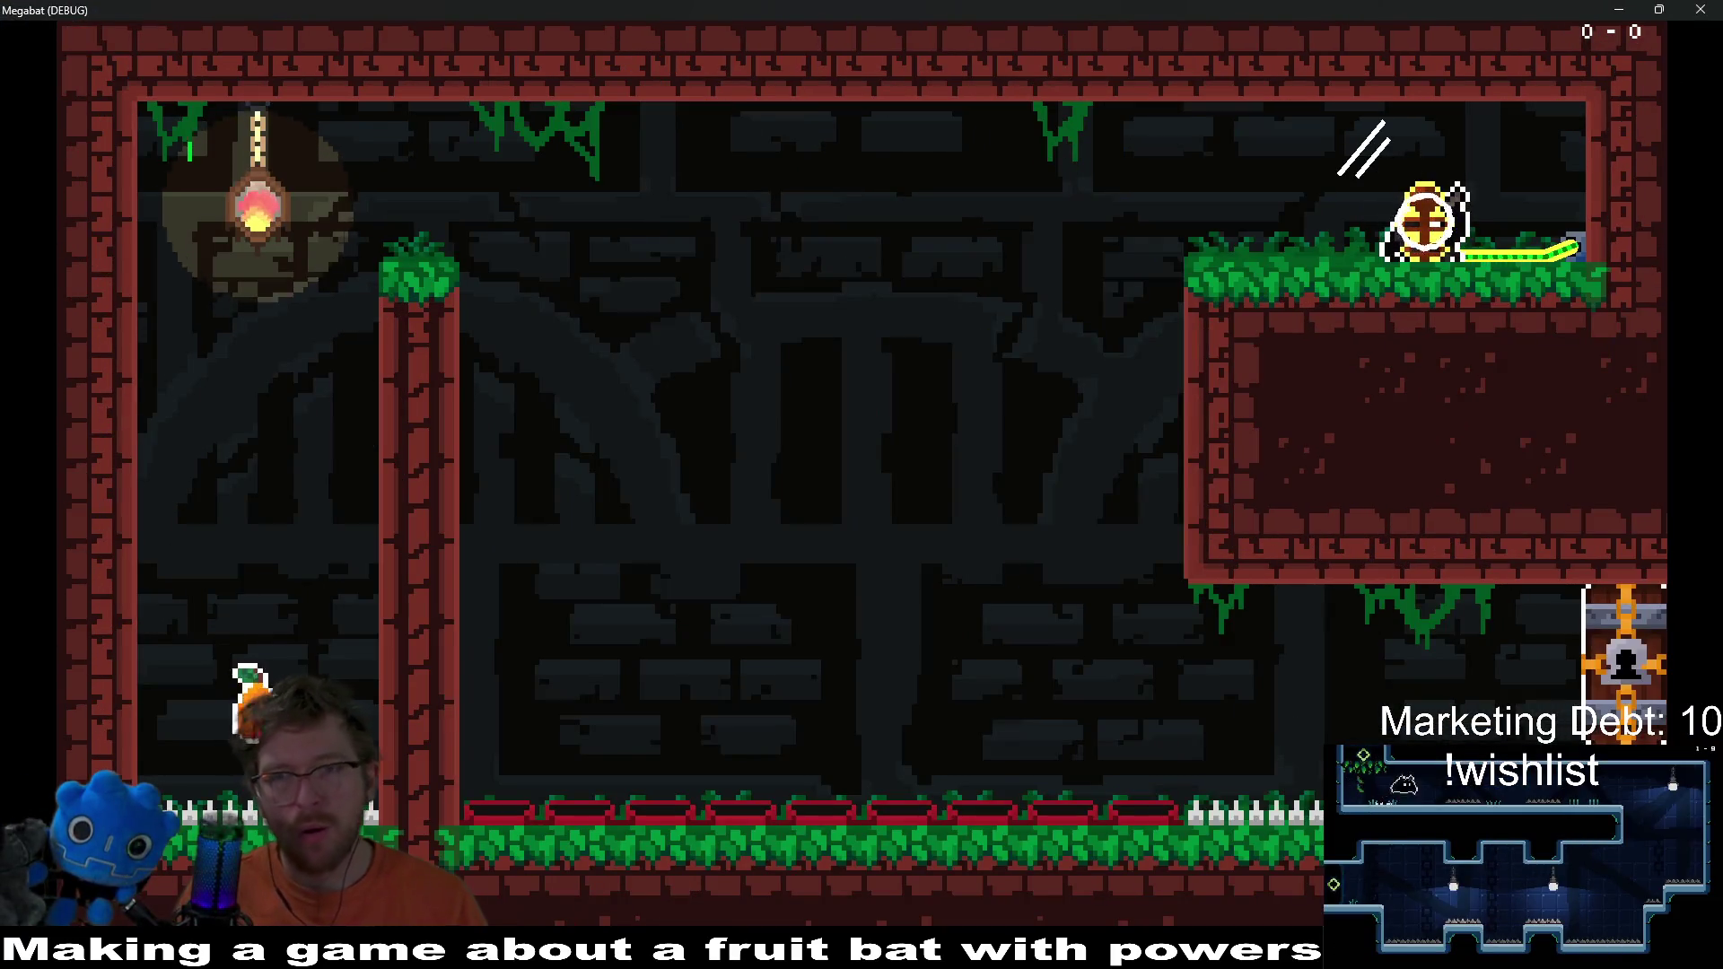
key(F8)
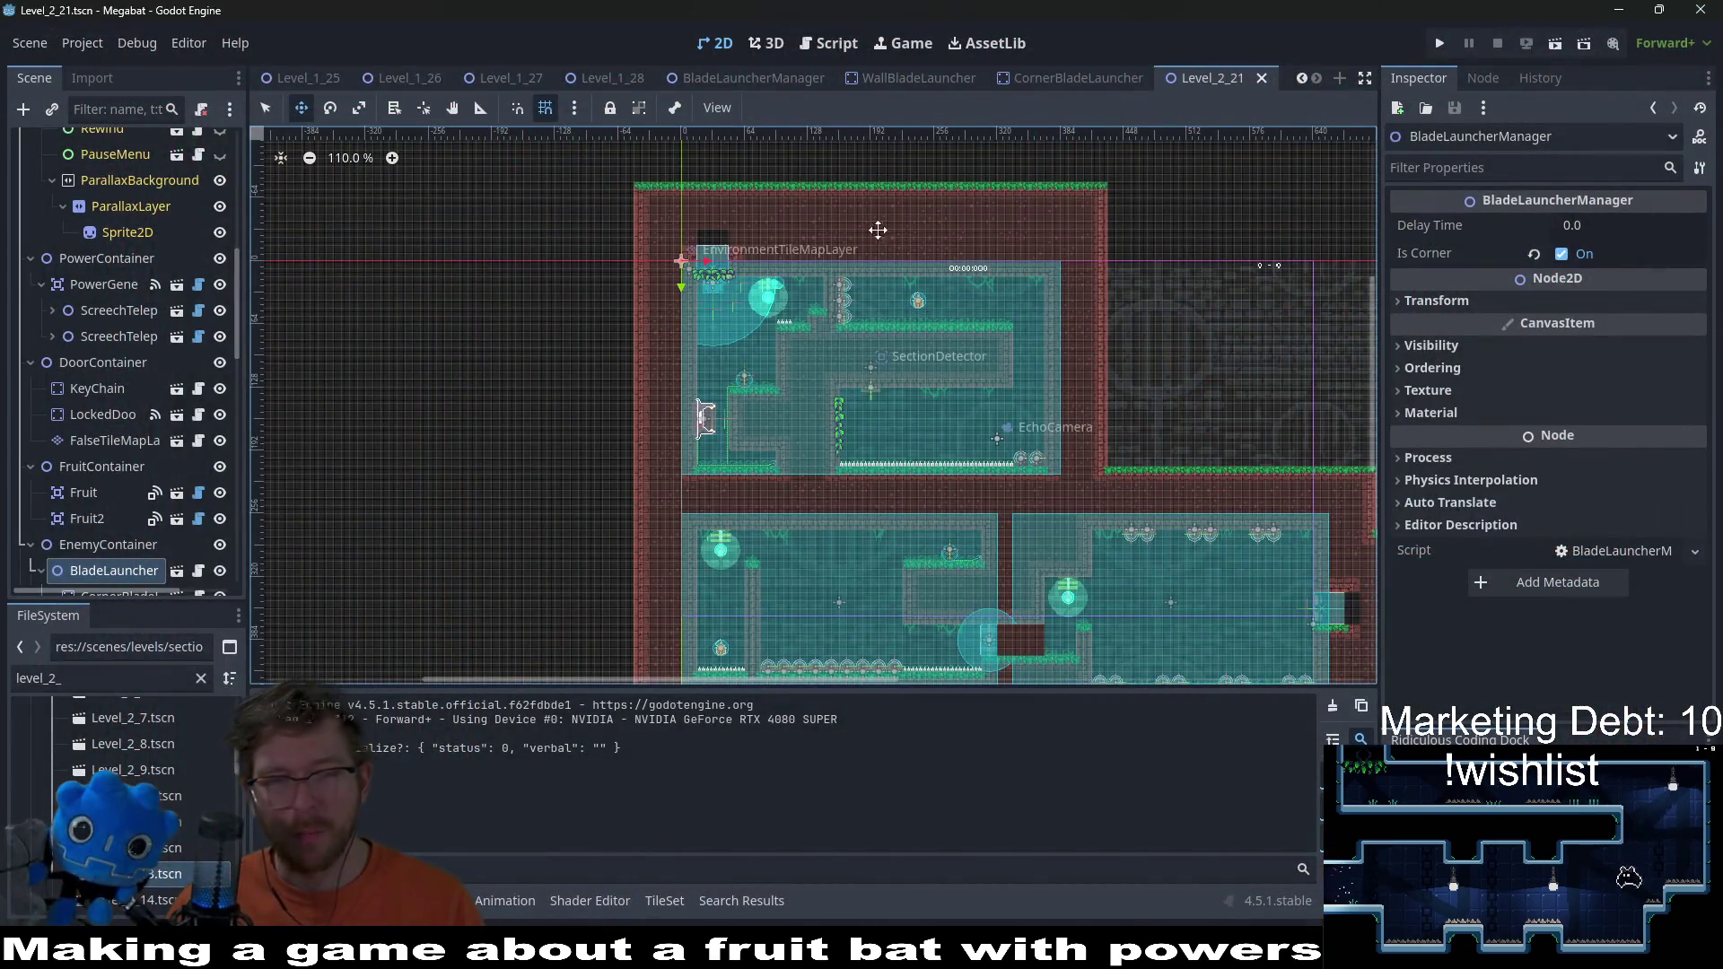
click(839, 42)
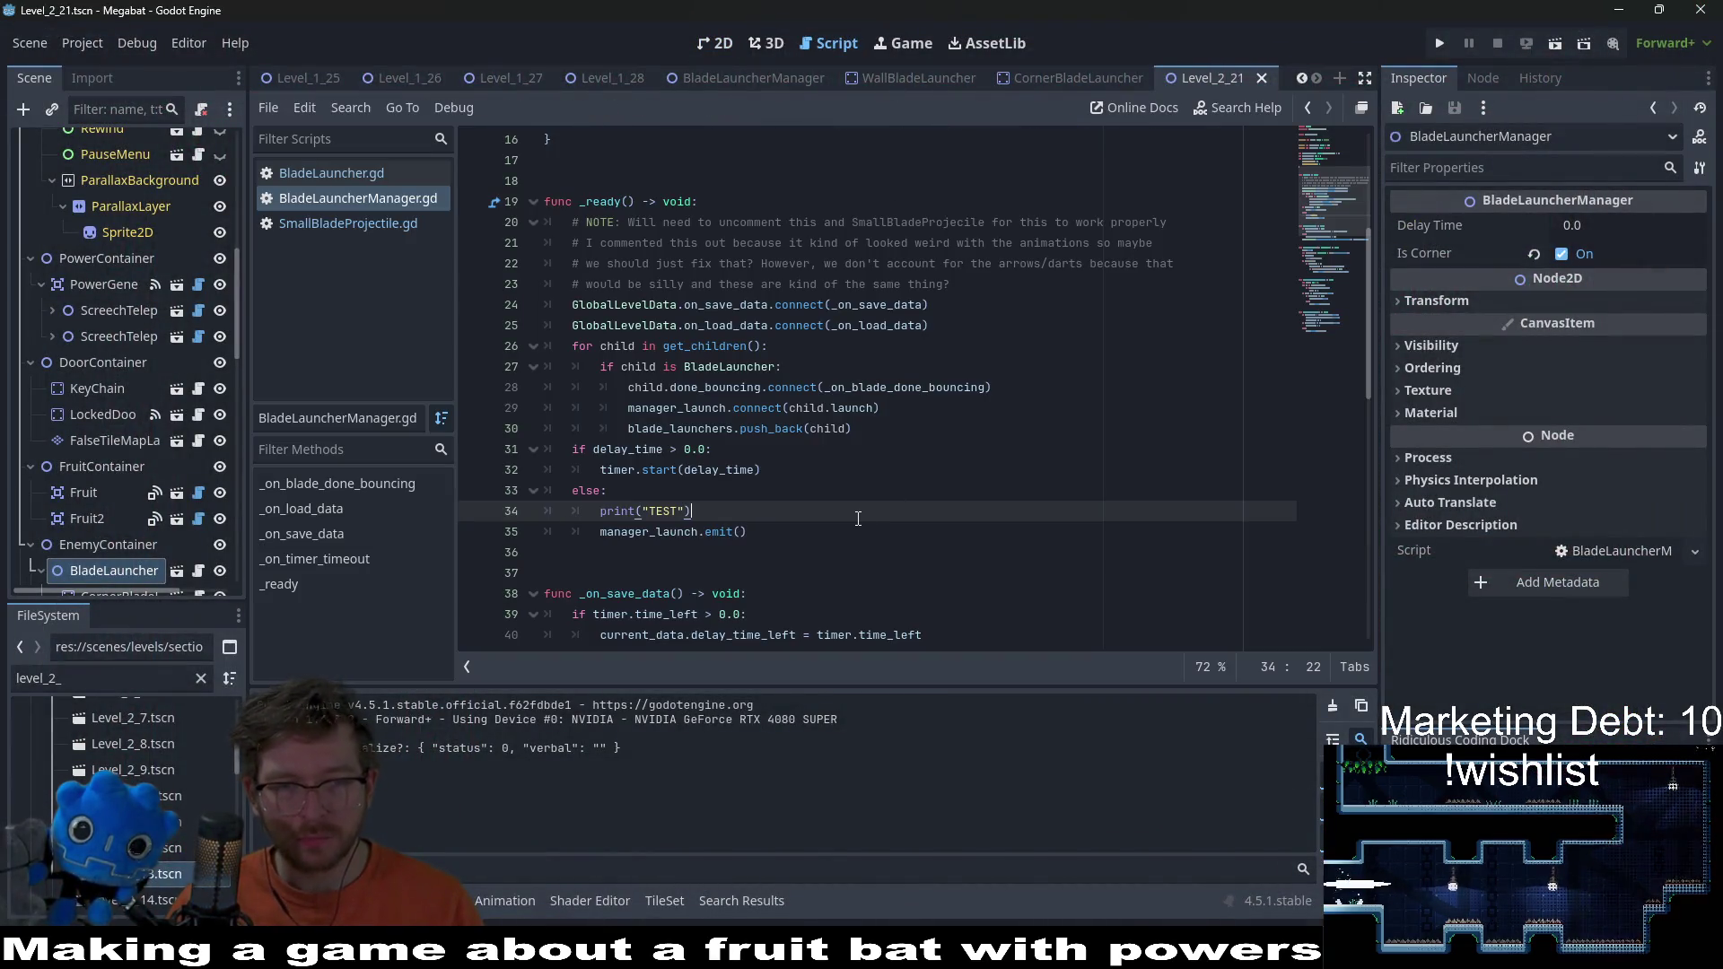
- Trace the emit and done_bouncing signals into BladeLauncher's launch function and SmallBladeProjectile.gd
double_click(728, 527)
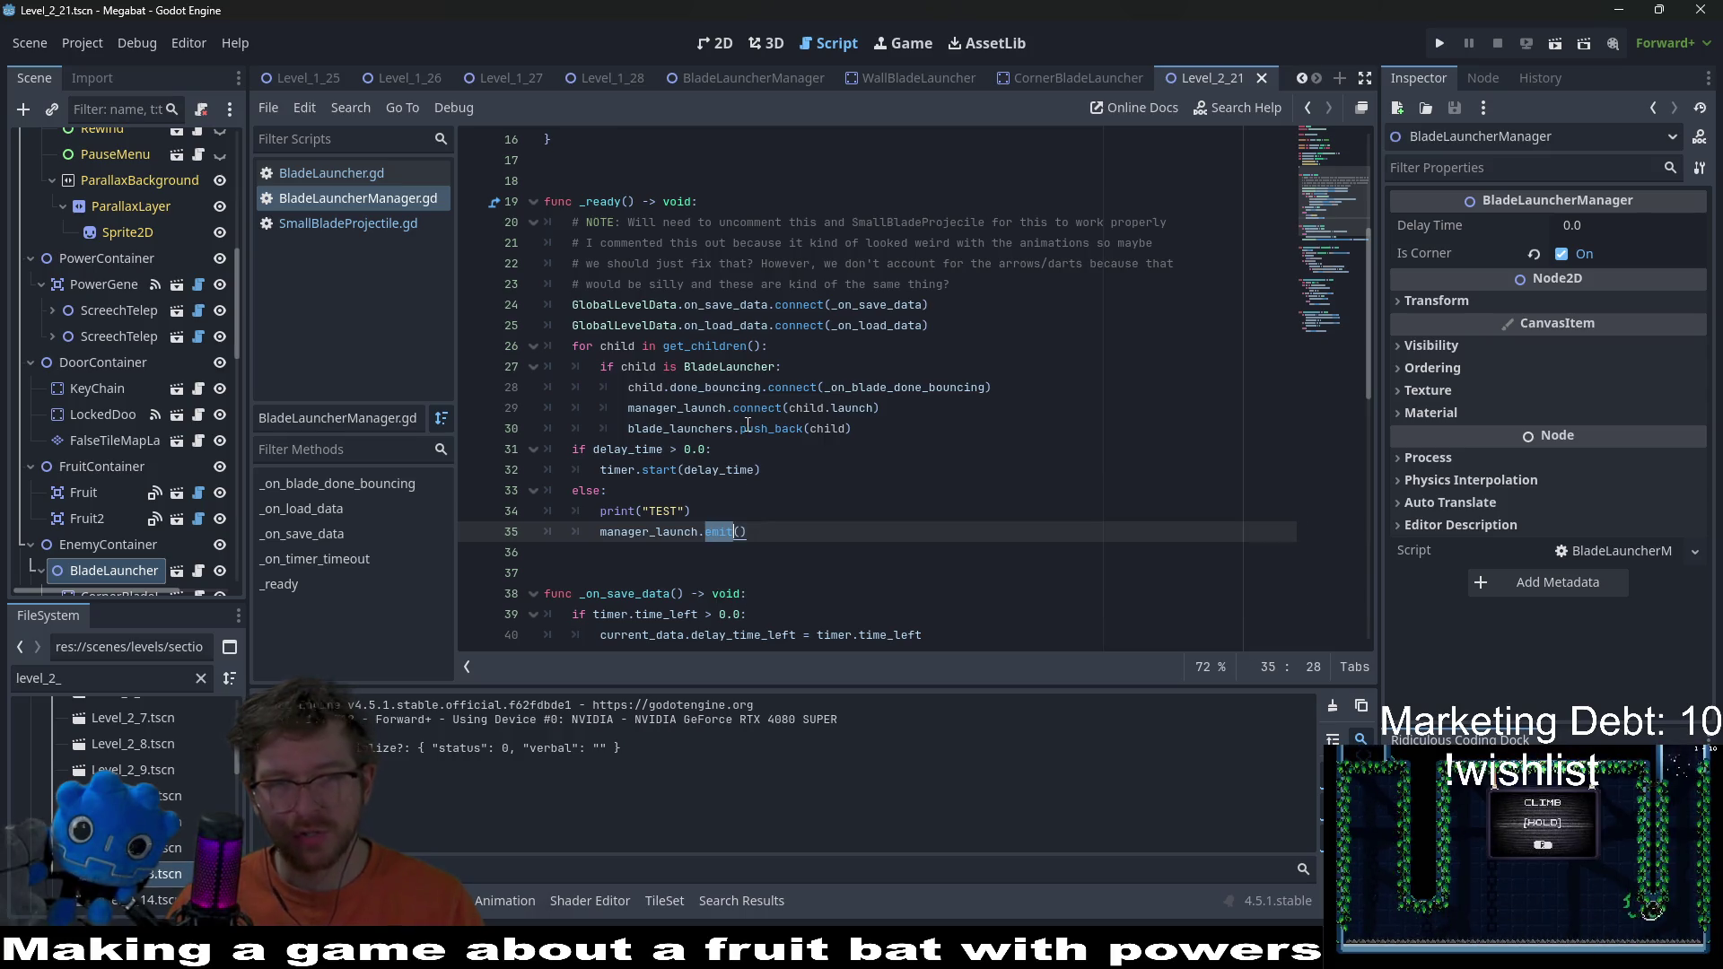
double_click(739, 388)
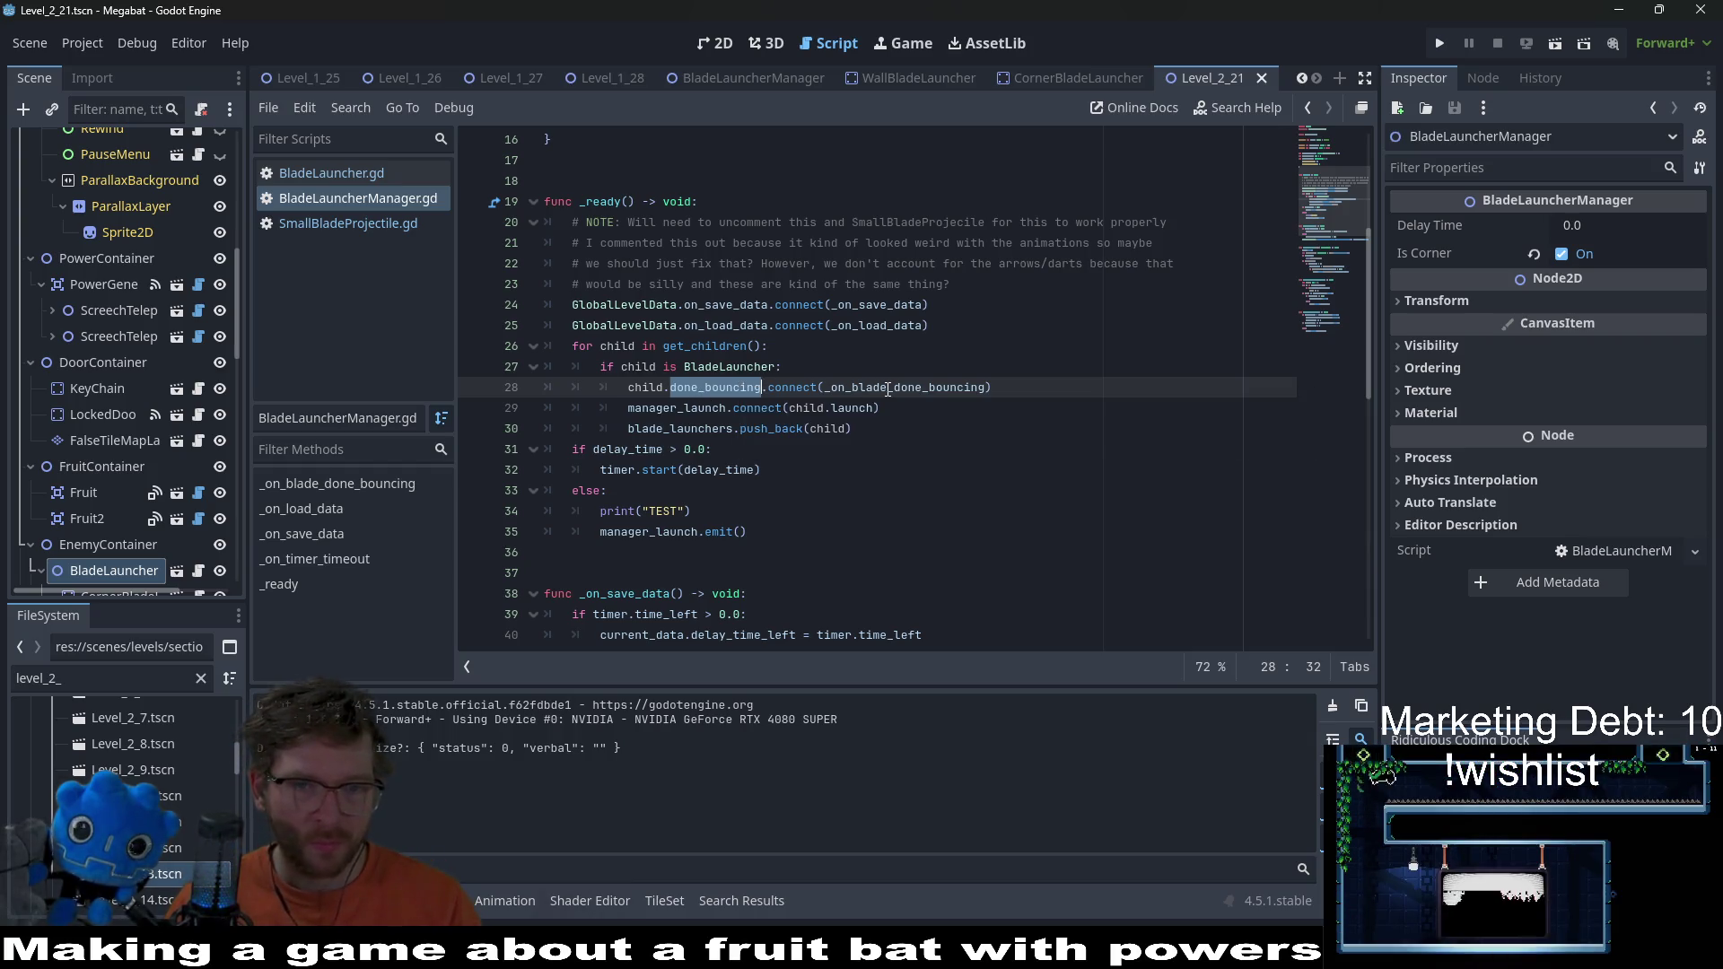
click(850, 407)
ctrl+click(844, 408)
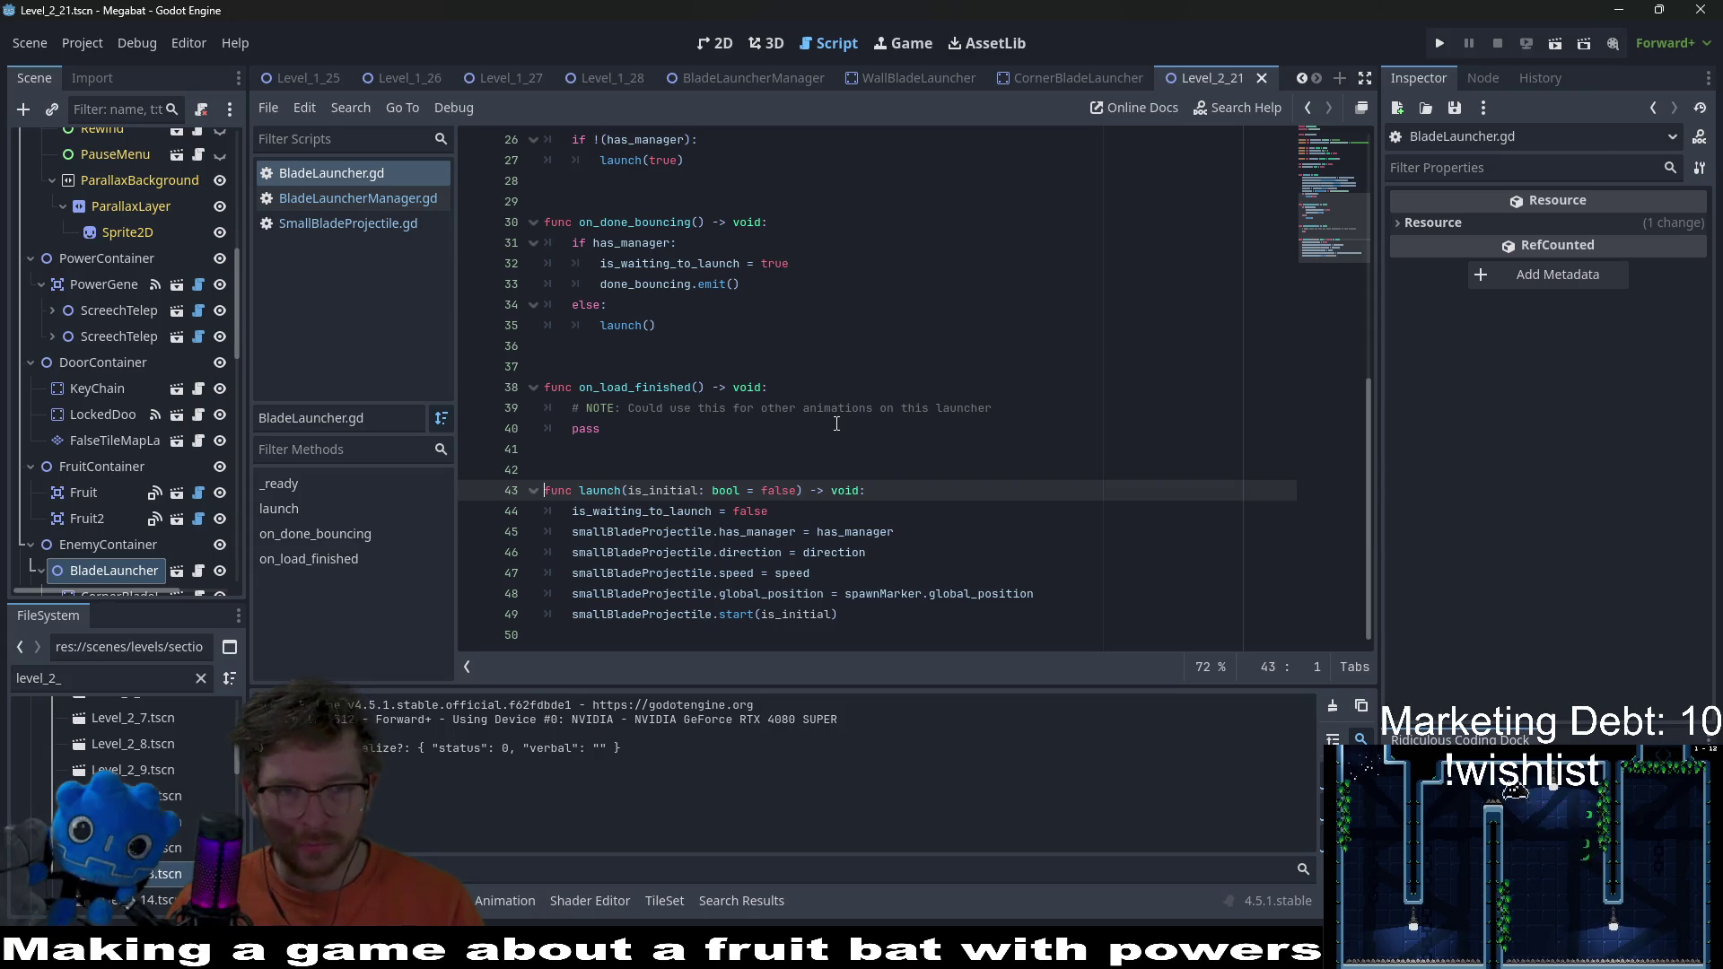
click(395, 232)
click(405, 202)
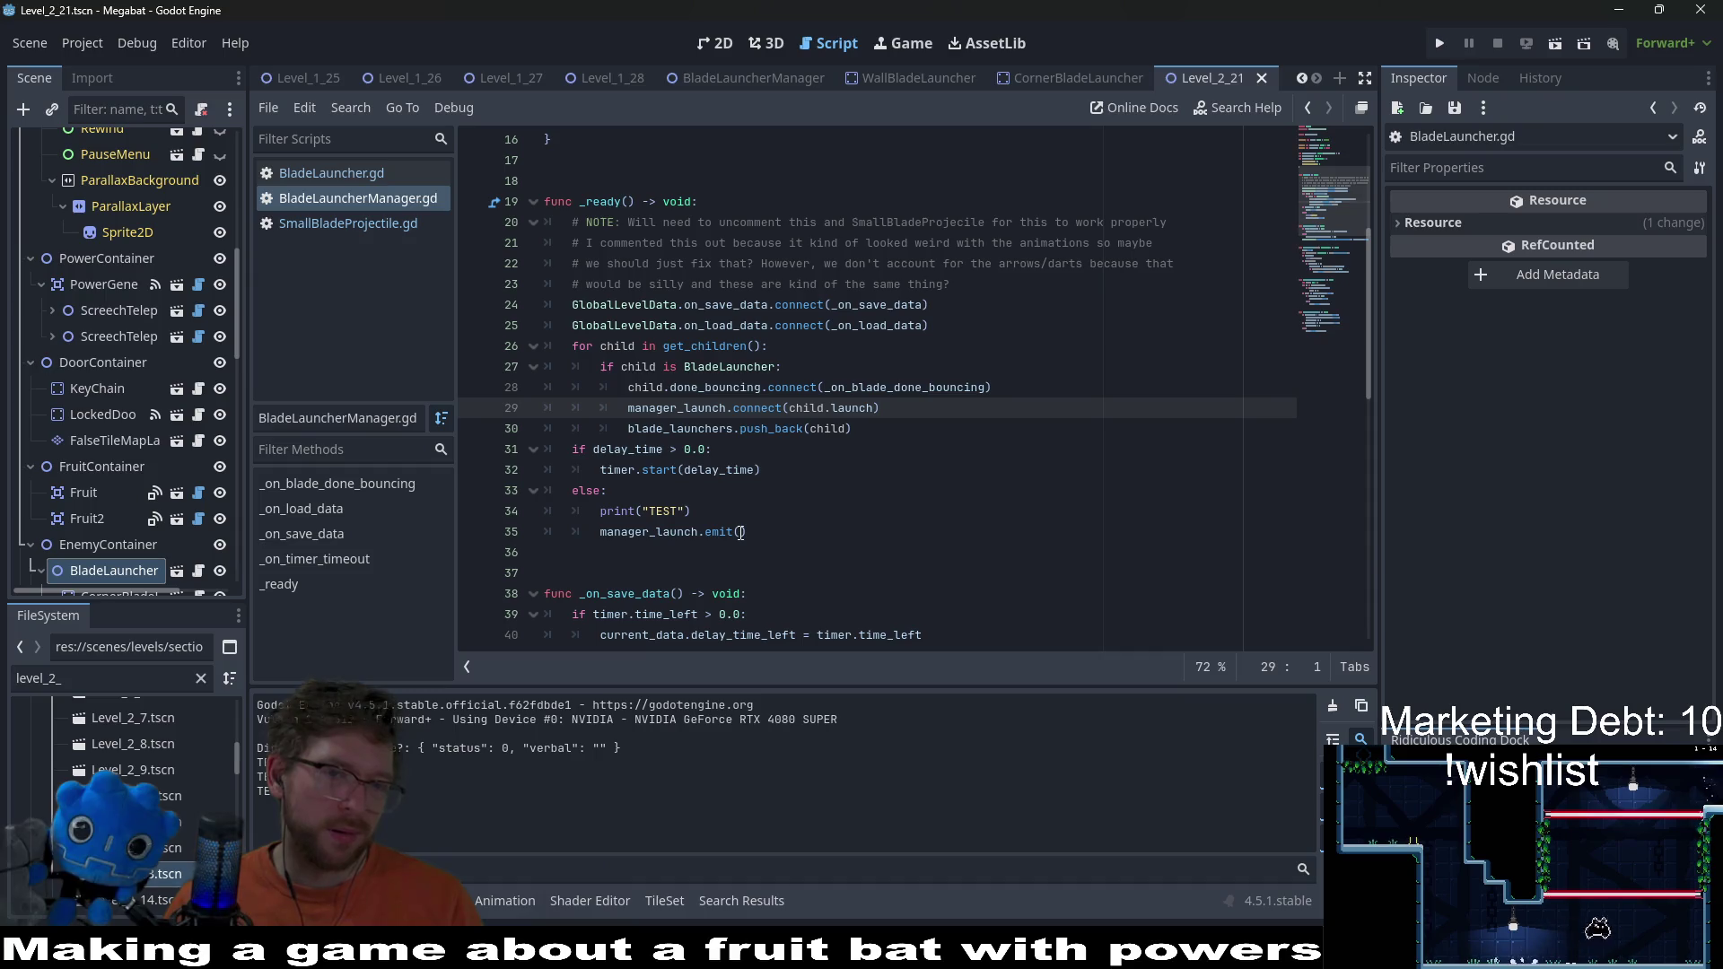
scroll(741, 533, up, 5)
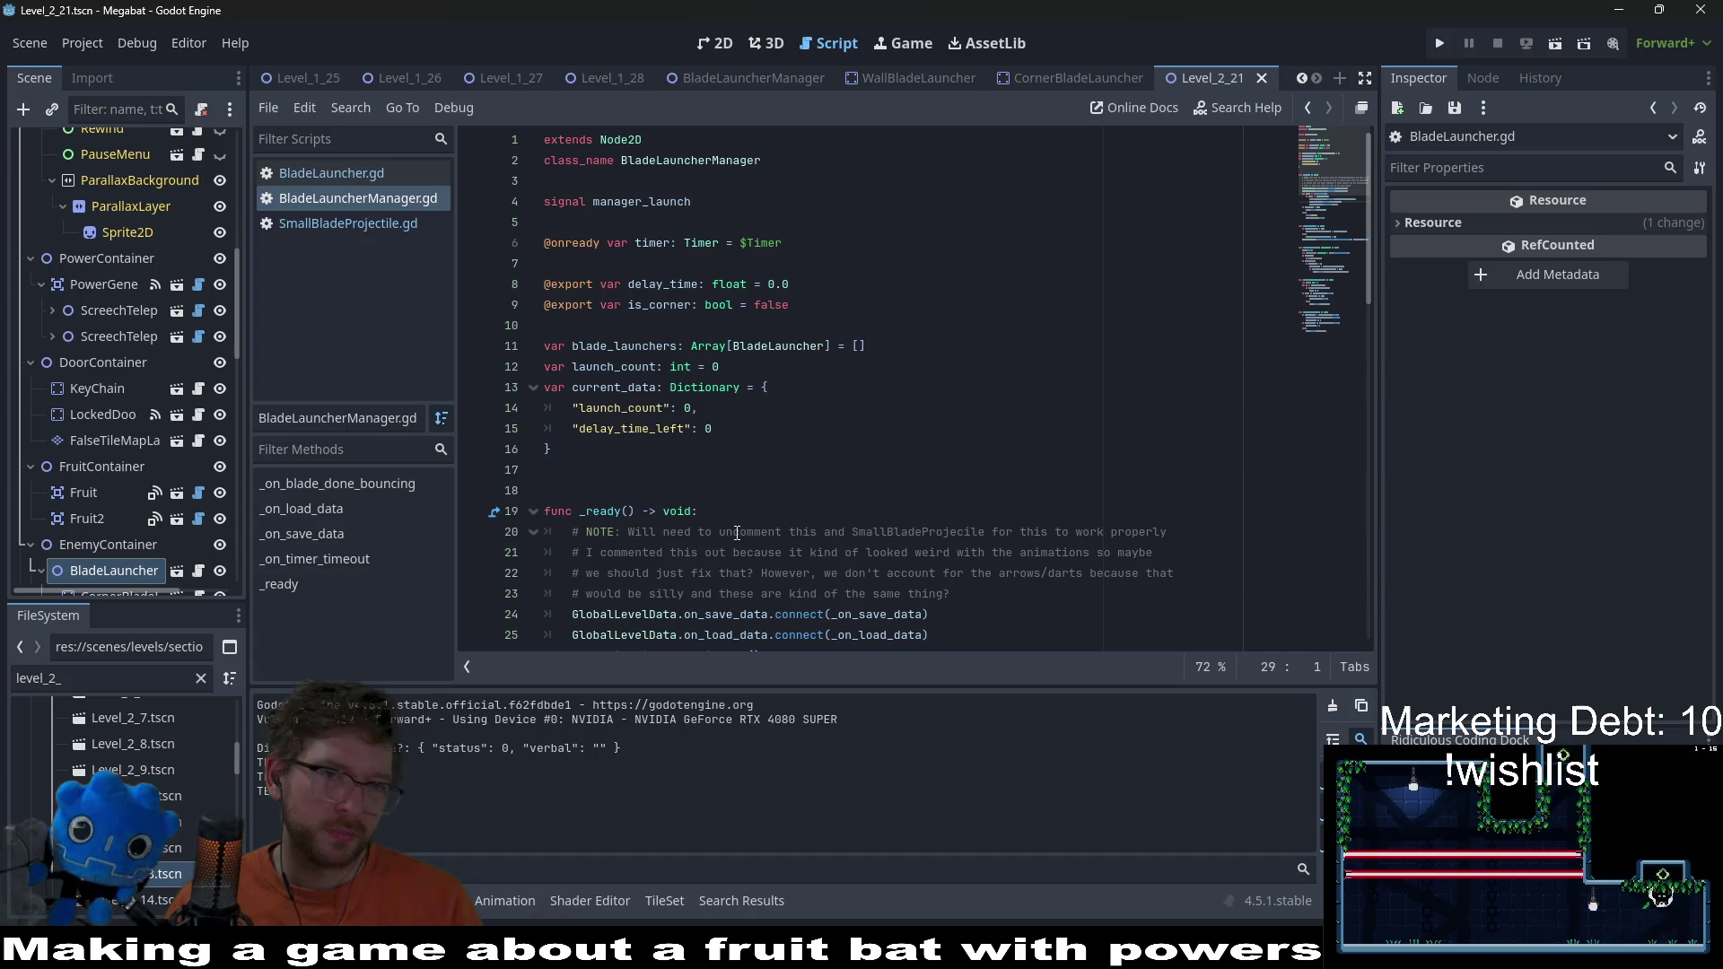
- Declare the signal as manager_launch(is_initial: bool) on line 4, removing the '= false' default that caused a parse error
click(705, 201)
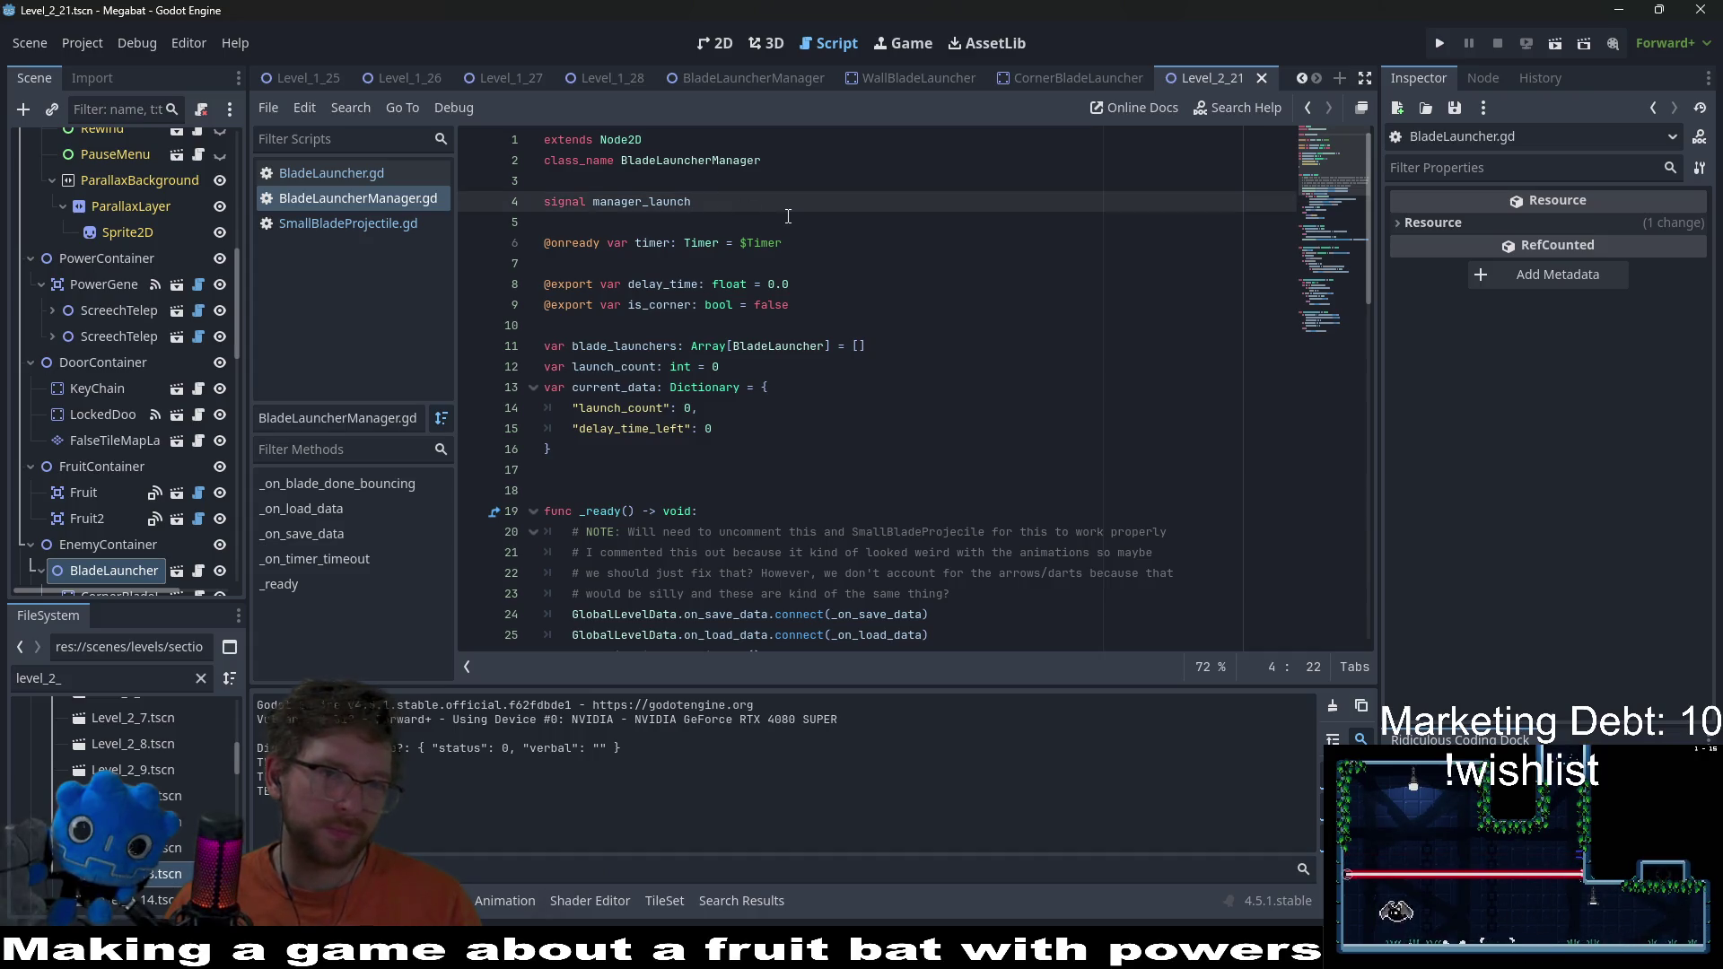
text((is_)
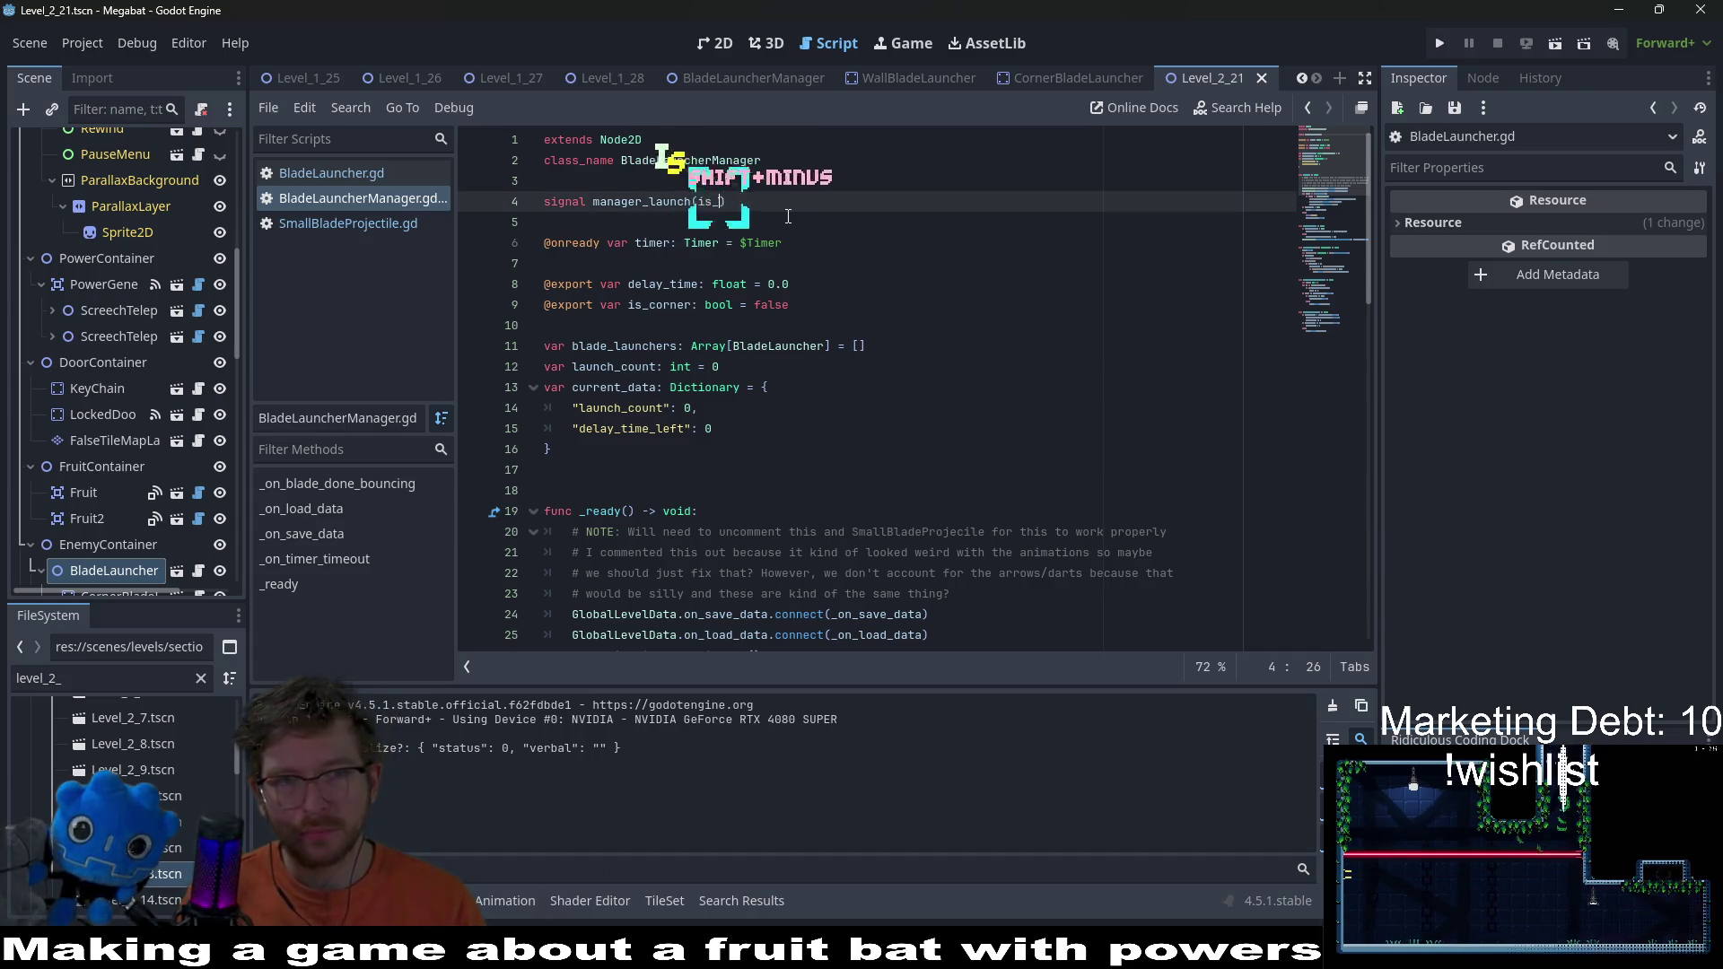
text(init)
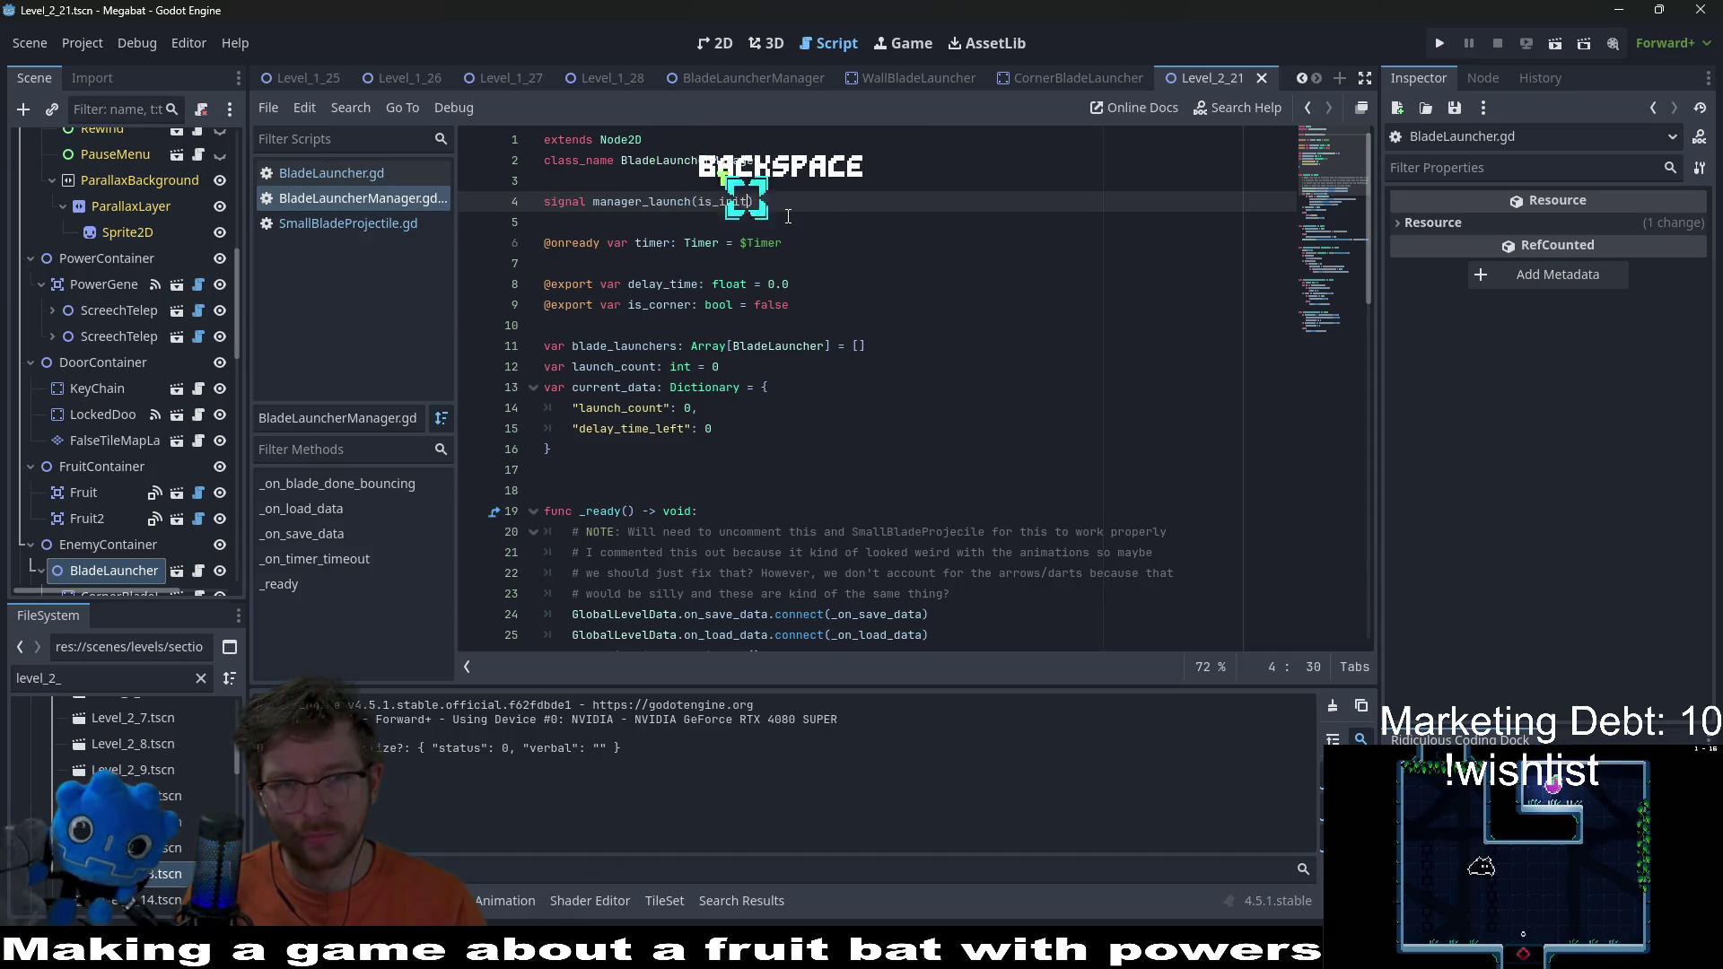
text(ial: bool)
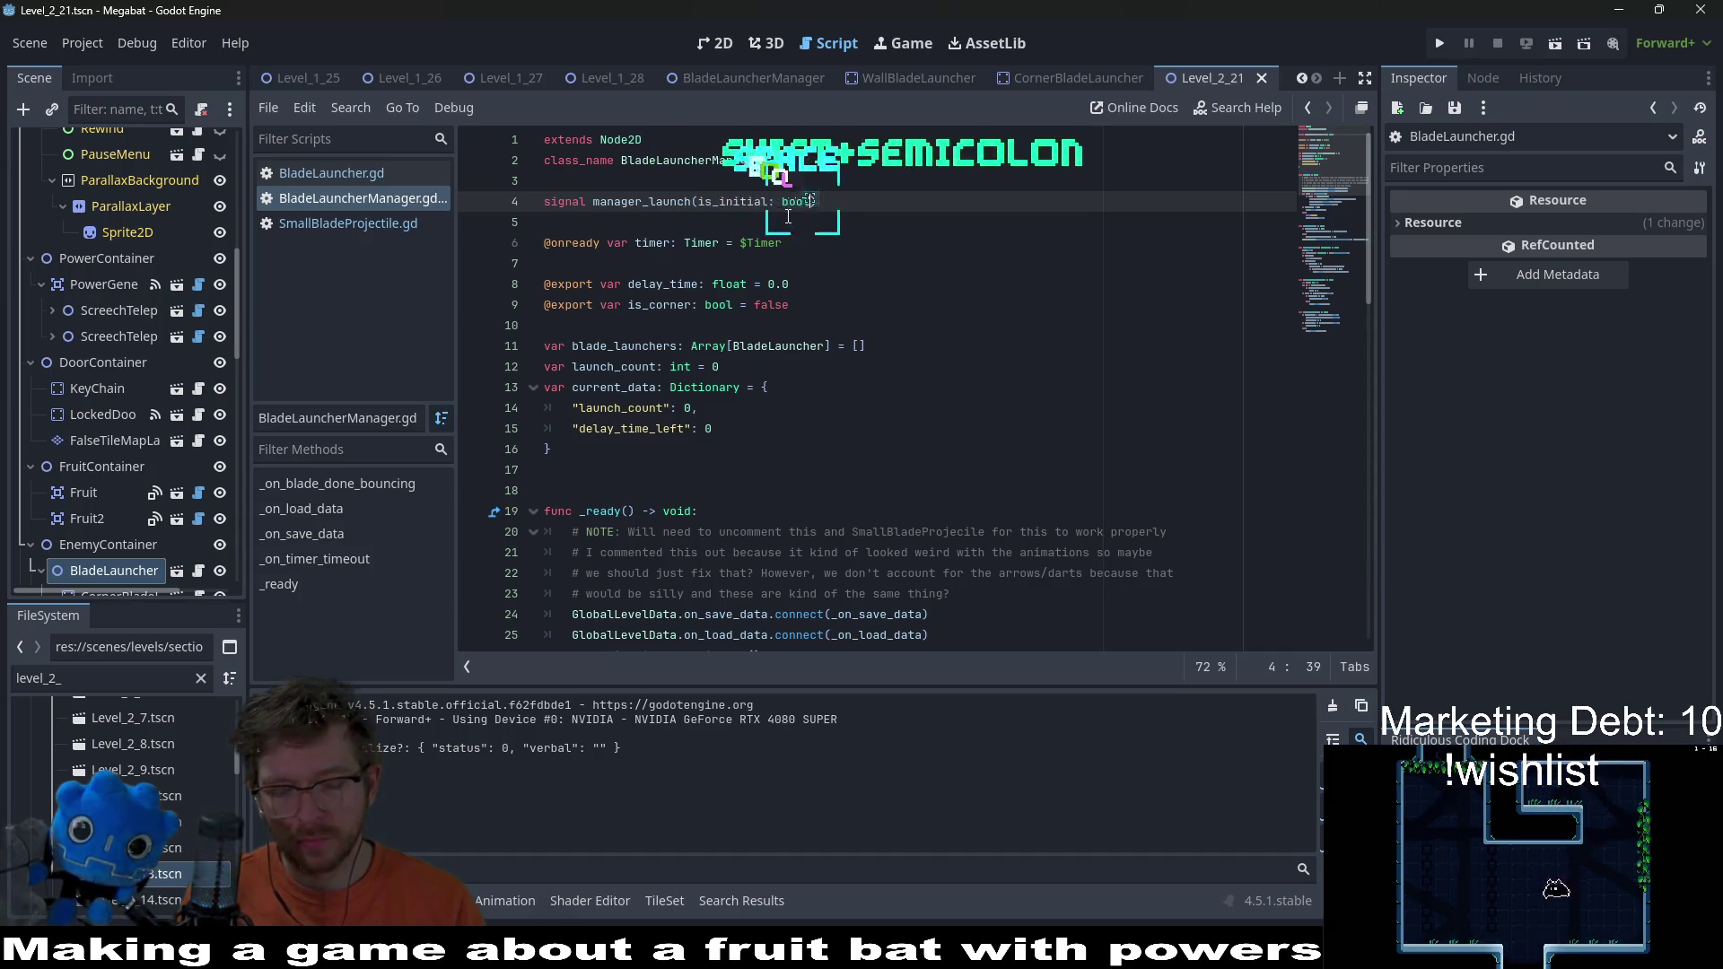
text( = fa)
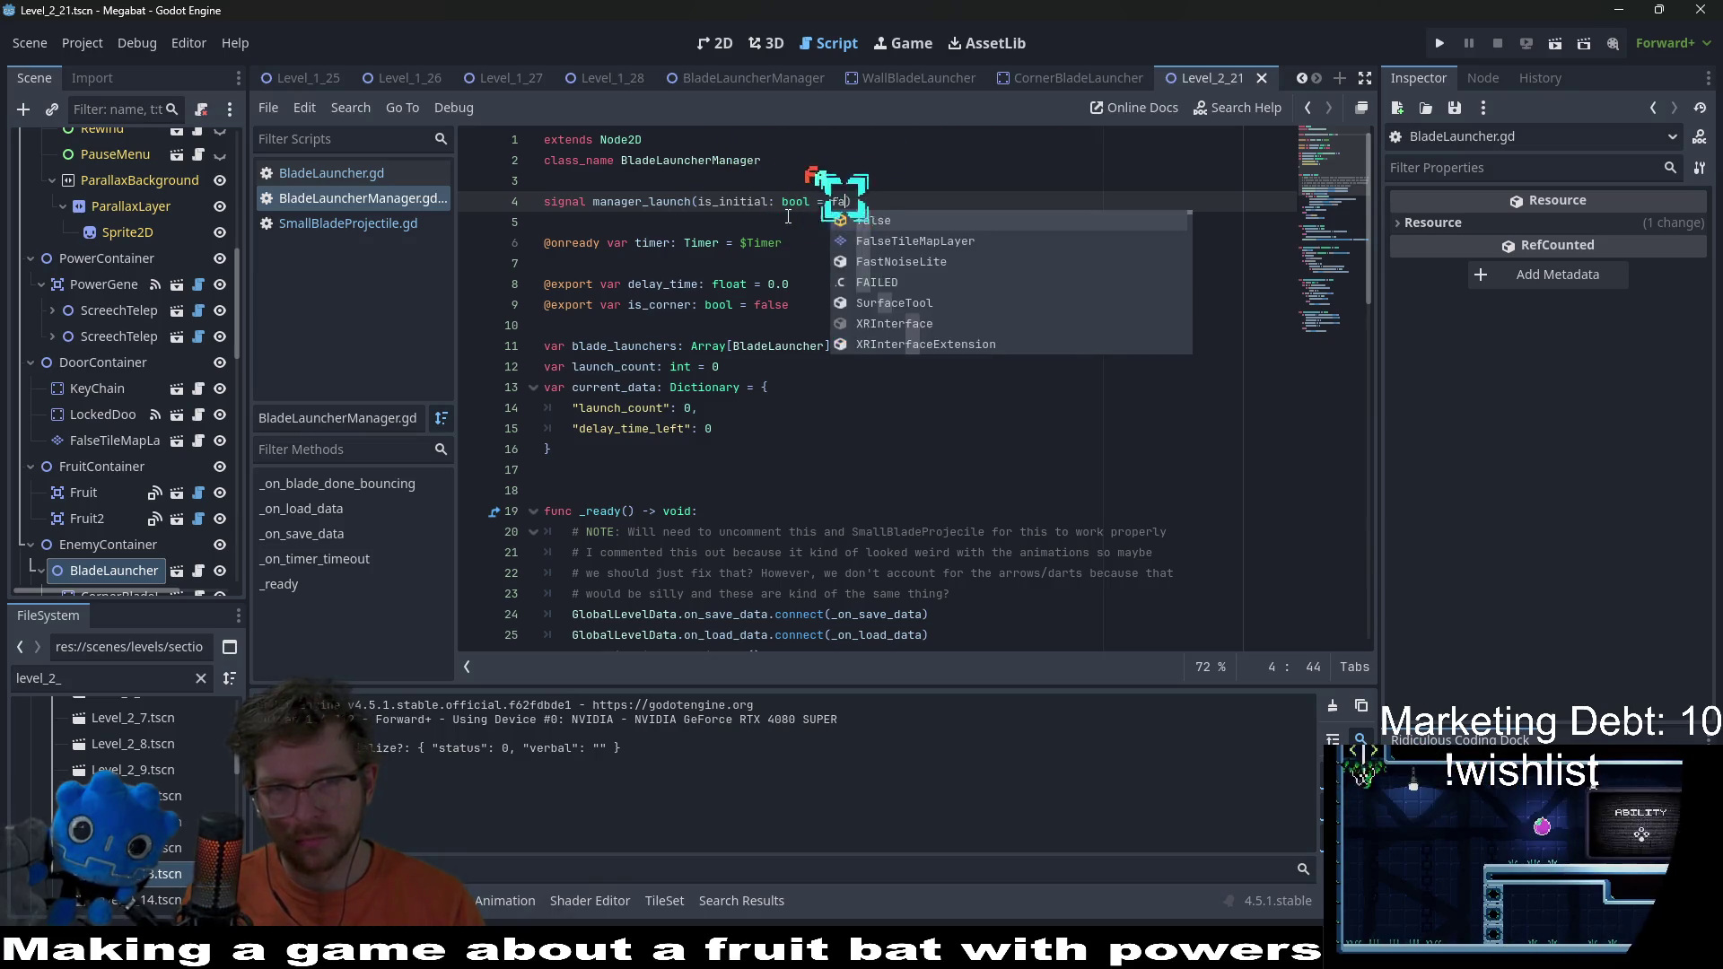
key(Return)
double_click(729, 203)
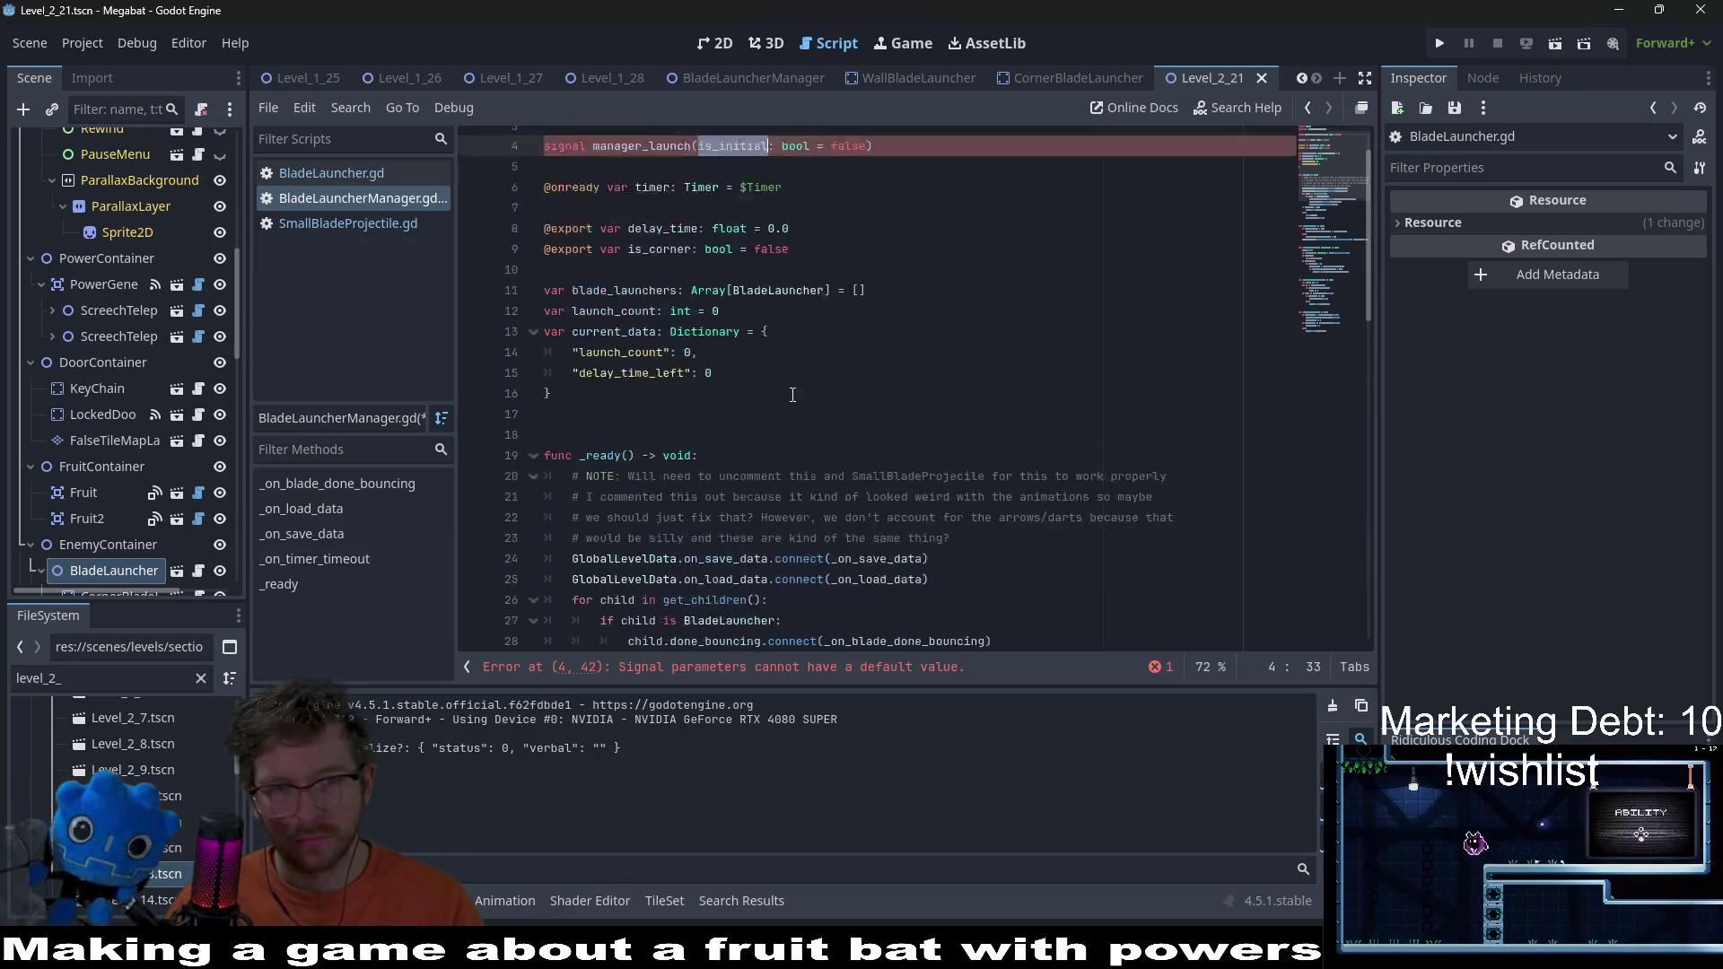
scroll(792, 395, down, 3)
scroll(793, 395, up, 3)
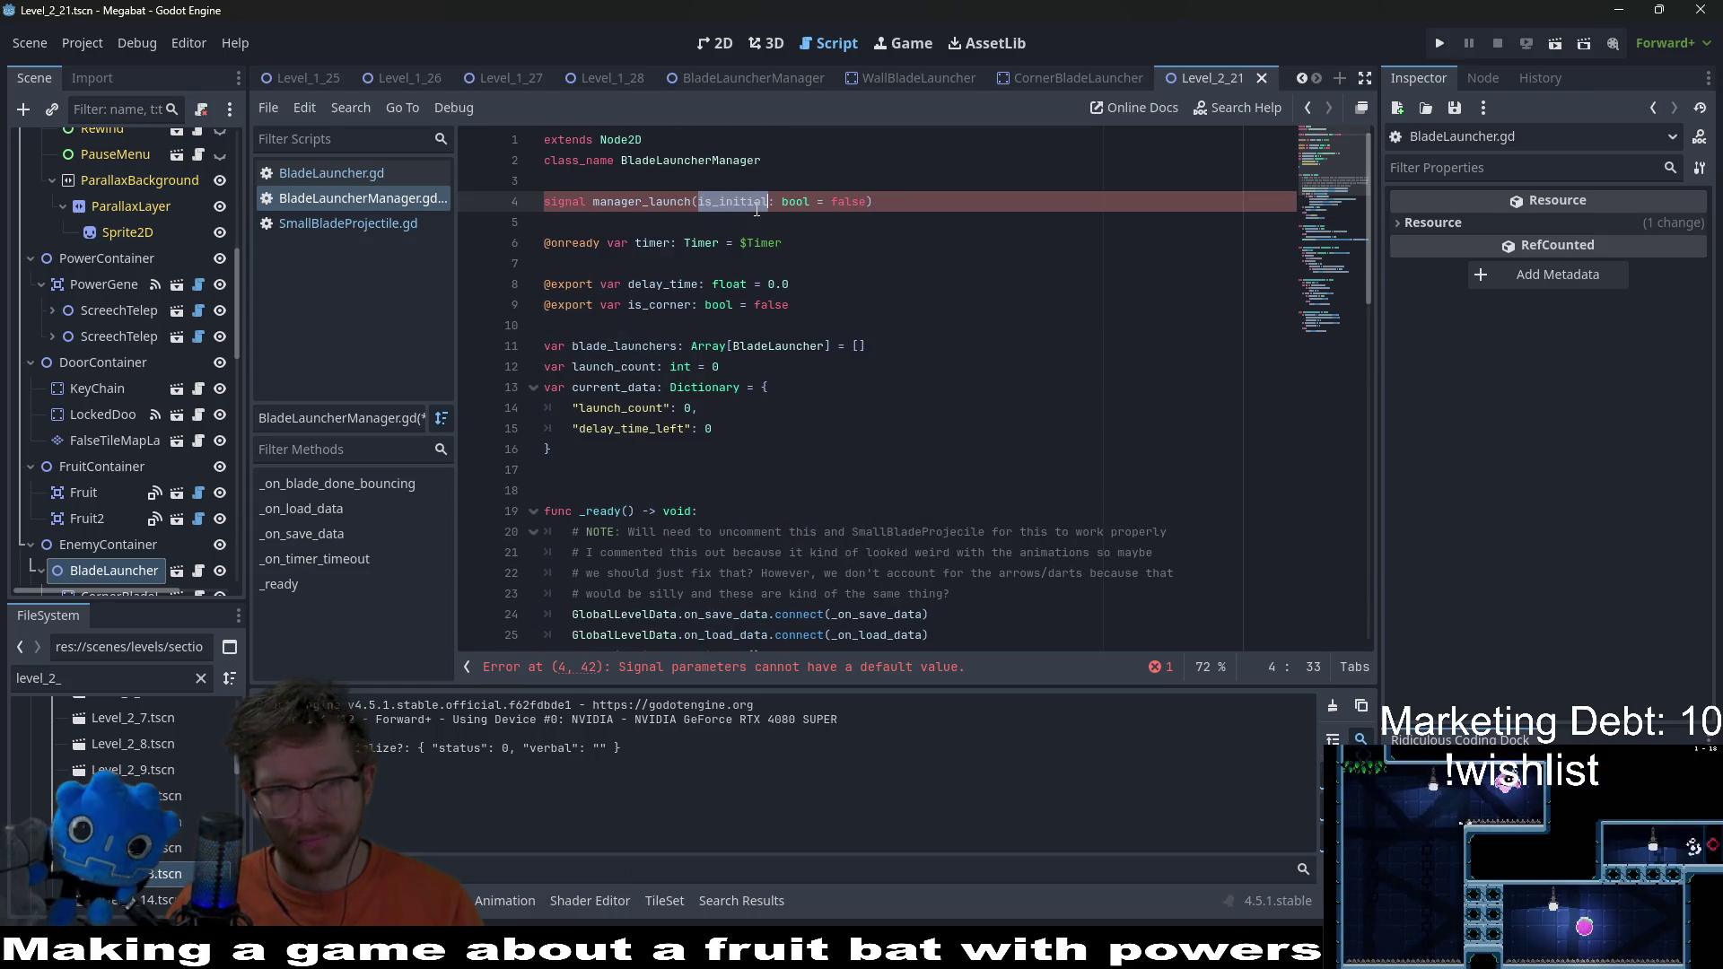
click(859, 199)
key(BackSpace)
key(BackSpace)
key(BackSpace)
key(BackSpace)
key(BackSpace)
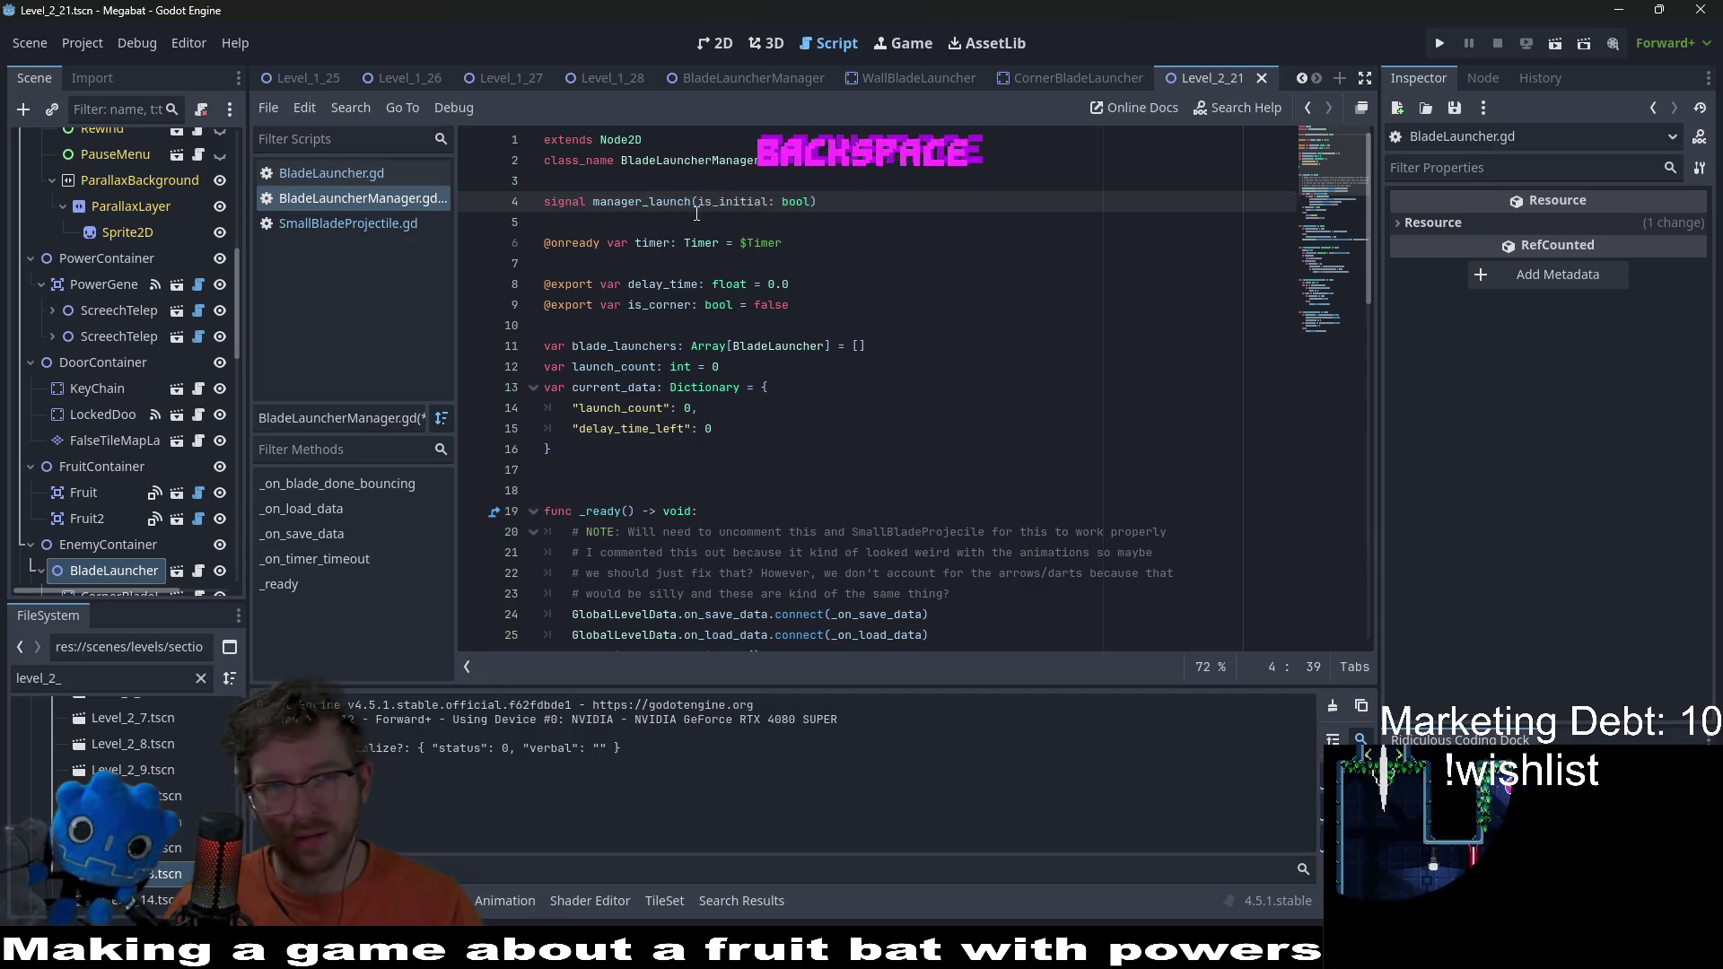
key(Down)
double_click(743, 207)
scroll(747, 251, down, 9)
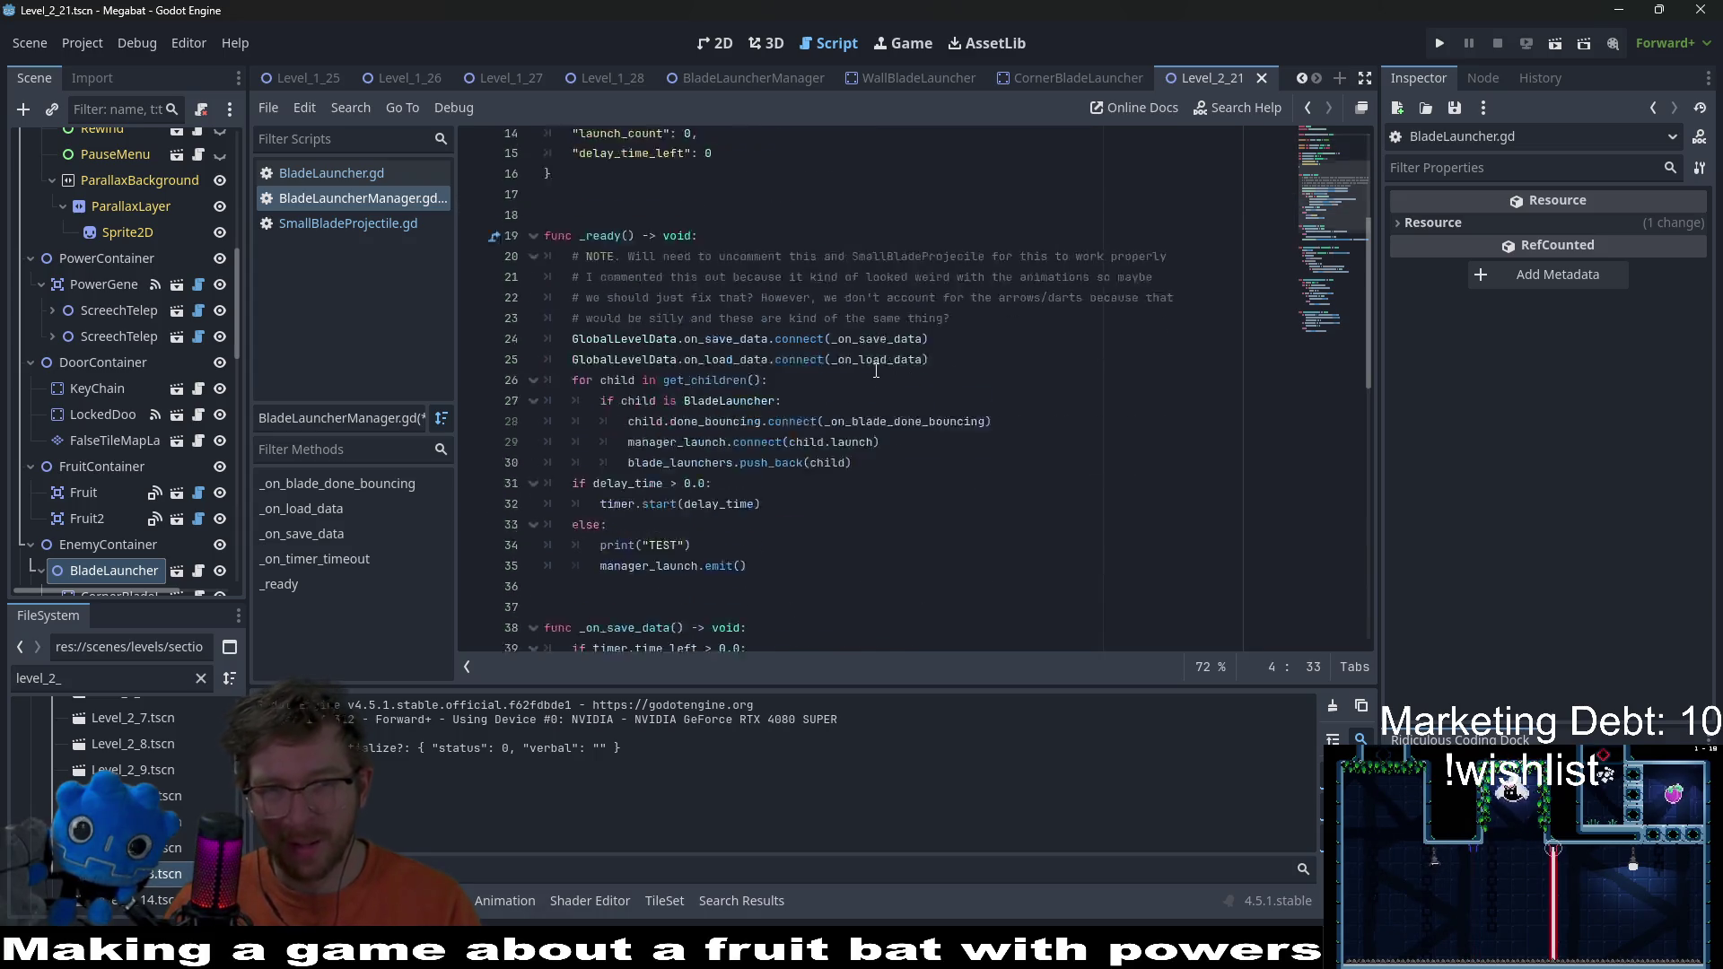
- Search the script for every manager_launch.emit( call
double_click(648, 284)
scroll(805, 304, up, 2)
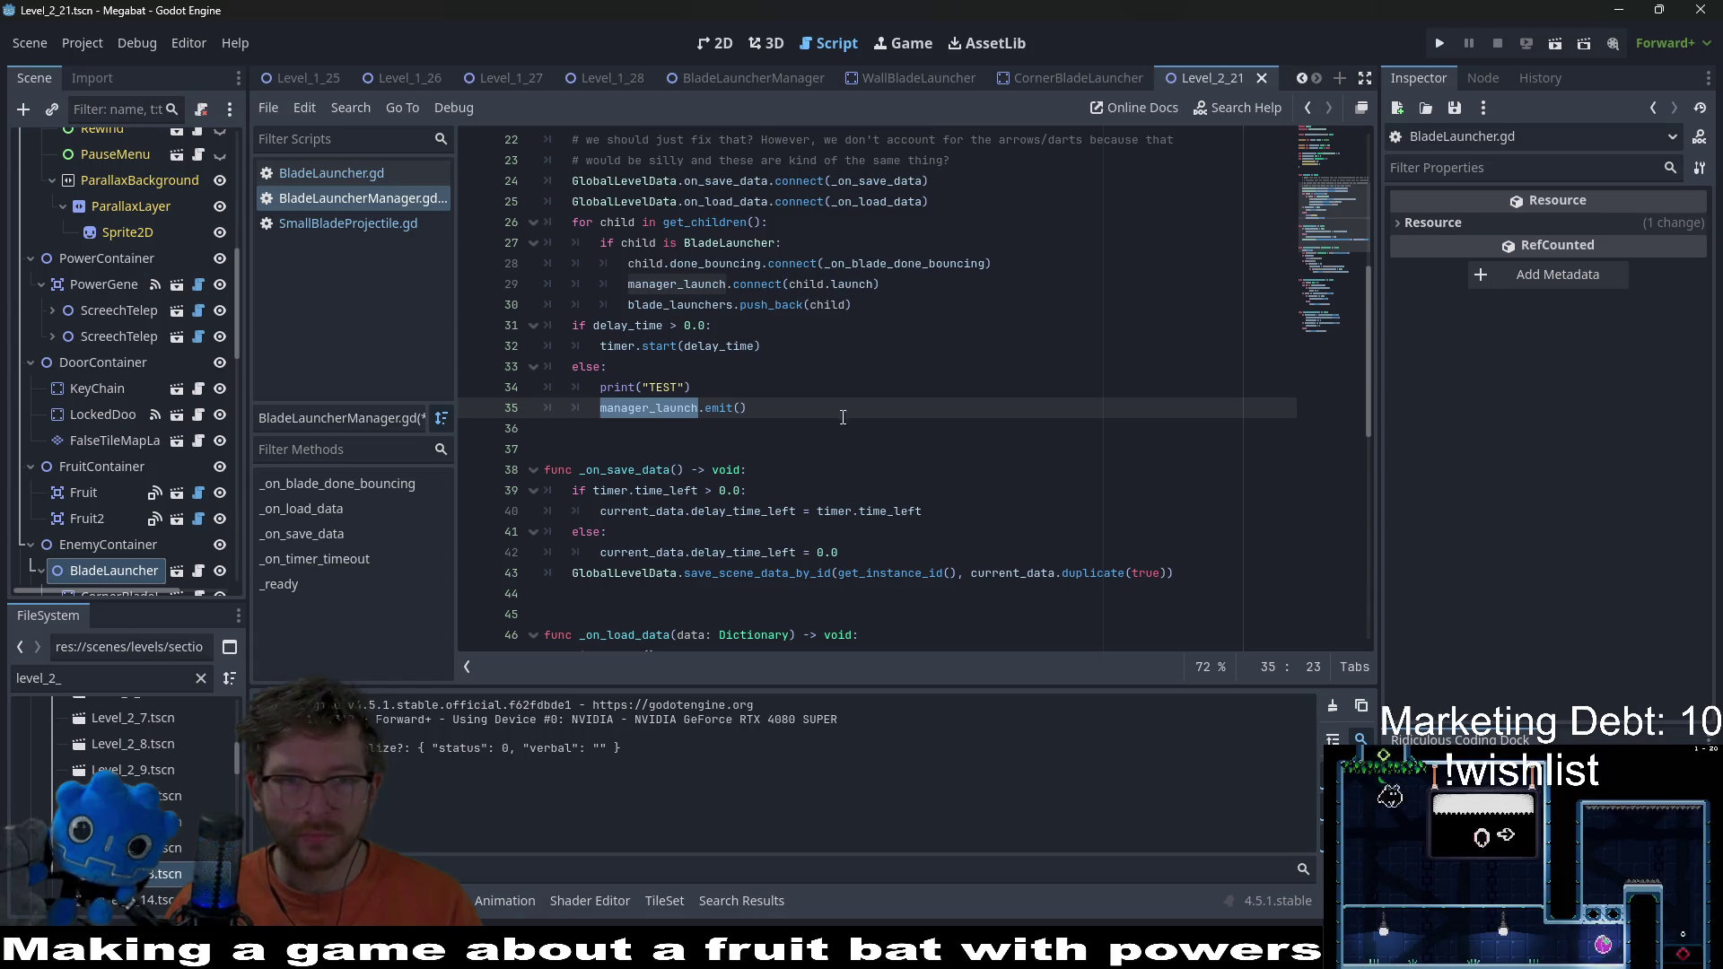
click(745, 408)
drag(742, 408, 600, 409)
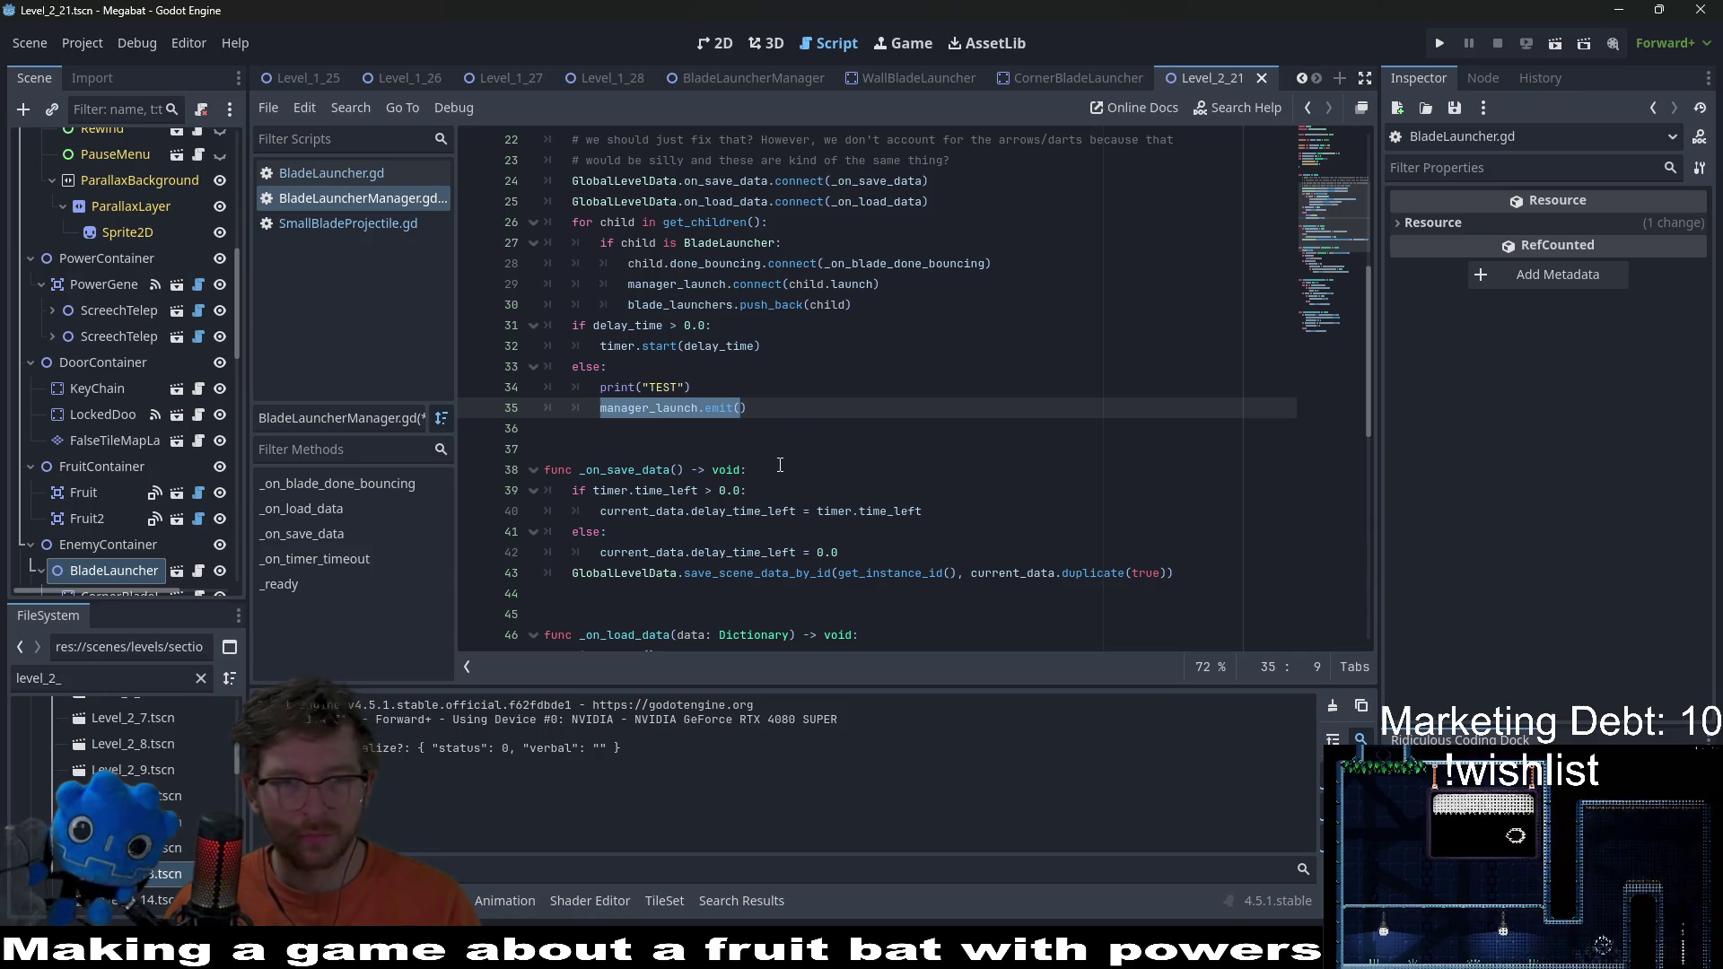
key(ctrl+f)
key(Return)
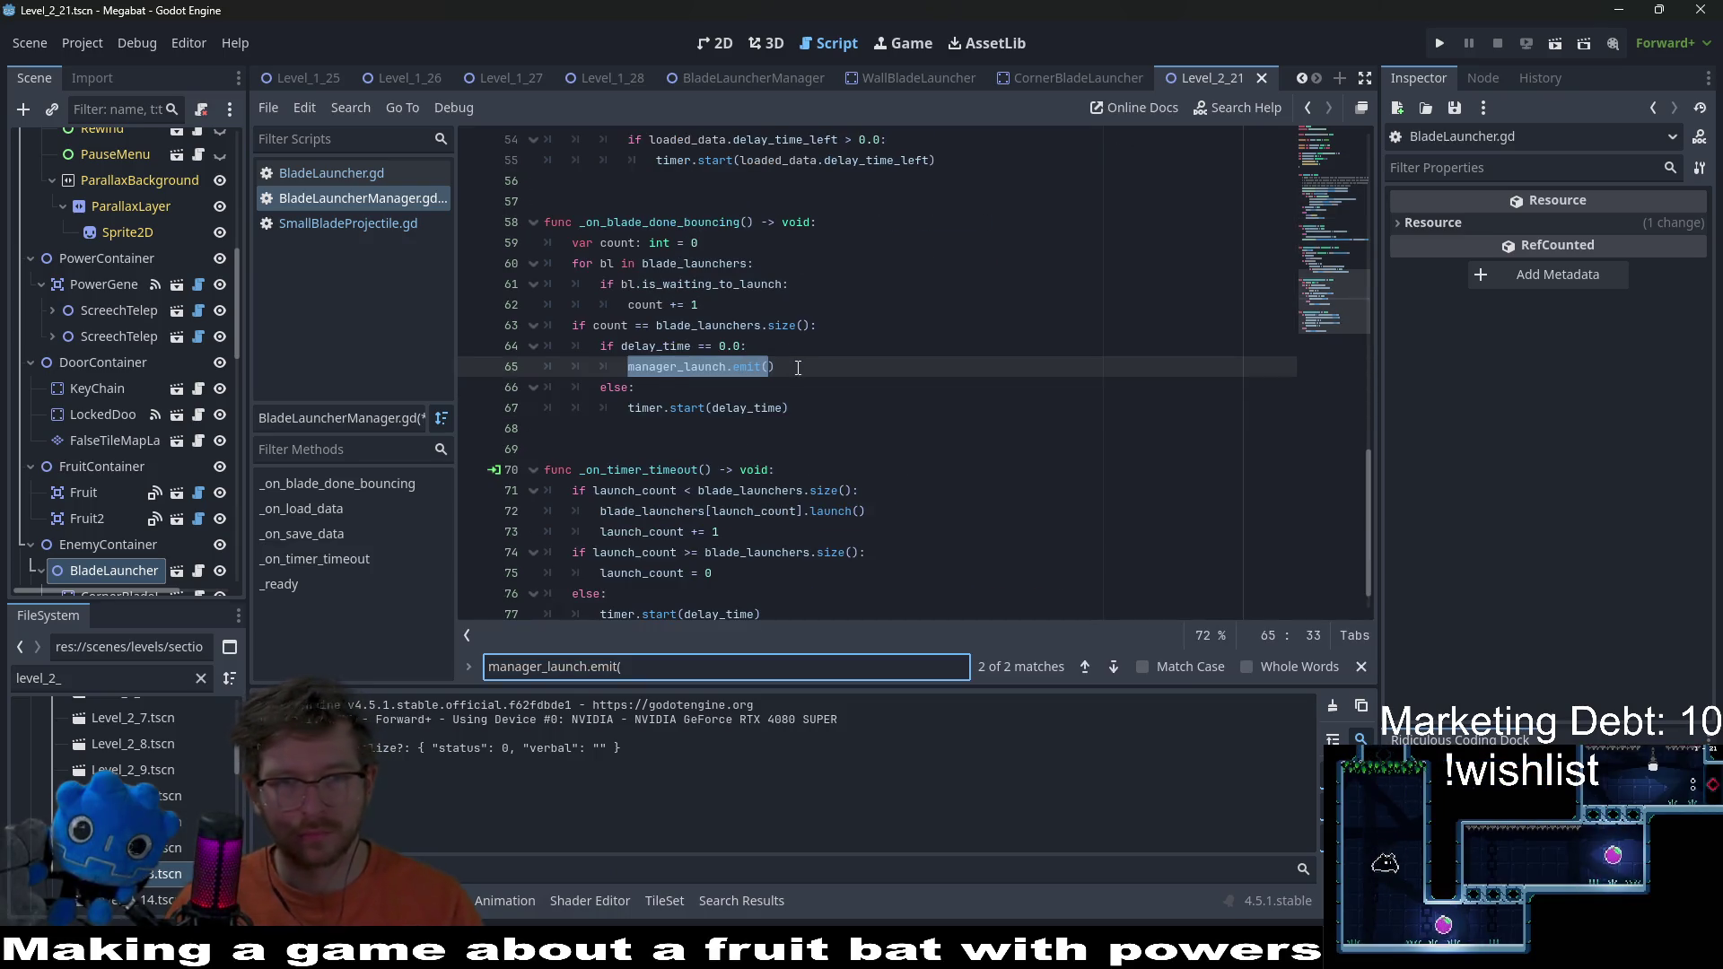
key(Return)
click(908, 371)
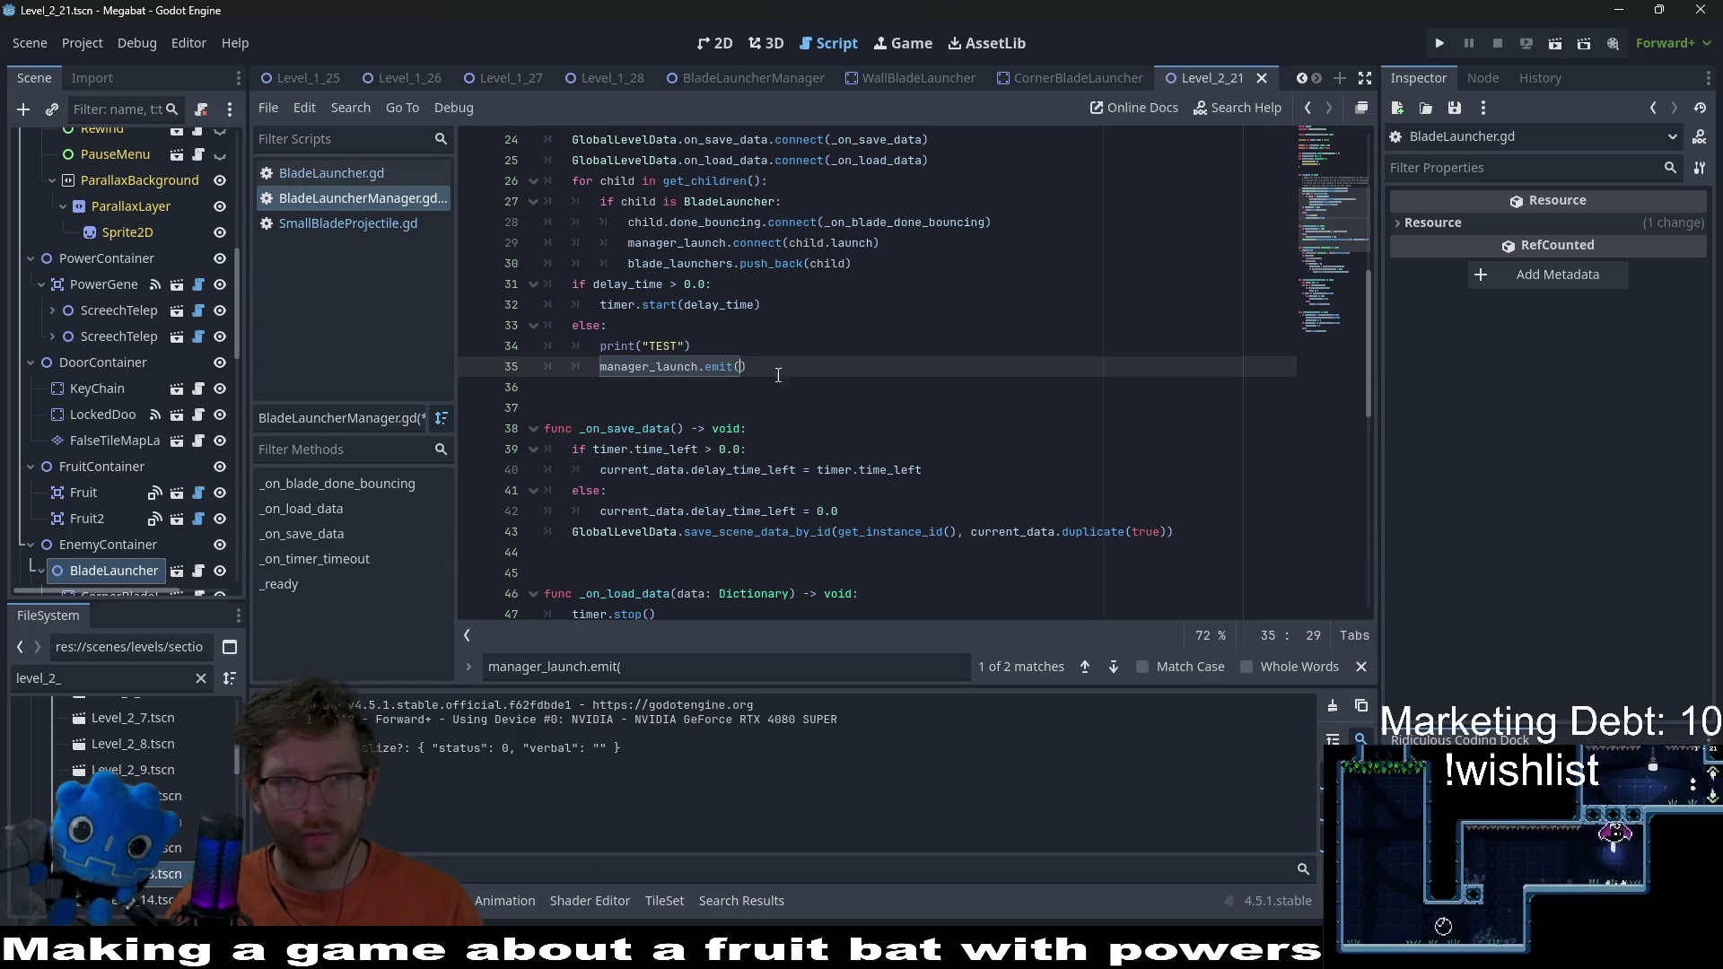
mouse_move(682, 366)
mouse_down()
mouse_move(723, 350)
mouse_move(709, 345)
mouse_up()
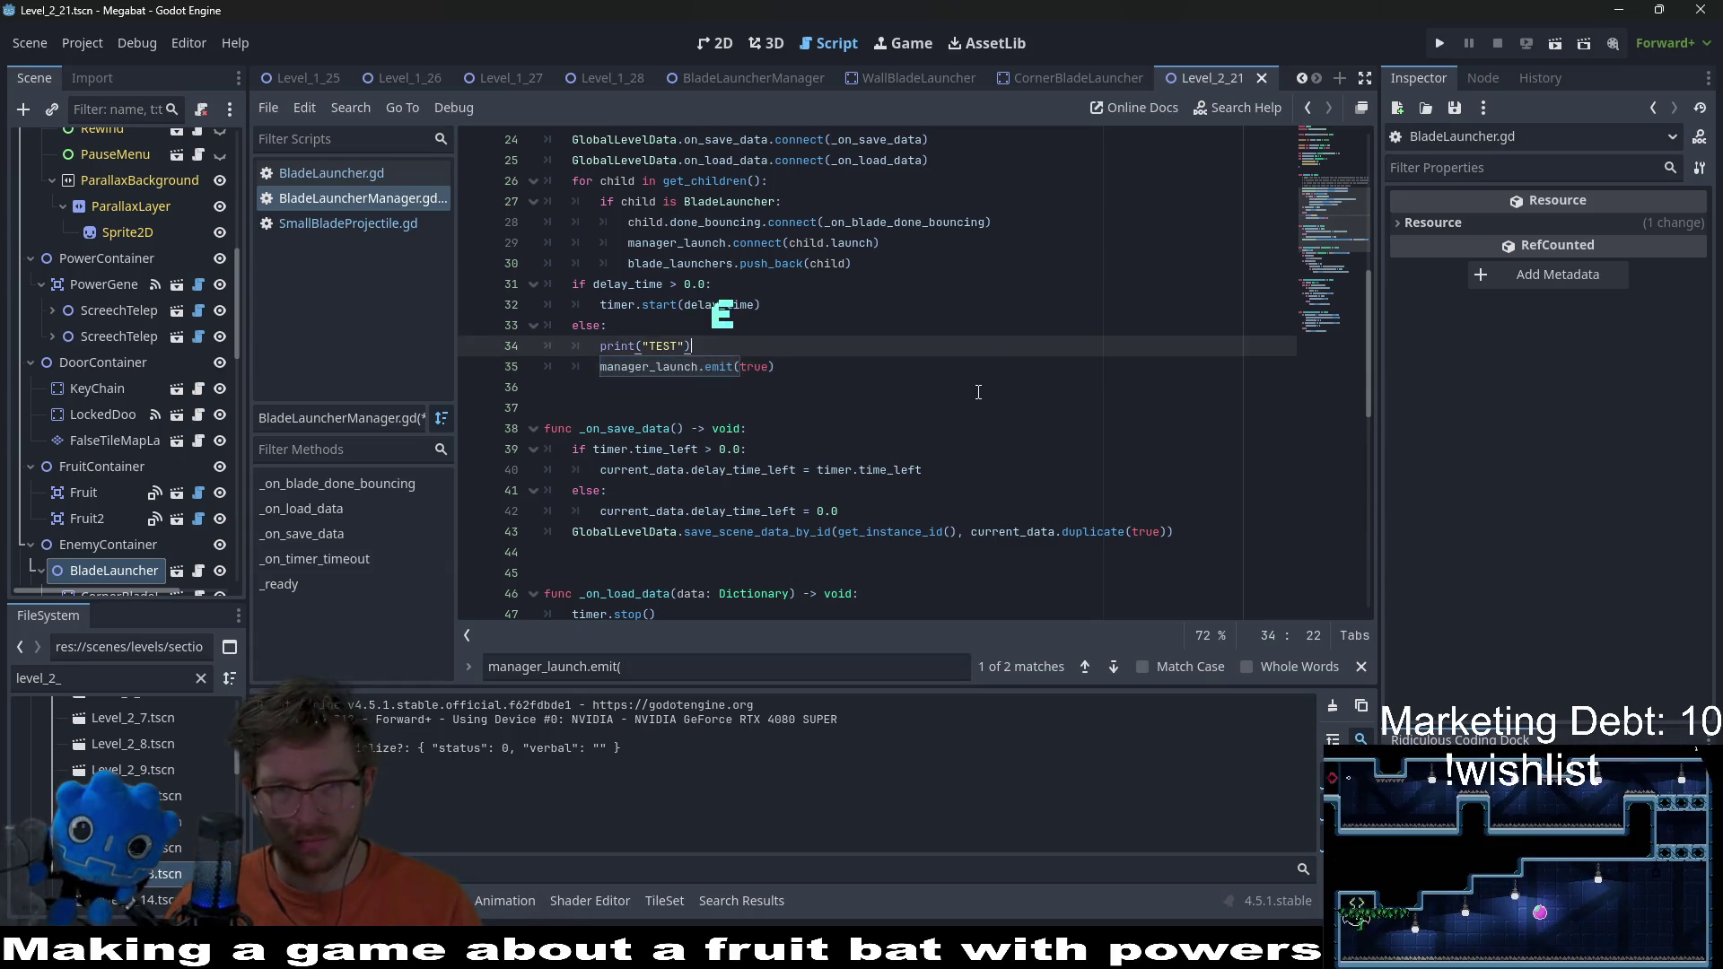
scroll(942, 499, down, 4)
scroll(942, 499, down, 3)
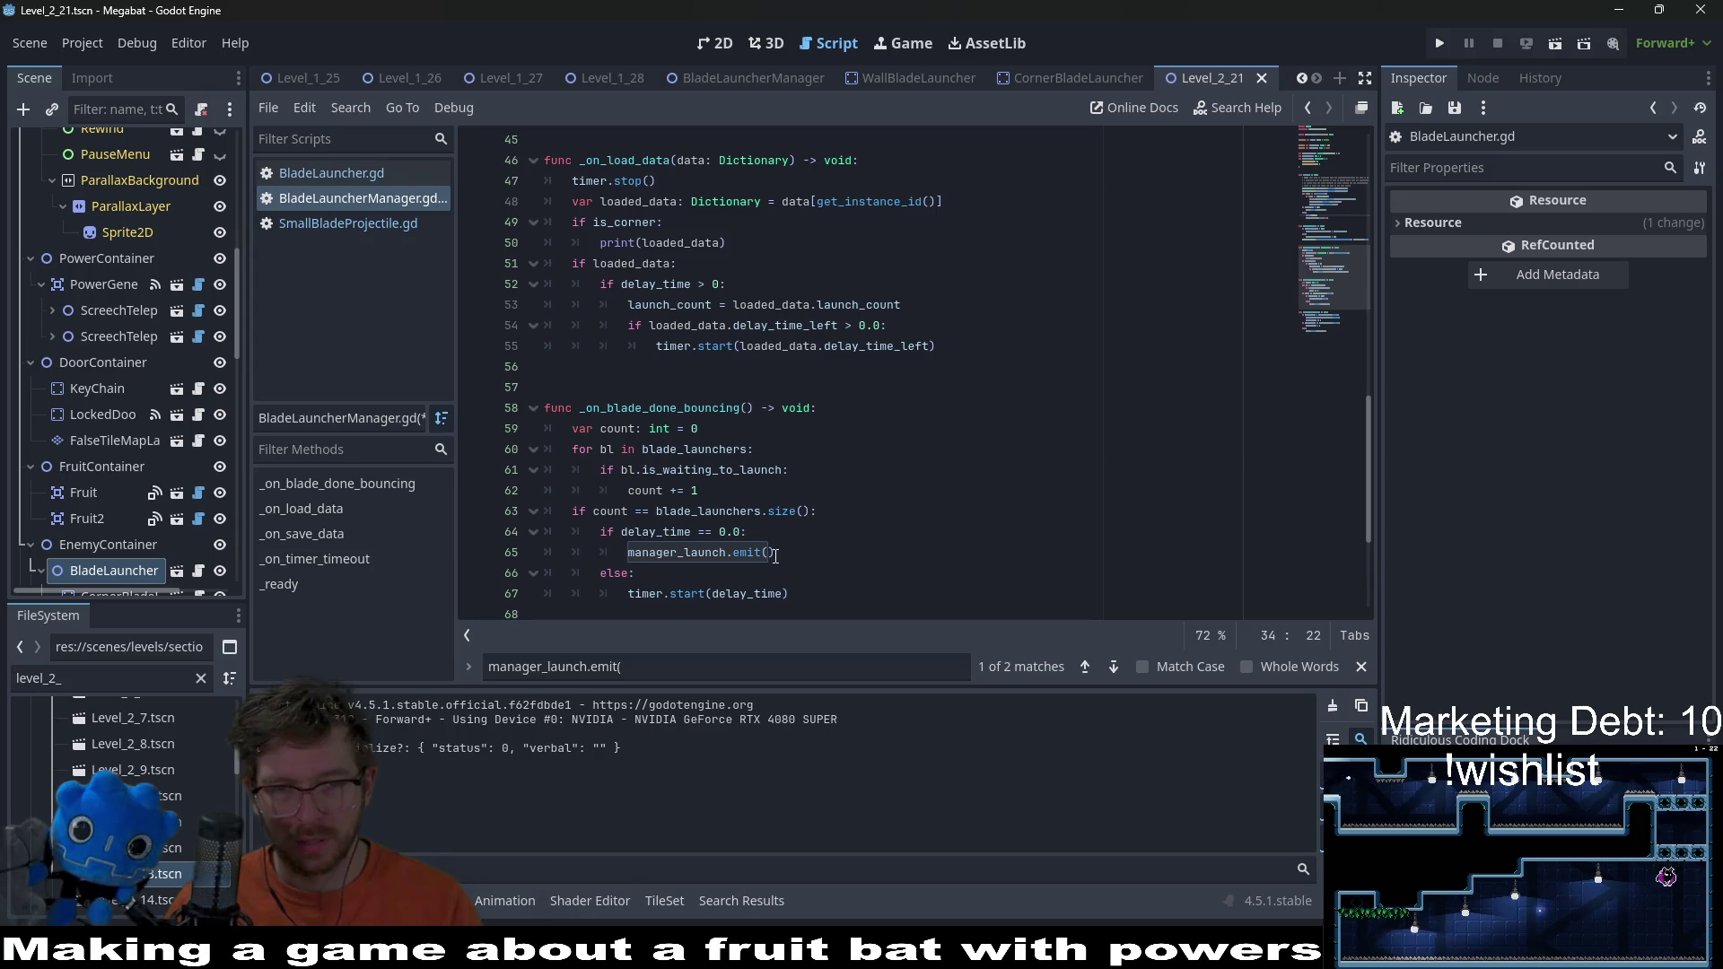
- Pass false to manager_launch.emit() on line 65 in _on_blade_done_bouncing
click(770, 553)
text(false)
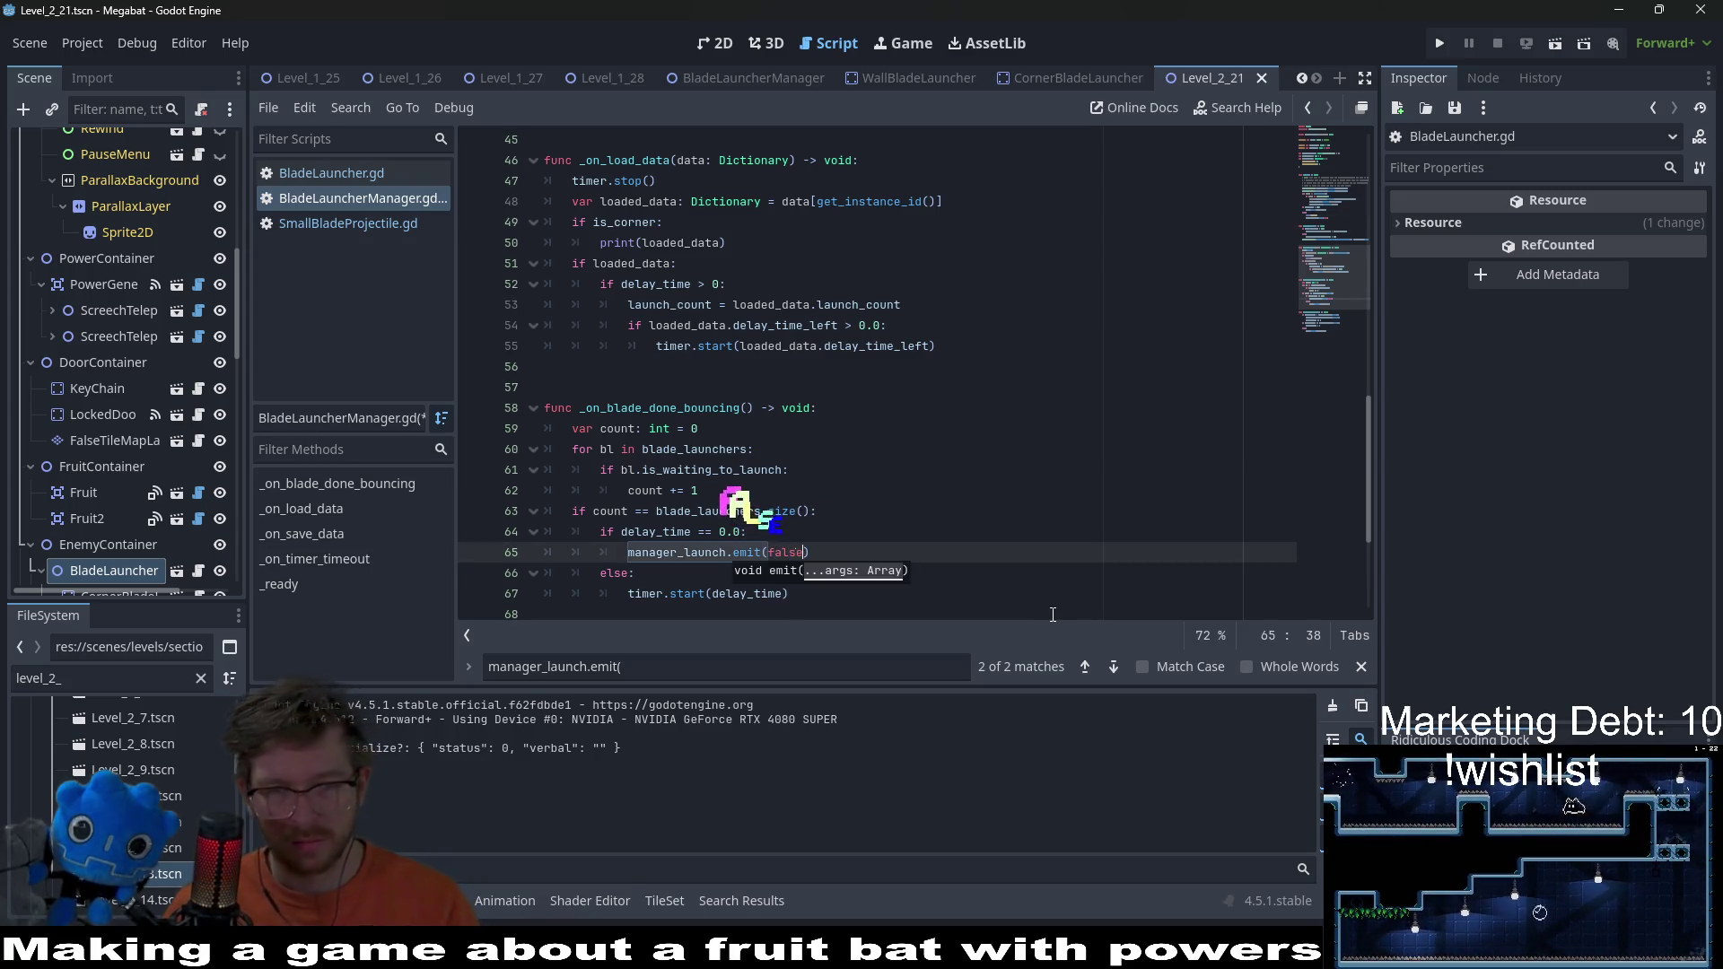
click(1067, 487)
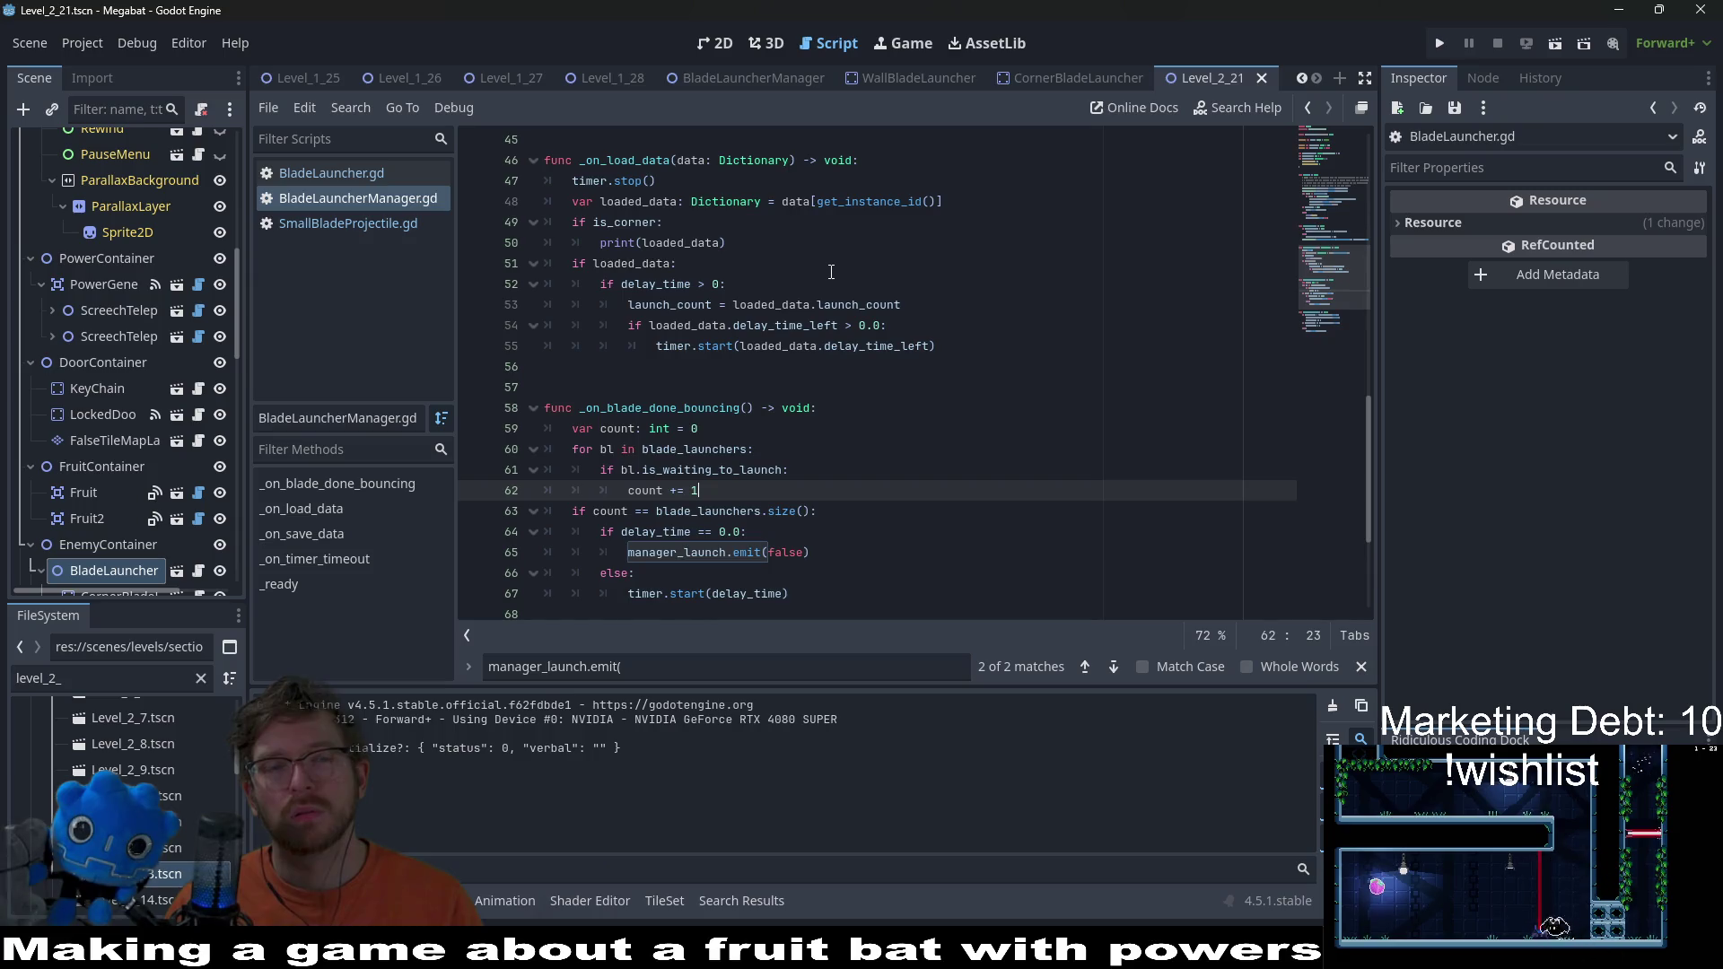
scroll(831, 271, up, 7)
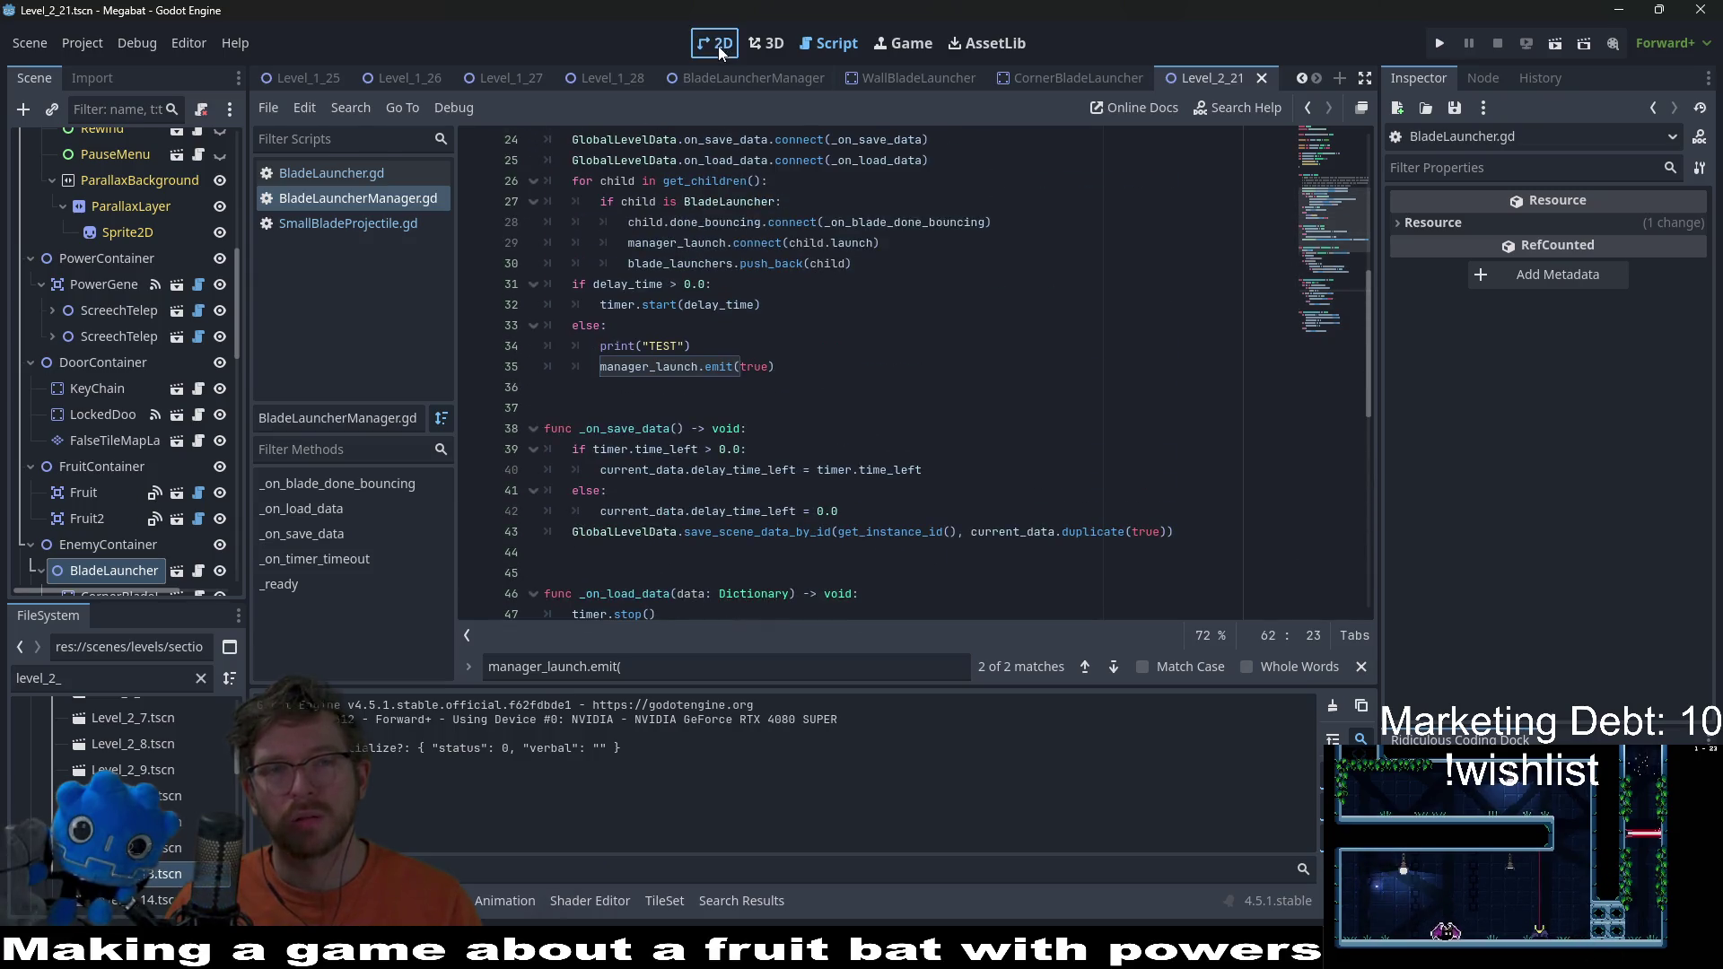
- Run the current level from the 2D view, fly the bat into the lantern, and quit with F8
click(718, 45)
click(1555, 45)
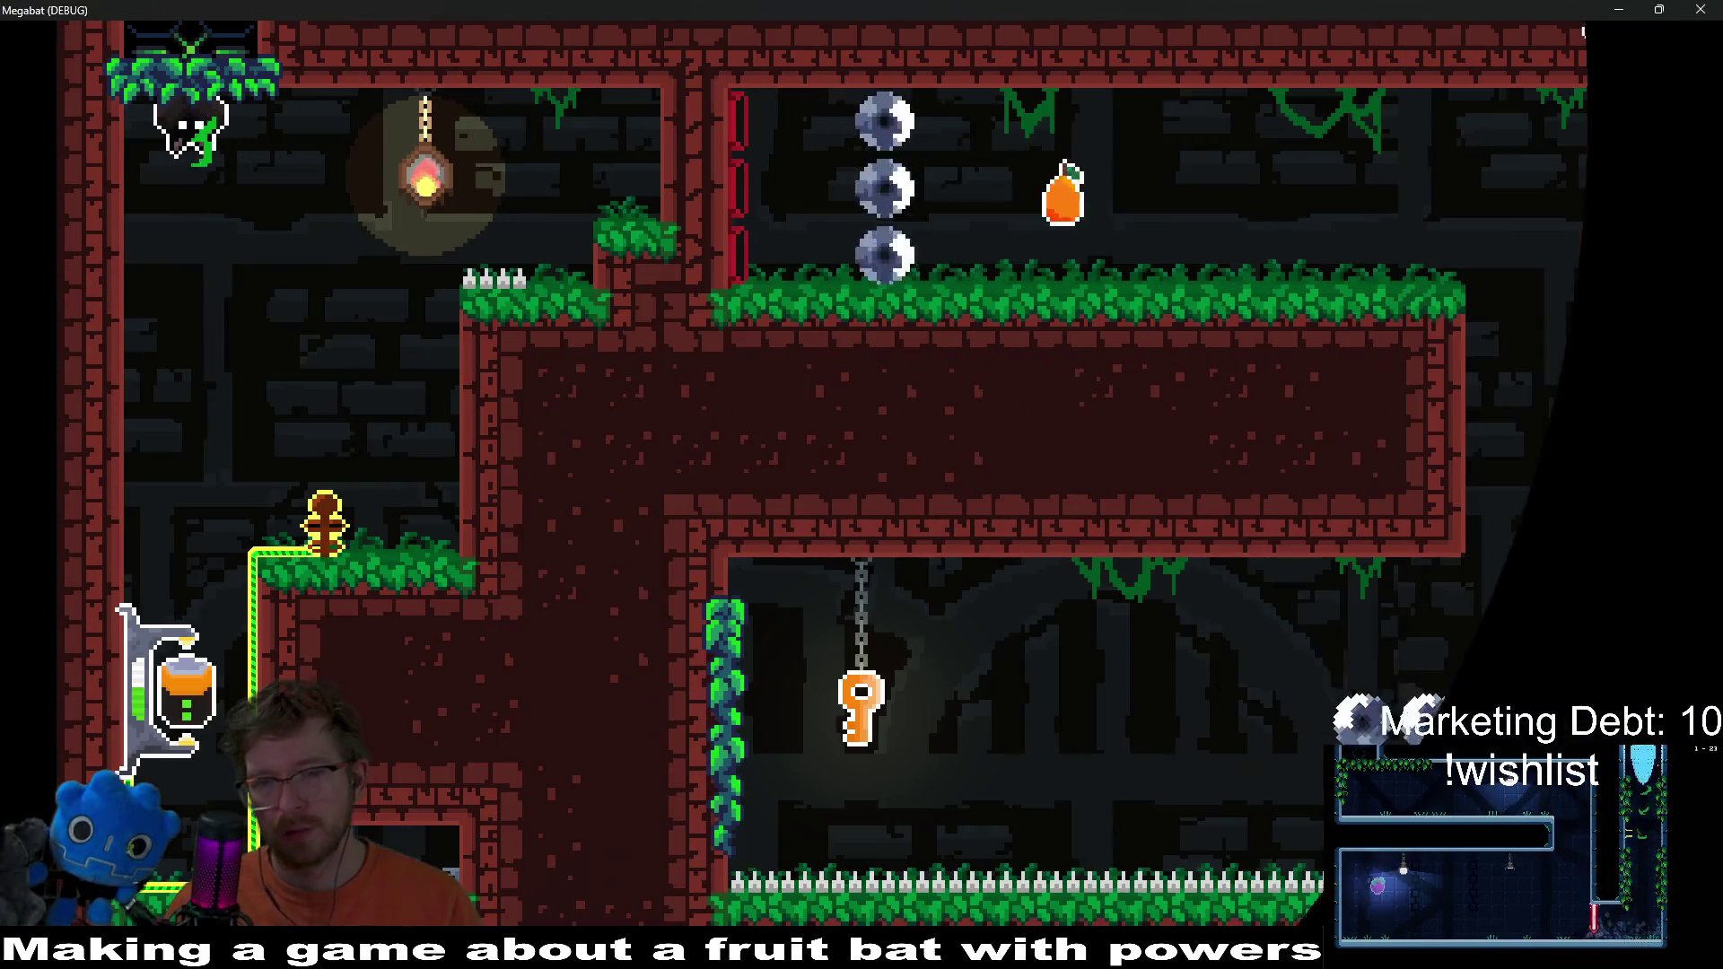
key(Right)
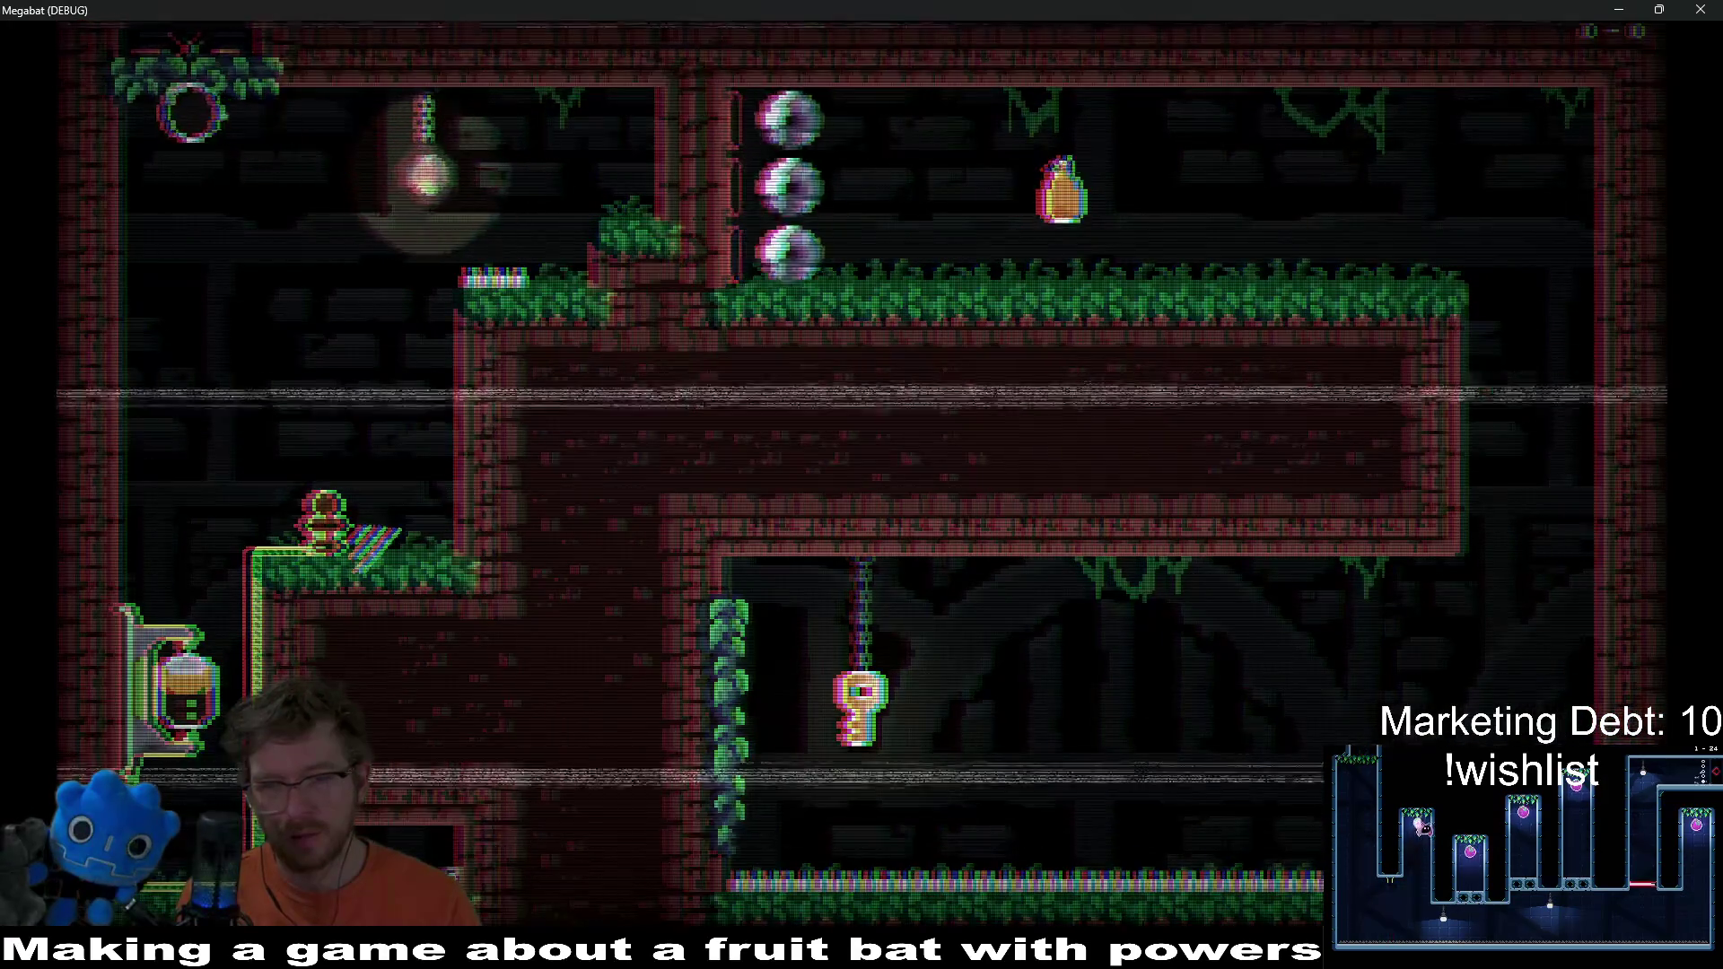
key(Right)
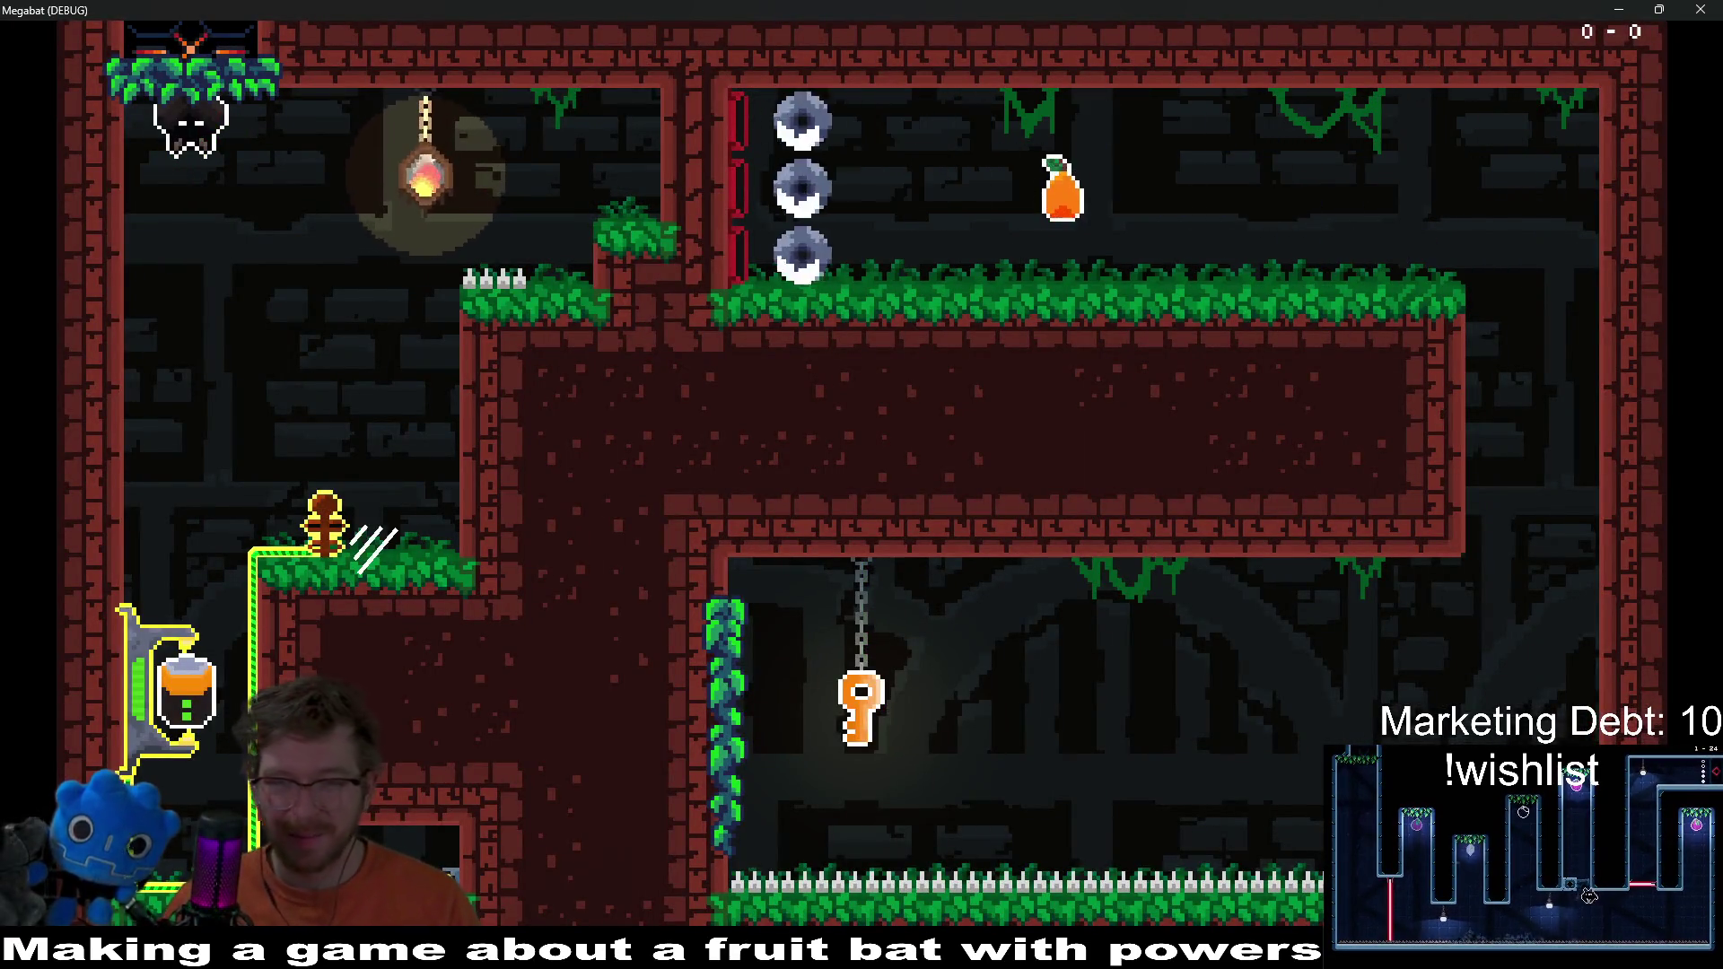
key(F8)
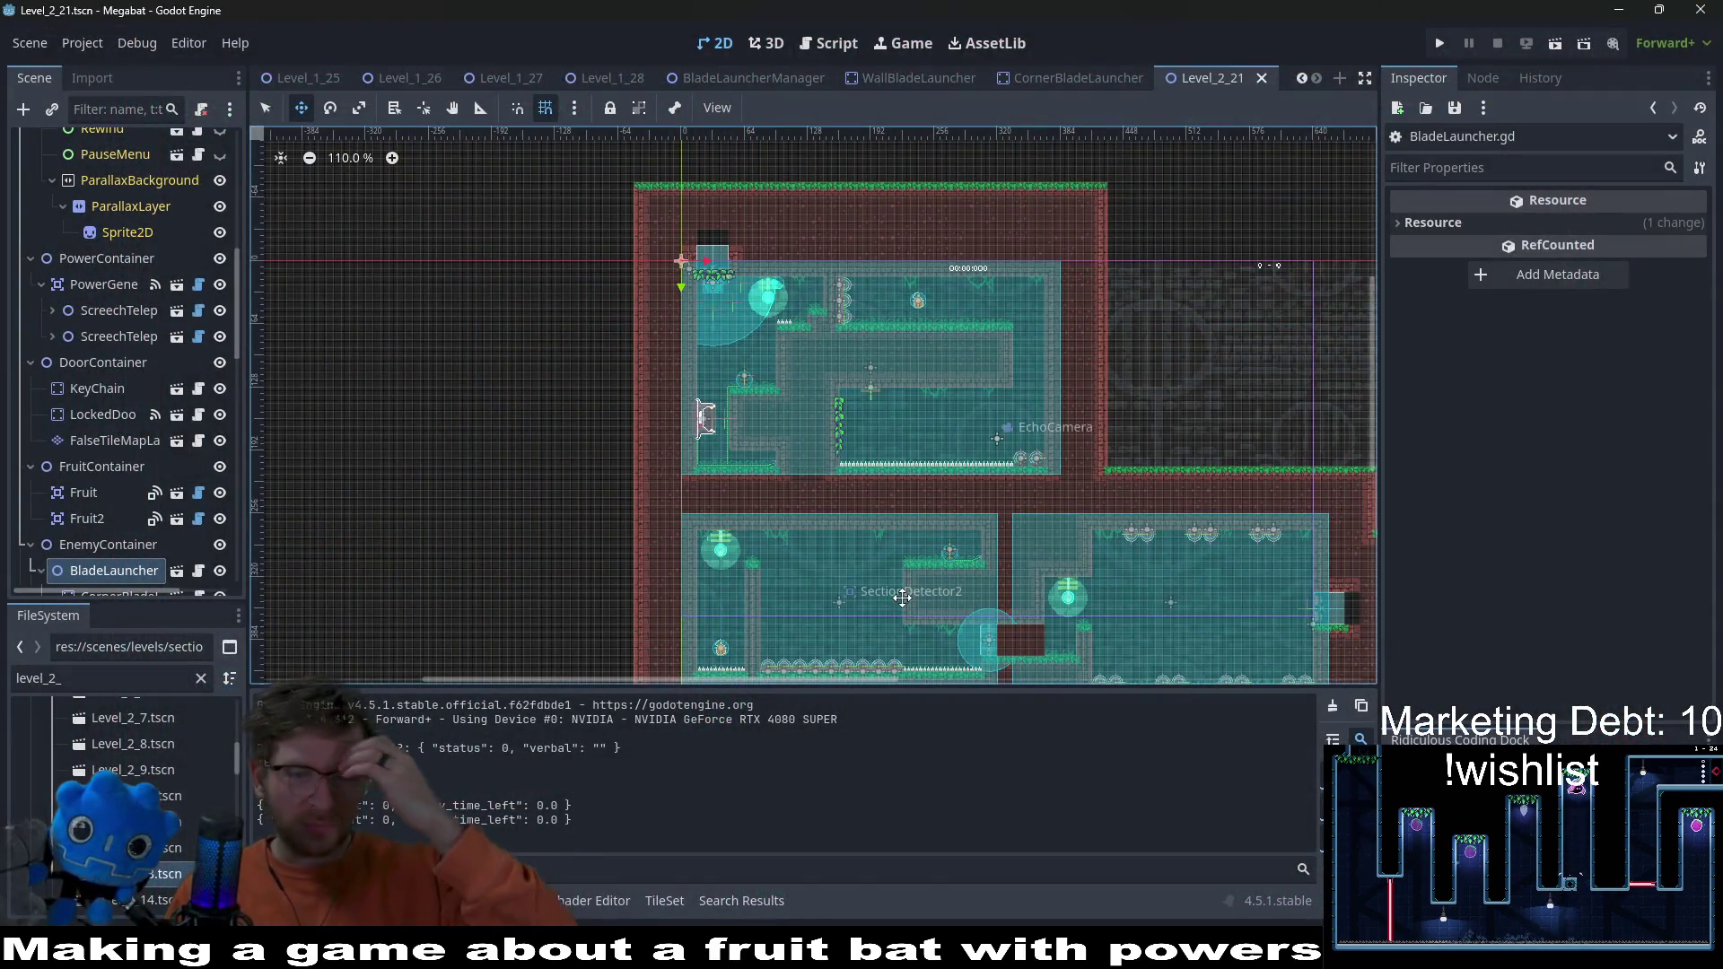
- Delete the print("TEST") line from the else branch and save
click(832, 45)
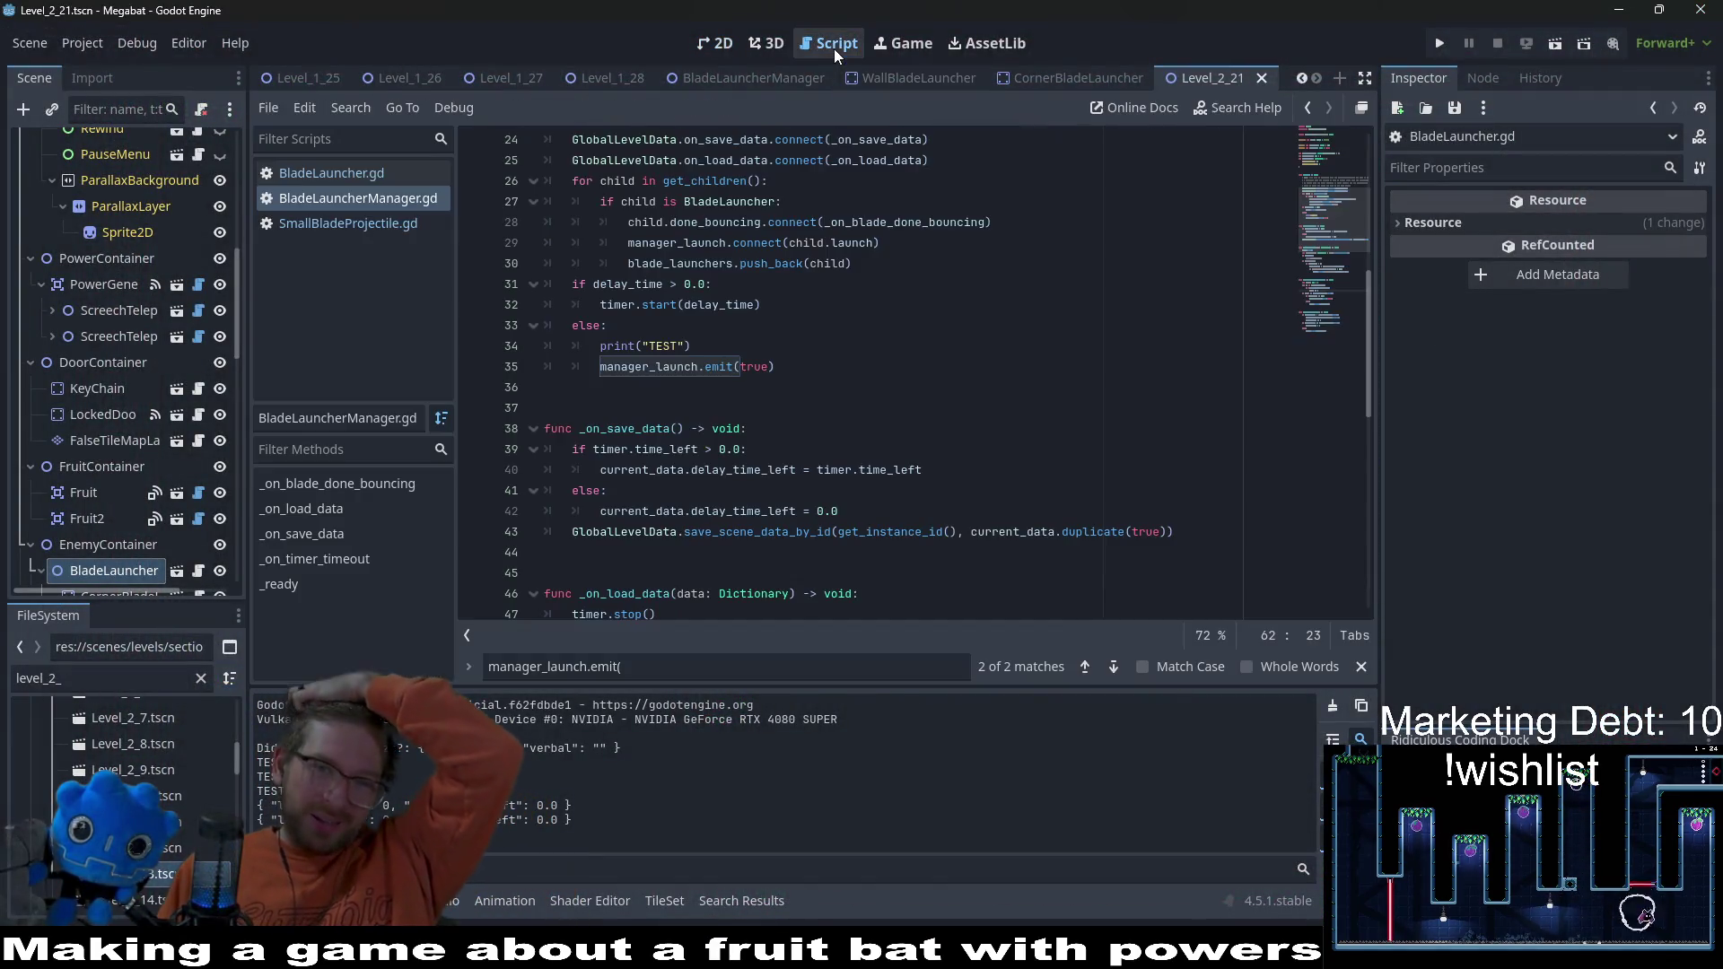
click(714, 325)
drag(717, 345, 731, 326)
key(BackSpace)
key(ctrl+s)
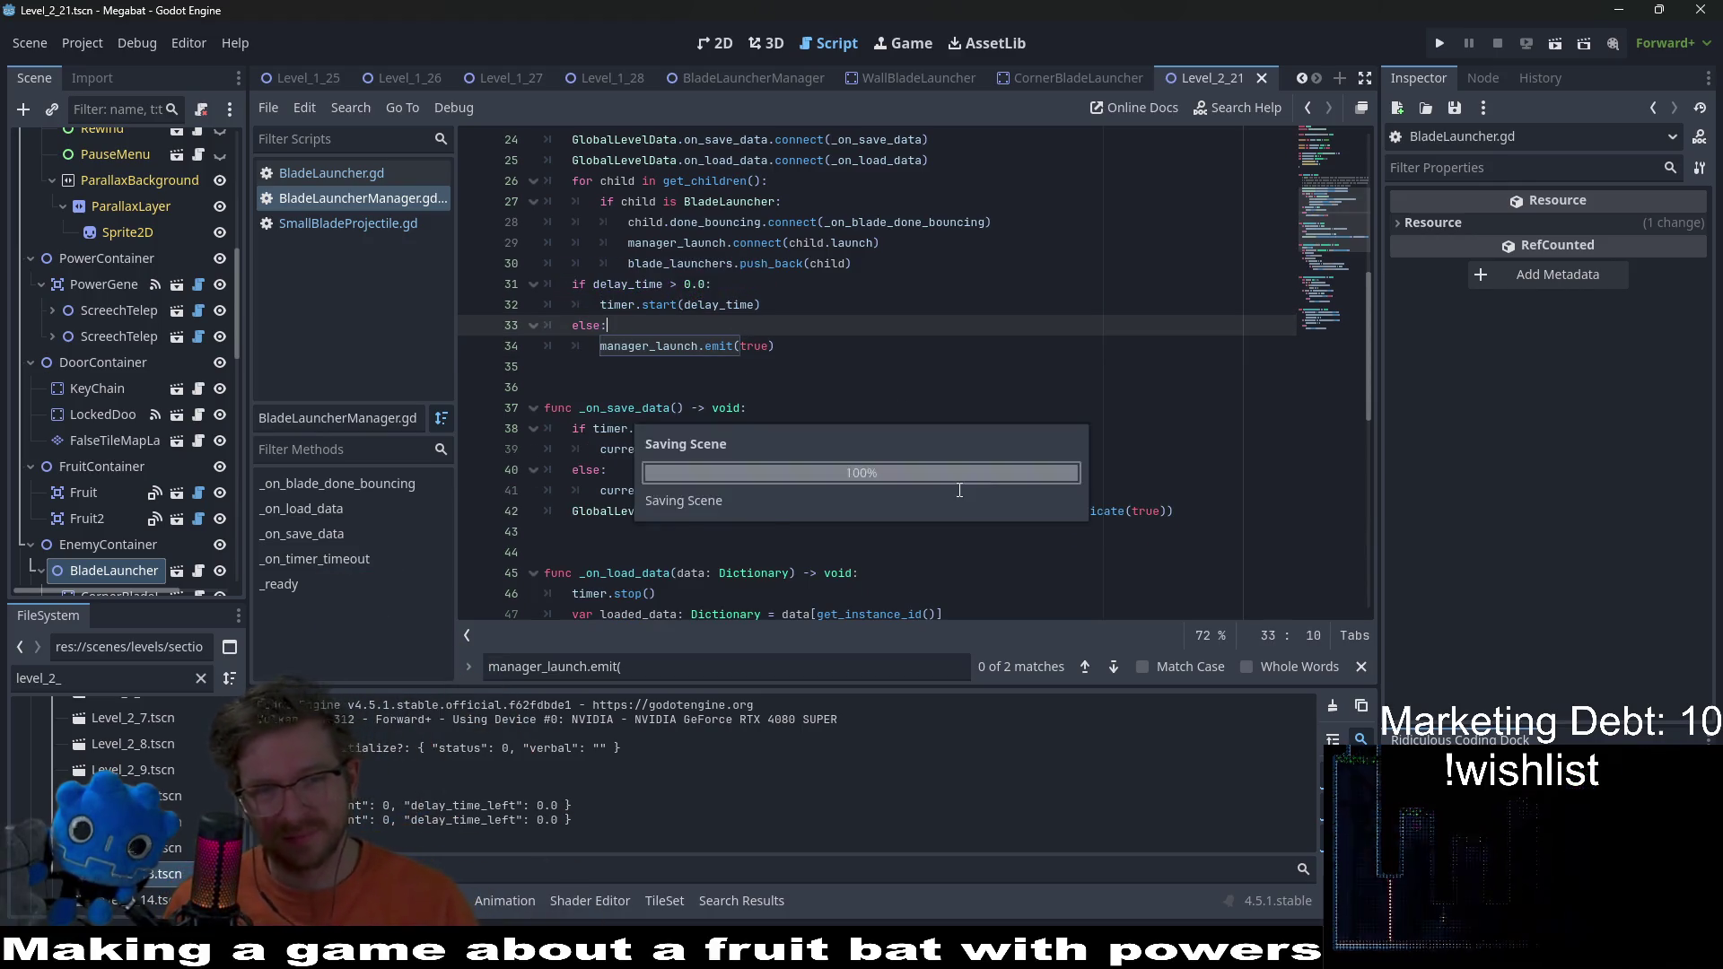
- Review the delay_time check on line 63 and the timer.start line below it
scroll(959, 490, down, 4)
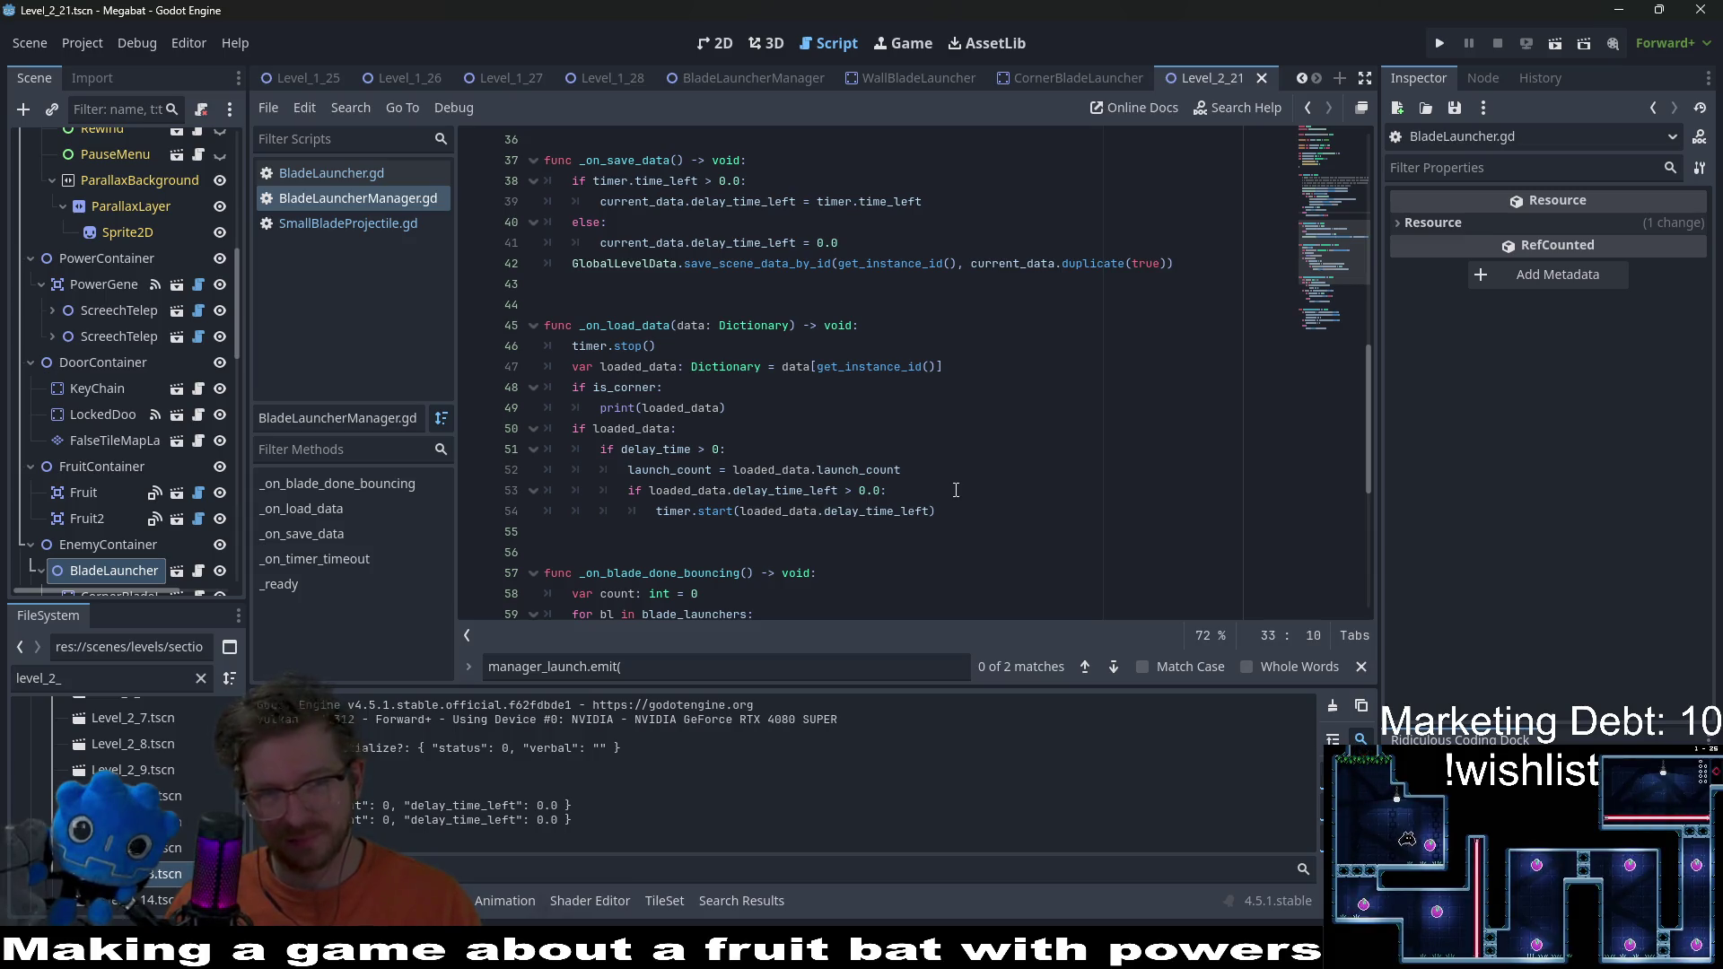
scroll(941, 499, down, 3)
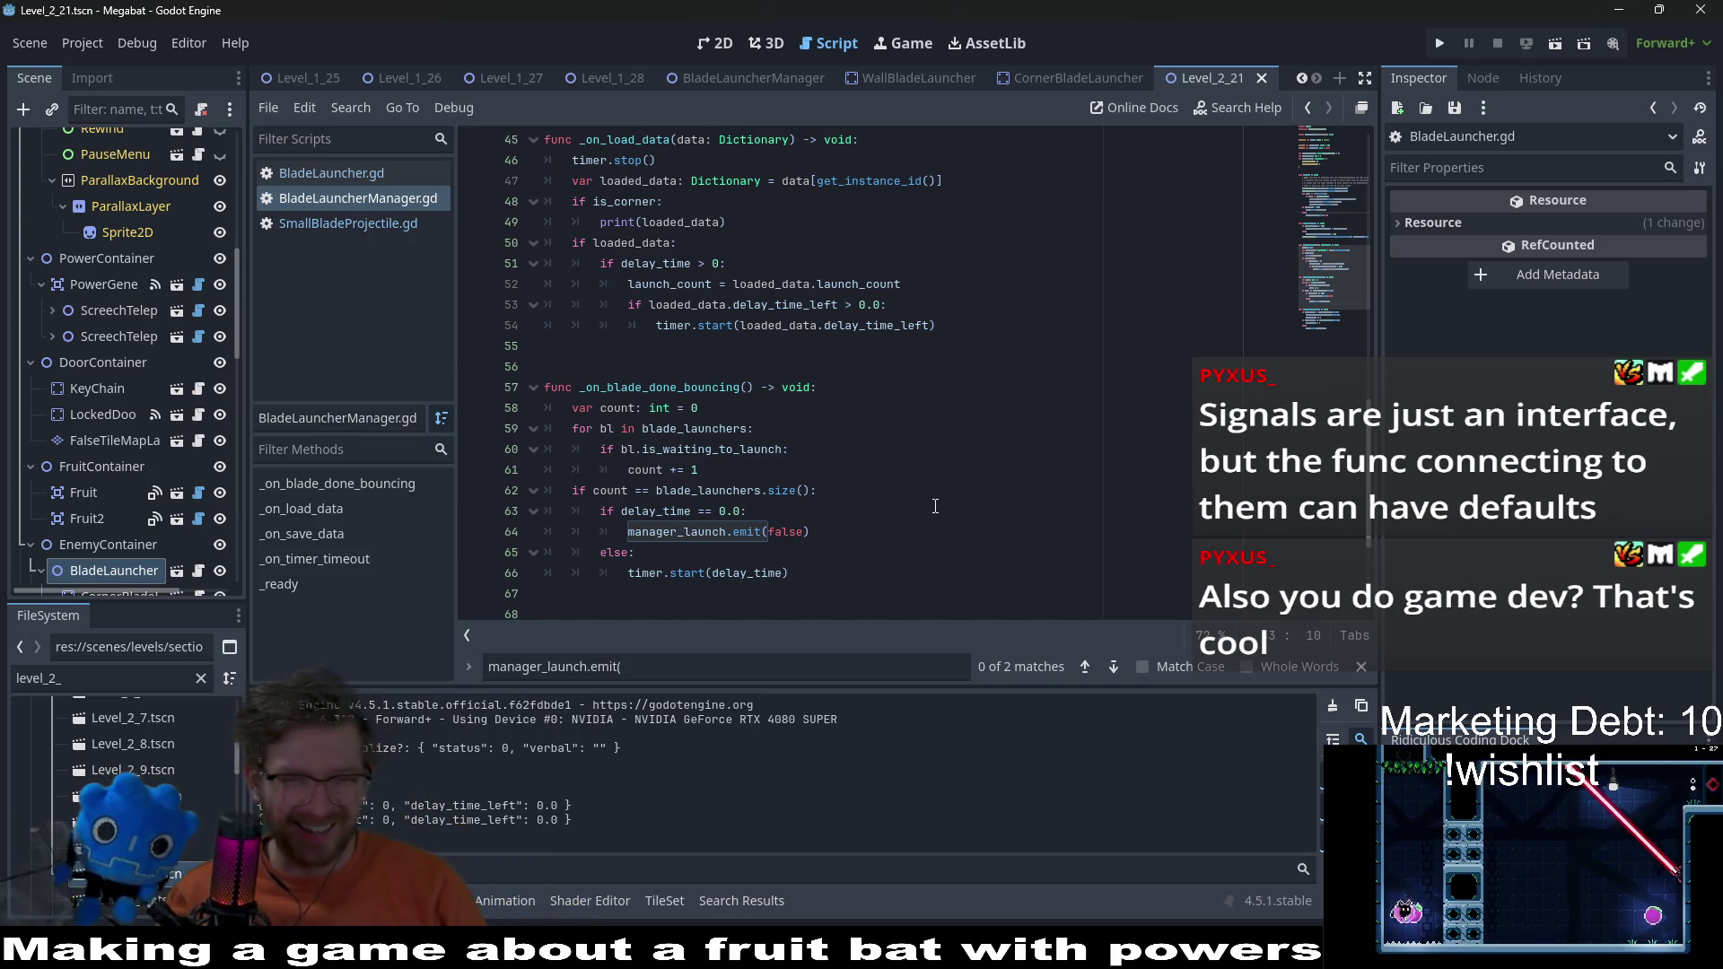
click(935, 506)
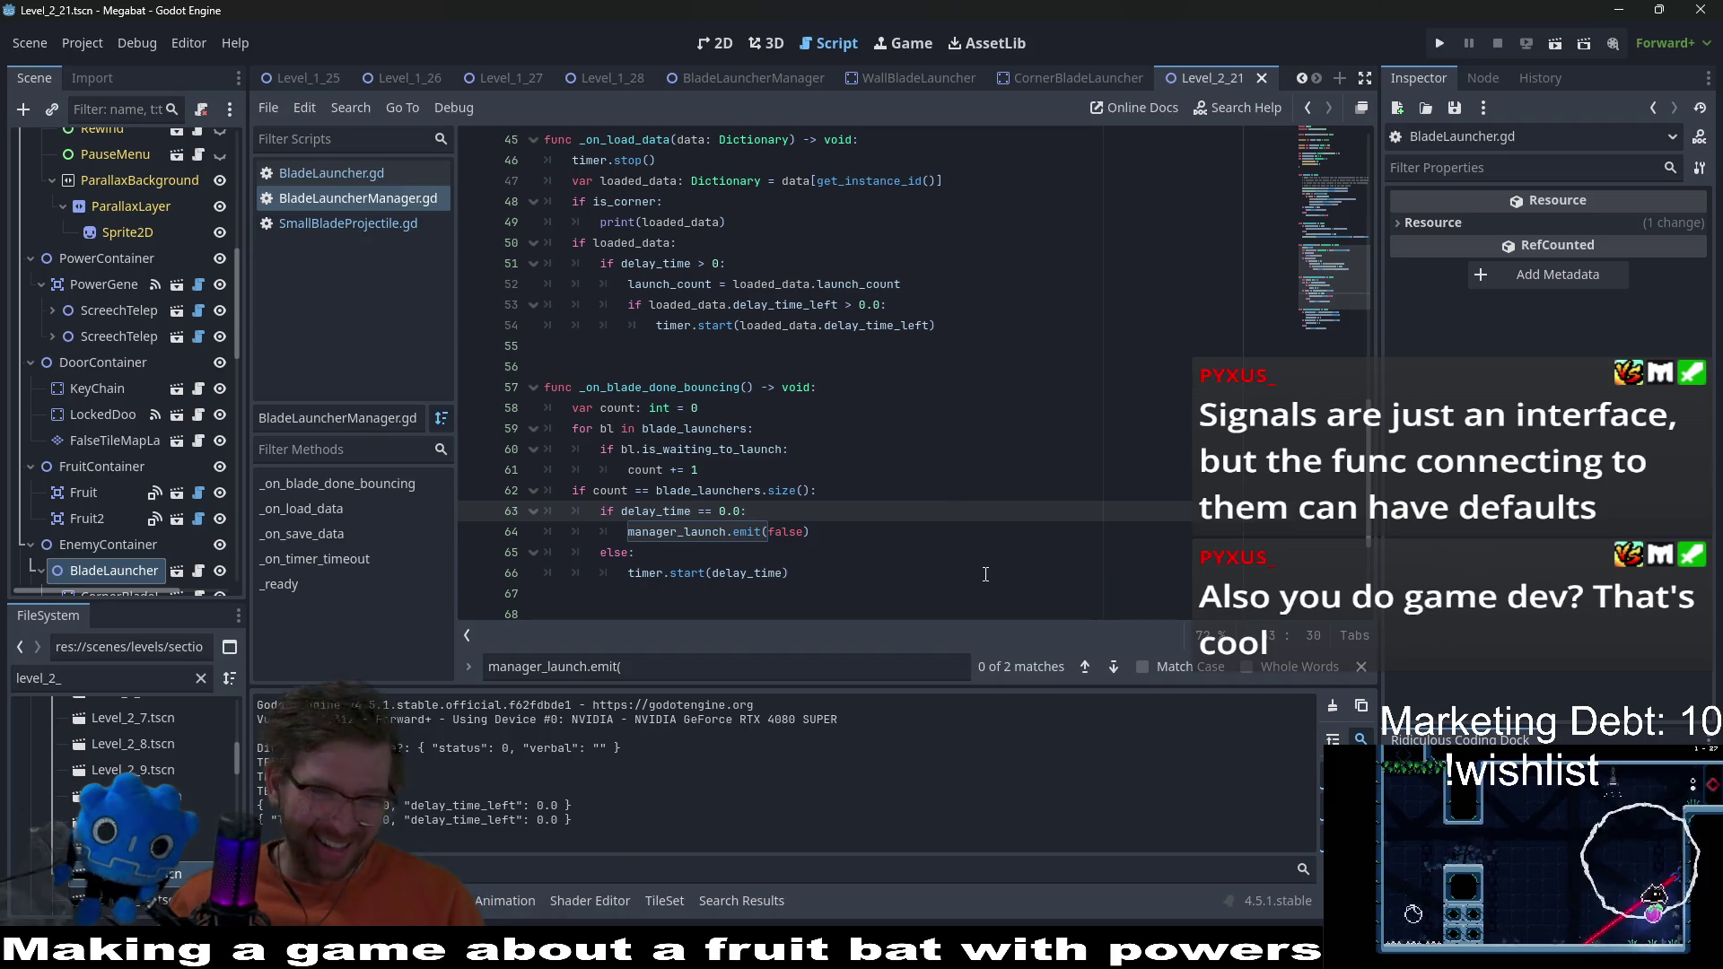
click(812, 594)
click(843, 571)
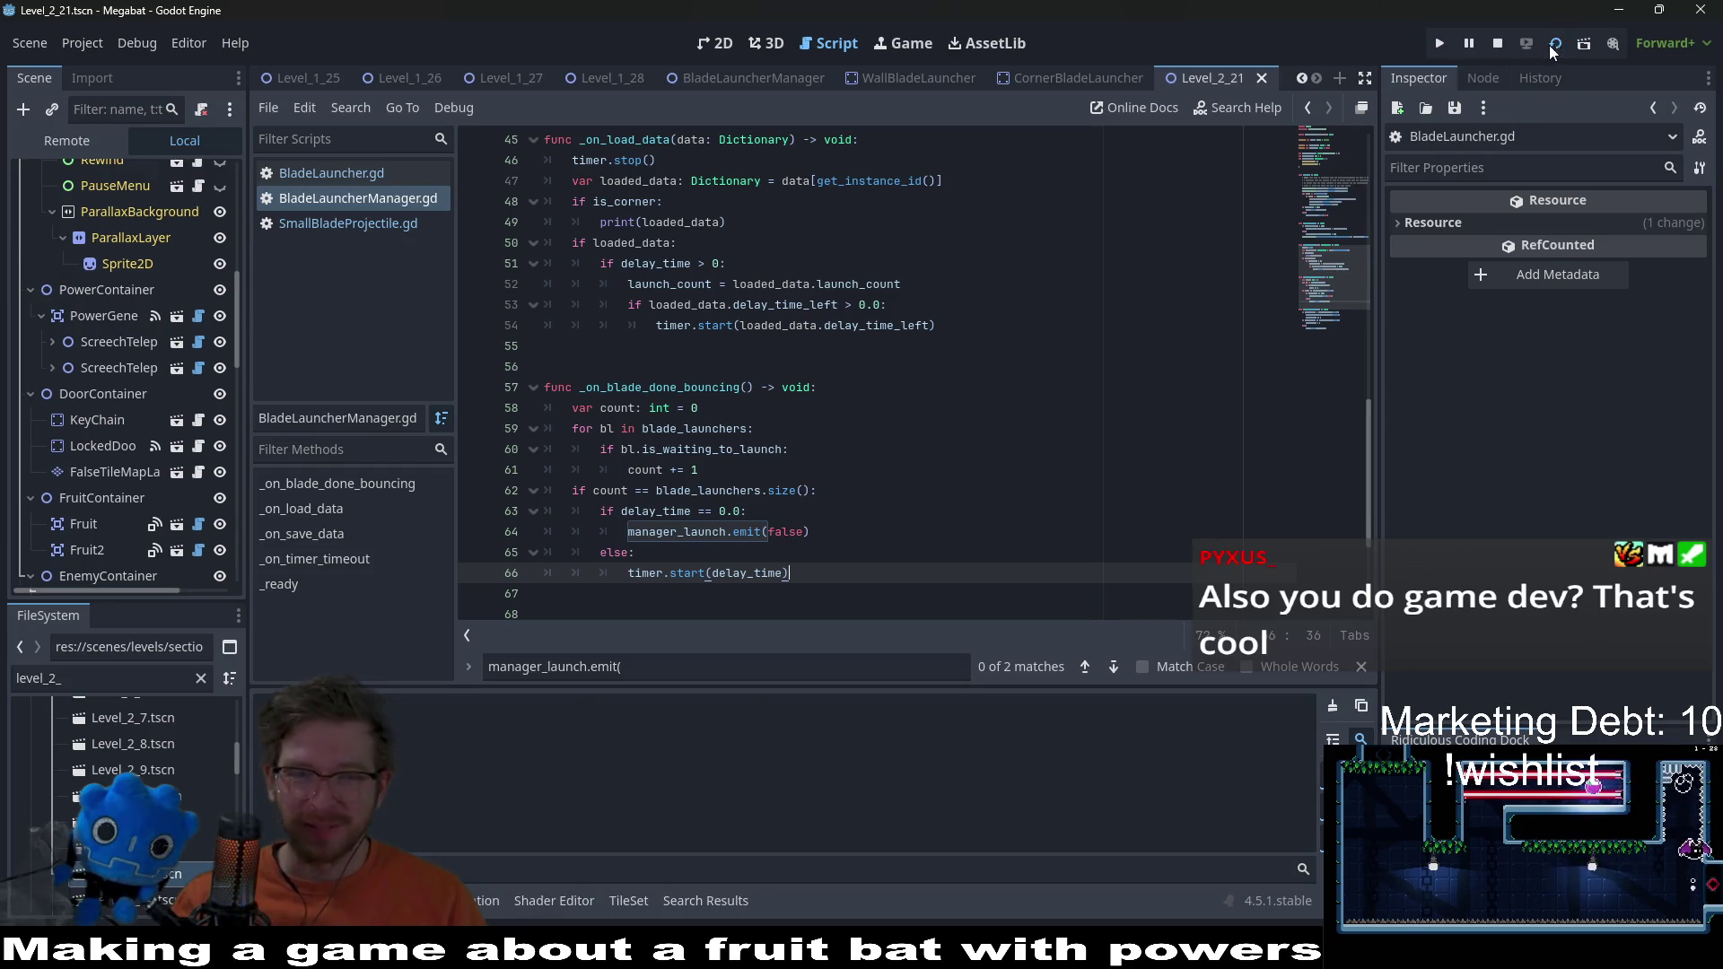
click(1555, 43)
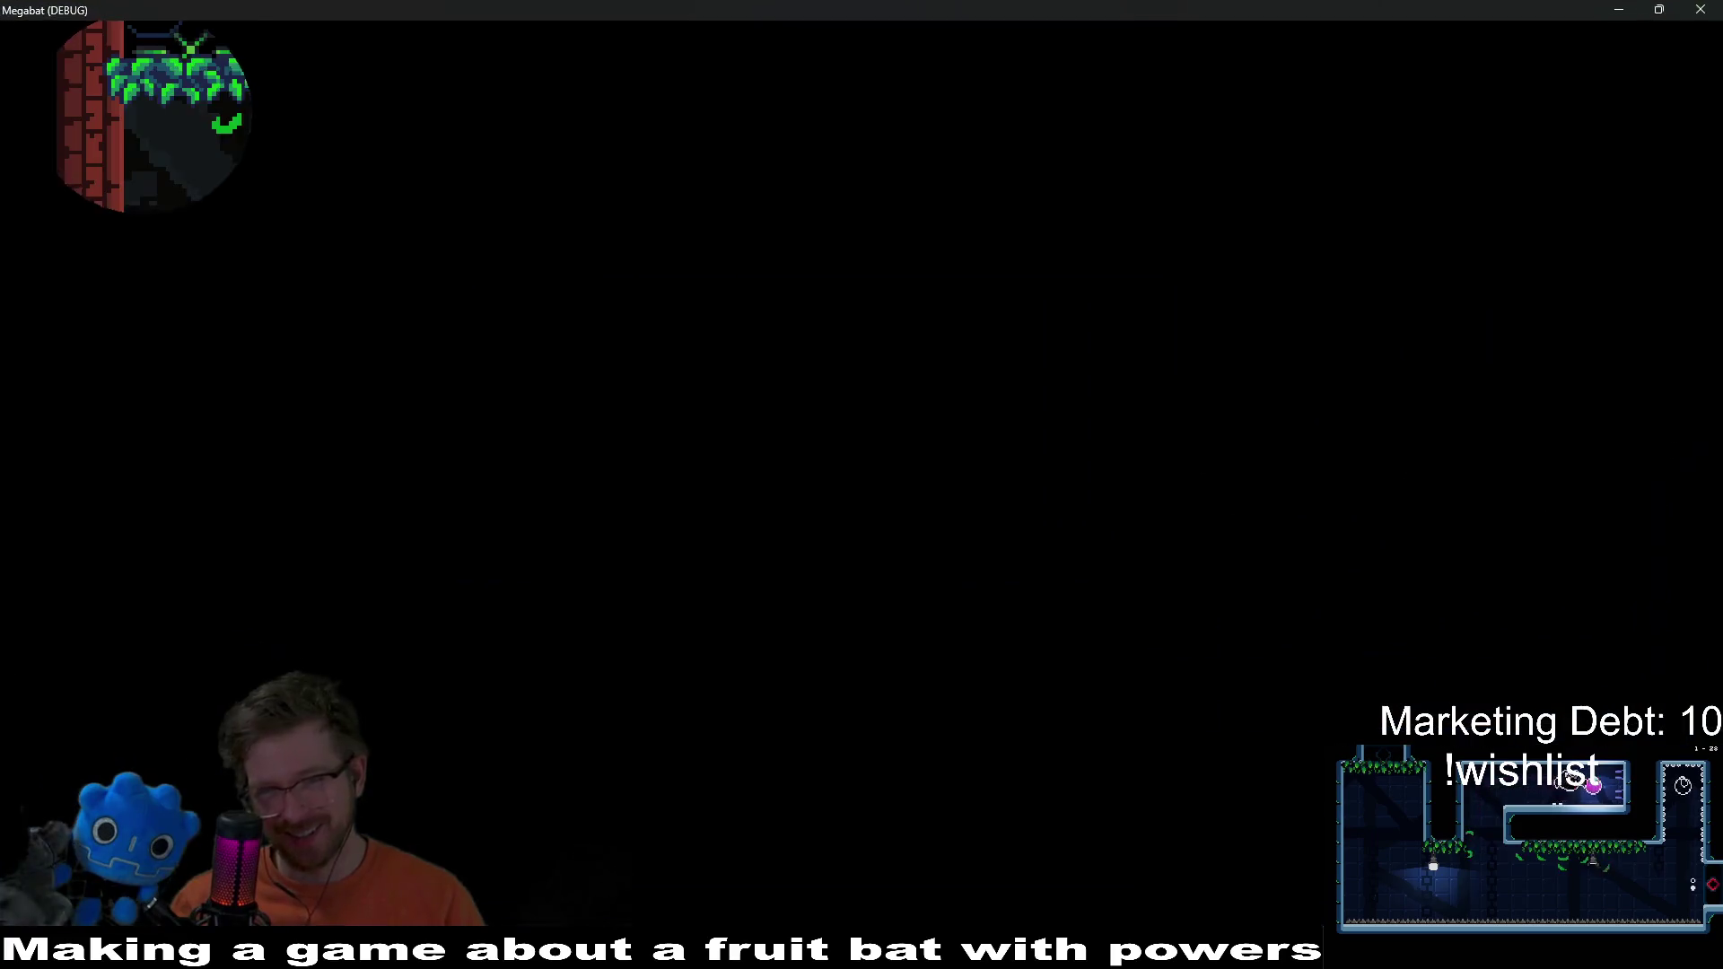
key(Right)
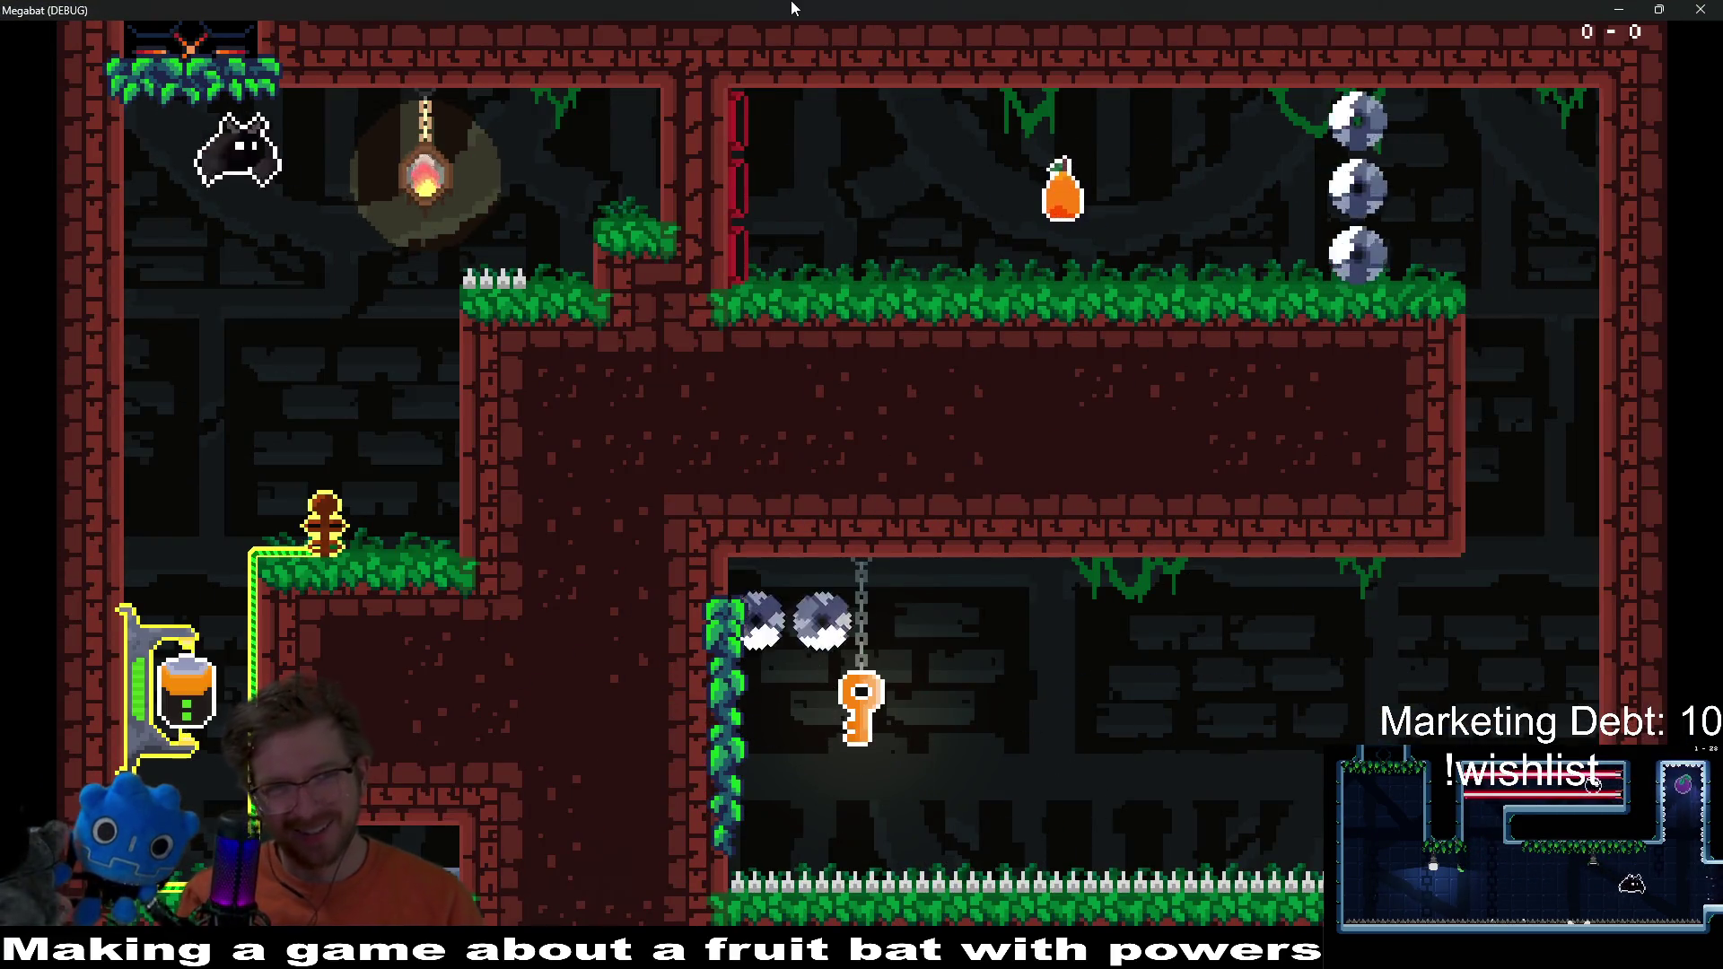
key(space)
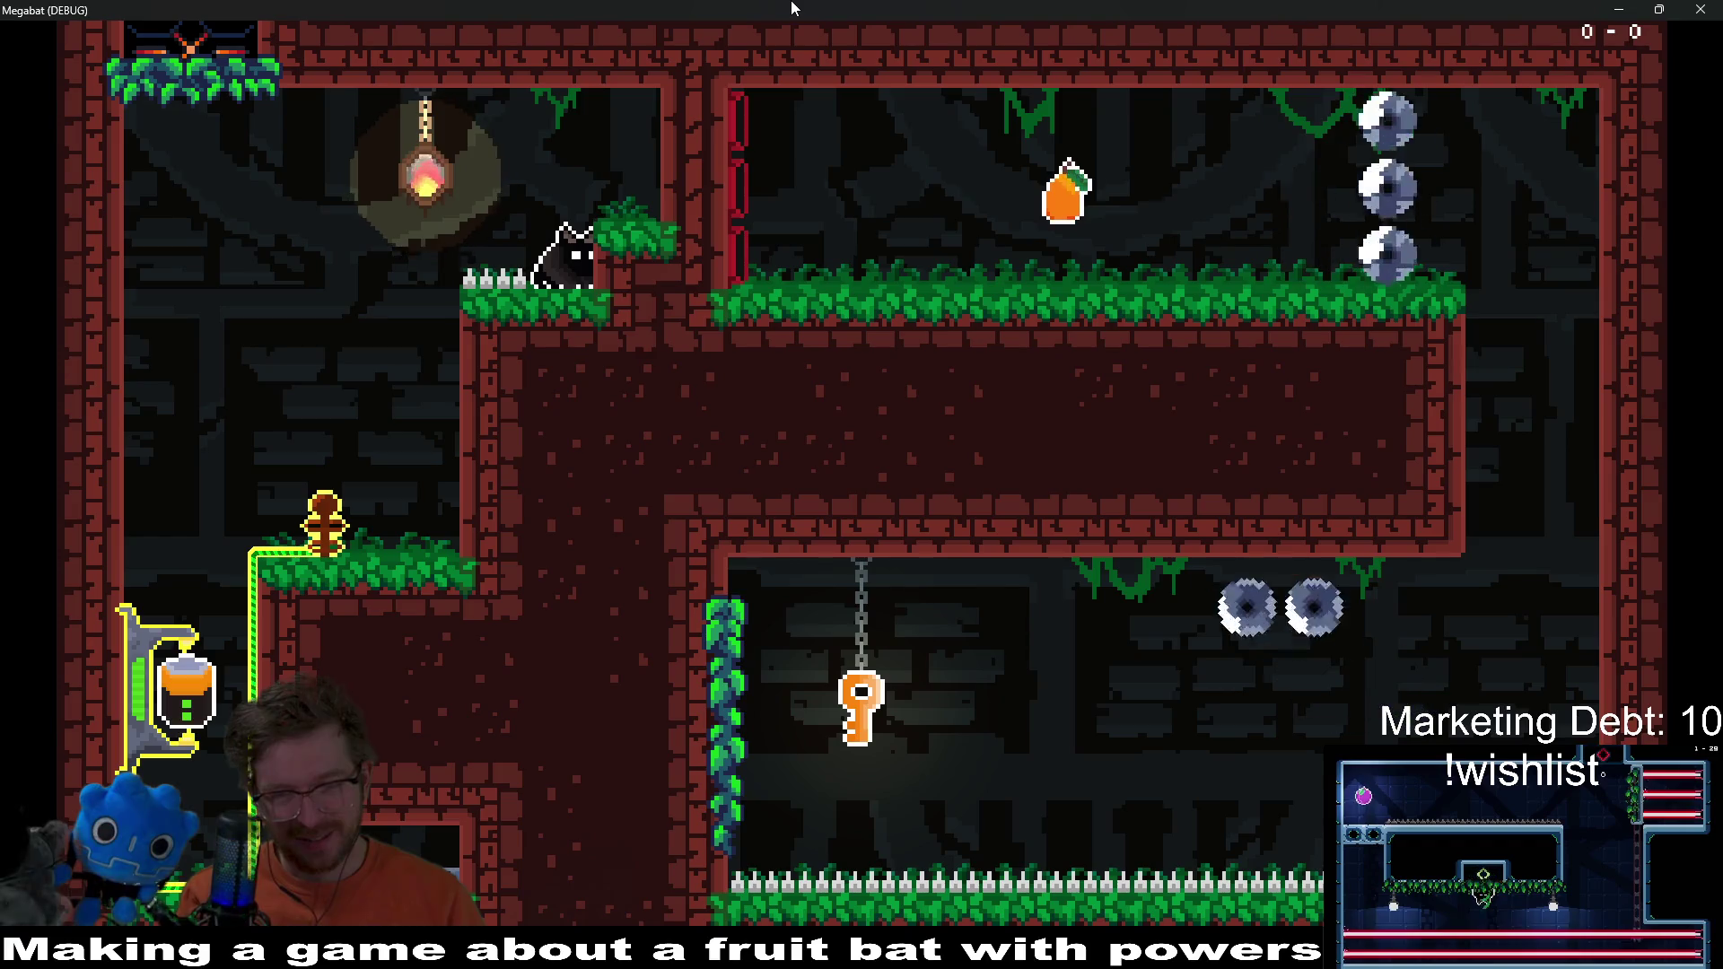
key(Left)
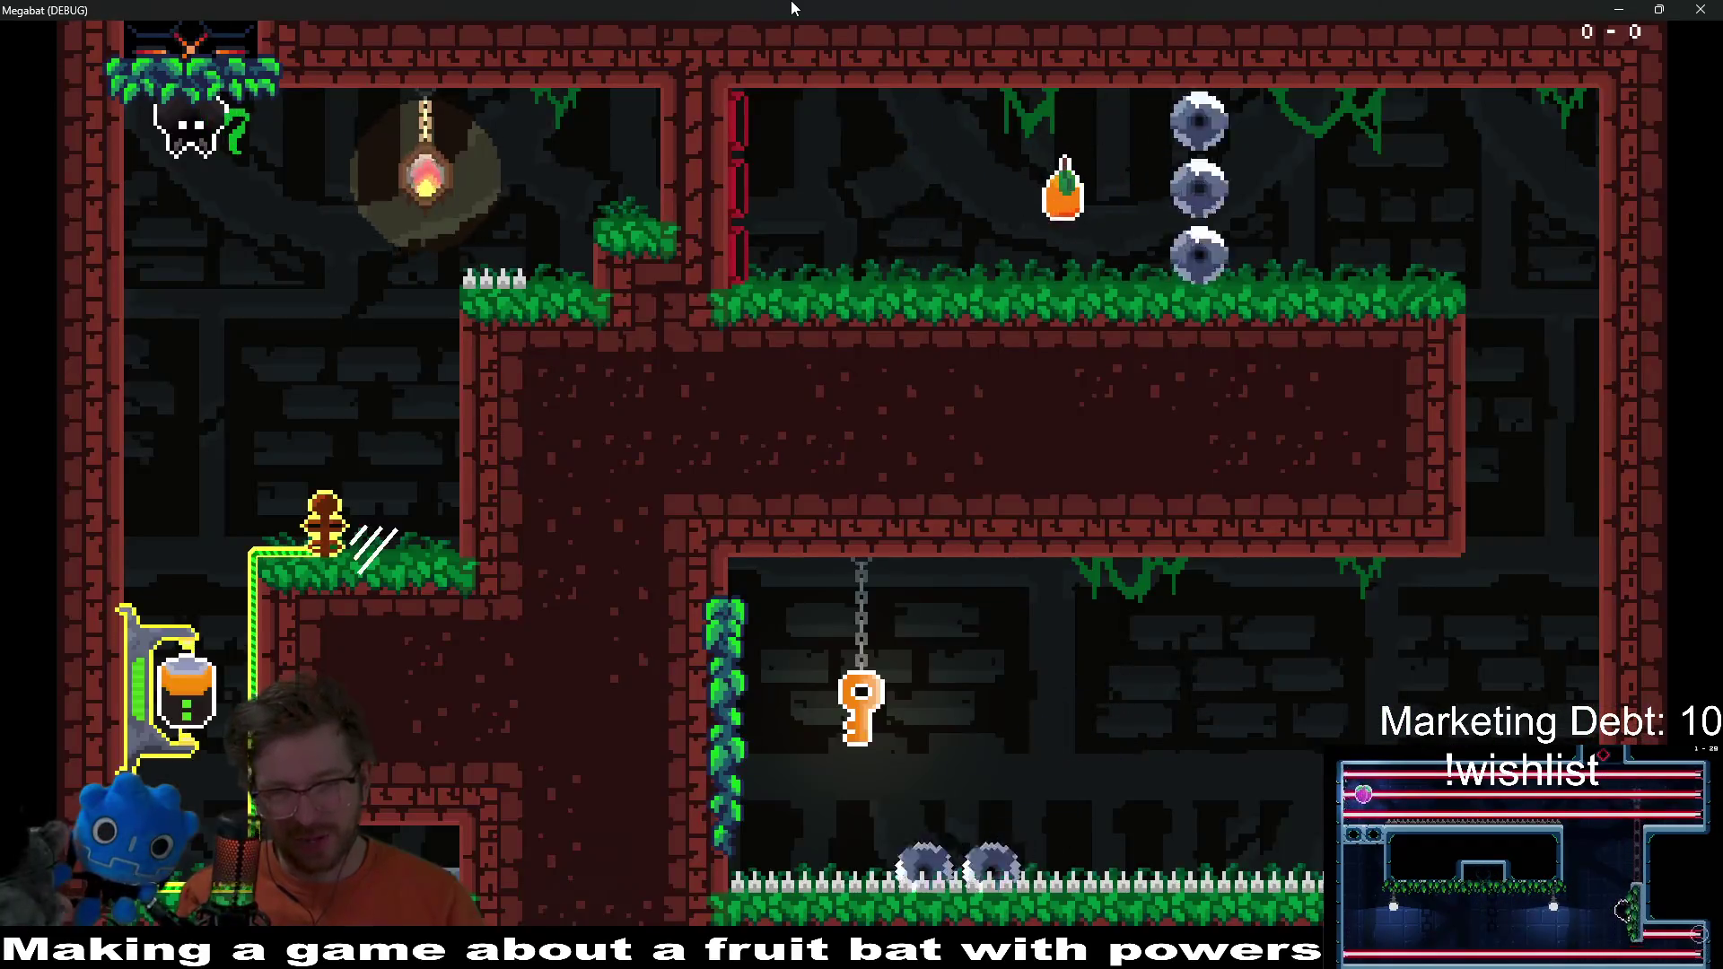
key(Right)
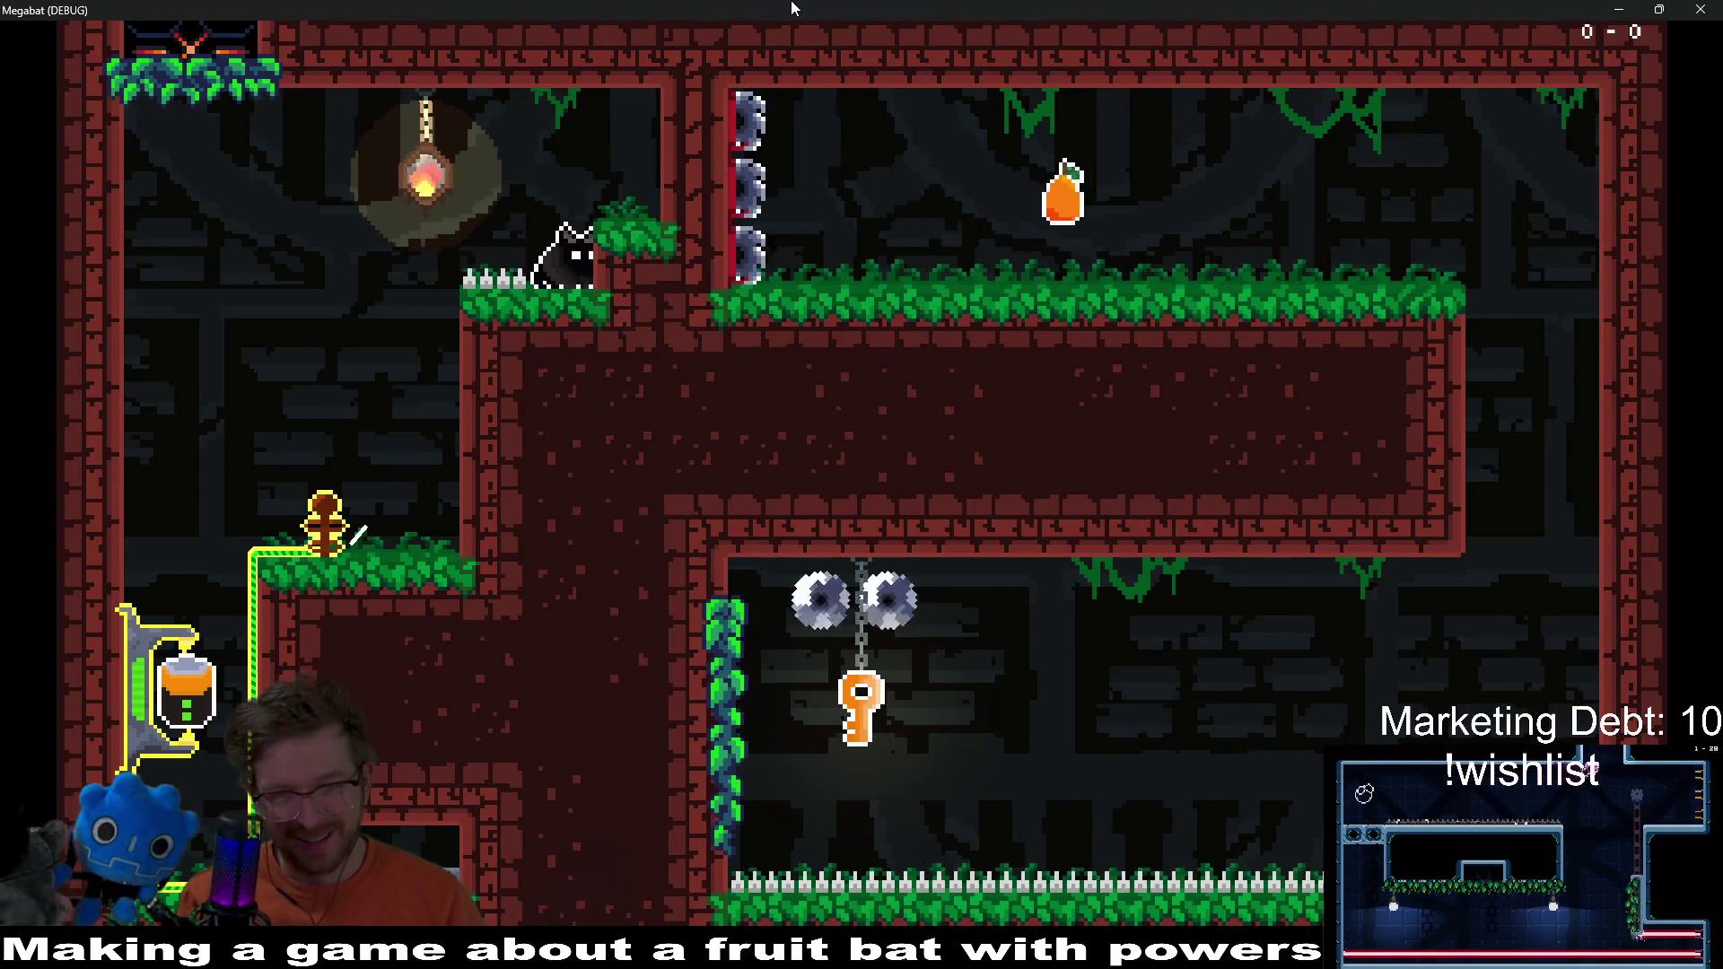
key(Left)
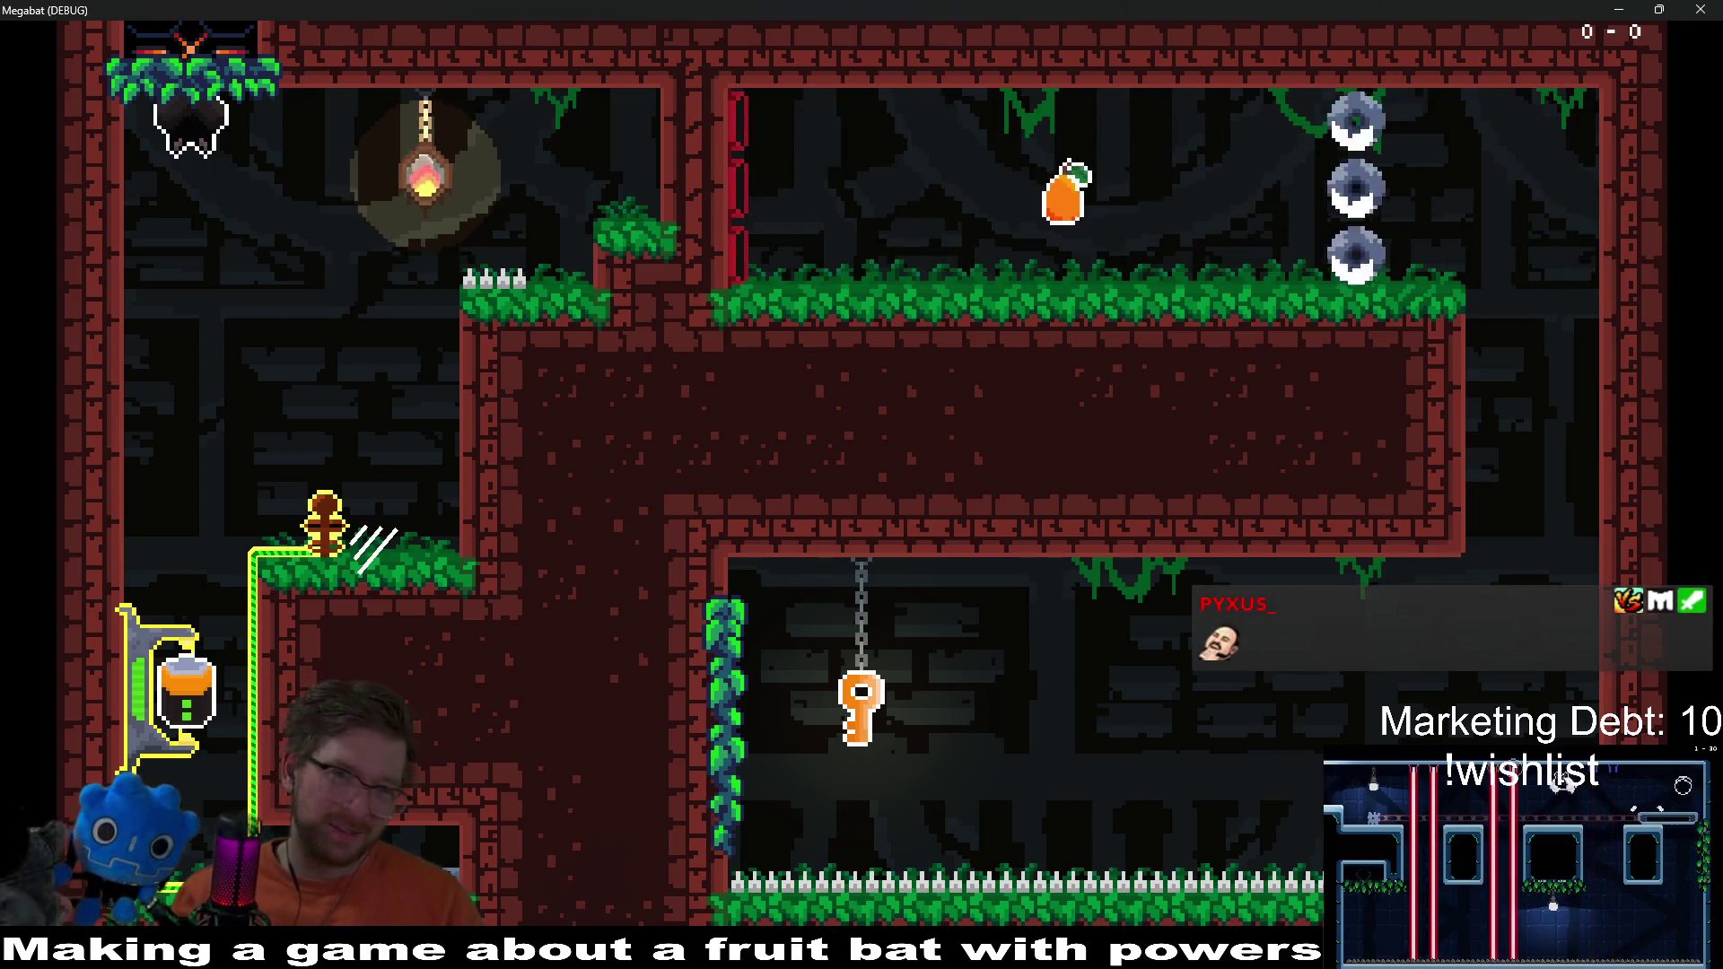
key(Right)
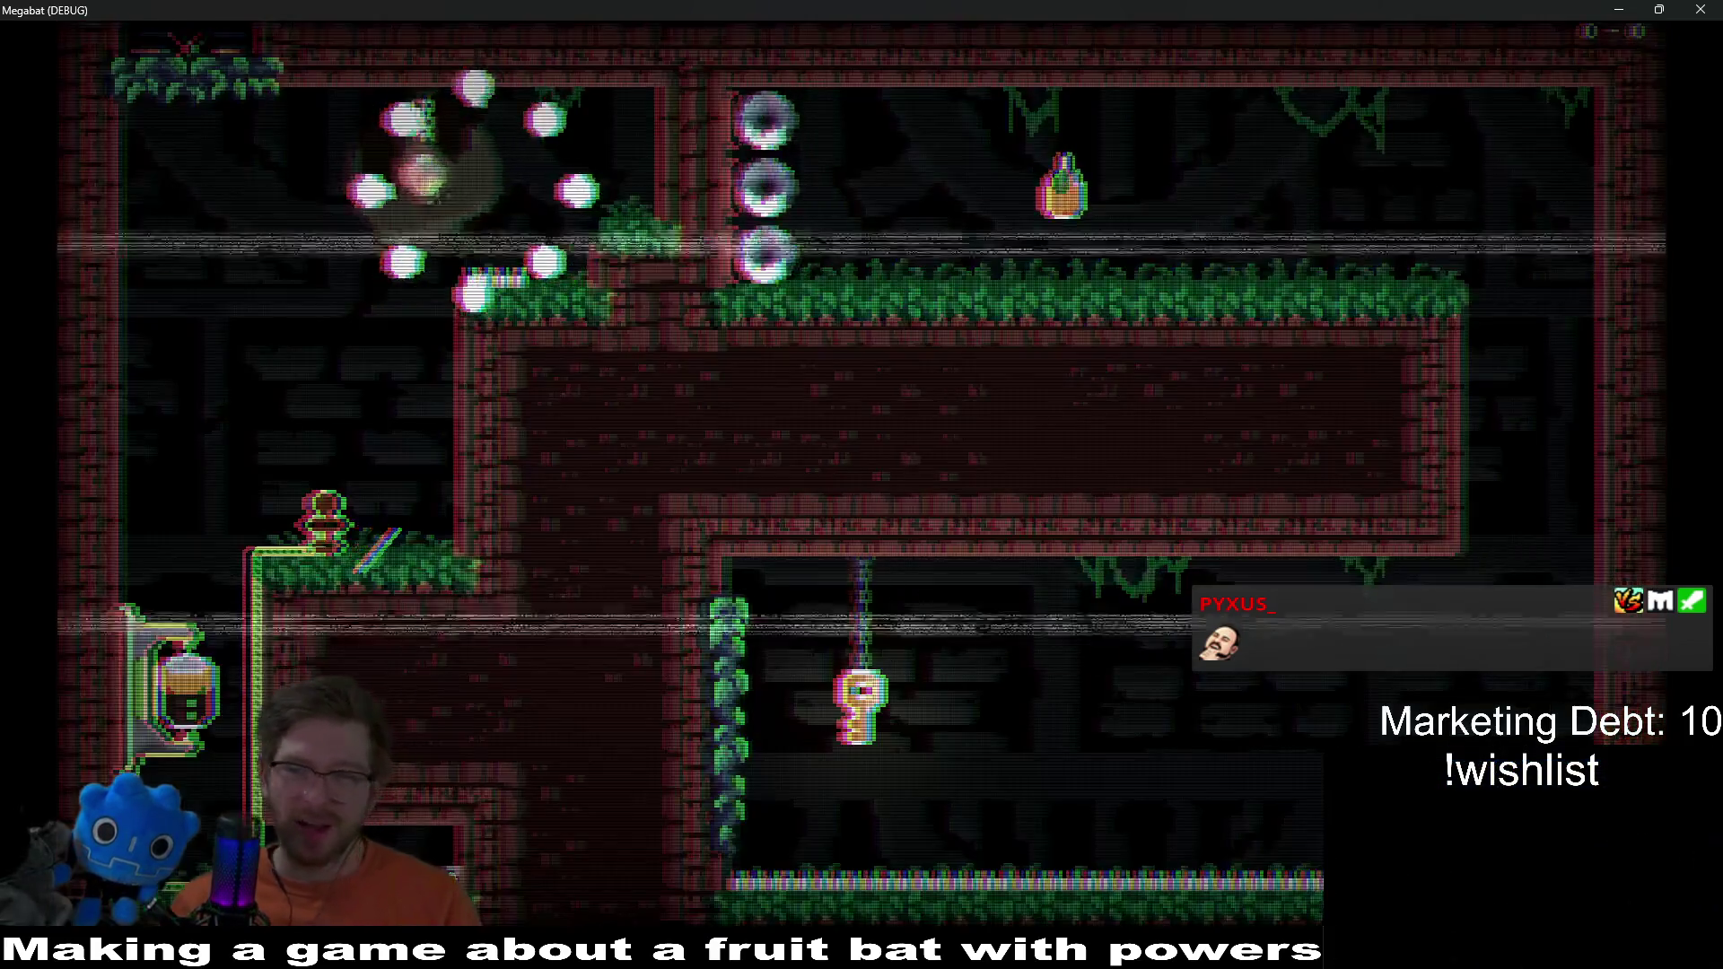
key(F8)
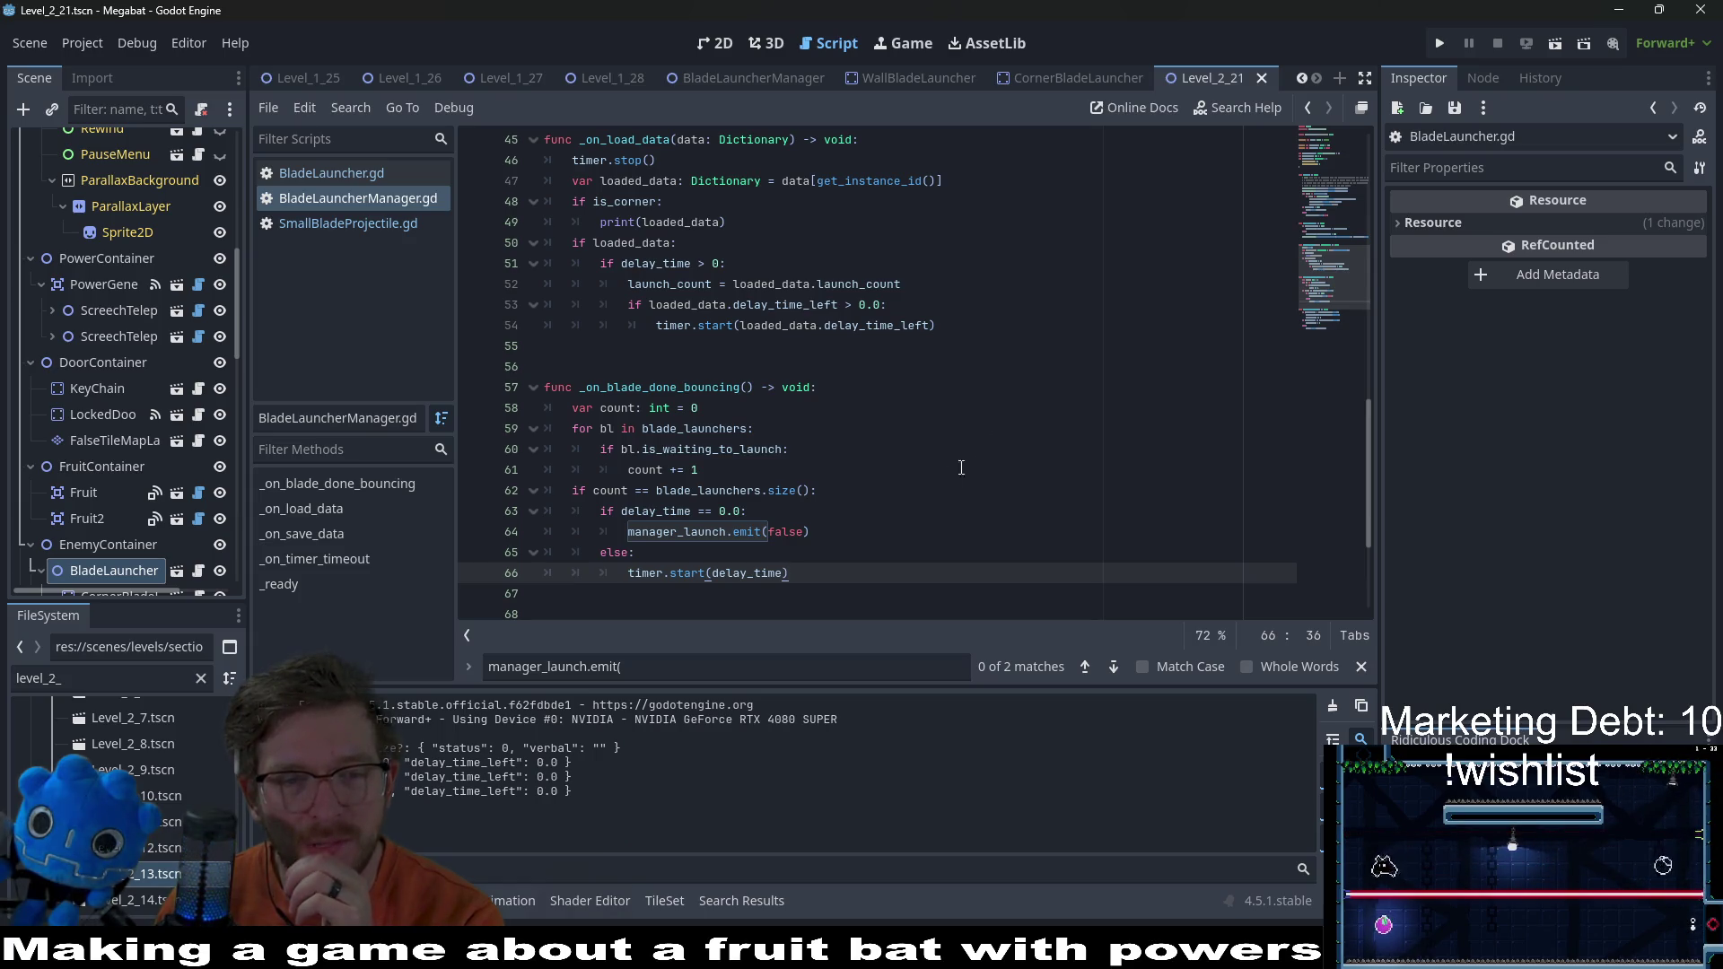
- Review _on_blade_done_bouncing's count, is_waiting_to_launch and delay_time check
click(850, 477)
click(830, 505)
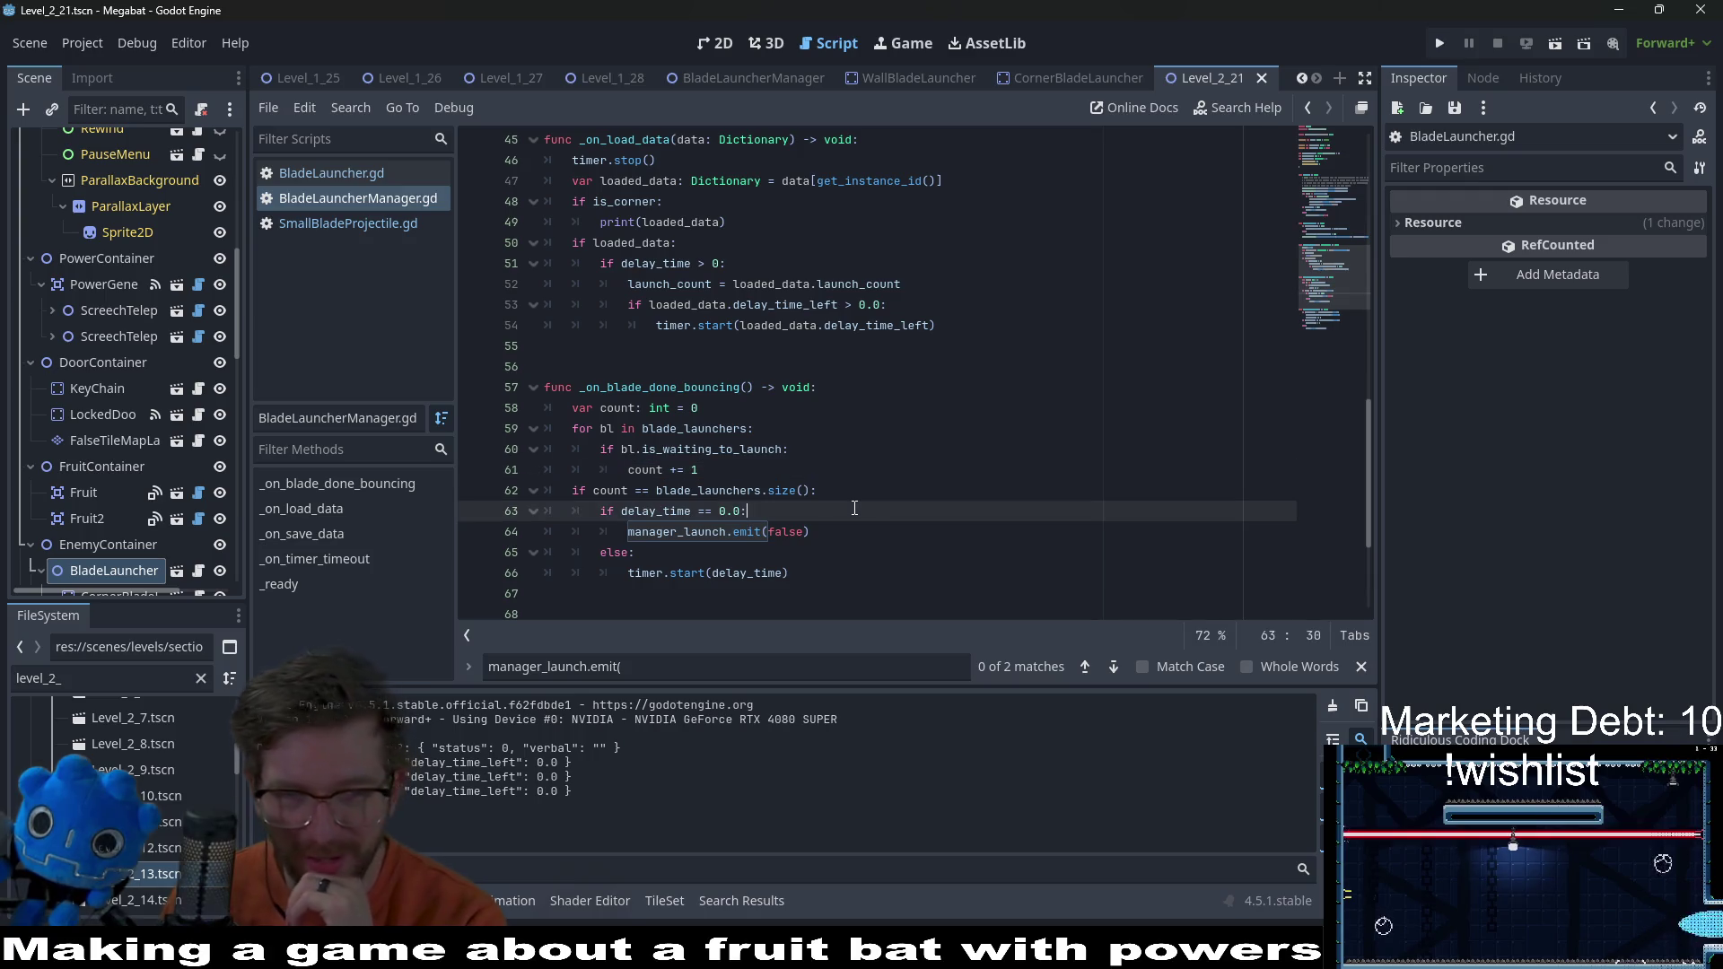
click(763, 449)
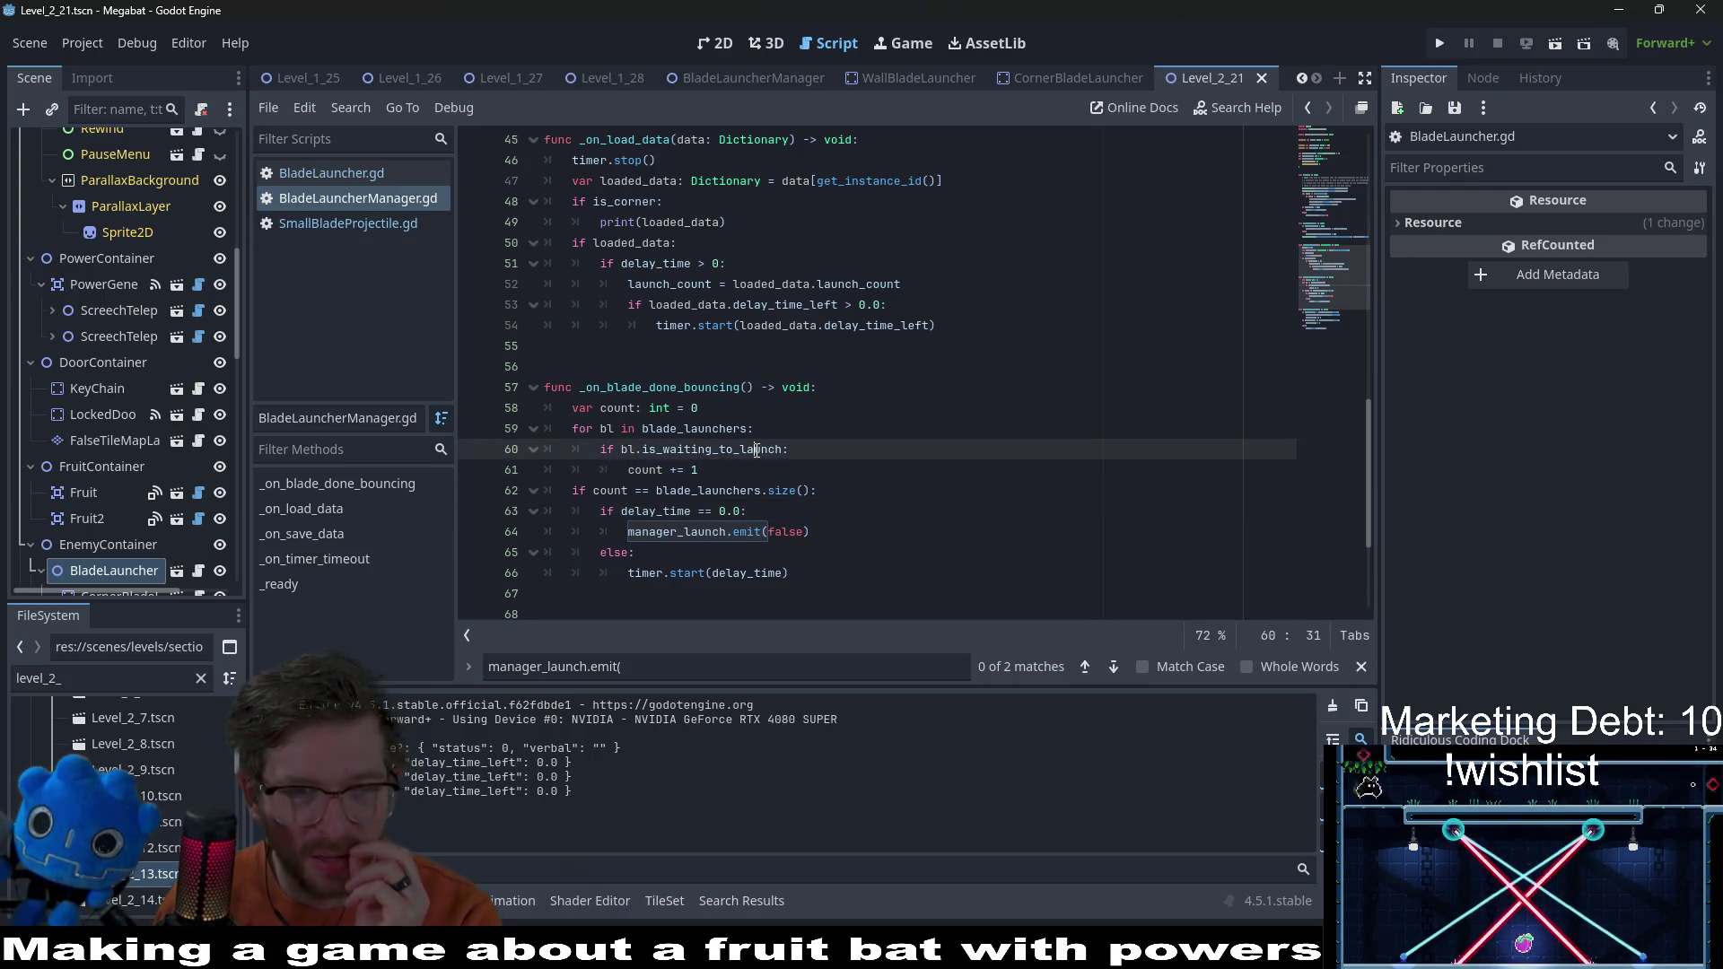
double_click(700, 451)
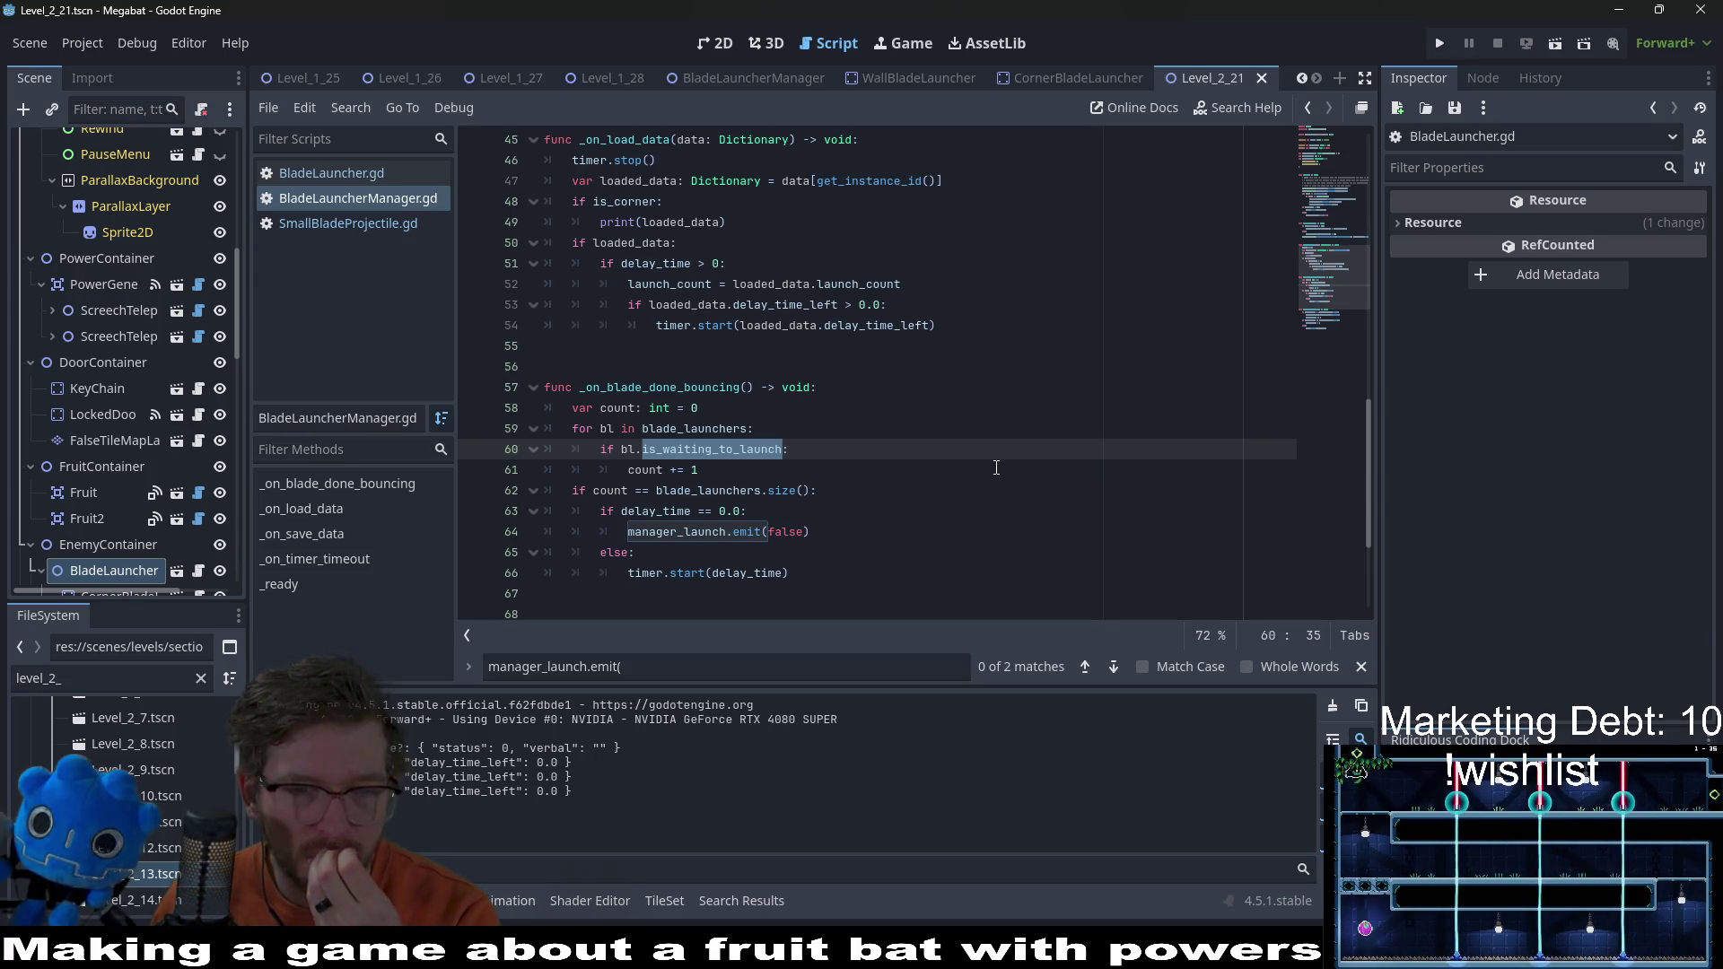
drag(790, 572, 543, 387)
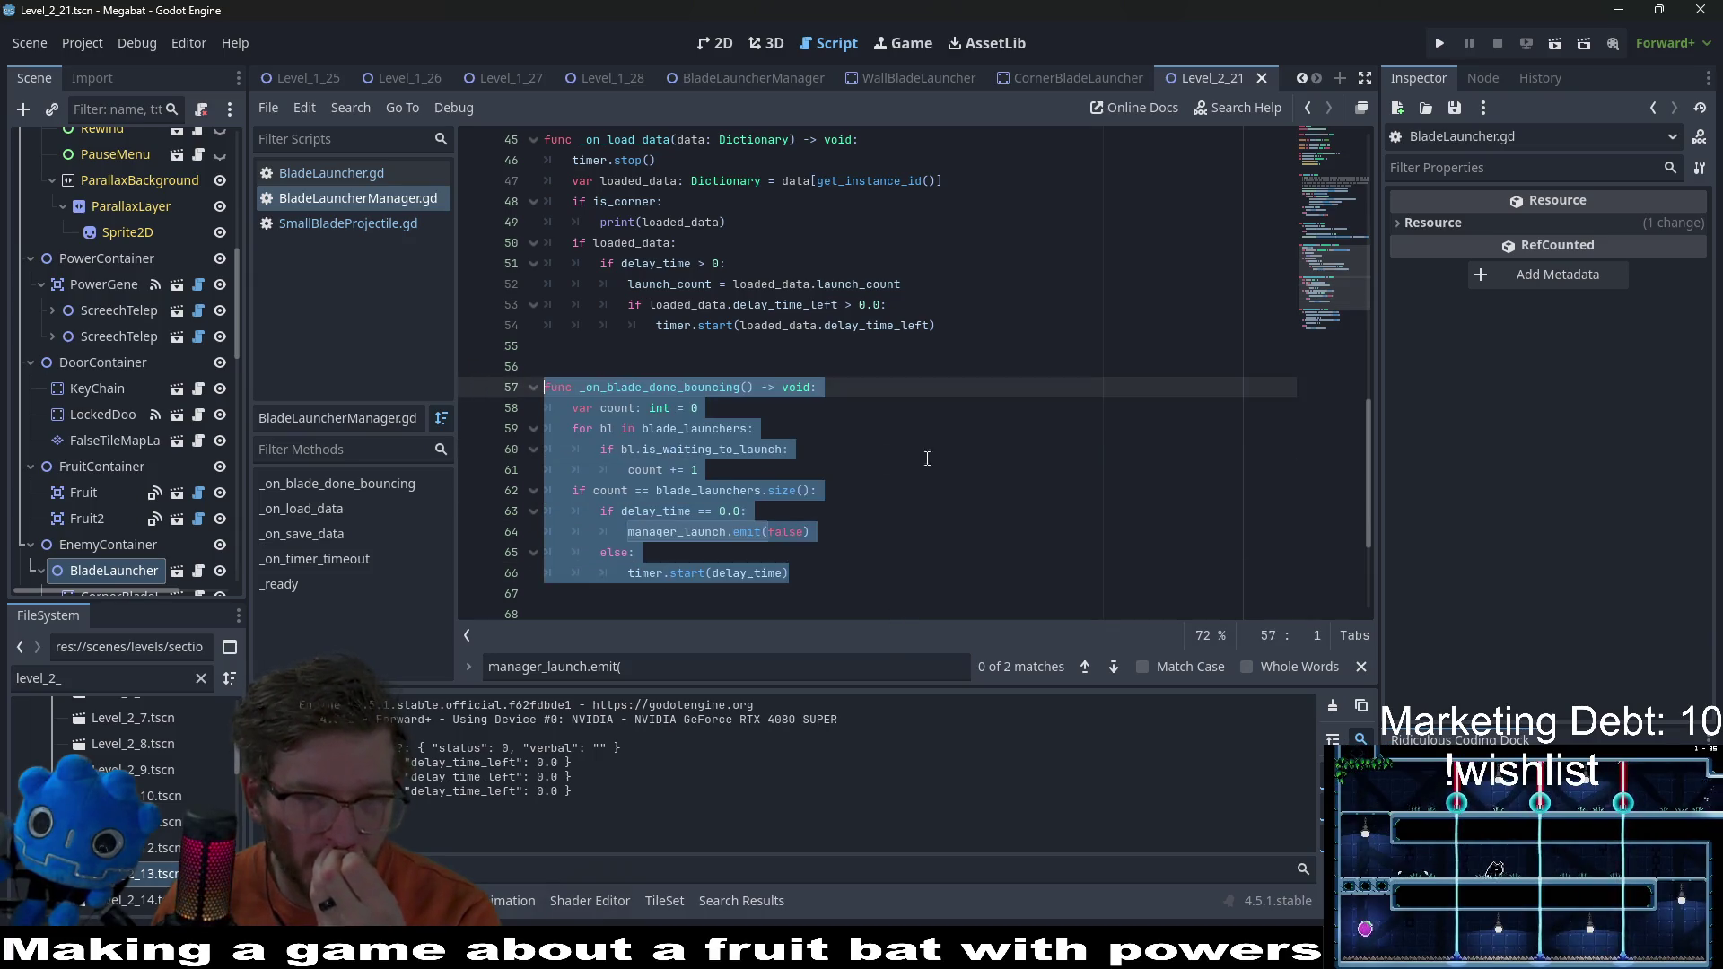
click(929, 458)
scroll(929, 458, up, 4)
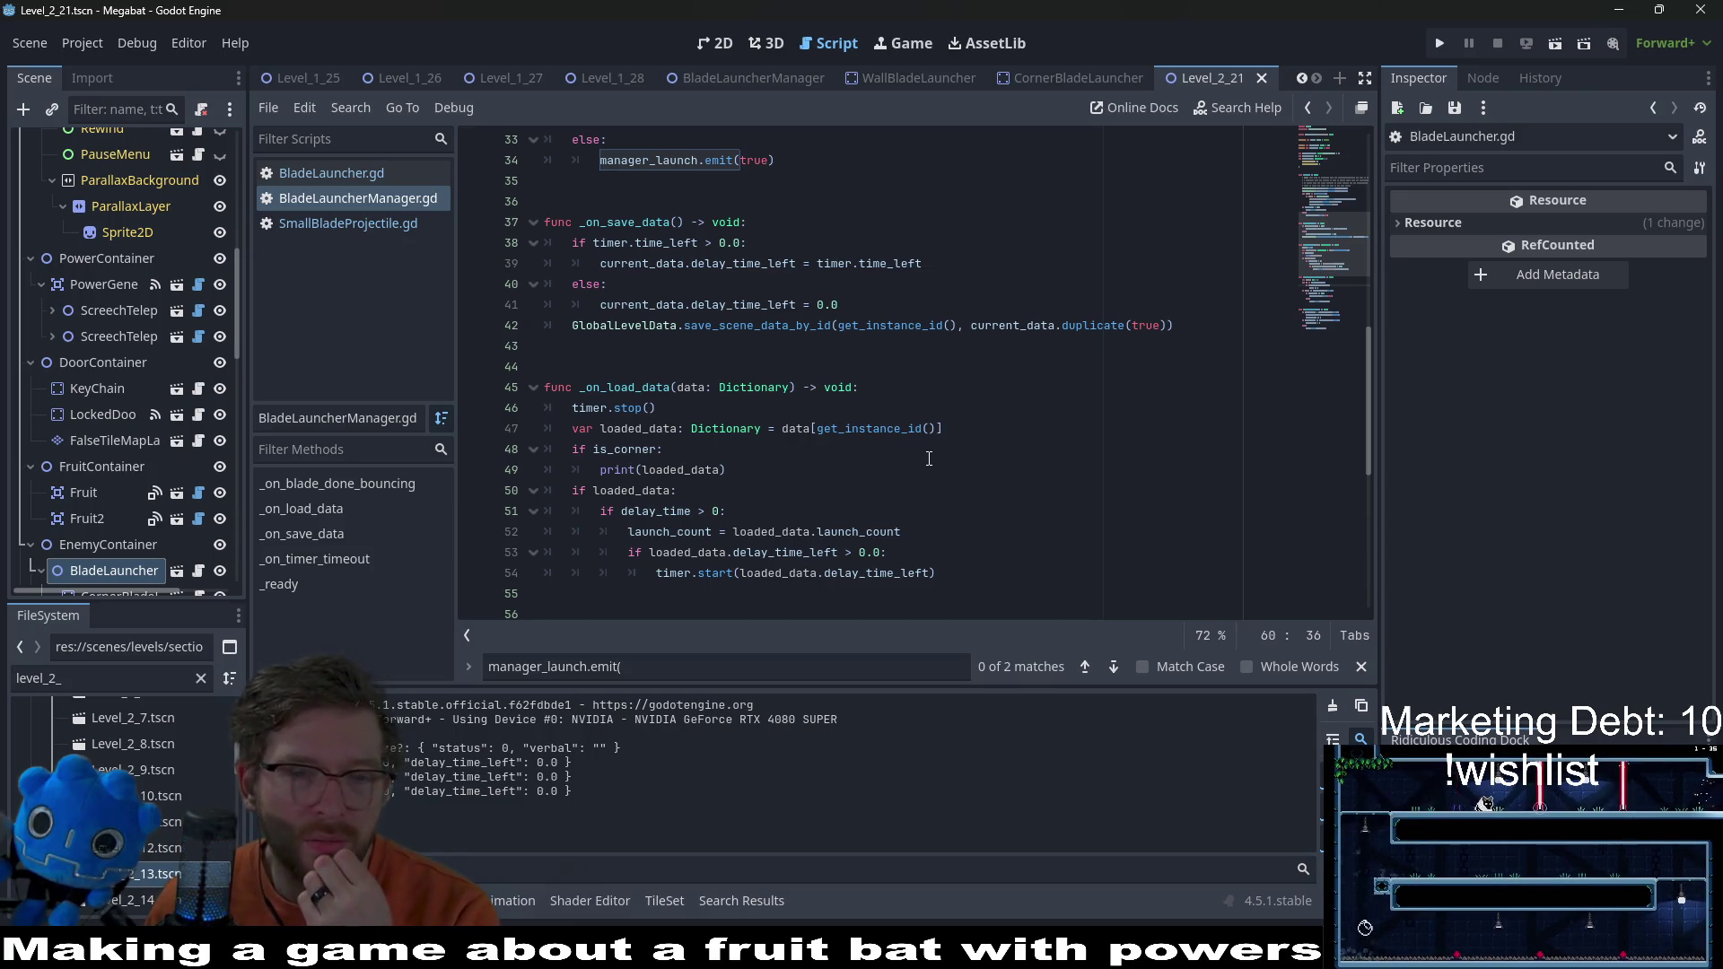
- Inspect delay_time on line 51, manager_launch.emit(true) on line 34, and the timer.start(delay_time) line
double_click(672, 513)
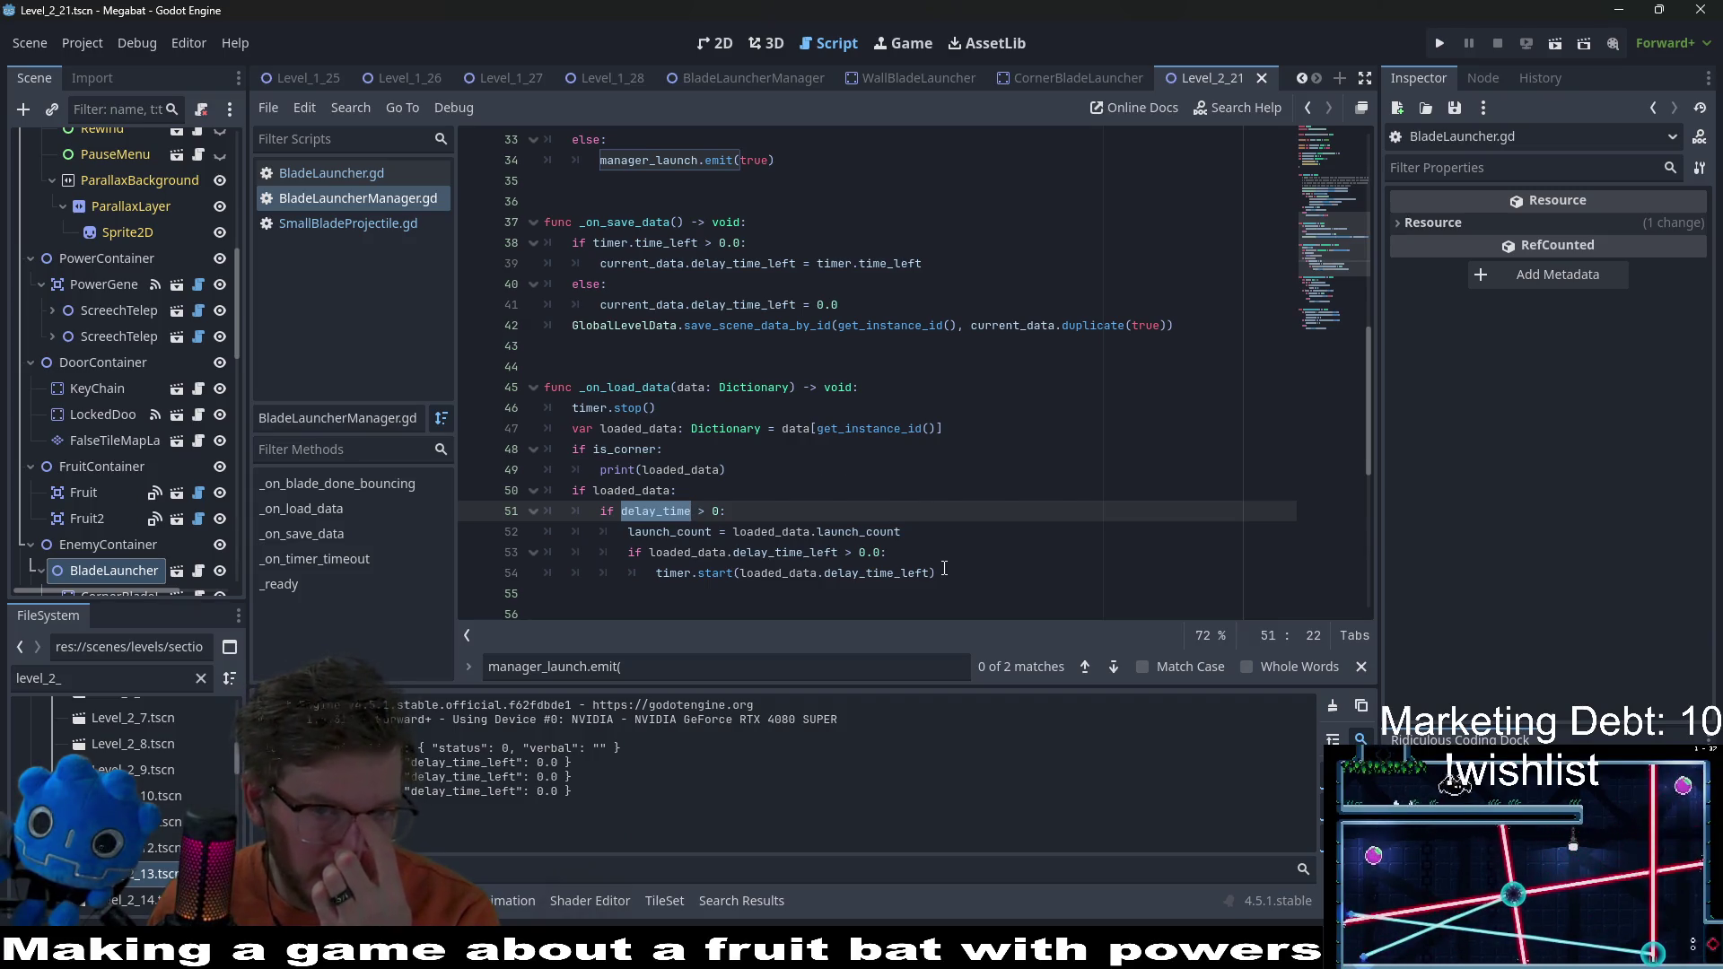
scroll(790, 412, up, 3)
drag(782, 346, 599, 350)
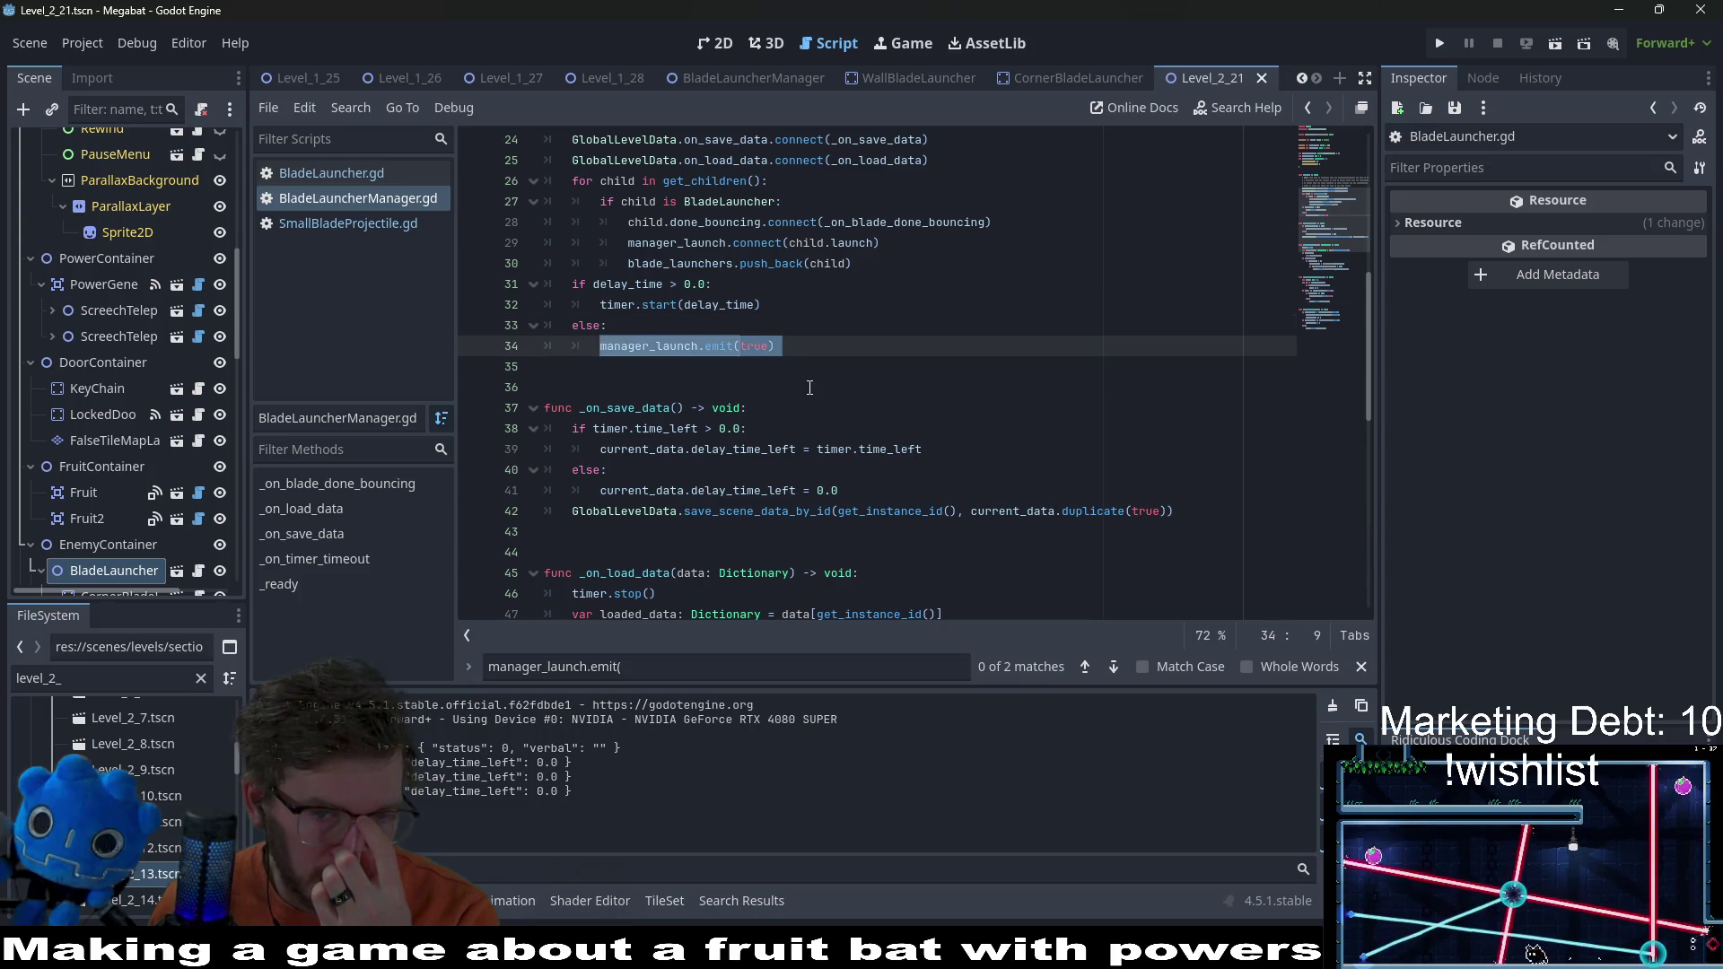
scroll(807, 386, down, 10)
click(804, 384)
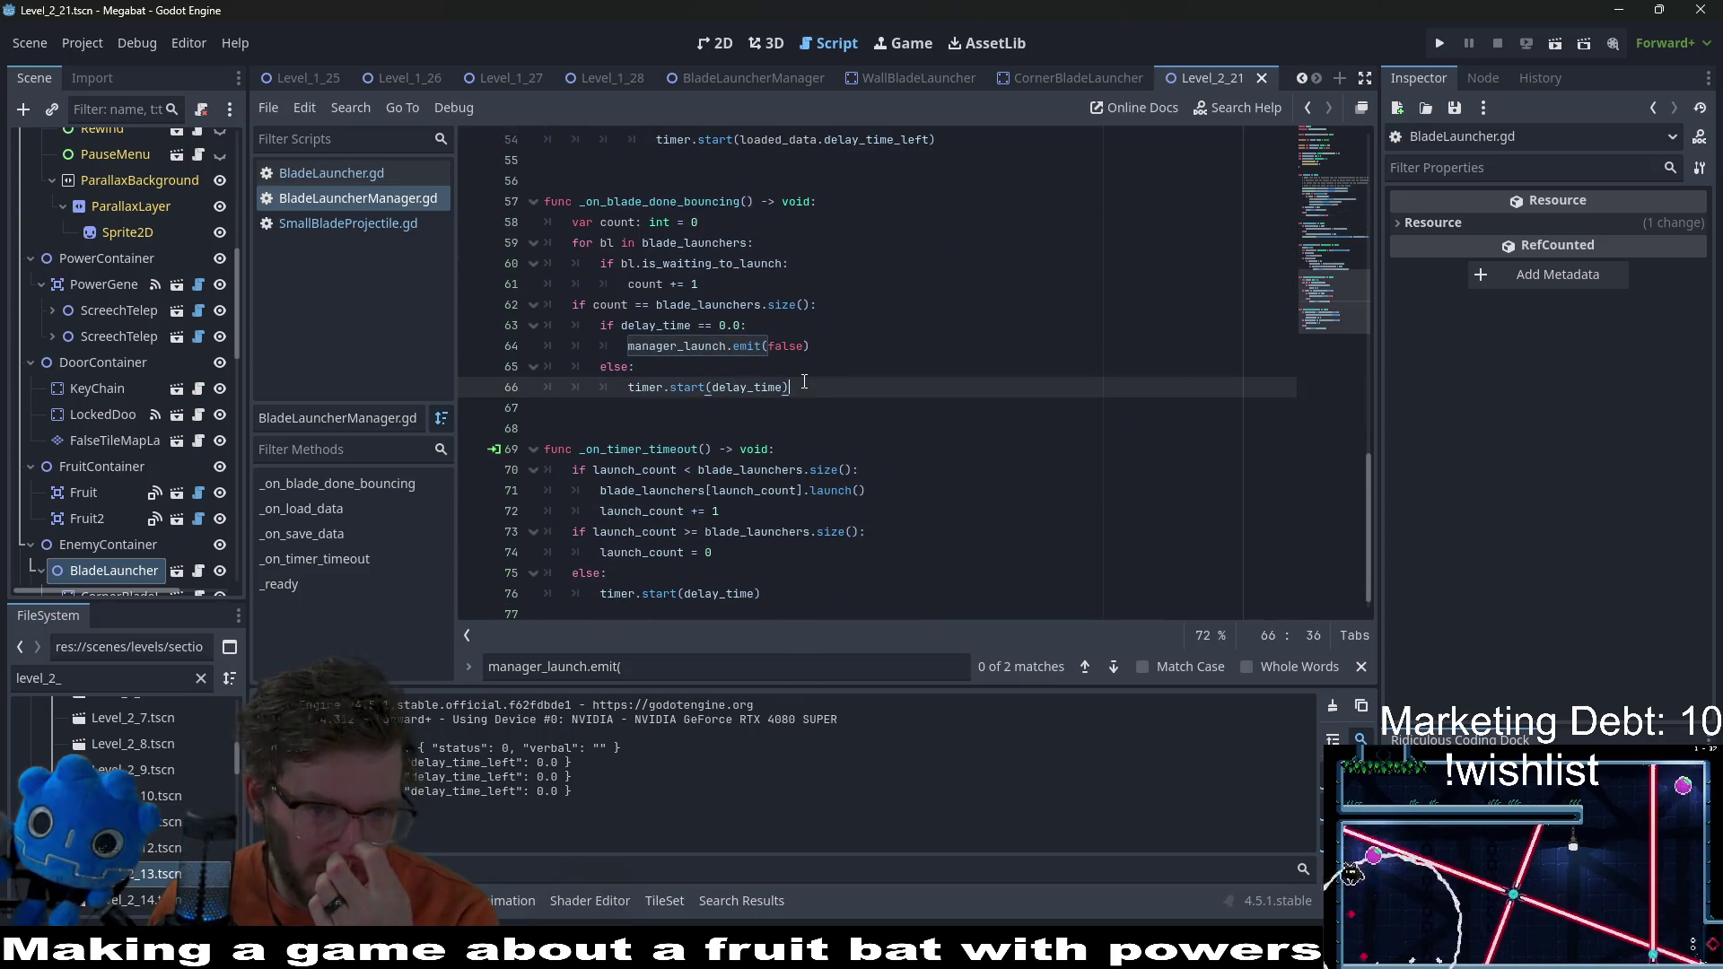
scroll(816, 377, down, 1)
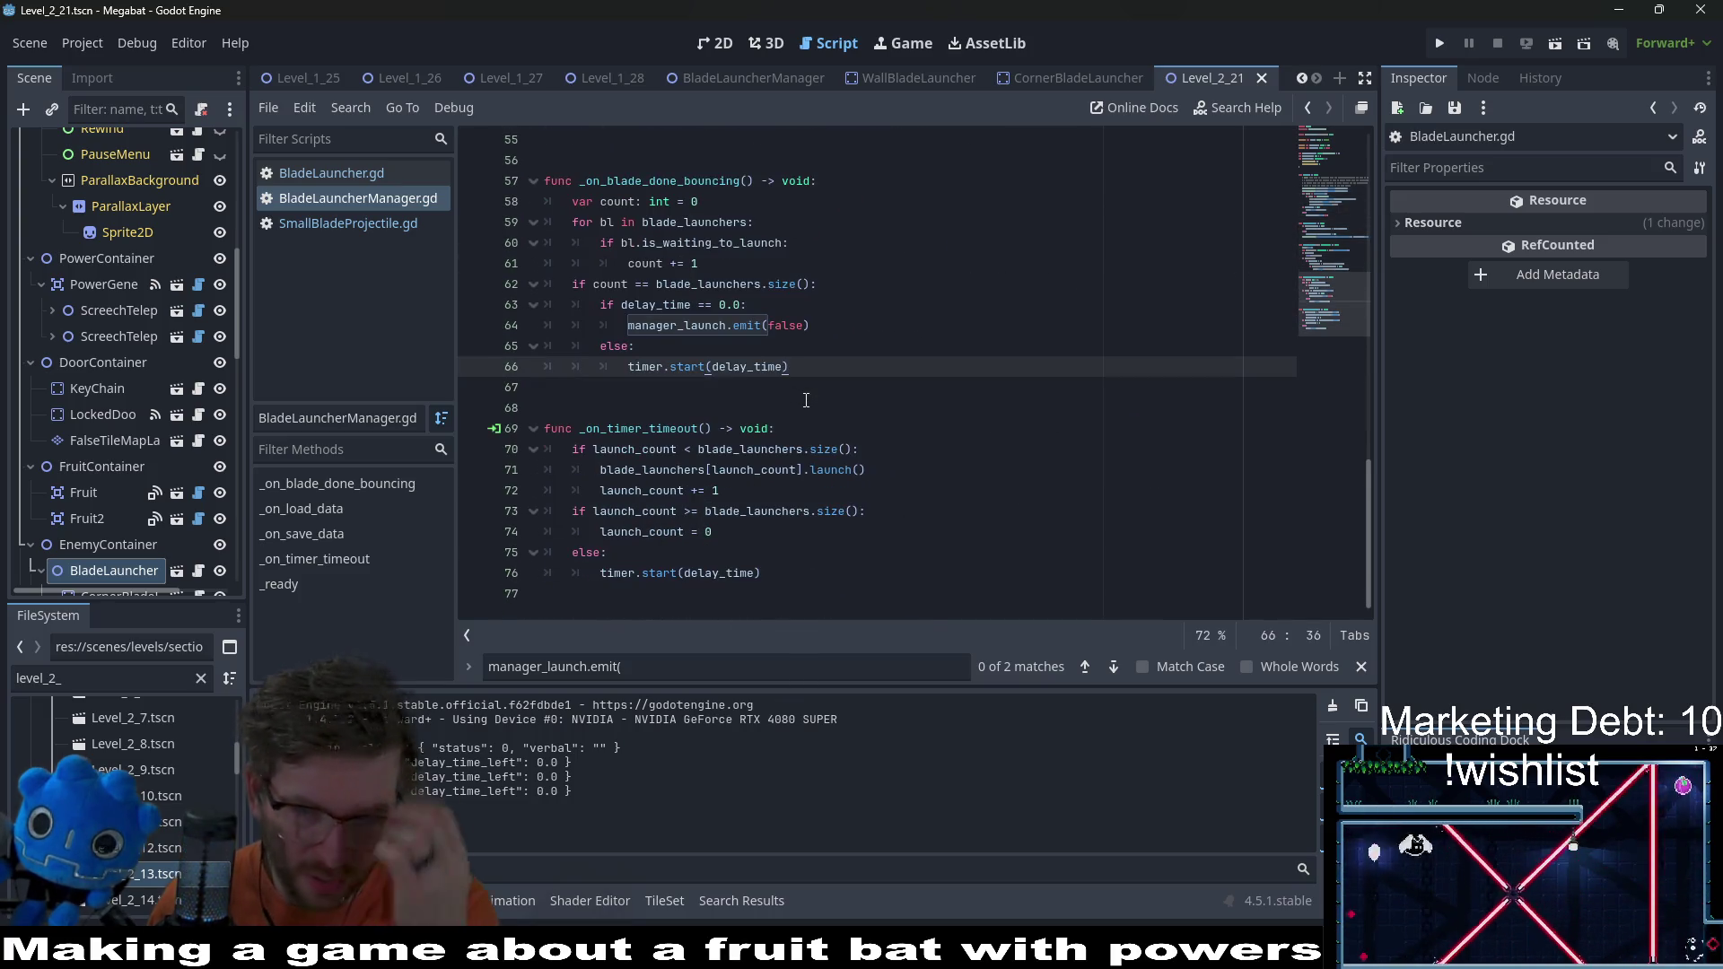
- Copy the manager_launch.emit(false) line and place the caret on empty line 55 in _on_load_data
click(831, 325)
key(shift+Up)
key(ctrl+c)
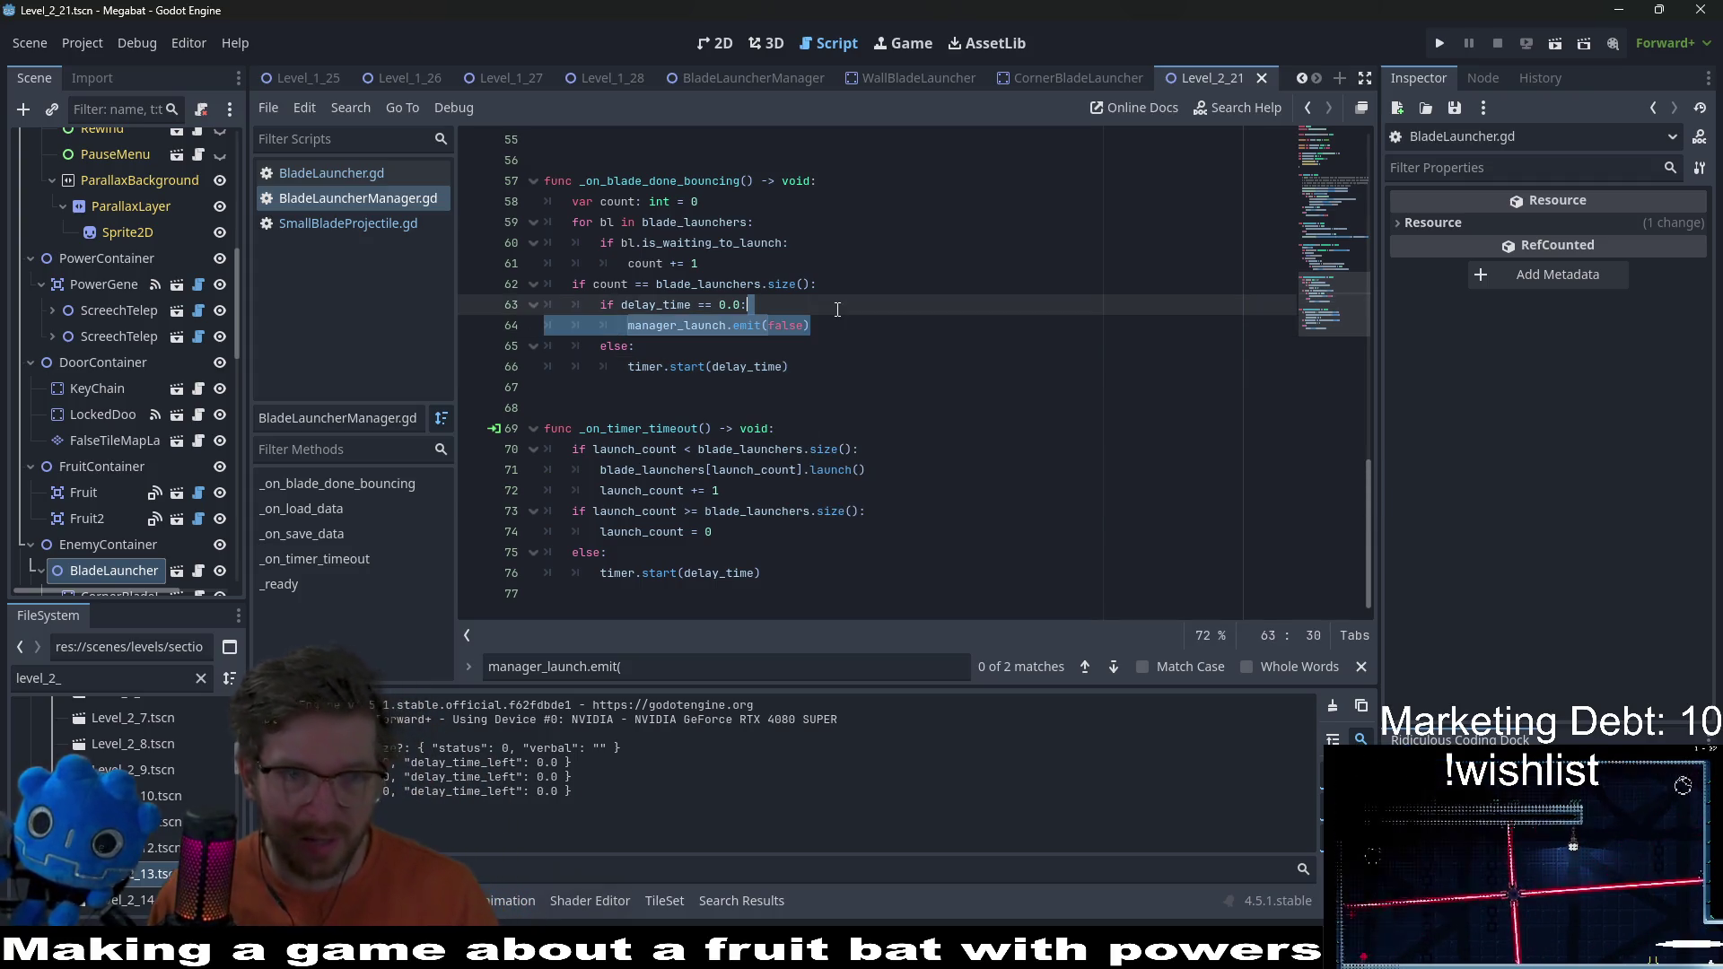
scroll(836, 376, up, 3)
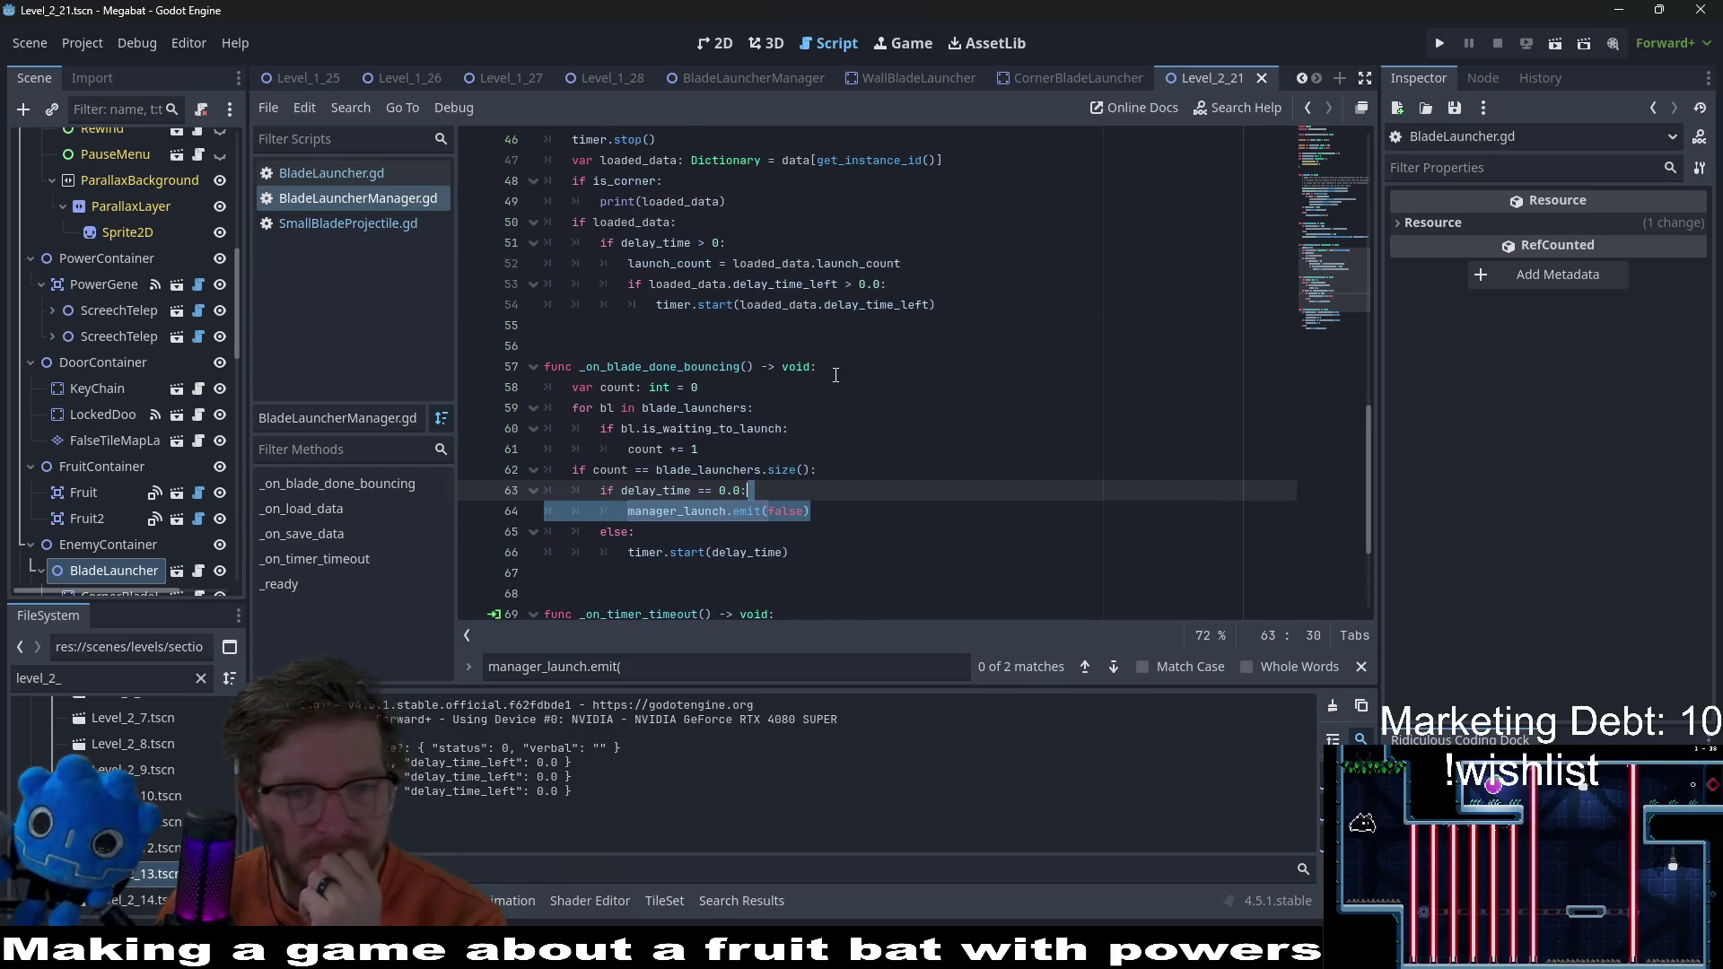
click(806, 326)
scroll(869, 384, up, 3)
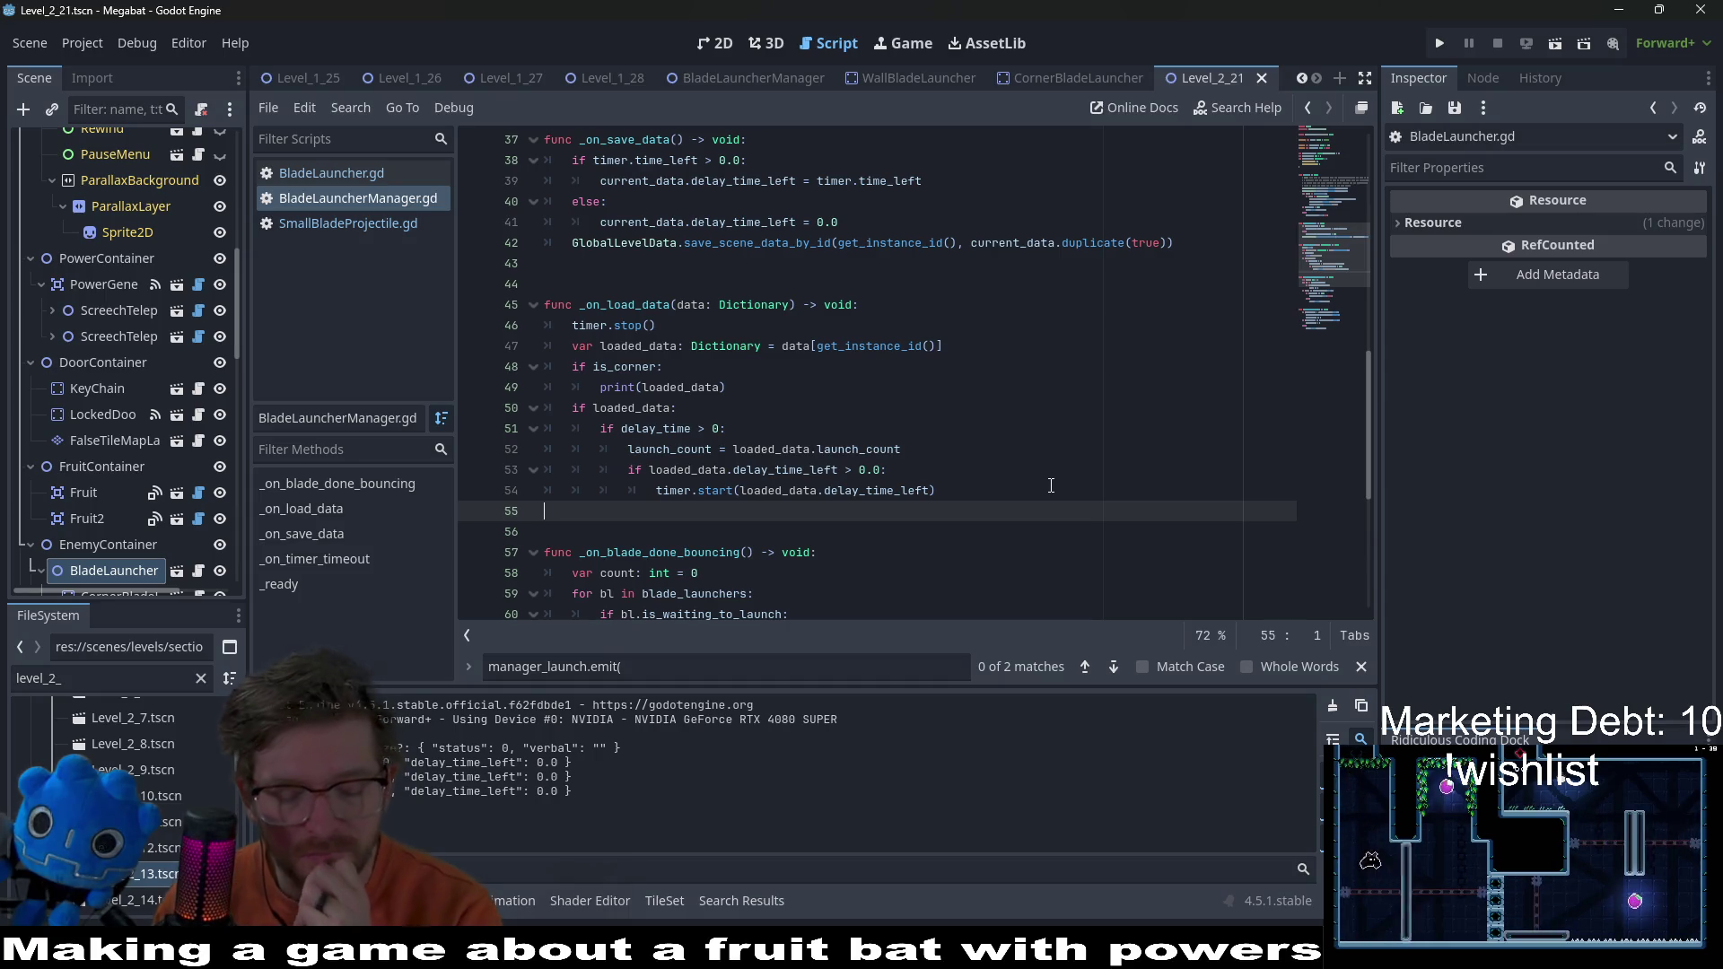
- End _on_load_data with an else branch calling manager_launch.emit(false), then run the level
key(Tab)
key(Tab)
text(else:)
key(Return)
key(ctrl+v)
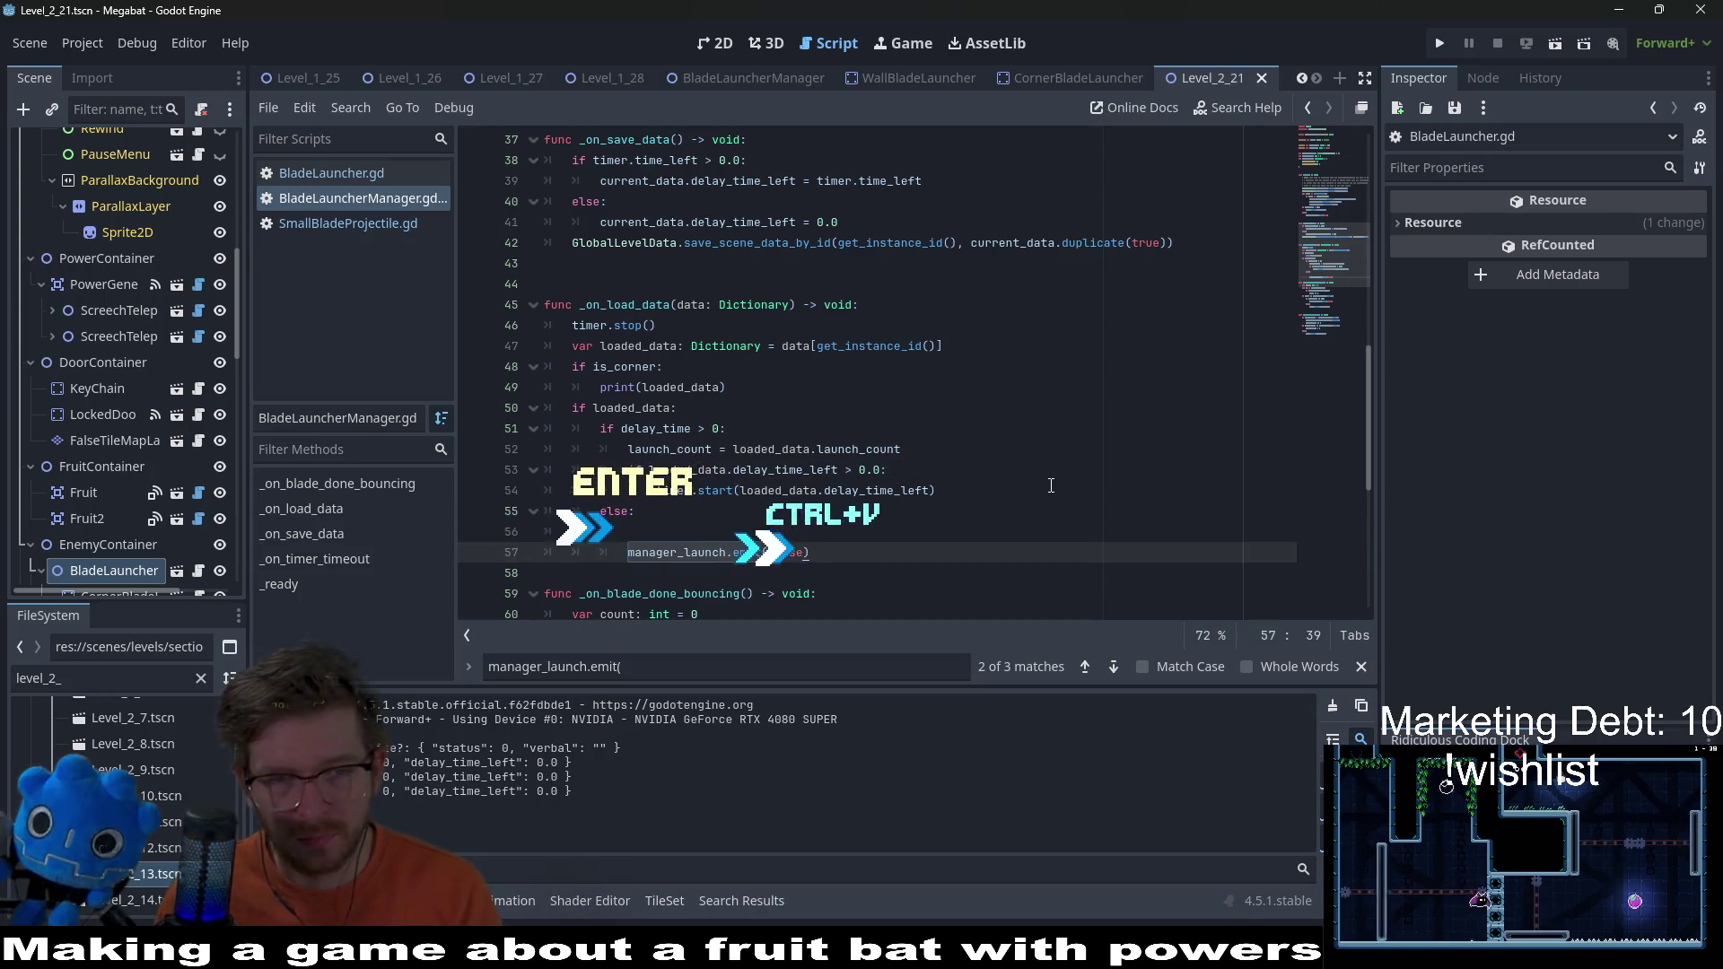
key(BackSpace)
key(BackSpace)
key(BackSpace)
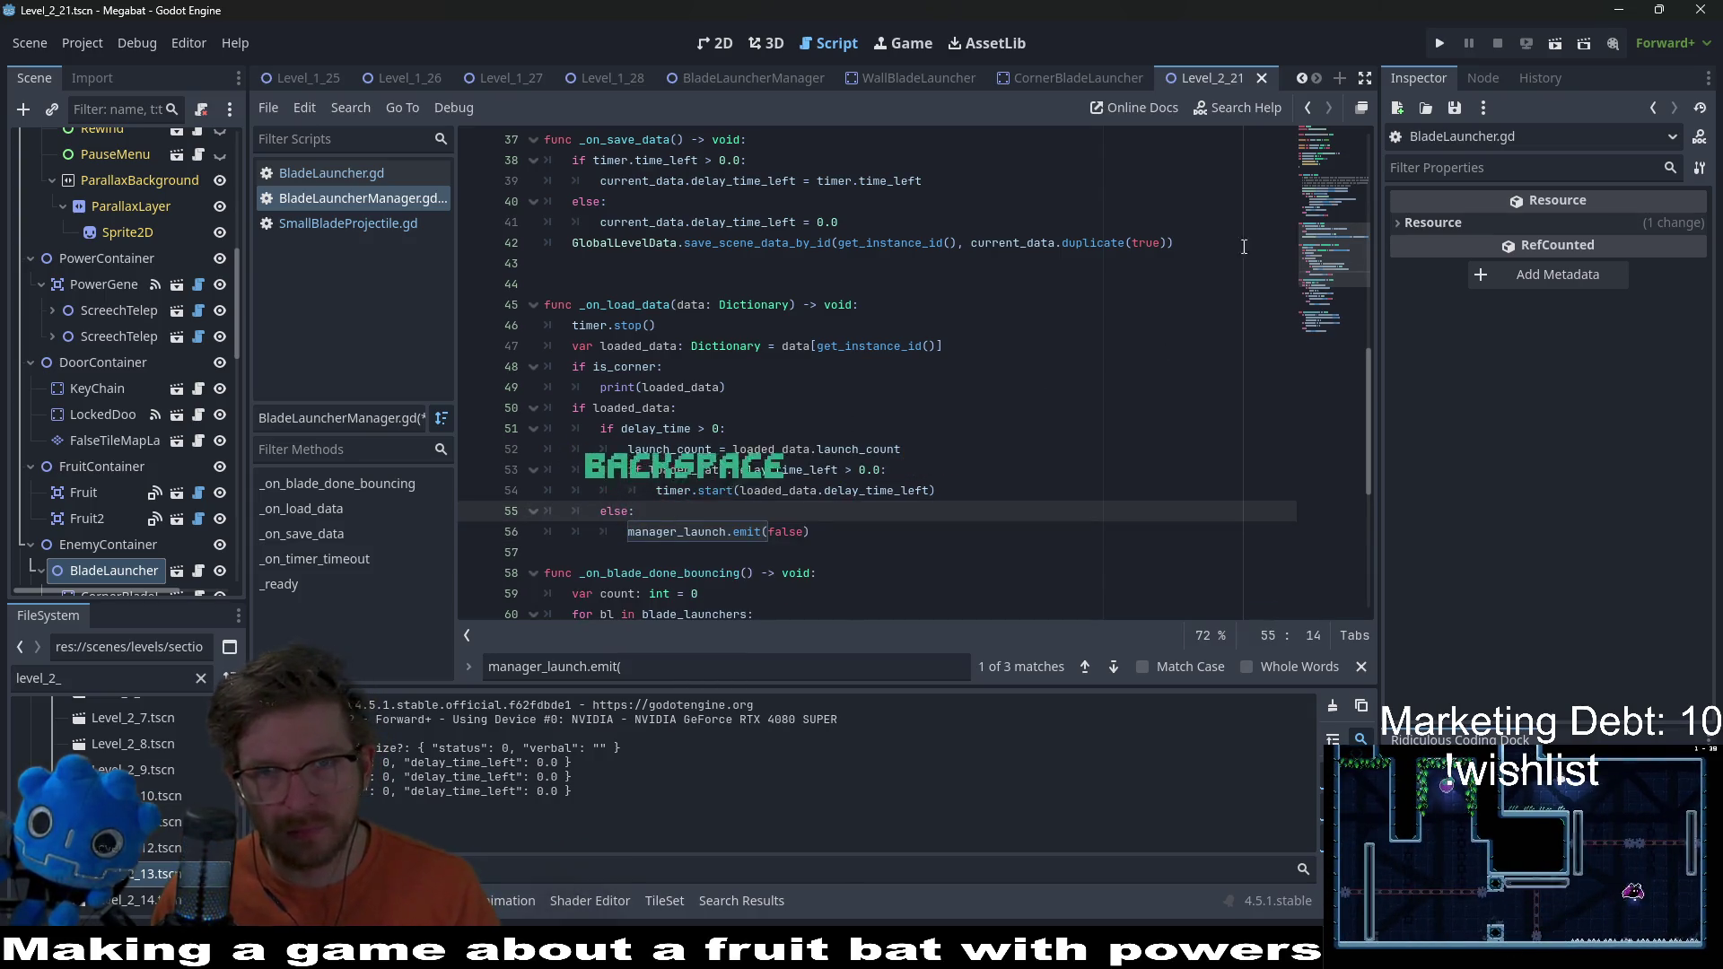
click(1556, 44)
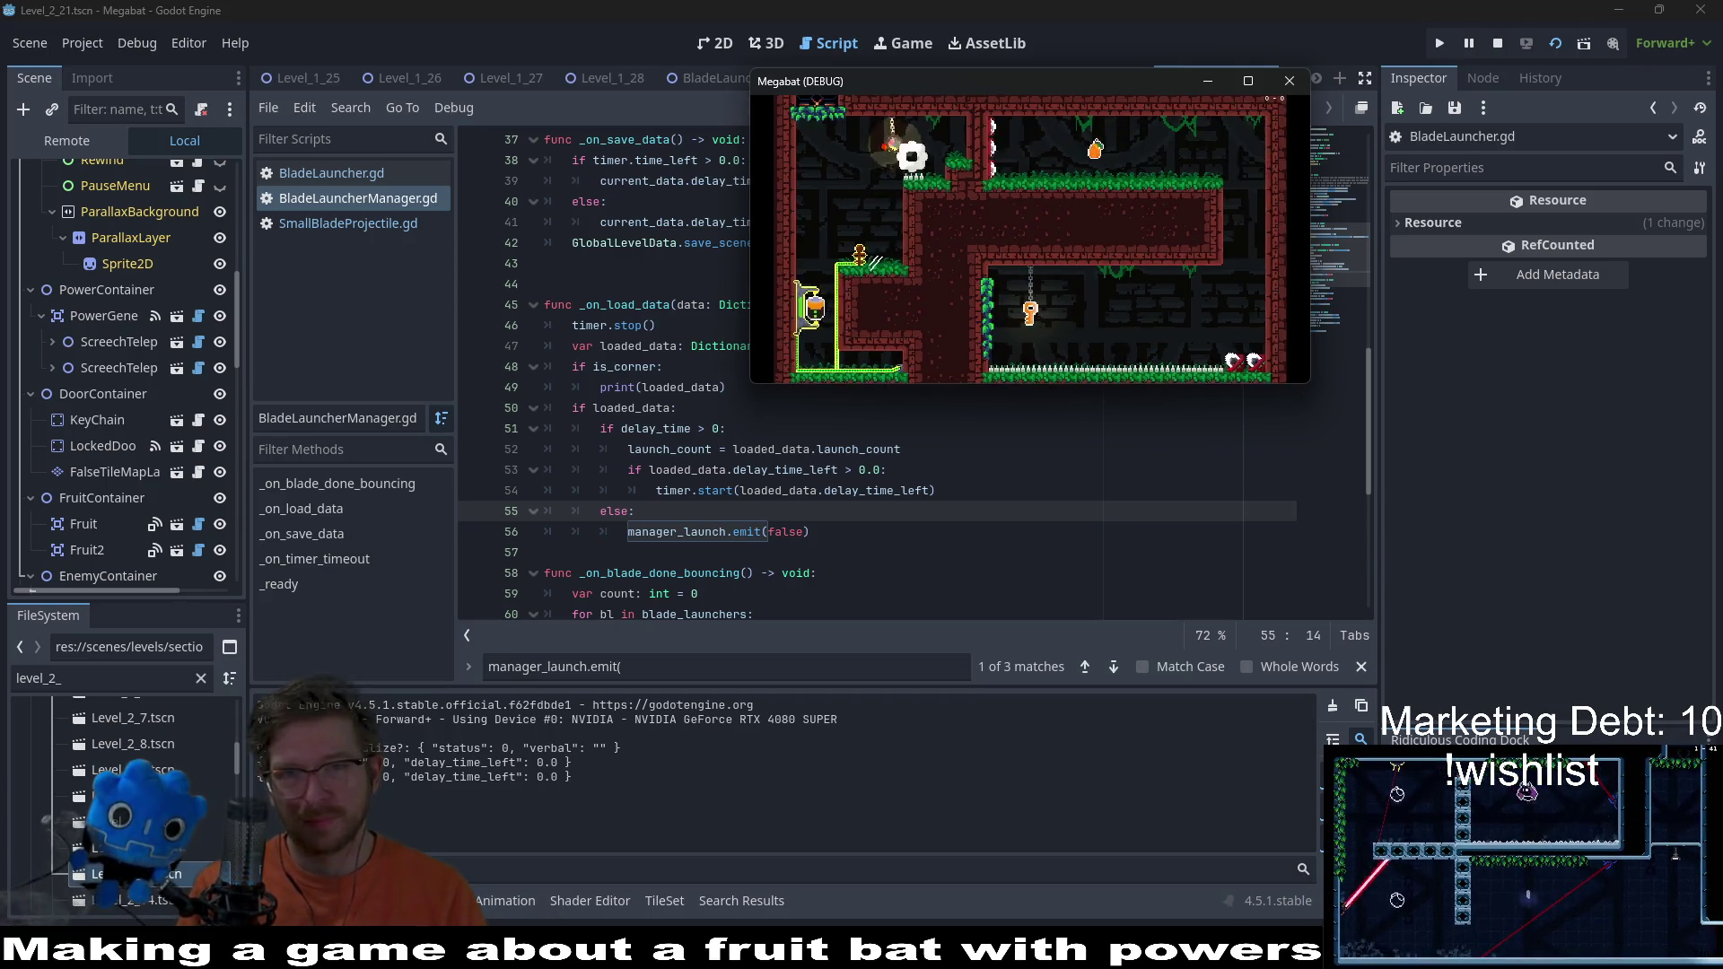
- Stop the Megabat test run and insert a blank line after the else branch on line 56
click(1288, 82)
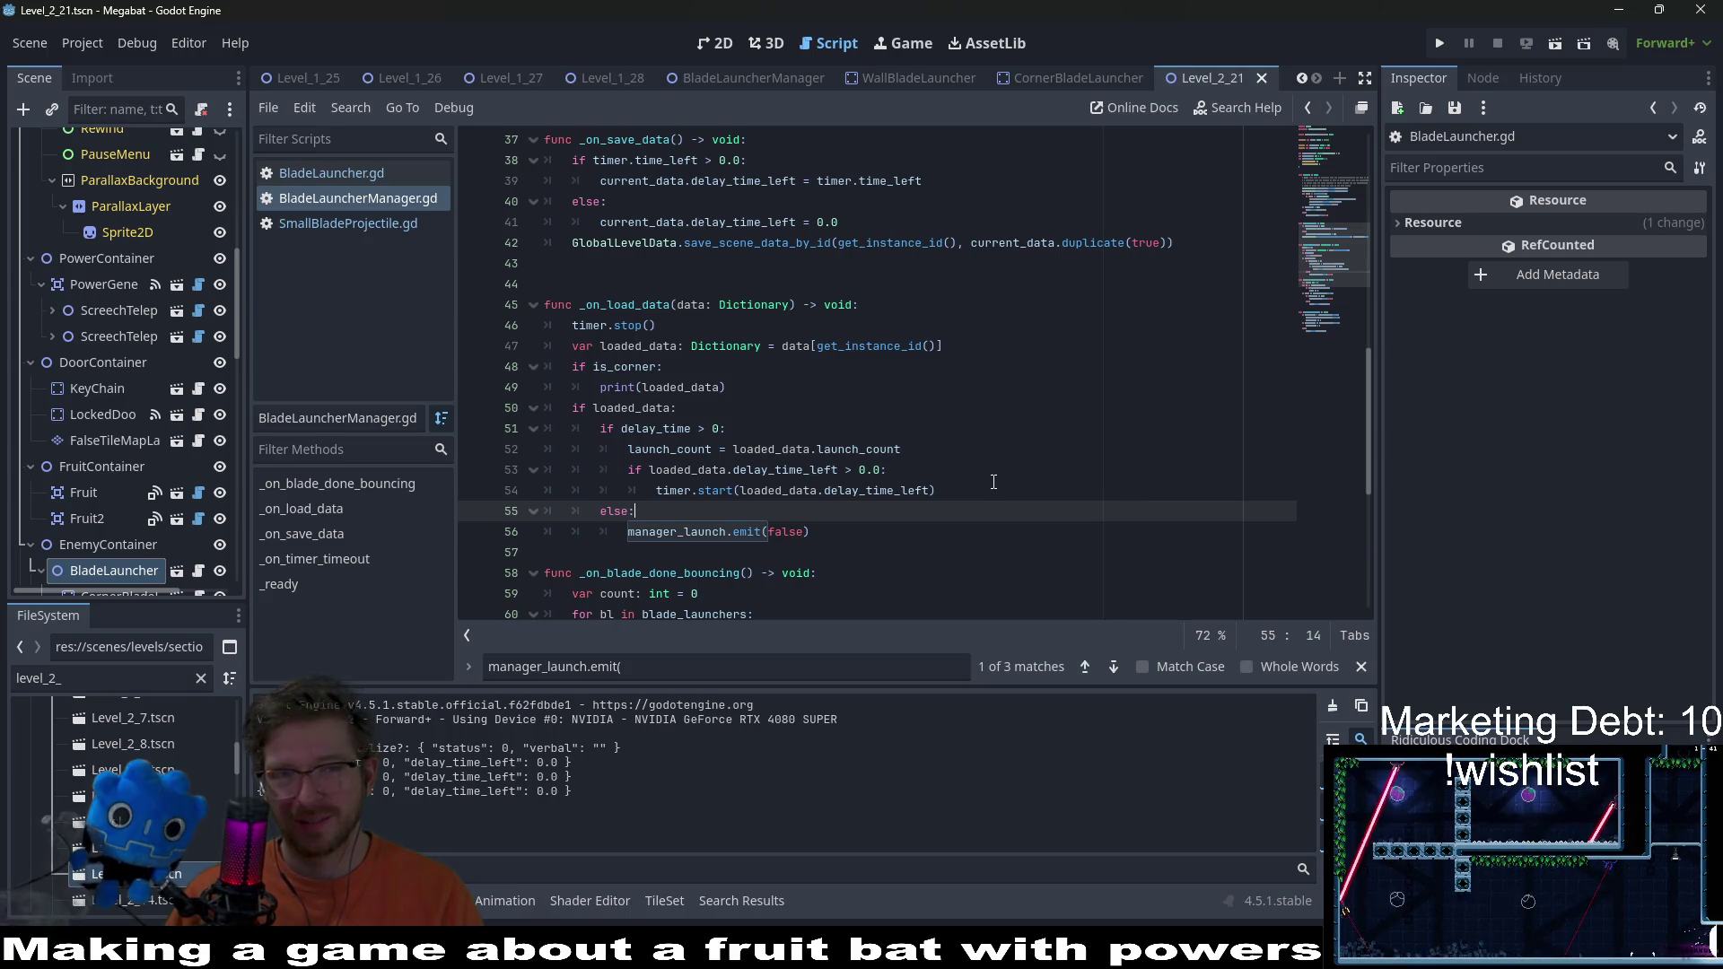
click(856, 530)
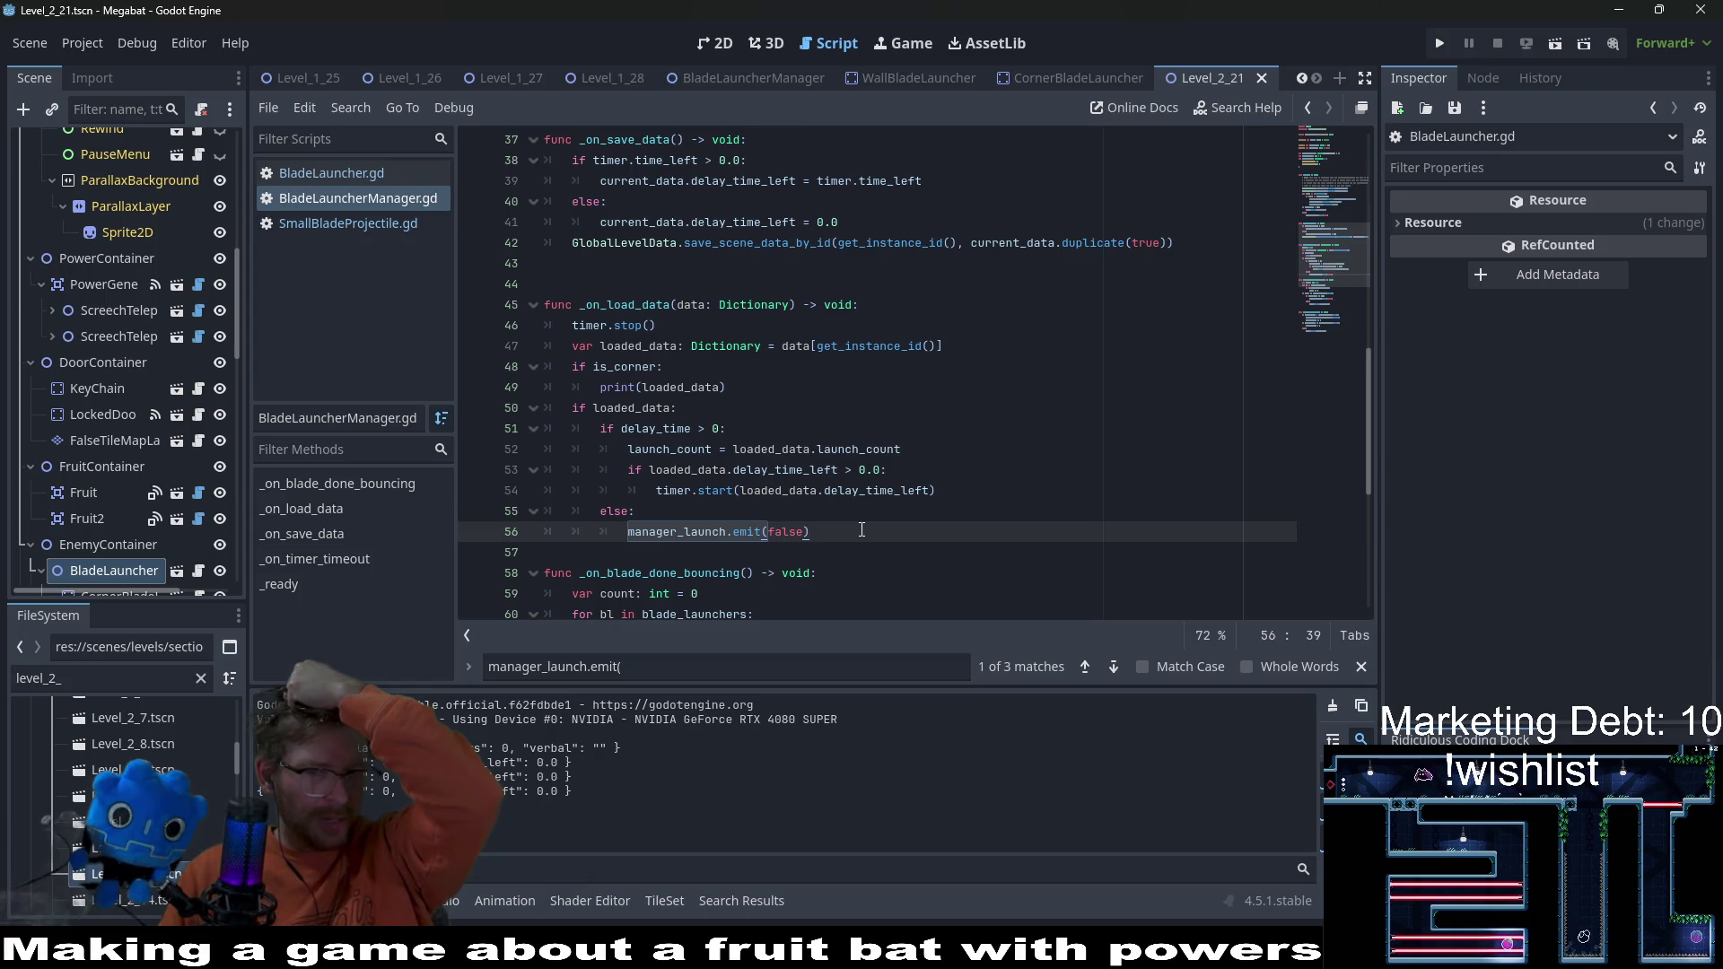
scroll(861, 529, down, 2)
scroll(801, 474, up, 3)
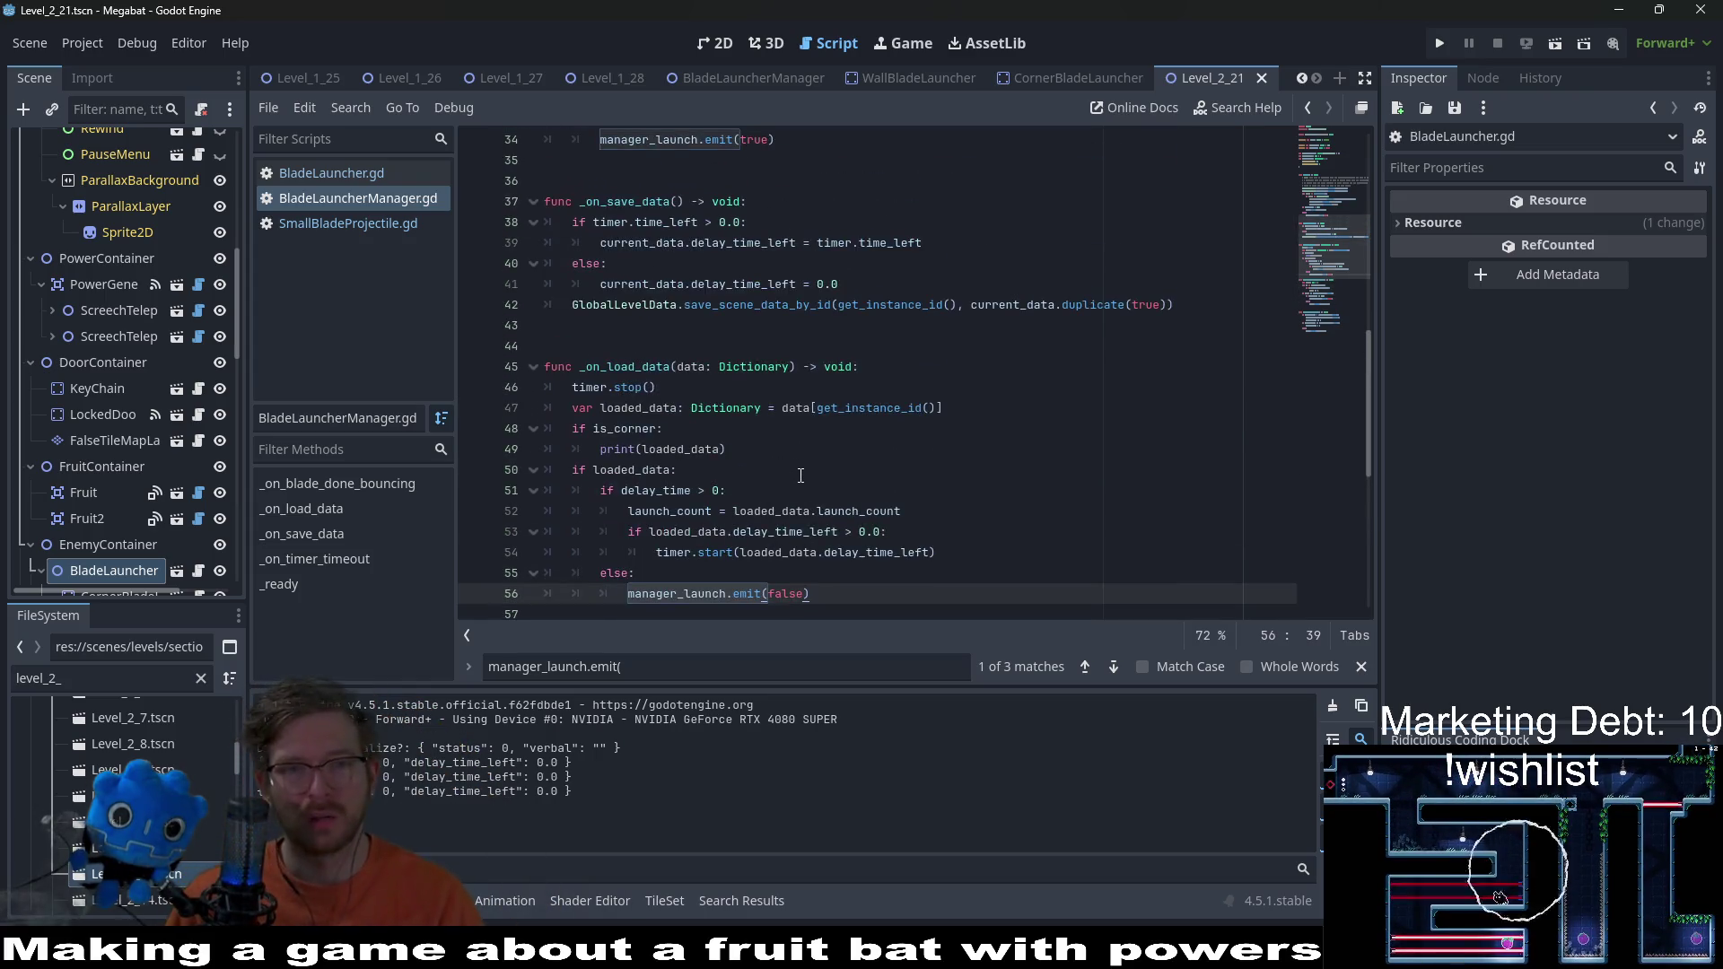
scroll(808, 467, down, 4)
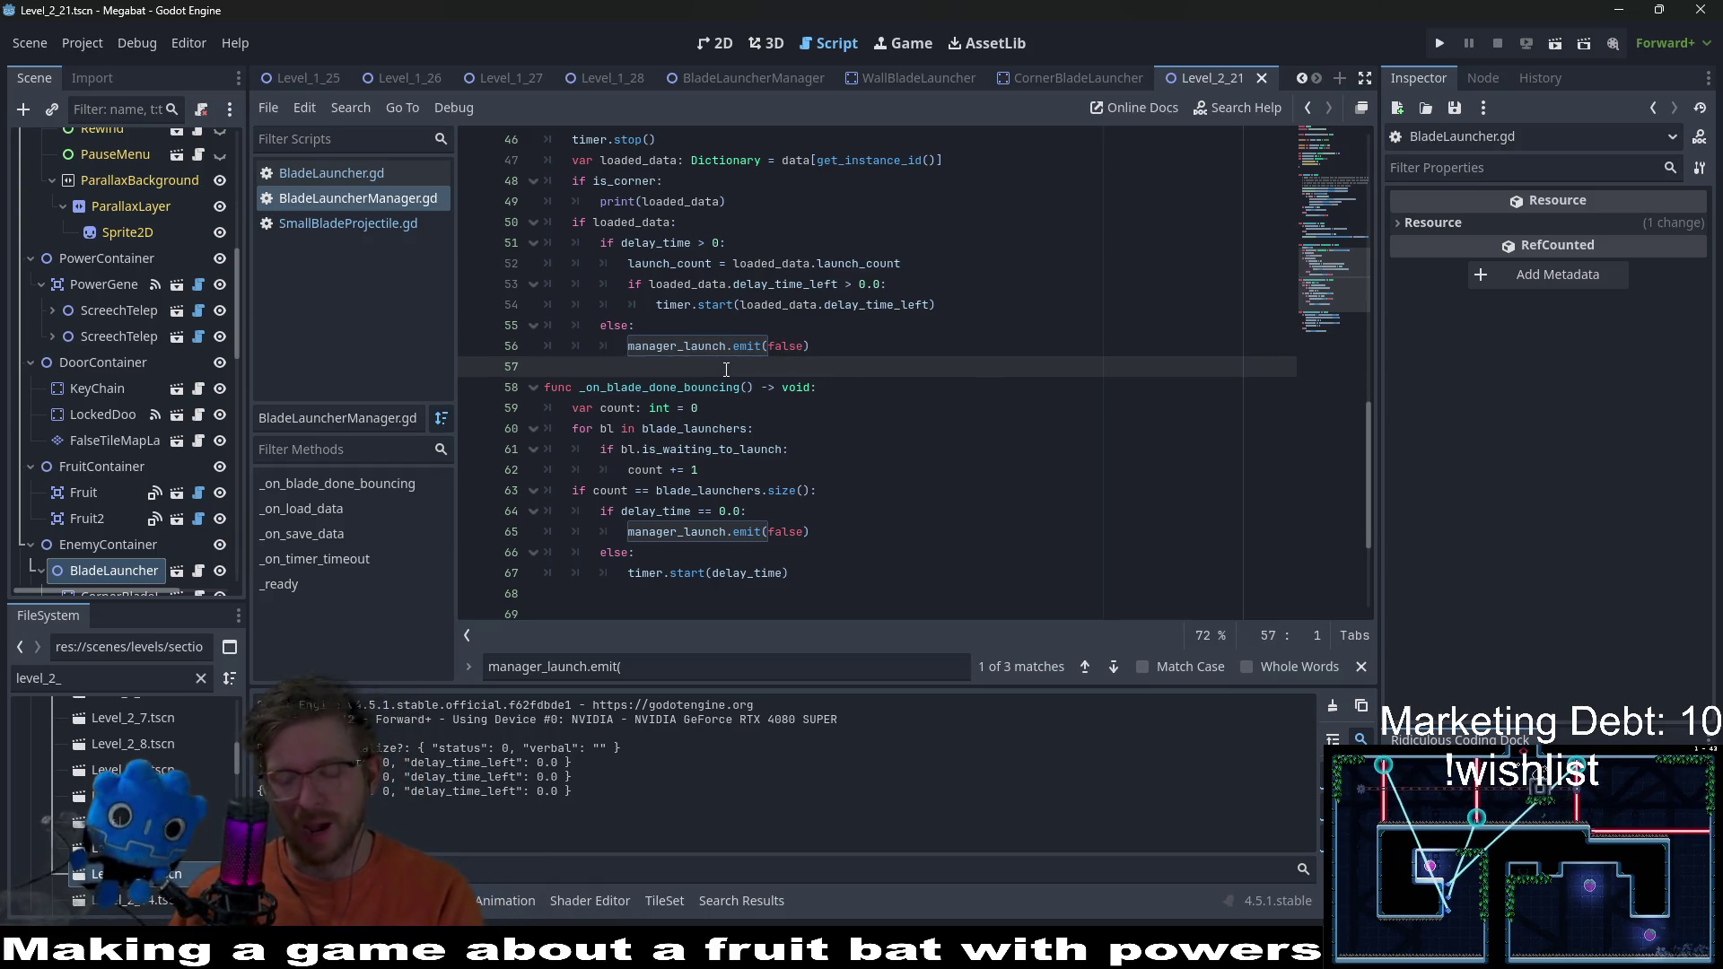
key(Return)
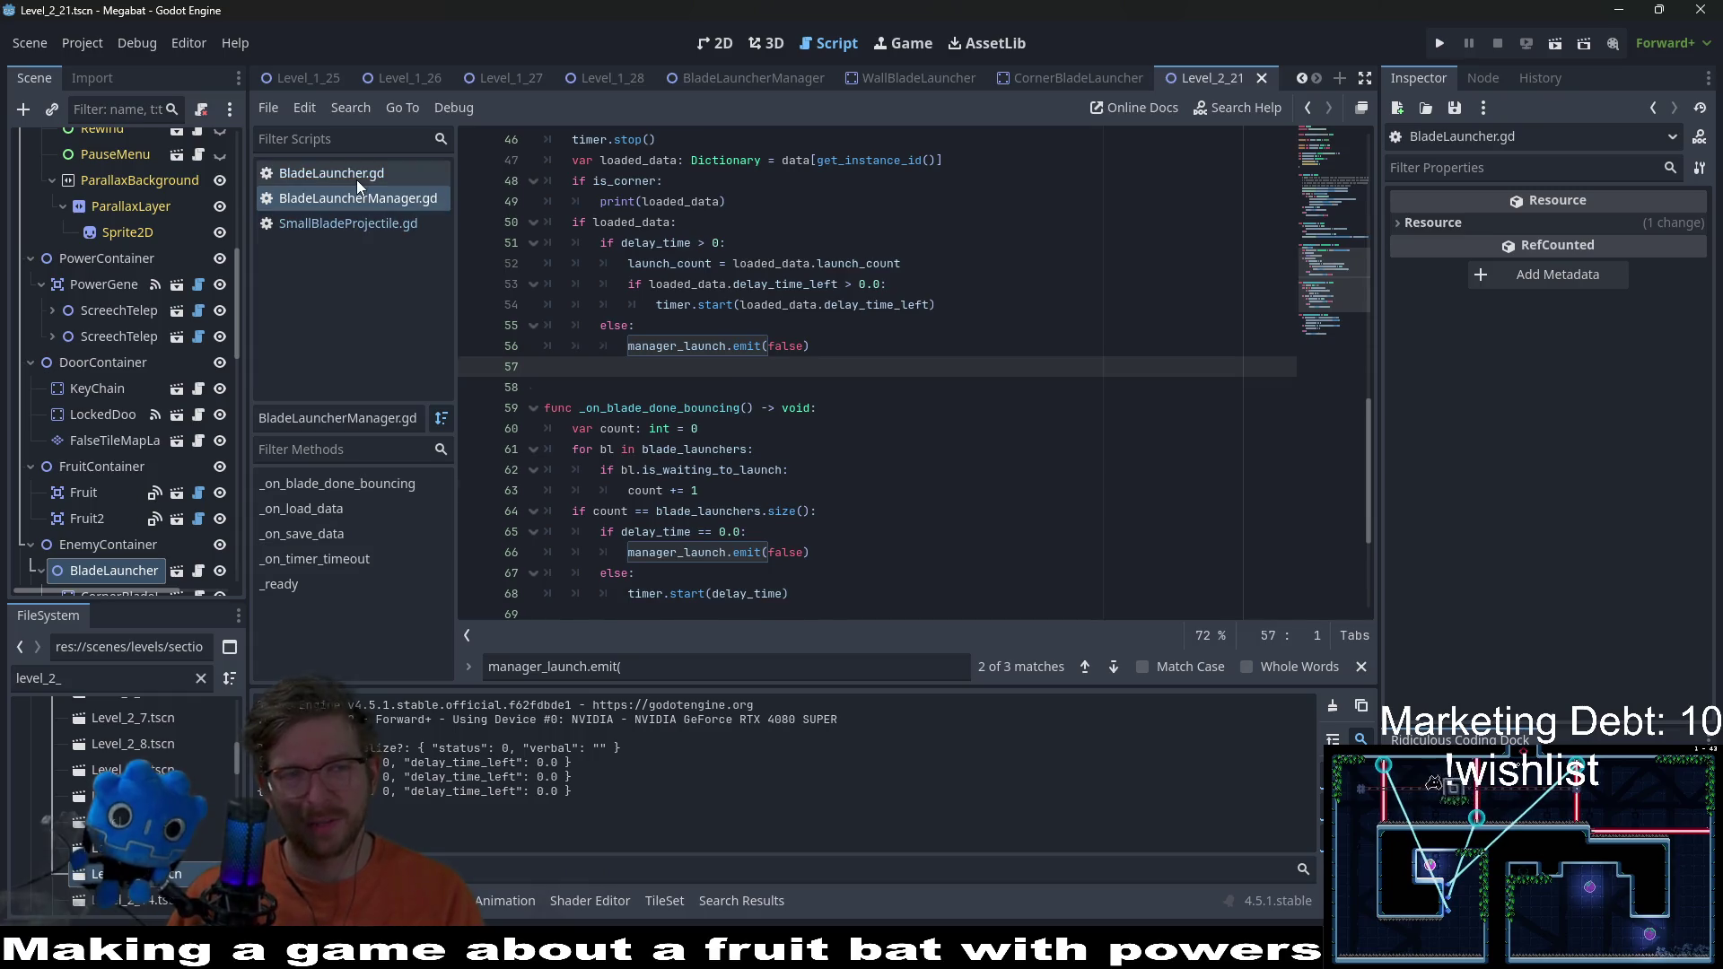
- In SmallBladeProjectile.gd, review the commented-out elif lines and the uses of _on_tween_finished
click(357, 177)
click(409, 223)
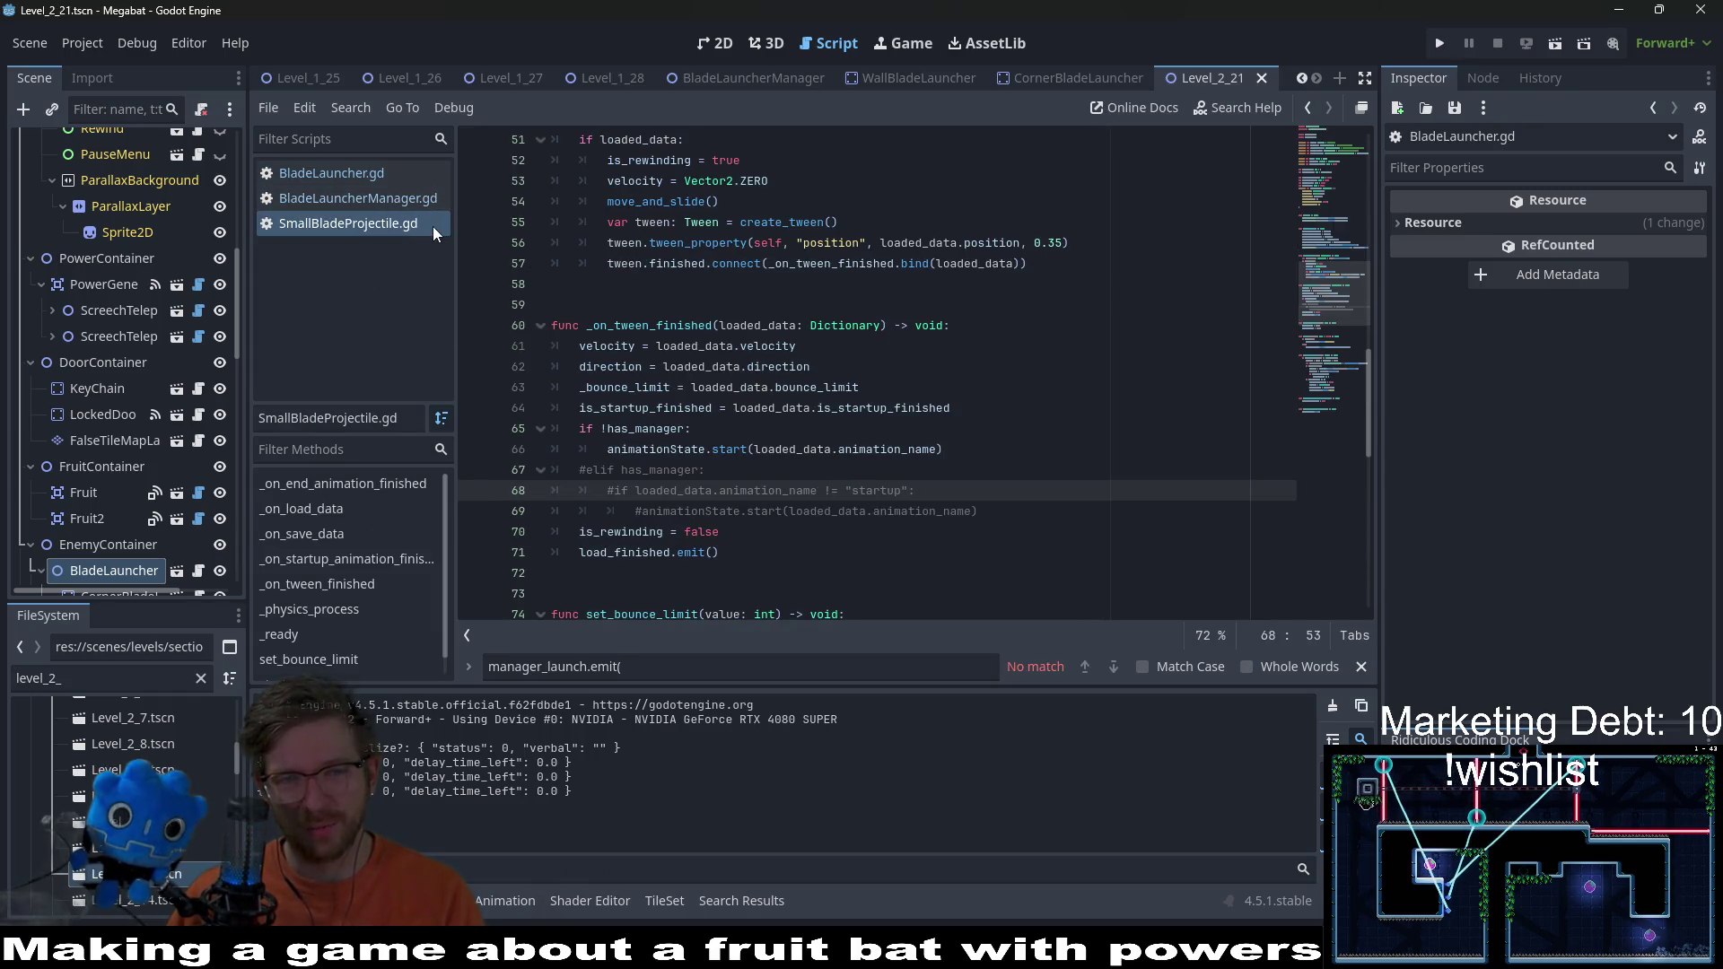
drag(982, 512, 503, 465)
click(1035, 493)
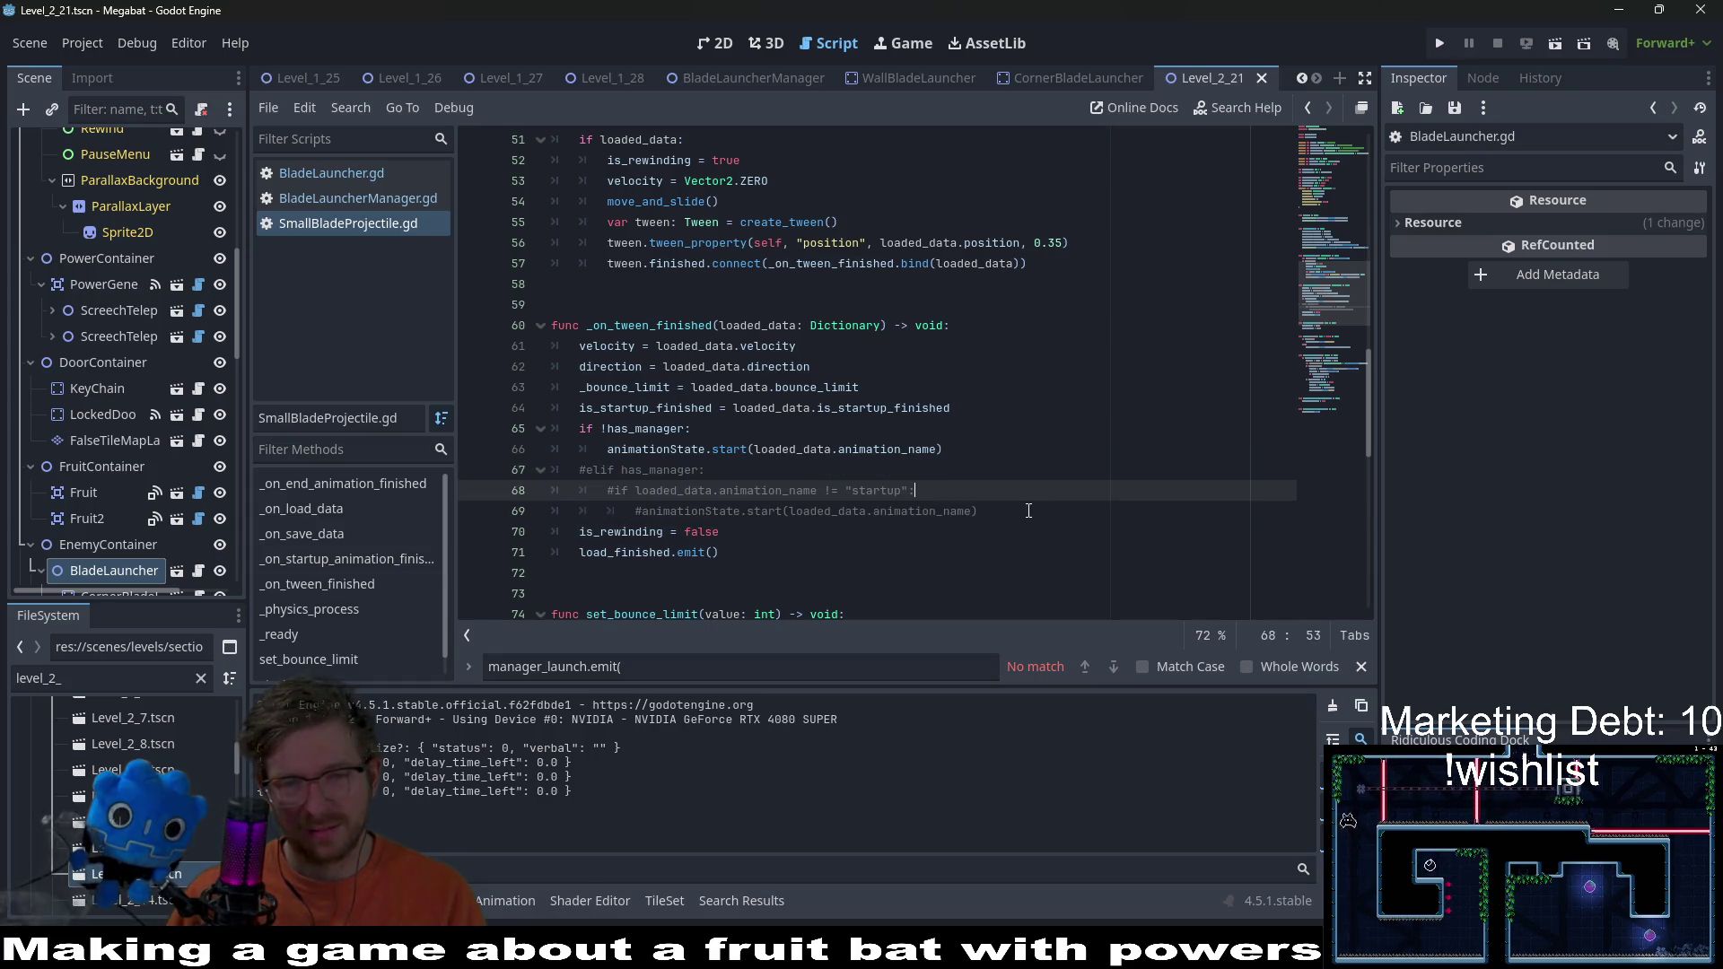
click(1028, 512)
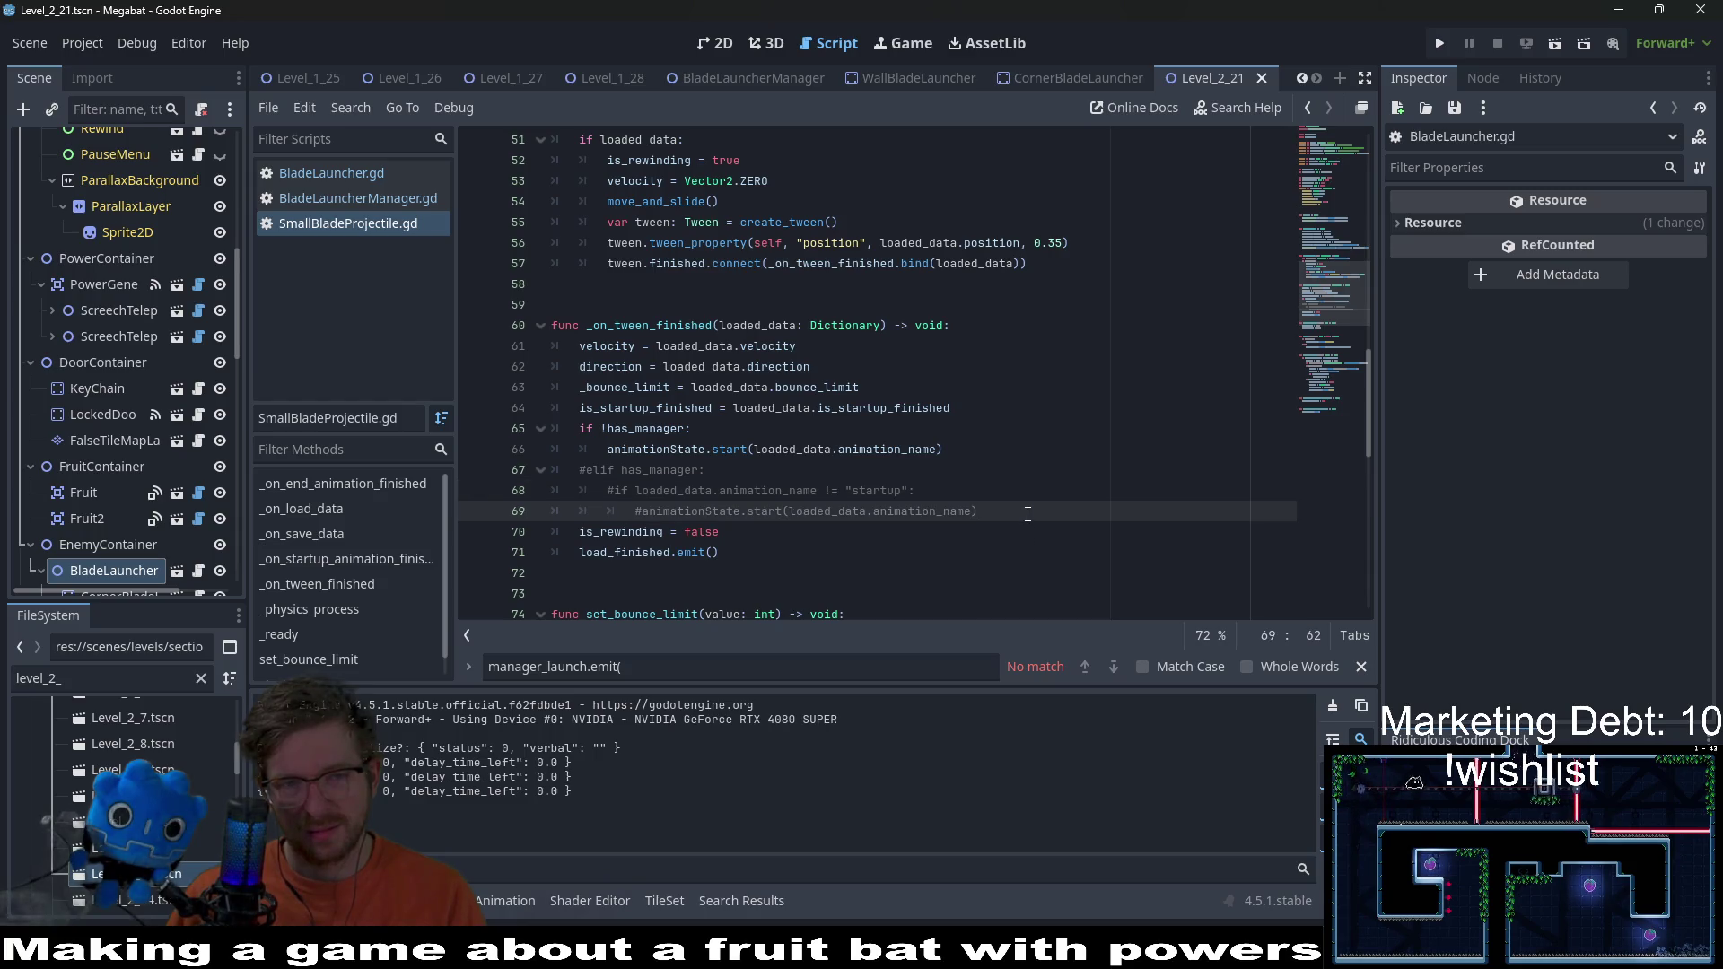
double_click(678, 327)
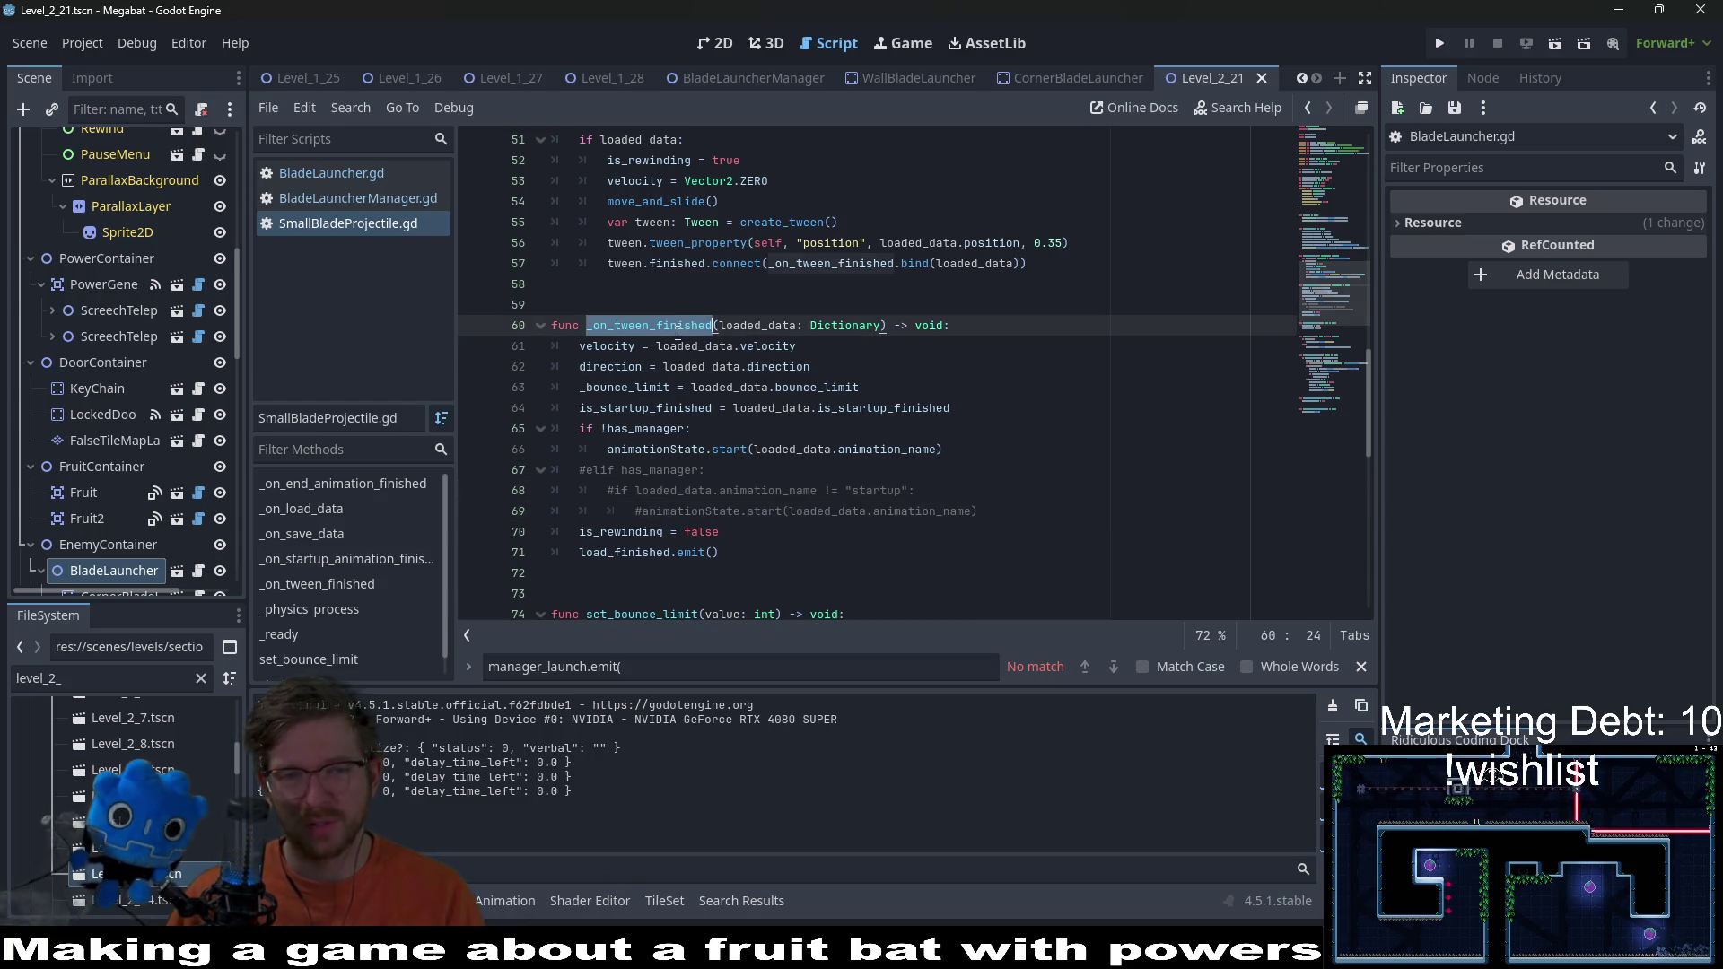
scroll(1006, 428, up, 3)
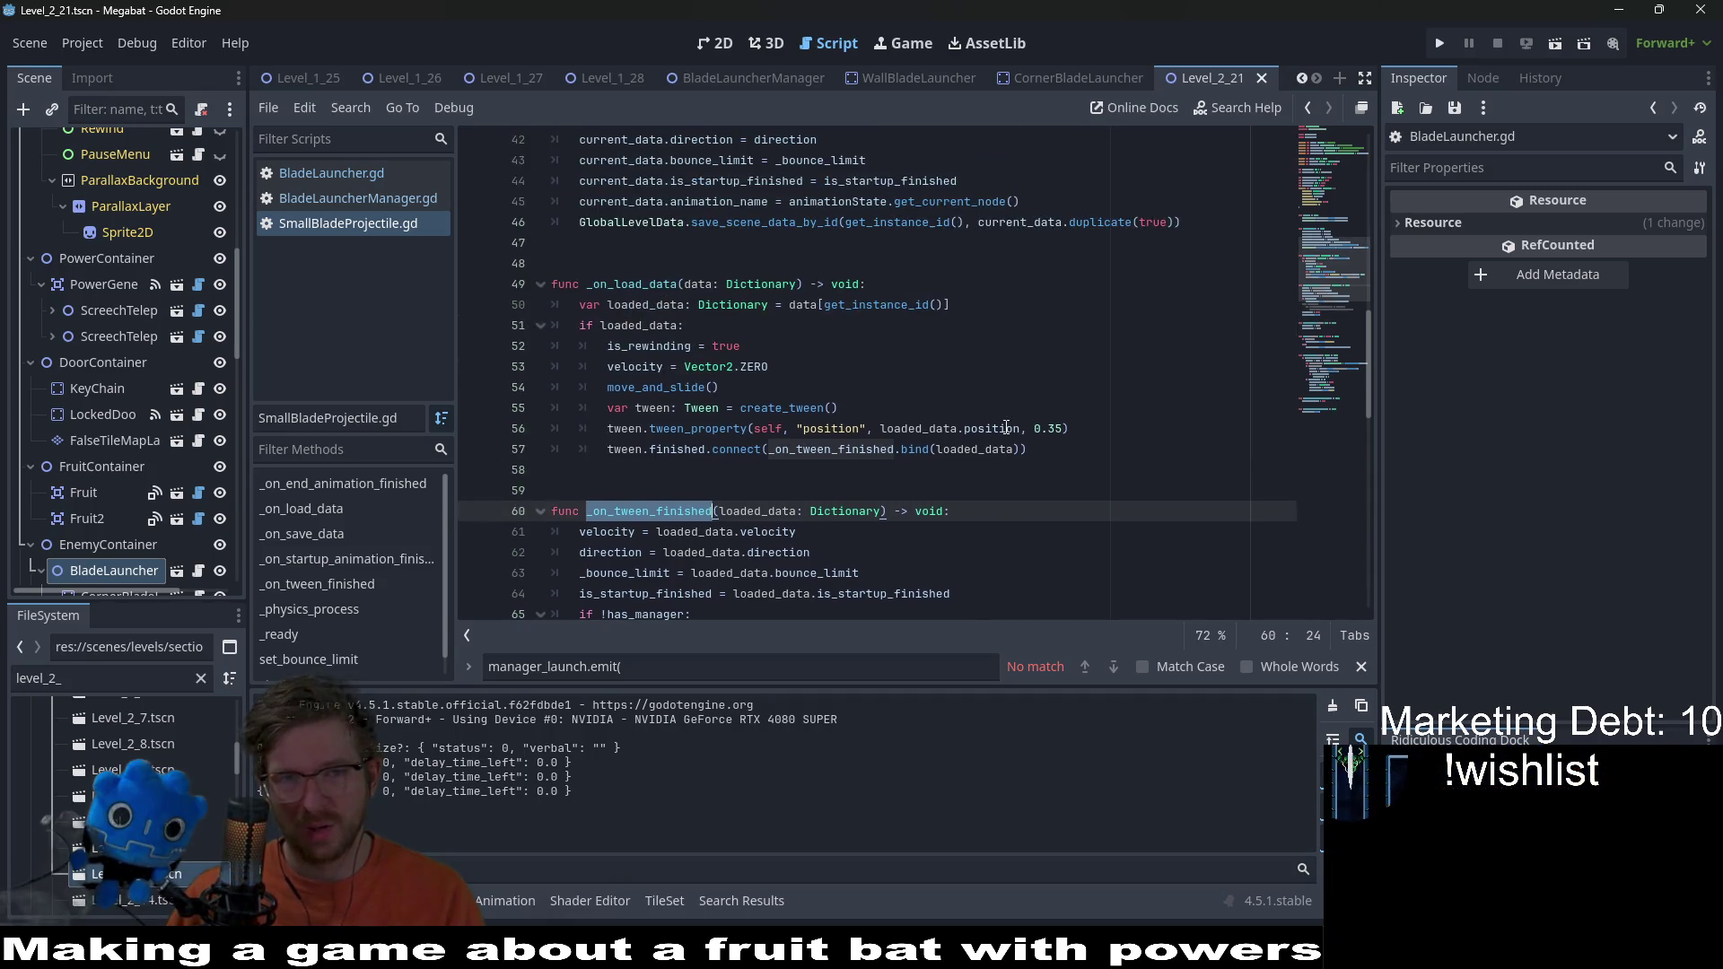
scroll(1006, 428, down, 8)
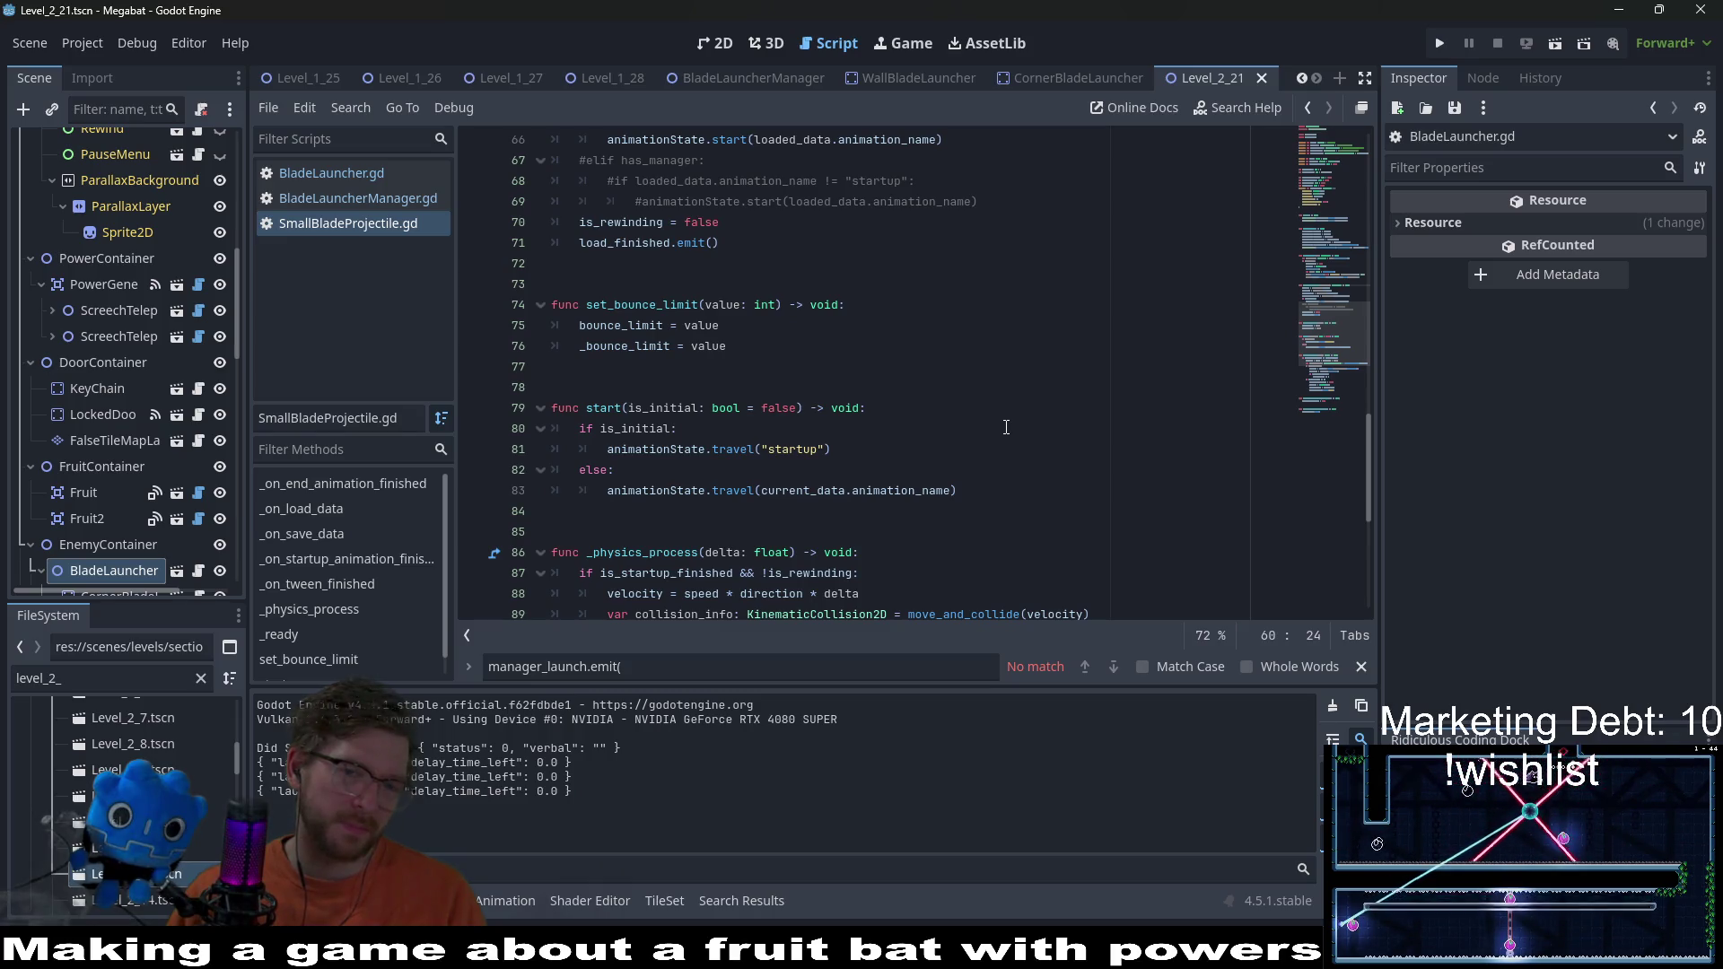
- Review start() on lines 78–83 with its is_initial check and saved-animation else branch
mouse_move(1030, 490)
mouse_down()
mouse_move(557, 429)
mouse_move(457, 397)
mouse_up()
click(896, 428)
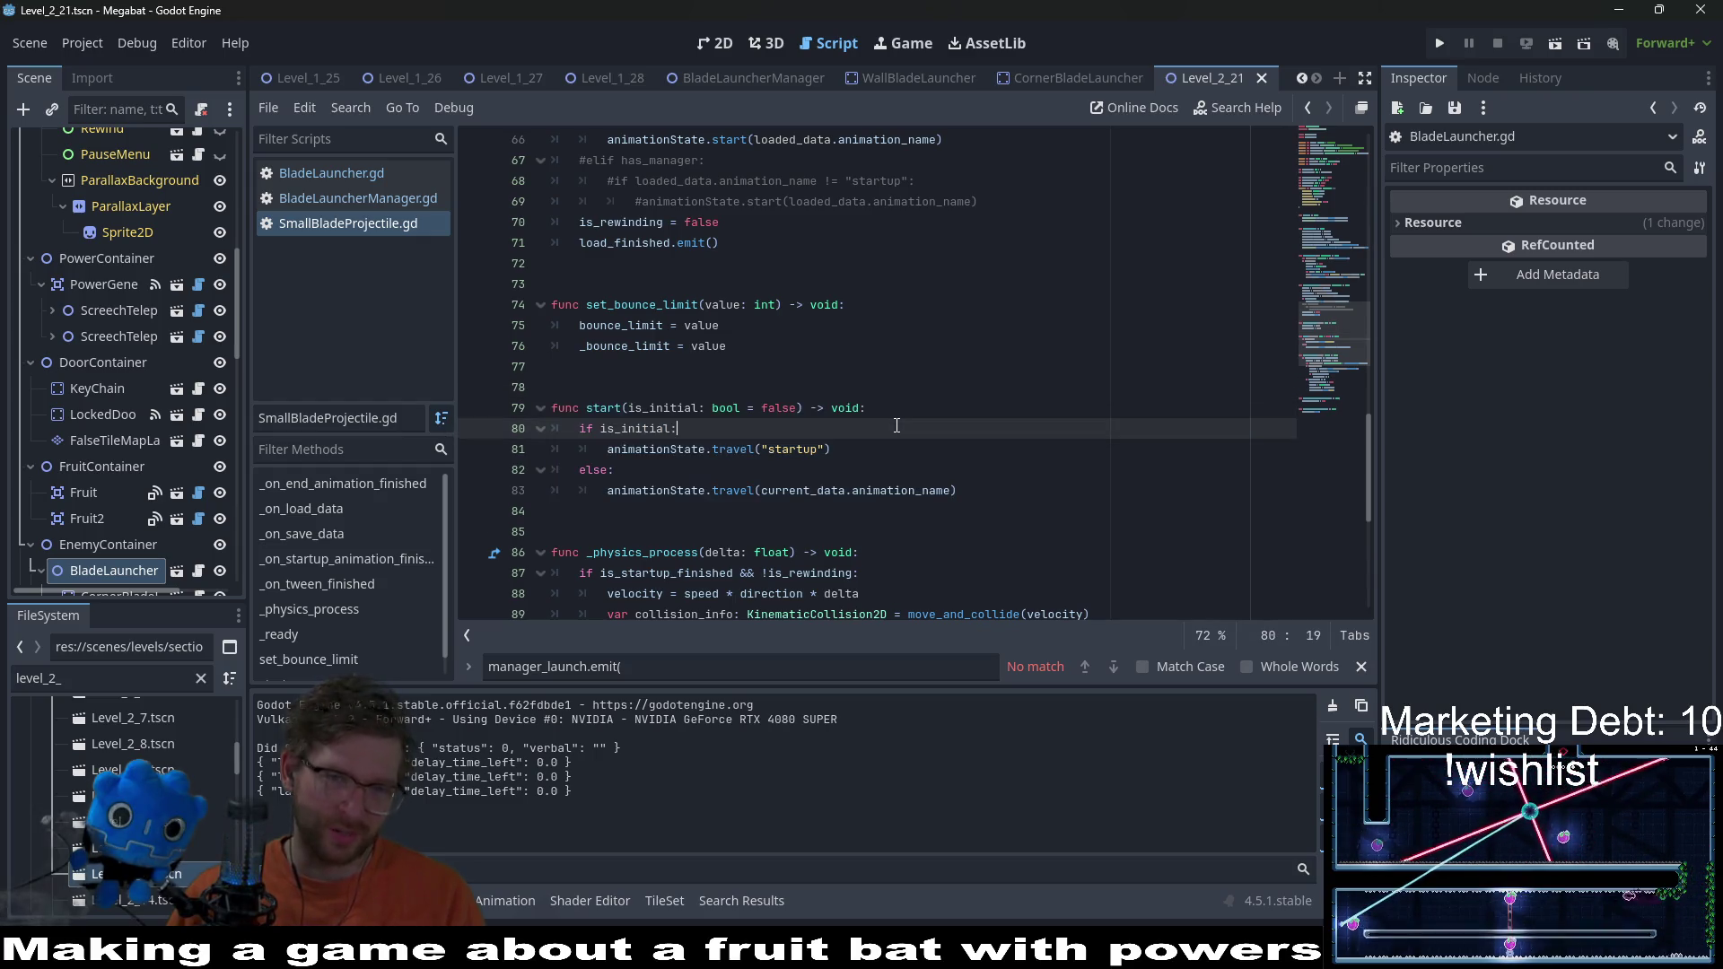
click(814, 493)
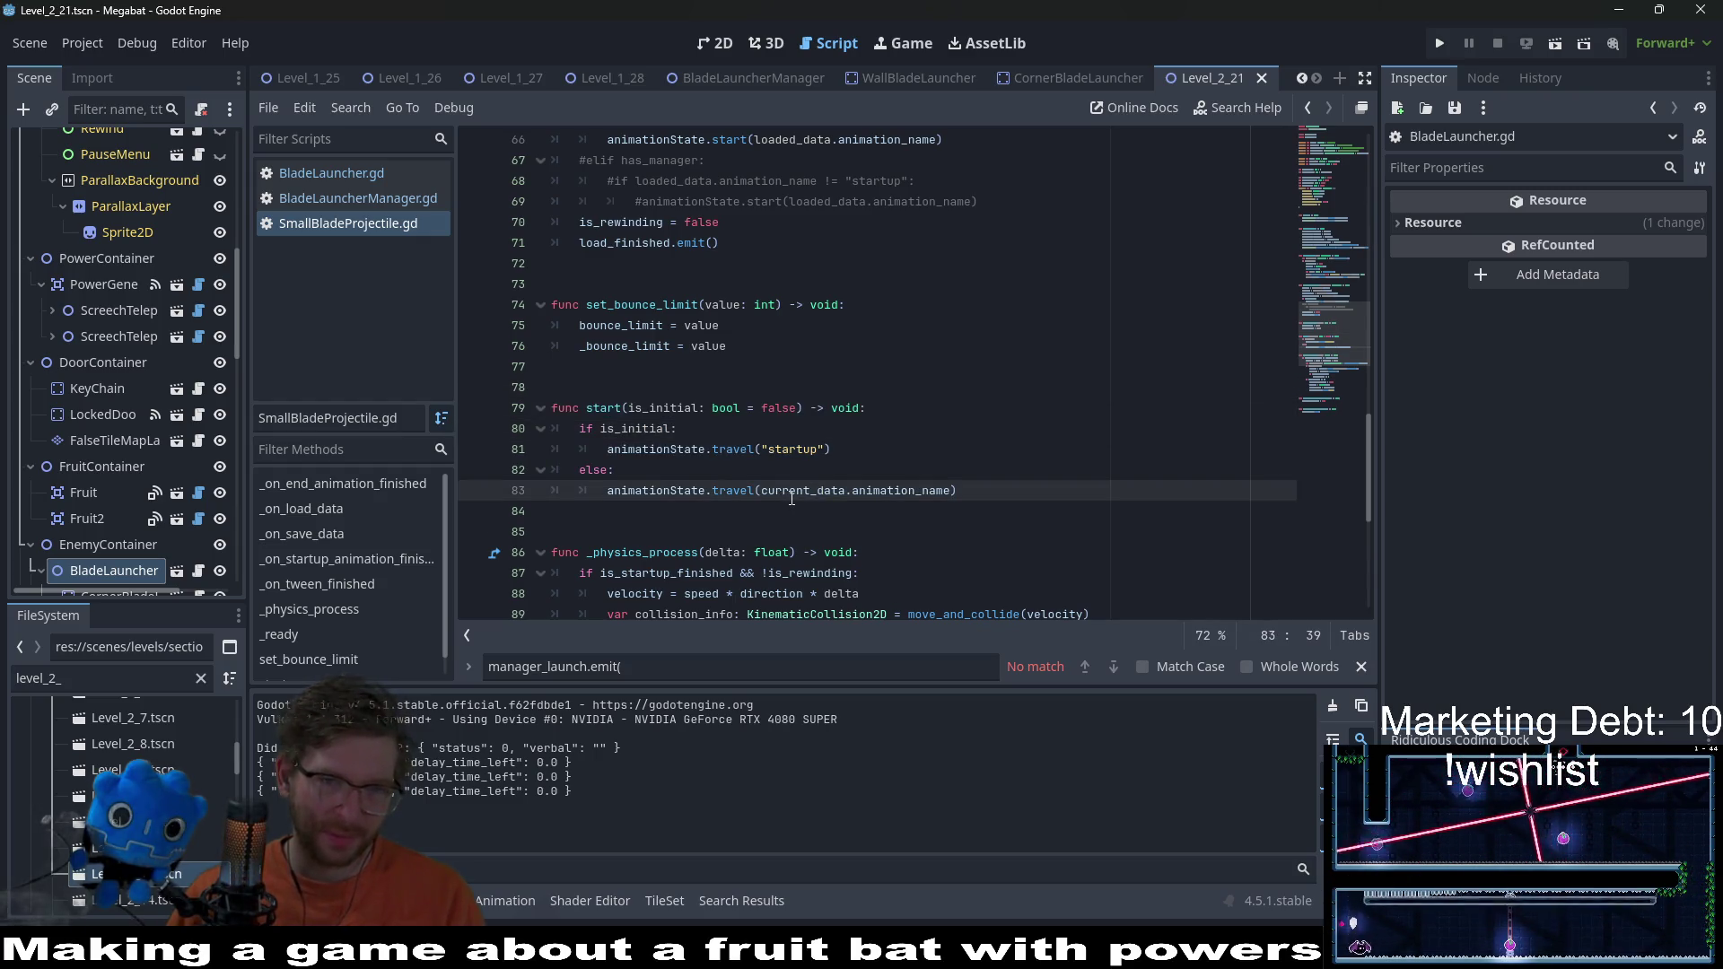
double_click(617, 409)
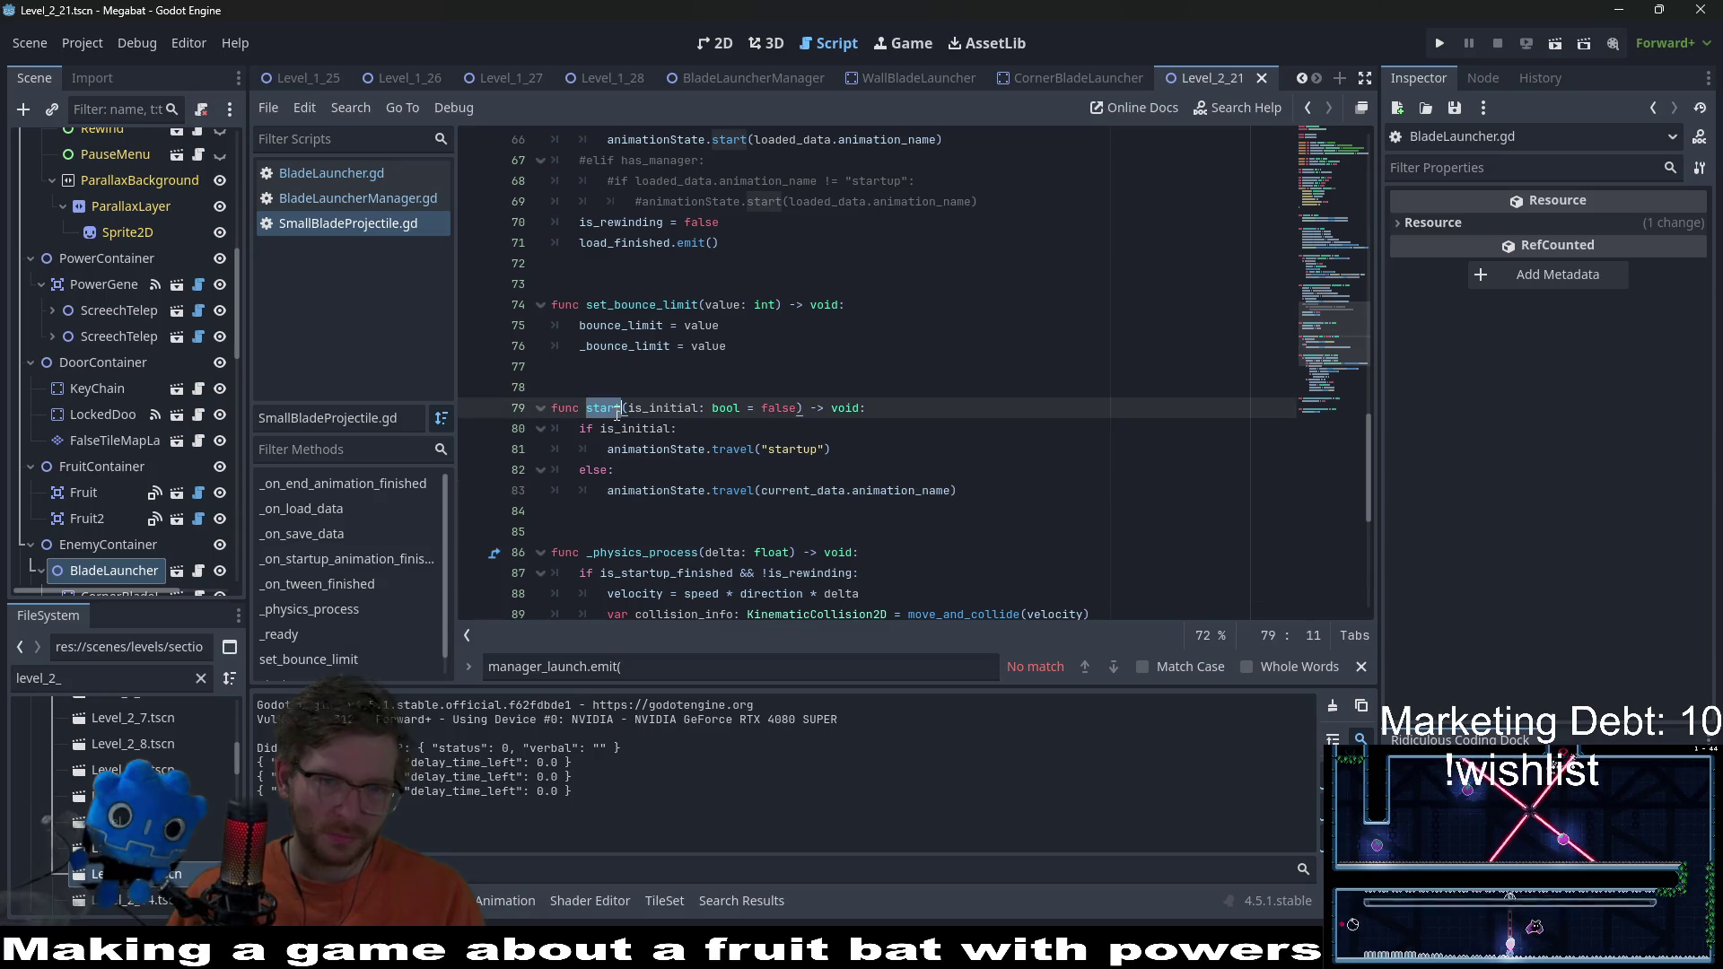
click(953, 484)
click(960, 470)
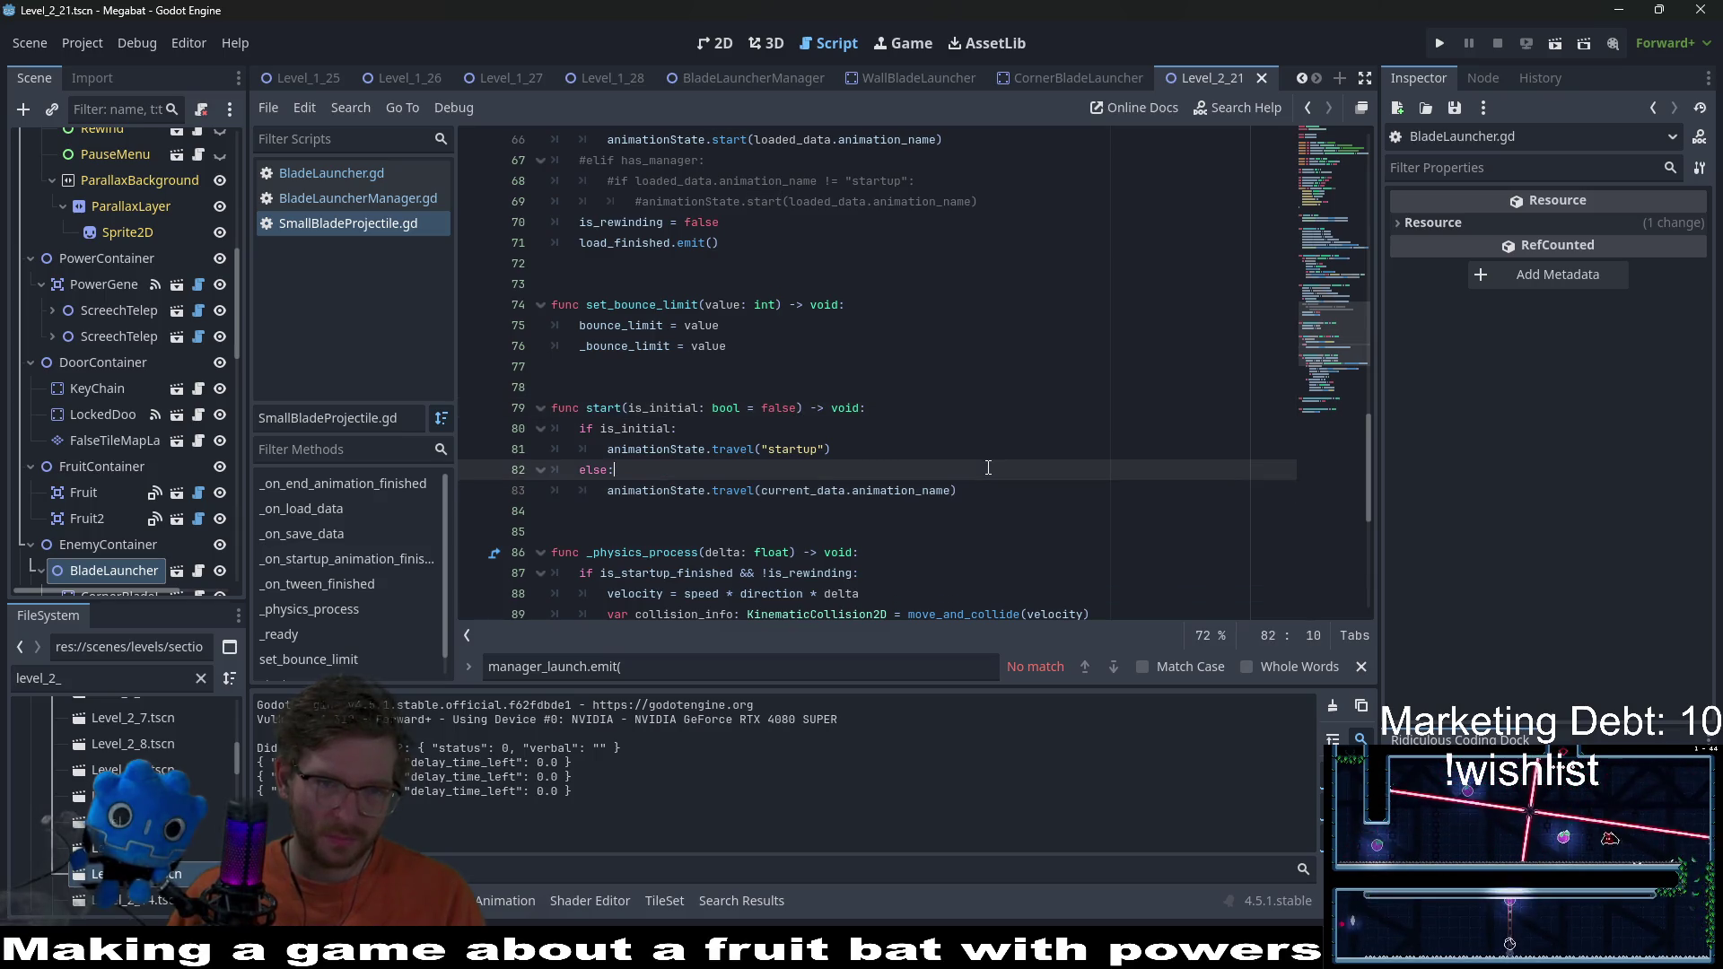
scroll(988, 468, up, 3)
- Trace the uses of is_rewinding and load_finished, ending at the load_finished signal declaration
double_click(662, 408)
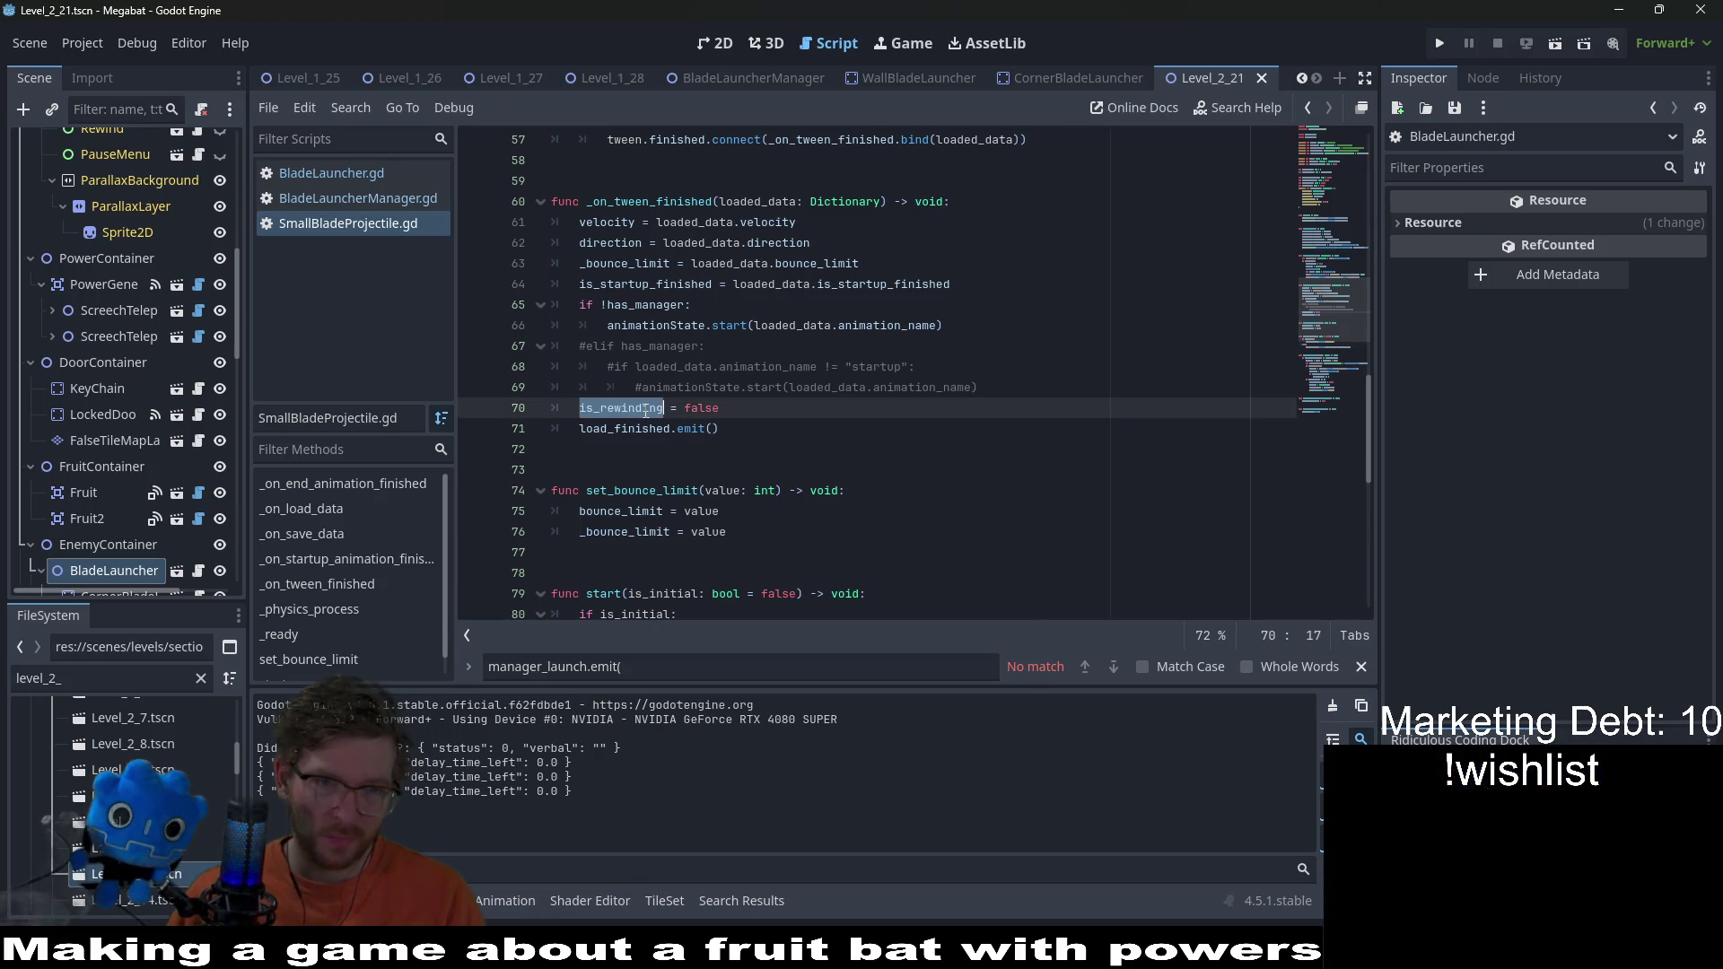
scroll(882, 435, down, 4)
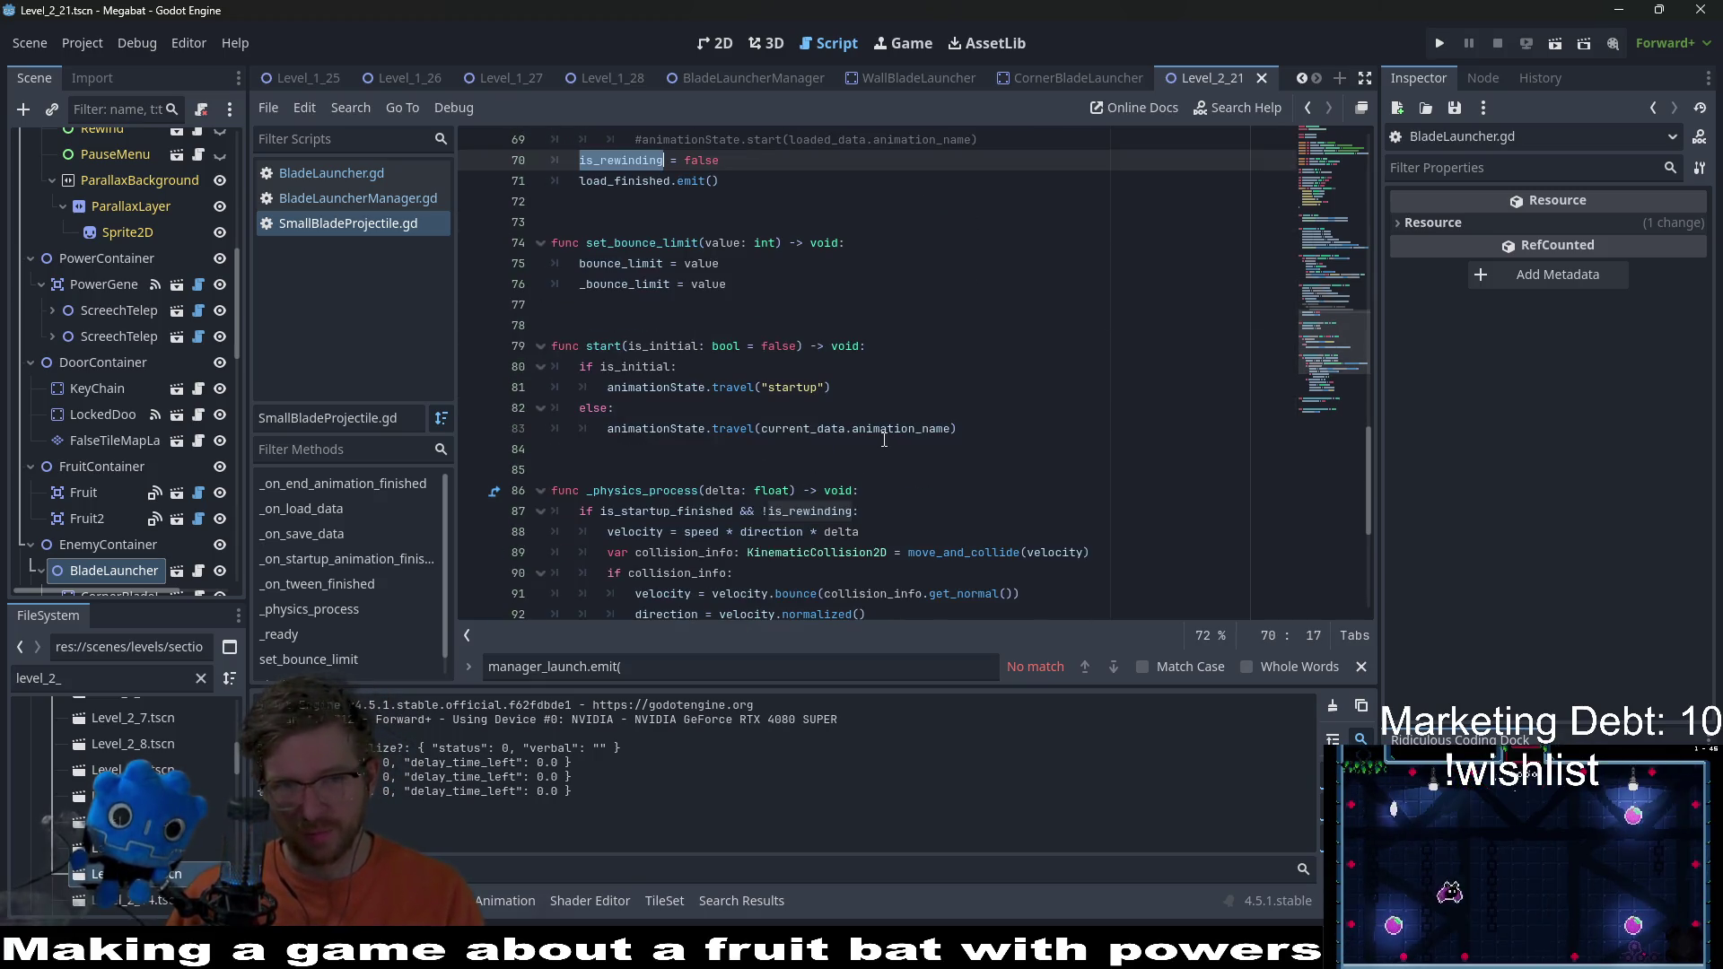
scroll(1070, 409, up, 2)
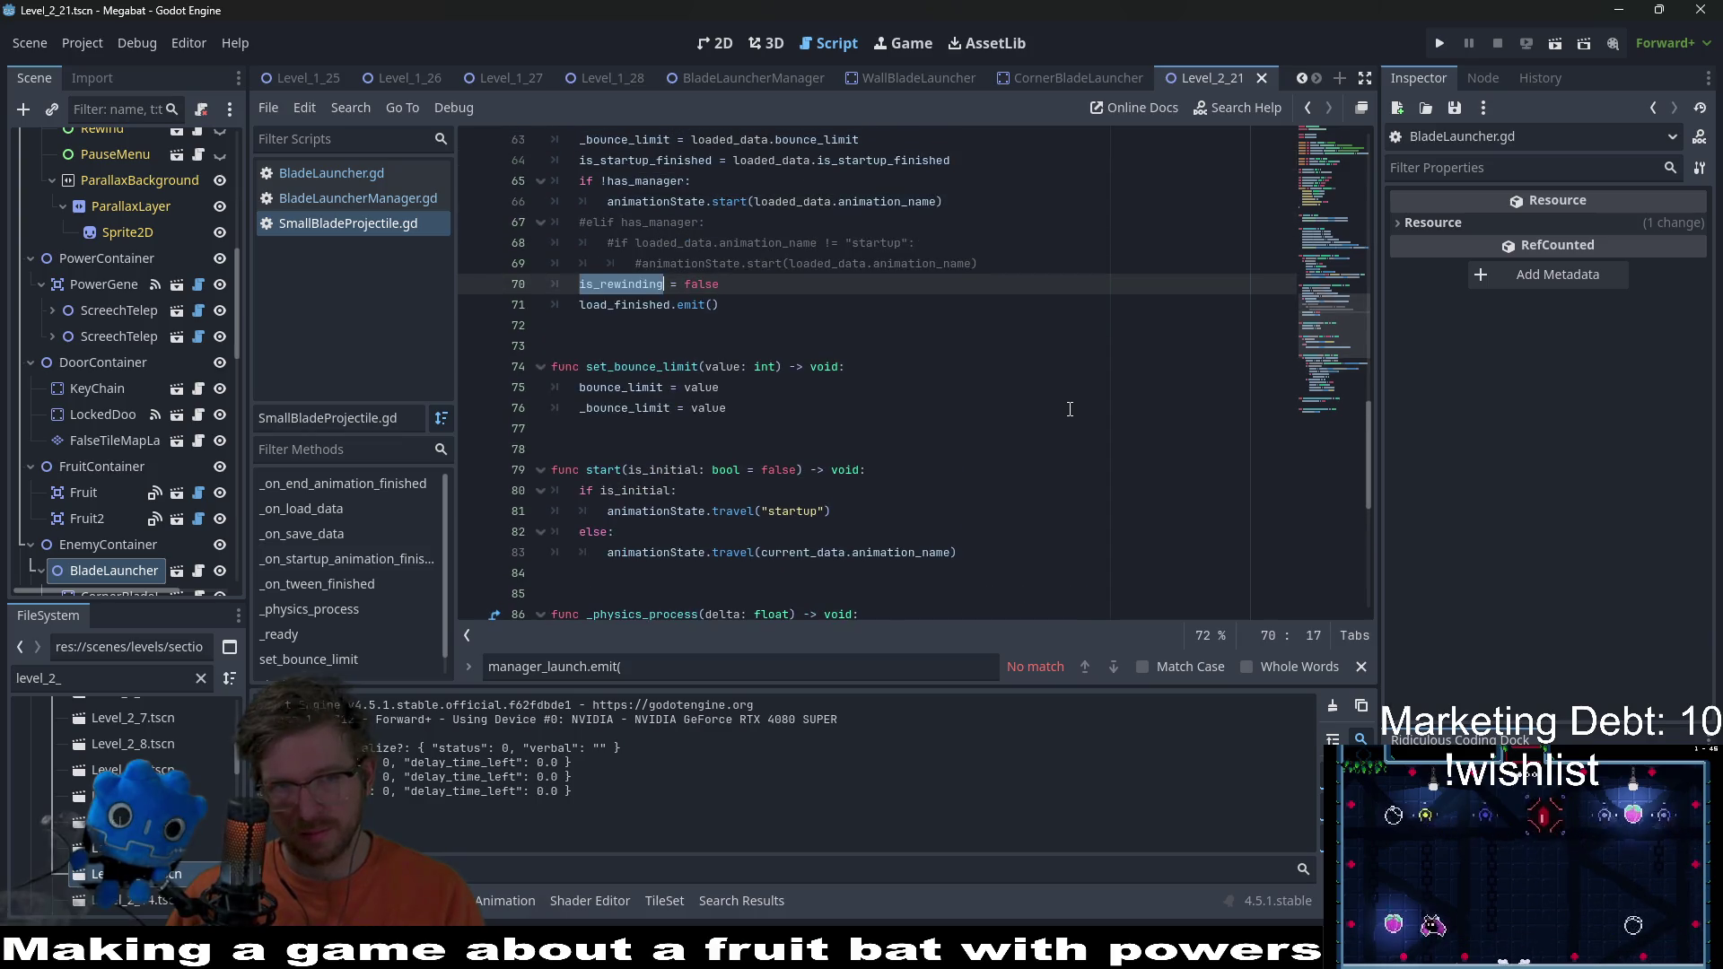
scroll(1070, 409, up, 2)
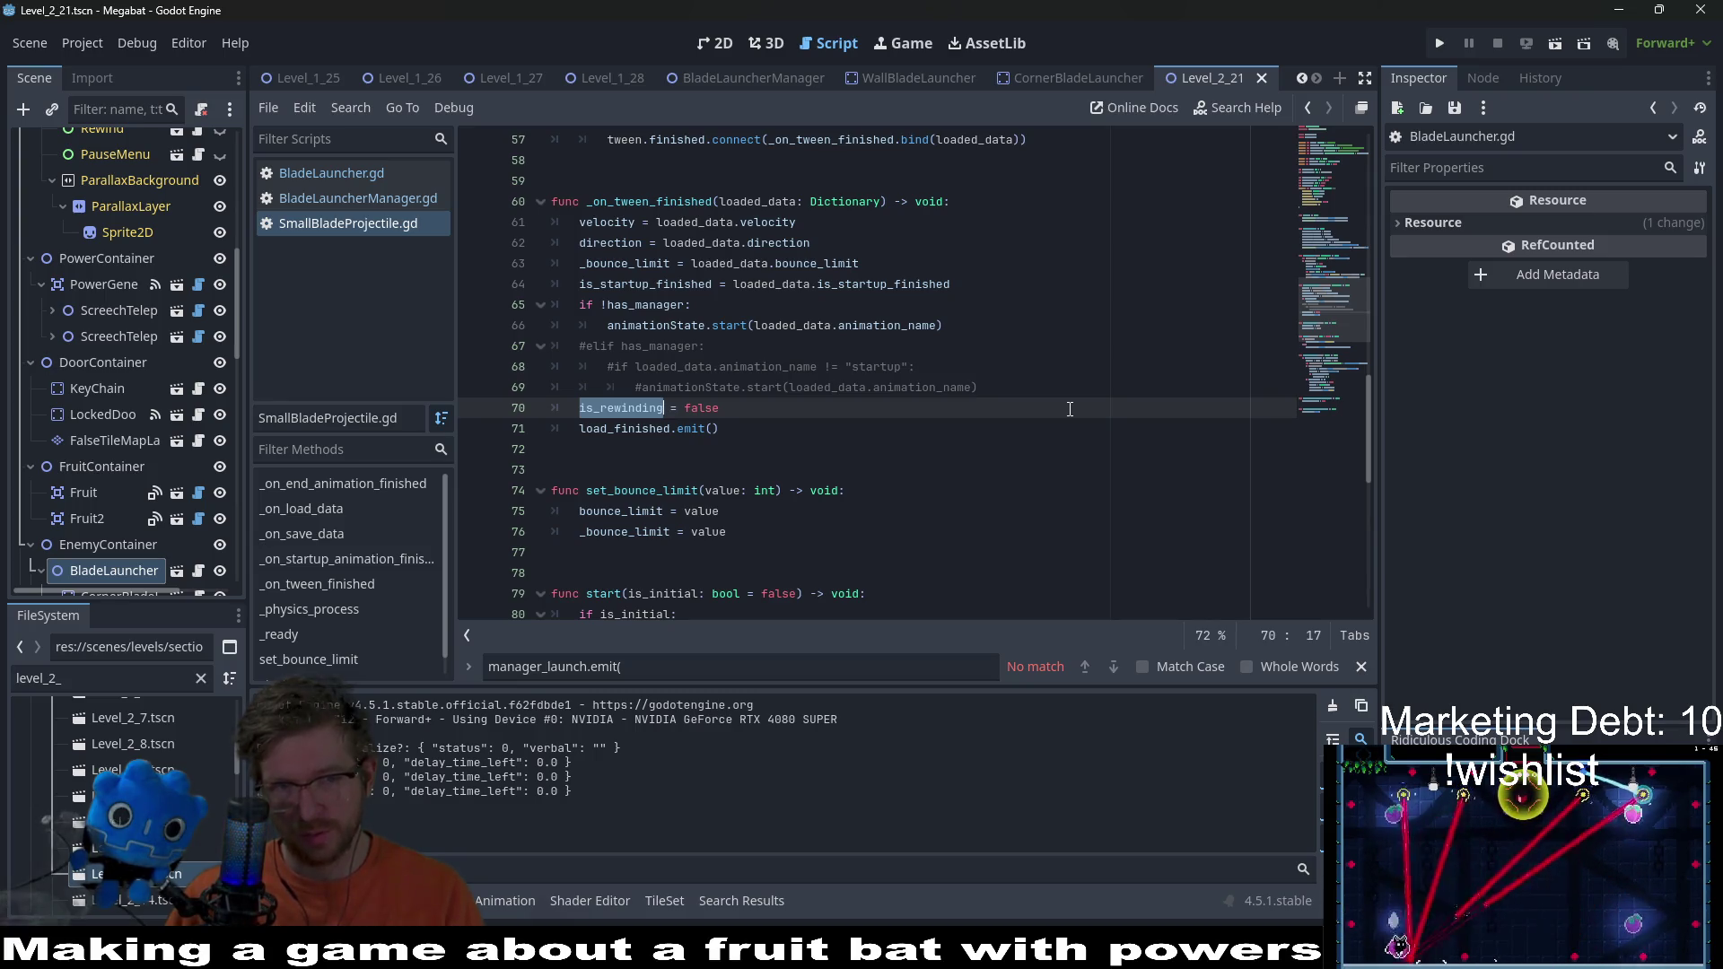
scroll(1070, 409, down, 3)
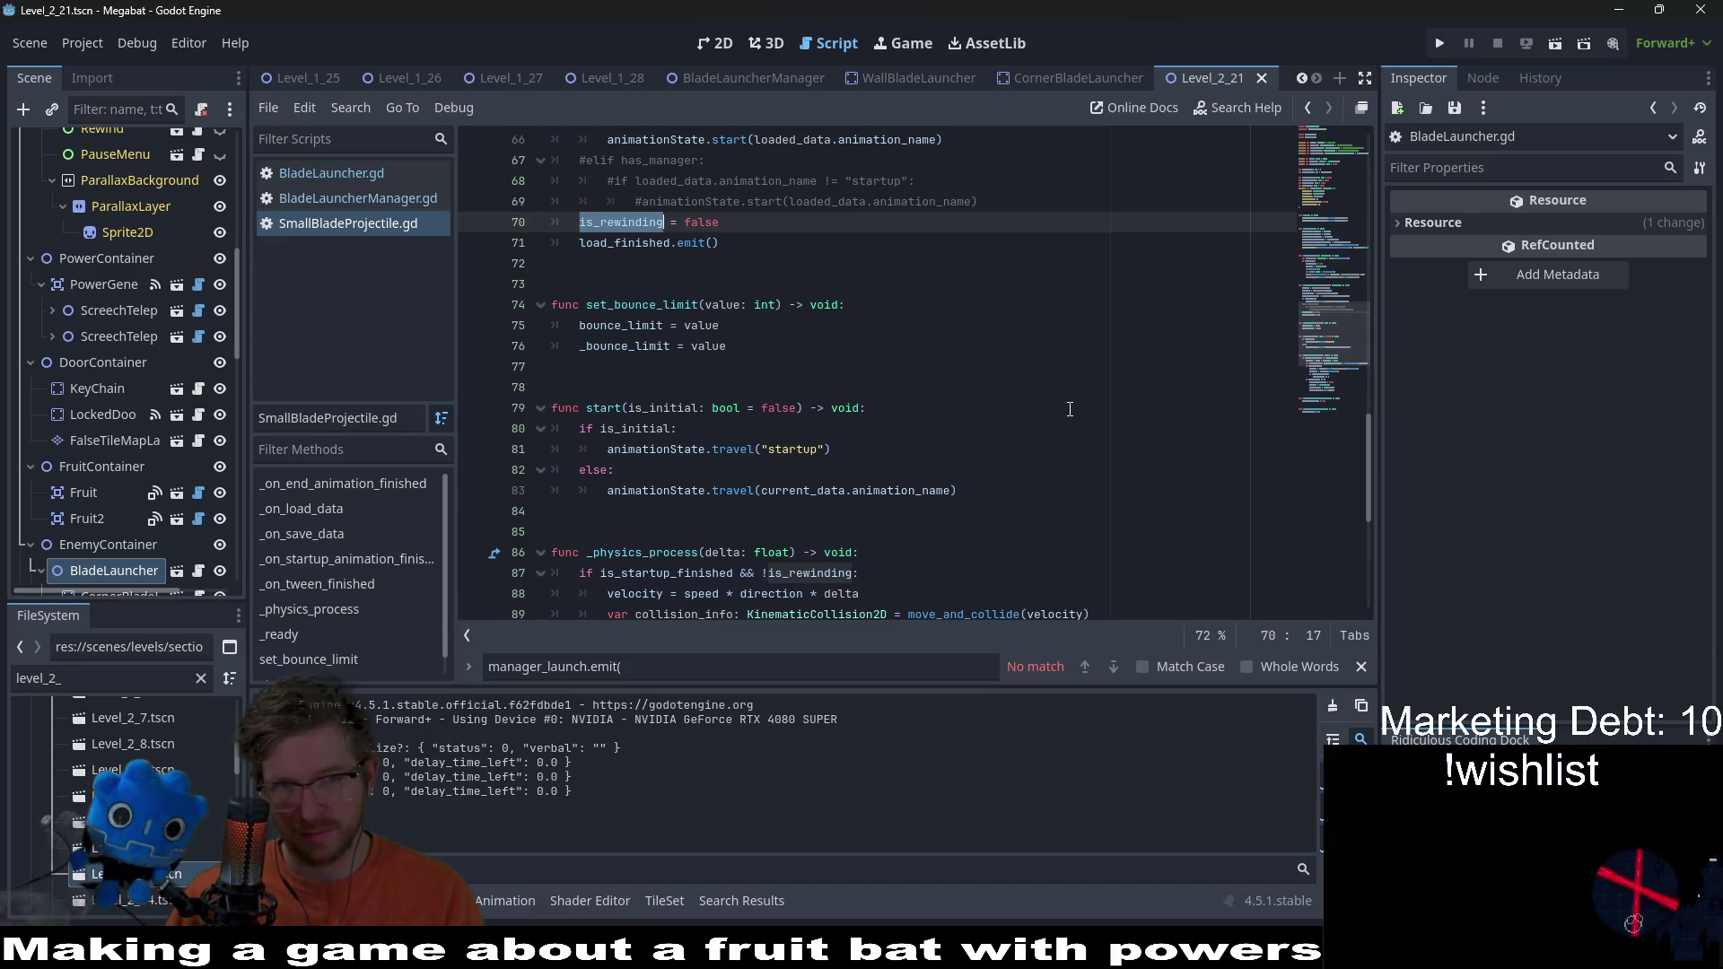
scroll(1070, 409, up, 2)
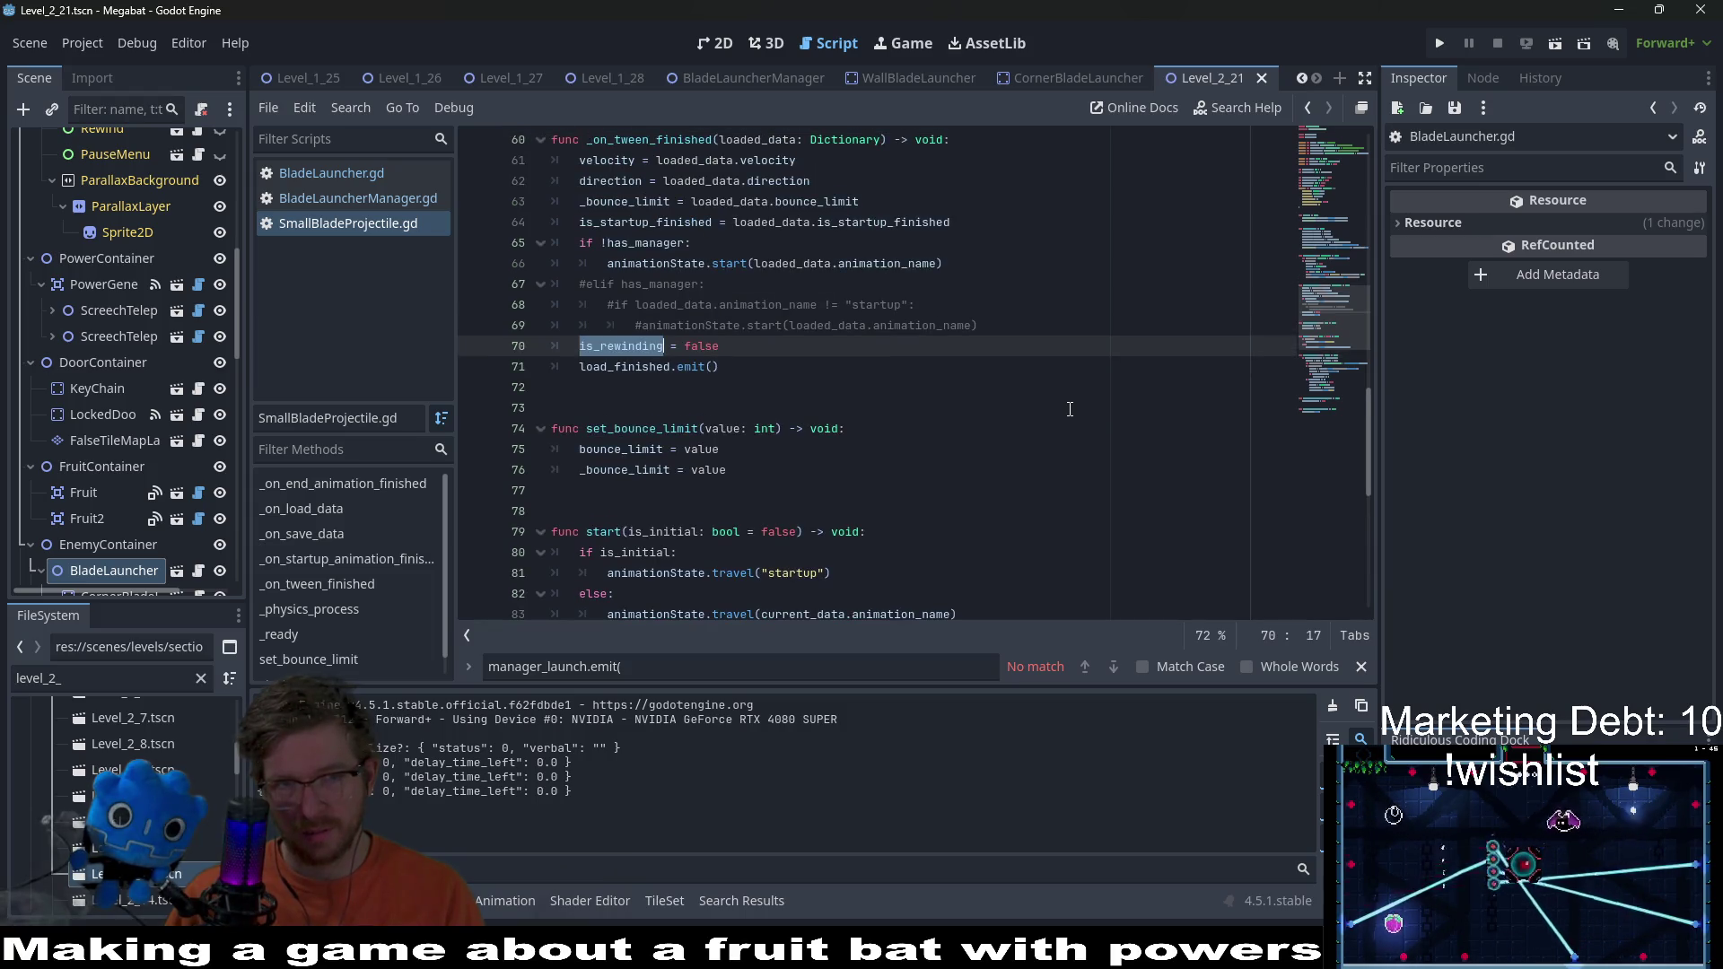
scroll(1069, 409, up, 1)
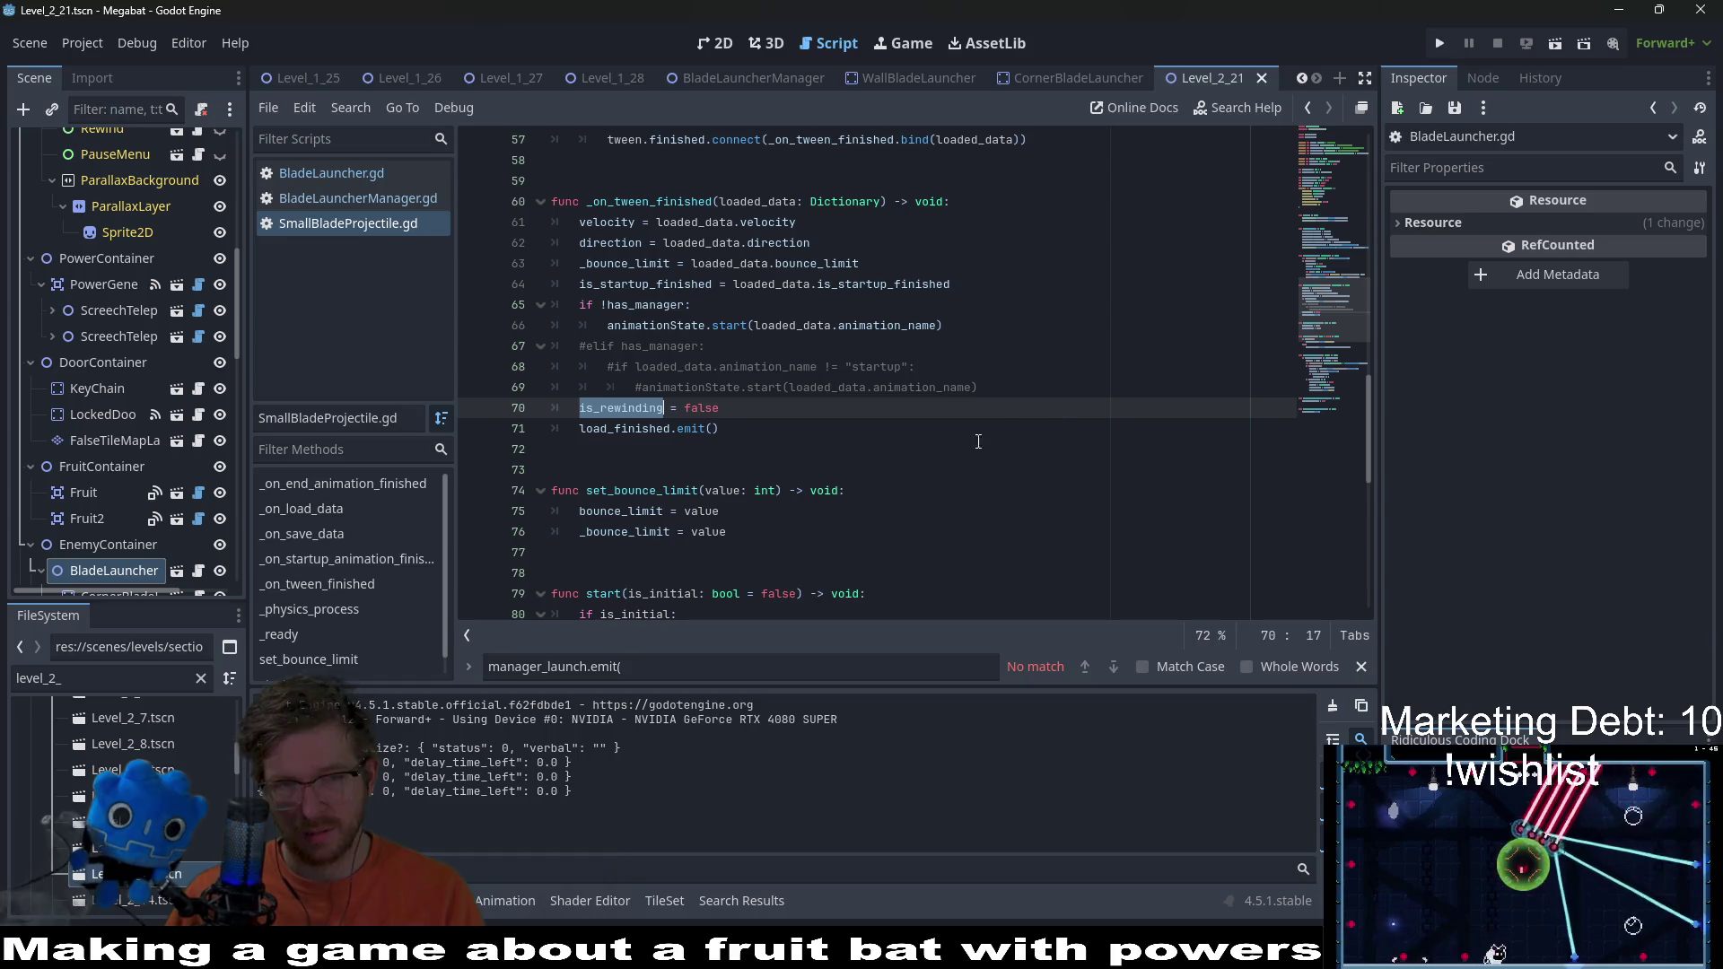
double_click(648, 429)
scroll(798, 405, down, 3)
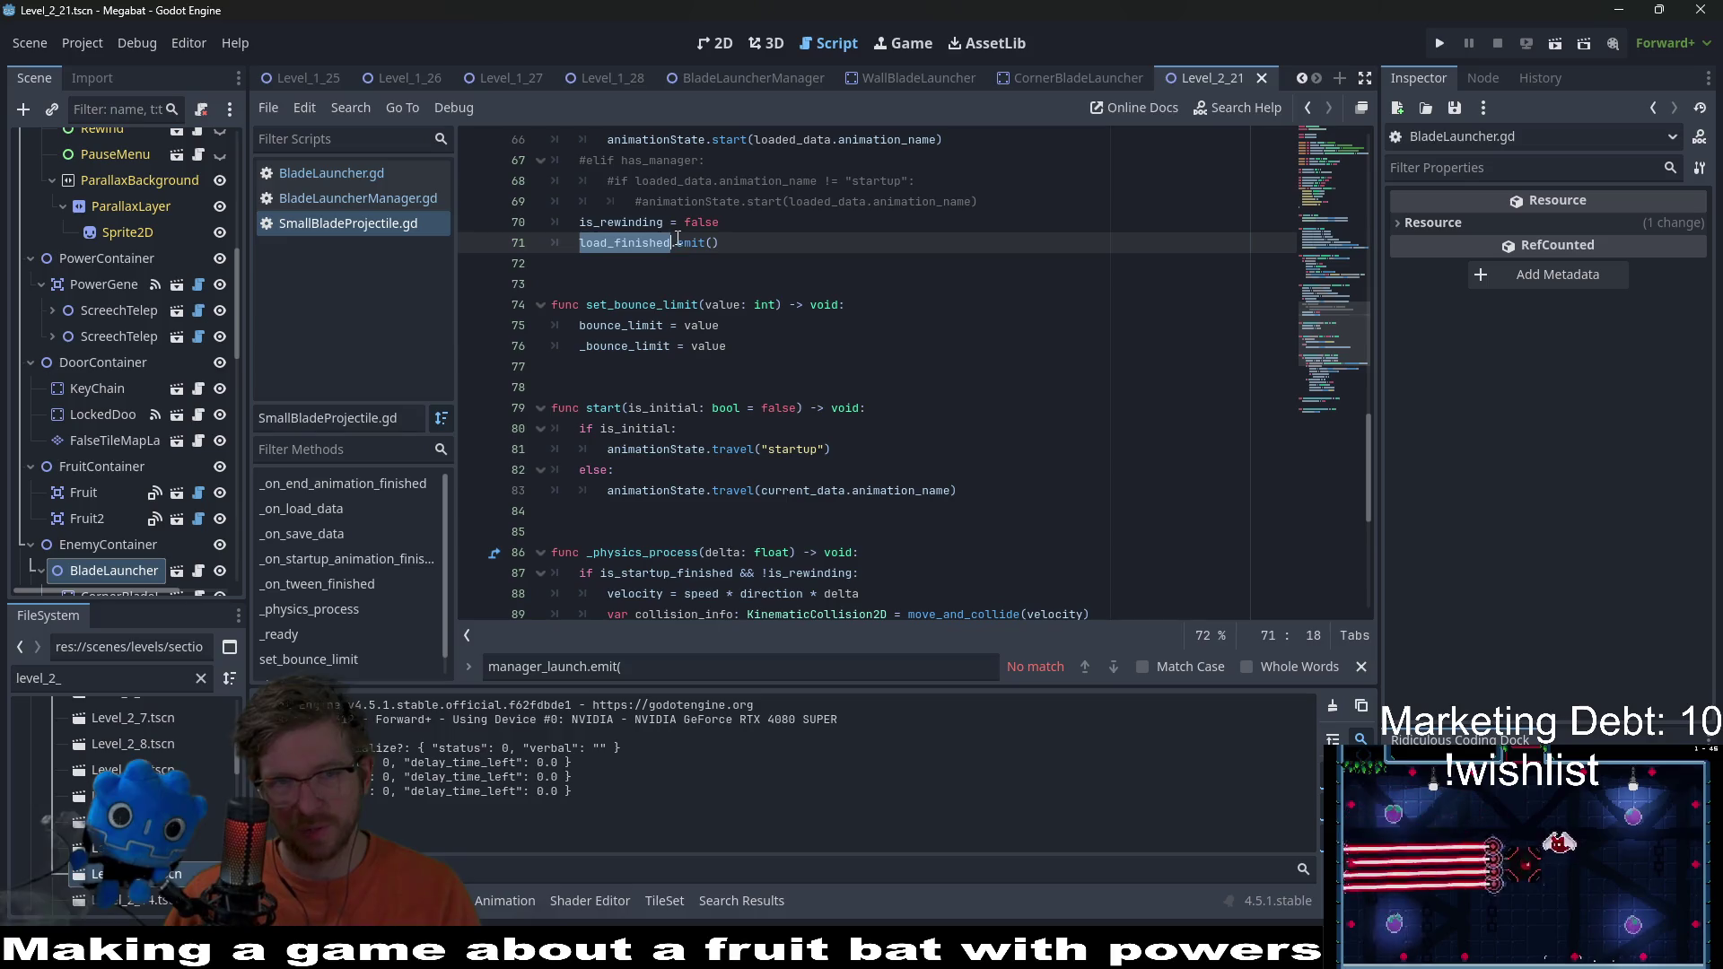
ctrl+click(623, 250)
- In BladeLauncher.gd, follow the load_finished connection to the on_load_finished handler
double_click(678, 221)
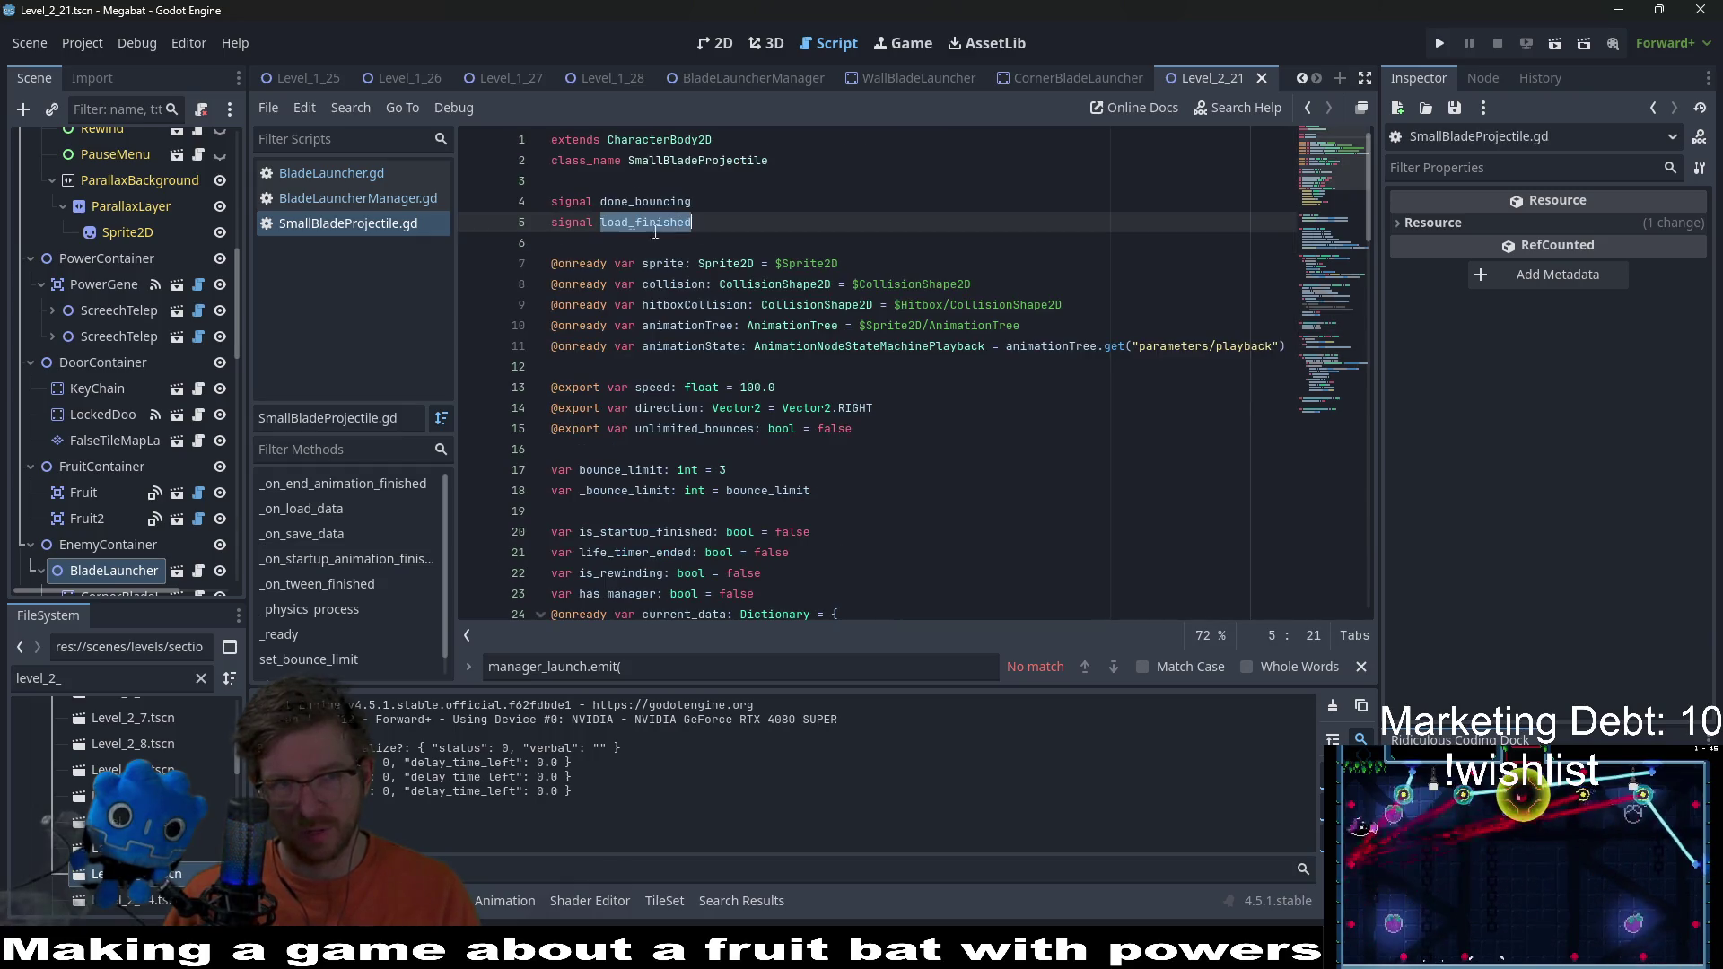
click(353, 175)
scroll(866, 338, up, 2)
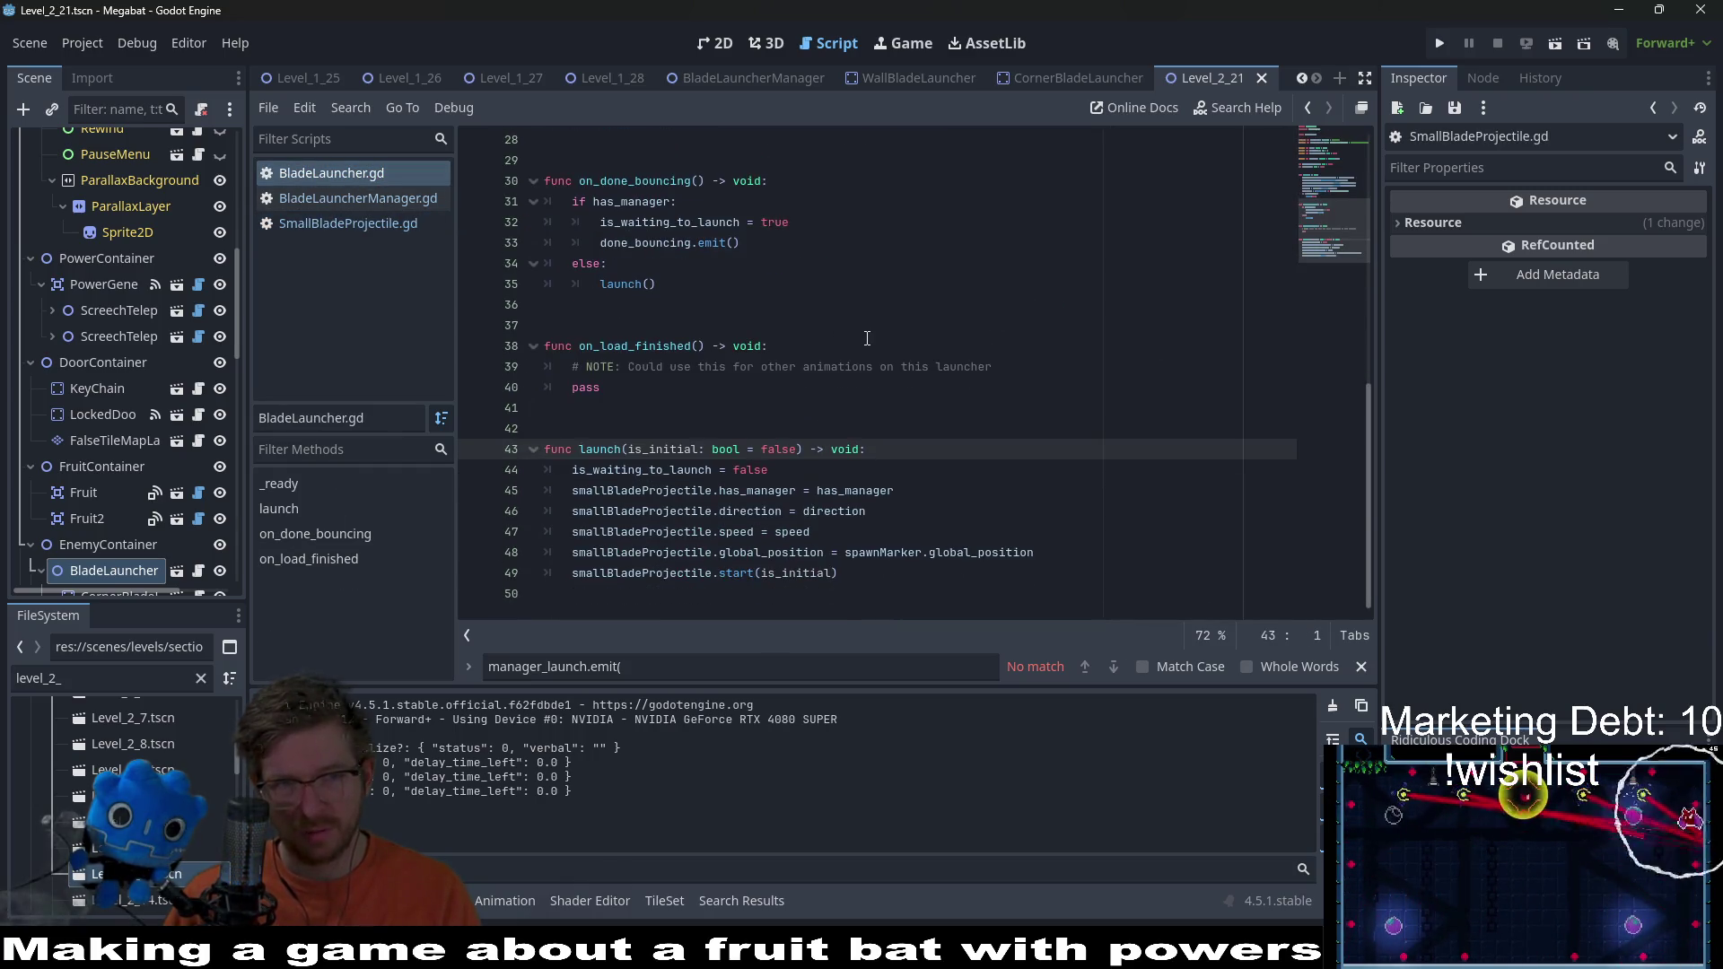
click(867, 339)
scroll(867, 338, up, 3)
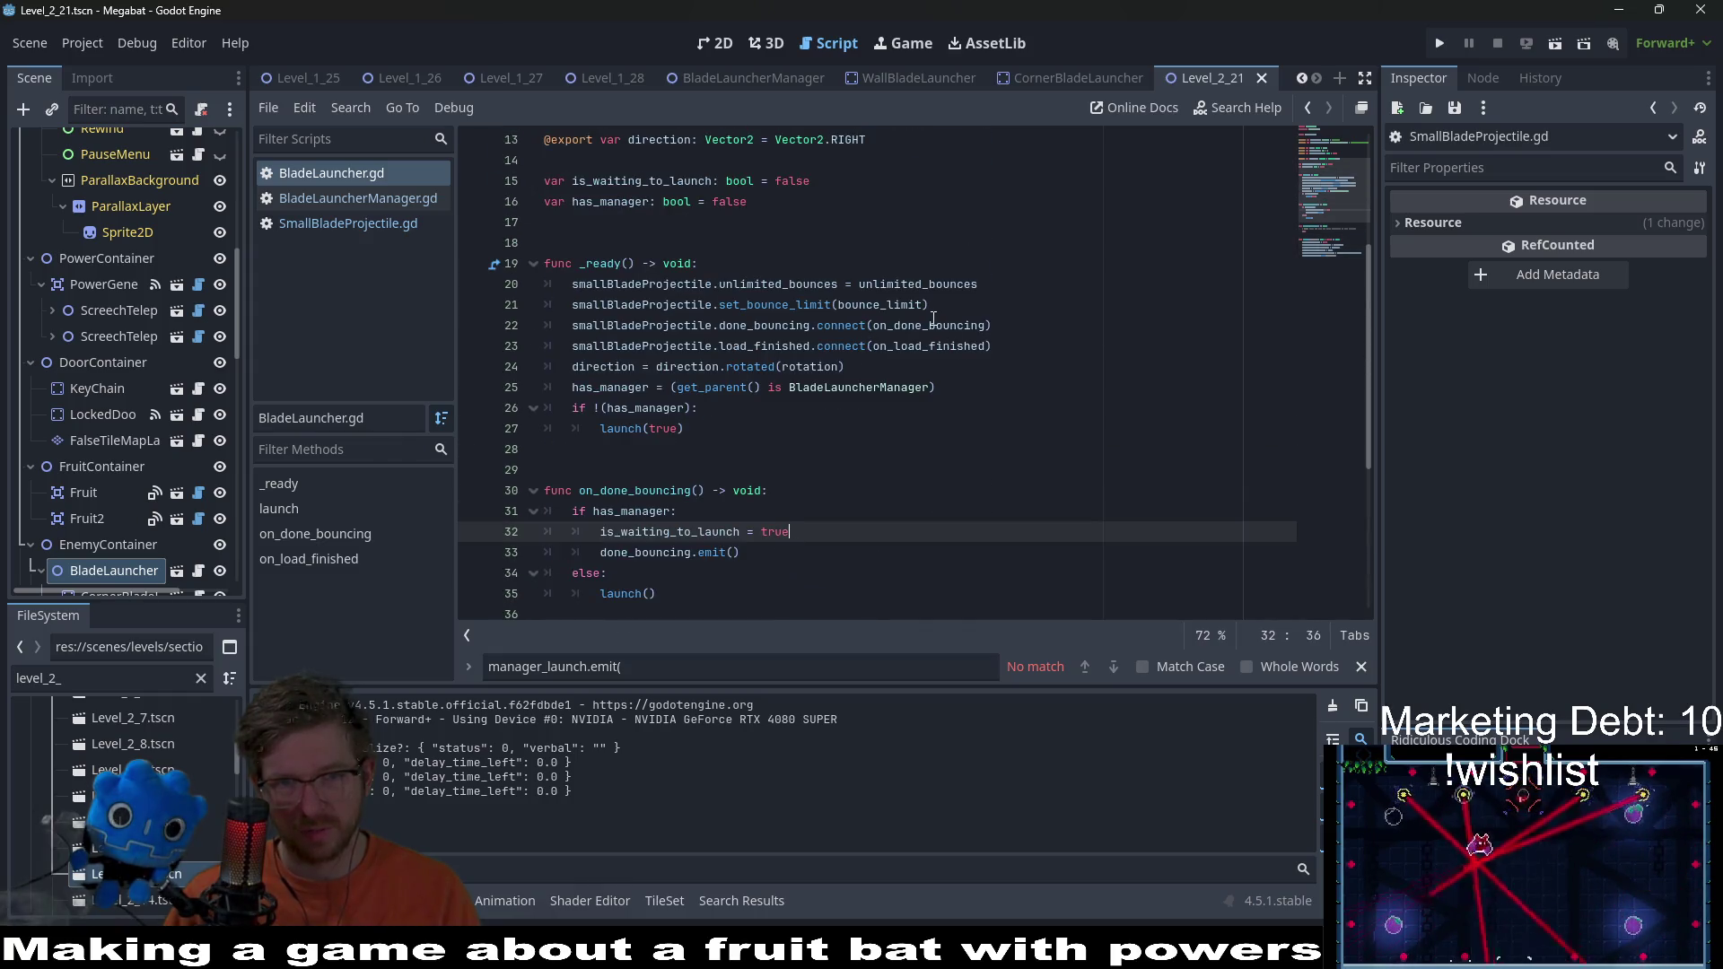
double_click(933, 323)
click(887, 304)
click(941, 359)
ctrl+click(969, 347)
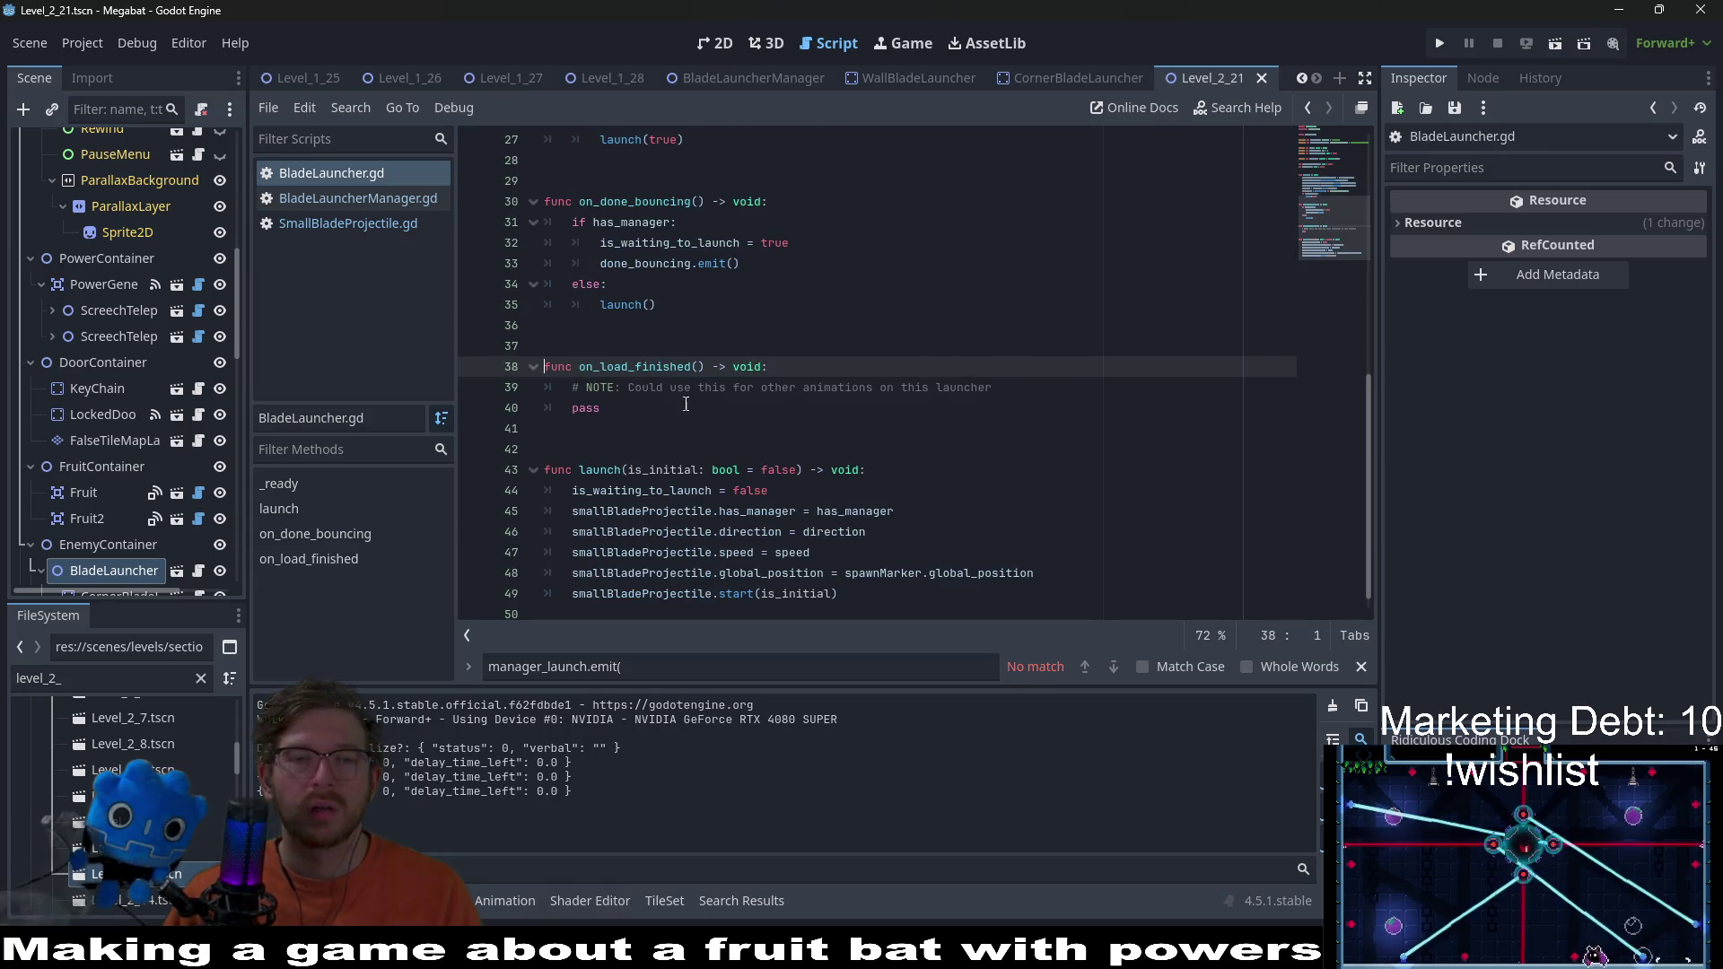
- Replace on_load_finished's NOTE/pass placeholder with smallBladeProjectile.start(false)
click(686, 408)
key(shift+Up)
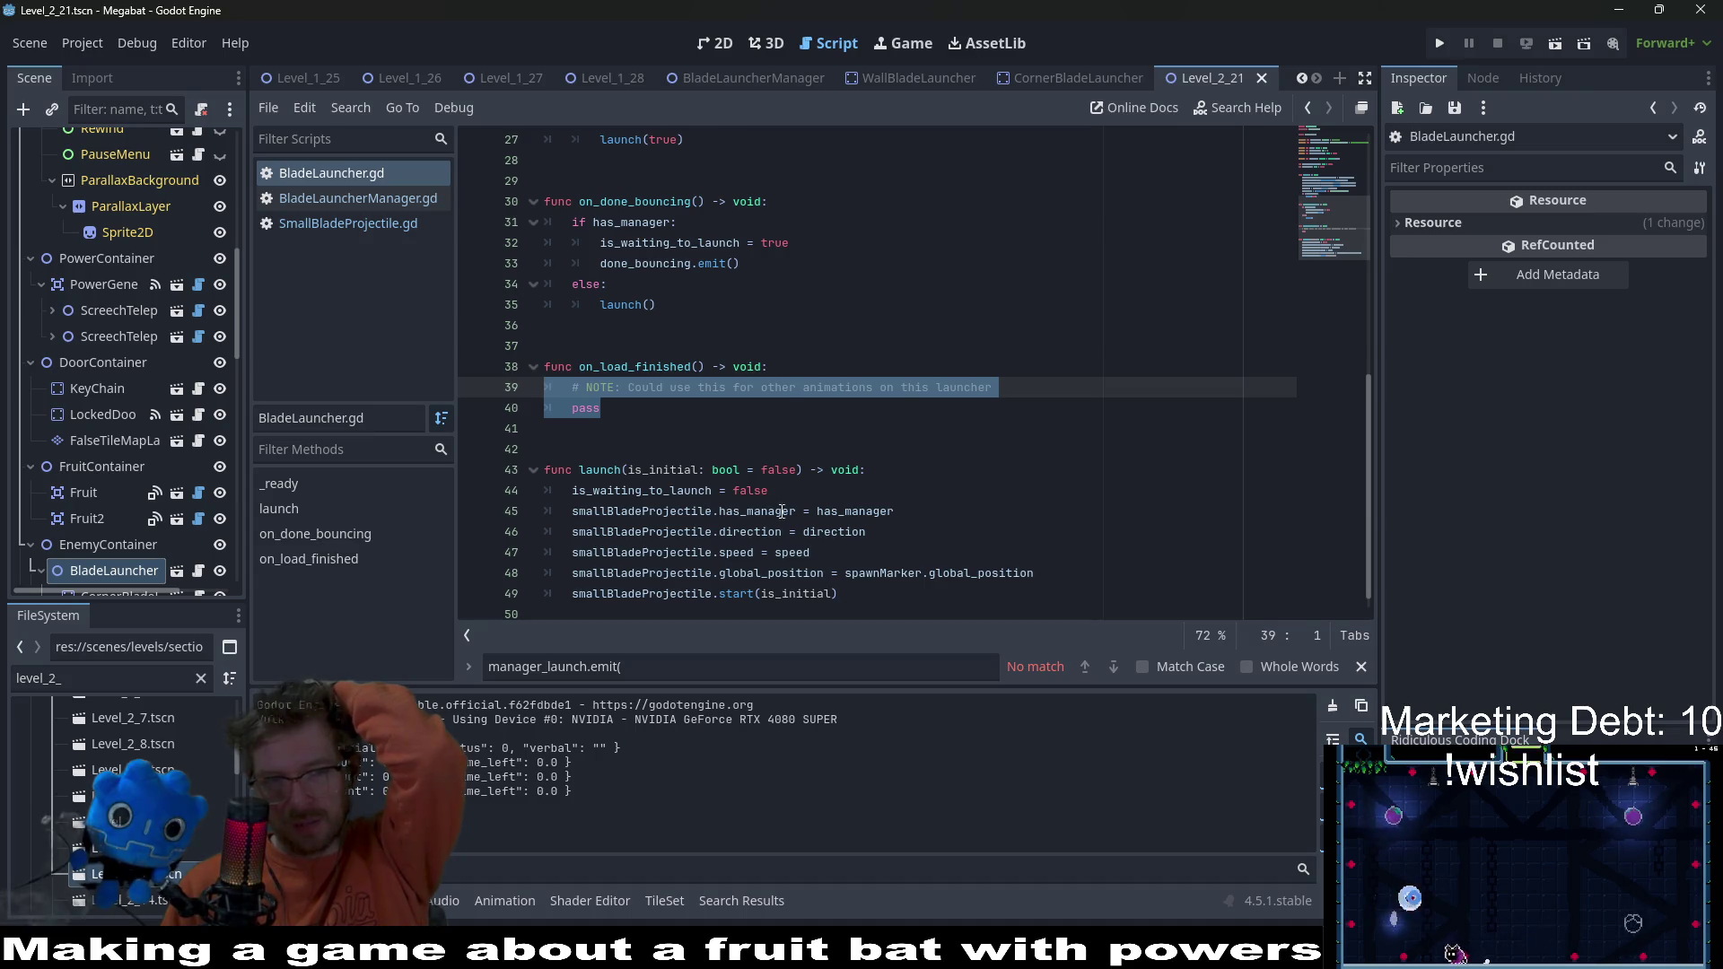
drag(881, 600, 1050, 574)
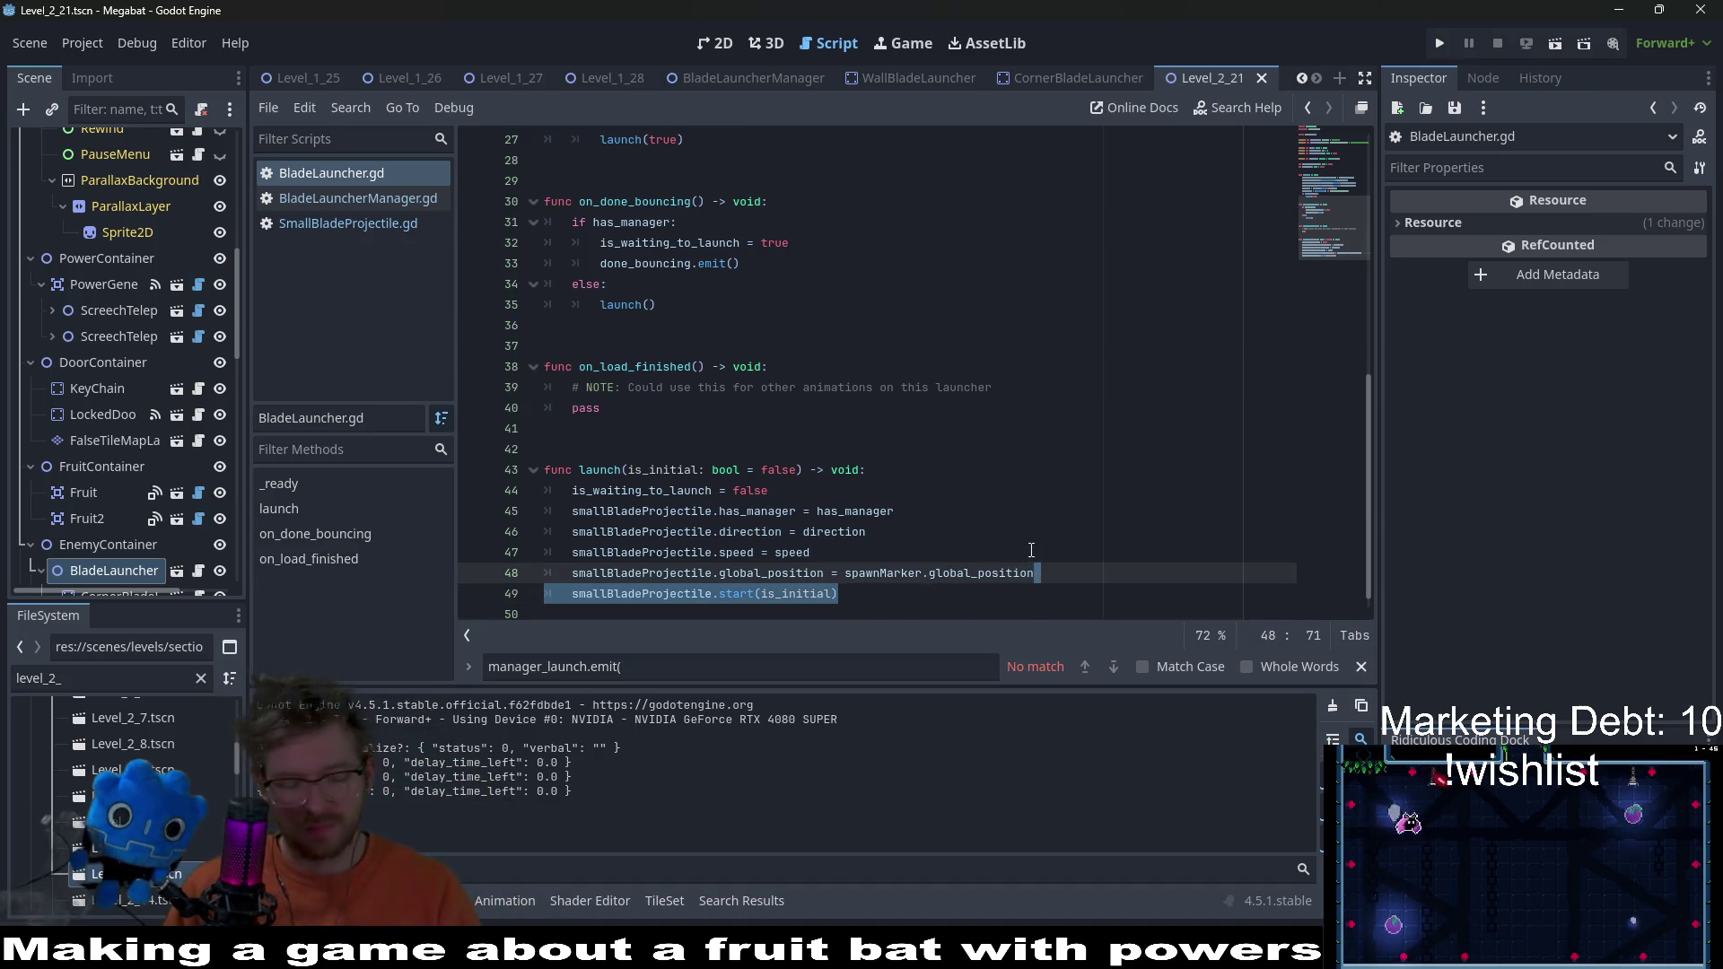
key(ctrl+x)
drag(610, 409, 770, 367)
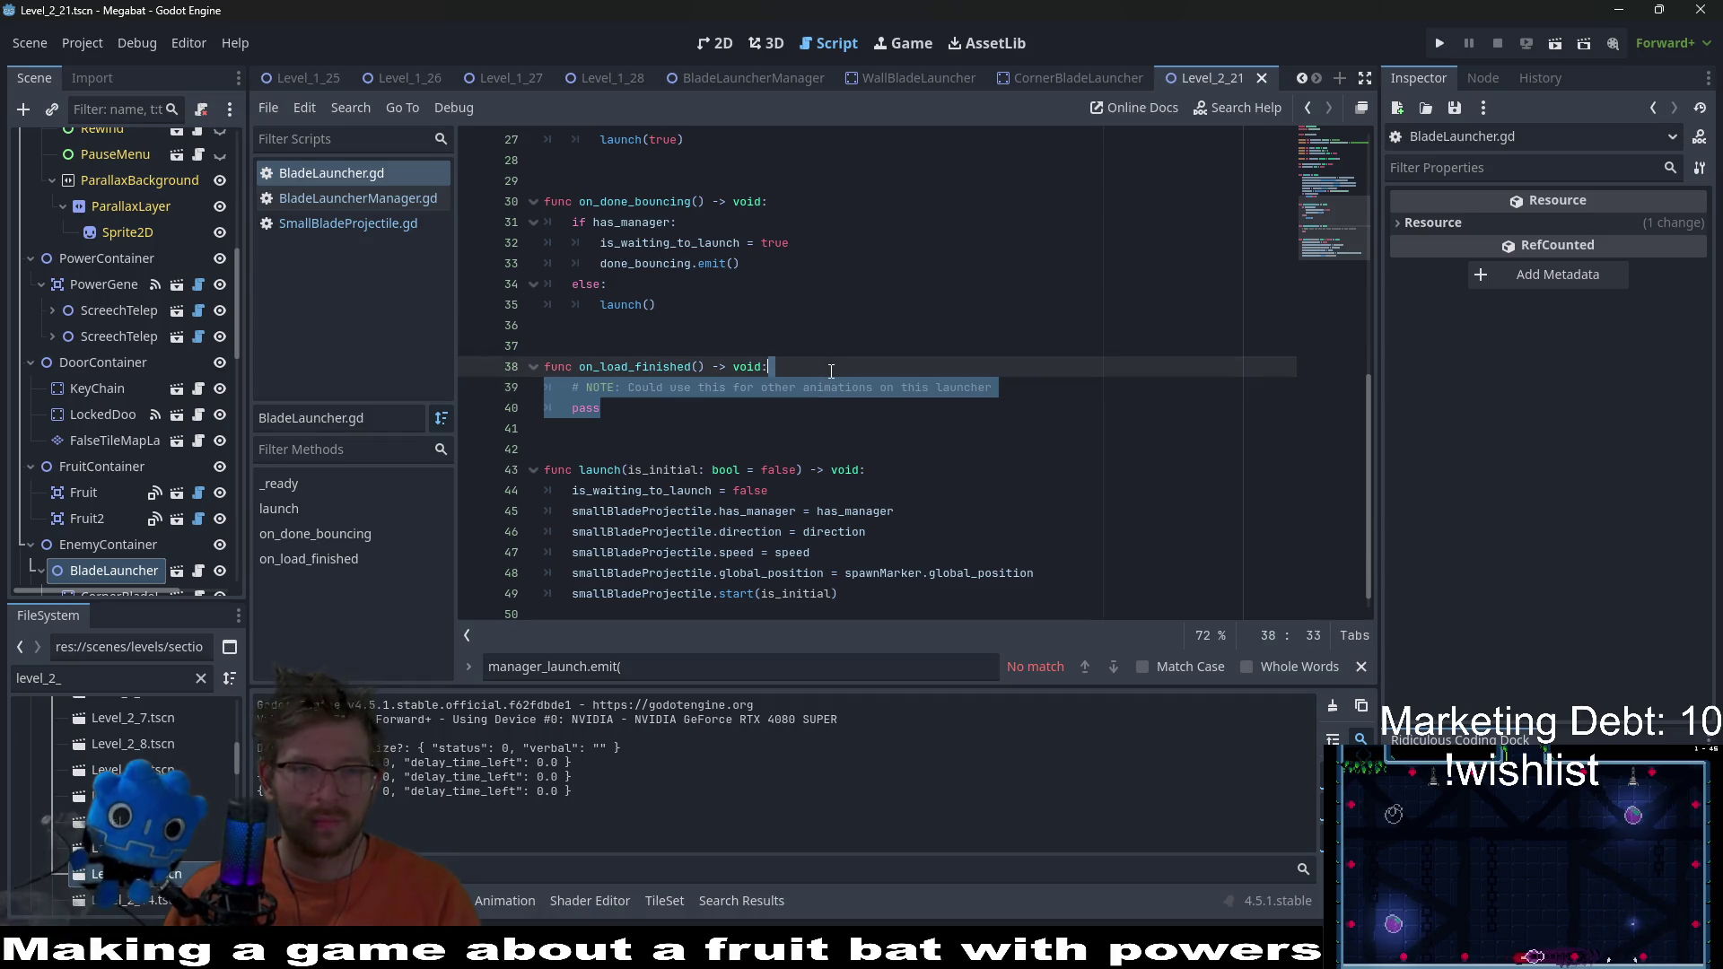
key(ctrl+v)
double_click(797, 387)
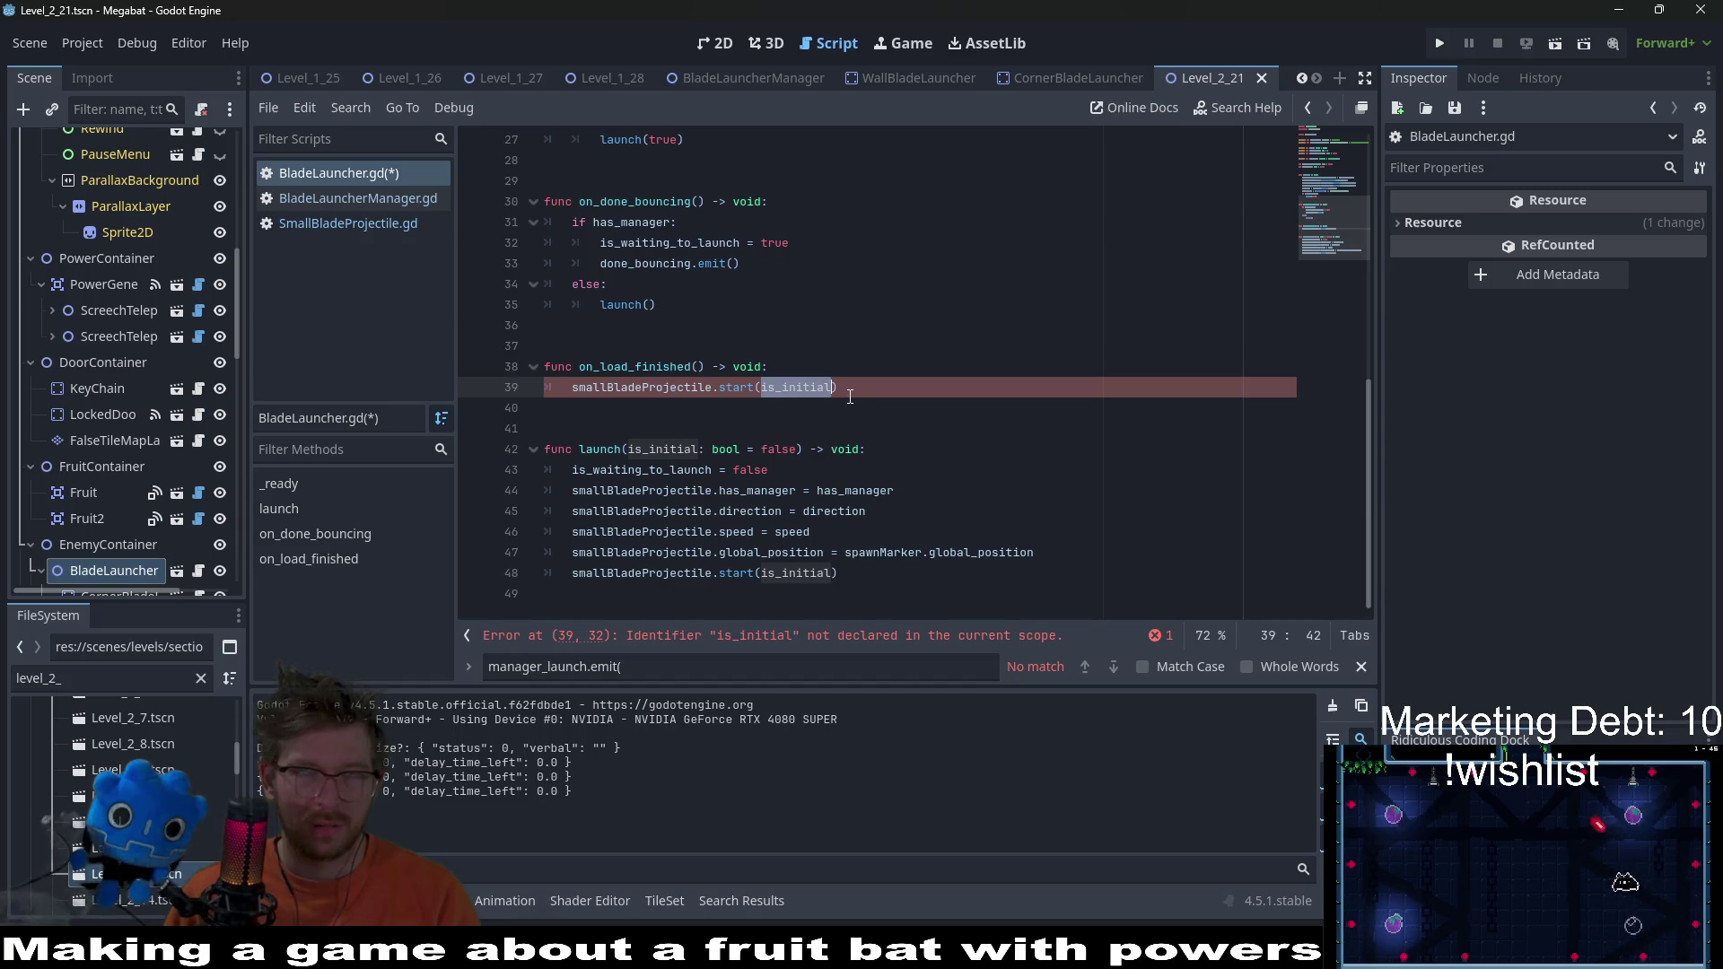
key(BackSpace)
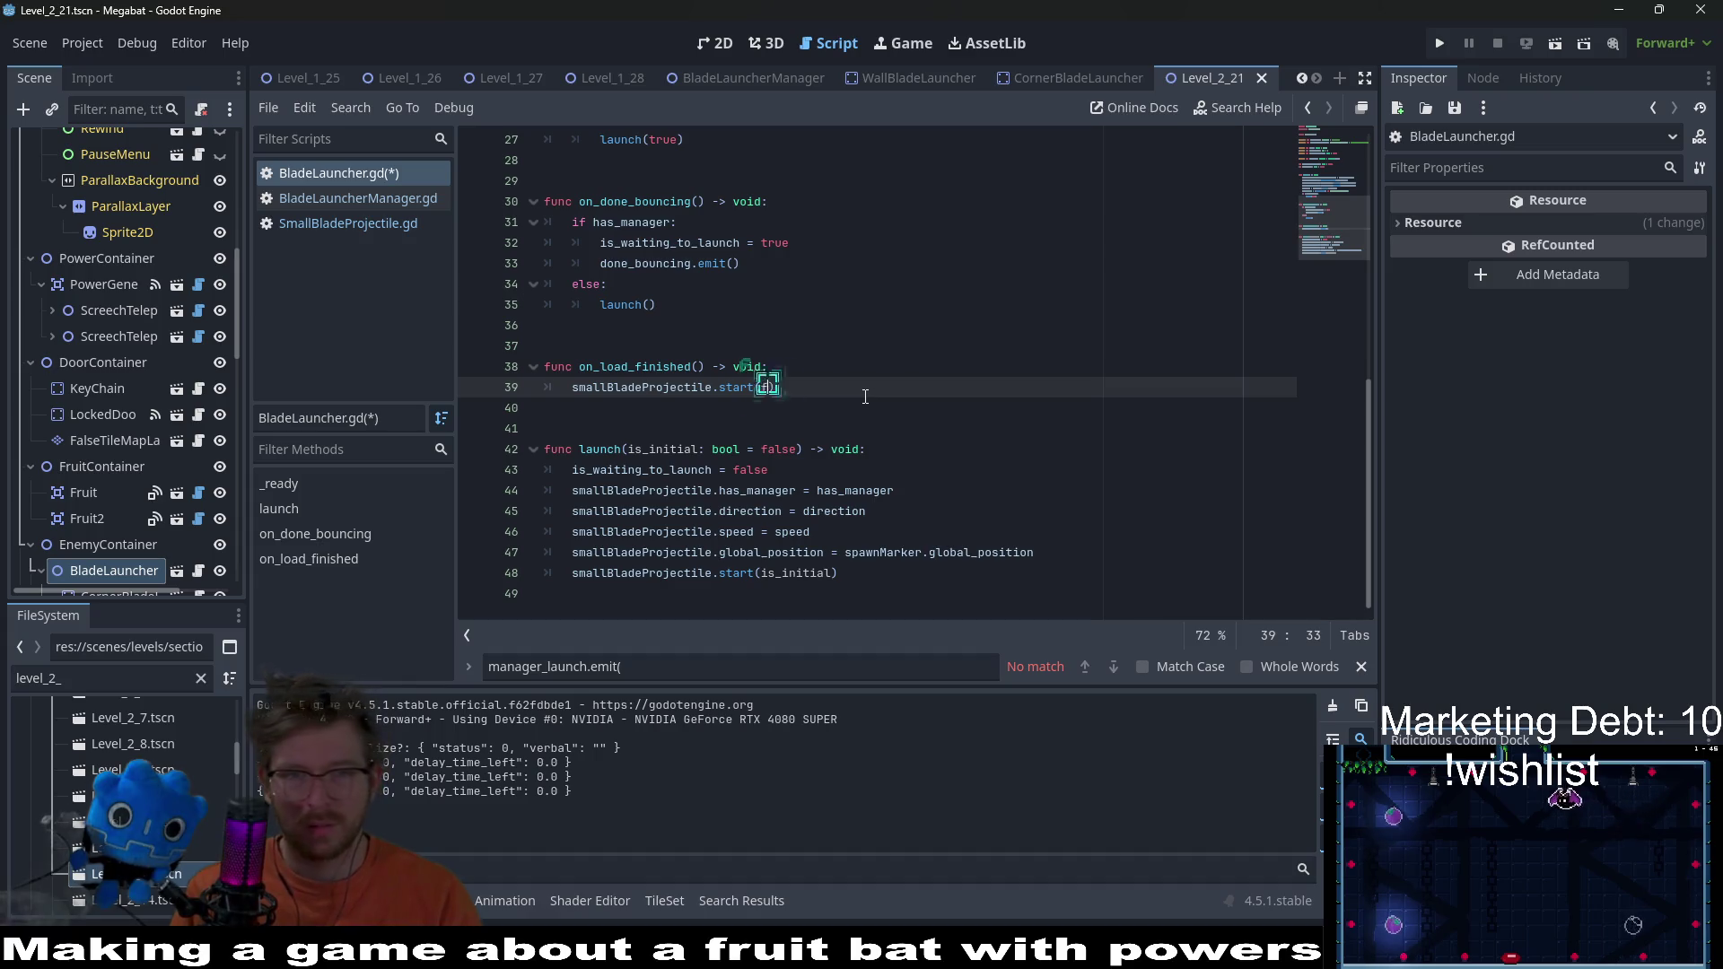
text(false)
key(Up)
key(Up)
key(Up)
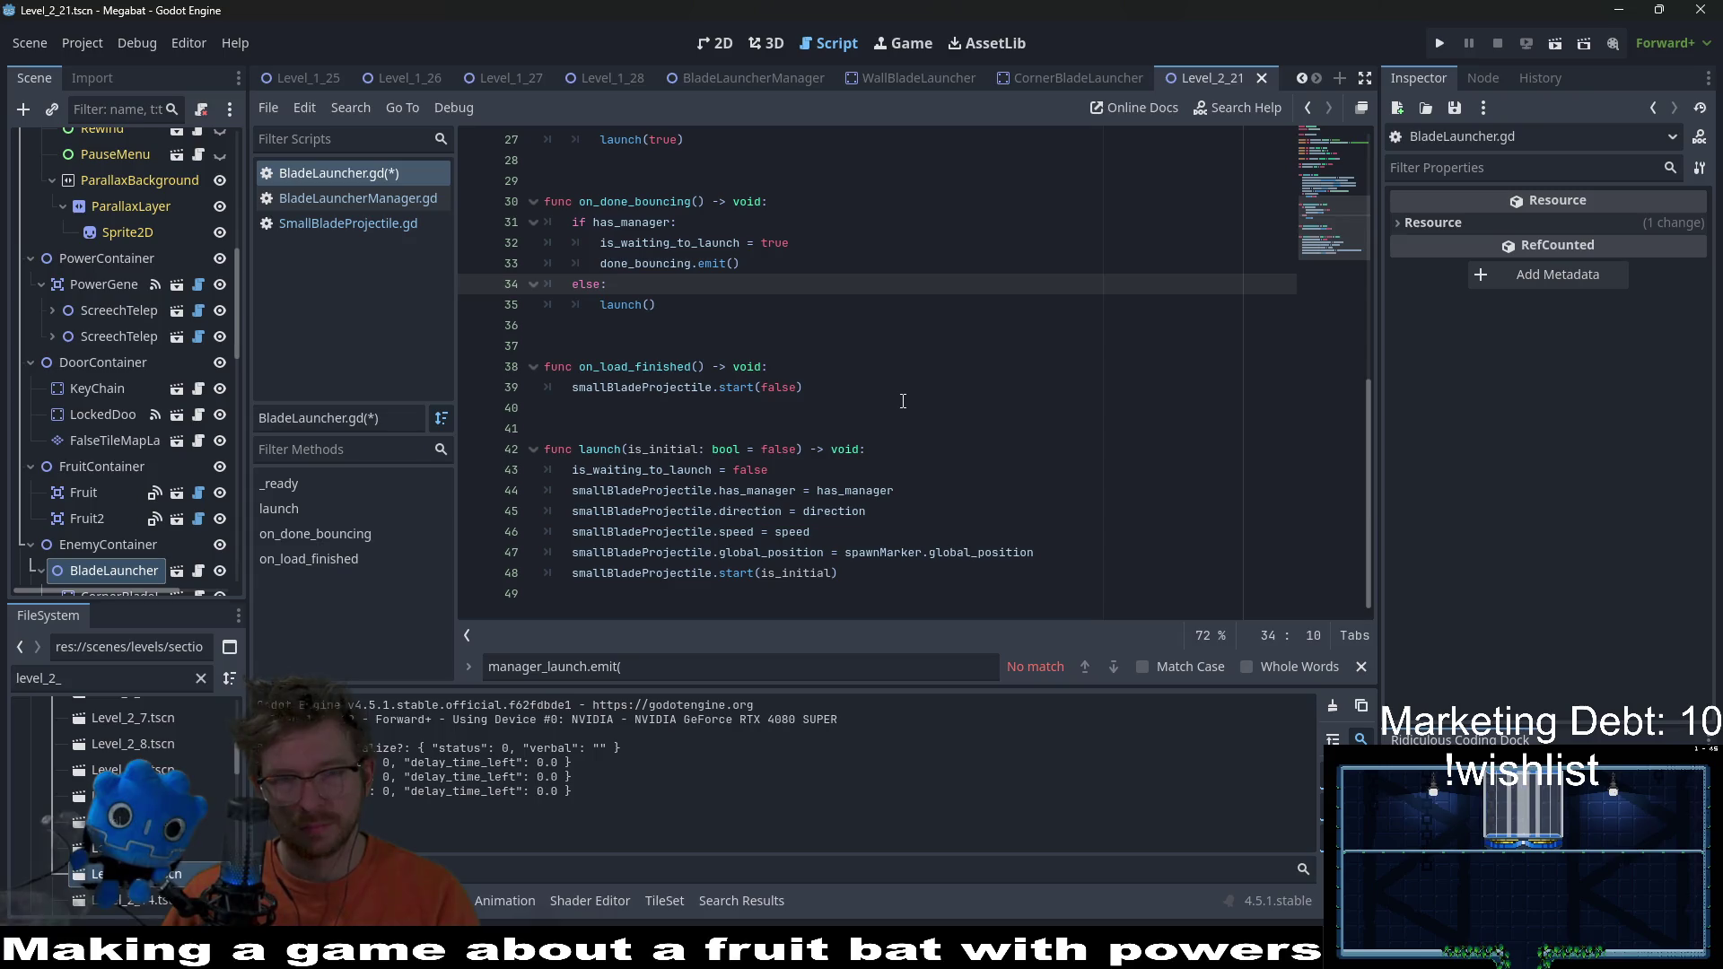
ctrl+click(741, 387)
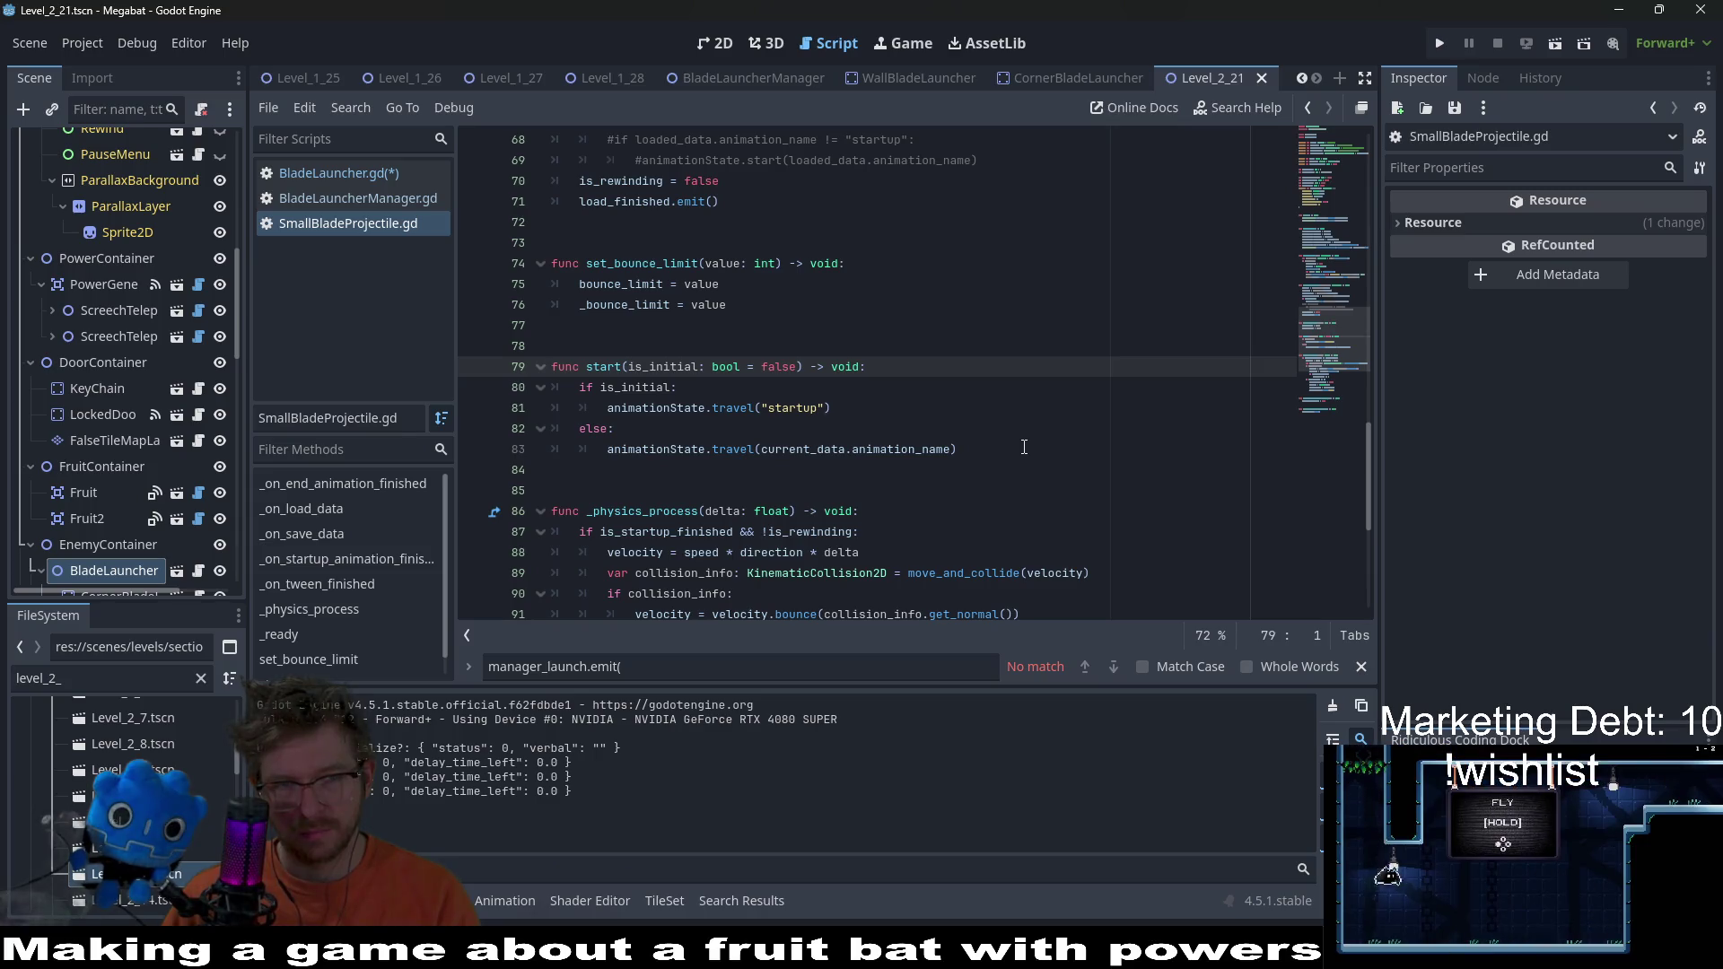
- Save BladeLauncher.gd, delete BladeLauncherManager's else branch emitting manager_launch(false), and run the level
click(346, 176)
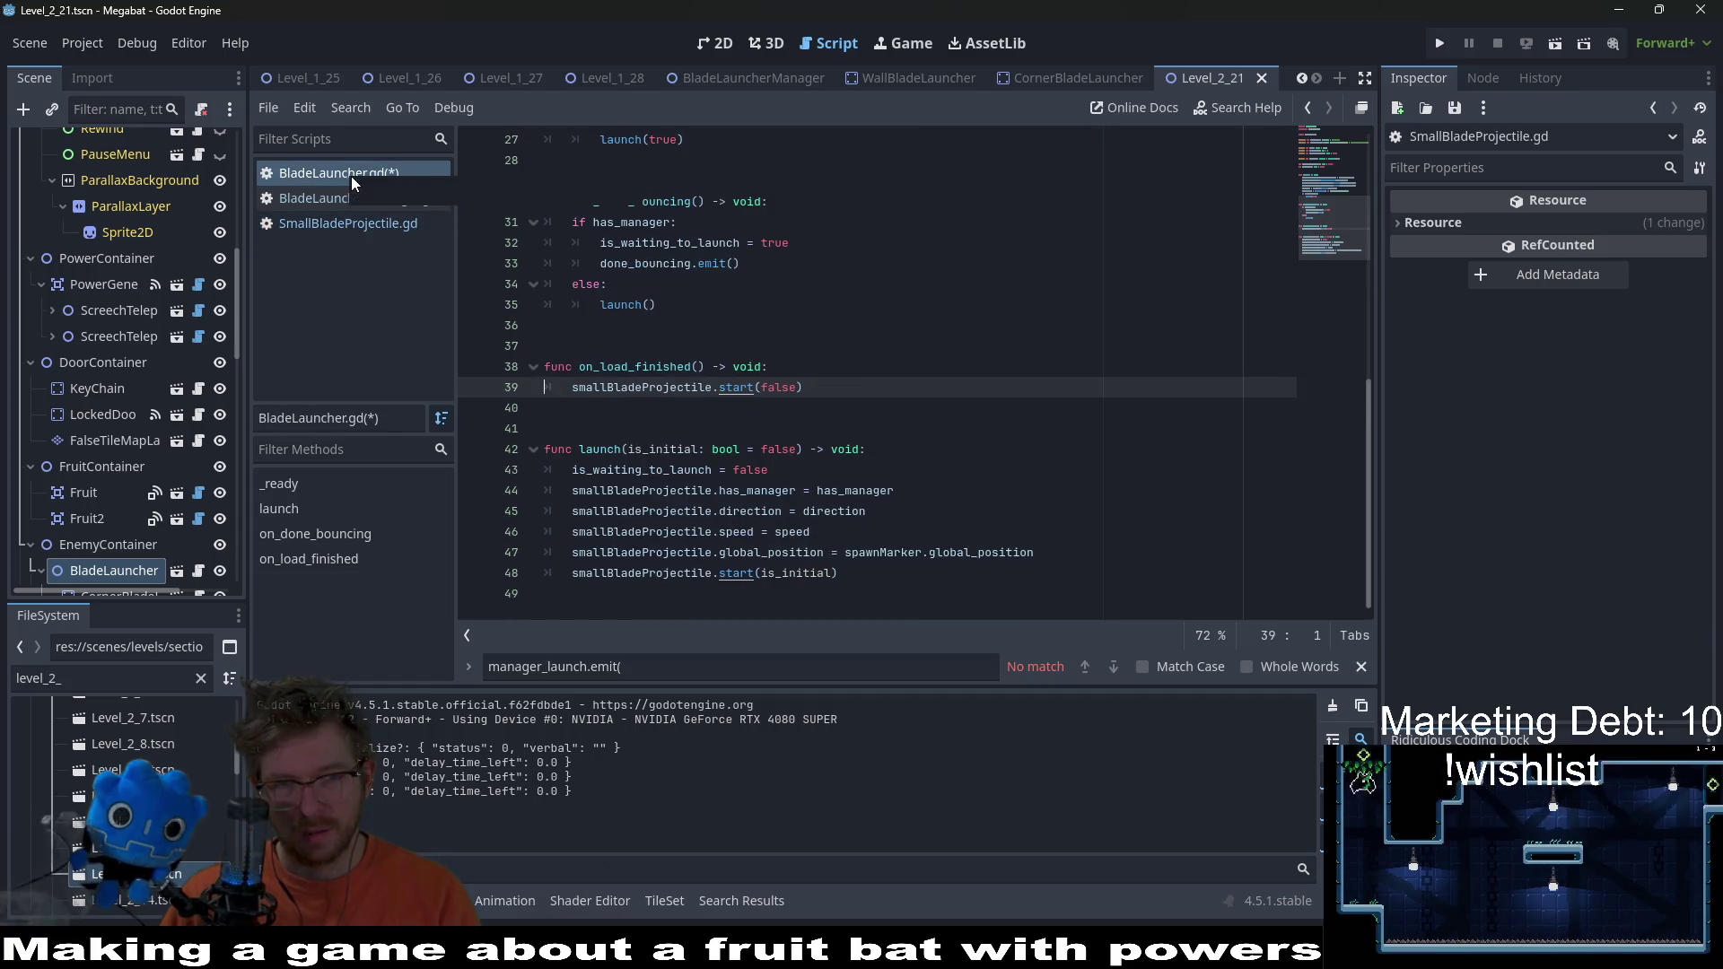
key(ctrl+s)
click(358, 198)
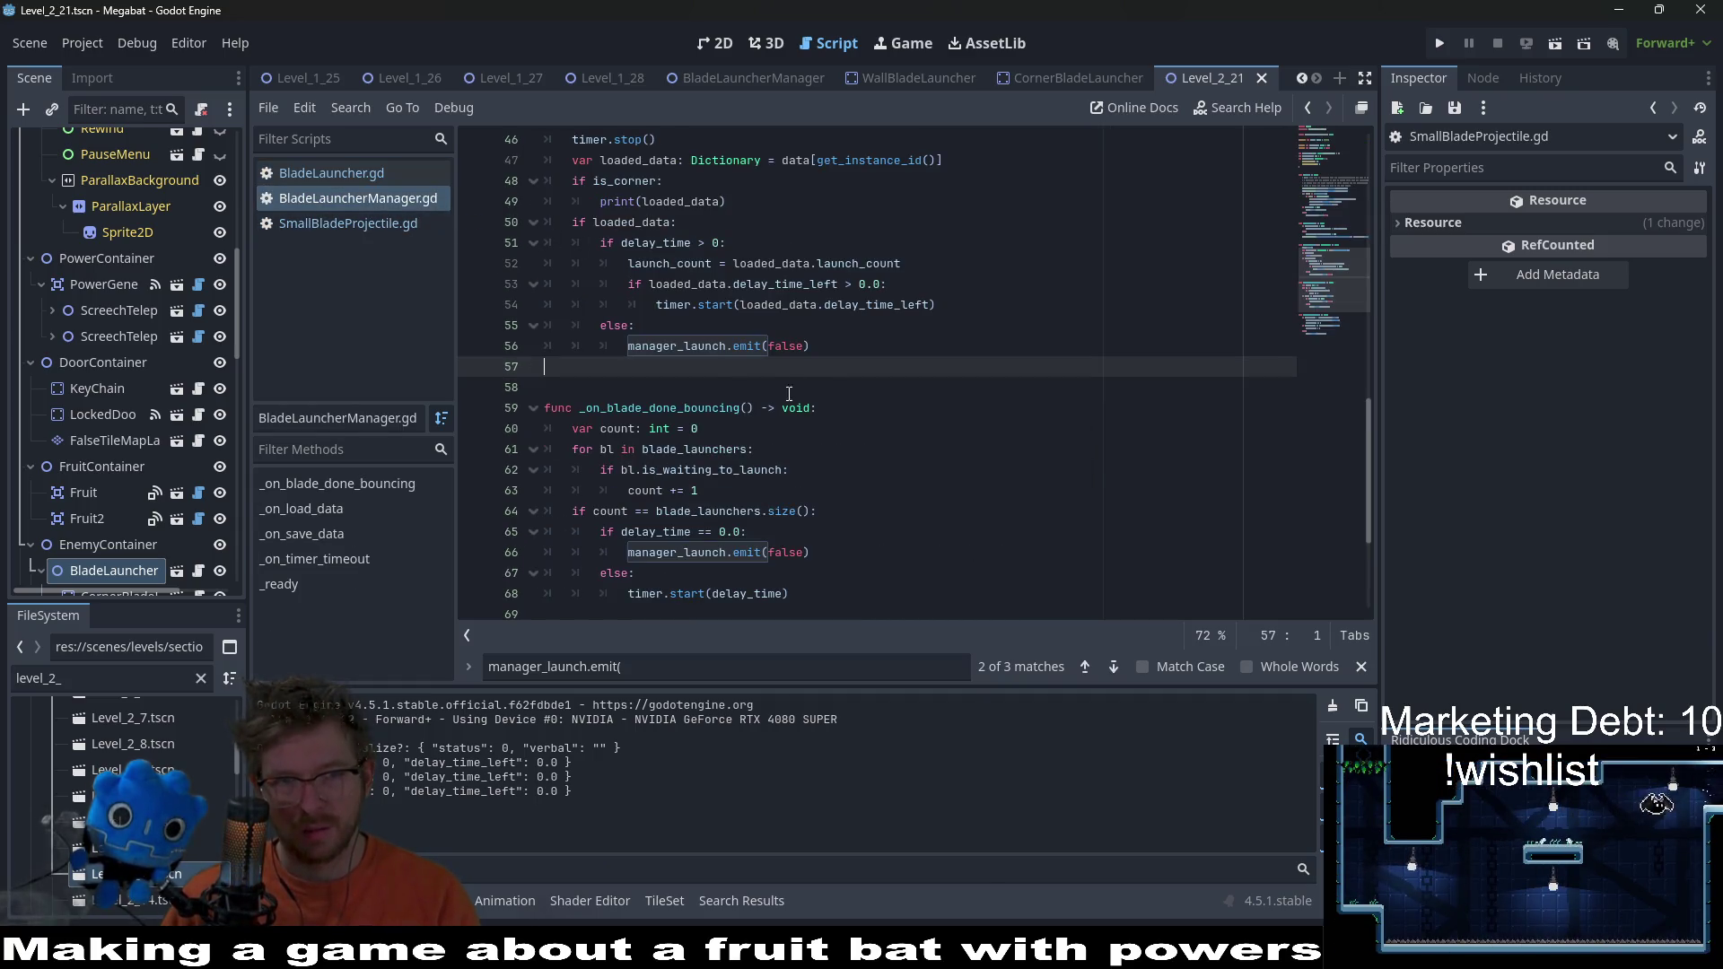
drag(863, 351, 938, 304)
key(BackSpace)
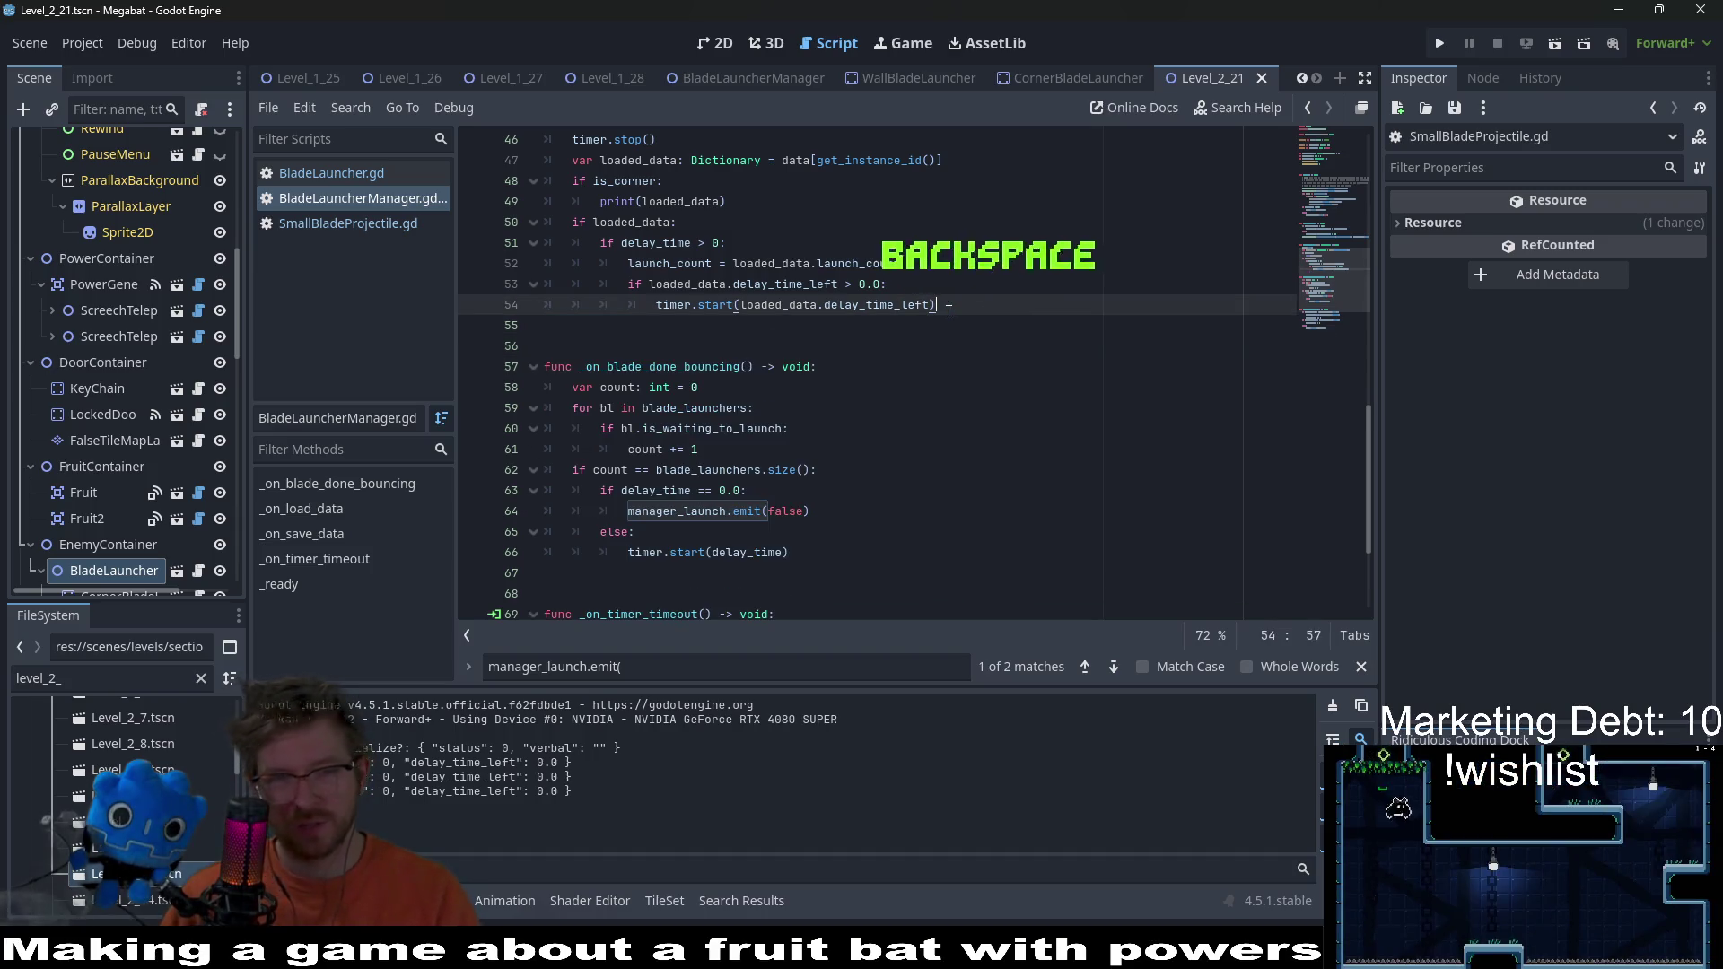
click(715, 43)
click(1555, 43)
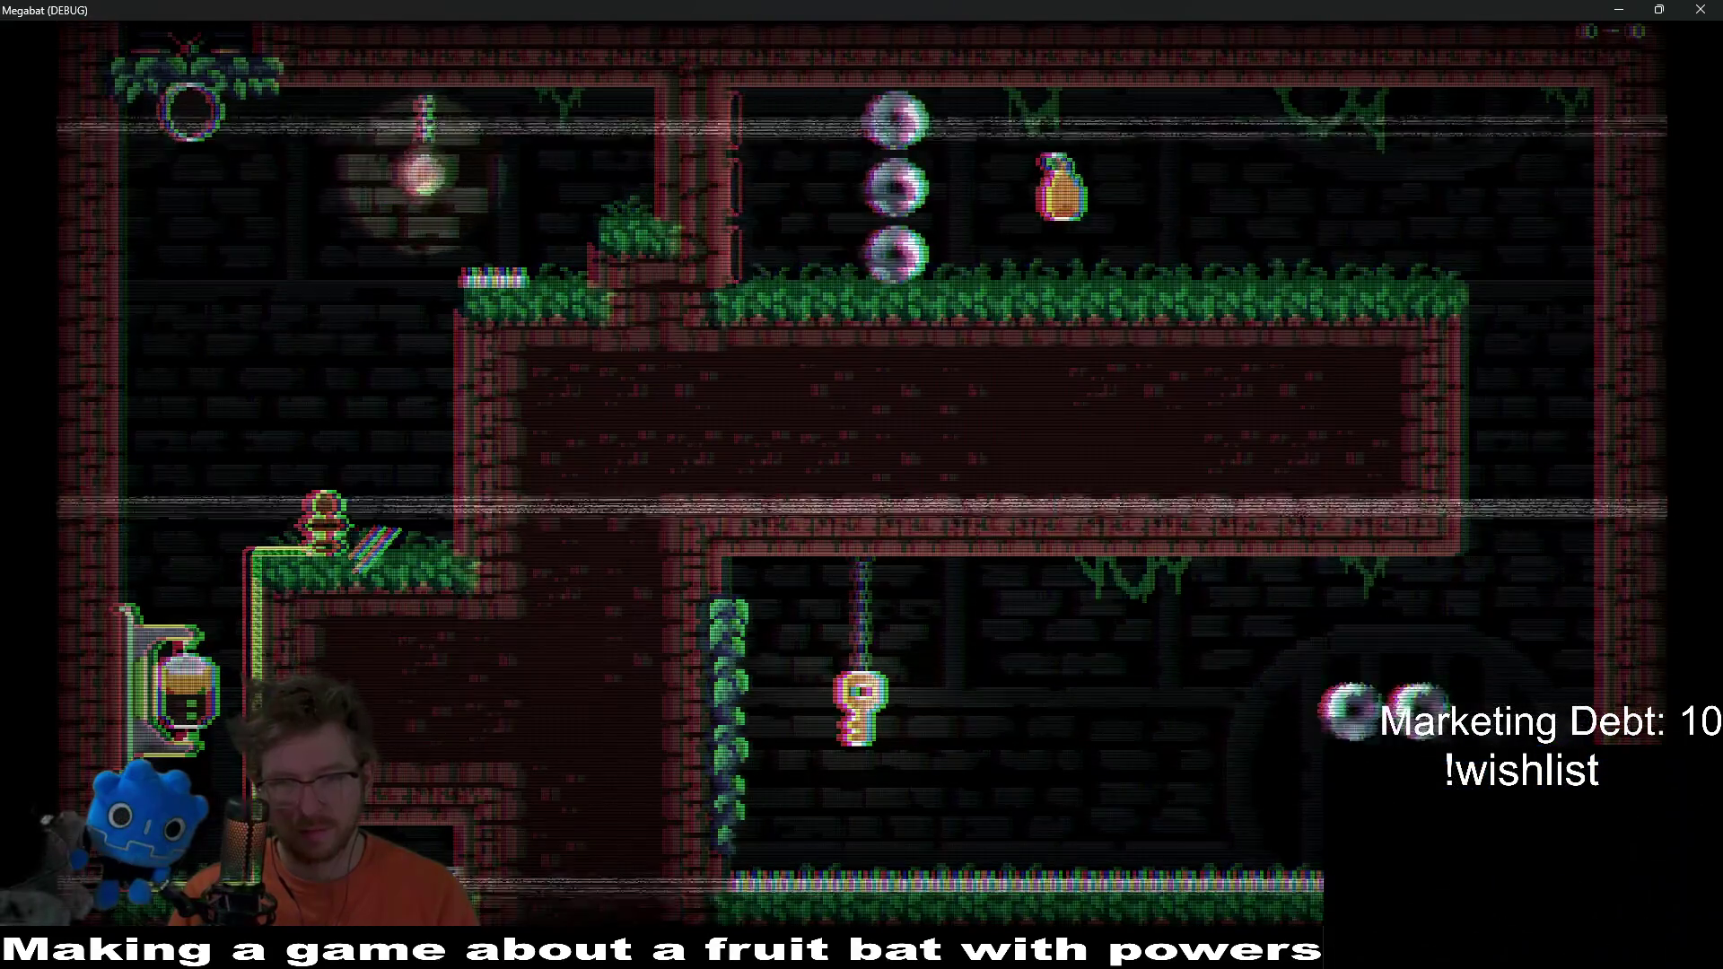
- Fly the bat right through the level and drop it from its ceiling perch to test the launchers
key(Right)
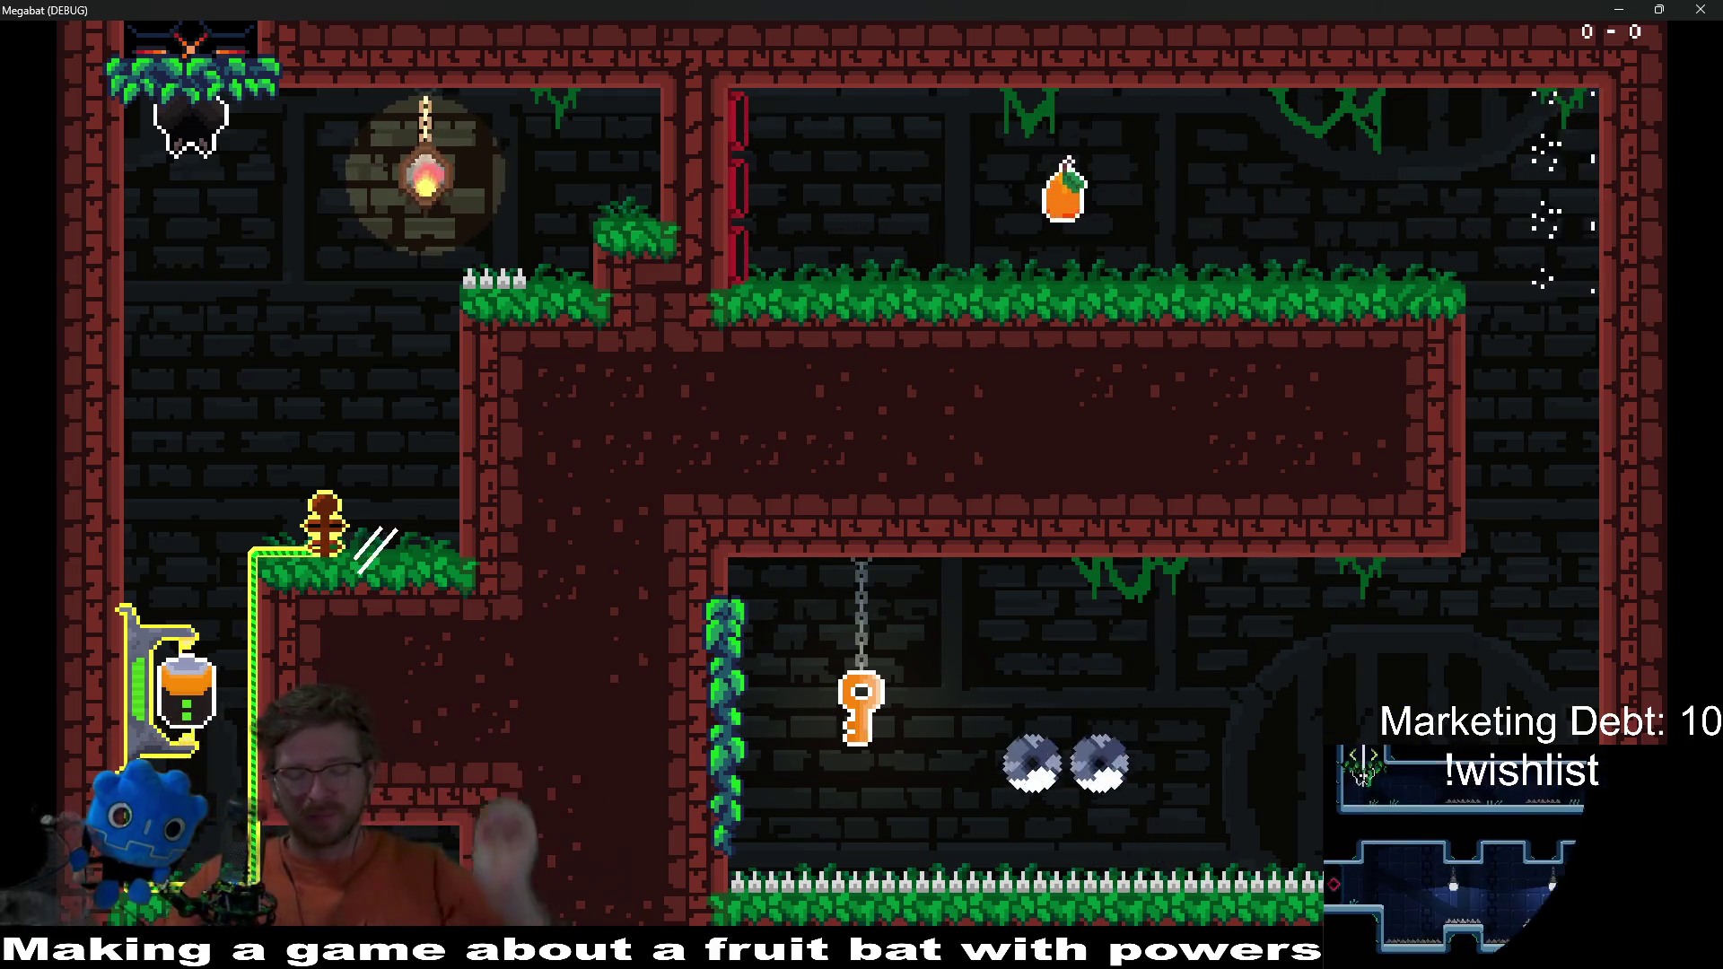
key(space)
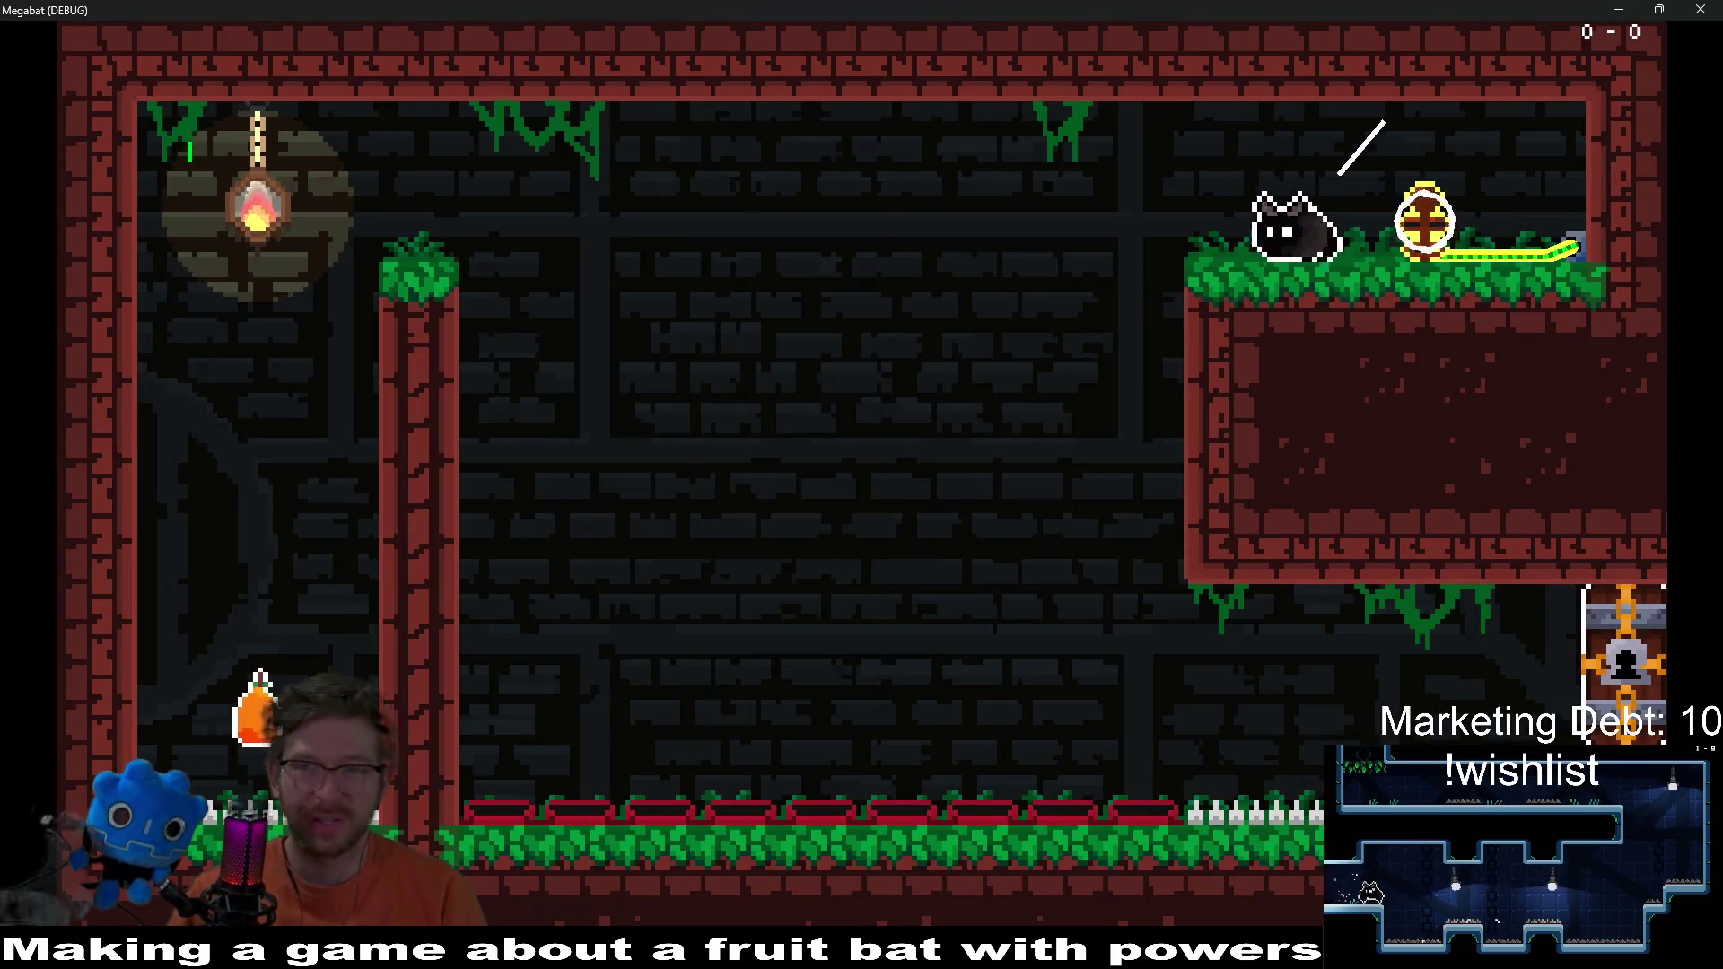
key(alt+Tab)
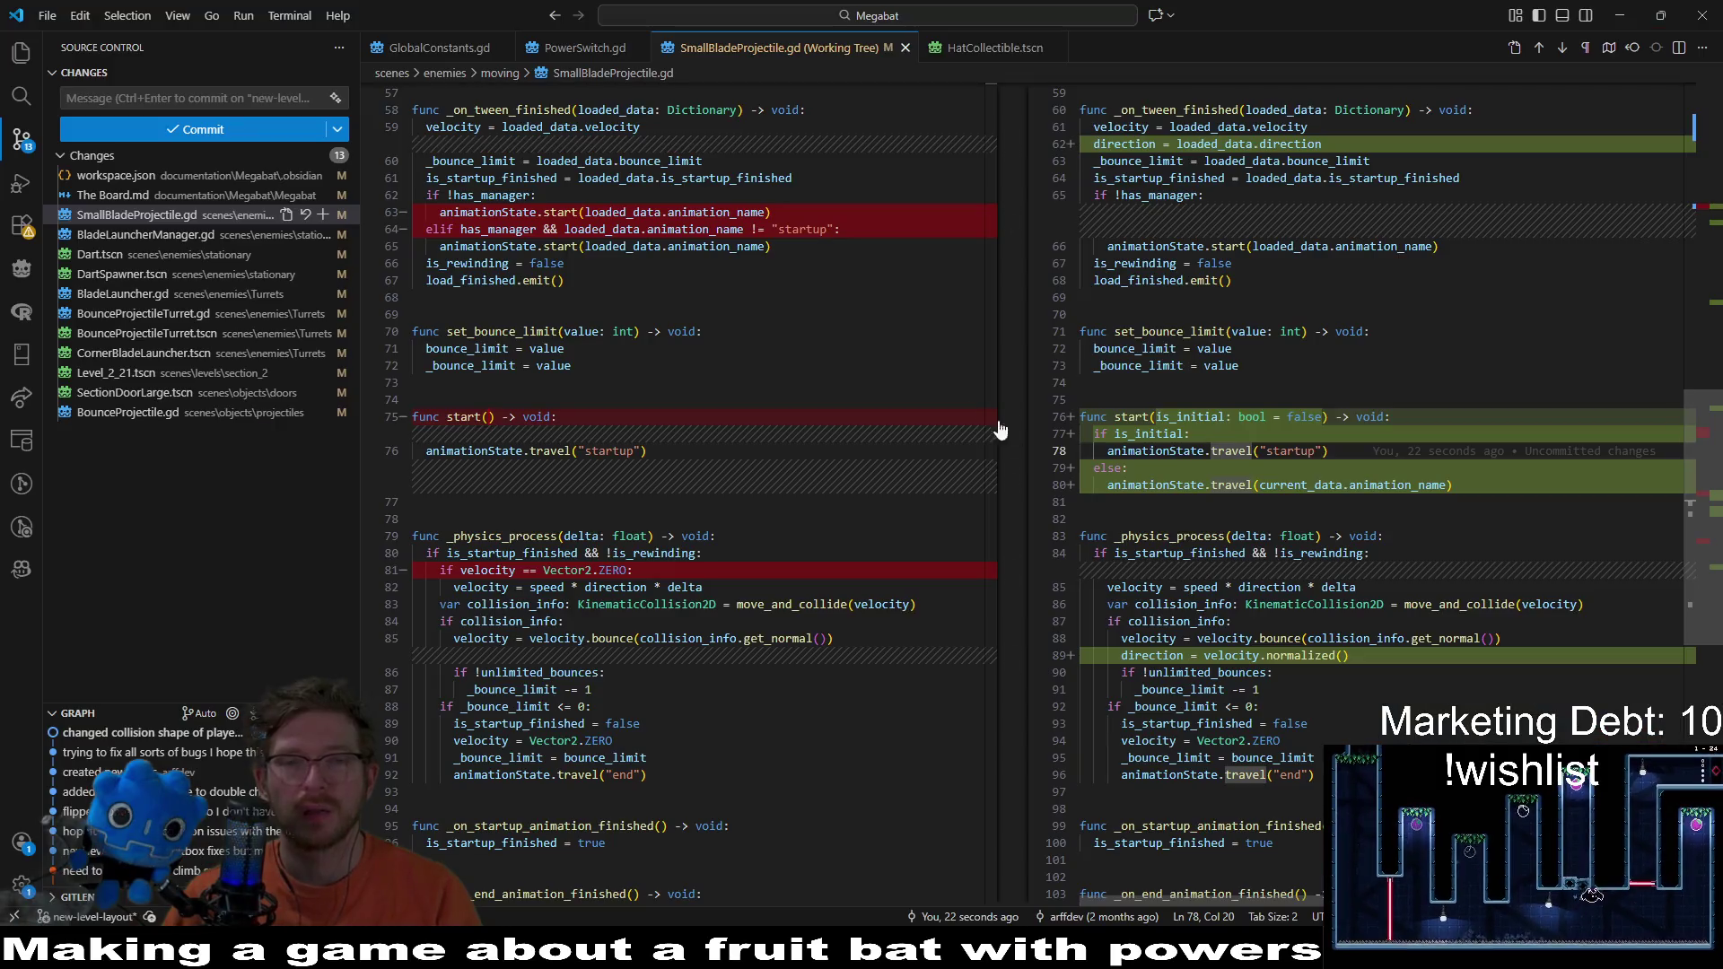
- Revert the is_initial parameter and else-branch hunks of start() in SmallBladeProjectile.gd's diff
click(1373, 437)
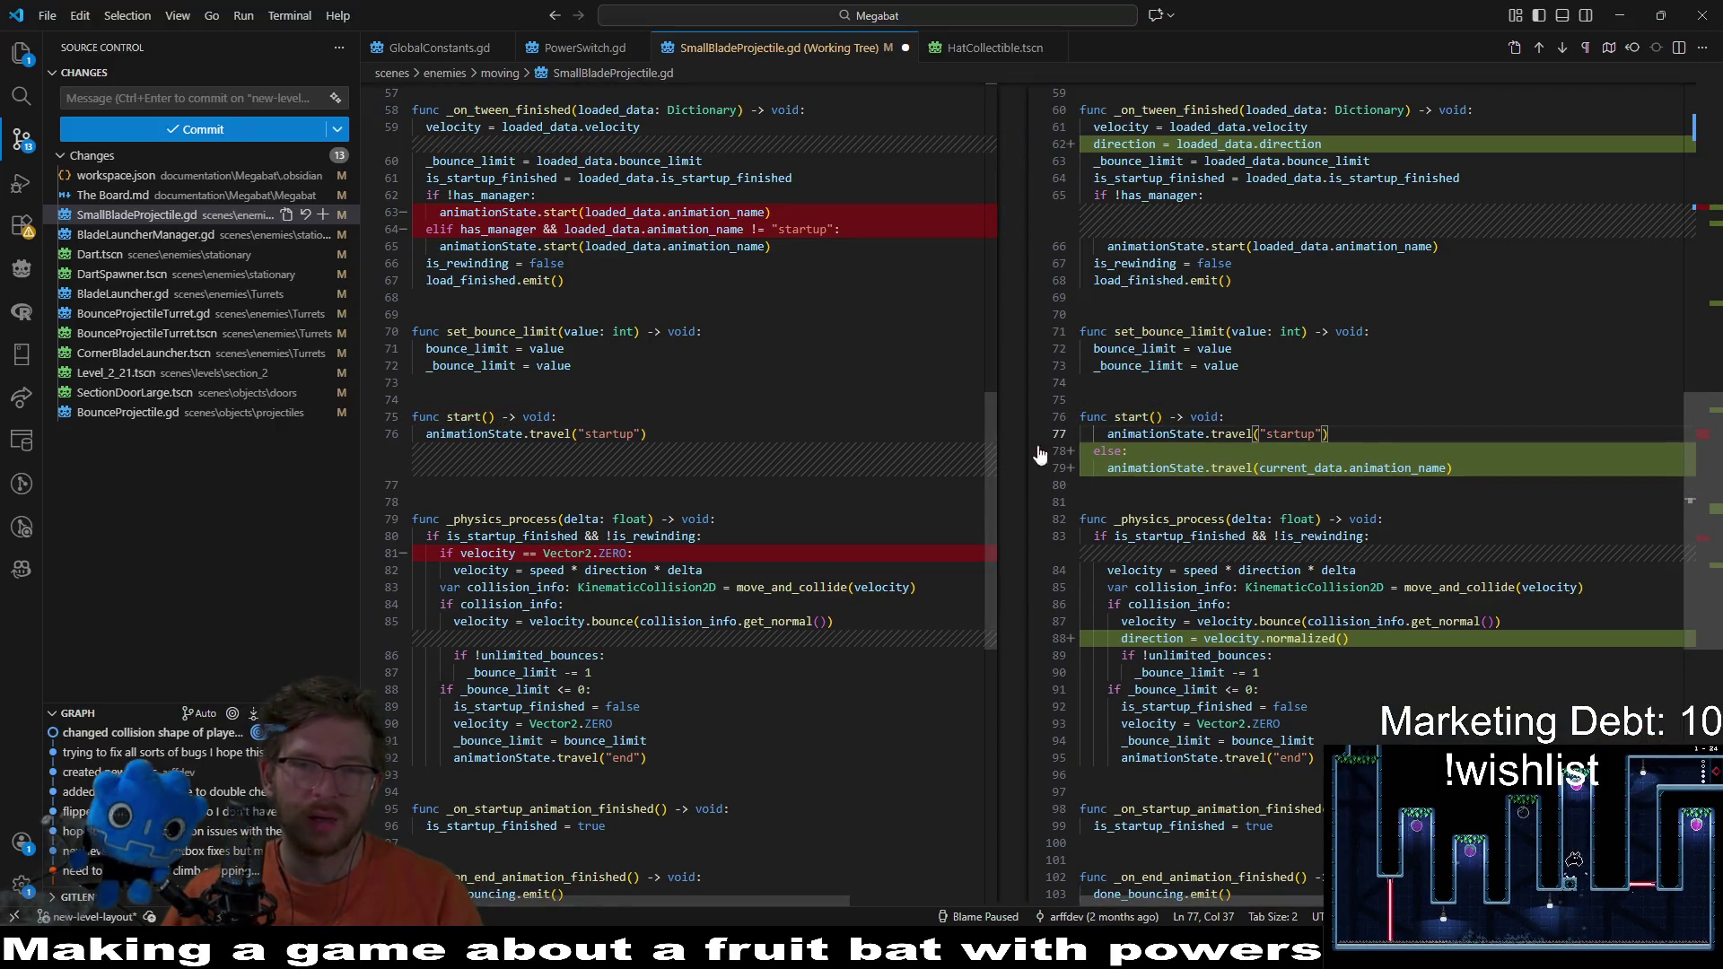
click(1011, 450)
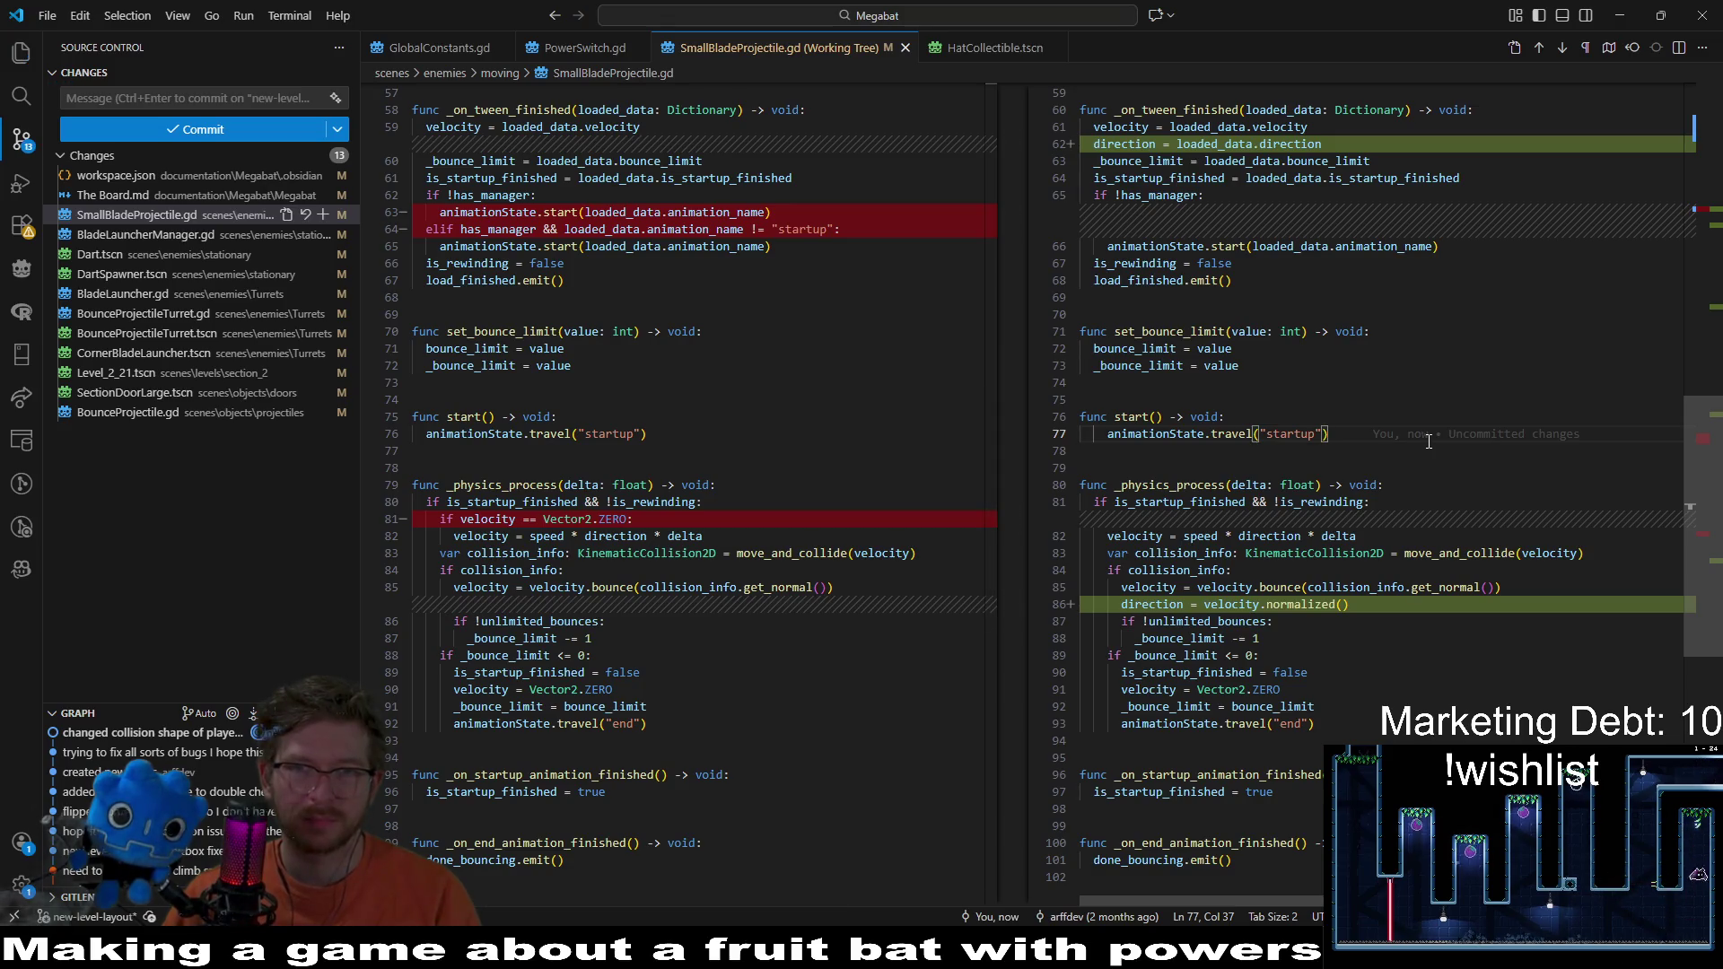
scroll(1429, 441, up, 10)
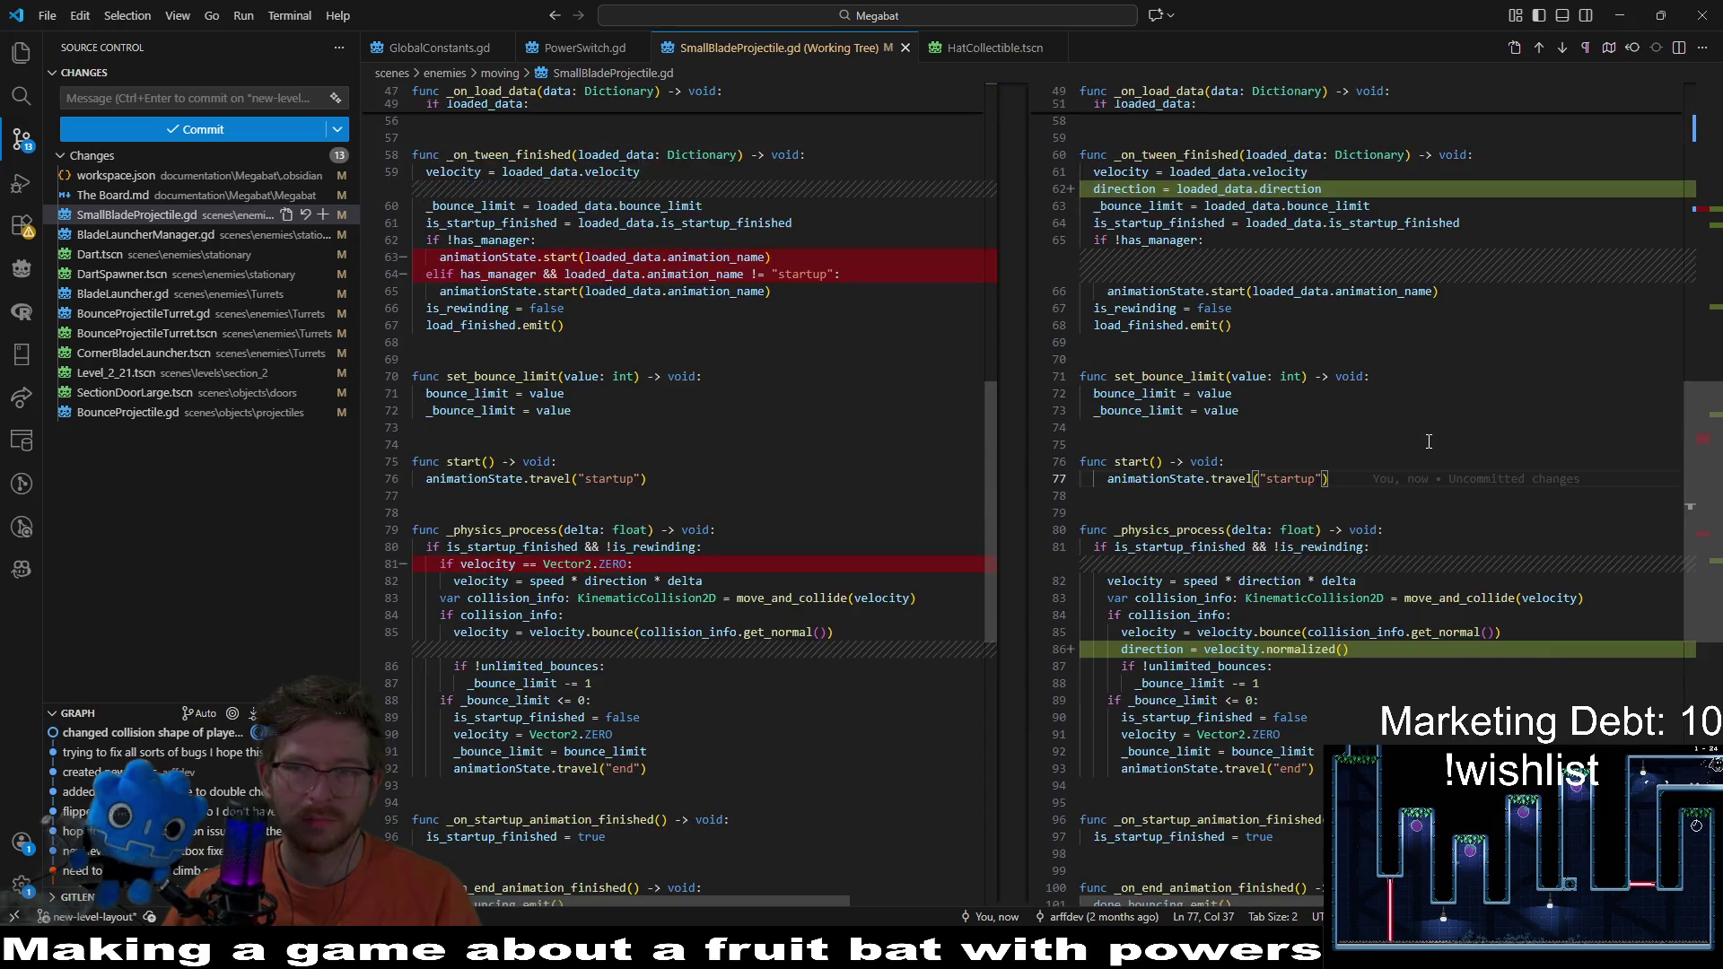
scroll(1428, 440, up, 3)
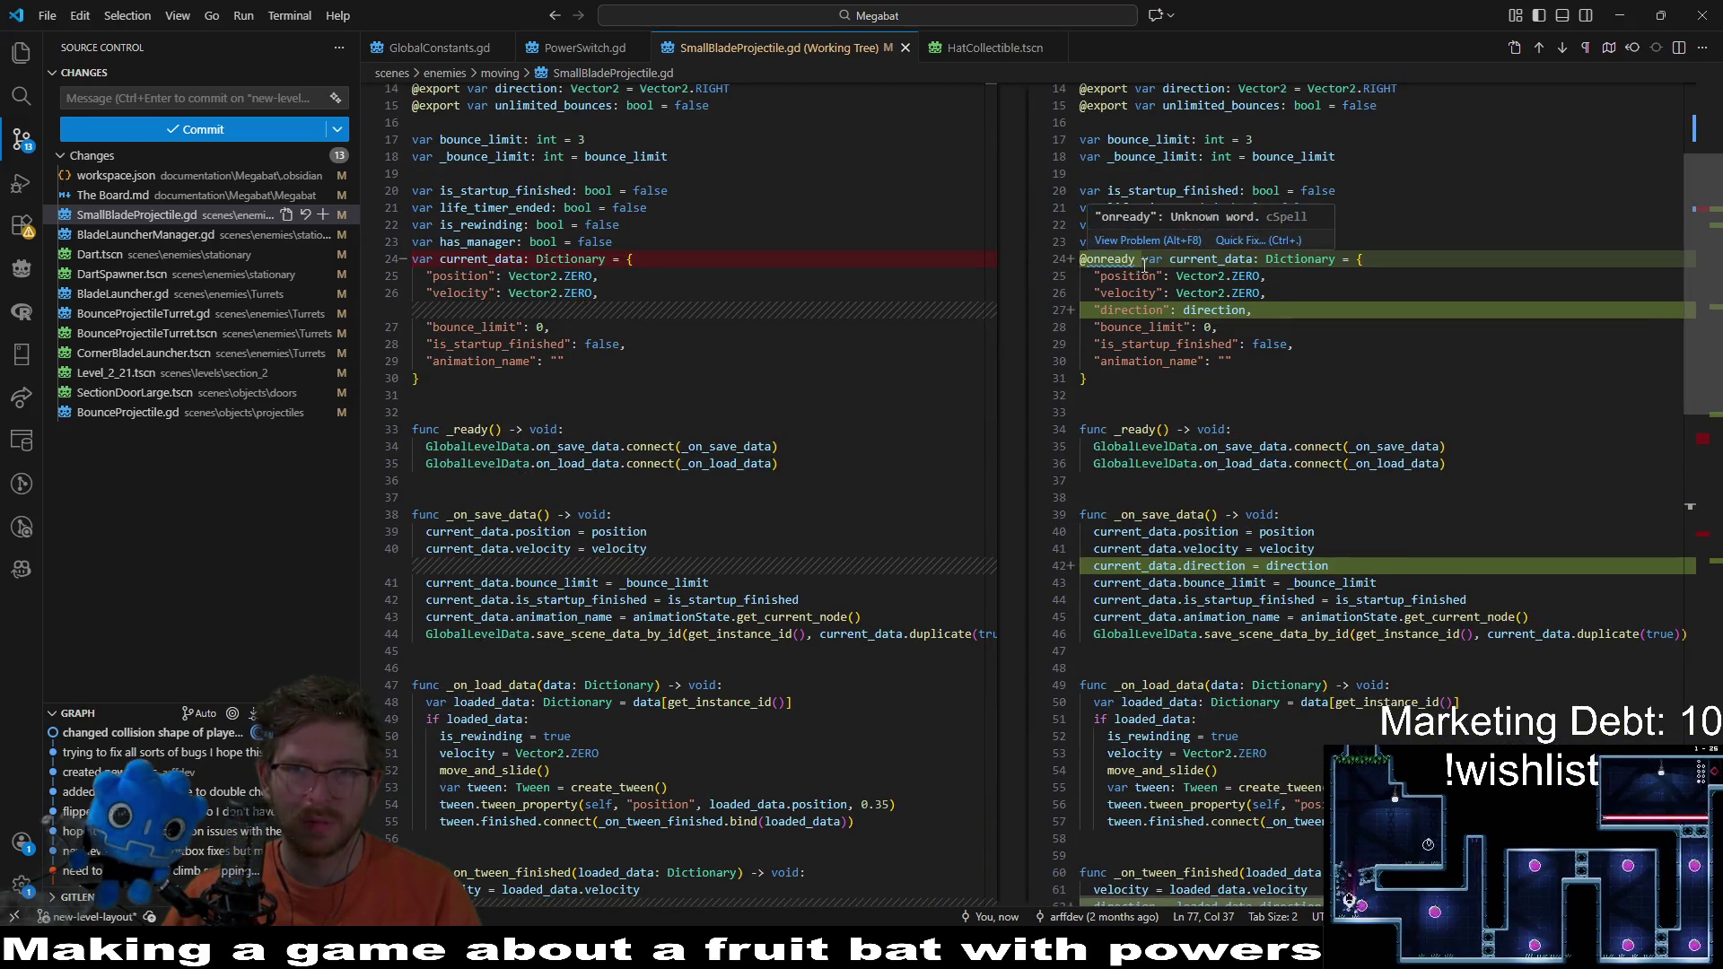
double_click(1229, 309)
scroll(1255, 313, up, 2)
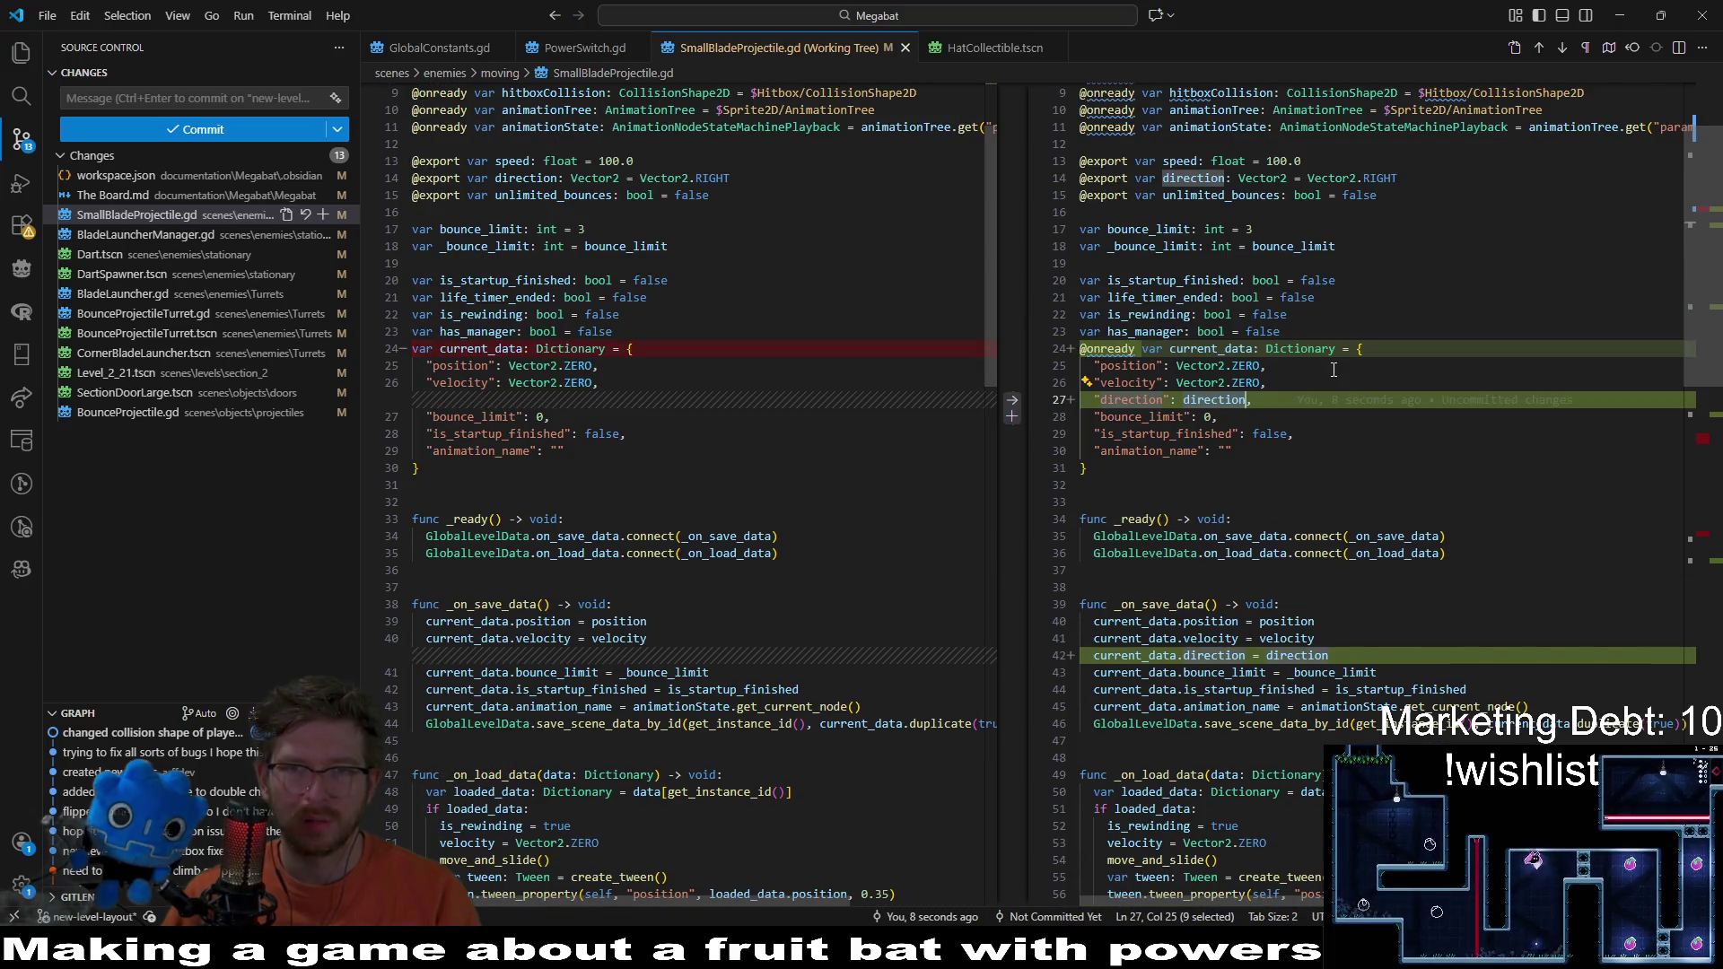
click(145, 234)
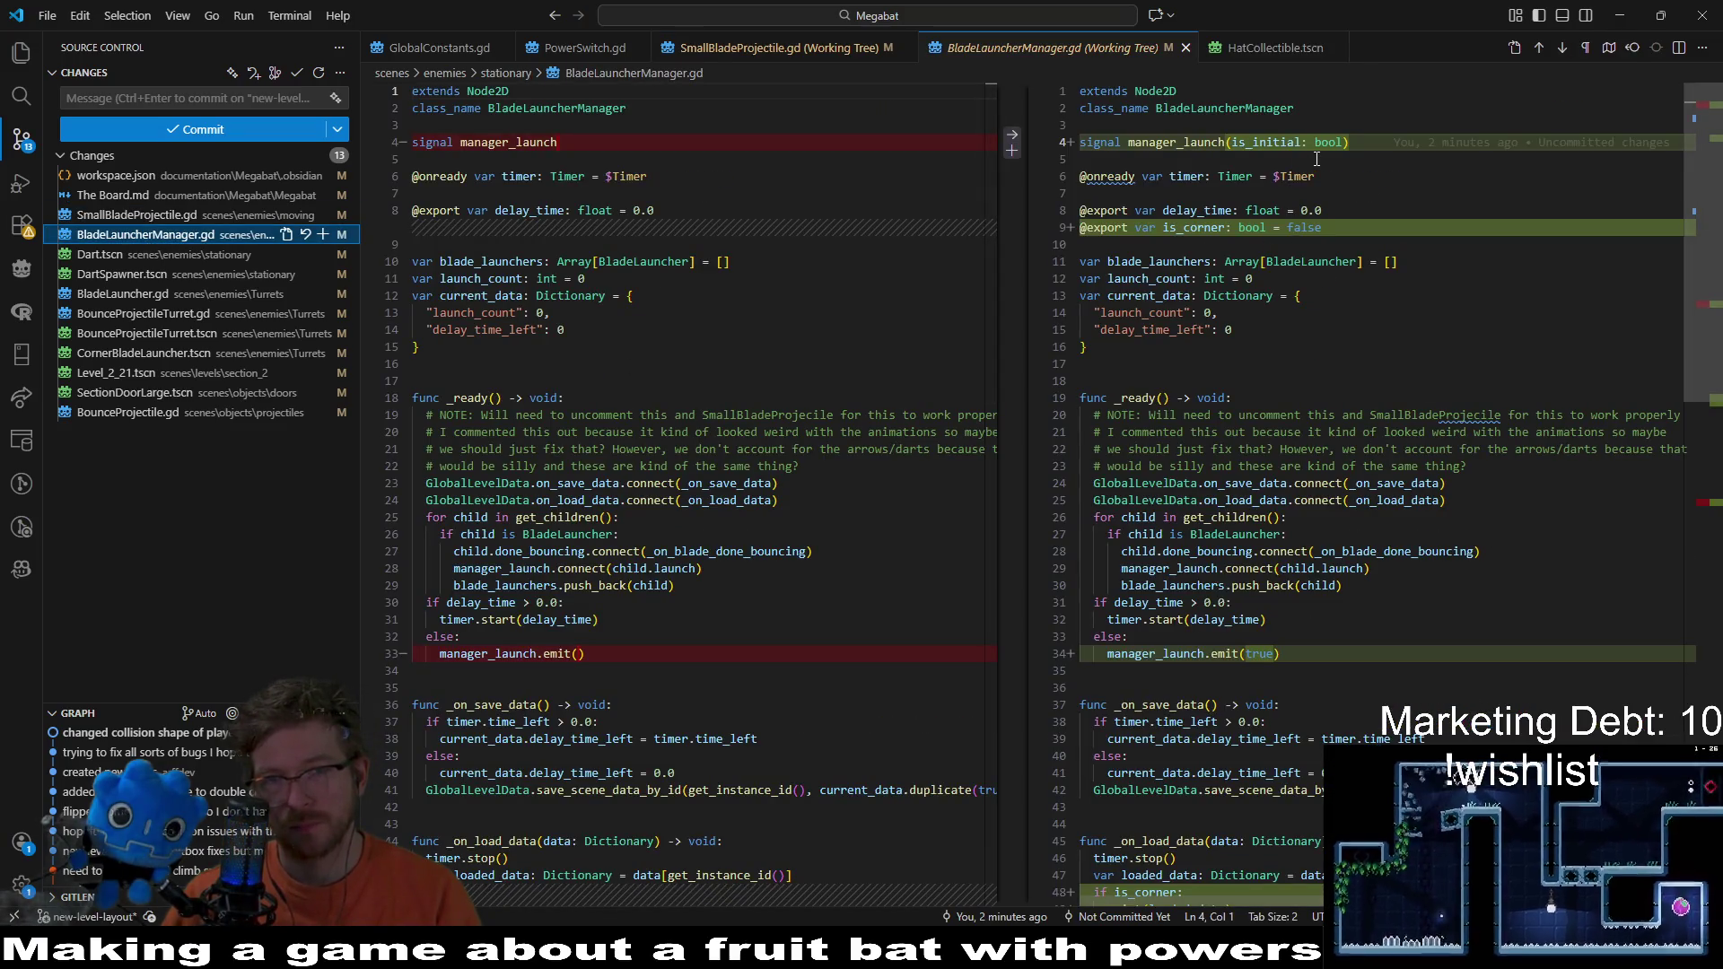
- Undo the launch flag edits and trim the is_initial signal parameter in BladeLauncherManager.gd
double_click(1191, 148)
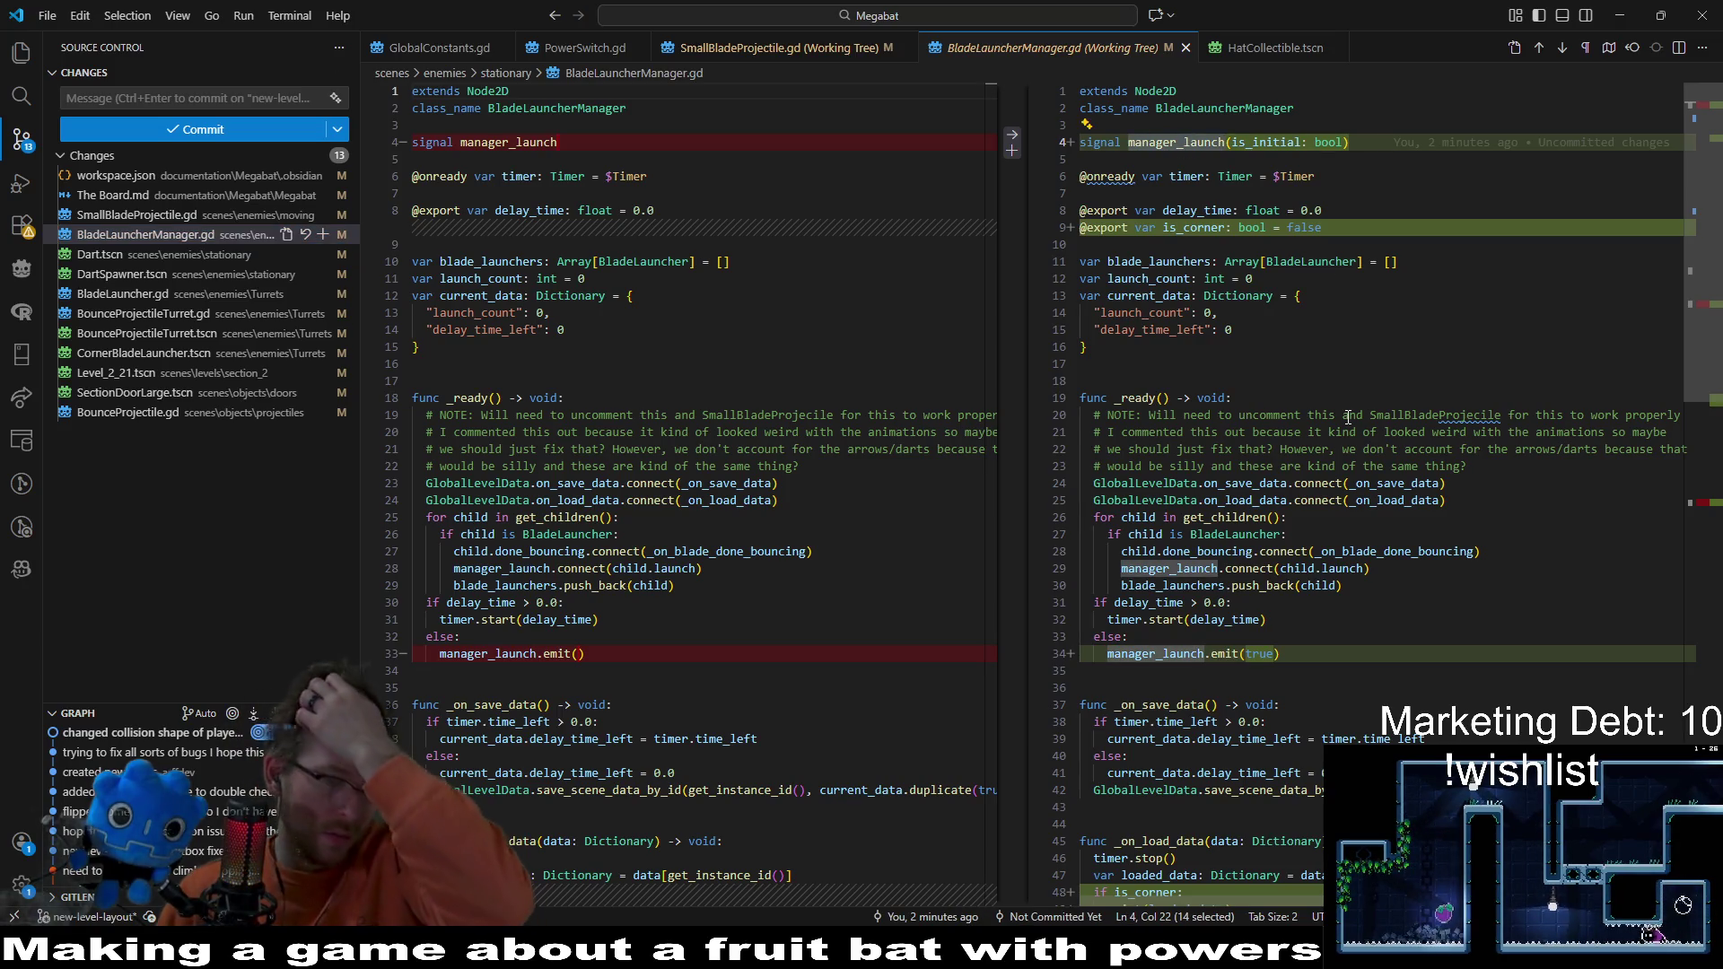
scroll(1347, 418, down, 3)
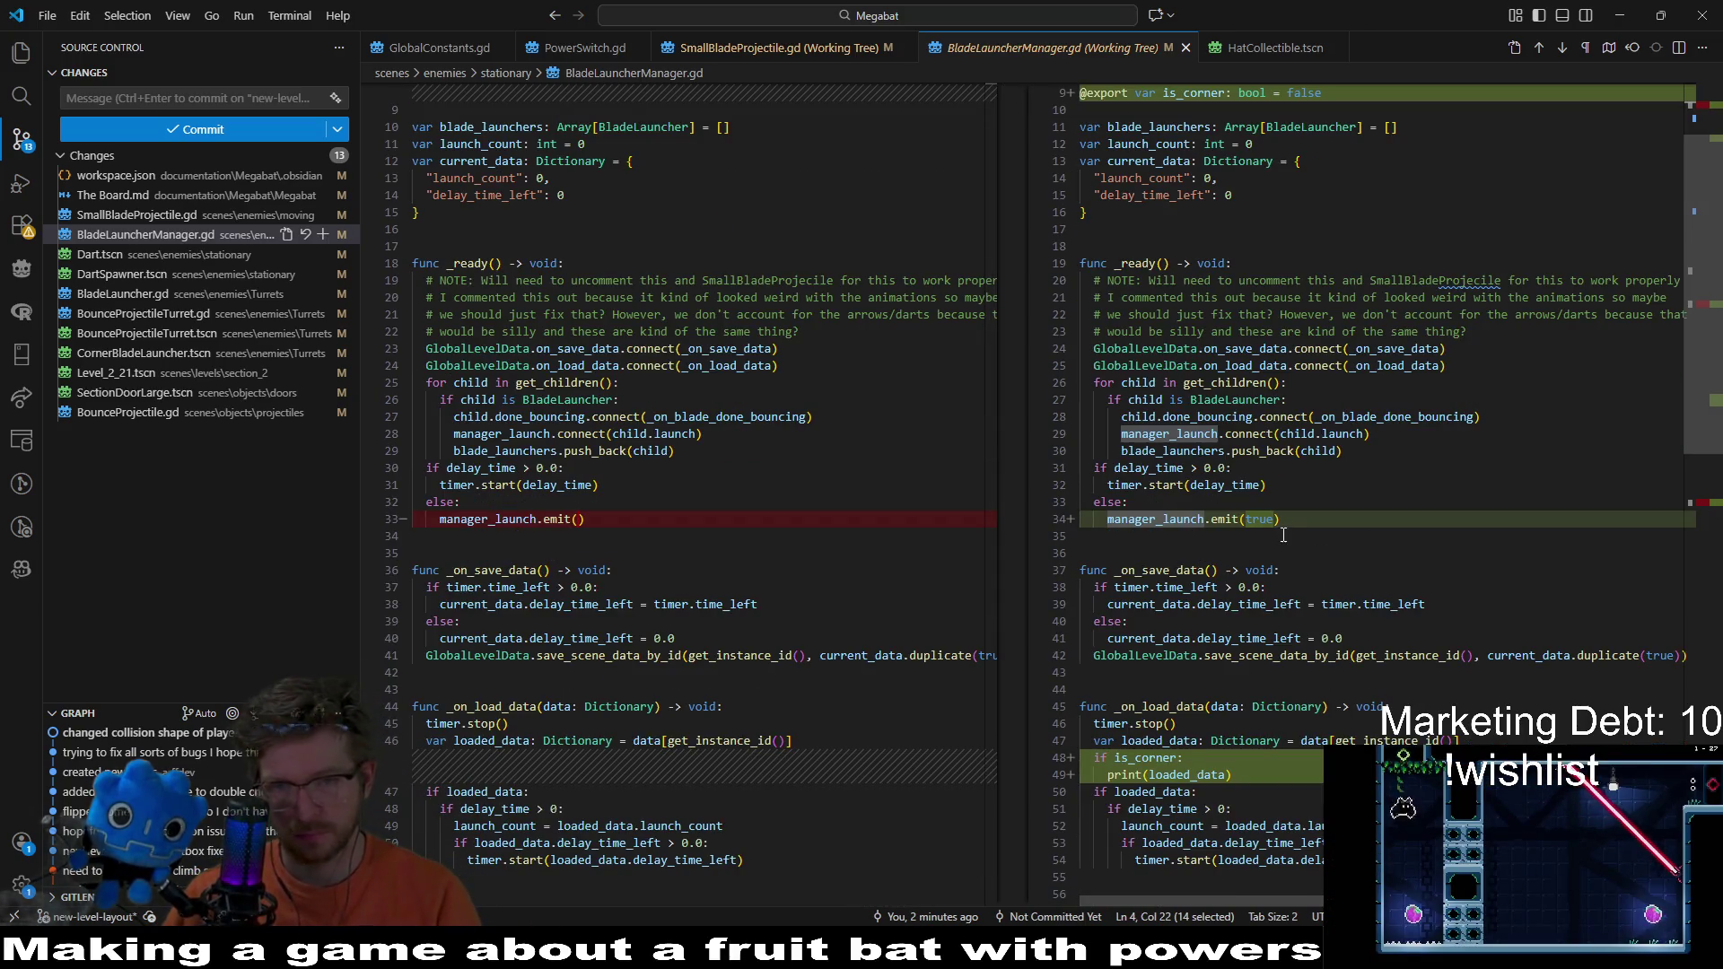
double_click(1259, 518)
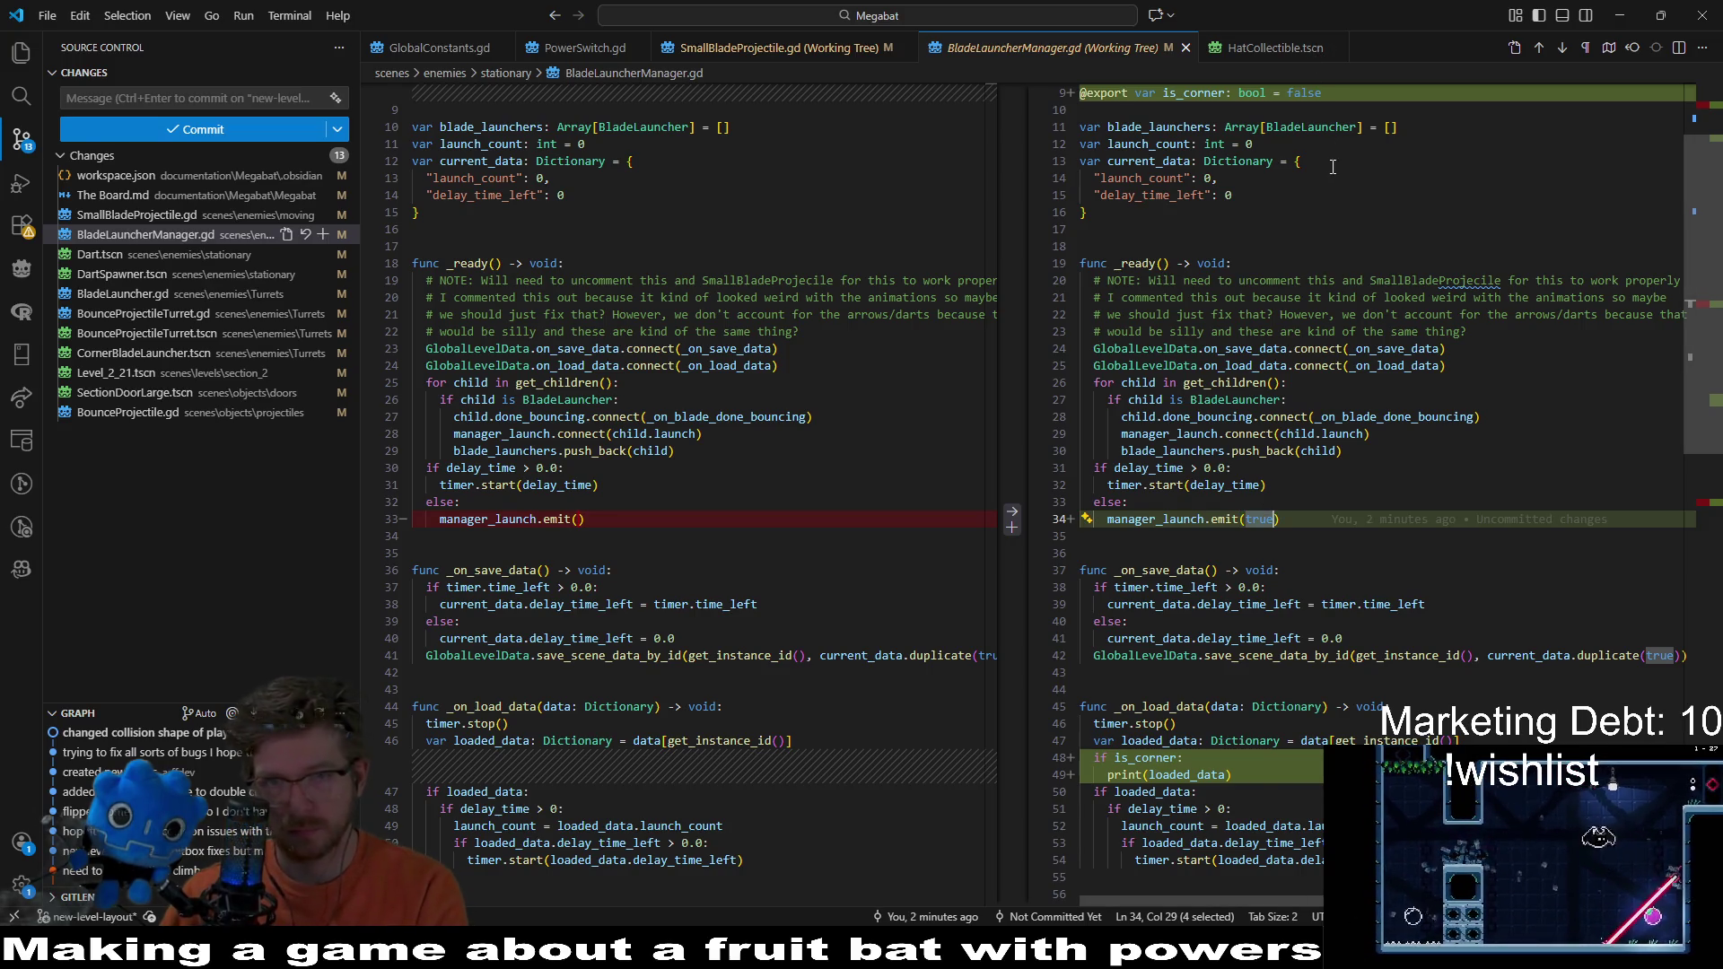
scroll(1358, 226, up, 2)
key(ctrl+z)
key(ctrl+z)
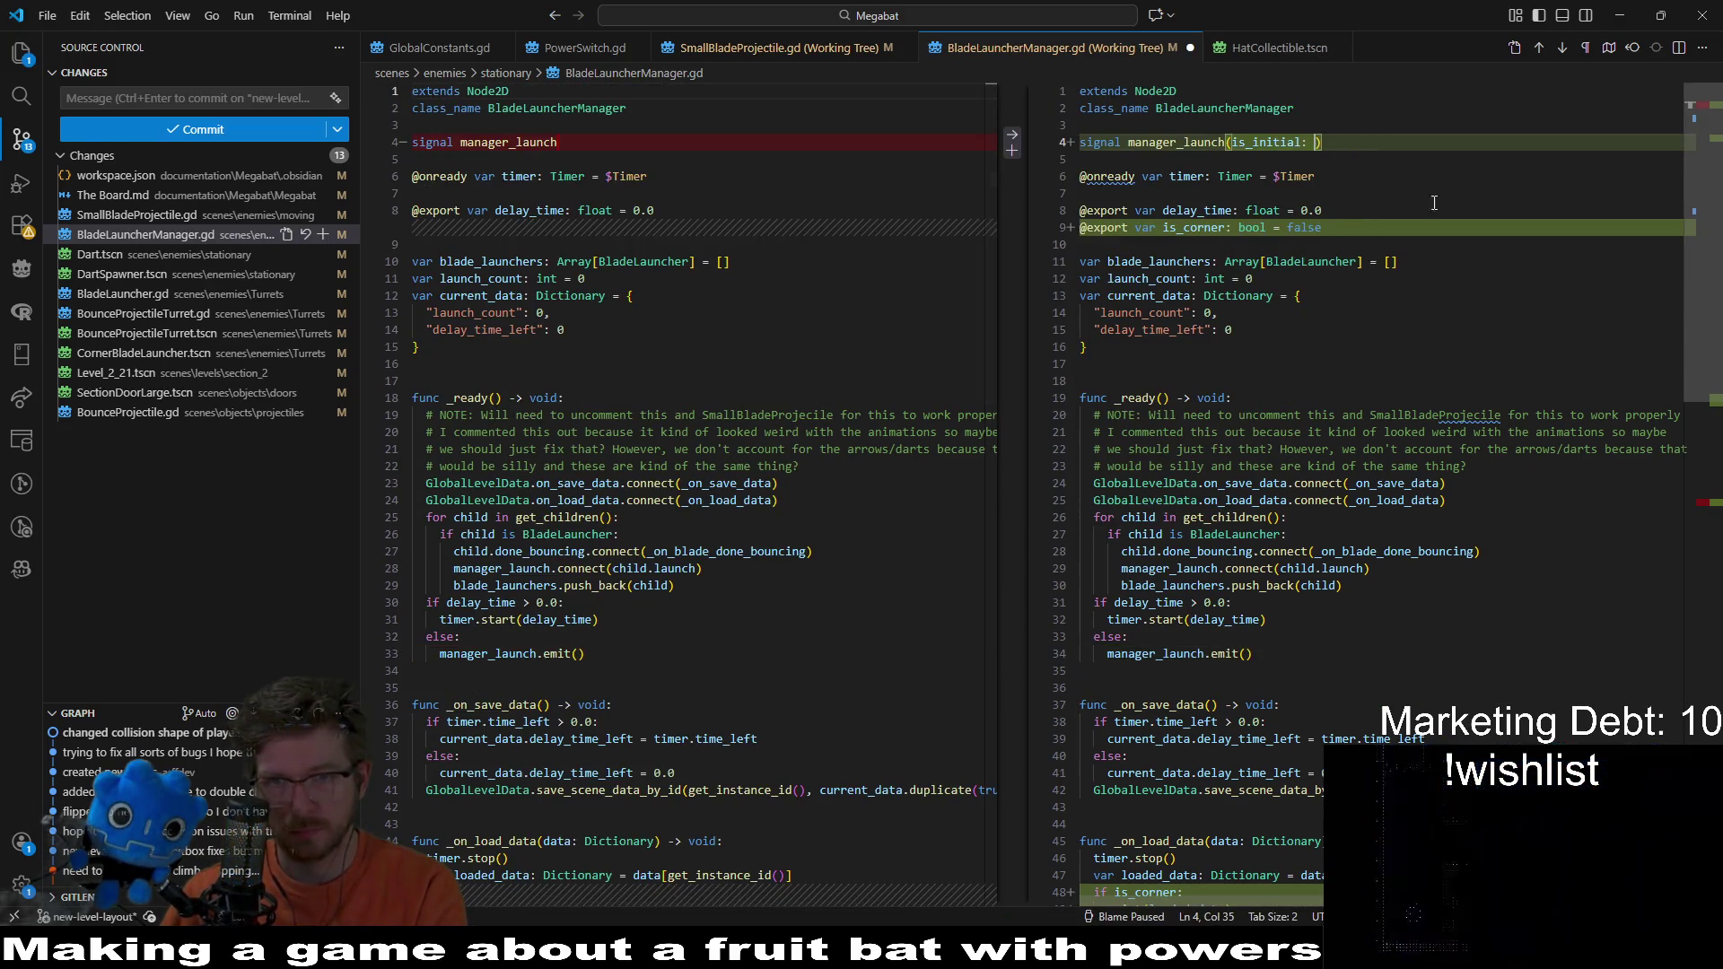
key(BackSpace)
key(BackSpace)
key(BackSpace)
click(1489, 302)
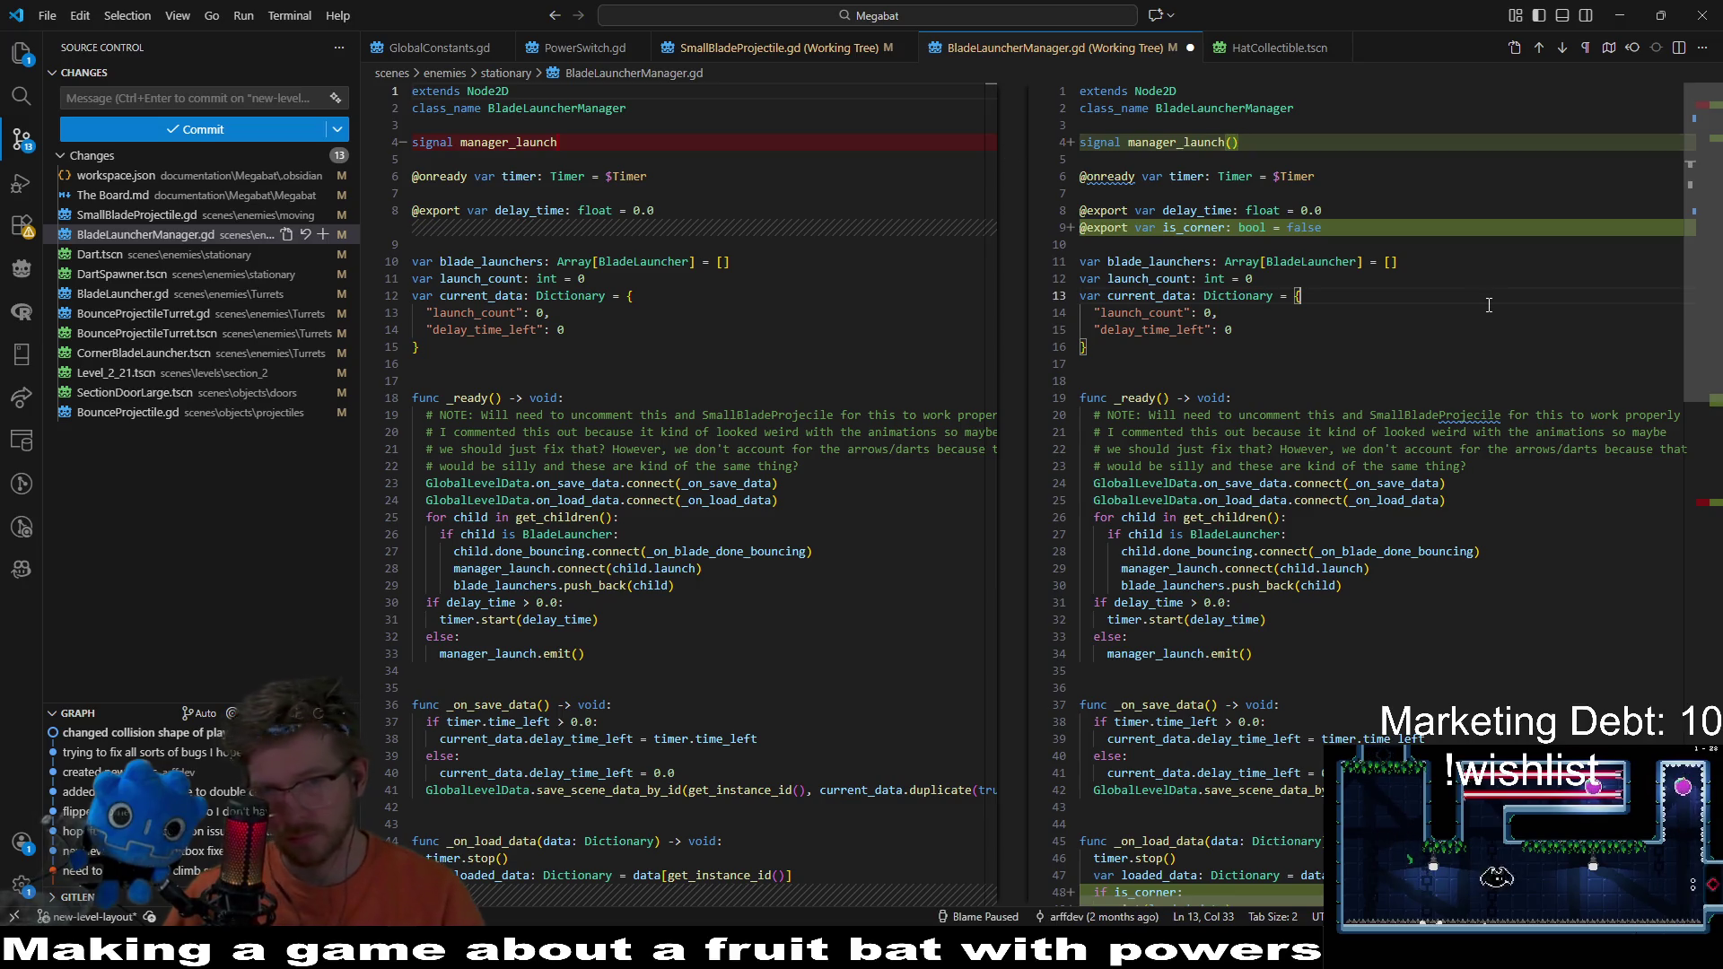
- Delete the is_corner export line and its debug print block
click(1348, 210)
key(shift+Down)
key(BackSpace)
scroll(1345, 261, down, 4)
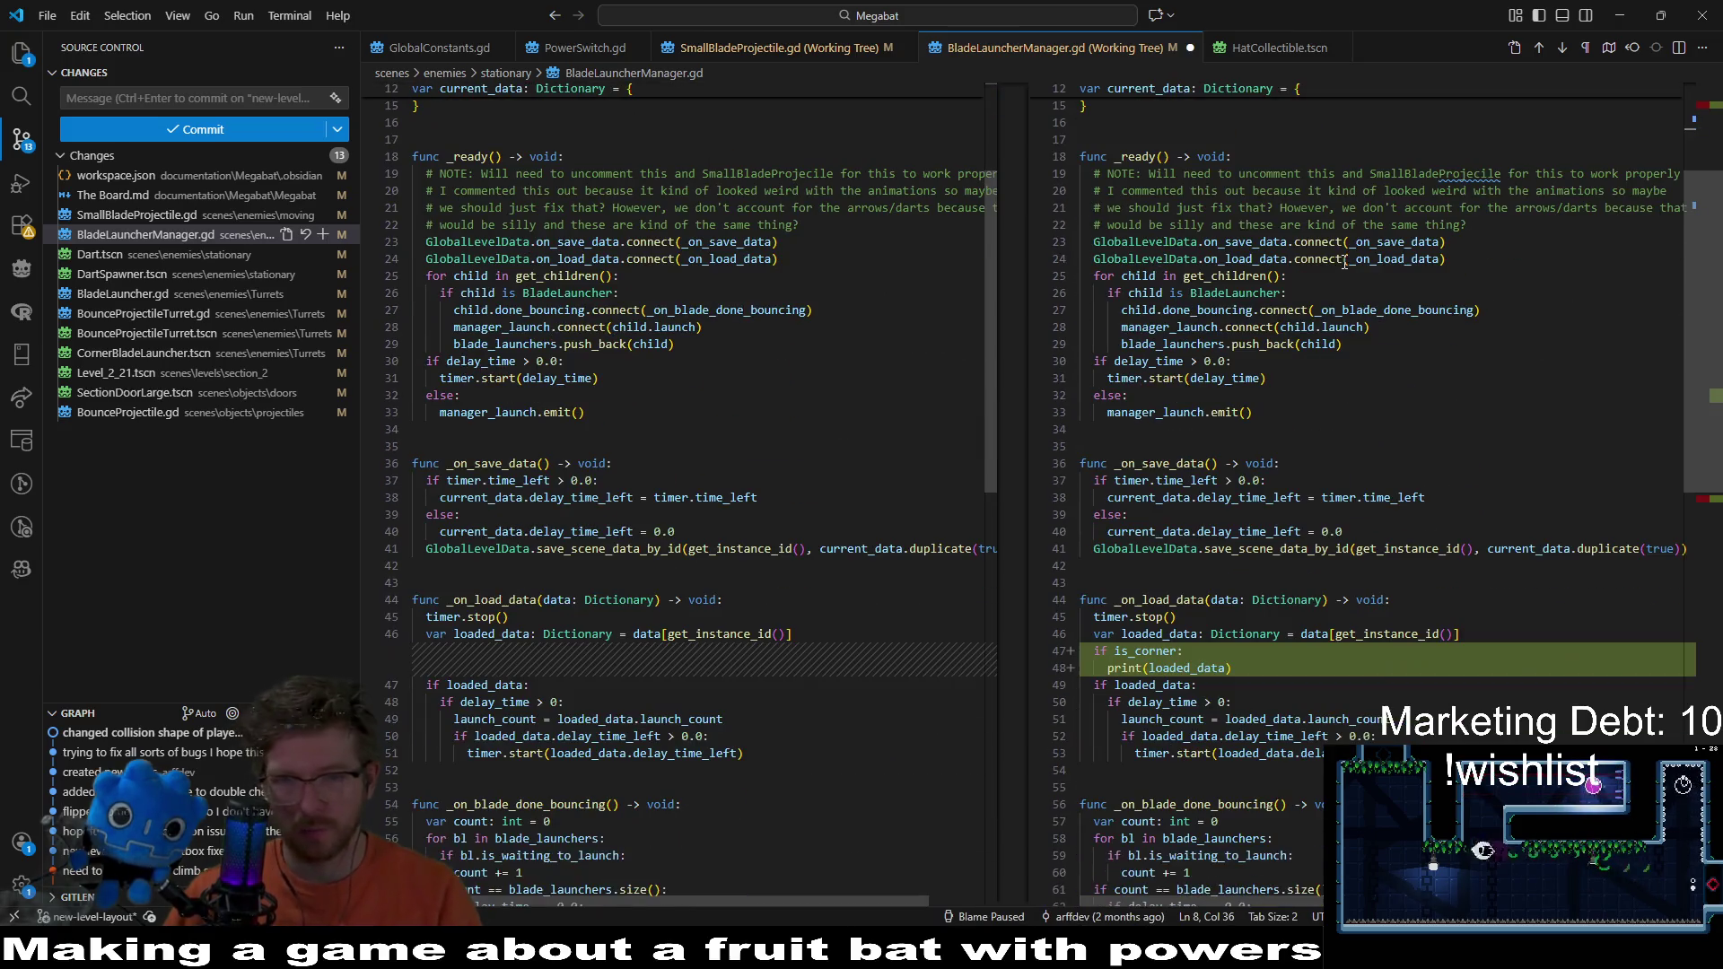
click(1559, 635)
key(shift+Down)
key(shift+Down)
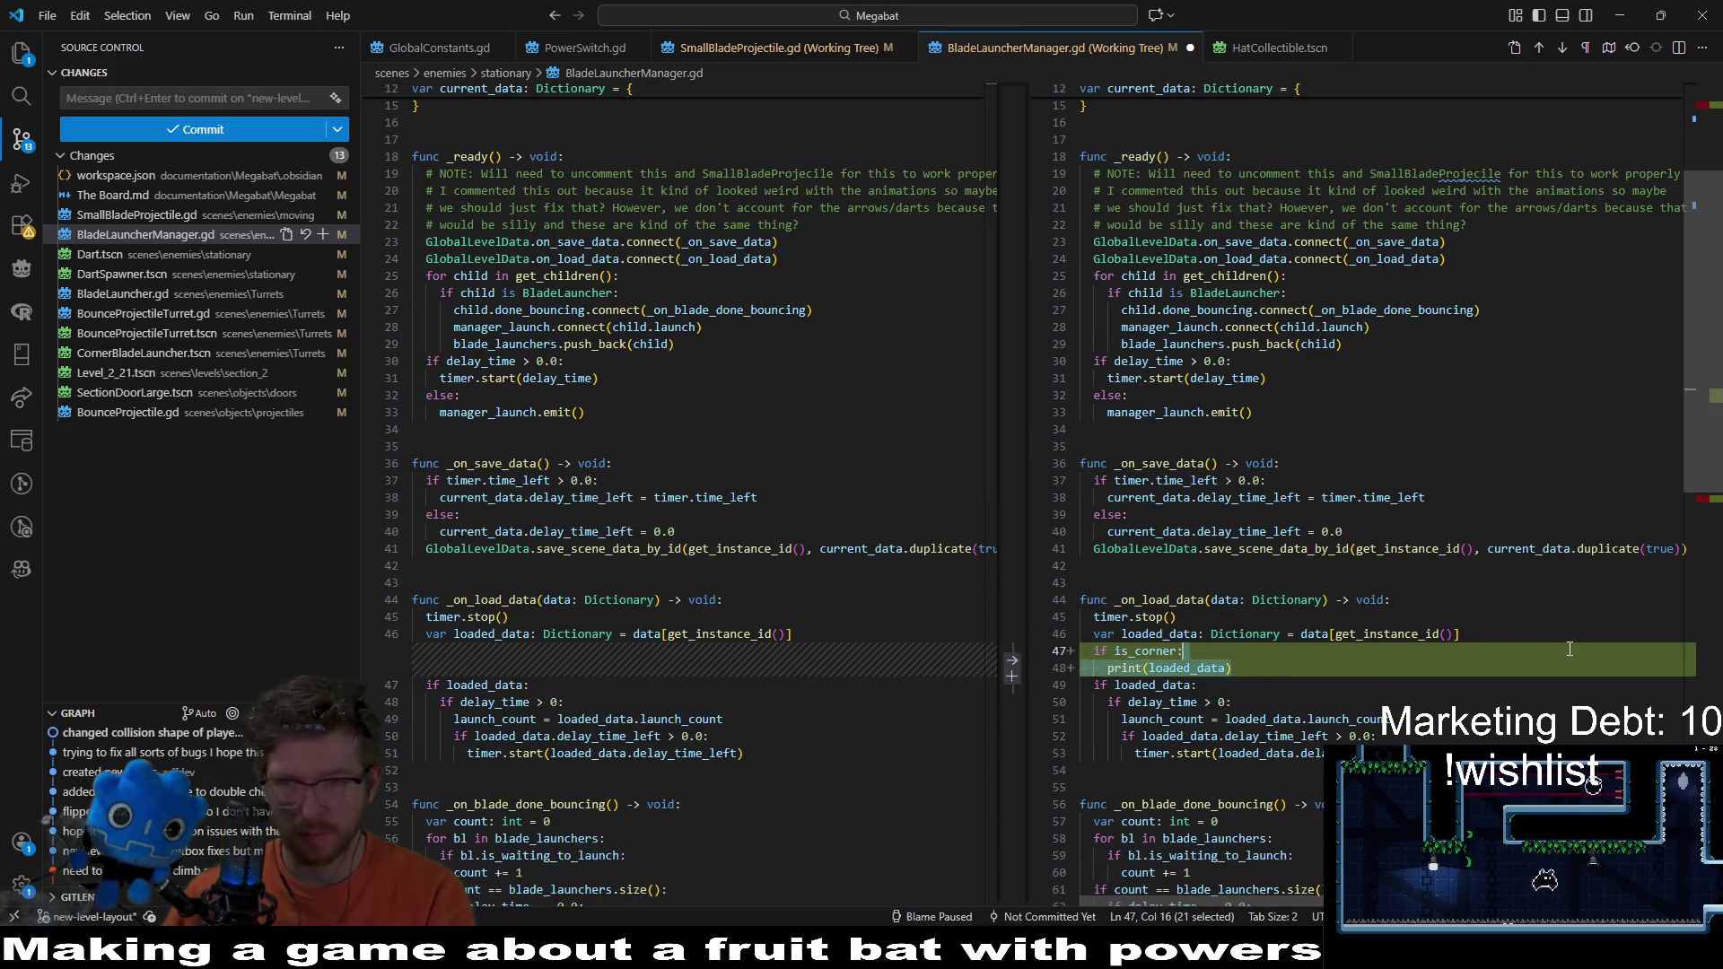
key(BackSpace)
- Remove false from the manager_launch emit call and save BladeLauncherManager.gd
scroll(1560, 639, down, 6)
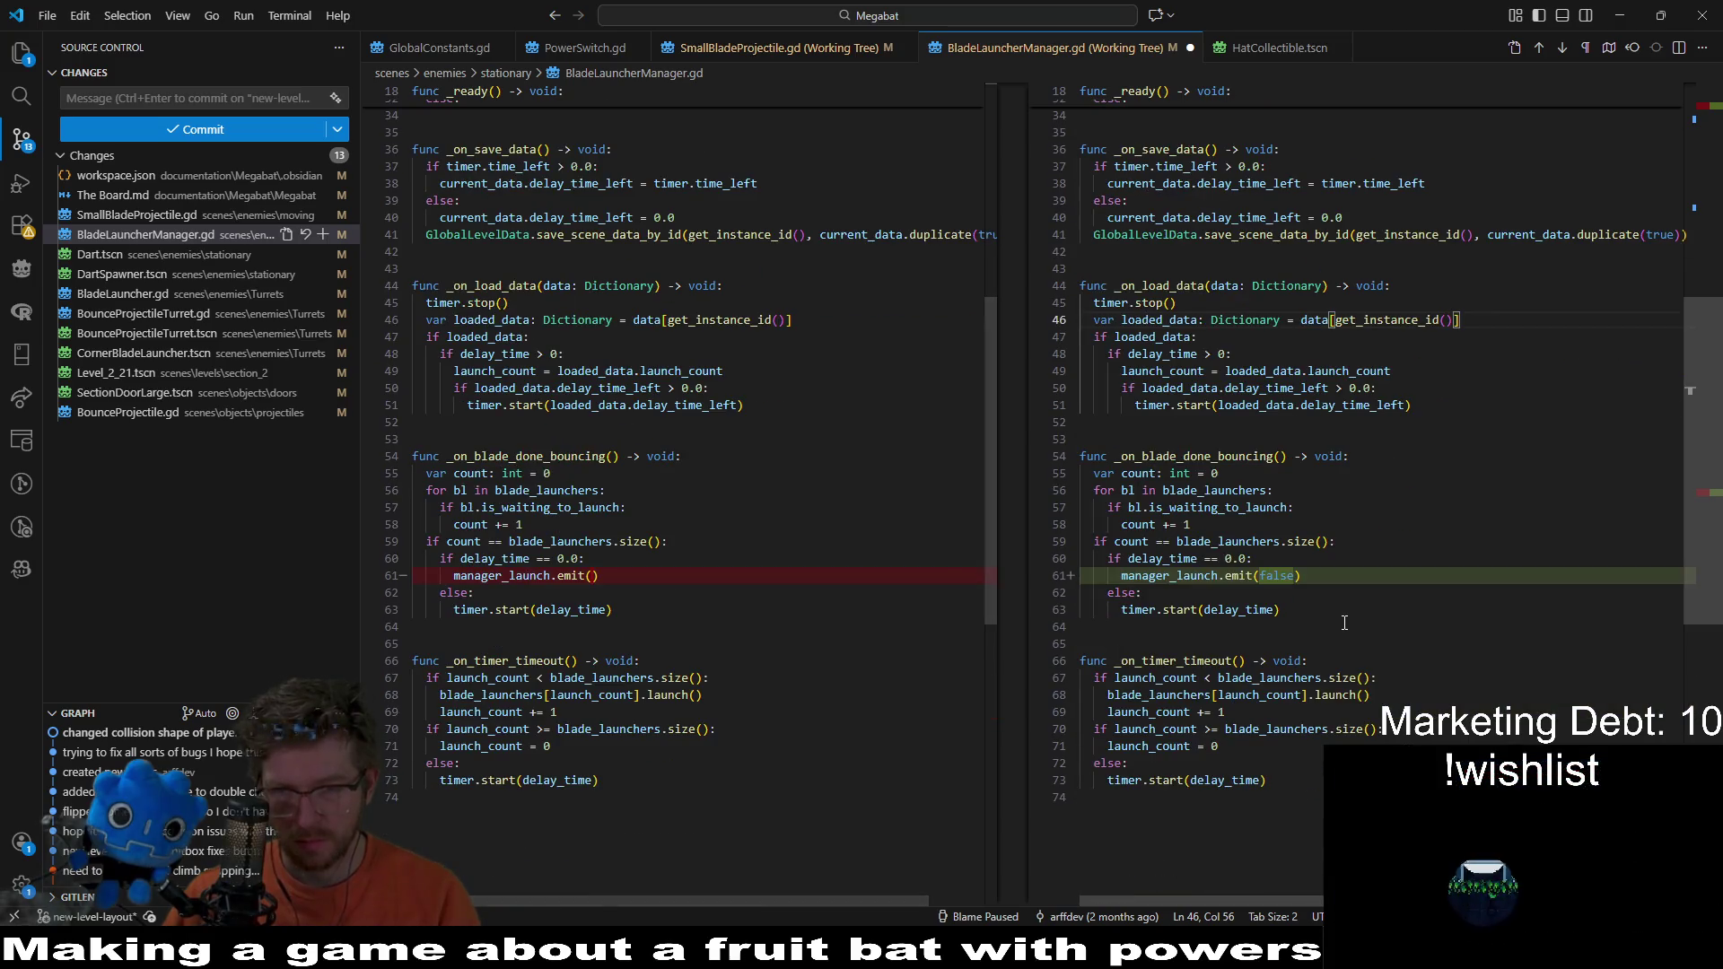
double_click(1276, 575)
key(BackSpace)
key(ctrl+s)
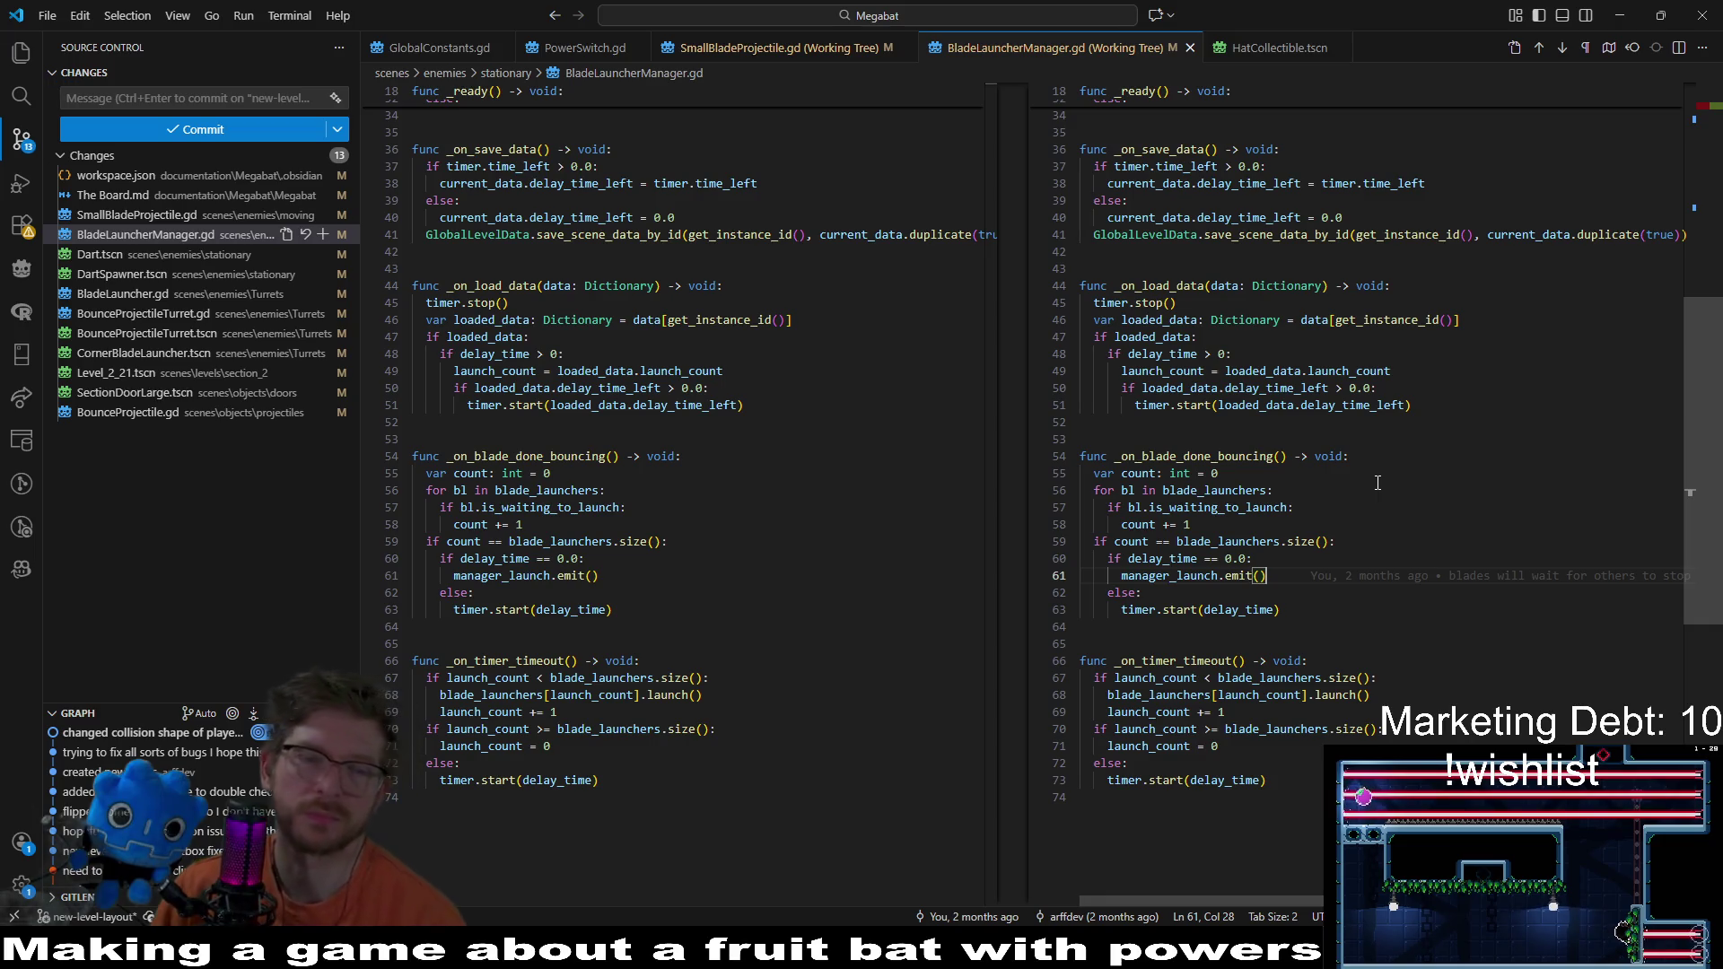
scroll(1326, 531, down, 2)
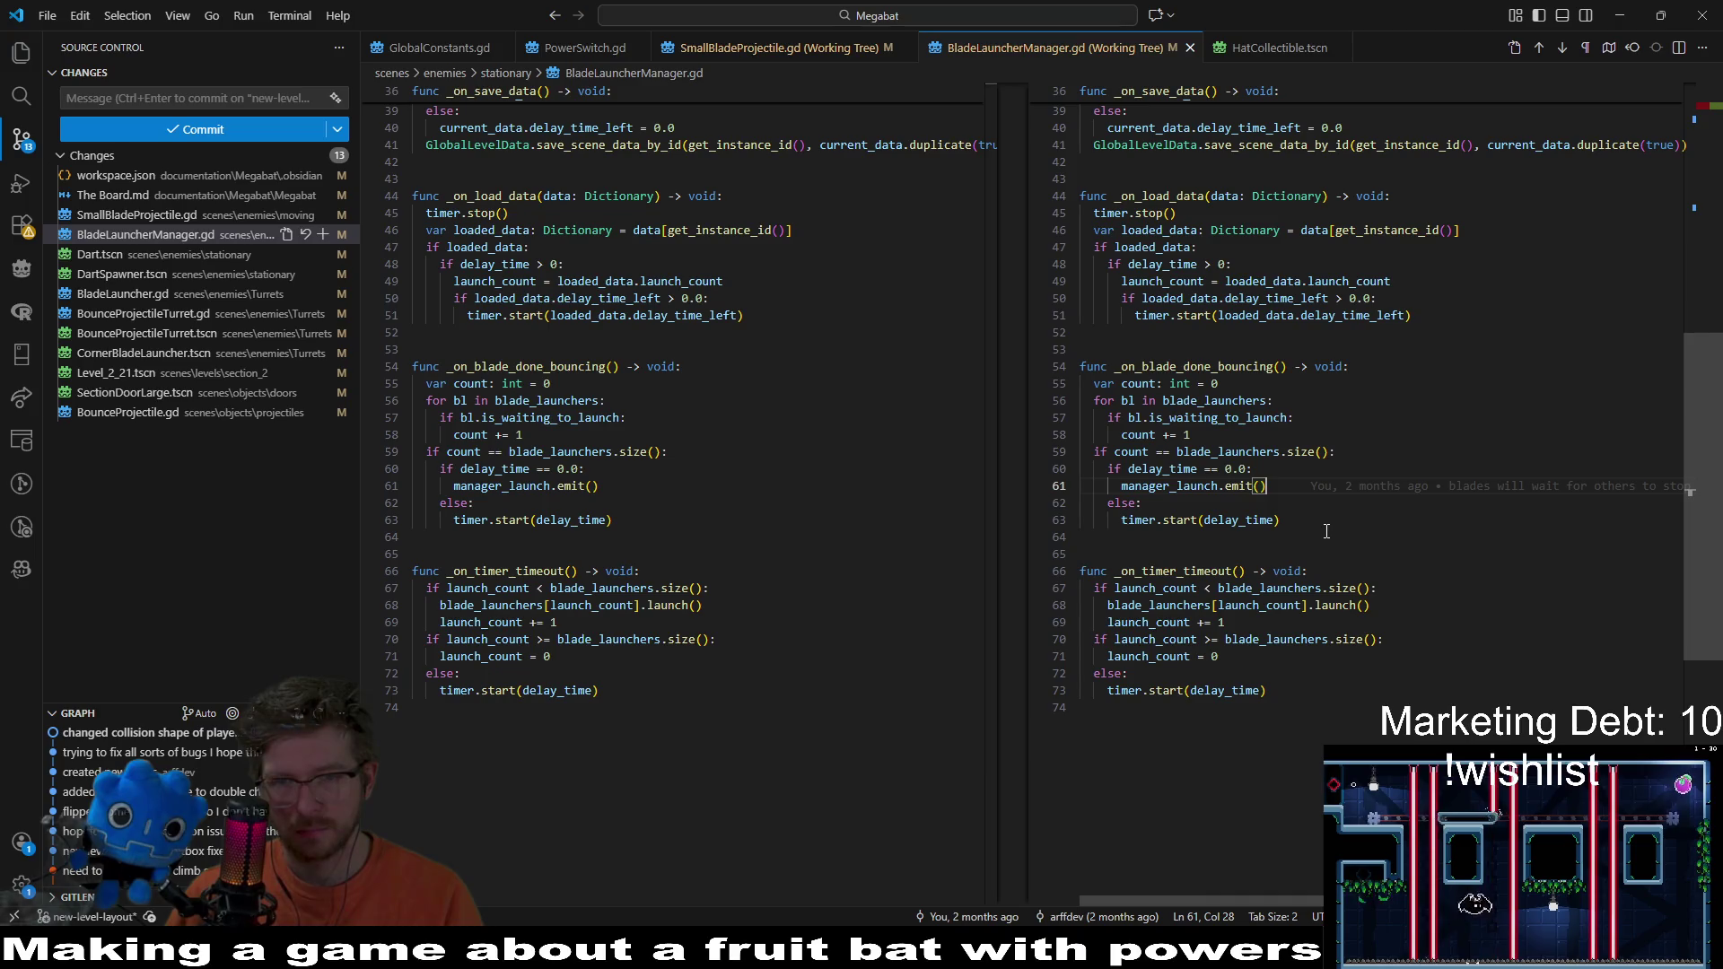
scroll(1326, 531, up, 3)
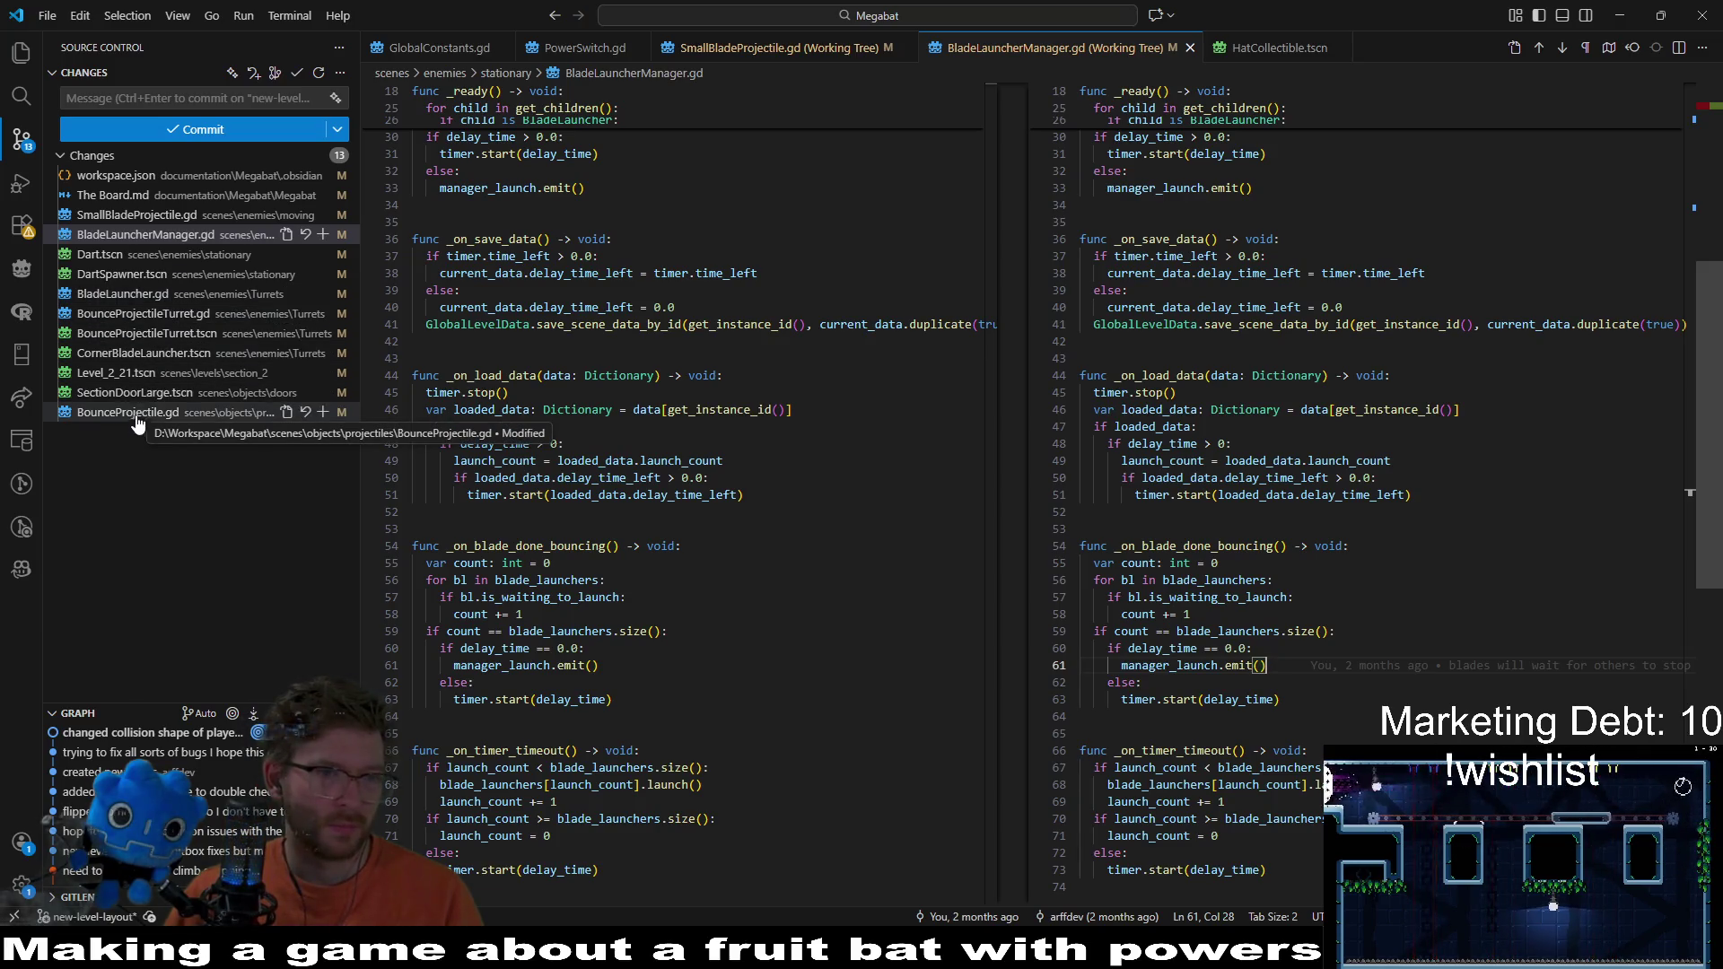
click(125, 294)
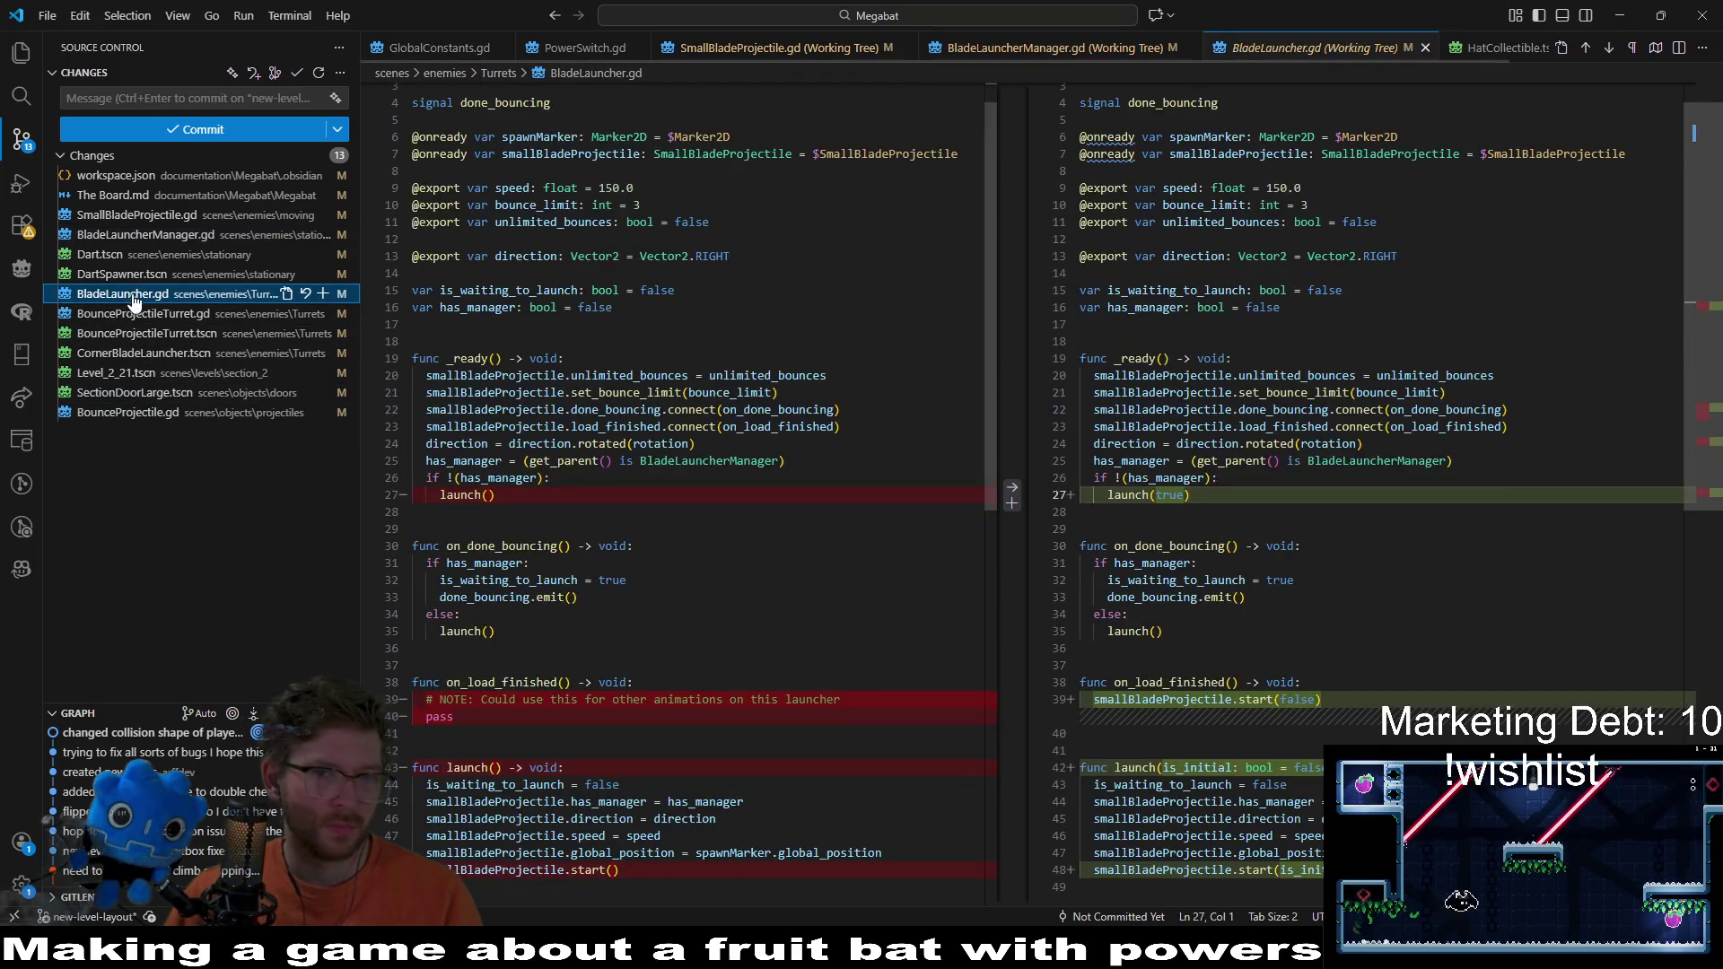
- Strip true from launch(true), the is_initial parameter and start()'s argument, then save BladeLauncher.gd
scroll(1193, 342, up, 1)
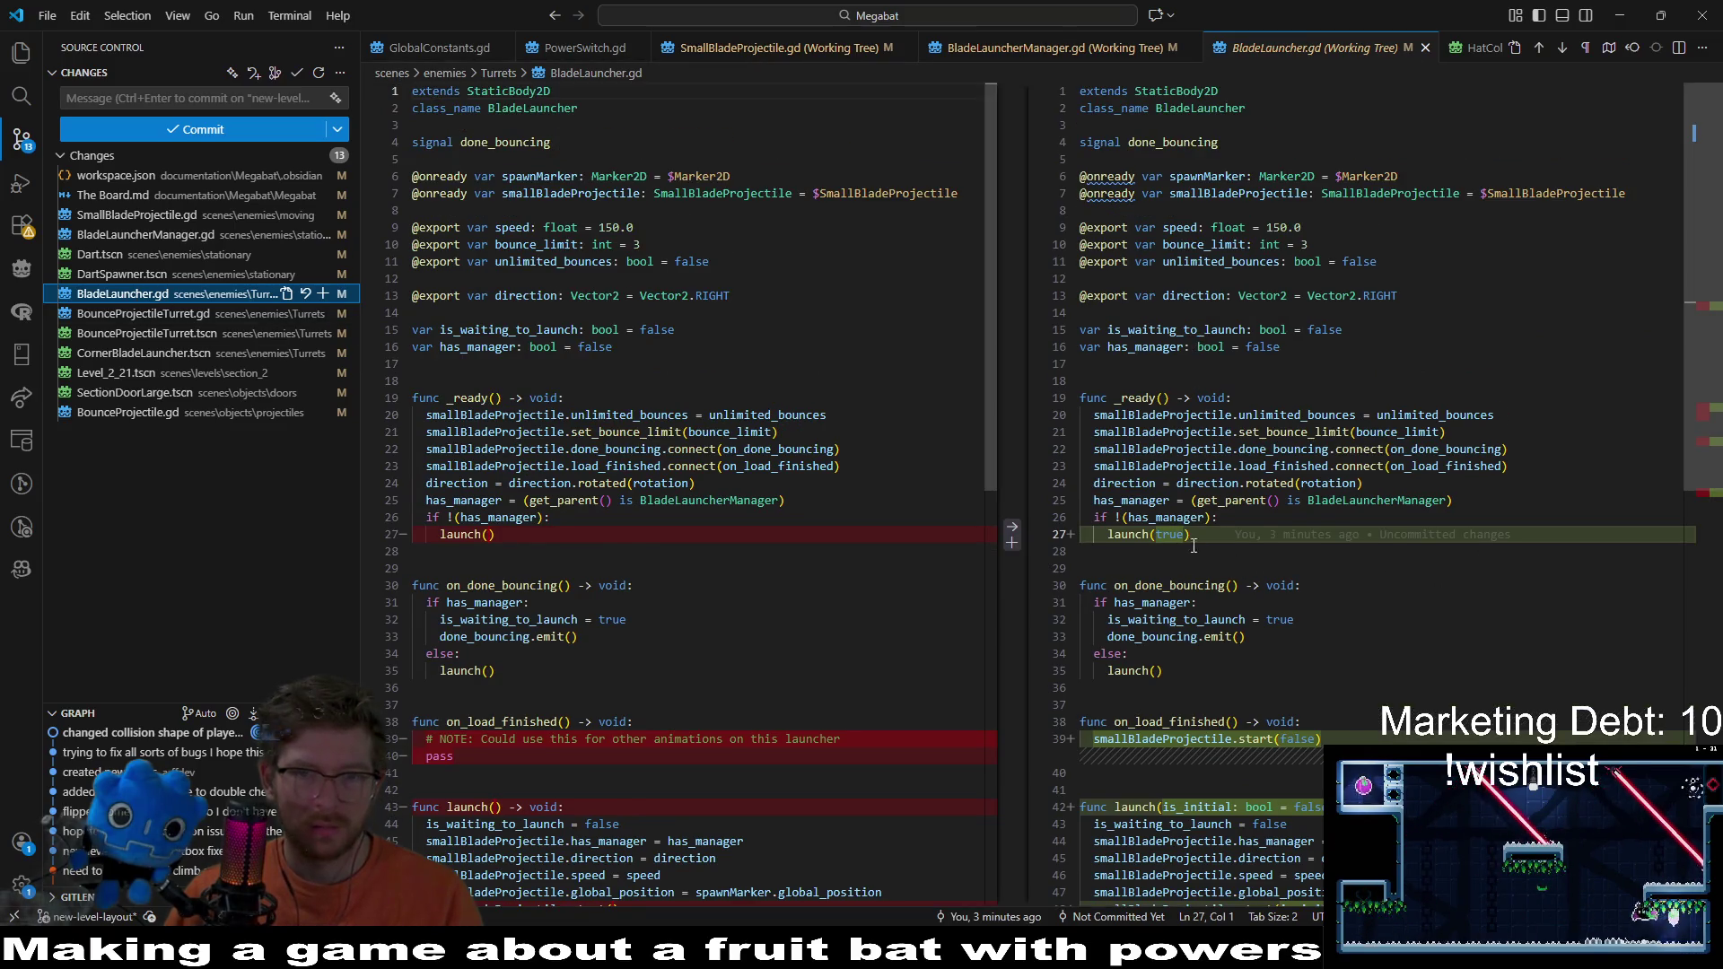
double_click(1171, 534)
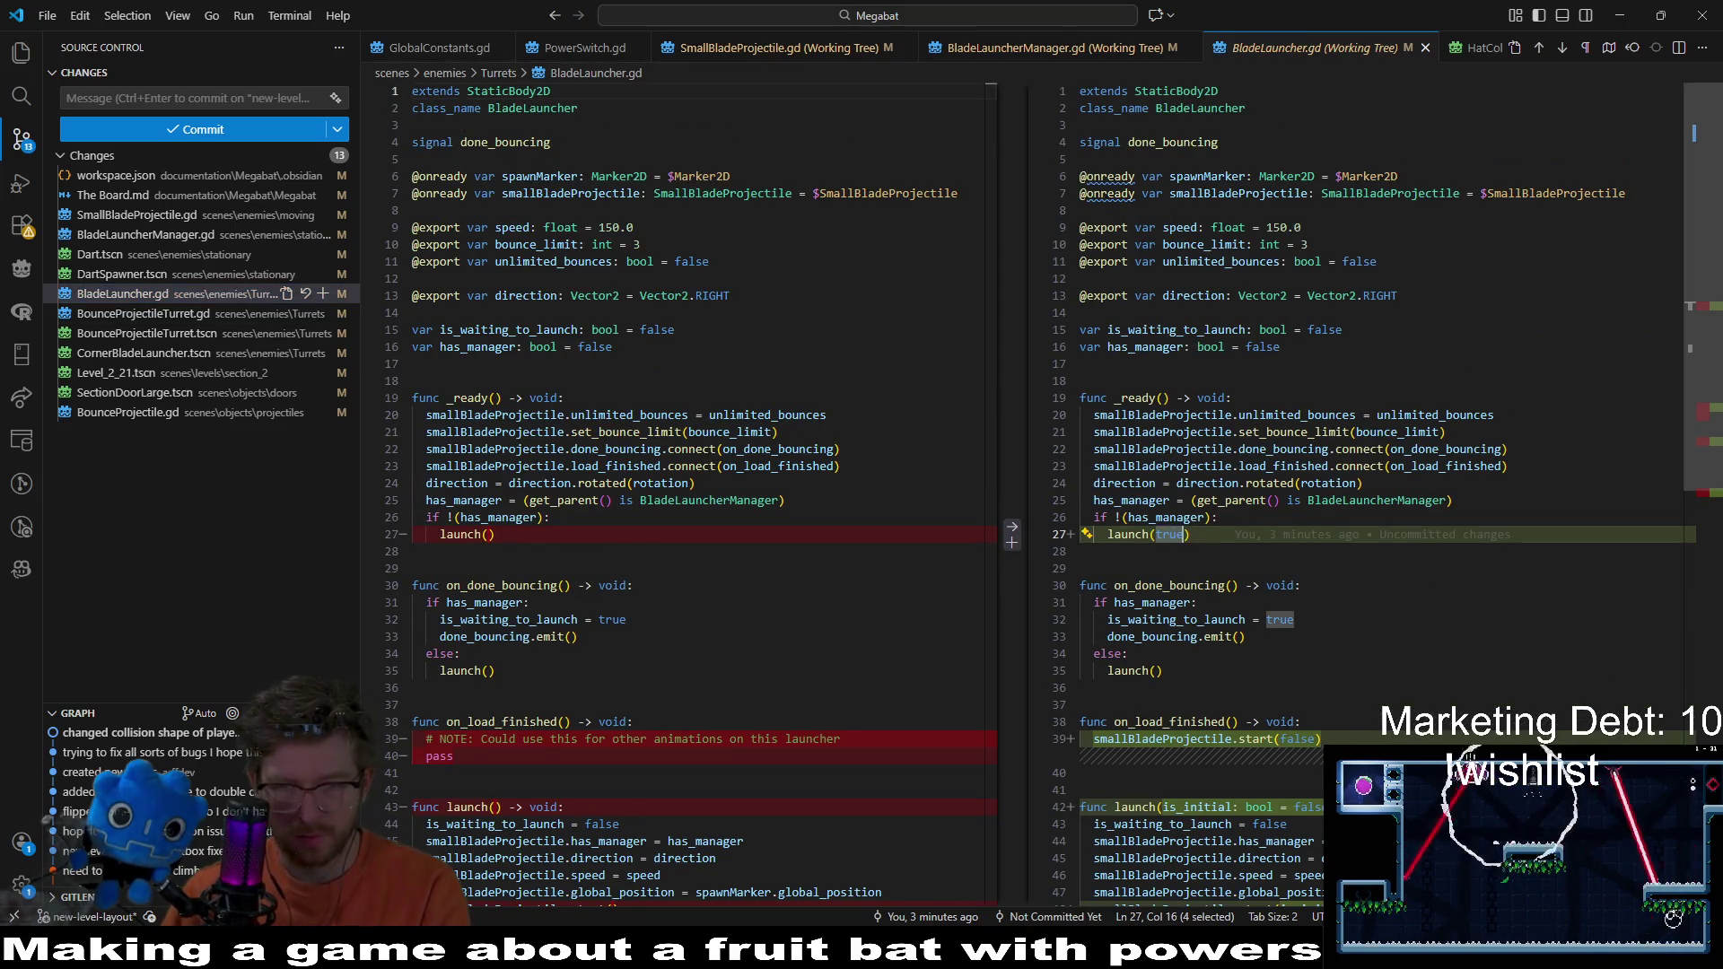
key(BackSpace)
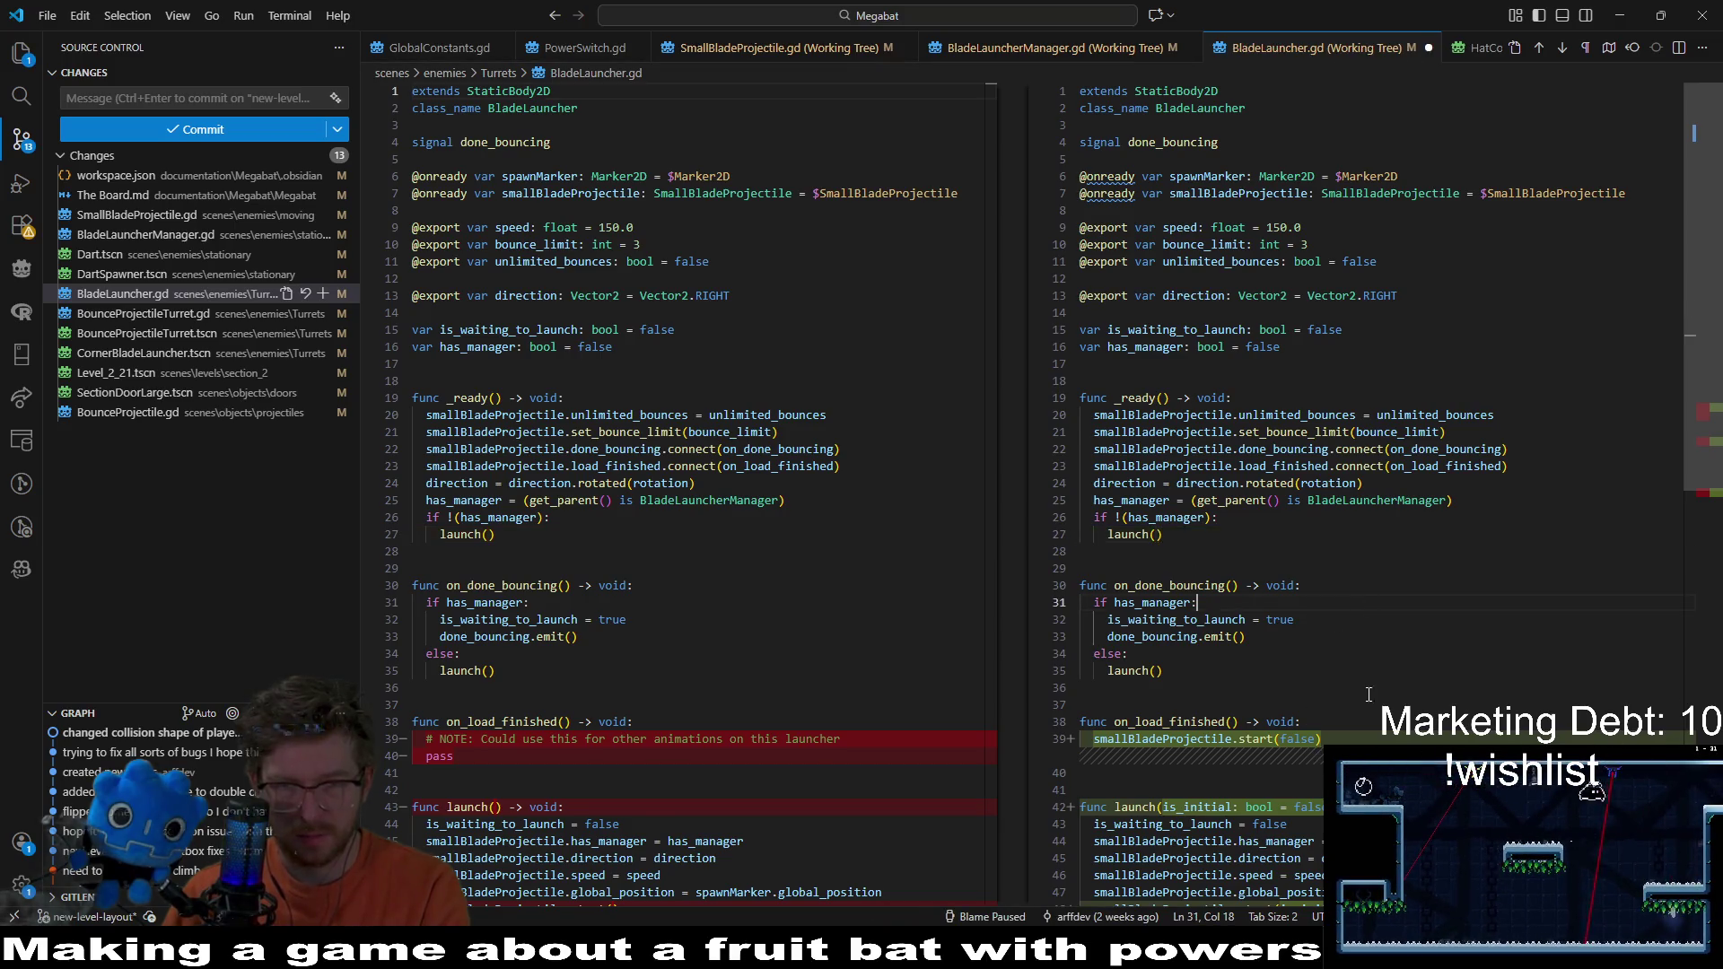
scroll(1368, 694, down, 3)
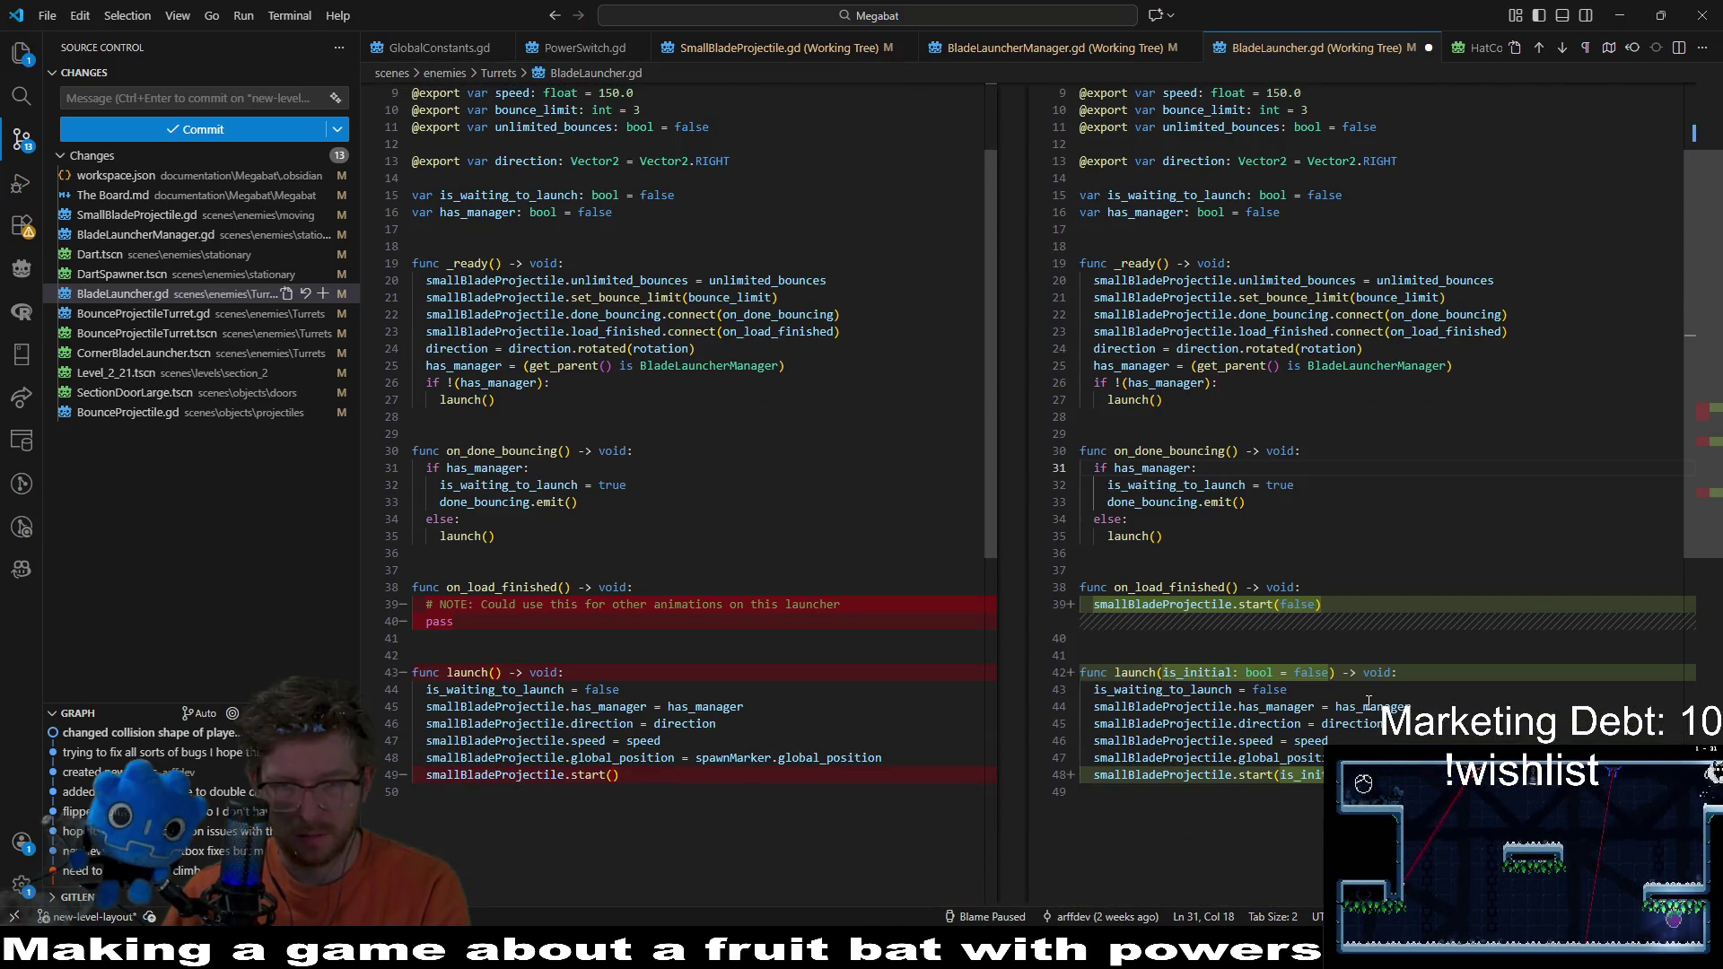
double_click(1308, 672)
key(BackSpace)
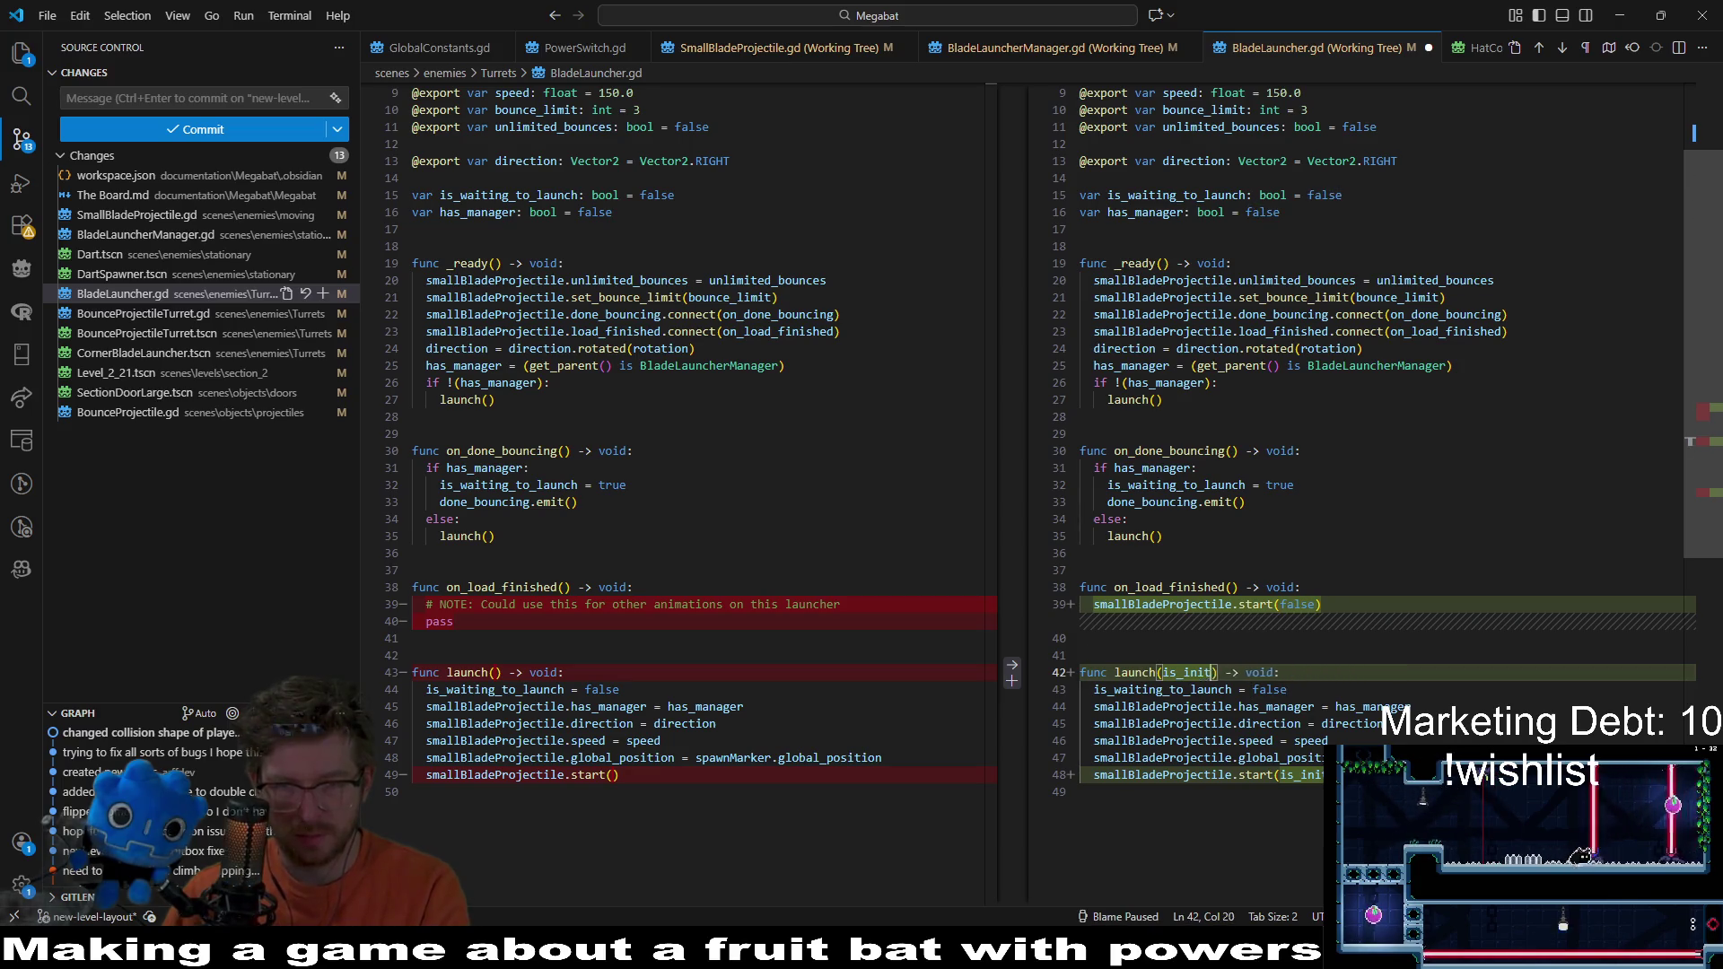
key(ctrl+z)
key(ctrl+z)
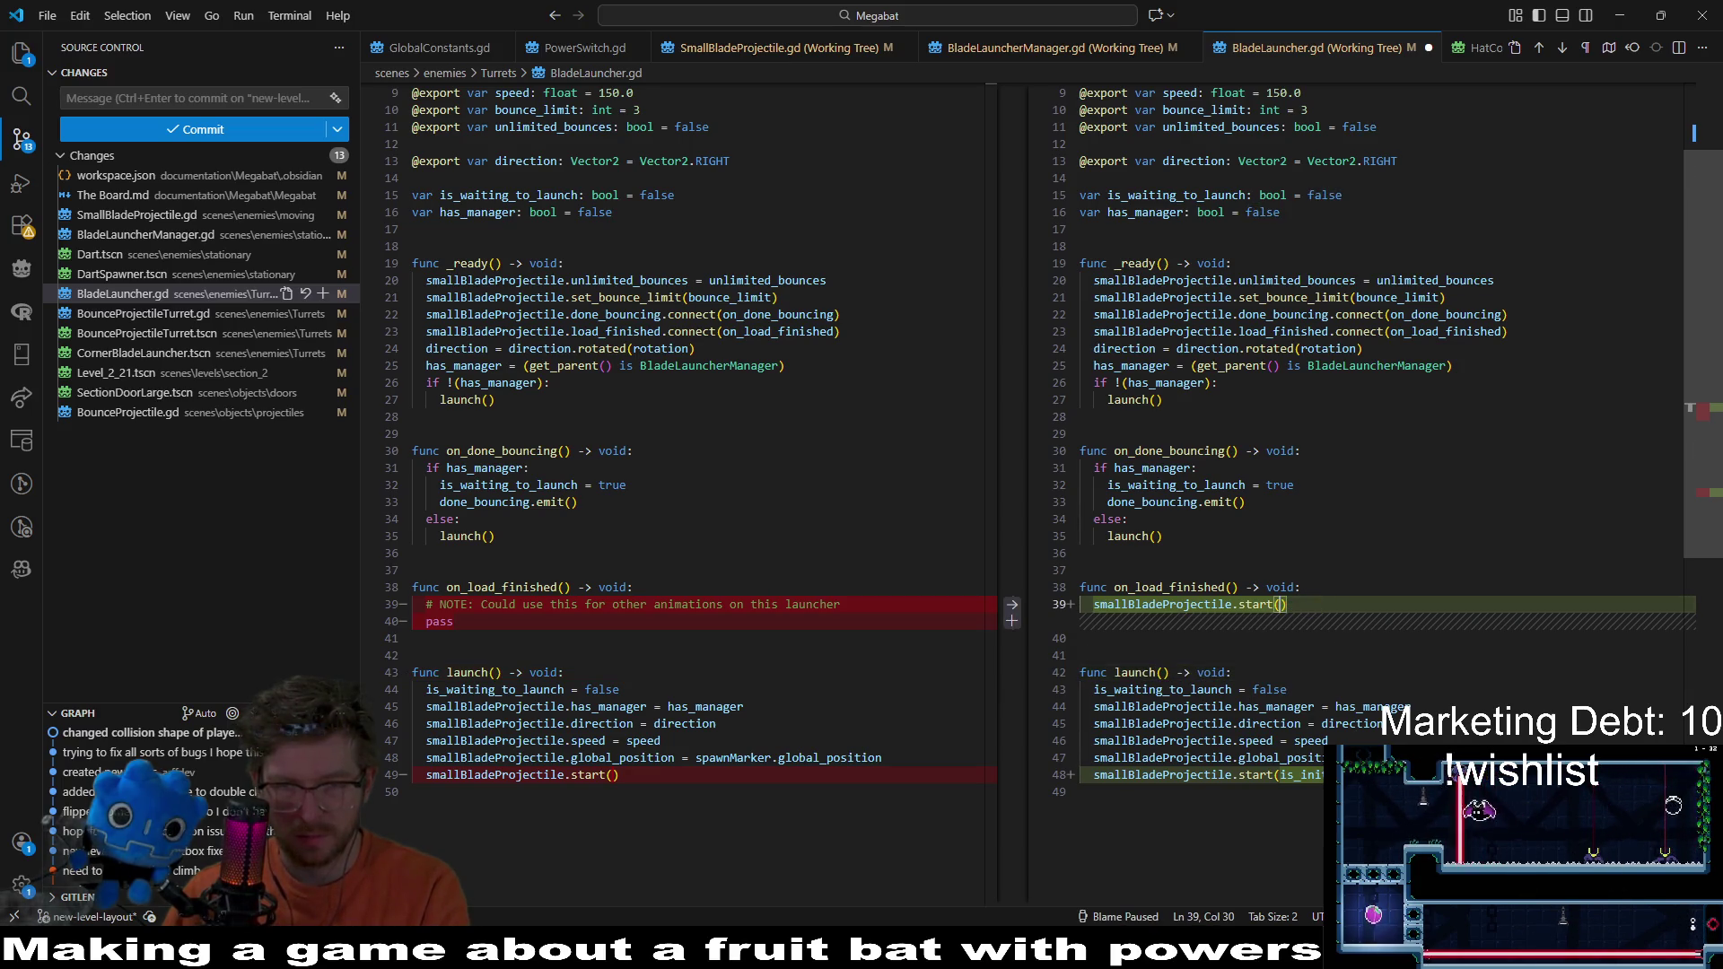
key(ctrl+z)
click(1310, 593)
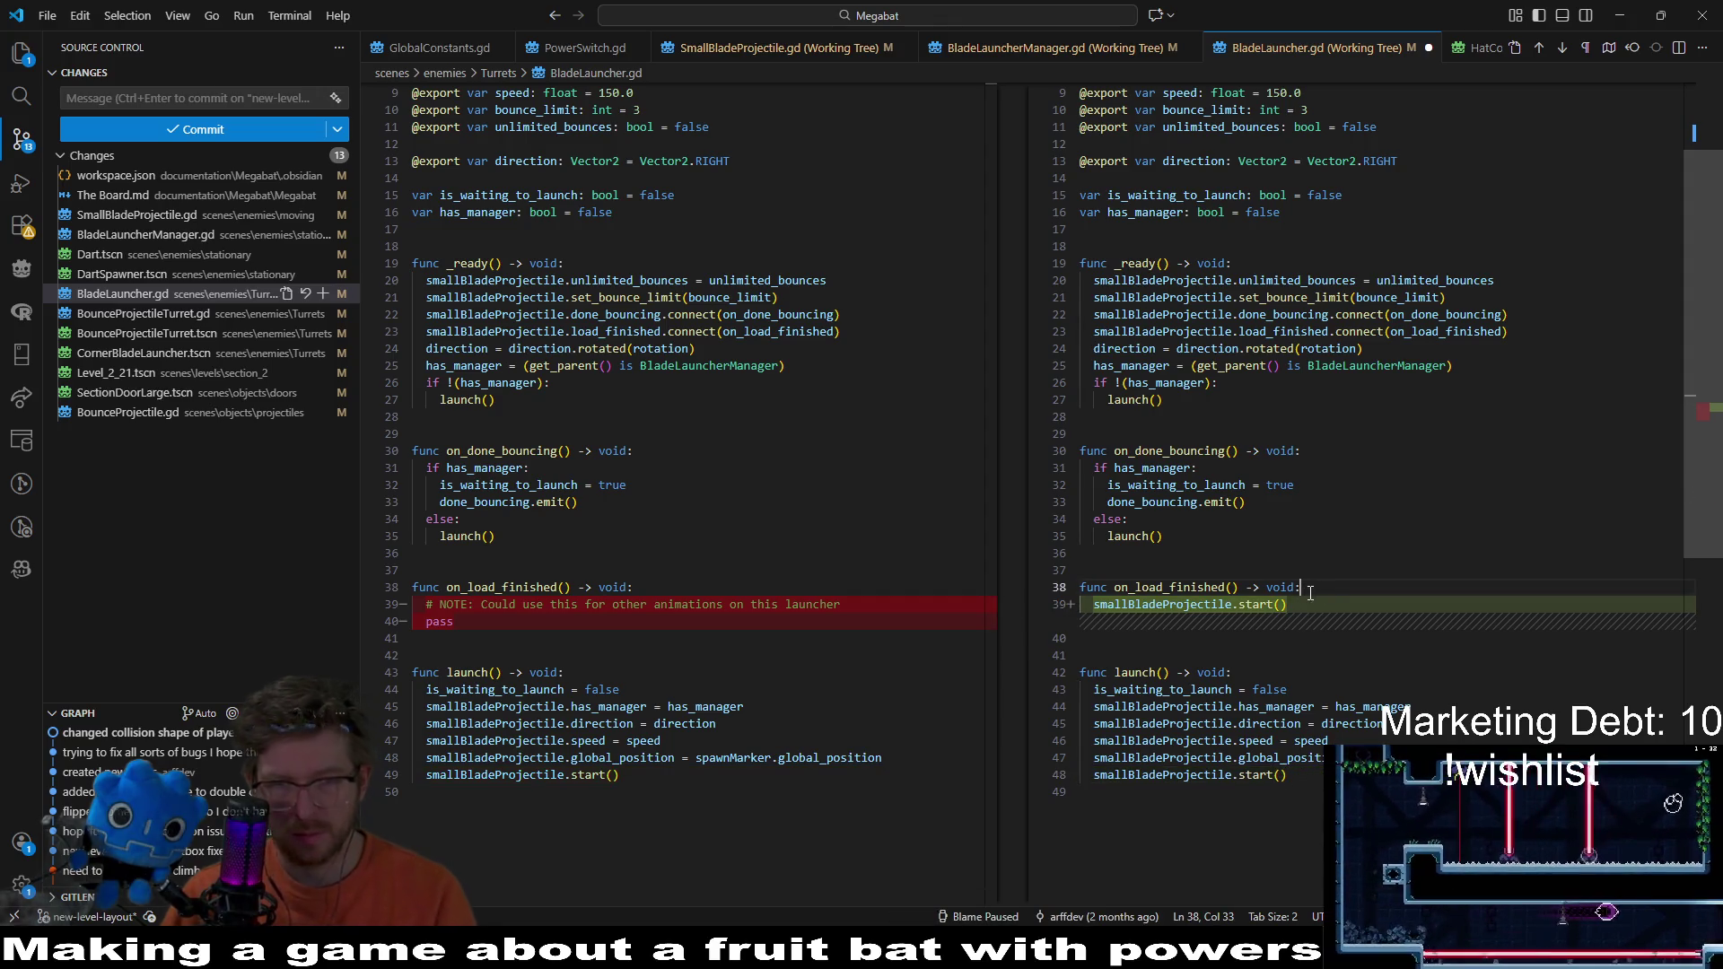
click(1319, 618)
key(ctrl+s)
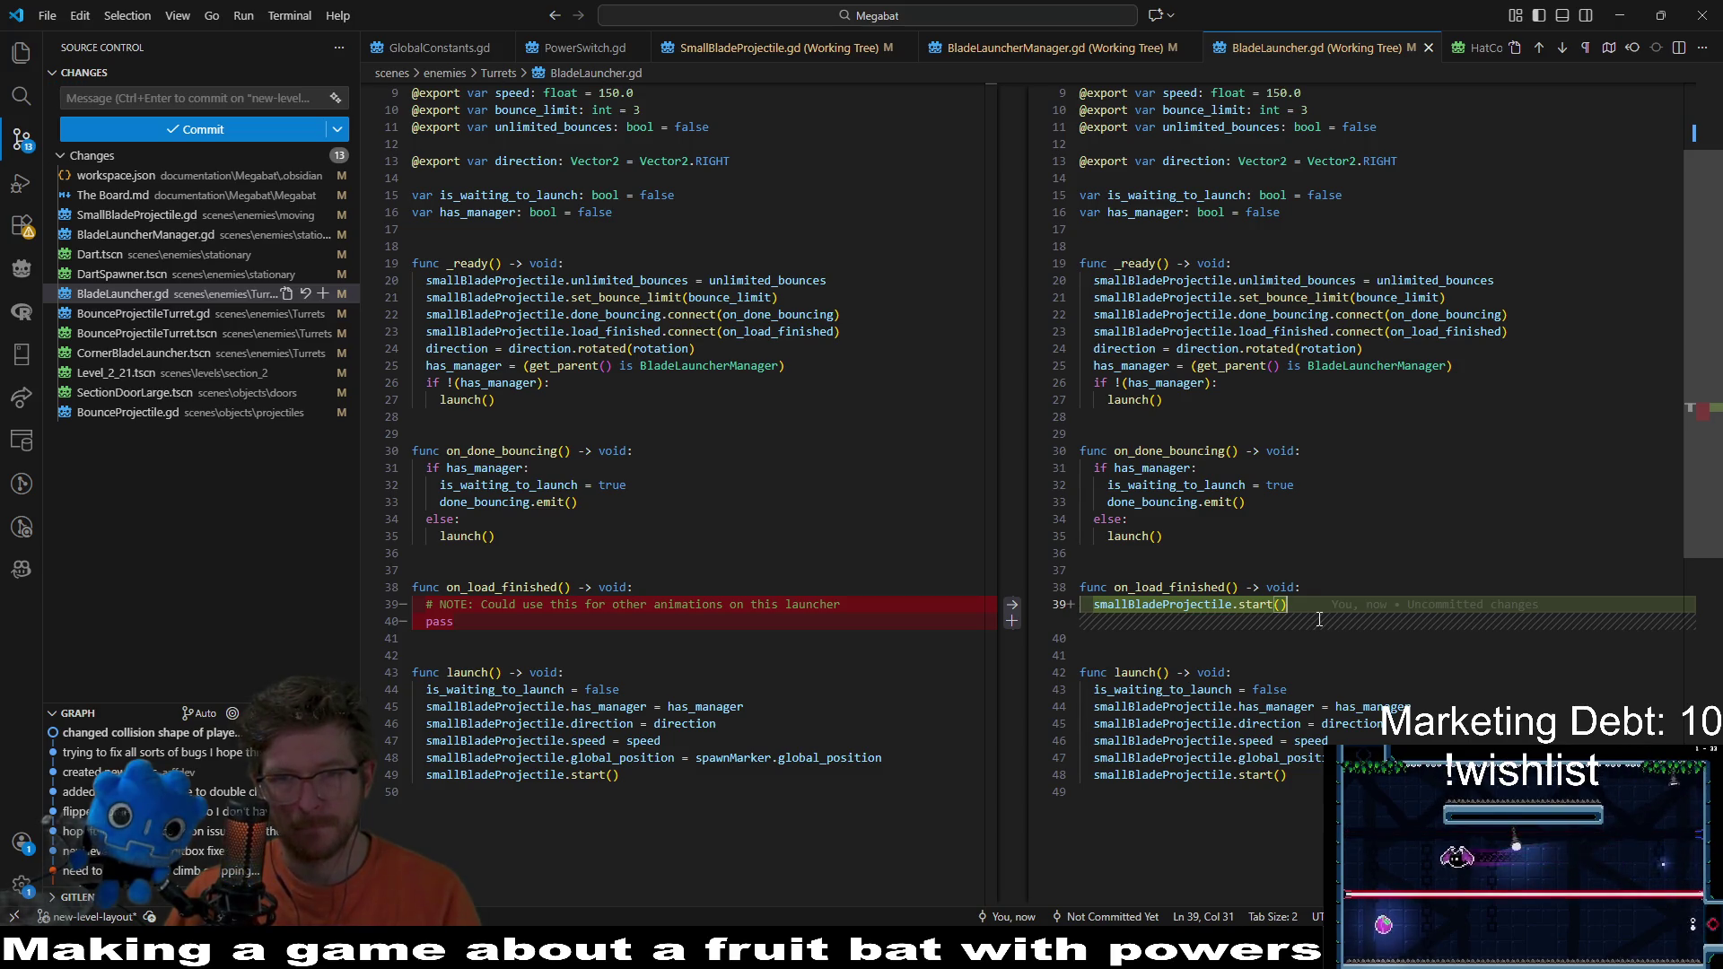
- Highlight the uses of is_waiting_to_launch, done_bouncing and on_load_finished in BladeLauncher.gd
scroll(1319, 620, up, 2)
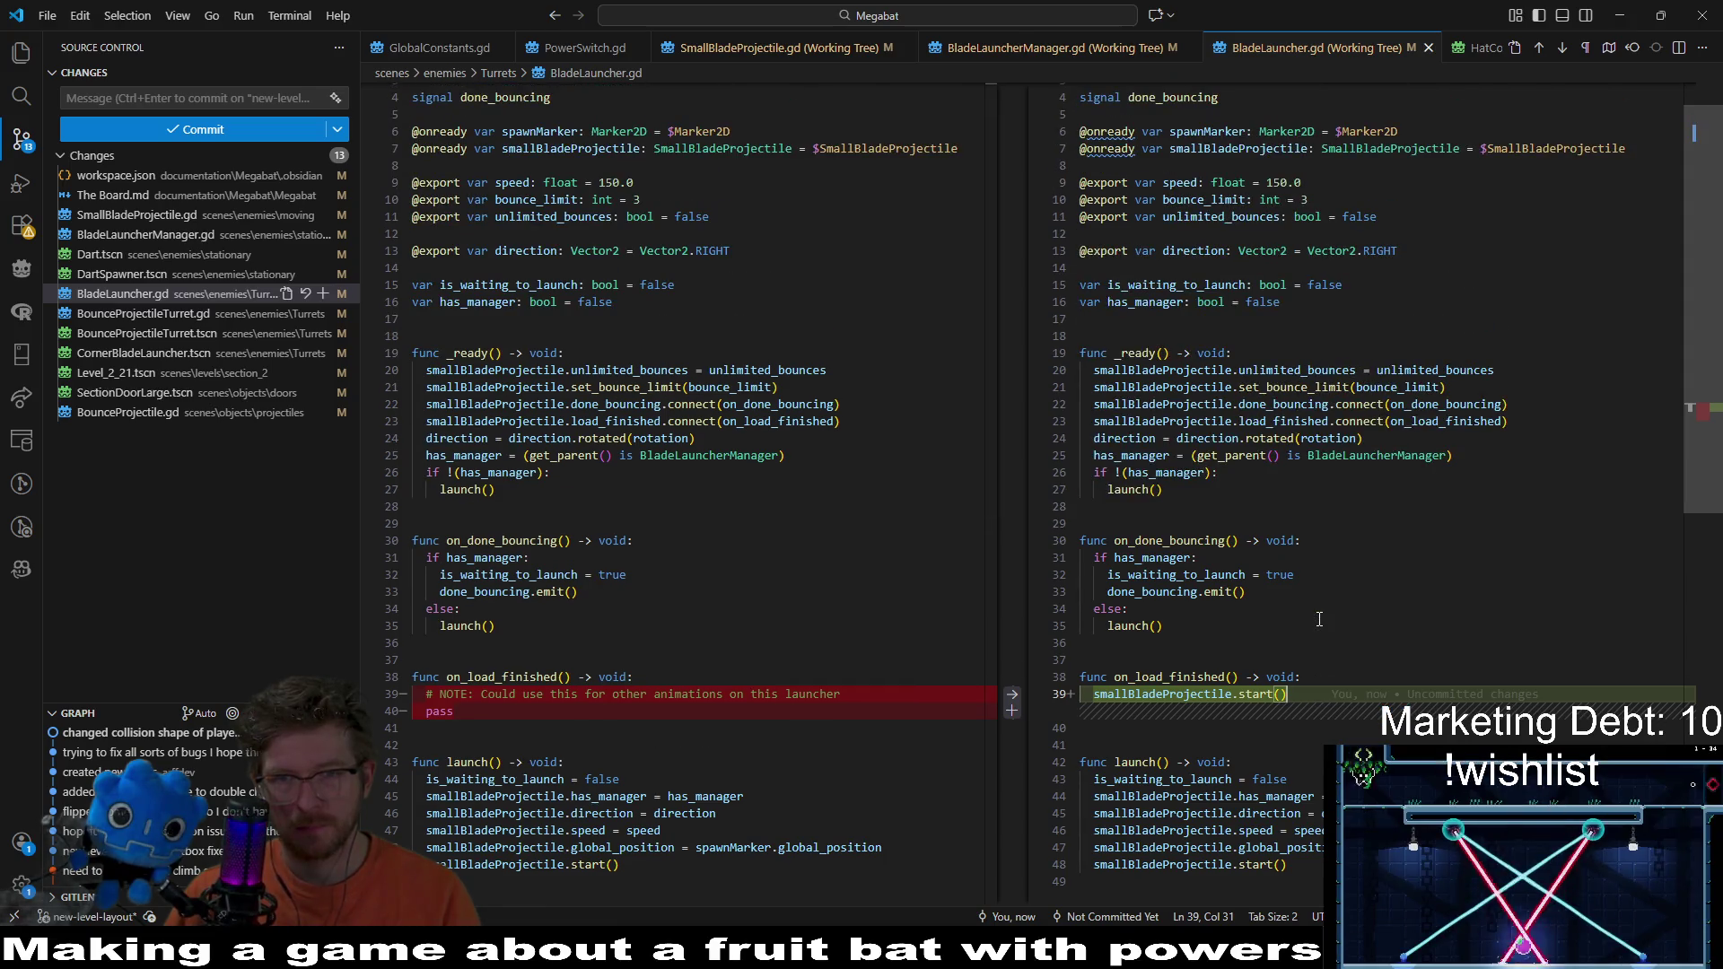
click(1190, 575)
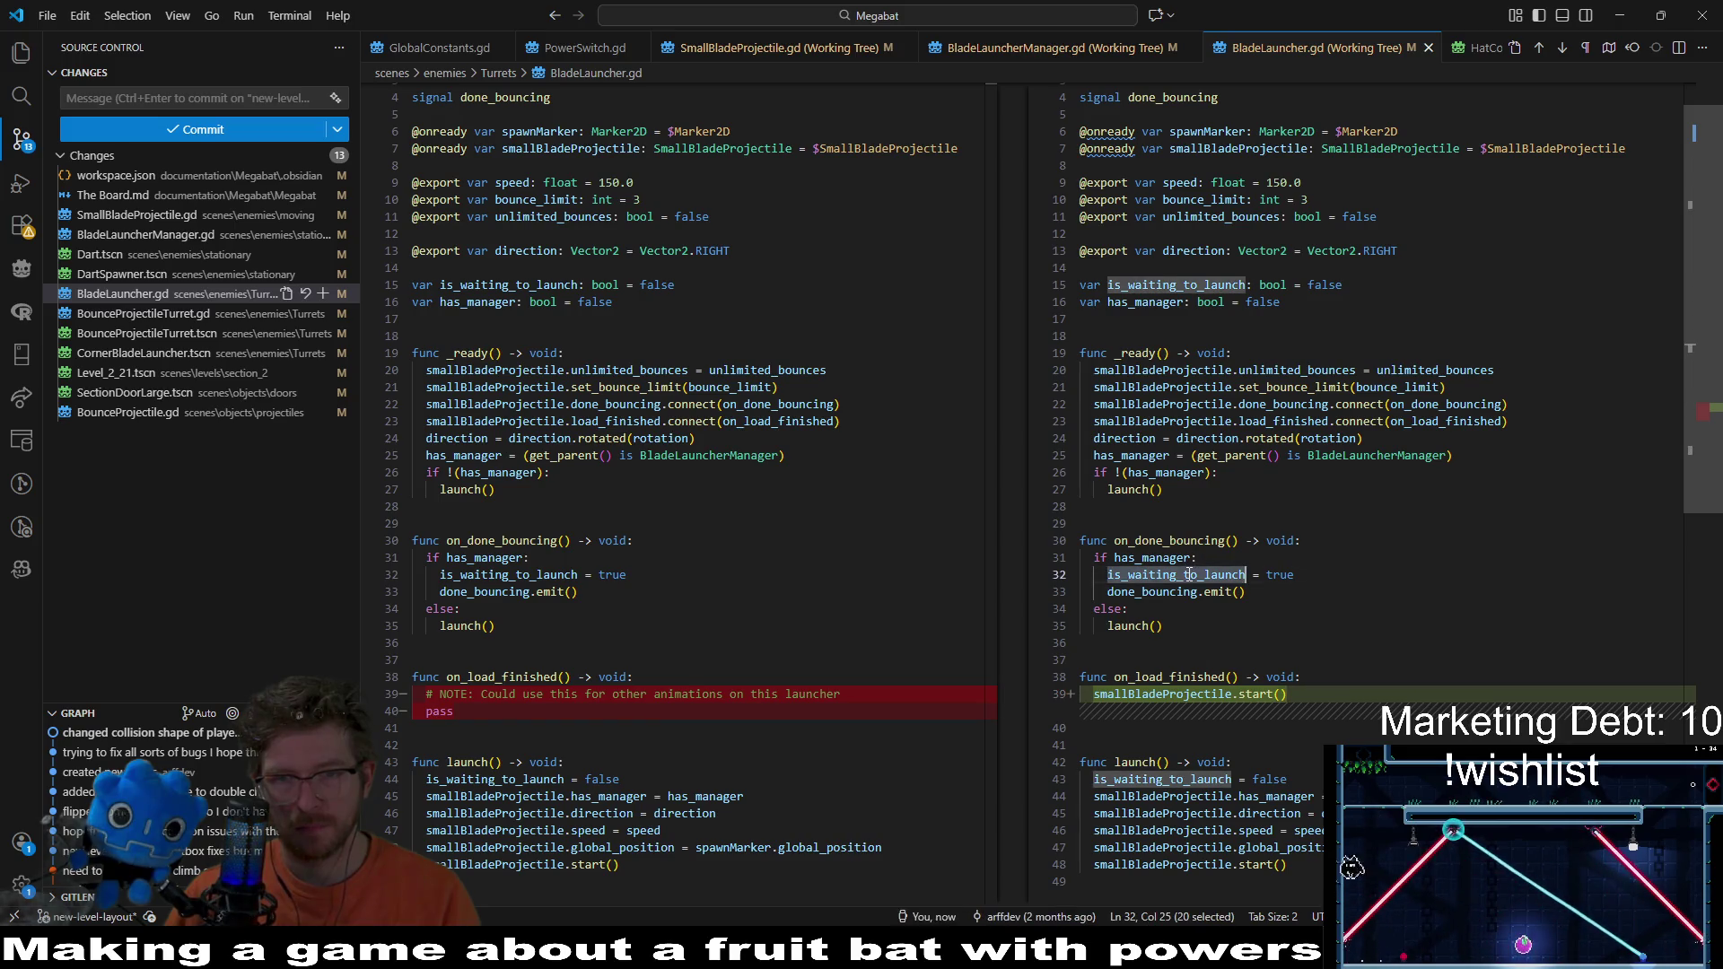
double_click(1158, 592)
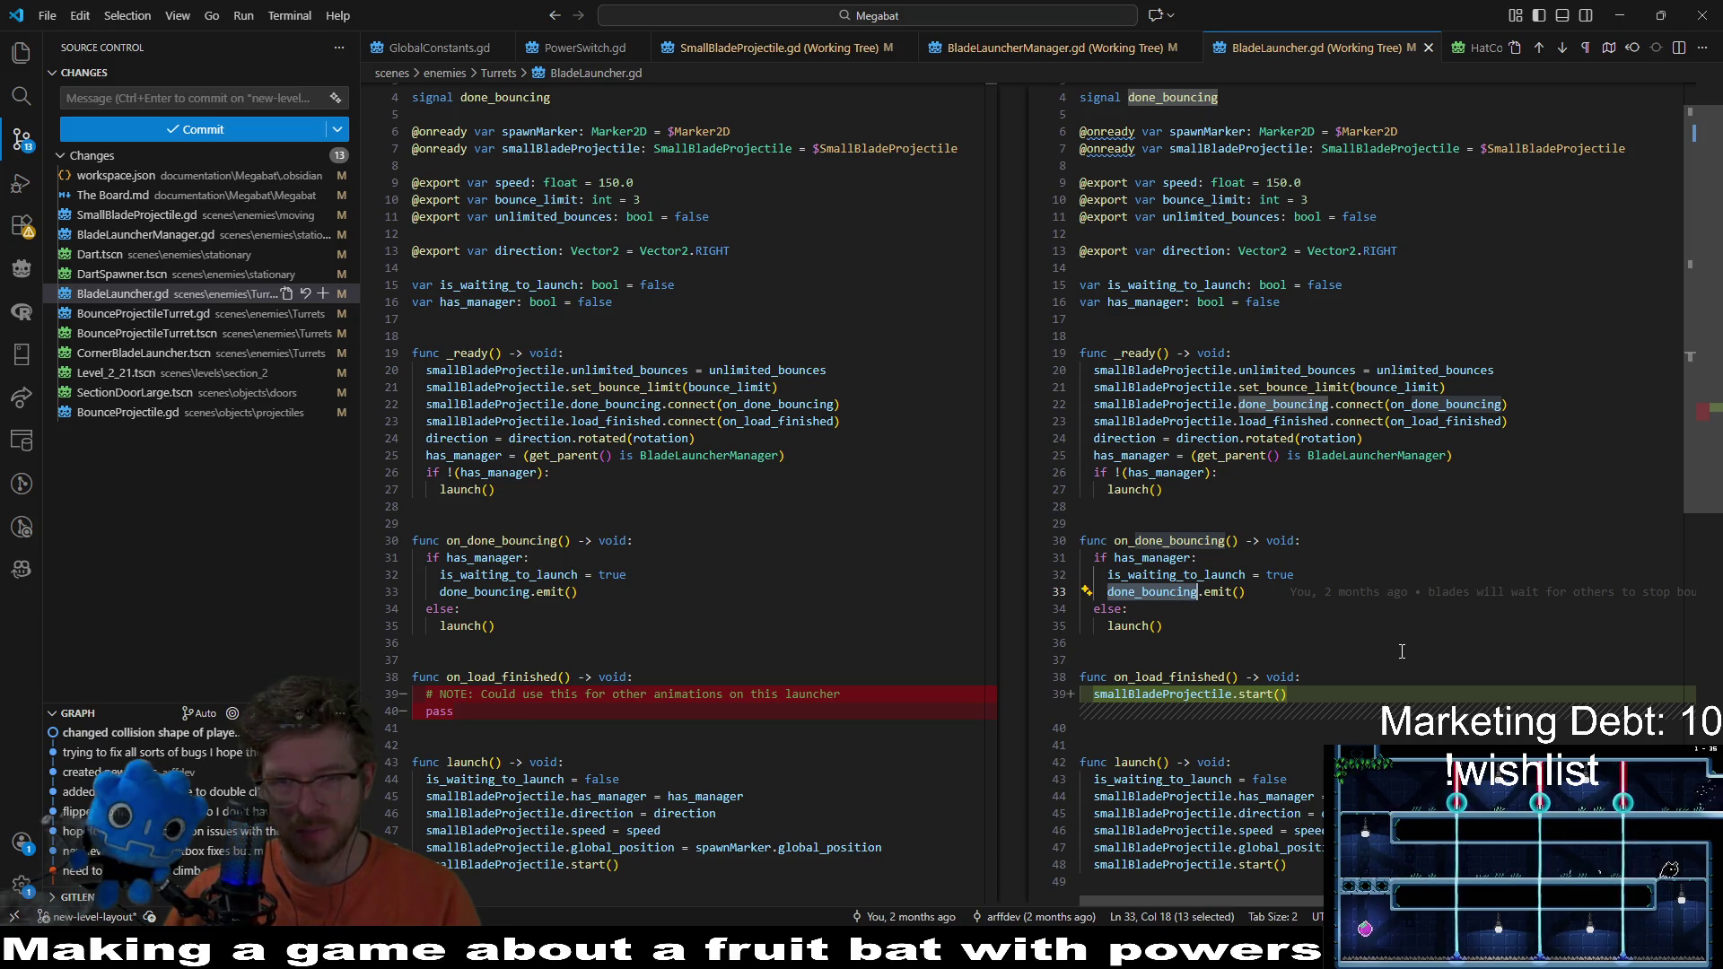
double_click(1186, 678)
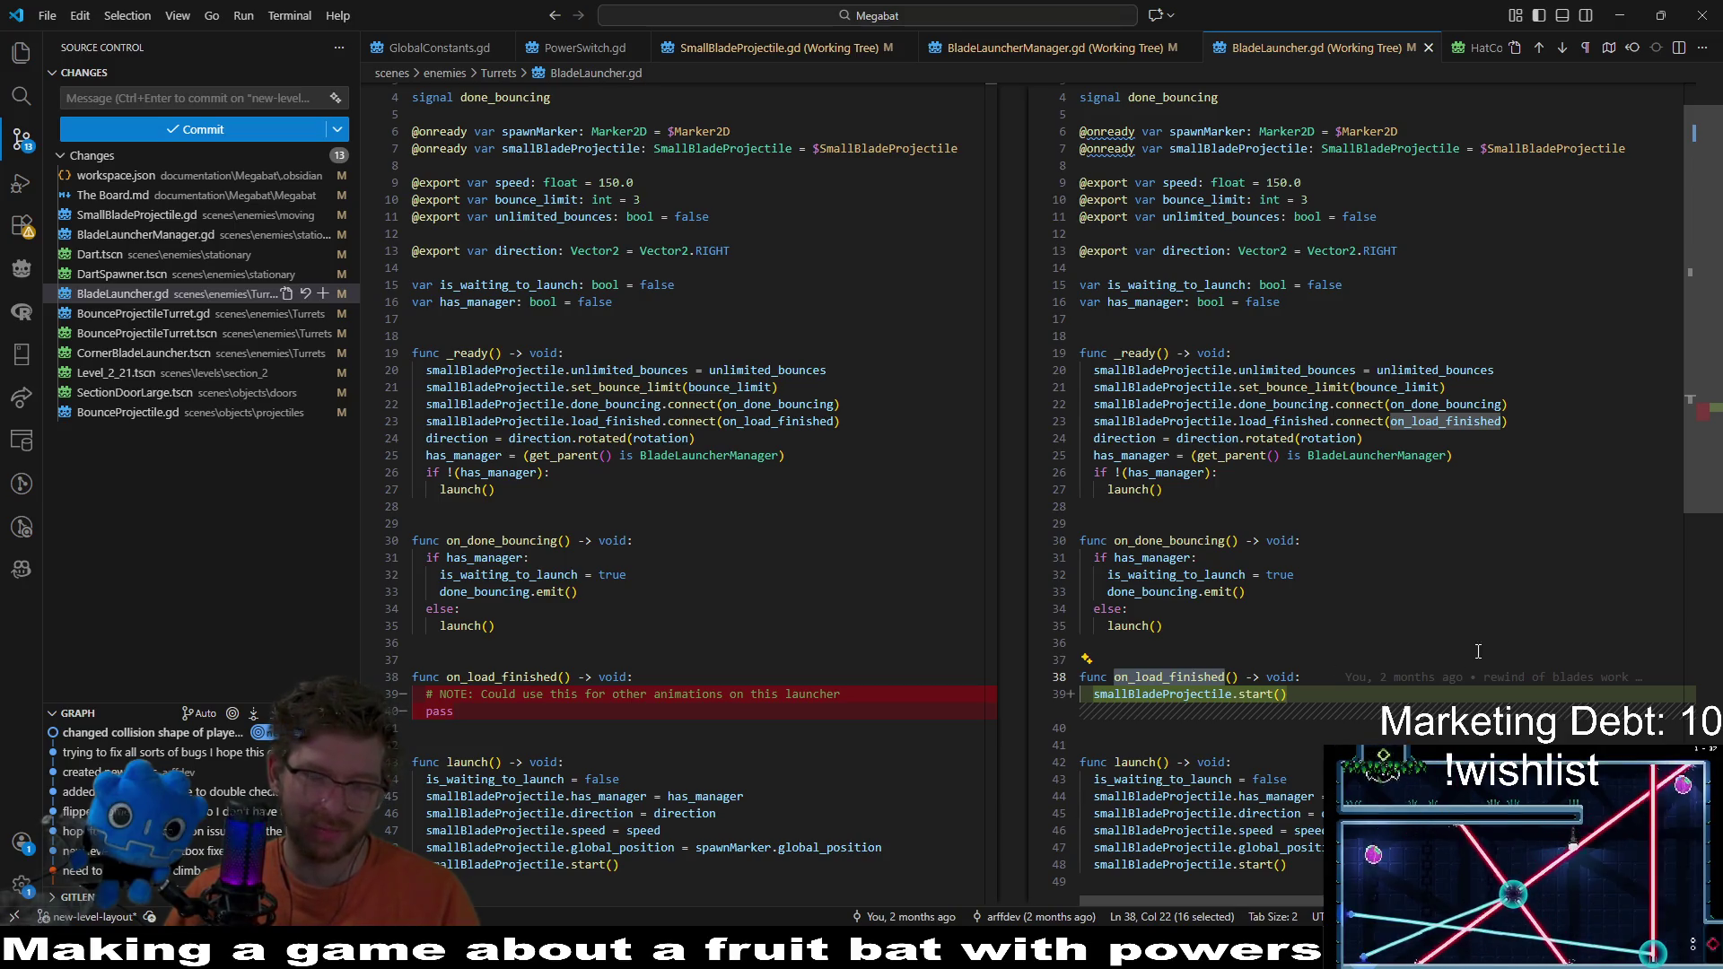
key(alt+Tab)
- Dedent the startup travel line inside SmallBladeProjectile.gd's start() body
click(942, 407)
scroll(945, 417, up, 2)
click(684, 427)
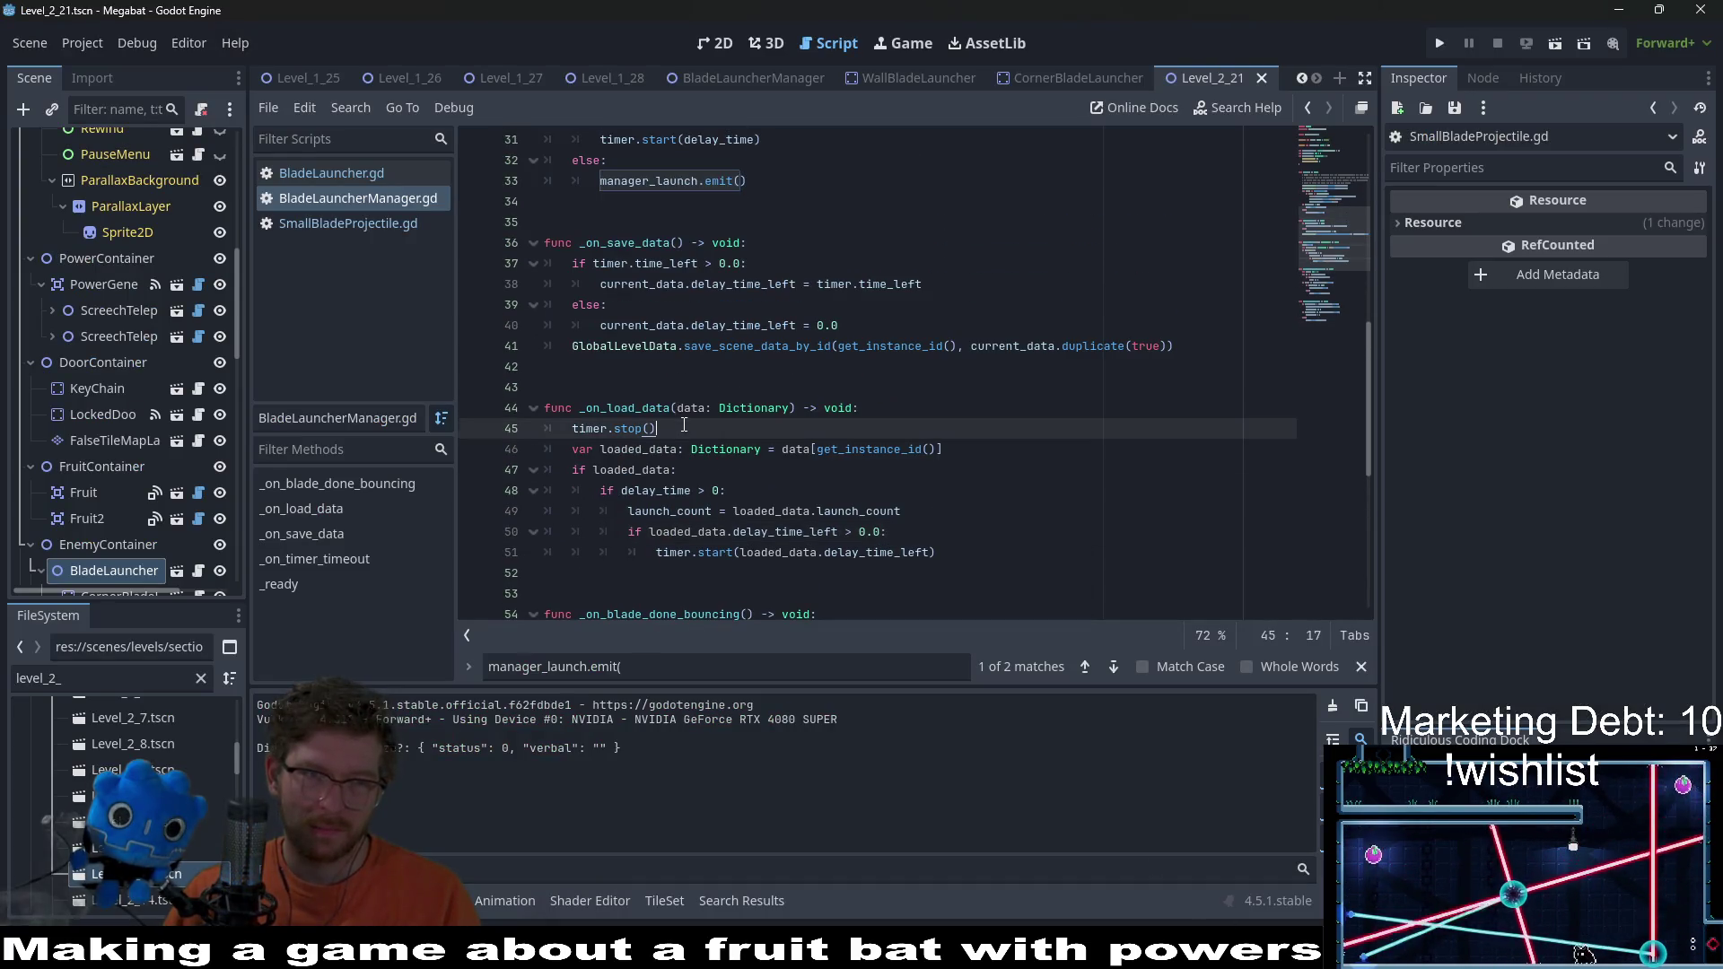
click(321, 226)
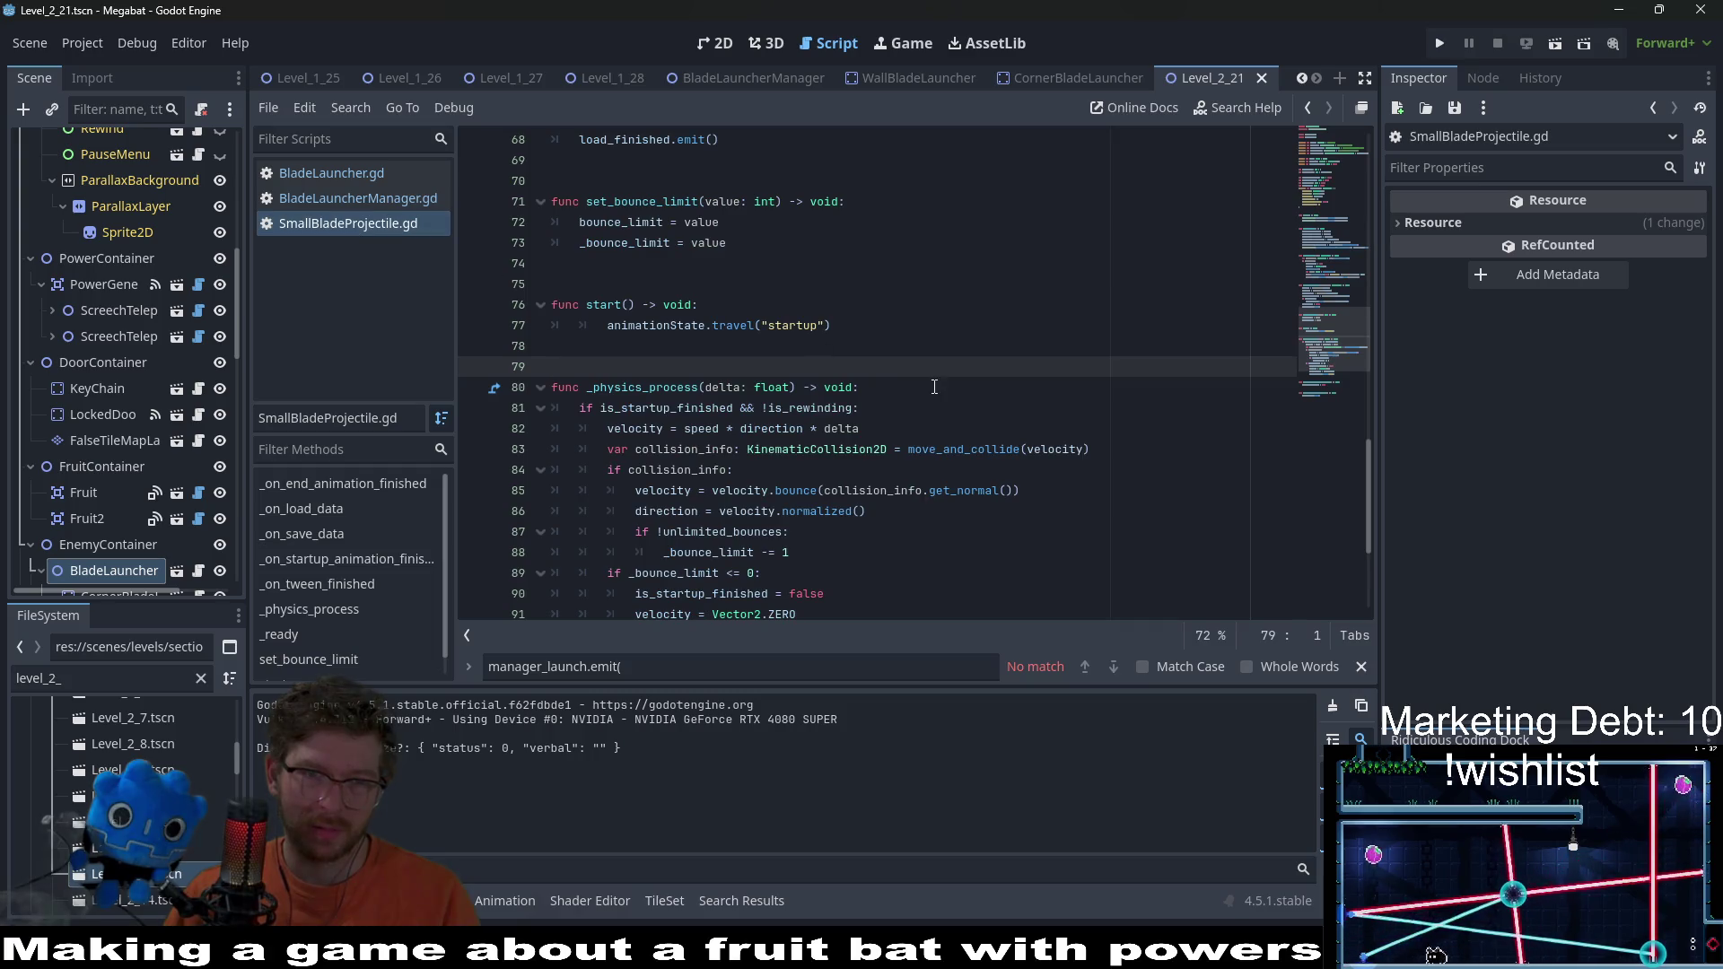
scroll(784, 368, up, 2)
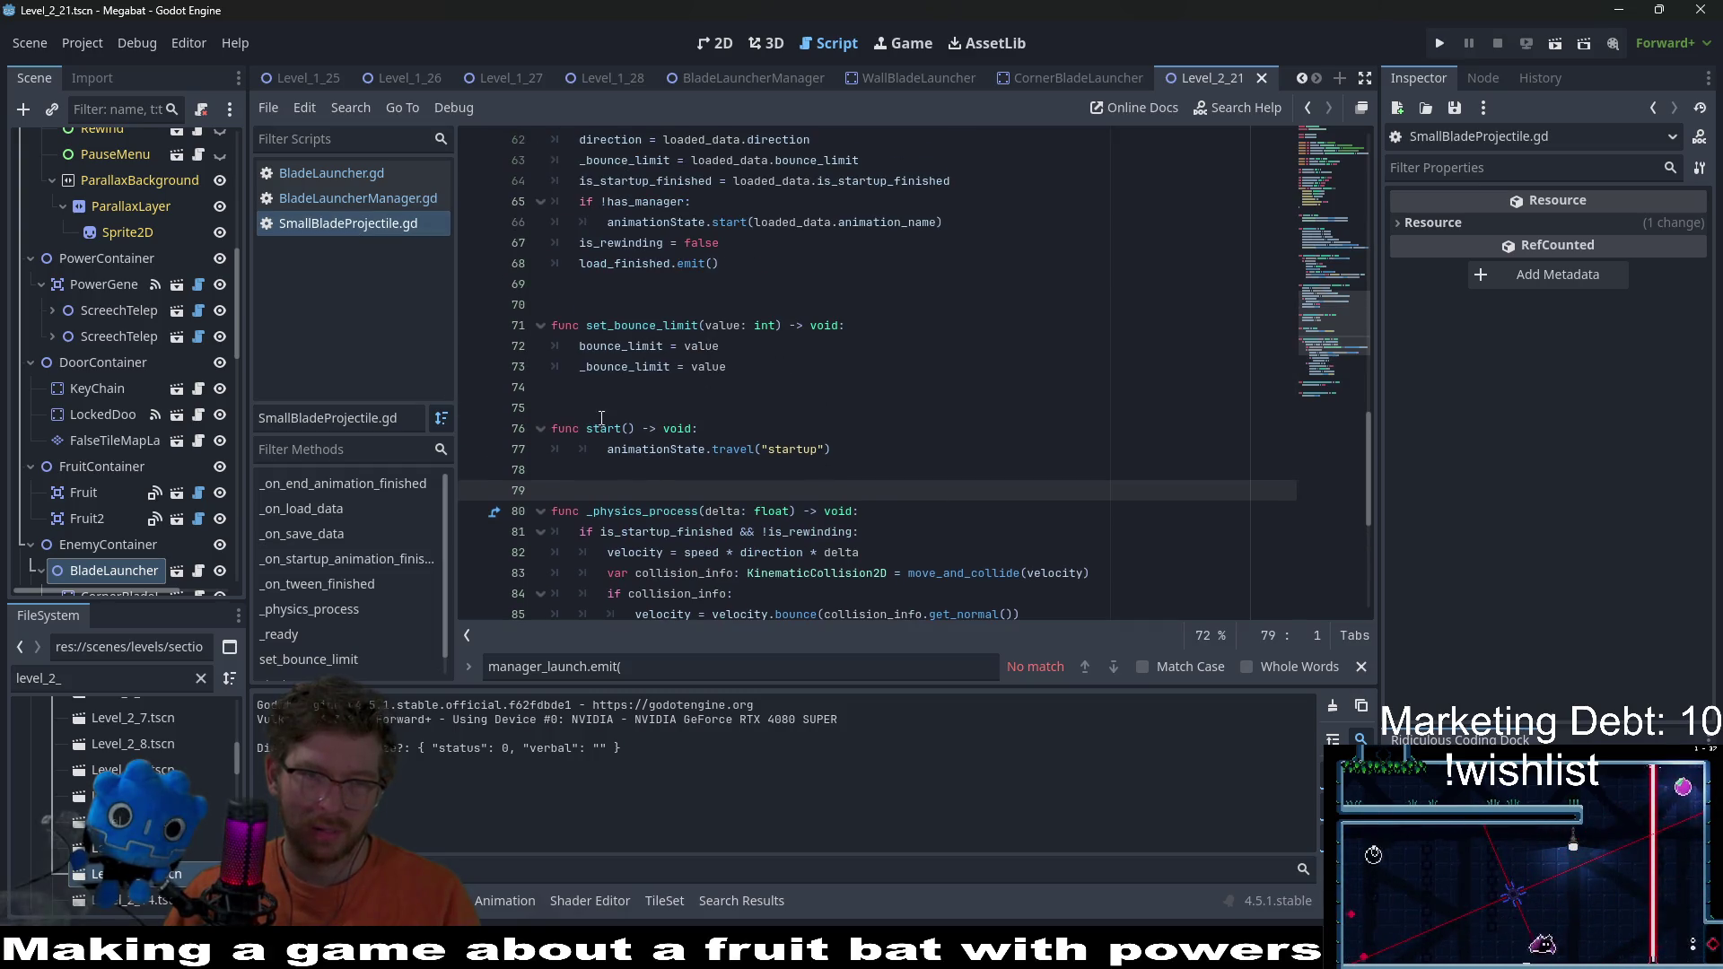
click(613, 446)
key(BackSpace)
click(718, 428)
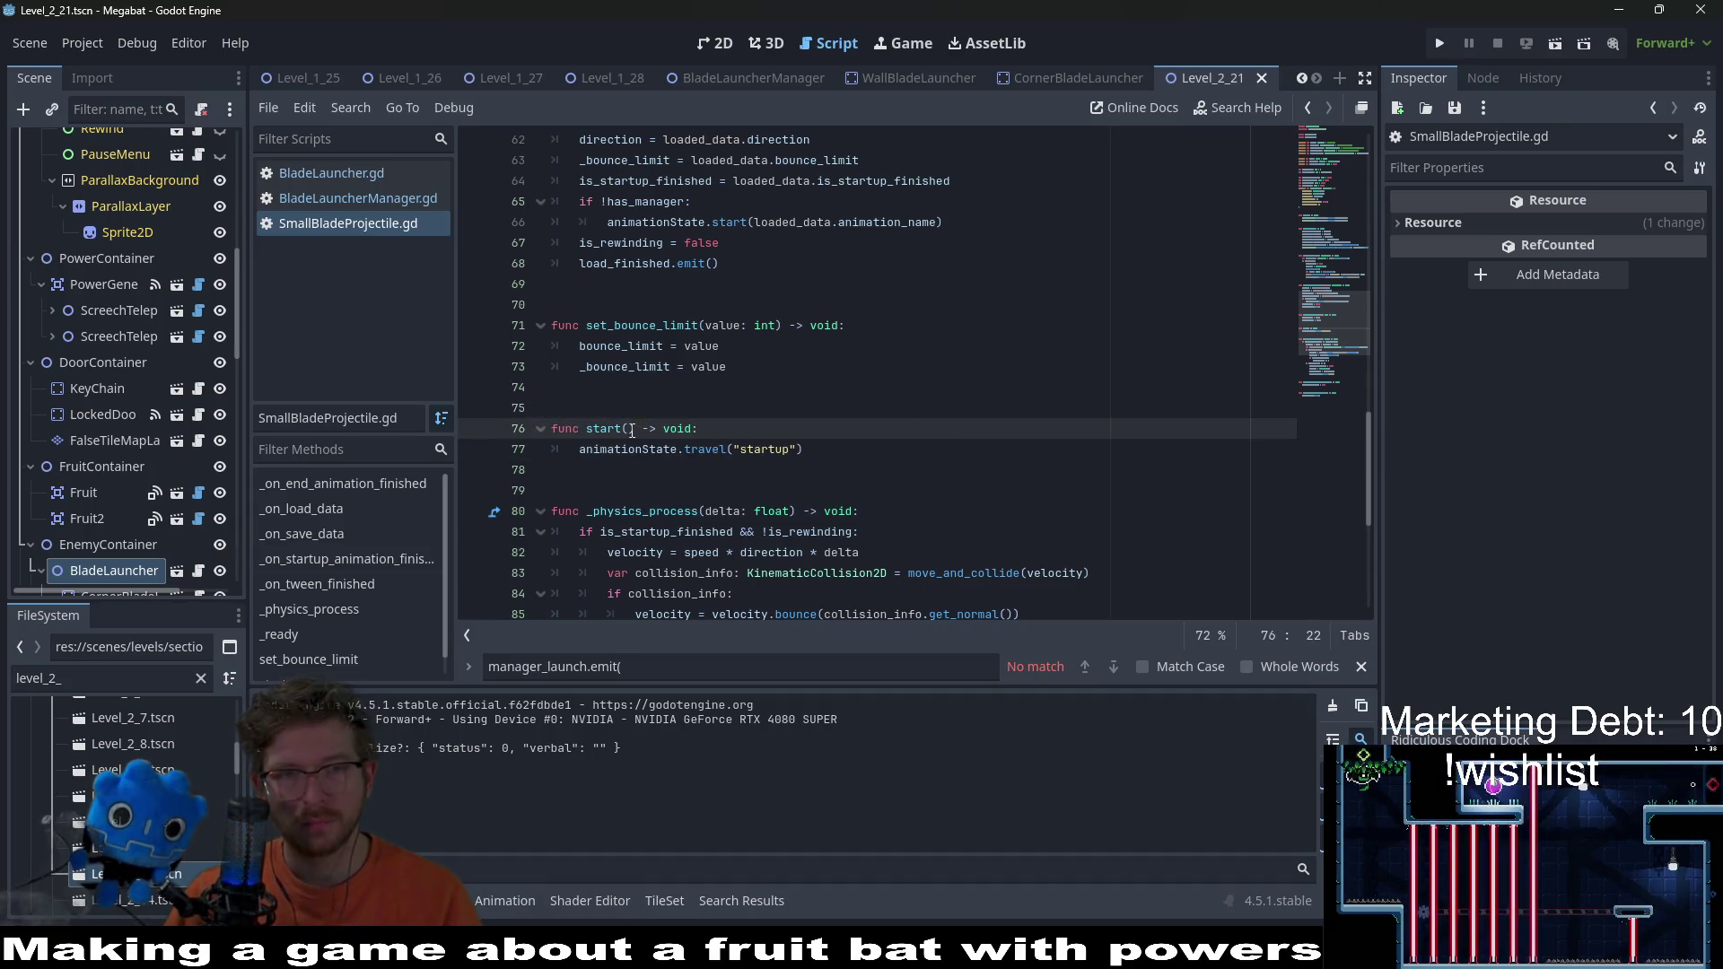
scroll(835, 374, up, 2)
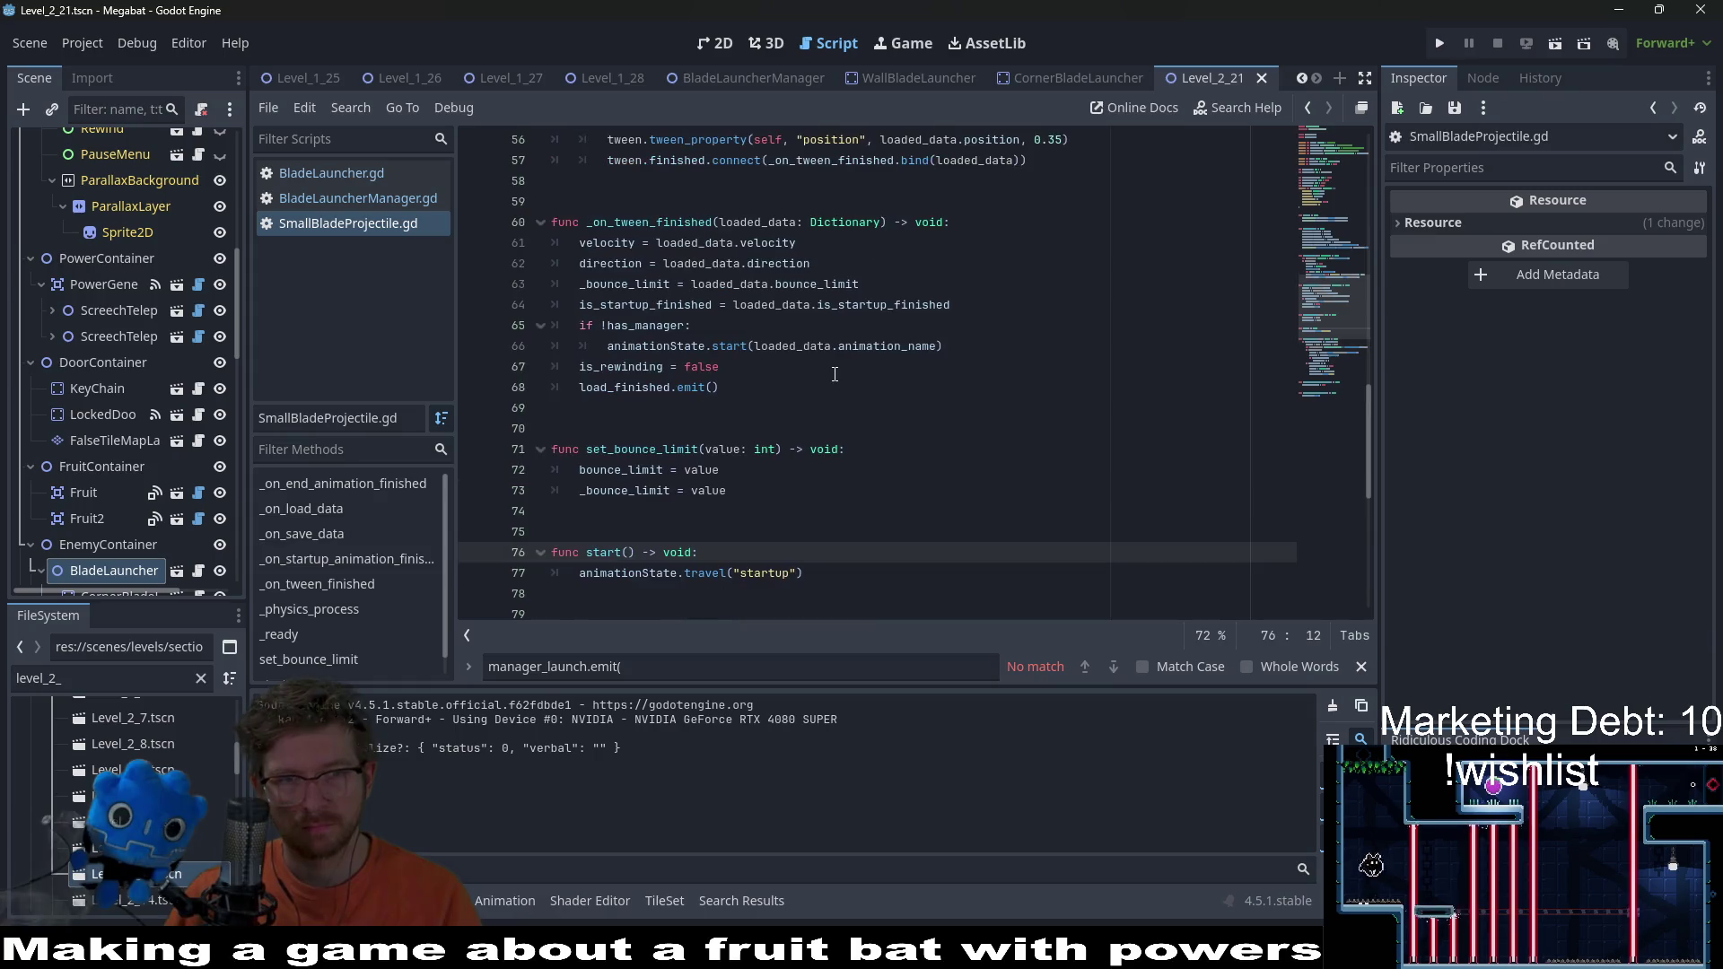
- Compare the launcher scripts, then check _on_tween_finished's load_finished emit in SmallBladeProjectile.gd
click(353, 199)
click(364, 170)
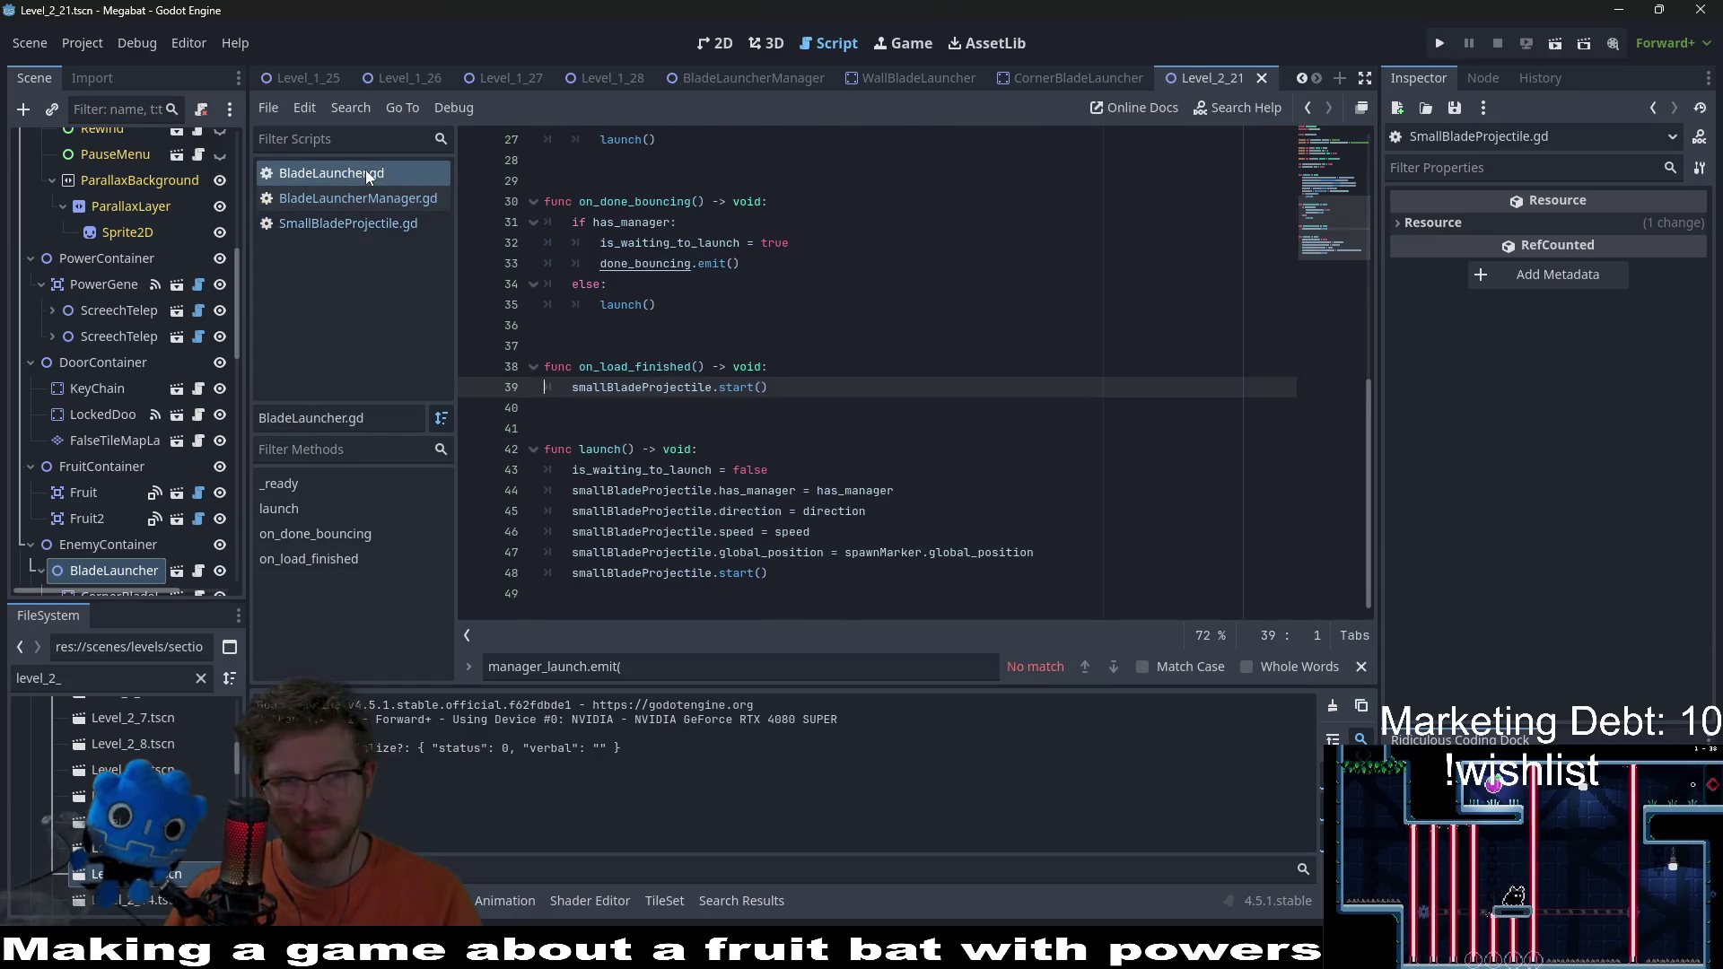
click(355, 191)
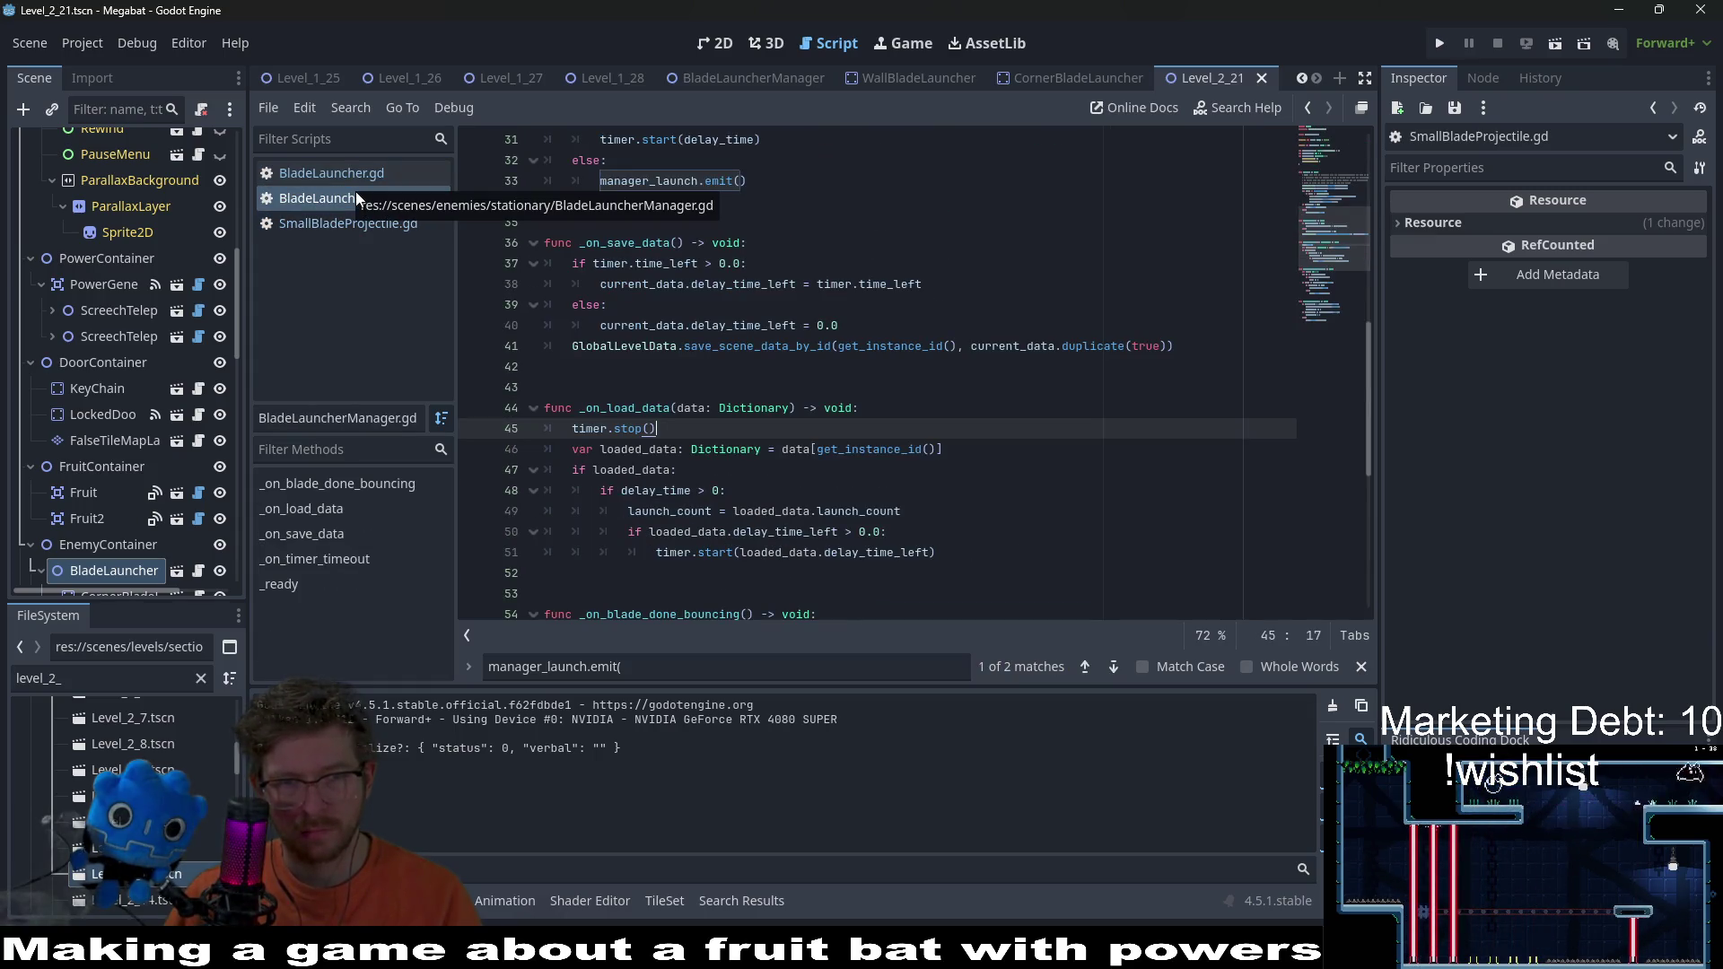
click(345, 224)
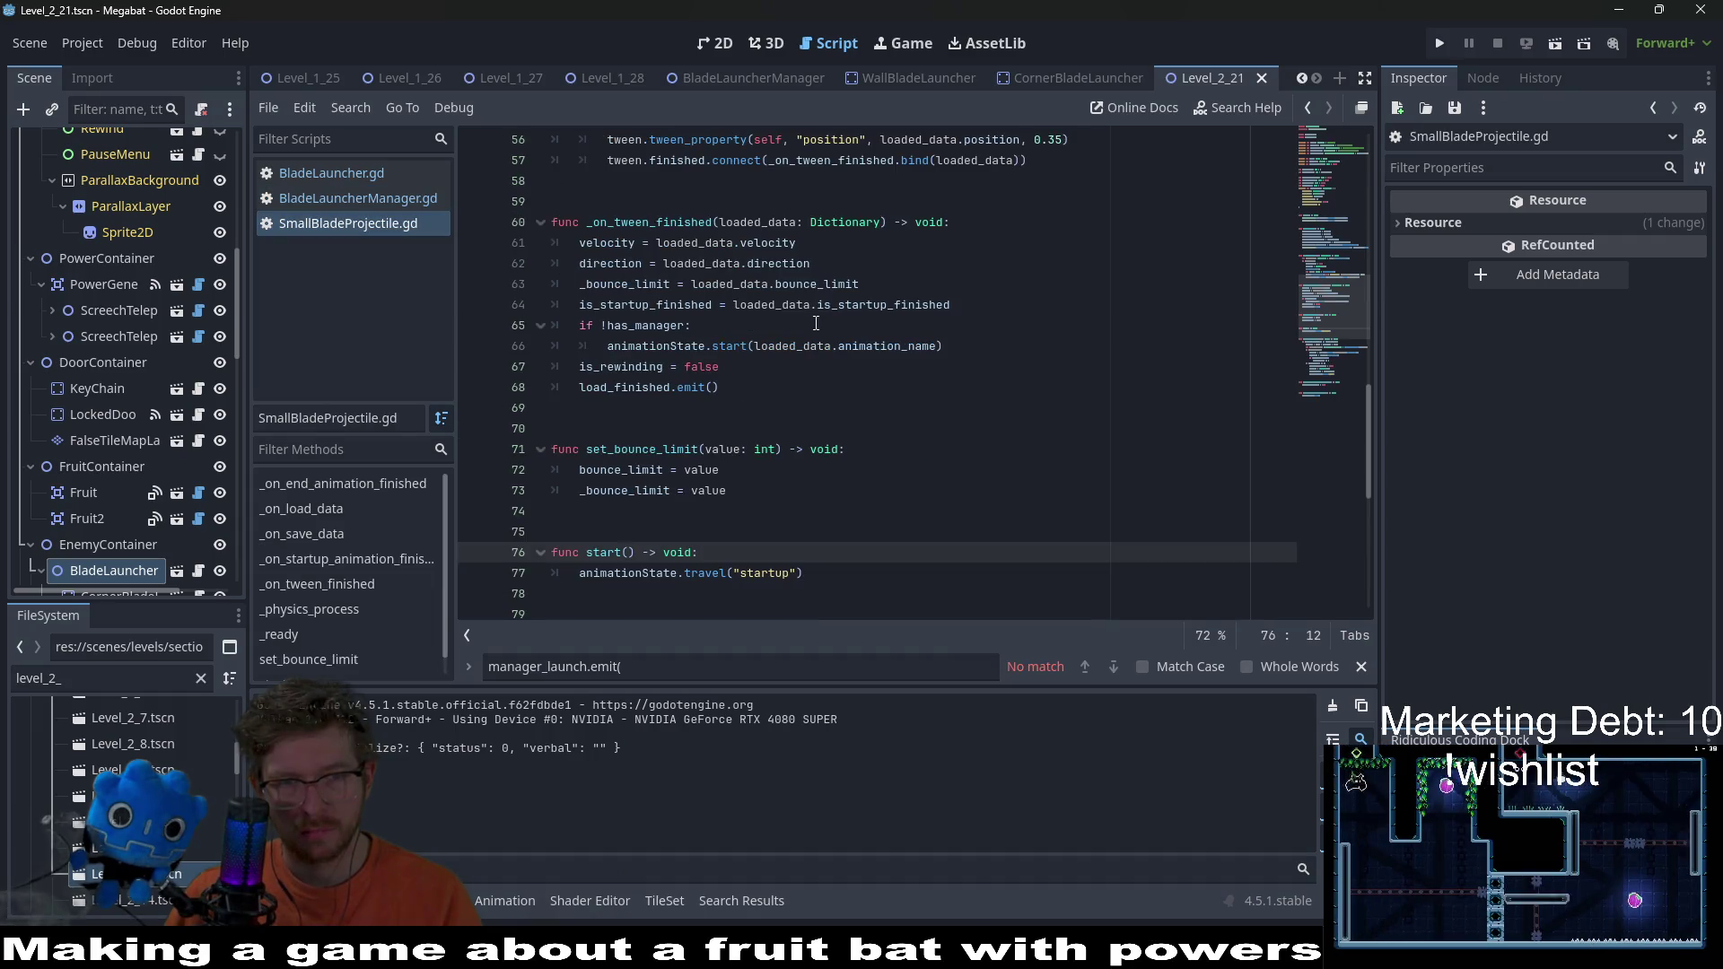
scroll(813, 314, up, 4)
scroll(803, 298, down, 3)
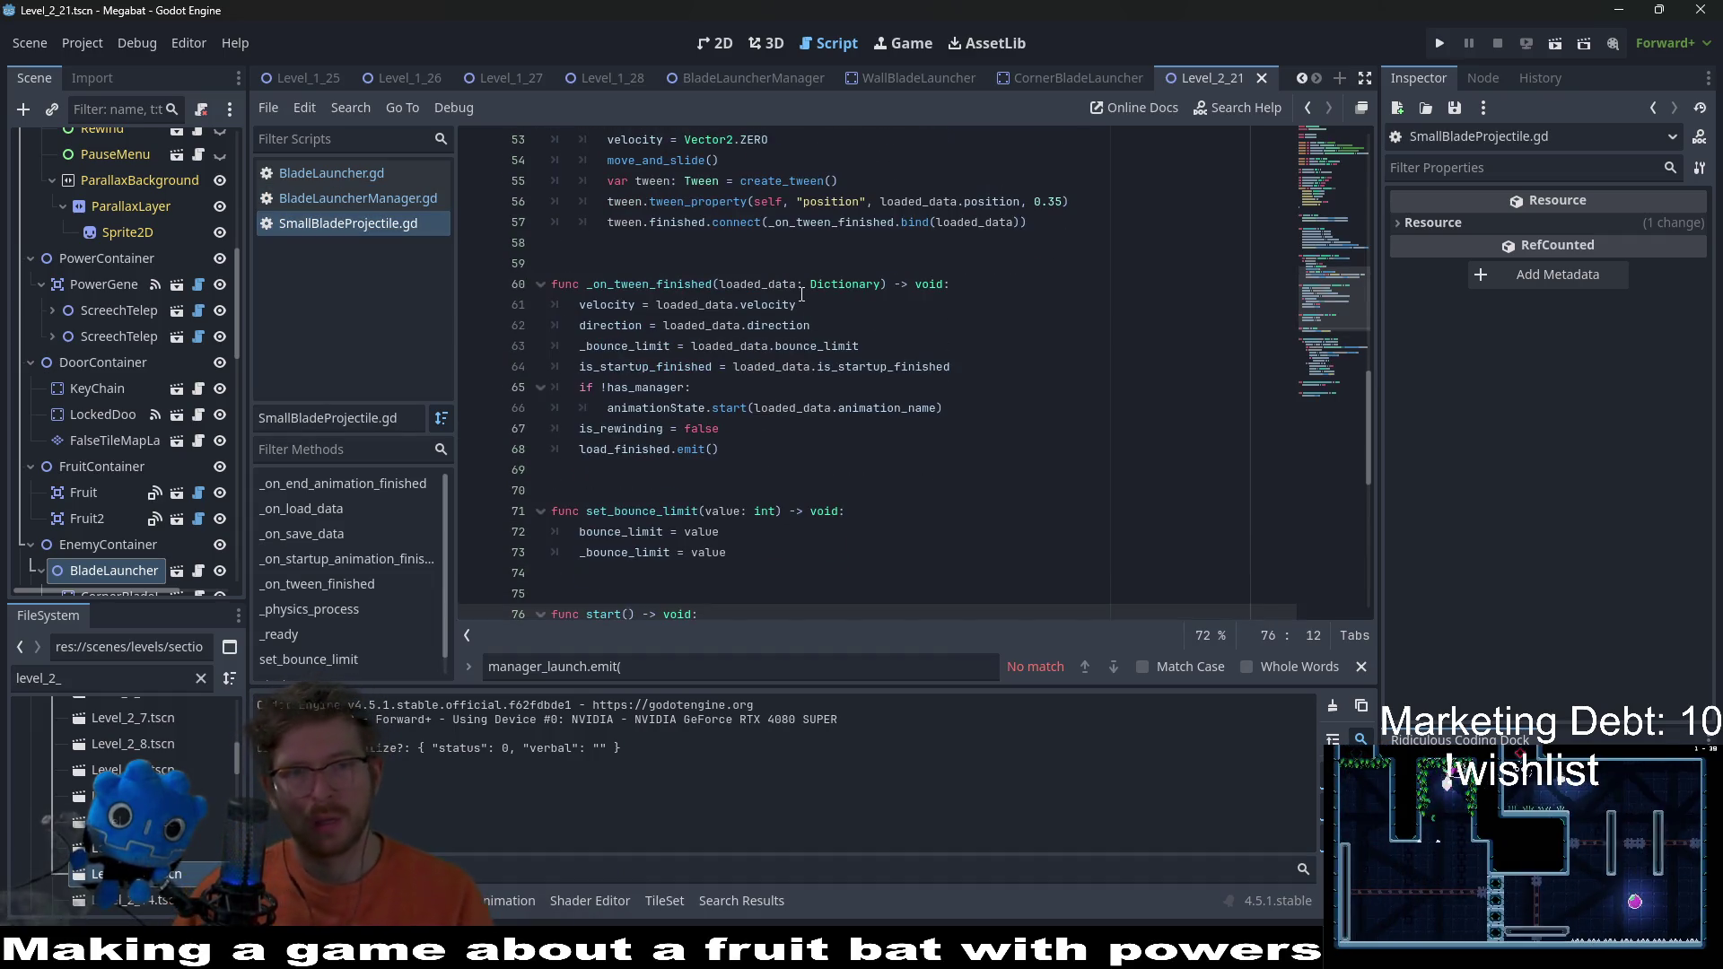
click(717, 472)
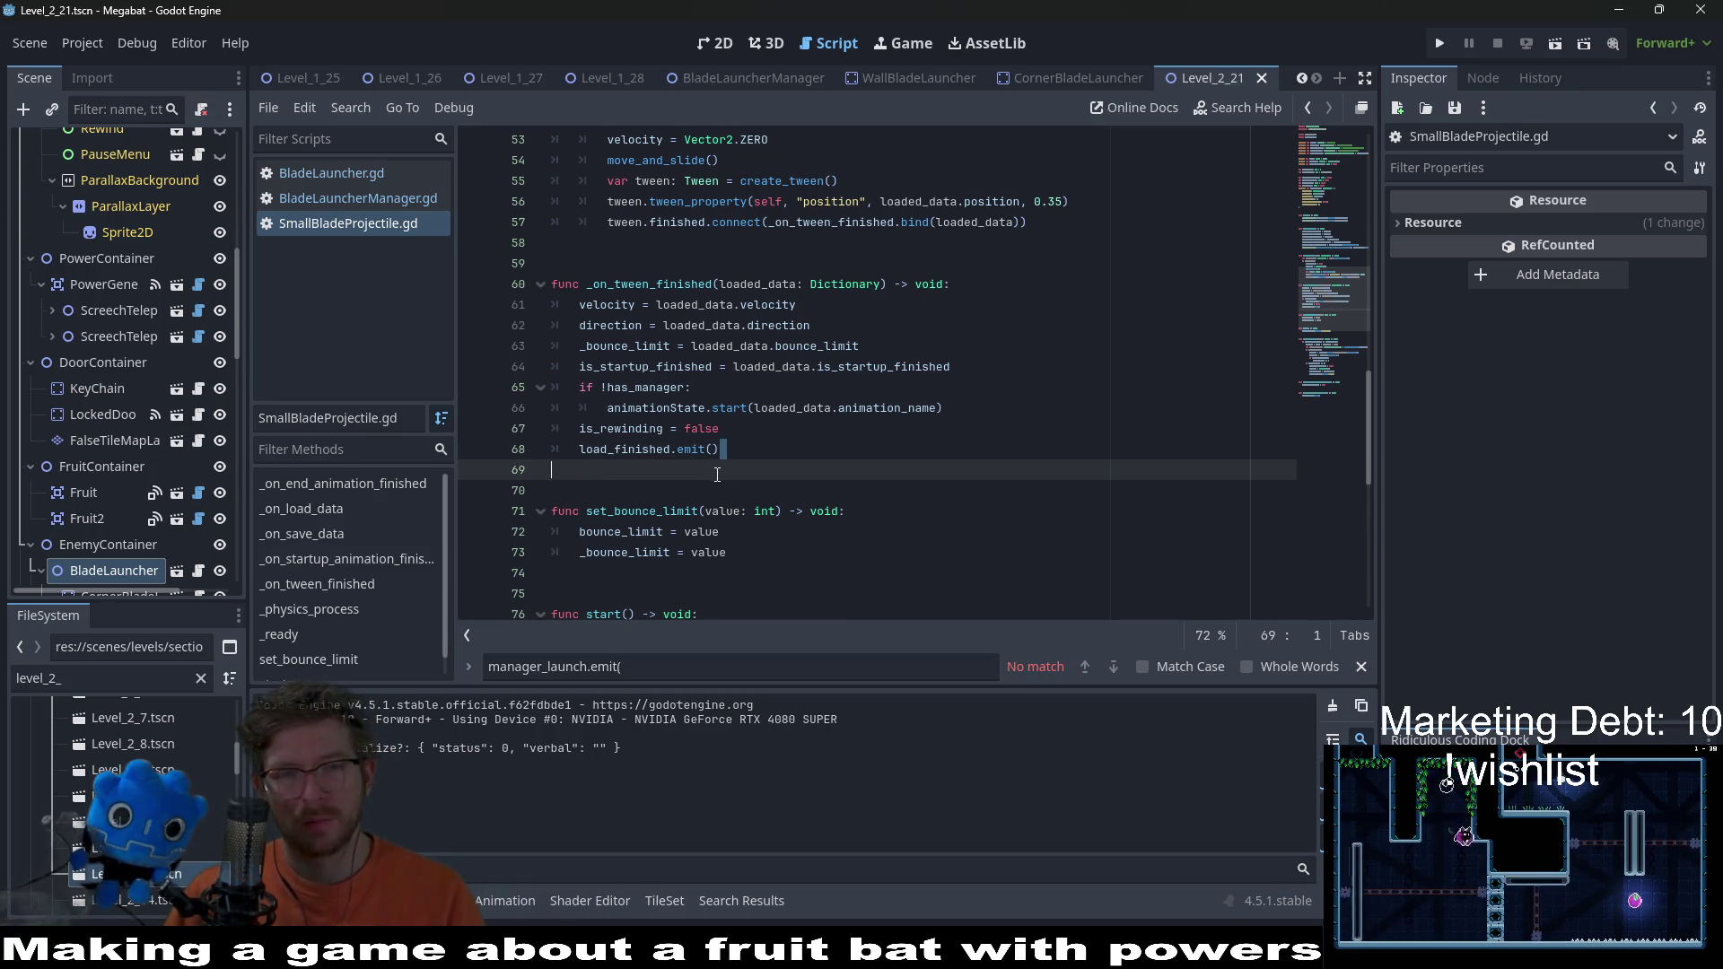
click(746, 446)
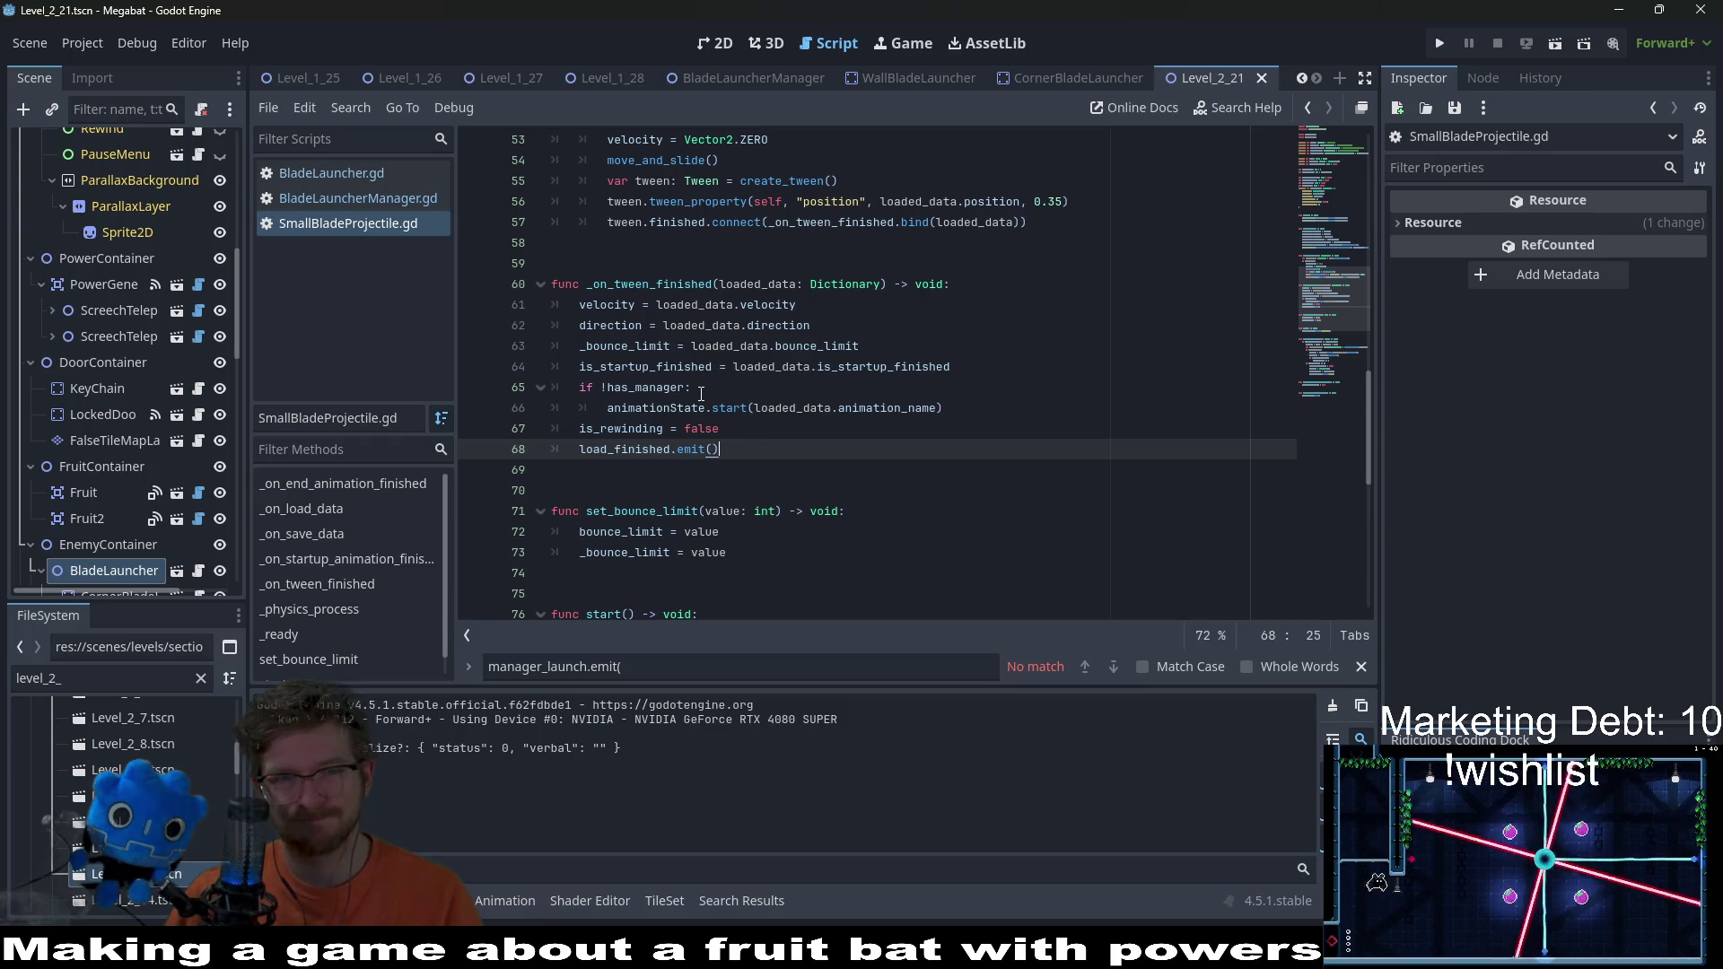
- Jump from BladeLauncher.gd's start() call to its definition, placing the caret in the parameter list
click(332, 173)
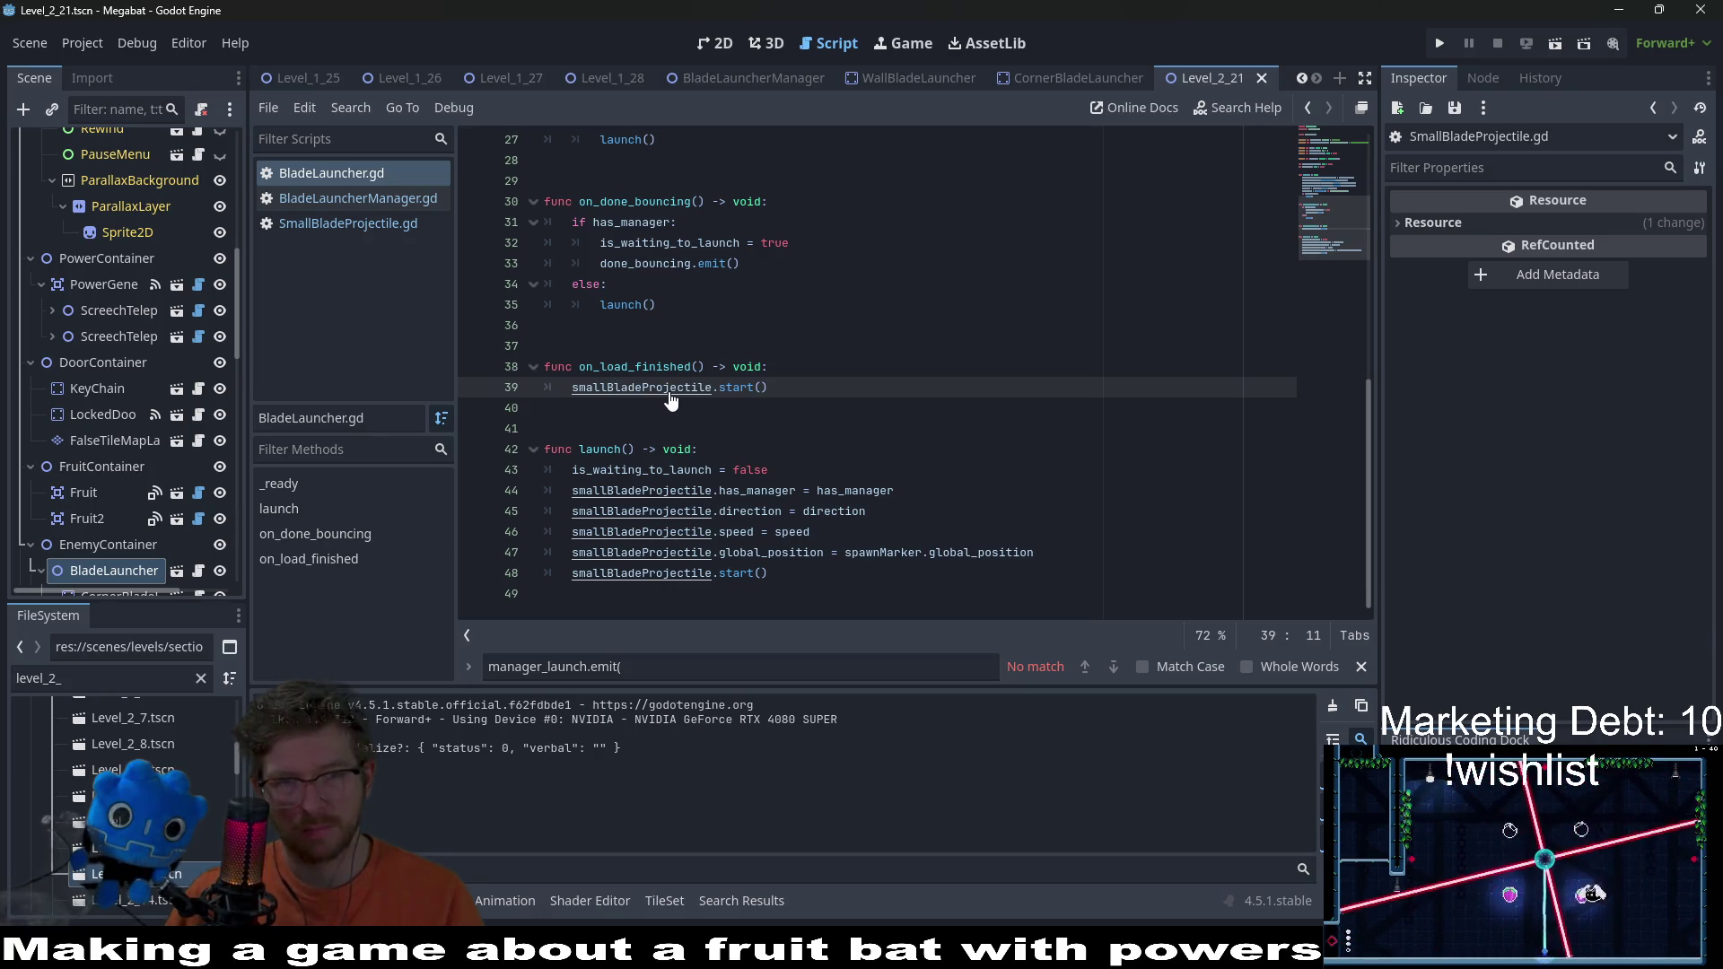
ctrl+click(726, 388)
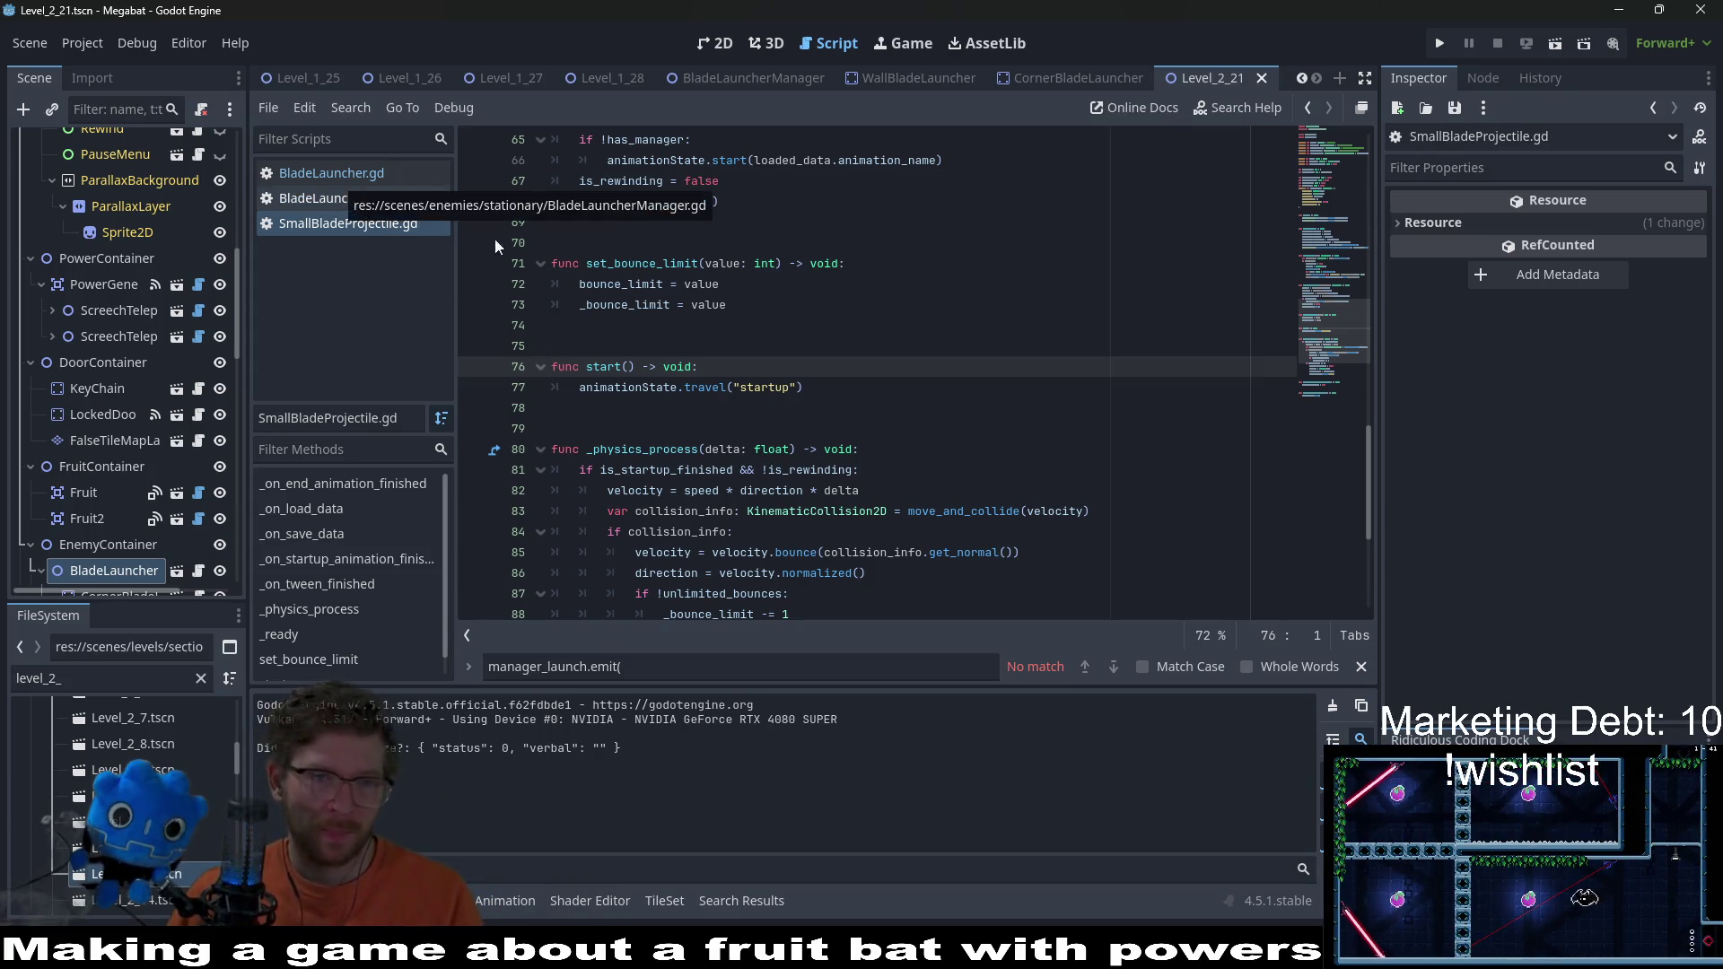
click(625, 369)
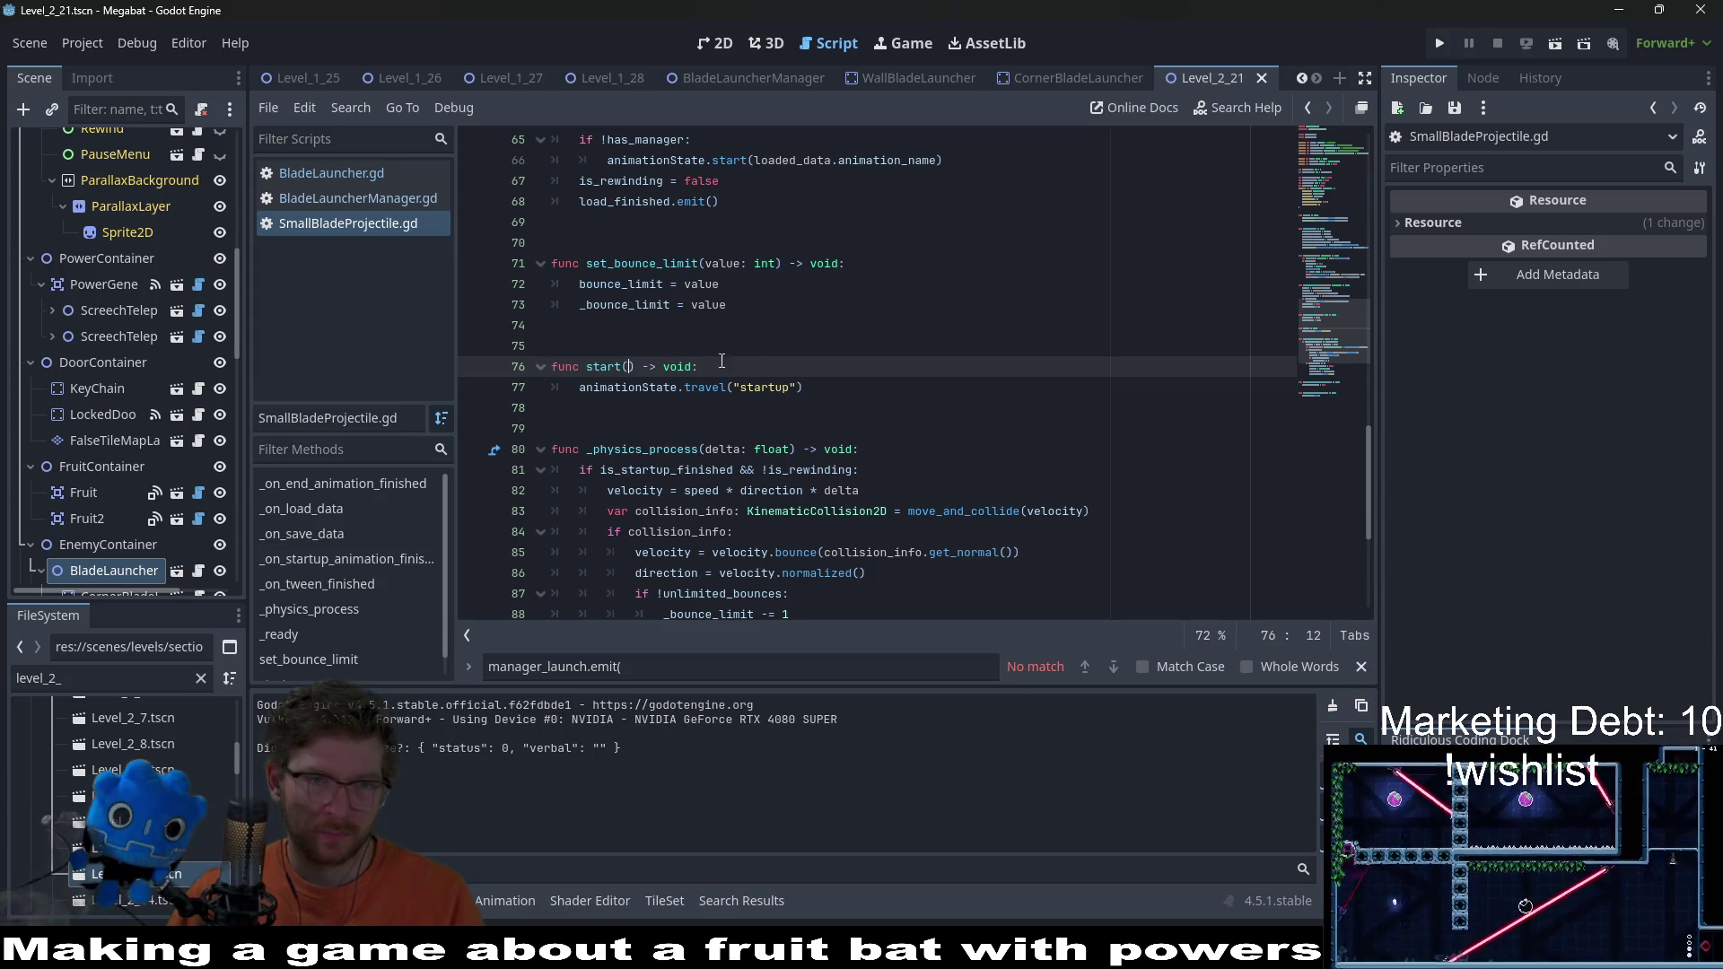
- Add an is_initial: bool parameter to start(), changing its default from false to true
text(is_in)
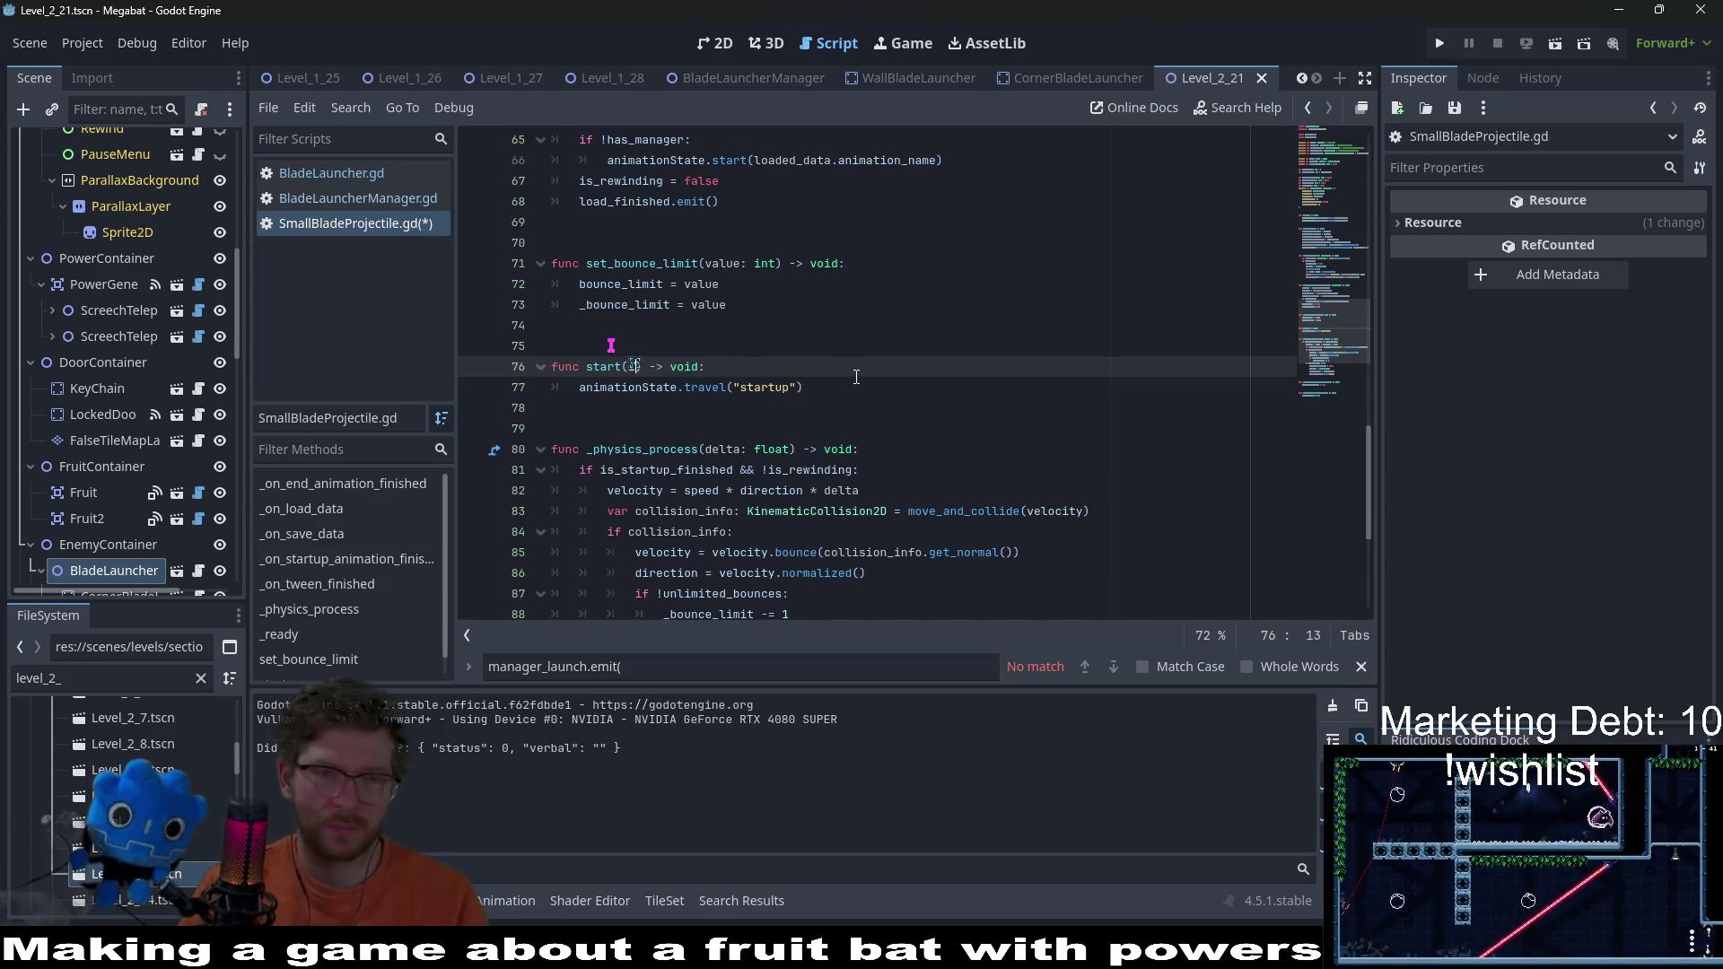
text(itial: bool) = false)
click(658, 368)
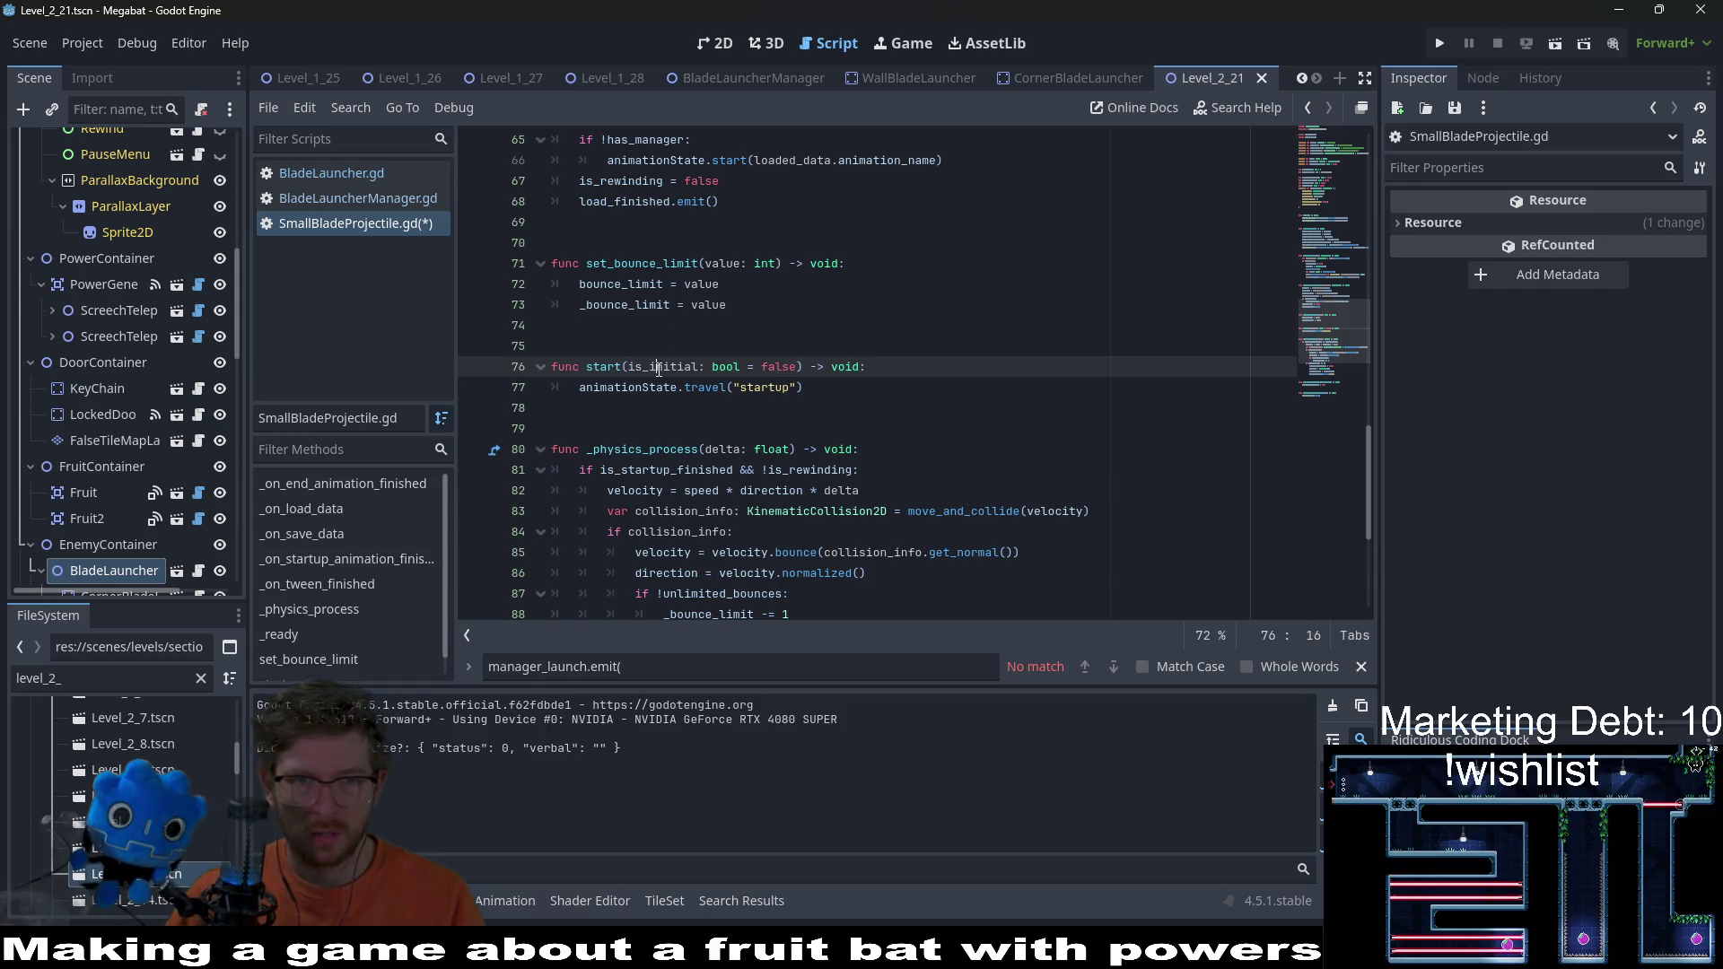
double_click(658, 368)
key(ctrl+c)
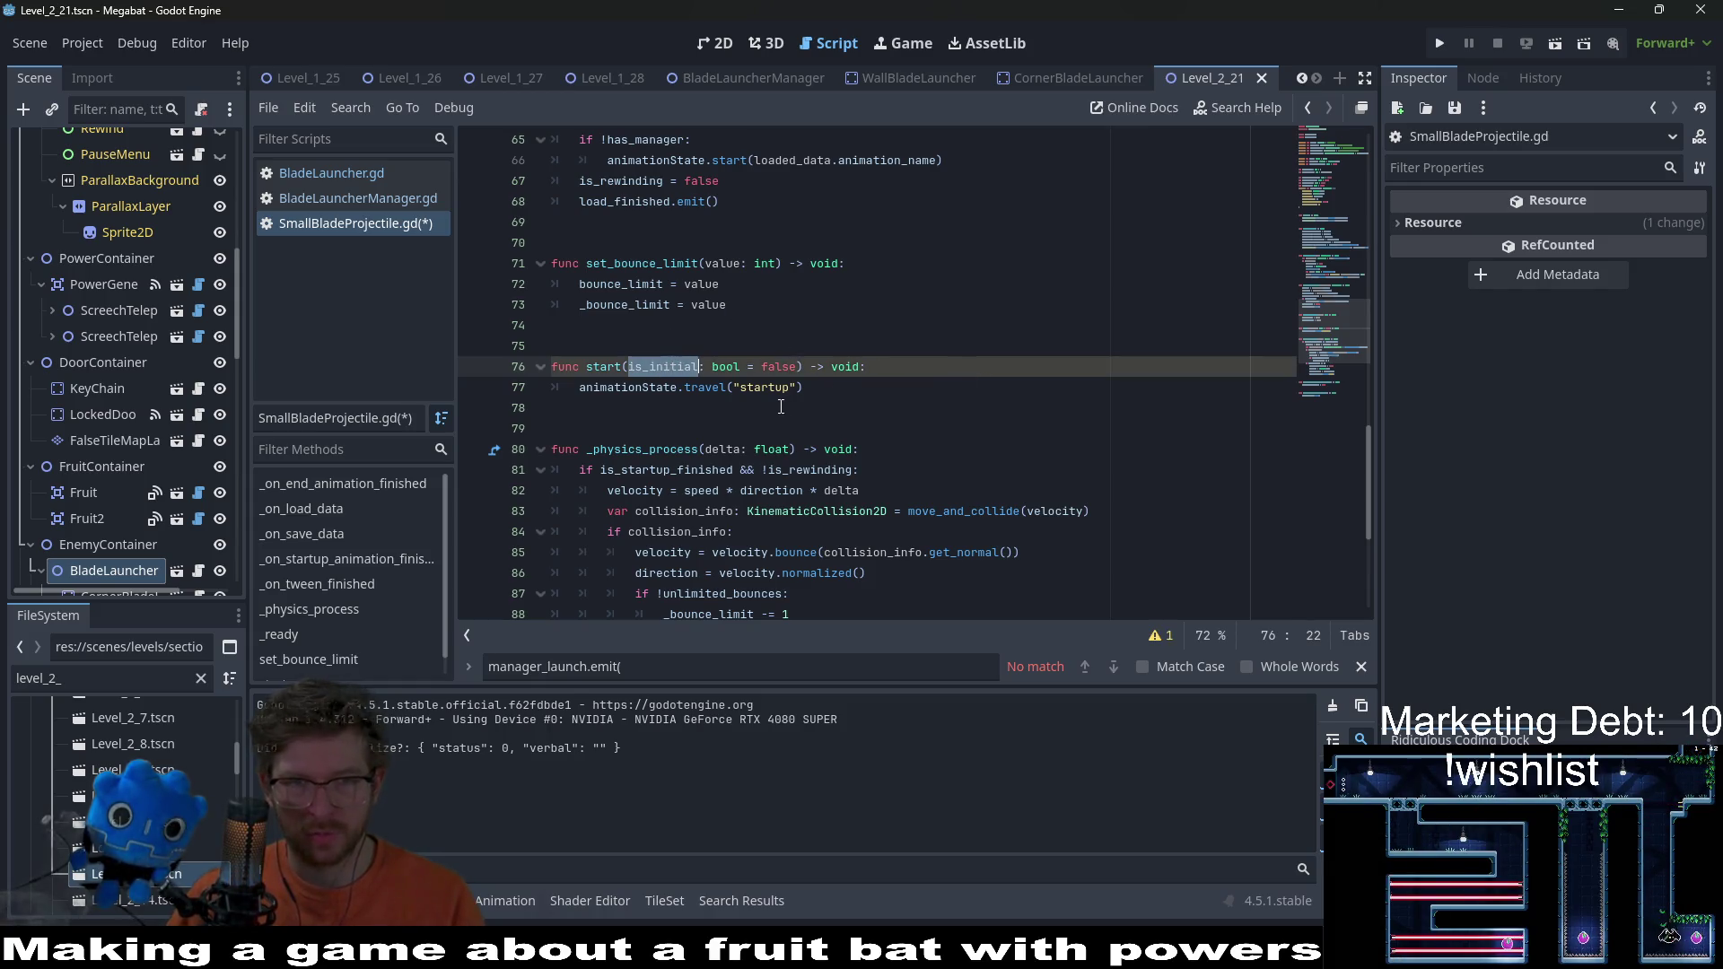
double_click(777, 364)
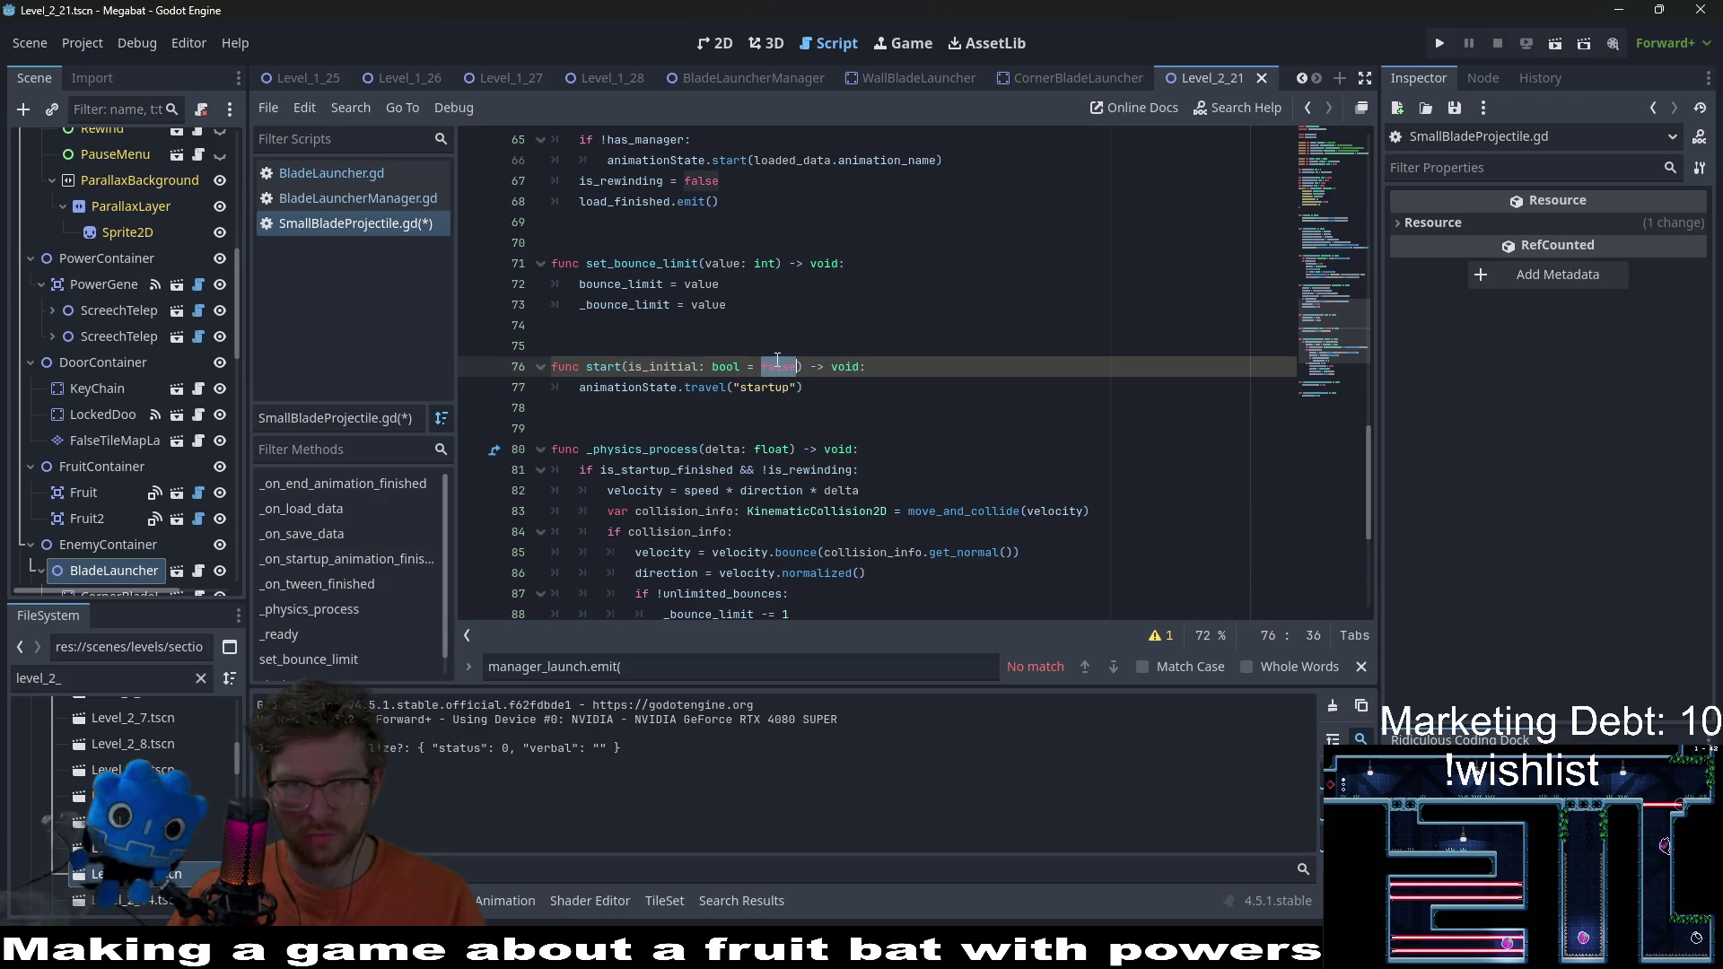
text(true)
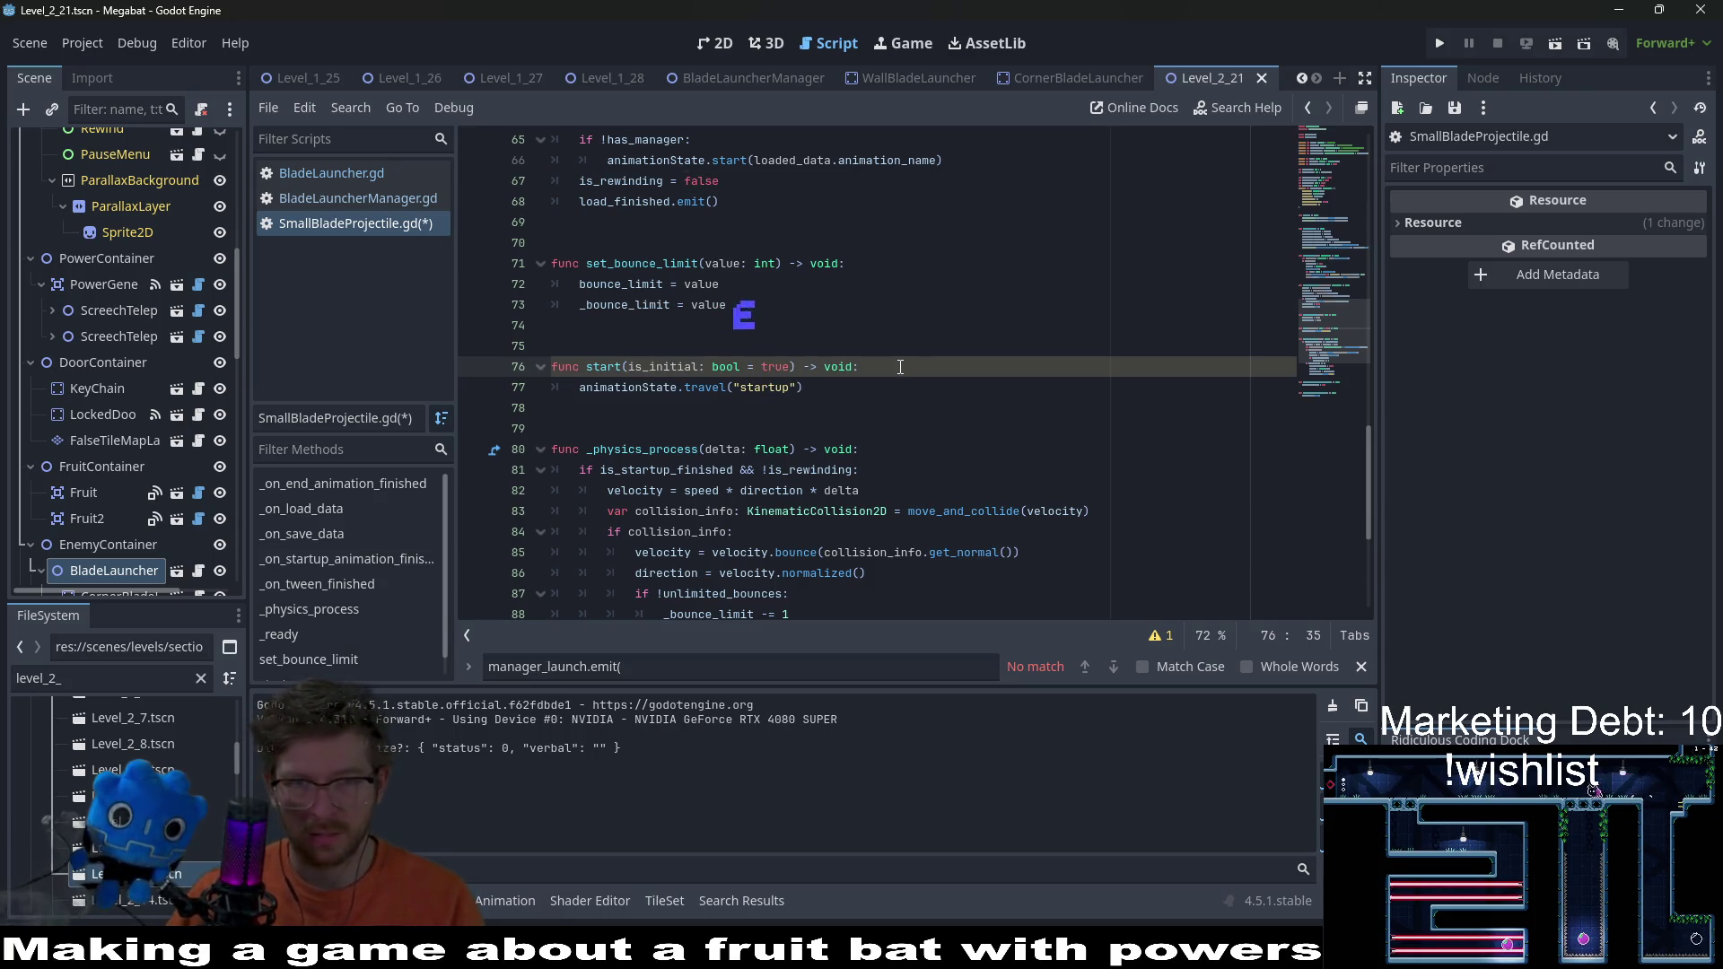
key(Return)
- Wrap the travel("startup") call in start() inside an 'if is_initial:' condition
text(if)
key(ctrl+v)
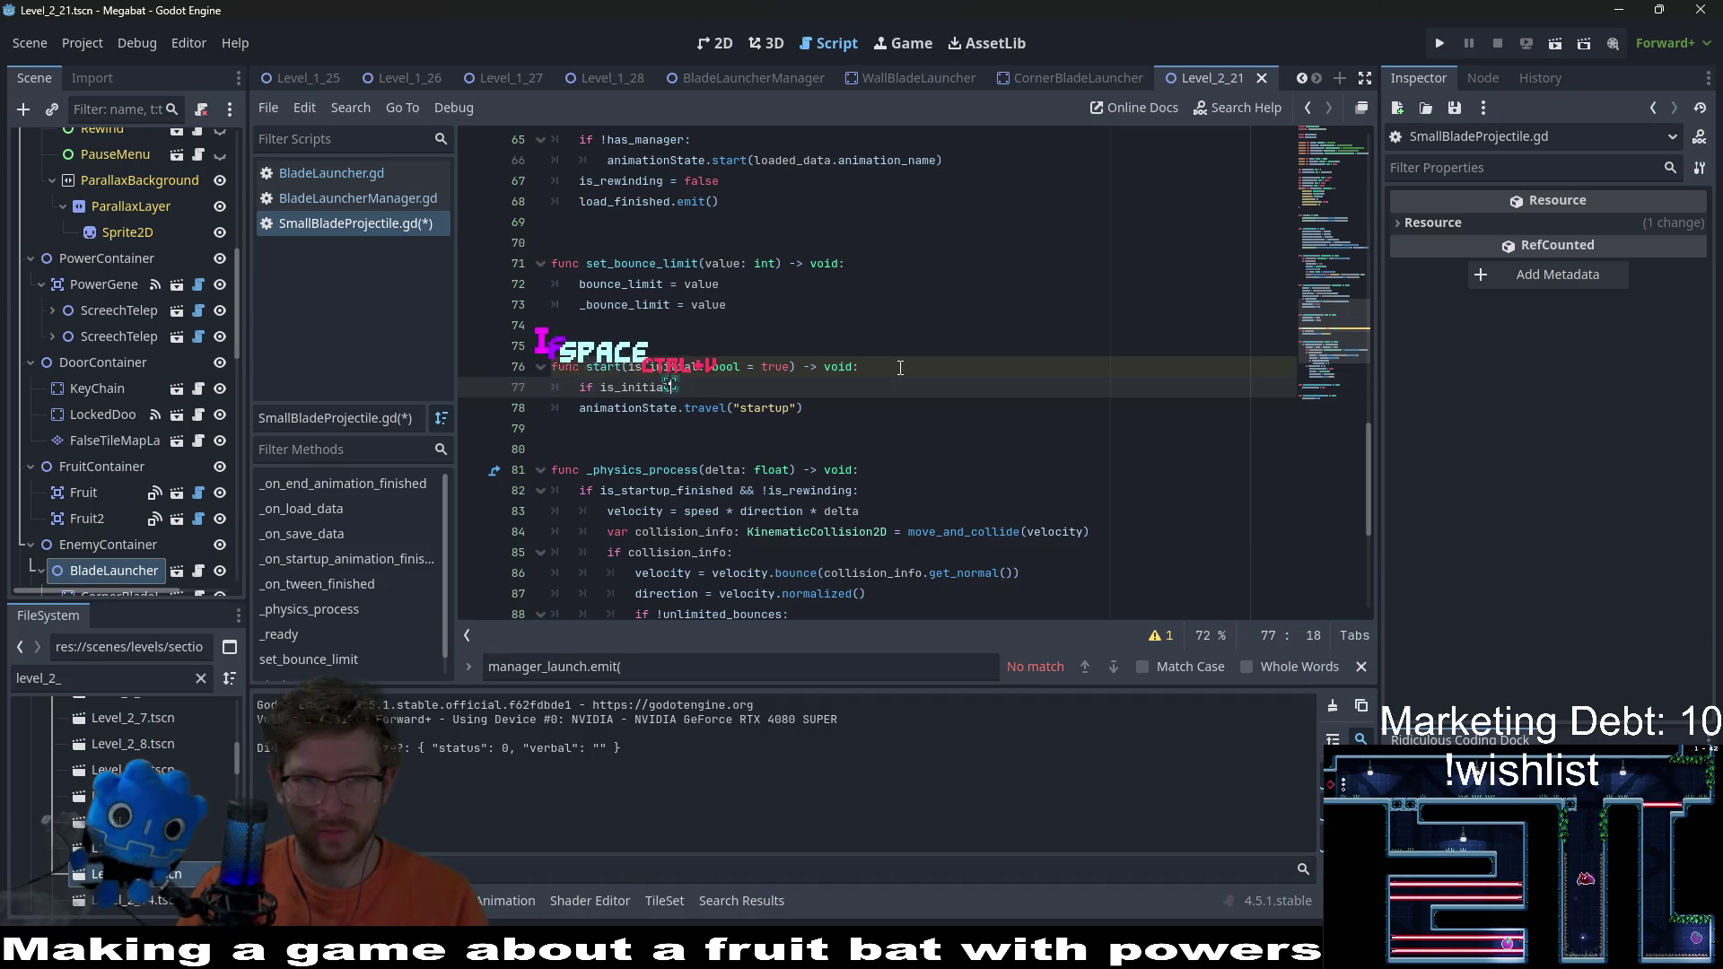
text(:)
click(581, 407)
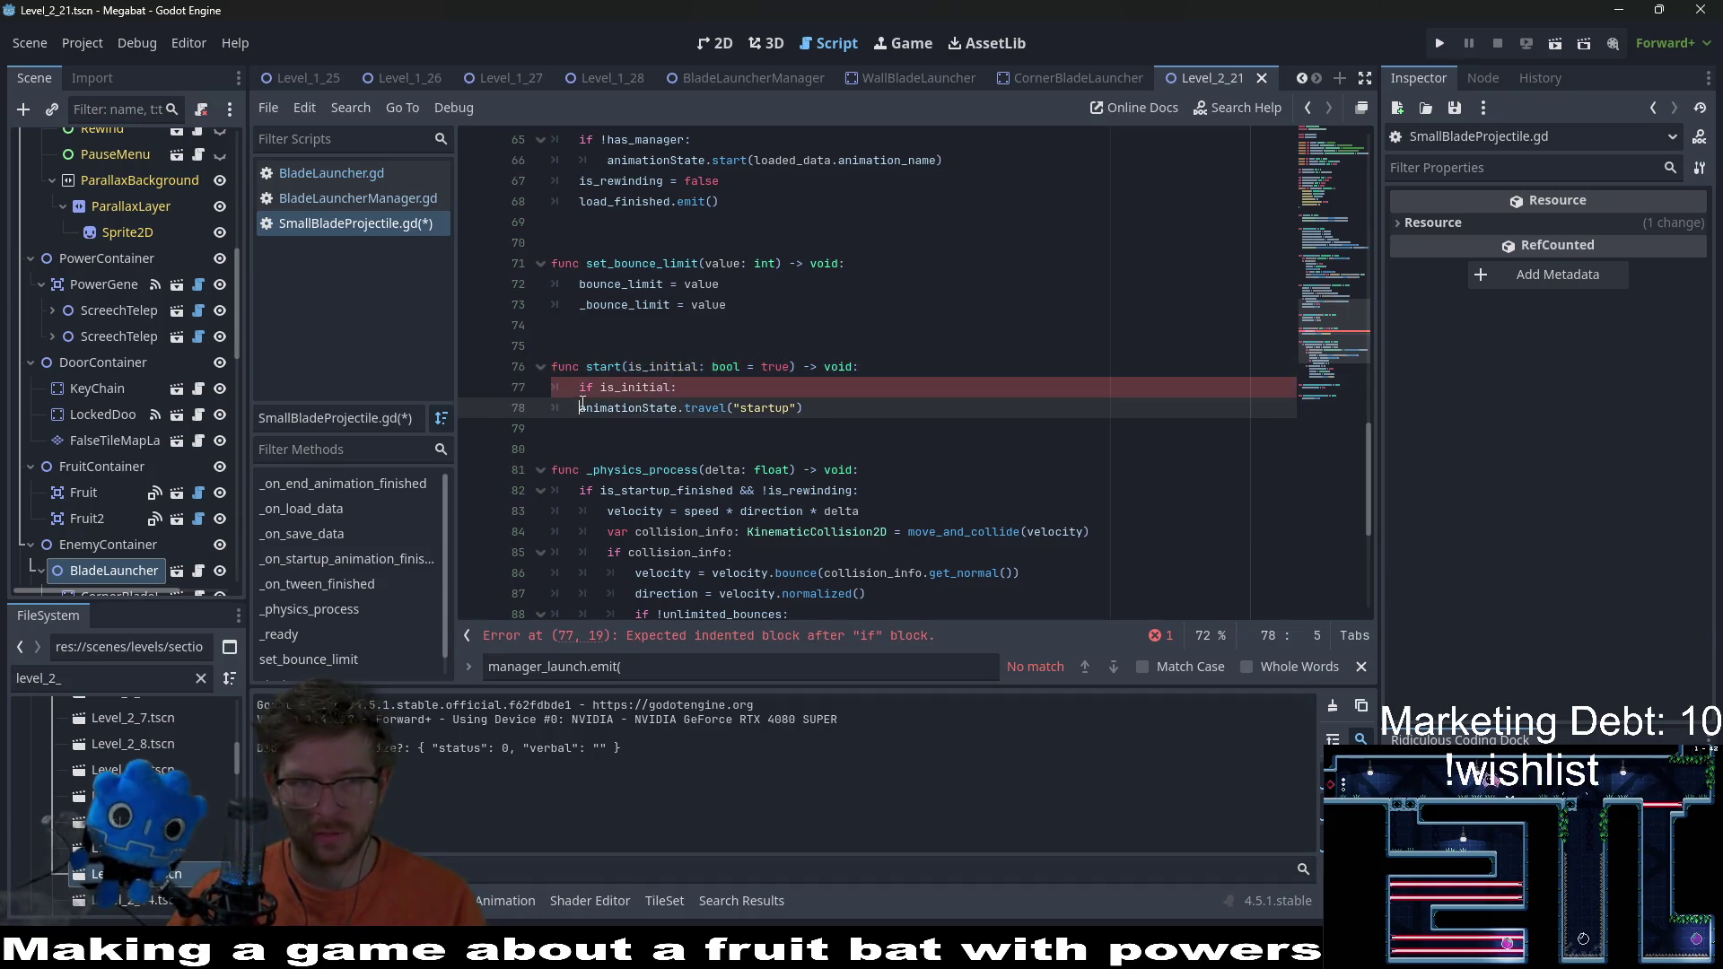
click(911, 411)
- Add an else branch that travels to current_data.animation_name
key(Return)
key(BackSpace)
text(else:)
key(Return)
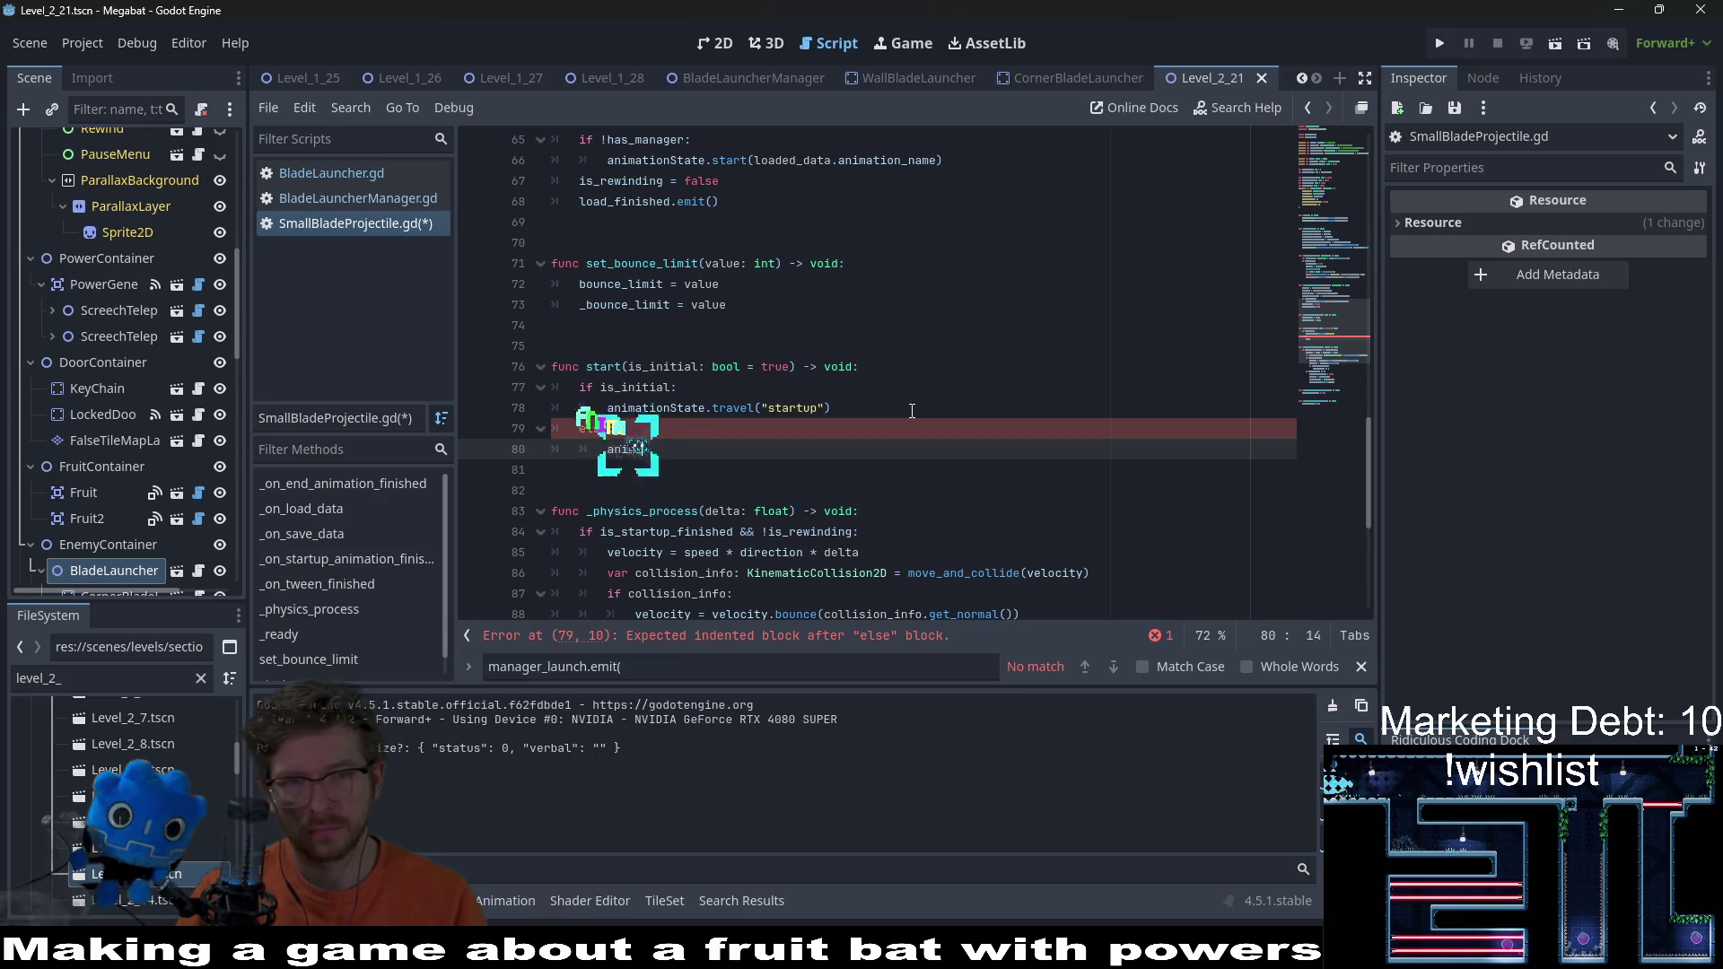
text(State.sta)
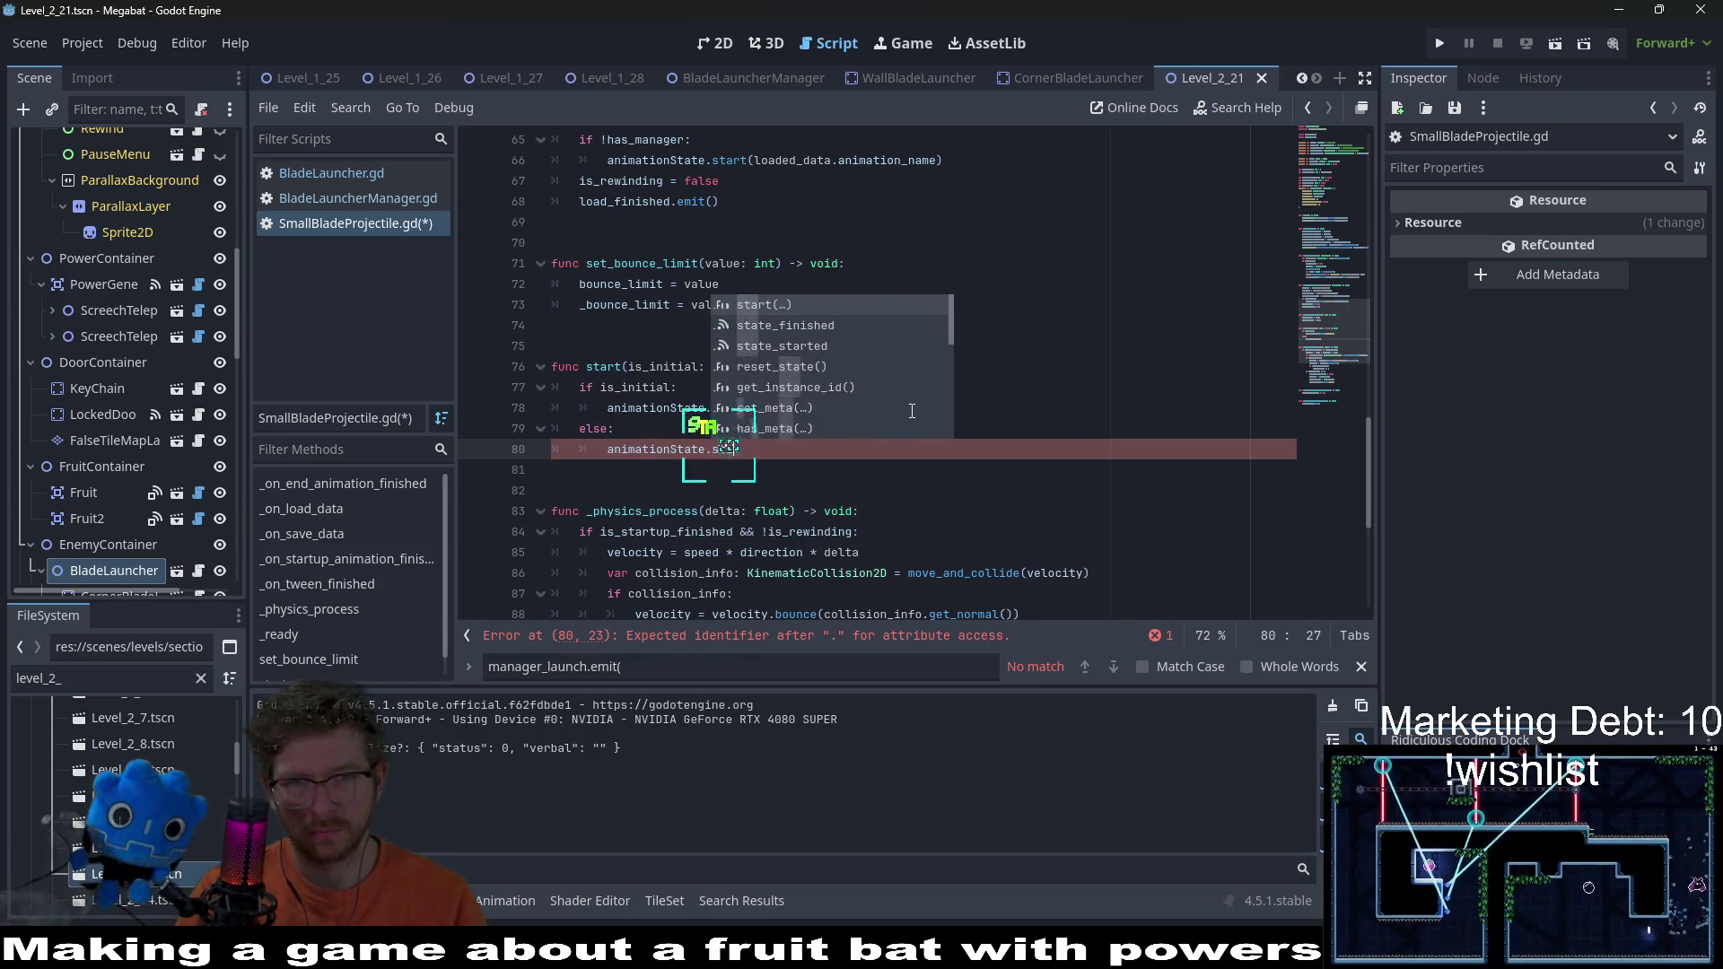
key(BackSpace)
key(BackSpace)
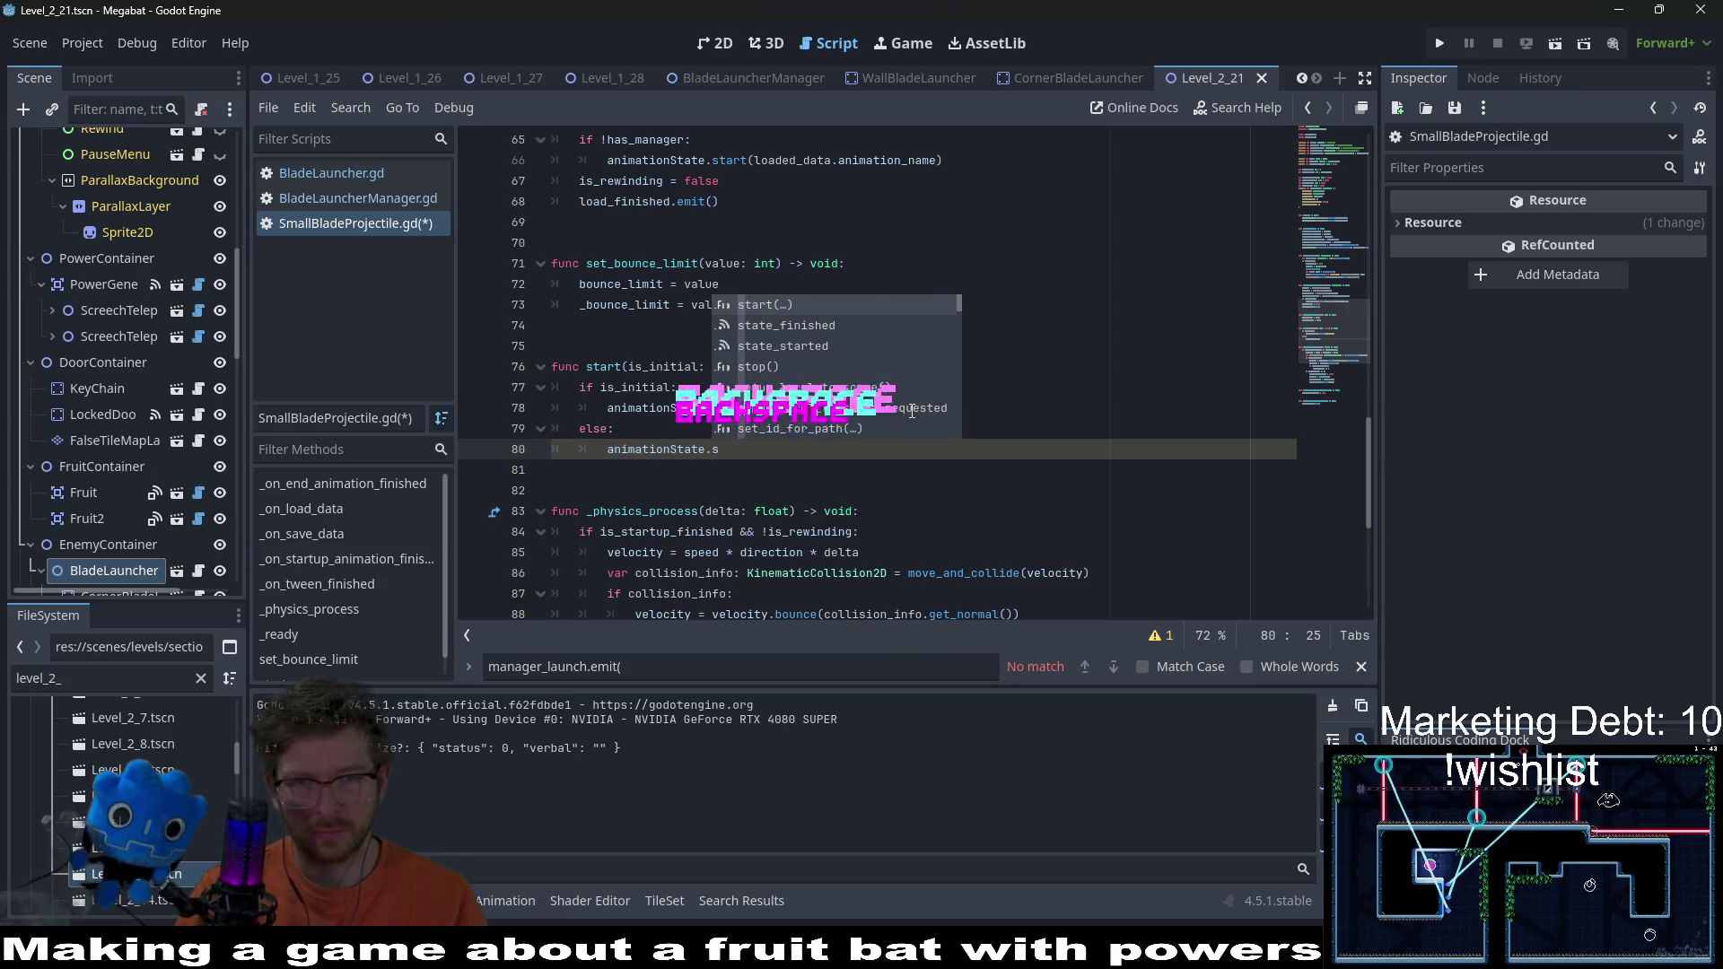
key(Return)
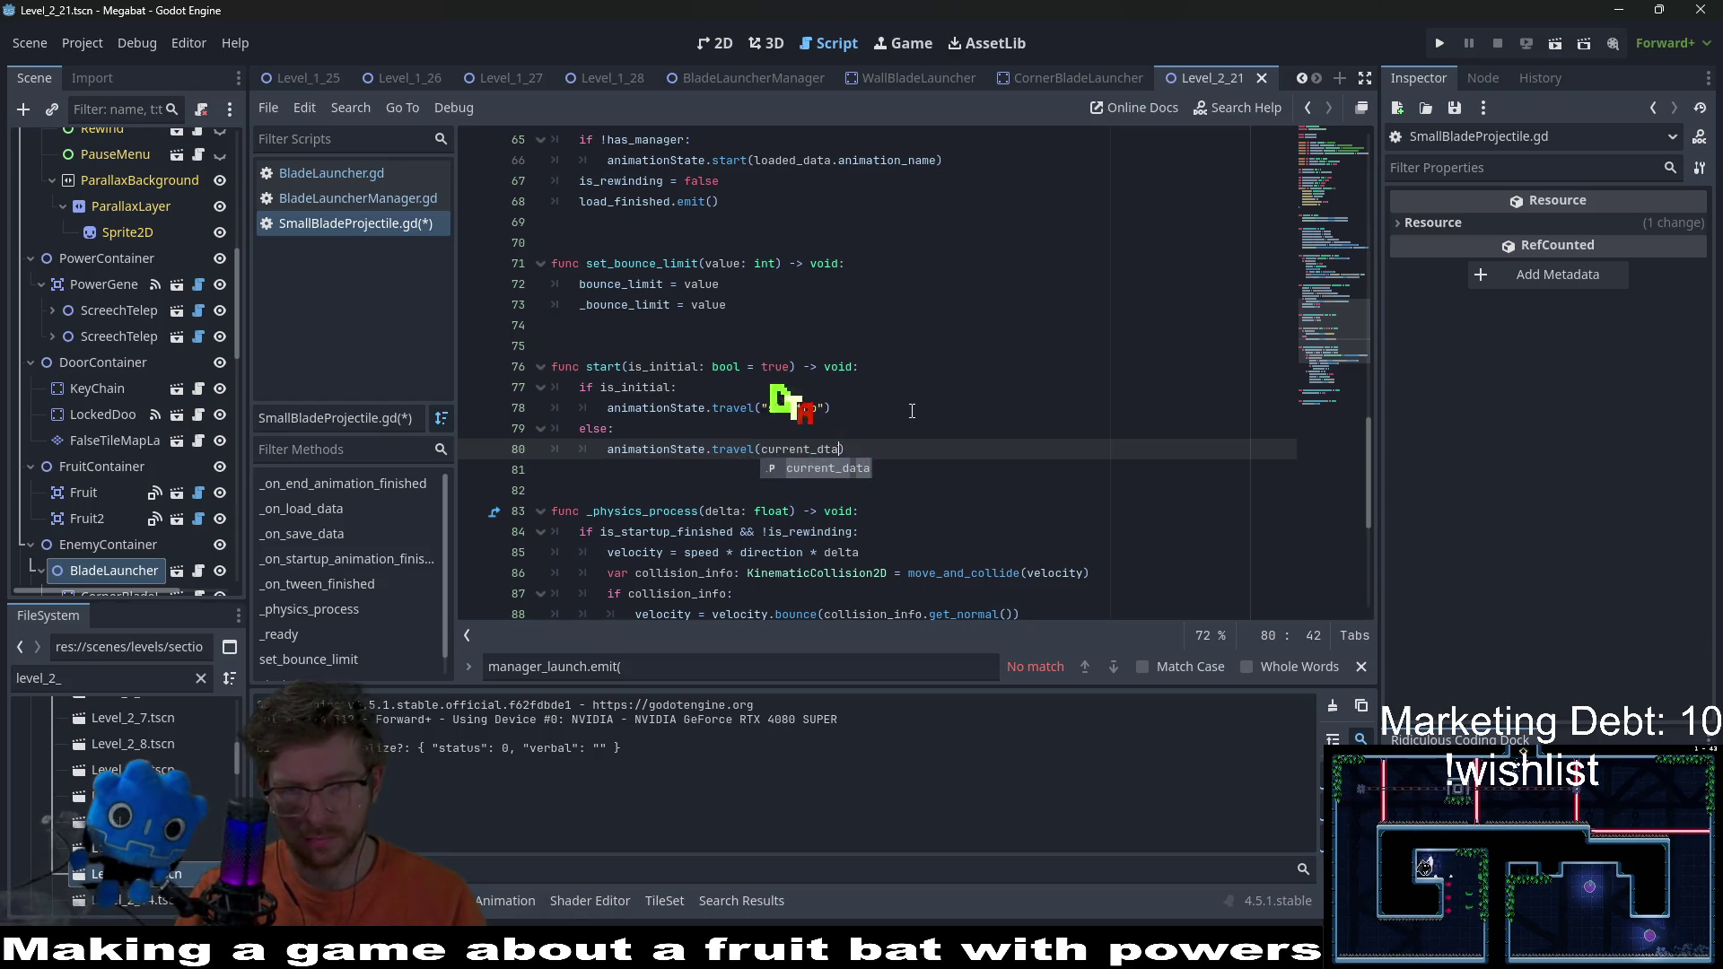
text(.cu)
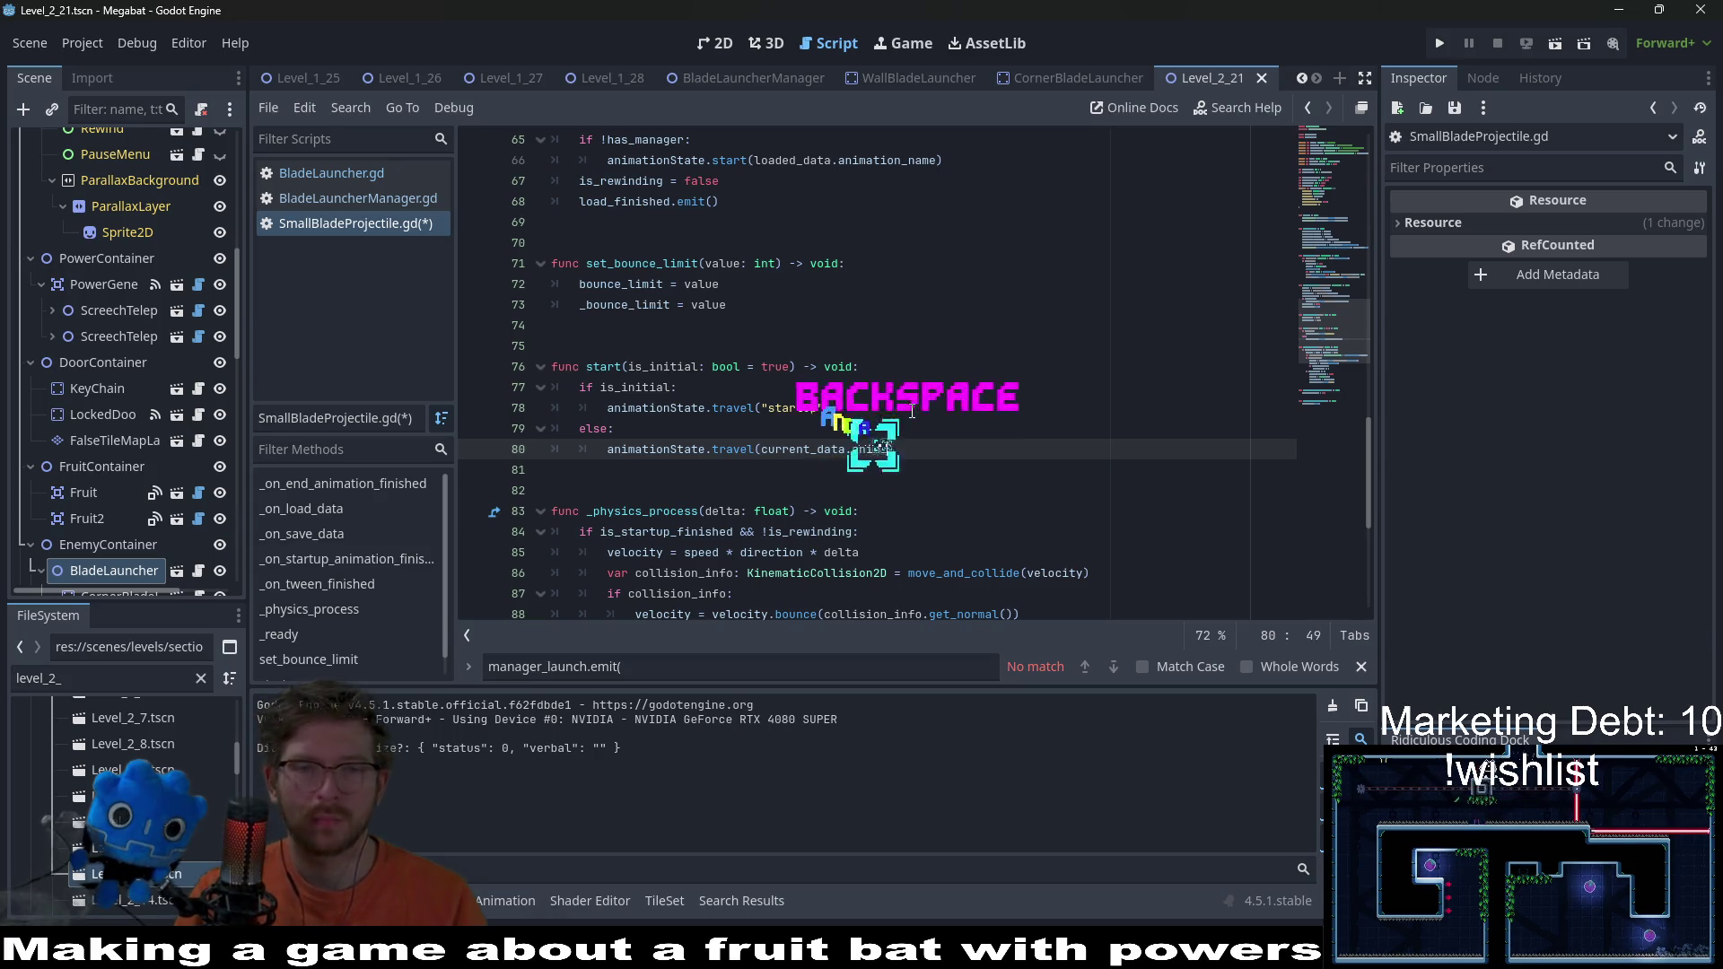
- Save SmallBladeProjectile.gd and check the animation_name references on lines 66 and 80
key(ctrl+s)
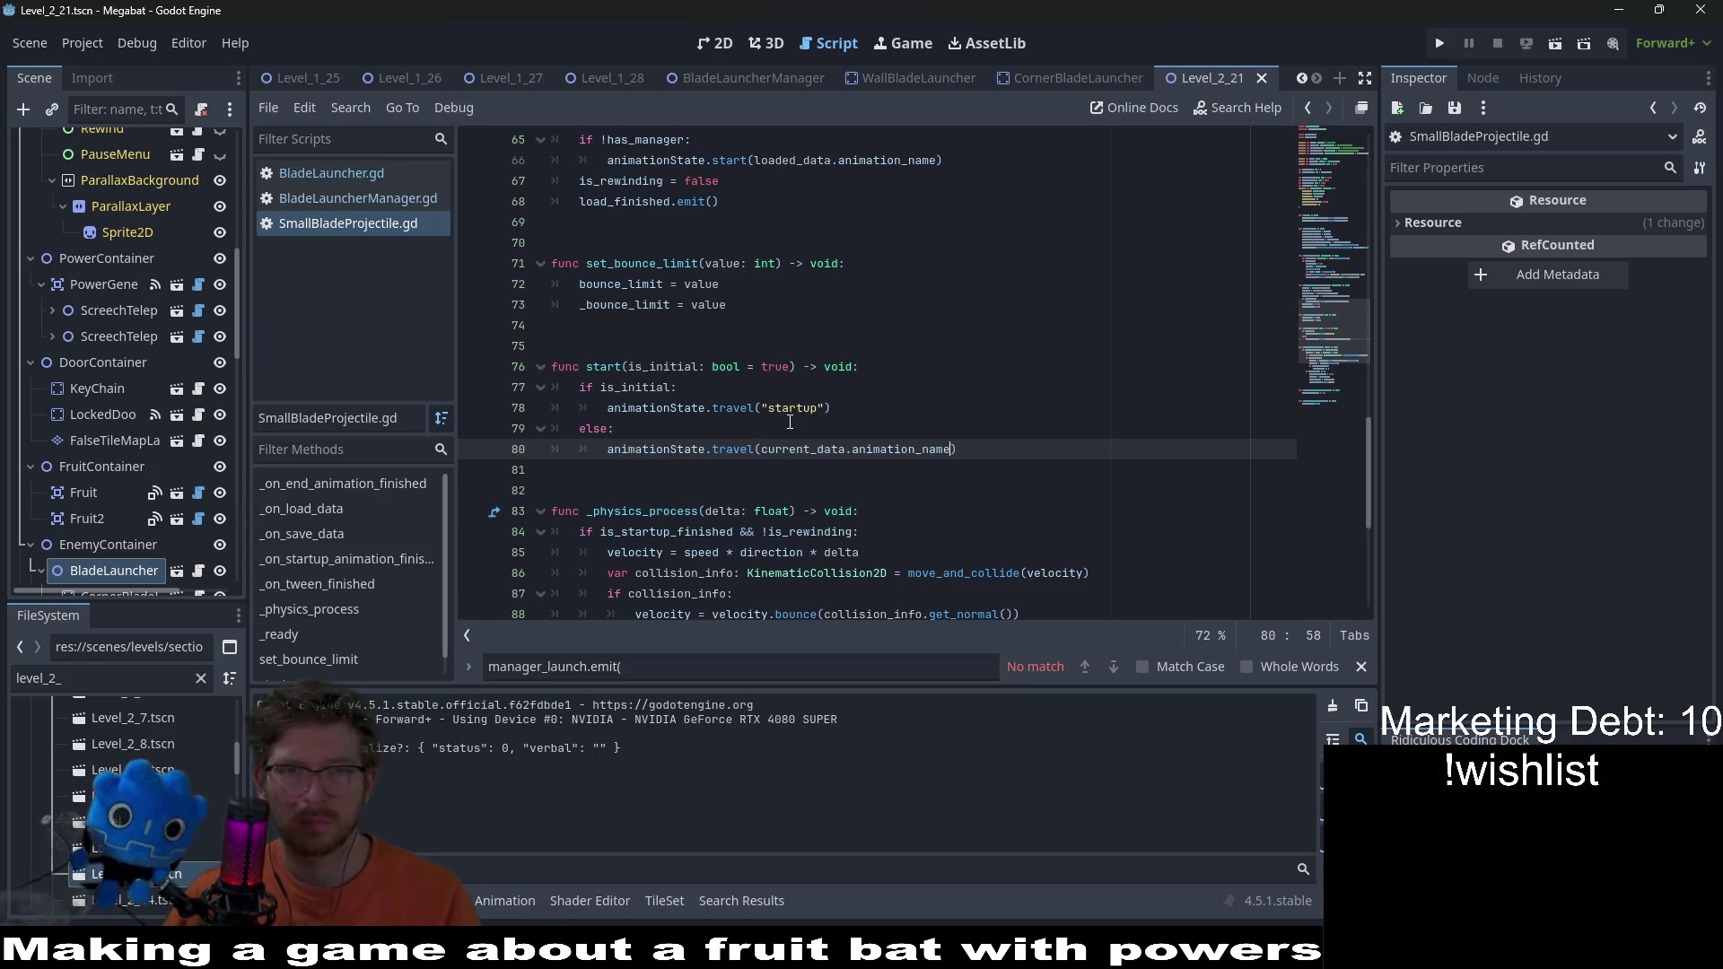
double_click(867, 161)
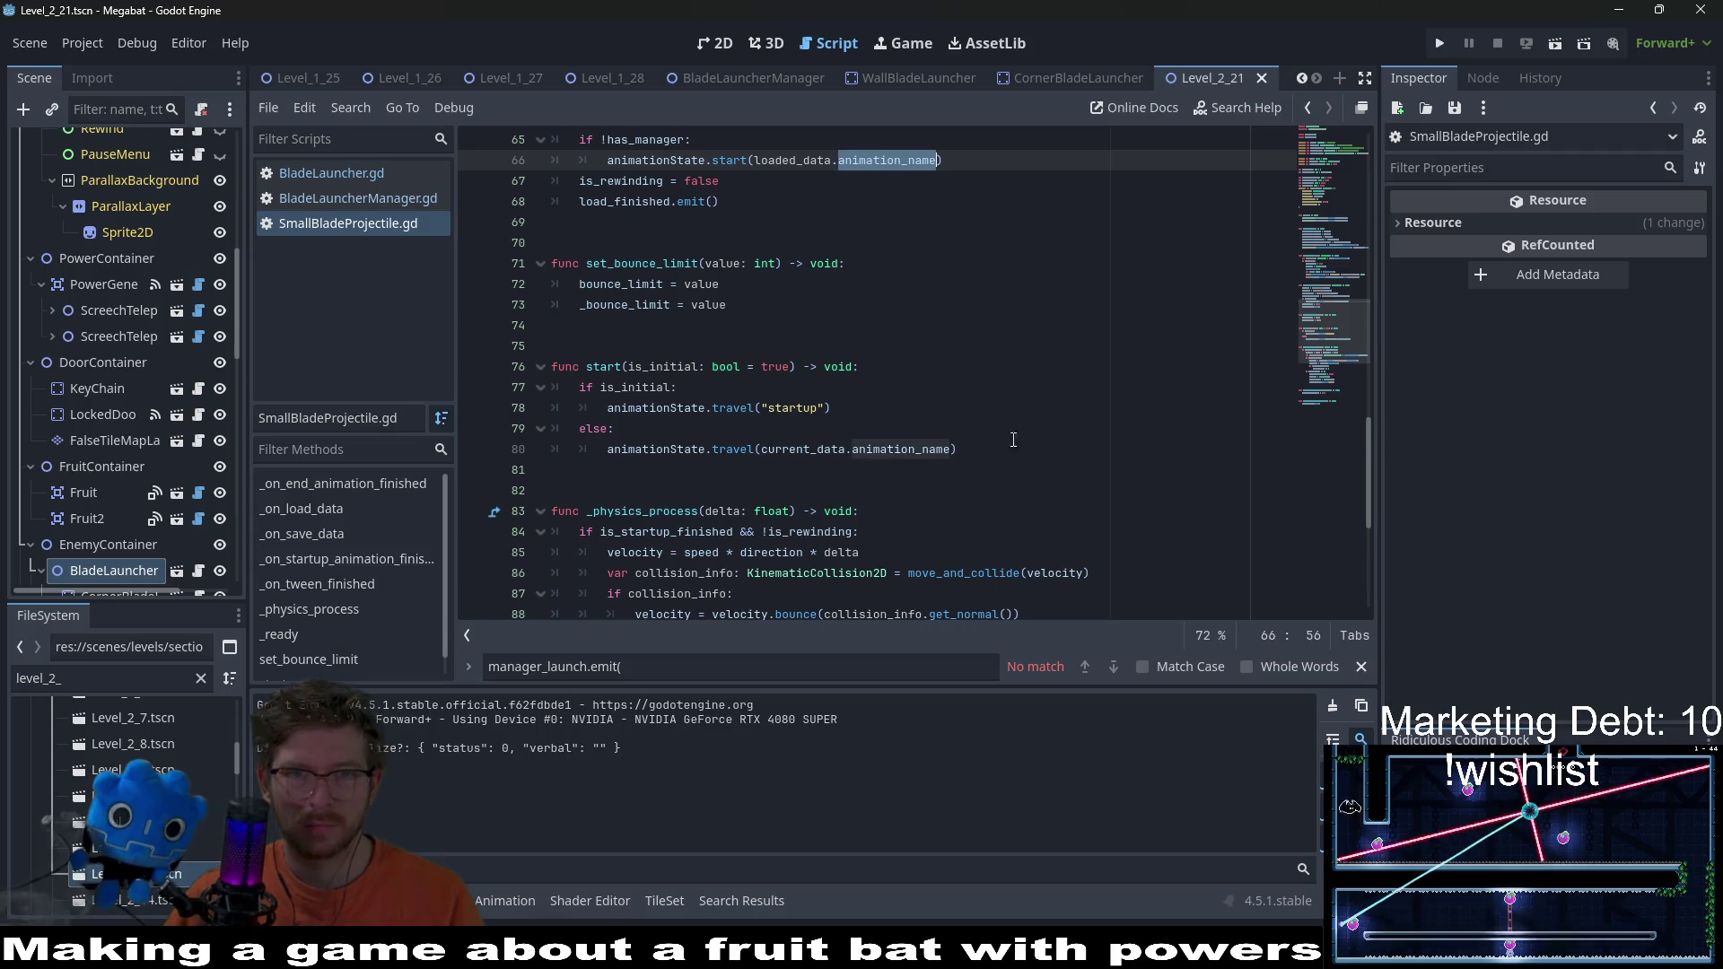
double_click(895, 450)
click(863, 387)
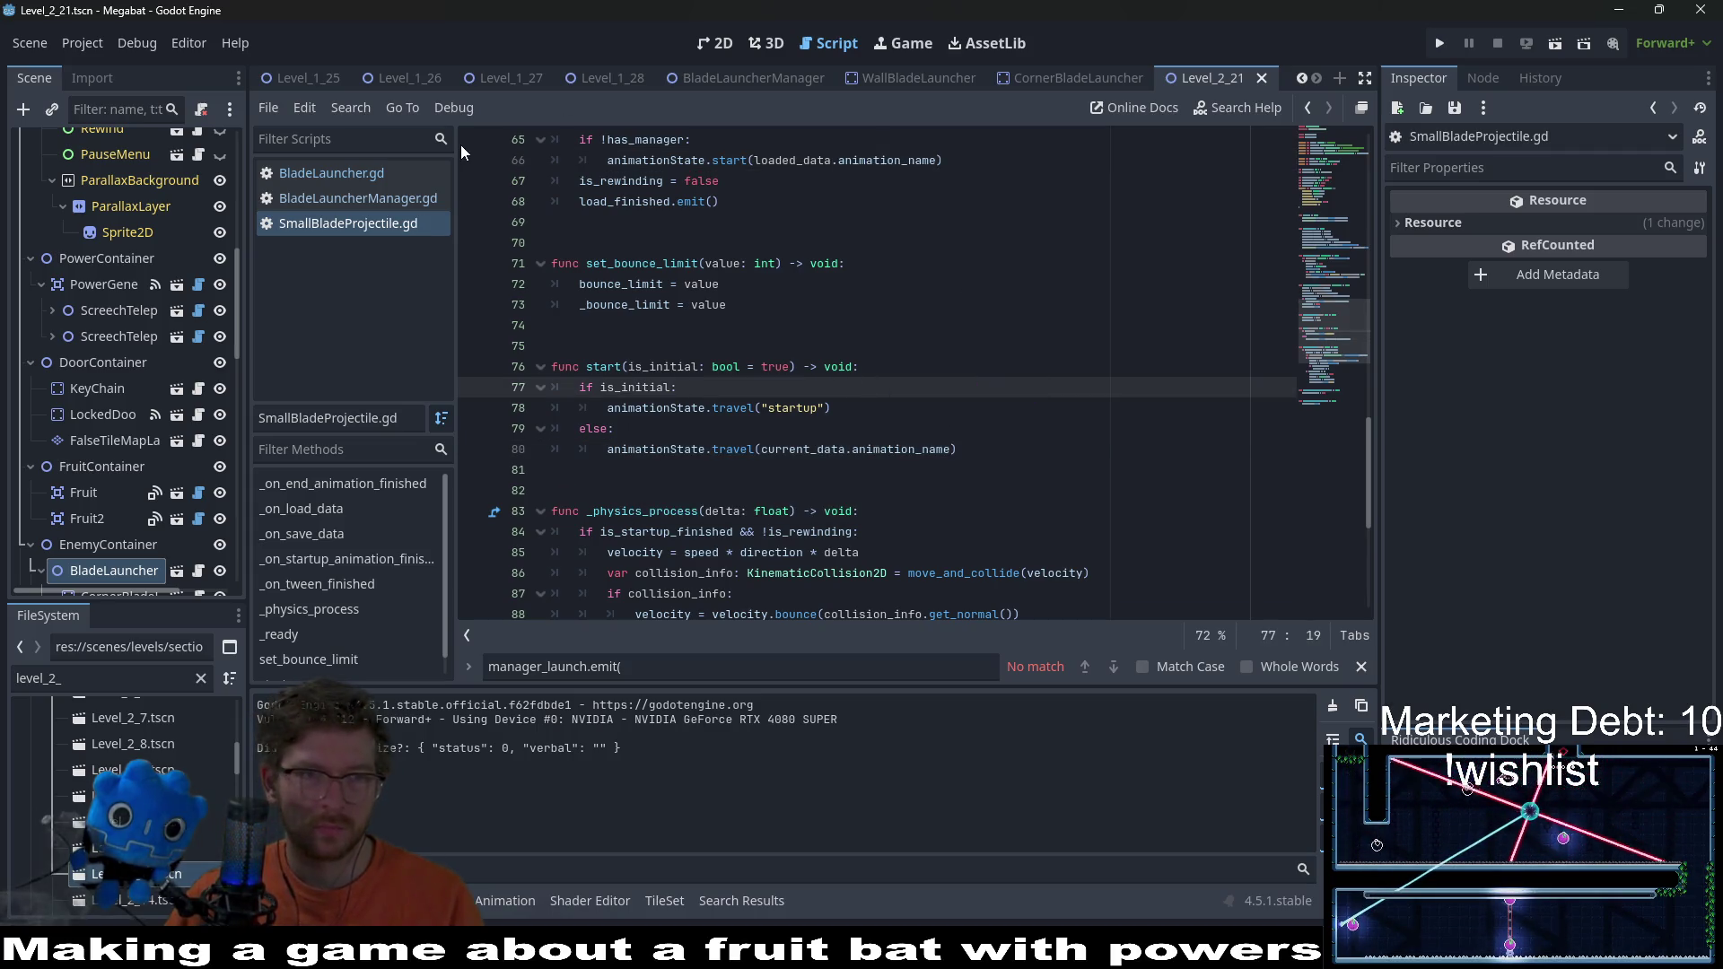
- In BladeLauncher.gd, make on_load_finished call start(false)
click(314, 196)
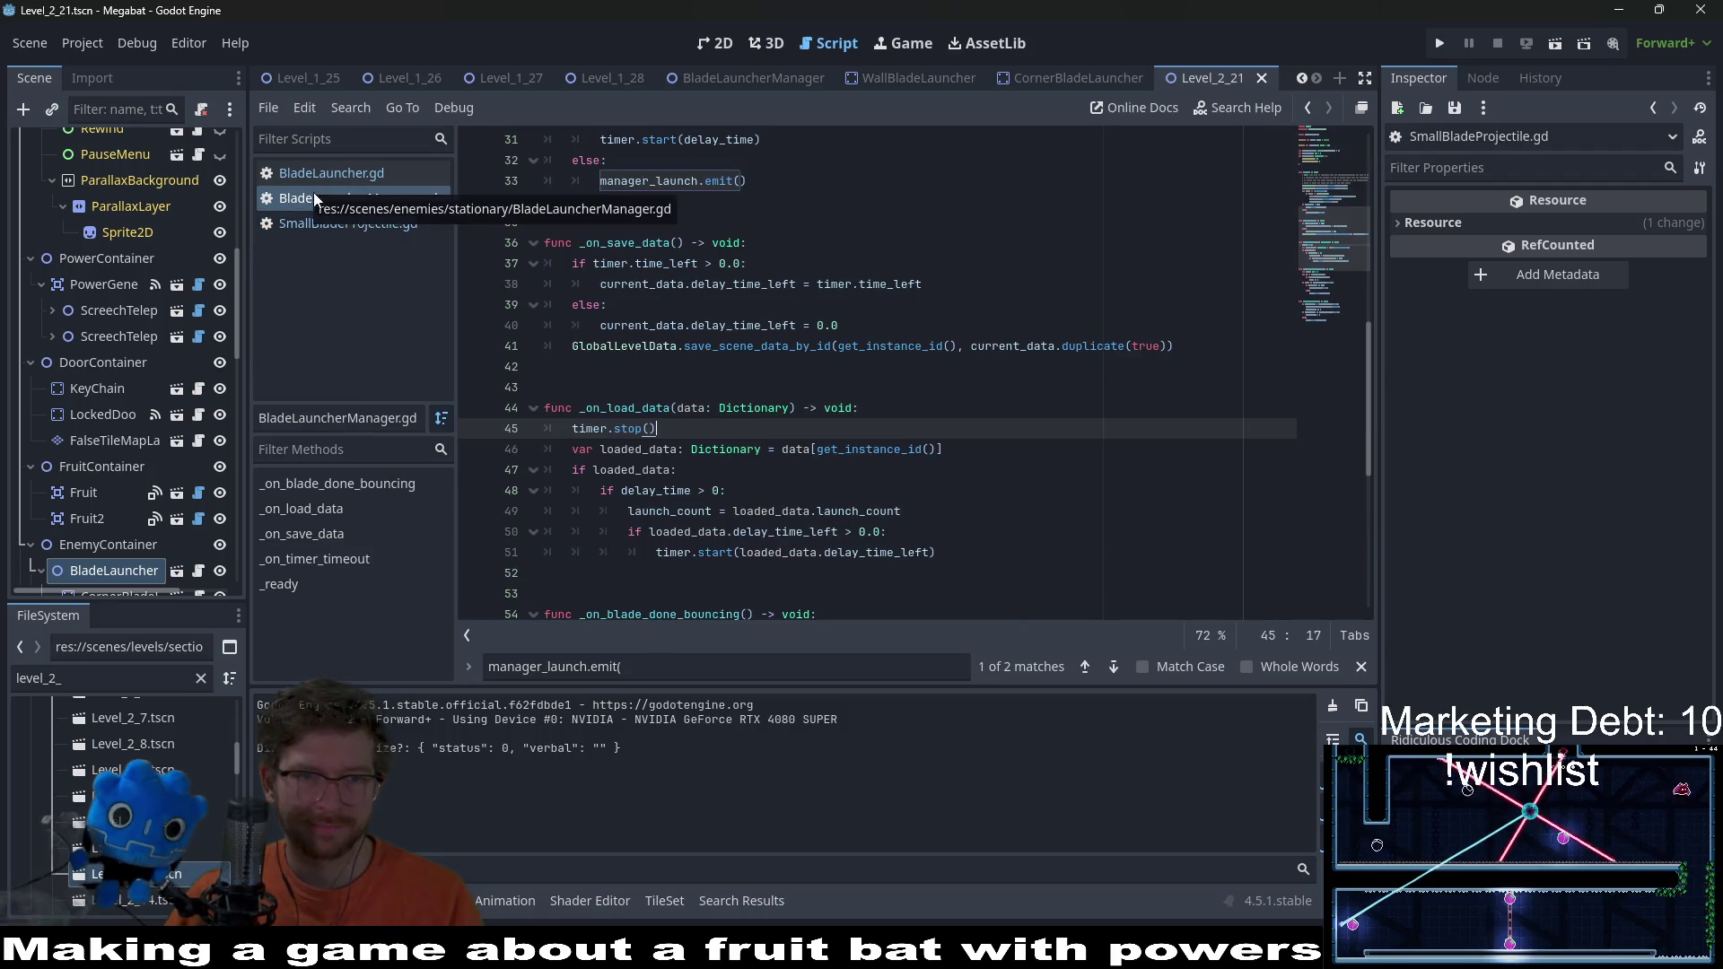
click(337, 176)
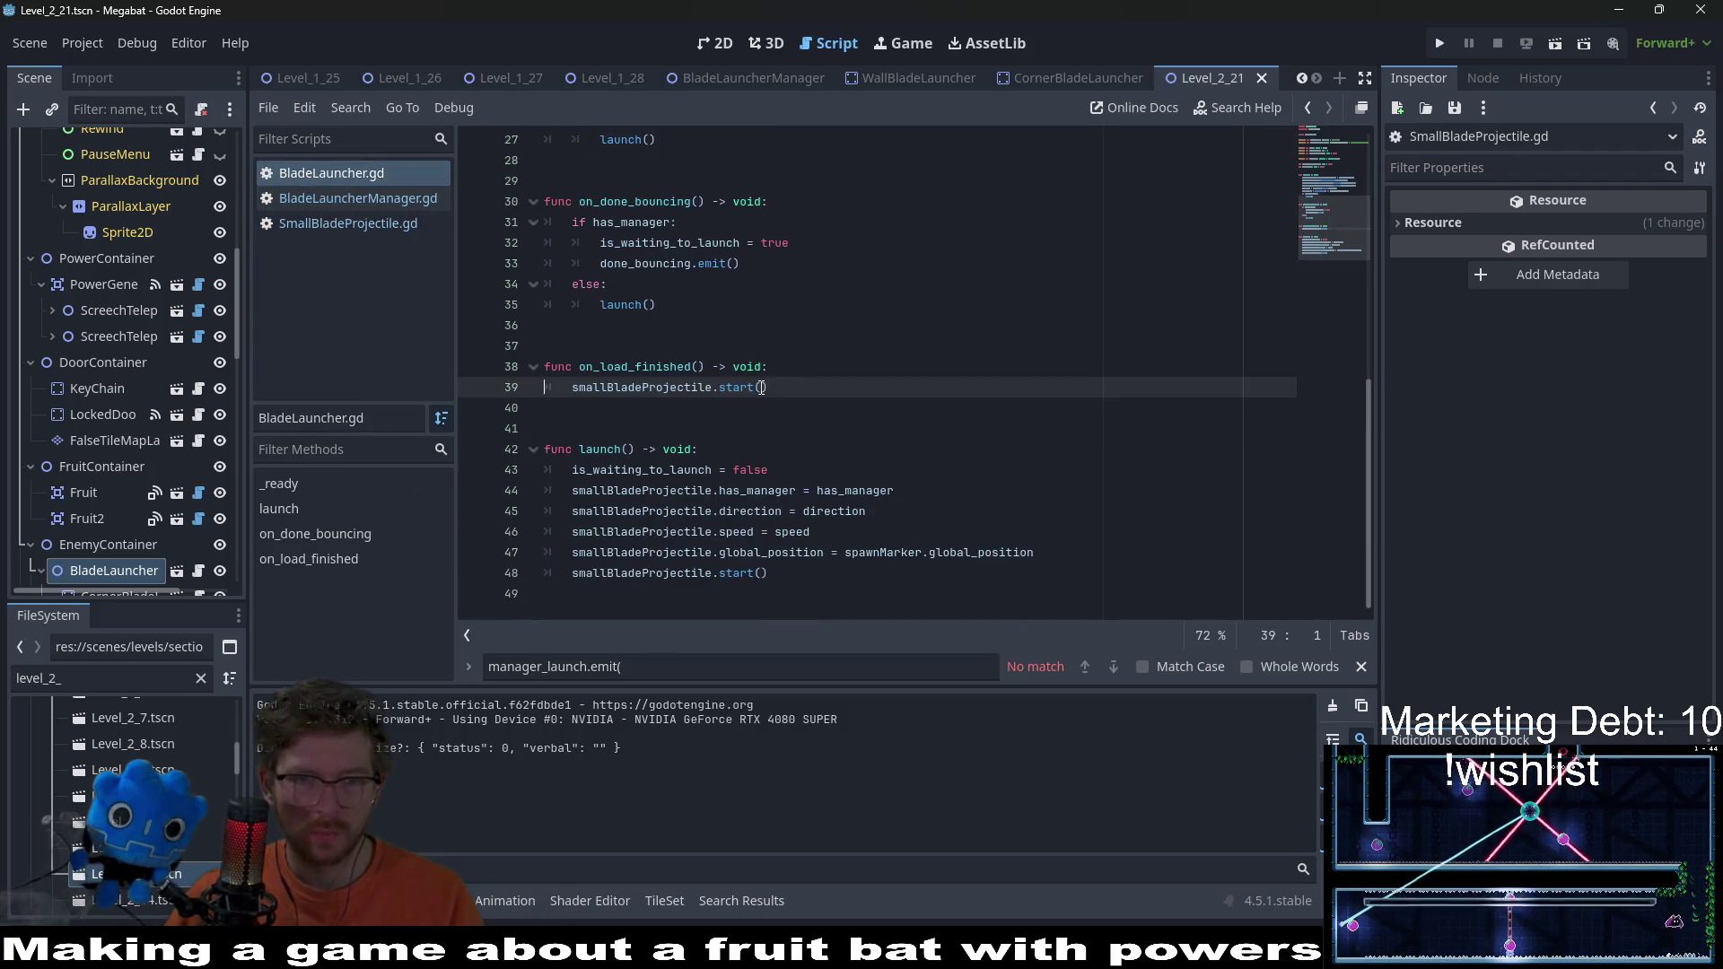
text(se)
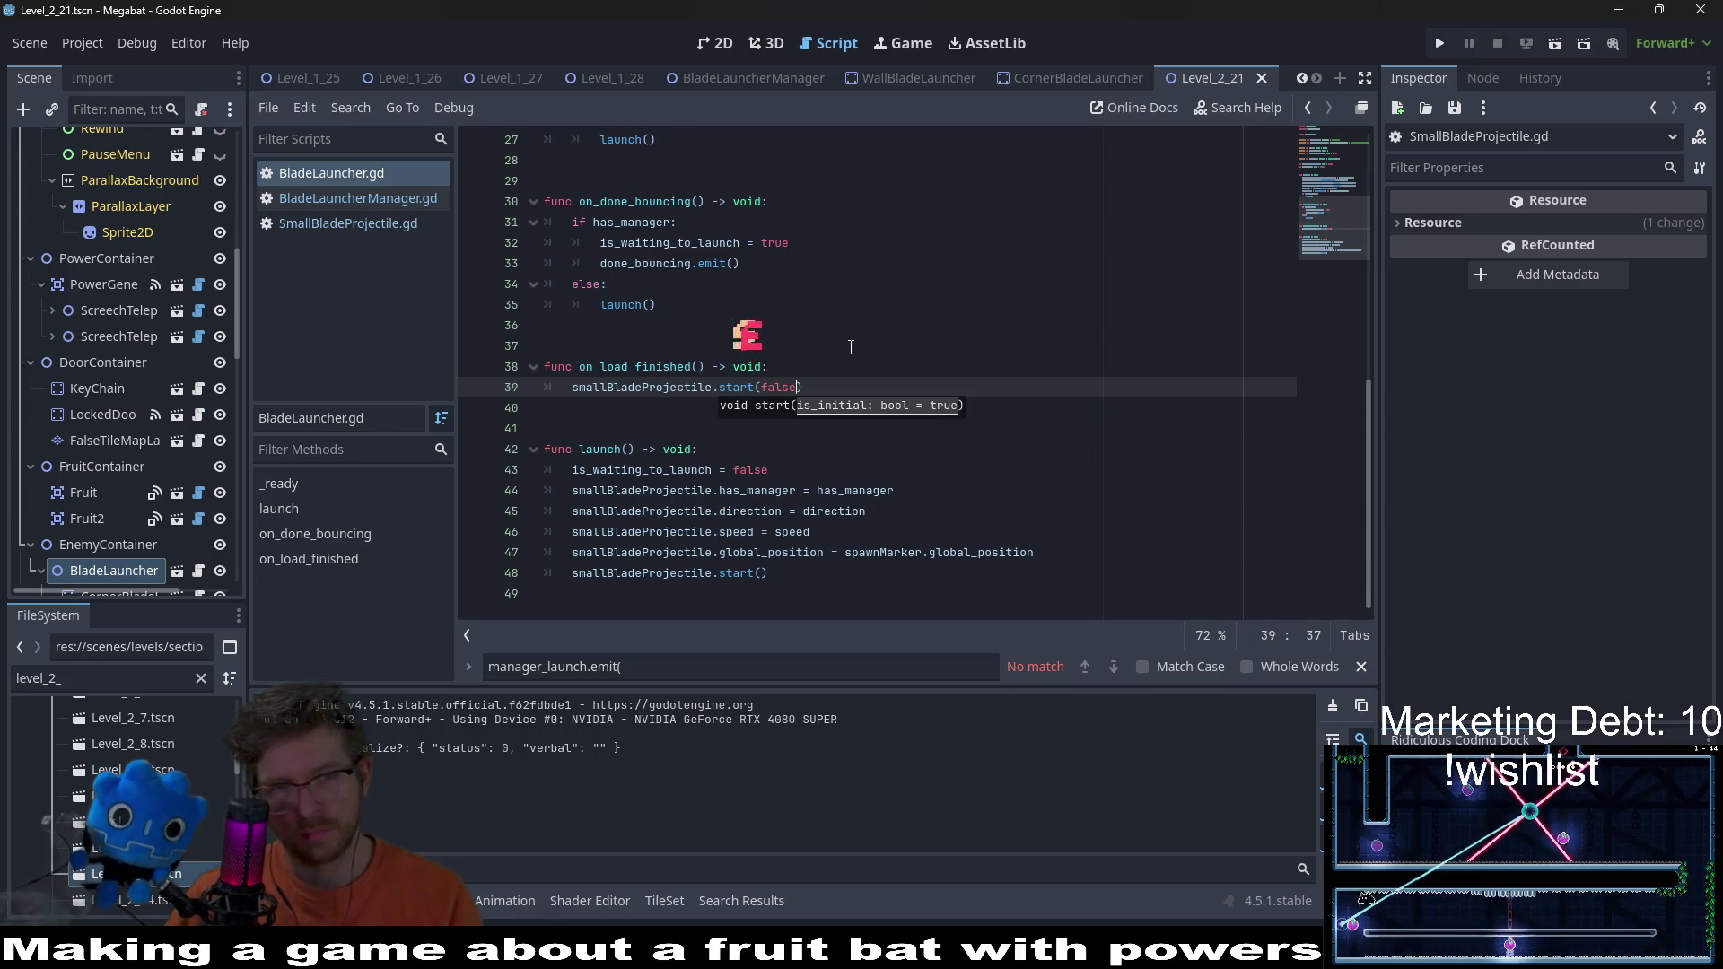
click(851, 346)
scroll(851, 346, up, 4)
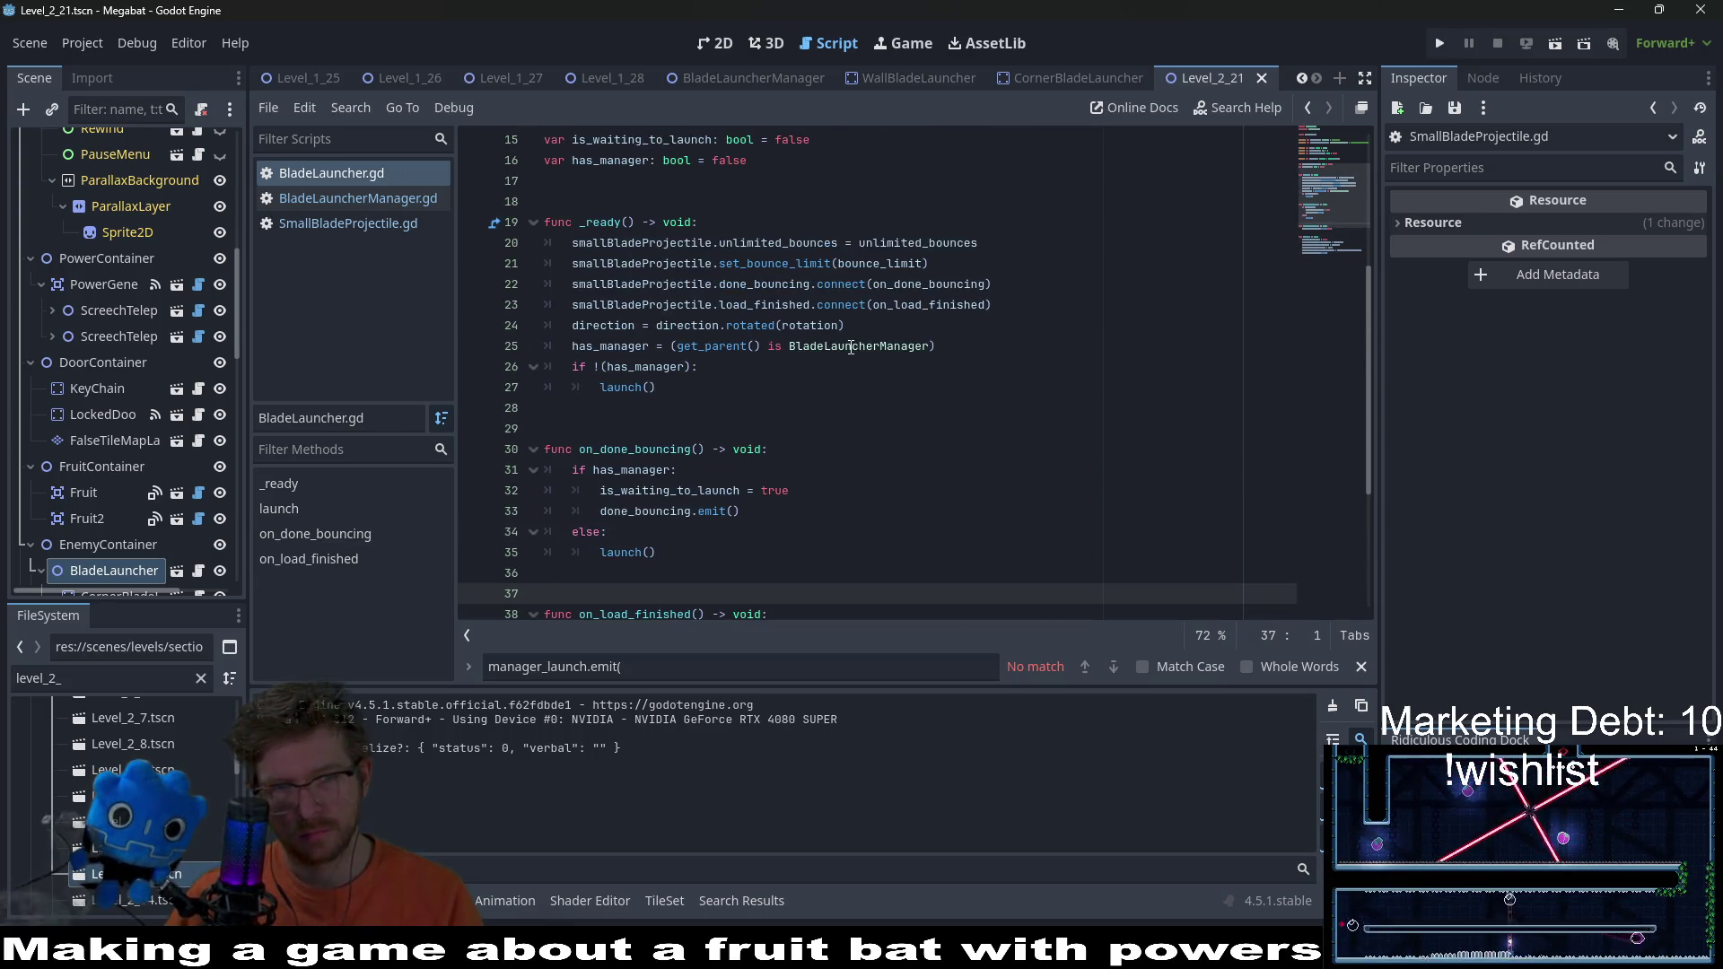
- Switch to the 2D view and run the Level_2_21 scene to test the change
scroll(673, 383, down, 3)
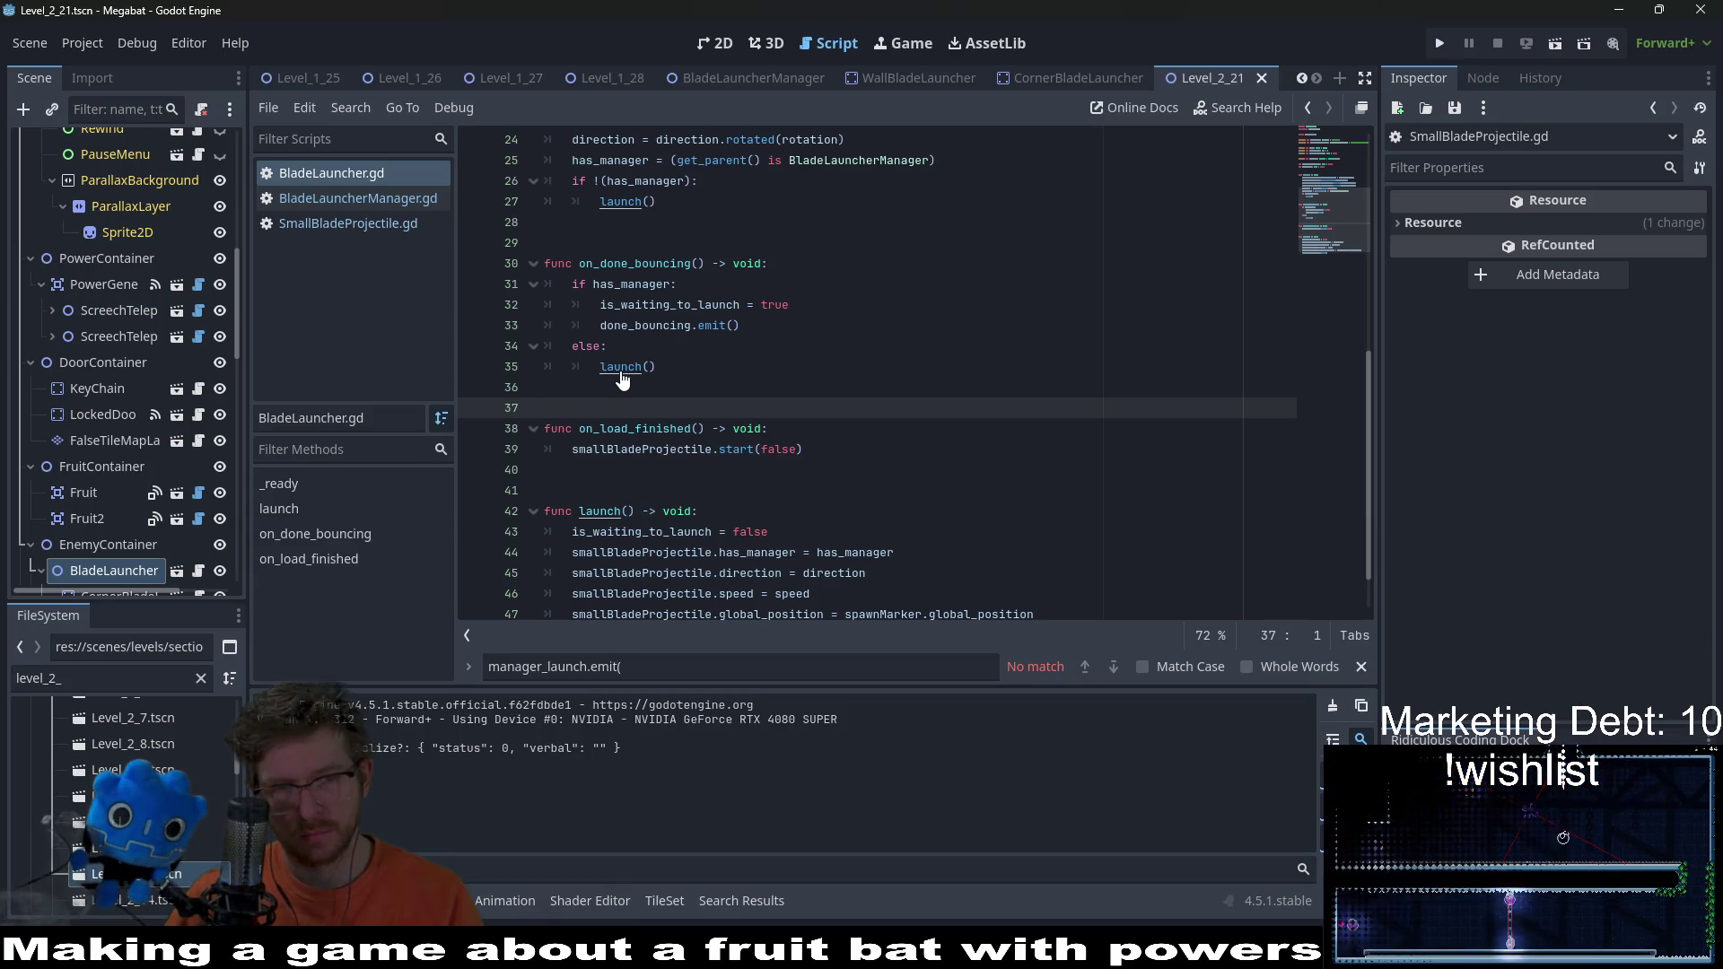
scroll(972, 456, down, 1)
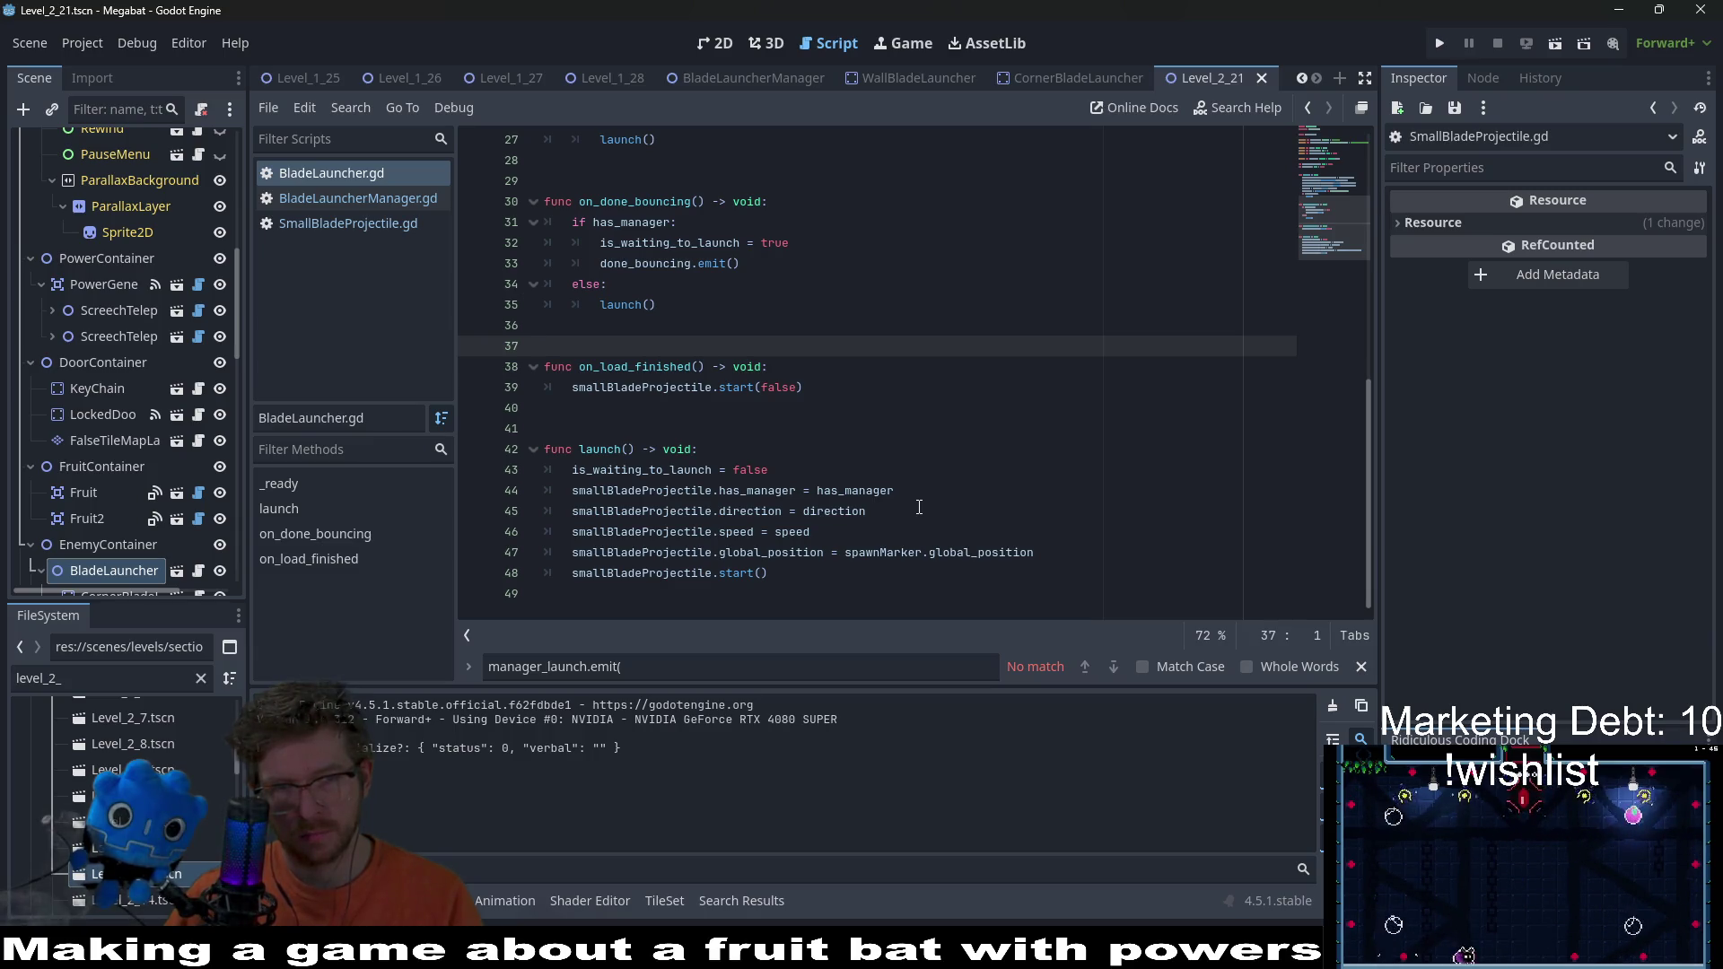
click(711, 40)
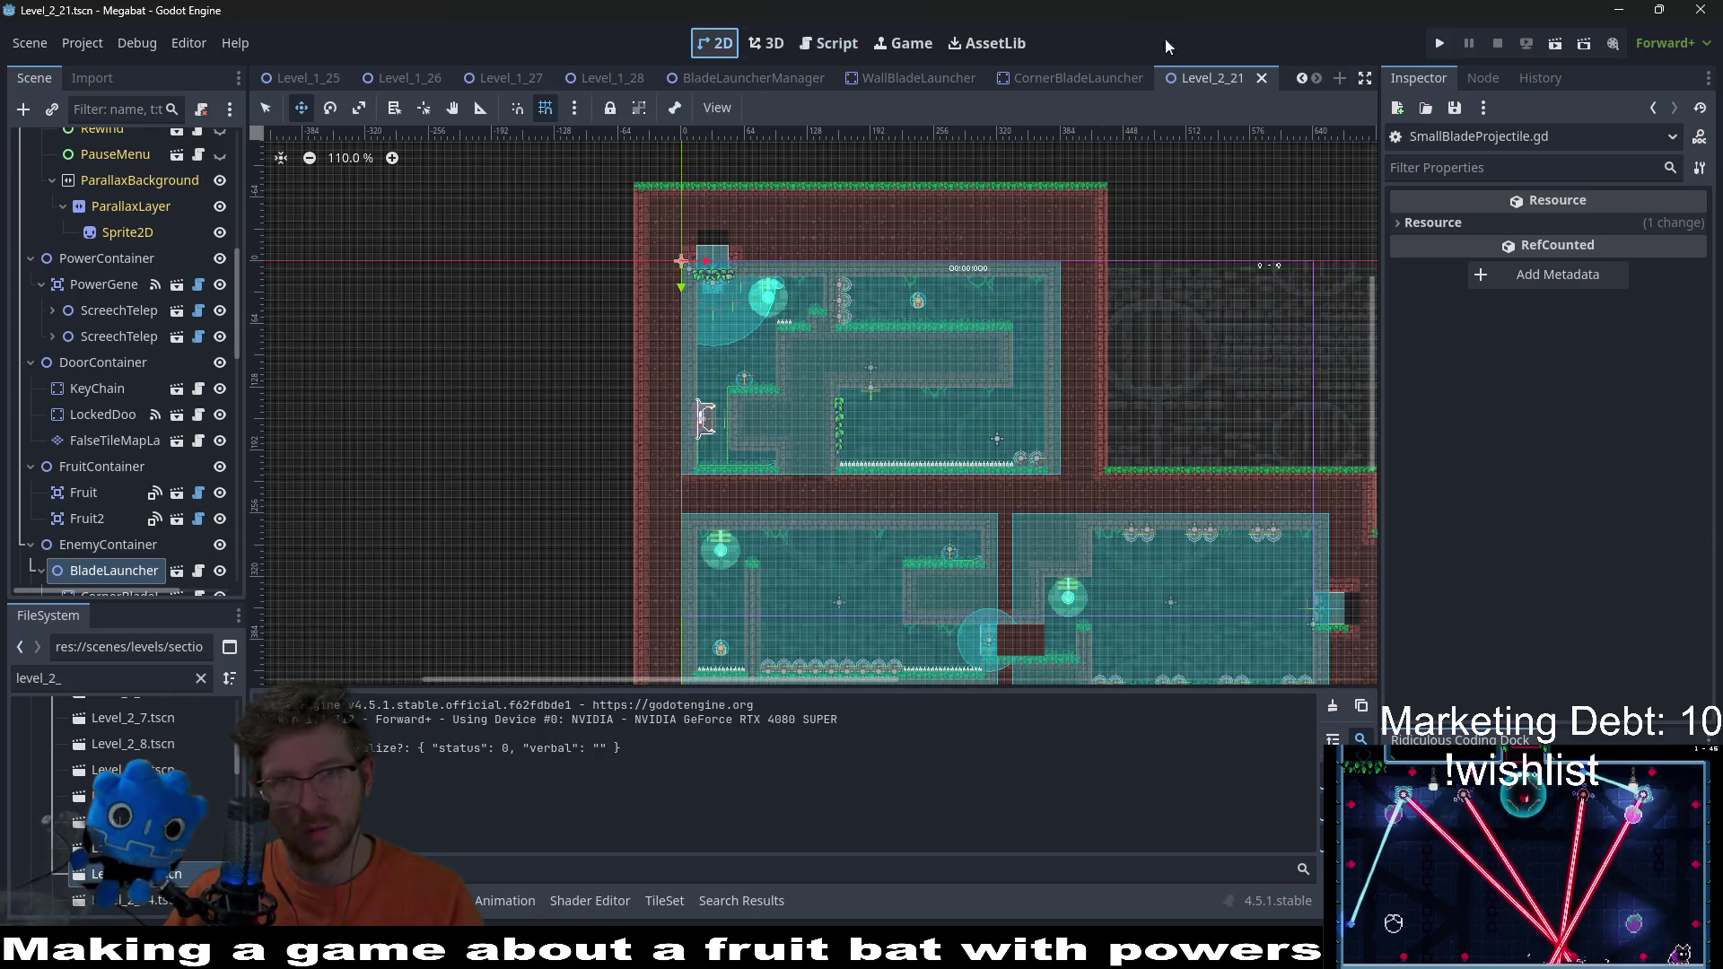
click(1564, 42)
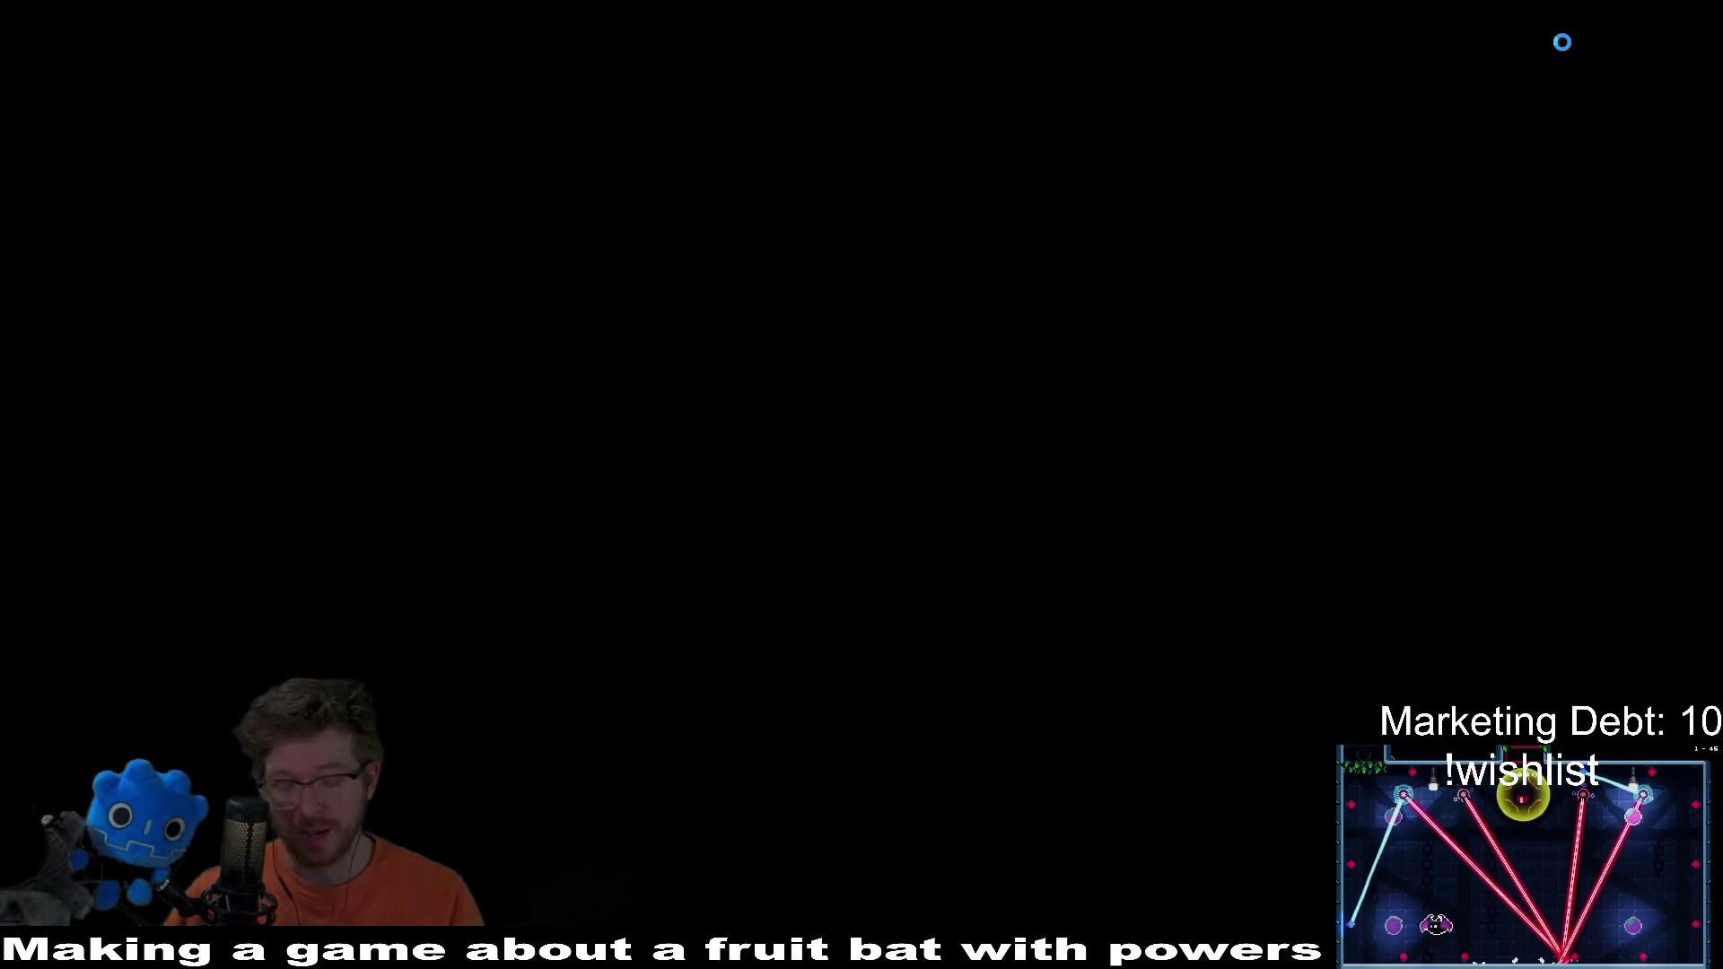
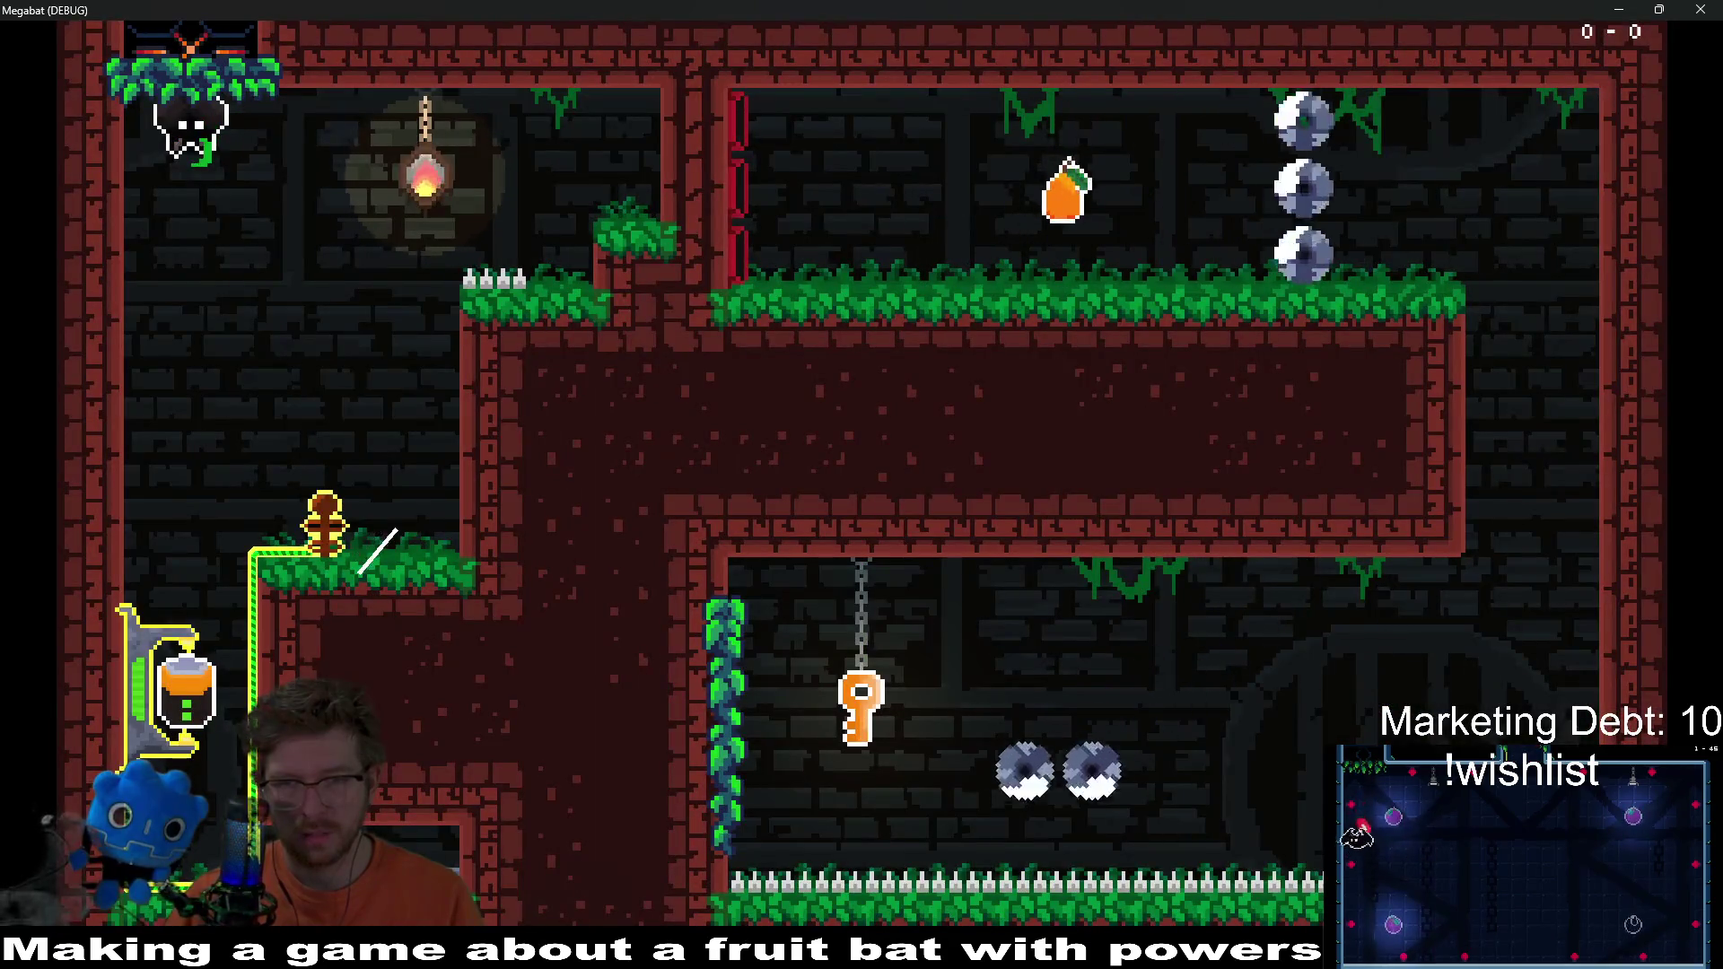
- Stop the debug game and open SmallBladeProjectile.gd in the script editor
key(F8)
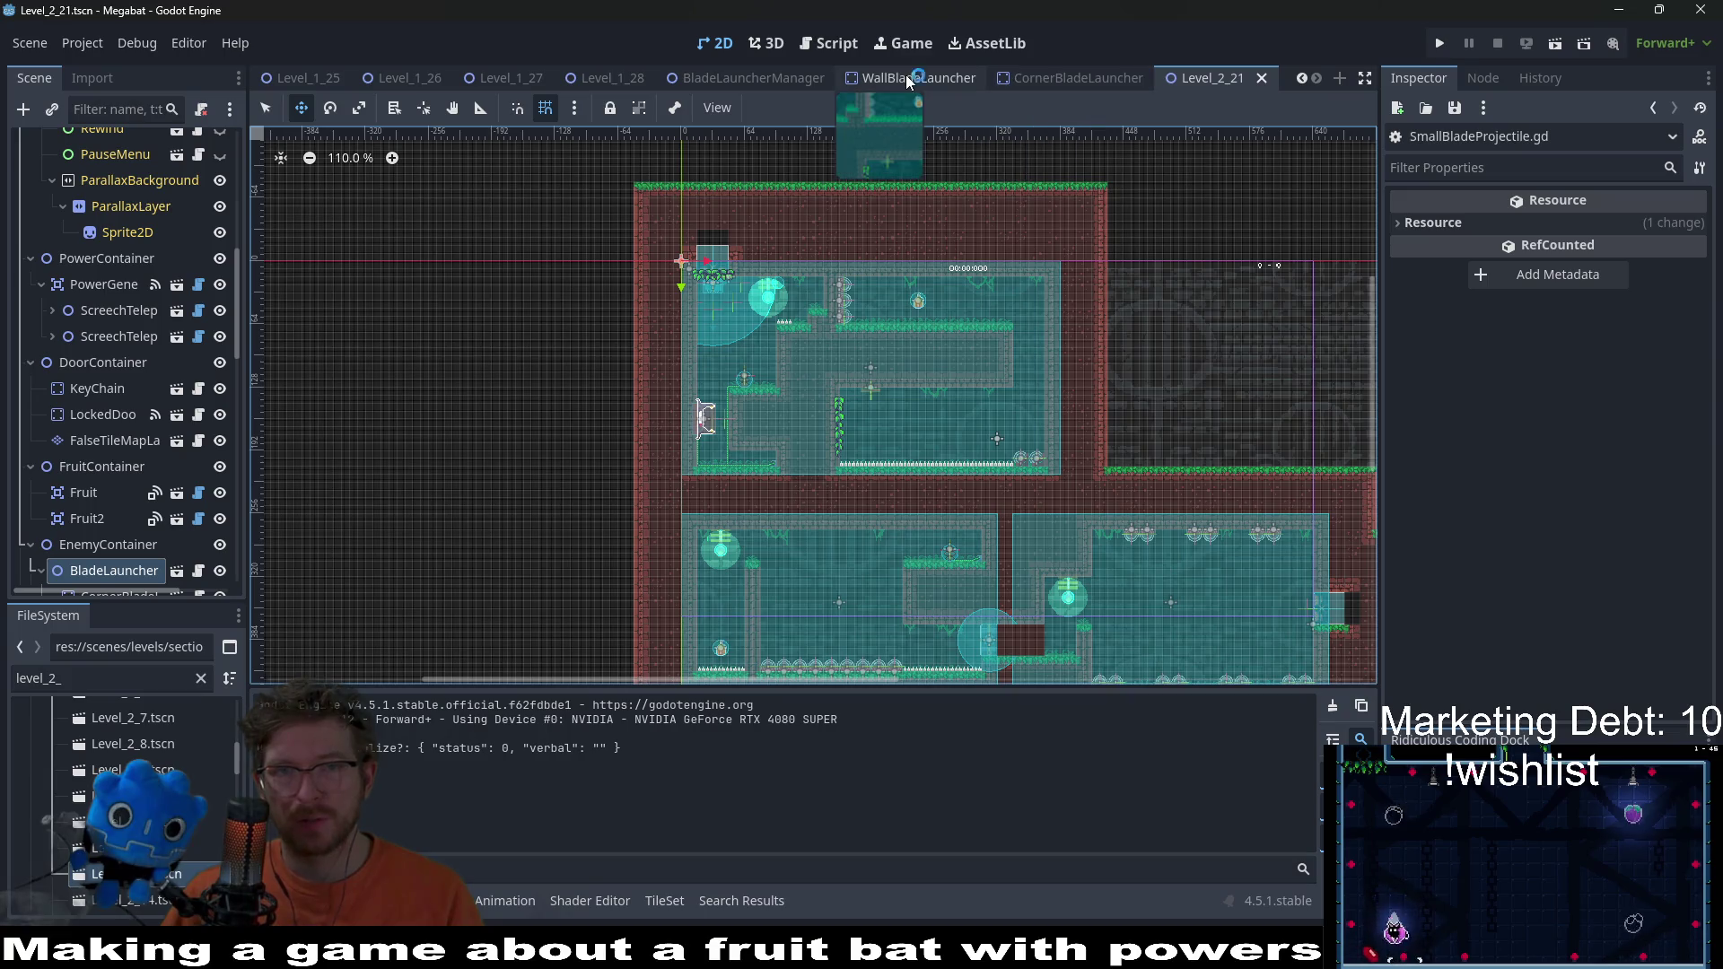
click(829, 54)
click(316, 224)
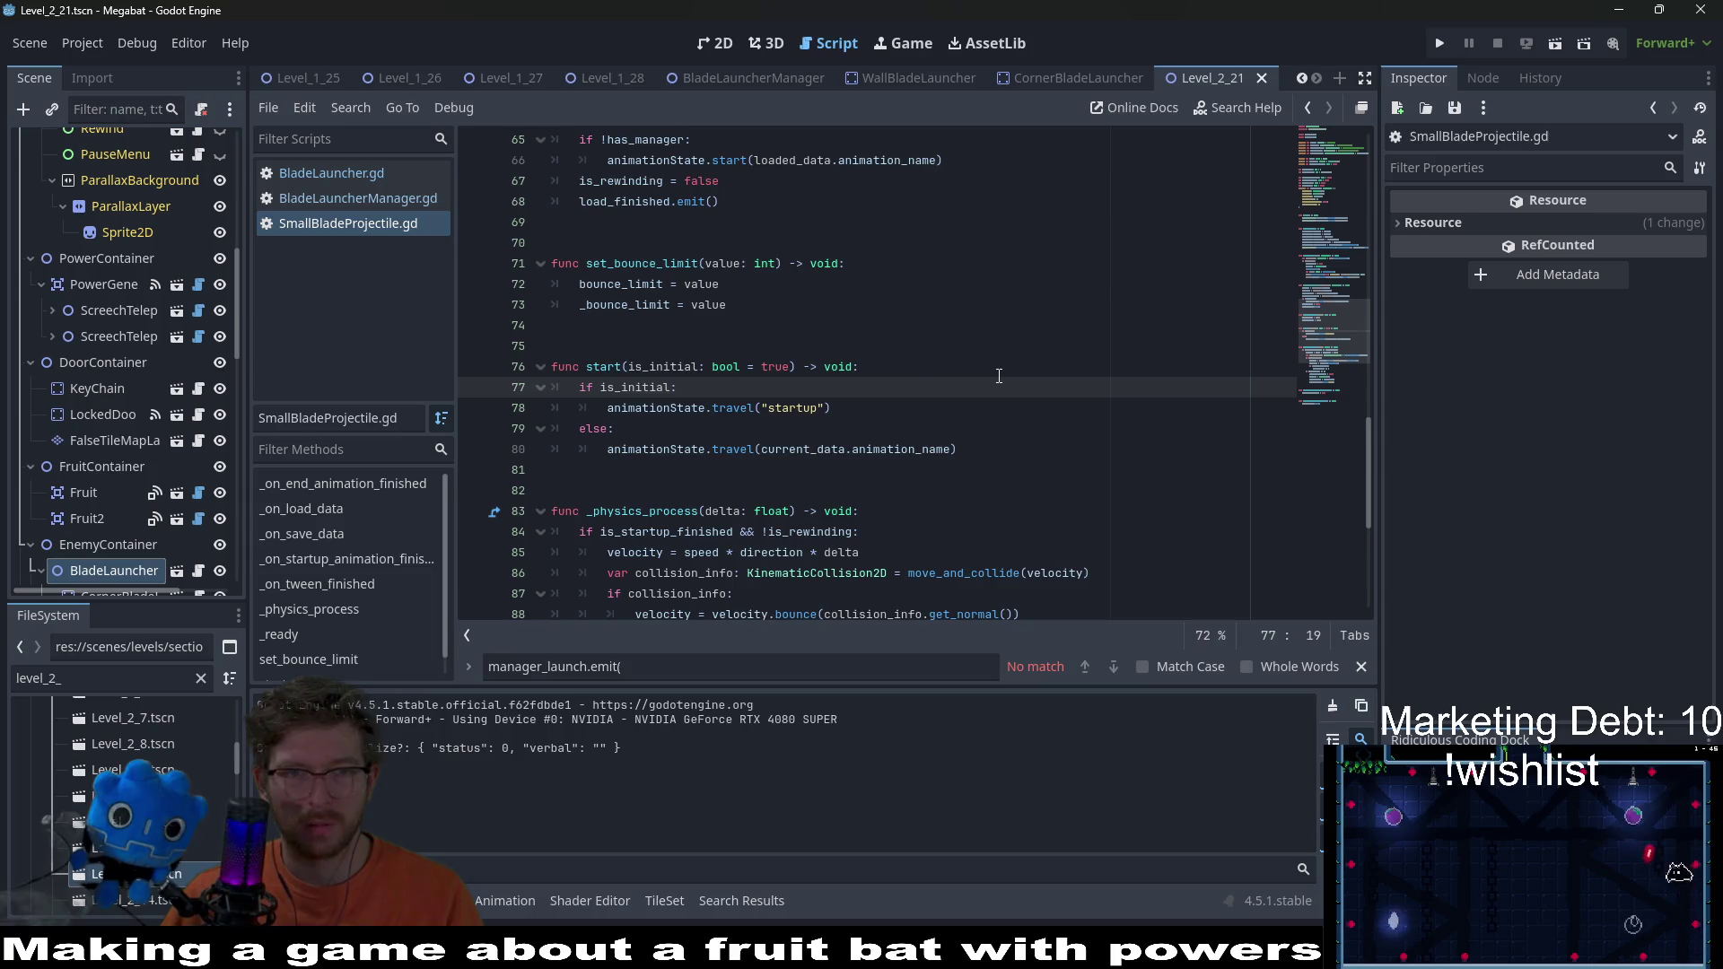
- Review the _physics_process bounce code, highlighting every use of direction, then go back to the 2D scene
scroll(999, 376, up, 7)
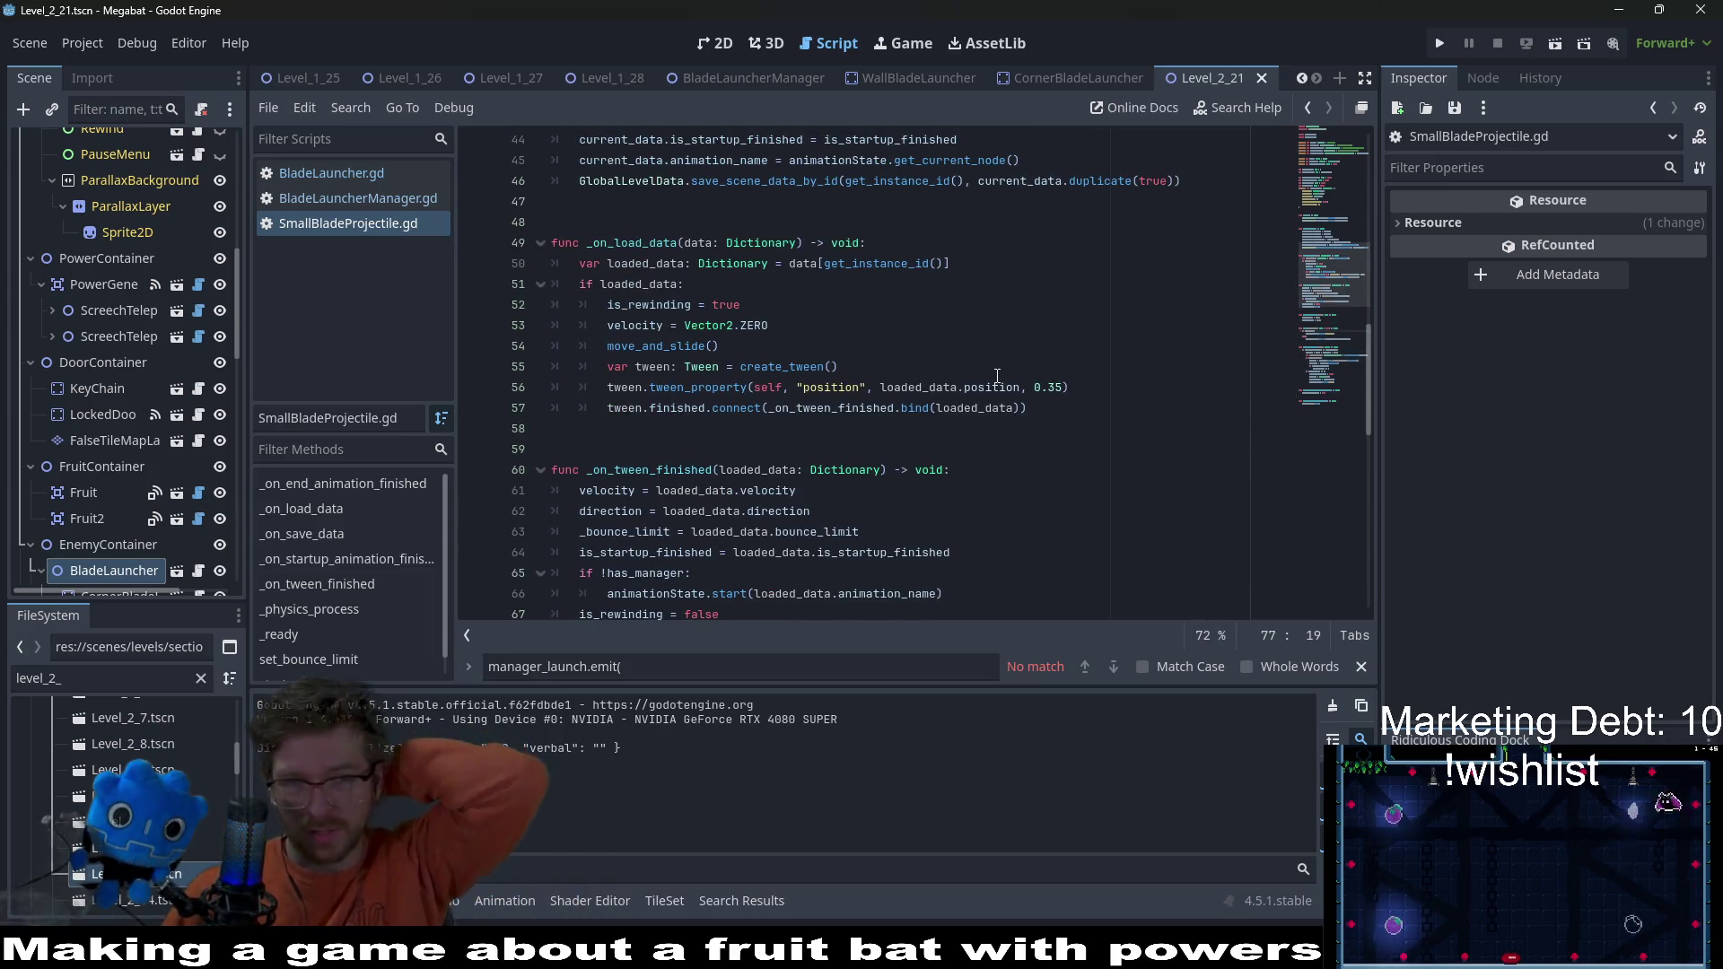
scroll(997, 376, up, 4)
scroll(997, 376, down, 8)
scroll(997, 376, down, 5)
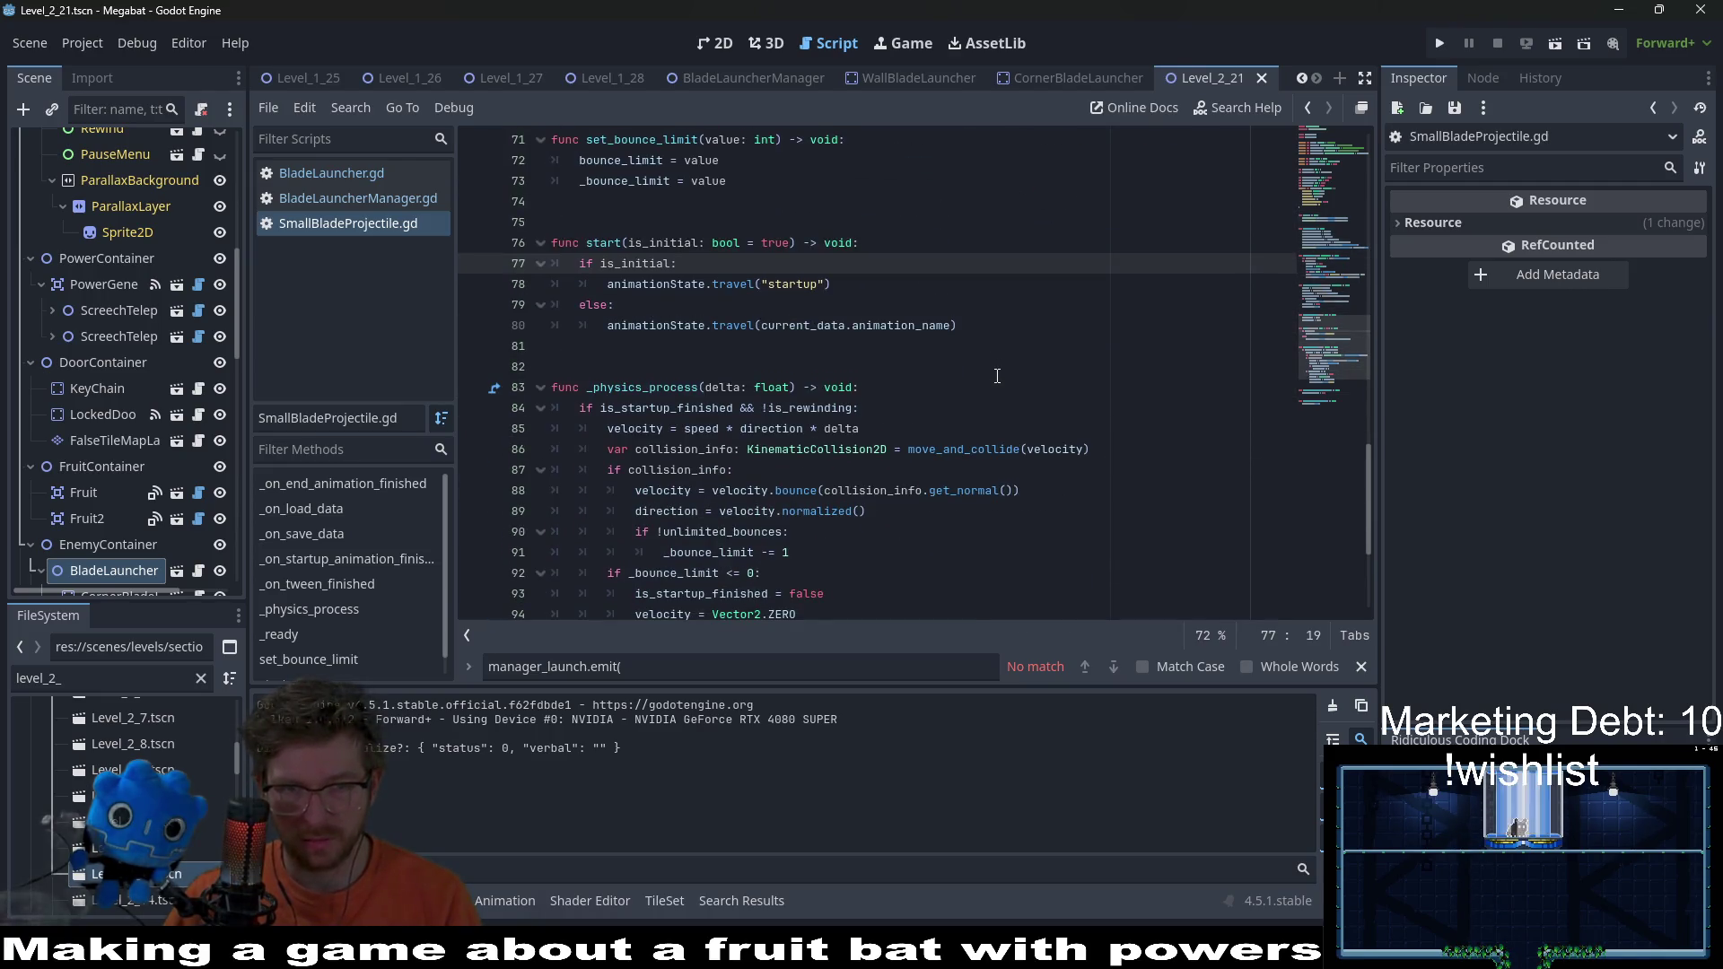
scroll(997, 376, down, 2)
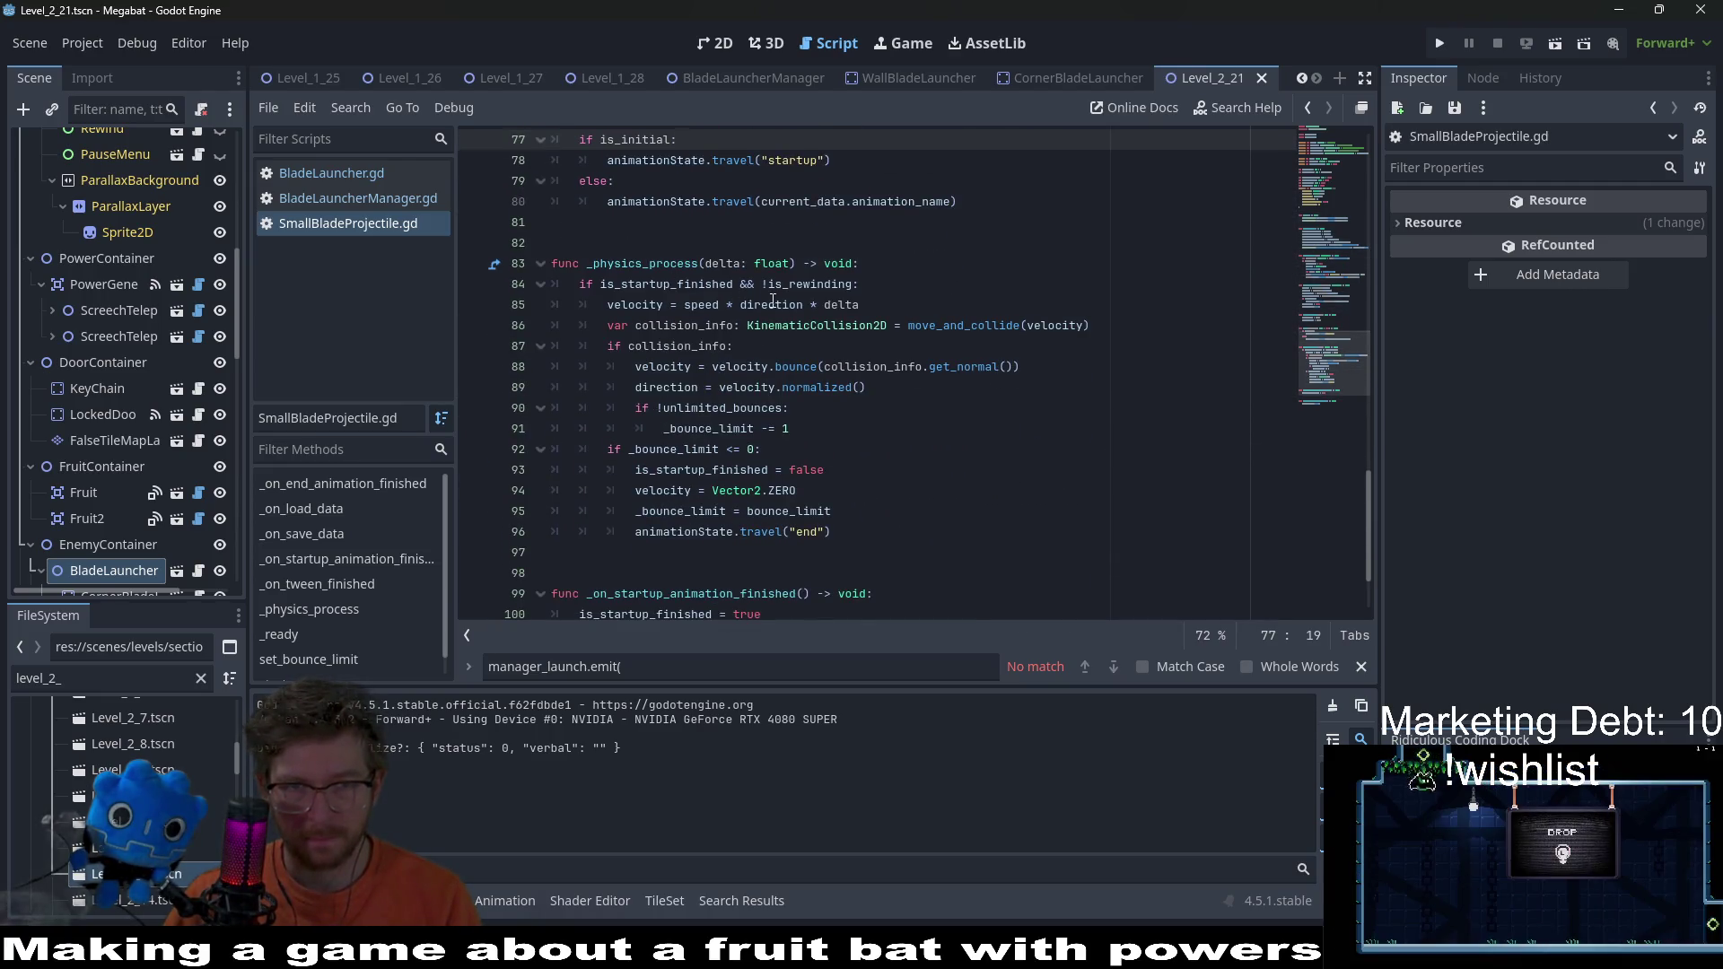
double_click(773, 304)
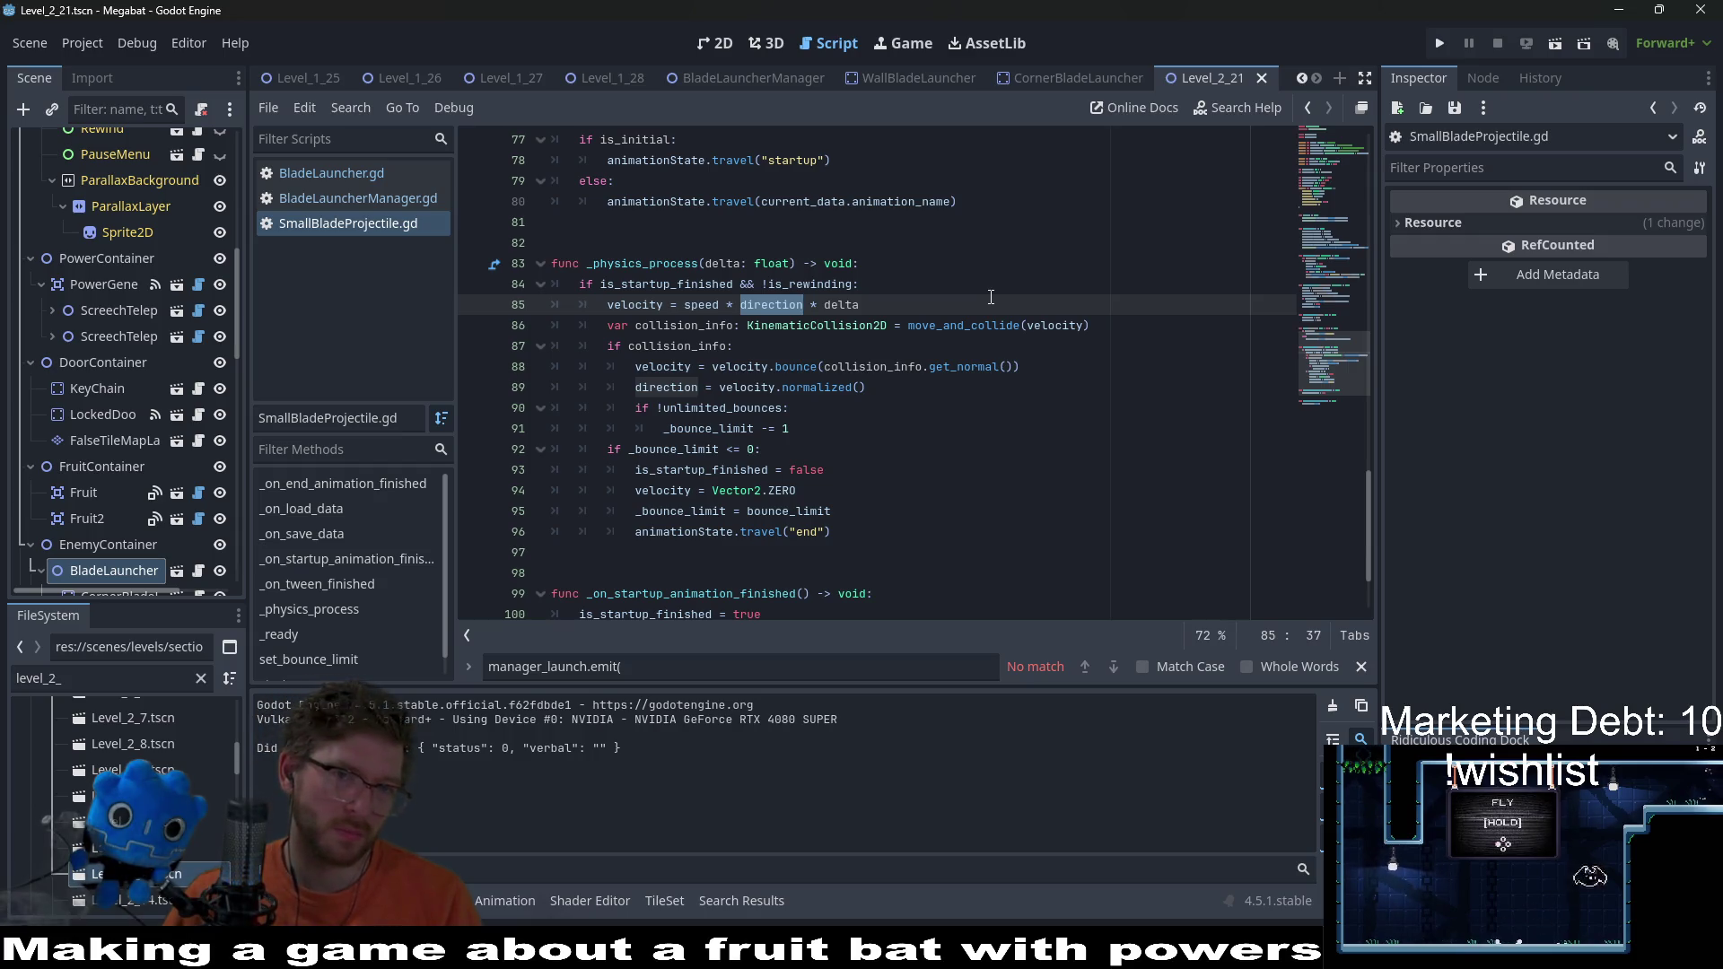
scroll(991, 296, down, 2)
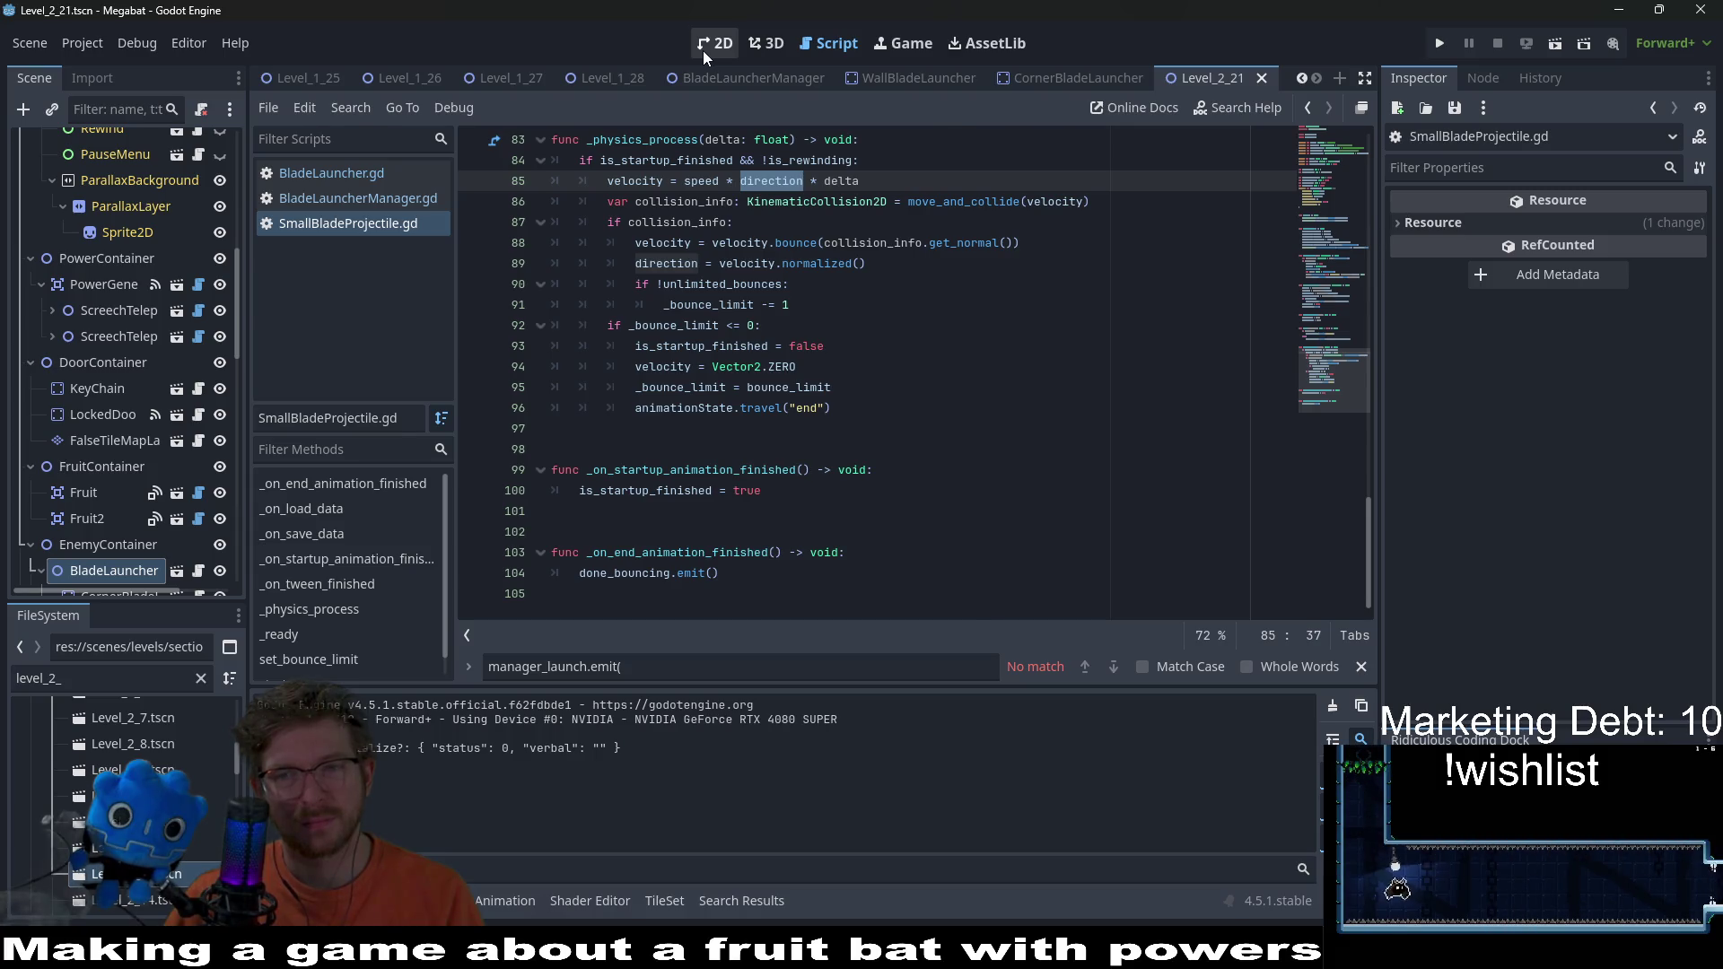
click(702, 50)
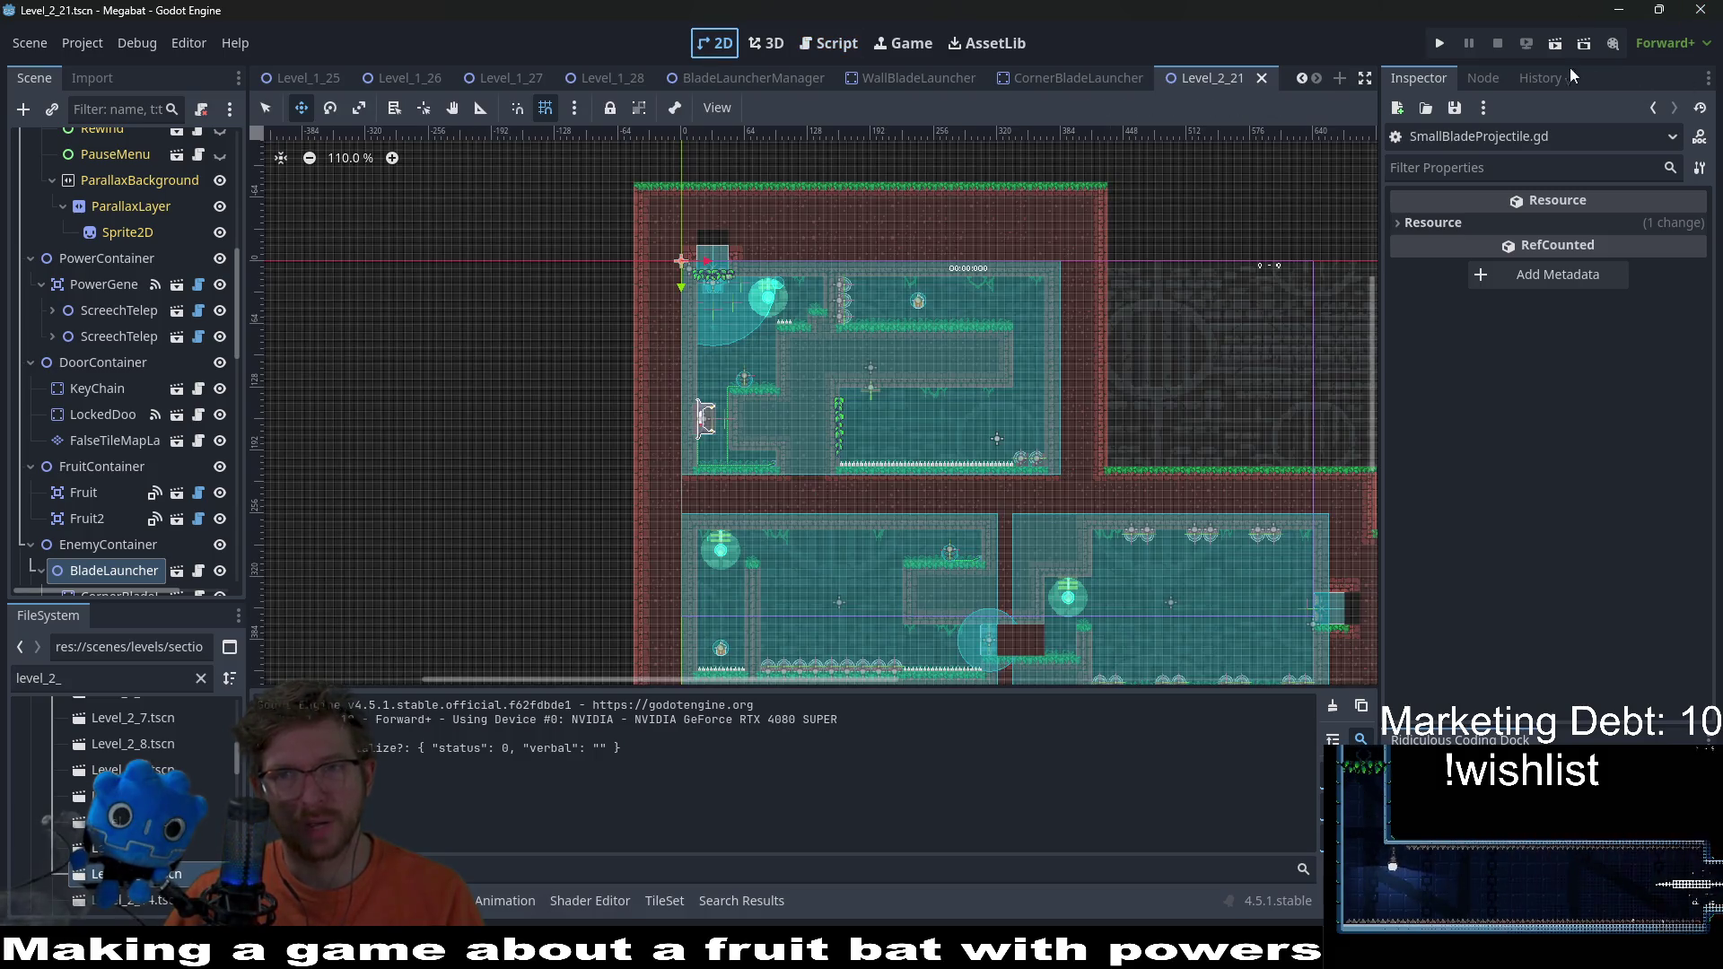
click(1549, 50)
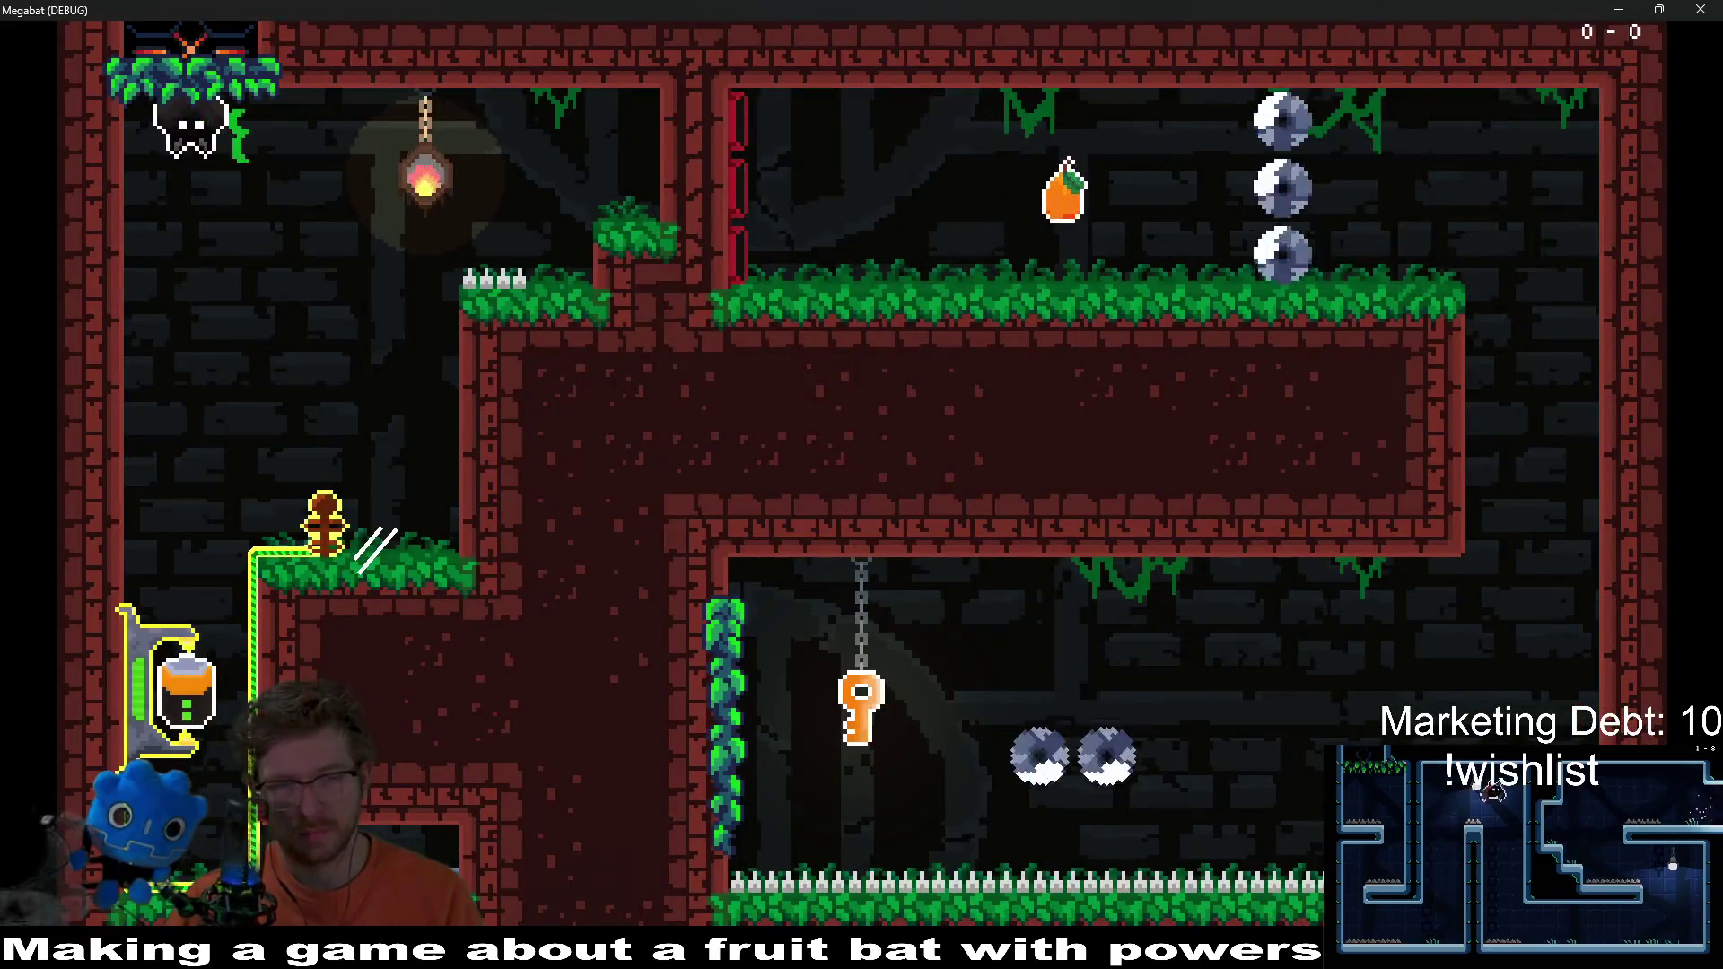
key(Left)
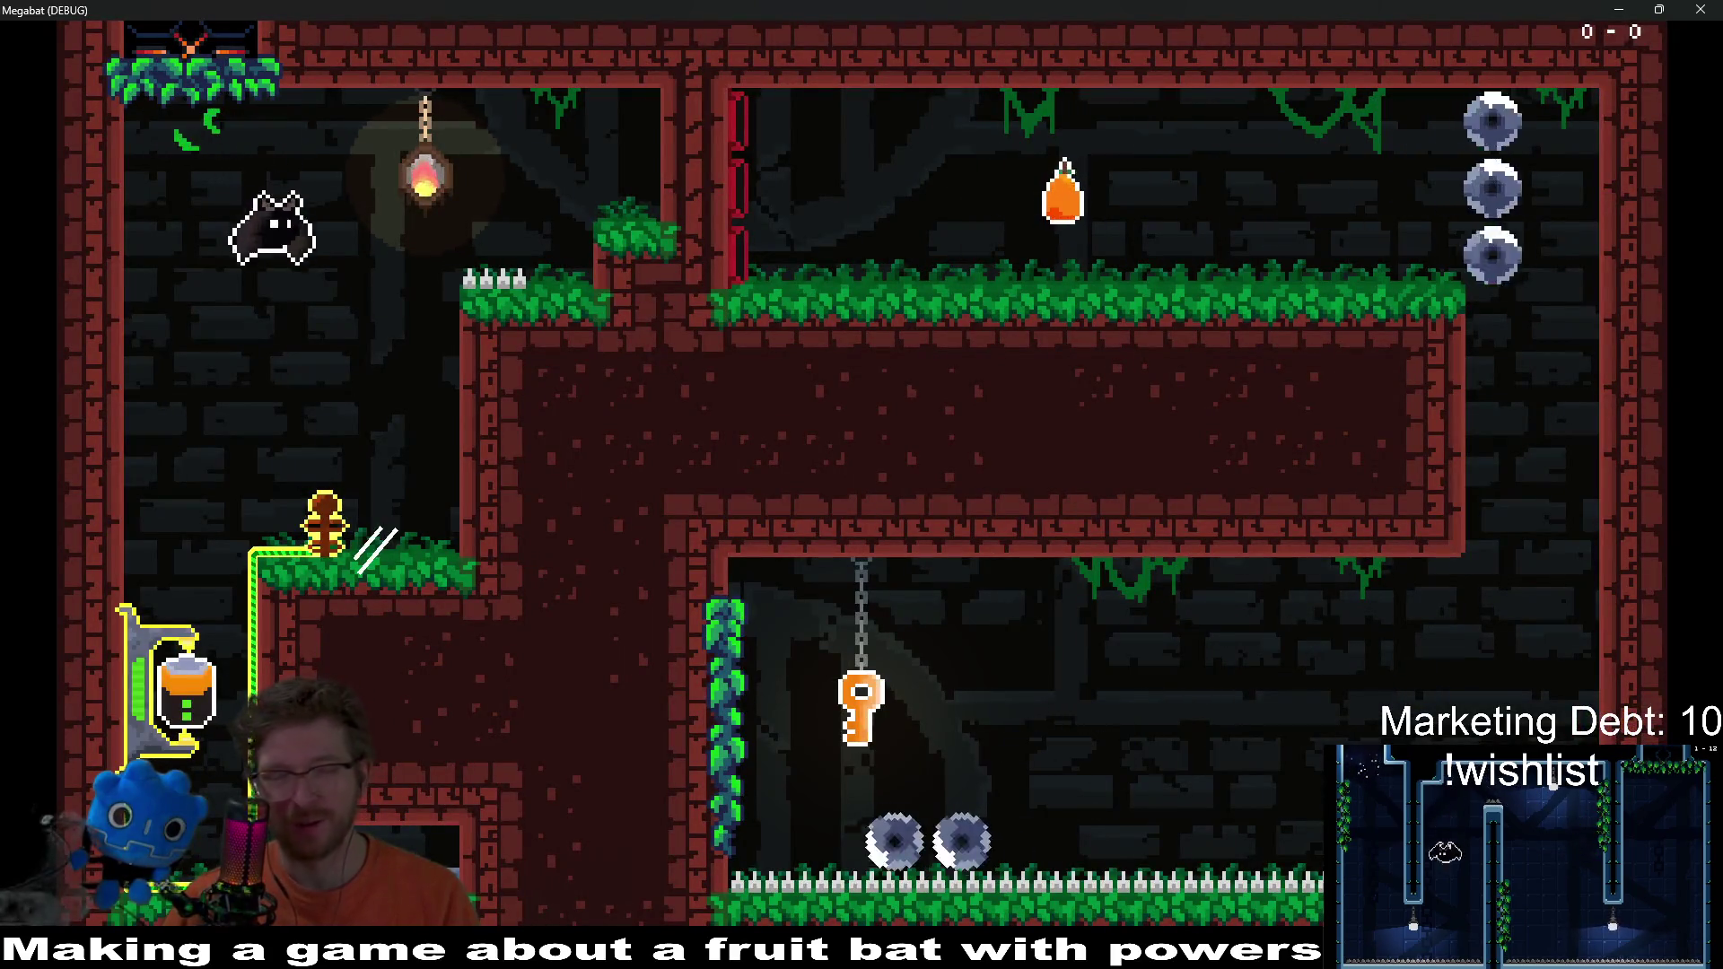
key(Left)
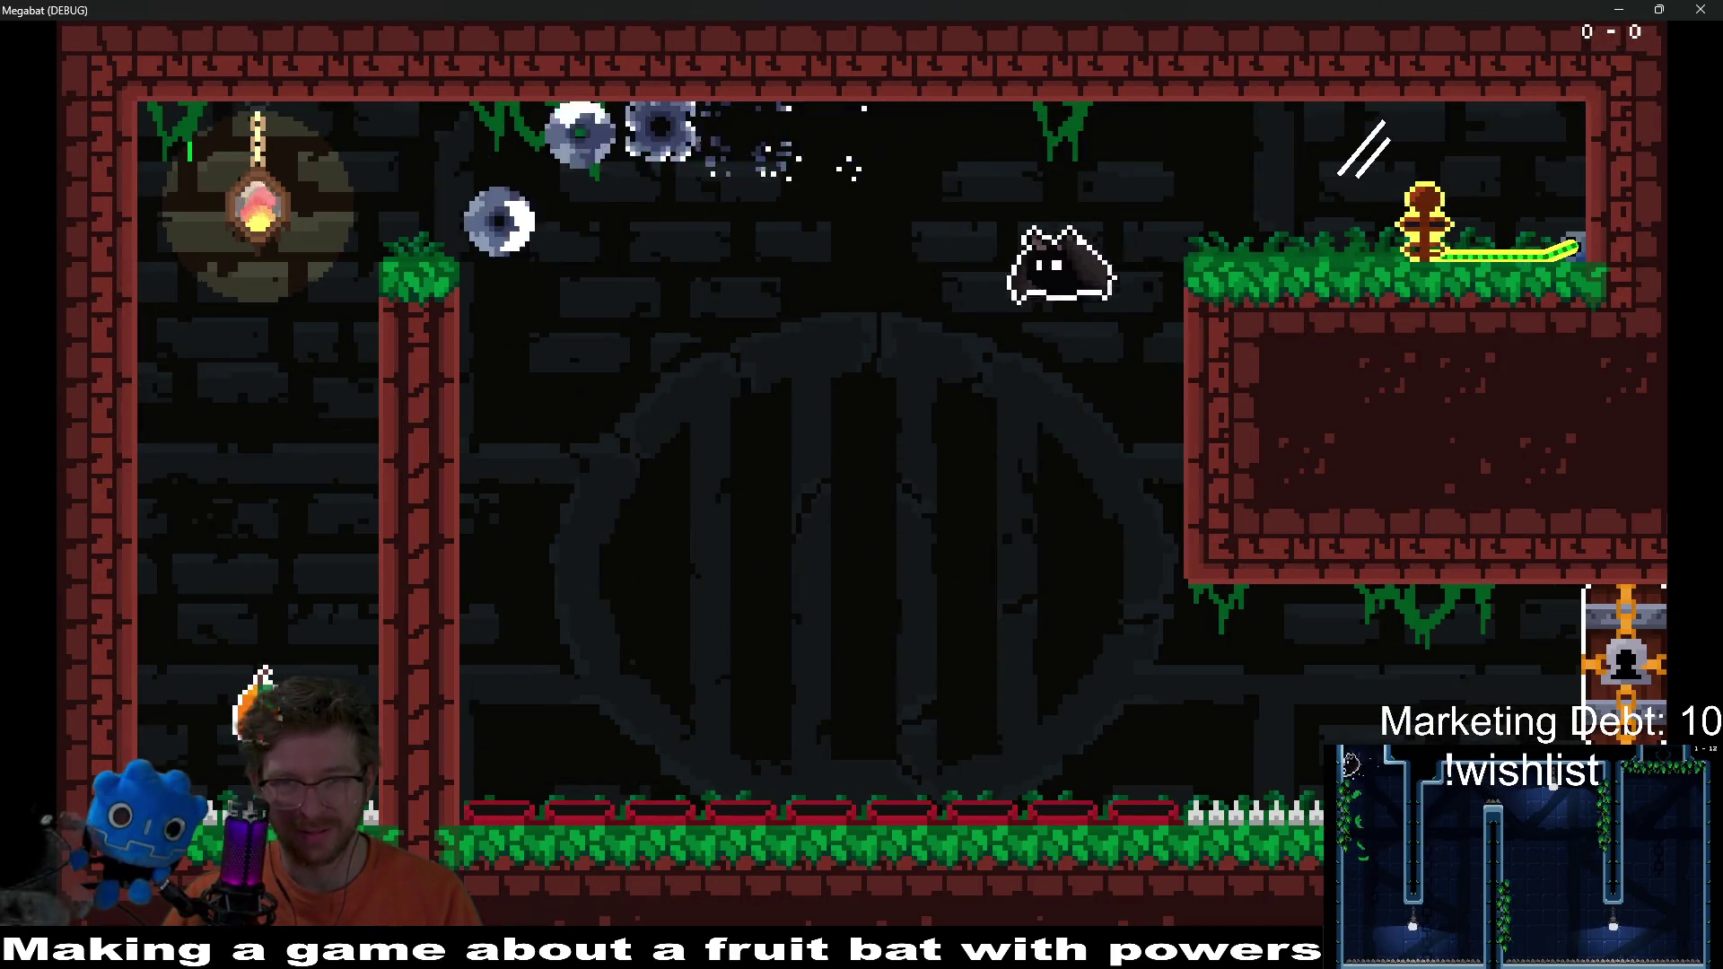
key(Down)
key(Right)
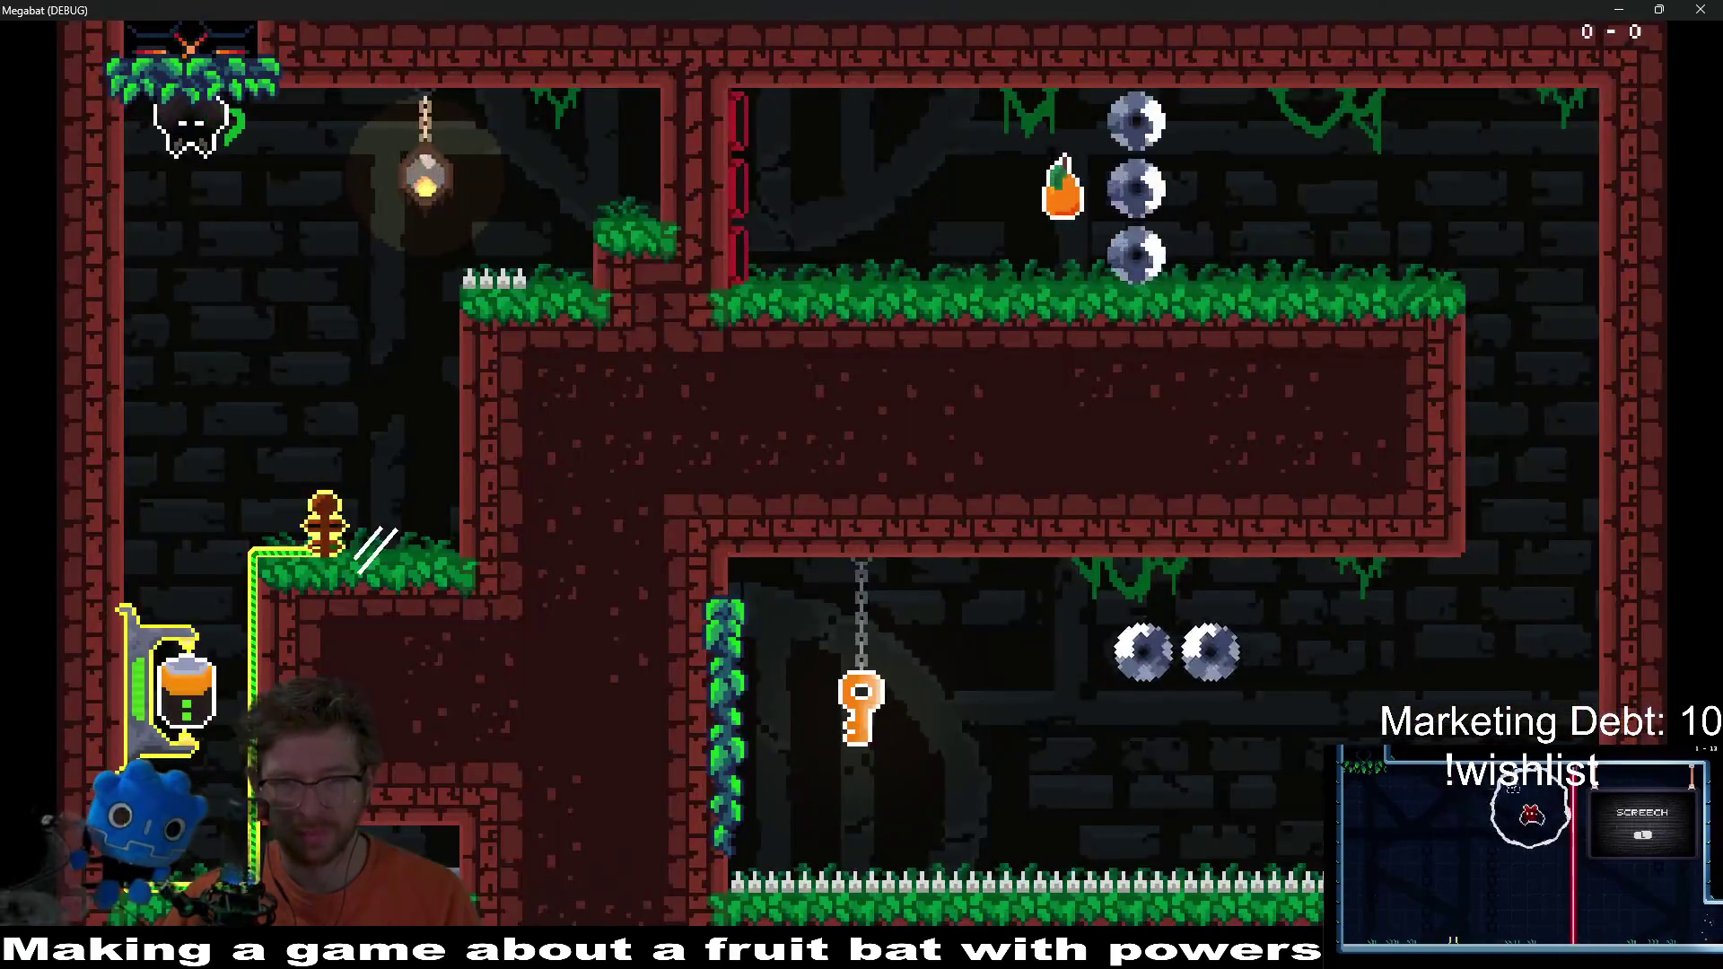
key(F8)
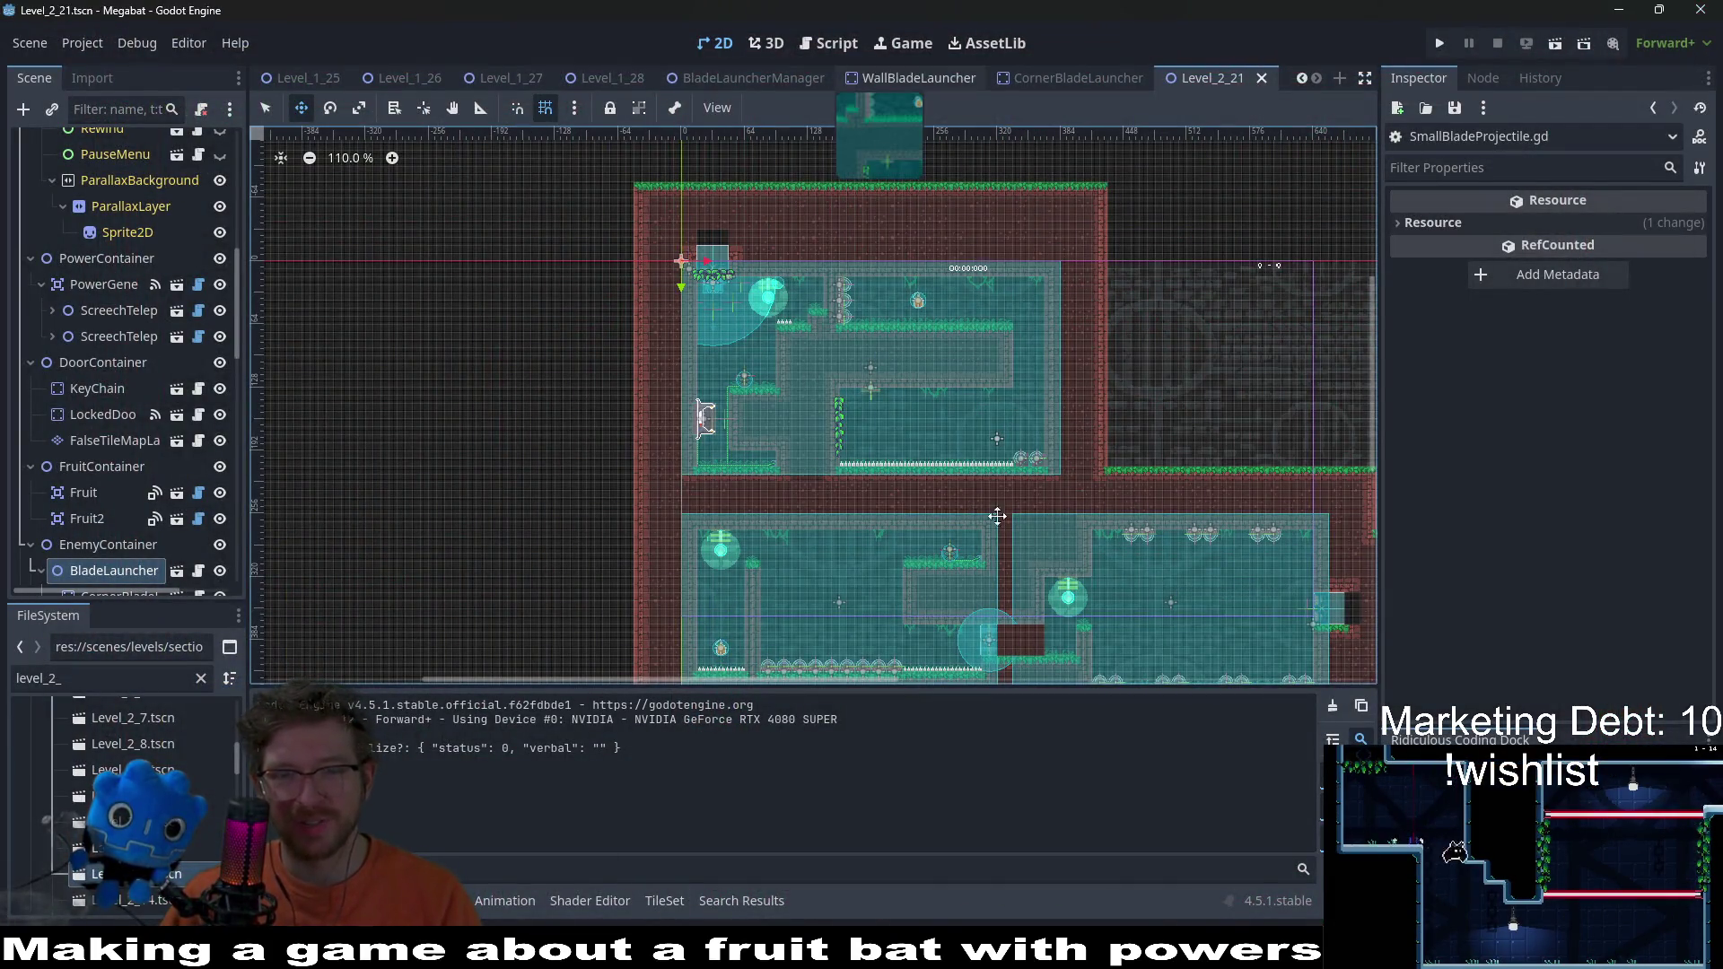
- Move the blade-launchers-getting-stuck bug card into DONE on The Board
key(alt+Tab)
mouse_move(1345, 149)
mouse_down()
mouse_move(1453, 144)
mouse_move(1003, 109)
mouse_move(1051, 131)
mouse_up()
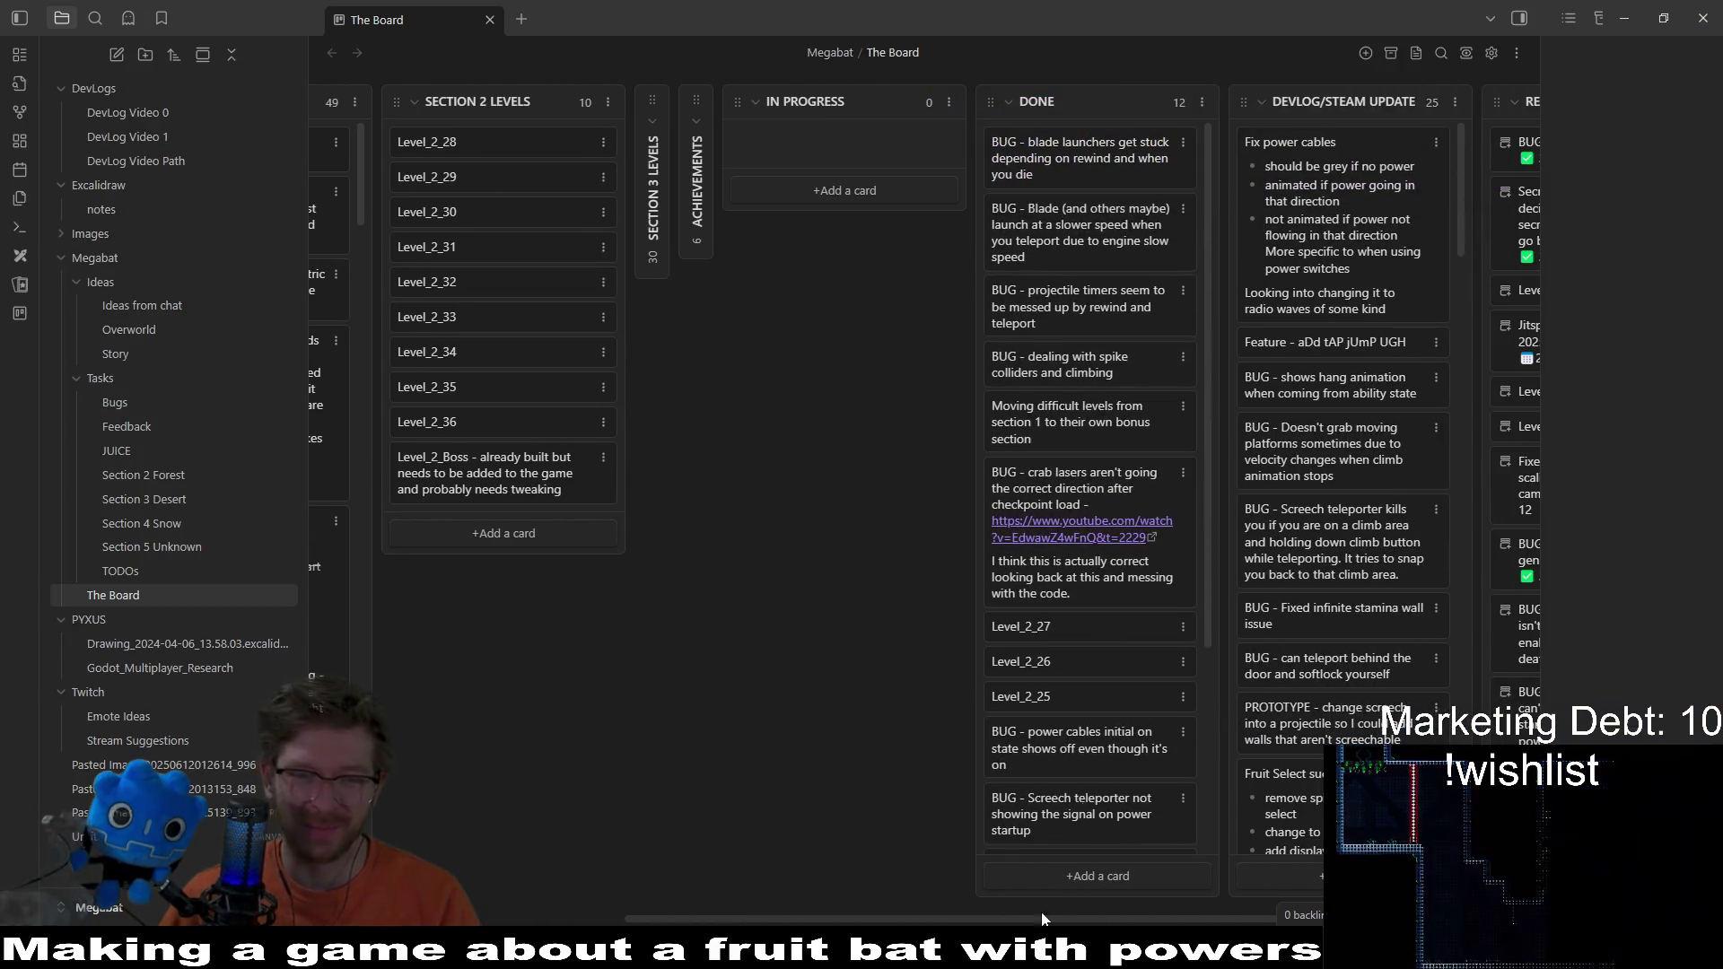
key(alt+Tab)
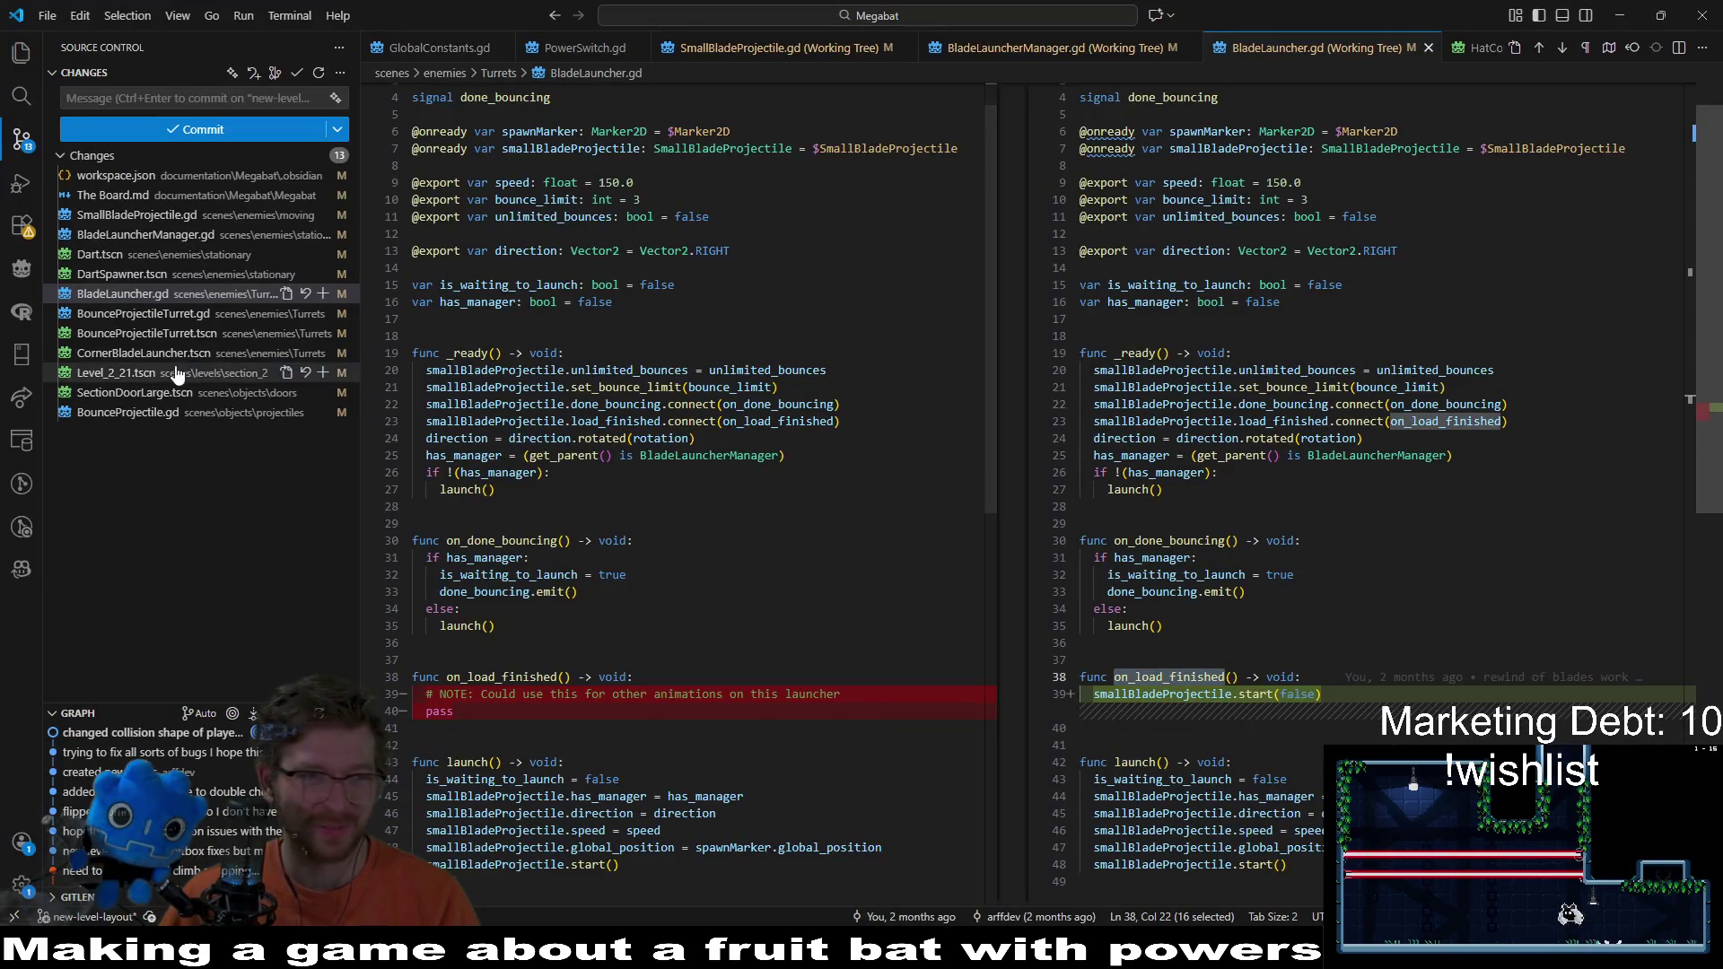
- Inspect the Level_2_21.tscn diff in VS Code Source Control, then return to Godot
click(177, 374)
click(153, 353)
click(146, 375)
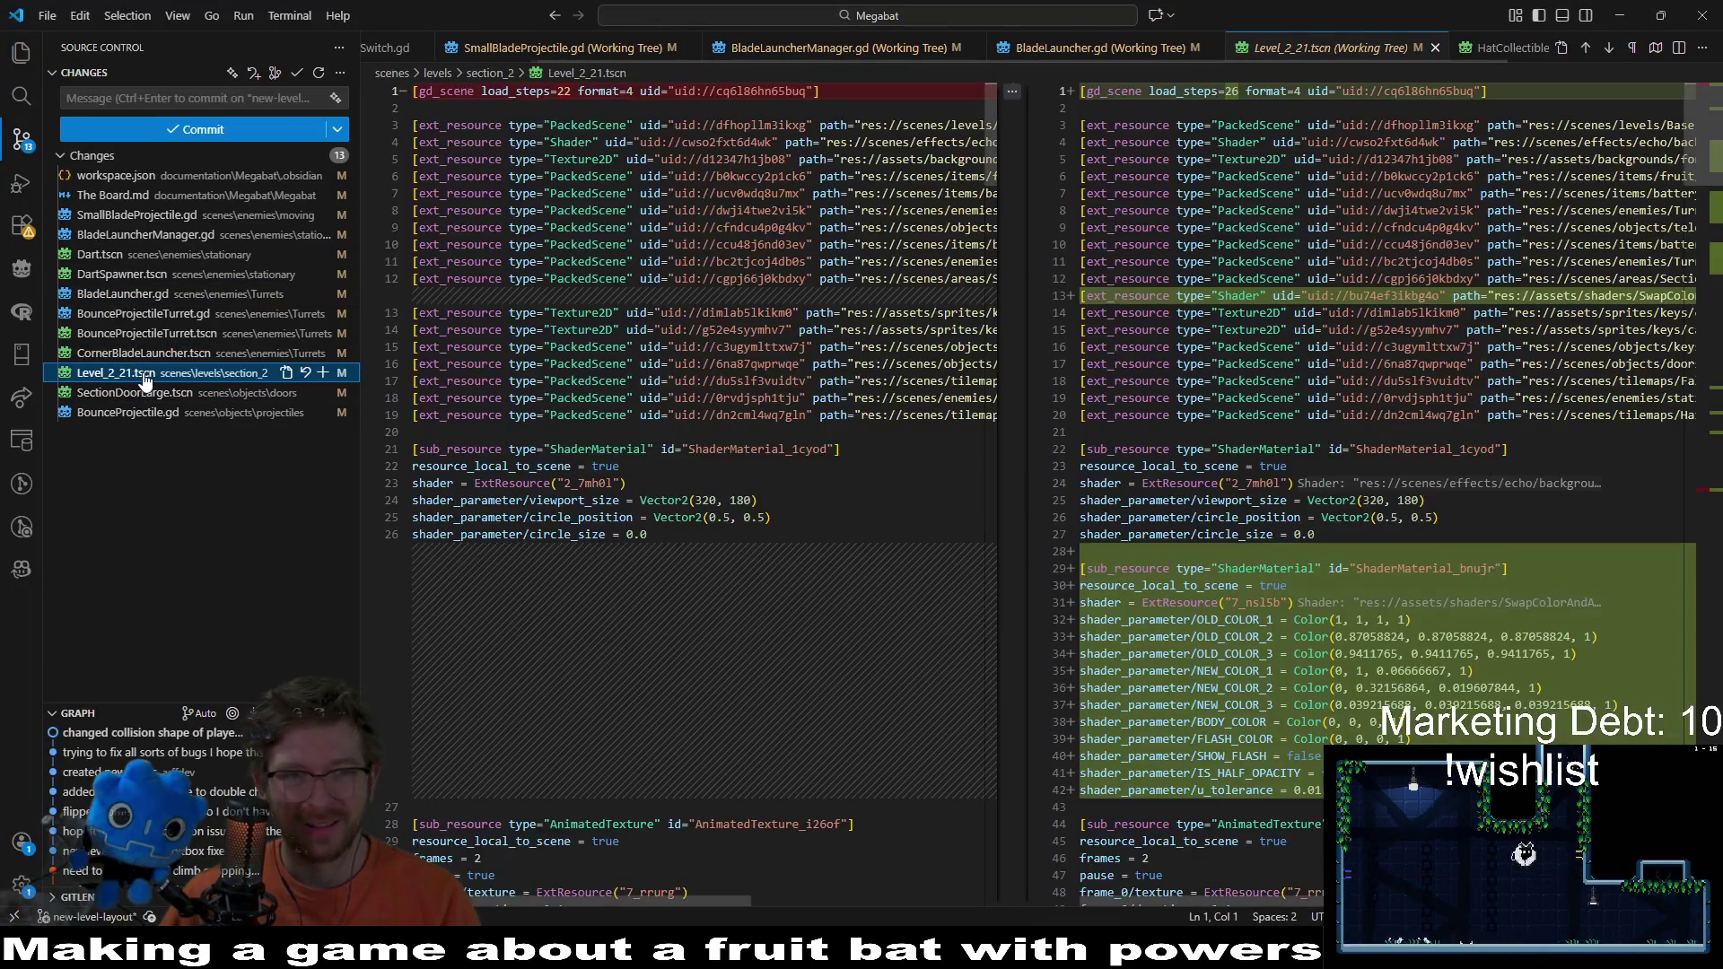
click(1620, 15)
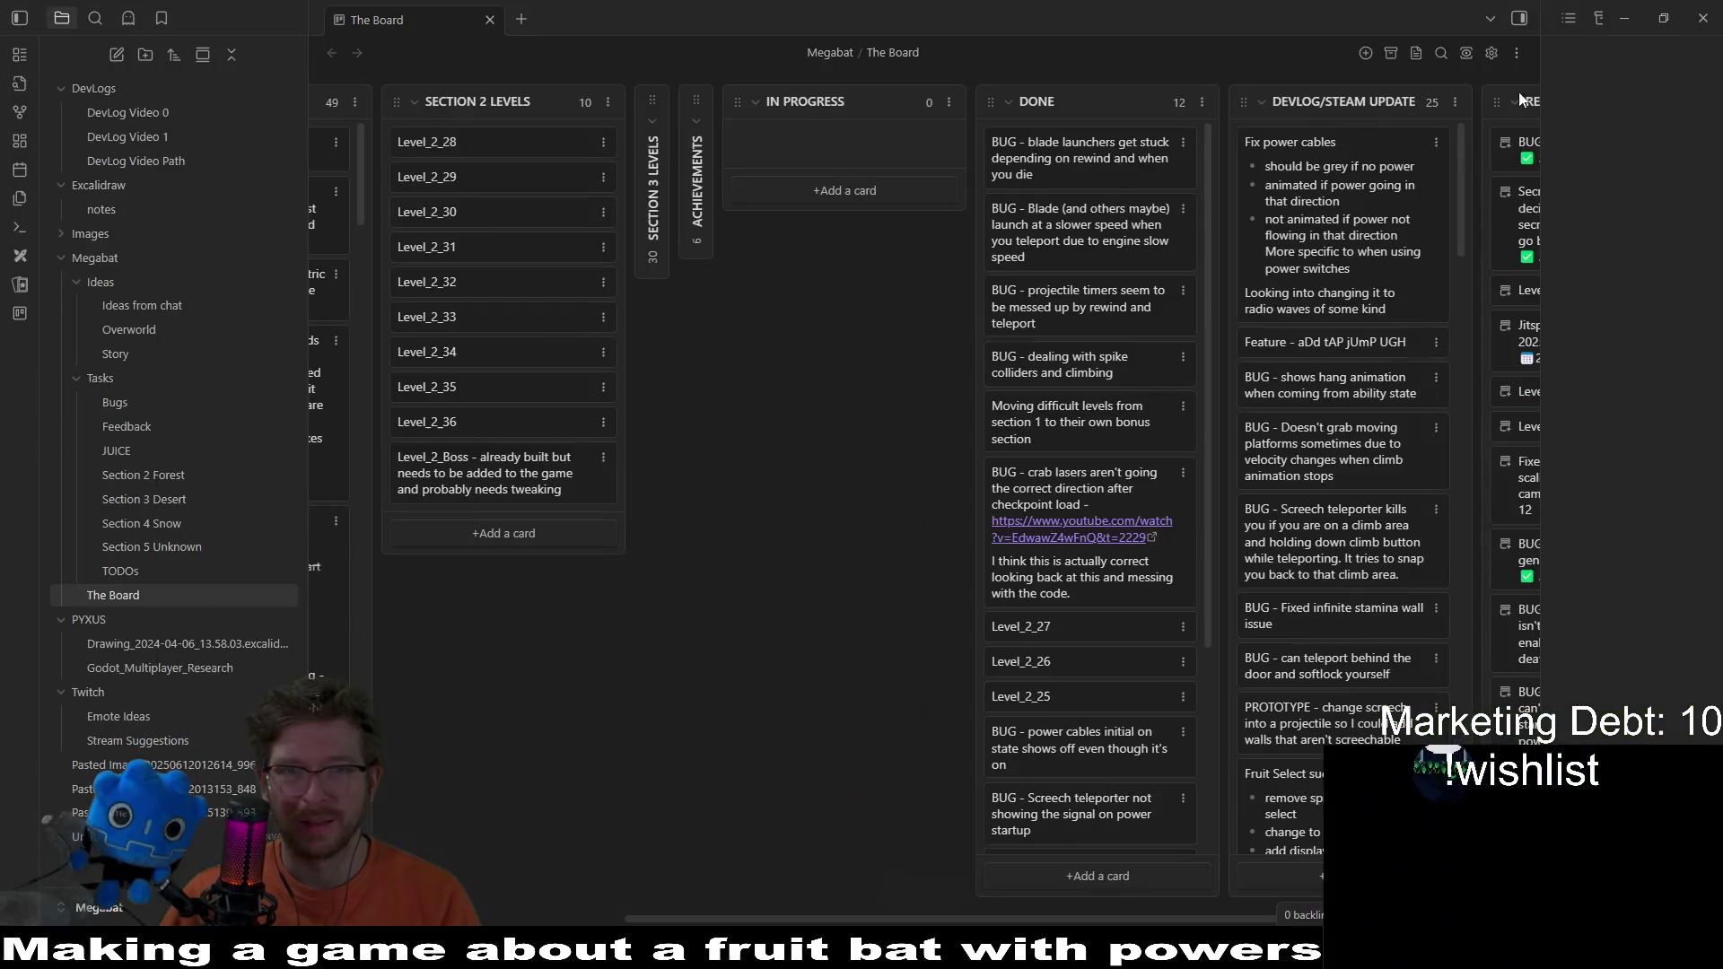
click(1624, 18)
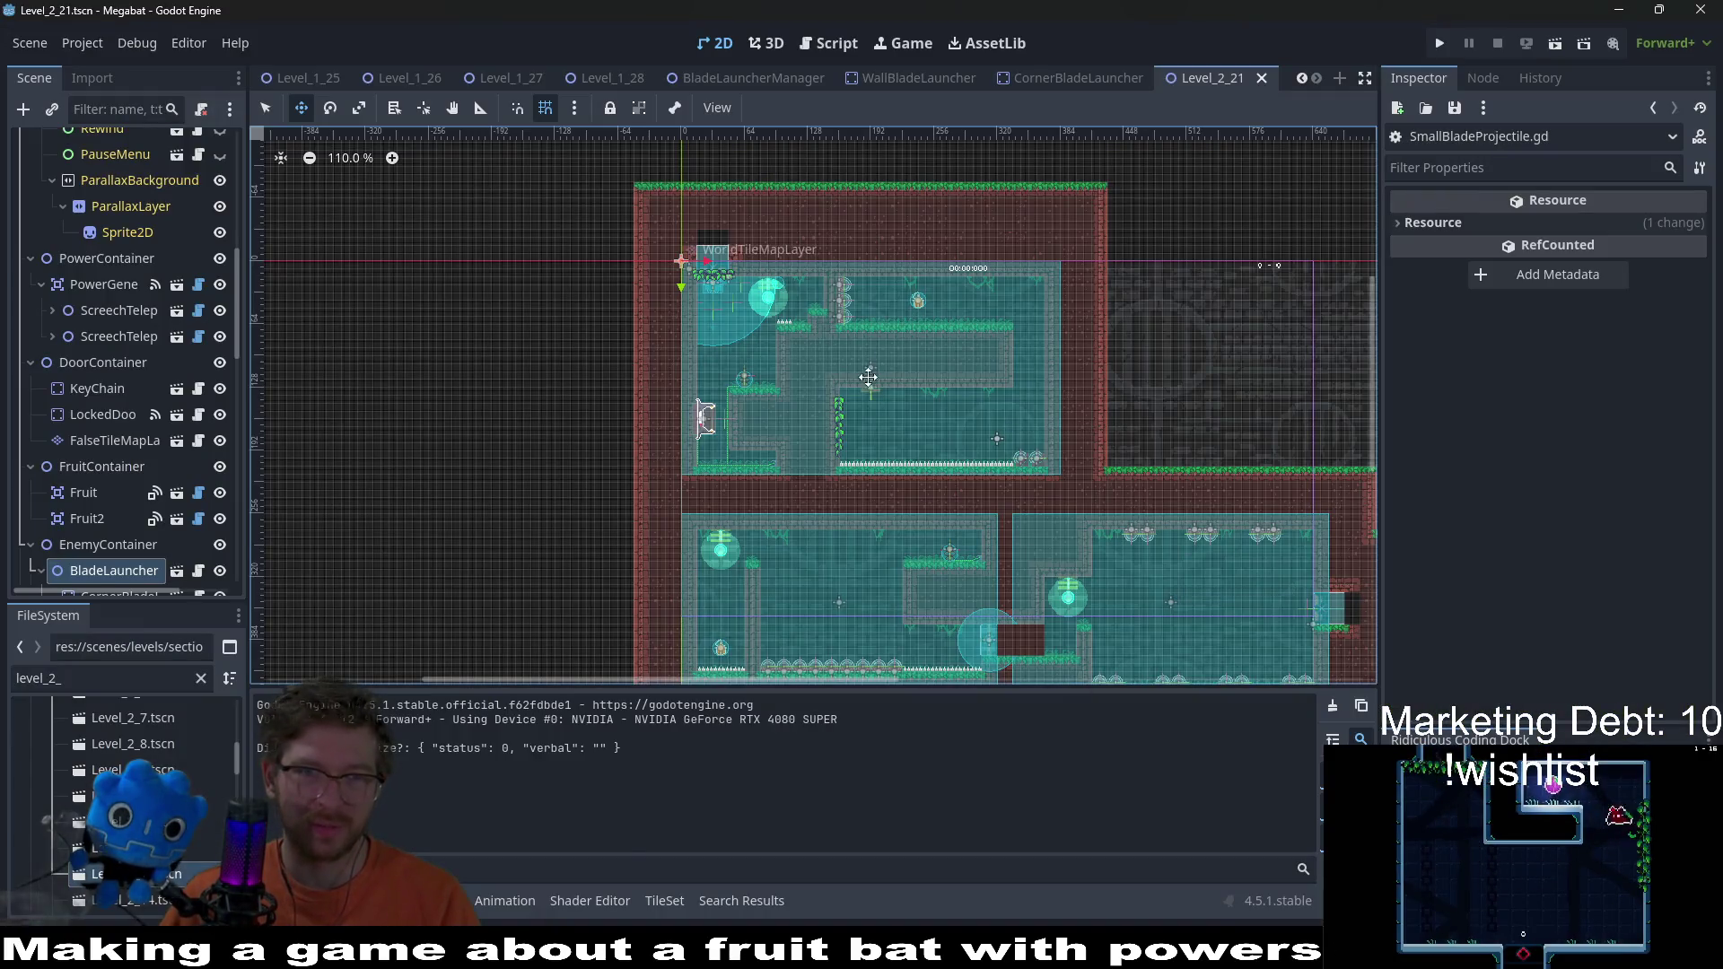
- Select the HazardTileMap node and save the Level_2_21 scene with Ctrl+S
scroll(45, 336, down, 10)
scroll(107, 556, down, 5)
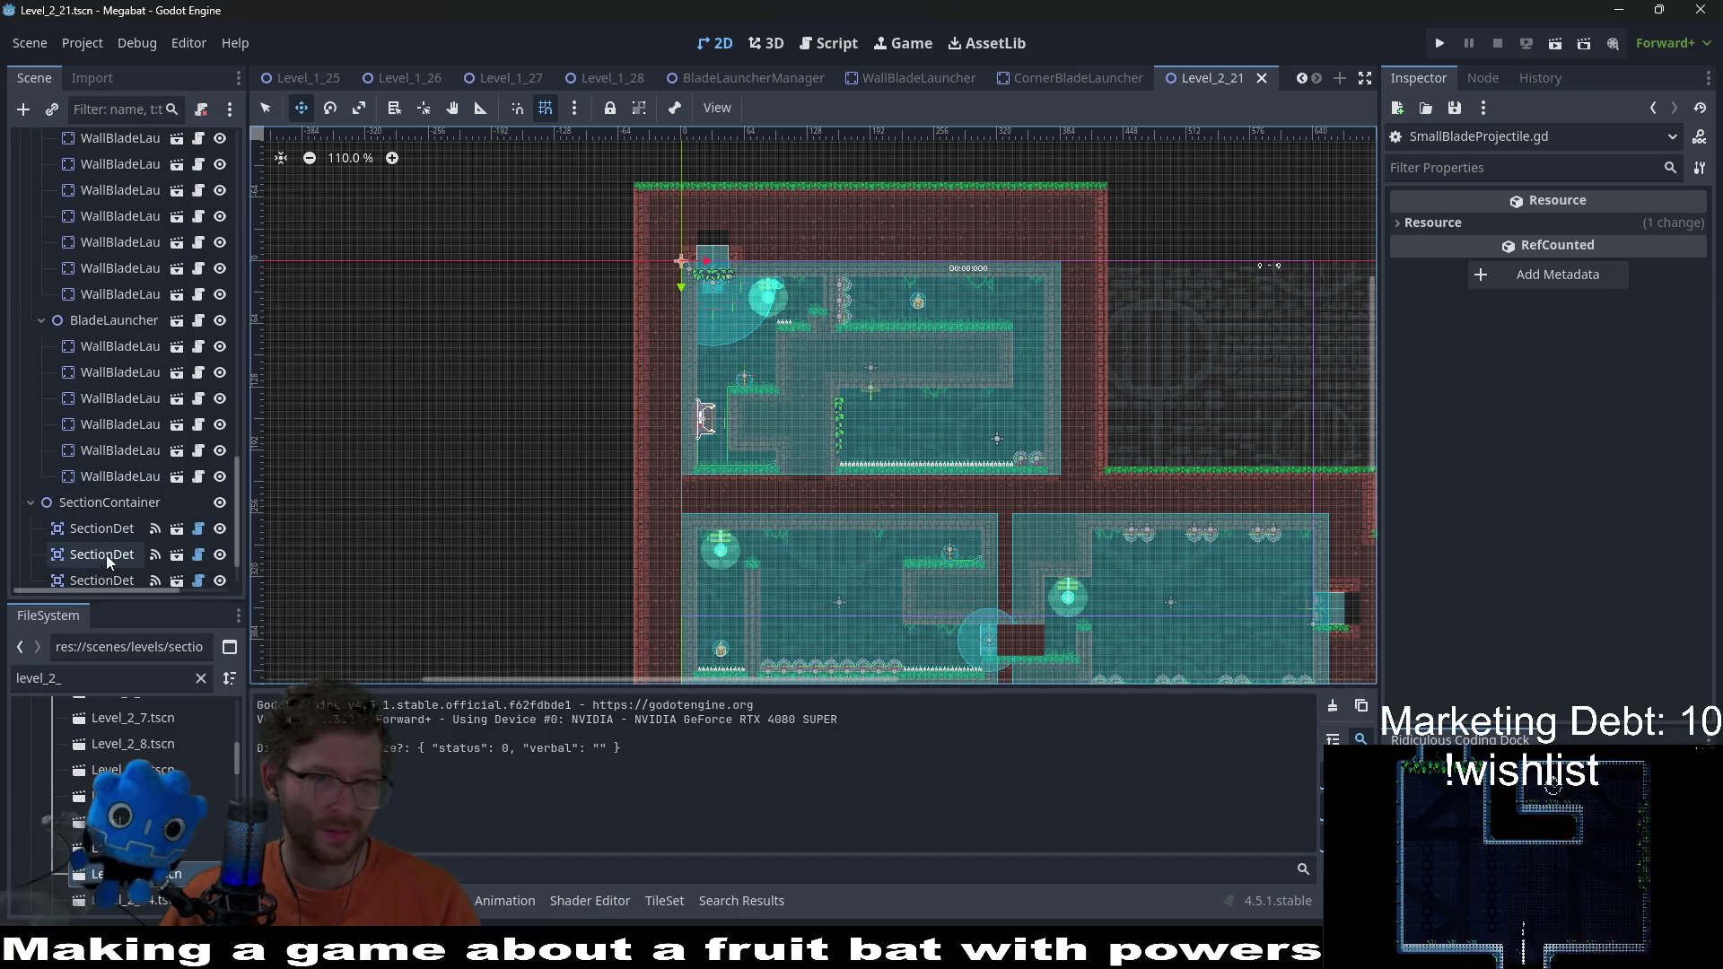
click(114, 568)
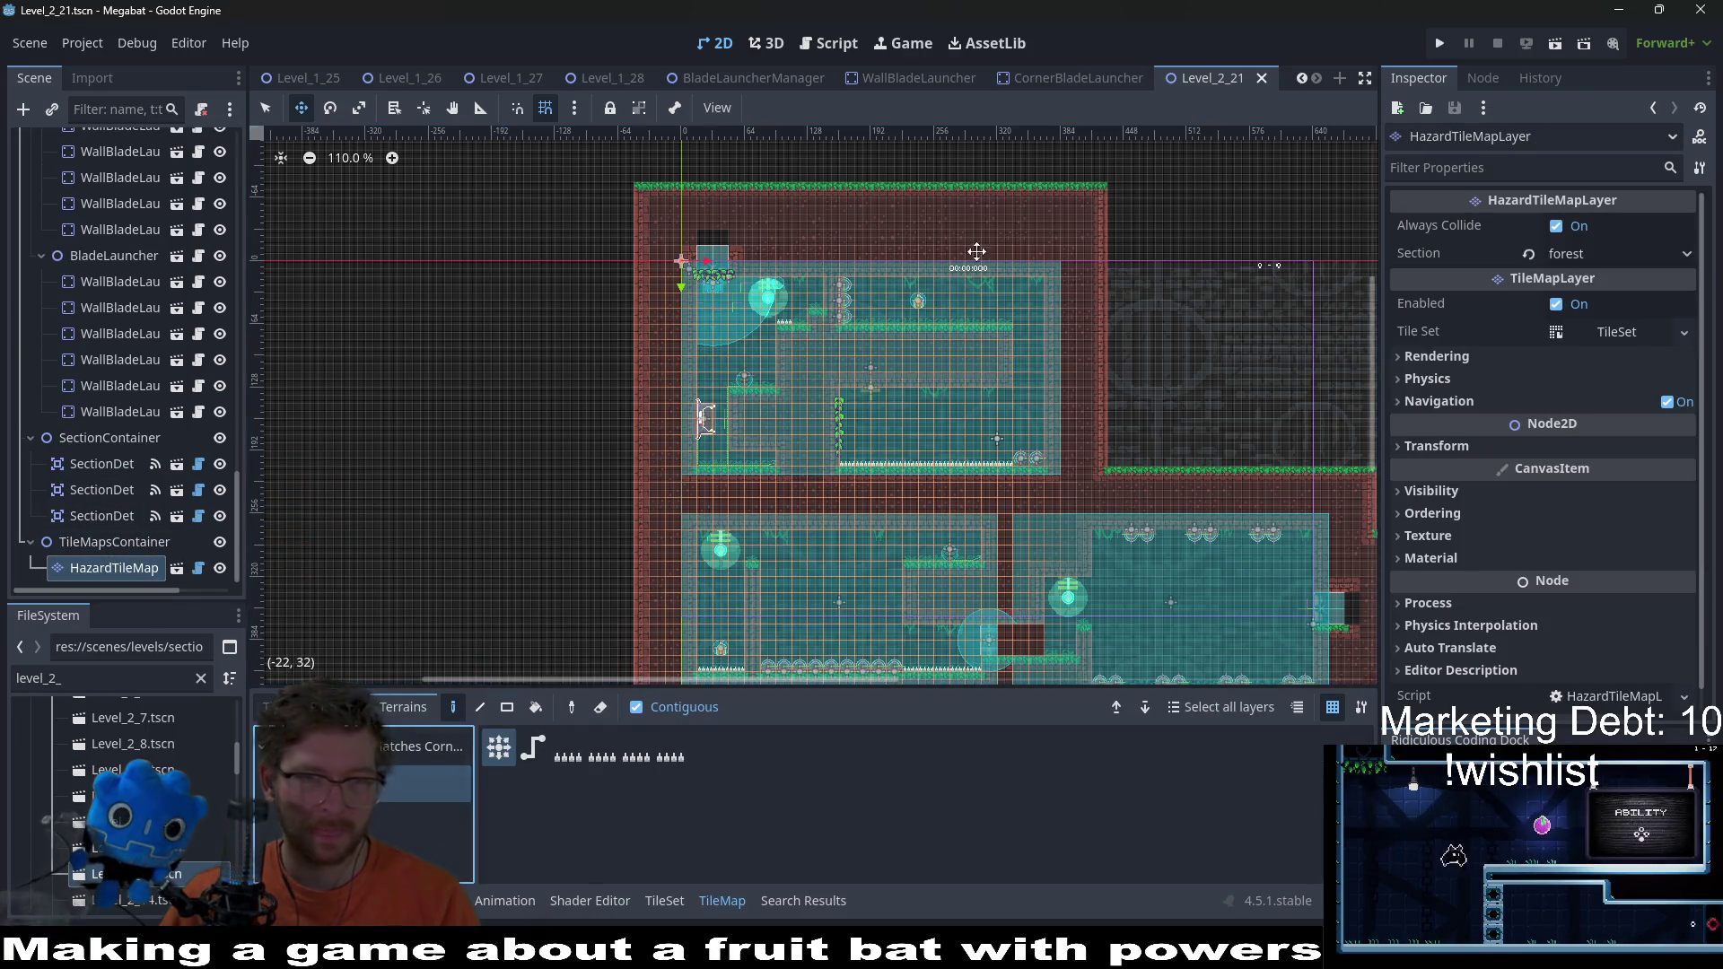
scroll(779, 333, up, 8)
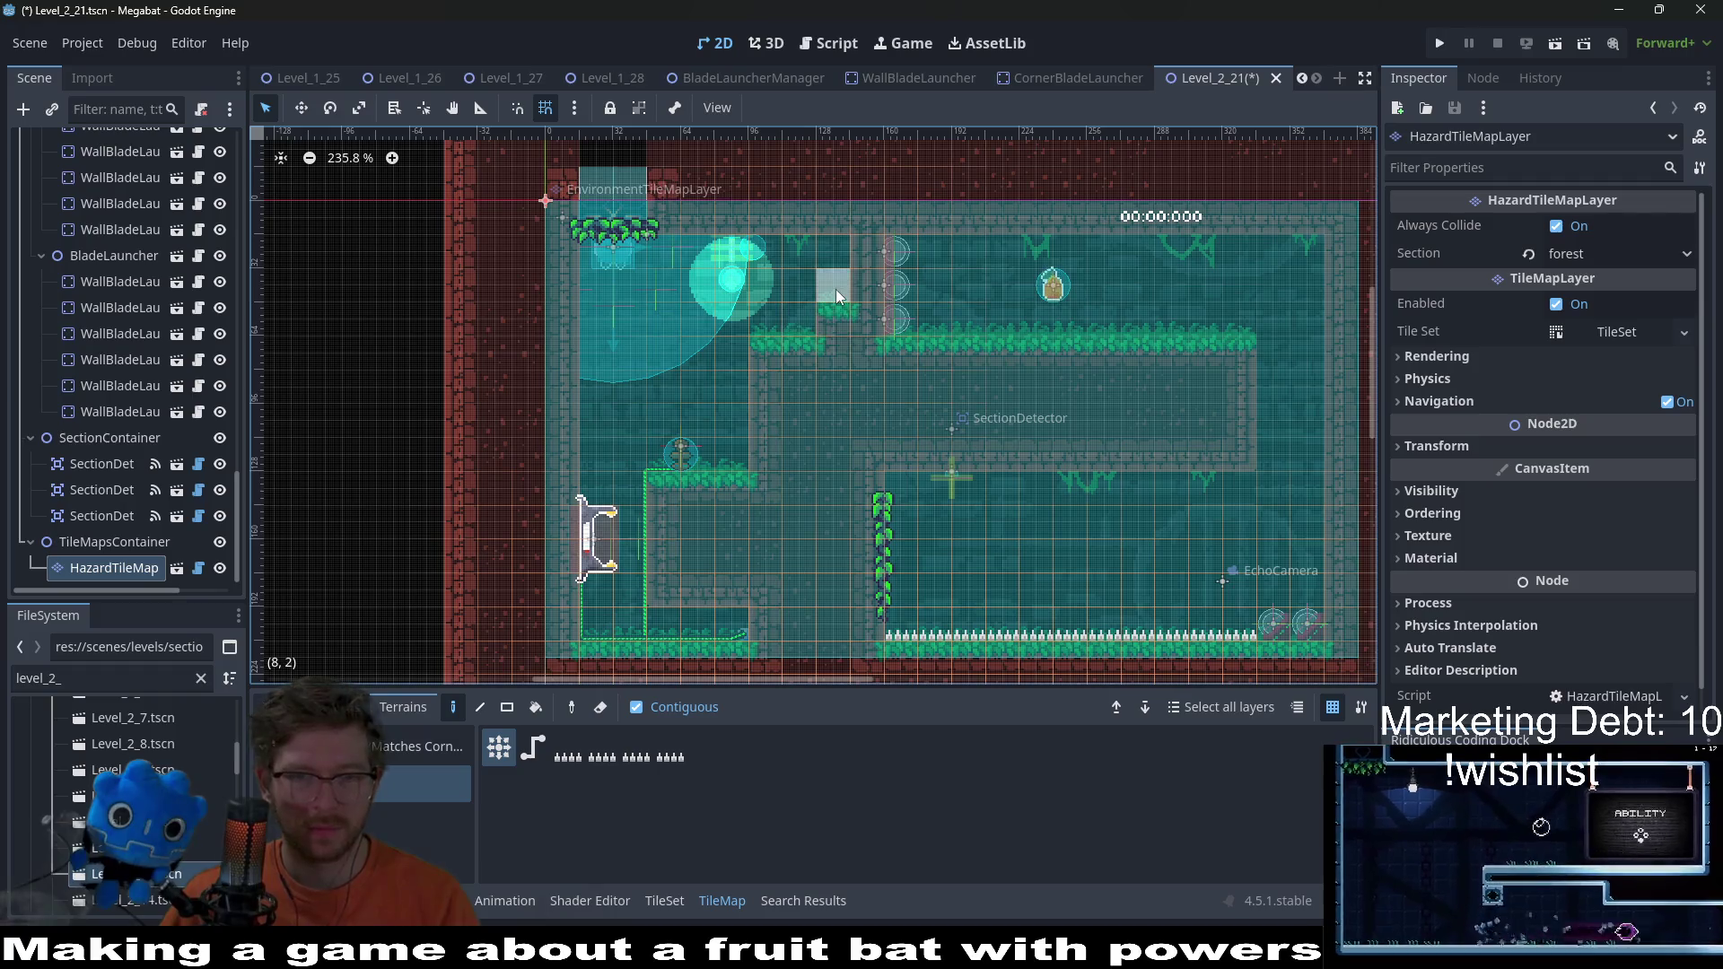
scroll(881, 413, down, 2)
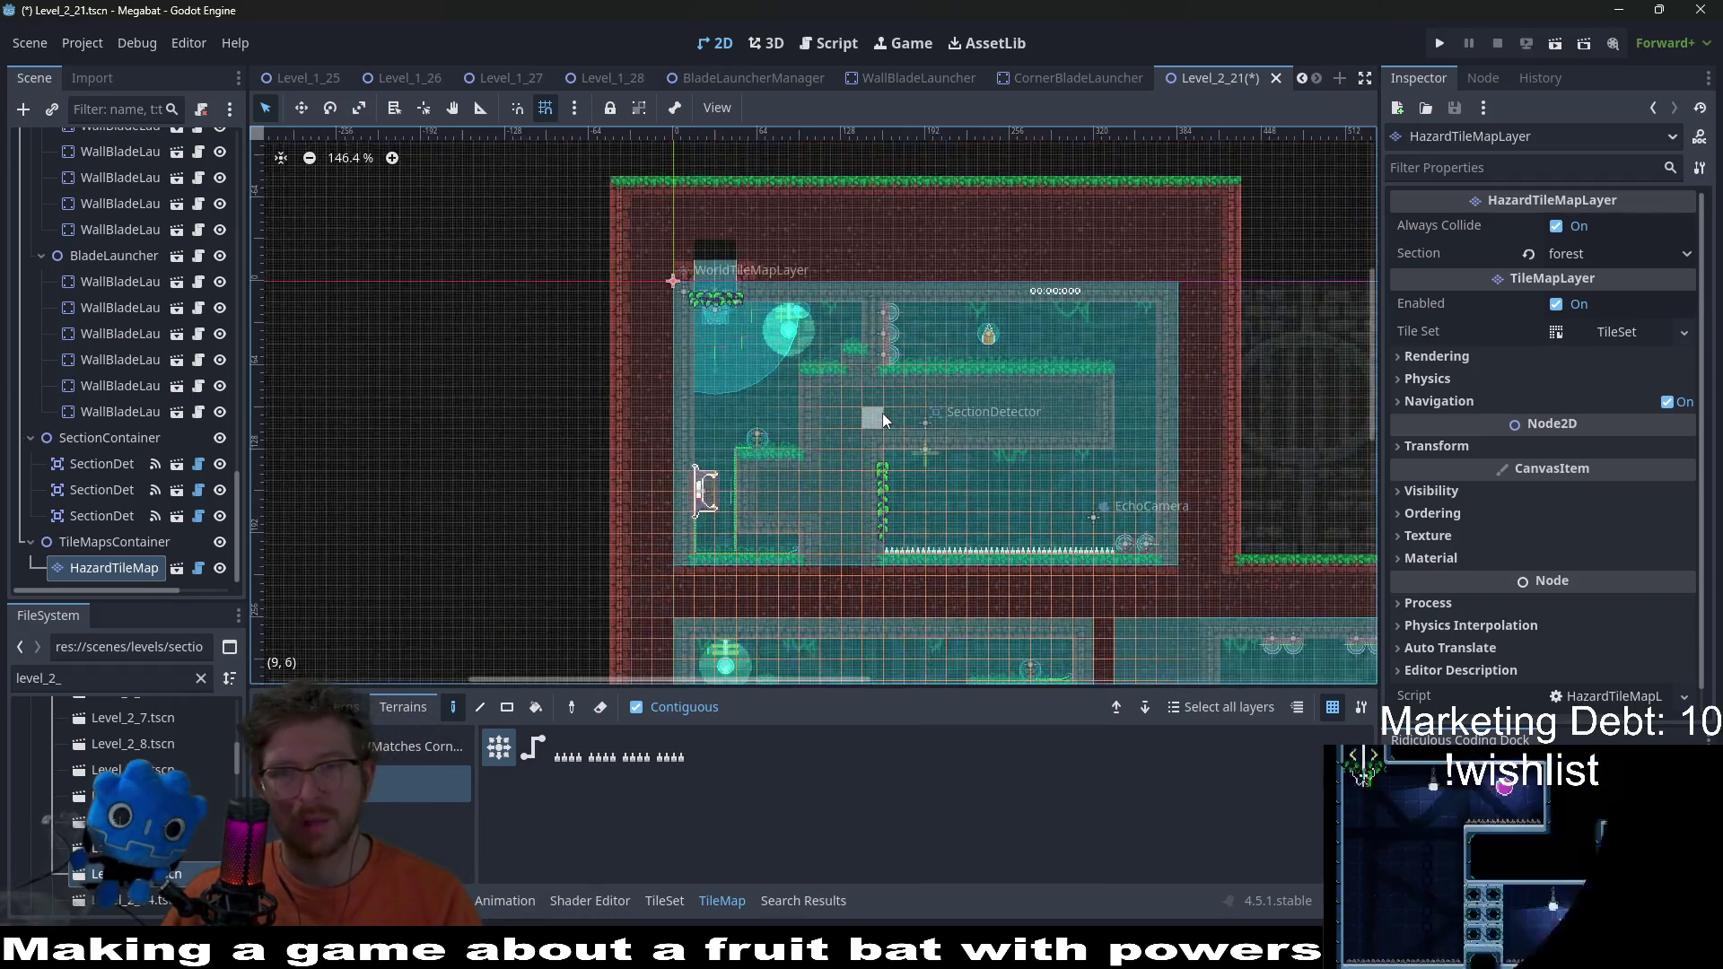
key(ctrl+s)
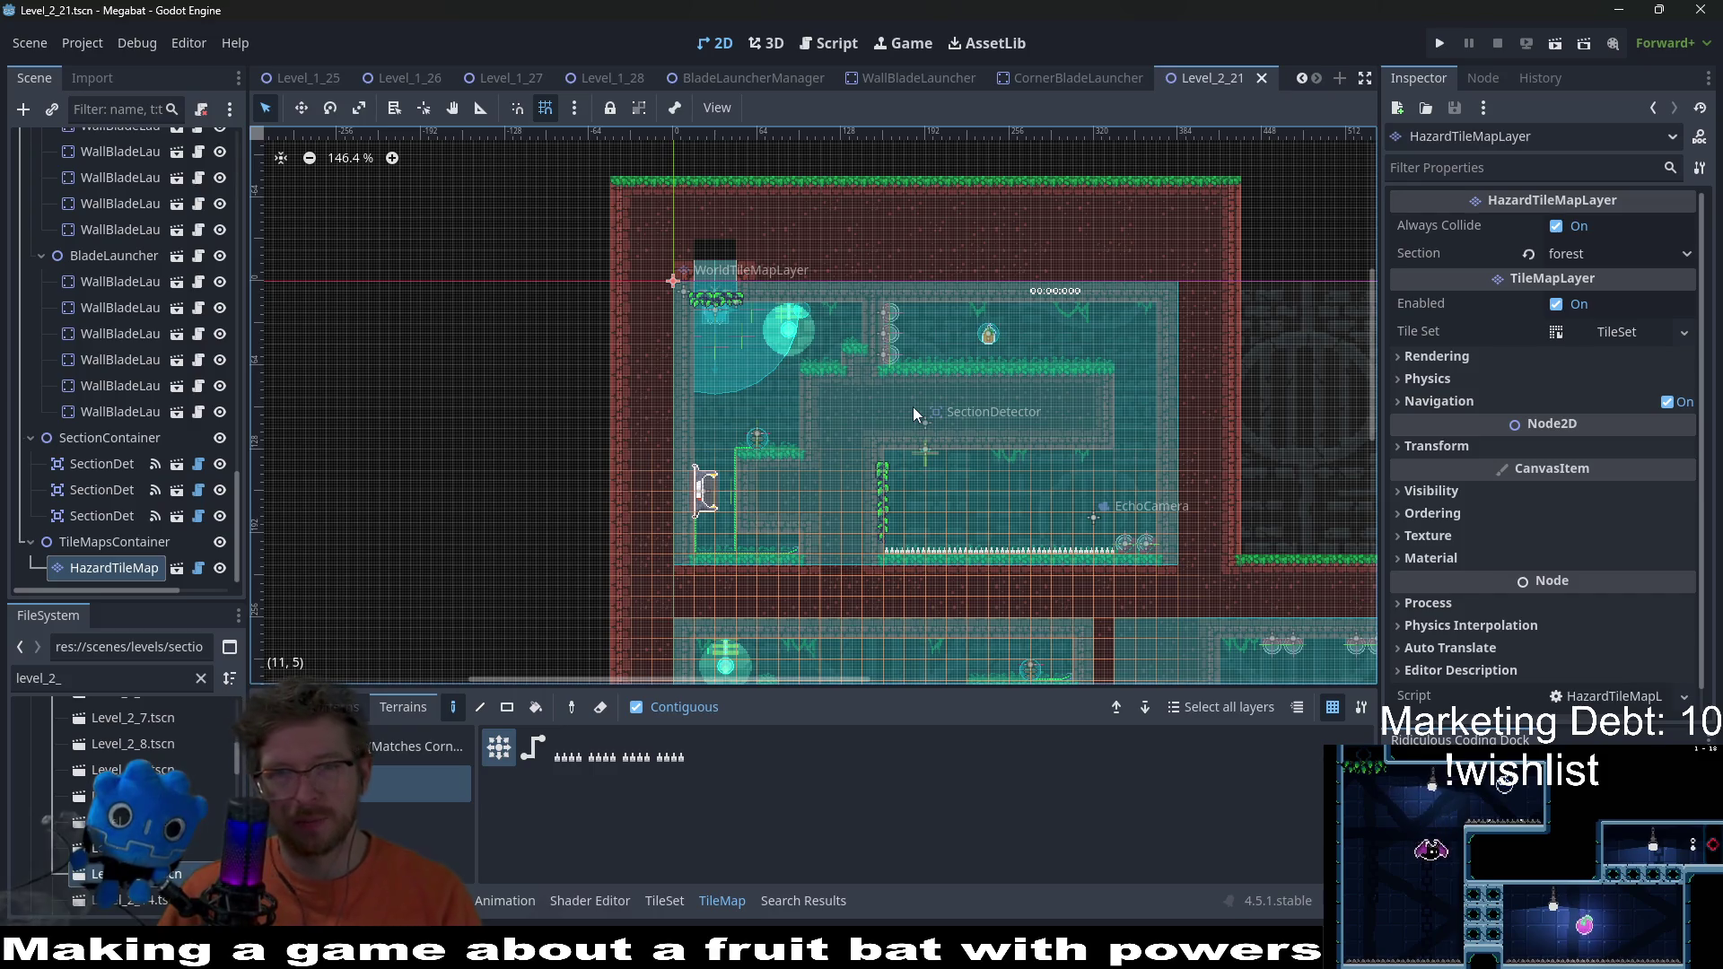
- Zoom around the whole level on the canvas and start a debug run of the current scene
scroll(973, 390, down, 1)
scroll(973, 390, down, 1)
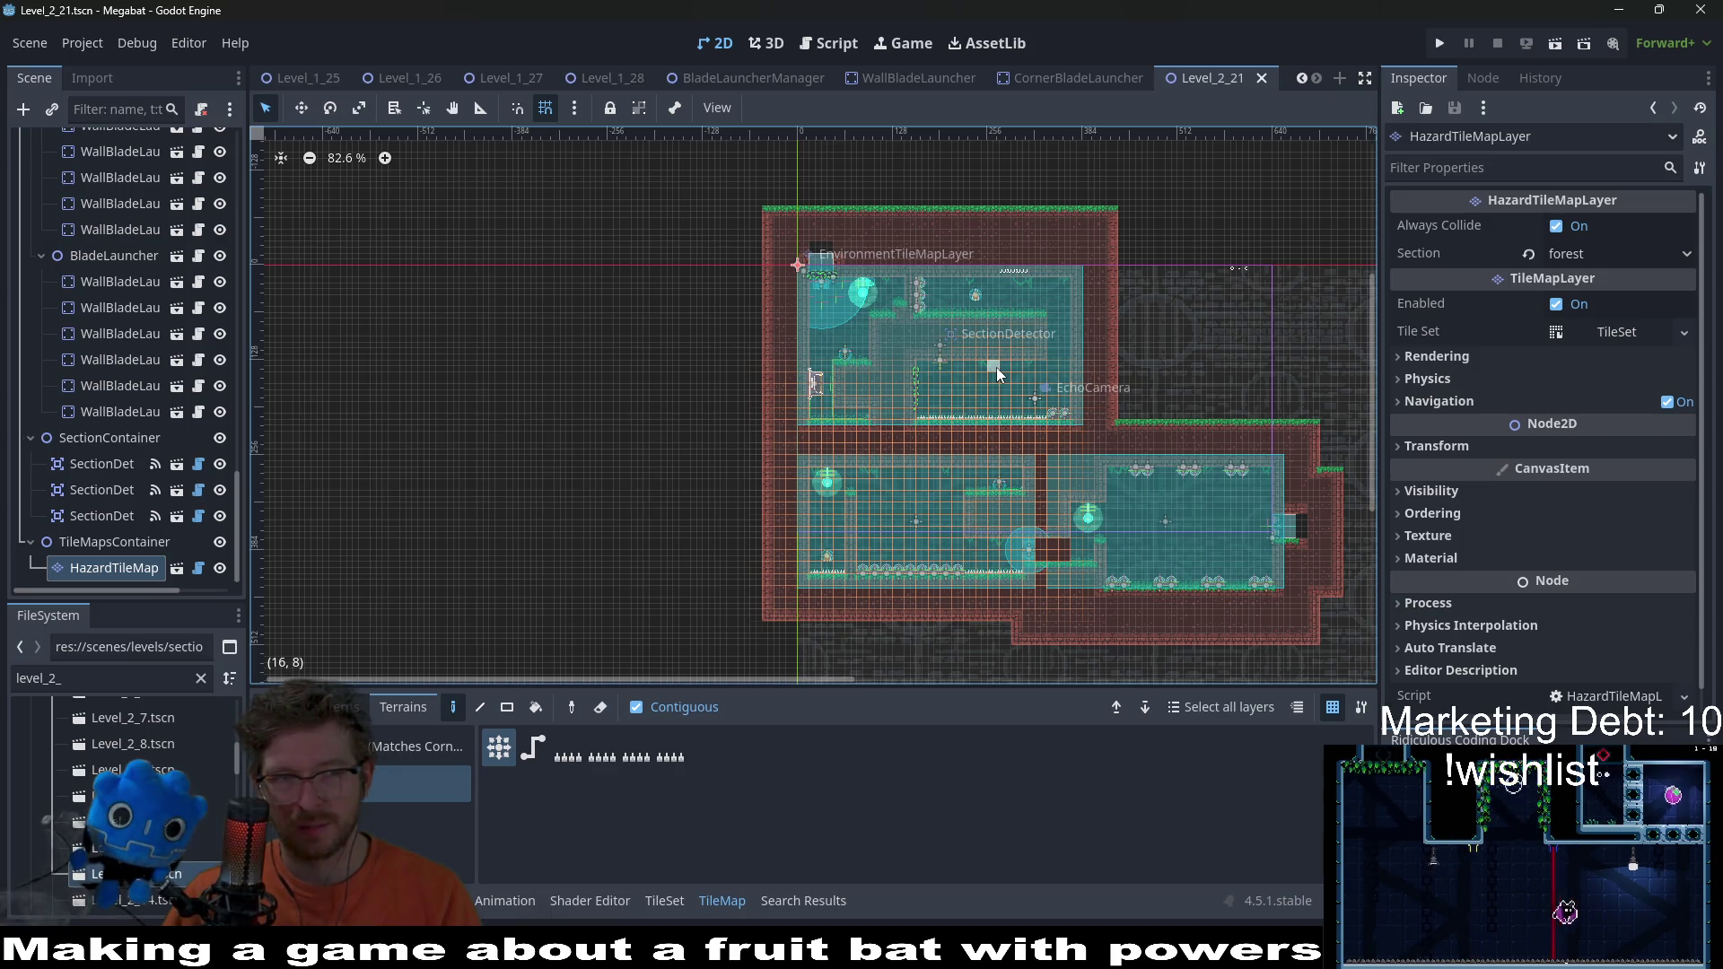
scroll(111, 334, up, 3)
scroll(115, 334, up, 3)
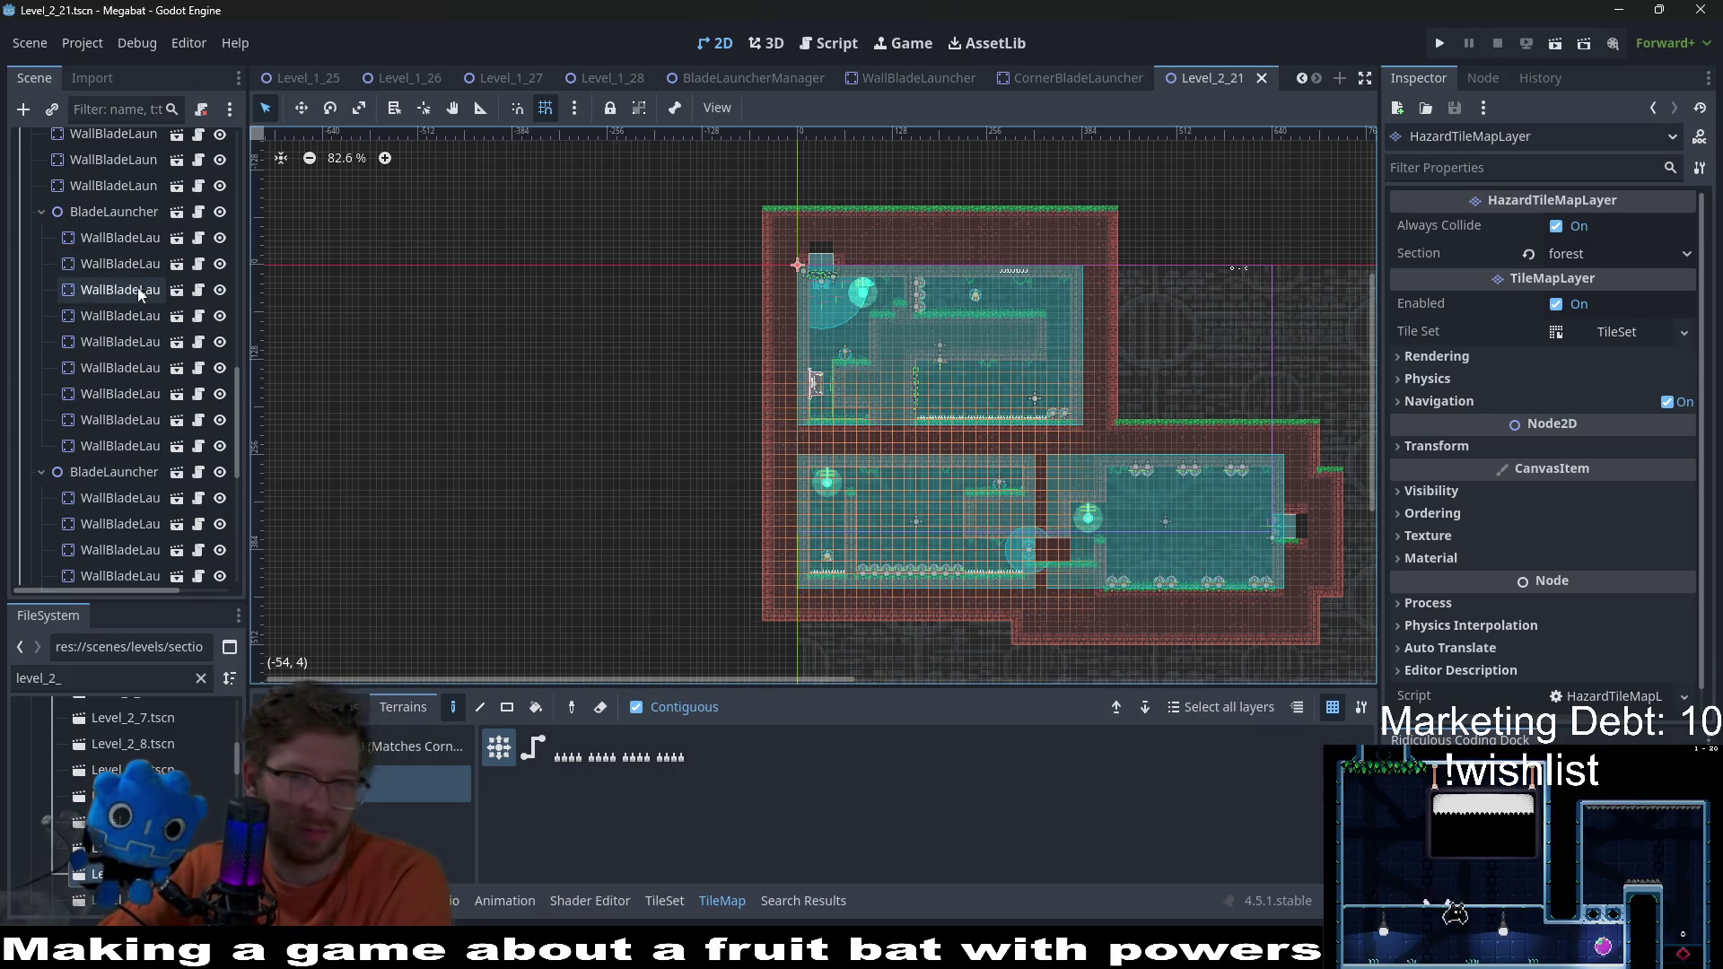
click(1546, 46)
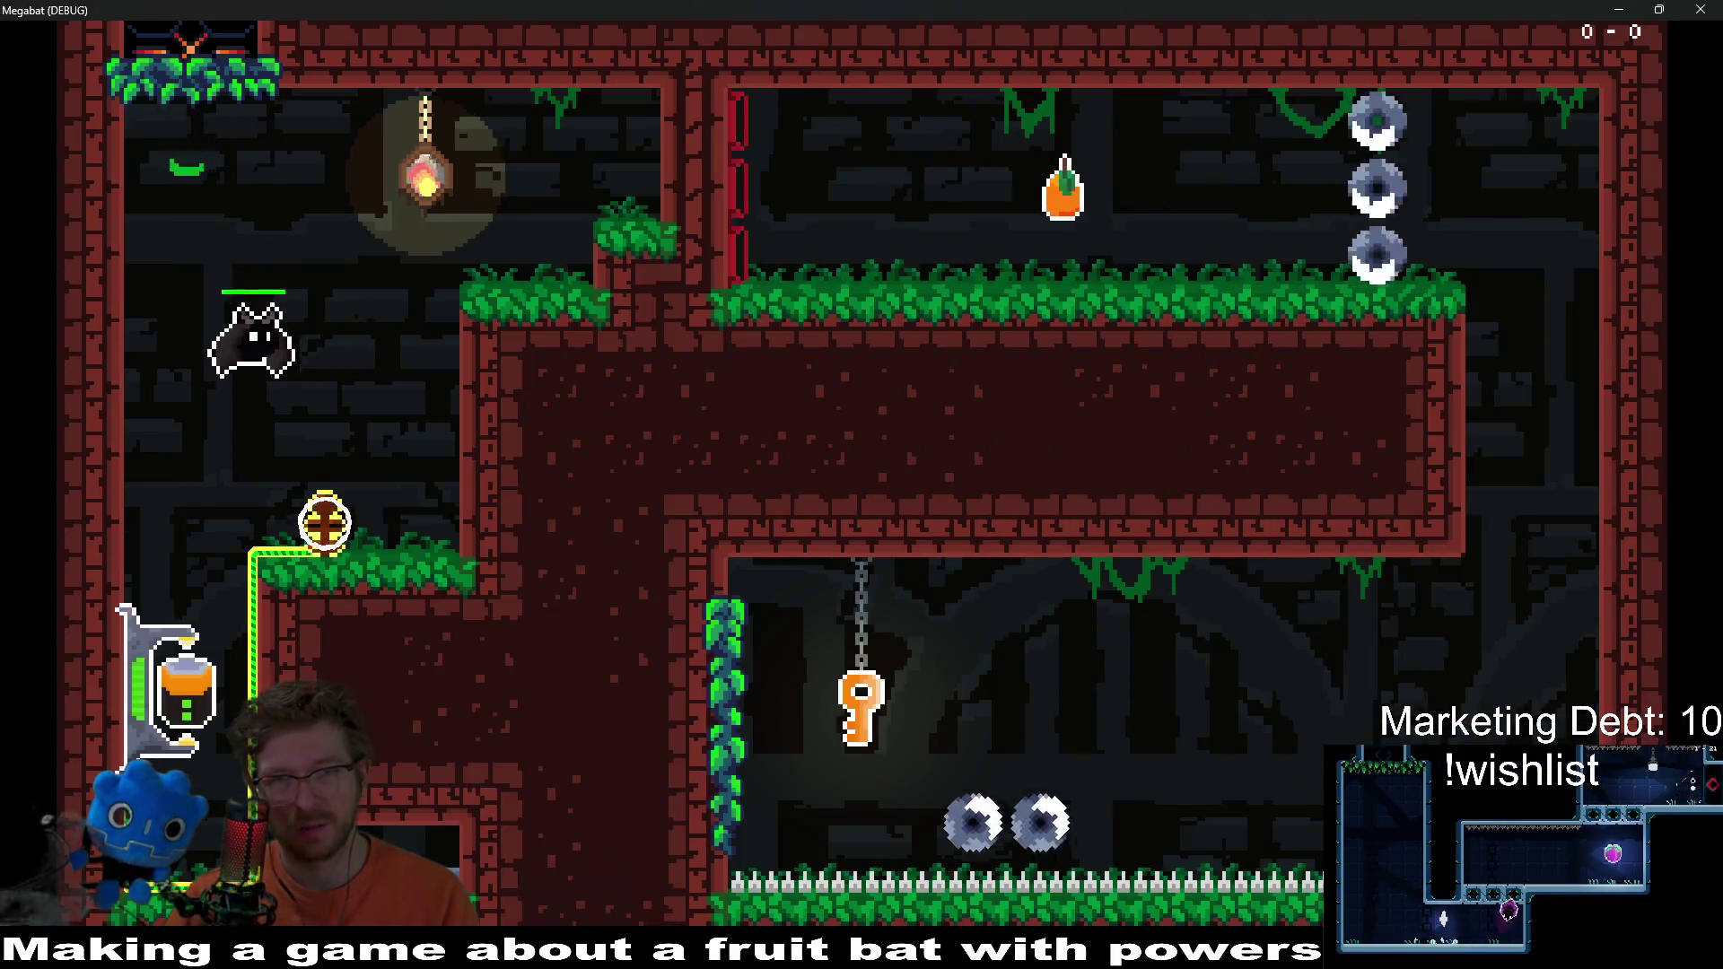
- Launch through the orb, climb the left pillar, and fly right to collect the fruit
click(940, 715)
key(Left)
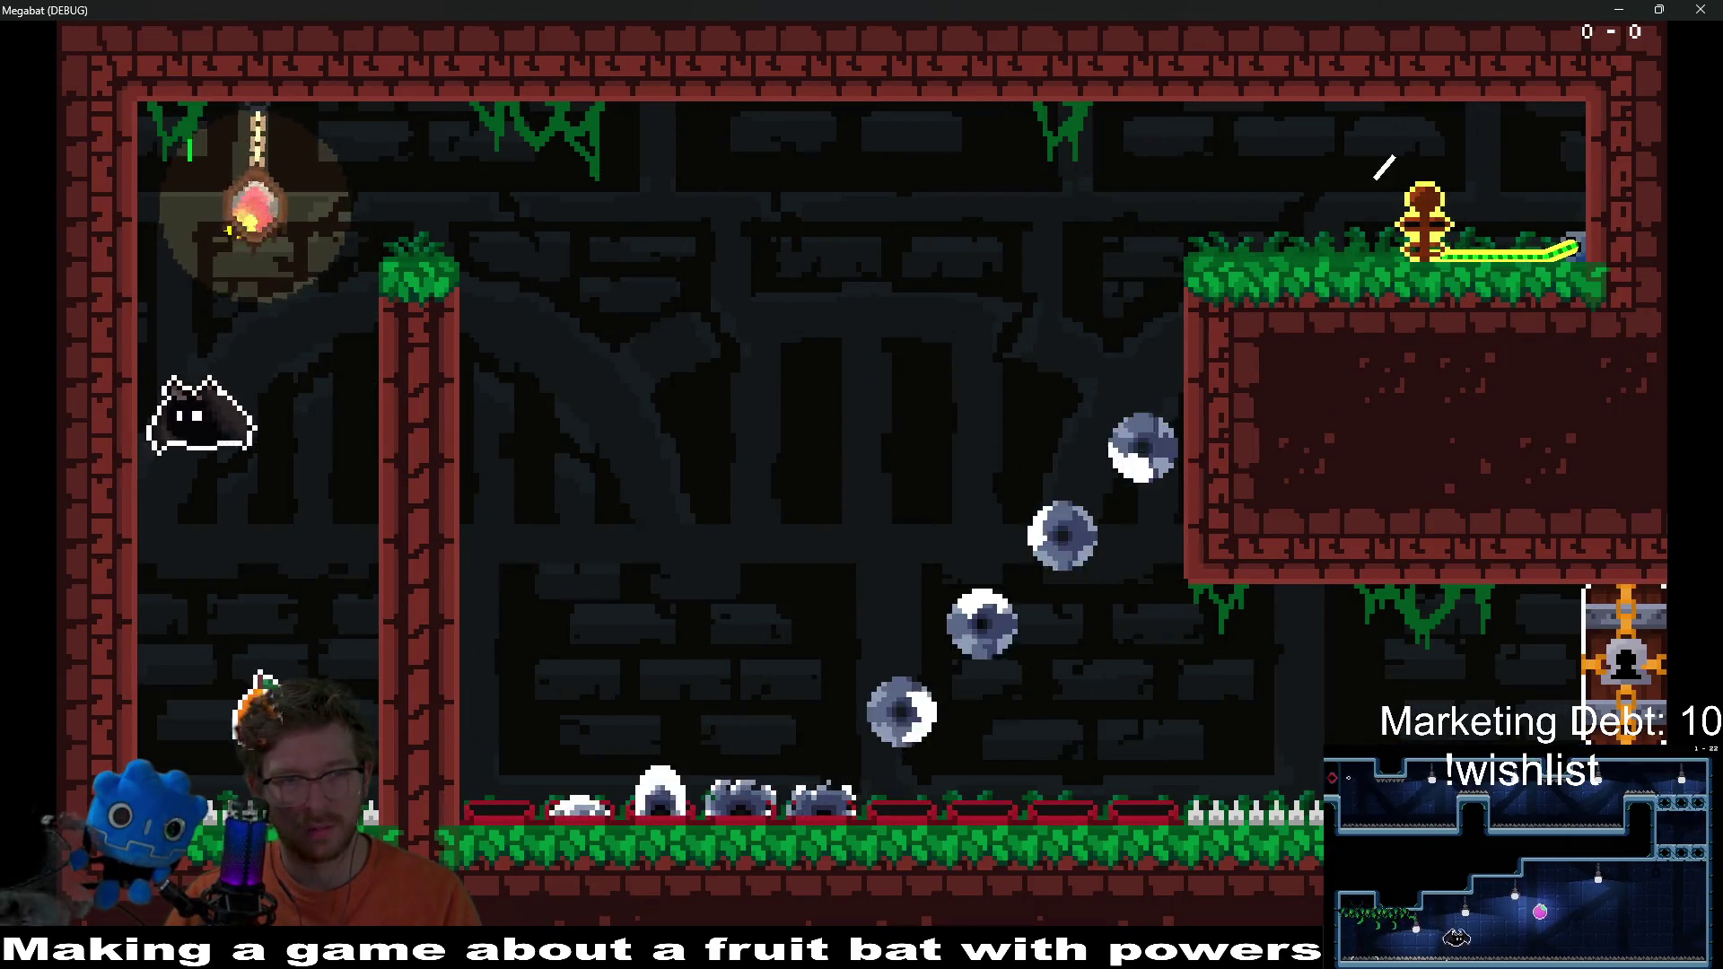
key(space)
key(Up)
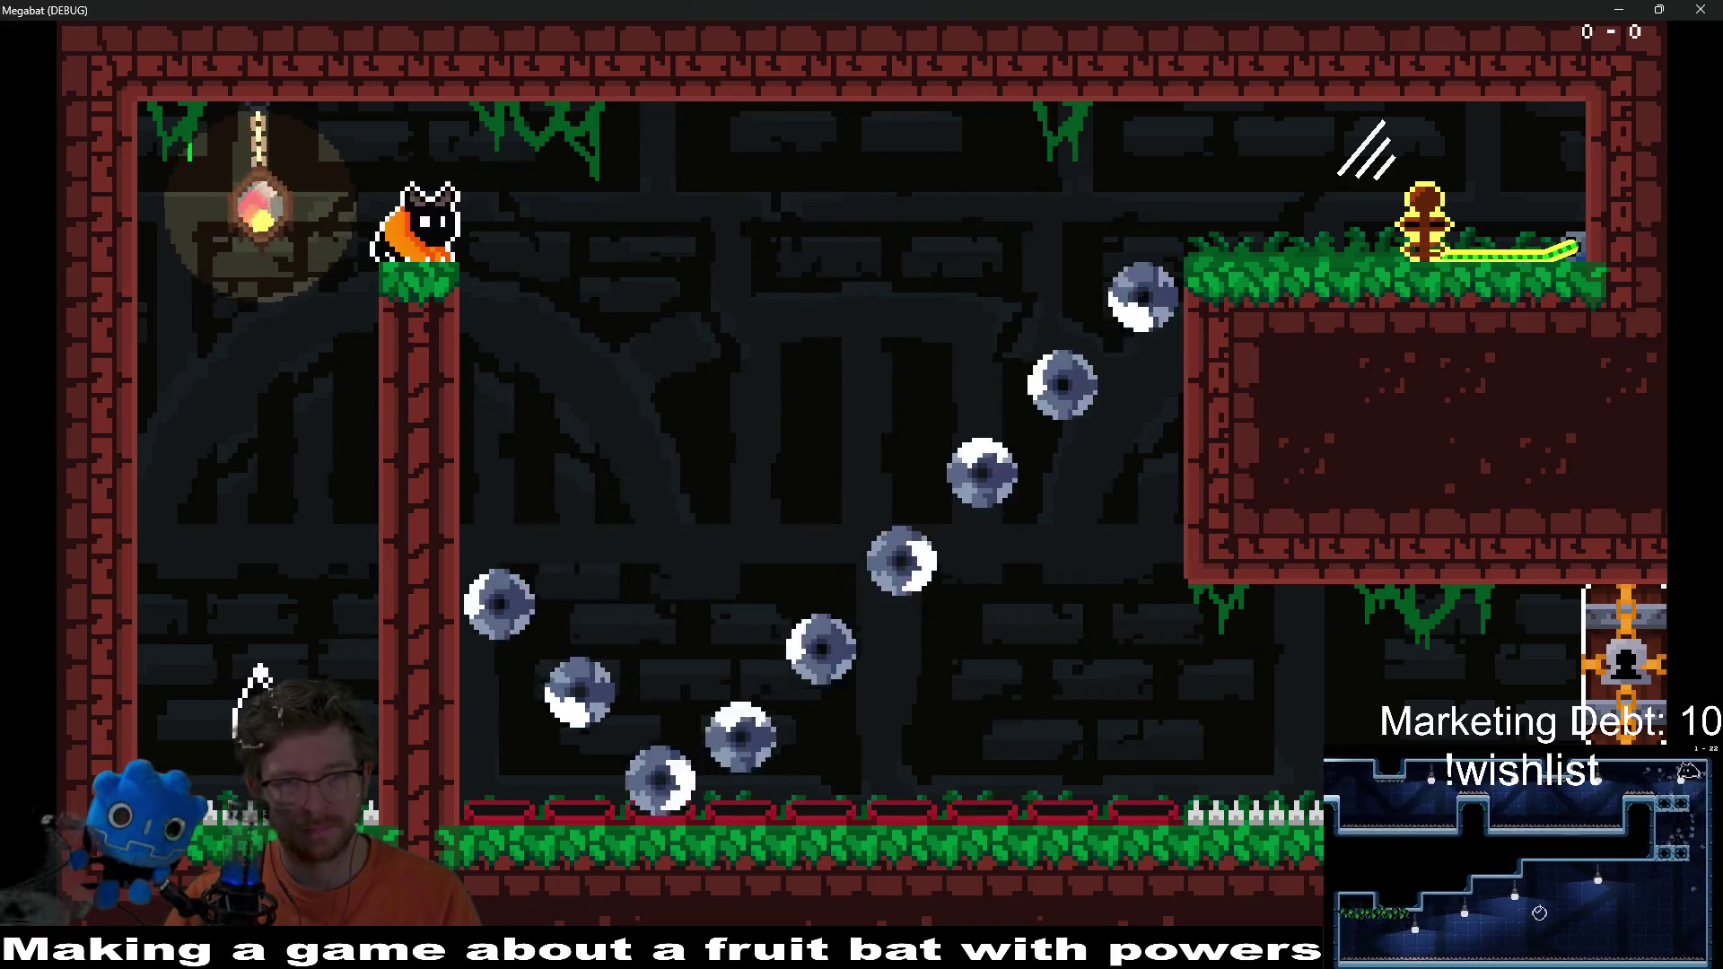
key(Right)
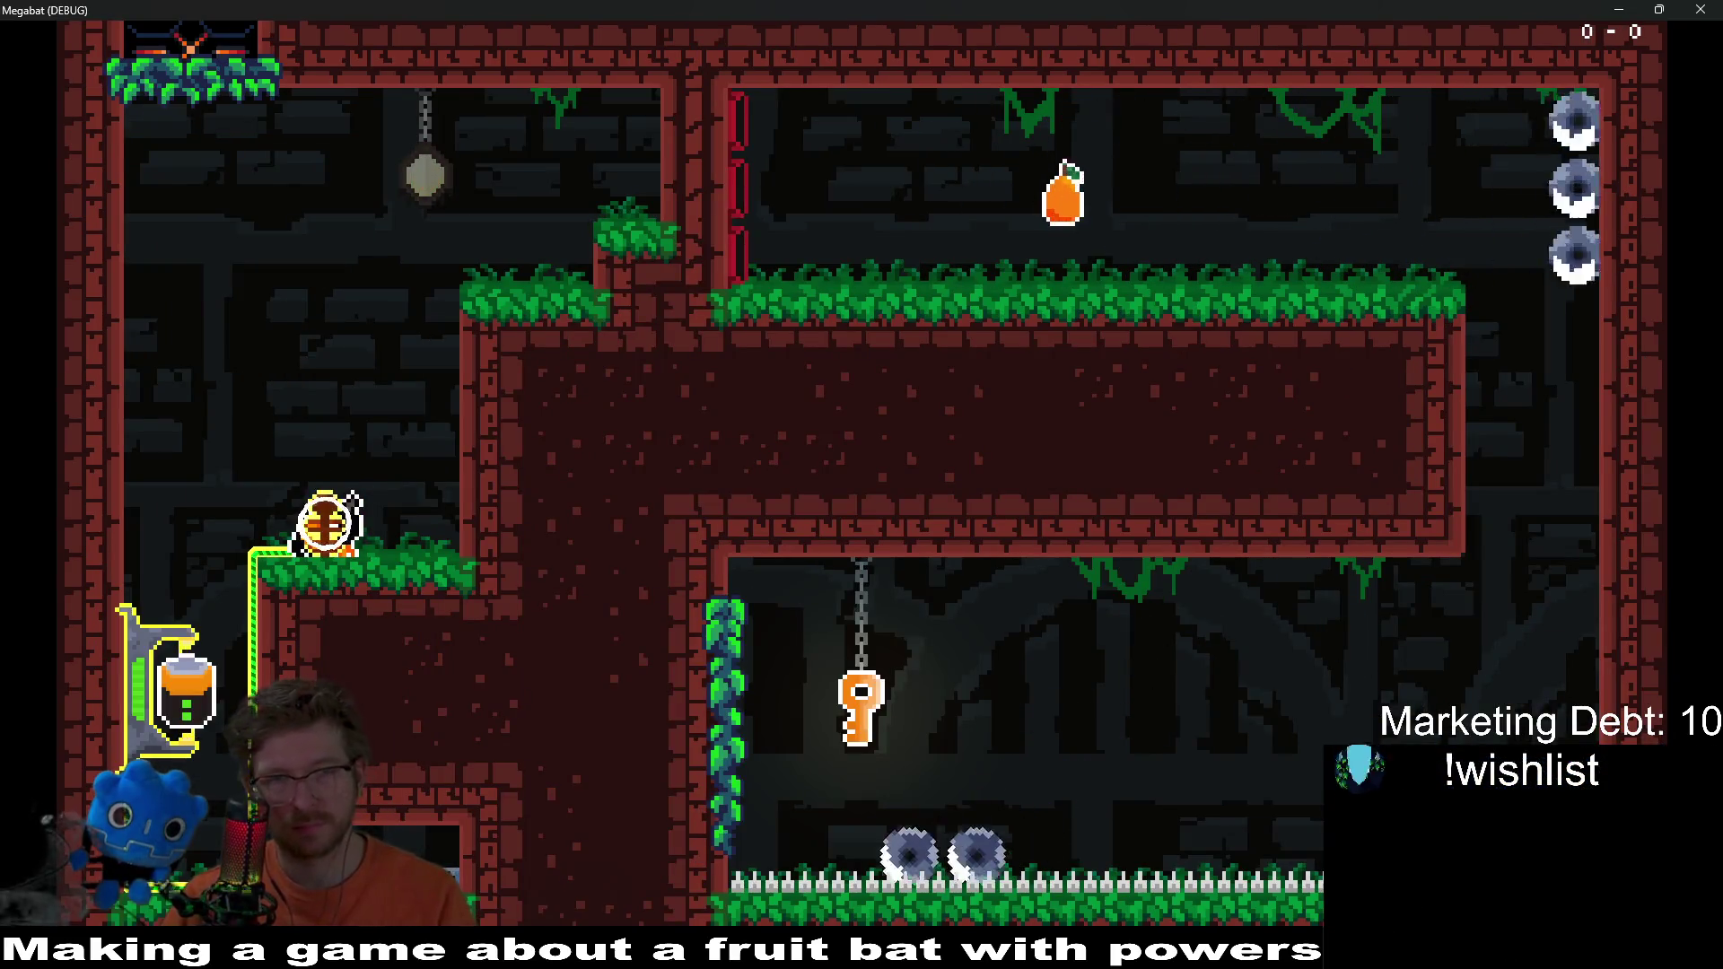
key(space)
key(Right)
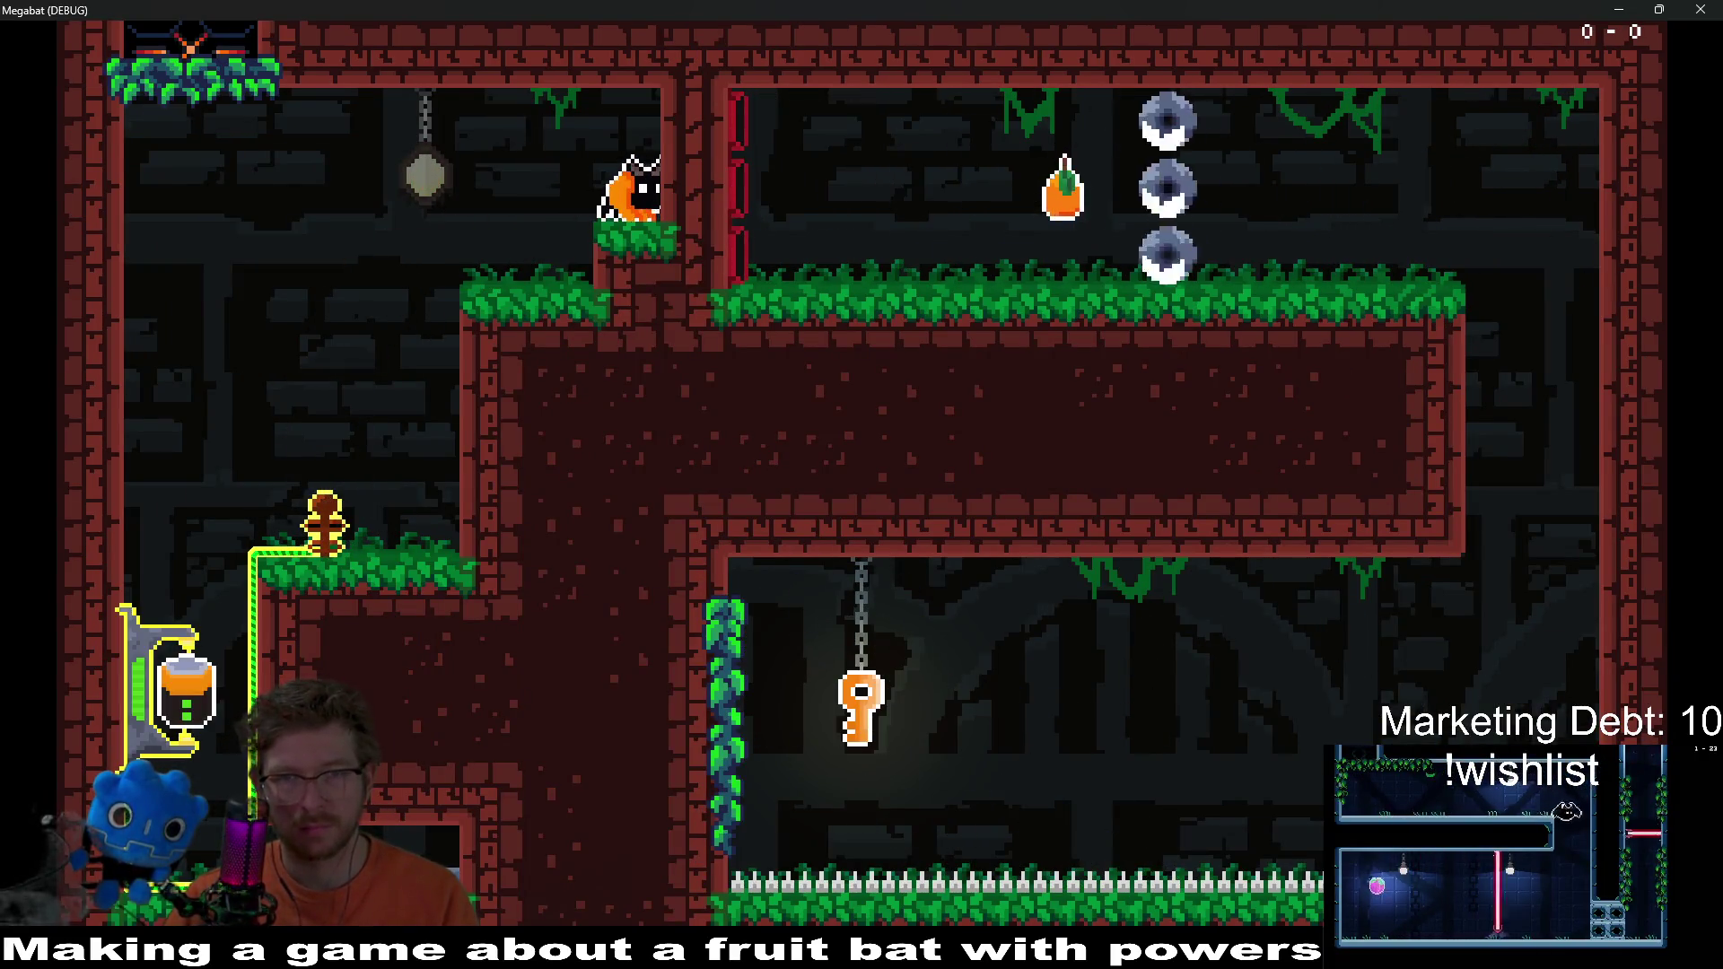
key(Right)
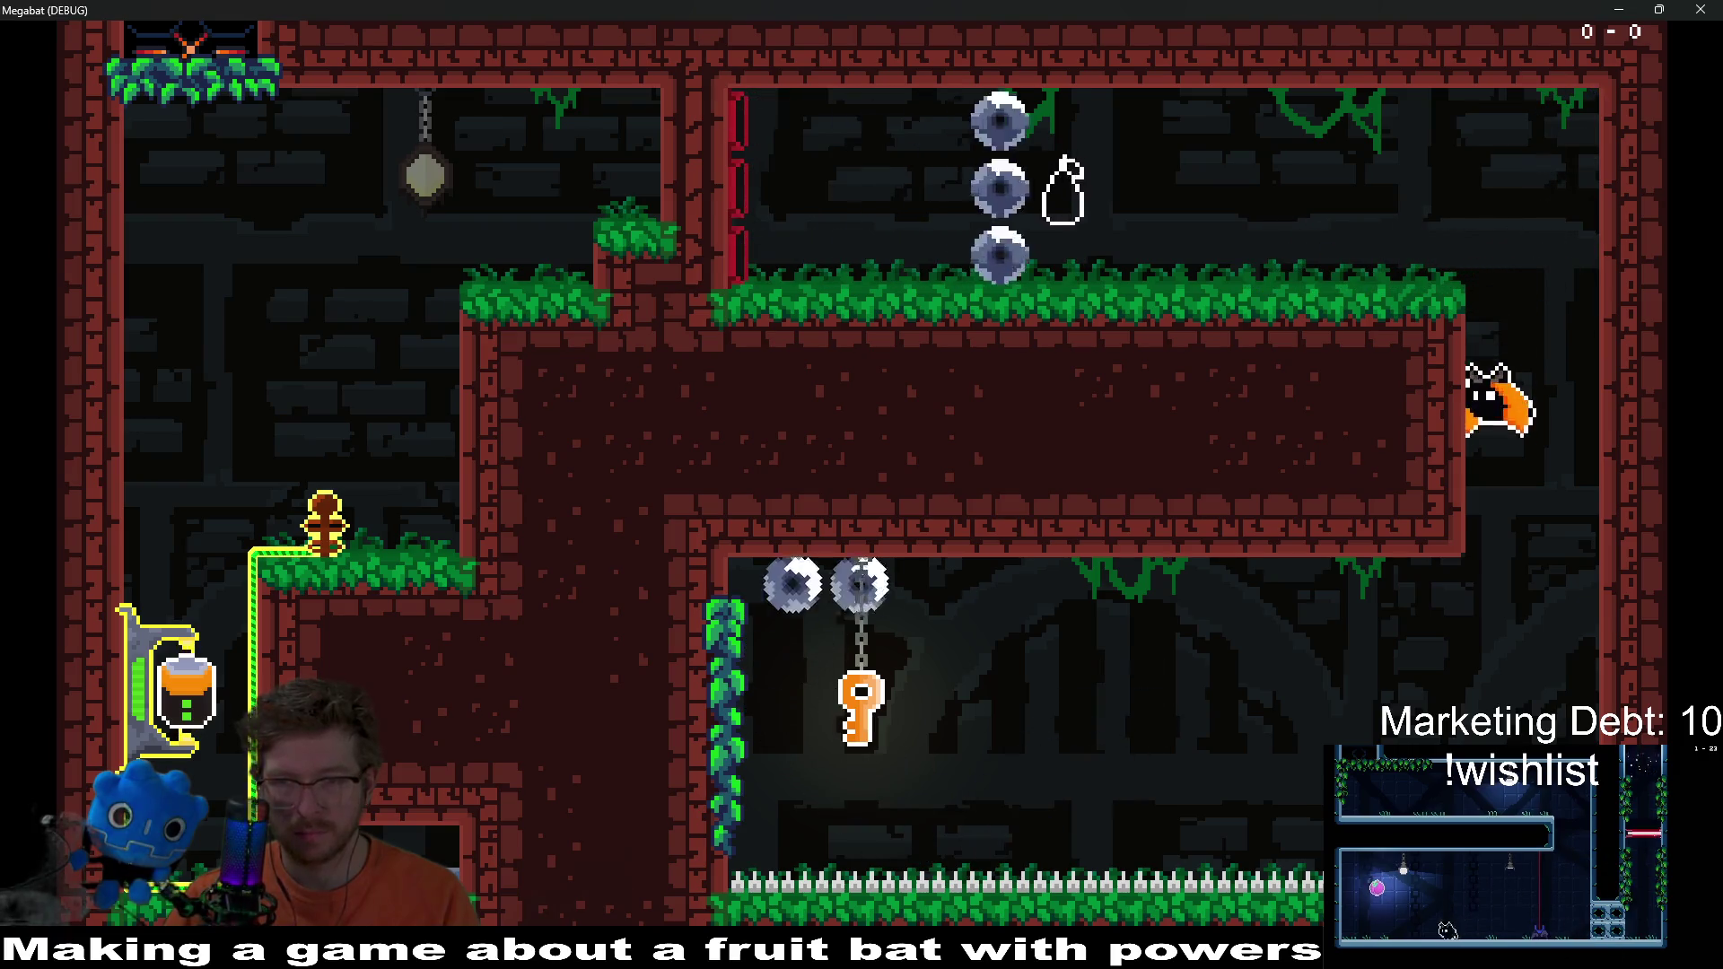
key(Right)
- Drop into the lower room and pick up the key
key(Left)
key(Right)
key(Left)
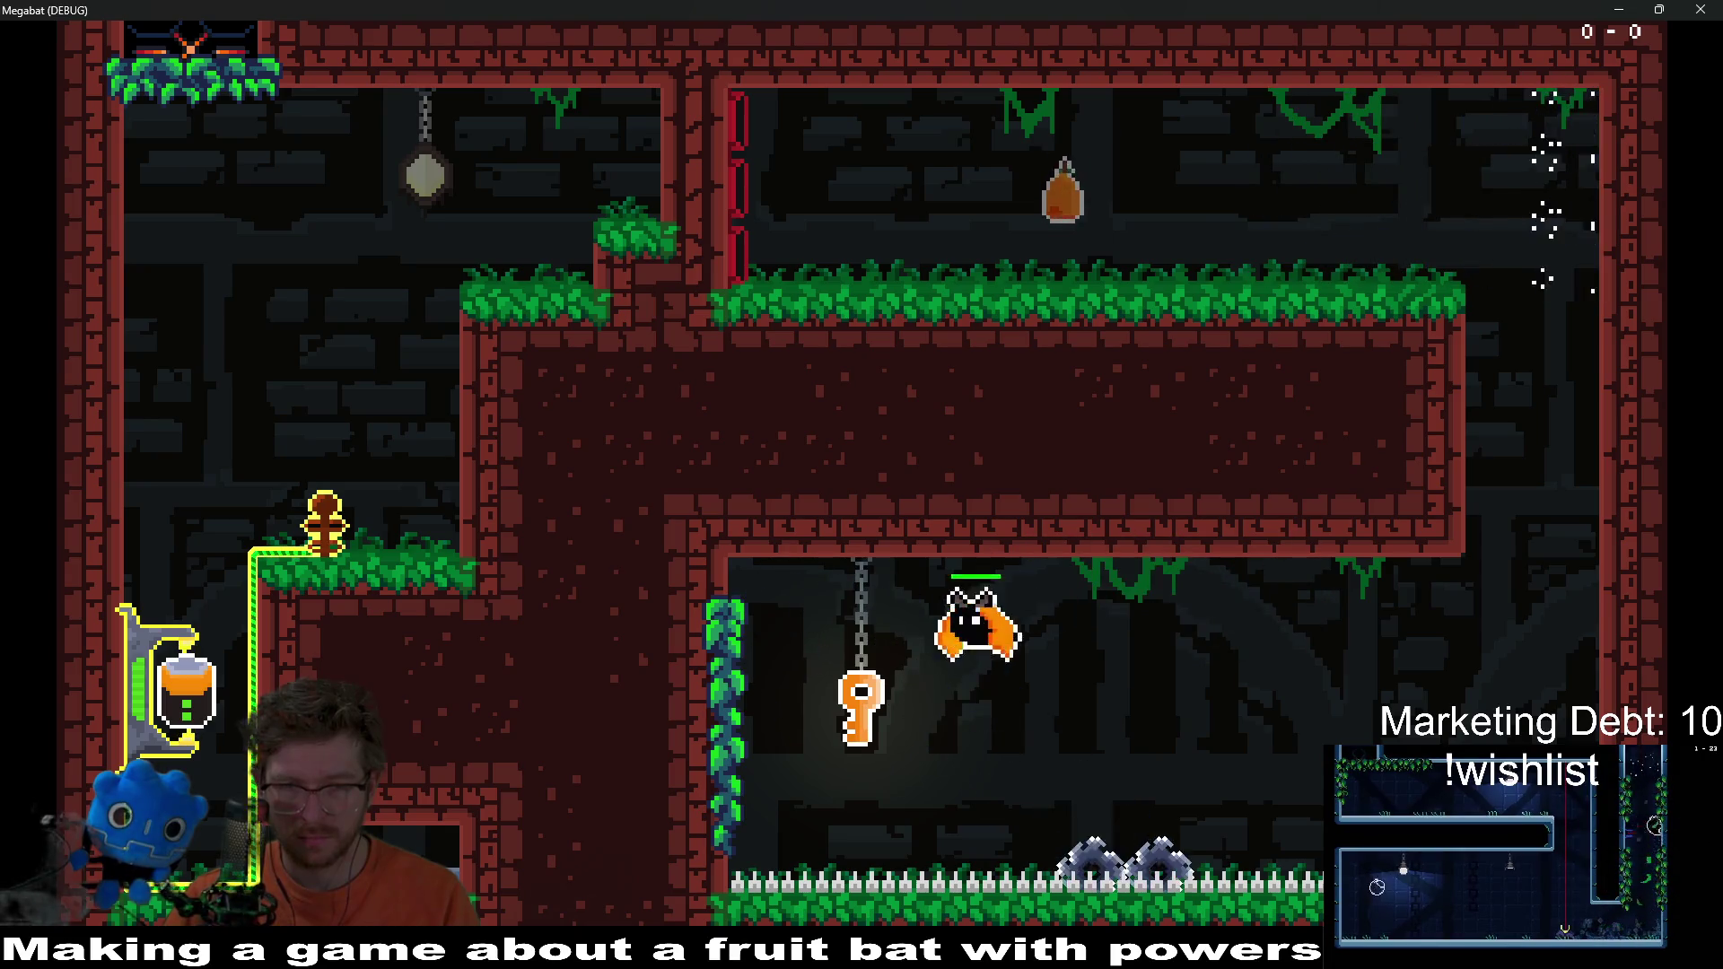
key(Left)
key(Right)
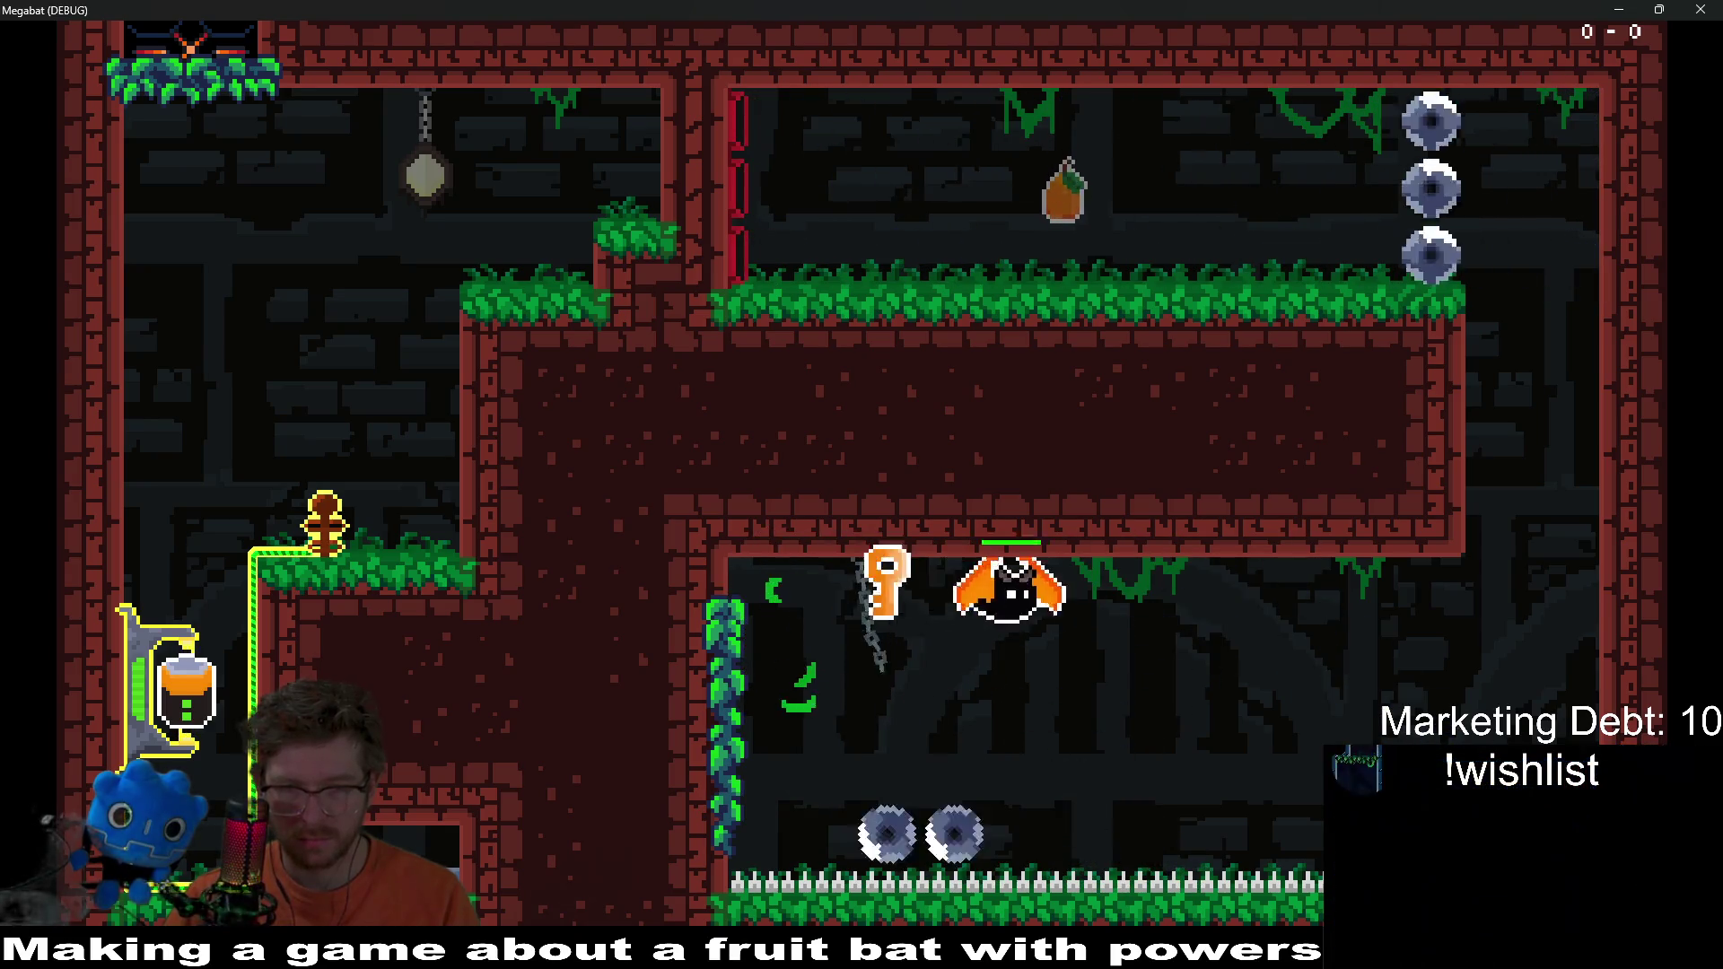
key(Right)
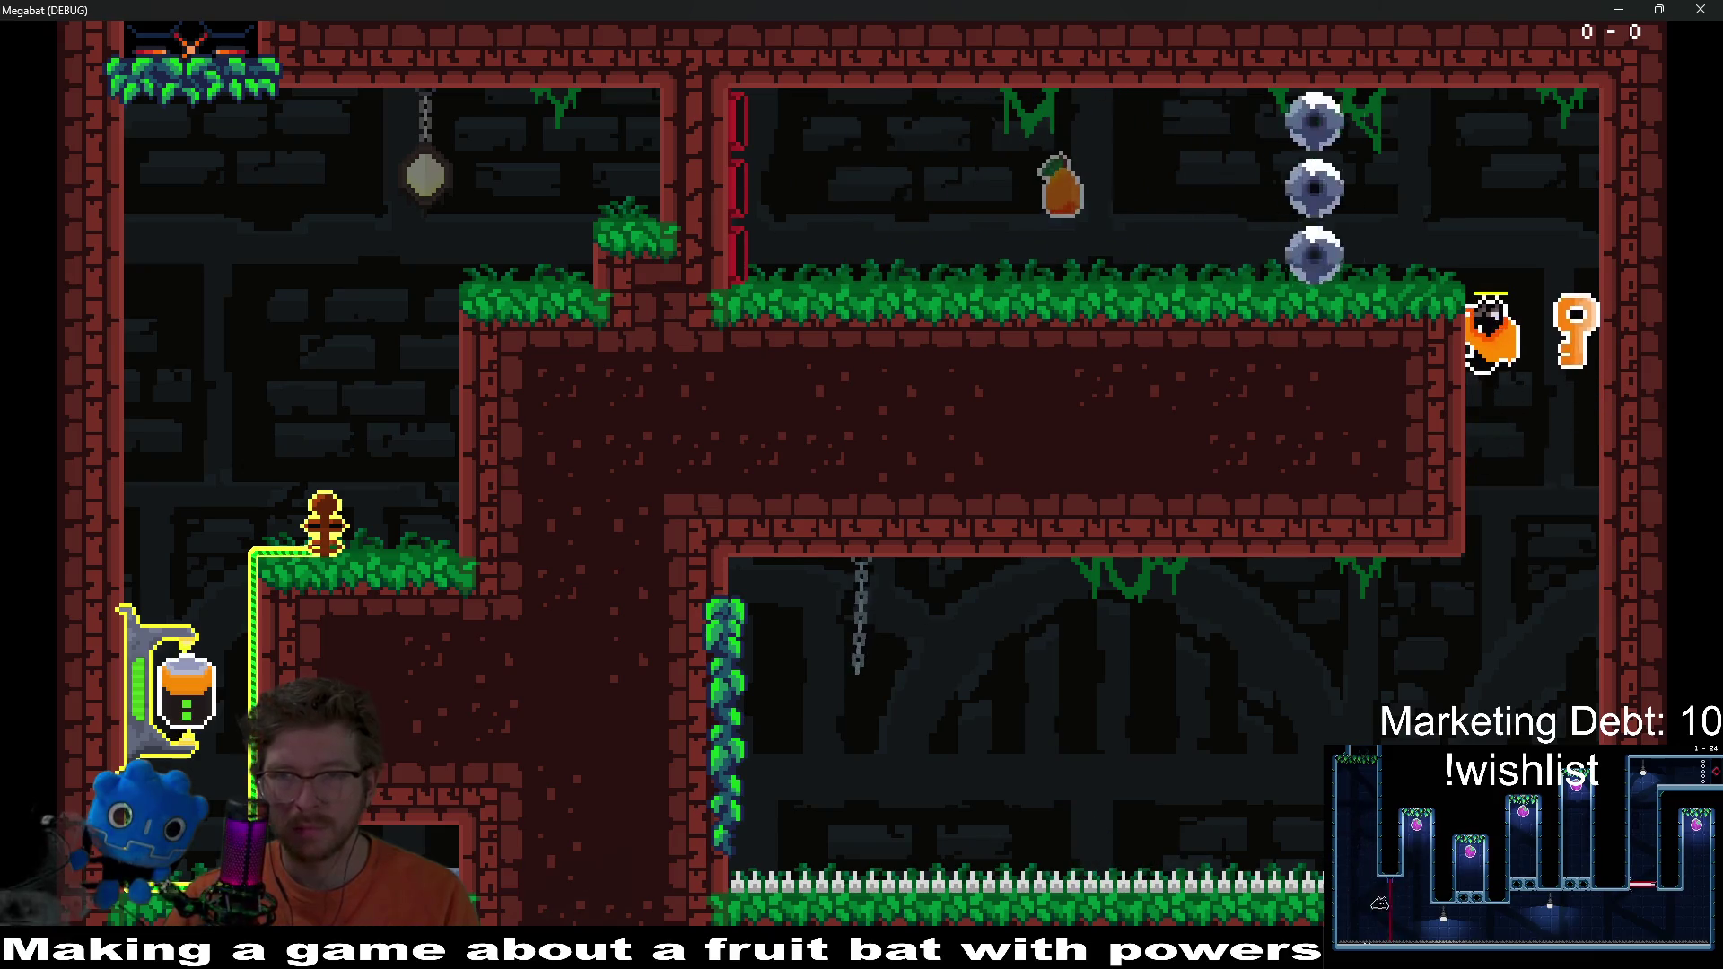
- Carry the key up the right wall and along the upper corridor to the pillar top
key(Left)
key(Right)
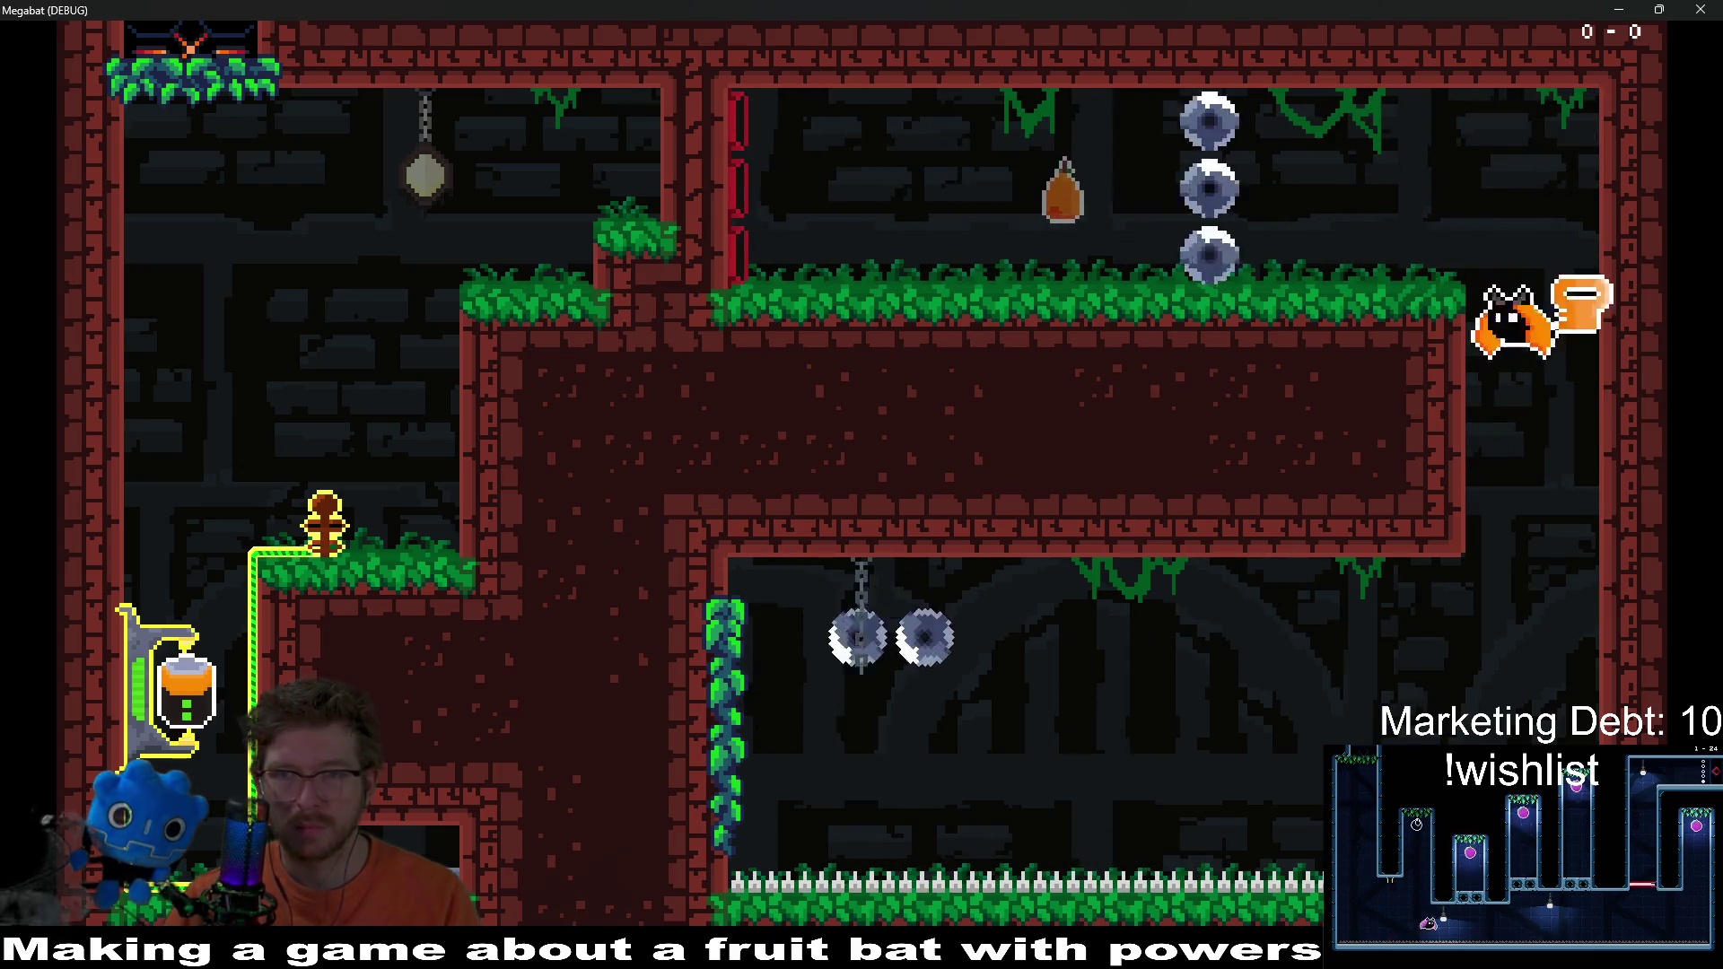
key(Up)
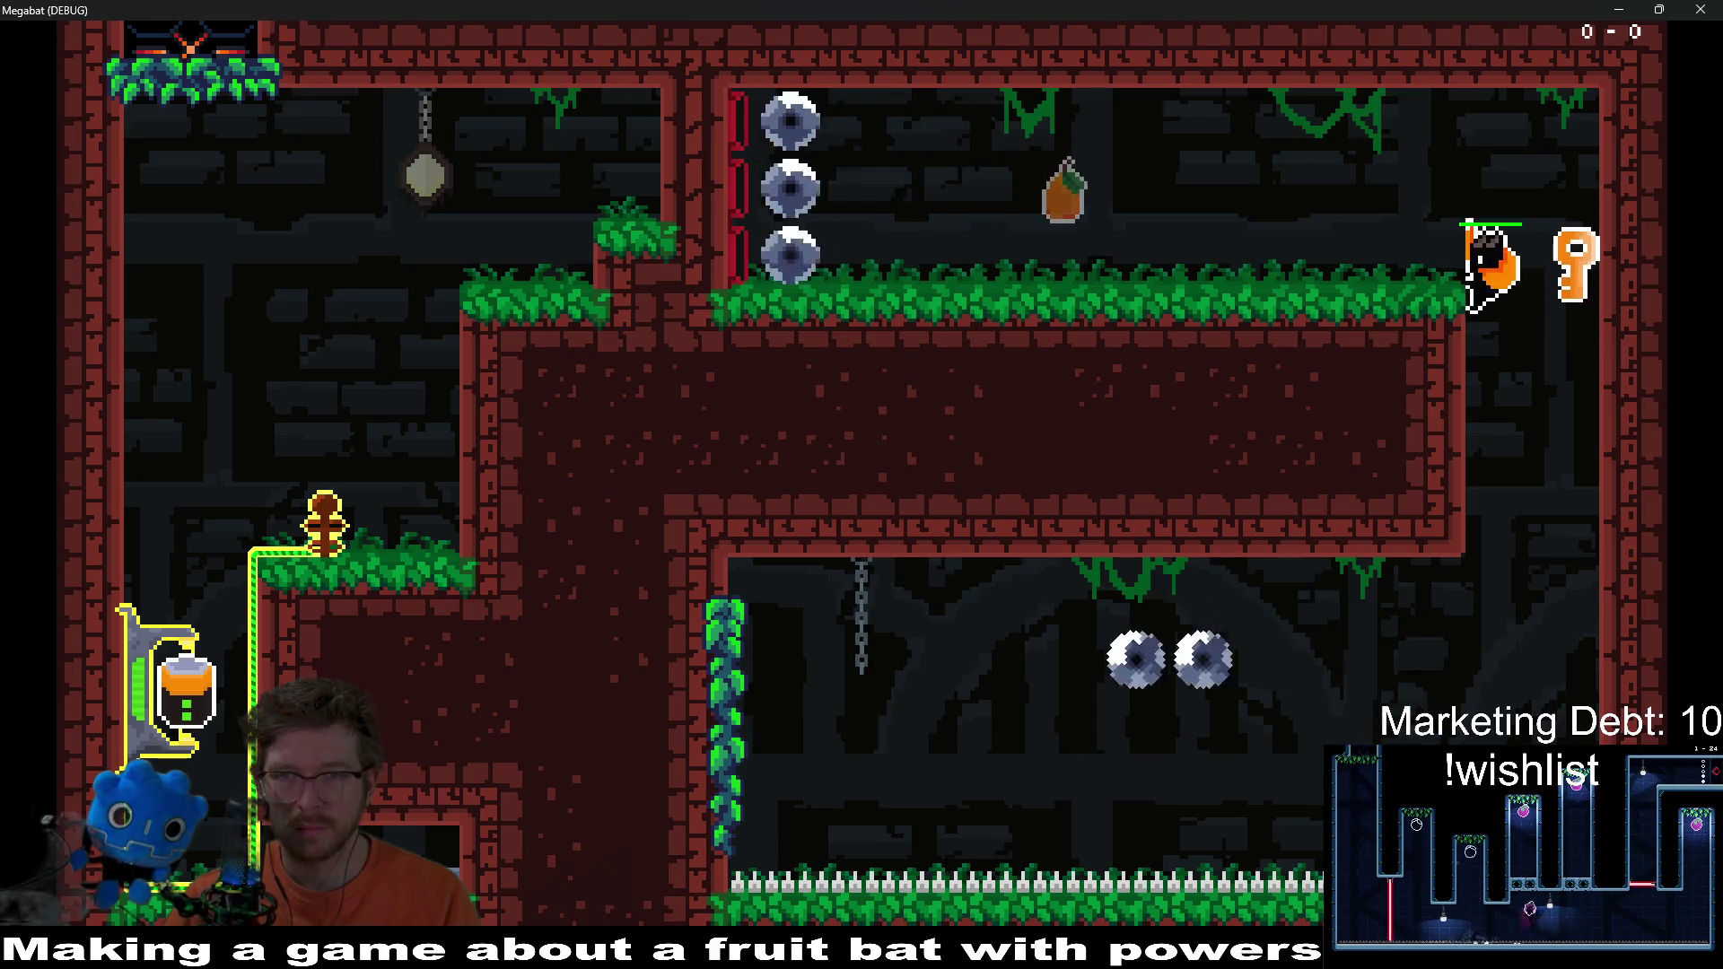
key(Up)
key(Left)
key(Left)
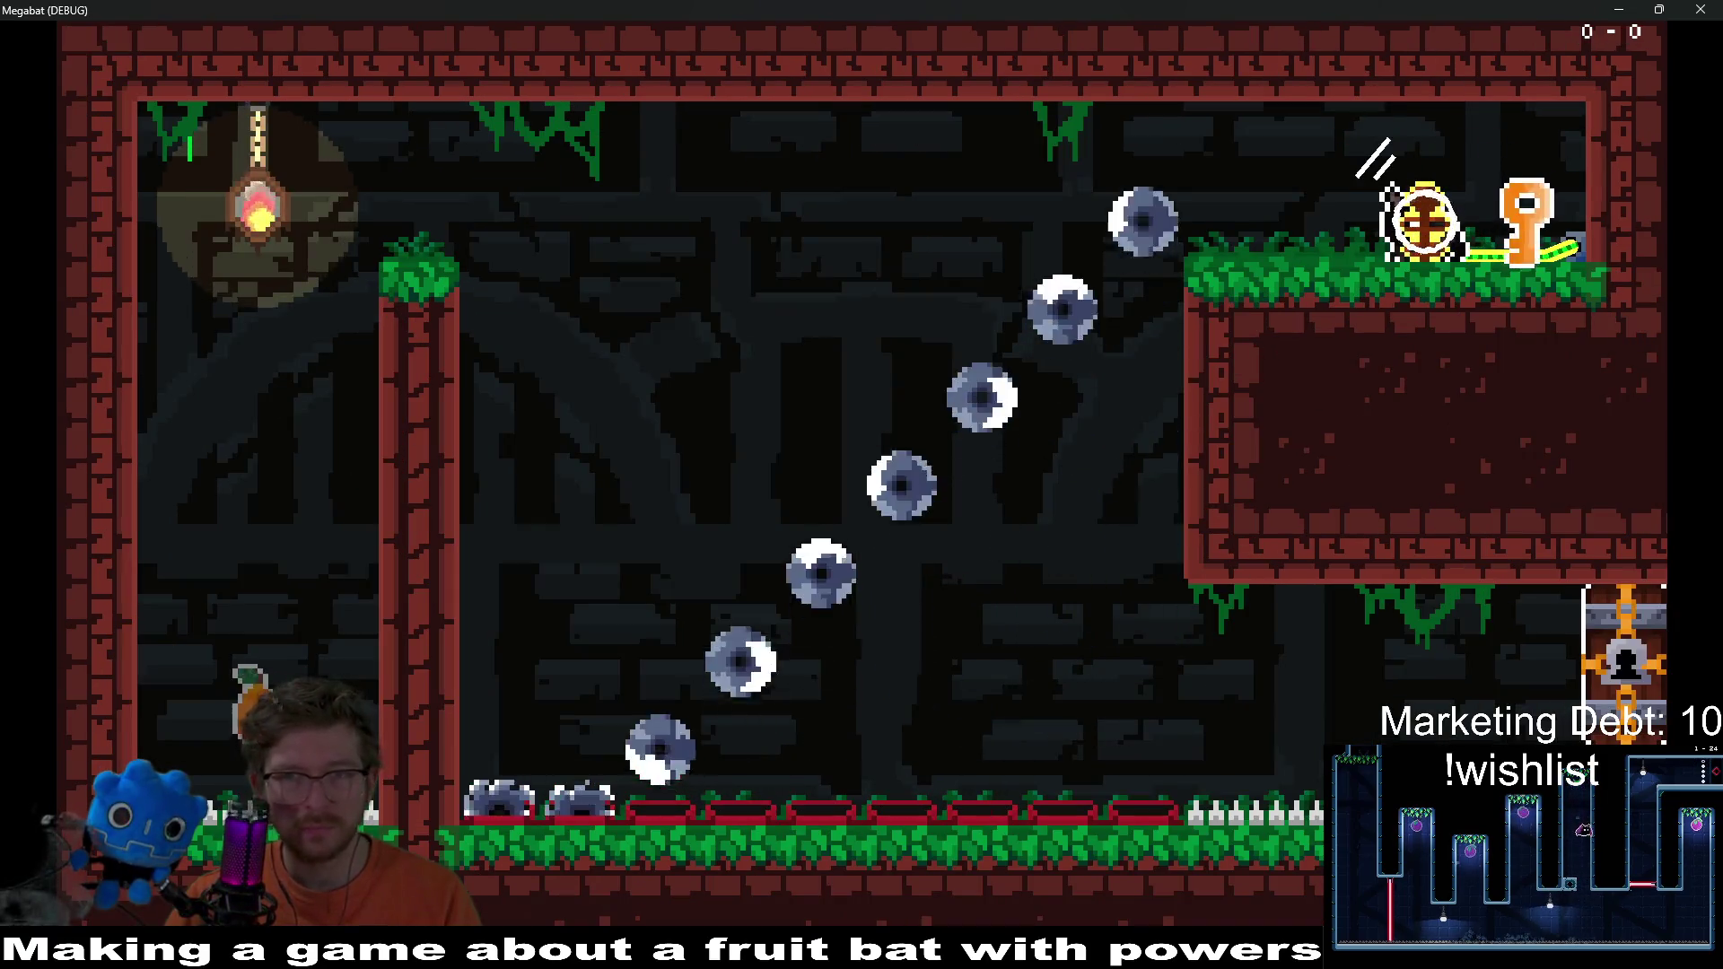
key(Left)
key(Left)
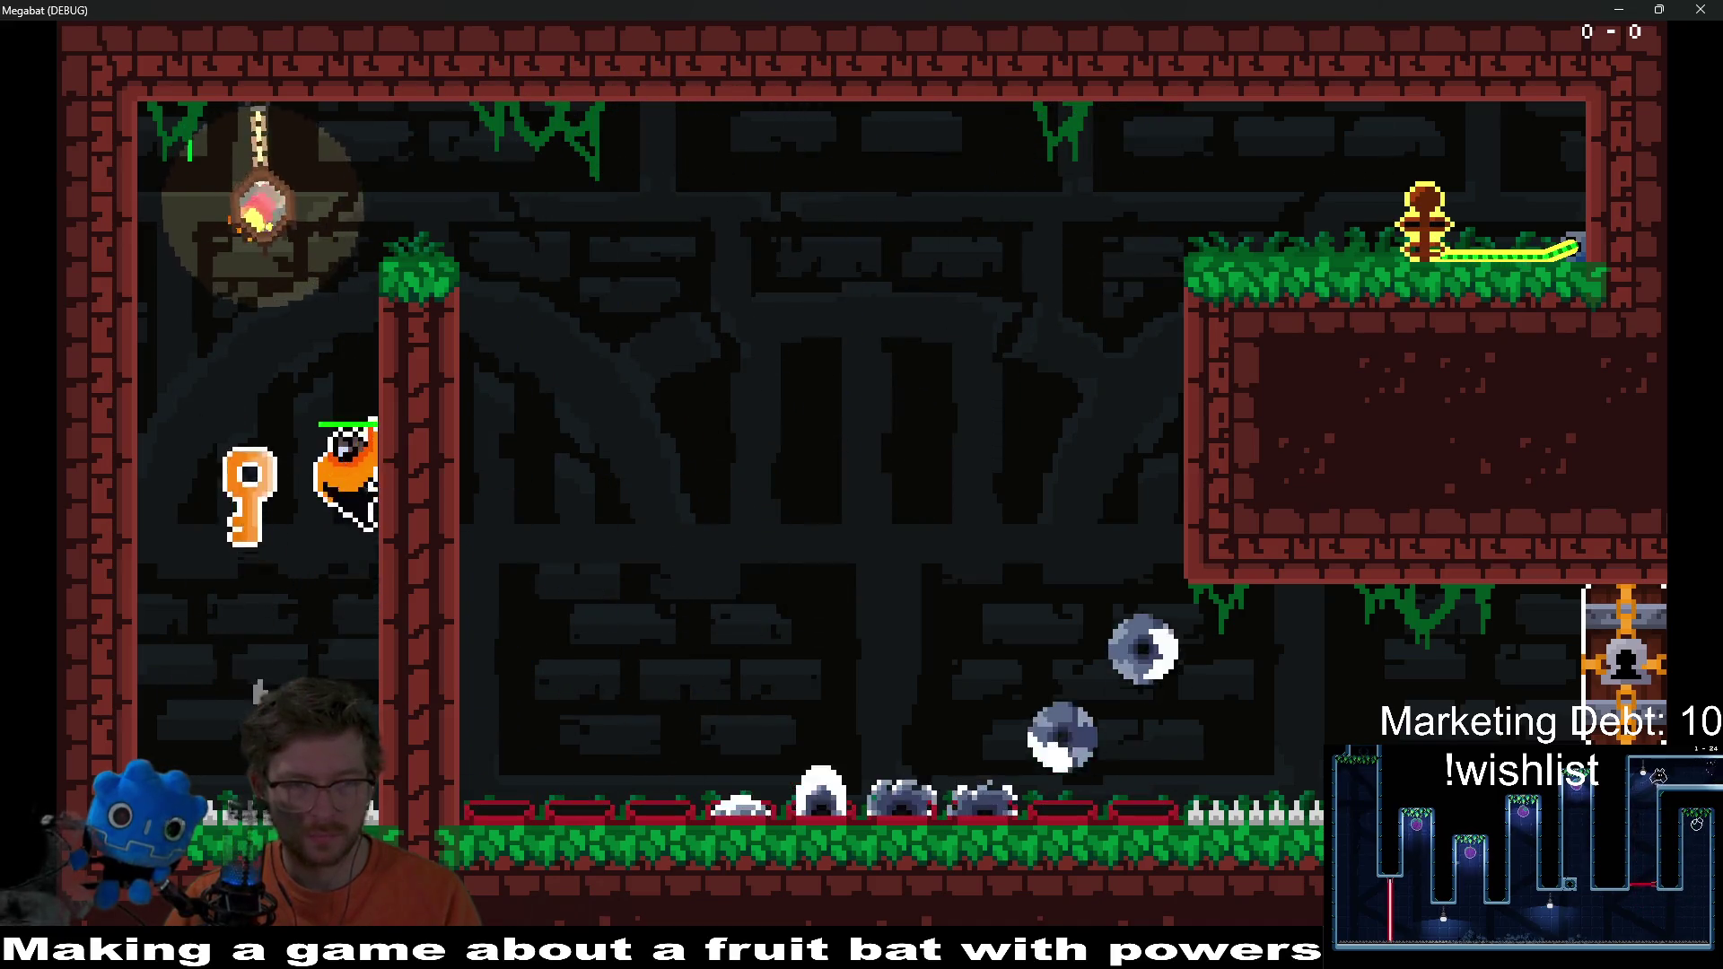
key(Right)
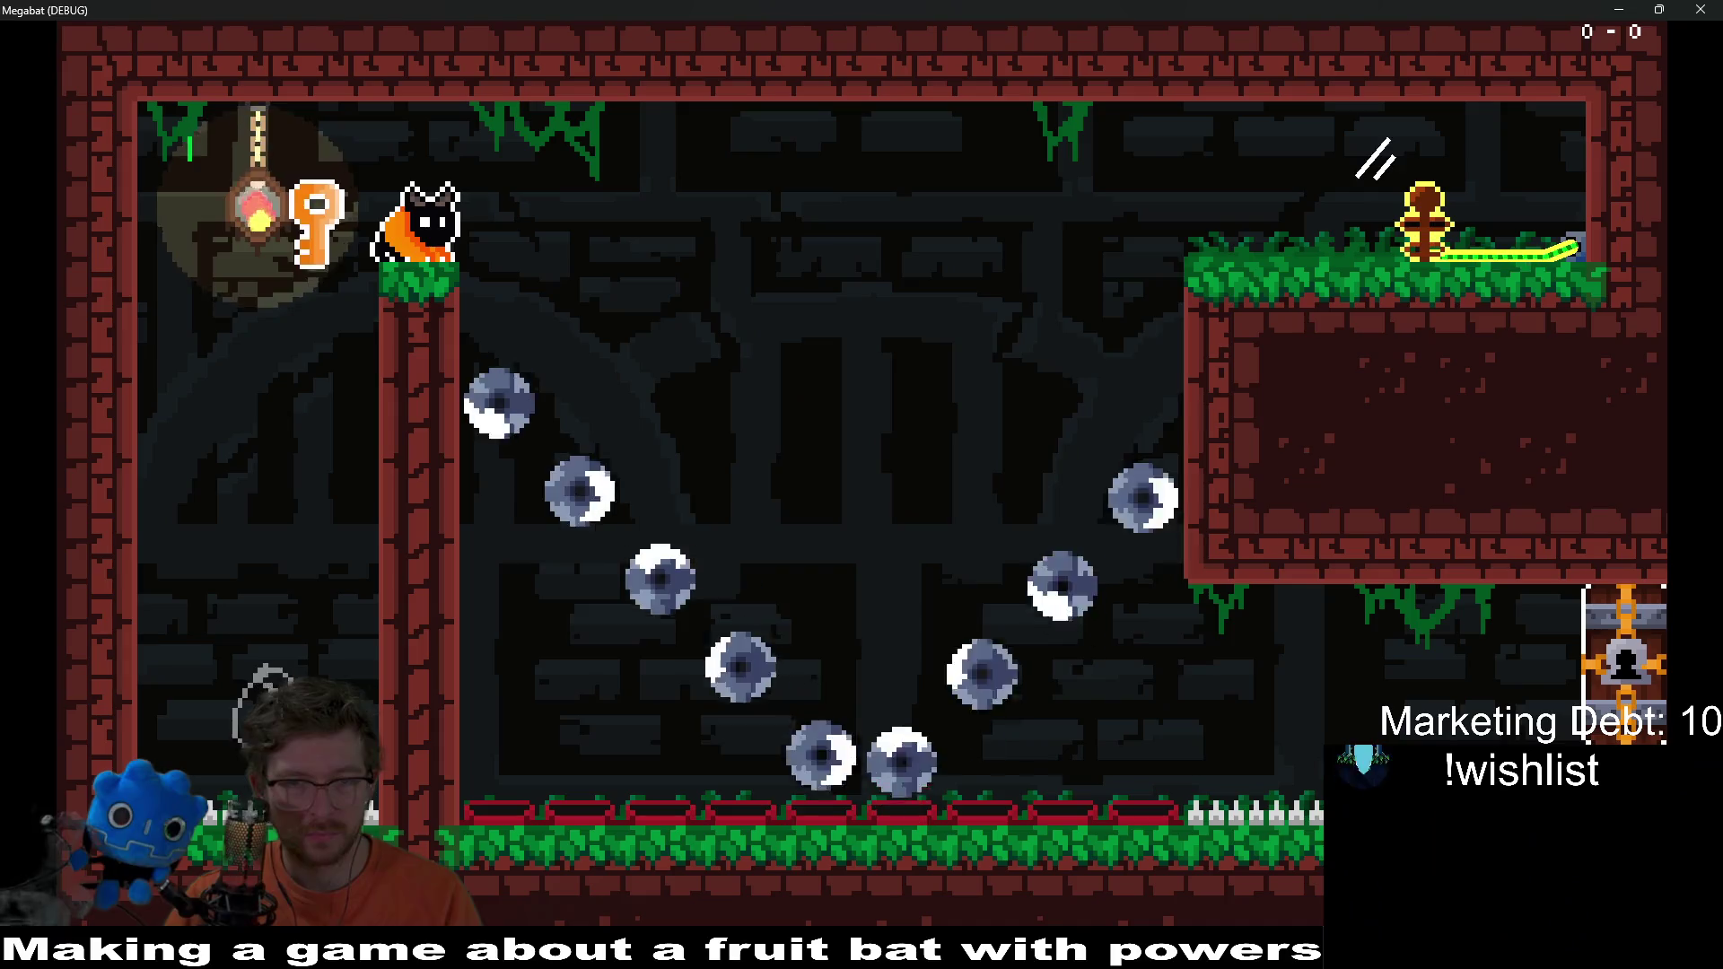